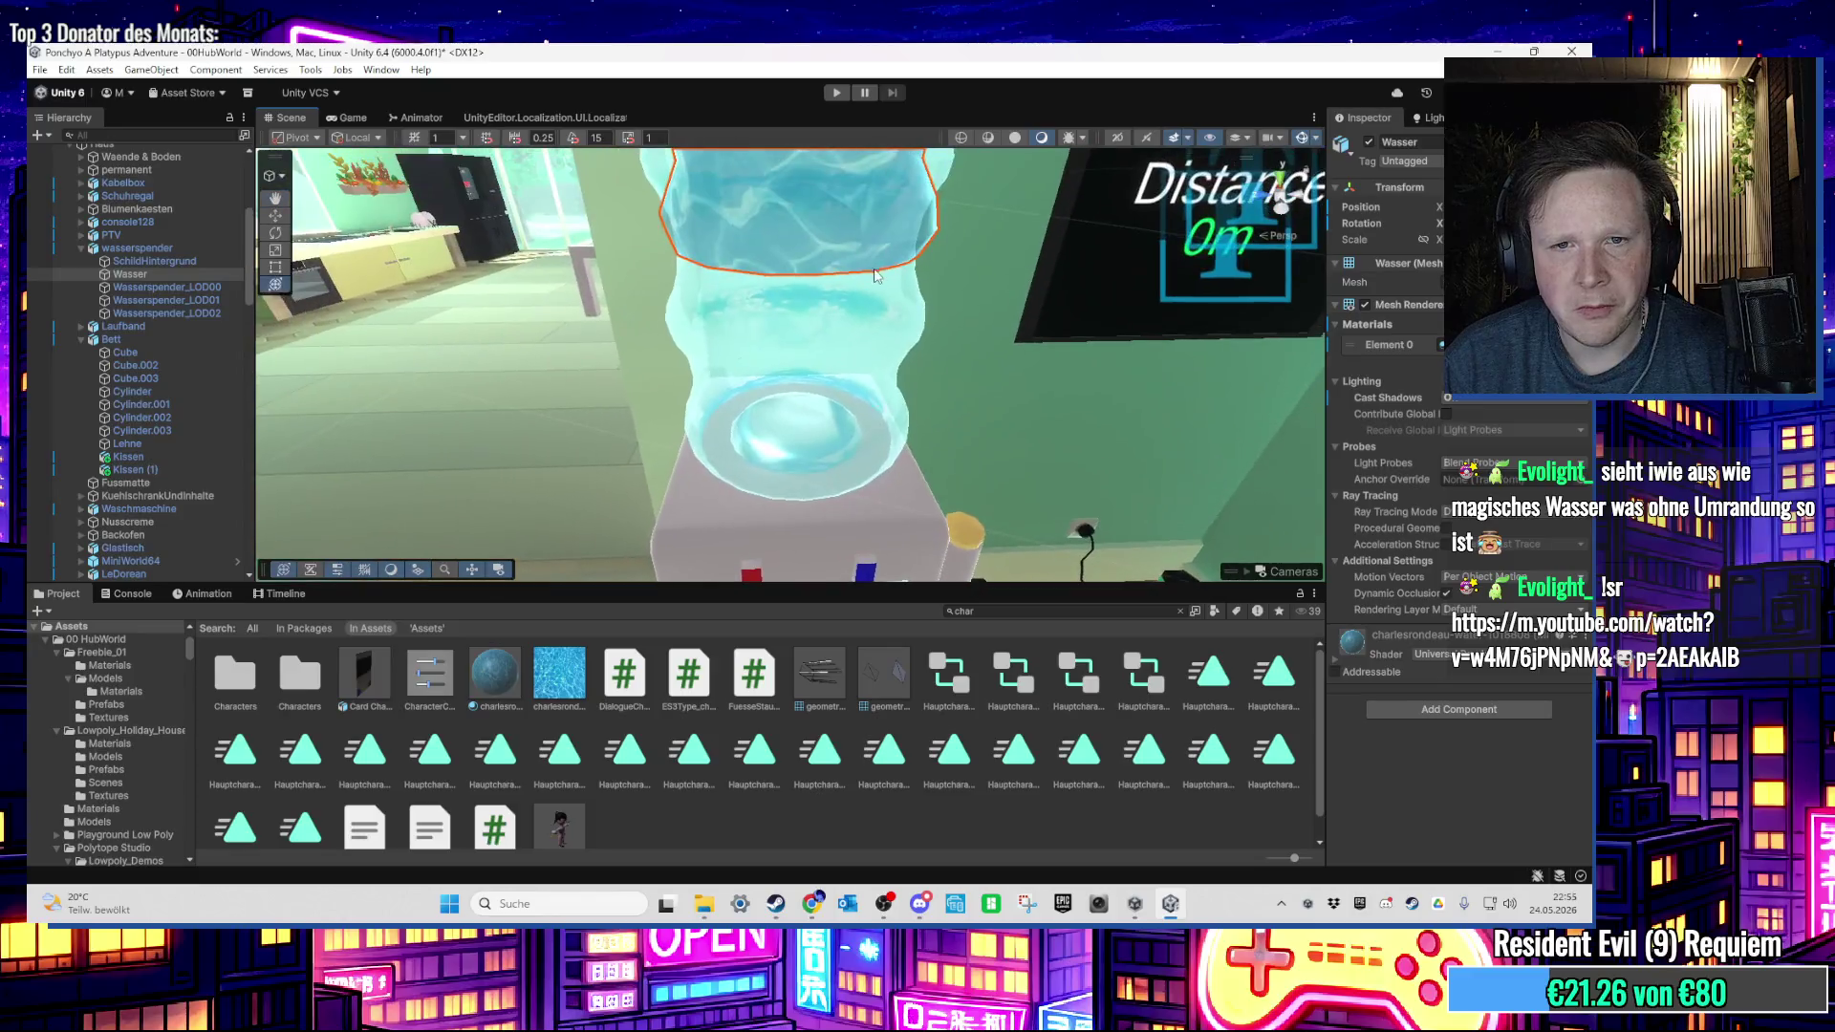
Step: Frame the water bottle, select Wasserspender_LOD00 and ping its Glass_heller material in the Project window
{"action": "key", "text": "y"}
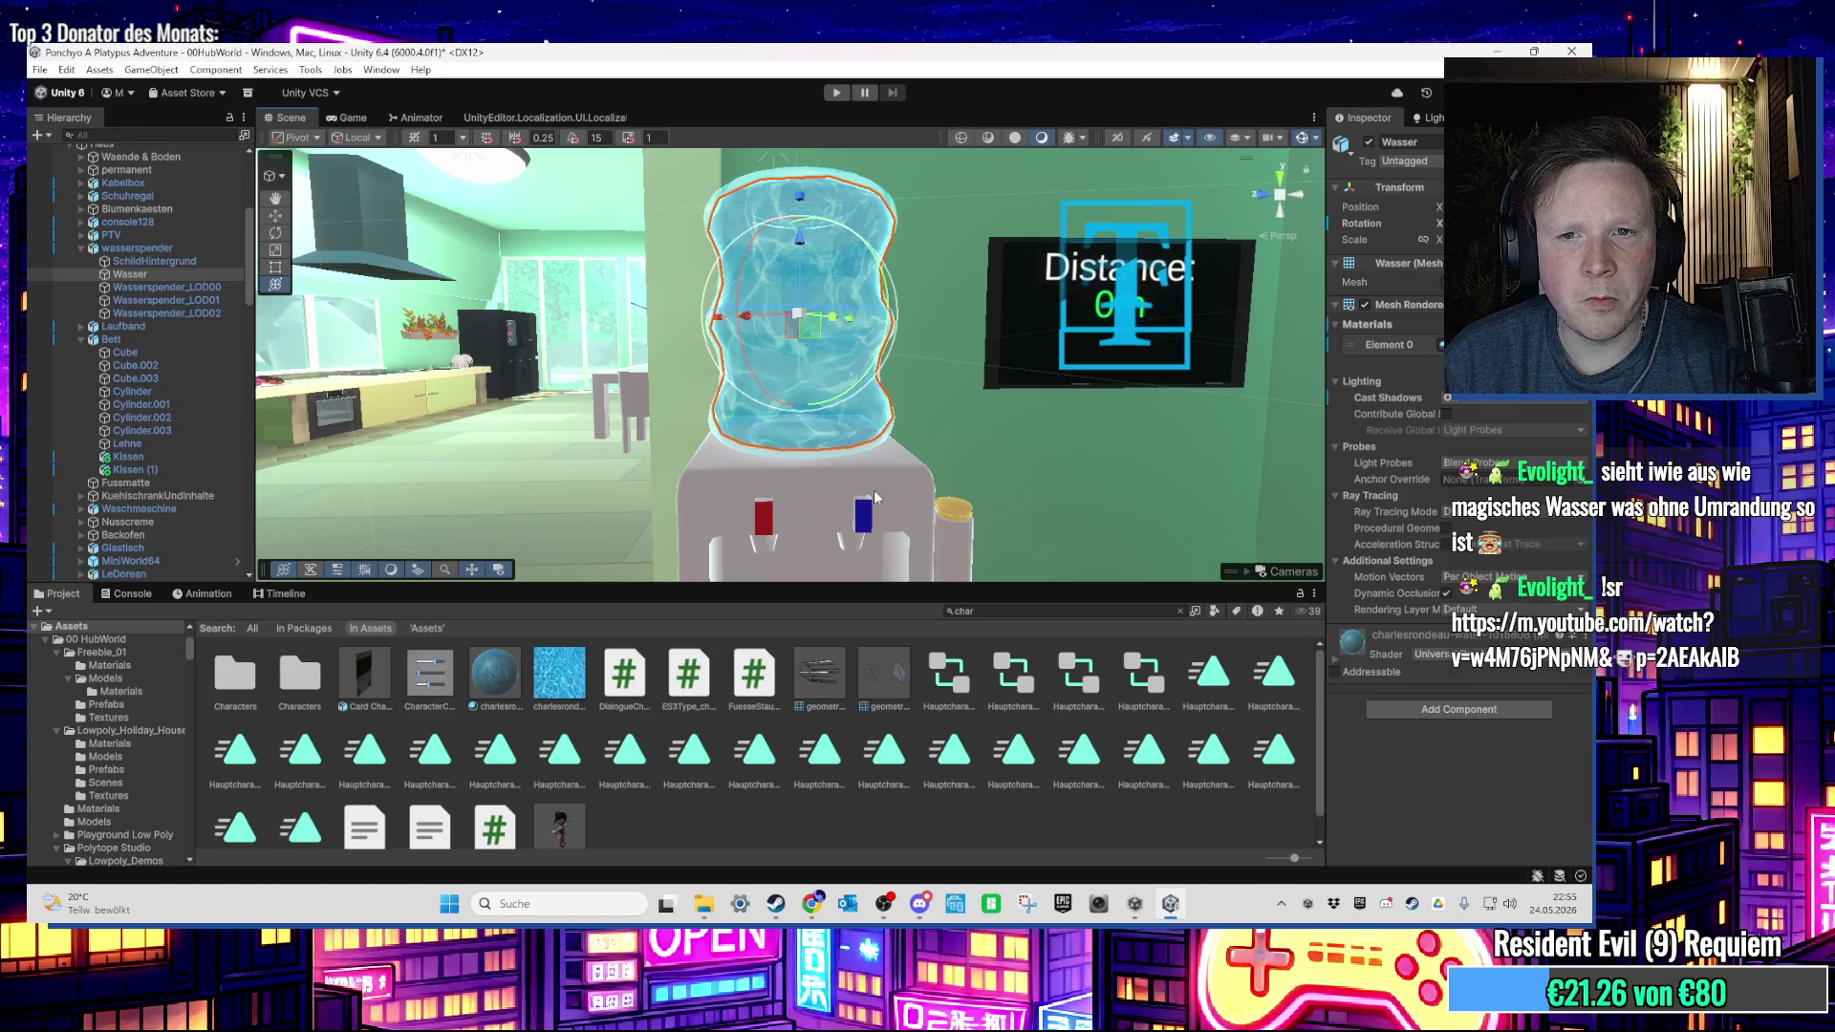
{"action": "mouse_move", "coordinate": [936, 440]}
{"action": "left_mouse_down"}
{"action": "mouse_move", "coordinate": [943, 527]}
{"action": "mouse_move", "coordinate": [636, 441]}
{"action": "left_mouse_up"}
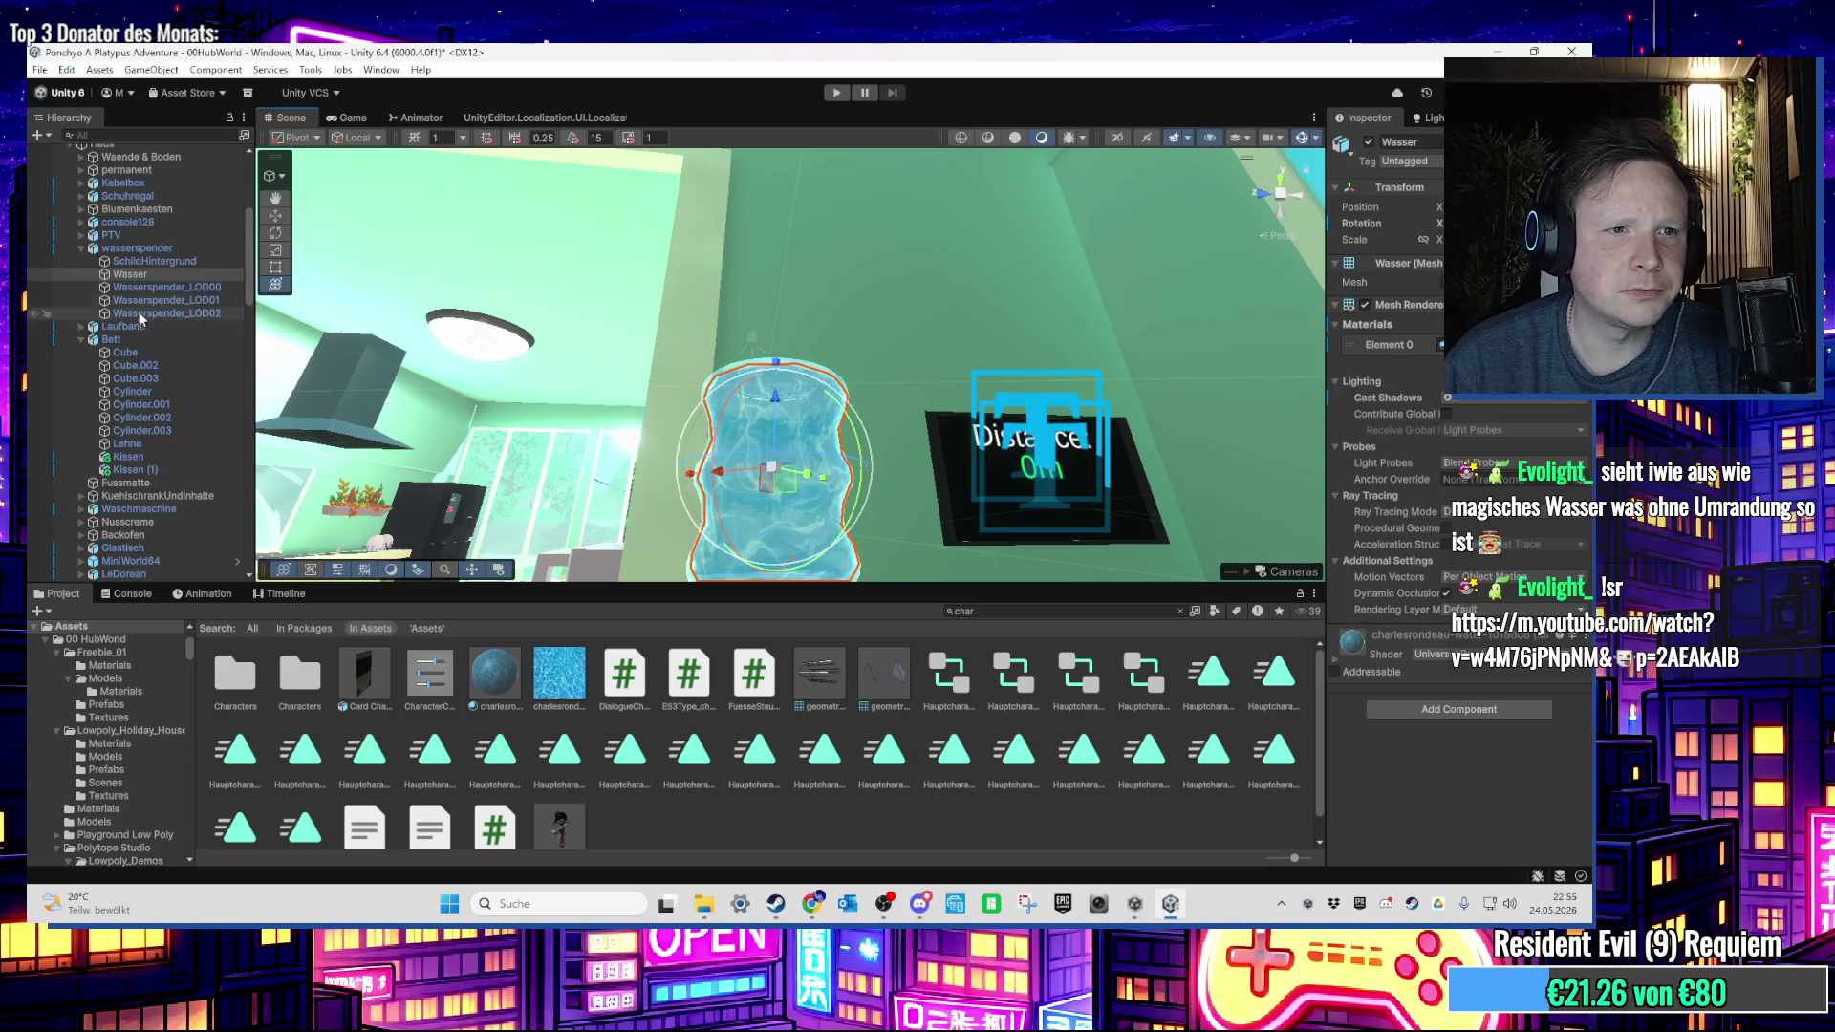
{"action": "left_click", "coordinate": [143, 248]}
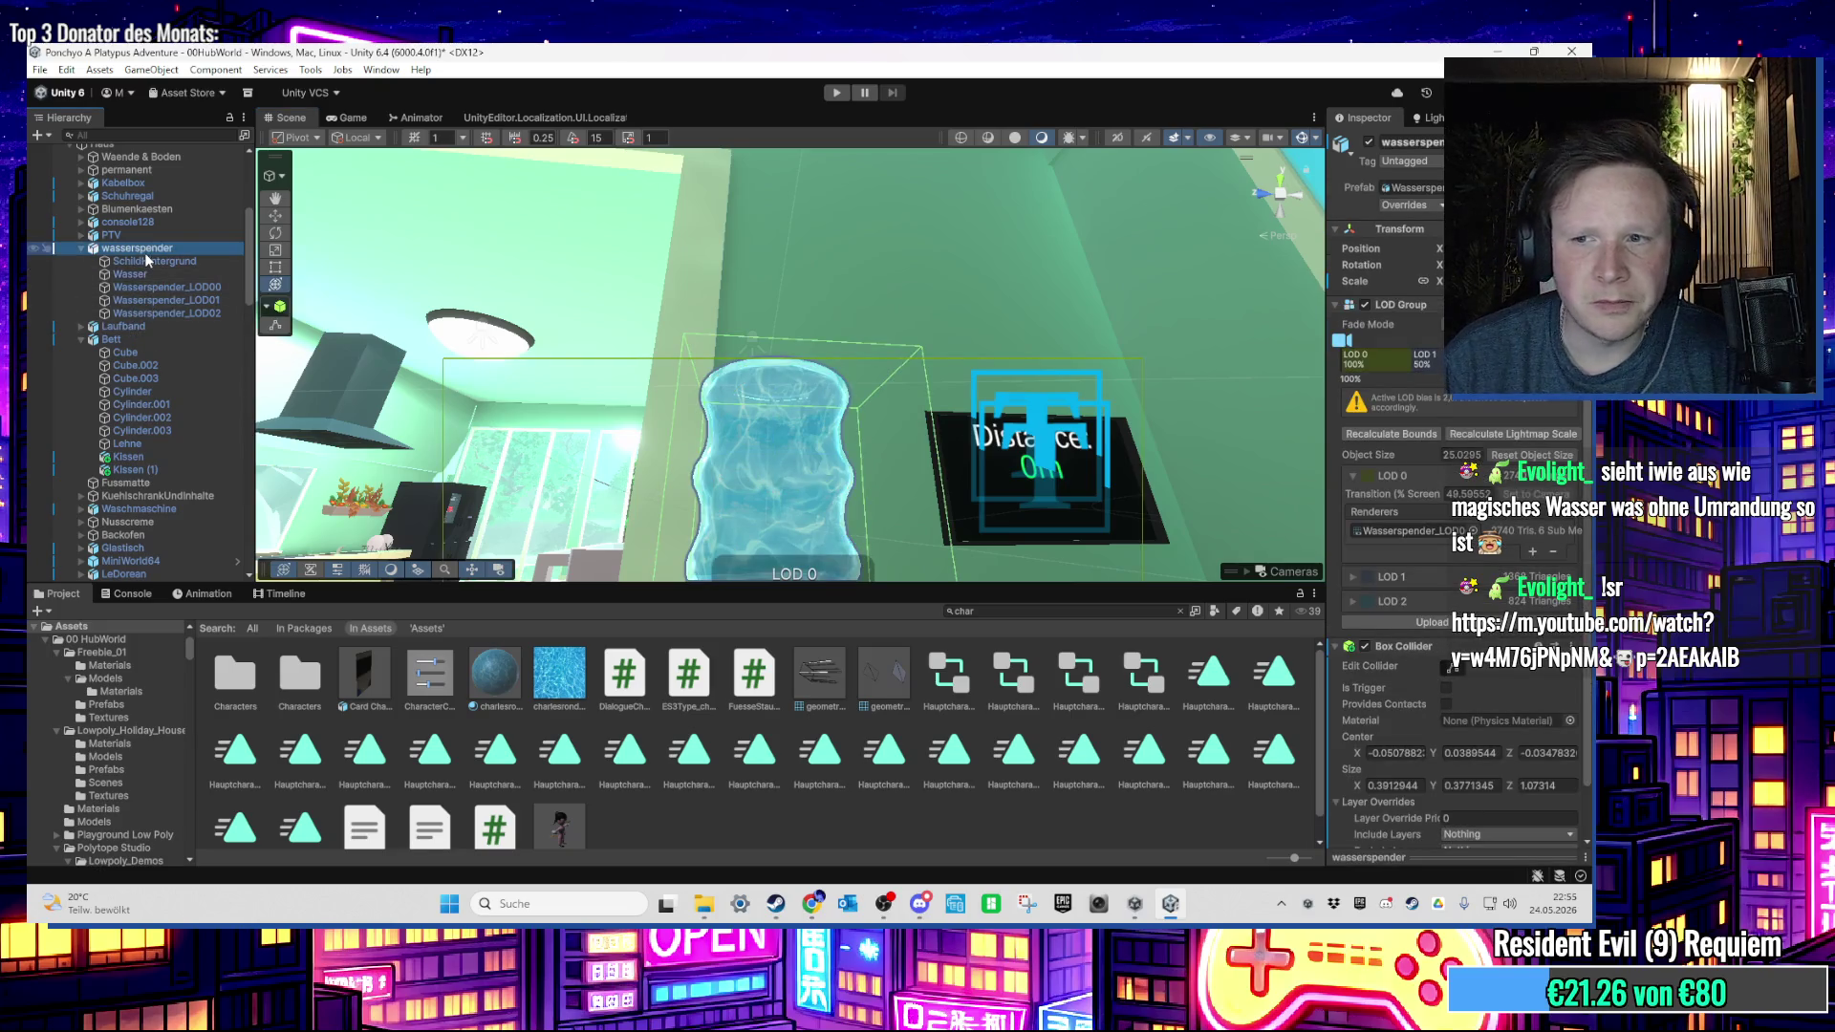
{"action": "left_click", "coordinate": [172, 288]}
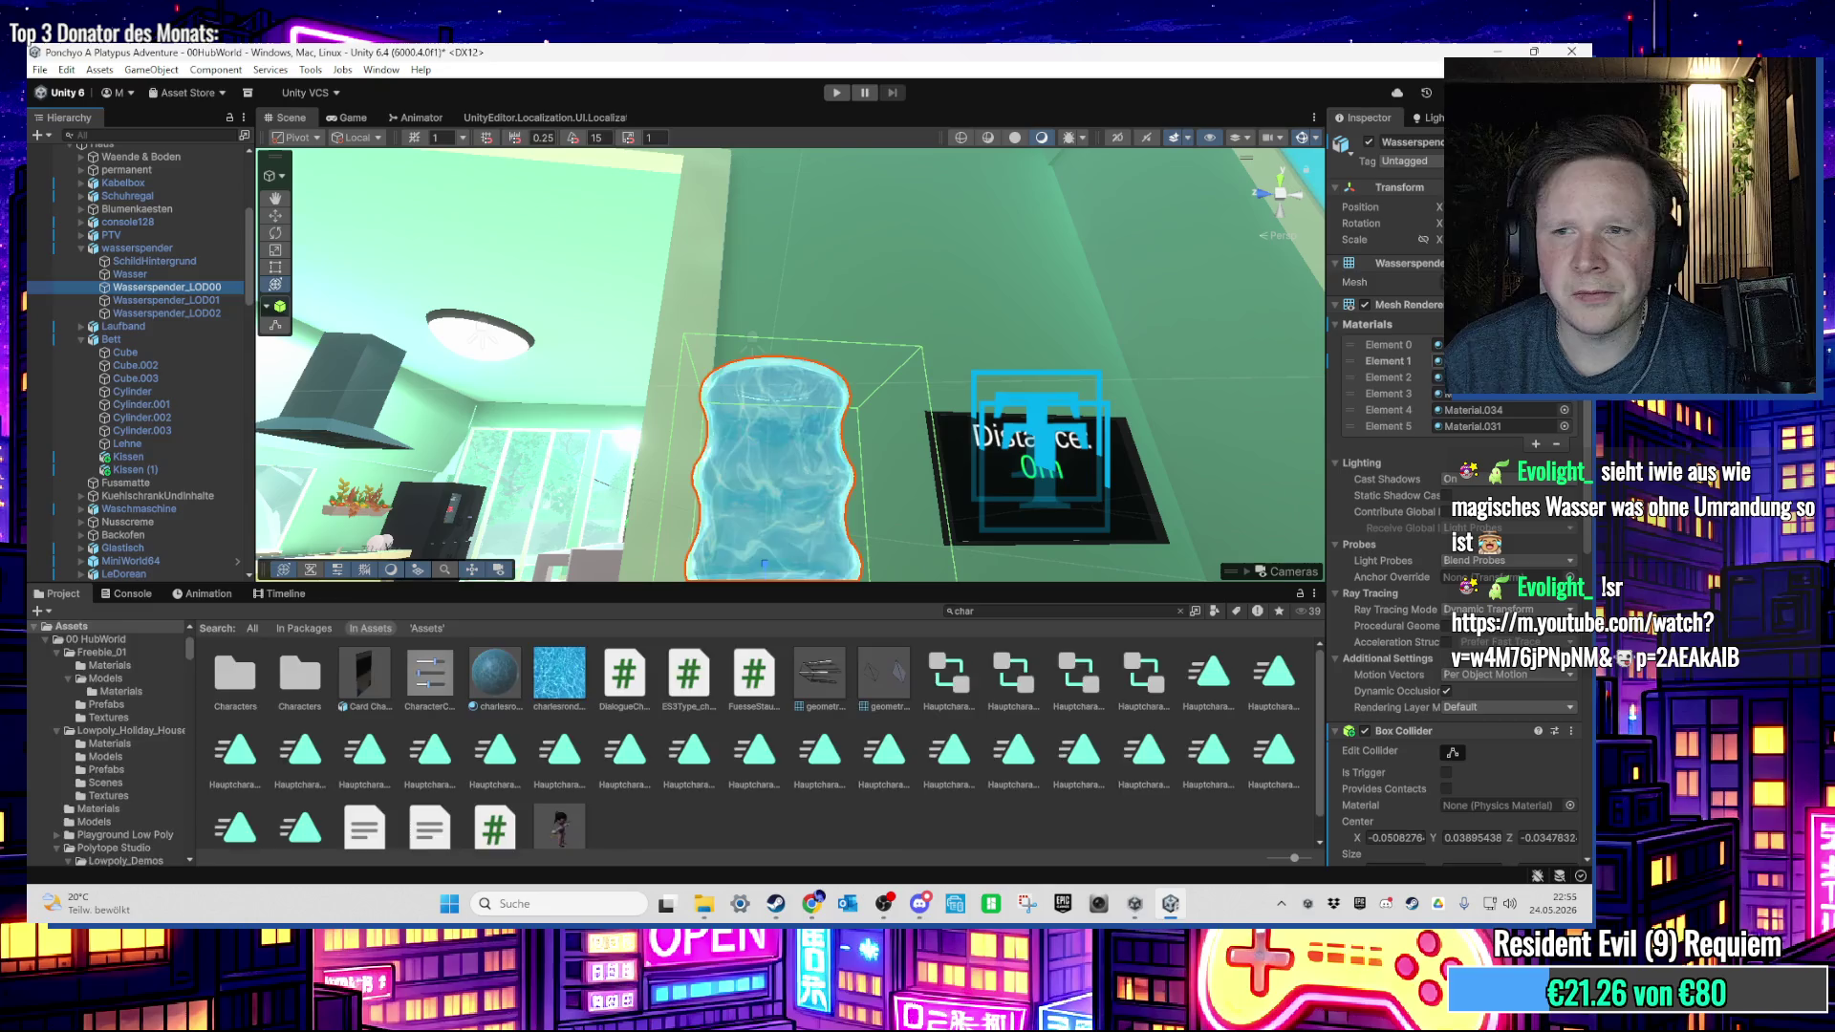
{"action": "left_click", "coordinate": [428, 748]}
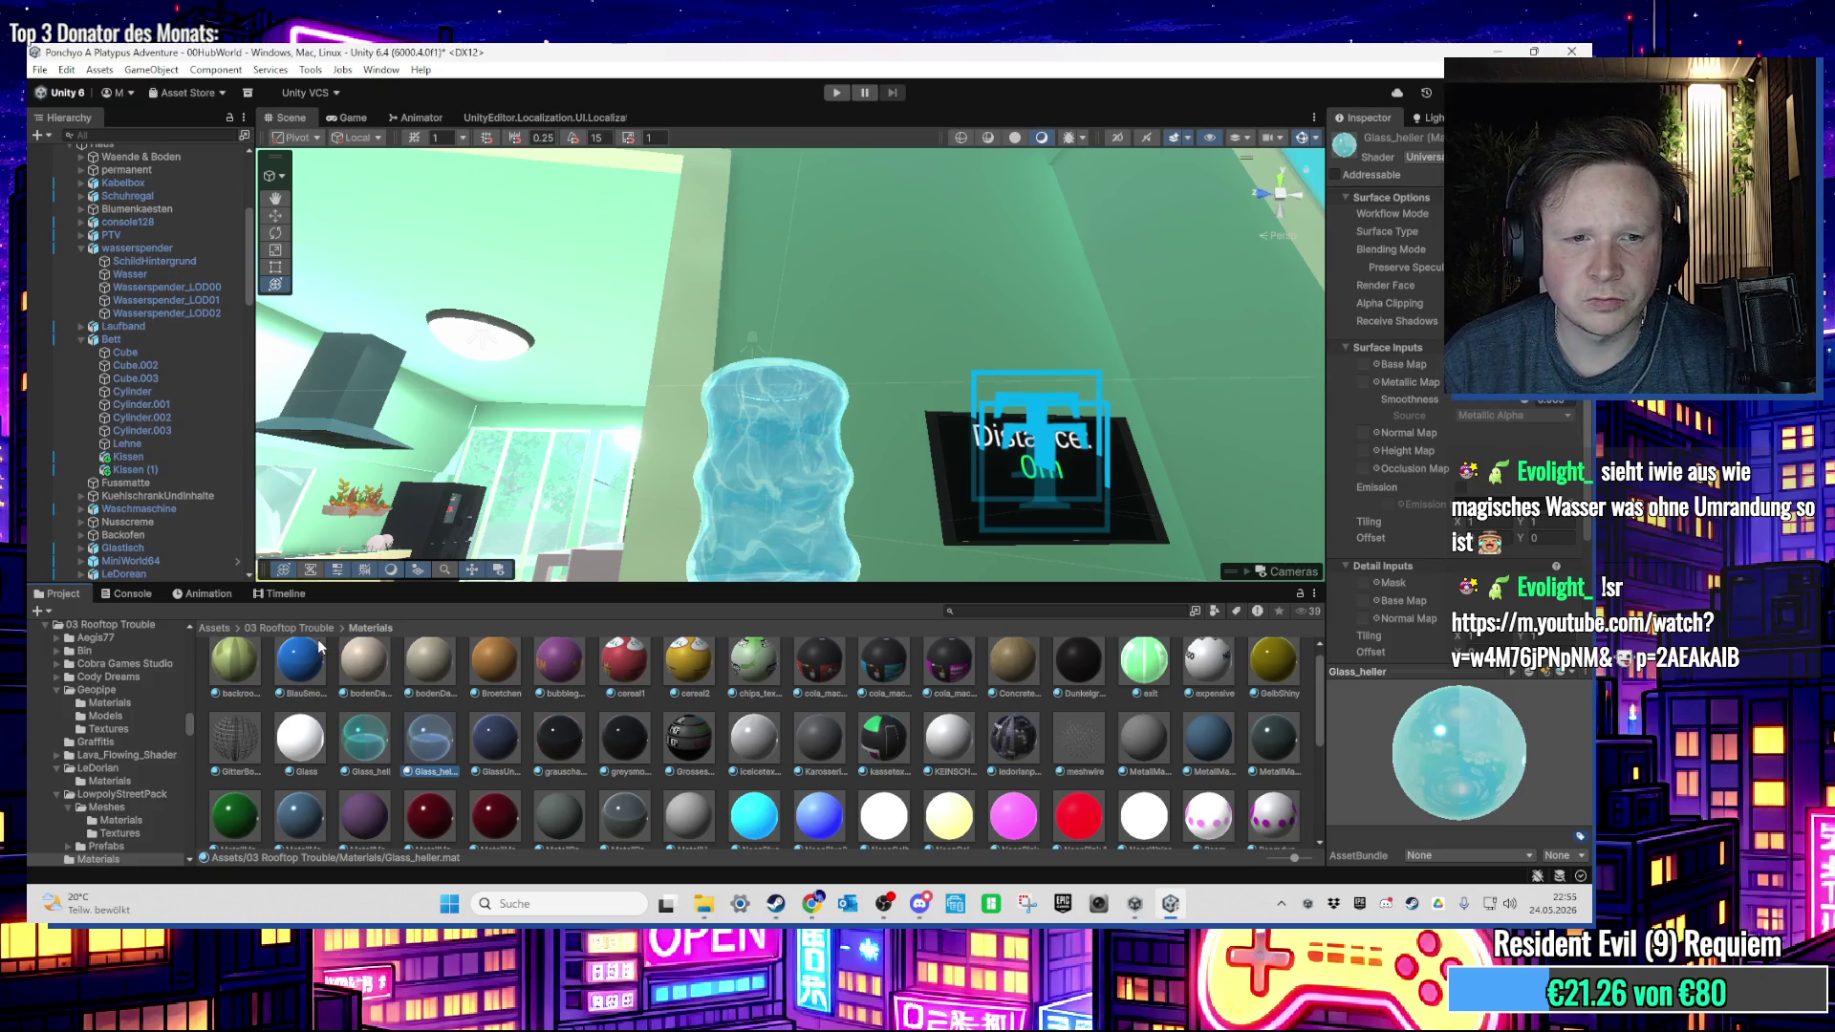
Step: Browse from the Assets root into the 00 HubWorld/Materials folder
{"action": "left_click", "coordinate": [216, 630]}
{"action": "double_click", "coordinate": [237, 673]}
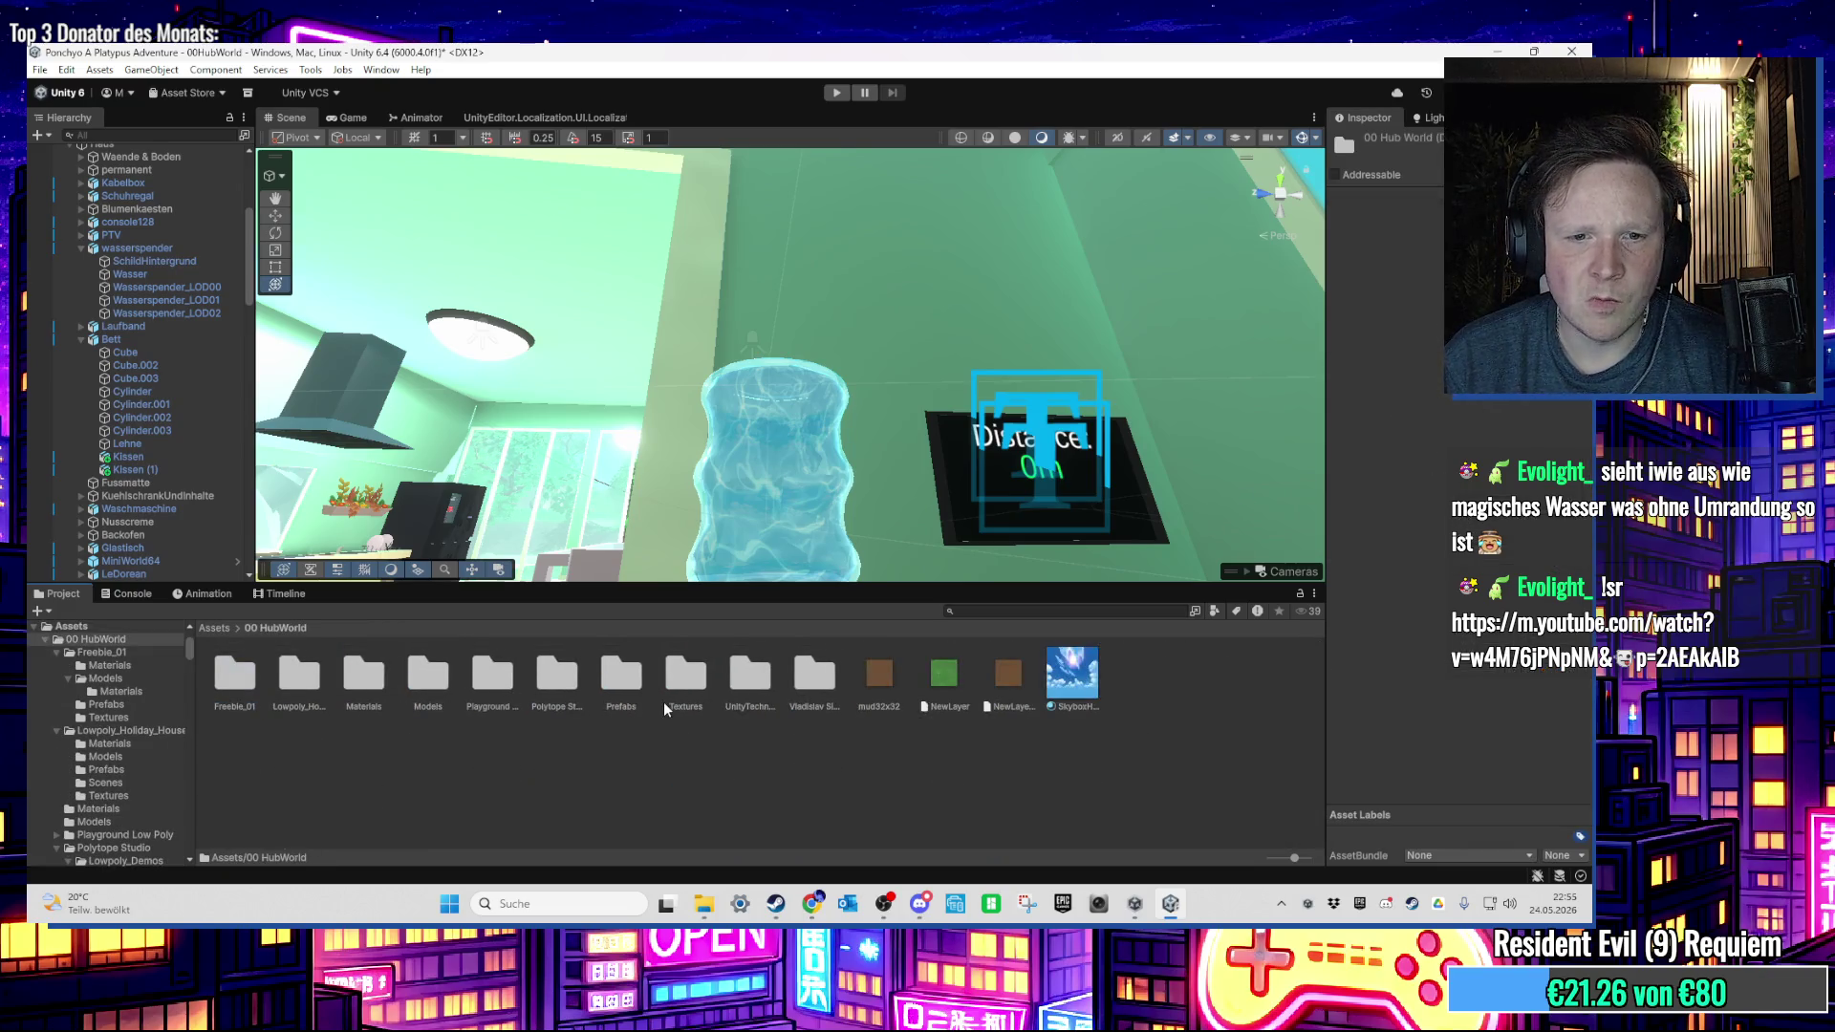
{"action": "double_click", "coordinate": [363, 674]}
{"action": "scroll", "coordinate": [886, 834], "scroll_direction": "down", "scroll_amount": 1}
Step: Create a Physics Material asset from the grid's Create submenu
{"action": "right_click", "coordinate": [986, 827]}
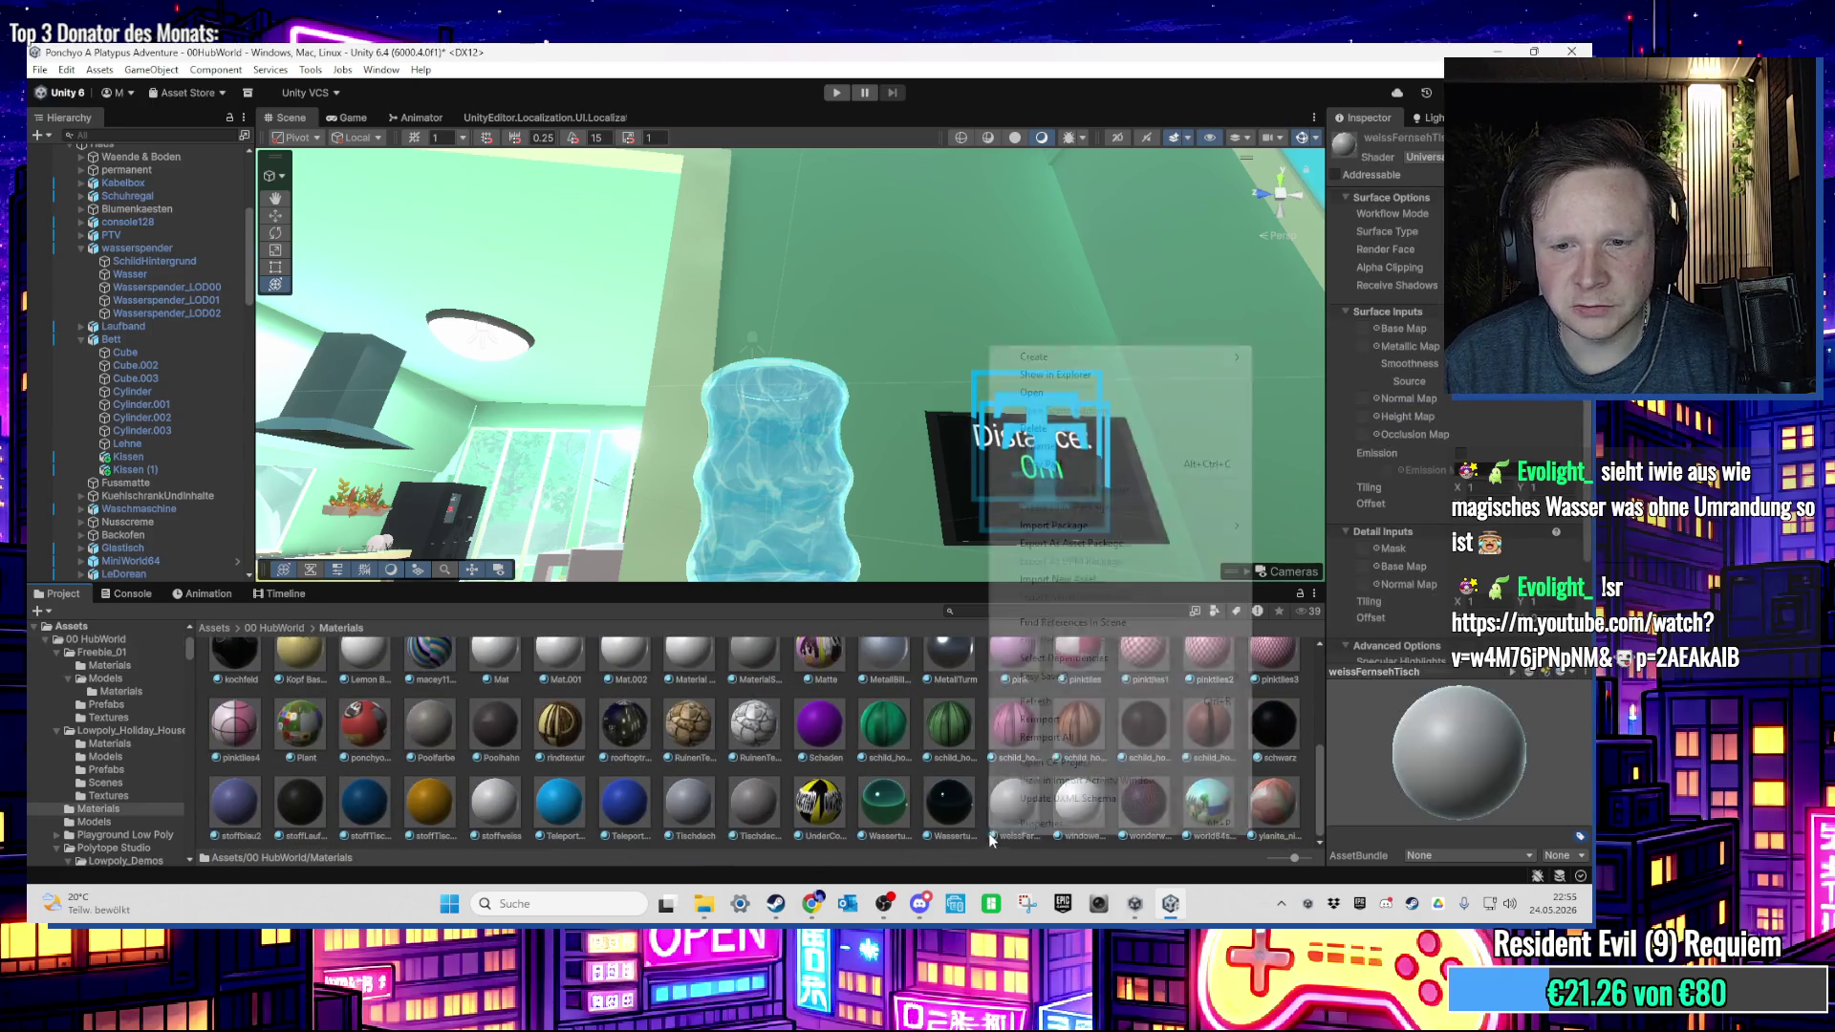
{"action": "right_click", "coordinate": [981, 822]}
{"action": "mouse_move", "coordinate": [1068, 344]}
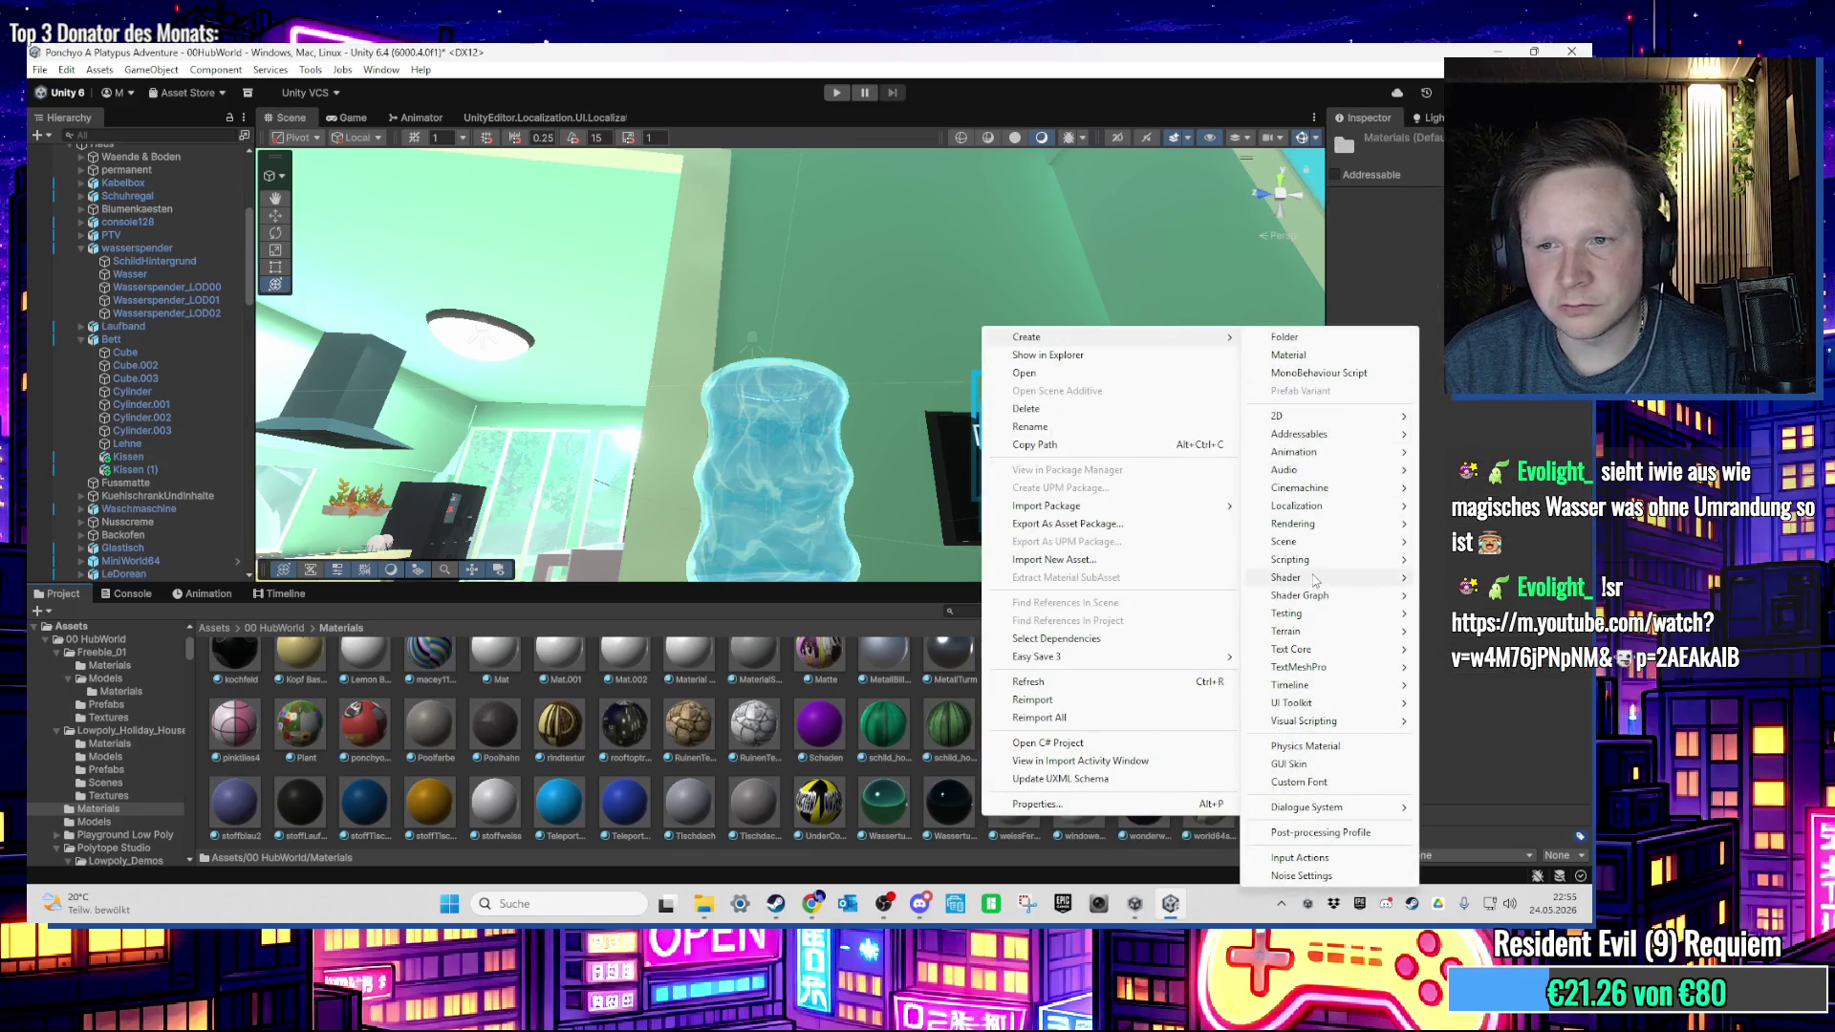
{"action": "mouse_move", "coordinate": [1327, 478]}
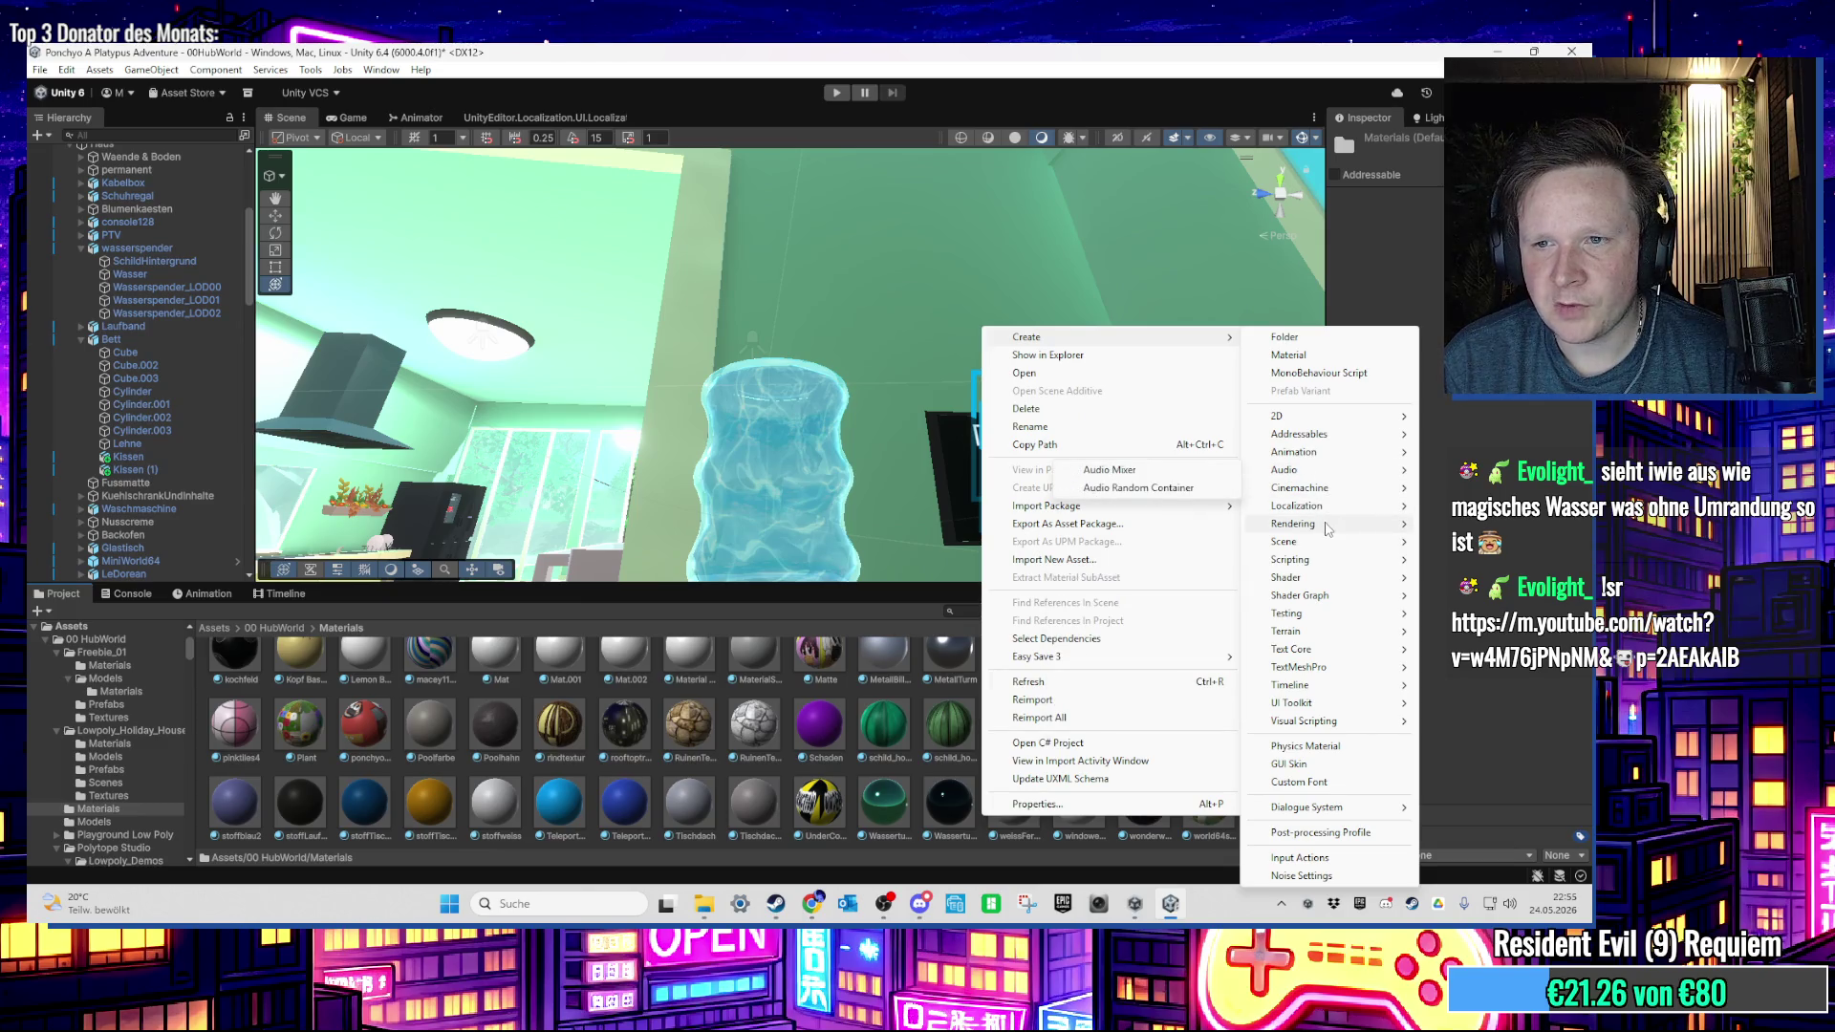
{"action": "mouse_move", "coordinate": [1326, 526]}
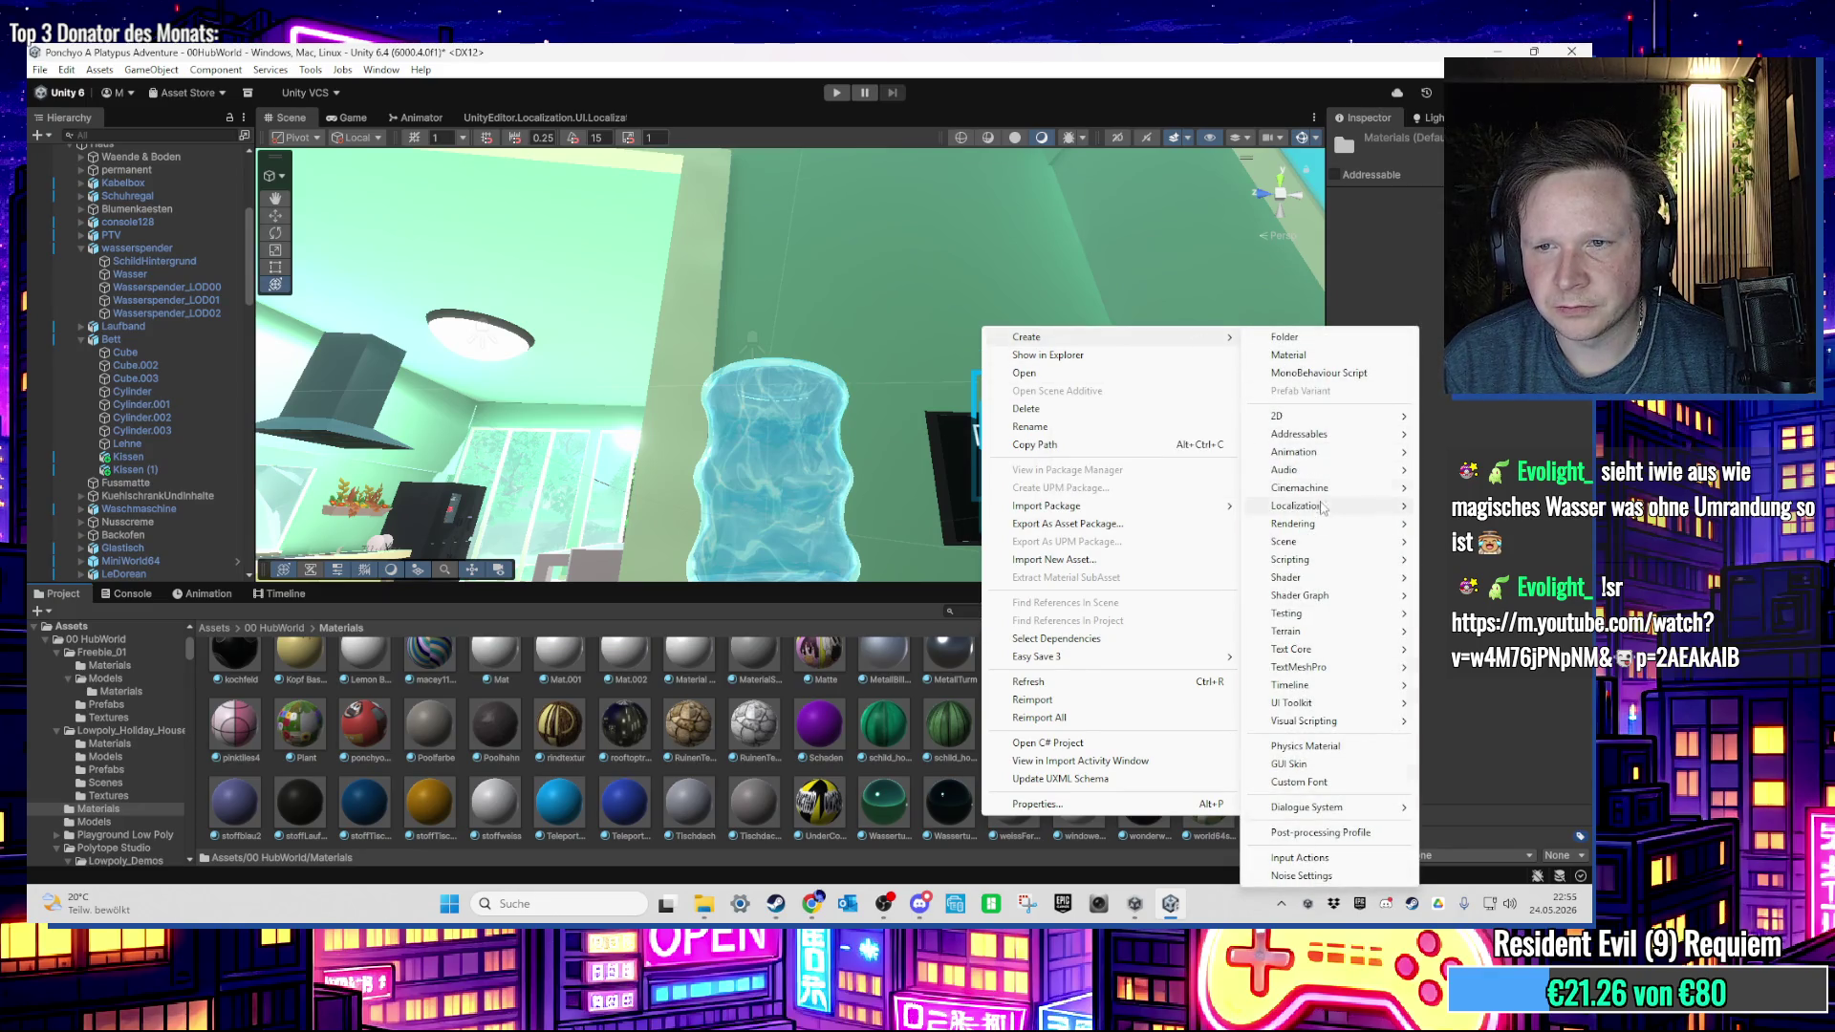
{"action": "mouse_move", "coordinate": [1309, 602]}
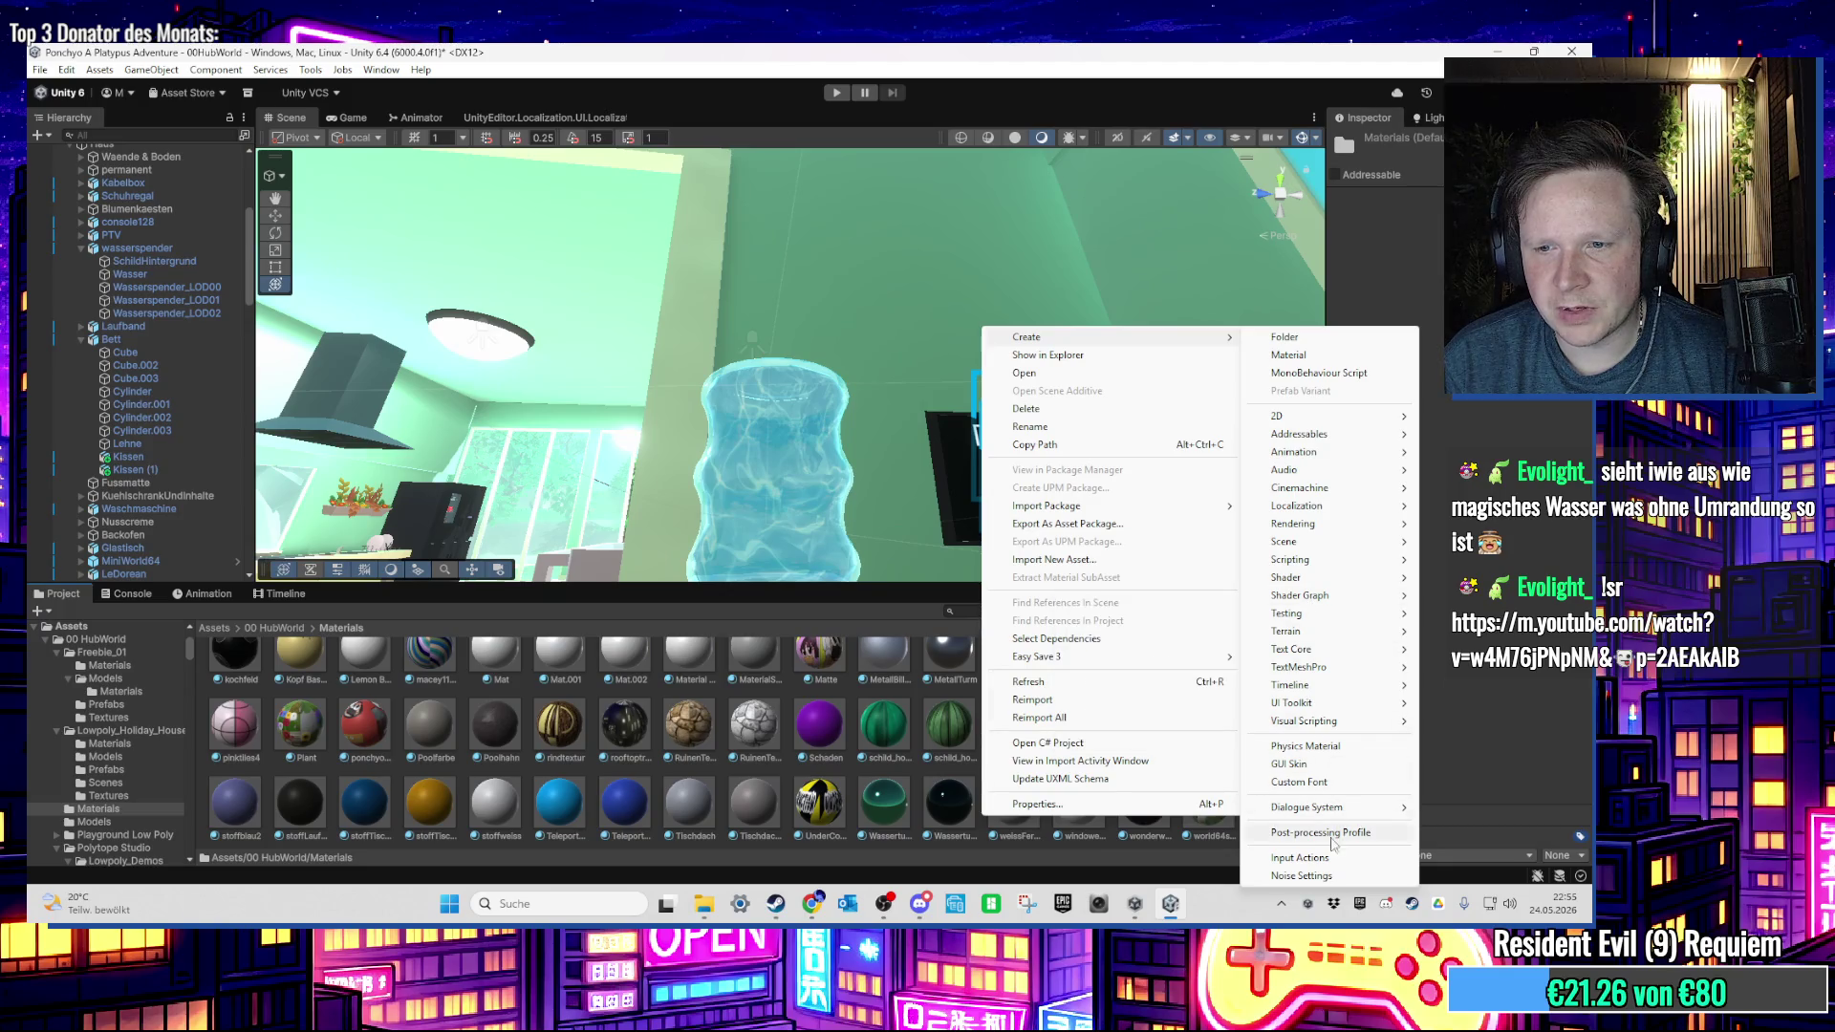
{"action": "mouse_move", "coordinate": [1321, 810]}
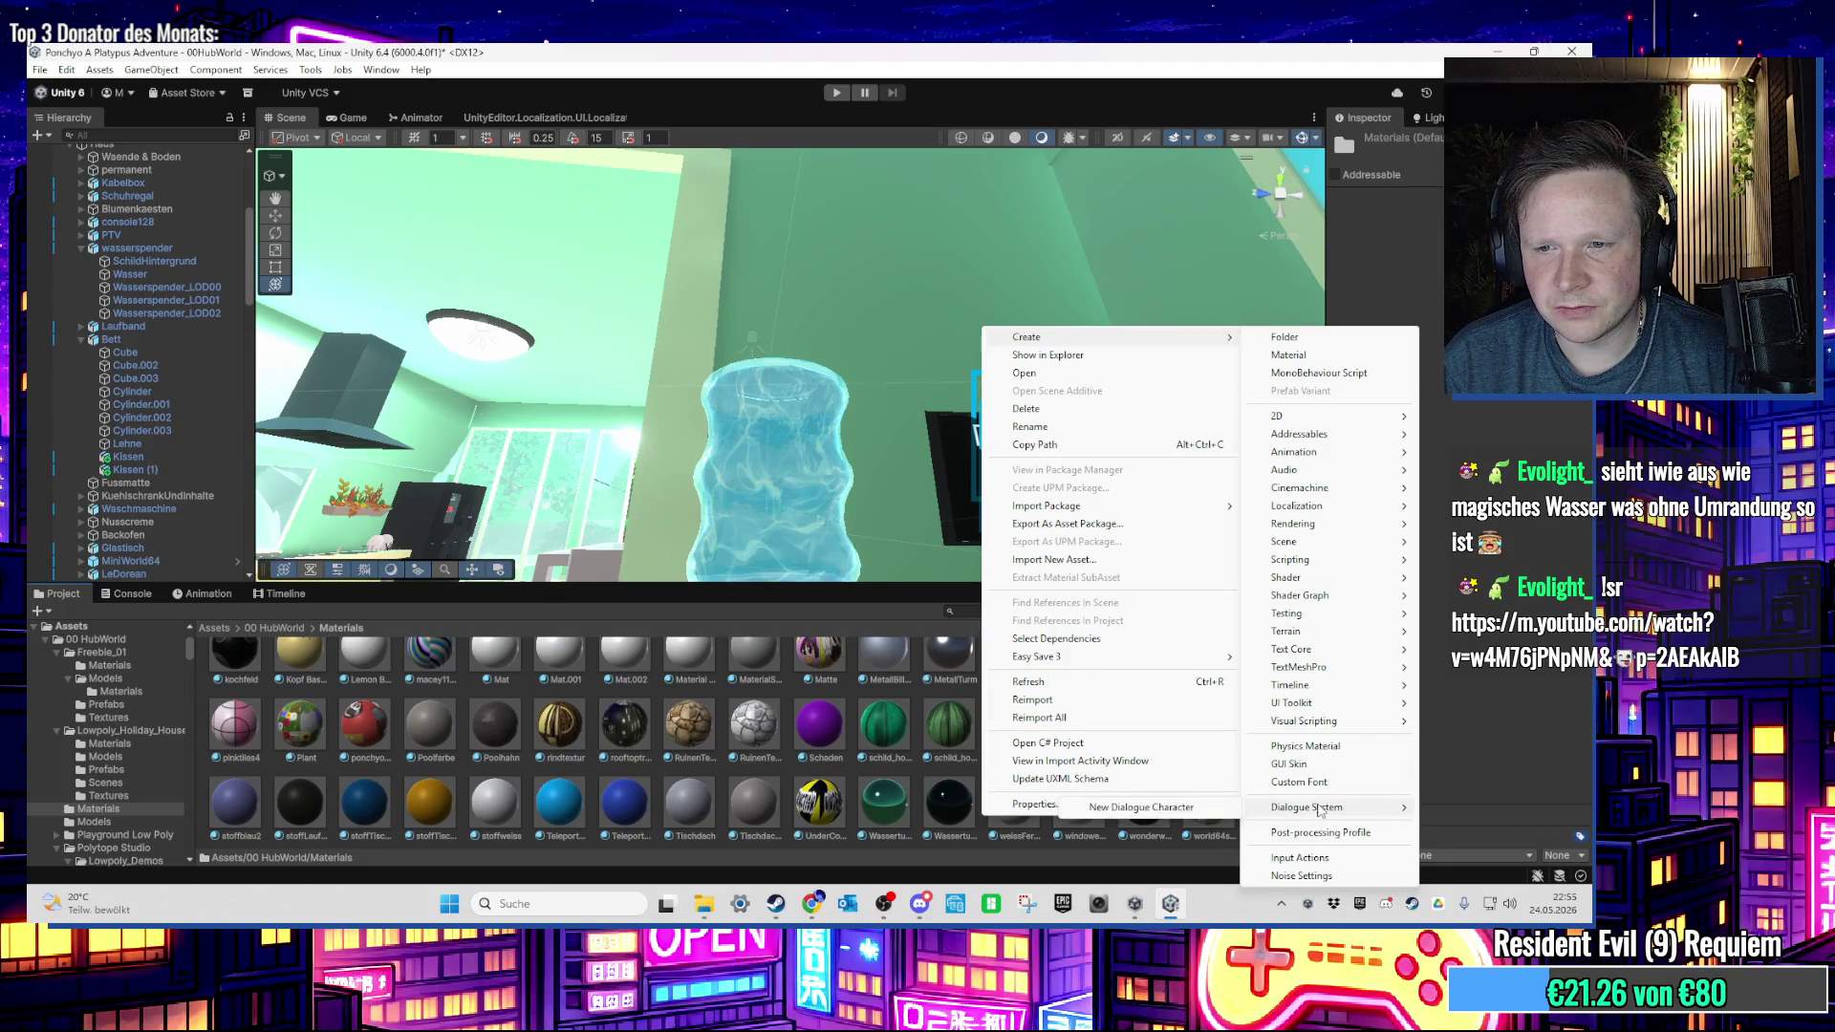
{"action": "left_click", "coordinate": [1327, 747]}
Step: Accept the default name, then delete the unwanted New Physics Material
{"action": "key", "text": "Return"}
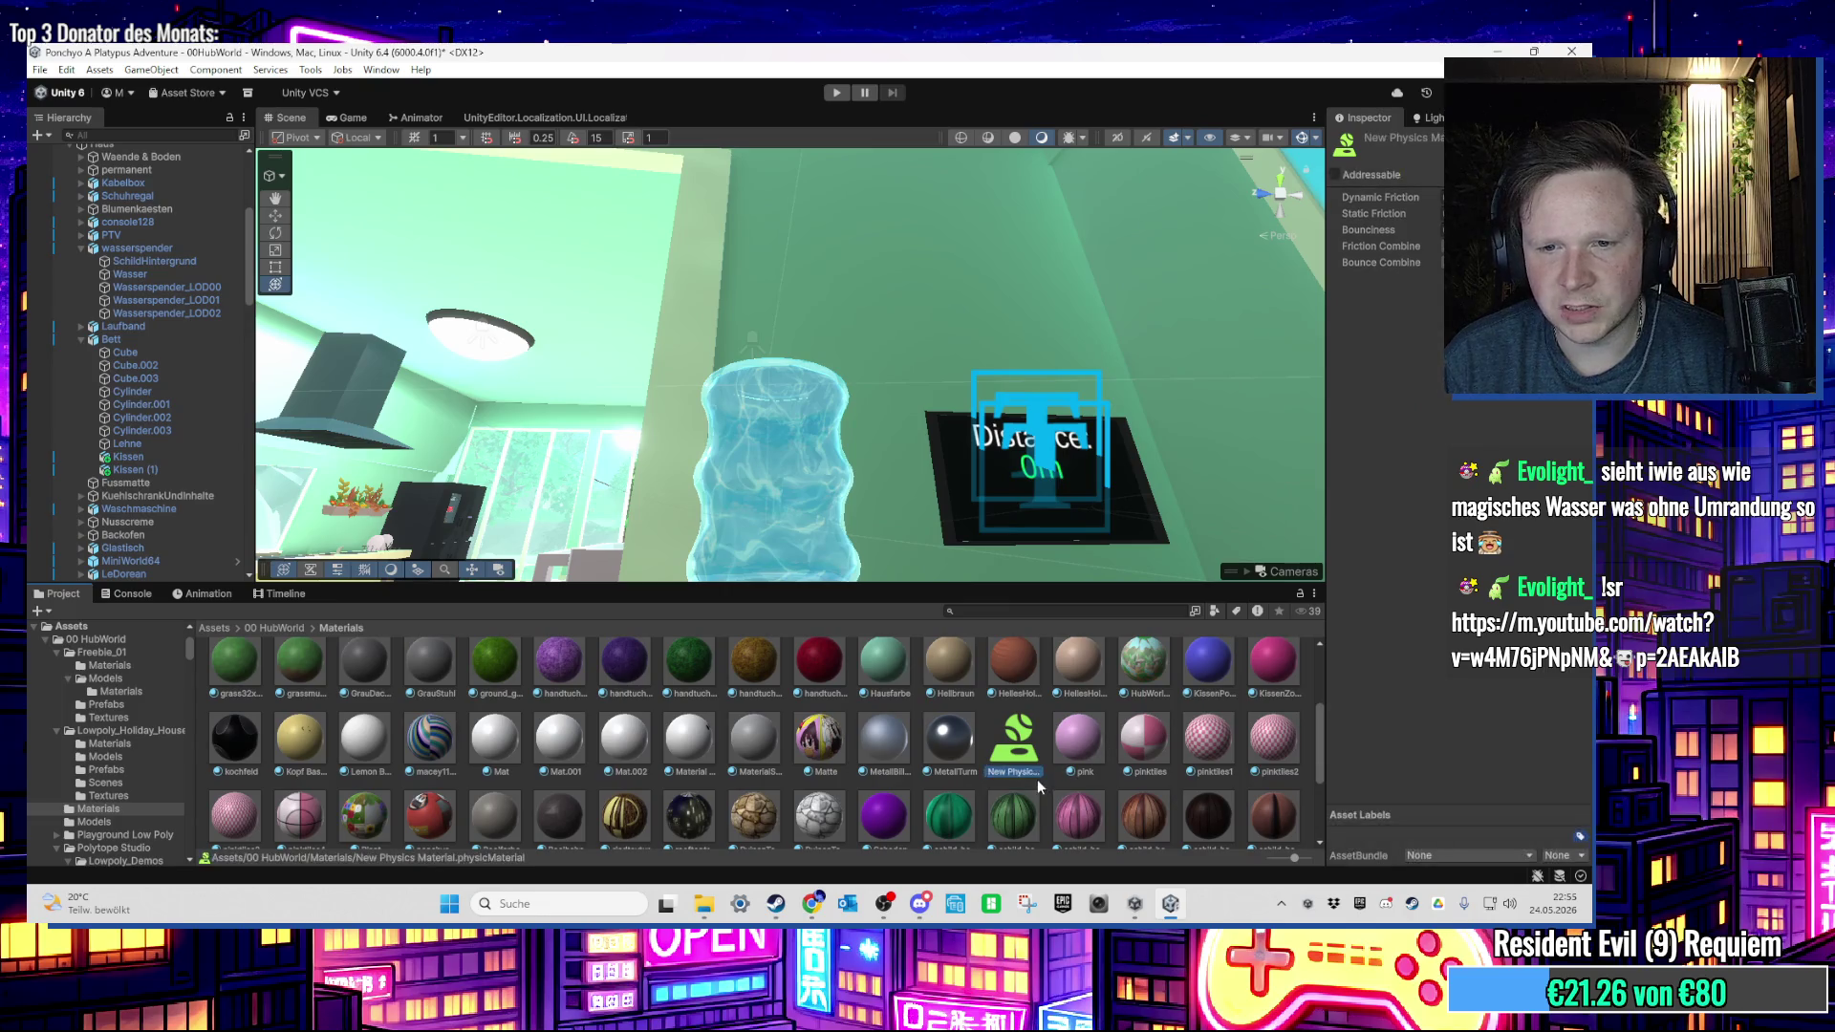
{"action": "key", "text": "Delete"}
{"action": "key", "text": "Return"}
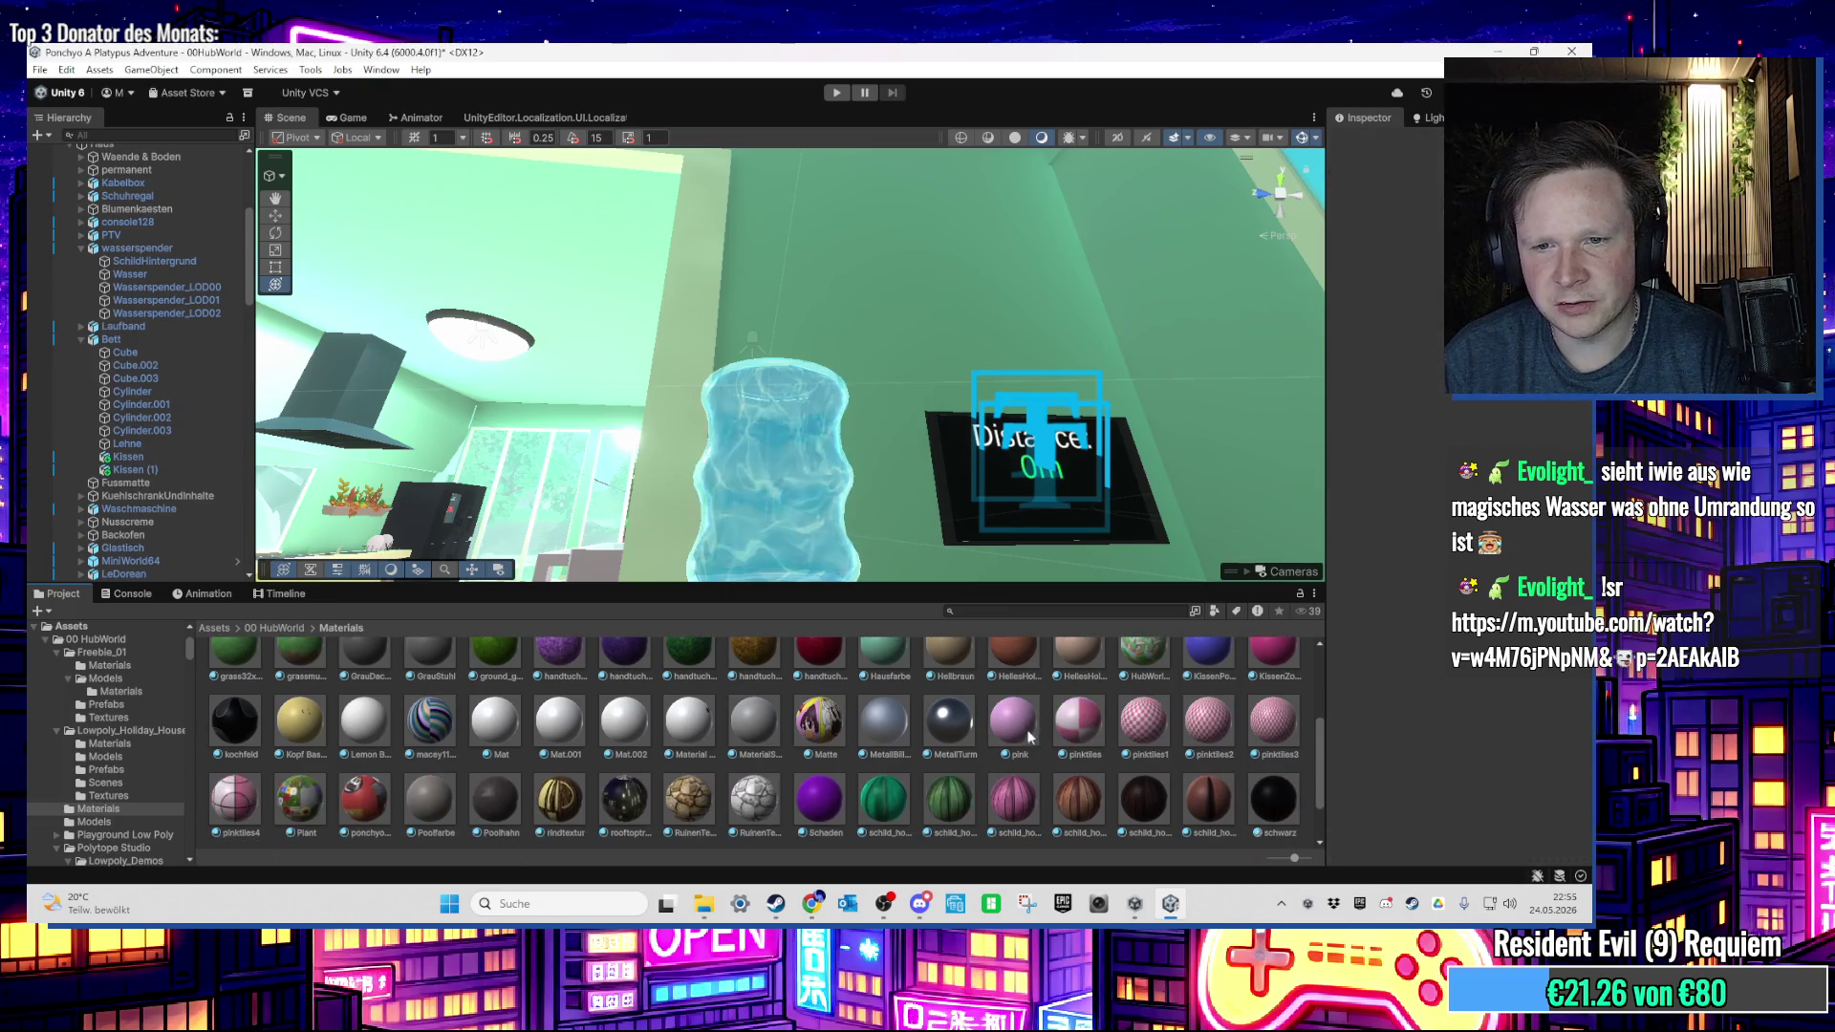
Step: Create a new material in the folder named GlasWasserspender
{"action": "right_click", "coordinate": [990, 763]}
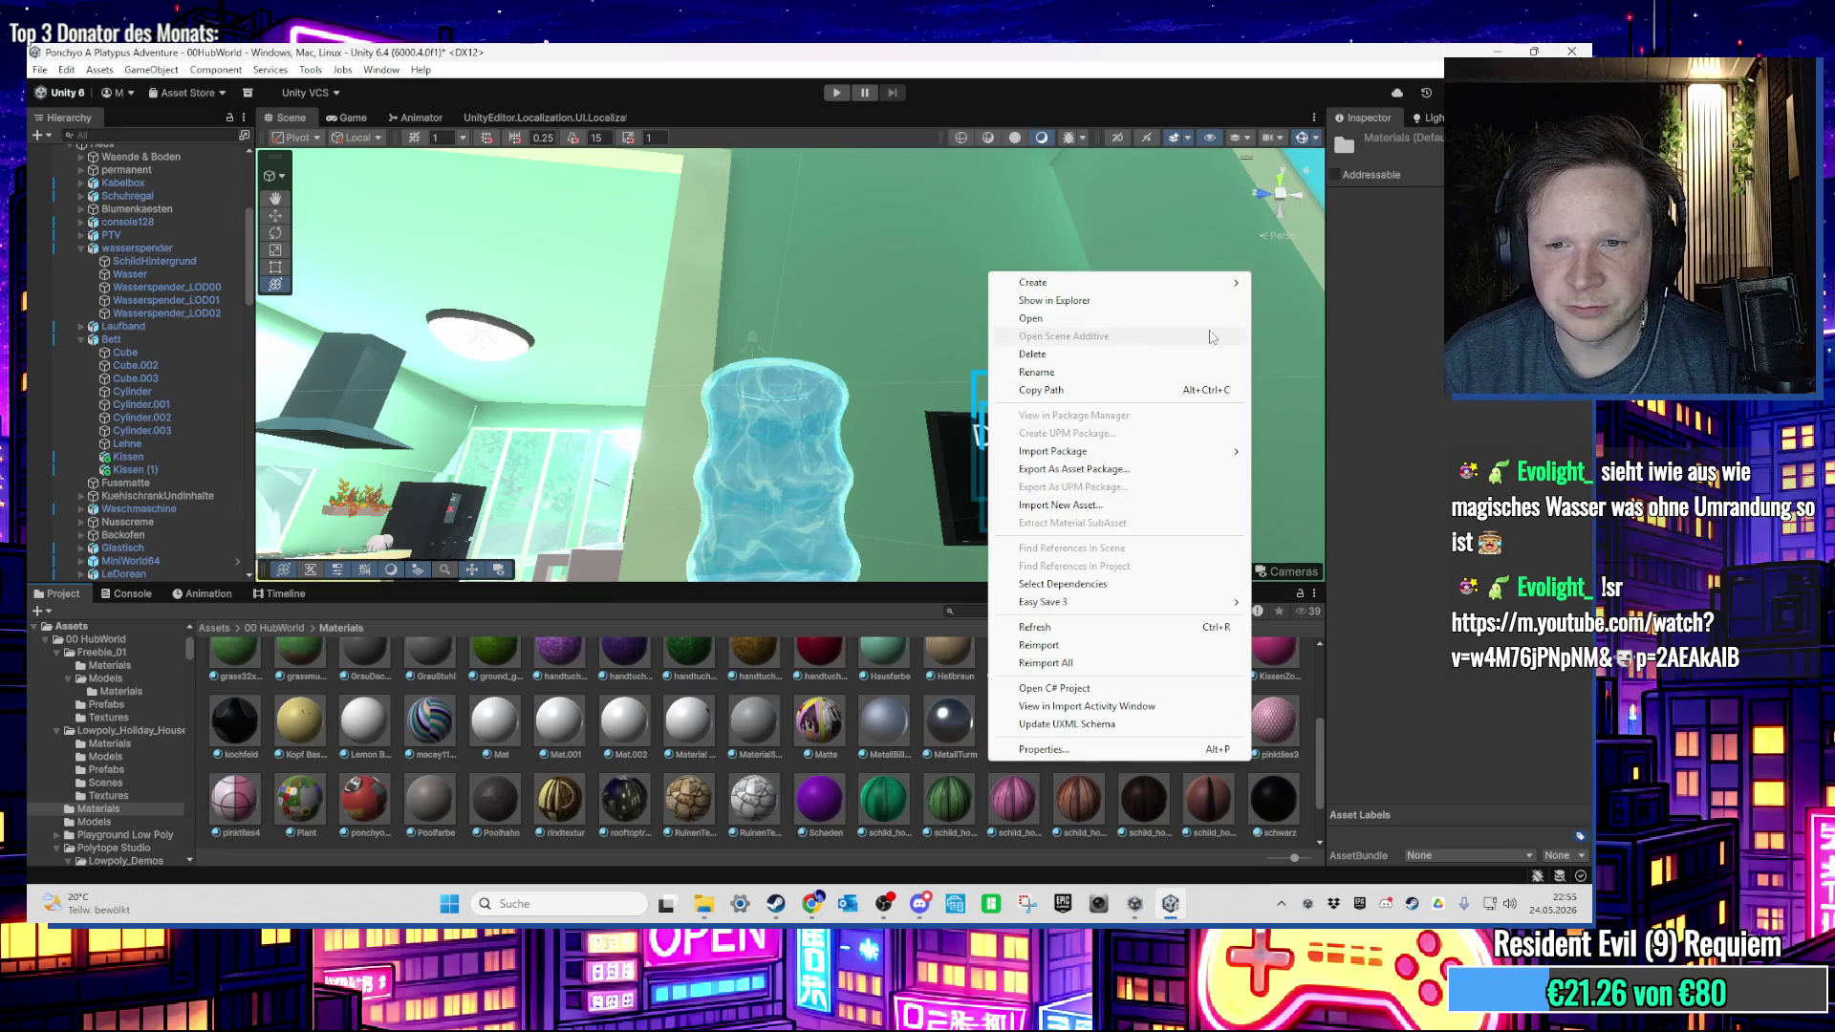
{"action": "mouse_move", "coordinate": [1196, 287]}
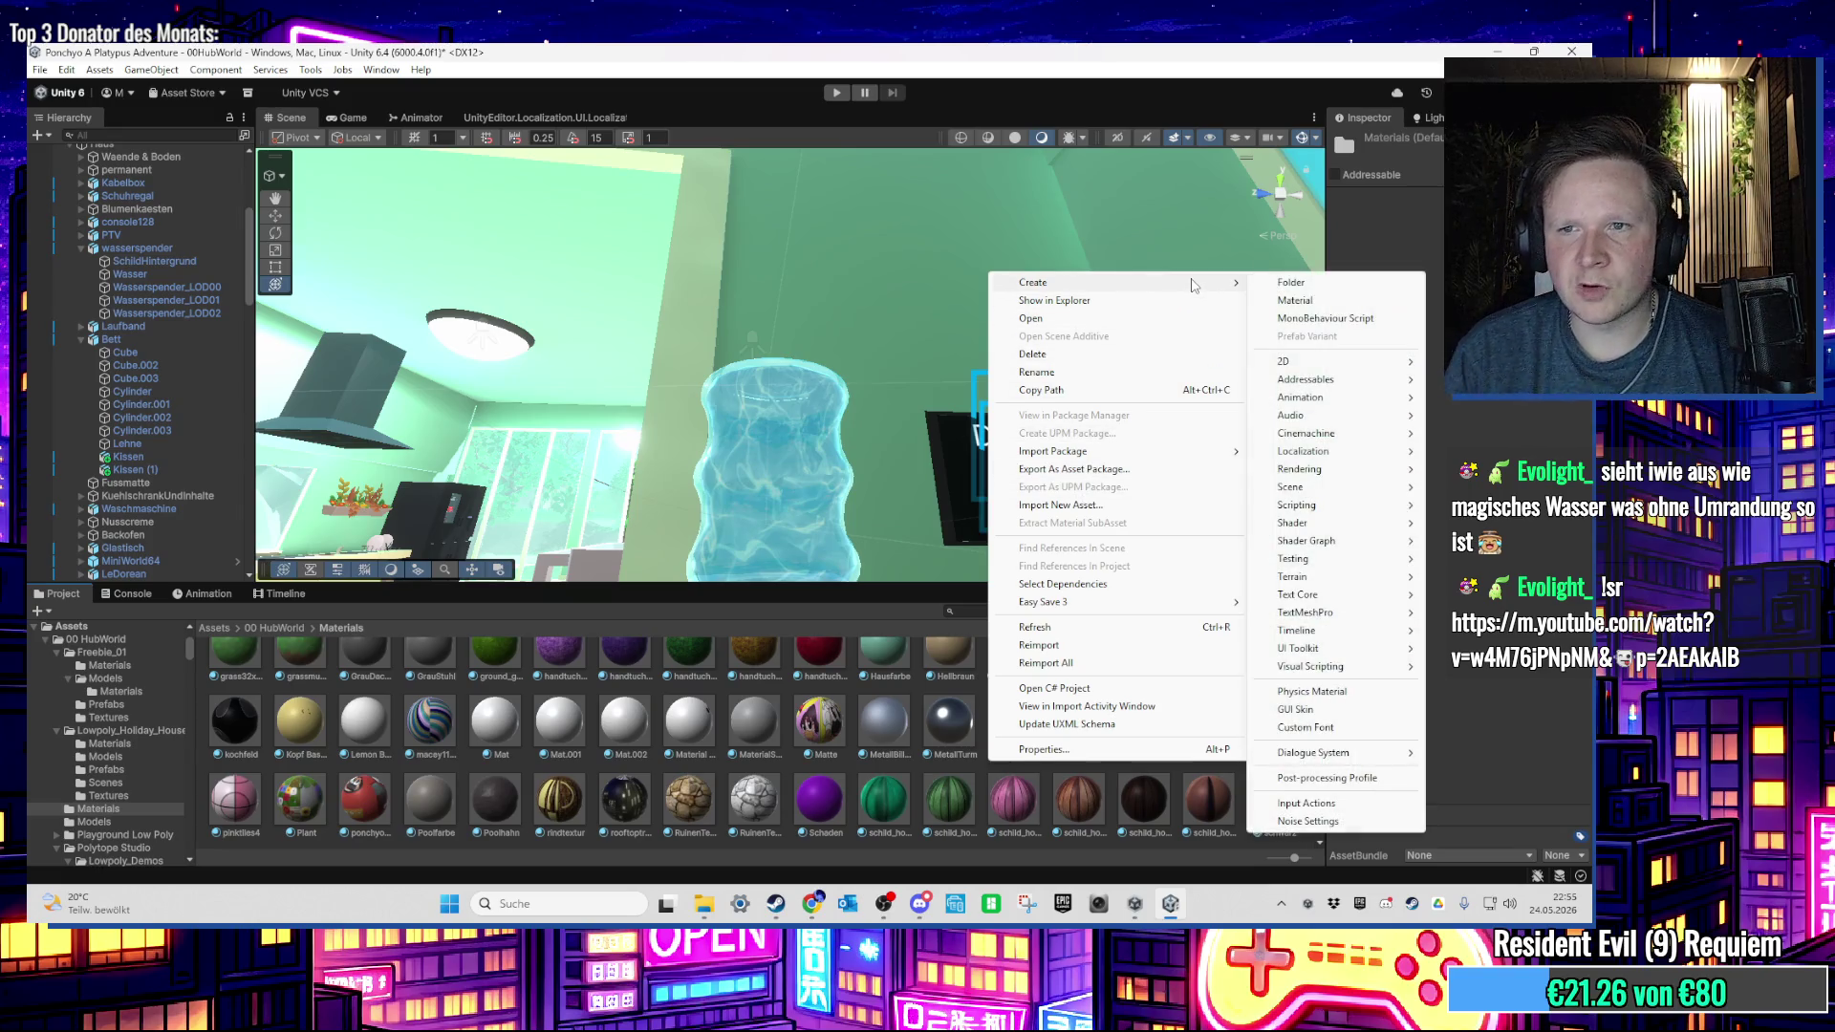
{"action": "left_click", "coordinate": [1311, 299]}
{"action": "type", "text": "Wasserspender"}
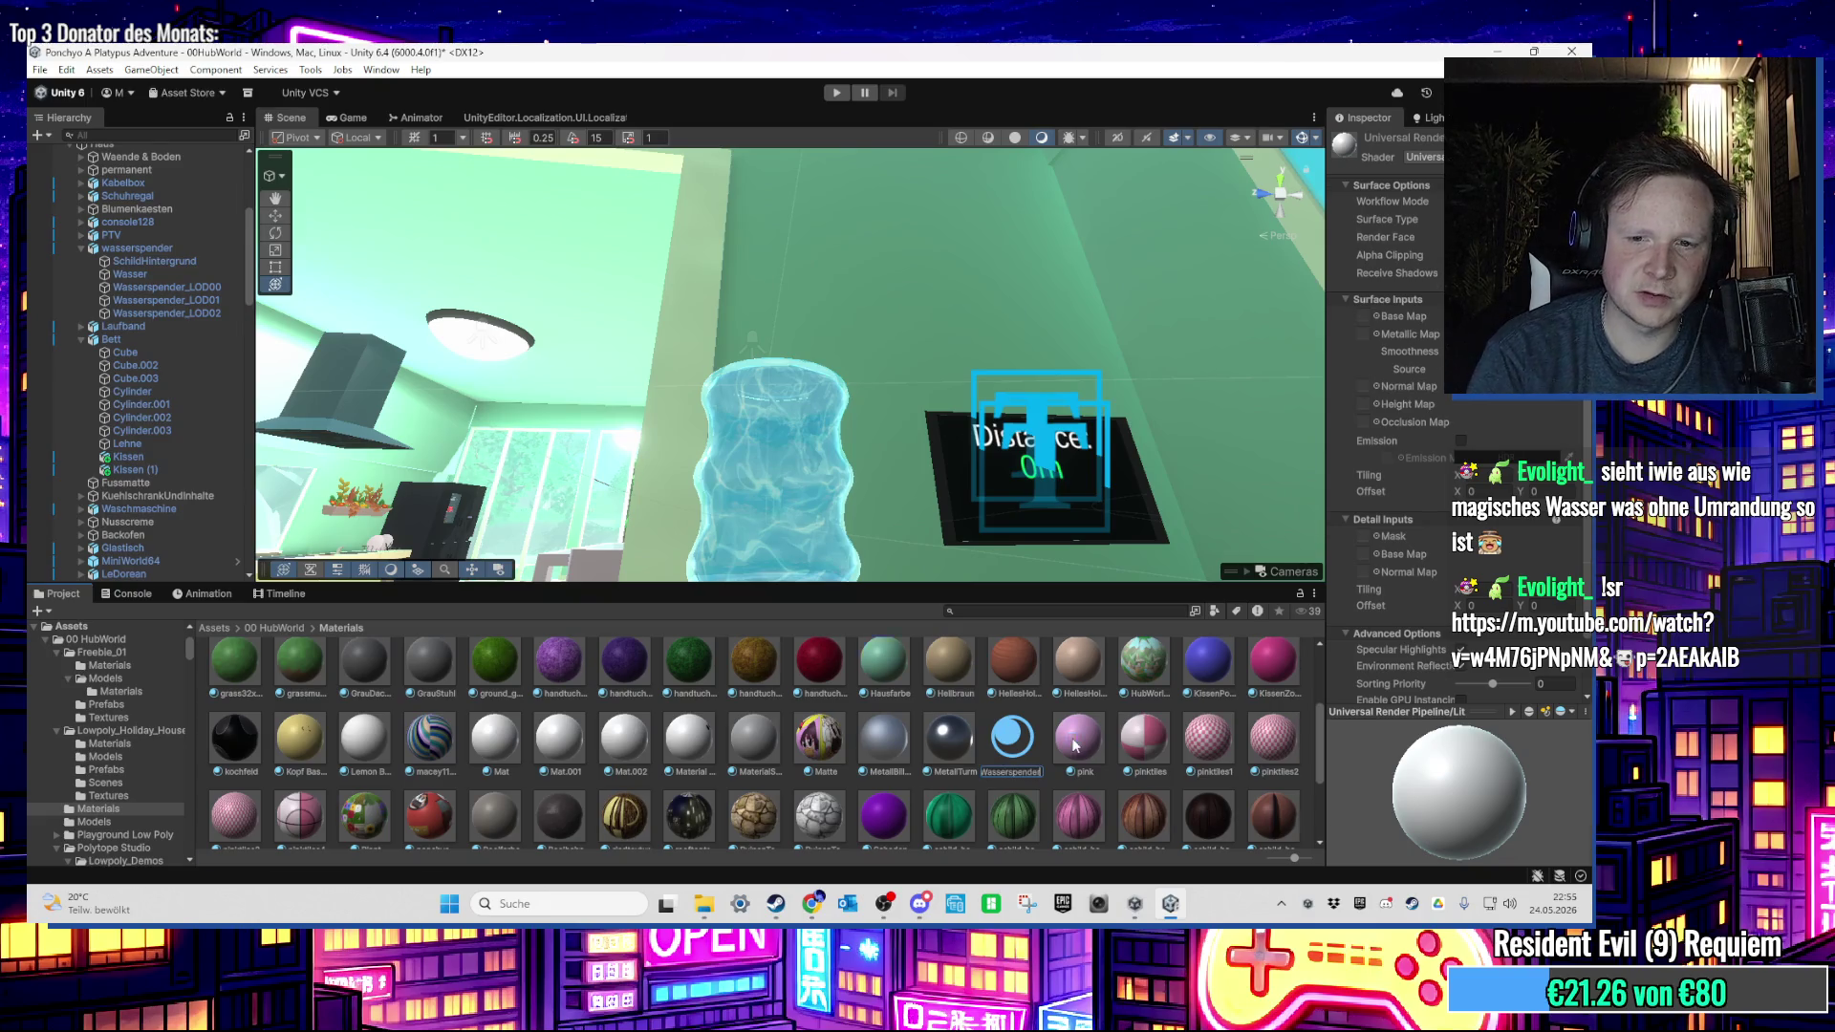
{"action": "key", "text": "Return"}
Step: Set GlasWasserspender's base colour to light teal and its Workflow Mode to Specular
{"action": "left_click", "coordinate": [1529, 328]}
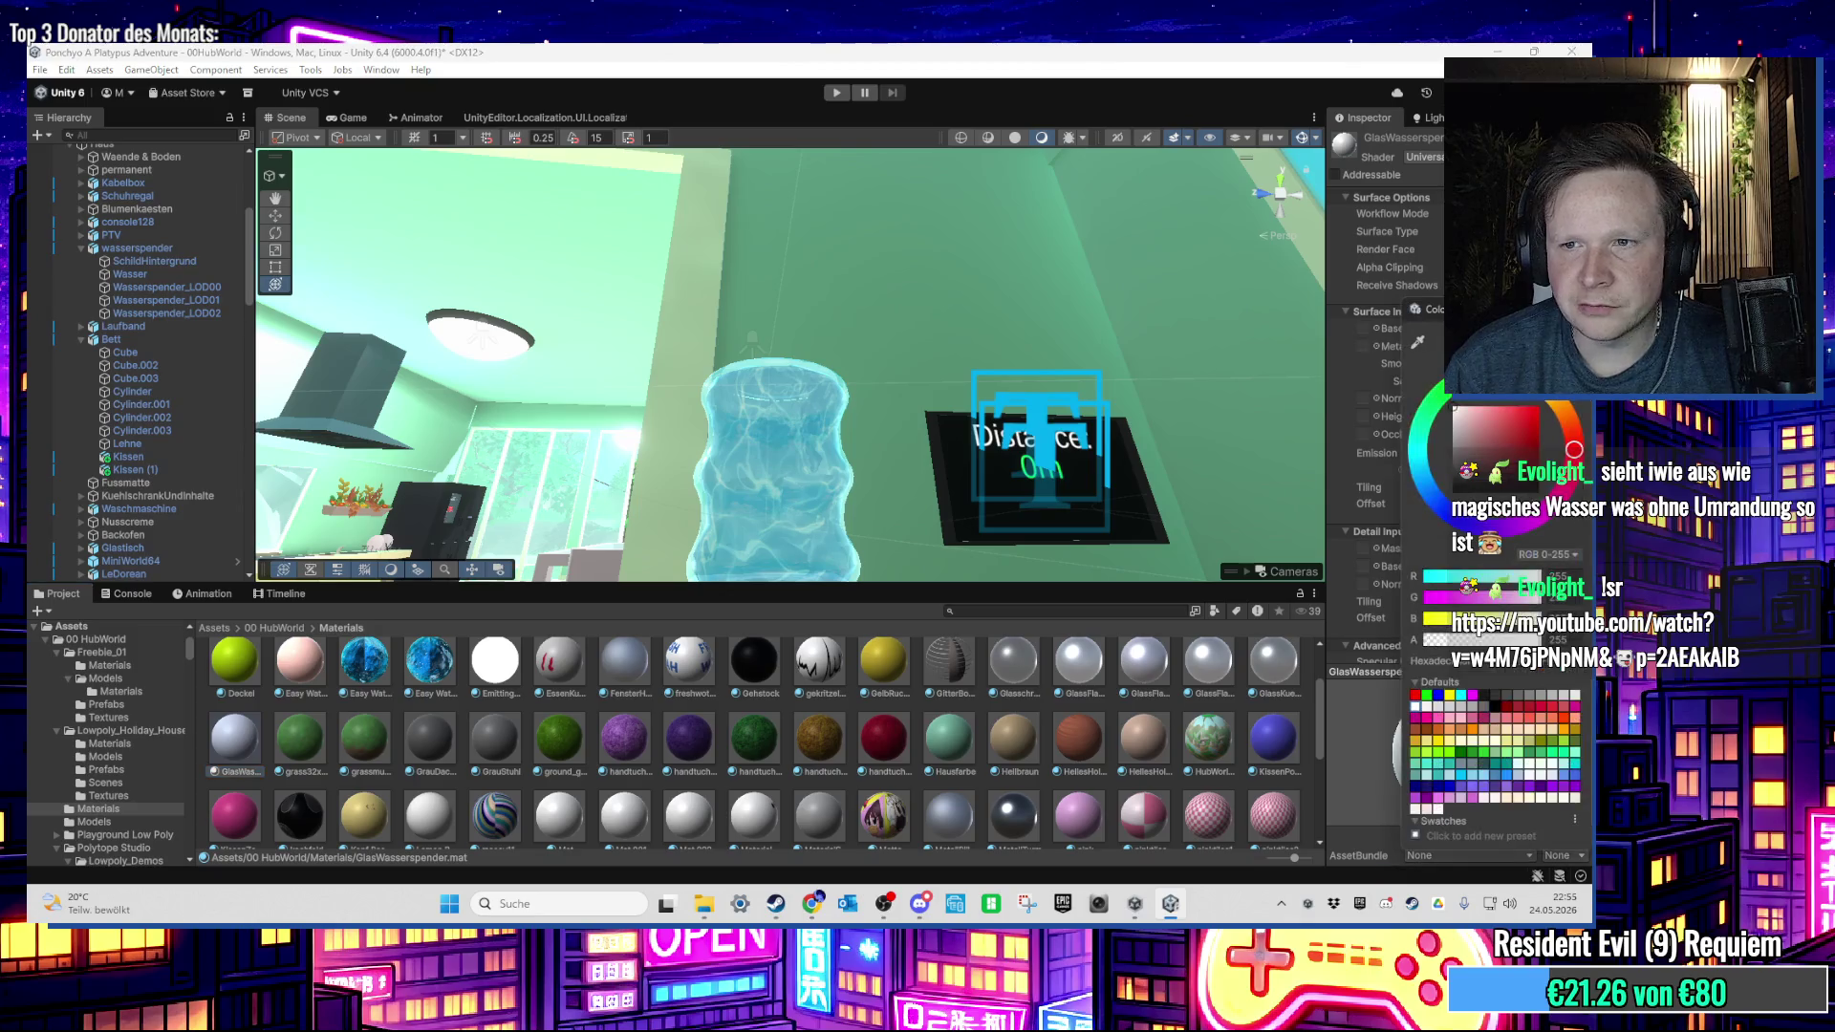
{"action": "left_click", "coordinate": [1479, 420]}
{"action": "key", "text": "Return"}
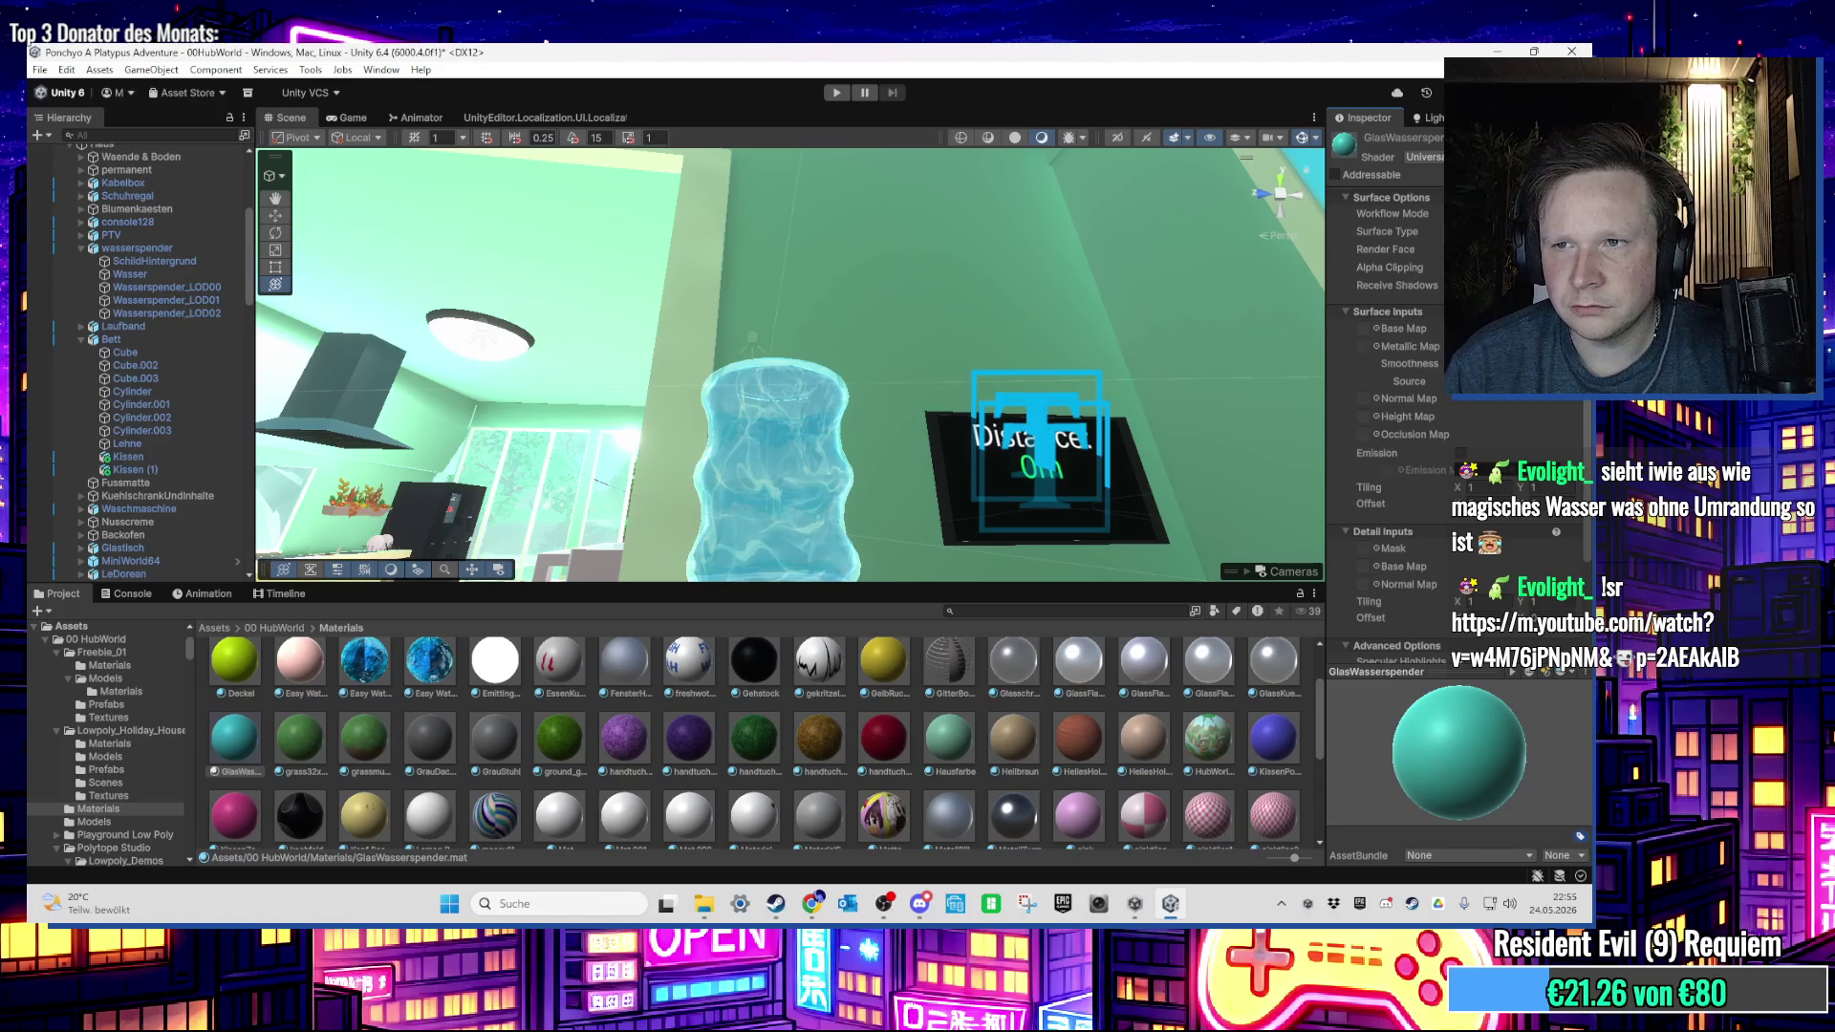
{"action": "left_click", "coordinate": [1491, 213]}
{"action": "left_click", "coordinate": [1490, 196]}
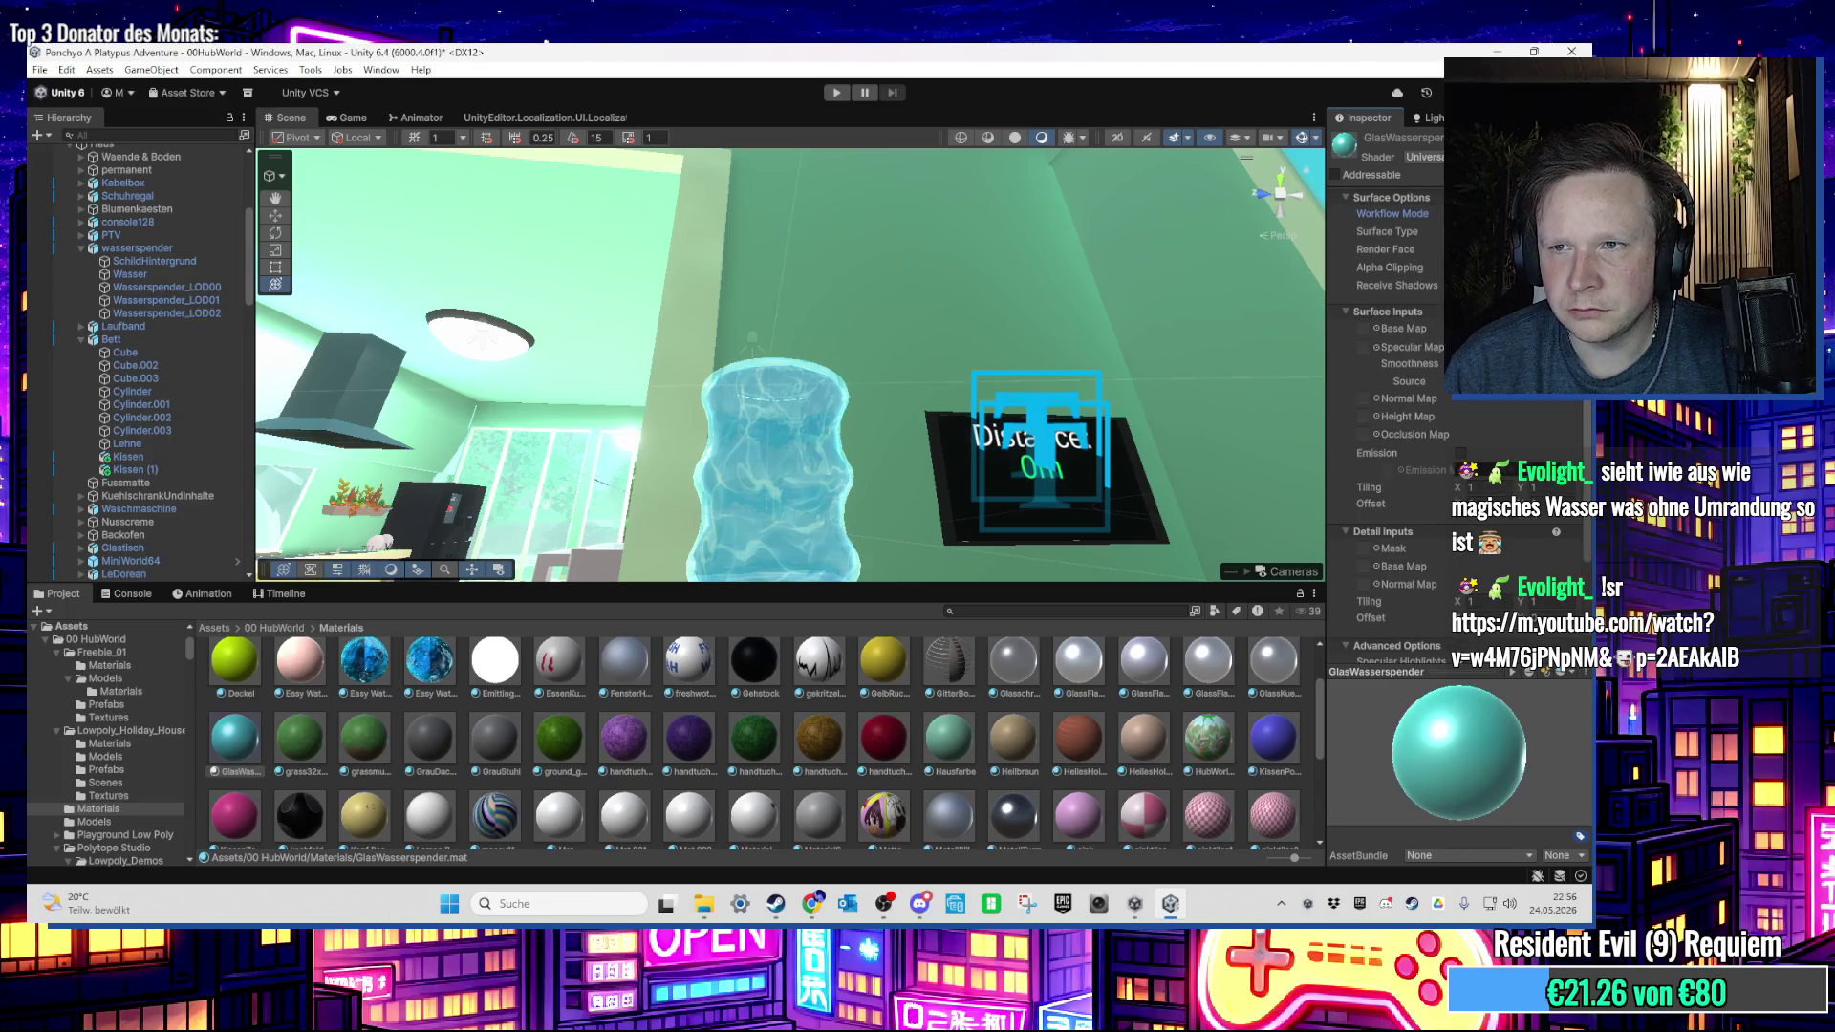
Step: Lower the base colour's alpha so the glass becomes see-through
{"action": "mouse_move", "coordinate": [784, 430]}
{"action": "left_mouse_down"}
{"action": "mouse_move", "coordinate": [862, 459]}
{"action": "mouse_move", "coordinate": [668, 411]}
{"action": "left_mouse_up"}
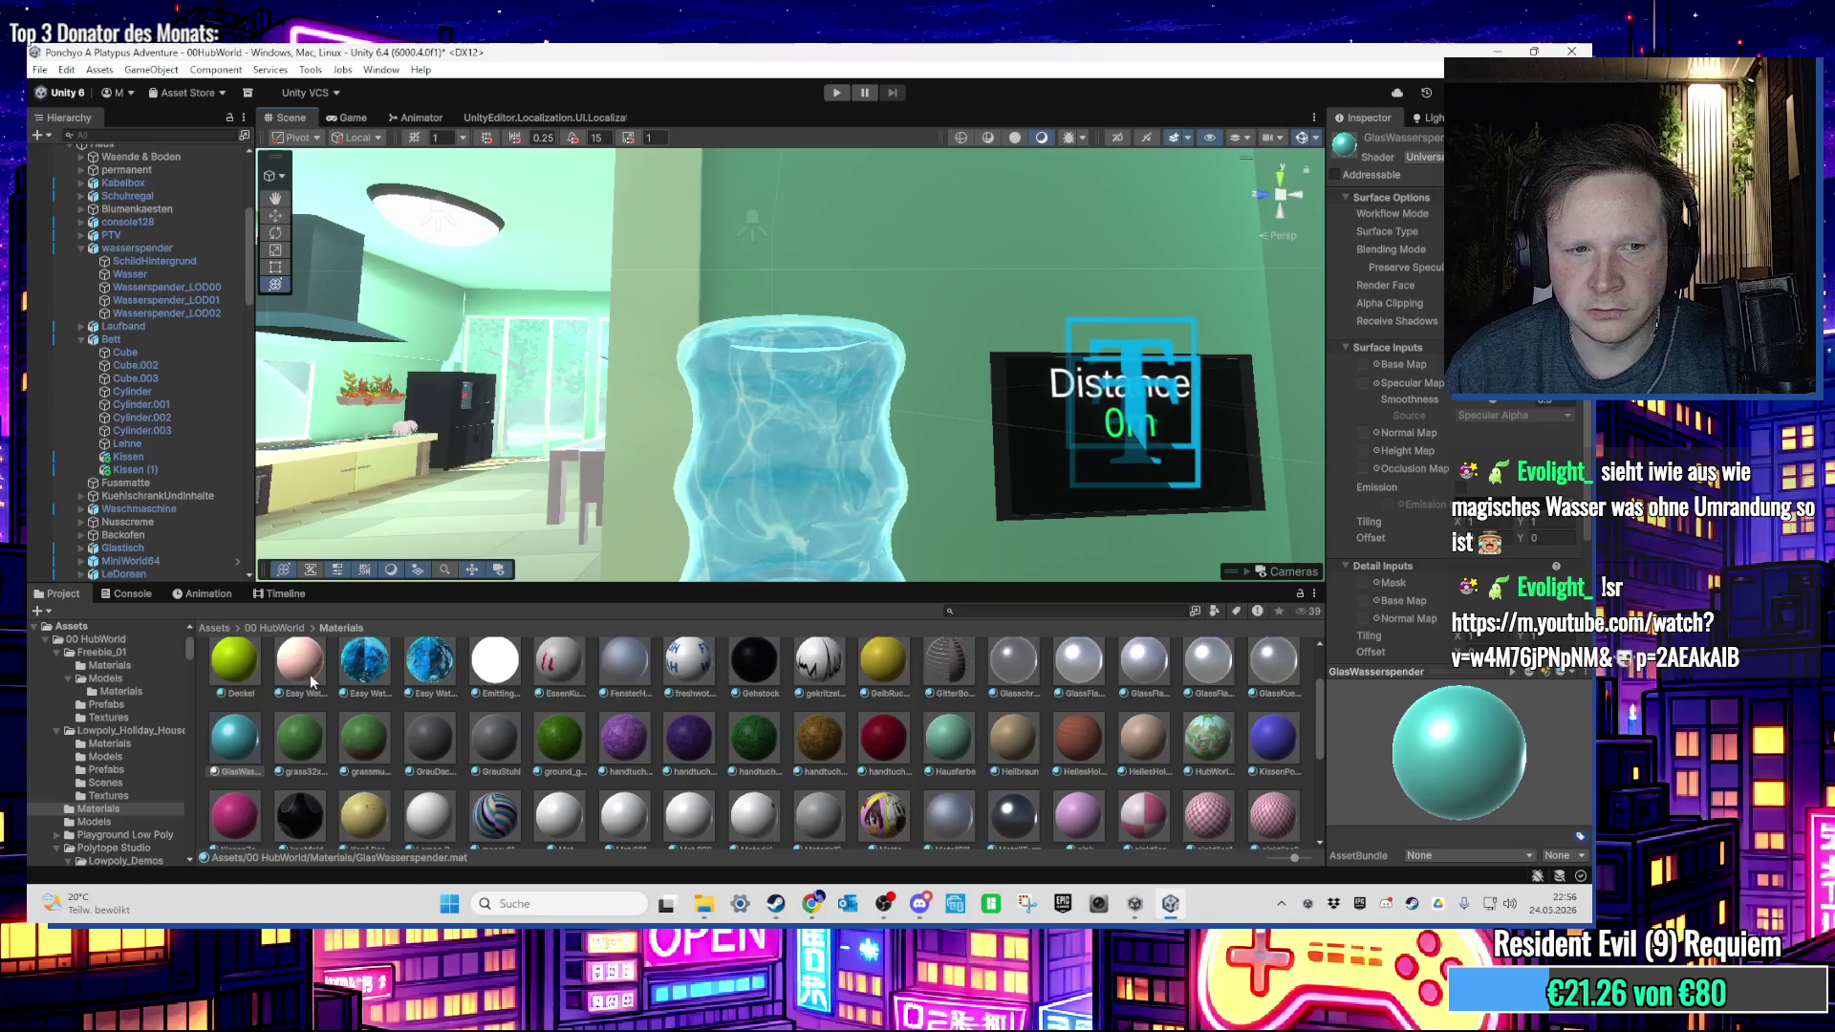
{"action": "scroll", "coordinate": [310, 680], "scroll_direction": "up", "scroll_amount": 1}
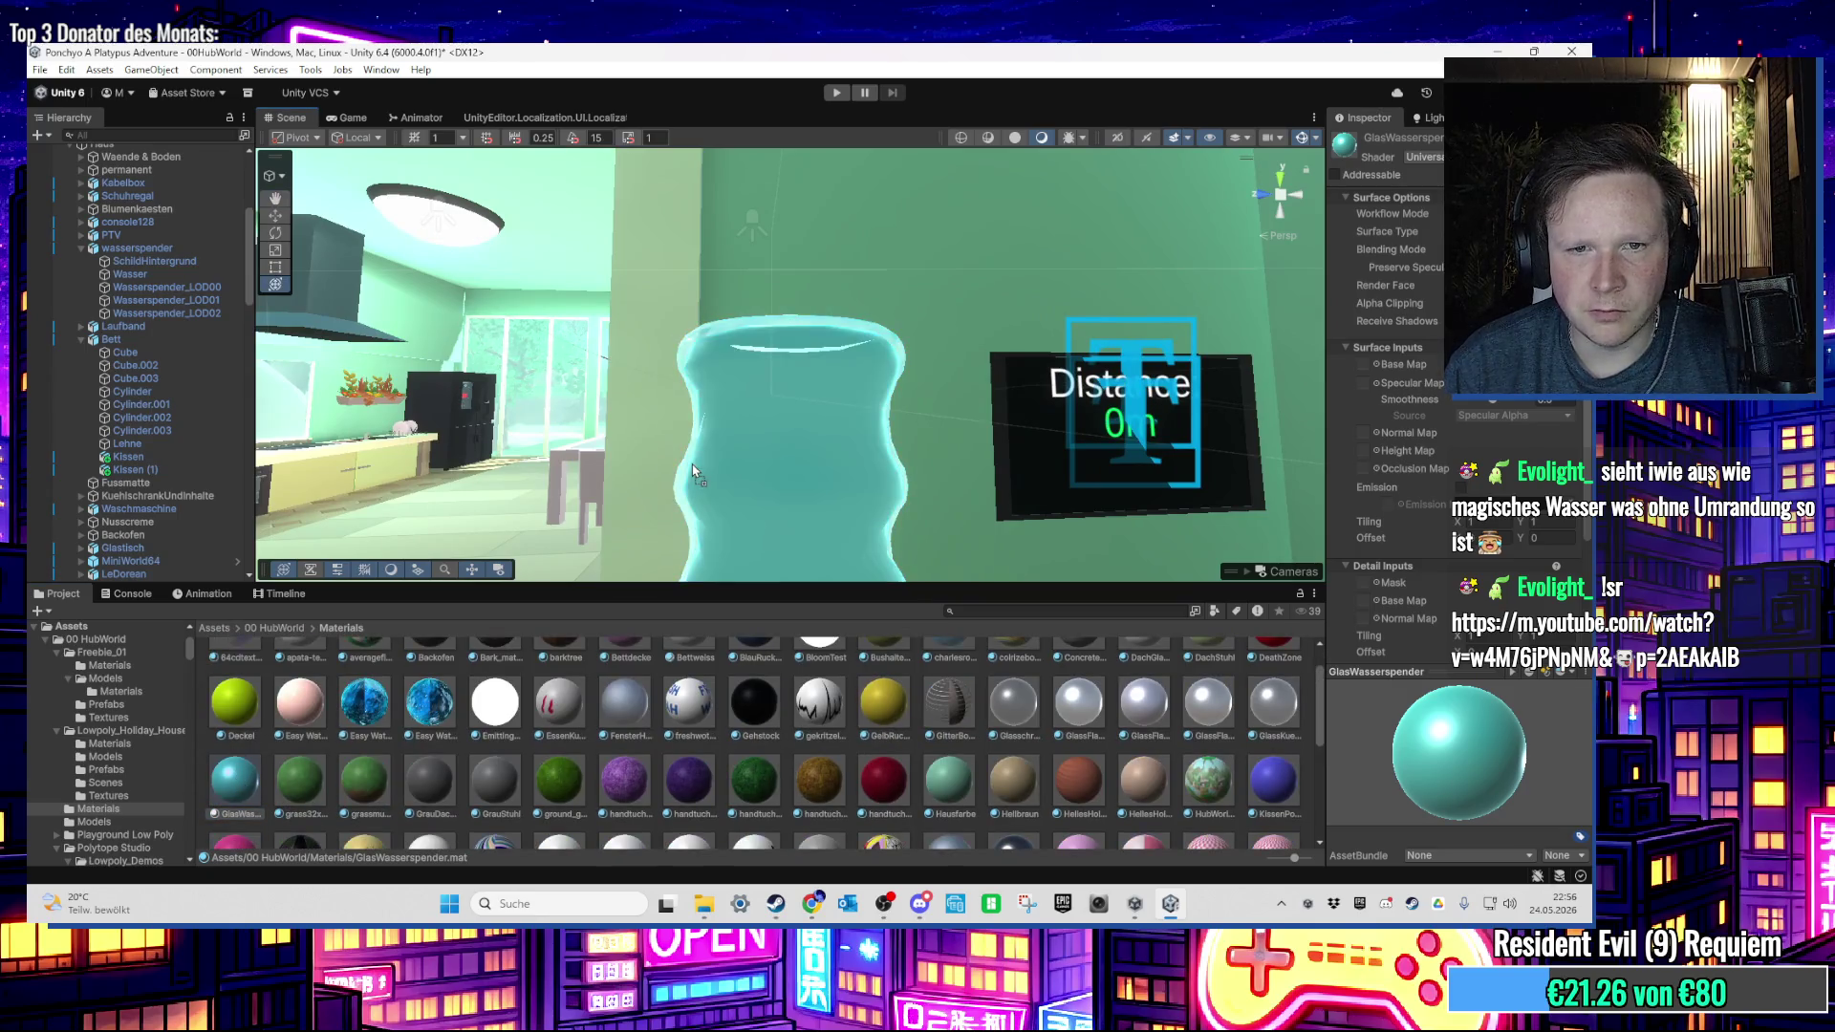
{"action": "mouse_move", "coordinate": [695, 464]}
{"action": "left_mouse_down"}
{"action": "mouse_move", "coordinate": [866, 501]}
{"action": "mouse_move", "coordinate": [1252, 320]}
{"action": "left_mouse_up"}
{"action": "left_click", "coordinate": [1510, 507]}
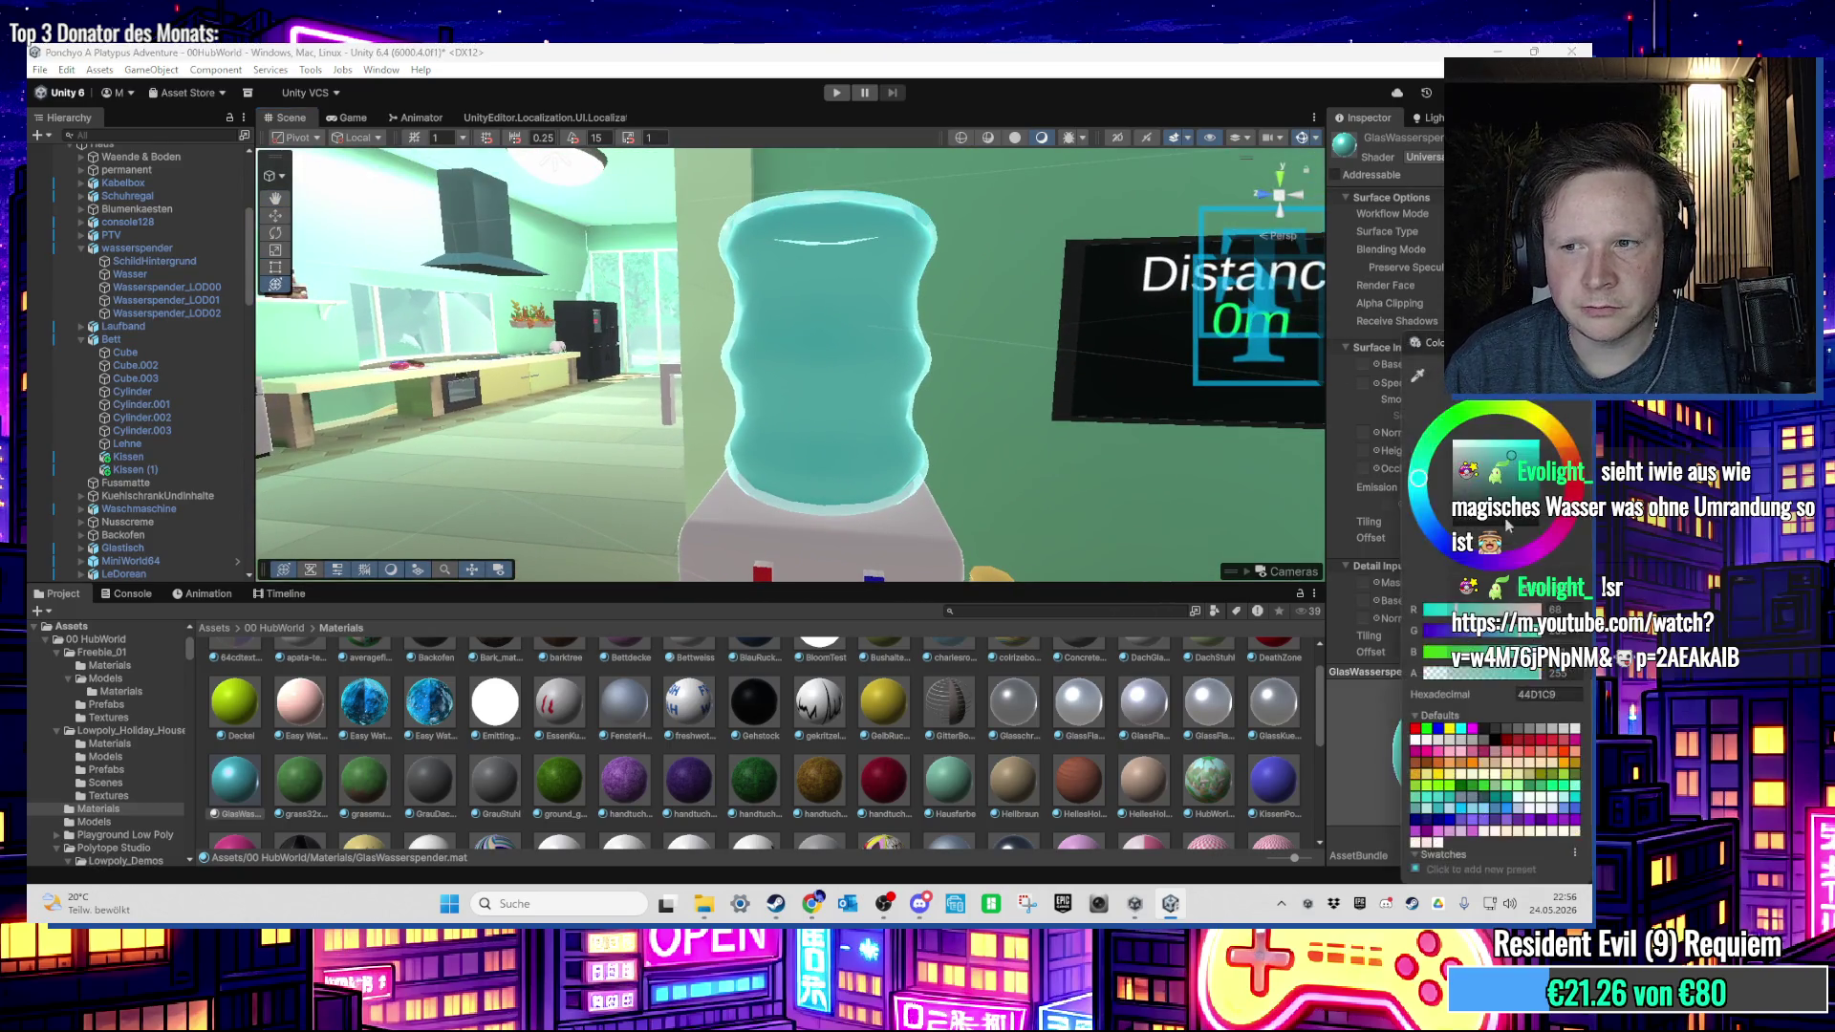
{"action": "left_click_drag", "start_coordinate": [1489, 677], "coordinate": [1431, 681]}
{"action": "mouse_move", "coordinate": [1243, 430]}
{"action": "left_mouse_down"}
{"action": "mouse_move", "coordinate": [1110, 365]}
{"action": "mouse_move", "coordinate": [1109, 203]}
{"action": "mouse_move", "coordinate": [896, 392]}
{"action": "left_mouse_up"}
{"action": "scroll", "coordinate": [896, 392], "scroll_direction": "up", "scroll_amount": 6}
Step: Frame the water bottle and select the three dispenser LOD meshes in the Hierarchy
{"action": "scroll", "coordinate": [896, 392], "scroll_direction": "down", "scroll_amount": 6}
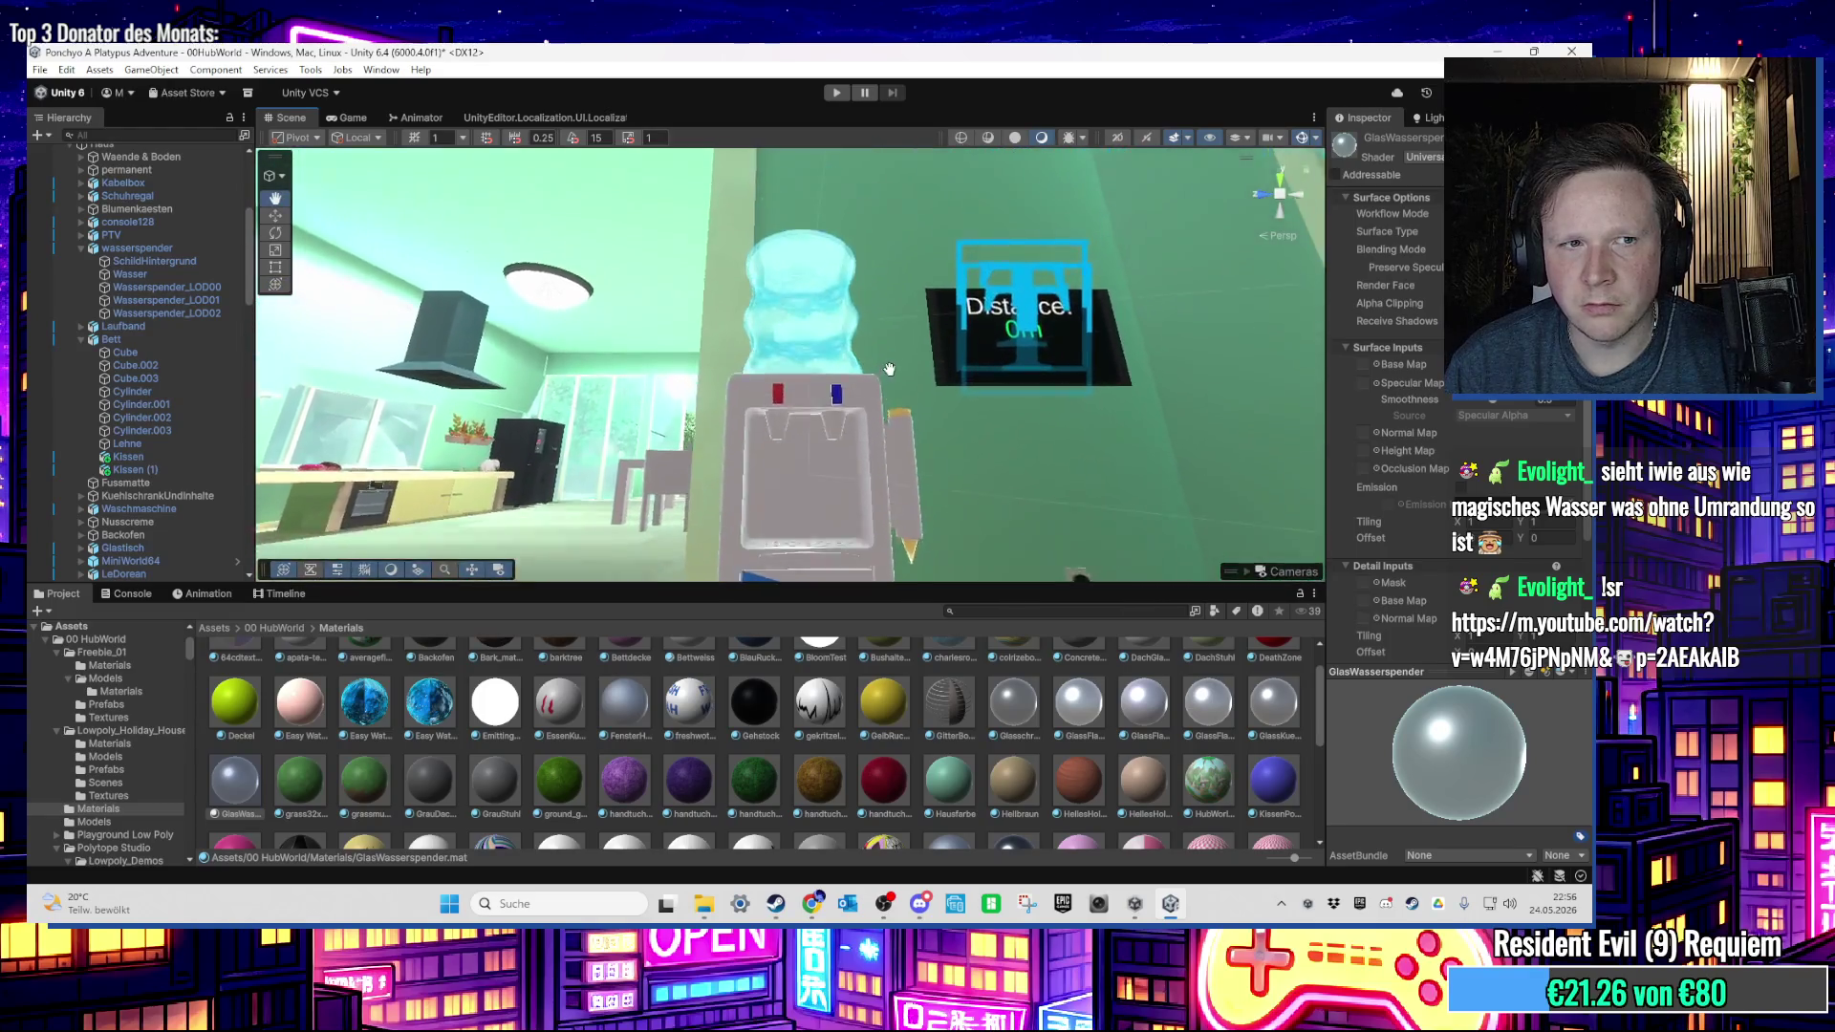
{"action": "scroll", "coordinate": [114, 273], "scroll_direction": "up", "scroll_amount": 3}
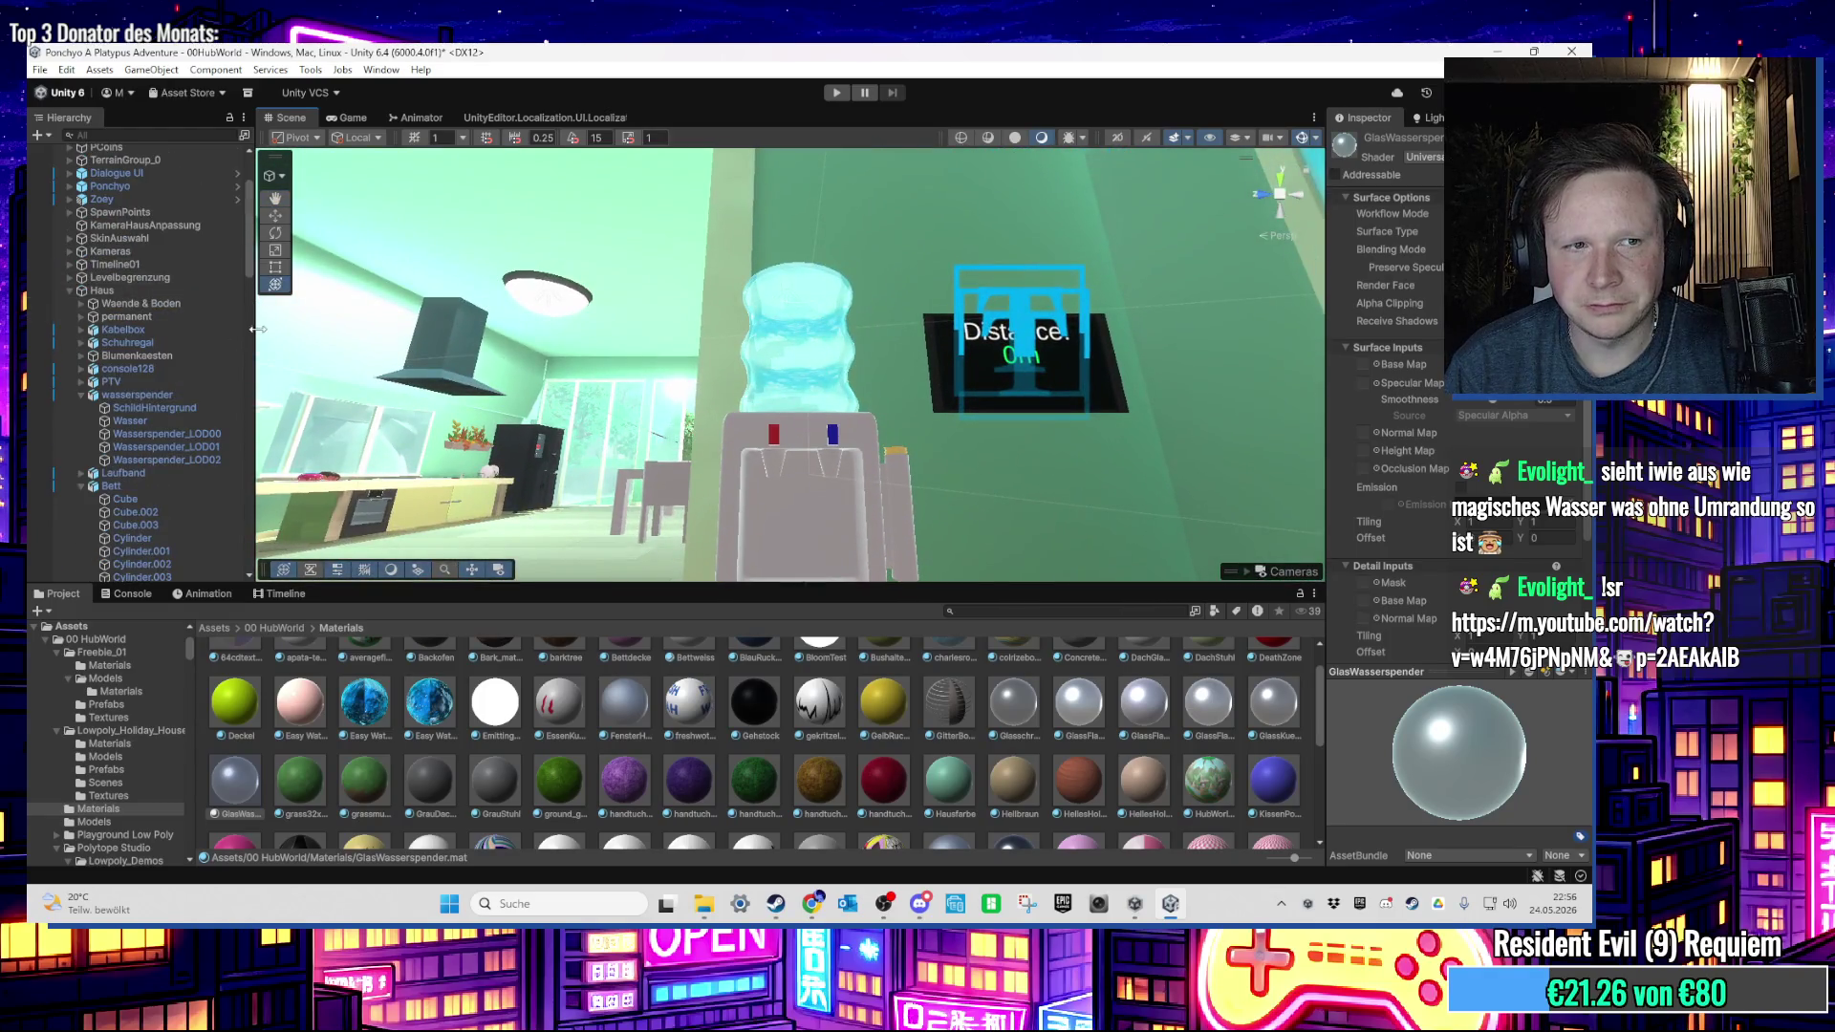
{"action": "left_click", "coordinate": [175, 408]}
{"action": "left_click", "coordinate": [176, 424]}
{"action": "key", "text": "f"}
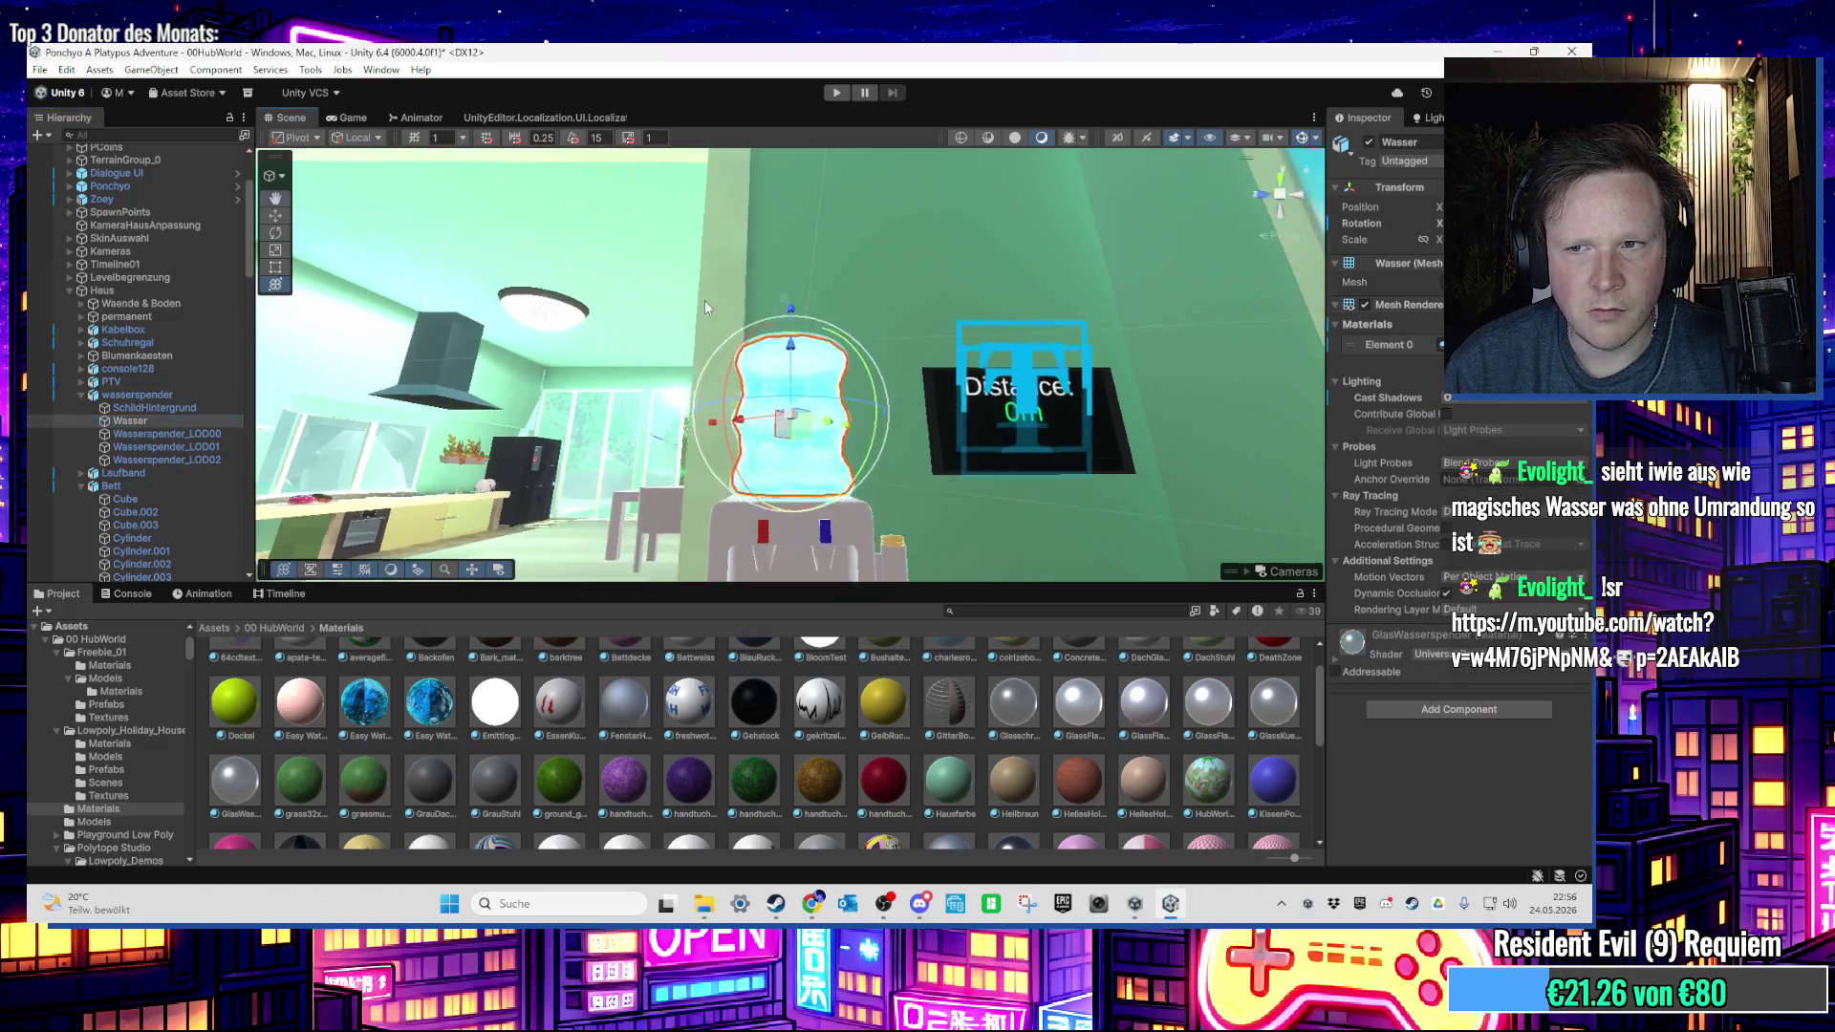
{"action": "left_click_drag", "start_coordinate": [776, 311], "coordinate": [784, 267]}
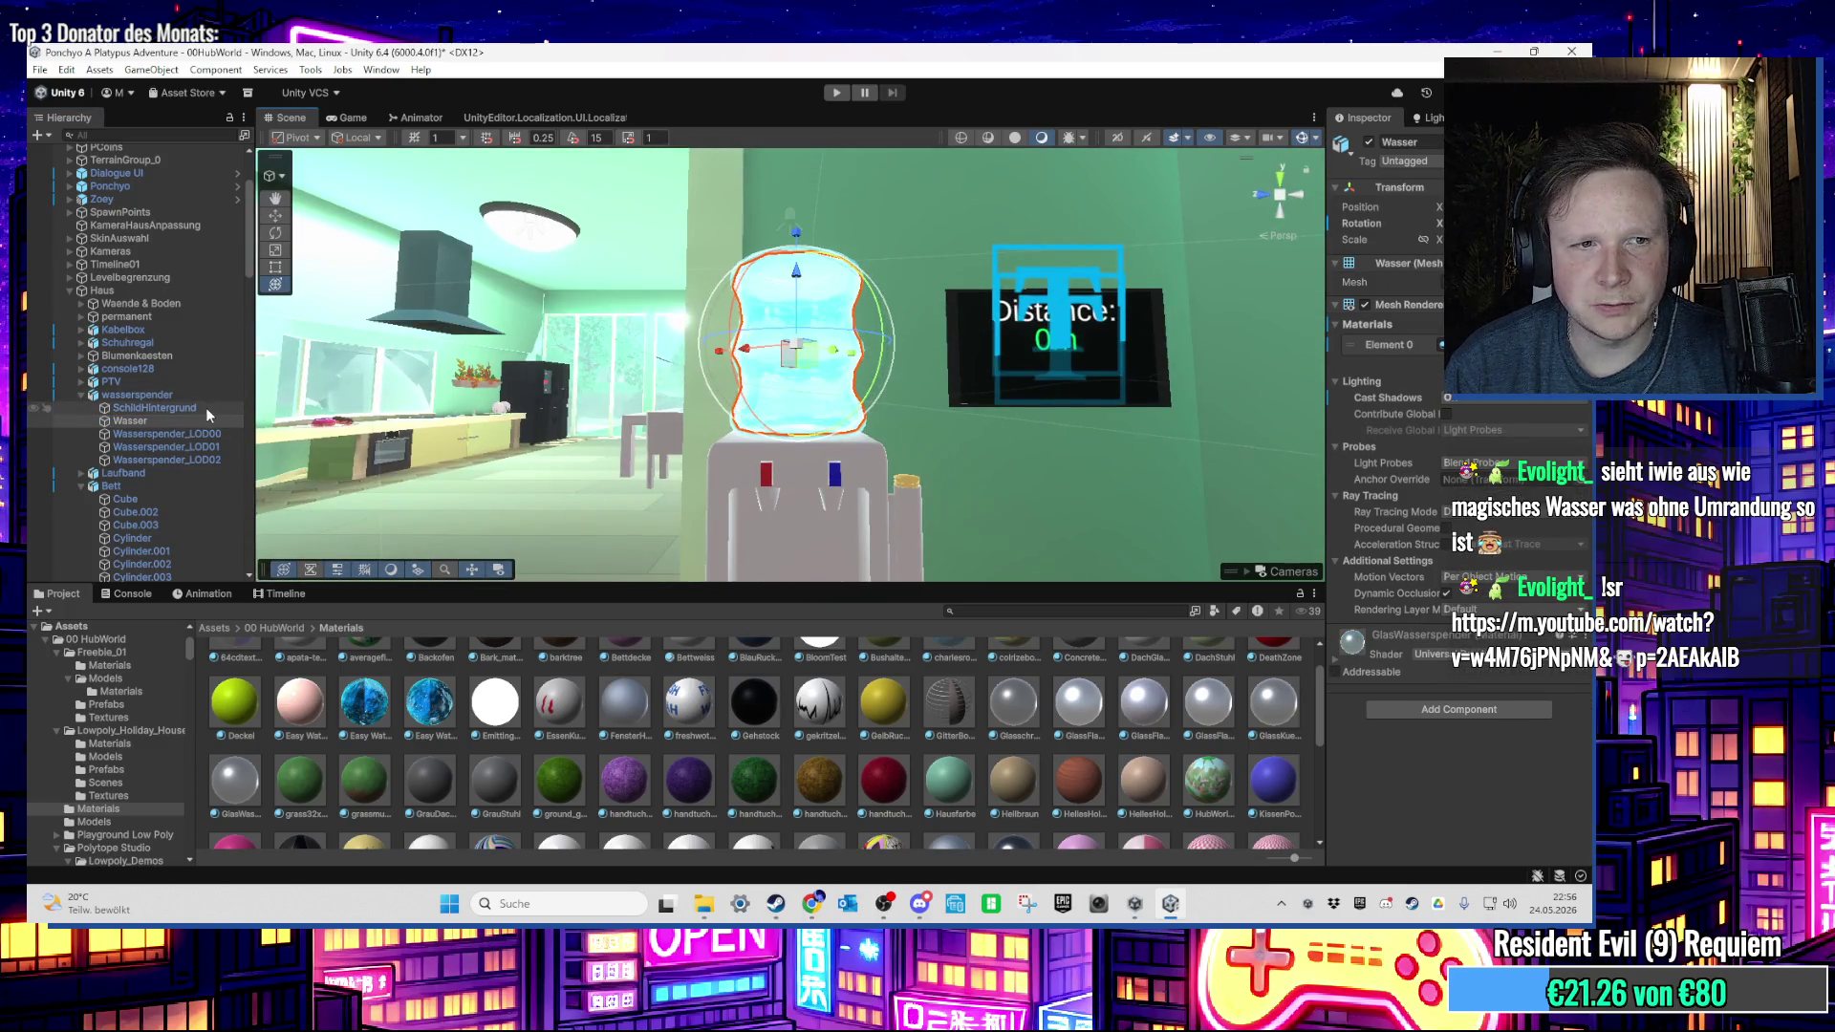
{"action": "left_click", "coordinate": [191, 432]}
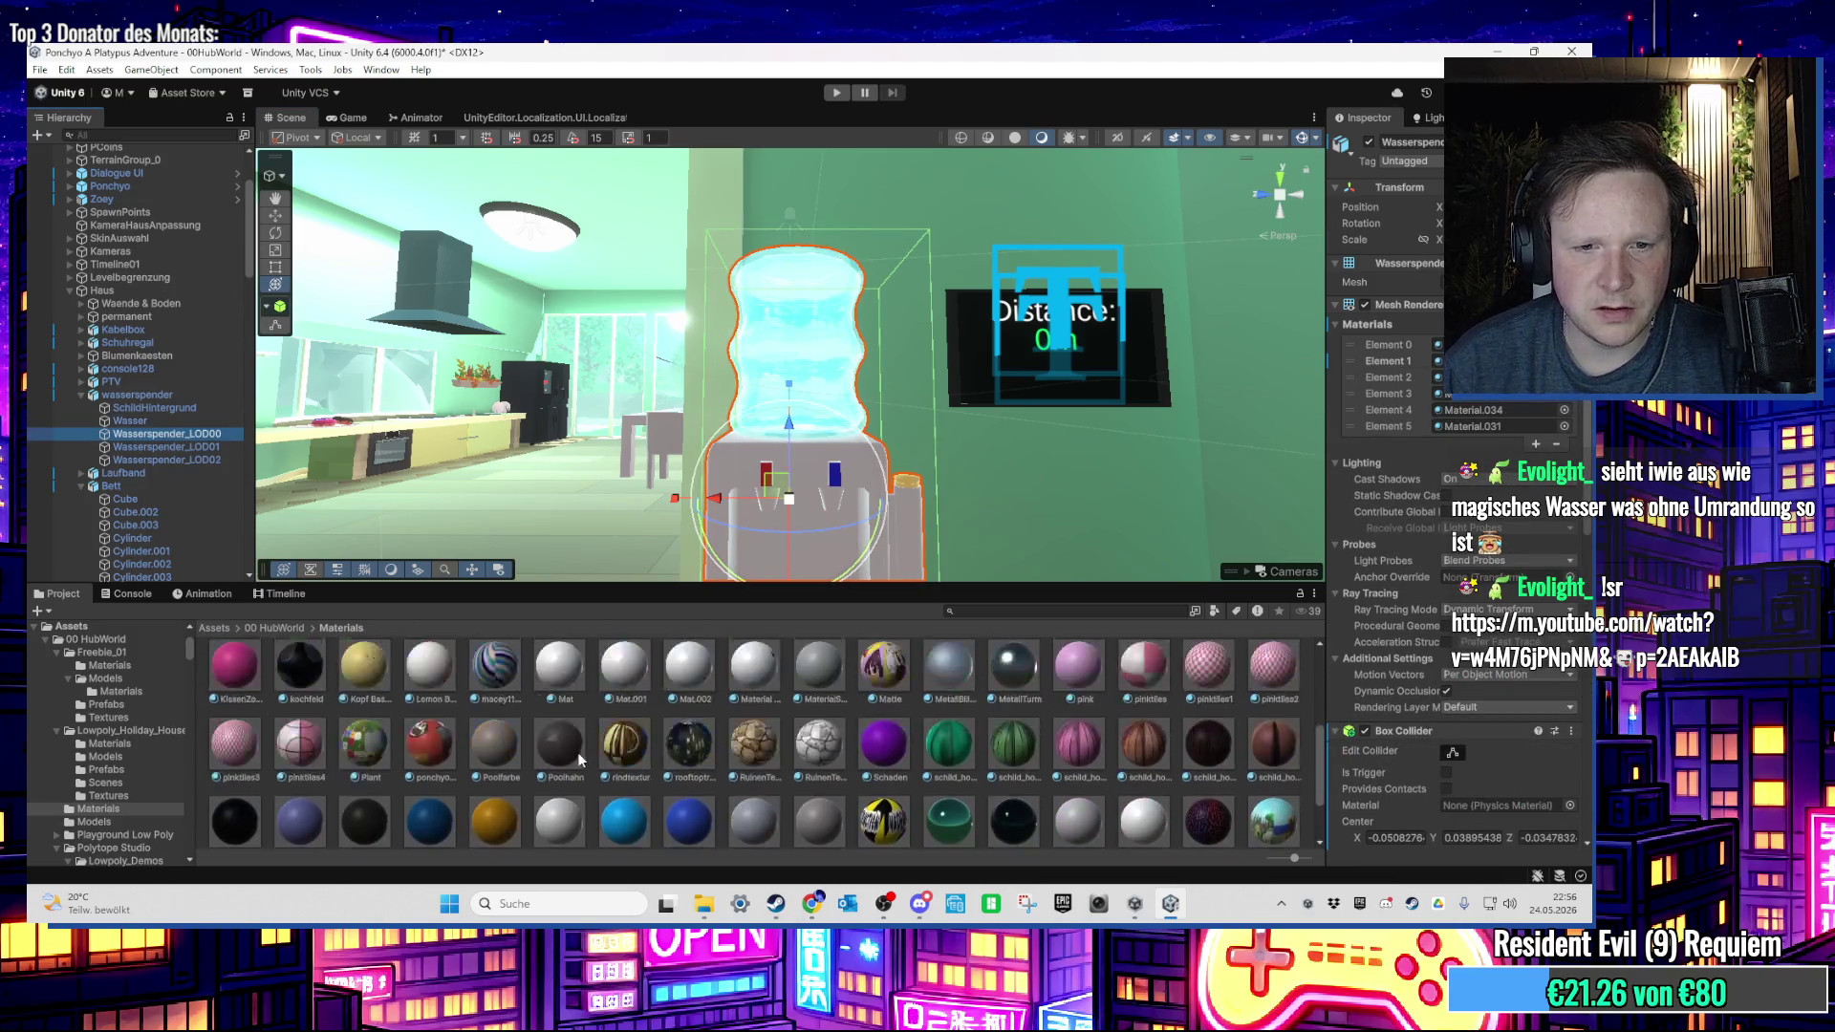
{"action": "scroll", "coordinate": [577, 753], "scroll_direction": "up", "scroll_amount": 1}
{"action": "scroll", "coordinate": [579, 753], "scroll_direction": "down", "scroll_amount": 2}
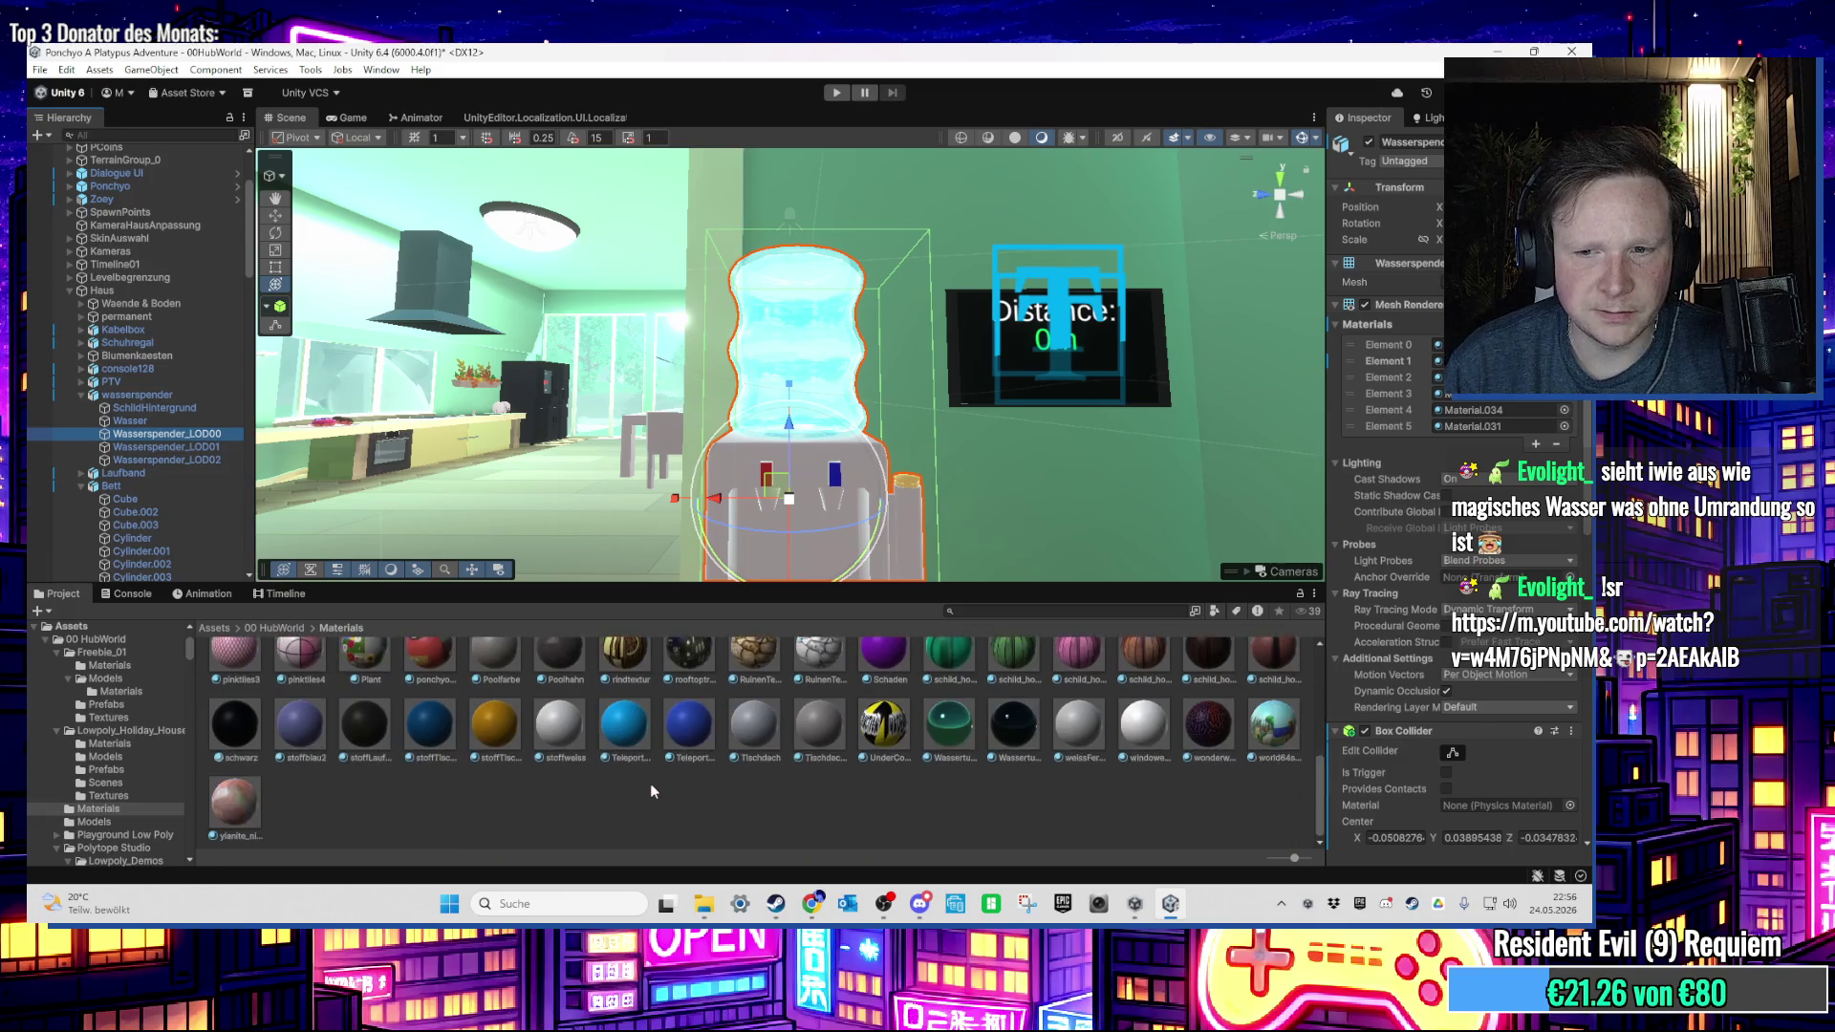
{"action": "scroll", "coordinate": [650, 772], "scroll_direction": "up", "scroll_amount": 1}
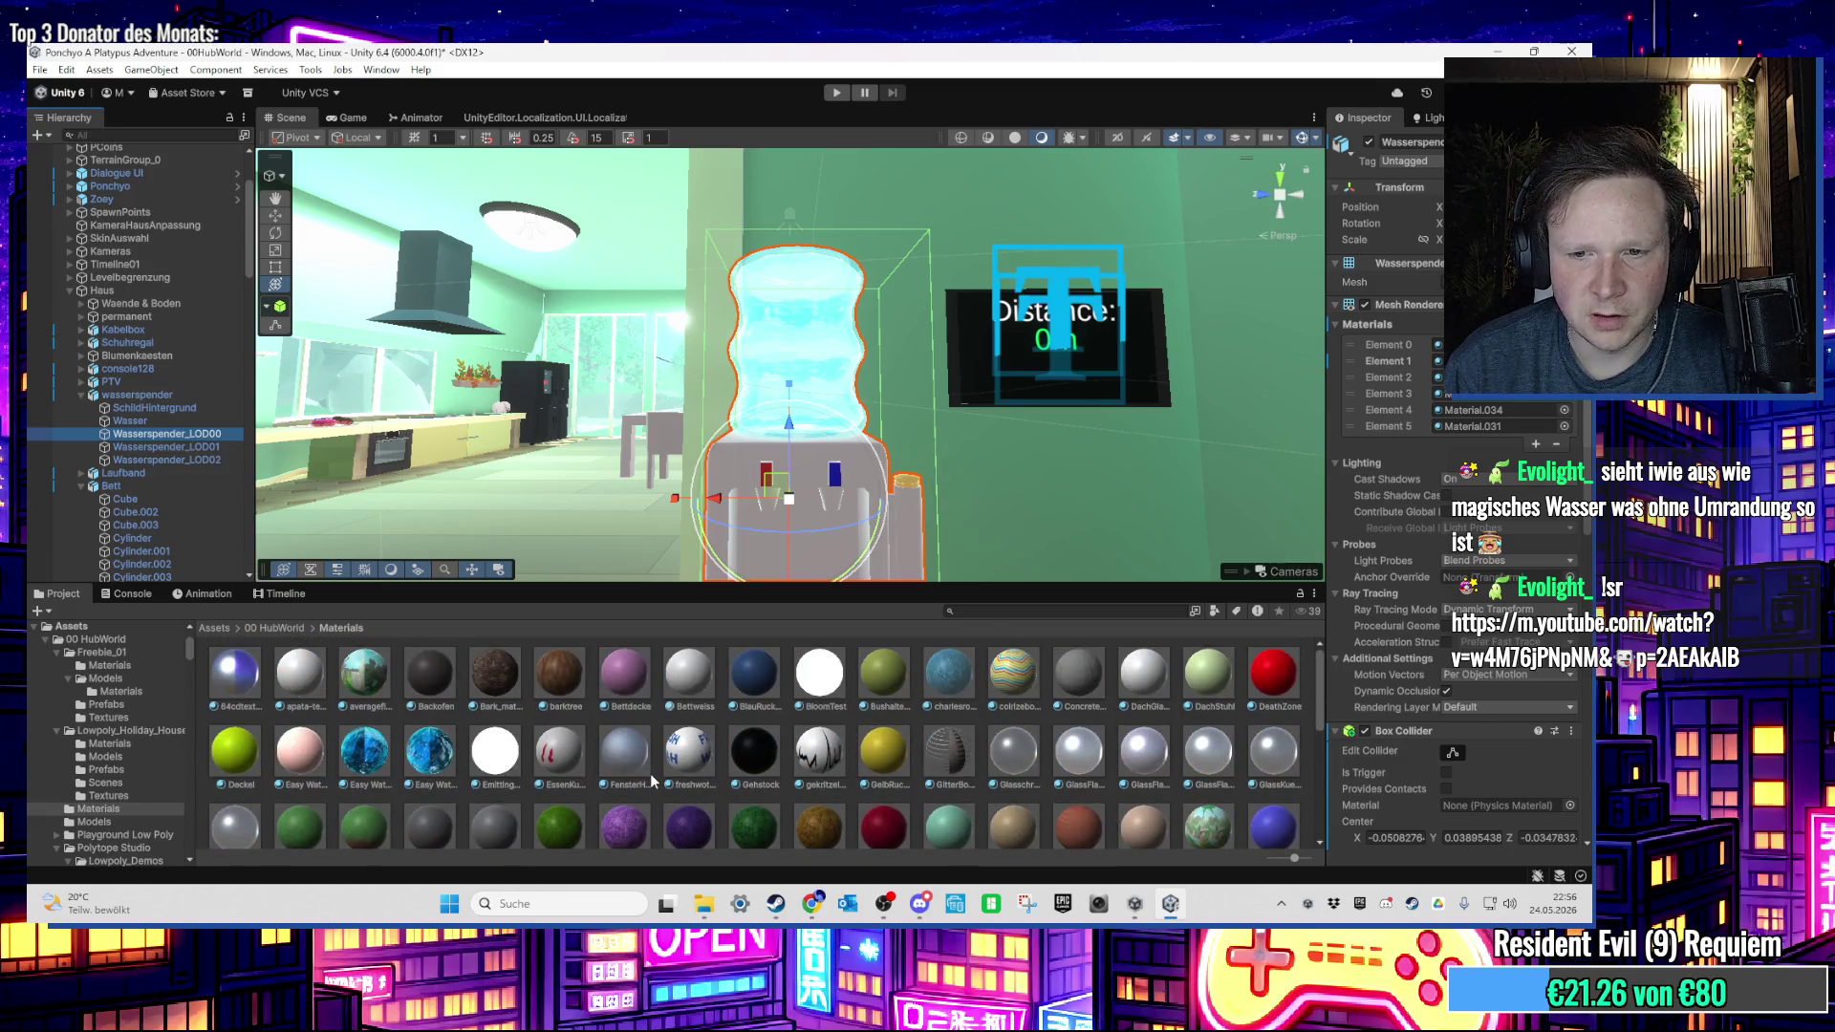
{"action": "left_click", "coordinate": [202, 448], "text": "ctrl"}
{"action": "left_click", "coordinate": [204, 460], "text": "ctrl"}
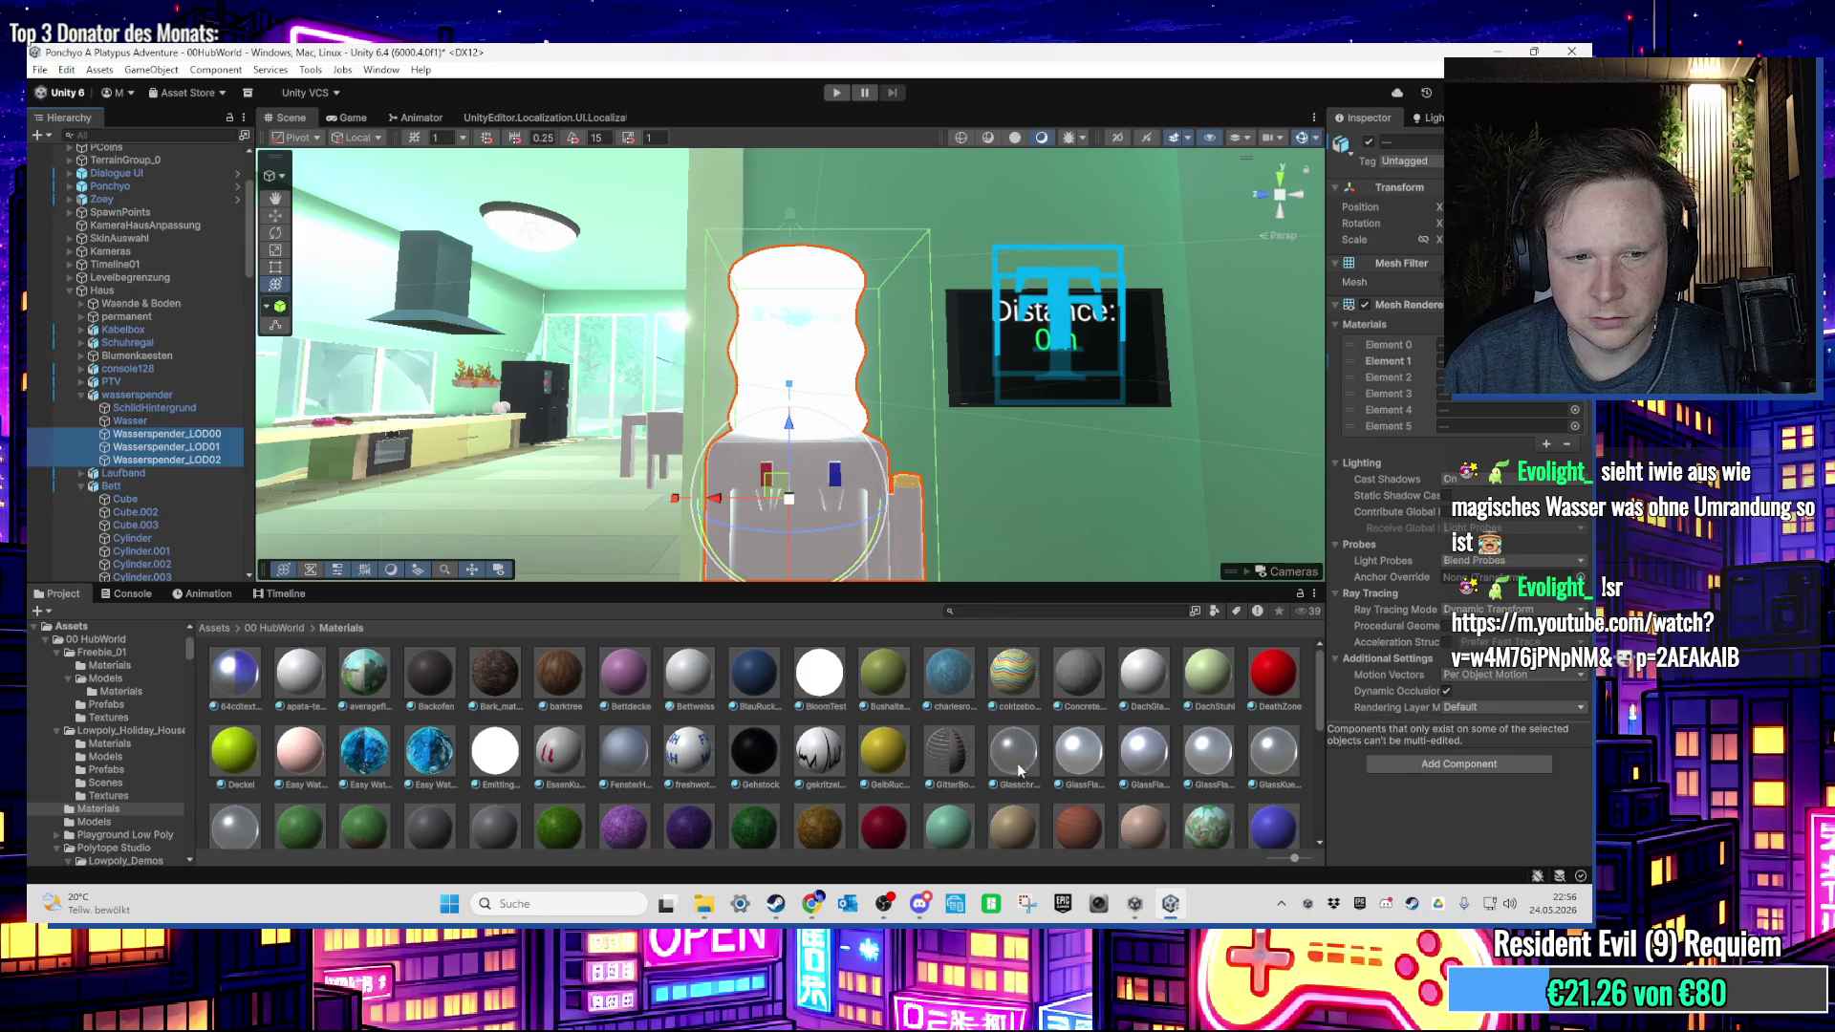
Step: Drag GlasWasserspender onto Element 1 of Wasserspender_LOD00, LOD01 and LOD02
{"action": "left_click", "coordinate": [226, 824]}
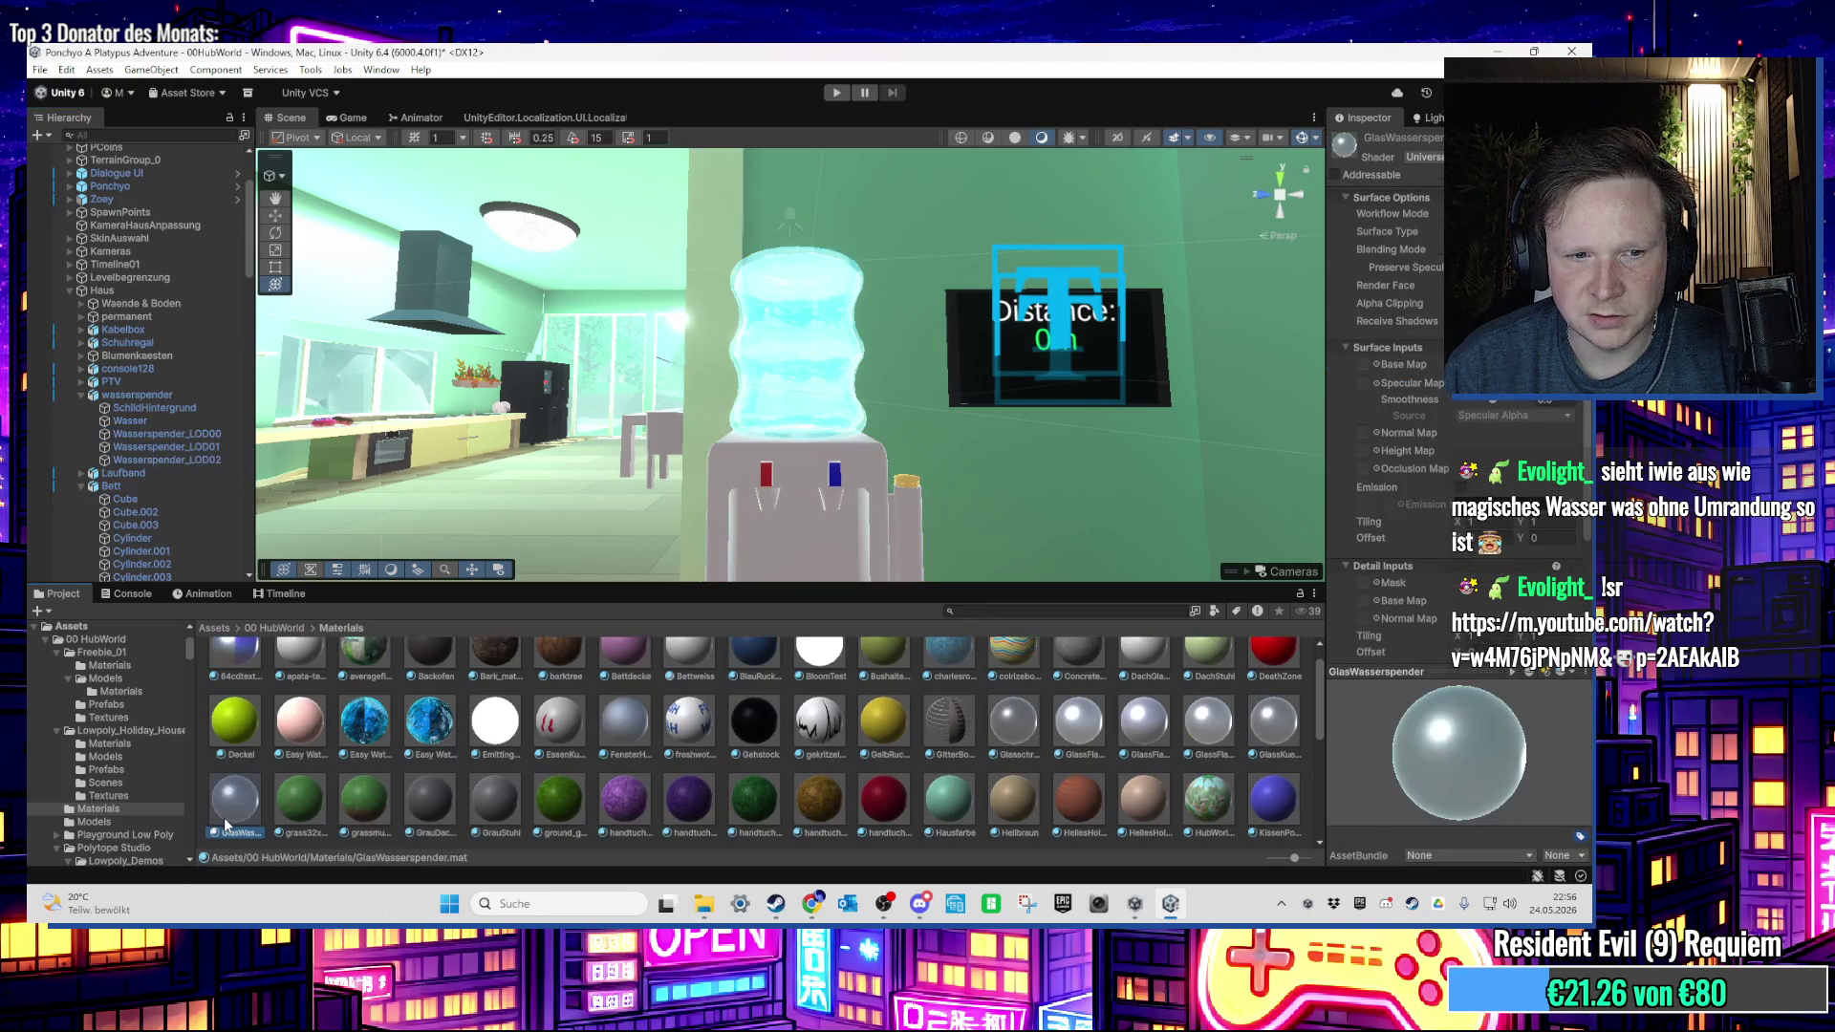
{"action": "left_click", "coordinate": [151, 433]}
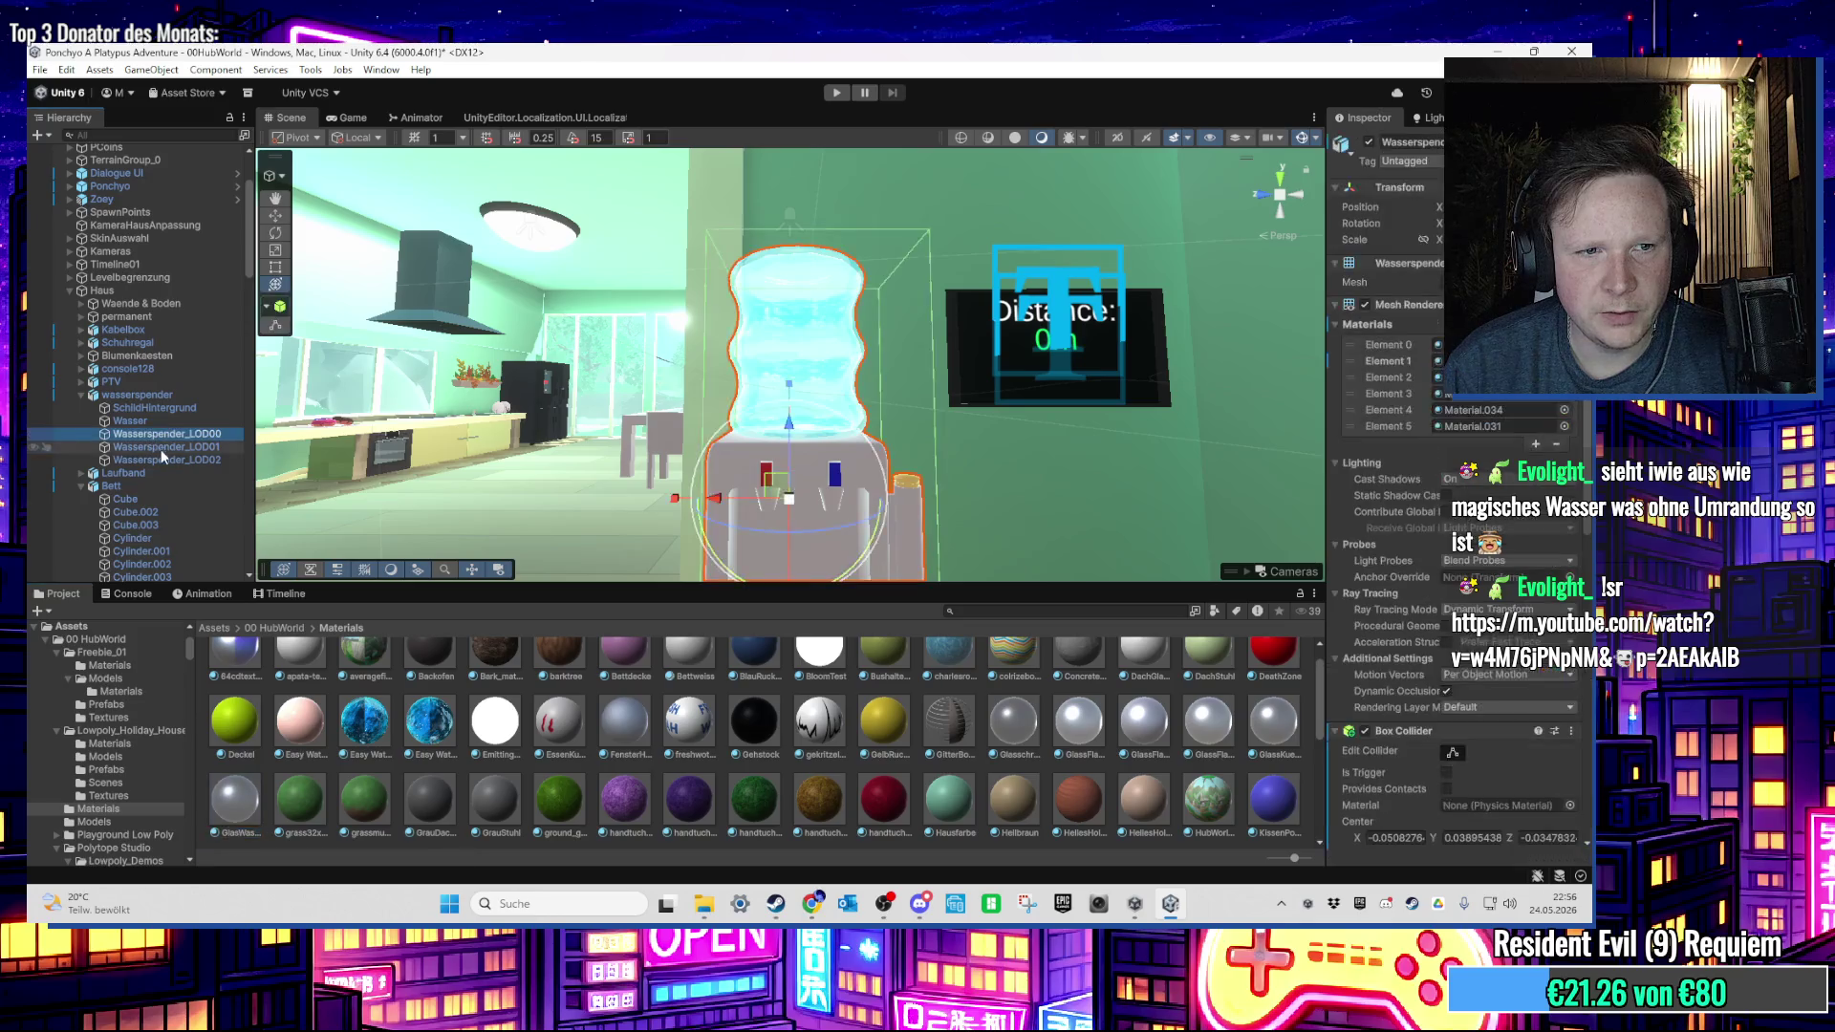
{"action": "left_click", "coordinate": [161, 446], "text": "shift"}
{"action": "left_click", "coordinate": [161, 460], "text": "shift"}
{"action": "mouse_move", "coordinate": [234, 798]}
{"action": "left_mouse_down"}
{"action": "mouse_move", "coordinate": [794, 363]}
{"action": "mouse_move", "coordinate": [1438, 361]}
{"action": "left_mouse_up"}
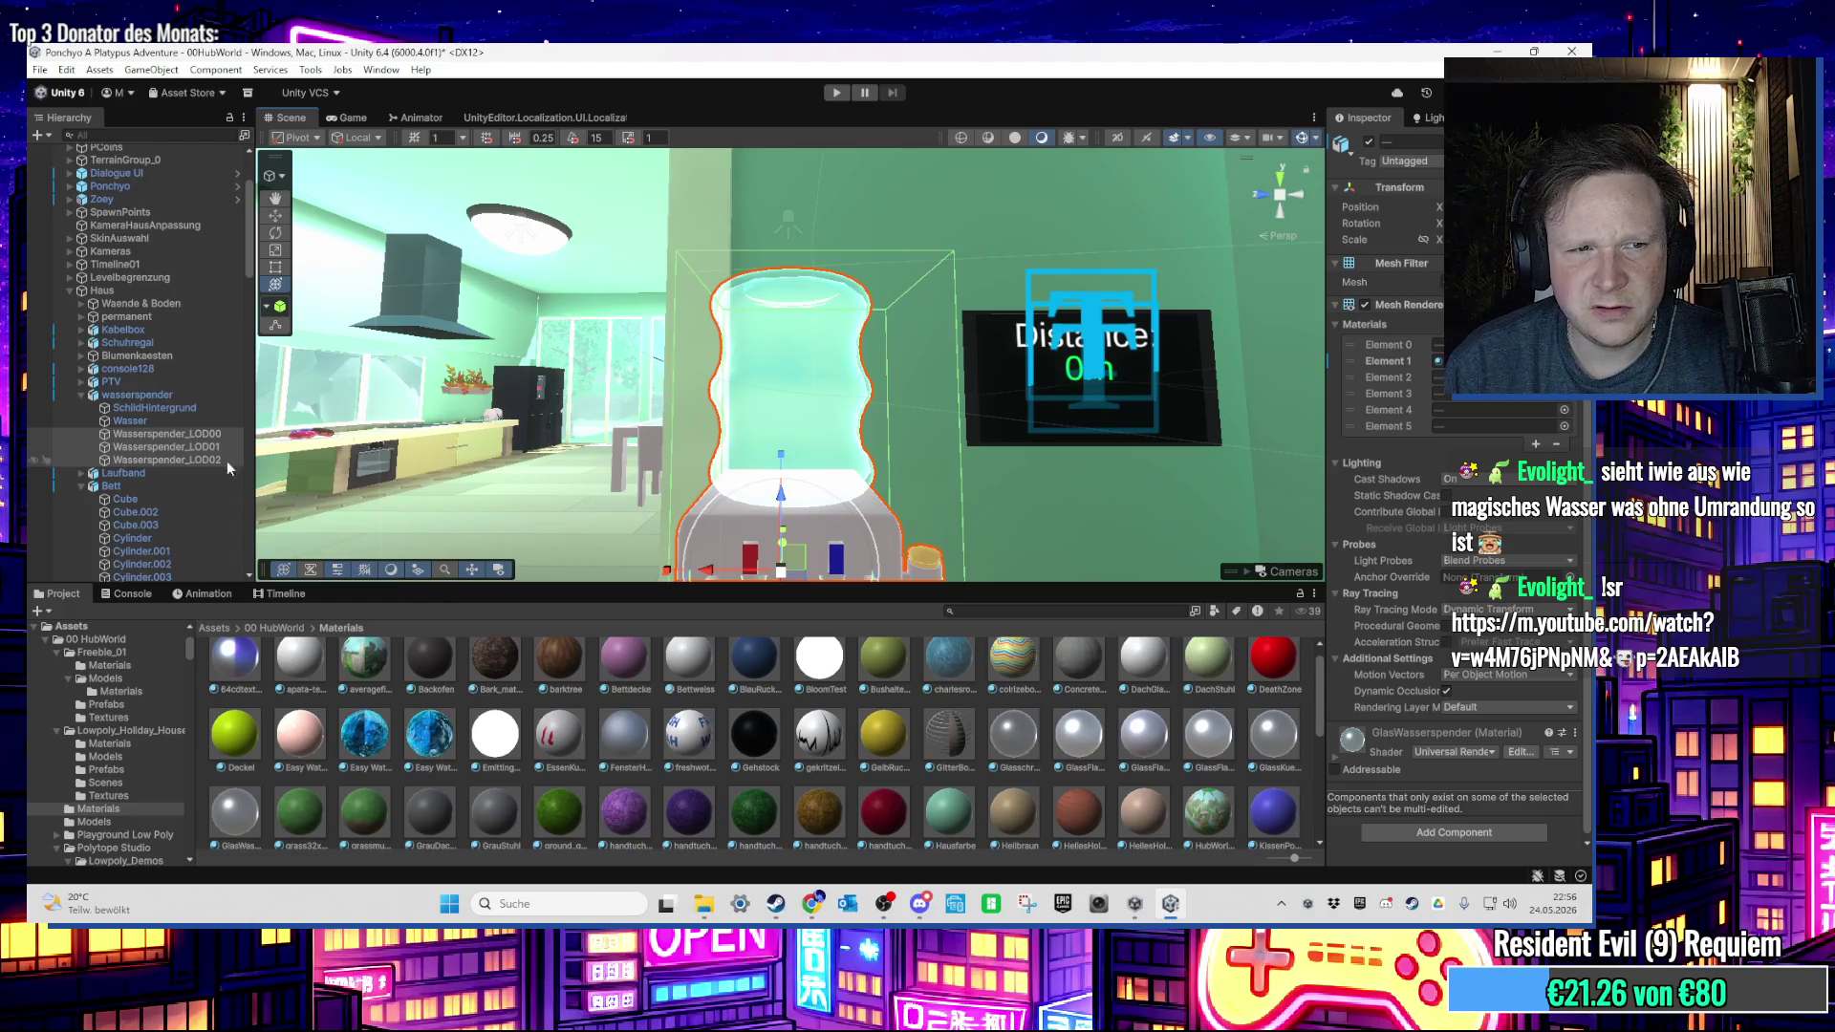
{"action": "left_click", "coordinate": [163, 420]}
{"action": "scroll", "coordinate": [575, 508], "scroll_direction": "up", "scroll_amount": 4}
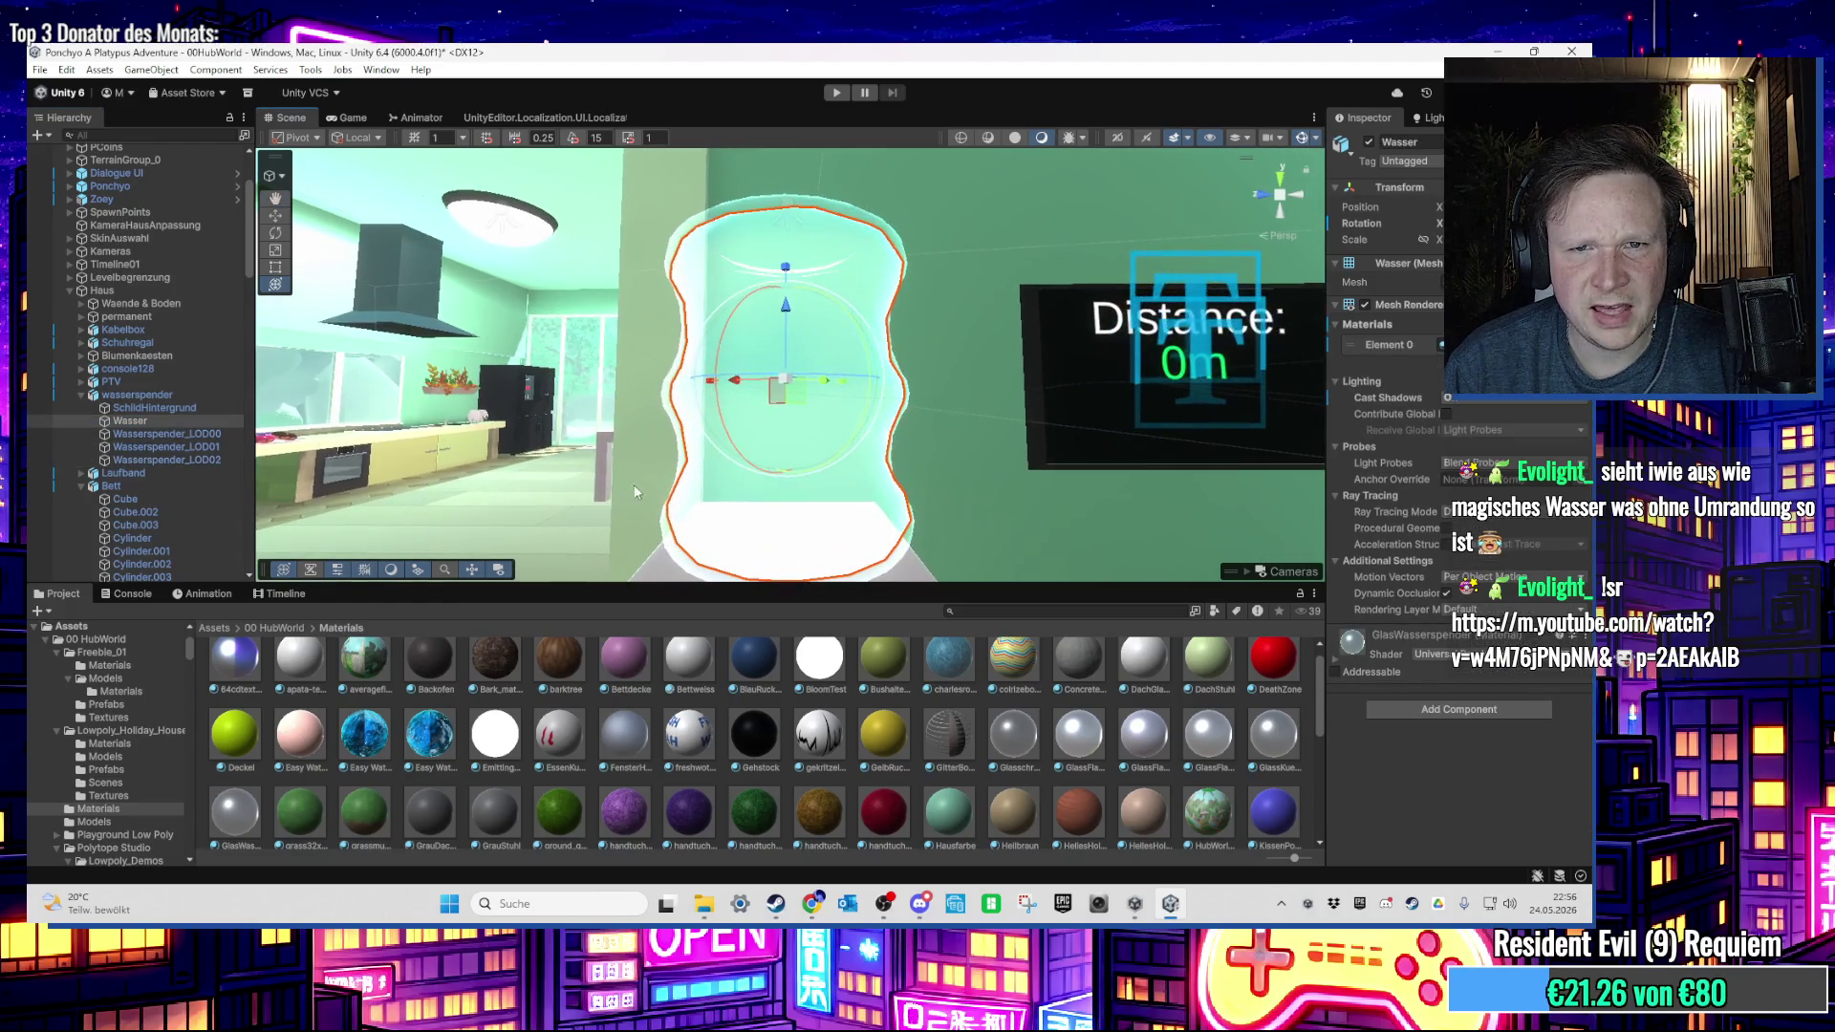
Step: Assign the Easy Water material to the Wasser object's Element 0
{"action": "left_click", "coordinate": [1463, 344]}
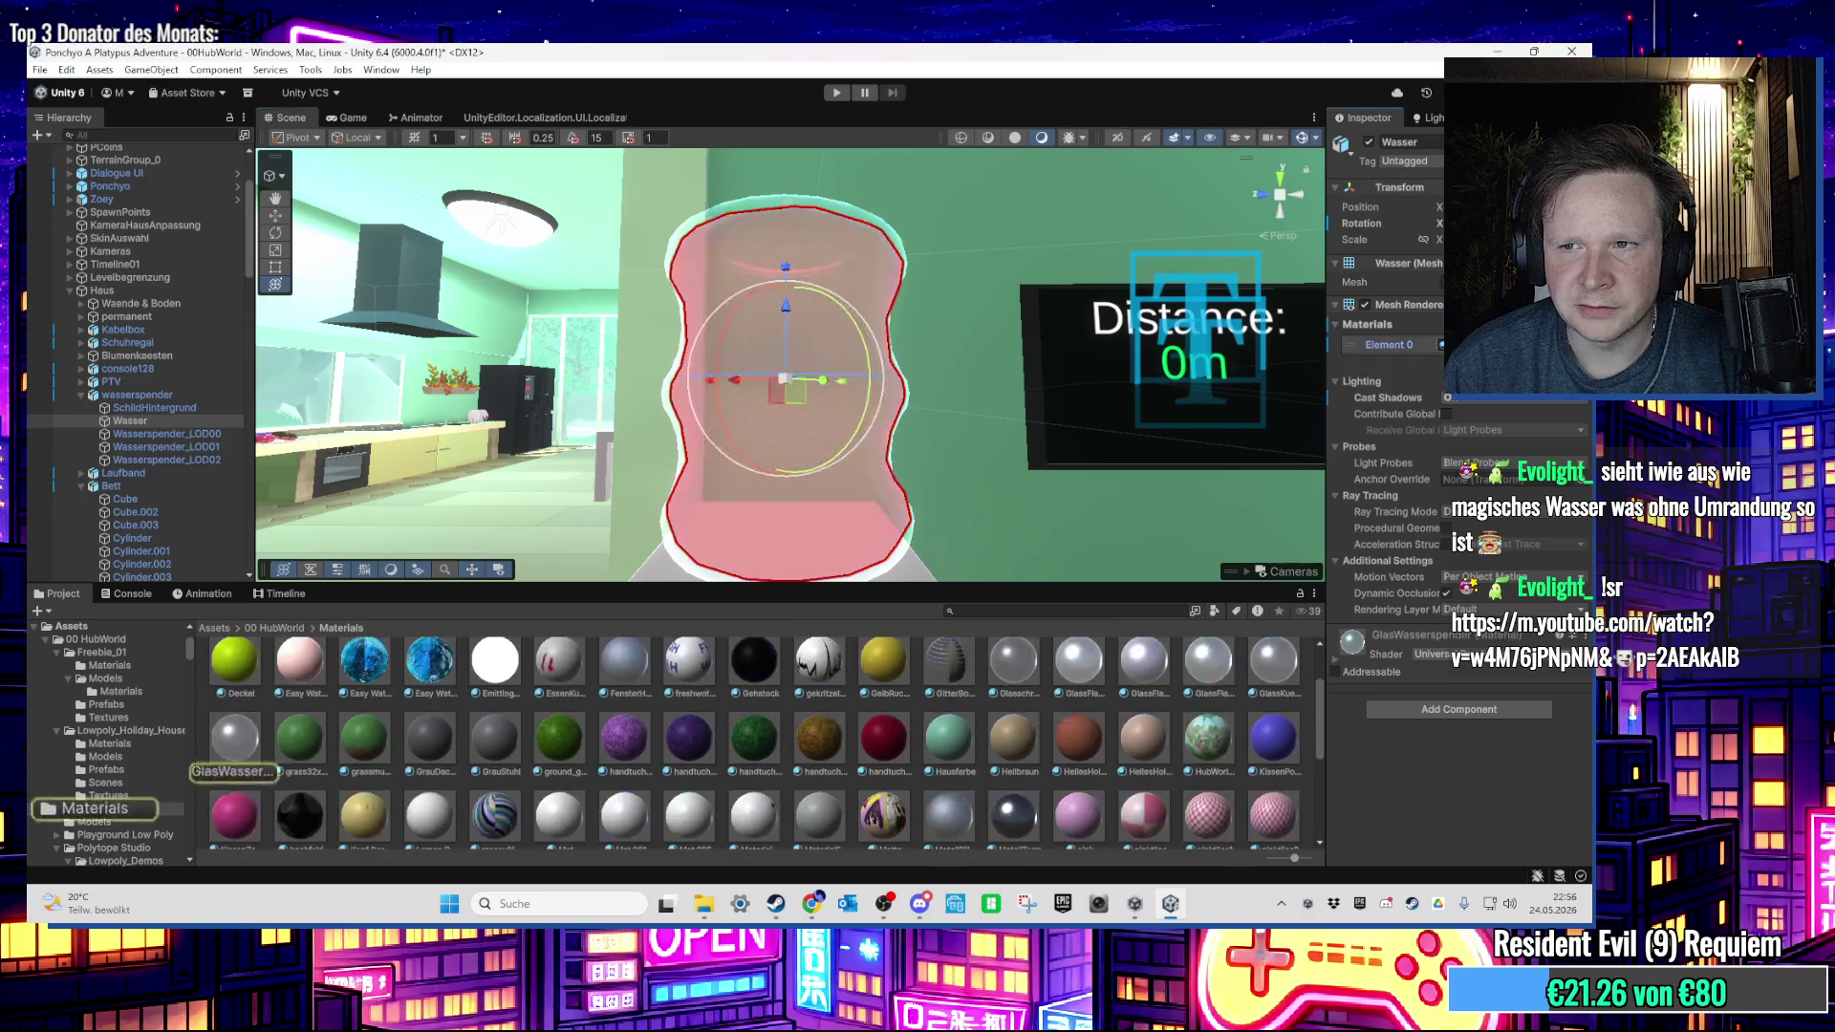
{"action": "mouse_move", "coordinate": [364, 751]}
{"action": "left_mouse_down"}
{"action": "mouse_move", "coordinate": [750, 627]}
{"action": "mouse_move", "coordinate": [967, 421]}
{"action": "mouse_move", "coordinate": [855, 353]}
{"action": "mouse_move", "coordinate": [850, 561]}
{"action": "mouse_move", "coordinate": [853, 509]}
{"action": "left_mouse_up"}
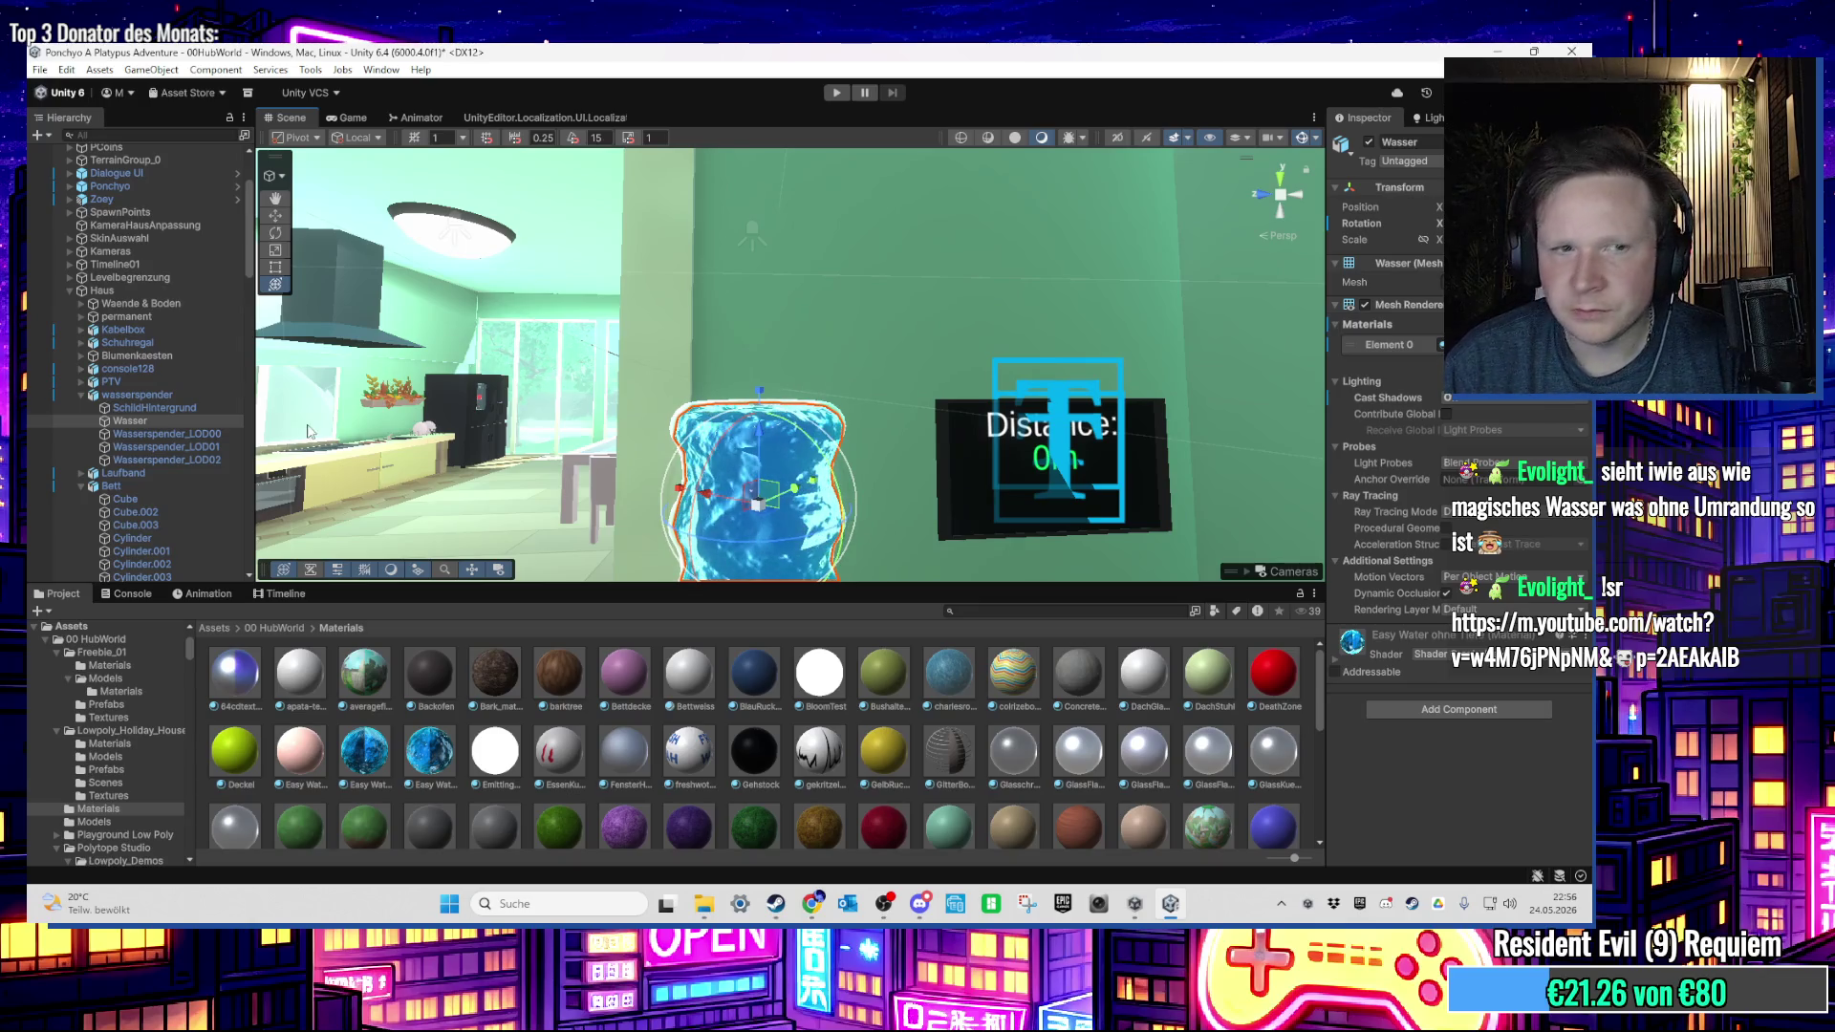
{"action": "scroll", "coordinate": [639, 669], "scroll_direction": "down", "scroll_amount": 2}
{"action": "mouse_move", "coordinate": [688, 535]}
{"action": "left_mouse_down"}
{"action": "mouse_move", "coordinate": [759, 460]}
{"action": "mouse_move", "coordinate": [684, 416]}
{"action": "mouse_move", "coordinate": [611, 497]}
{"action": "left_mouse_up"}
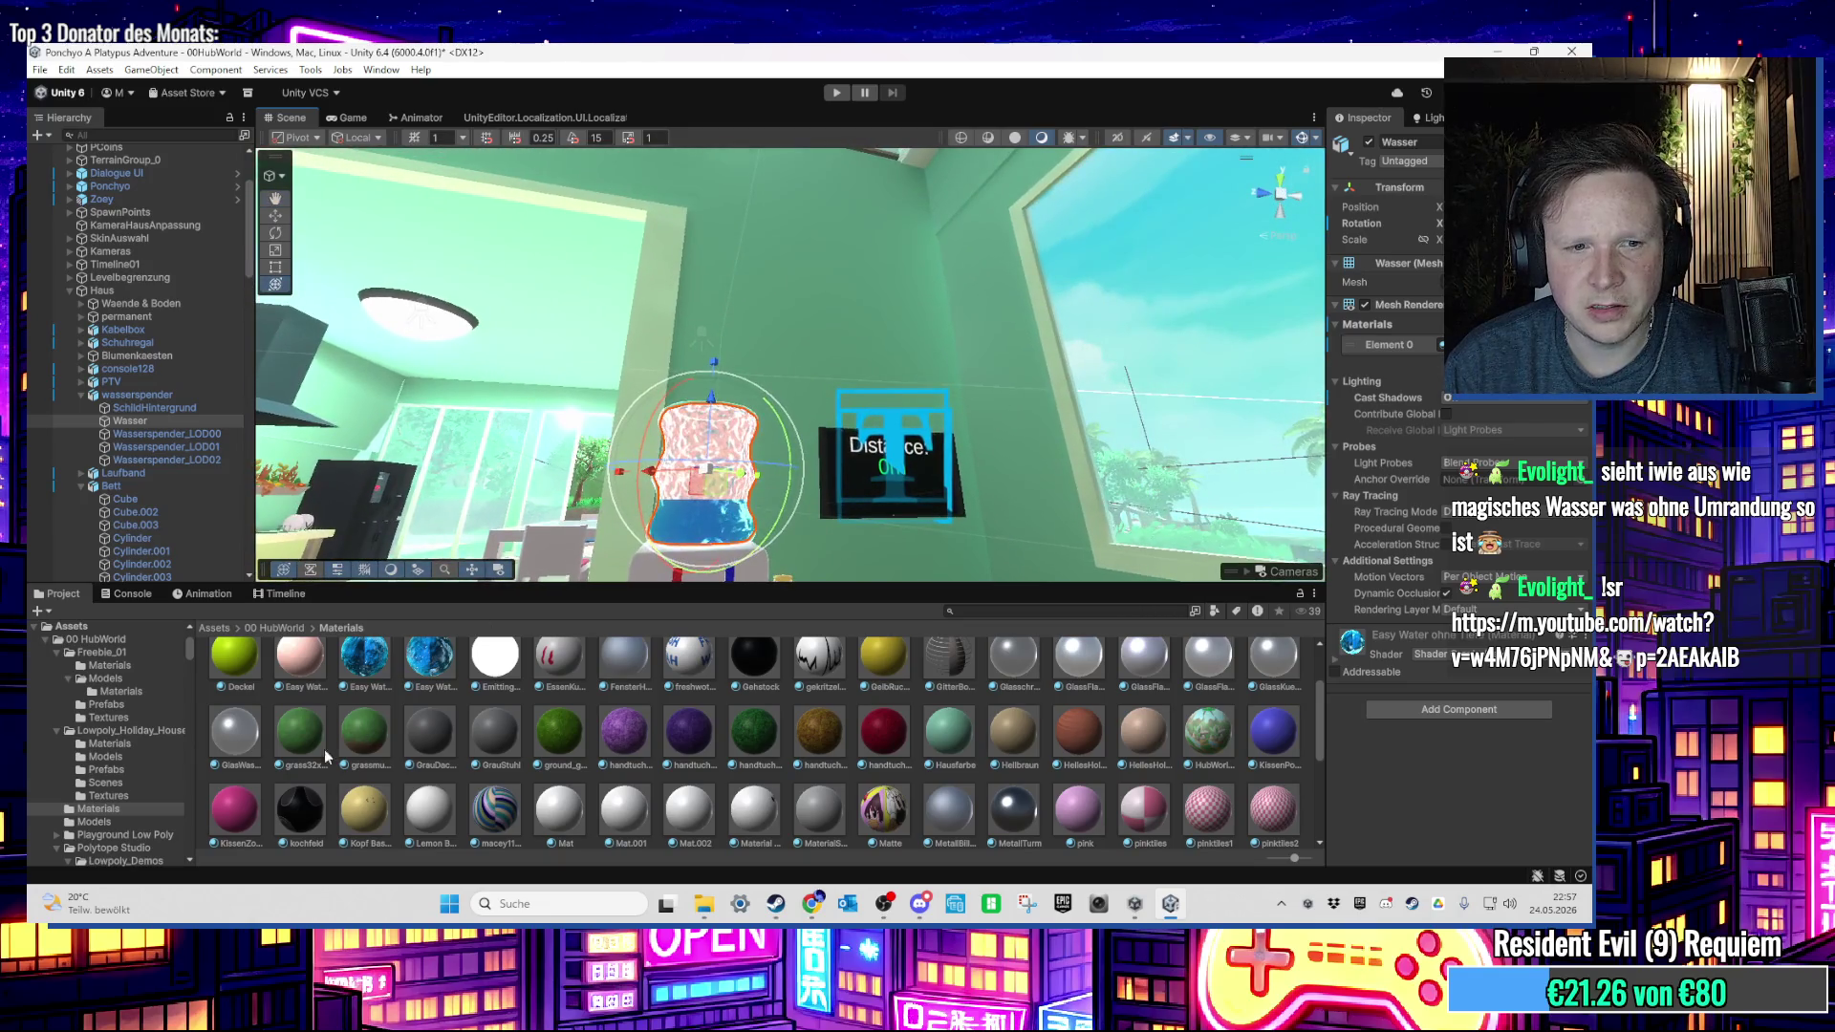
Step: Toggle GlasWasserspender's alpha clipping, receive shadows, render face, preserve specular and blending mode
{"action": "left_click", "coordinate": [236, 765]}
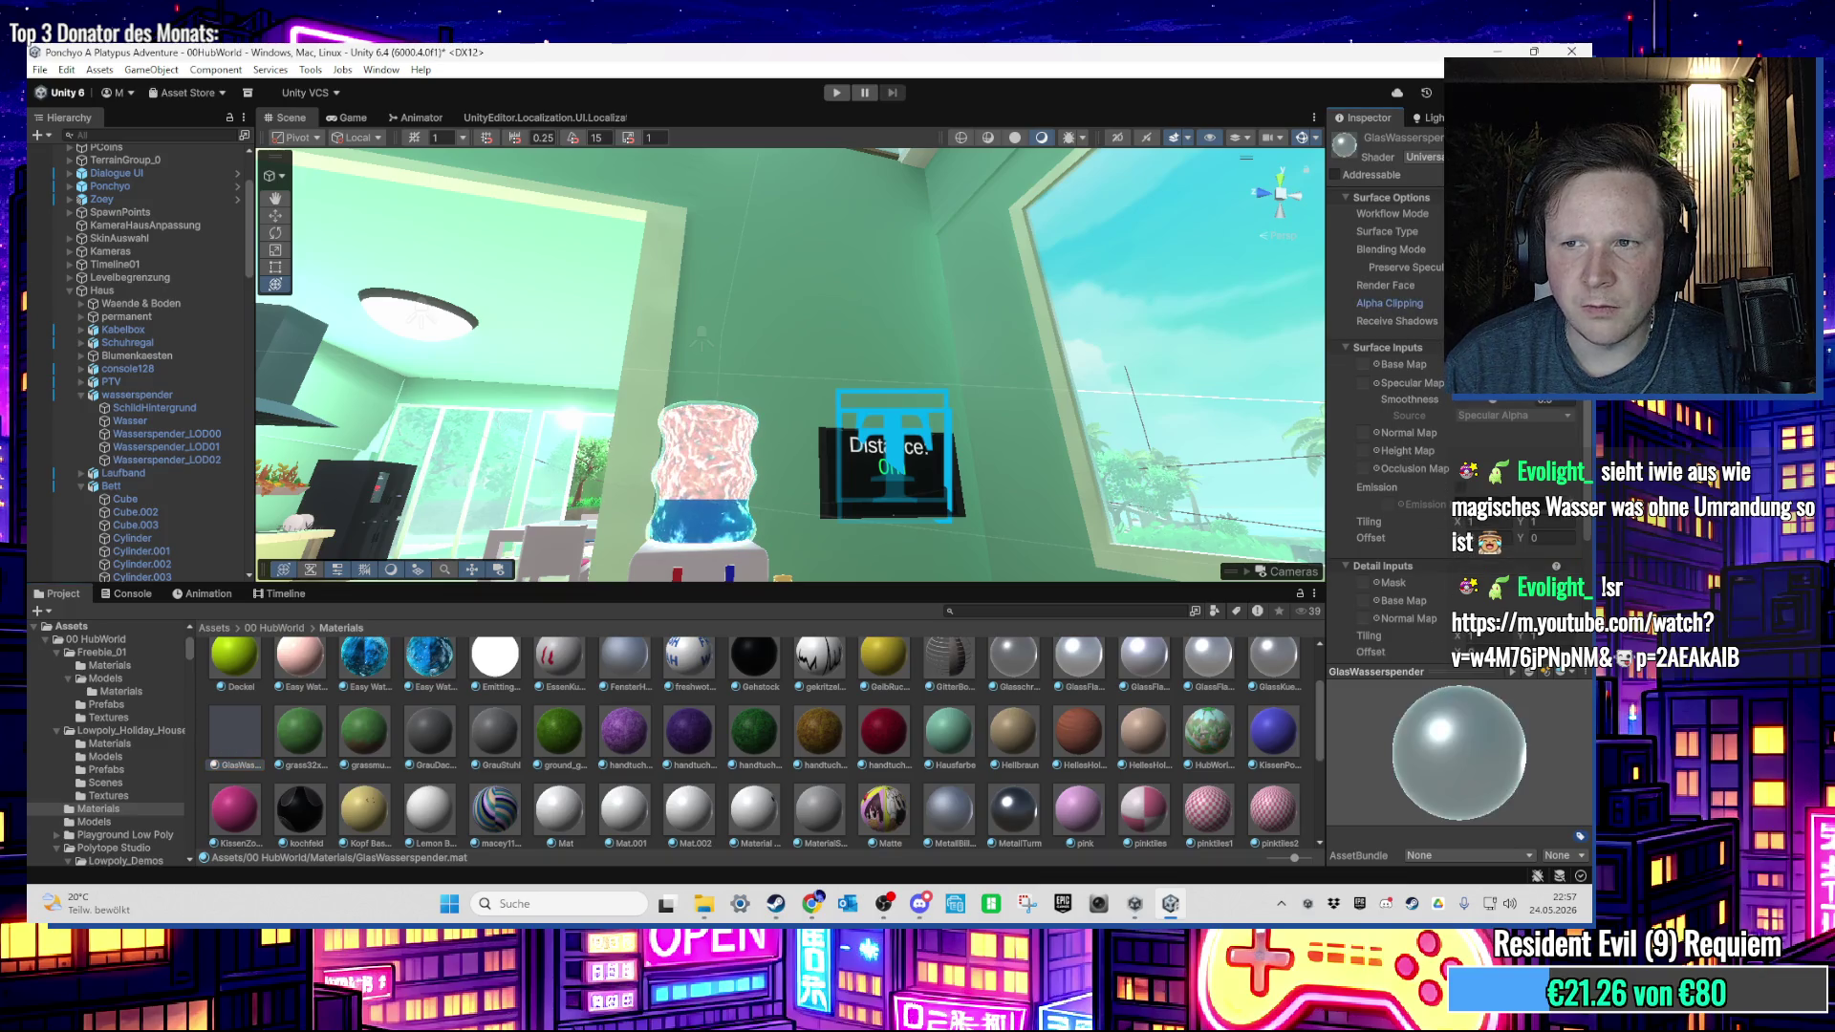
{"action": "left_click", "coordinate": [1390, 303]}
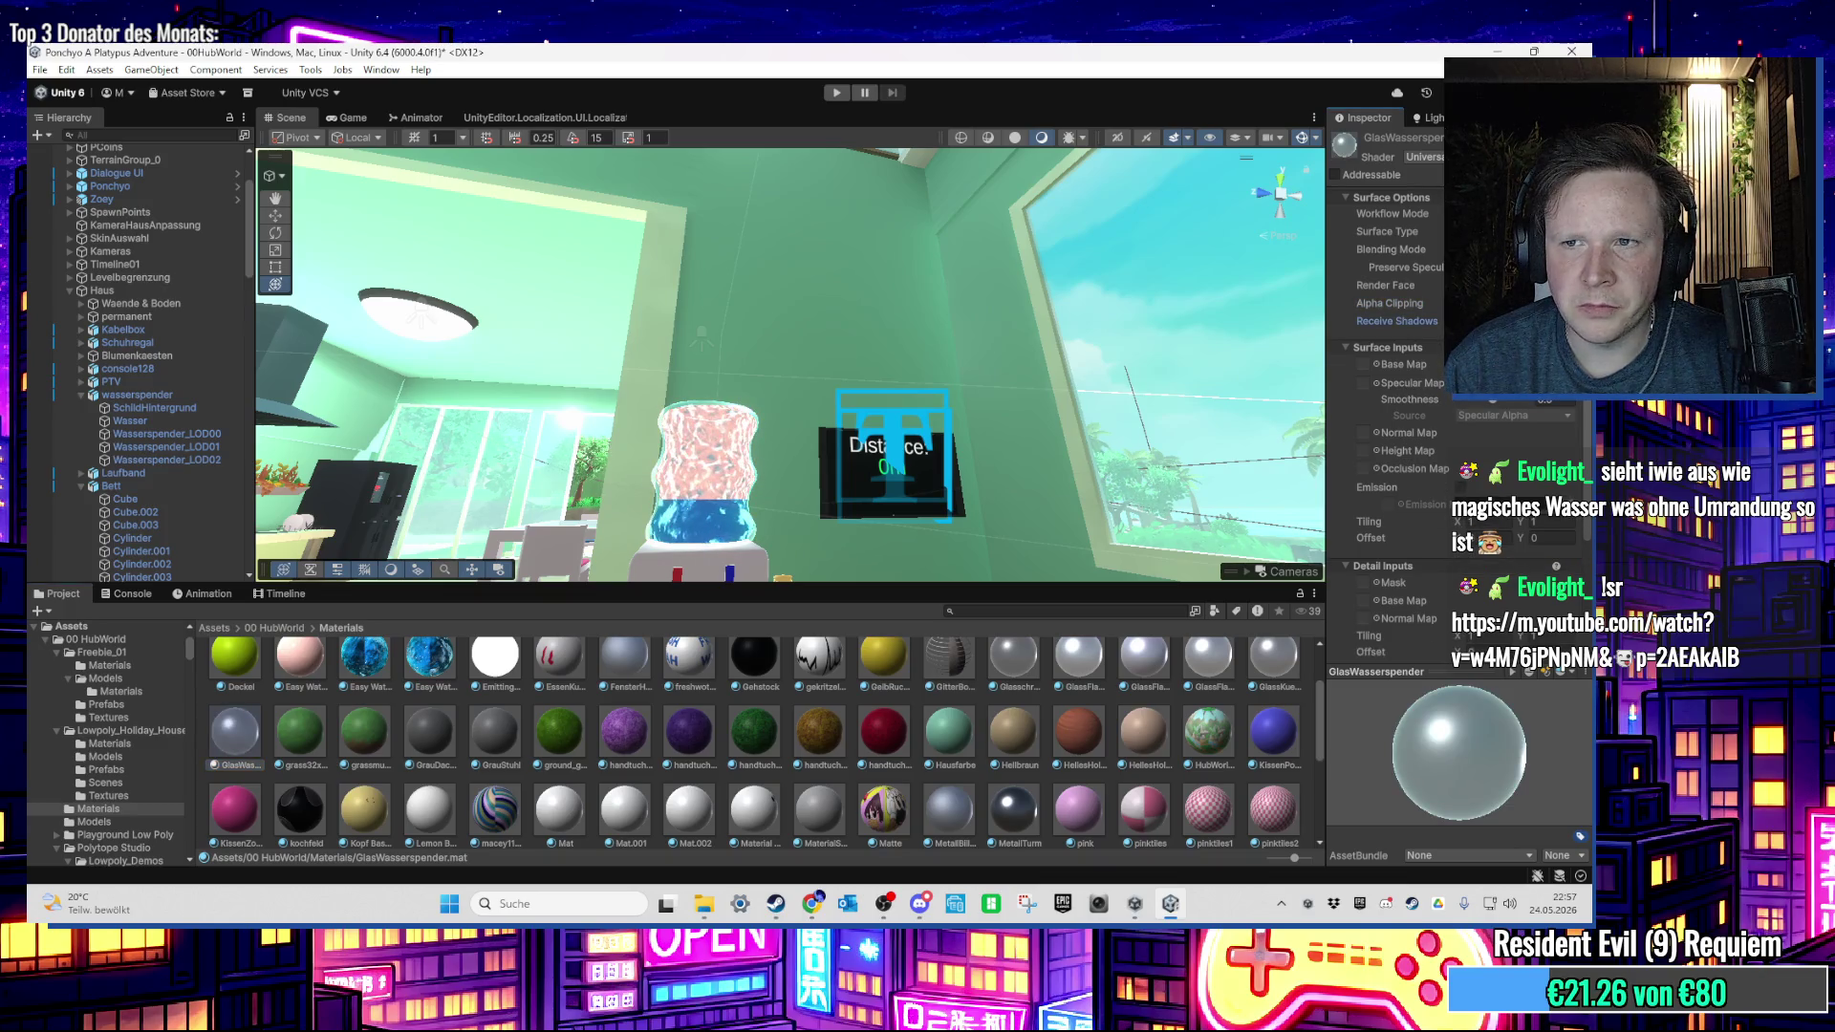
{"action": "left_click", "coordinate": [1396, 321]}
{"action": "left_click", "coordinate": [1384, 285]}
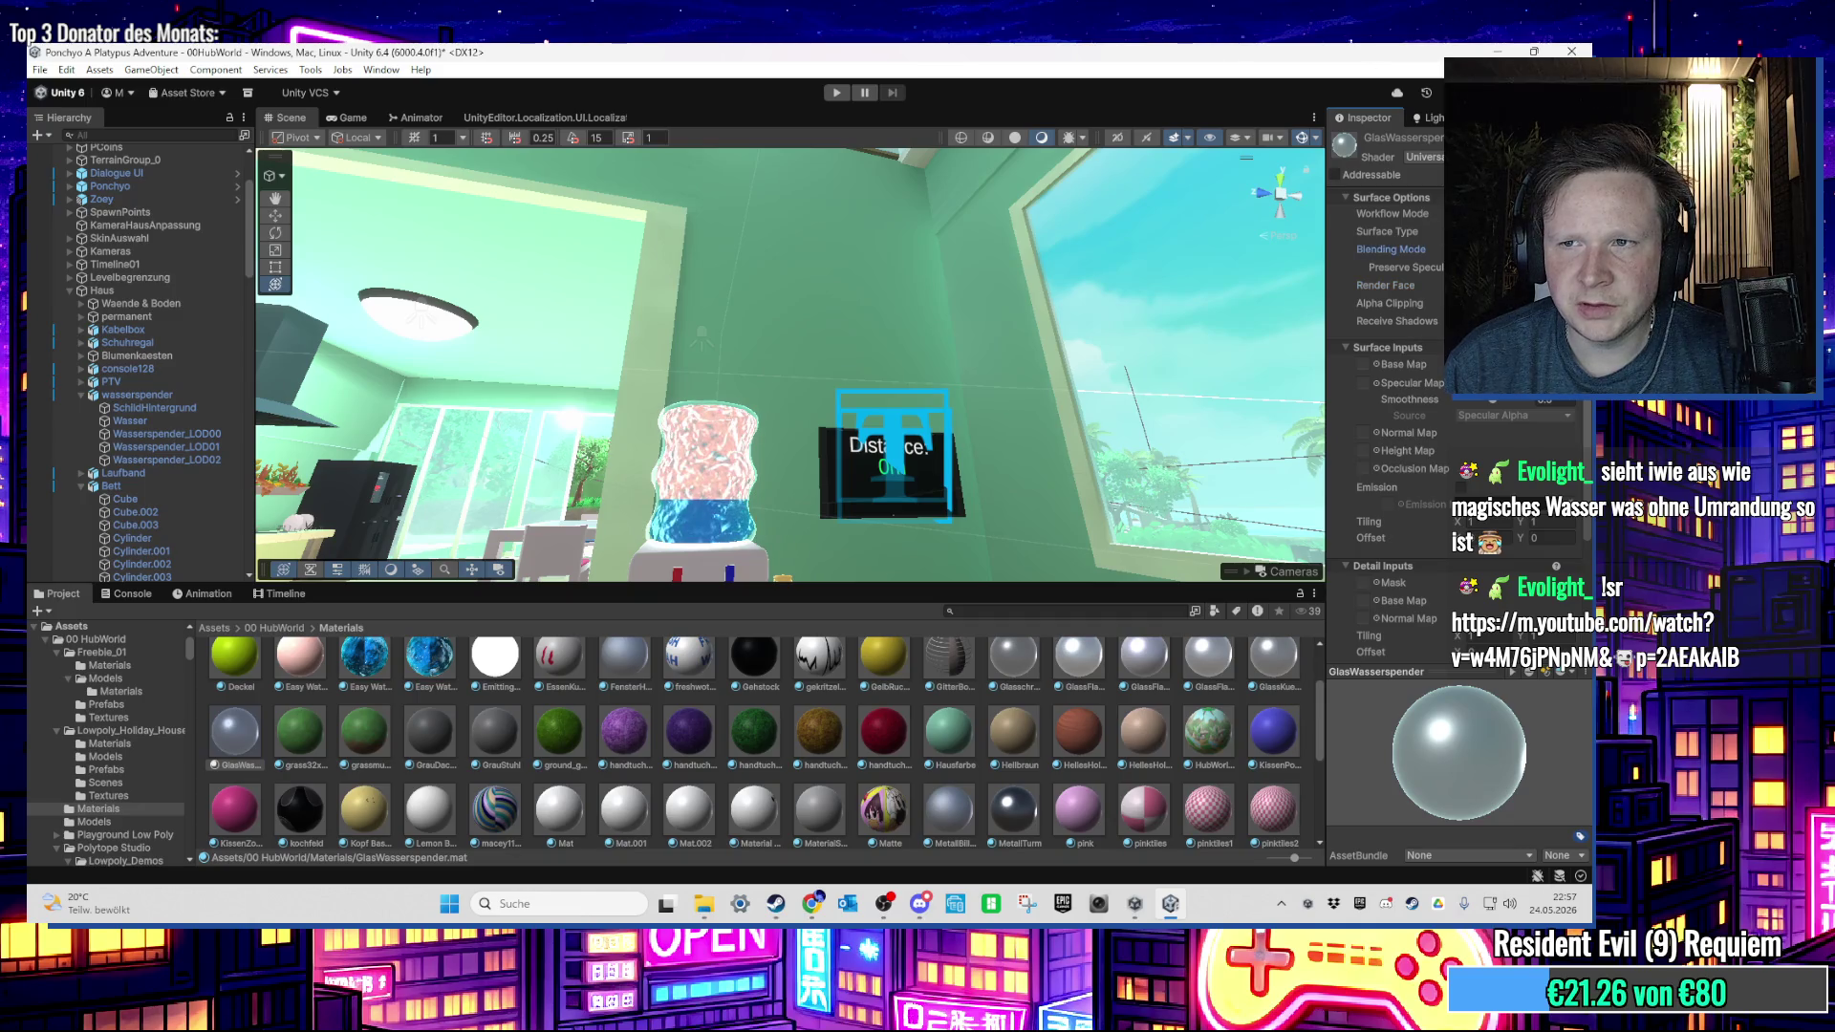
{"action": "left_click", "coordinate": [1404, 267]}
{"action": "left_click", "coordinate": [1390, 249]}
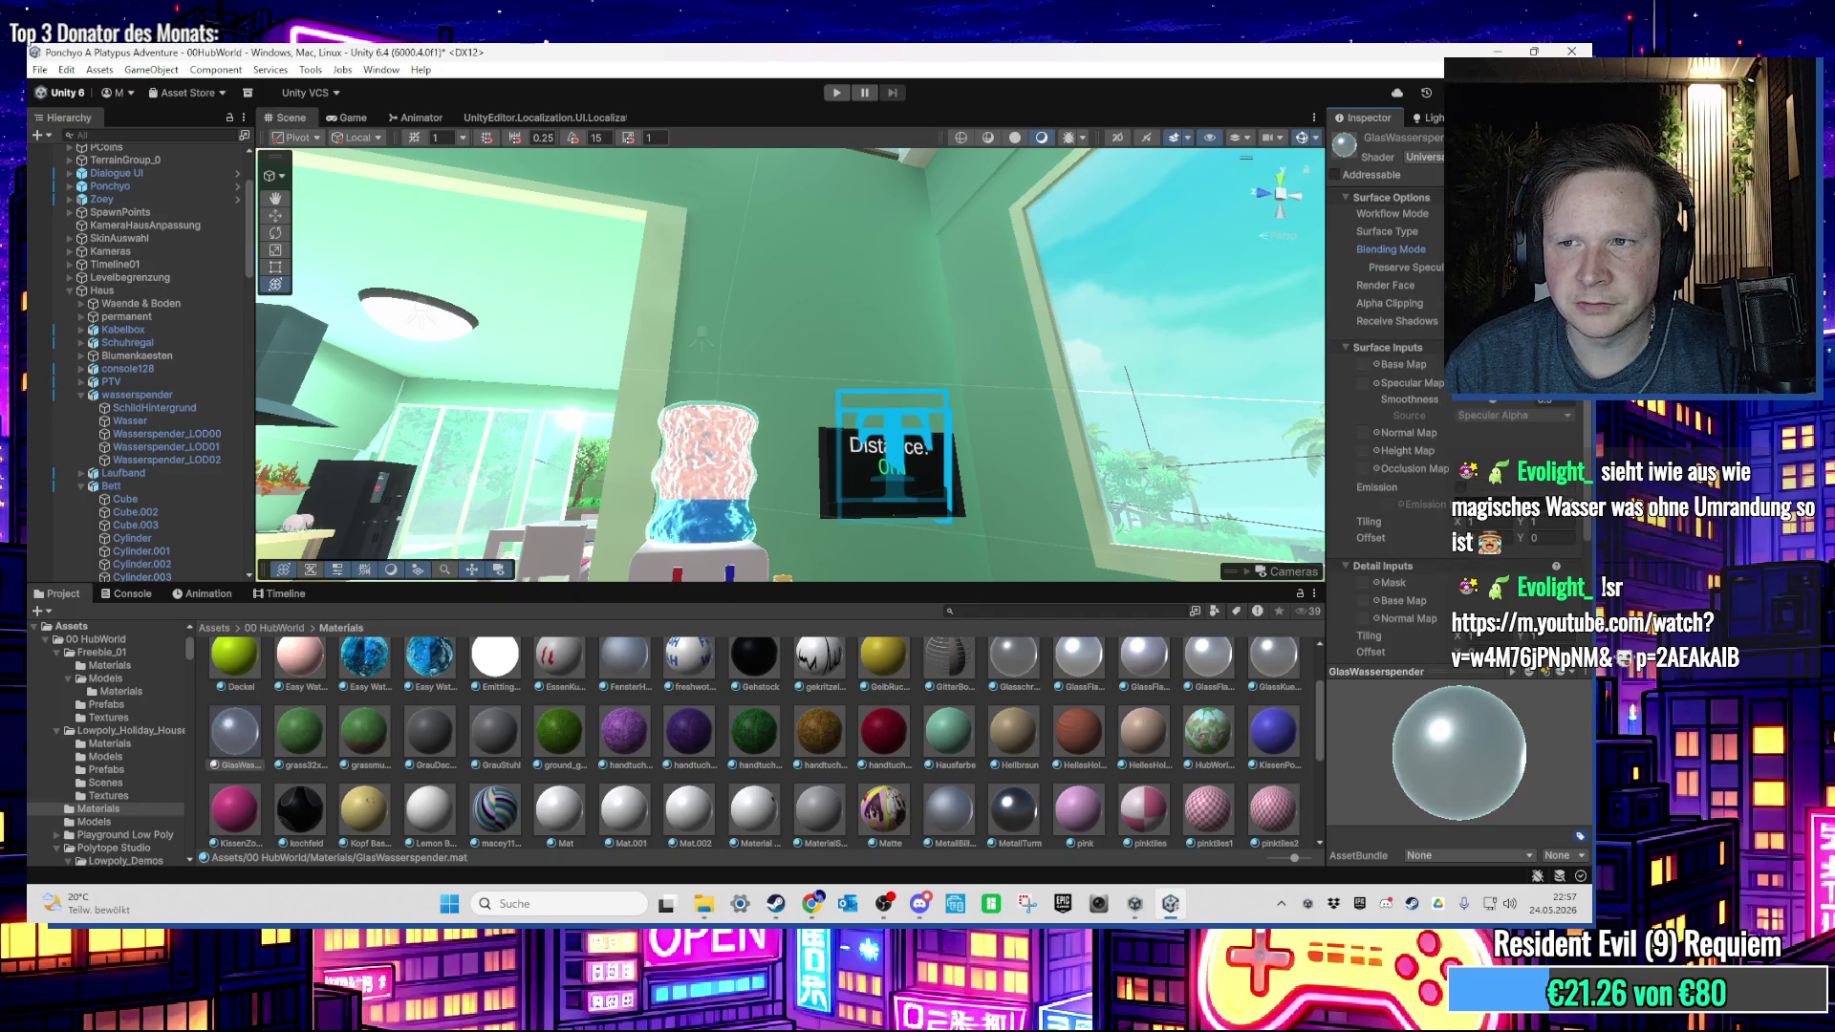
Step: Keep the glass material Transparent and on the Specular workflow after trying Opaque and Metallic
{"action": "key", "text": "Down"}
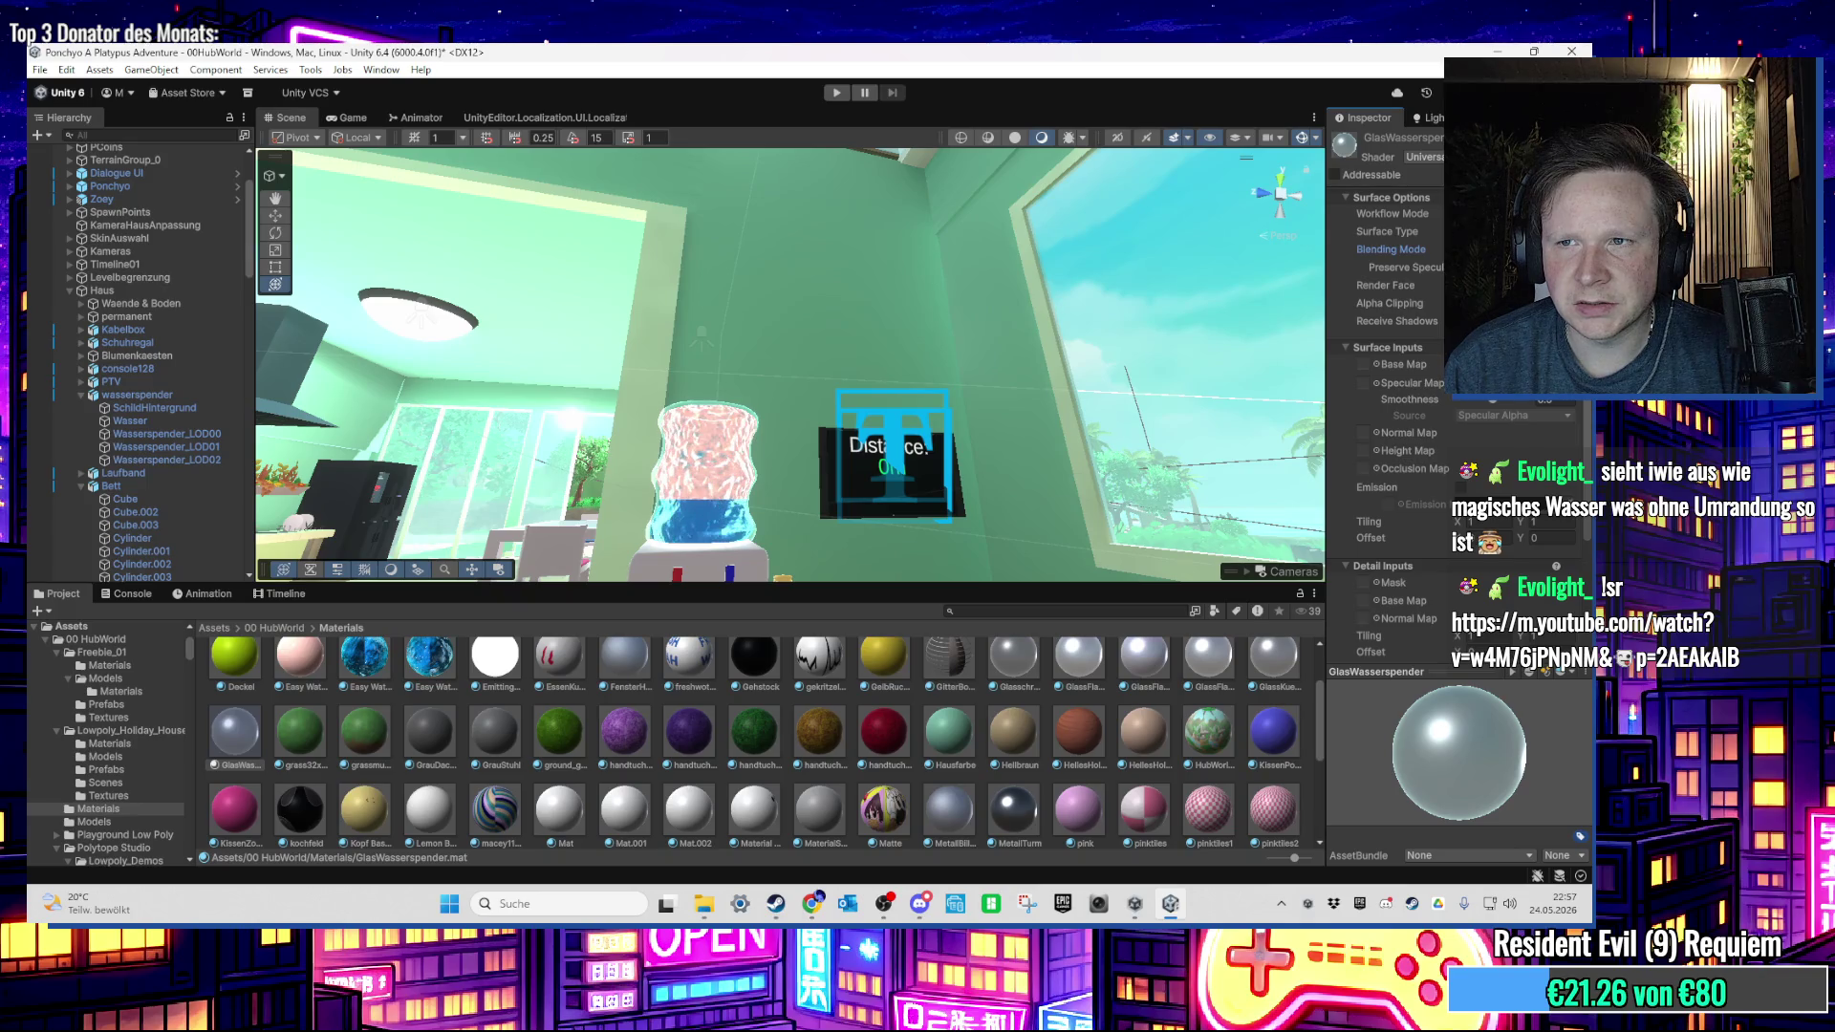
{"action": "key", "text": "Up"}
{"action": "key", "text": "Down"}
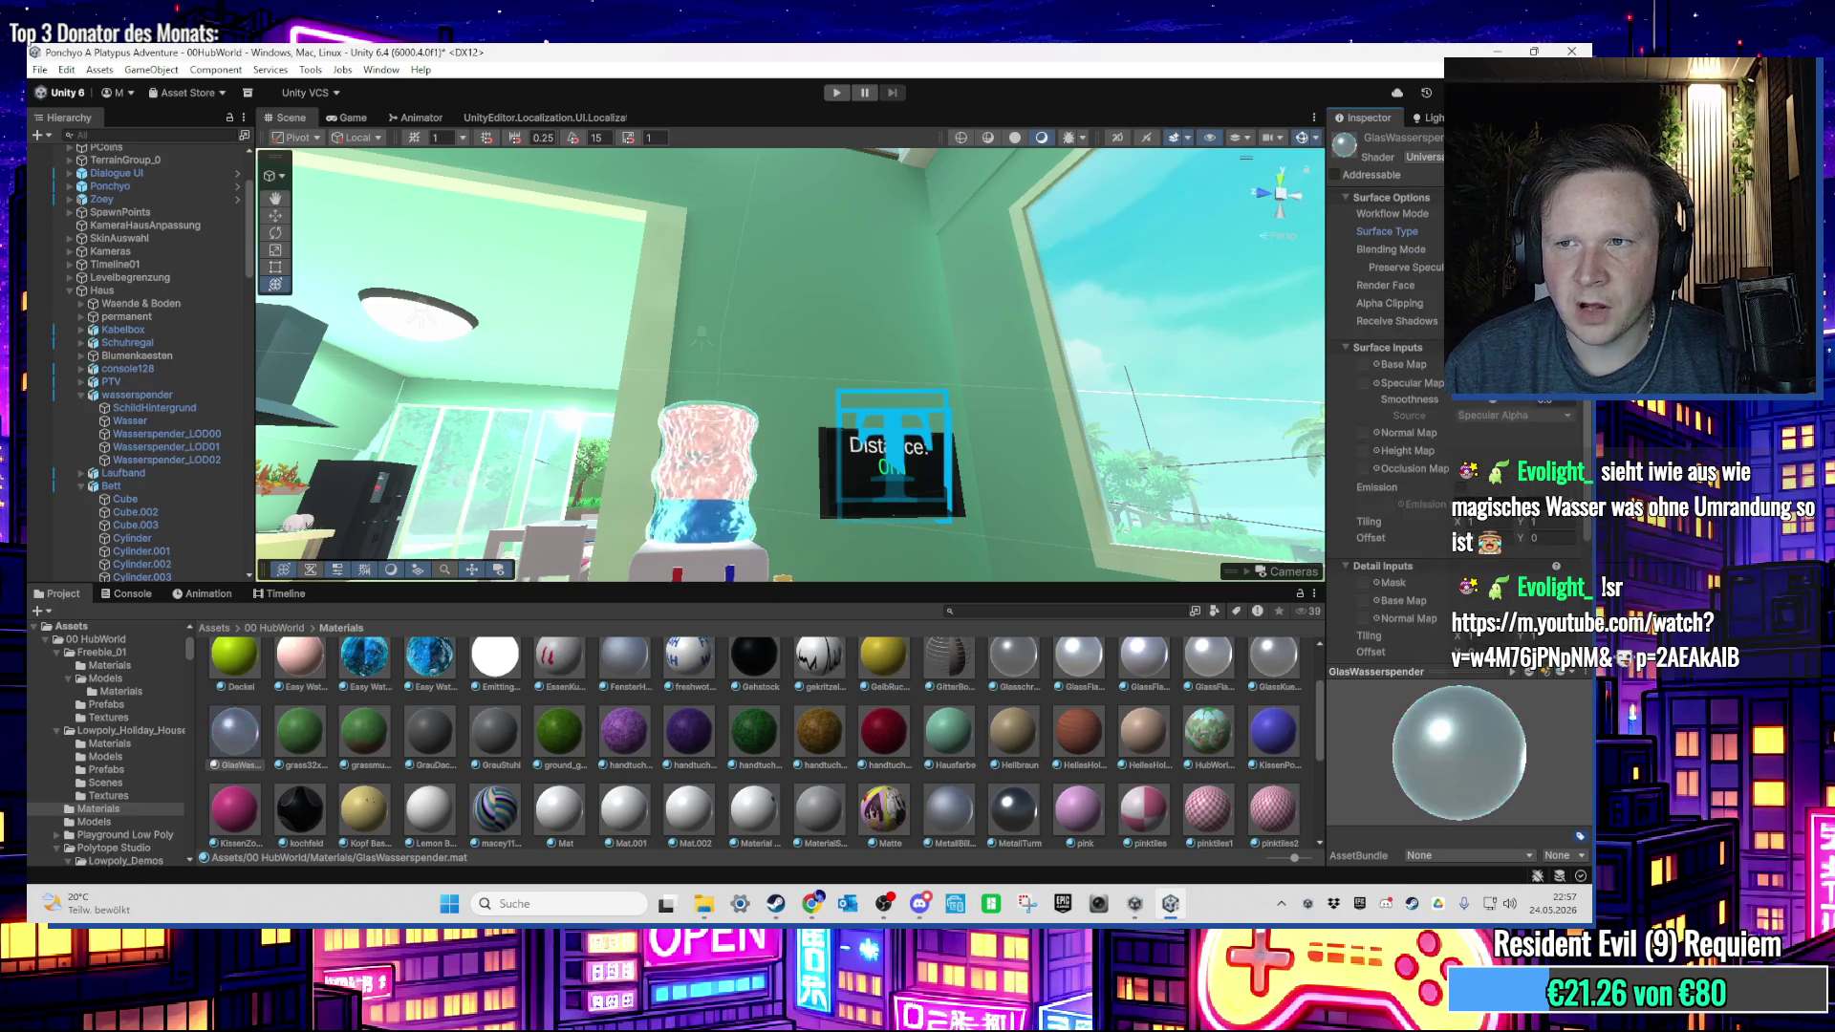
{"action": "key", "text": "shift+Tab"}
{"action": "key", "text": "Down"}
{"action": "key", "text": "Up"}
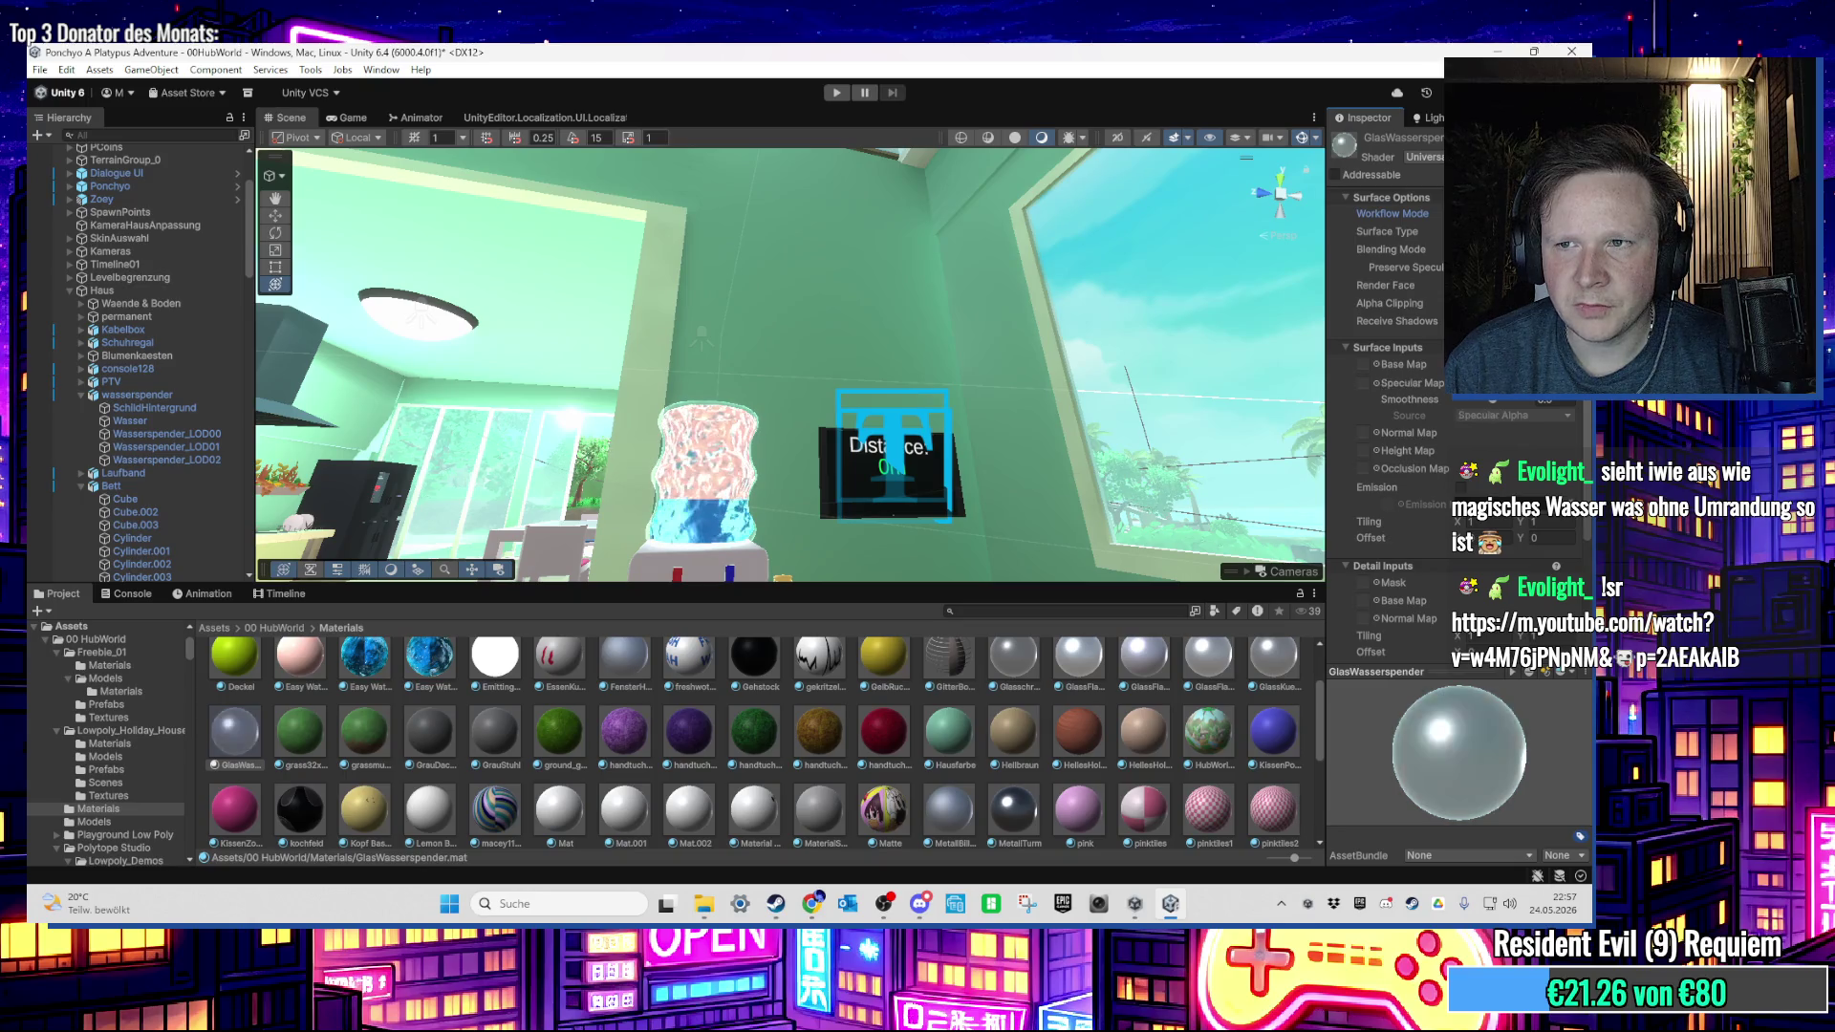
Step: Turn the glass material's Environment Reflections off and back on
{"action": "scroll", "coordinate": [1404, 401], "scroll_direction": "down", "scroll_amount": 3}
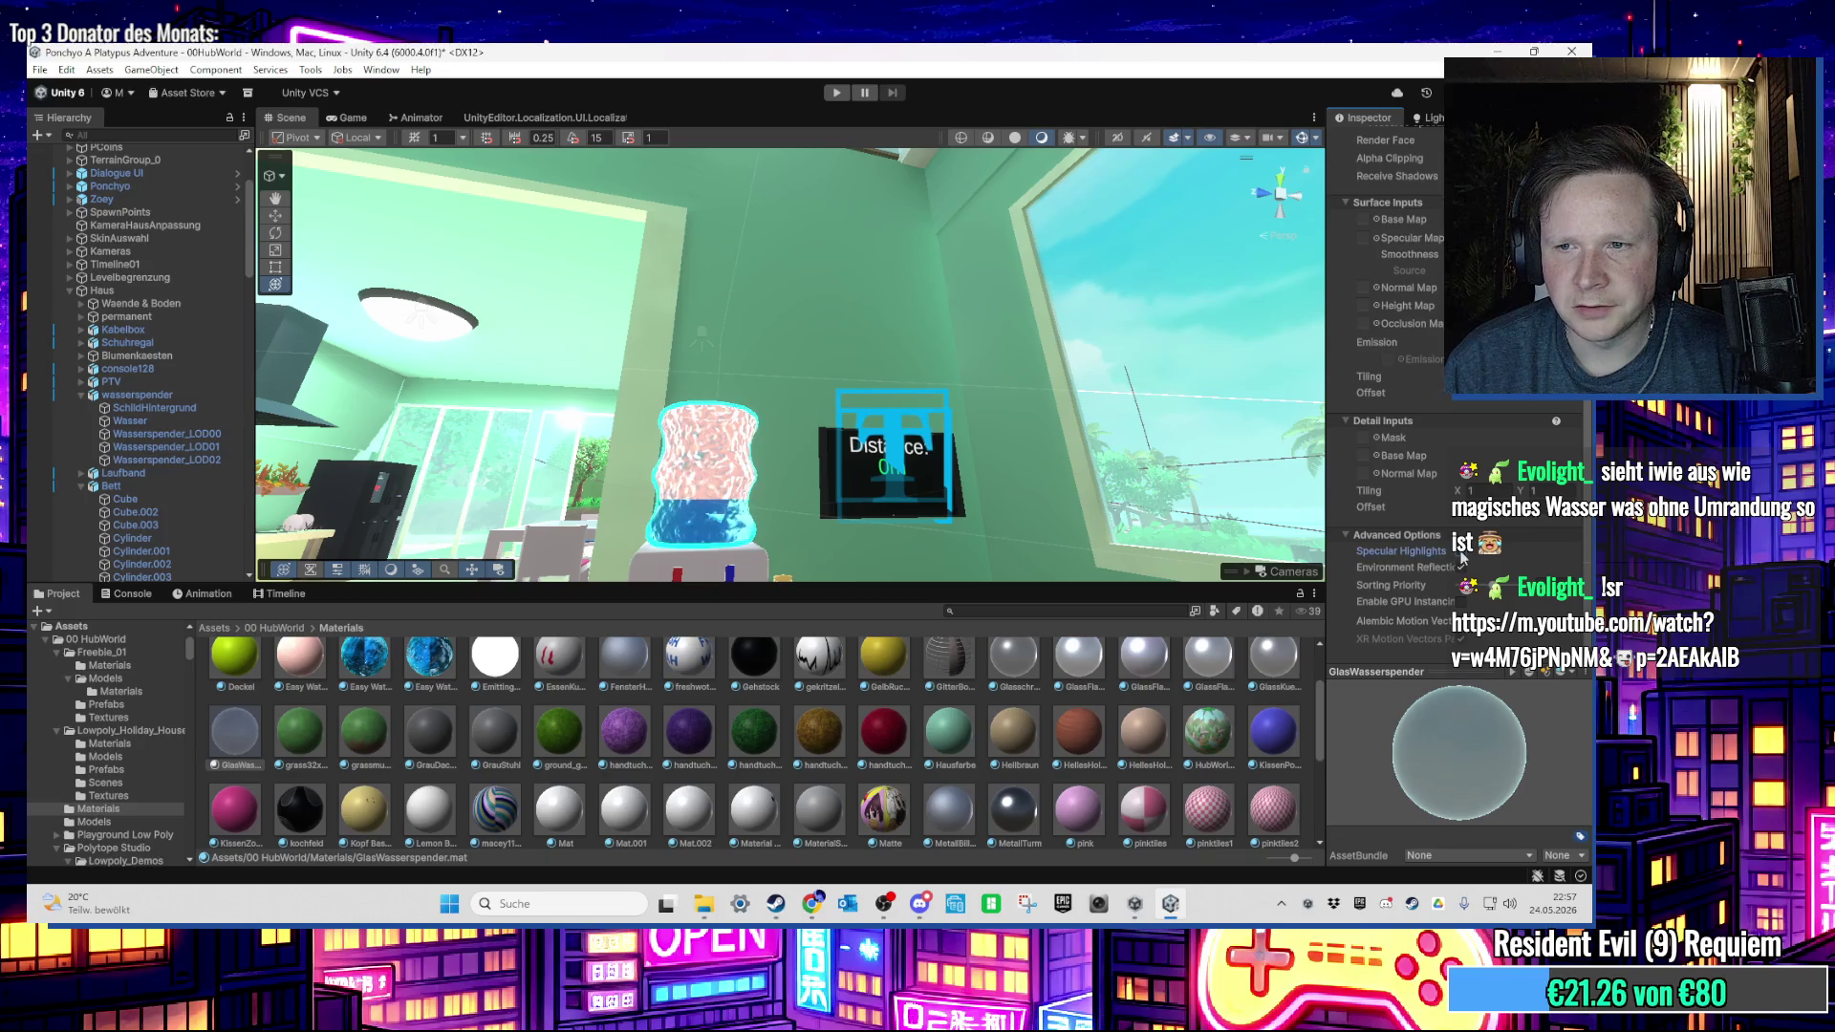
{"action": "left_click", "coordinate": [1463, 567]}
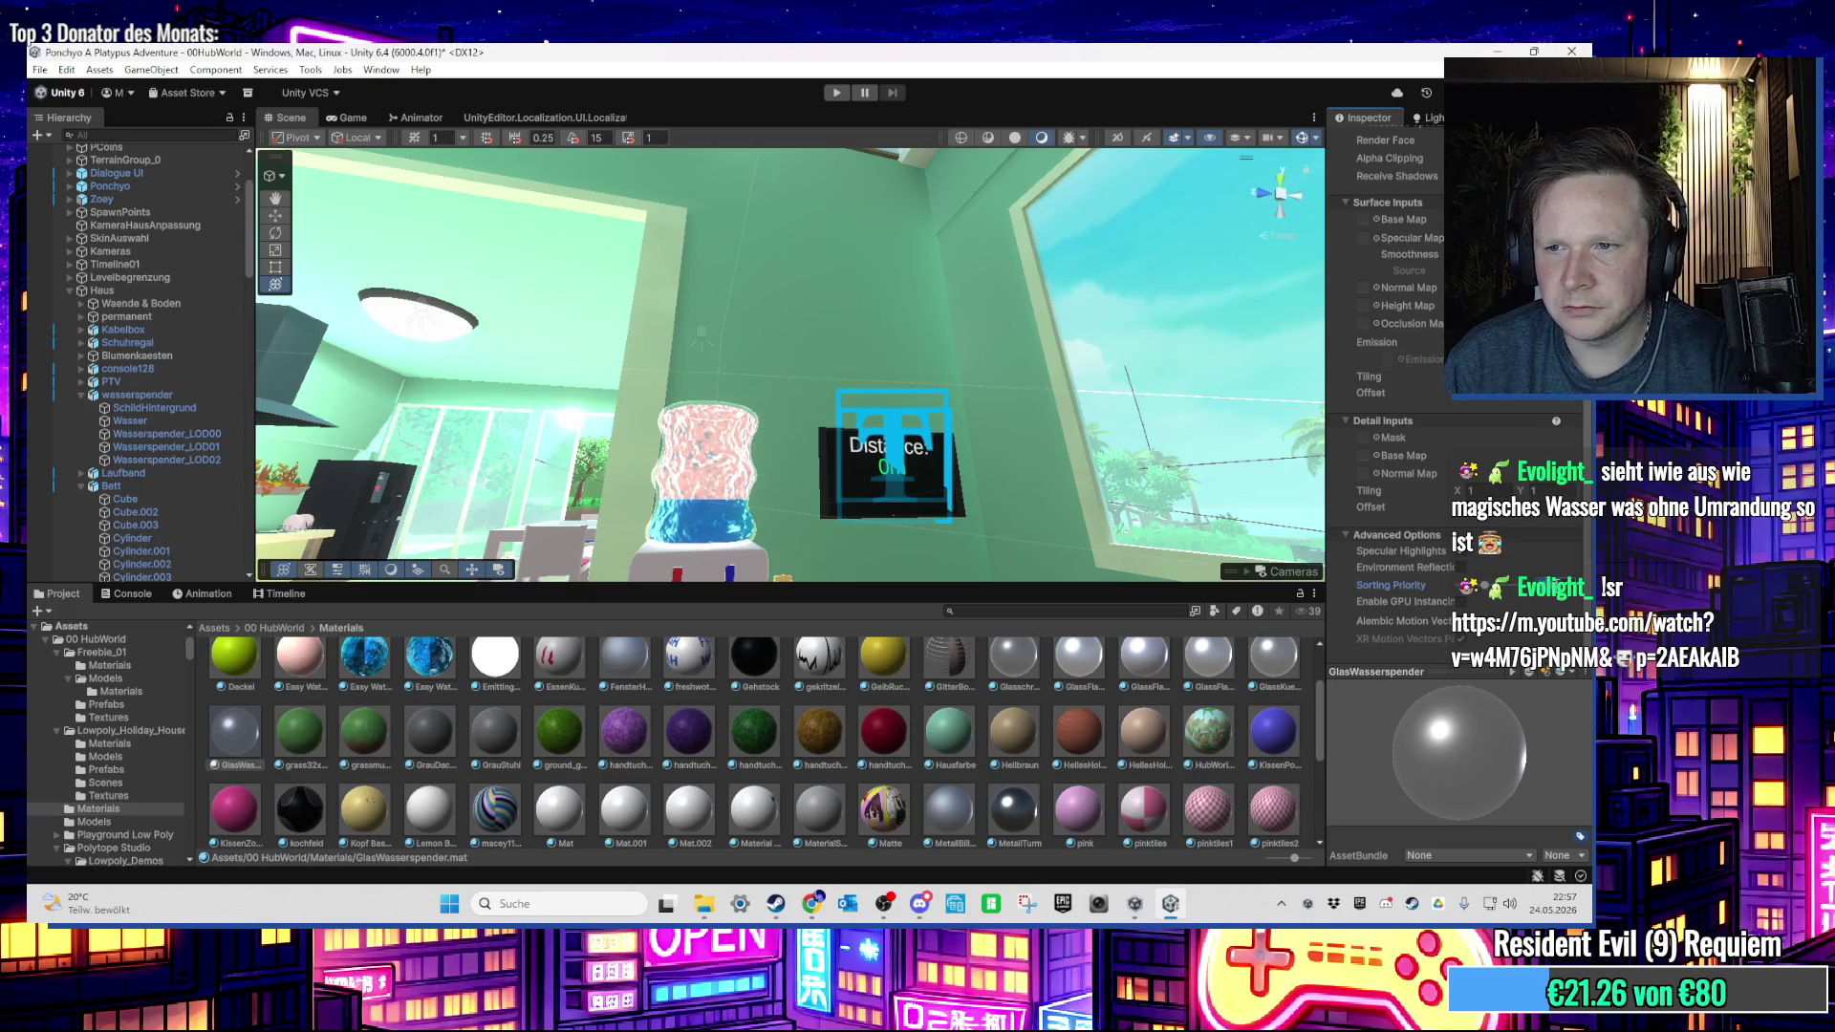
{"action": "left_click", "coordinate": [1461, 567]}
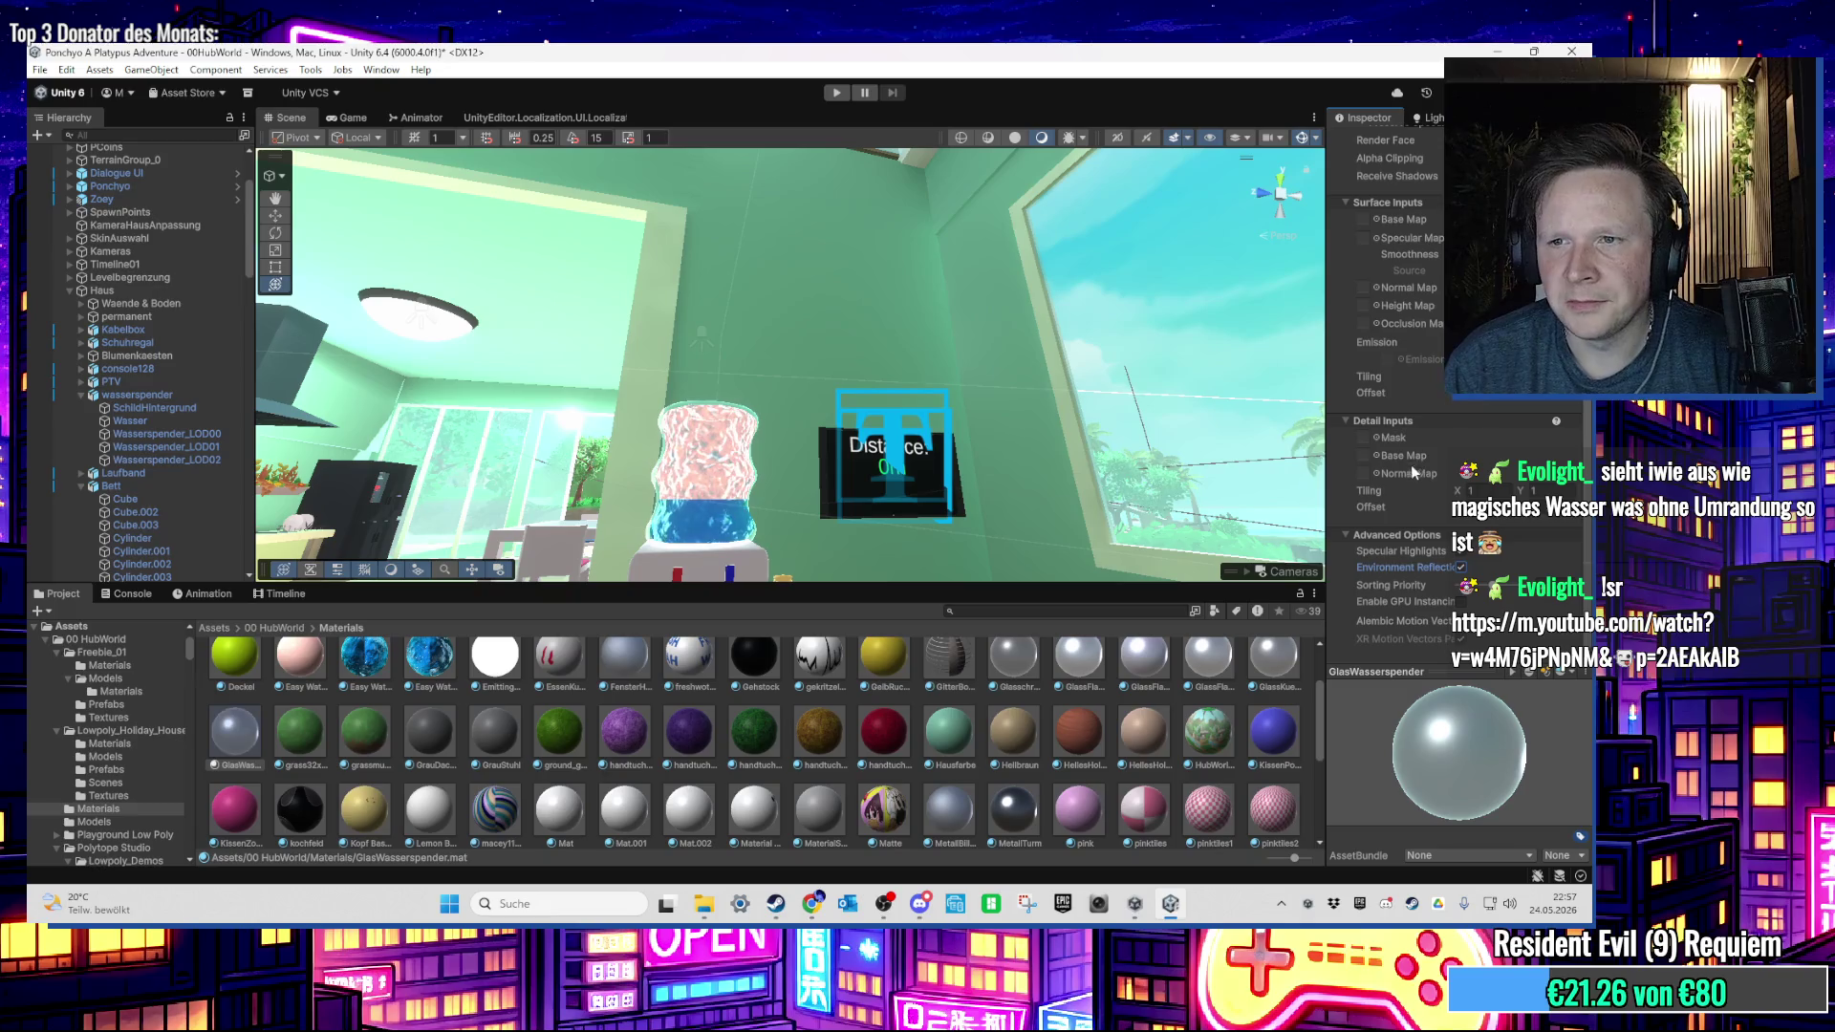
{"action": "scroll", "coordinate": [1396, 458], "scroll_direction": "up", "scroll_amount": 3}
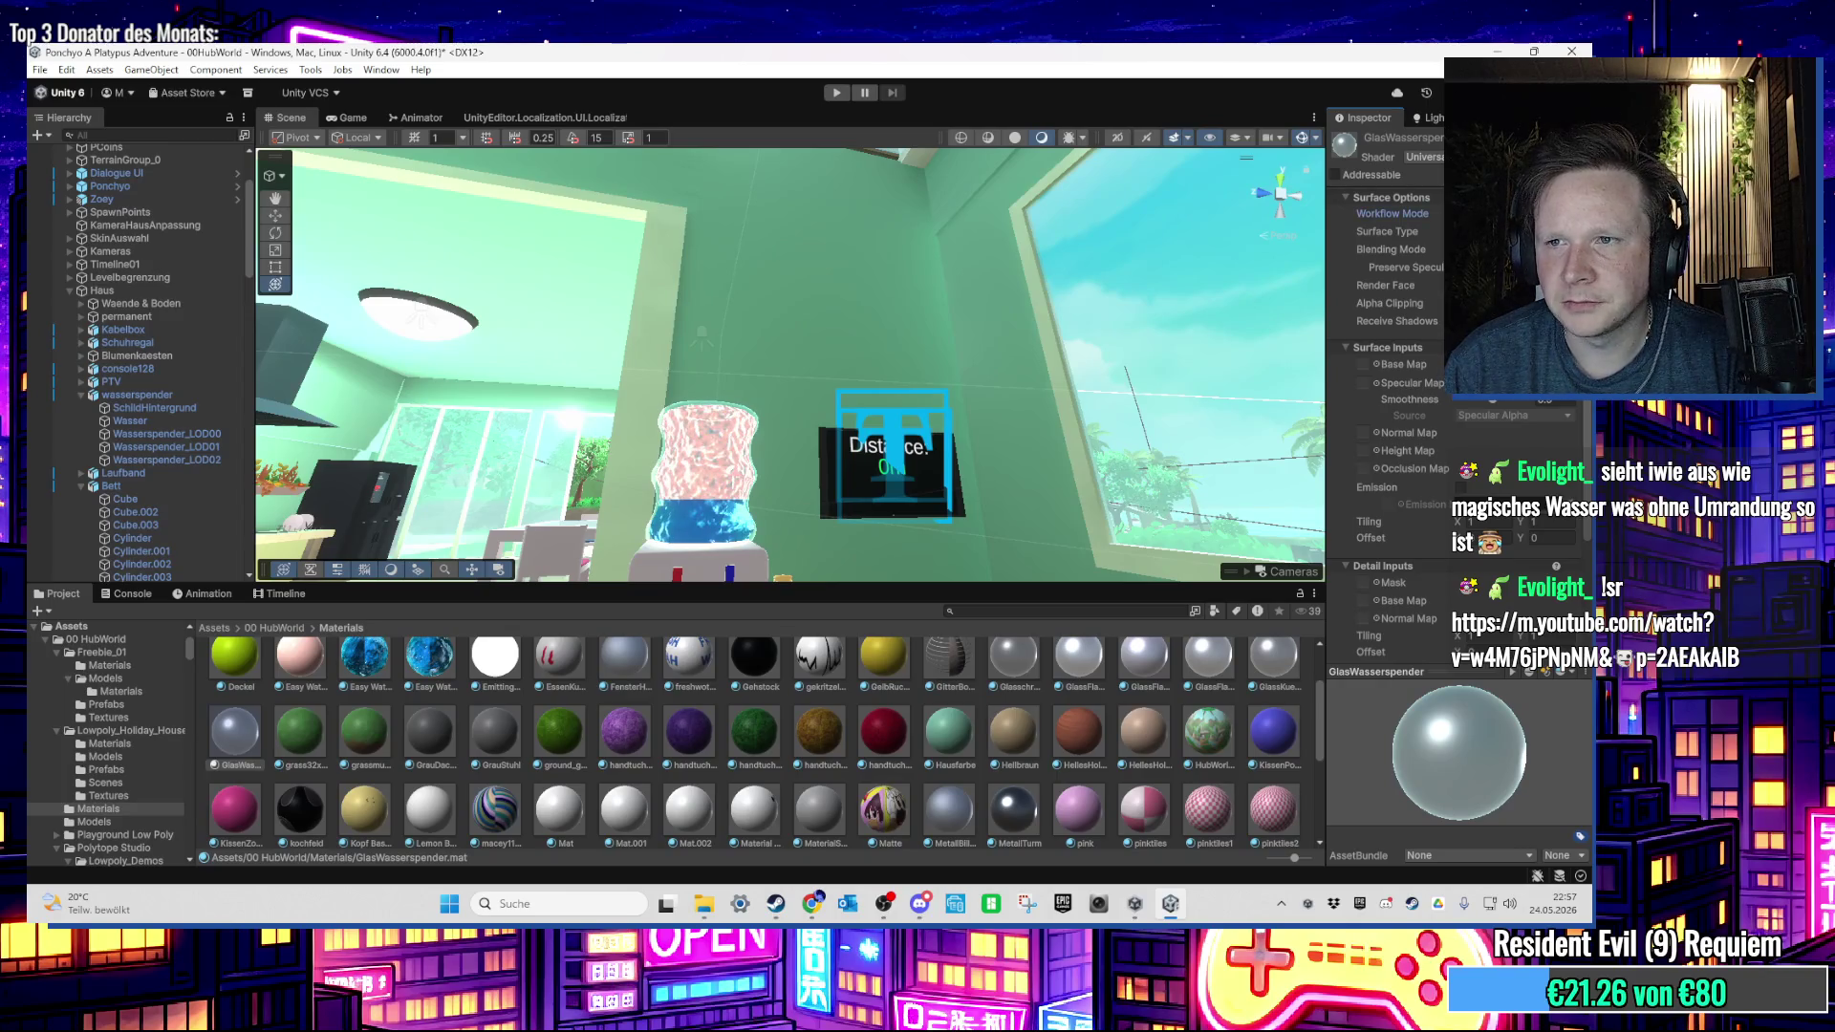
{"action": "mouse_move", "coordinate": [722, 369]}
{"action": "left_mouse_down"}
{"action": "mouse_move", "coordinate": [810, 497]}
{"action": "mouse_move", "coordinate": [741, 451]}
{"action": "mouse_move", "coordinate": [781, 454]}
{"action": "mouse_move", "coordinate": [643, 271]}
{"action": "mouse_move", "coordinate": [715, 352]}
{"action": "mouse_move", "coordinate": [760, 466]}
{"action": "mouse_move", "coordinate": [728, 321]}
{"action": "mouse_move", "coordinate": [567, 437]}
{"action": "mouse_move", "coordinate": [686, 673]}
{"action": "mouse_move", "coordinate": [678, 436]}
{"action": "mouse_move", "coordinate": [748, 468]}
{"action": "mouse_move", "coordinate": [814, 418]}
{"action": "mouse_move", "coordinate": [738, 411]}
{"action": "mouse_move", "coordinate": [628, 443]}
{"action": "mouse_move", "coordinate": [673, 382]}
{"action": "mouse_move", "coordinate": [714, 405]}
{"action": "left_mouse_up"}
{"action": "left_click", "coordinate": [810, 497]}
{"action": "left_click", "coordinate": [679, 369]}
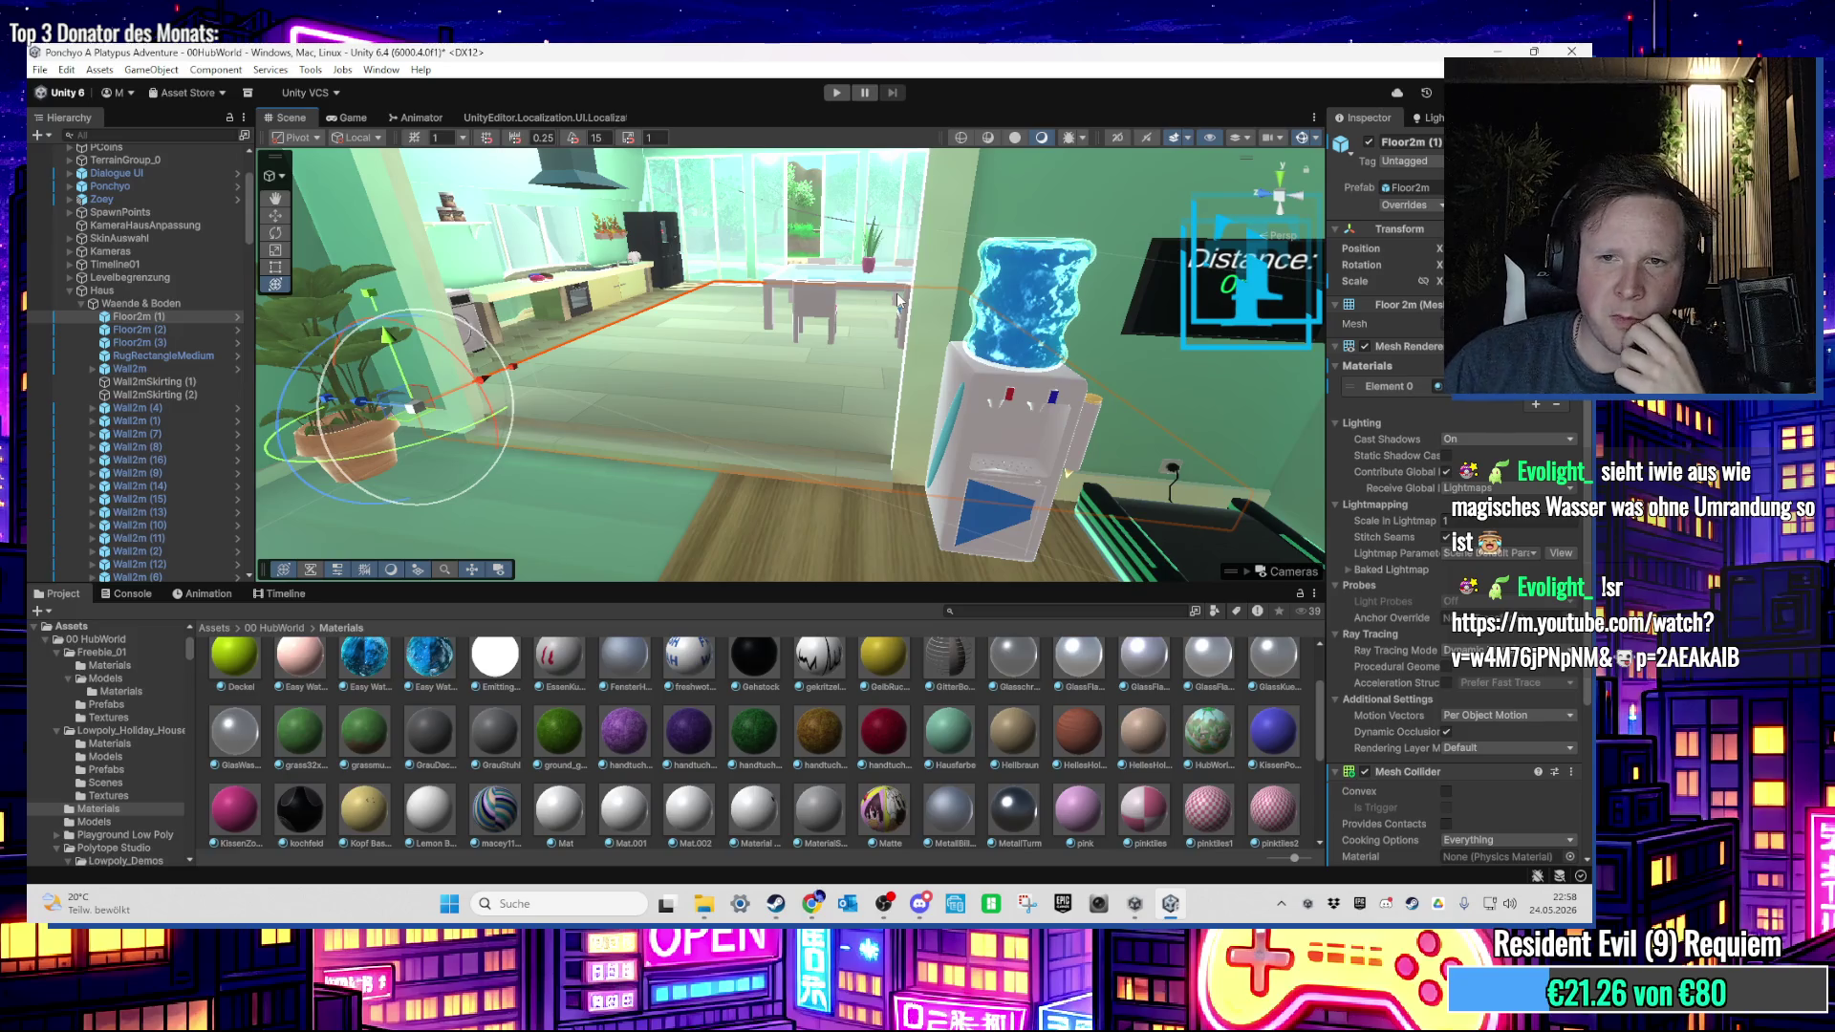
{"action": "mouse_move", "coordinate": [885, 348]}
{"action": "left_mouse_down"}
{"action": "mouse_move", "coordinate": [759, 451]}
{"action": "mouse_move", "coordinate": [946, 160]}
{"action": "mouse_move", "coordinate": [732, 380]}
{"action": "mouse_move", "coordinate": [702, 534]}
{"action": "mouse_move", "coordinate": [806, 252]}
{"action": "left_mouse_up"}
{"action": "scroll", "coordinate": [865, 375], "scroll_direction": "down", "scroll_amount": 2}
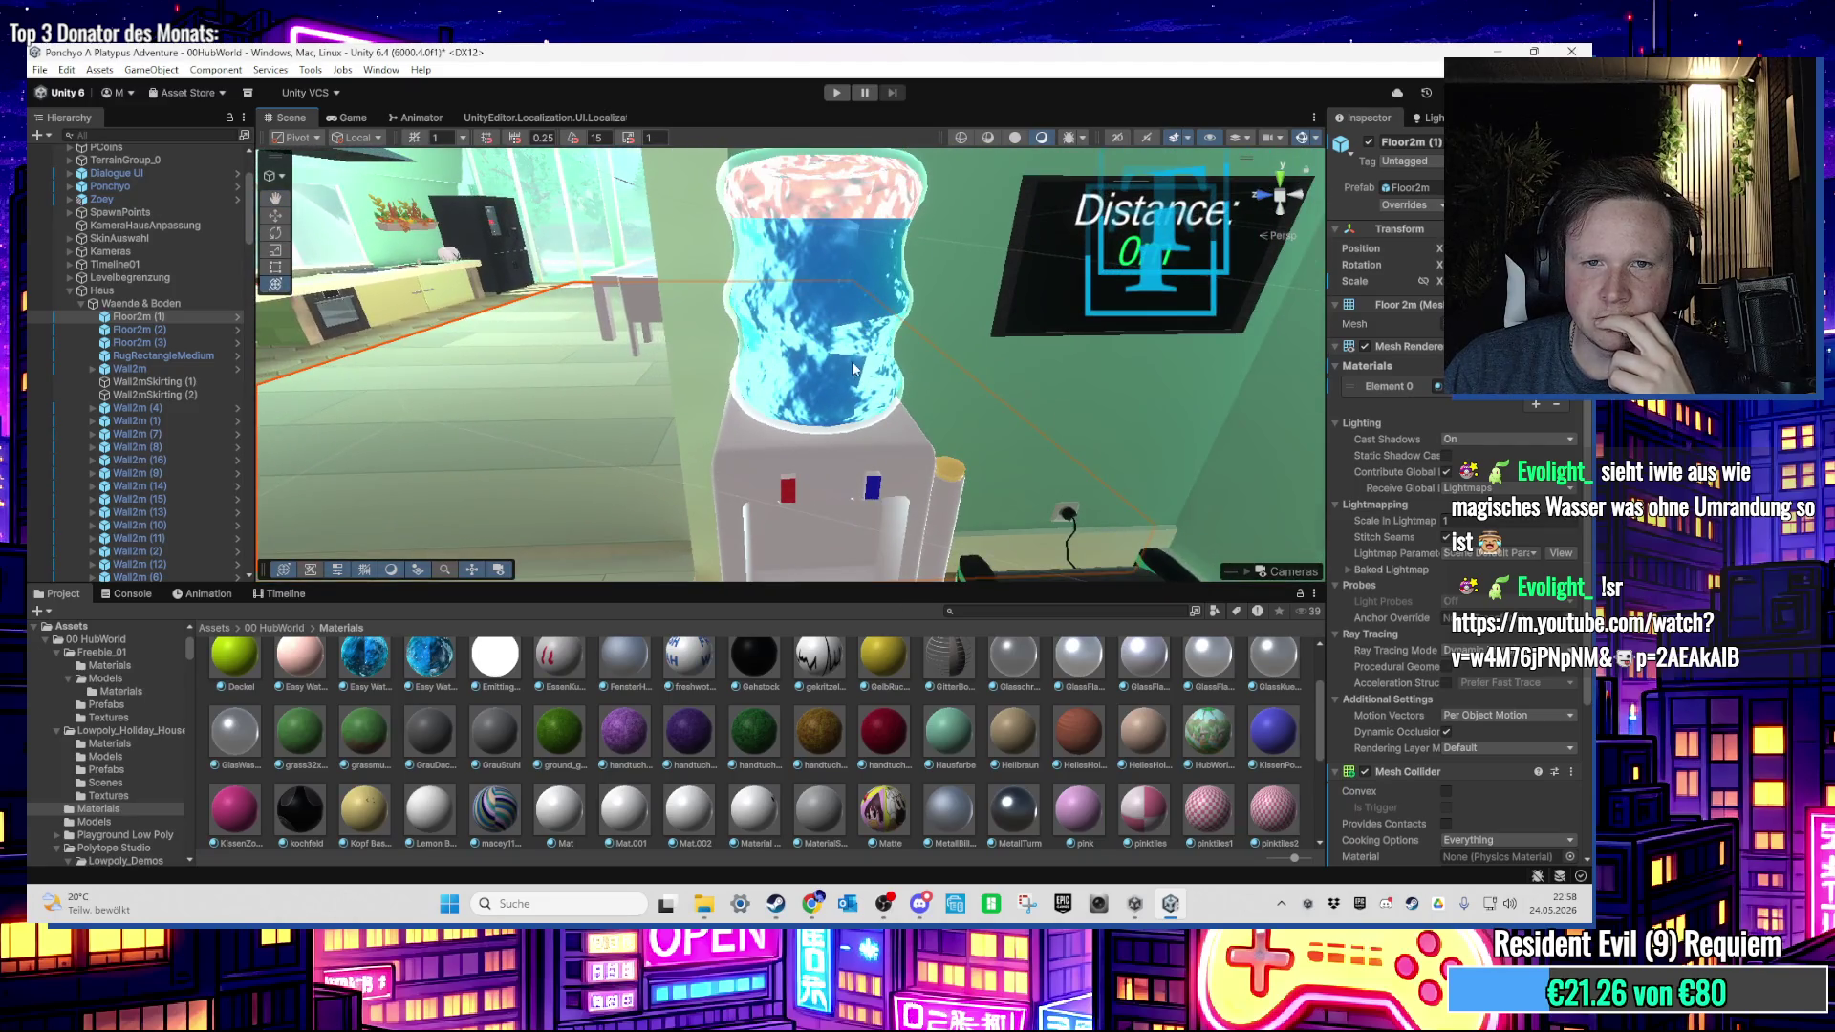
{"action": "scroll", "coordinate": [854, 368], "scroll_direction": "up", "scroll_amount": 2}
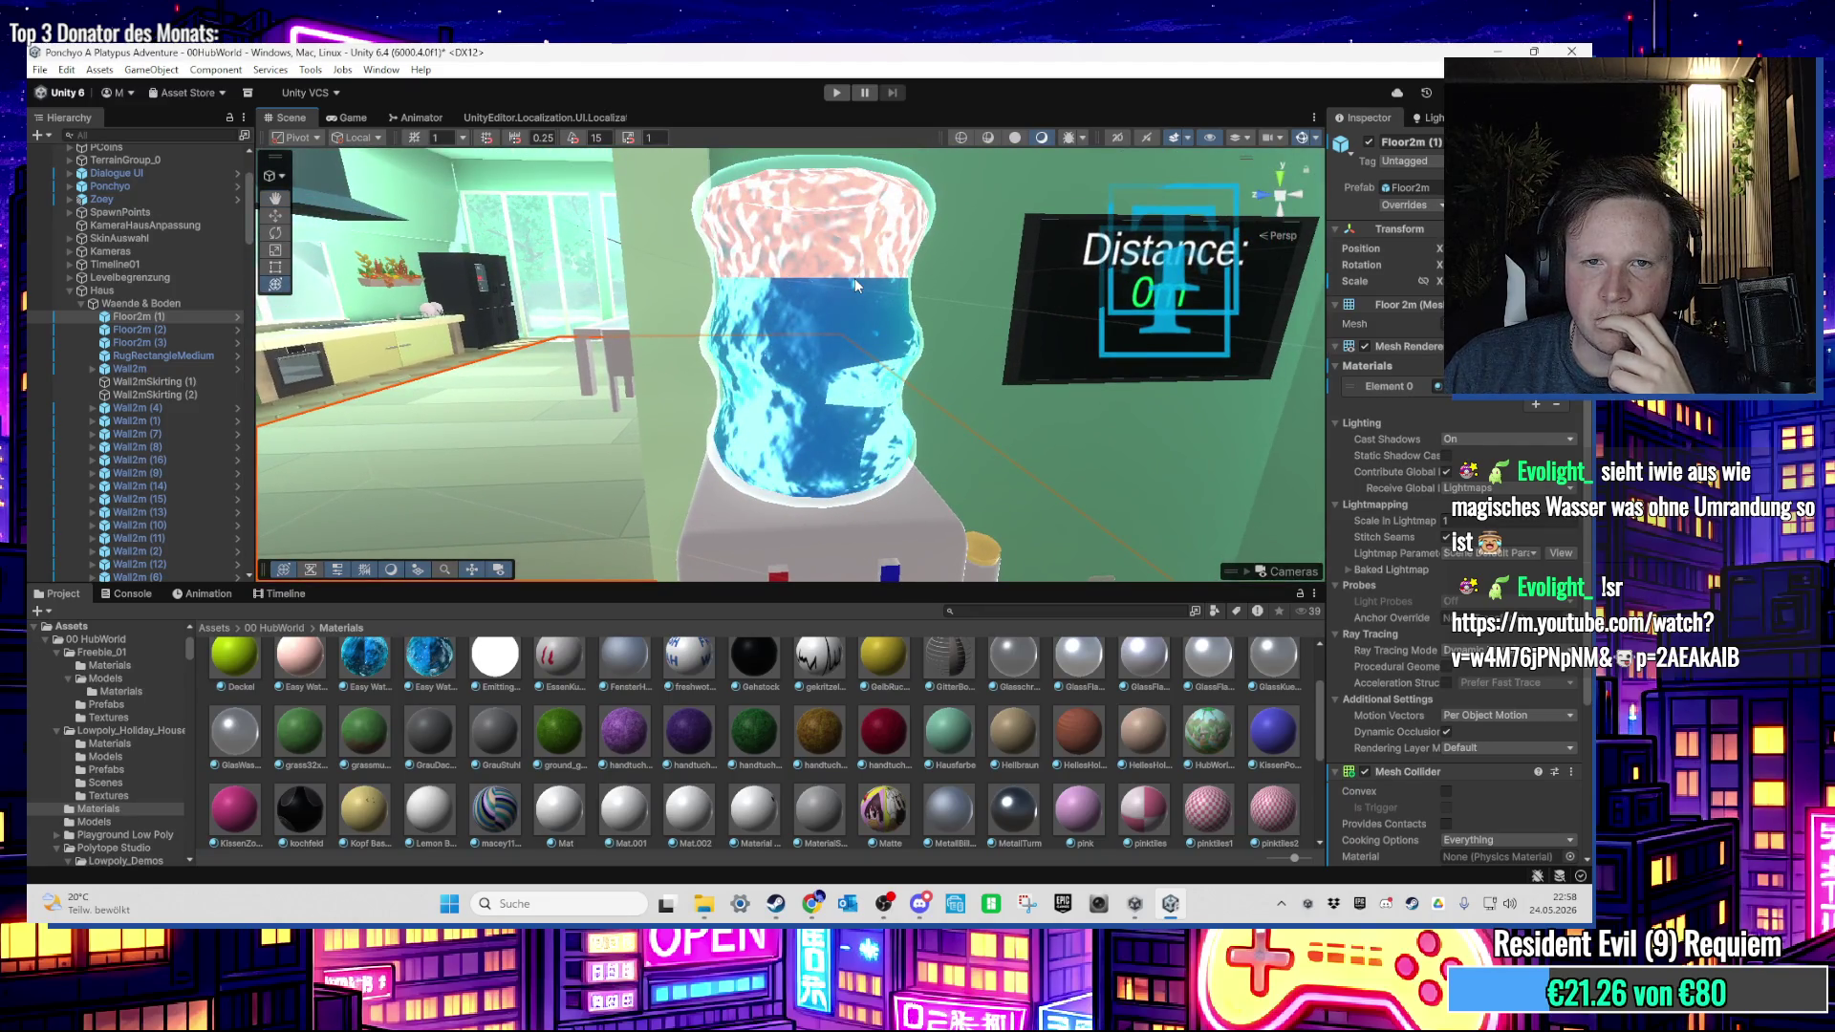
{"action": "scroll", "coordinate": [854, 279], "scroll_direction": "down", "scroll_amount": 2}
{"action": "scroll", "coordinate": [851, 295], "scroll_direction": "up", "scroll_amount": 2}
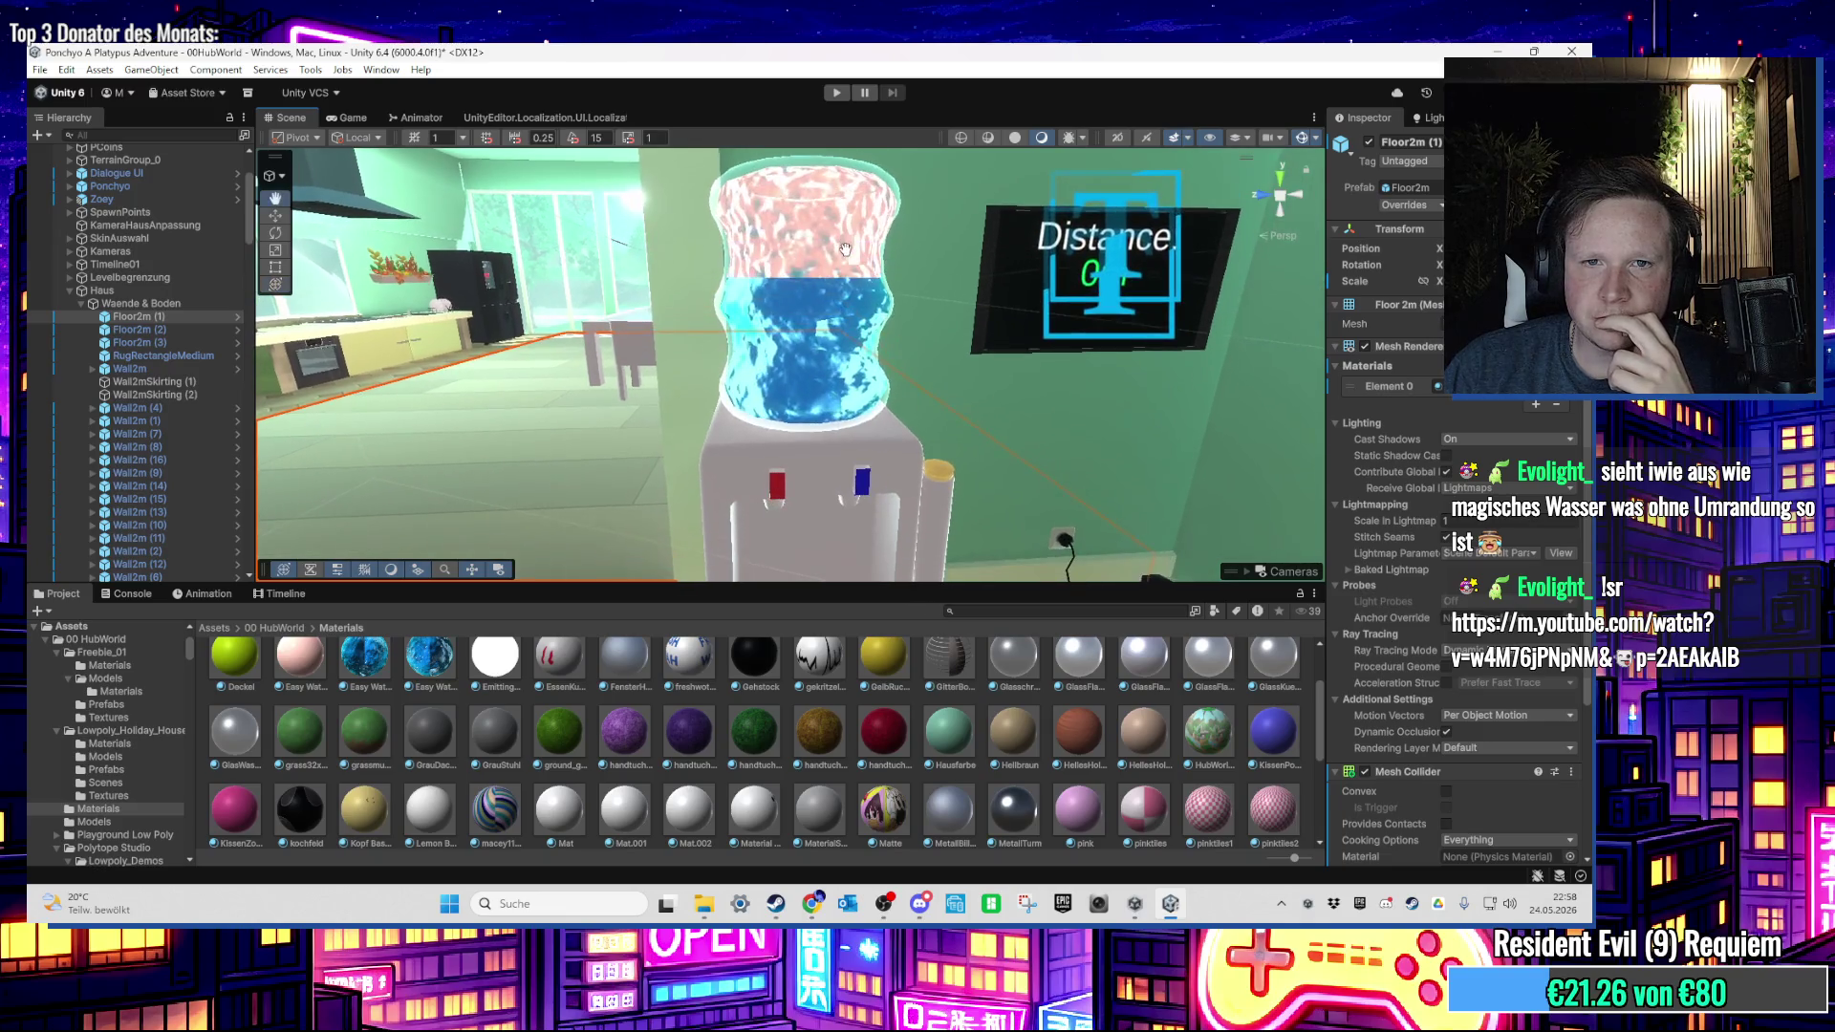
{"action": "left_click", "coordinate": [81, 304]}
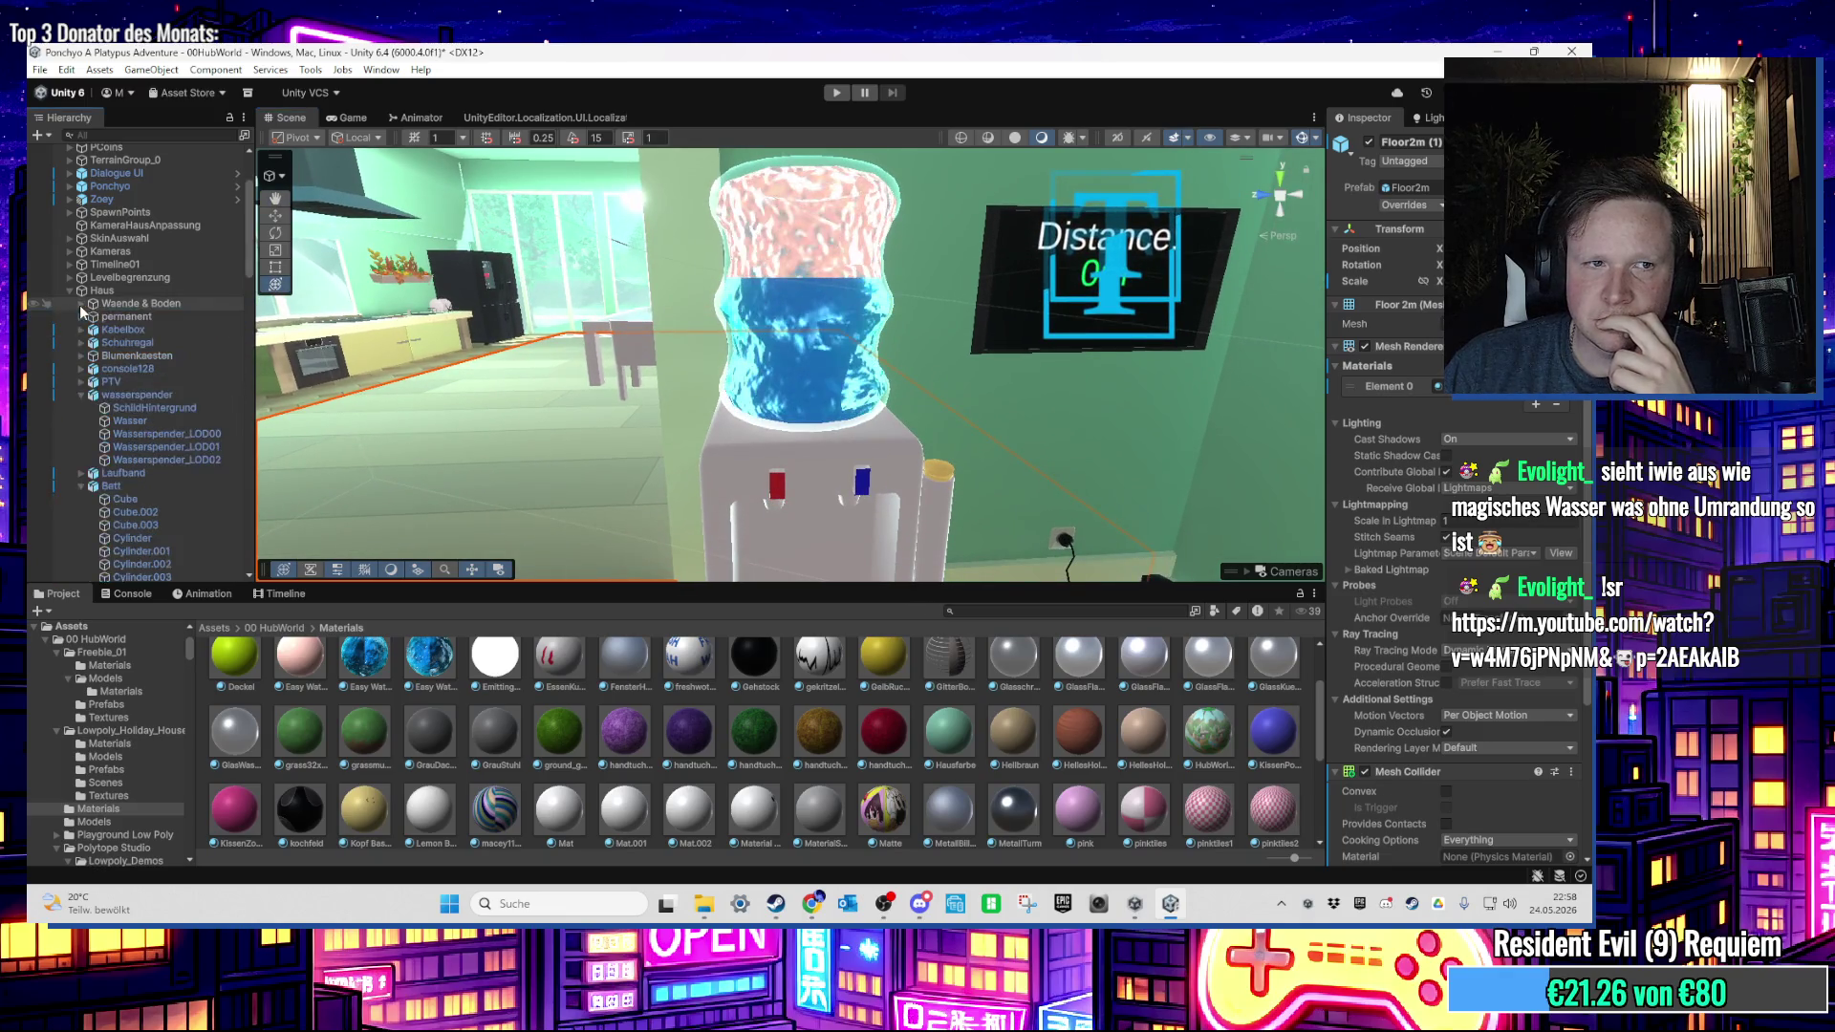
{"action": "left_click", "coordinate": [152, 460], "text": "shift"}
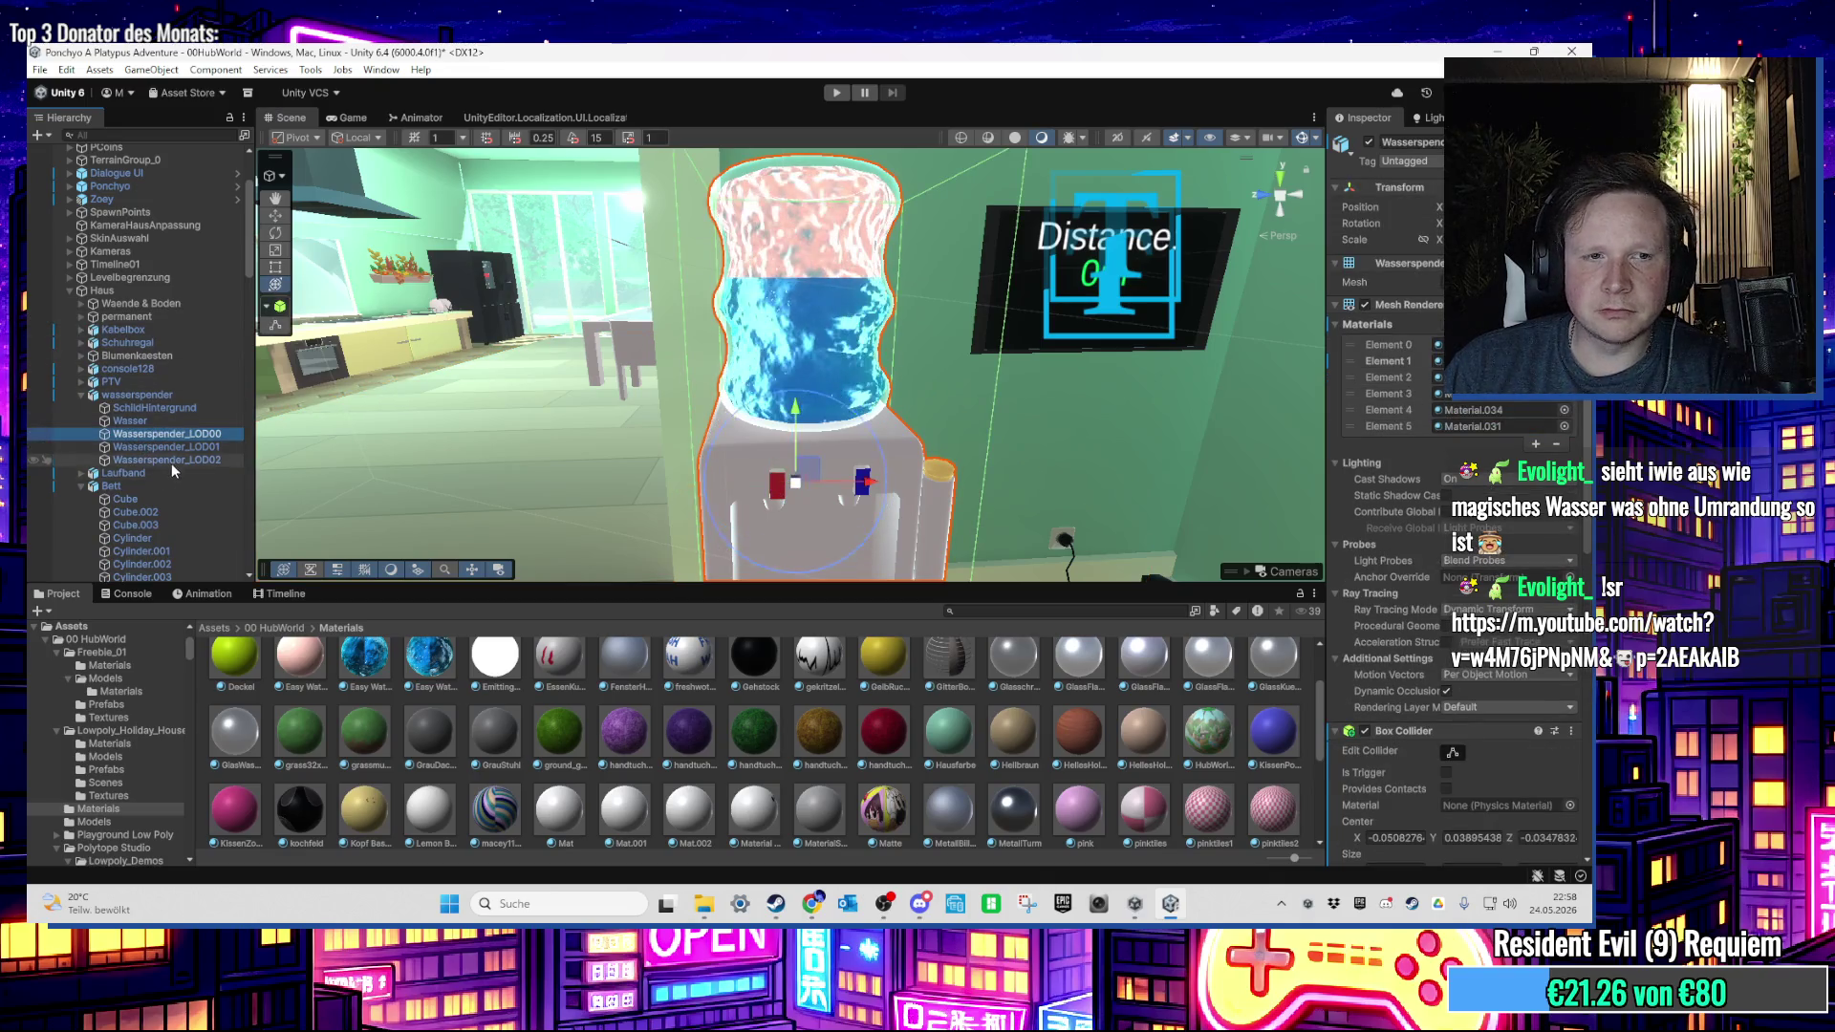
Step: Tick the active checkbox for the Wasserspender LOD objects and frame the water cooler
{"action": "mouse_move", "coordinate": [955, 427]}
{"action": "left_mouse_down"}
{"action": "mouse_move", "coordinate": [935, 363]}
{"action": "mouse_move", "coordinate": [1149, 344]}
{"action": "mouse_move", "coordinate": [1118, 296]}
{"action": "mouse_move", "coordinate": [1108, 329]}
{"action": "mouse_move", "coordinate": [1067, 169]}
{"action": "mouse_move", "coordinate": [999, 430]}
{"action": "mouse_move", "coordinate": [986, 296]}
{"action": "mouse_move", "coordinate": [956, 420]}
{"action": "mouse_move", "coordinate": [920, 471]}
{"action": "mouse_move", "coordinate": [952, 273]}
{"action": "mouse_move", "coordinate": [918, 442]}
{"action": "mouse_move", "coordinate": [881, 456]}
{"action": "left_mouse_up"}
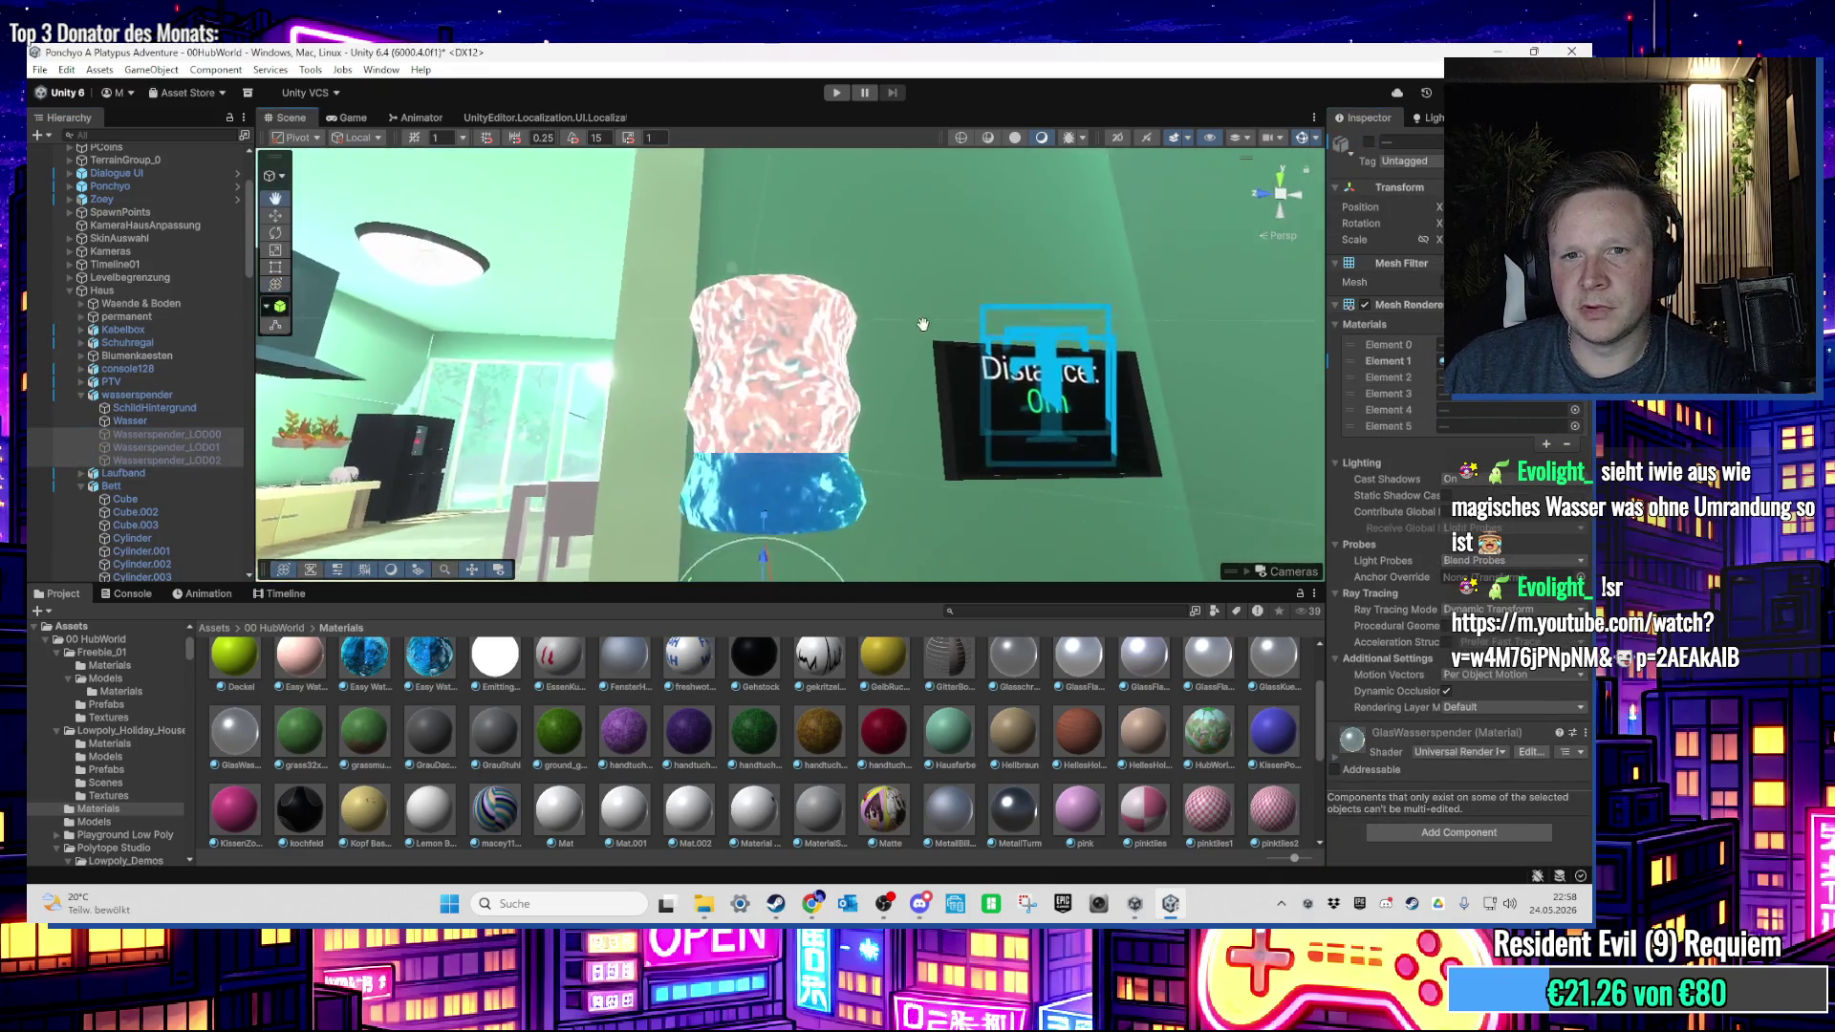
{"action": "left_click", "coordinate": [1370, 143]}
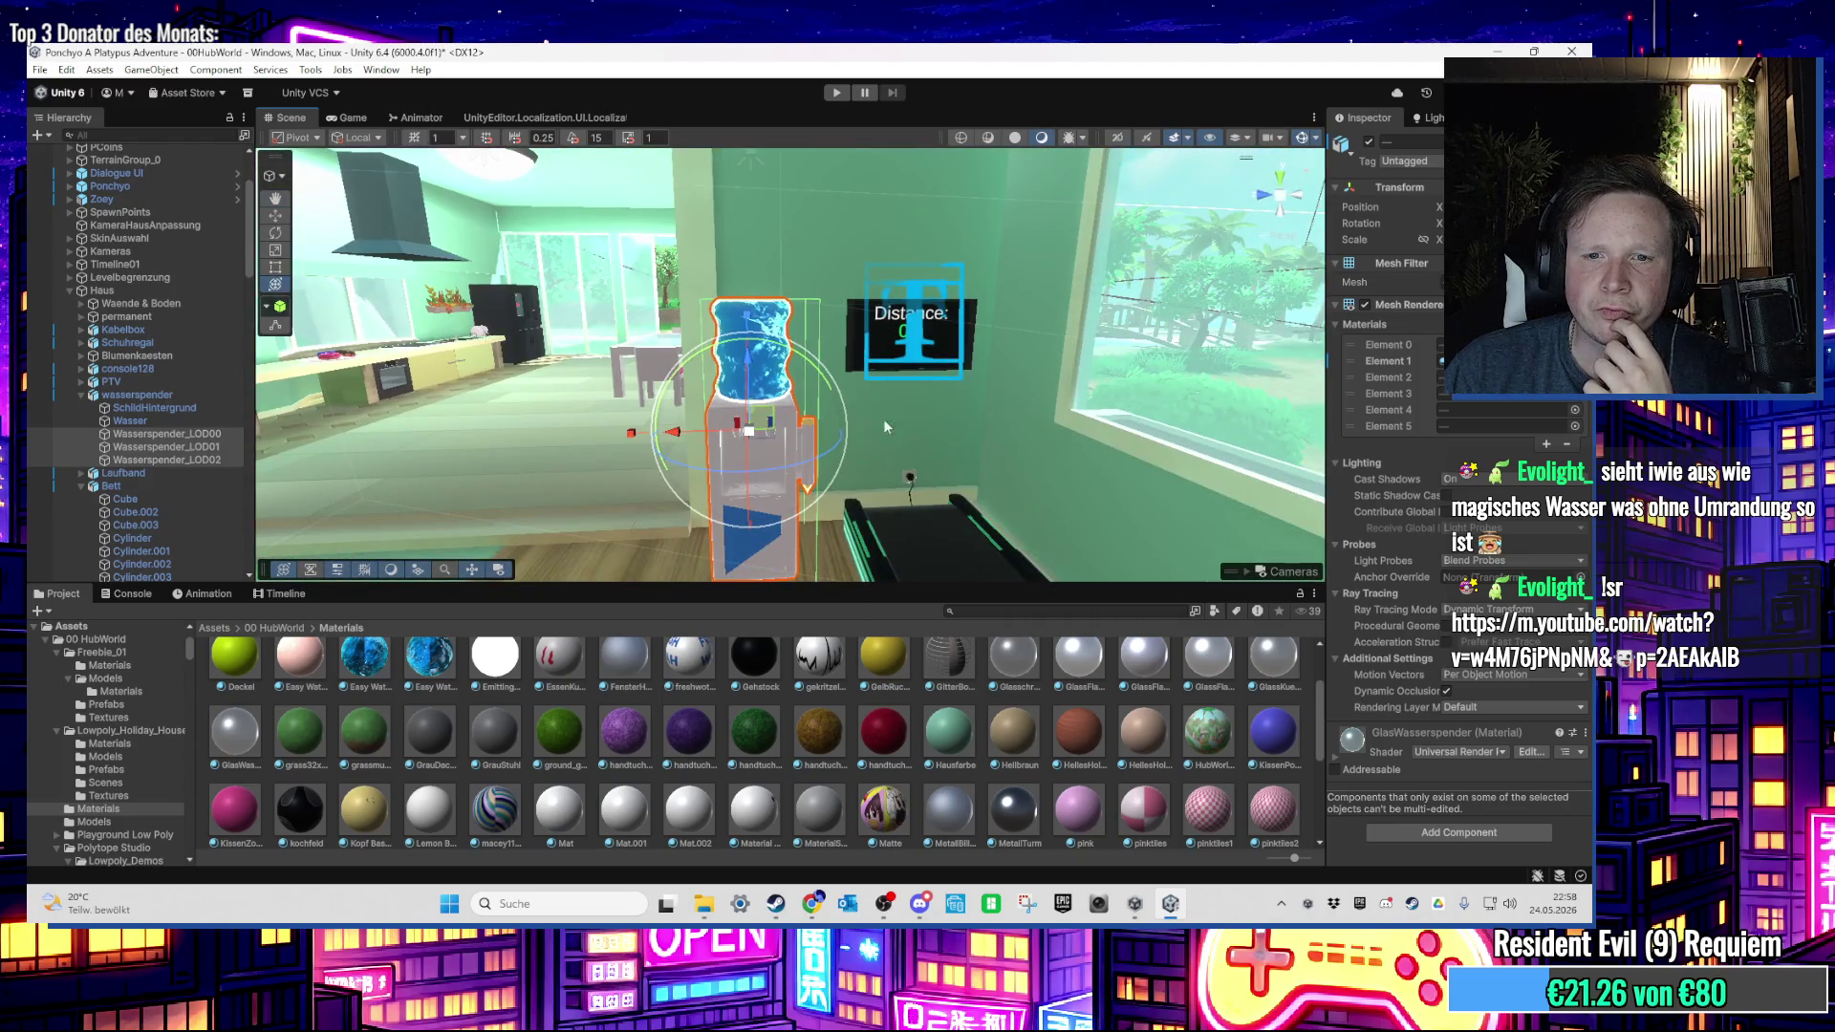
{"action": "scroll", "coordinate": [151, 669], "scroll_direction": "up", "scroll_amount": 2}
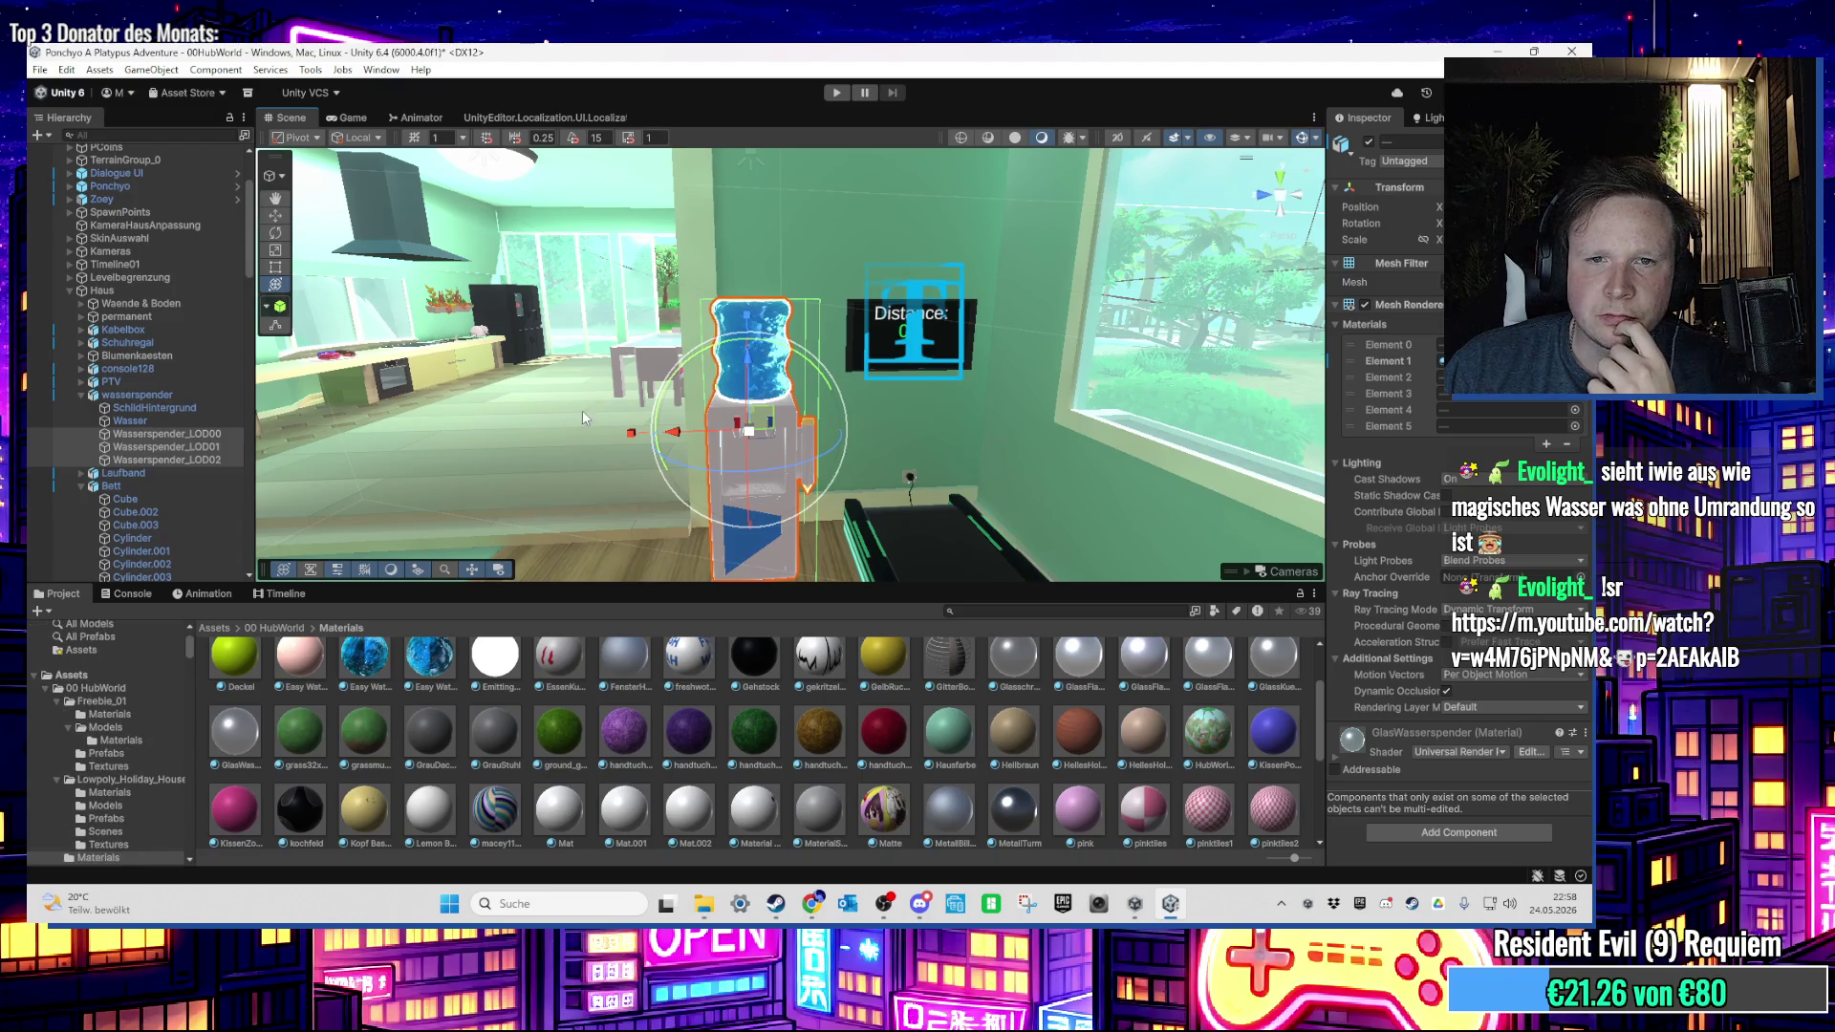
{"action": "mouse_move", "coordinate": [582, 410]}
{"action": "left_mouse_down"}
{"action": "mouse_move", "coordinate": [954, 479]}
{"action": "mouse_move", "coordinate": [548, 334]}
{"action": "mouse_move", "coordinate": [675, 360]}
{"action": "mouse_move", "coordinate": [621, 497]}
{"action": "mouse_move", "coordinate": [588, 489]}
{"action": "mouse_move", "coordinate": [671, 537]}
{"action": "mouse_move", "coordinate": [650, 496]}
{"action": "mouse_move", "coordinate": [674, 533]}
{"action": "left_mouse_up"}
{"action": "scroll", "coordinate": [216, 439], "scroll_direction": "up", "scroll_amount": 1}
{"action": "key", "text": "f"}
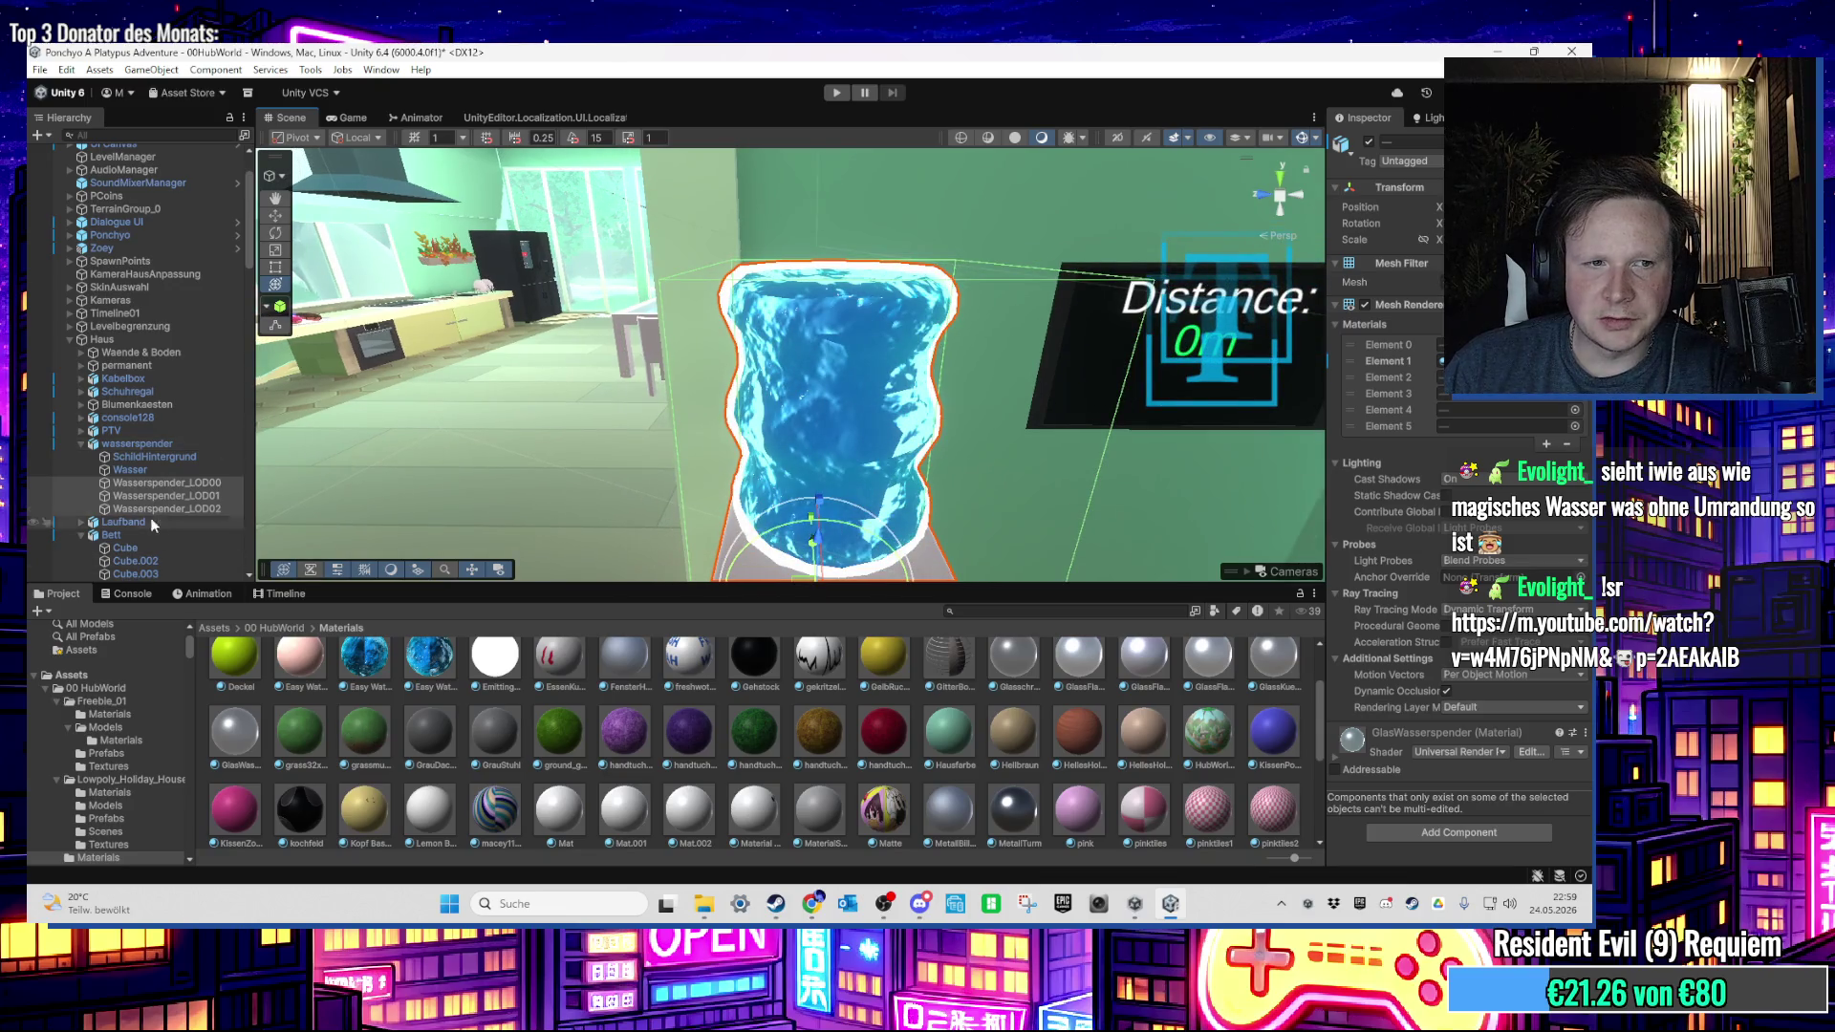
Step: Select and frame the Wasser object, then enable it in the Inspector
{"action": "left_click", "coordinate": [157, 470]}
{"action": "key", "text": "f"}
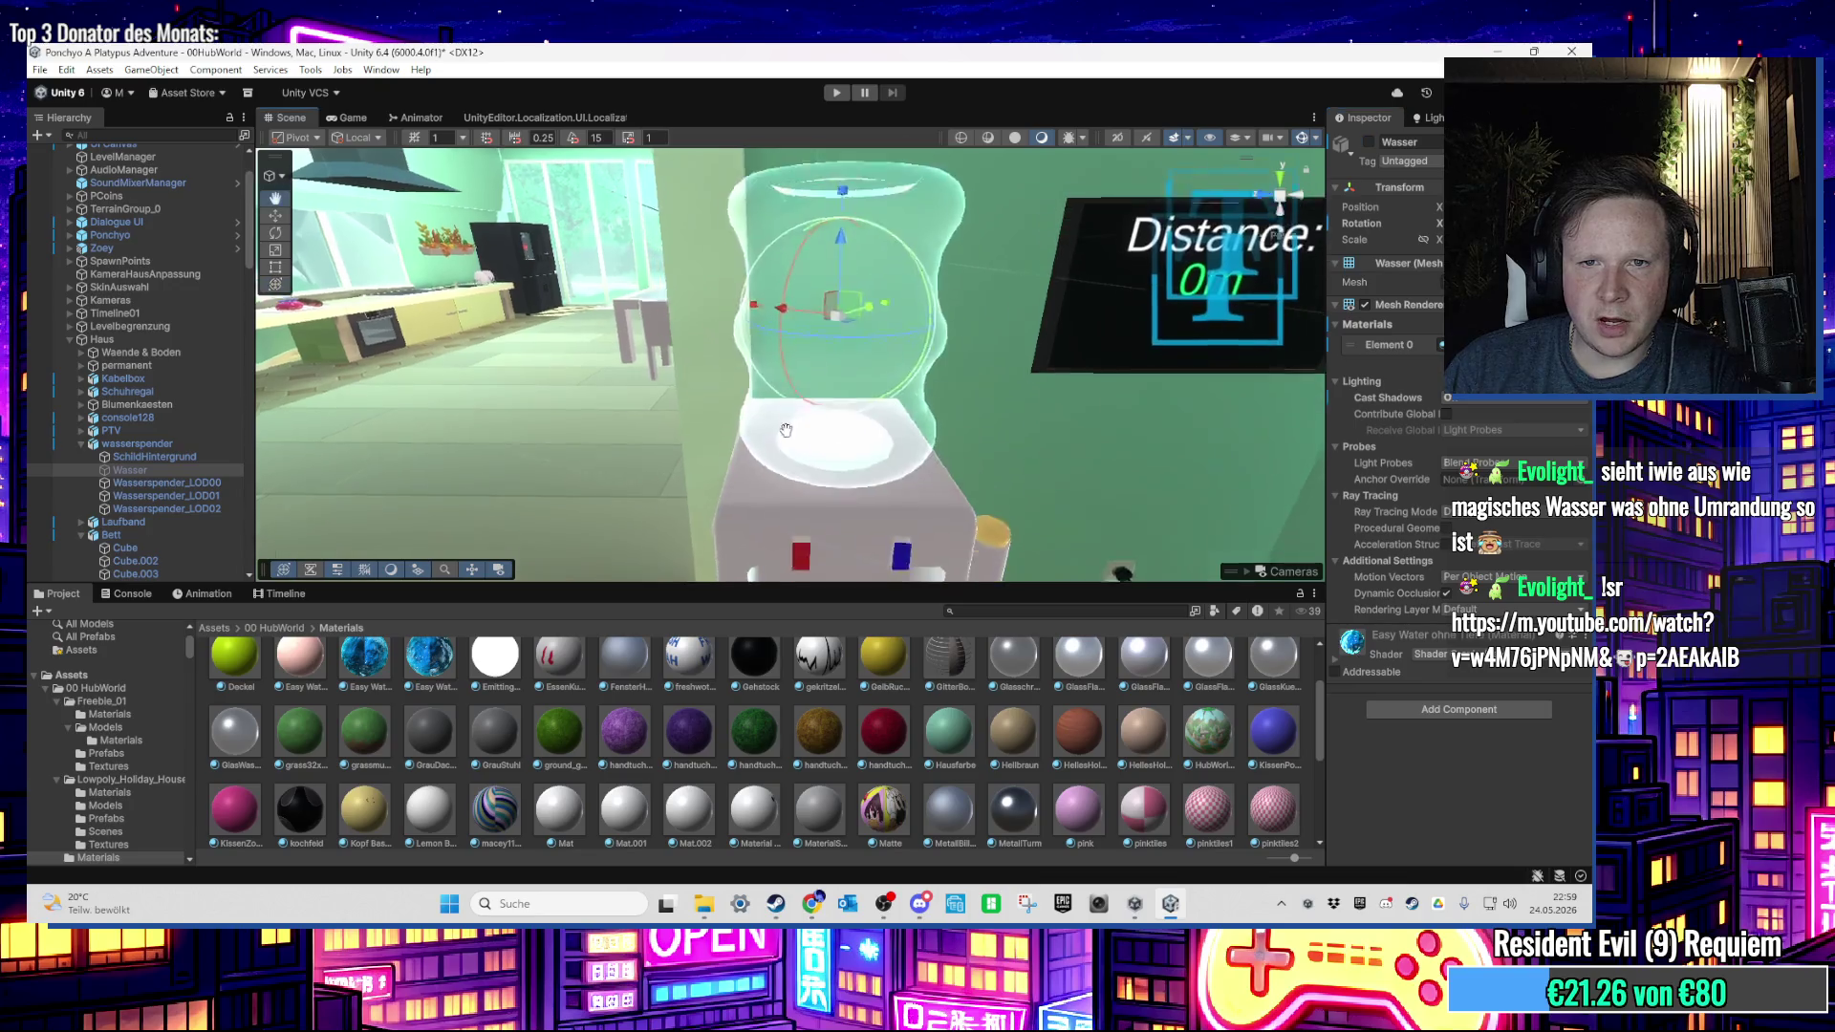
{"action": "mouse_move", "coordinate": [785, 430]}
{"action": "left_mouse_down"}
{"action": "mouse_move", "coordinate": [782, 371]}
{"action": "mouse_move", "coordinate": [772, 388]}
{"action": "left_mouse_up"}
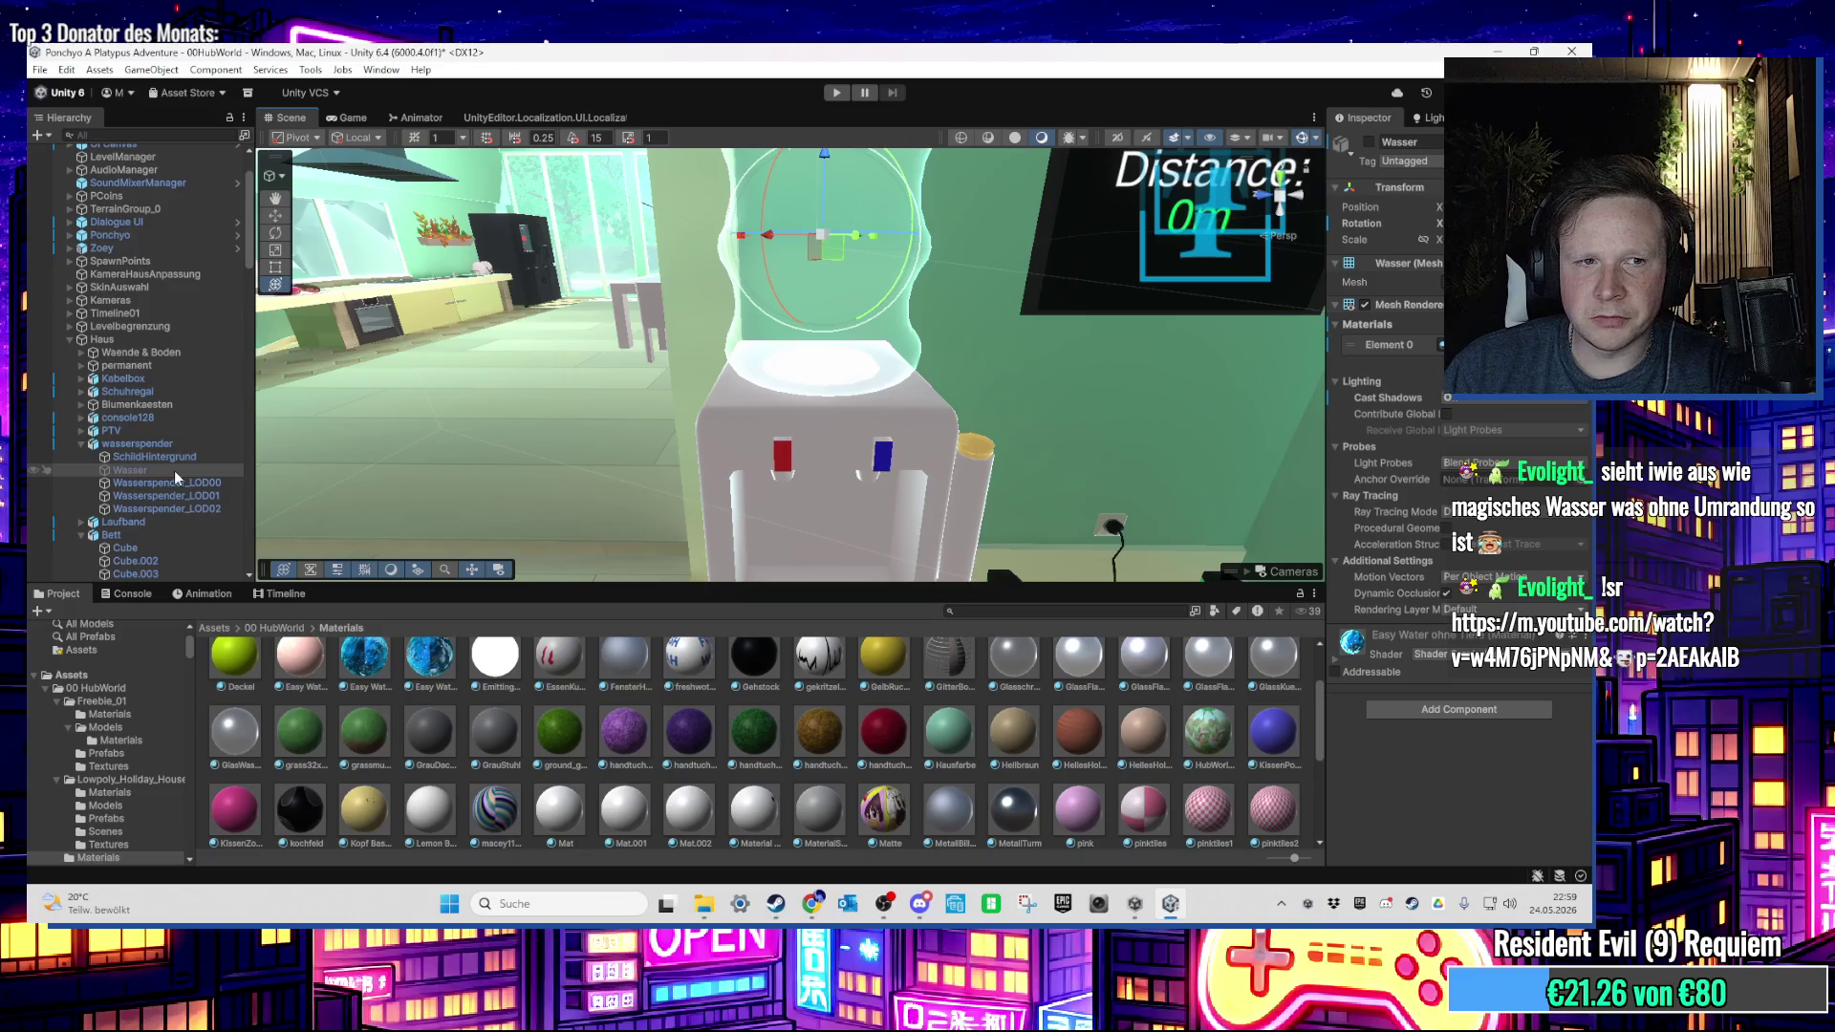
{"action": "left_click", "coordinate": [1369, 142]}
{"action": "mouse_move", "coordinate": [853, 251]}
{"action": "left_mouse_down"}
{"action": "mouse_move", "coordinate": [853, 296]}
{"action": "mouse_move", "coordinate": [829, 253]}
{"action": "mouse_move", "coordinate": [815, 373]}
{"action": "mouse_move", "coordinate": [814, 263]}
{"action": "mouse_move", "coordinate": [889, 301]}
{"action": "left_mouse_up"}
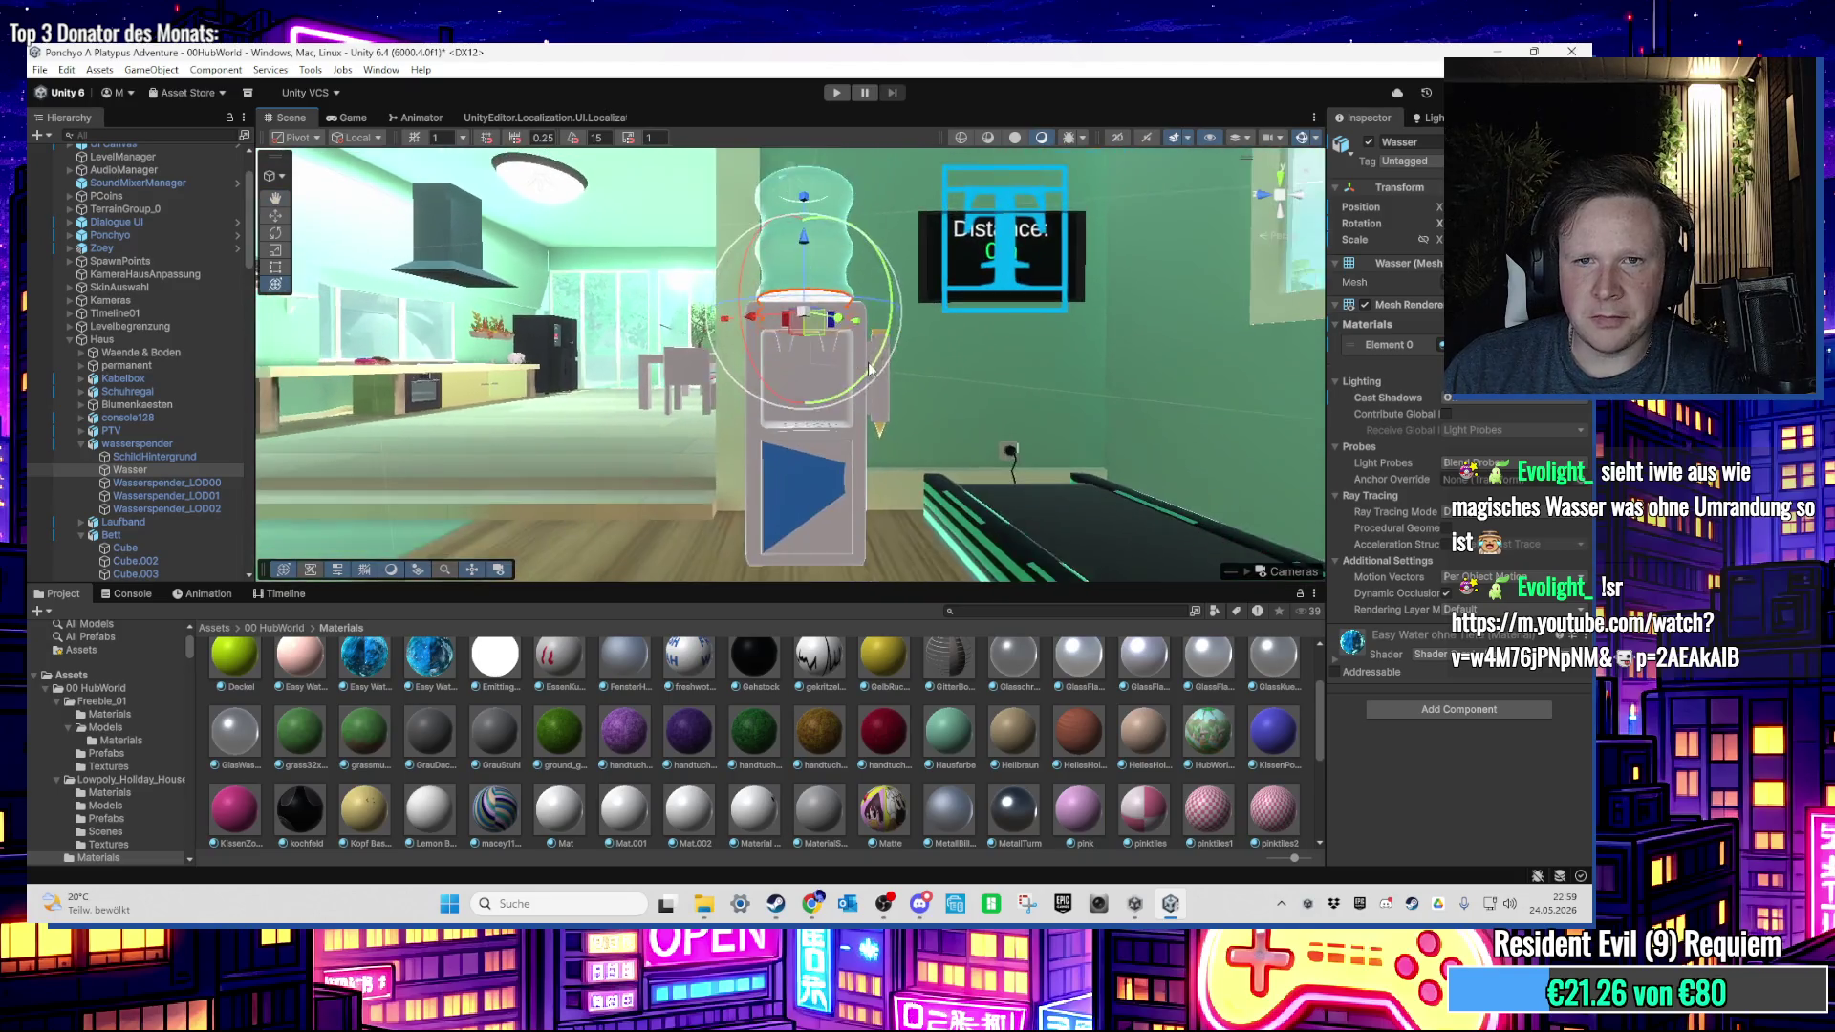
Step: Reselect Wasser in the Hierarchy and frame it after a window wall got selected
{"action": "mouse_move", "coordinate": [863, 376]}
{"action": "left_mouse_down"}
{"action": "mouse_move", "coordinate": [726, 306]}
{"action": "mouse_move", "coordinate": [738, 429]}
{"action": "mouse_move", "coordinate": [824, 405]}
{"action": "mouse_move", "coordinate": [808, 387]}
{"action": "left_mouse_up"}
{"action": "left_click", "coordinate": [693, 290]}
{"action": "scroll", "coordinate": [198, 330], "scroll_direction": "up", "scroll_amount": 5}
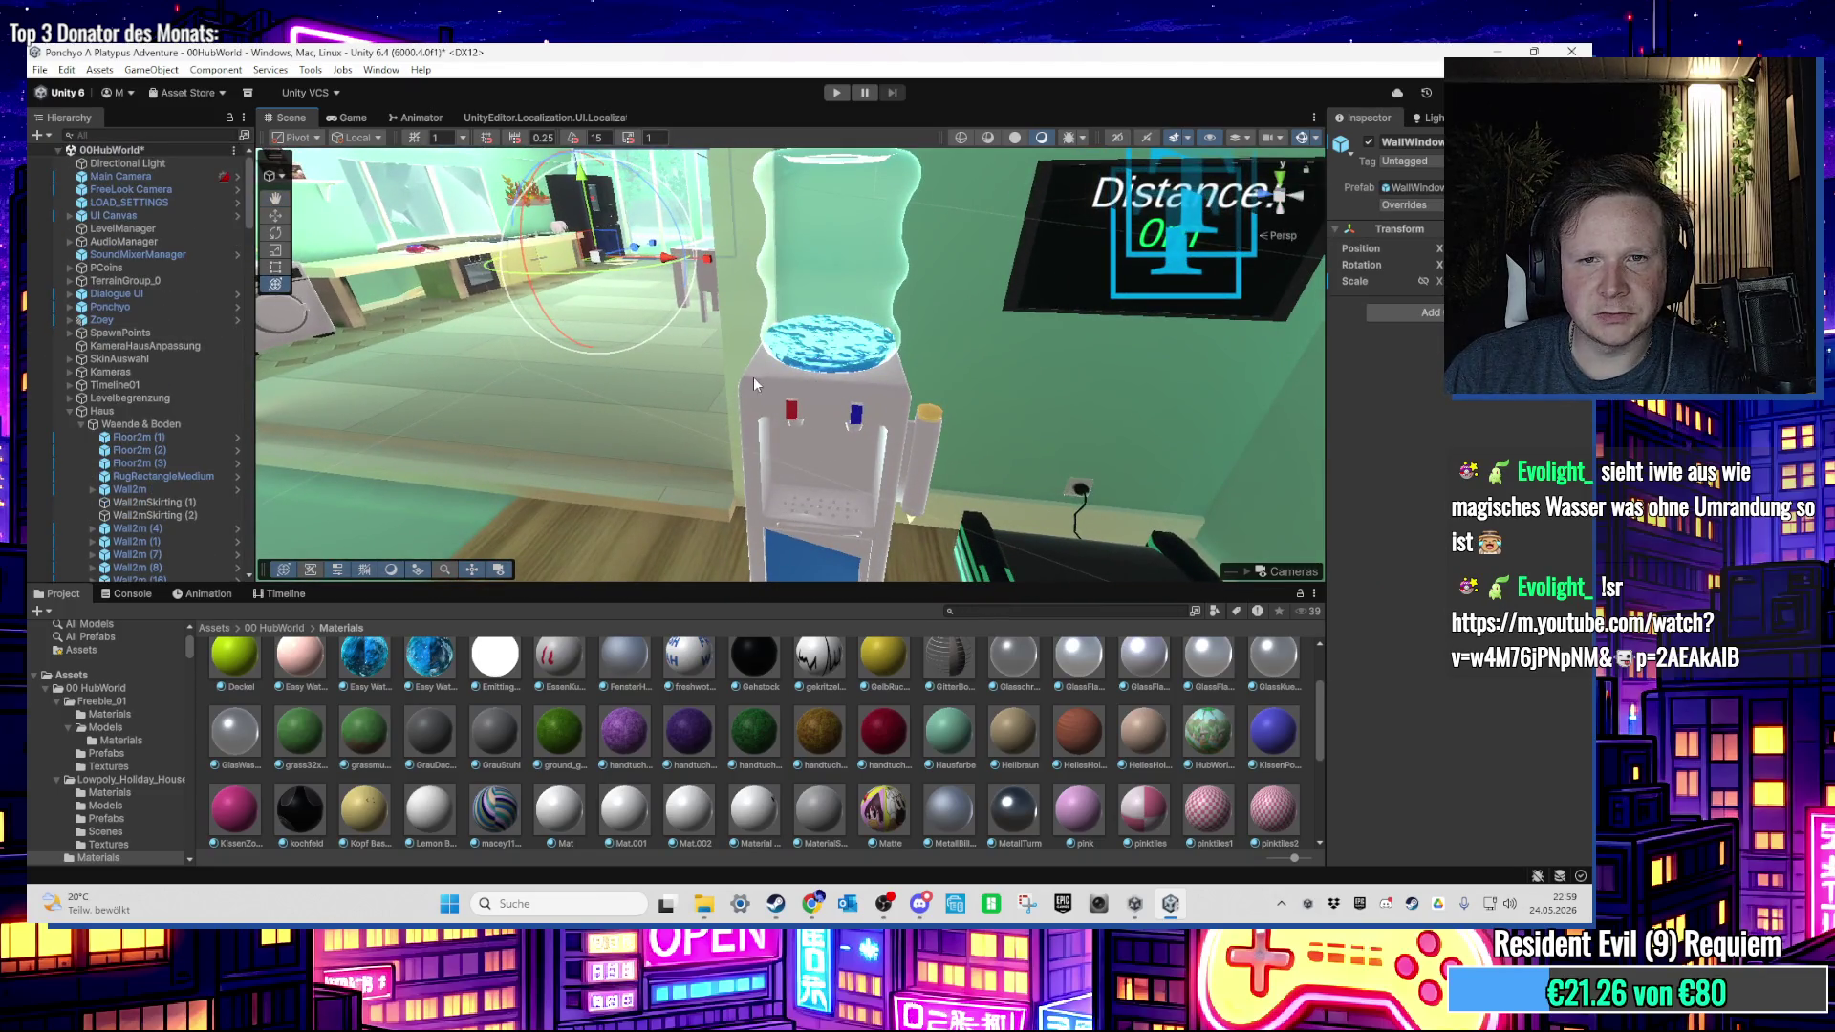
{"action": "left_click", "coordinate": [163, 423]}
{"action": "left_click", "coordinate": [170, 520]}
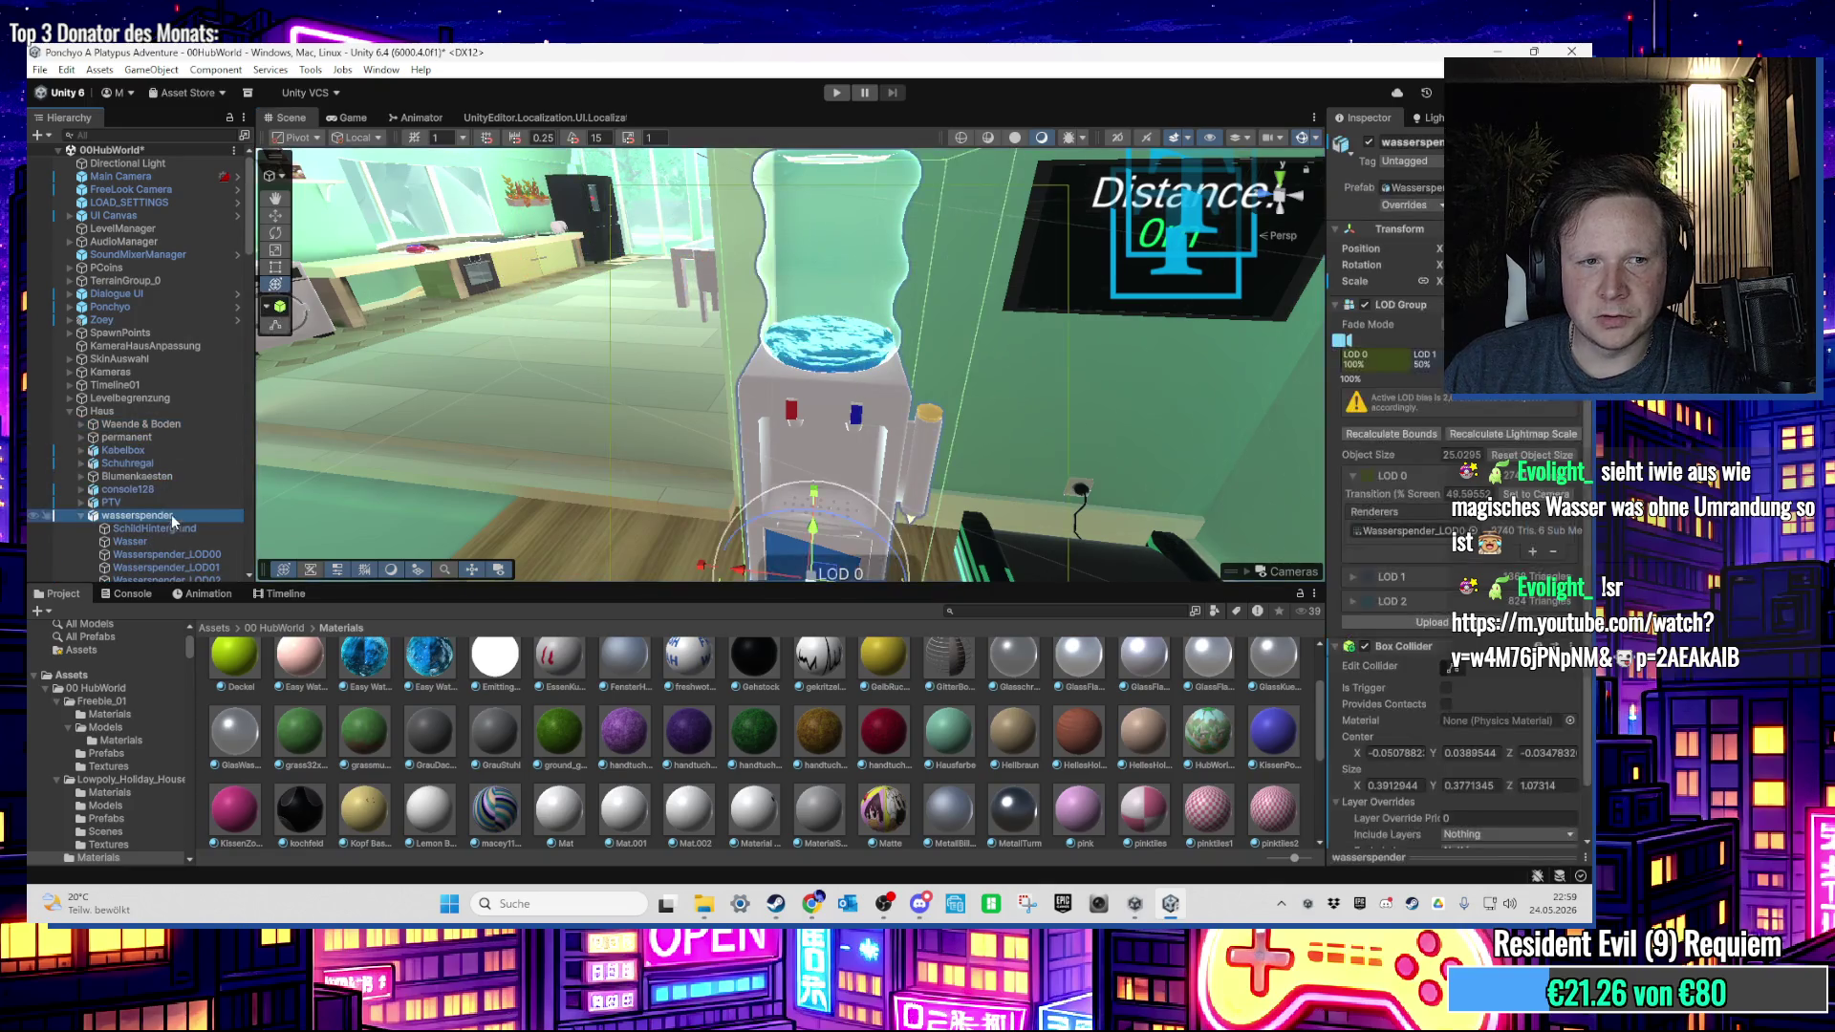
{"action": "scroll", "coordinate": [174, 514], "scroll_direction": "down", "scroll_amount": 3}
{"action": "left_click", "coordinate": [181, 443]}
{"action": "key", "text": "f"}
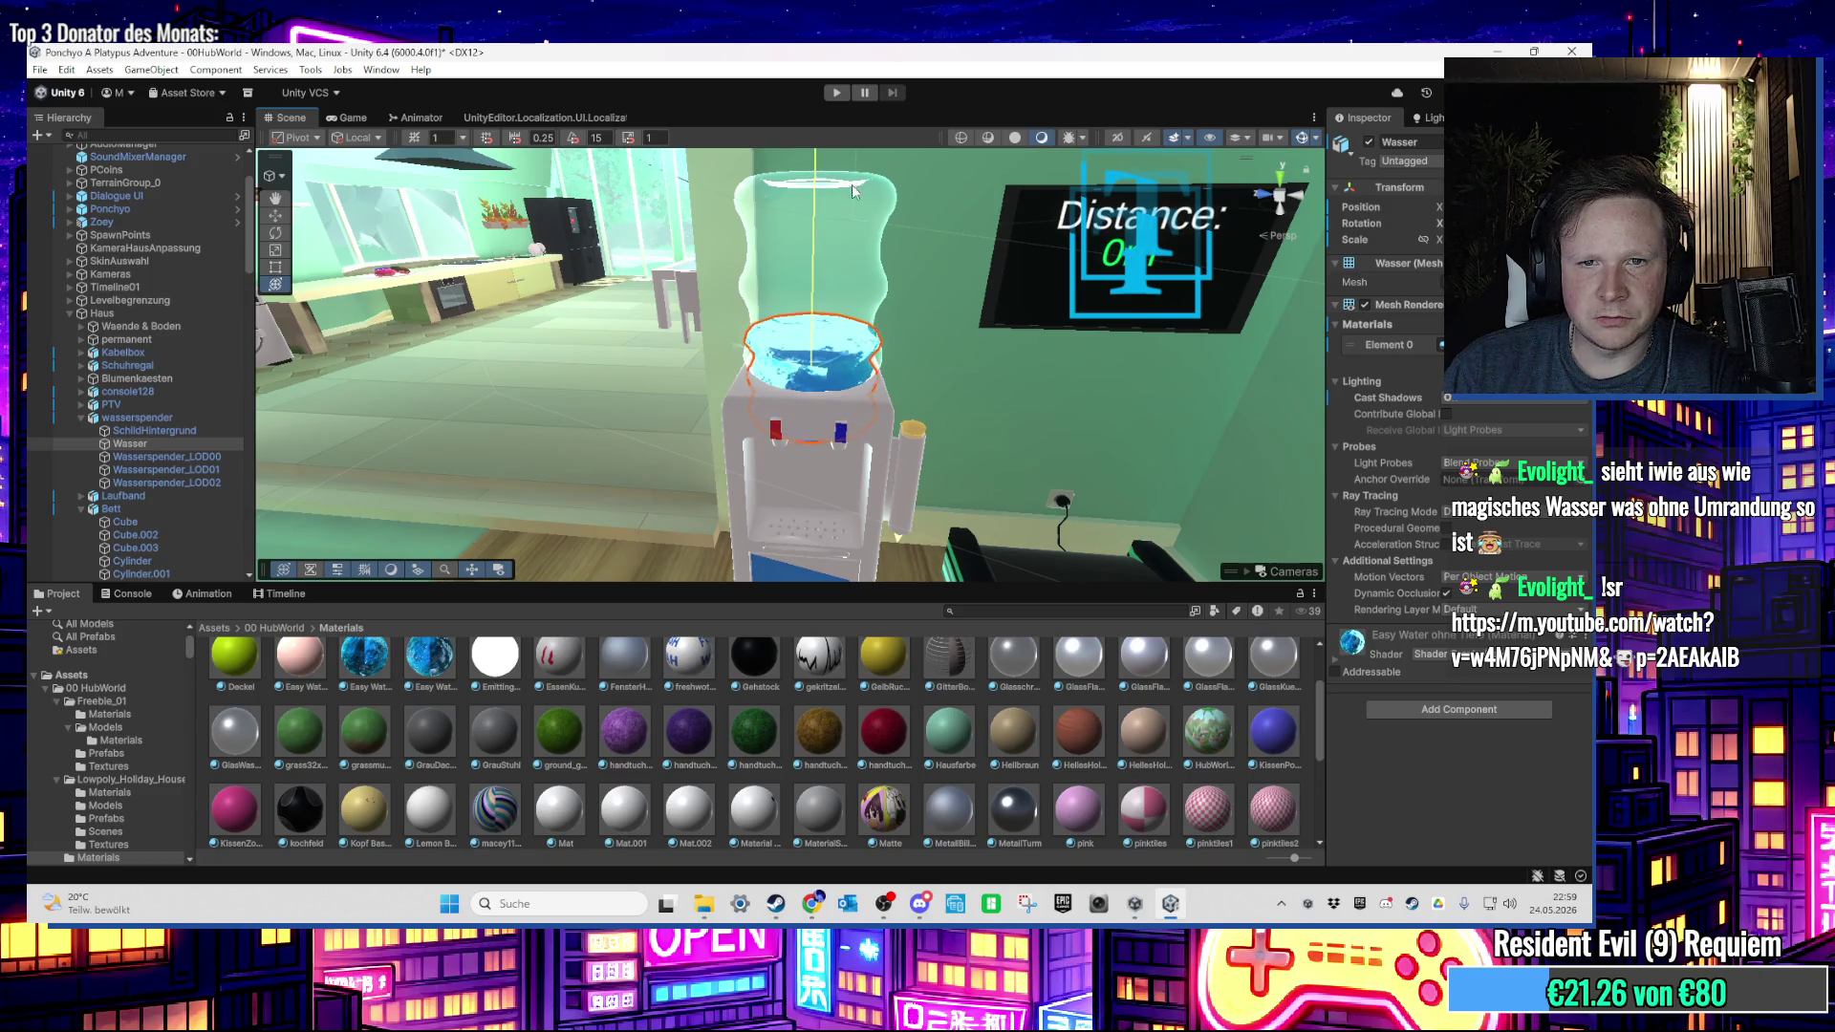
Step: Pick Wasser in the Scene view and drag the KissenPonchyo material onto it
{"action": "key", "text": "e"}
{"action": "mouse_move", "coordinate": [779, 251]}
{"action": "left_mouse_down"}
{"action": "mouse_move", "coordinate": [772, 274]}
{"action": "mouse_move", "coordinate": [644, 228]}
{"action": "mouse_move", "coordinate": [782, 378]}
{"action": "left_mouse_up"}
{"action": "left_click", "coordinate": [644, 227]}
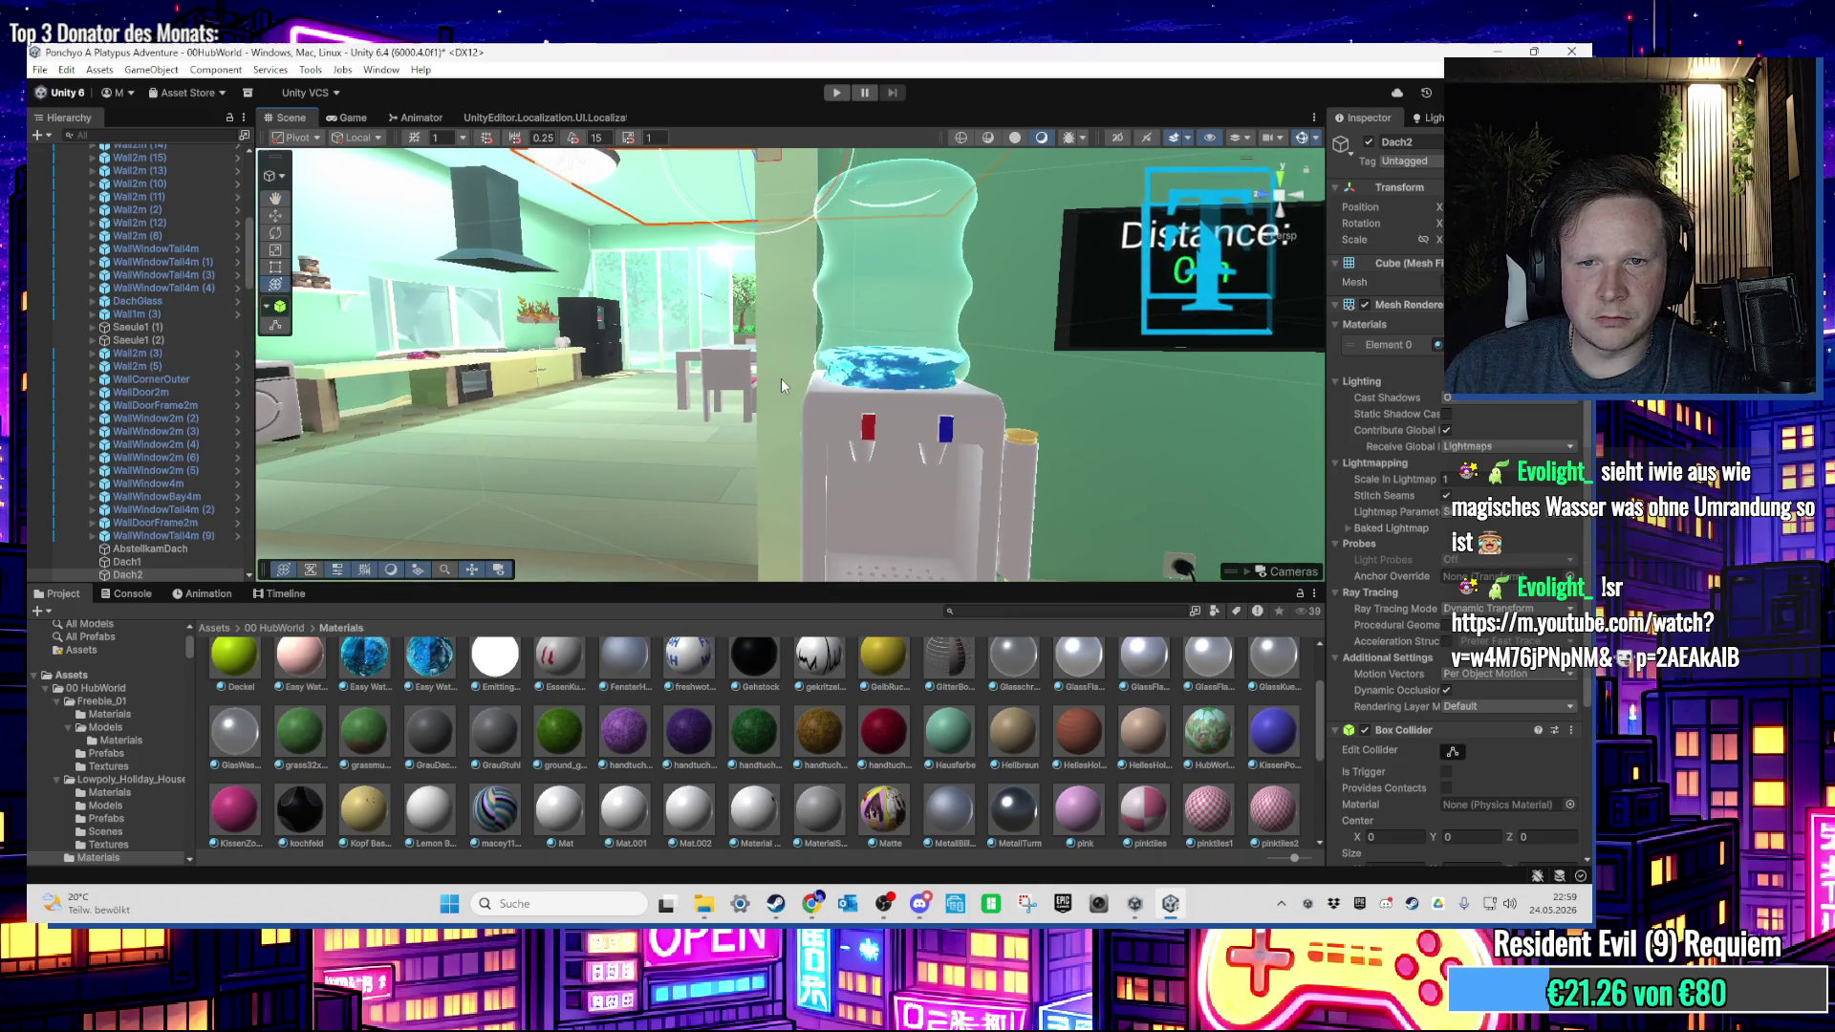
{"action": "left_click", "coordinate": [780, 379]}
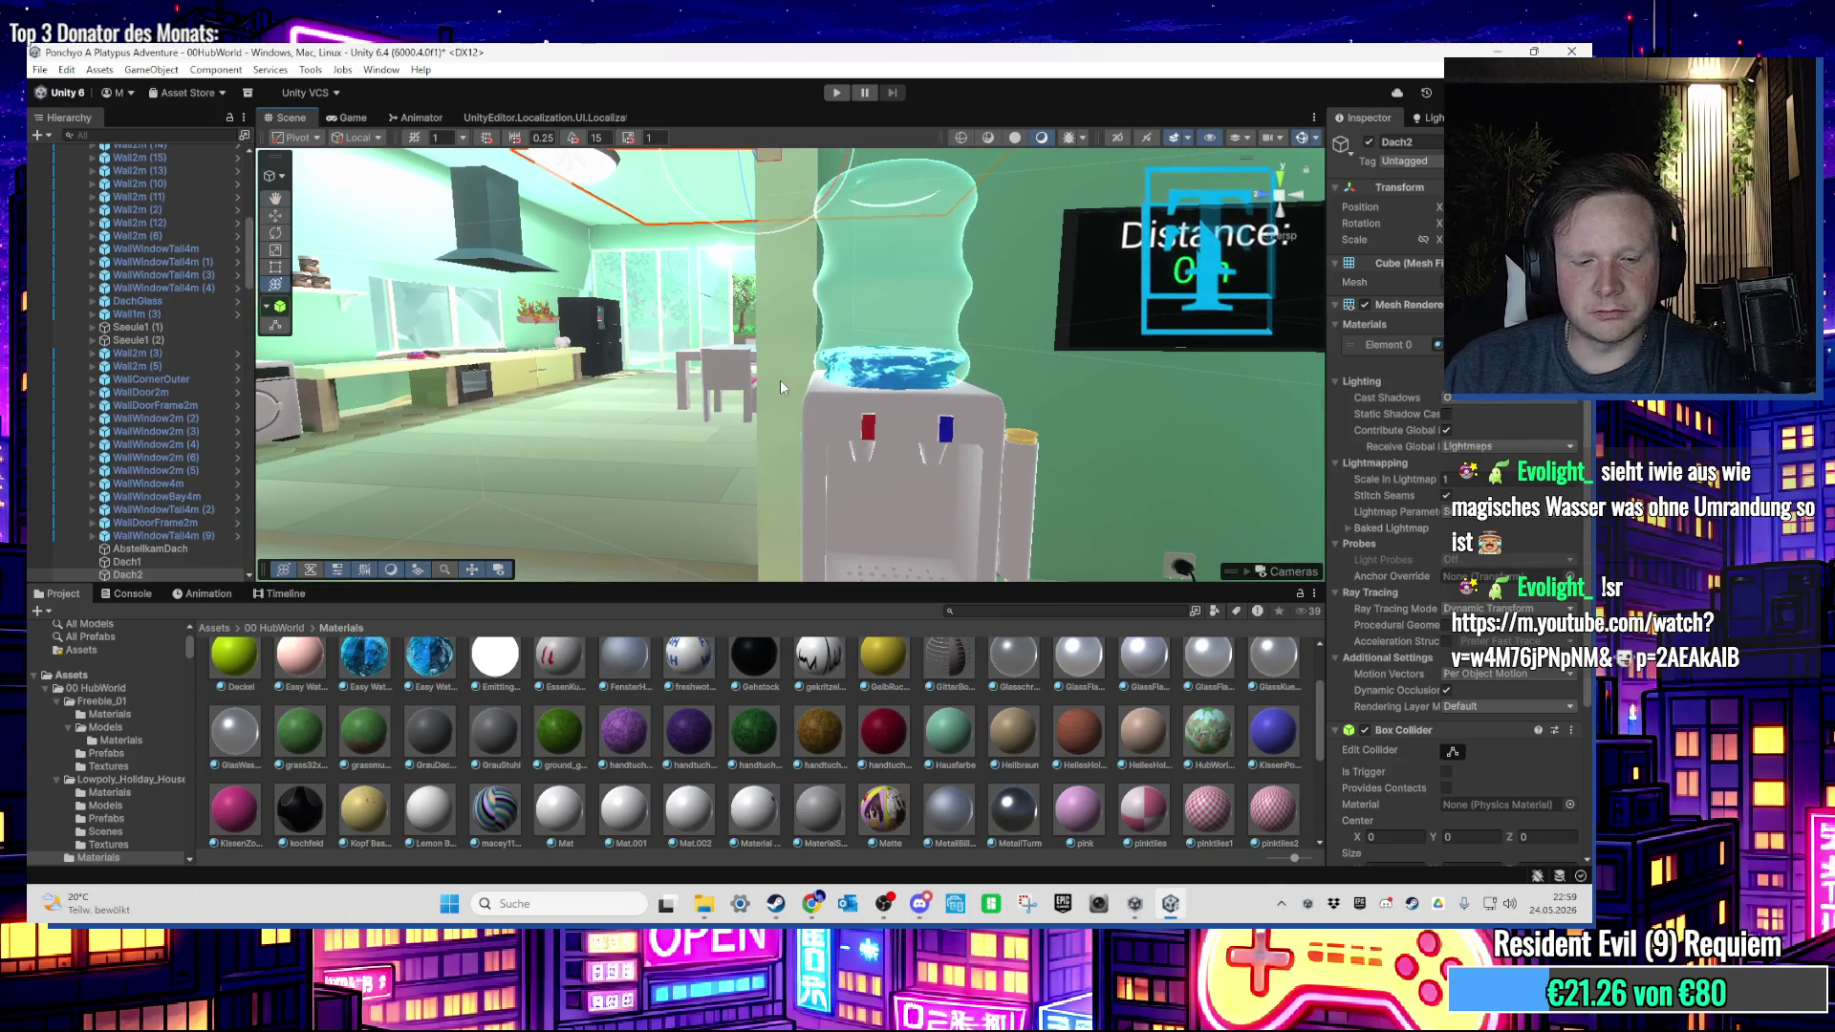
{"action": "left_click", "coordinate": [780, 381]}
{"action": "left_click", "coordinate": [780, 380]}
{"action": "left_click", "coordinate": [780, 380]}
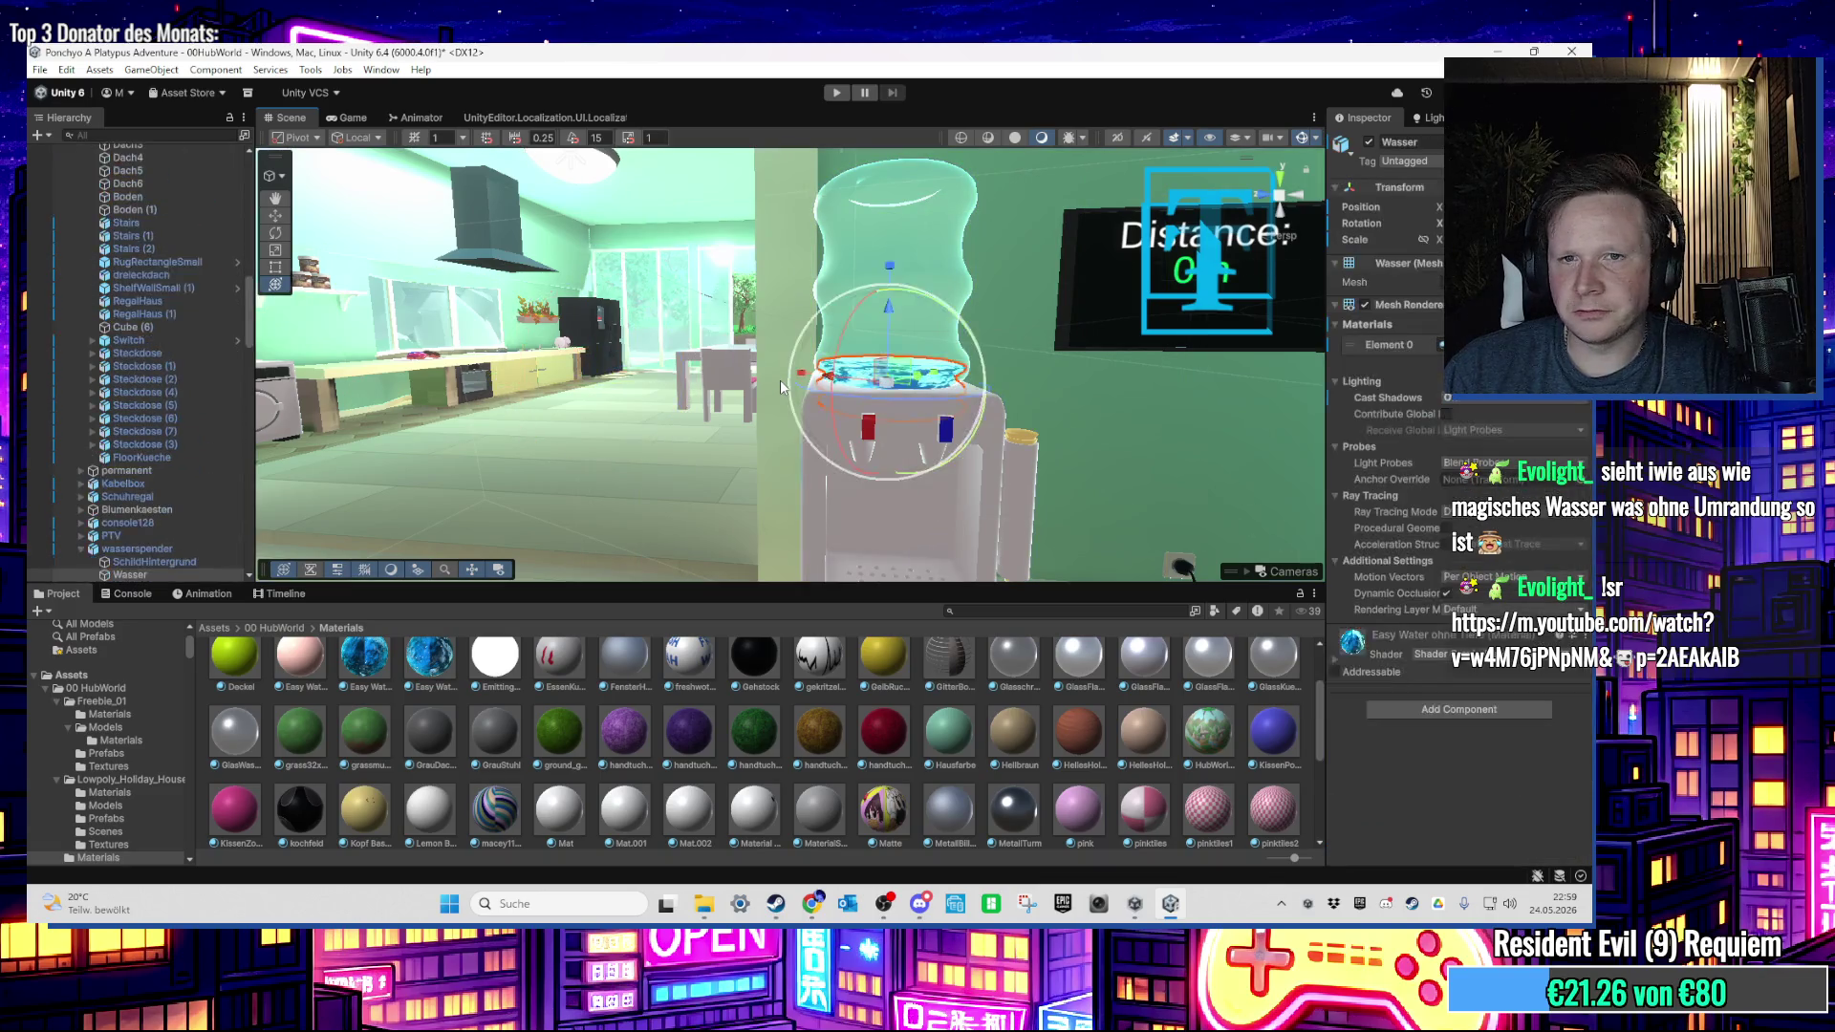
{"action": "left_click_drag", "start_coordinate": [780, 380], "coordinate": [793, 432]}
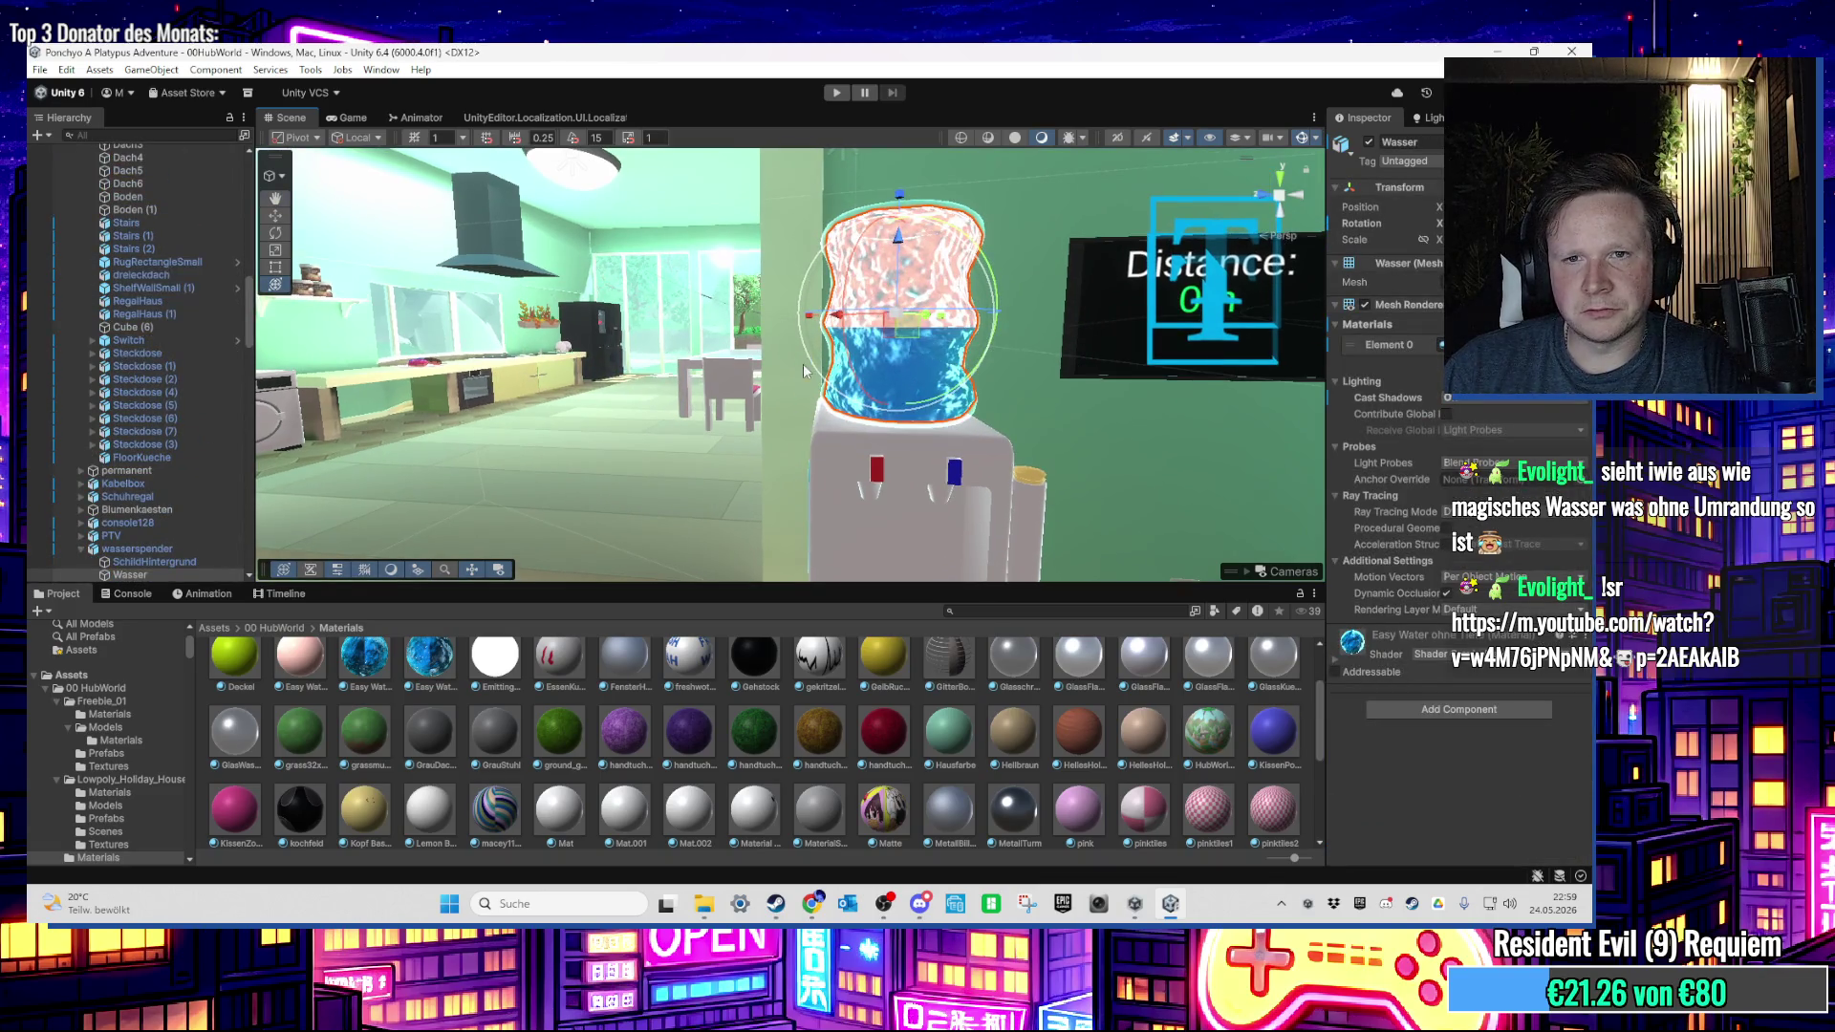
{"action": "key", "text": "f"}
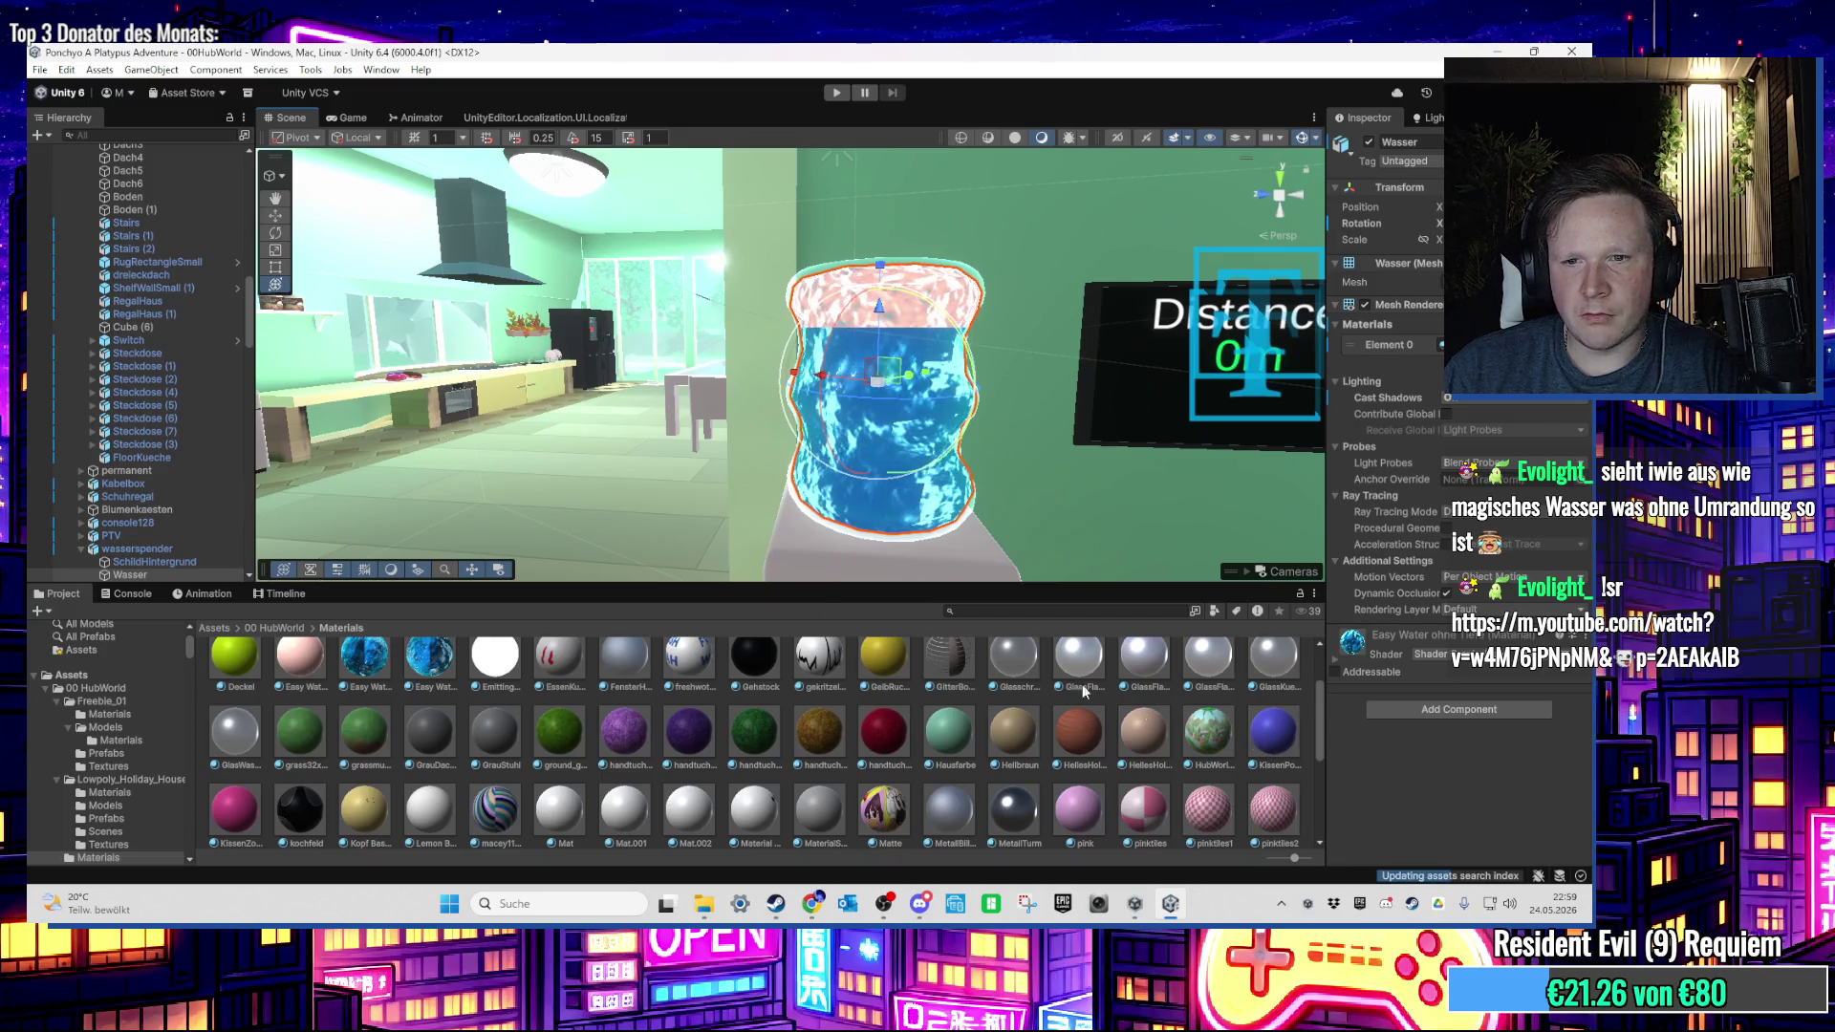
{"action": "mouse_move", "coordinate": [1267, 745]}
{"action": "left_mouse_down"}
{"action": "mouse_move", "coordinate": [879, 401]}
{"action": "mouse_move", "coordinate": [917, 425]}
{"action": "mouse_move", "coordinate": [946, 246]}
{"action": "mouse_move", "coordinate": [824, 473]}
{"action": "mouse_move", "coordinate": [874, 268]}
{"action": "mouse_move", "coordinate": [820, 372]}
{"action": "left_mouse_up"}
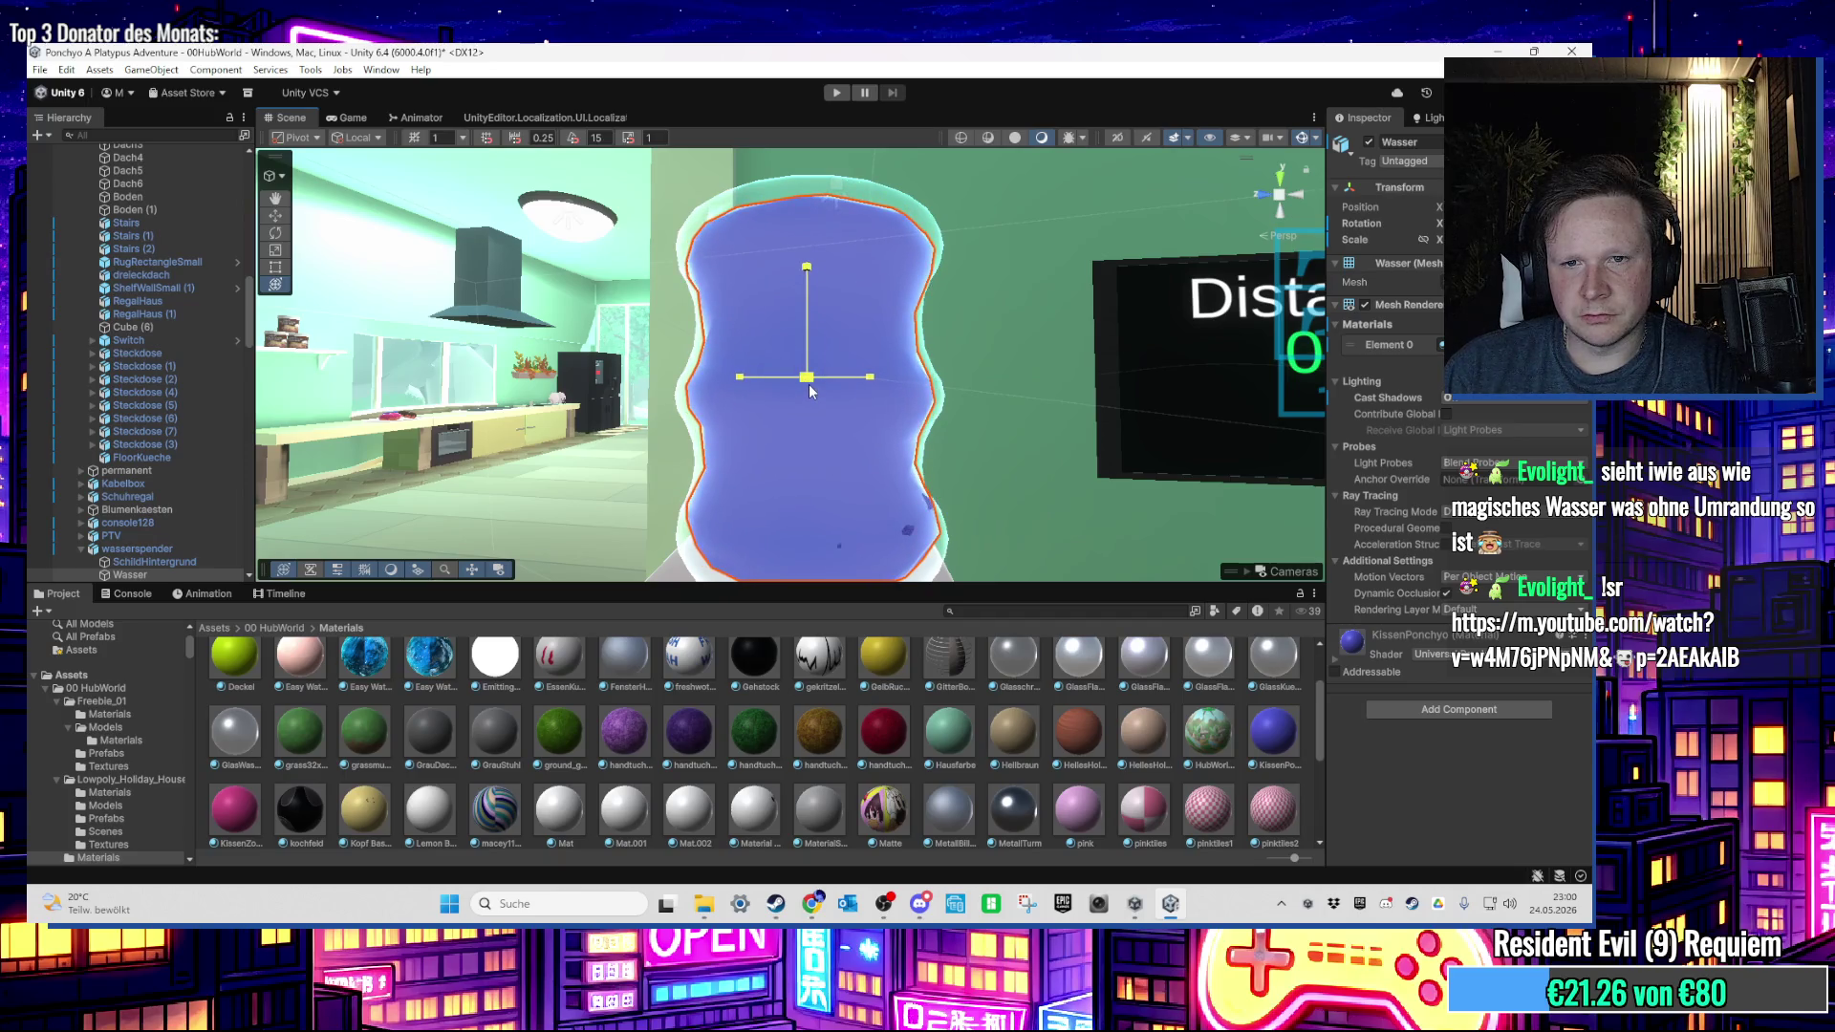
{"action": "scroll", "coordinate": [192, 472], "scroll_direction": "down", "scroll_amount": 4}
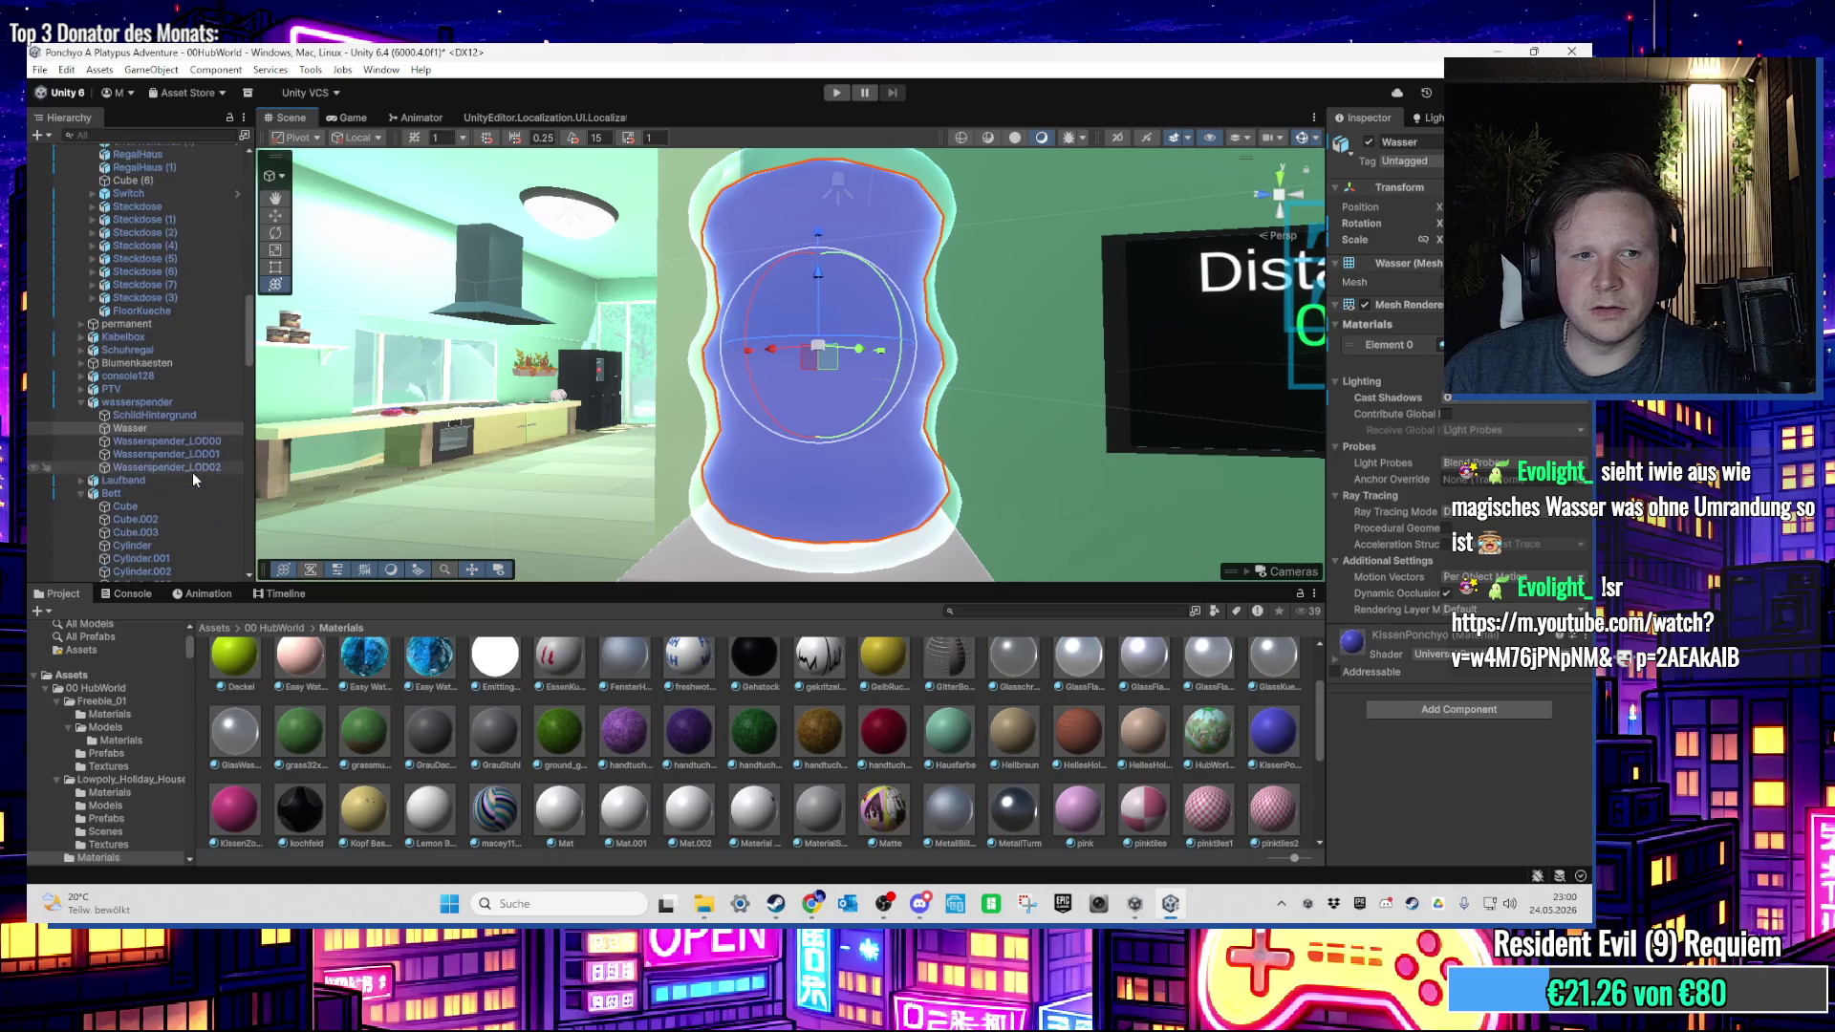
{"action": "mouse_move", "coordinate": [808, 335]}
{"action": "left_mouse_down"}
{"action": "mouse_move", "coordinate": [910, 254]}
{"action": "mouse_move", "coordinate": [872, 197]}
{"action": "mouse_move", "coordinate": [861, 349]}
{"action": "mouse_move", "coordinate": [892, 246]}
{"action": "mouse_move", "coordinate": [892, 280]}
{"action": "left_mouse_up"}
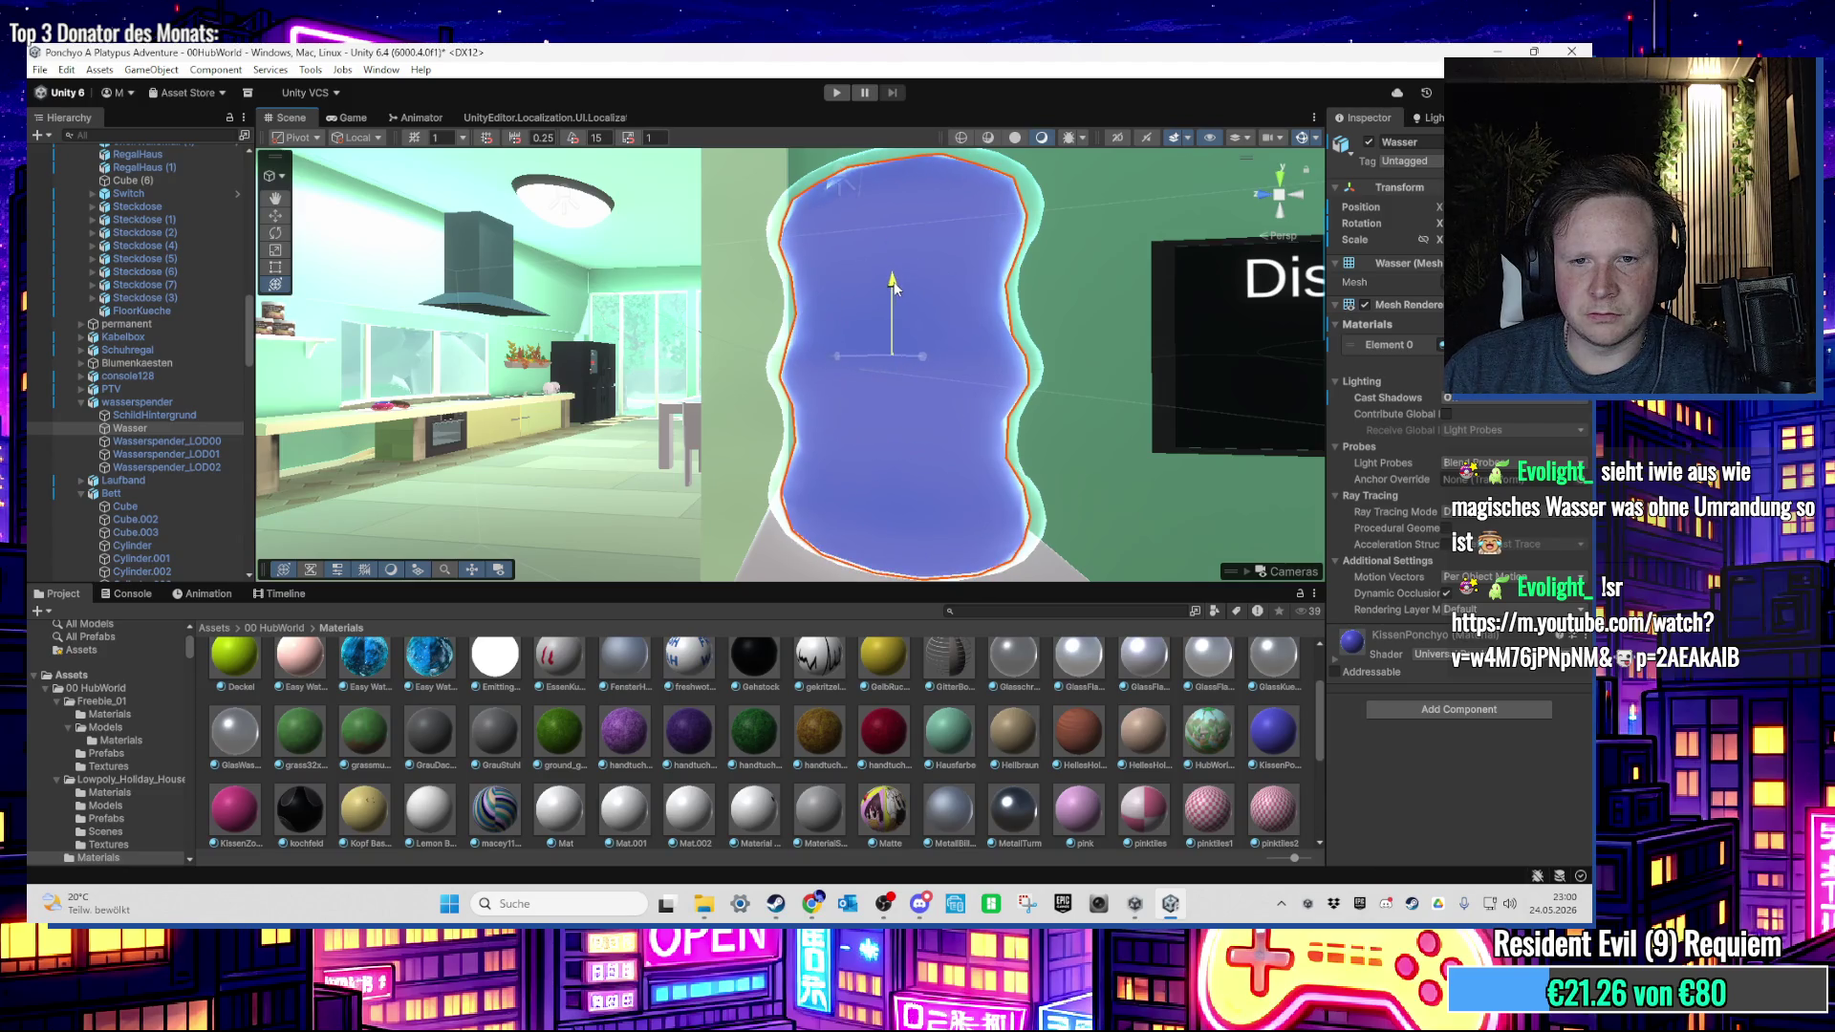
{"action": "scroll", "coordinate": [893, 281], "scroll_direction": "up", "scroll_amount": 5}
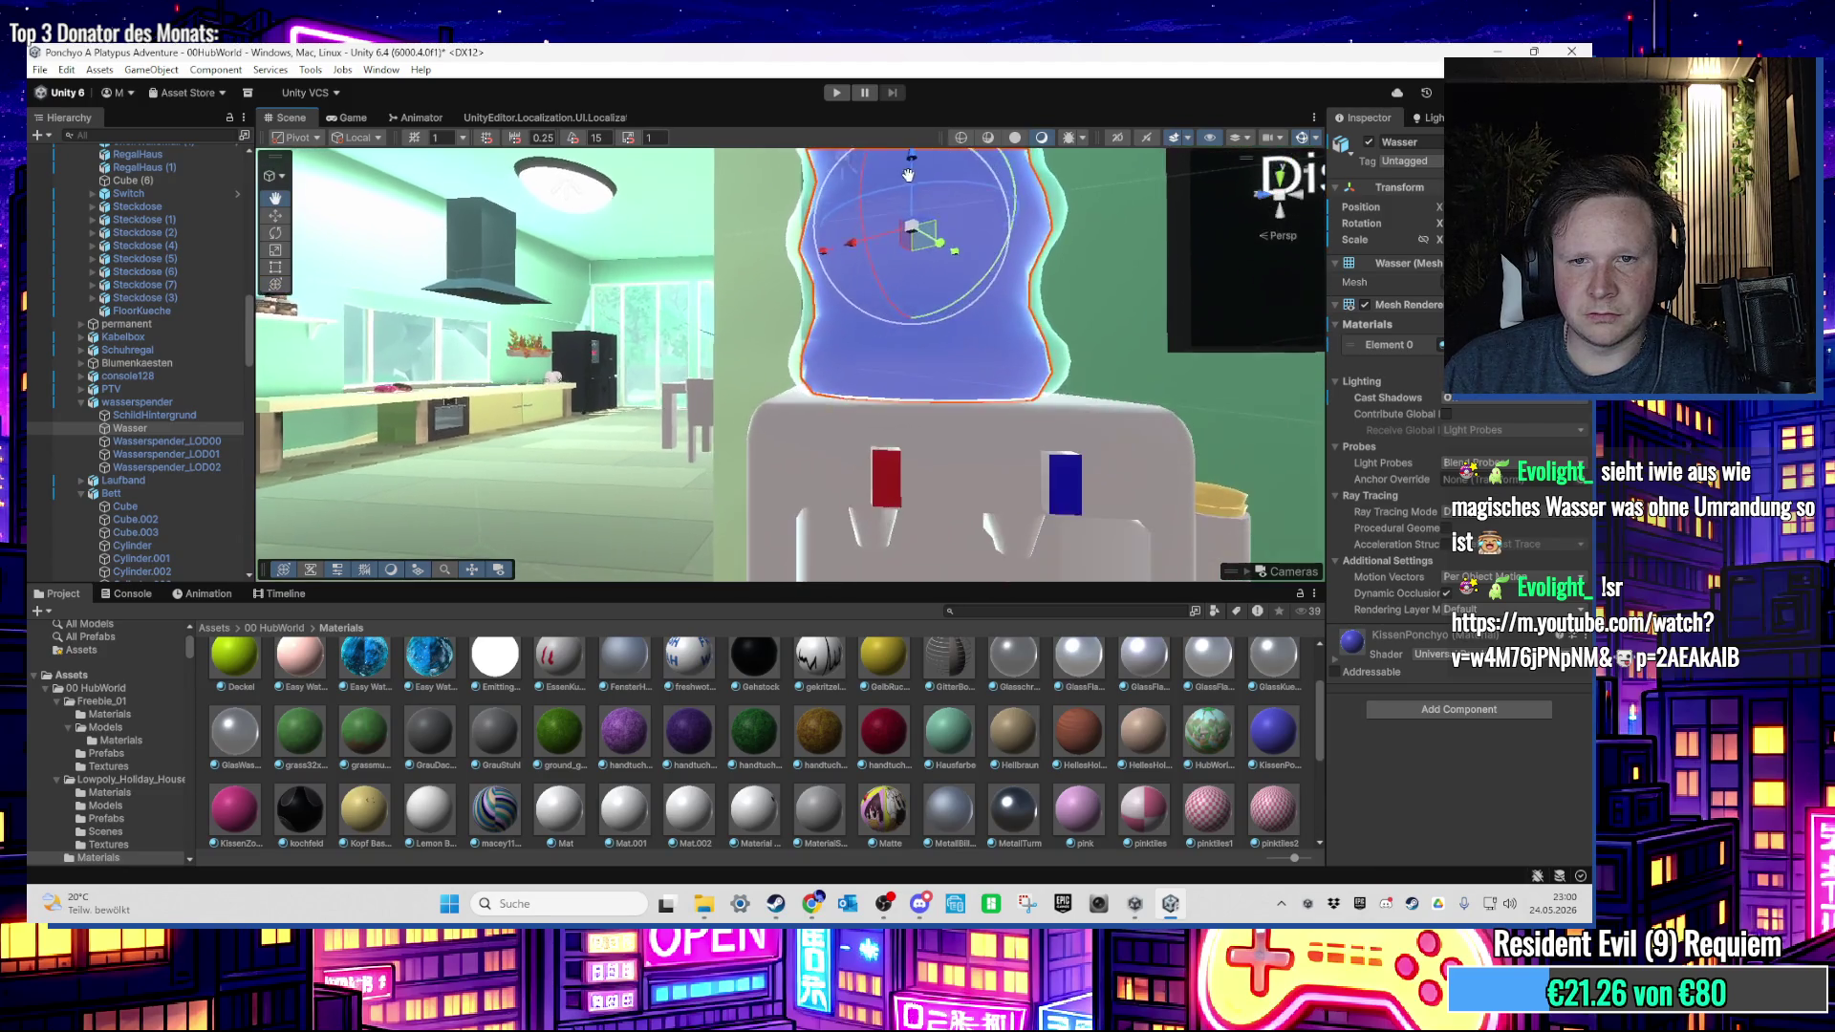
{"action": "right_click", "coordinate": [808, 276]}
{"action": "mouse_move", "coordinate": [768, 260]}
{"action": "left_mouse_down"}
{"action": "mouse_move", "coordinate": [634, 432]}
{"action": "mouse_move", "coordinate": [1087, 381]}
{"action": "mouse_move", "coordinate": [744, 327]}
{"action": "mouse_move", "coordinate": [866, 437]}
{"action": "mouse_move", "coordinate": [904, 444]}
{"action": "mouse_move", "coordinate": [805, 384]}
{"action": "mouse_move", "coordinate": [809, 330]}
{"action": "mouse_move", "coordinate": [760, 446]}
{"action": "mouse_move", "coordinate": [799, 379]}
{"action": "mouse_move", "coordinate": [839, 411]}
{"action": "mouse_move", "coordinate": [896, 397]}
{"action": "mouse_move", "coordinate": [831, 344]}
{"action": "left_mouse_up"}
{"action": "left_click", "coordinate": [743, 328]}
{"action": "scroll", "coordinate": [831, 344], "scroll_direction": "up", "scroll_amount": 3}
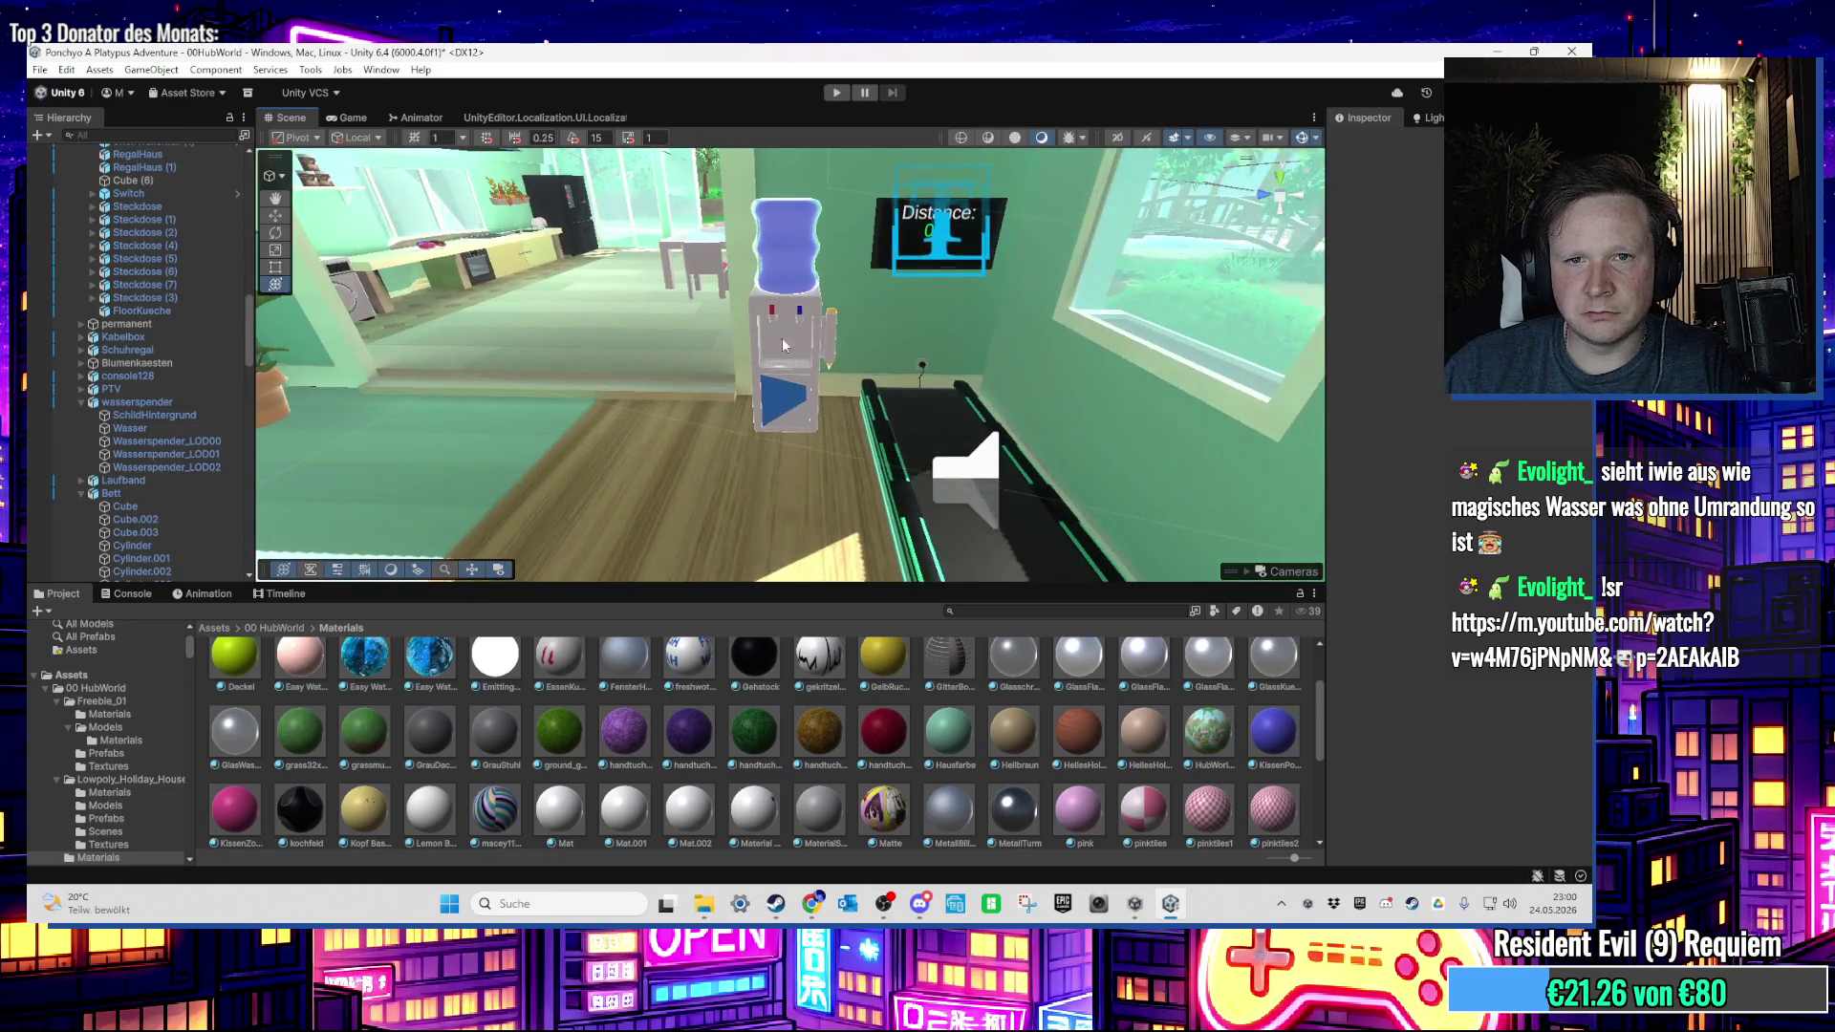
Step: Compare the materials of Wasserspender_LOD00, LOD01, Wasser and LOD02 in the Inspector
{"action": "right_click", "coordinate": [776, 335]}
{"action": "left_click", "coordinate": [166, 441]}
{"action": "left_click", "coordinate": [197, 454]}
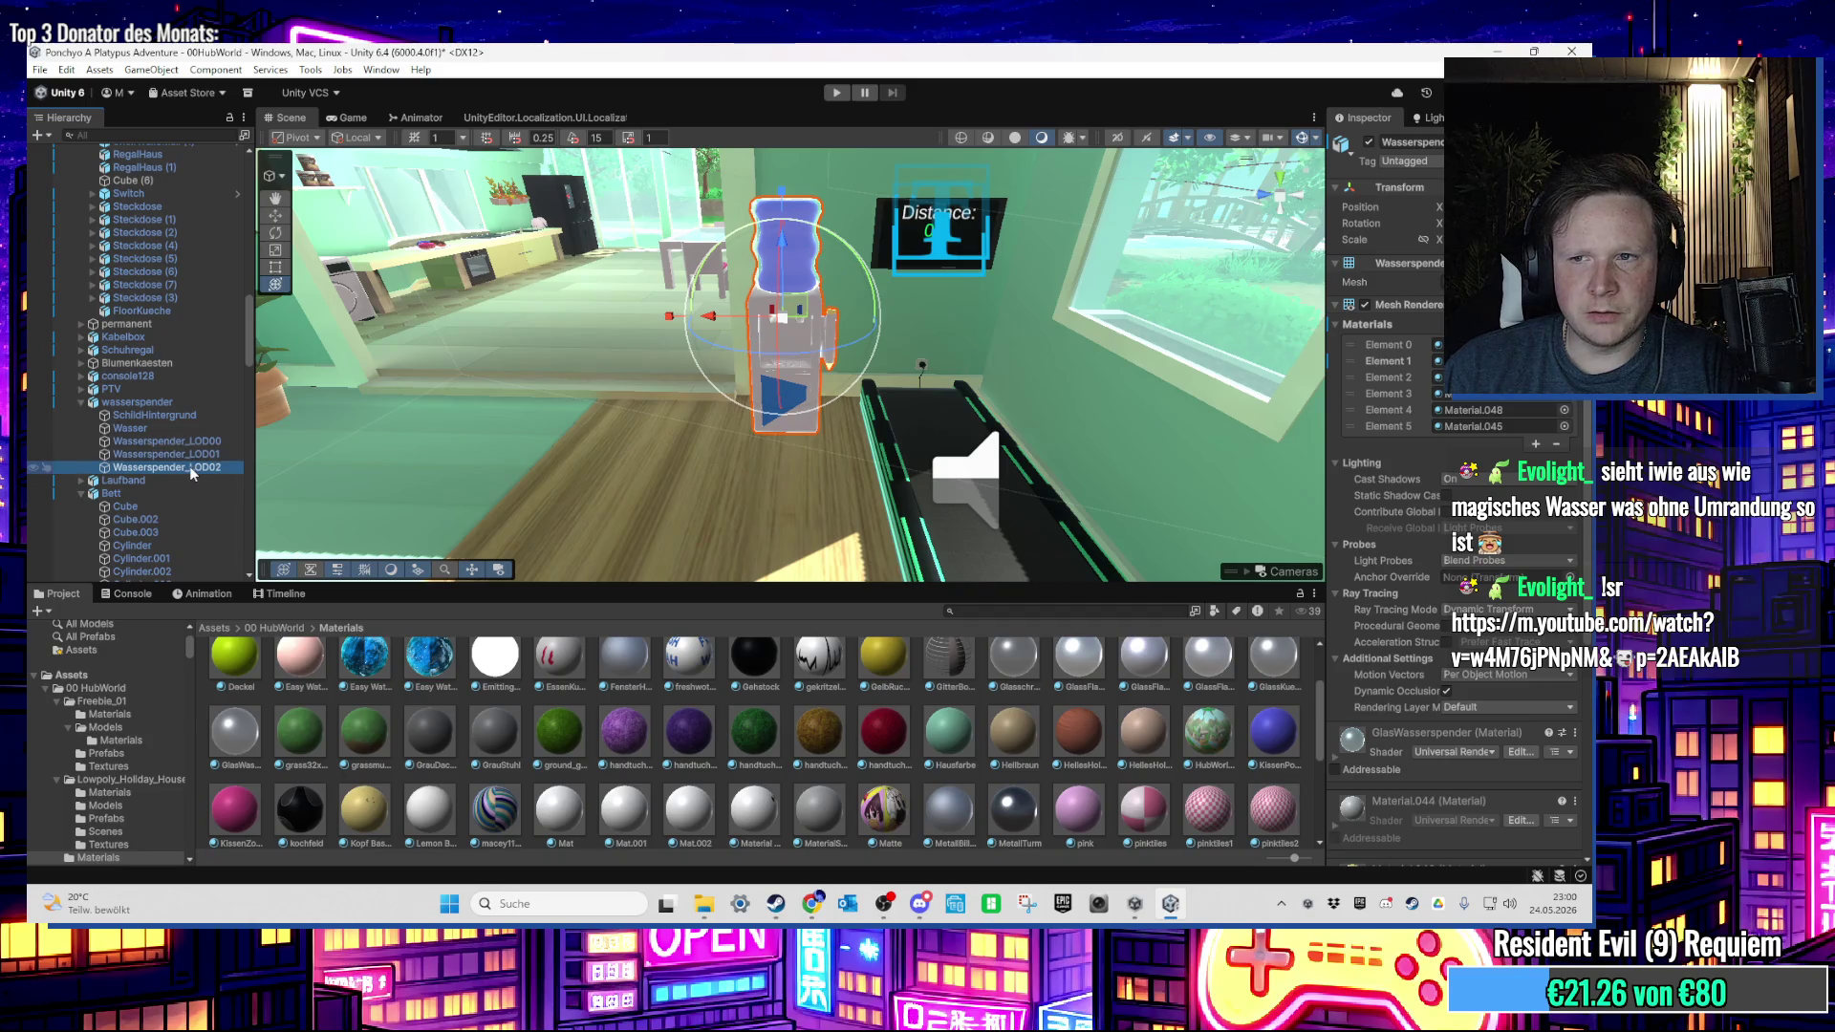
{"action": "left_click", "coordinate": [191, 430]}
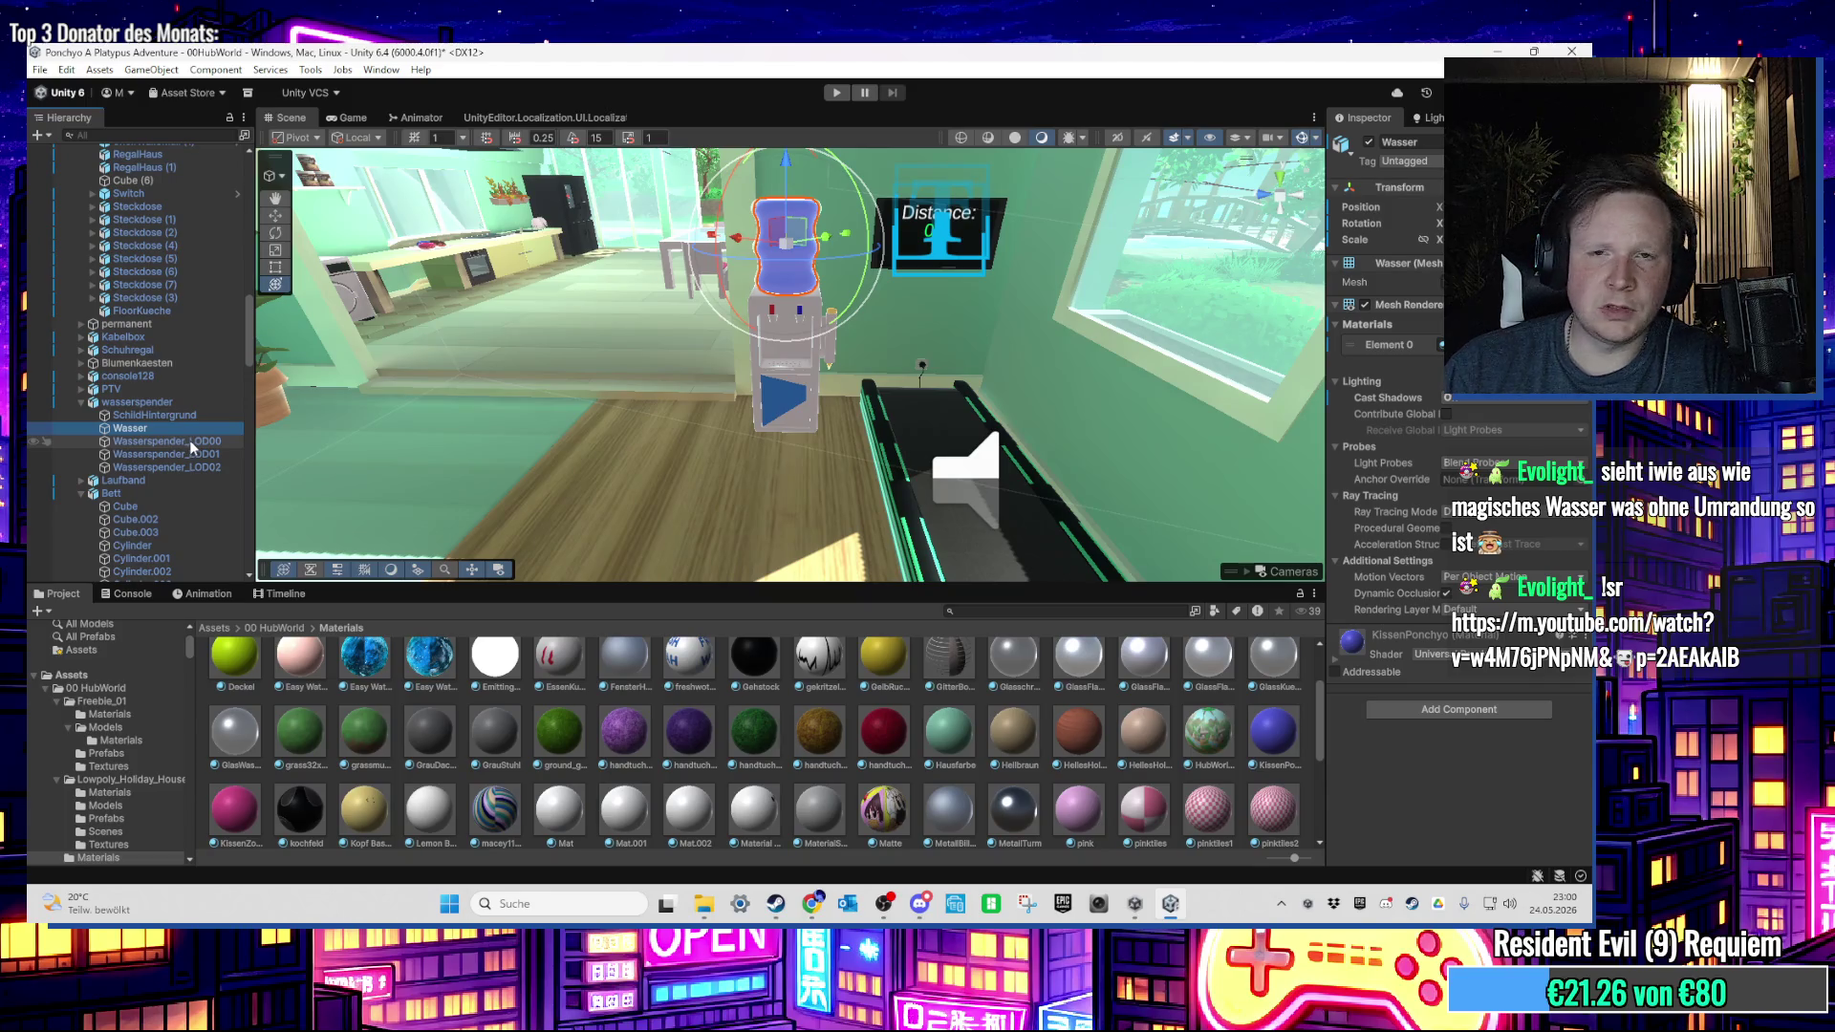
{"action": "left_click", "coordinate": [190, 444]}
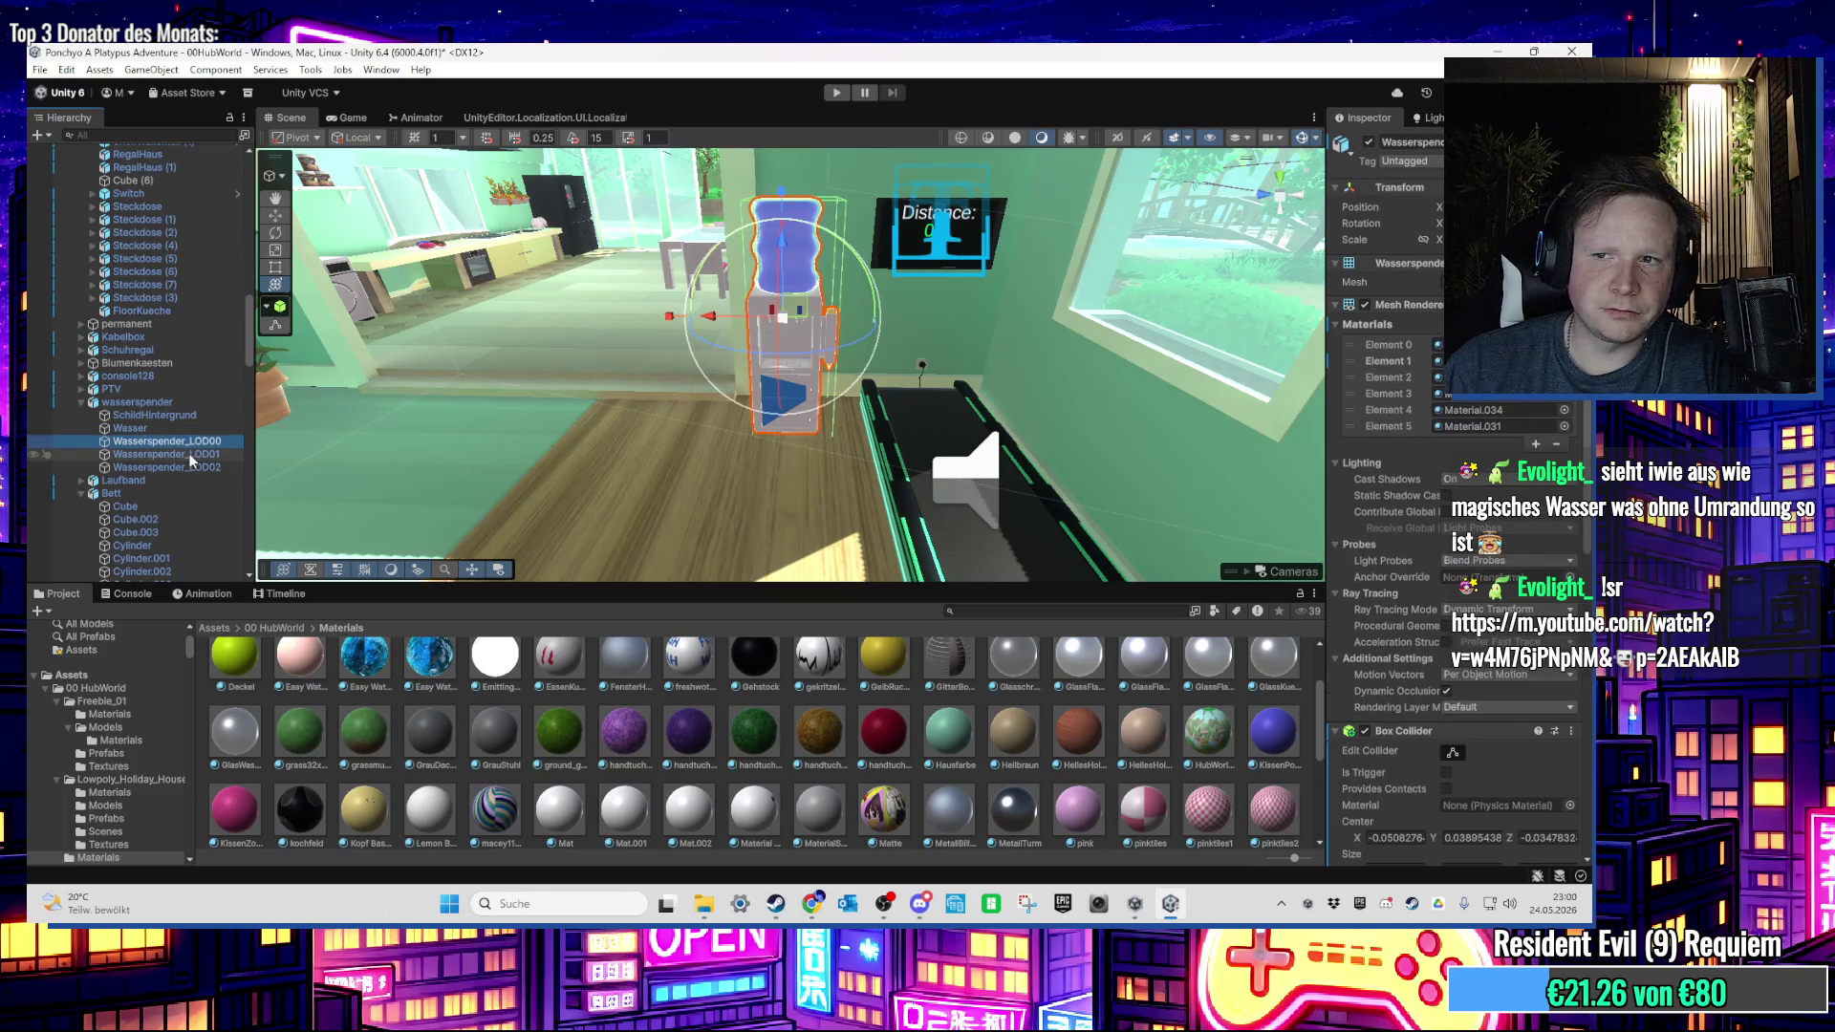
{"action": "left_click", "coordinate": [190, 456]}
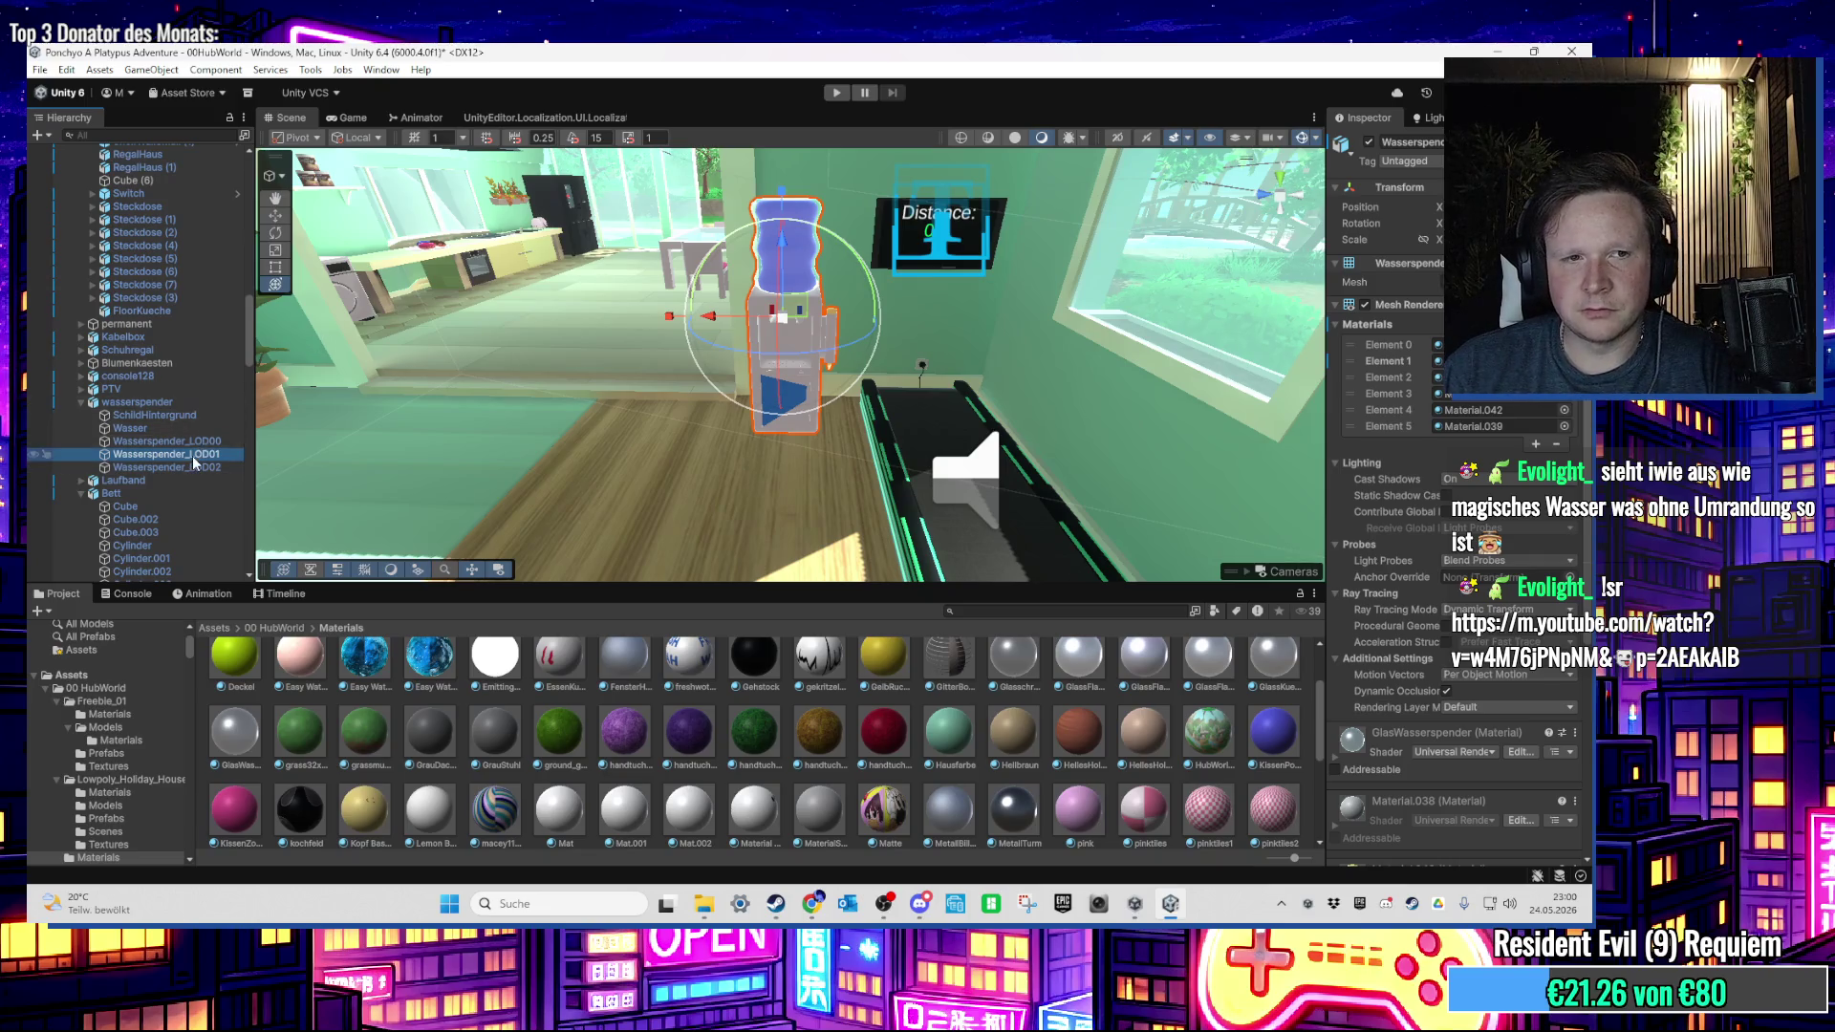
{"action": "left_click", "coordinate": [191, 465]}
Step: Select the three dispenser LOD meshes, frame them and fly the view around the dispenser
{"action": "scroll", "coordinate": [627, 295], "scroll_direction": "up", "scroll_amount": 3}
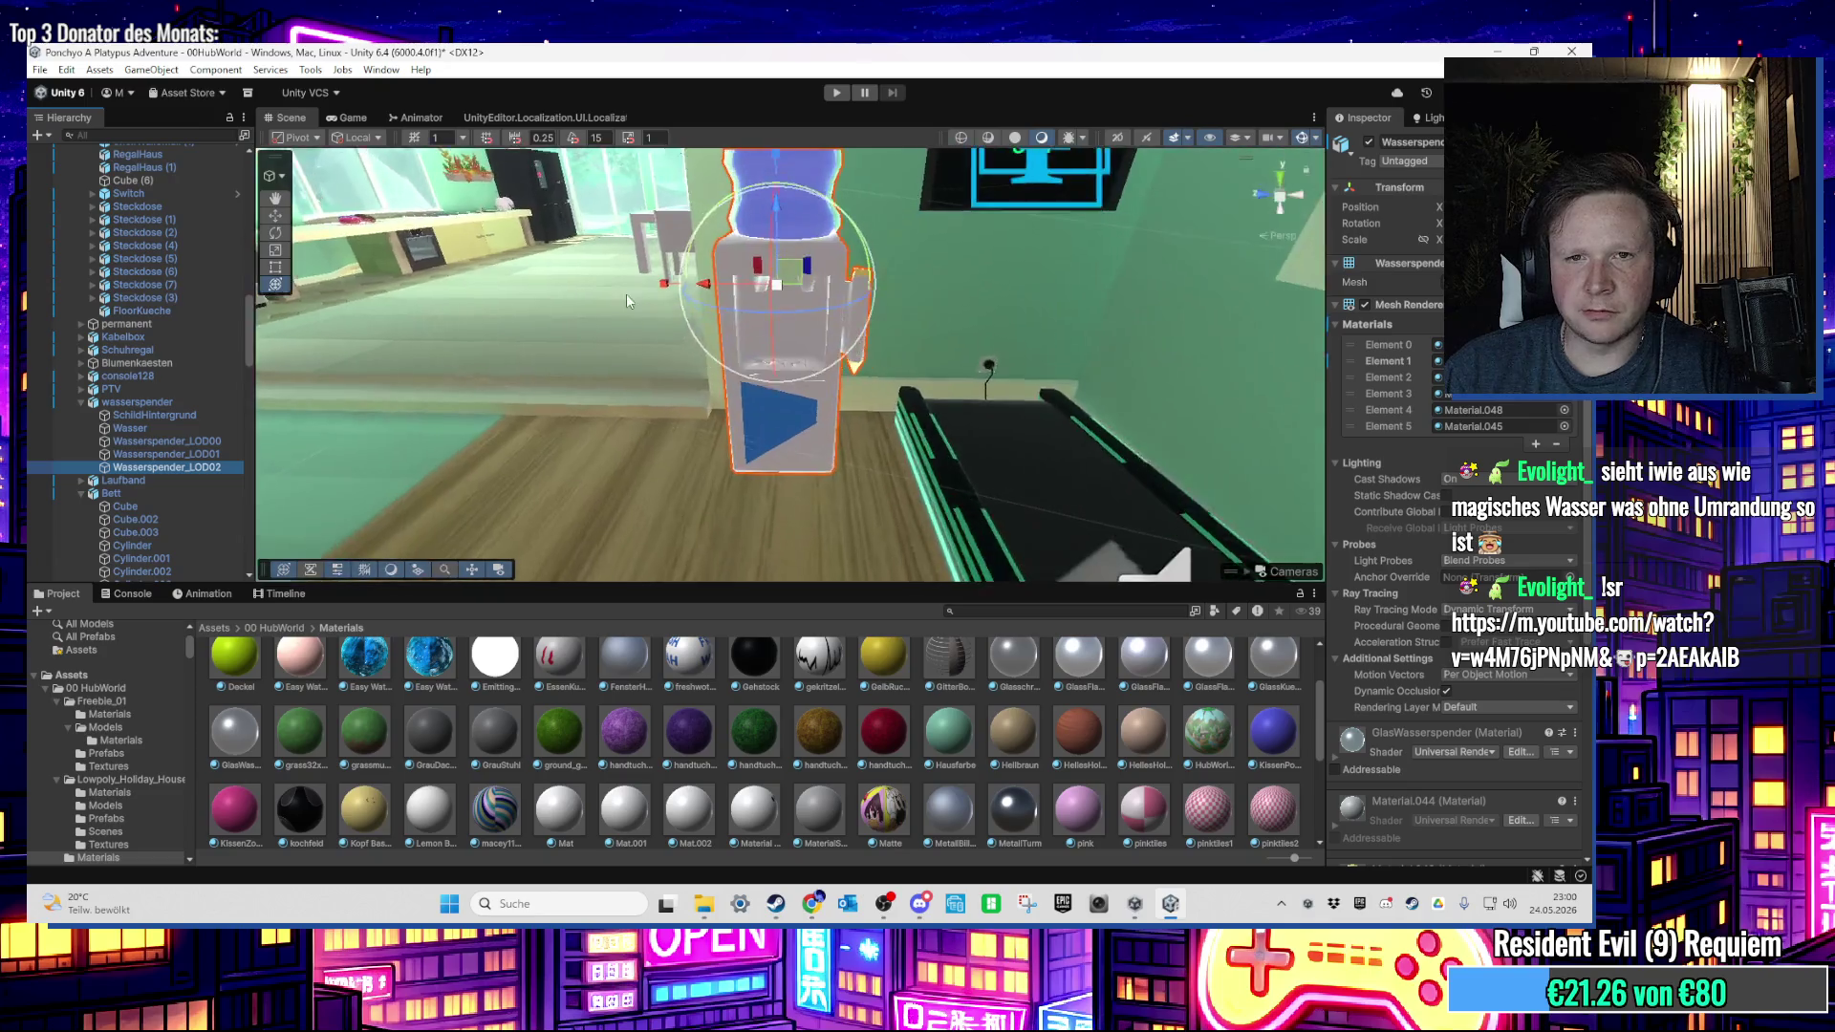
{"action": "mouse_move", "coordinate": [627, 294]}
{"action": "left_mouse_down"}
{"action": "mouse_move", "coordinate": [630, 398]}
{"action": "mouse_move", "coordinate": [681, 382]}
{"action": "left_mouse_up"}
{"action": "type", "text": "g"}
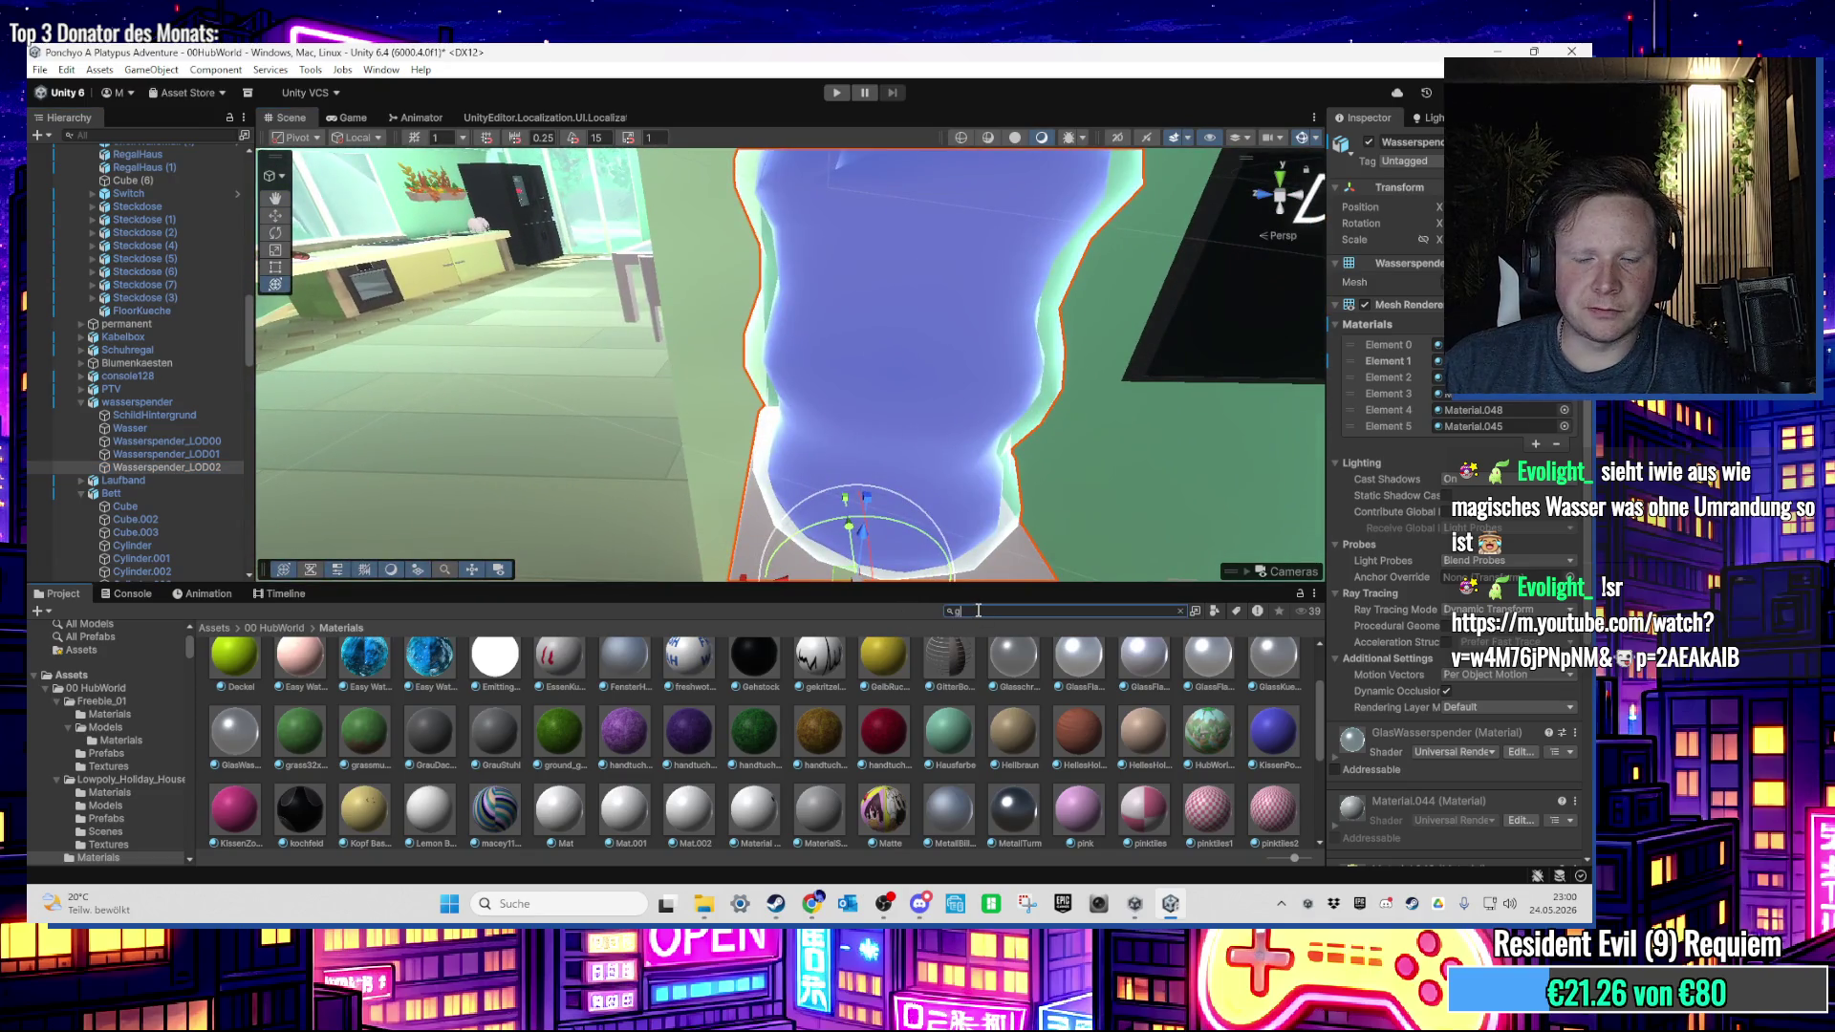
{"action": "type", "text": "las"}
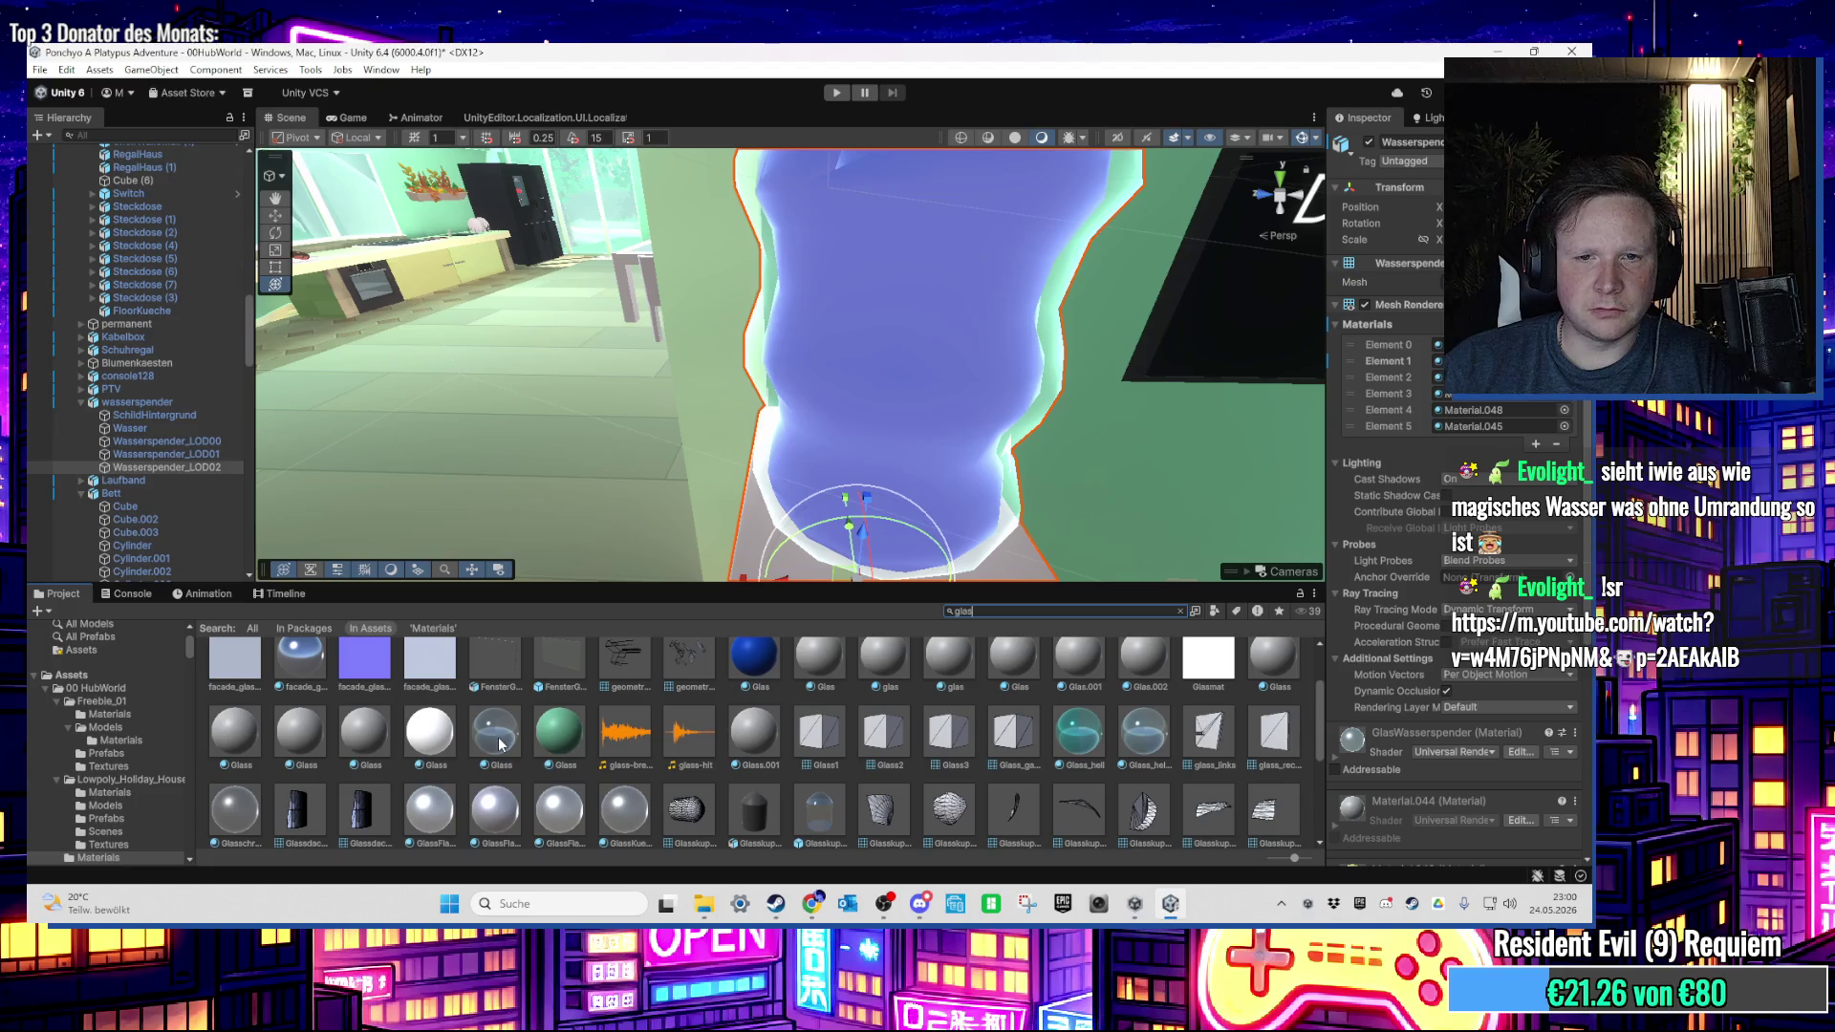
{"action": "left_click", "coordinate": [191, 445], "text": "shift"}
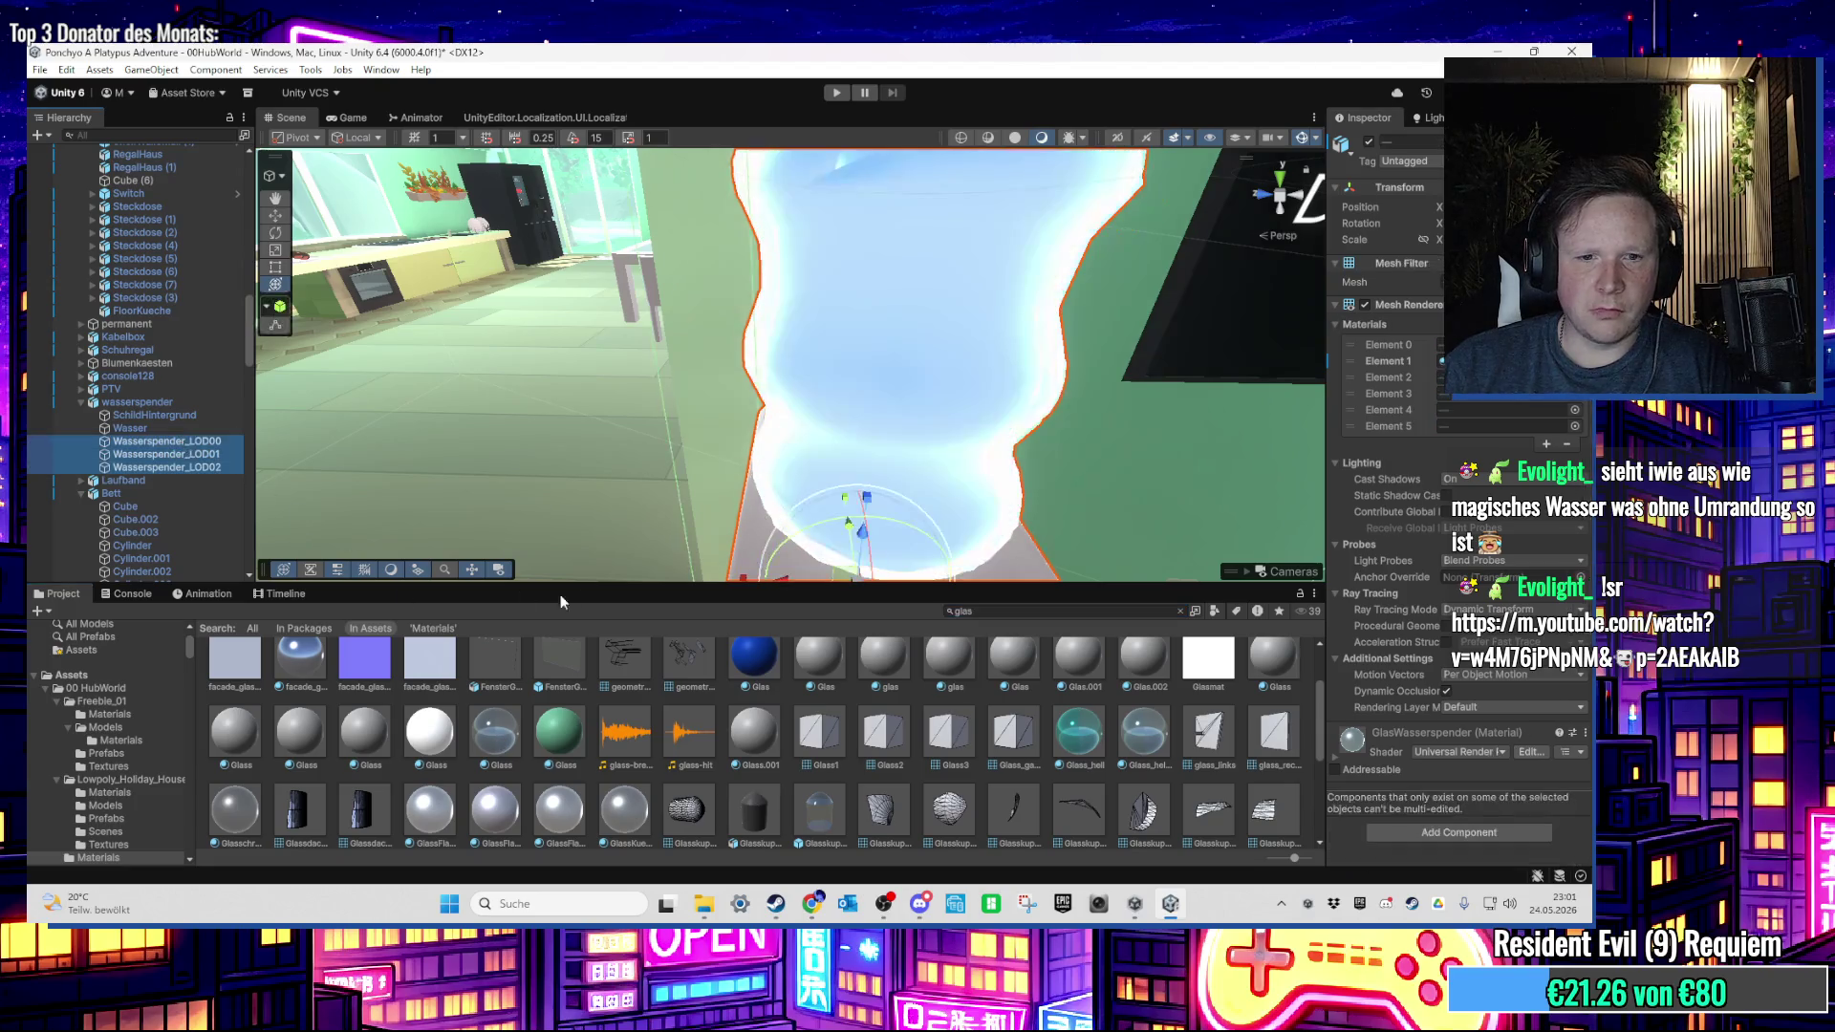
{"action": "key", "text": "f"}
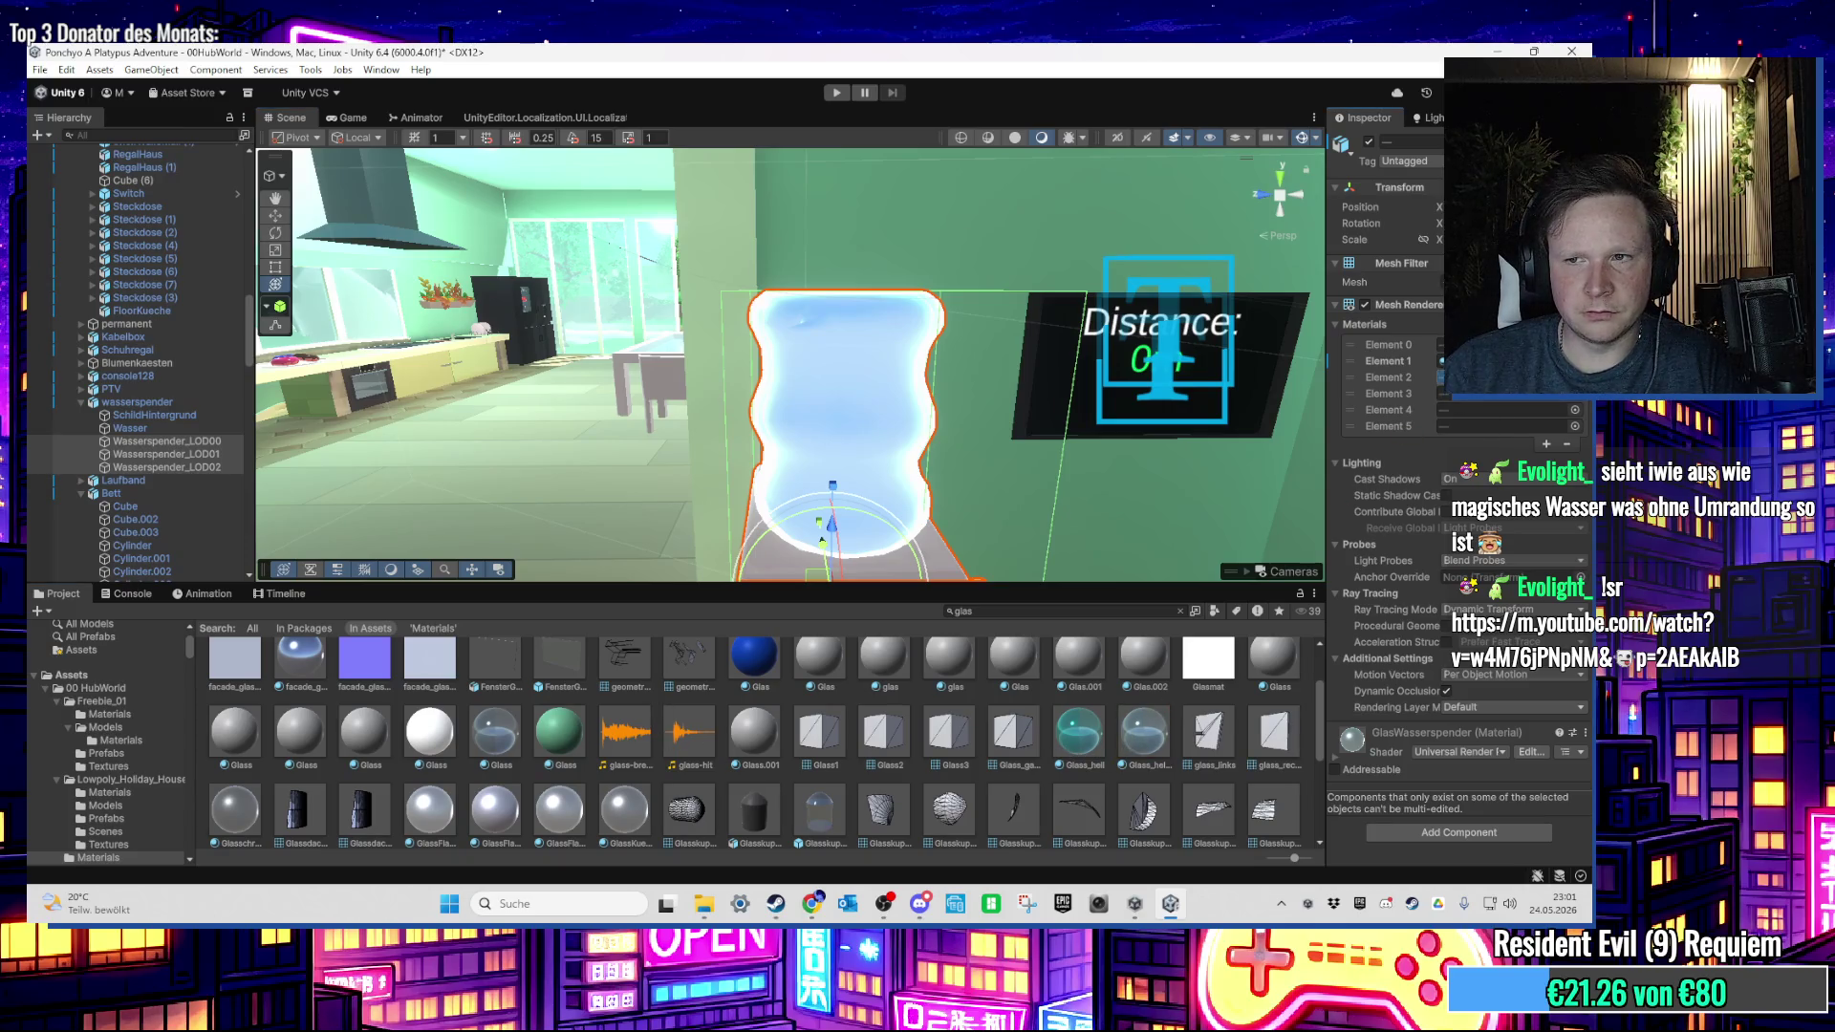
{"action": "left_click", "coordinate": [615, 302]}
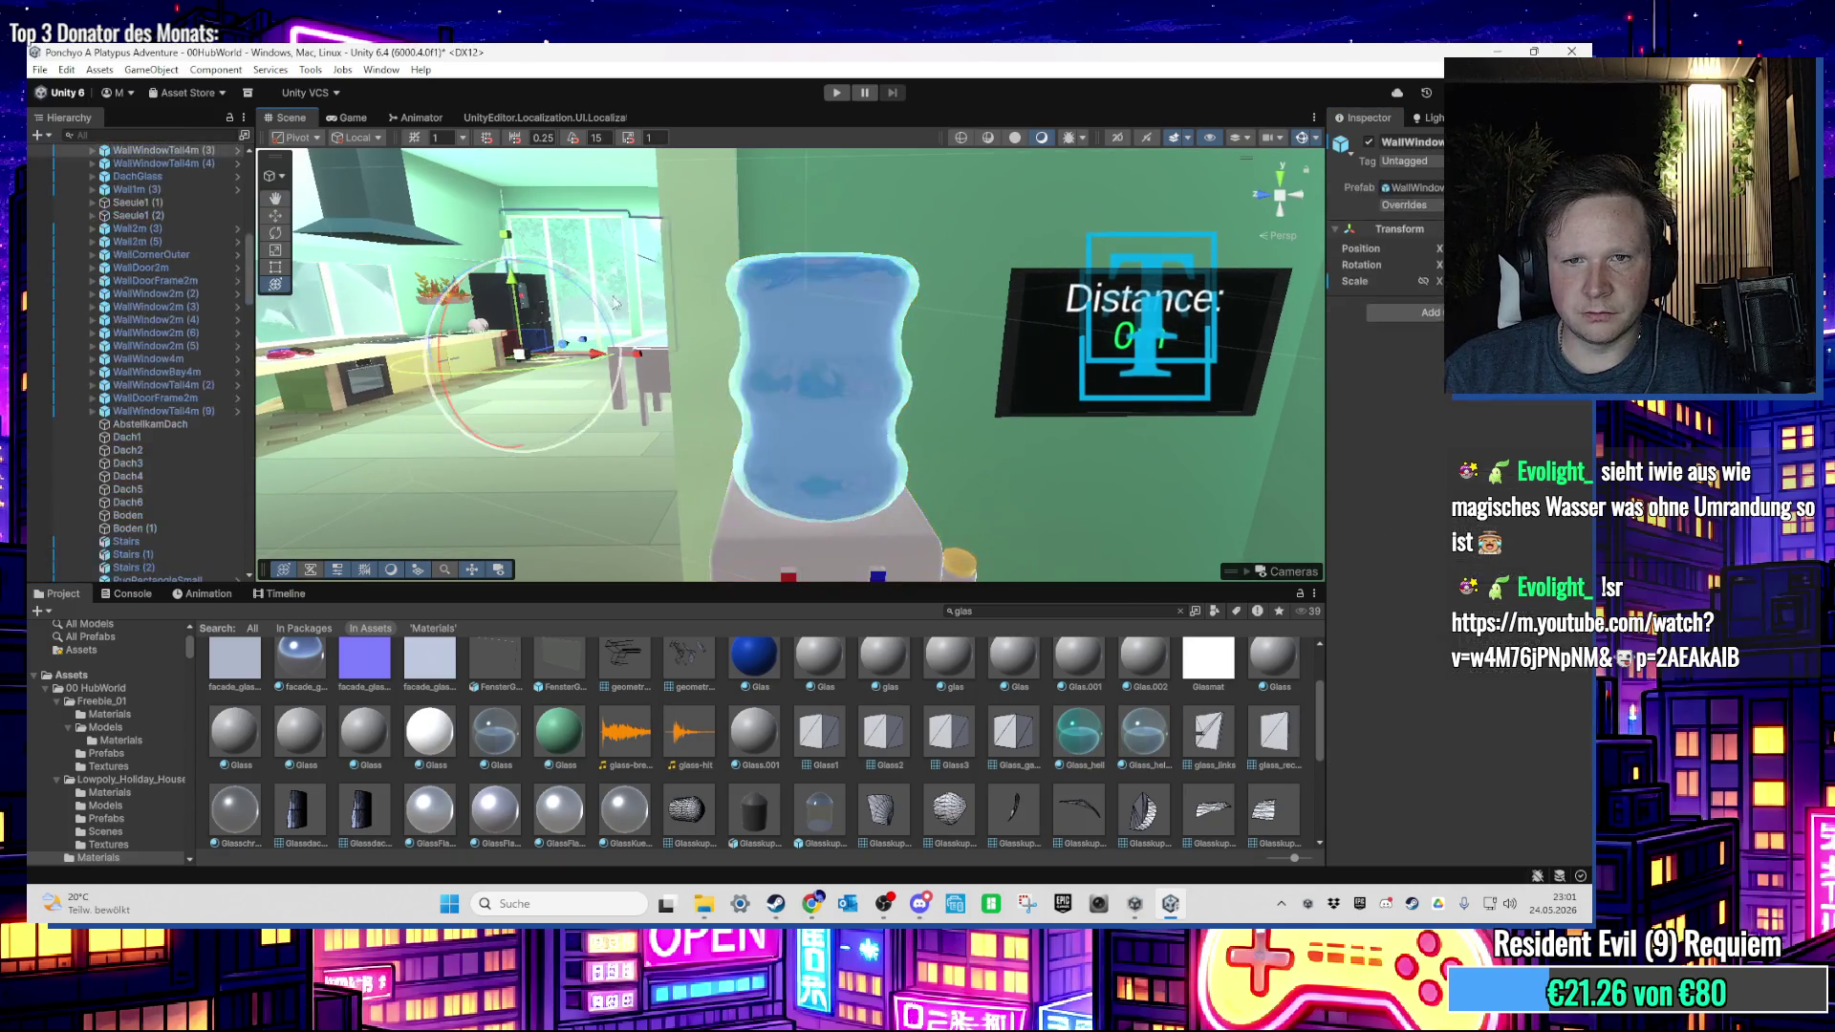
{"action": "key", "text": "Down"}
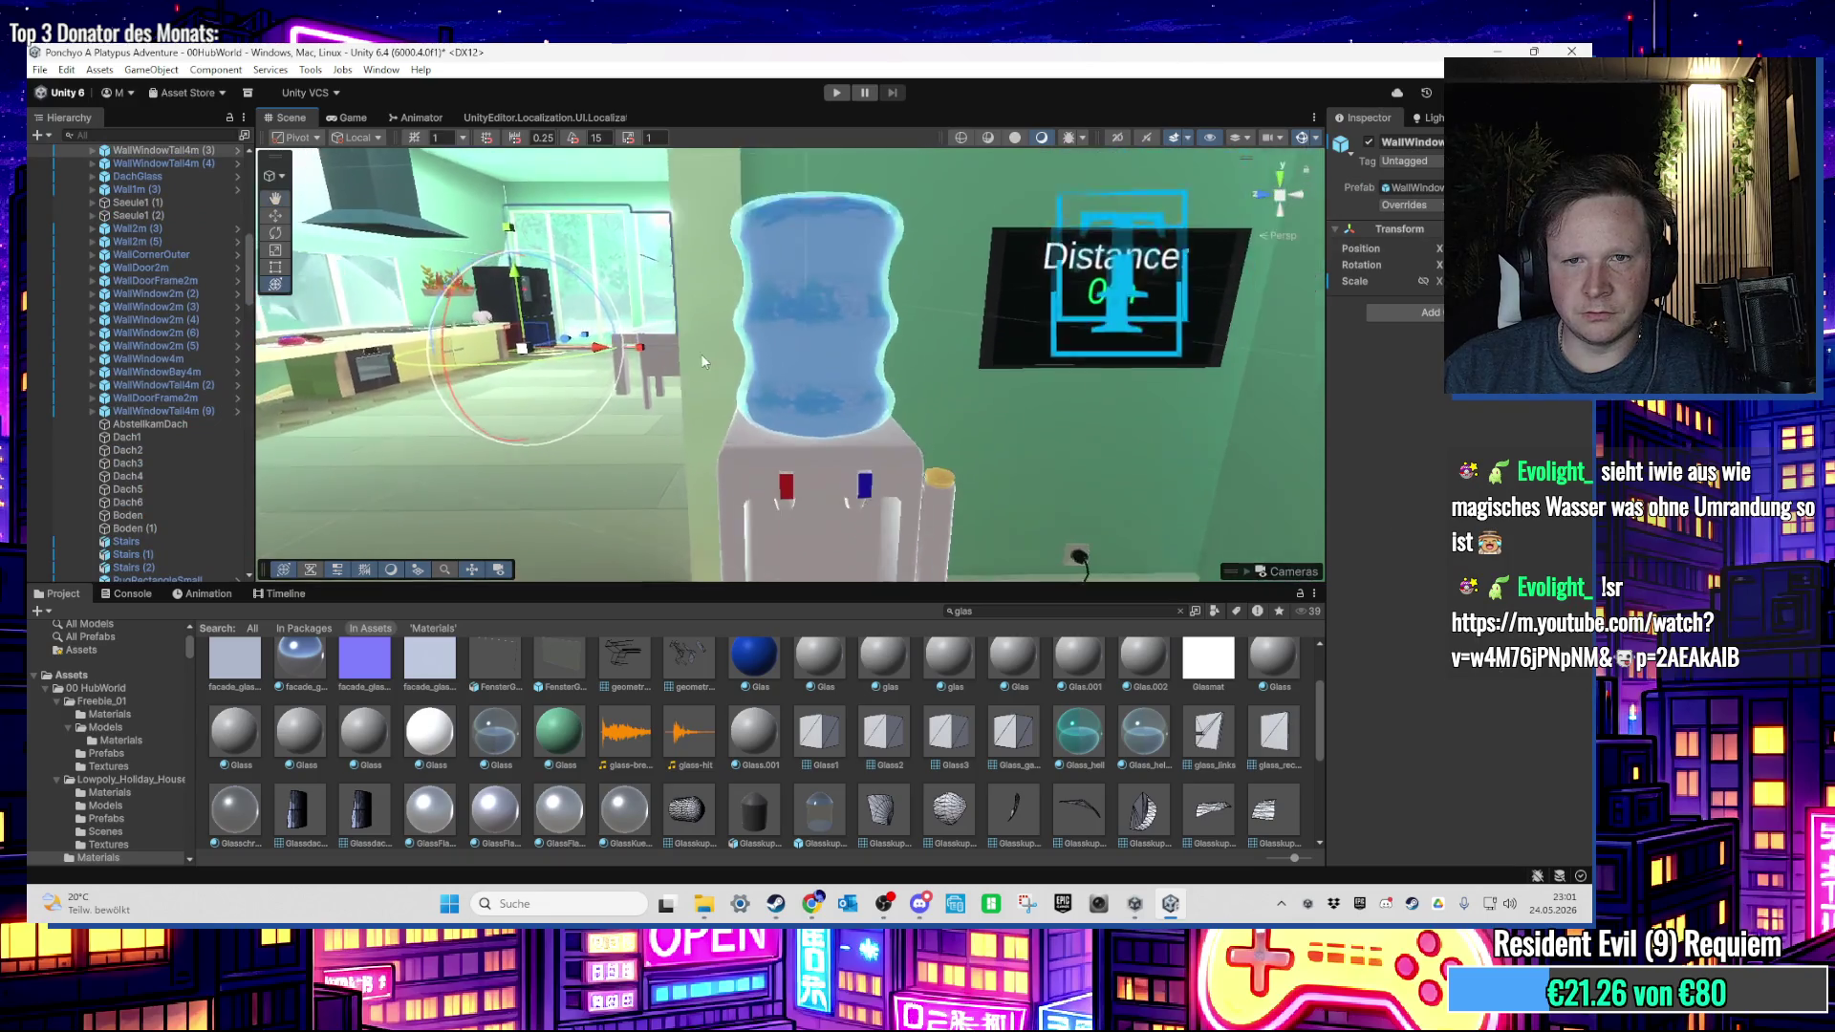
{"action": "key", "text": "Down"}
{"action": "key", "text": "Left"}
{"action": "key", "text": "Right"}
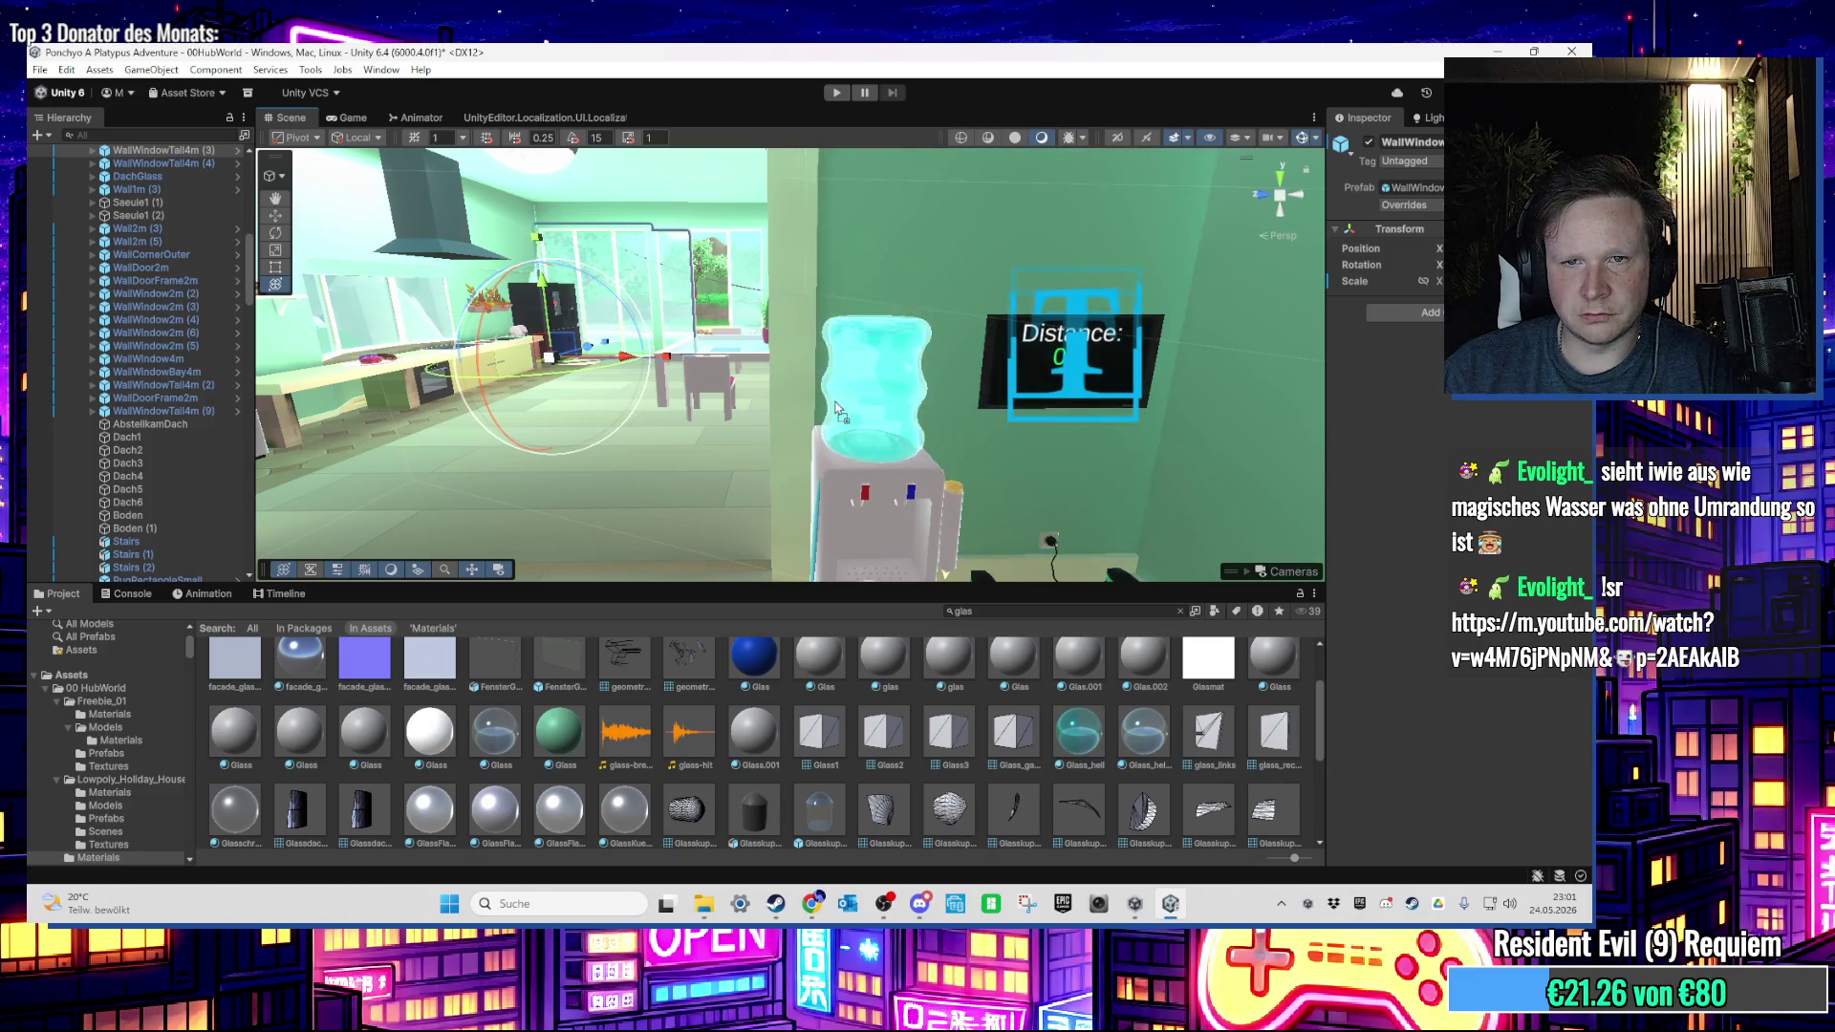
{"action": "key", "text": "Up"}
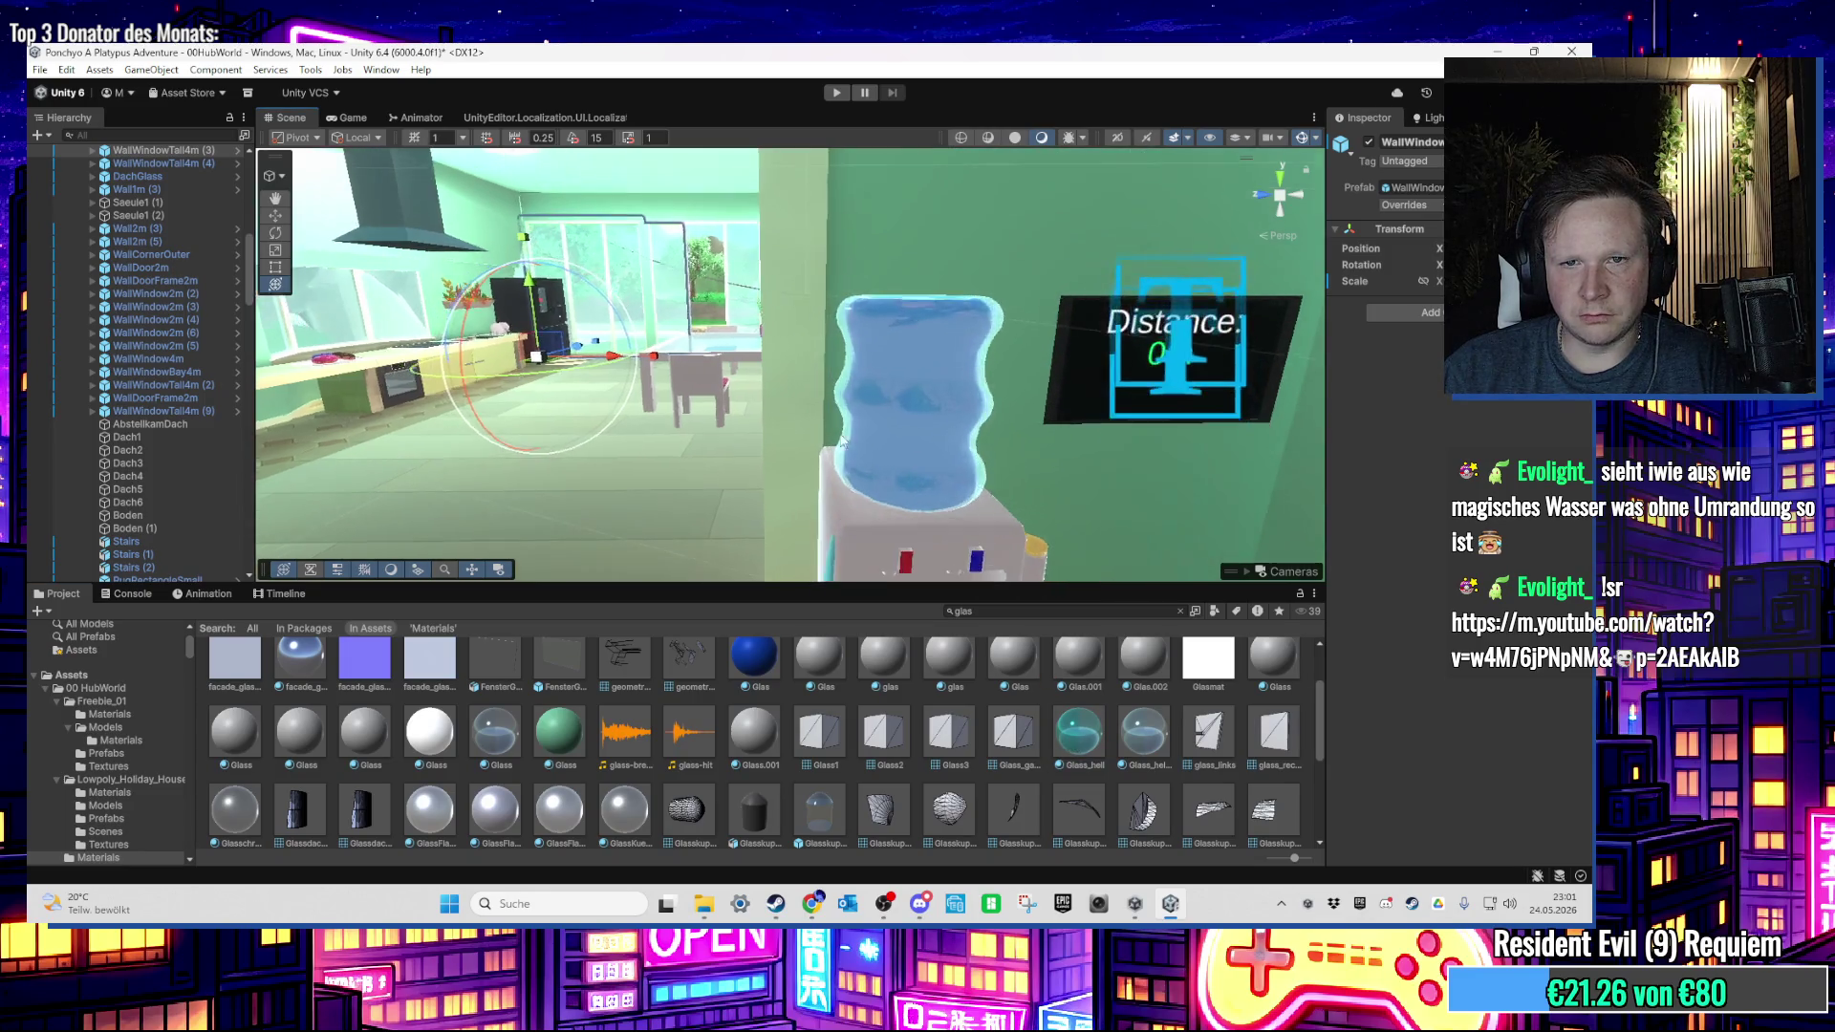
Step: Select Glass_heller, then select the wasserspender dispenser and frame it at eye level
{"action": "left_click", "coordinate": [1136, 737]}
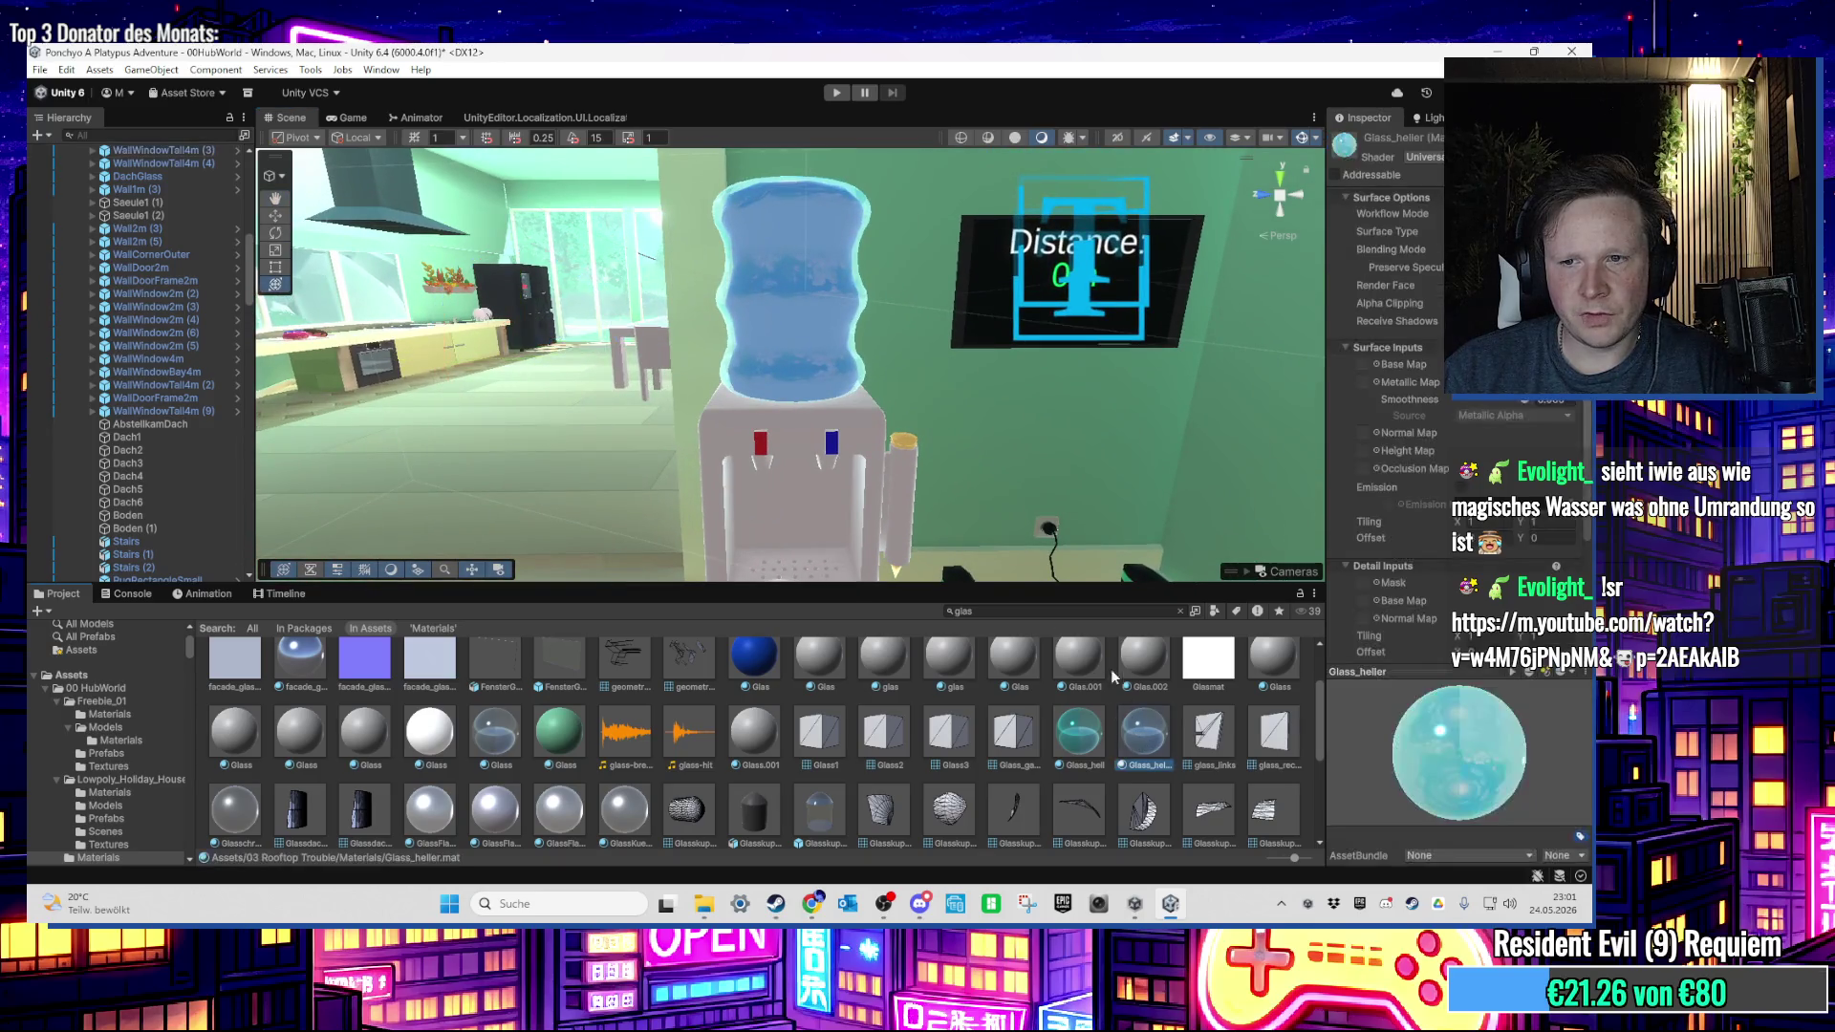
{"action": "mouse_move", "coordinate": [869, 260]}
{"action": "left_mouse_down"}
{"action": "mouse_move", "coordinate": [747, 429]}
{"action": "mouse_move", "coordinate": [830, 485]}
{"action": "mouse_move", "coordinate": [457, 734]}
{"action": "left_mouse_up"}
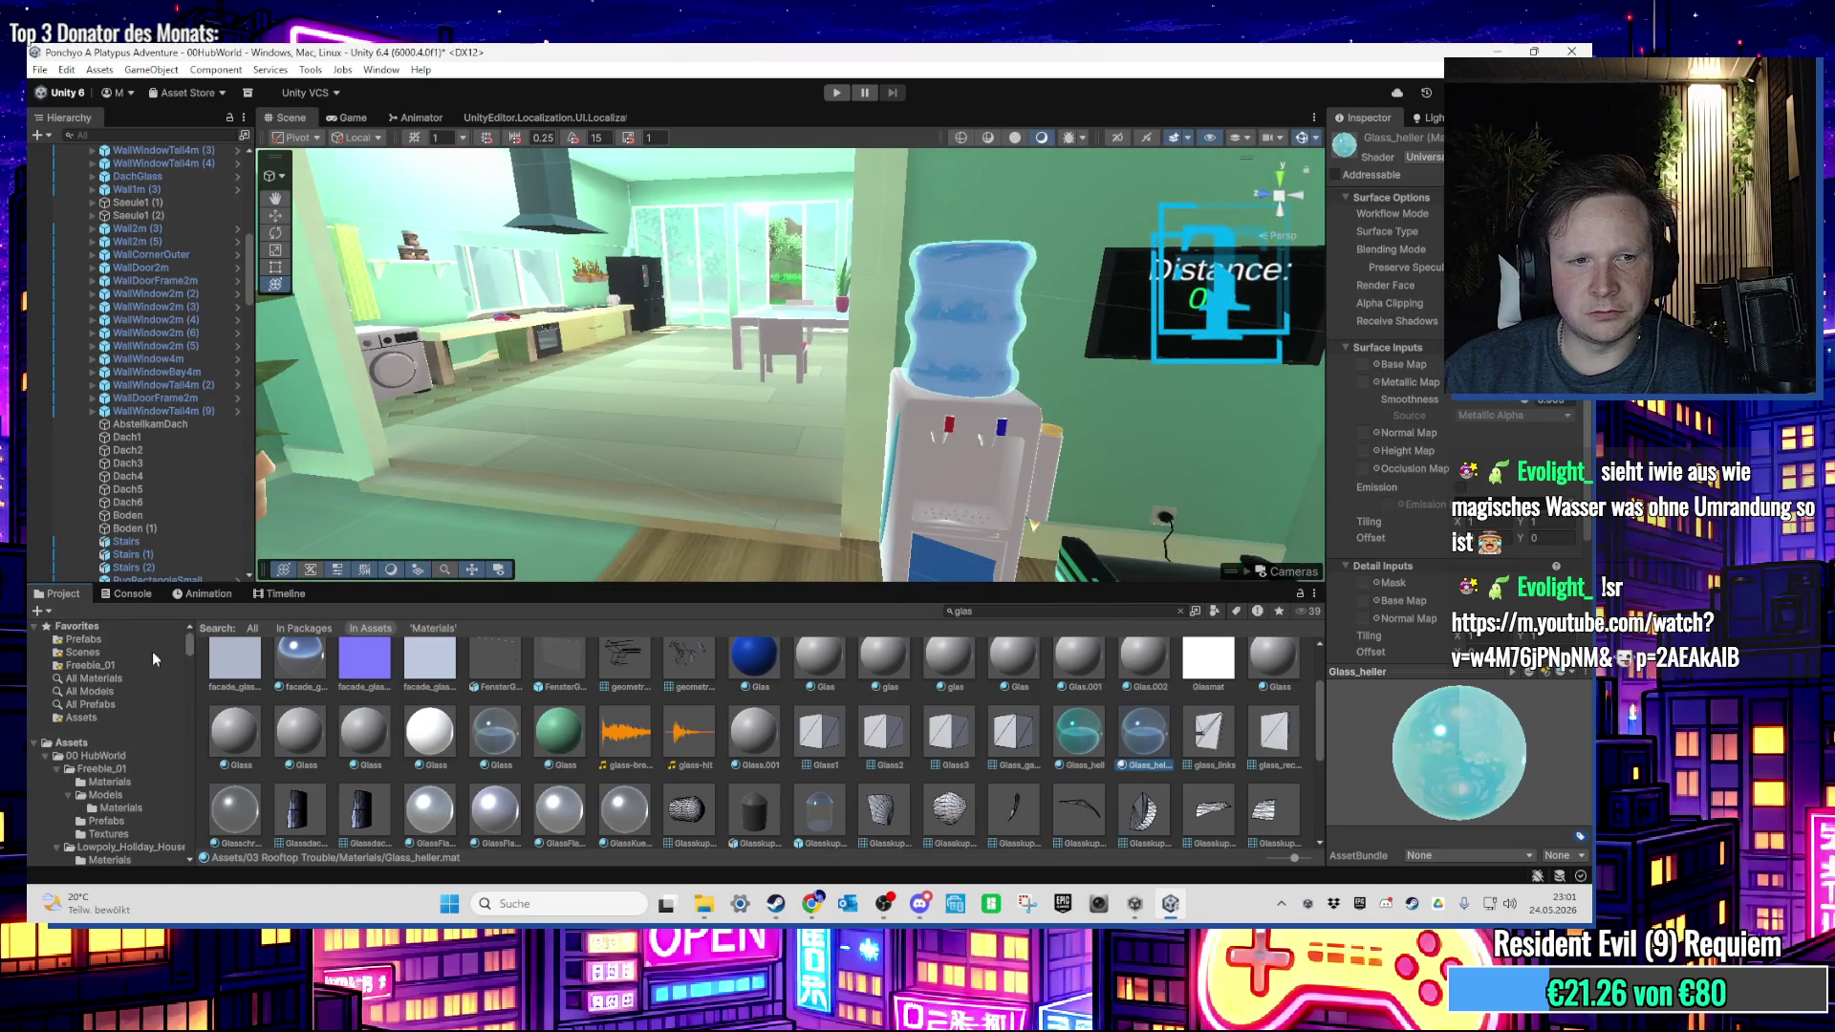
{"action": "left_click", "coordinate": [152, 651]}
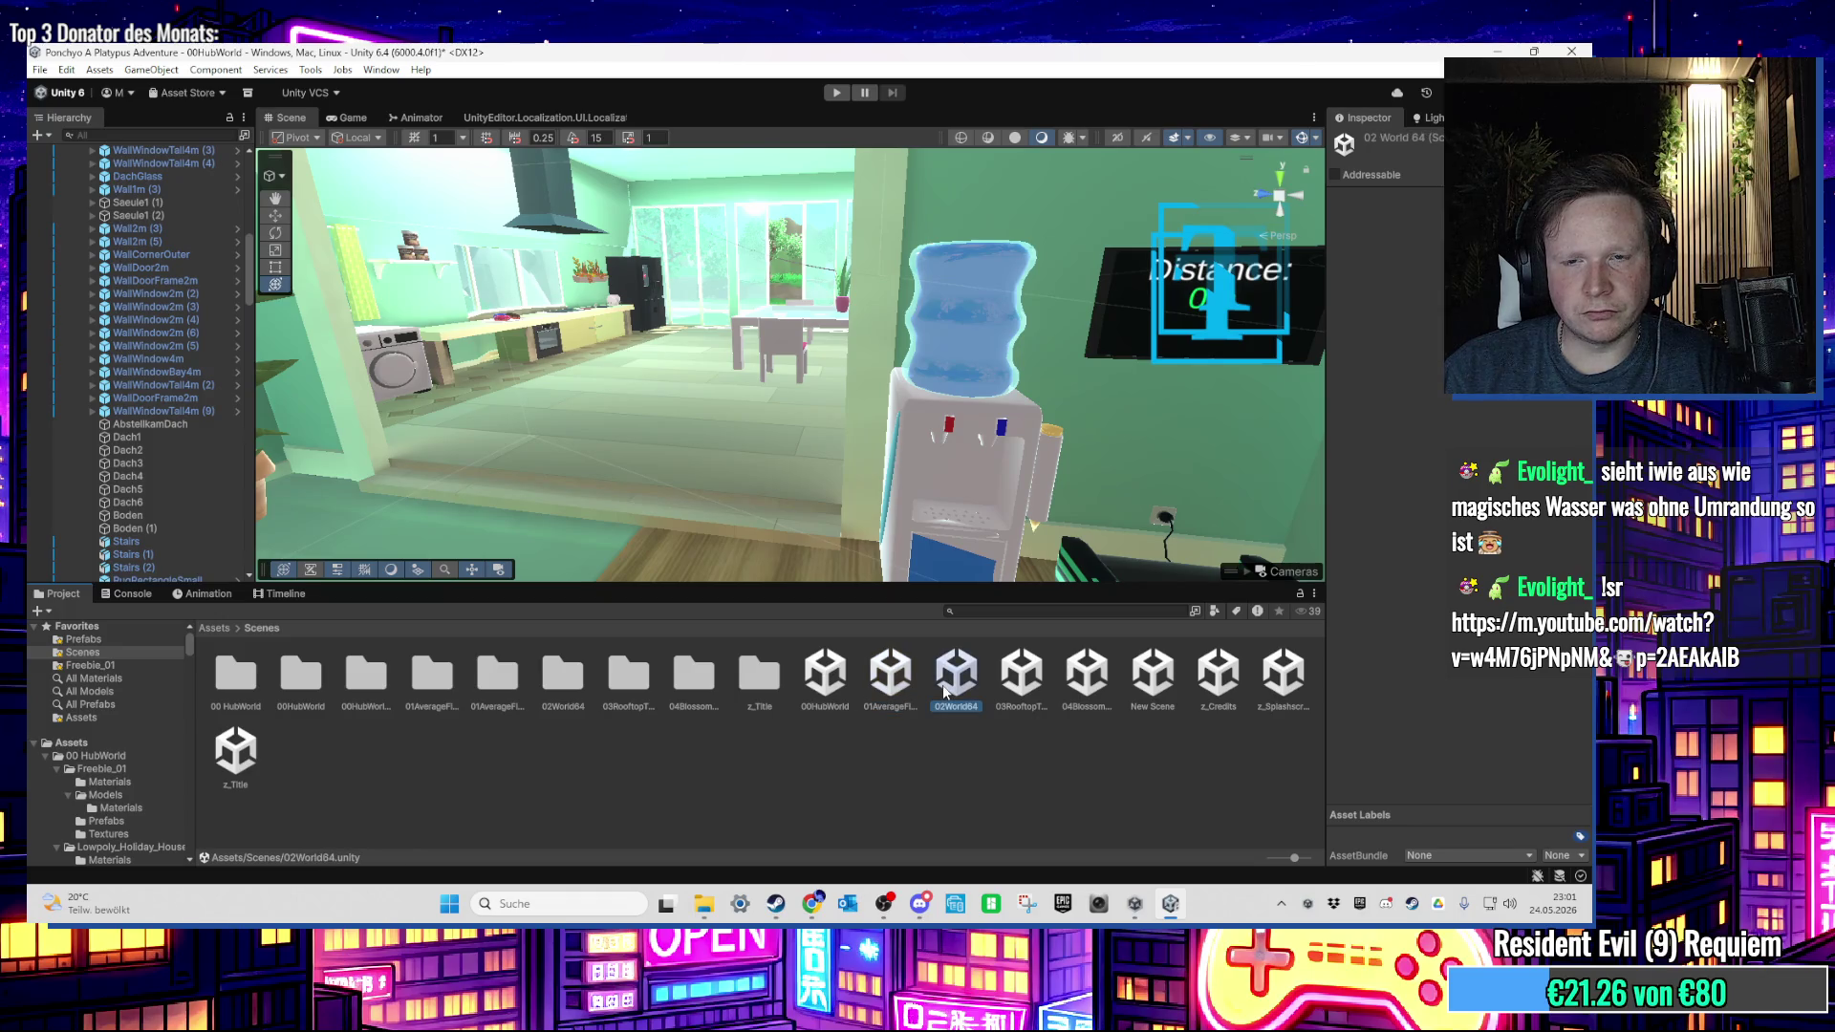
{"action": "left_click", "coordinate": [958, 318]}
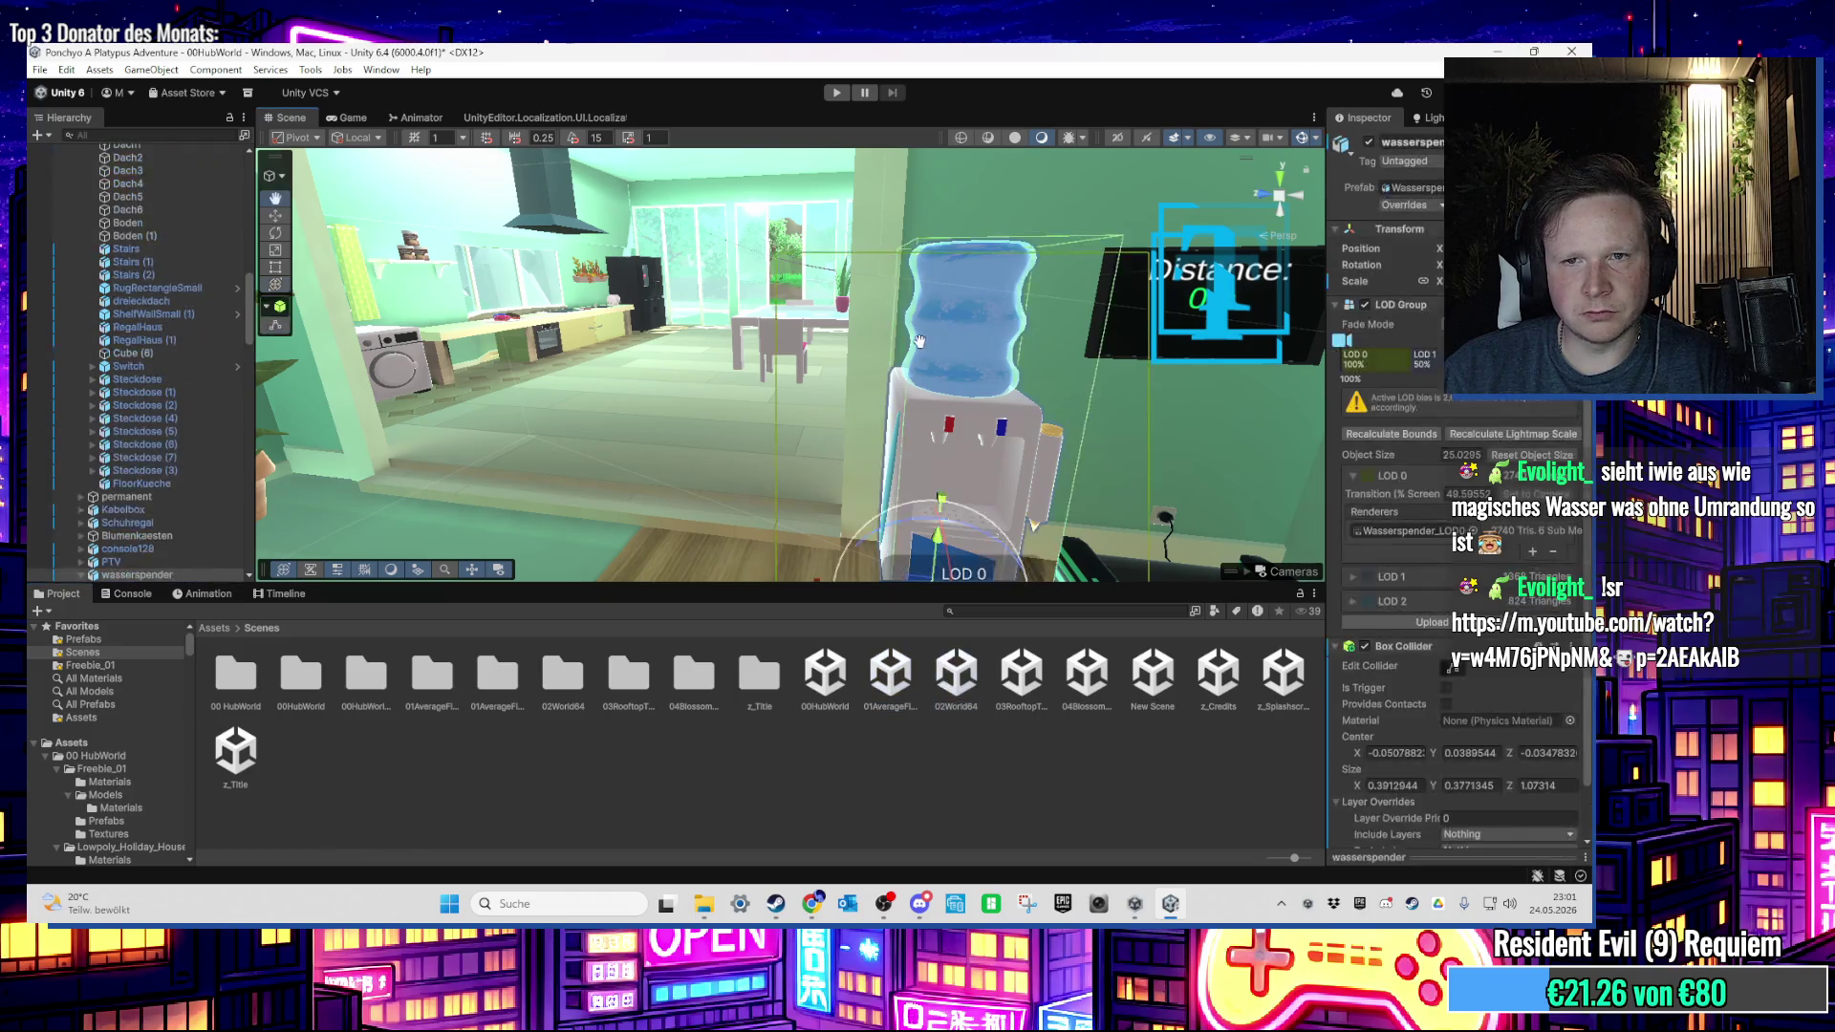
{"action": "key", "text": "f"}
{"action": "scroll", "coordinate": [887, 370], "scroll_direction": "up", "scroll_amount": 3}
{"action": "scroll", "coordinate": [880, 421], "scroll_direction": "down", "scroll_amount": 3}
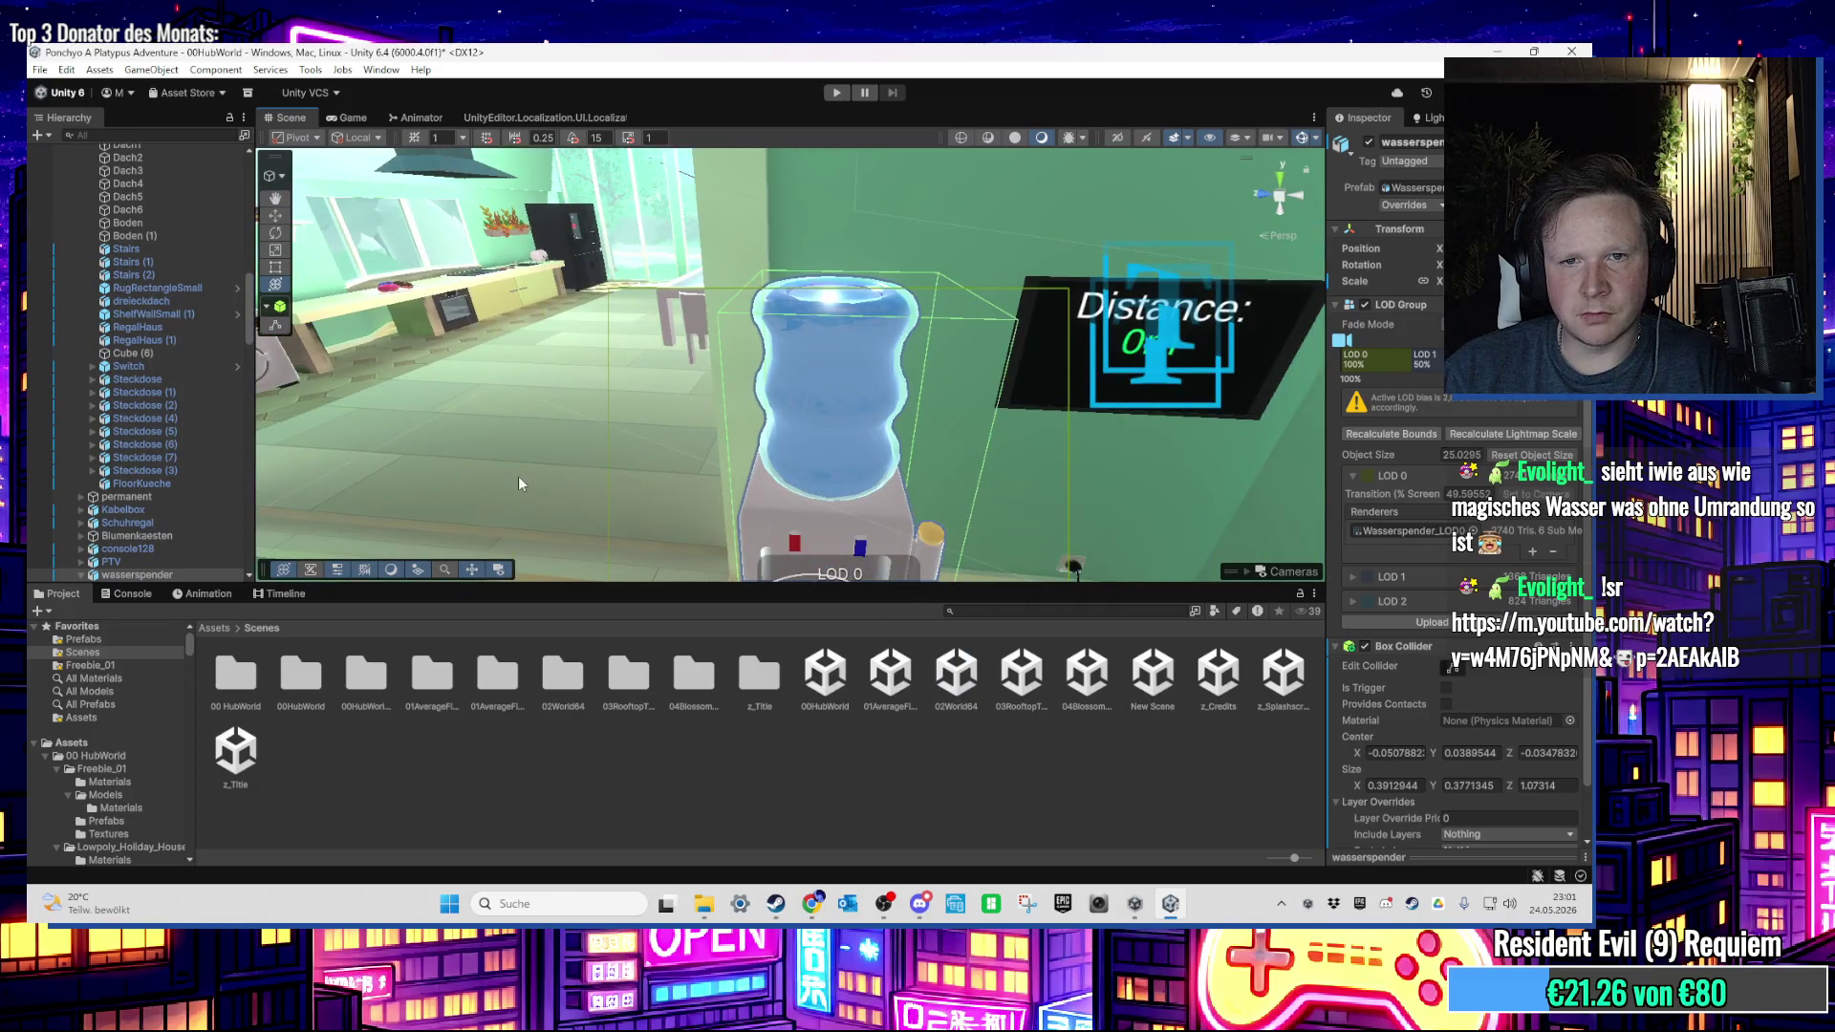
{"action": "mouse_move", "coordinate": [521, 483]}
{"action": "left_mouse_down"}
{"action": "mouse_move", "coordinate": [535, 476]}
{"action": "mouse_move", "coordinate": [497, 450]}
{"action": "mouse_move", "coordinate": [269, 358]}
{"action": "left_mouse_up"}
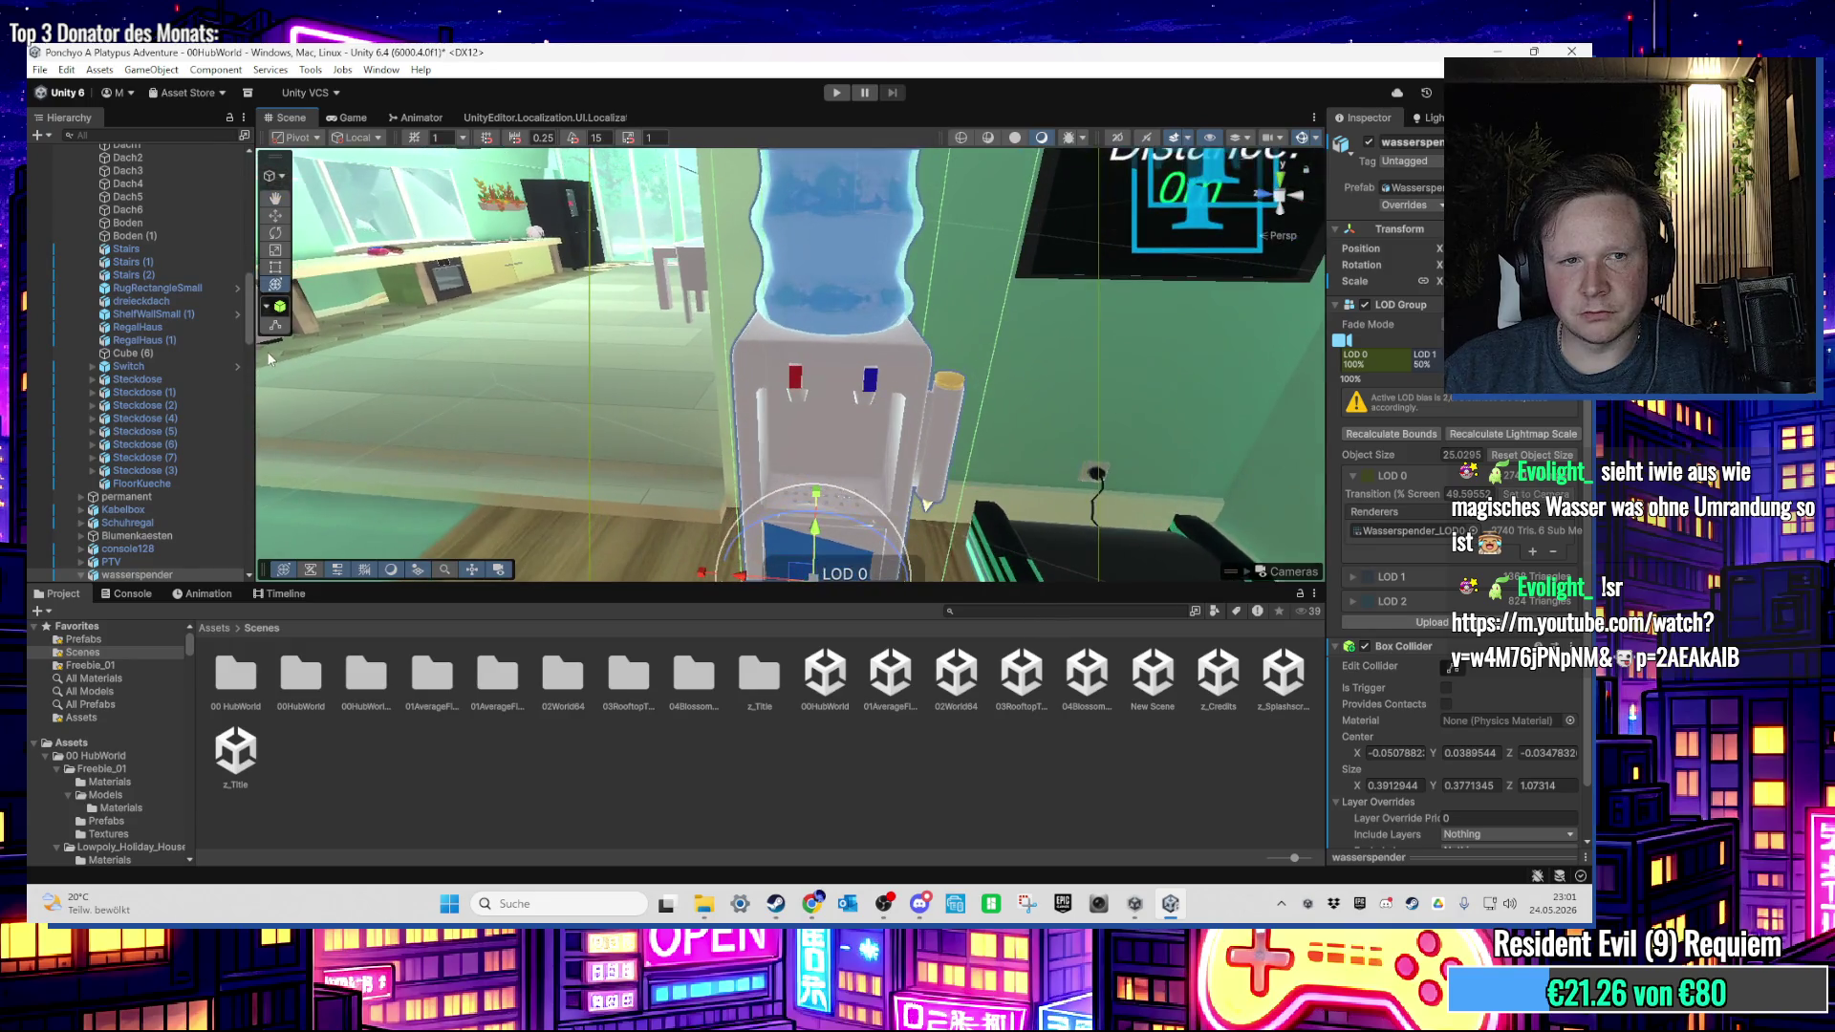
{"action": "scroll", "coordinate": [134, 382], "scroll_direction": "up", "scroll_amount": 15}
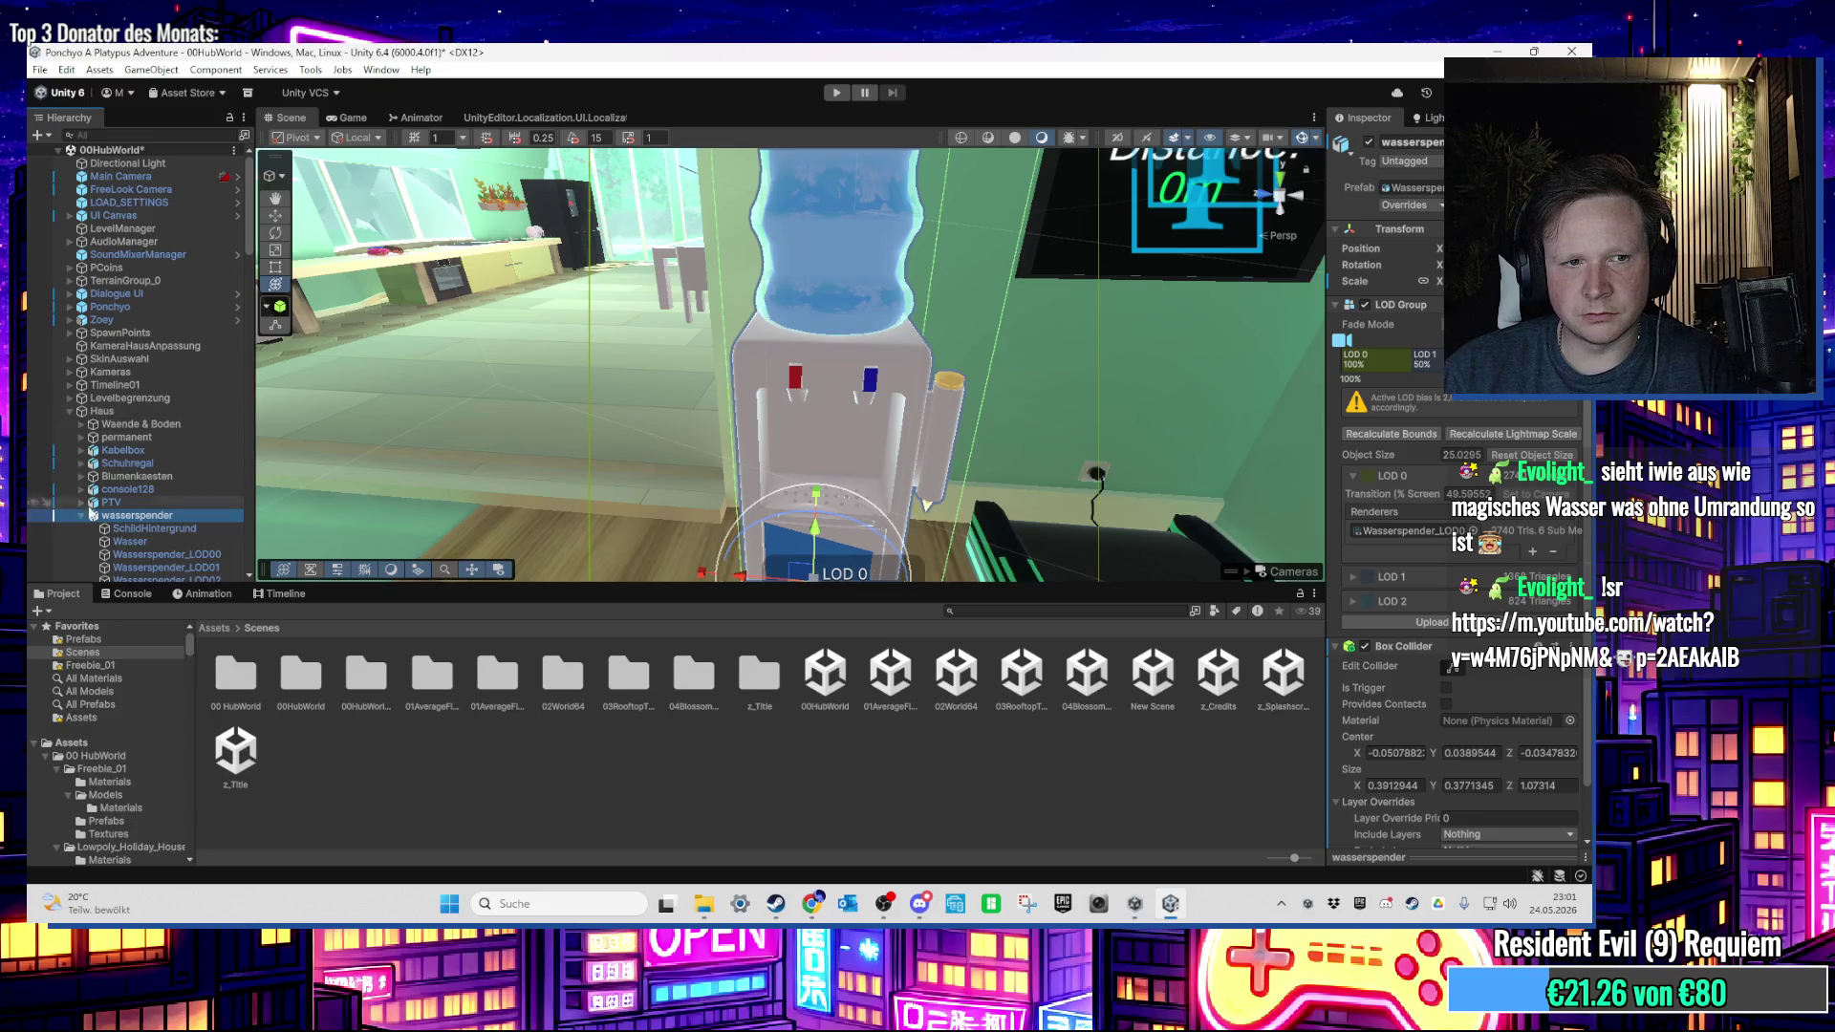
{"action": "scroll", "coordinate": [99, 498], "scroll_direction": "down", "scroll_amount": 3}
Step: Collapse Bett, expand wasserspender, and select and frame its Wasser water
{"action": "left_click", "coordinate": [81, 445]}
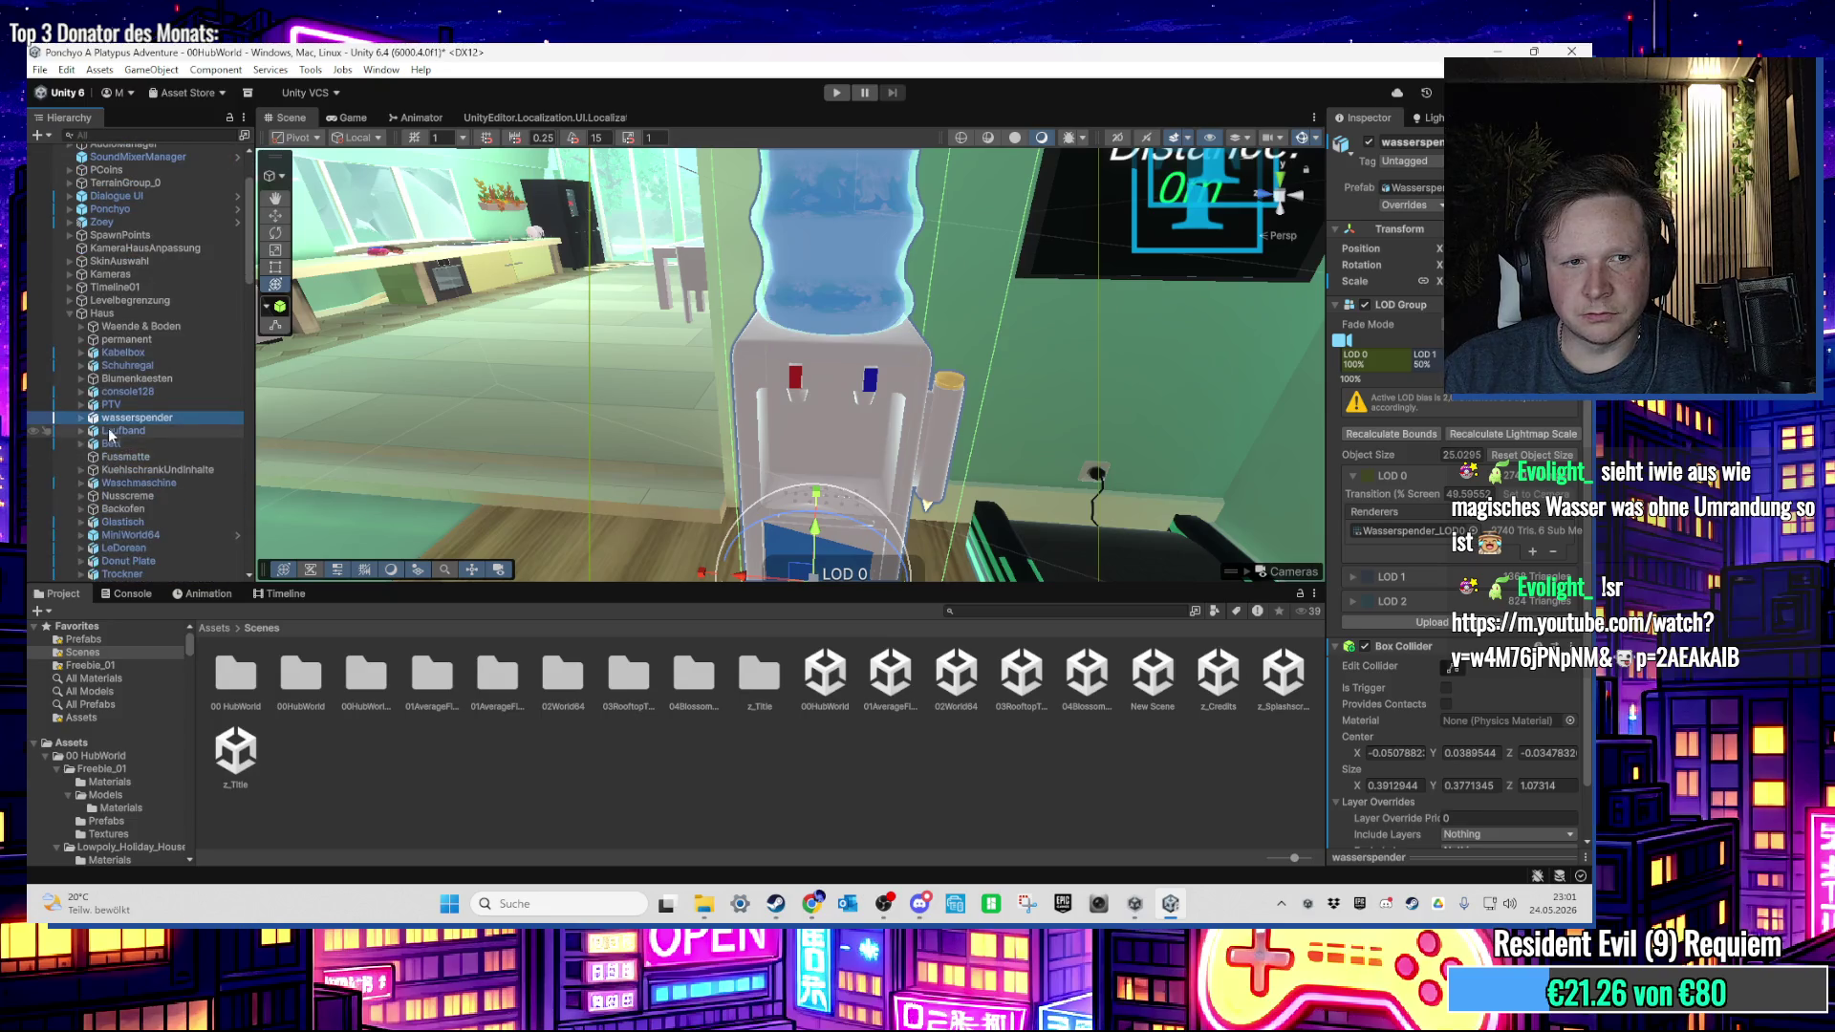
{"action": "scroll", "coordinate": [779, 309], "scroll_direction": "up", "scroll_amount": 5}
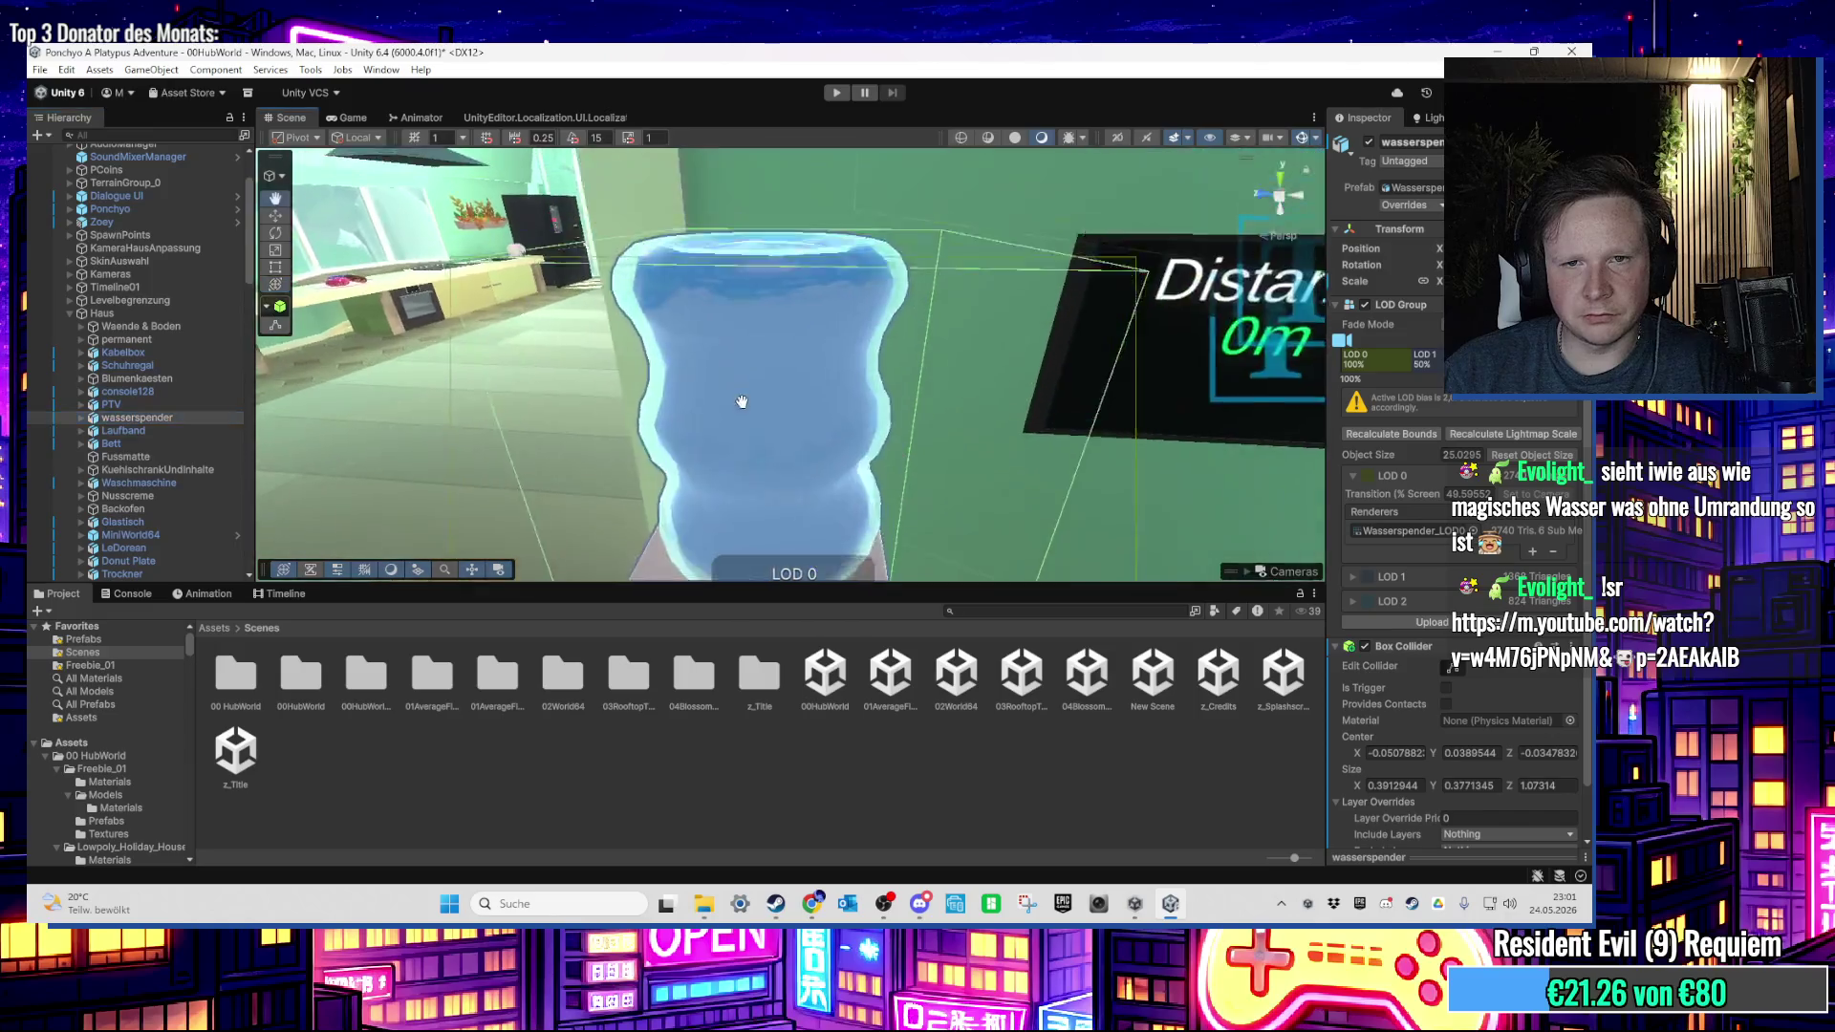
{"action": "scroll", "coordinate": [721, 393], "scroll_direction": "down", "scroll_amount": 2}
{"action": "scroll", "coordinate": [188, 389], "scroll_direction": "down", "scroll_amount": 3}
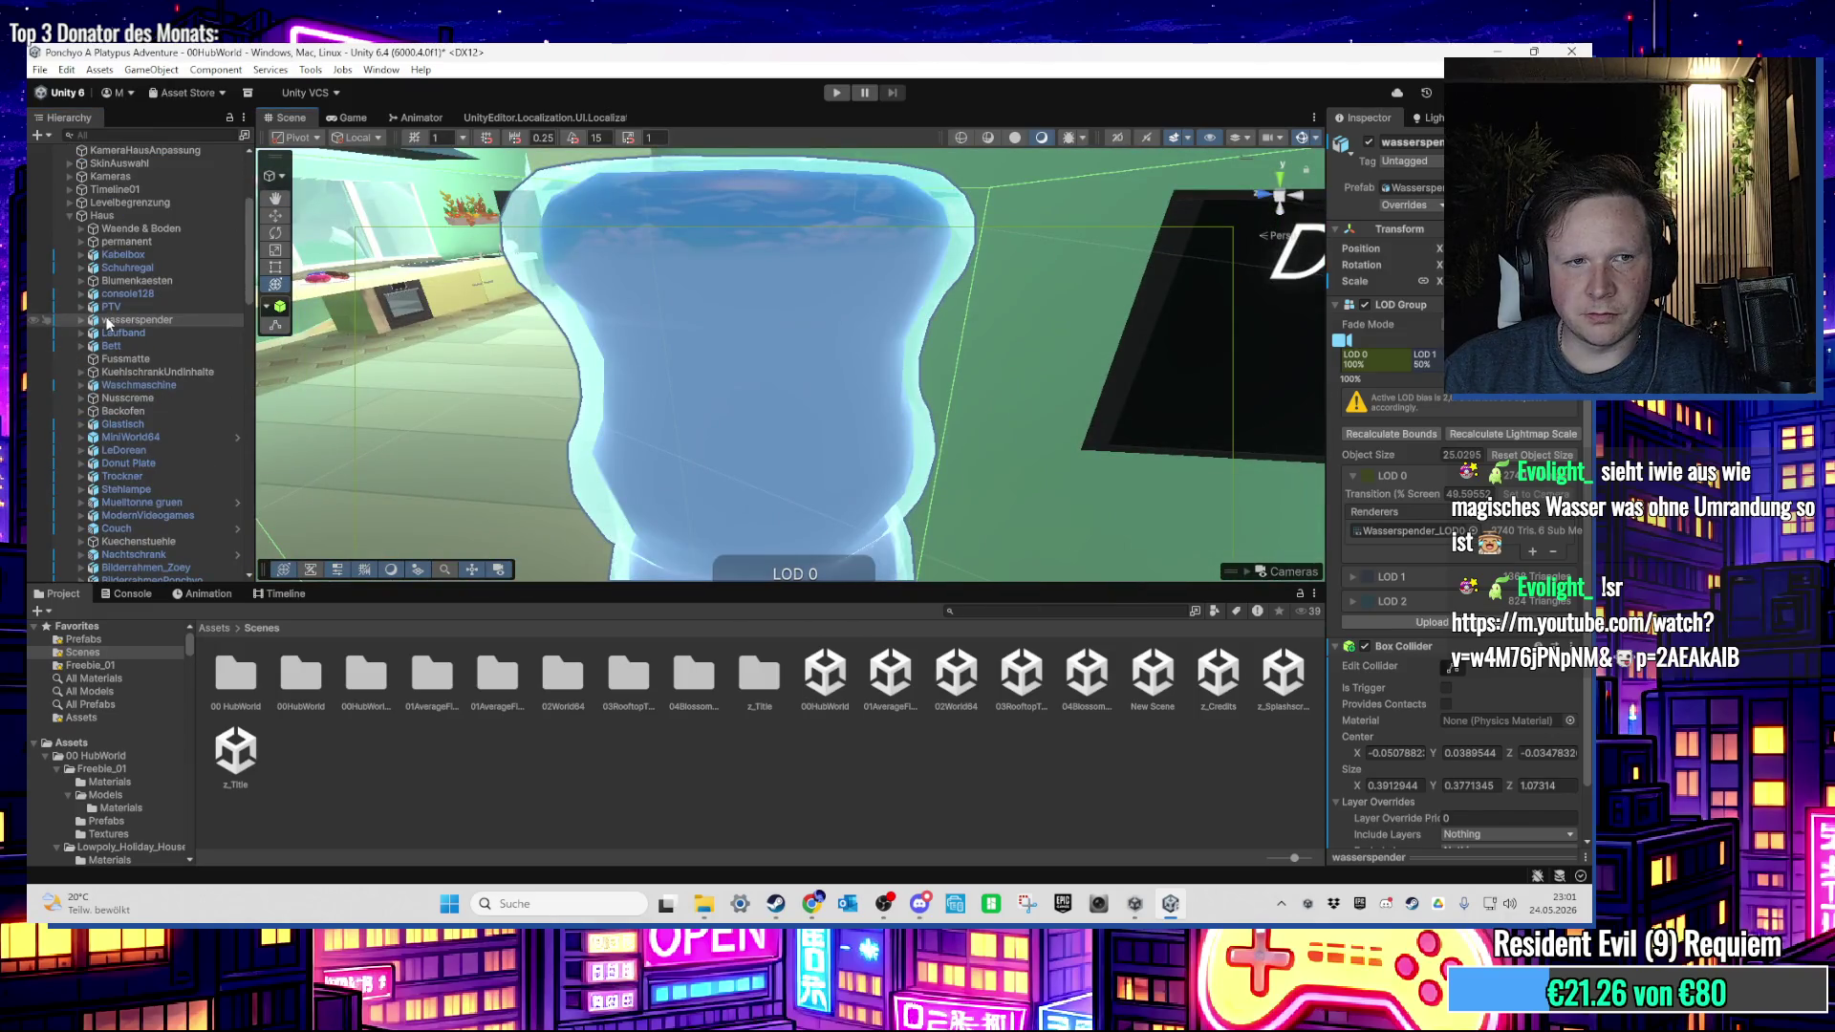
{"action": "left_click", "coordinate": [81, 319]}
{"action": "left_click", "coordinate": [130, 346]}
{"action": "key", "text": "f"}
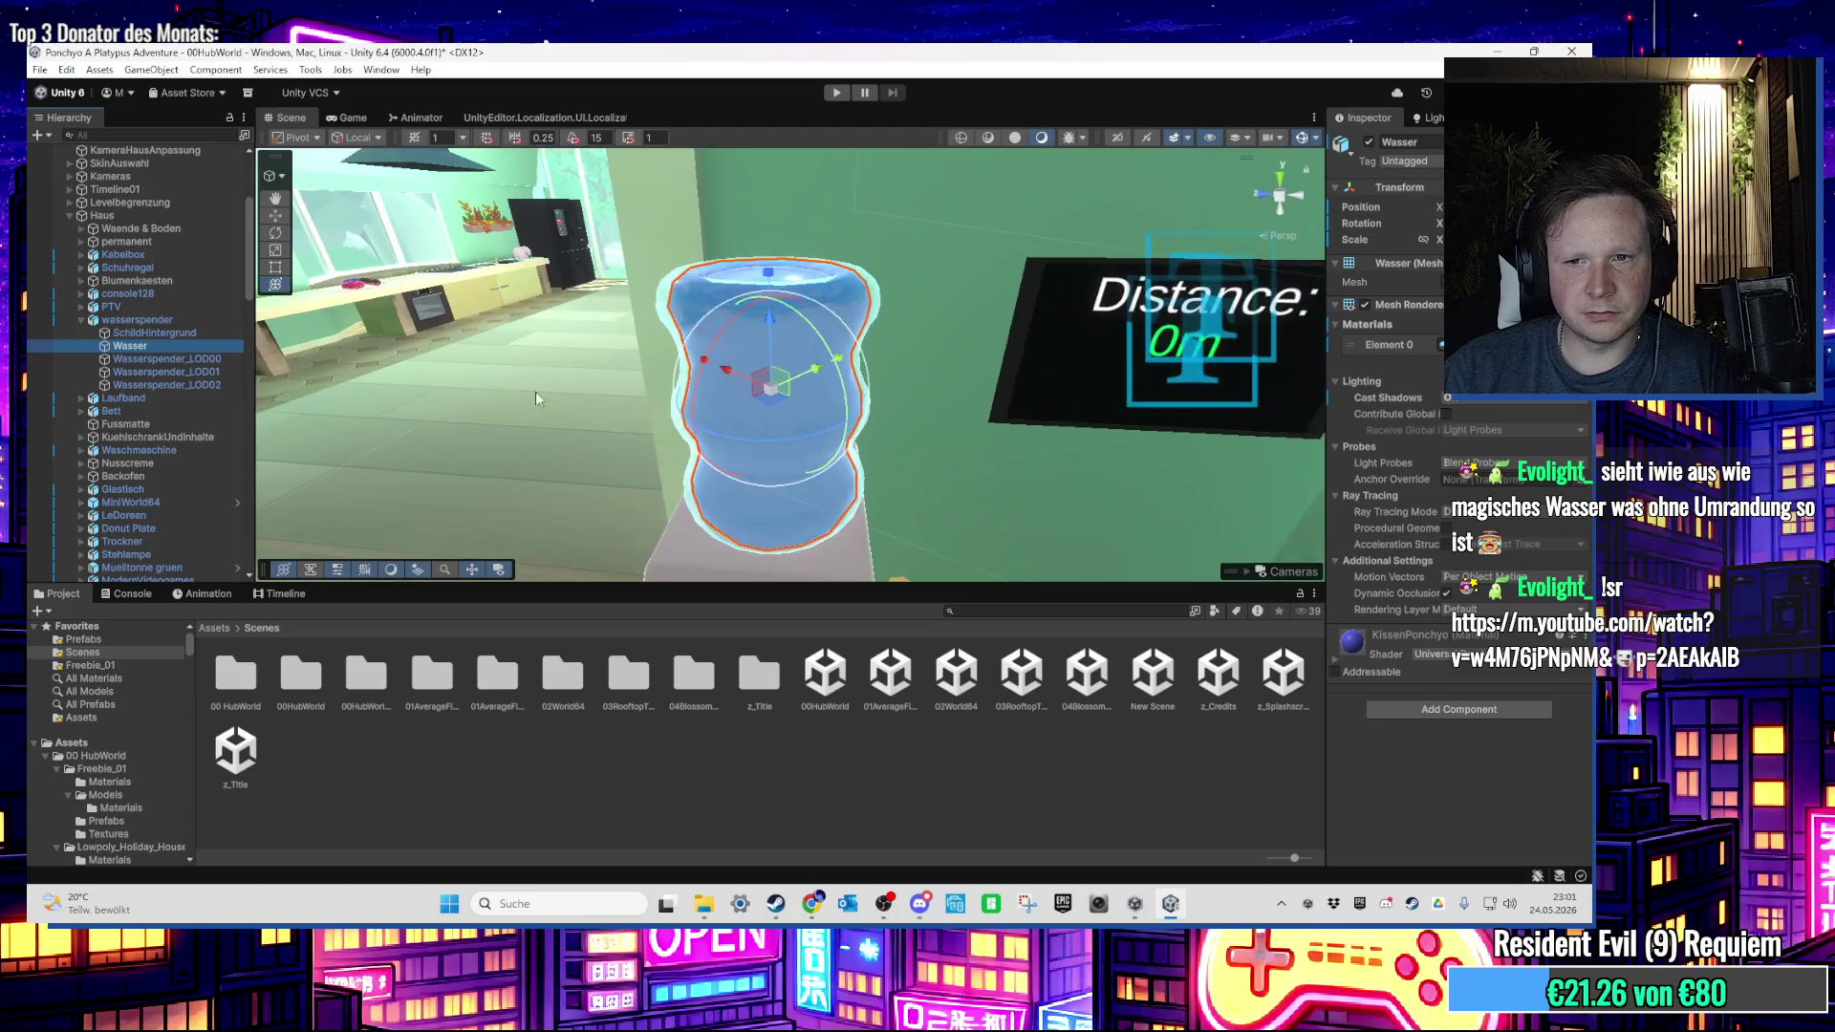
{"action": "scroll", "coordinate": [675, 571], "scroll_direction": "down", "scroll_amount": 2}
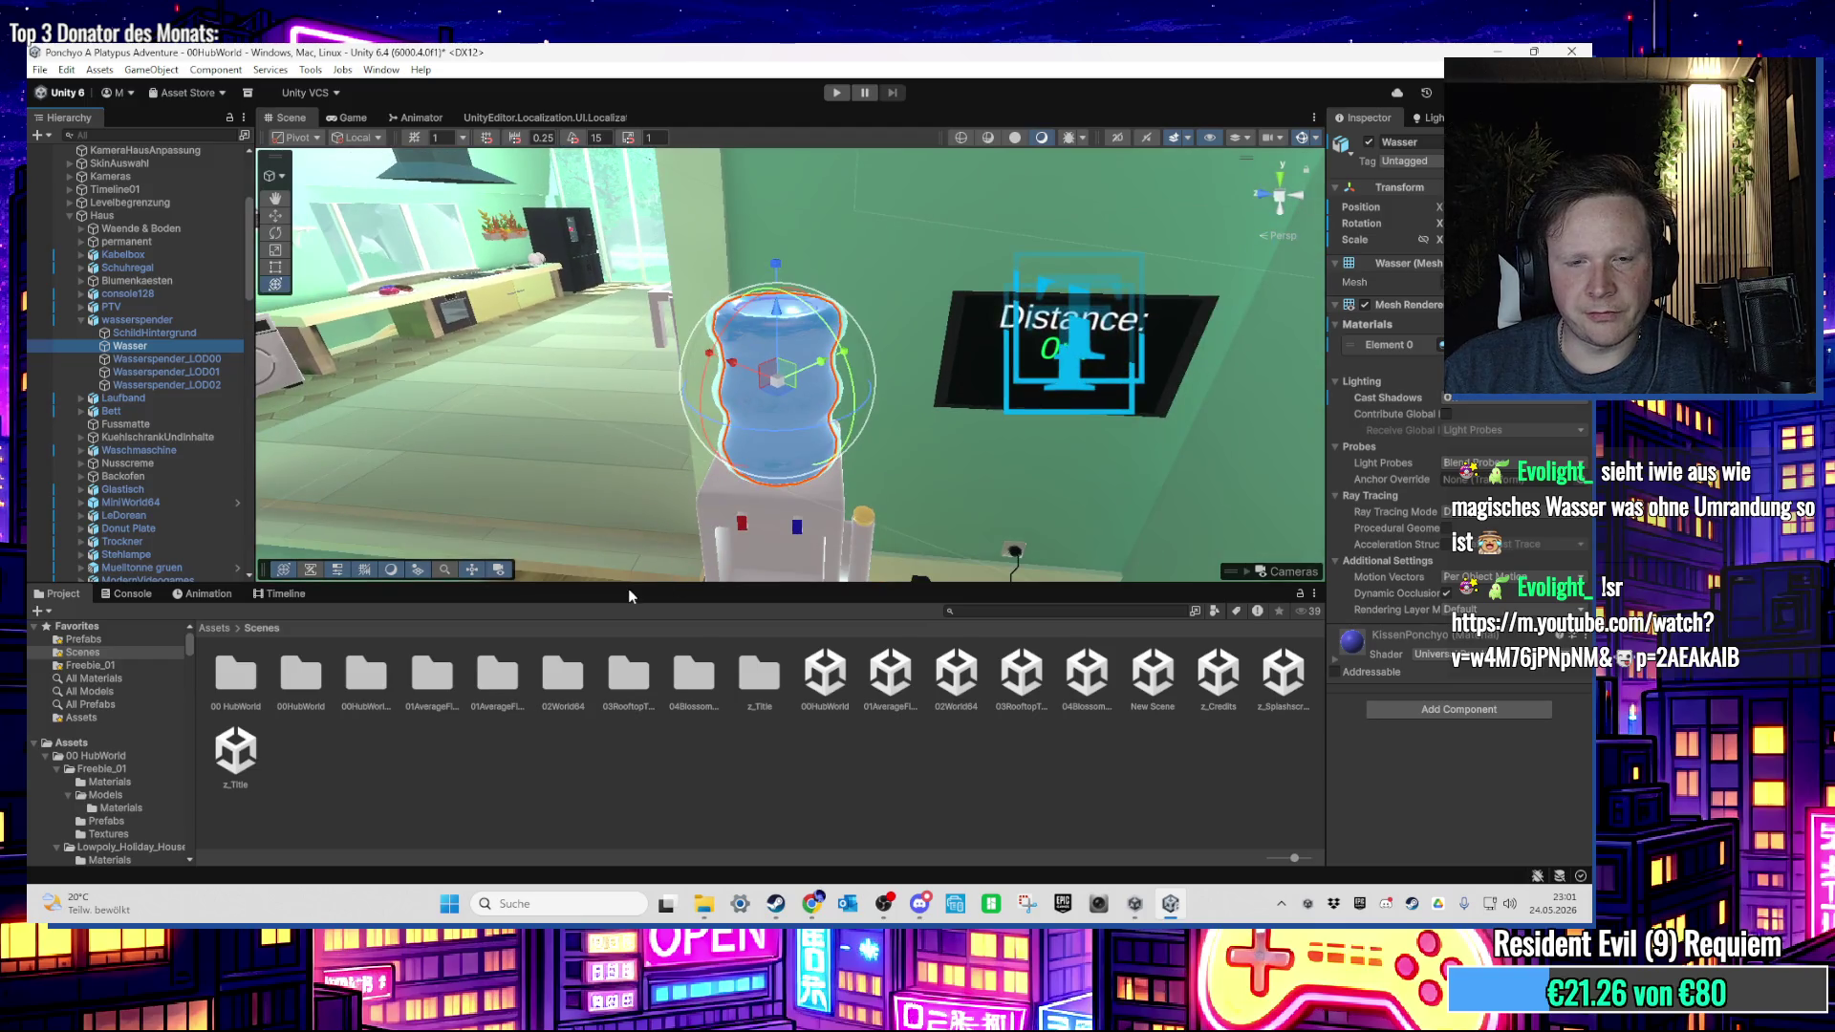
Step: Open the 02World64 level, saving the hub world changes first
{"action": "left_click", "coordinate": [886, 674]}
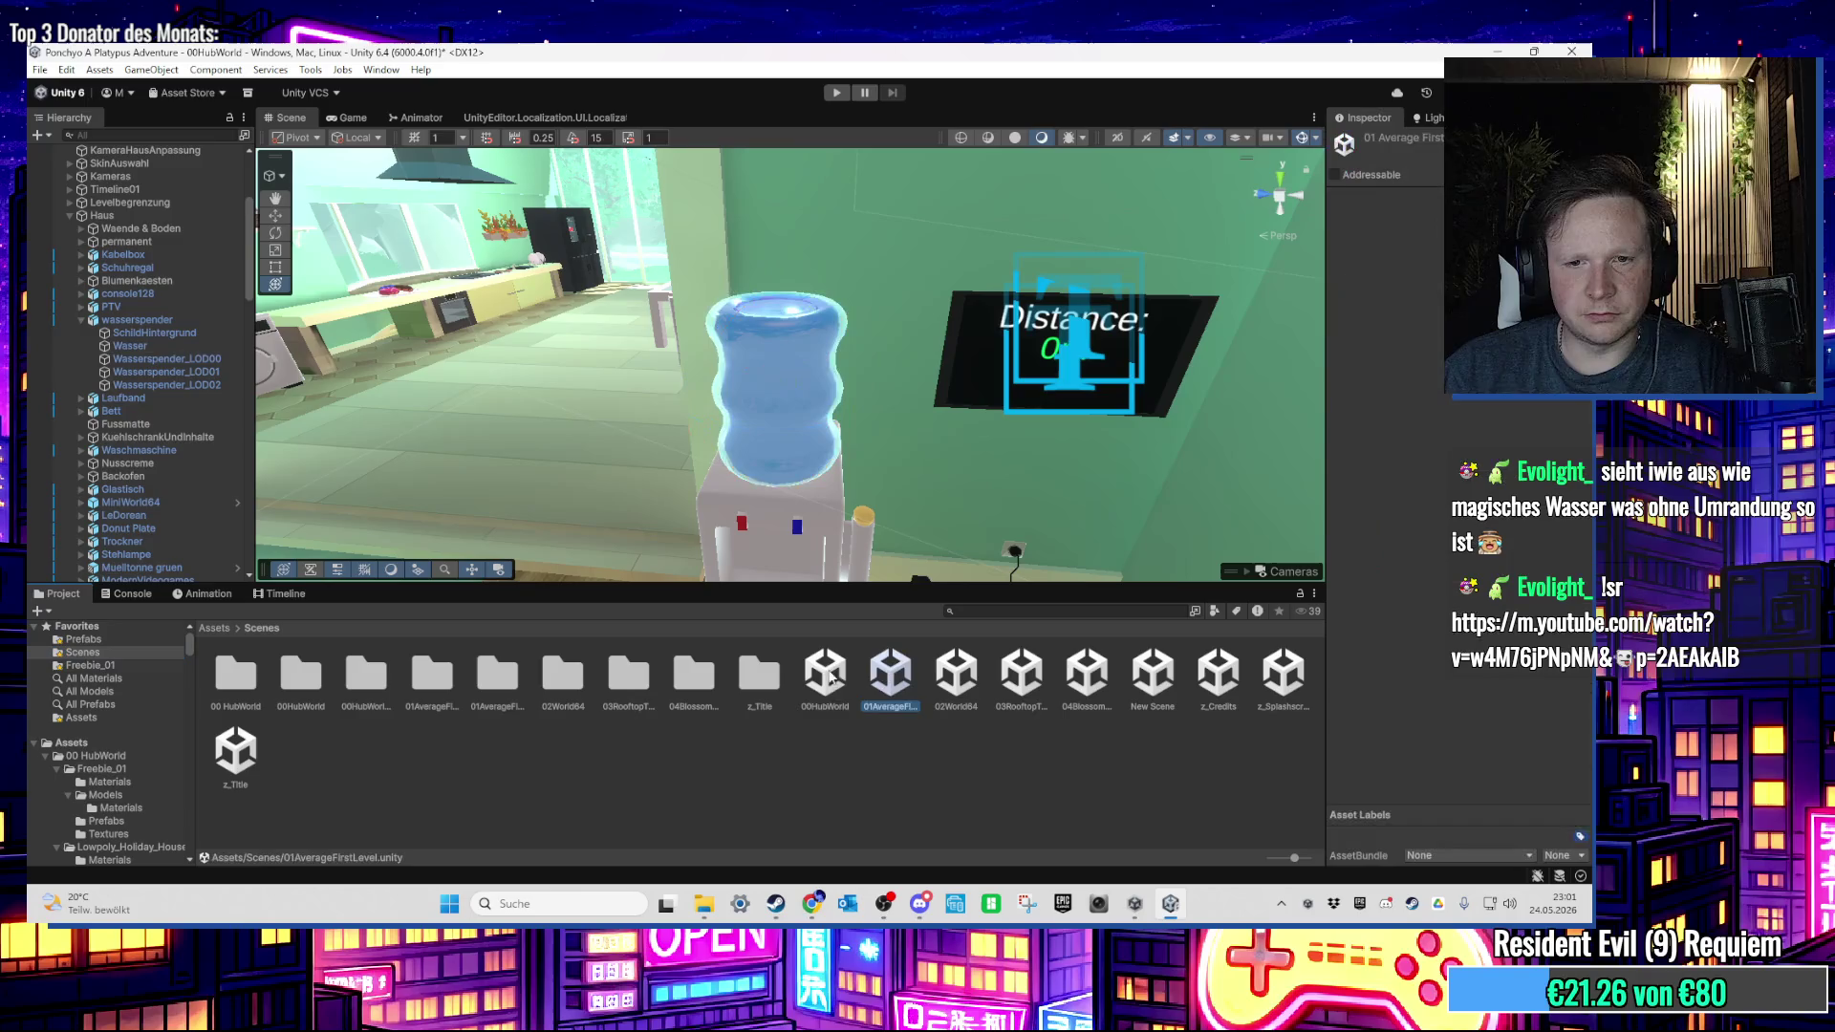
{"action": "double_click", "coordinate": [970, 672]}
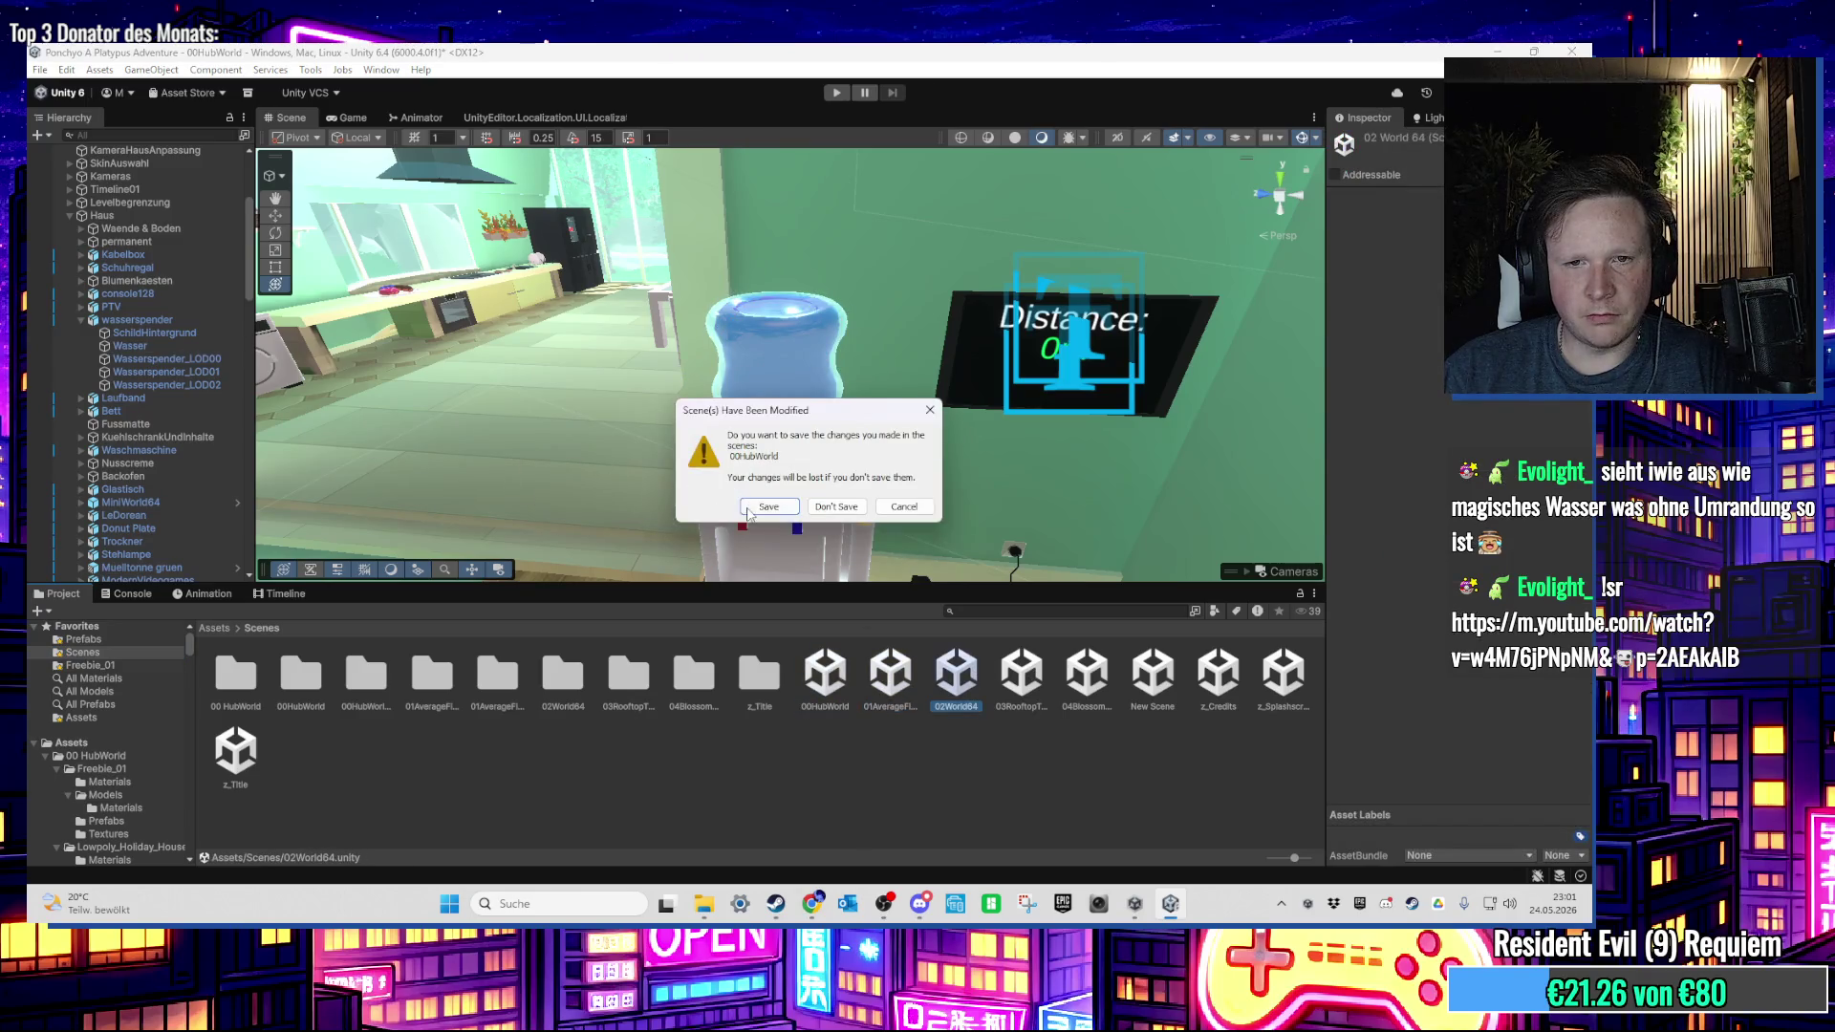
{"action": "left_click", "coordinate": [749, 510]}
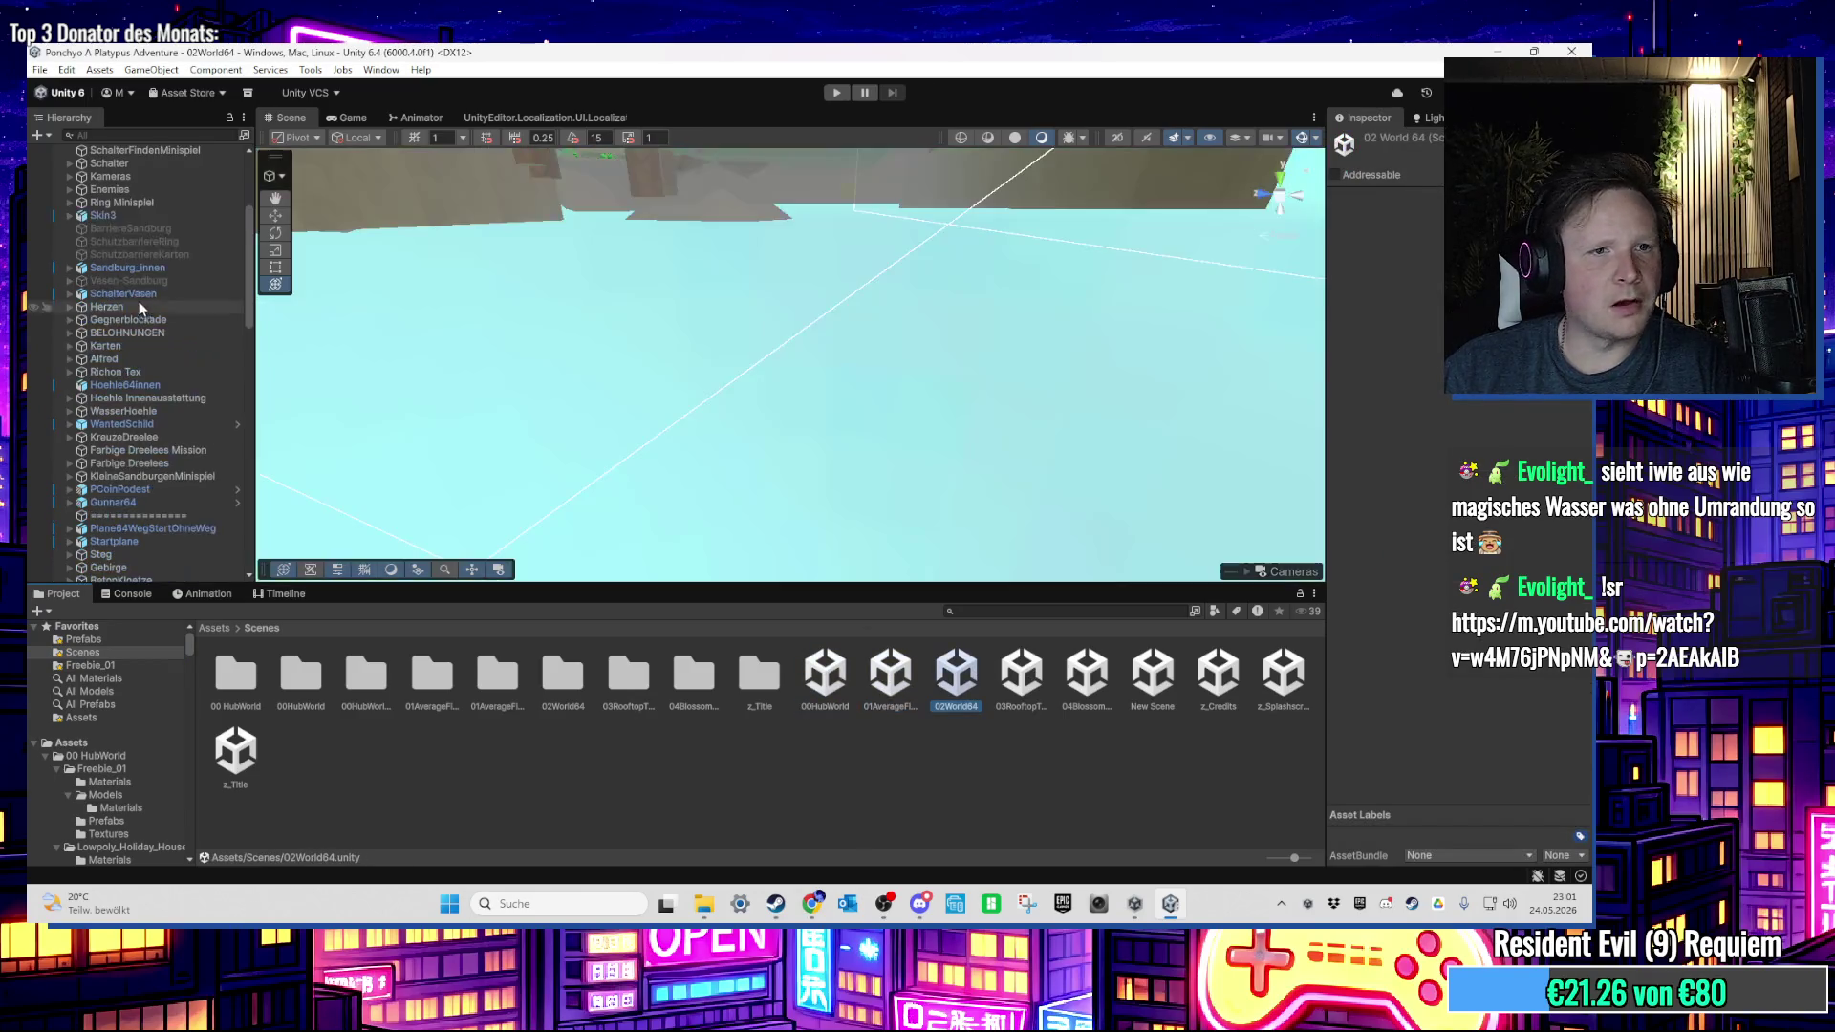
Step: Activate the hidden Wasserspender reward under BELOHNUNGEN and frame it in the Scene view
{"action": "left_click", "coordinate": [86, 333]}
{"action": "left_click", "coordinate": [71, 333]}
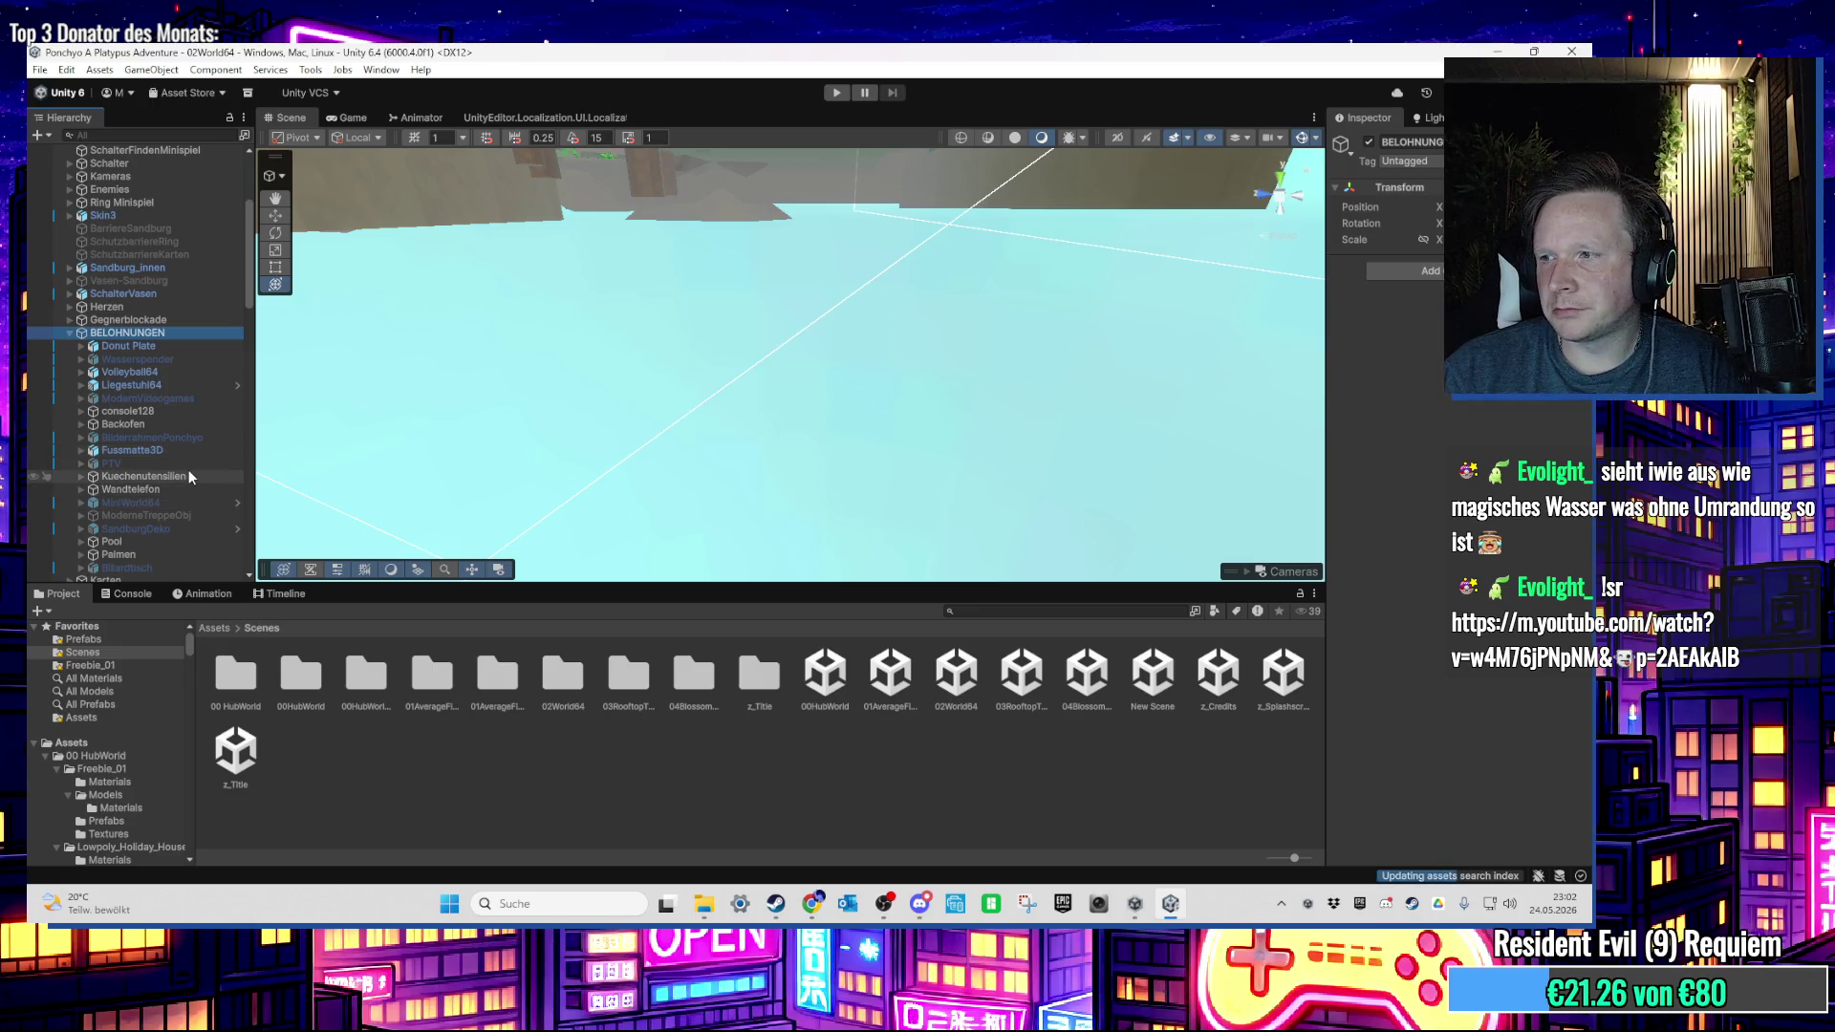
{"action": "left_click", "coordinate": [166, 359]}
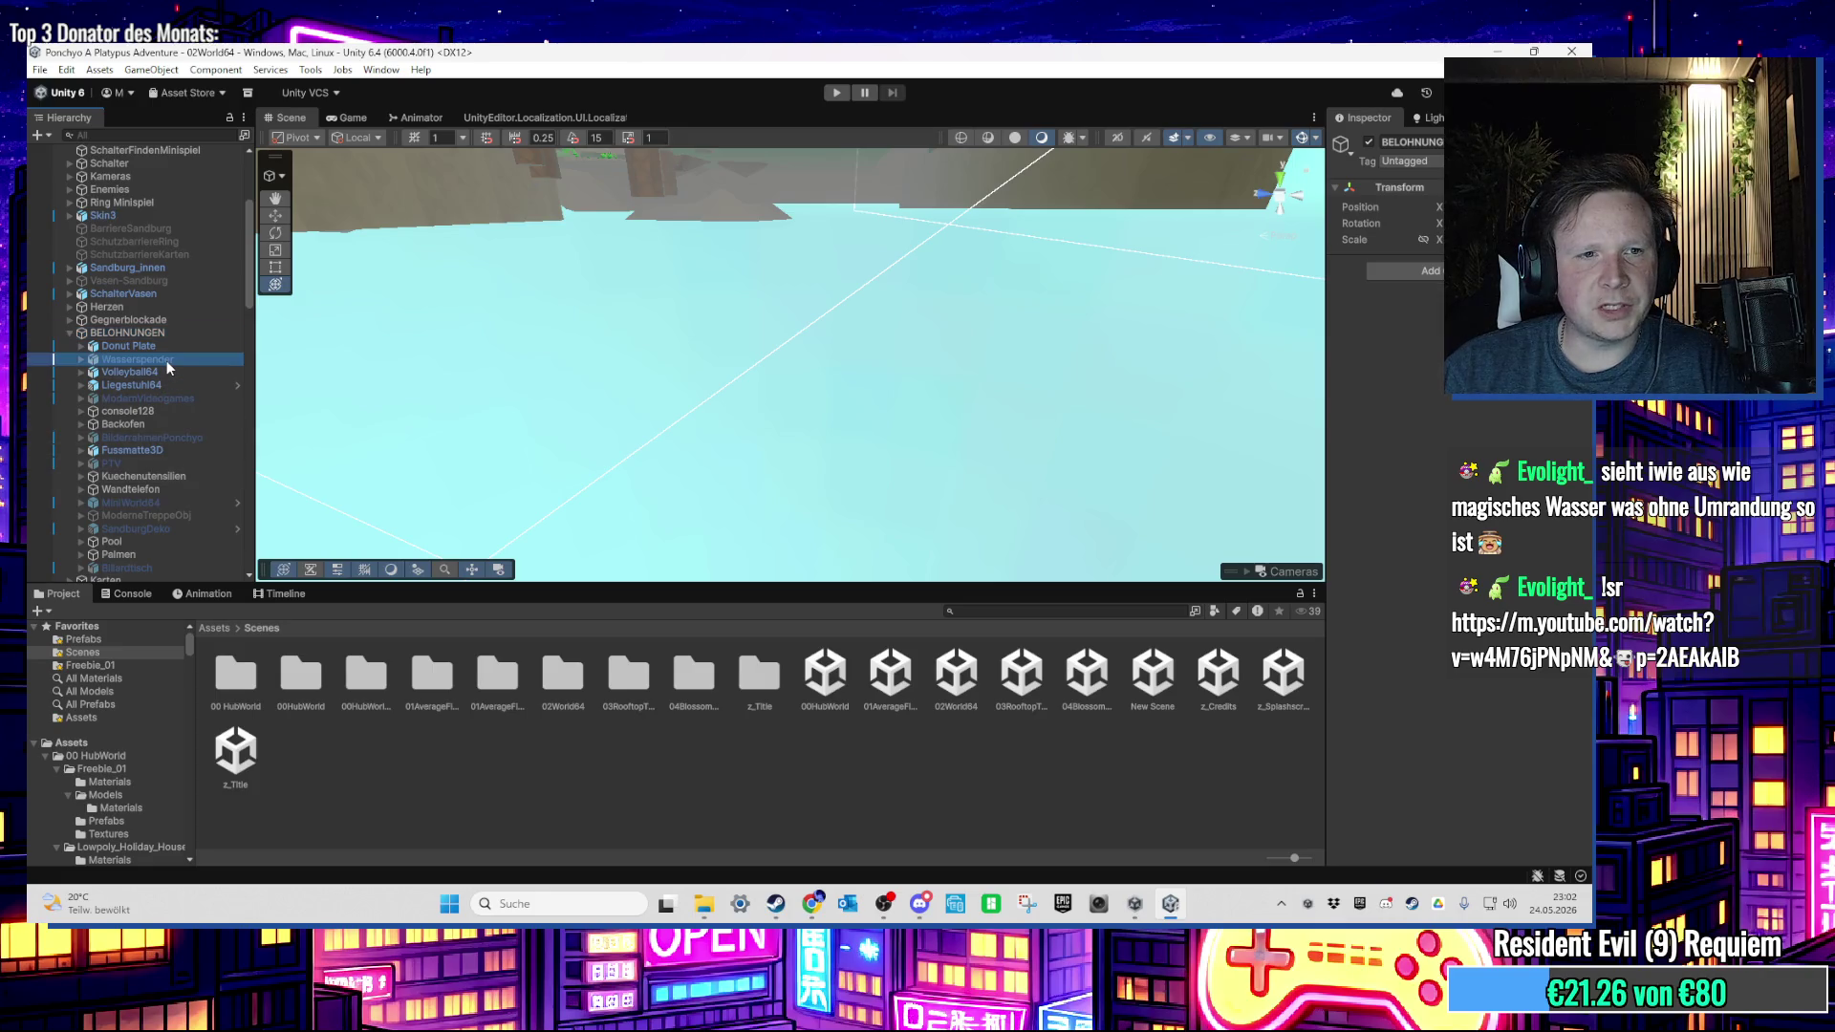
{"action": "key", "text": "f"}
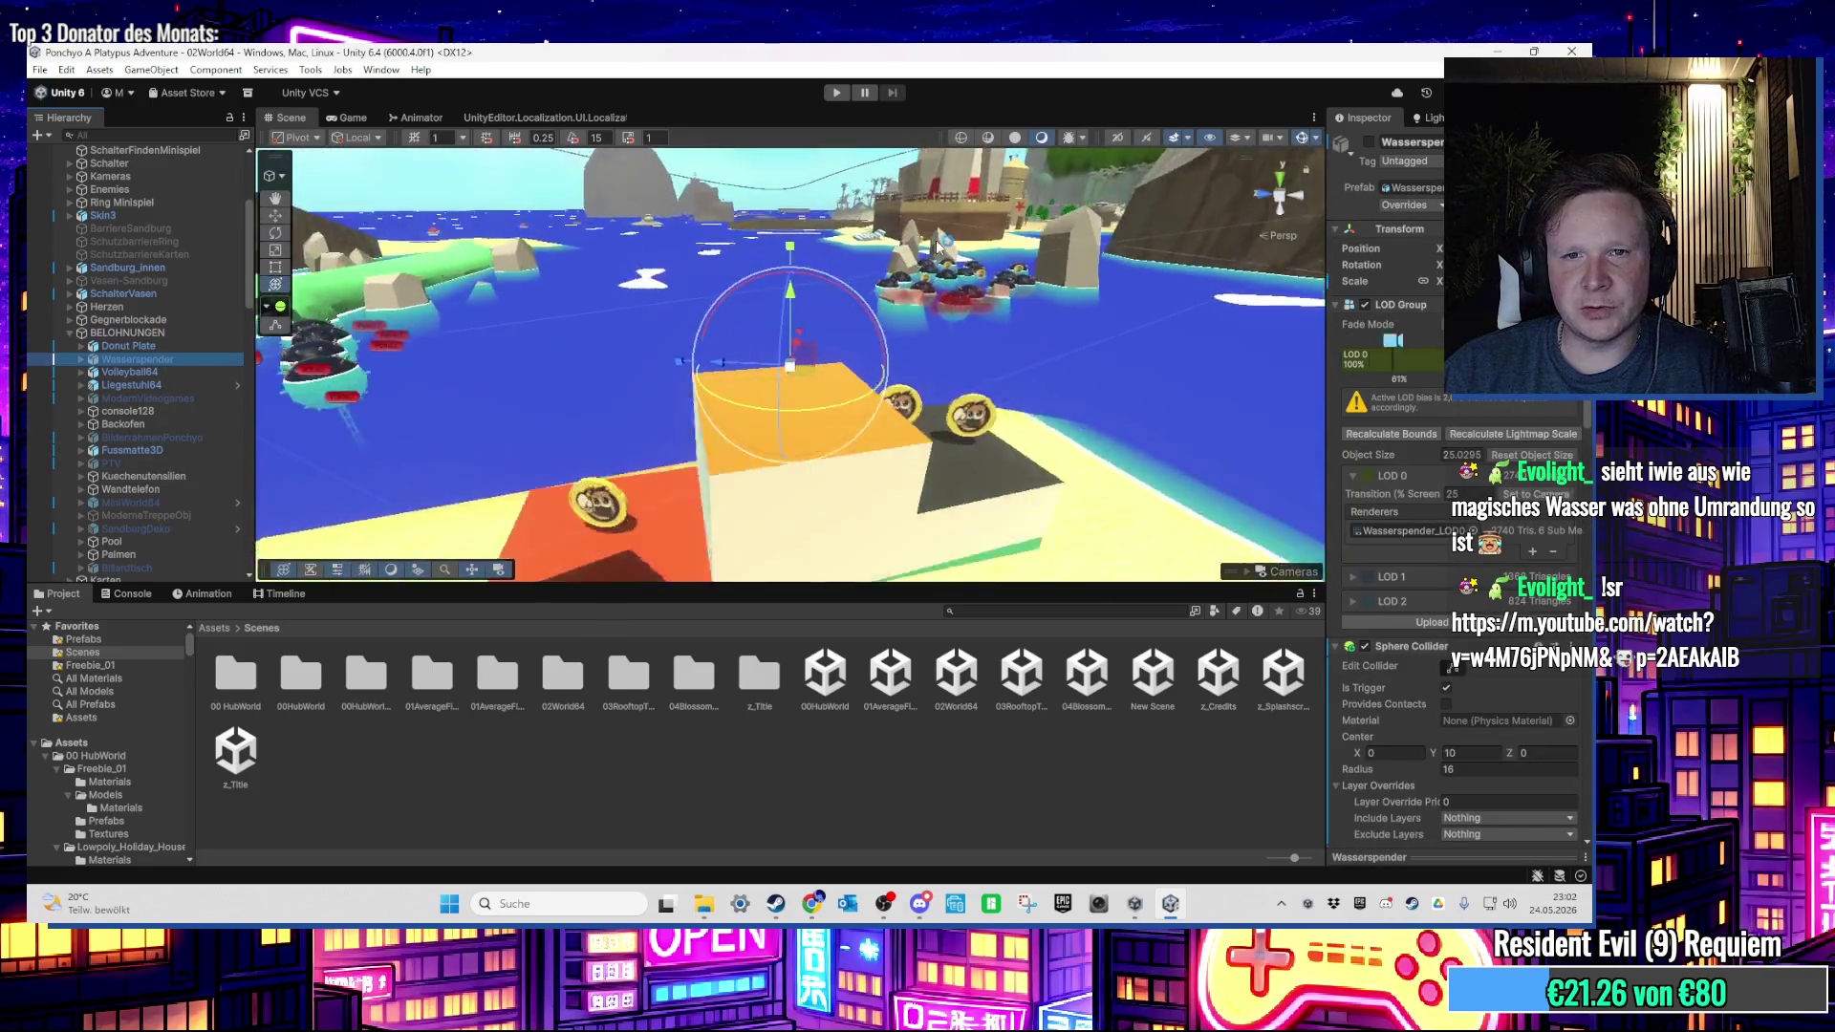
{"action": "left_click", "coordinate": [1369, 143]}
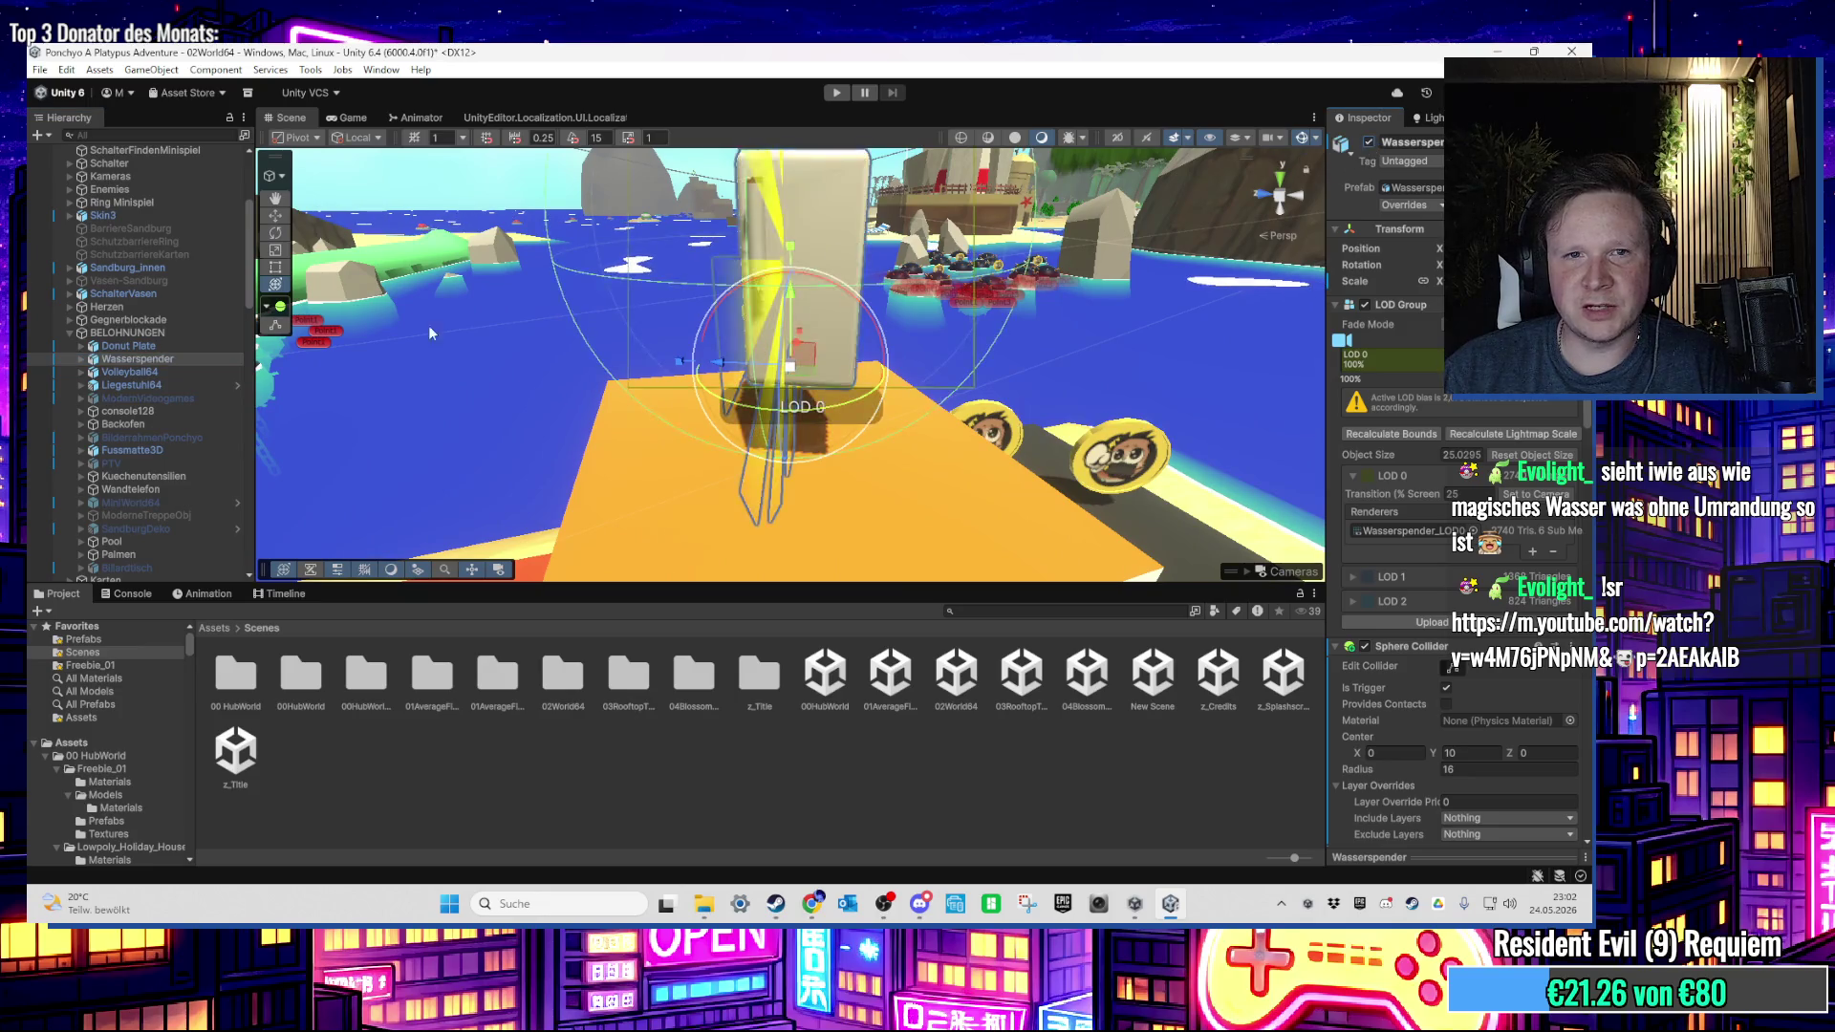
{"action": "key", "text": "f"}
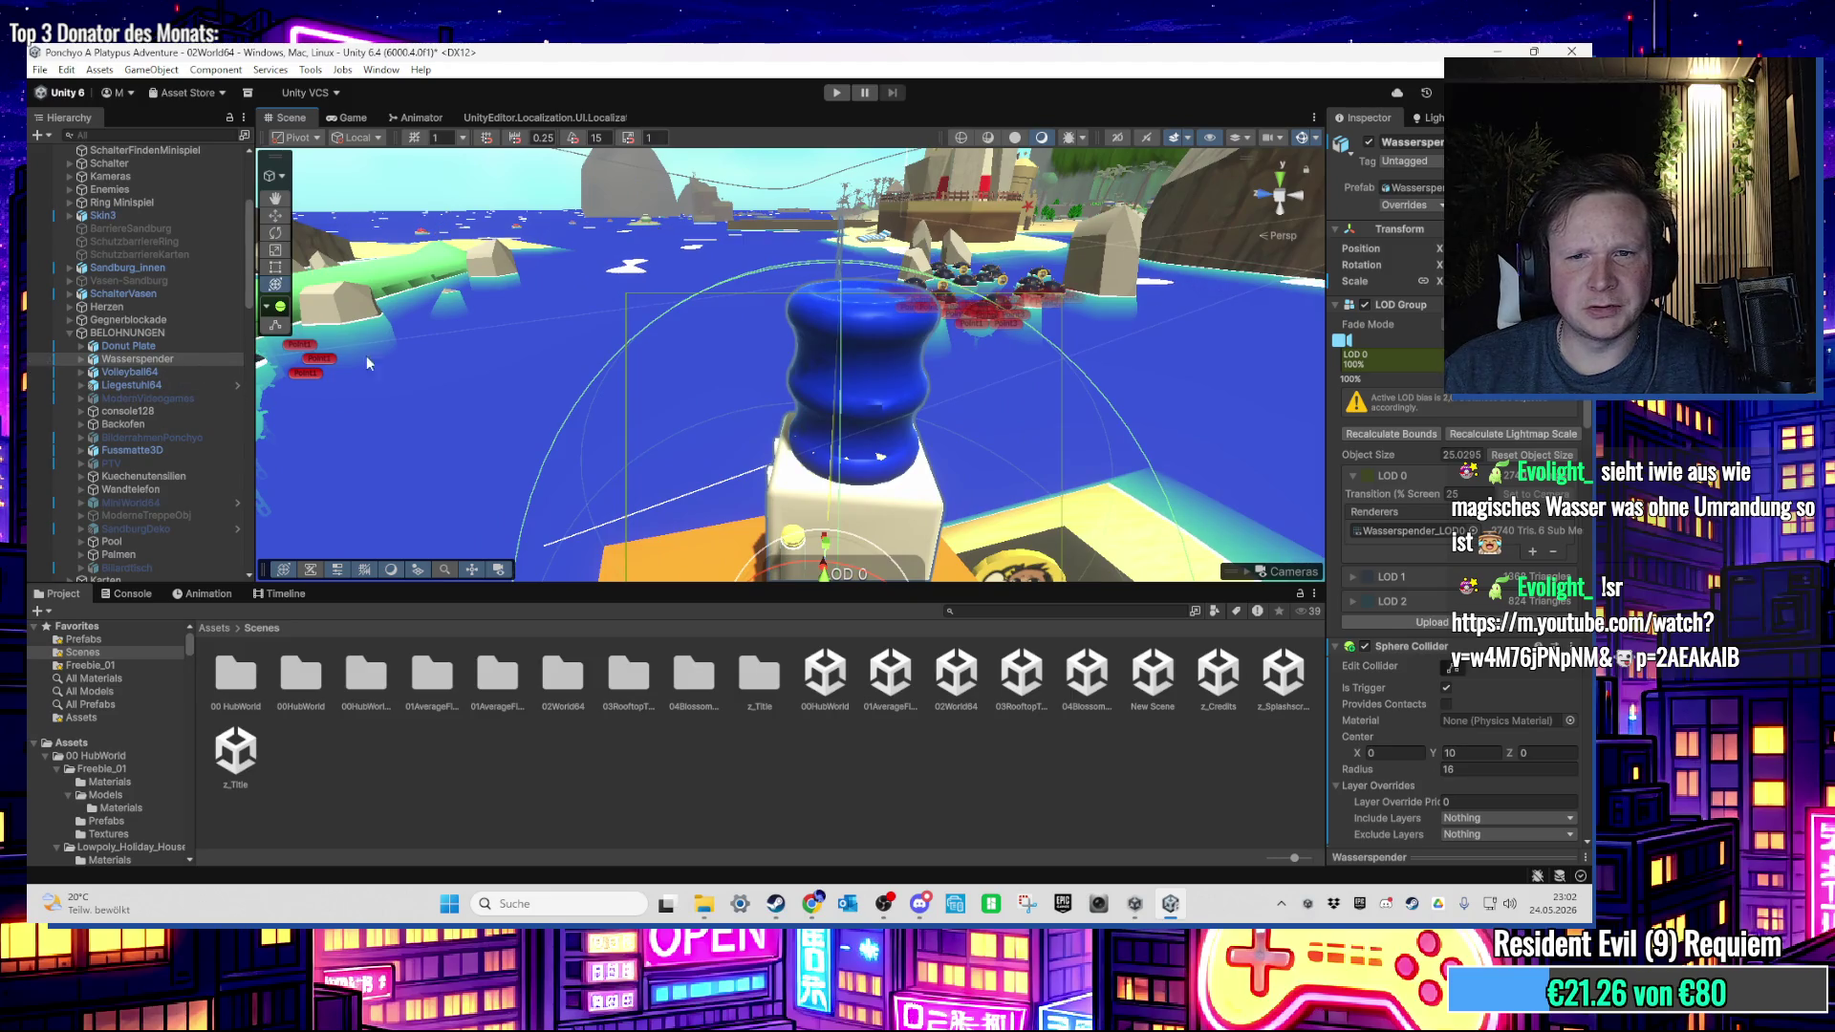
{"action": "left_click", "coordinate": [83, 360]}
Step: Apply Glass_heller to the three LOD bottle meshes and the Kissen material to Wasser
{"action": "left_click", "coordinate": [136, 397]}
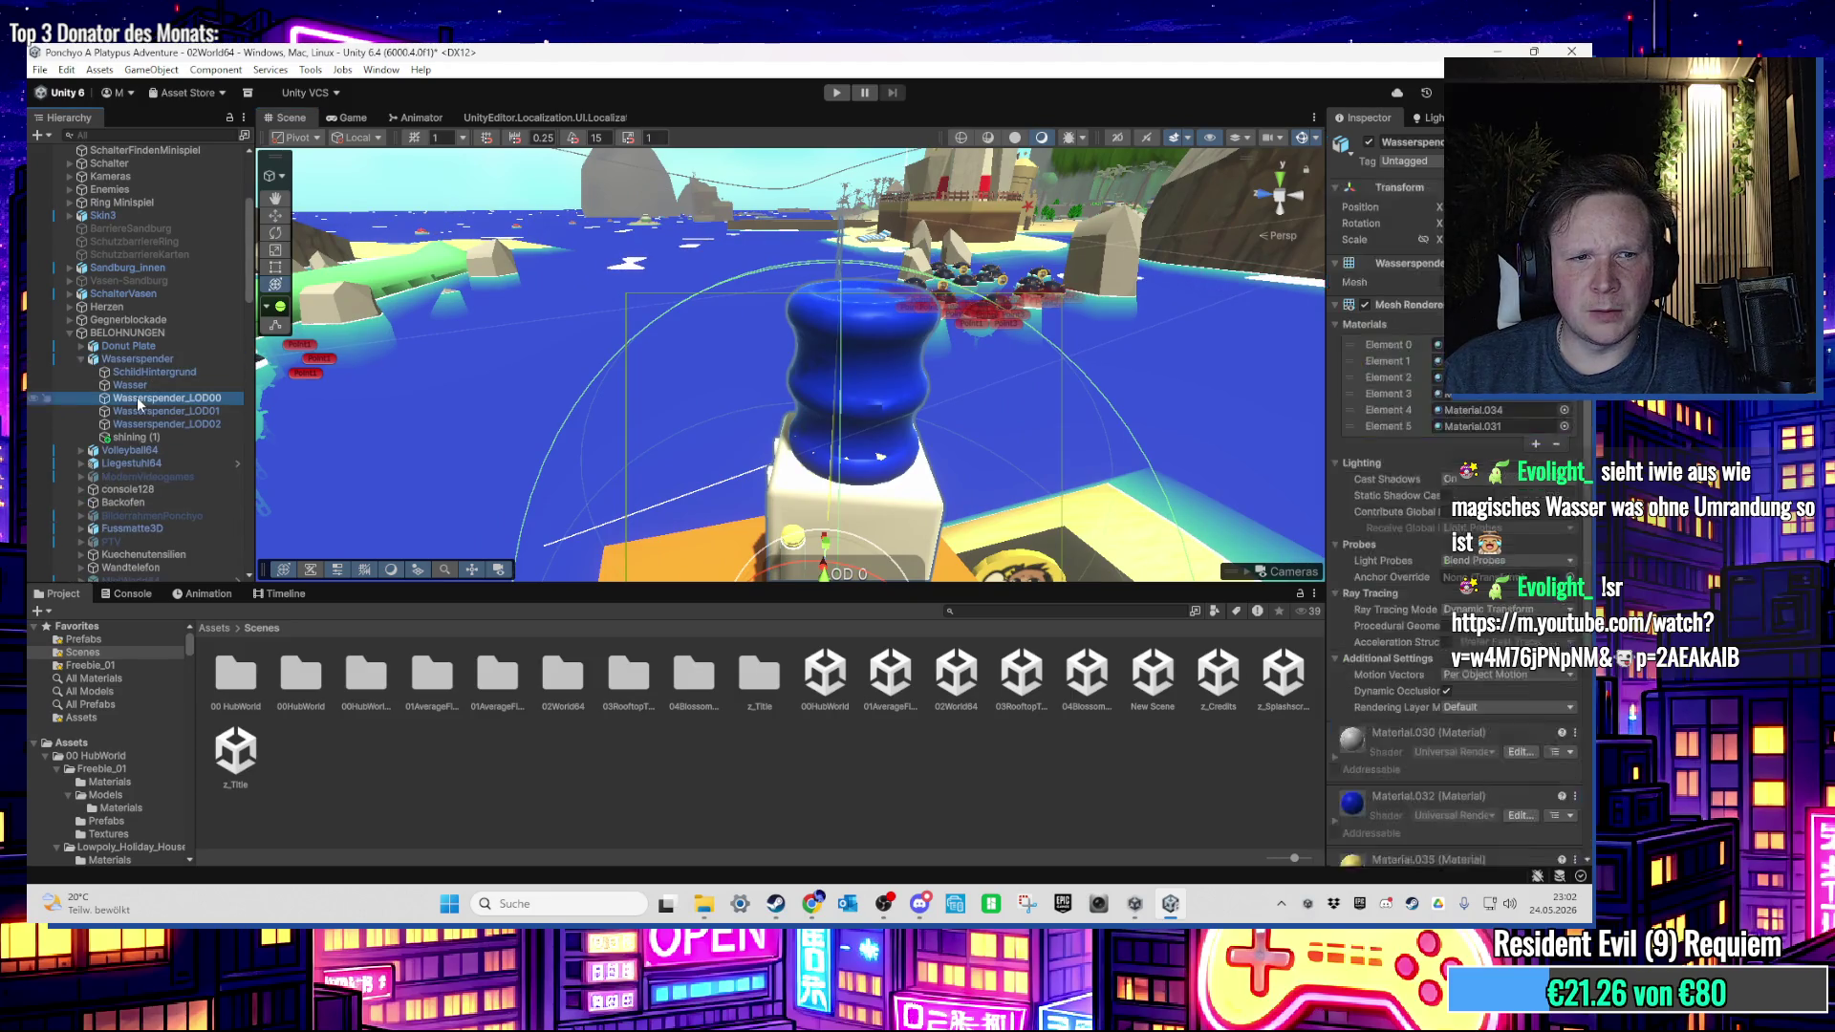
{"action": "left_click", "coordinate": [168, 423], "text": "shift"}
{"action": "left_click", "coordinate": [1011, 617]}
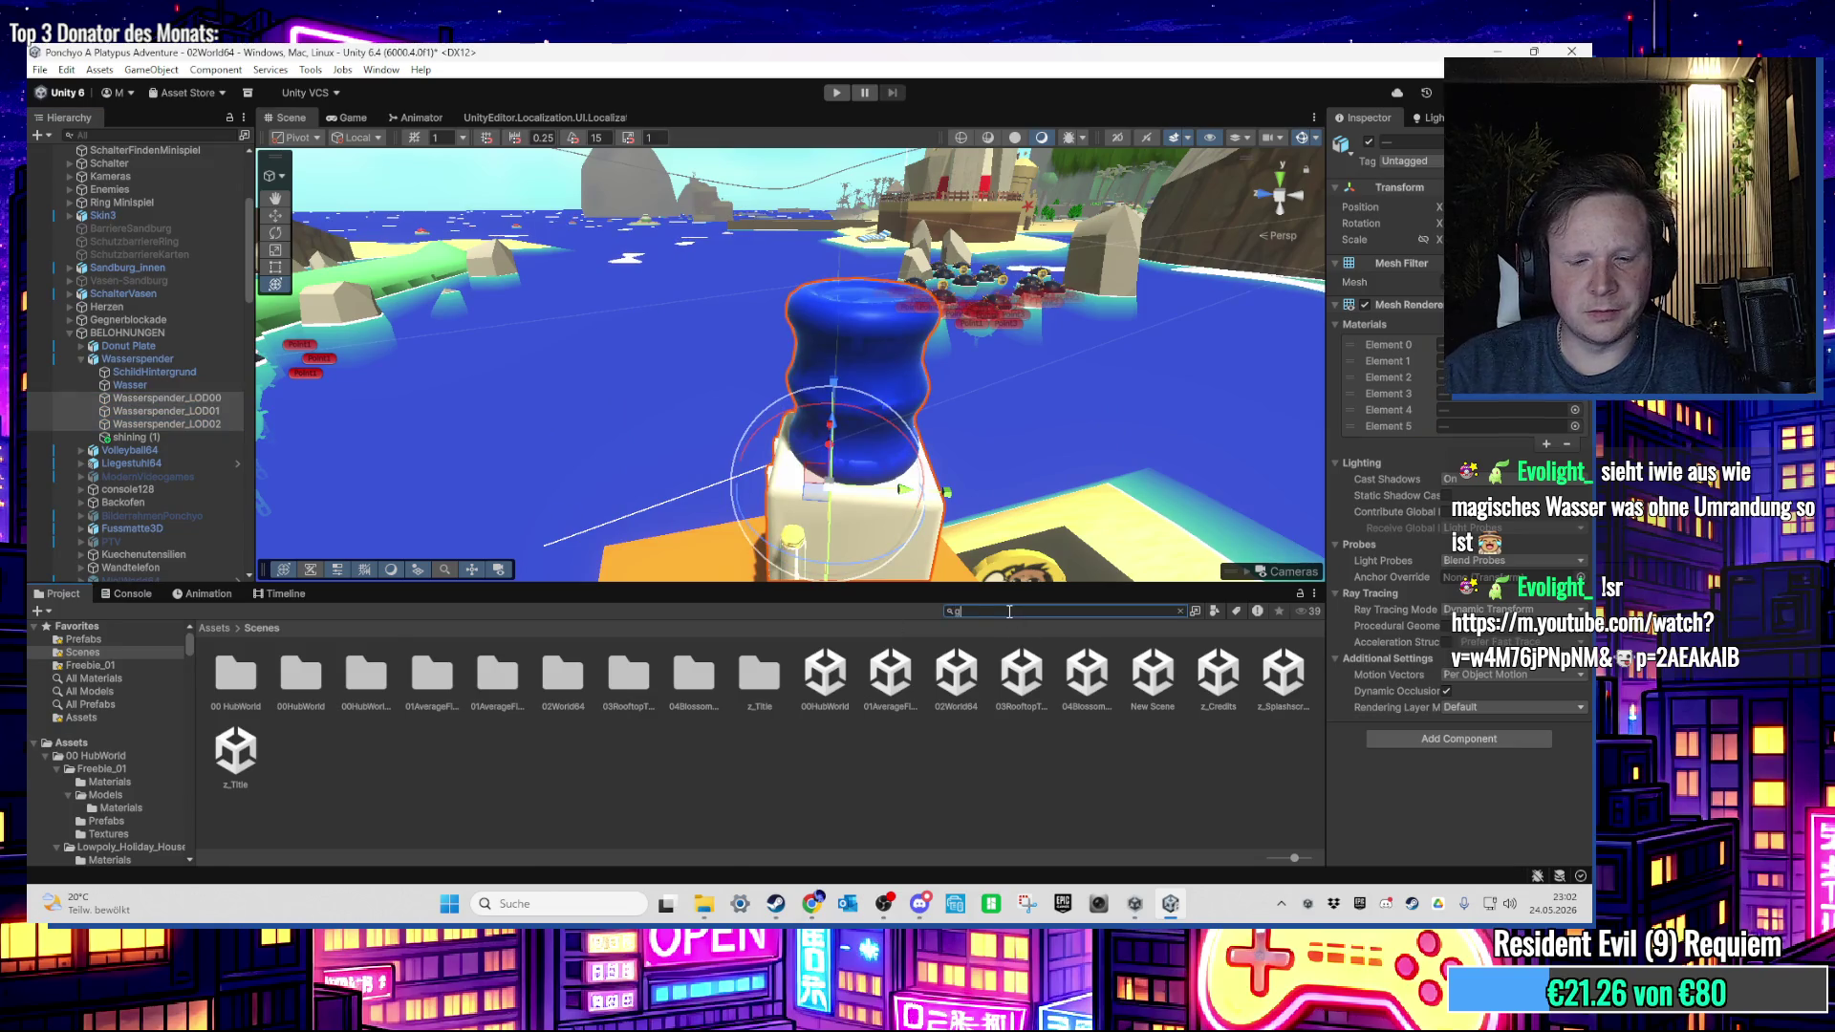
{"action": "type", "text": "las"}
{"action": "mouse_move", "coordinate": [1154, 833]}
{"action": "left_mouse_down"}
{"action": "mouse_move", "coordinate": [1338, 478]}
{"action": "mouse_move", "coordinate": [1443, 361]}
{"action": "left_mouse_up"}
{"action": "left_click", "coordinate": [180, 386]}
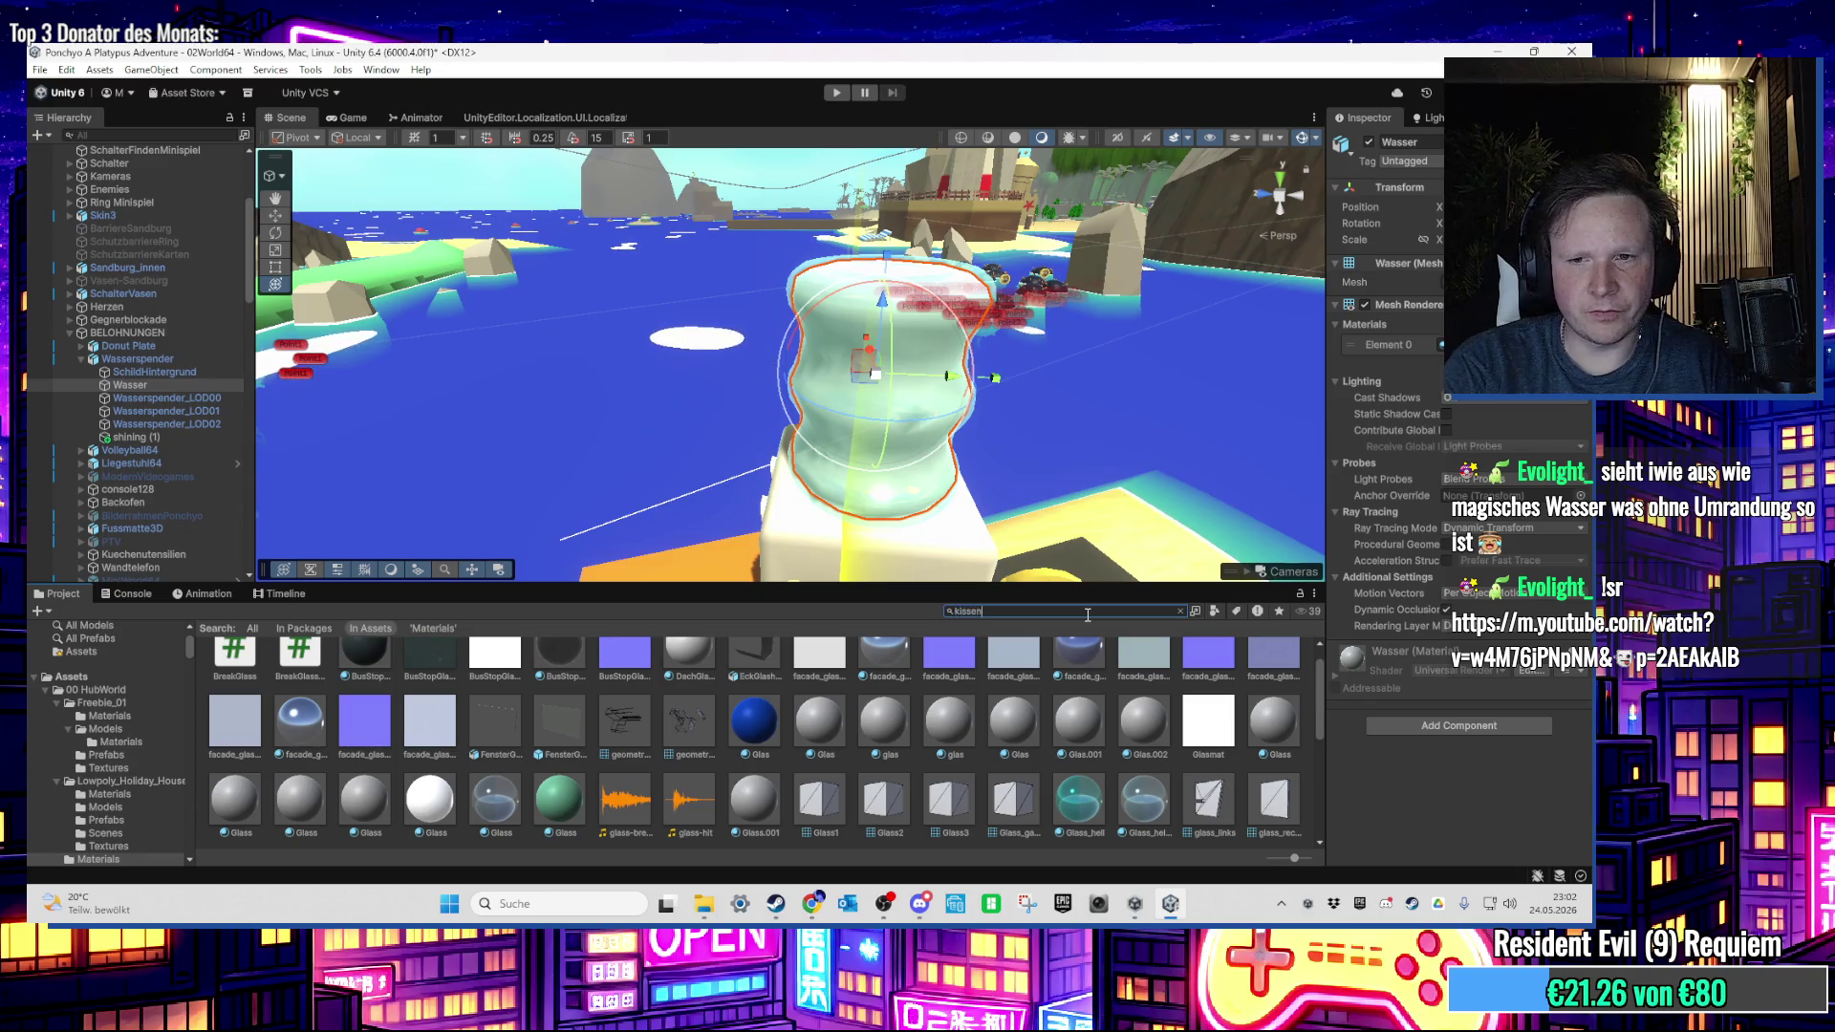
{"action": "type", "text": "kissen"}
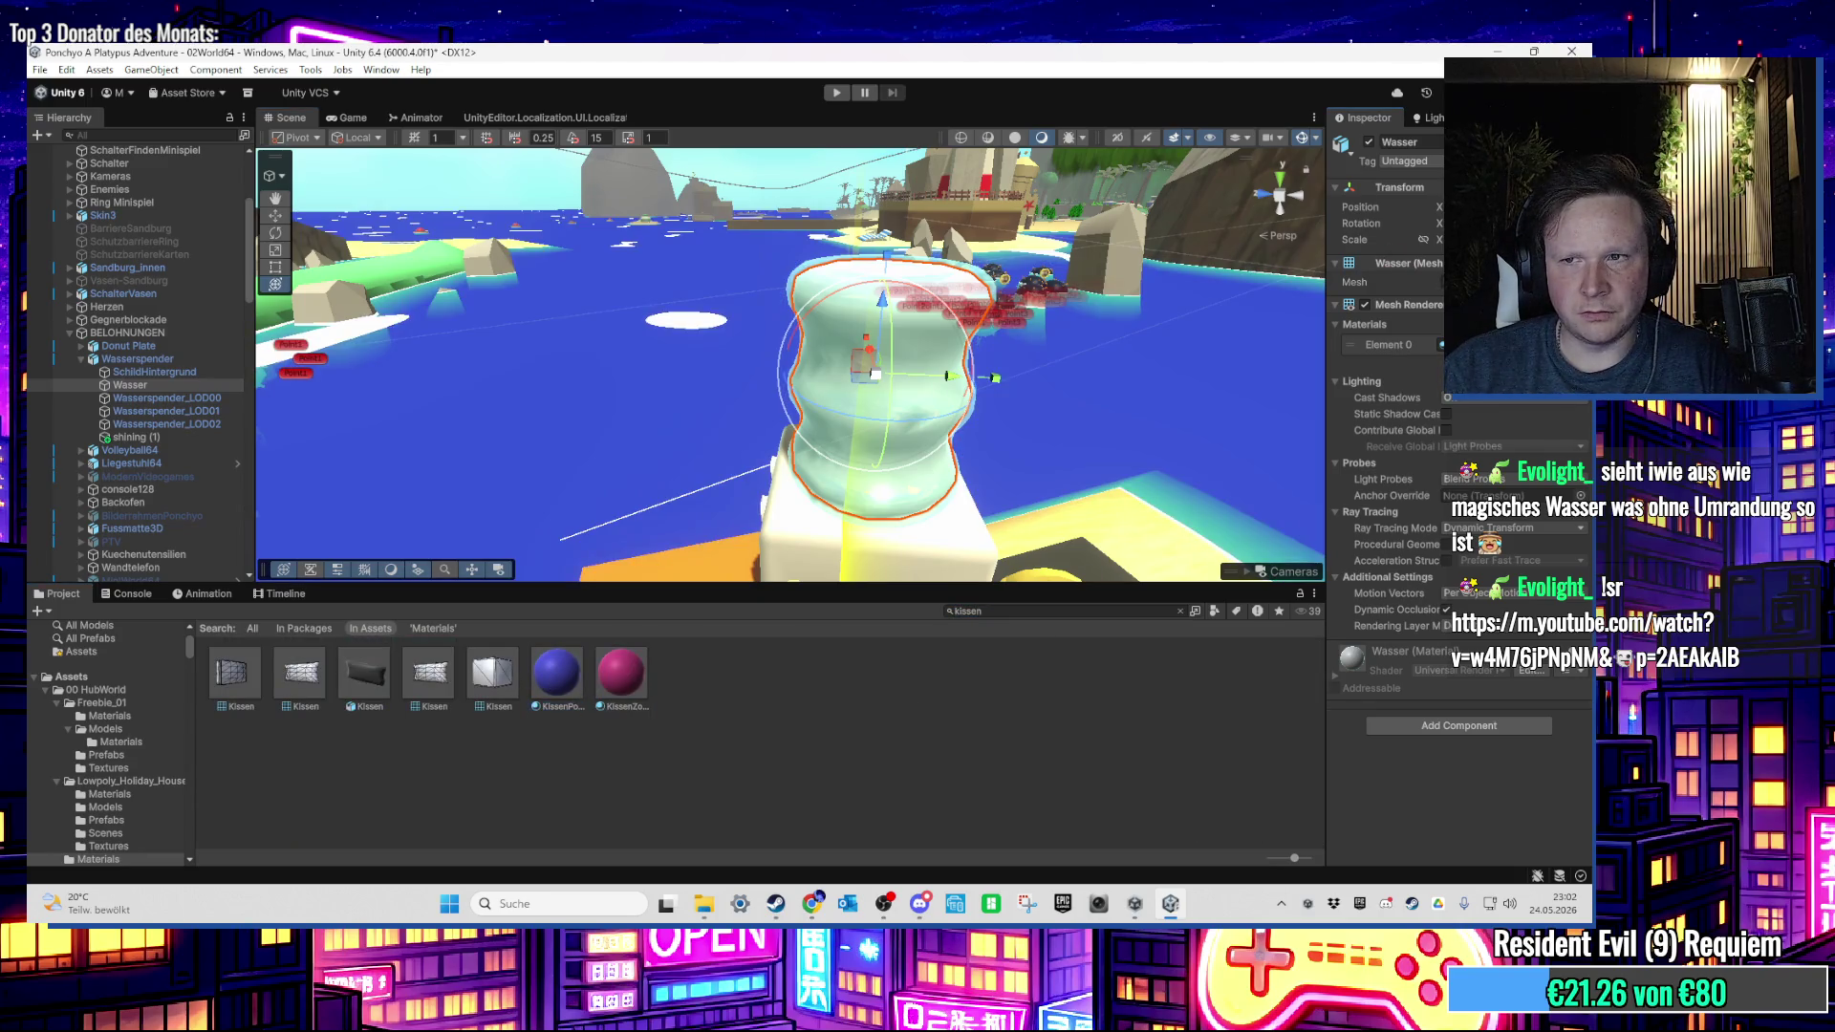
{"action": "mouse_move", "coordinate": [956, 373]}
{"action": "left_mouse_down"}
{"action": "mouse_move", "coordinate": [1033, 371]}
{"action": "mouse_move", "coordinate": [946, 320]}
{"action": "mouse_move", "coordinate": [860, 363]}
{"action": "left_mouse_up"}
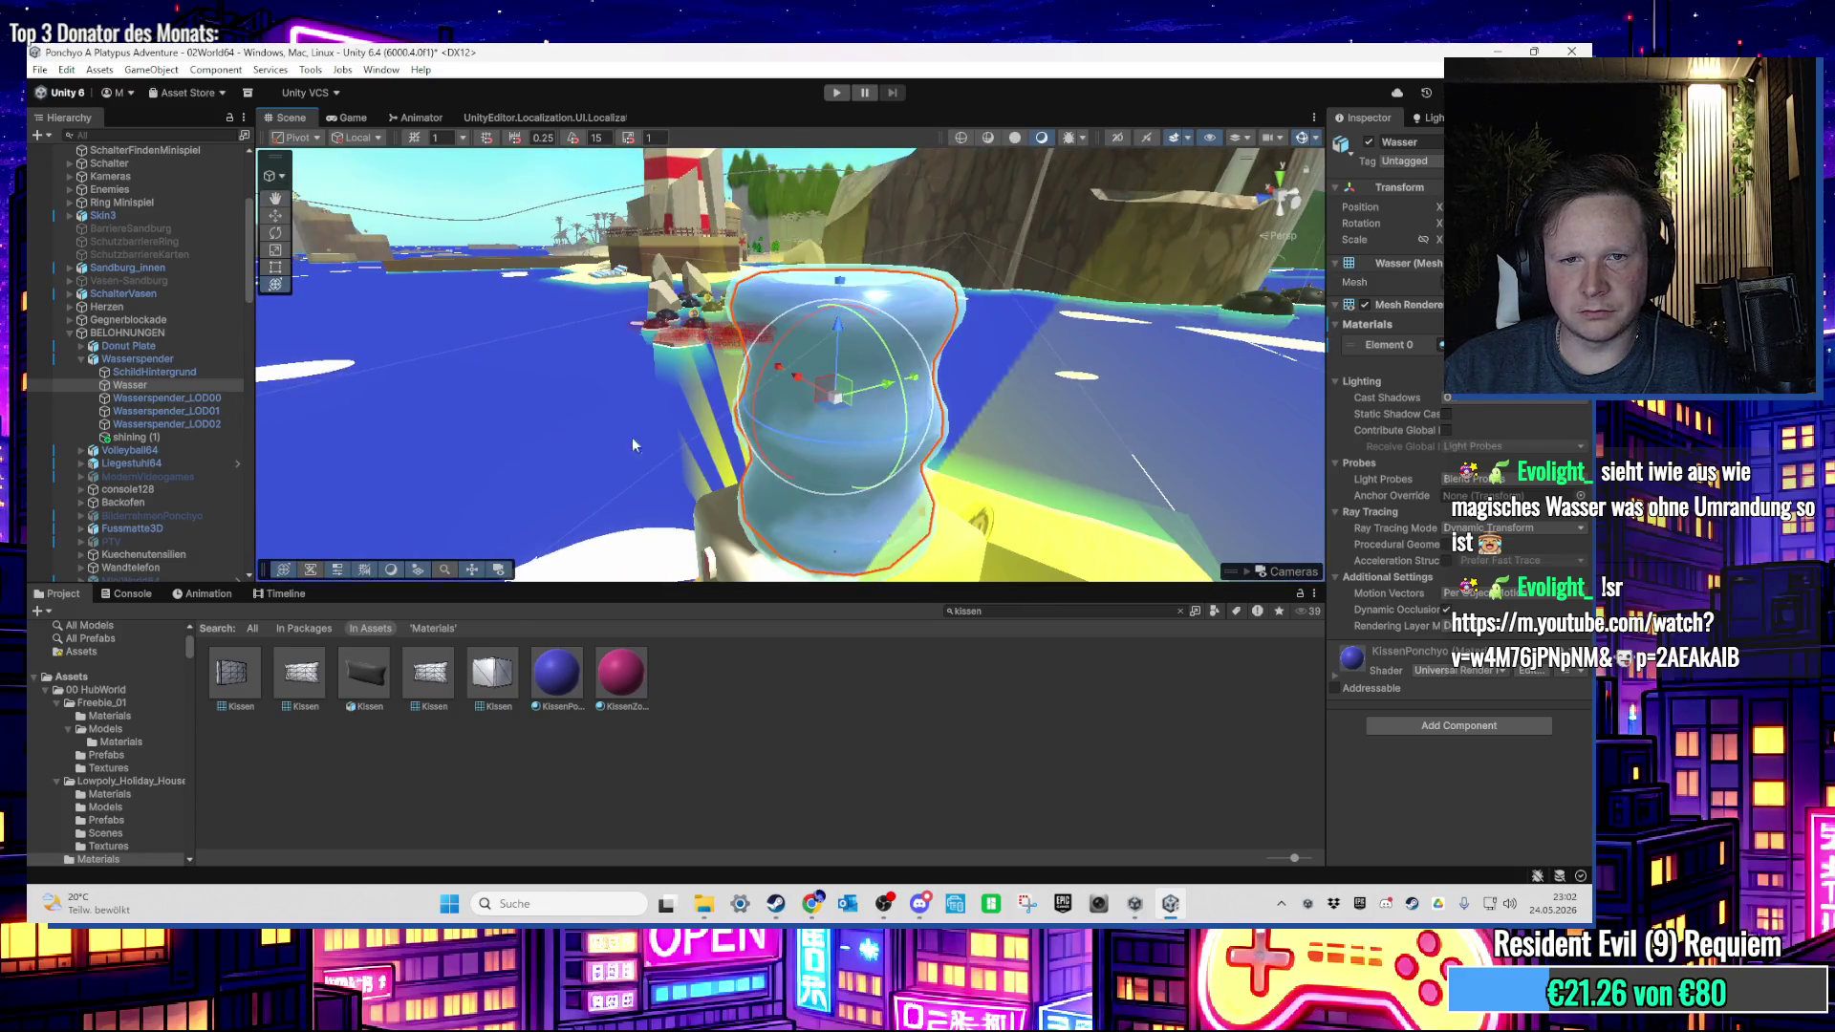
Step: Copy the scale from a duplicate of Wasser onto the original, then delete the duplicate
{"action": "key", "text": "ctrl+d"}
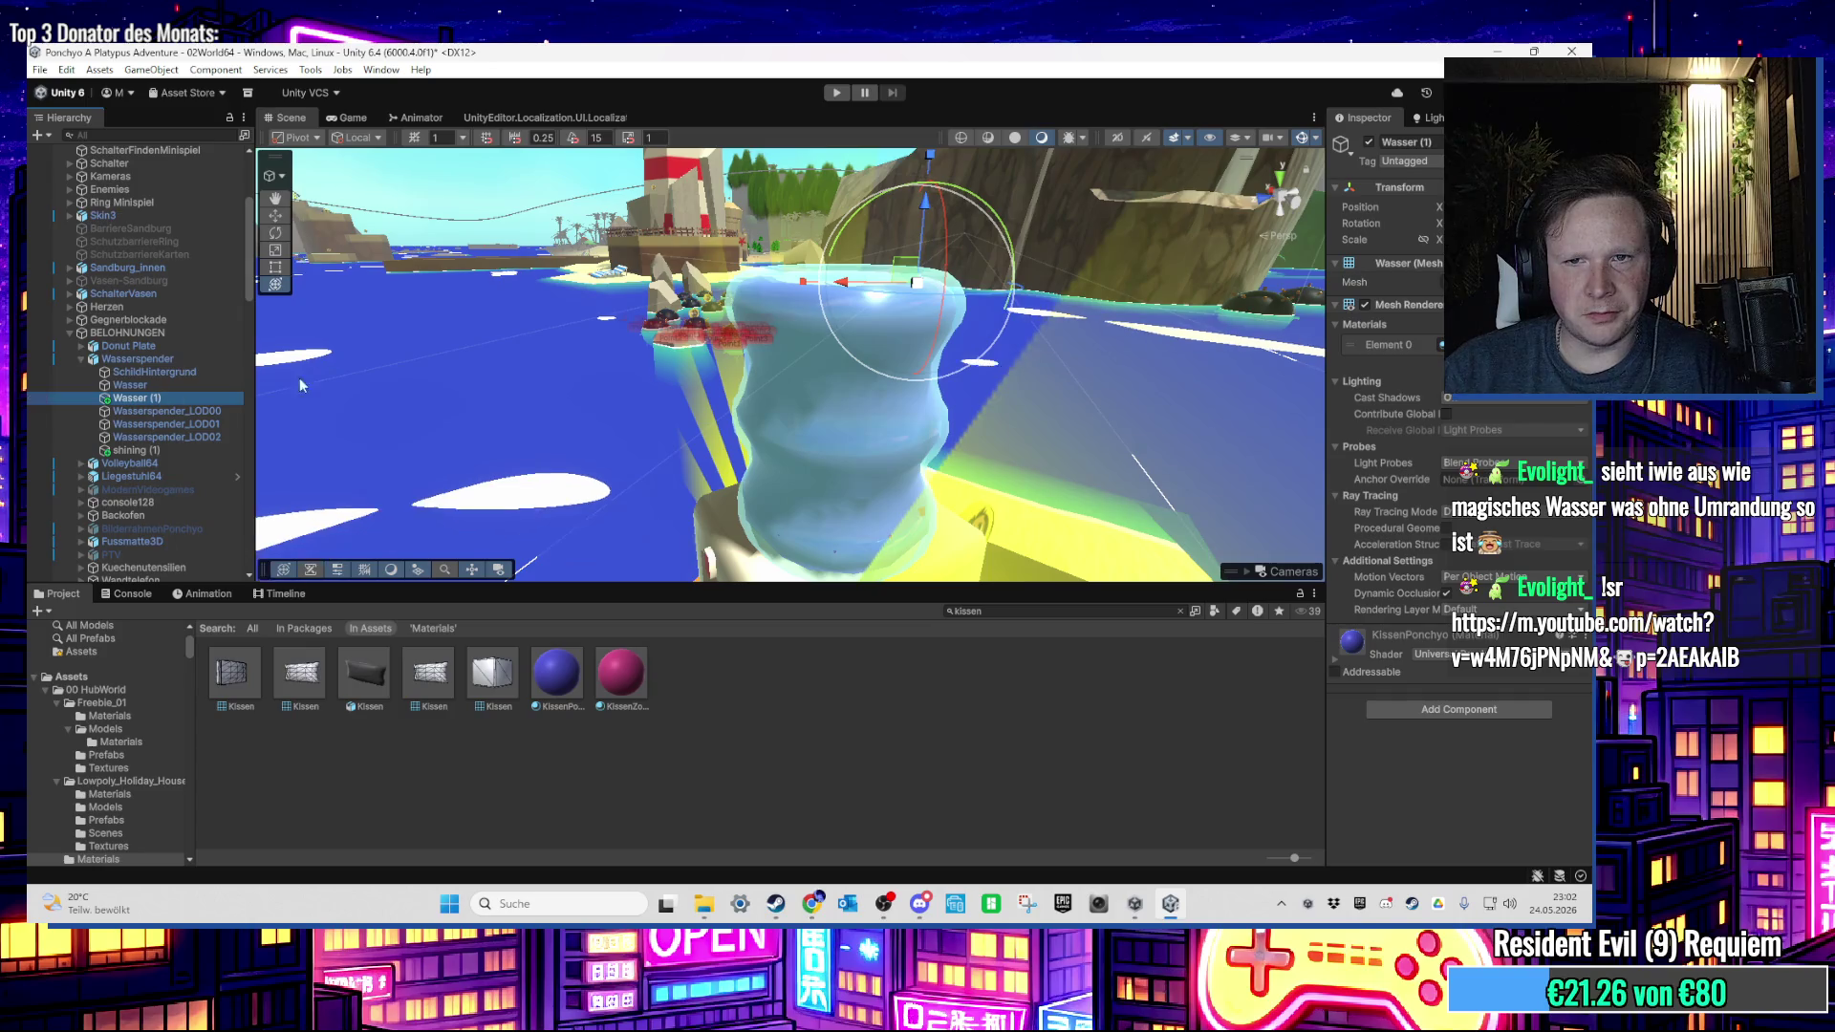
{"action": "left_click_drag", "start_coordinate": [824, 330], "coordinate": [1113, 284]}
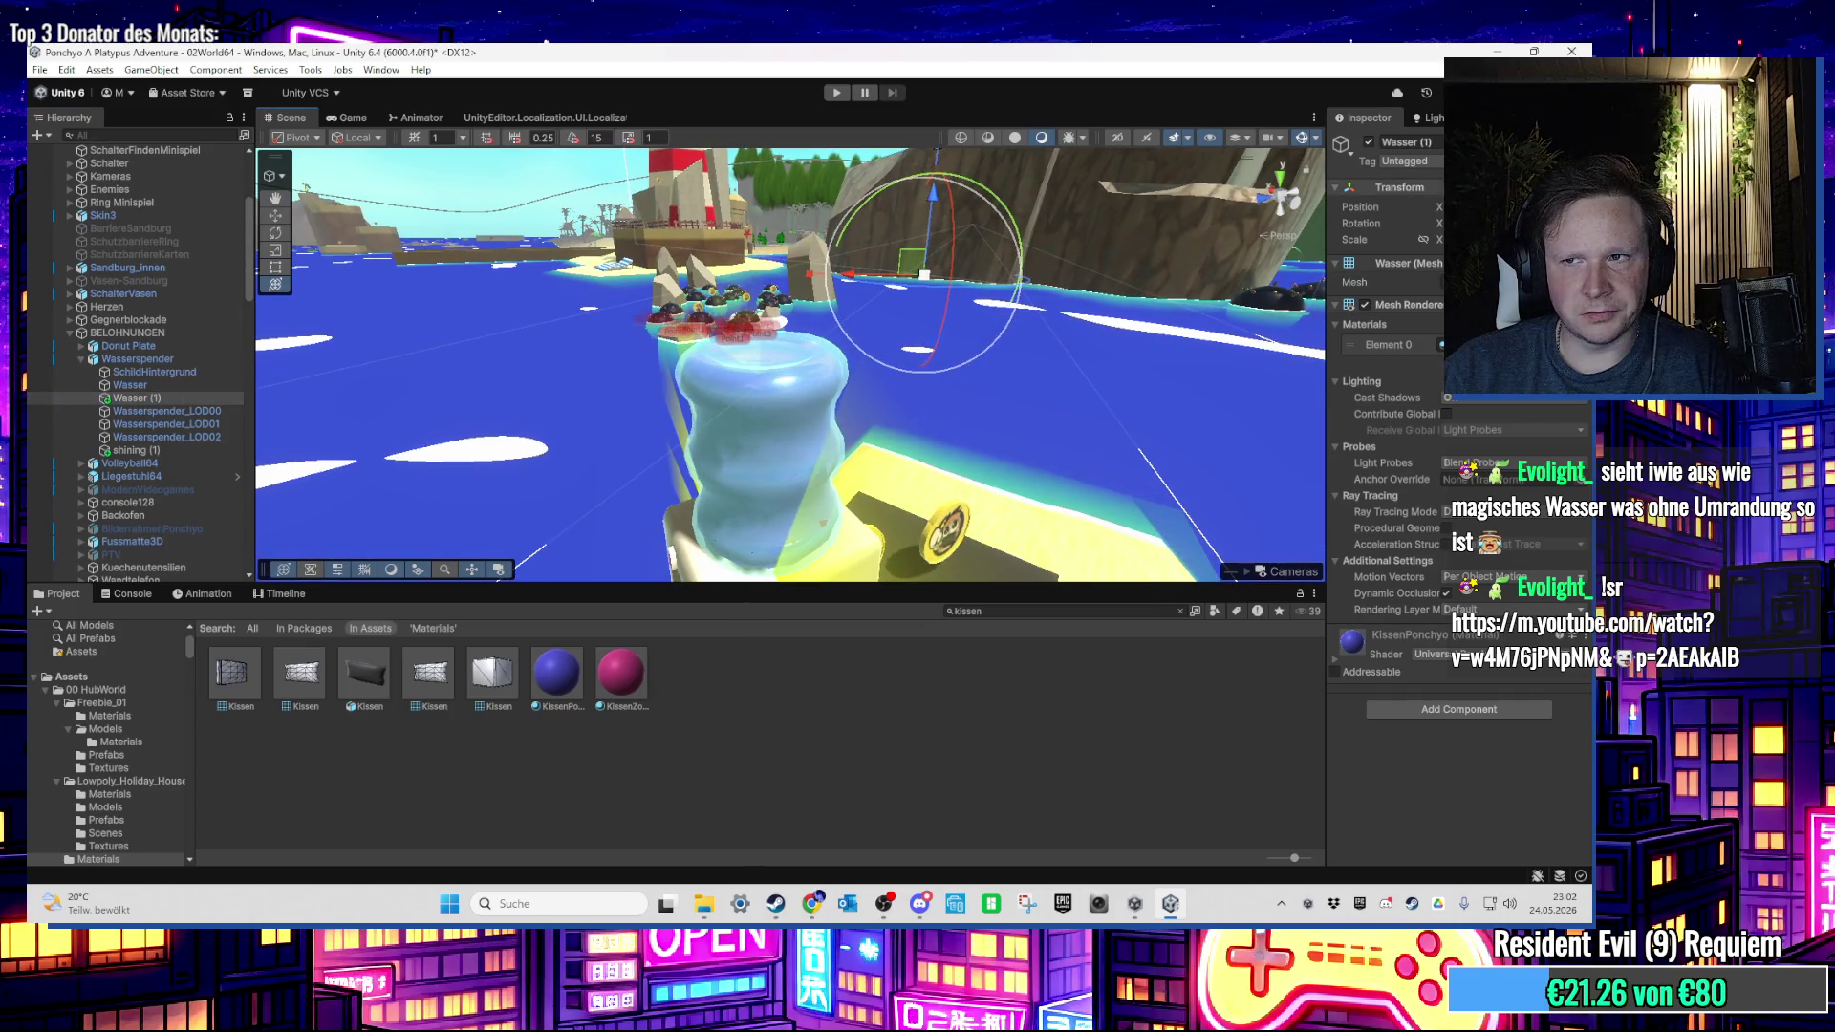
{"action": "right_click", "coordinate": [1407, 191]}
{"action": "mouse_move", "coordinate": [1424, 341]}
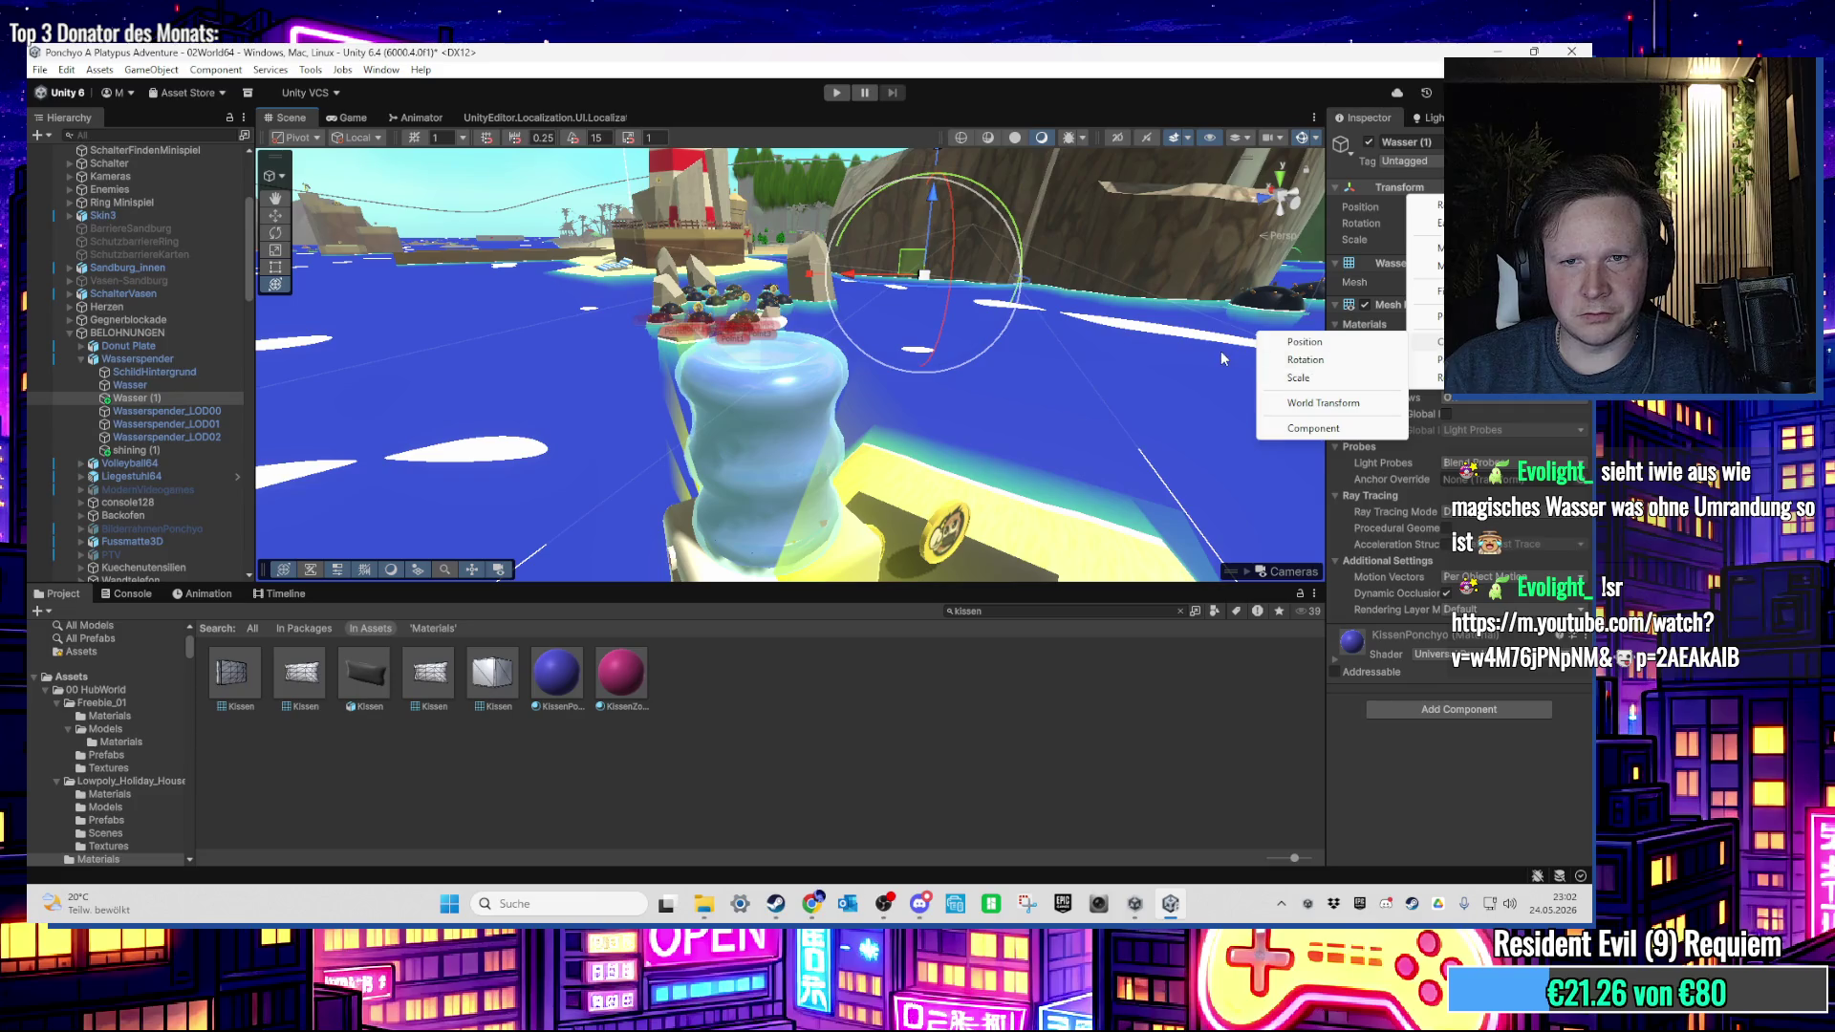
{"action": "left_click", "coordinate": [1297, 378]}
{"action": "left_click", "coordinate": [130, 384]}
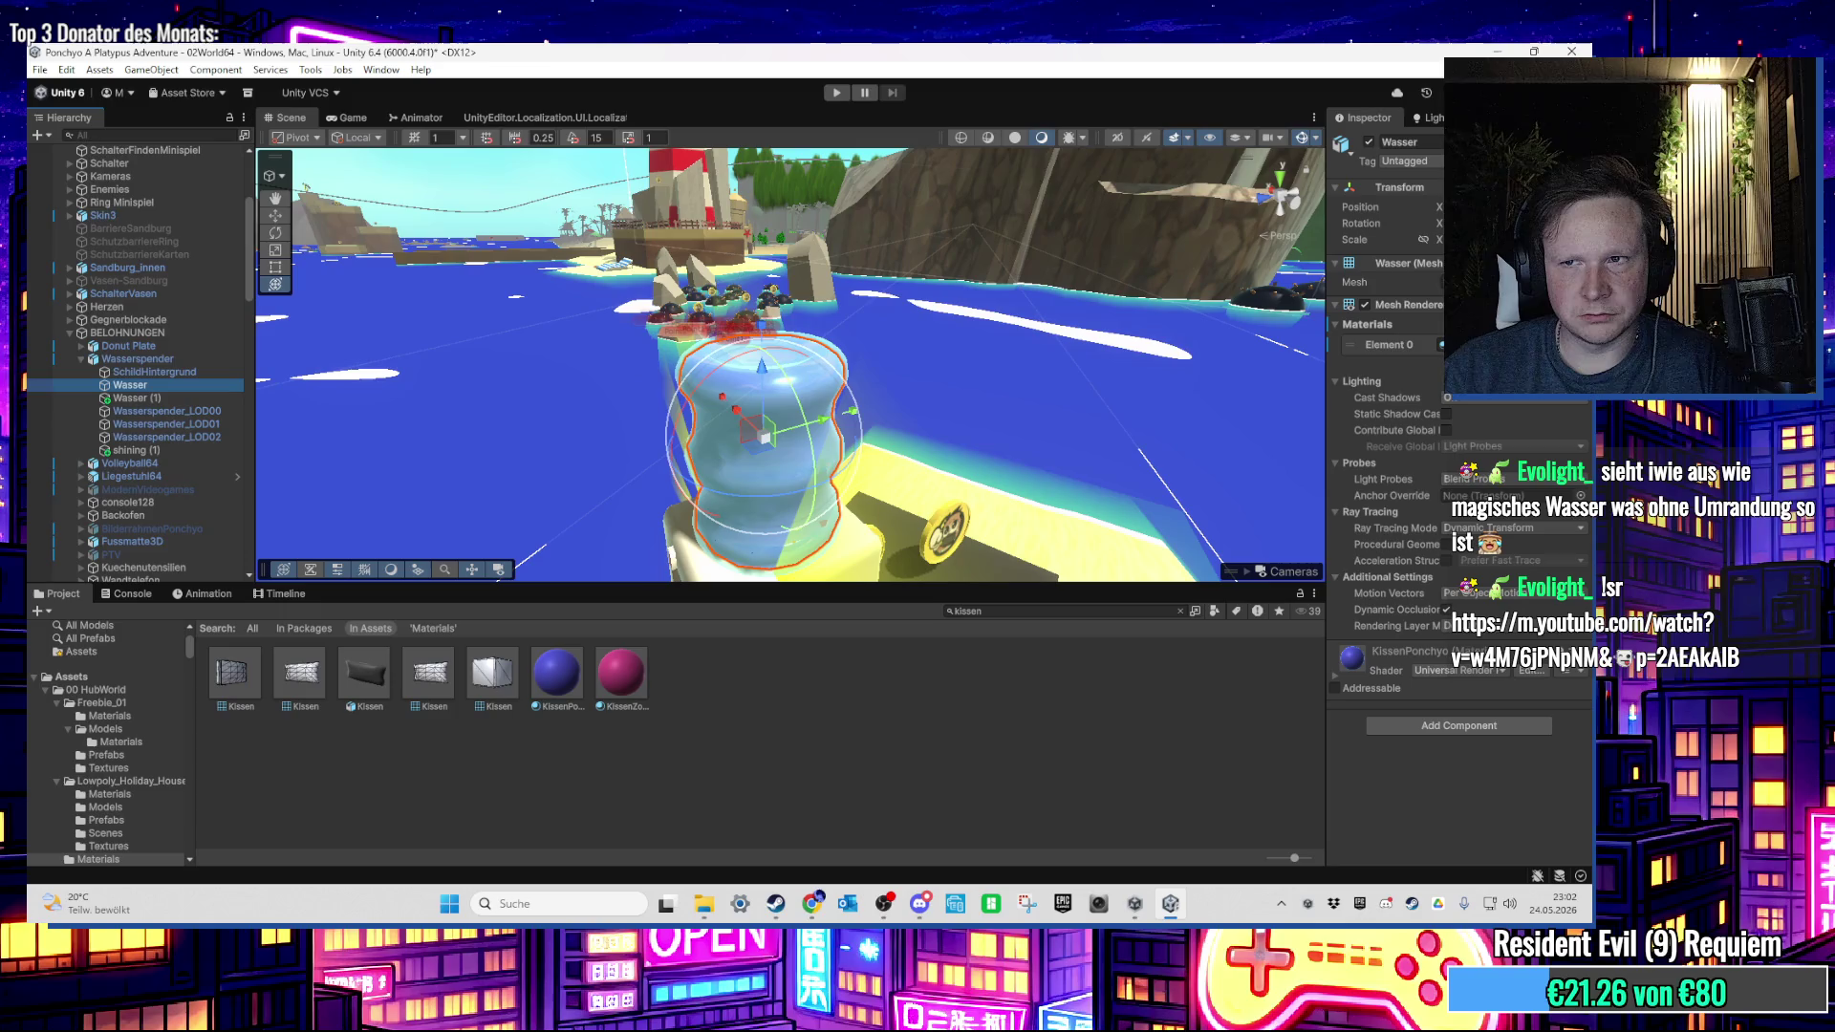
{"action": "right_click", "coordinate": [1407, 191]}
{"action": "mouse_move", "coordinate": [1423, 360]}
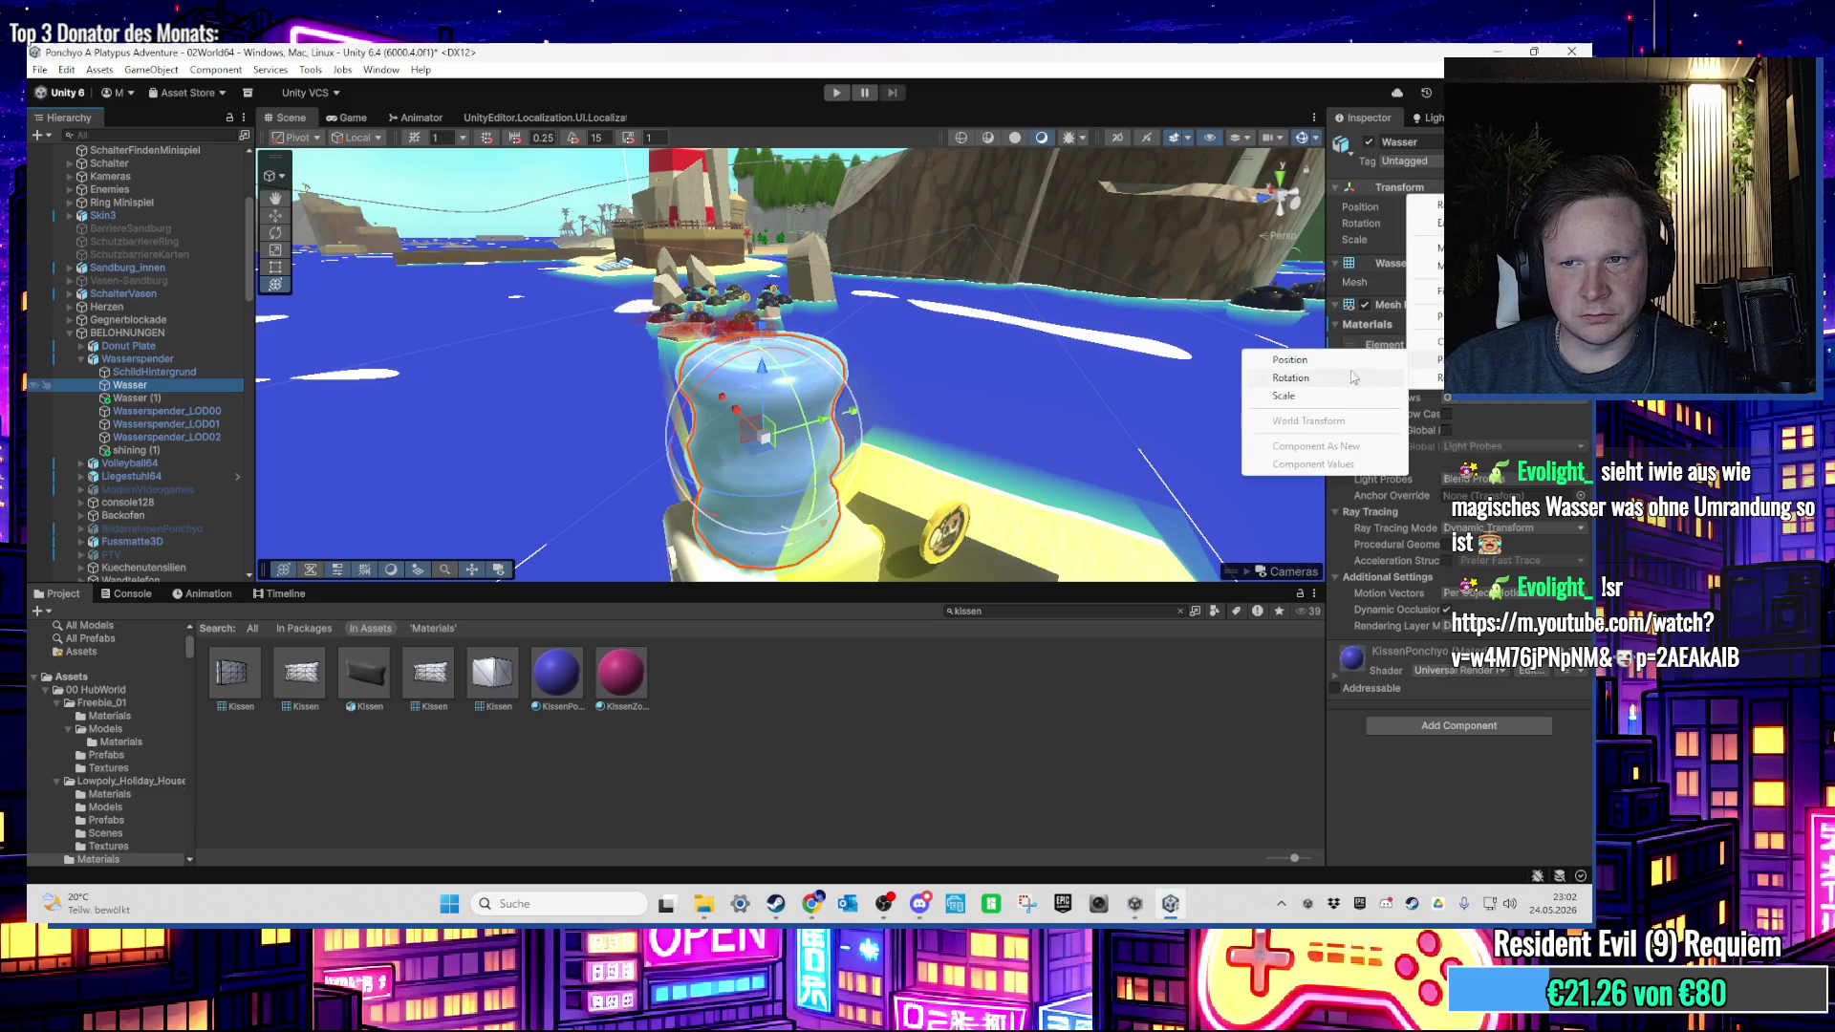
{"action": "left_click", "coordinate": [1309, 400]}
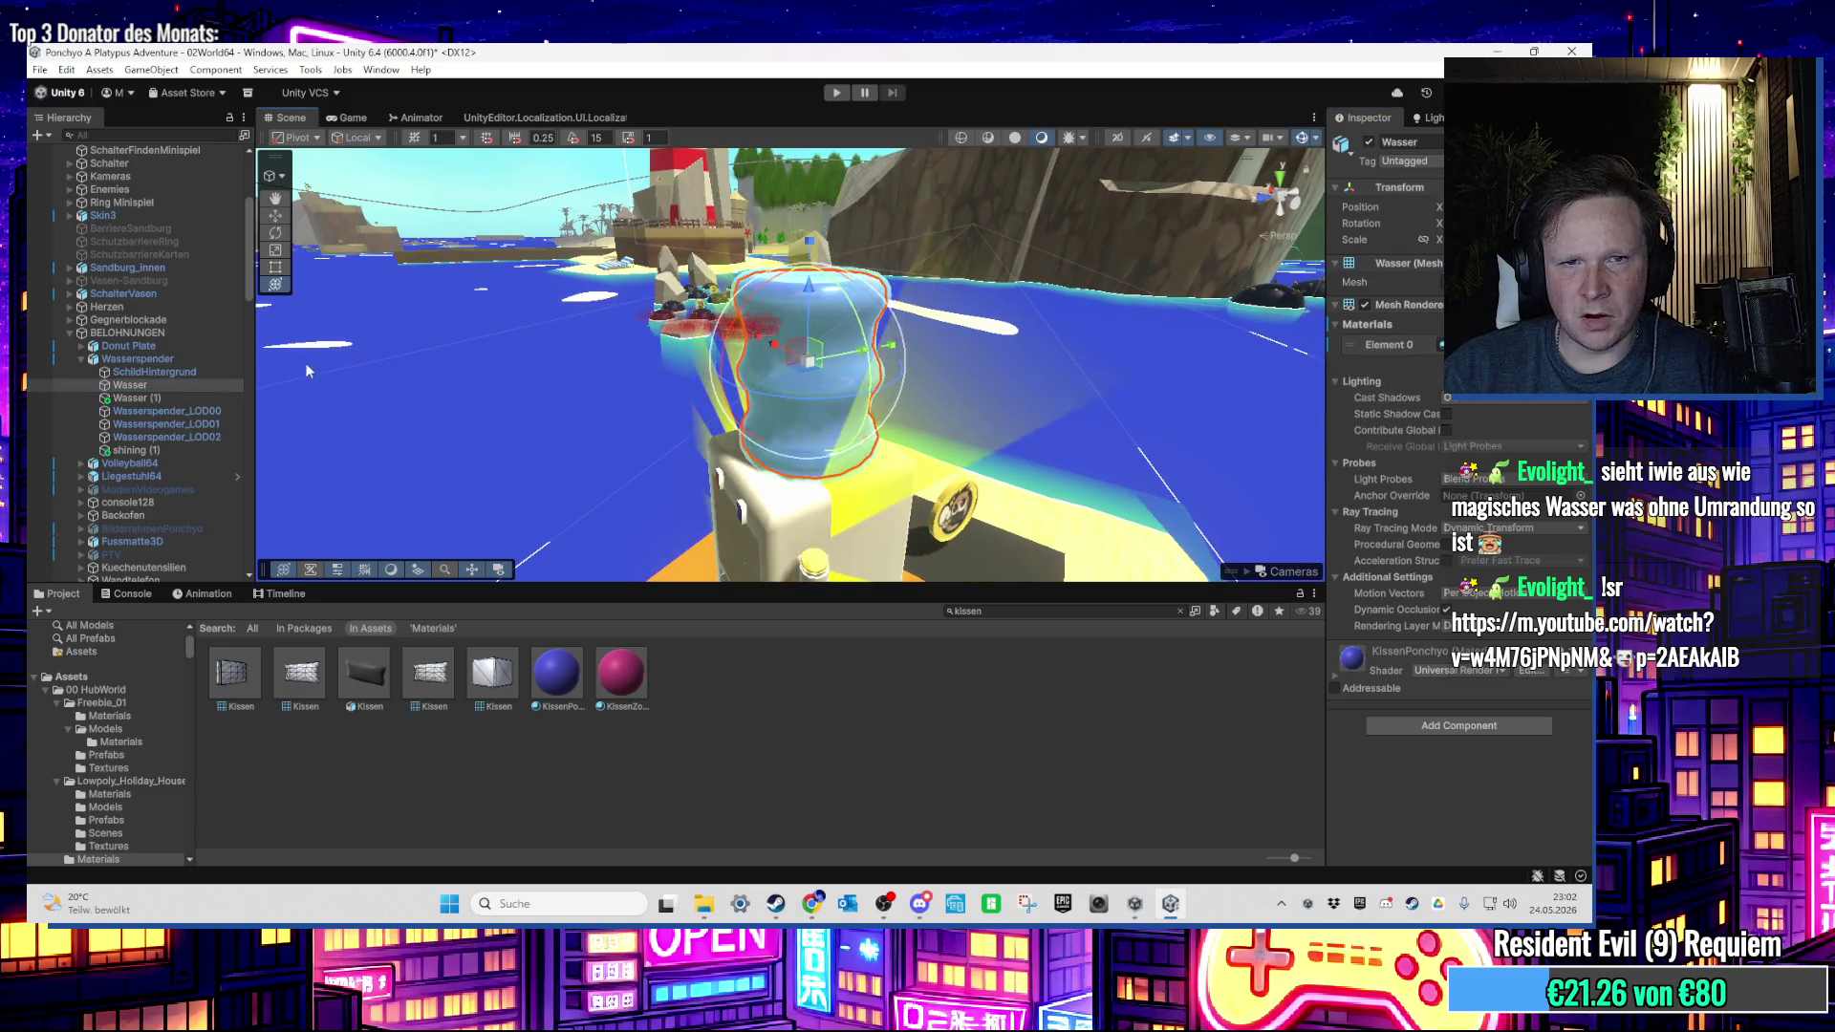
{"action": "left_click", "coordinate": [182, 394]}
{"action": "key", "text": "Delete"}
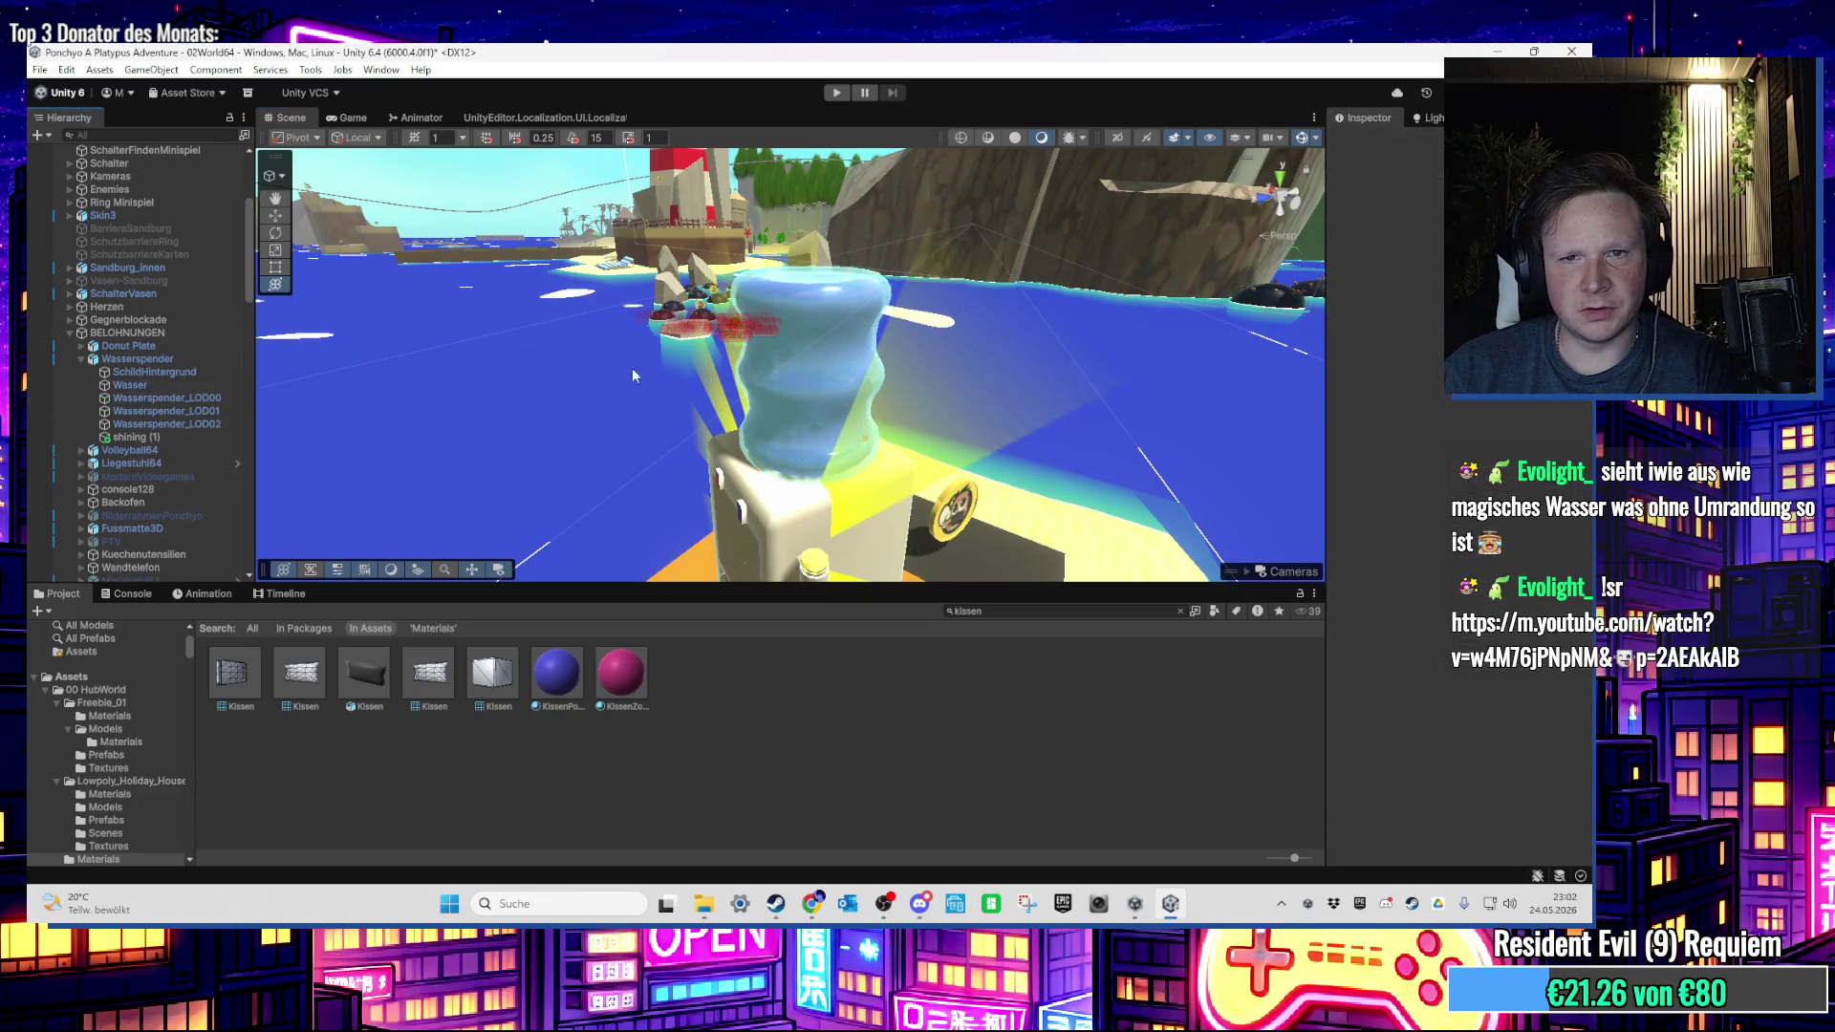
Step: Raise the Wasser mesh so it sits inside the bottle
{"action": "double_click", "coordinate": [216, 394]}
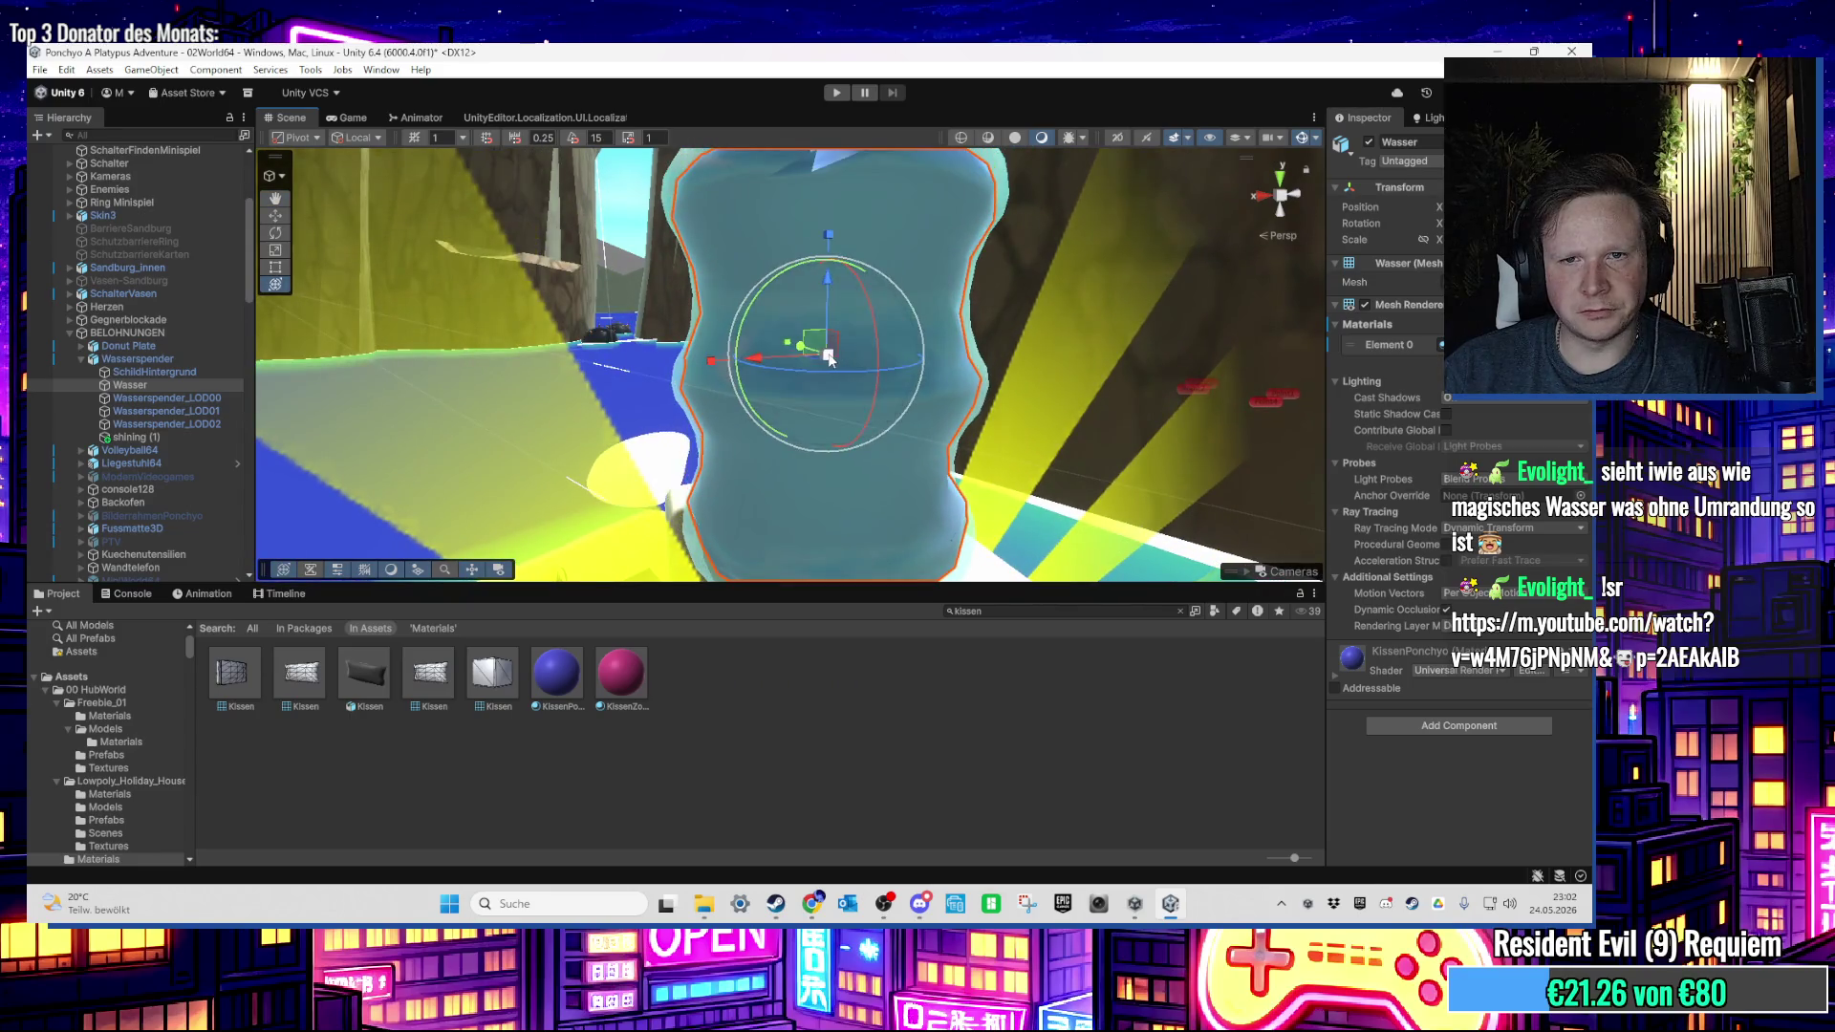
{"action": "left_click_drag", "start_coordinate": [830, 361], "coordinate": [837, 342]}
{"action": "mouse_move", "coordinate": [836, 272]}
{"action": "left_mouse_down"}
{"action": "mouse_move", "coordinate": [835, 239]}
{"action": "mouse_move", "coordinate": [838, 262]}
{"action": "mouse_move", "coordinate": [860, 239]}
{"action": "mouse_move", "coordinate": [881, 284]}
{"action": "mouse_move", "coordinate": [906, 285]}
{"action": "mouse_move", "coordinate": [748, 284]}
{"action": "mouse_move", "coordinate": [690, 248]}
{"action": "mouse_move", "coordinate": [887, 244]}
{"action": "mouse_move", "coordinate": [756, 264]}
{"action": "left_mouse_up"}
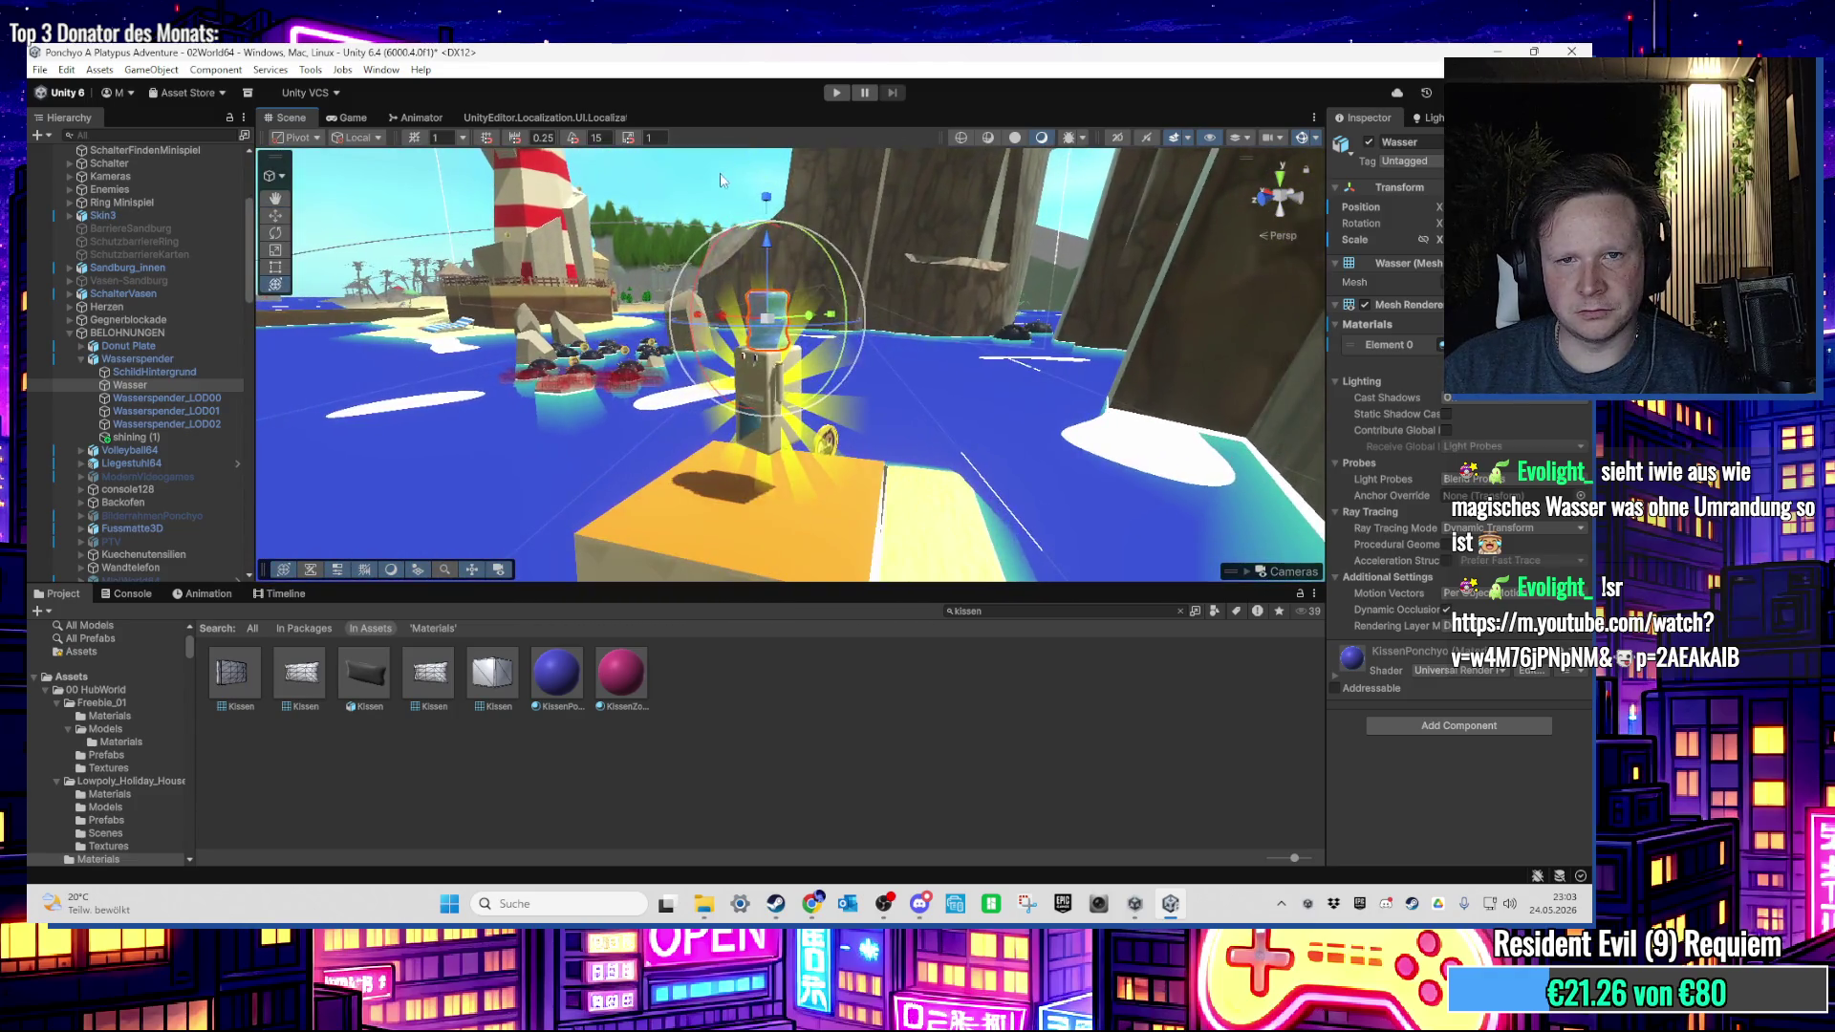
Step: Reopen the 00HubWorld scene from the Scenes folder
{"action": "left_click", "coordinate": [793, 277]}
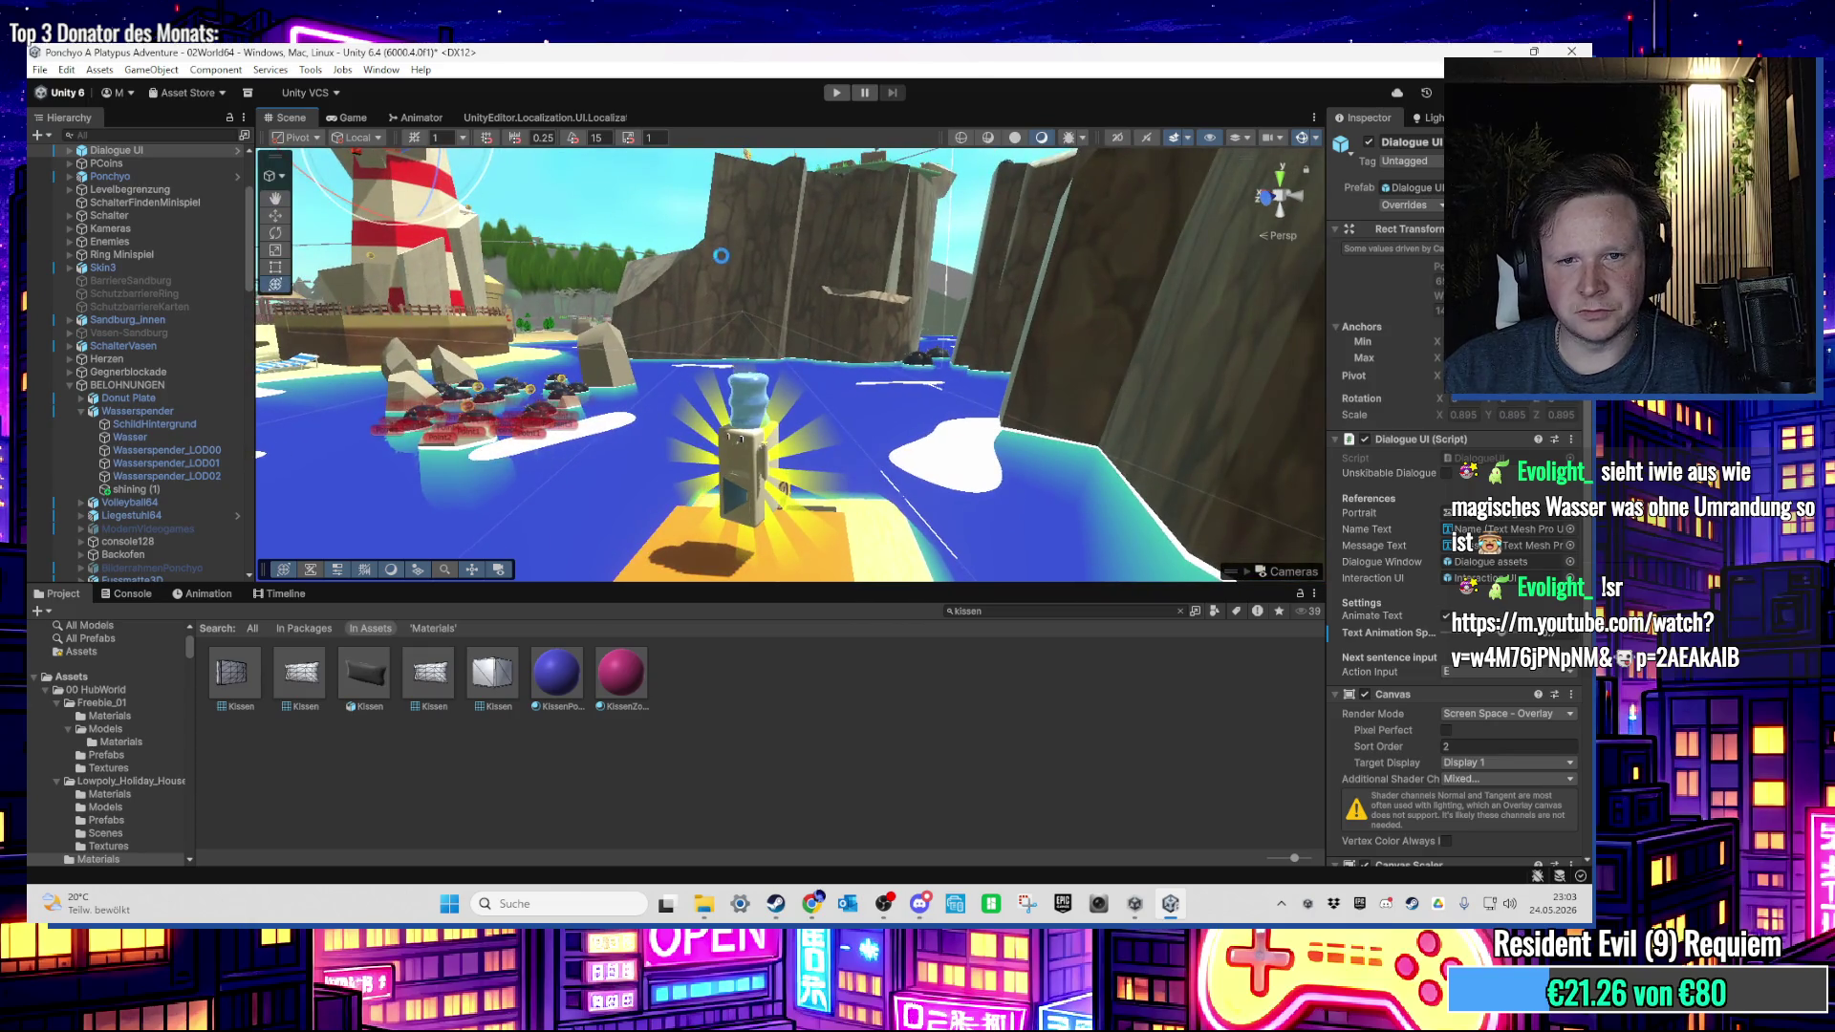
{"action": "scroll", "coordinate": [81, 647], "scroll_direction": "up", "scroll_amount": 2}
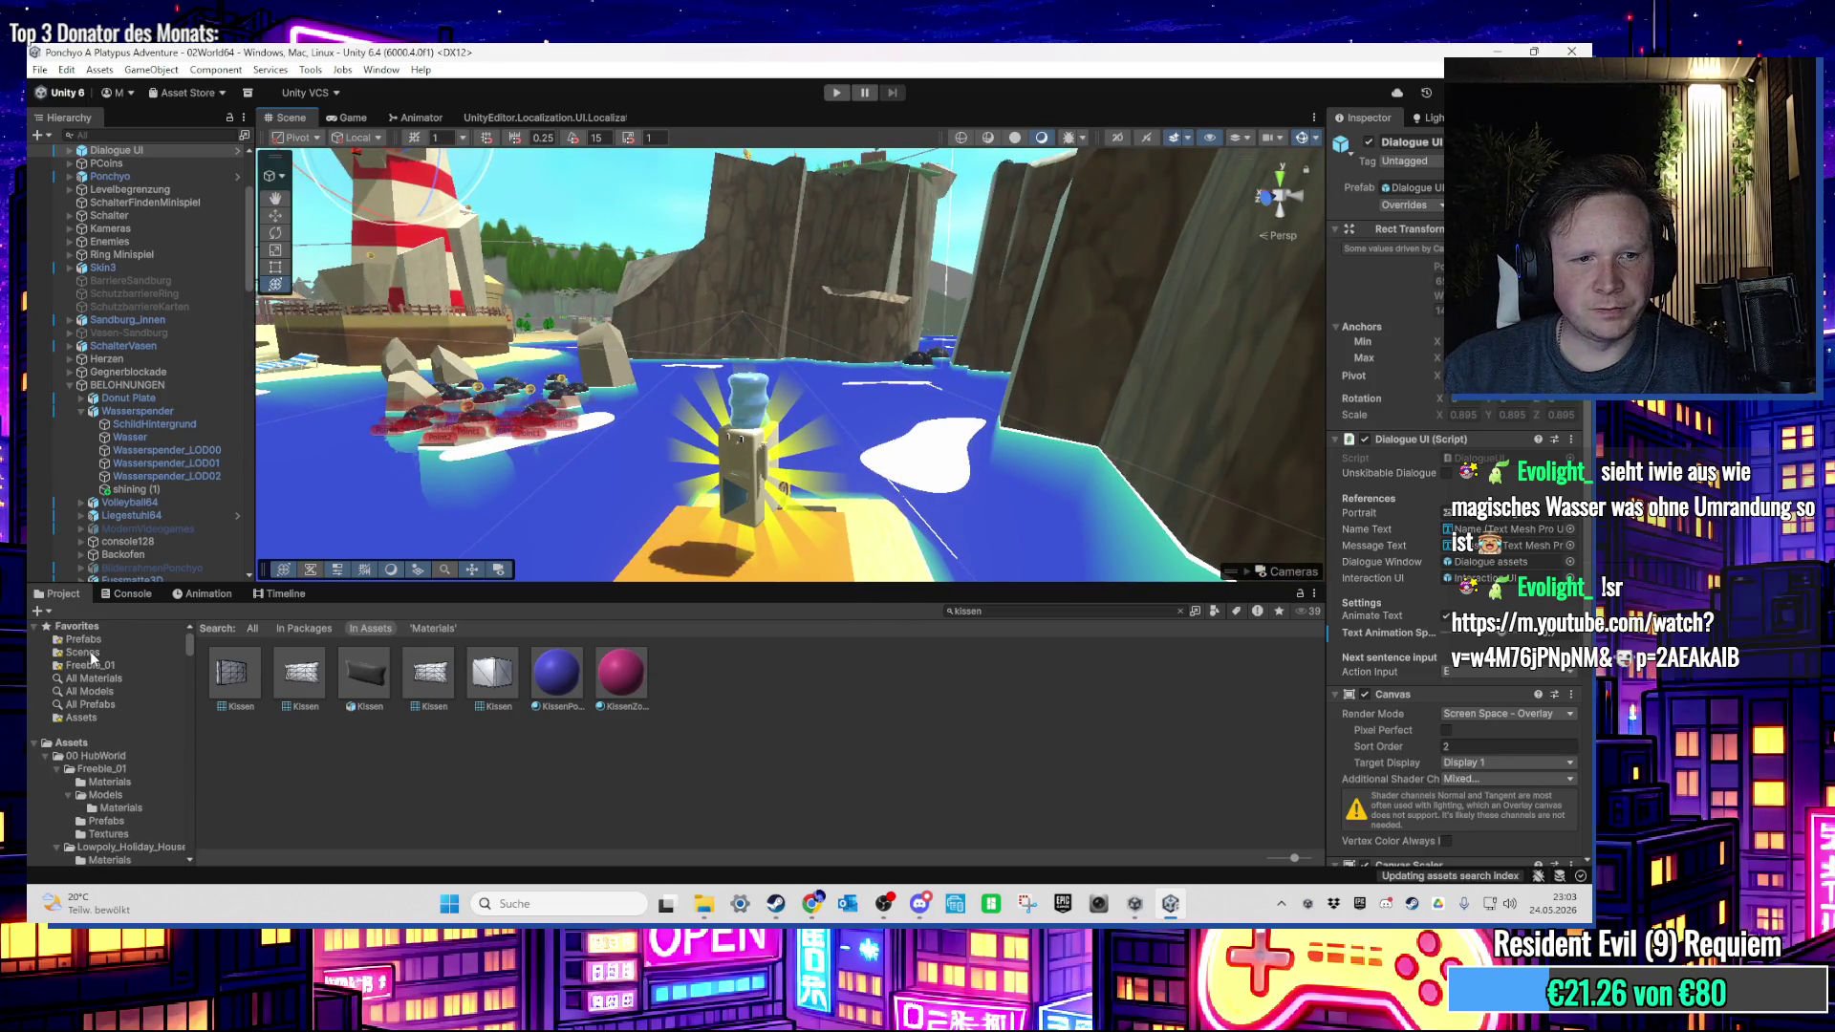
{"action": "left_click", "coordinate": [82, 652]}
{"action": "left_click", "coordinate": [827, 679]}
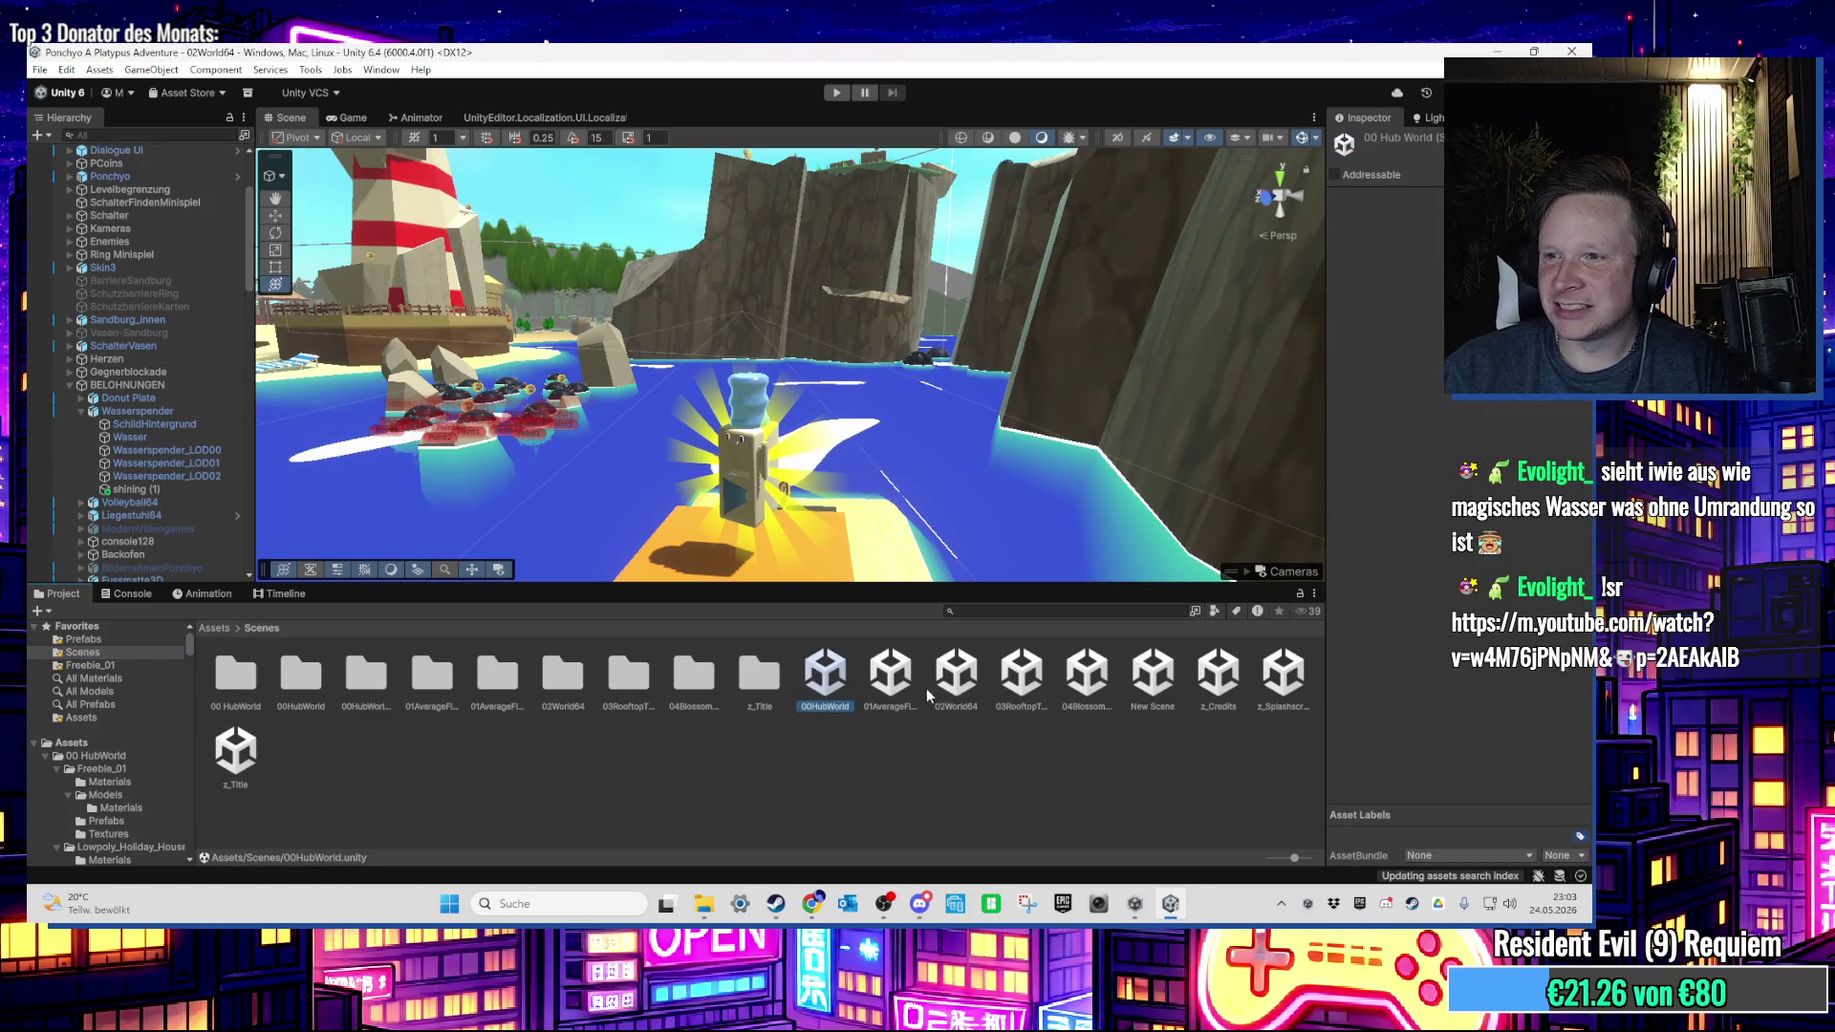
{"action": "left_click", "coordinate": [827, 676]}
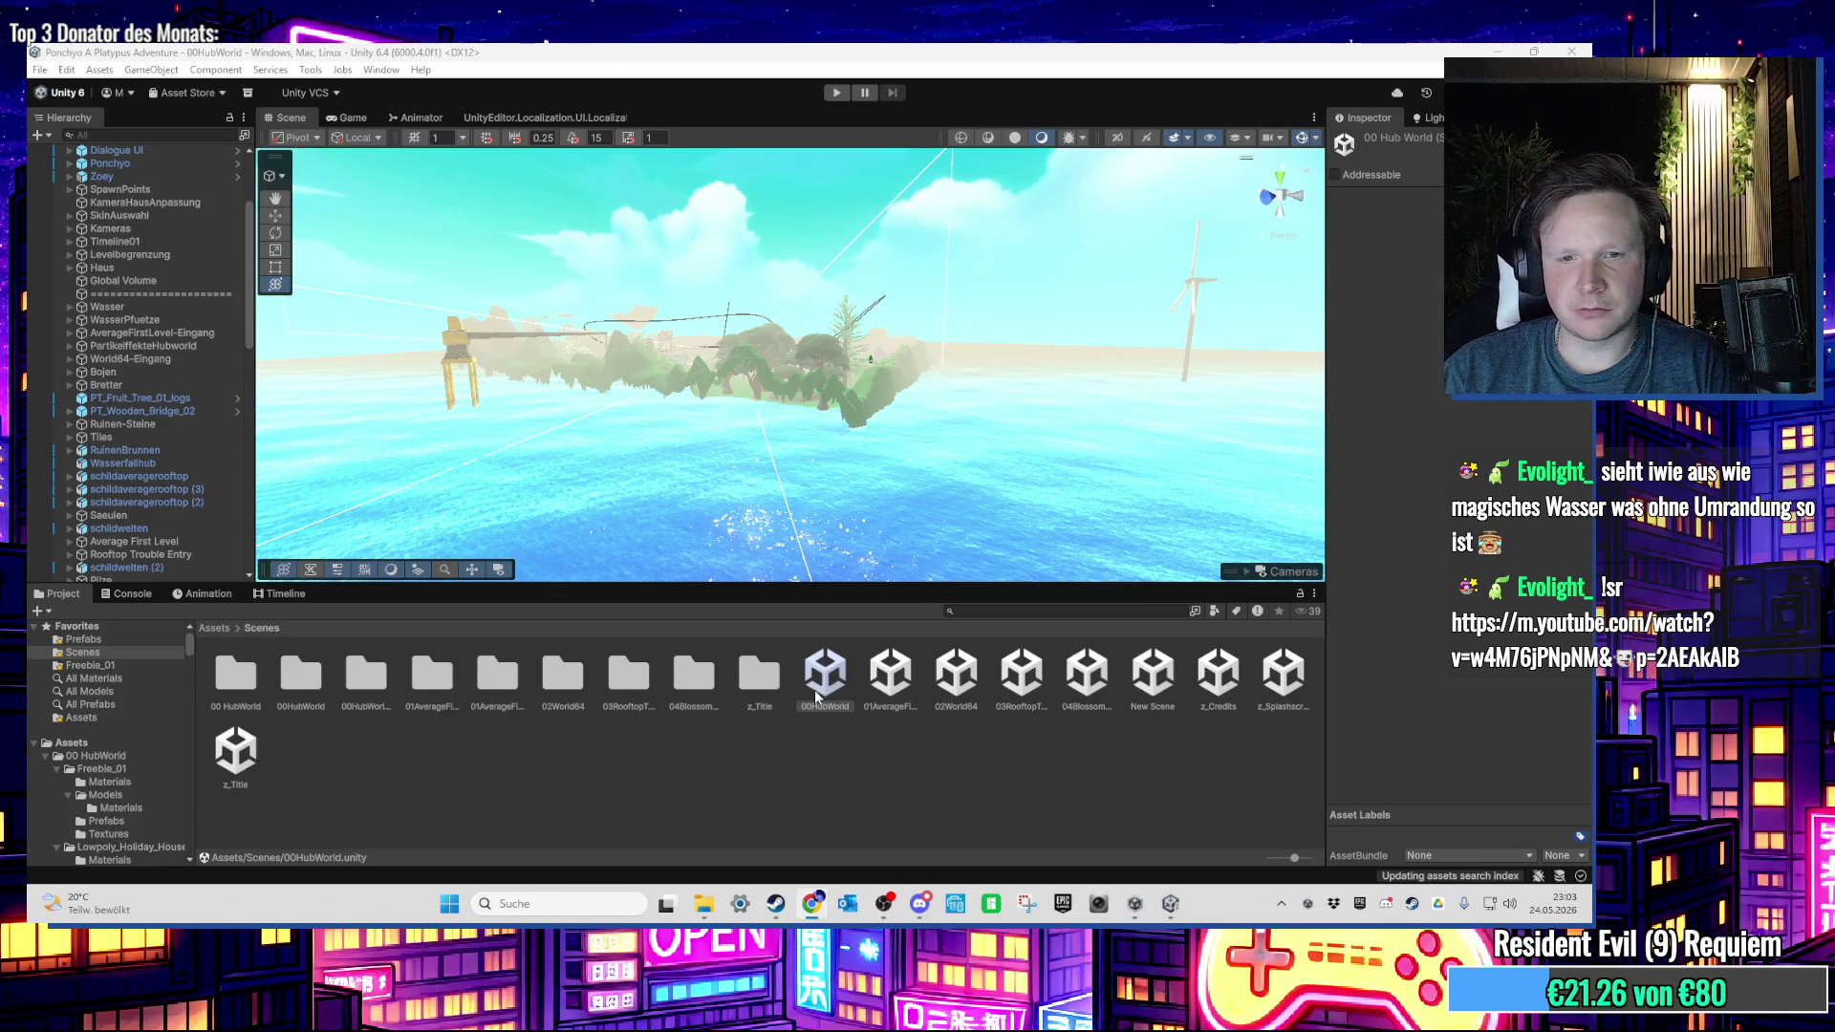
Step: Delete the unused charlesrondeau water texture and material, then frame Bojen and enter Play mode
{"action": "left_click", "coordinate": [978, 614]}
{"action": "type", "text": "har"}
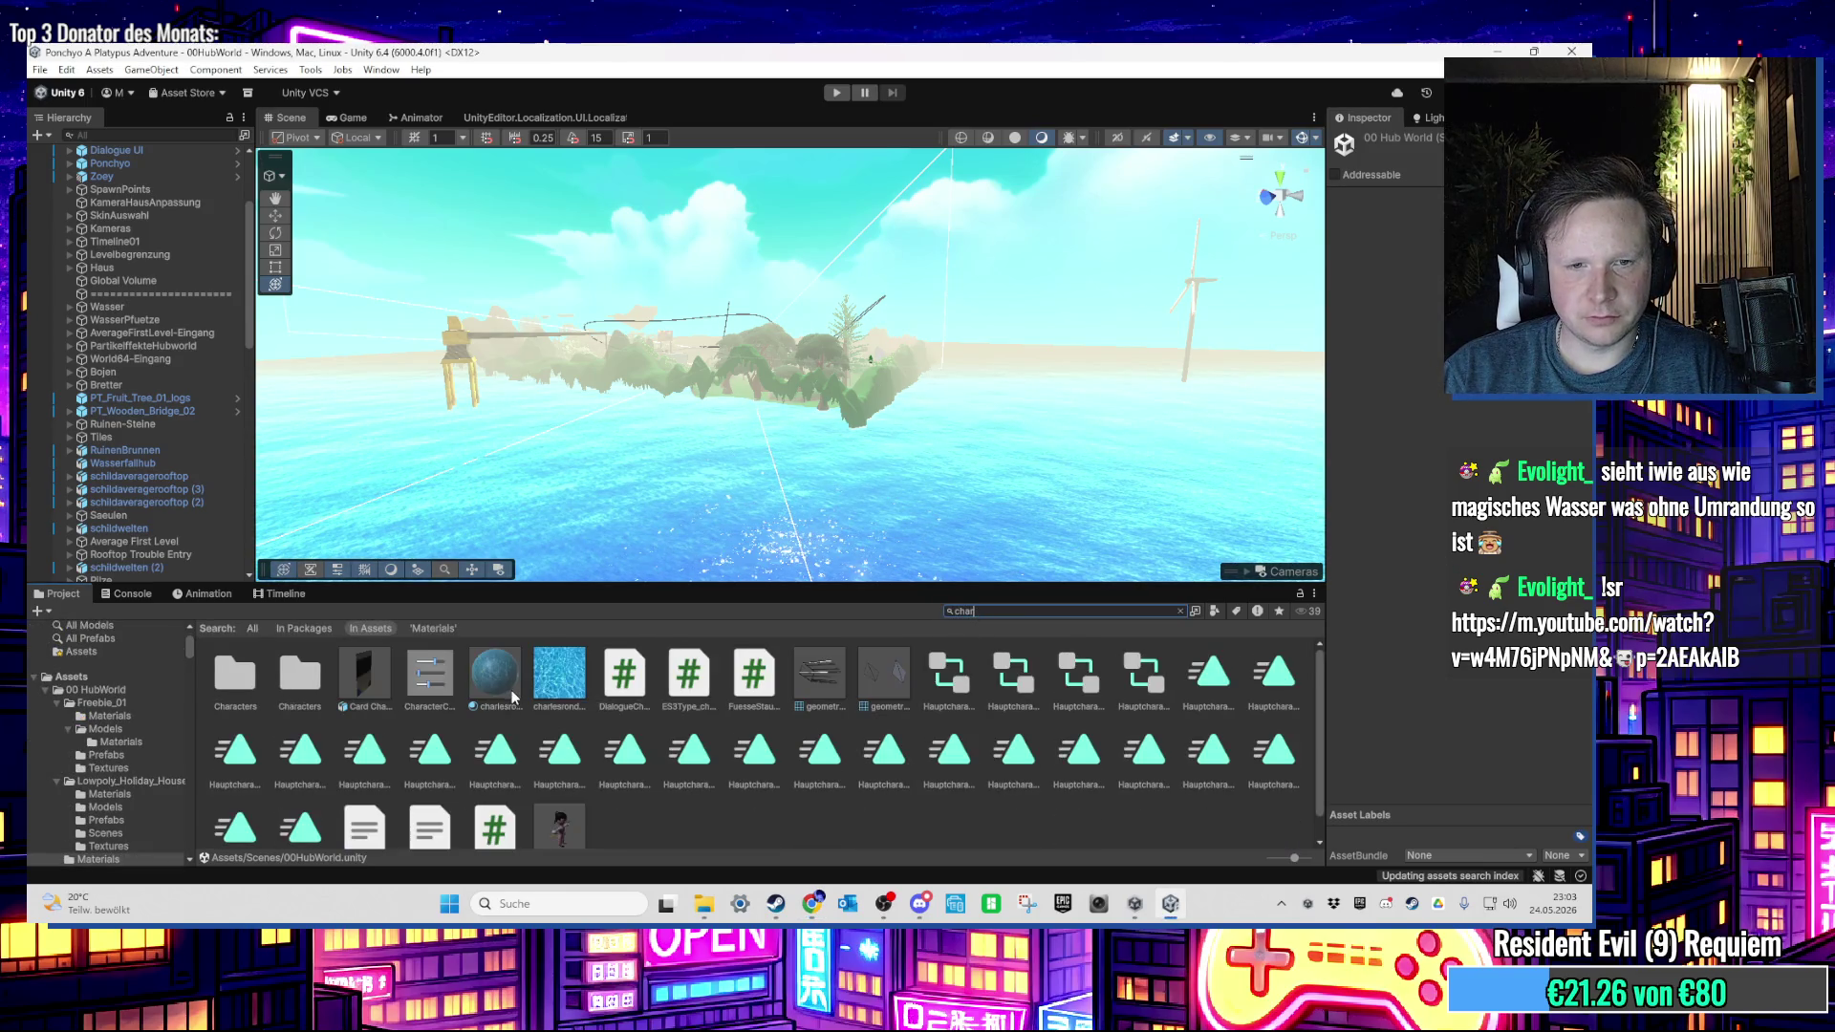
{"action": "left_click", "coordinate": [513, 697]}
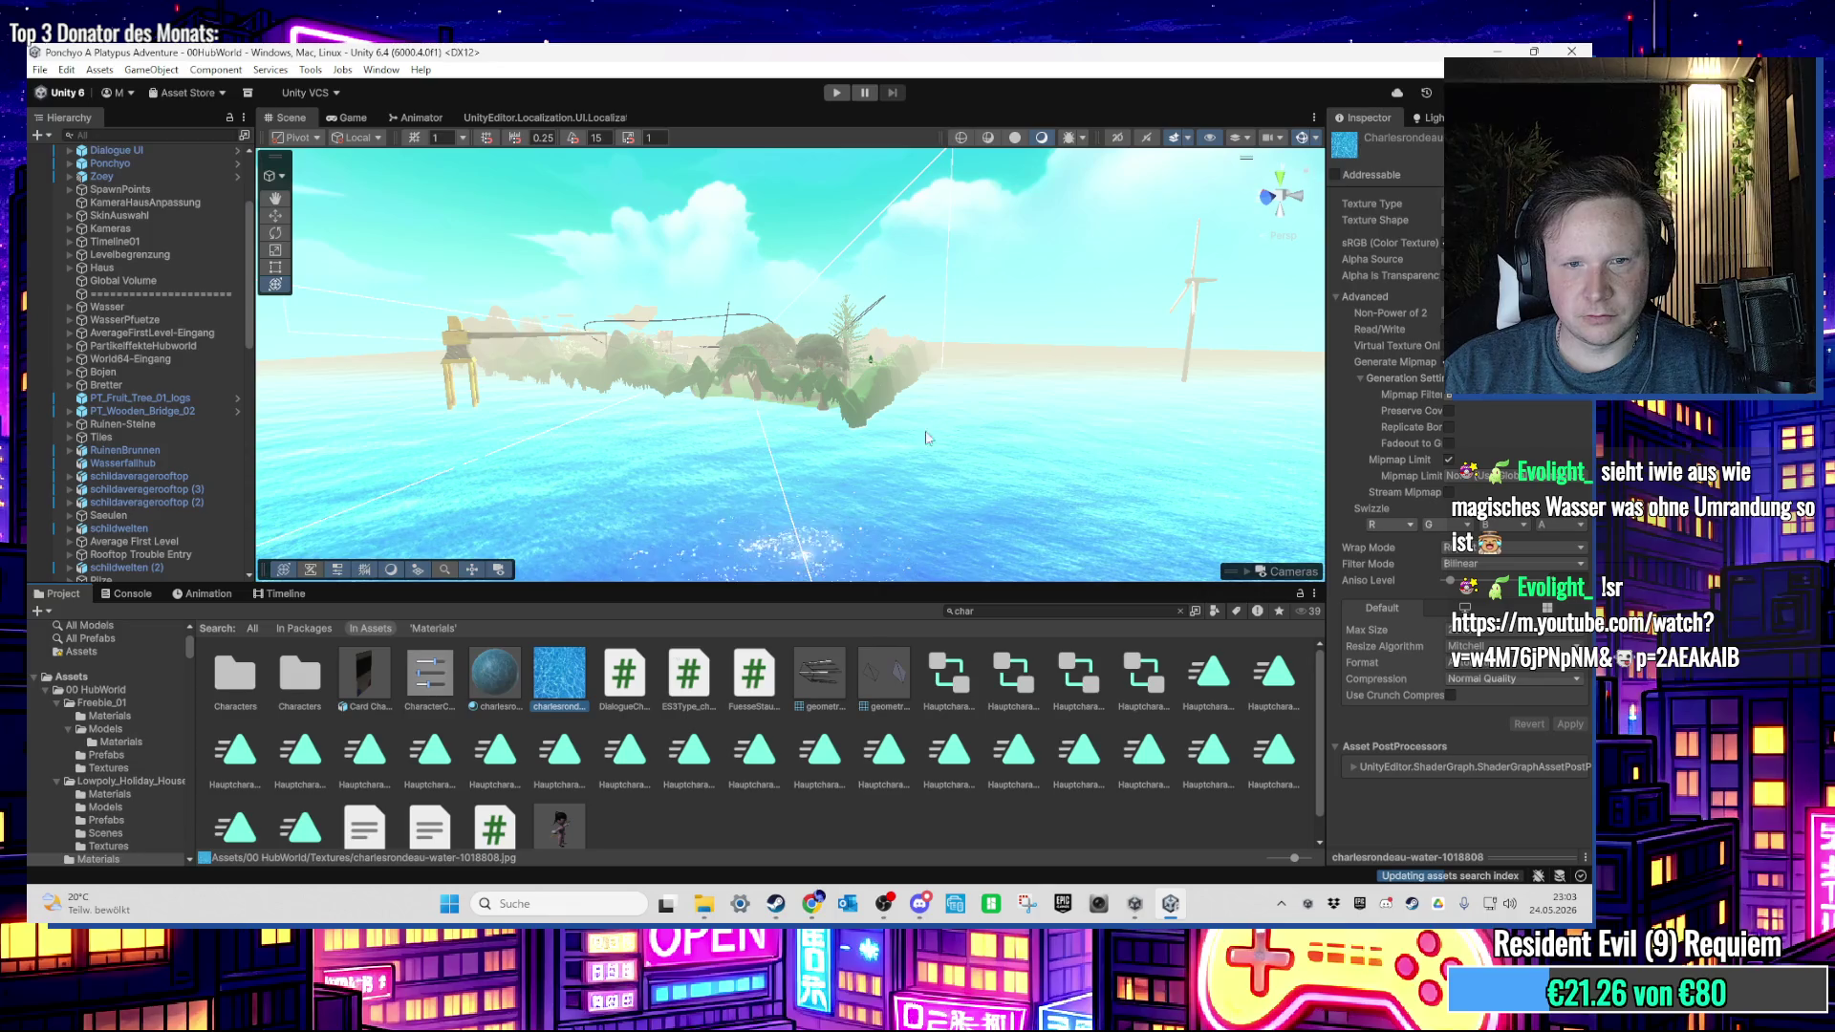
{"action": "key", "text": "Delete"}
{"action": "key", "text": "Return"}
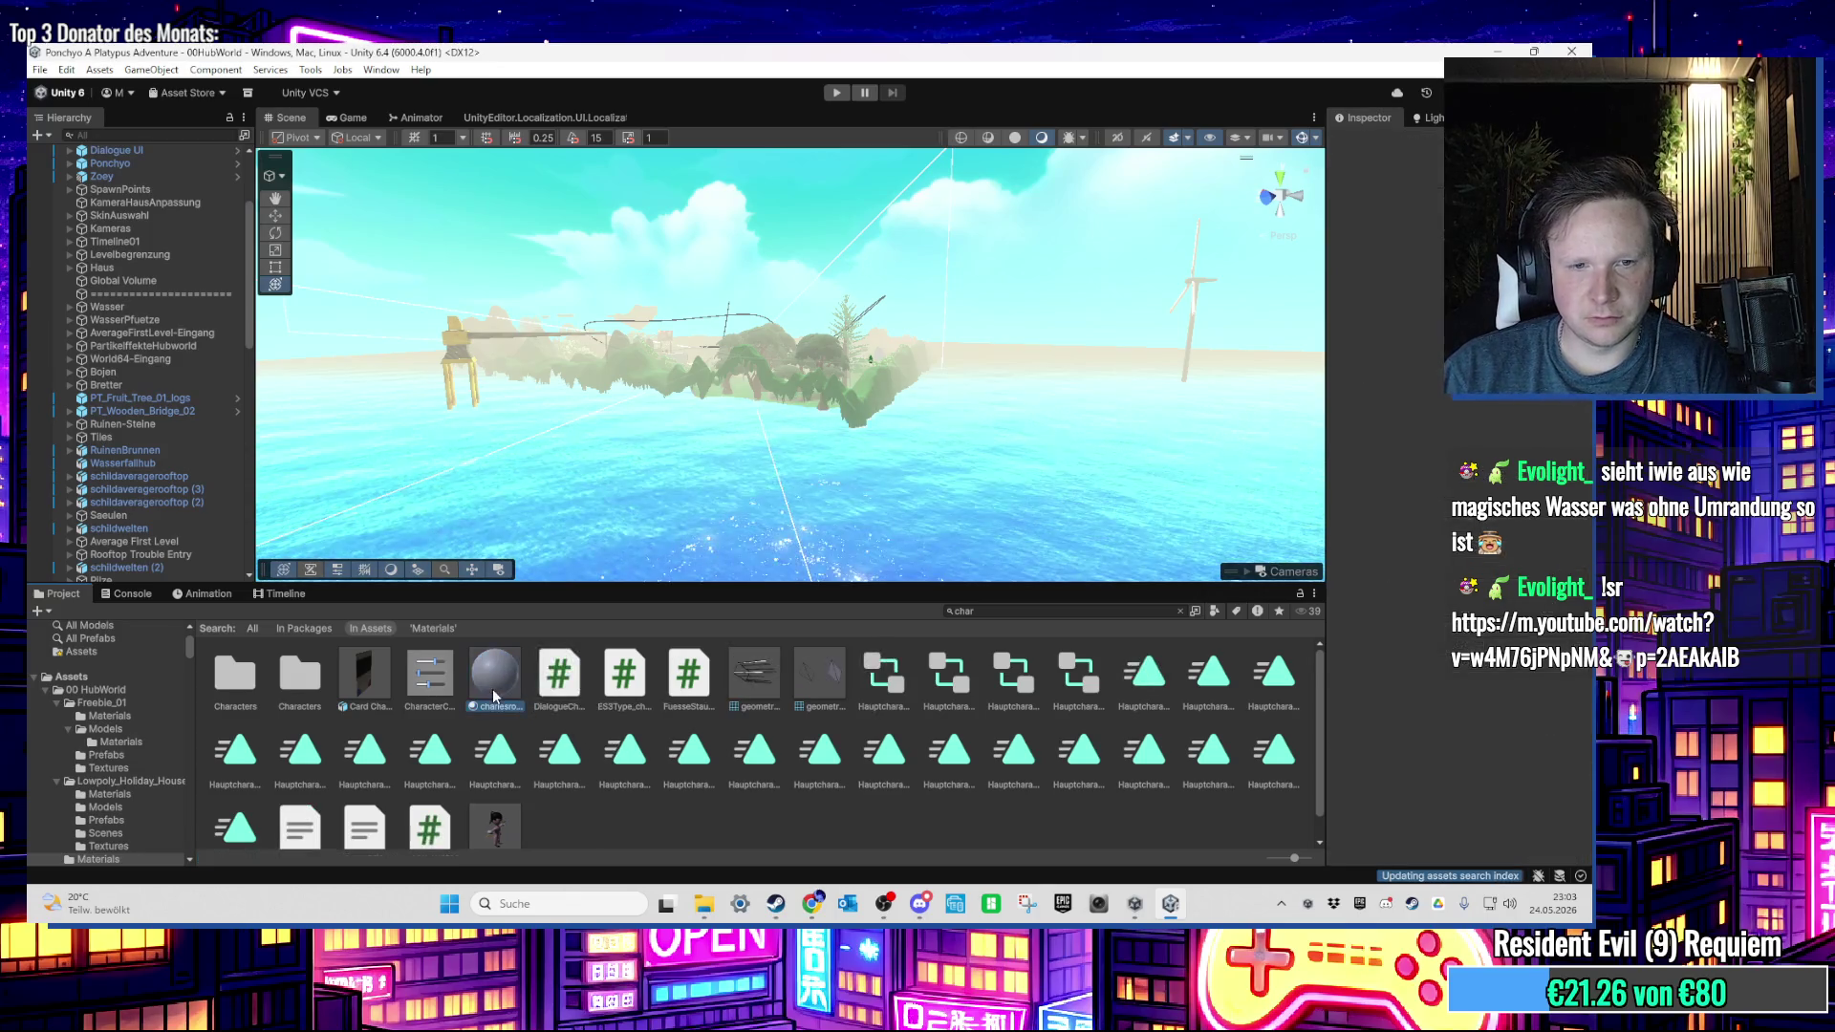
{"action": "left_click", "coordinate": [491, 690]}
{"action": "key", "text": "Delete"}
{"action": "key", "text": "Return"}
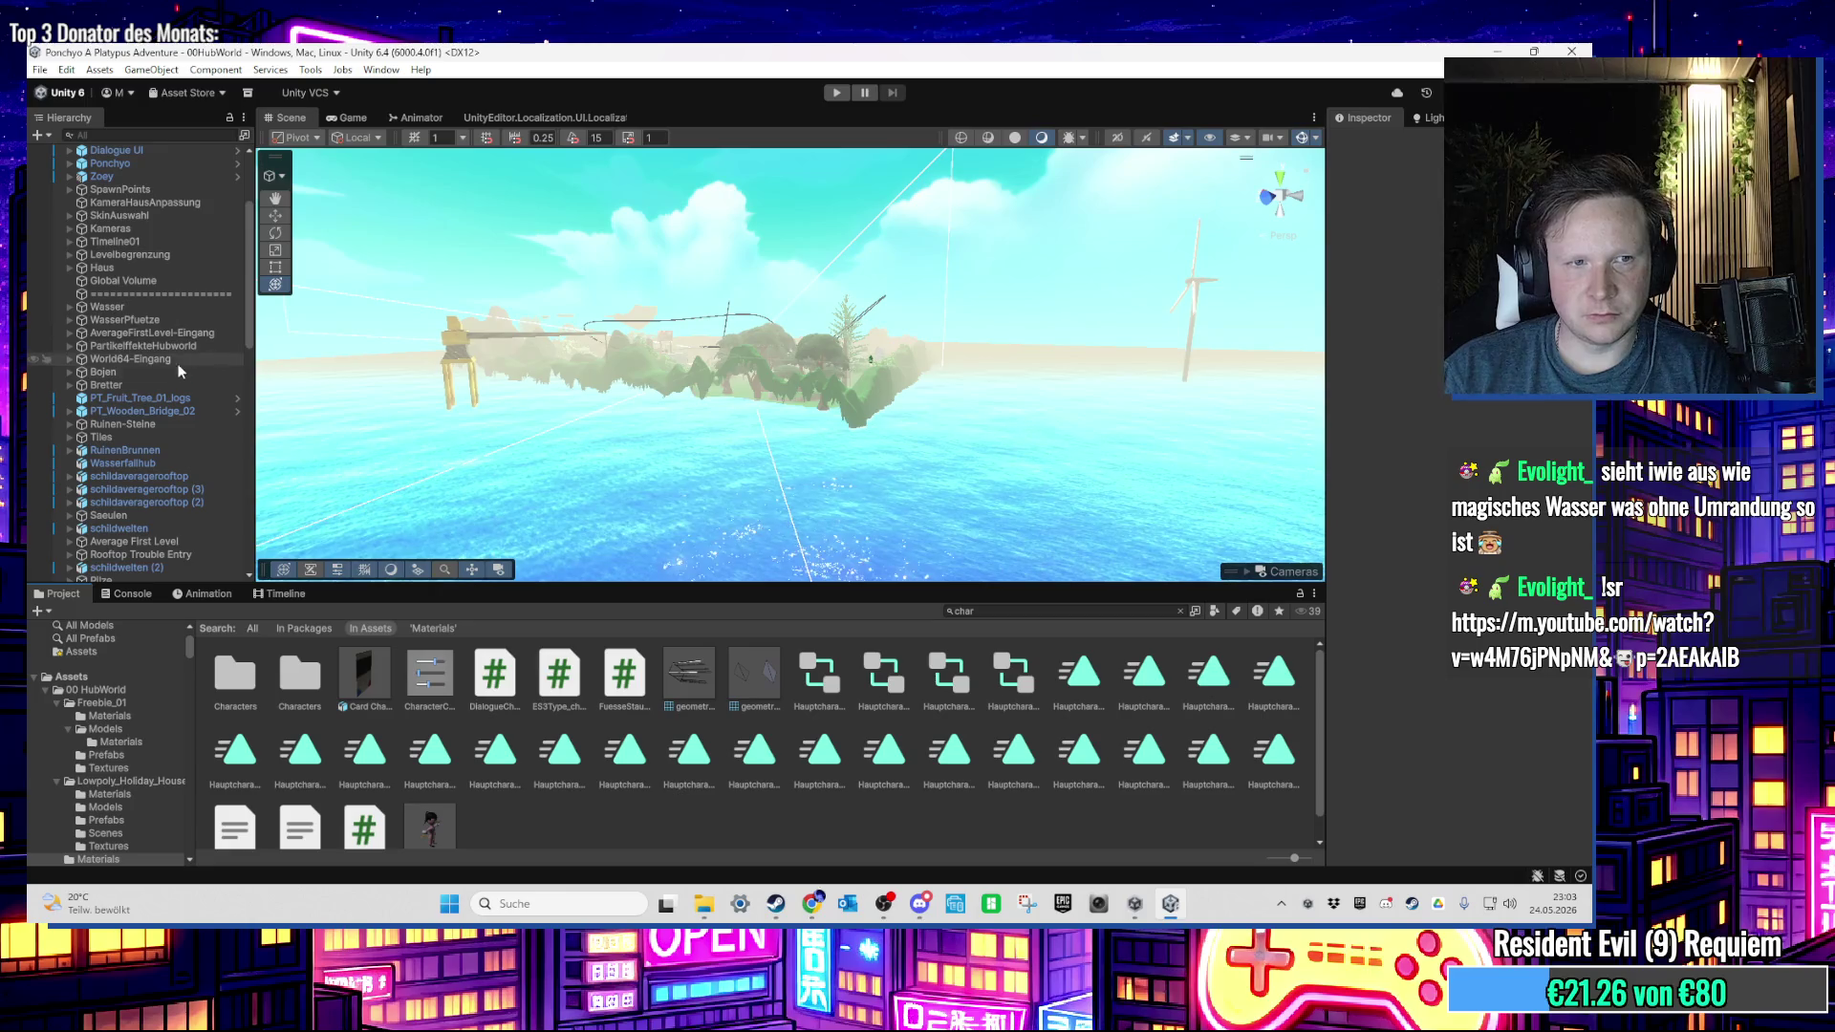
{"action": "double_click", "coordinate": [103, 372]}
{"action": "key", "text": "ctrl+p"}
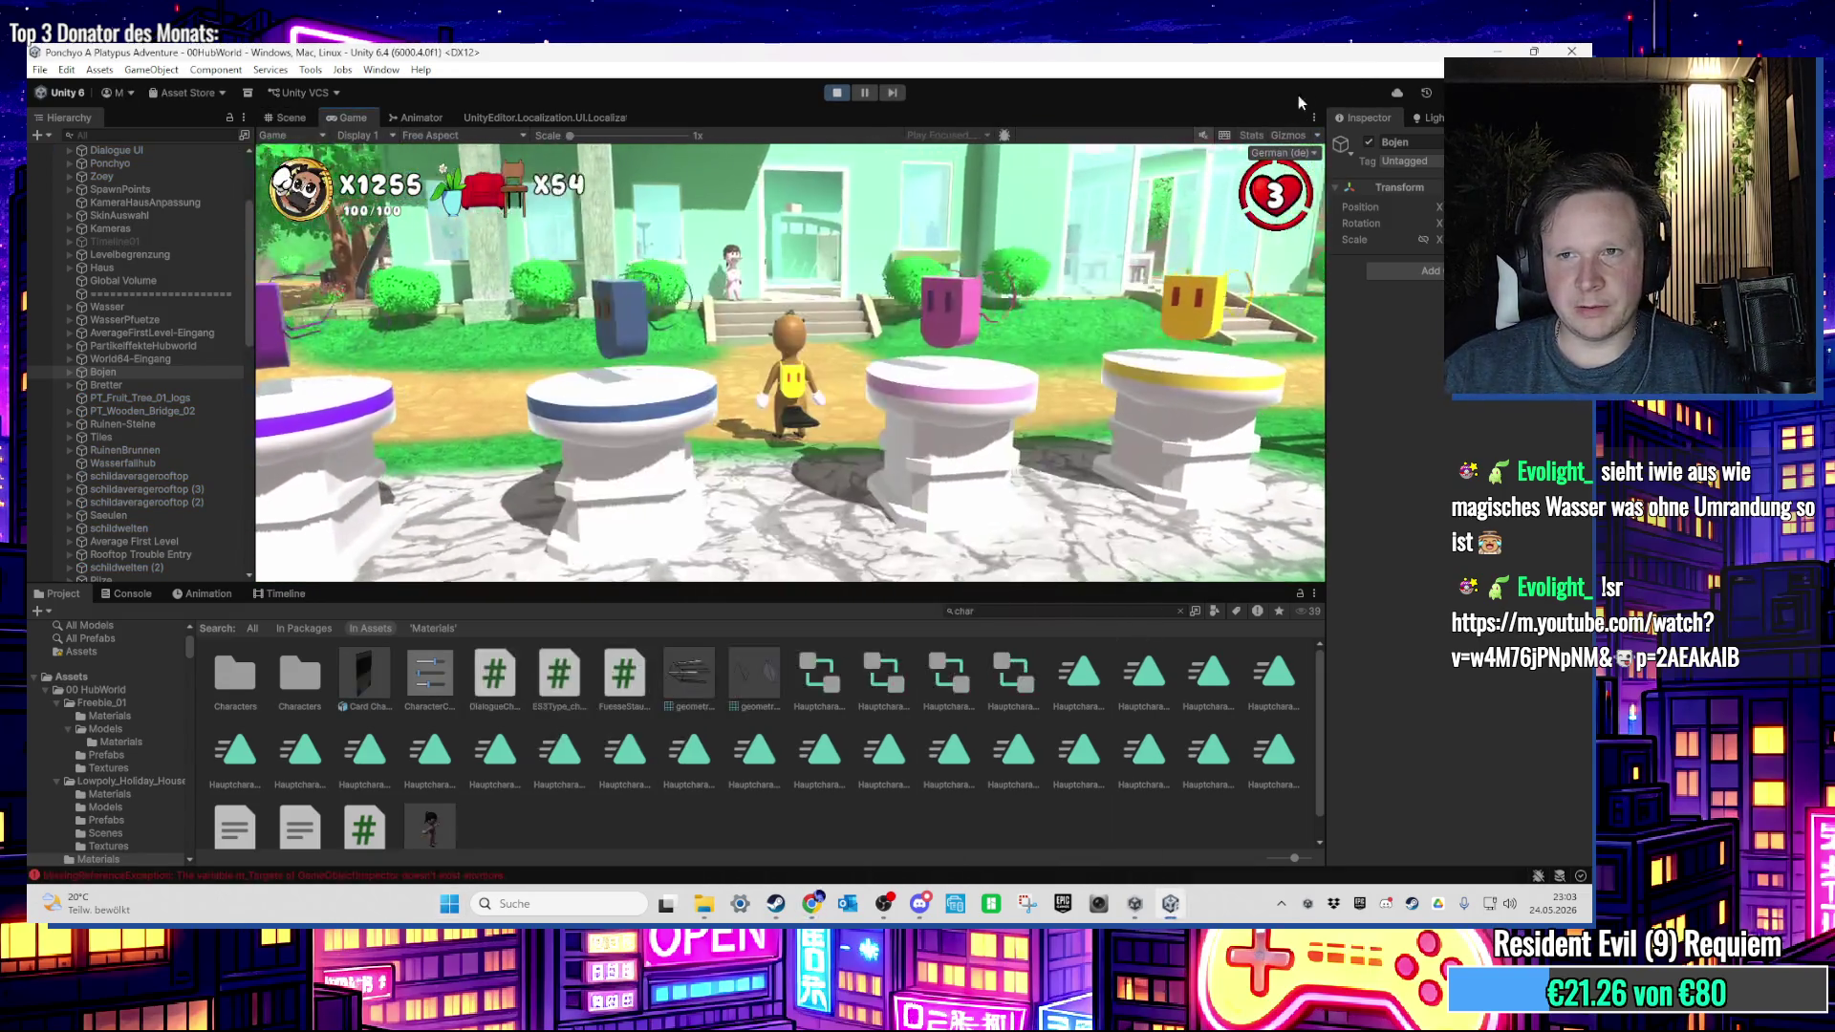
Step: Check the game stats, exit Play mode, and fly the Scene camera to the house's glass table
{"action": "left_click", "coordinate": [1251, 135]}
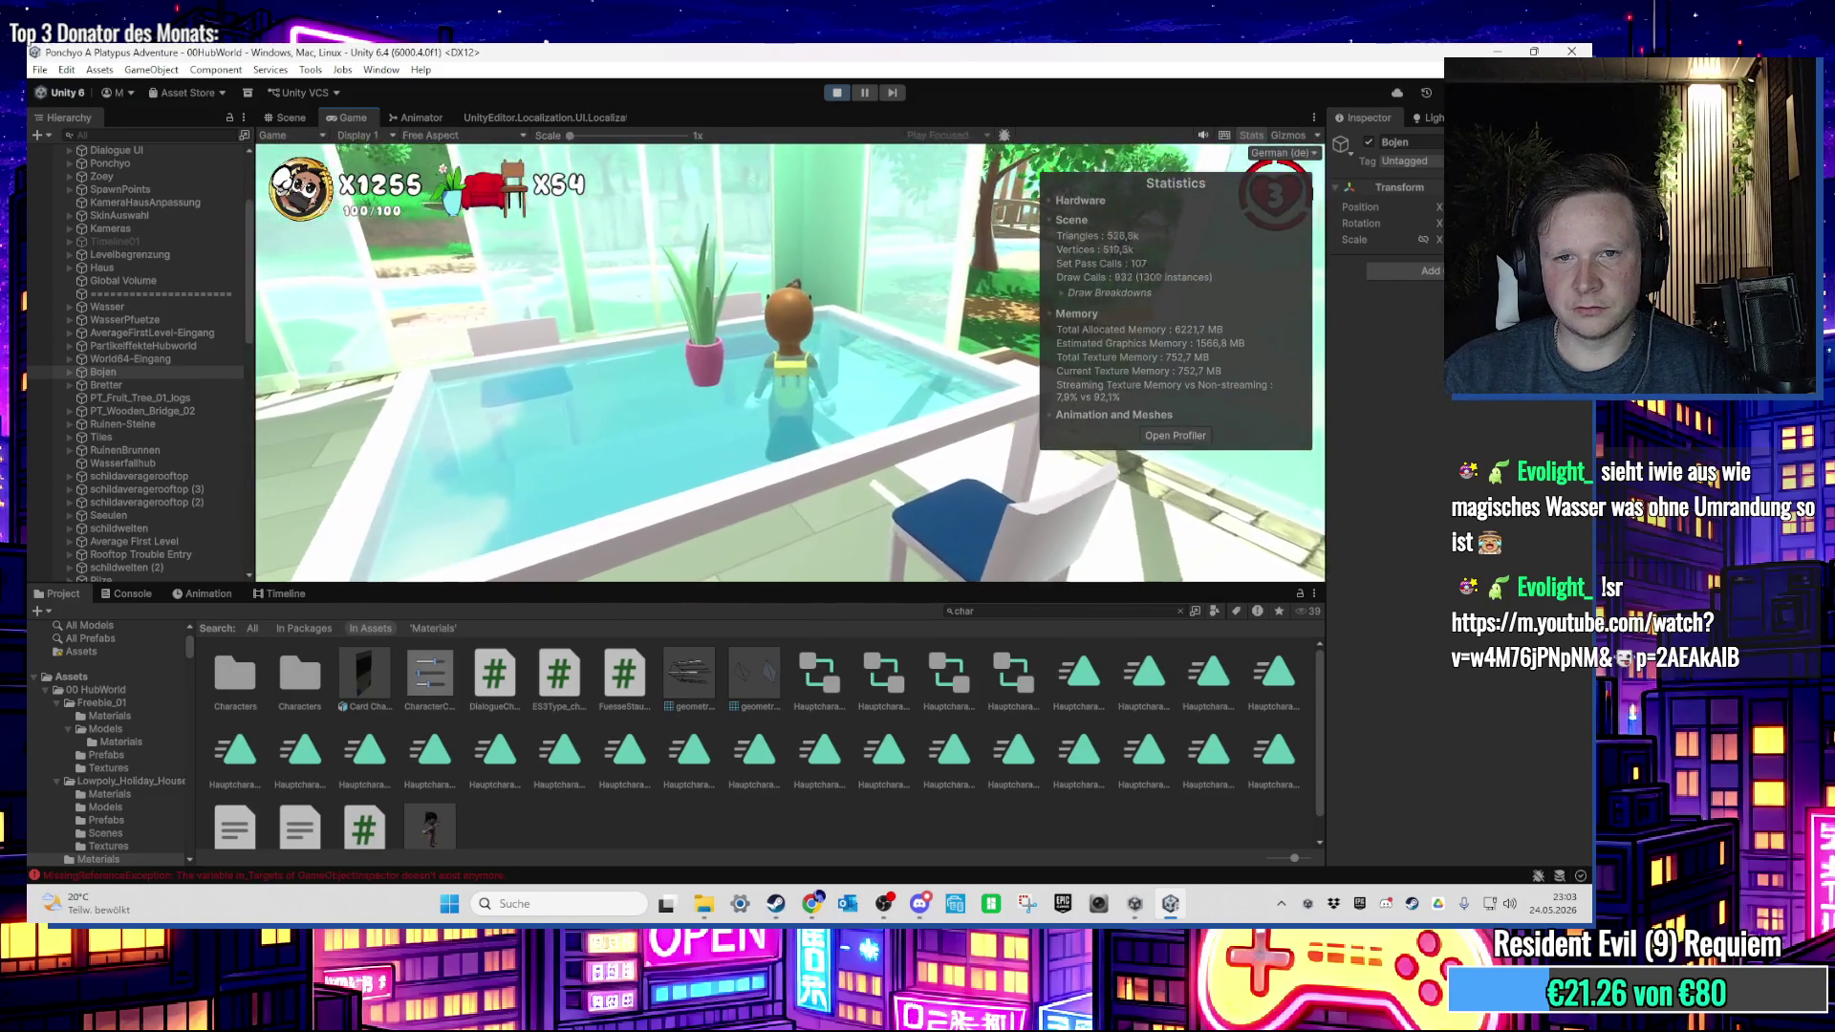
{"action": "key", "text": "super"}
{"action": "left_click", "coordinate": [837, 91]}
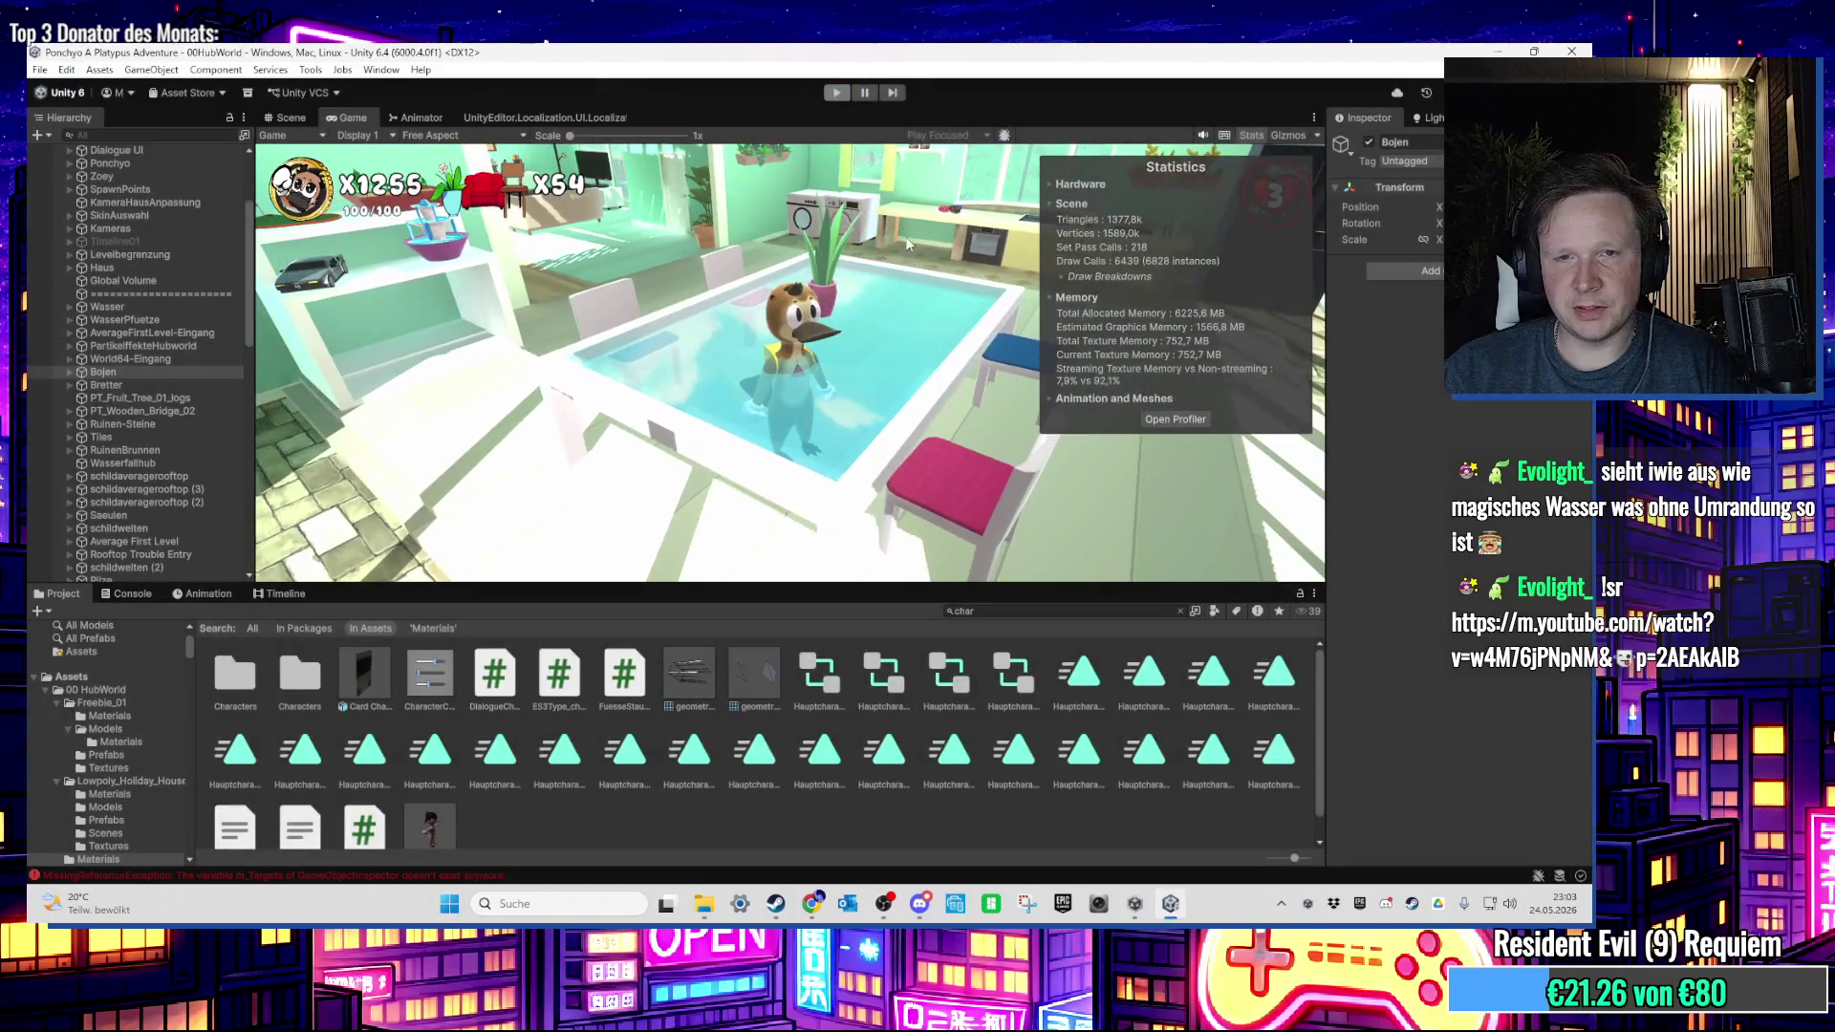
{"action": "mouse_move", "coordinate": [896, 366]}
{"action": "left_mouse_down"}
{"action": "mouse_move", "coordinate": [809, 351]}
{"action": "mouse_move", "coordinate": [802, 311]}
{"action": "mouse_move", "coordinate": [709, 289]}
{"action": "mouse_move", "coordinate": [739, 298]}
{"action": "left_mouse_up"}
Step: Add a Mesh Collider to the Glastisch glass dining table
{"action": "left_click", "coordinate": [739, 298]}
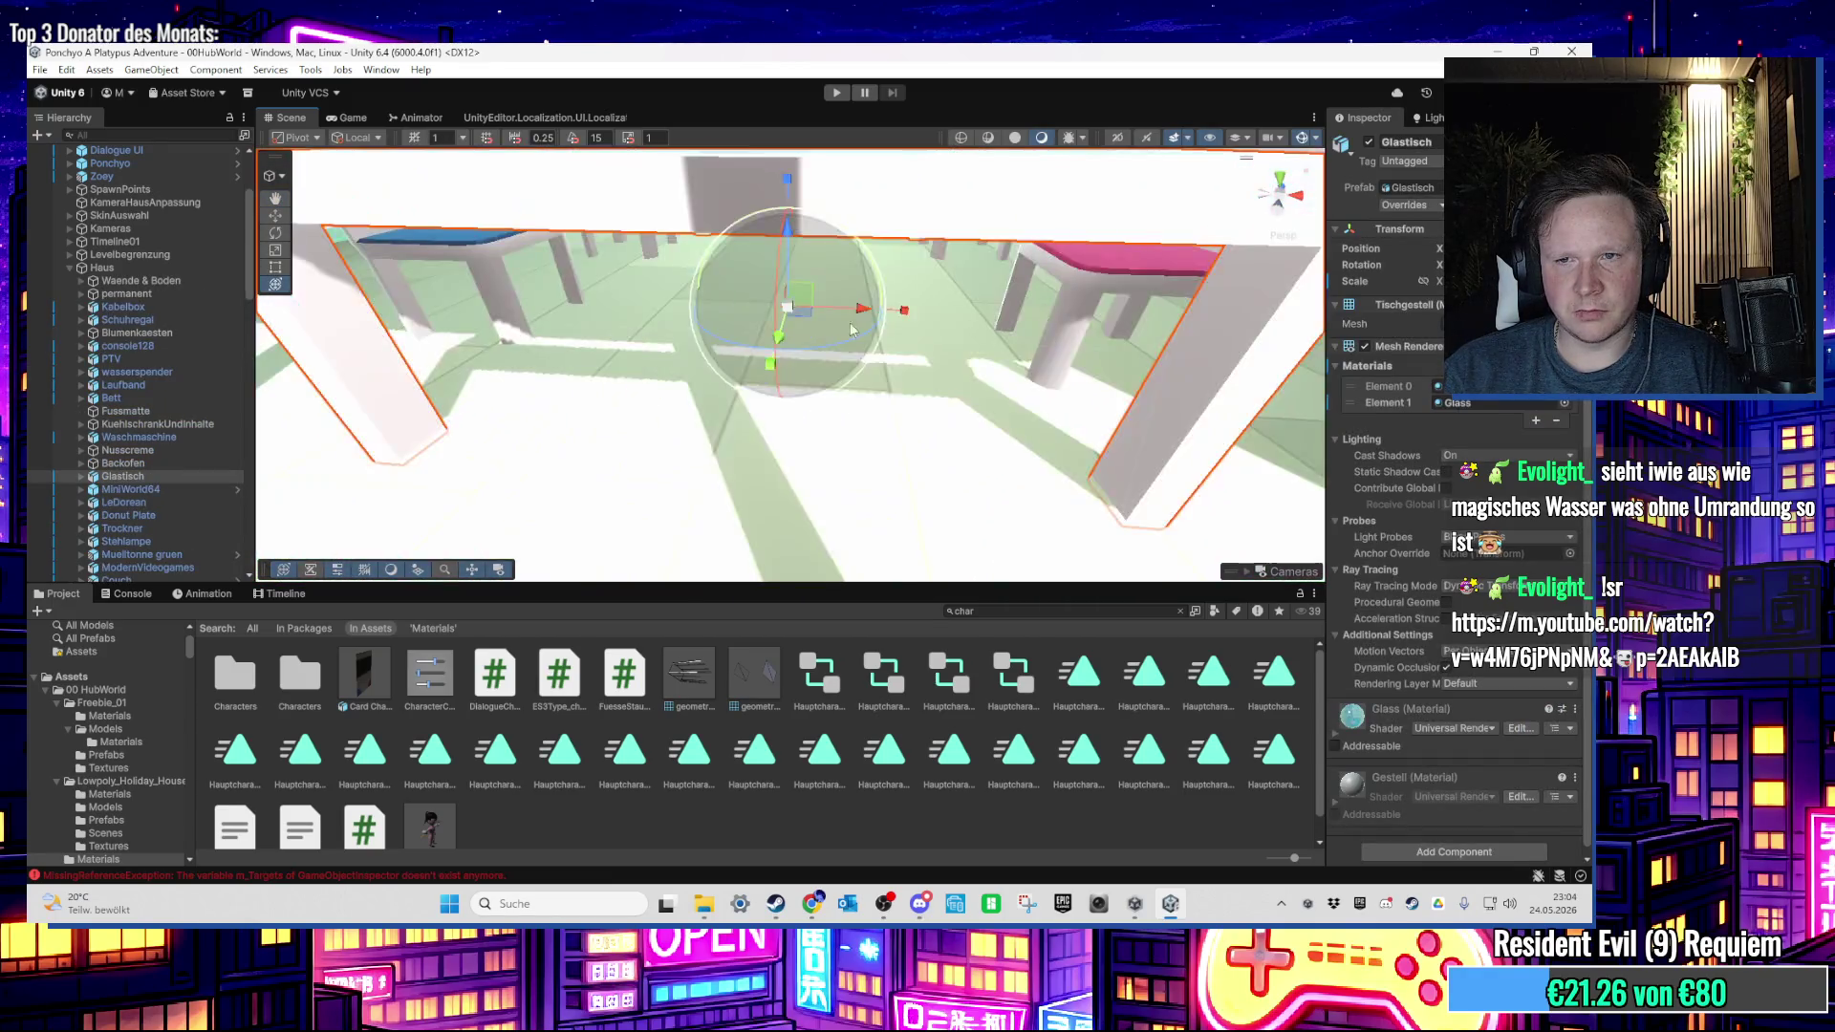
{"action": "left_click", "coordinate": [1376, 851]}
{"action": "type", "text": "ROTATmesh"}
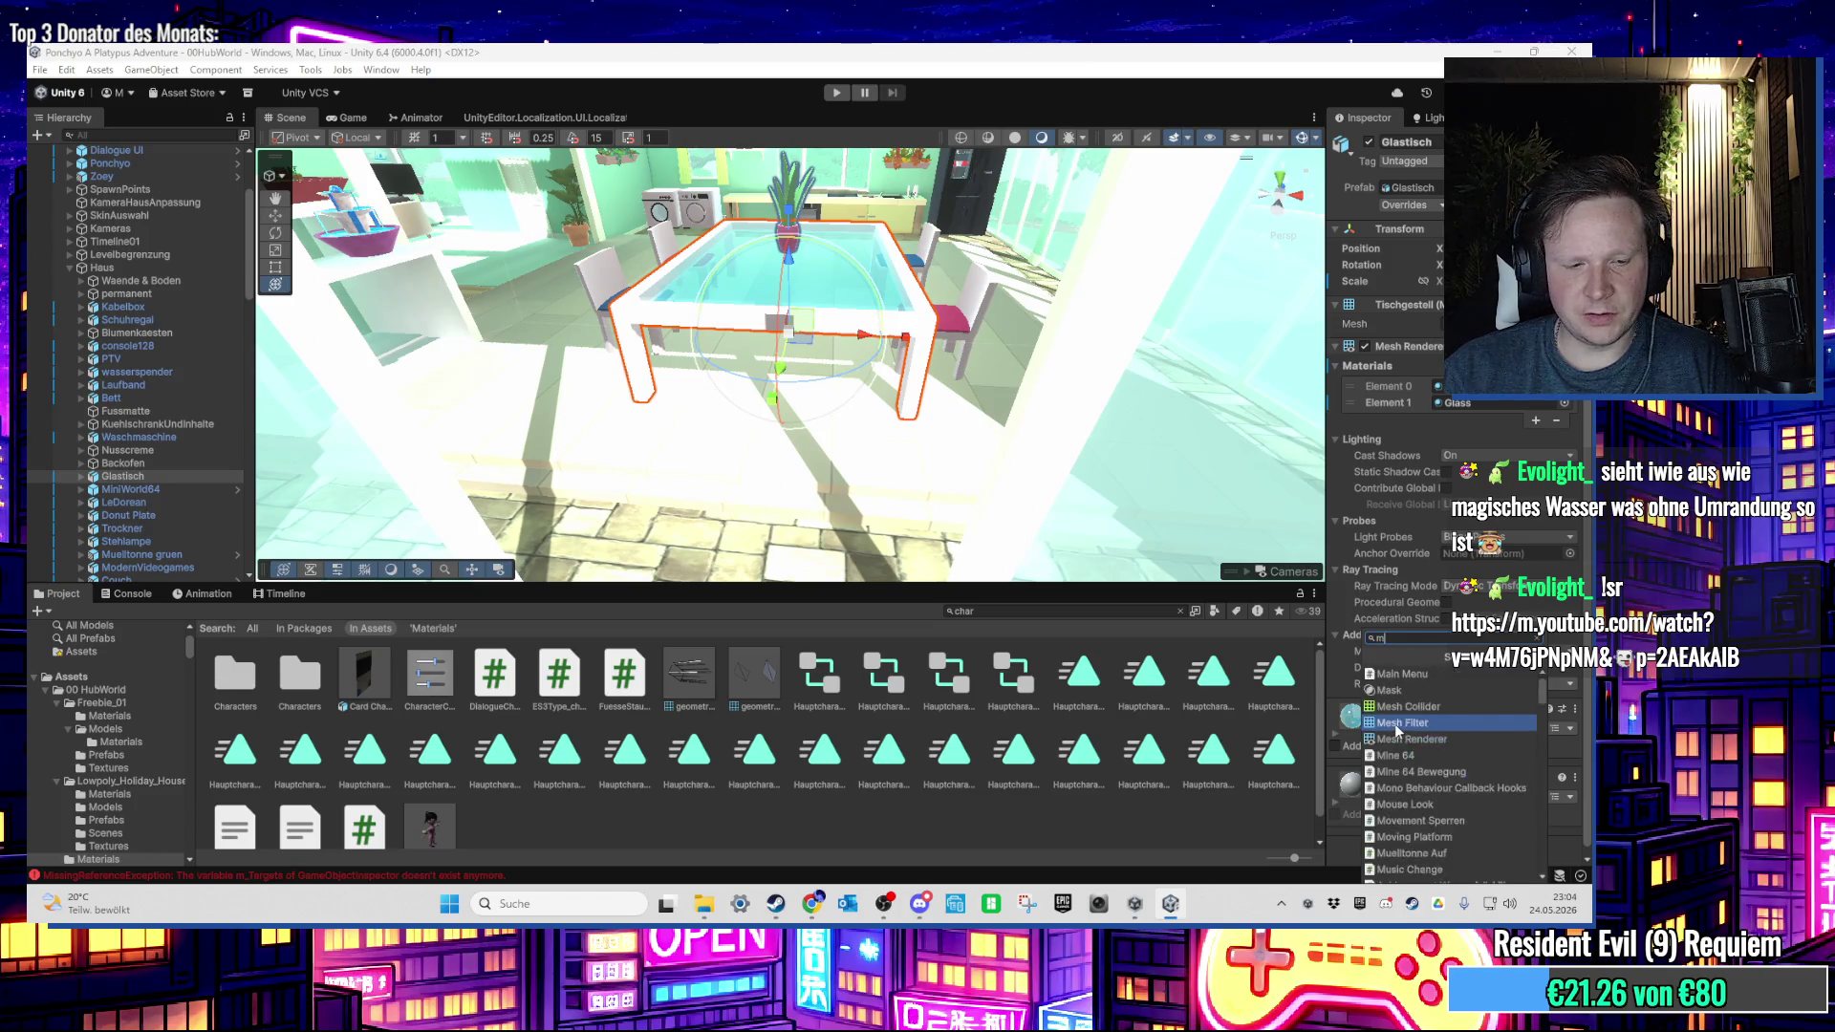
{"action": "left_click", "coordinate": [1411, 674]}
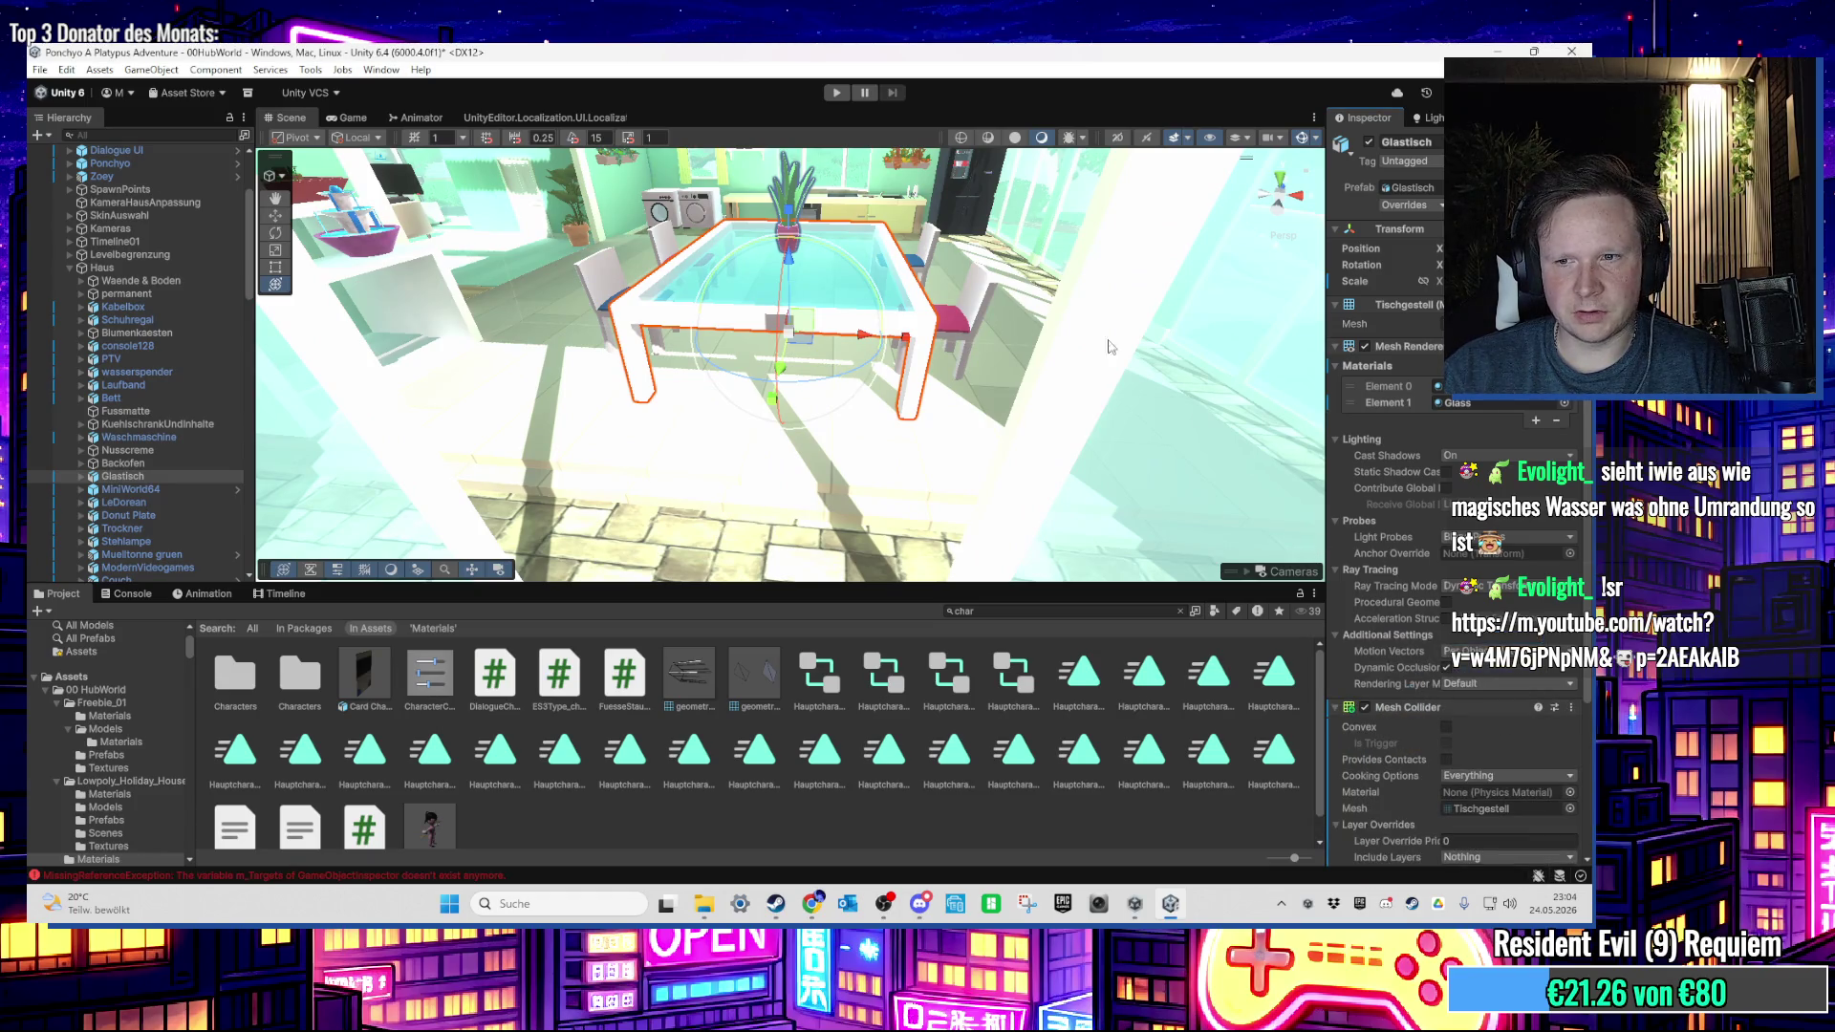
Step: Play-test walking into the house and jumping onto the glass table
{"action": "left_click", "coordinate": [837, 94]}
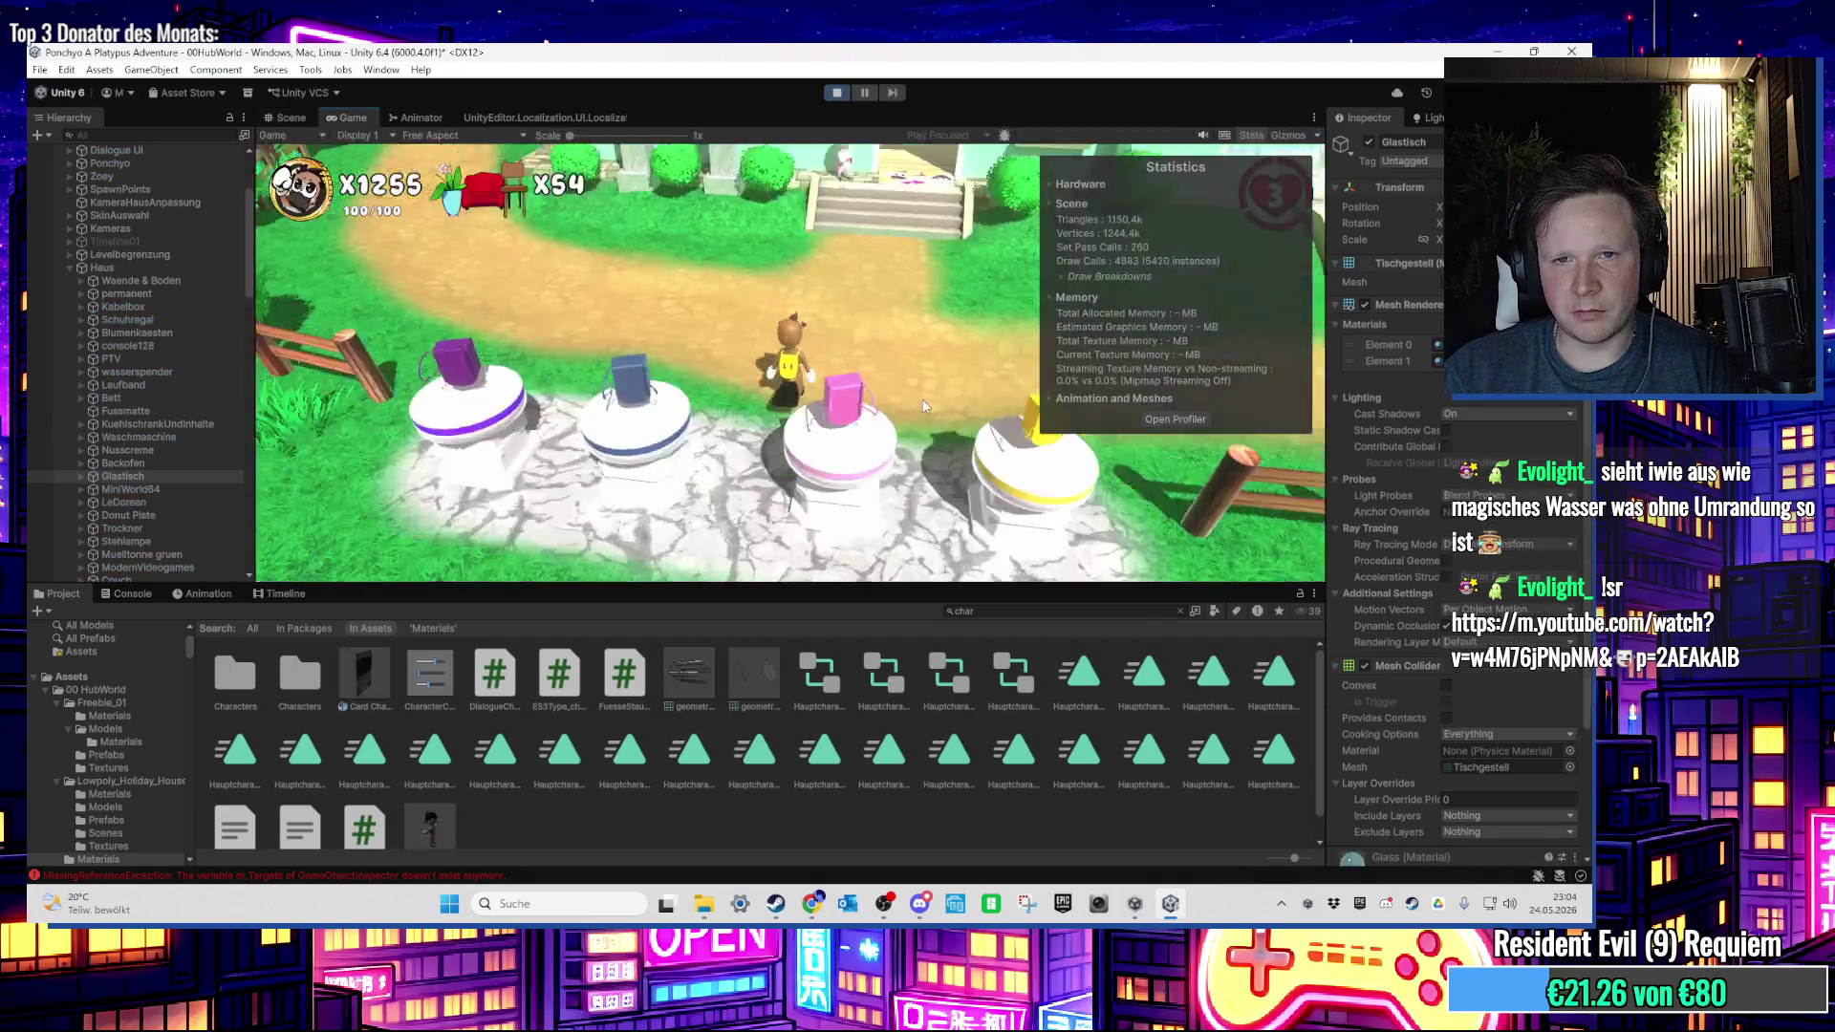
{"action": "key", "text": "w"}
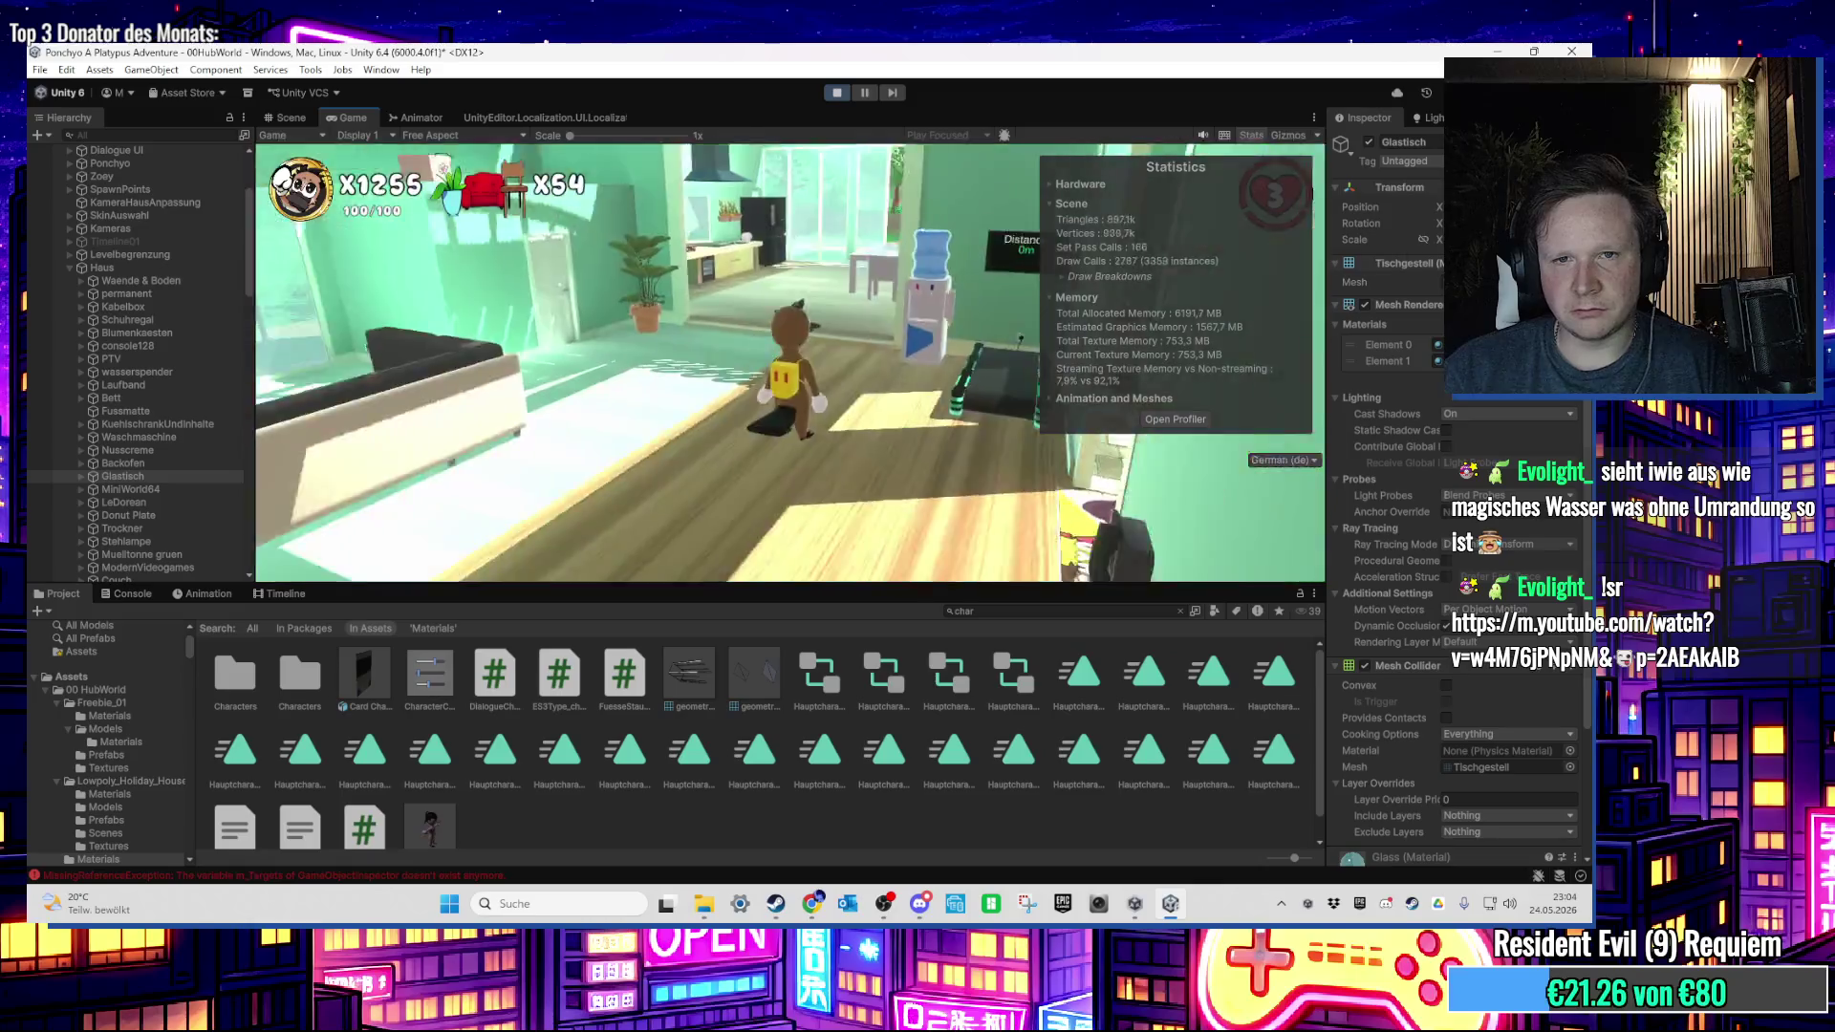
{"action": "key", "text": "w"}
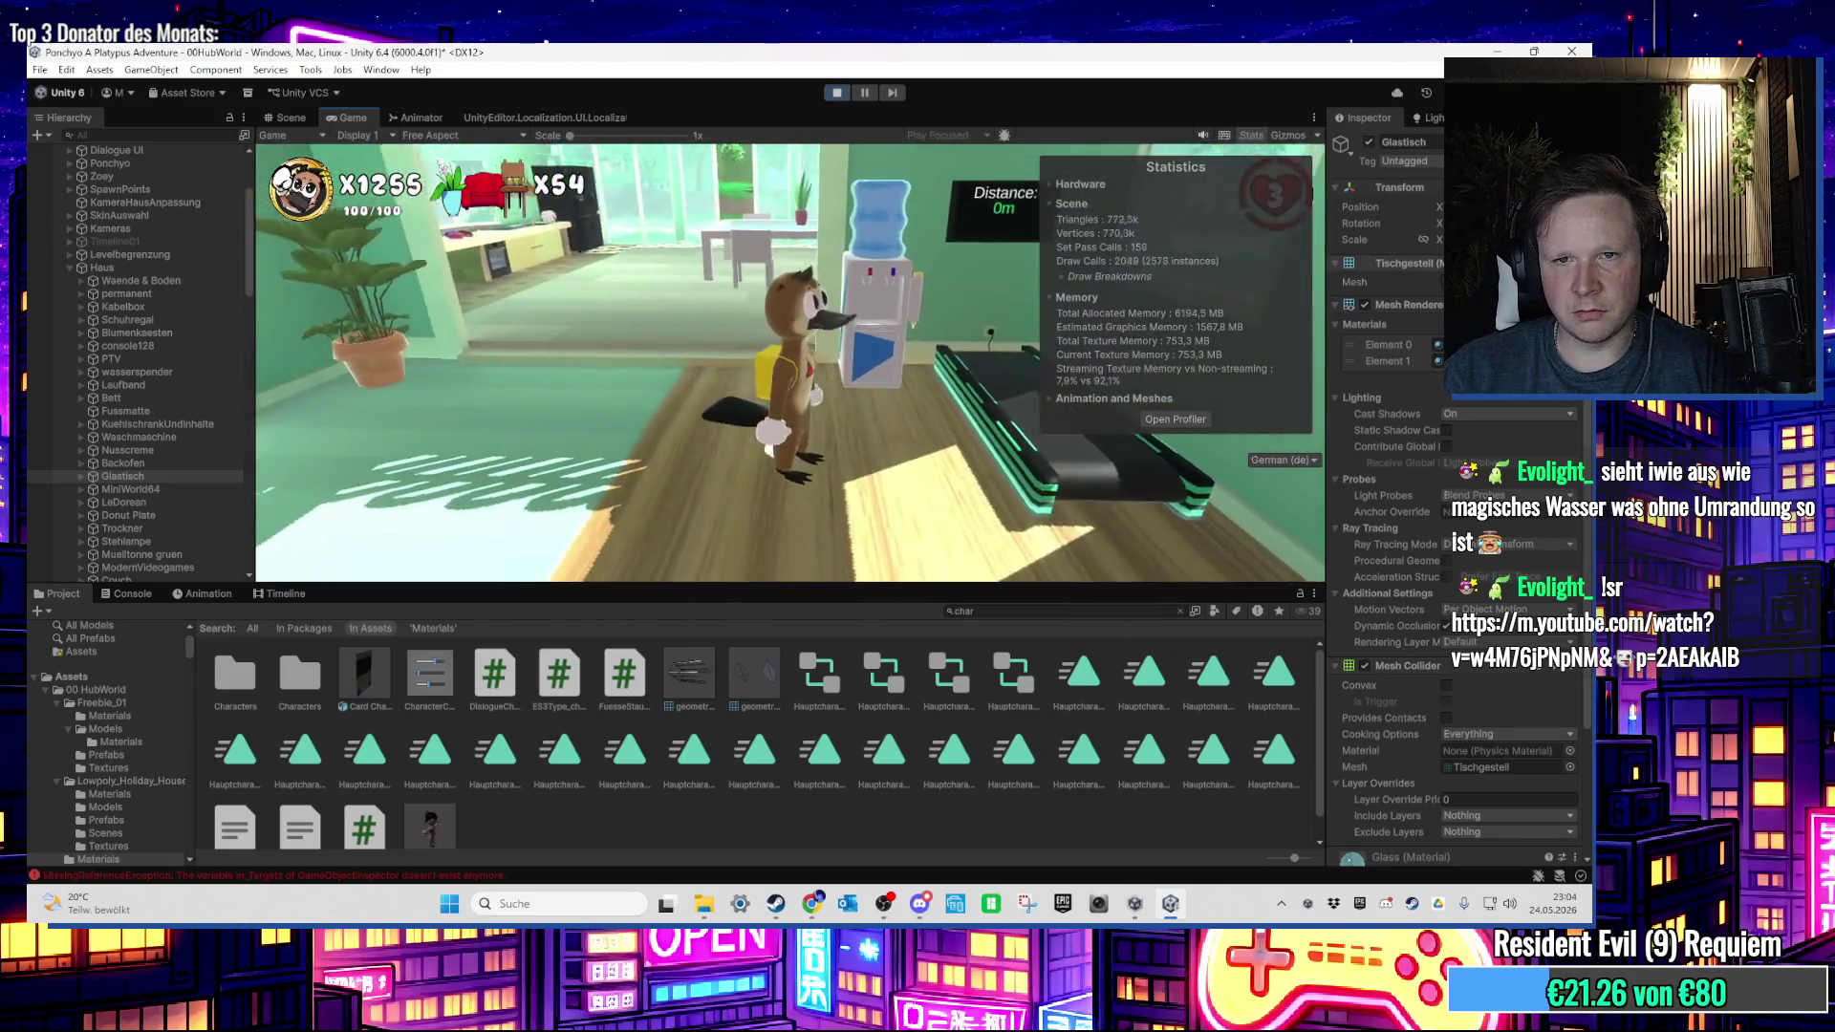
{"action": "key", "text": "w"}
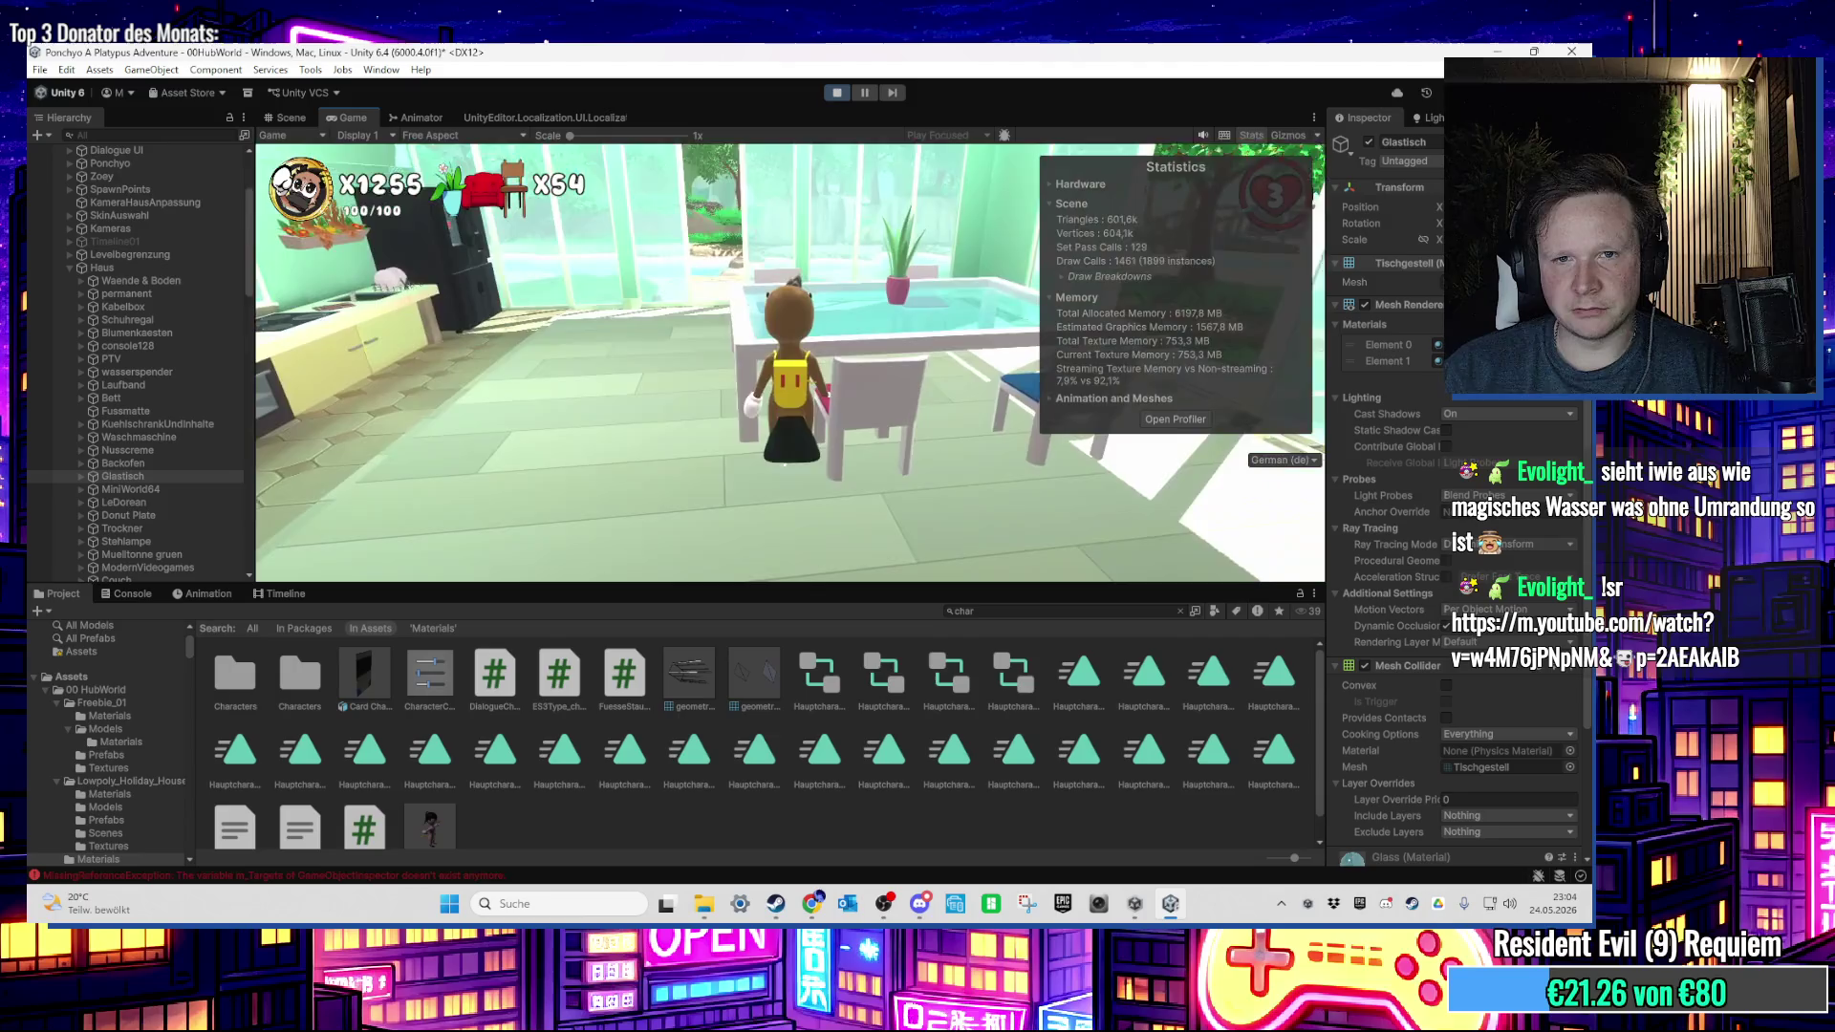
{"action": "key", "text": "space"}
{"action": "key", "text": "w"}
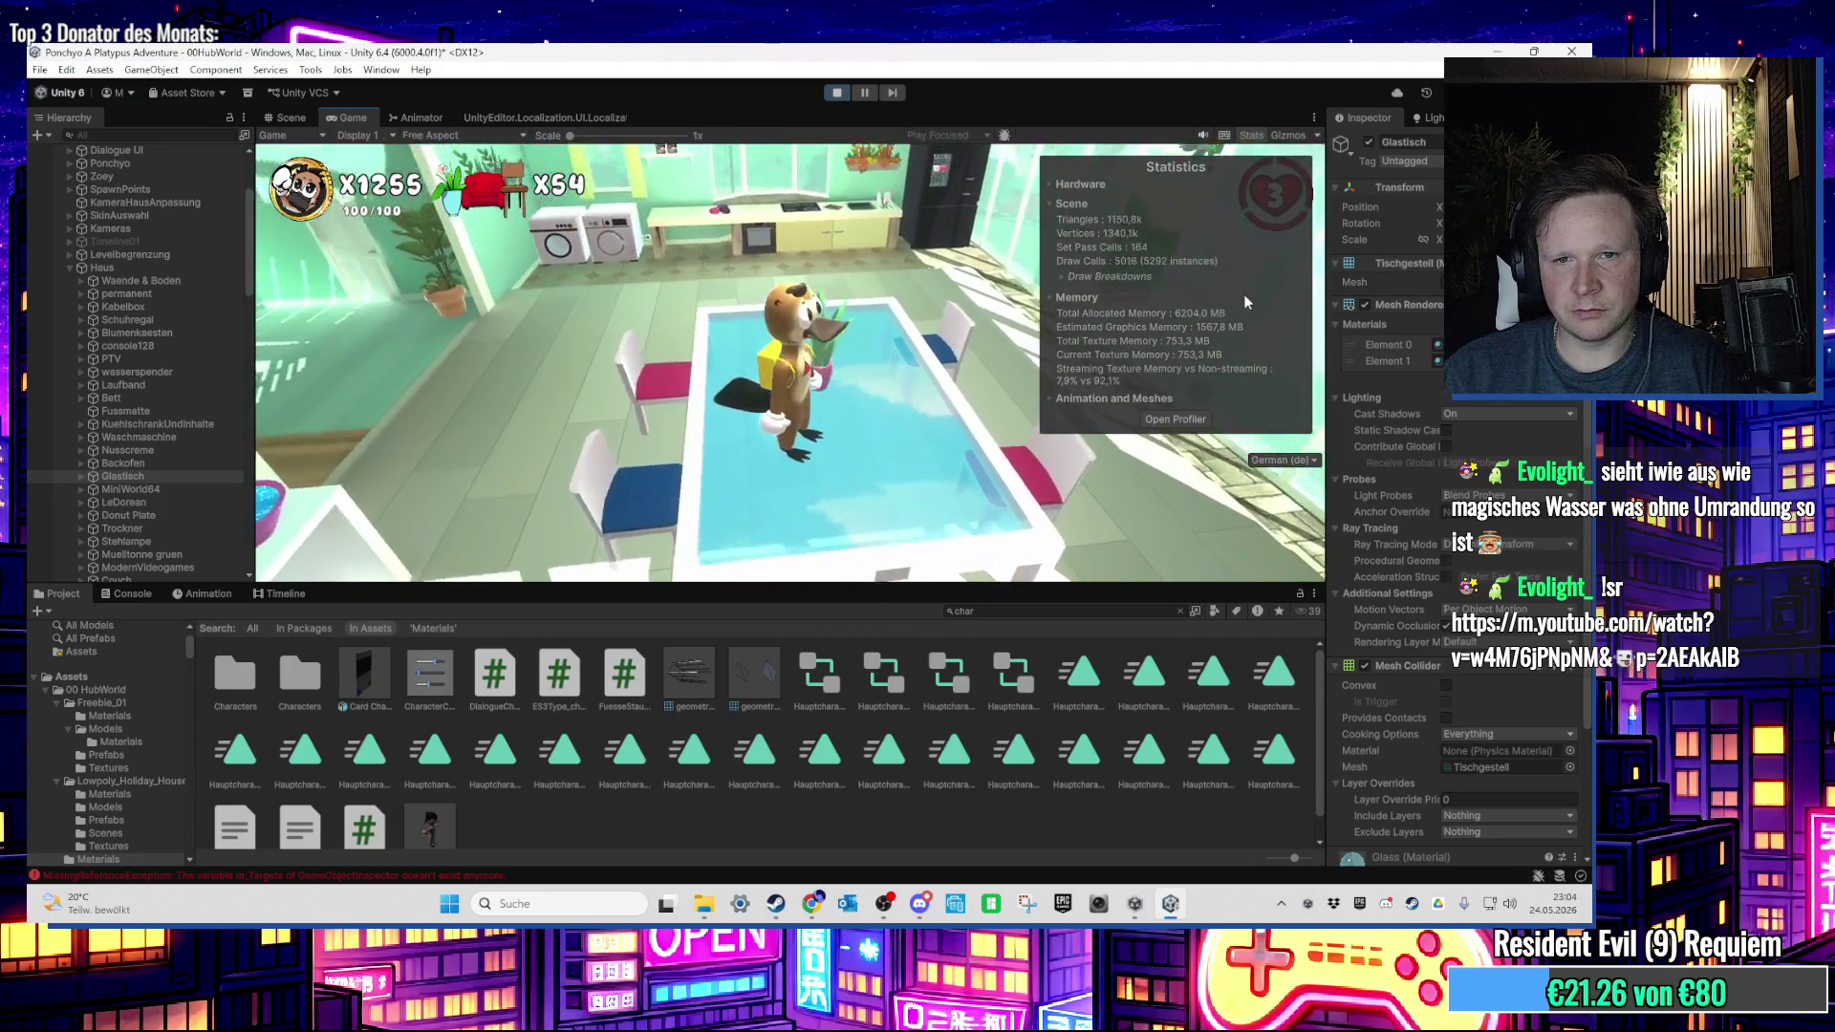
{"action": "key", "text": "w"}
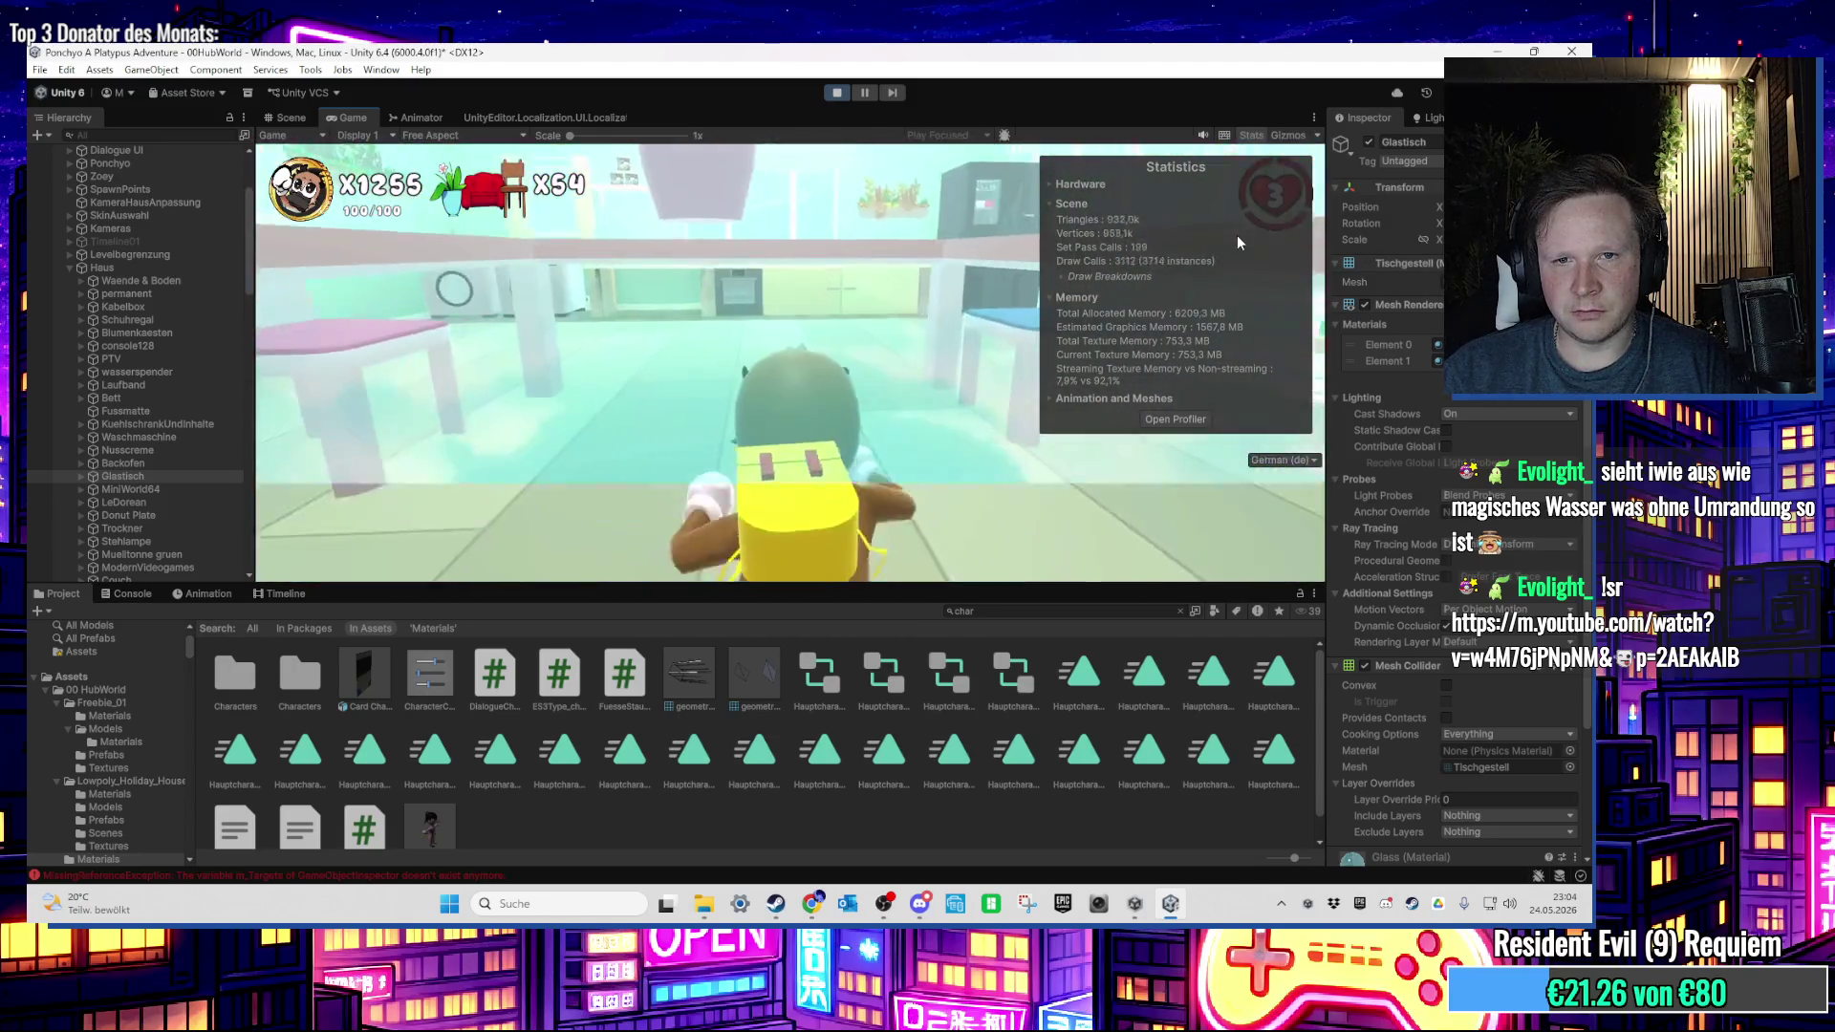
Step: Stop Play mode and add a Box Collider to PlantPotRoundMedium on the glass table
{"action": "left_click", "coordinate": [836, 94]}
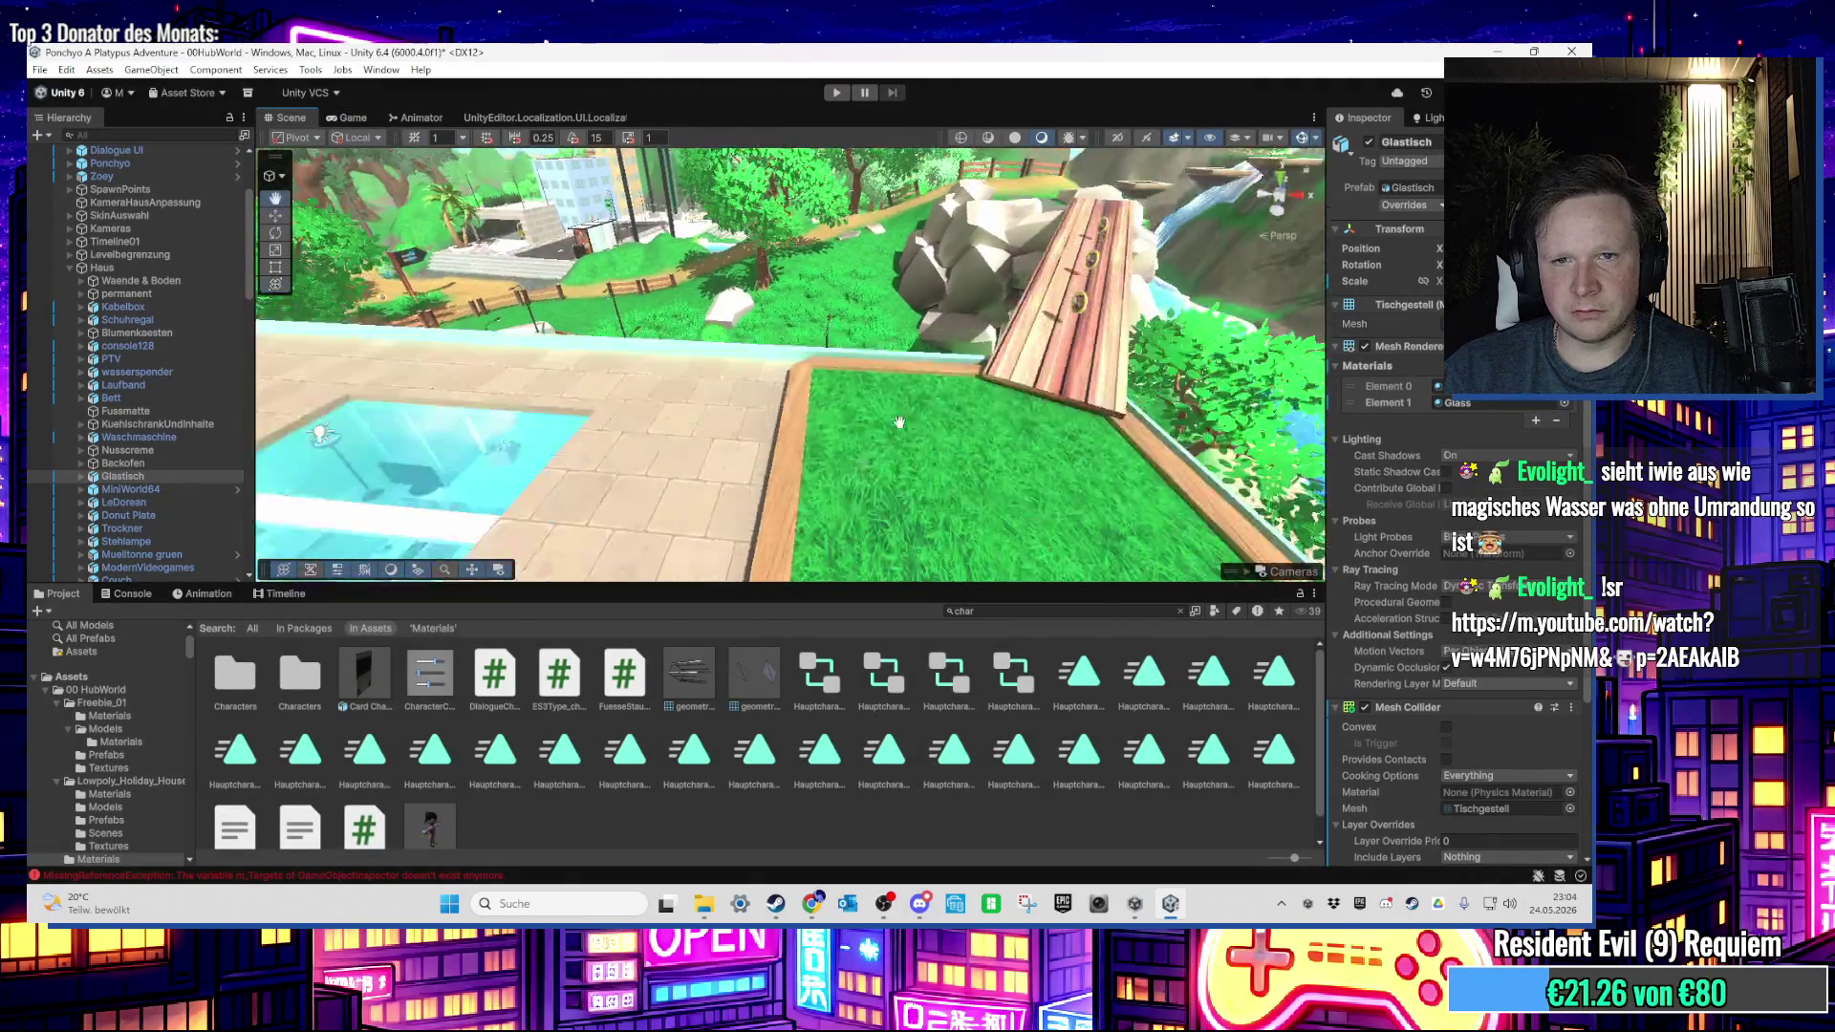
{"action": "left_click", "coordinate": [779, 346]}
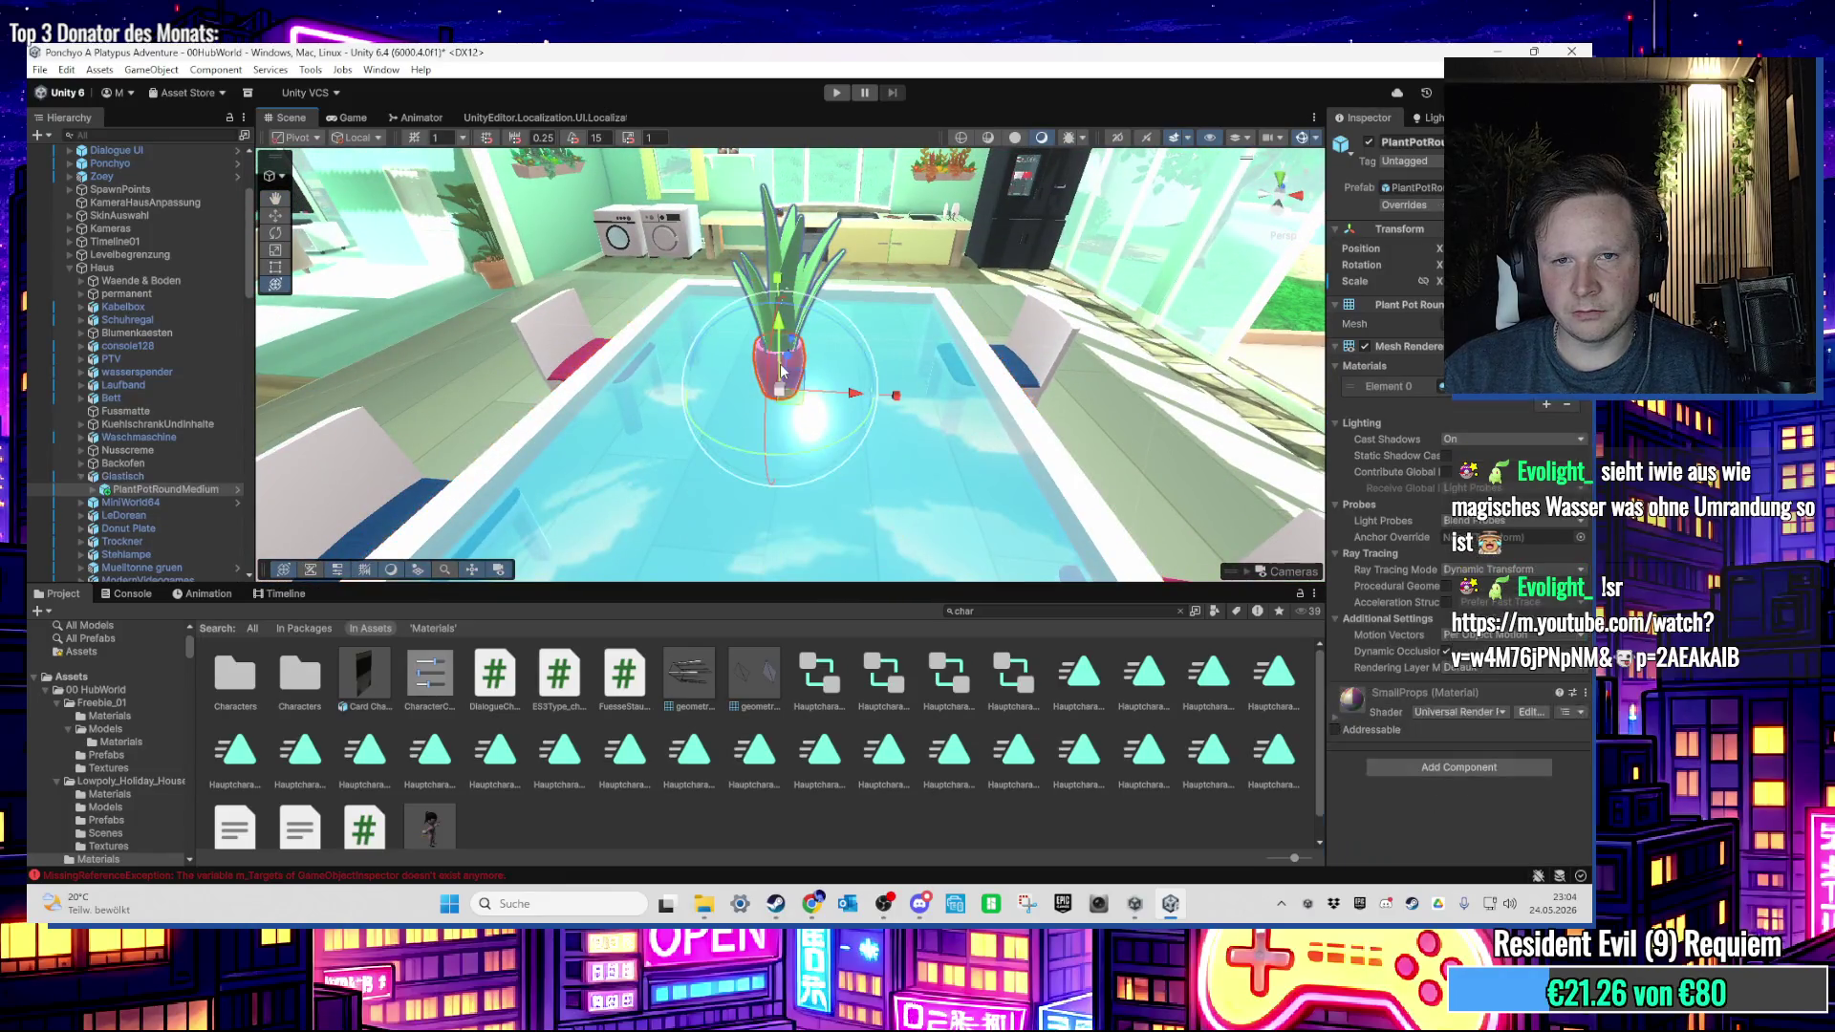
{"action": "left_click", "coordinate": [1452, 767]}
{"action": "type", "text": "mesh"}
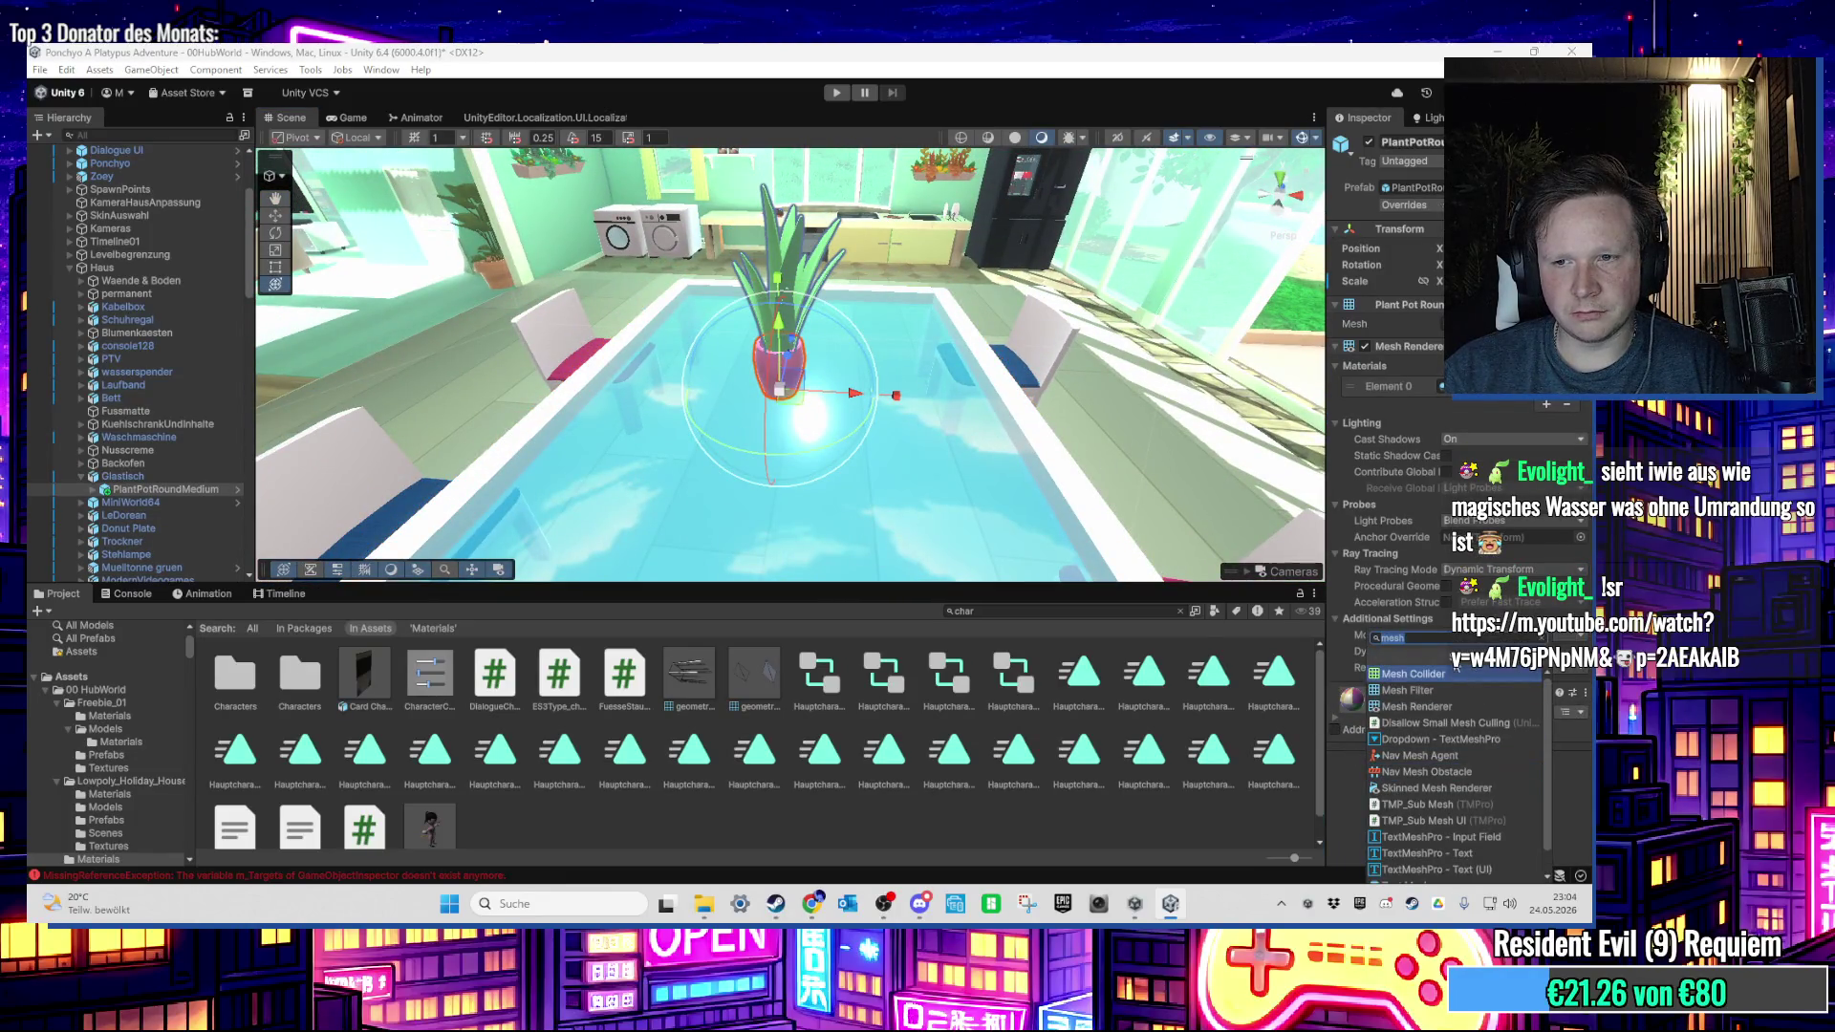
{"action": "key", "text": "BackSpace"}
{"action": "key", "text": "BackSpace"}
{"action": "key", "text": "BackSpace"}
{"action": "type", "text": "box"}
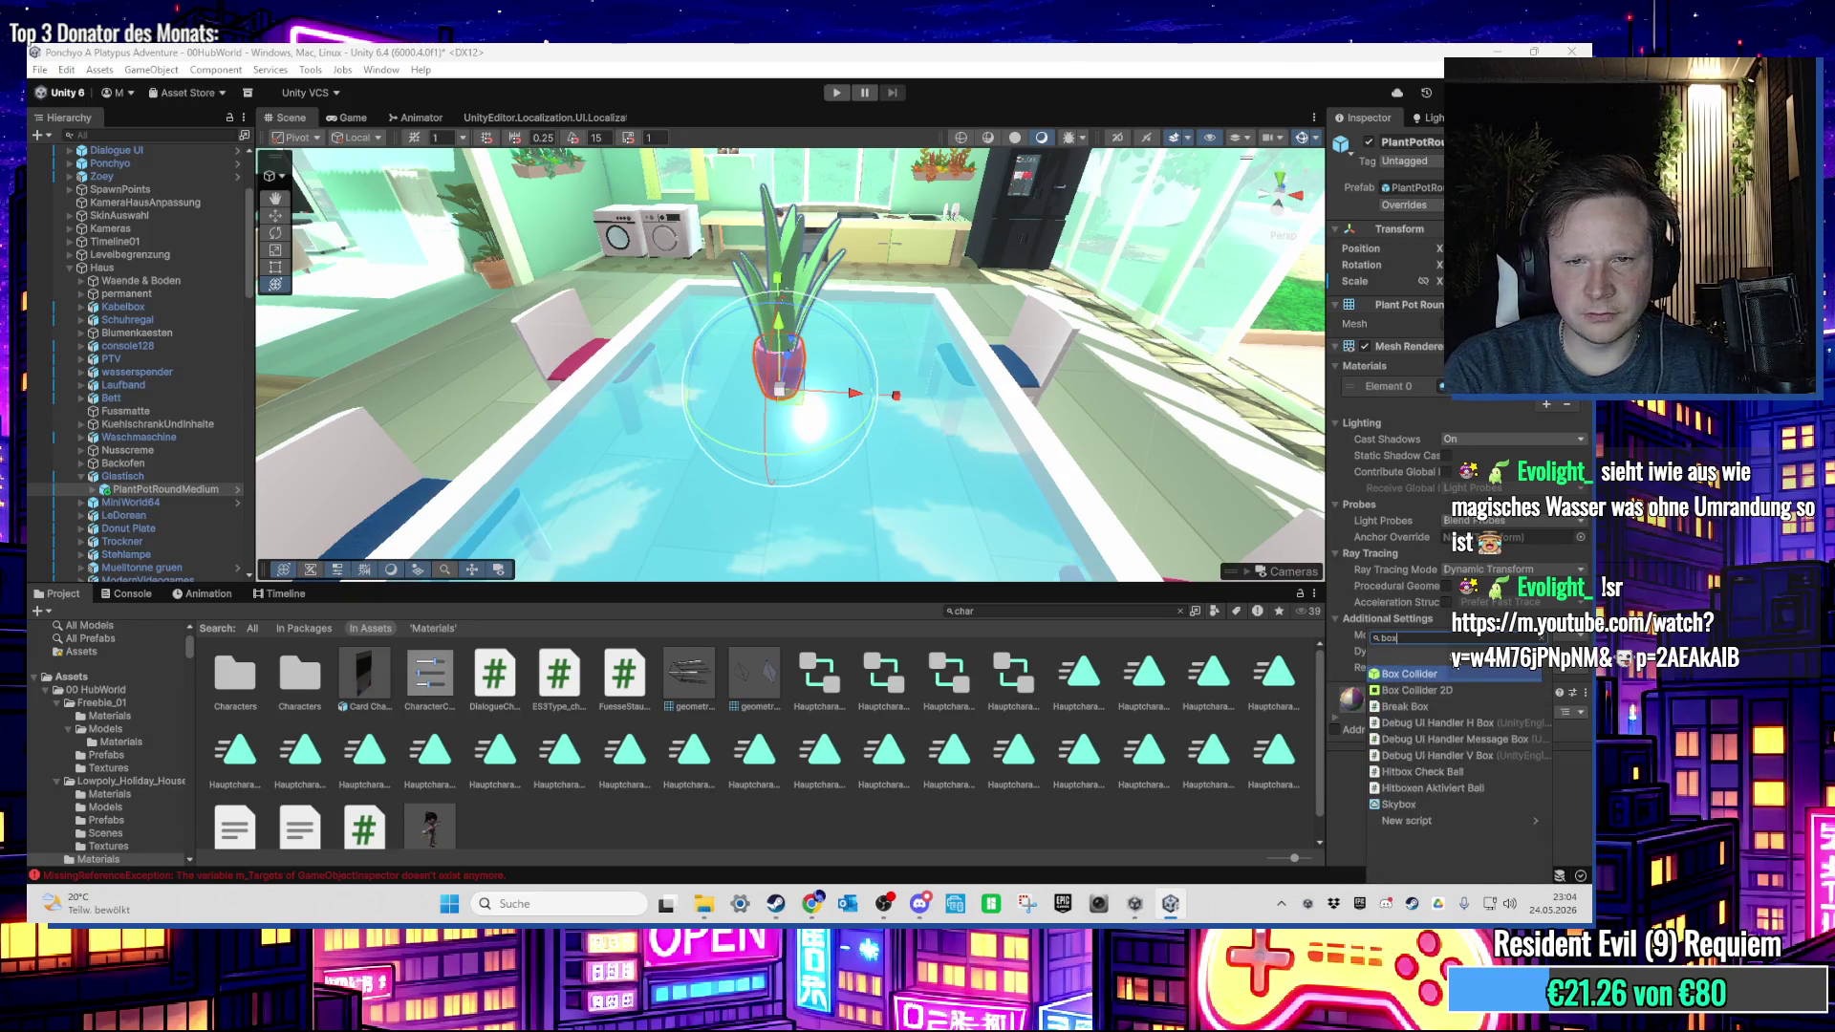
{"action": "key", "text": "Return"}
{"action": "mouse_move", "coordinate": [956, 368]}
{"action": "left_mouse_down"}
{"action": "mouse_move", "coordinate": [977, 378]}
{"action": "mouse_move", "coordinate": [965, 336]}
{"action": "mouse_move", "coordinate": [965, 402]}
{"action": "mouse_move", "coordinate": [957, 381]}
{"action": "mouse_move", "coordinate": [908, 395]}
{"action": "mouse_move", "coordinate": [880, 501]}
{"action": "mouse_move", "coordinate": [874, 475]}
{"action": "mouse_move", "coordinate": [901, 484]}
{"action": "mouse_move", "coordinate": [866, 279]}
{"action": "mouse_move", "coordinate": [874, 459]}
{"action": "left_mouse_up"}
Step: Navigate the Scene view through the house's kitchen and living room toward the bedroom wall
{"action": "left_click", "coordinate": [746, 413]}
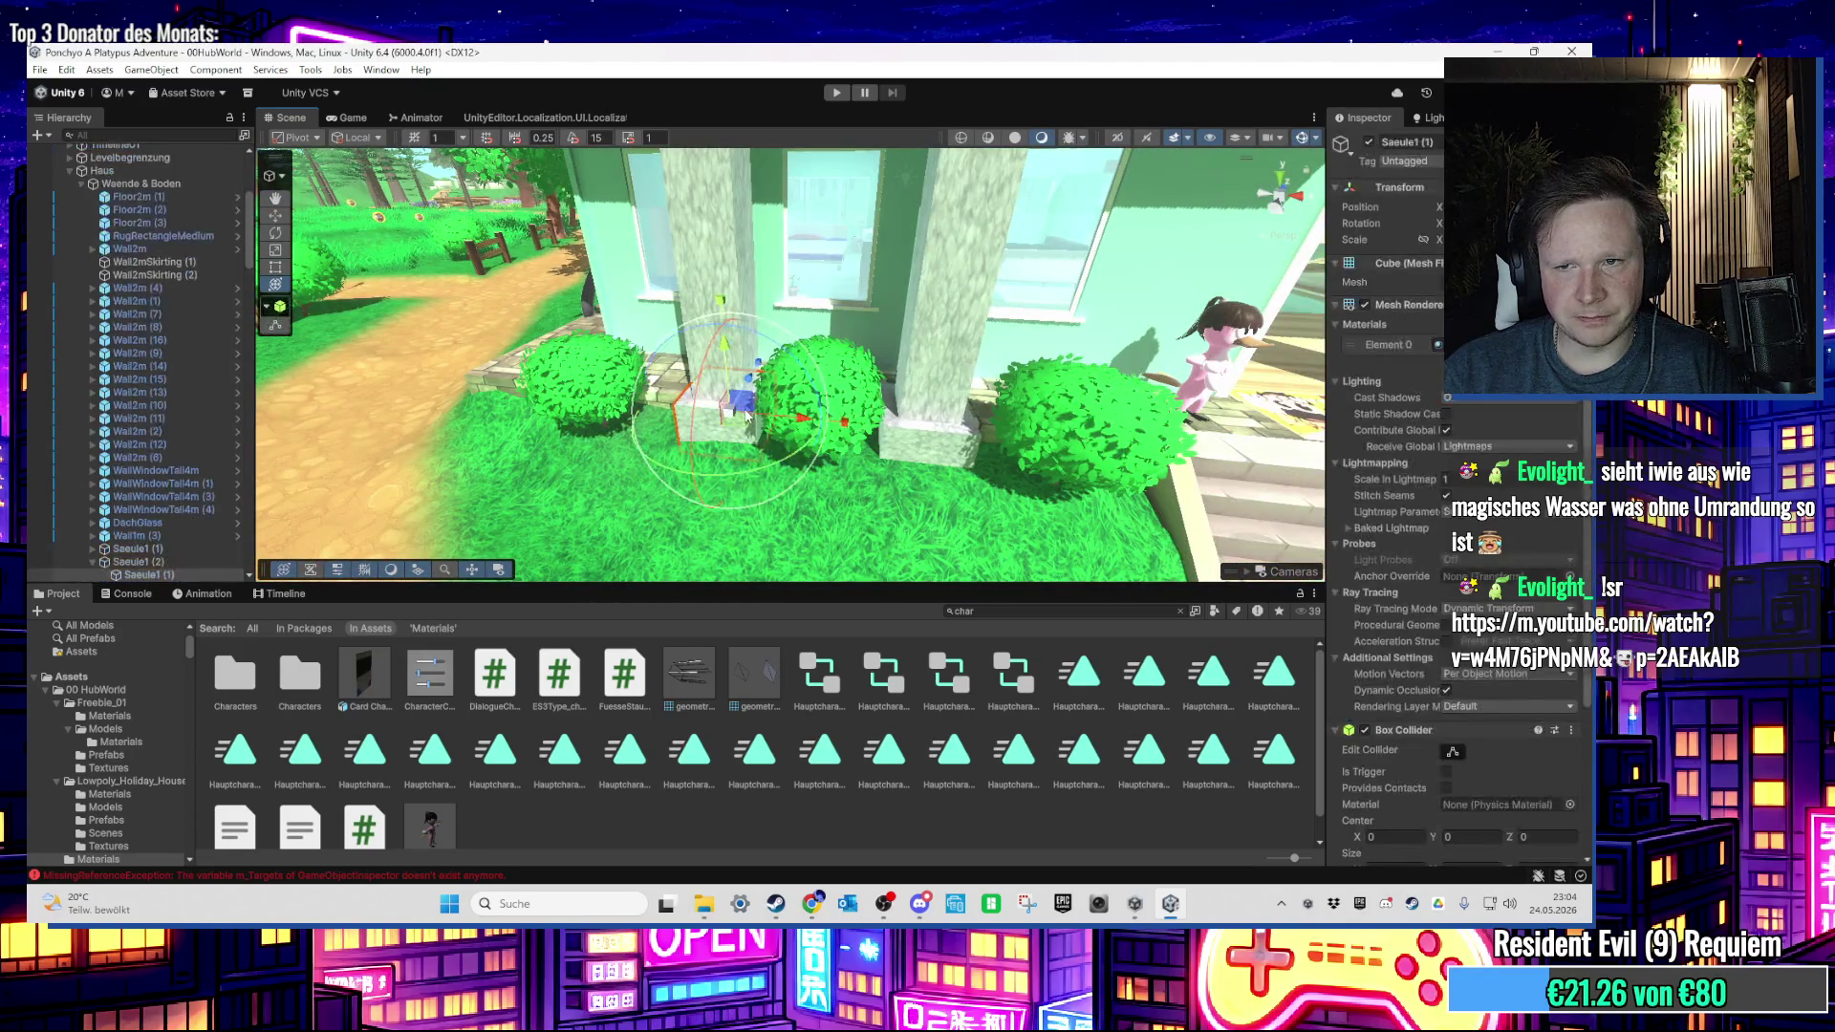
{"action": "scroll", "coordinate": [944, 298], "scroll_direction": "up", "scroll_amount": 10}
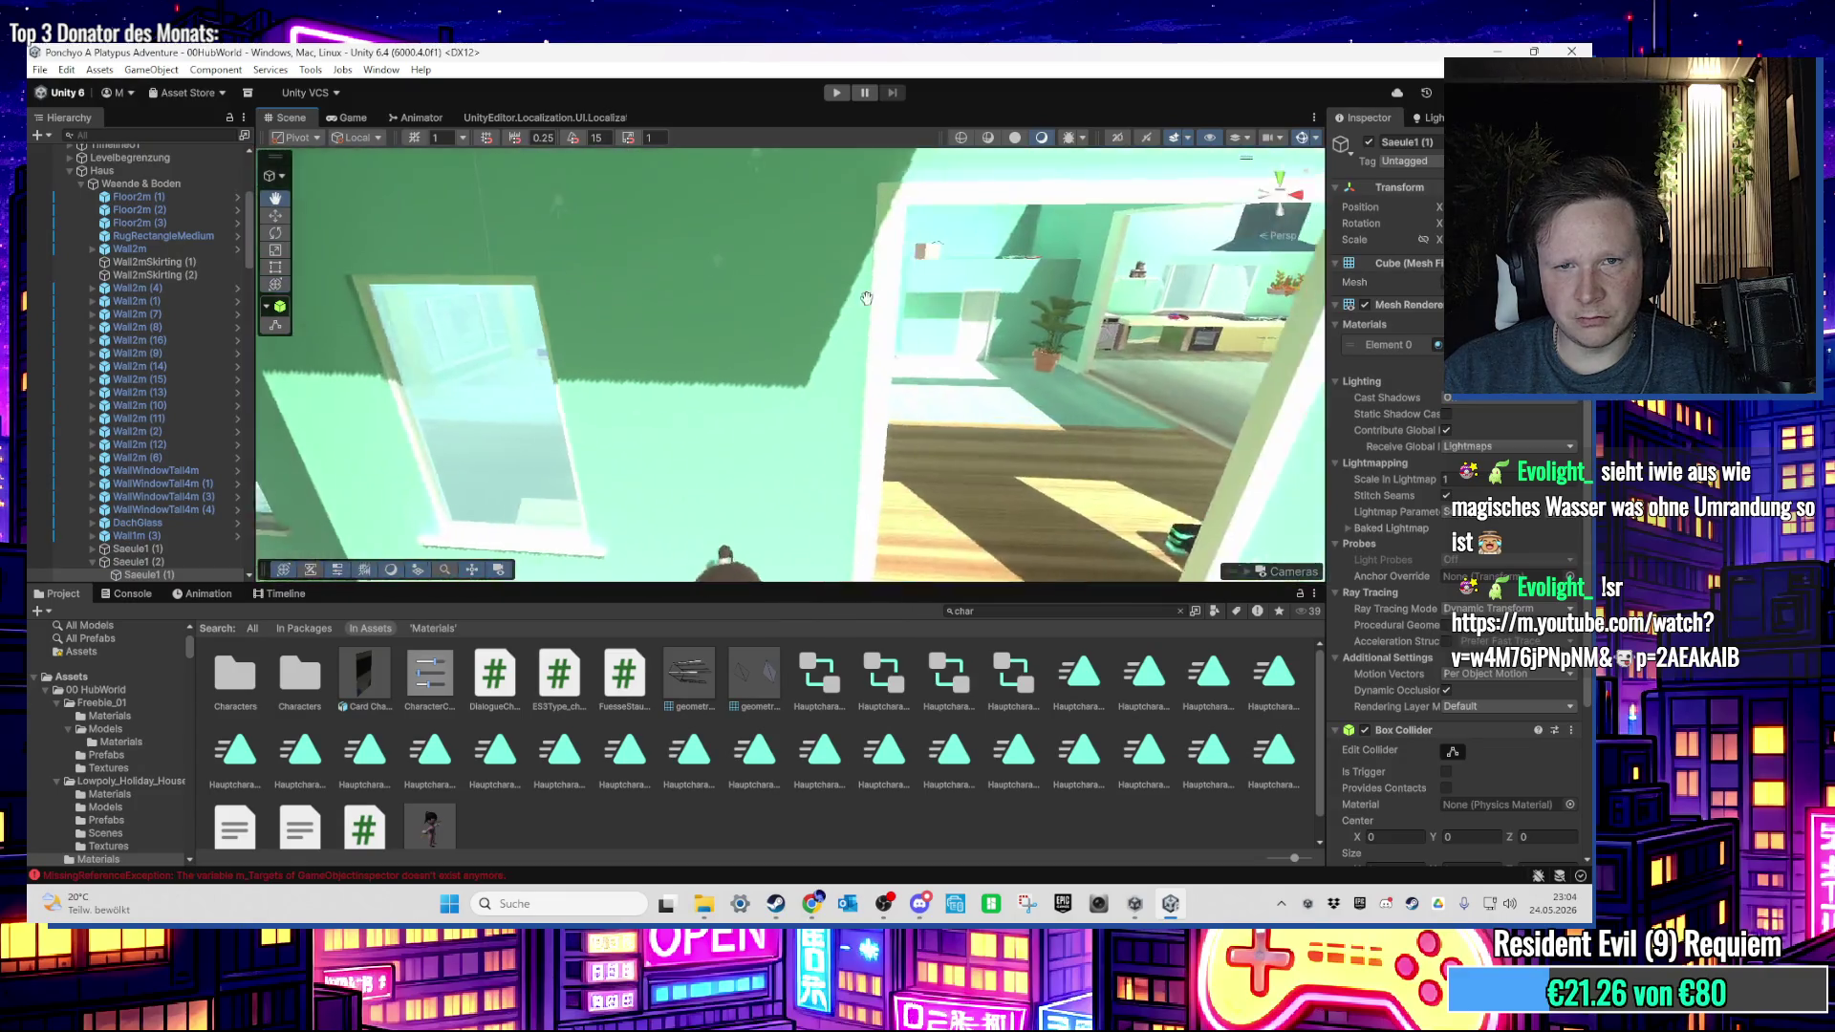
{"action": "scroll", "coordinate": [863, 313], "scroll_direction": "up", "scroll_amount": 10}
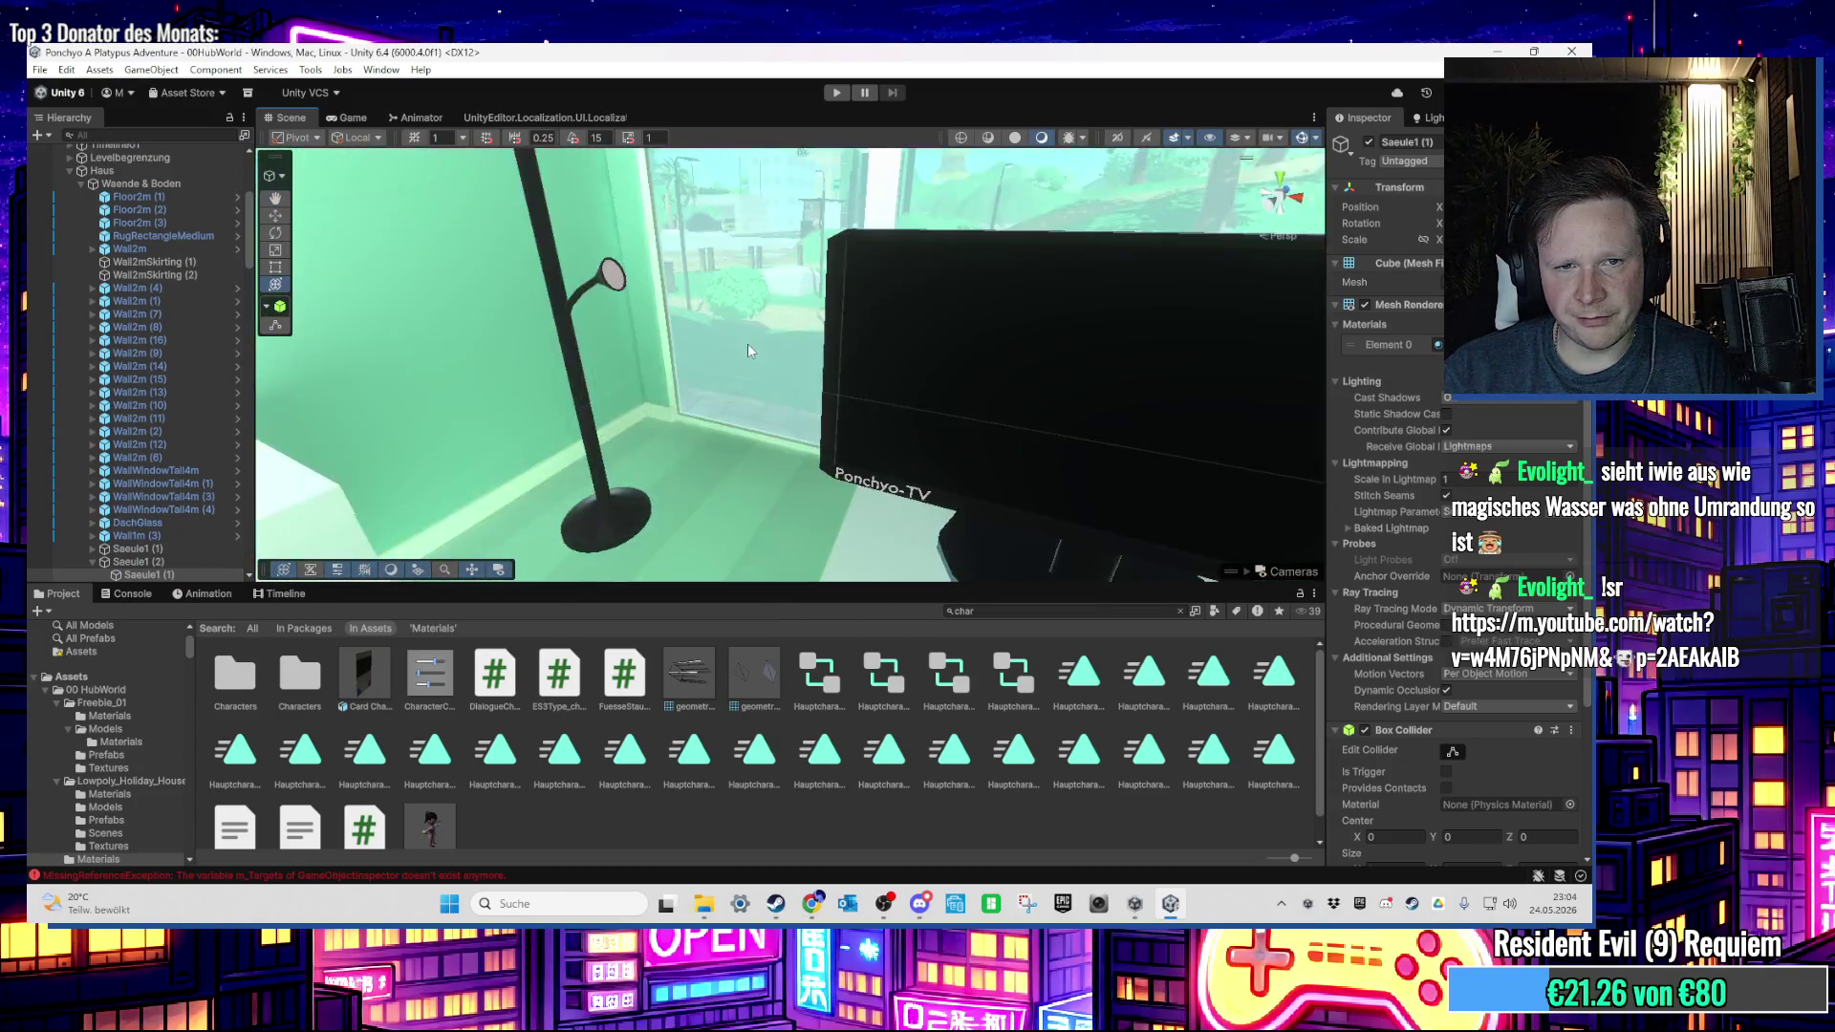
{"action": "left_click_drag", "start_coordinate": [851, 325], "coordinate": [784, 329]}
{"action": "mouse_move", "coordinate": [642, 362]}
{"action": "left_mouse_down"}
{"action": "mouse_move", "coordinate": [602, 380]}
{"action": "mouse_move", "coordinate": [903, 342]}
{"action": "mouse_move", "coordinate": [868, 359]}
{"action": "left_mouse_up"}
{"action": "scroll", "coordinate": [868, 359], "scroll_direction": "down", "scroll_amount": 10}
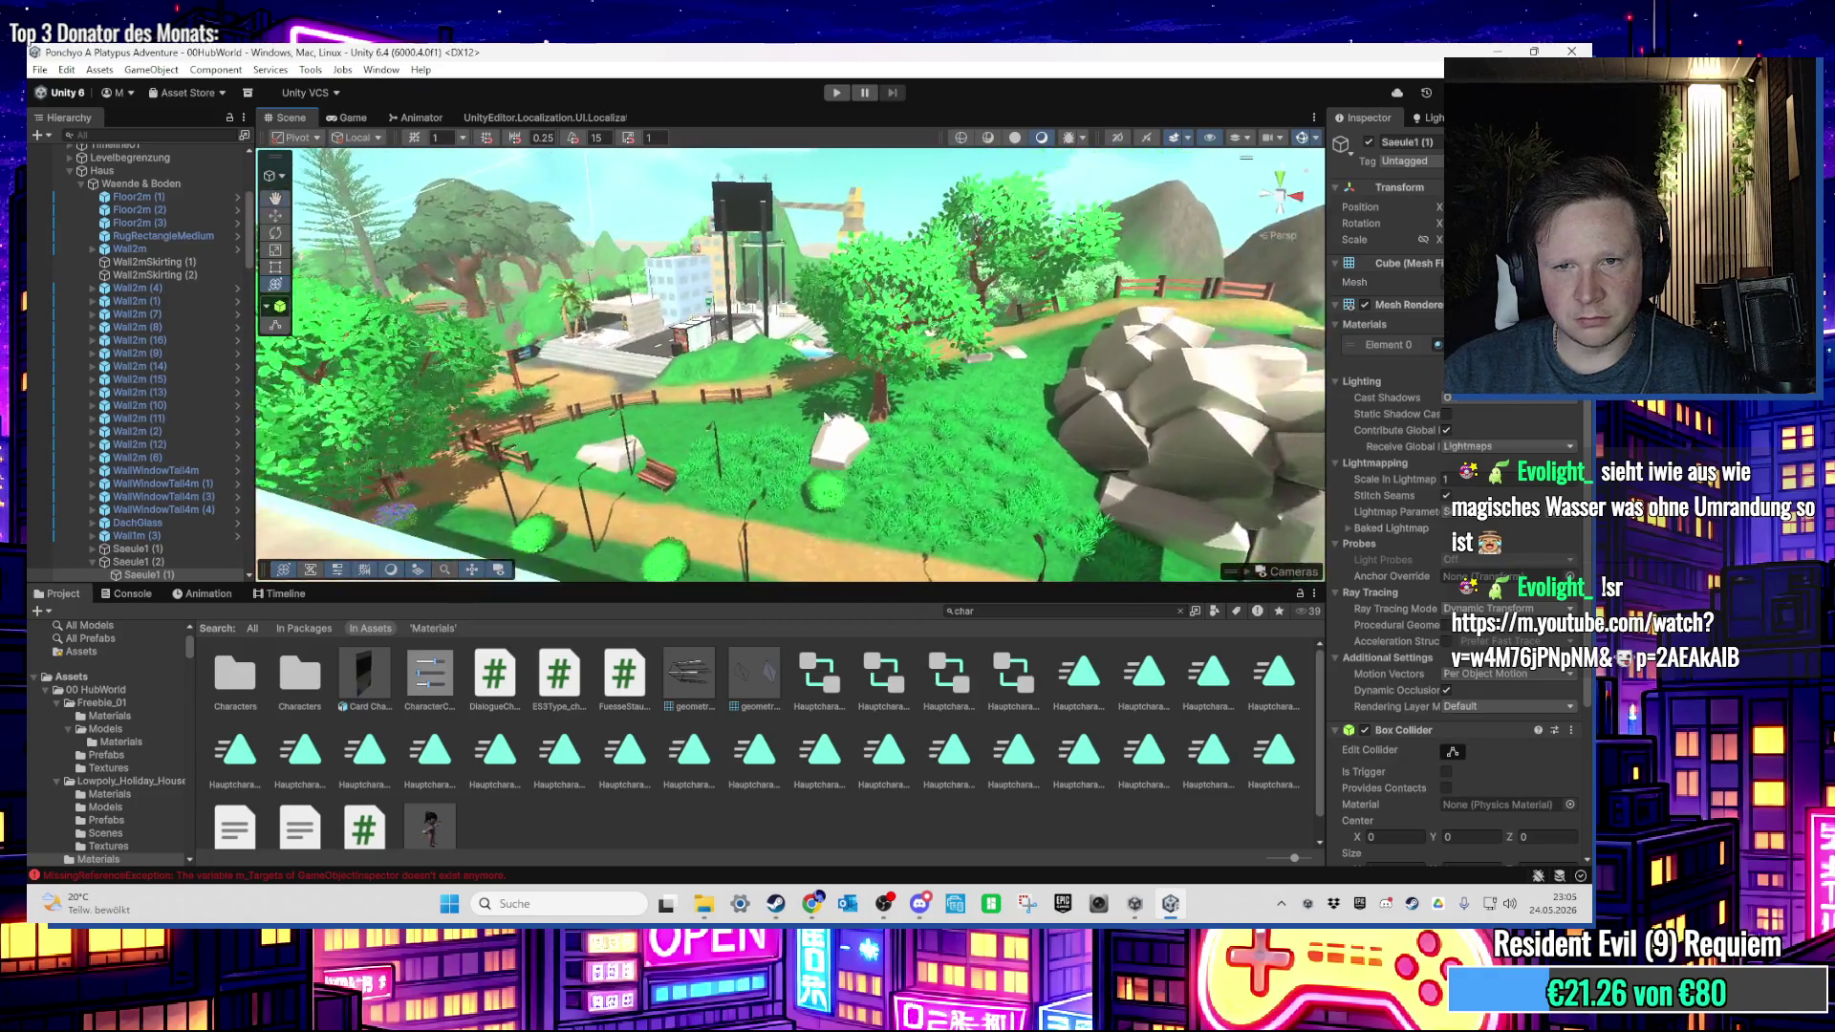
{"action": "scroll", "coordinate": [880, 349], "scroll_direction": "up", "scroll_amount": 10}
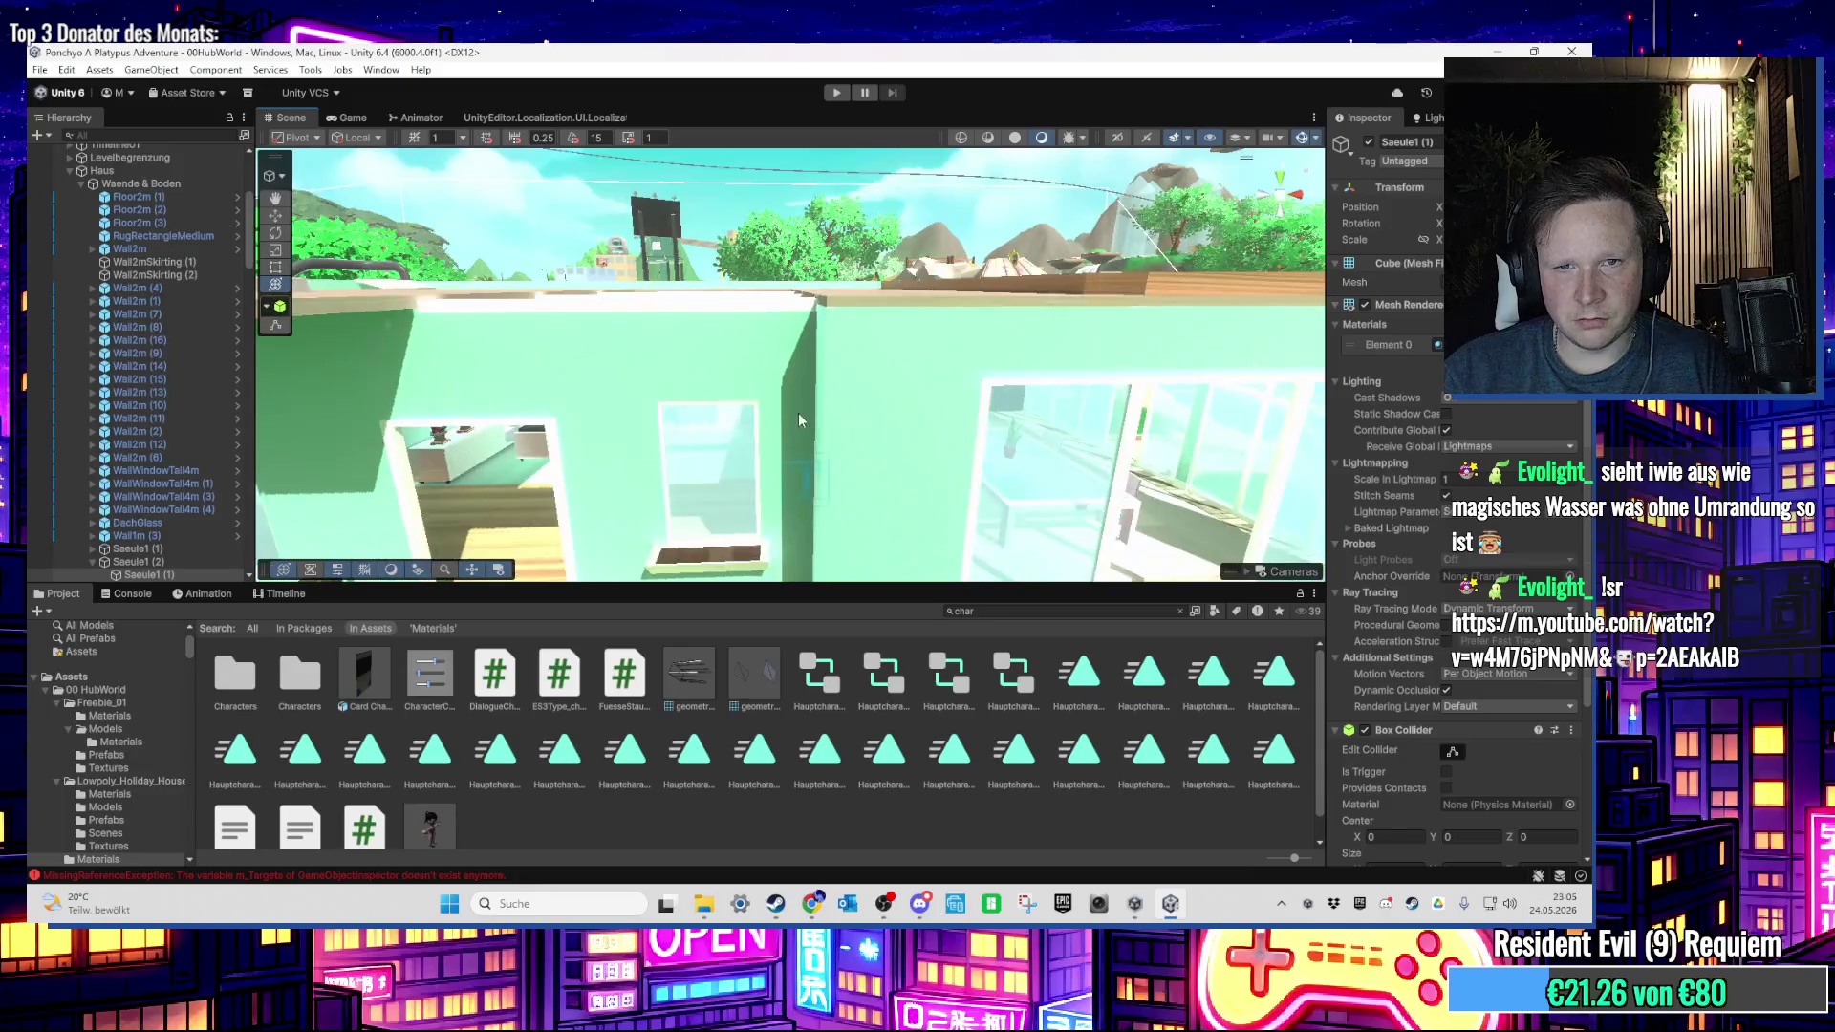
{"action": "scroll", "coordinate": [806, 408], "scroll_direction": "up", "scroll_amount": 10}
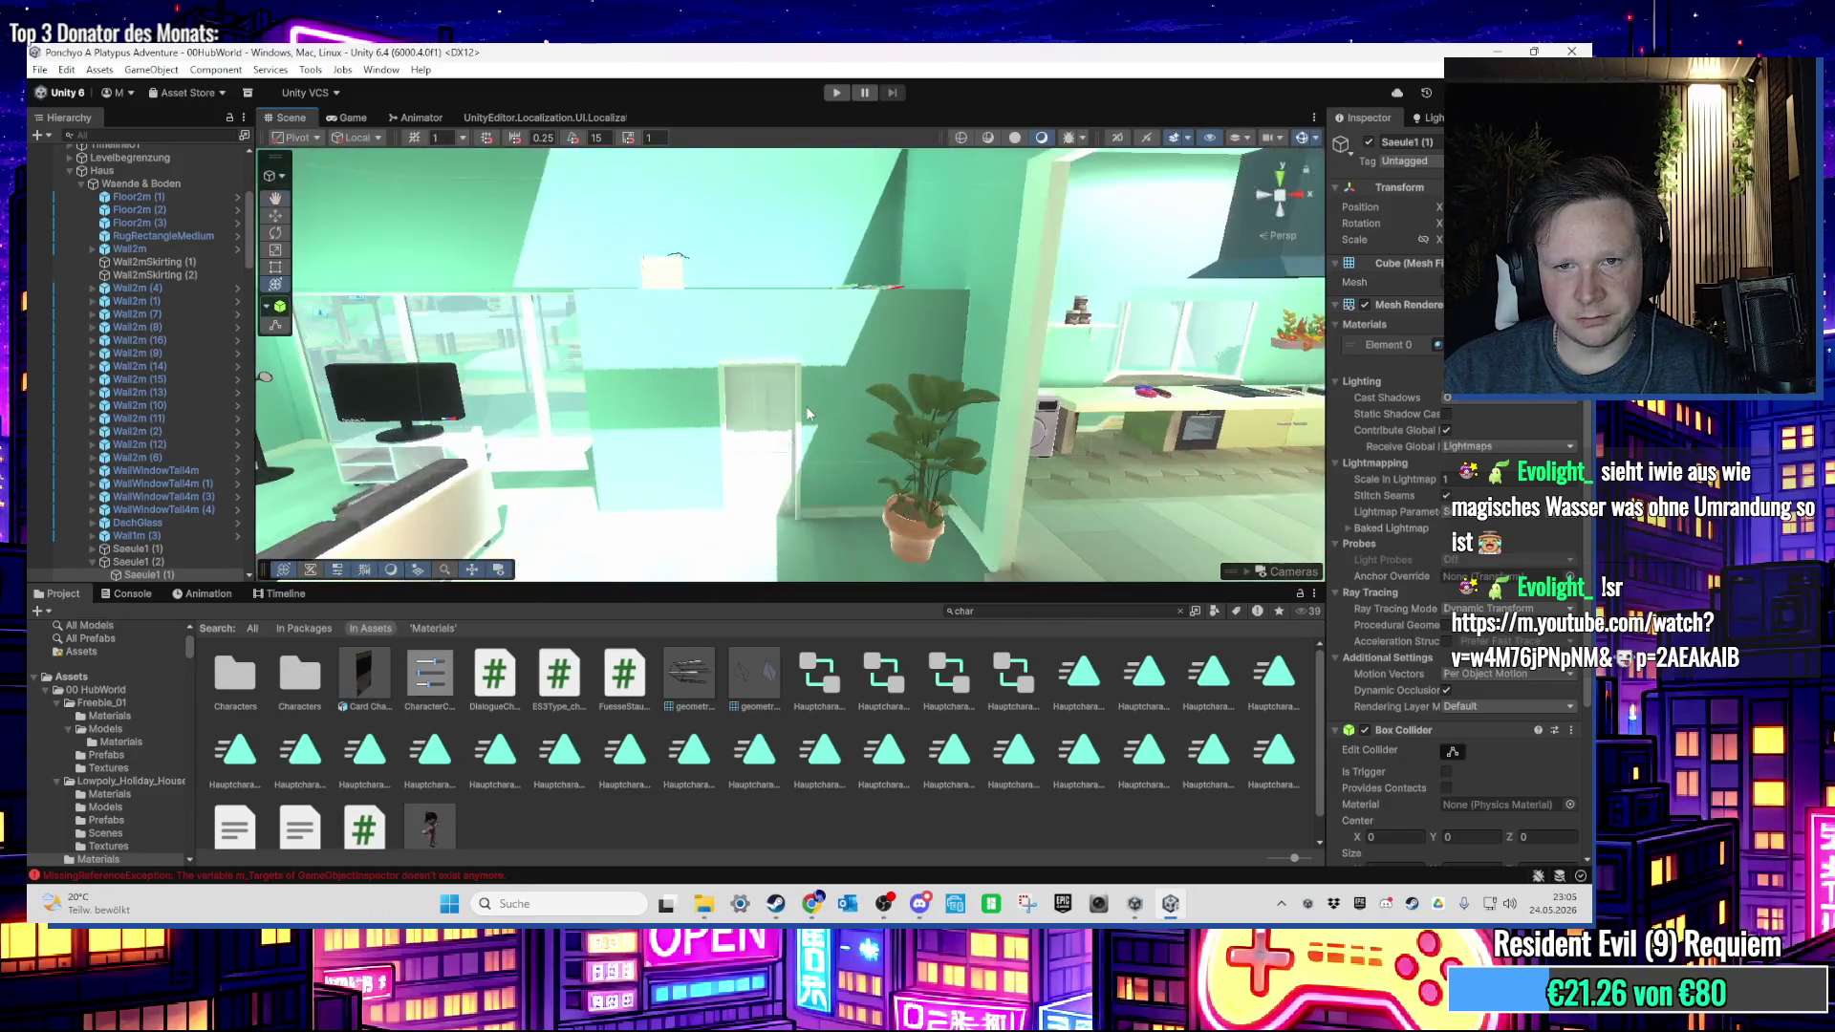
{"action": "scroll", "coordinate": [818, 386], "scroll_direction": "down", "scroll_amount": 5}
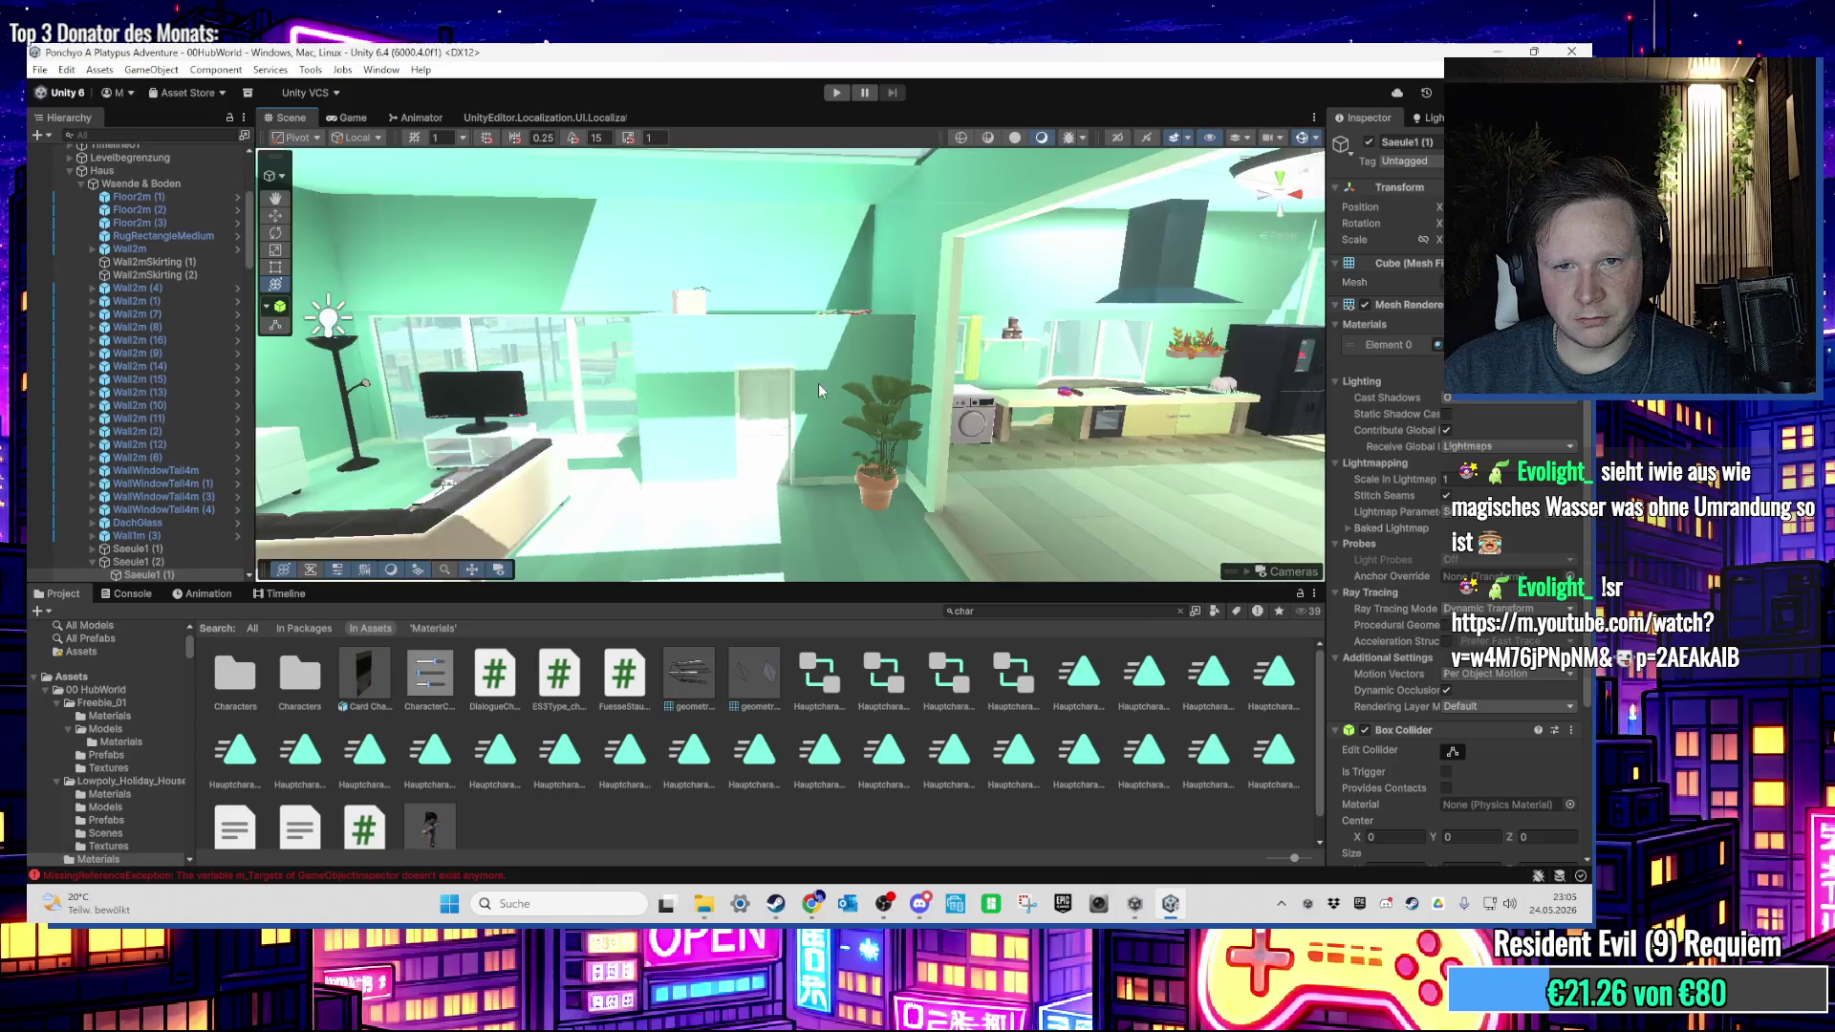
{"action": "left_click_drag", "start_coordinate": [818, 382], "coordinate": [1114, 362]}
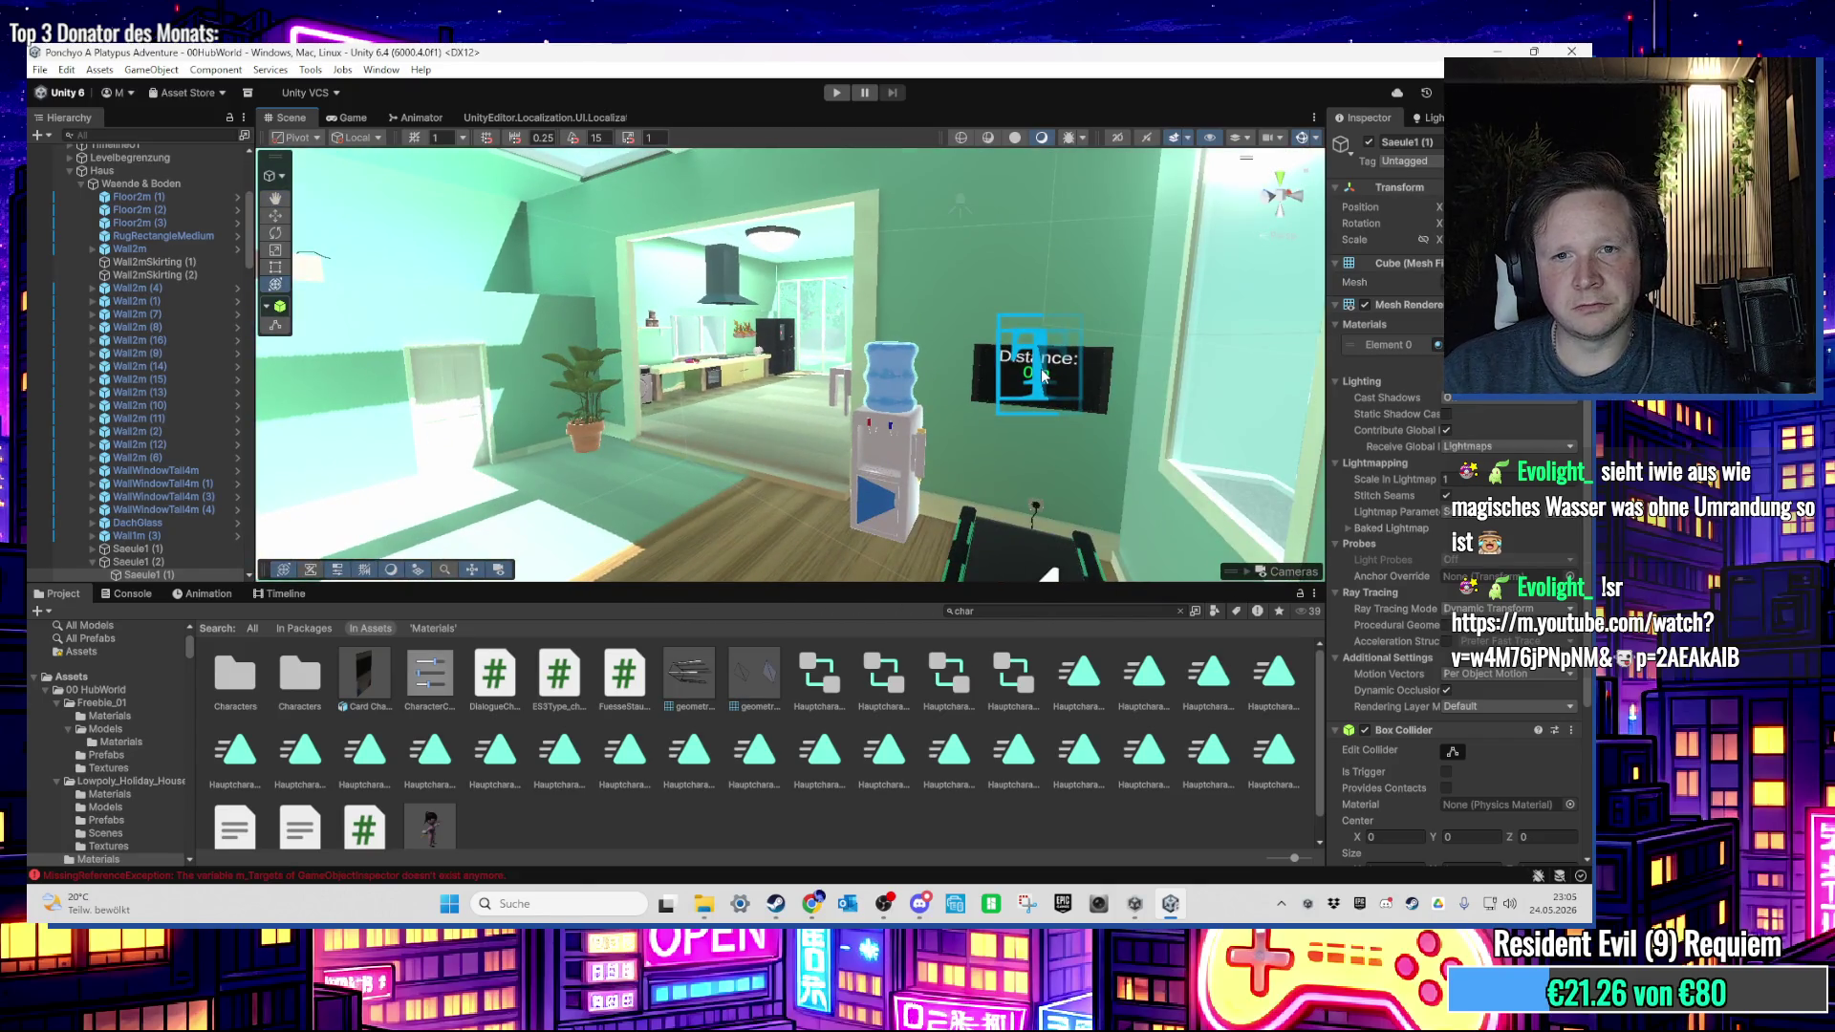
{"action": "scroll", "coordinate": [1025, 374], "scroll_direction": "up", "scroll_amount": 5}
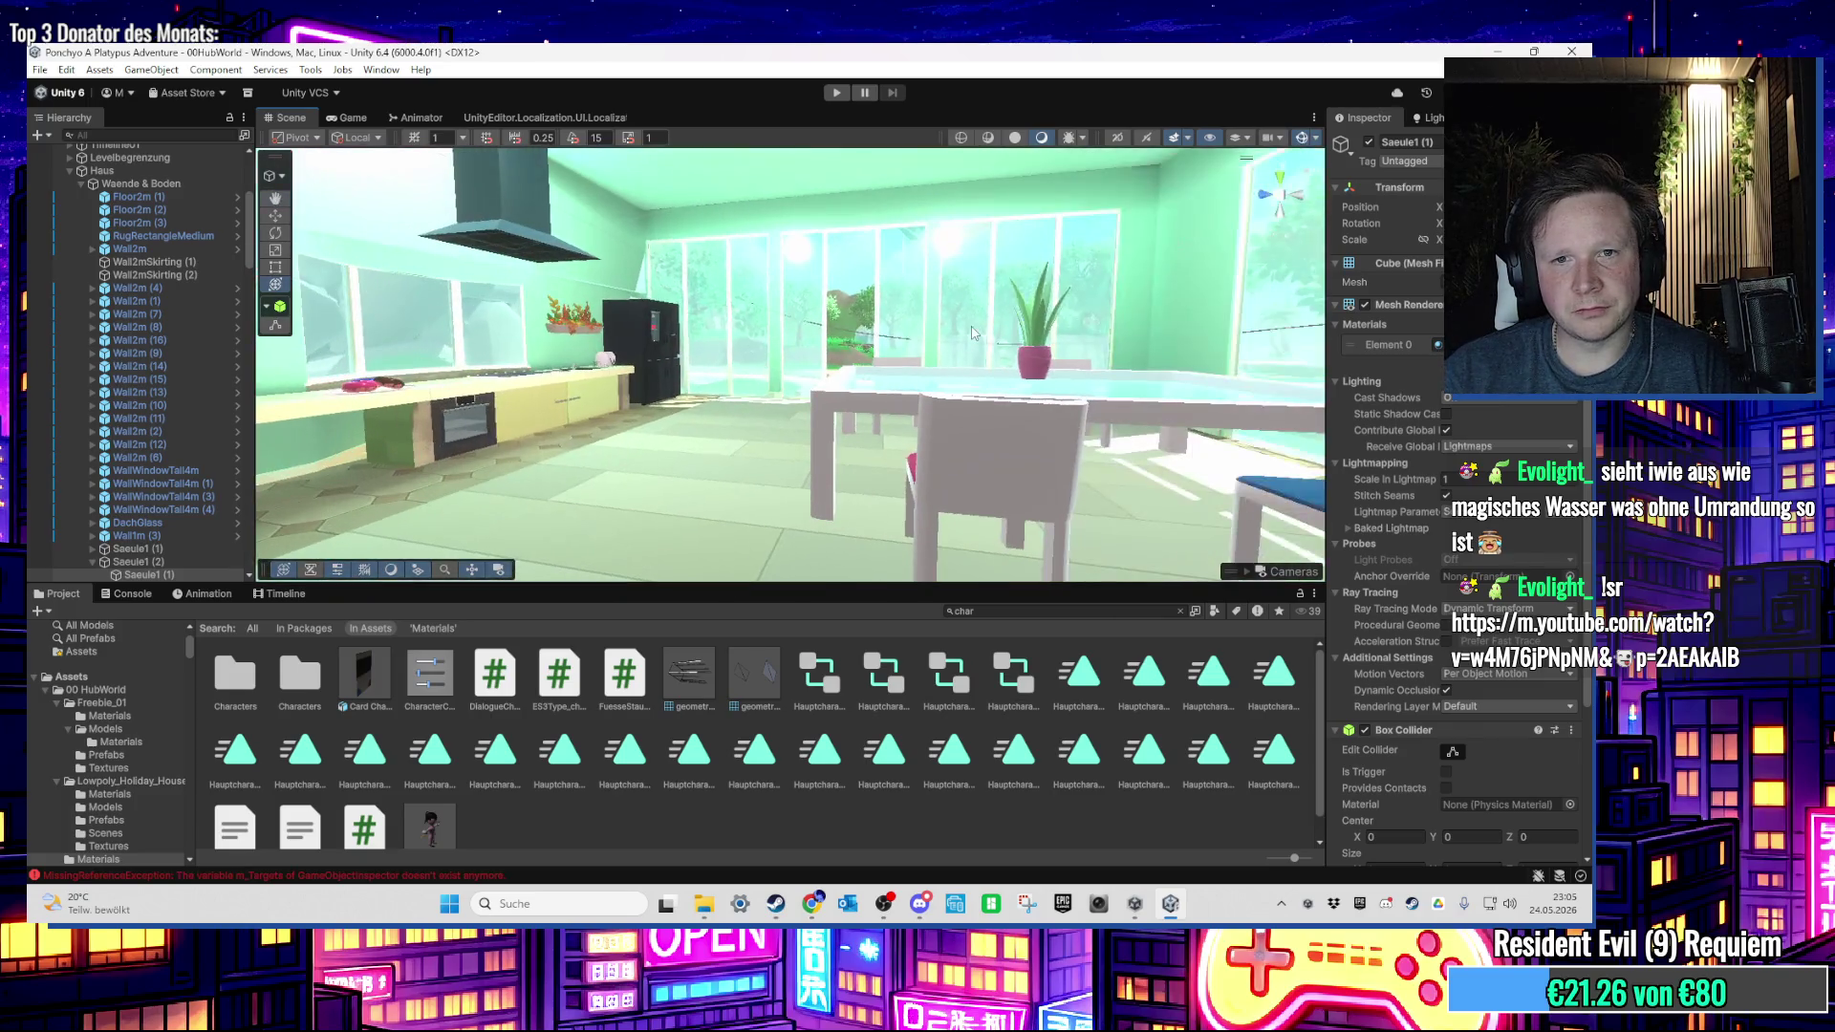
{"action": "scroll", "coordinate": [956, 333], "scroll_direction": "up", "scroll_amount": 5}
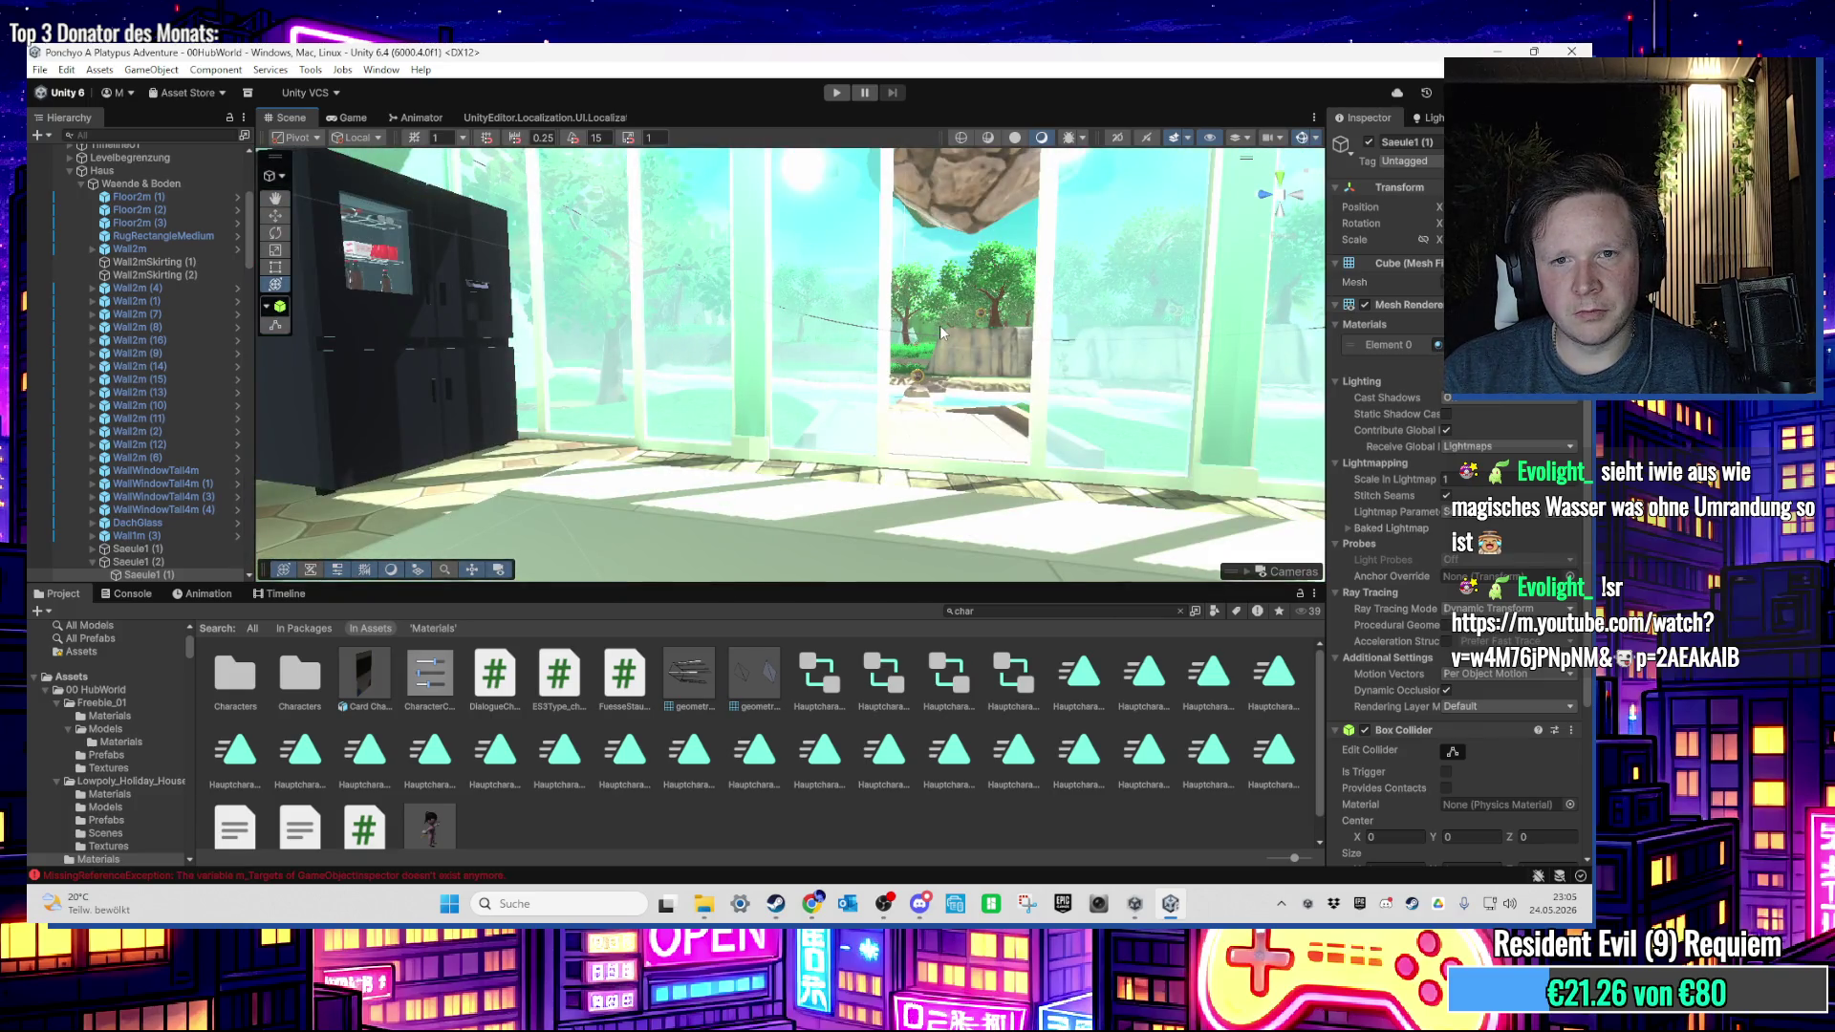
{"action": "mouse_move", "coordinate": [941, 331]}
{"action": "left_mouse_down"}
{"action": "mouse_move", "coordinate": [664, 291]}
{"action": "mouse_move", "coordinate": [561, 341]}
{"action": "mouse_move", "coordinate": [1152, 333]}
{"action": "left_mouse_up"}
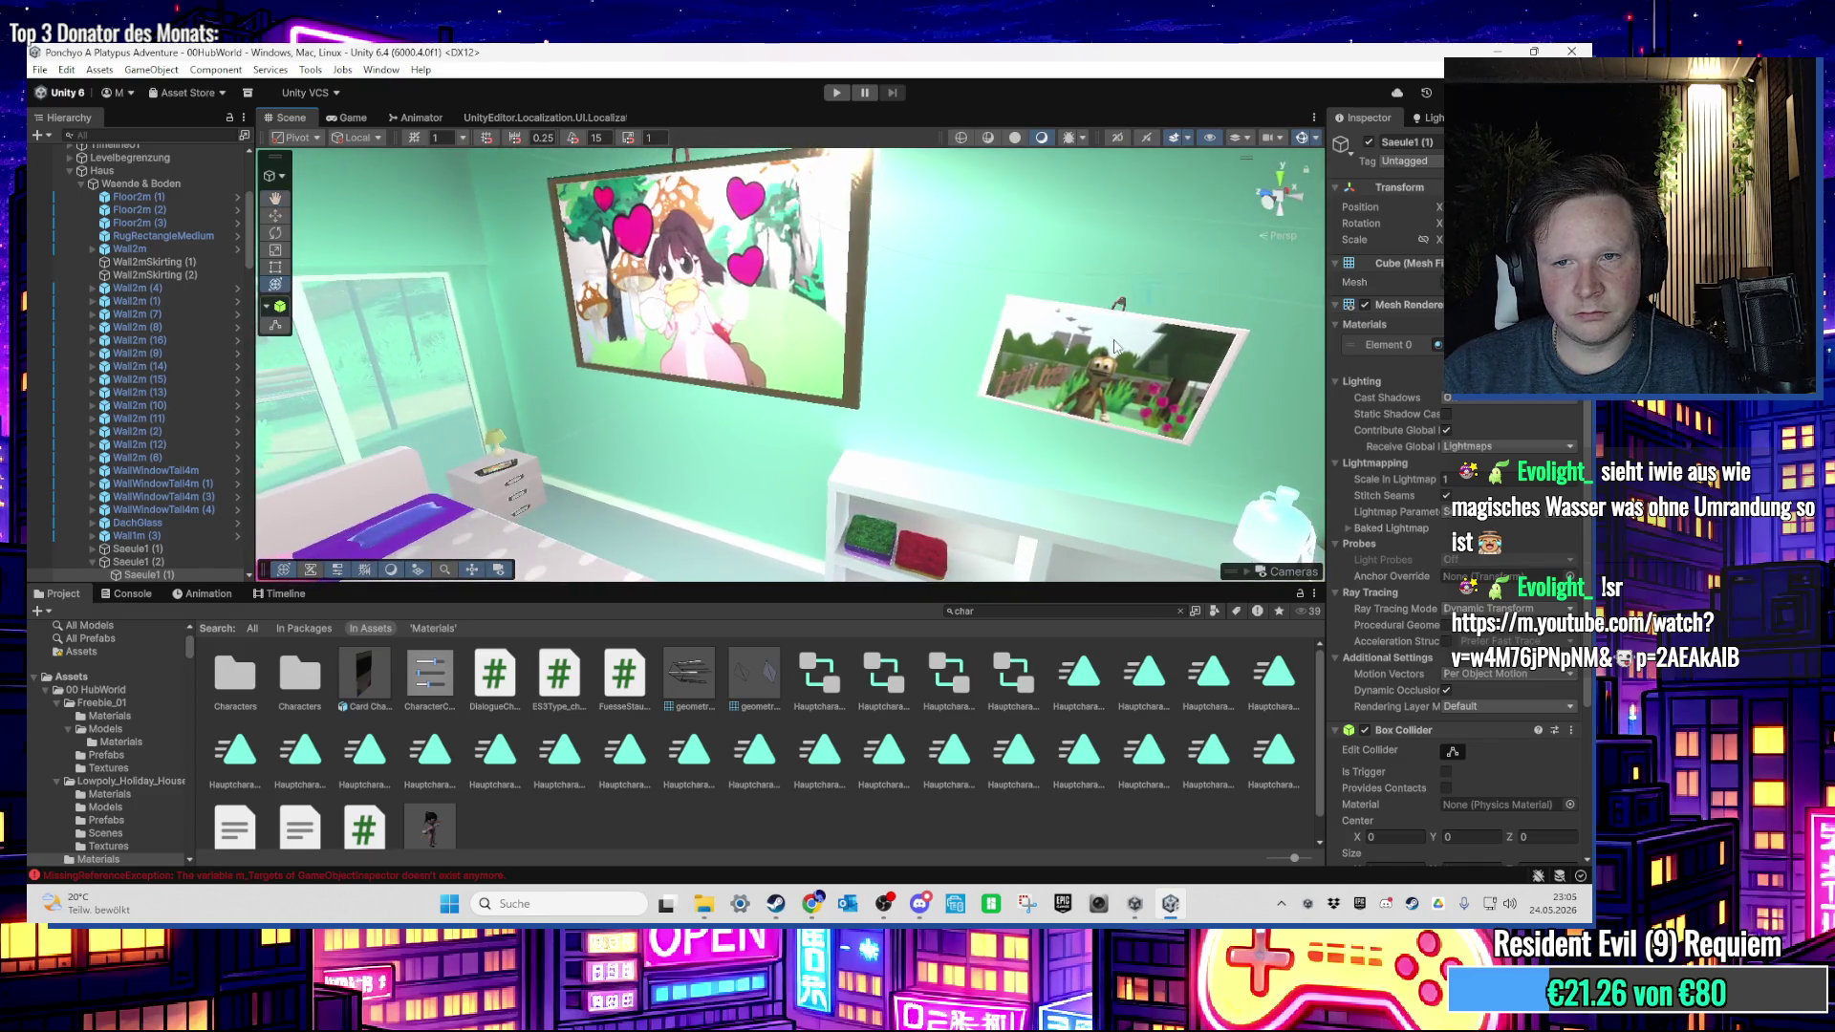
Step: Slide BilderrahmenPonchyo a little left along the wall beside the heart painting
{"action": "left_click", "coordinate": [1118, 347]}
{"action": "mouse_move", "coordinate": [981, 444]}
{"action": "left_mouse_down"}
{"action": "mouse_move", "coordinate": [986, 401]}
{"action": "mouse_move", "coordinate": [1126, 373]}
{"action": "left_mouse_up"}
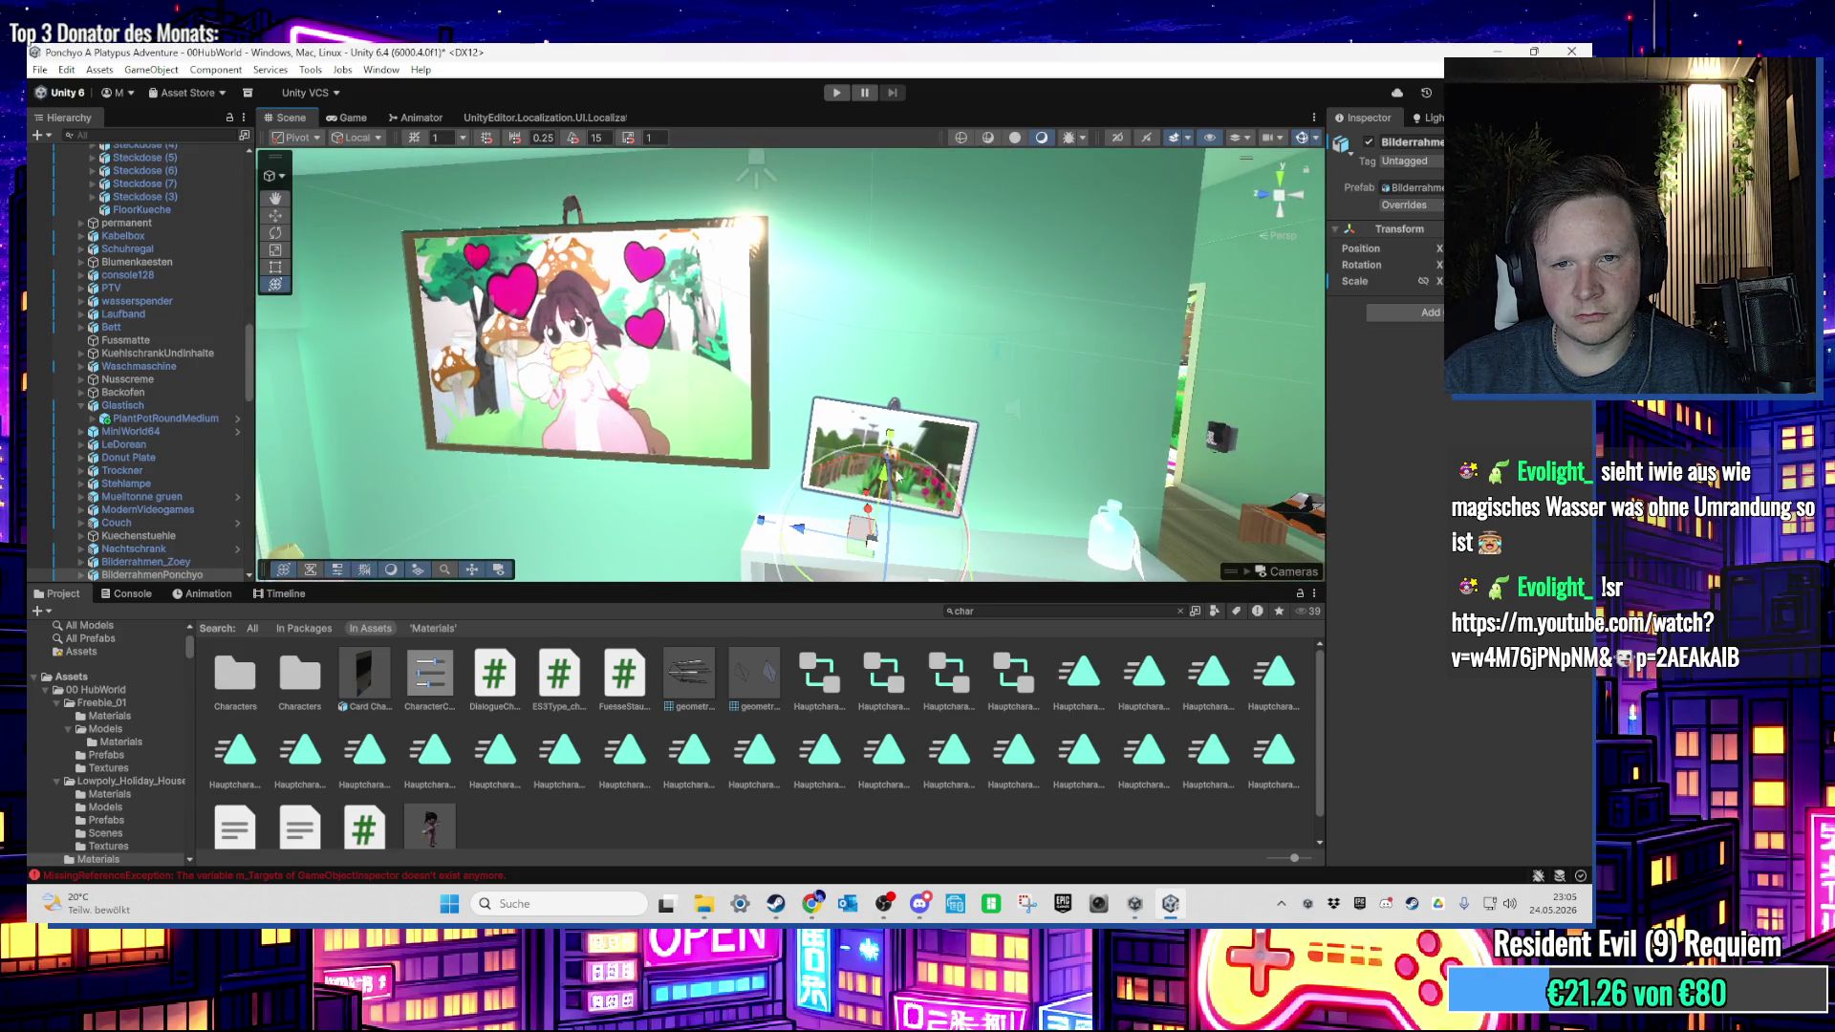
{"action": "mouse_move", "coordinate": [1210, 329]}
{"action": "left_mouse_down"}
{"action": "mouse_move", "coordinate": [895, 223]}
{"action": "mouse_move", "coordinate": [762, 349]}
{"action": "mouse_move", "coordinate": [797, 378]}
{"action": "mouse_move", "coordinate": [819, 363]}
{"action": "mouse_move", "coordinate": [347, 299]}
{"action": "left_mouse_up"}
Step: Zoom and orbit around the kitchen to inspect the plant box and washing machines up close
{"action": "scroll", "coordinate": [222, 295], "scroll_direction": "up", "scroll_amount": 15}
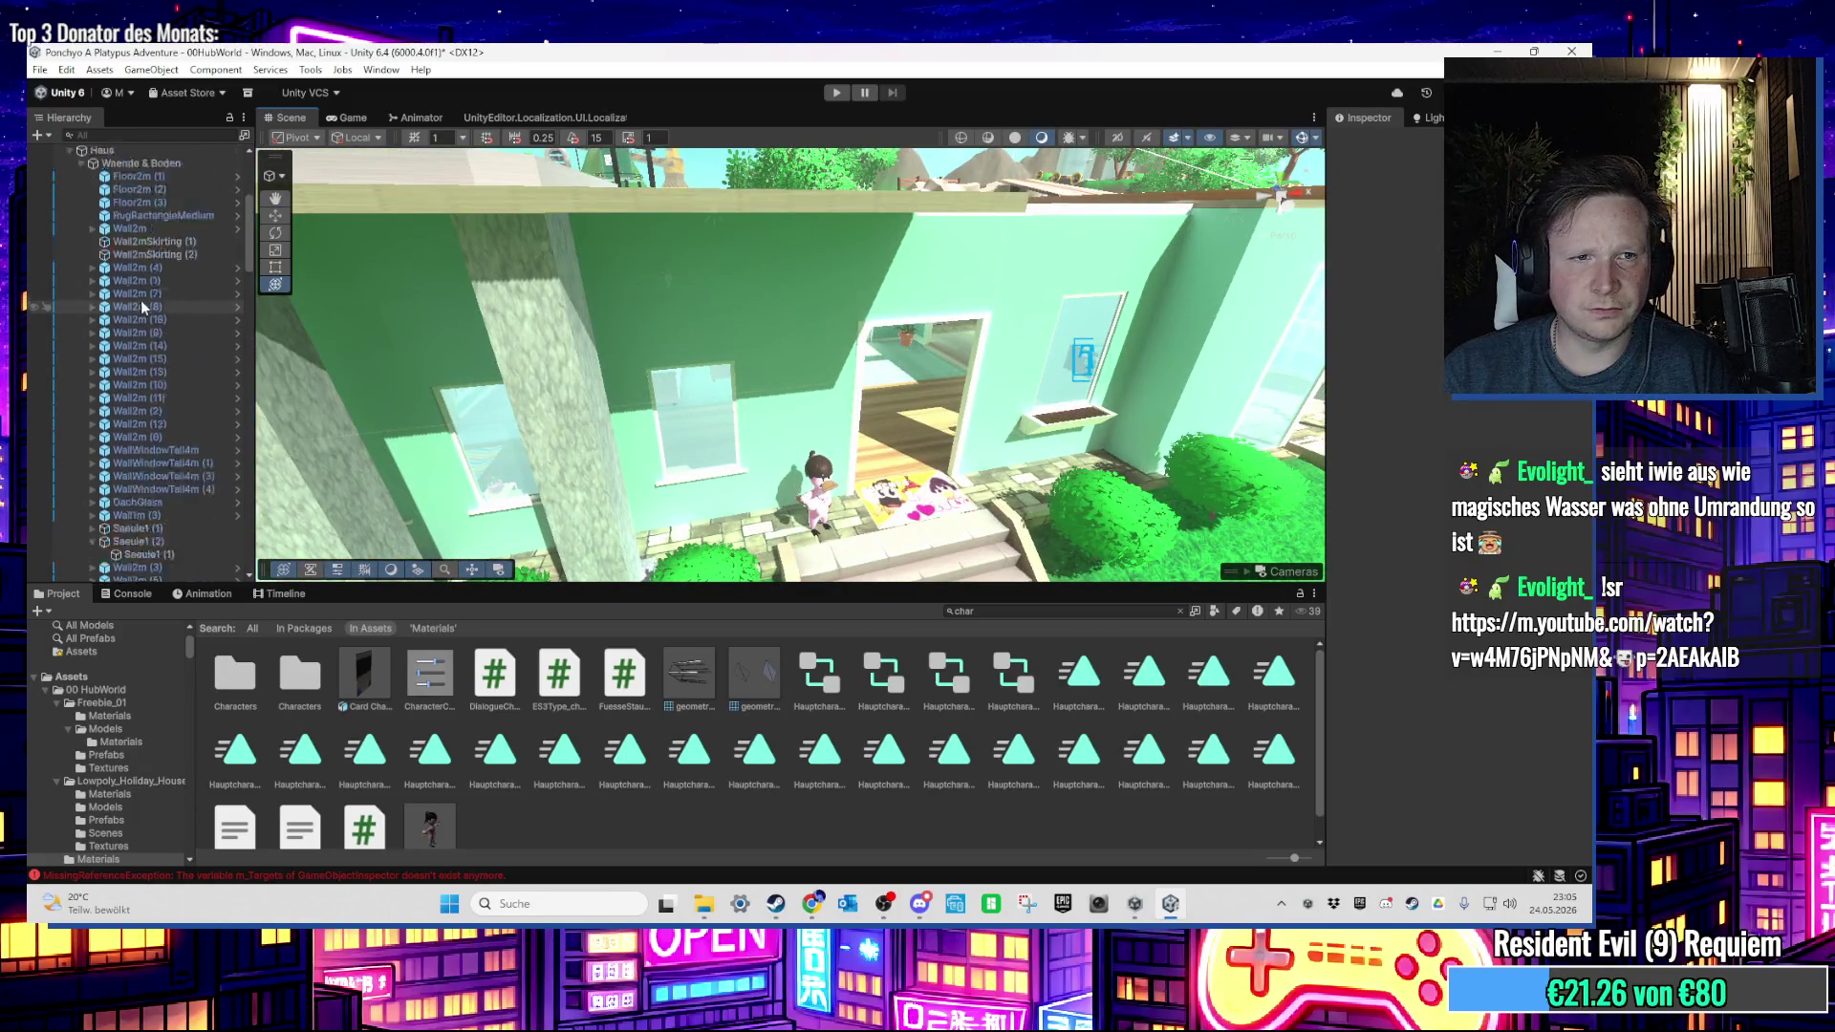
{"action": "scroll", "coordinate": [102, 433], "scroll_direction": "down", "scroll_amount": 3}
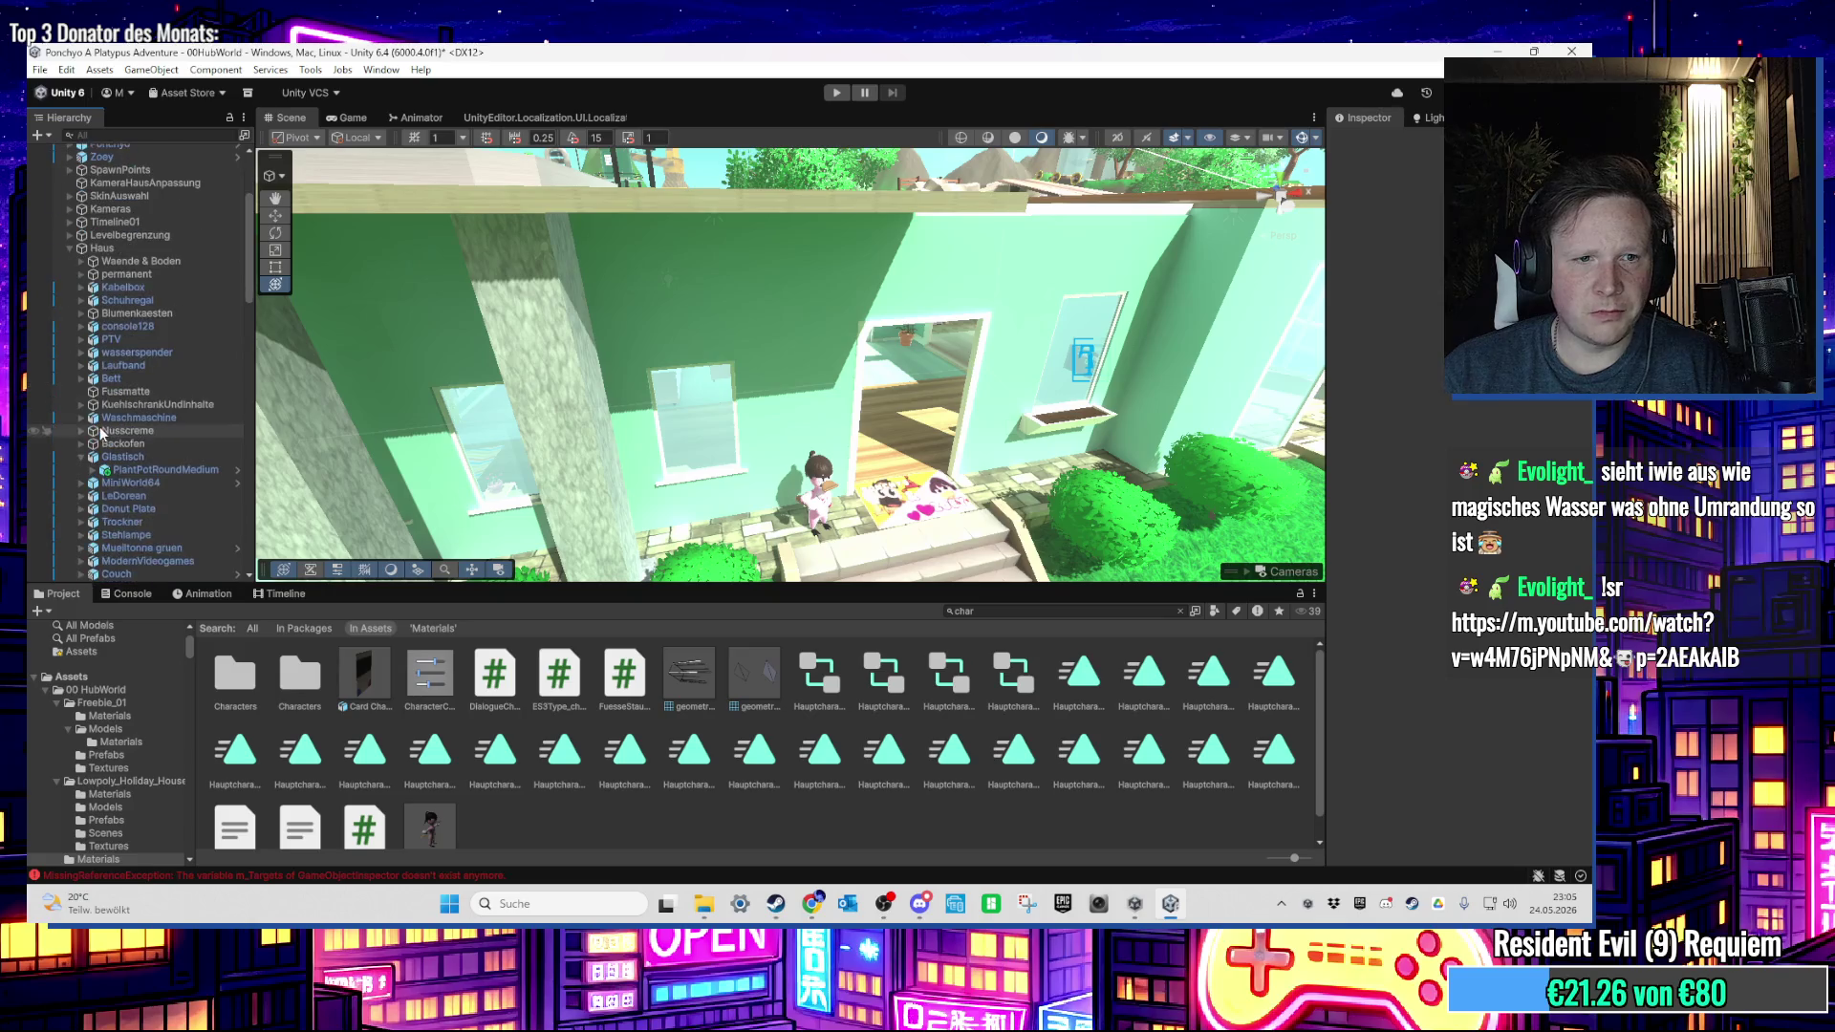
{"action": "scroll", "coordinate": [1030, 517], "scroll_direction": "up", "scroll_amount": 10}
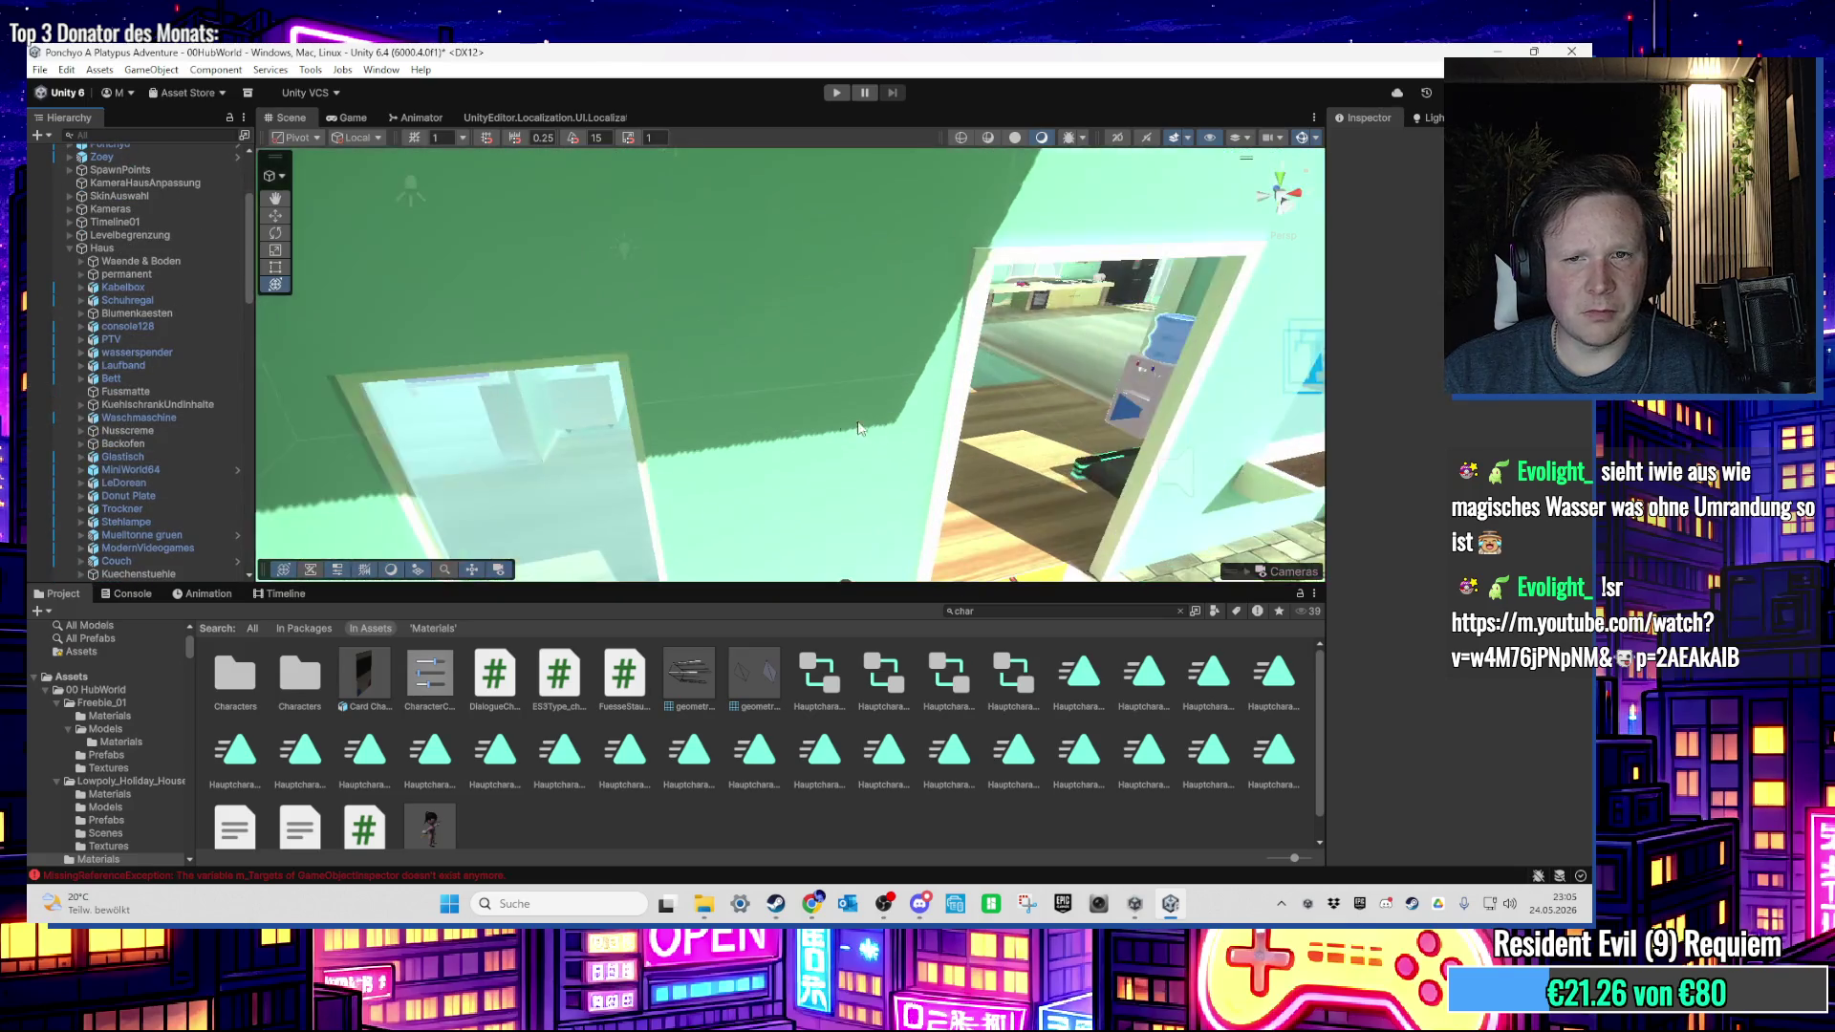
{"action": "scroll", "coordinate": [891, 389], "scroll_direction": "up", "scroll_amount": 10}
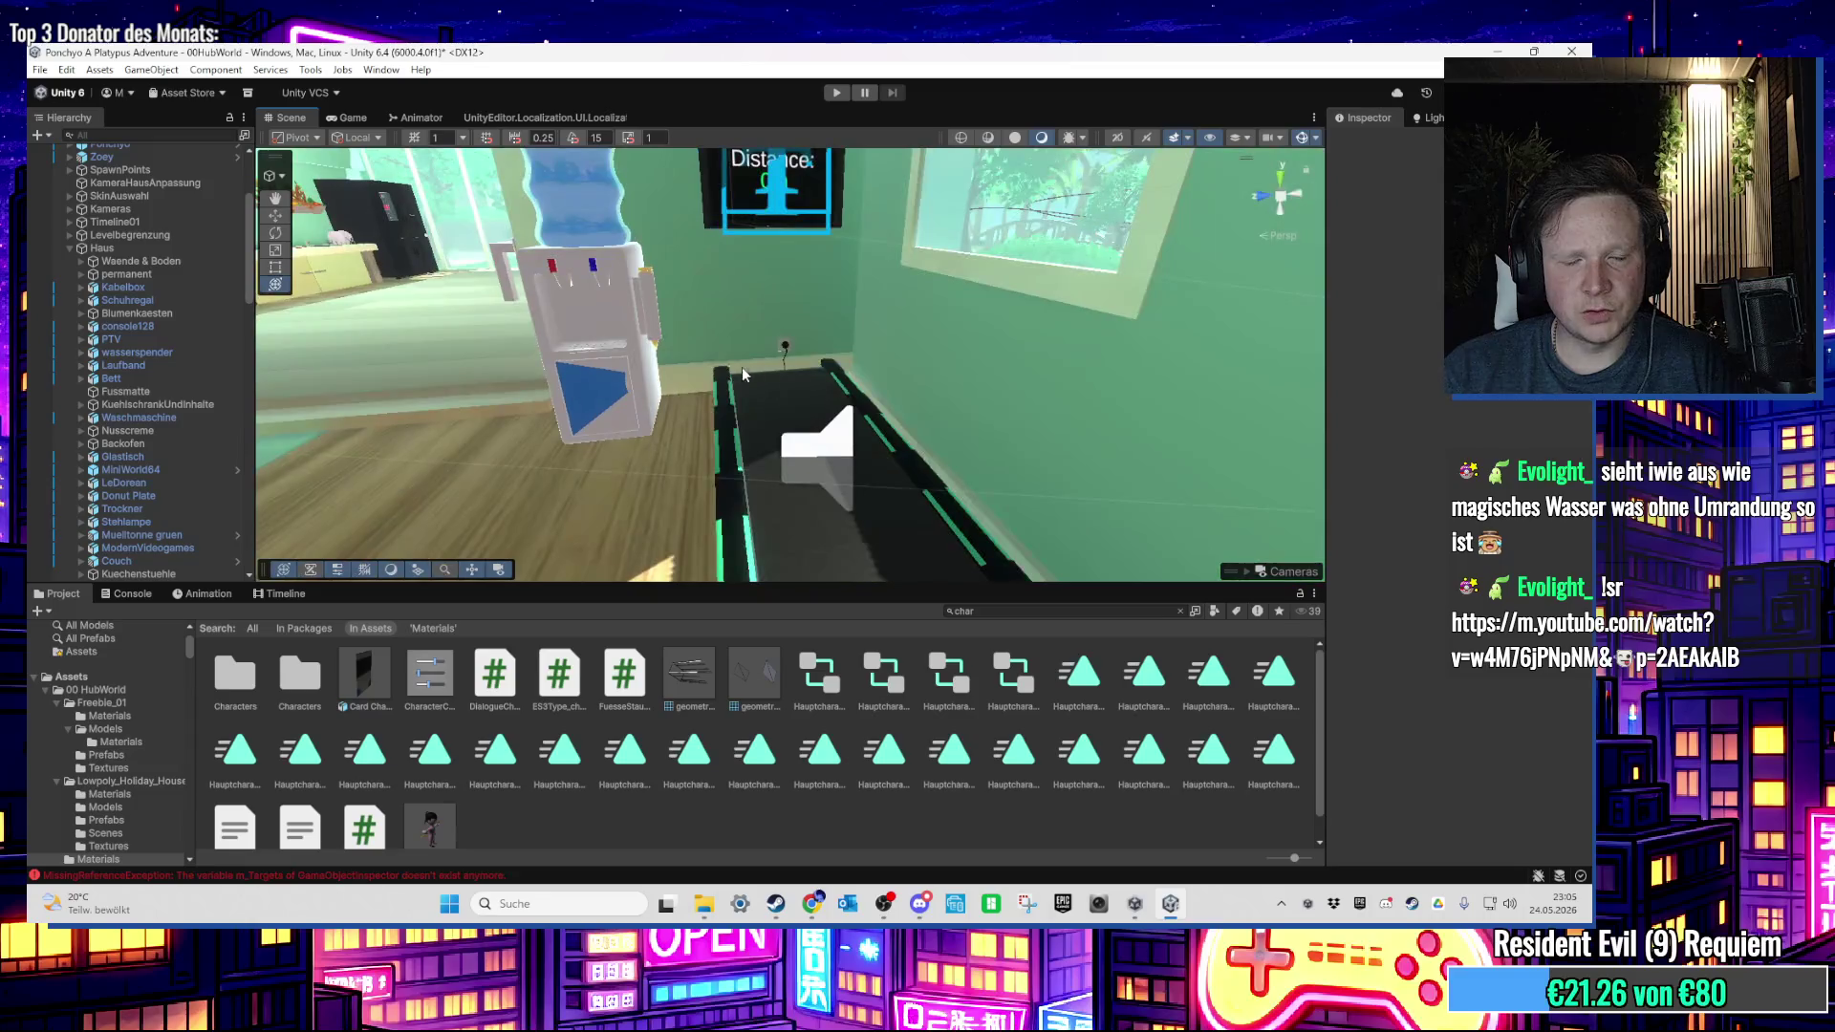
{"action": "scroll", "coordinate": [650, 331], "scroll_direction": "down", "scroll_amount": 10}
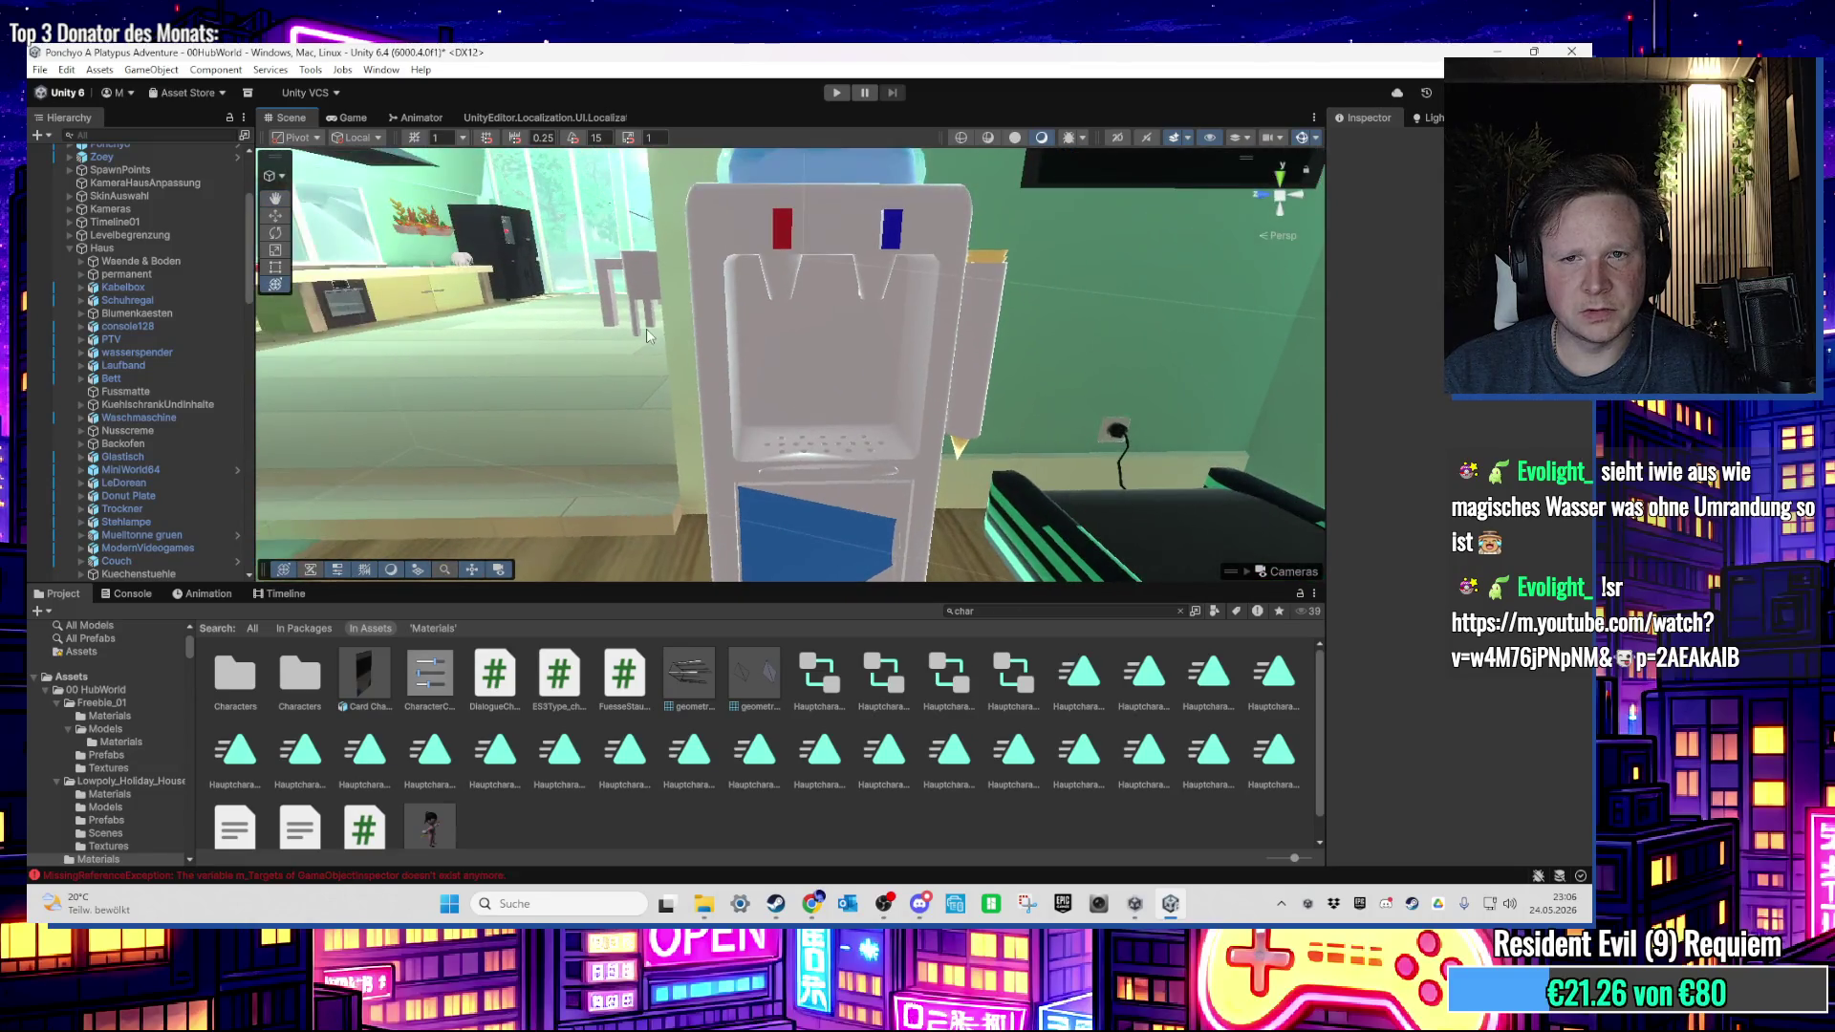
{"action": "mouse_move", "coordinate": [737, 395]}
{"action": "left_mouse_down"}
{"action": "mouse_move", "coordinate": [669, 424]}
{"action": "mouse_move", "coordinate": [444, 385]}
{"action": "mouse_move", "coordinate": [535, 396]}
{"action": "left_mouse_up"}
{"action": "scroll", "coordinate": [784, 349], "scroll_direction": "down", "scroll_amount": 3}
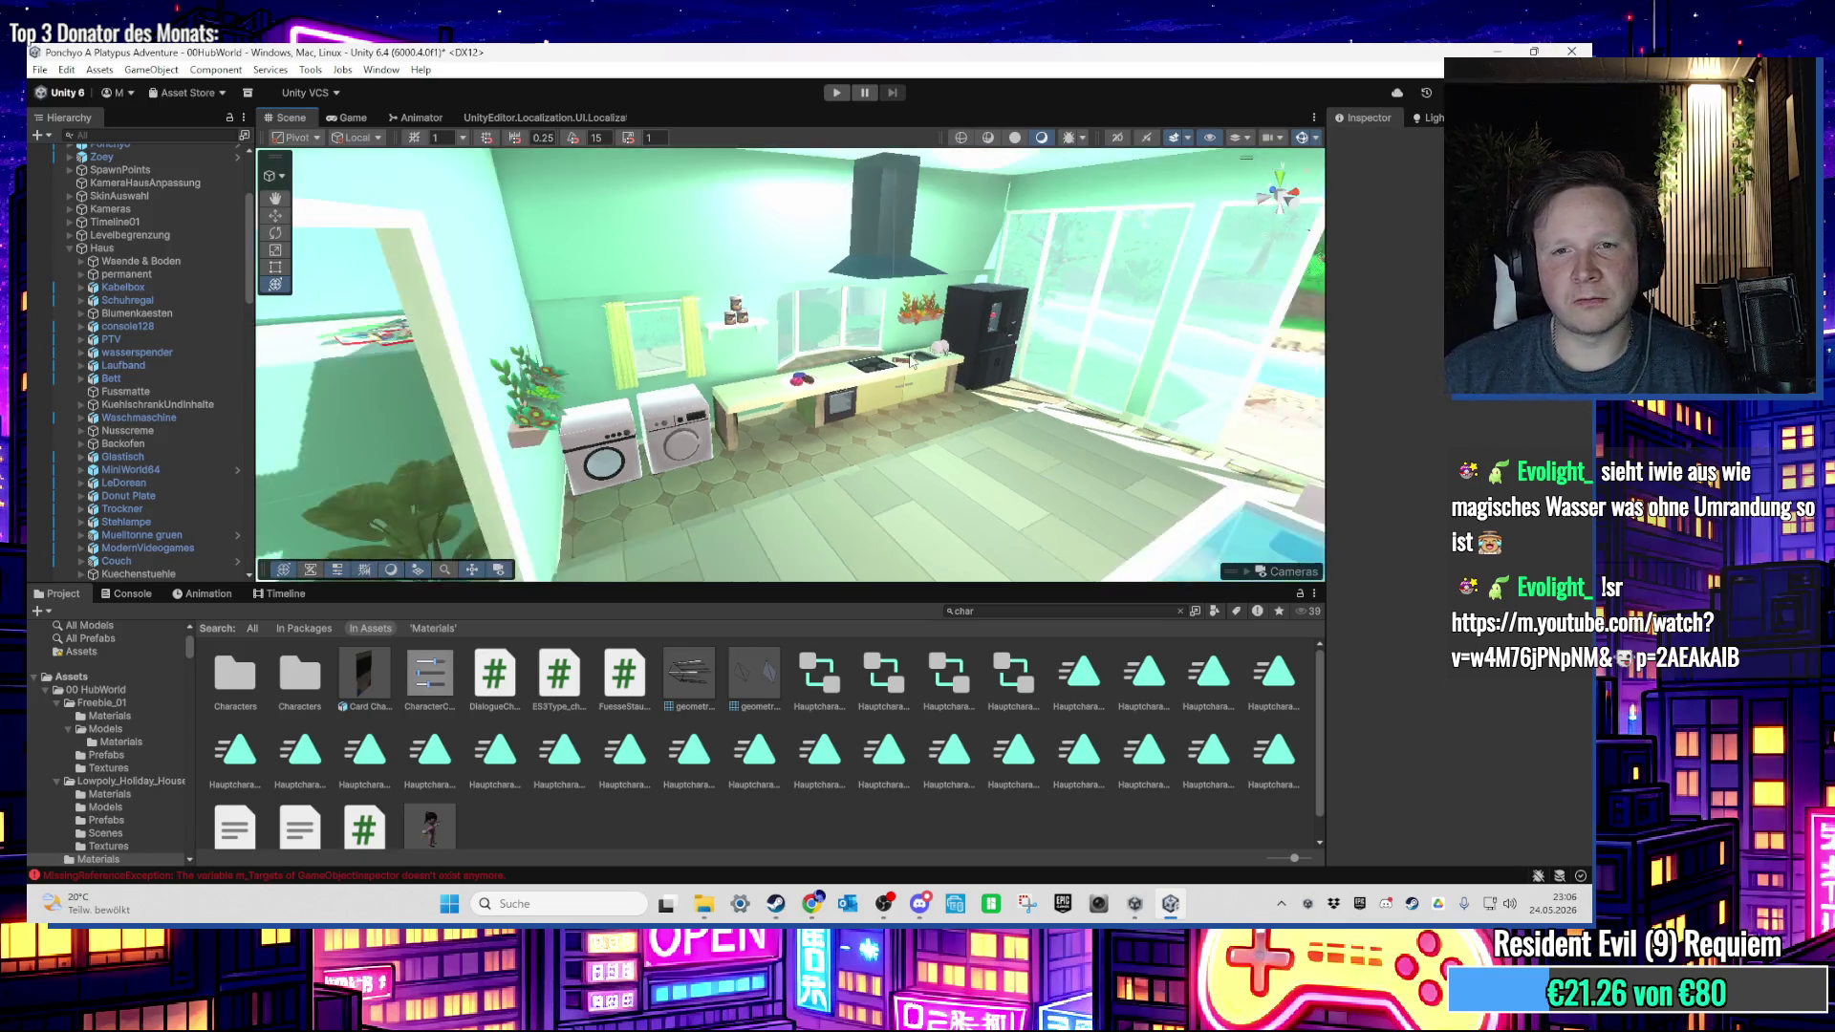
{"action": "scroll", "coordinate": [780, 350], "scroll_direction": "up", "scroll_amount": 5}
{"action": "scroll", "coordinate": [659, 370], "scroll_direction": "up", "scroll_amount": 5}
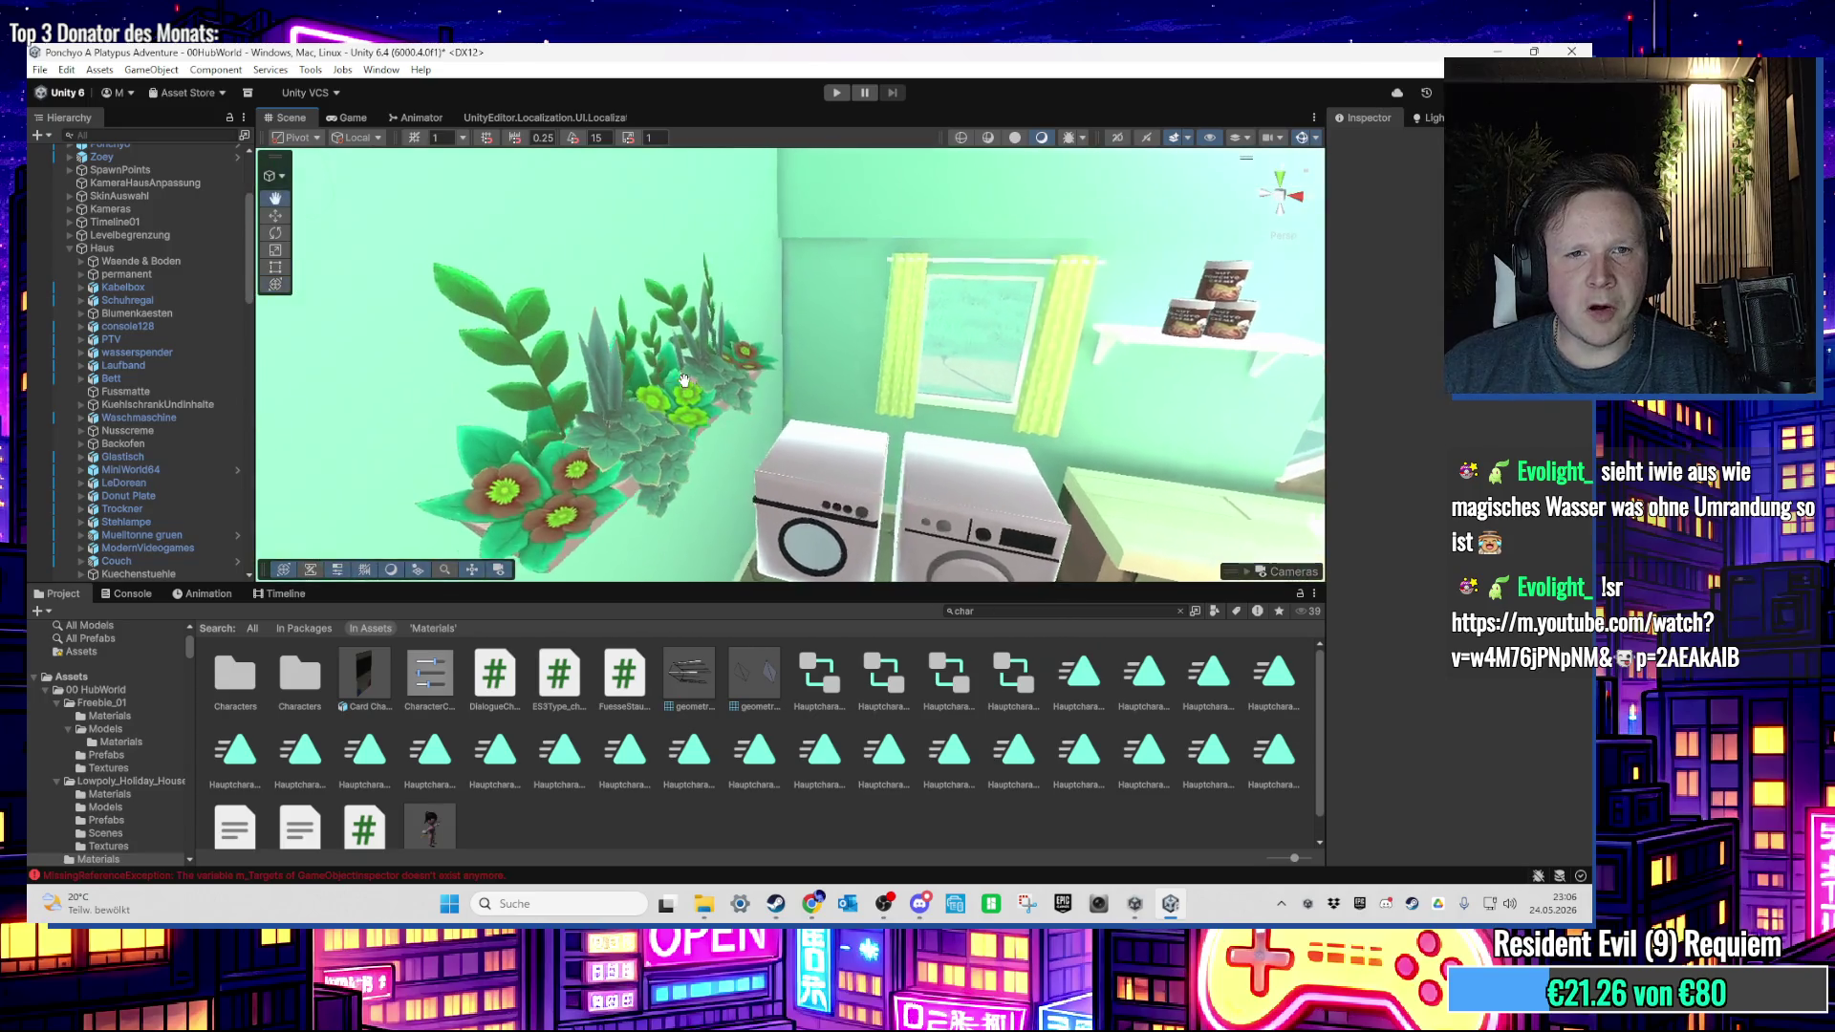
{"action": "scroll", "coordinate": [700, 385], "scroll_direction": "up", "scroll_amount": 2}
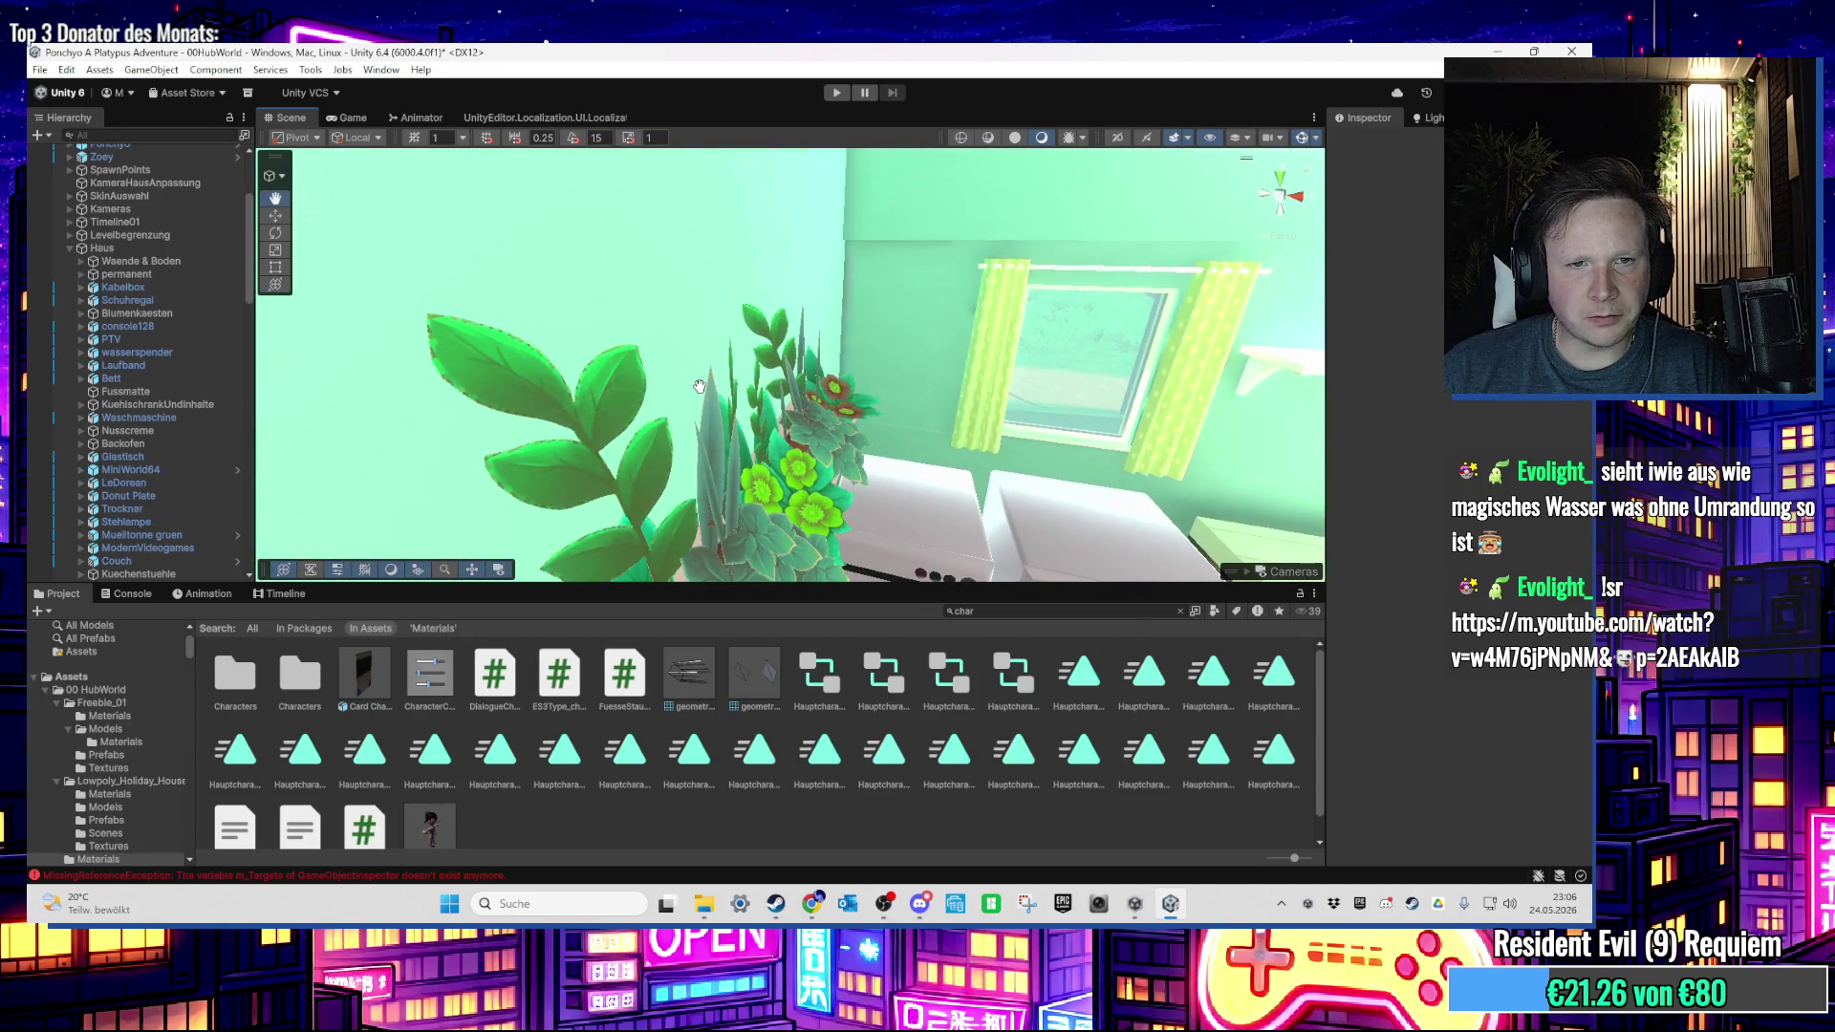
{"action": "scroll", "coordinate": [709, 396], "scroll_direction": "down", "scroll_amount": 5}
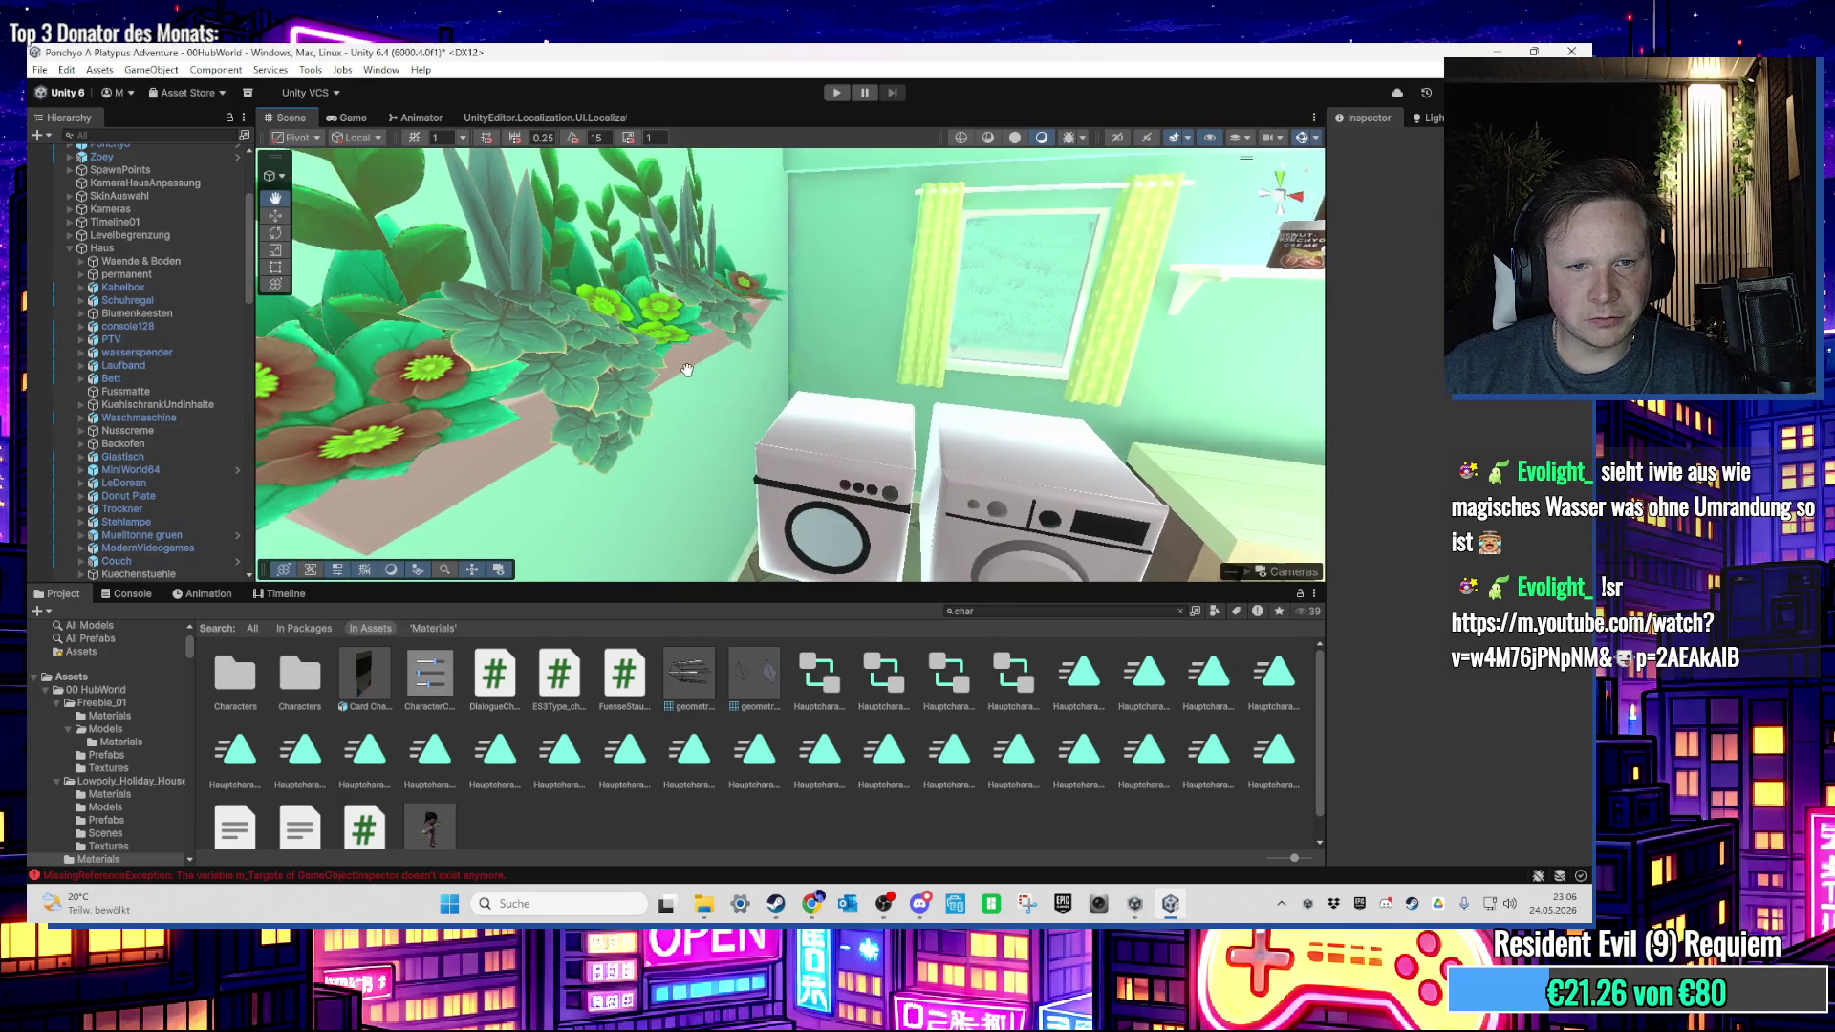
{"action": "scroll", "coordinate": [868, 433], "scroll_direction": "up", "scroll_amount": 8}
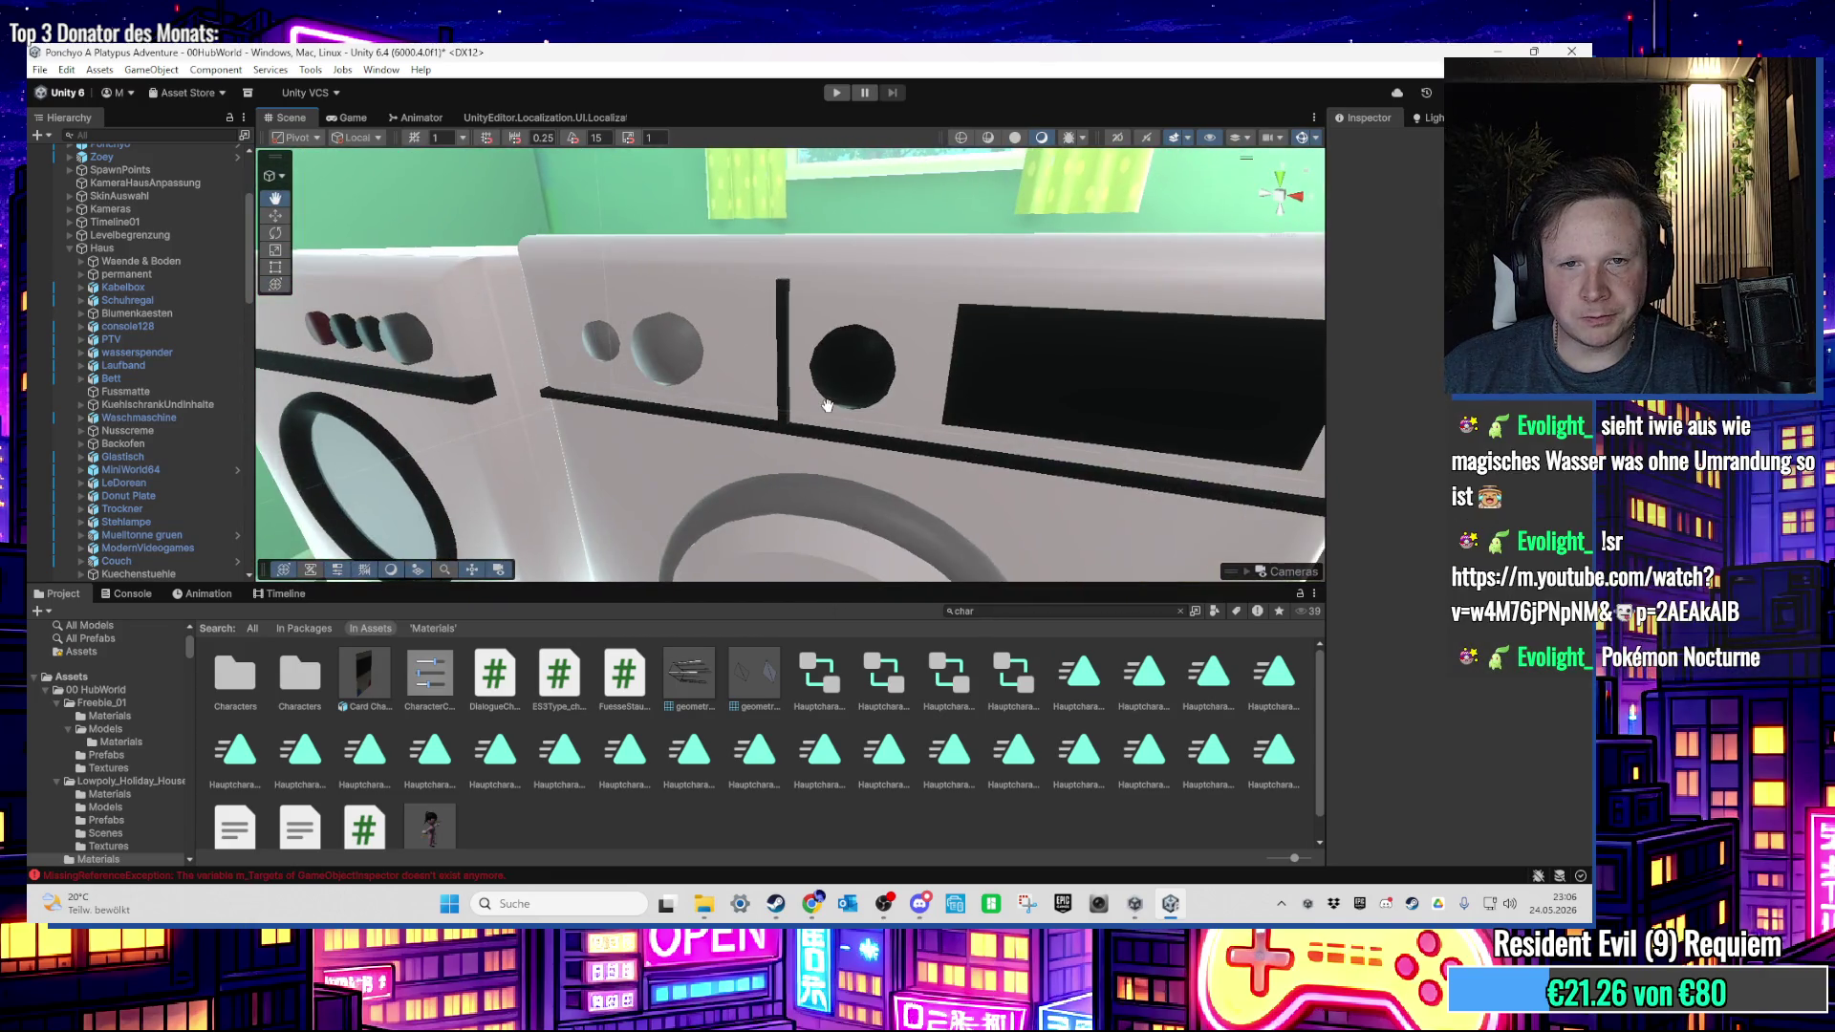
{"action": "scroll", "coordinate": [828, 406], "scroll_direction": "down", "scroll_amount": 8}
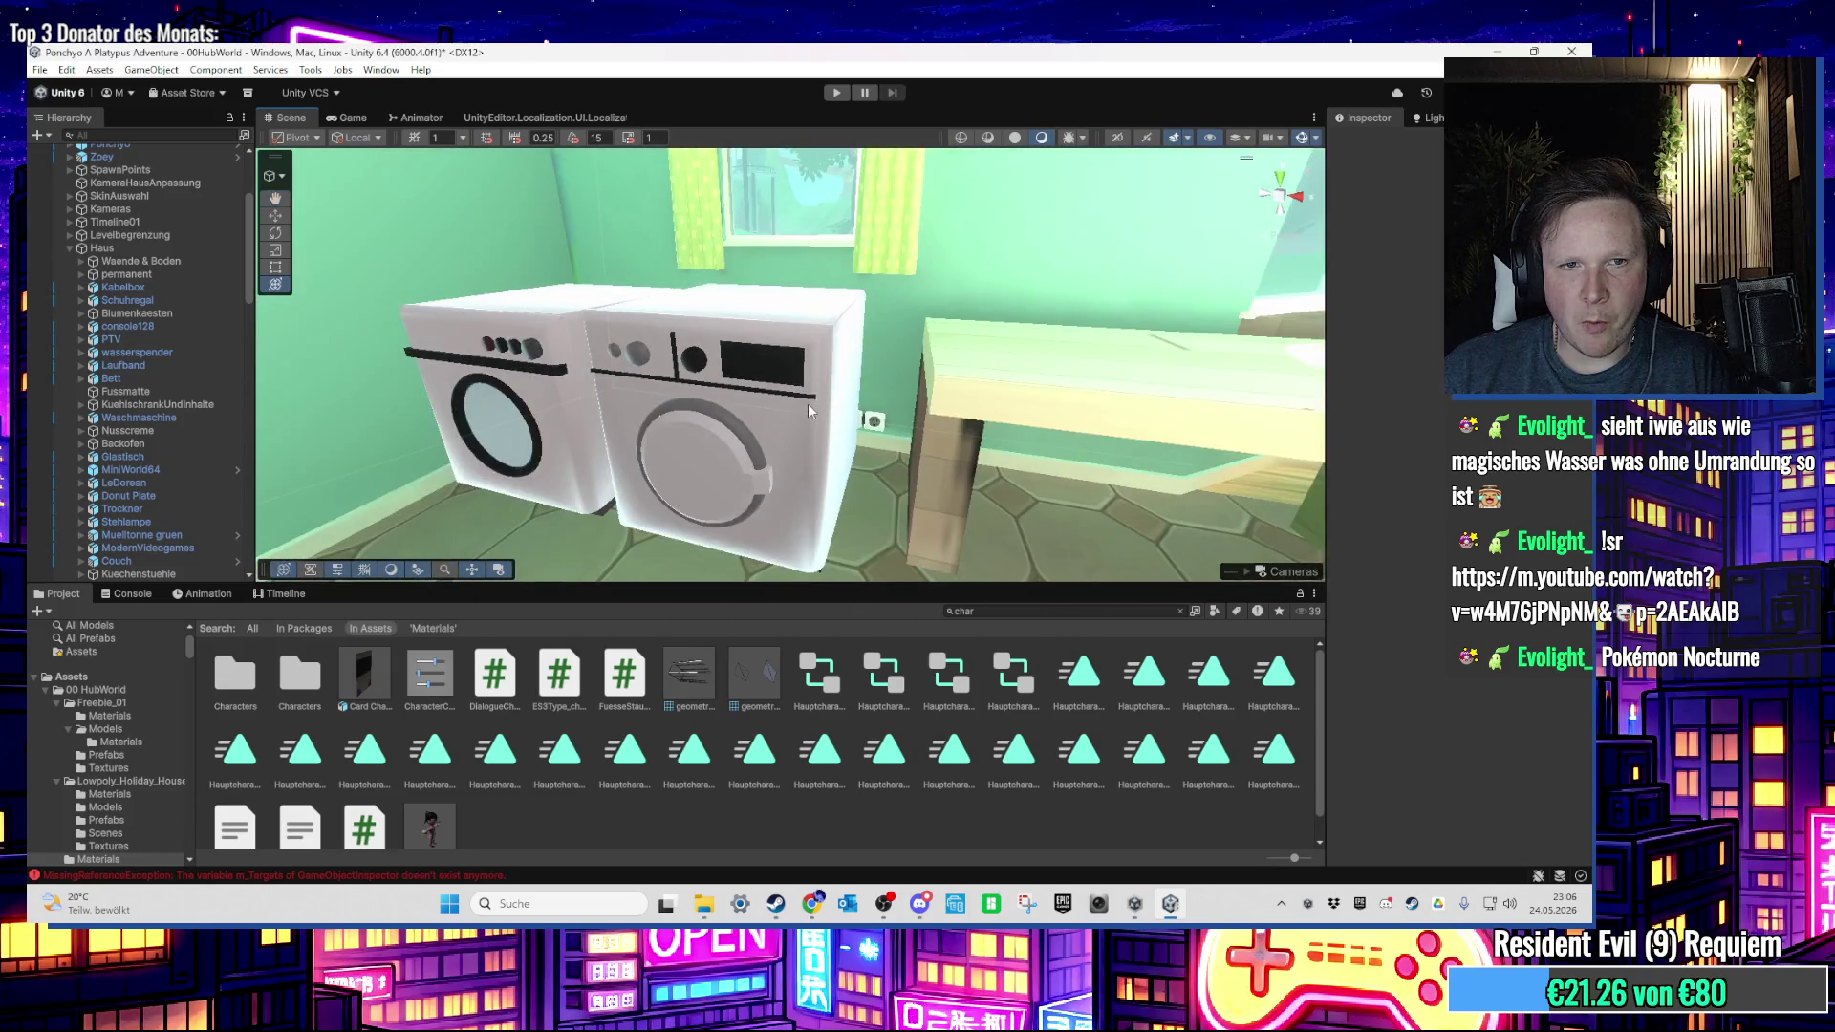
{"action": "scroll", "coordinate": [809, 411], "scroll_direction": "down", "scroll_amount": 5}
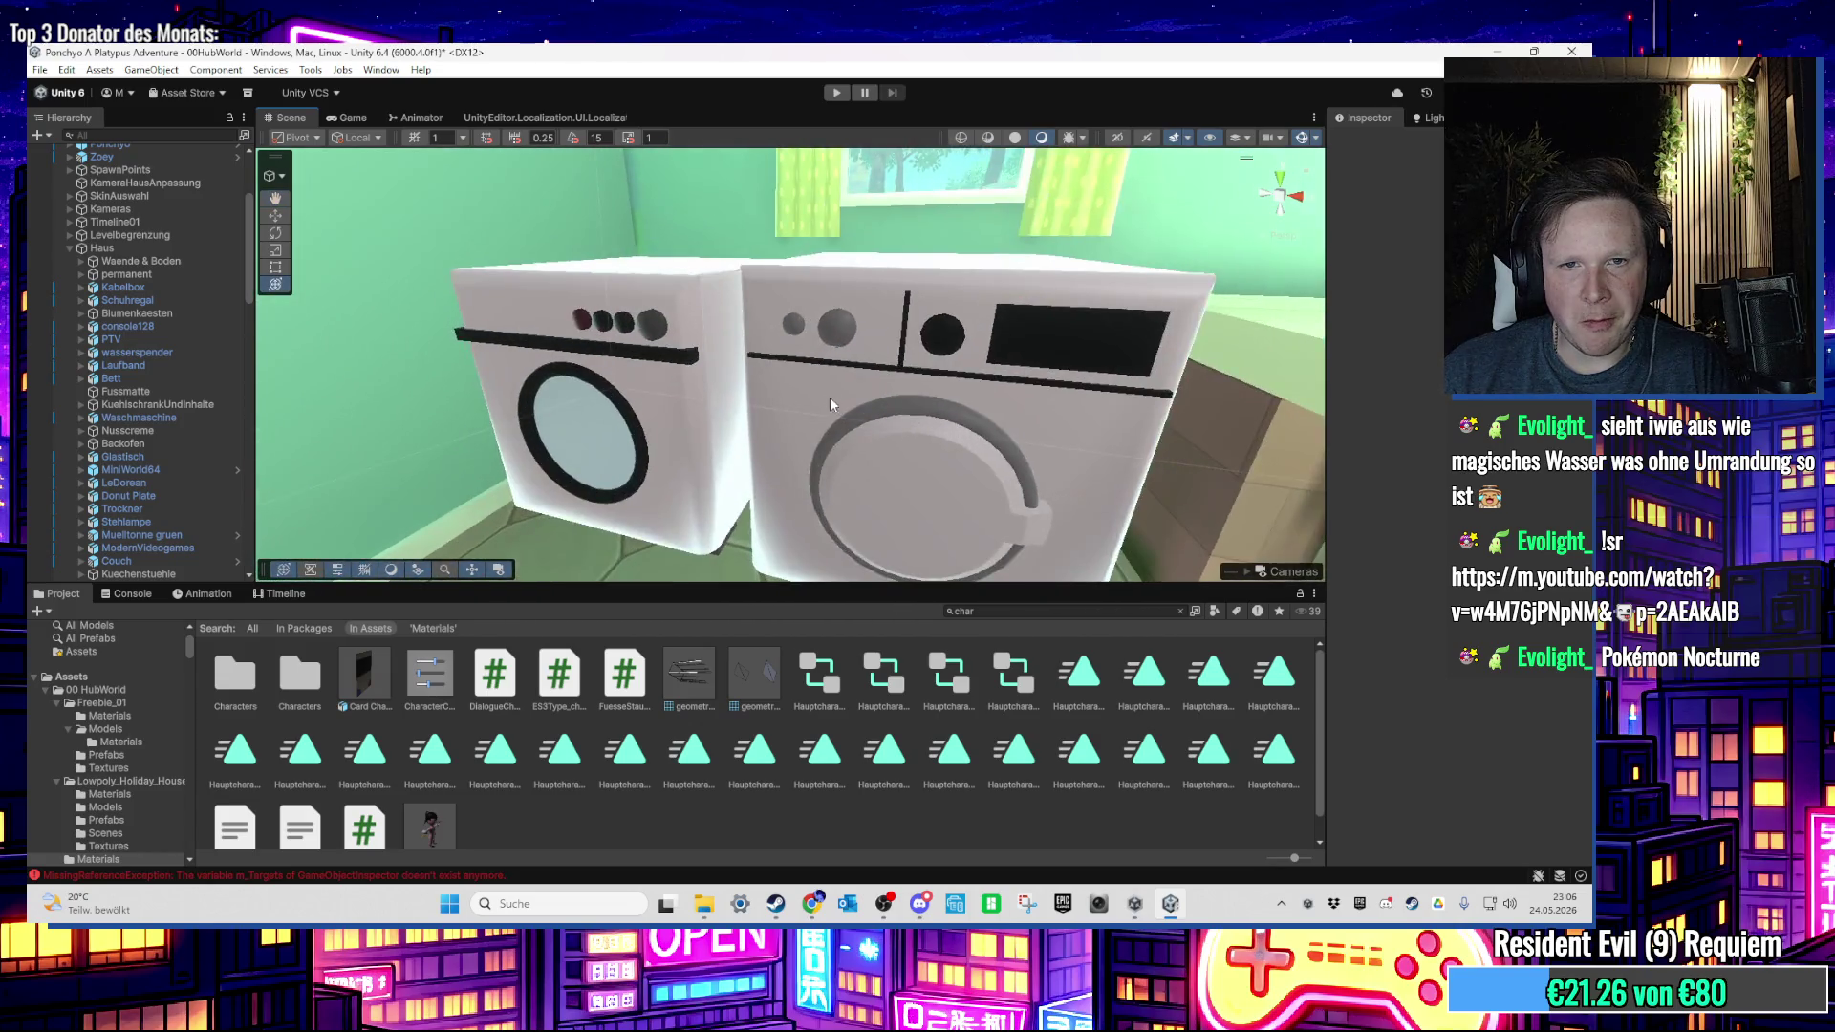
{"action": "mouse_move", "coordinate": [843, 400]}
{"action": "left_mouse_down"}
{"action": "mouse_move", "coordinate": [737, 376]}
{"action": "mouse_move", "coordinate": [820, 385]}
{"action": "left_mouse_up"}
{"action": "scroll", "coordinate": [827, 387], "scroll_direction": "up", "scroll_amount": 5}
Step: Rotate the Trockner's Cylinder.003 door piece around its Y axis
{"action": "left_click", "coordinate": [758, 369]}
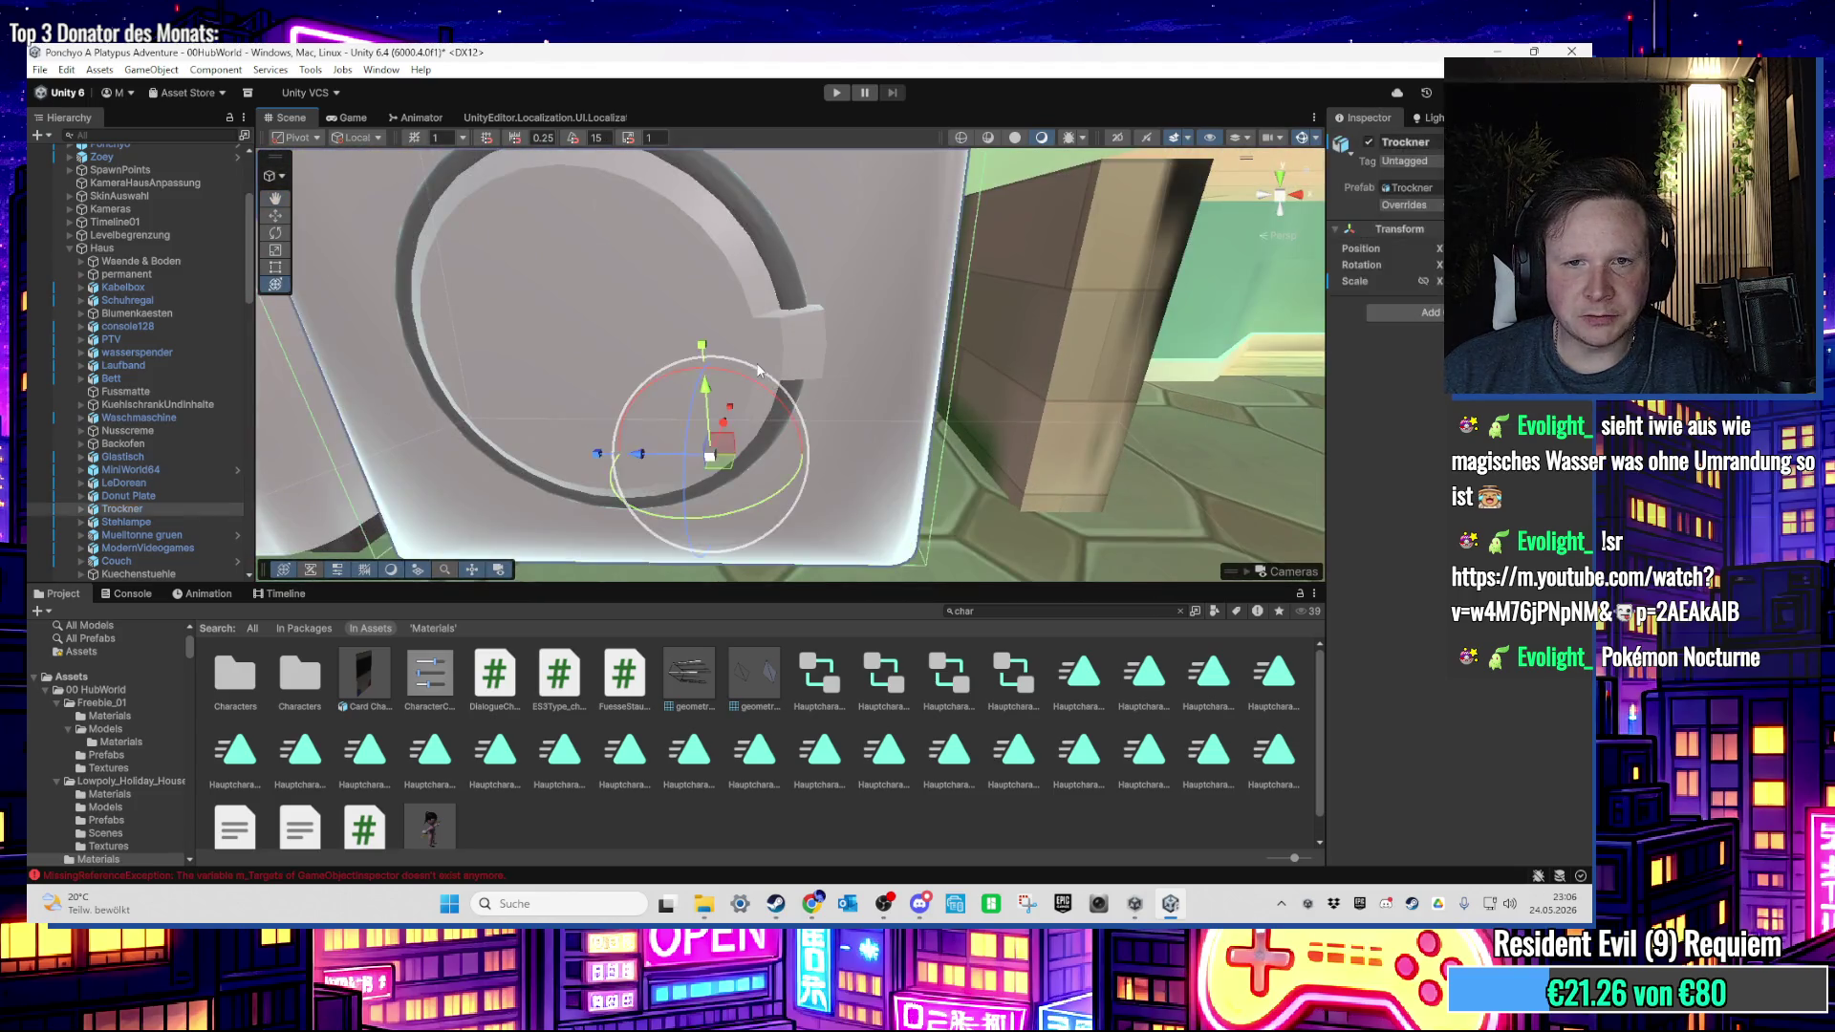
{"action": "left_click", "coordinate": [740, 334]}
{"action": "scroll", "coordinate": [701, 364], "scroll_direction": "down", "scroll_amount": 3}
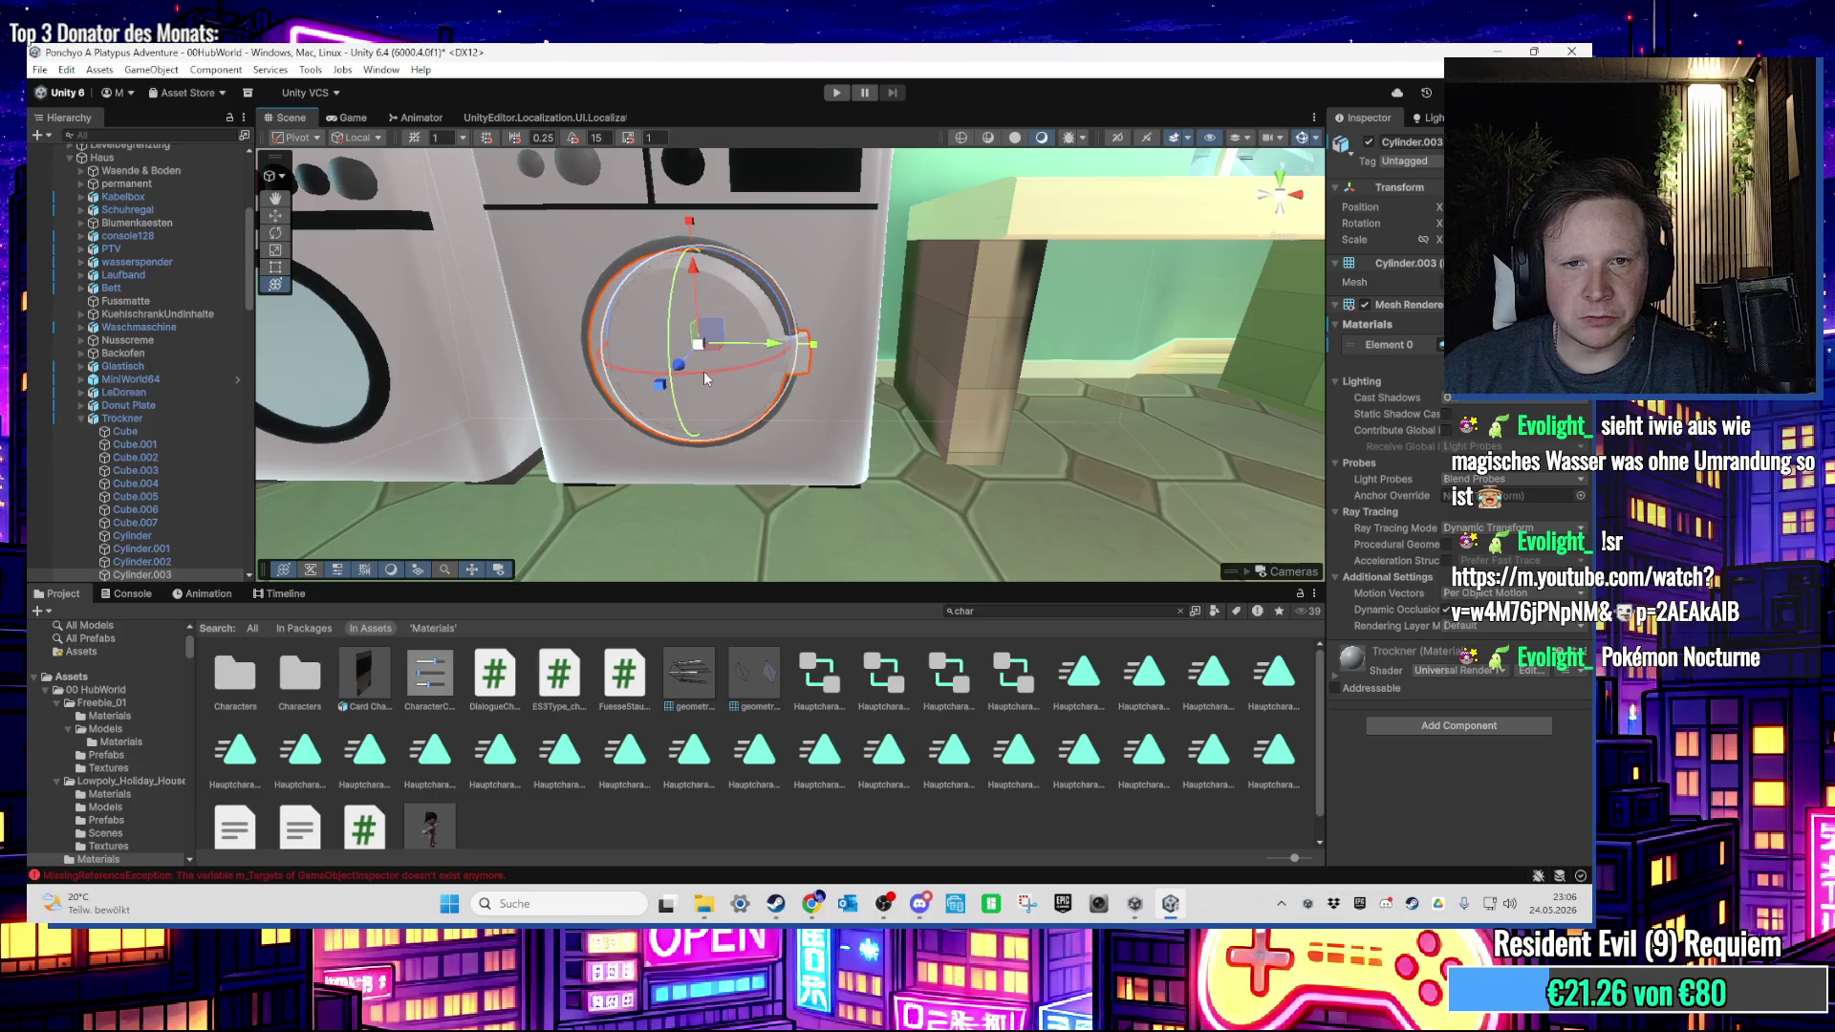
{"action": "mouse_move", "coordinate": [1124, 364]}
{"action": "left_mouse_down"}
{"action": "mouse_move", "coordinate": [786, 399]}
{"action": "mouse_move", "coordinate": [757, 507]}
{"action": "mouse_move", "coordinate": [769, 550]}
{"action": "mouse_move", "coordinate": [933, 456]}
{"action": "left_mouse_up"}
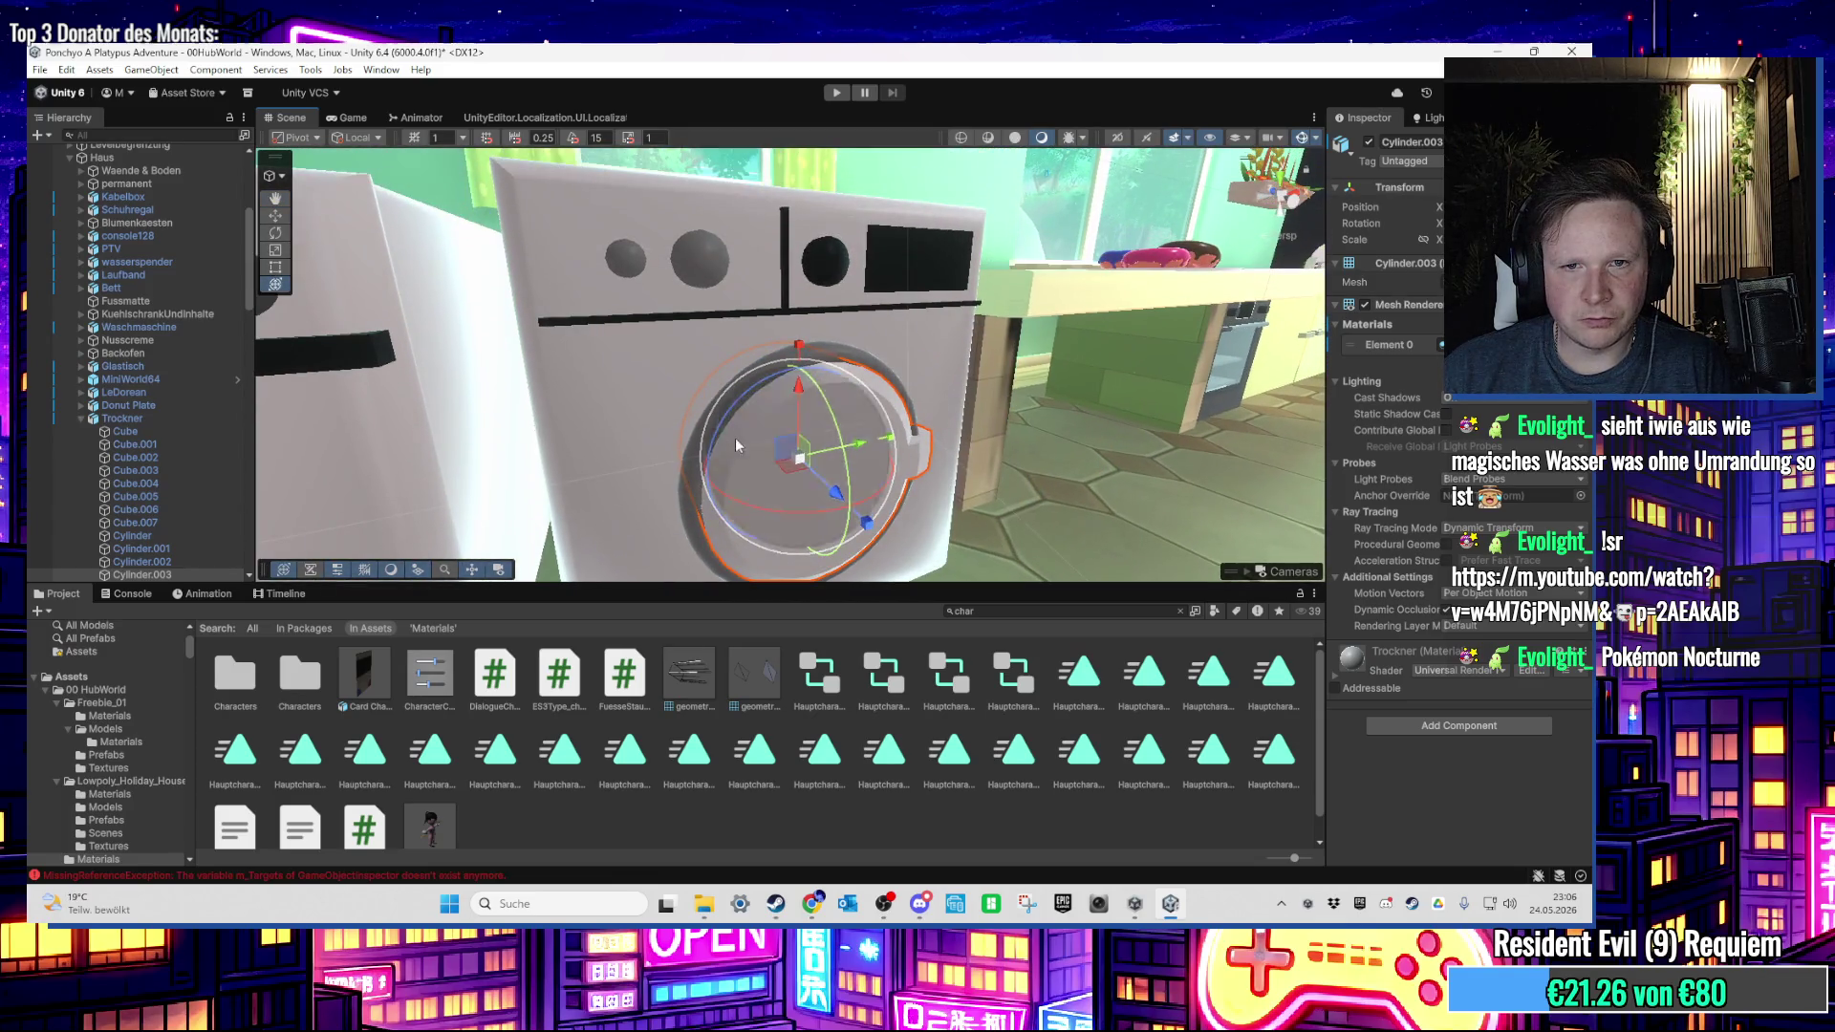
{"action": "mouse_move", "coordinate": [736, 438]}
{"action": "left_mouse_down"}
{"action": "mouse_move", "coordinate": [602, 417]}
{"action": "mouse_move", "coordinate": [501, 428]}
{"action": "mouse_move", "coordinate": [734, 409]}
{"action": "left_mouse_up"}
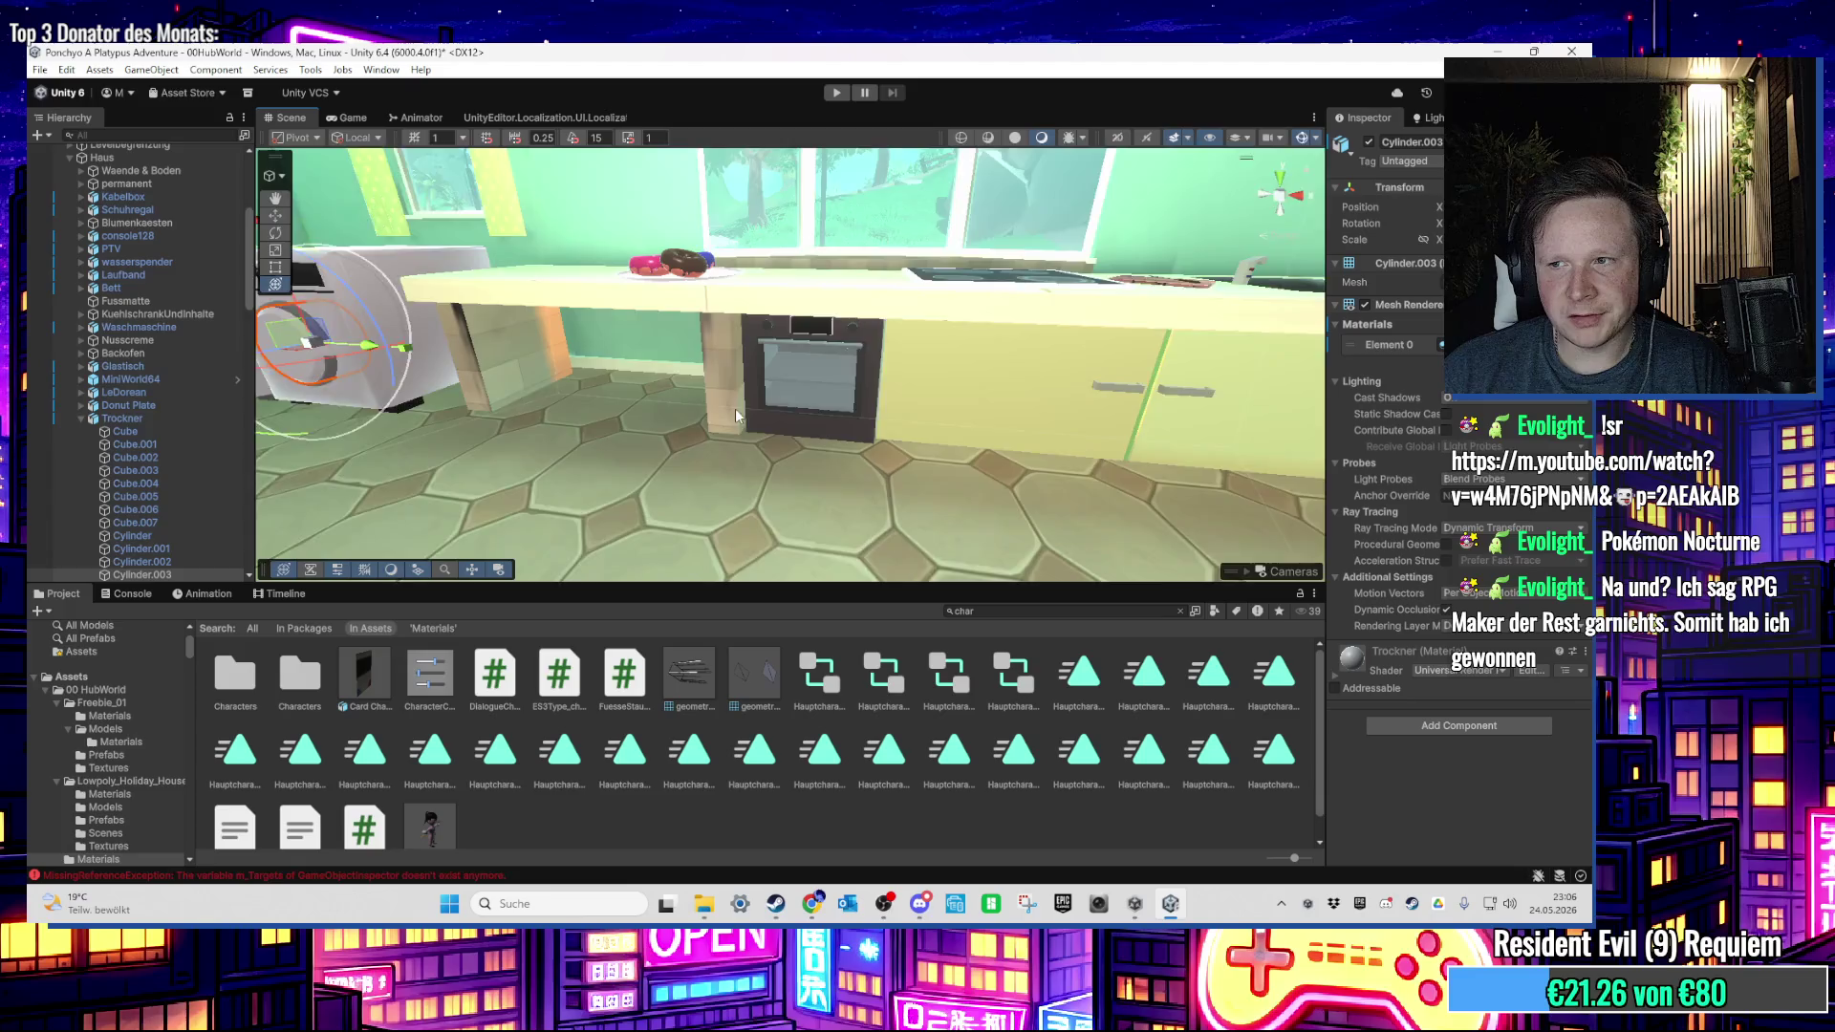
{"action": "scroll", "coordinate": [736, 409], "scroll_direction": "down", "scroll_amount": 5}
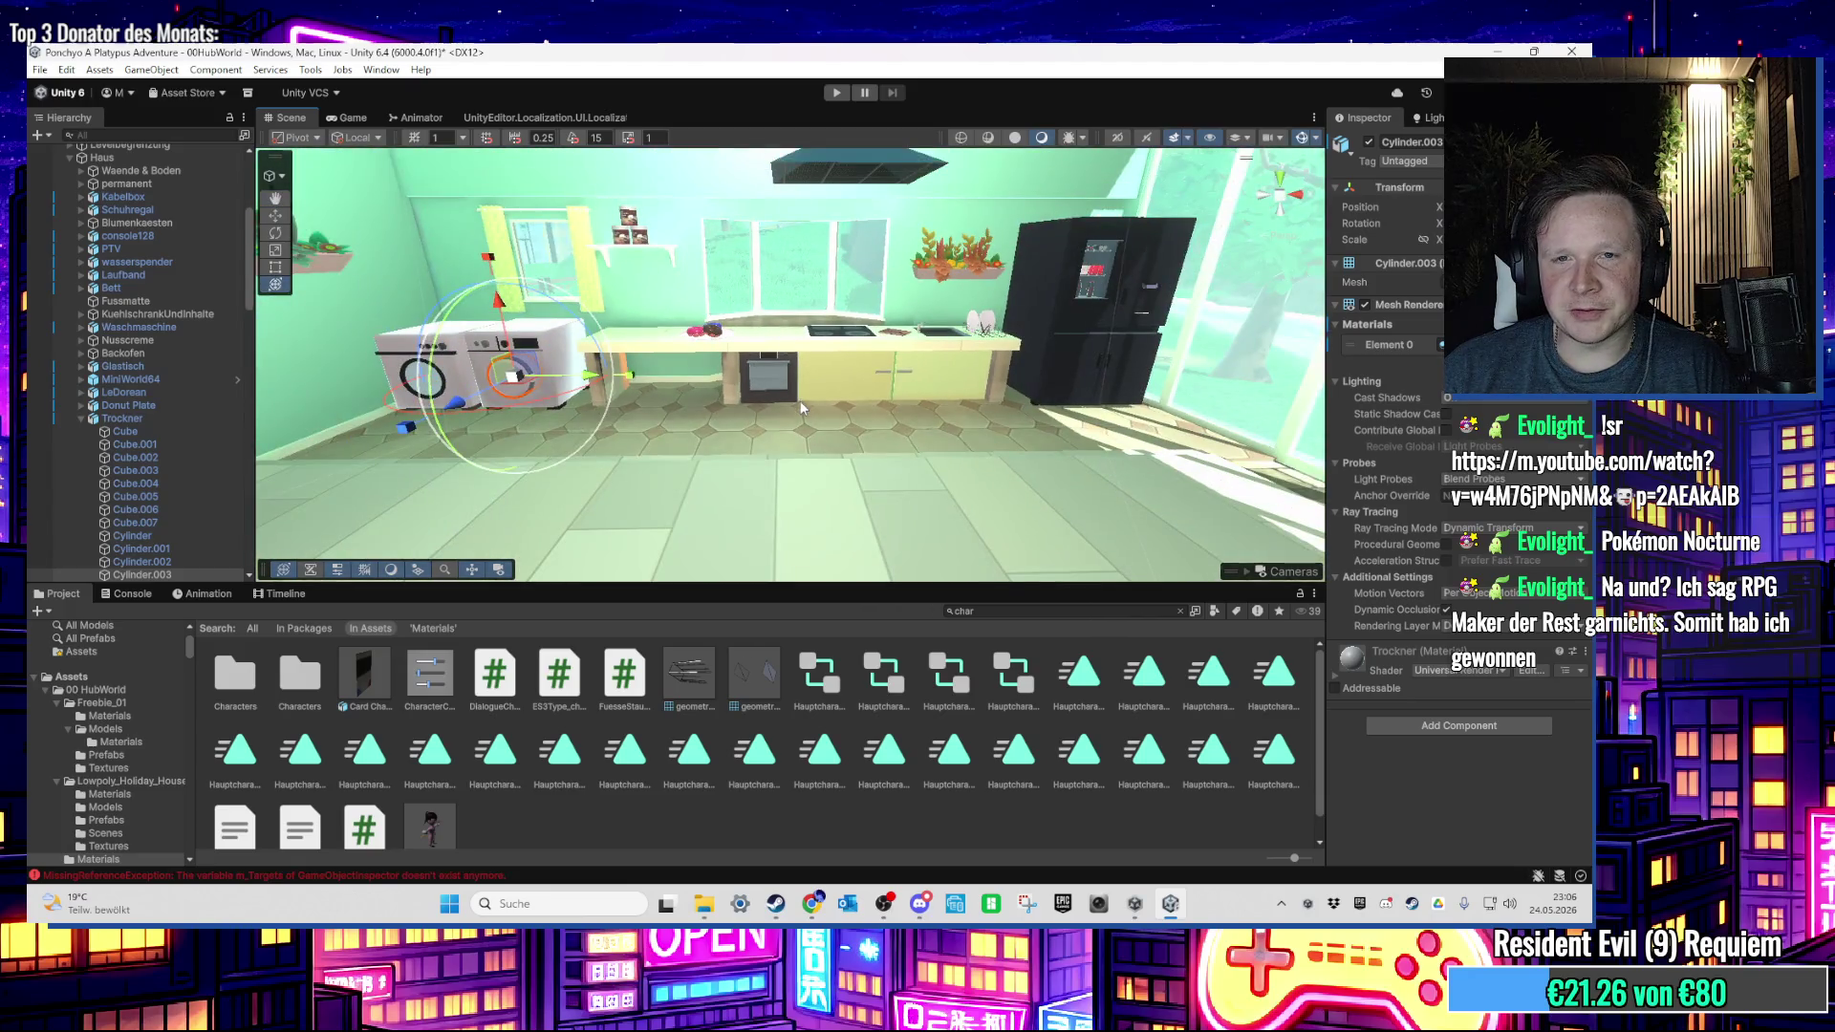
{"action": "mouse_move", "coordinate": [801, 408]}
{"action": "left_mouse_down"}
{"action": "mouse_move", "coordinate": [720, 447]}
{"action": "mouse_move", "coordinate": [781, 251]}
{"action": "mouse_move", "coordinate": [807, 420]}
{"action": "mouse_move", "coordinate": [839, 461]}
{"action": "mouse_move", "coordinate": [714, 317]}
{"action": "mouse_move", "coordinate": [752, 450]}
{"action": "mouse_move", "coordinate": [961, 386]}
{"action": "left_mouse_up"}
Step: View the character's Animator state graph, then list the Assets Scenes folder
{"action": "left_click", "coordinate": [415, 116]}
{"action": "scroll", "coordinate": [985, 389], "scroll_direction": "up", "scroll_amount": 5}
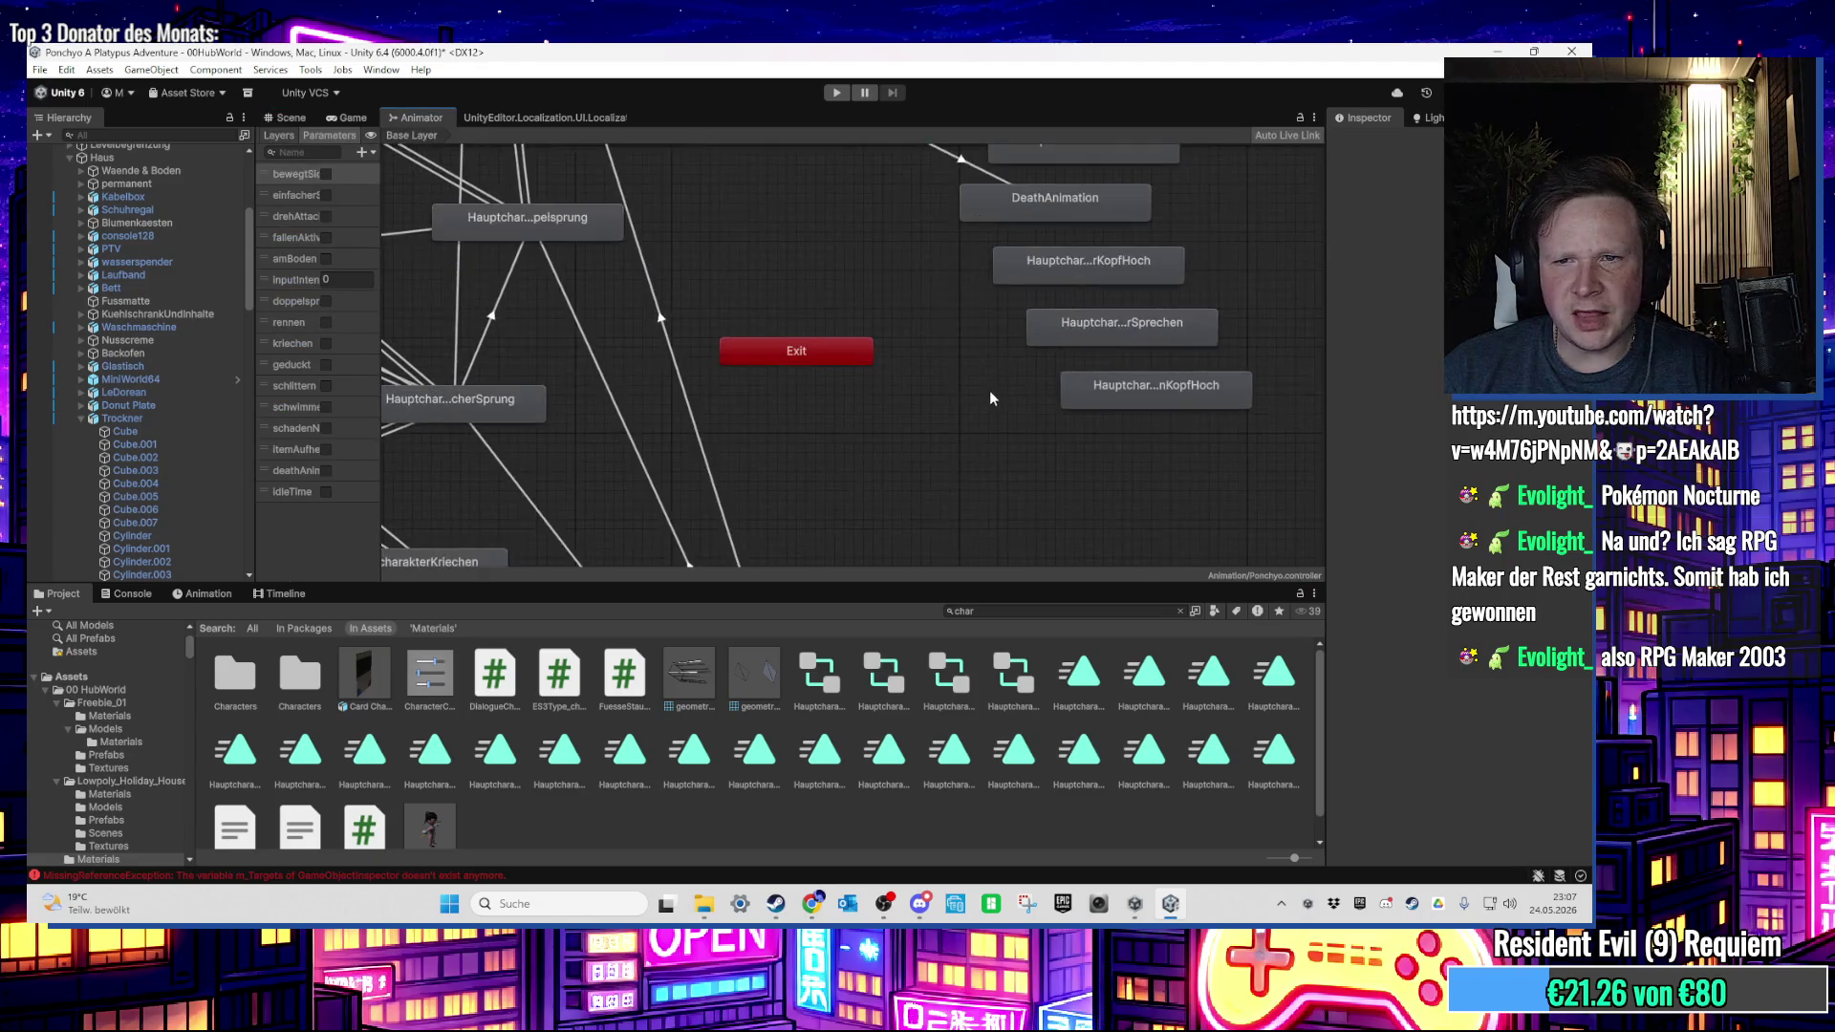
{"action": "mouse_move", "coordinate": [879, 460]}
{"action": "left_mouse_down"}
{"action": "mouse_move", "coordinate": [878, 520]}
{"action": "mouse_move", "coordinate": [881, 489]}
{"action": "left_mouse_up"}
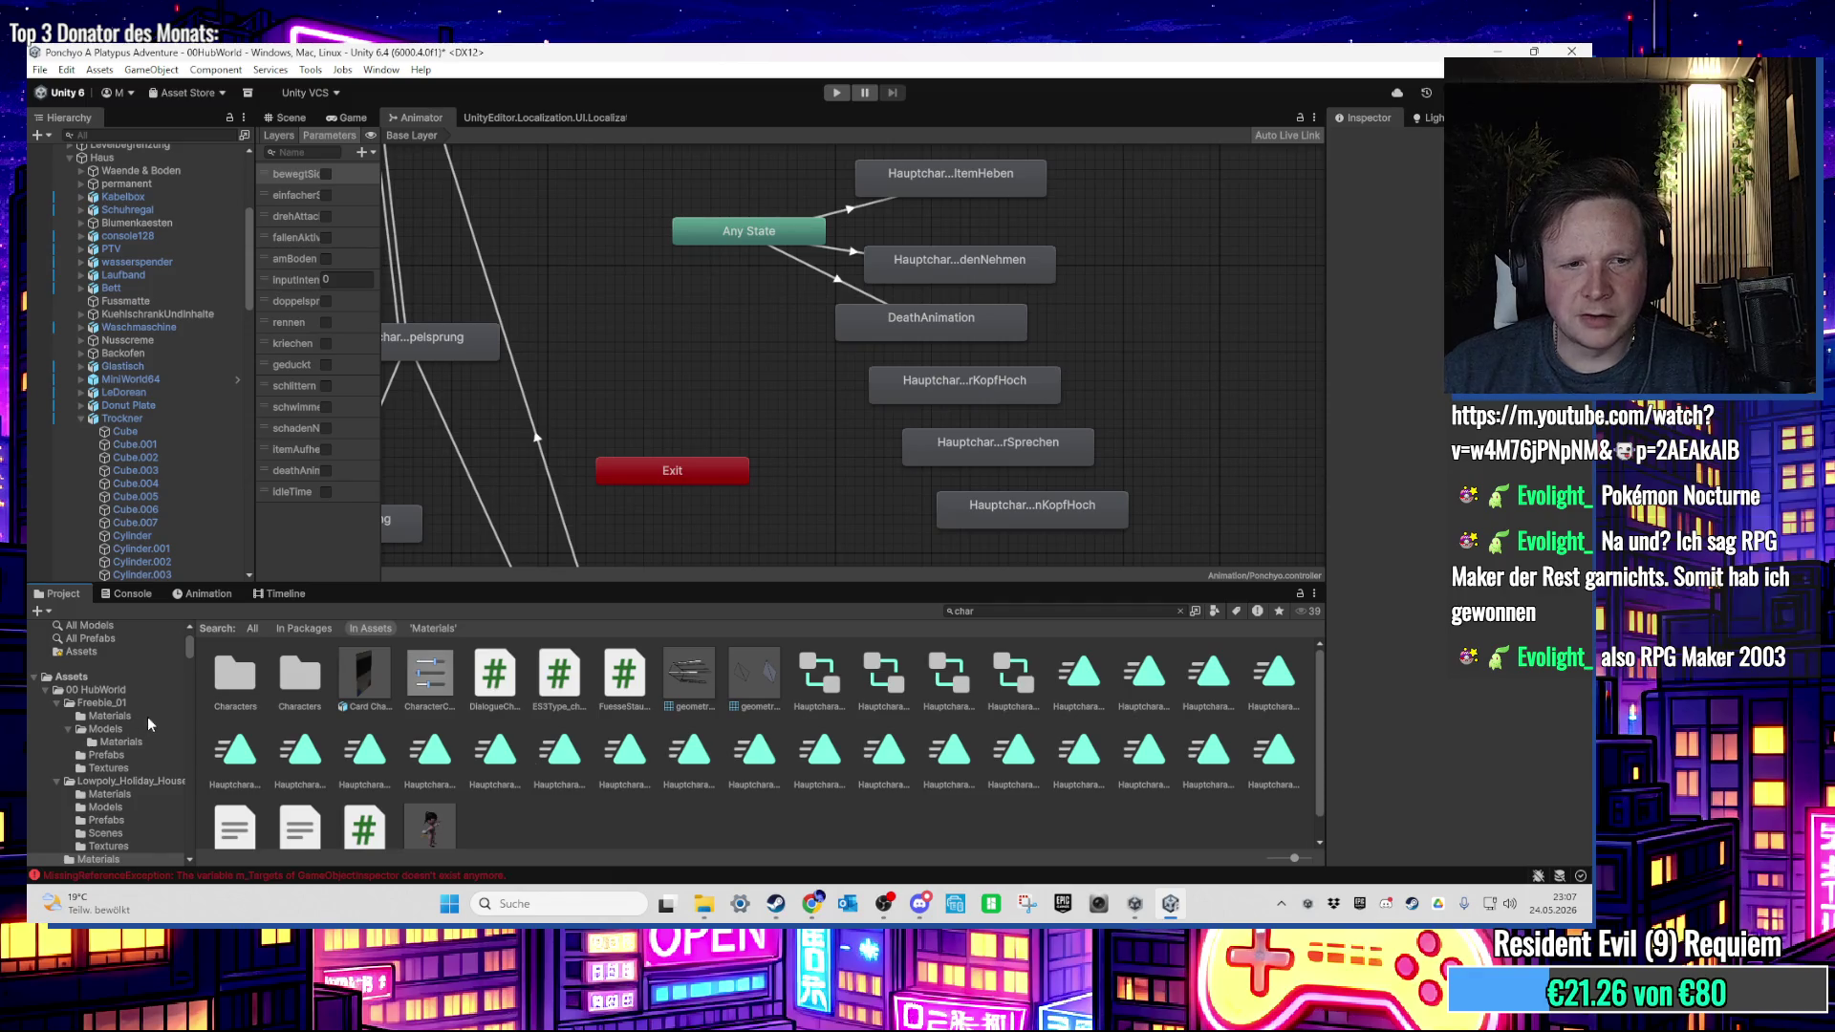
{"action": "left_click", "coordinate": [117, 654]}
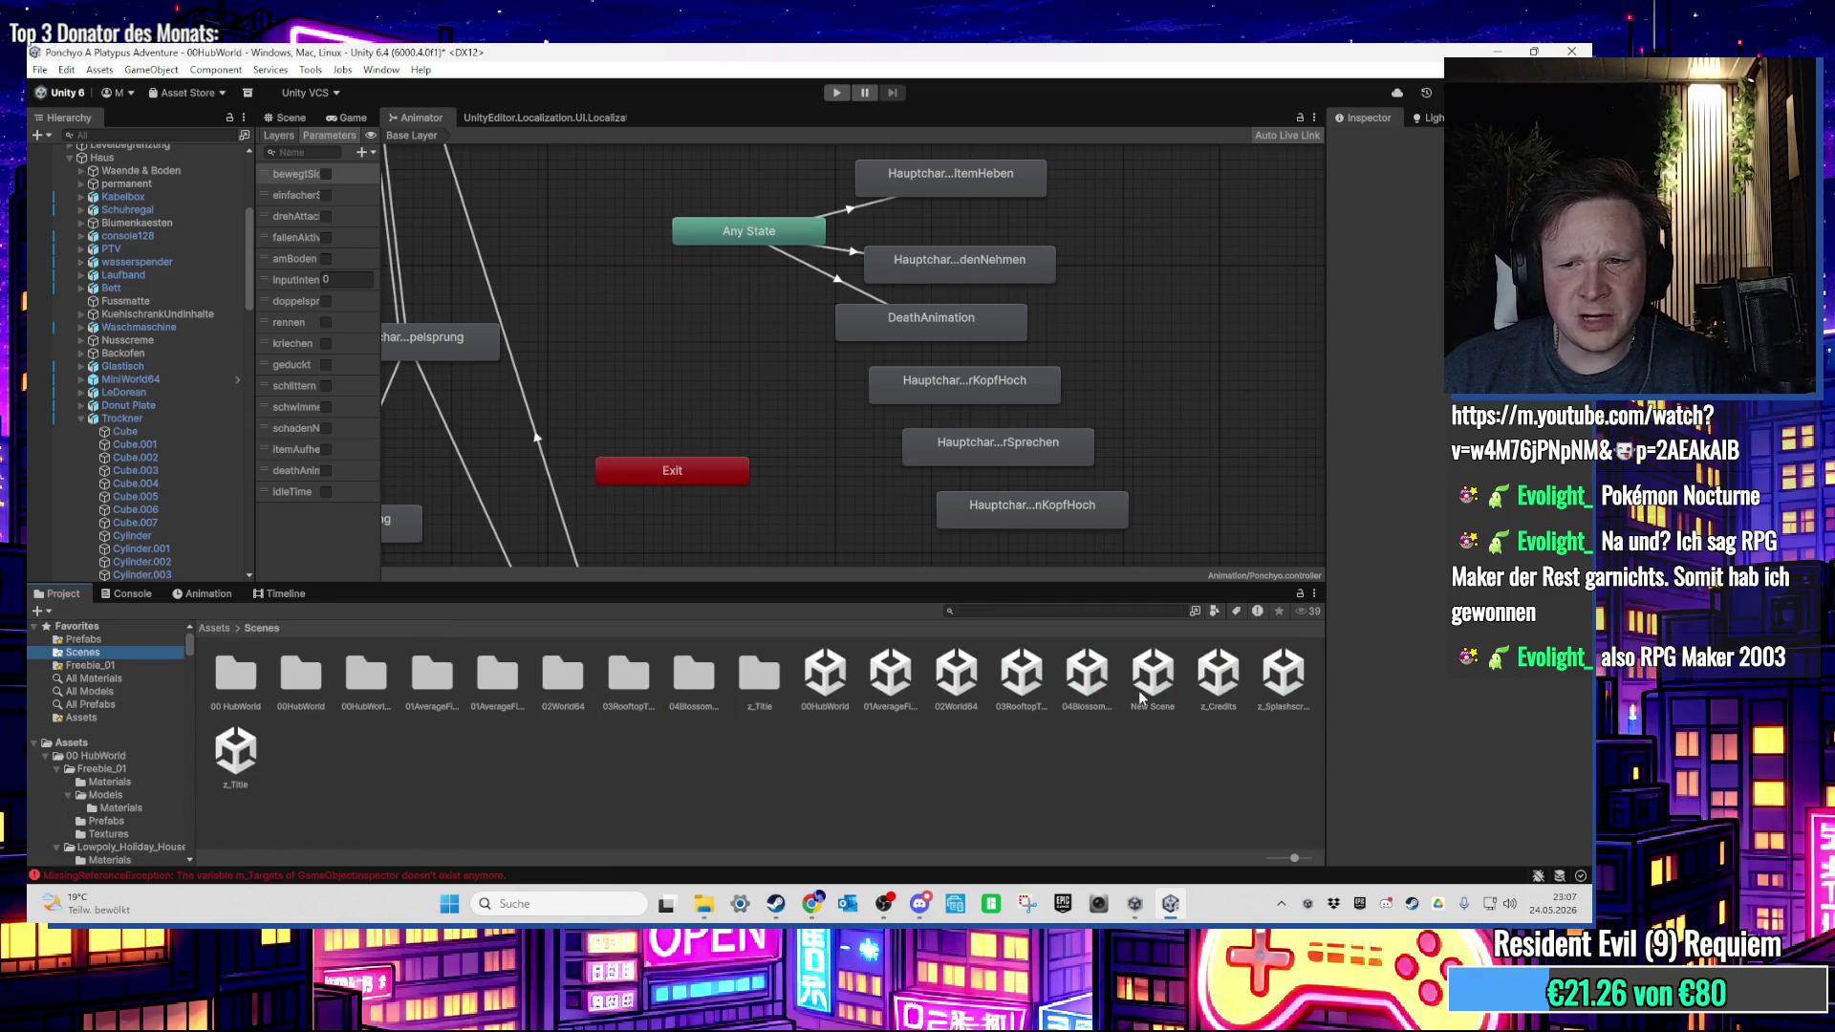
Step: Open the z_Title scene, saving the modified hub world scene first
{"action": "double_click", "coordinate": [230, 768]}
{"action": "left_click", "coordinate": [749, 511]}
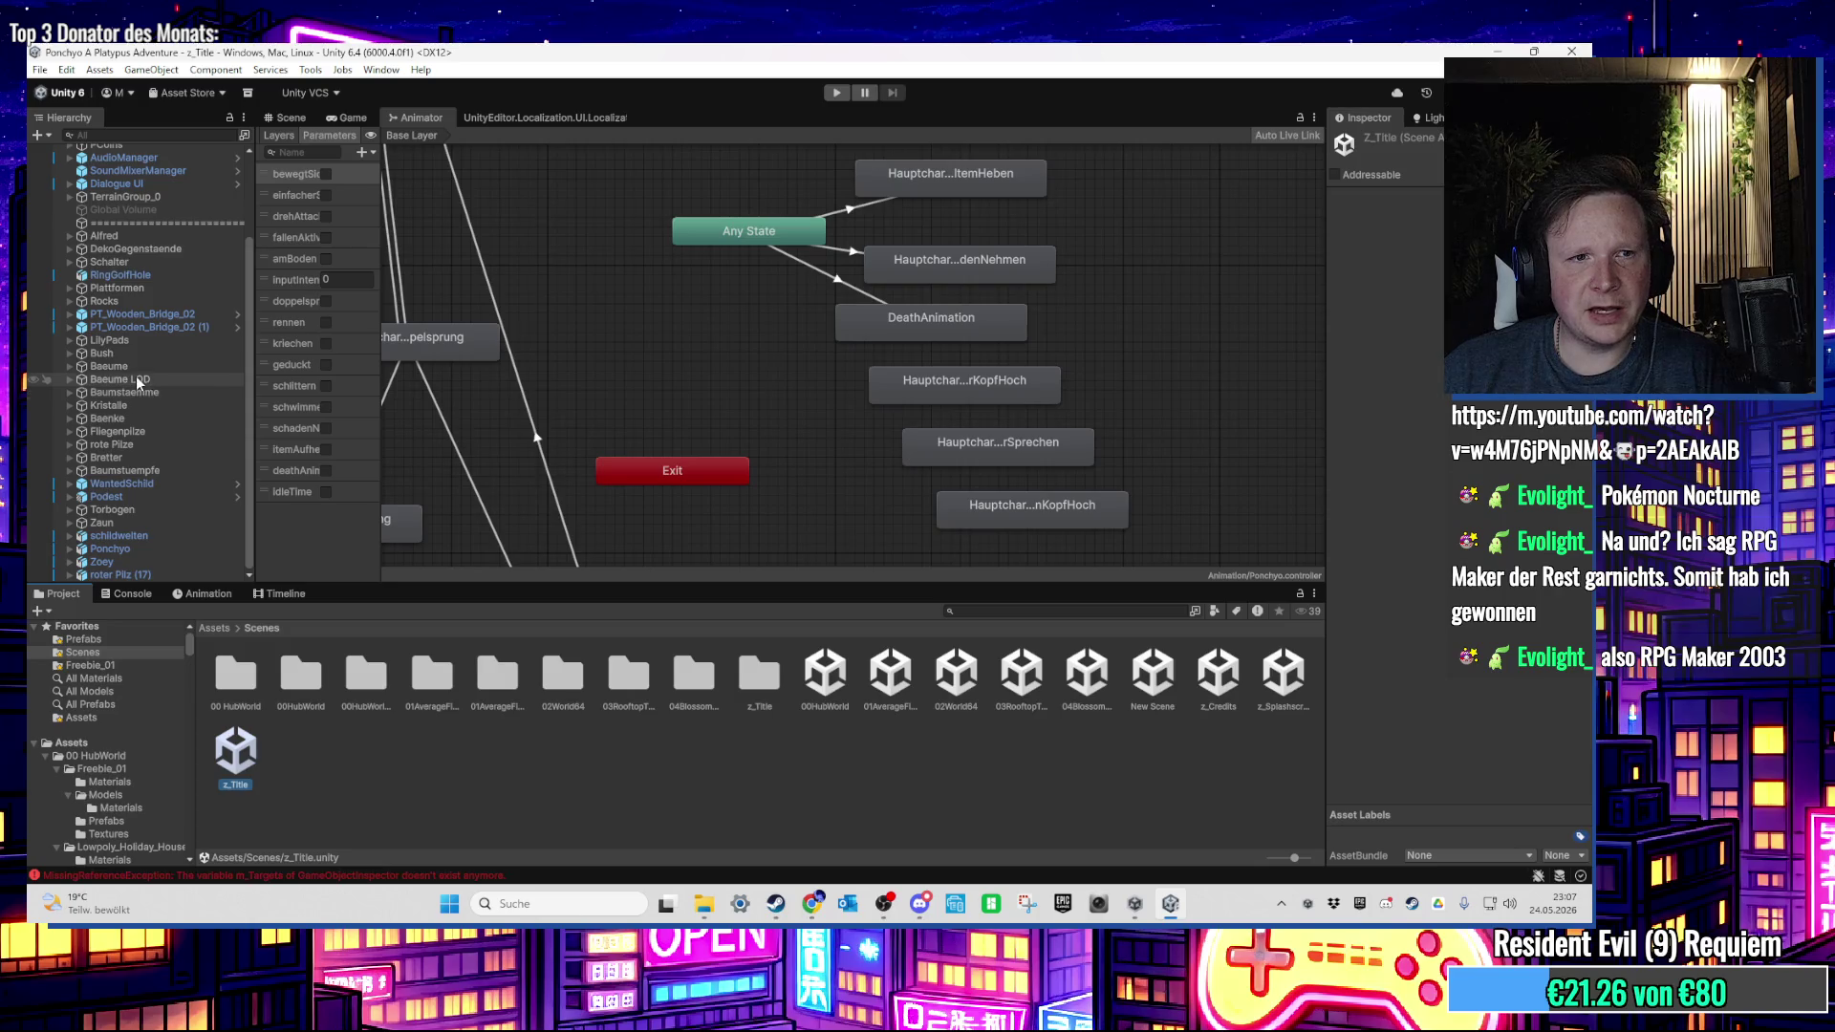
{"action": "left_click", "coordinate": [310, 118]}
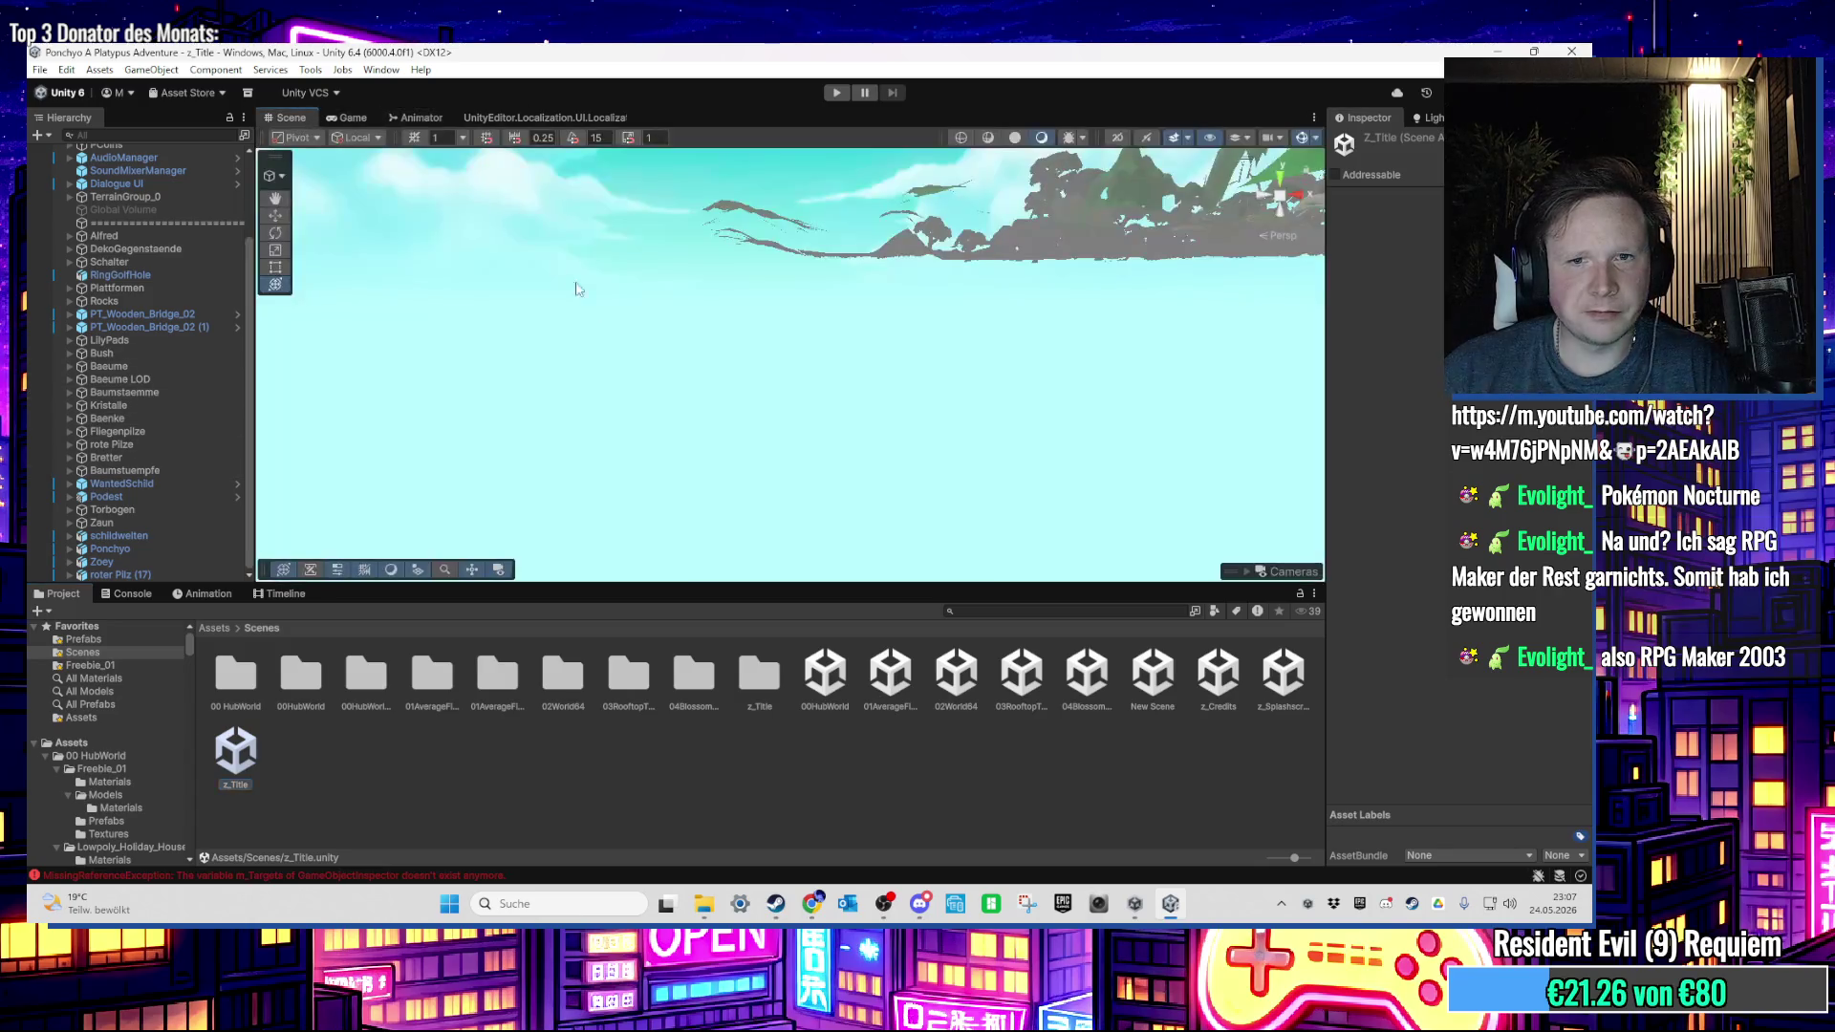
Step: Frame the Alfred character and select its child Alfred (2) in the Hierarchy
{"action": "left_click", "coordinate": [135, 351]}
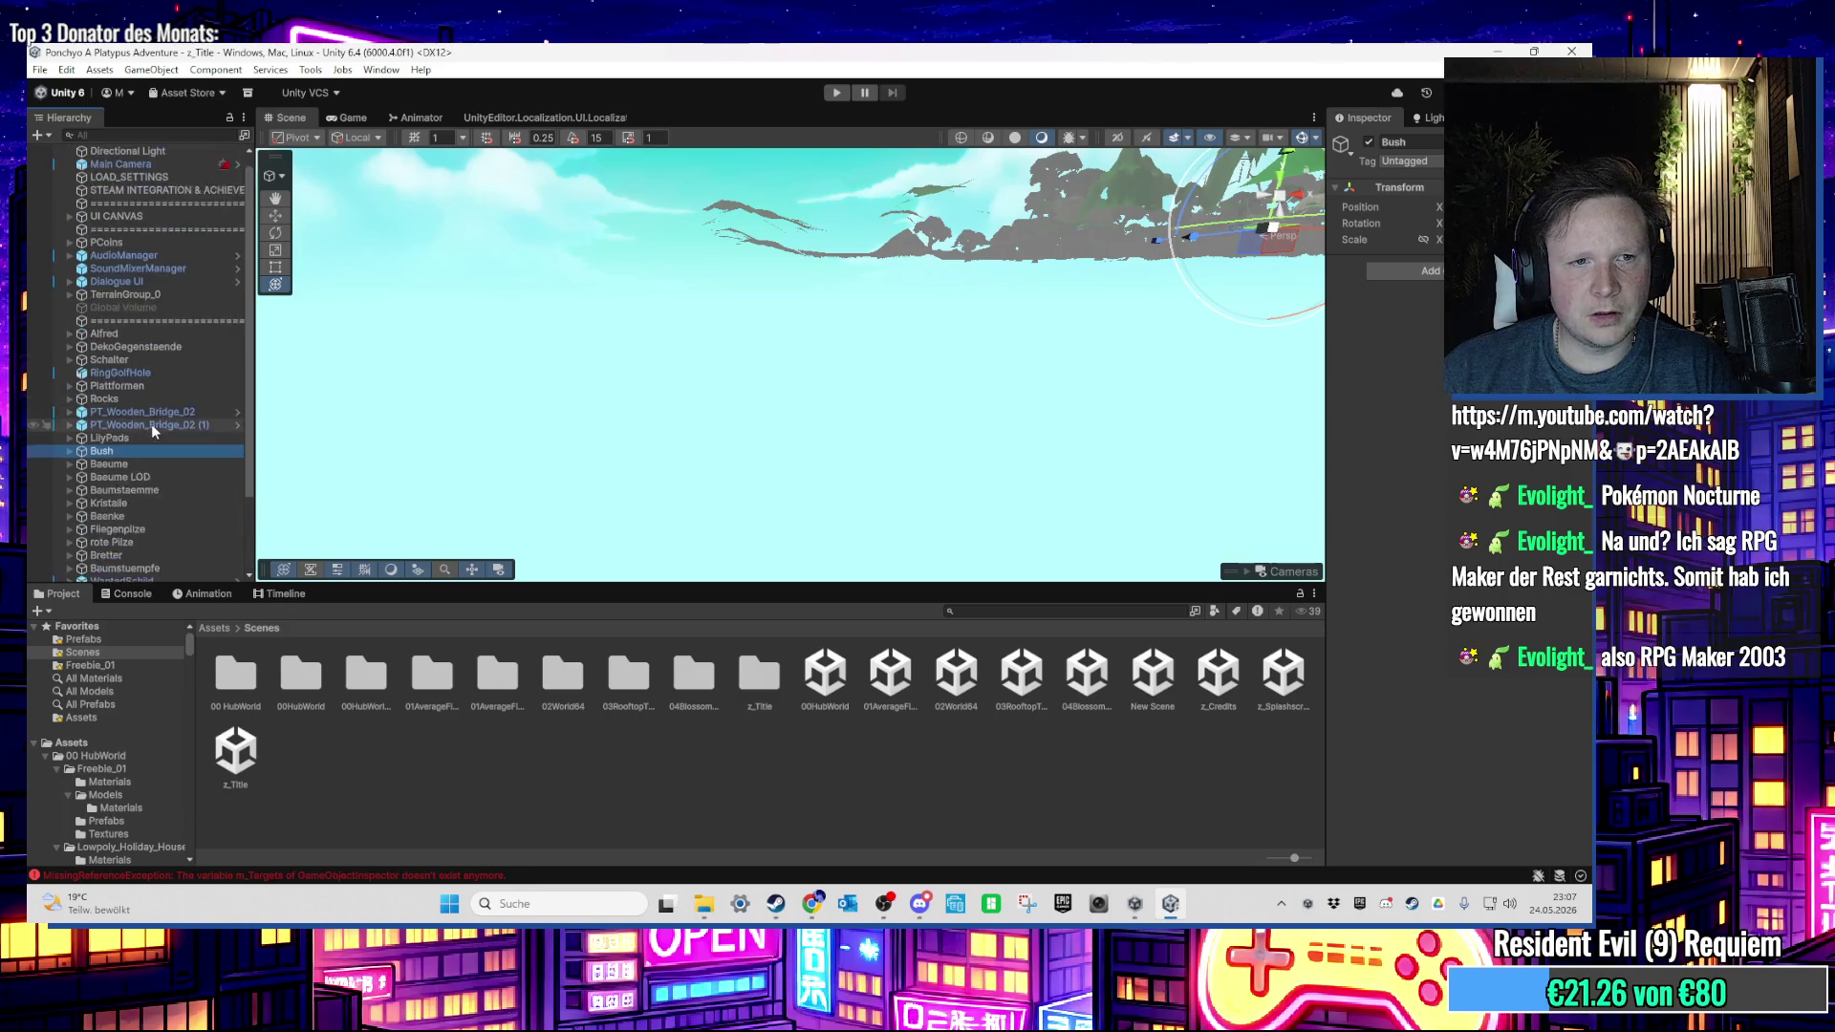
{"action": "scroll", "coordinate": [151, 423], "scroll_direction": "up", "scroll_amount": 3}
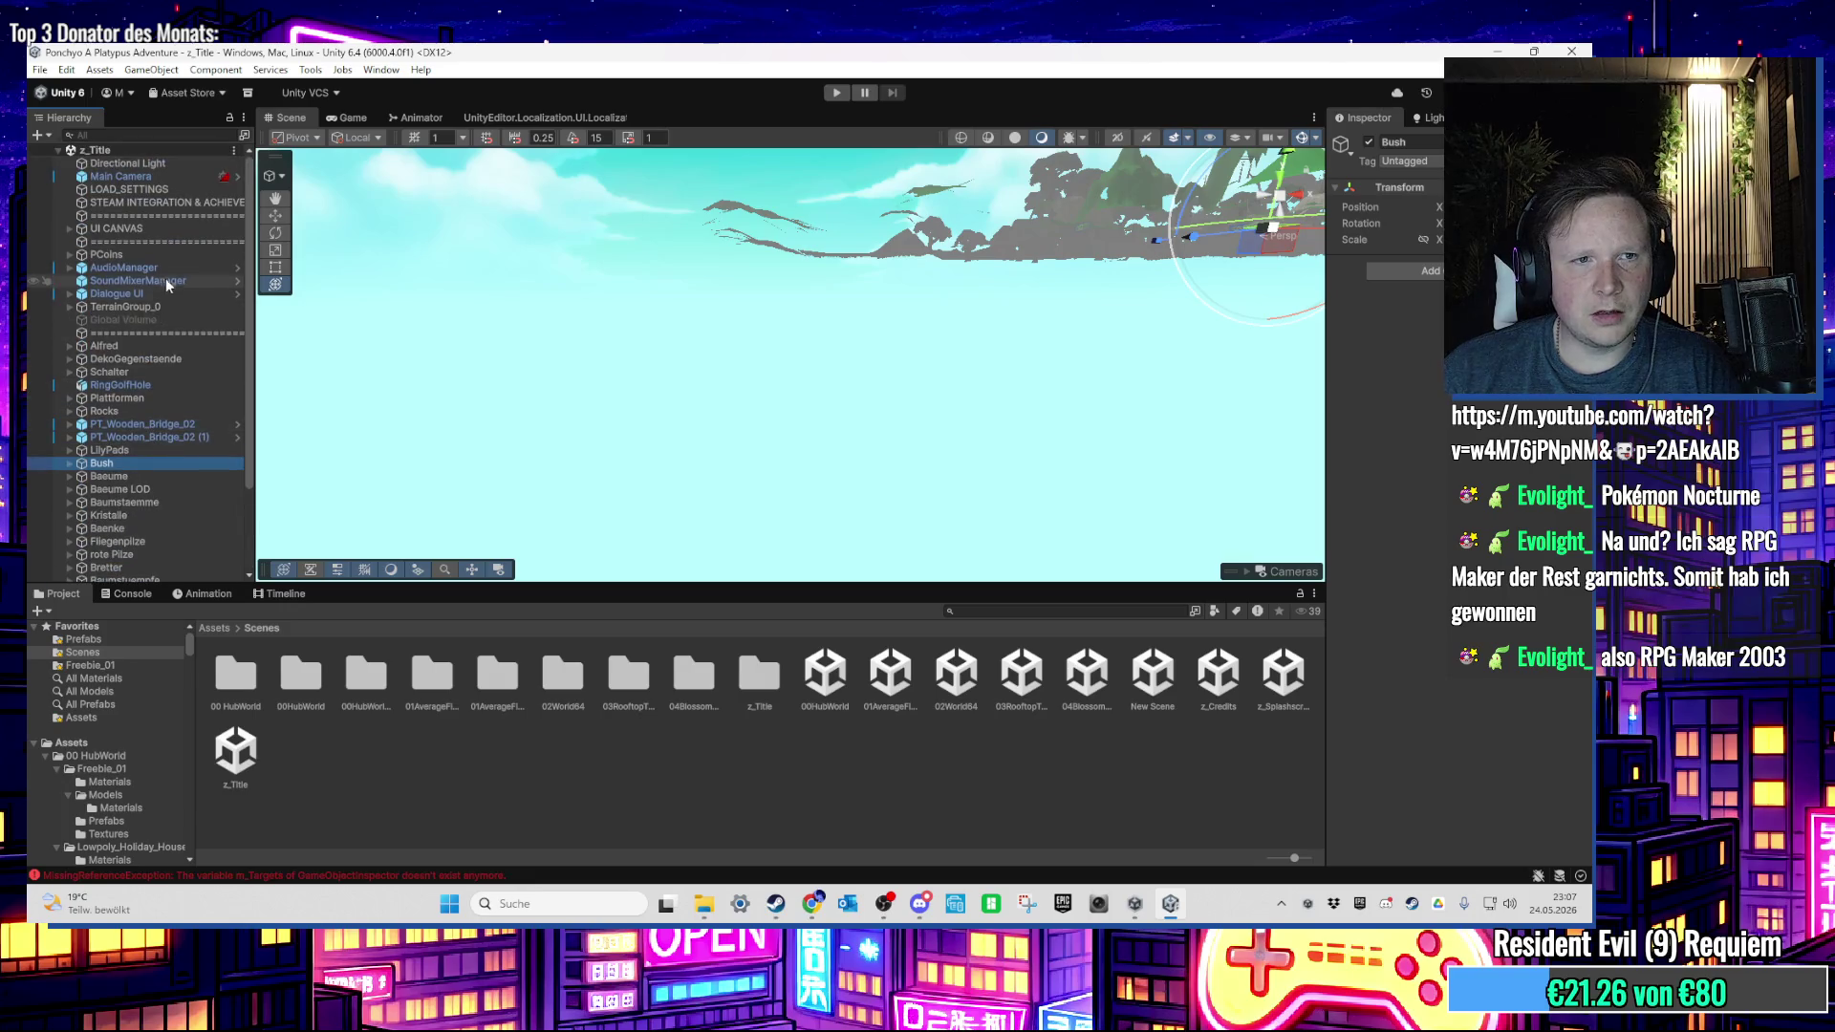
{"action": "double_click", "coordinate": [157, 345]}
{"action": "mouse_move", "coordinate": [654, 304]}
{"action": "left_mouse_down"}
{"action": "mouse_move", "coordinate": [611, 419]}
{"action": "mouse_move", "coordinate": [635, 373]}
{"action": "left_mouse_up"}
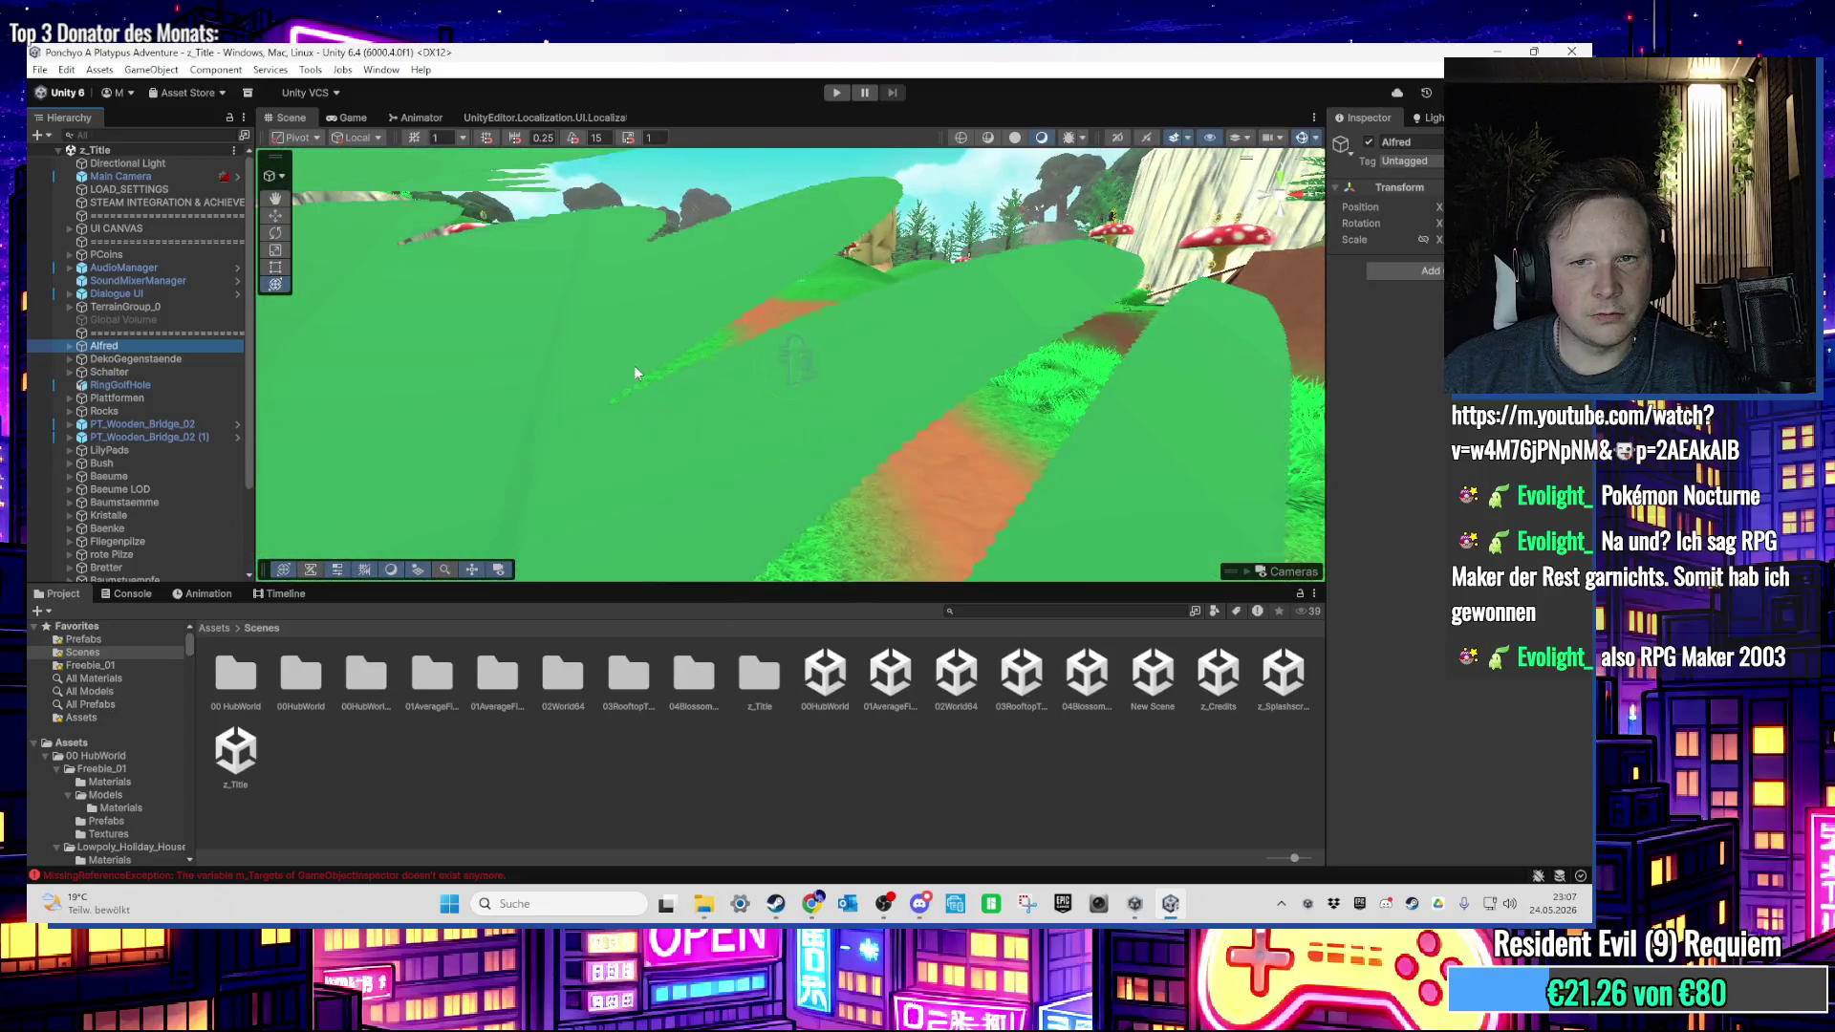
{"action": "left_click", "coordinate": [70, 346]}
{"action": "left_click", "coordinate": [96, 359]}
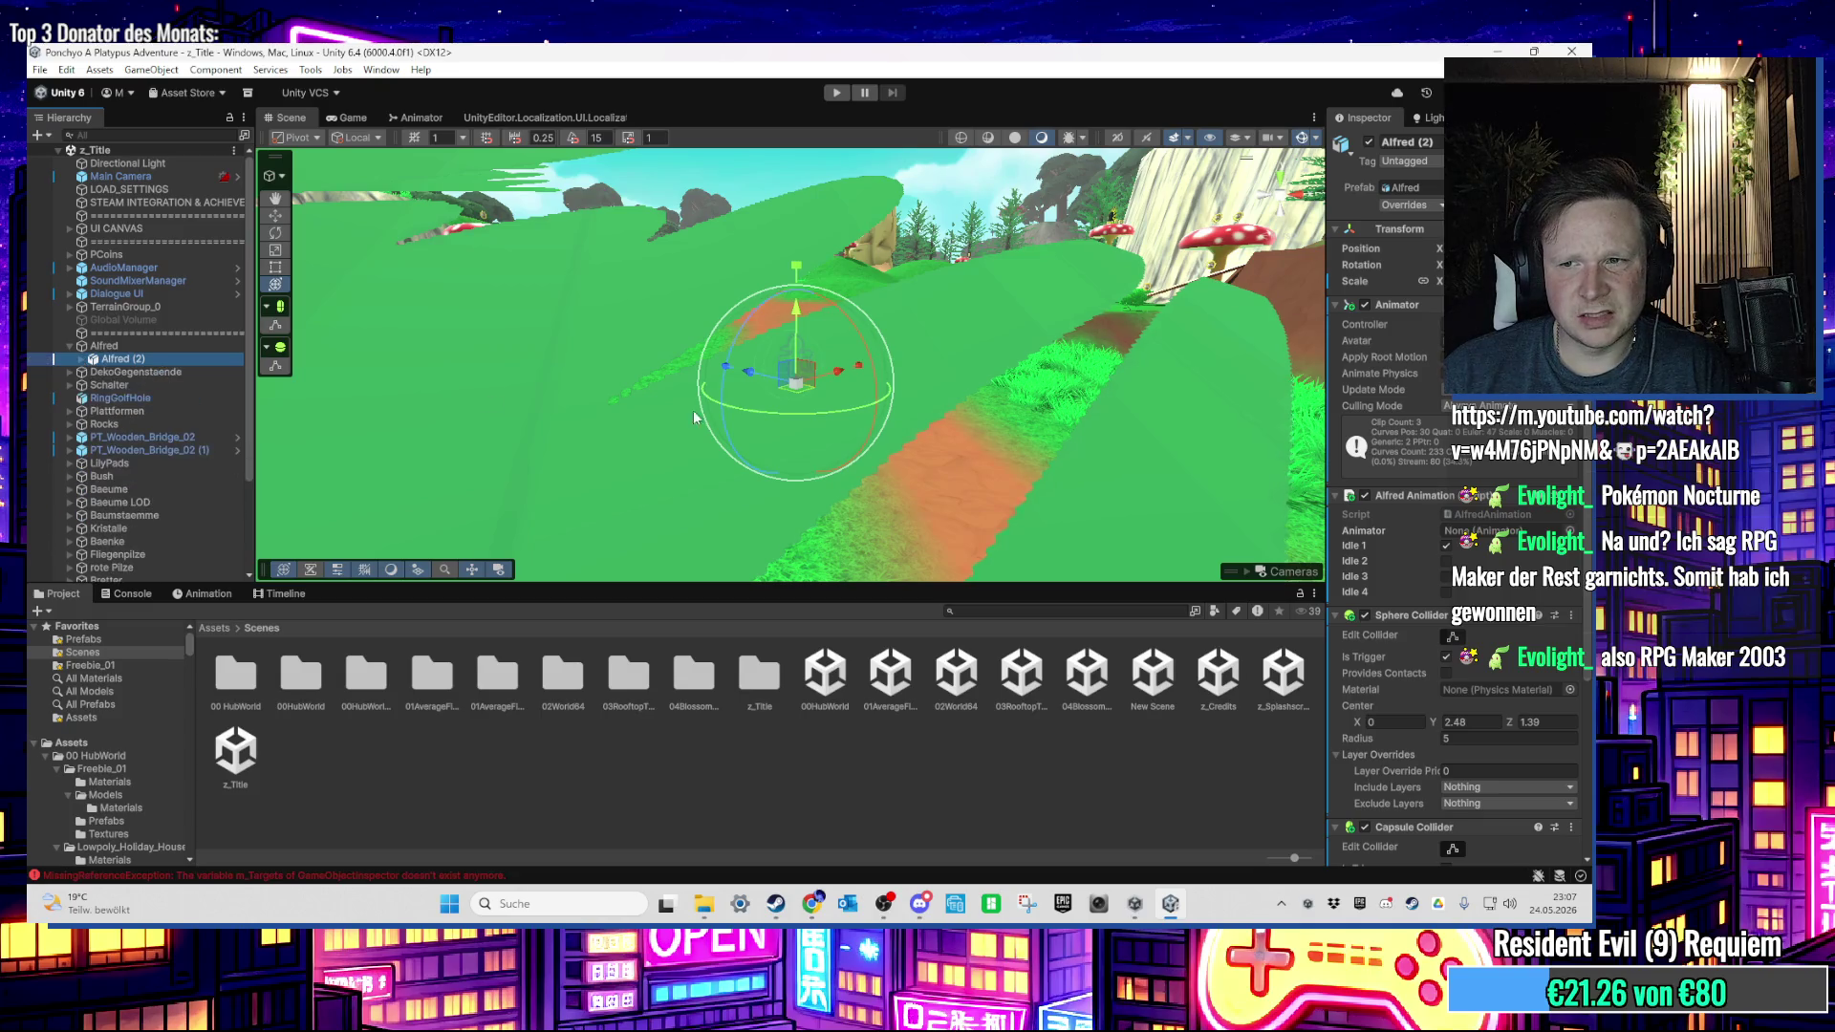
Step: Remove the Sphere Collider and the Capsule Collider from Alfred (2)
{"action": "scroll", "coordinate": [1491, 504], "scroll_direction": "down", "scroll_amount": 1}
{"action": "scroll", "coordinate": [1529, 514], "scroll_direction": "down", "scroll_amount": 2}
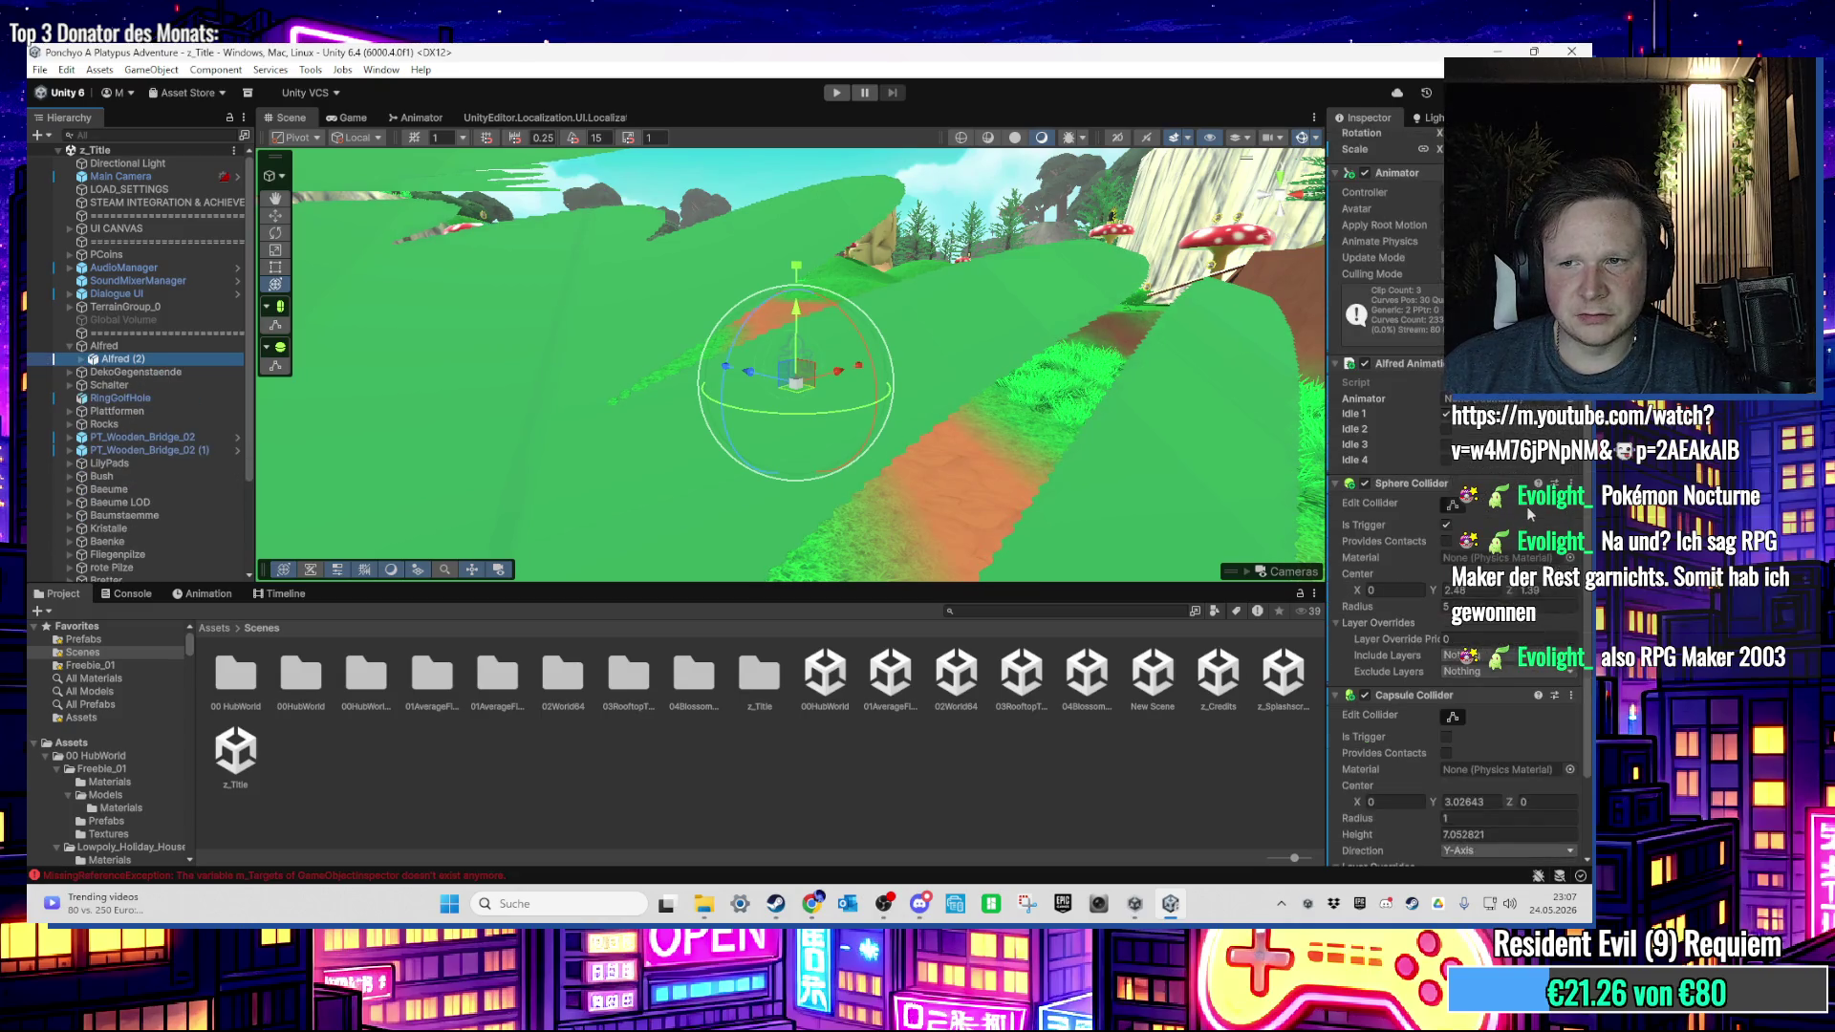
{"action": "scroll", "coordinate": [1558, 512], "scroll_direction": "down", "scroll_amount": 1}
{"action": "left_click", "coordinate": [1572, 440]}
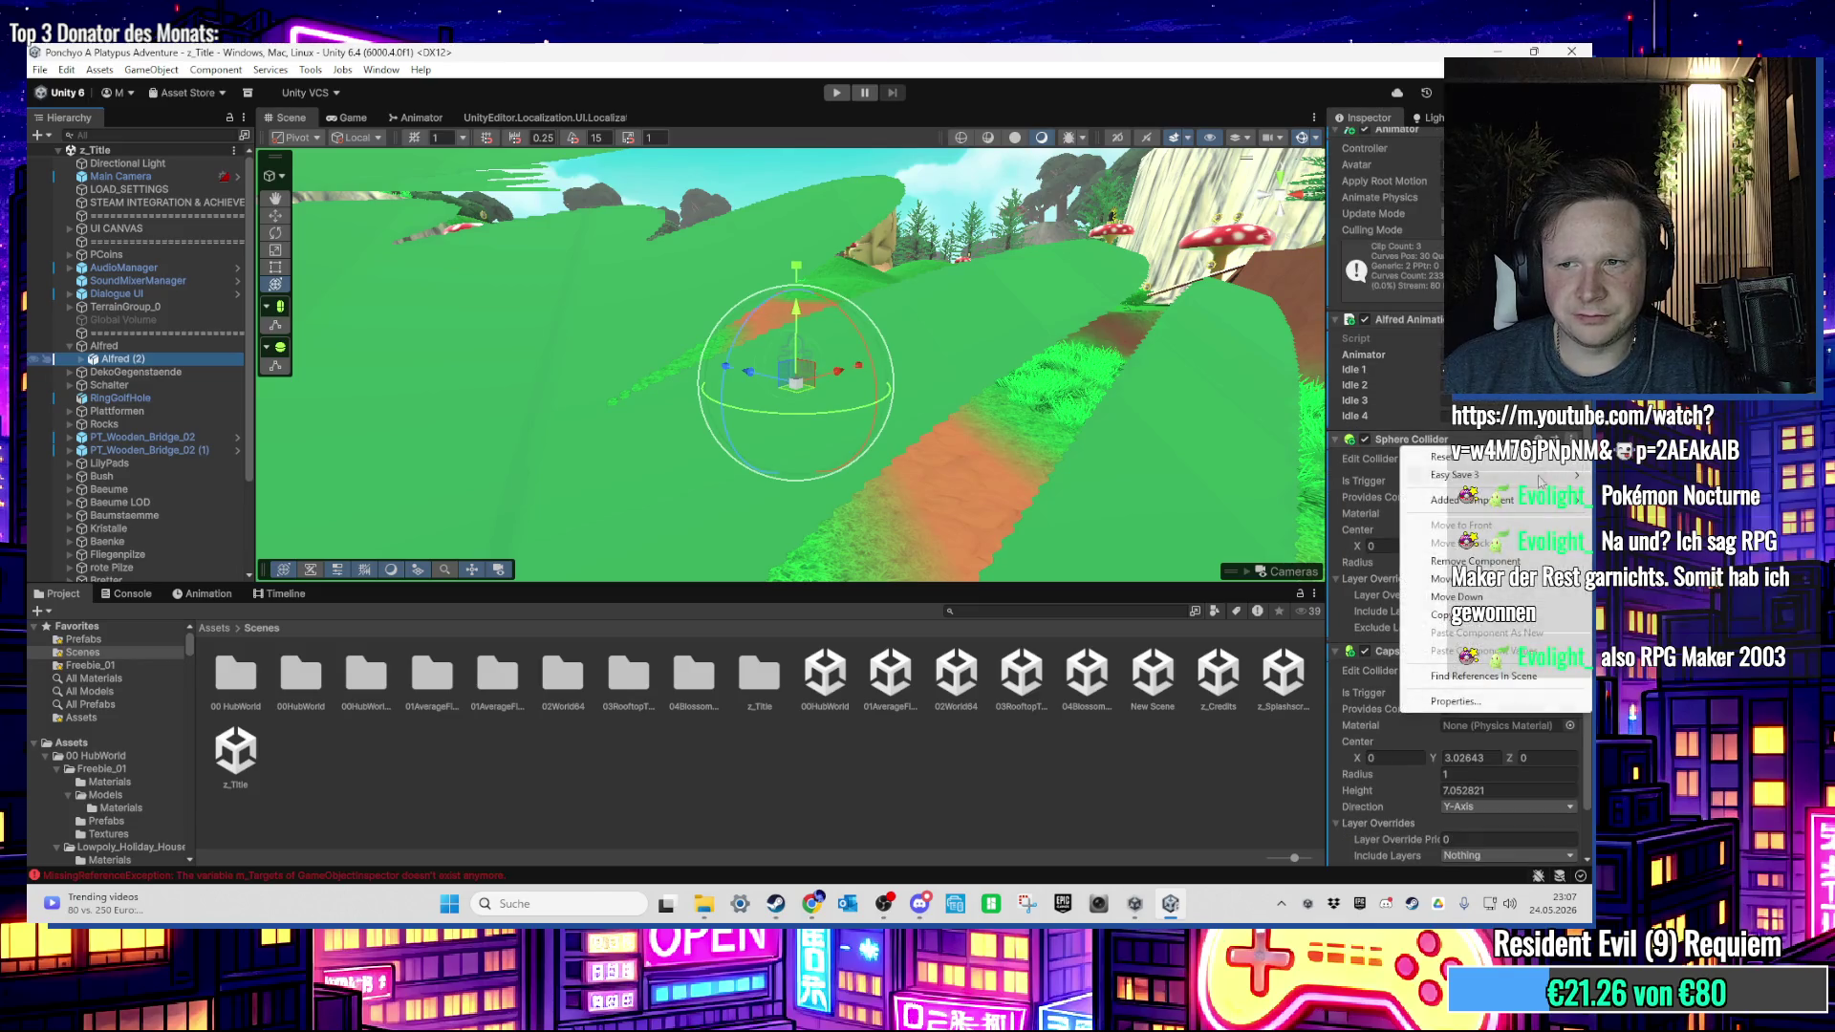
{"action": "left_click", "coordinate": [1502, 561]}
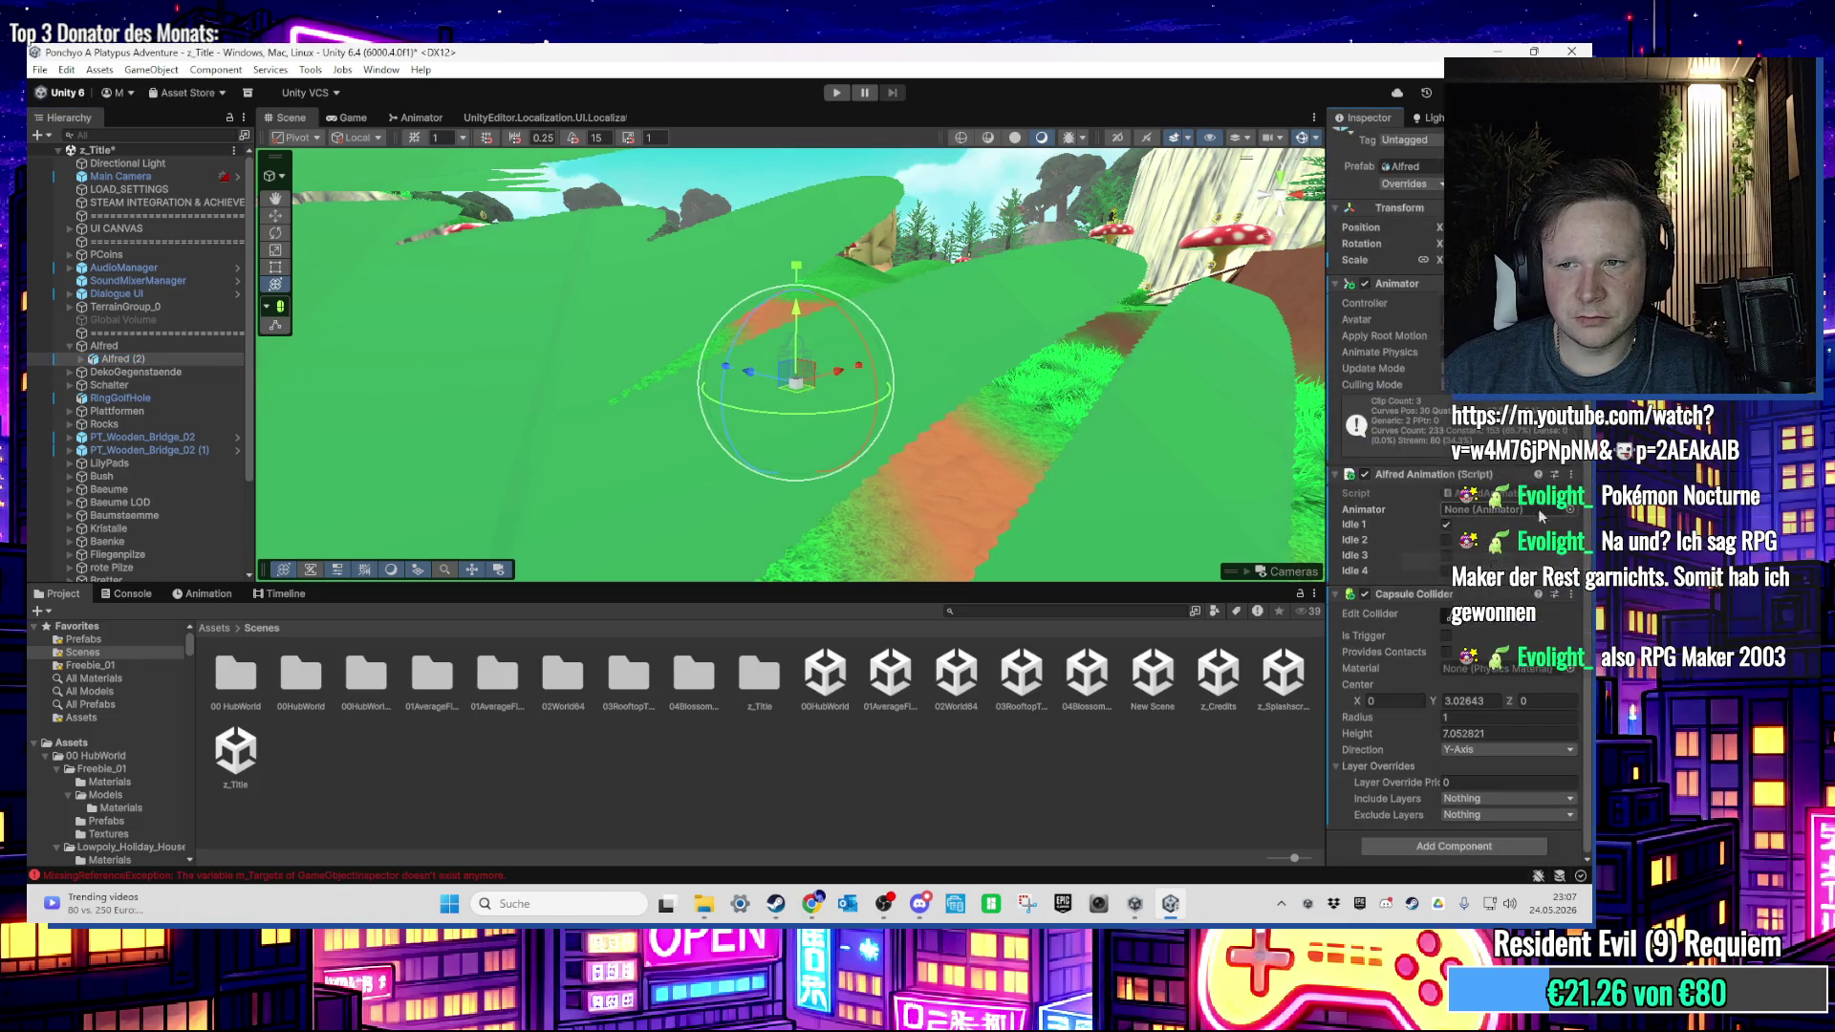
{"action": "left_click", "coordinate": [1570, 595]}
{"action": "left_click", "coordinate": [1471, 716]}
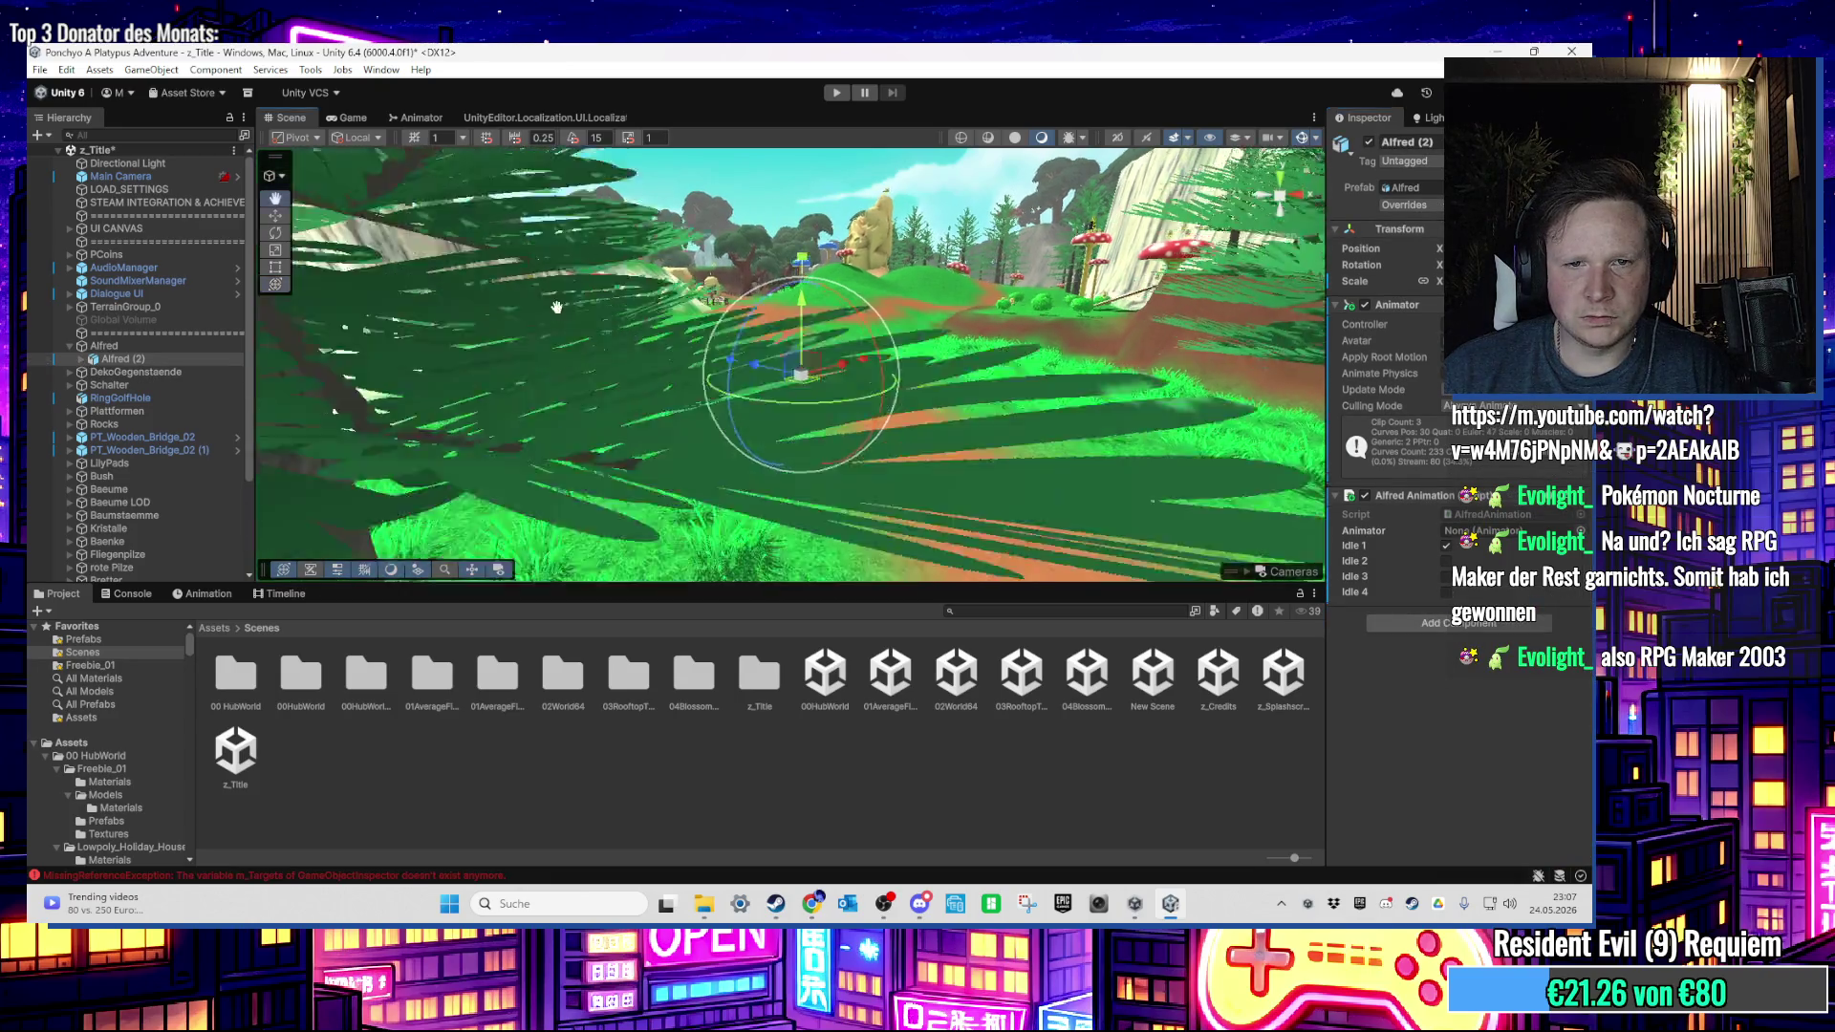
{"action": "mouse_move", "coordinate": [573, 316]}
{"action": "left_mouse_down"}
{"action": "mouse_move", "coordinate": [1045, 516]}
{"action": "mouse_move", "coordinate": [1122, 377]}
{"action": "mouse_move", "coordinate": [960, 388]}
{"action": "mouse_move", "coordinate": [914, 461]}
{"action": "mouse_move", "coordinate": [714, 428]}
{"action": "mouse_move", "coordinate": [826, 369]}
{"action": "mouse_move", "coordinate": [479, 310]}
{"action": "mouse_move", "coordinate": [922, 292]}
{"action": "mouse_move", "coordinate": [799, 301]}
{"action": "mouse_move", "coordinate": [937, 245]}
{"action": "left_mouse_up"}
Step: Select Ponchyo on the bench and ping its Animator Controller in the Project panel
{"action": "scroll", "coordinate": [938, 245], "scroll_direction": "up", "scroll_amount": 3}
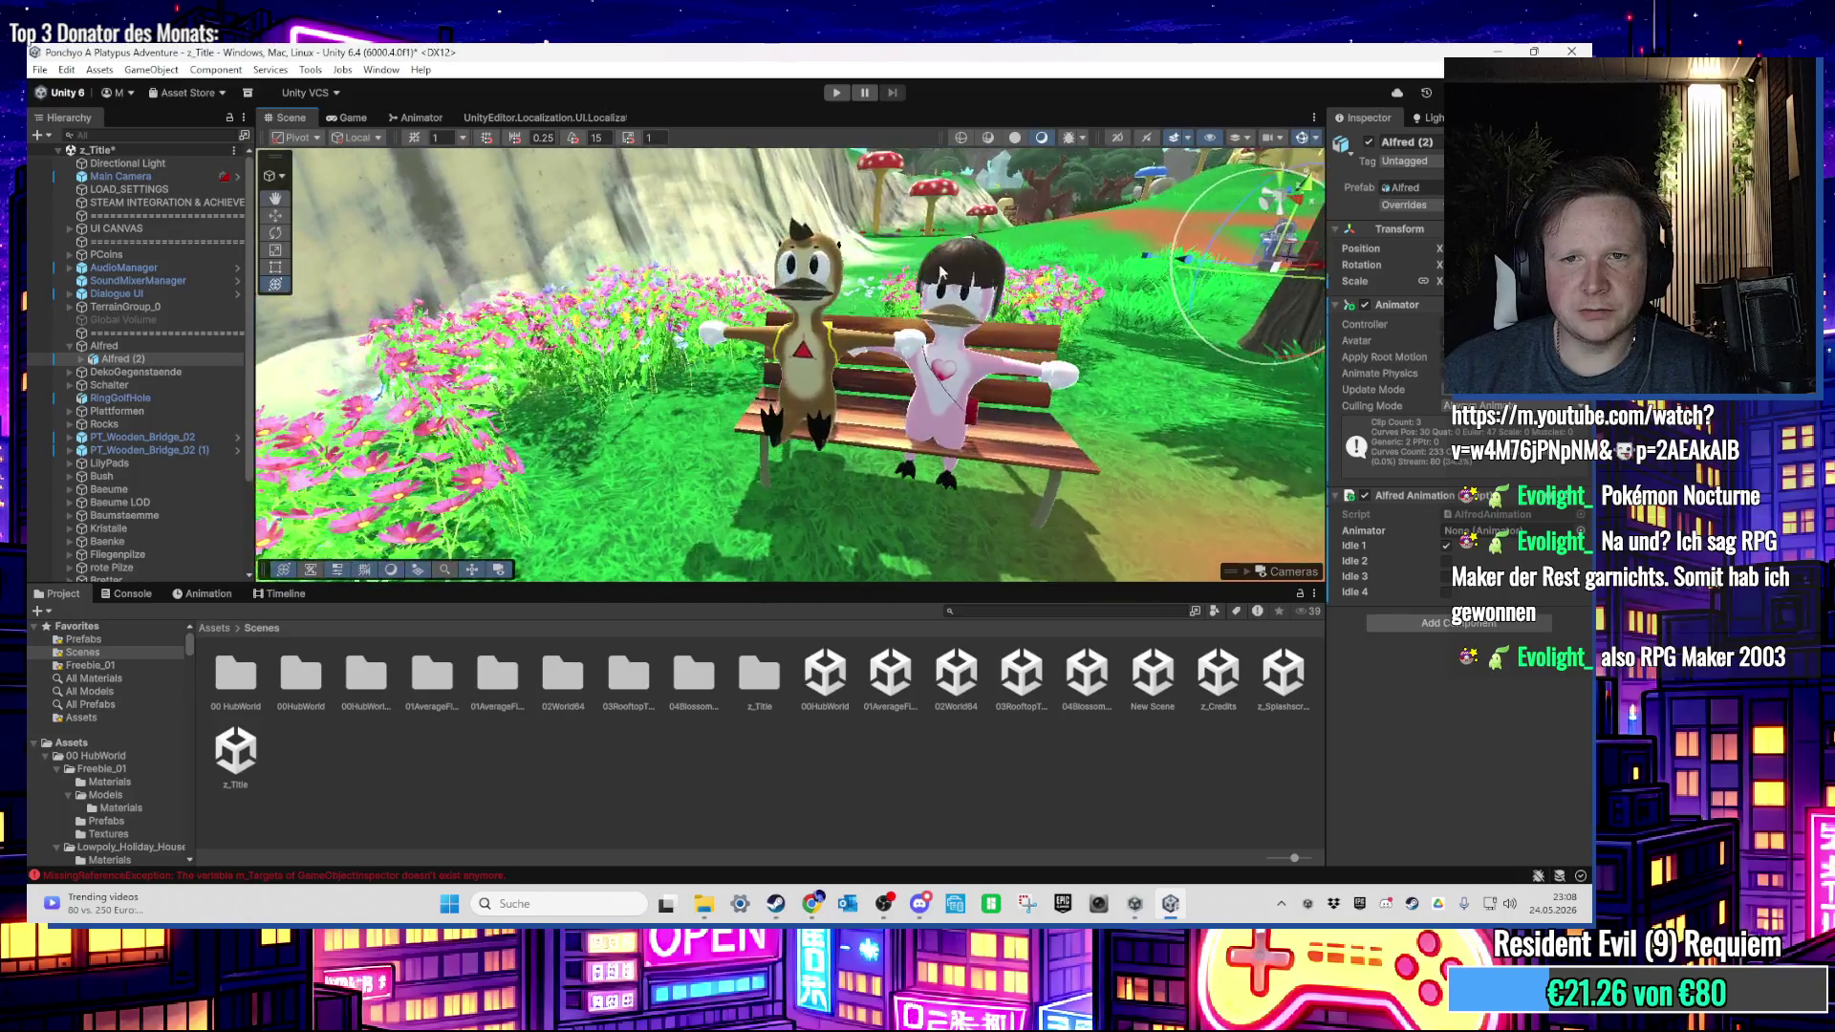
{"action": "left_click", "coordinate": [803, 373]}
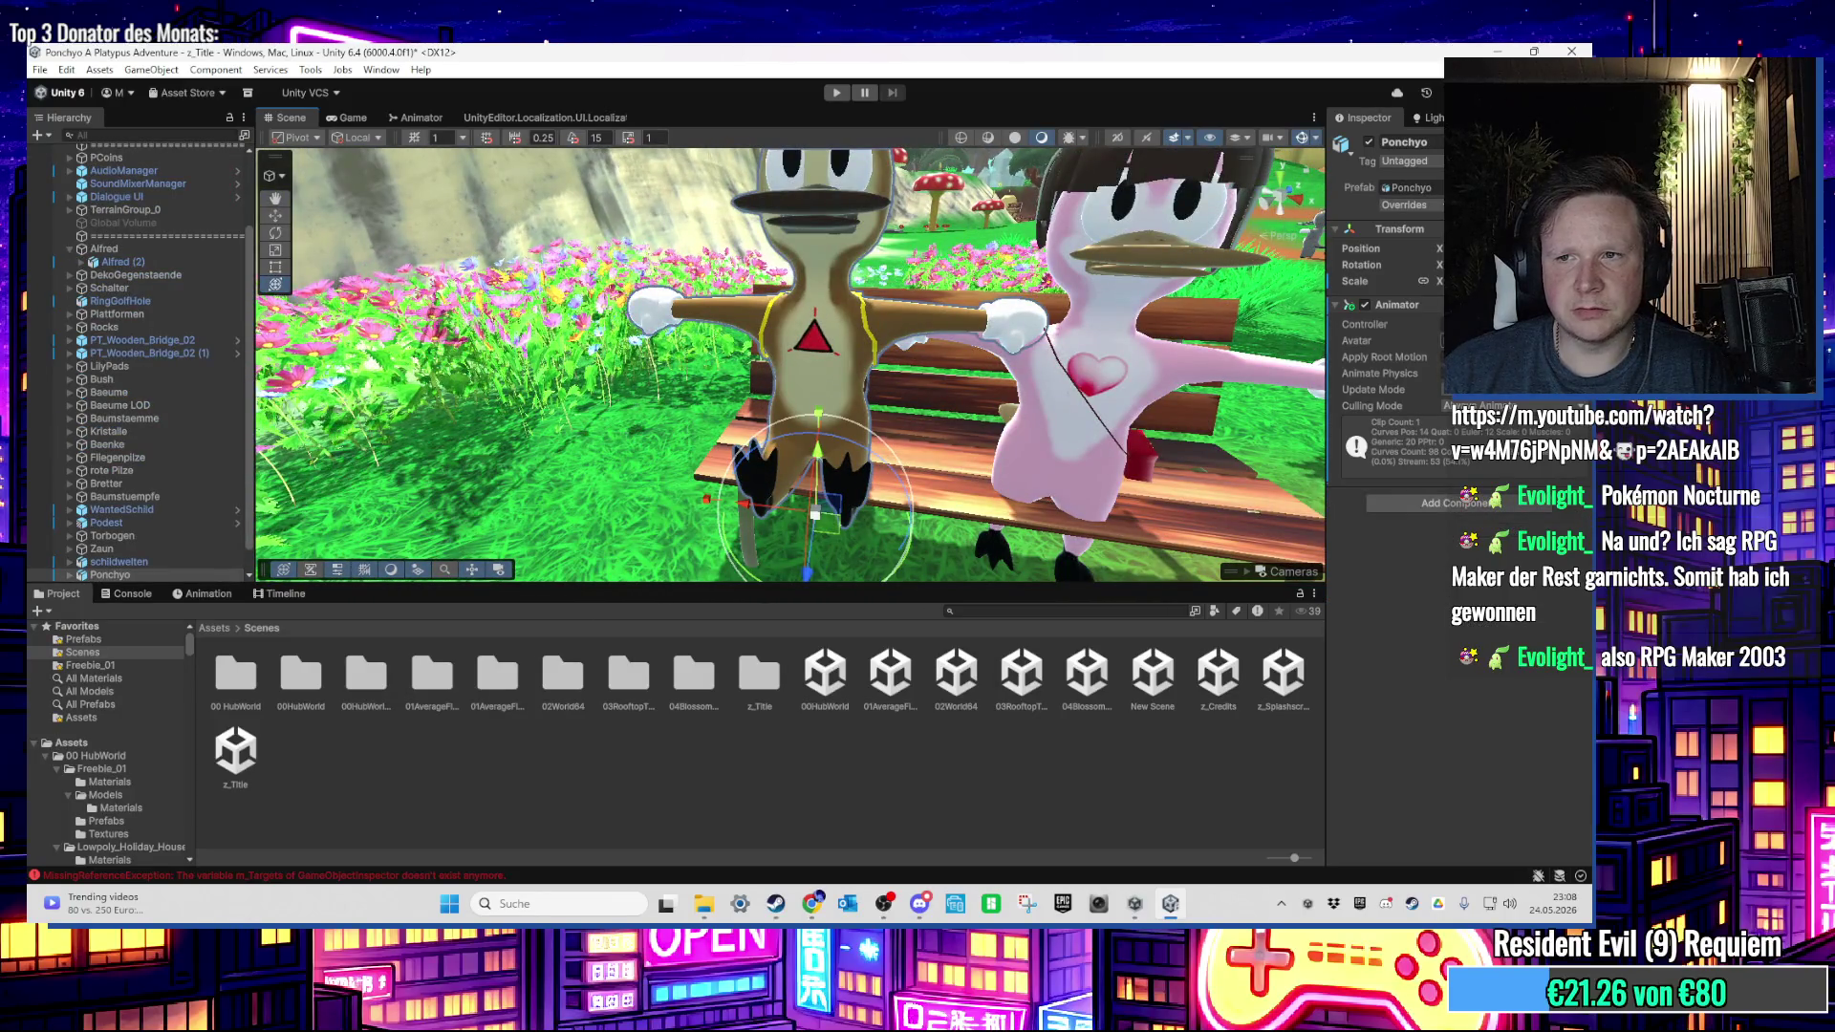
{"action": "left_click", "coordinate": [1472, 324]}
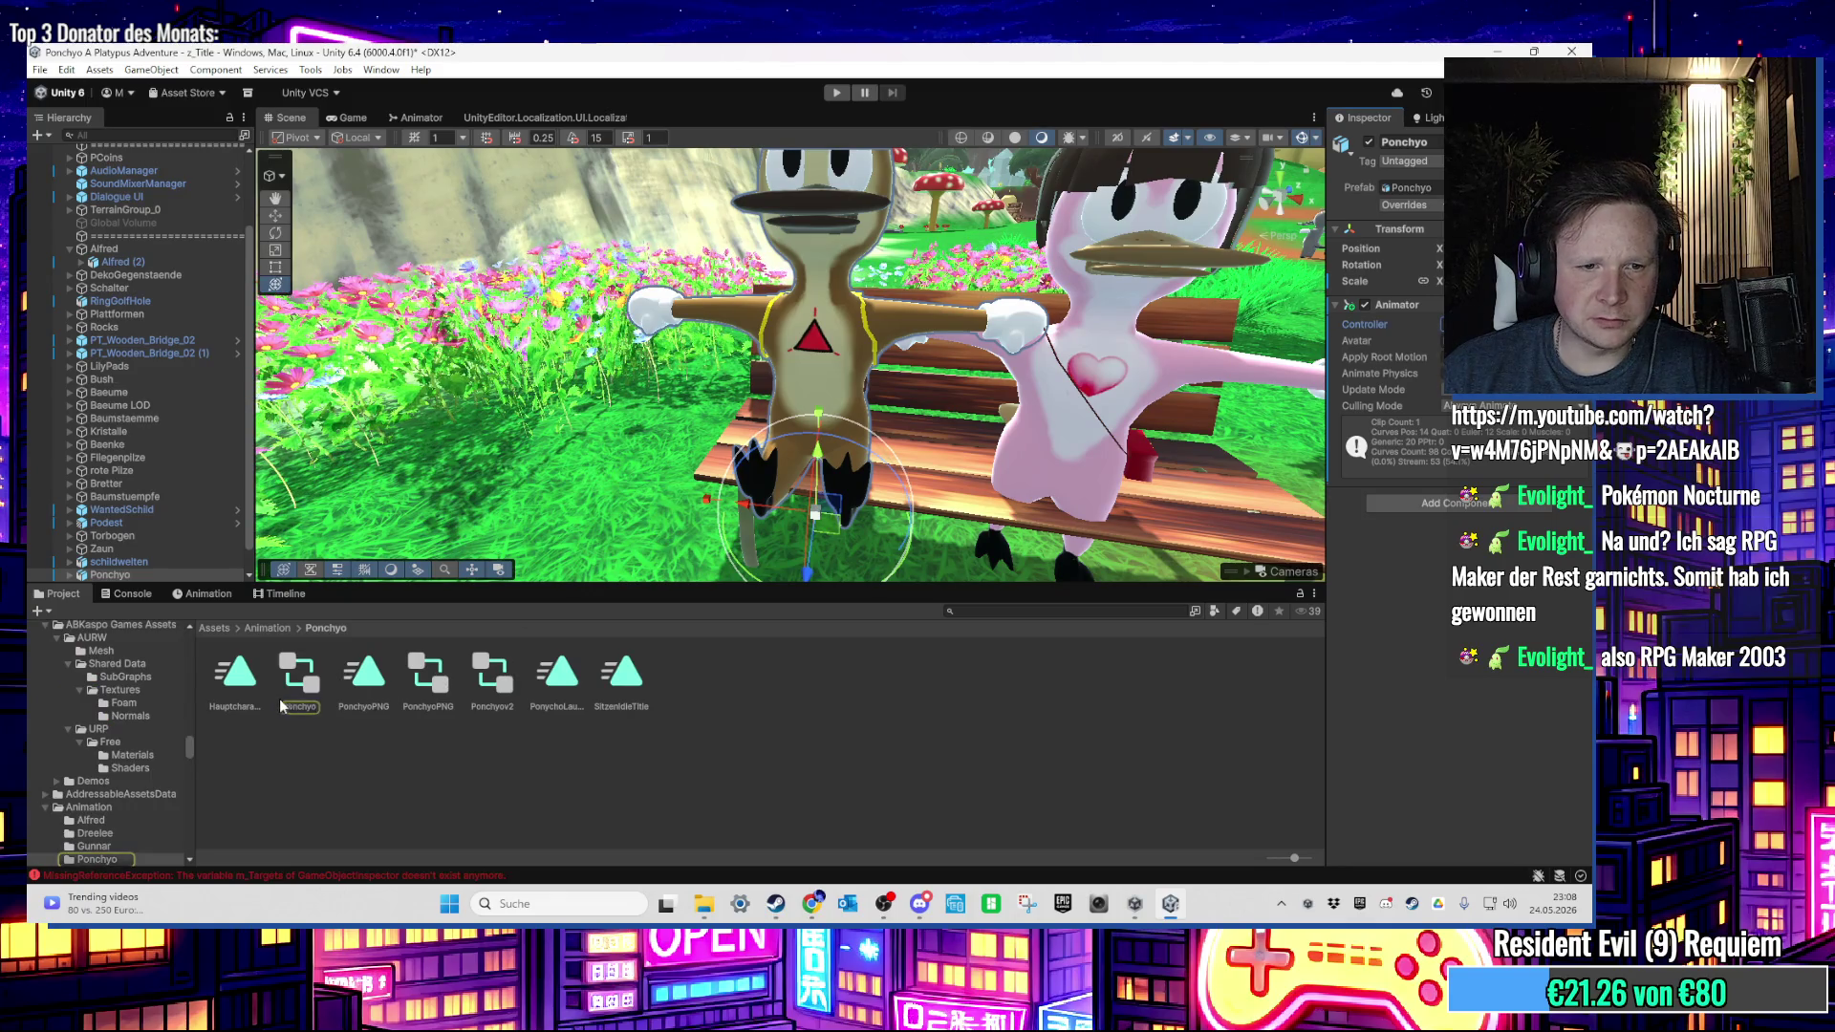
Step: Inspect Ponchyo's clips from PonchyoPNG through the PonchyoLaufen walk, then reselect Ponchyo
{"action": "left_click", "coordinate": [343, 684]}
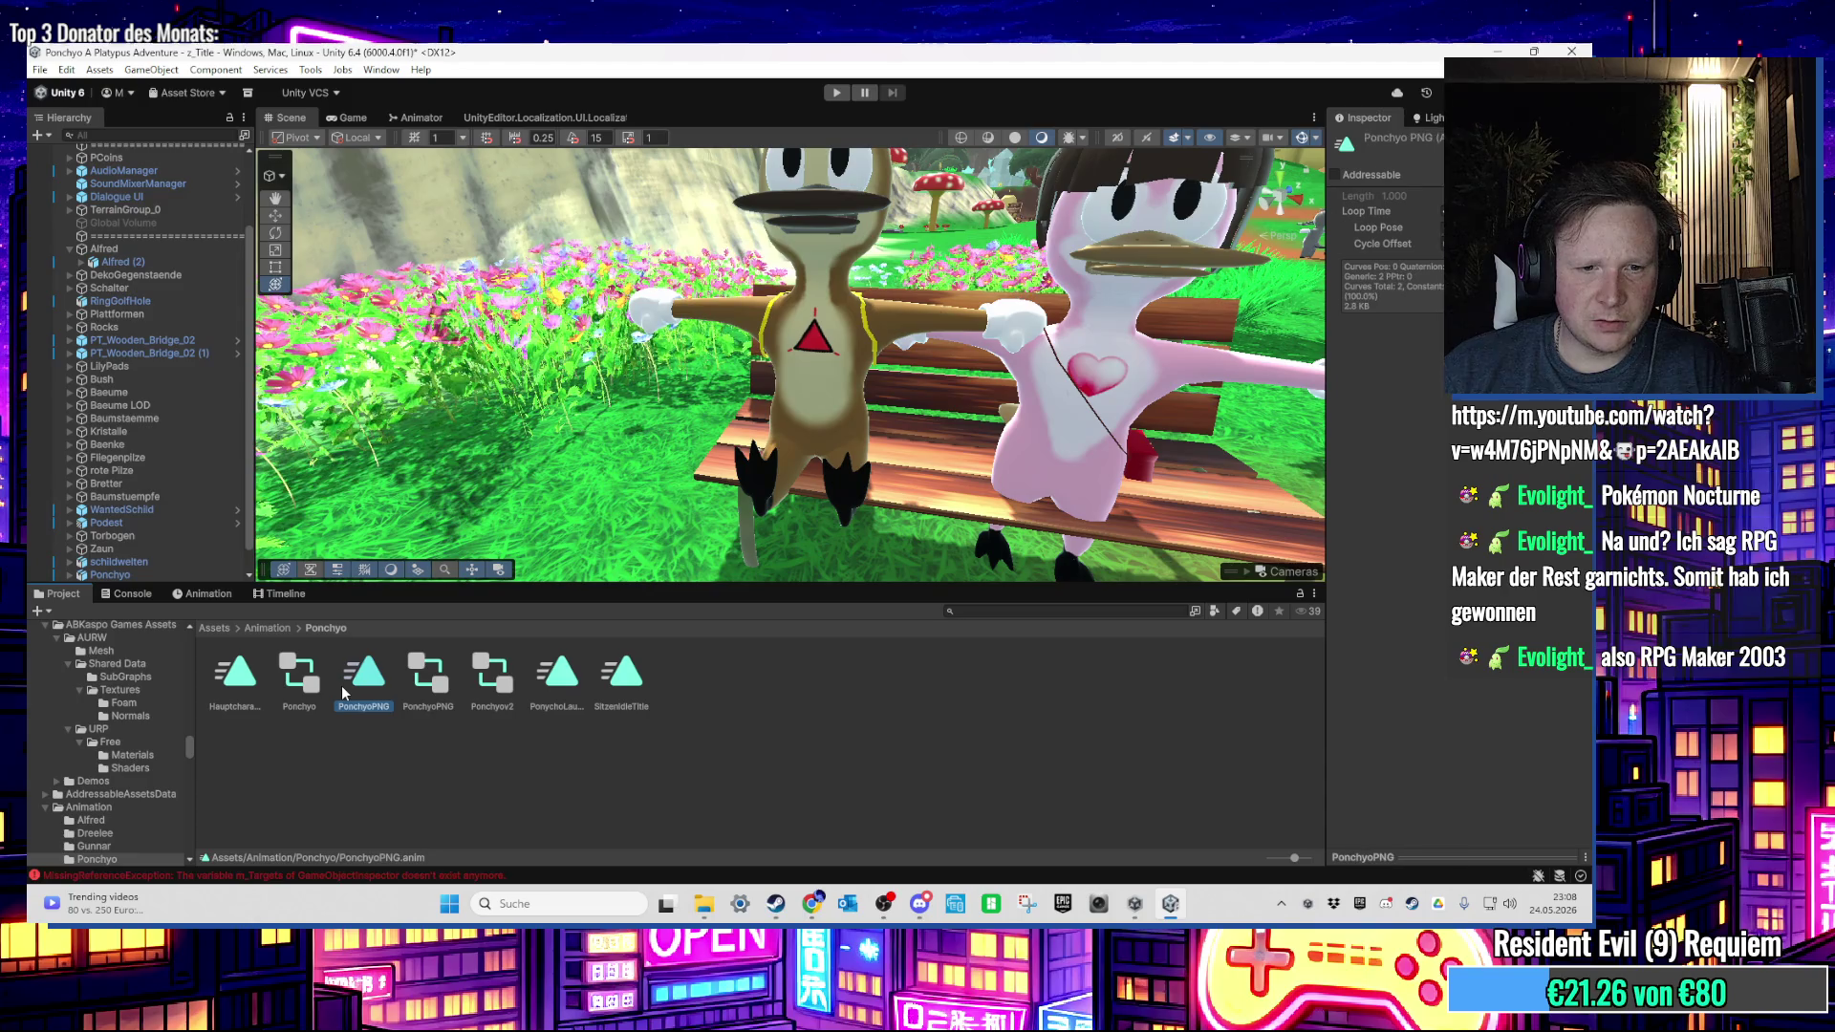
{"action": "left_click", "coordinate": [422, 688]}
{"action": "left_click", "coordinate": [468, 684]}
{"action": "left_click", "coordinate": [554, 688]}
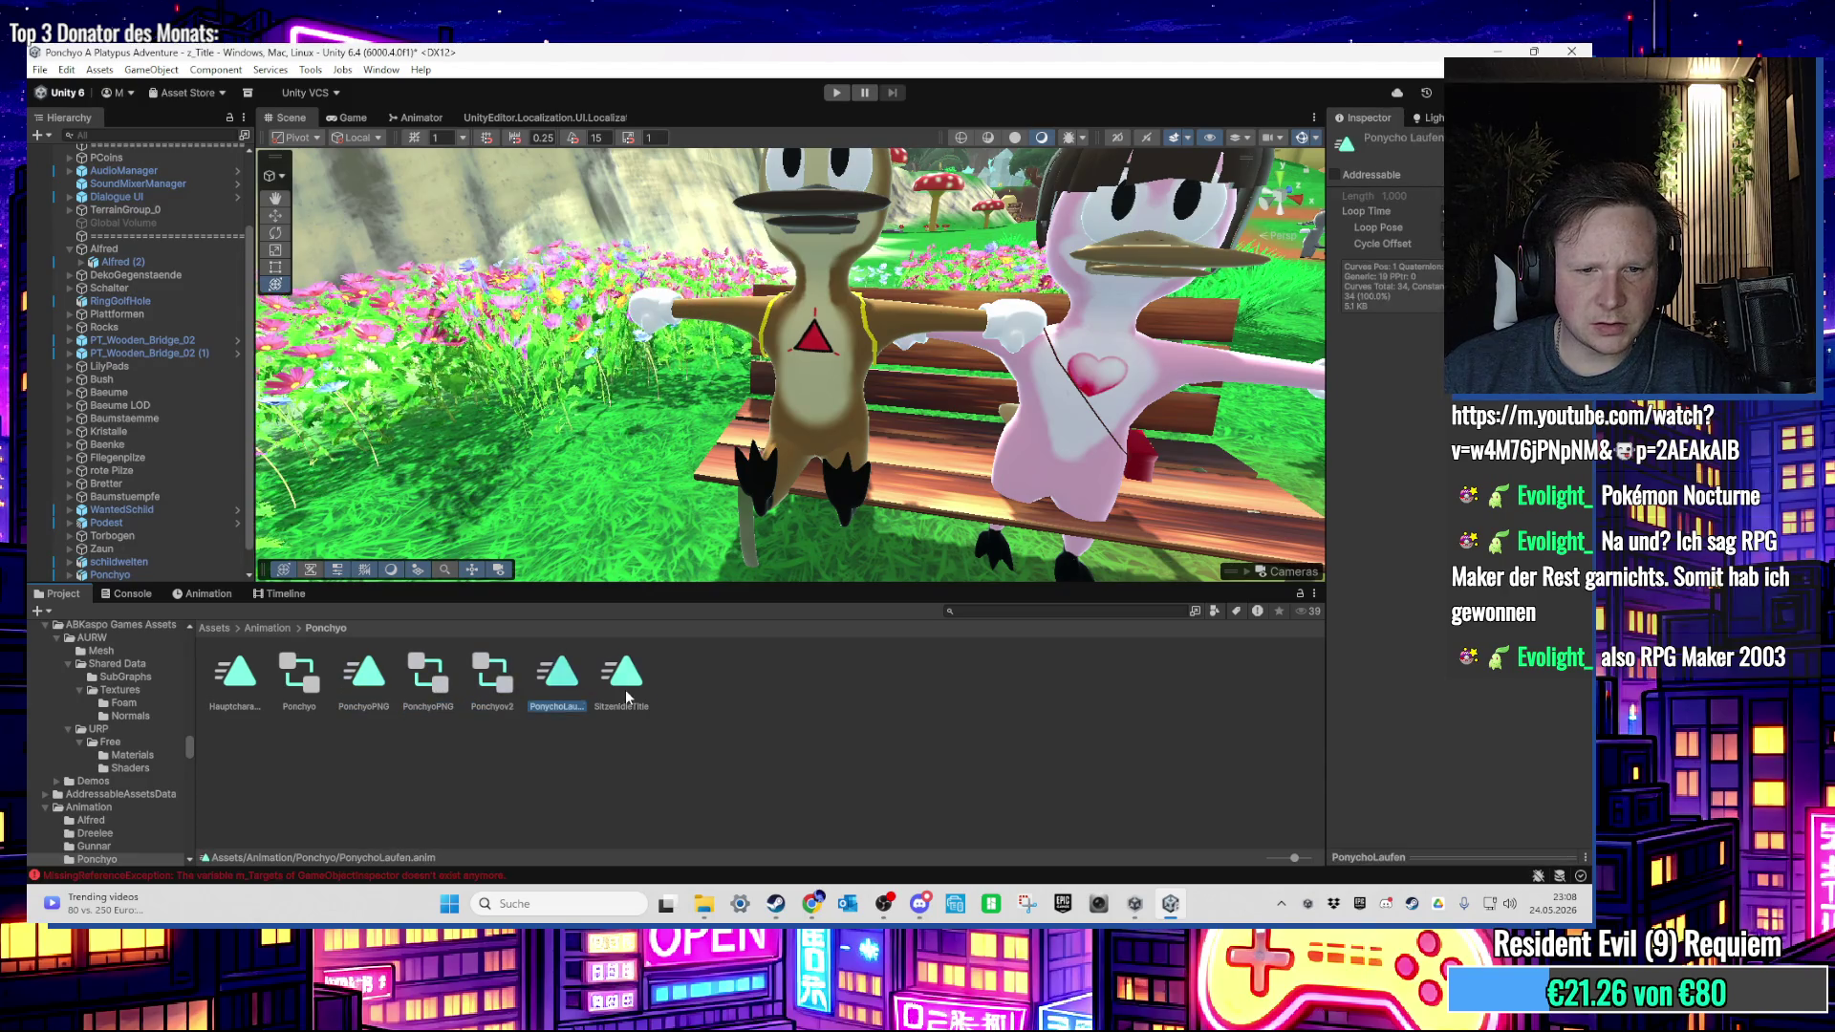
{"action": "left_click", "coordinate": [825, 406]}
{"action": "scroll", "coordinate": [822, 403], "scroll_direction": "down", "scroll_amount": 3}
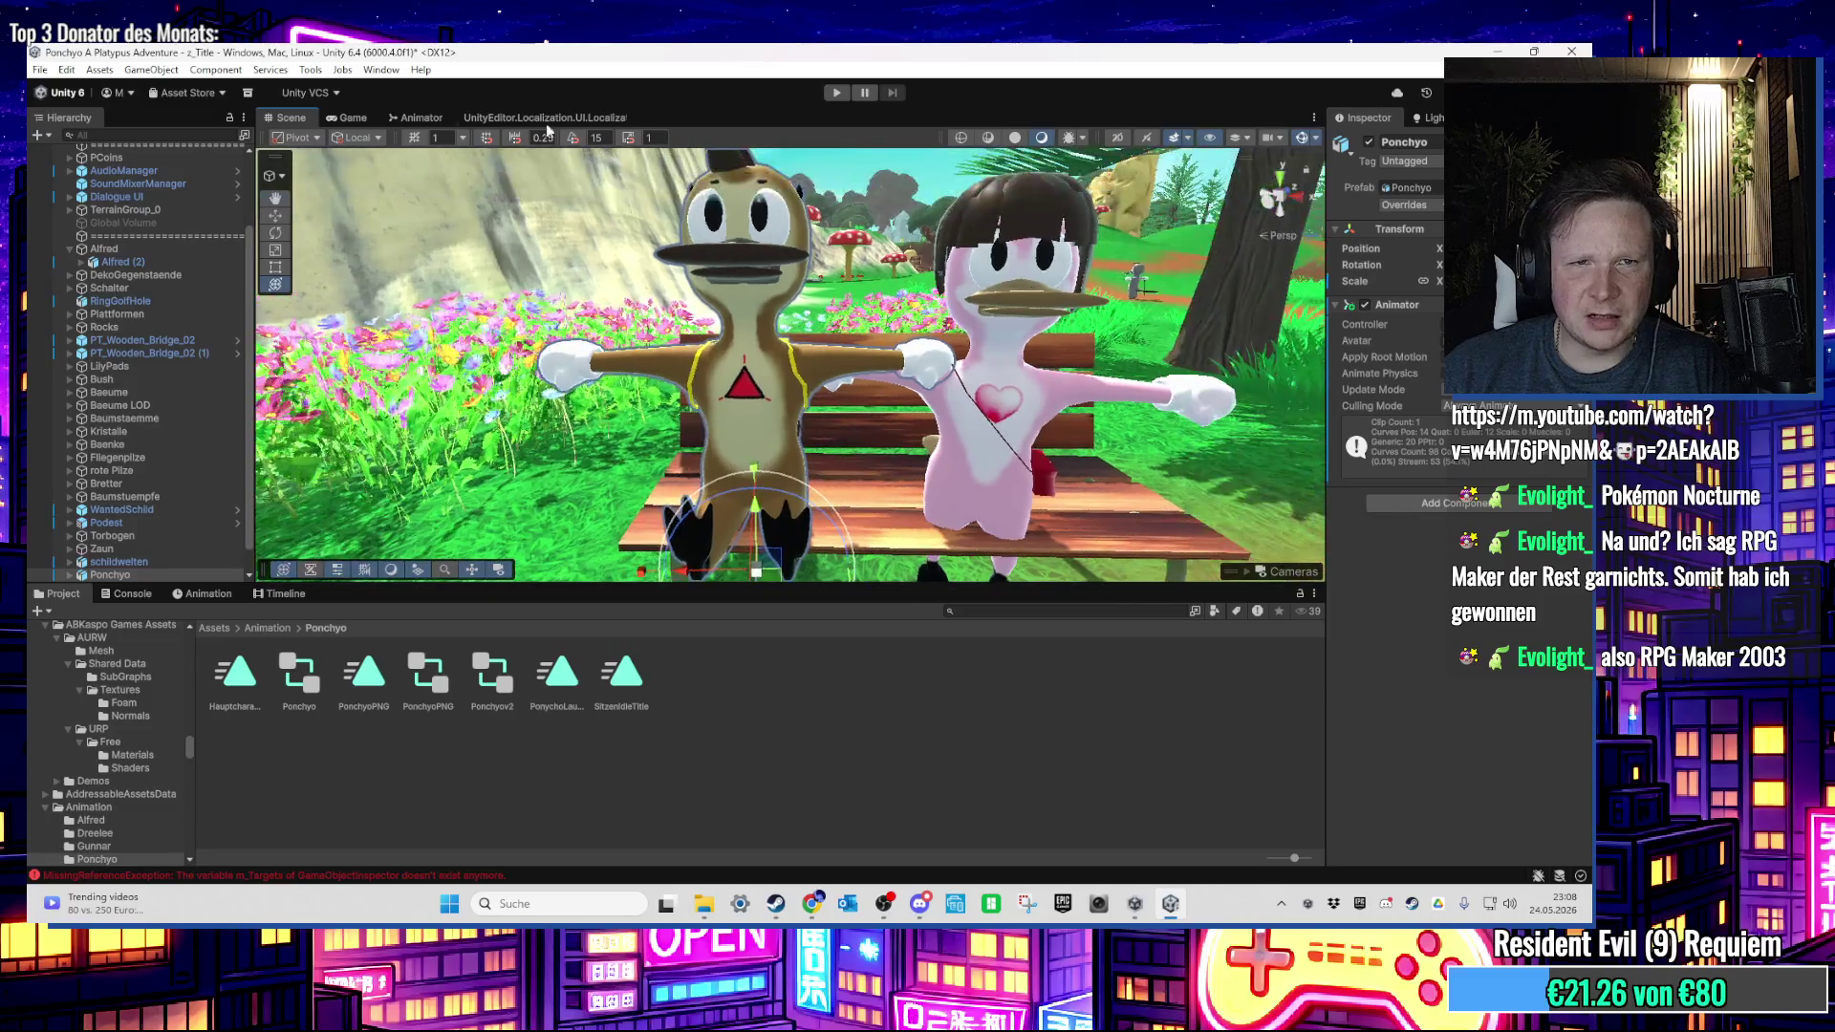
Step: Inspect the SitzenIdleTitle state in Ponchyo's Animator graph and its animation clip
{"action": "left_click", "coordinate": [435, 118]}
{"action": "left_click", "coordinate": [788, 352]}
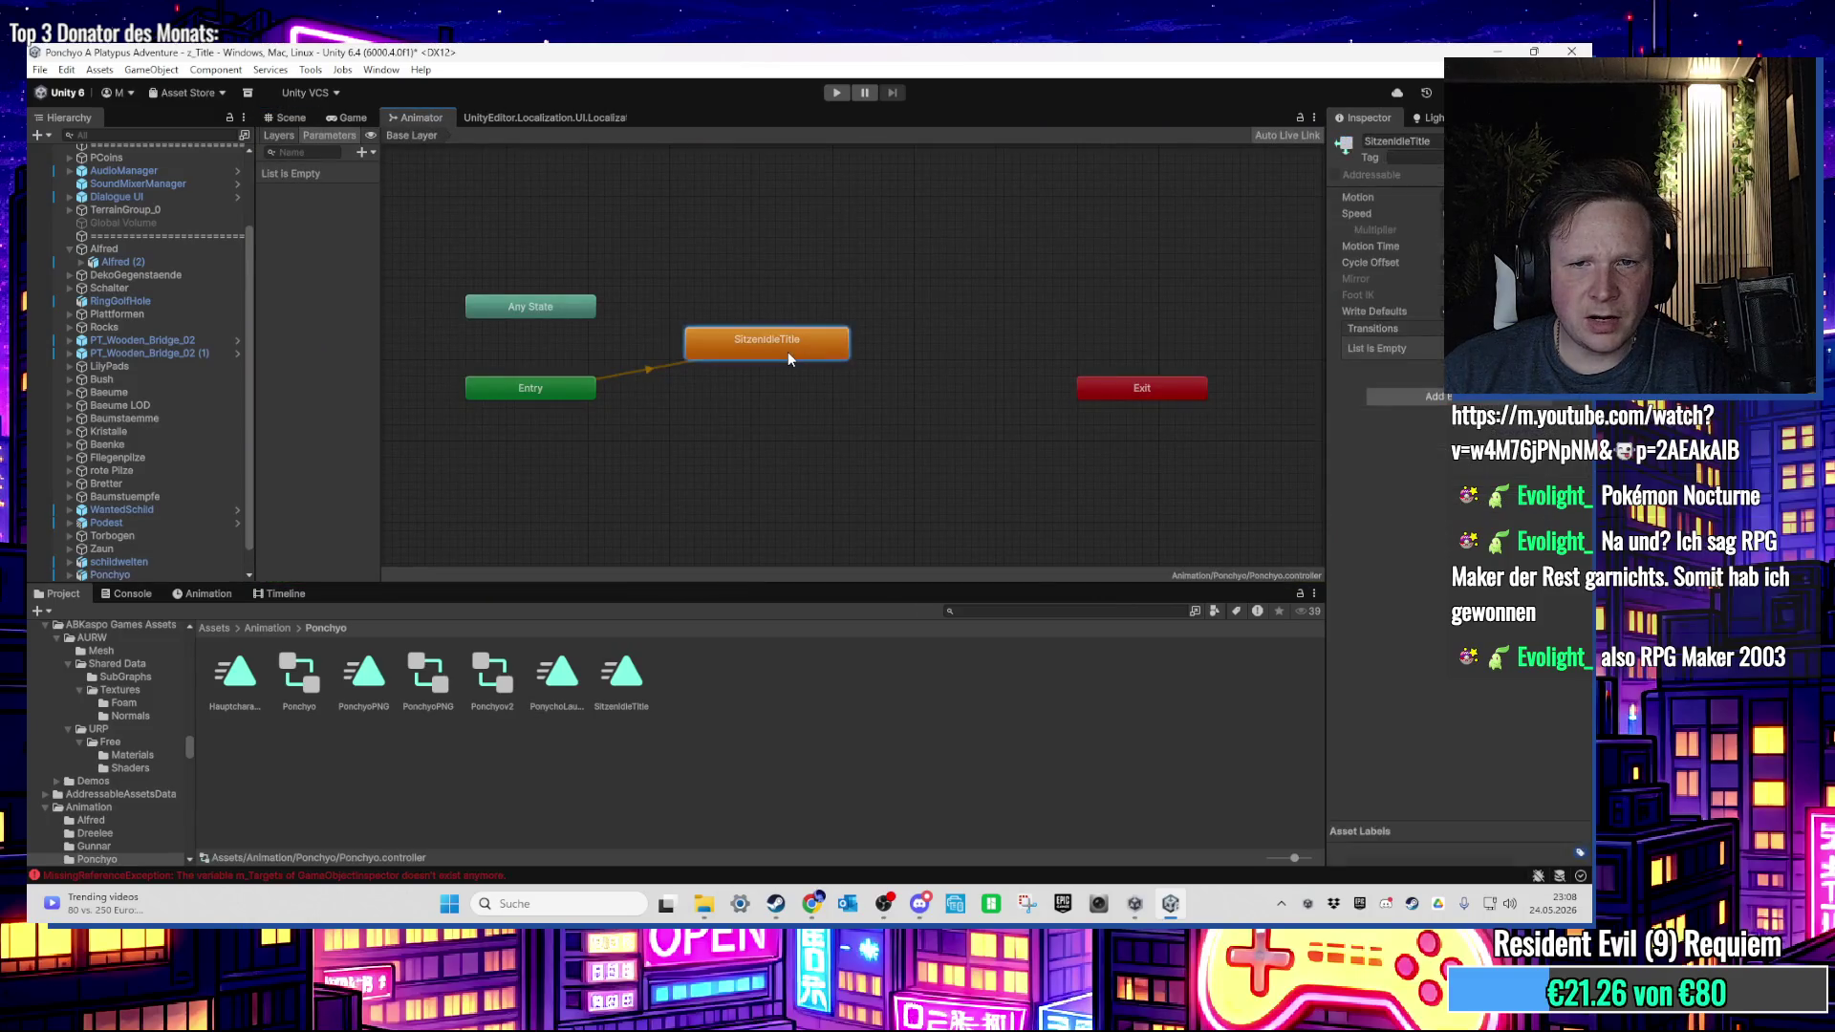
{"action": "left_click", "coordinate": [621, 679]}
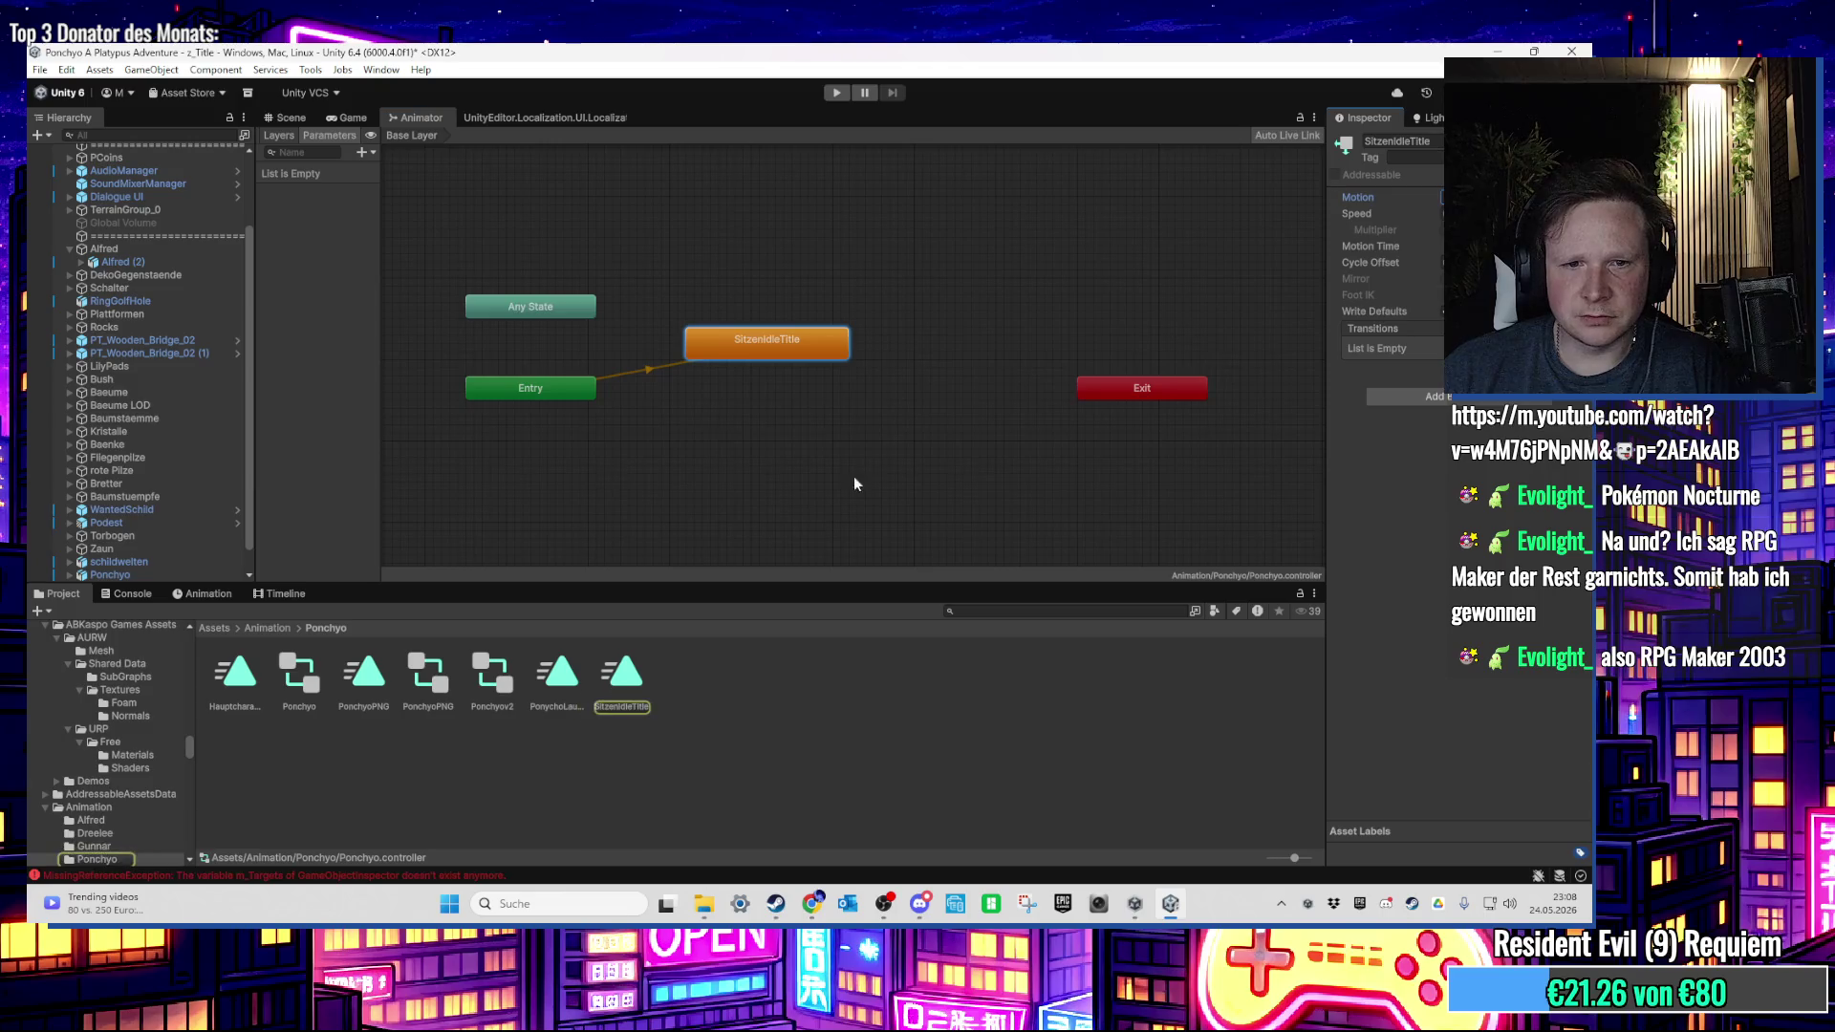
Step: In the Animation folder, rename the SitzenIdleTitle clip to HauptcharakterIsitzen, then return to the Scene view
{"action": "left_click", "coordinate": [268, 628]}
{"action": "scroll", "coordinate": [630, 755], "scroll_direction": "down", "scroll_amount": 3}
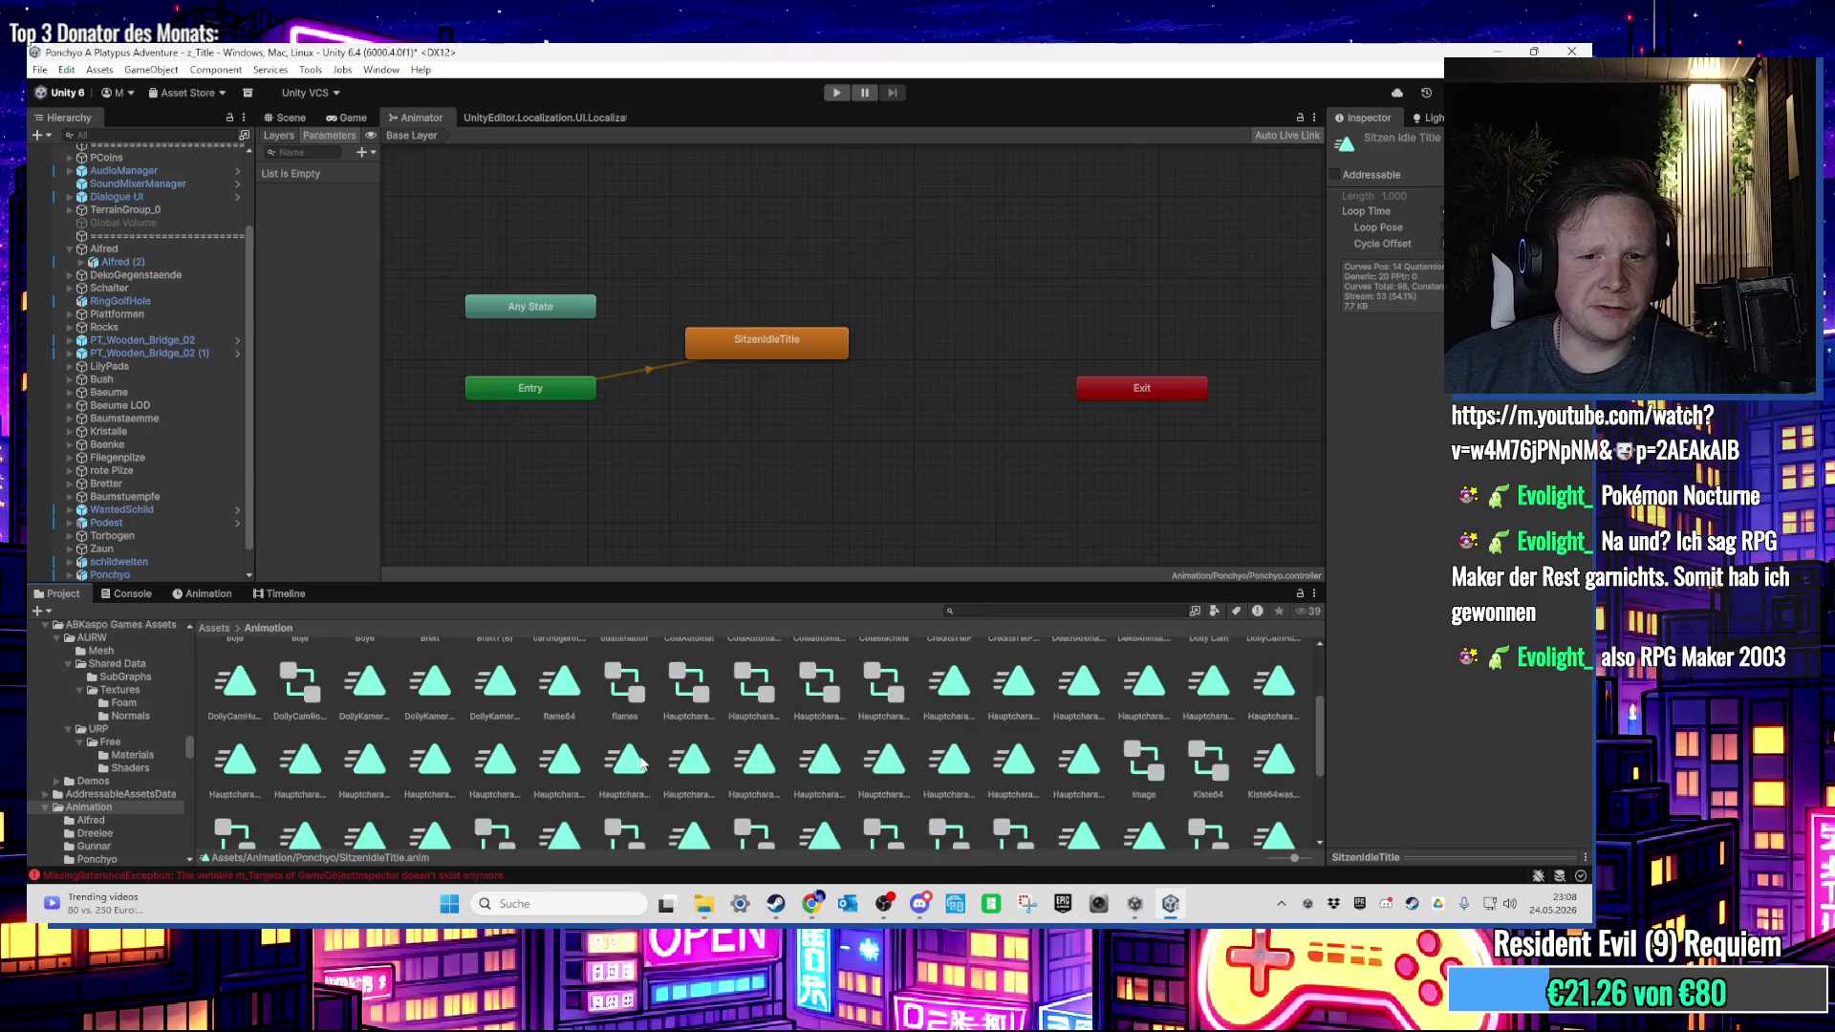
{"action": "scroll", "coordinate": [648, 764], "scroll_direction": "down", "scroll_amount": 5}
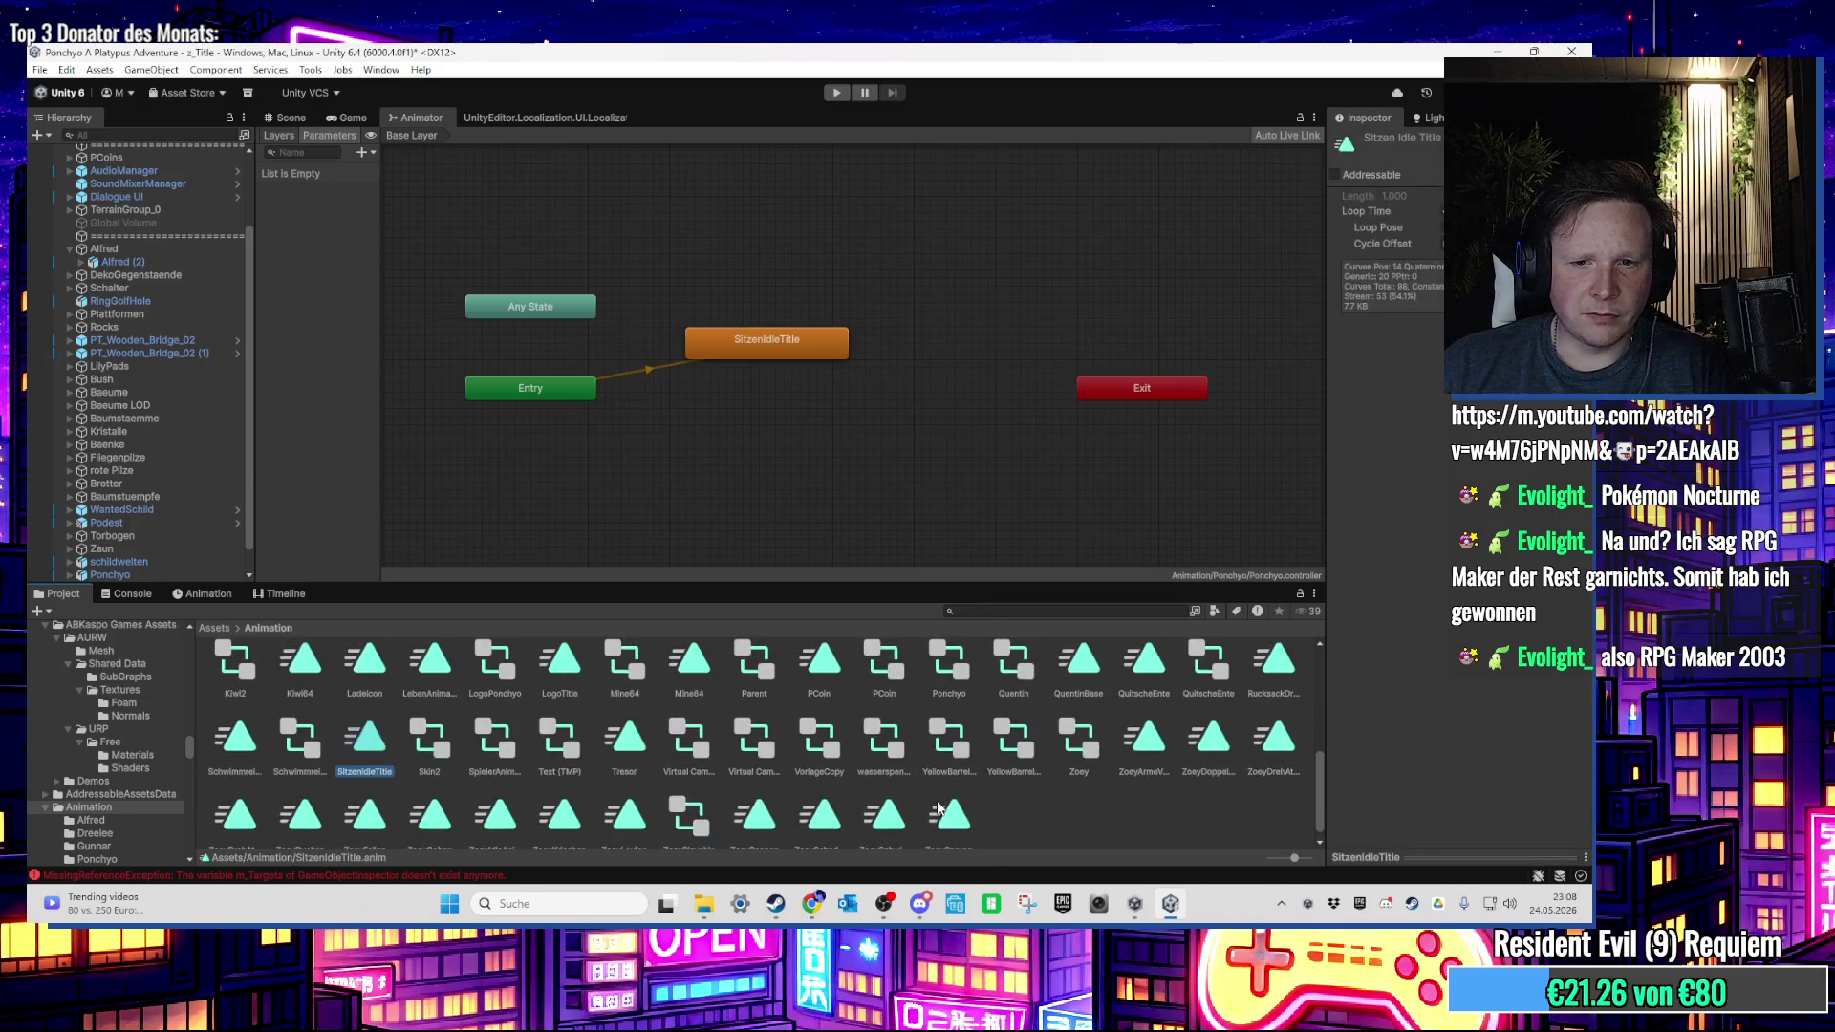
{"action": "scroll", "coordinate": [958, 813], "scroll_direction": "down", "scroll_amount": 1}
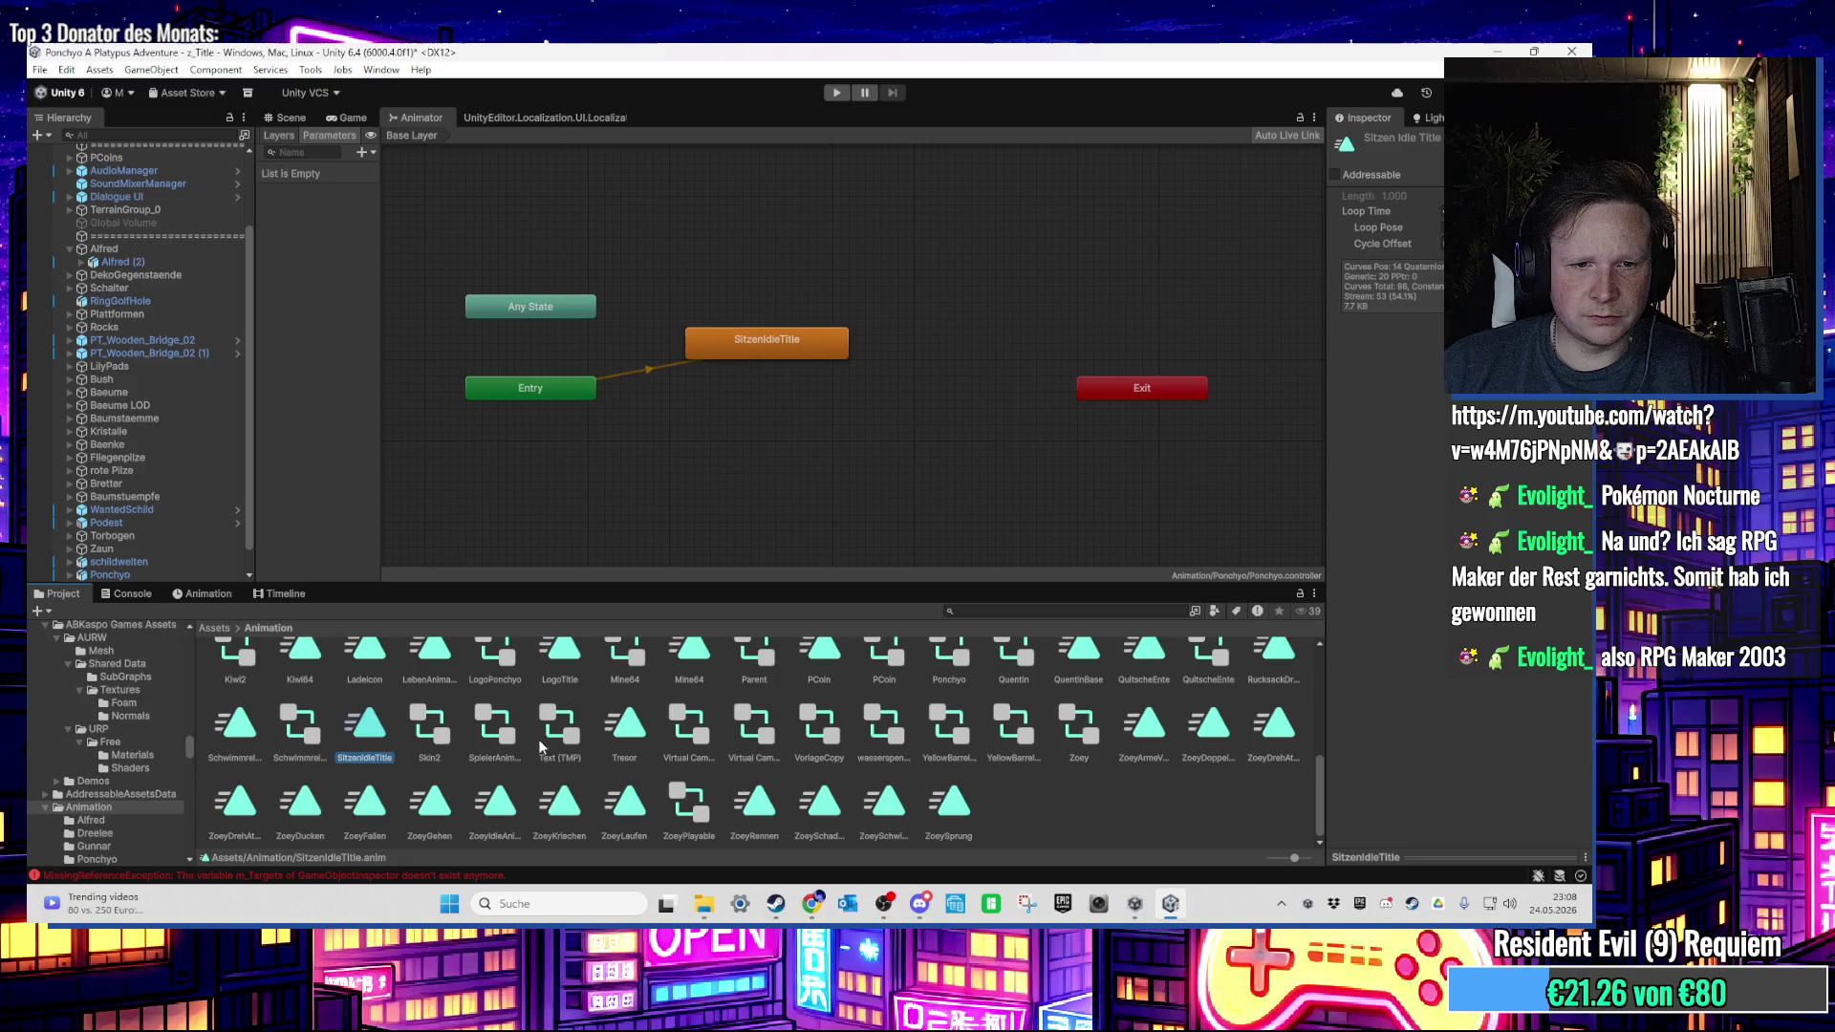
{"action": "right_click", "coordinate": [358, 731]}
{"action": "left_click", "coordinate": [402, 351]}
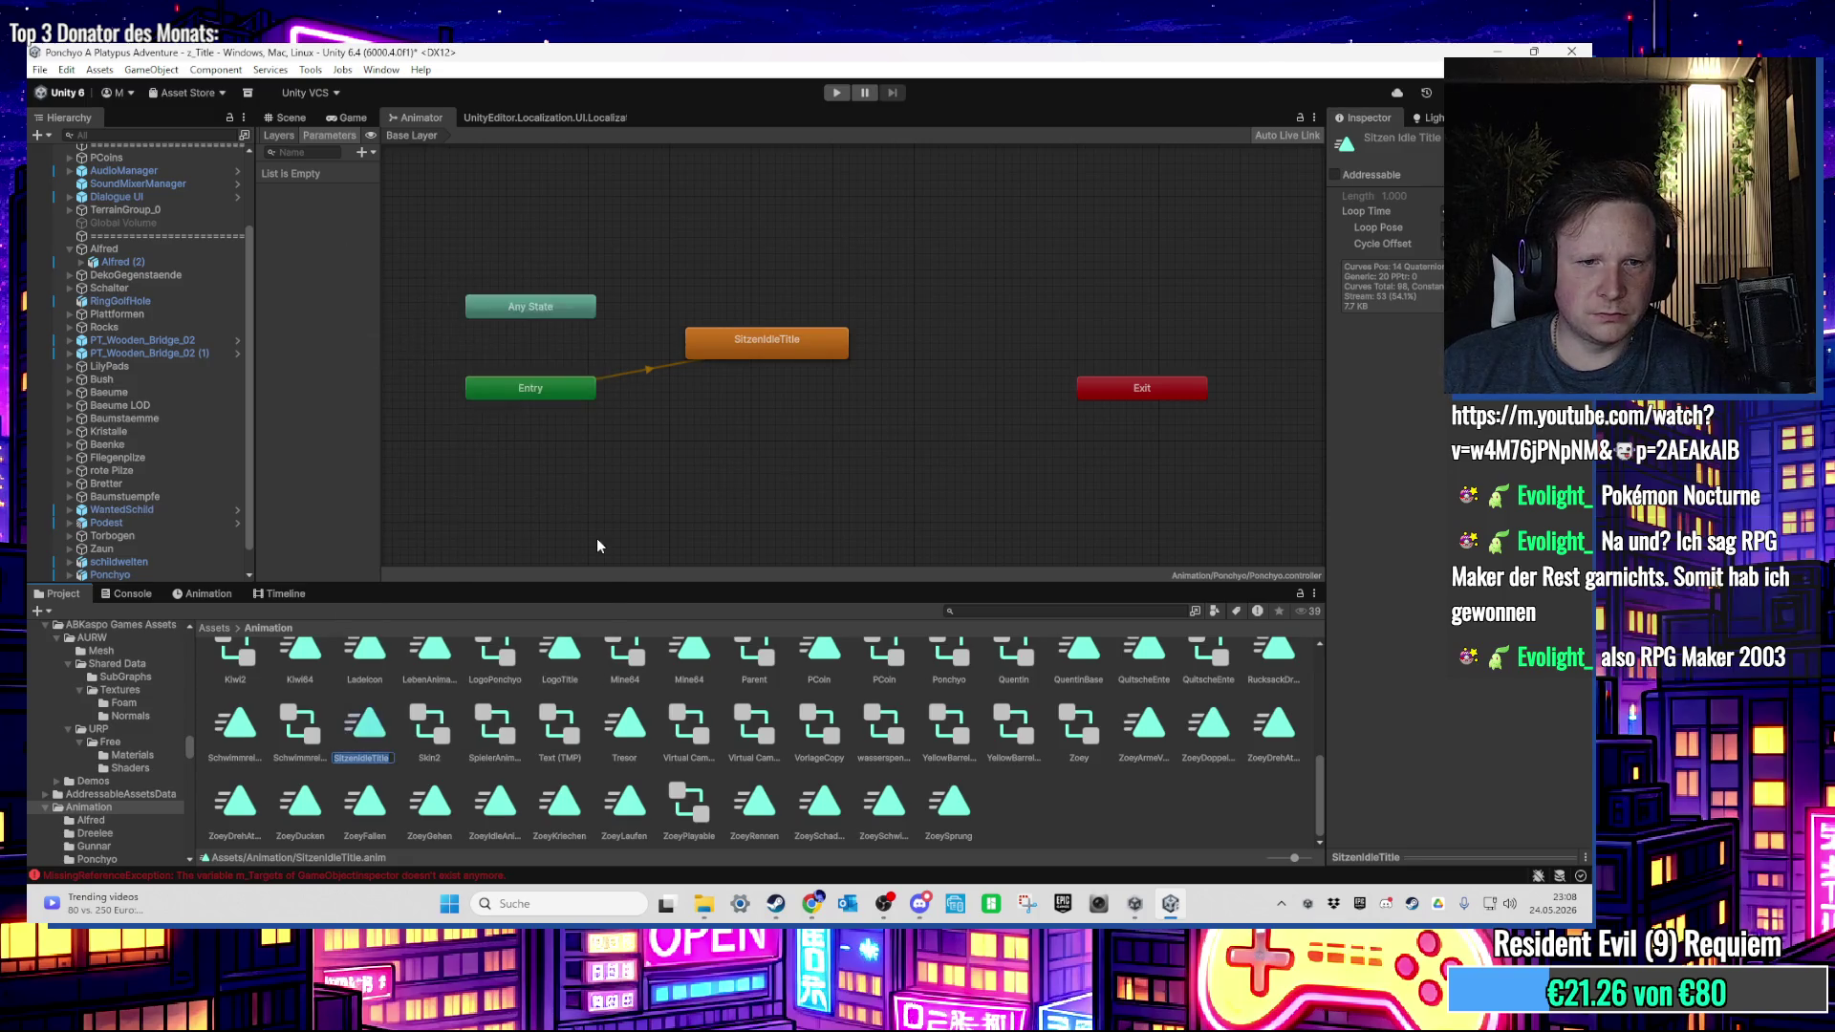
{"action": "type", "text": "Hau"}
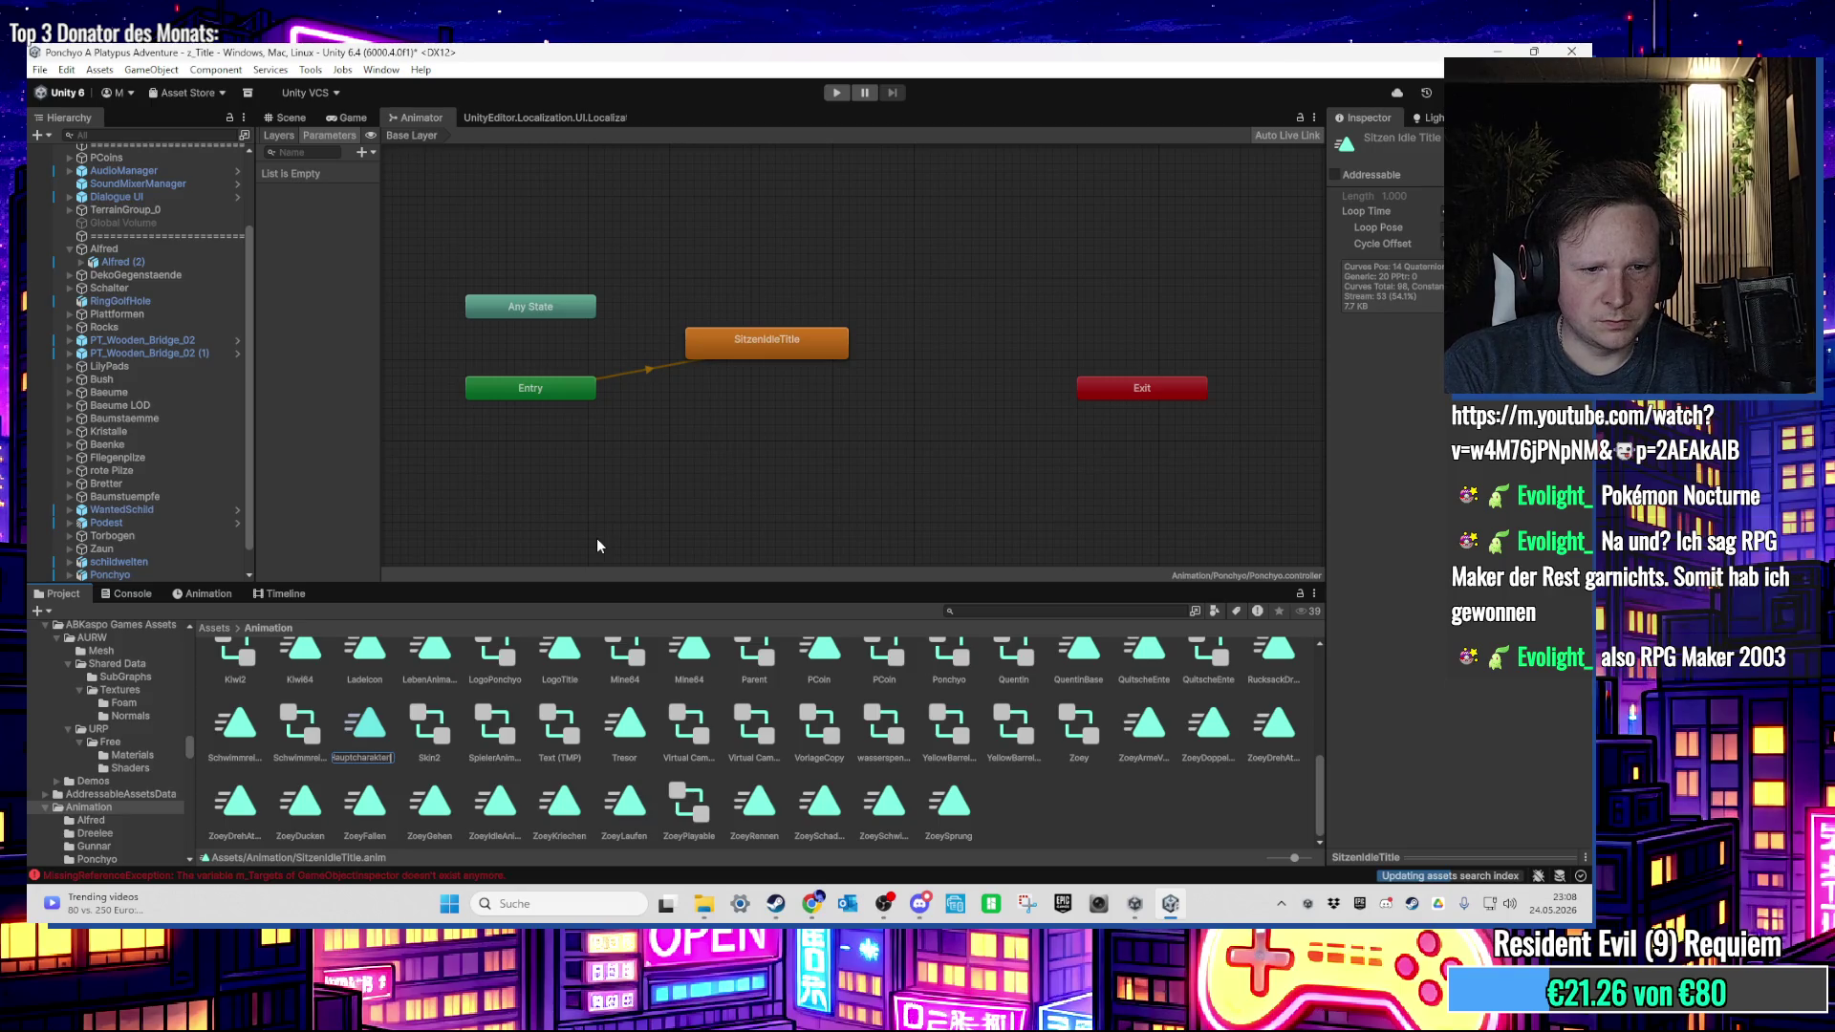
{"action": "type", "text": "en"}
{"action": "key", "text": "Return"}
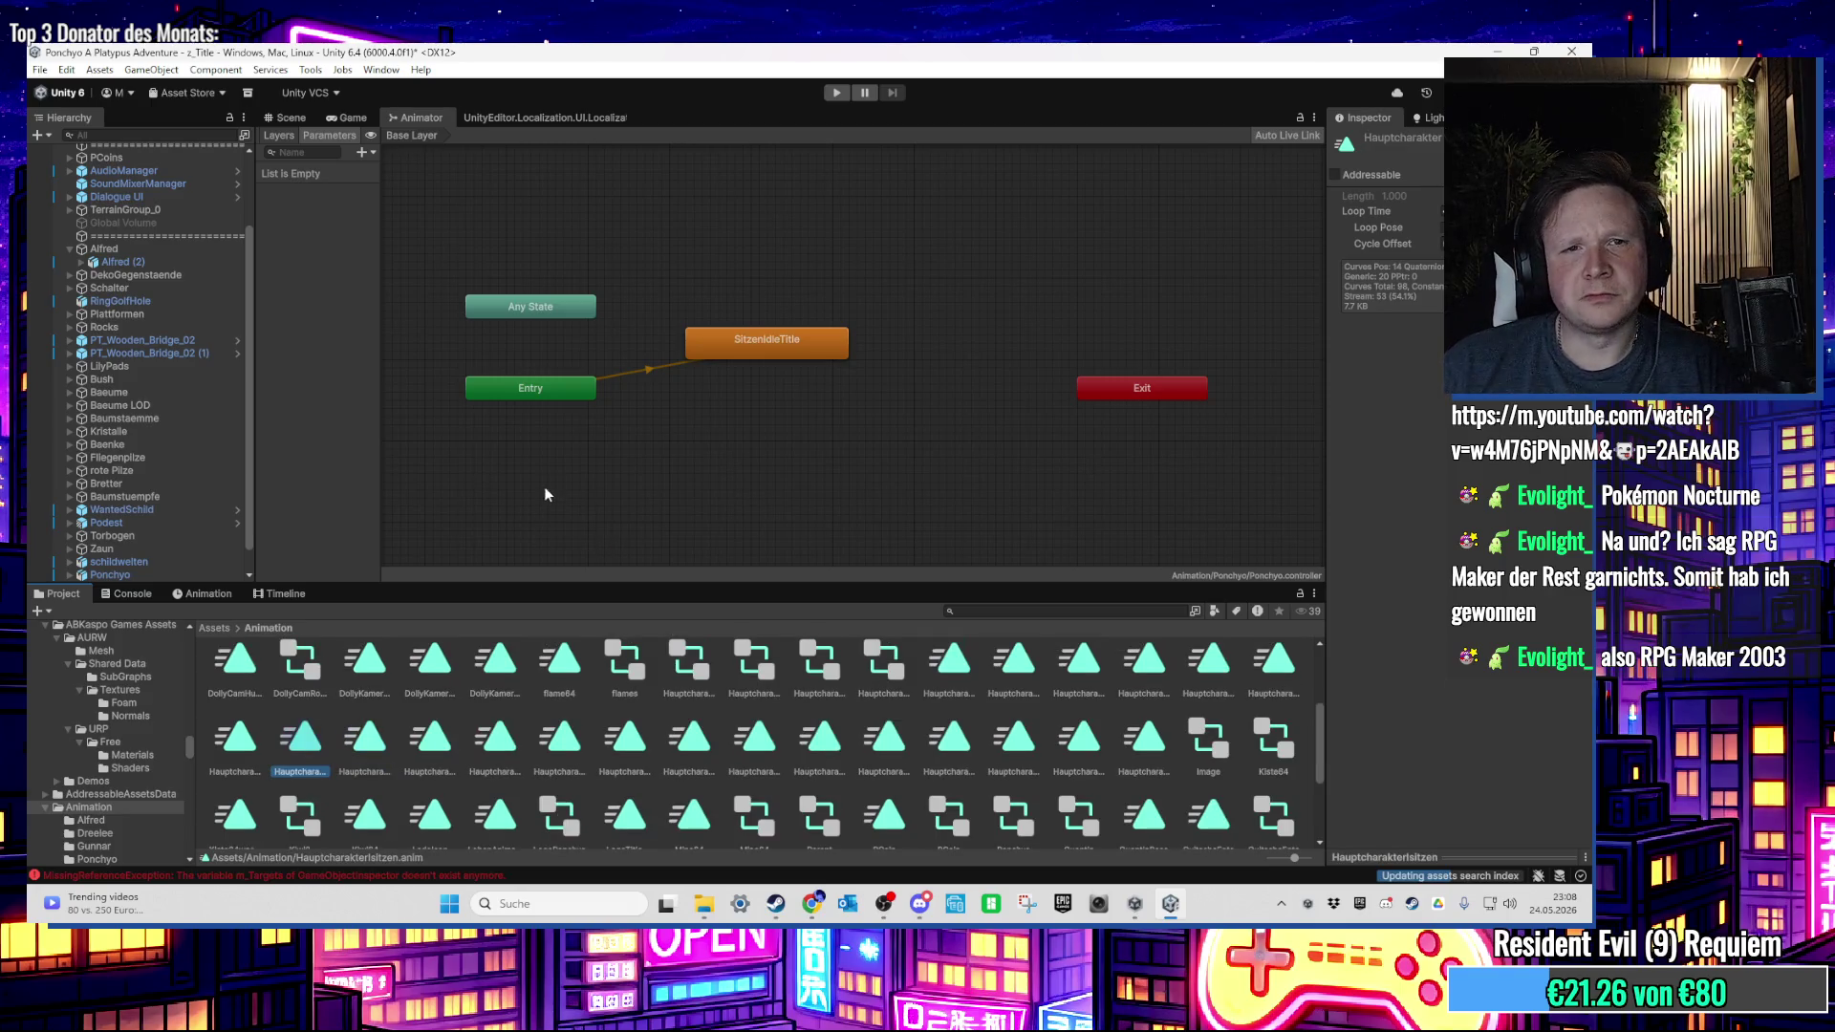
{"action": "left_click", "coordinate": [287, 118]}
Step: Load 01AverageFirstLevel from the Scenes folder, answering the save prompt, and select Ponchyo
{"action": "scroll", "coordinate": [153, 673], "scroll_direction": "up", "scroll_amount": 10}
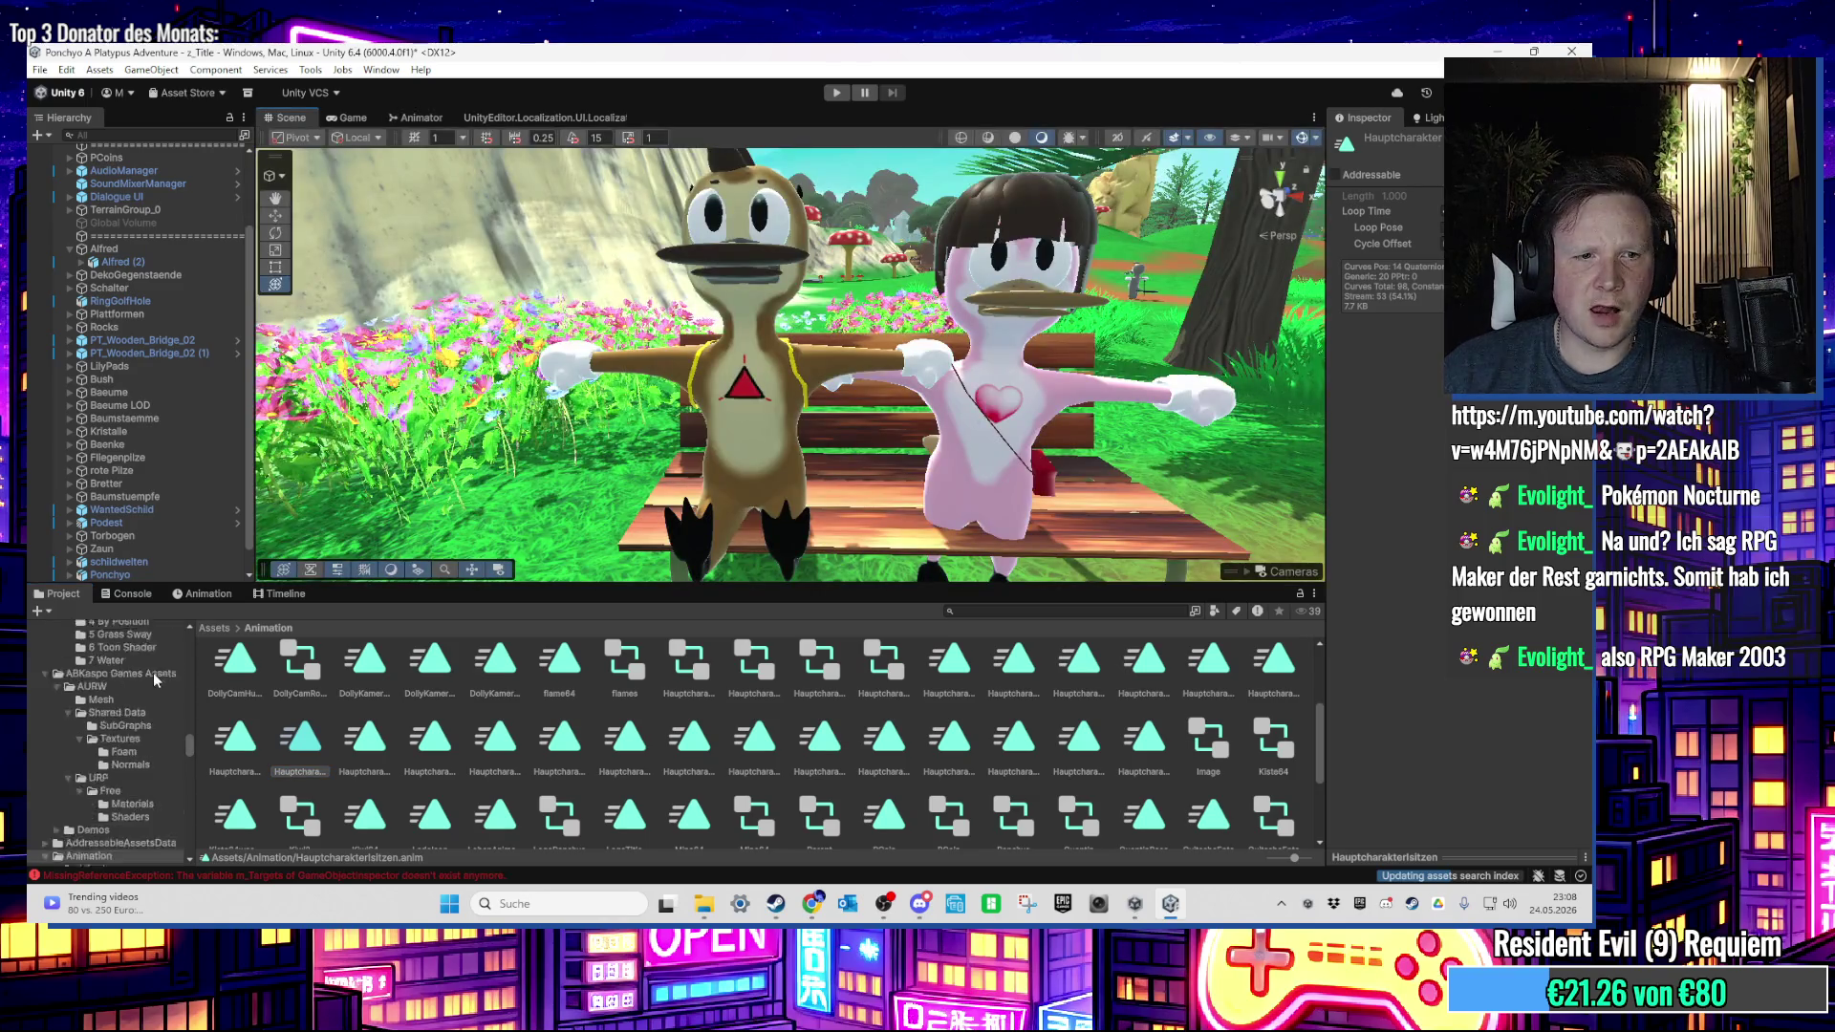
{"action": "left_click", "coordinate": [131, 651]}
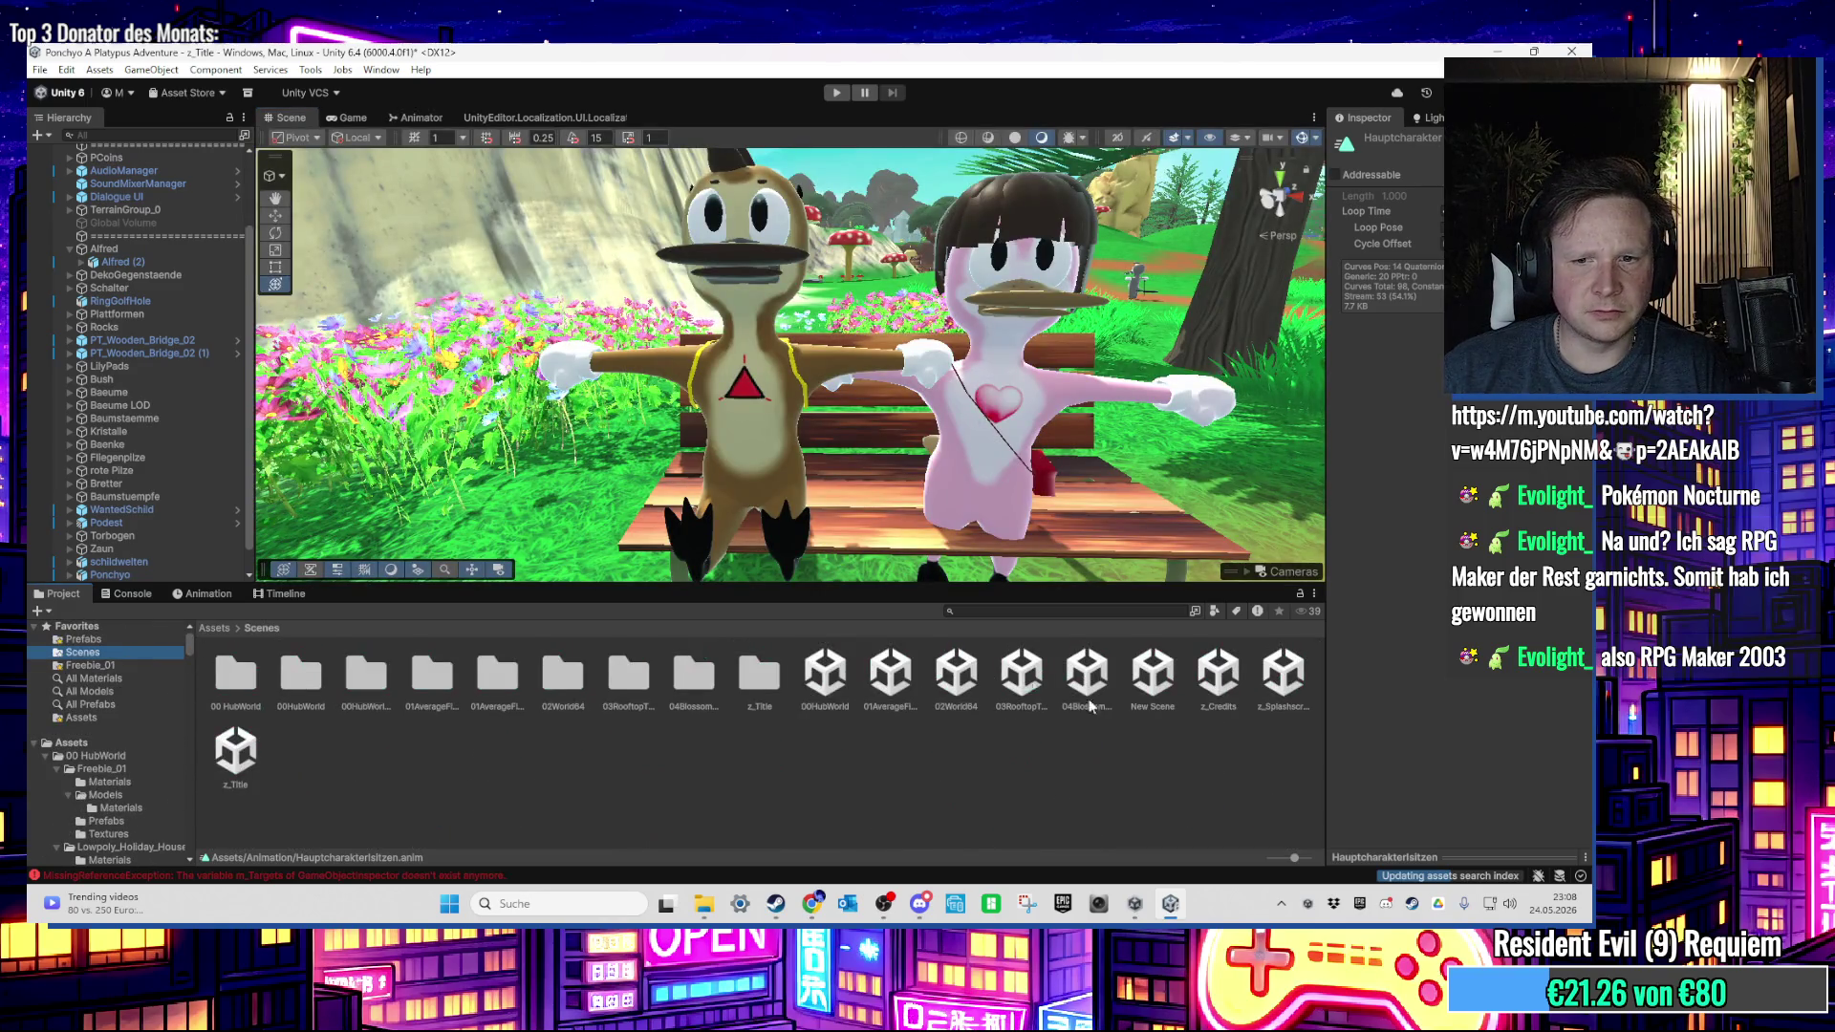
{"action": "double_click", "coordinate": [893, 672]}
{"action": "left_click", "coordinate": [788, 505]}
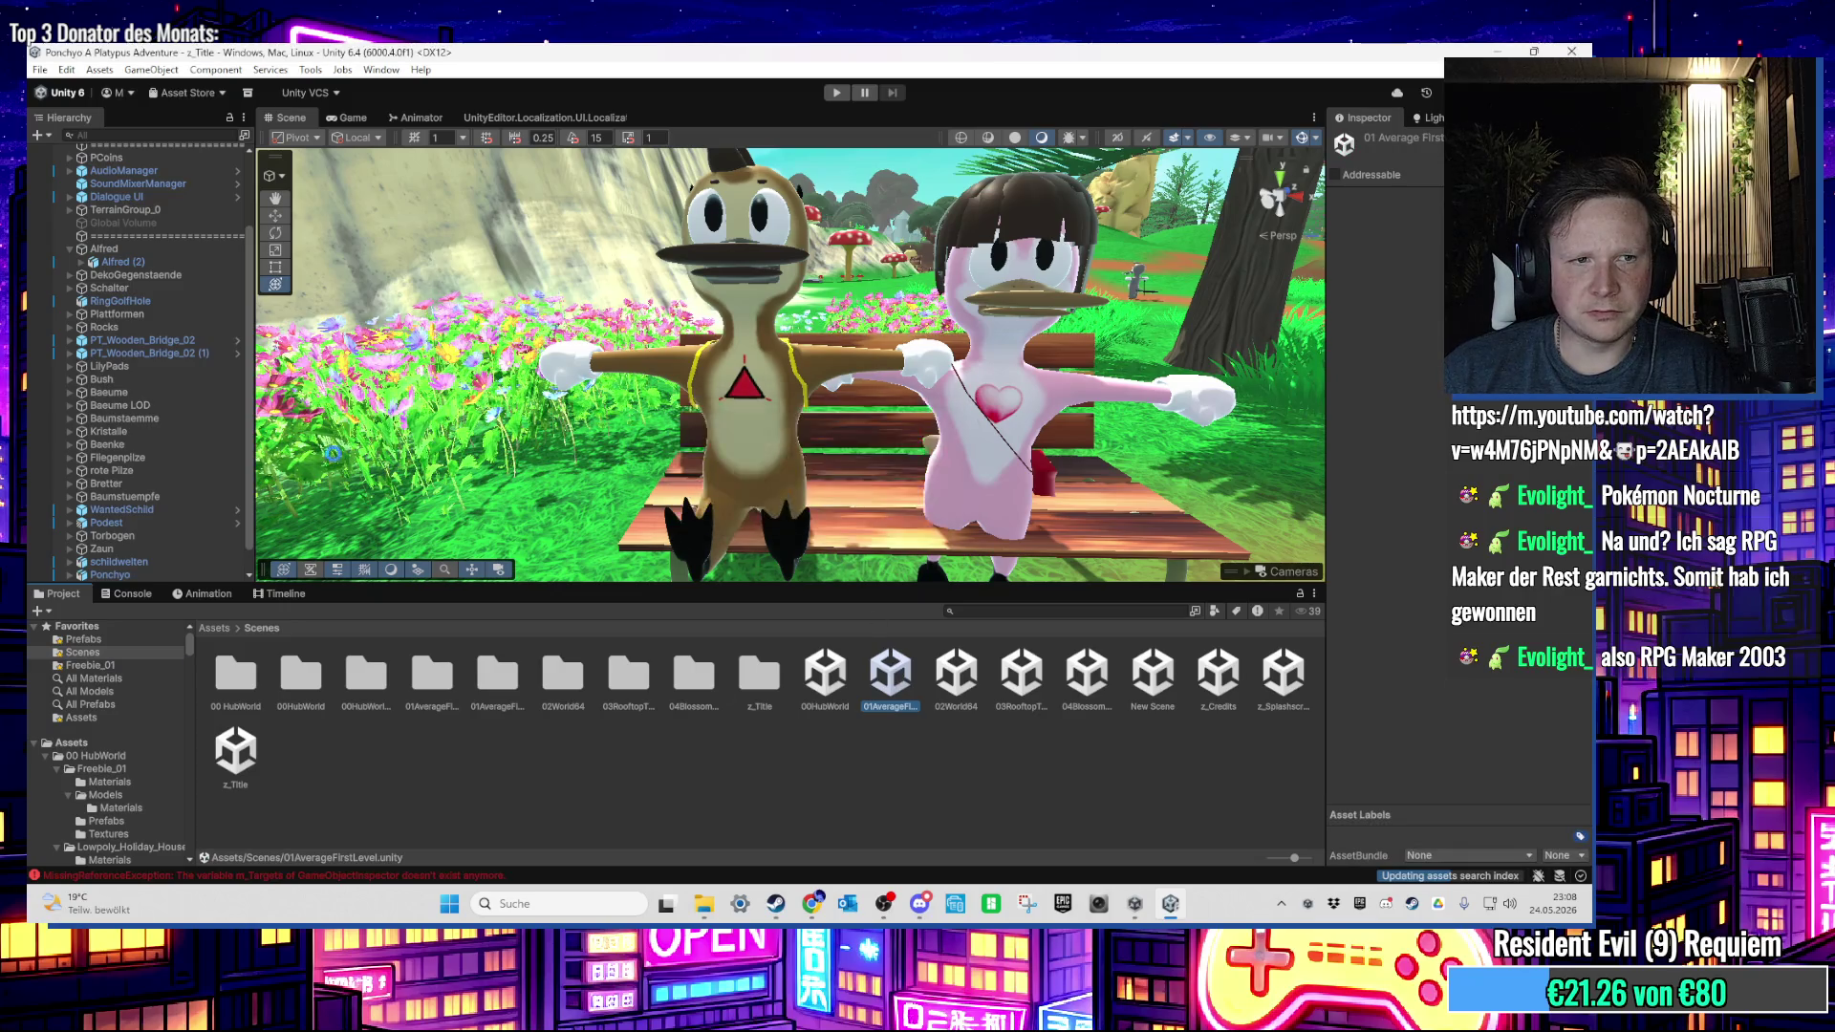
{"action": "scroll", "coordinate": [125, 291], "scroll_direction": "up", "scroll_amount": 3}
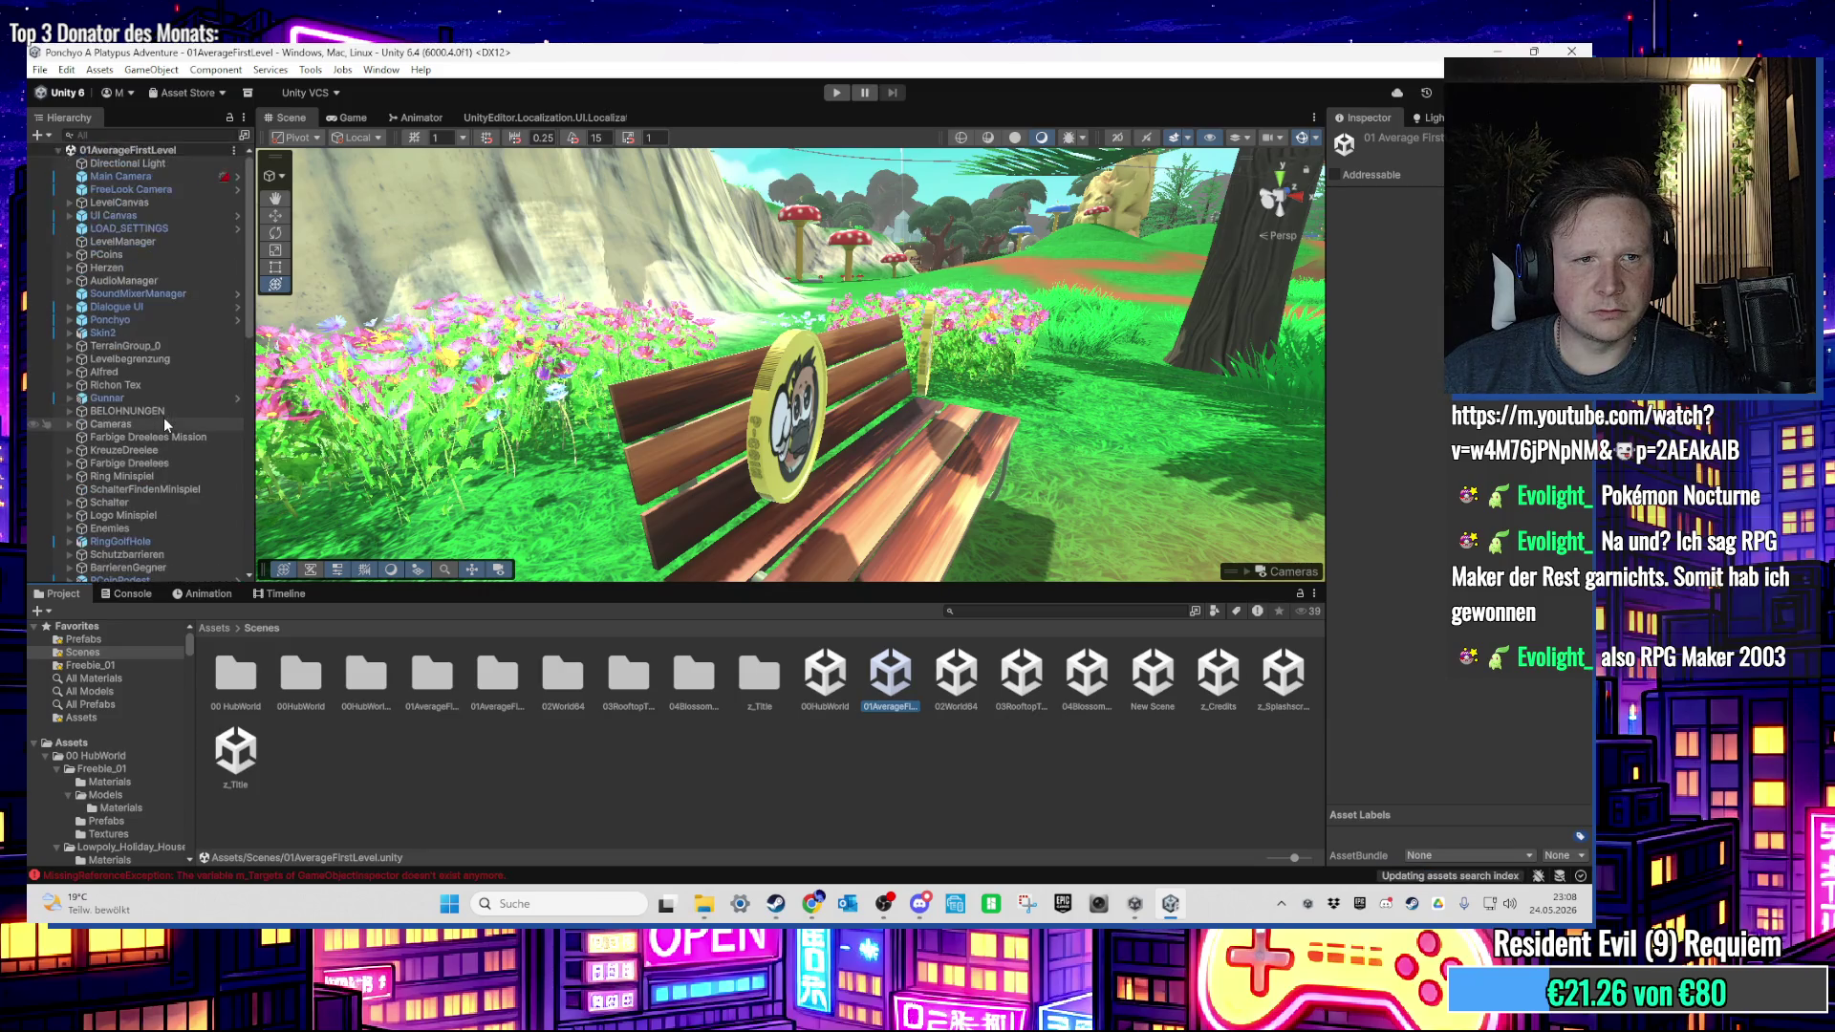
{"action": "left_click", "coordinate": [151, 320]}
Step: Show Ponchyo's Animator graph and pan it to bring Any State into view
{"action": "left_click", "coordinate": [437, 115]}
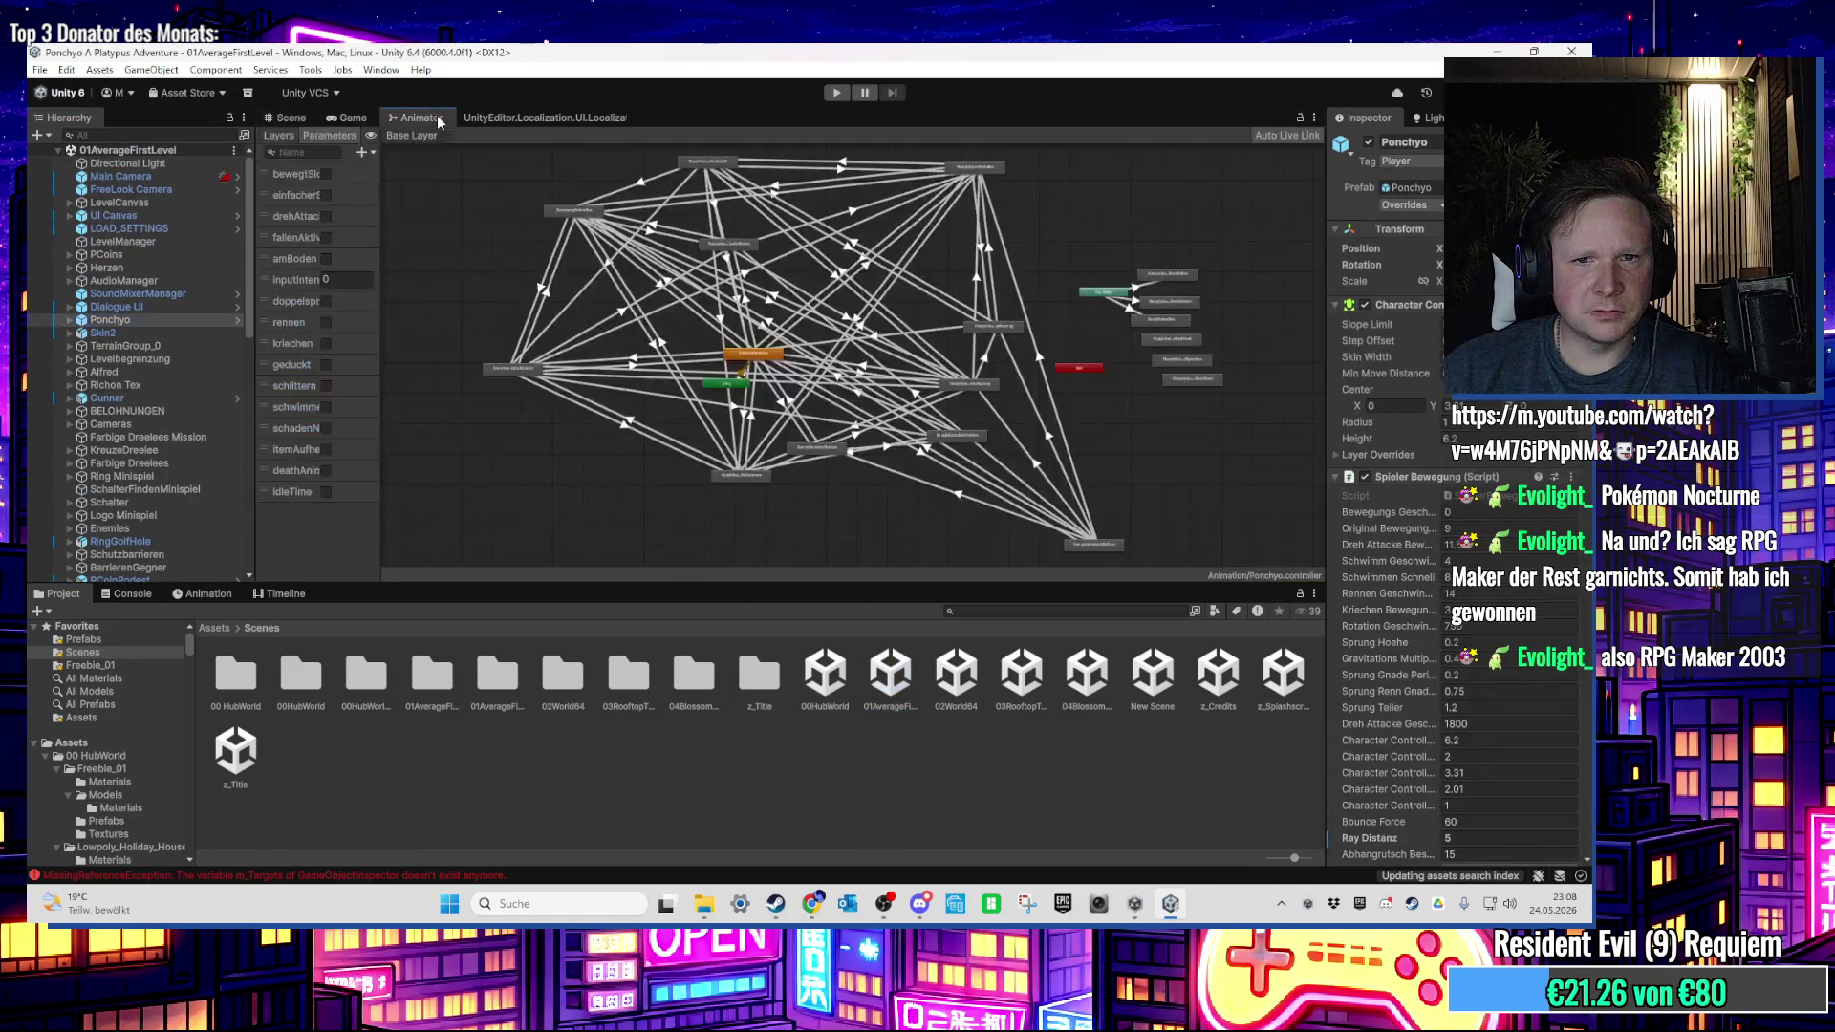
{"action": "mouse_move", "coordinate": [850, 415]}
{"action": "left_mouse_down"}
{"action": "mouse_move", "coordinate": [794, 388]}
{"action": "mouse_move", "coordinate": [721, 445]}
{"action": "mouse_move", "coordinate": [700, 371]}
{"action": "left_mouse_up"}
{"action": "scroll", "coordinate": [853, 439], "scroll_direction": "up", "scroll_amount": 2}
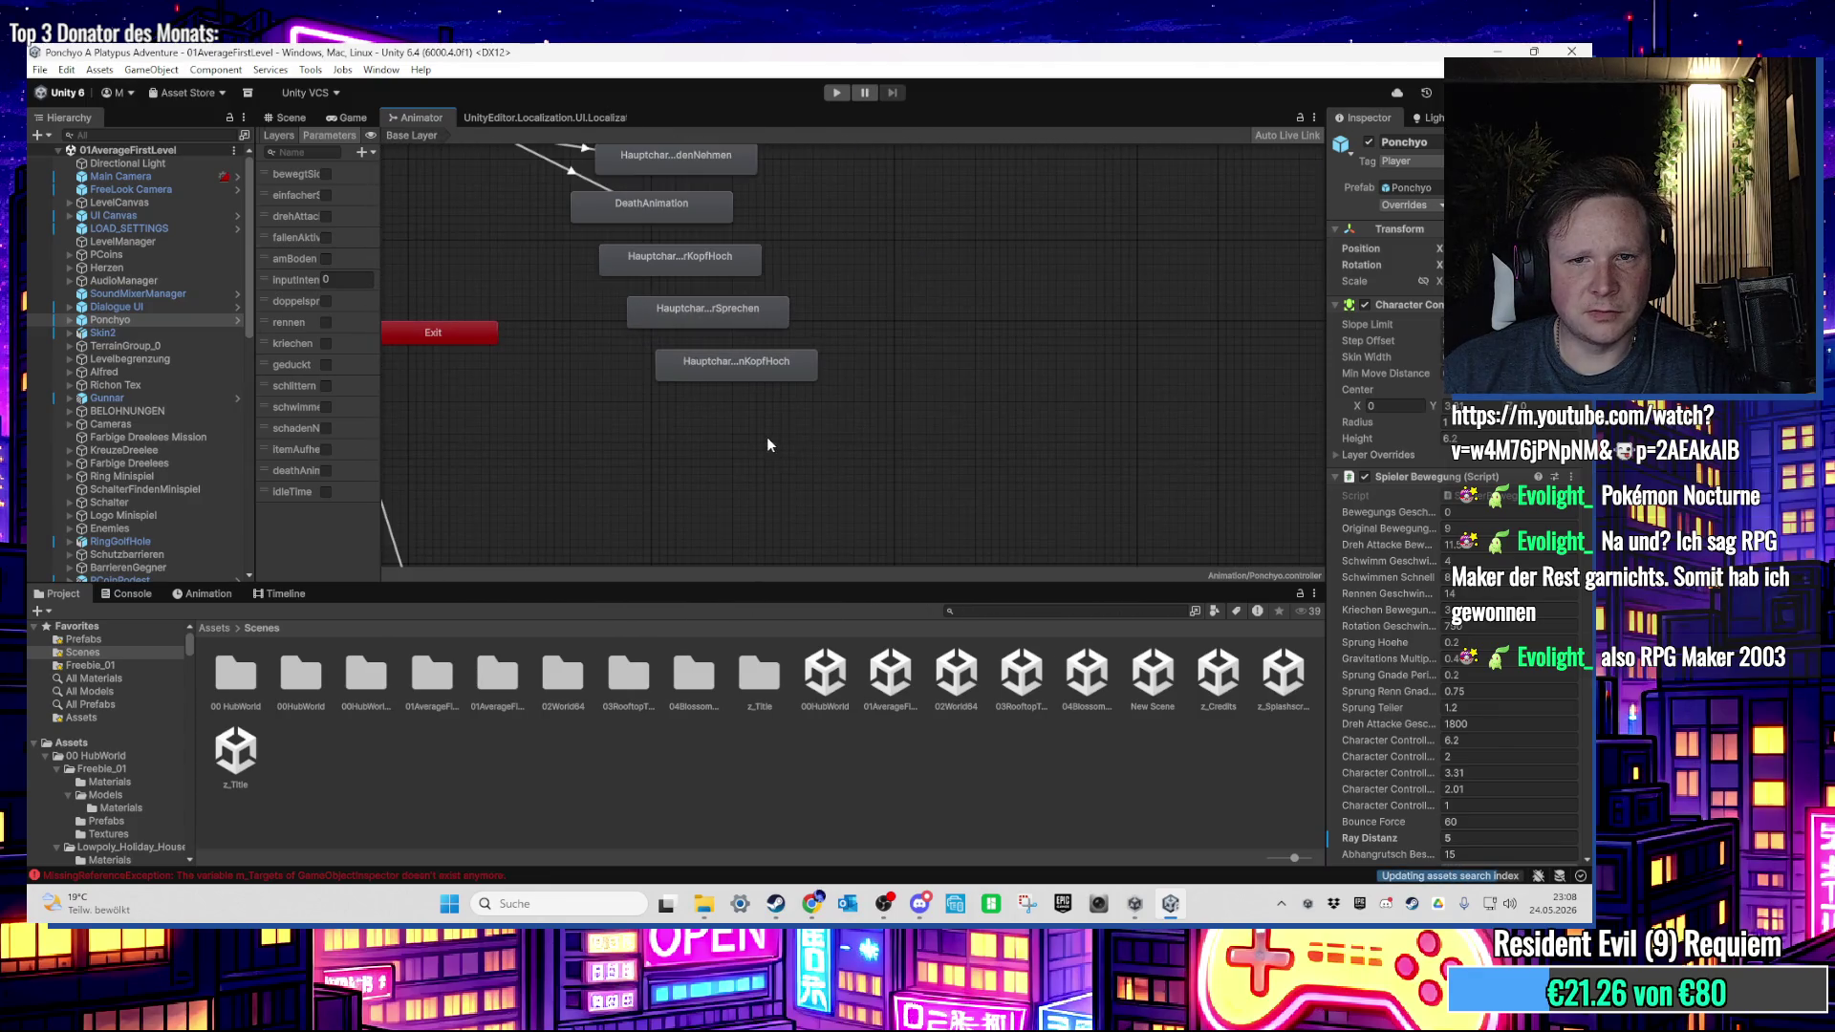
{"action": "left_click_drag", "start_coordinate": [767, 437], "coordinate": [778, 477]}
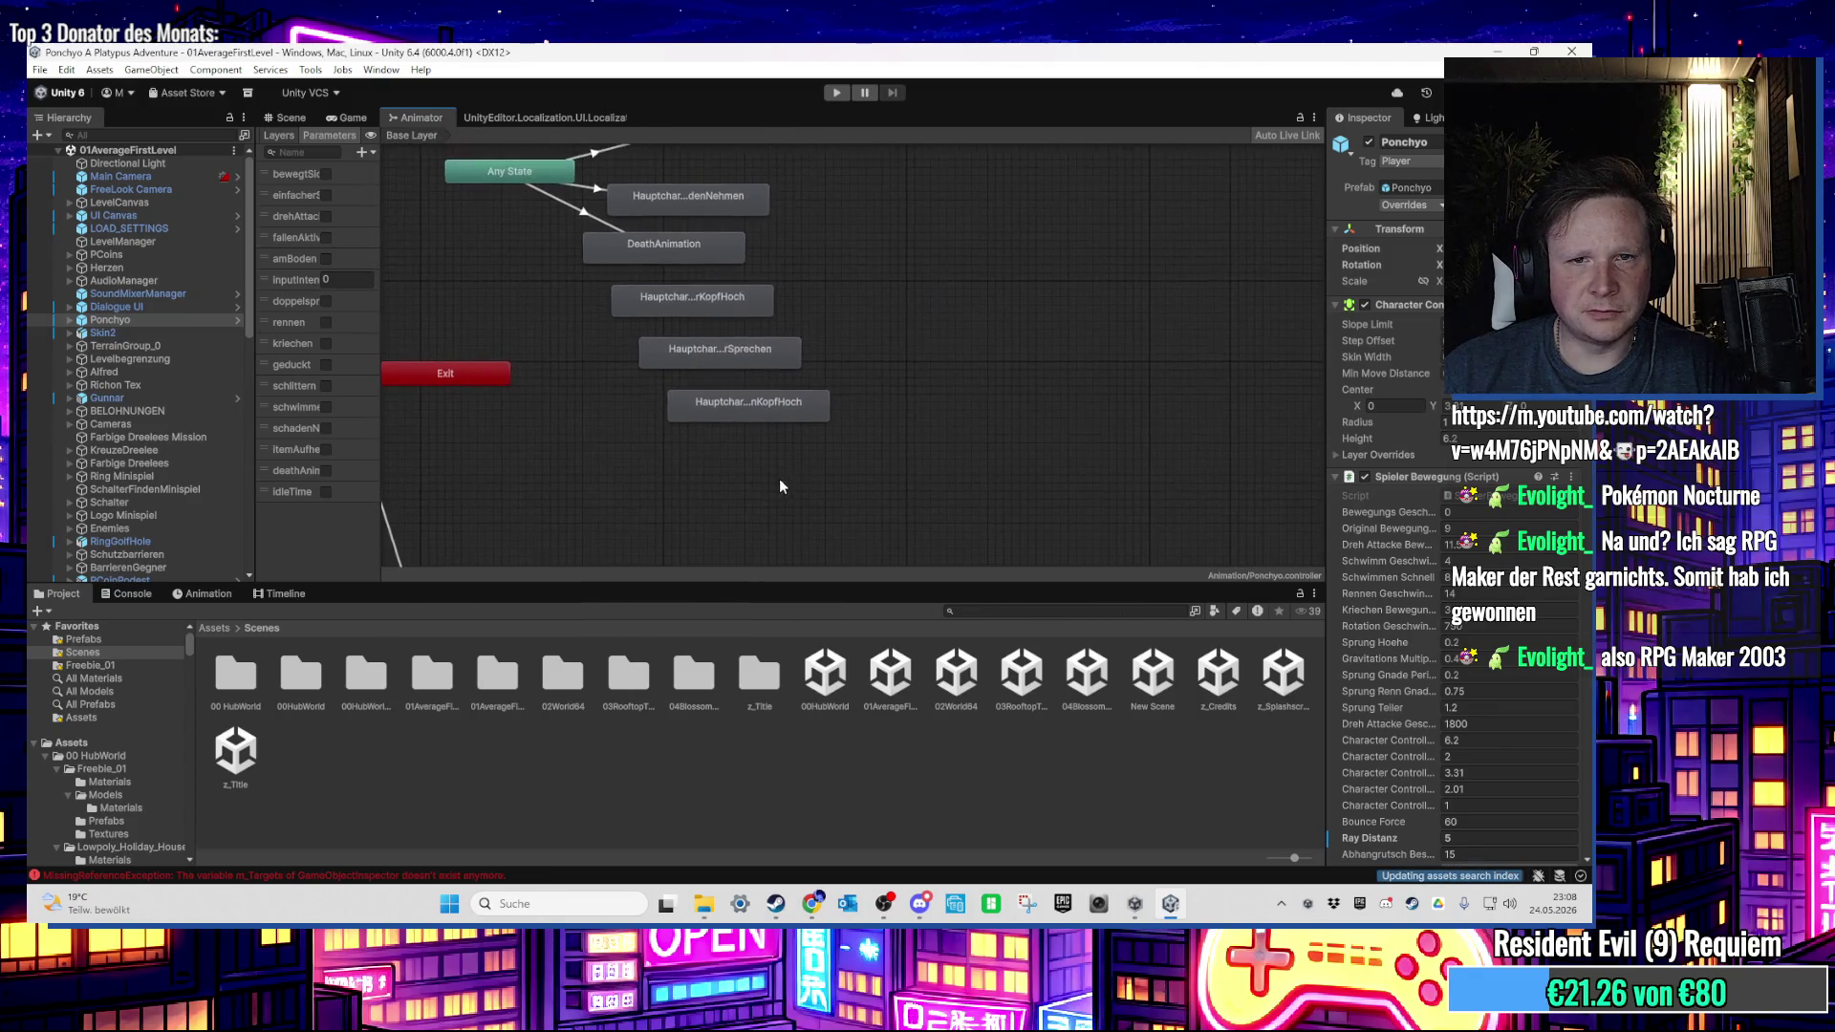
Step: Open Assets > Animation and step through the Hauptcharakter clips to select HauptcharakterIsitzen
{"action": "left_click", "coordinate": [216, 629]}
{"action": "double_click", "coordinate": [852, 694]}
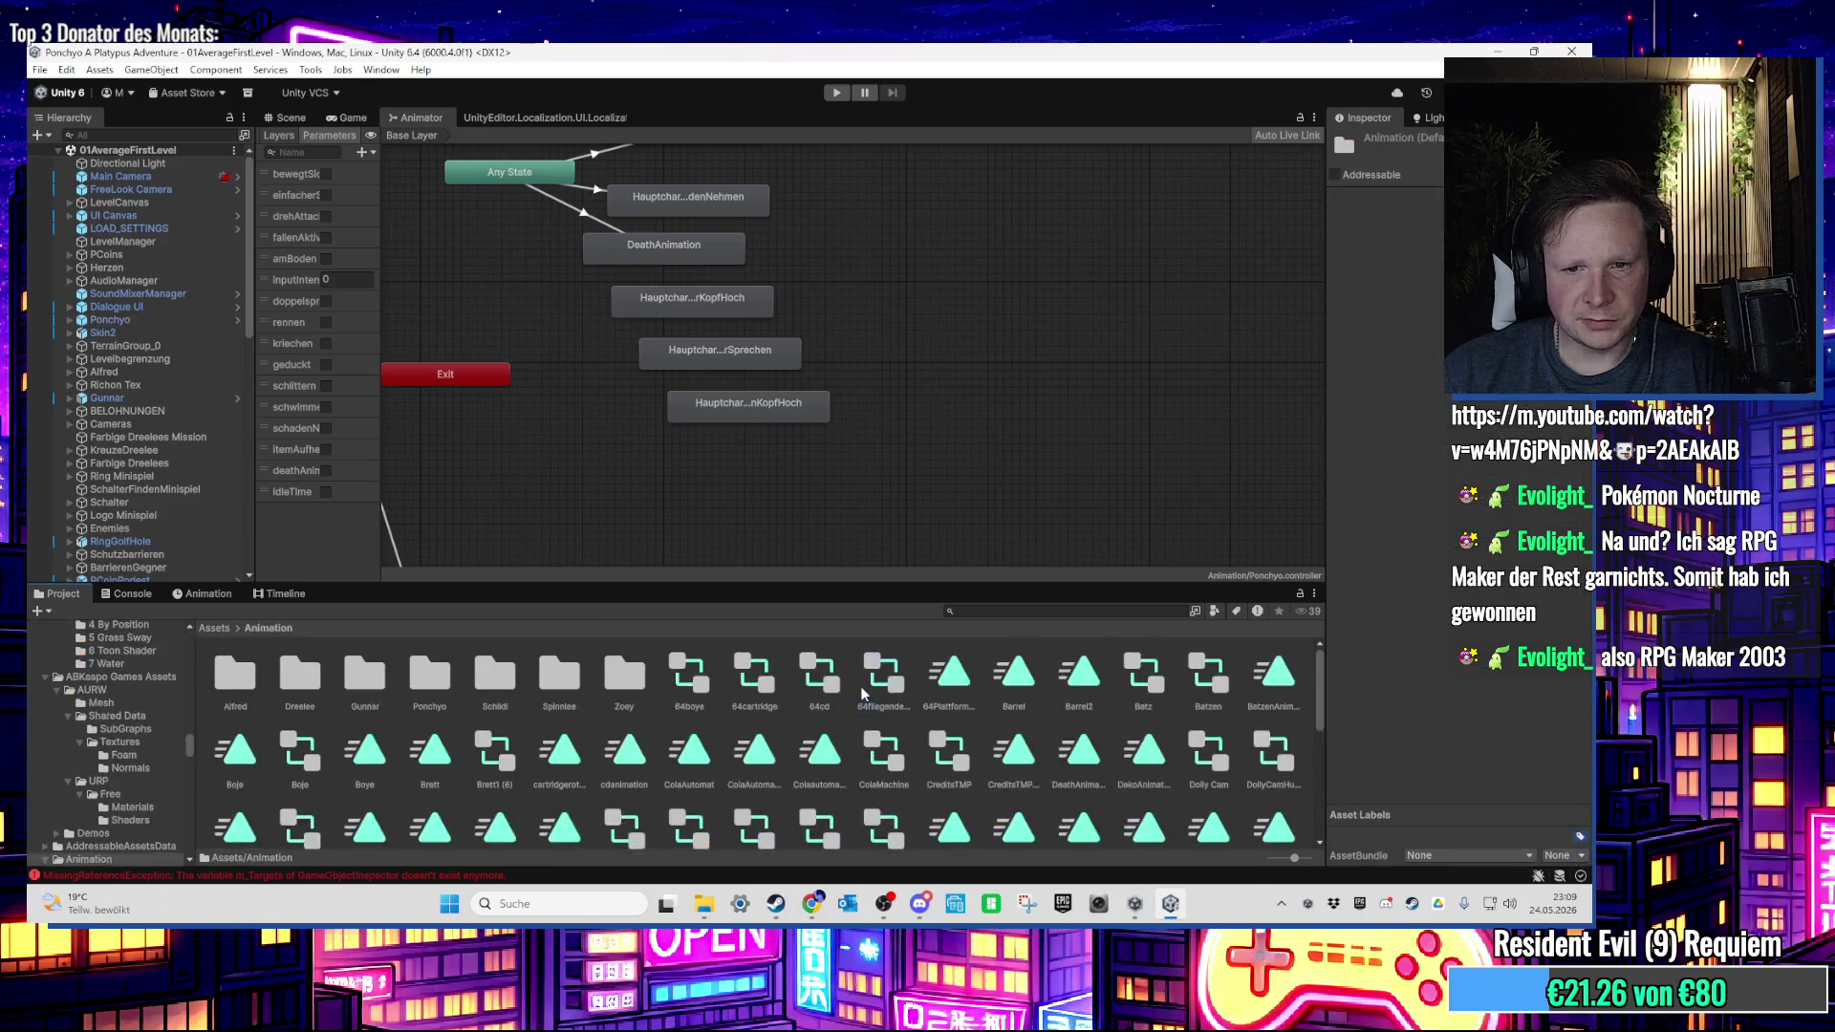
{"action": "scroll", "coordinate": [850, 709], "scroll_direction": "down", "scroll_amount": 1}
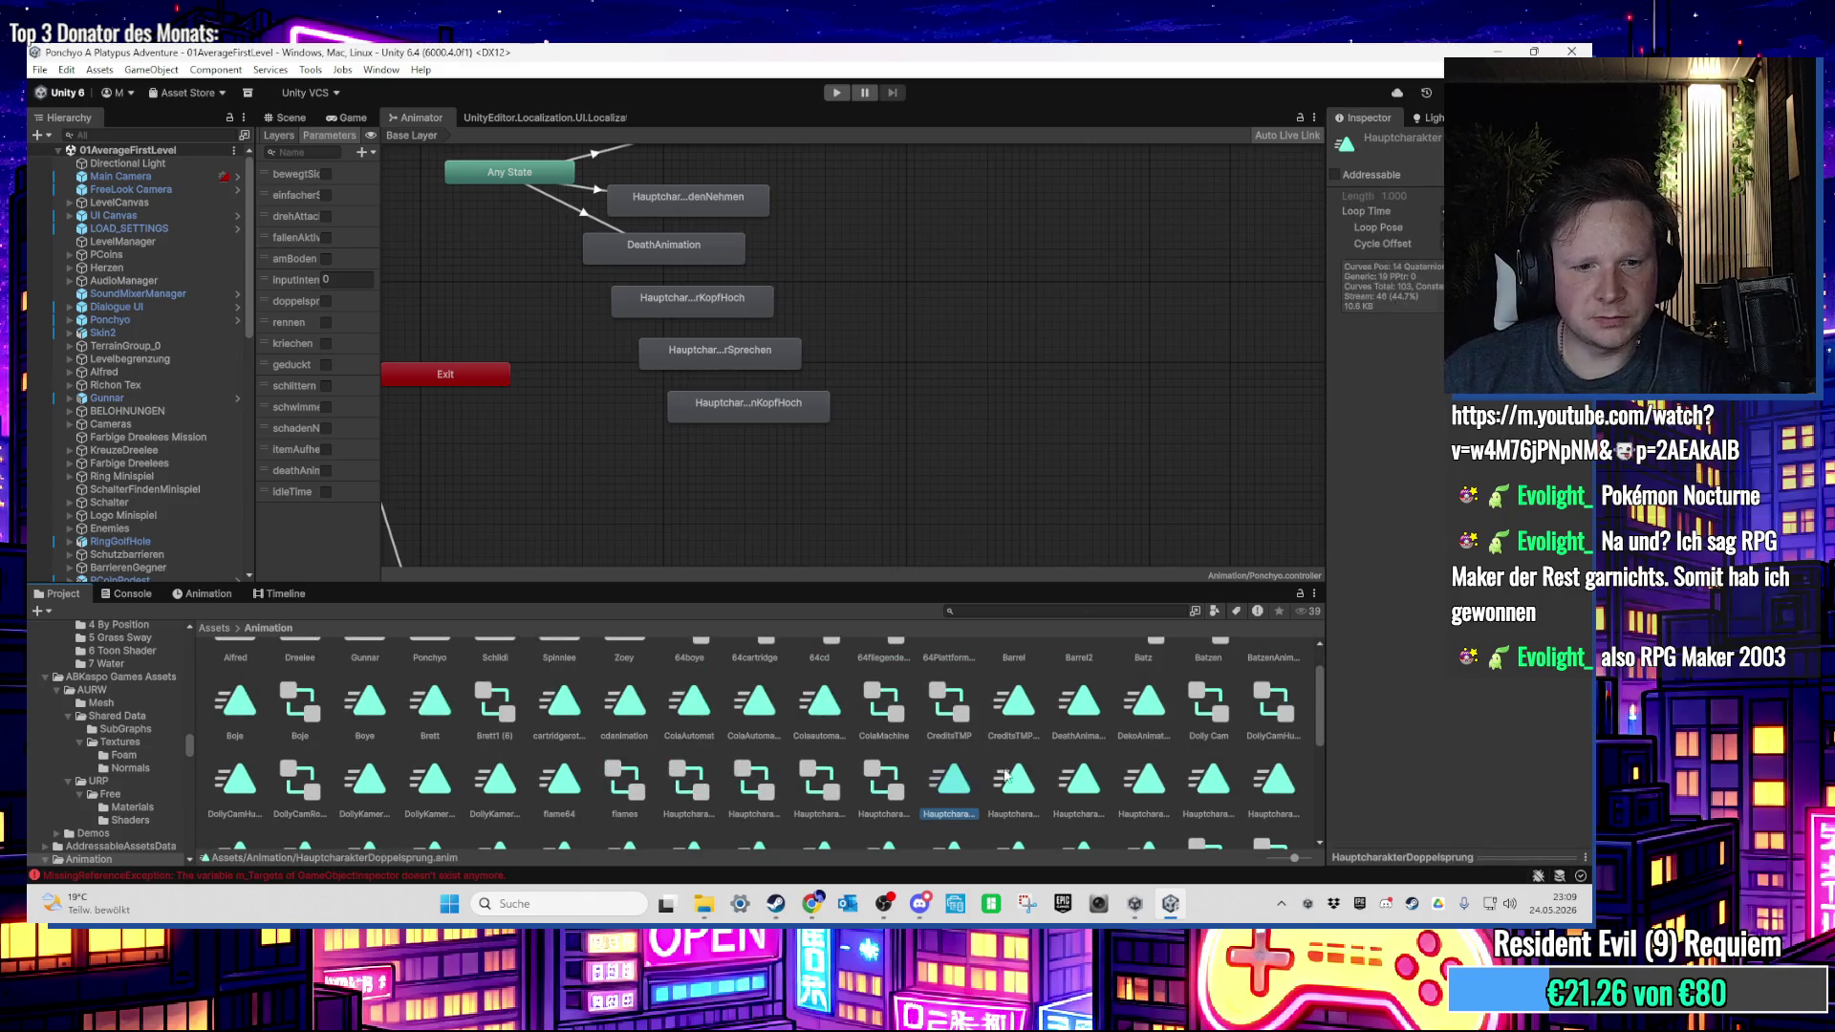
{"action": "left_click", "coordinate": [1079, 779]}
{"action": "scroll", "coordinate": [1018, 776], "scroll_direction": "down", "scroll_amount": 1}
{"action": "key", "text": "Right"}
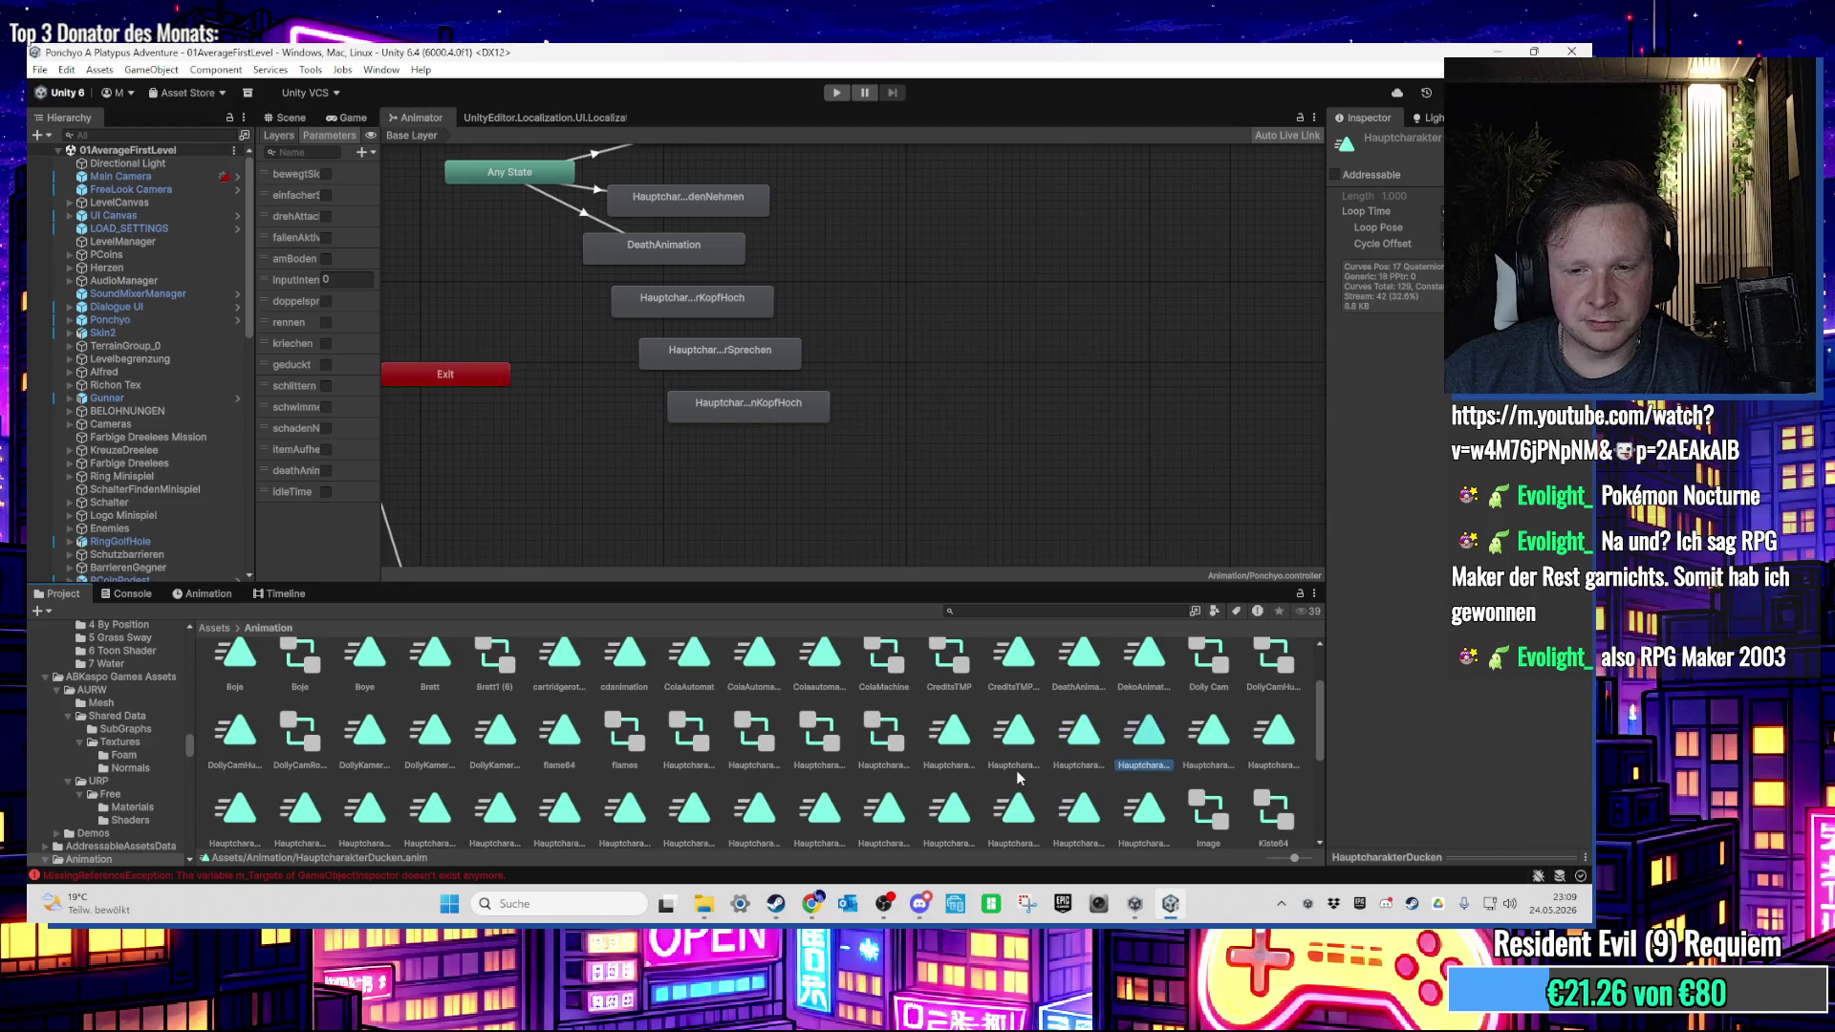
{"action": "key", "text": "Right"}
{"action": "key", "text": "Right"}
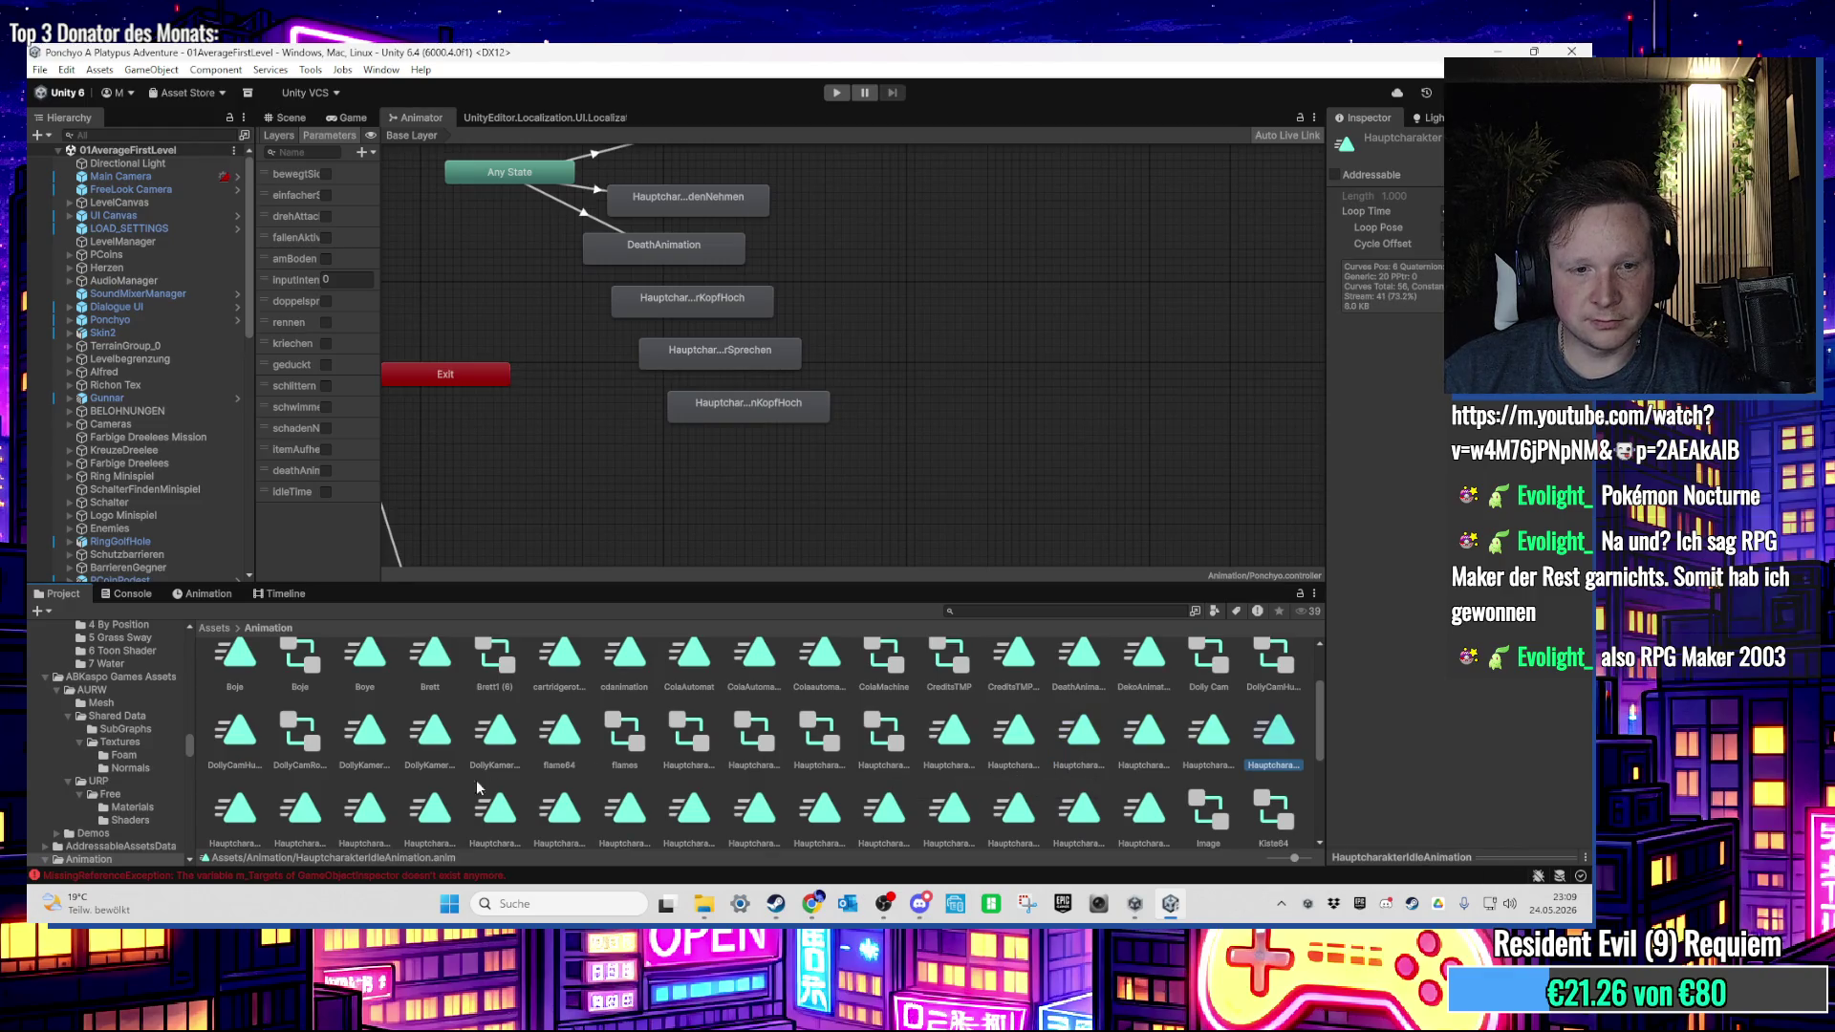
{"action": "key", "text": "Right"}
{"action": "key", "text": "Right"}
{"action": "key", "text": "Right"}
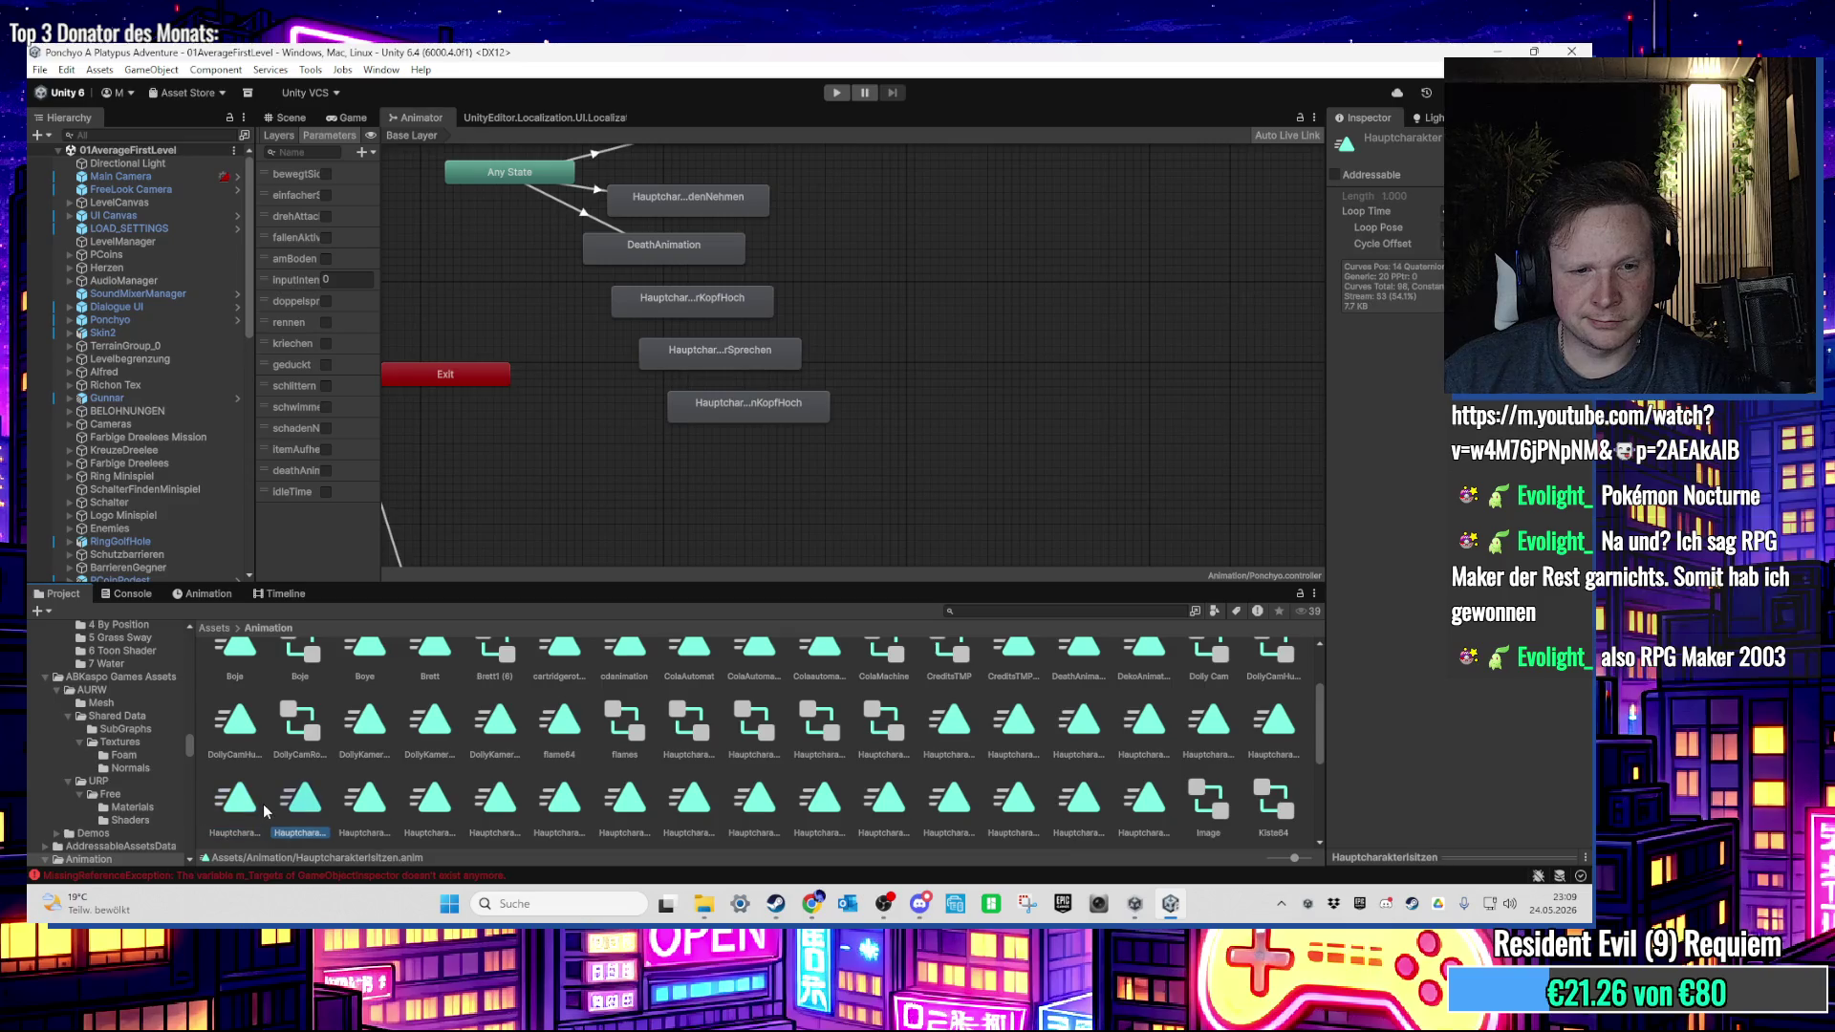
{"action": "left_click", "coordinate": [311, 808]}
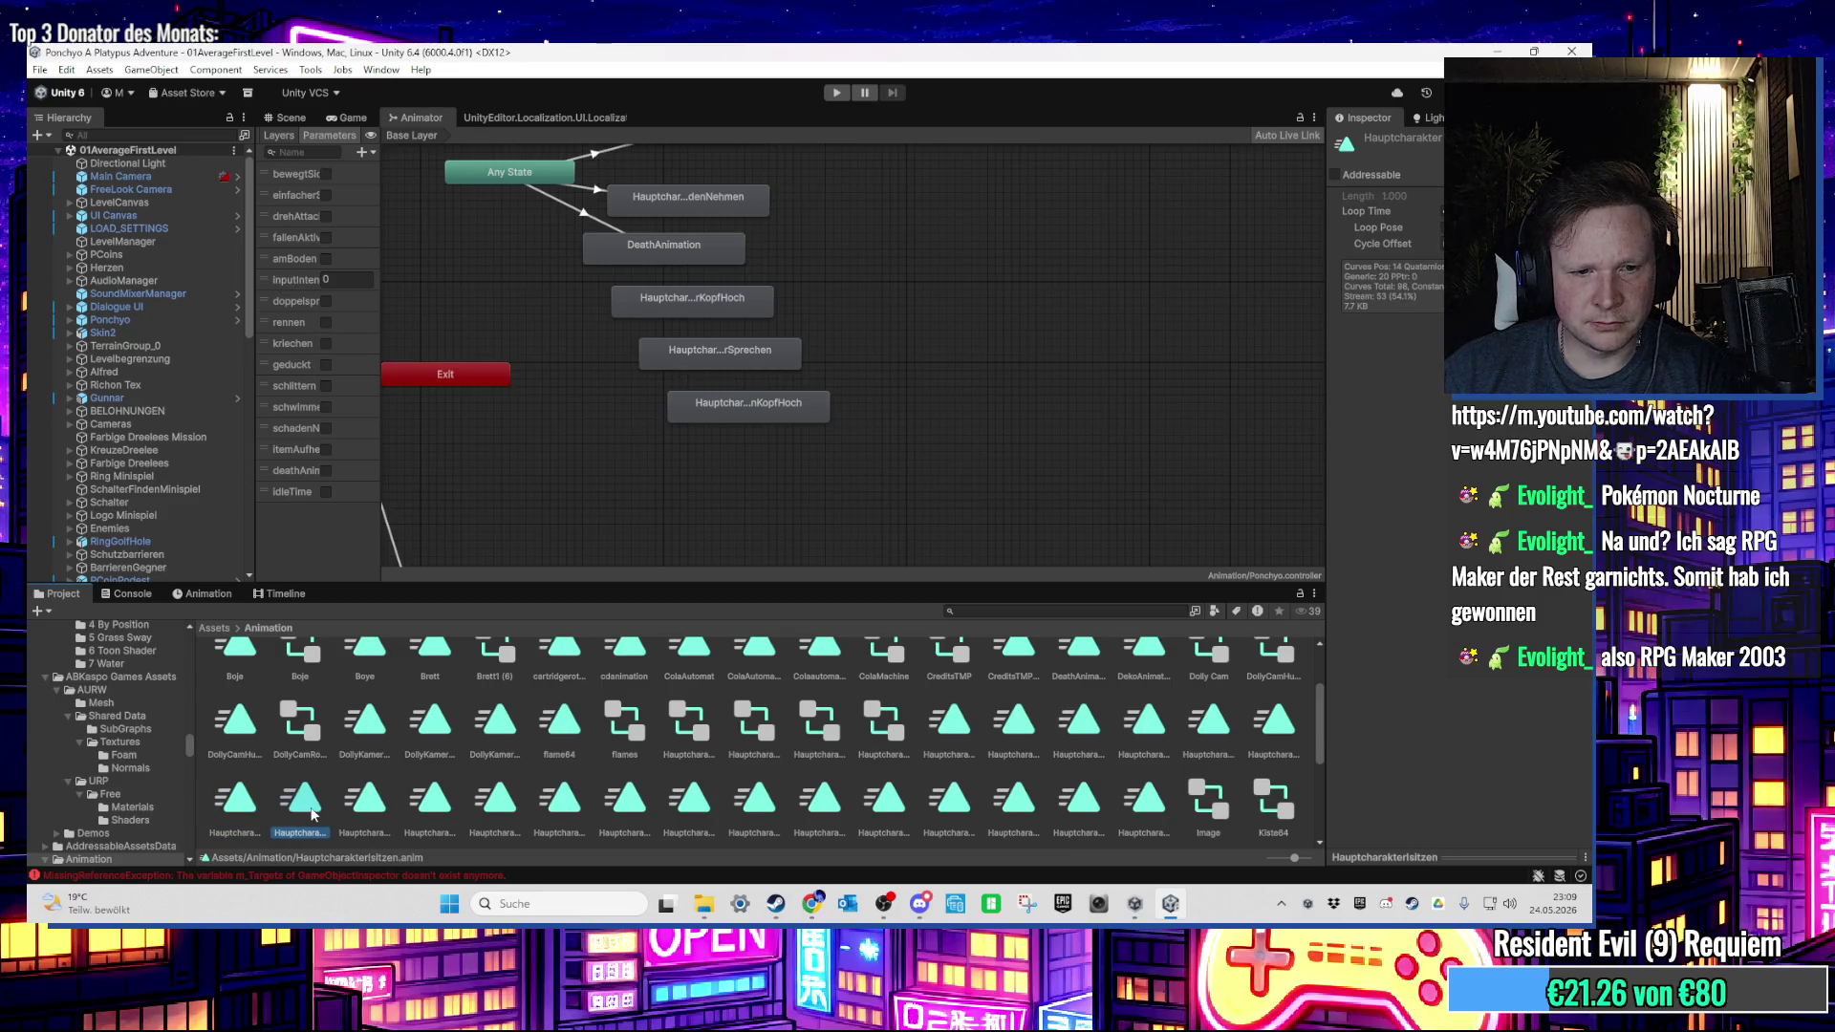
Step: Rename the clip to Hauptcharaktersitzen and drag it into the graph as a new state
{"action": "right_click", "coordinate": [311, 813]}
{"action": "left_click", "coordinate": [382, 421]}
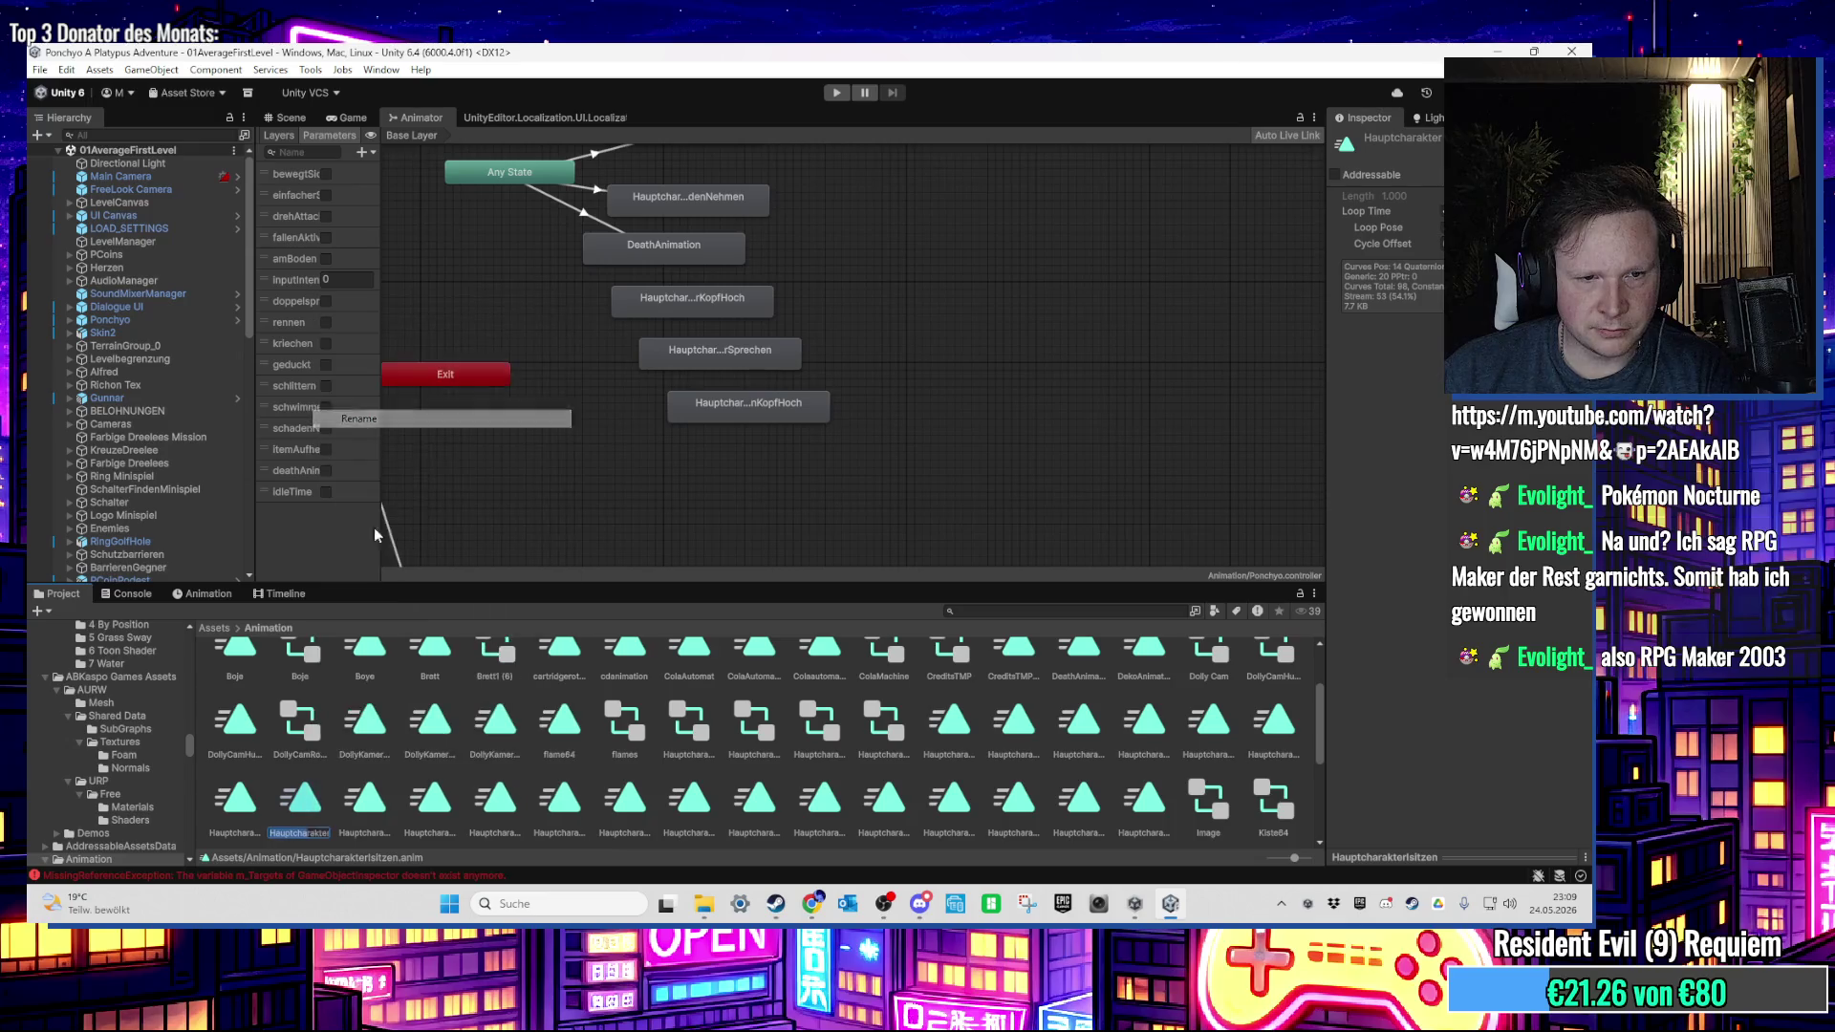
{"action": "key", "text": "Right"}
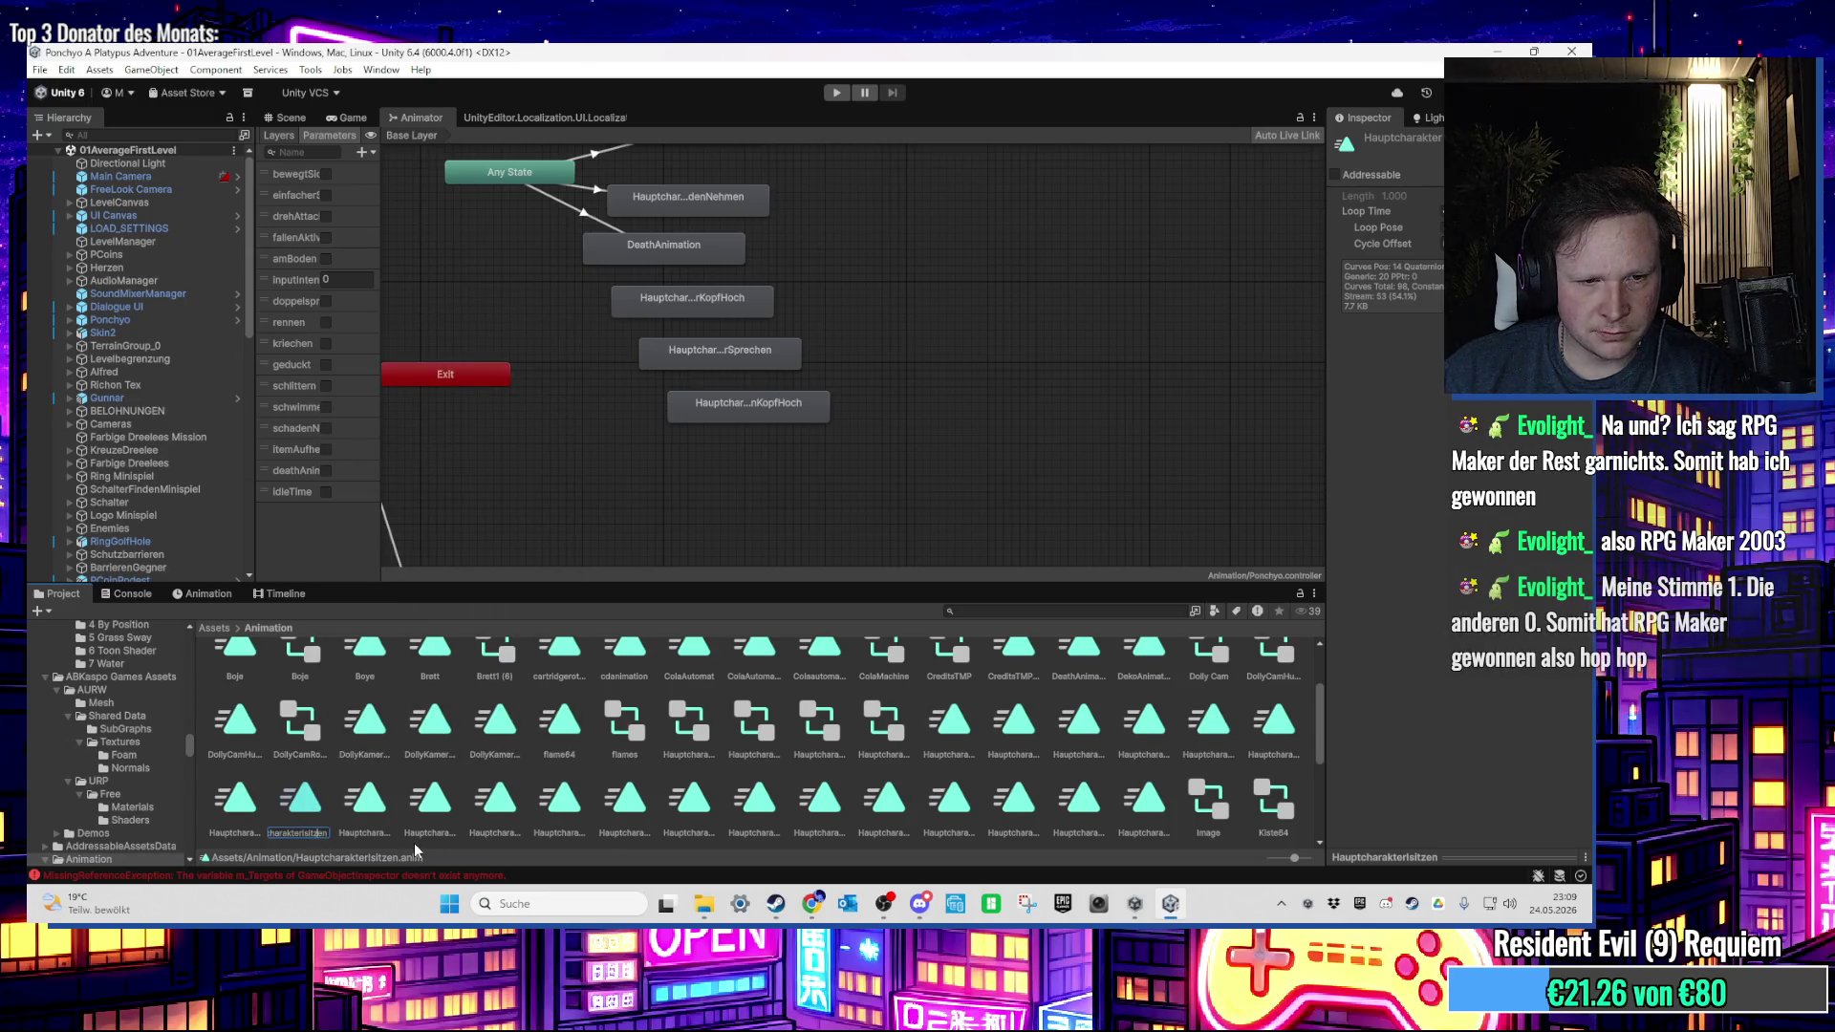
{"action": "key", "text": "Return"}
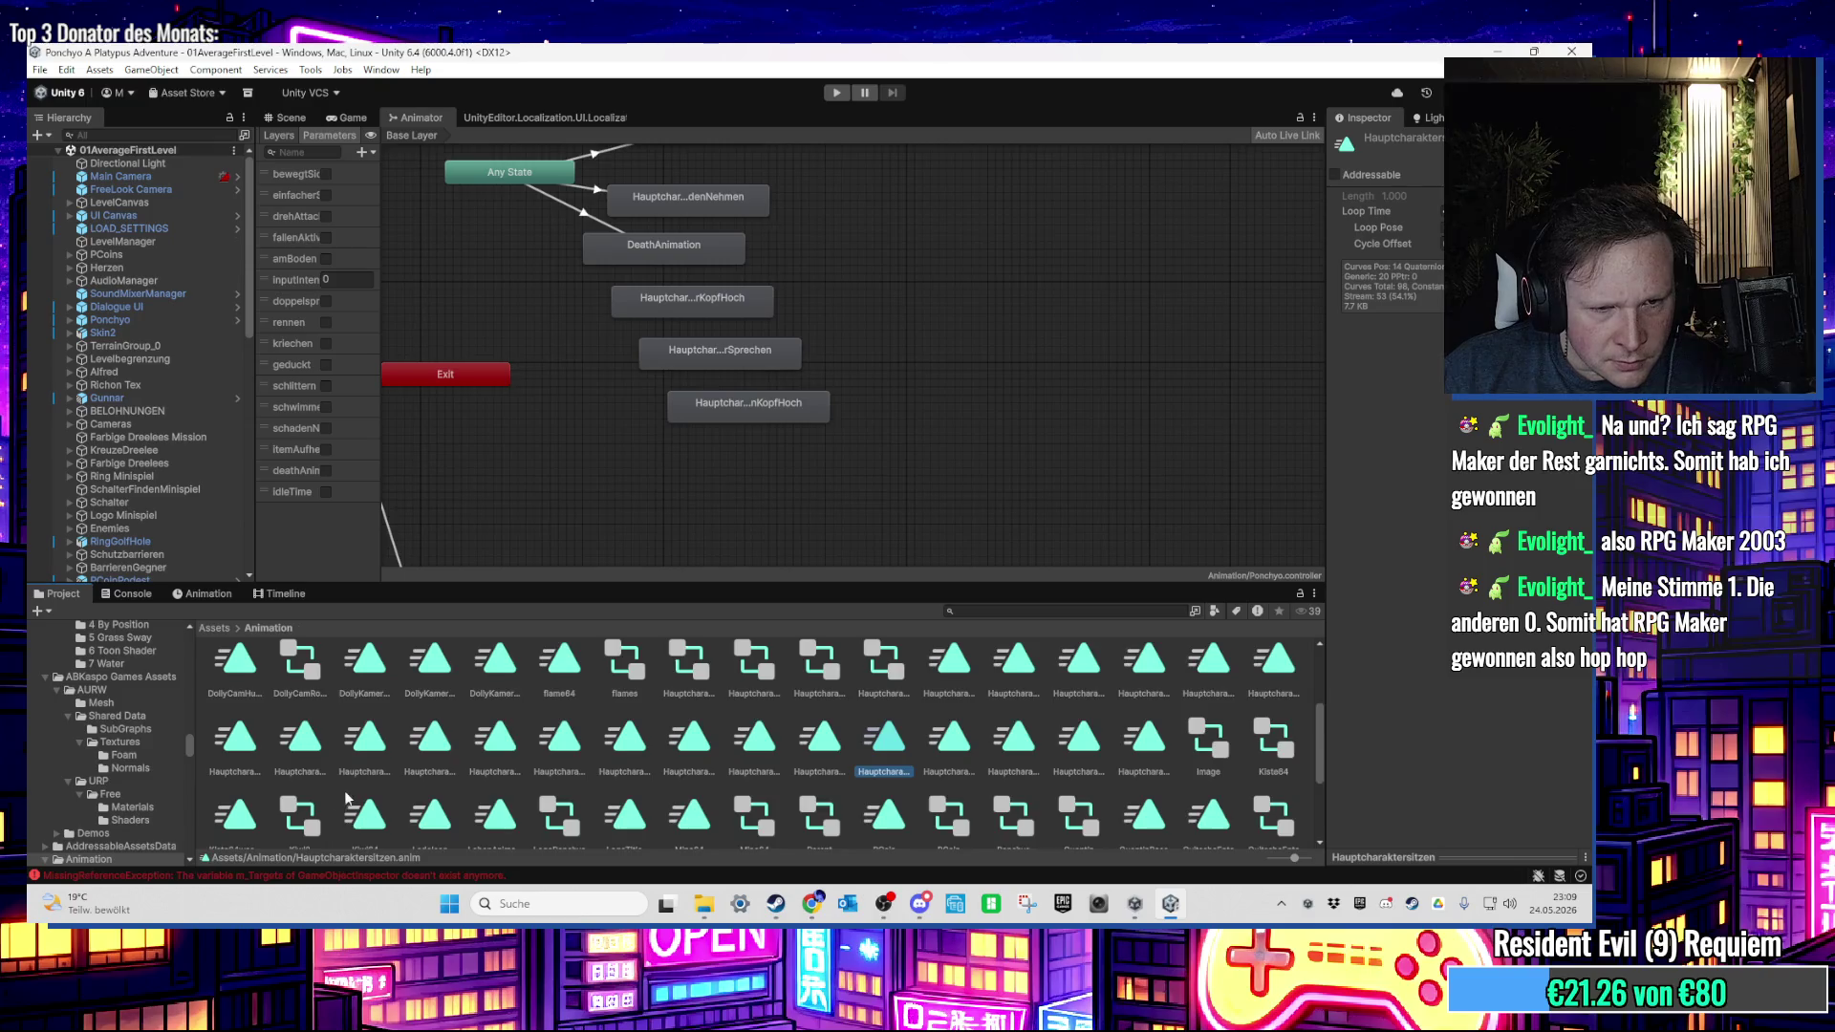
{"action": "scroll", "coordinate": [808, 753], "scroll_direction": "down", "scroll_amount": 1}
{"action": "left_click_drag", "start_coordinate": [871, 730], "coordinate": [877, 584]}
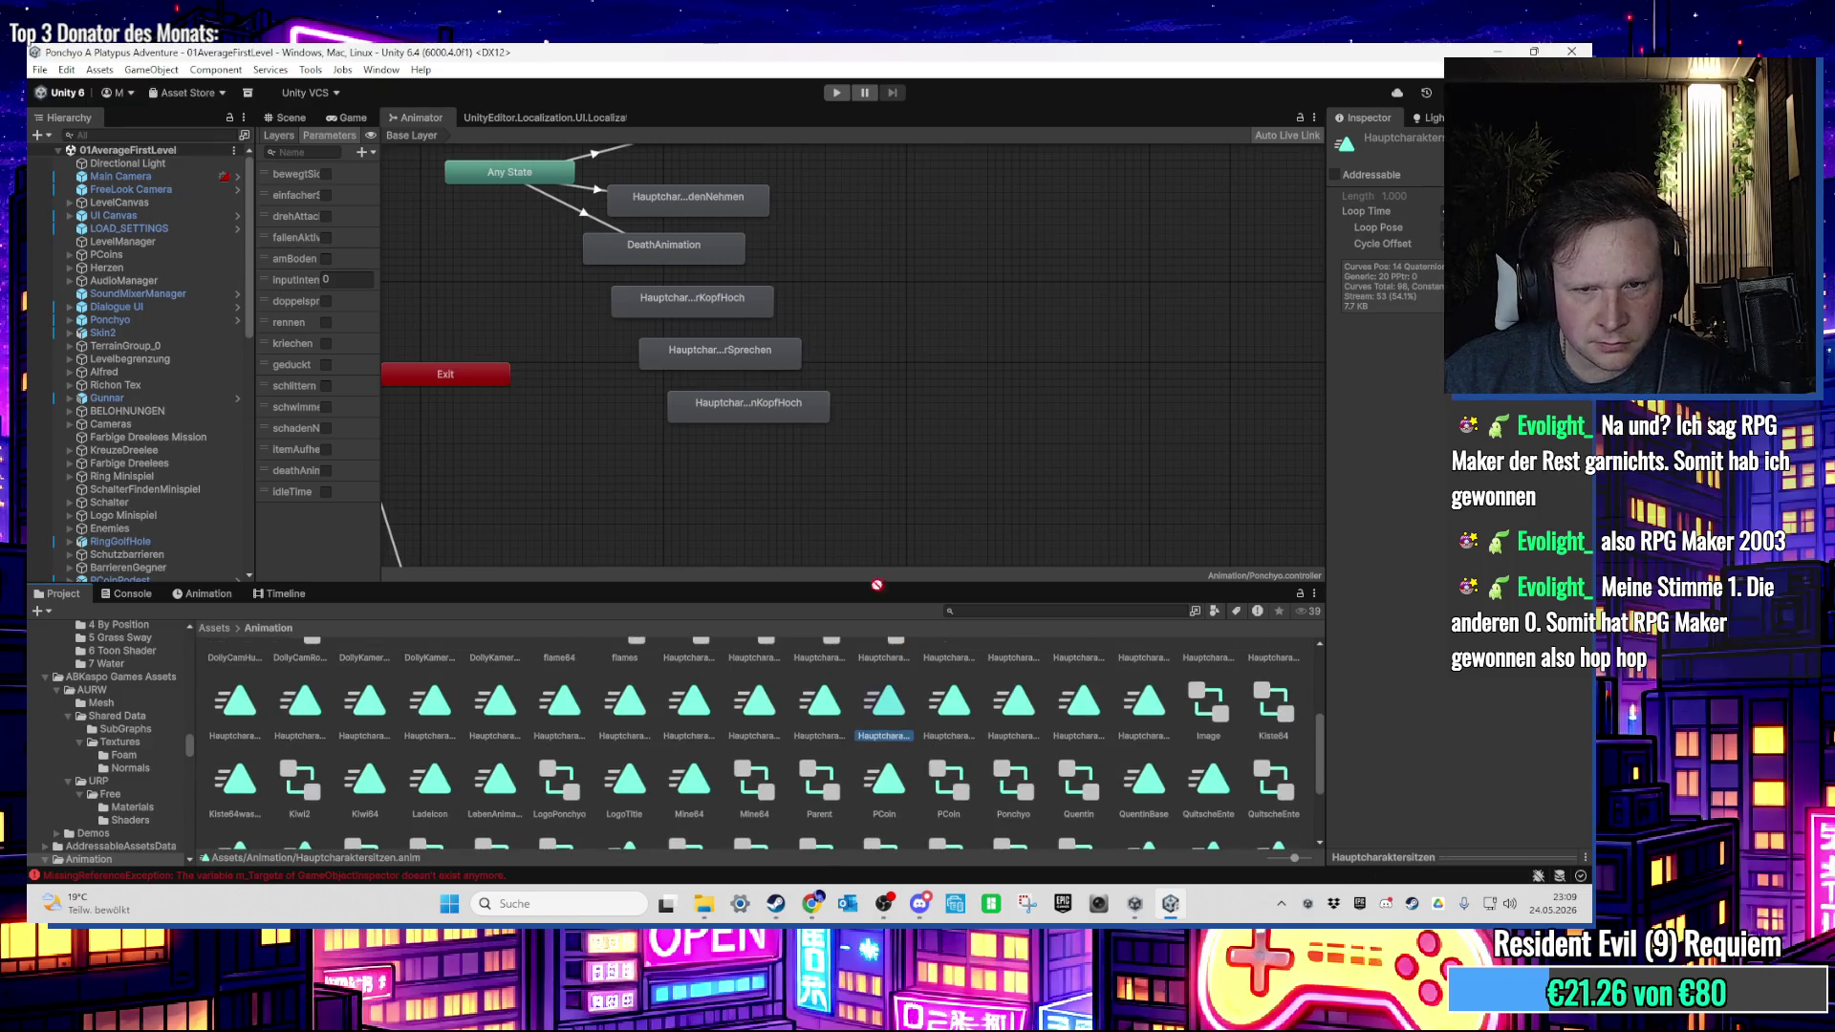
{"action": "mouse_move", "coordinate": [829, 473]}
{"action": "left_mouse_down"}
{"action": "mouse_move", "coordinate": [885, 485]}
{"action": "mouse_move", "coordinate": [740, 455]}
{"action": "mouse_move", "coordinate": [759, 461]}
{"action": "left_mouse_up"}
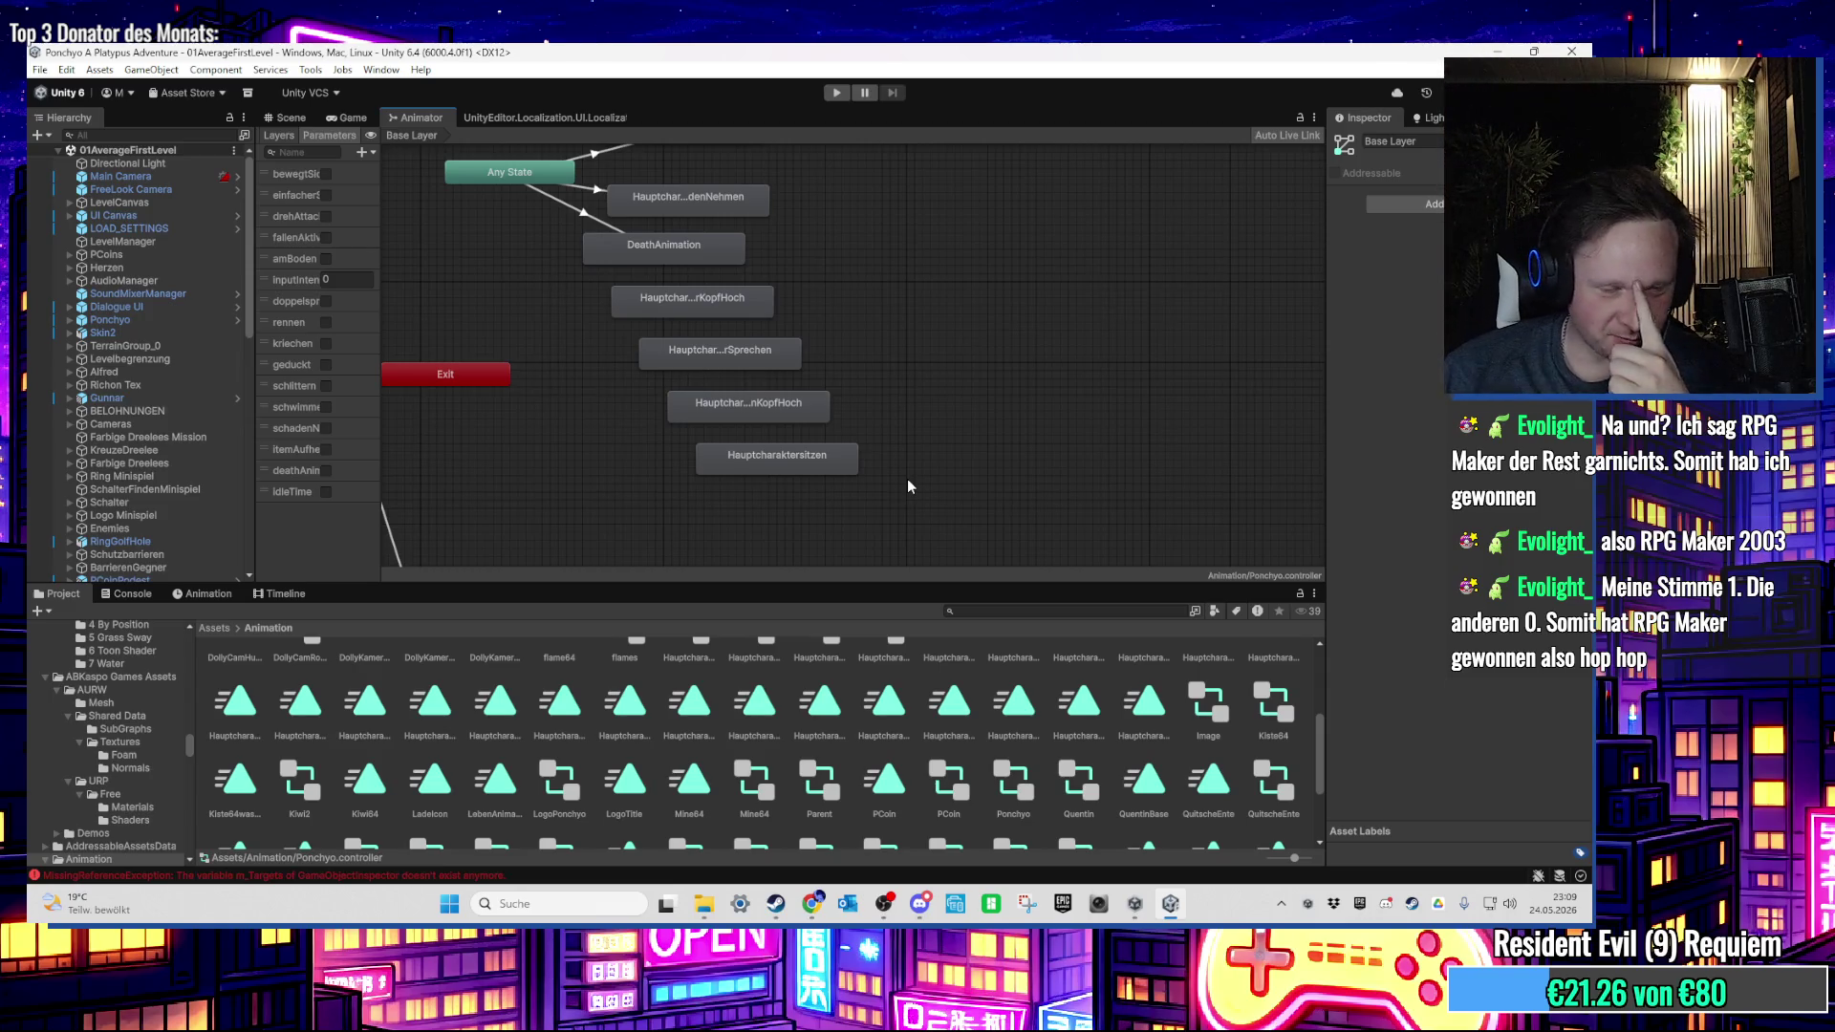
Step: Return to the Scene view, open 00HubWorld from the Scenes folder, then reopen 01AverageFirstLevel
{"action": "left_click", "coordinate": [292, 119]}
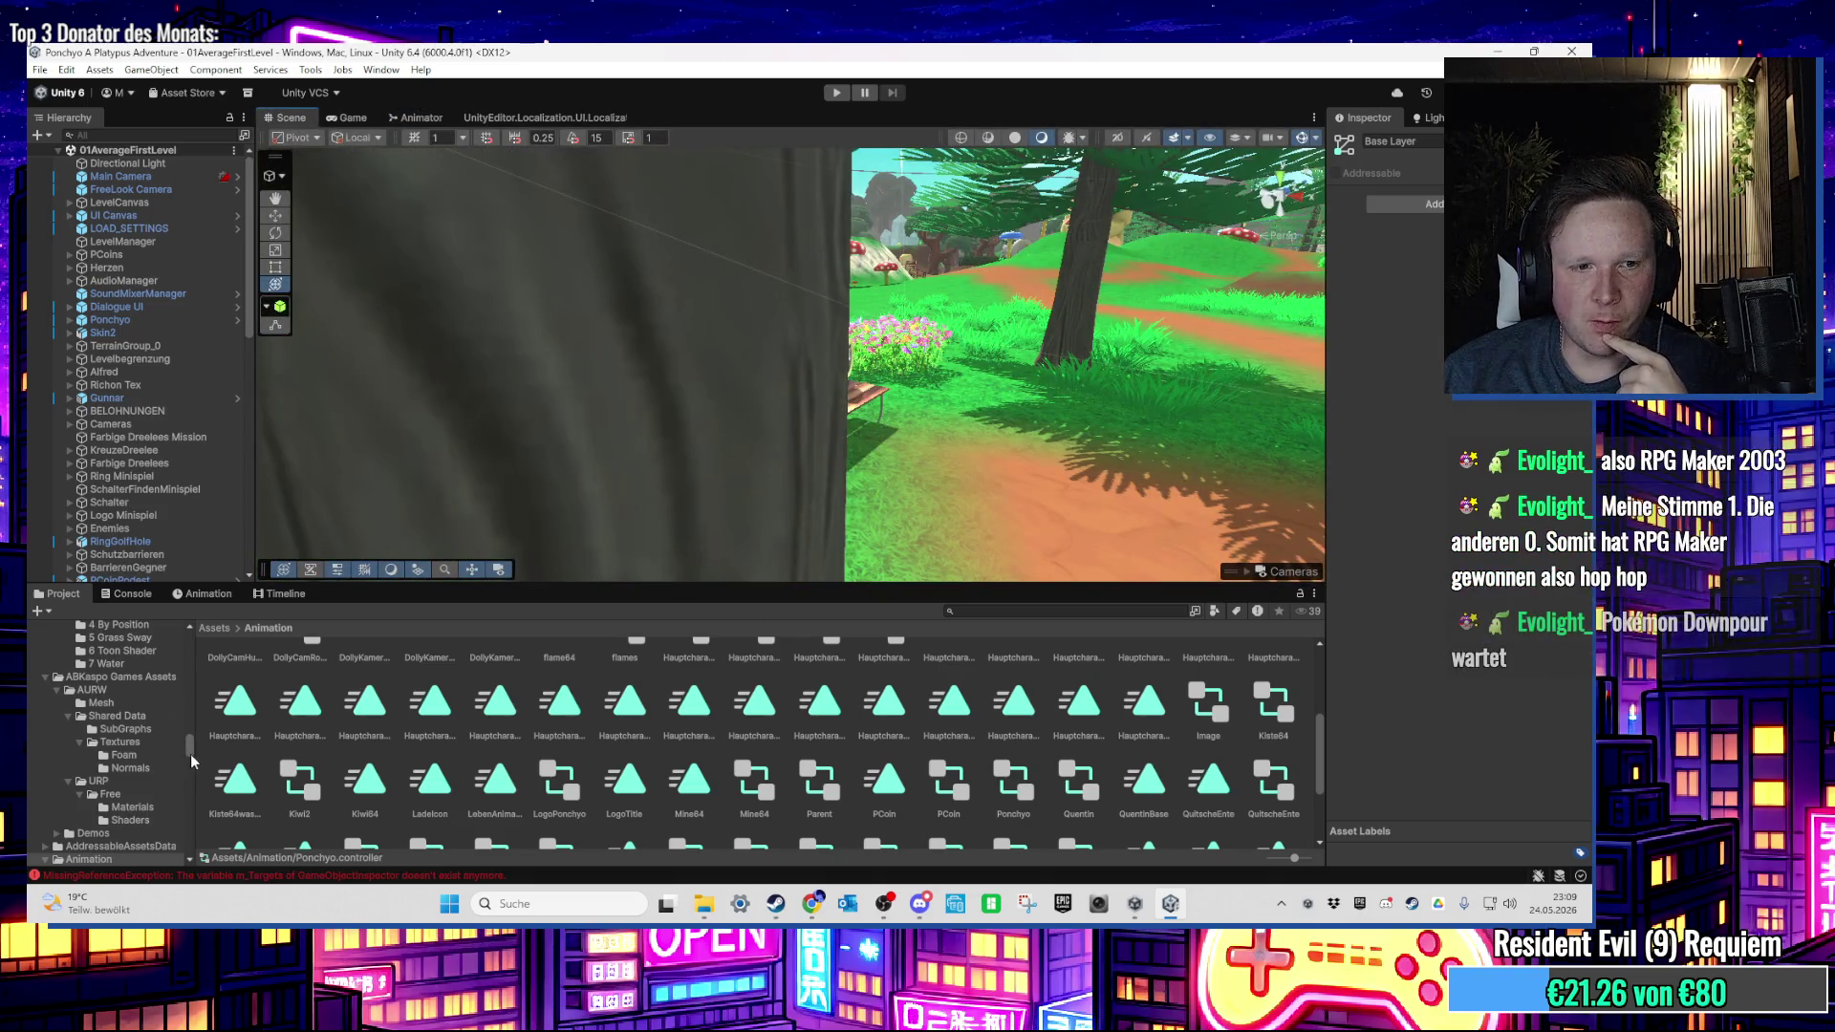
{"action": "left_click_drag", "start_coordinate": [191, 754], "coordinate": [187, 631]}
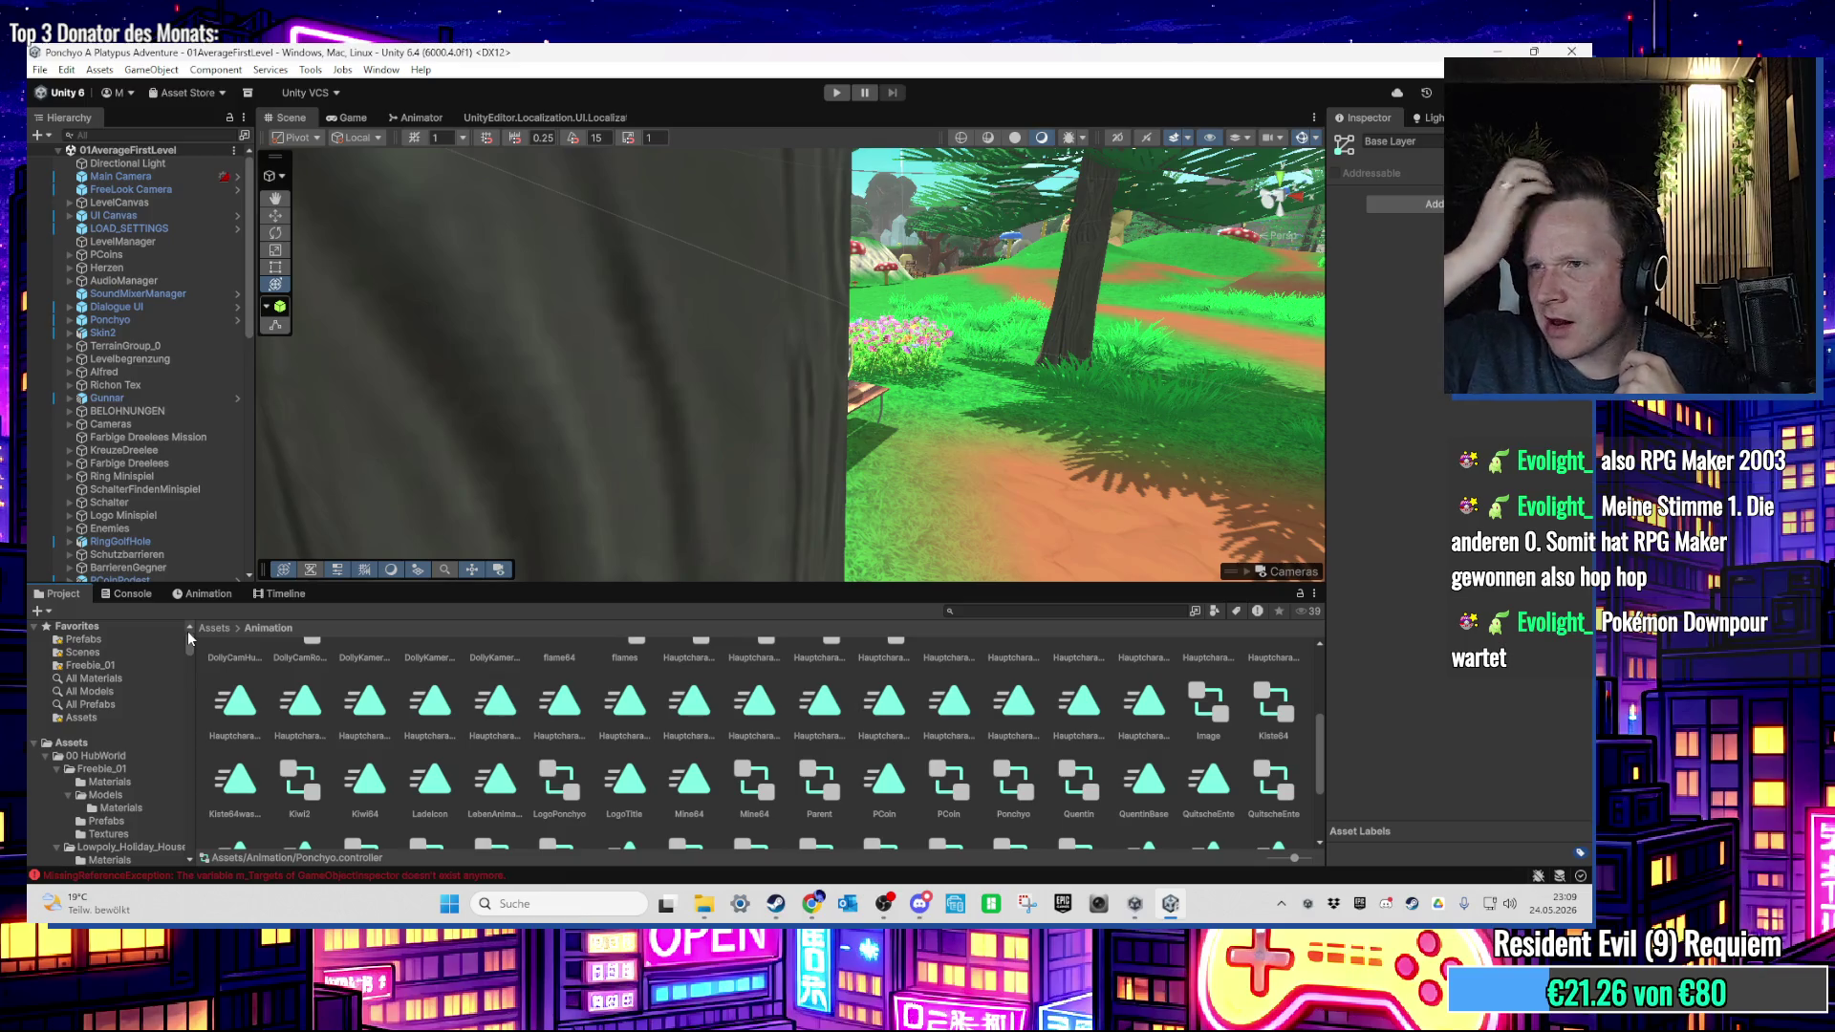
{"action": "left_click", "coordinate": [78, 653]}
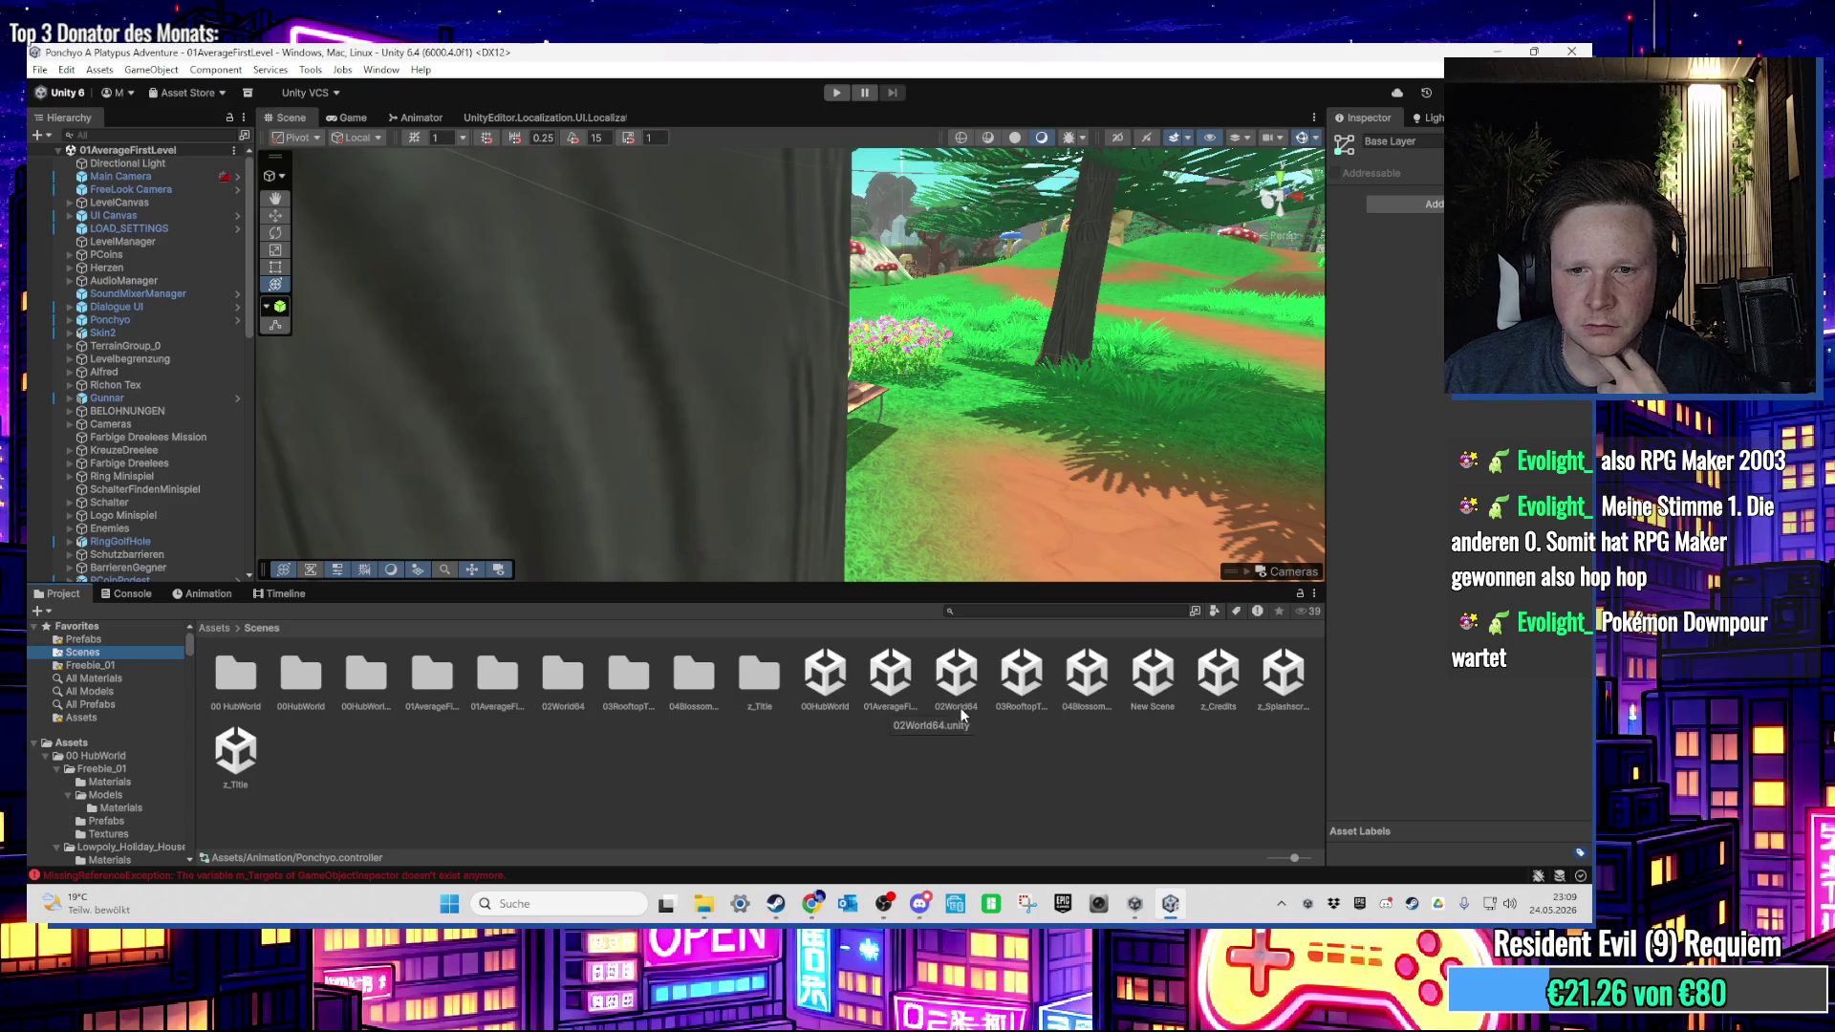
{"action": "left_click", "coordinate": [820, 708]}
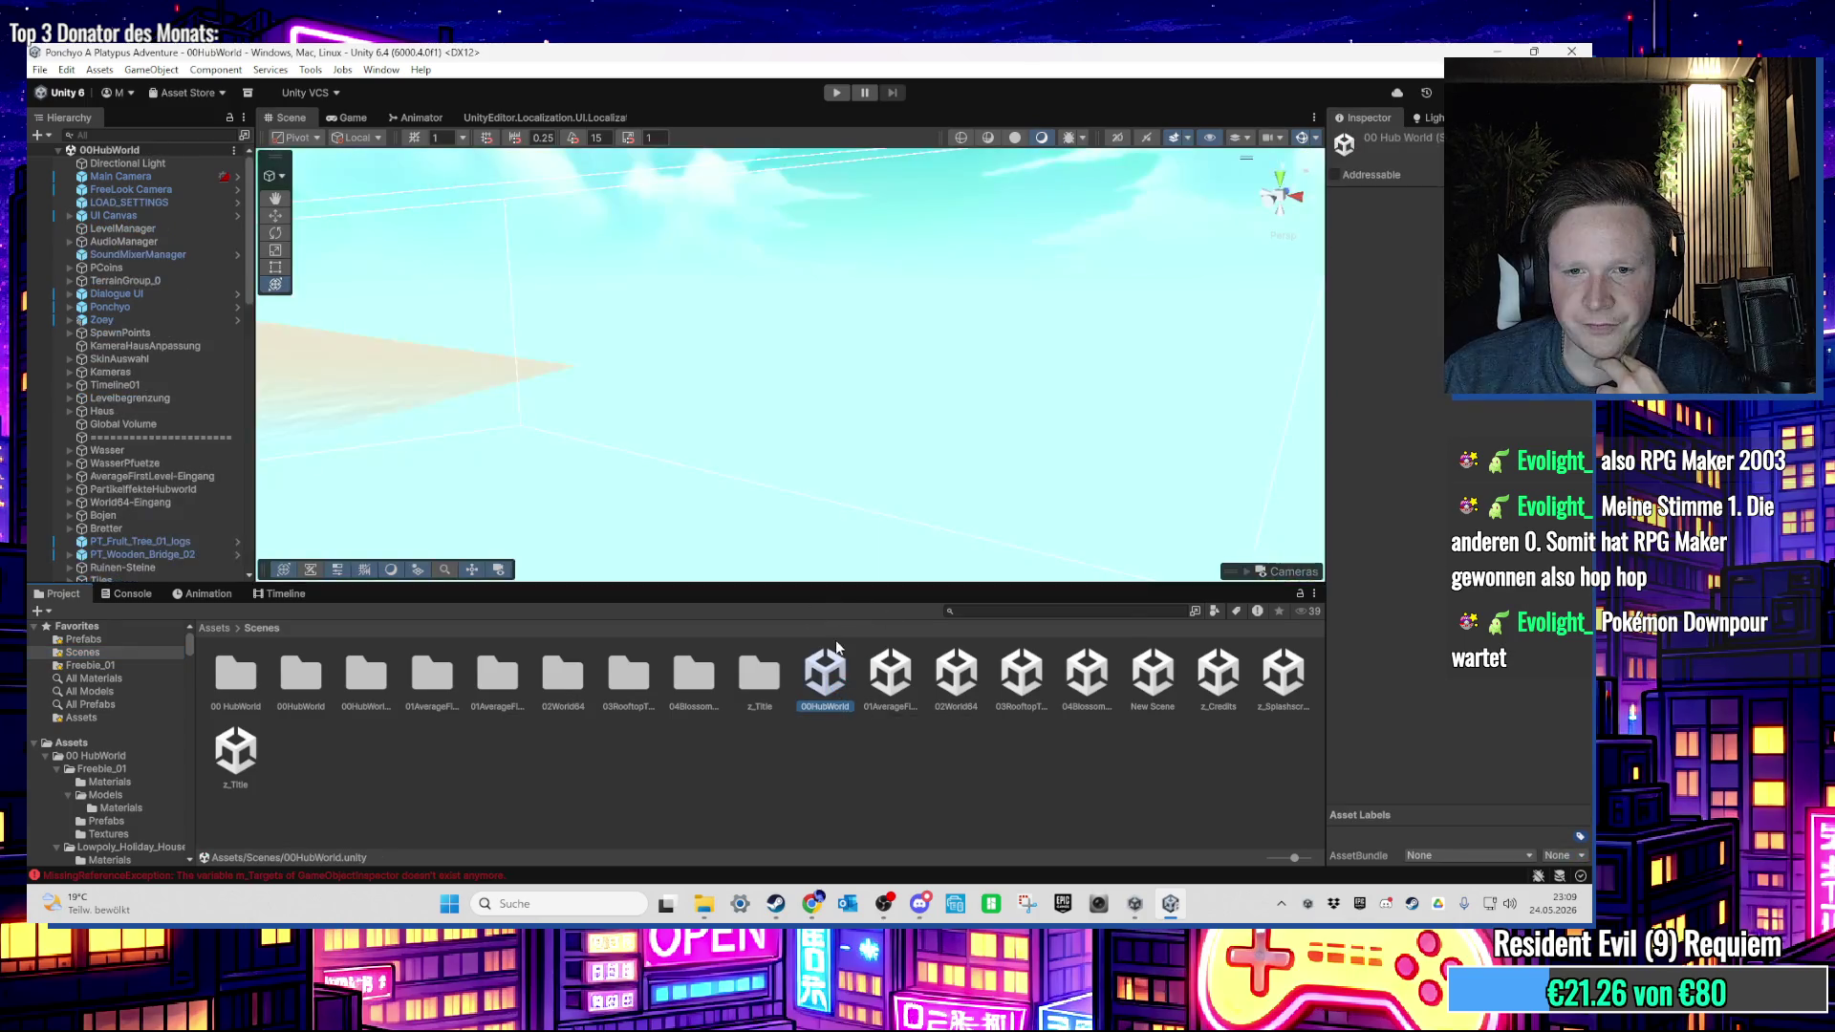
{"action": "left_click", "coordinate": [912, 698]}
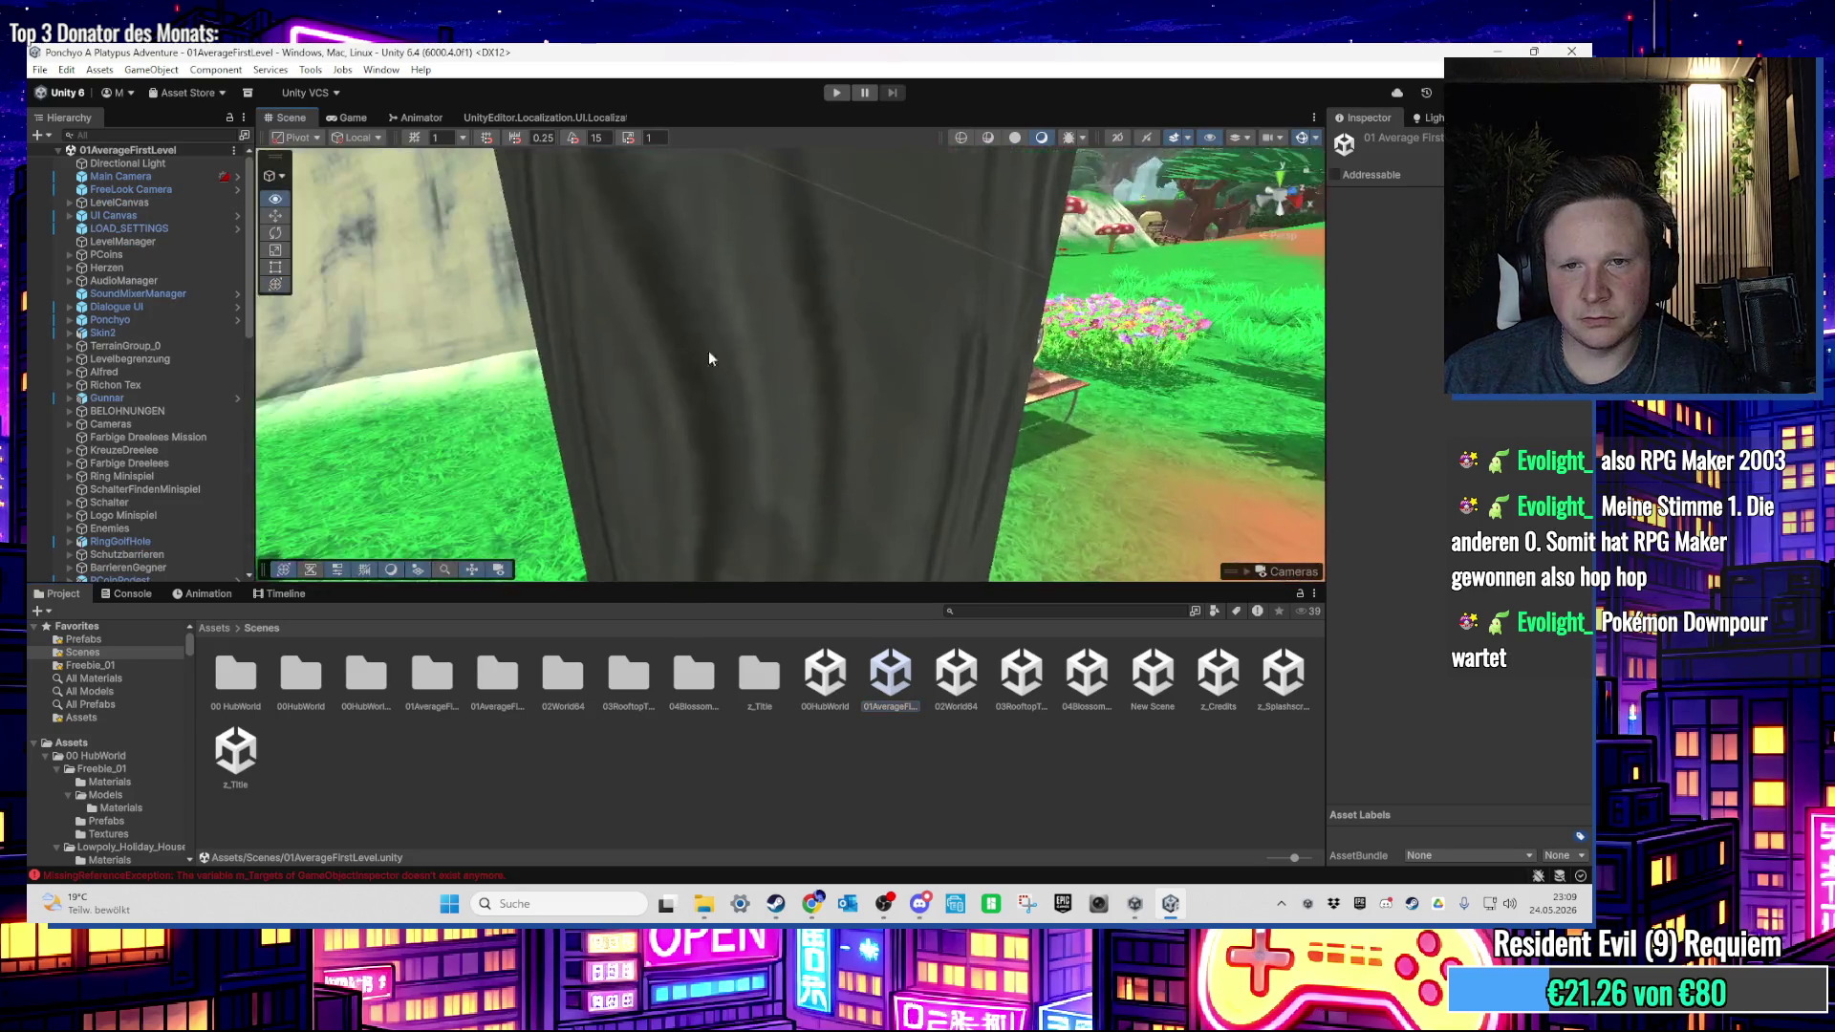
{"action": "scroll", "coordinate": [817, 501], "scroll_direction": "up", "scroll_amount": 5}
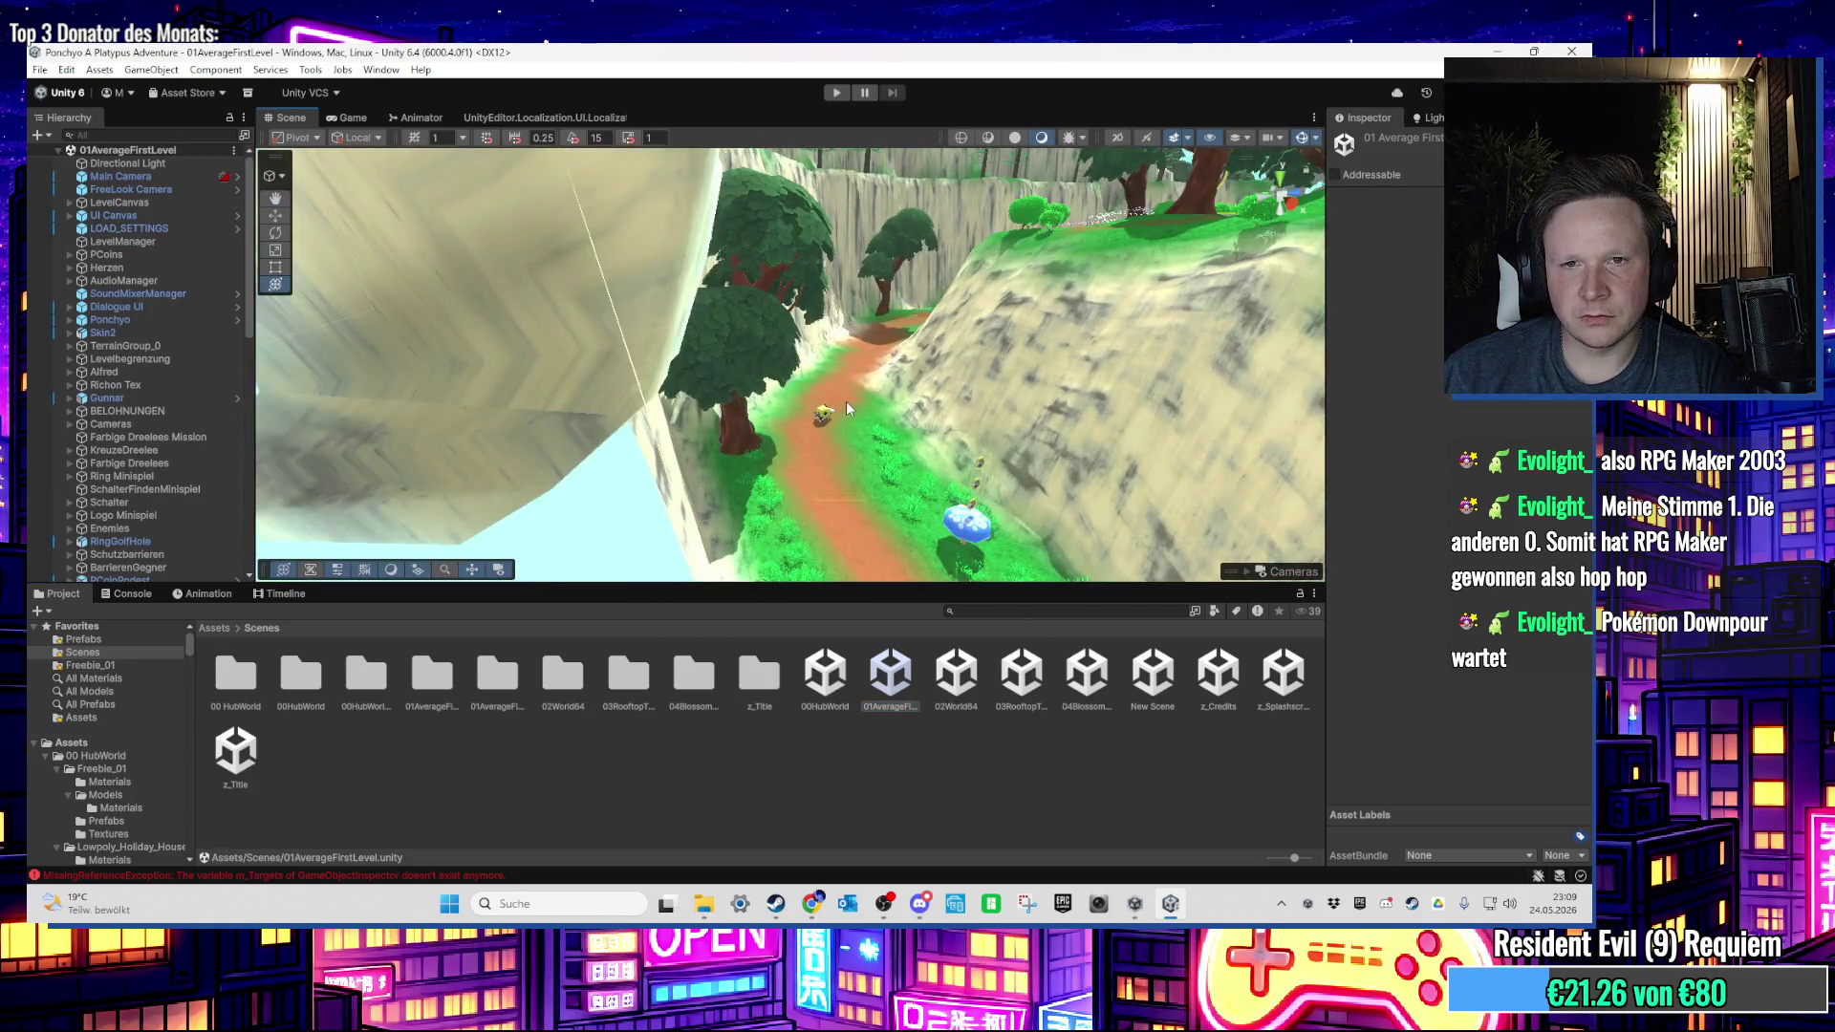
Step: Select the level terrain, switch to Paint Texture, and brush grass over the brown patch
{"action": "left_click", "coordinate": [841, 399]}
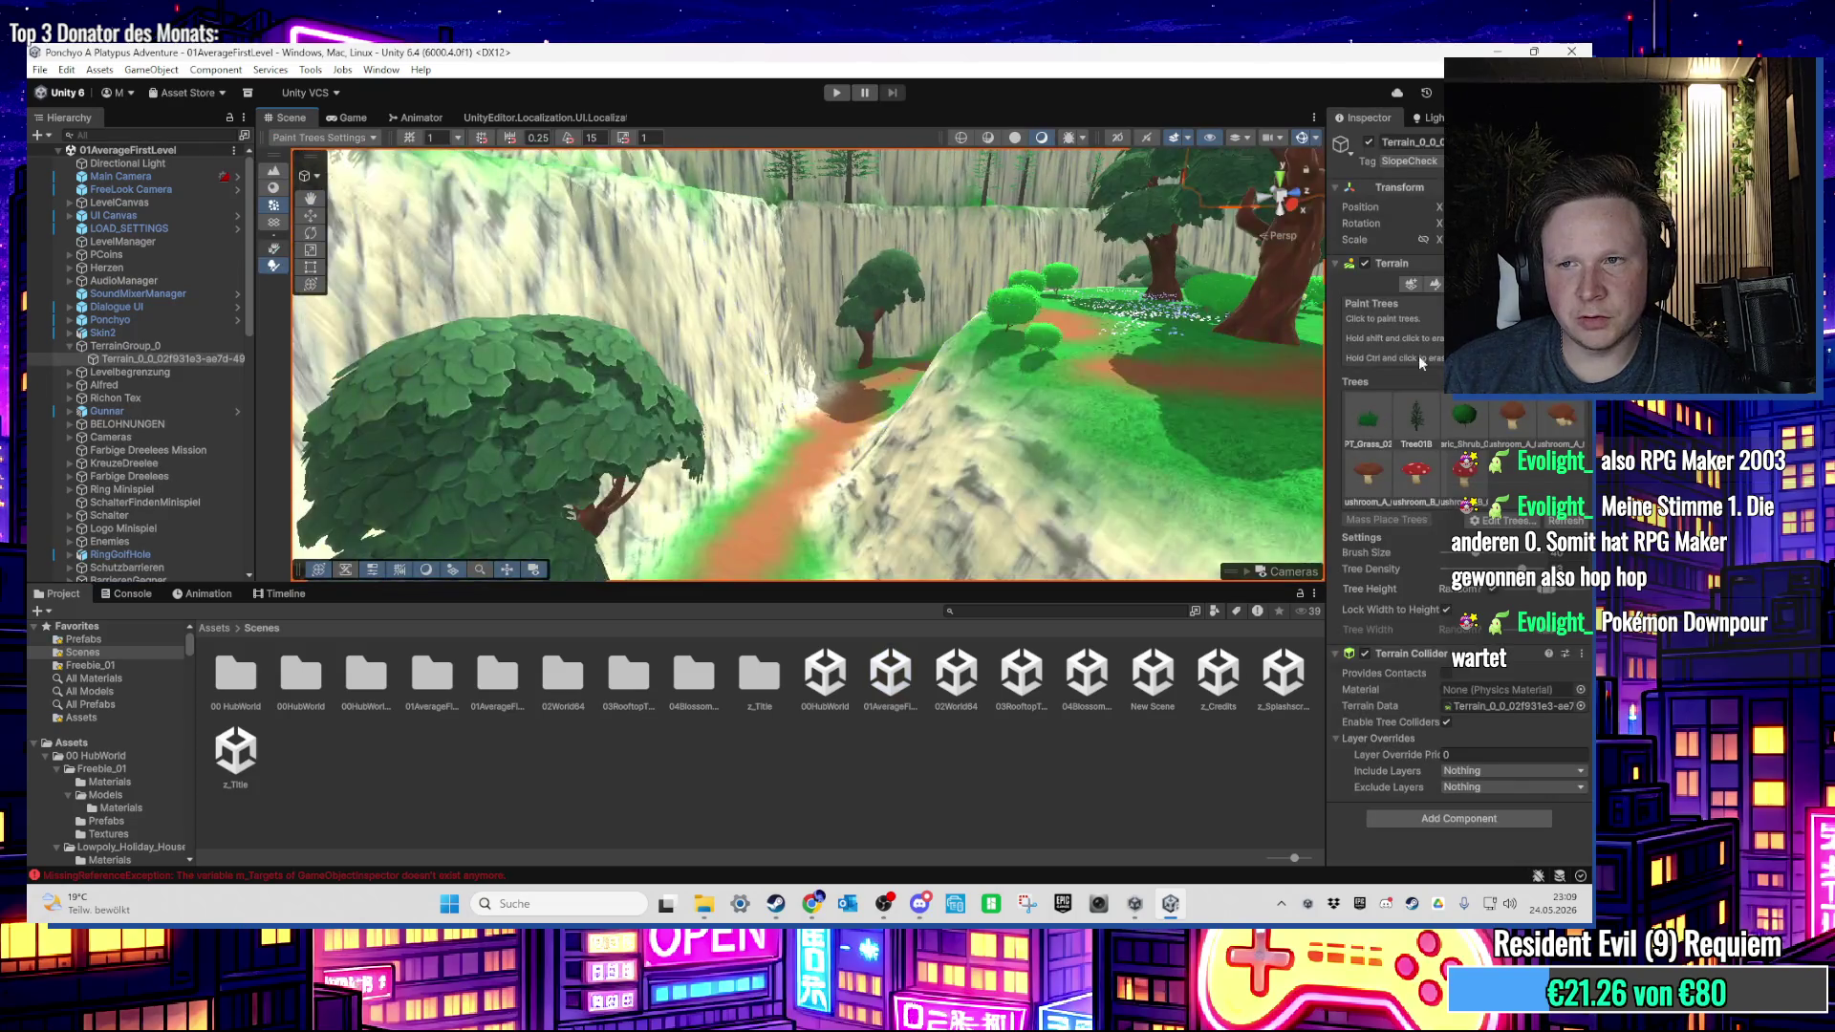
{"action": "left_click", "coordinate": [1434, 287]}
{"action": "left_click", "coordinate": [1429, 301]}
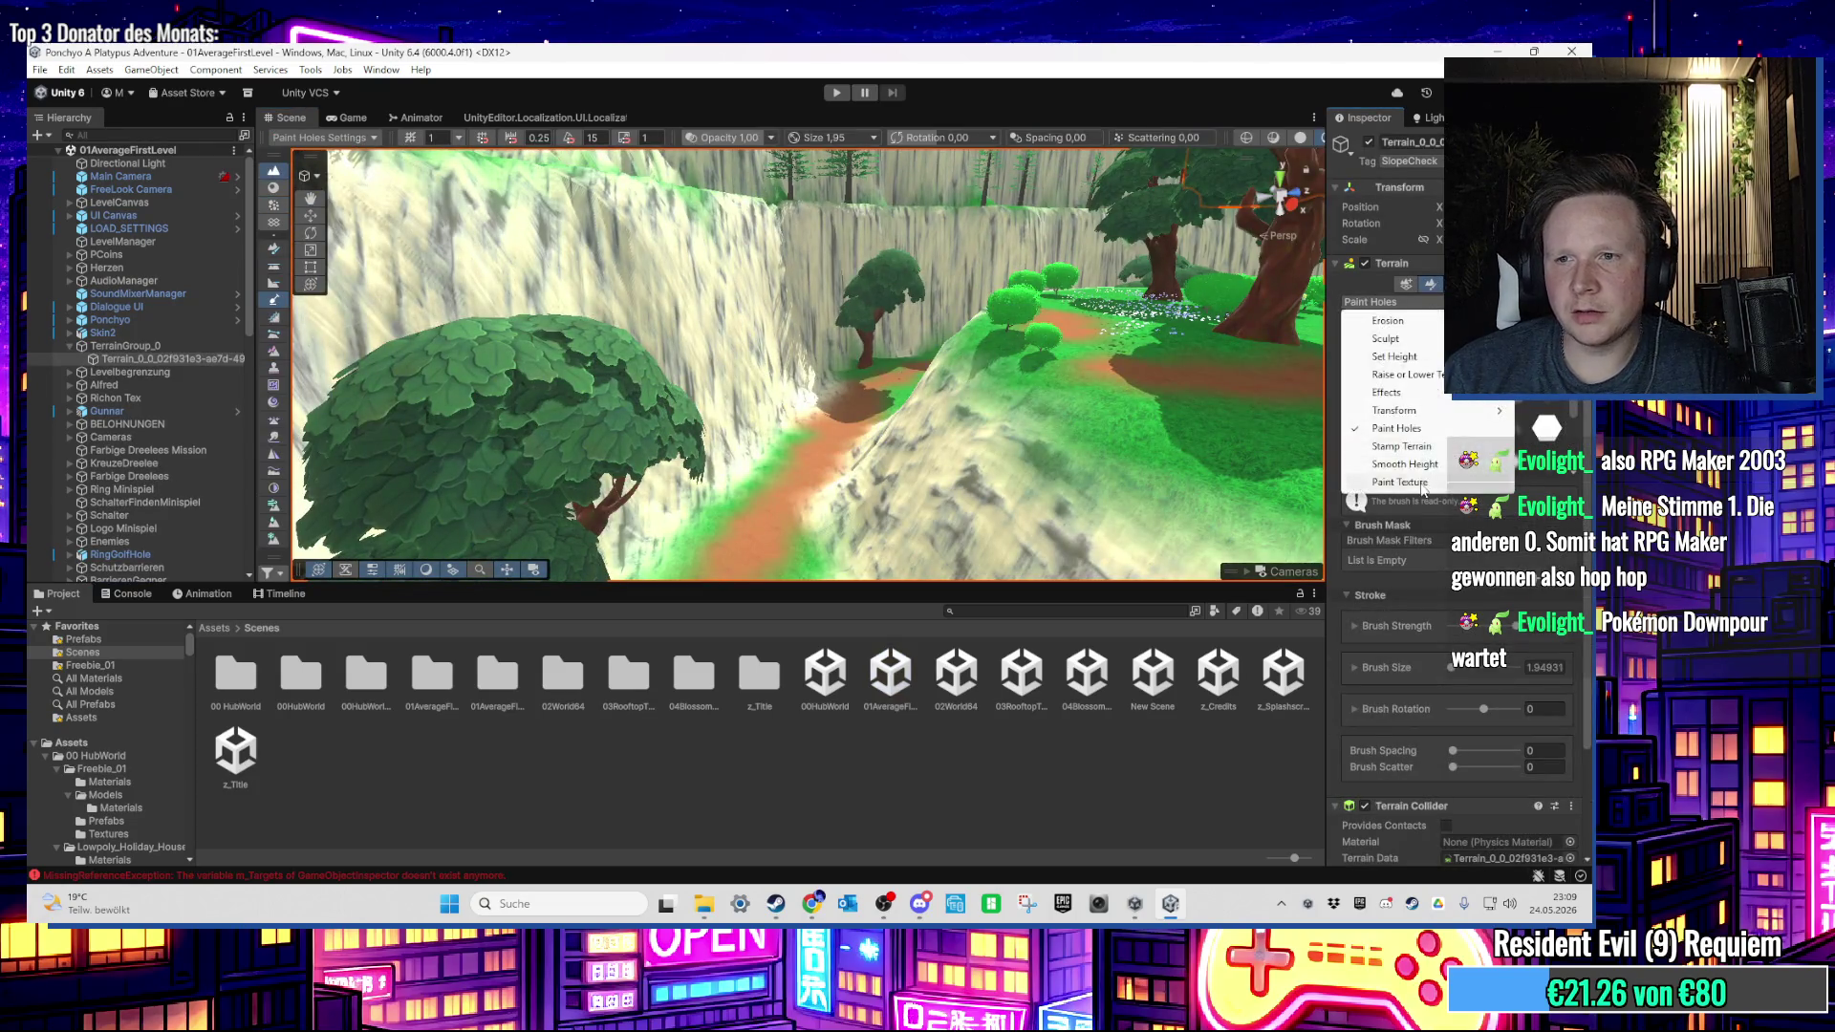
{"action": "left_click", "coordinate": [1381, 329]}
{"action": "scroll", "coordinate": [1444, 609], "scroll_direction": "down", "scroll_amount": 5}
{"action": "scroll", "coordinate": [712, 517], "scroll_direction": "up", "scroll_amount": 8}
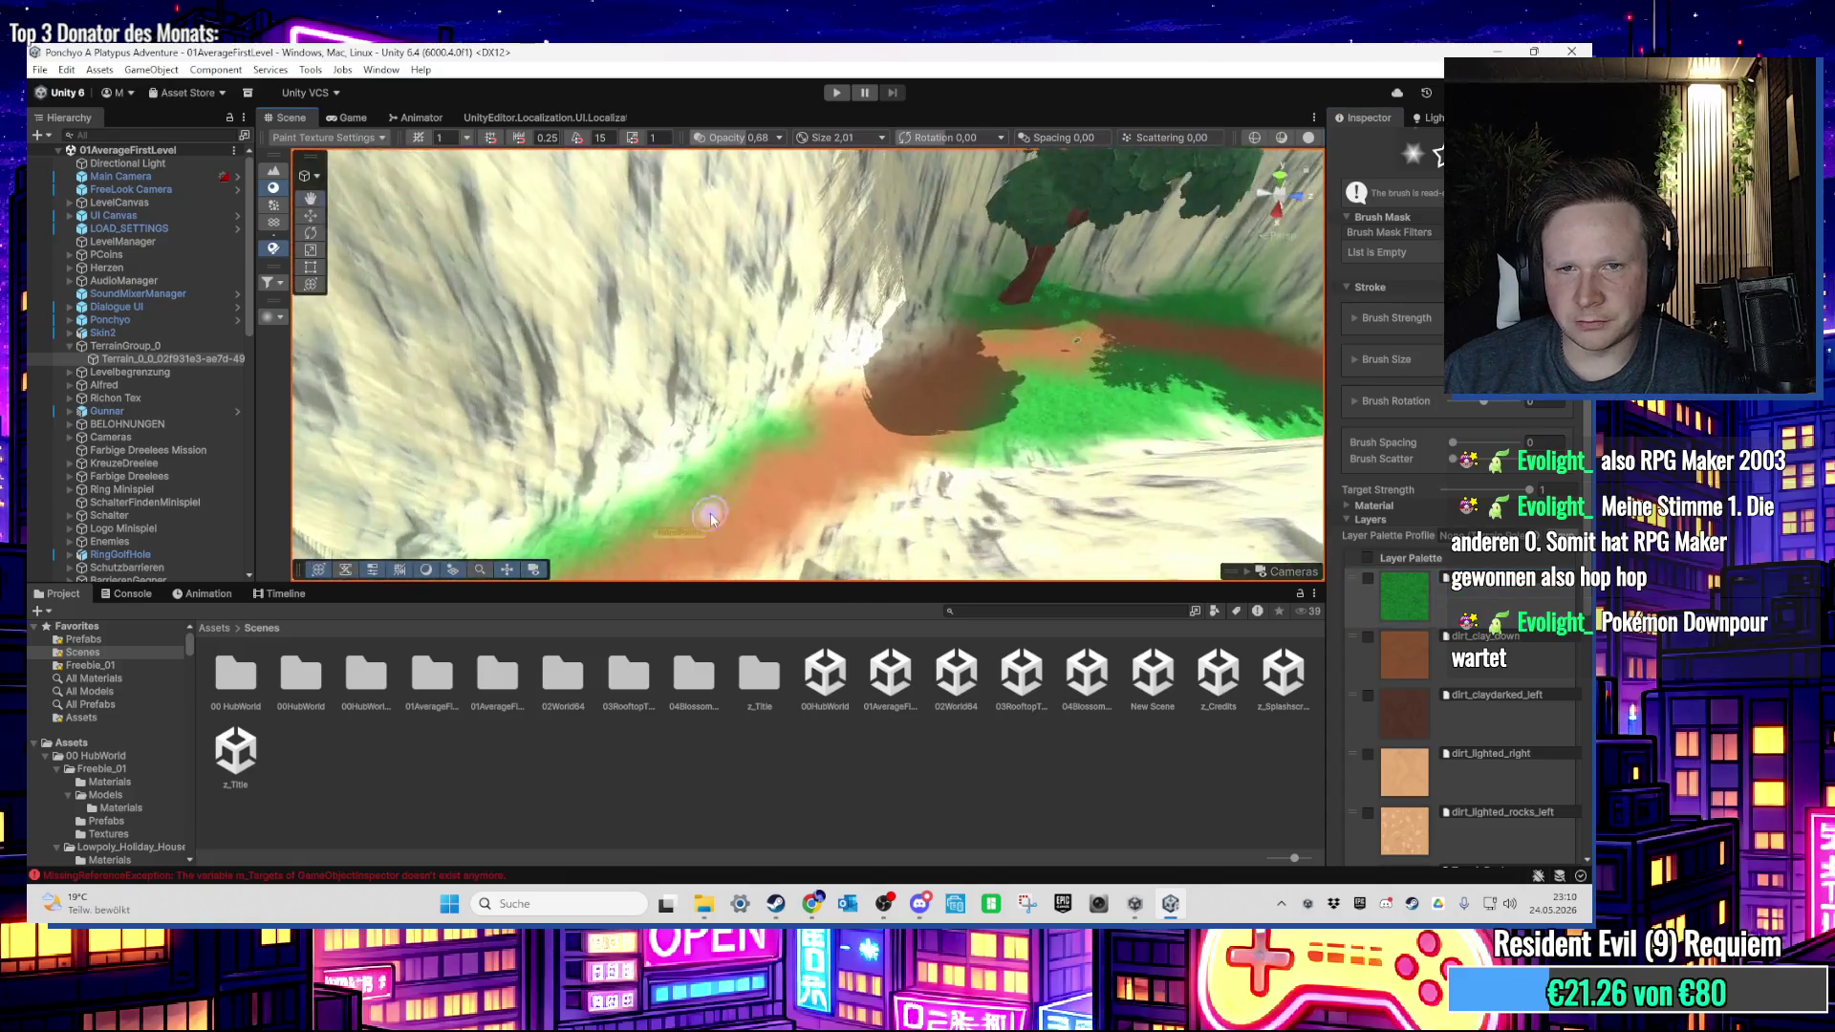
{"action": "scroll", "coordinate": [669, 430], "scroll_direction": "down", "scroll_amount": 5}
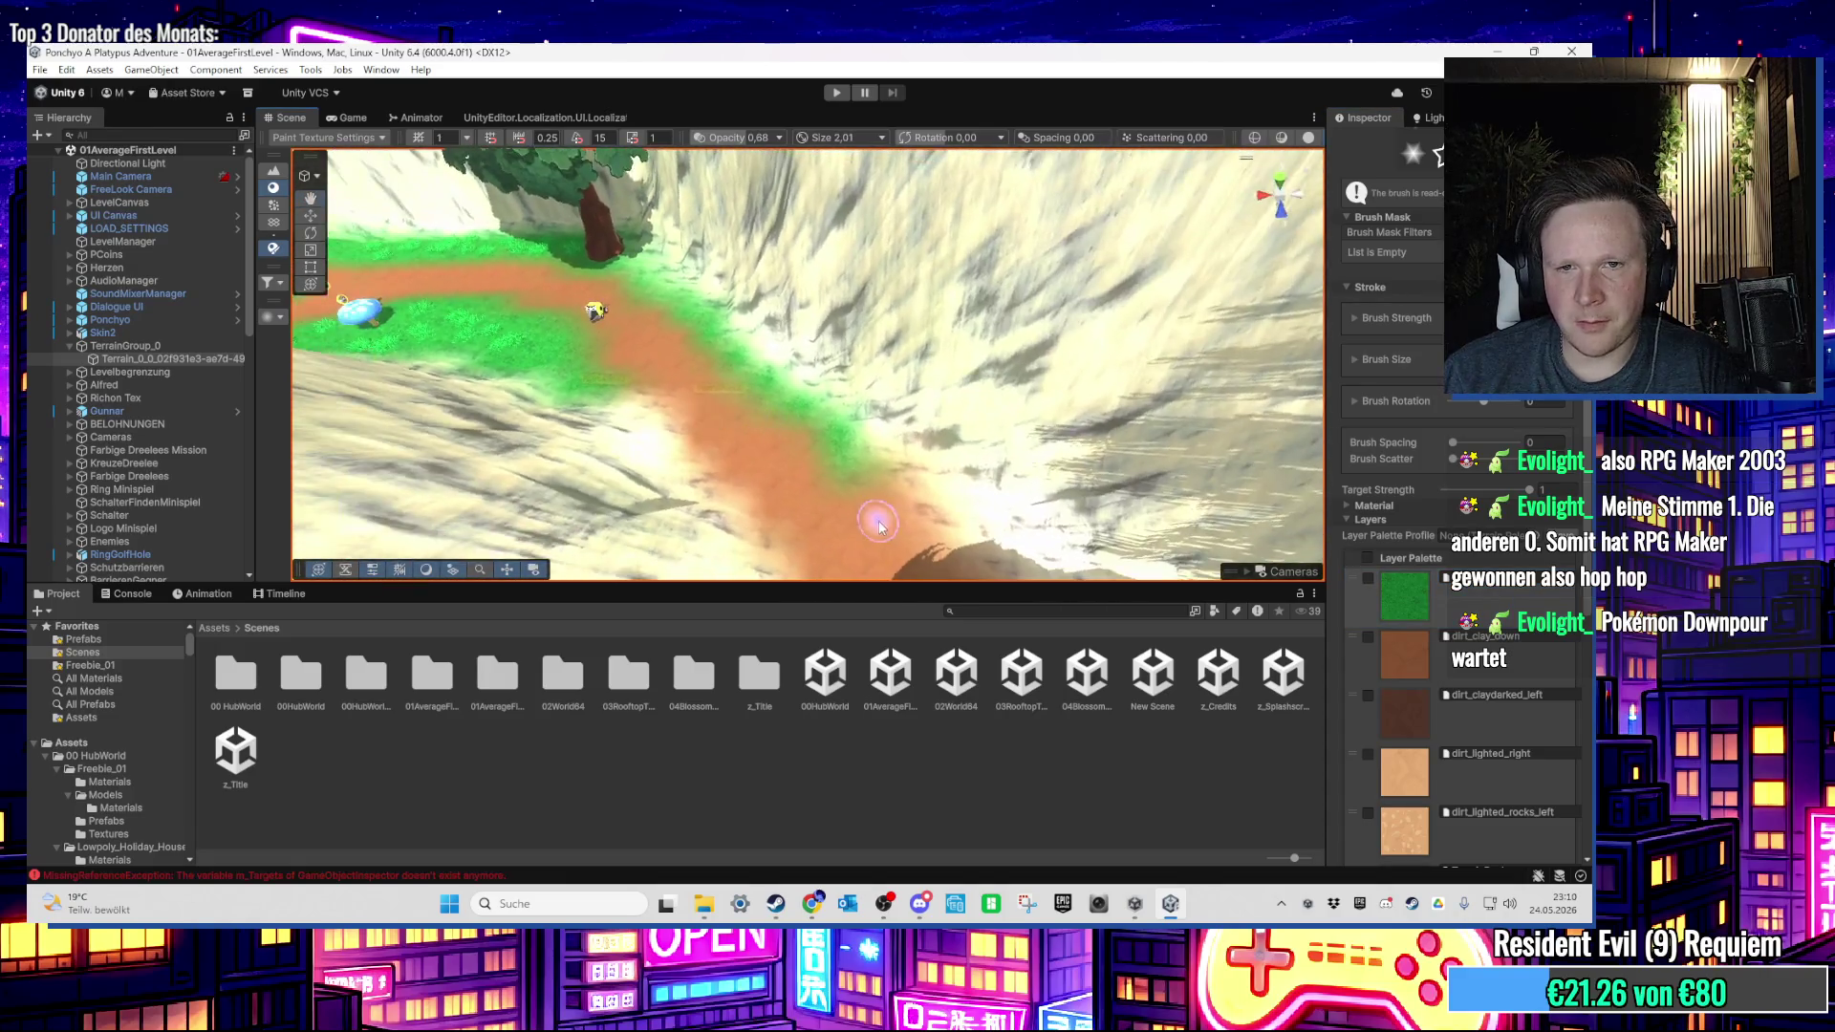
{"action": "scroll", "coordinate": [708, 276], "scroll_direction": "up", "scroll_amount": 8}
{"action": "mouse_move", "coordinate": [707, 276]}
{"action": "left_mouse_down"}
{"action": "mouse_move", "coordinate": [820, 377]}
{"action": "mouse_move", "coordinate": [779, 329]}
{"action": "mouse_move", "coordinate": [971, 455]}
{"action": "mouse_move", "coordinate": [926, 426]}
{"action": "left_mouse_up"}
Step: Choose the TerrainRock layer and survey the cliff, tree and path around the painted area
{"action": "scroll", "coordinate": [845, 393], "scroll_direction": "up", "scroll_amount": 5}
{"action": "scroll", "coordinate": [845, 393], "scroll_direction": "down", "scroll_amount": 5}
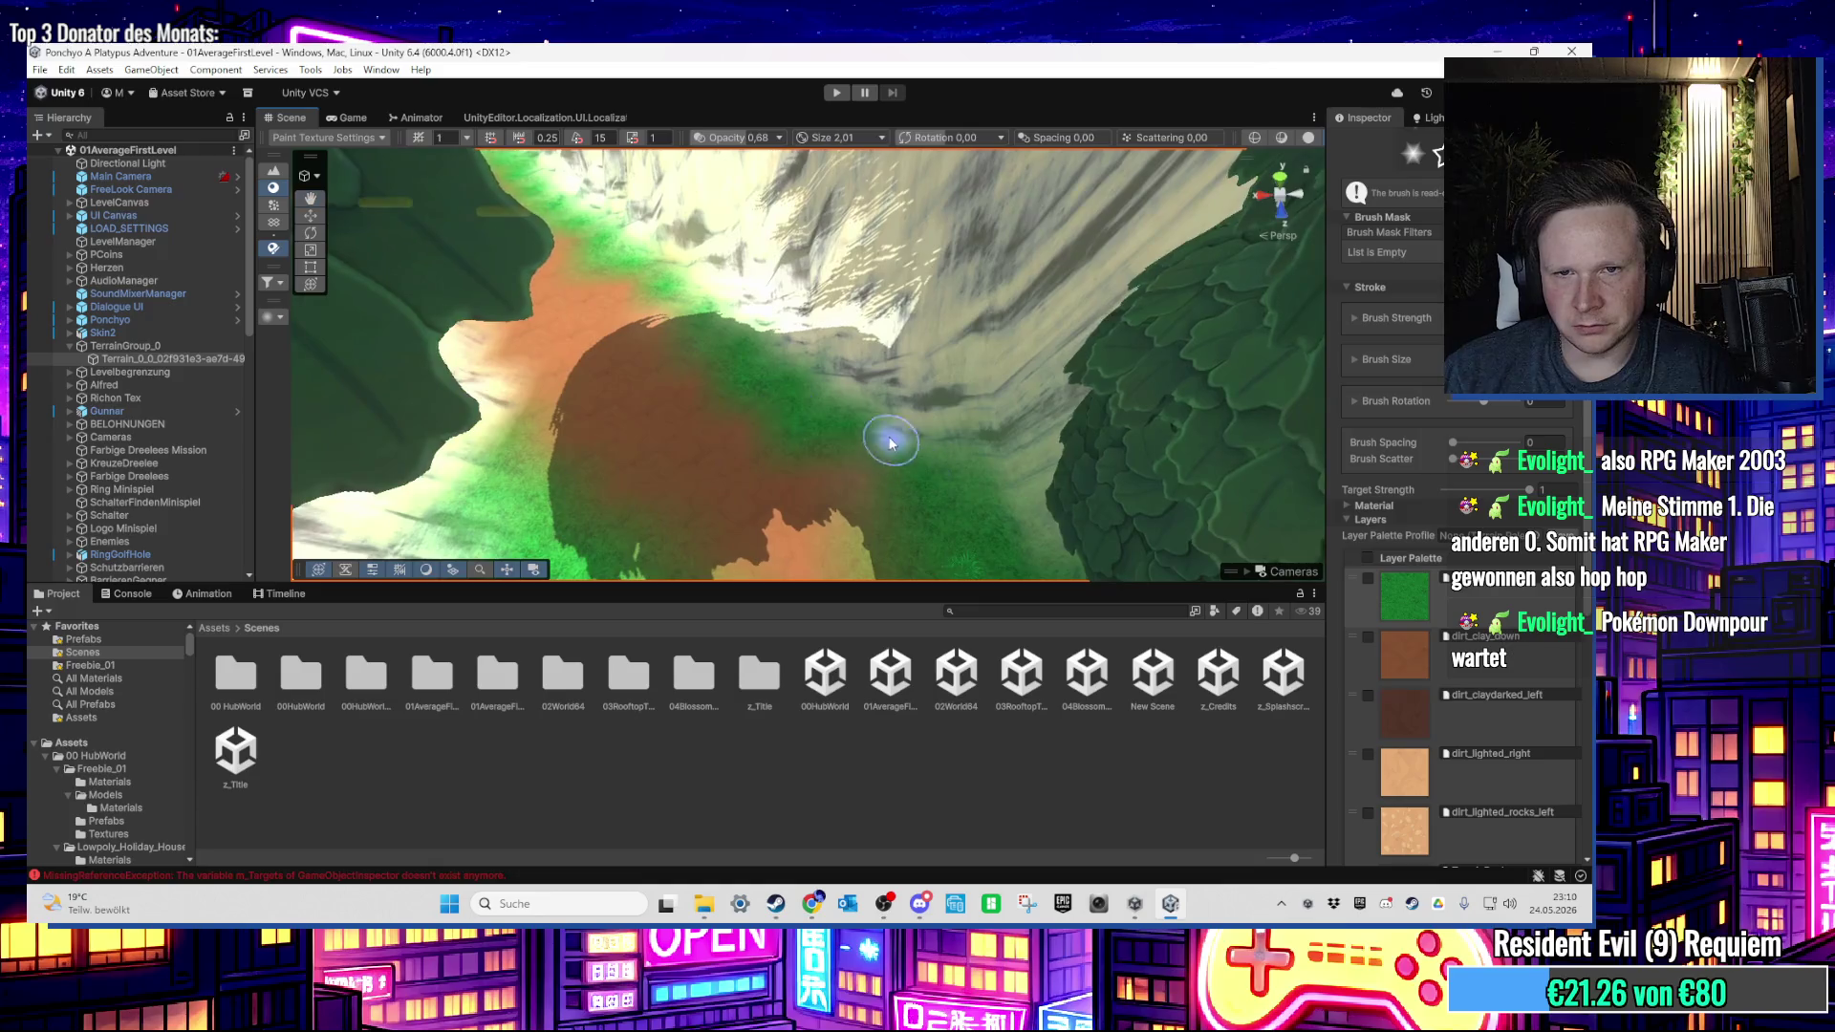
{"action": "left_click_drag", "start_coordinate": [770, 352], "coordinate": [873, 478]}
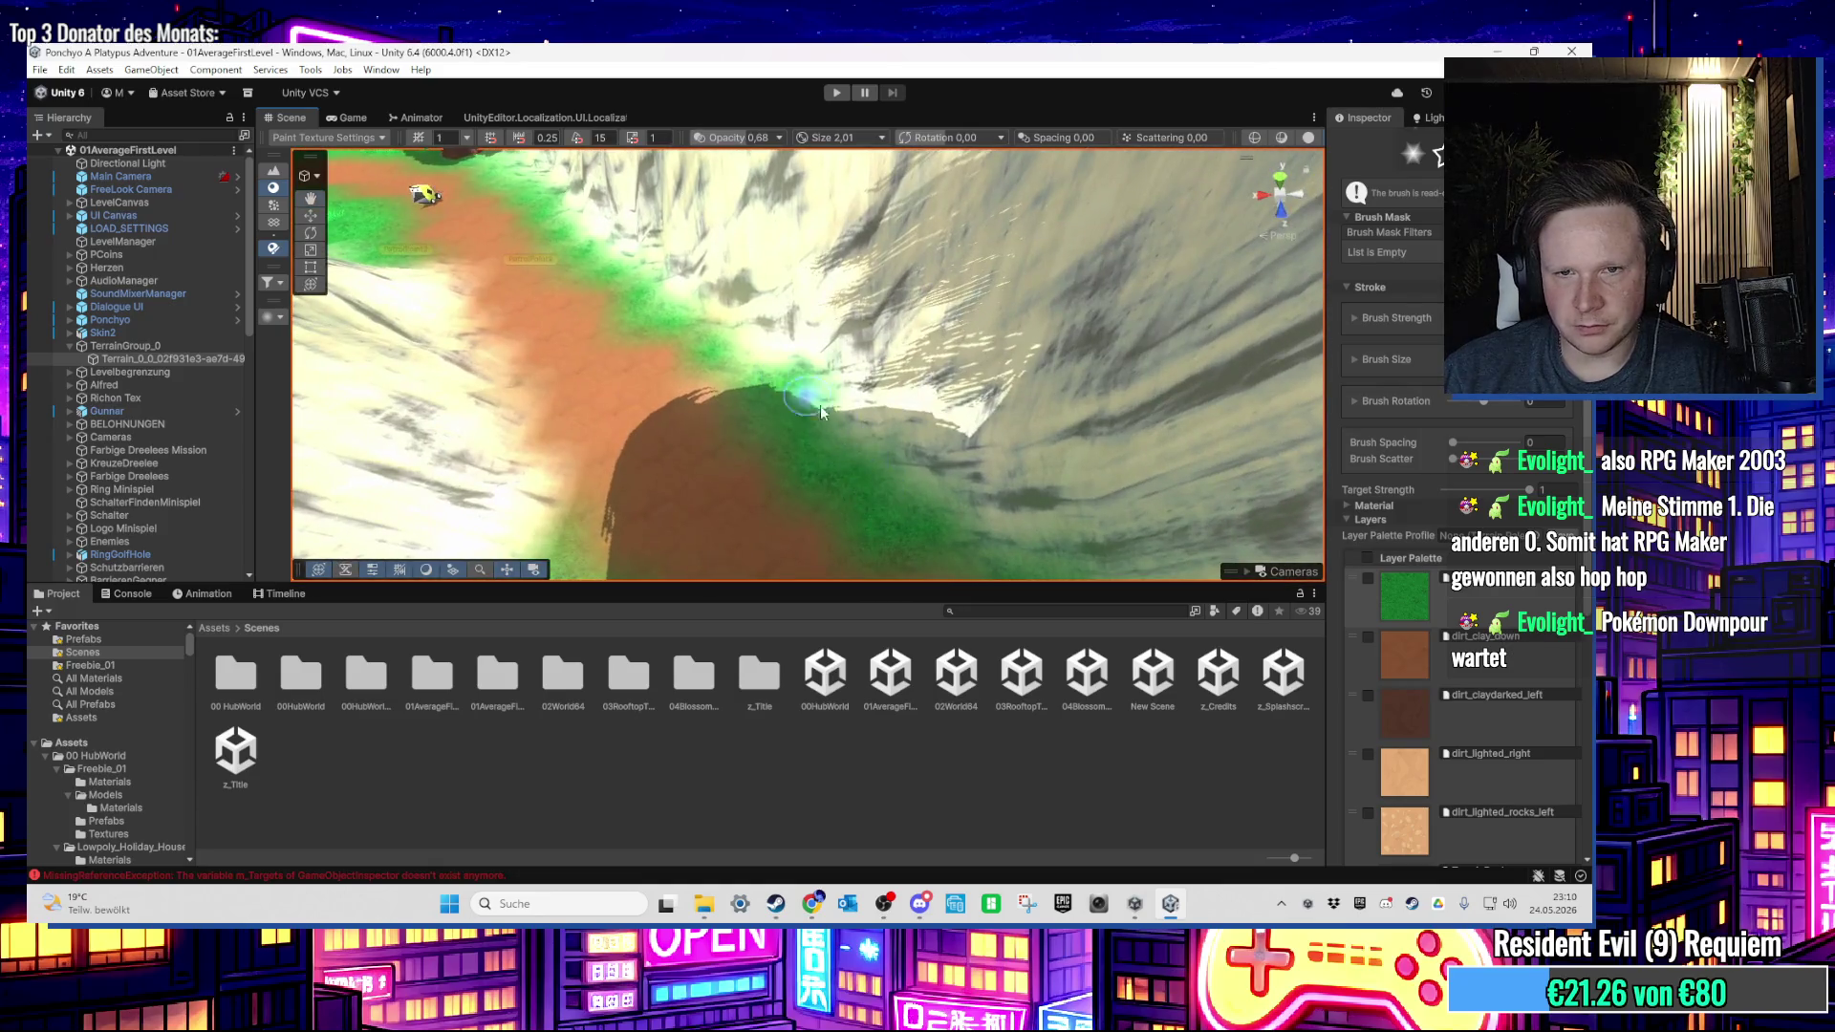
{"action": "mouse_move", "coordinate": [983, 541]}
{"action": "left_mouse_down"}
{"action": "mouse_move", "coordinate": [857, 437]}
{"action": "mouse_move", "coordinate": [621, 442]}
{"action": "left_mouse_up"}
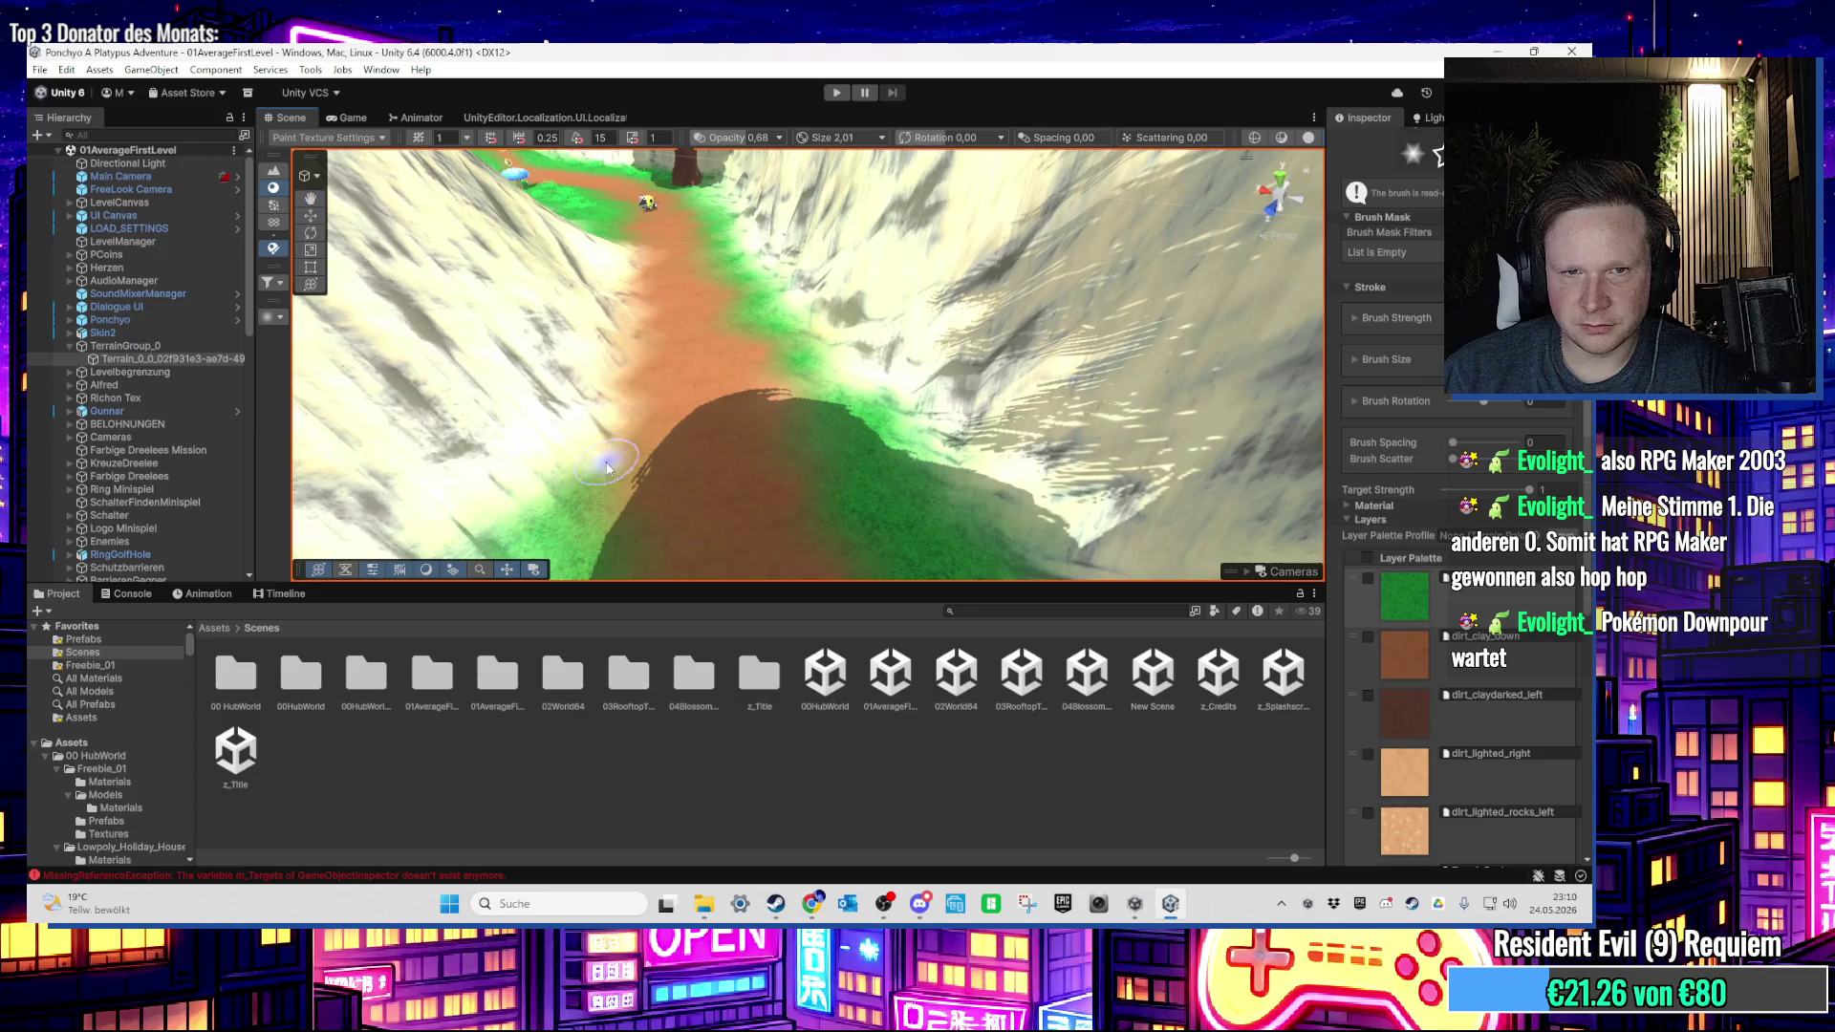
{"action": "mouse_move", "coordinate": [624, 355]}
{"action": "left_mouse_down"}
{"action": "mouse_move", "coordinate": [607, 451]}
{"action": "mouse_move", "coordinate": [729, 418]}
{"action": "mouse_move", "coordinate": [685, 469]}
{"action": "left_mouse_up"}
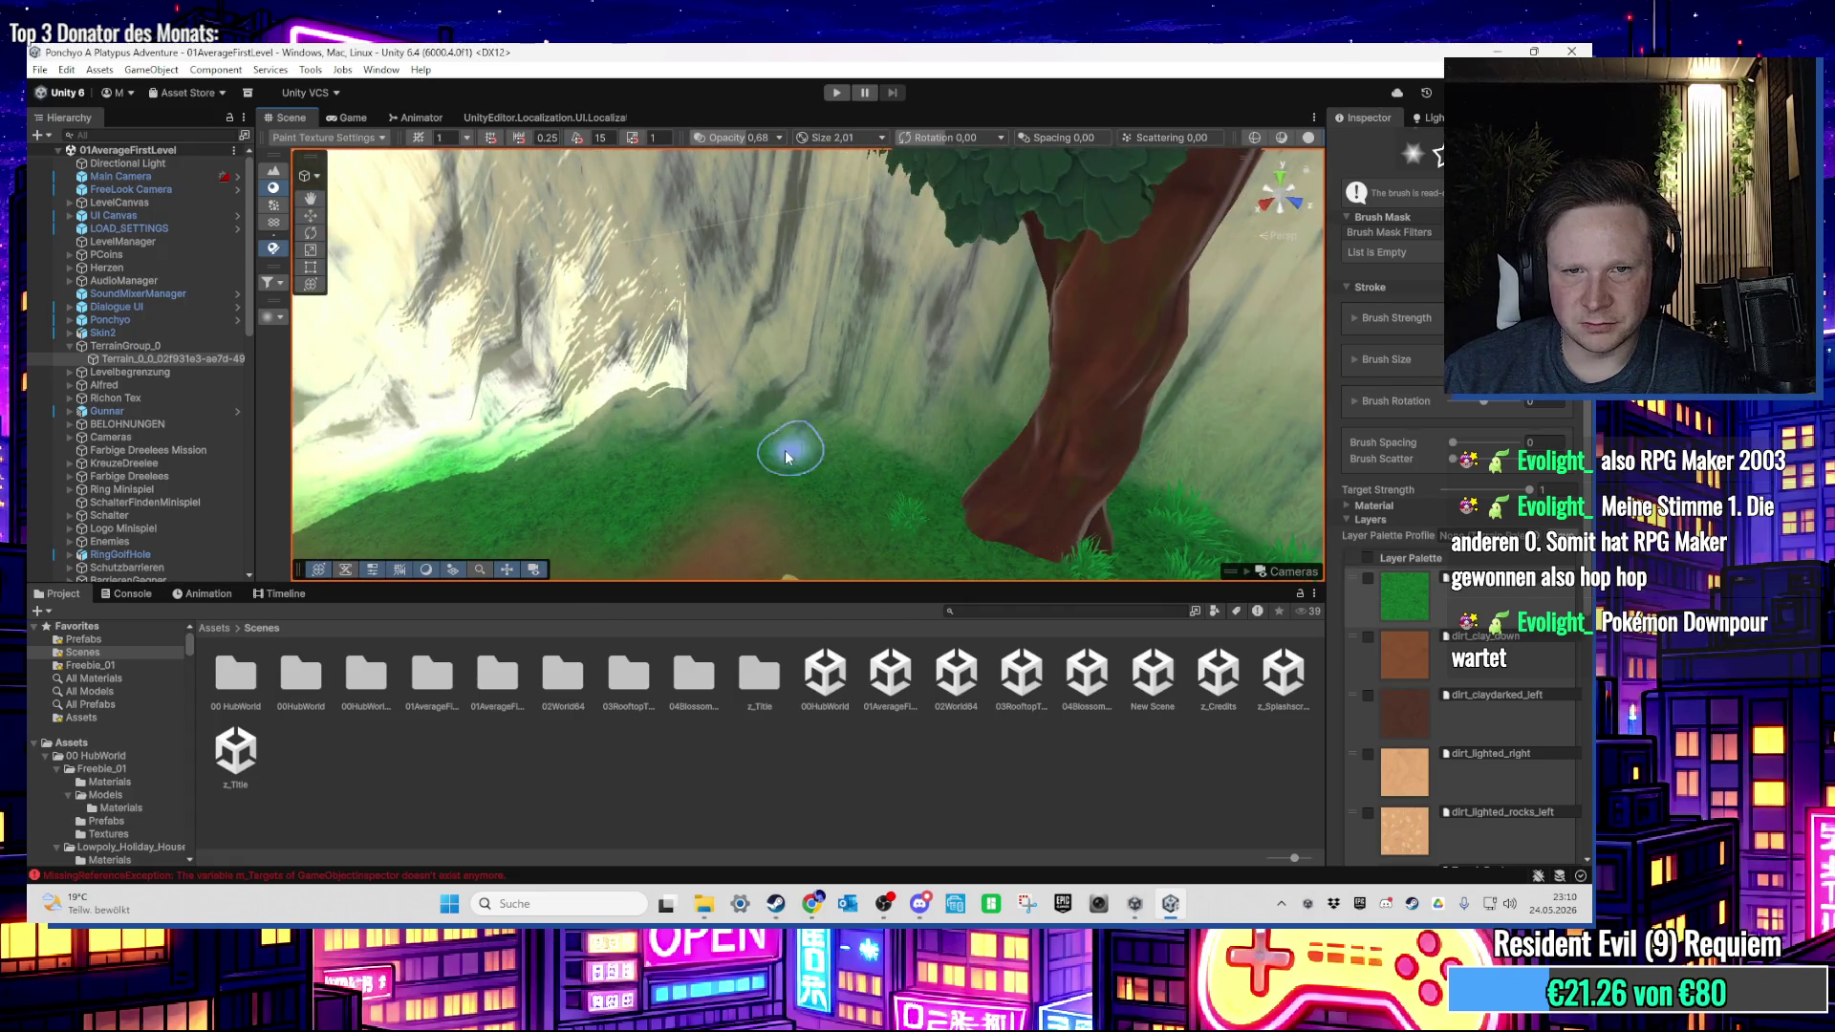
{"action": "mouse_move", "coordinate": [794, 451]}
{"action": "left_mouse_down"}
{"action": "mouse_move", "coordinate": [852, 374]}
{"action": "mouse_move", "coordinate": [831, 402]}
{"action": "mouse_move", "coordinate": [880, 430]}
{"action": "mouse_move", "coordinate": [870, 387]}
{"action": "mouse_move", "coordinate": [887, 376]}
{"action": "mouse_move", "coordinate": [762, 420]}
{"action": "mouse_move", "coordinate": [793, 449]}
{"action": "mouse_move", "coordinate": [678, 405]}
{"action": "mouse_move", "coordinate": [596, 425]}
{"action": "mouse_move", "coordinate": [602, 401]}
{"action": "left_mouse_up"}
{"action": "scroll", "coordinate": [1430, 681], "scroll_direction": "down", "scroll_amount": 5}
{"action": "left_click", "coordinate": [1414, 581]}
{"action": "mouse_move", "coordinate": [726, 391]}
{"action": "left_mouse_down"}
{"action": "mouse_move", "coordinate": [580, 325]}
{"action": "mouse_move", "coordinate": [822, 341]}
{"action": "mouse_move", "coordinate": [809, 418]}
{"action": "mouse_move", "coordinate": [846, 483]}
{"action": "mouse_move", "coordinate": [975, 339]}
{"action": "mouse_move", "coordinate": [680, 157]}
{"action": "left_mouse_up"}
{"action": "left_click", "coordinate": [681, 157]}
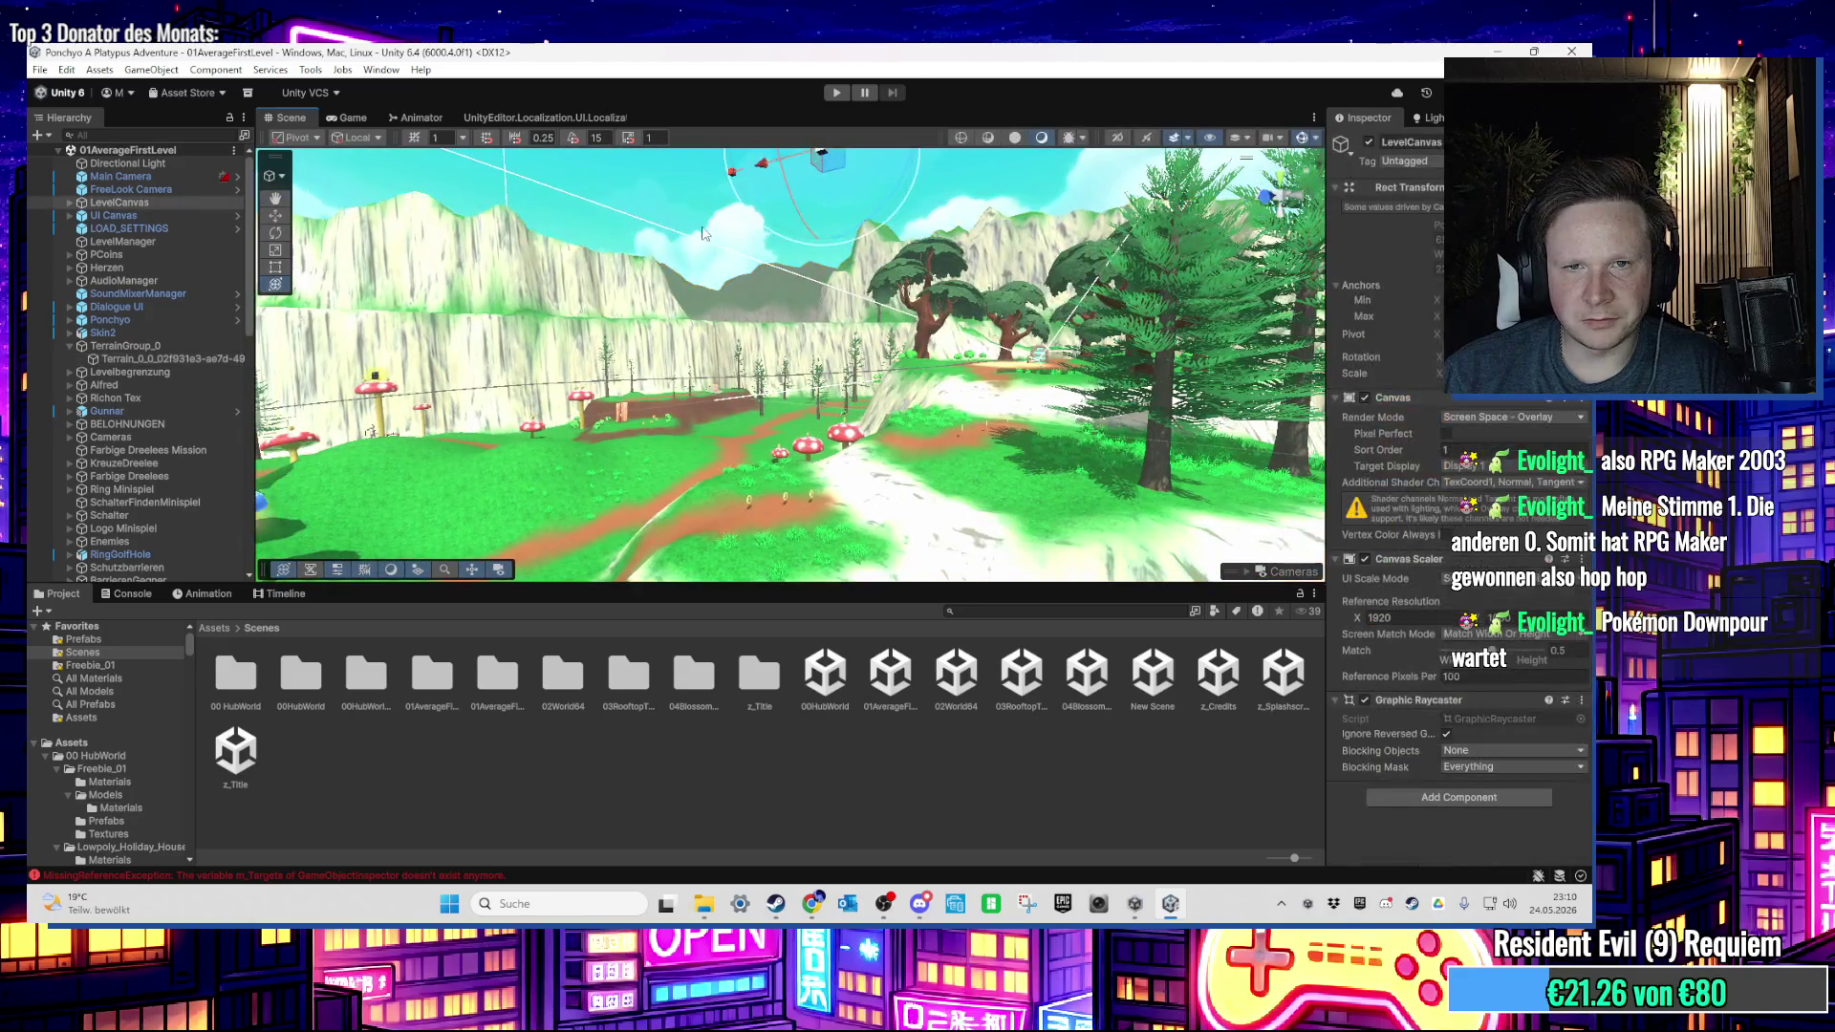
{"action": "left_click_drag", "start_coordinate": [704, 234], "coordinate": [768, 291]}
Step: Open the 00HubWorld scene from the Scenes folder
{"action": "left_click", "coordinate": [902, 677]}
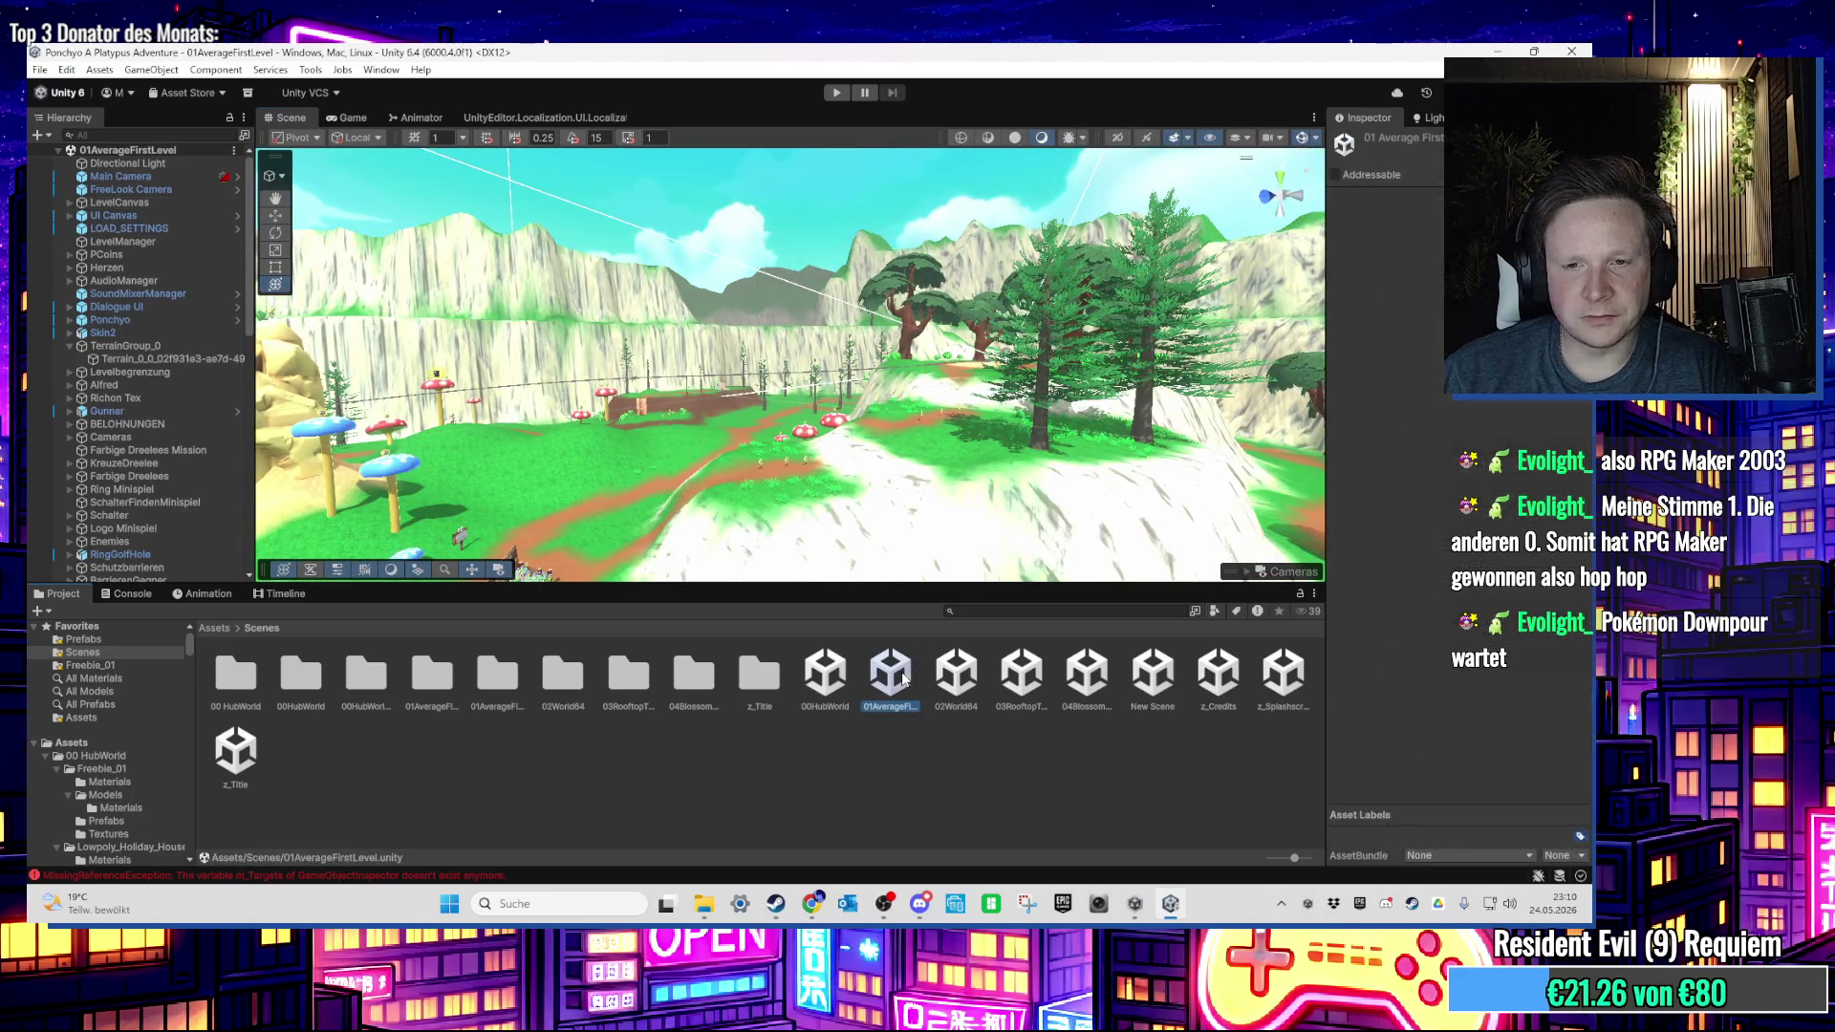
{"action": "left_click", "coordinate": [825, 678]}
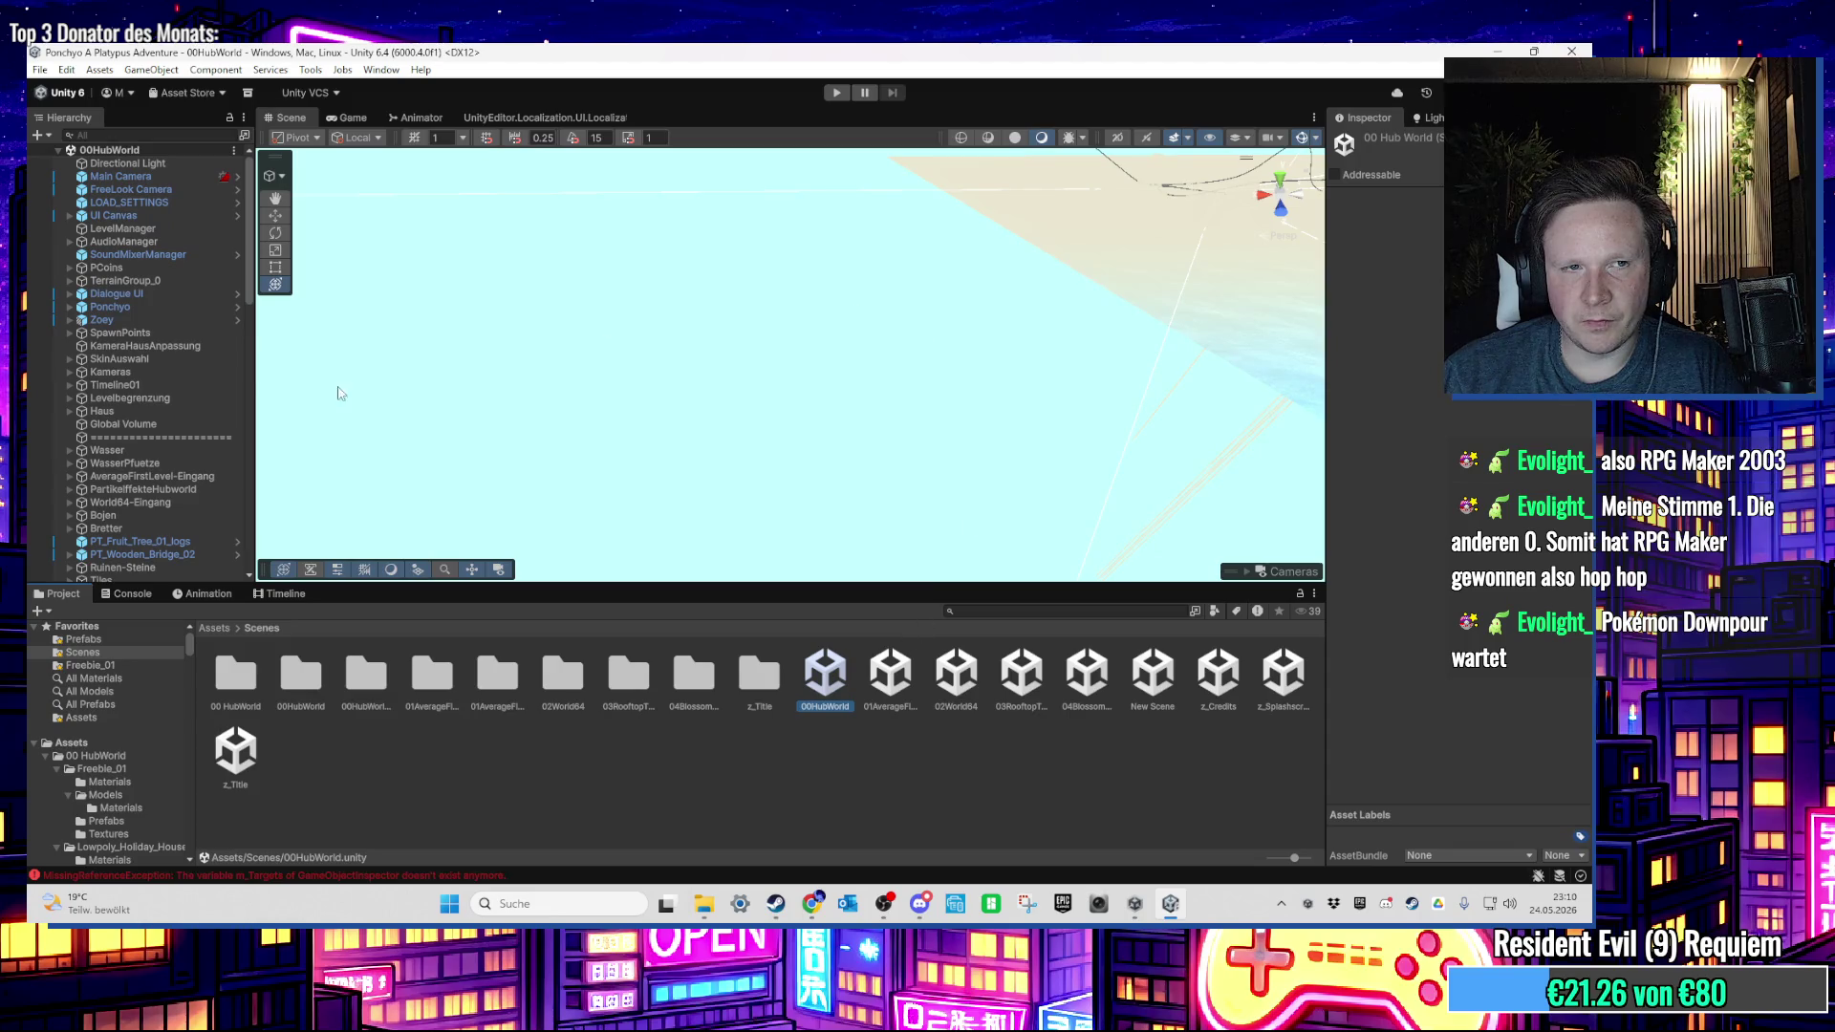
{"action": "double_click", "coordinate": [204, 369]}
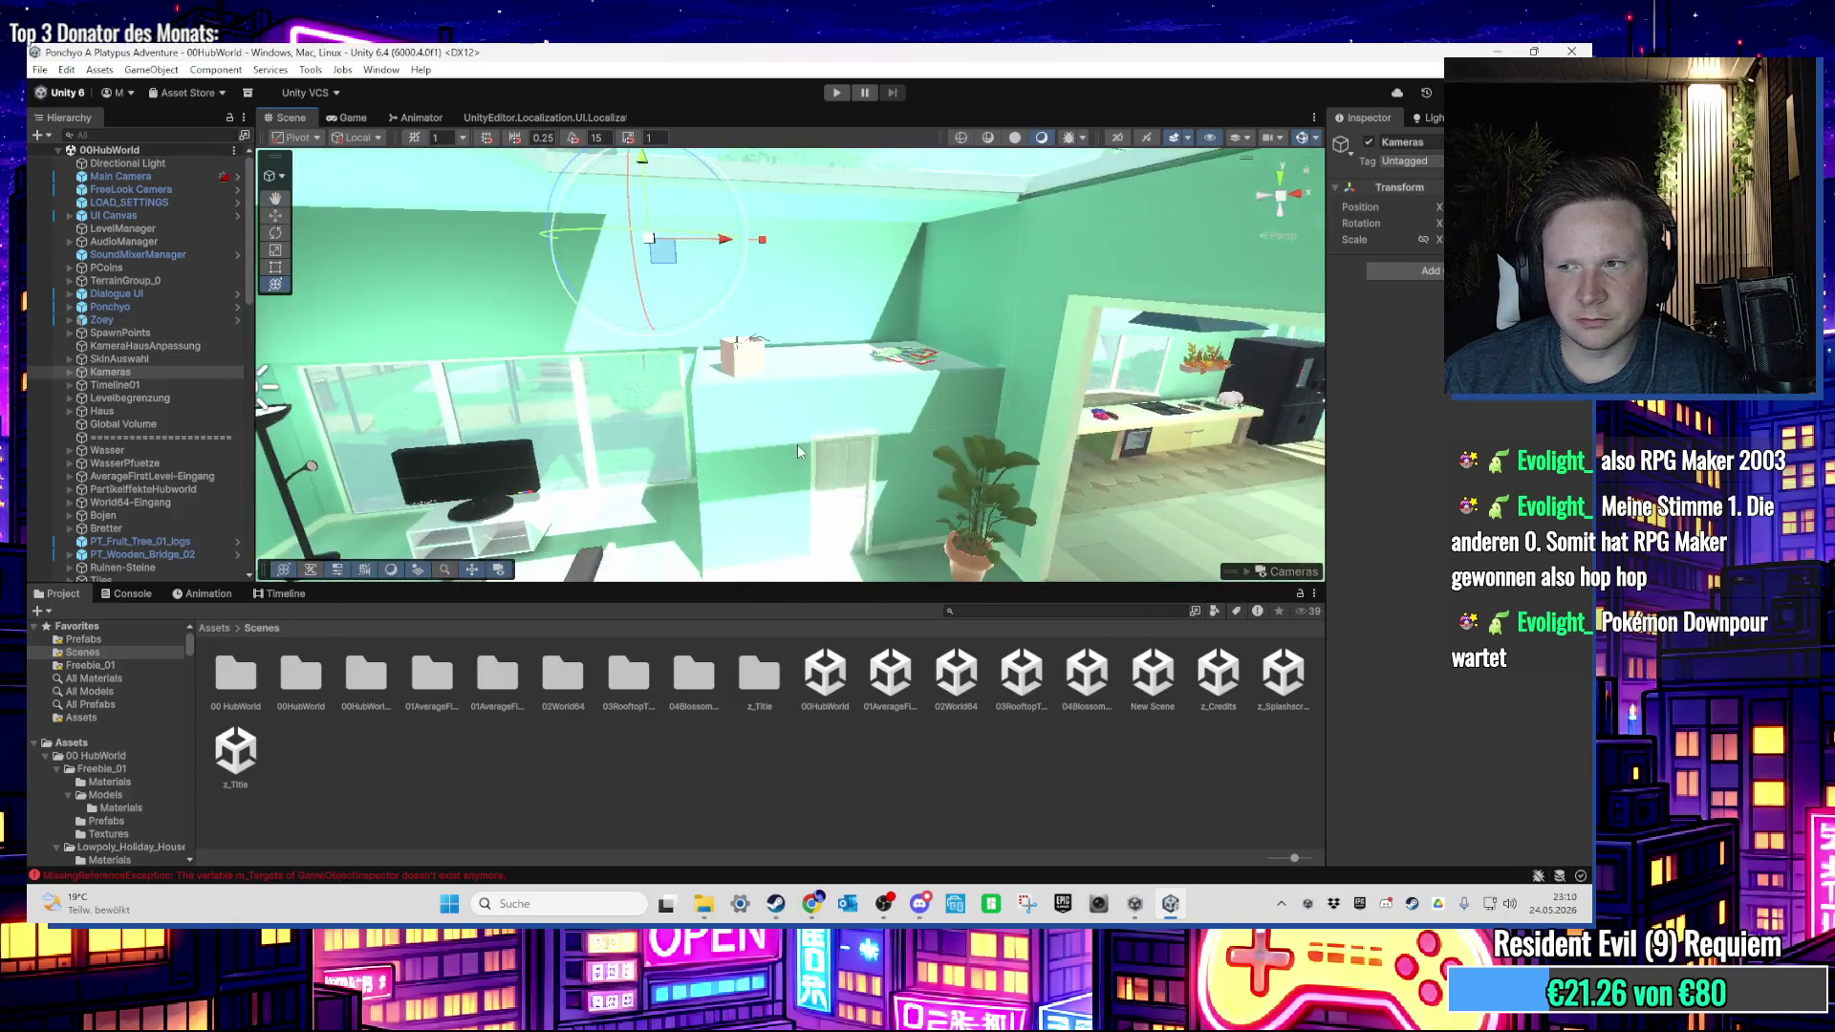
Step: Frame the FernsehTisch table leg Cylinder.002 and ping its mesh asset in the project
{"action": "left_click_drag", "start_coordinate": [797, 444], "coordinate": [540, 367]}
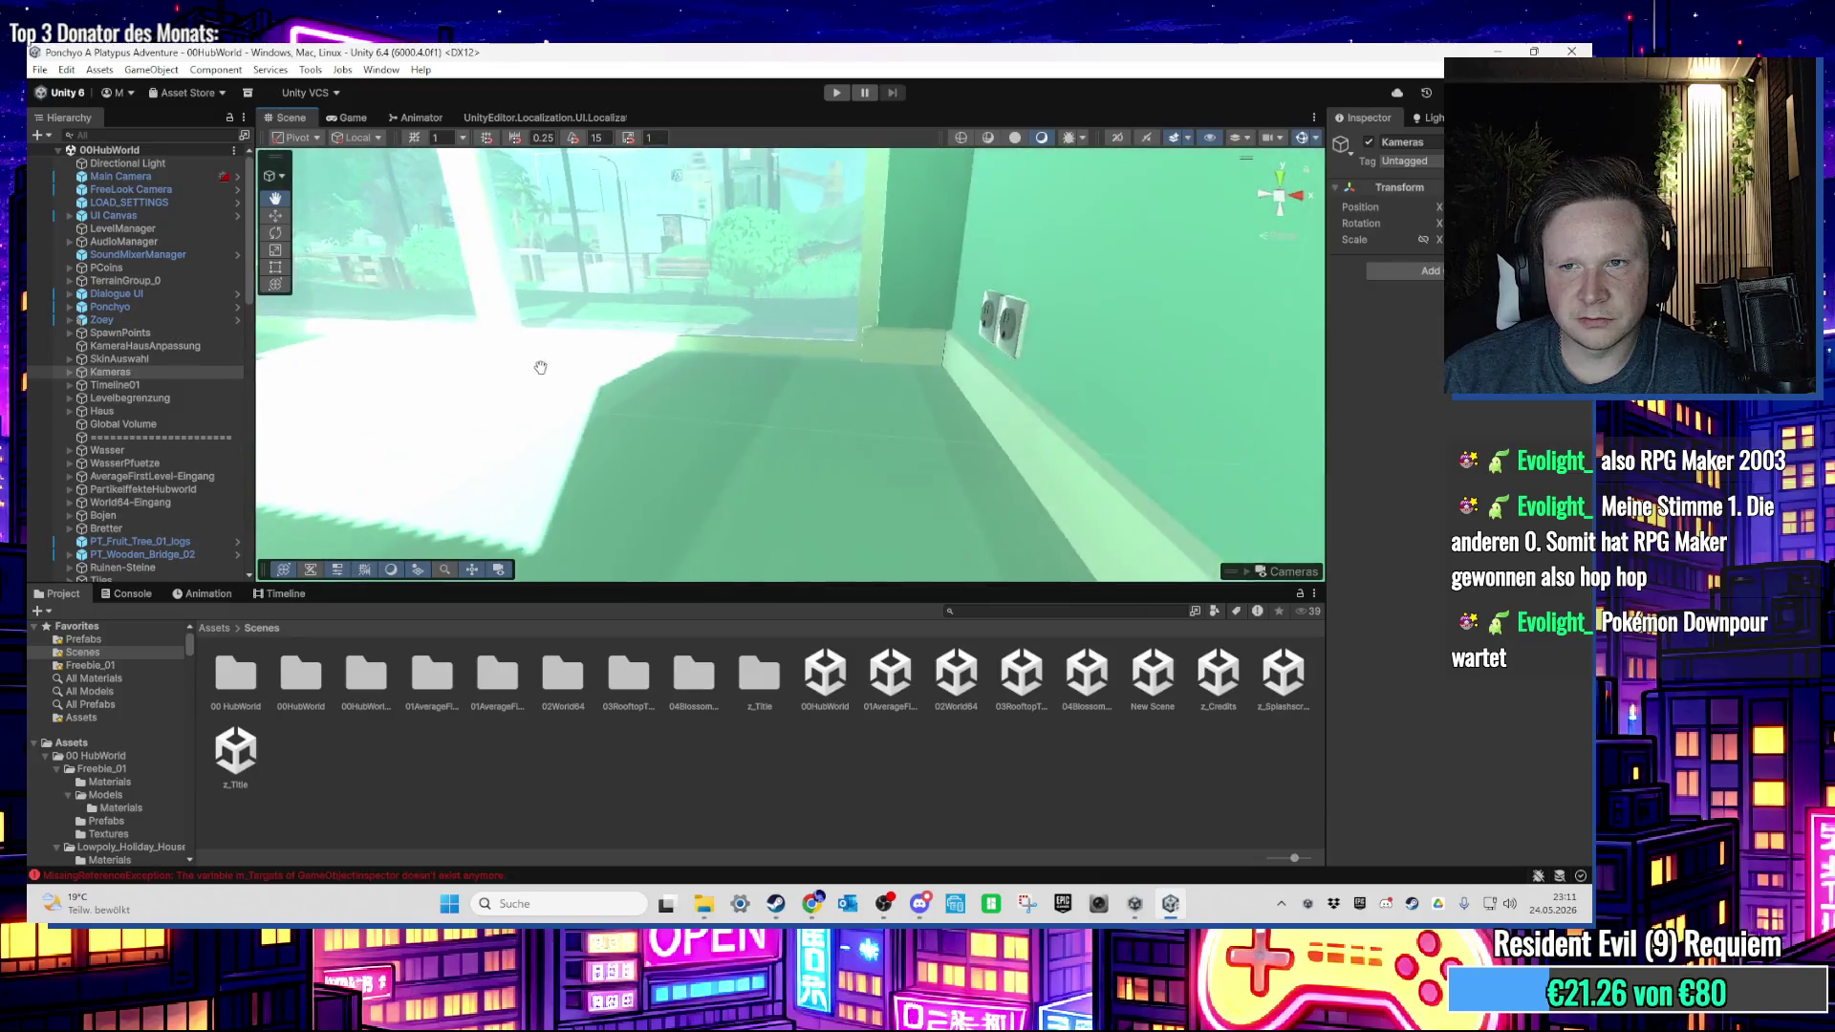
{"action": "left_click", "coordinate": [688, 377]}
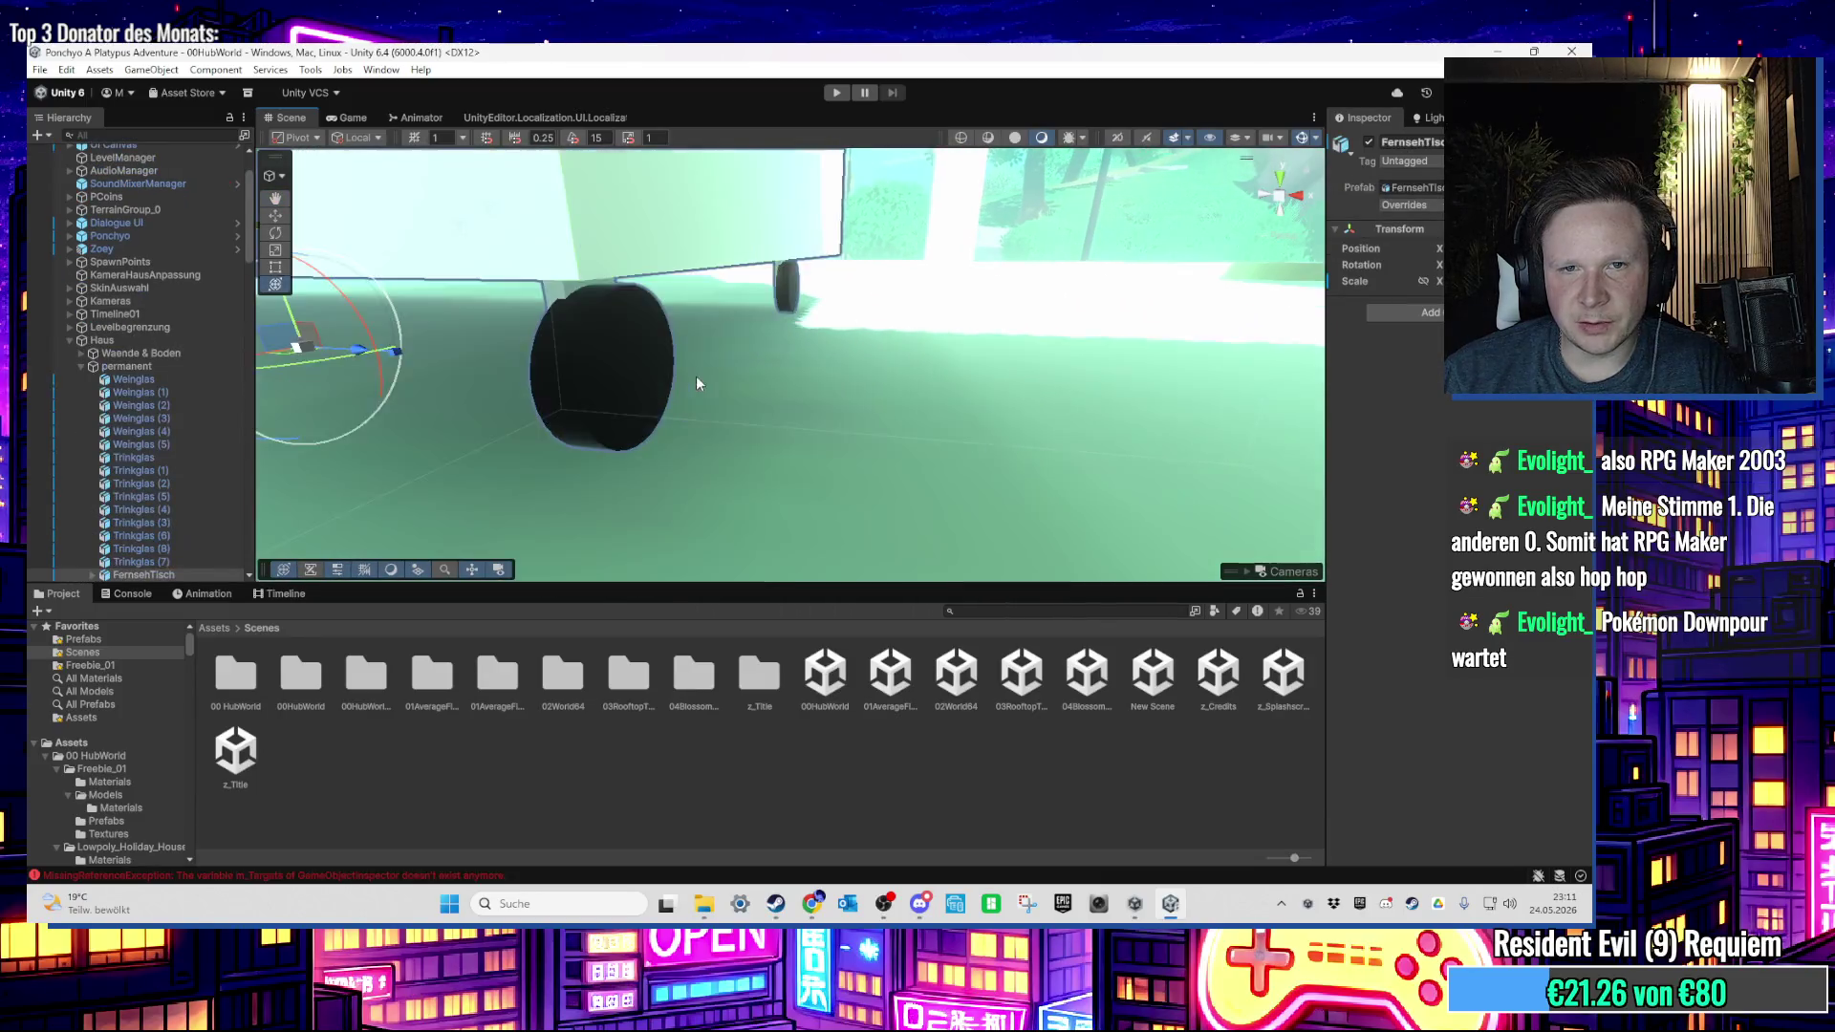
{"action": "left_click", "coordinate": [529, 348]}
{"action": "key", "text": "f"}
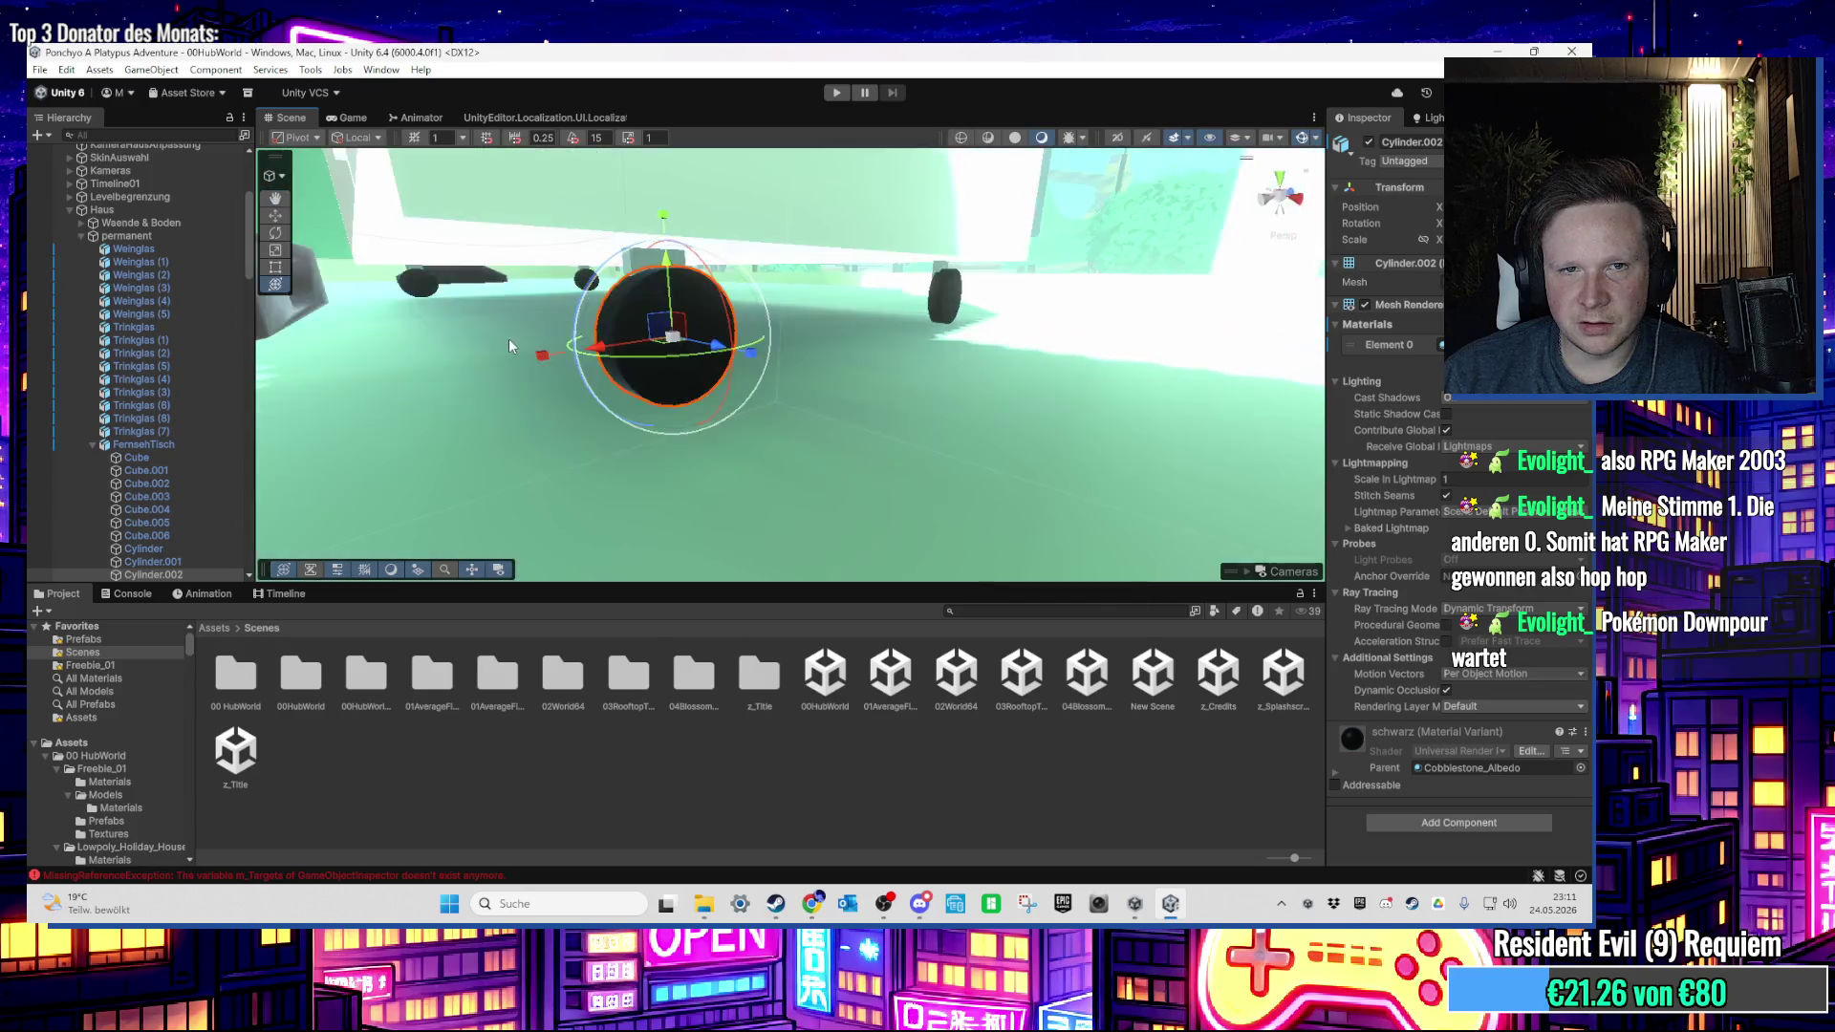
{"action": "scroll", "coordinate": [181, 496], "scroll_direction": "down", "scroll_amount": 3}
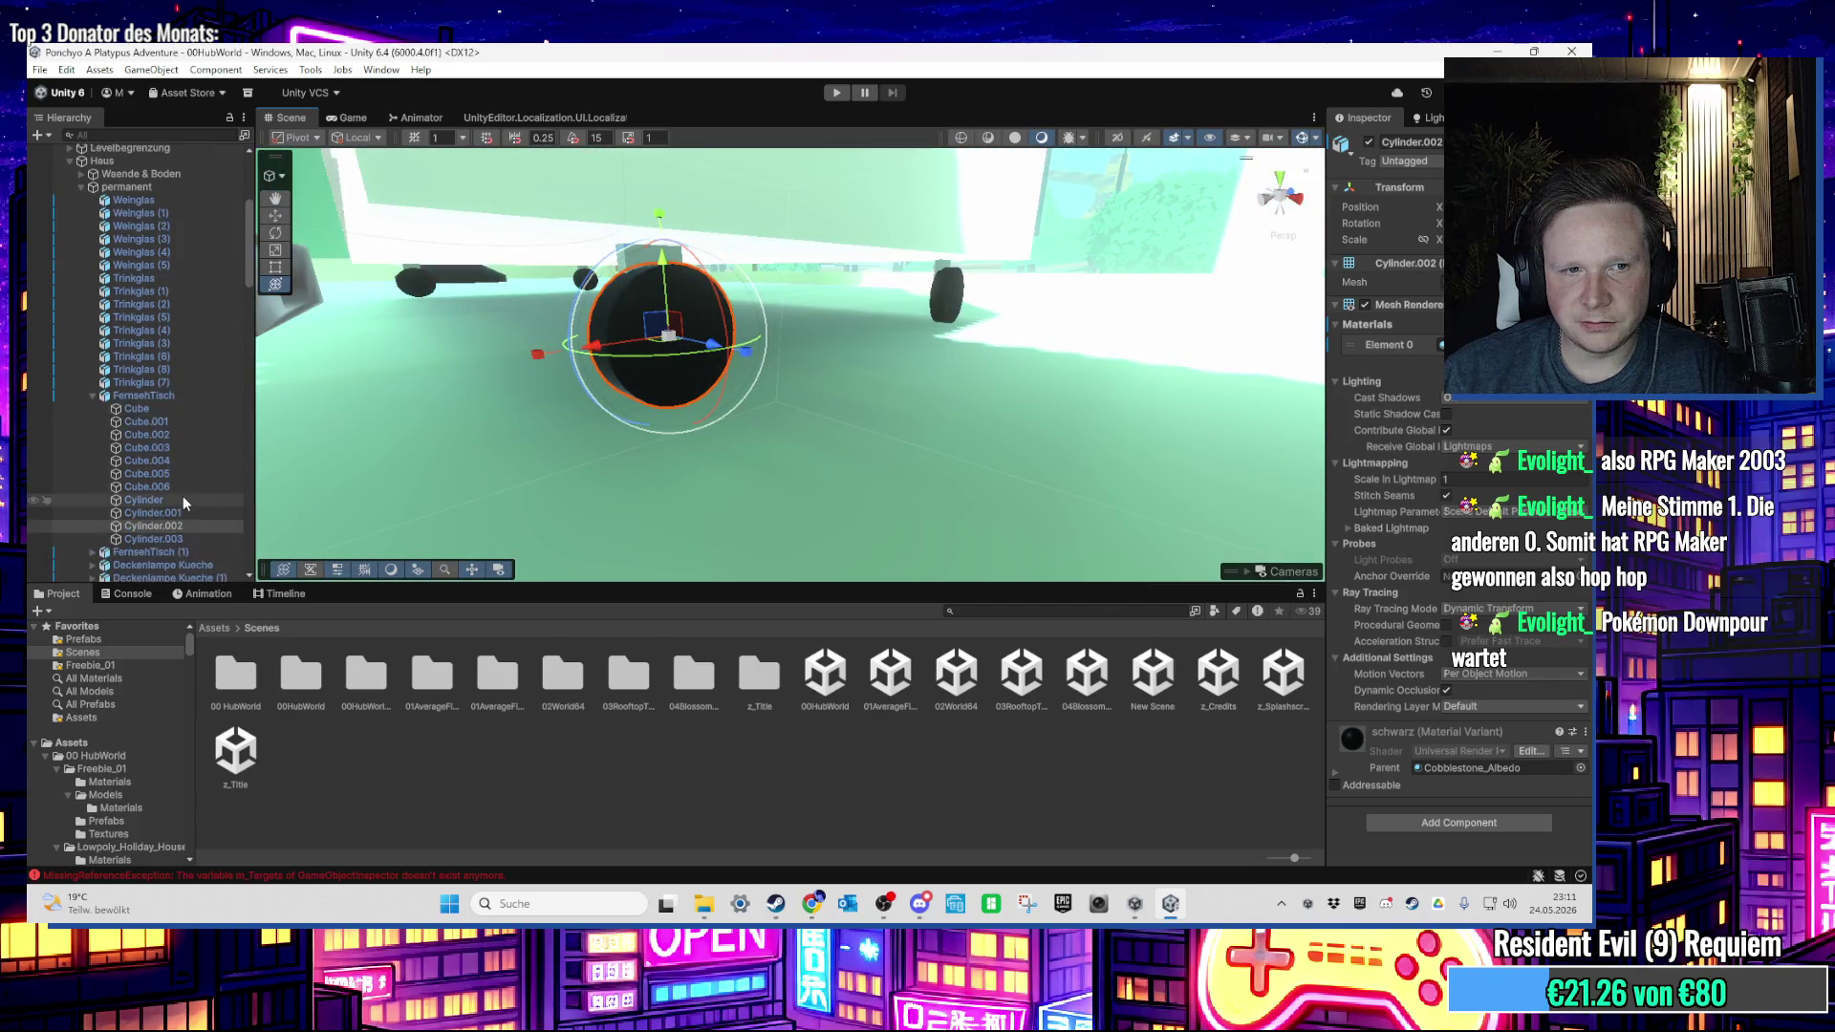
{"action": "left_click", "coordinate": [1491, 282]}
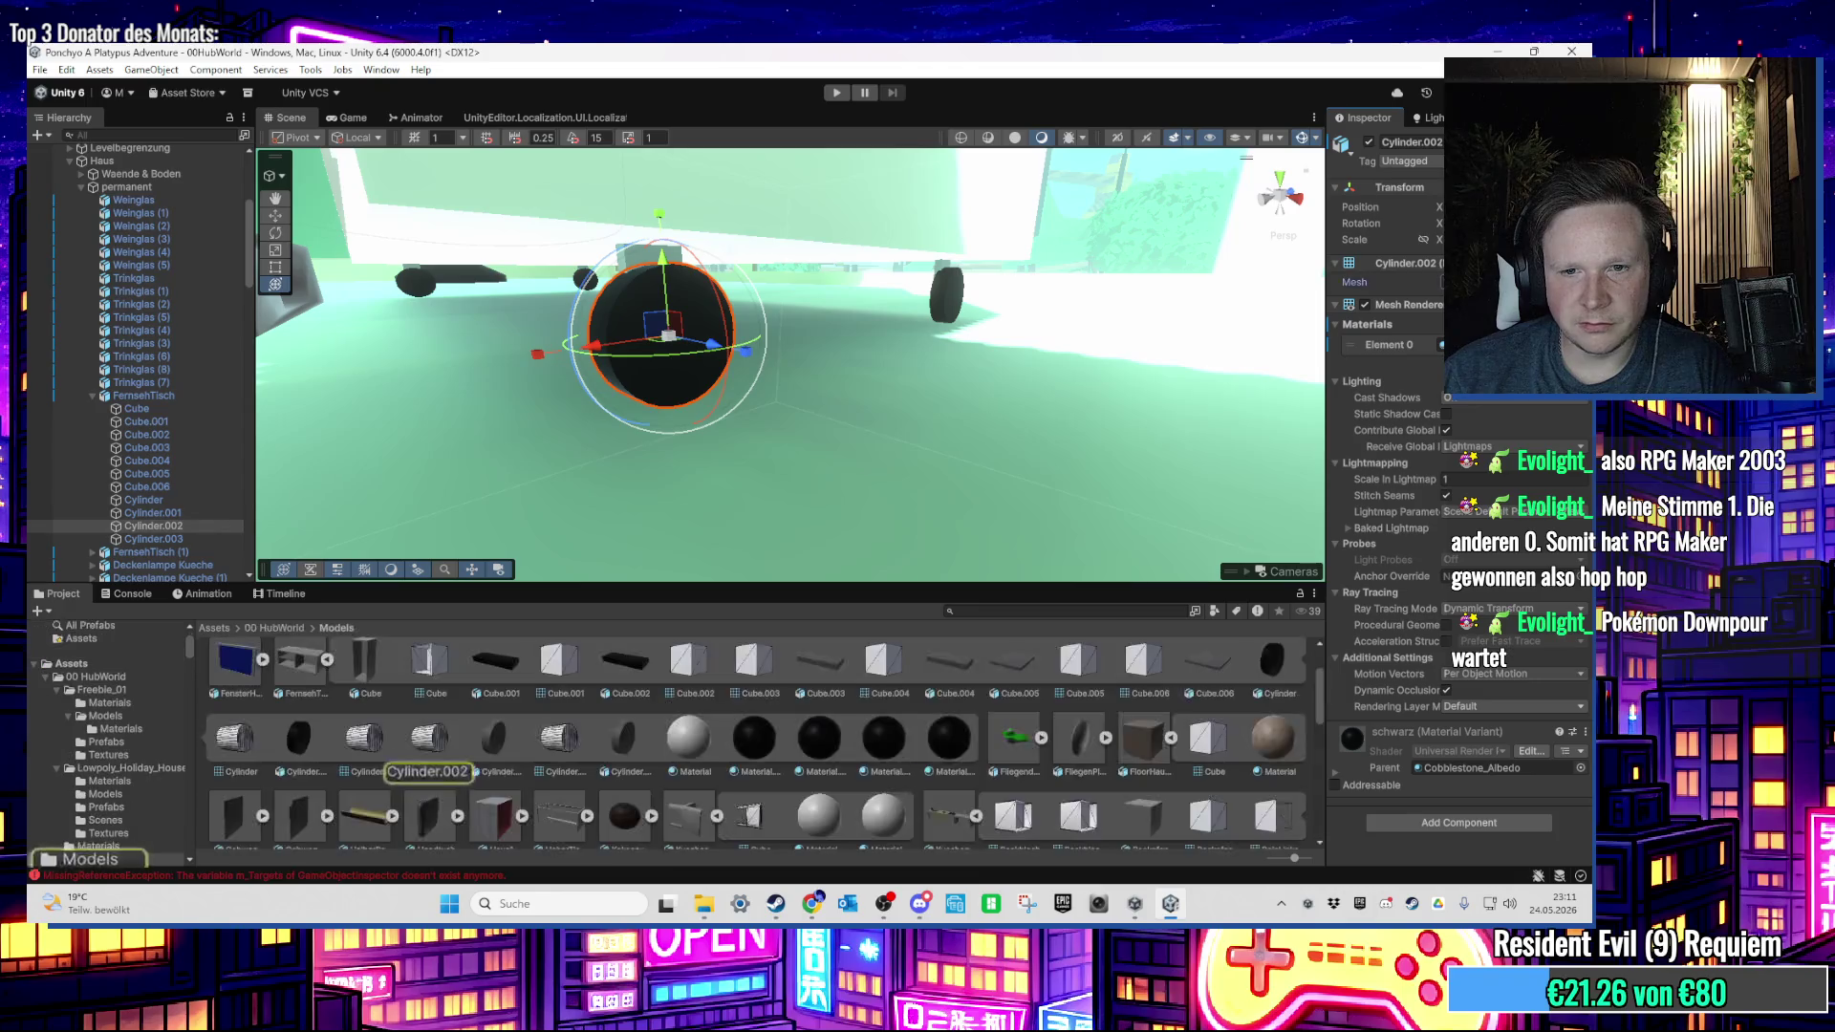
{"action": "left_click", "coordinate": [429, 762]}
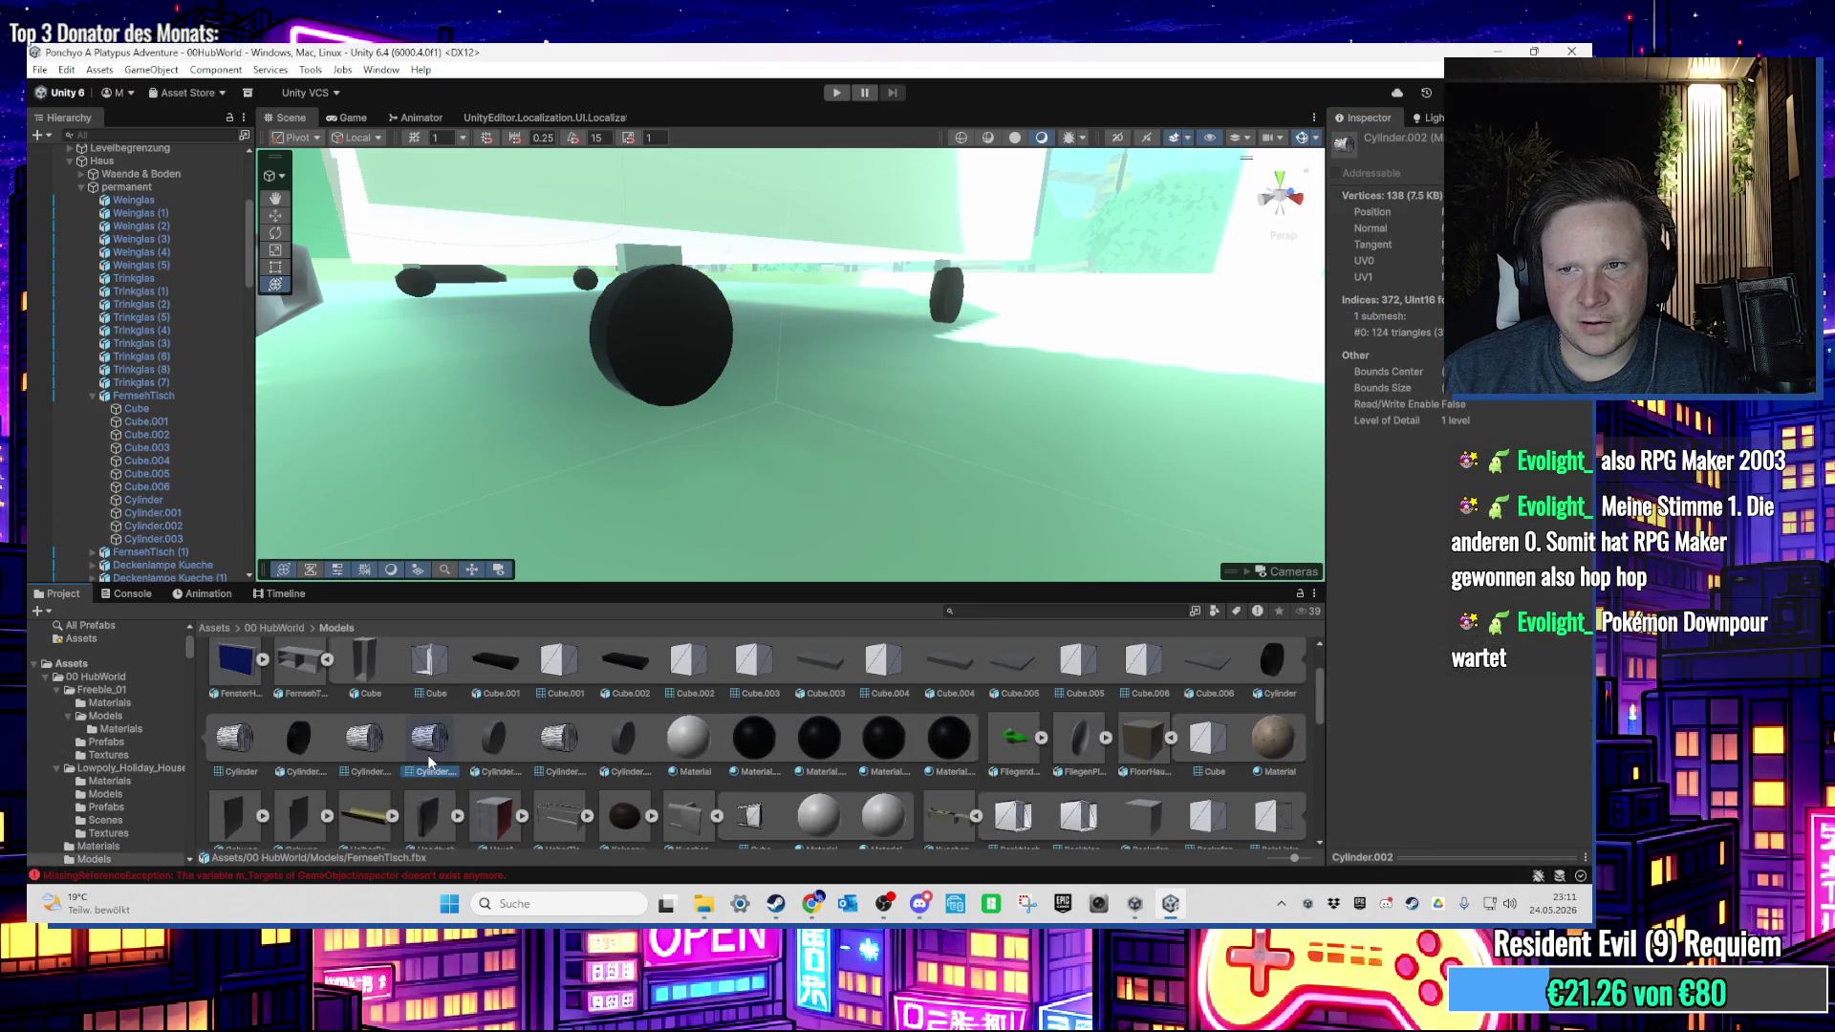
{"action": "left_click_drag", "start_coordinate": [670, 543], "coordinate": [775, 509]}
{"action": "scroll", "coordinate": [869, 325], "scroll_direction": "down", "scroll_amount": 10}
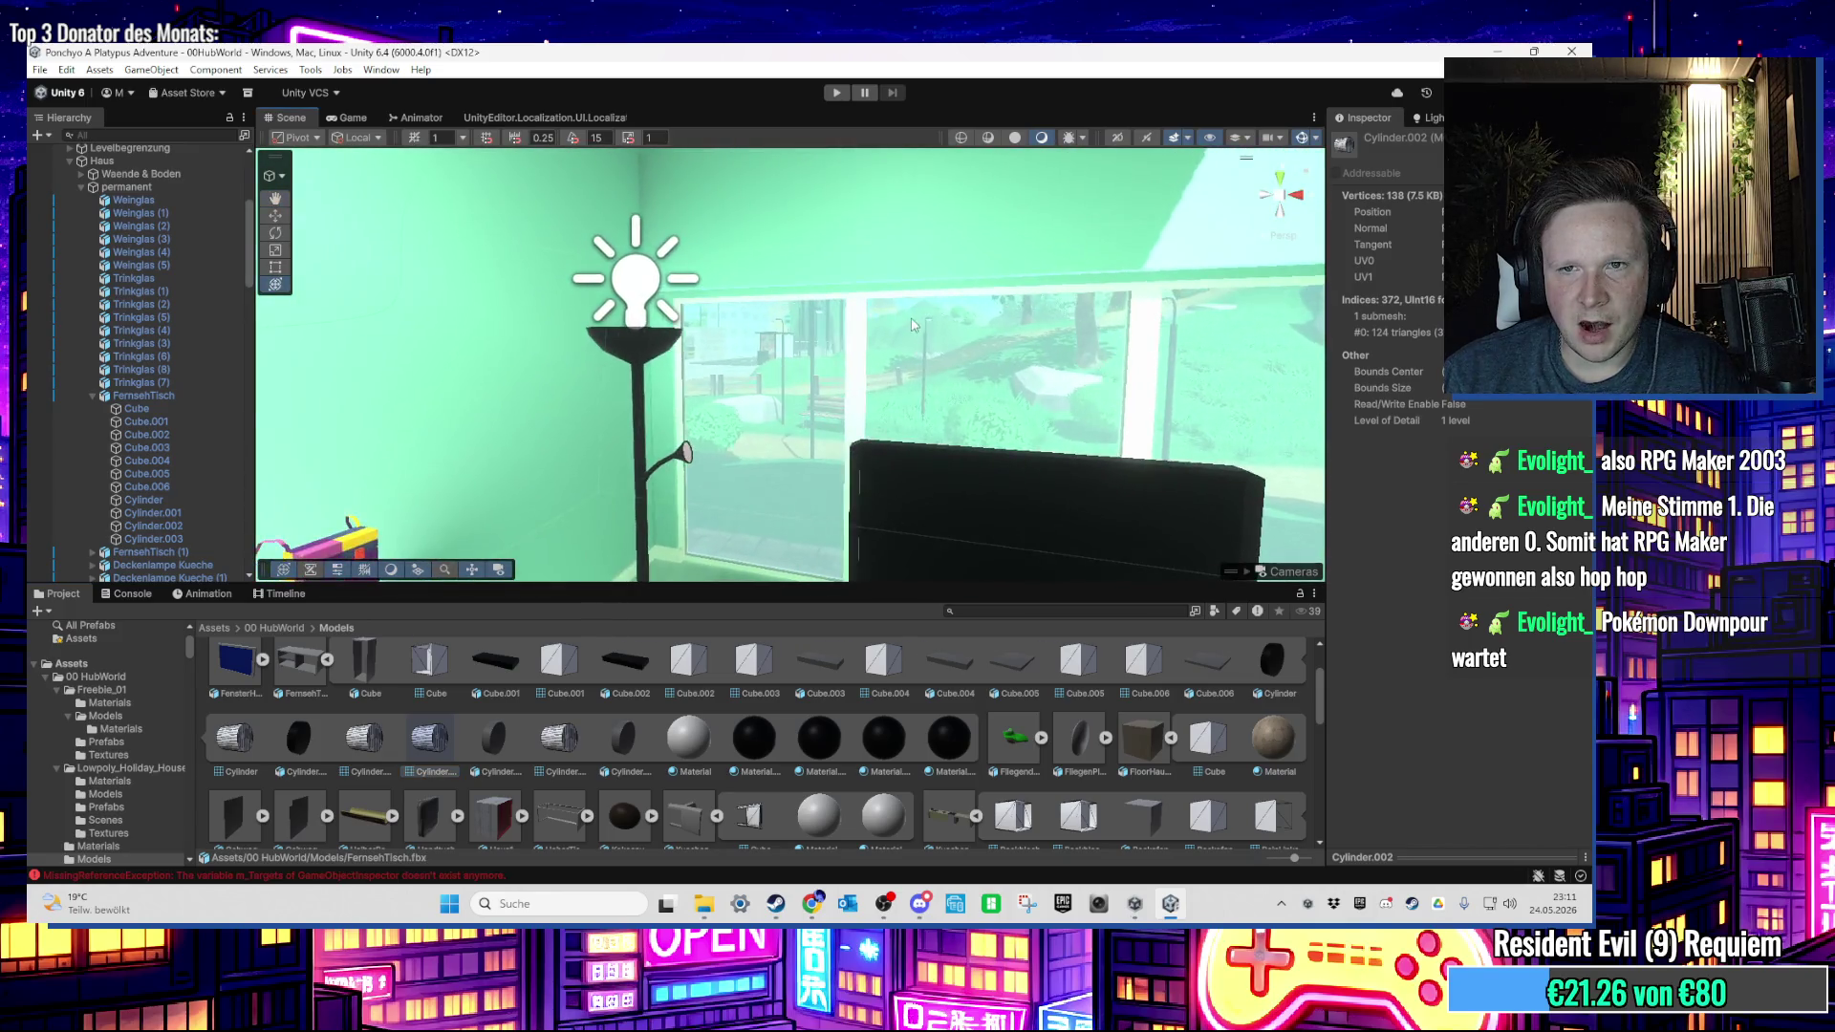
{"action": "left_click_drag", "start_coordinate": [869, 325], "coordinate": [731, 349]}
Step: Select Point Light (1) and Point Light (2) by the Werbetafel2 billboard and delete them
{"action": "left_click", "coordinate": [748, 327]}
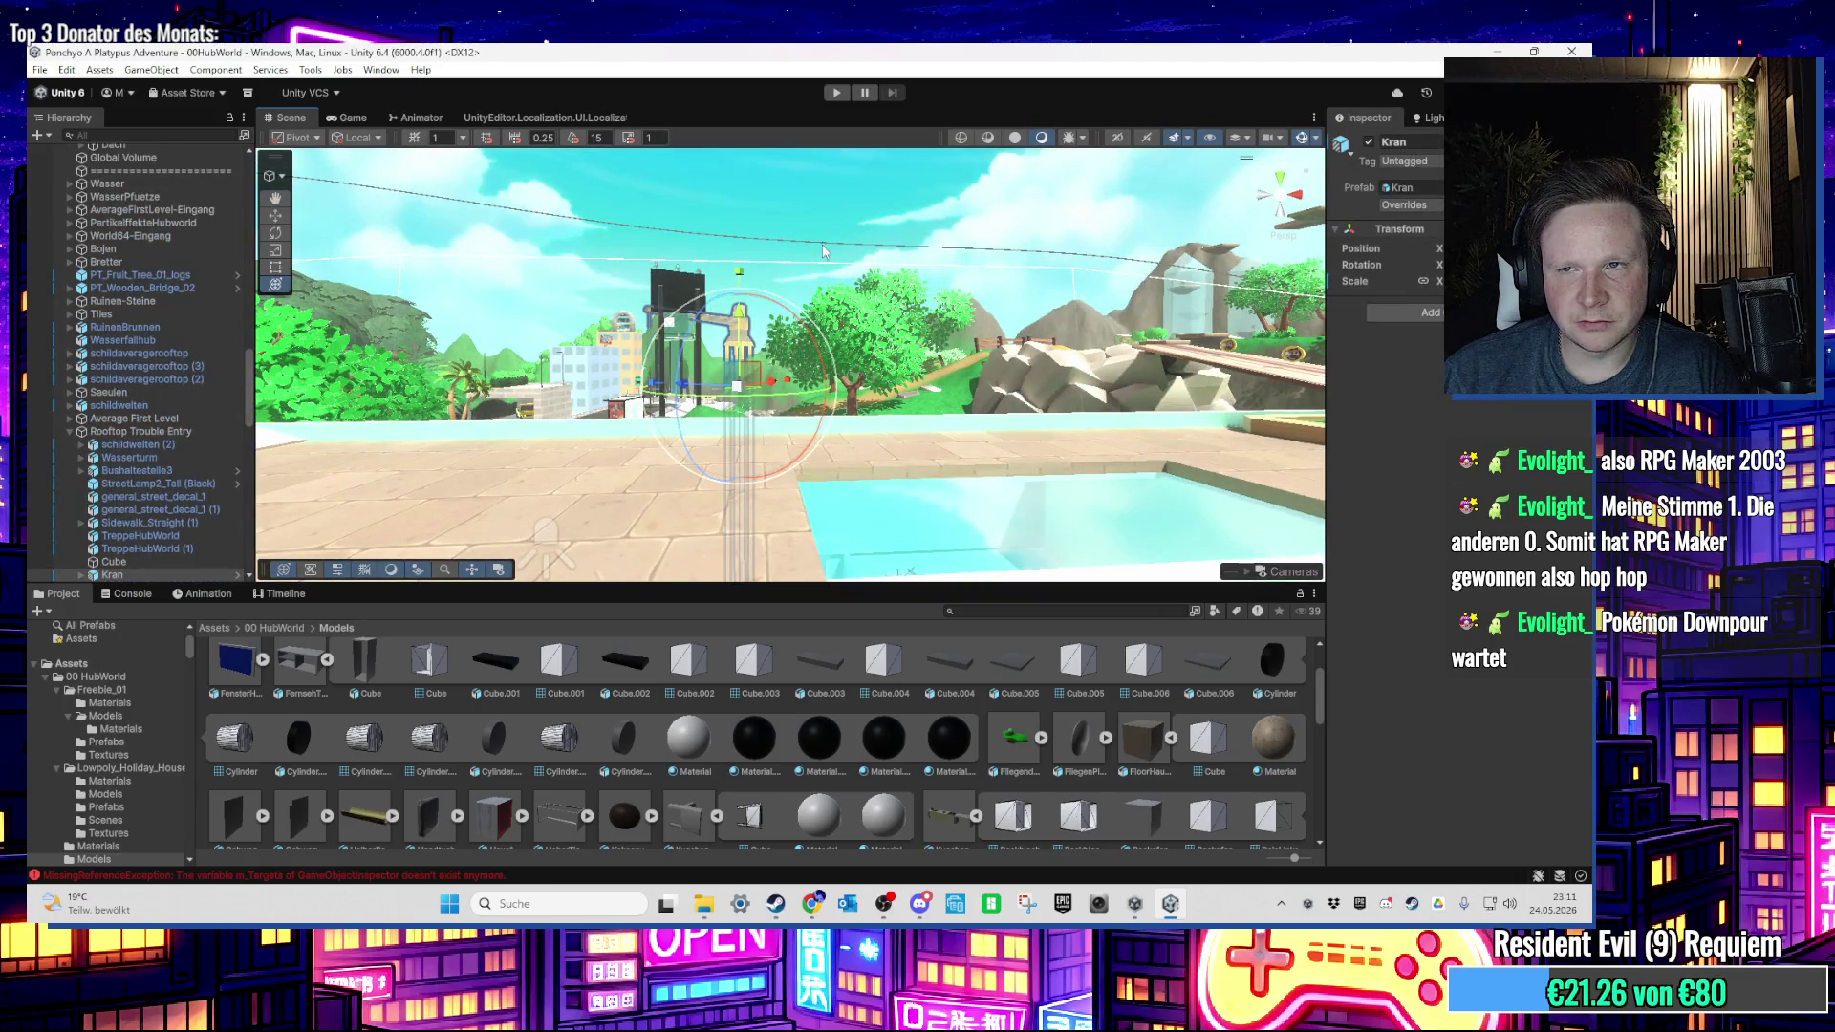
{"action": "left_click", "coordinate": [678, 296]}
{"action": "mouse_move", "coordinate": [680, 278]}
{"action": "left_mouse_down"}
{"action": "mouse_move", "coordinate": [686, 256]}
{"action": "mouse_move", "coordinate": [475, 342]}
{"action": "mouse_move", "coordinate": [889, 347]}
{"action": "left_mouse_up"}
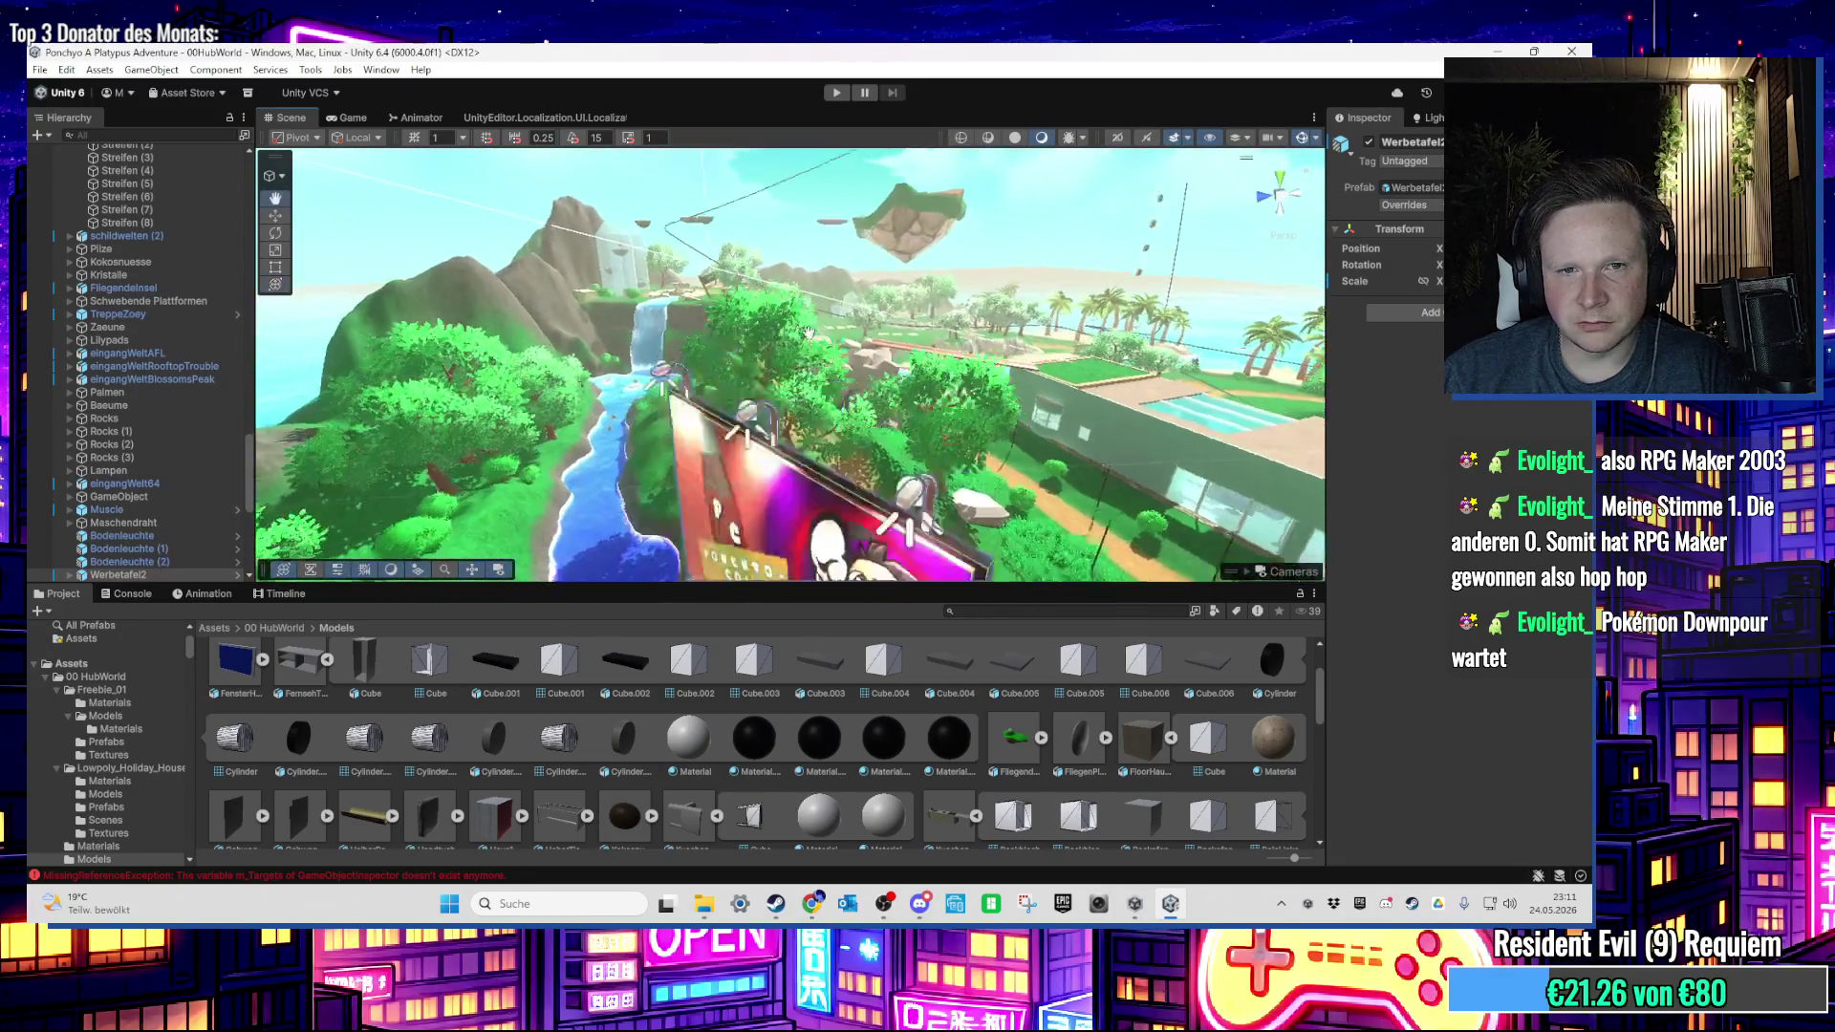
{"action": "left_click", "coordinate": [760, 191]}
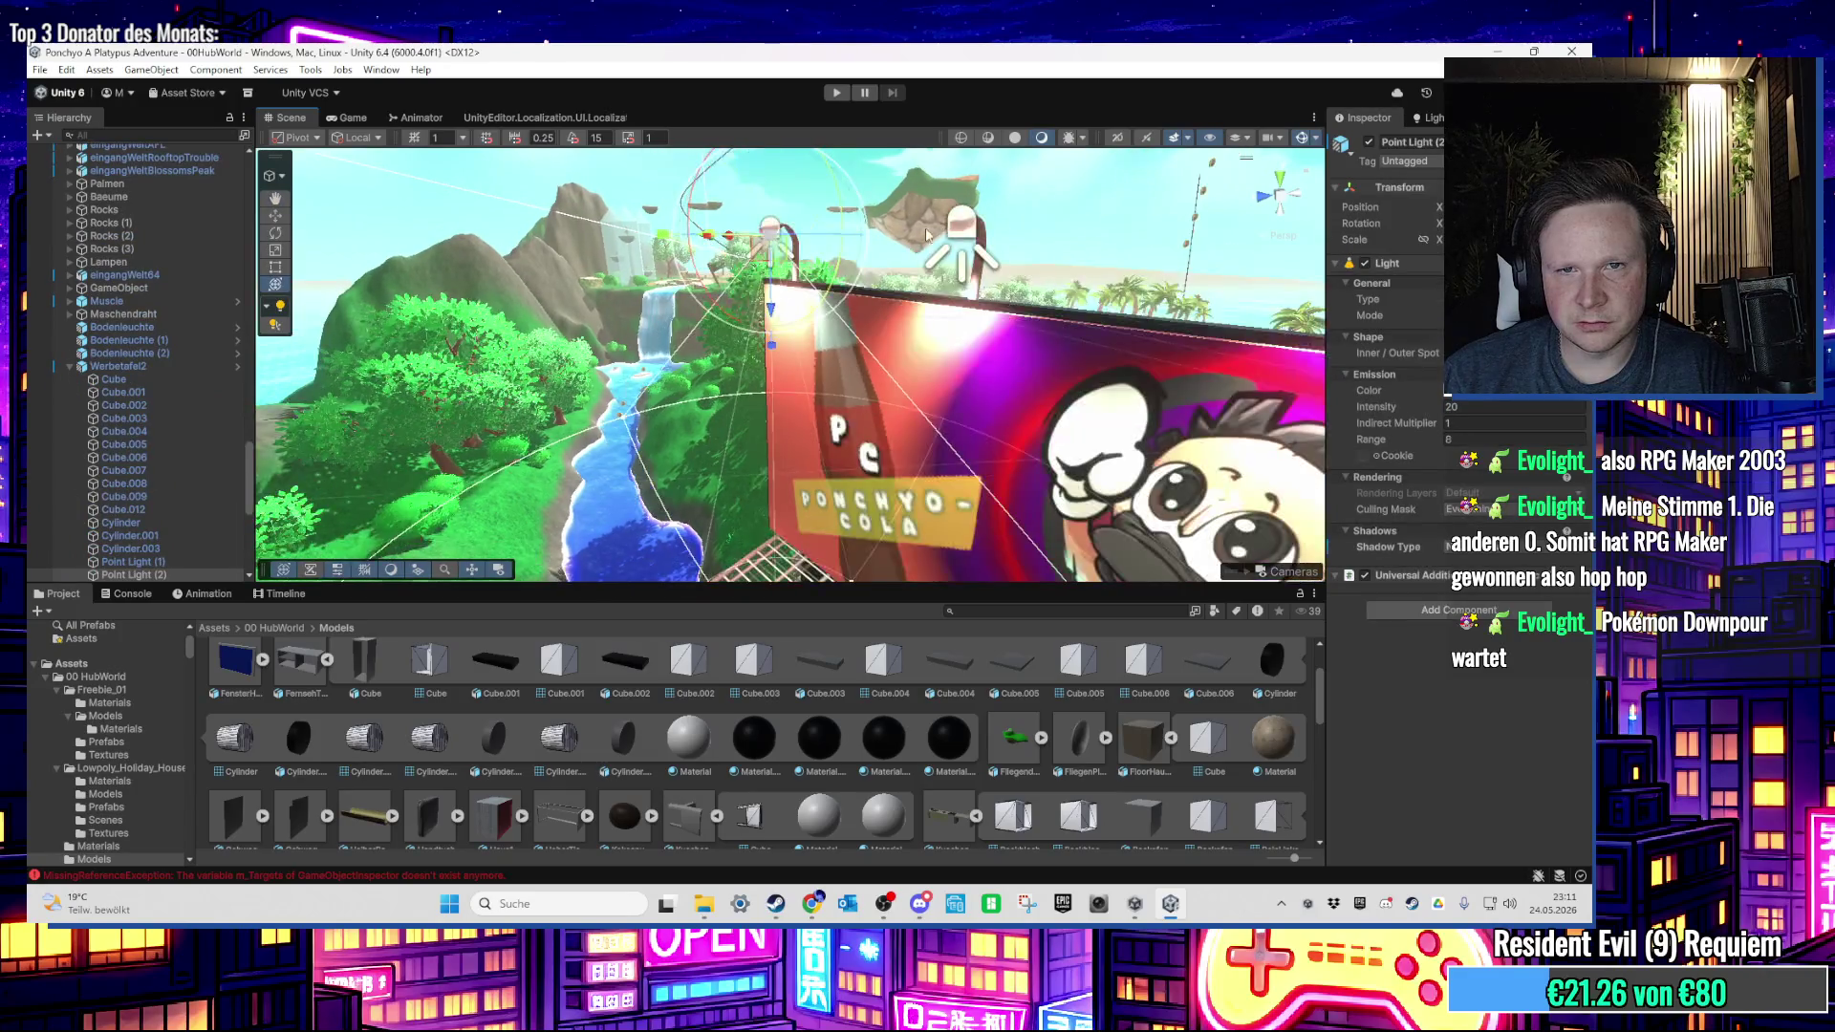
{"action": "left_click", "coordinate": [877, 282], "text": "shift"}
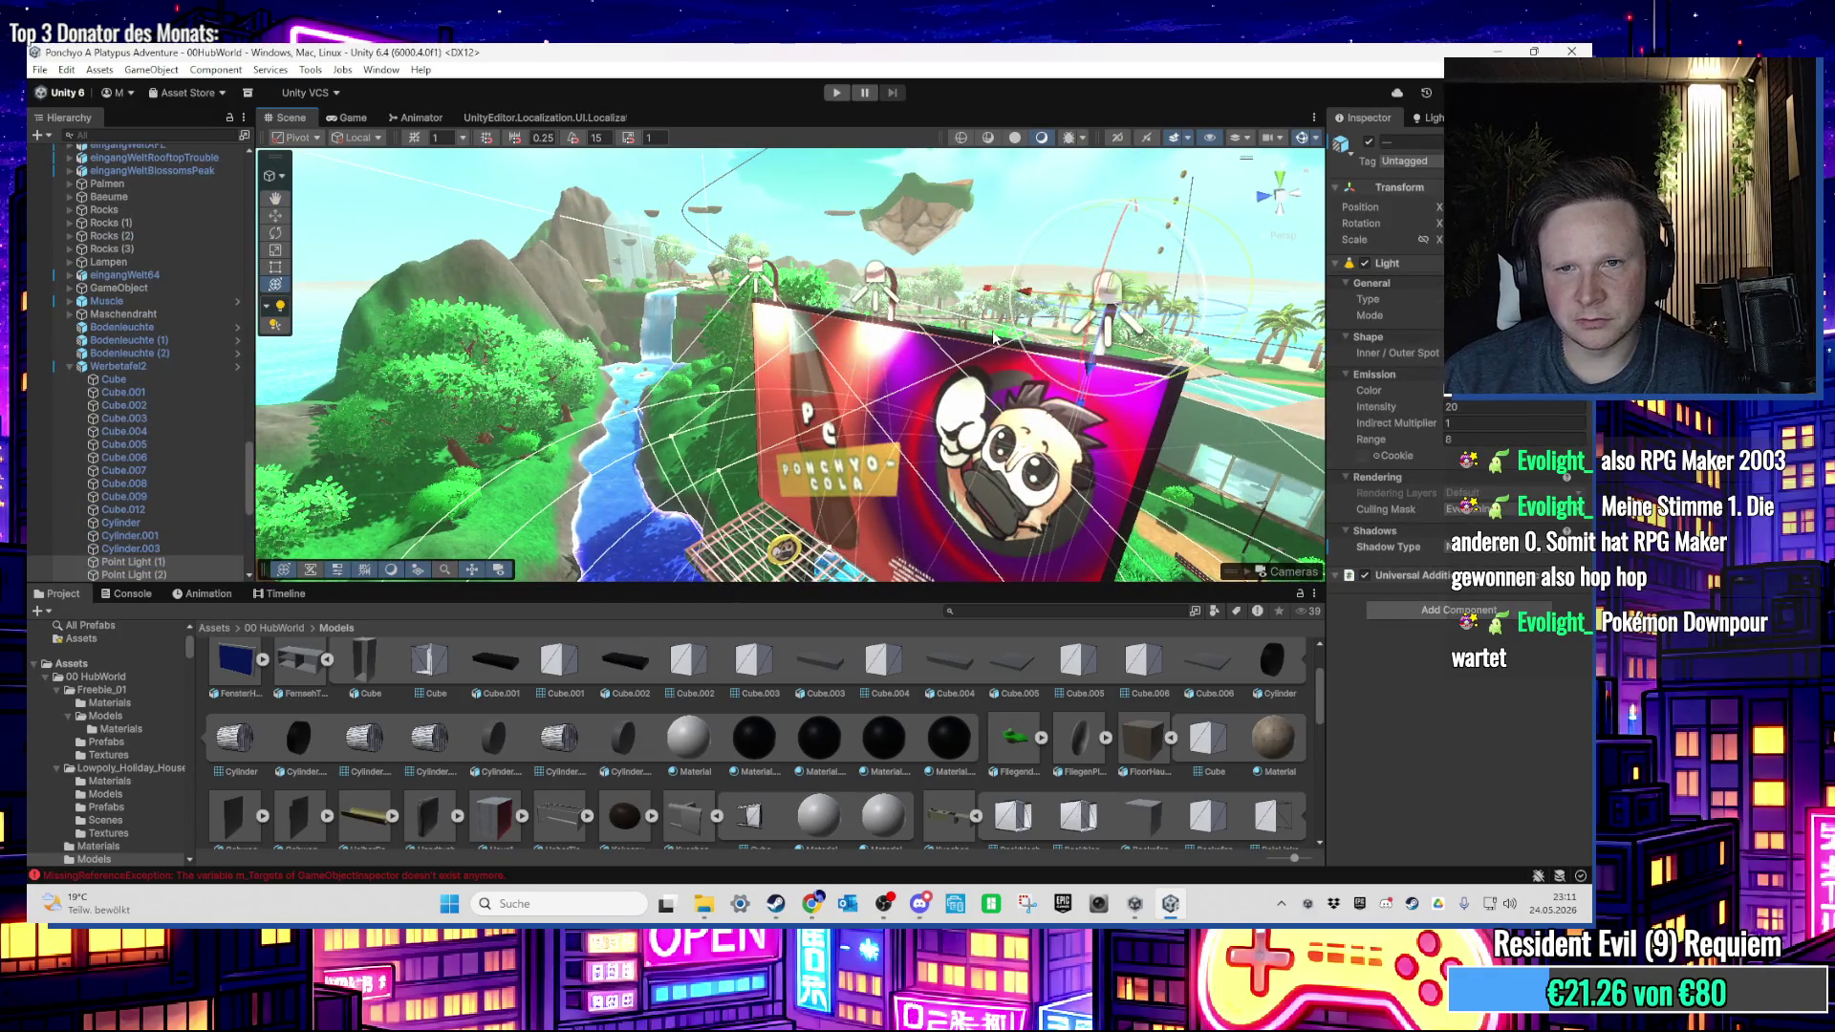
{"action": "key", "text": "Delete"}
{"action": "left_click_drag", "start_coordinate": [967, 294], "coordinate": [946, 320]}
{"action": "left_click_drag", "start_coordinate": [785, 306], "coordinate": [768, 308]}
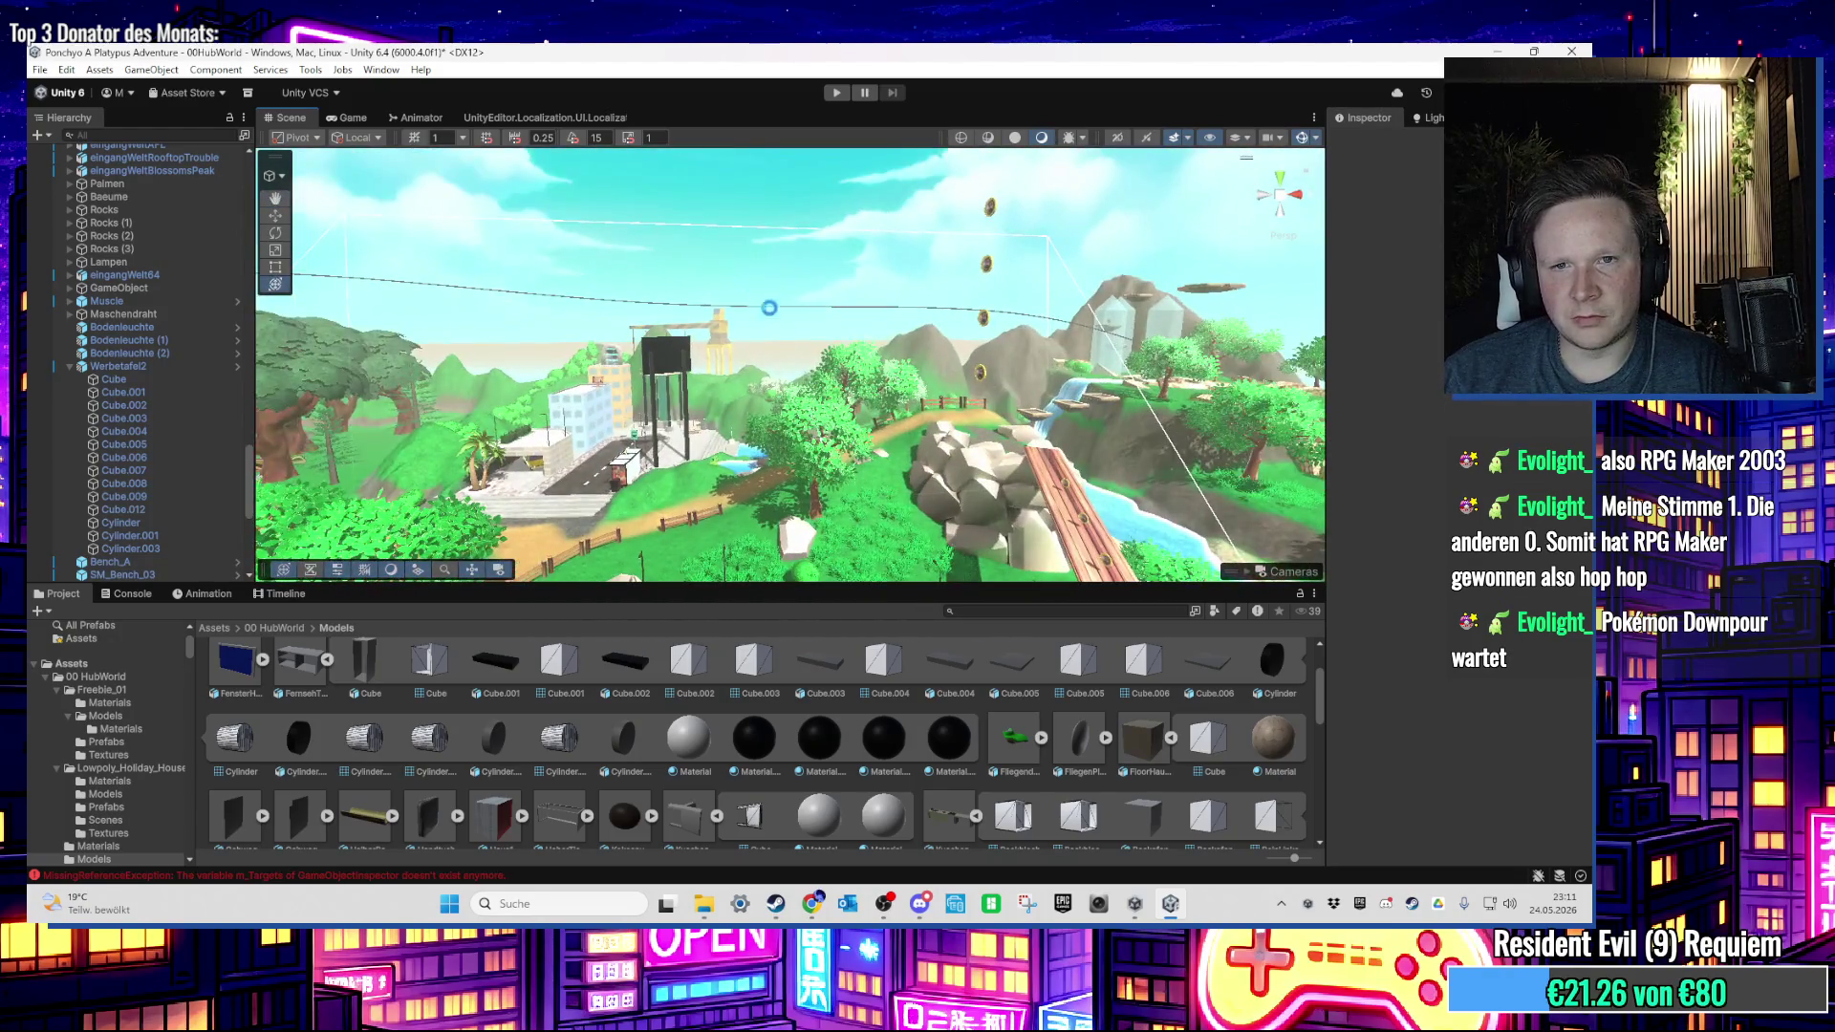
{"action": "left_click_drag", "start_coordinate": [815, 445], "coordinate": [781, 417]}
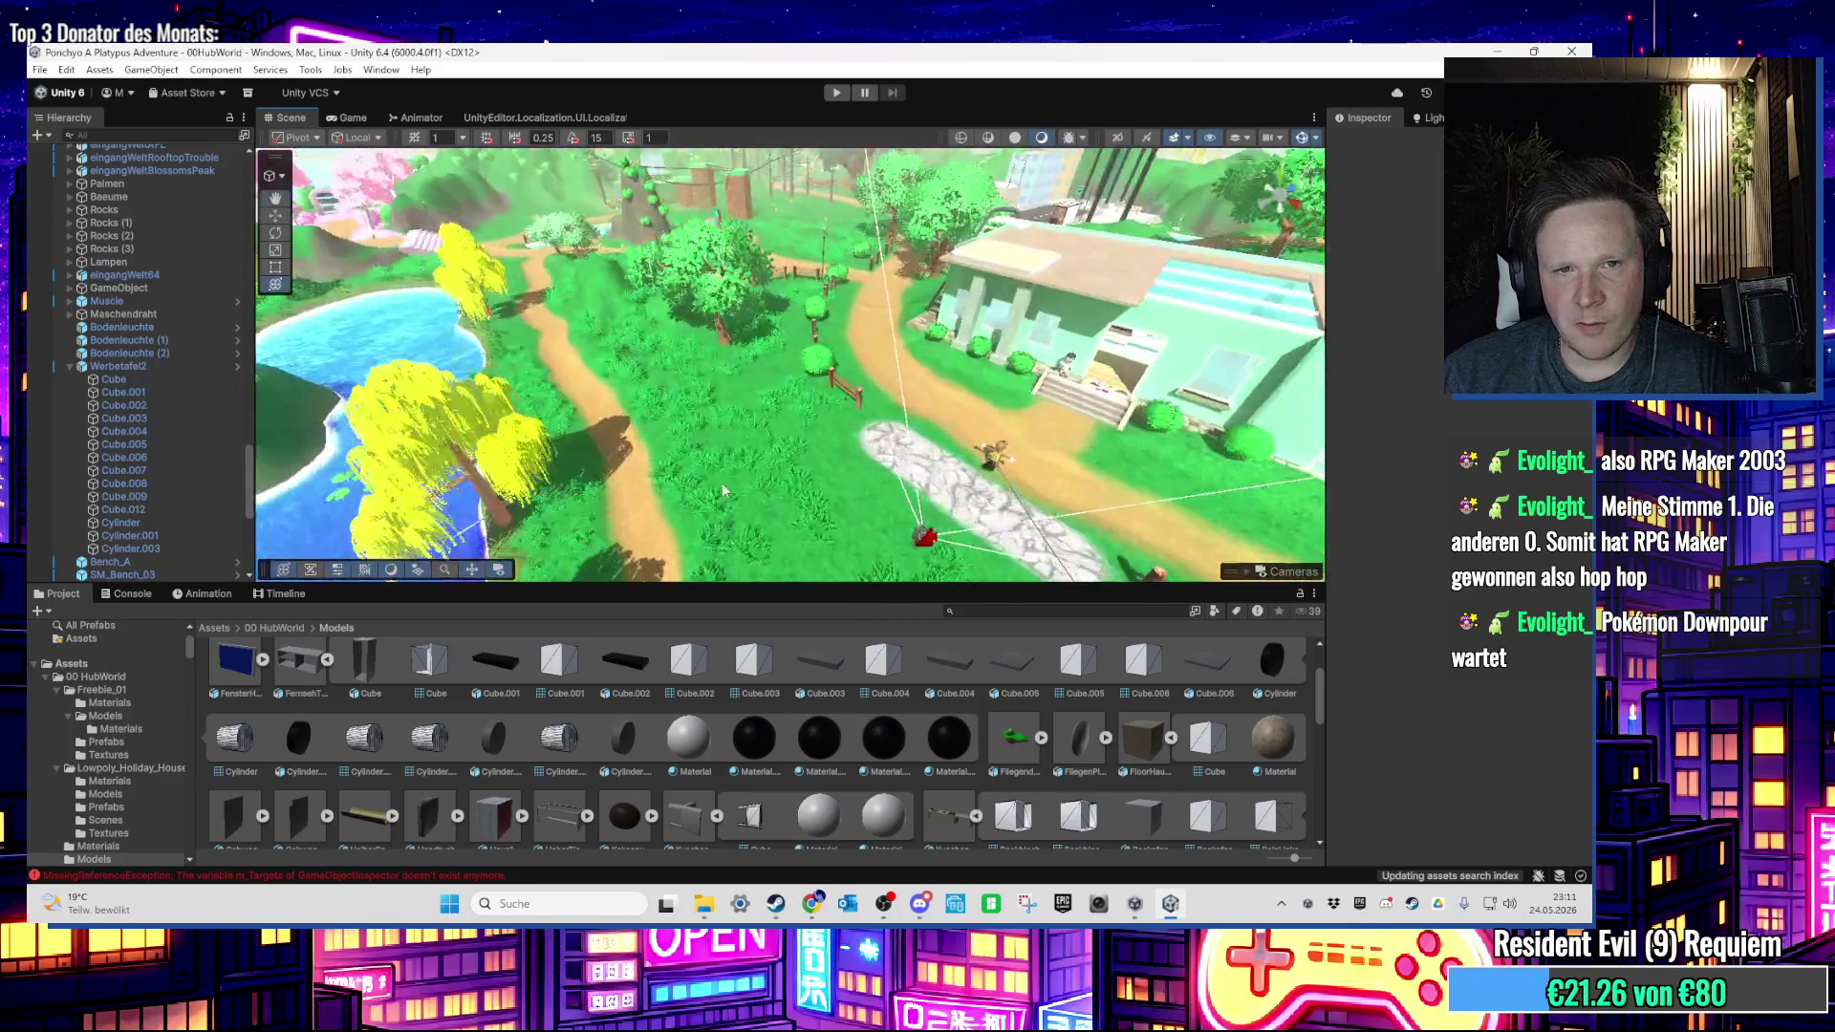
{"action": "scroll", "coordinate": [724, 491], "scroll_direction": "up", "scroll_amount": 5}
Step: Select the hub terrain, switch to Paint Trees, and frame the rocks, path and fence
{"action": "left_click", "coordinate": [696, 445]}
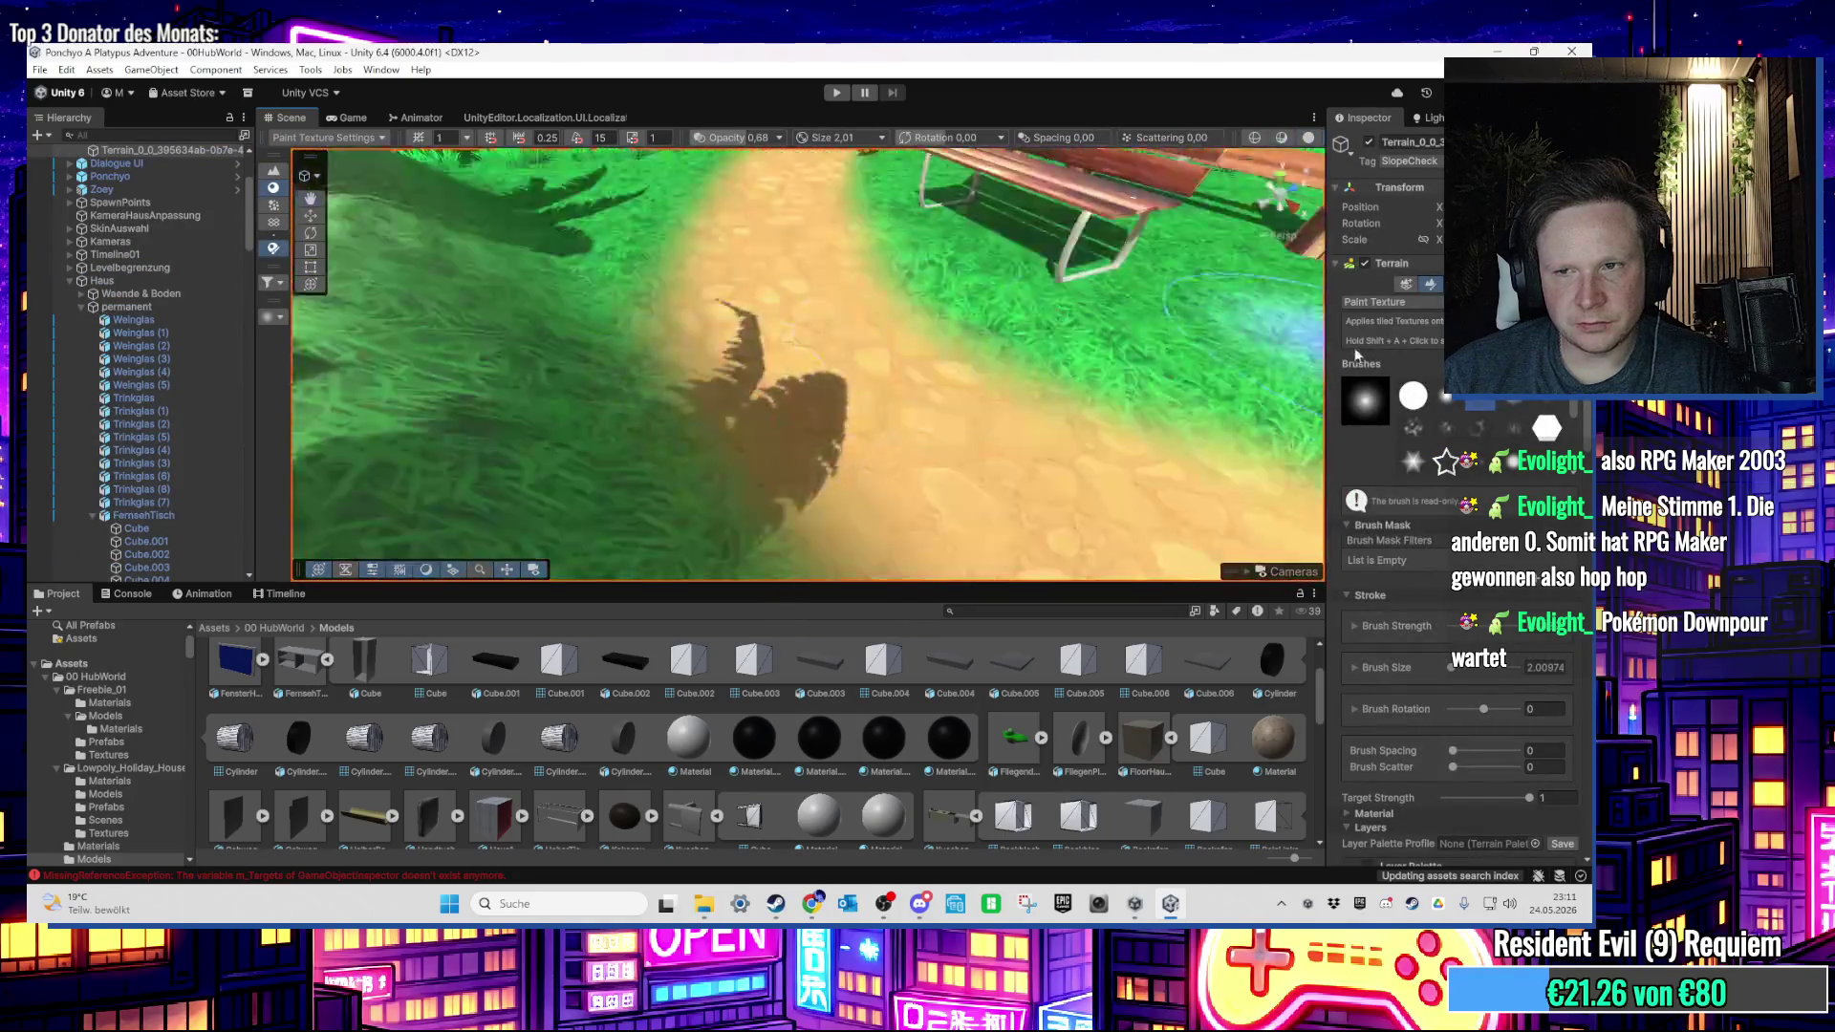
{"action": "left_click", "coordinate": [274, 266]}
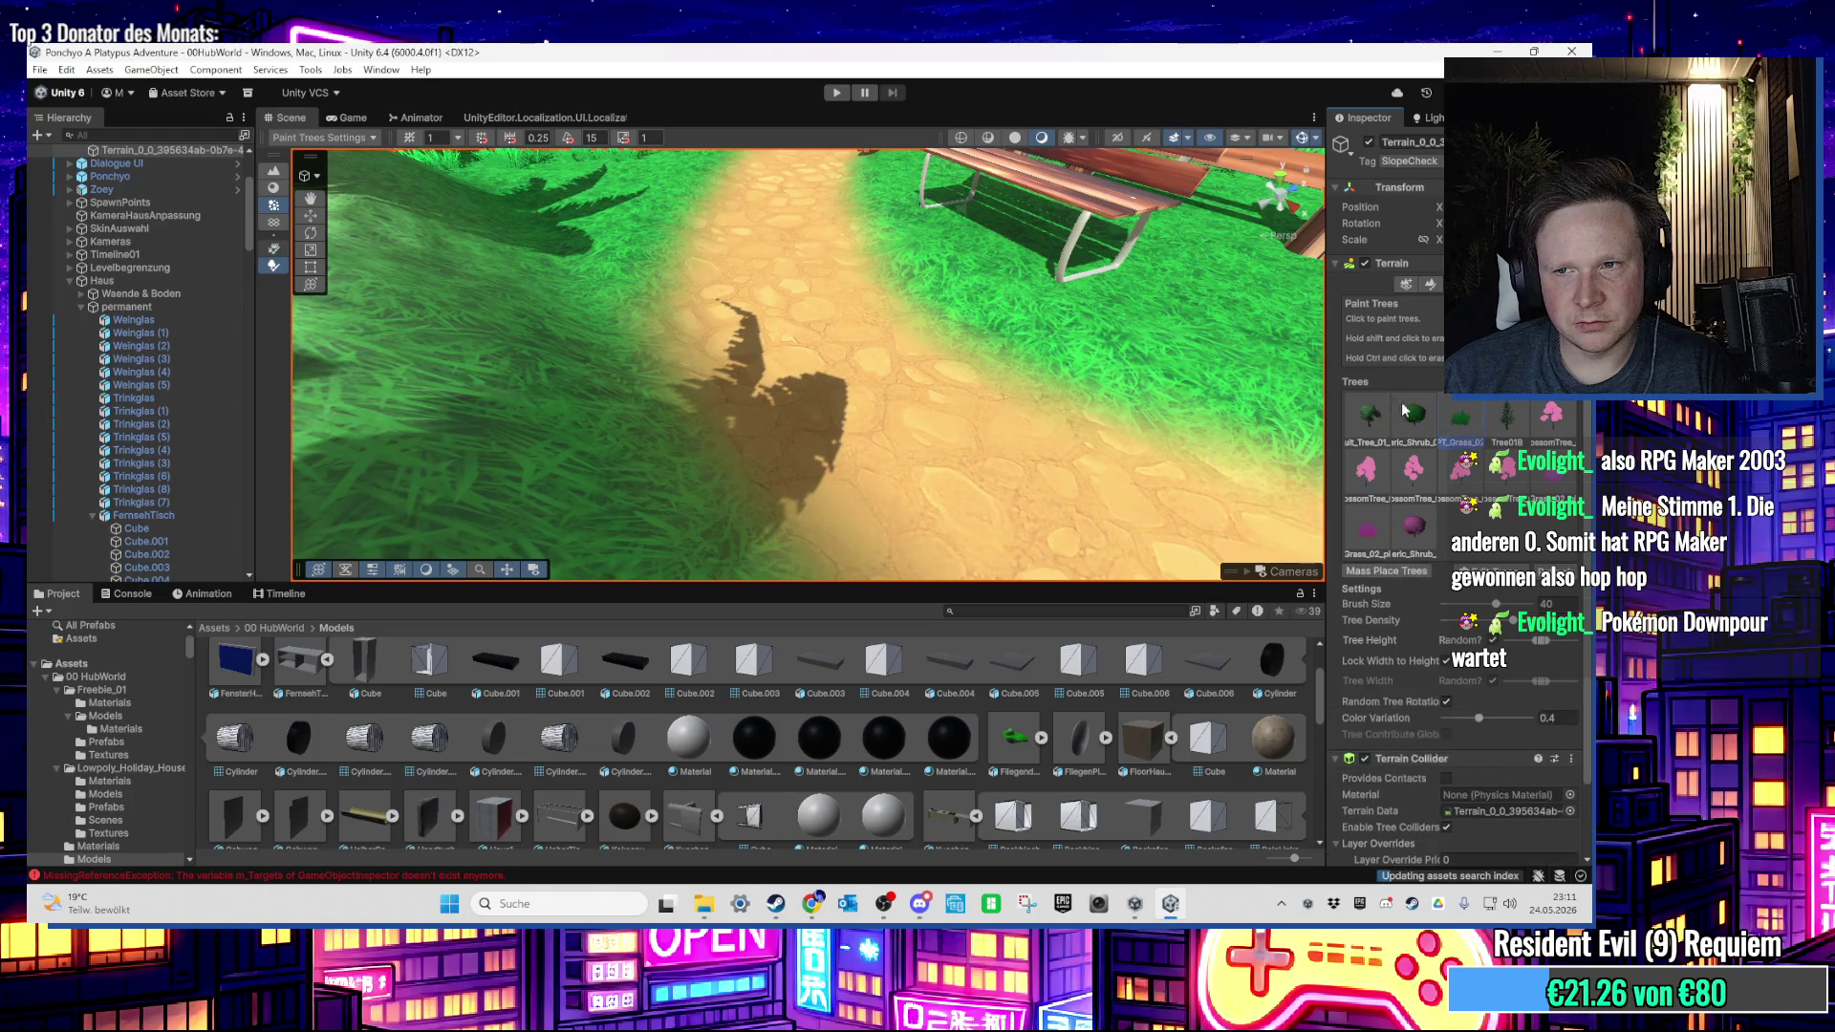
{"action": "scroll", "coordinate": [1086, 348], "scroll_direction": "down", "scroll_amount": 10}
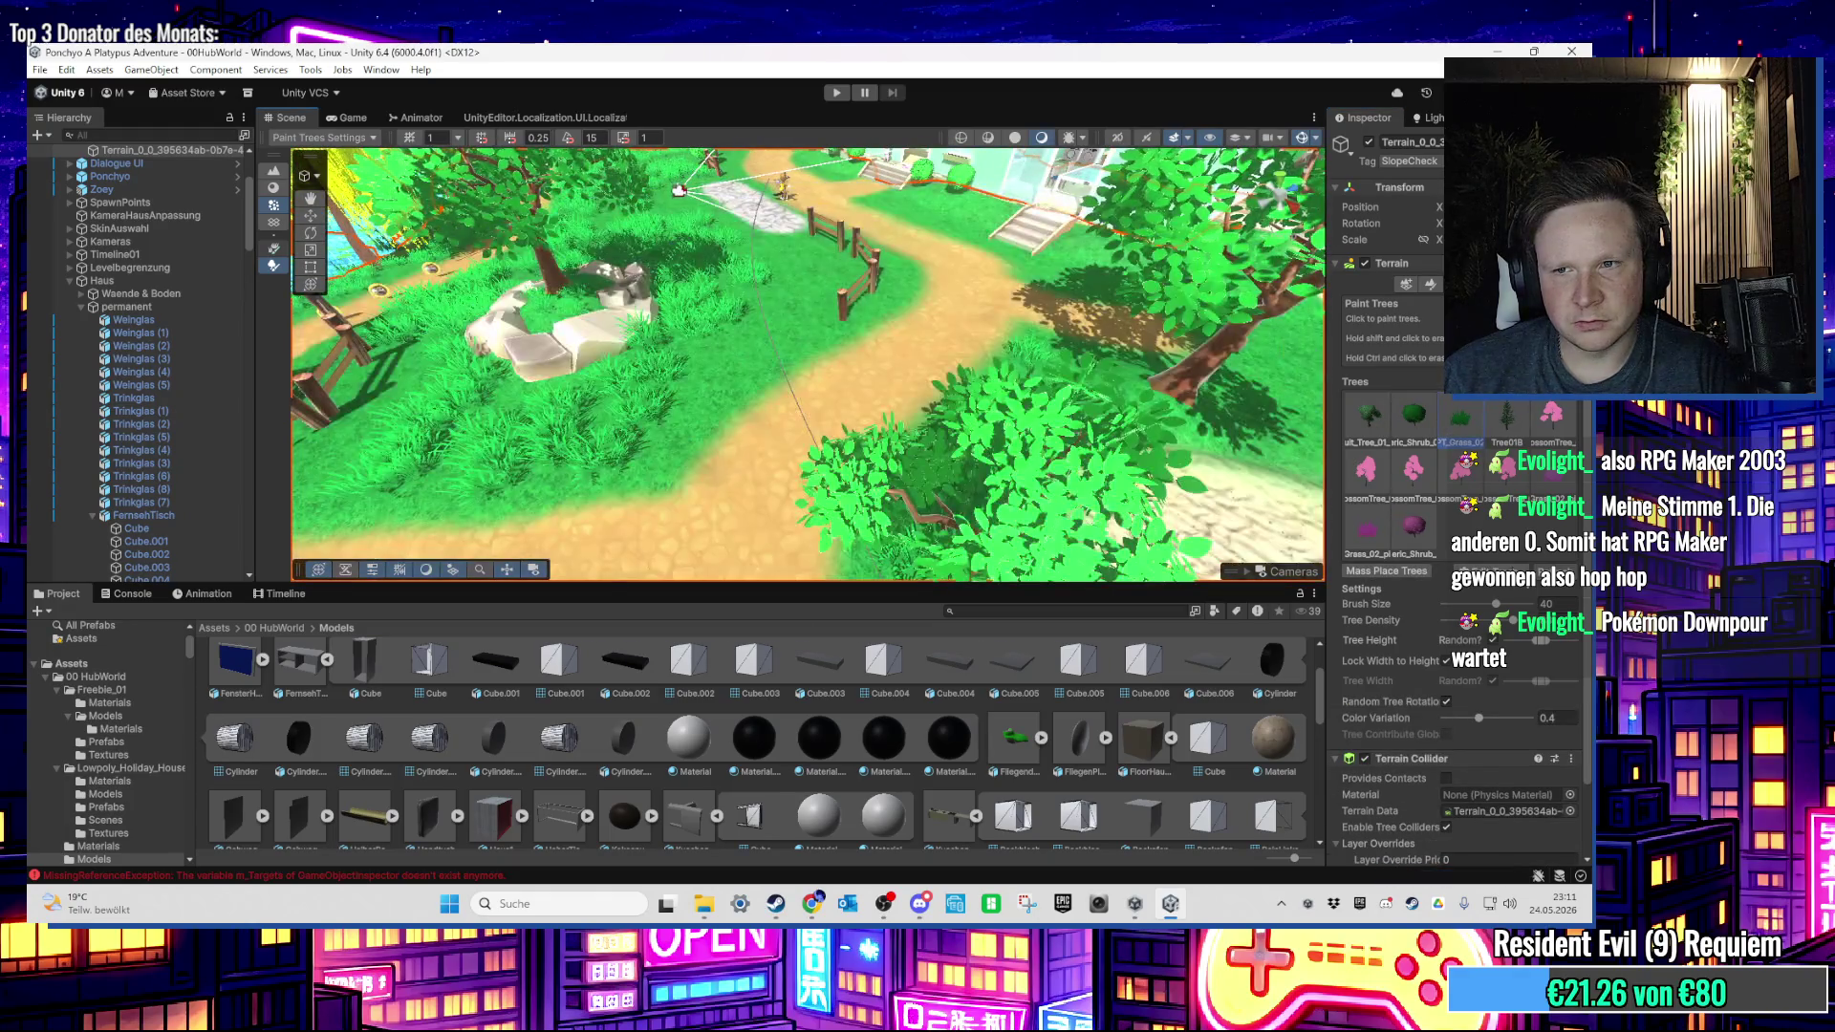
{"action": "mouse_move", "coordinate": [745, 382]}
{"action": "left_mouse_down"}
{"action": "mouse_move", "coordinate": [737, 410]}
{"action": "mouse_move", "coordinate": [778, 410]}
{"action": "mouse_move", "coordinate": [806, 485]}
{"action": "mouse_move", "coordinate": [857, 458]}
{"action": "left_mouse_up"}
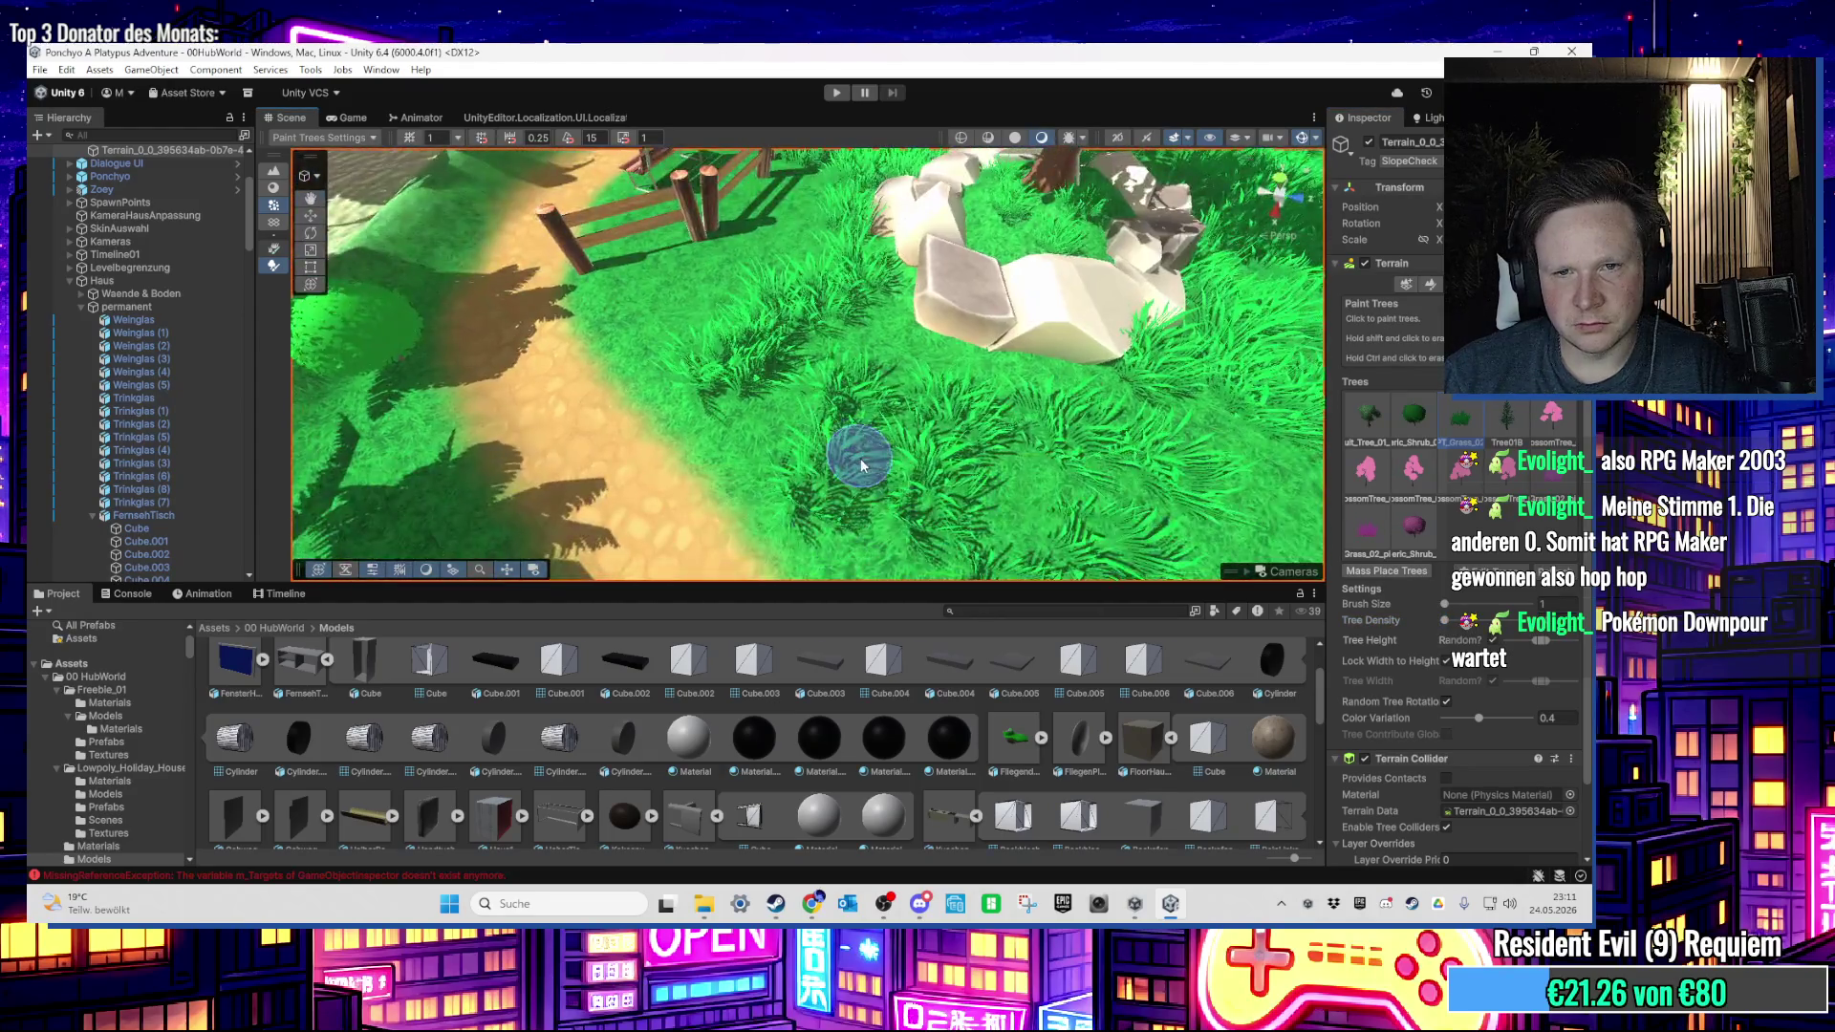
{"action": "scroll", "coordinate": [894, 406], "scroll_direction": "up", "scroll_amount": 3}
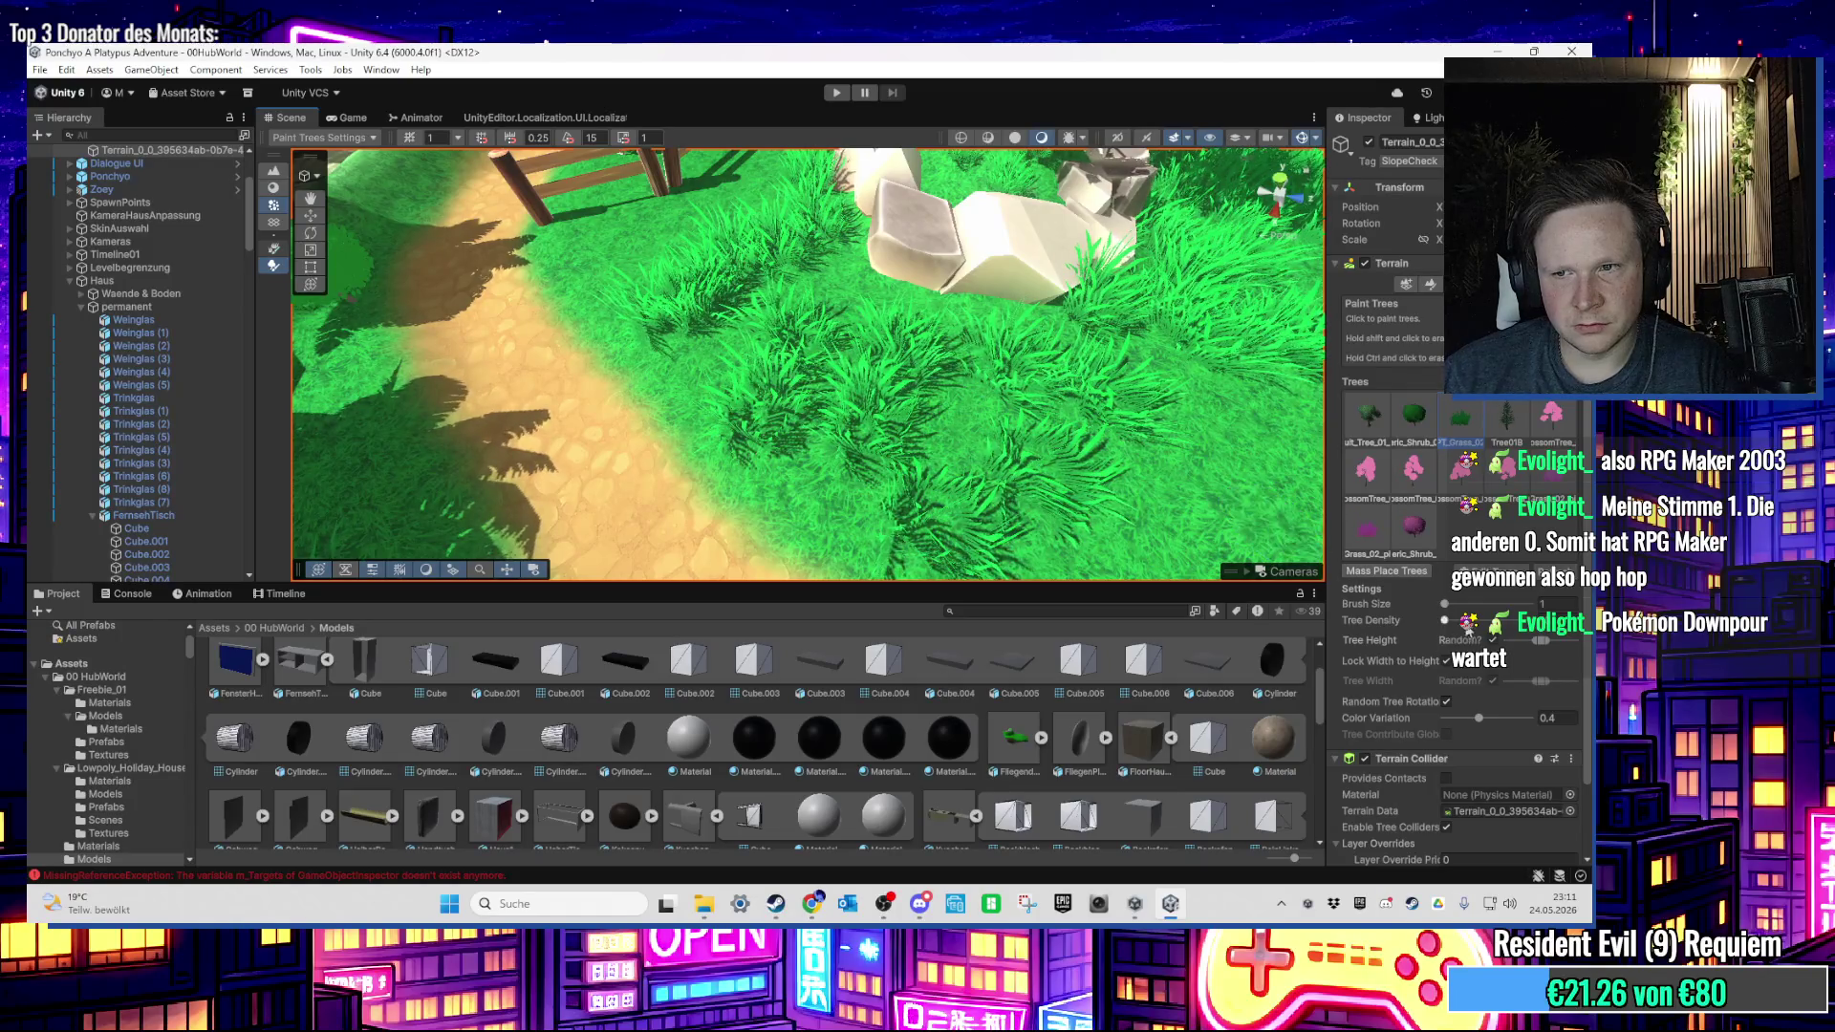
{"action": "scroll", "coordinate": [961, 372], "scroll_direction": "down", "scroll_amount": 3}
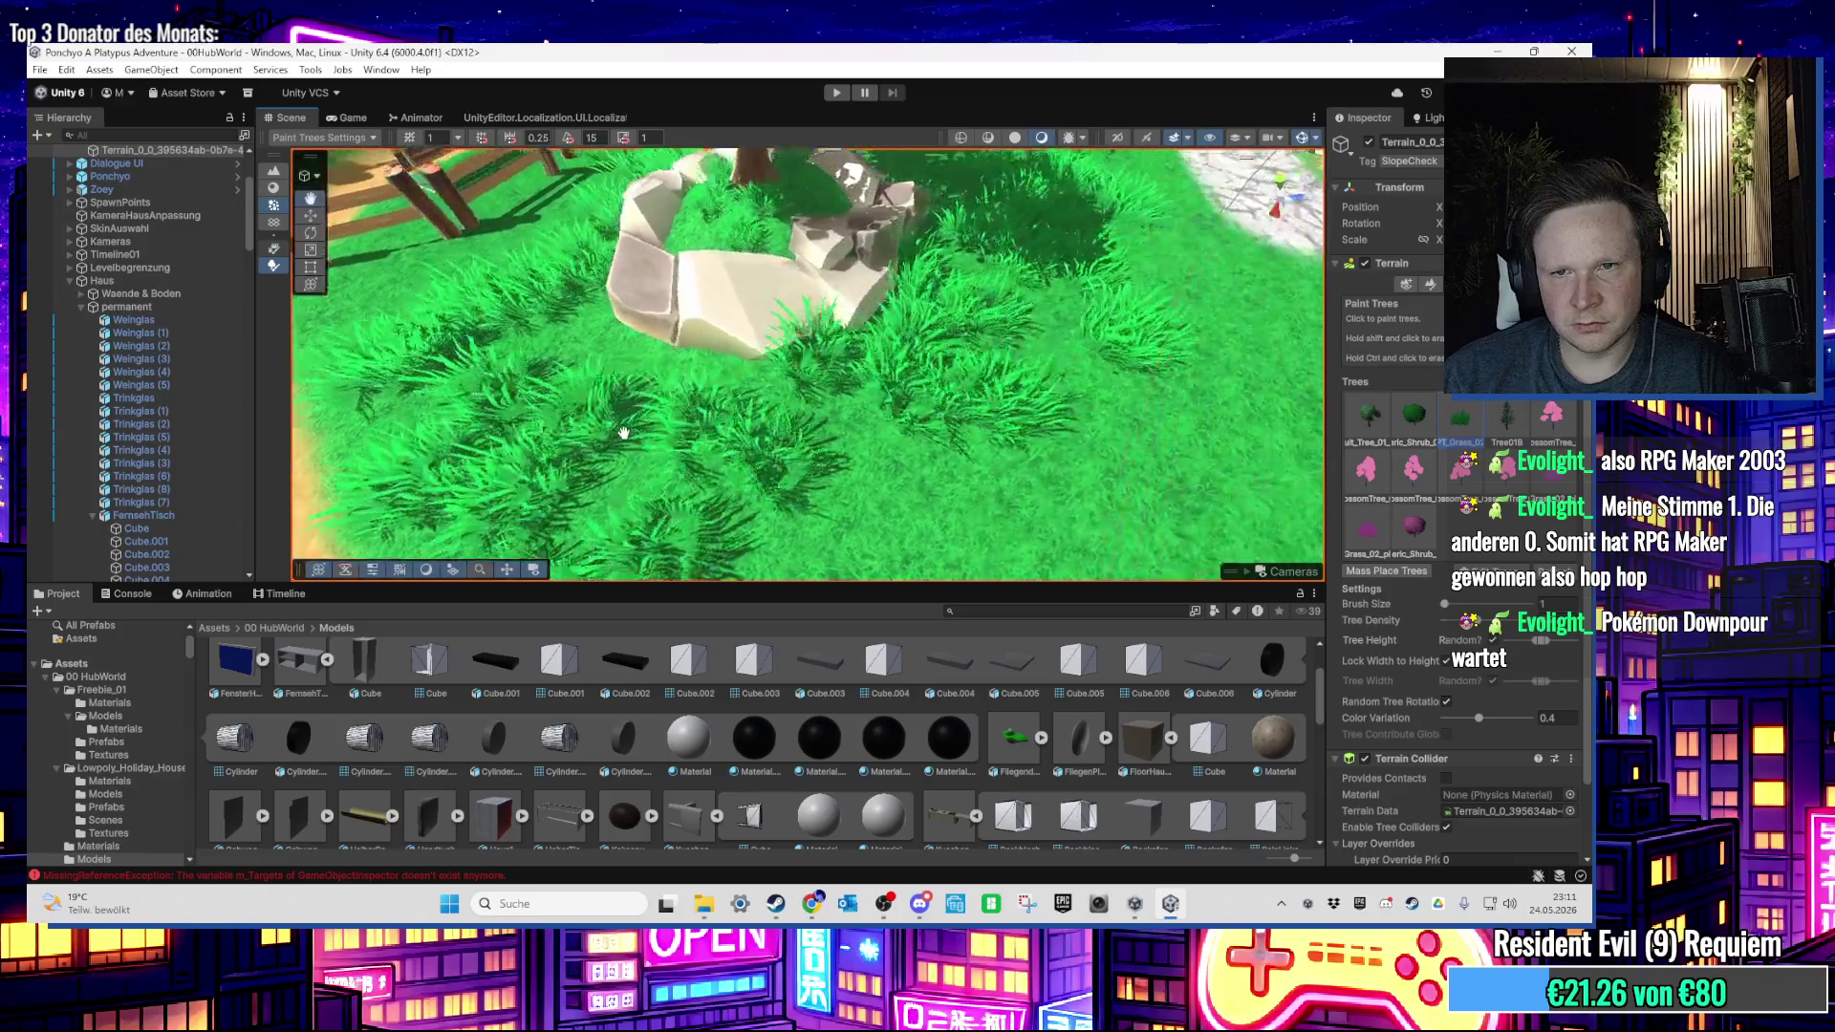
{"action": "mouse_move", "coordinate": [961, 373]}
{"action": "left_mouse_down"}
{"action": "mouse_move", "coordinate": [676, 397]}
{"action": "mouse_move", "coordinate": [724, 465]}
{"action": "mouse_move", "coordinate": [764, 420]}
{"action": "mouse_move", "coordinate": [726, 401]}
{"action": "mouse_move", "coordinate": [873, 299]}
{"action": "mouse_move", "coordinate": [664, 450]}
{"action": "left_mouse_up"}
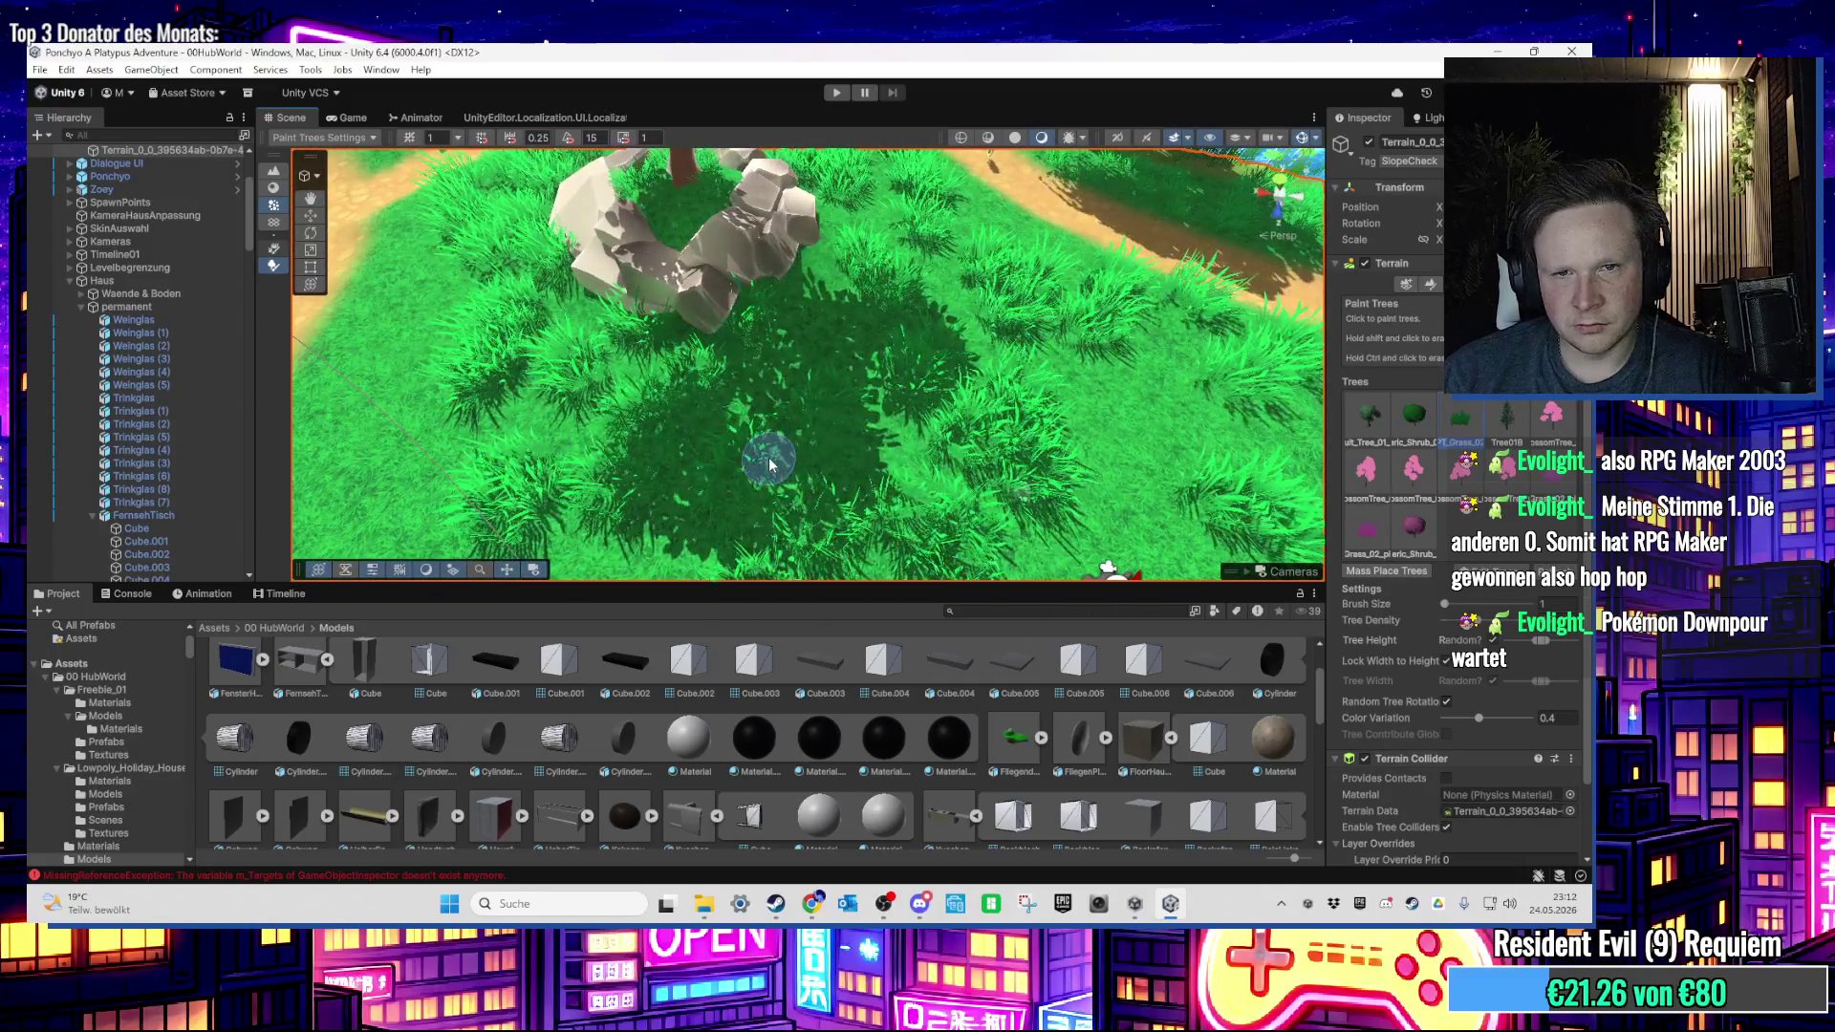
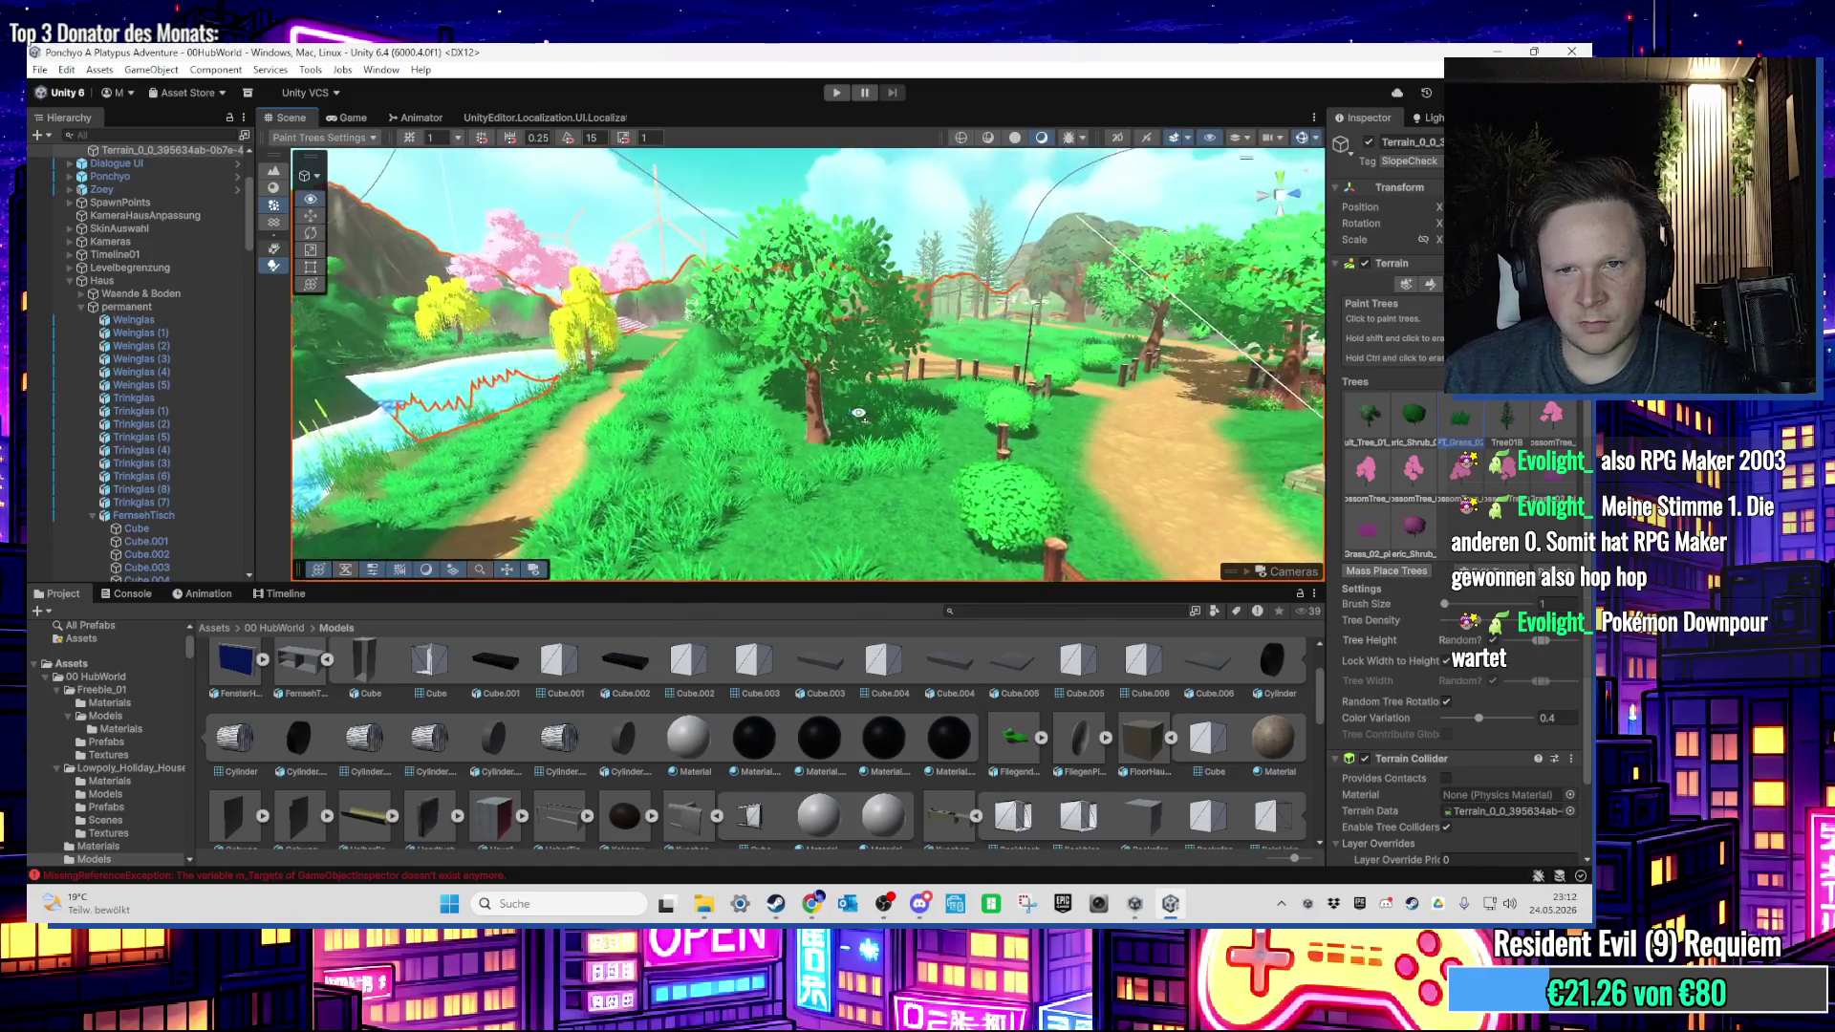
Step: Zoom the Scene view in toward the grassy base of the tree beside the path
{"action": "scroll", "coordinate": [858, 412], "scroll_direction": "up", "scroll_amount": 10}
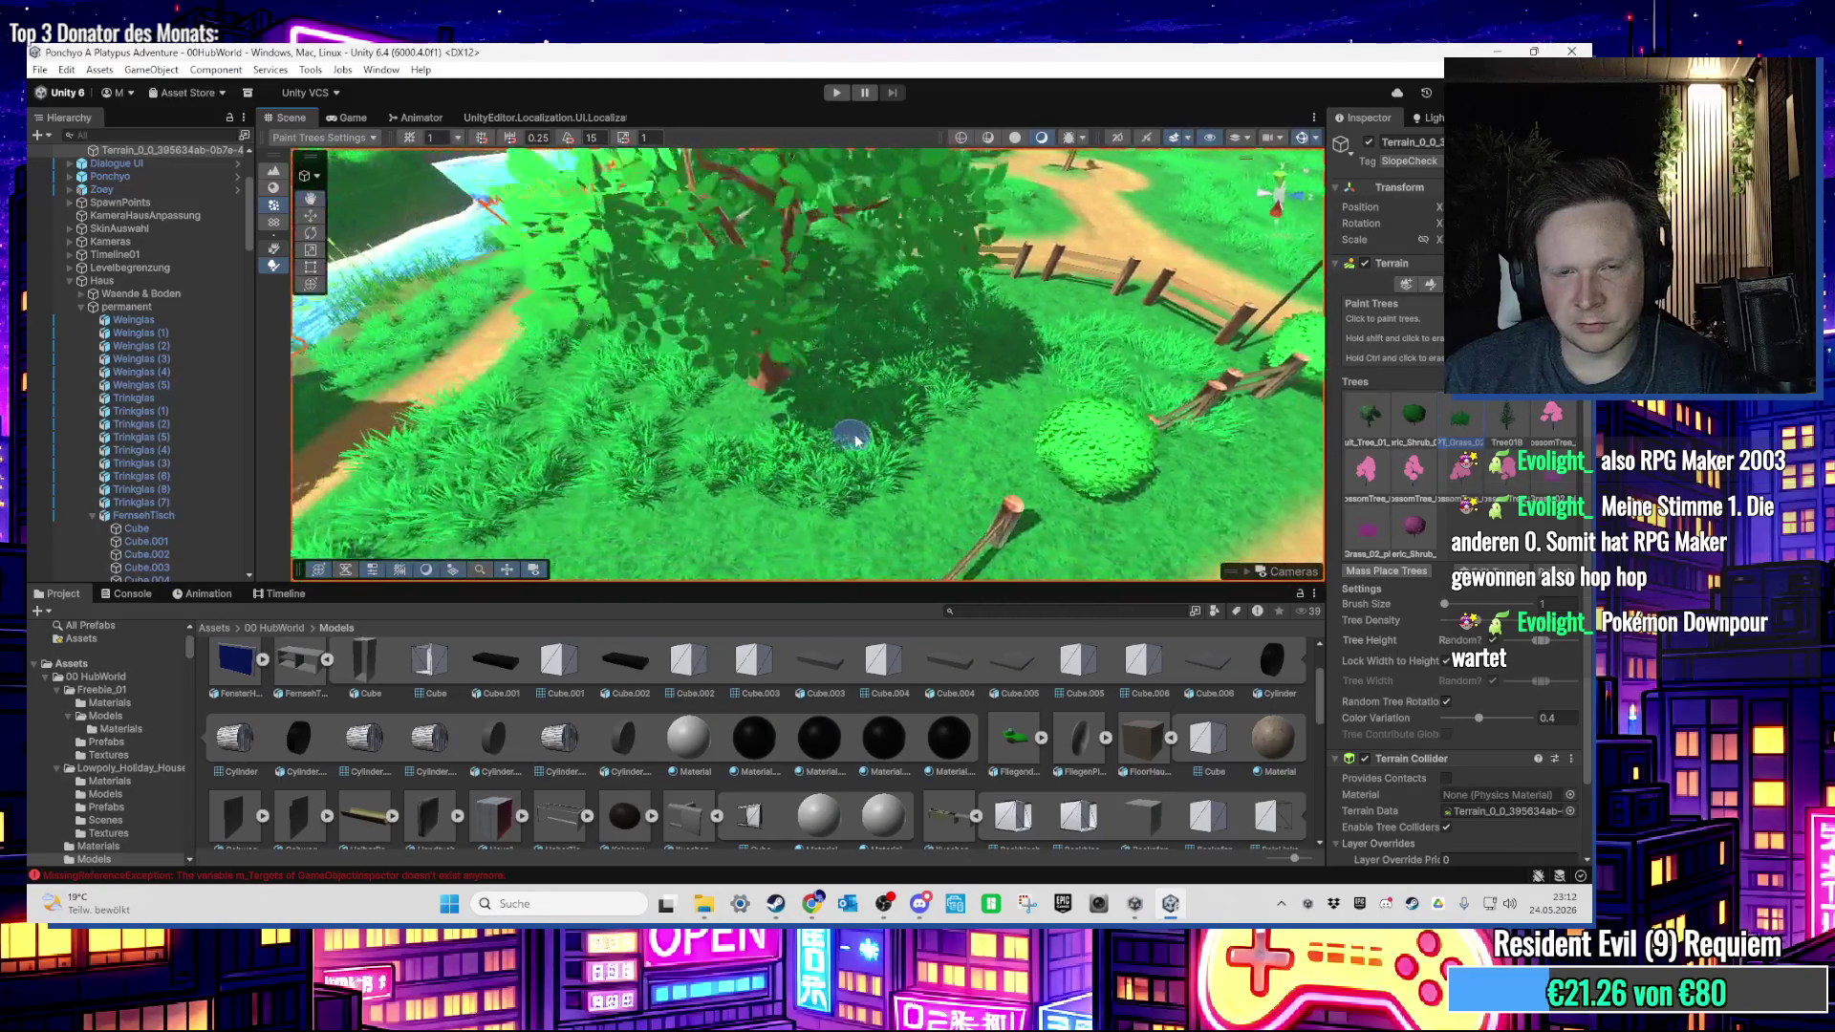
{"action": "scroll", "coordinate": [856, 440], "scroll_direction": "up", "scroll_amount": 5}
{"action": "scroll", "coordinate": [827, 320], "scroll_direction": "up", "scroll_amount": 6}
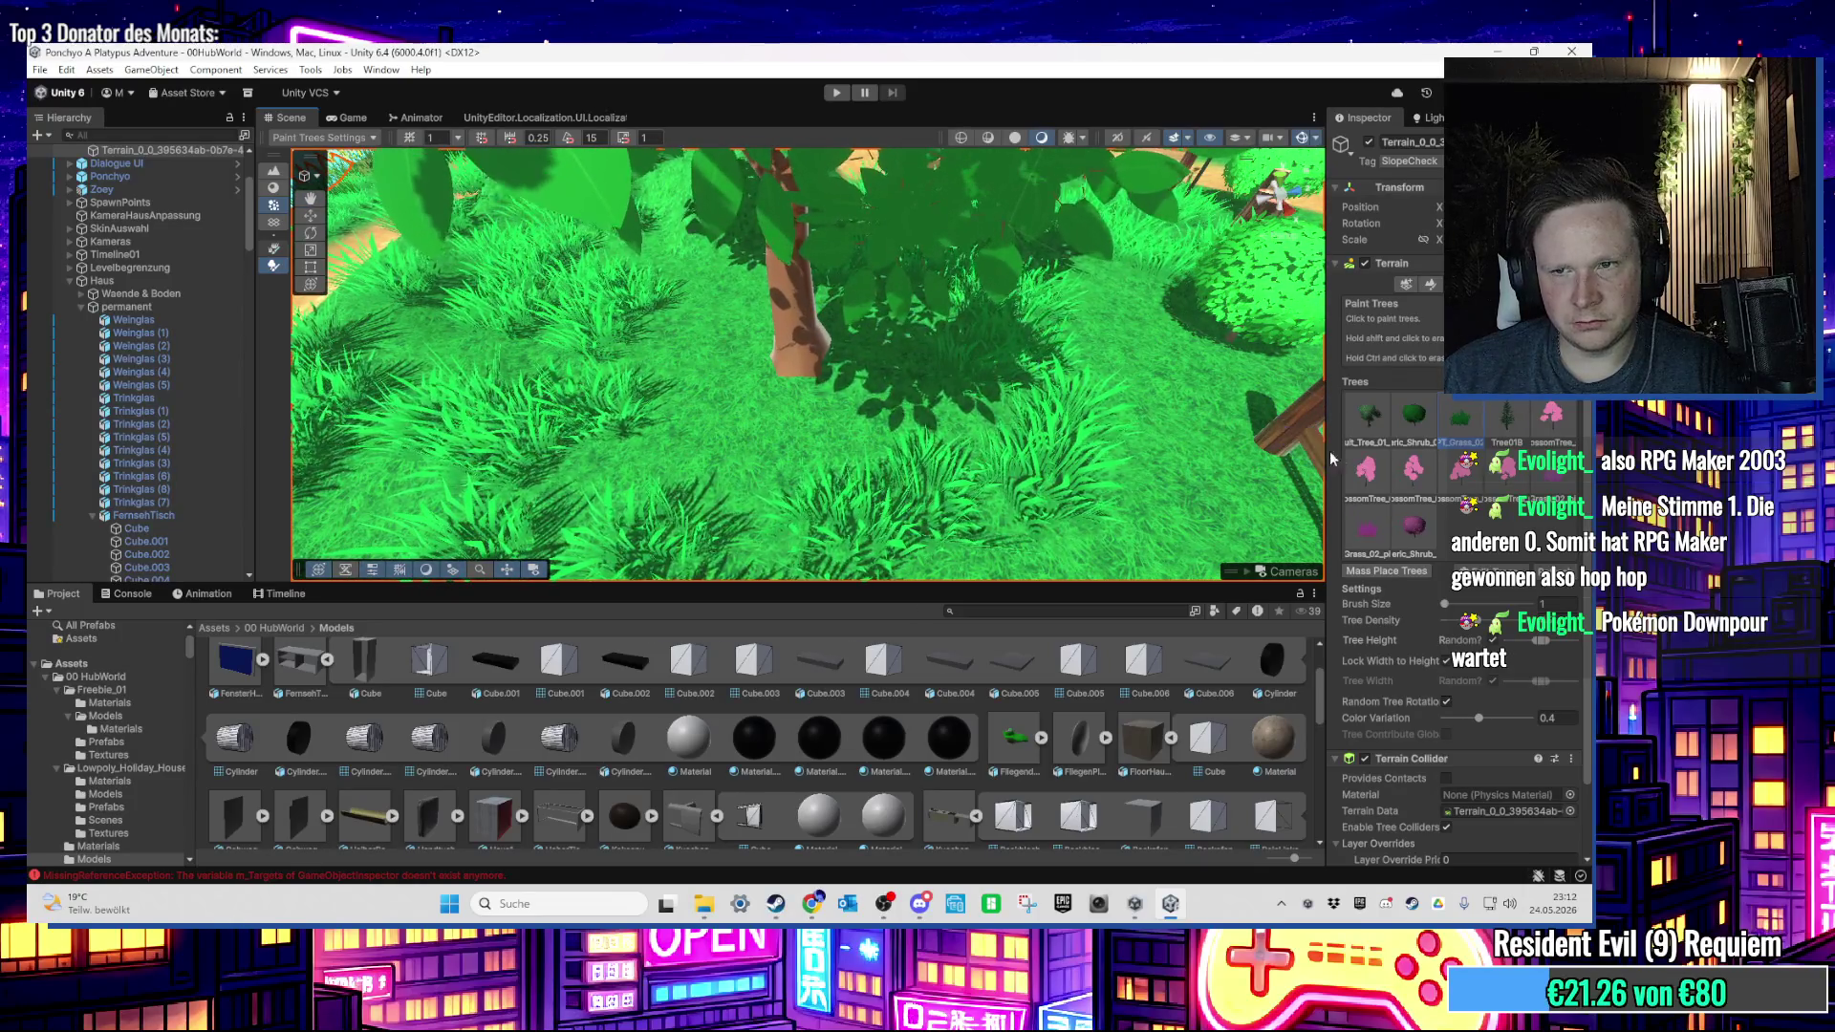
Step: Switch the terrain tool to Paint Texture and add the dirt_clay_down layer to the palette
{"action": "left_click", "coordinate": [1428, 289]}
{"action": "scroll", "coordinate": [1453, 701], "scroll_direction": "down", "scroll_amount": 10}
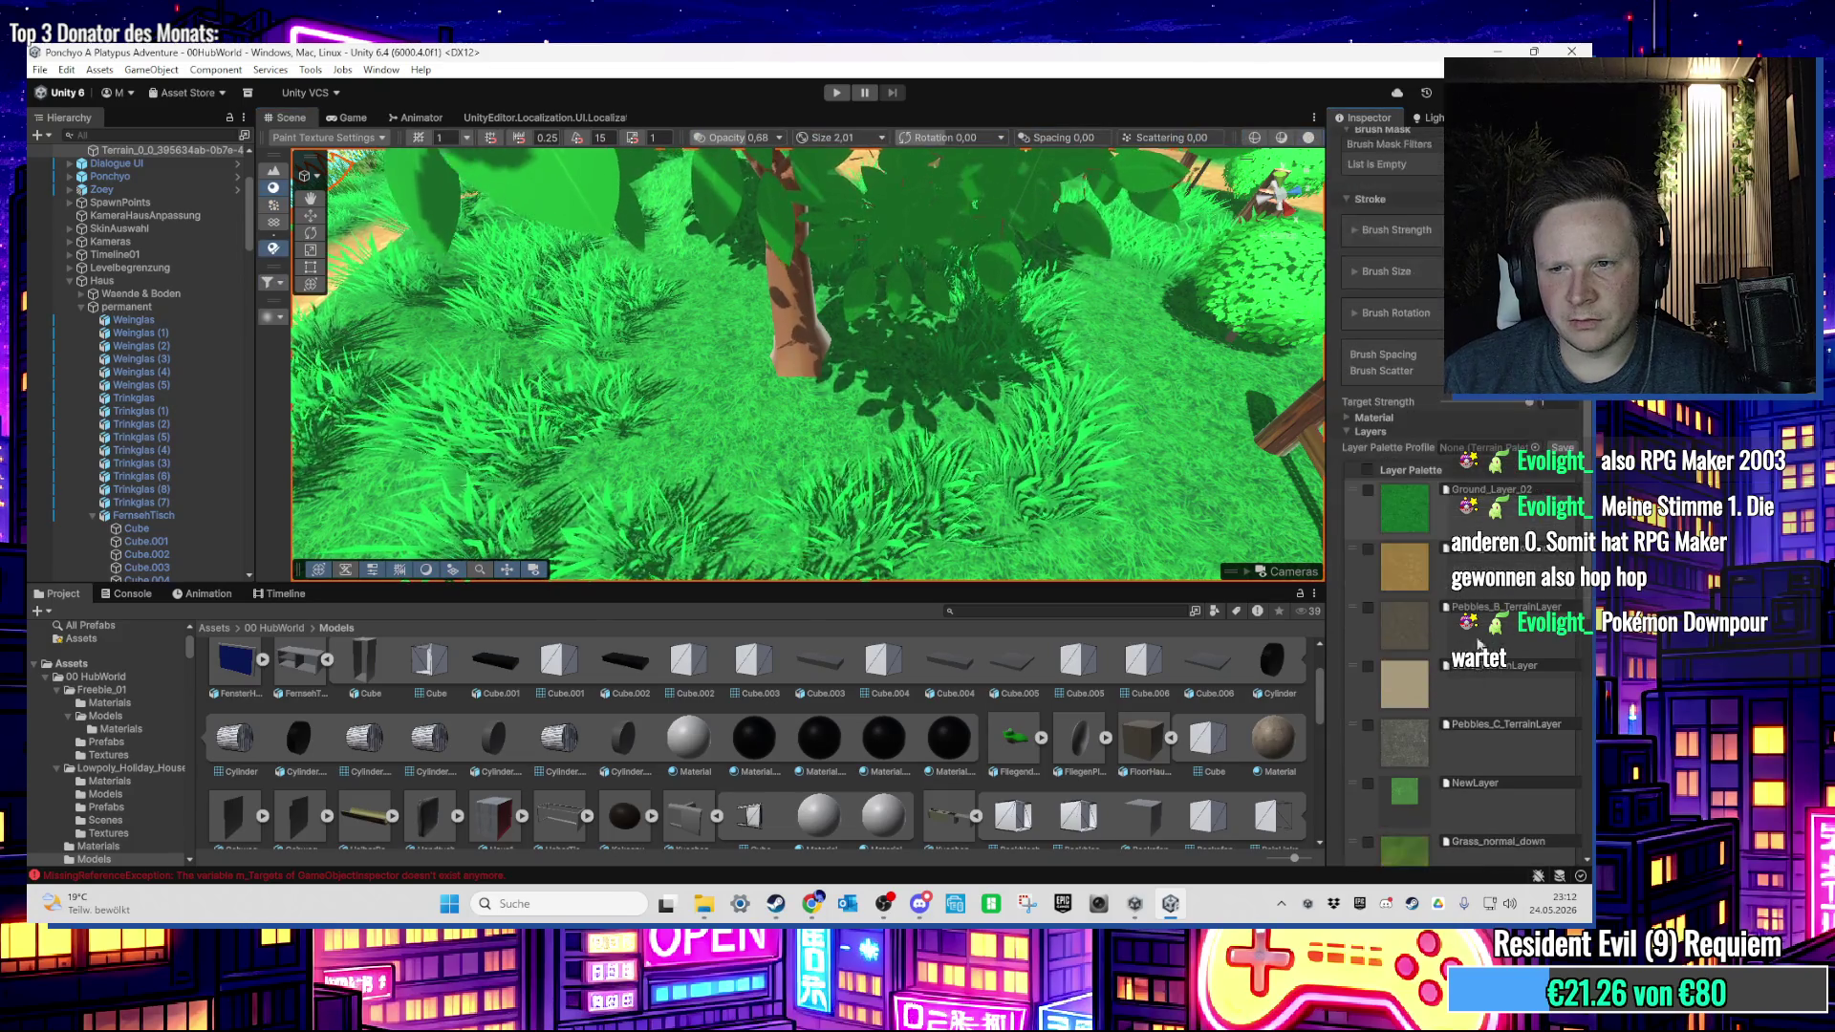
{"action": "scroll", "coordinate": [1431, 724], "scroll_direction": "down", "scroll_amount": 5}
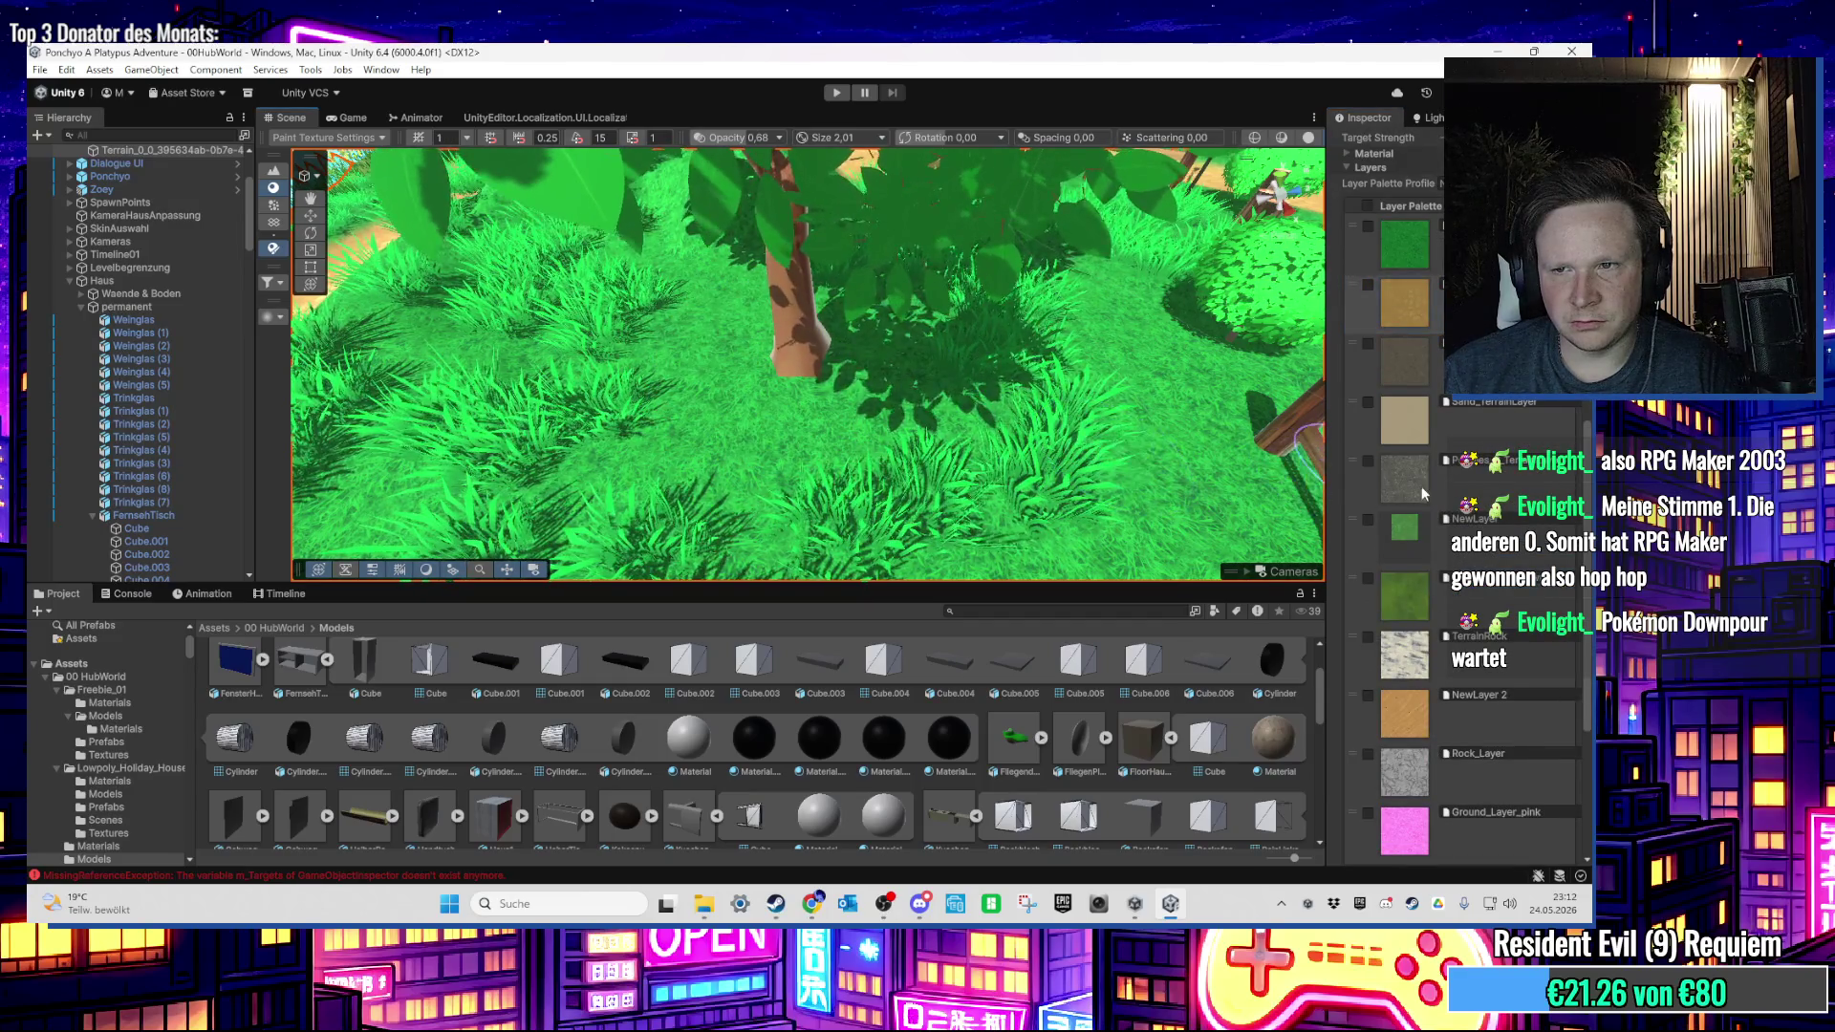
{"action": "scroll", "coordinate": [1422, 493], "scroll_direction": "down", "scroll_amount": 5}
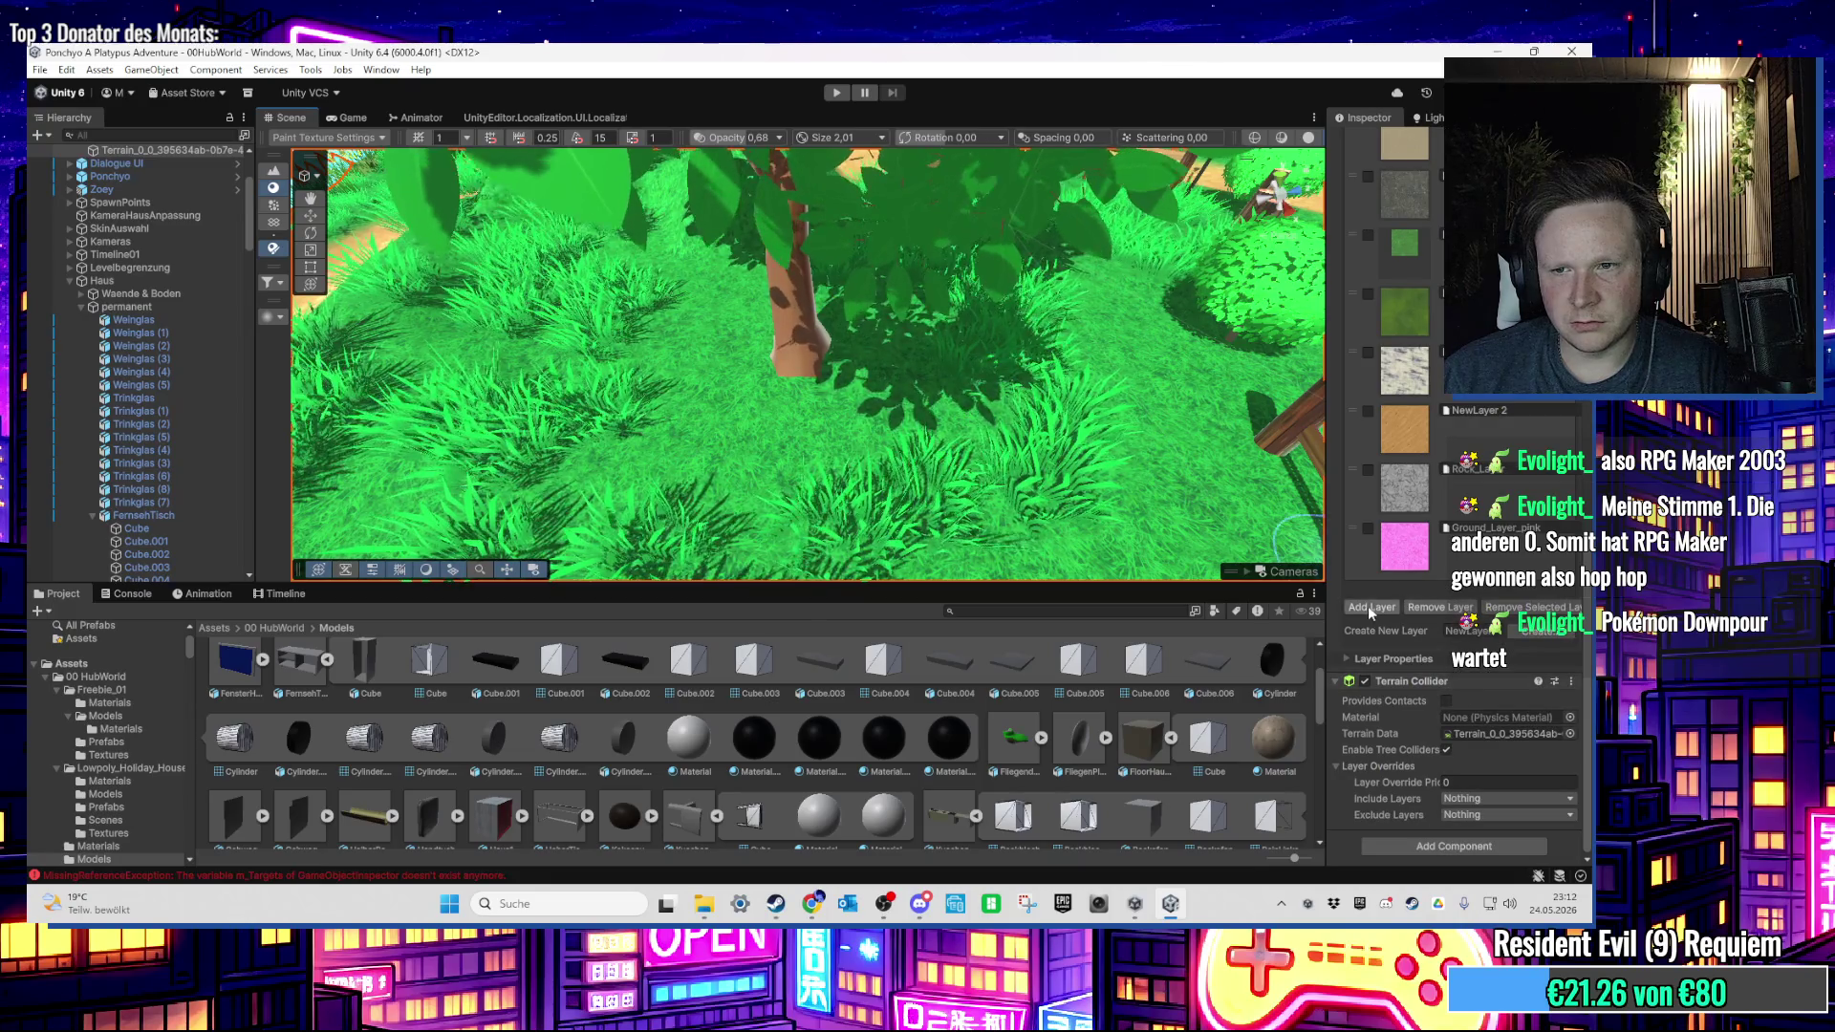
{"action": "left_click", "coordinate": [1369, 608]}
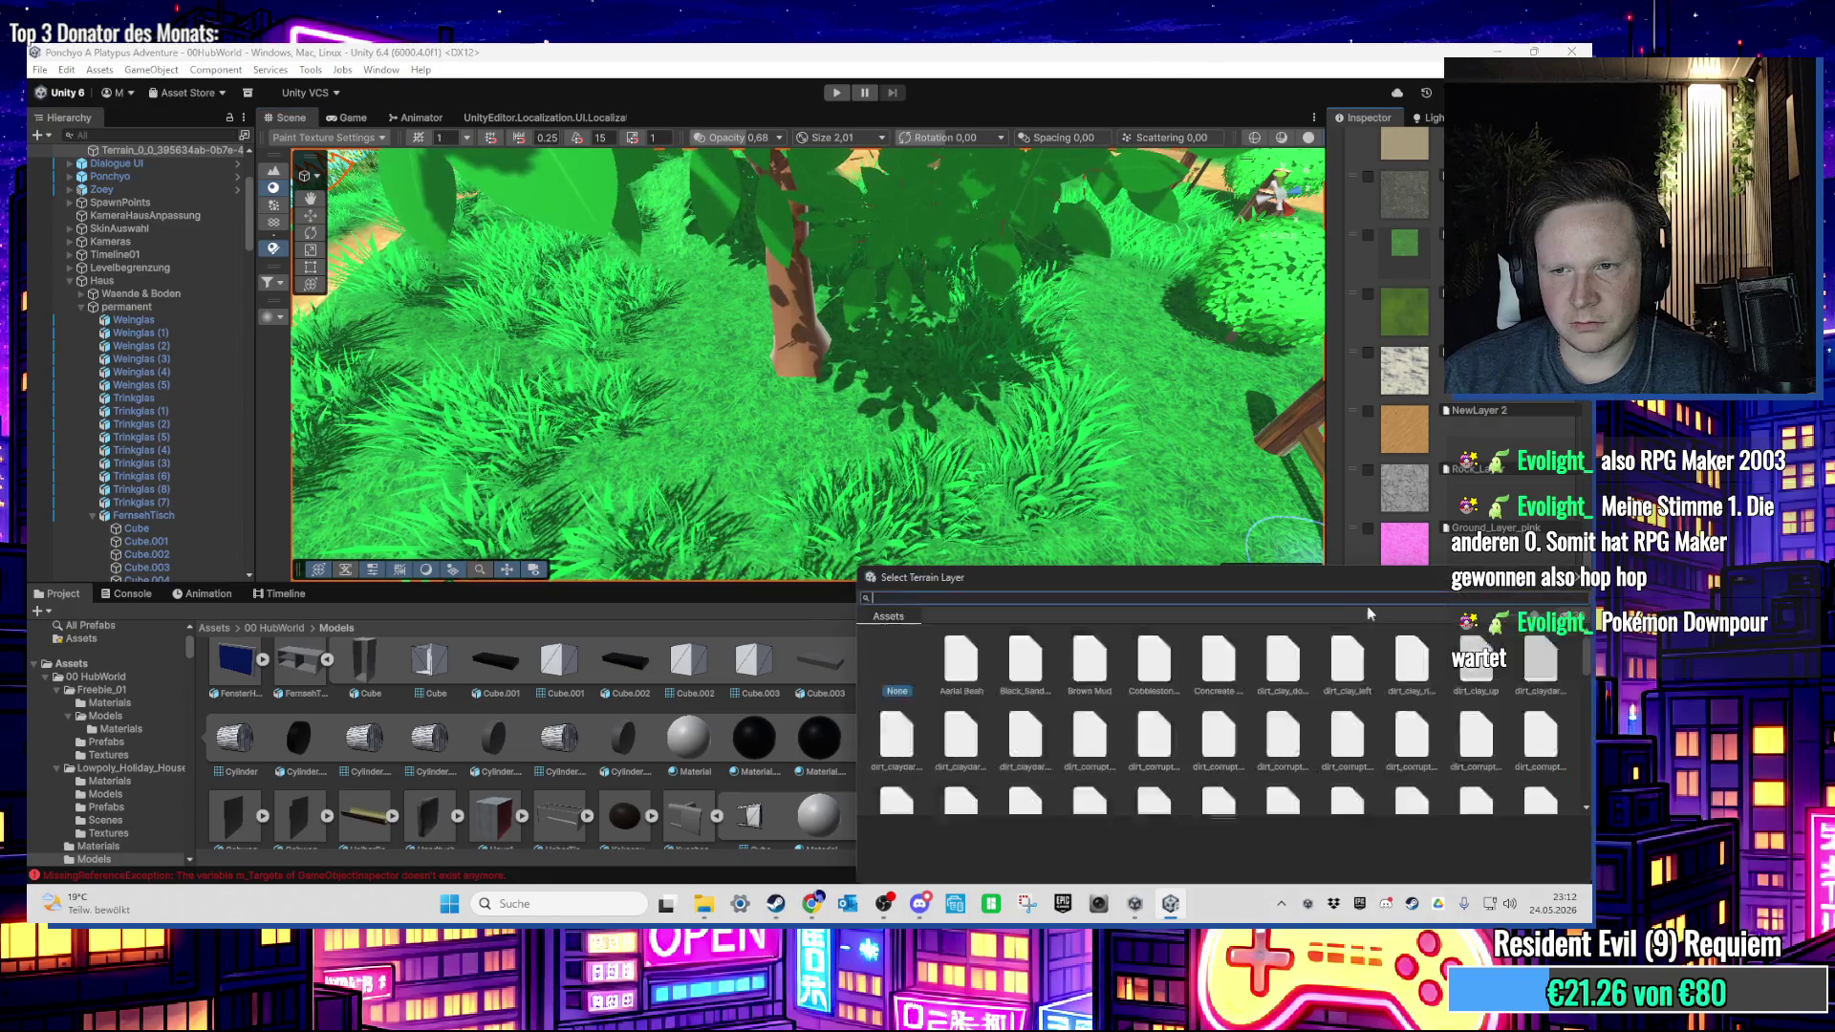
{"action": "double_click", "coordinate": [1308, 661]}
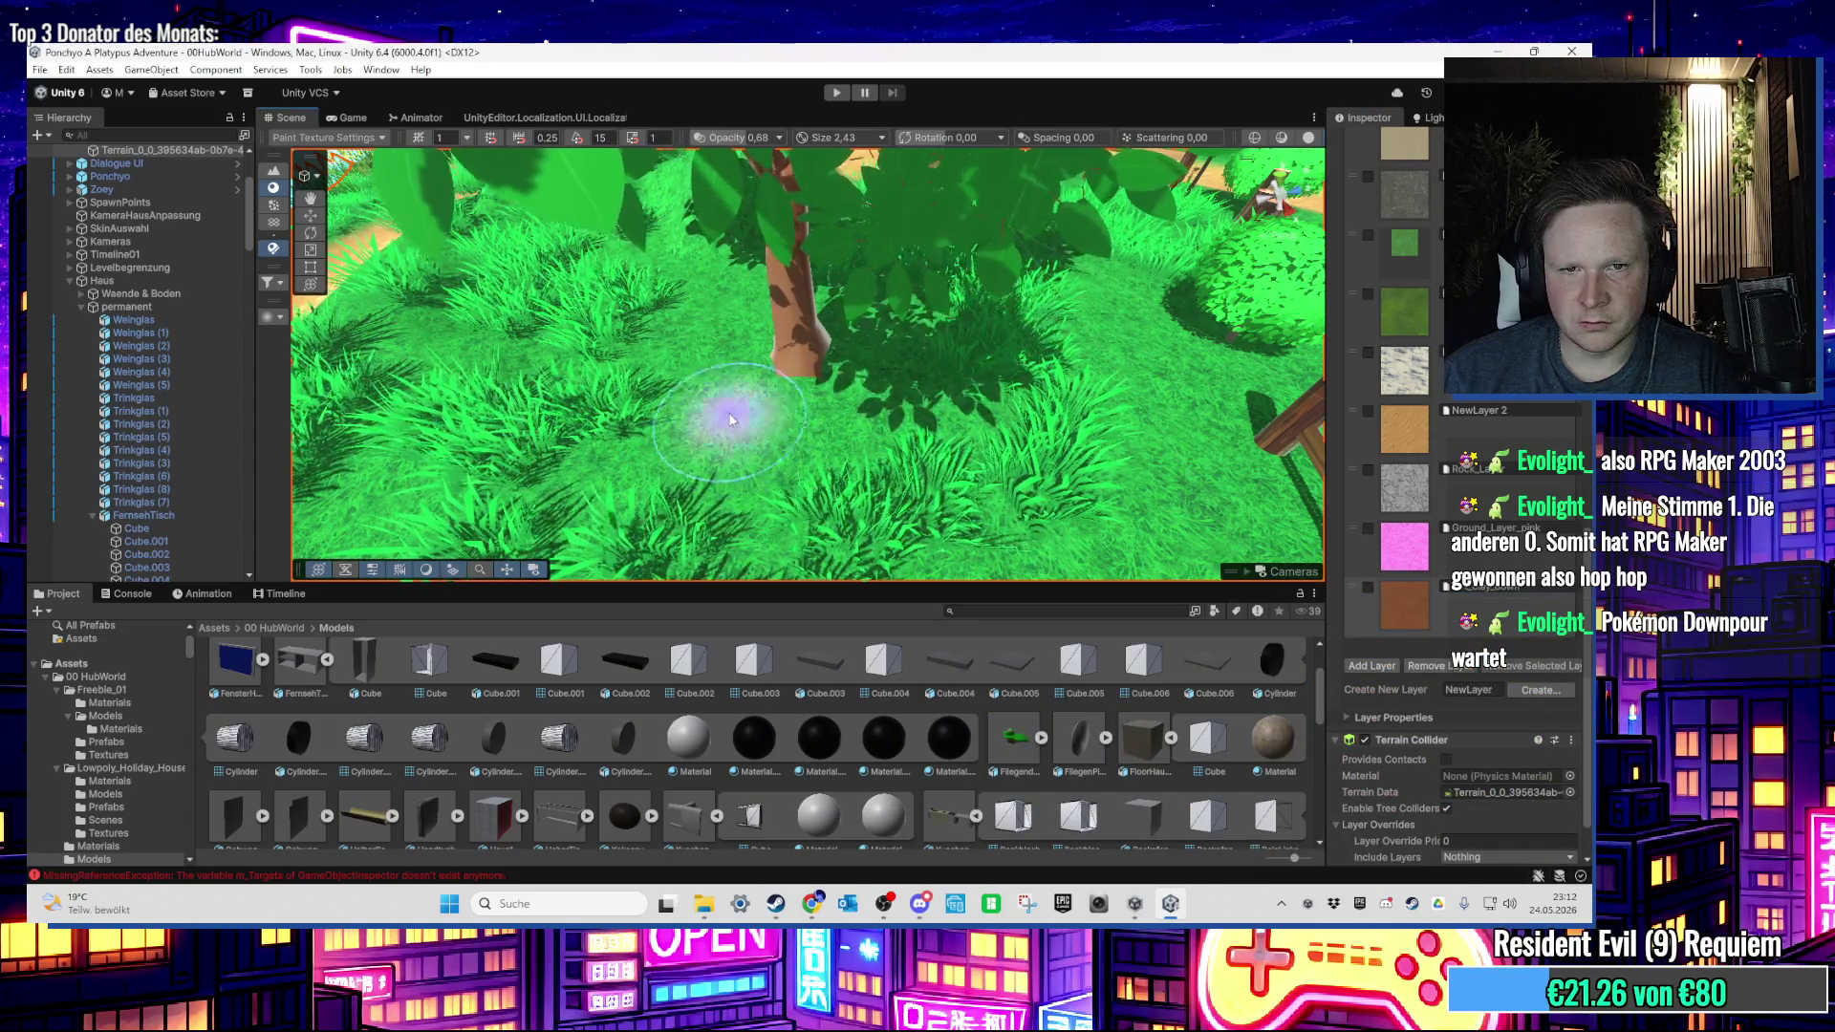
Step: Paint brown dirt around the tree's base, then undo the strokes
{"action": "left_click_drag", "start_coordinate": [730, 419], "coordinate": [705, 359]}
{"action": "mouse_move", "coordinate": [886, 359]}
{"action": "left_mouse_down"}
{"action": "mouse_move", "coordinate": [764, 431]}
{"action": "mouse_move", "coordinate": [712, 382]}
{"action": "mouse_move", "coordinate": [882, 369]}
{"action": "left_mouse_up"}
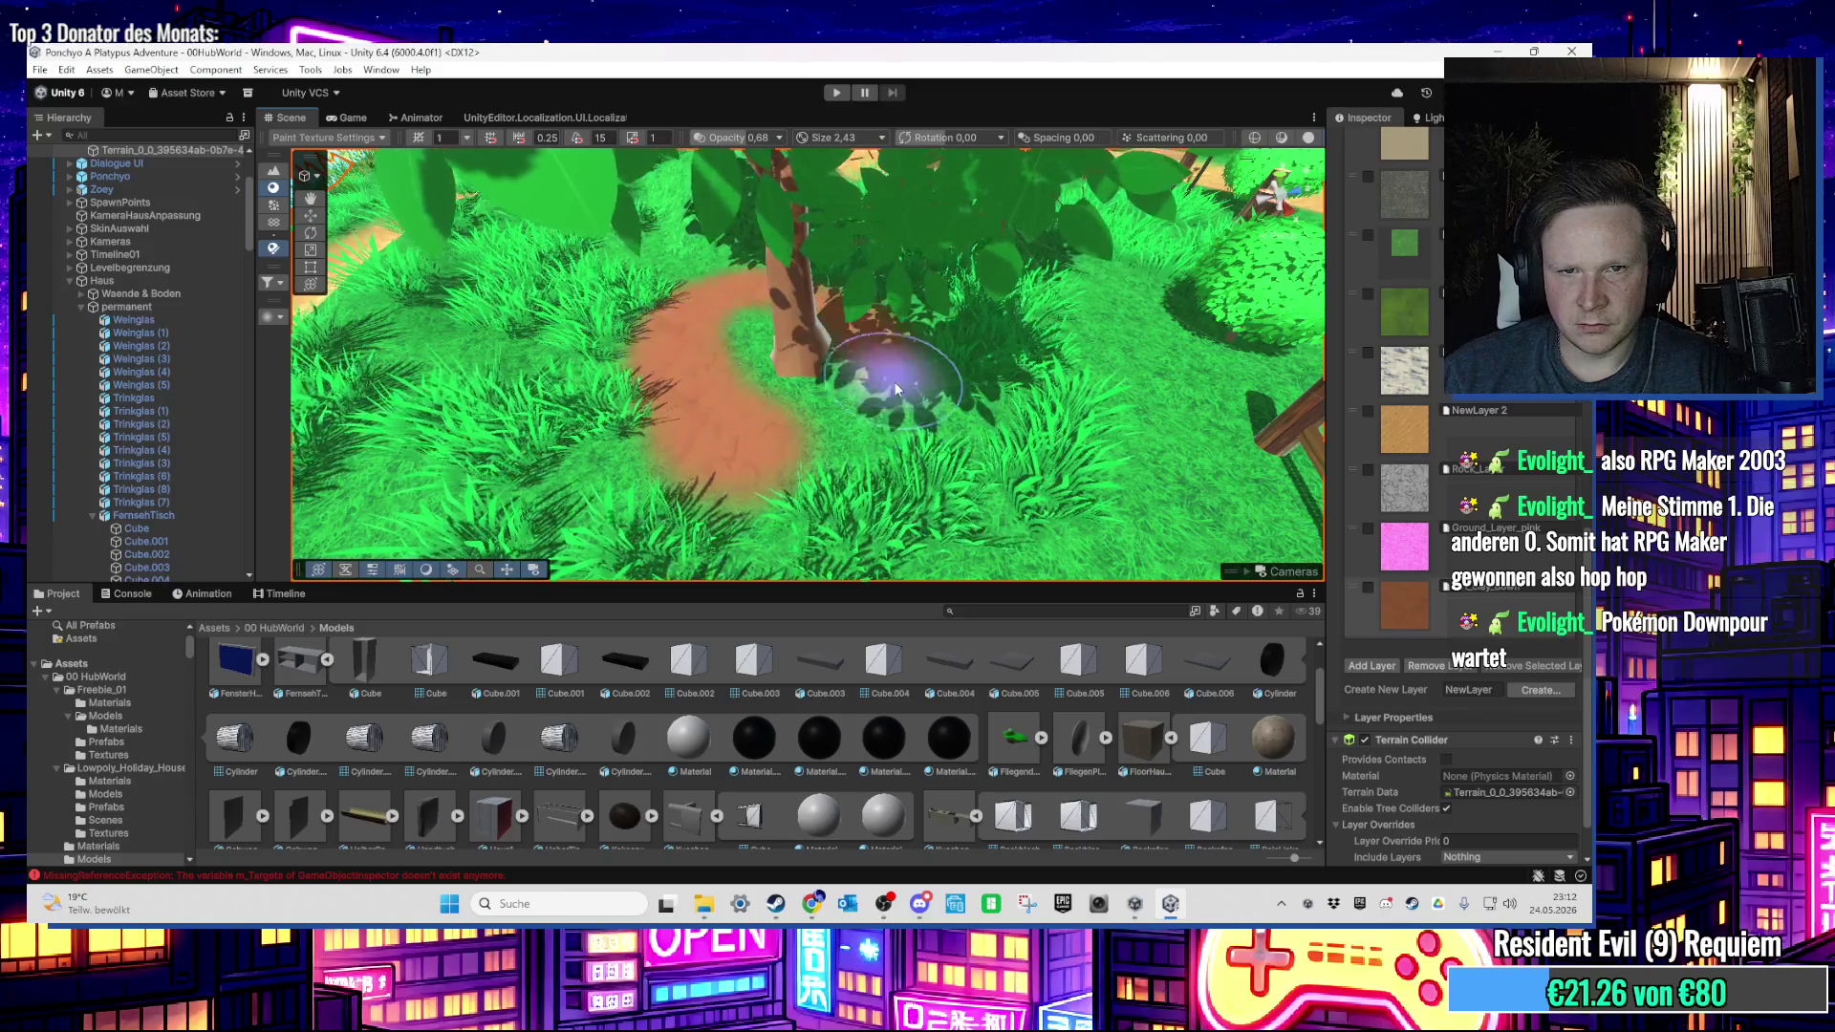
{"action": "scroll", "coordinate": [917, 363], "scroll_direction": "down", "scroll_amount": 5}
{"action": "scroll", "coordinate": [959, 357], "scroll_direction": "up", "scroll_amount": 3}
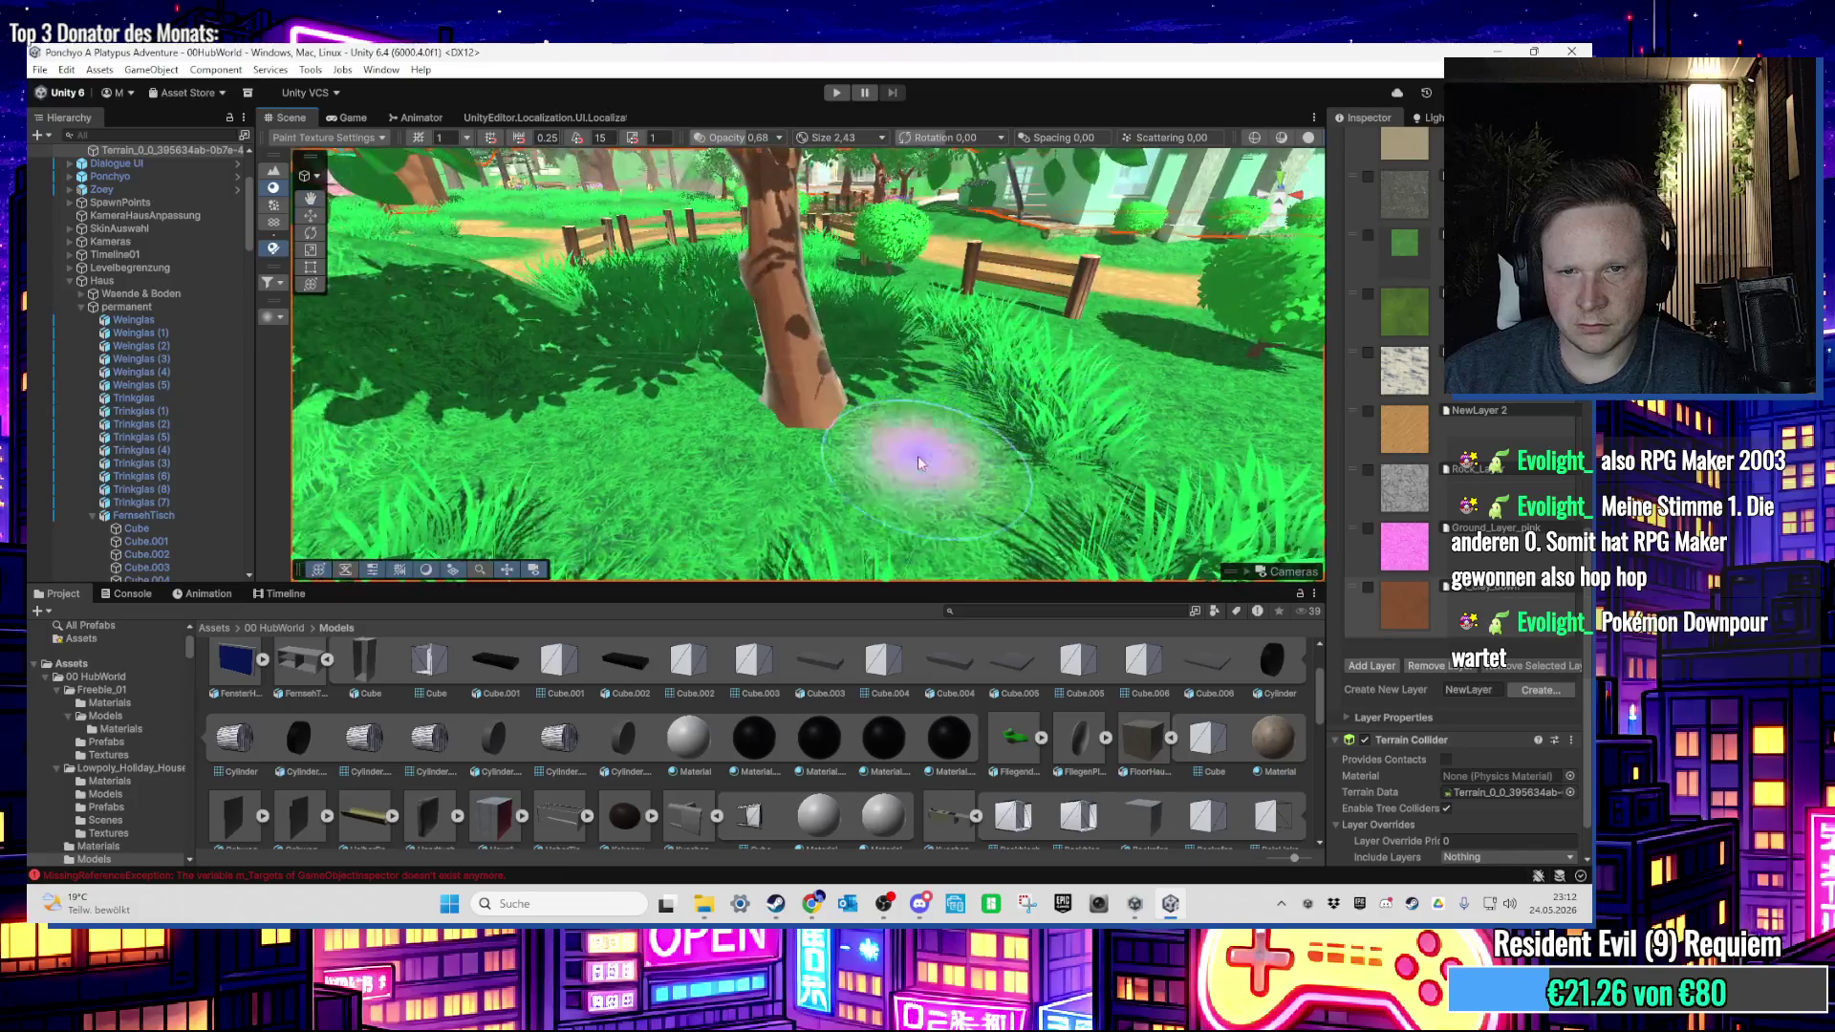
{"action": "mouse_move", "coordinate": [832, 434]}
{"action": "left_mouse_down"}
{"action": "mouse_move", "coordinate": [793, 420]}
{"action": "mouse_move", "coordinate": [786, 380]}
{"action": "left_mouse_up"}
{"action": "key", "text": "ctrl+z"}
Step: Reduce the terrain brush size to 1.95
{"action": "scroll", "coordinate": [1439, 427], "scroll_direction": "up", "scroll_amount": 10}
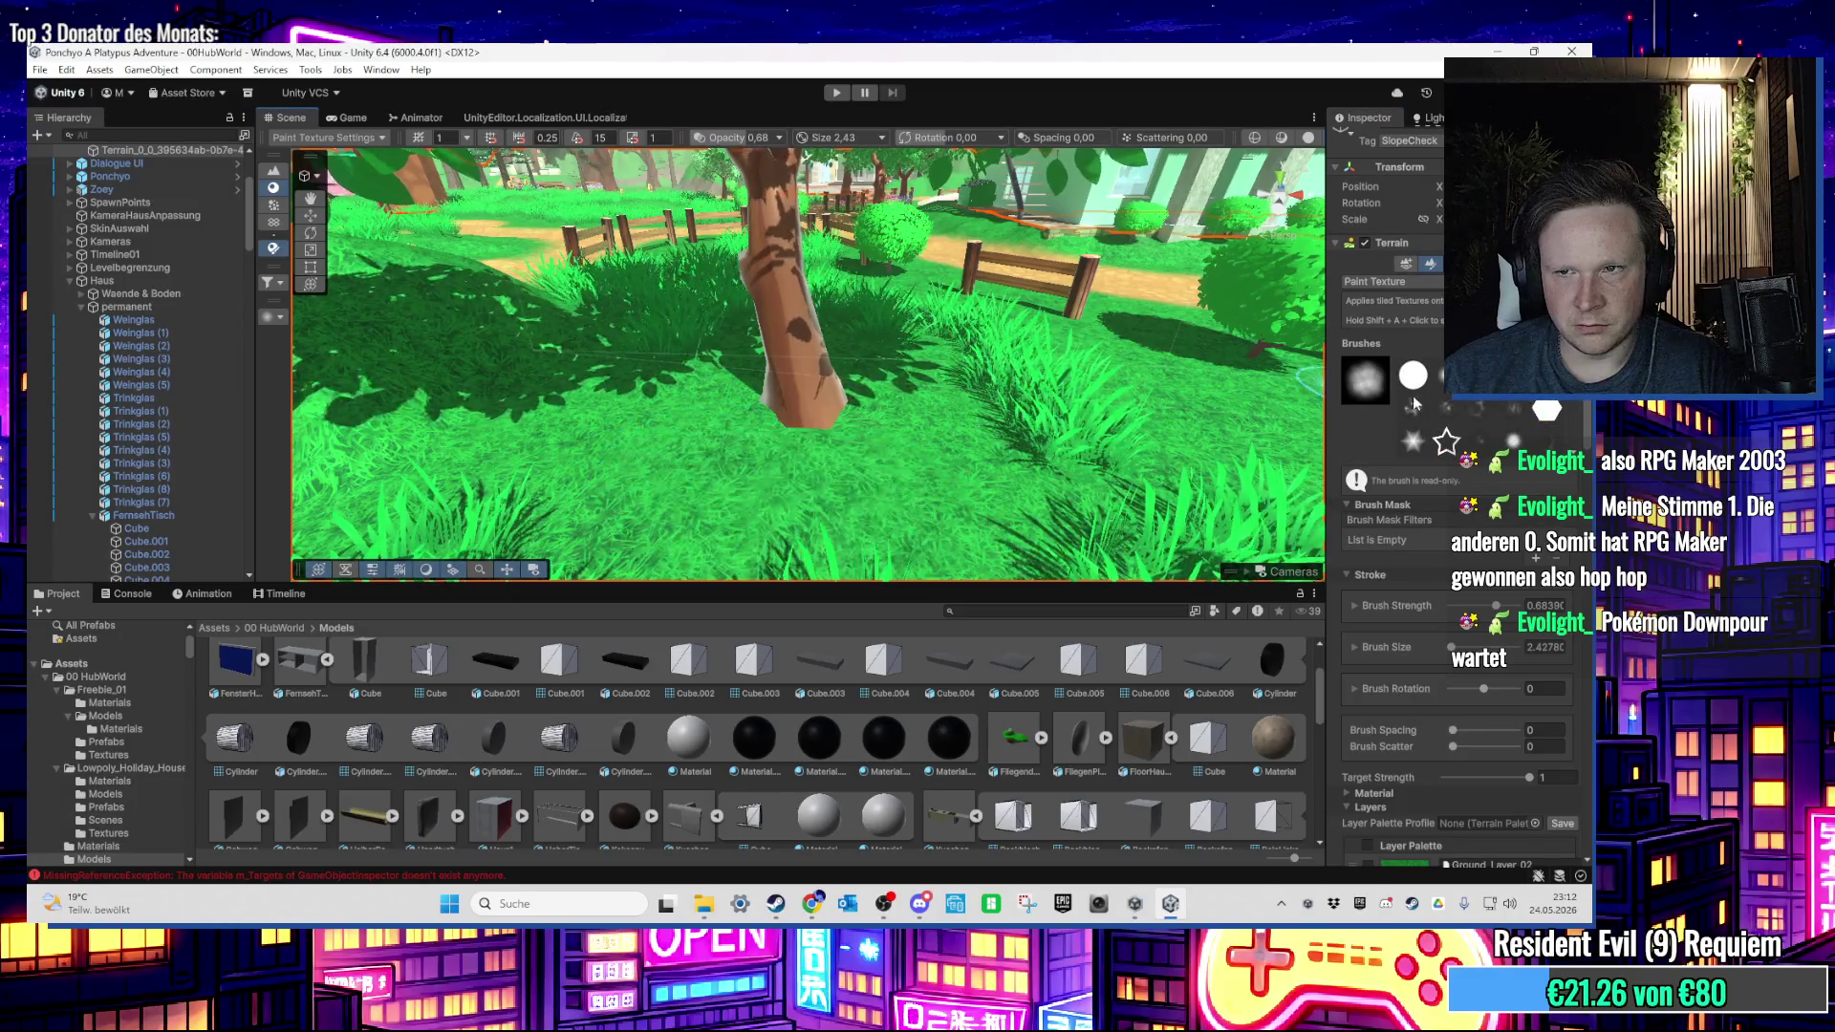
{"action": "mouse_move", "coordinate": [620, 456]}
{"action": "left_mouse_down"}
{"action": "mouse_move", "coordinate": [803, 502]}
{"action": "mouse_move", "coordinate": [759, 490]}
{"action": "mouse_move", "coordinate": [1046, 522]}
{"action": "mouse_move", "coordinate": [806, 495]}
{"action": "left_mouse_up"}
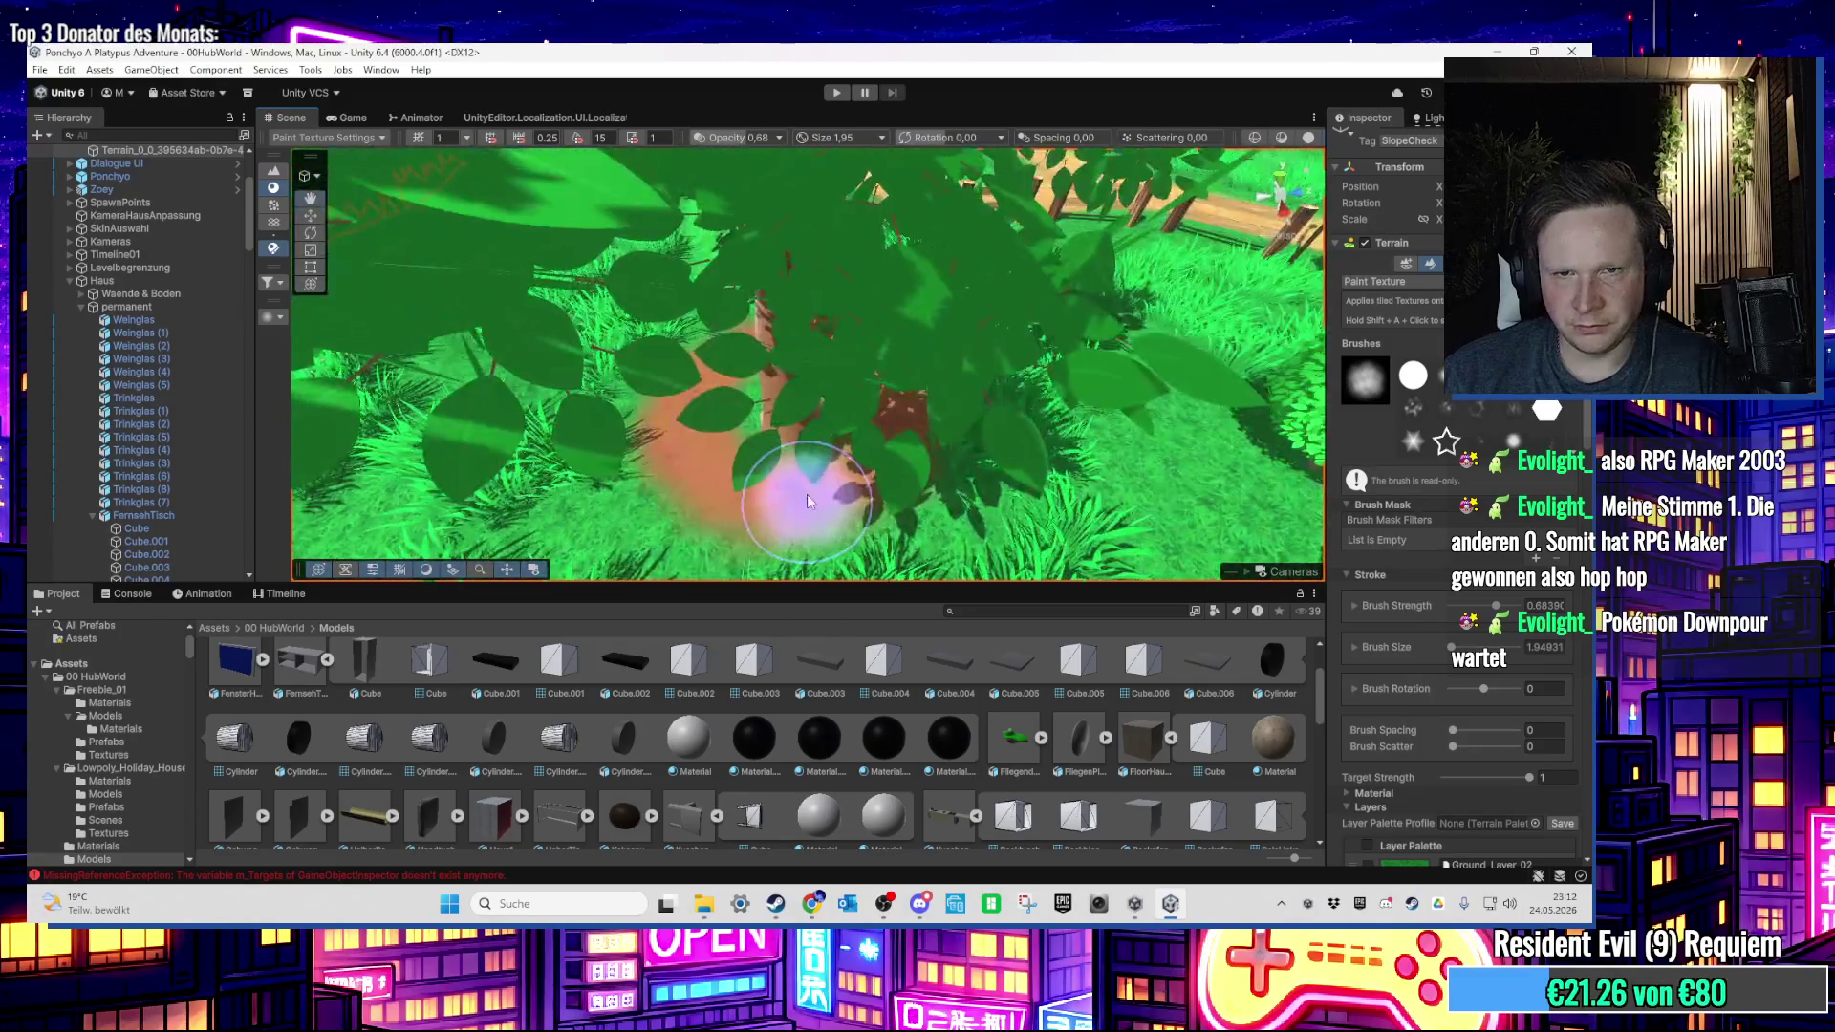
{"action": "scroll", "coordinate": [841, 459], "scroll_direction": "down", "scroll_amount": 5}
{"action": "scroll", "coordinate": [1534, 699], "scroll_direction": "down", "scroll_amount": 10}
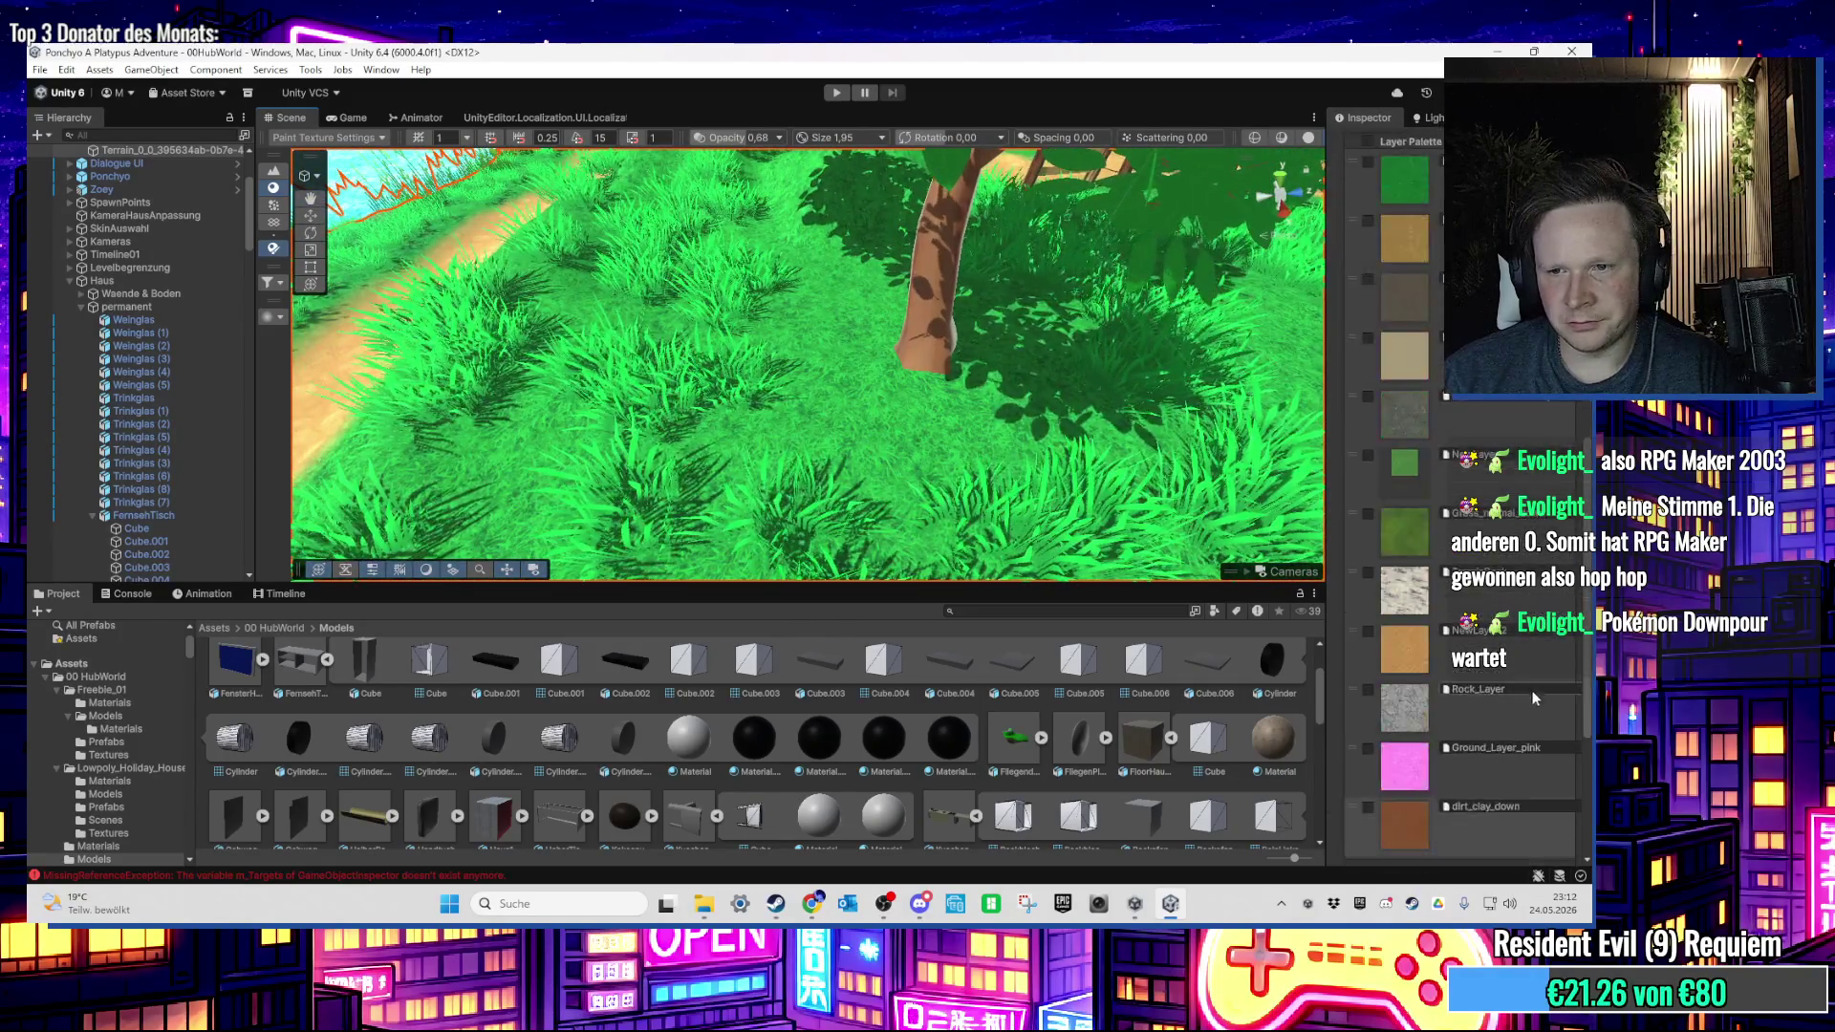
{"action": "scroll", "coordinate": [1534, 698], "scroll_direction": "down", "scroll_amount": 4}
Step: Remove the dirt_clay_down layer and try a sand patch near the tree, undoing it
{"action": "left_click", "coordinate": [1434, 666]}
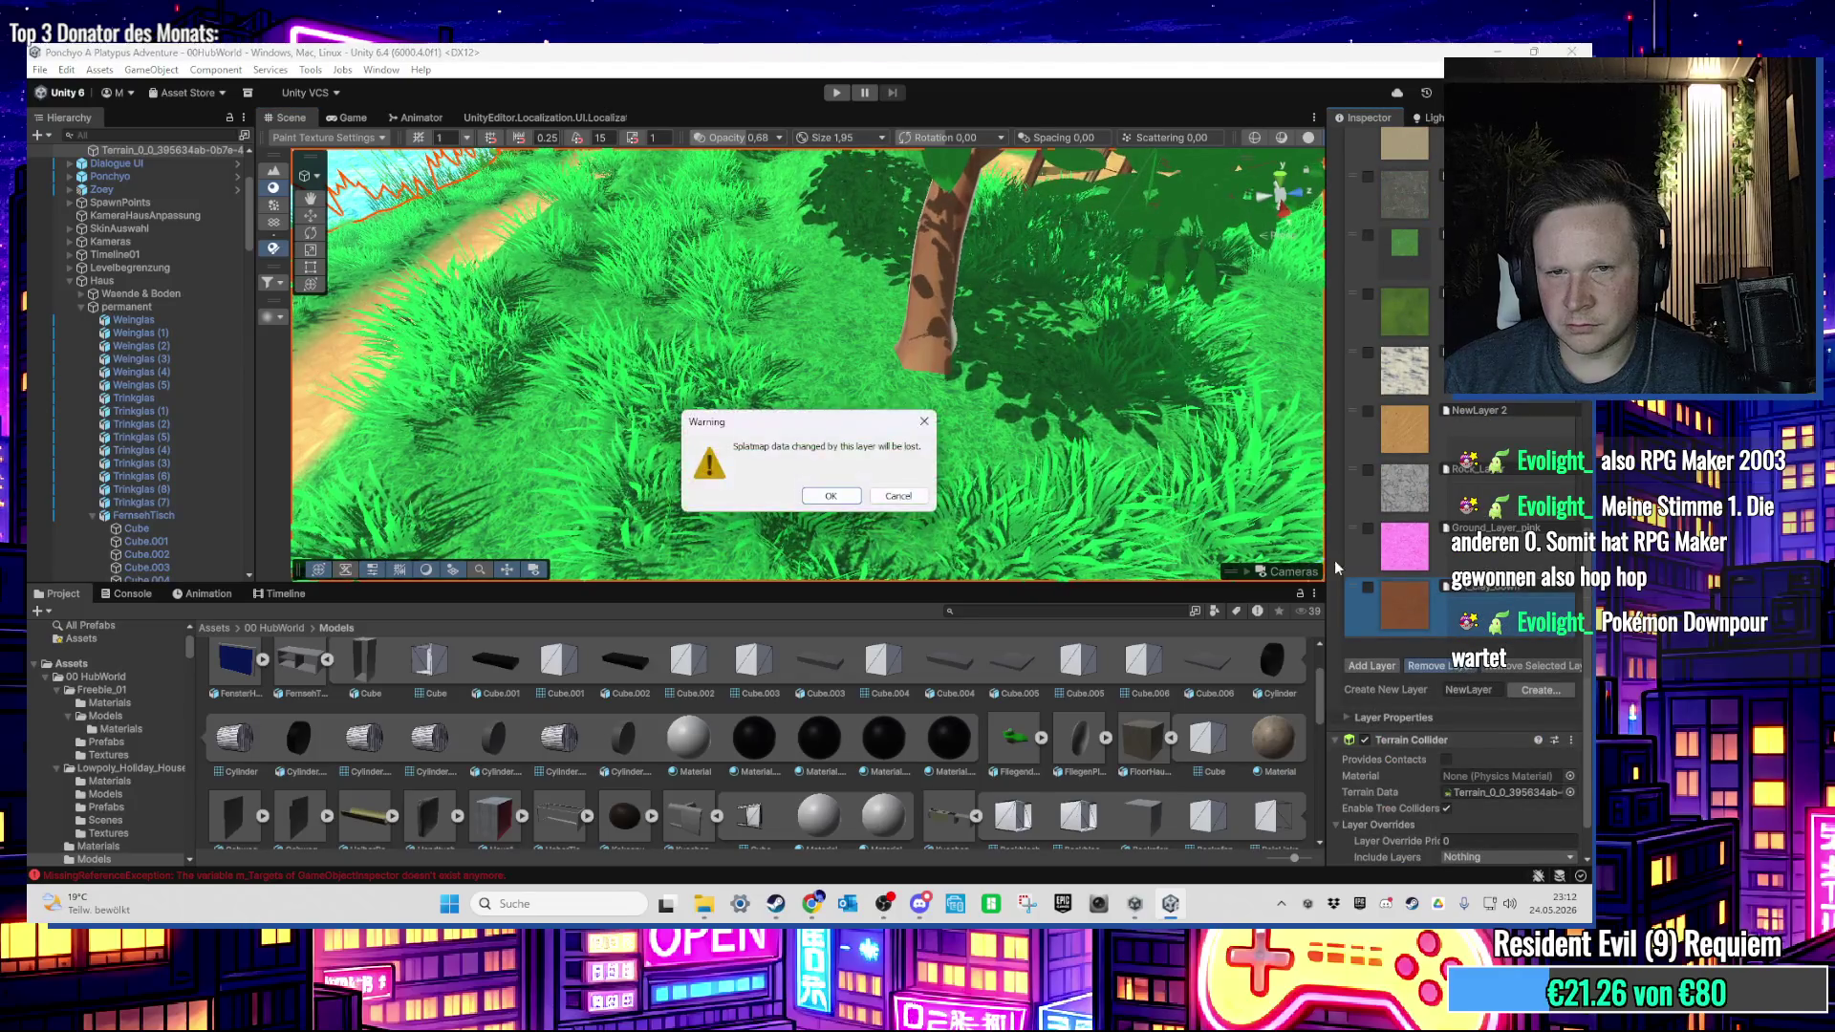
{"action": "left_click", "coordinate": [830, 496]}
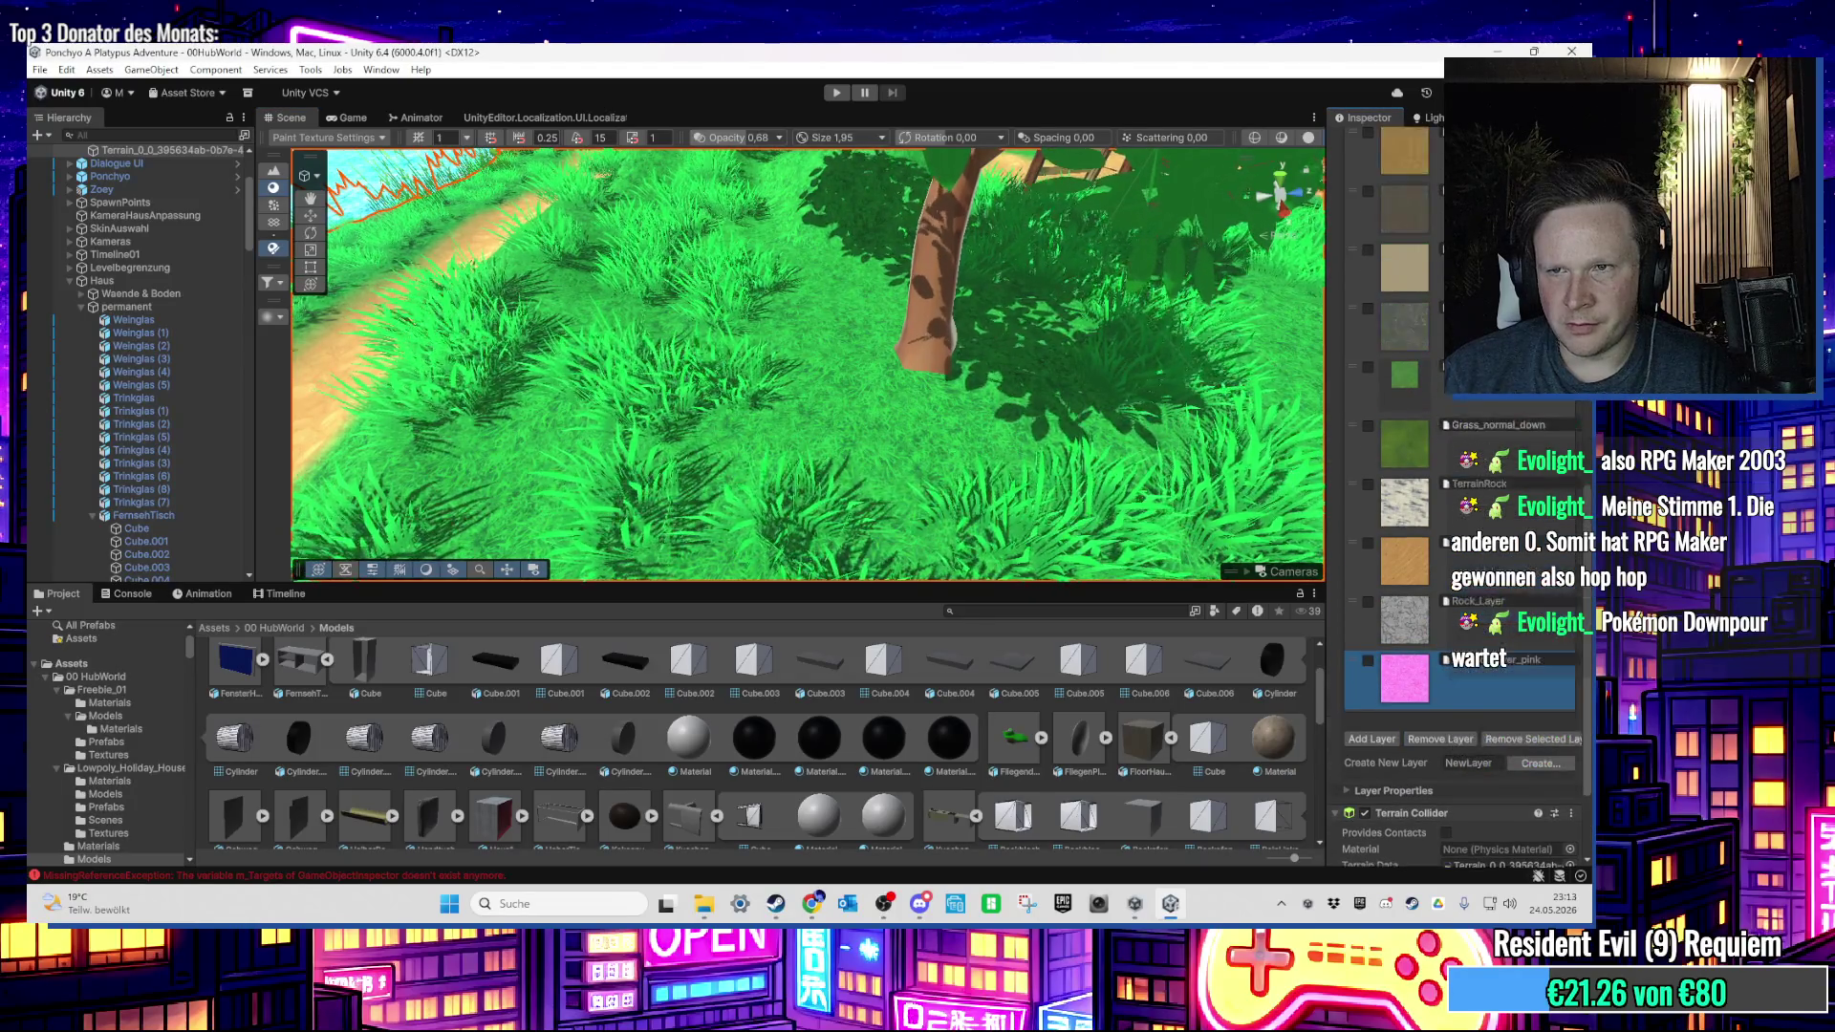
{"action": "mouse_move", "coordinate": [984, 410]}
{"action": "left_mouse_down"}
{"action": "mouse_move", "coordinate": [880, 450]}
{"action": "mouse_move", "coordinate": [799, 336]}
{"action": "mouse_move", "coordinate": [886, 445]}
{"action": "mouse_move", "coordinate": [819, 430]}
{"action": "mouse_move", "coordinate": [779, 389]}
{"action": "mouse_move", "coordinate": [838, 335]}
{"action": "left_mouse_up"}
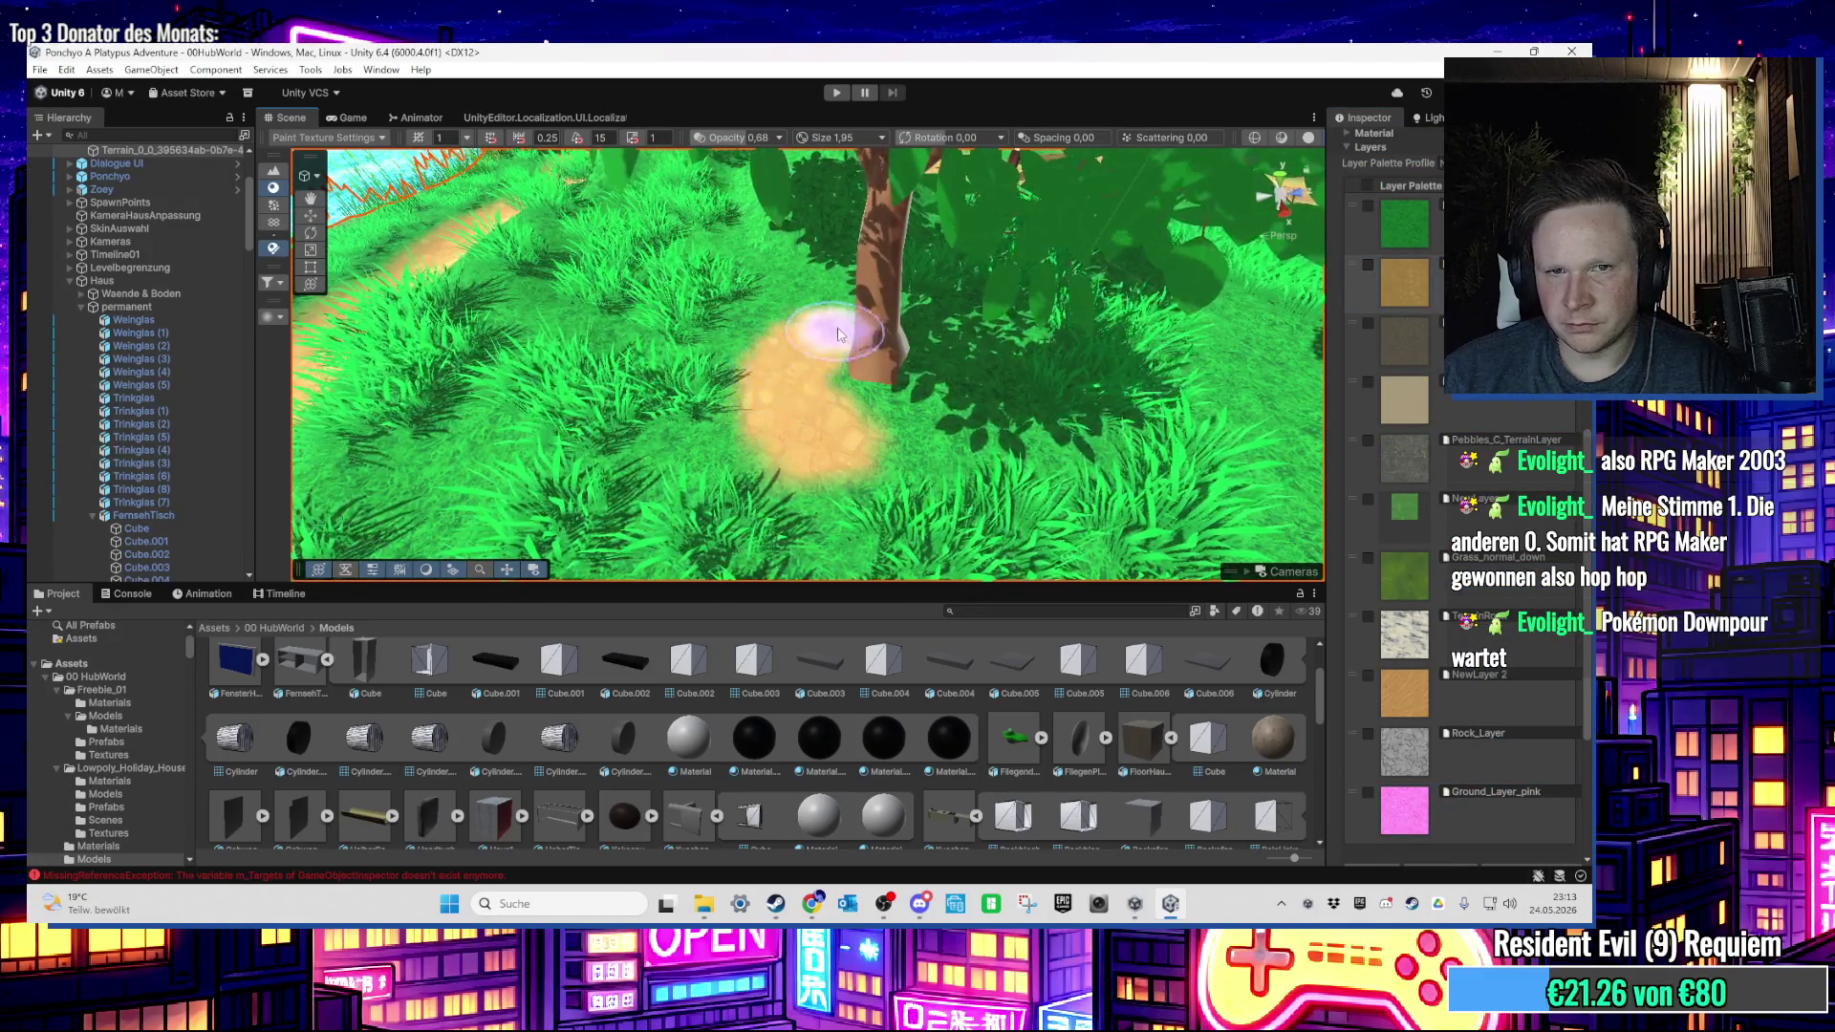
{"action": "key", "text": "ctrl+z"}
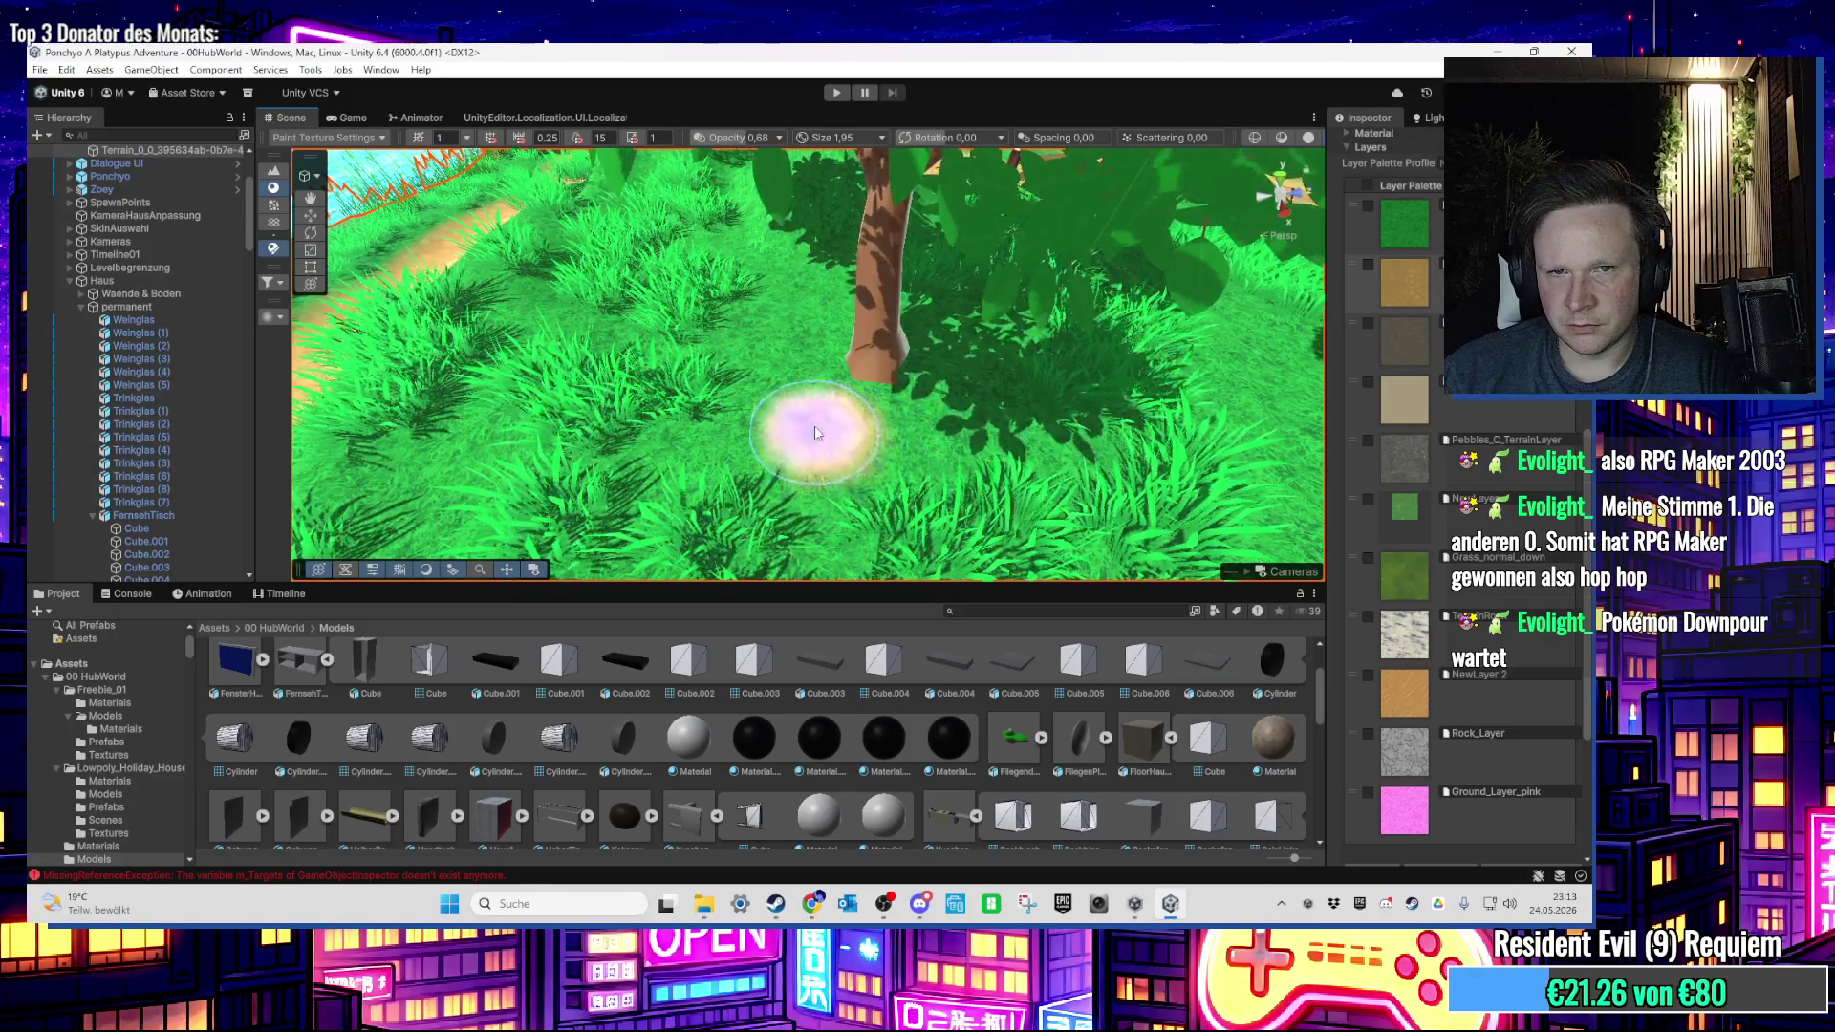
Step: Brush sand up around the tree's base, redoing strokes until it blends into the path
{"action": "left_click_drag", "start_coordinate": [786, 386], "coordinate": [809, 332]}
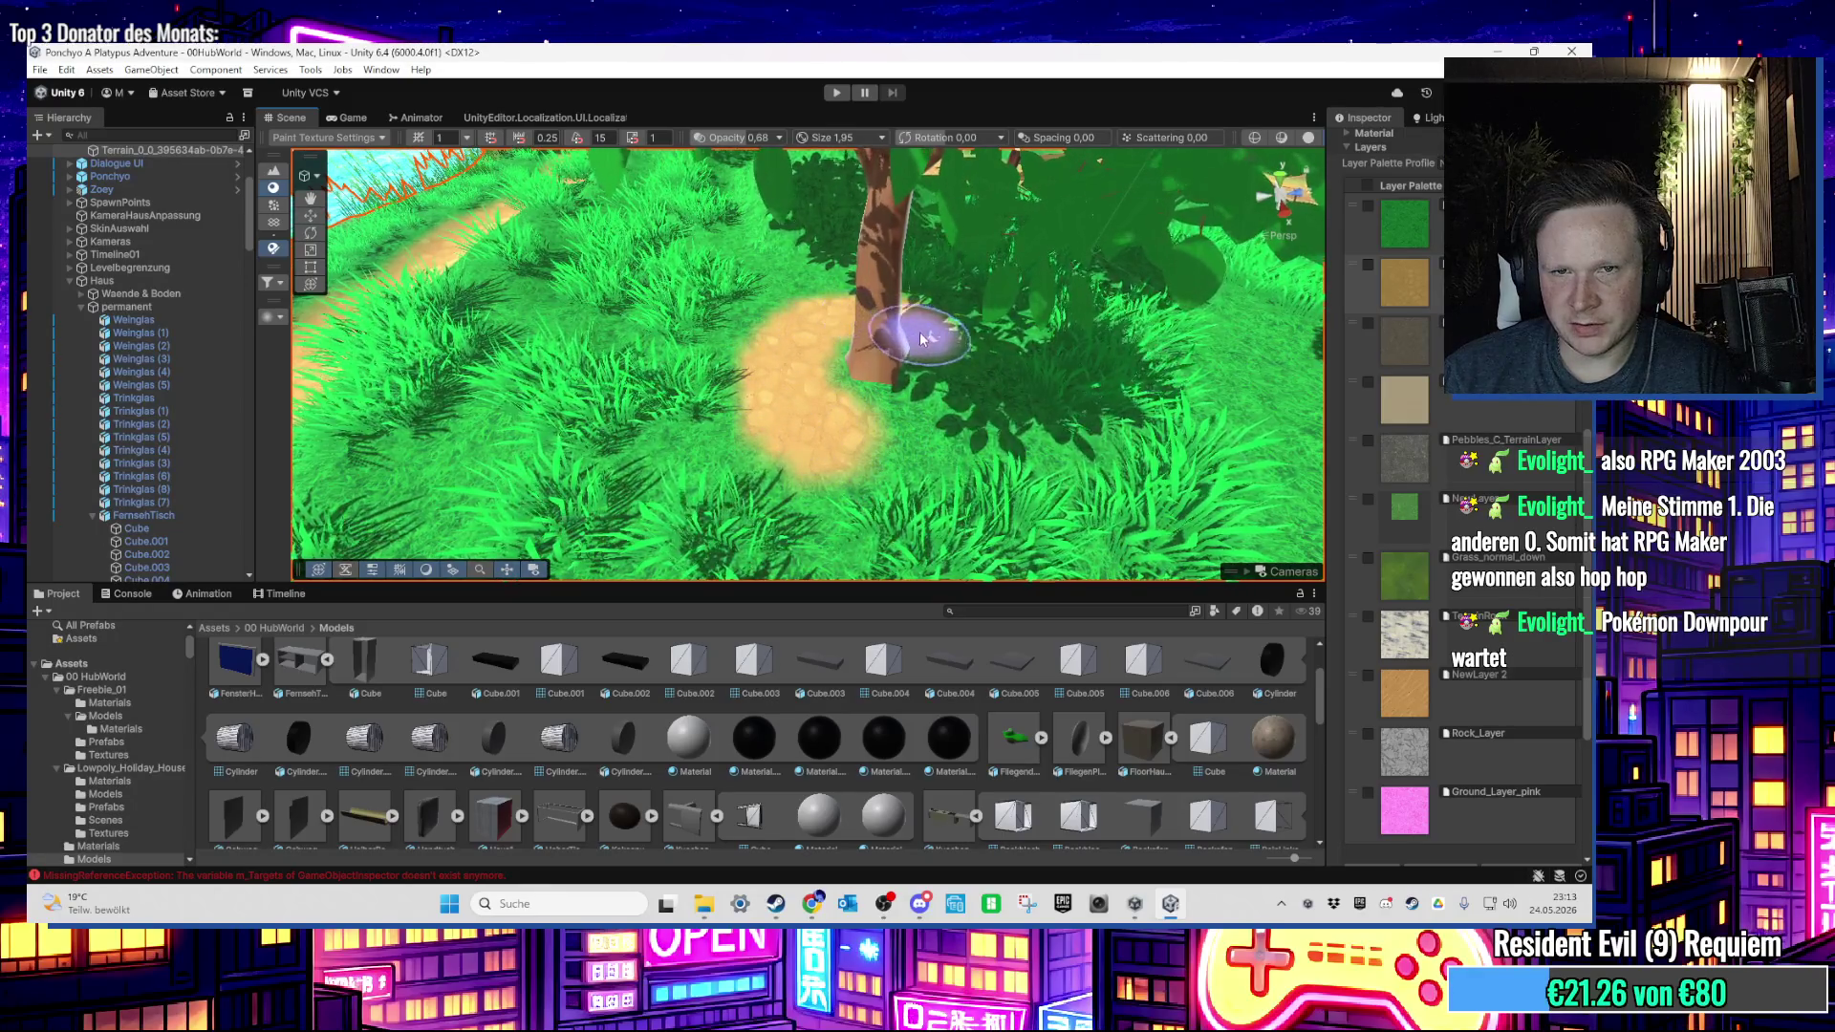
{"action": "key", "text": "ctrl+z"}
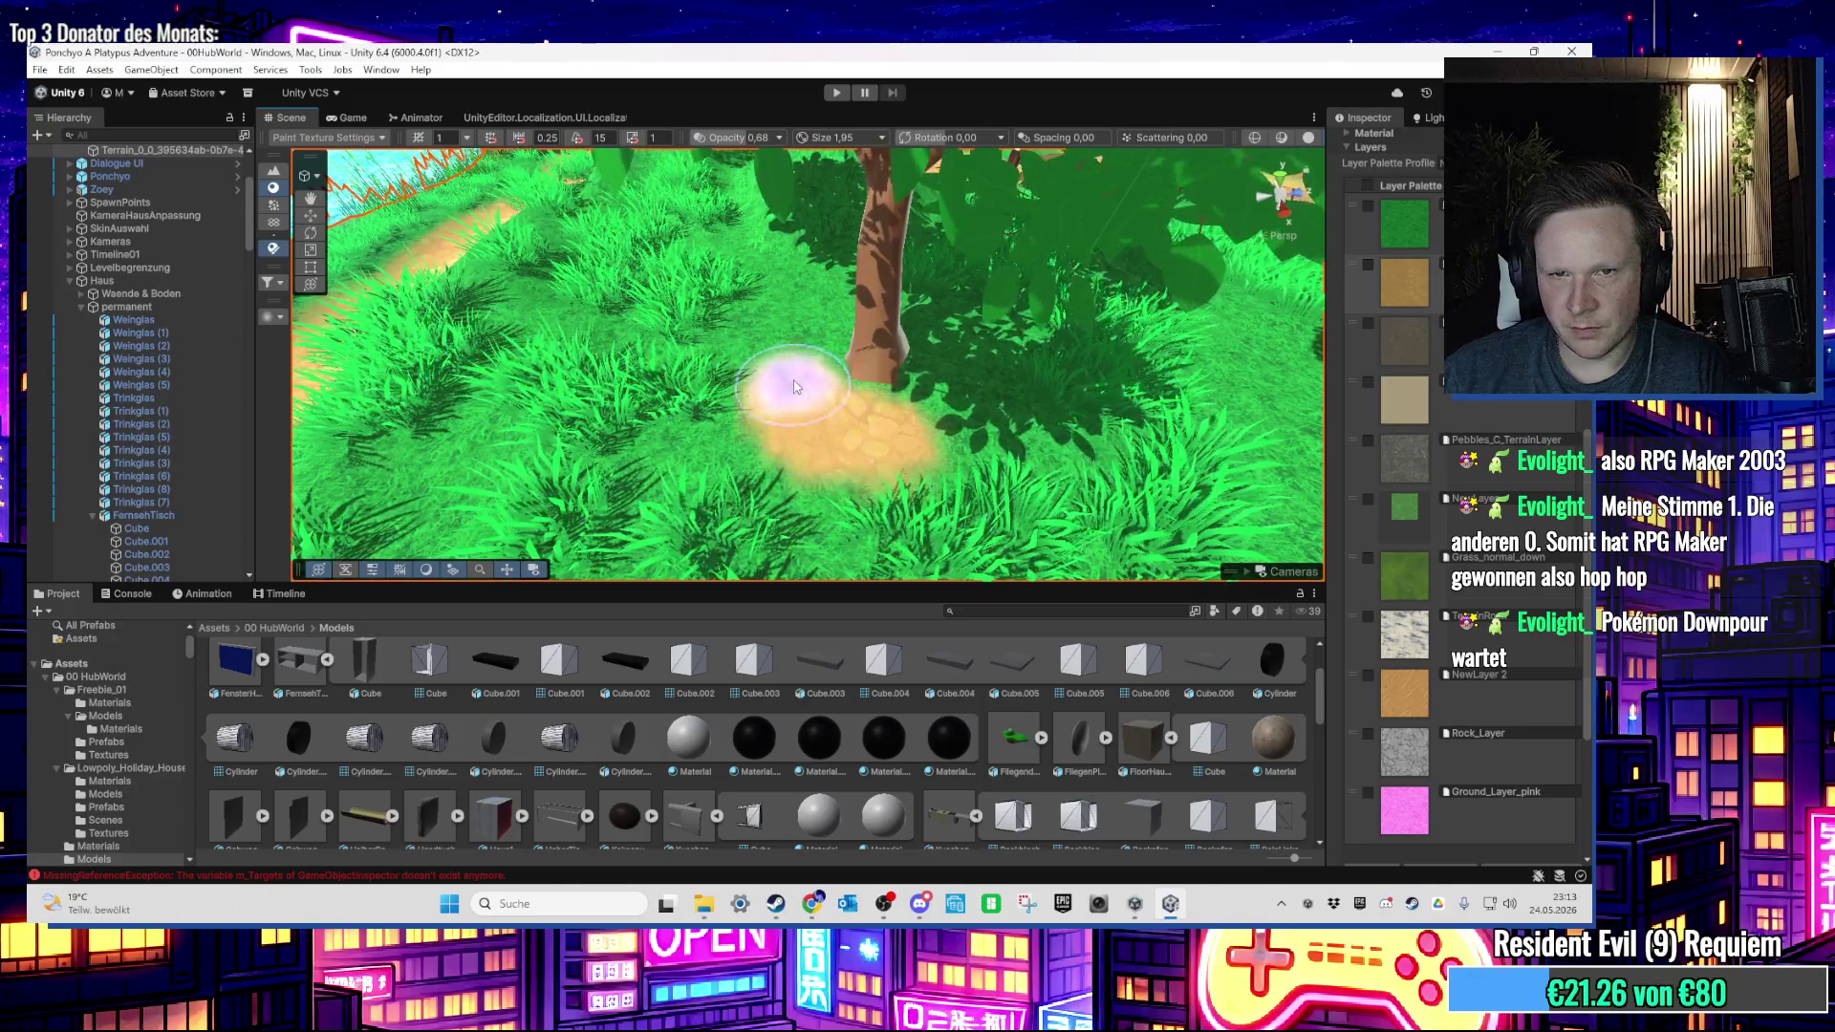
{"action": "scroll", "coordinate": [793, 366], "scroll_direction": "up", "scroll_amount": 3}
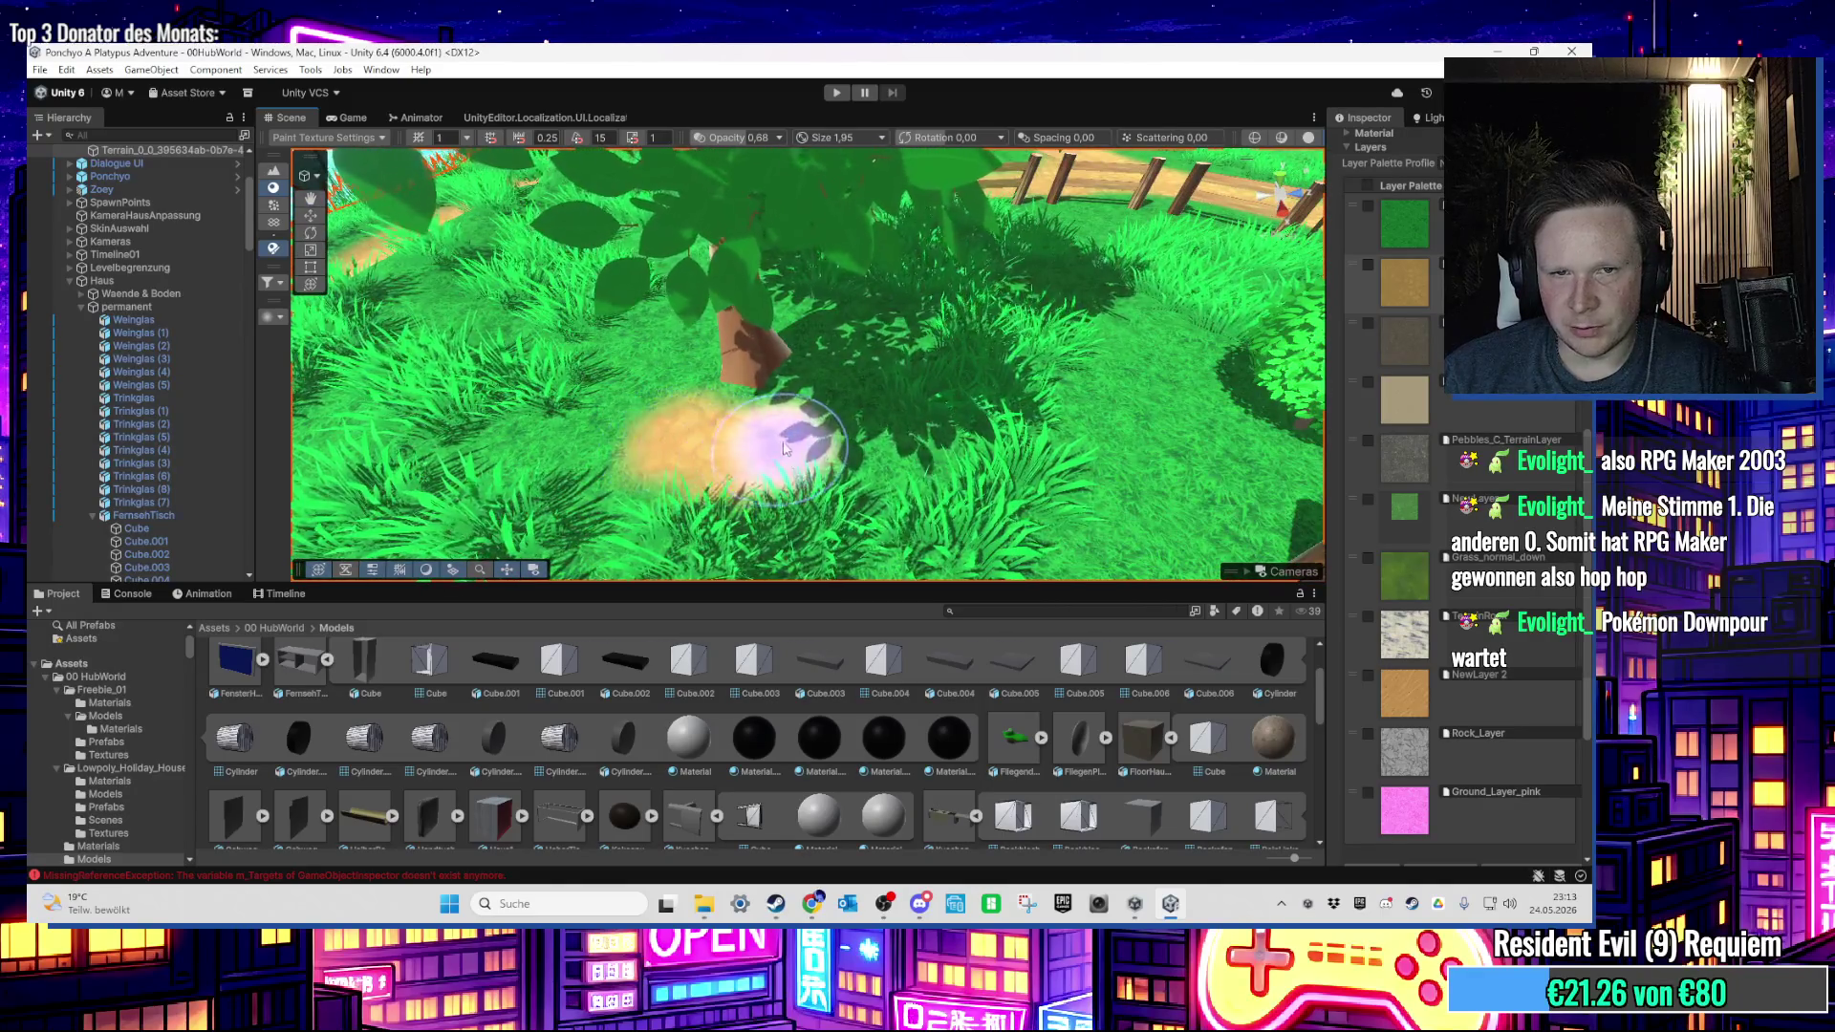
{"action": "left_click_drag", "start_coordinate": [784, 449], "coordinate": [839, 403]}
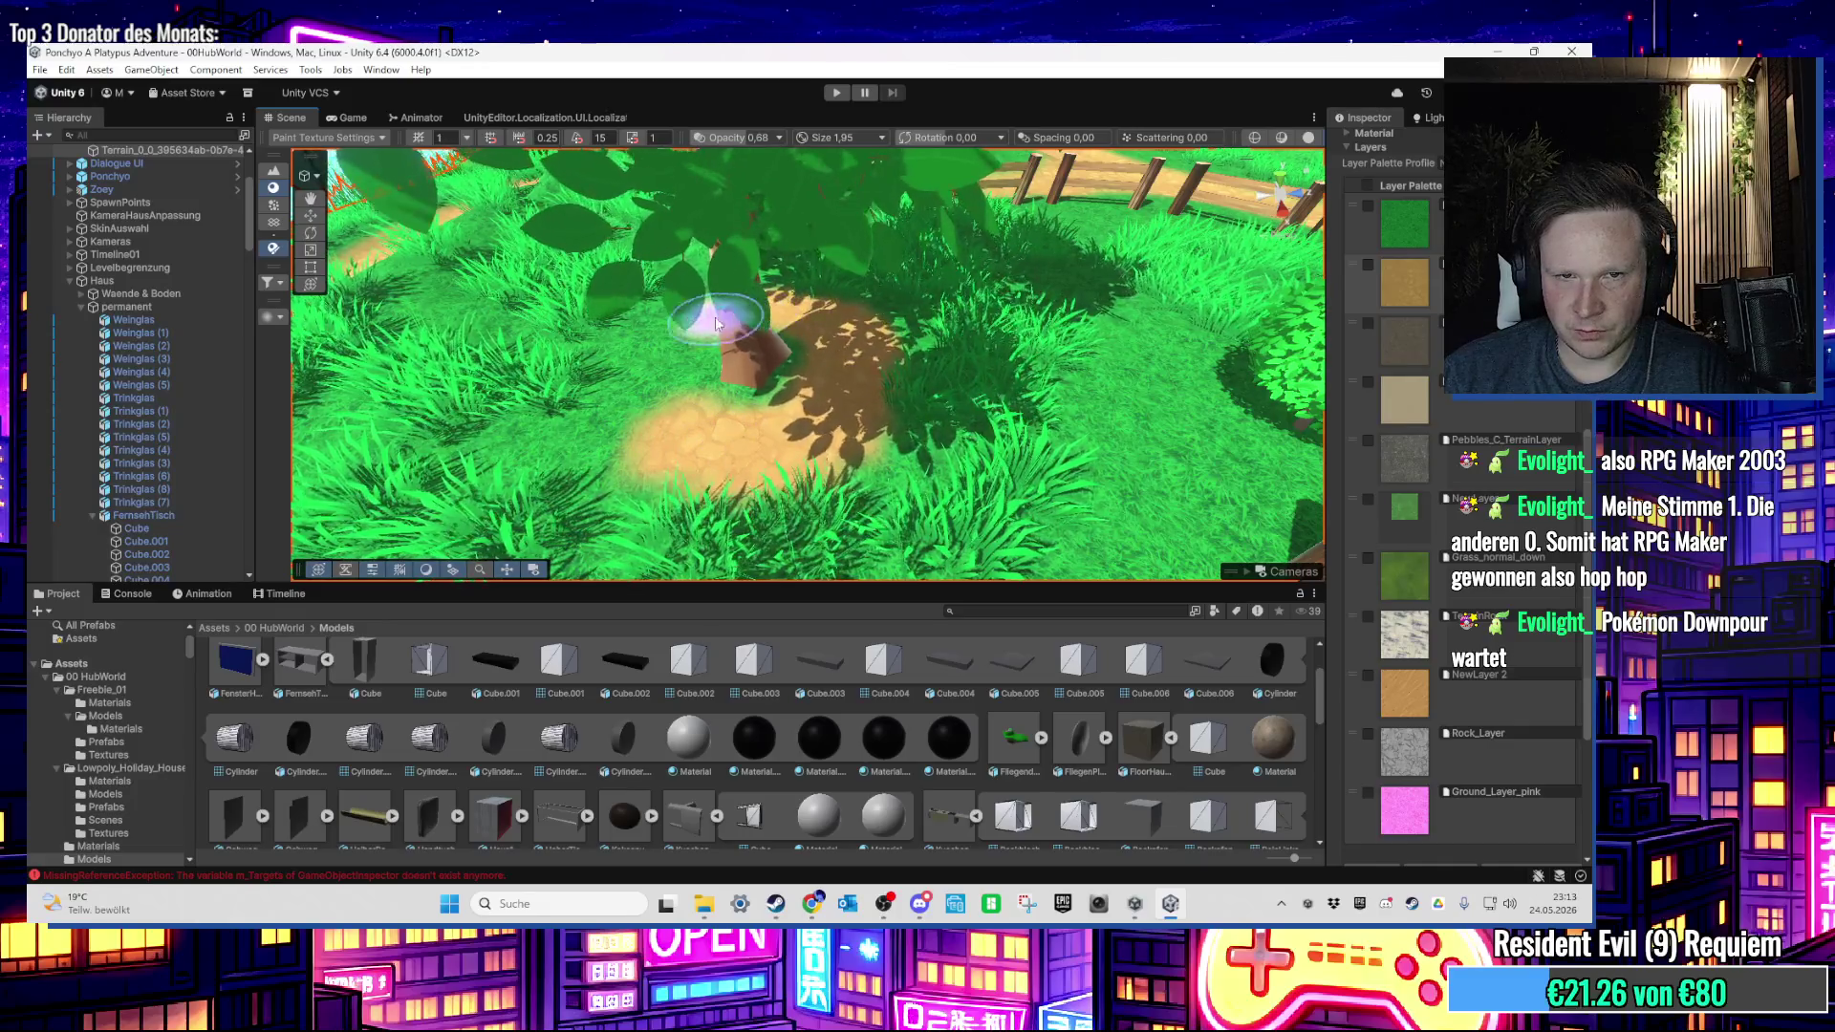
{"action": "scroll", "coordinate": [654, 387], "scroll_direction": "down", "scroll_amount": 3}
{"action": "scroll", "coordinate": [765, 430], "scroll_direction": "up", "scroll_amount": 3}
{"action": "scroll", "coordinate": [955, 497], "scroll_direction": "down", "scroll_amount": 3}
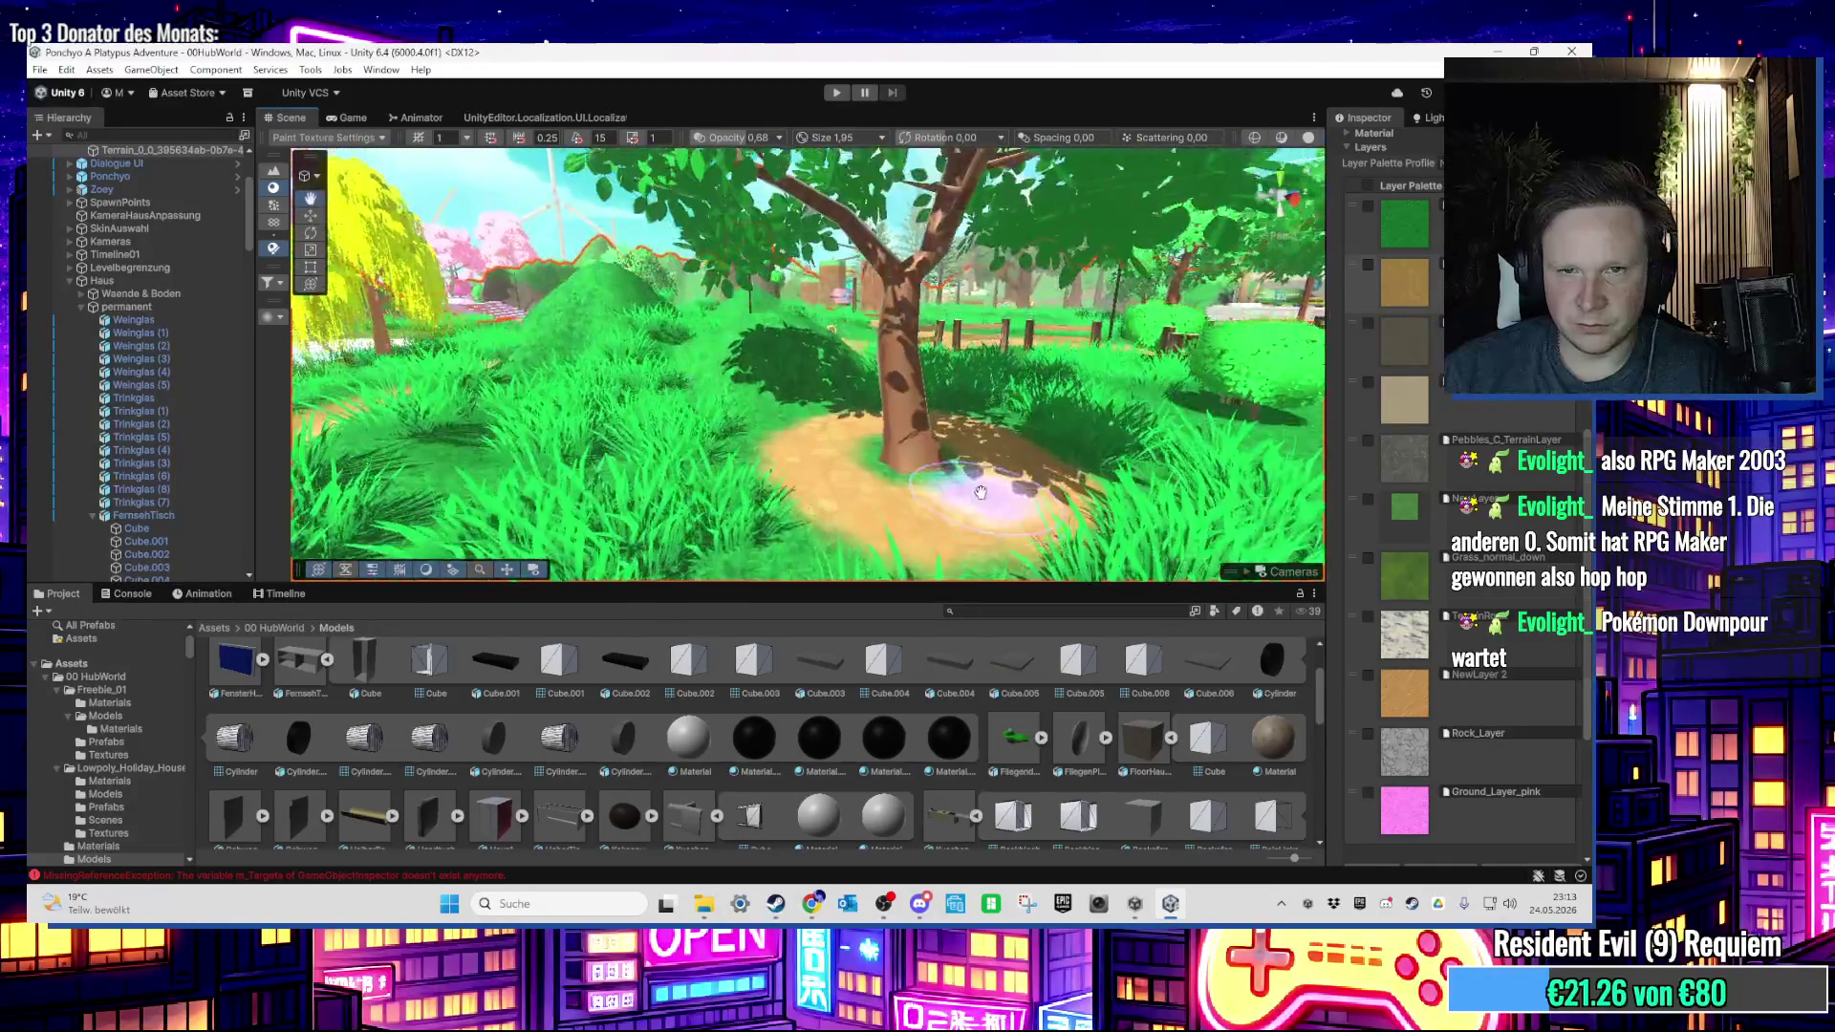
{"action": "scroll", "coordinate": [1003, 506], "scroll_direction": "up", "scroll_amount": 2}
{"action": "scroll", "coordinate": [1230, 326], "scroll_direction": "up", "scroll_amount": 2}
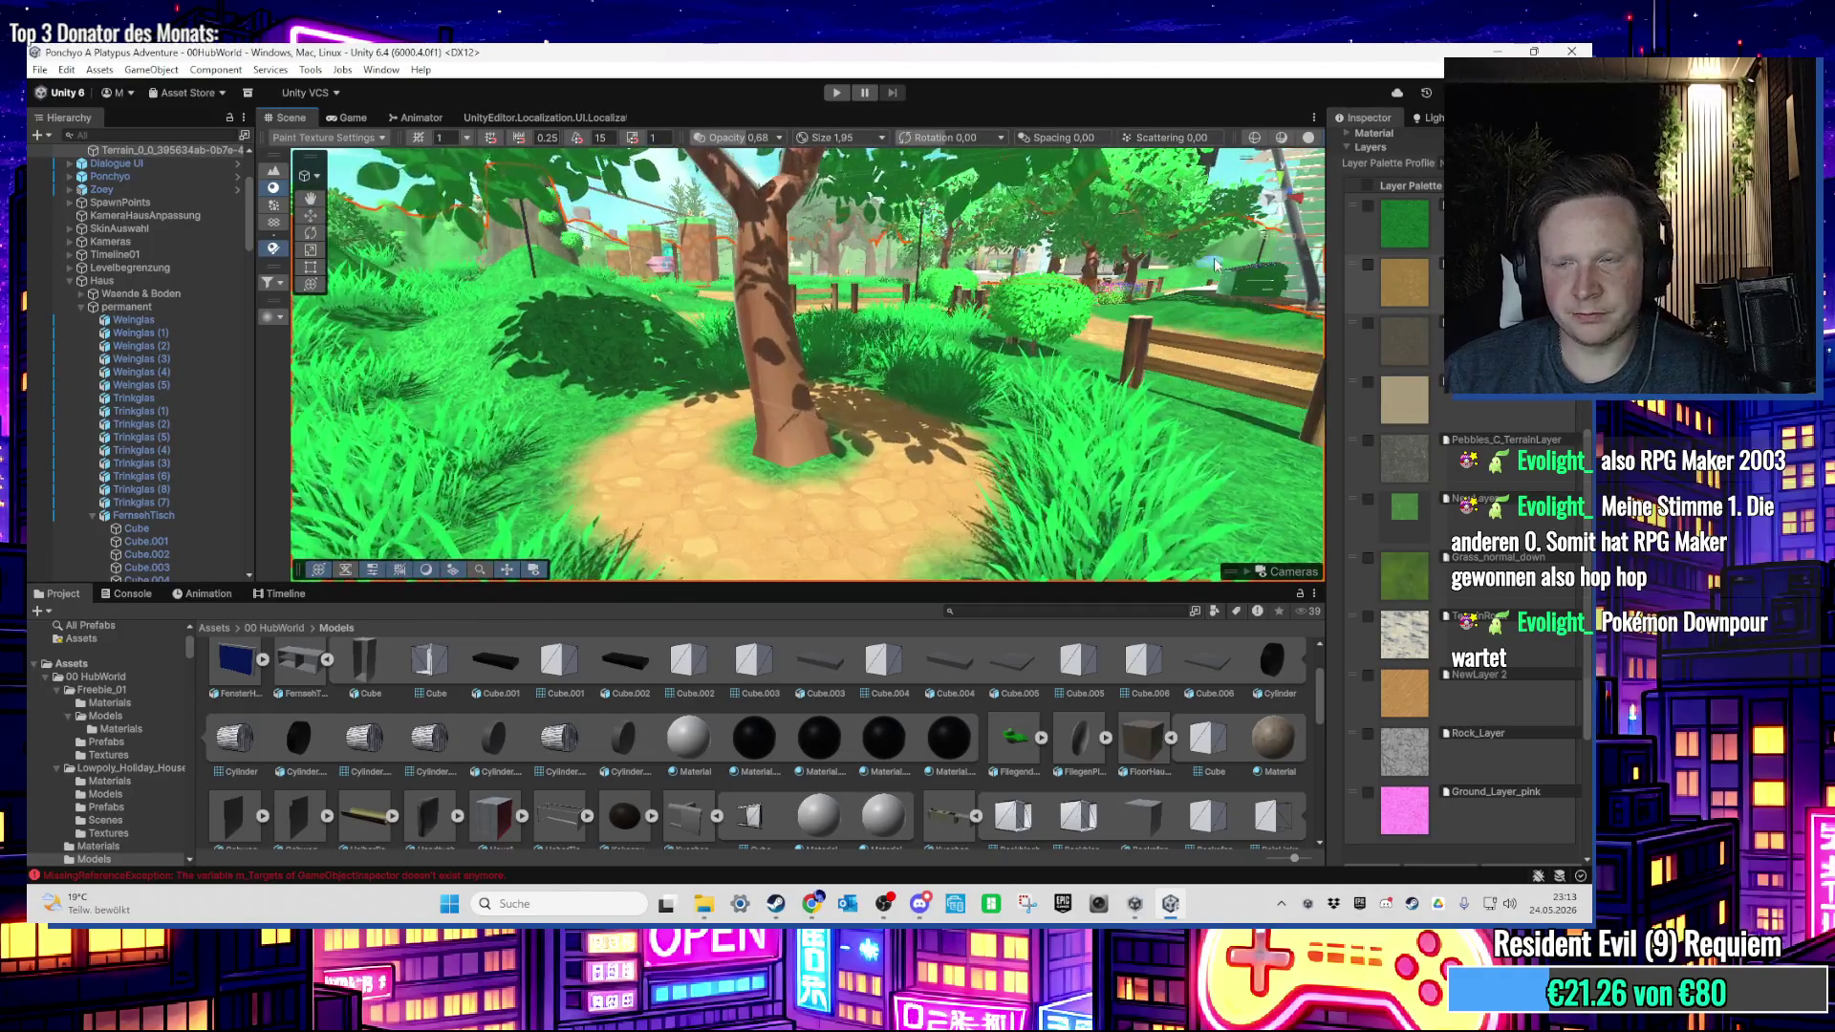
{"action": "scroll", "coordinate": [1463, 478], "scroll_direction": "up", "scroll_amount": 5}
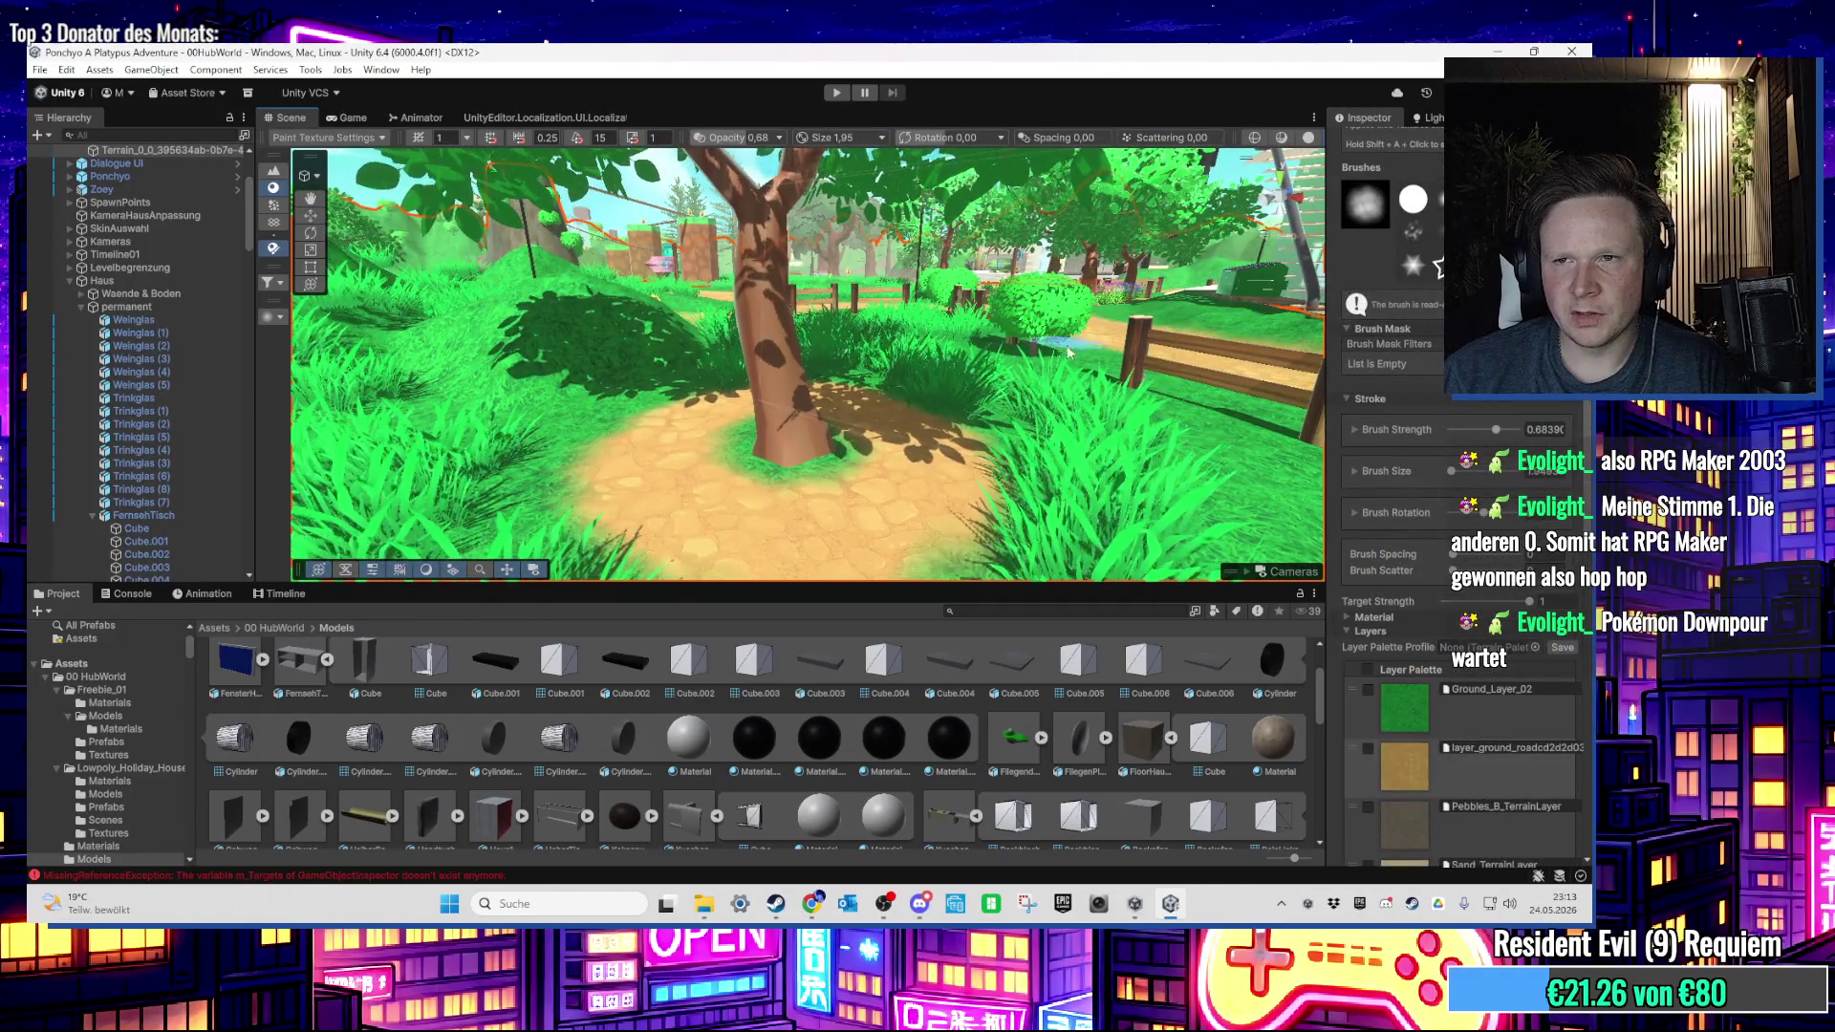
{"action": "scroll", "coordinate": [1422, 304], "scroll_direction": "up", "scroll_amount": 1}
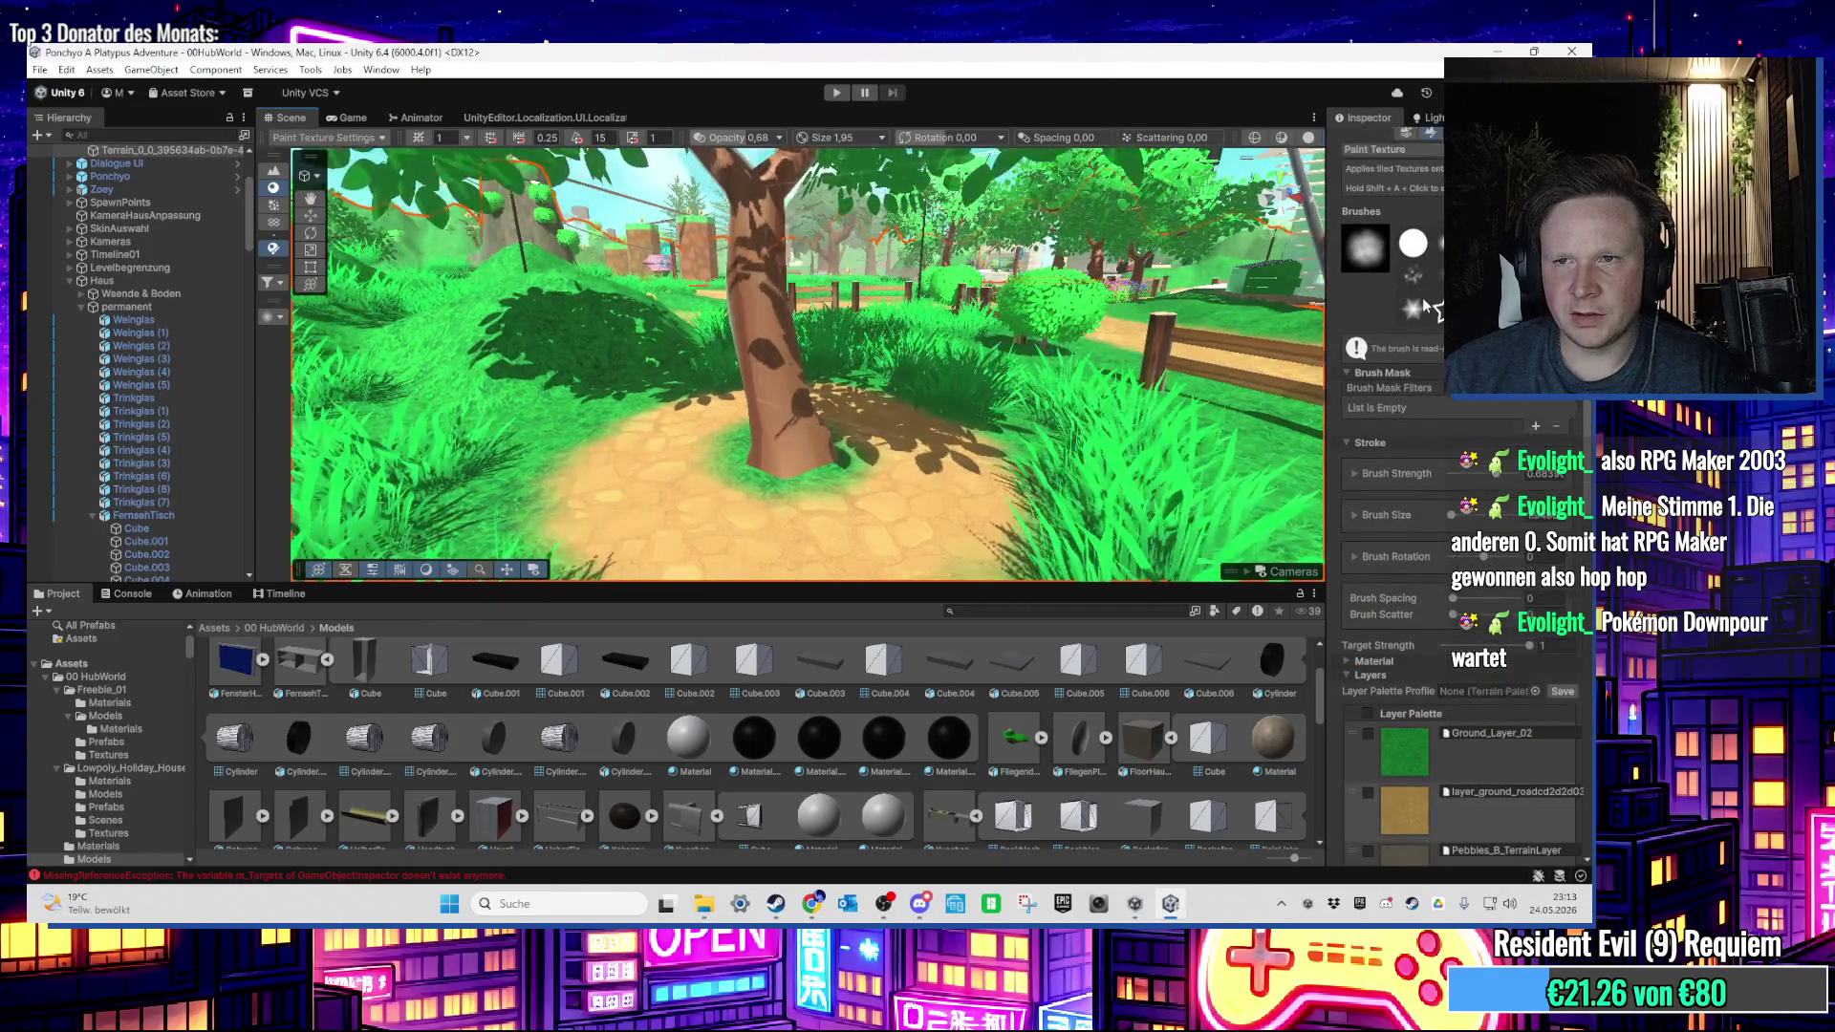
Step: Switch to Set Height and set the target height to 5.2
{"action": "left_click", "coordinate": [1415, 205]}
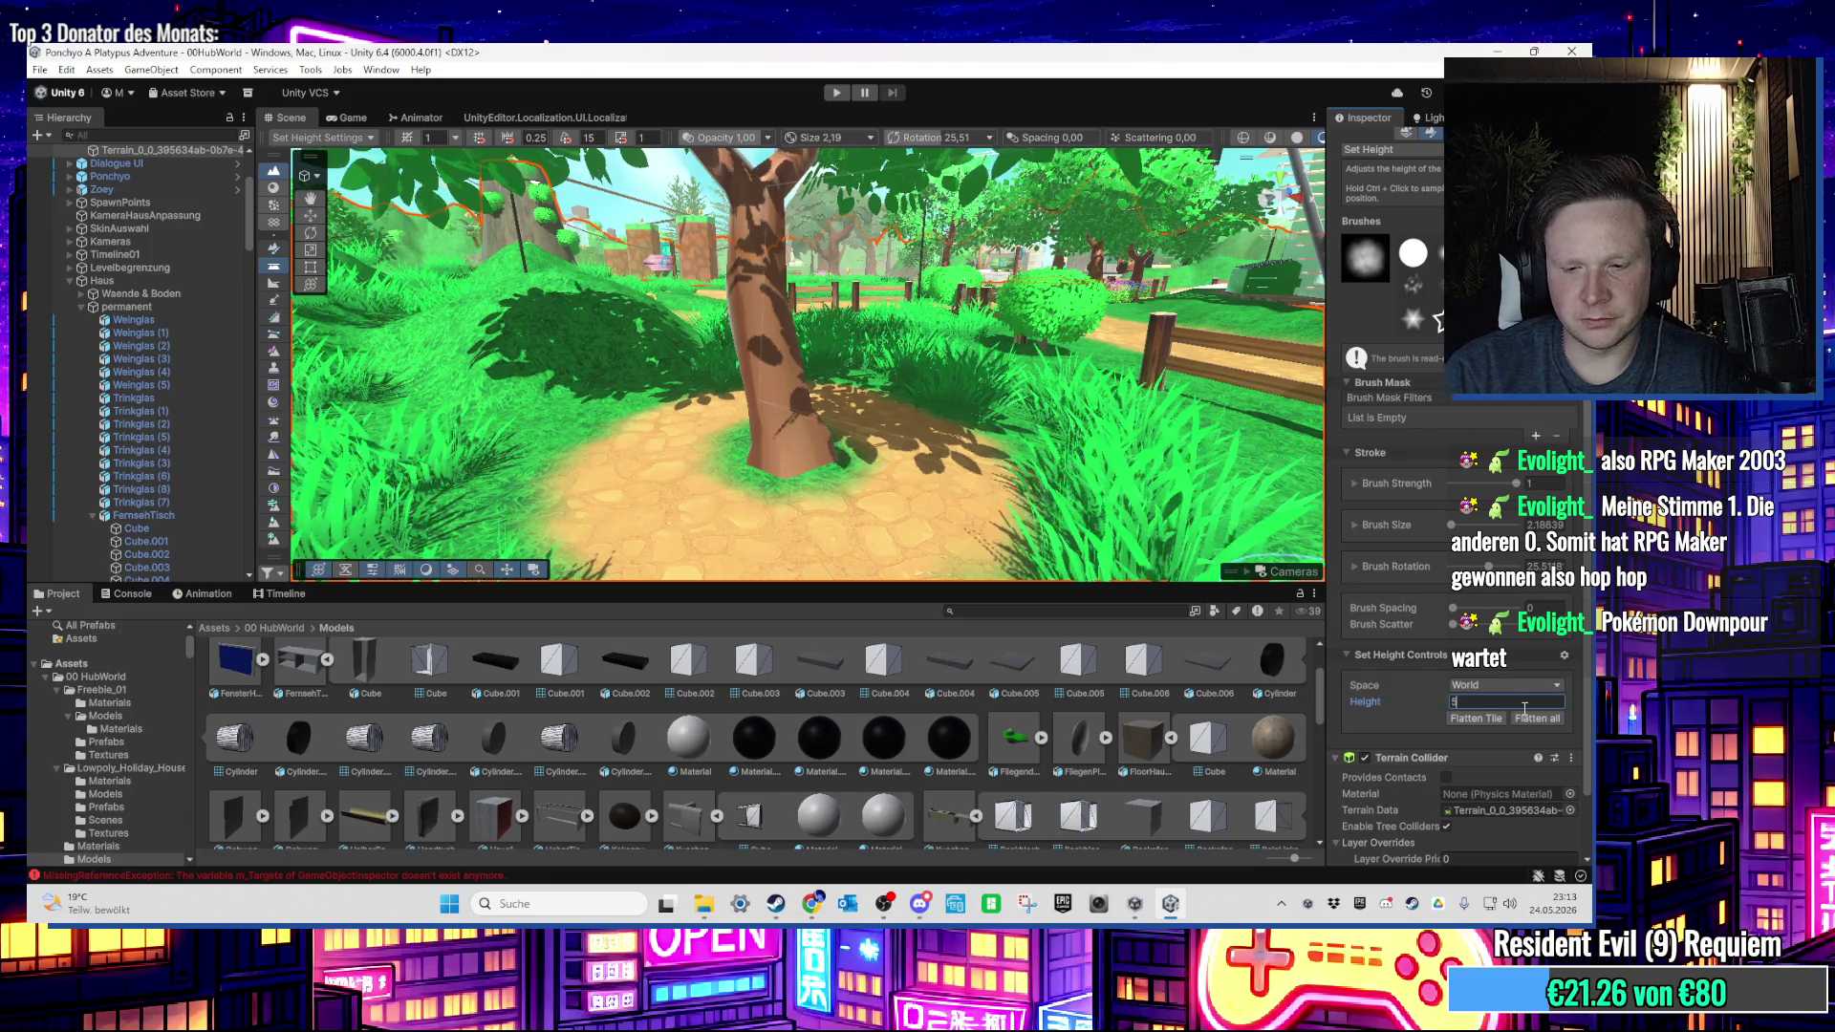
{"action": "key", "text": "Return"}
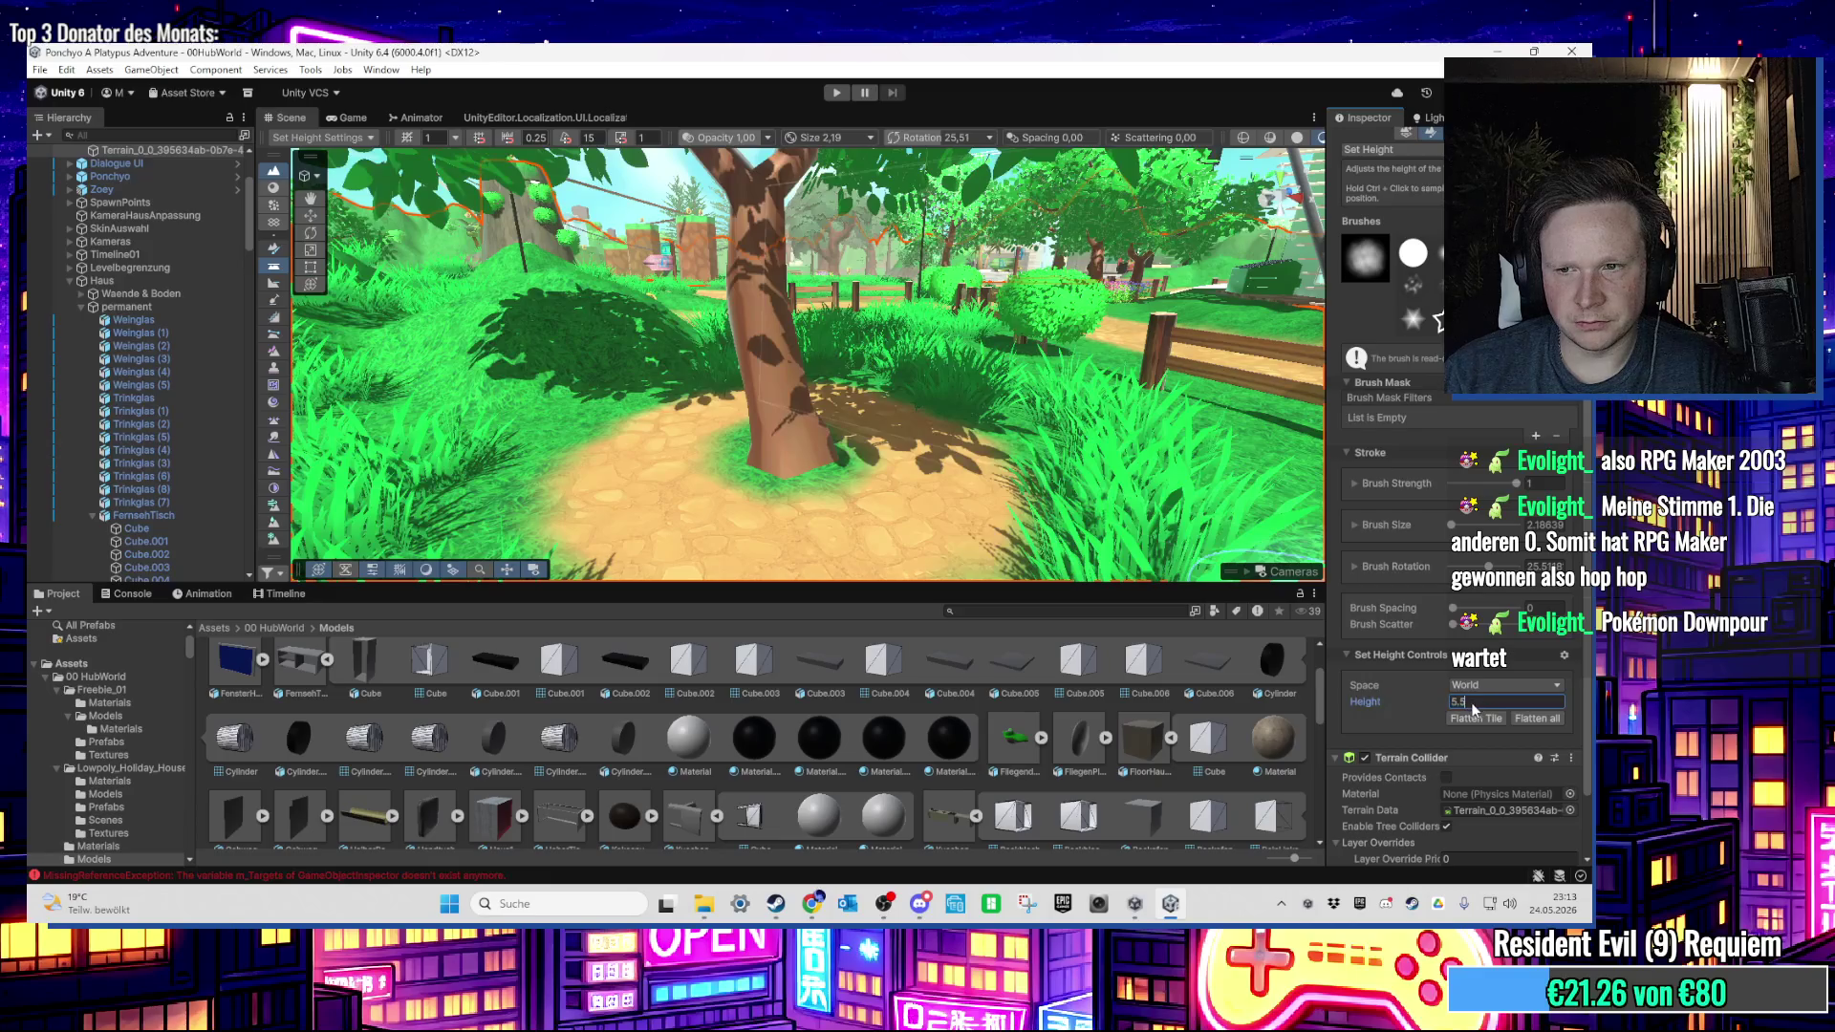
{"action": "type", "text": "5.2"}
{"action": "key", "text": "Return"}
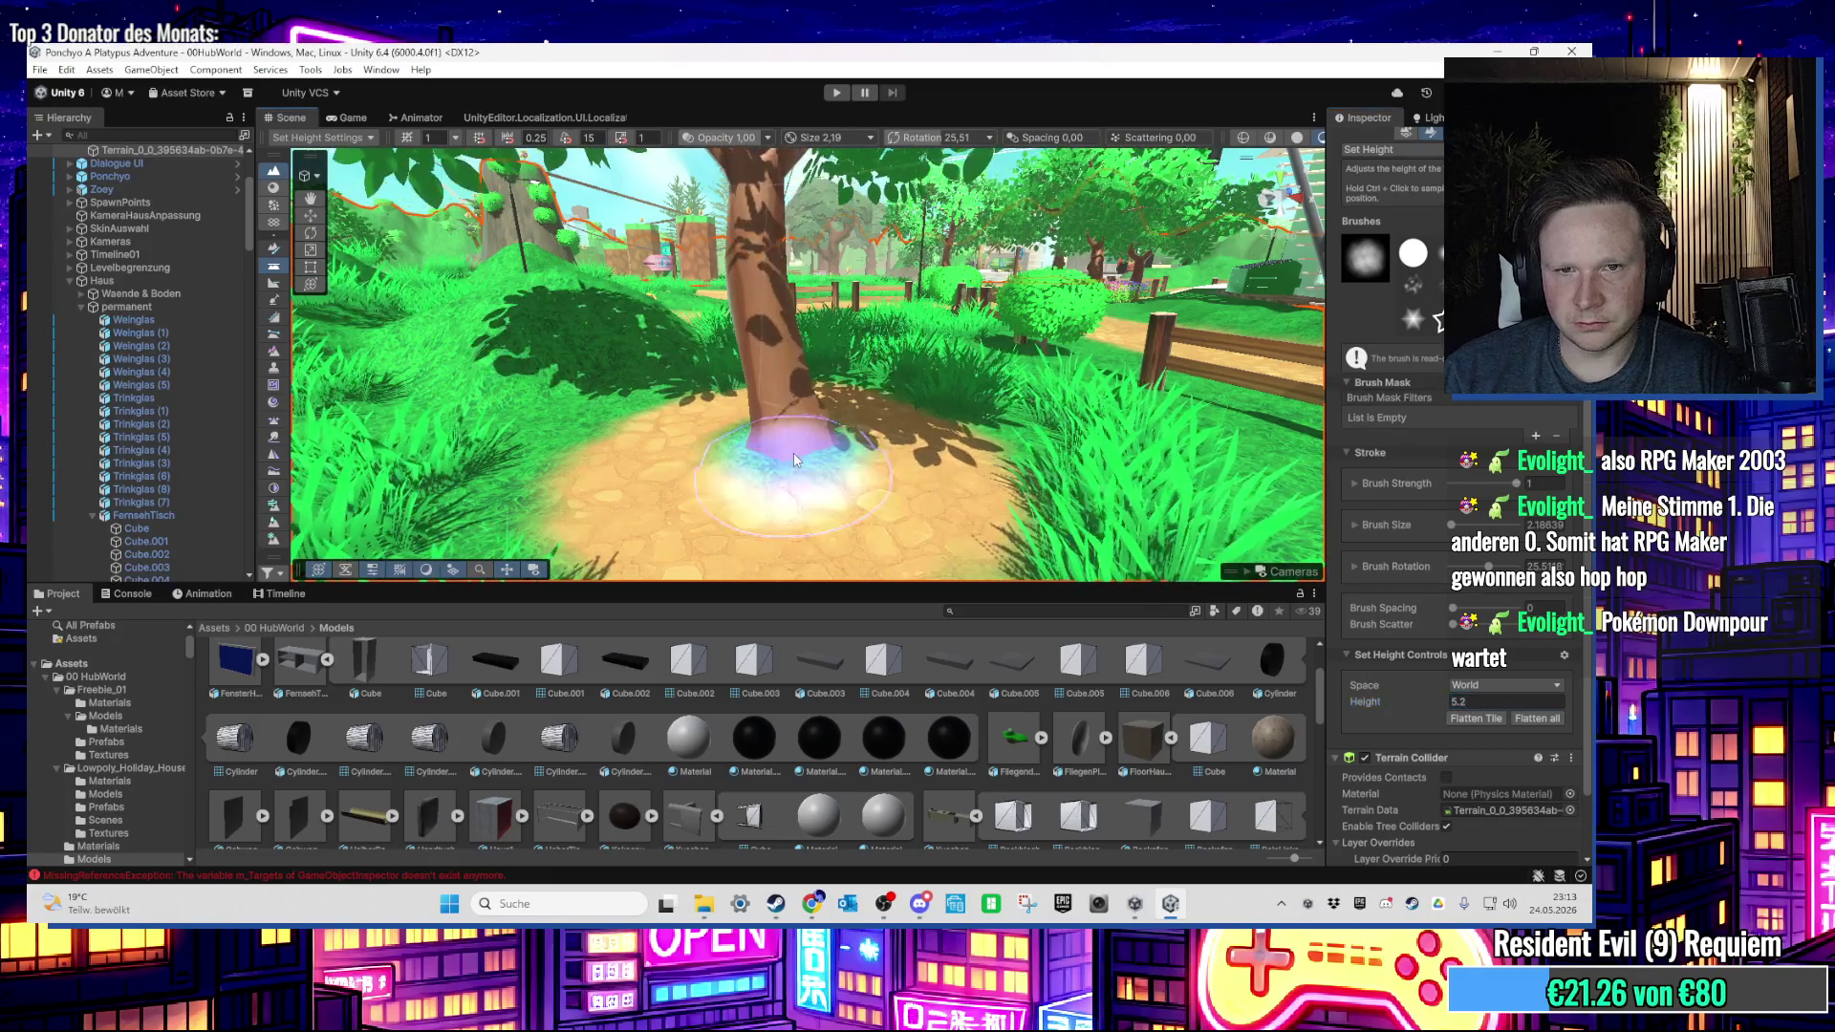
Step: Level the ground beside the tree, undoing an accidental pit
{"action": "mouse_move", "coordinate": [853, 488]}
{"action": "left_mouse_down"}
{"action": "mouse_move", "coordinate": [834, 515]}
{"action": "mouse_move", "coordinate": [818, 451]}
{"action": "left_mouse_up"}
{"action": "left_click", "coordinate": [818, 463], "text": "ctrl"}
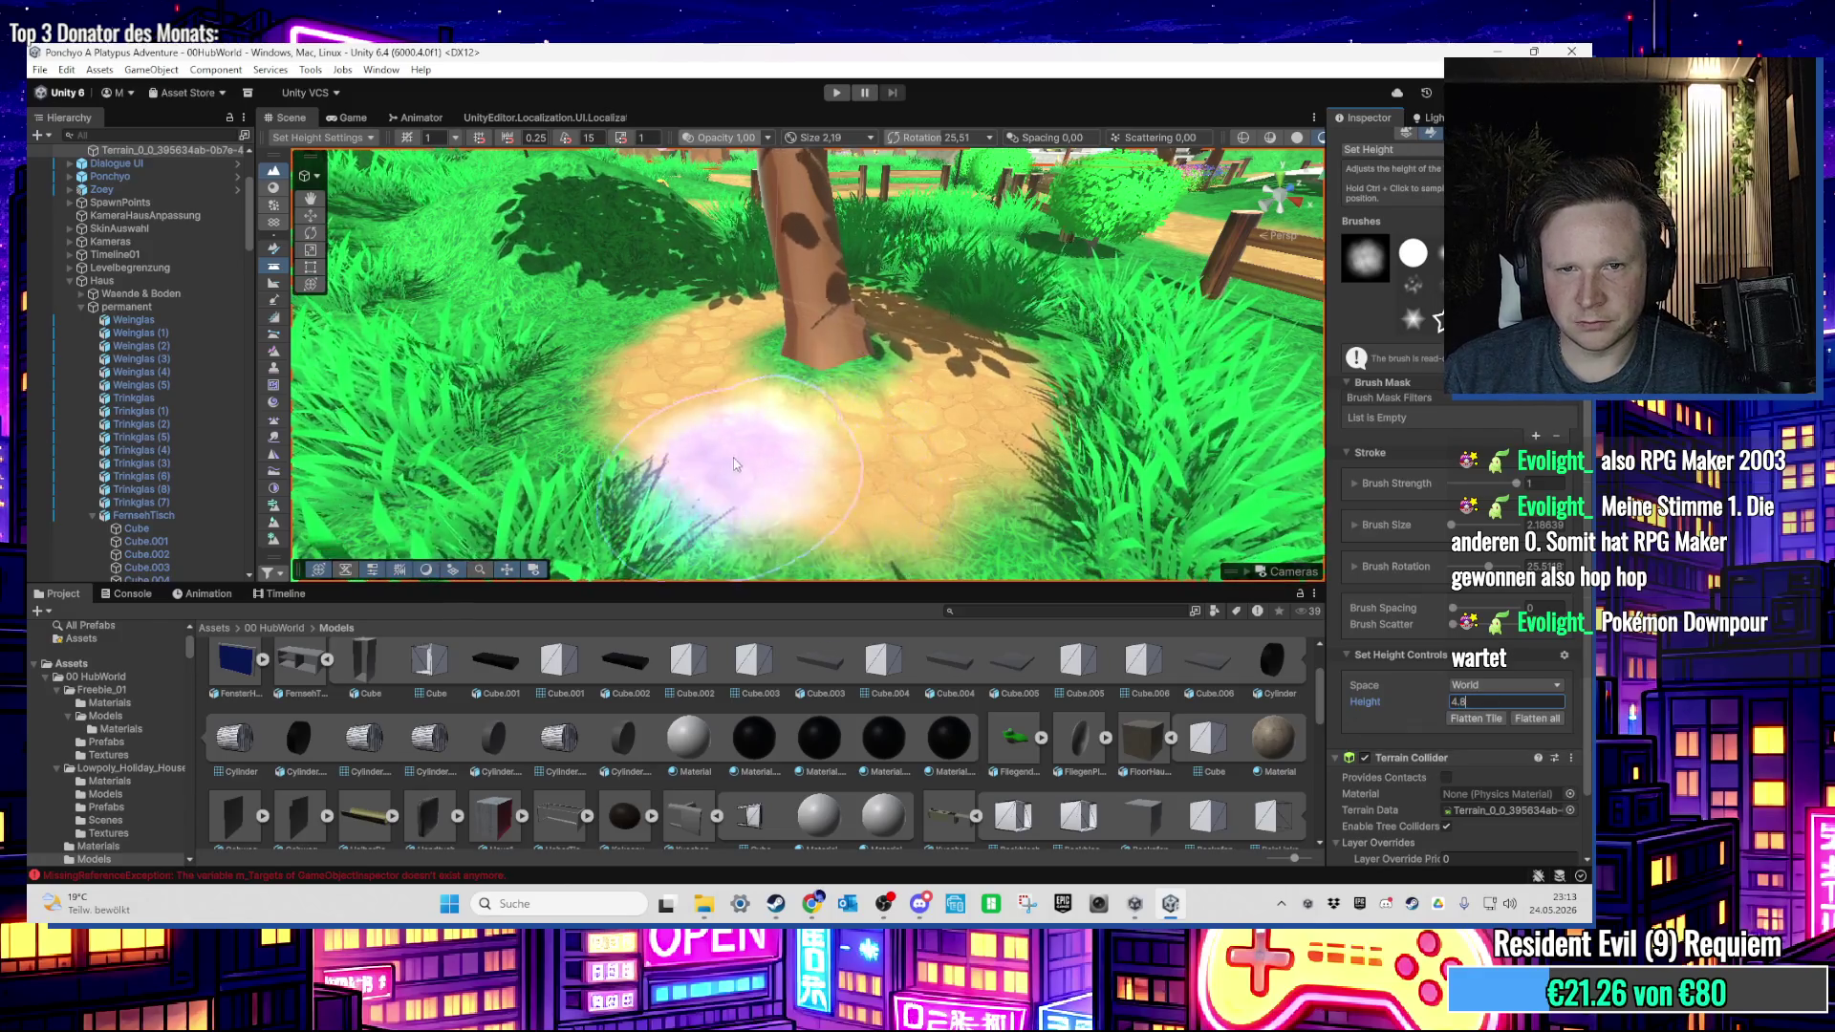
{"action": "left_click_drag", "start_coordinate": [736, 431], "coordinate": [707, 420]}
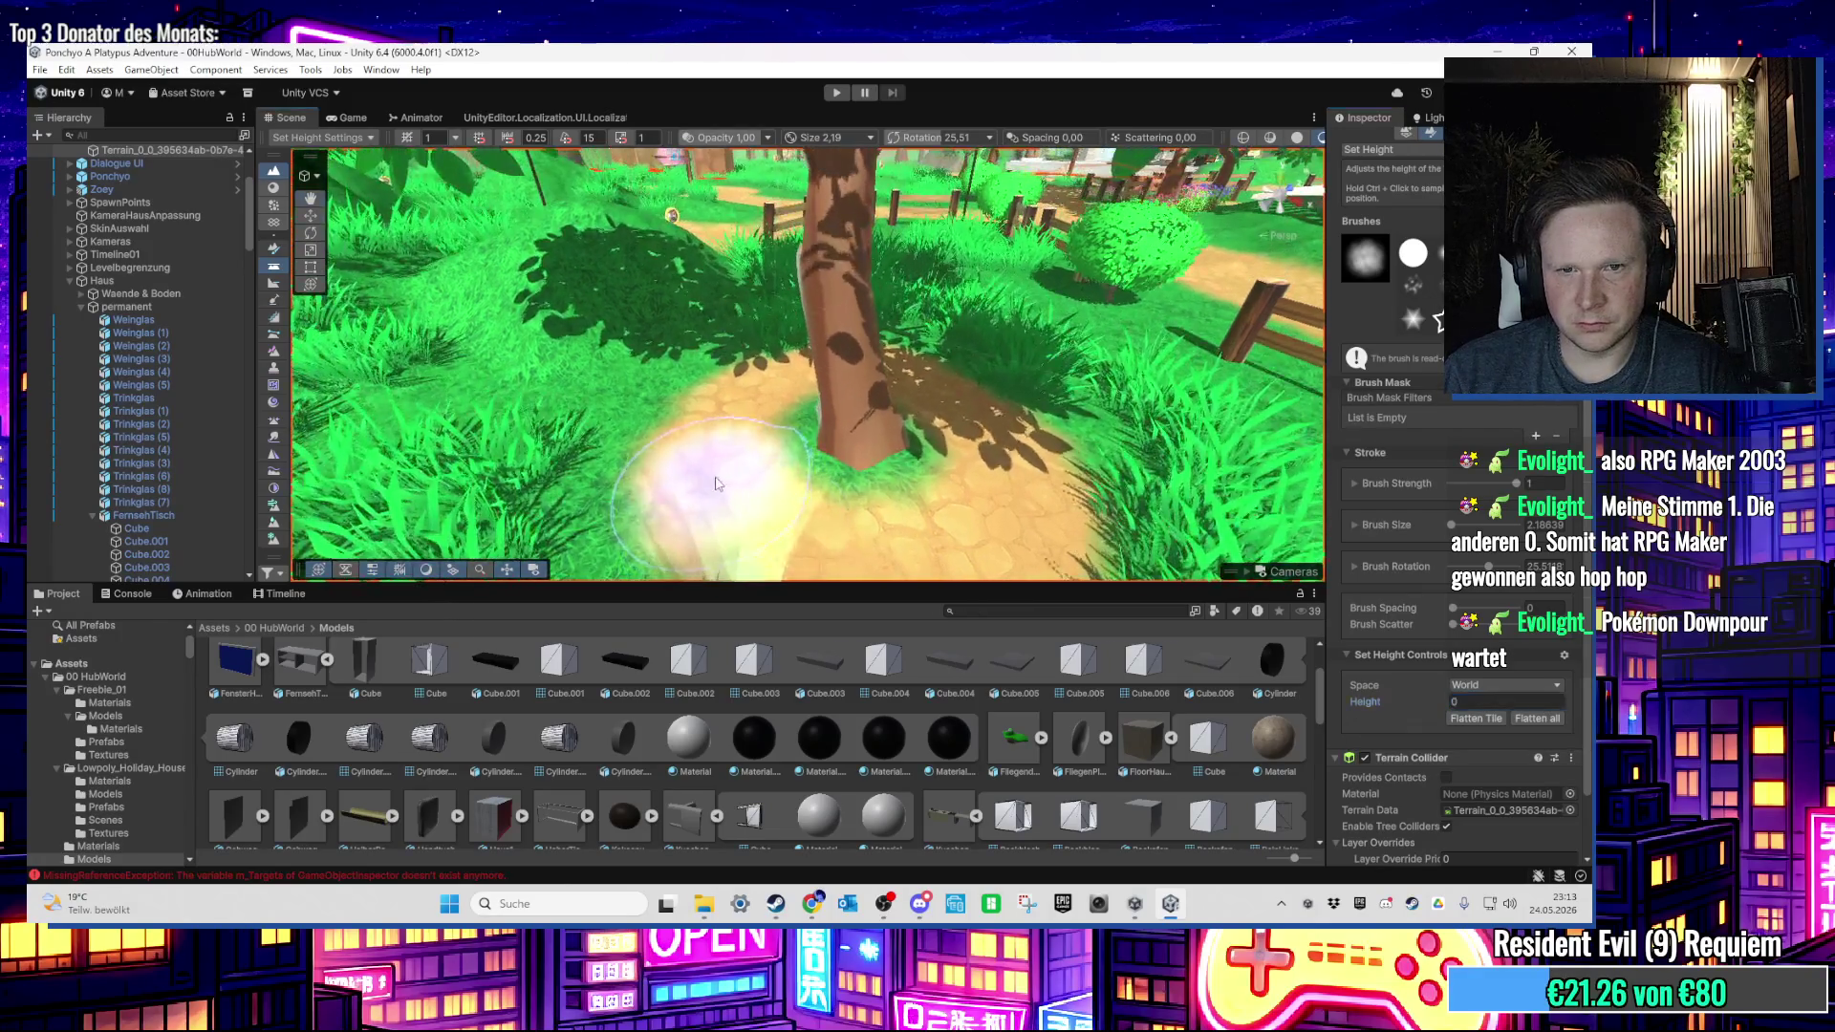
{"action": "left_click", "coordinate": [686, 409]}
{"action": "key", "text": "ctrl+z"}
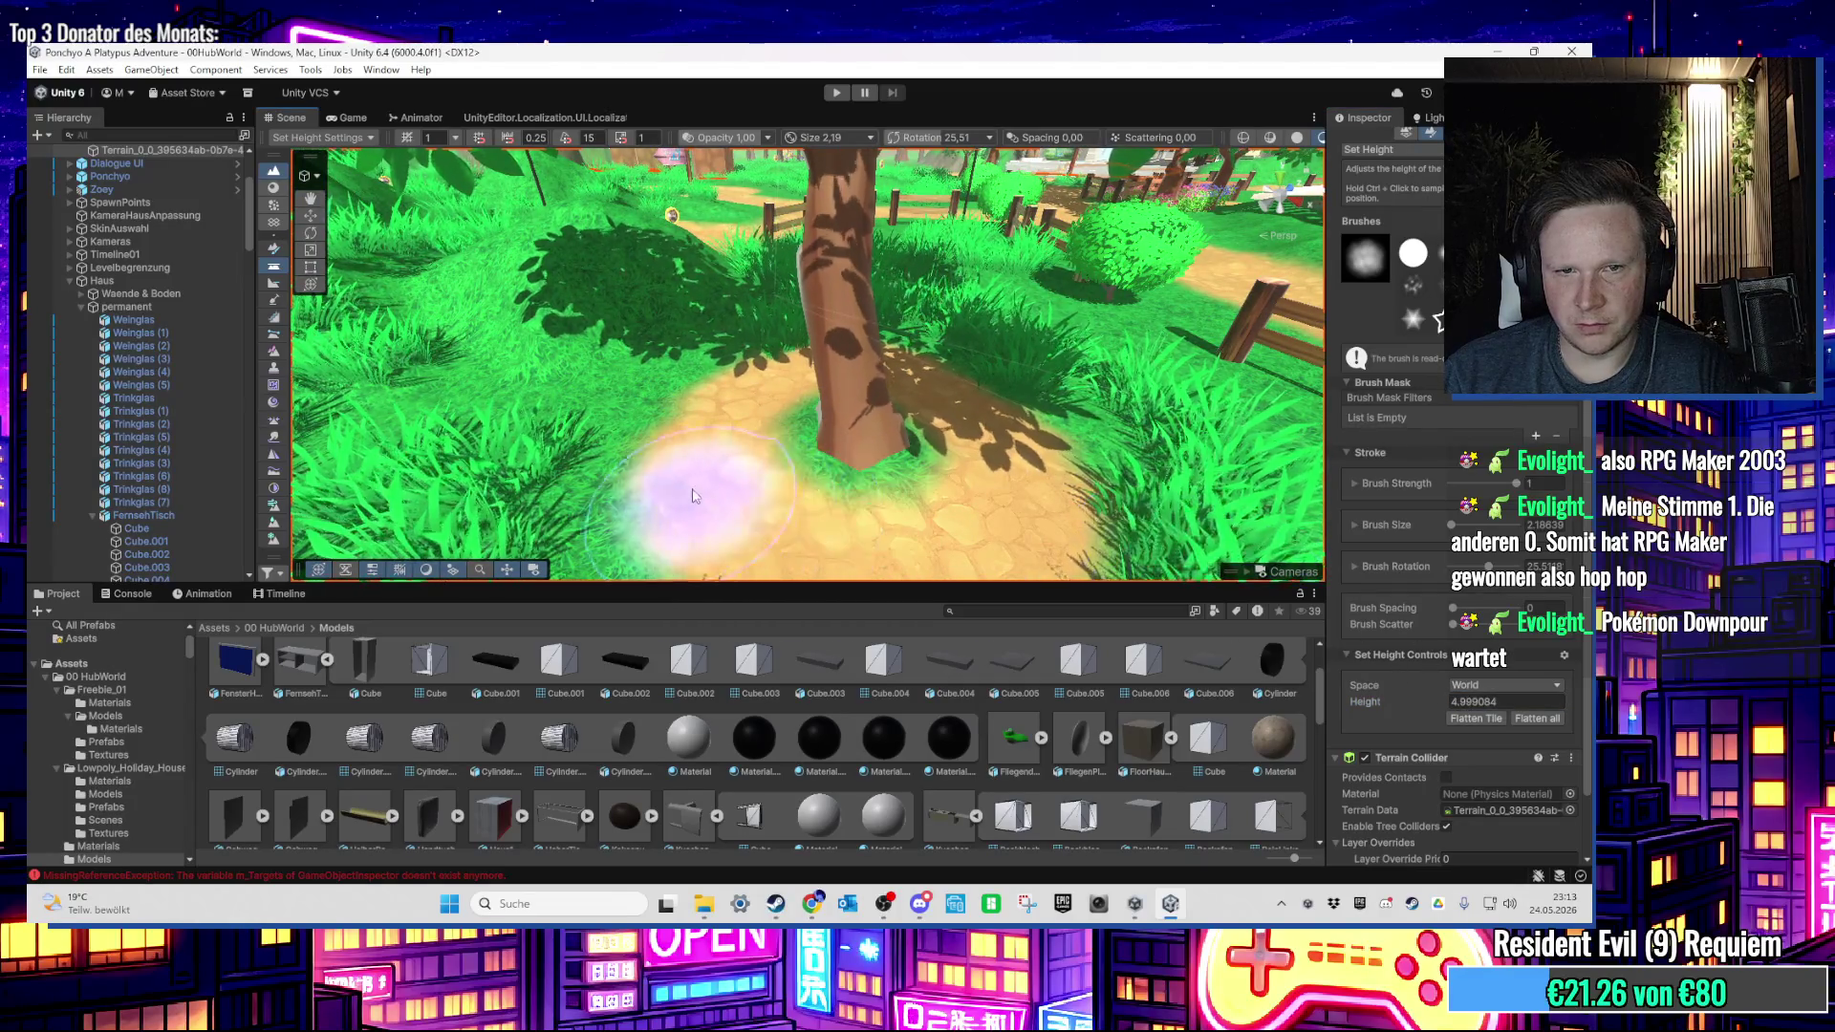
Step: Lower the target height to 4.95 and then 4.8, re-centring the view on the tree
{"action": "left_click", "coordinate": [1468, 701]}
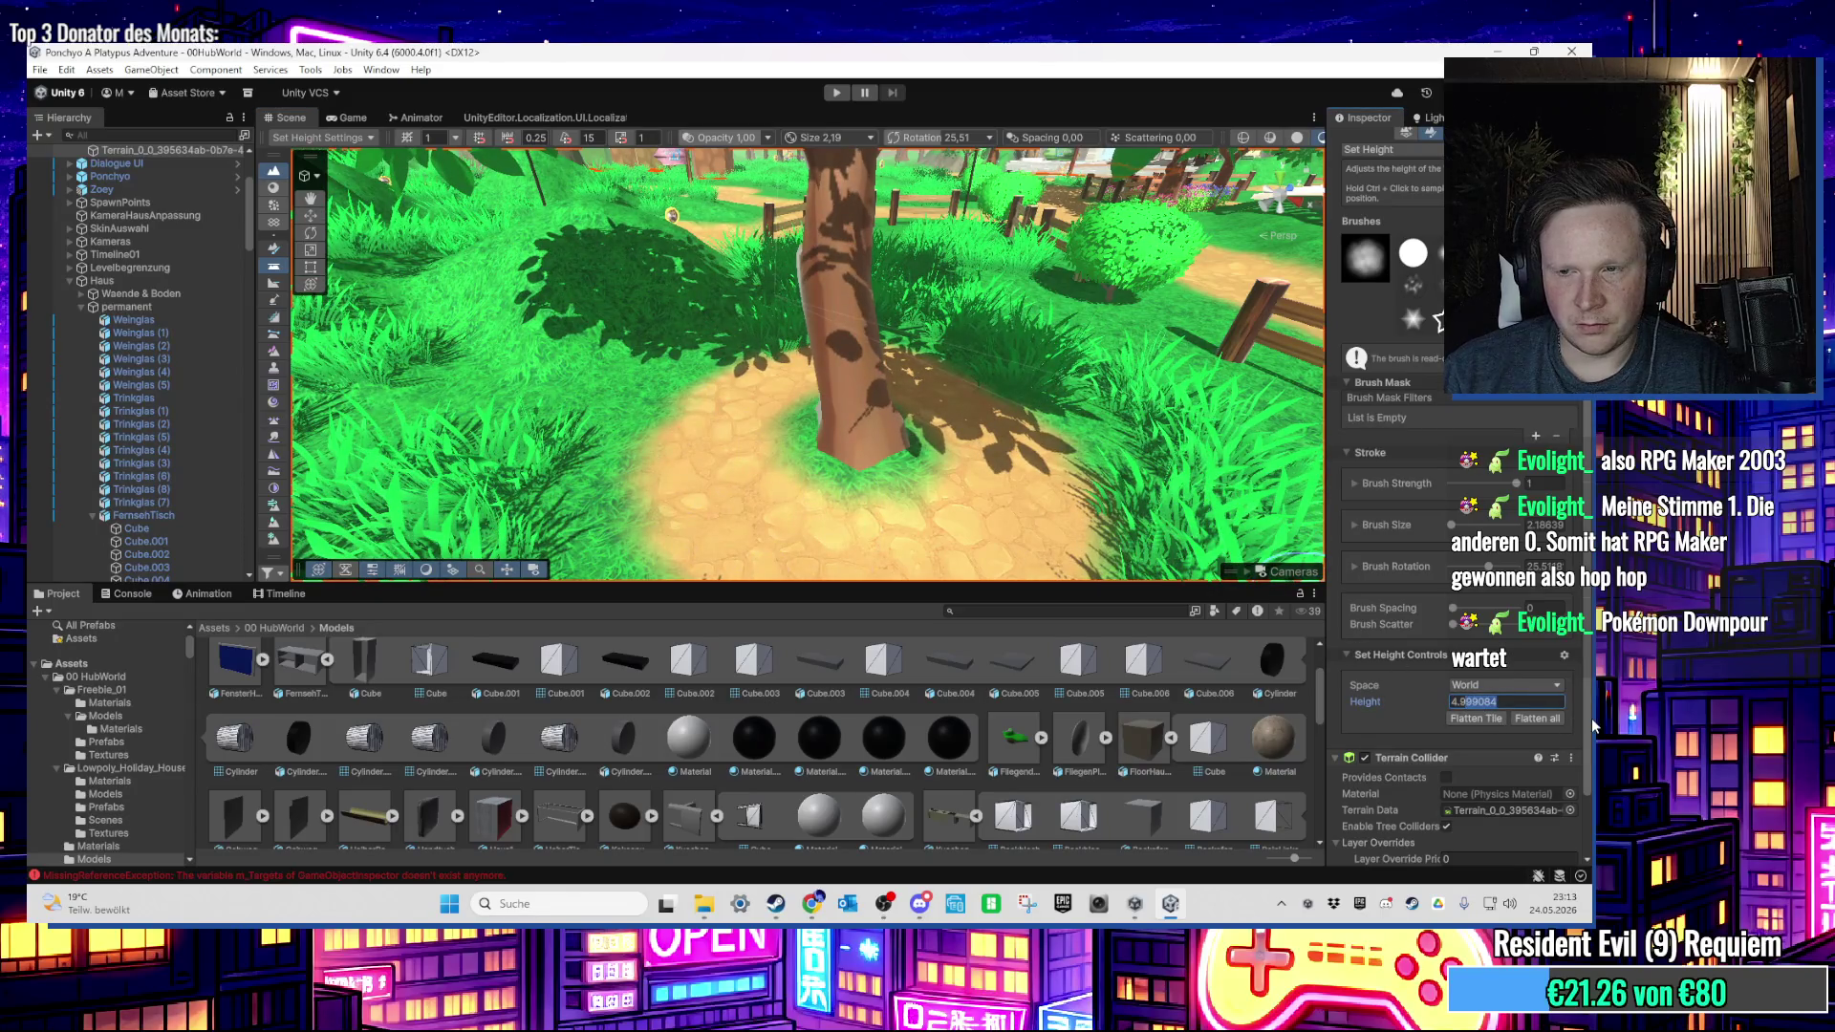
{"action": "type", "text": "4.95"}
{"action": "key", "text": "Return"}
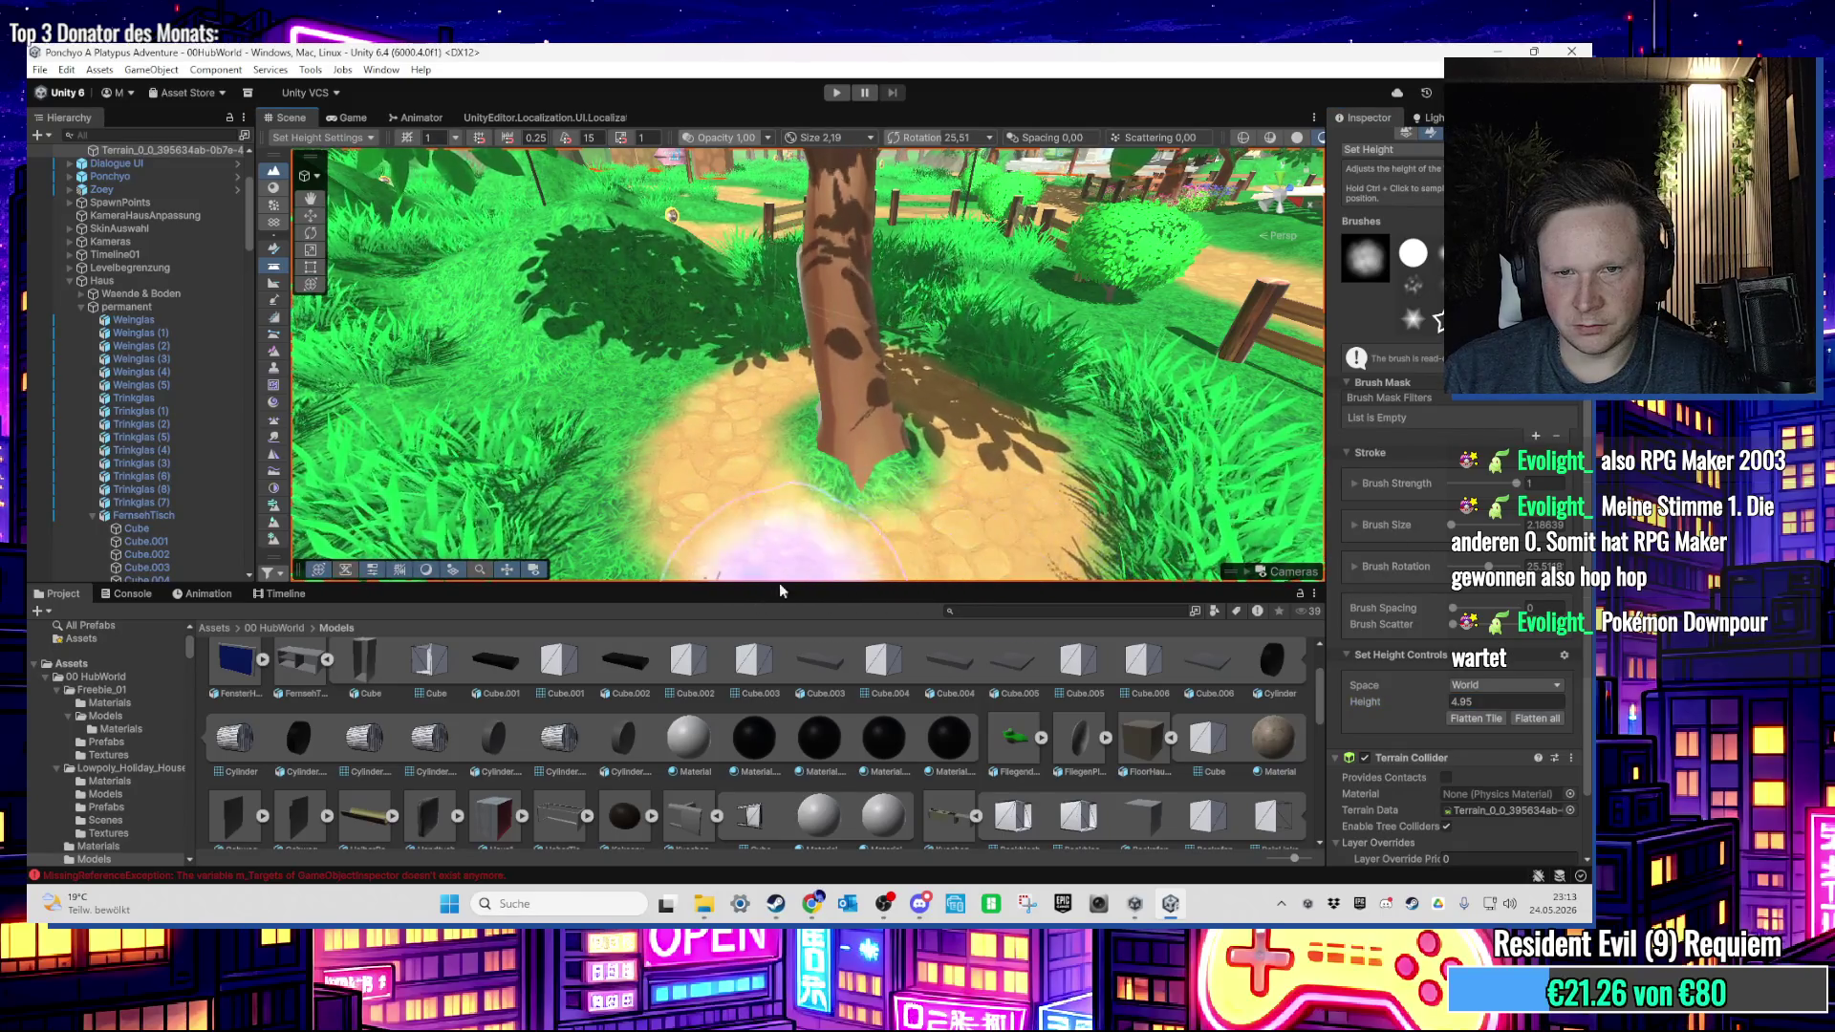
{"action": "key", "text": "Left"}
{"action": "key", "text": "Up"}
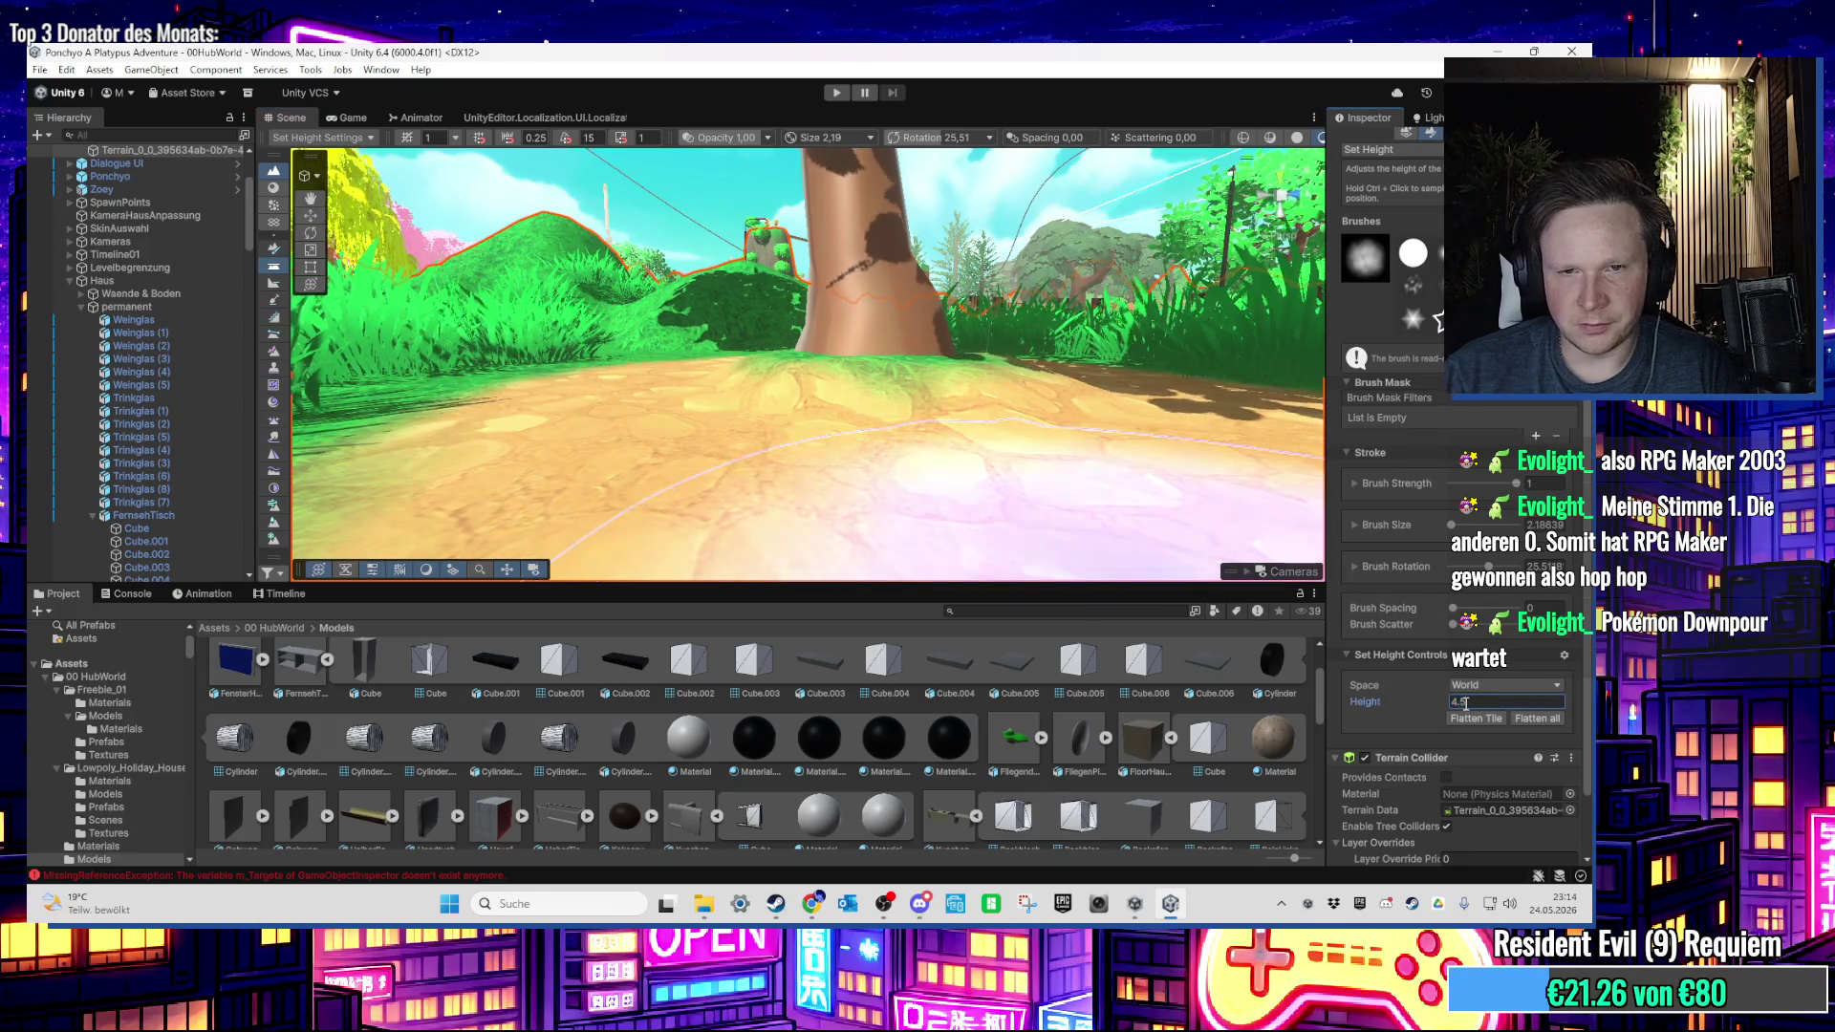
{"action": "key", "text": "Return"}
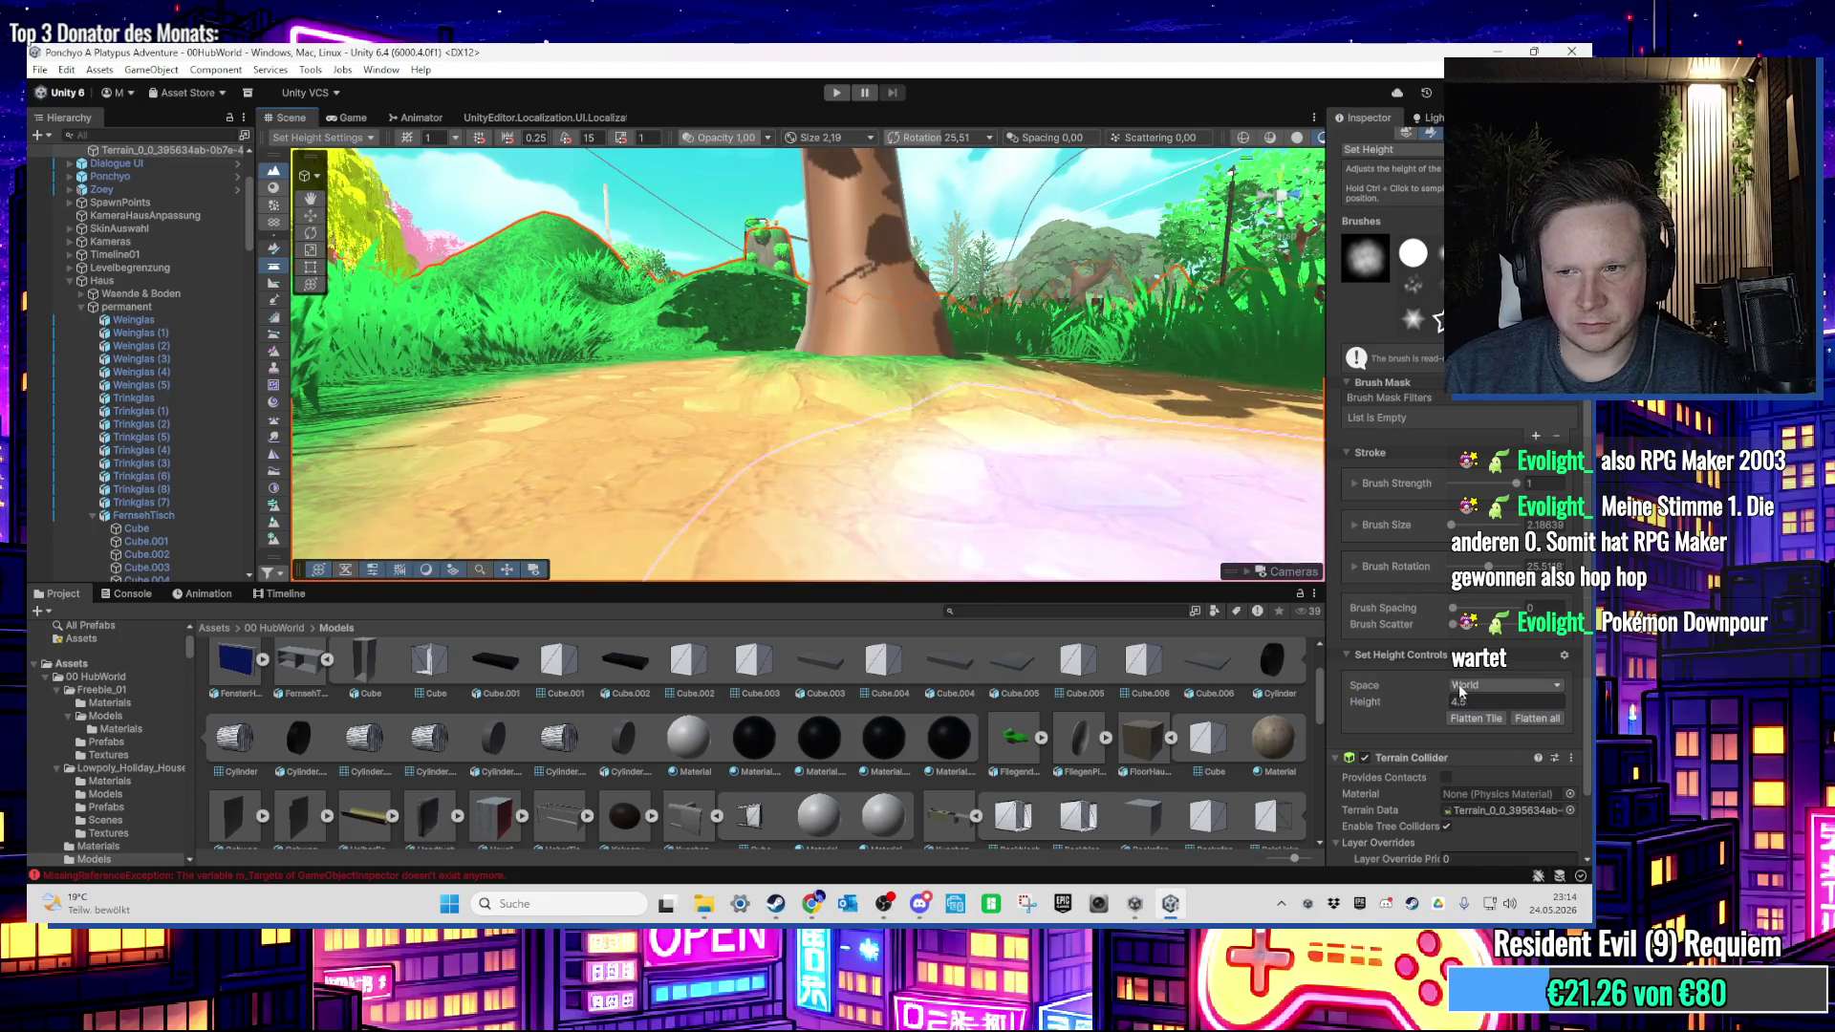
{"action": "left_click", "coordinate": [1462, 702]}
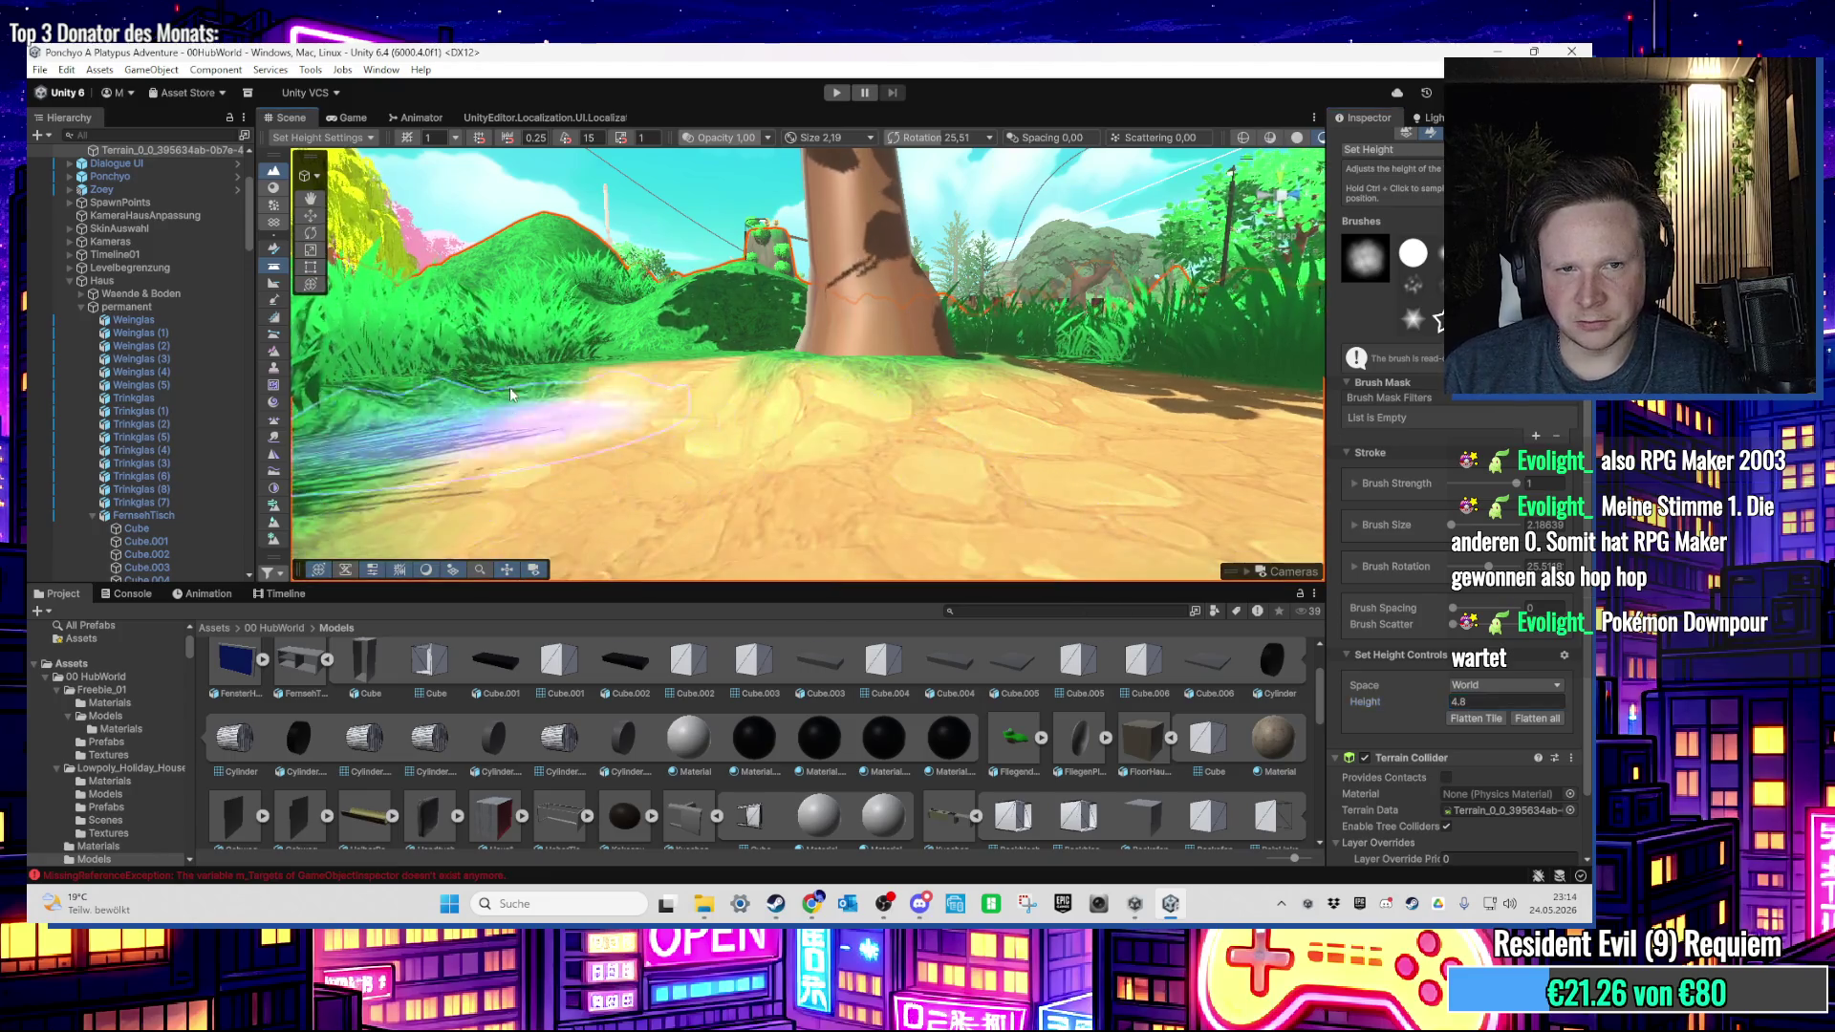
{"action": "mouse_move", "coordinate": [509, 387]}
{"action": "left_mouse_down"}
{"action": "mouse_move", "coordinate": [707, 466]}
{"action": "mouse_move", "coordinate": [537, 395]}
{"action": "left_mouse_up"}
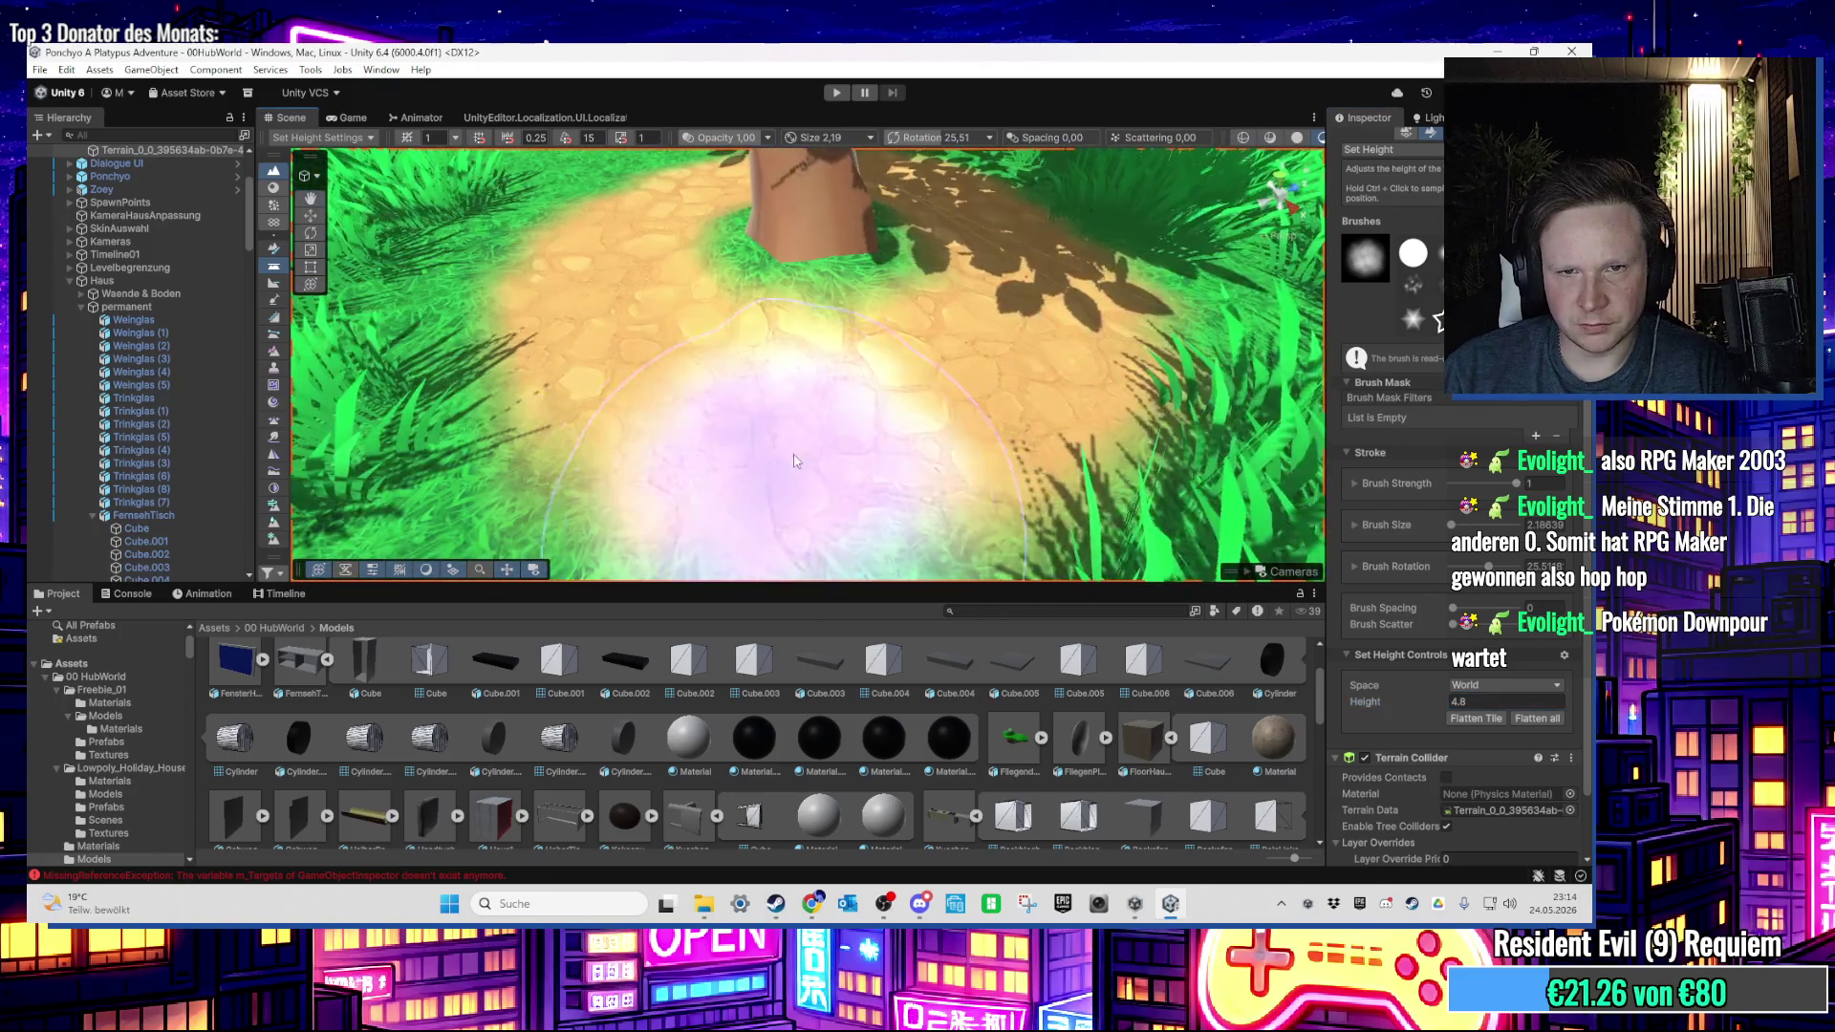
{"action": "right_click", "coordinate": [537, 395]}
{"action": "key", "text": "Escape"}
{"action": "left_click_drag", "start_coordinate": [852, 389], "coordinate": [745, 363]}
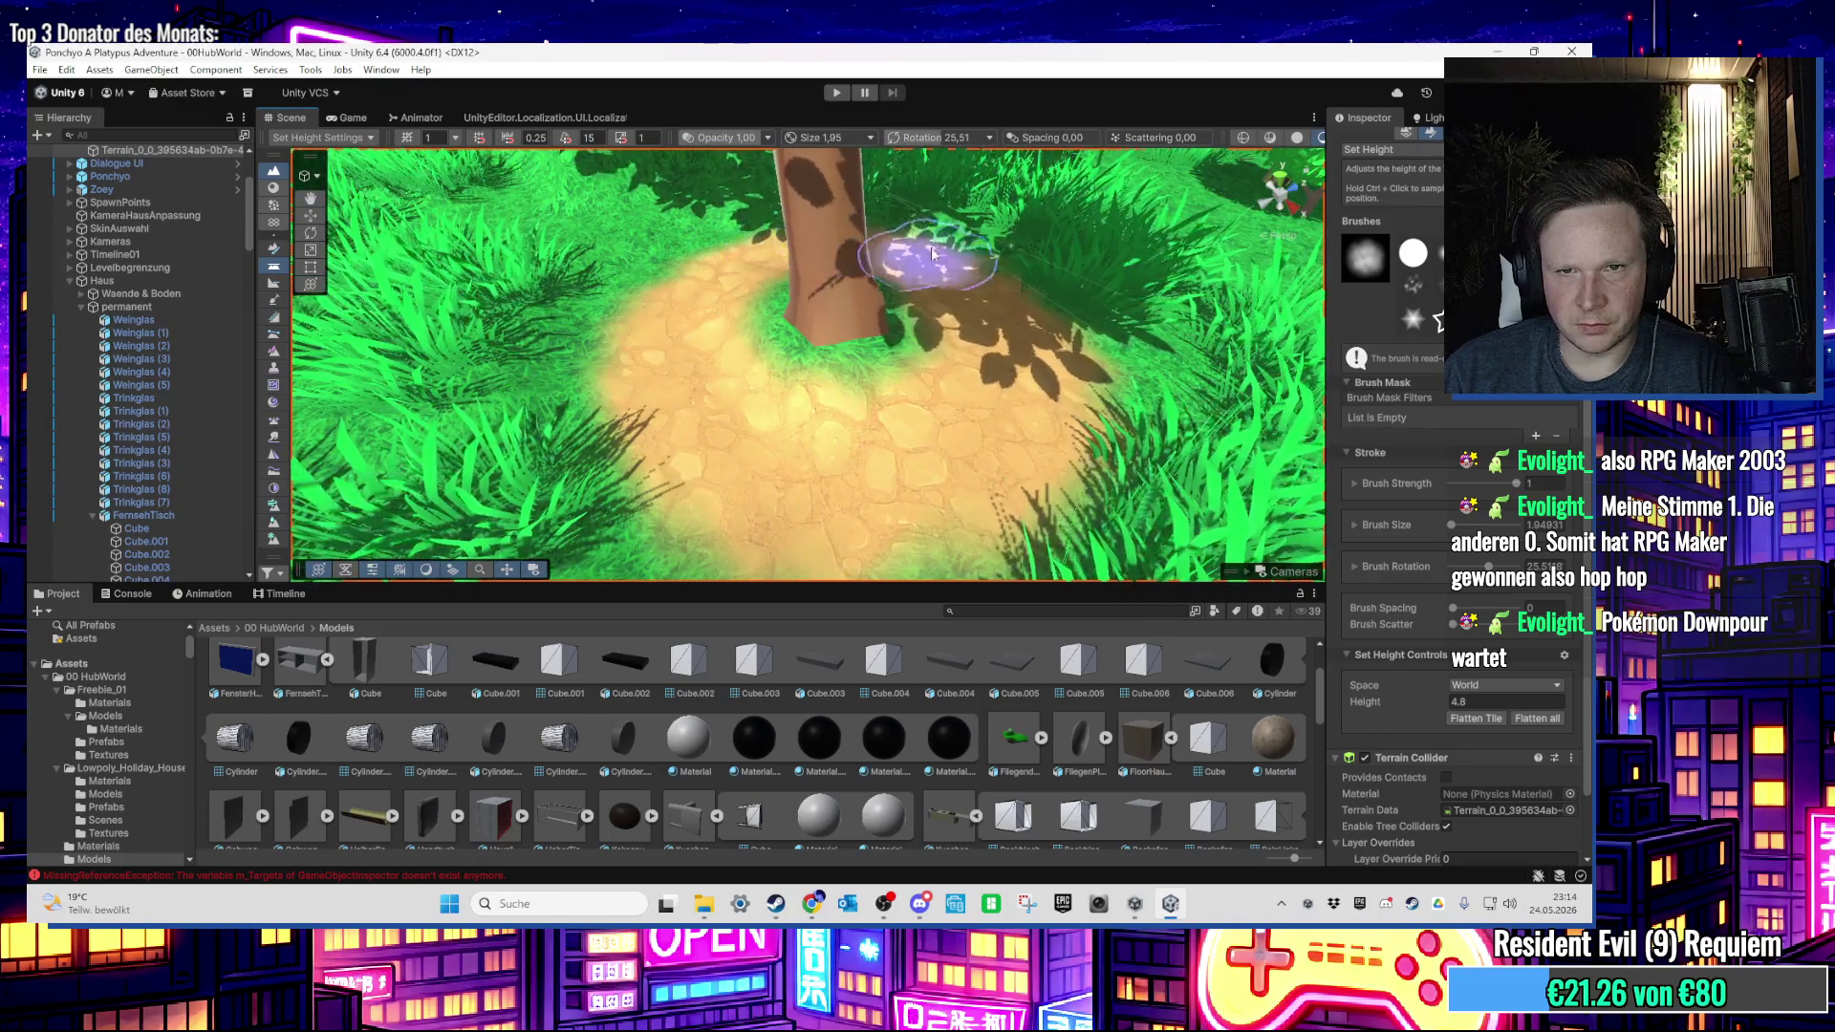
{"action": "mouse_move", "coordinate": [913, 516]}
{"action": "left_mouse_down"}
{"action": "mouse_move", "coordinate": [614, 512]}
{"action": "mouse_move", "coordinate": [594, 410]}
{"action": "mouse_move", "coordinate": [471, 328]}
{"action": "mouse_move", "coordinate": [604, 270]}
{"action": "mouse_move", "coordinate": [602, 218]}
{"action": "mouse_move", "coordinate": [813, 383]}
{"action": "mouse_move", "coordinate": [909, 389]}
{"action": "mouse_move", "coordinate": [548, 214]}
{"action": "mouse_move", "coordinate": [516, 235]}
{"action": "left_mouse_up"}
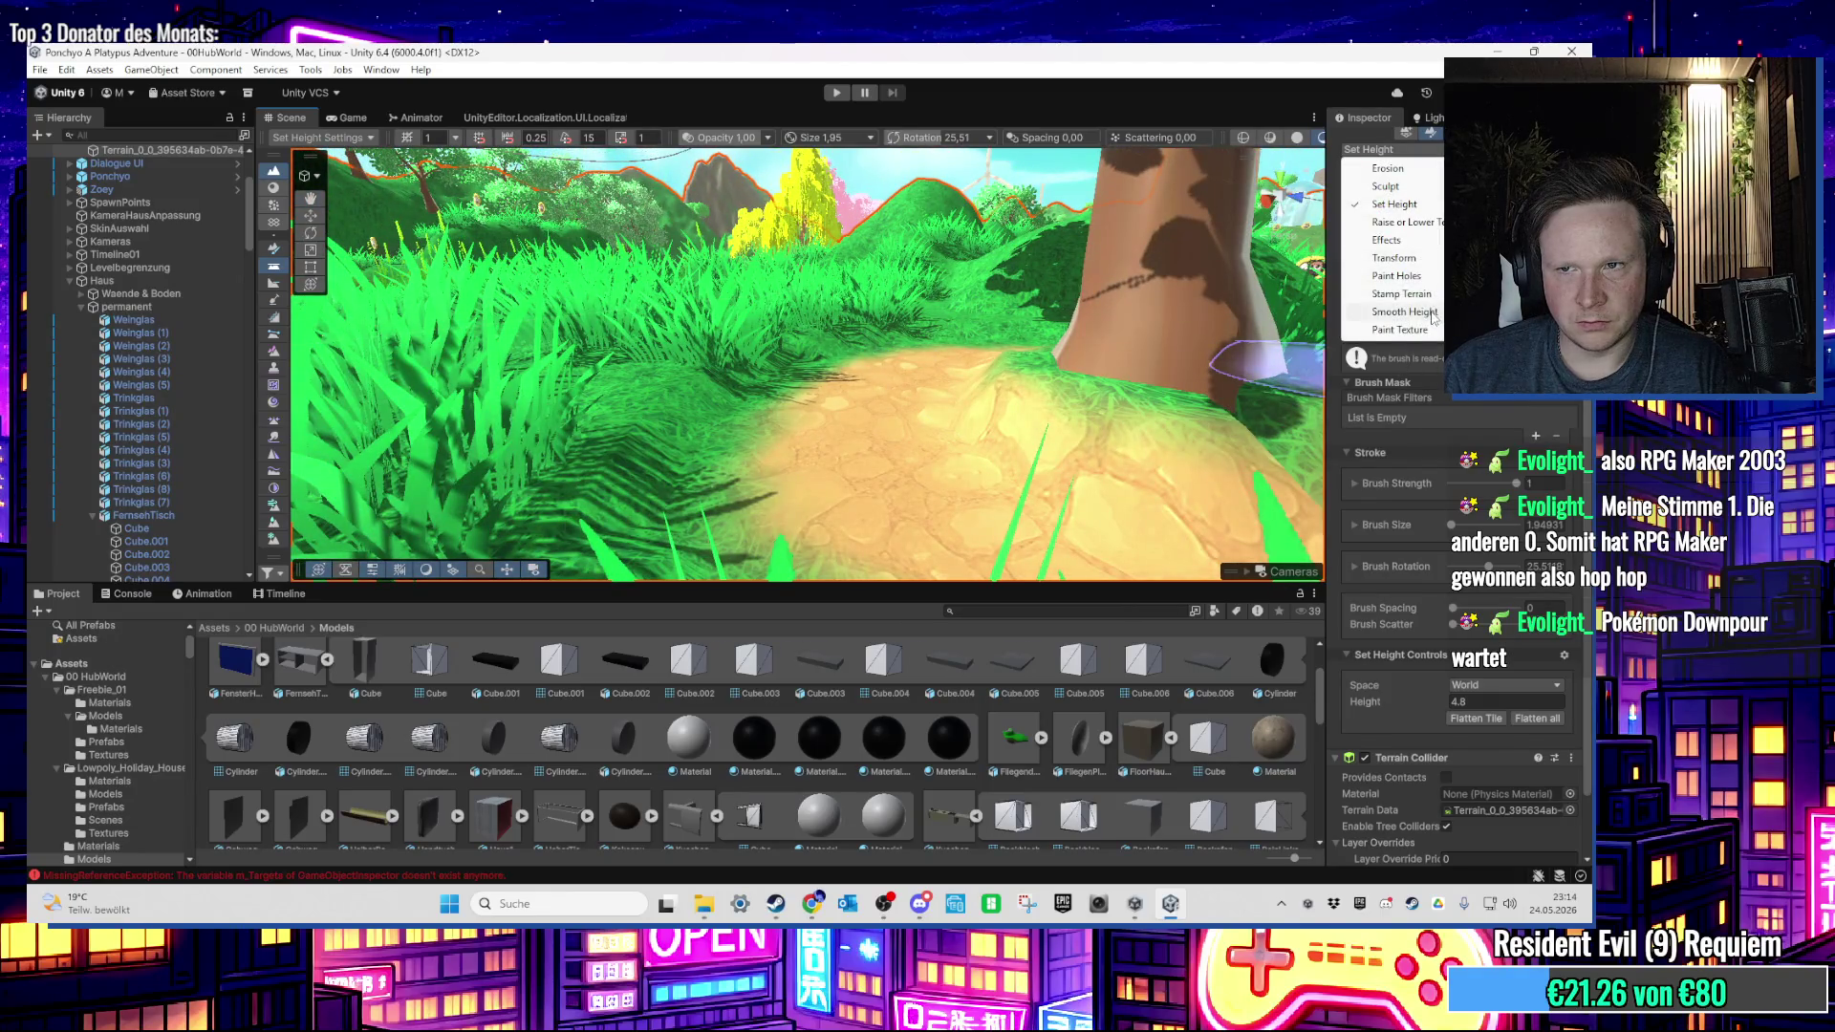
Step: Switch the terrain brush to Smooth Height and pull back to an overview of the paths
{"action": "left_click", "coordinate": [1404, 312]}
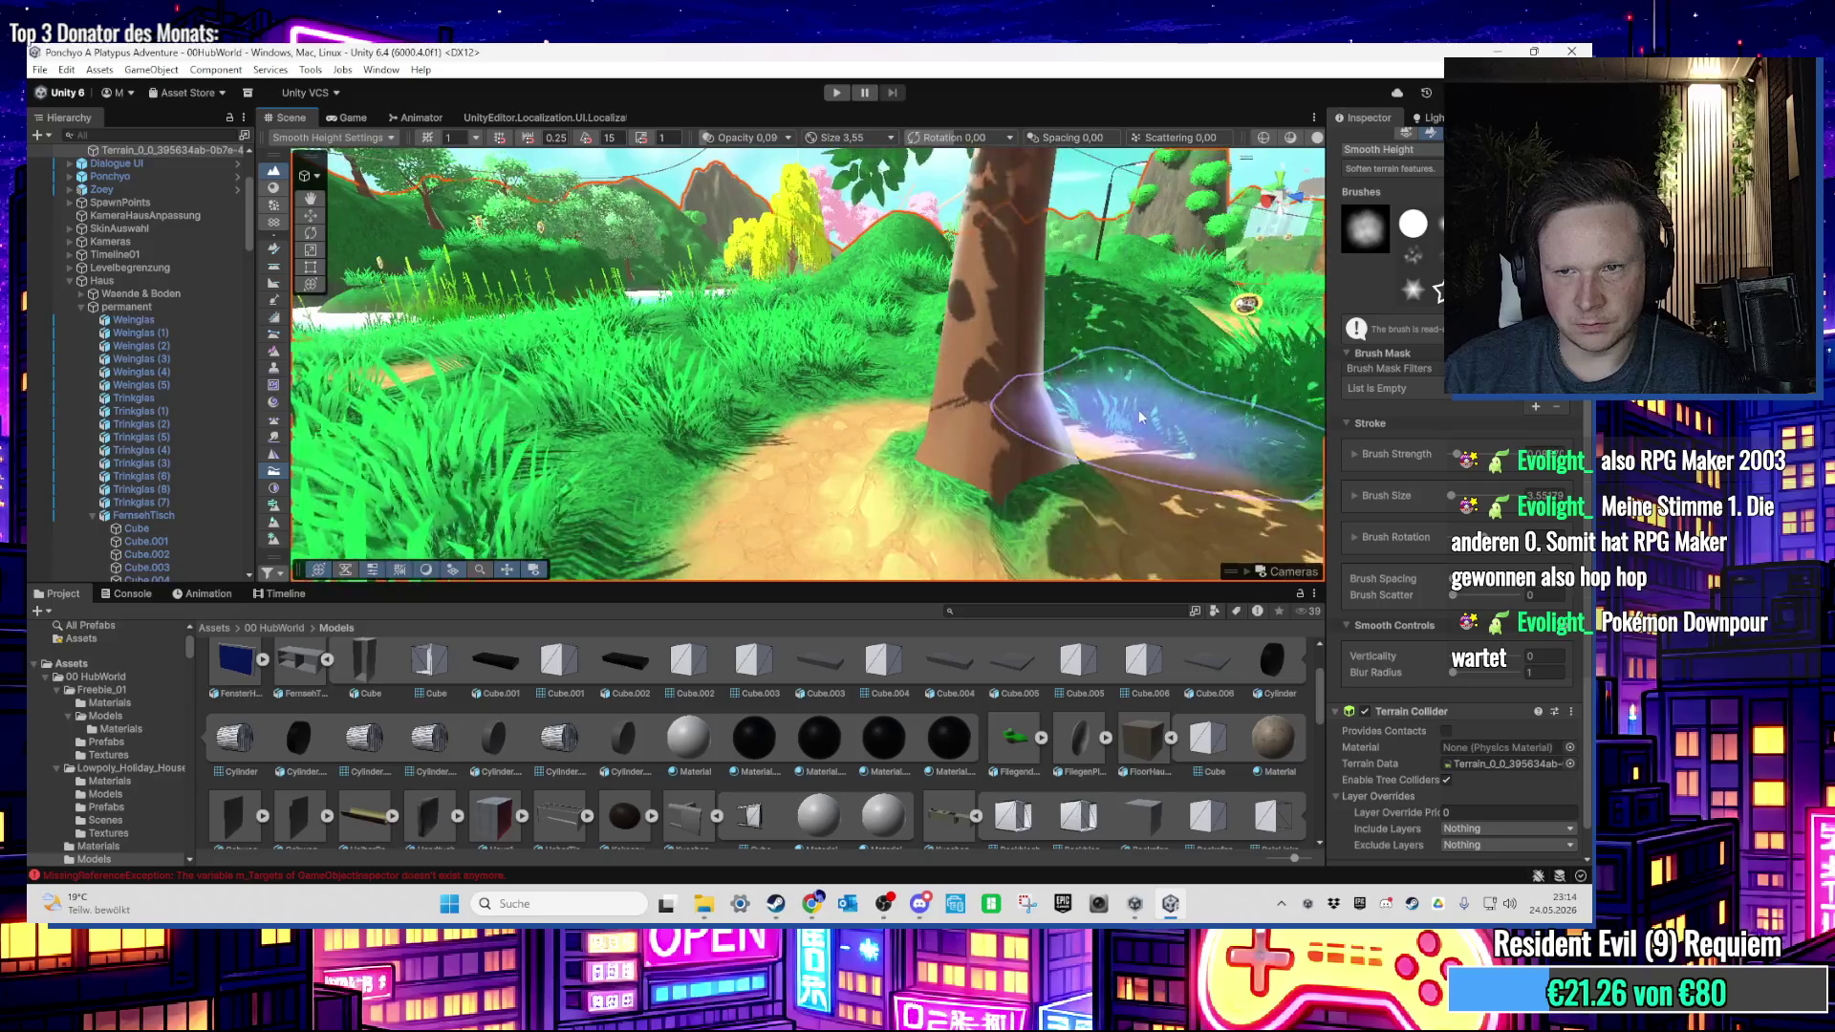
{"action": "scroll", "coordinate": [1139, 415], "scroll_direction": "down", "scroll_amount": 3}
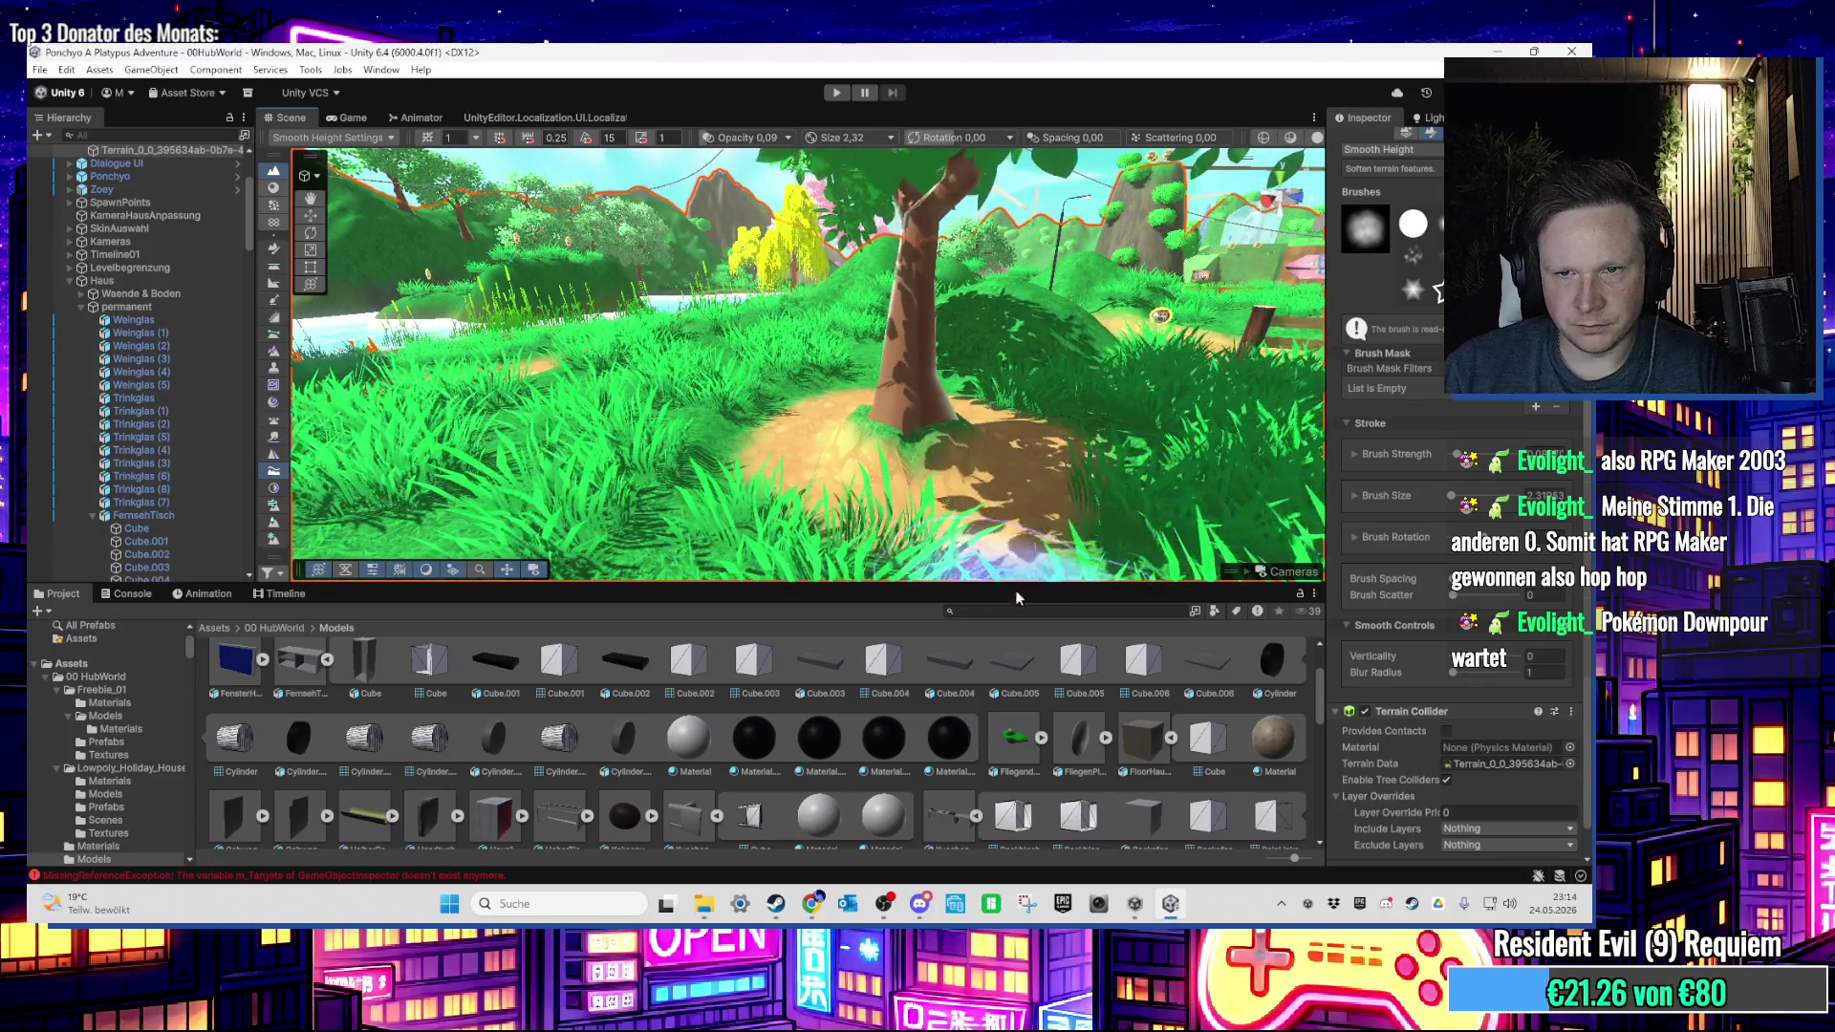
{"action": "scroll", "coordinate": [925, 406], "scroll_direction": "down", "scroll_amount": 5}
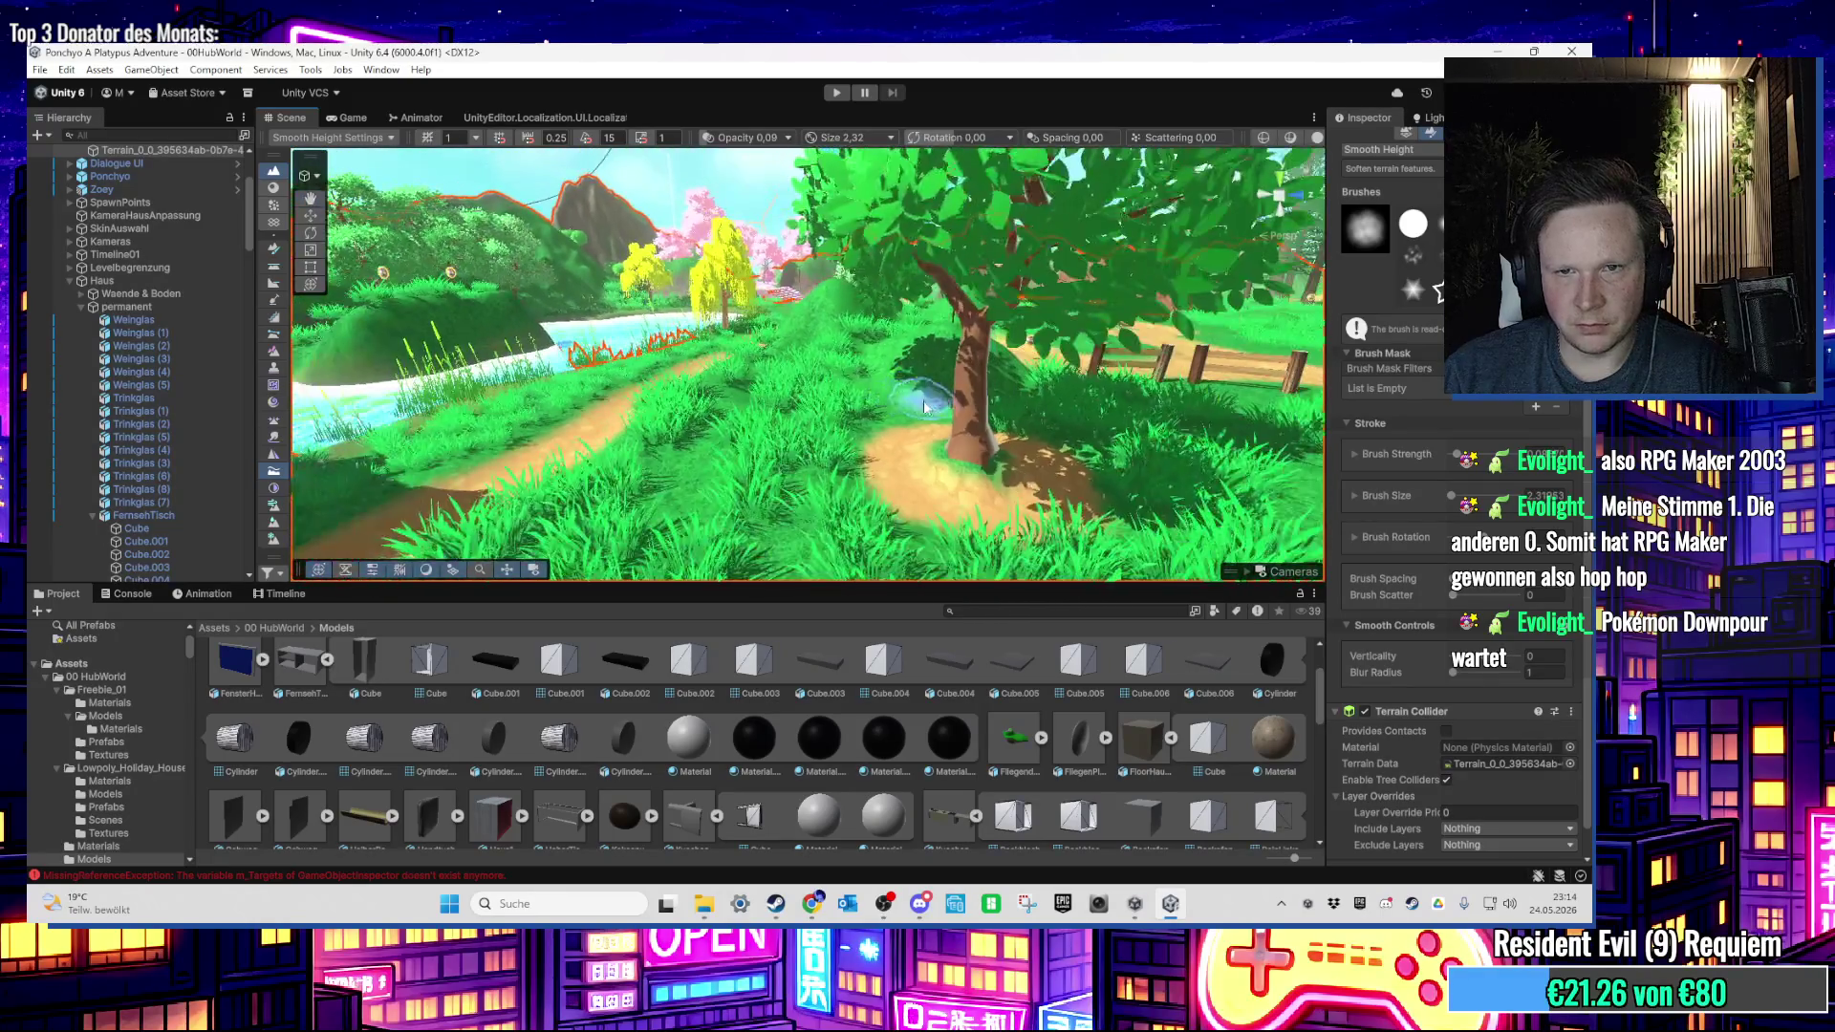
{"action": "mouse_move", "coordinate": [924, 406]}
{"action": "left_mouse_down"}
{"action": "mouse_move", "coordinate": [927, 500]}
{"action": "mouse_move", "coordinate": [1058, 457]}
{"action": "mouse_move", "coordinate": [956, 463]}
{"action": "mouse_move", "coordinate": [870, 413]}
{"action": "mouse_move", "coordinate": [827, 436]}
{"action": "mouse_move", "coordinate": [776, 428]}
{"action": "mouse_move", "coordinate": [751, 391]}
{"action": "mouse_move", "coordinate": [868, 372]}
{"action": "mouse_move", "coordinate": [999, 411]}
{"action": "mouse_move", "coordinate": [853, 393]}
{"action": "mouse_move", "coordinate": [604, 405]}
{"action": "mouse_move", "coordinate": [814, 390]}
{"action": "mouse_move", "coordinate": [760, 436]}
{"action": "mouse_move", "coordinate": [819, 306]}
{"action": "mouse_move", "coordinate": [1016, 243]}
{"action": "mouse_move", "coordinate": [738, 403]}
{"action": "mouse_move", "coordinate": [762, 304]}
{"action": "mouse_move", "coordinate": [832, 392]}
{"action": "mouse_move", "coordinate": [697, 480]}
{"action": "left_mouse_up"}
{"action": "left_click", "coordinate": [763, 341]}
{"action": "left_click", "coordinate": [835, 334]}
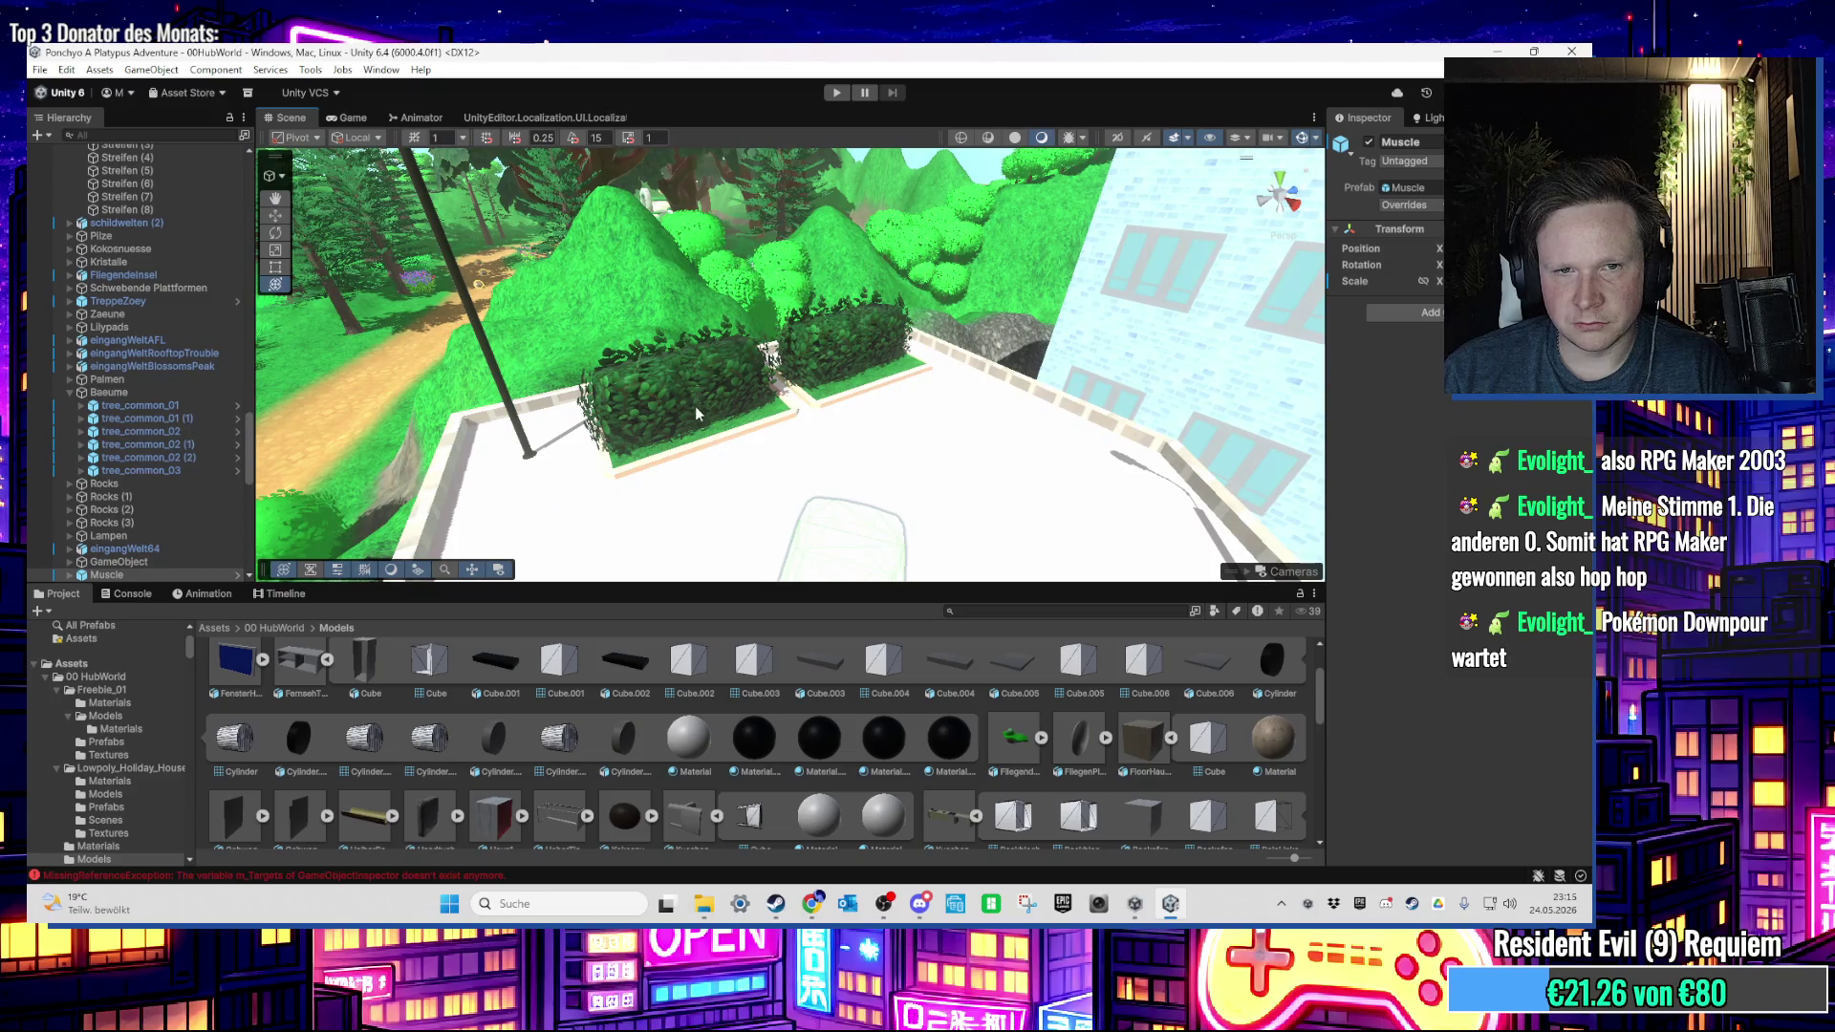
{"action": "left_click", "coordinate": [696, 405]}
{"action": "left_click_drag", "start_coordinate": [719, 443], "coordinate": [893, 292]}
{"action": "left_click", "coordinate": [873, 179]}
{"action": "mouse_move", "coordinate": [873, 179]}
{"action": "left_mouse_down"}
{"action": "mouse_move", "coordinate": [1010, 435]}
{"action": "mouse_move", "coordinate": [995, 450]}
{"action": "mouse_move", "coordinate": [633, 457]}
{"action": "mouse_move", "coordinate": [770, 464]}
{"action": "mouse_move", "coordinate": [980, 430]}
{"action": "mouse_move", "coordinate": [933, 469]}
{"action": "mouse_move", "coordinate": [584, 432]}
{"action": "mouse_move", "coordinate": [865, 460]}
{"action": "mouse_move", "coordinate": [796, 450]}
{"action": "left_mouse_up"}
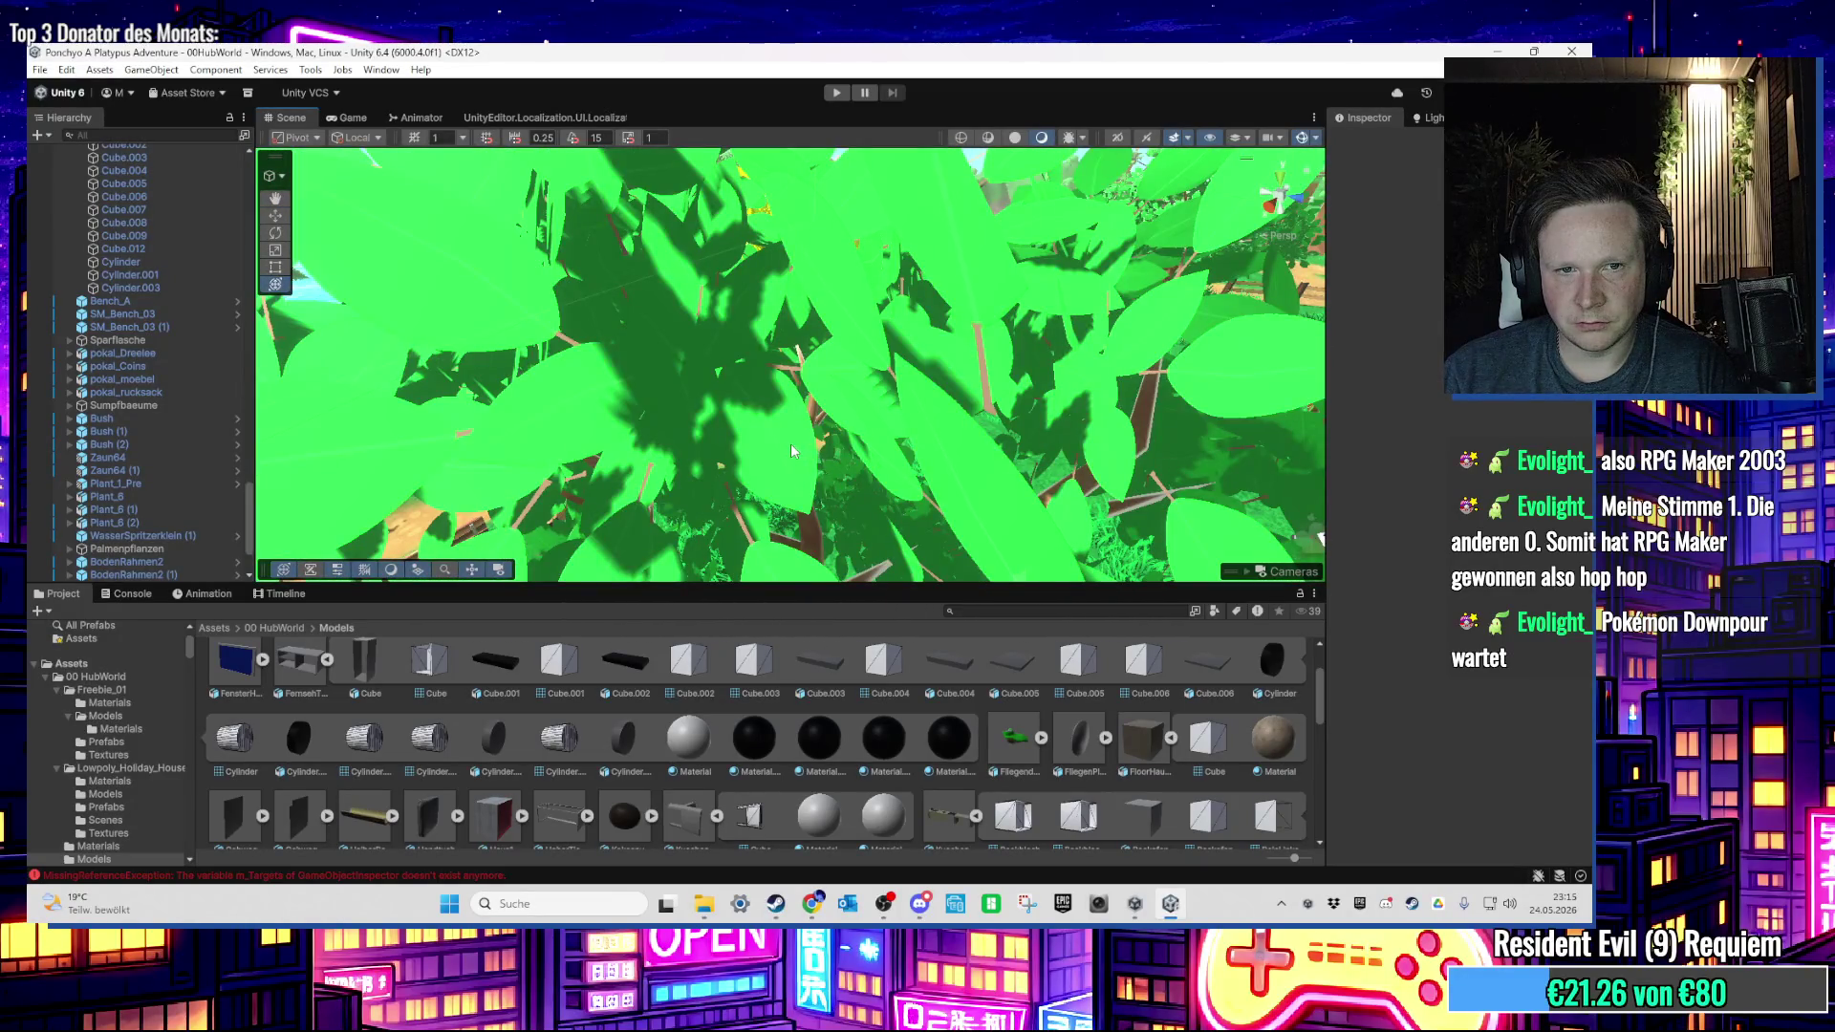
{"action": "scroll", "coordinate": [792, 450], "scroll_direction": "down", "scroll_amount": 5}
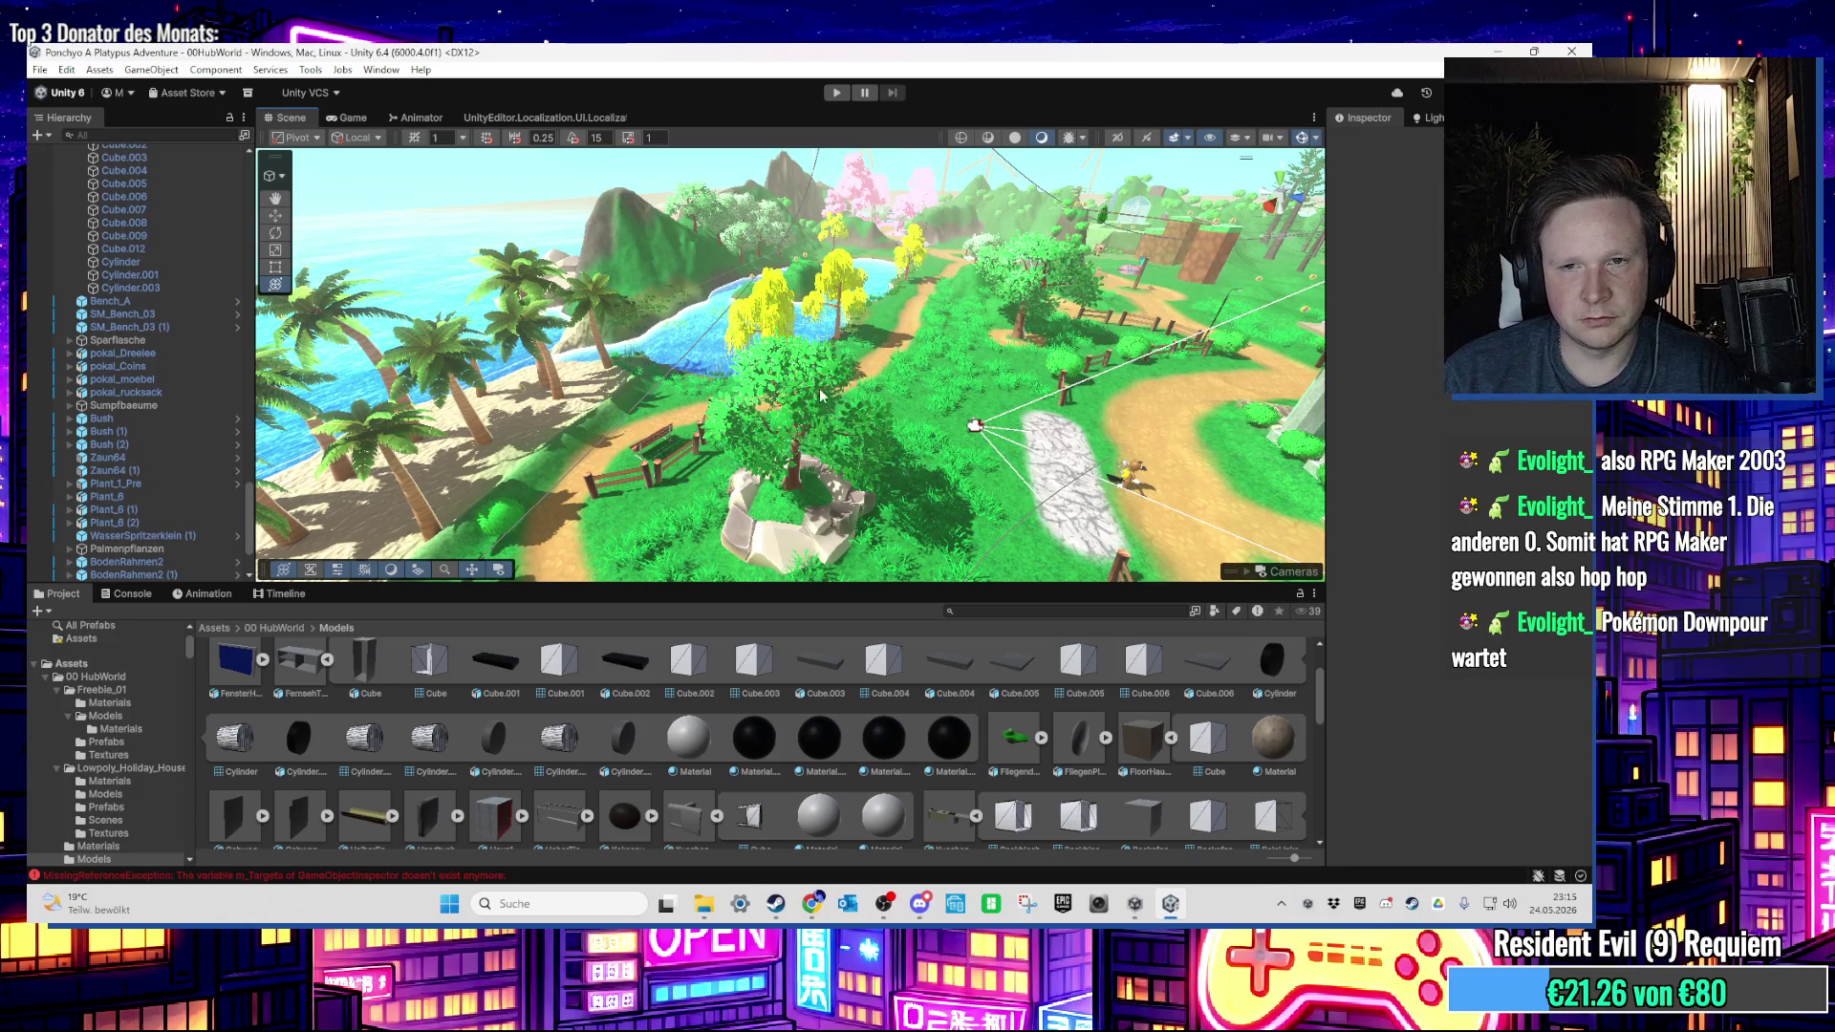
{"action": "mouse_move", "coordinate": [907, 333]}
{"action": "left_mouse_down"}
{"action": "mouse_move", "coordinate": [980, 262]}
{"action": "mouse_move", "coordinate": [701, 213]}
{"action": "mouse_move", "coordinate": [790, 275]}
{"action": "mouse_move", "coordinate": [1026, 321]}
{"action": "mouse_move", "coordinate": [915, 310]}
{"action": "mouse_move", "coordinate": [819, 195]}
{"action": "mouse_move", "coordinate": [857, 240]}
{"action": "left_mouse_up"}
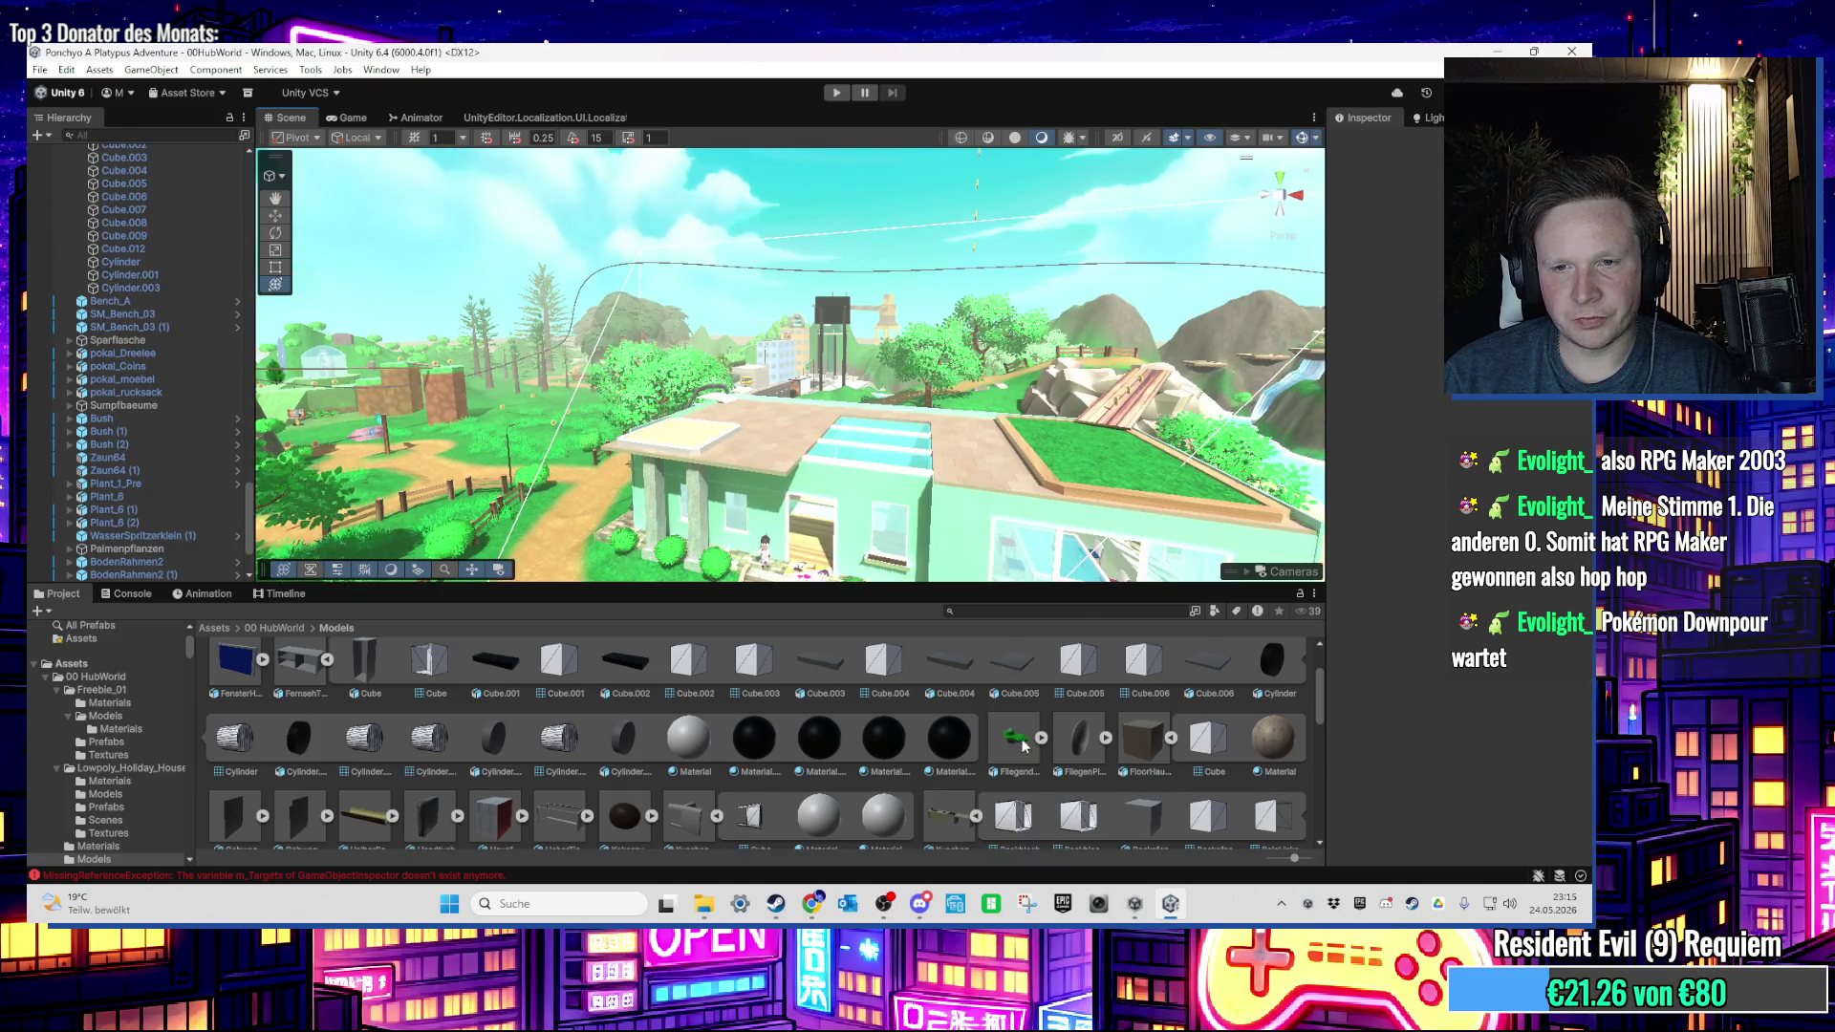
{"action": "scroll", "coordinate": [885, 685], "scroll_direction": "up", "scroll_amount": 2}
{"action": "scroll", "coordinate": [923, 368], "scroll_direction": "up", "scroll_amount": 5}
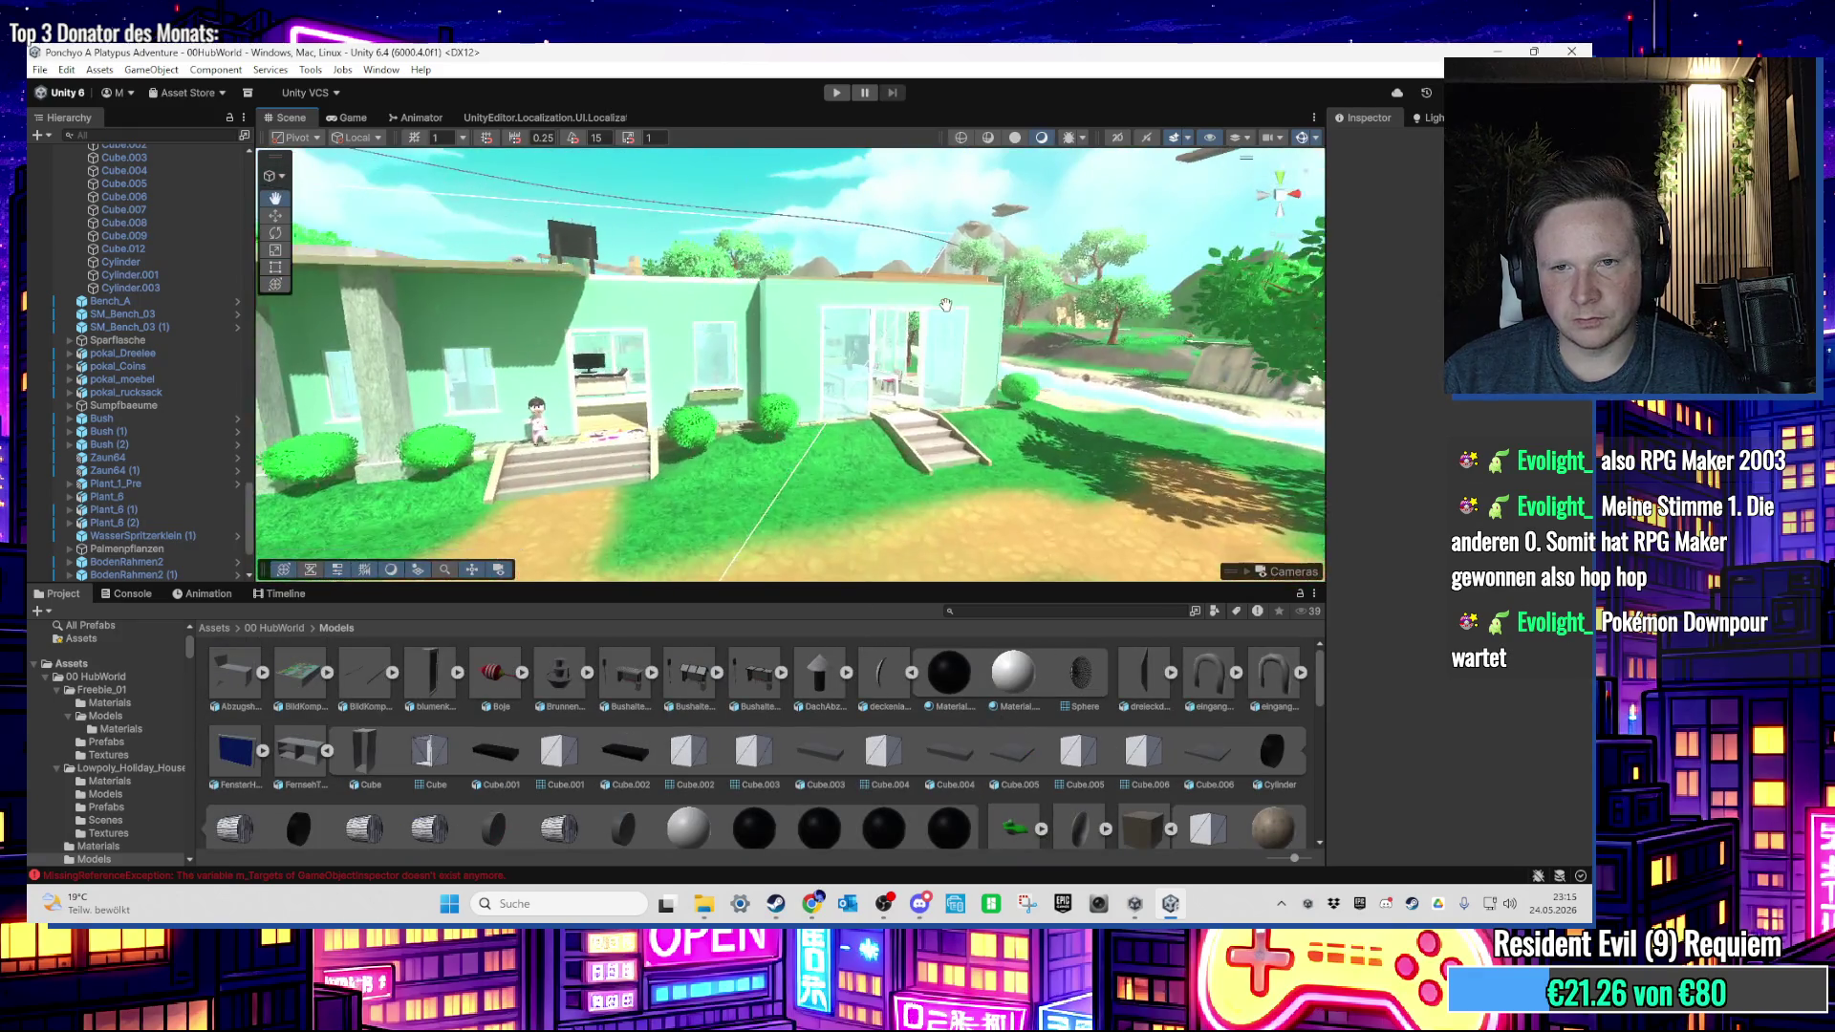
{"action": "scroll", "coordinate": [934, 385], "scroll_direction": "up", "scroll_amount": 5}
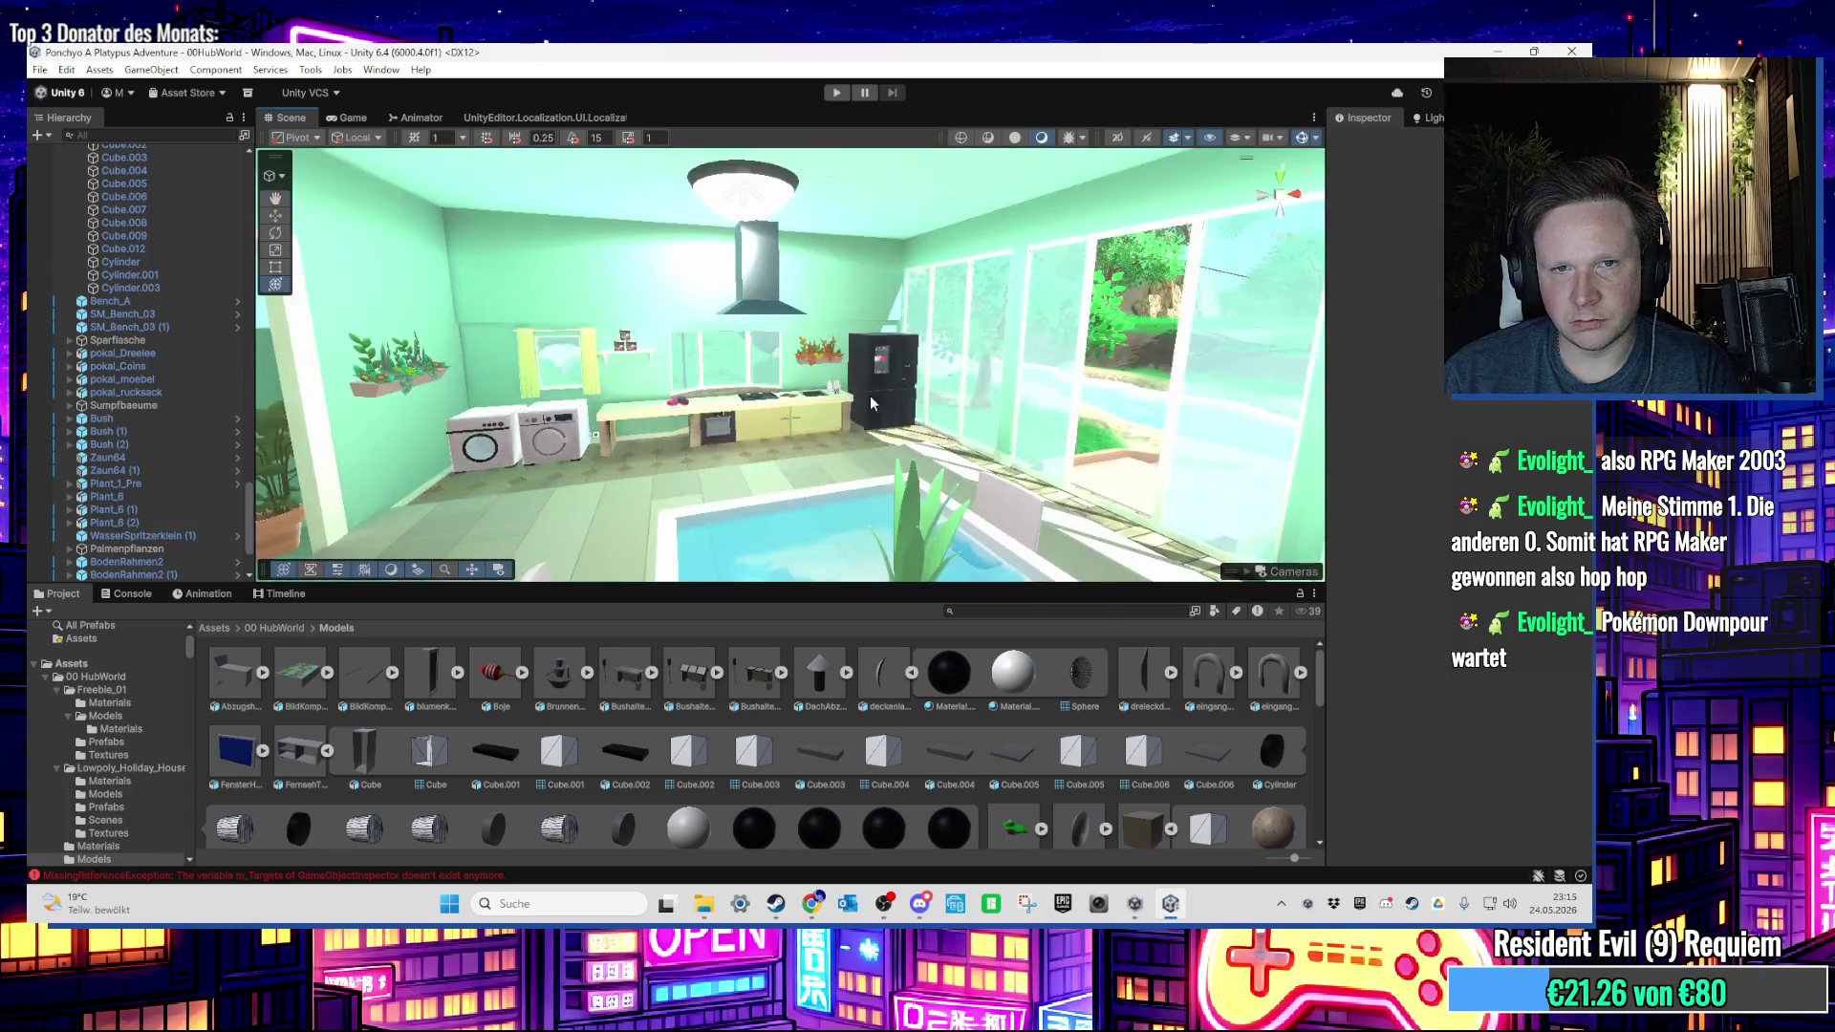
{"action": "left_click_drag", "start_coordinate": [779, 421], "coordinate": [826, 418]}
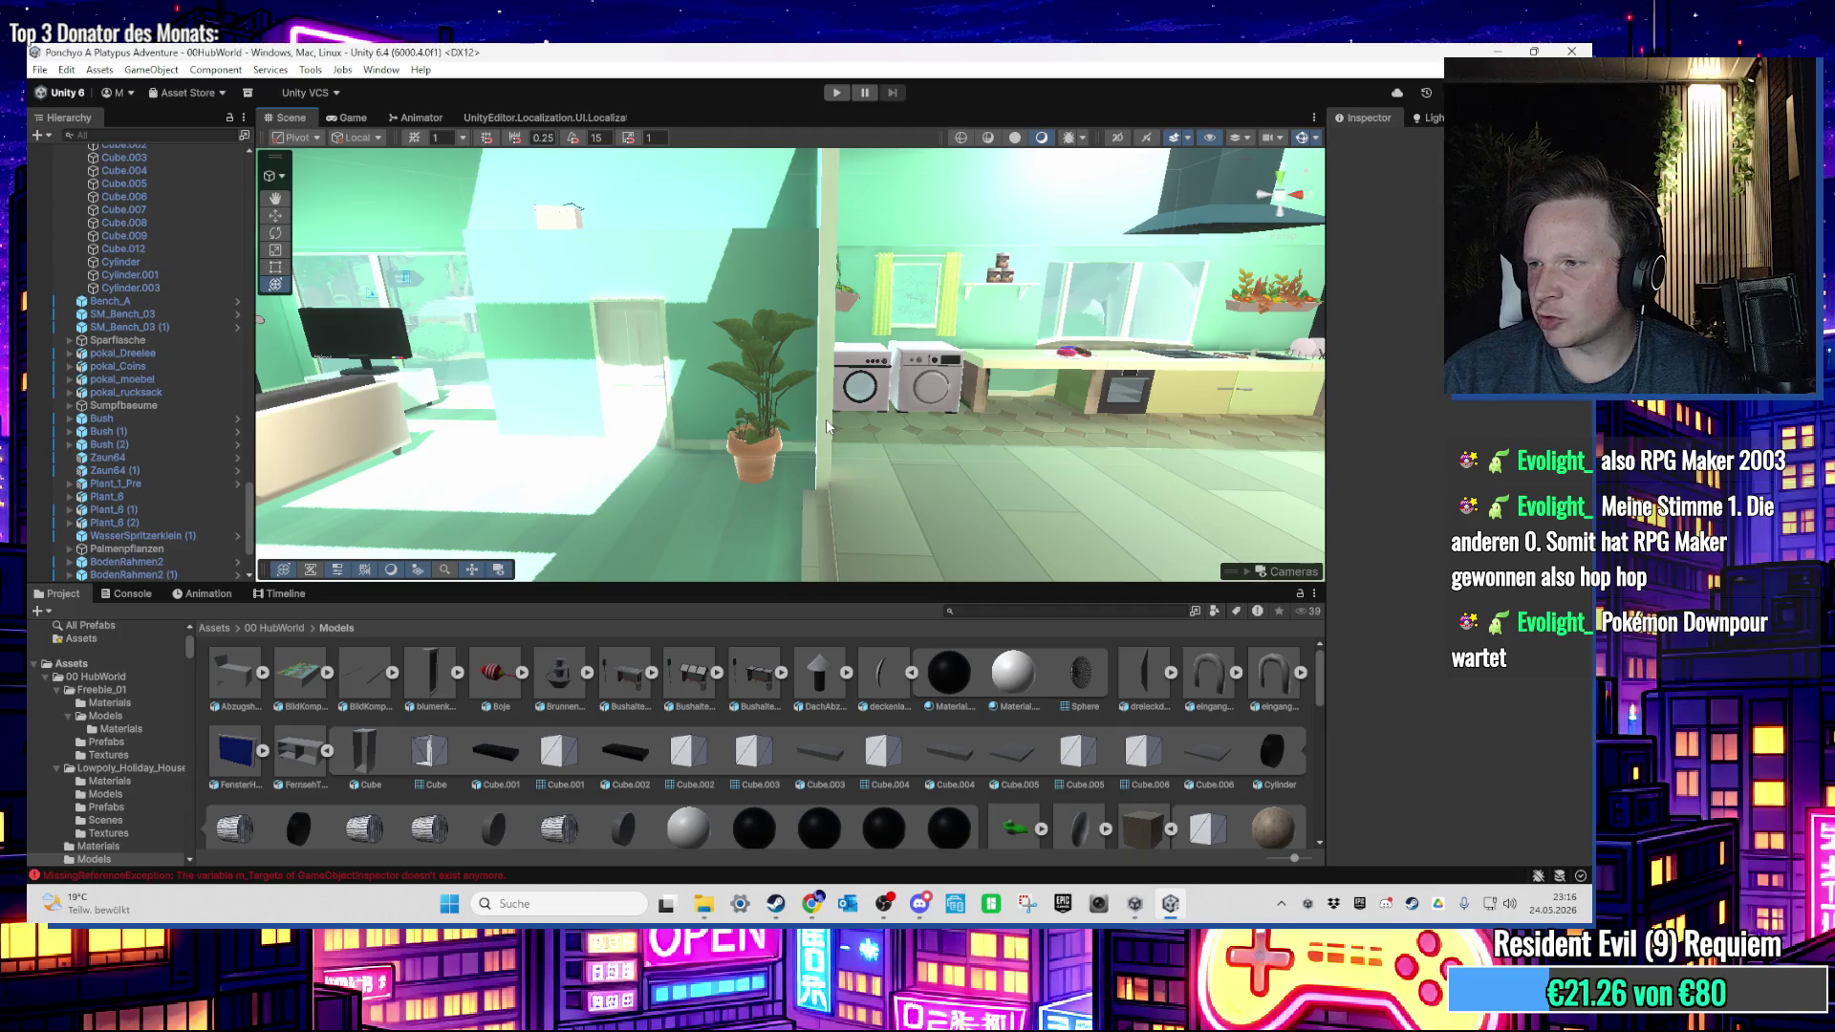
{"action": "left_click_drag", "start_coordinate": [825, 419], "coordinate": [550, 419]}
Step: Collapse Werbetafel2 in the Hierarchy and frame the lamp's Point Light near the TV
{"action": "scroll", "coordinate": [195, 371], "scroll_direction": "up", "scroll_amount": 5}
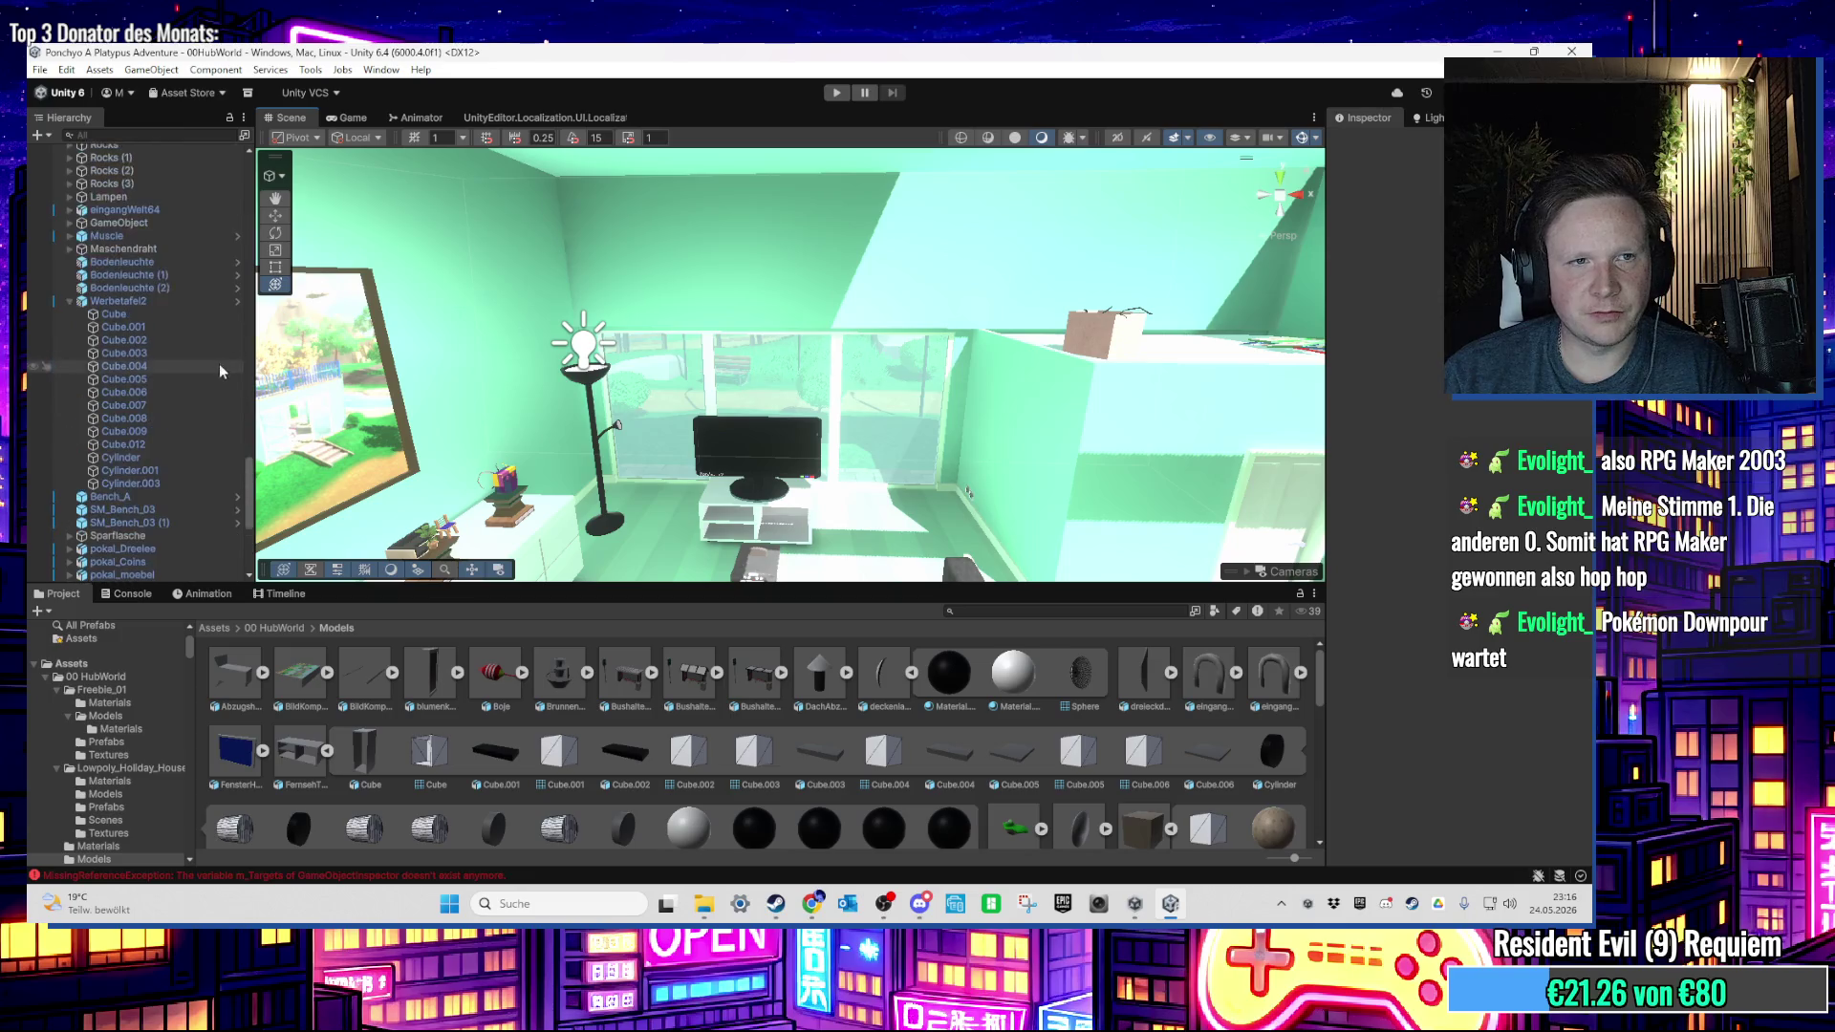
{"action": "left_click", "coordinate": [105, 301]}
{"action": "left_click", "coordinate": [70, 301]}
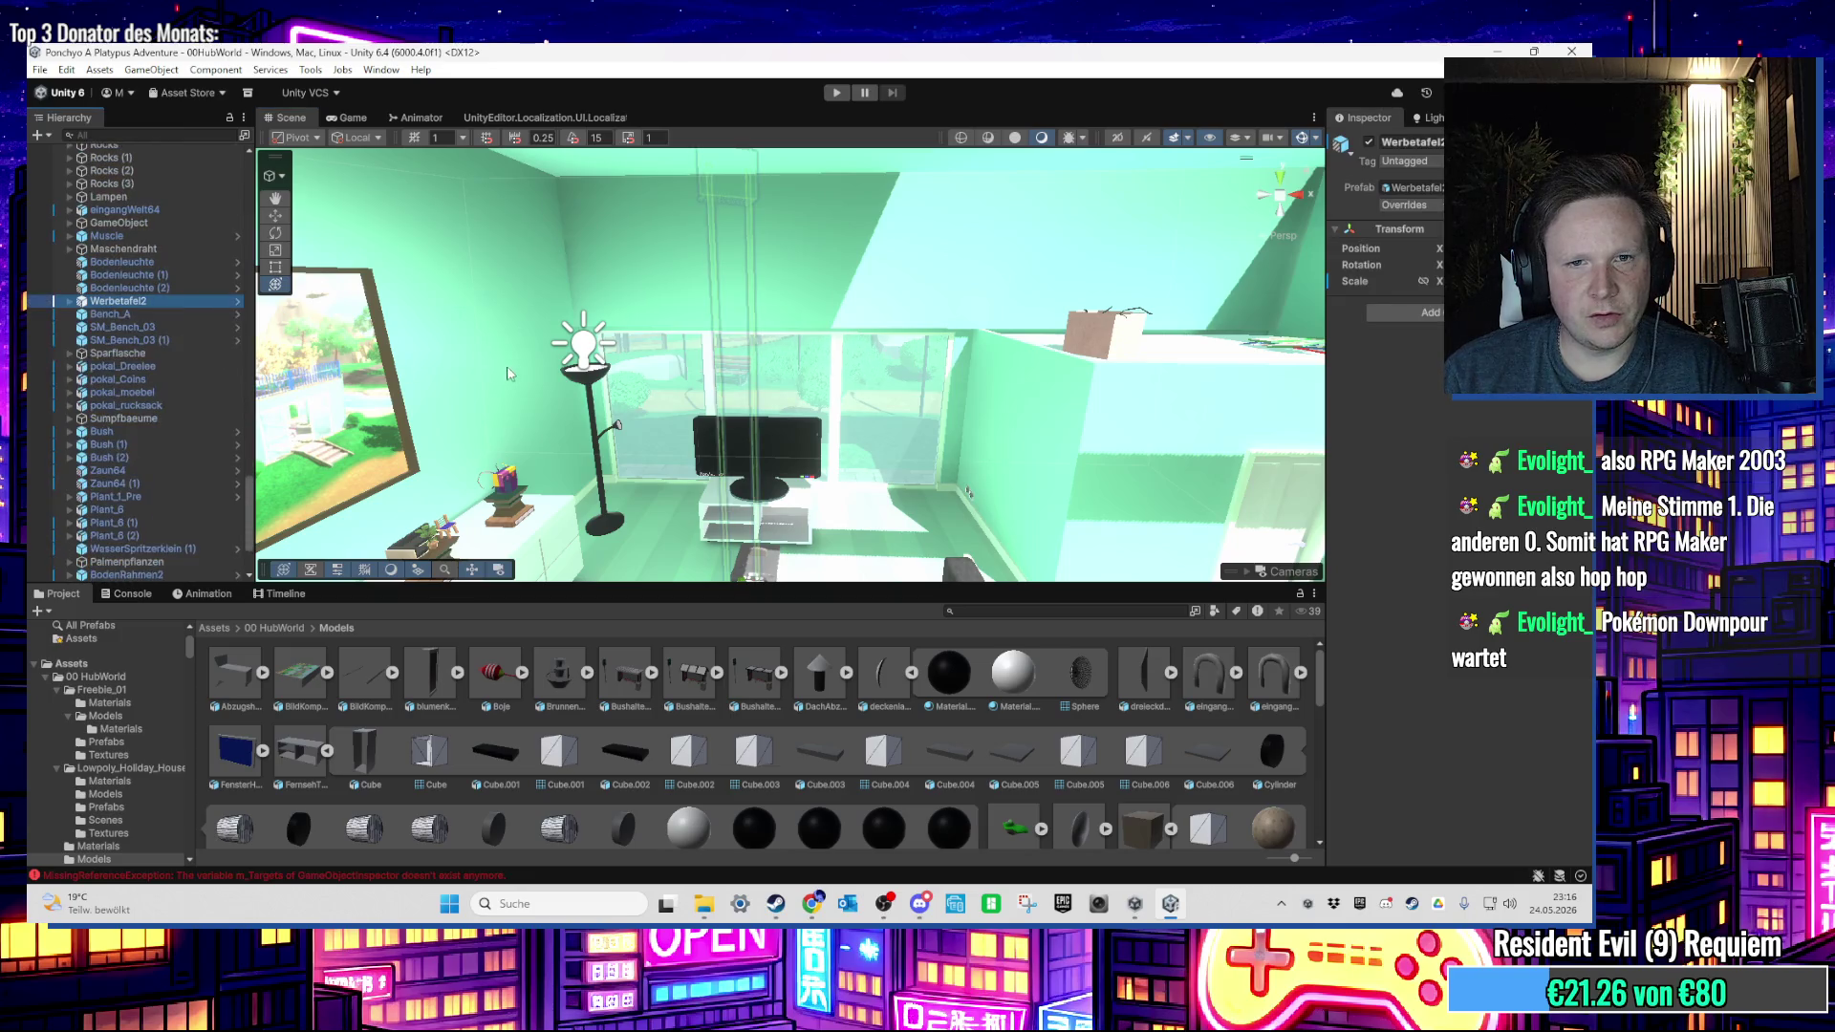
{"action": "left_click_drag", "start_coordinate": [562, 397], "coordinate": [452, 451]}
{"action": "scroll", "coordinate": [452, 451], "scroll_direction": "up", "scroll_amount": 2}
{"action": "left_click", "coordinate": [592, 275]}
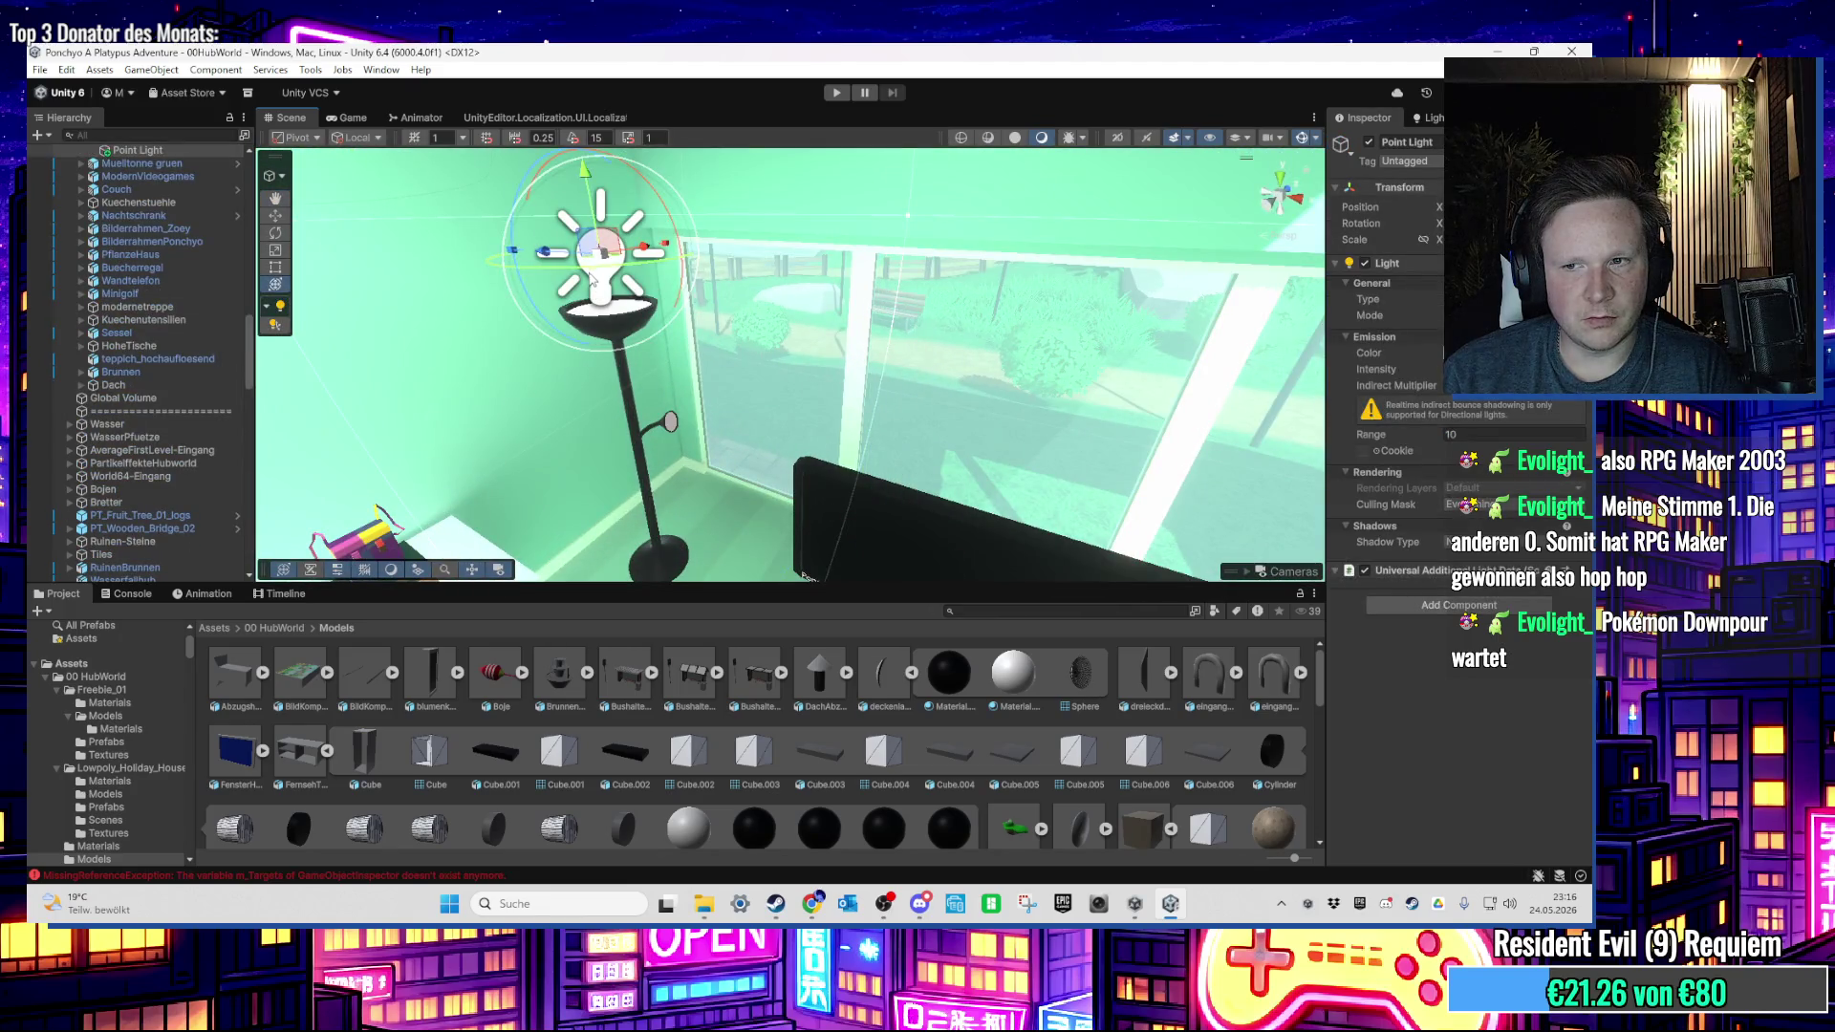
{"action": "scroll", "coordinate": [181, 368], "scroll_direction": "up", "scroll_amount": 2}
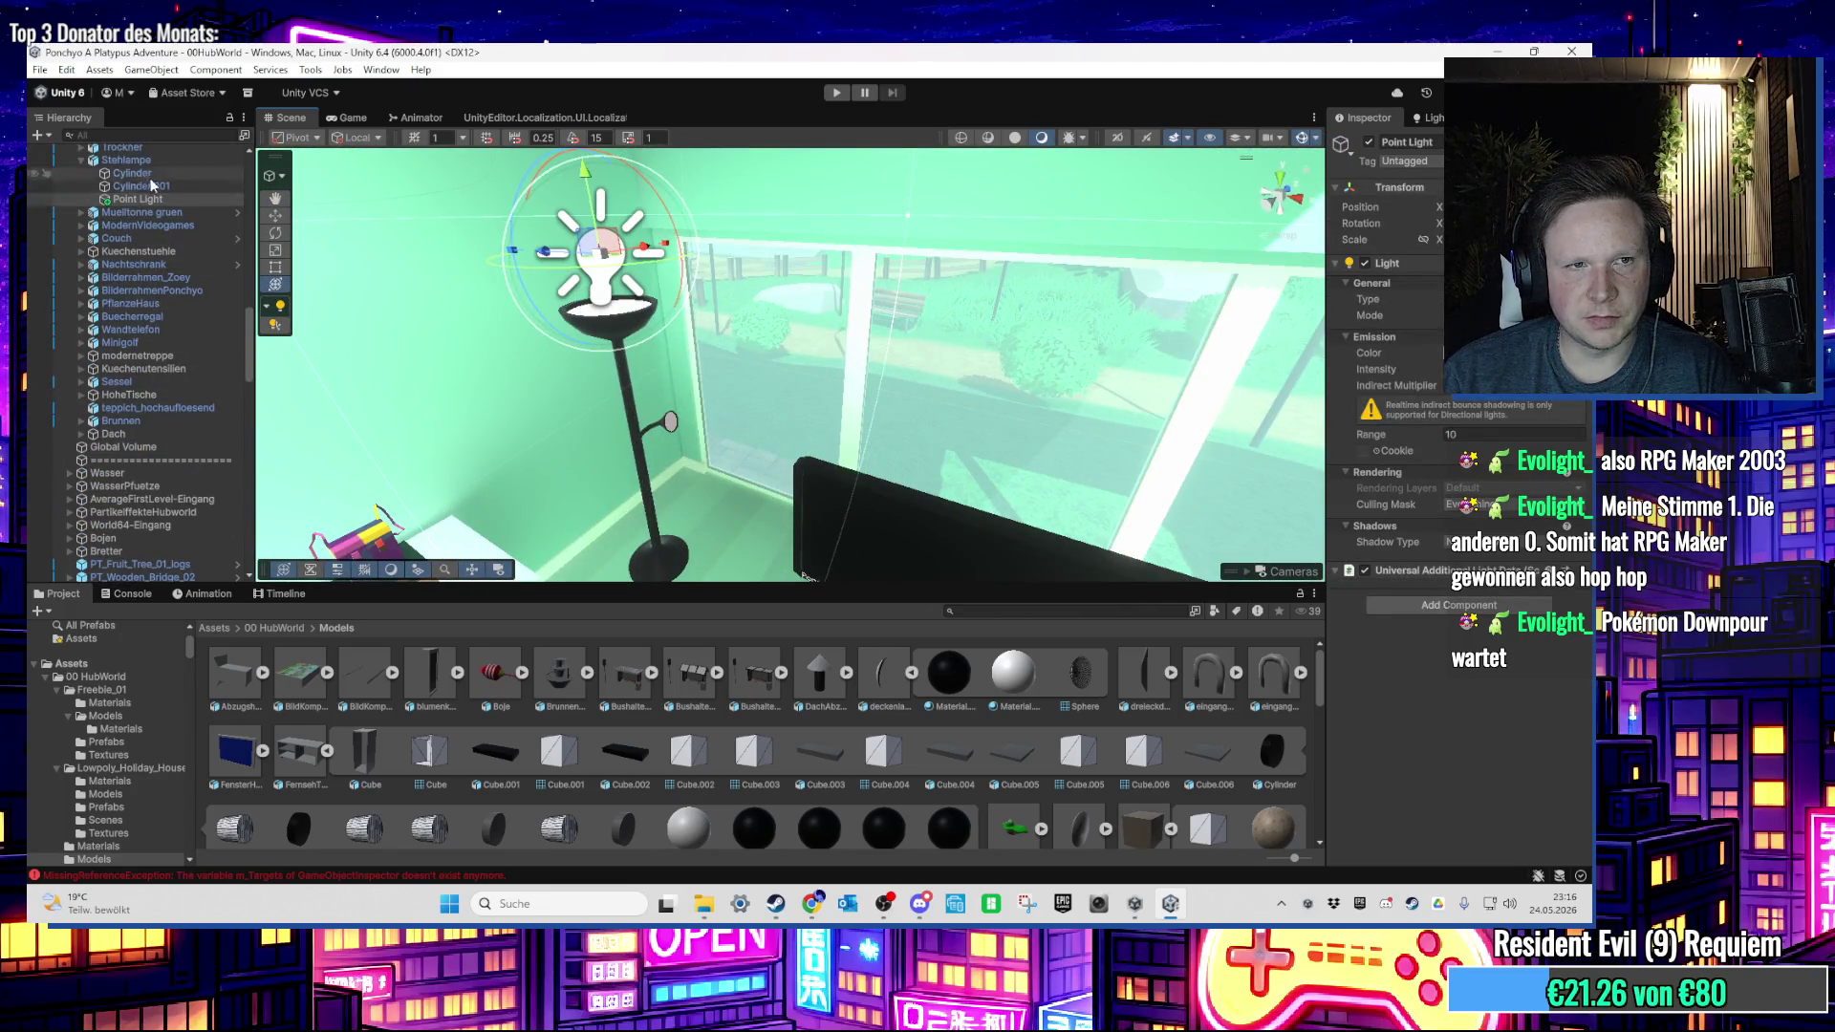
Step: Select Stehlampe and open its StehlampeLicht script with Edit Script
{"action": "left_click", "coordinate": [127, 159]}
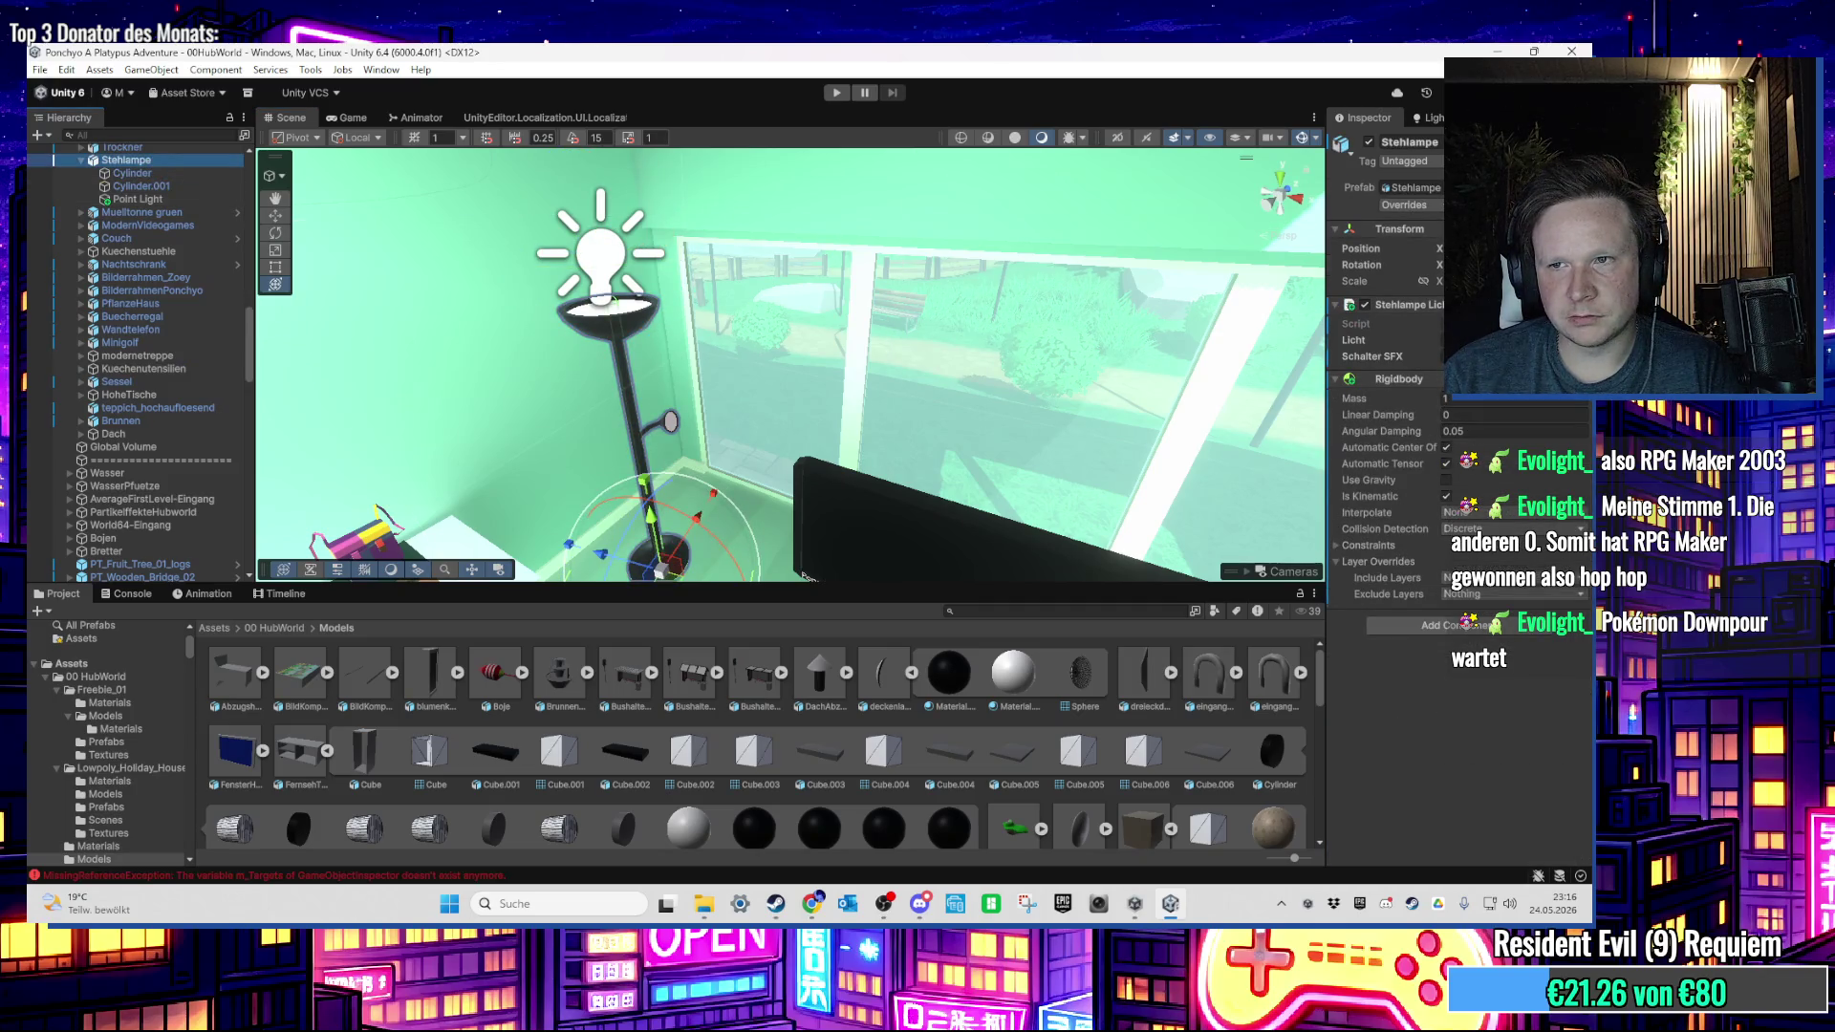
{"action": "right_click", "coordinate": [1401, 307]}
{"action": "left_click", "coordinate": [1467, 585]}
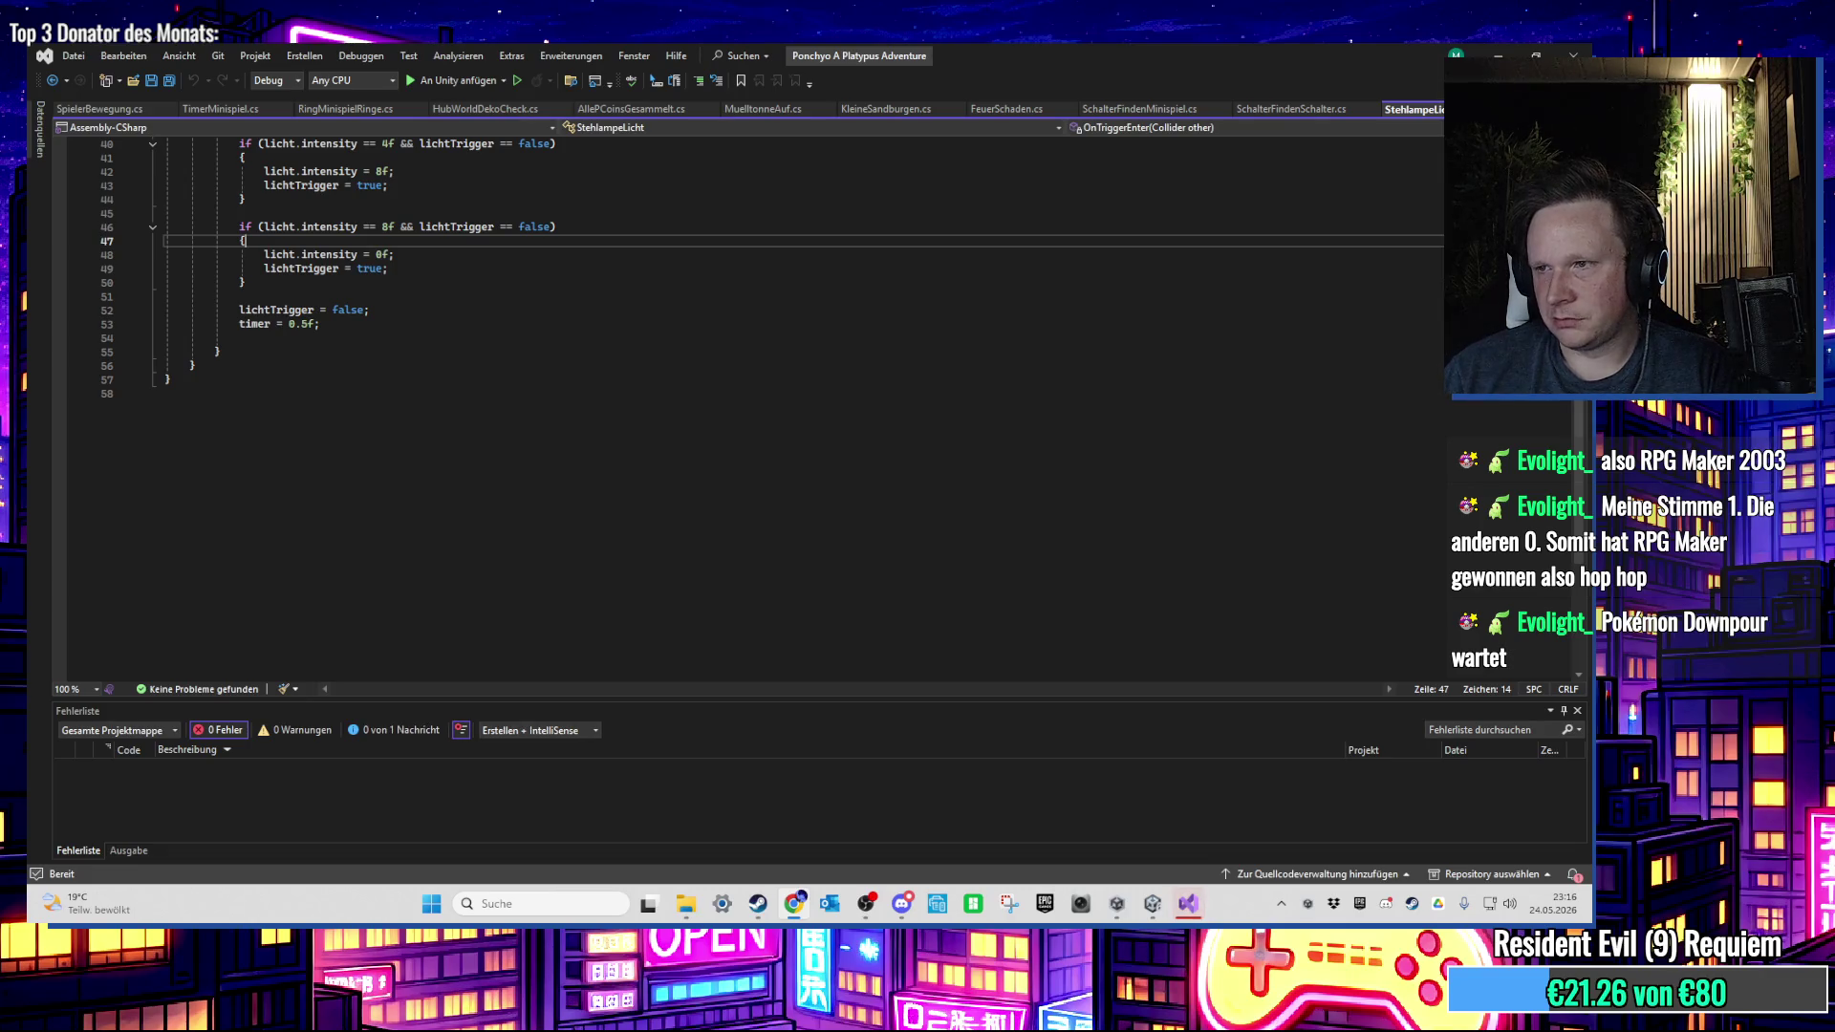
Step: Edit the intensities on lines 36 and 42 and change line 46's check from 8 to 6
{"action": "scroll", "coordinate": [884, 447], "scroll_direction": "up", "scroll_amount": 7}
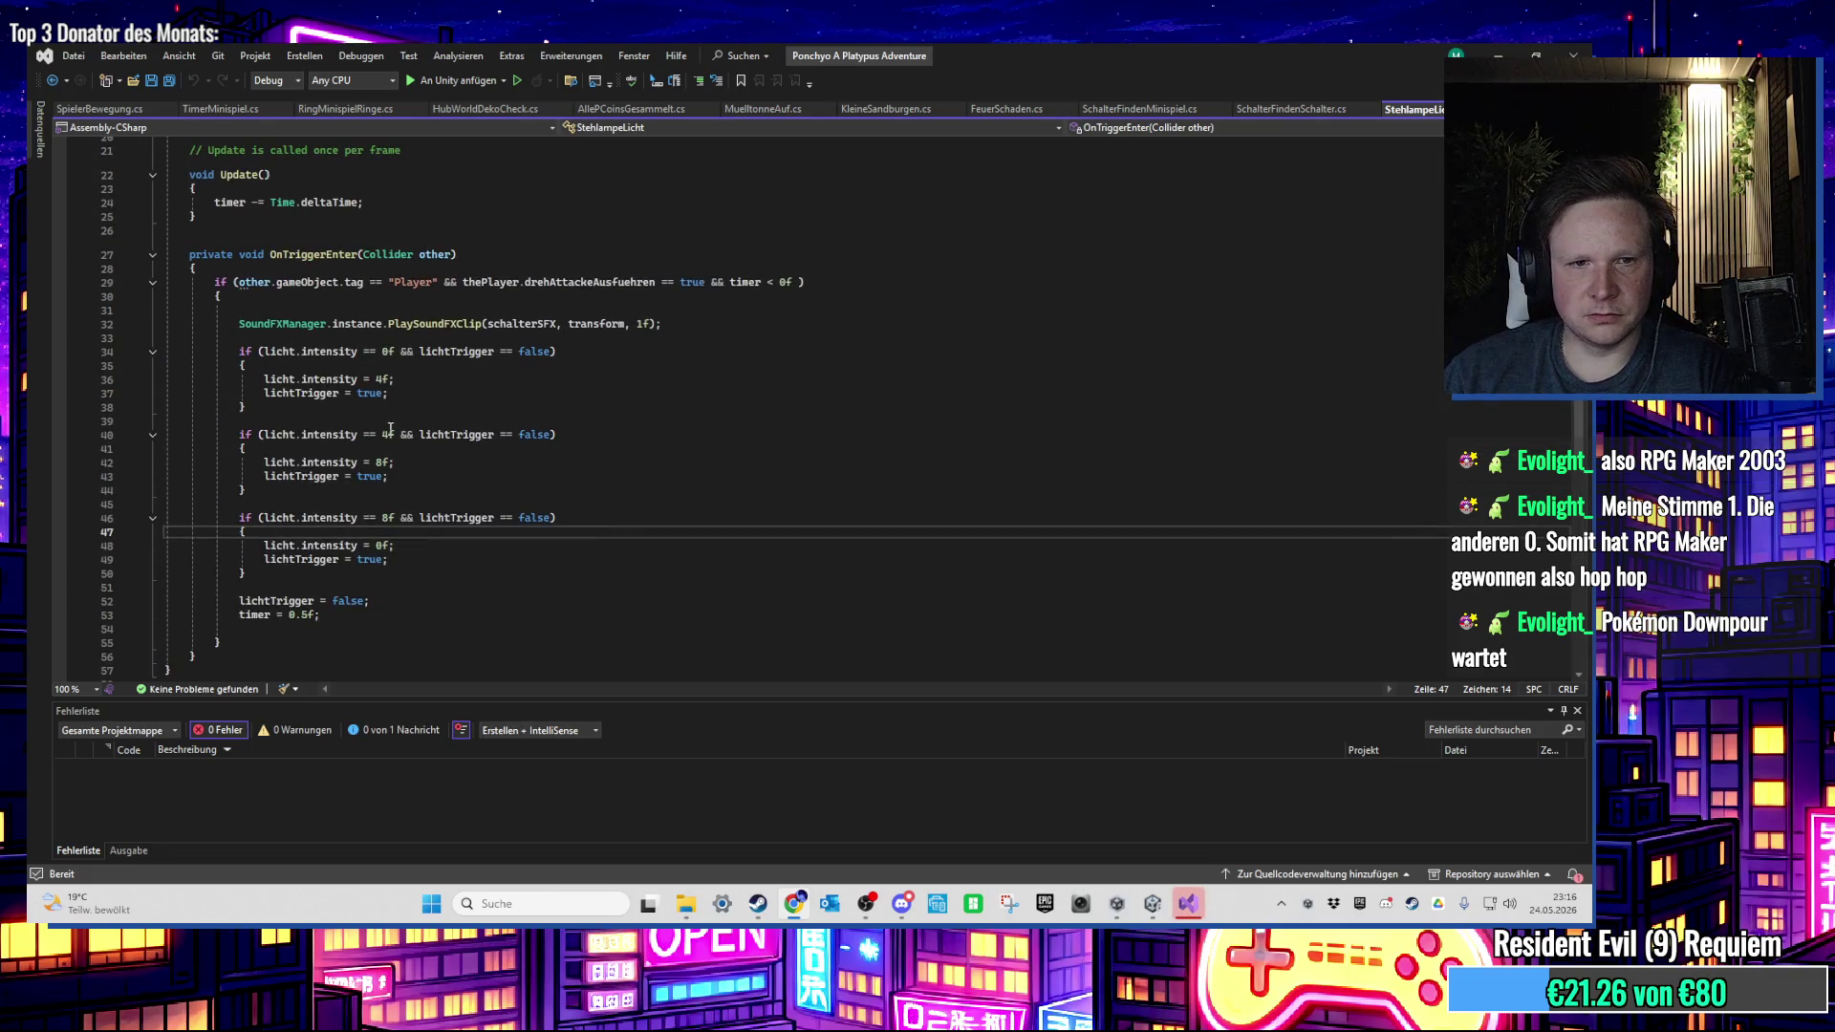
{"action": "left_click", "coordinate": [382, 462]}
{"action": "left_click", "coordinate": [383, 379]}
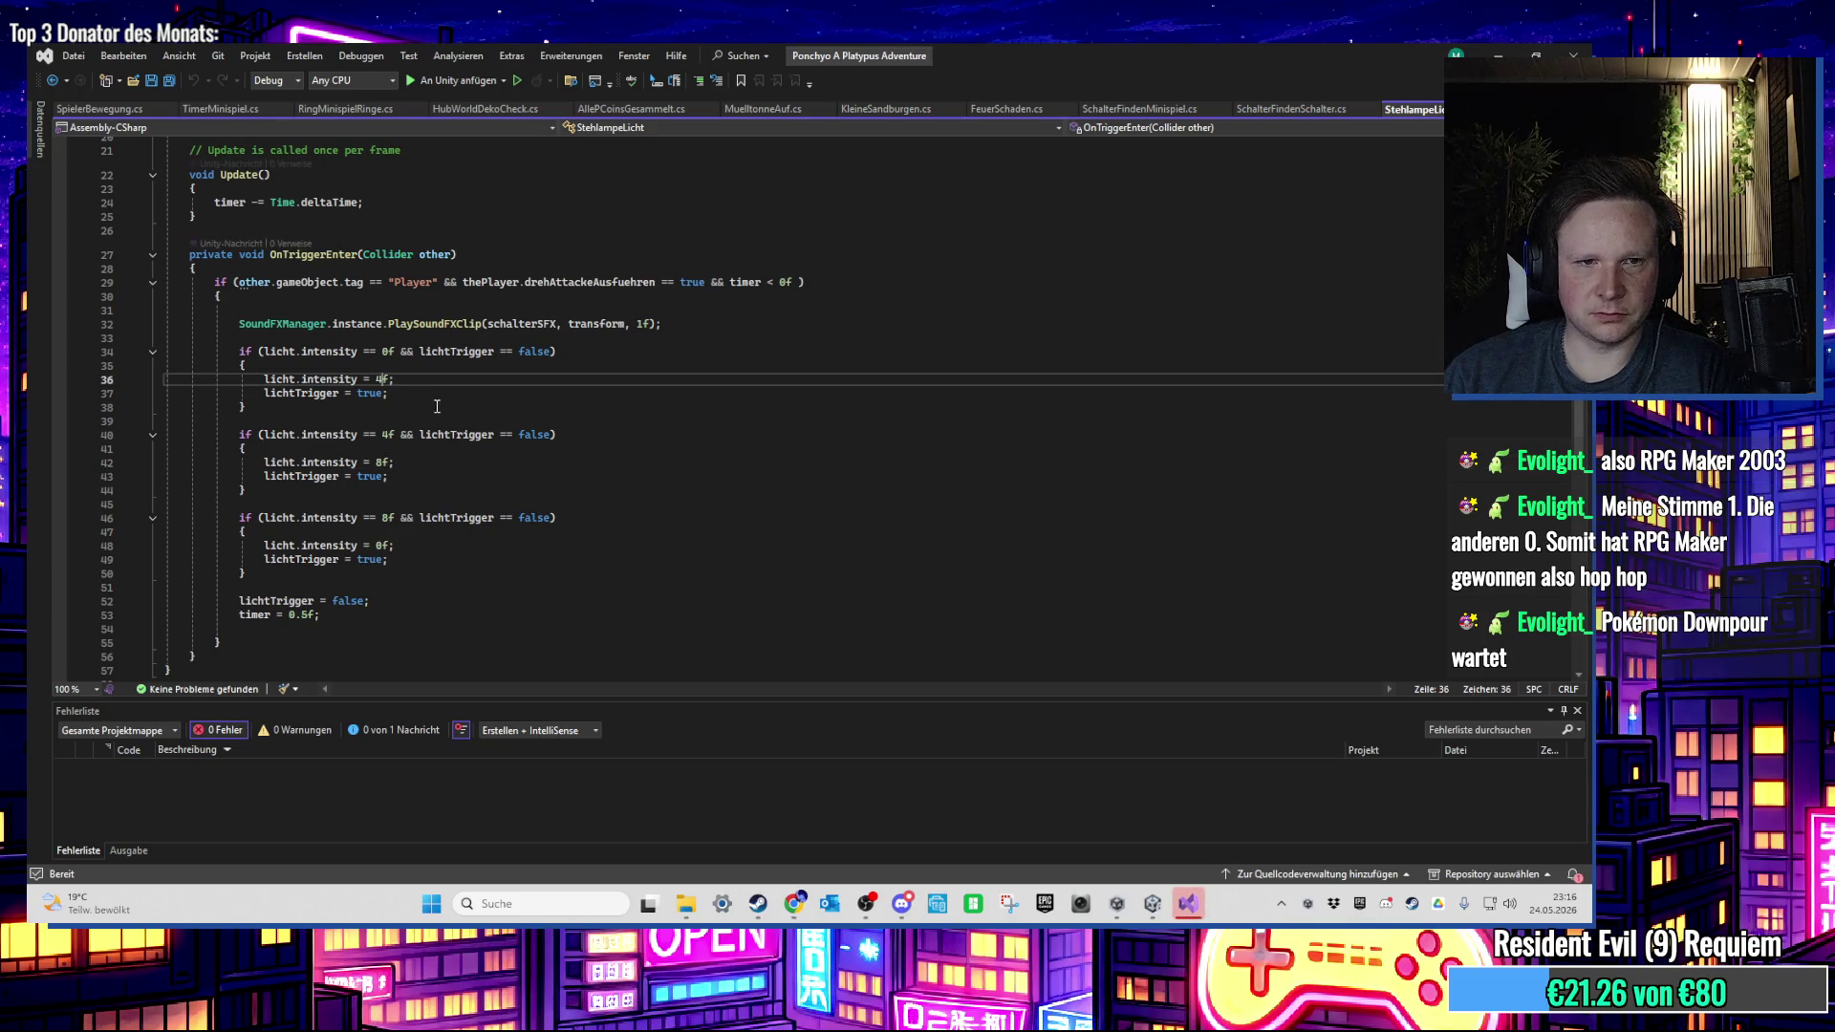
{"action": "left_click", "coordinate": [382, 463]}
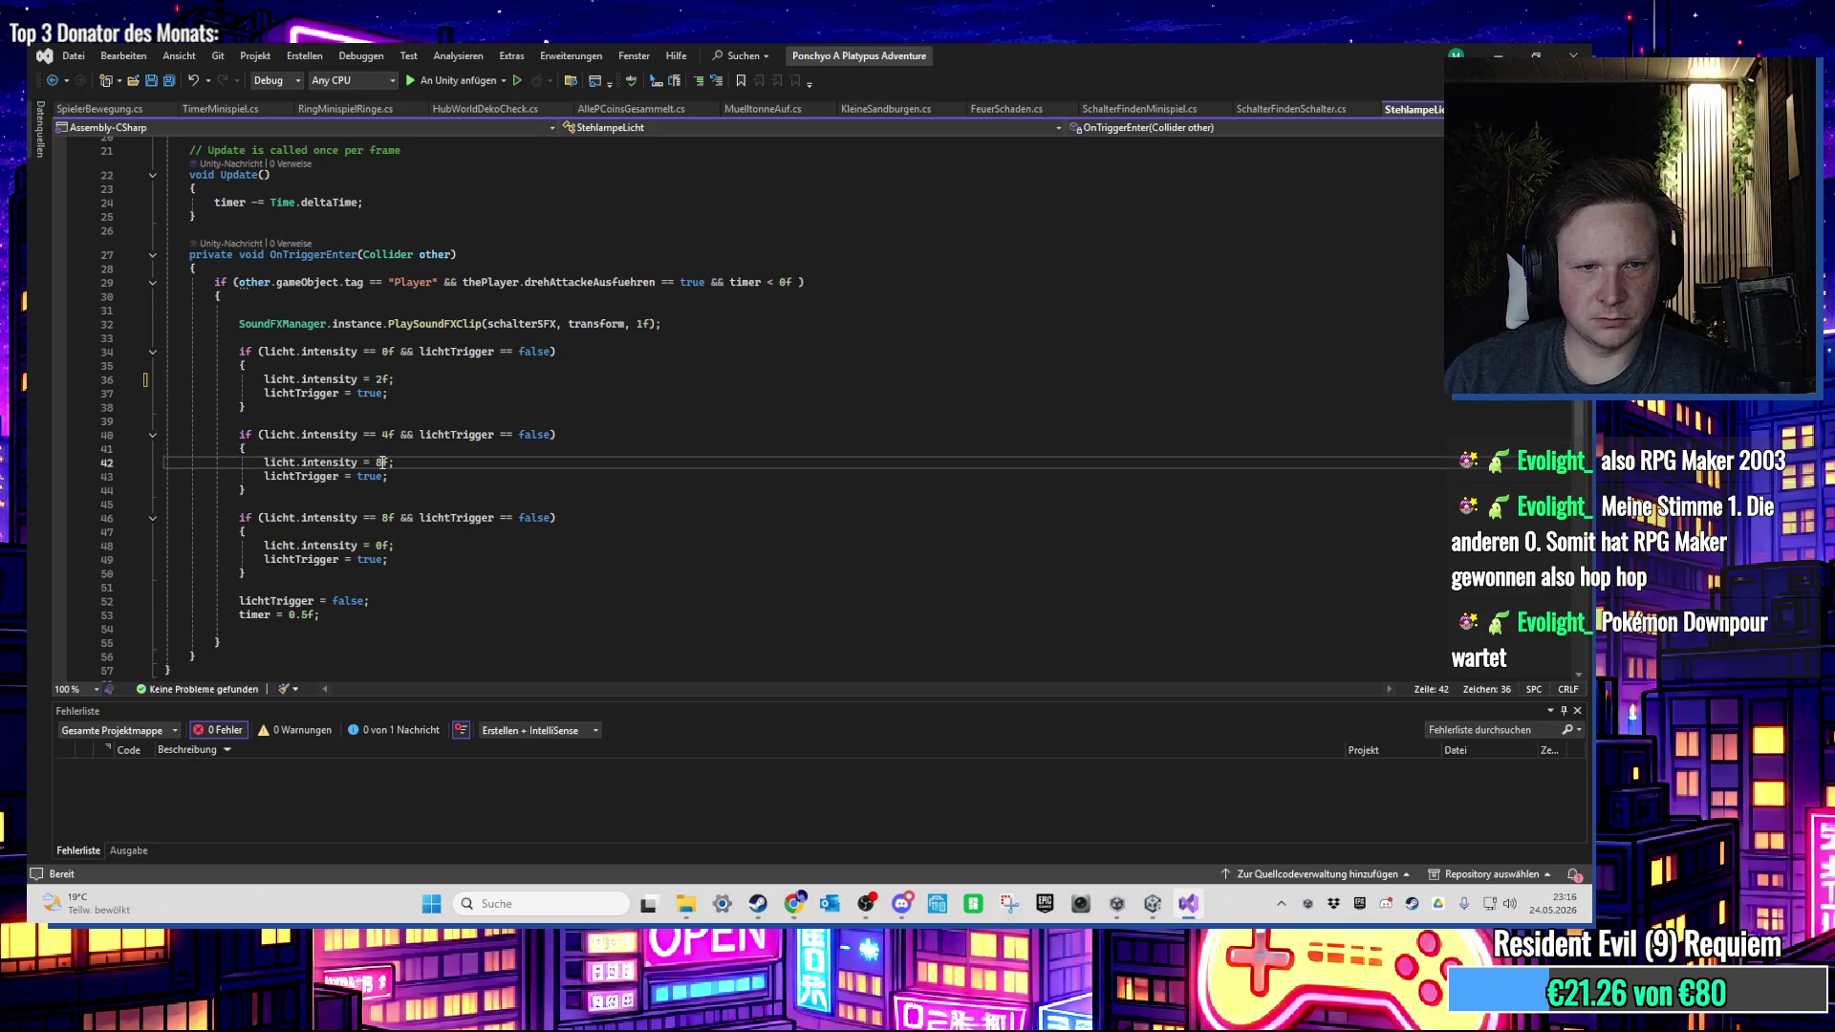
{"action": "type", "text": "6"}
{"action": "left_click", "coordinate": [388, 518]}
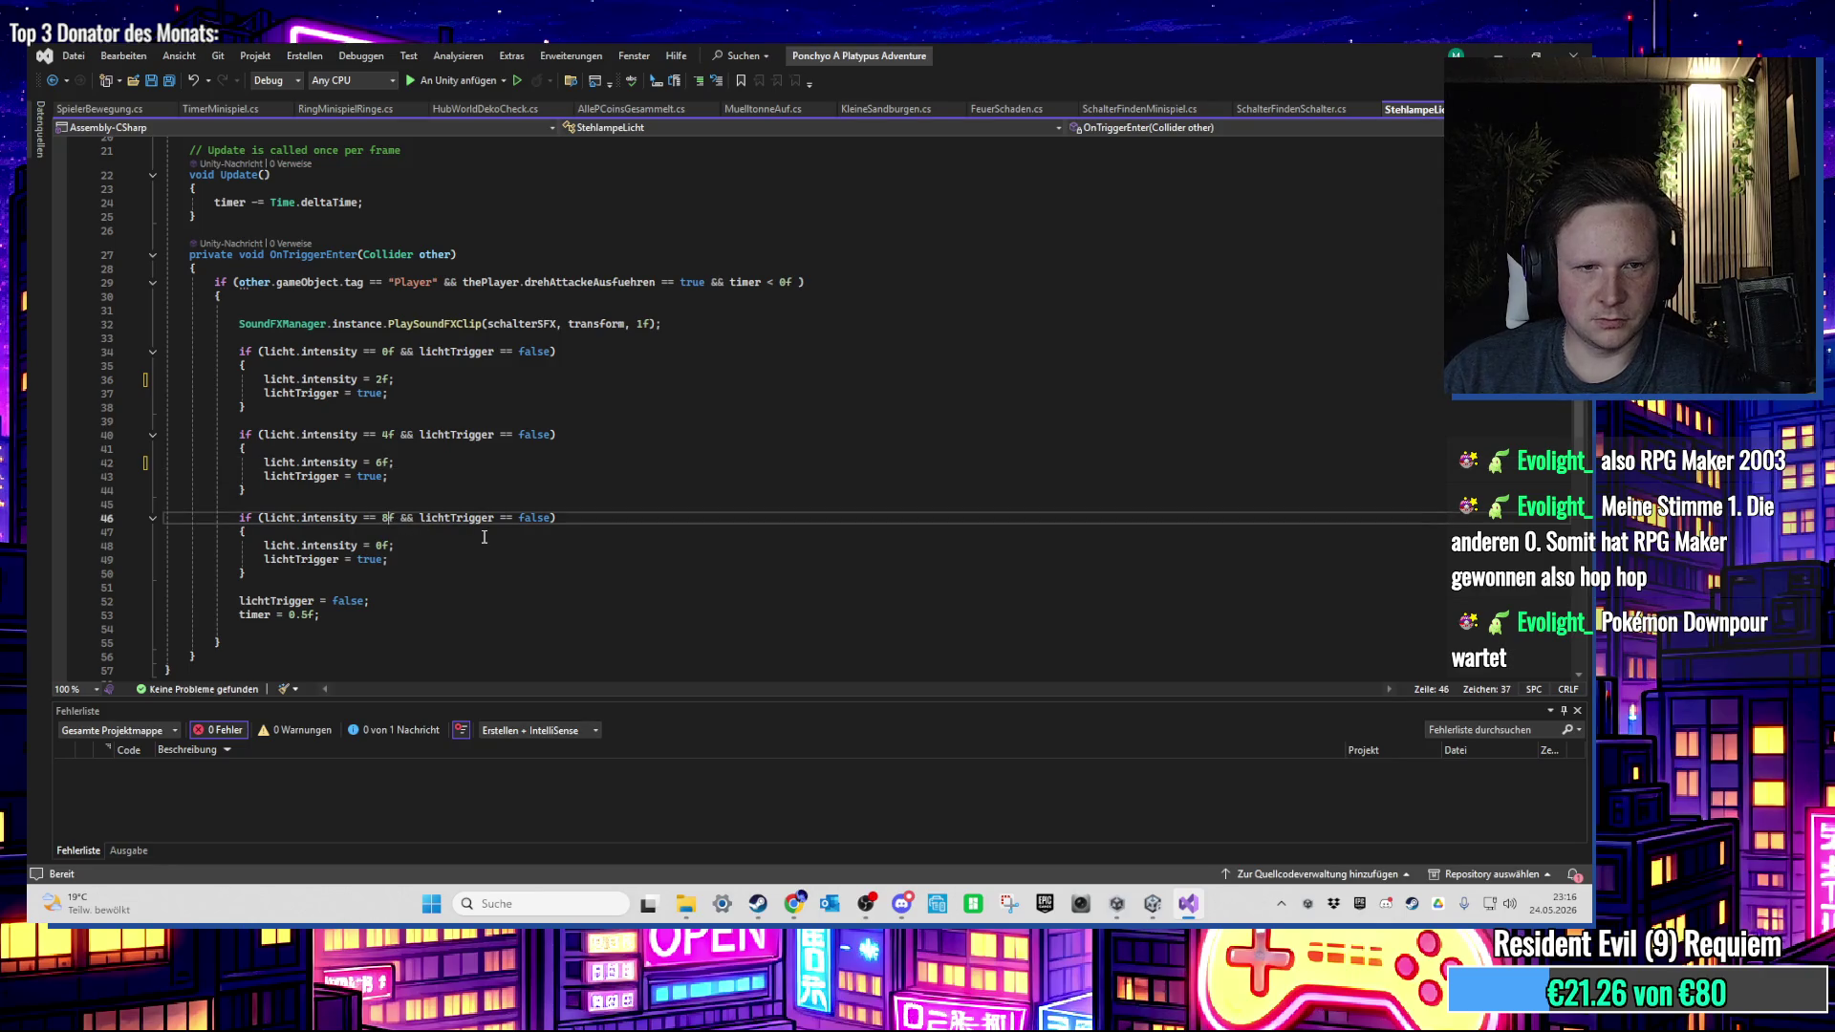
{"action": "key", "text": "BackSpace"}
{"action": "type", "text": "6"}
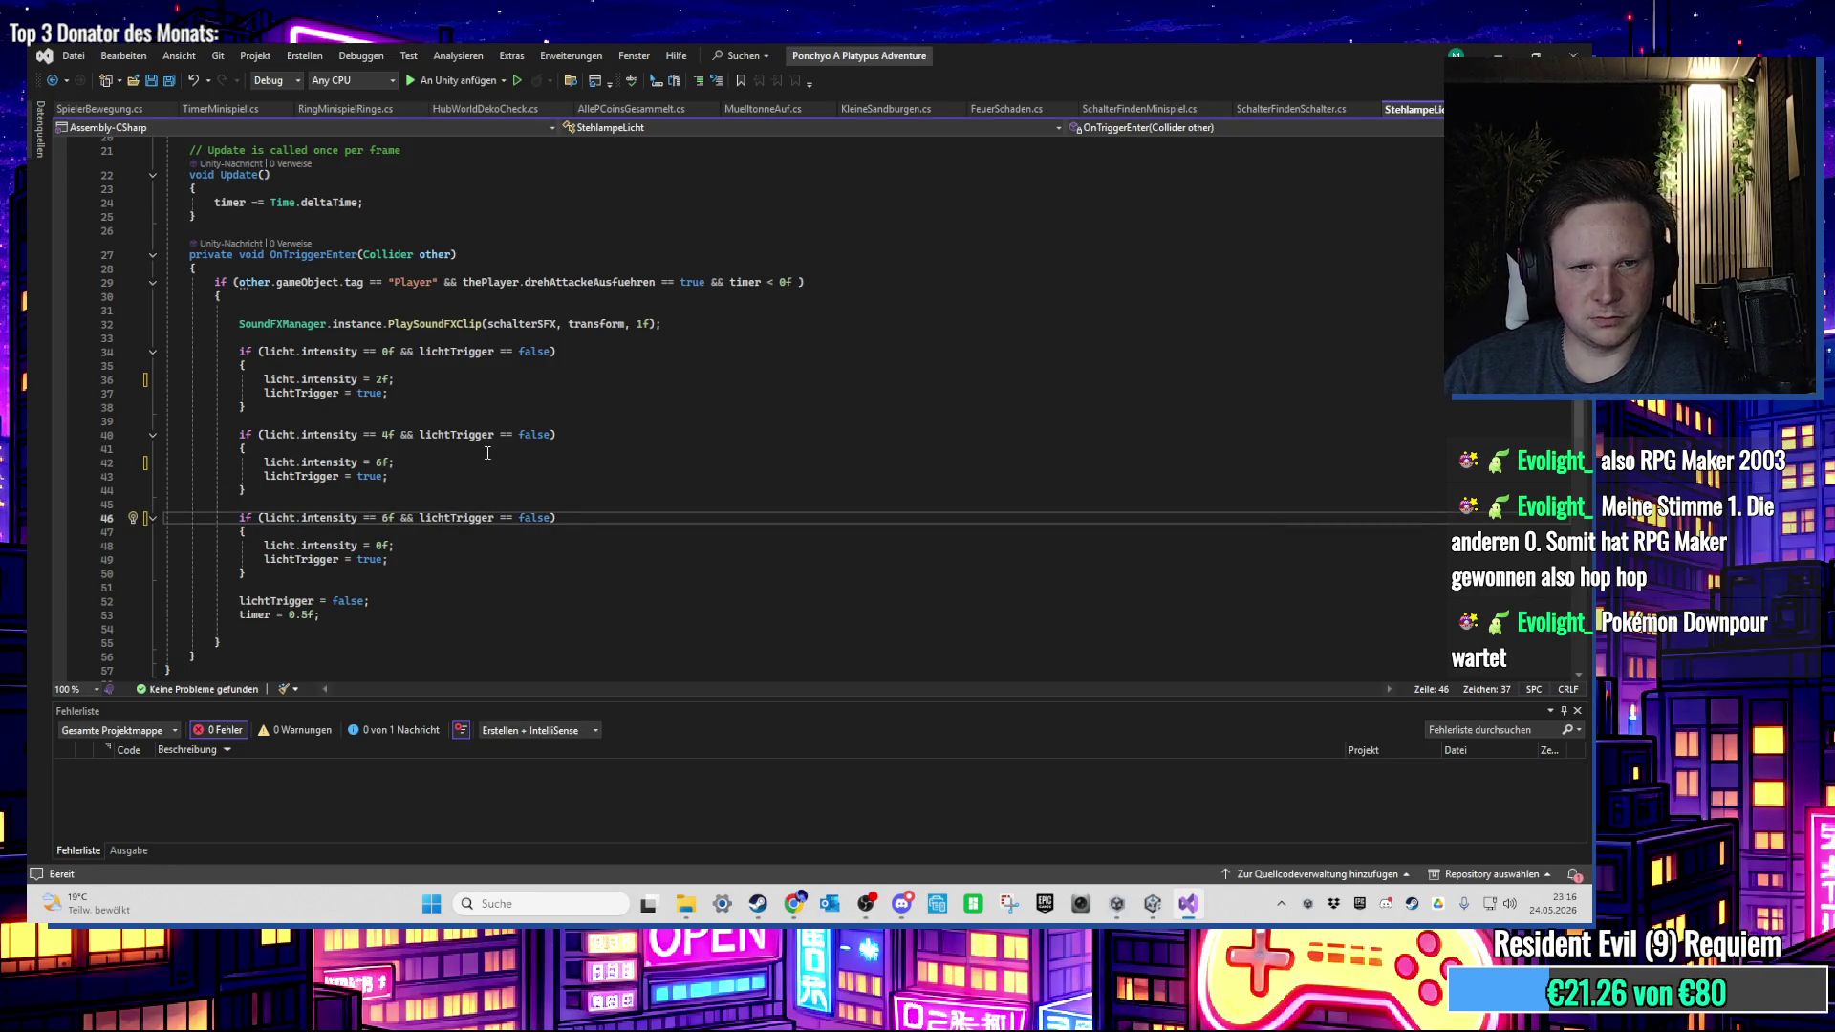
{"action": "scroll", "coordinate": [487, 452], "scroll_direction": "up", "scroll_amount": 1}
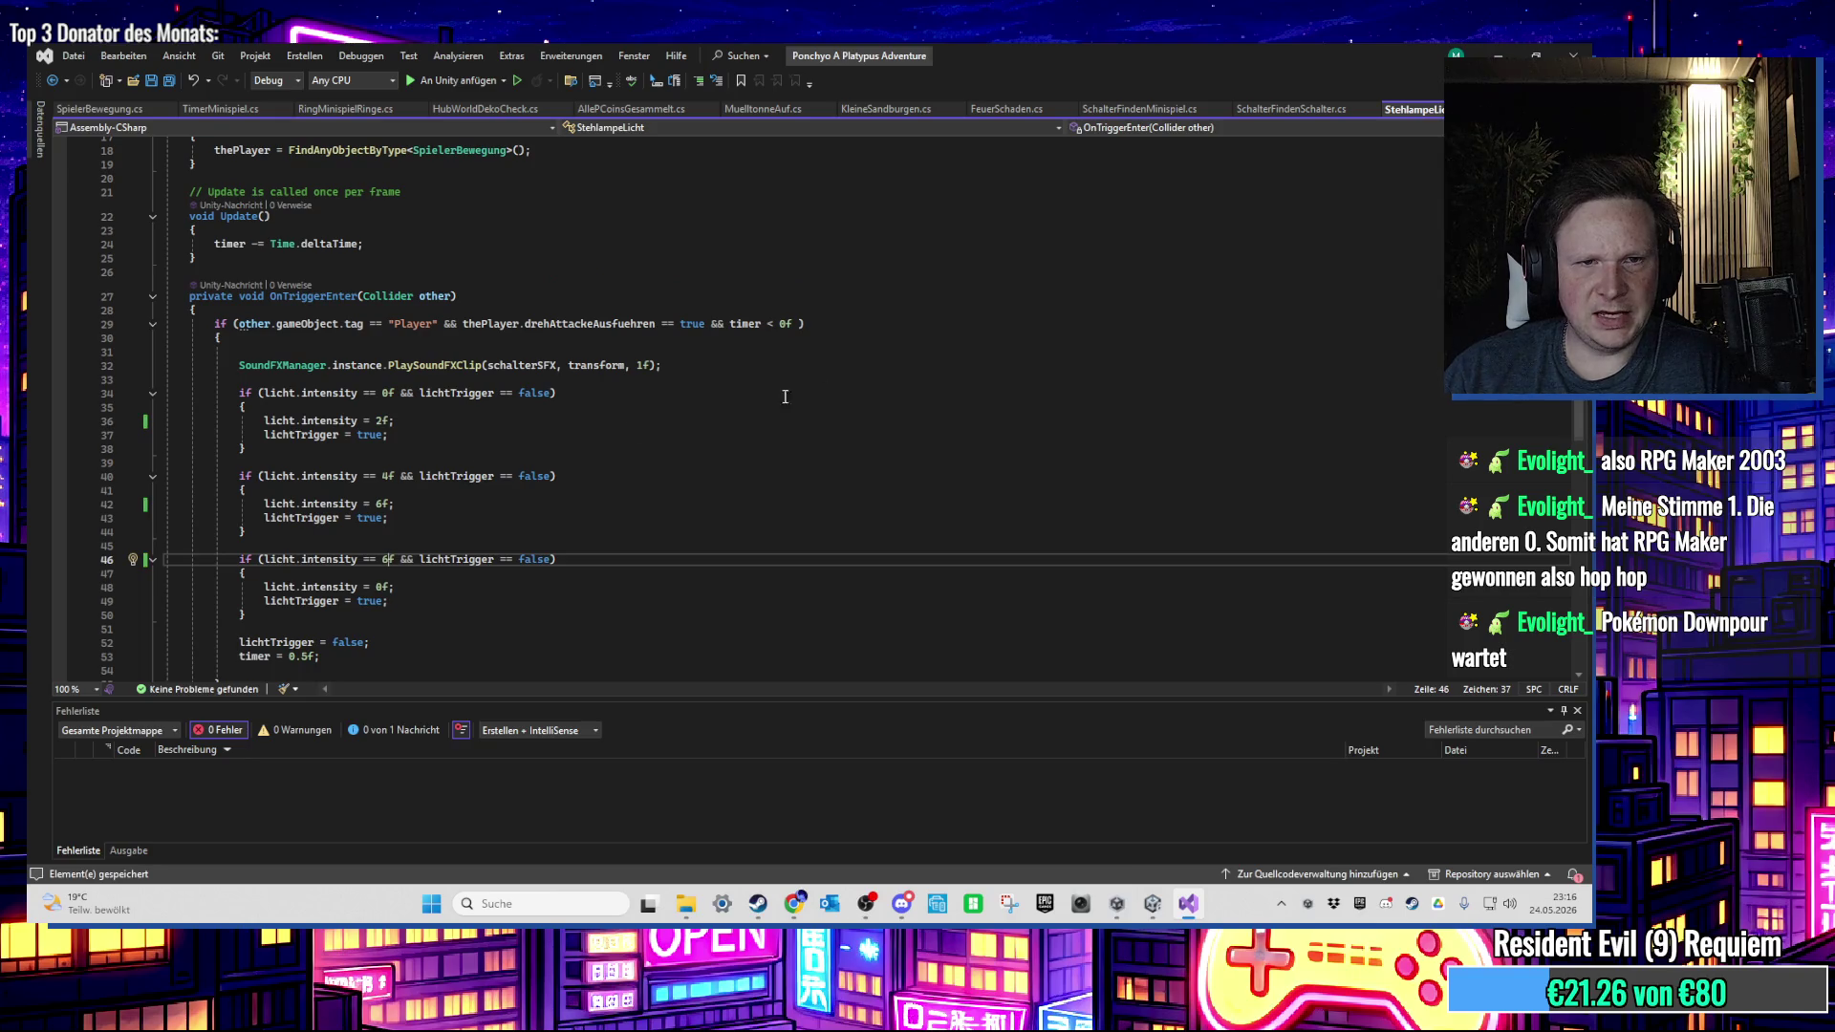
{"action": "left_click", "coordinate": [1508, 55]}
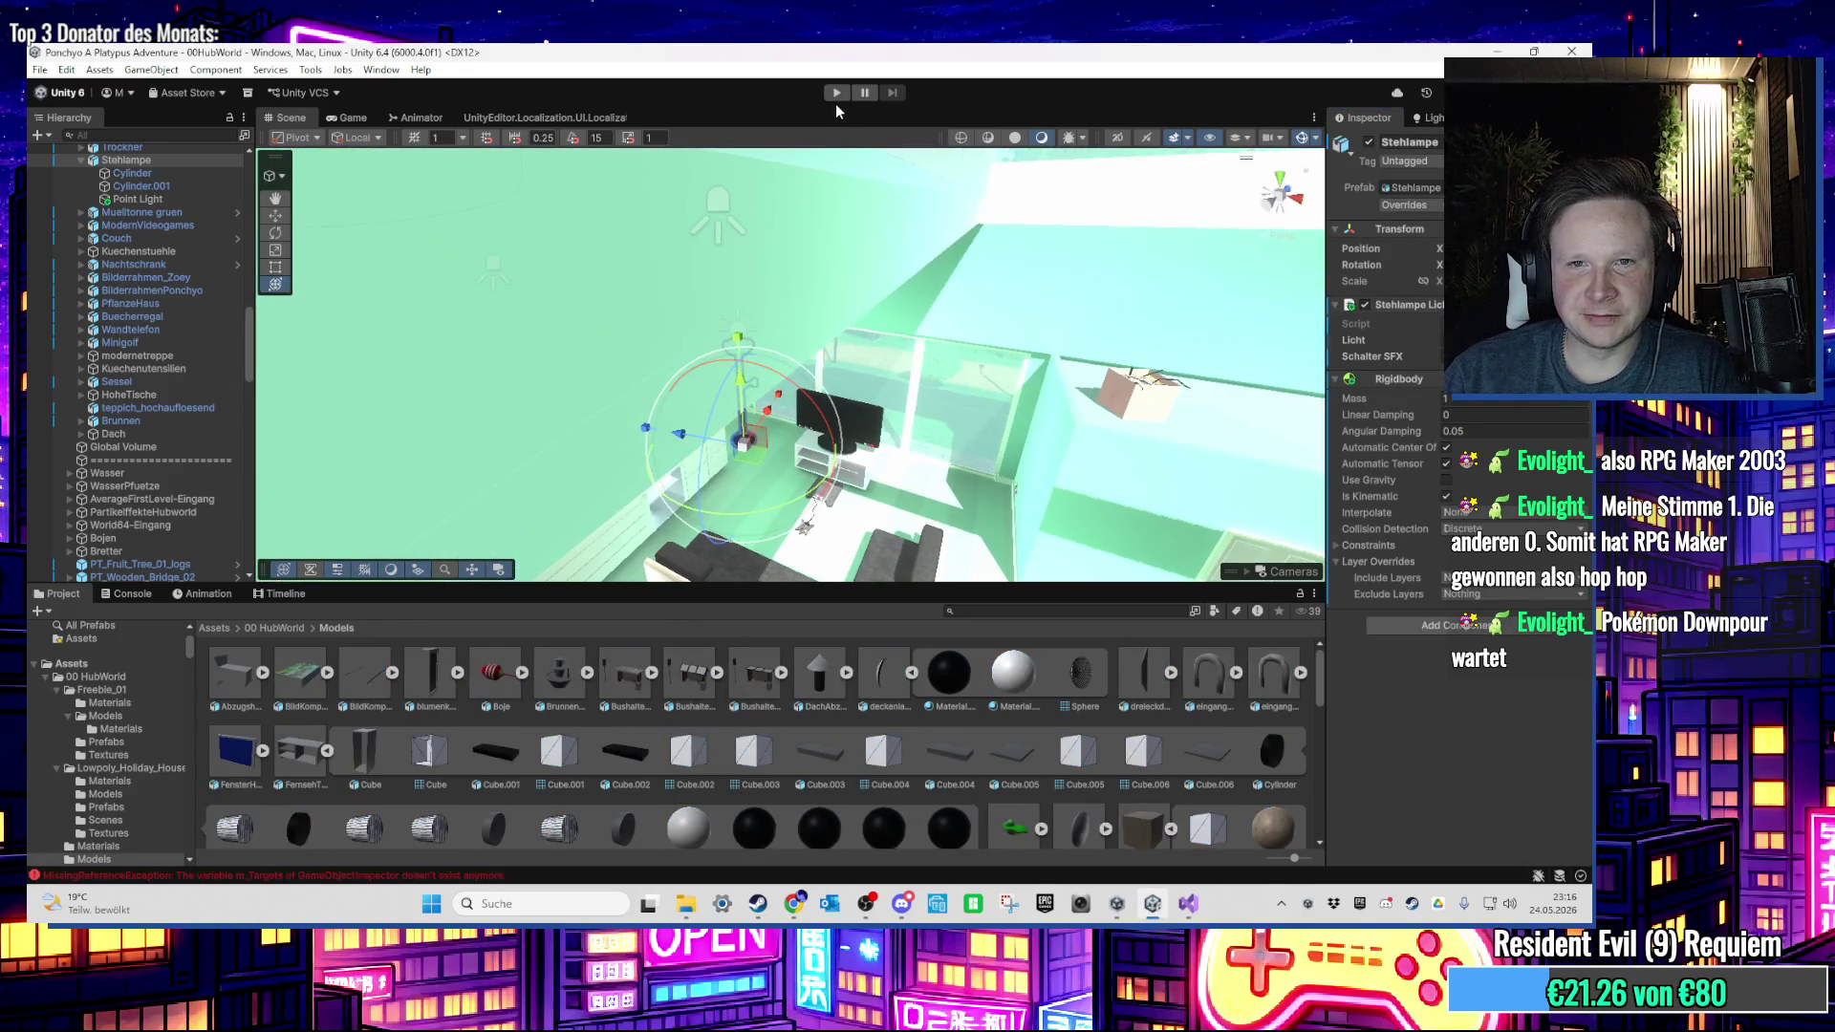
Step: Enter Play mode to test the floor lamp inside the house
{"action": "left_click", "coordinate": [836, 94]}
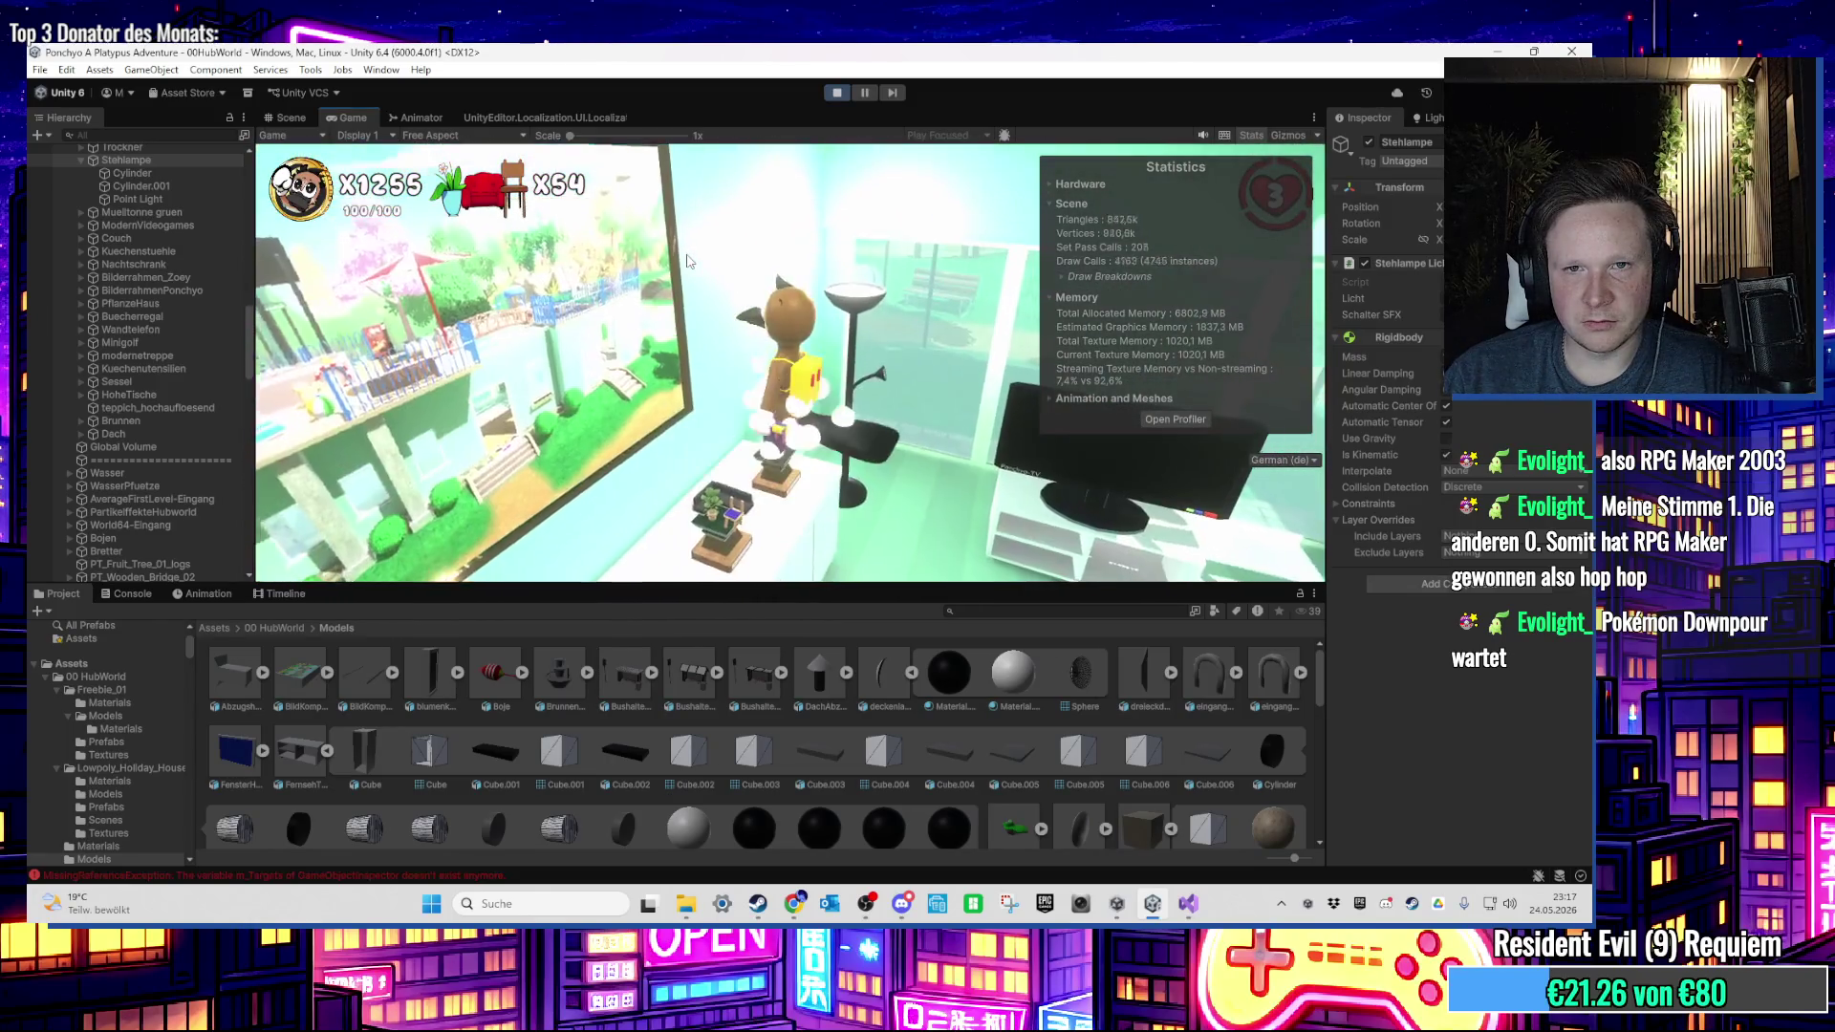
Step: Switch from Unity back to the StehlampeLicht script in Visual Studio
{"action": "key", "text": "super"}
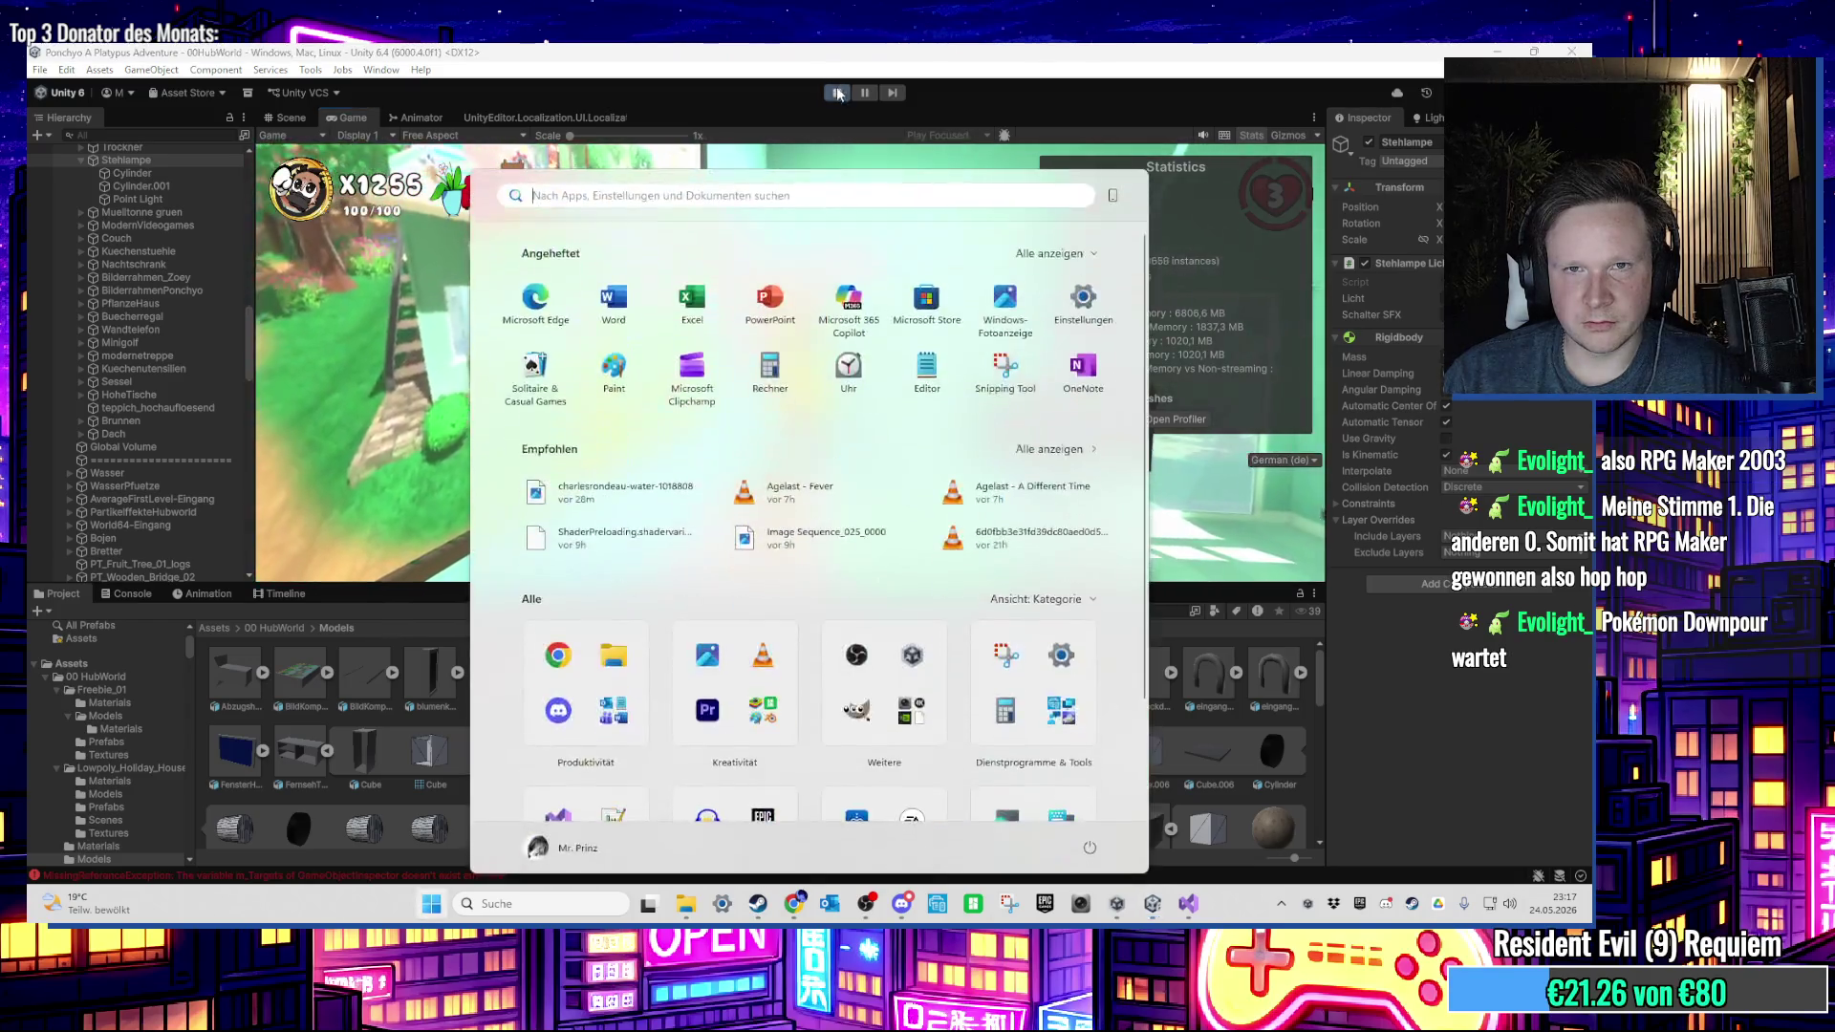
{"action": "key", "text": "super"}
{"action": "left_click", "coordinate": [1188, 903]}
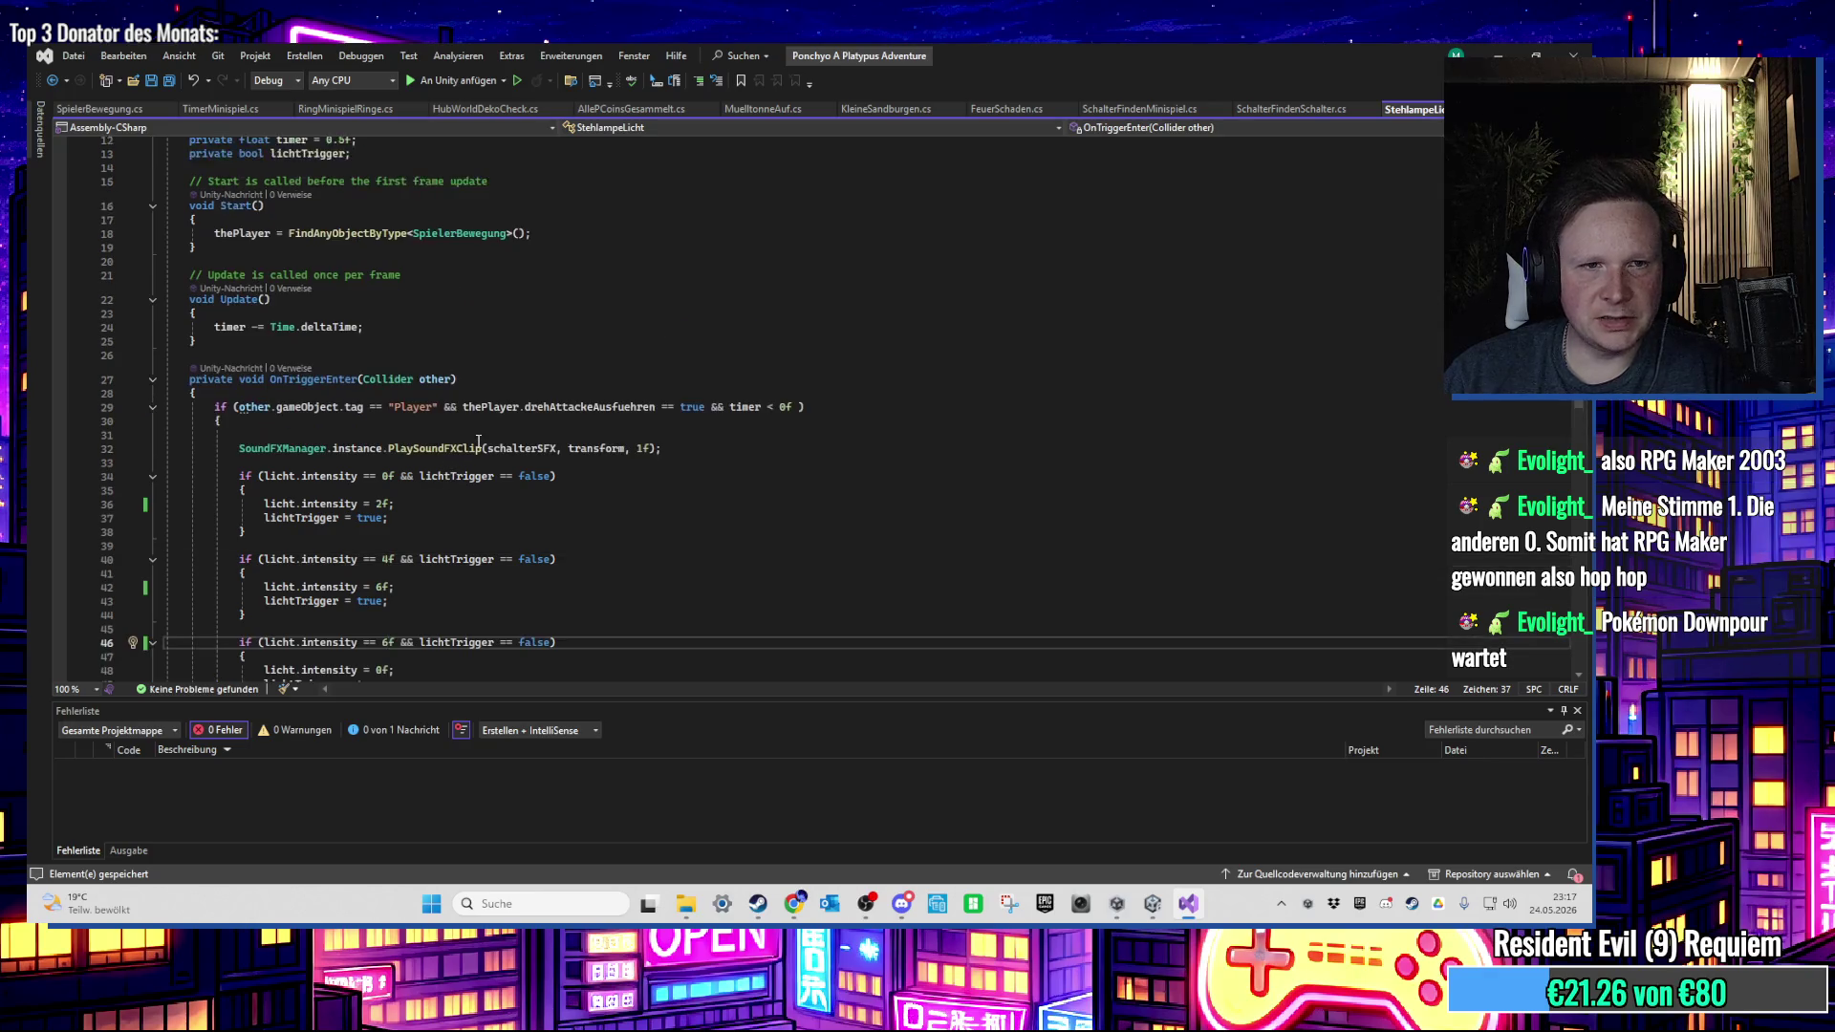
{"action": "scroll", "coordinate": [473, 442], "scroll_direction": "down", "scroll_amount": 5}
{"action": "scroll", "coordinate": [462, 441], "scroll_direction": "up", "scroll_amount": 1}
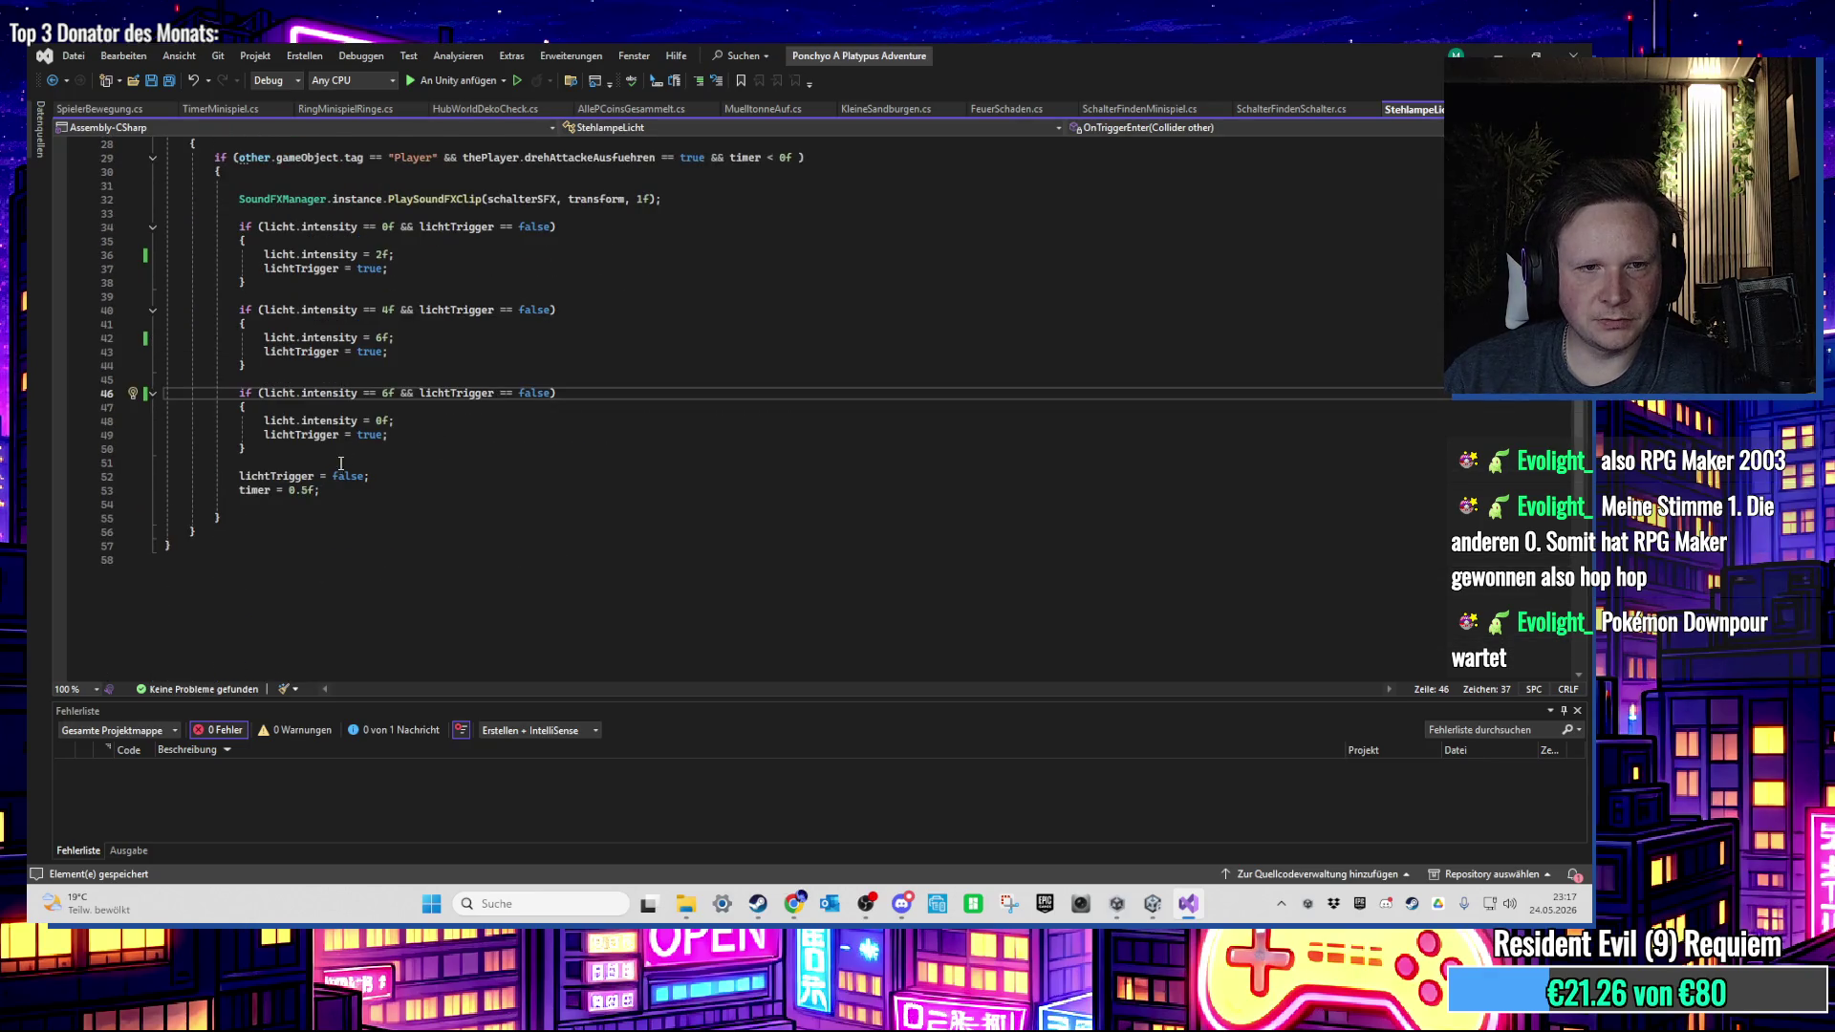
{"action": "scroll", "coordinate": [341, 464], "scroll_direction": "up", "scroll_amount": 2}
Step: Try intensity values 8 and 4 in the script, undoing the first change
{"action": "key", "text": "BackSpace"}
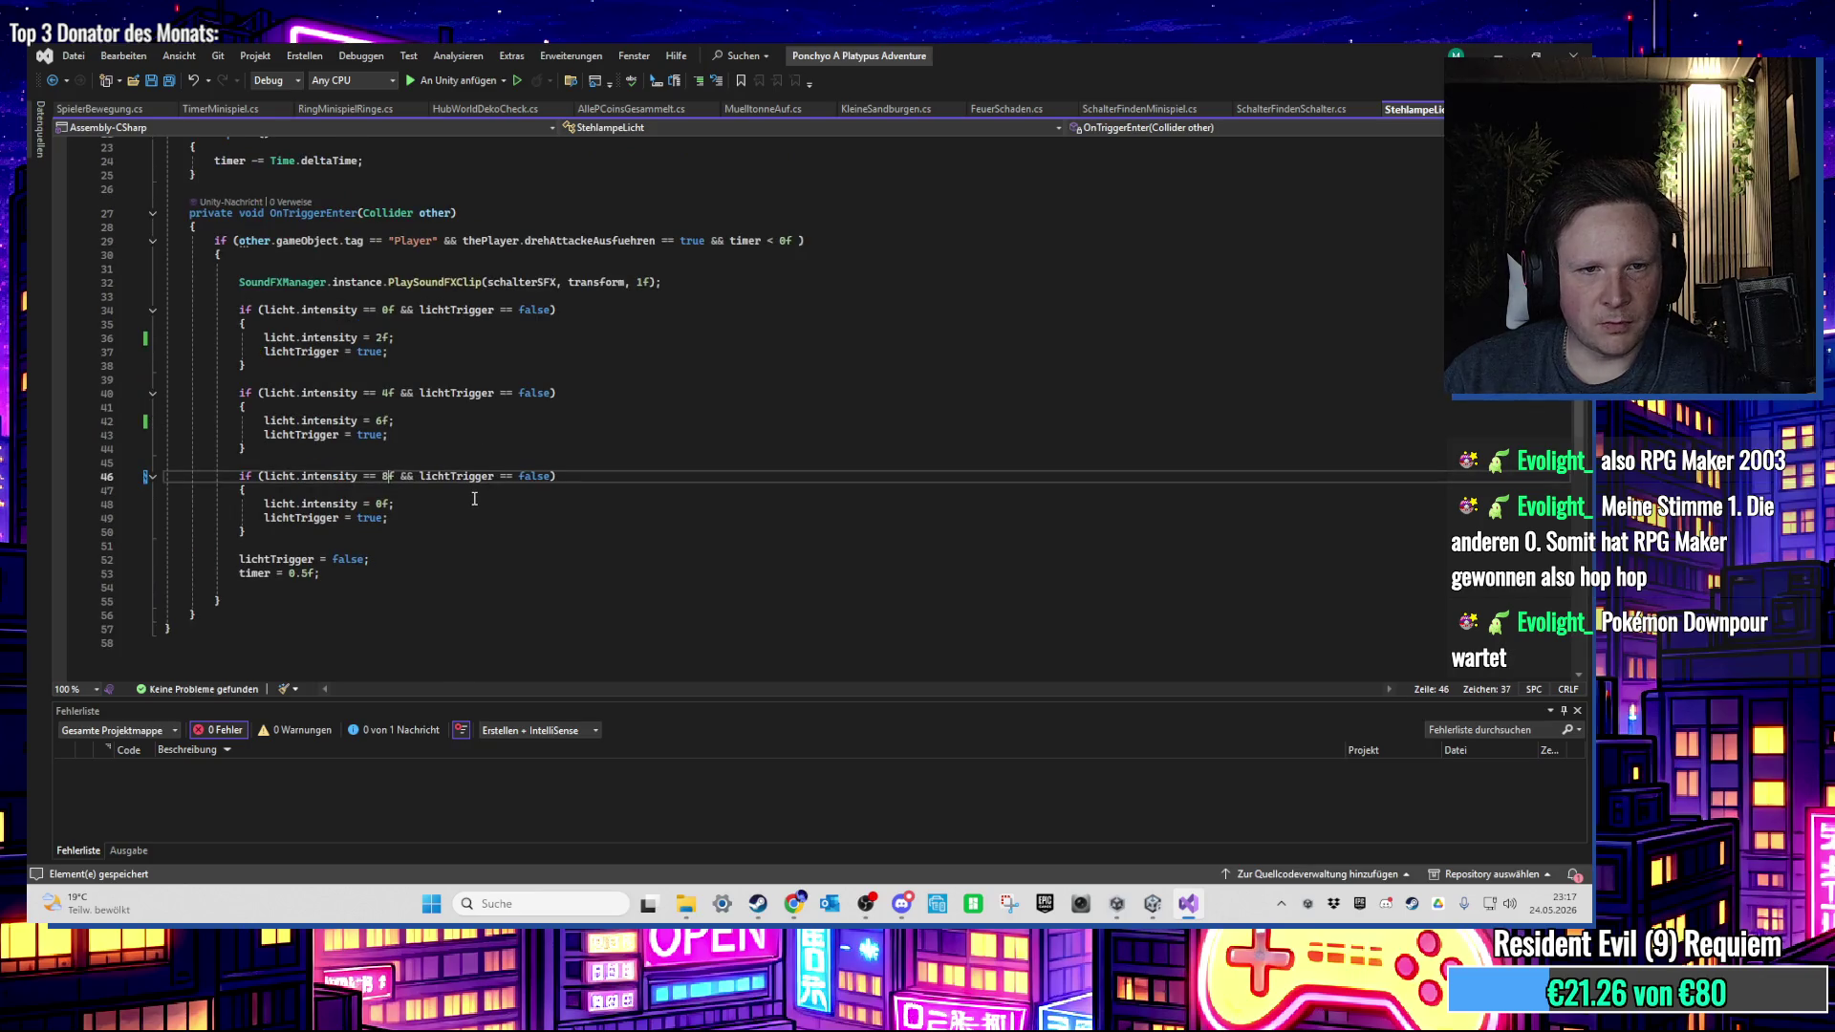
{"action": "key", "text": "Up"}
{"action": "key", "text": "Up"}
{"action": "key", "text": "Up"}
{"action": "key", "text": "Left"}
{"action": "key", "text": "BackSpace"}
{"action": "type", "text": "8"}
{"action": "key", "text": "Up"}
{"action": "key", "text": "Up"}
{"action": "key", "text": "Up"}
{"action": "key", "text": "BackSpace"}
{"action": "type", "text": "4"}
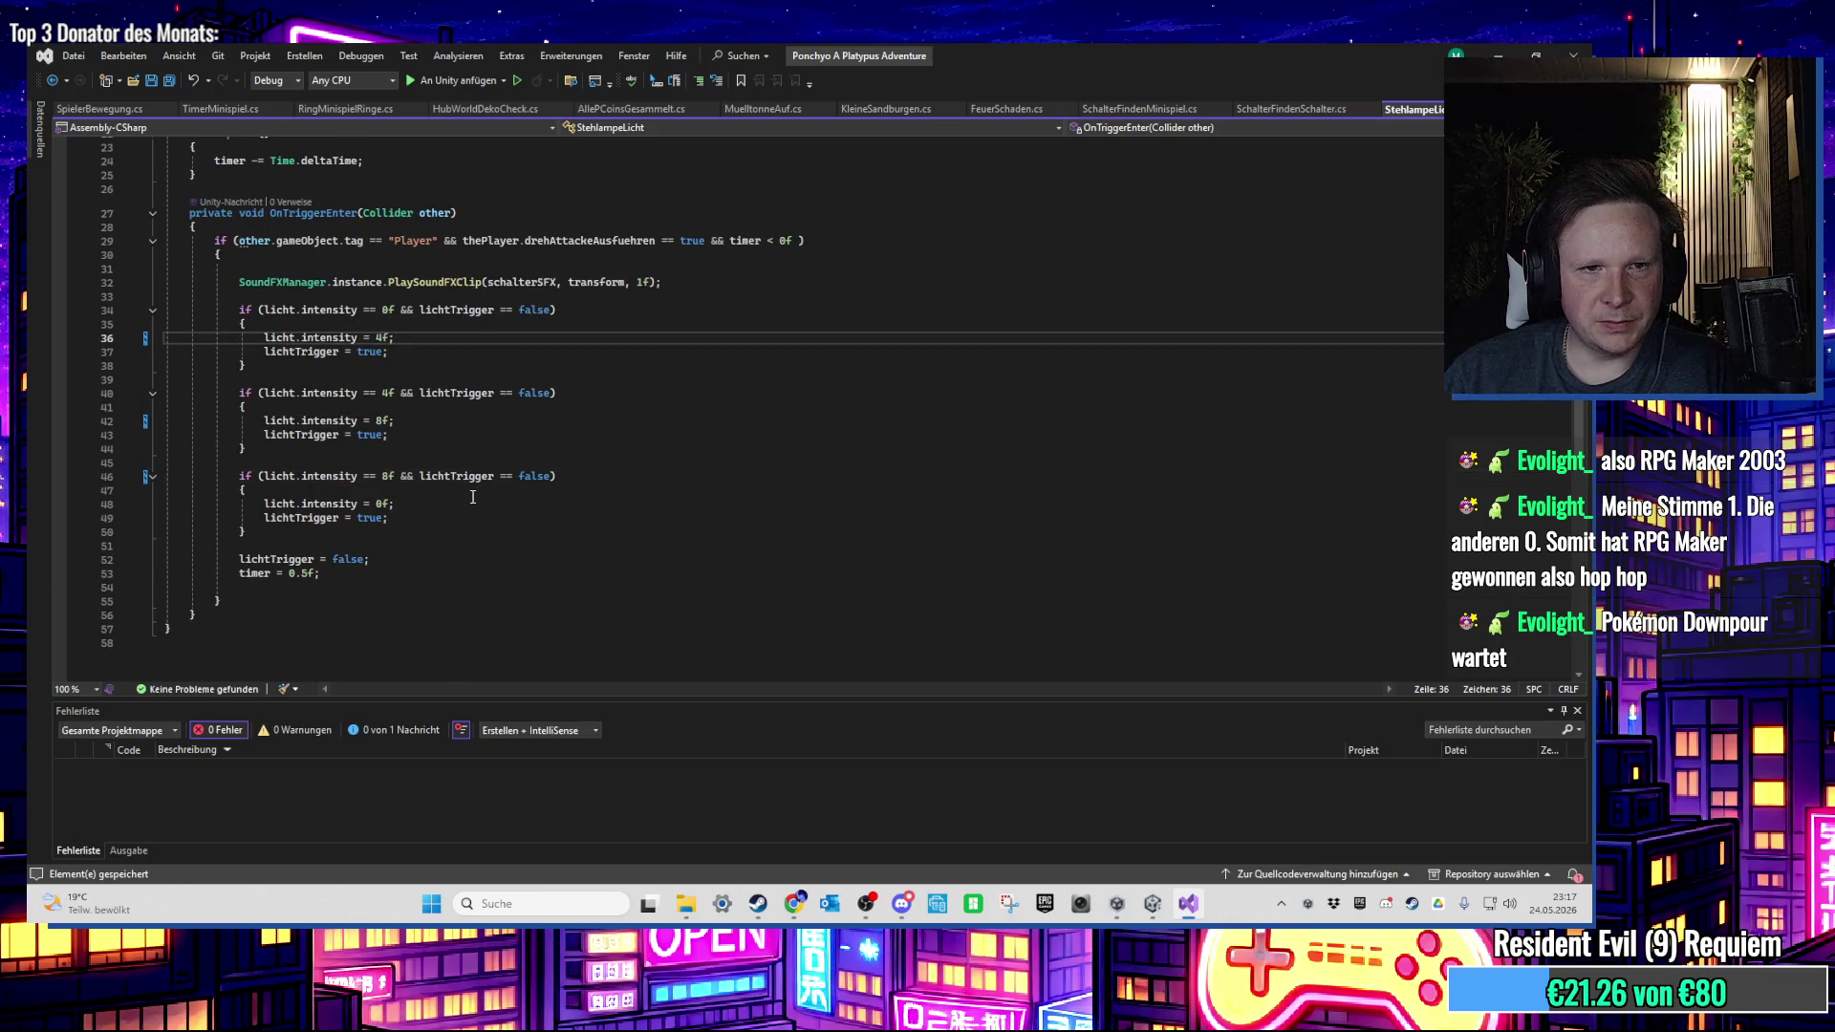
{"action": "scroll", "coordinate": [472, 497], "scroll_direction": "up", "scroll_amount": 5}
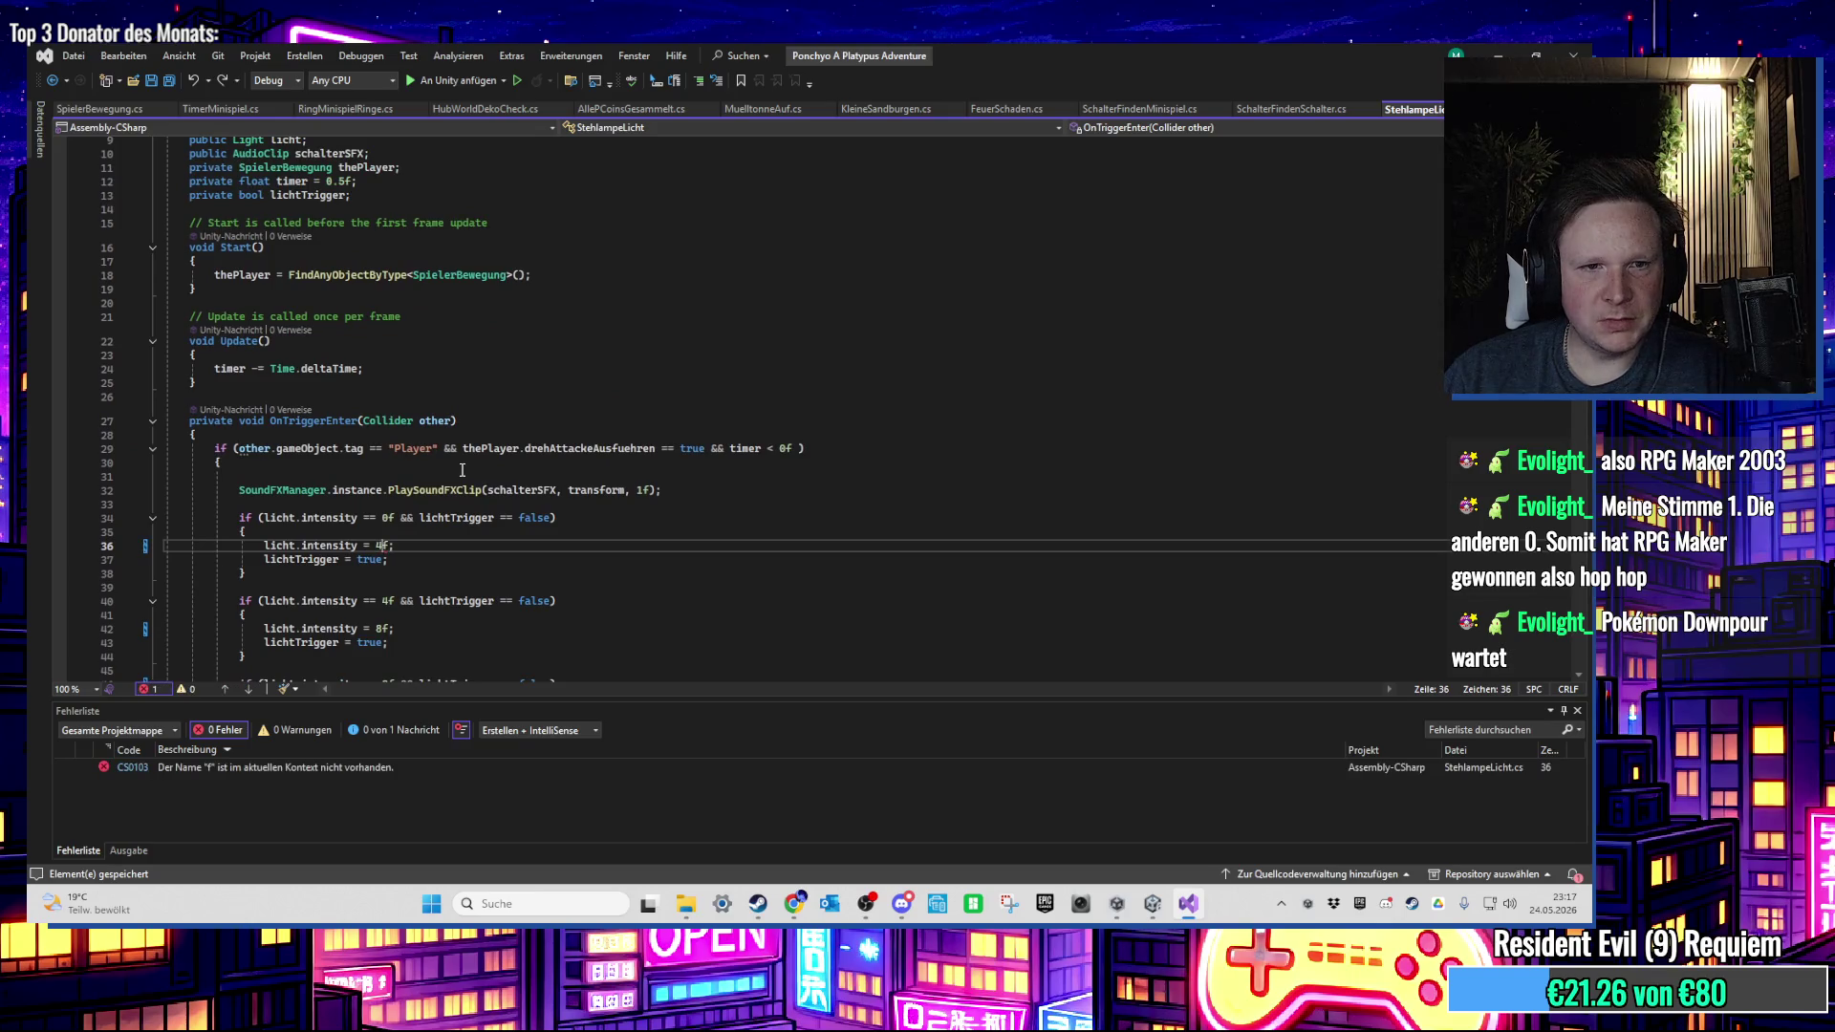
{"action": "key", "text": "ctrl+z"}
{"action": "scroll", "coordinate": [454, 465], "scroll_direction": "up", "scroll_amount": 3}
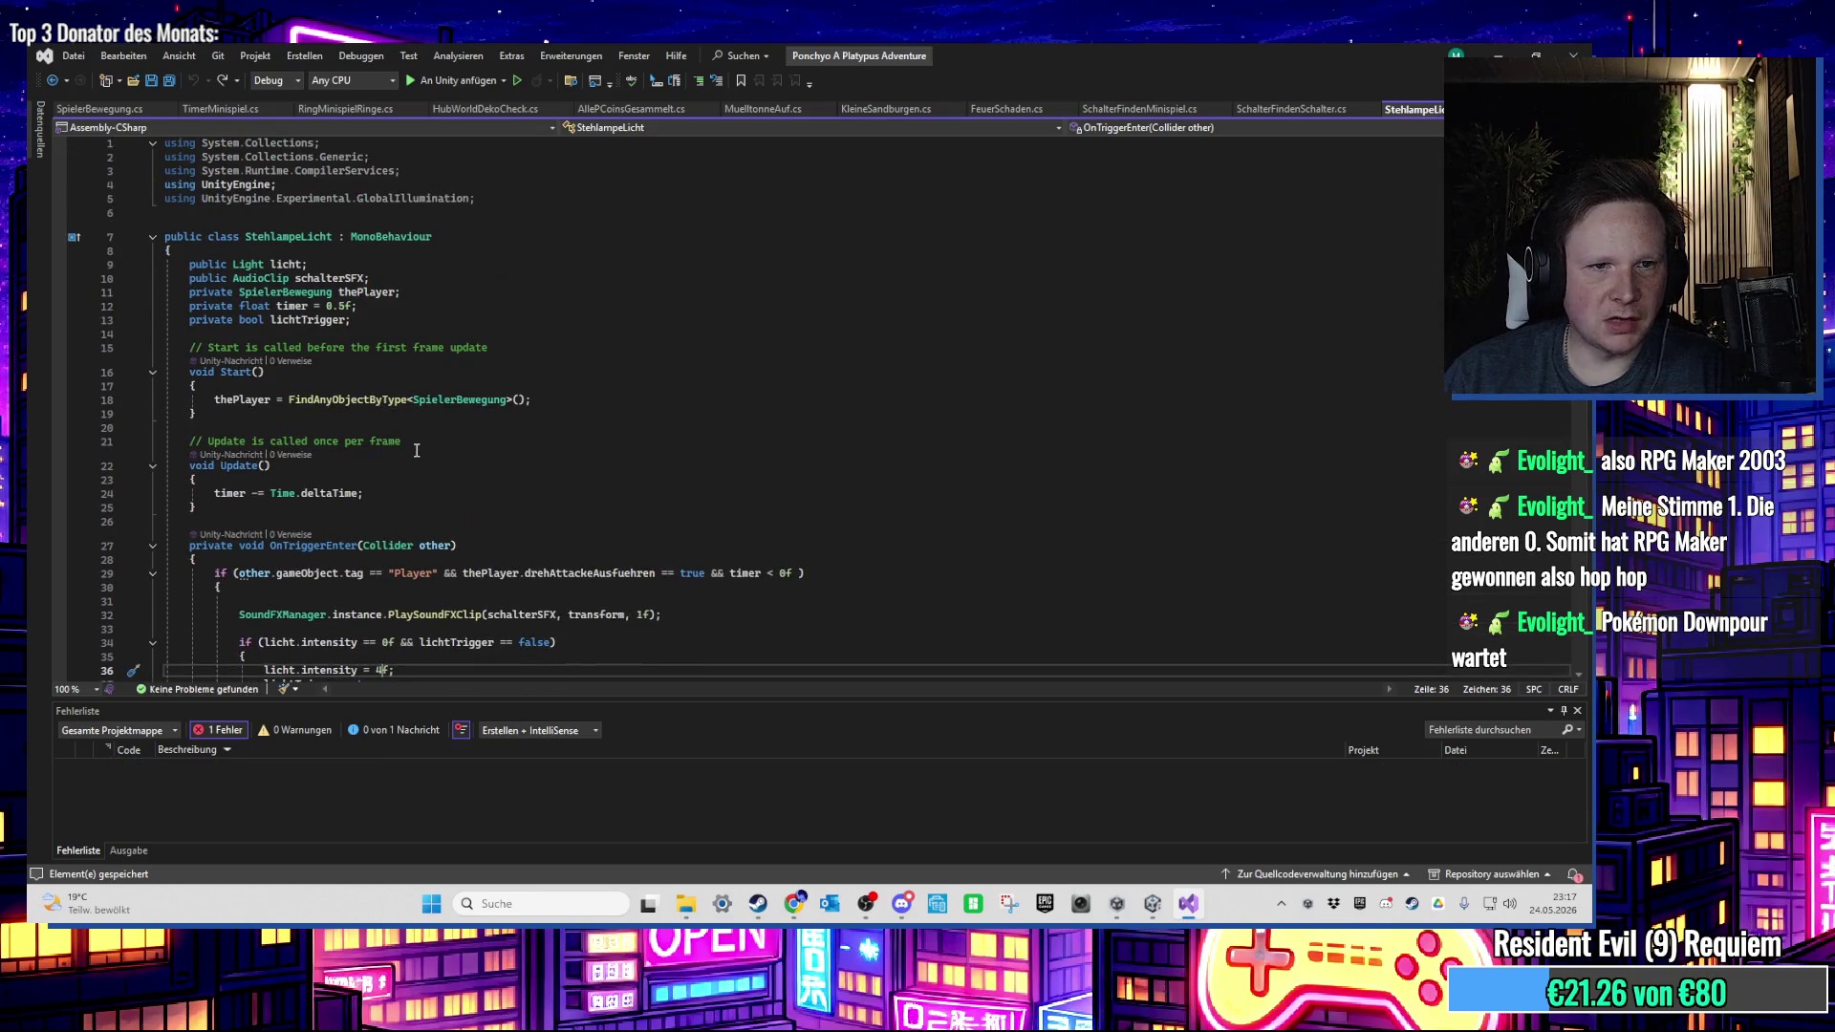
{"action": "scroll", "coordinate": [405, 452], "scroll_direction": "down", "scroll_amount": 6}
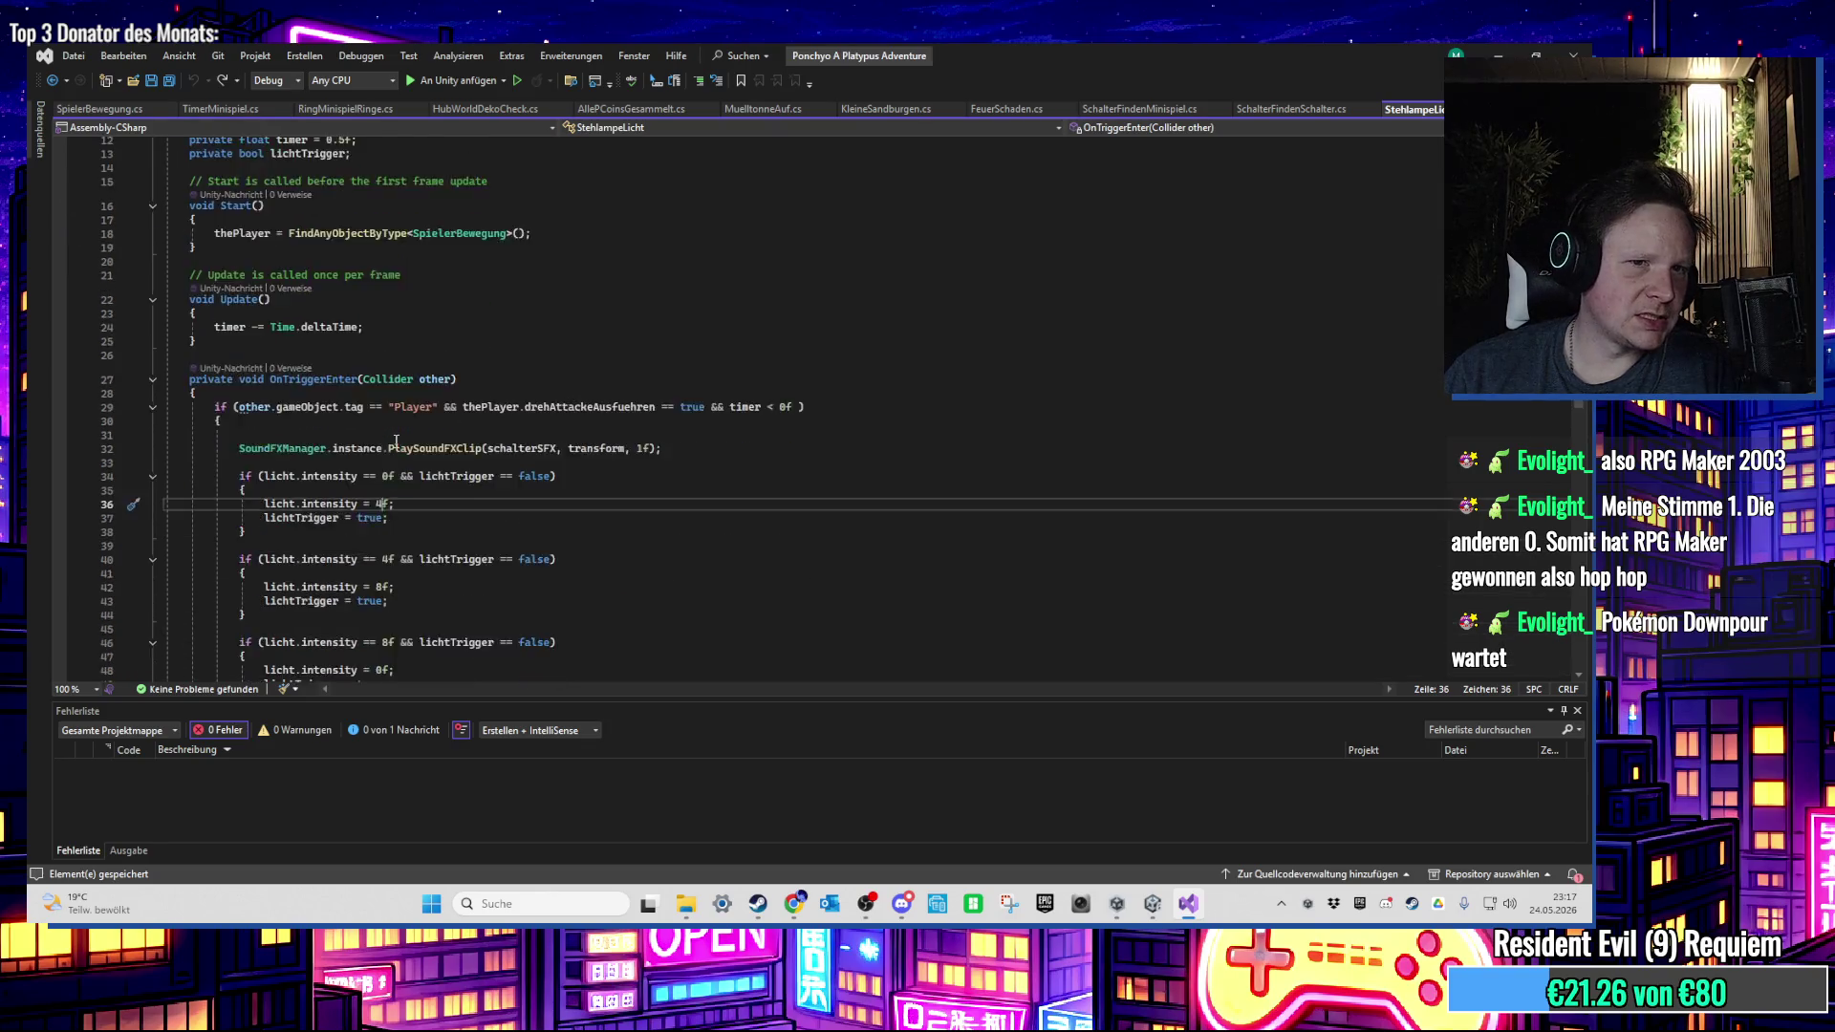
{"action": "scroll", "coordinate": [510, 546], "scroll_direction": "up", "scroll_amount": 3, "text": "ctrl"}
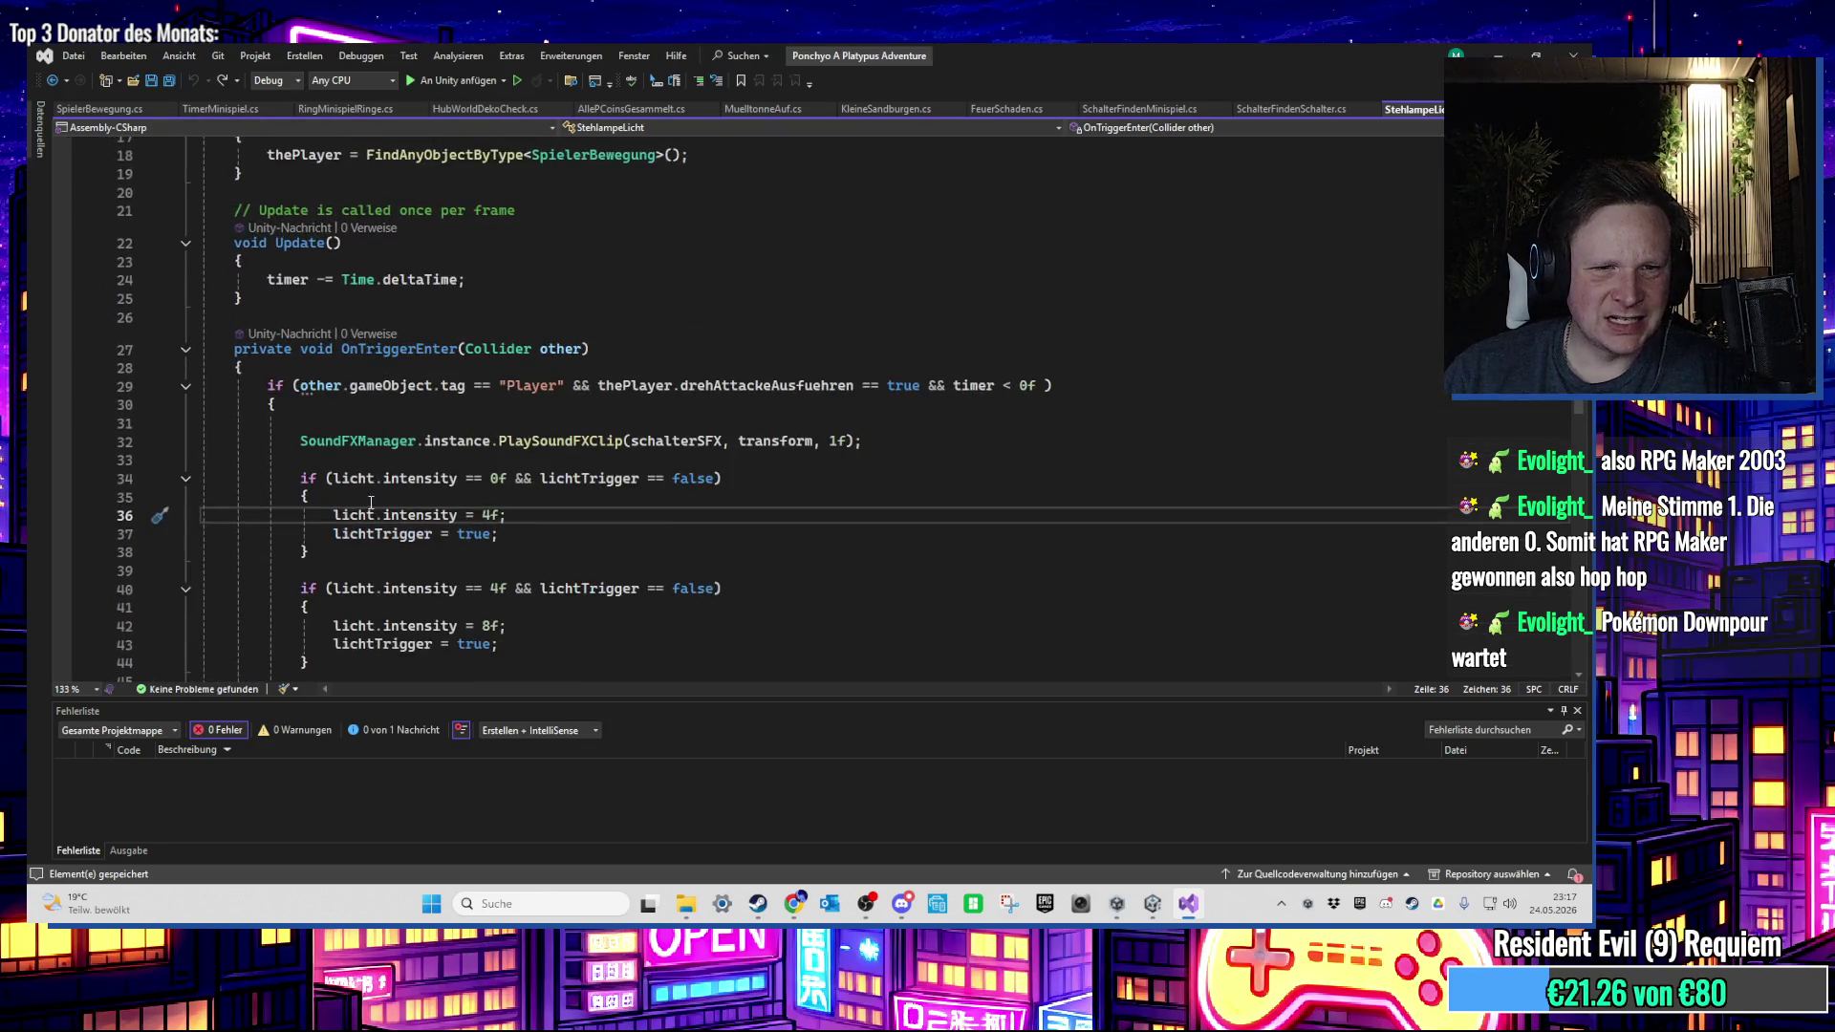
{"action": "scroll", "coordinate": [465, 515], "scroll_direction": "down", "scroll_amount": 2}
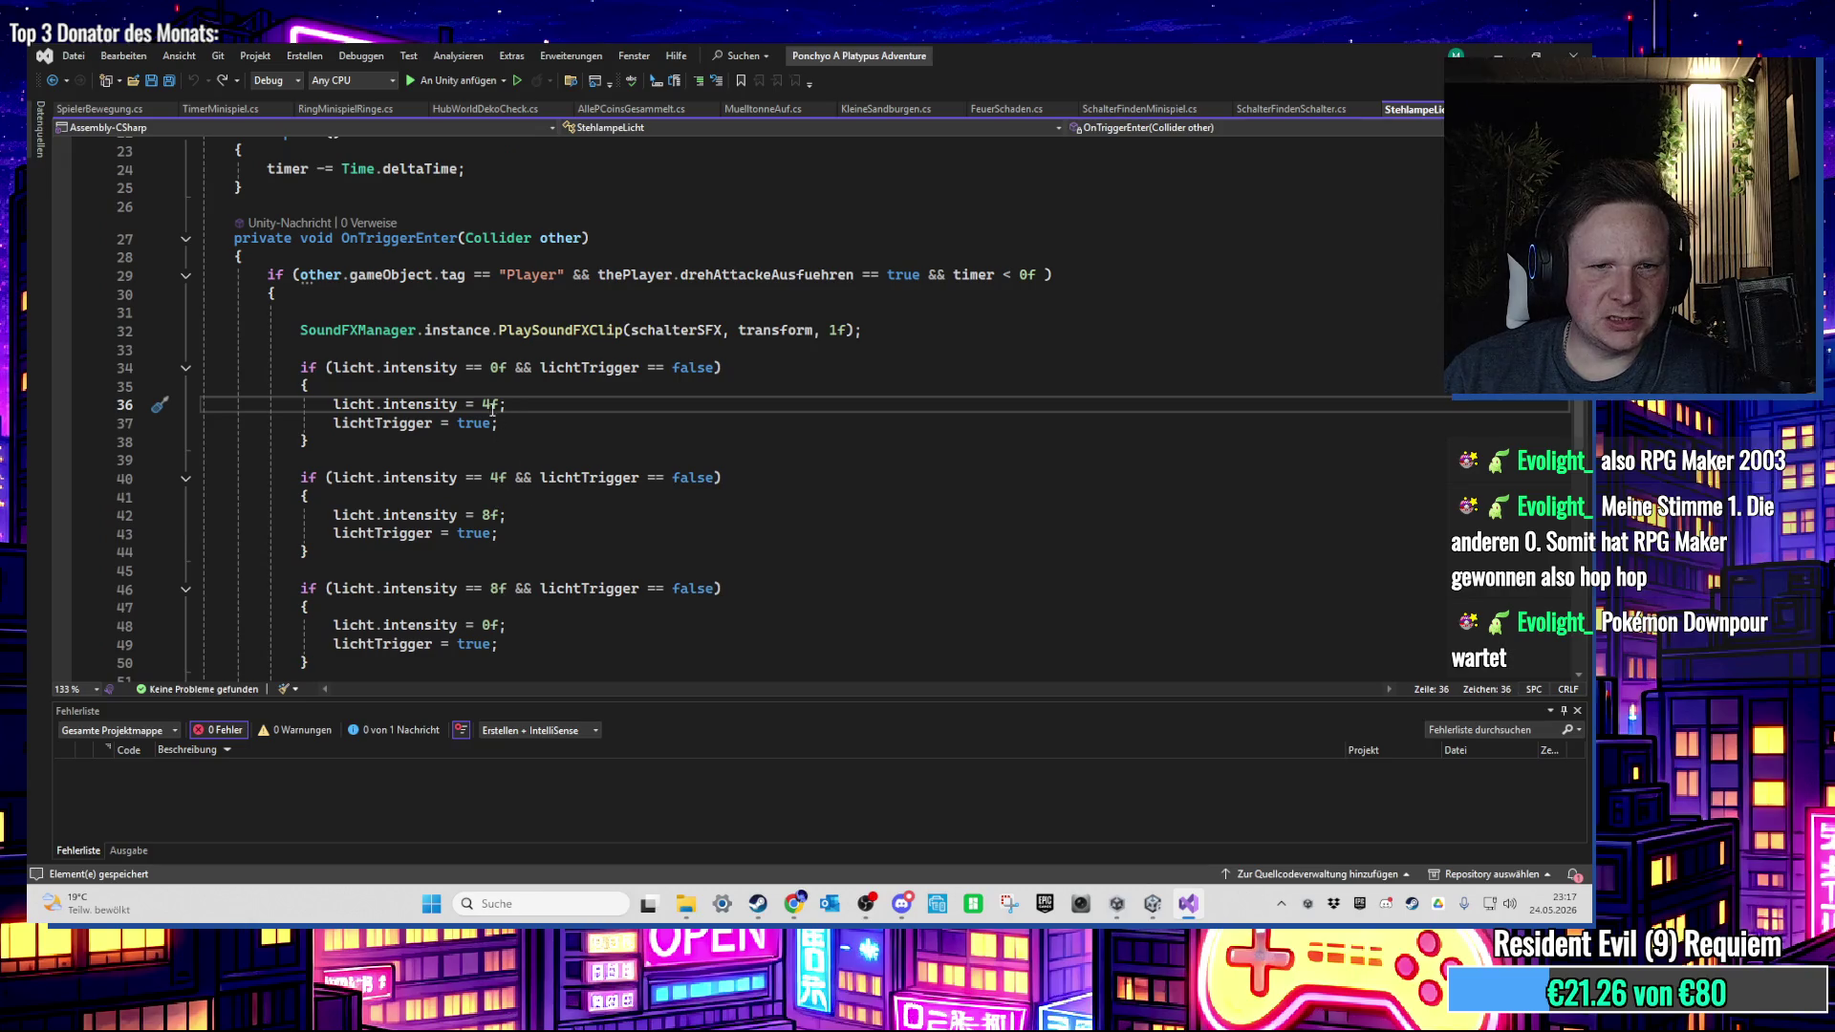
Step: Set the intensity literals to 2f, 2f, 6f and 6f and save the script
{"action": "left_click_drag", "start_coordinate": [482, 406], "coordinate": [491, 406]}
{"action": "type", "text": "2"}
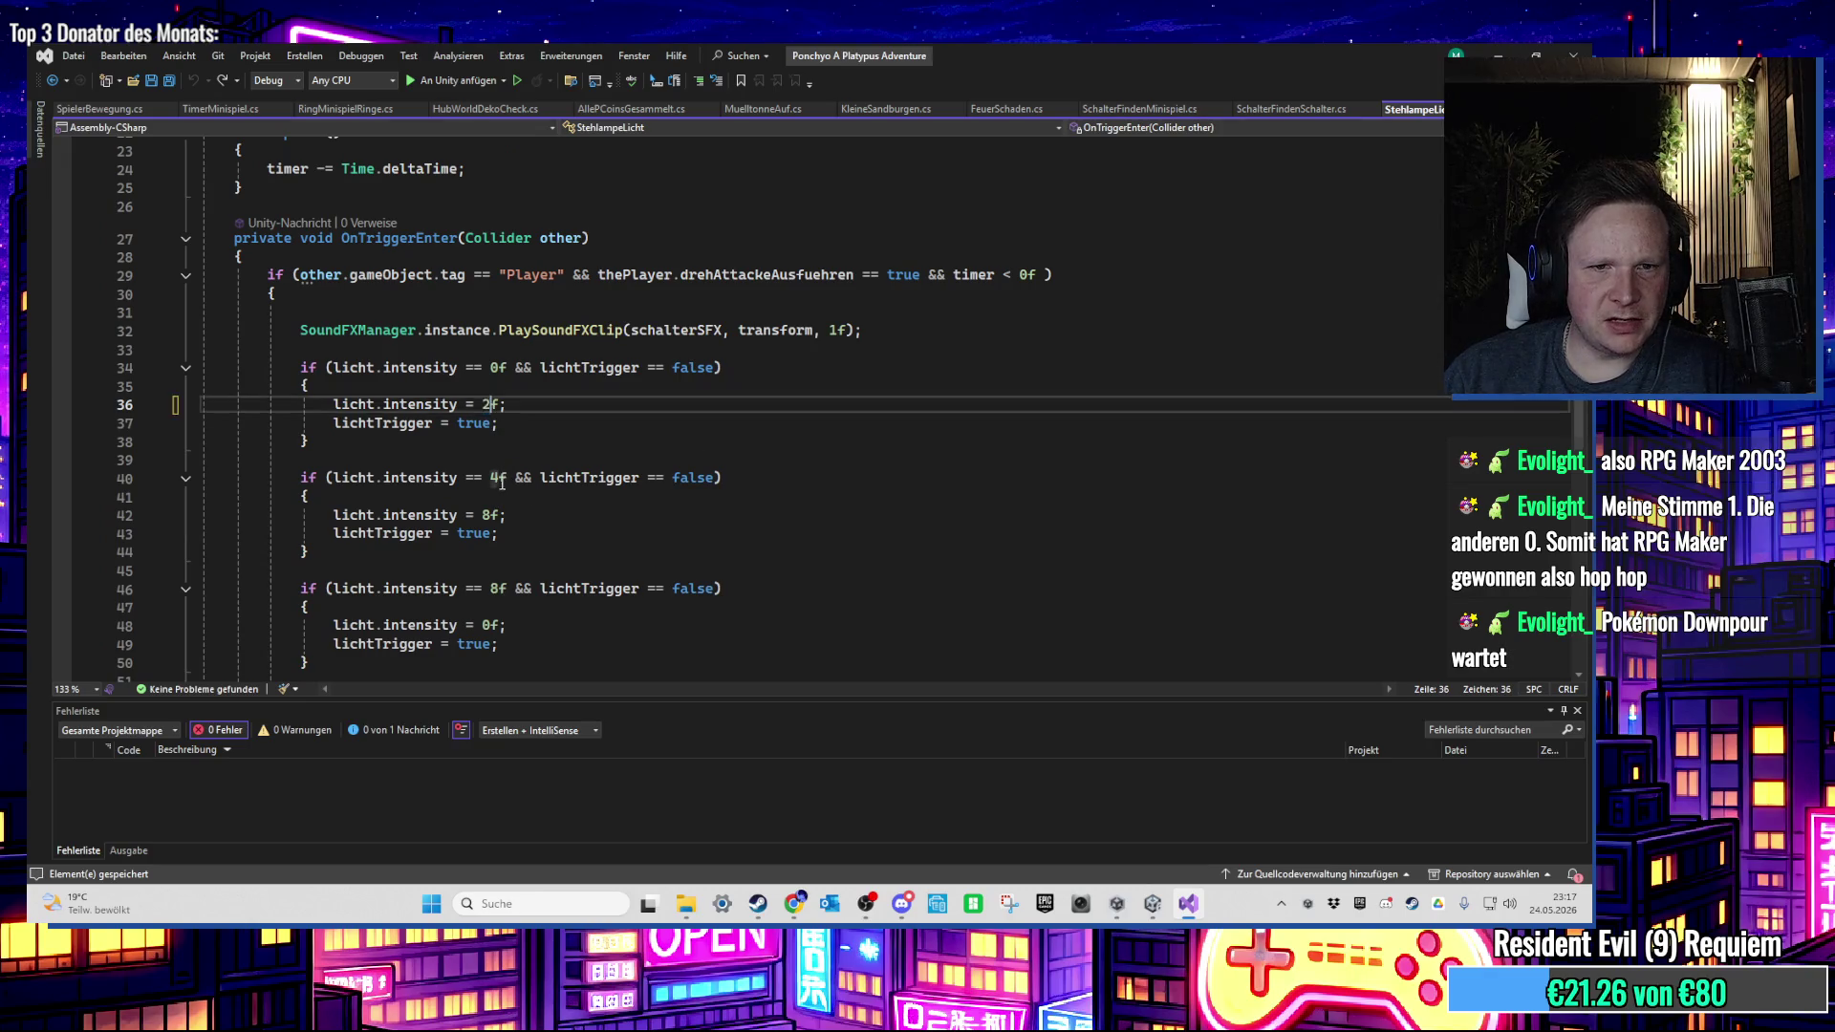
{"action": "left_click_drag", "start_coordinate": [490, 477], "coordinate": [483, 515]}
{"action": "type", "text": "2"}
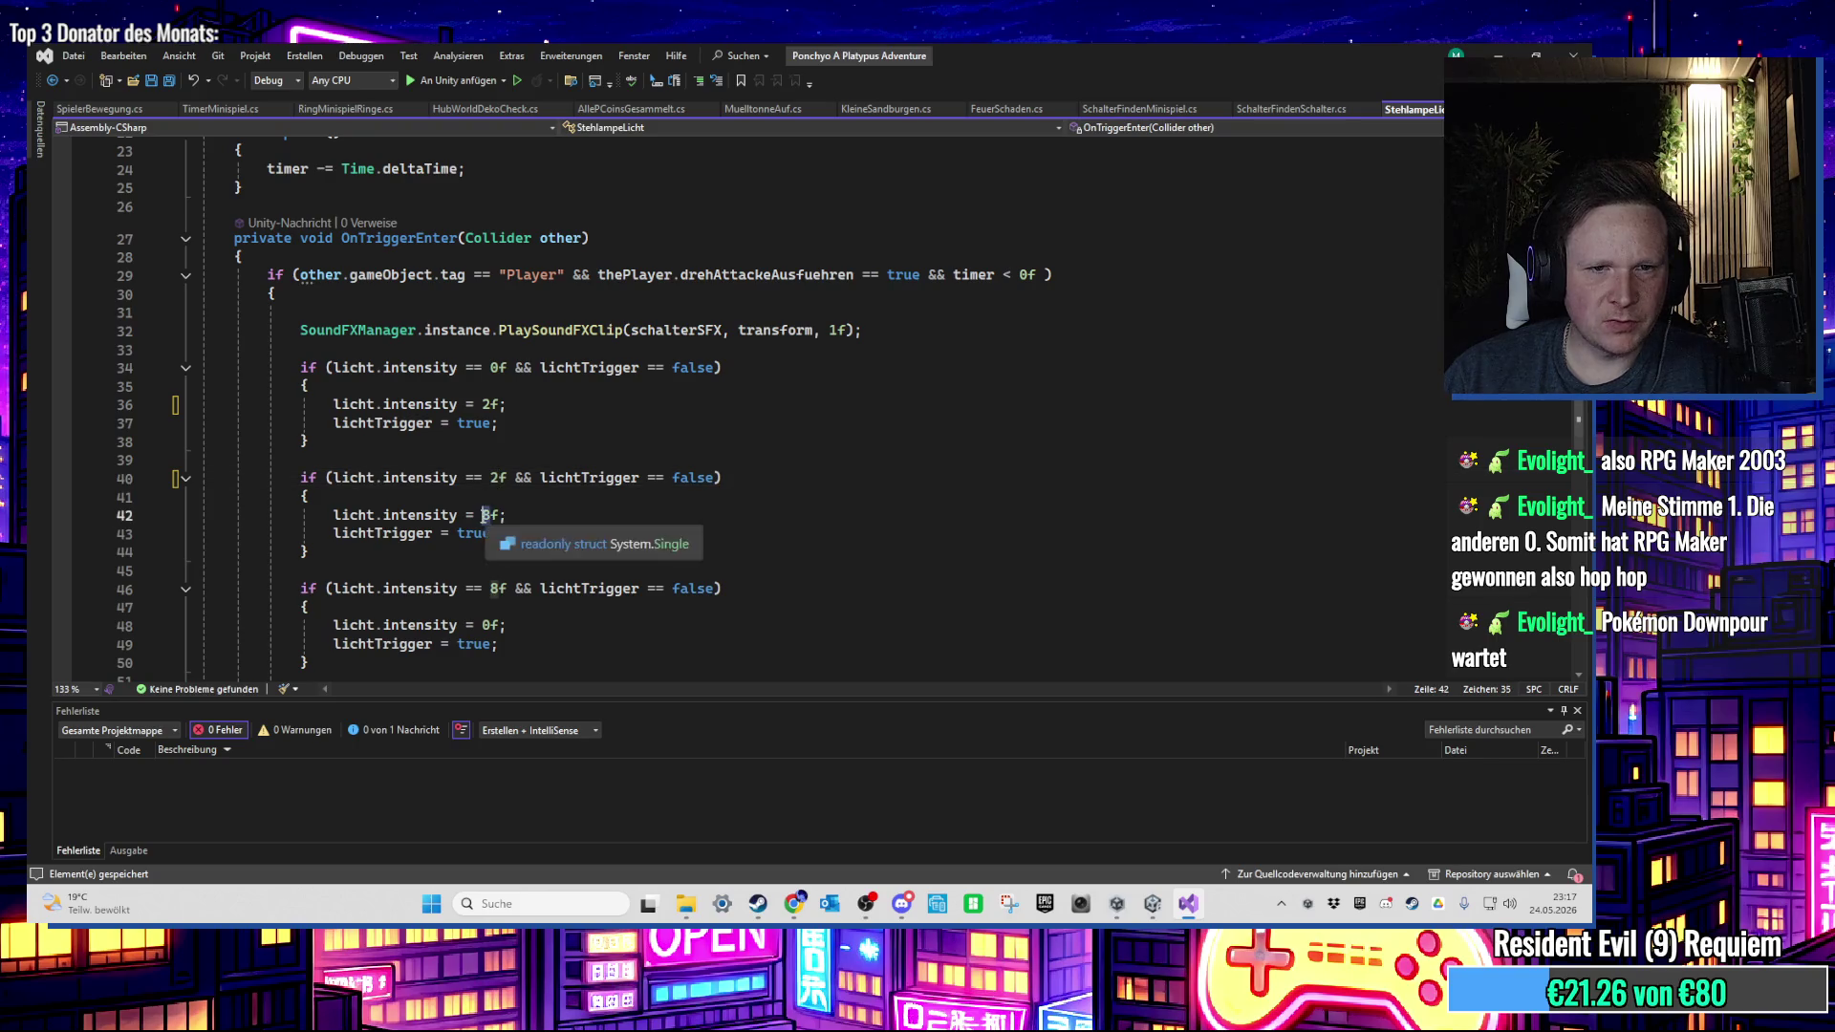
{"action": "type", "text": "4"}
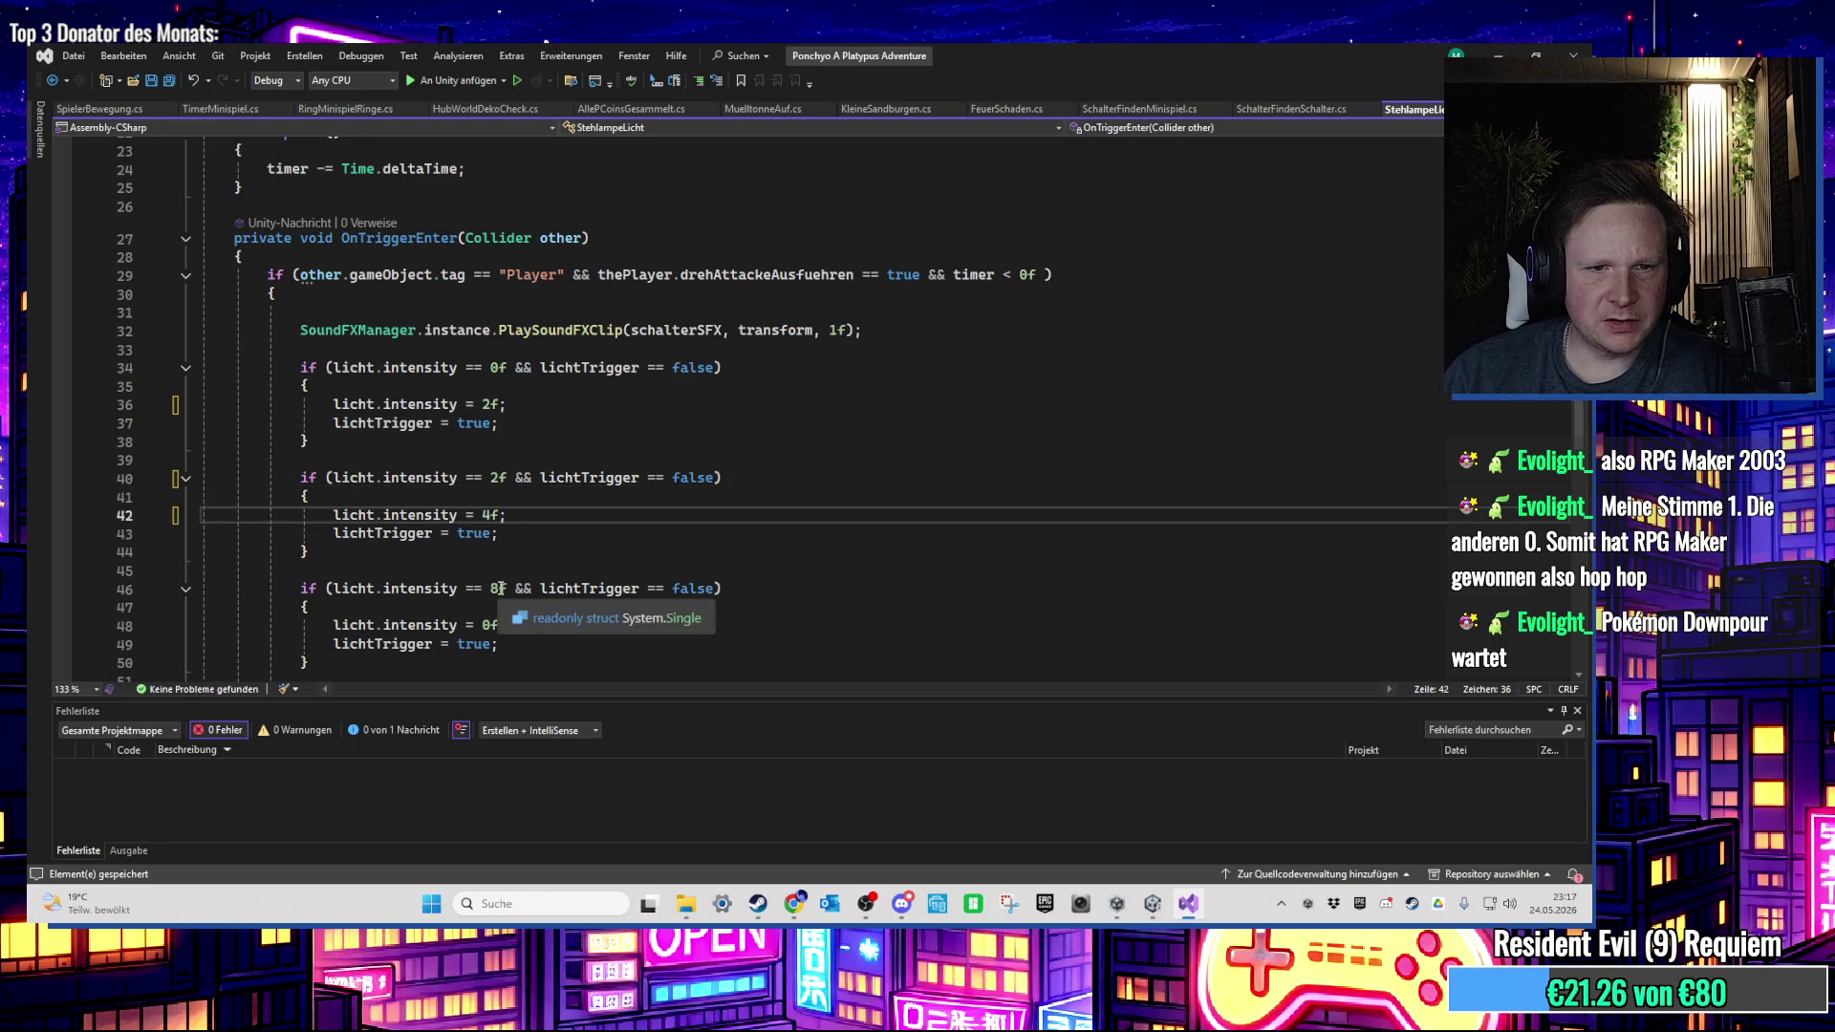
{"action": "left_click_drag", "start_coordinate": [491, 515], "coordinate": [483, 515]}
{"action": "type", "text": "6"}
{"action": "left_click", "coordinate": [502, 588]}
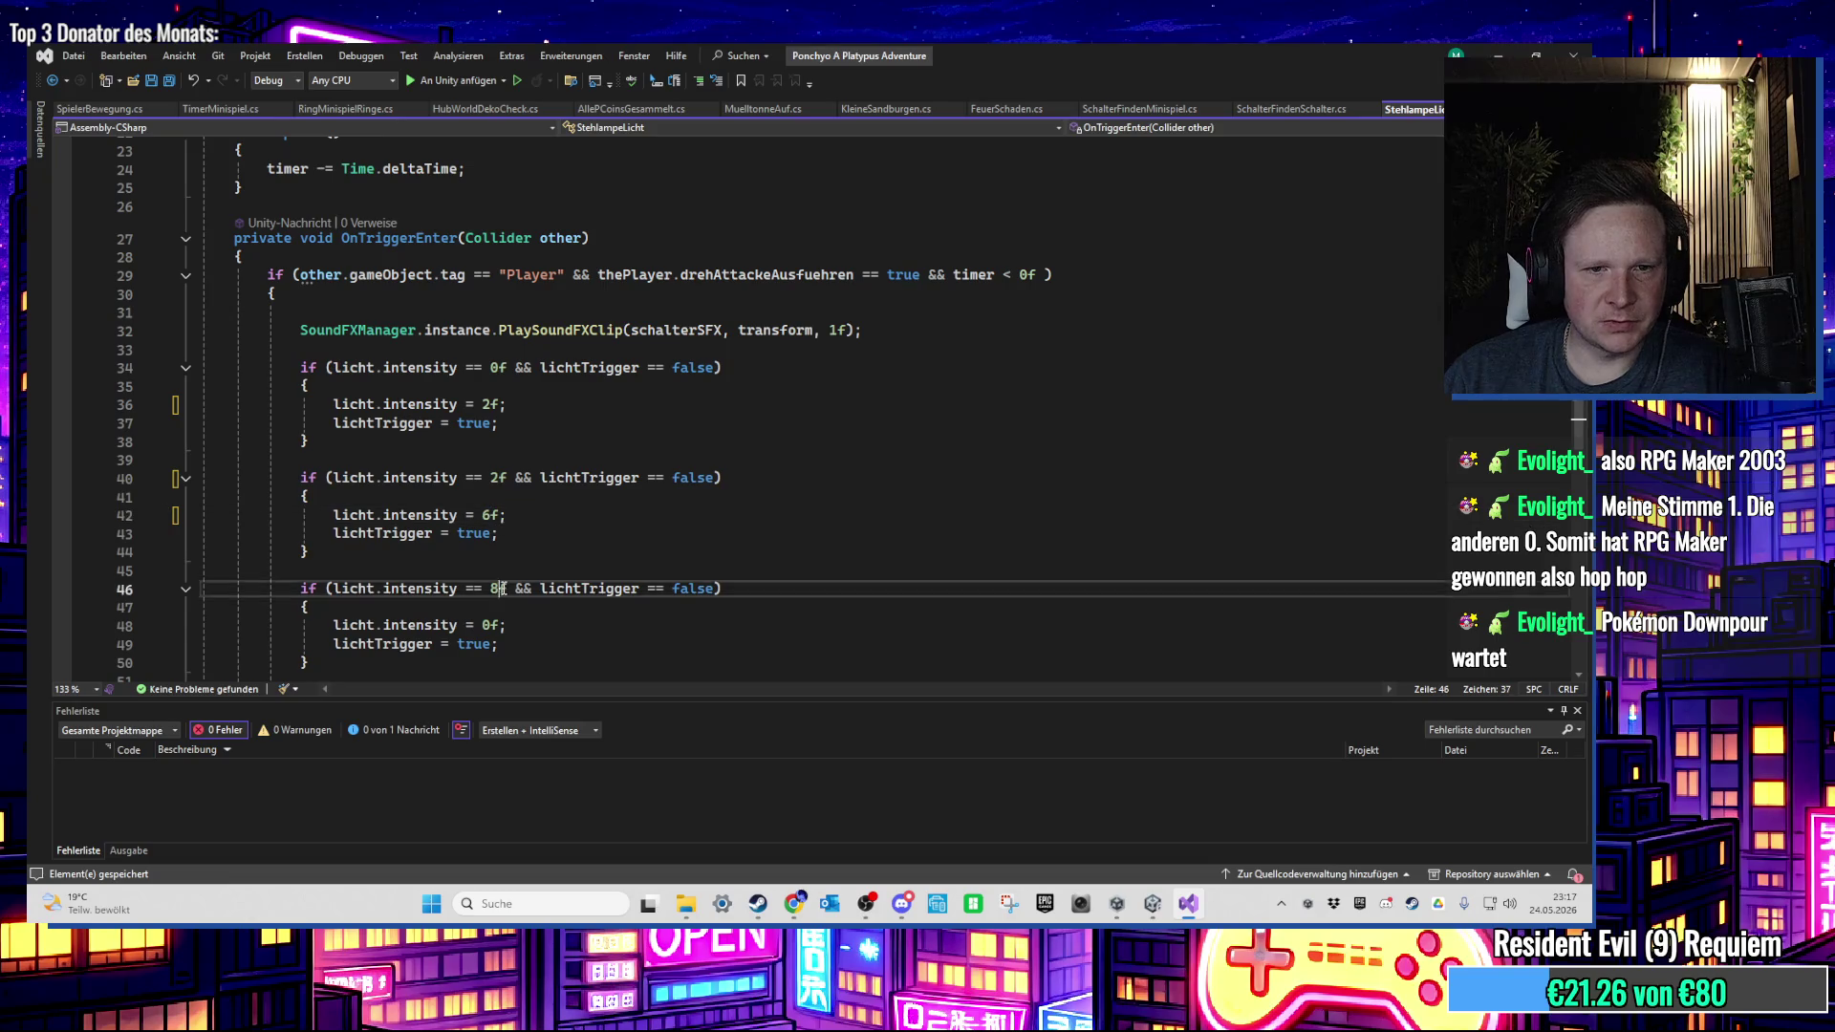
{"action": "key", "text": "BackSpace"}
{"action": "type", "text": "6"}
{"action": "scroll", "coordinate": [732, 465], "scroll_direction": "down", "scroll_amount": 3}
{"action": "key", "text": "ctrl+s"}
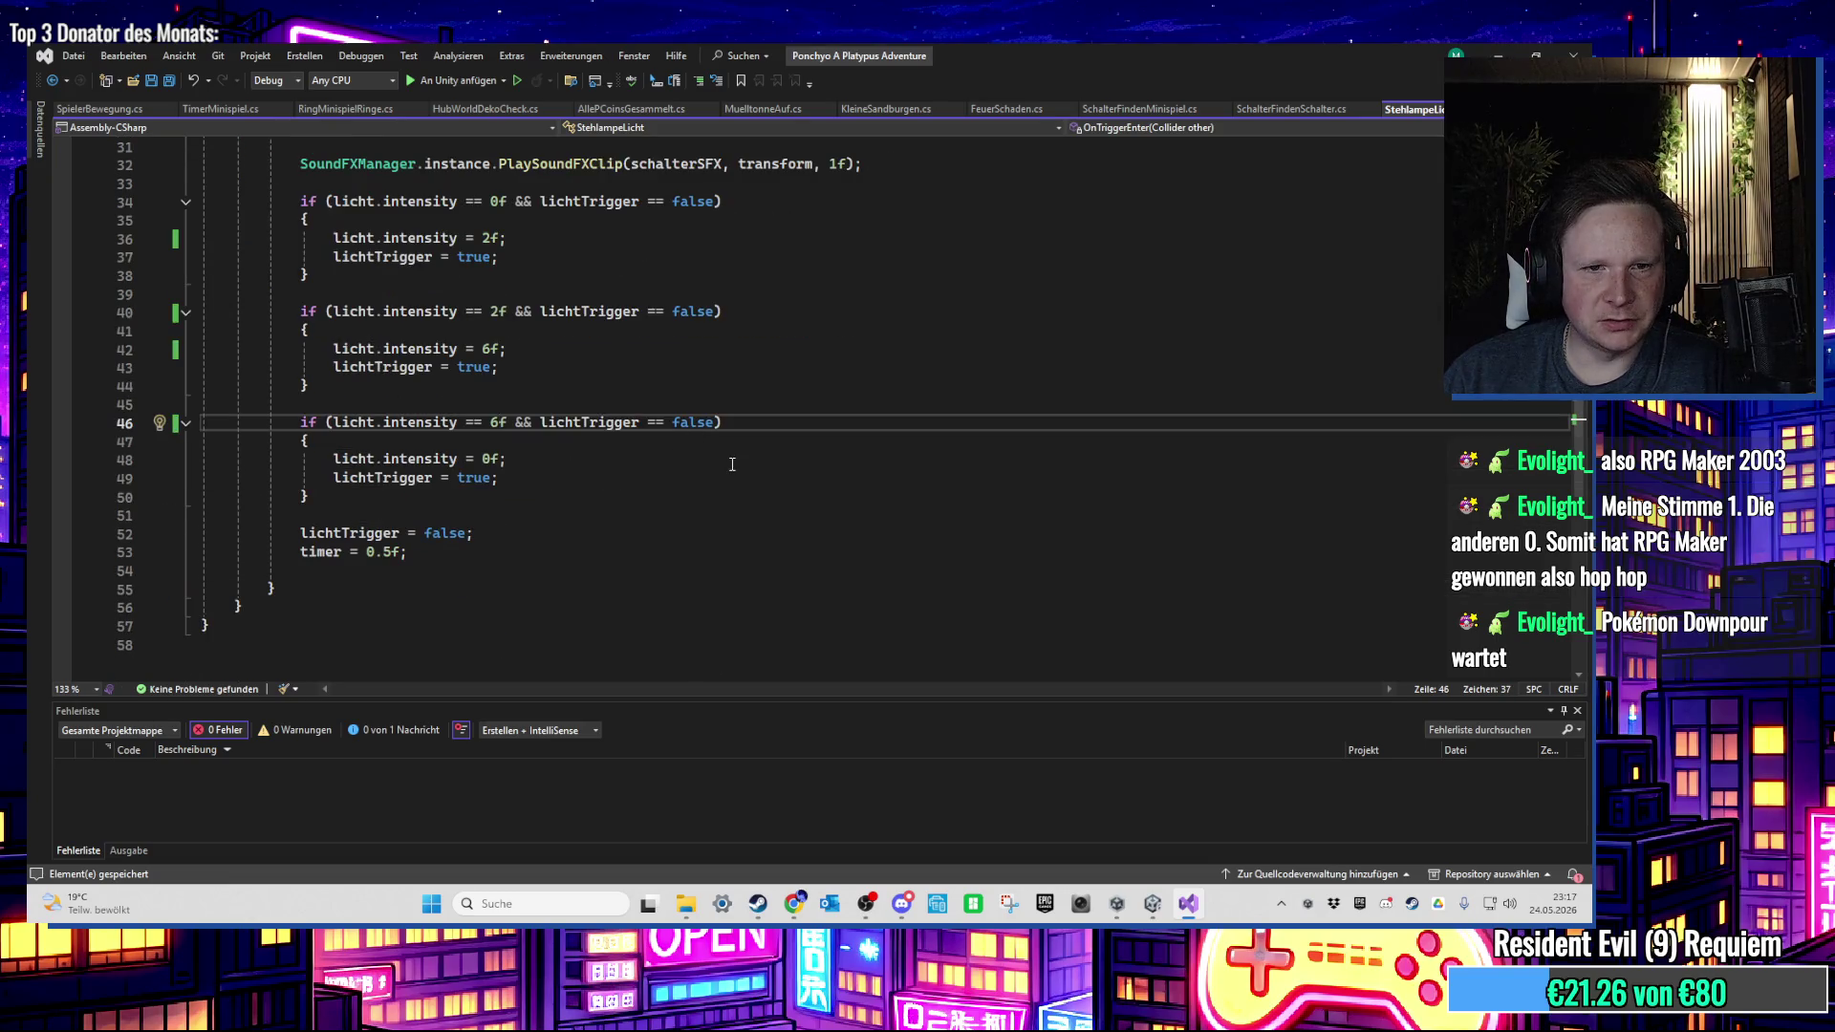
{"action": "scroll", "coordinate": [732, 465], "scroll_direction": "up", "scroll_amount": 10}
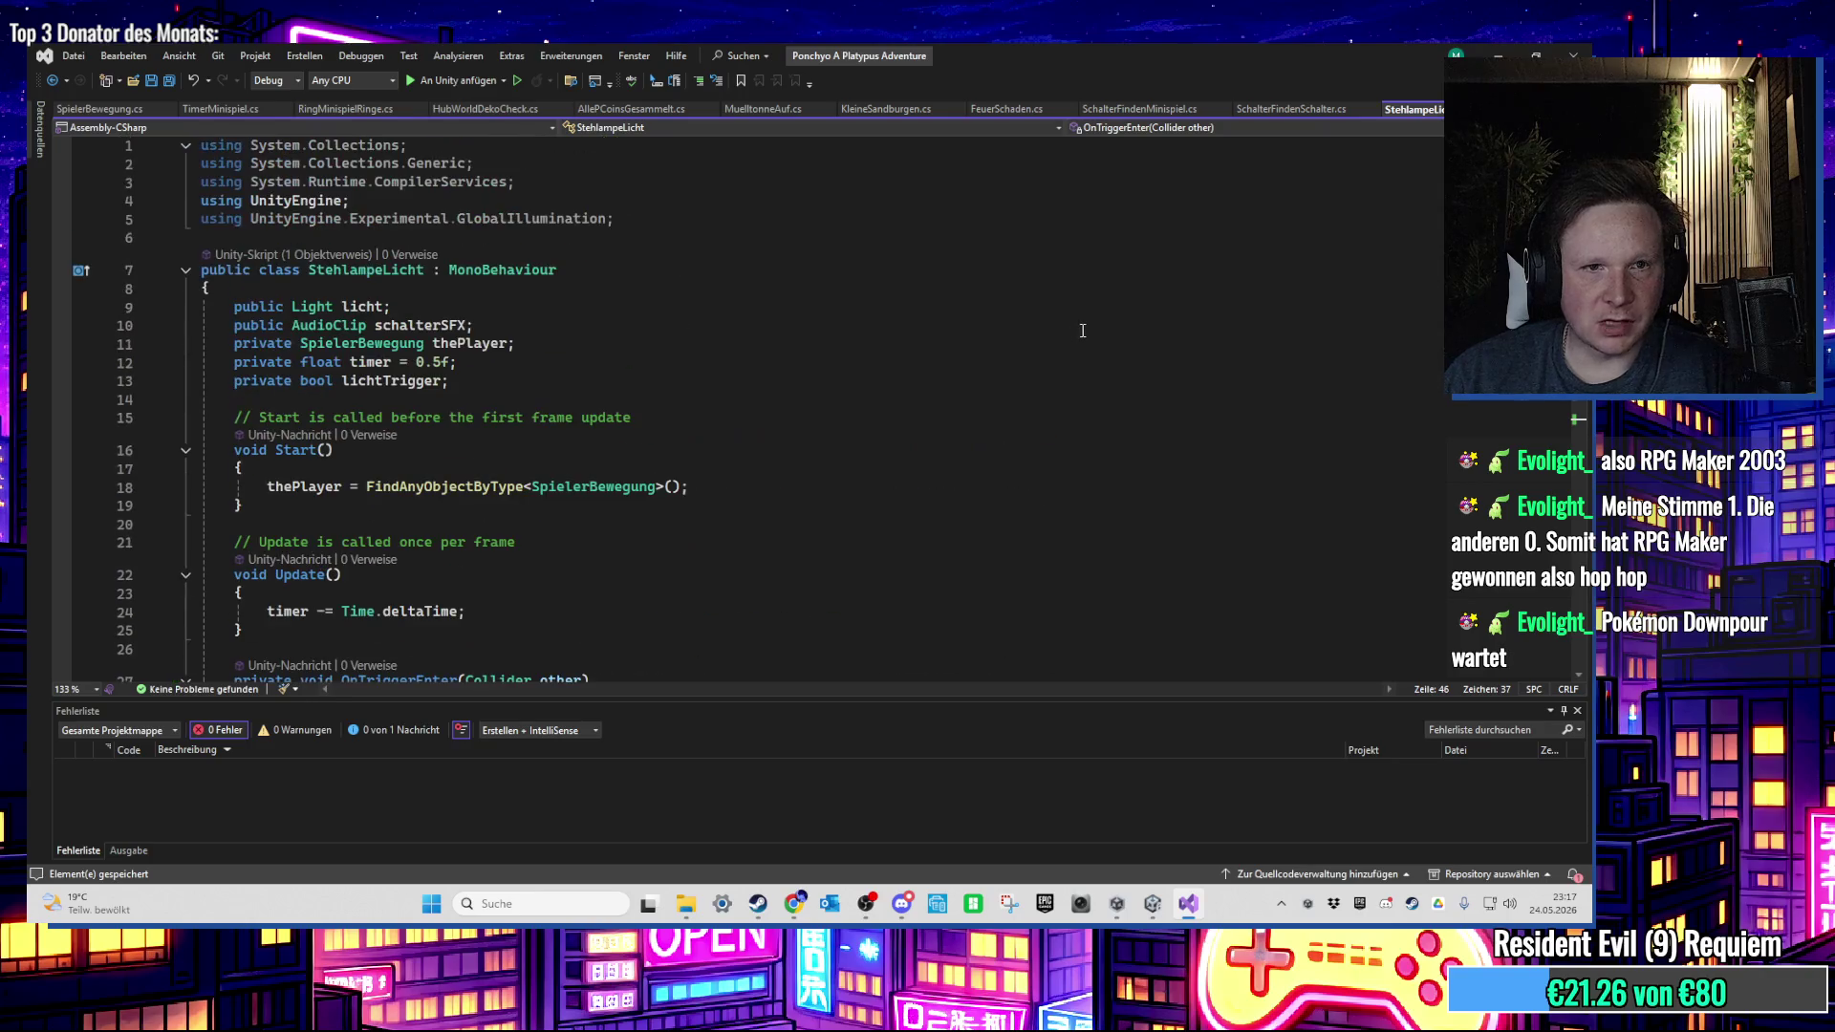
{"action": "left_click", "coordinate": [1497, 56]}
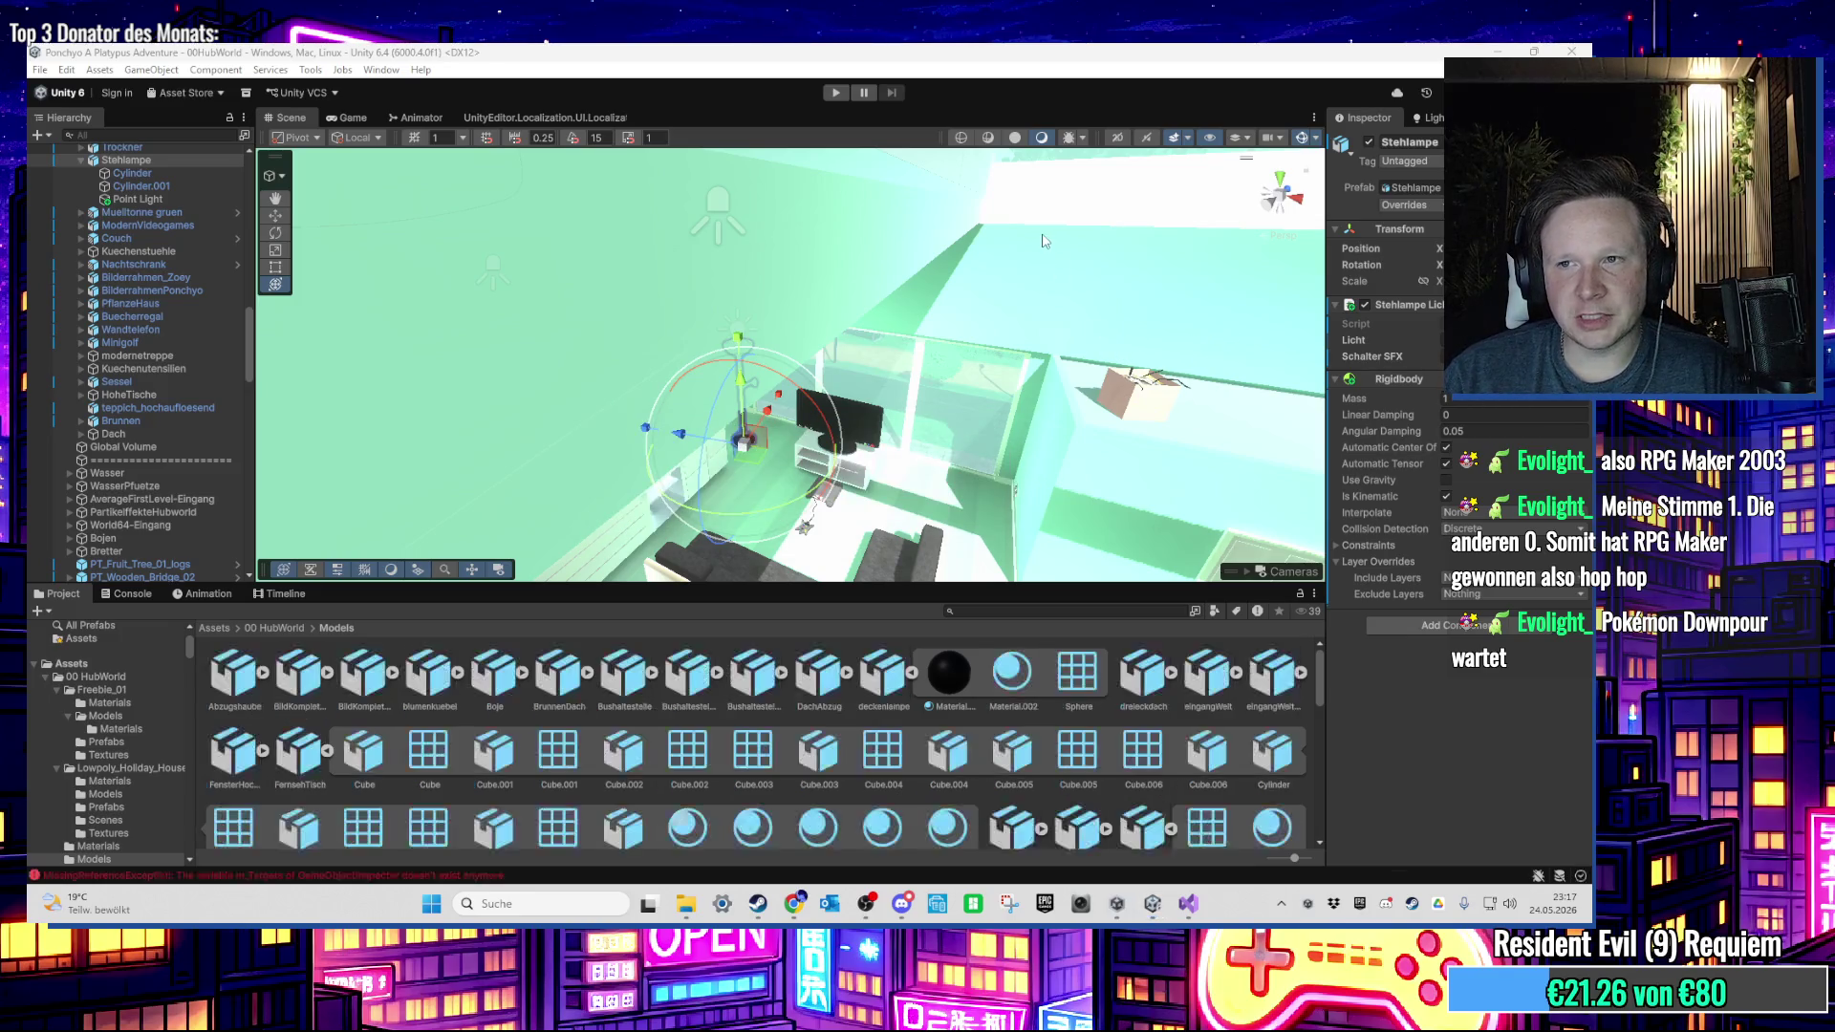
Step: Select the floor lamp's Point Light in the Hierarchy and enter Play mode
{"action": "left_click", "coordinate": [1445, 340]}
{"action": "left_click", "coordinate": [134, 202]}
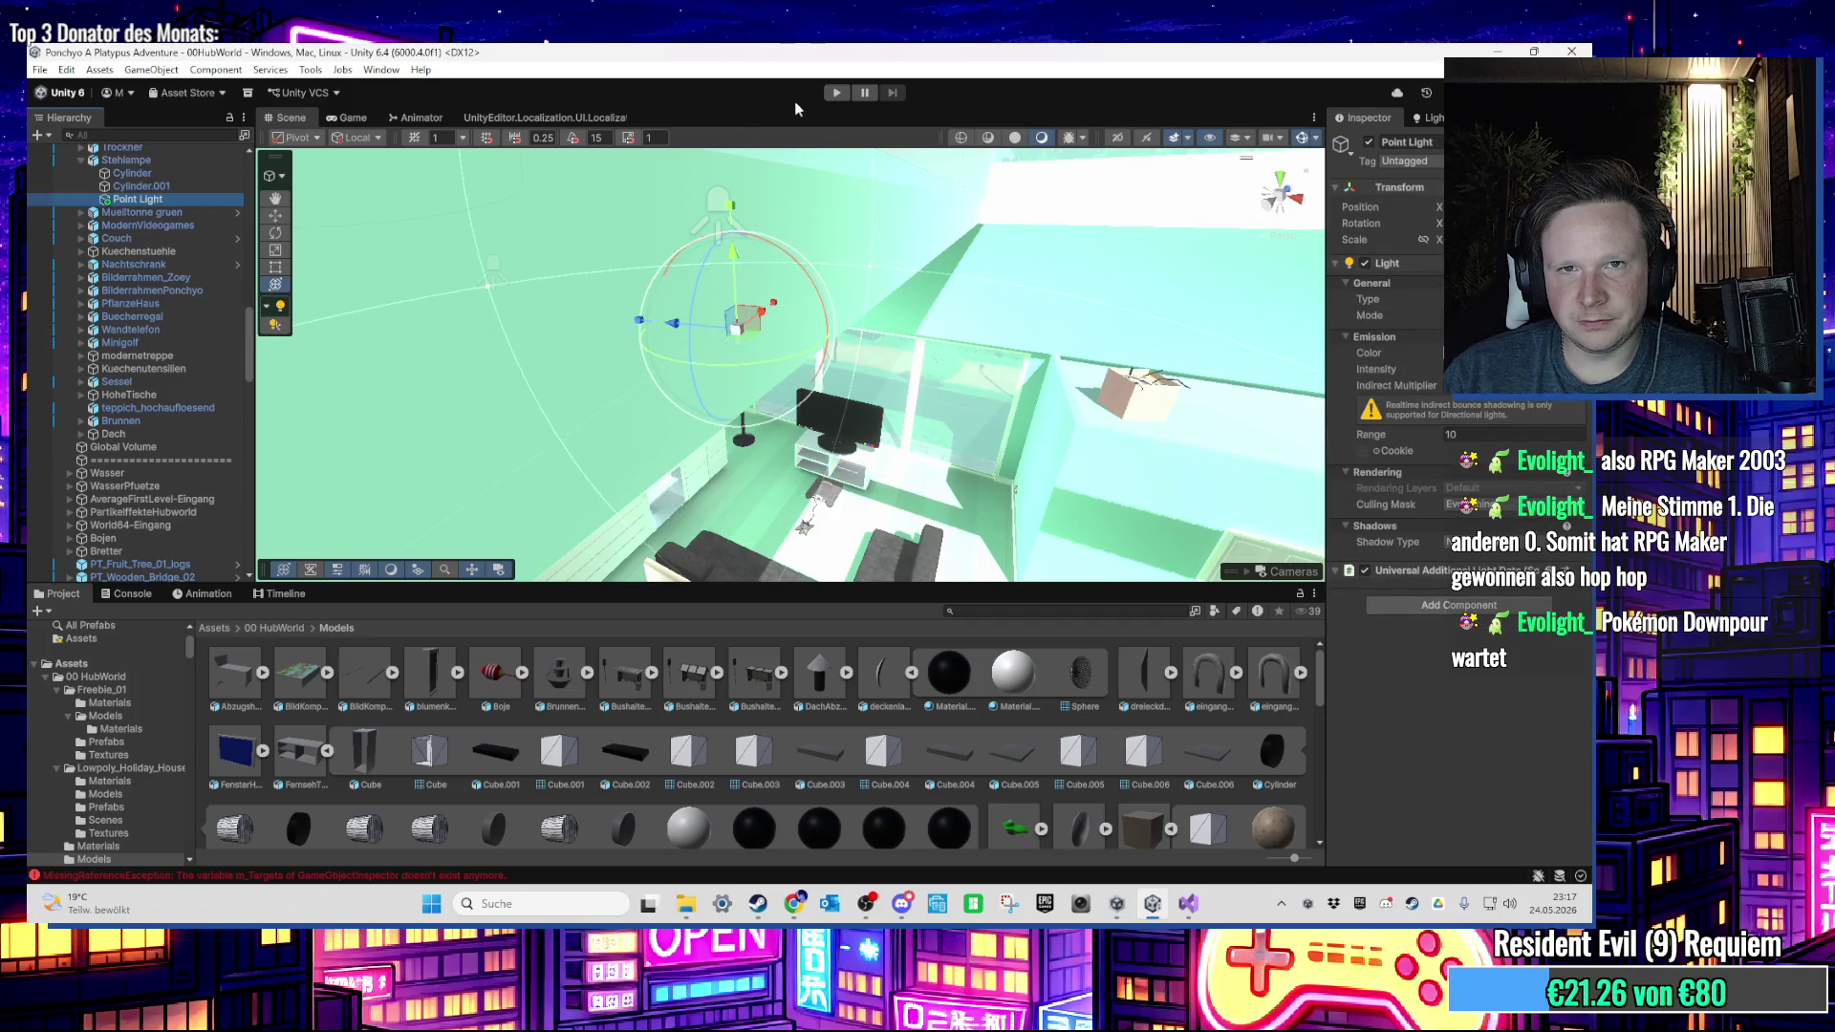
{"action": "left_click", "coordinate": [836, 93]}
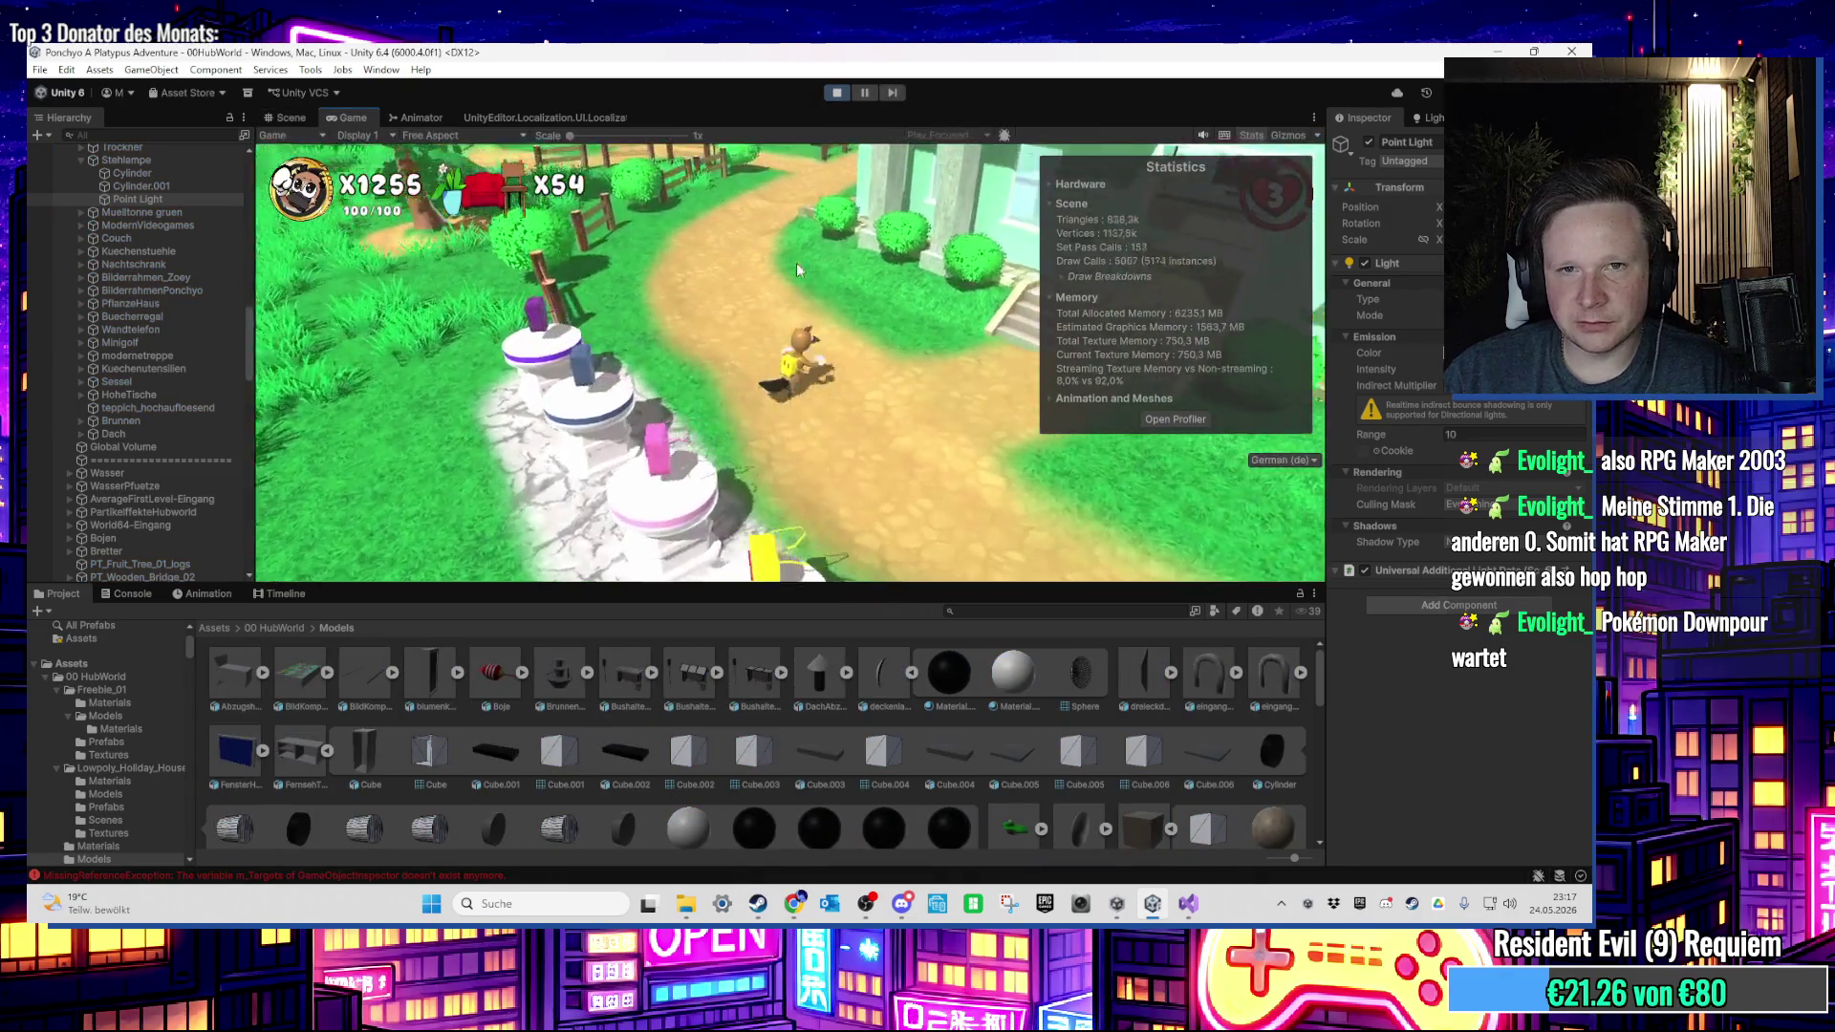
Step: Walk the character into the house, spin-attack beside the floor lamp, then stop Play mode
{"action": "key", "text": "w"}
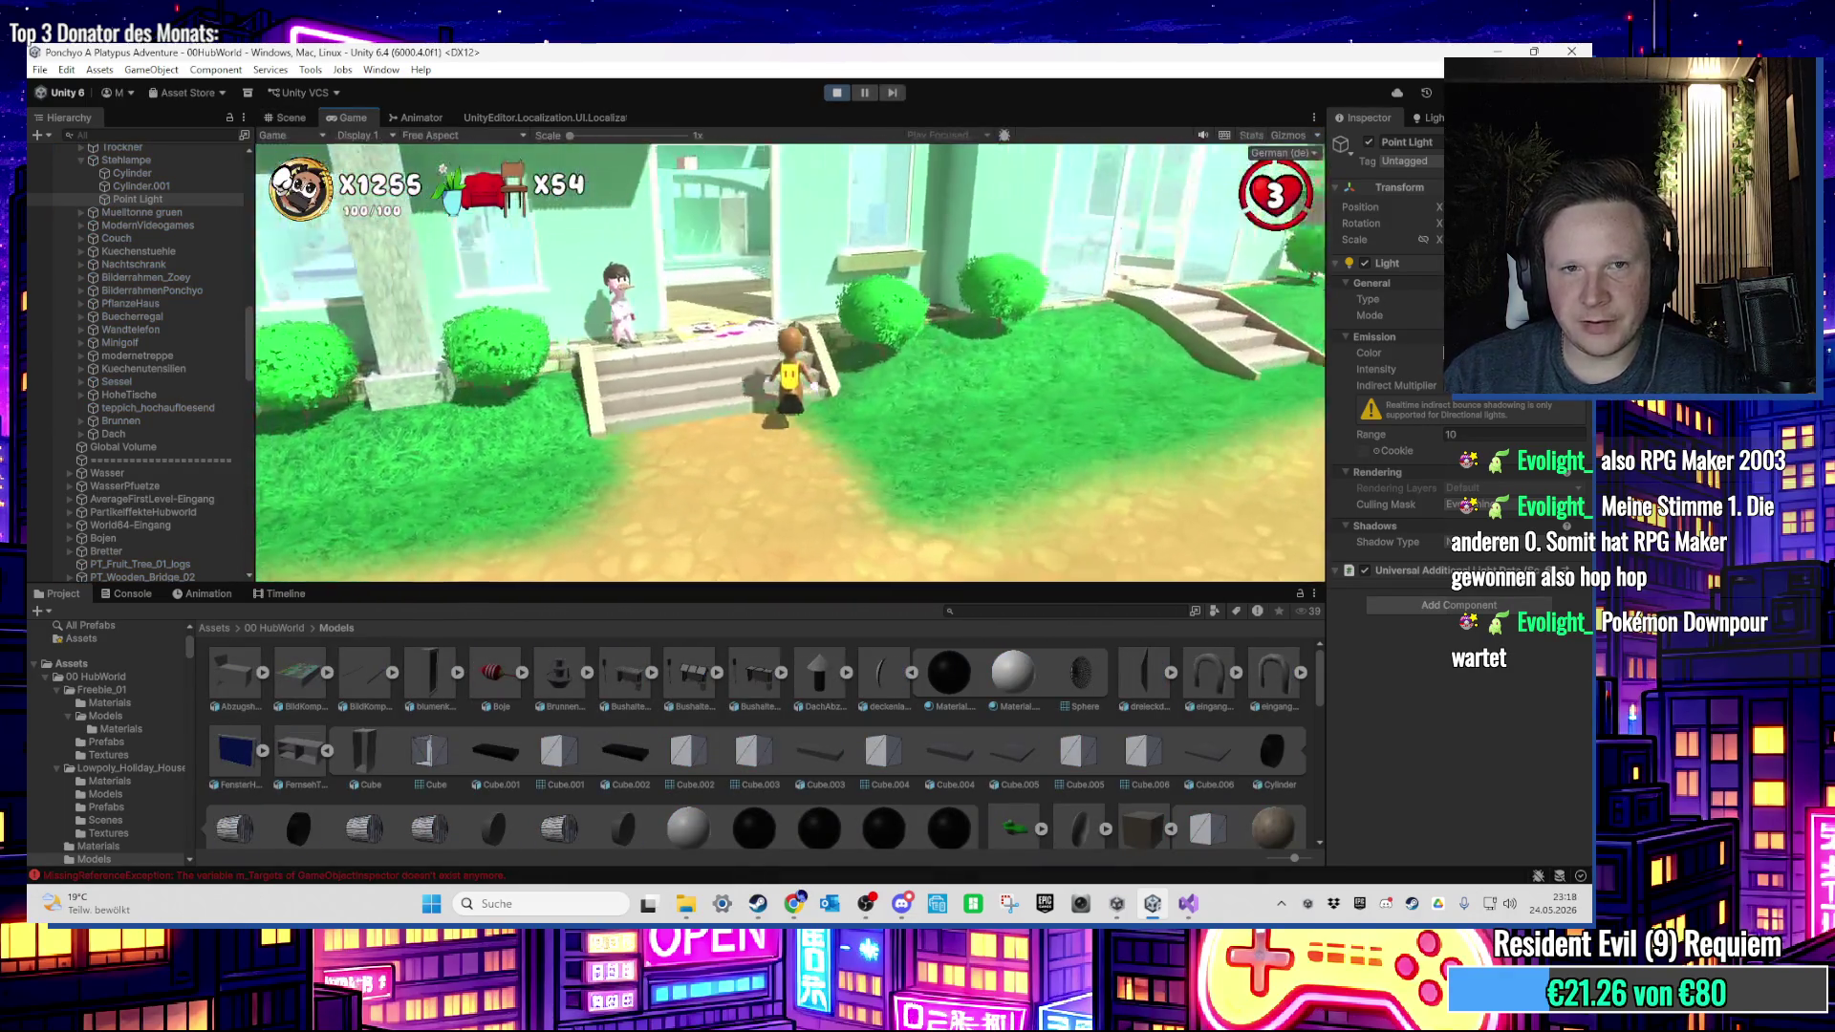
{"action": "key", "text": "w"}
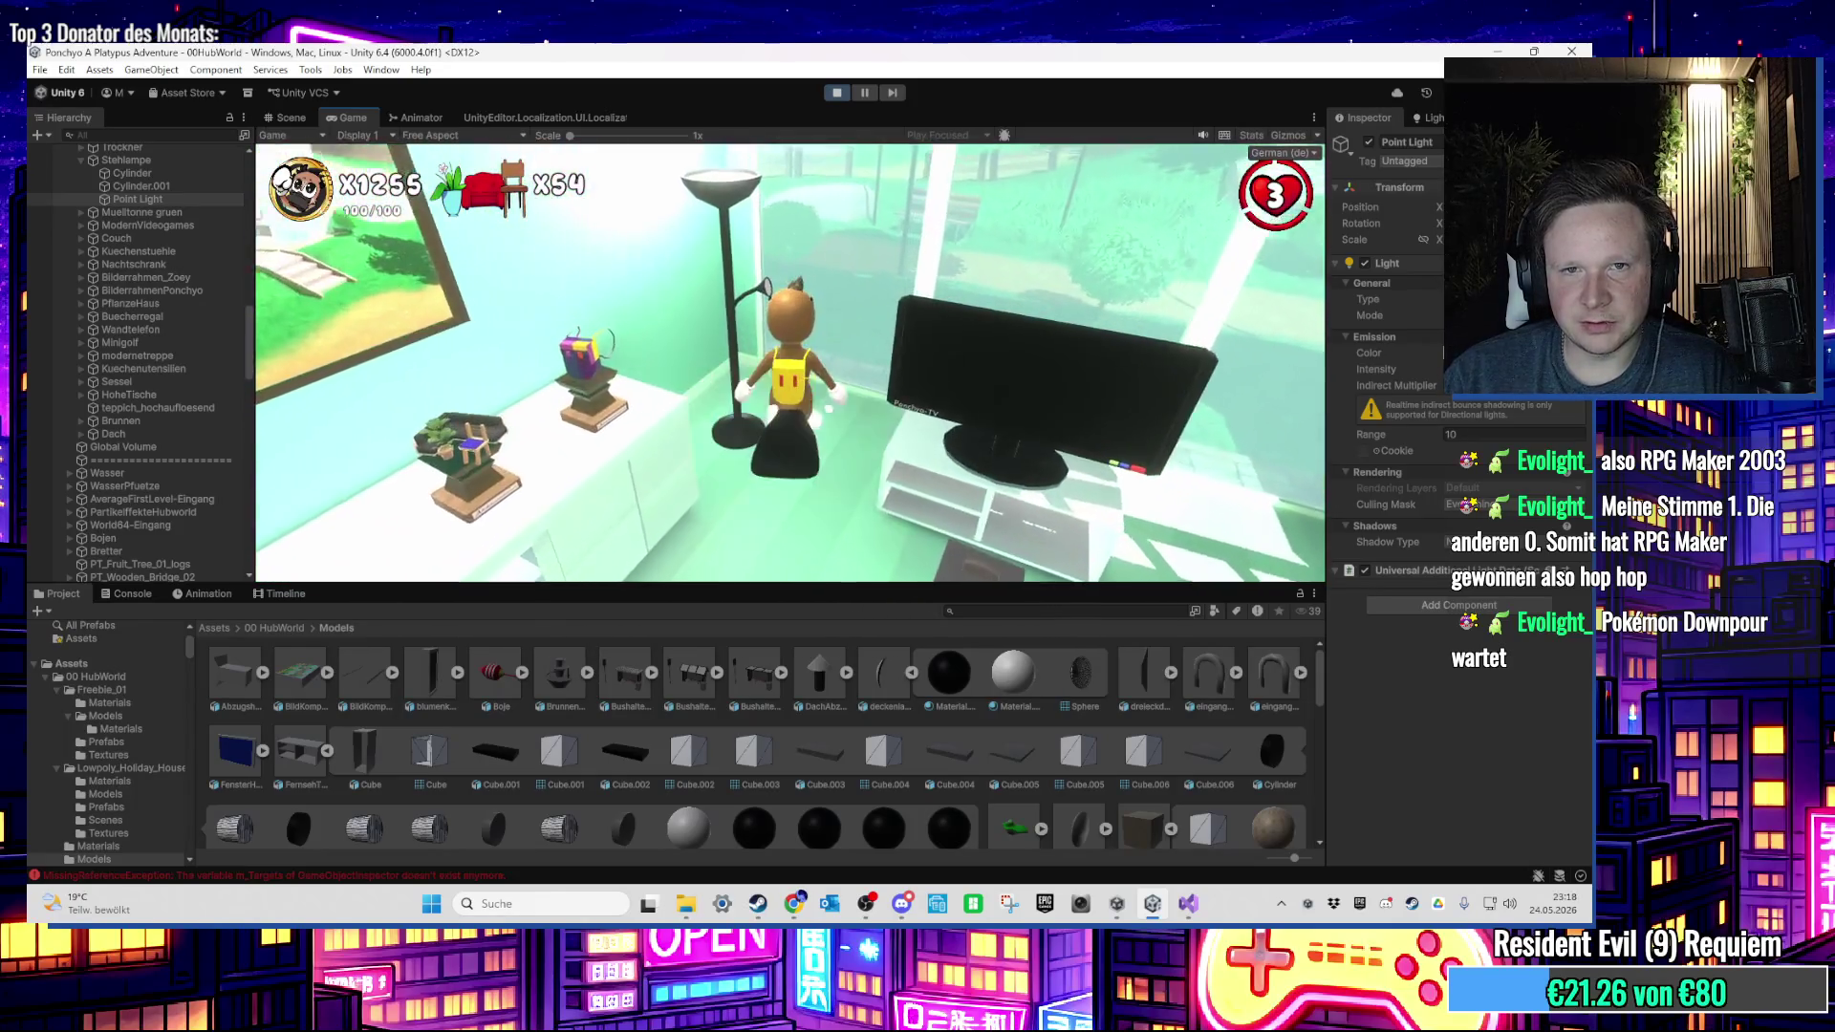
{"action": "key", "text": "e"}
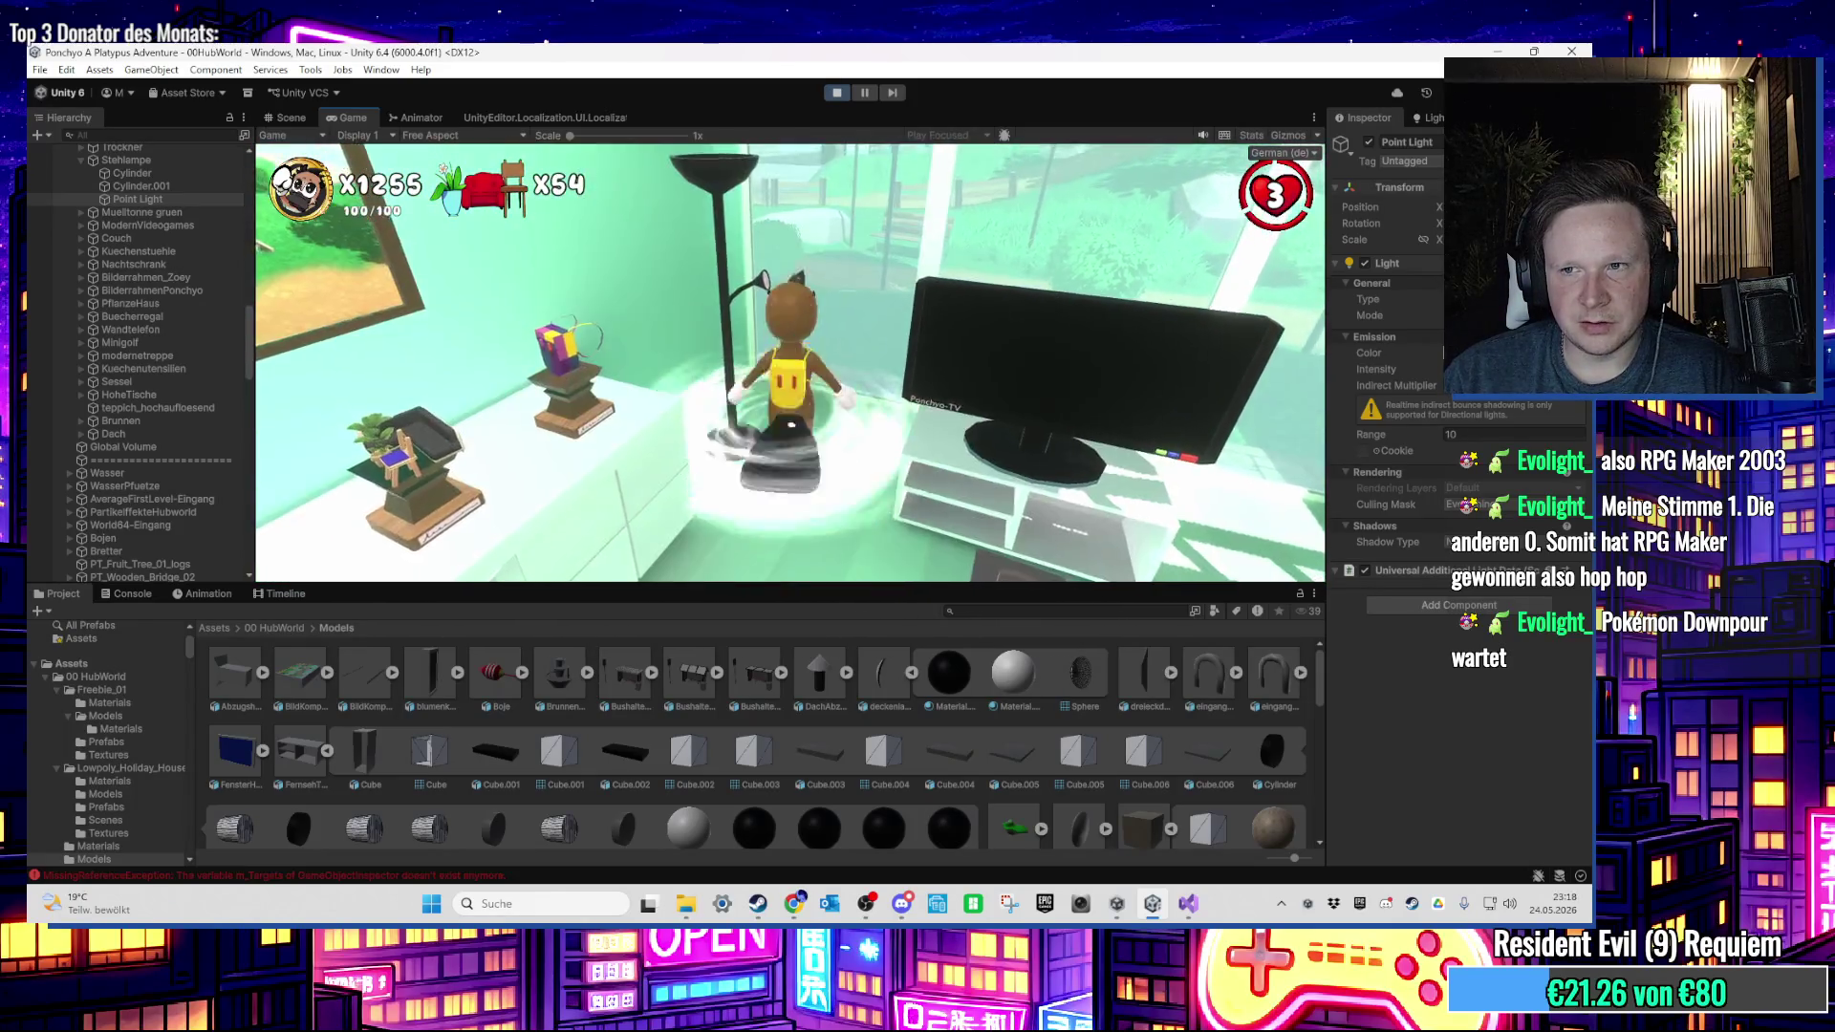
{"action": "key", "text": "super"}
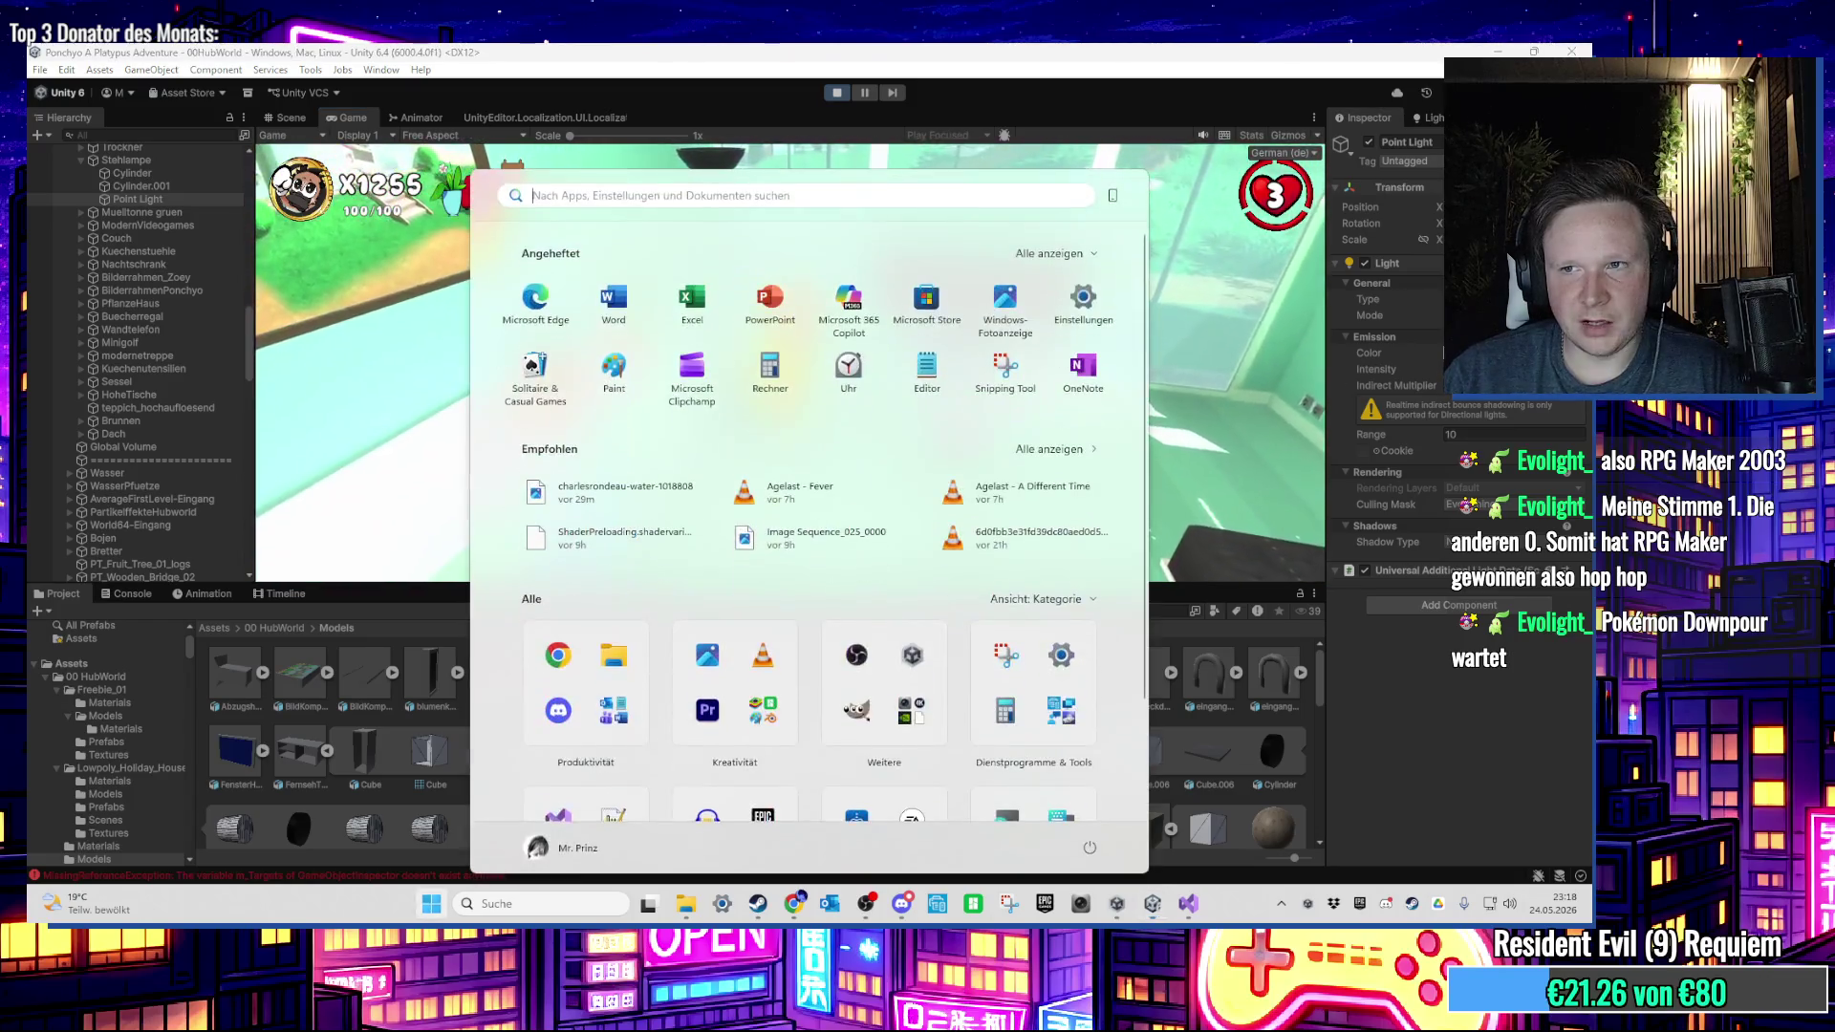
{"action": "key", "text": "Escape"}
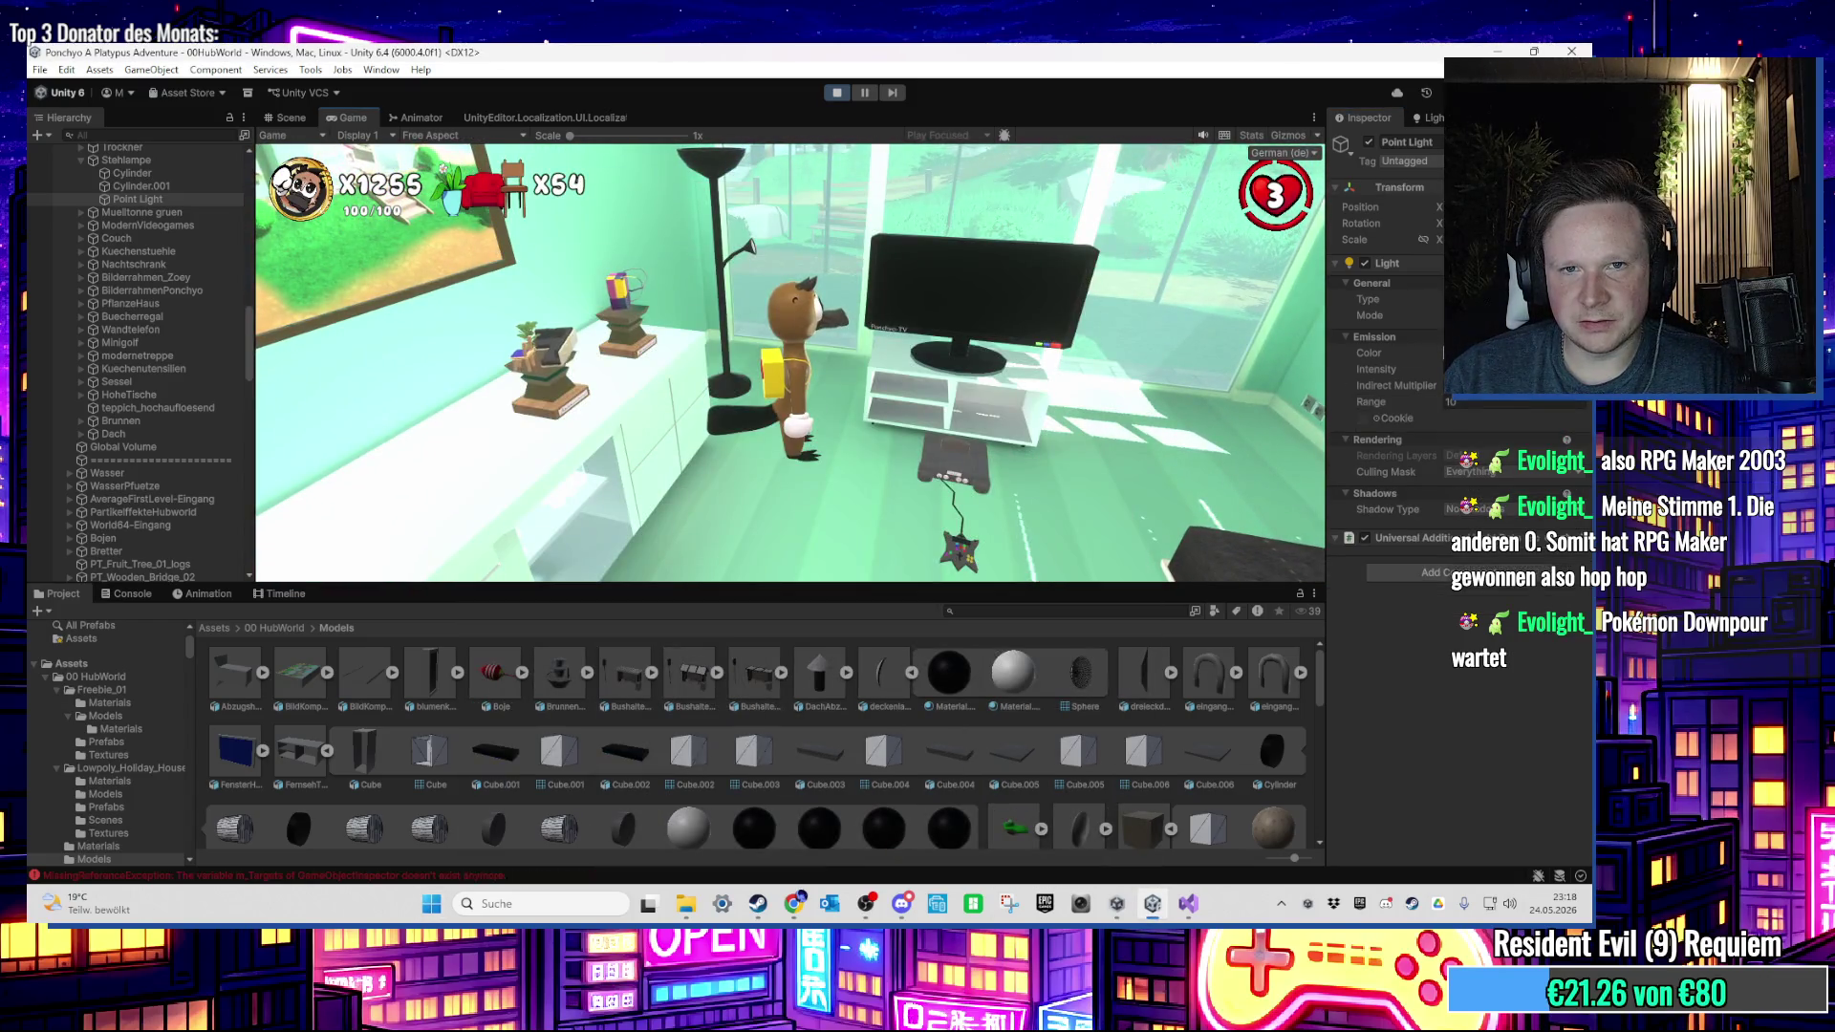
{"action": "key", "text": "w"}
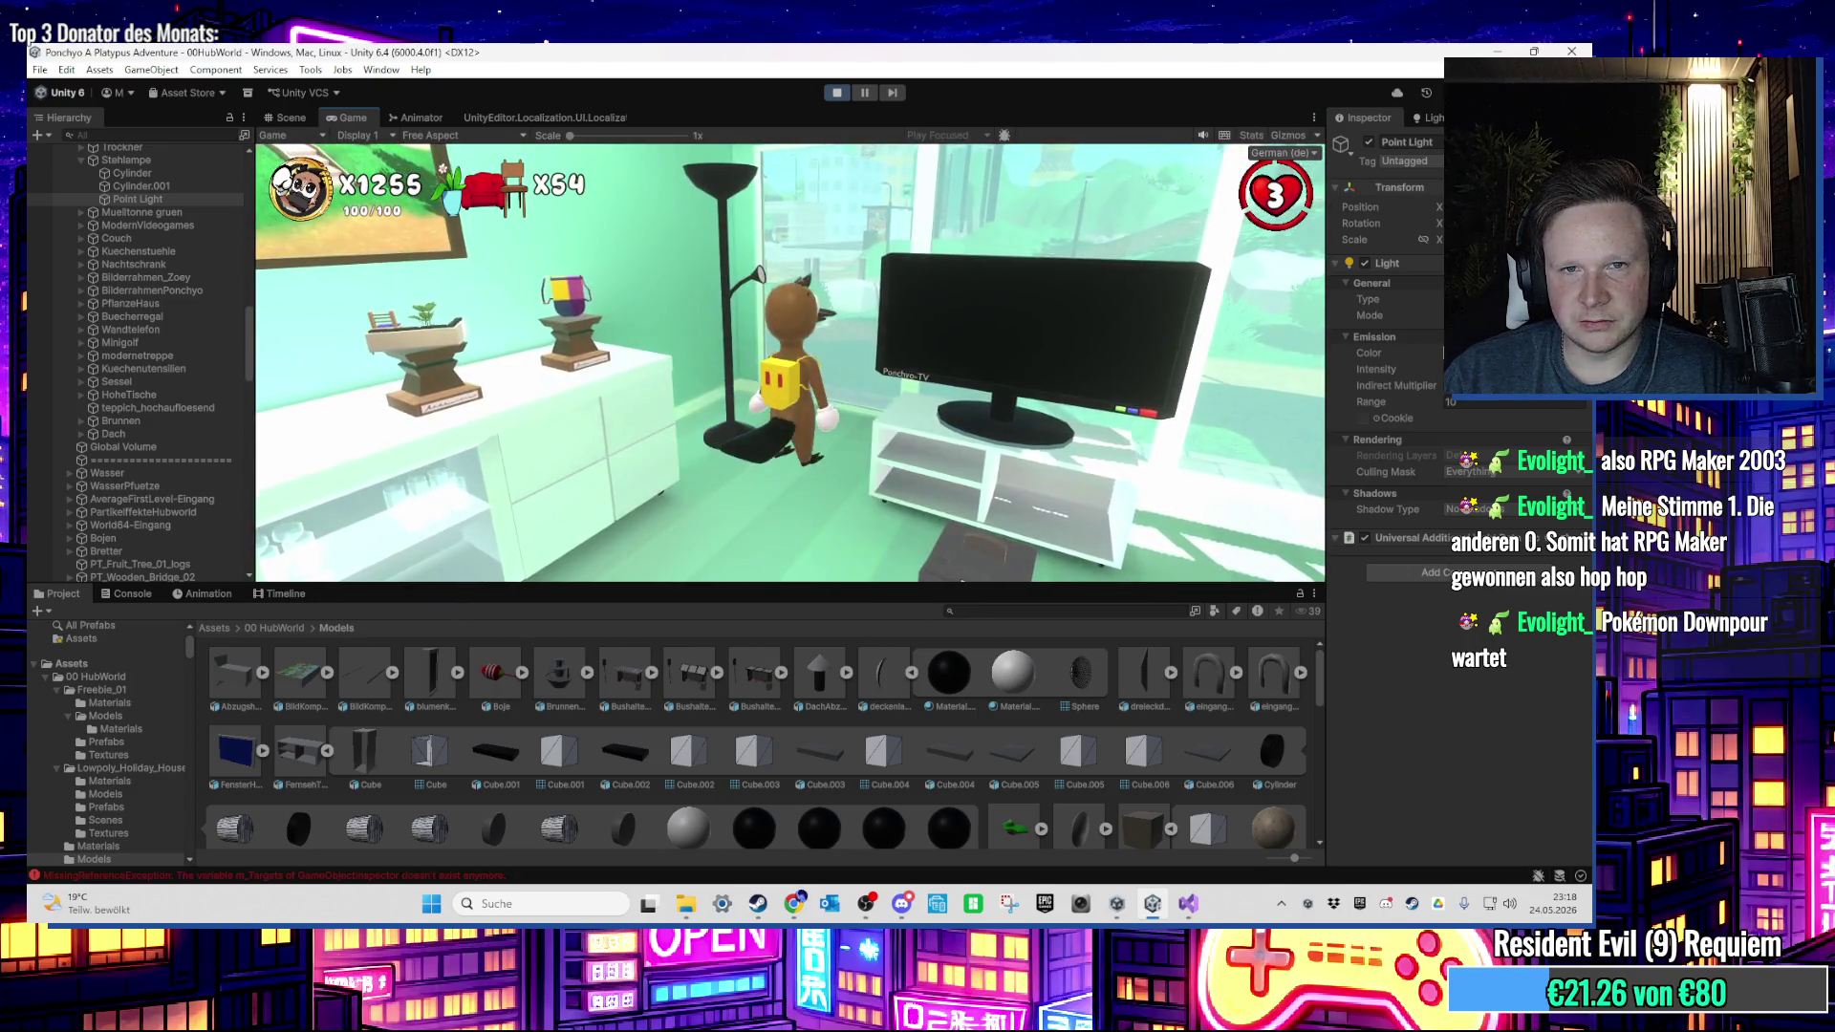
{"action": "key", "text": "super"}
{"action": "key", "text": "Escape"}
{"action": "key", "text": "ctrl+p"}
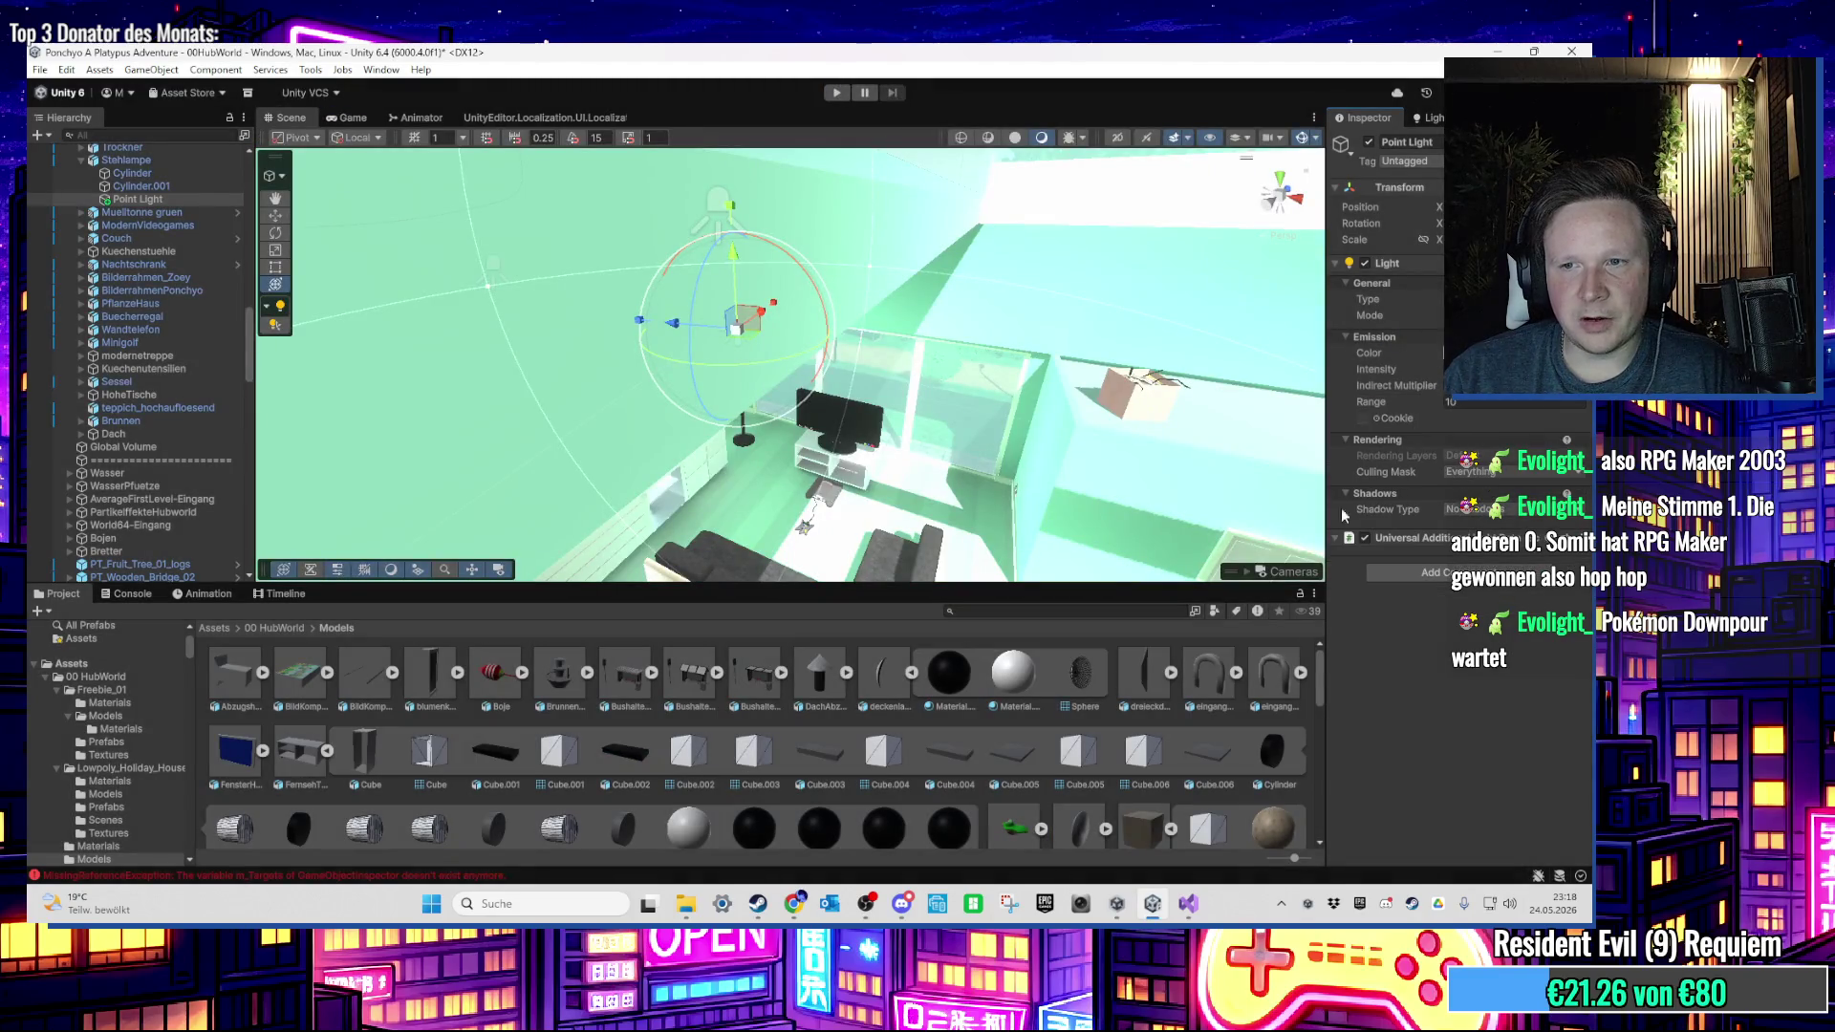
Step: In the StehlampeLicht script, change the final check and middle intensity from 6f to 4f
{"action": "left_click", "coordinate": [1187, 904]}
{"action": "scroll", "coordinate": [478, 485], "scroll_direction": "down", "scroll_amount": 10}
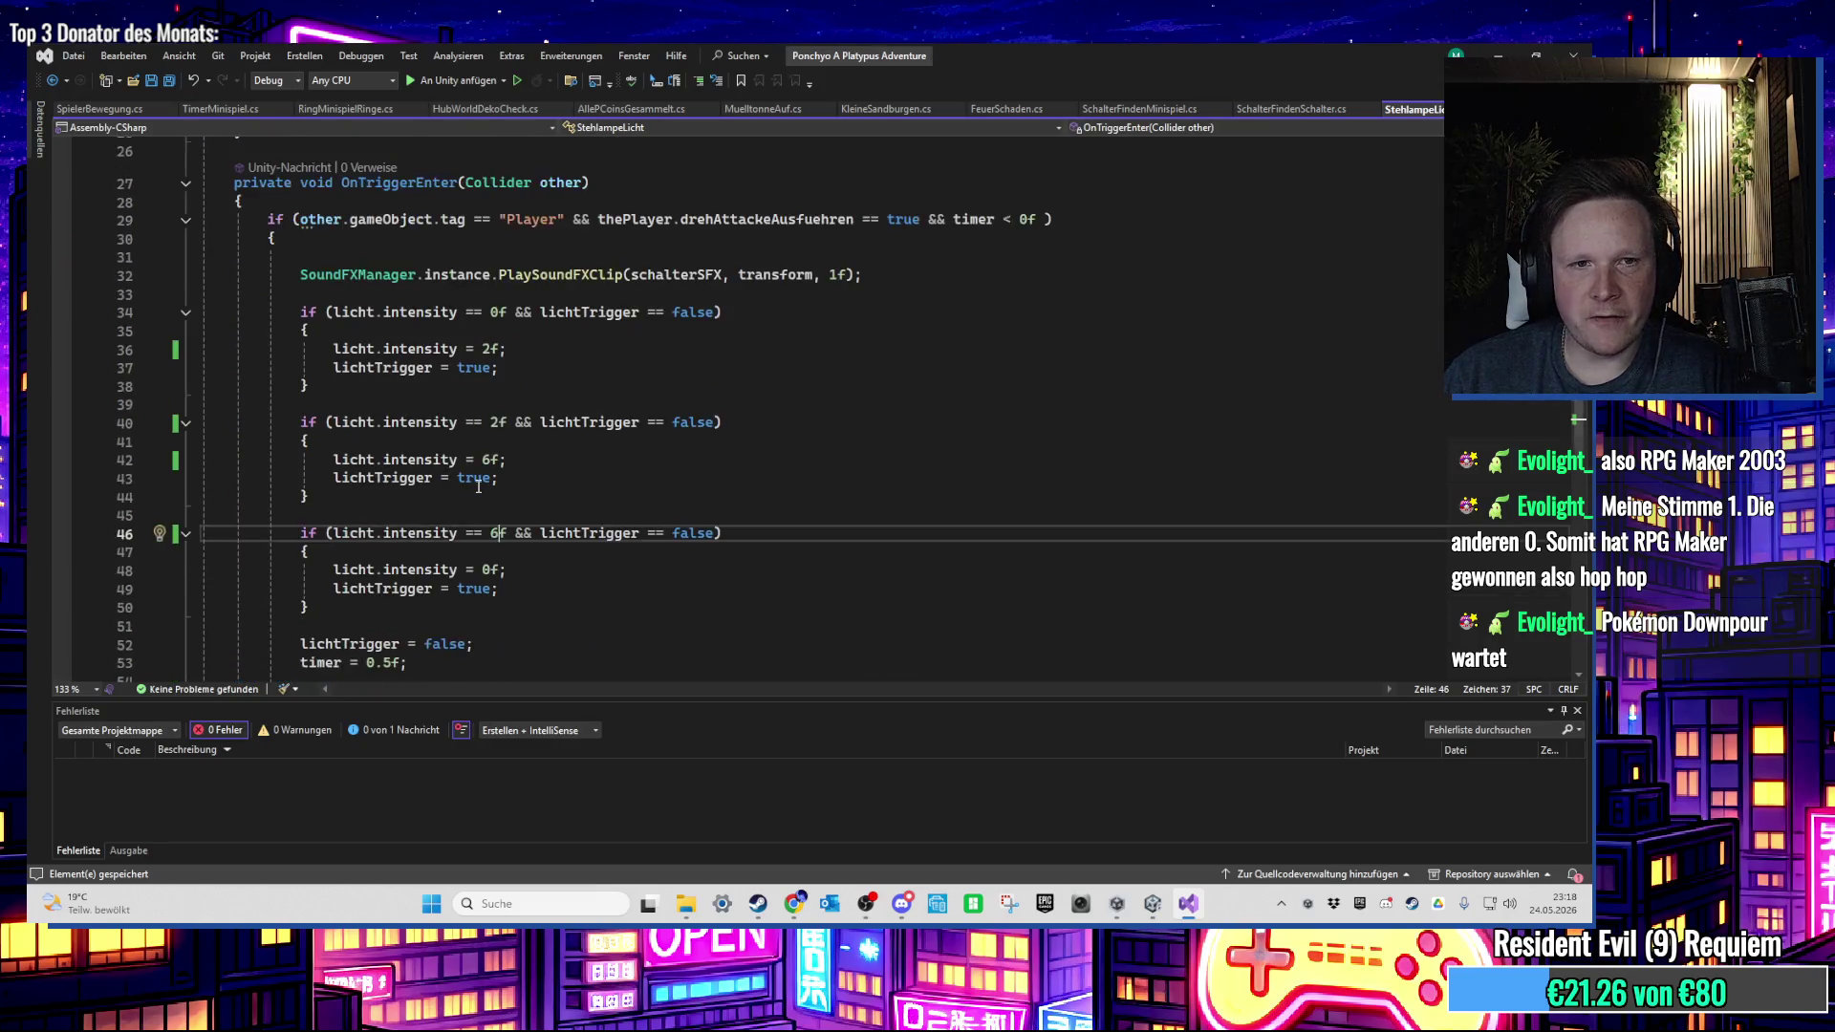
{"action": "scroll", "coordinate": [478, 485], "scroll_direction": "up", "scroll_amount": 2}
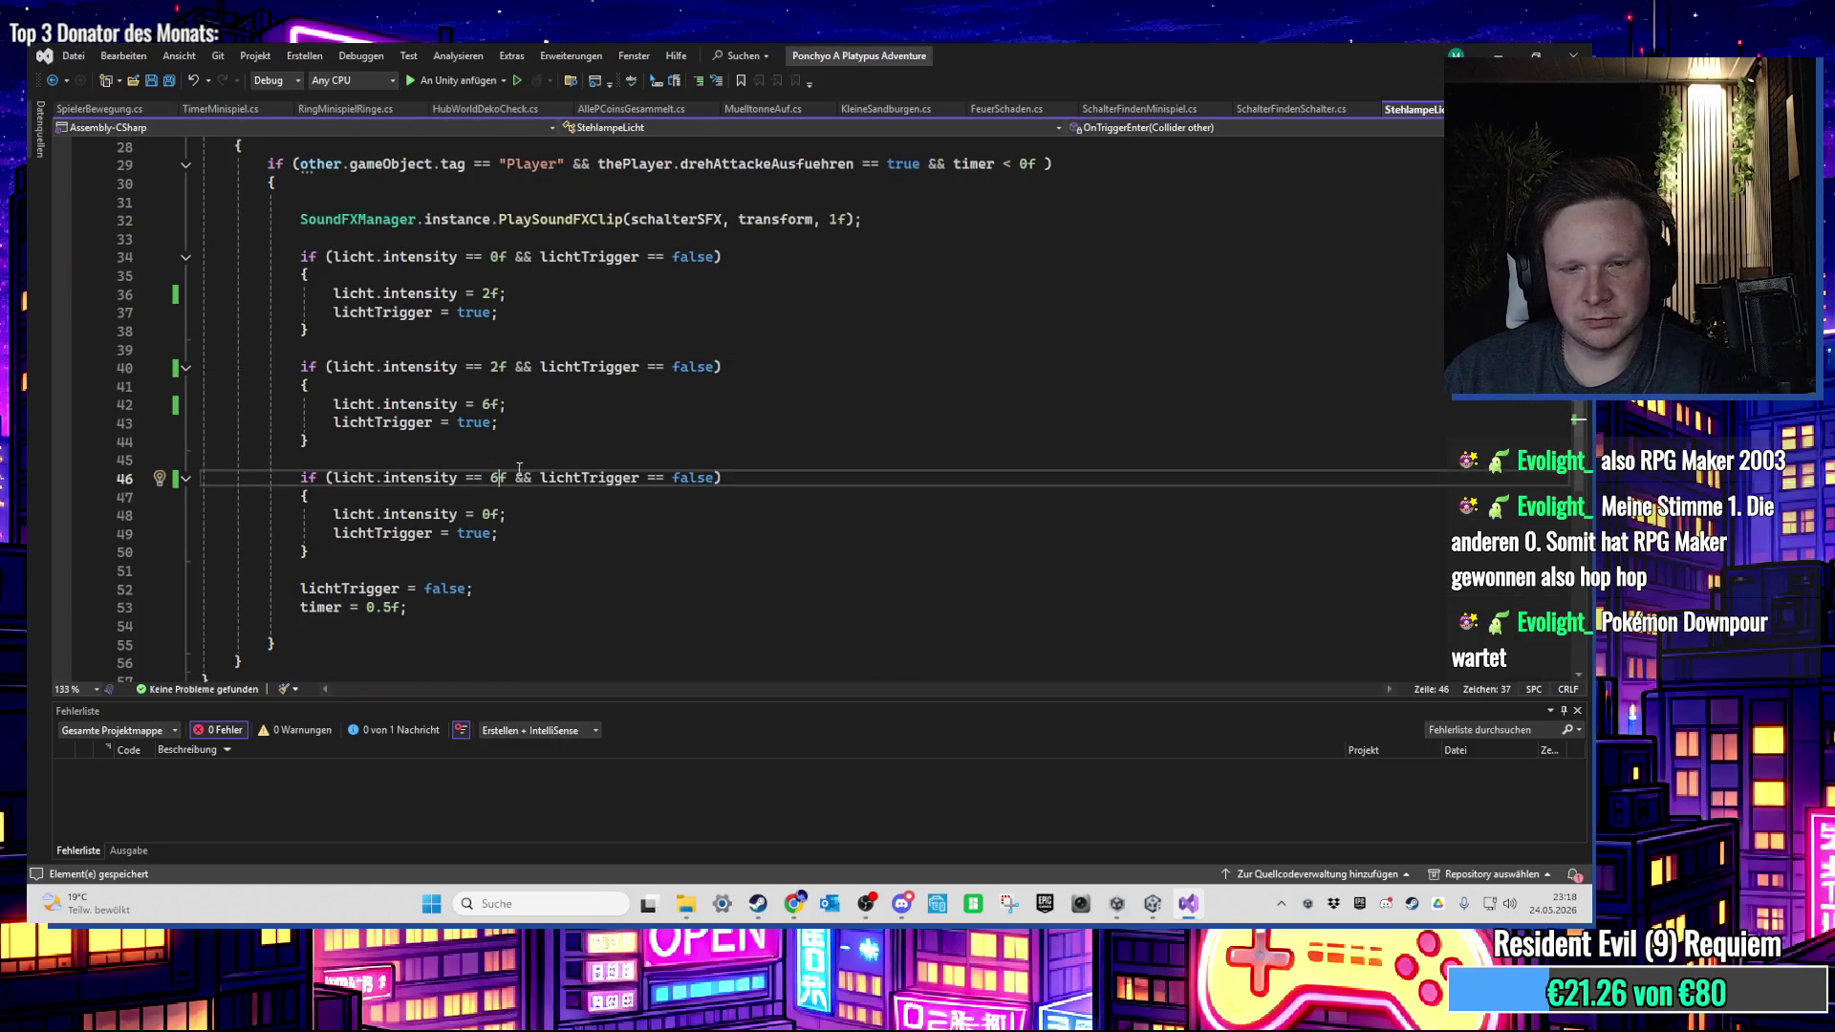
{"action": "key", "text": "BackSpace"}
{"action": "type", "text": "4"}
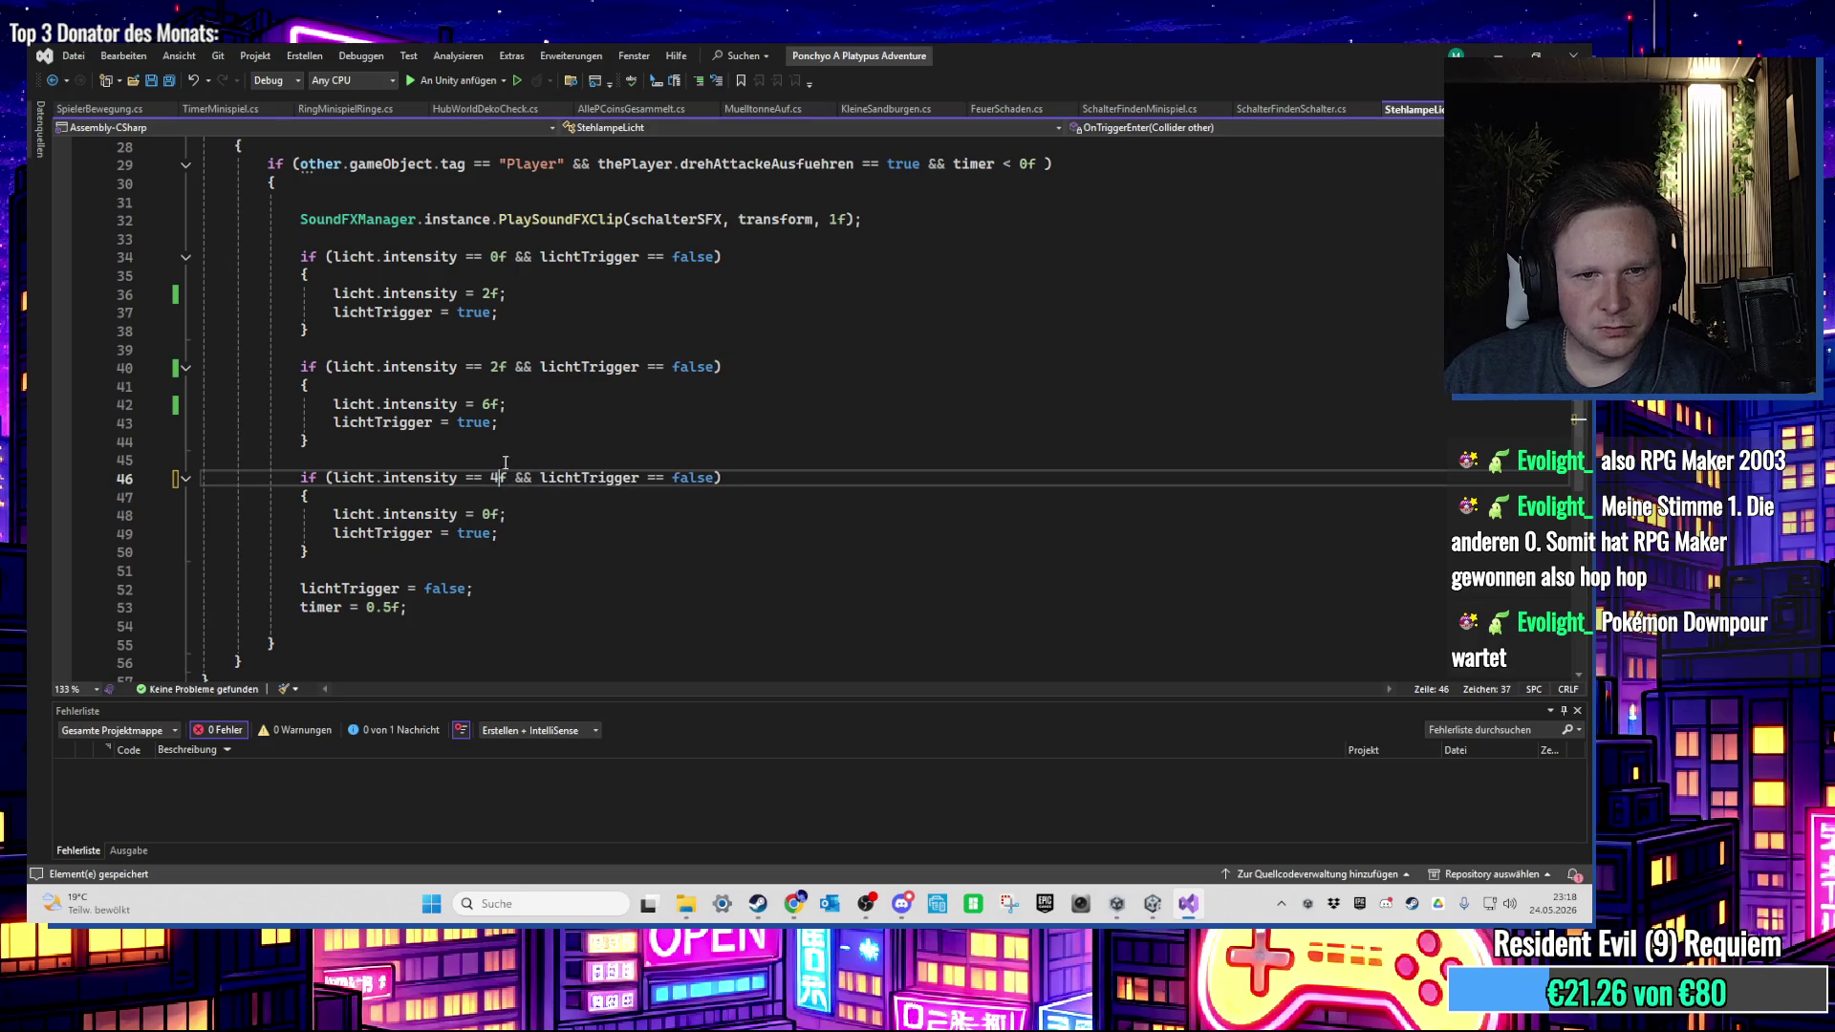
{"action": "left_click", "coordinate": [492, 405]}
{"action": "key", "text": "BackSpace"}
{"action": "type", "text": "4"}
{"action": "scroll", "coordinate": [646, 381], "scroll_direction": "up", "scroll_amount": 1}
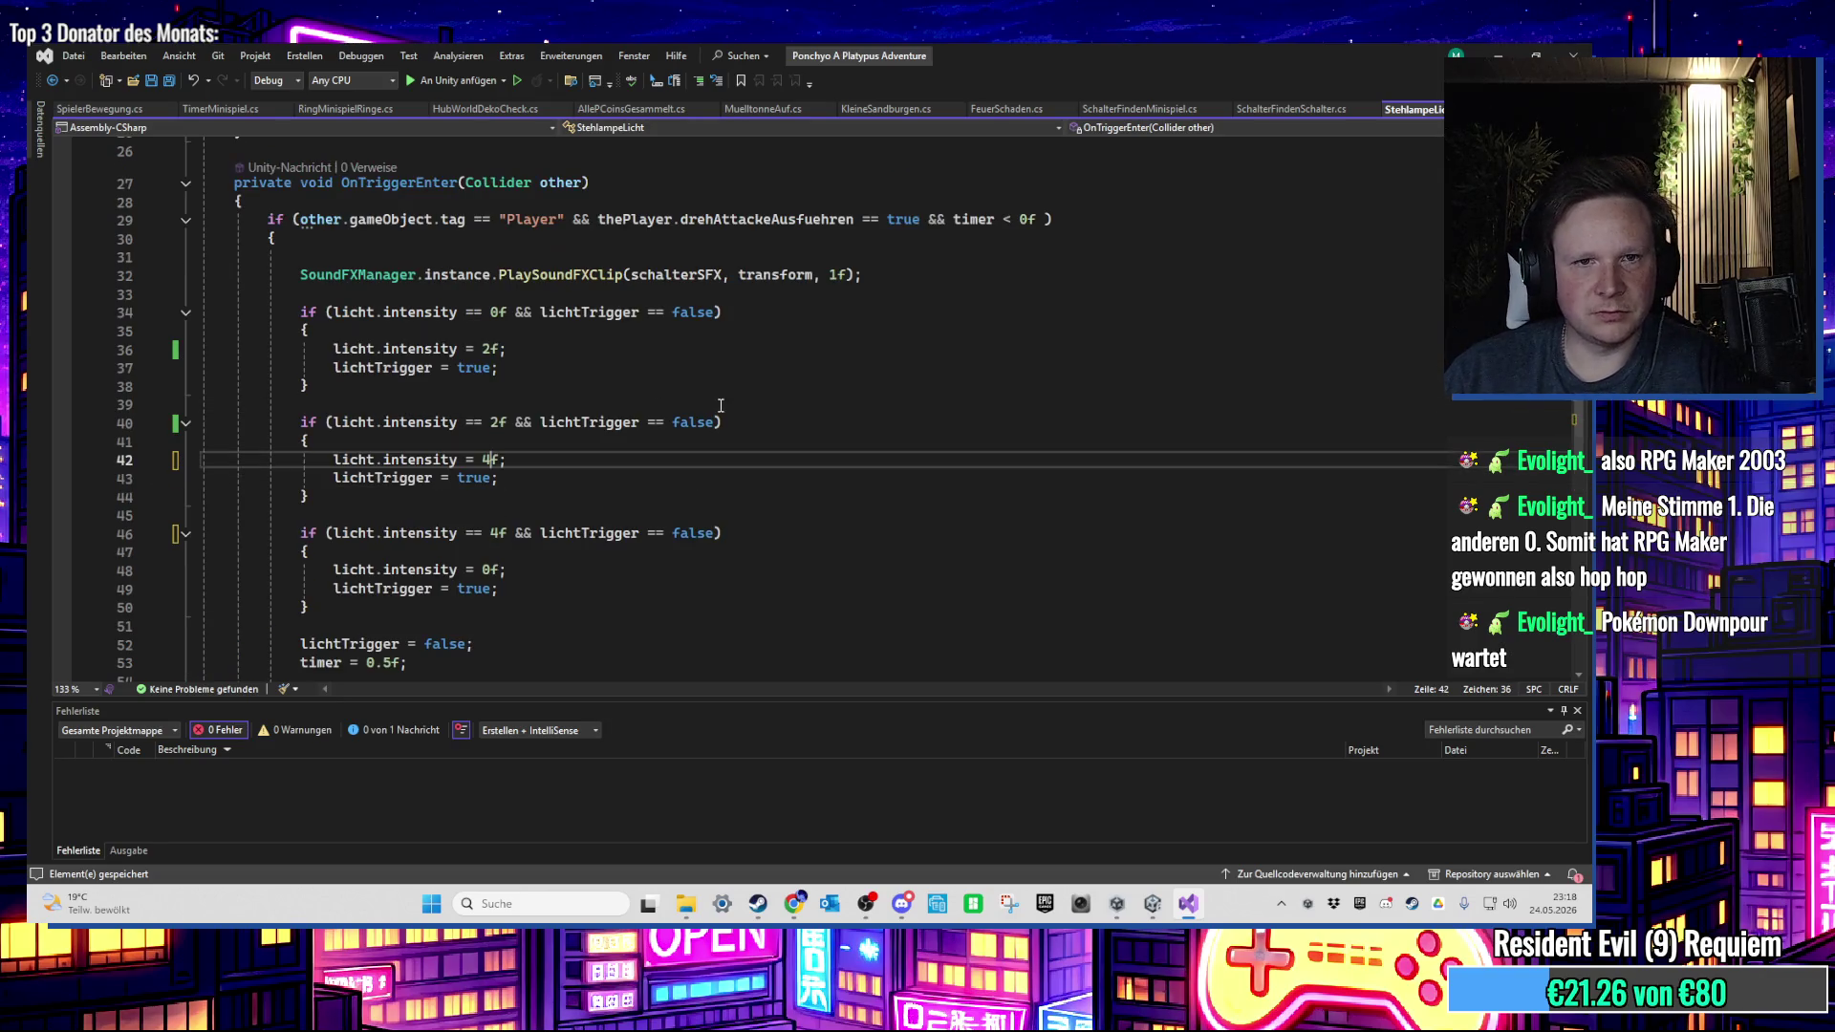
{"action": "scroll", "coordinate": [973, 311], "scroll_direction": "up", "scroll_amount": 1}
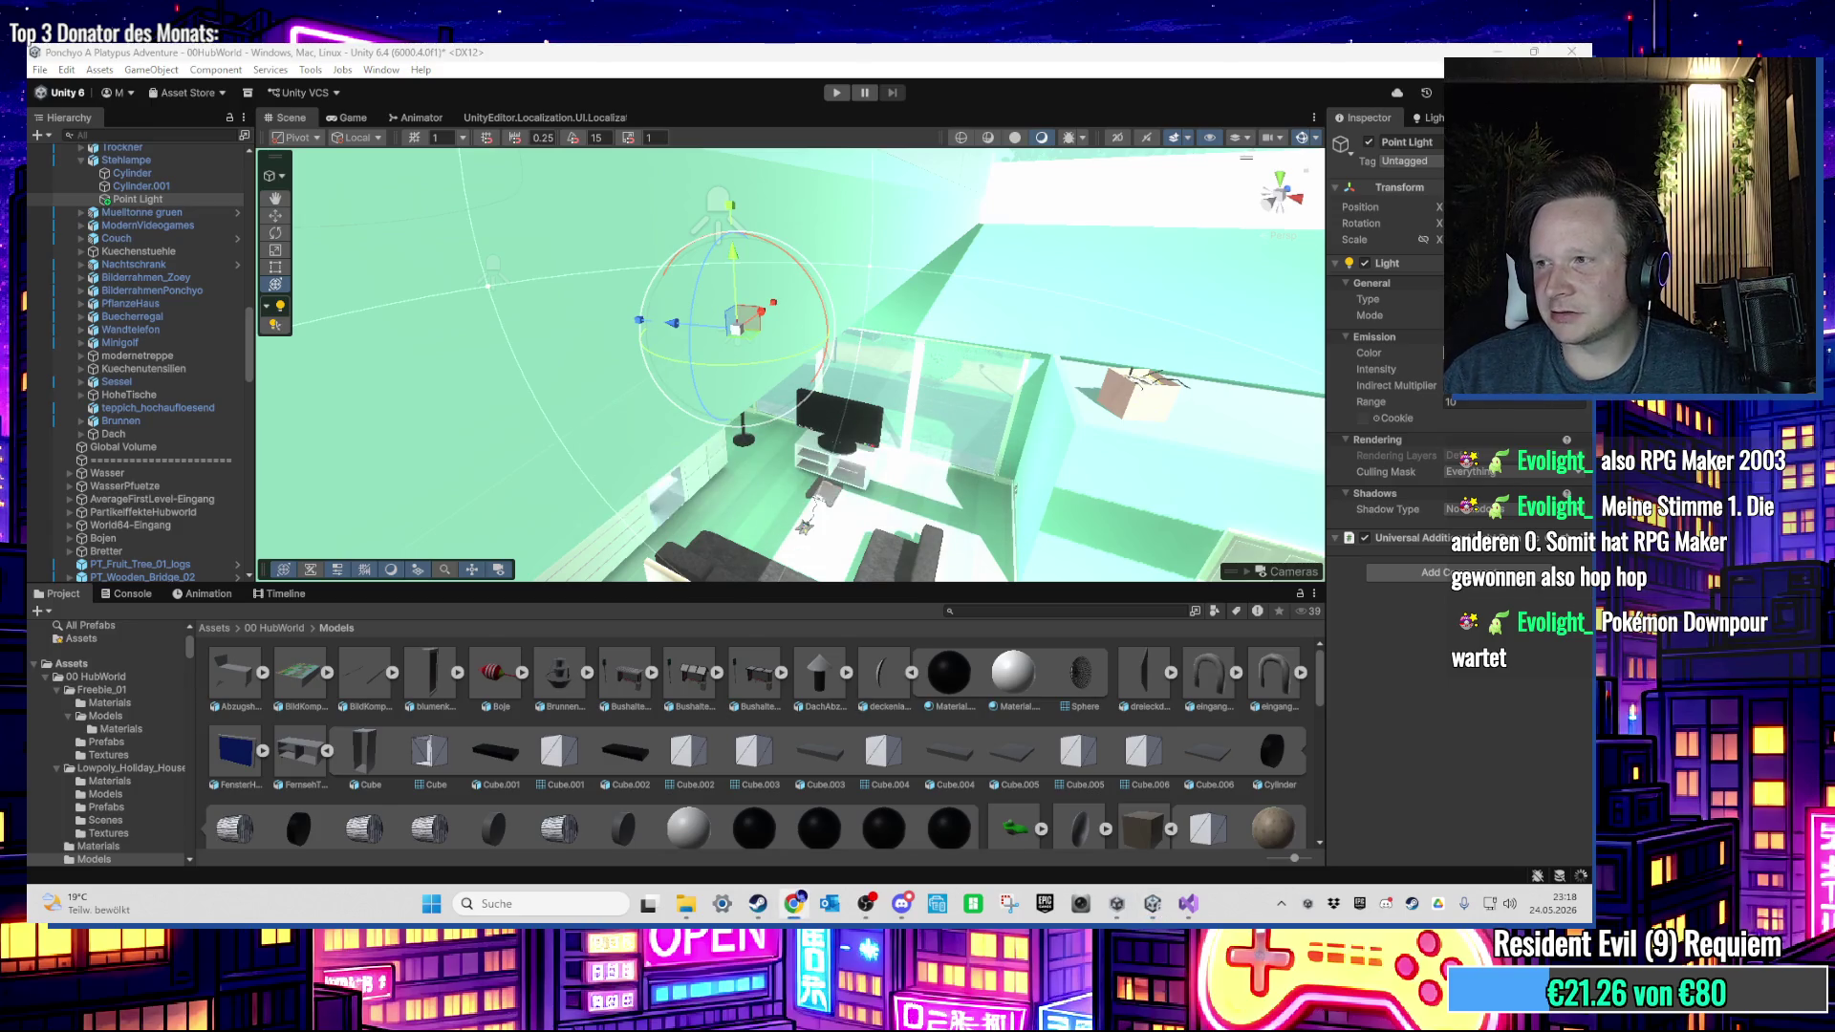
Step: Run Play mode again to test the adjusted lamp through the house, then stop it
{"action": "left_click", "coordinate": [834, 92]}
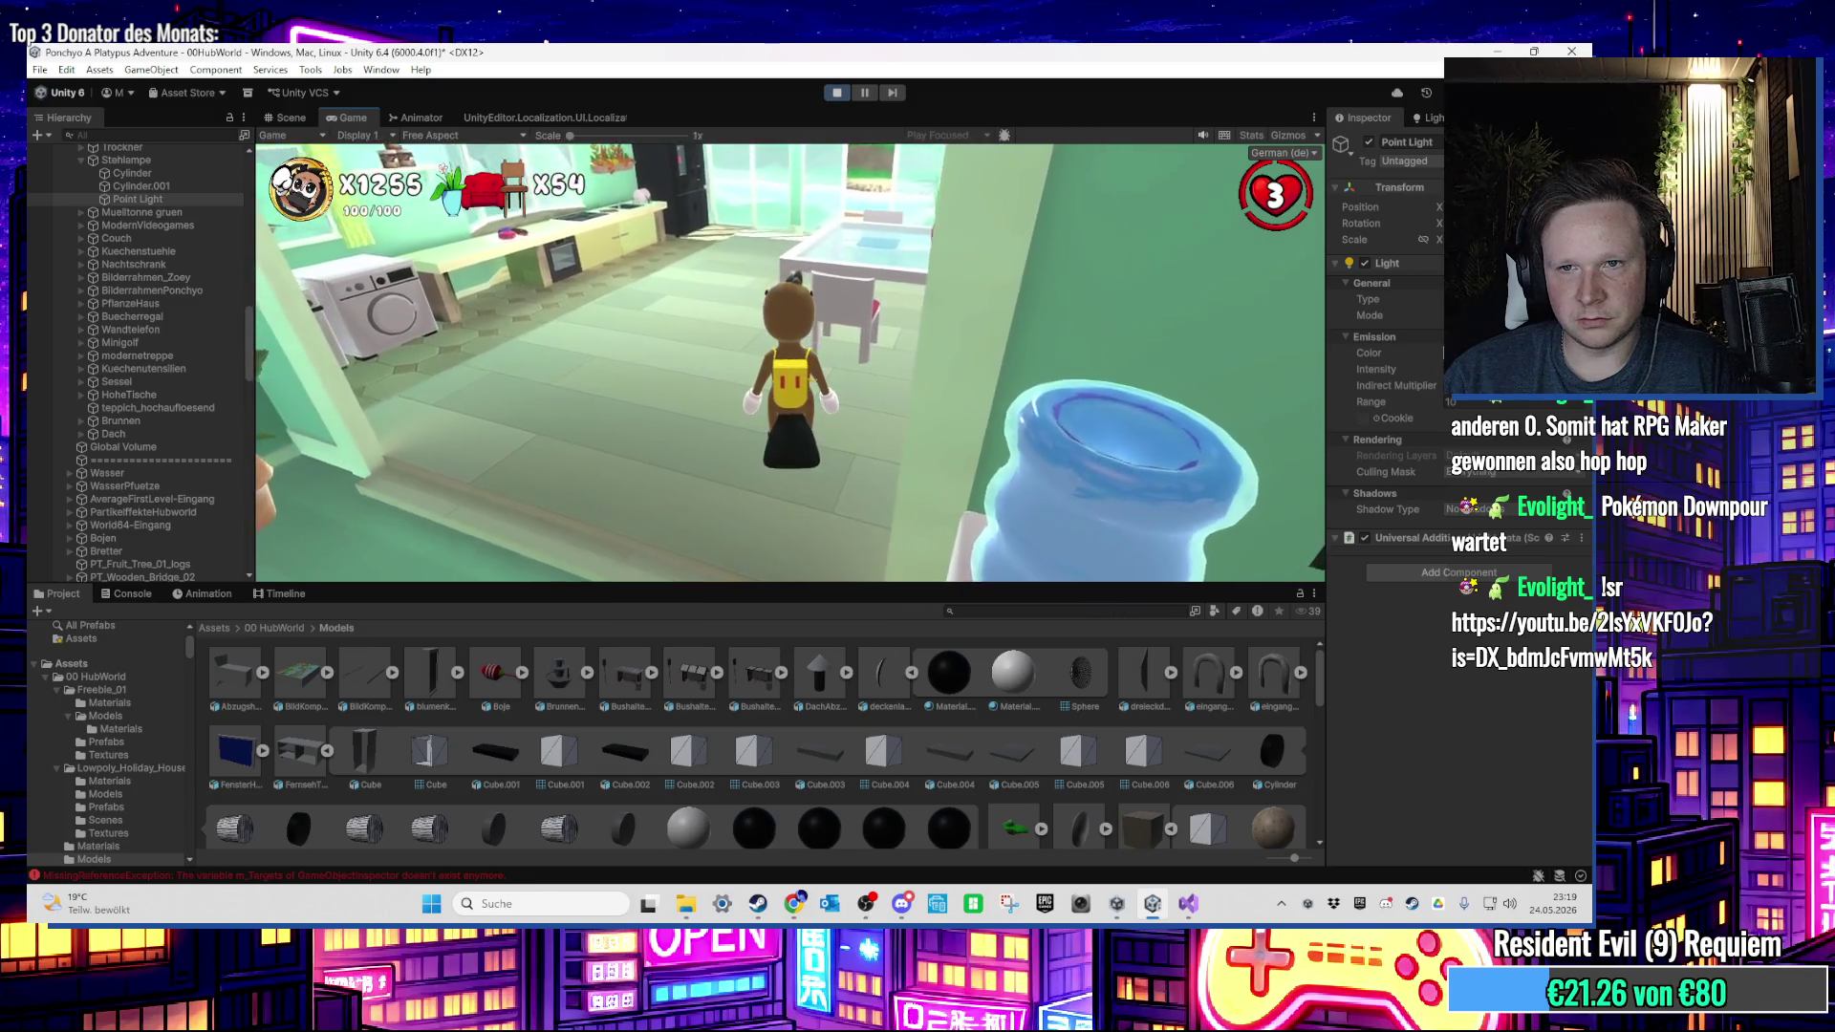
{"action": "key", "text": "super"}
{"action": "left_click", "coordinate": [841, 95]}
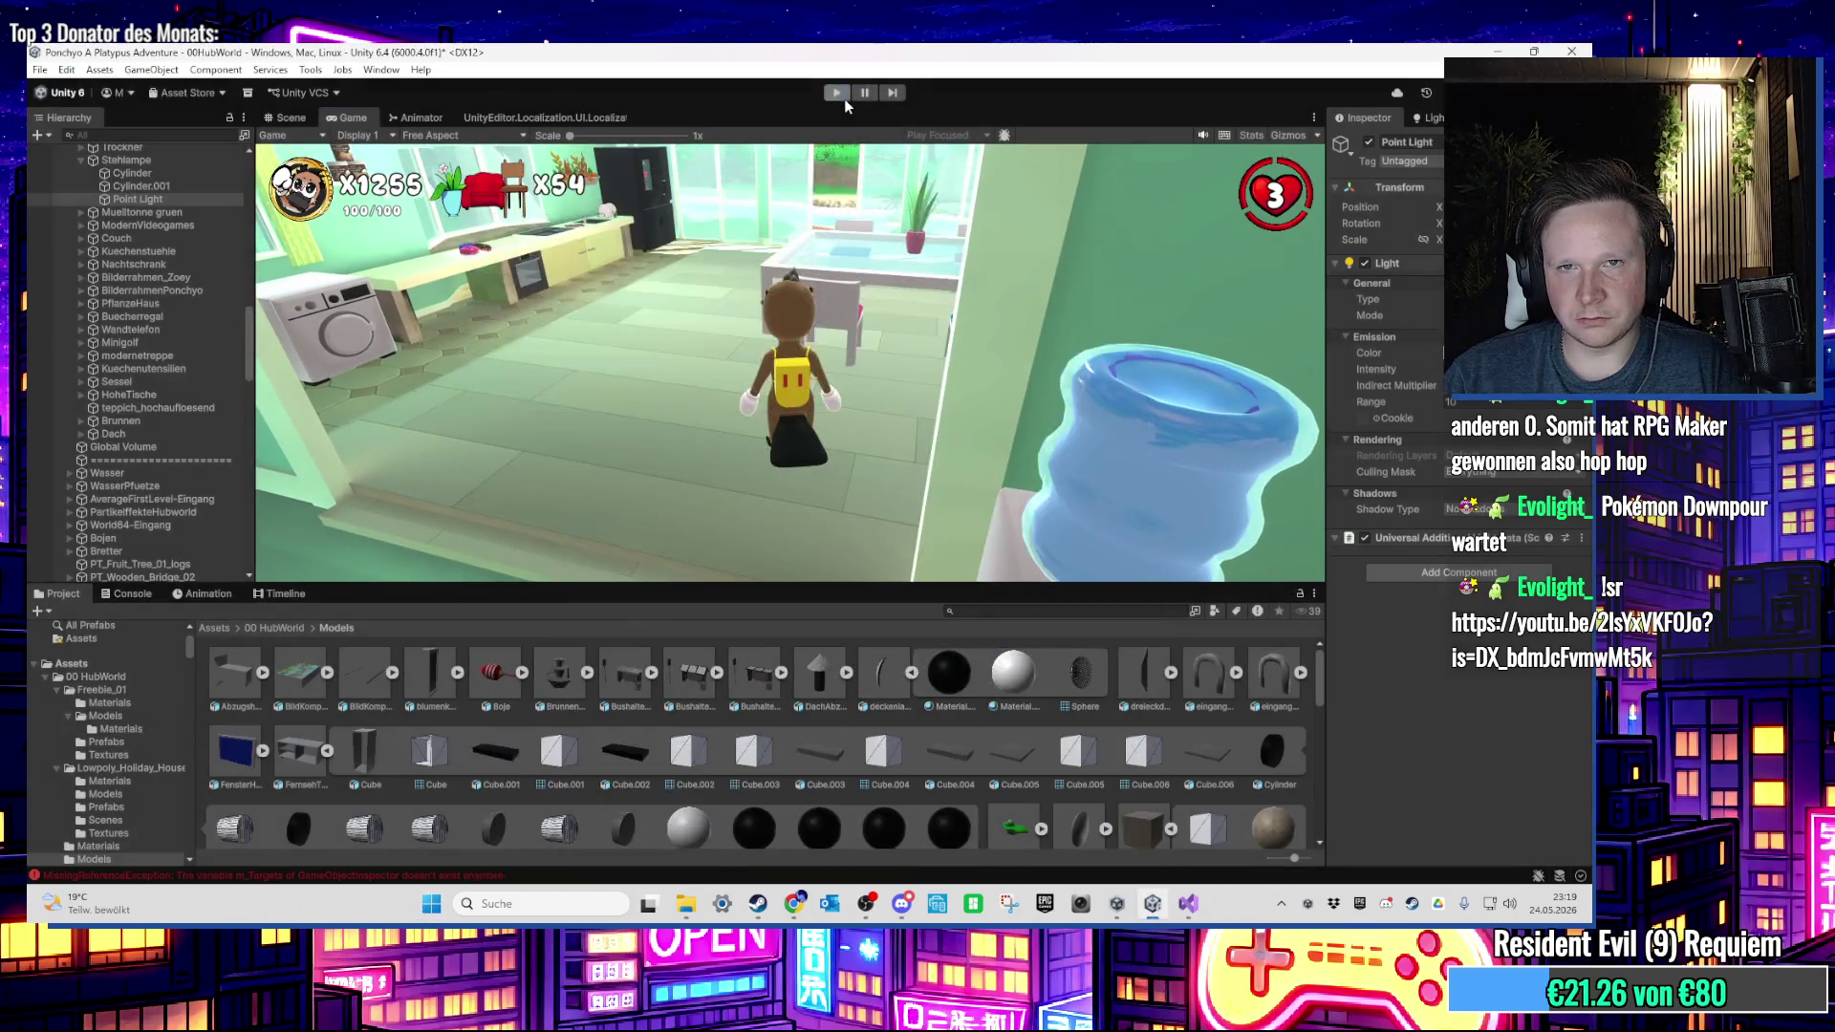
{"action": "scroll", "coordinate": [1075, 488], "scroll_direction": "up", "scroll_amount": 3}
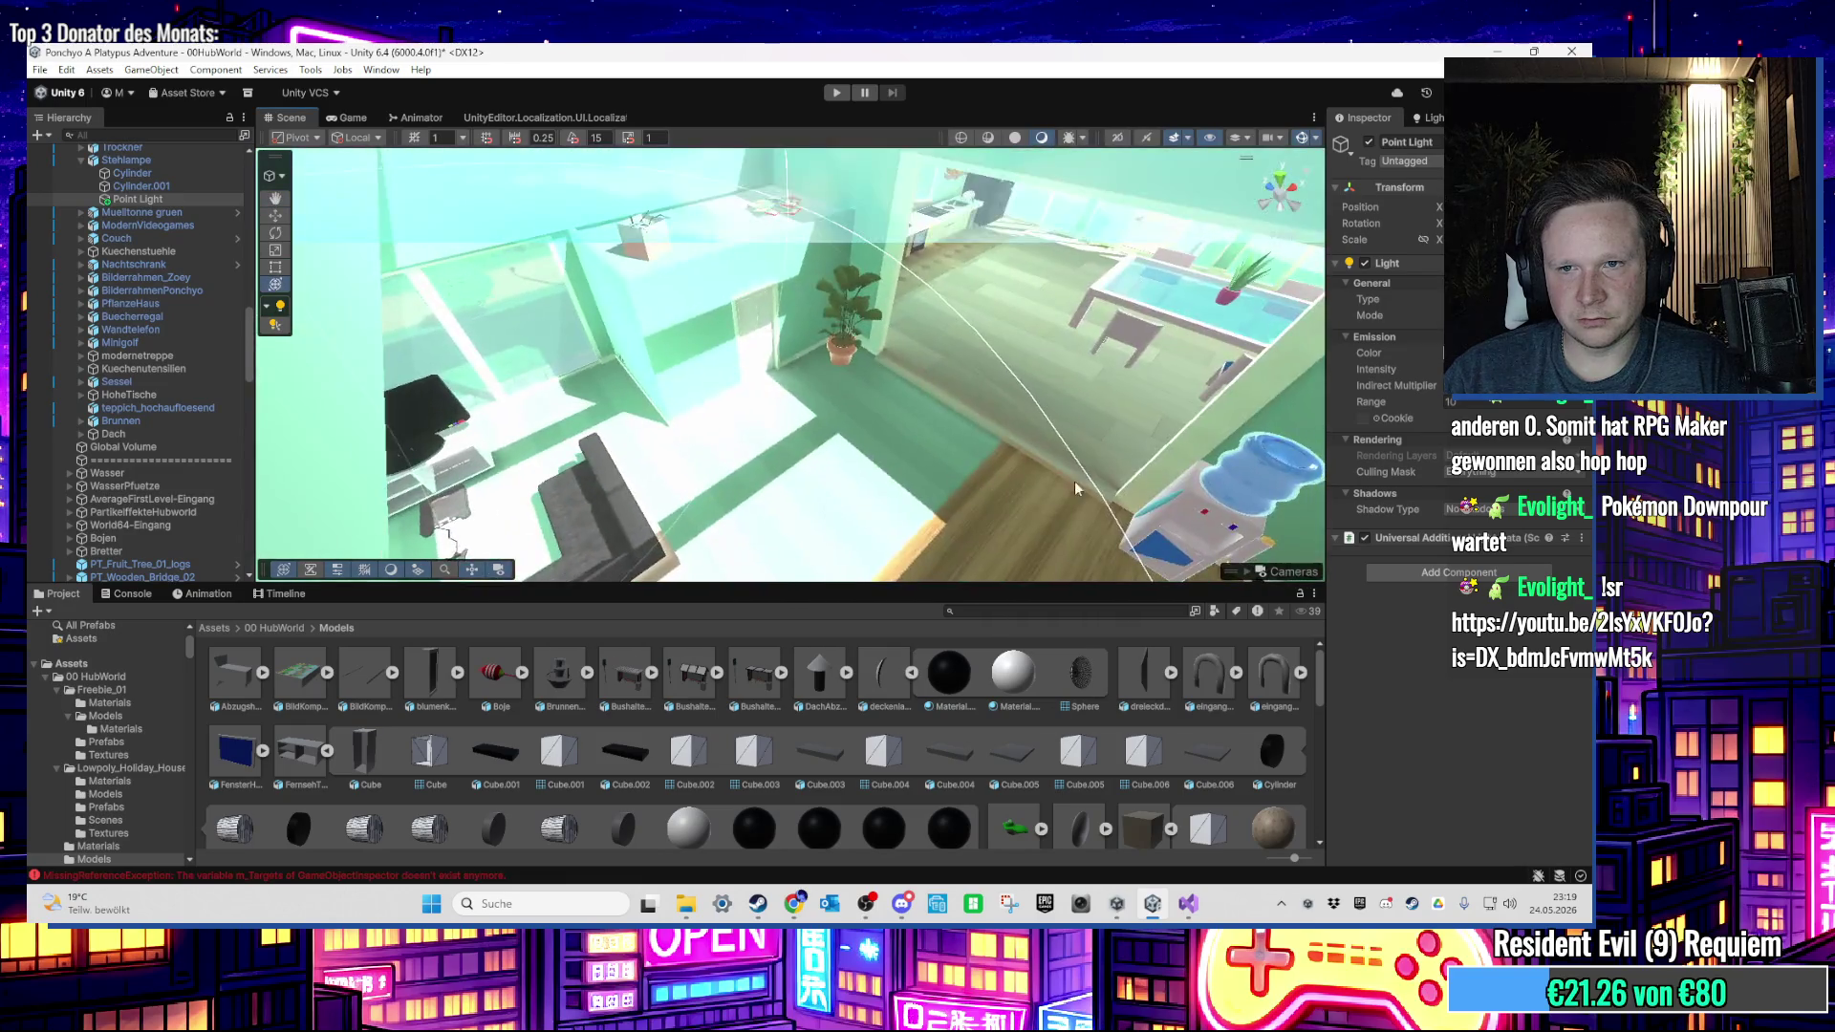
{"action": "left_click", "coordinate": [1253, 456]}
{"action": "key", "text": "f"}
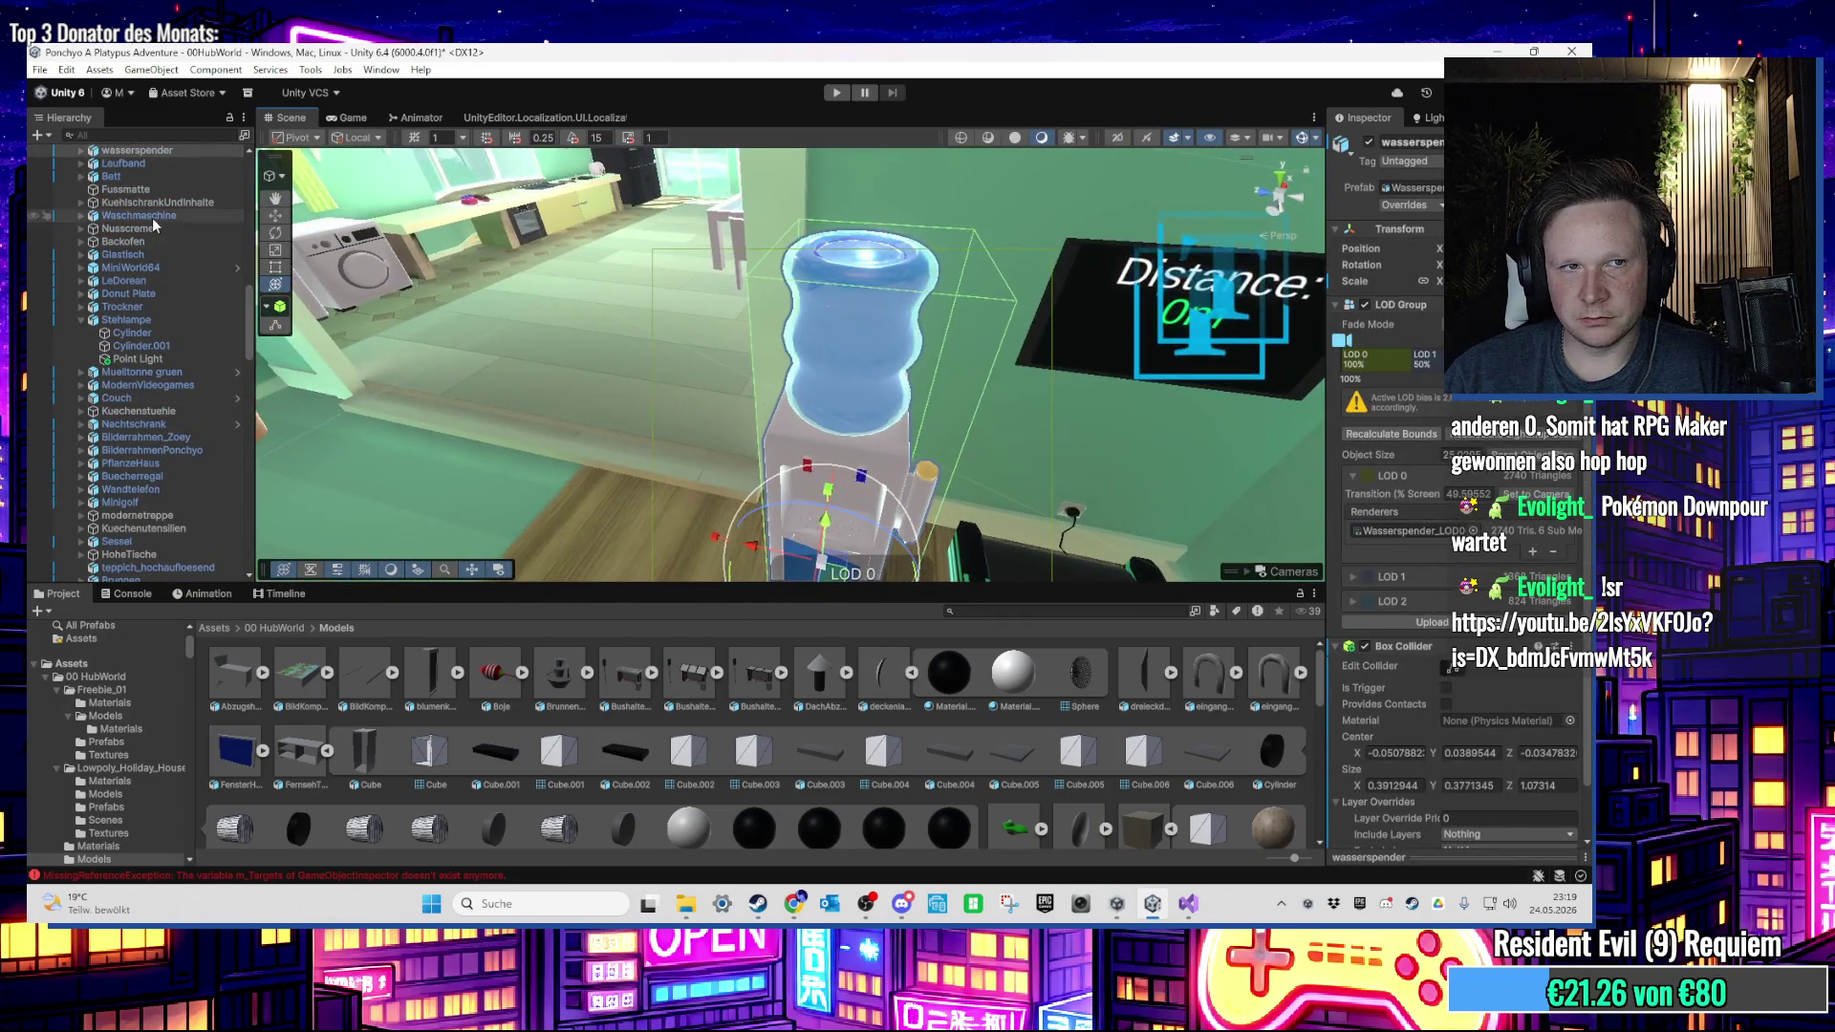
{"action": "left_click", "coordinate": [82, 199]}
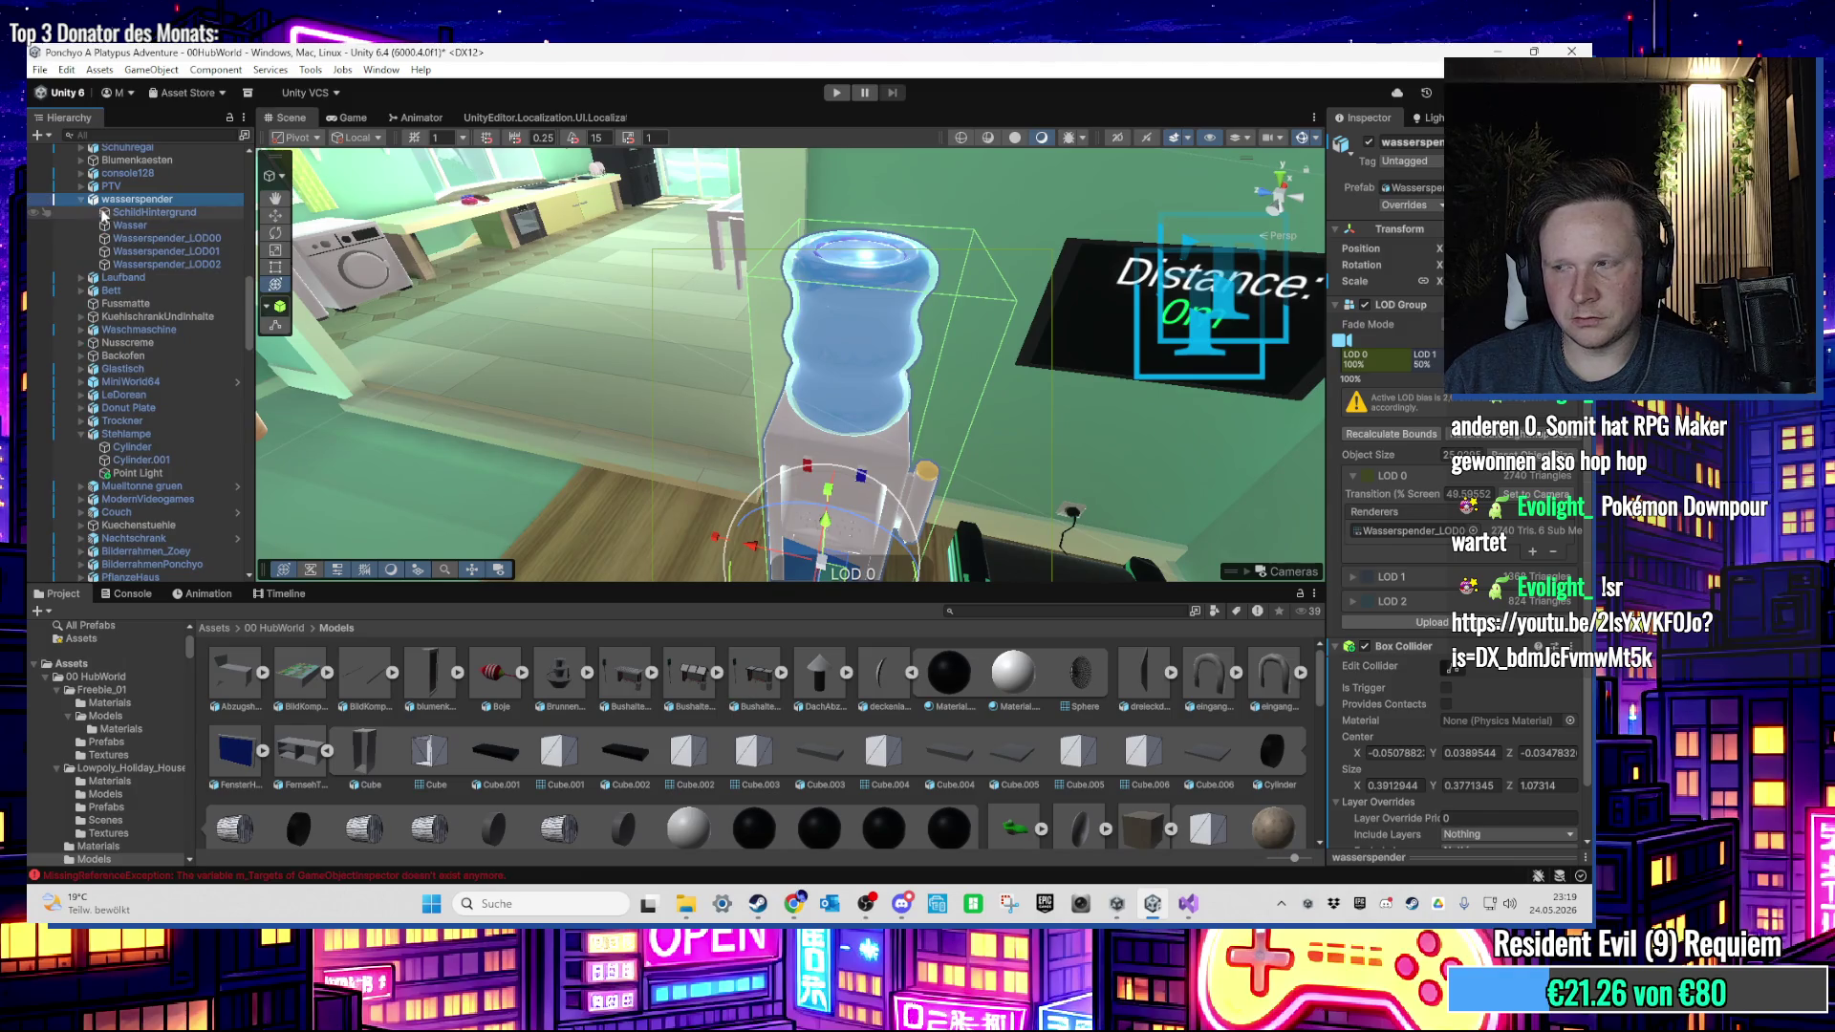
{"action": "double_click", "coordinate": [112, 226]}
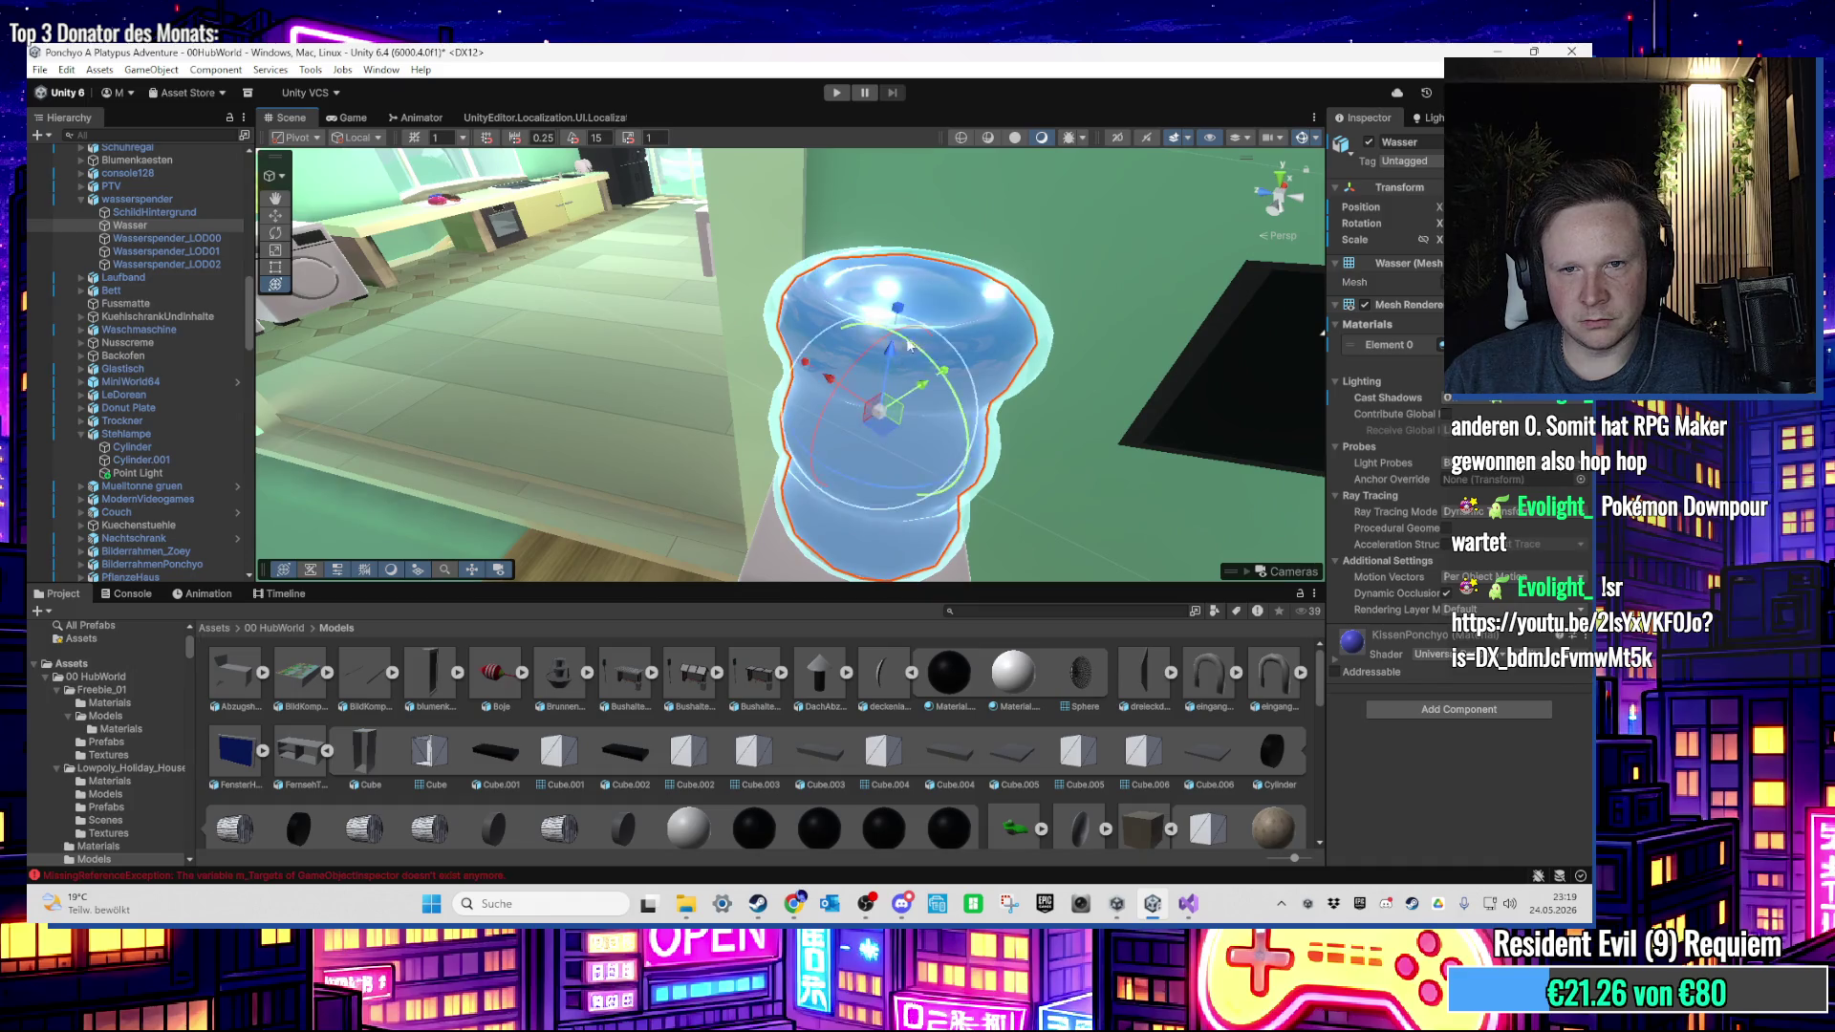
{"action": "scroll", "coordinate": [909, 346], "scroll_direction": "down", "scroll_amount": 5}
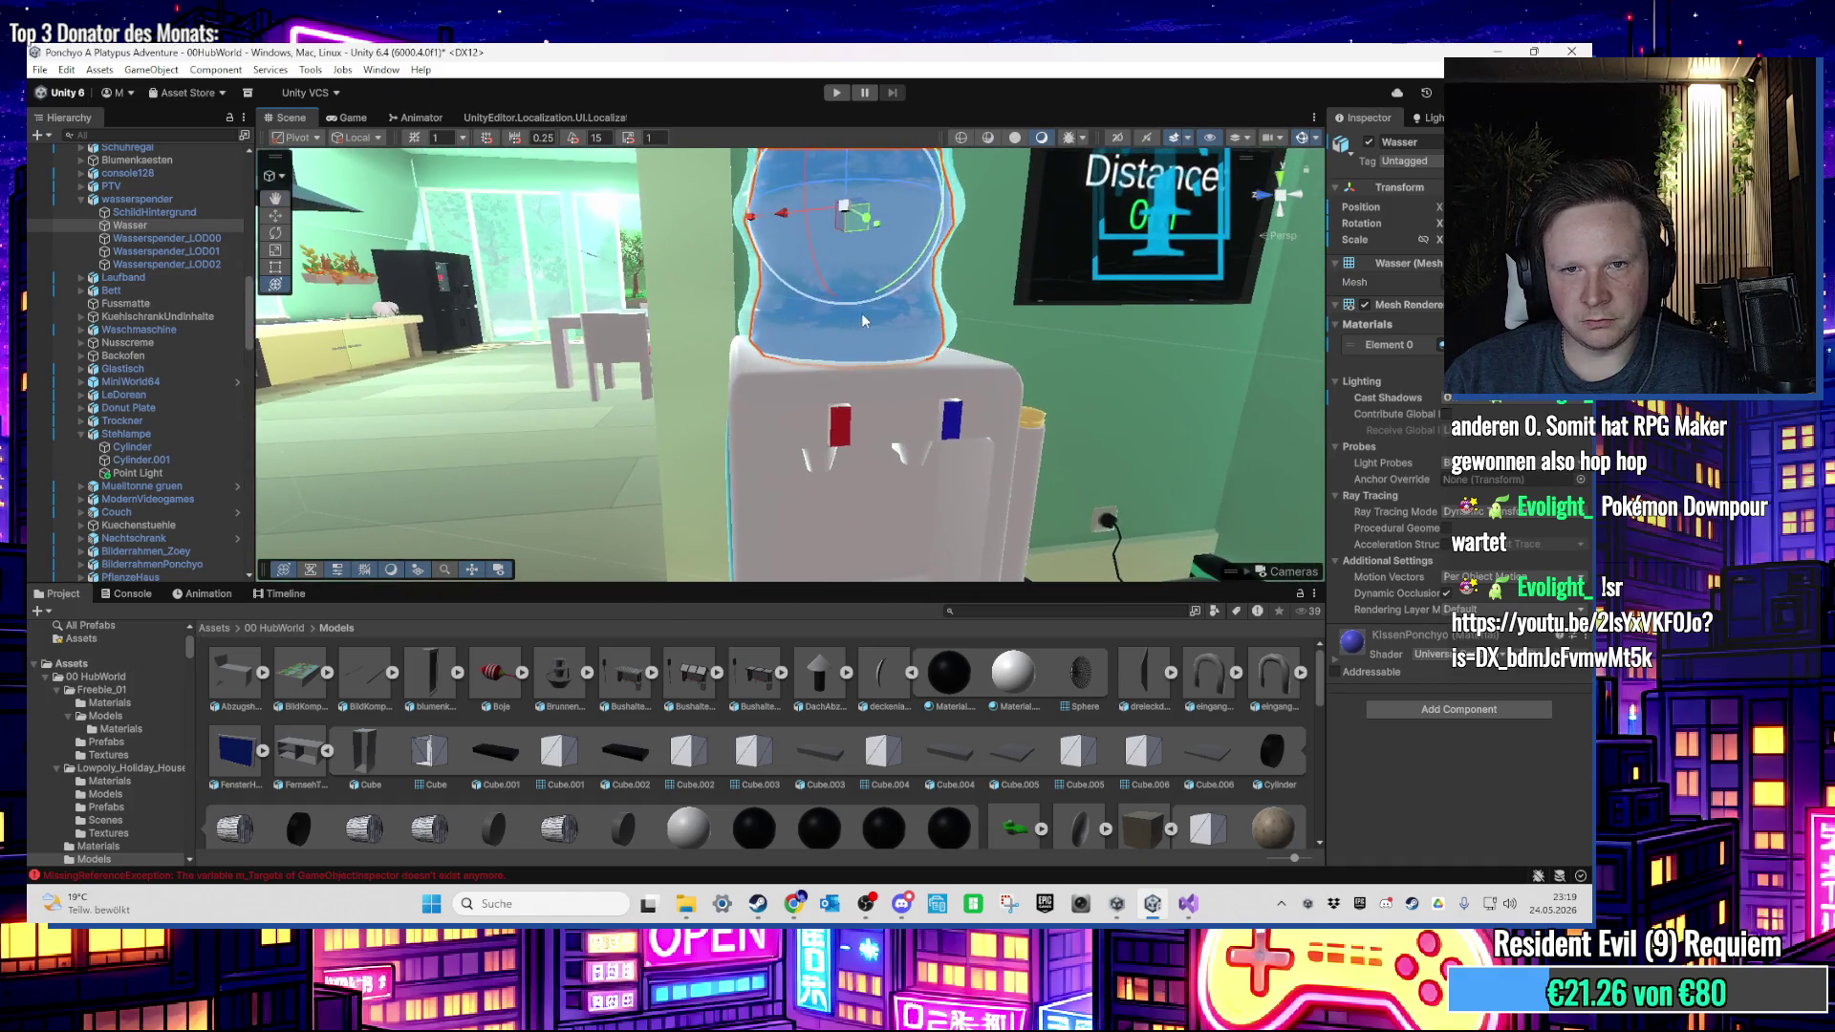
{"action": "scroll", "coordinate": [862, 320], "scroll_direction": "down", "scroll_amount": 3}
{"action": "left_click_drag", "start_coordinate": [844, 417], "coordinate": [682, 425]}
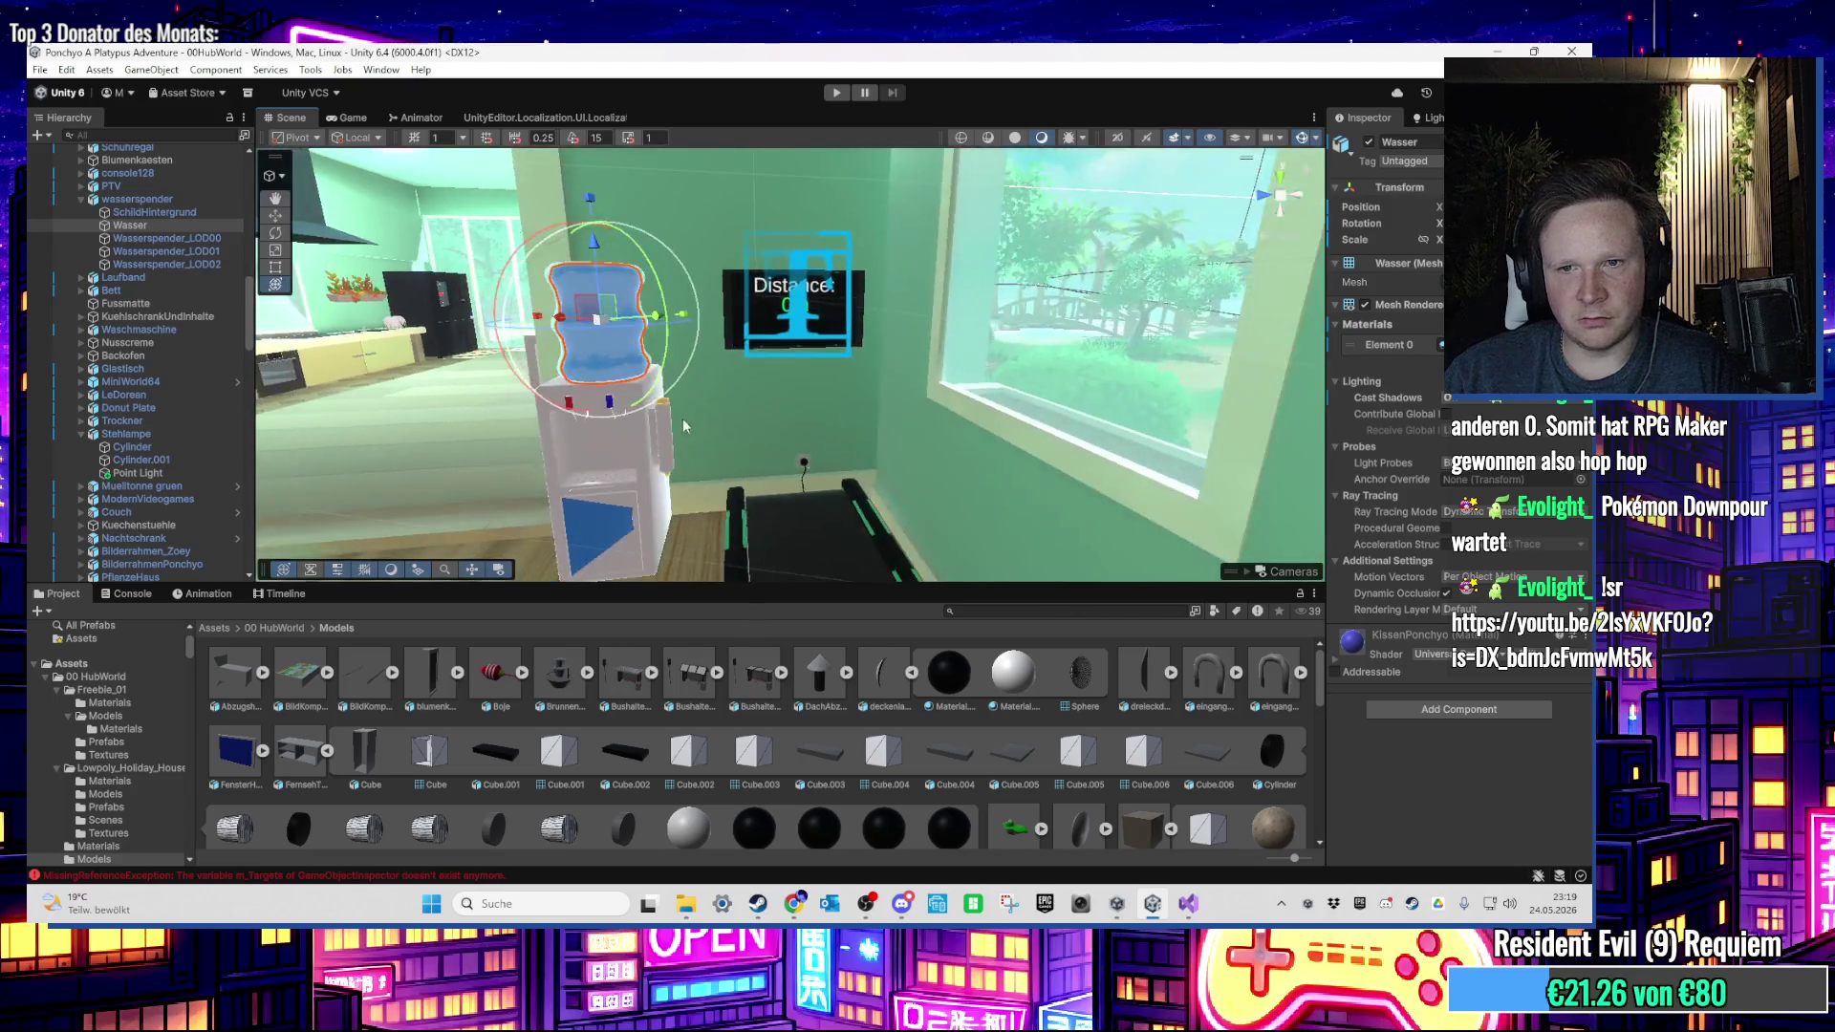
{"action": "scroll", "coordinate": [576, 430], "scroll_direction": "down", "scroll_amount": 10}
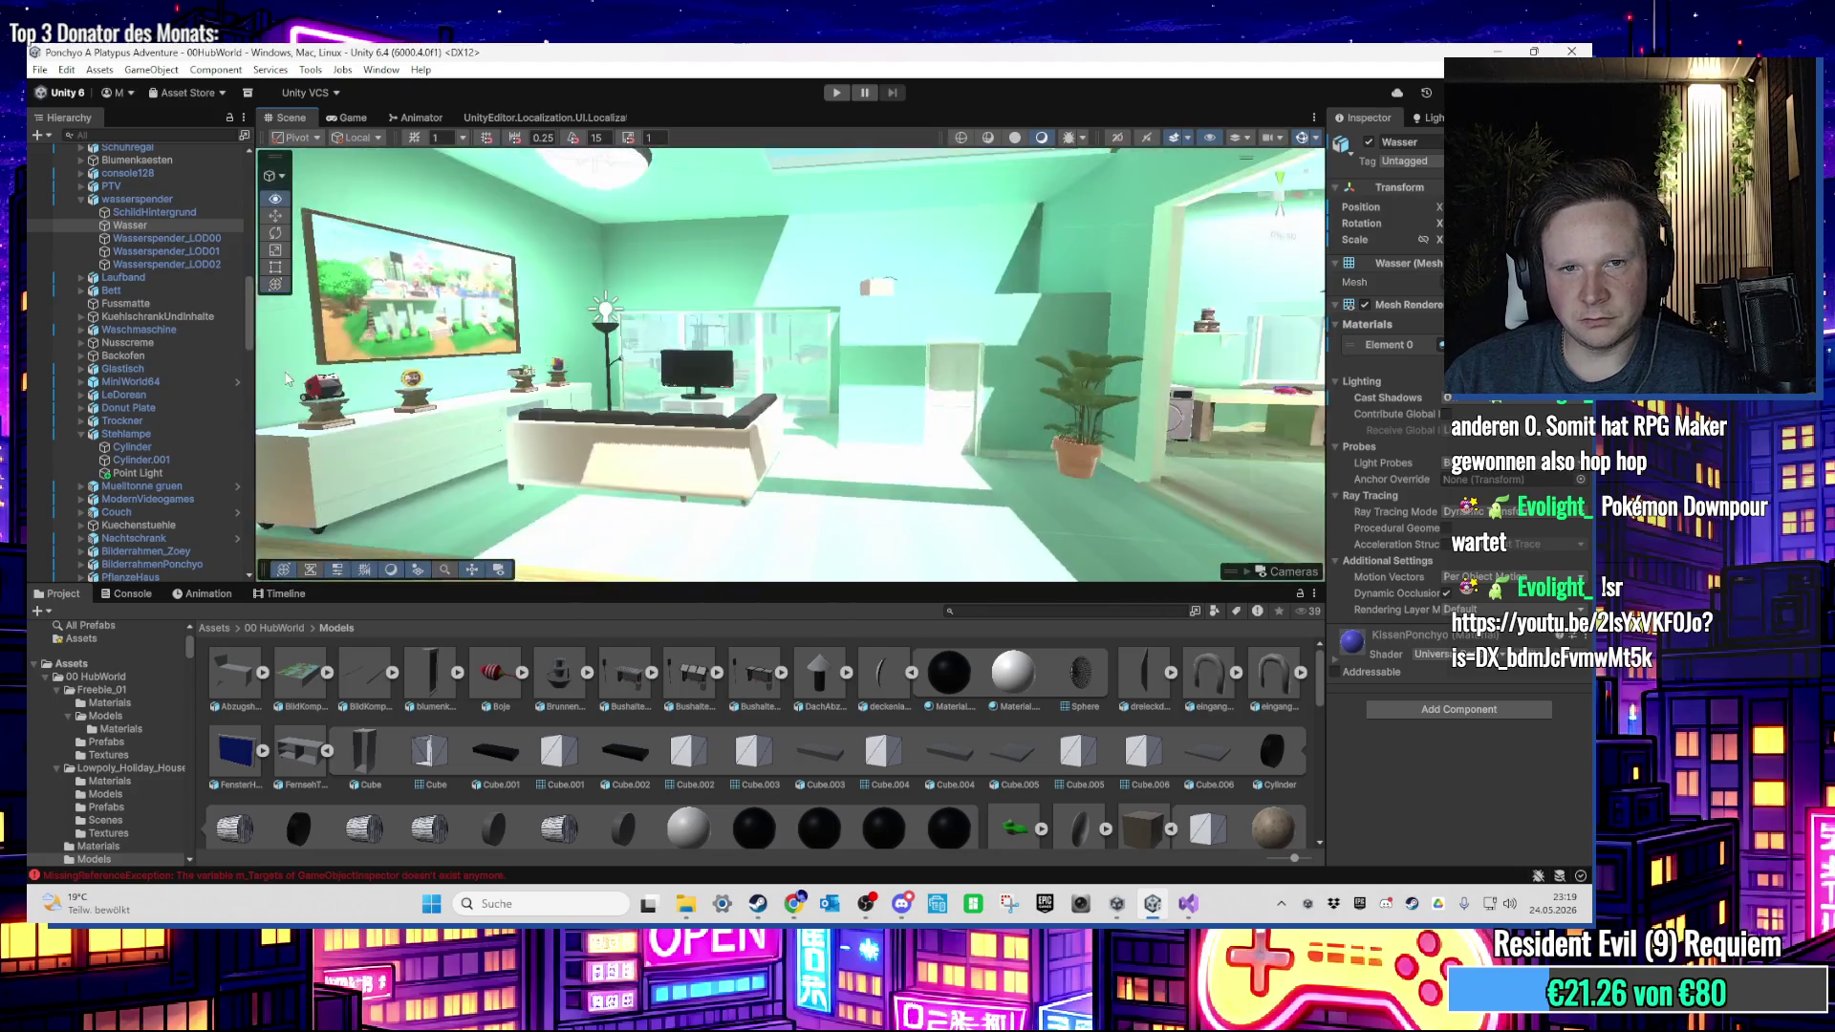
{"action": "mouse_move", "coordinate": [731, 466]}
{"action": "left_mouse_down"}
{"action": "mouse_move", "coordinate": [652, 404]}
{"action": "mouse_move", "coordinate": [701, 248]}
{"action": "mouse_move", "coordinate": [813, 442]}
{"action": "left_mouse_up"}
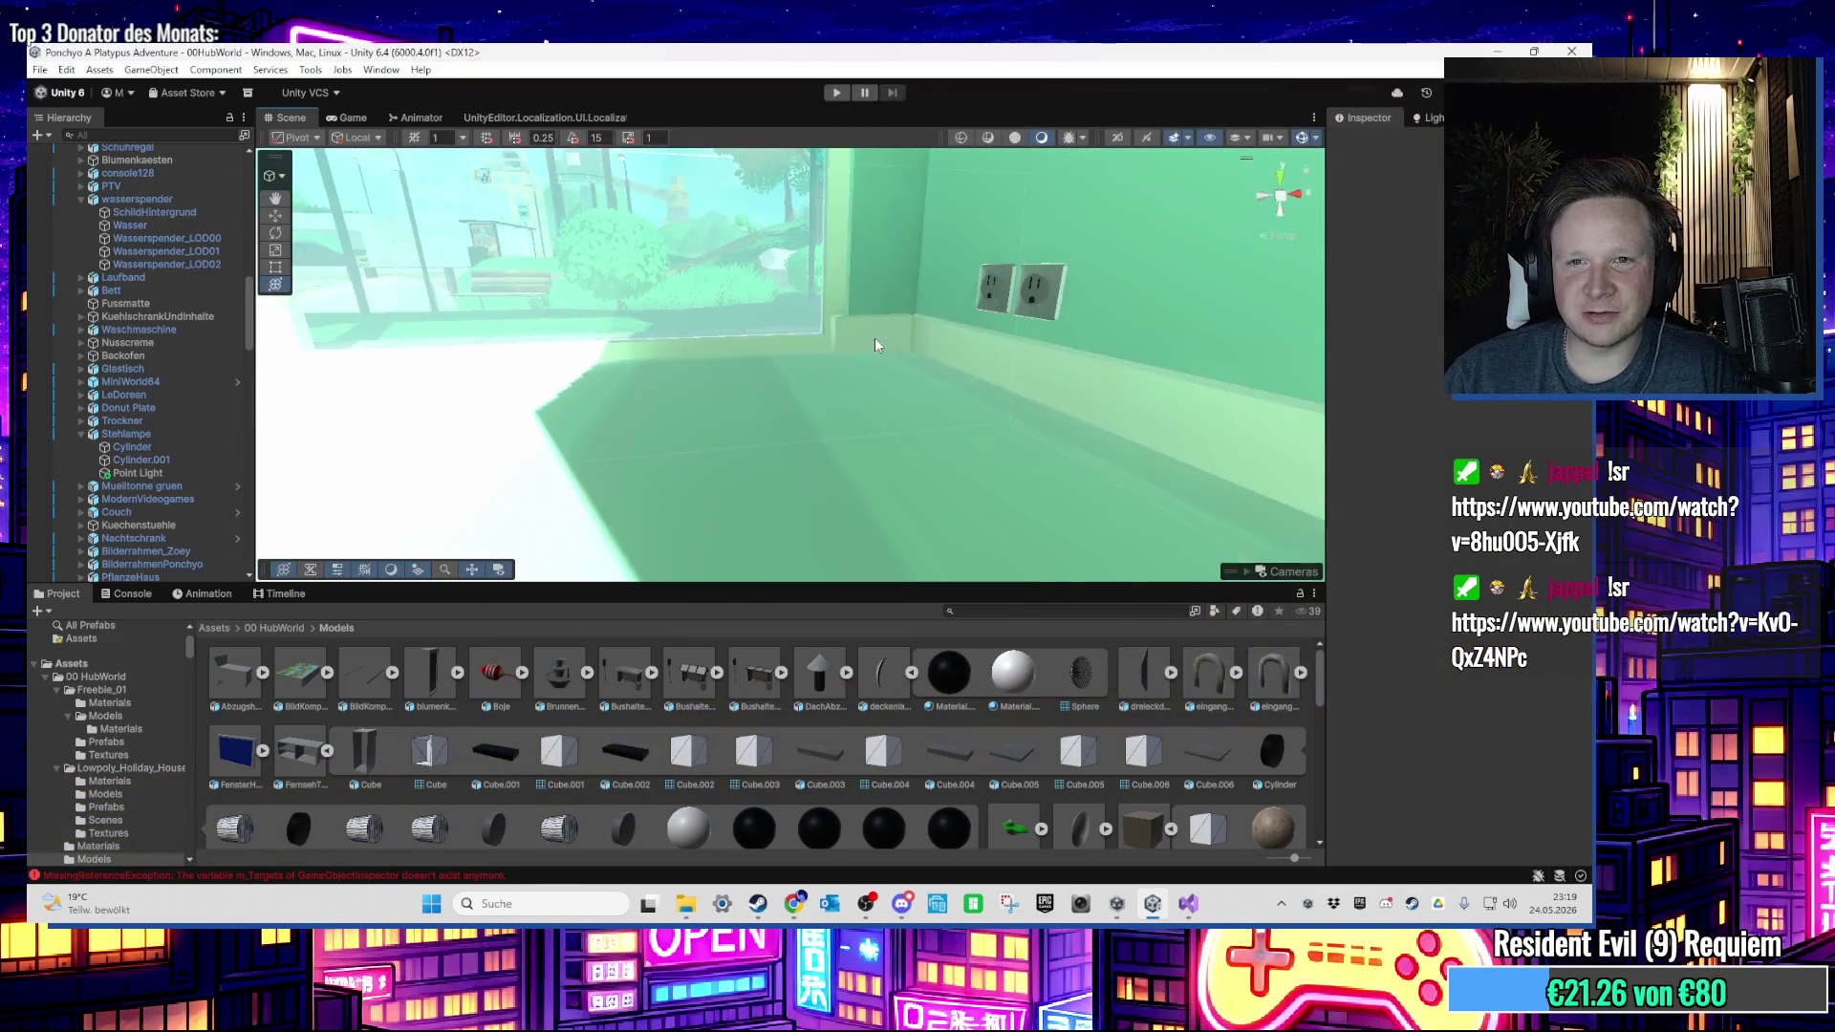
{"action": "mouse_move", "coordinate": [876, 345]}
{"action": "left_mouse_down"}
{"action": "mouse_move", "coordinate": [848, 344]}
{"action": "mouse_move", "coordinate": [818, 384]}
{"action": "mouse_move", "coordinate": [437, 373]}
{"action": "left_mouse_up"}
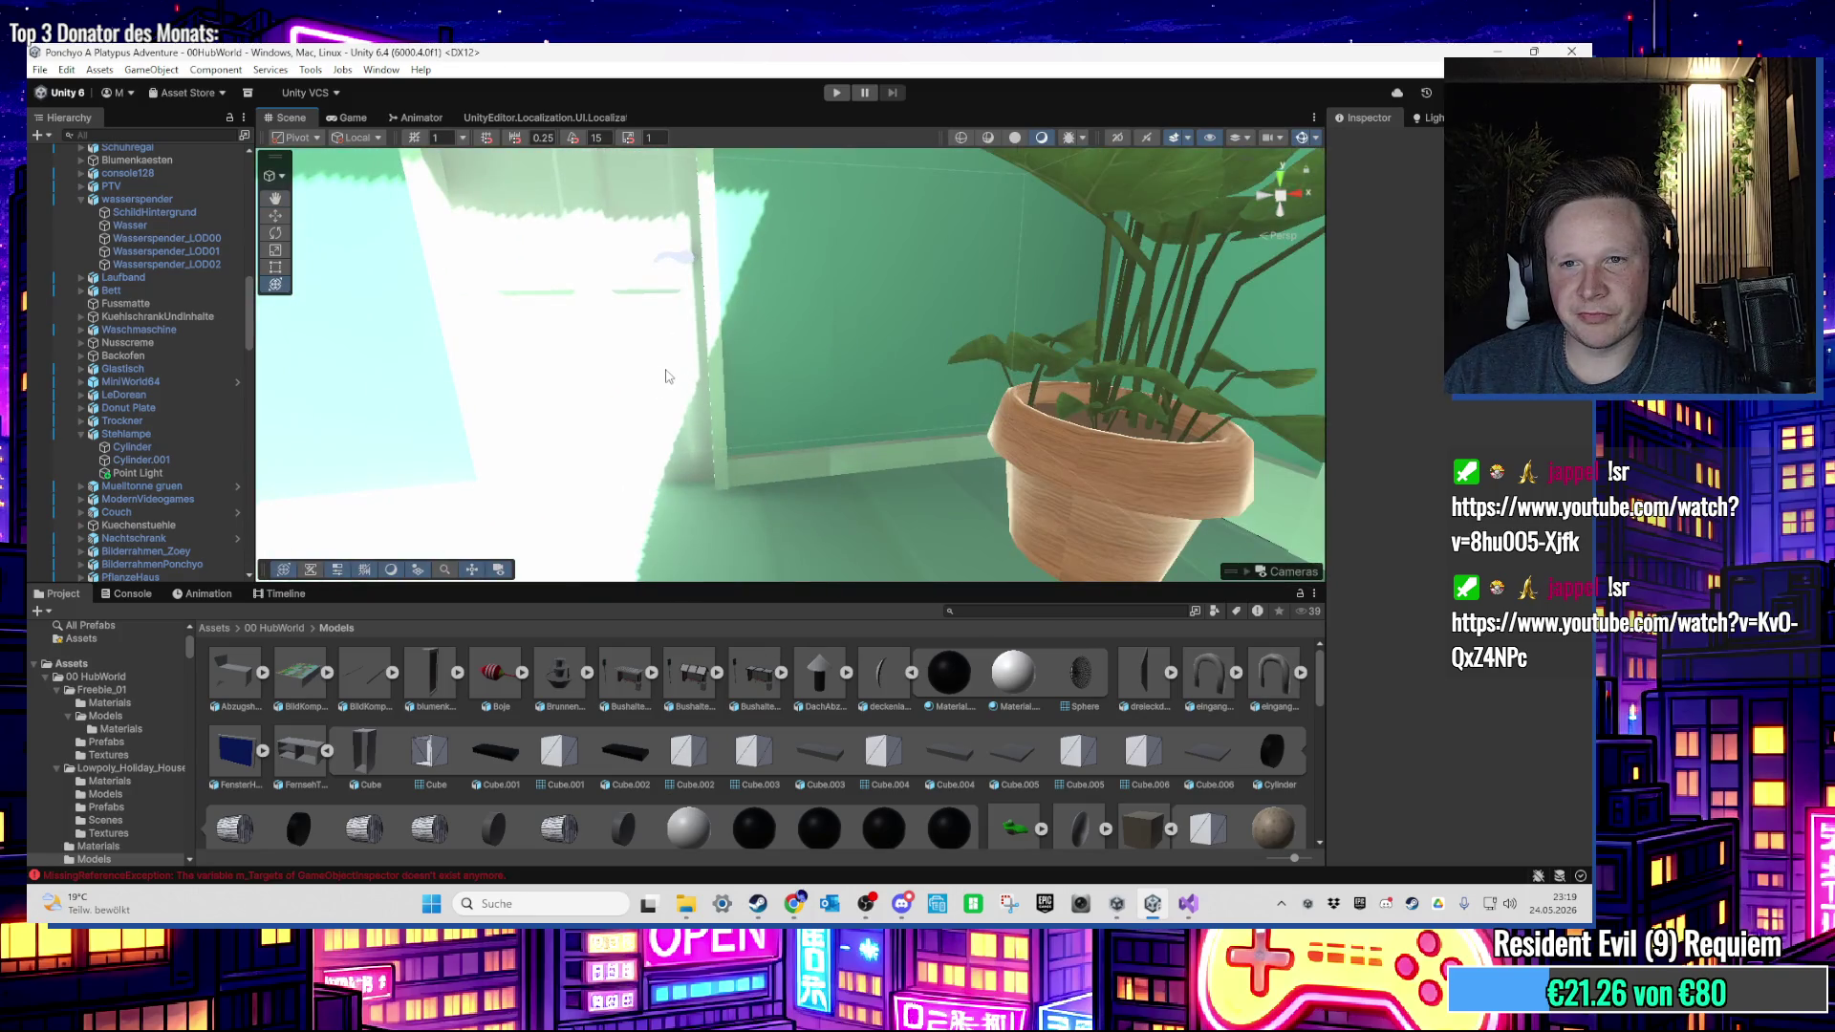
{"action": "mouse_move", "coordinate": [667, 375]}
{"action": "left_mouse_down"}
{"action": "mouse_move", "coordinate": [520, 352]}
{"action": "mouse_move", "coordinate": [1221, 545]}
{"action": "mouse_move", "coordinate": [1143, 389]}
{"action": "mouse_move", "coordinate": [947, 426]}
{"action": "left_mouse_up"}
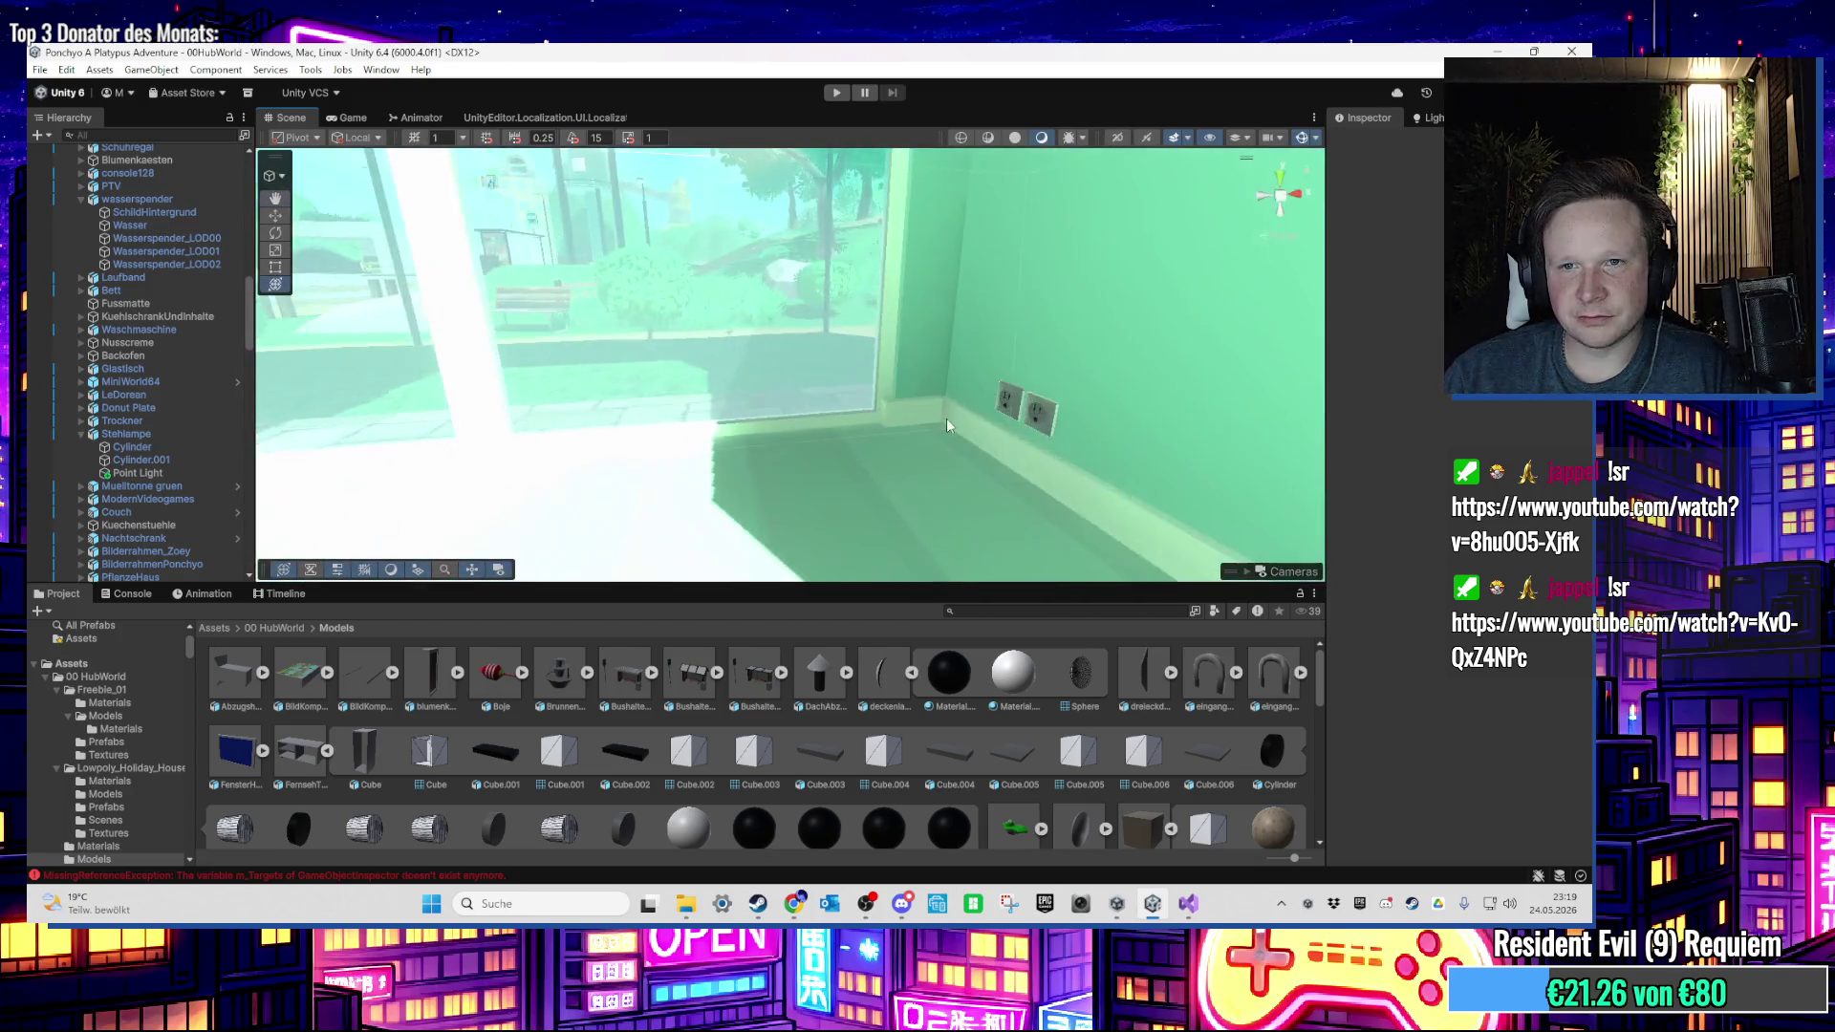
Step: Select and frame the wall outlet, outer corner, WallDoor2m and Wall2m (10) pieces
{"action": "left_click", "coordinate": [1239, 445]}
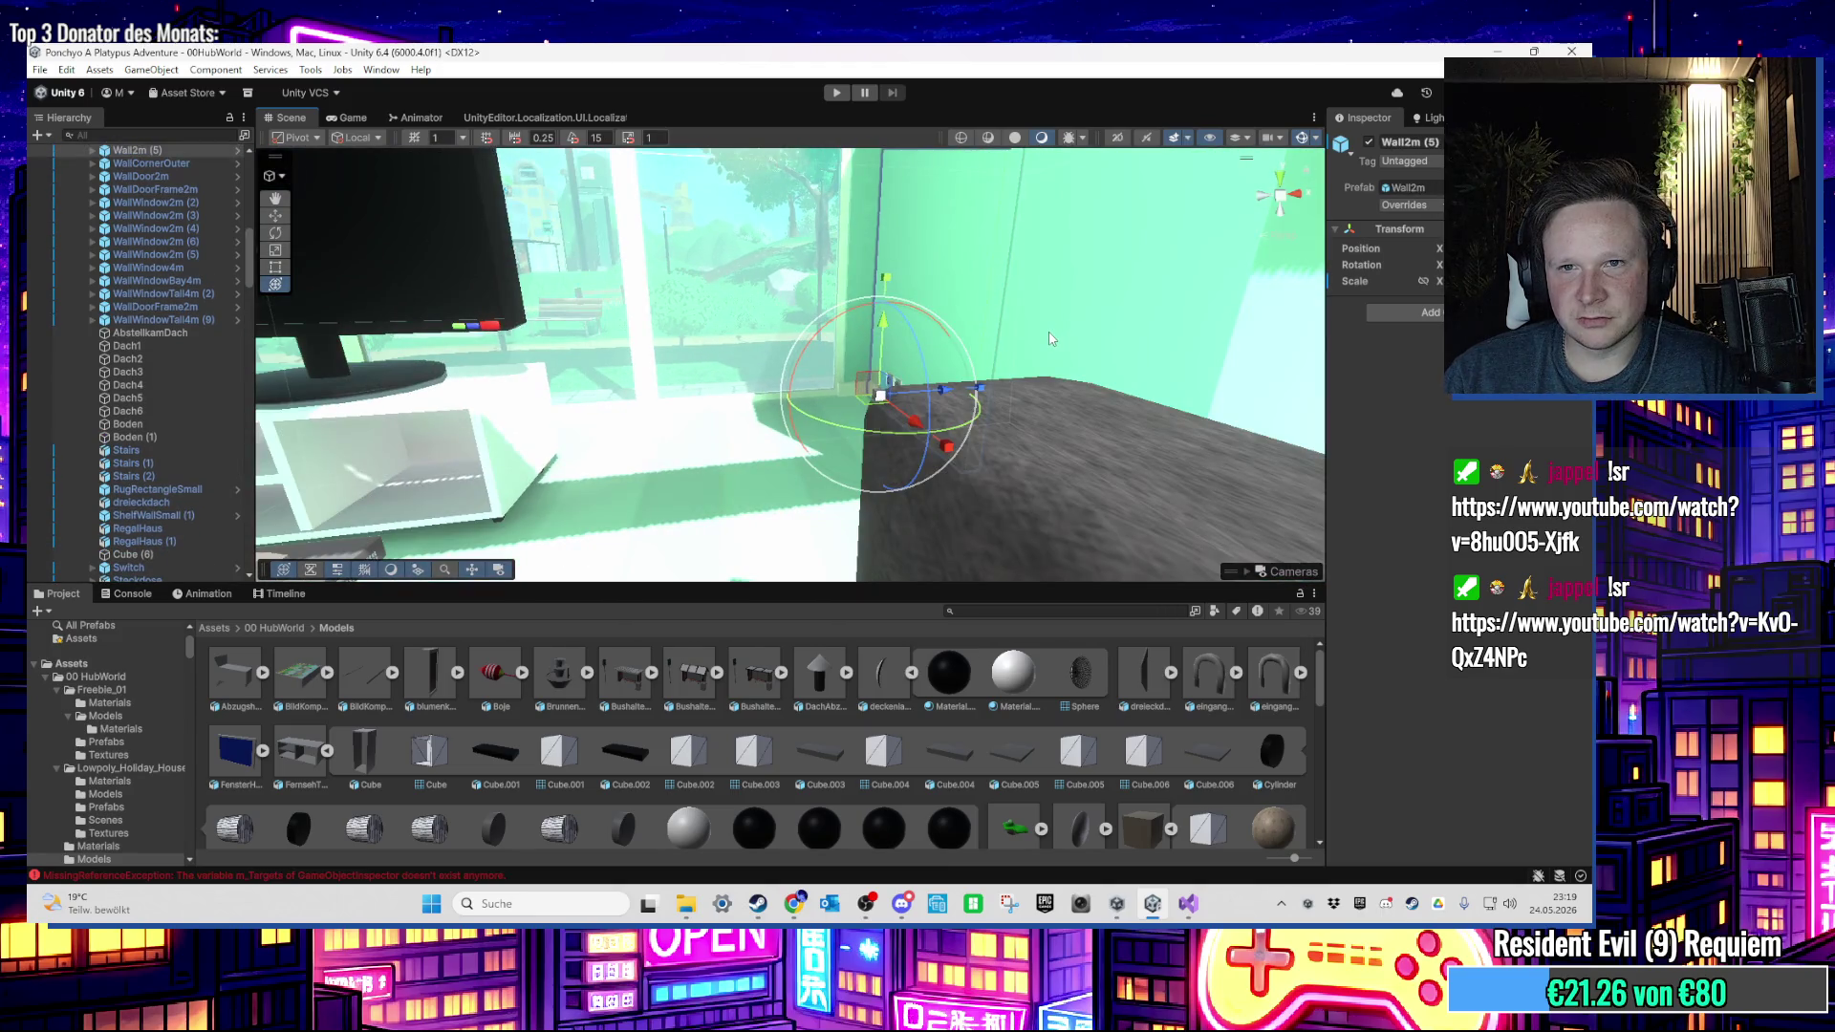
{"action": "left_click", "coordinate": [1052, 339]}
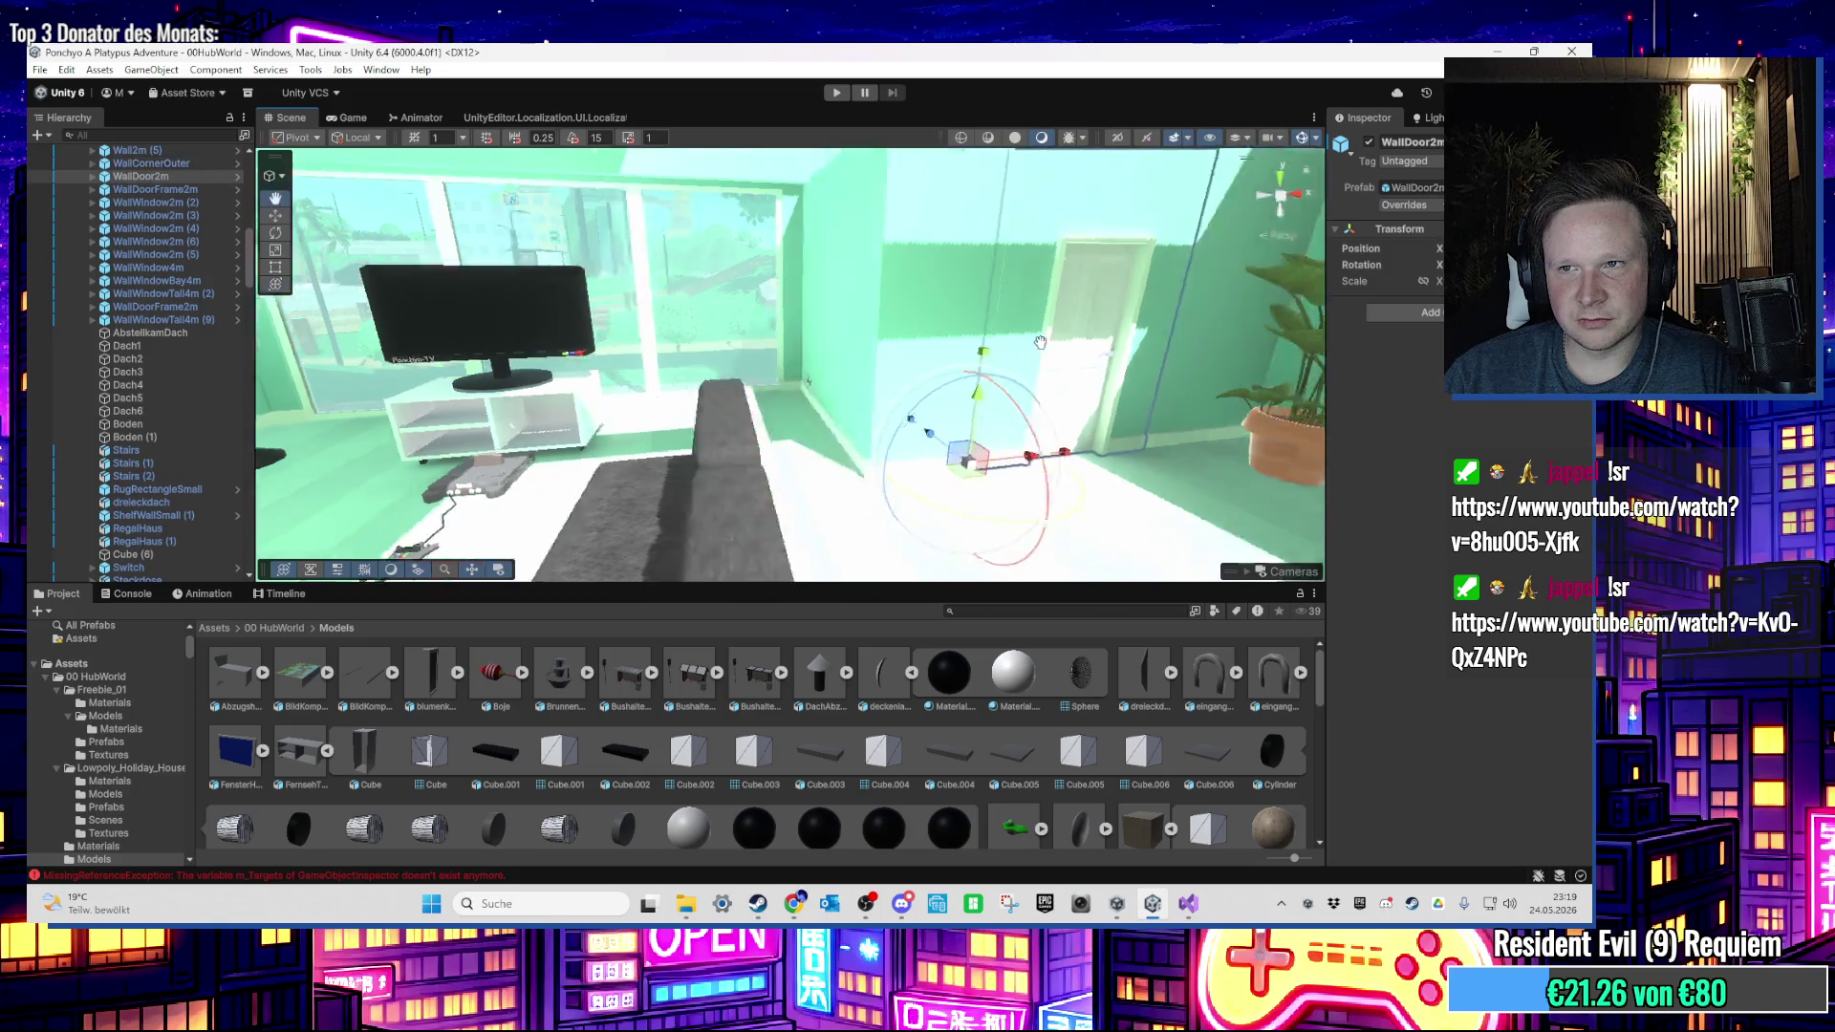
{"action": "left_click", "coordinate": [939, 347]}
{"action": "key", "text": "f"}
{"action": "left_click", "coordinate": [1069, 214]}
{"action": "key", "text": "f"}
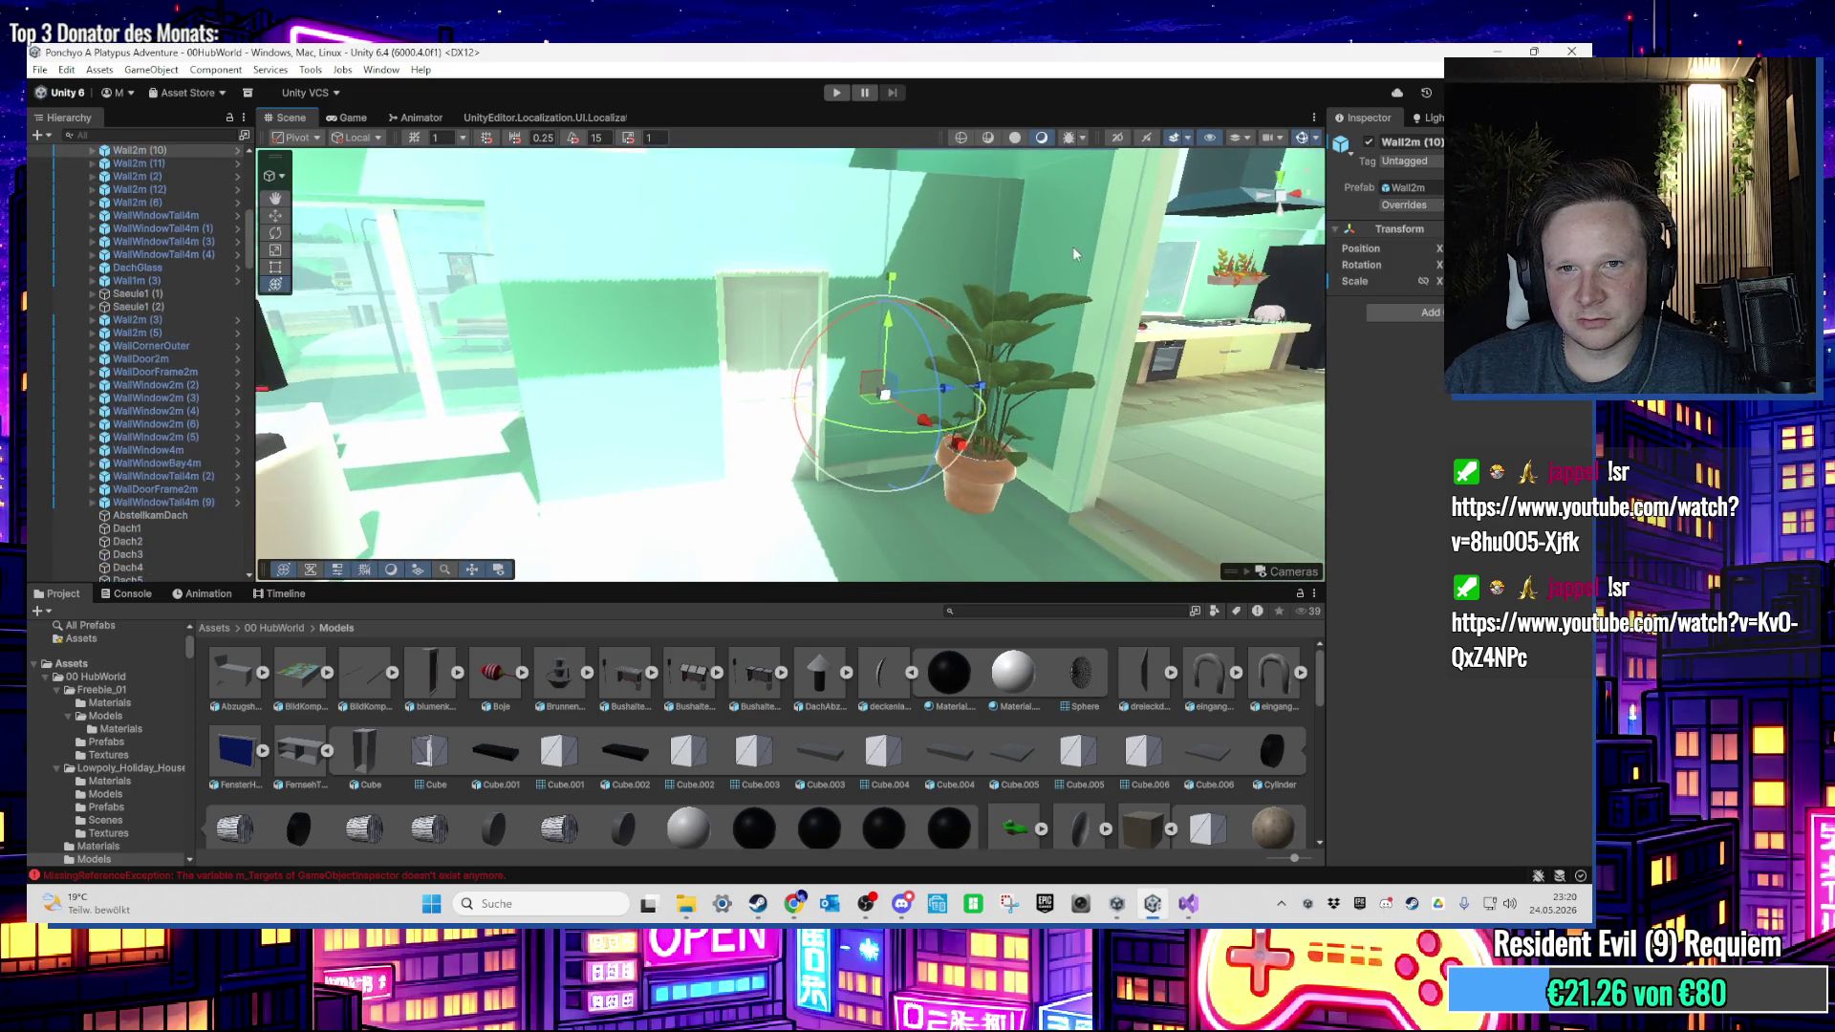
Step: Select the door frame and AbstellkamDach roof, view the kitchen, then select plank Brett1
{"action": "right_click", "coordinate": [1092, 320]}
{"action": "left_click", "coordinate": [1161, 291]}
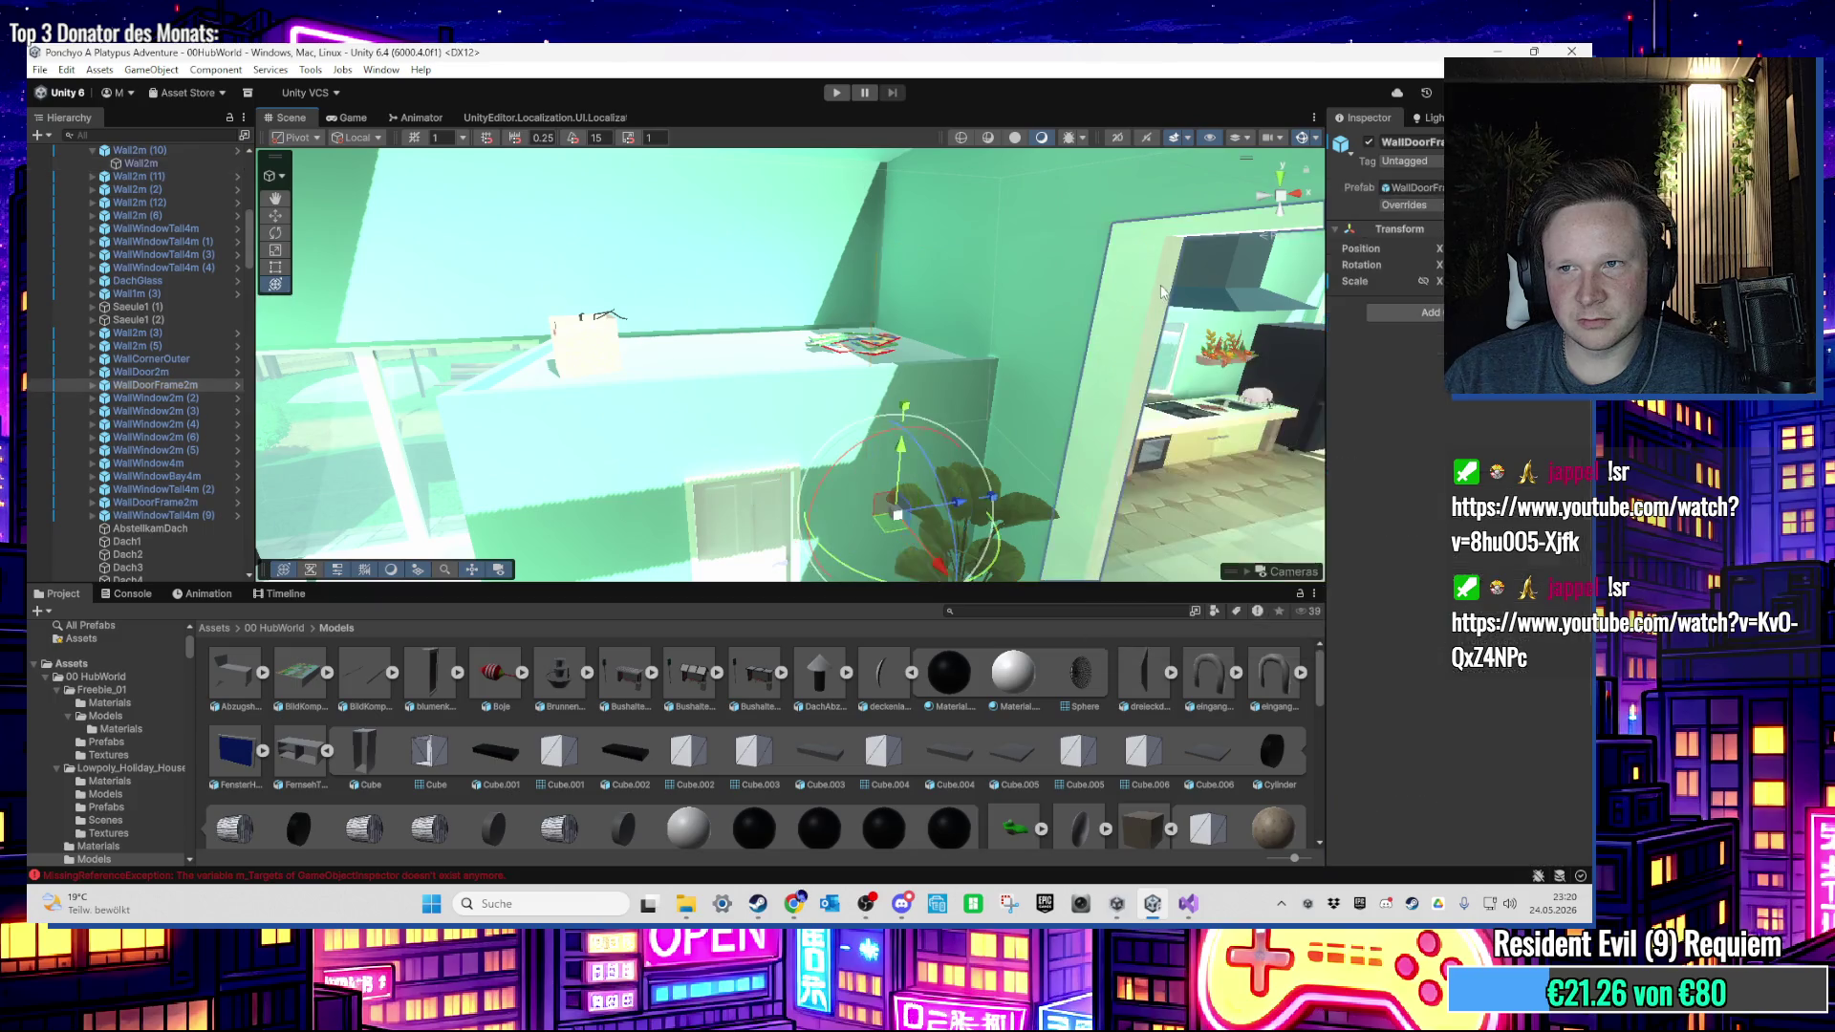
{"action": "left_click", "coordinate": [712, 379]}
{"action": "key", "text": "f"}
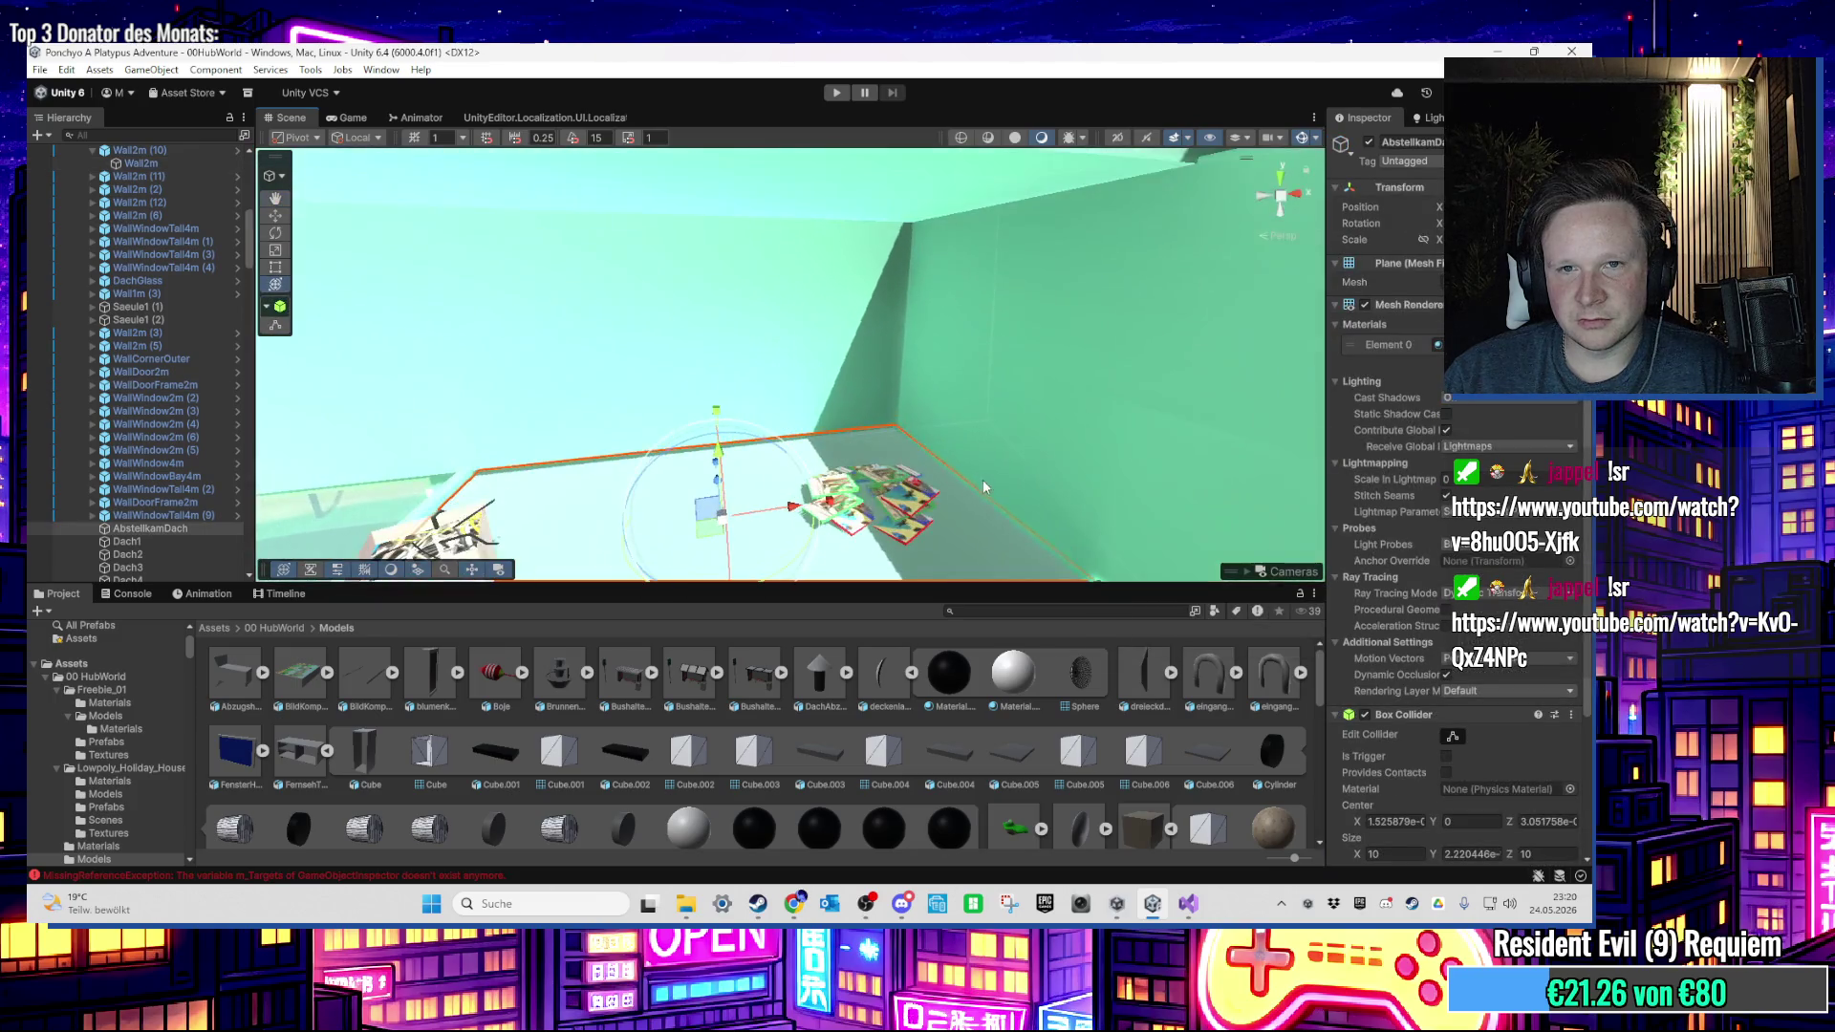
{"action": "left_click_drag", "start_coordinate": [932, 509], "coordinate": [710, 369]}
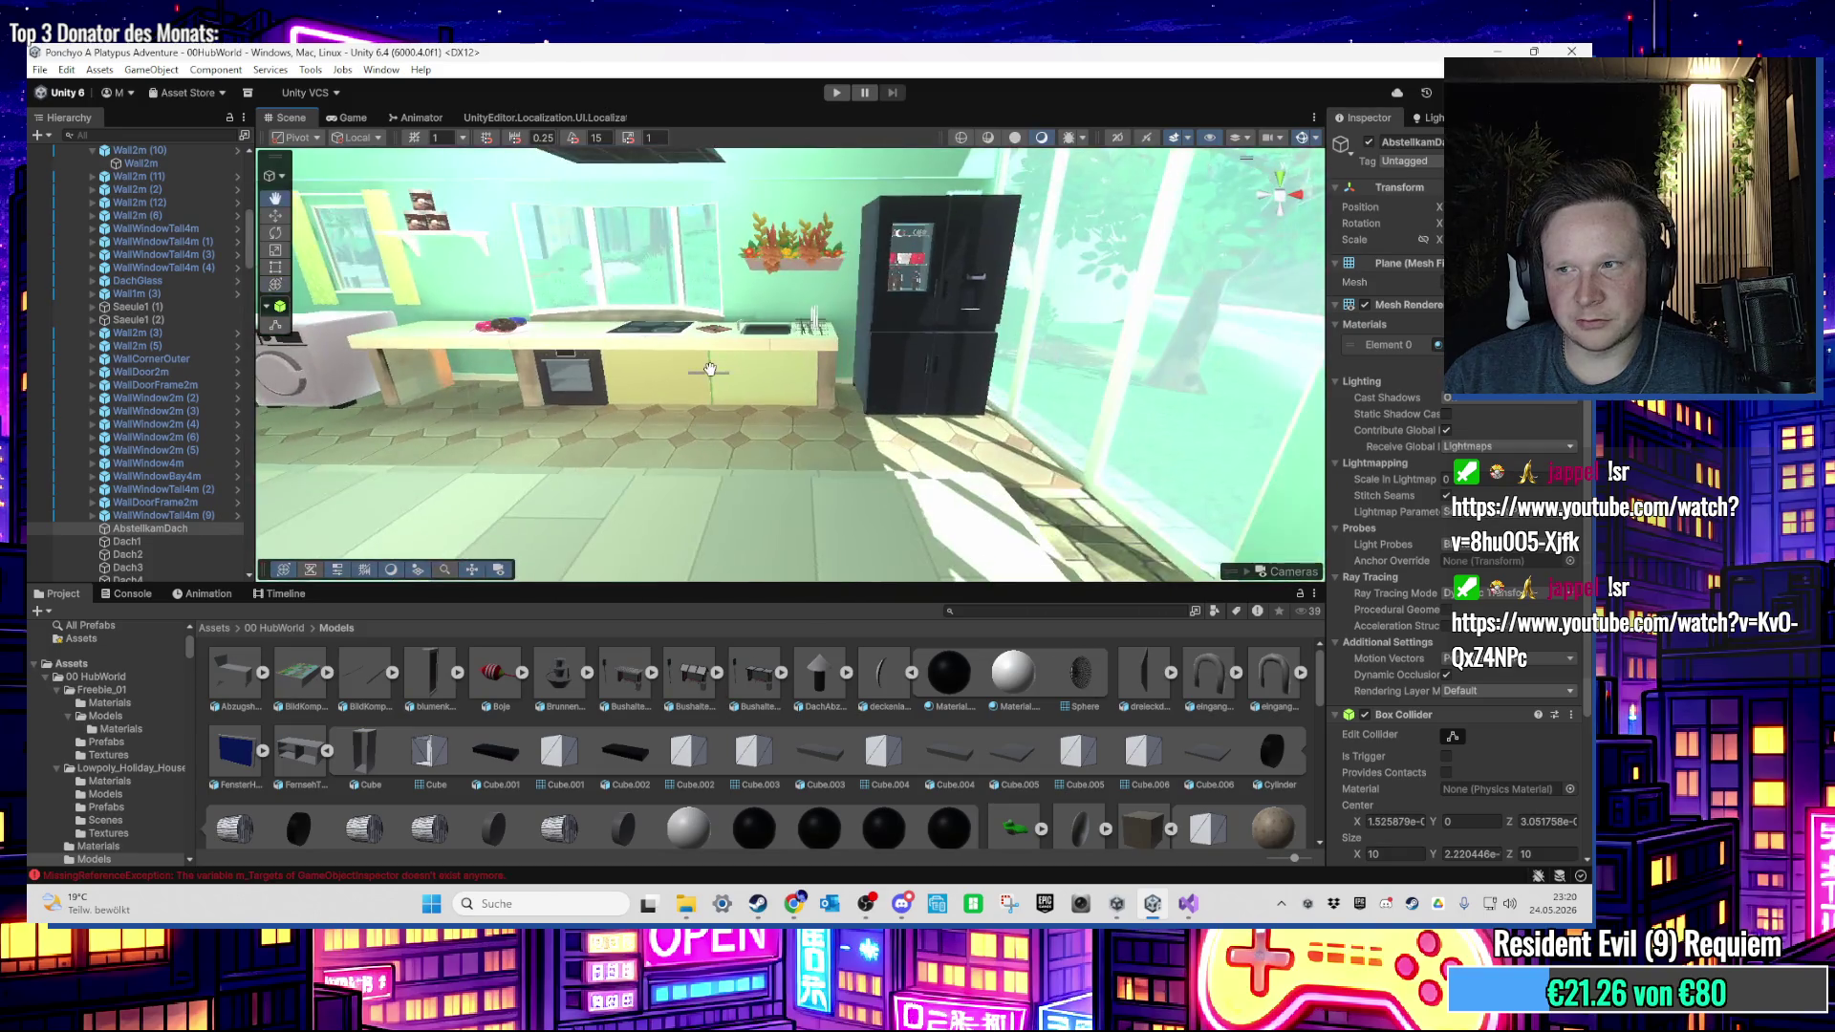
{"action": "scroll", "coordinate": [710, 369], "scroll_direction": "up", "scroll_amount": 2}
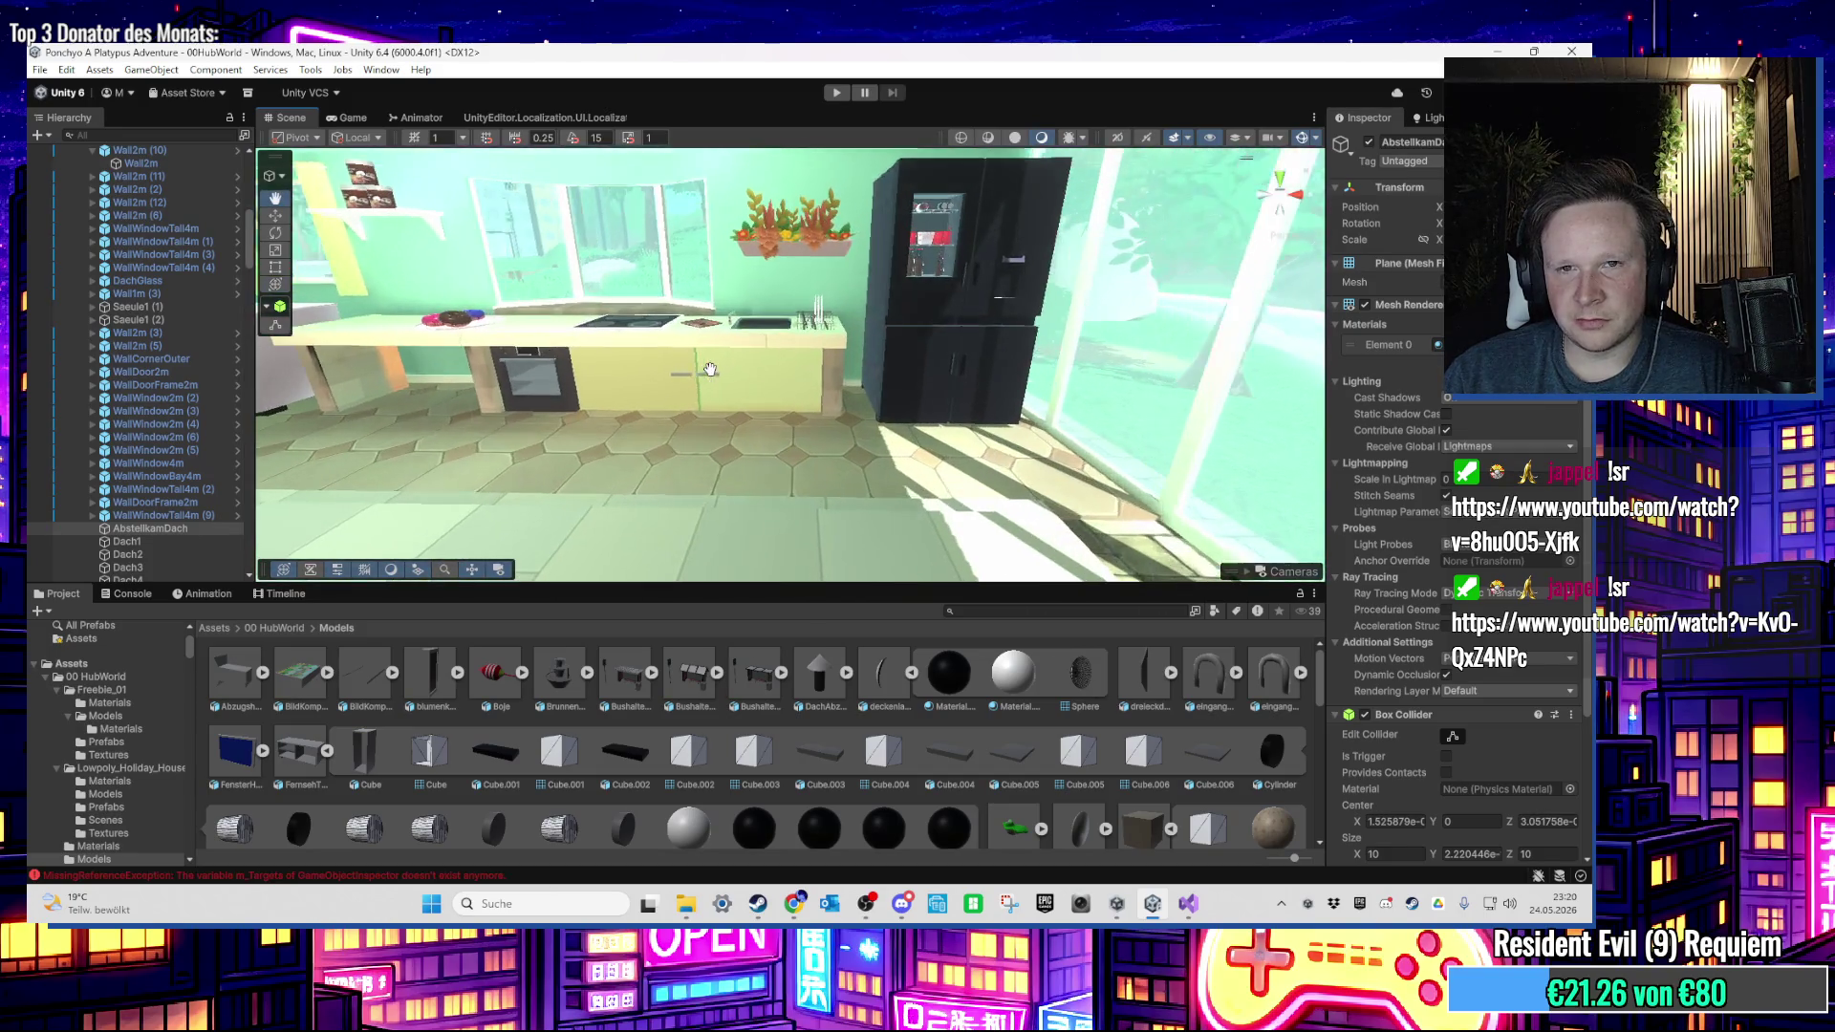
{"action": "mouse_move", "coordinate": [705, 368]}
{"action": "left_mouse_down"}
{"action": "mouse_move", "coordinate": [554, 355]}
{"action": "mouse_move", "coordinate": [532, 387]}
{"action": "mouse_move", "coordinate": [762, 248]}
{"action": "mouse_move", "coordinate": [840, 227]}
{"action": "mouse_move", "coordinate": [857, 336]}
{"action": "mouse_move", "coordinate": [825, 348]}
{"action": "mouse_move", "coordinate": [840, 461]}
{"action": "mouse_move", "coordinate": [833, 325]}
{"action": "mouse_move", "coordinate": [859, 281]}
{"action": "mouse_move", "coordinate": [725, 397]}
{"action": "mouse_move", "coordinate": [726, 369]}
{"action": "mouse_move", "coordinate": [523, 401]}
{"action": "mouse_move", "coordinate": [1176, 382]}
{"action": "left_mouse_up"}
{"action": "left_click", "coordinate": [837, 386]}
Step: Select the hub world terrain in Paint Texture mode and survey the hills toward the shoreline
{"action": "left_click", "coordinate": [843, 475]}
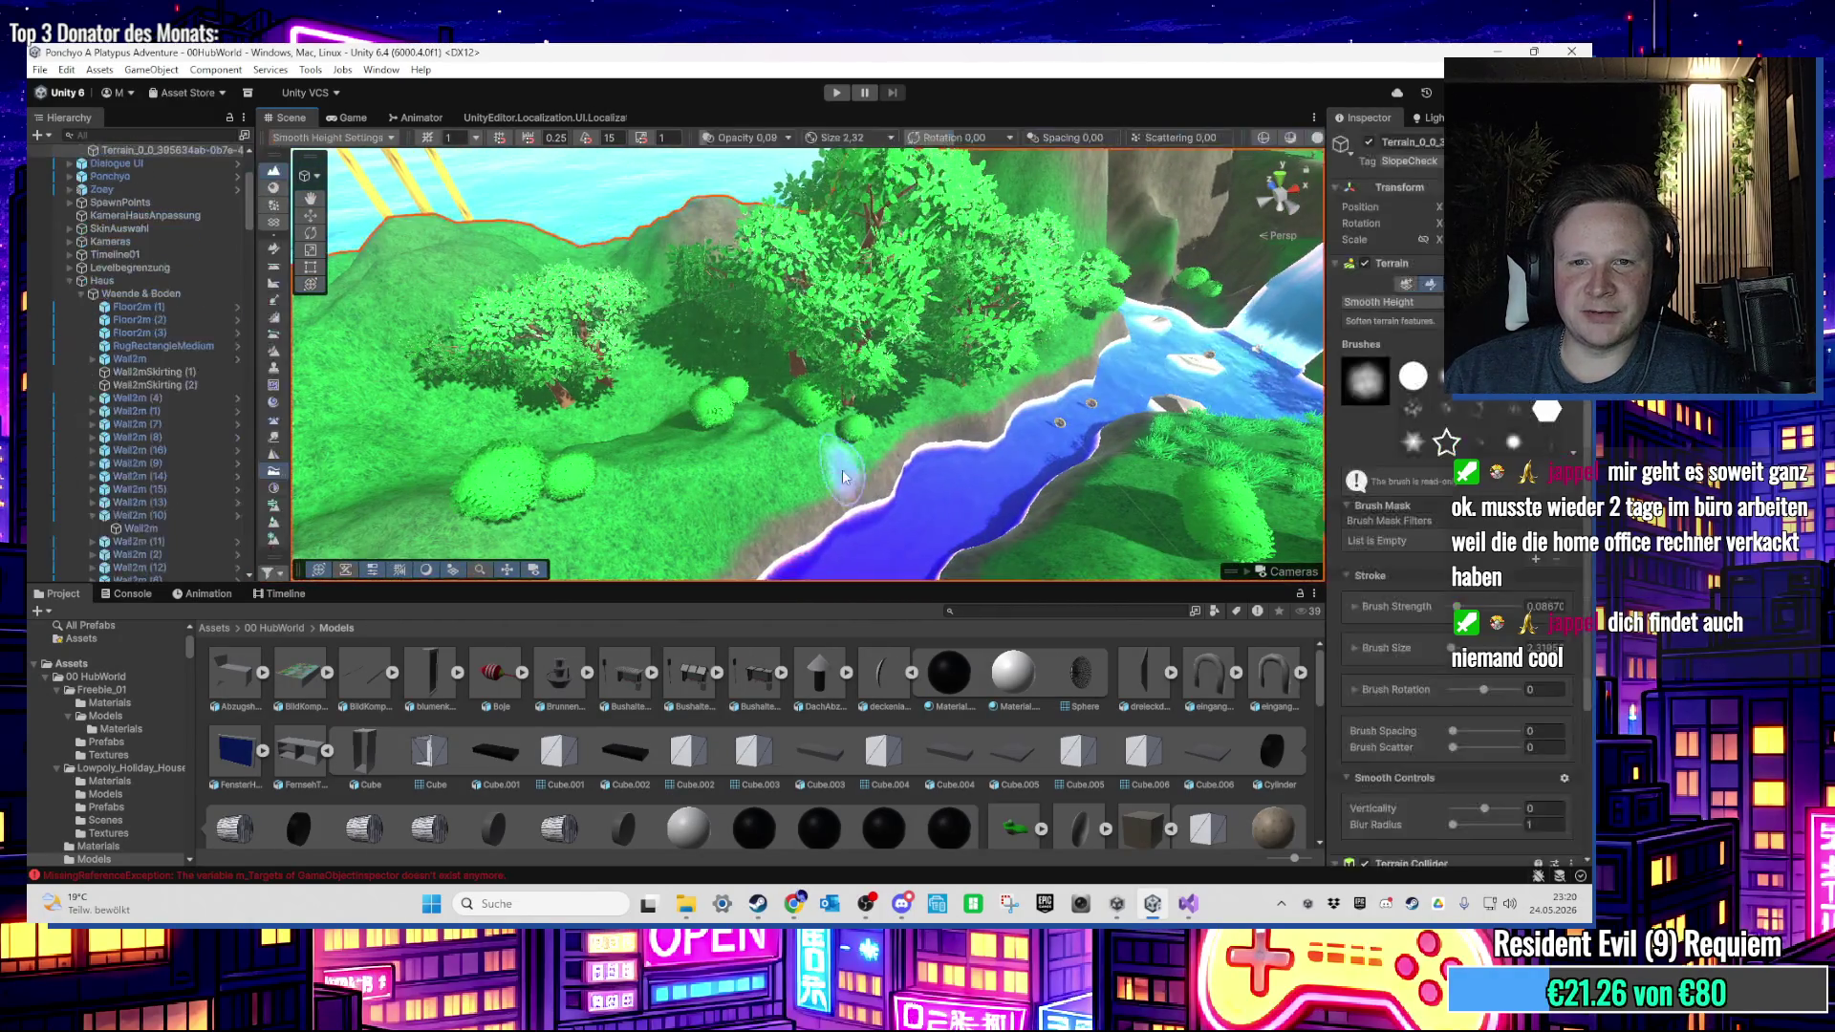
{"action": "left_click_drag", "start_coordinate": [843, 474], "coordinate": [808, 239]}
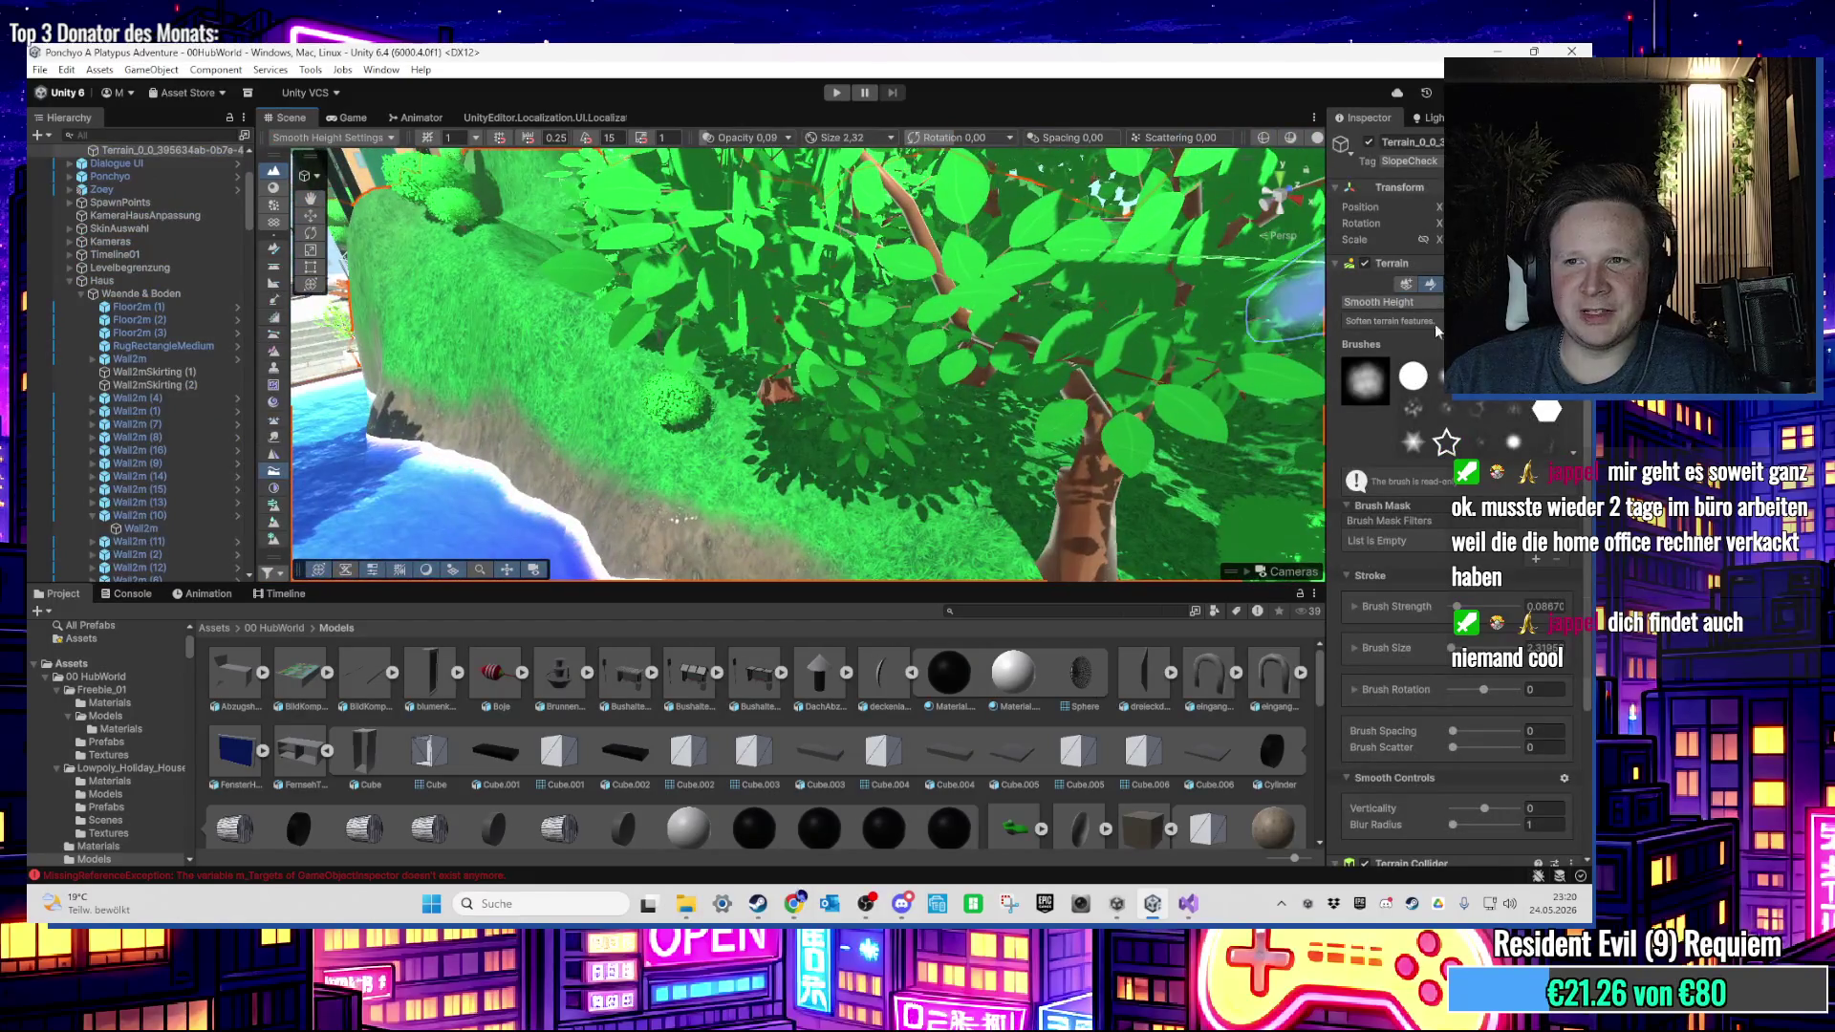
{"action": "left_click", "coordinate": [1399, 481]}
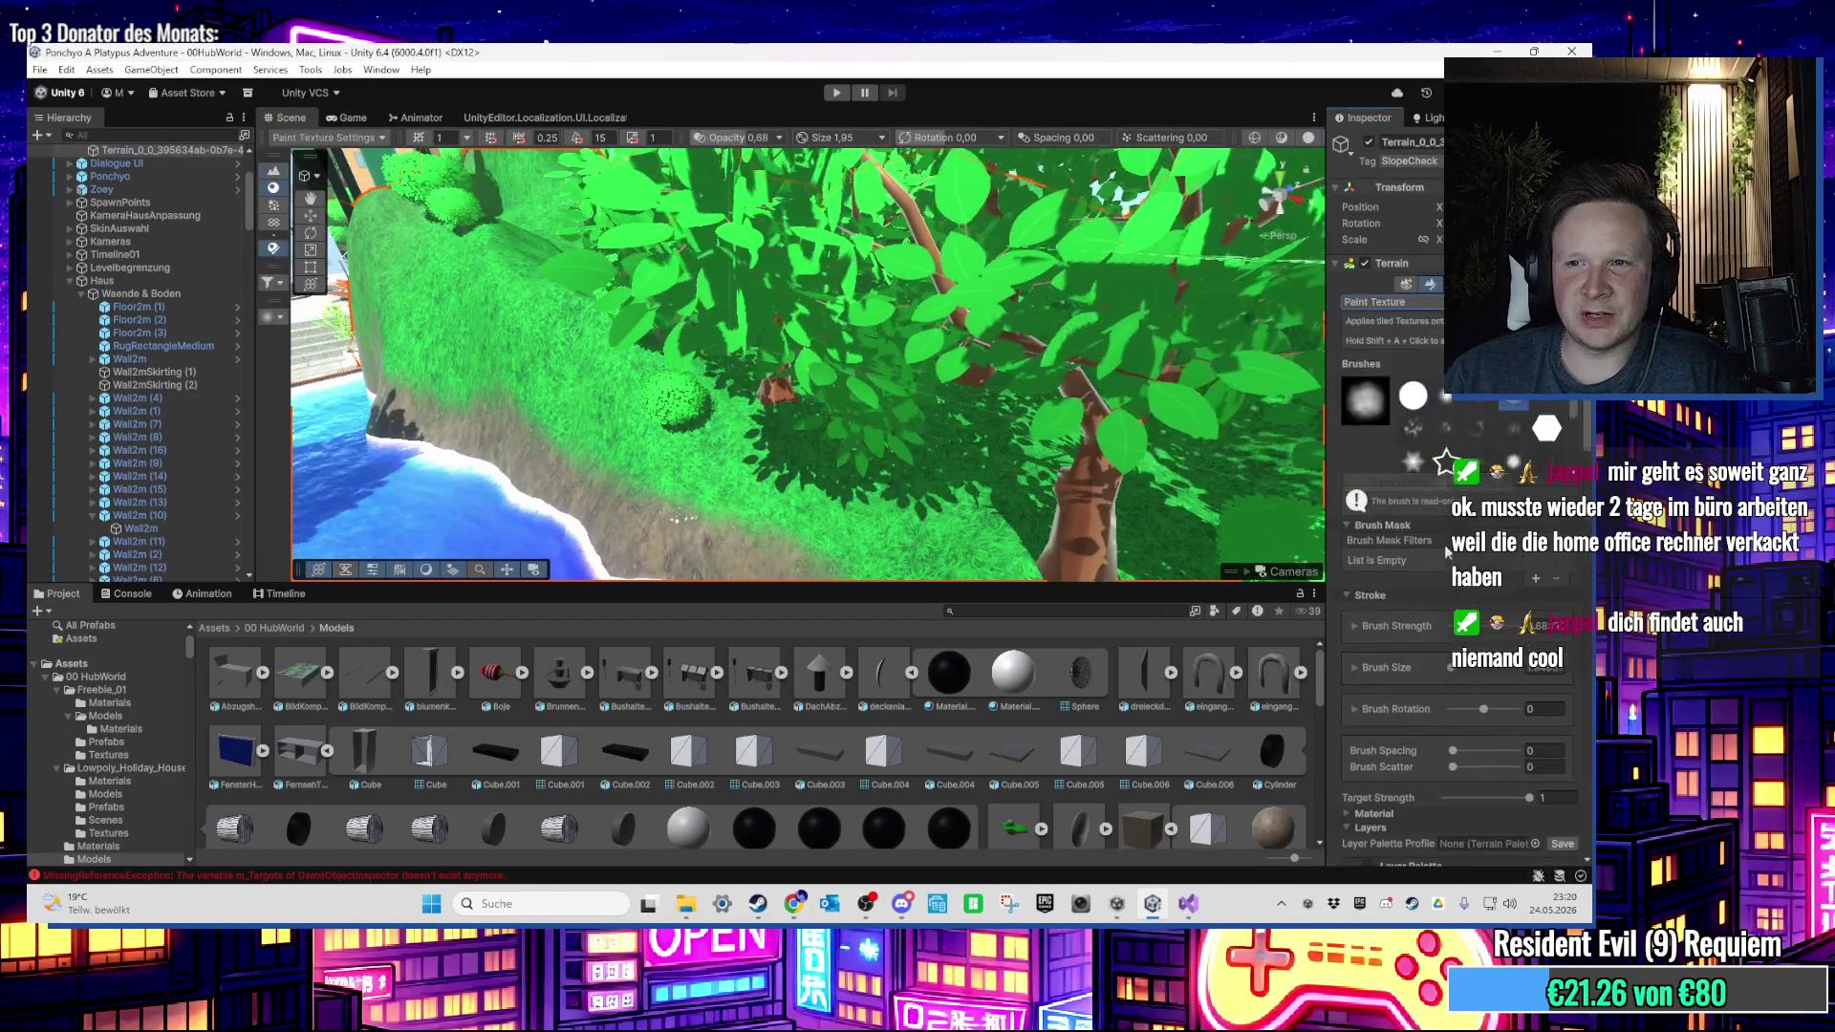
{"action": "scroll", "coordinate": [1476, 737], "scroll_direction": "down", "scroll_amount": 5}
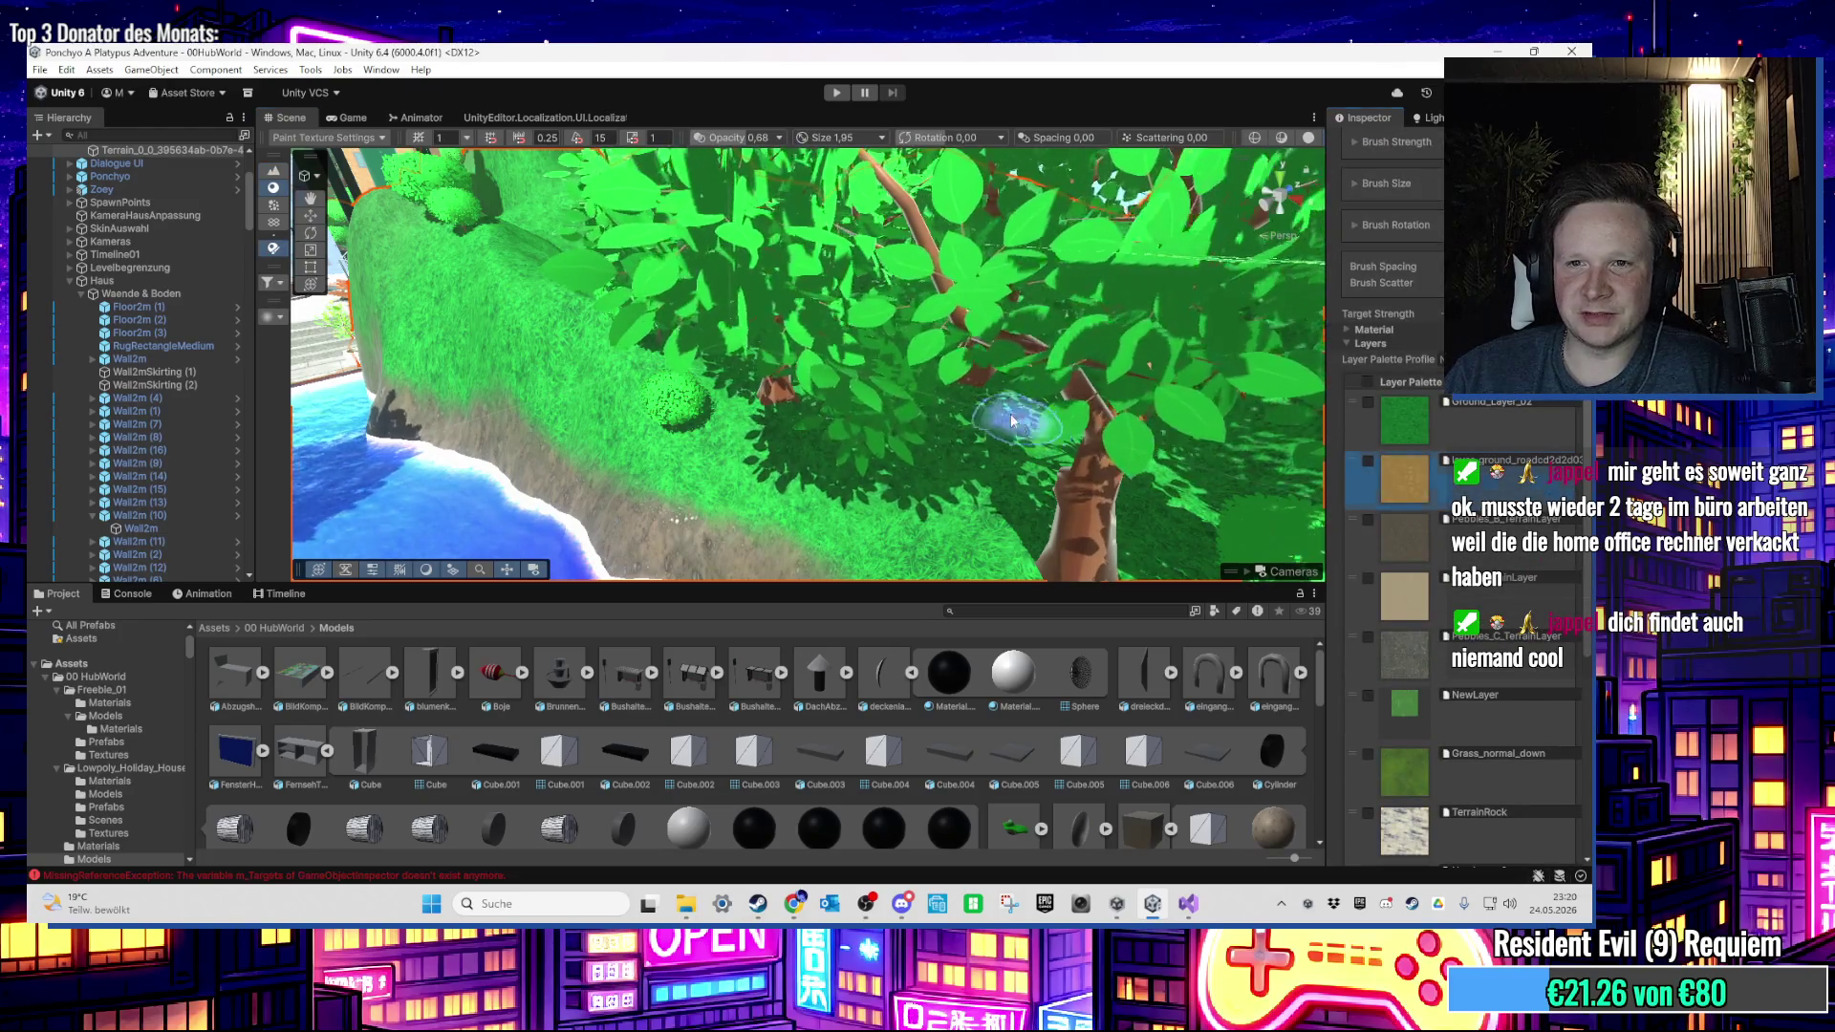
{"action": "scroll", "coordinate": [1011, 420], "scroll_direction": "down", "scroll_amount": 5}
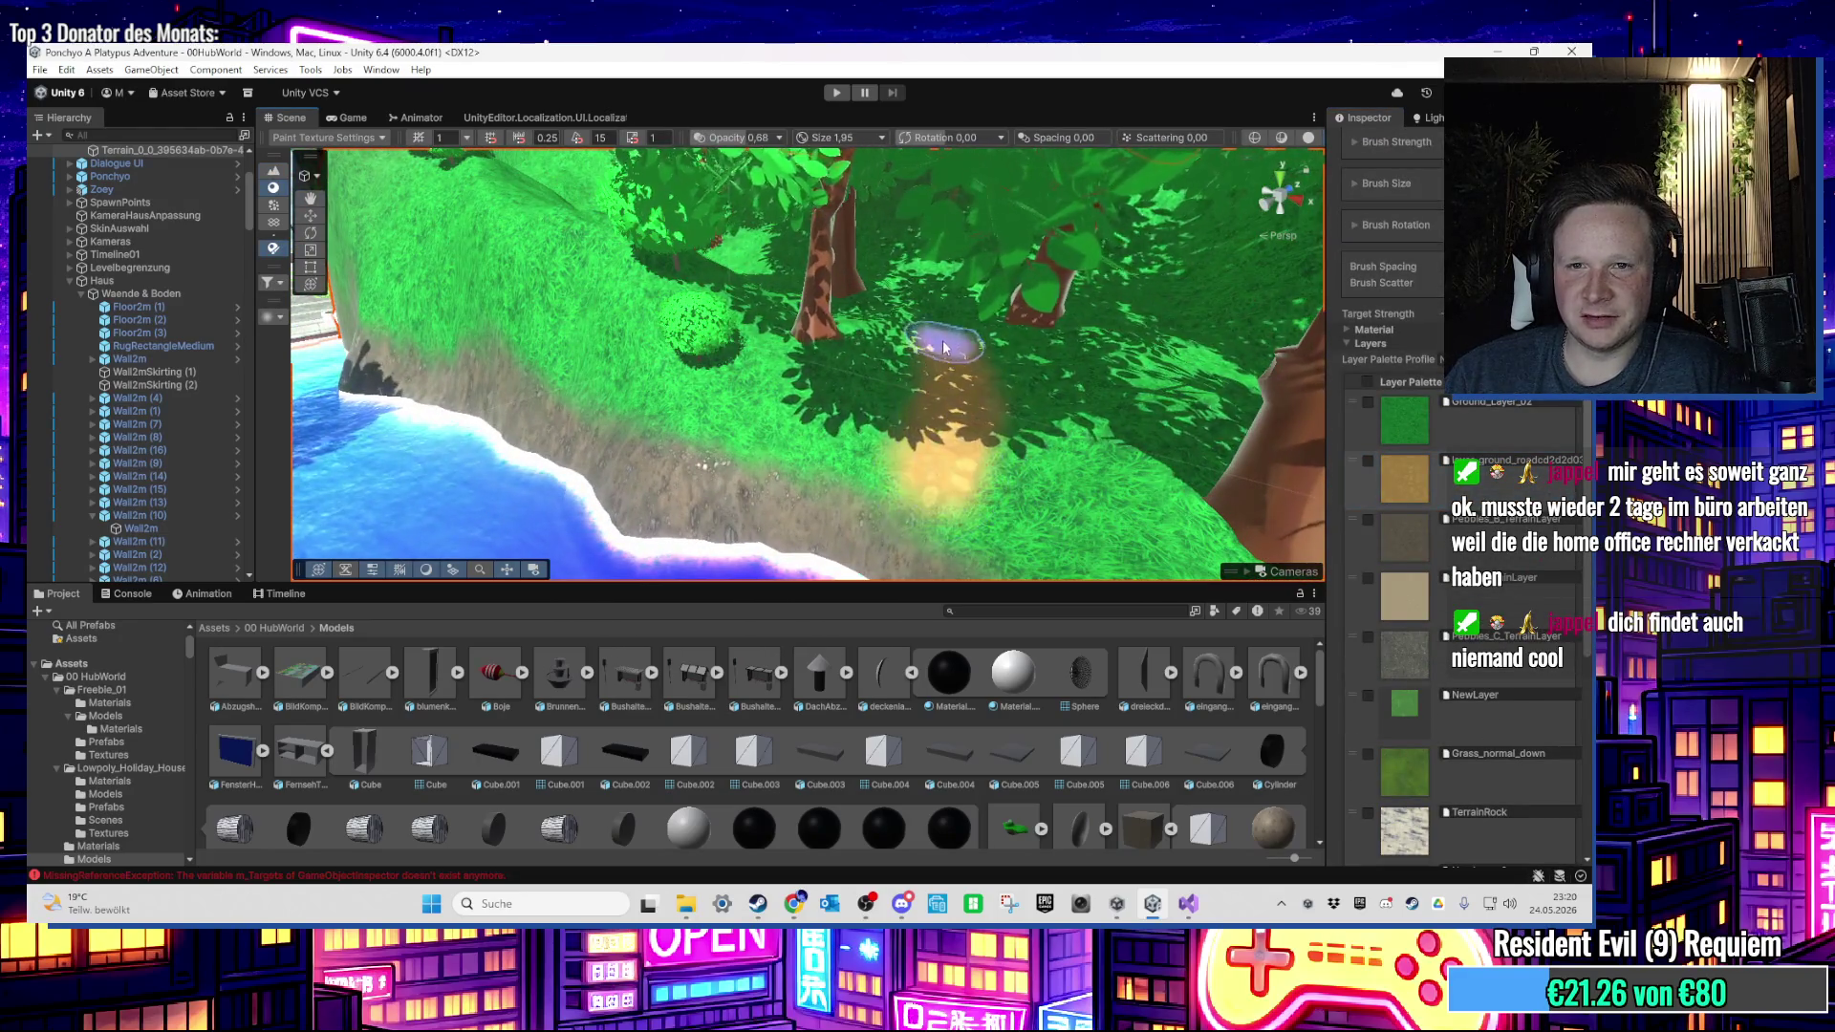
{"action": "scroll", "coordinate": [919, 306], "scroll_direction": "up", "scroll_amount": 3}
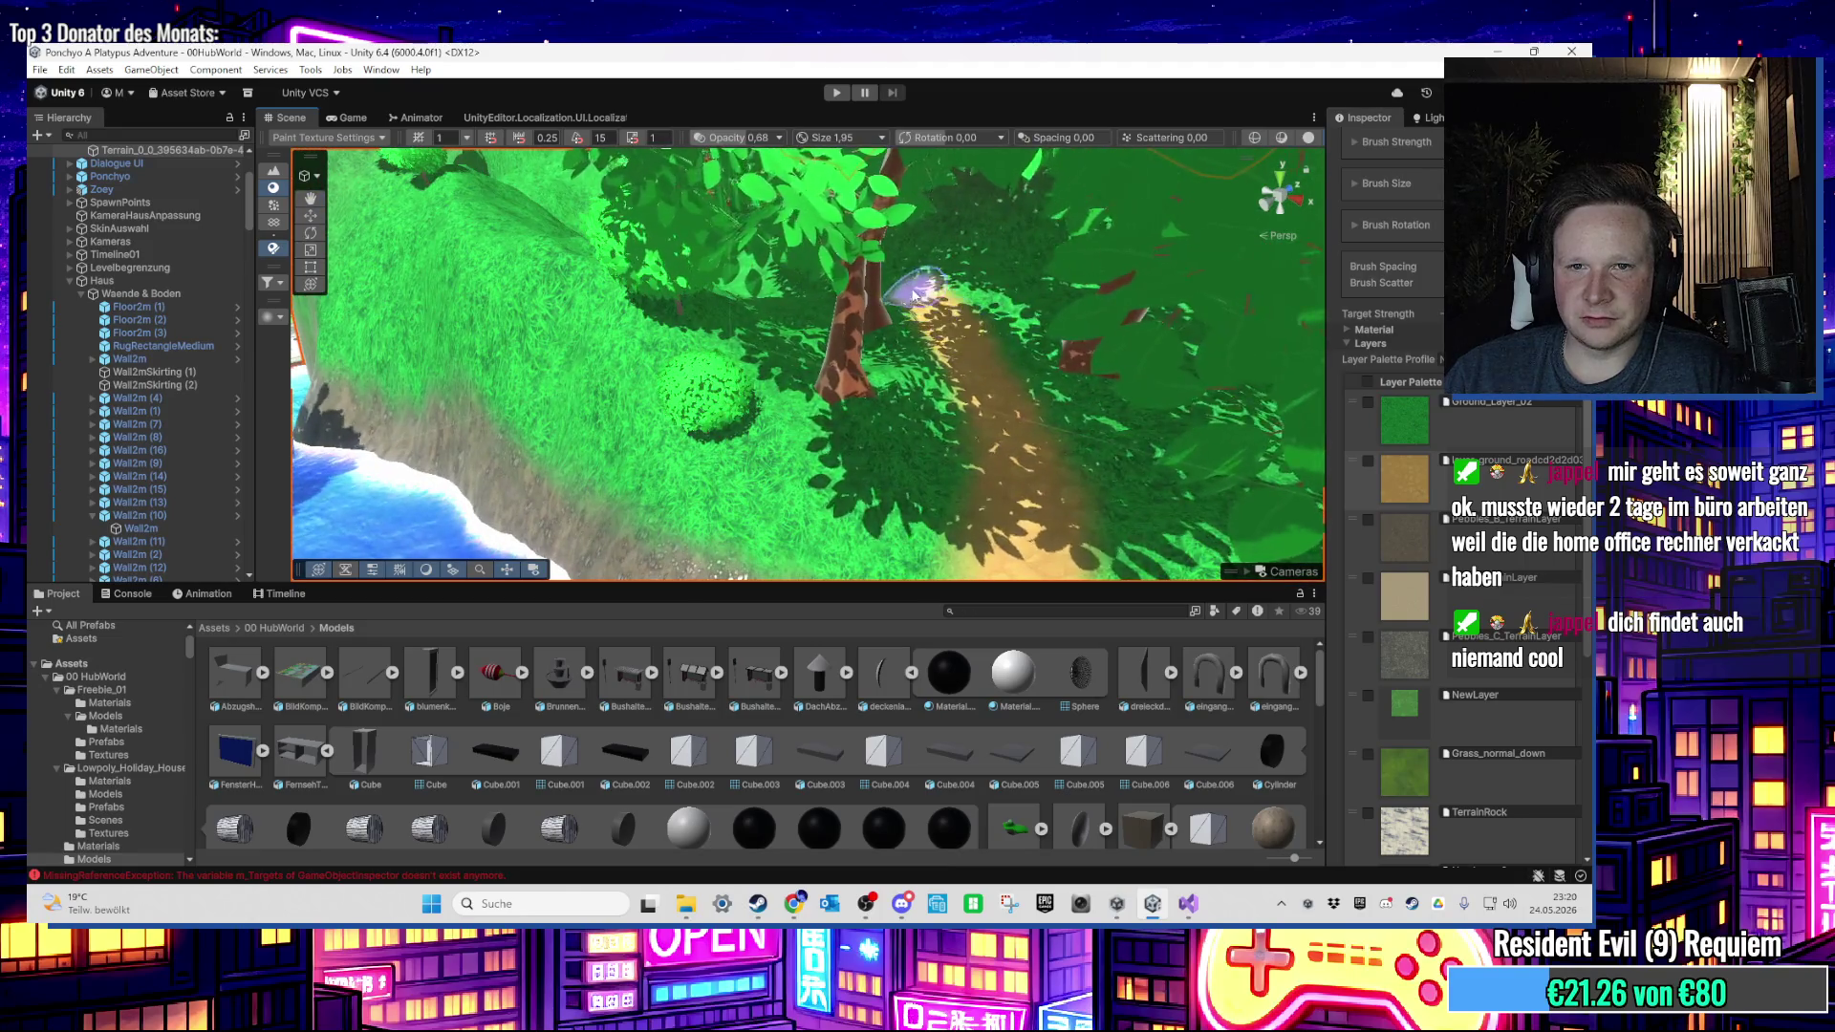
{"action": "mouse_move", "coordinate": [847, 288]}
{"action": "left_mouse_down"}
{"action": "mouse_move", "coordinate": [1057, 443]}
{"action": "mouse_move", "coordinate": [1074, 486]}
{"action": "left_mouse_up"}
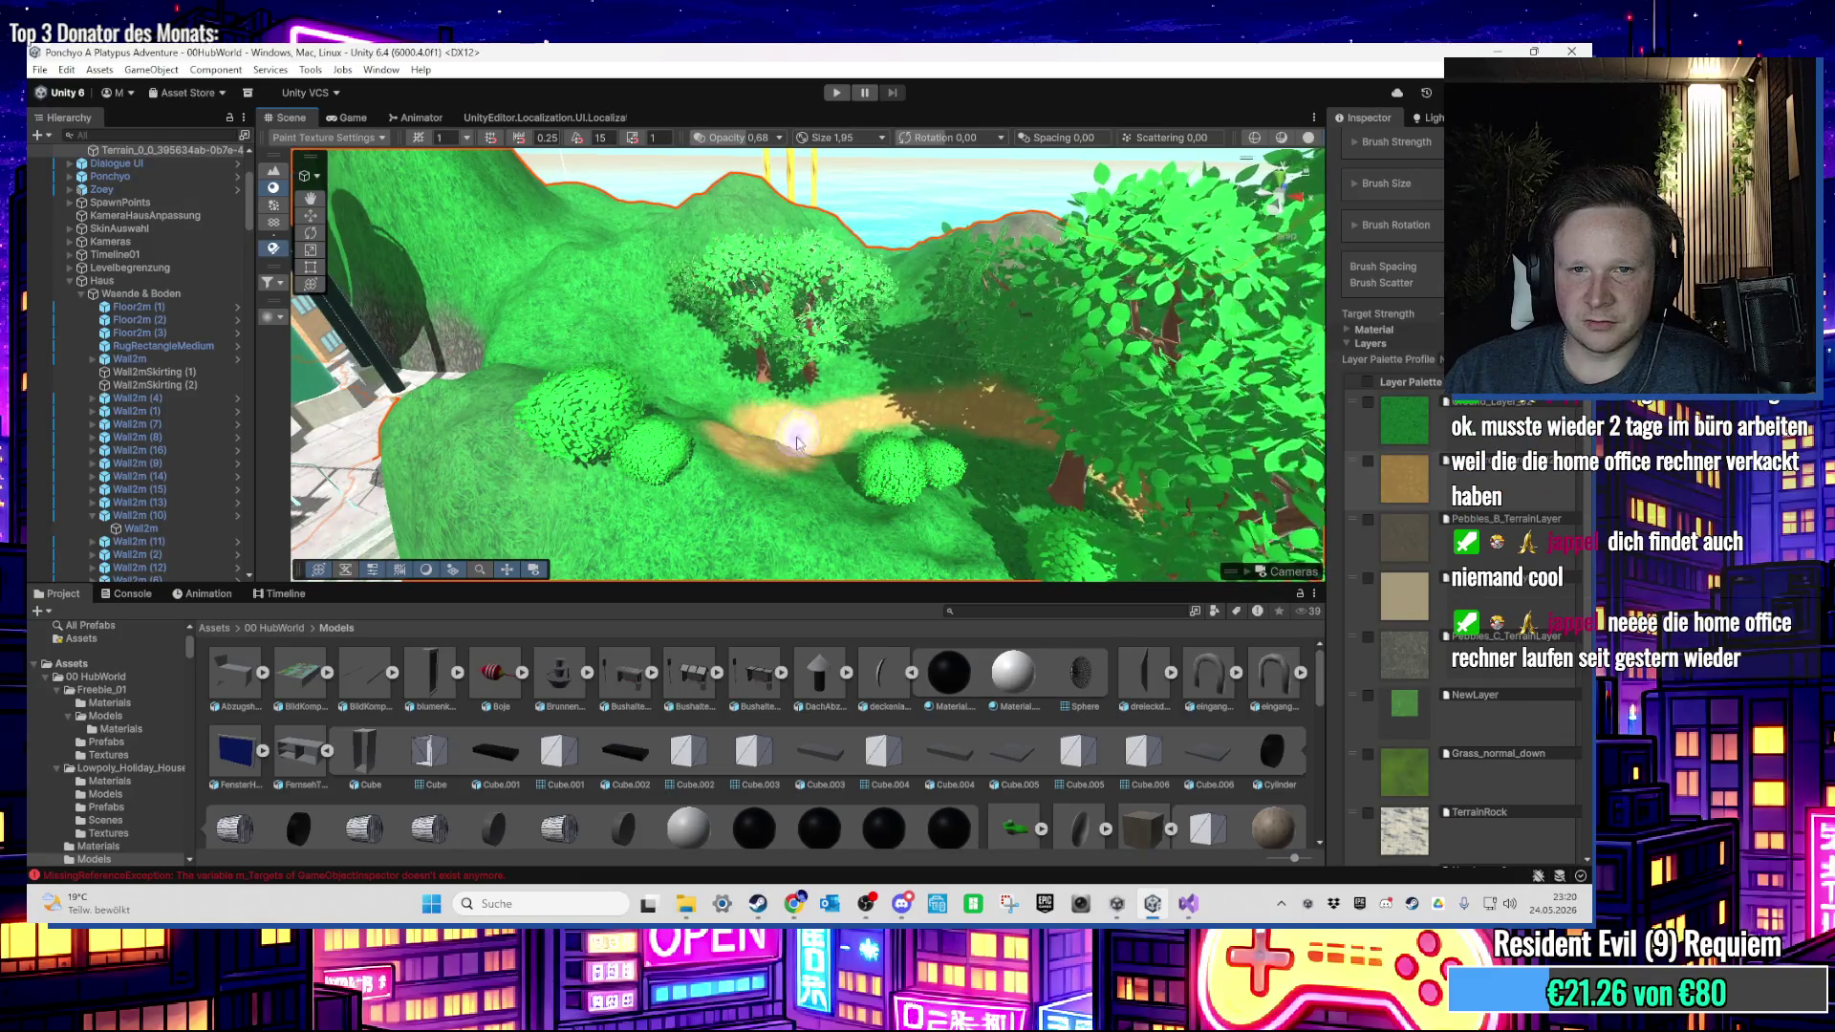
{"action": "mouse_move", "coordinate": [797, 442]}
{"action": "left_mouse_down"}
{"action": "mouse_move", "coordinate": [870, 455]}
{"action": "mouse_move", "coordinate": [903, 570]}
{"action": "left_mouse_up"}
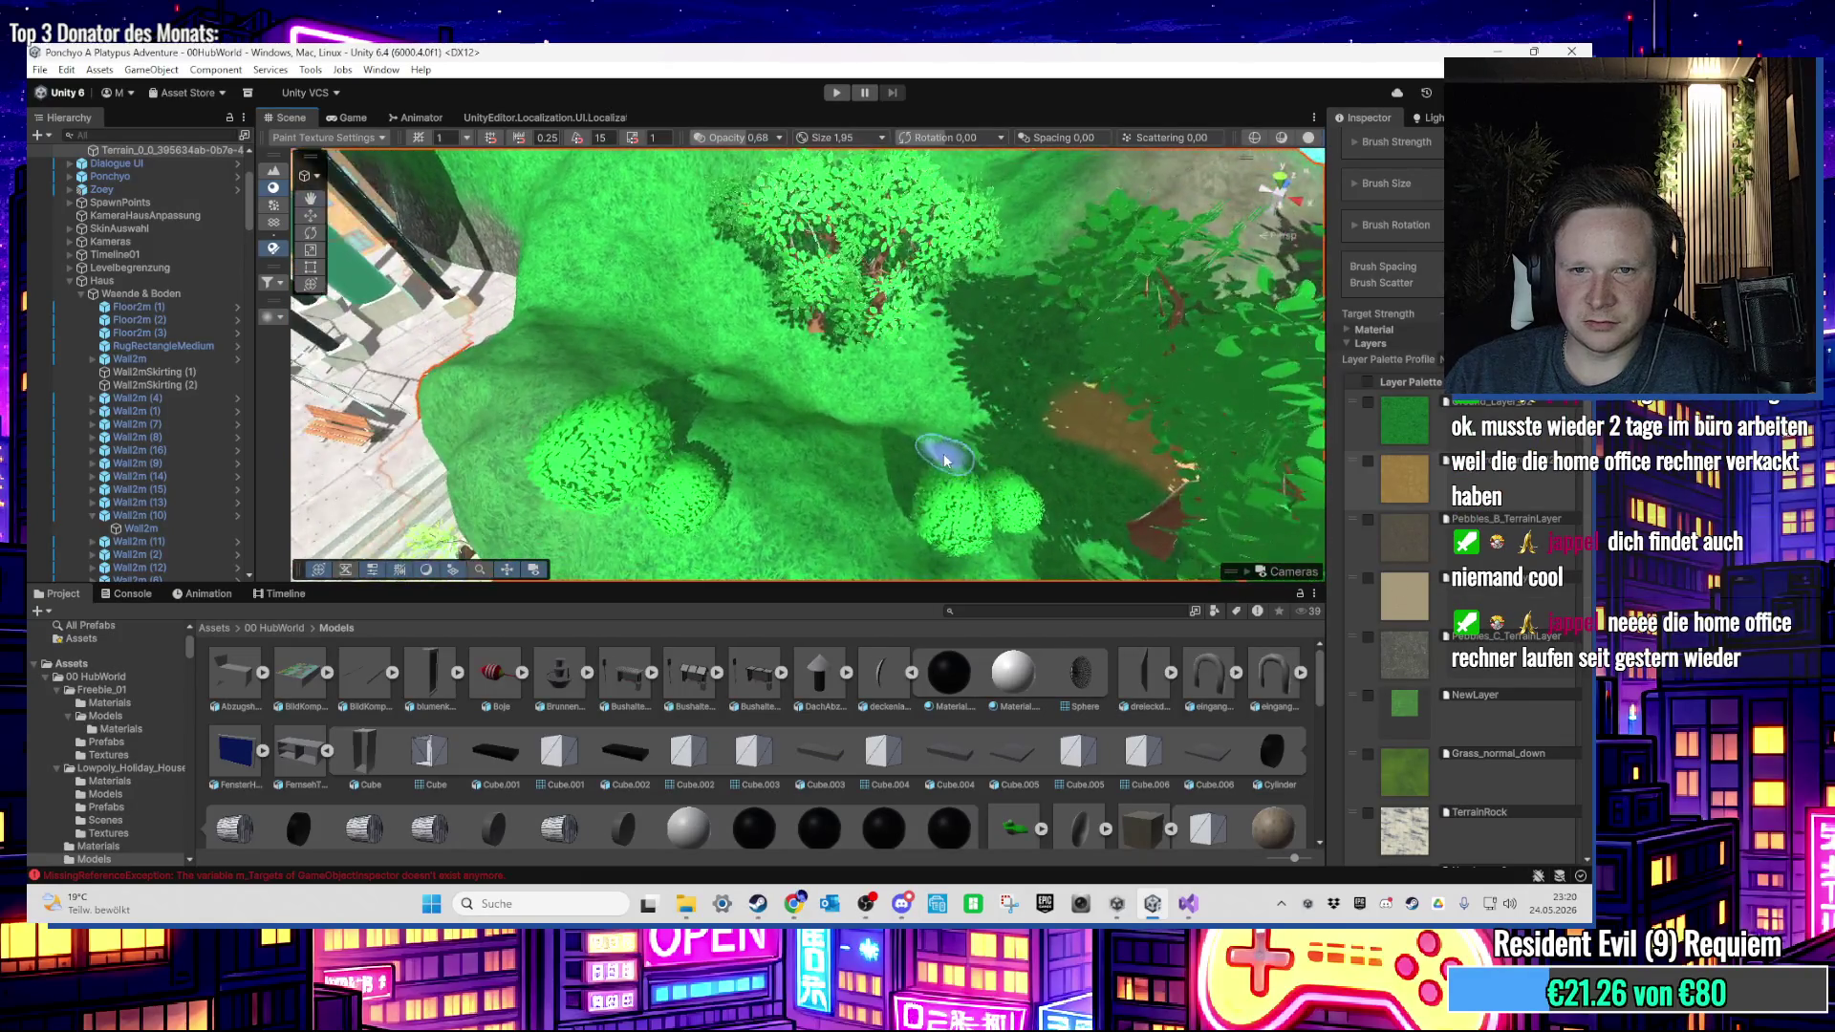
{"action": "mouse_move", "coordinate": [1008, 381]}
{"action": "left_mouse_down"}
{"action": "mouse_move", "coordinate": [889, 277]}
{"action": "mouse_move", "coordinate": [747, 106]}
{"action": "mouse_move", "coordinate": [875, 258]}
{"action": "mouse_move", "coordinate": [910, 461]}
{"action": "left_mouse_up"}
Step: Reselect the terrain and switch to Set Height, moving the view to the hillside tree
{"action": "key", "text": "q"}
{"action": "left_click", "coordinate": [910, 461]}
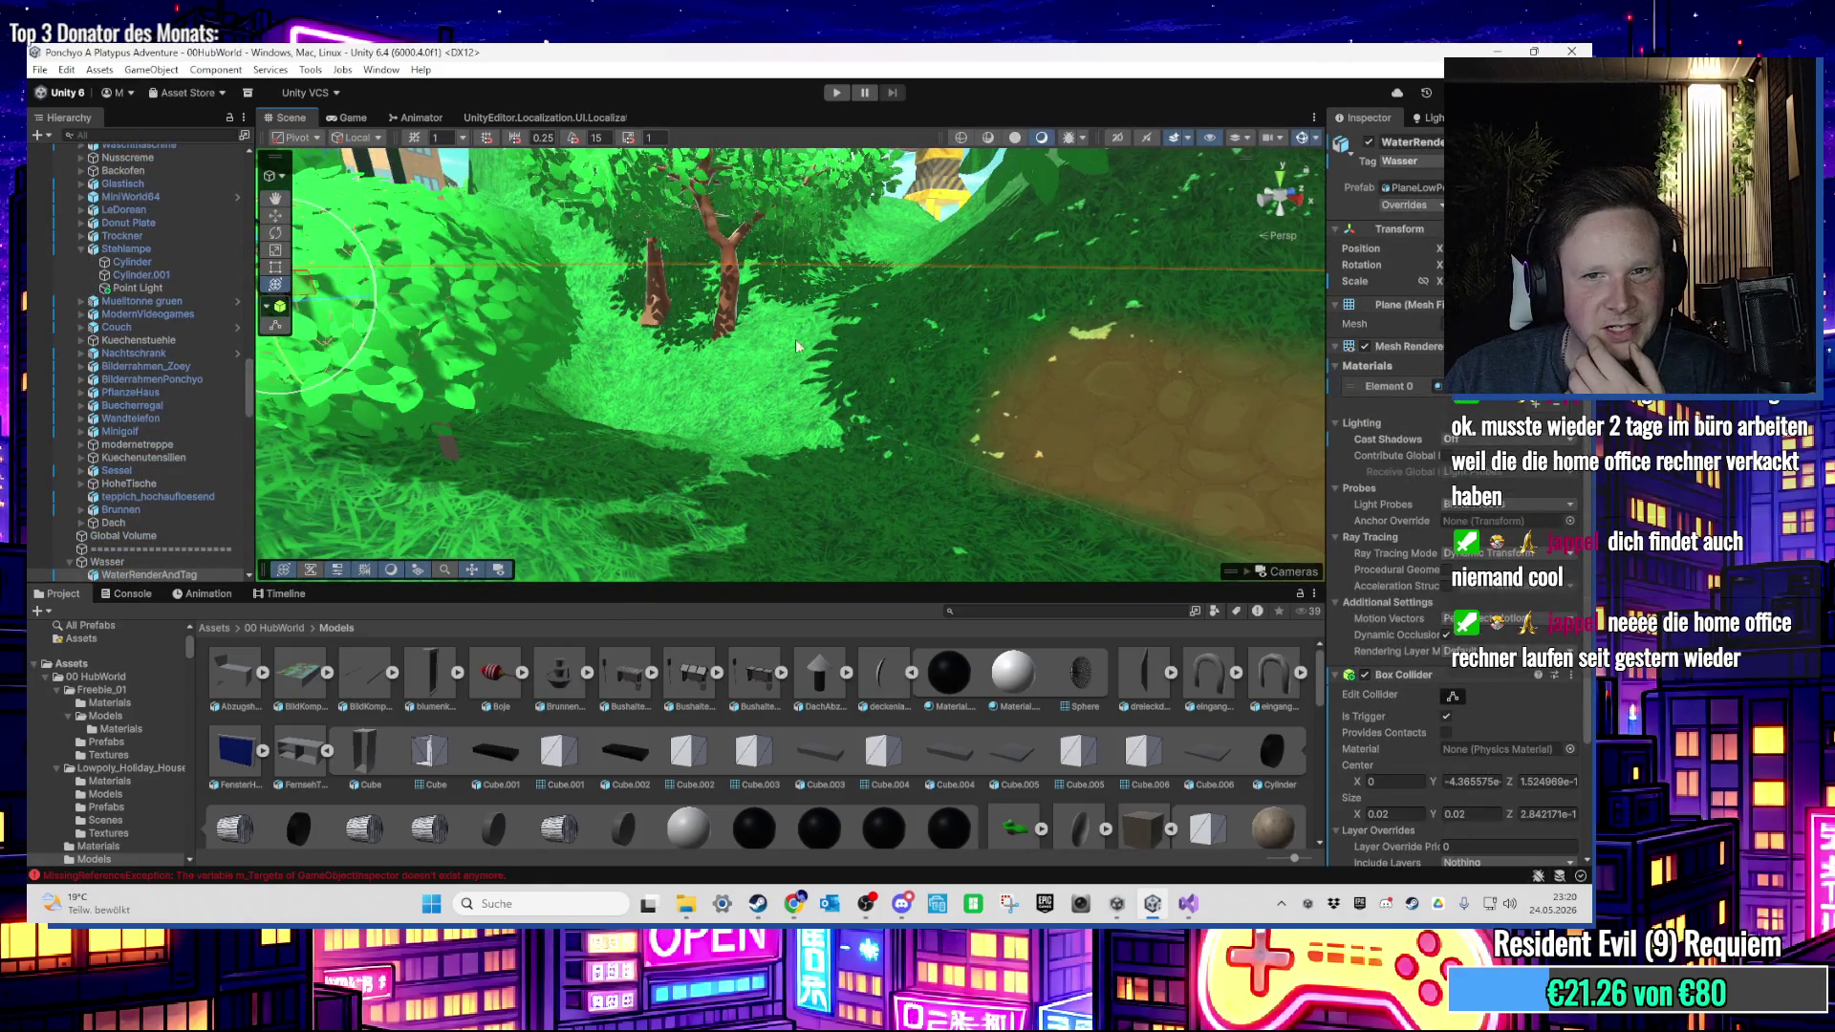
{"action": "left_click", "coordinate": [796, 346]}
{"action": "left_click_drag", "start_coordinate": [970, 284], "coordinate": [1300, 438]}
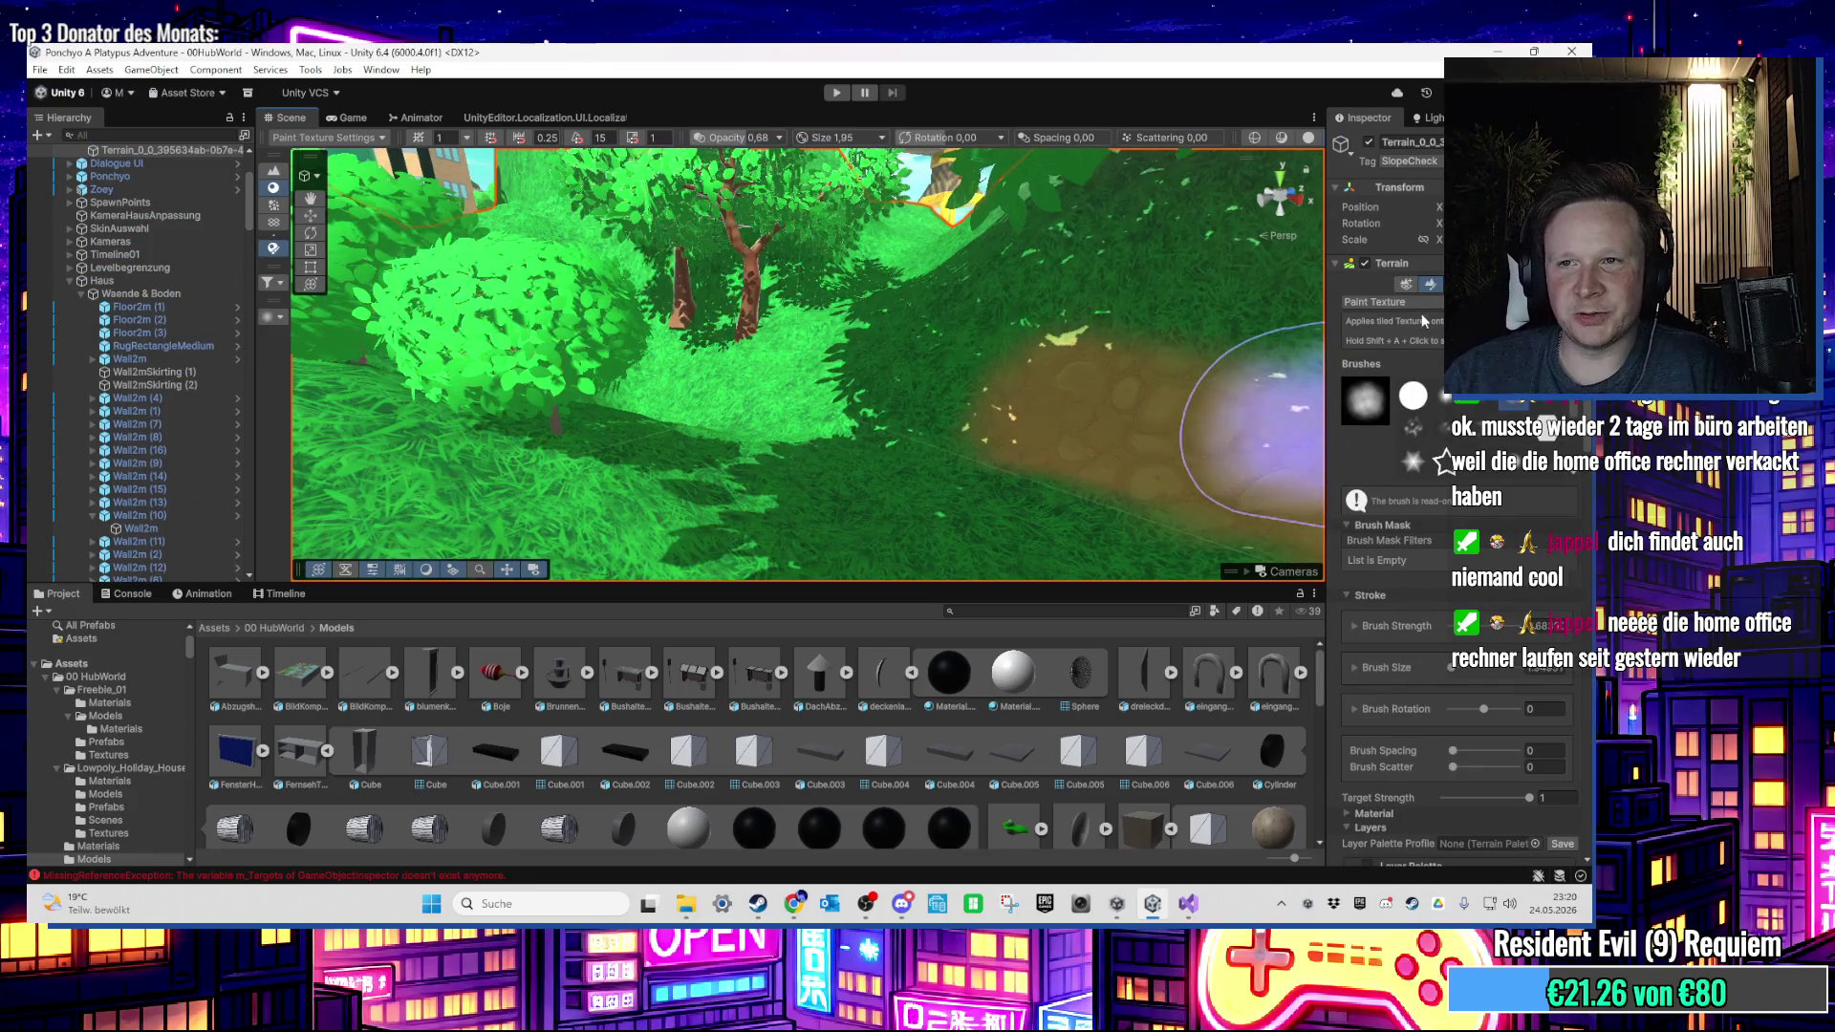
{"action": "left_click", "coordinate": [1395, 356]}
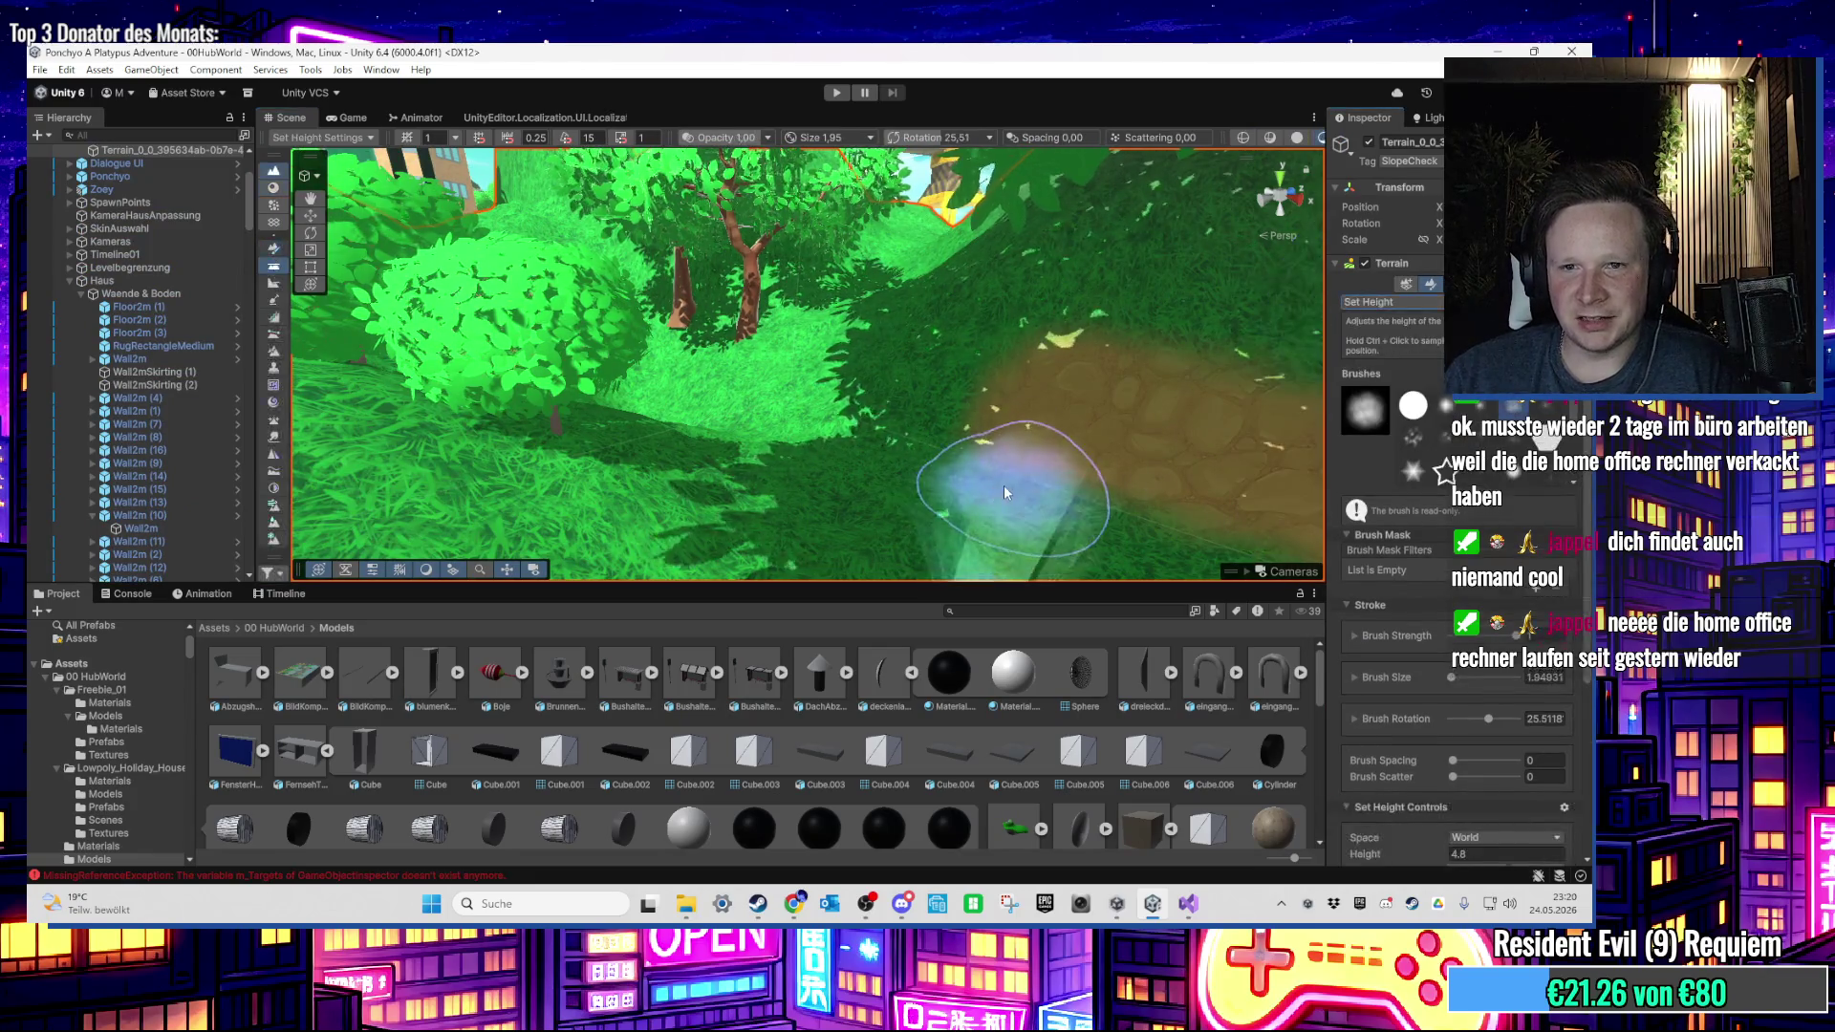
{"action": "left_click_drag", "start_coordinate": [1004, 485], "coordinate": [900, 636]}
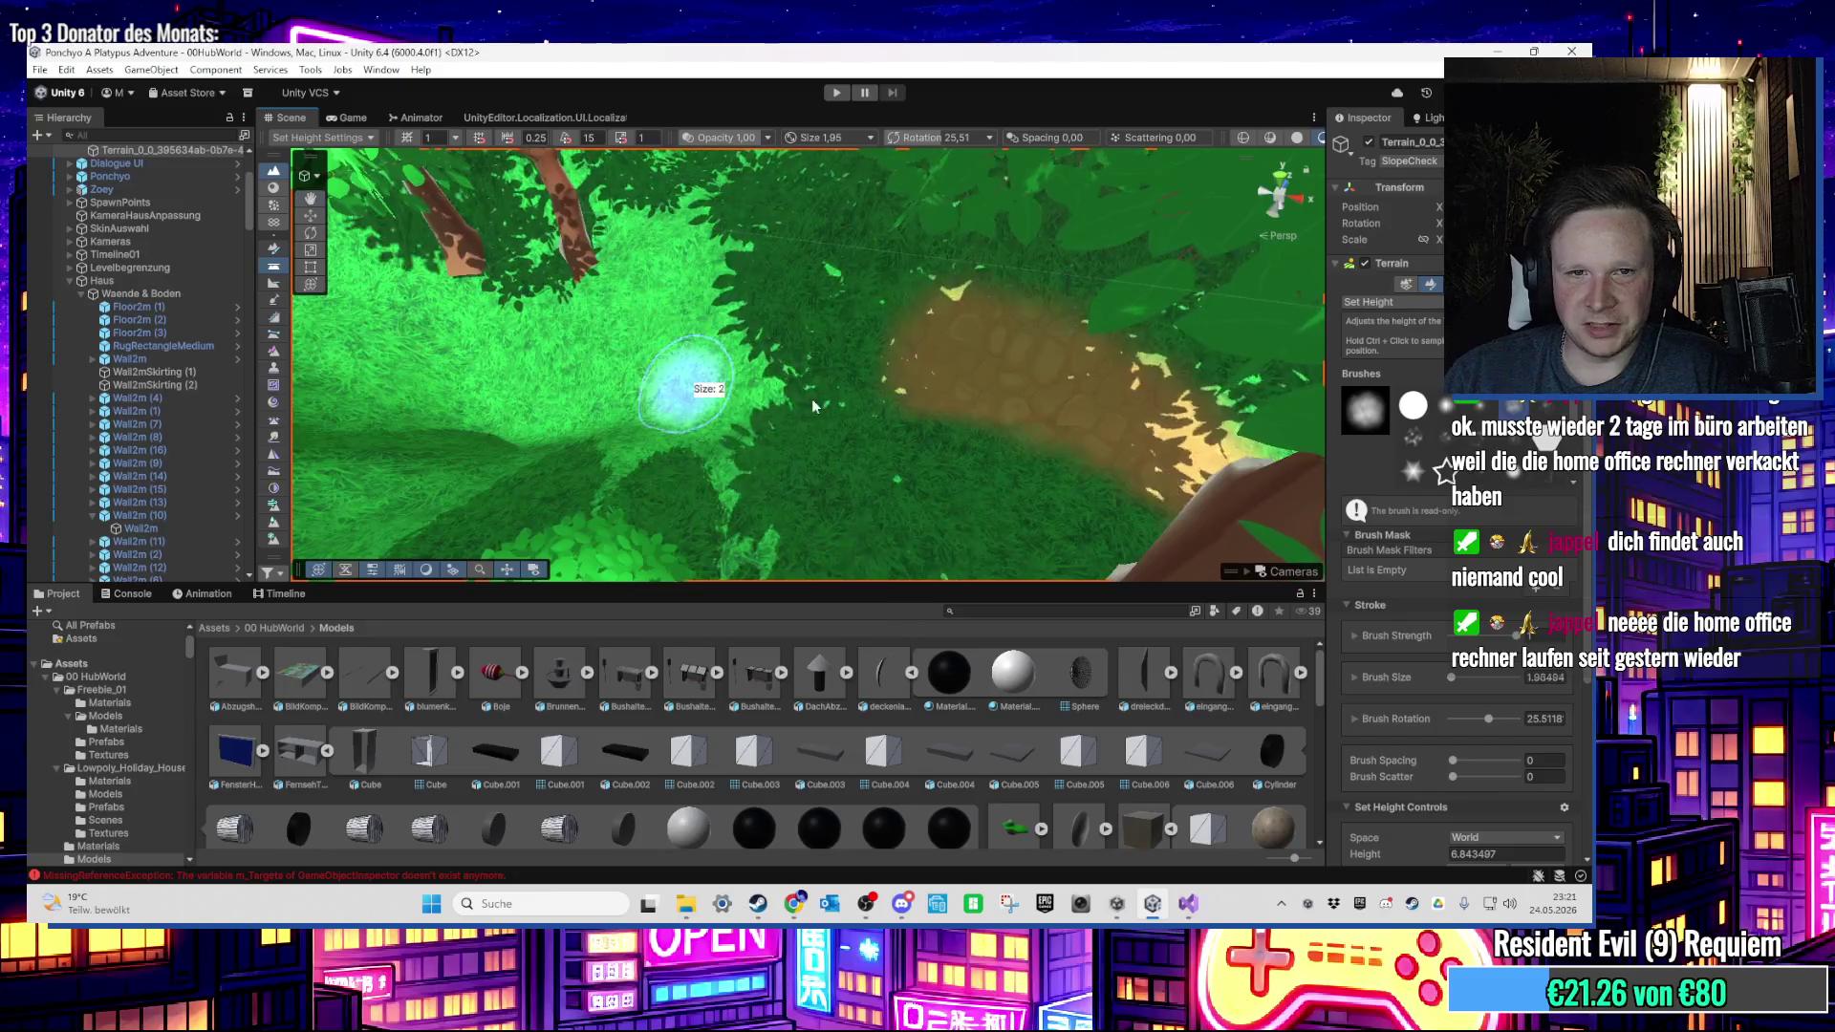
{"action": "left_click_drag", "start_coordinate": [694, 370], "coordinate": [746, 400]}
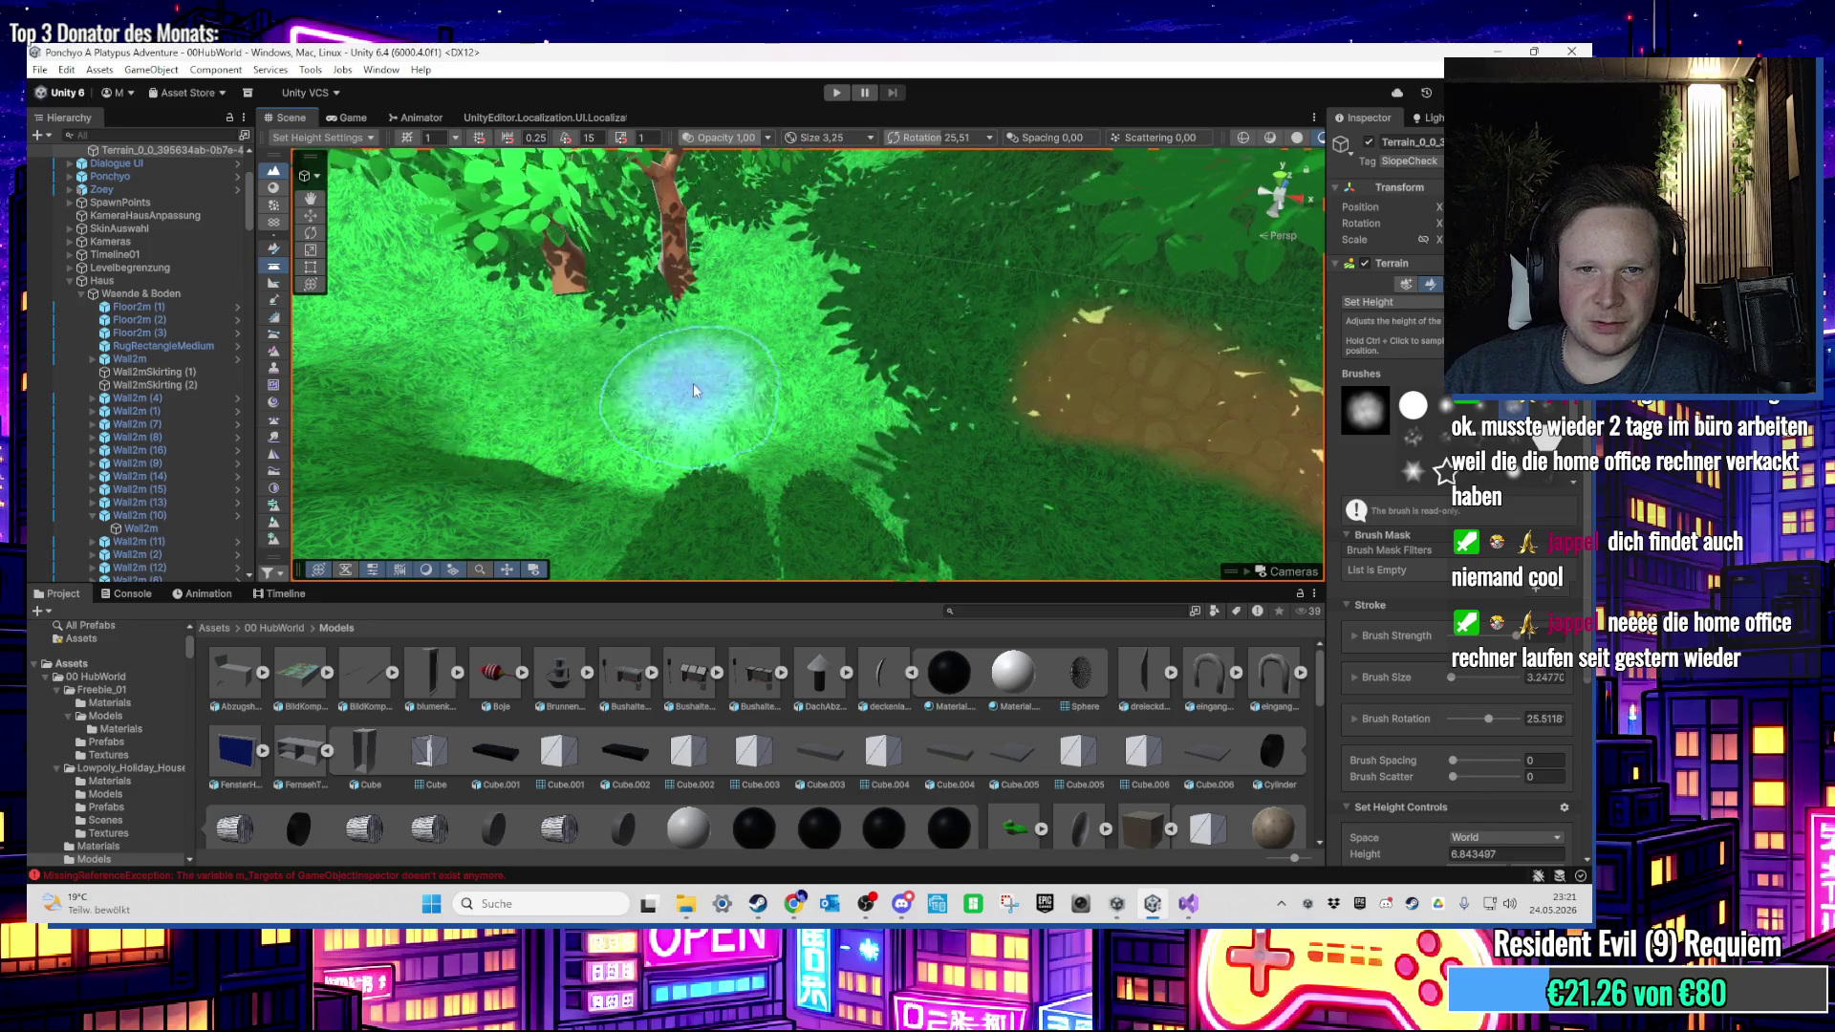
{"action": "mouse_move", "coordinate": [753, 400]}
{"action": "left_mouse_down"}
{"action": "mouse_move", "coordinate": [736, 370]}
{"action": "mouse_move", "coordinate": [829, 287]}
{"action": "left_mouse_up"}
{"action": "mouse_move", "coordinate": [770, 411]}
{"action": "left_mouse_down"}
{"action": "mouse_move", "coordinate": [863, 440]}
{"action": "mouse_move", "coordinate": [759, 358]}
{"action": "mouse_move", "coordinate": [820, 385]}
{"action": "left_mouse_up"}
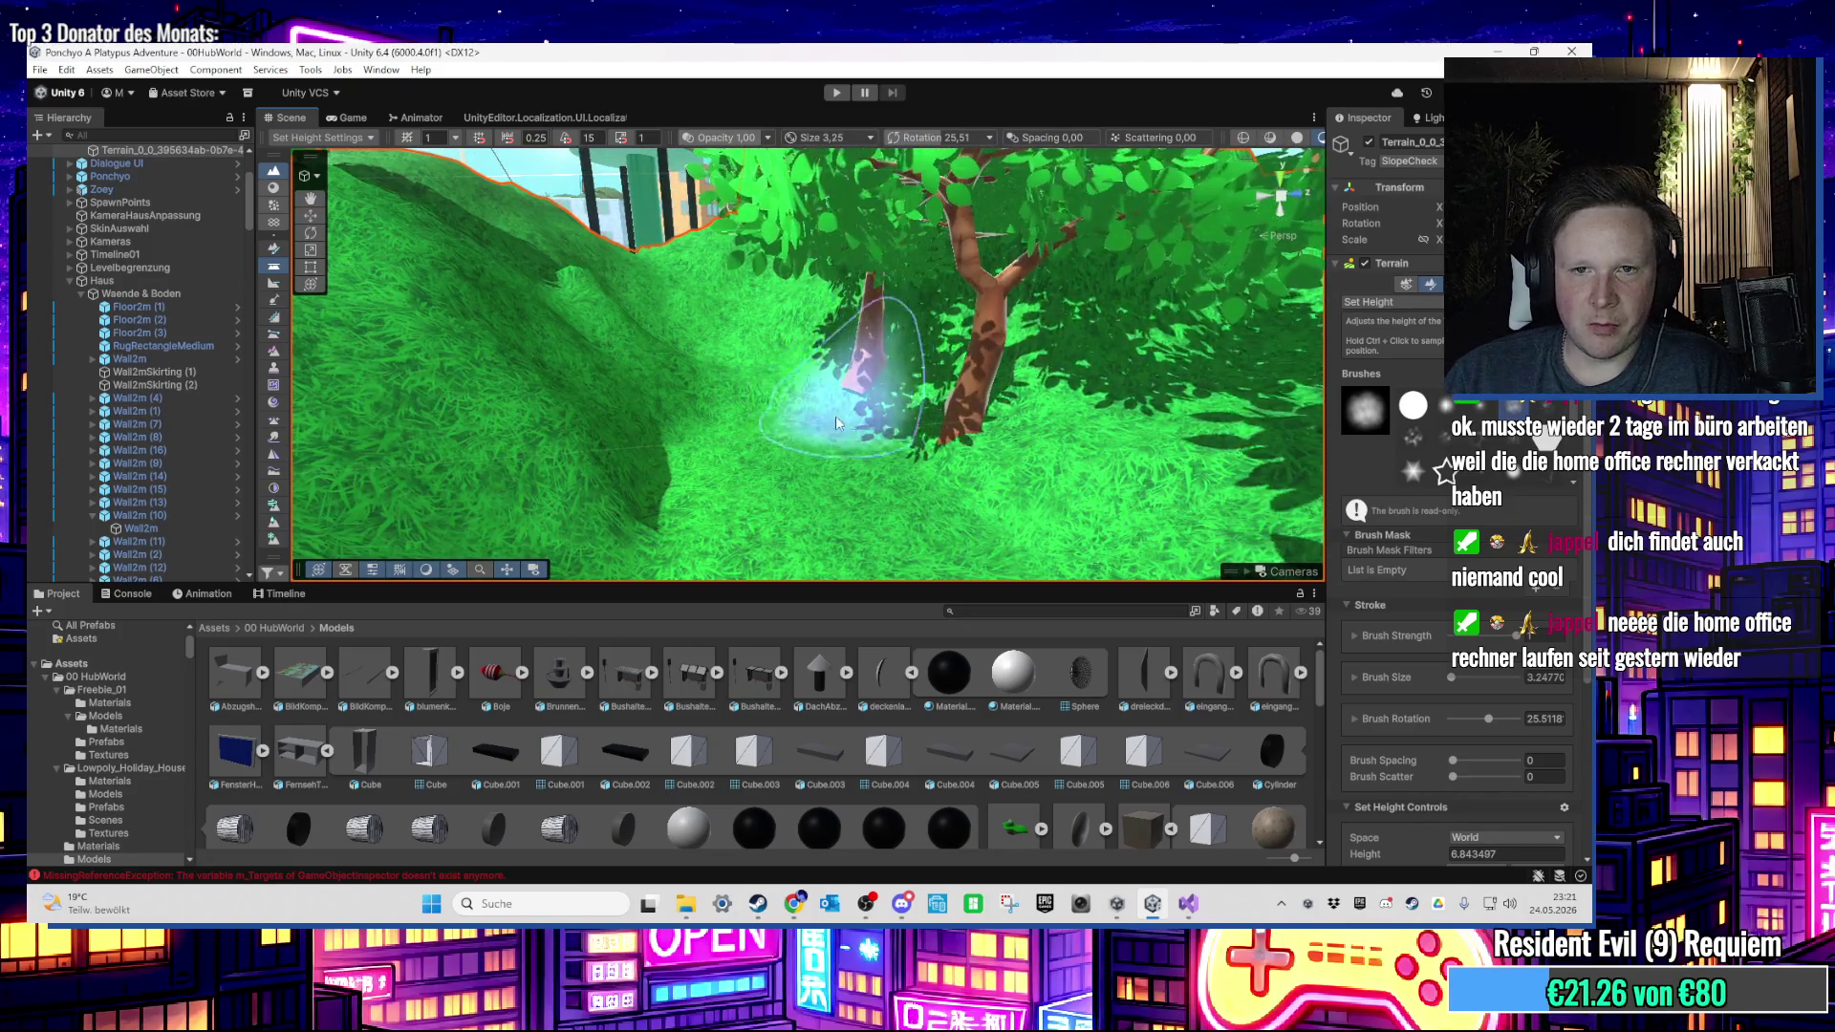
{"action": "scroll", "coordinate": [869, 439], "scroll_direction": "up", "scroll_amount": 3}
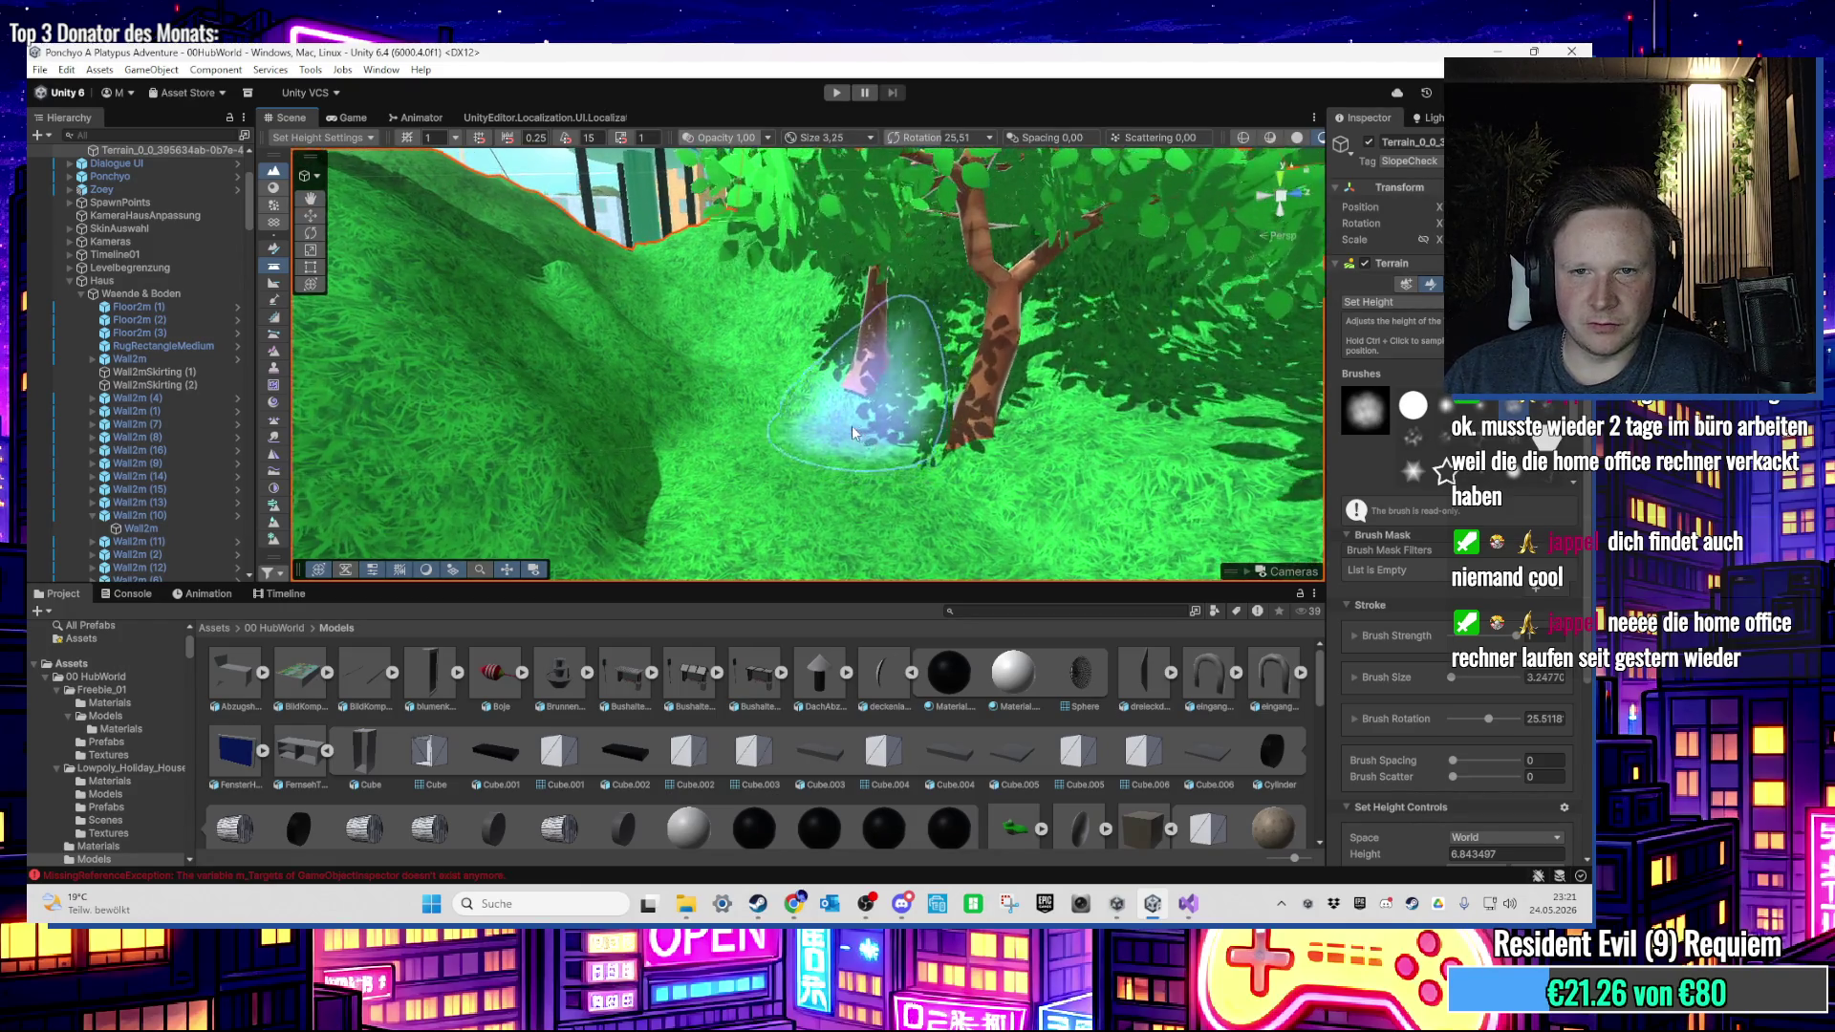
Step: Even the ground by the tree trunk with a smaller Set Height brush, then Smooth Height (opacity 0.09, size 2.32)
{"action": "left_click", "coordinate": [1415, 466]}
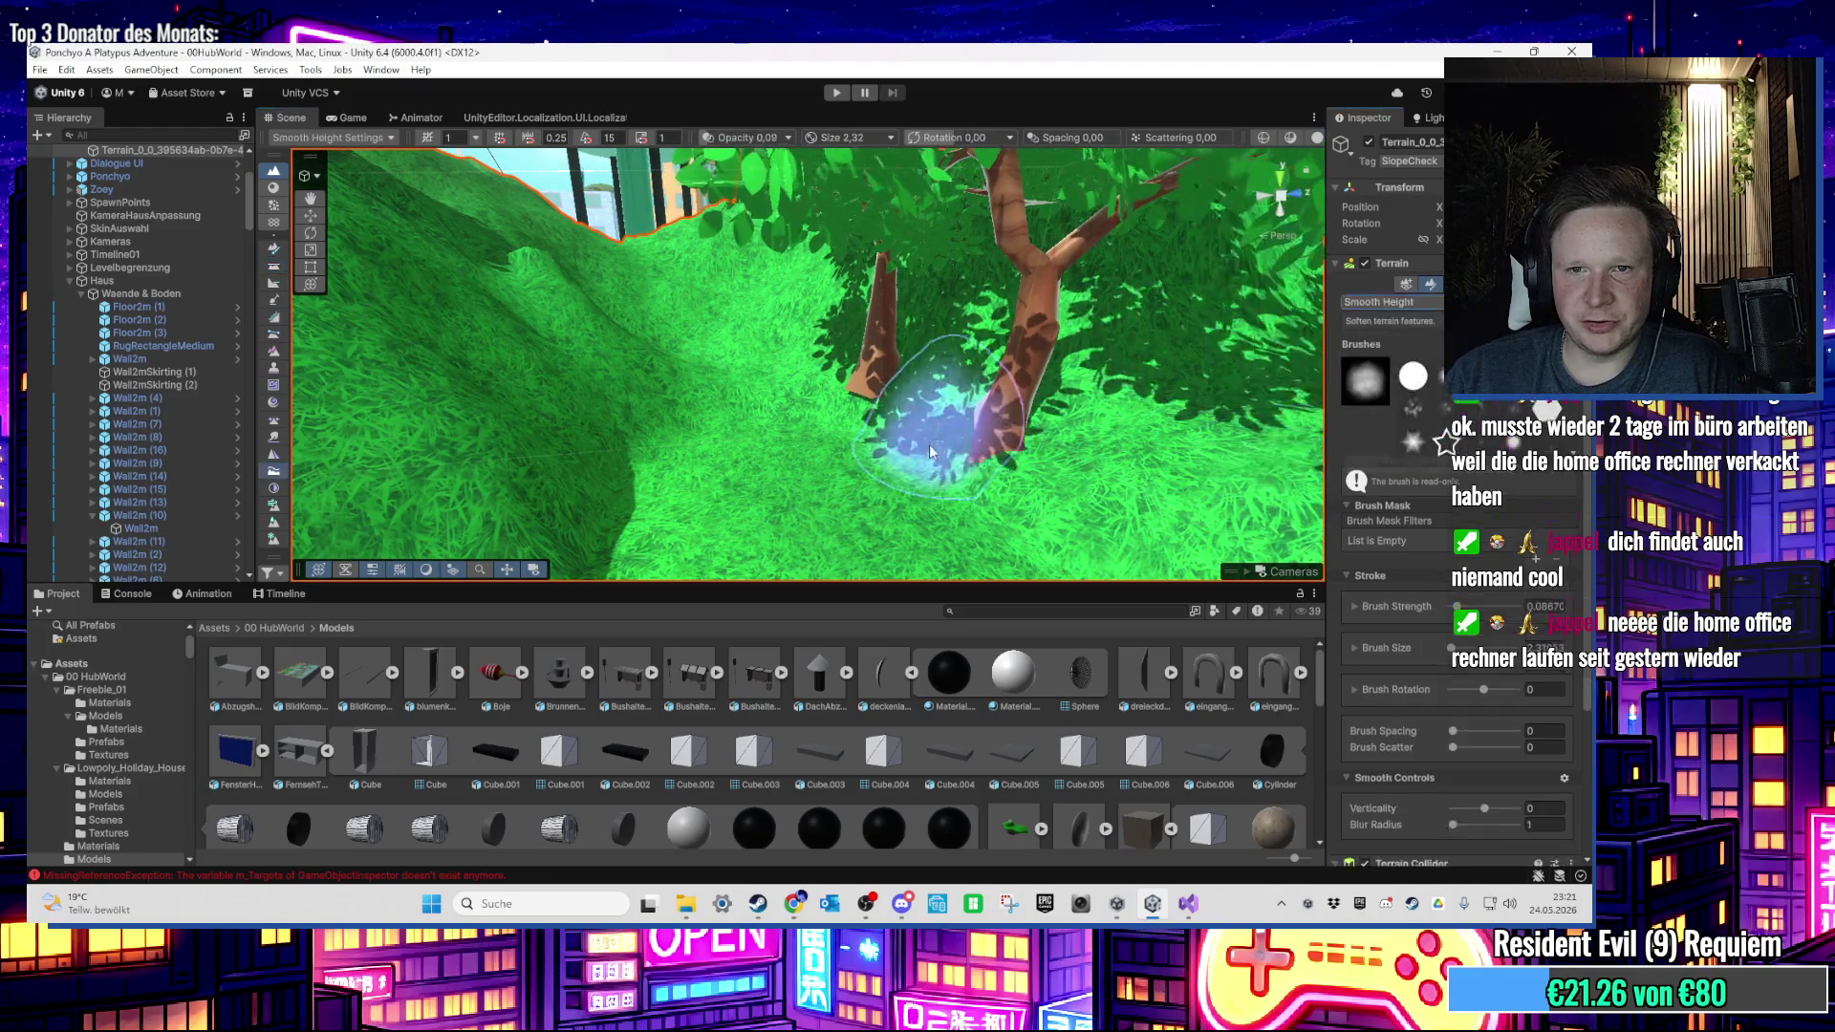
{"action": "mouse_move", "coordinate": [1016, 469]}
{"action": "left_mouse_down"}
{"action": "mouse_move", "coordinate": [839, 410]}
{"action": "mouse_move", "coordinate": [1269, 389]}
{"action": "mouse_move", "coordinate": [860, 532]}
{"action": "mouse_move", "coordinate": [1062, 369]}
{"action": "left_mouse_up"}
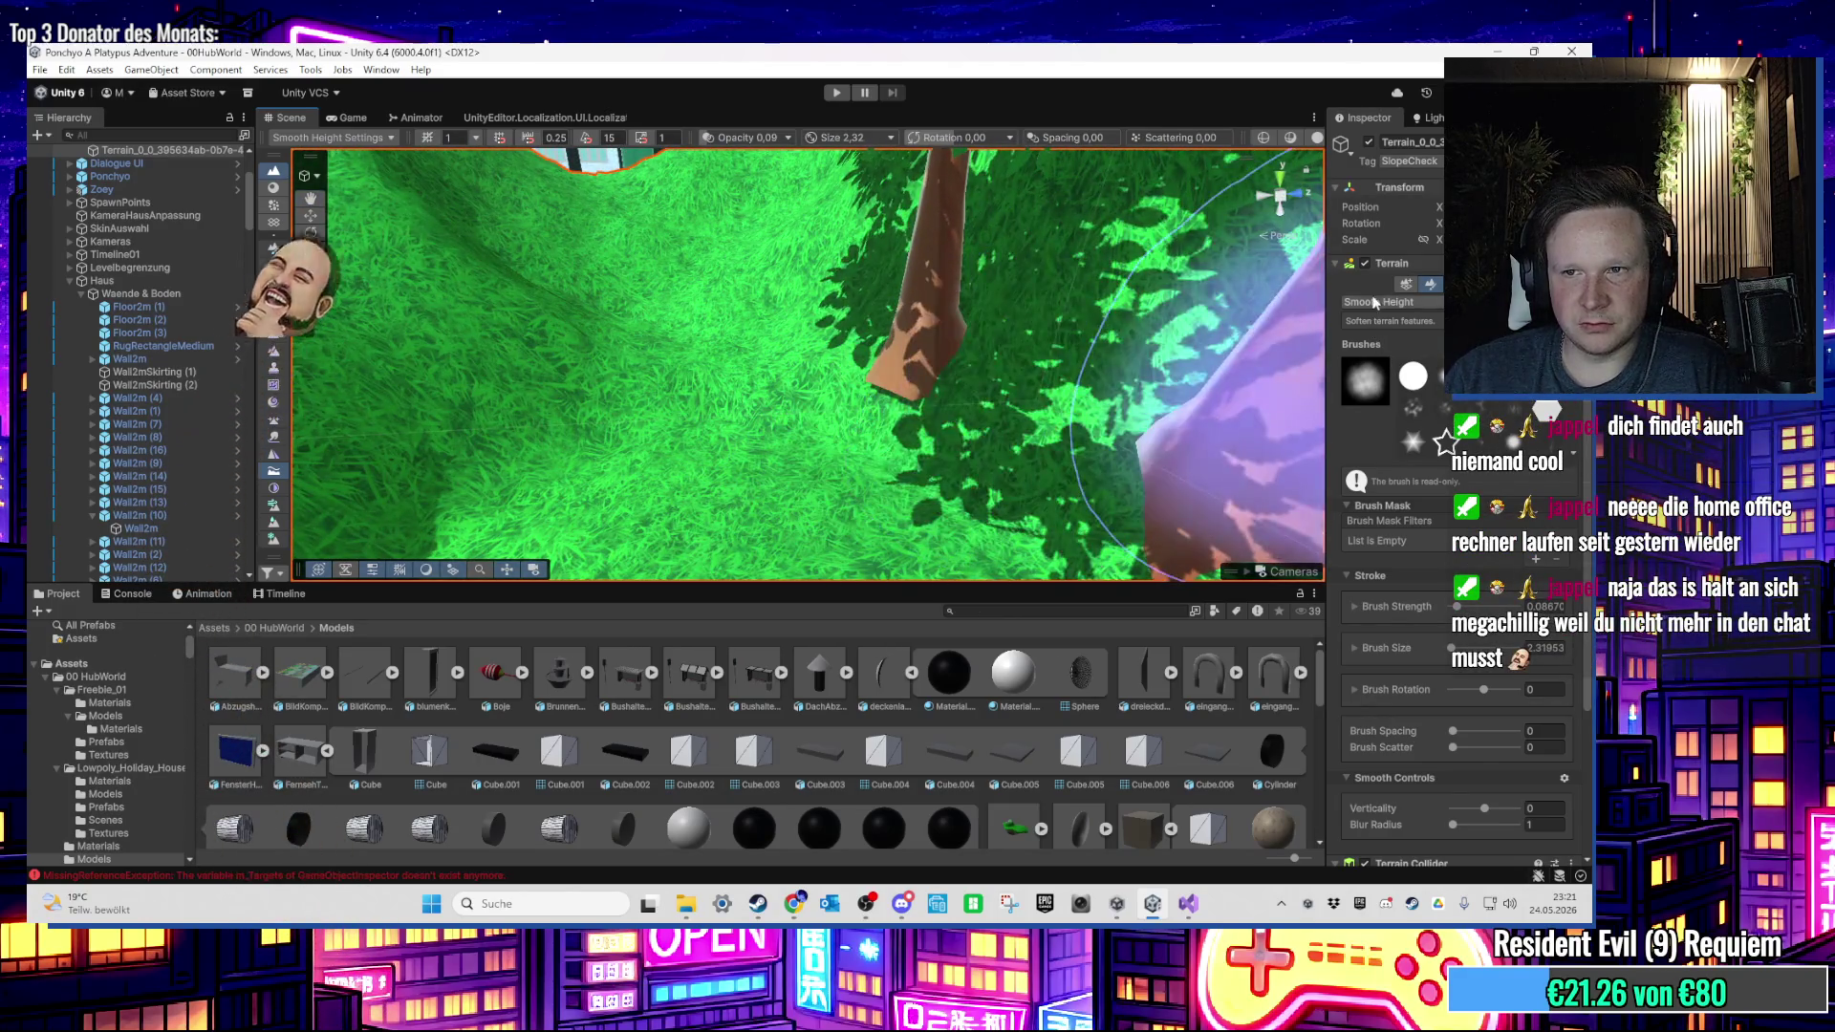
{"action": "left_click", "coordinate": [1394, 358]}
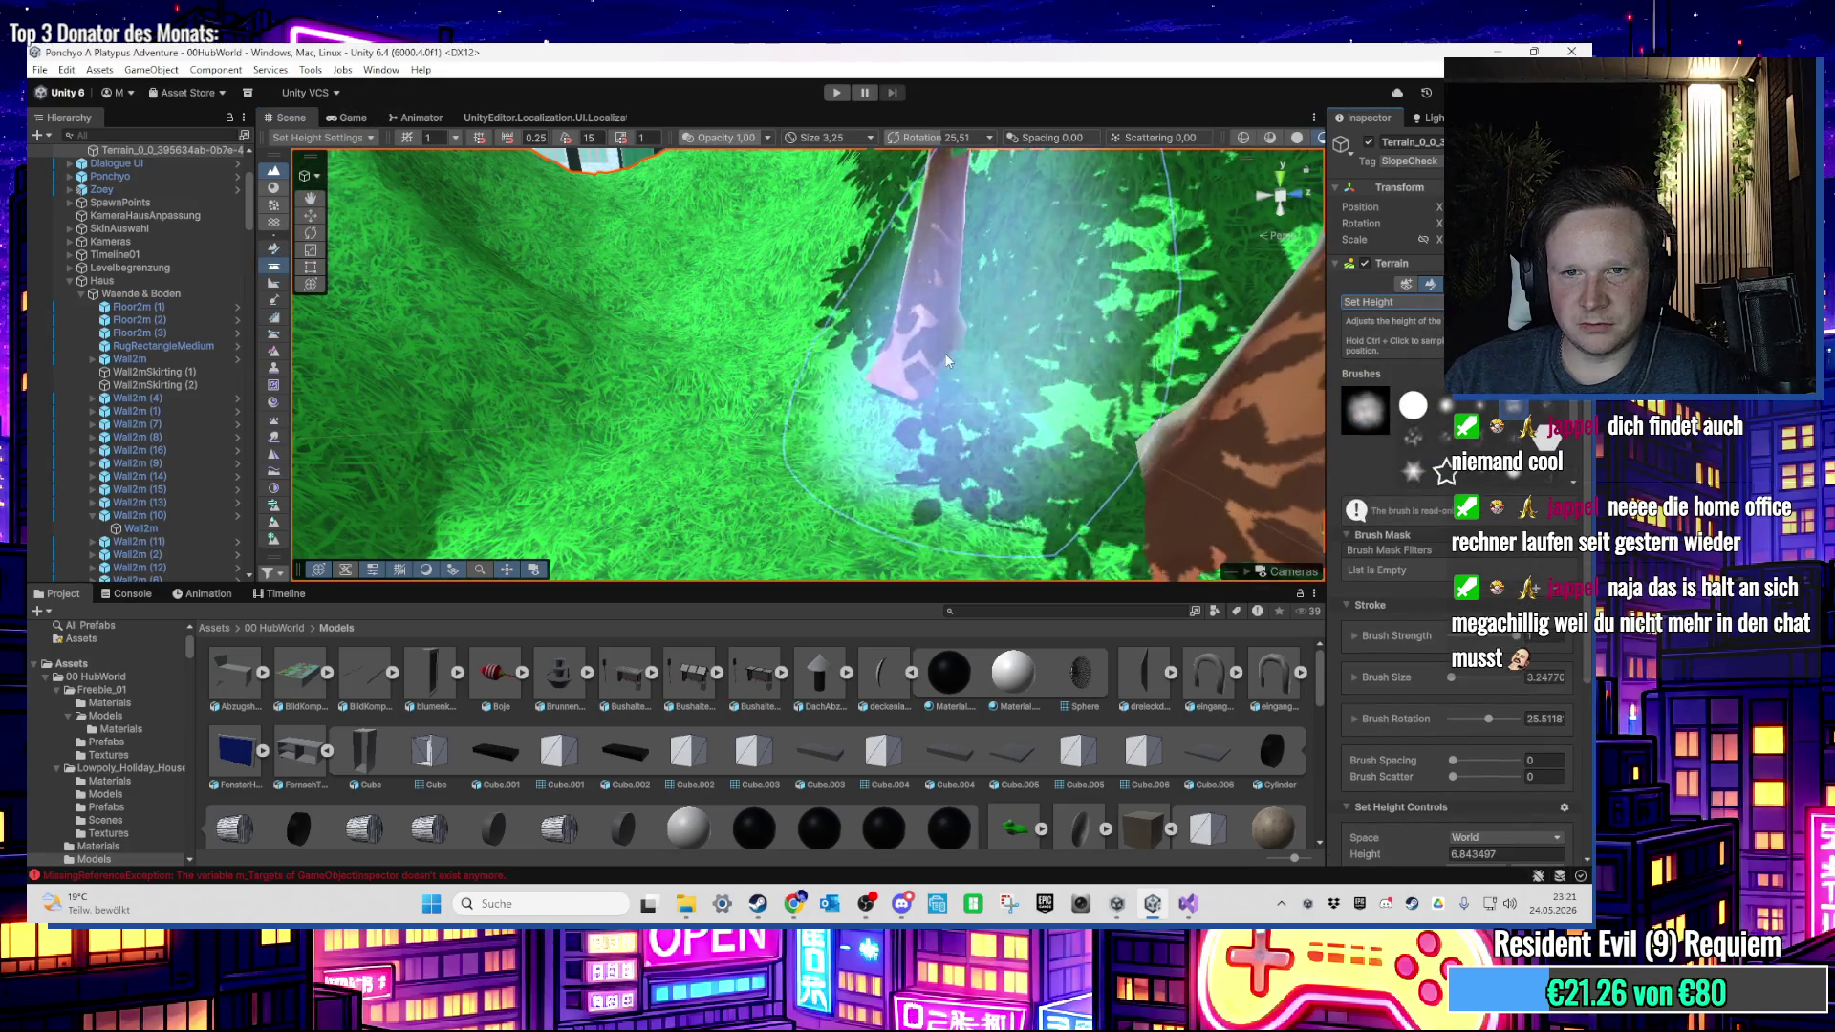
{"action": "key", "text": "bracketleft"}
{"action": "key", "text": "bracketleft"}
{"action": "key", "text": "bracketleft"}
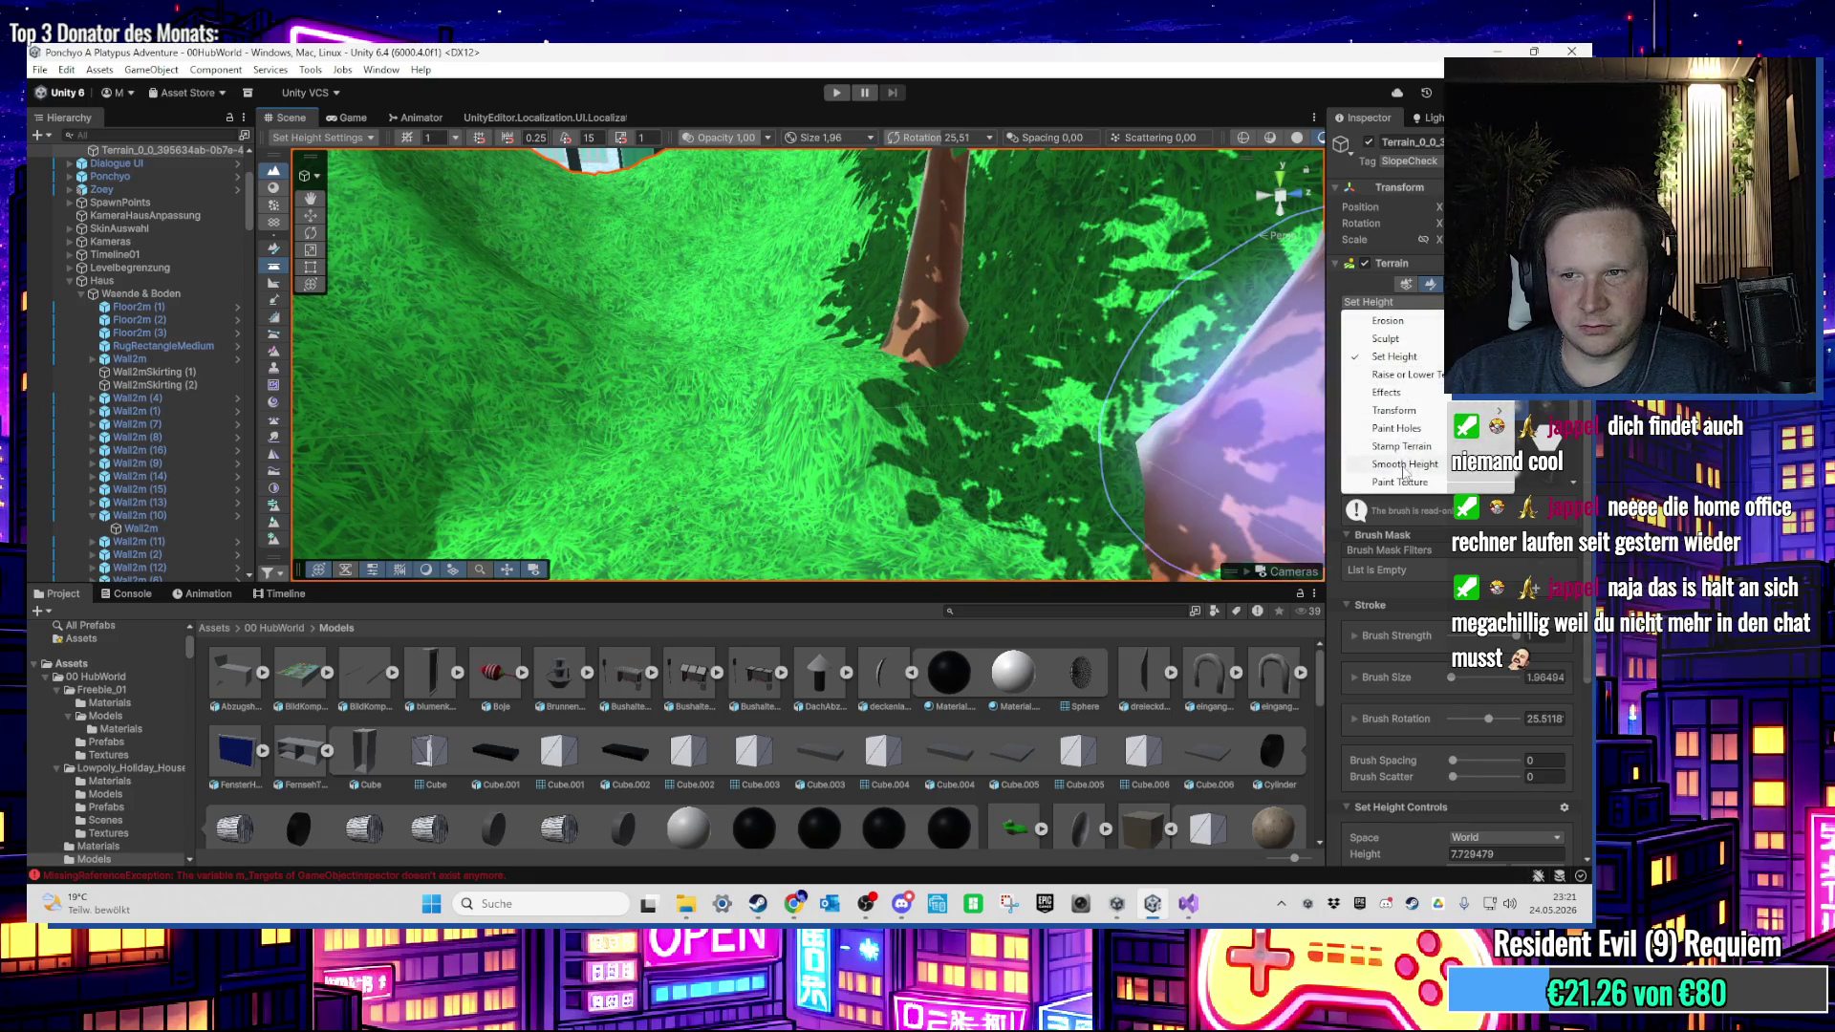
{"action": "left_click", "coordinate": [1403, 466]}
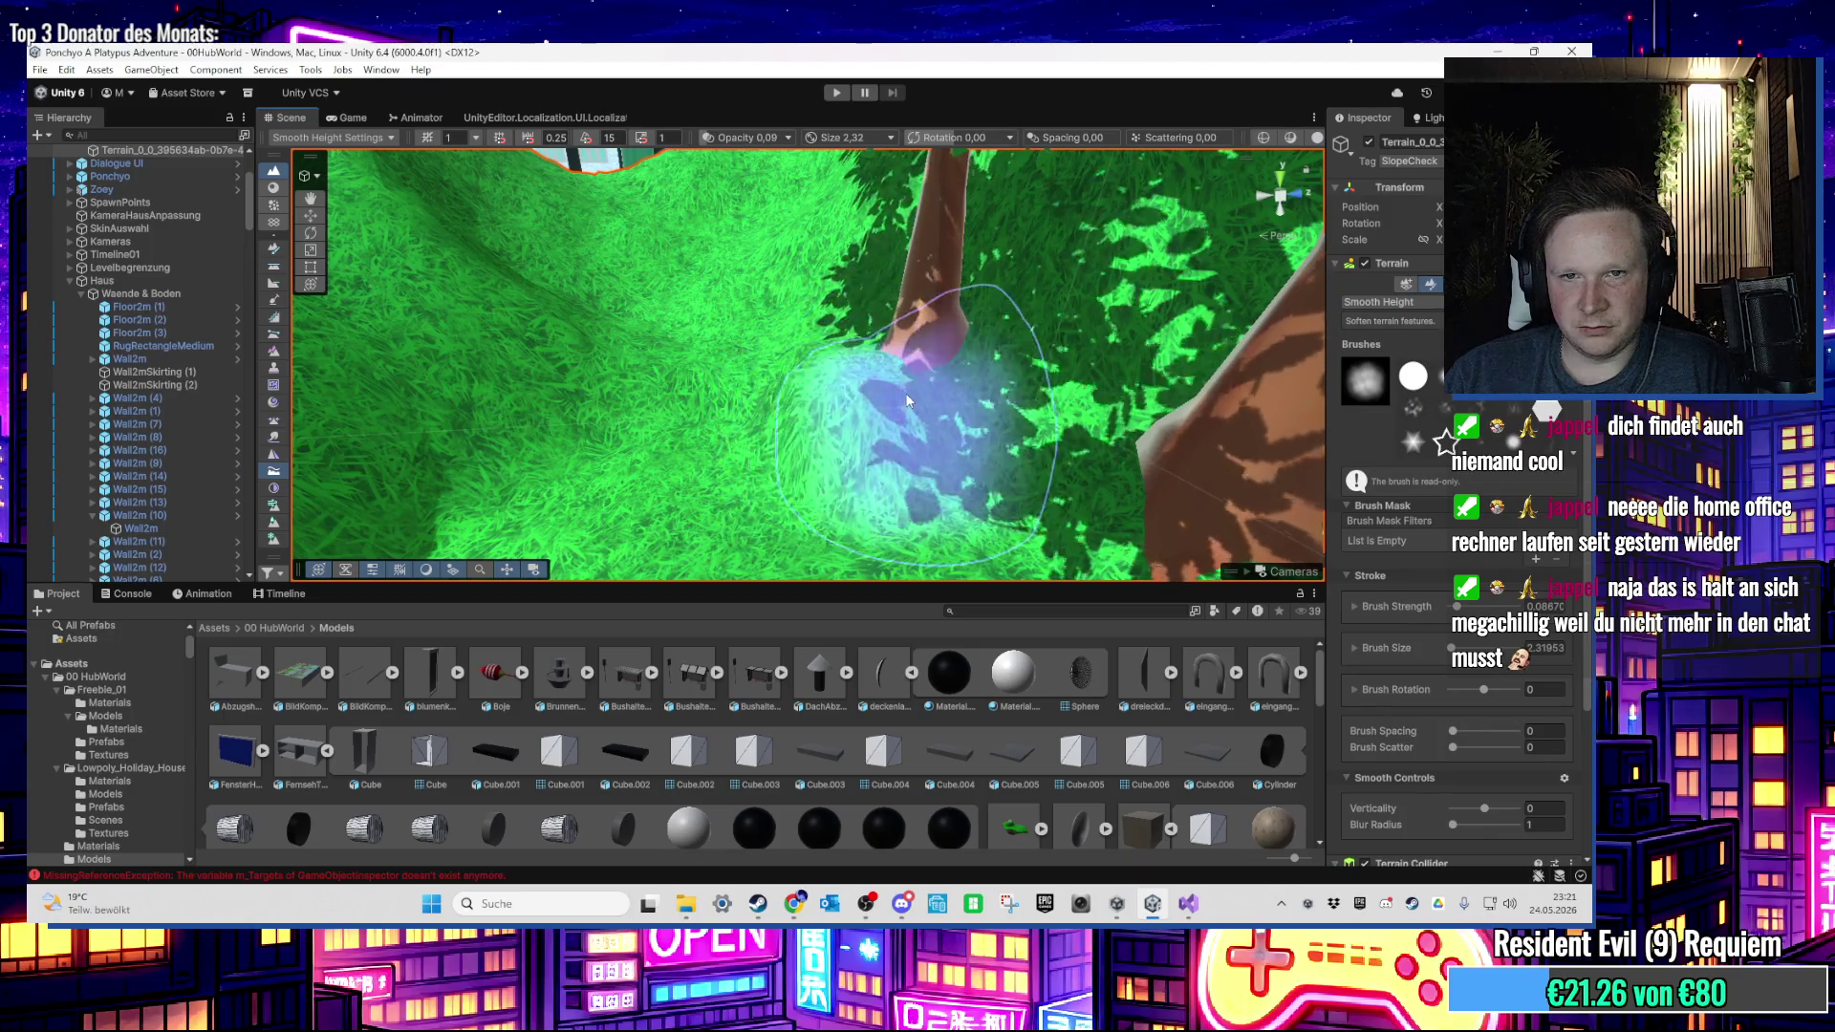
{"action": "scroll", "coordinate": [484, 386], "scroll_direction": "down", "scroll_amount": 5}
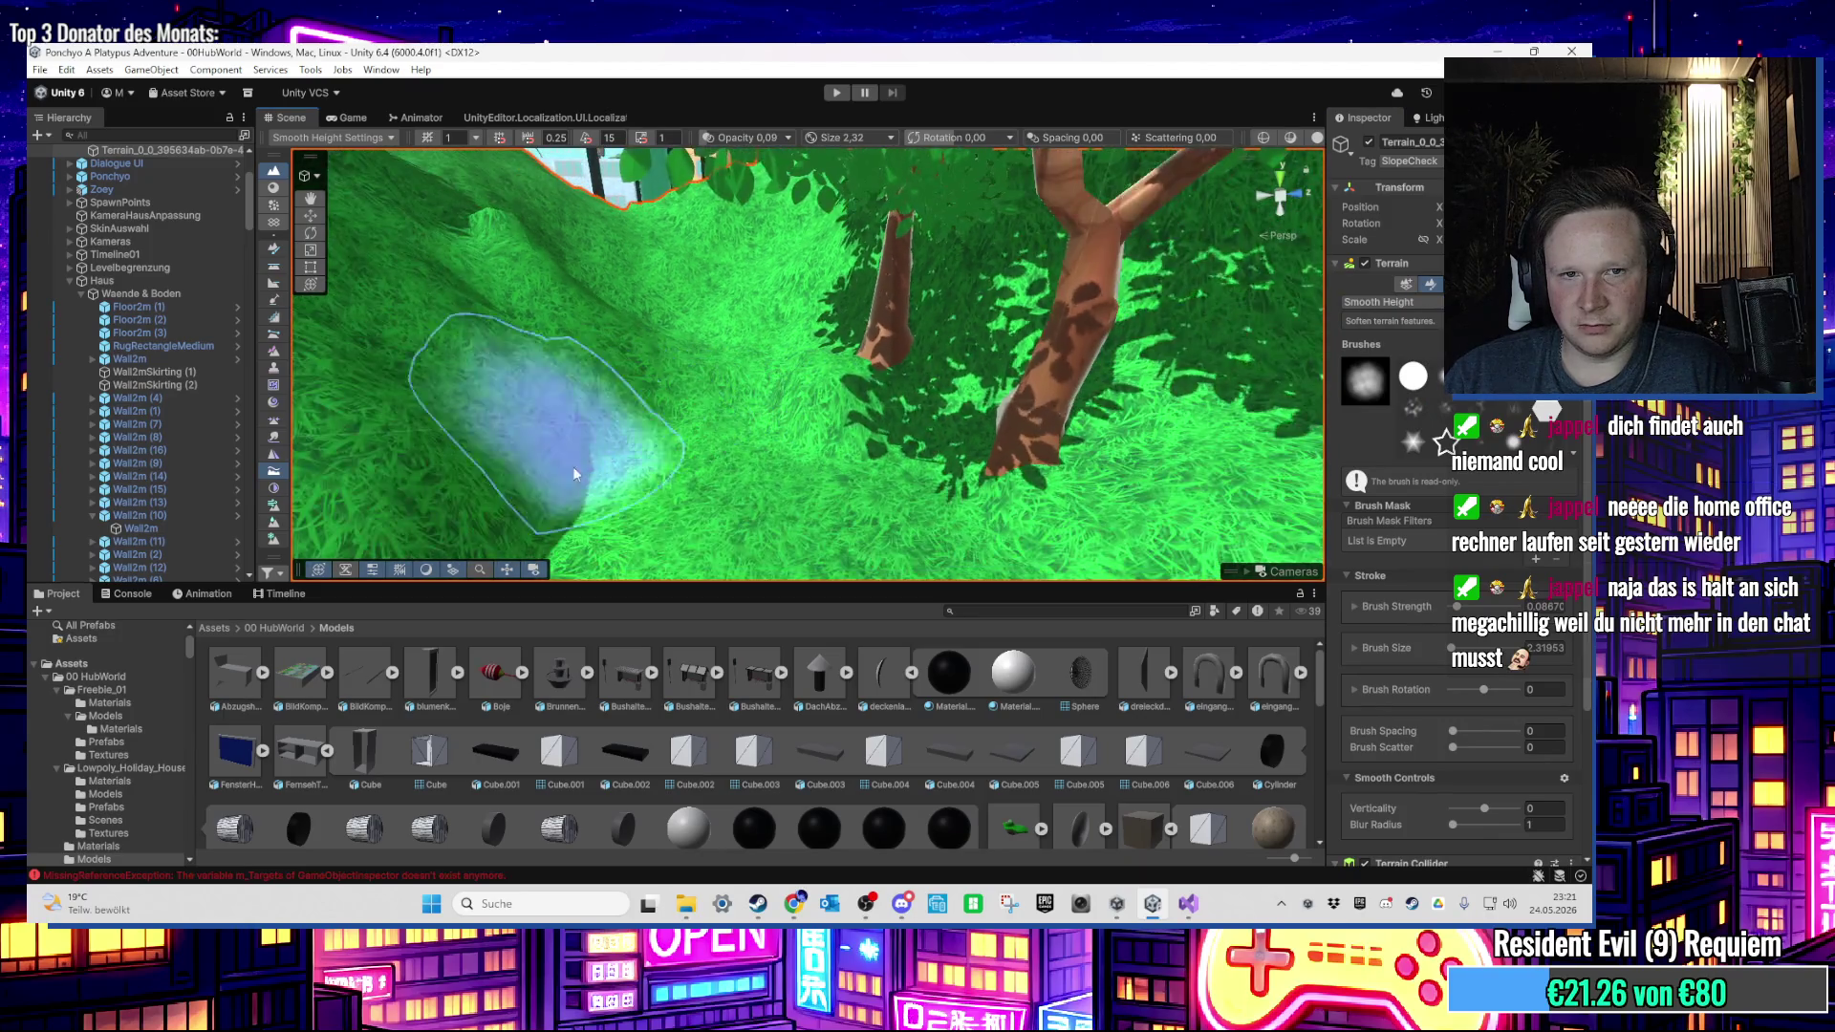
{"action": "left_click_drag", "start_coordinate": [574, 473], "coordinate": [785, 340]}
{"action": "scroll", "coordinate": [755, 367], "scroll_direction": "up", "scroll_amount": 5}
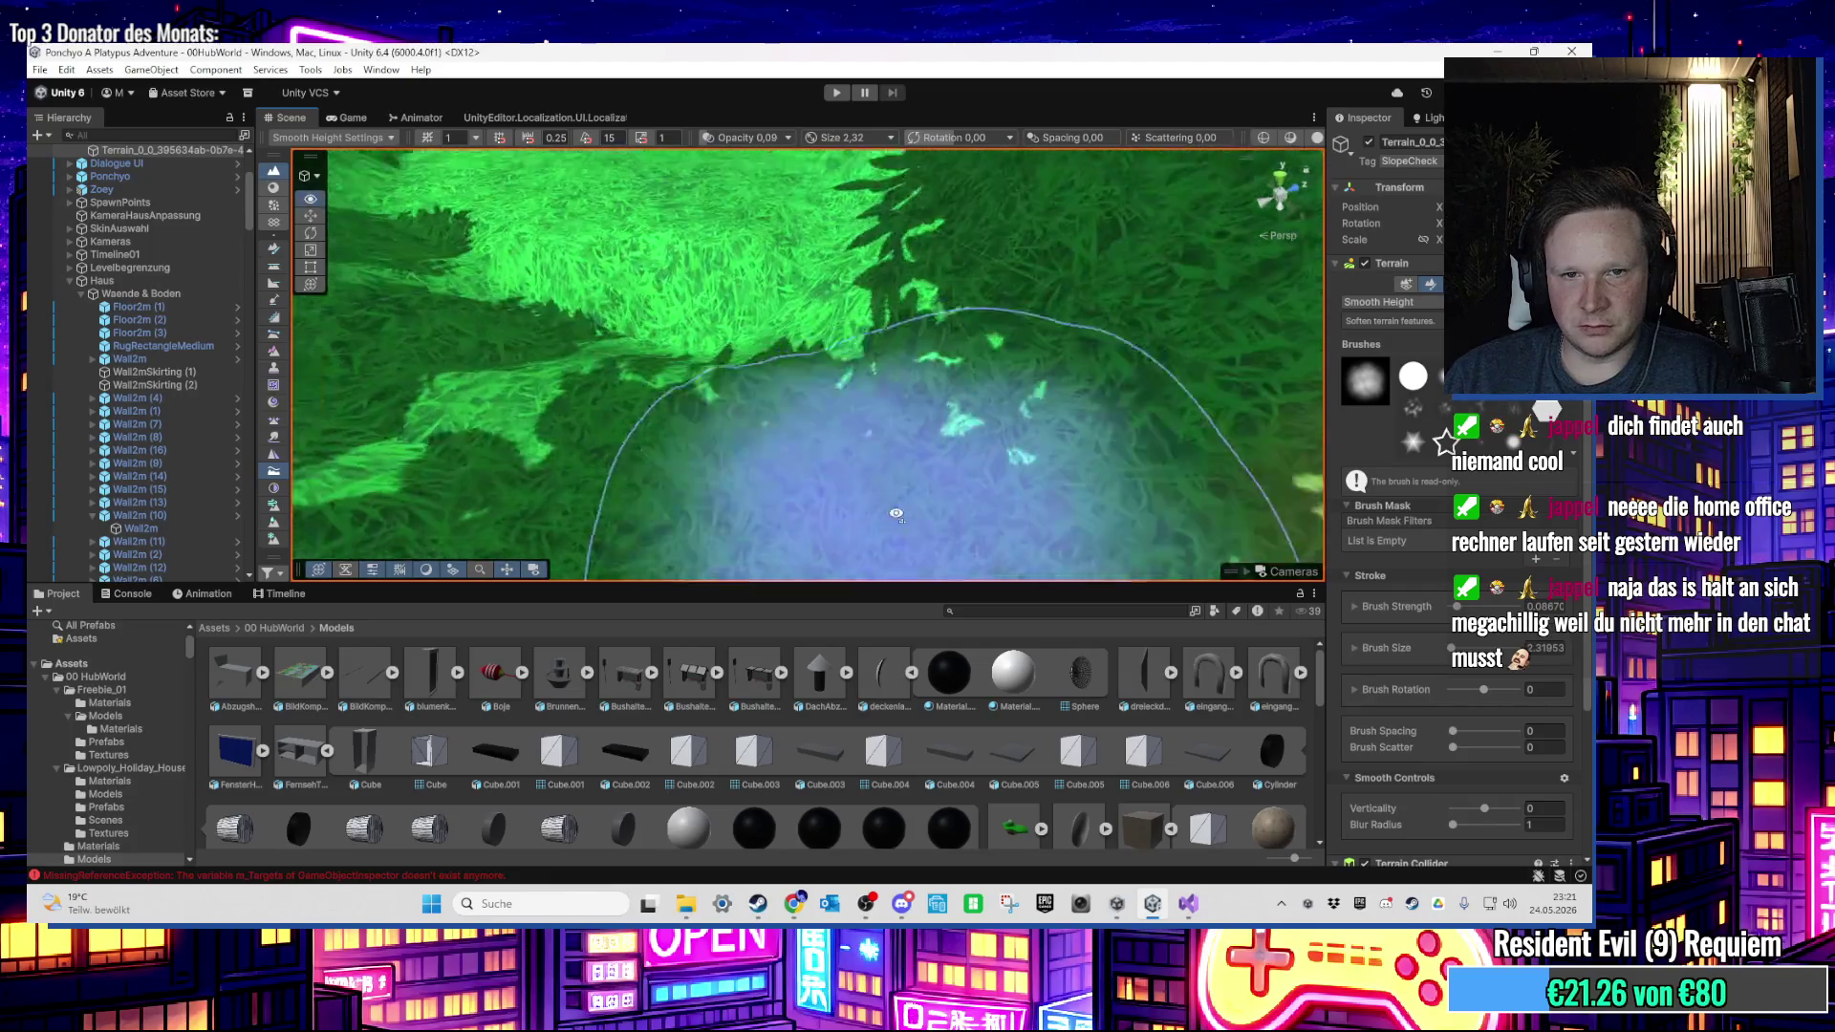
{"action": "left_click", "coordinate": [1400, 302]}
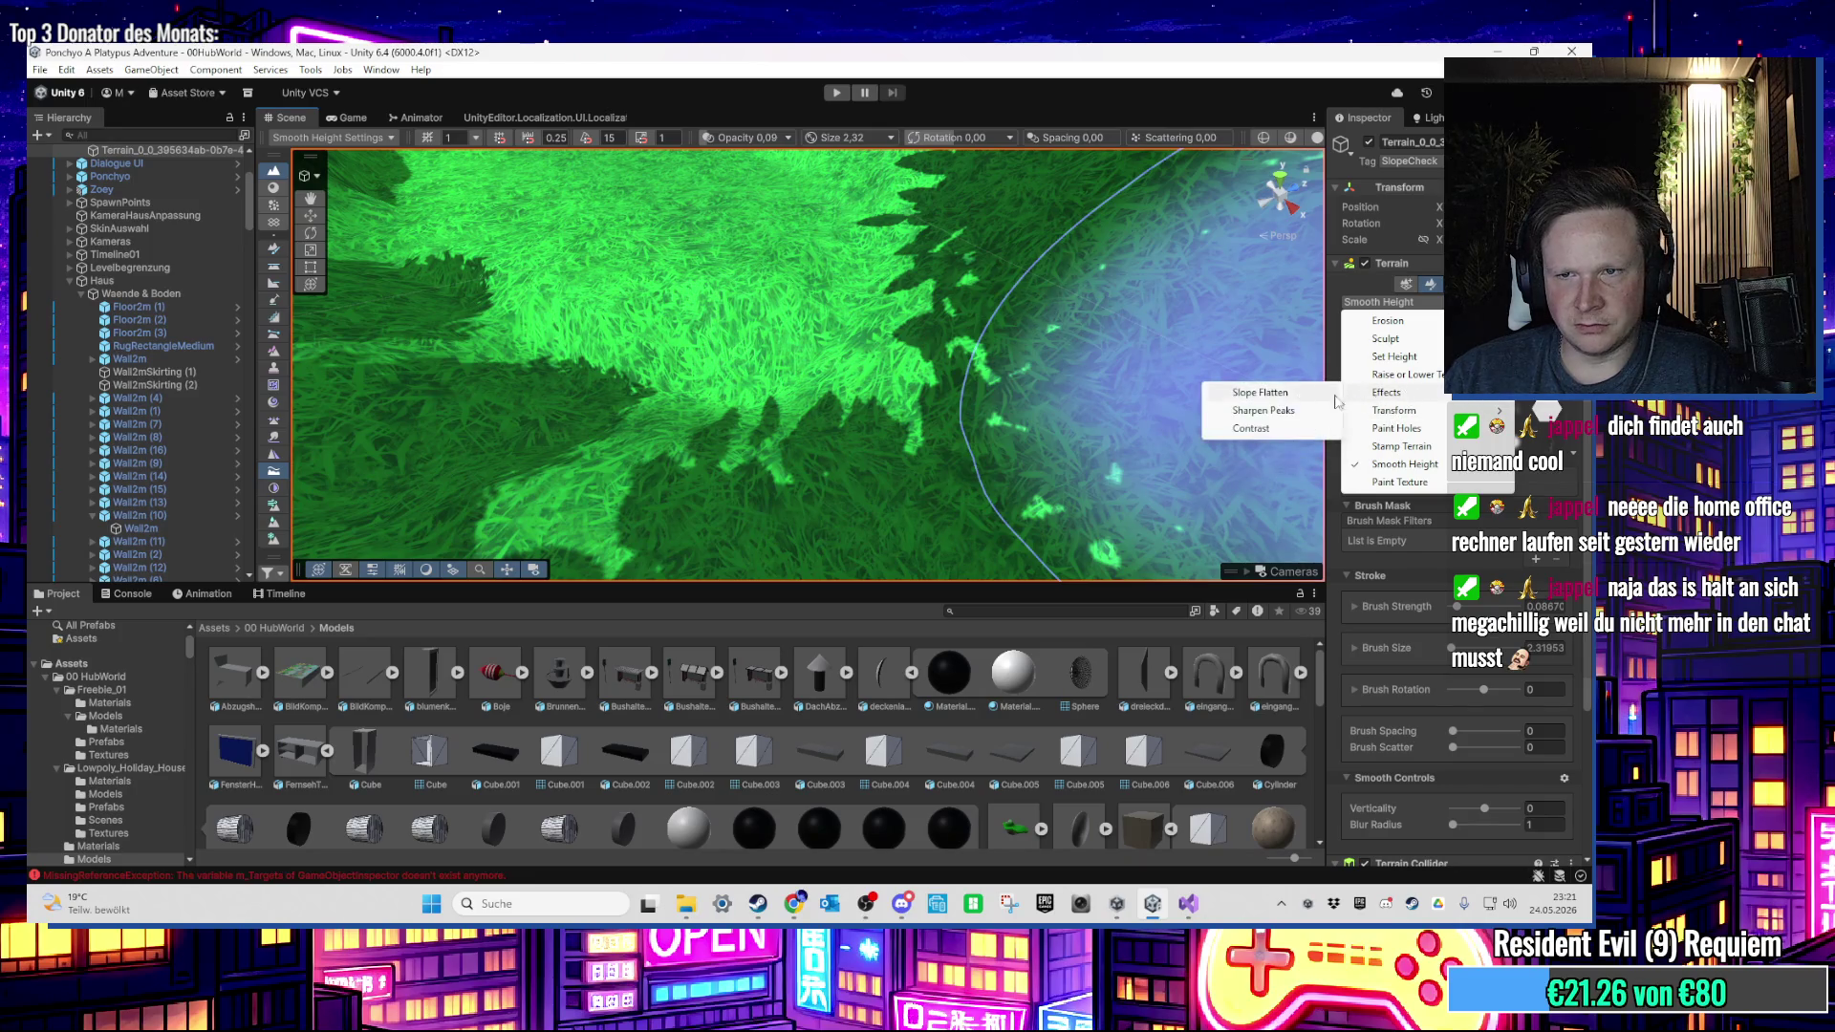
Step: Flatten the slope beside the path using the Slope Flatten effect at brush size 4.53
{"action": "left_click", "coordinate": [1259, 392]}
{"action": "scroll", "coordinate": [760, 308], "scroll_direction": "down", "scroll_amount": 3}
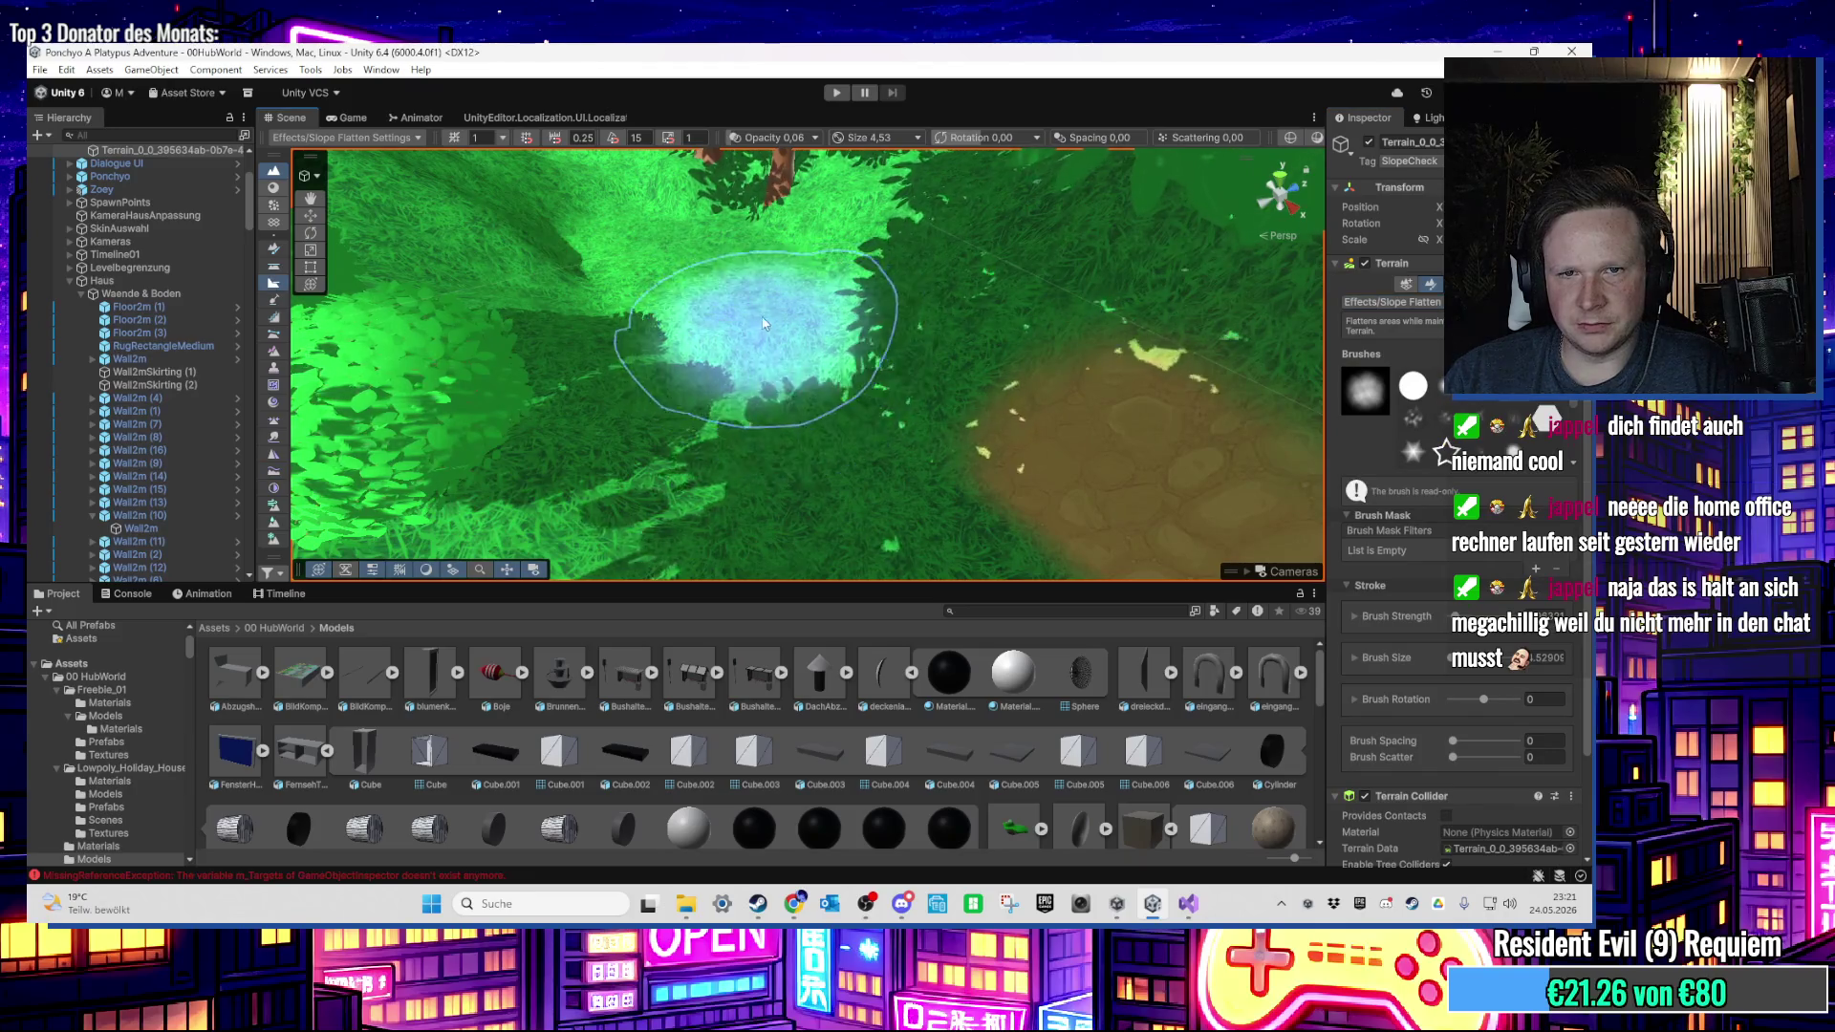
{"action": "mouse_move", "coordinate": [763, 323]}
{"action": "left_mouse_down"}
{"action": "mouse_move", "coordinate": [782, 272]}
{"action": "mouse_move", "coordinate": [805, 306]}
{"action": "mouse_move", "coordinate": [782, 311]}
{"action": "mouse_move", "coordinate": [762, 376]}
{"action": "left_mouse_up"}
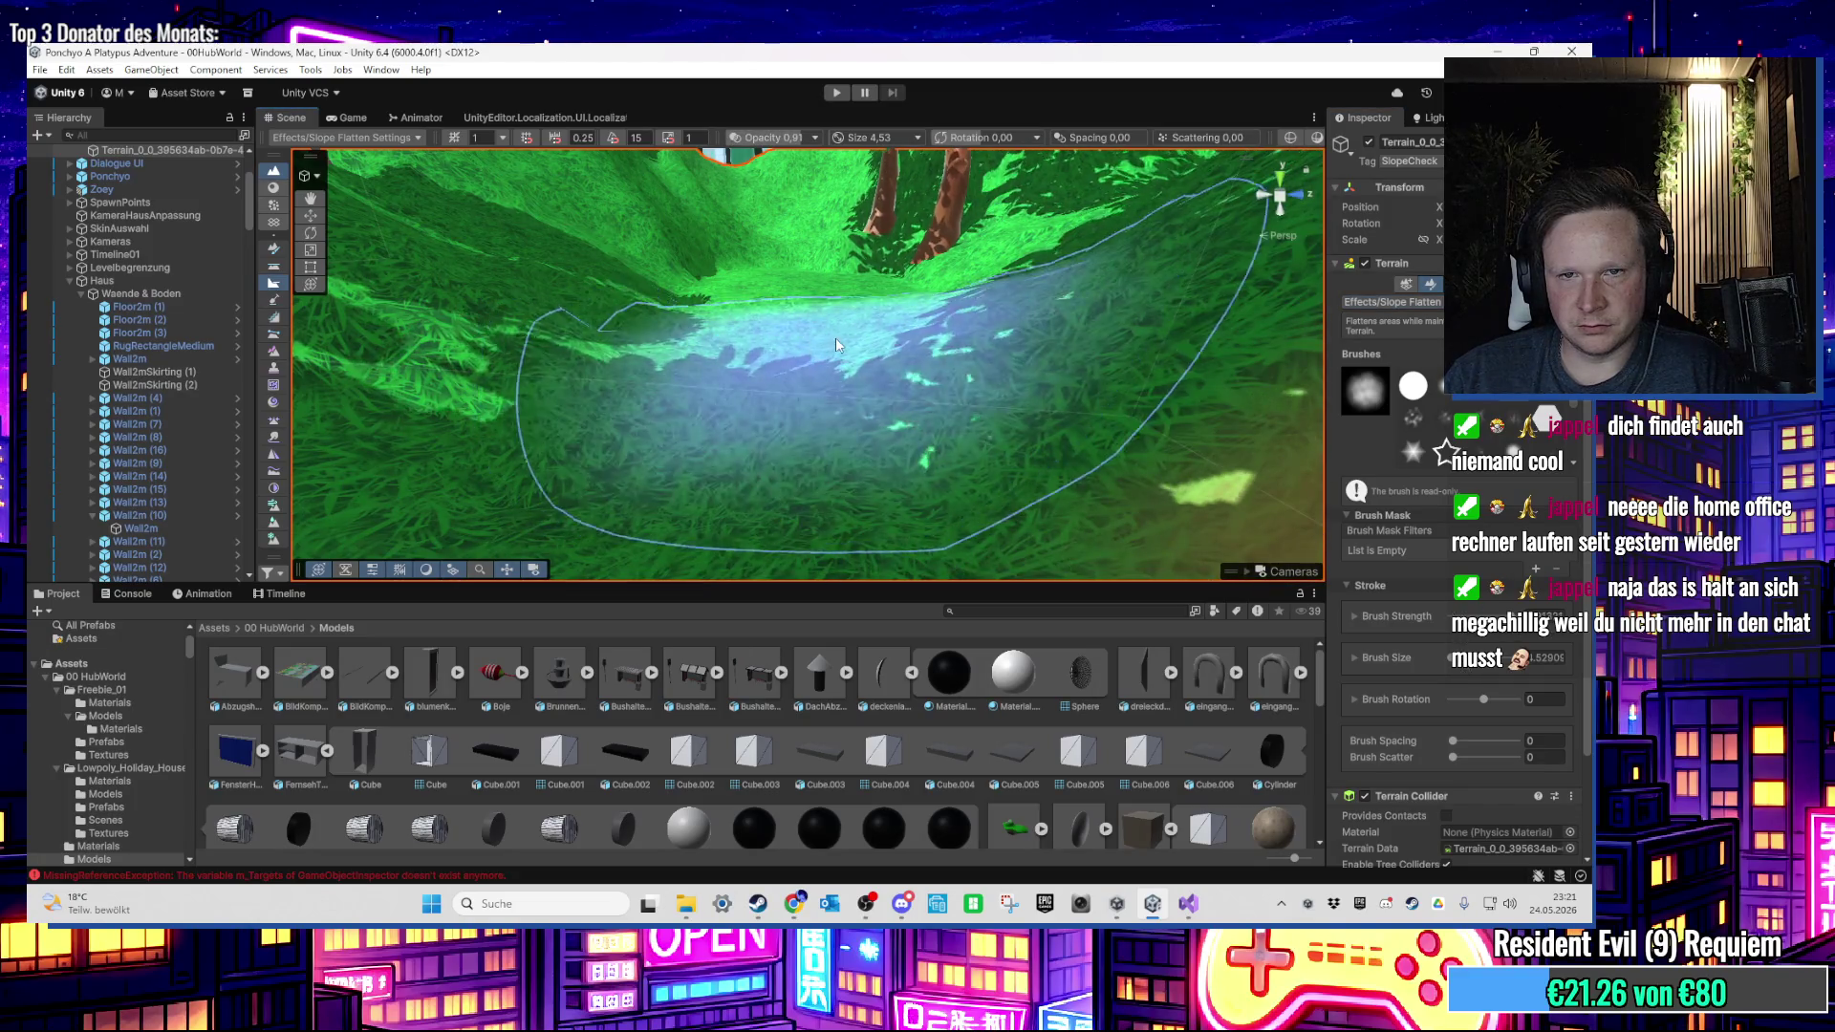
{"action": "mouse_move", "coordinate": [836, 336]}
{"action": "left_mouse_down"}
{"action": "mouse_move", "coordinate": [891, 248]}
{"action": "mouse_move", "coordinate": [881, 341]}
{"action": "mouse_move", "coordinate": [929, 404]}
{"action": "mouse_move", "coordinate": [965, 402]}
{"action": "left_mouse_up"}
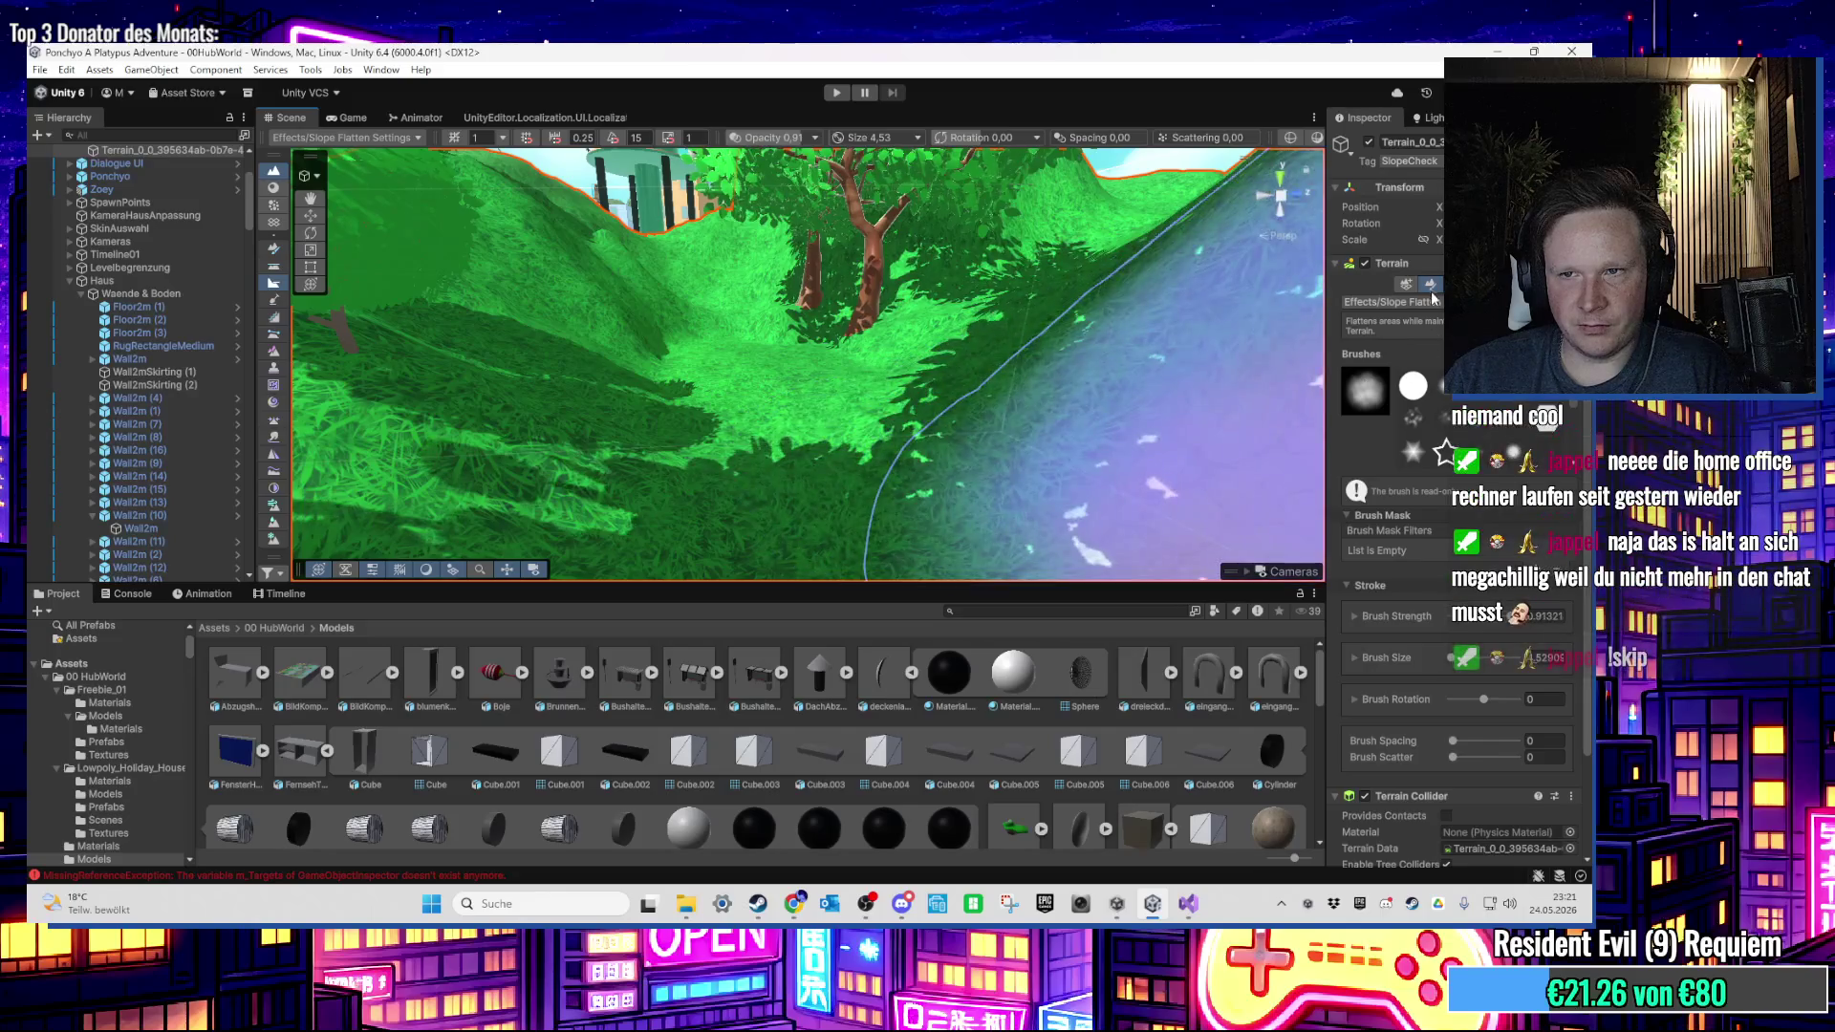
{"action": "mouse_move", "coordinate": [857, 363]}
{"action": "left_mouse_down"}
{"action": "mouse_move", "coordinate": [814, 411]}
{"action": "mouse_move", "coordinate": [798, 378]}
{"action": "mouse_move", "coordinate": [794, 415]}
{"action": "mouse_move", "coordinate": [973, 410]}
{"action": "mouse_move", "coordinate": [937, 478]}
{"action": "mouse_move", "coordinate": [850, 413]}
{"action": "mouse_move", "coordinate": [819, 430]}
{"action": "mouse_move", "coordinate": [777, 348]}
{"action": "mouse_move", "coordinate": [411, 391]}
{"action": "left_mouse_up"}
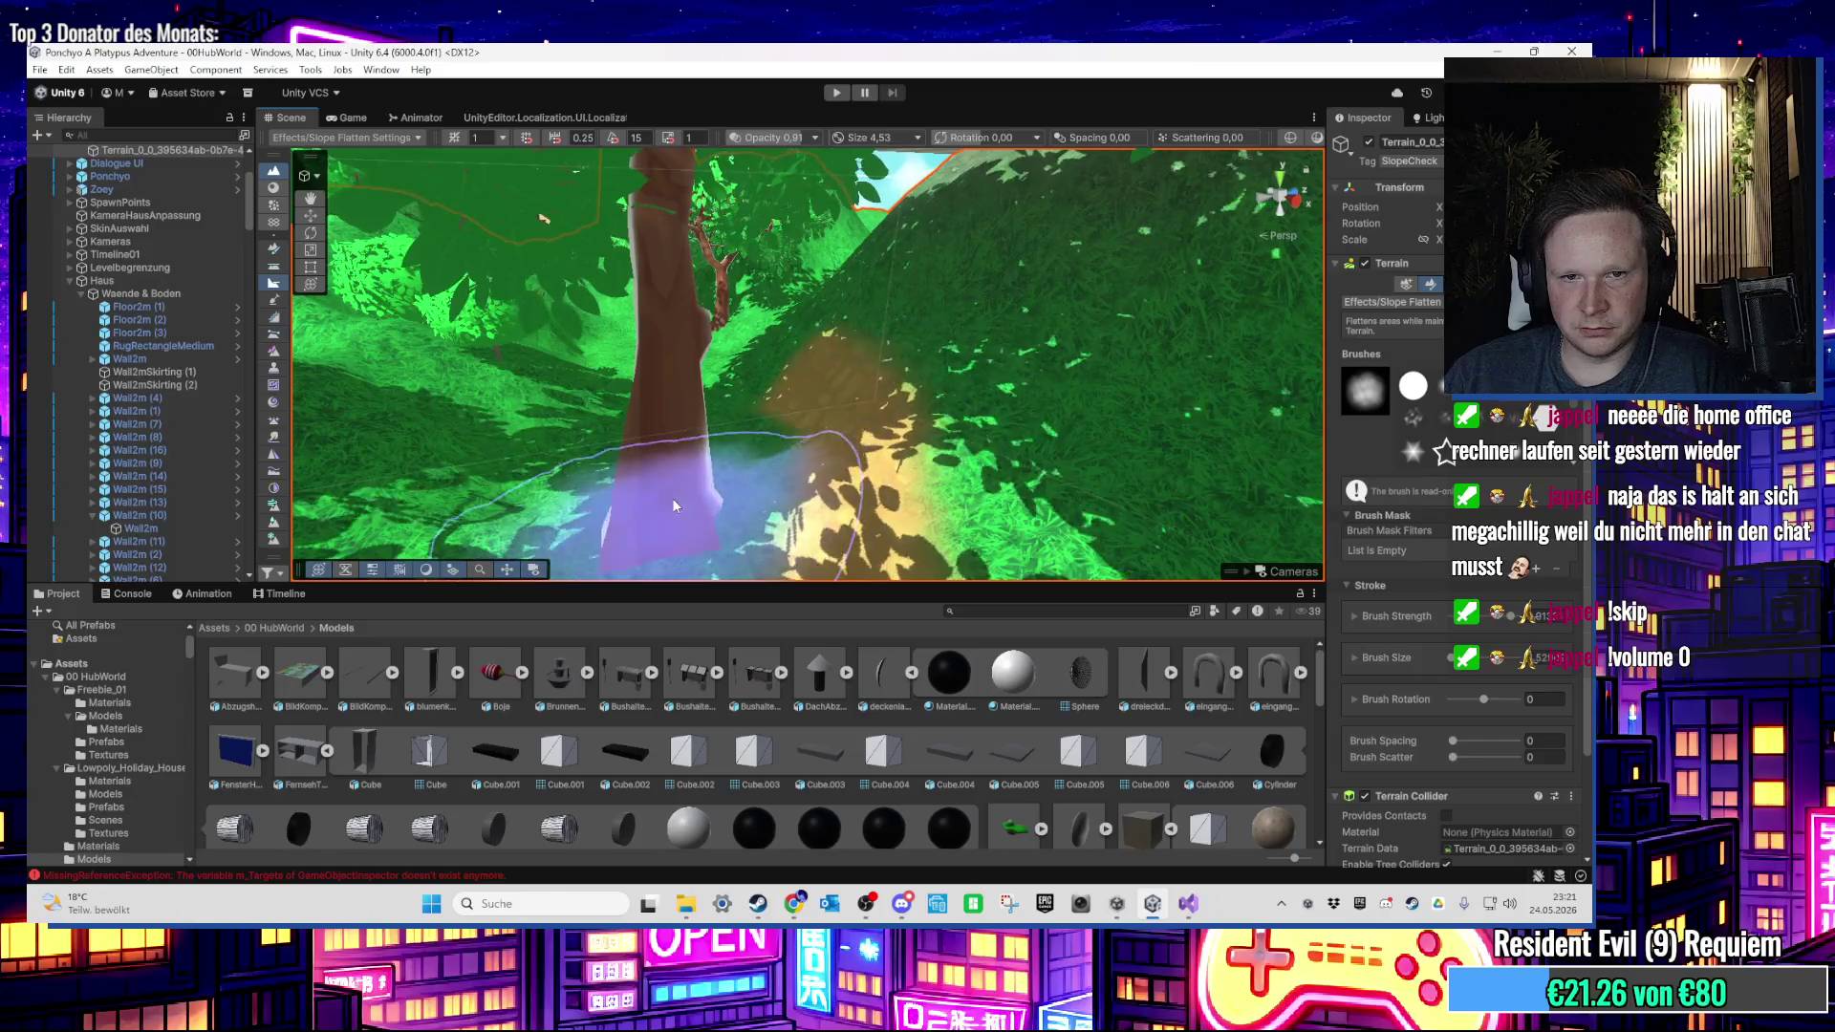
{"action": "left_click", "coordinate": [1456, 284]}
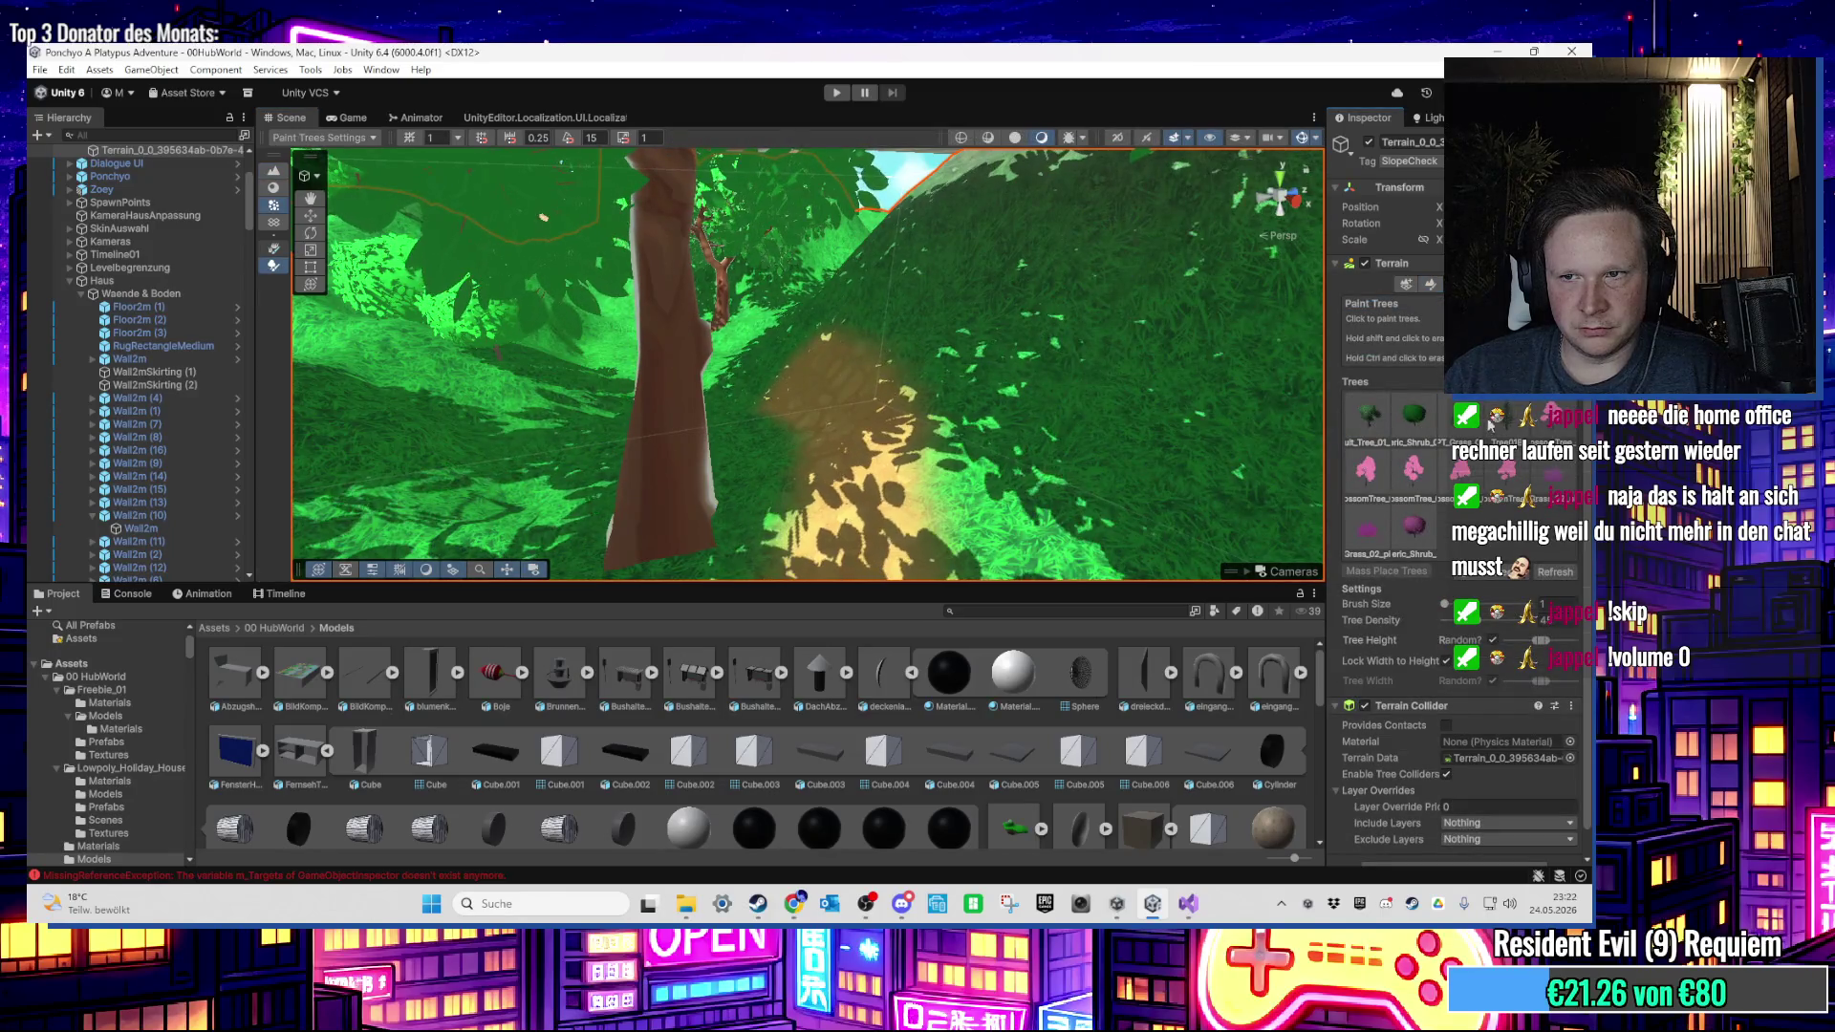
{"action": "left_click", "coordinate": [1370, 417]}
{"action": "mouse_move", "coordinate": [726, 401]}
{"action": "left_mouse_down"}
{"action": "mouse_move", "coordinate": [765, 420]}
{"action": "mouse_move", "coordinate": [845, 387]}
{"action": "left_mouse_up"}
{"action": "left_click", "coordinate": [1431, 285]}
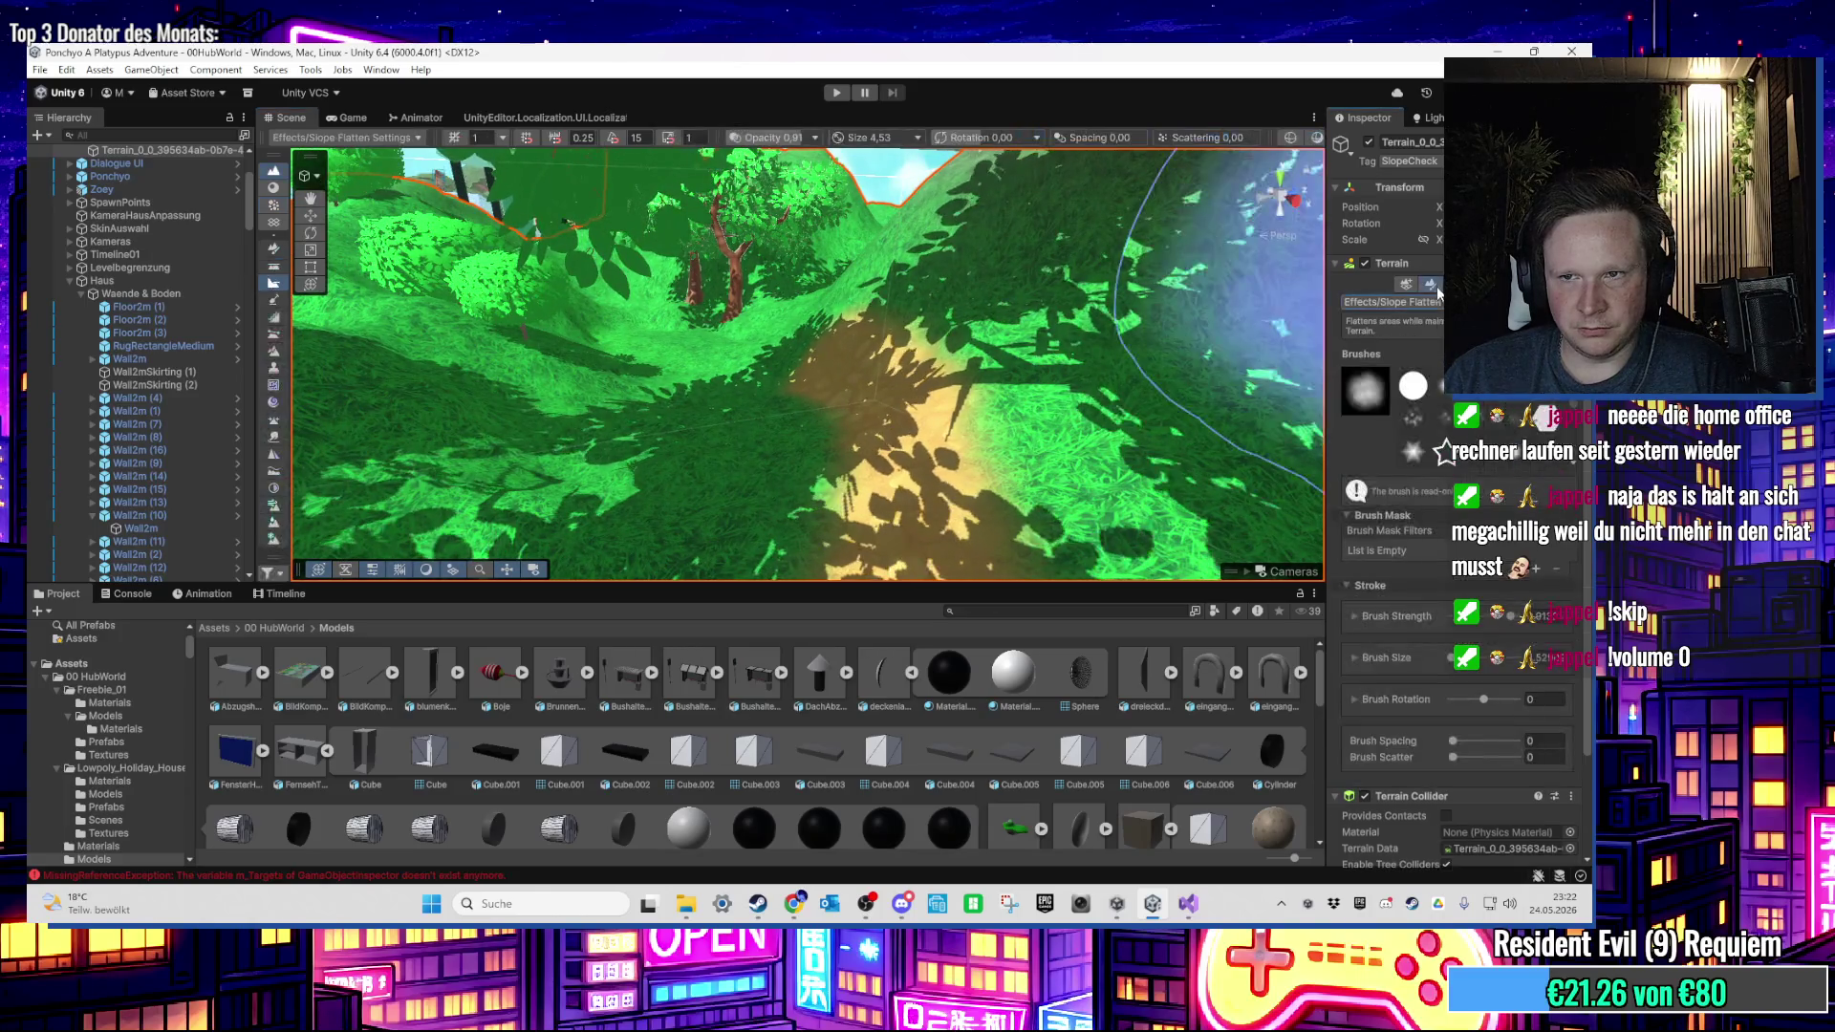
Step: Paint Ground_Layer_02 grass along the dirt path edges at size 1.95, opacity 0.88
{"action": "left_click", "coordinate": [1410, 482]}
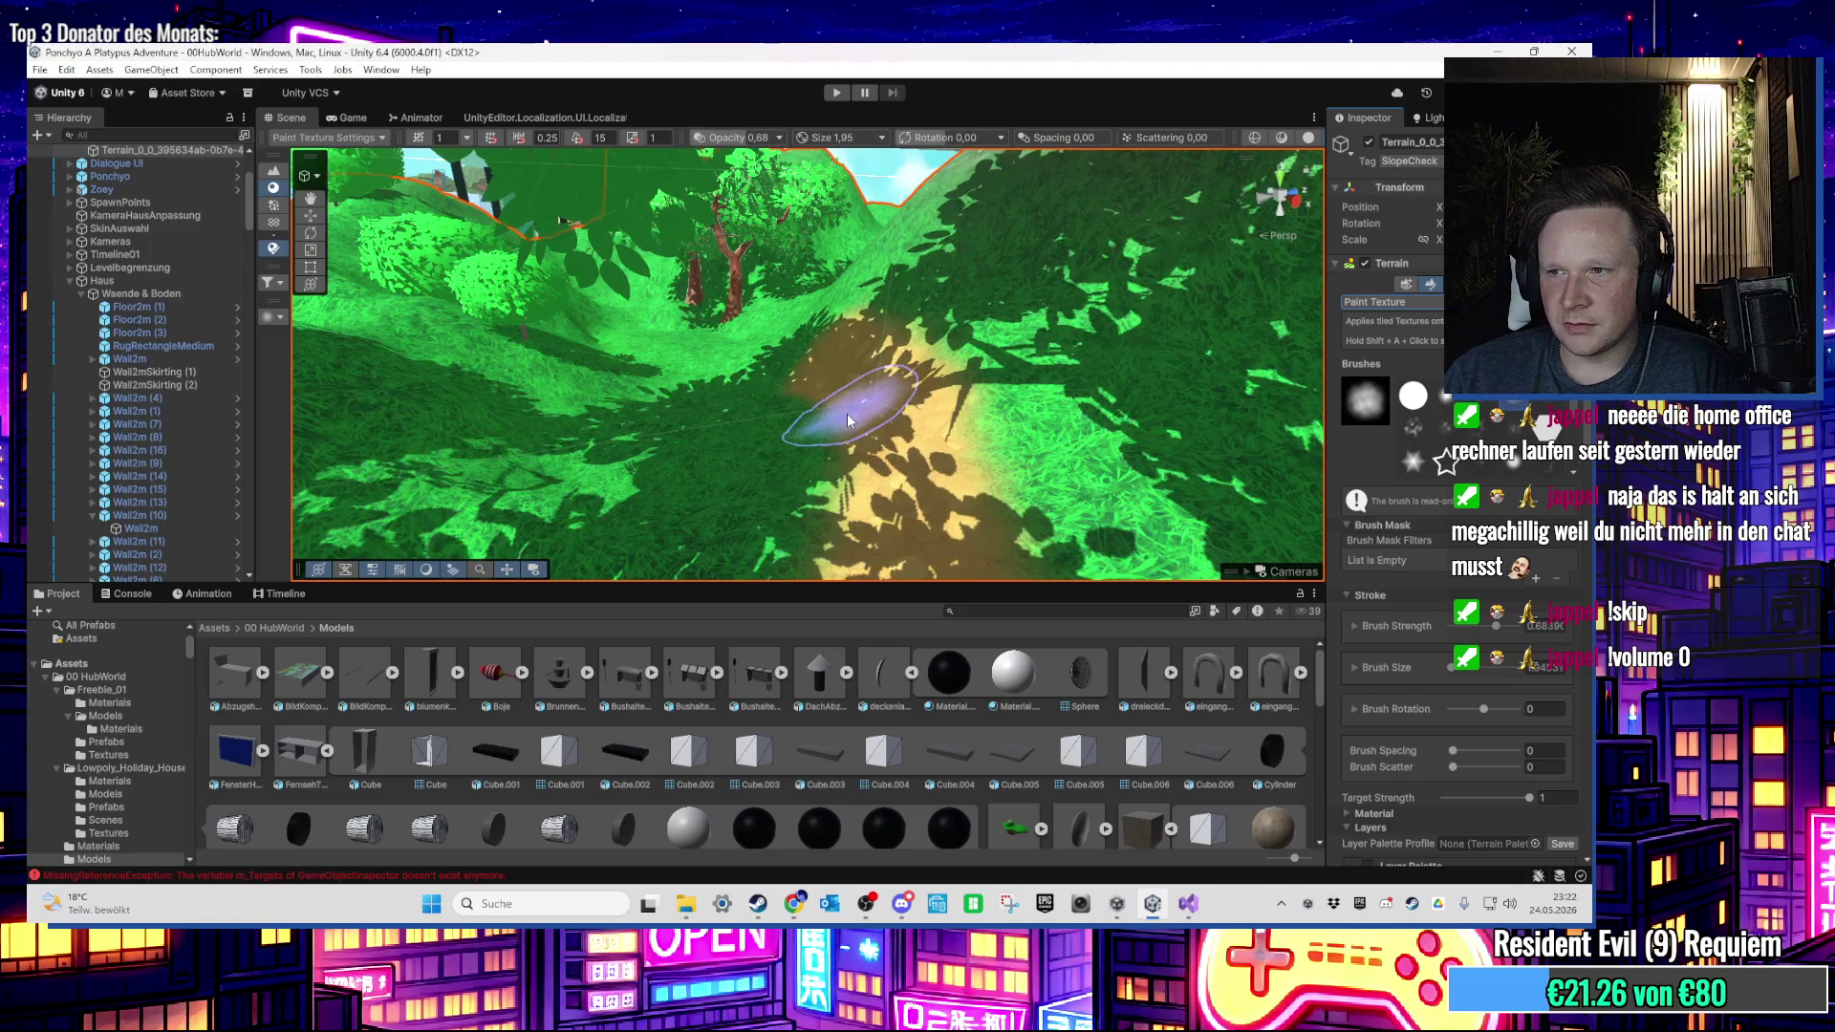
{"action": "mouse_move", "coordinate": [859, 399]}
{"action": "left_mouse_down"}
{"action": "mouse_move", "coordinate": [881, 369]}
{"action": "mouse_move", "coordinate": [878, 303]}
{"action": "mouse_move", "coordinate": [737, 335]}
{"action": "mouse_move", "coordinate": [800, 432]}
{"action": "mouse_move", "coordinate": [1057, 512]}
{"action": "mouse_move", "coordinate": [898, 497]}
{"action": "mouse_move", "coordinate": [753, 516]}
{"action": "left_mouse_up"}
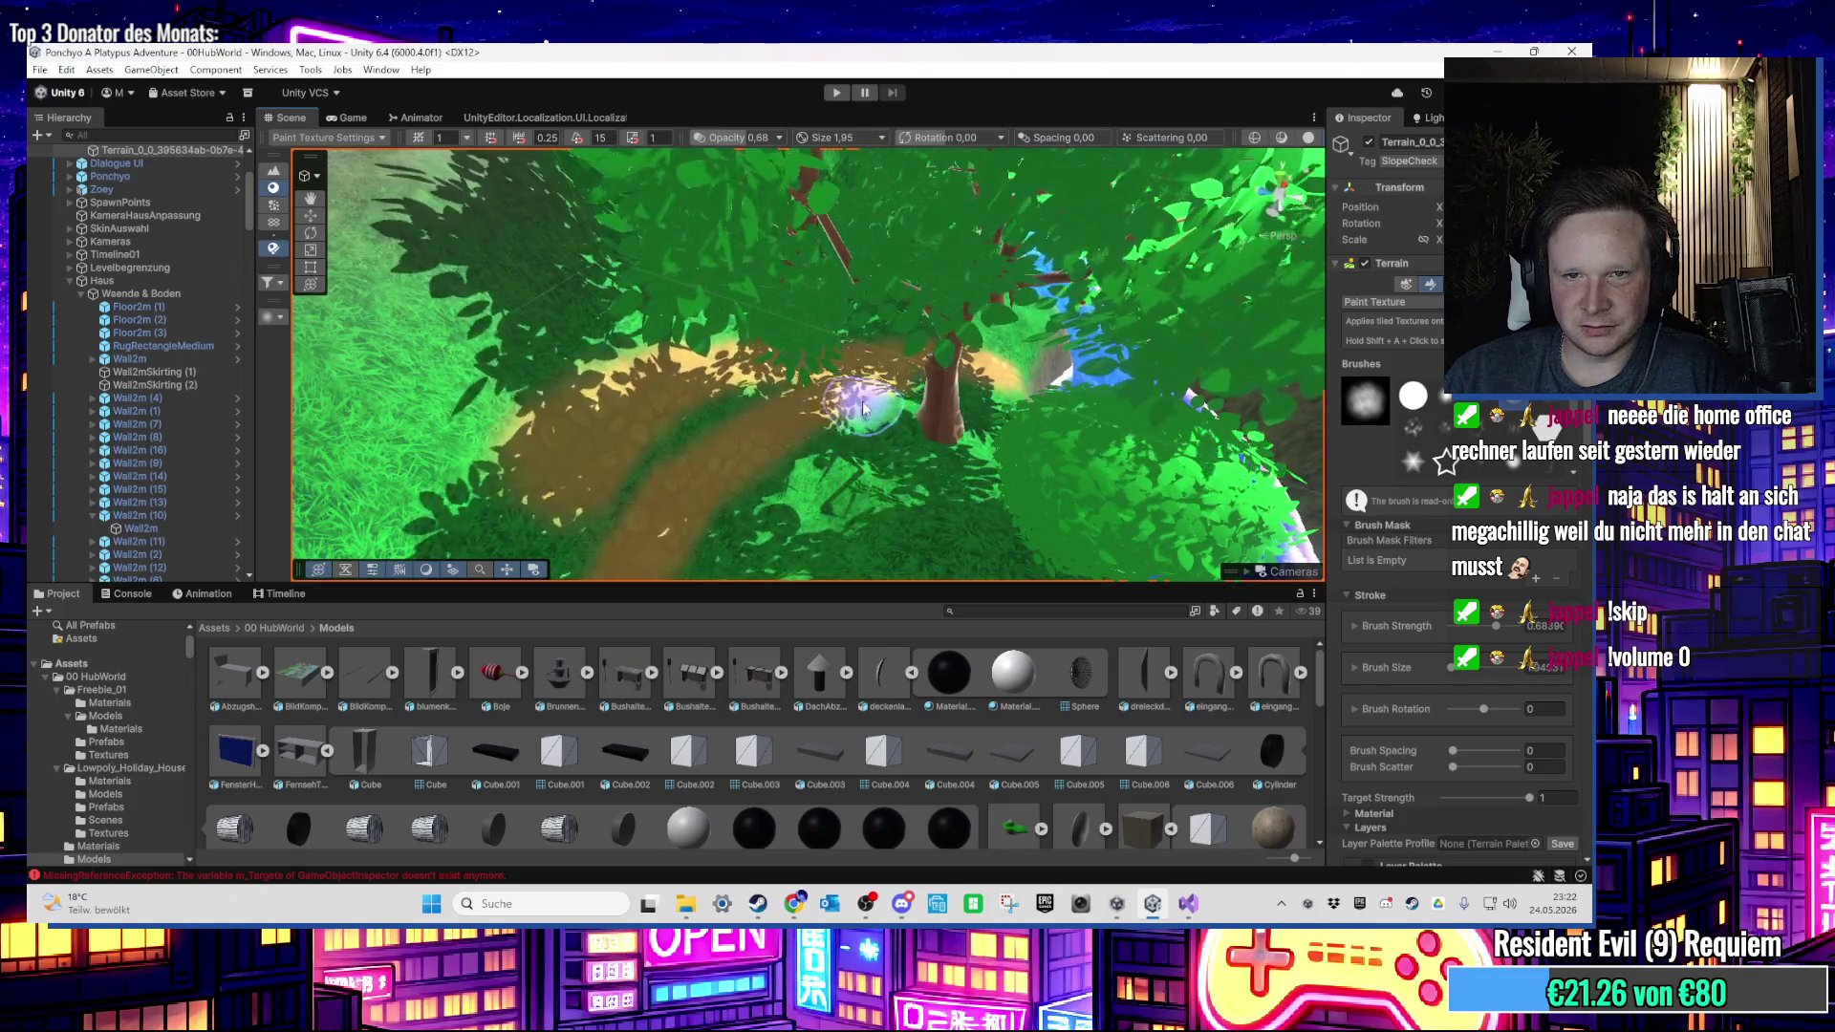
{"action": "left_click_drag", "start_coordinate": [863, 408], "coordinate": [840, 376]}
{"action": "scroll", "coordinate": [1406, 531], "scroll_direction": "down", "scroll_amount": 5}
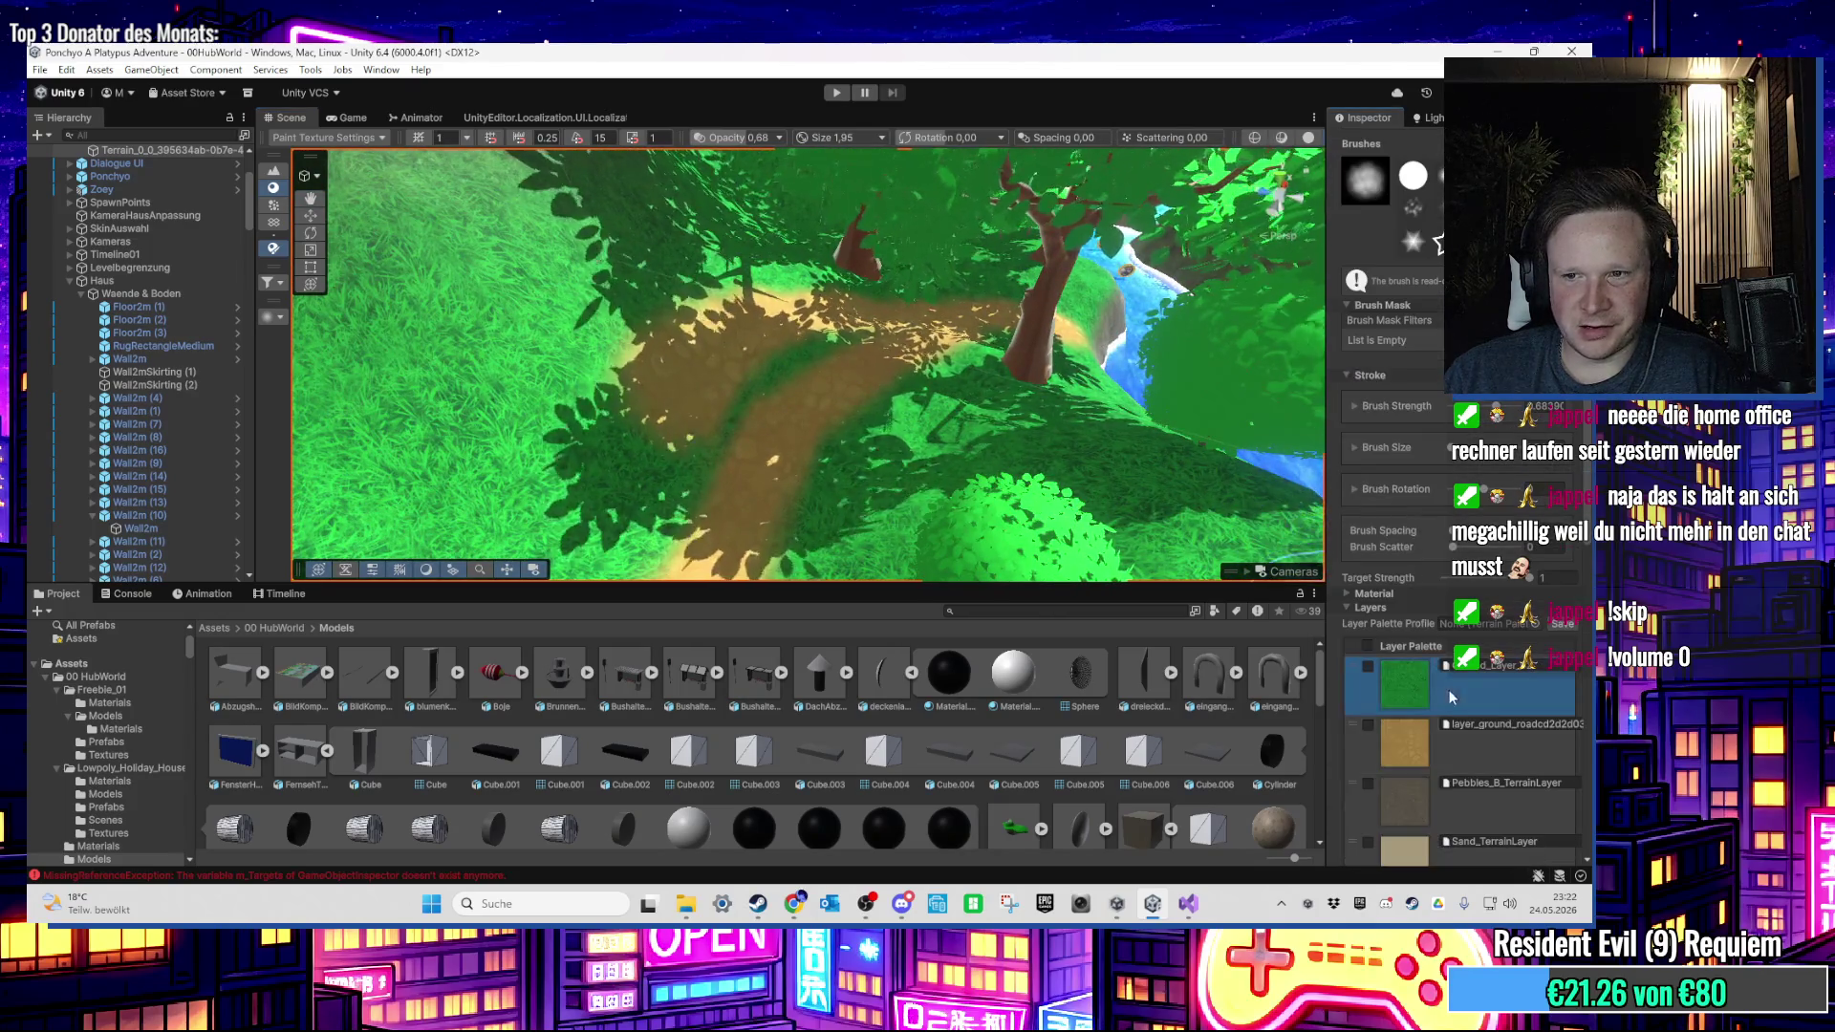
{"action": "left_click_drag", "start_coordinate": [718, 336], "coordinate": [822, 353]}
{"action": "mouse_move", "coordinate": [920, 319]}
{"action": "left_mouse_down"}
{"action": "mouse_move", "coordinate": [762, 360]}
{"action": "mouse_move", "coordinate": [926, 377]}
{"action": "mouse_move", "coordinate": [778, 430]}
{"action": "mouse_move", "coordinate": [587, 392]}
{"action": "mouse_move", "coordinate": [616, 497]}
{"action": "left_mouse_up"}
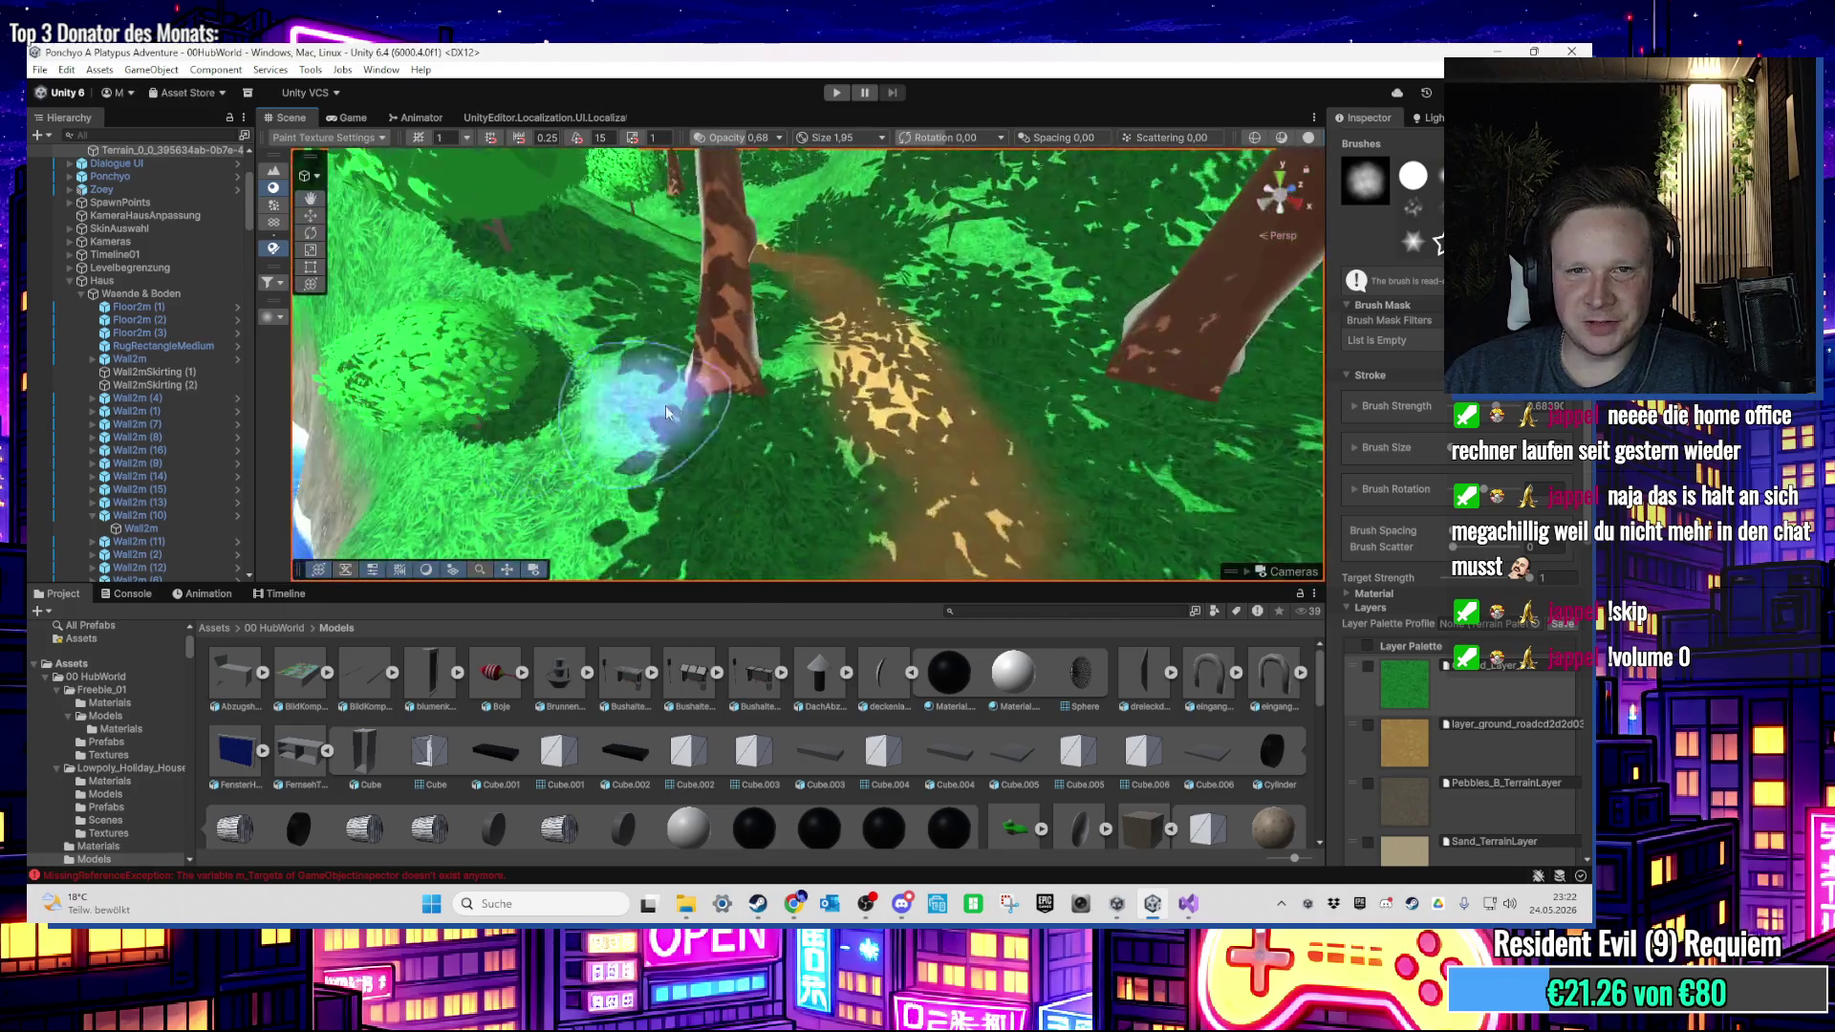
{"action": "mouse_move", "coordinate": [822, 435]}
{"action": "left_mouse_down"}
{"action": "mouse_move", "coordinate": [759, 440]}
{"action": "mouse_move", "coordinate": [861, 483]}
{"action": "mouse_move", "coordinate": [870, 417]}
{"action": "mouse_move", "coordinate": [799, 382]}
{"action": "mouse_move", "coordinate": [726, 569]}
{"action": "mouse_move", "coordinate": [704, 361]}
{"action": "mouse_move", "coordinate": [1150, 369]}
{"action": "mouse_move", "coordinate": [697, 402]}
{"action": "mouse_move", "coordinate": [676, 471]}
{"action": "mouse_move", "coordinate": [984, 491]}
{"action": "left_mouse_up"}
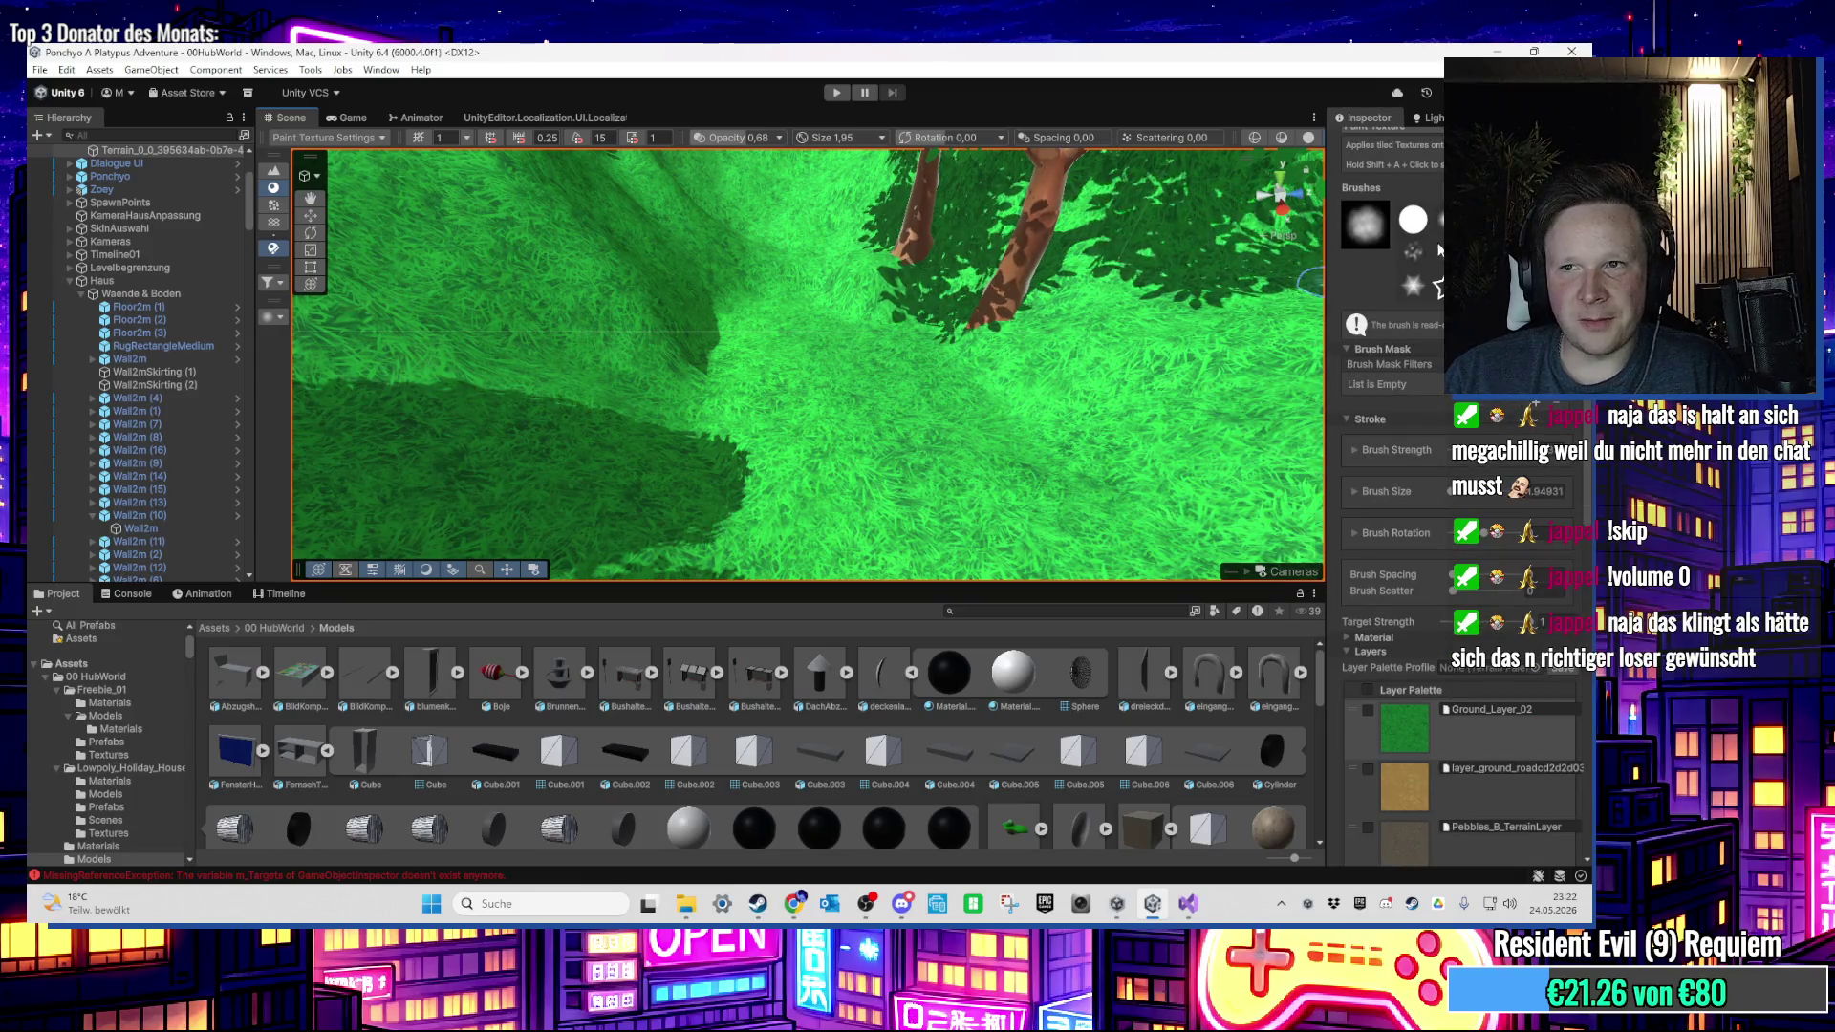
Step: Switch to Paint Trees and plant two patches of round shrubs on the grass near the trees
{"action": "scroll", "coordinate": [1402, 286], "scroll_direction": "up", "scroll_amount": 5}
{"action": "left_click", "coordinate": [1403, 203]}
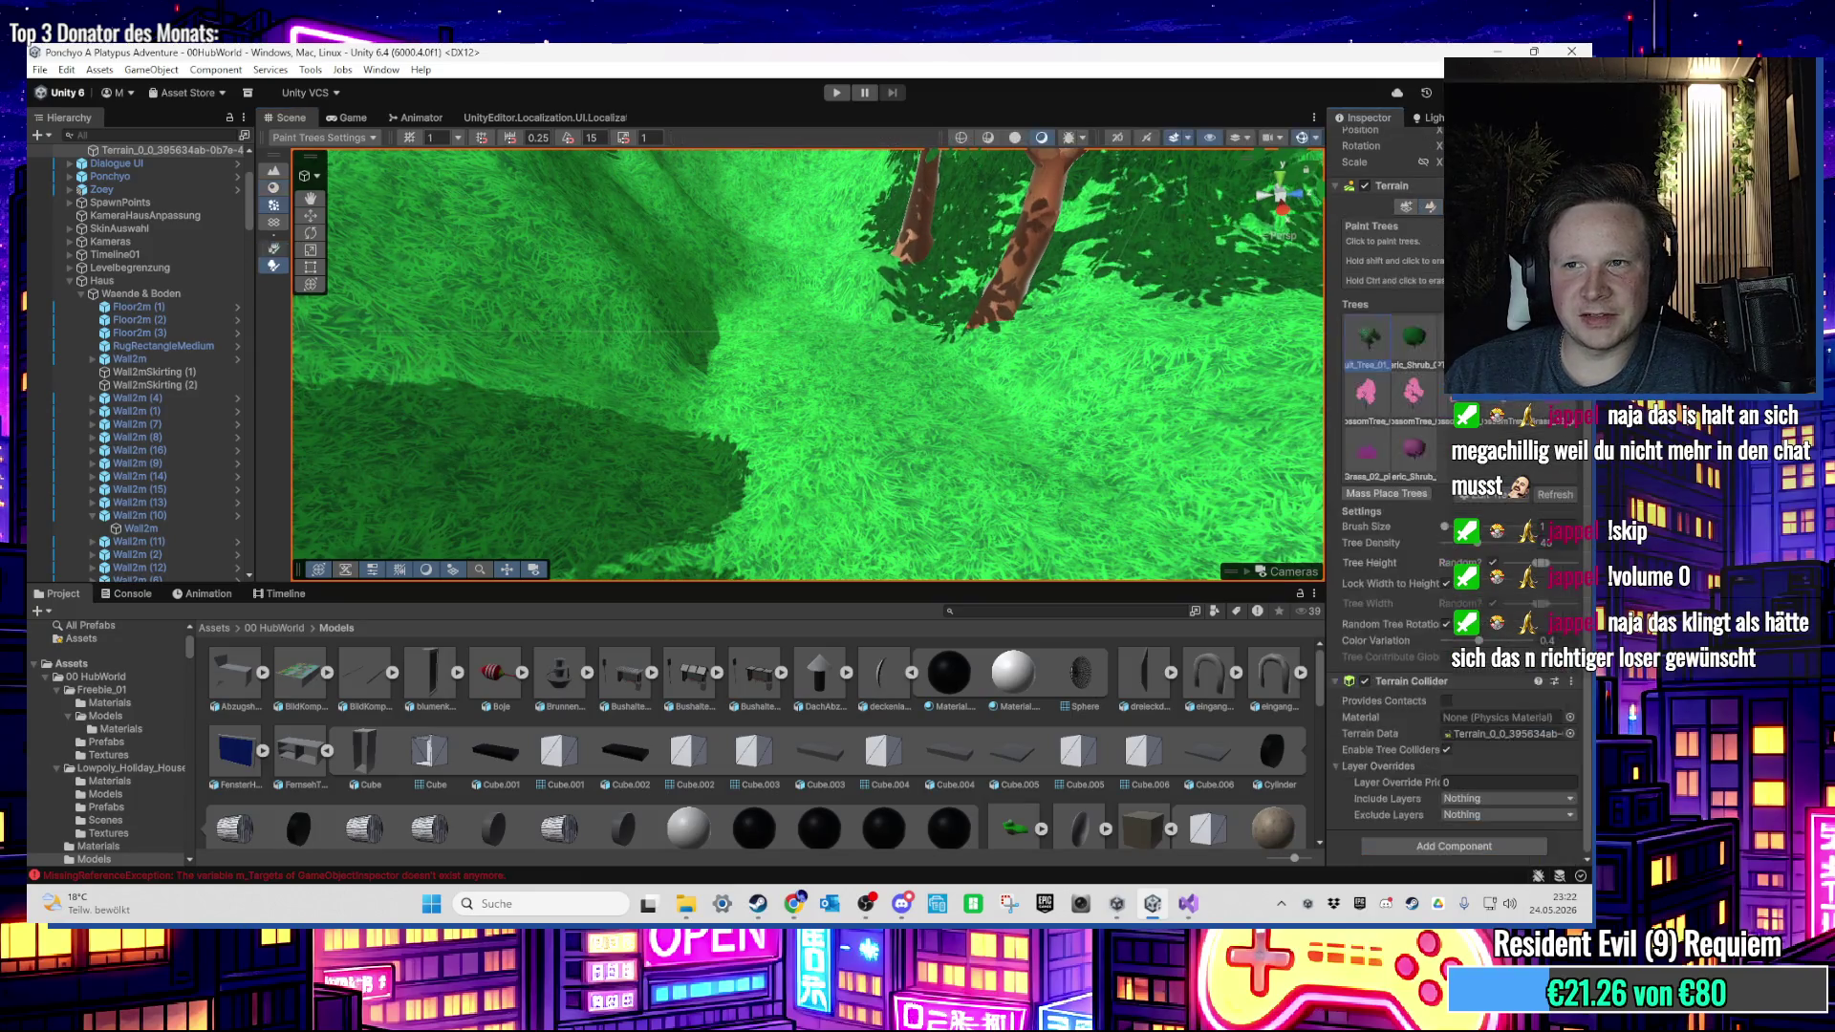
{"action": "left_click_drag", "start_coordinate": [905, 284], "coordinate": [803, 351]}
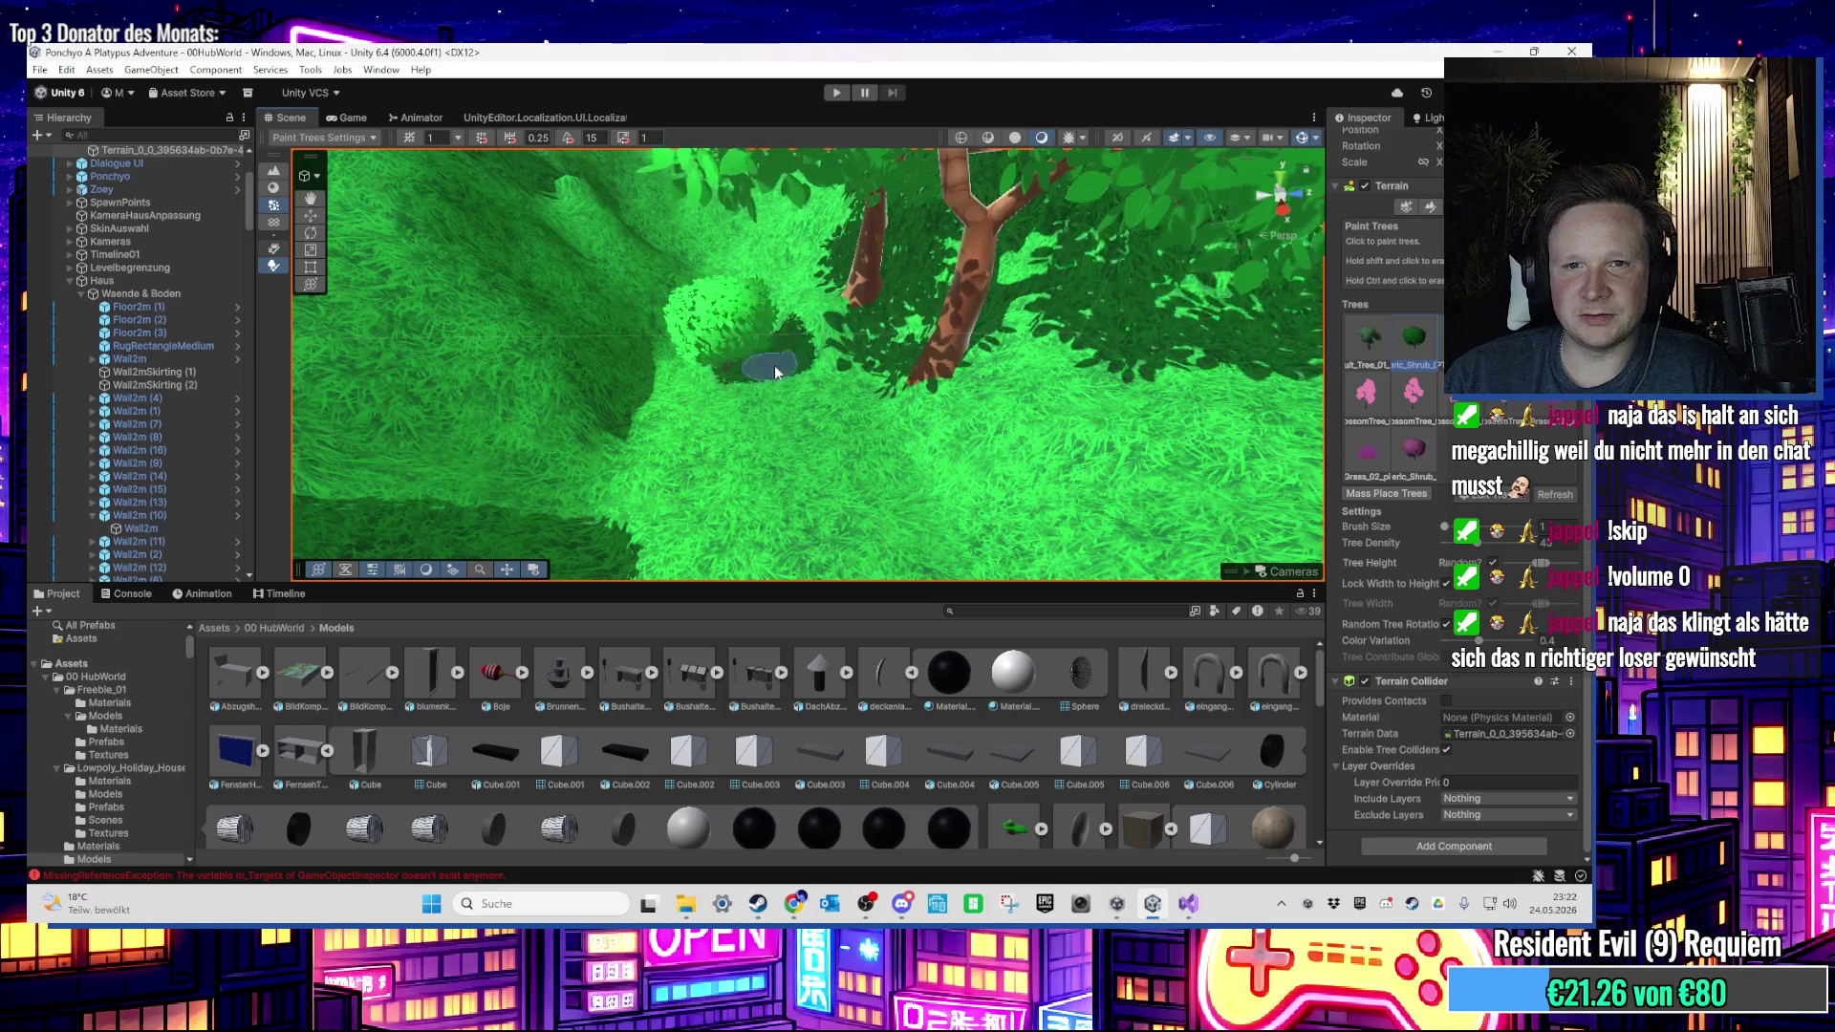
{"action": "left_click", "coordinate": [874, 405]}
{"action": "left_click", "coordinate": [653, 477]}
{"action": "left_click_drag", "start_coordinate": [703, 454], "coordinate": [666, 304]}
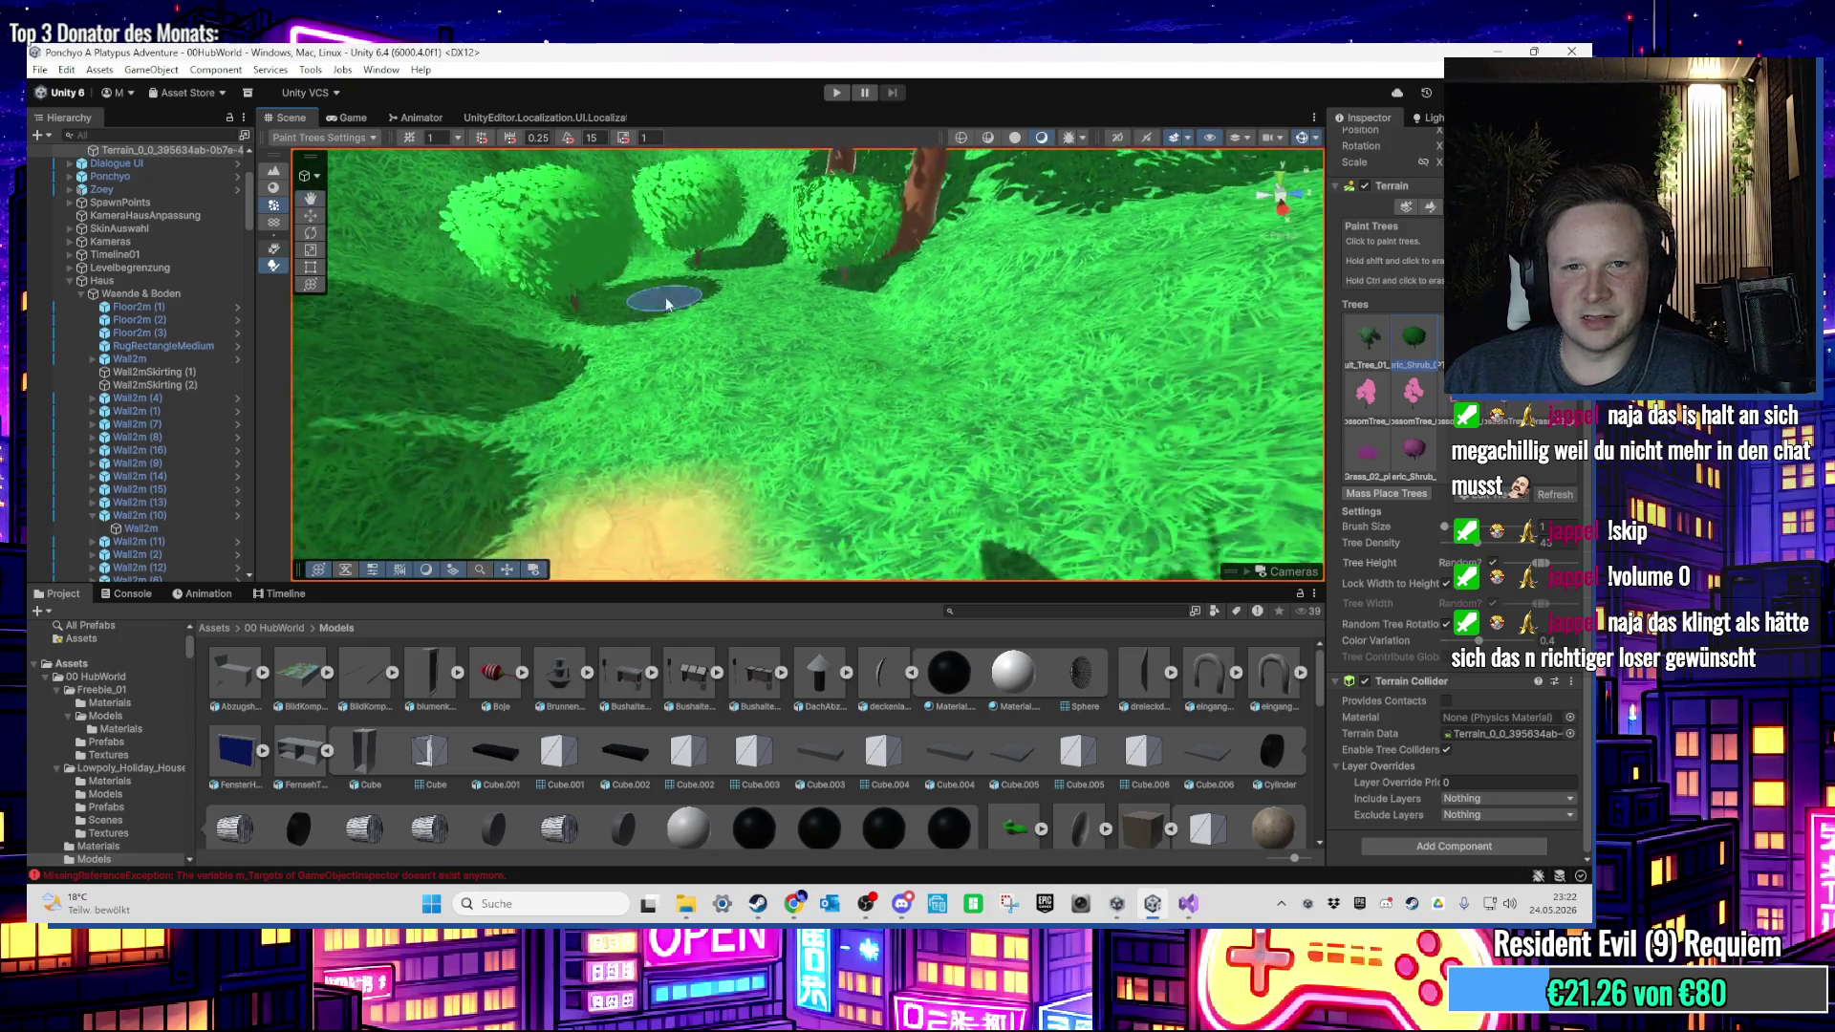
{"action": "mouse_move", "coordinate": [882, 352]}
{"action": "left_mouse_down"}
{"action": "mouse_move", "coordinate": [854, 329]}
{"action": "mouse_move", "coordinate": [780, 420]}
{"action": "mouse_move", "coordinate": [855, 347]}
{"action": "mouse_move", "coordinate": [908, 433]}
{"action": "left_mouse_up"}
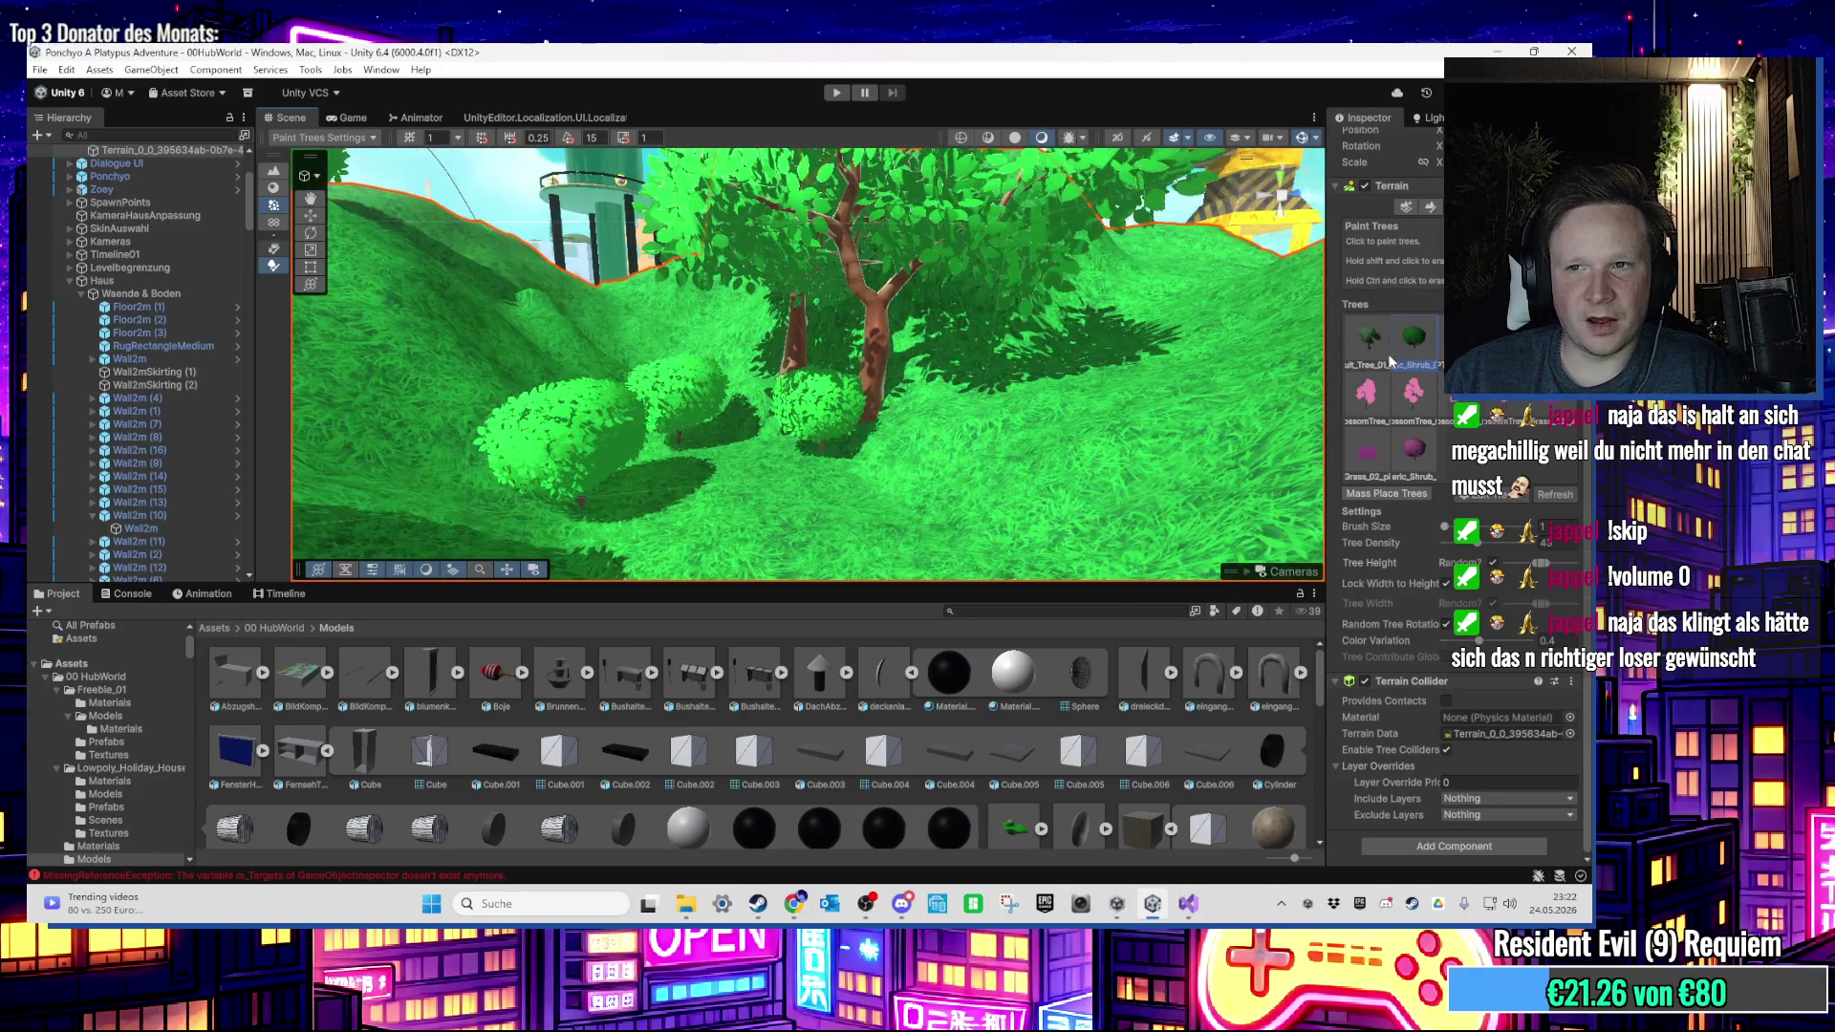
Step: Place two grass clumps in front of the shrubs beside the path
{"action": "left_click", "coordinate": [685, 472], "text": "shift"}
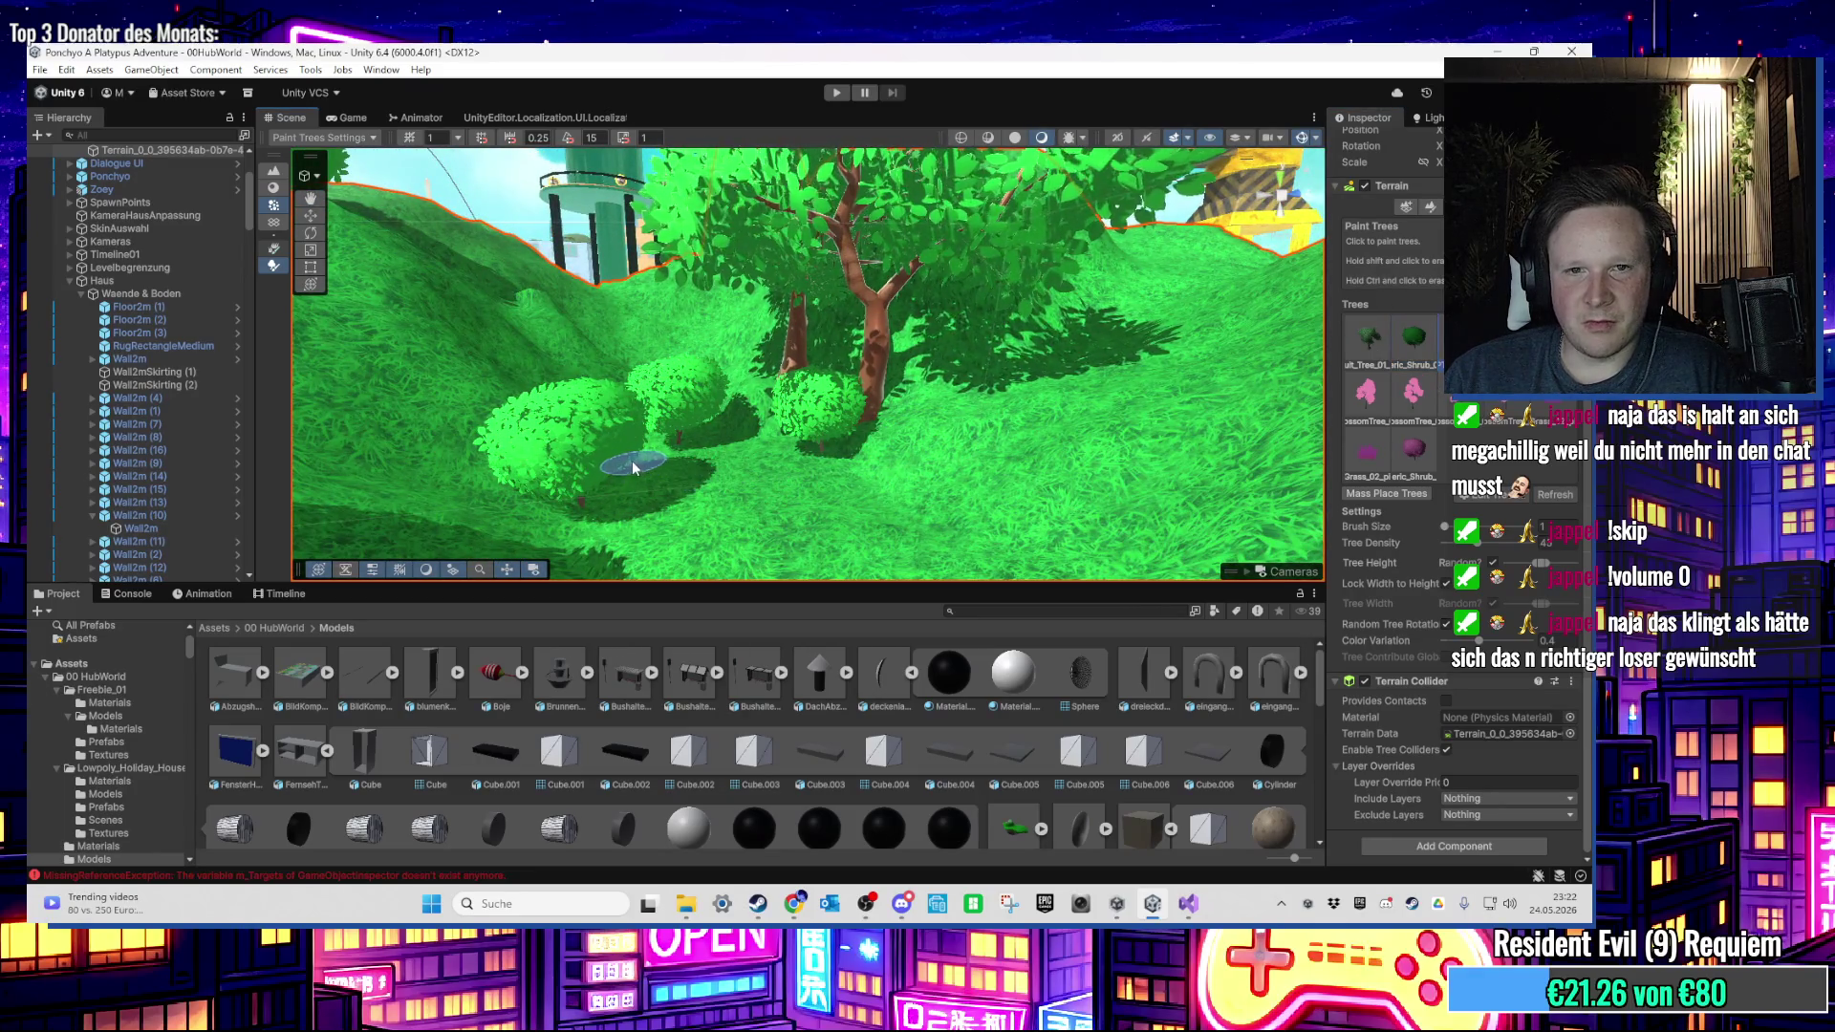
{"action": "left_click", "coordinate": [717, 449]}
{"action": "left_click_drag", "start_coordinate": [864, 531], "coordinate": [809, 510]}
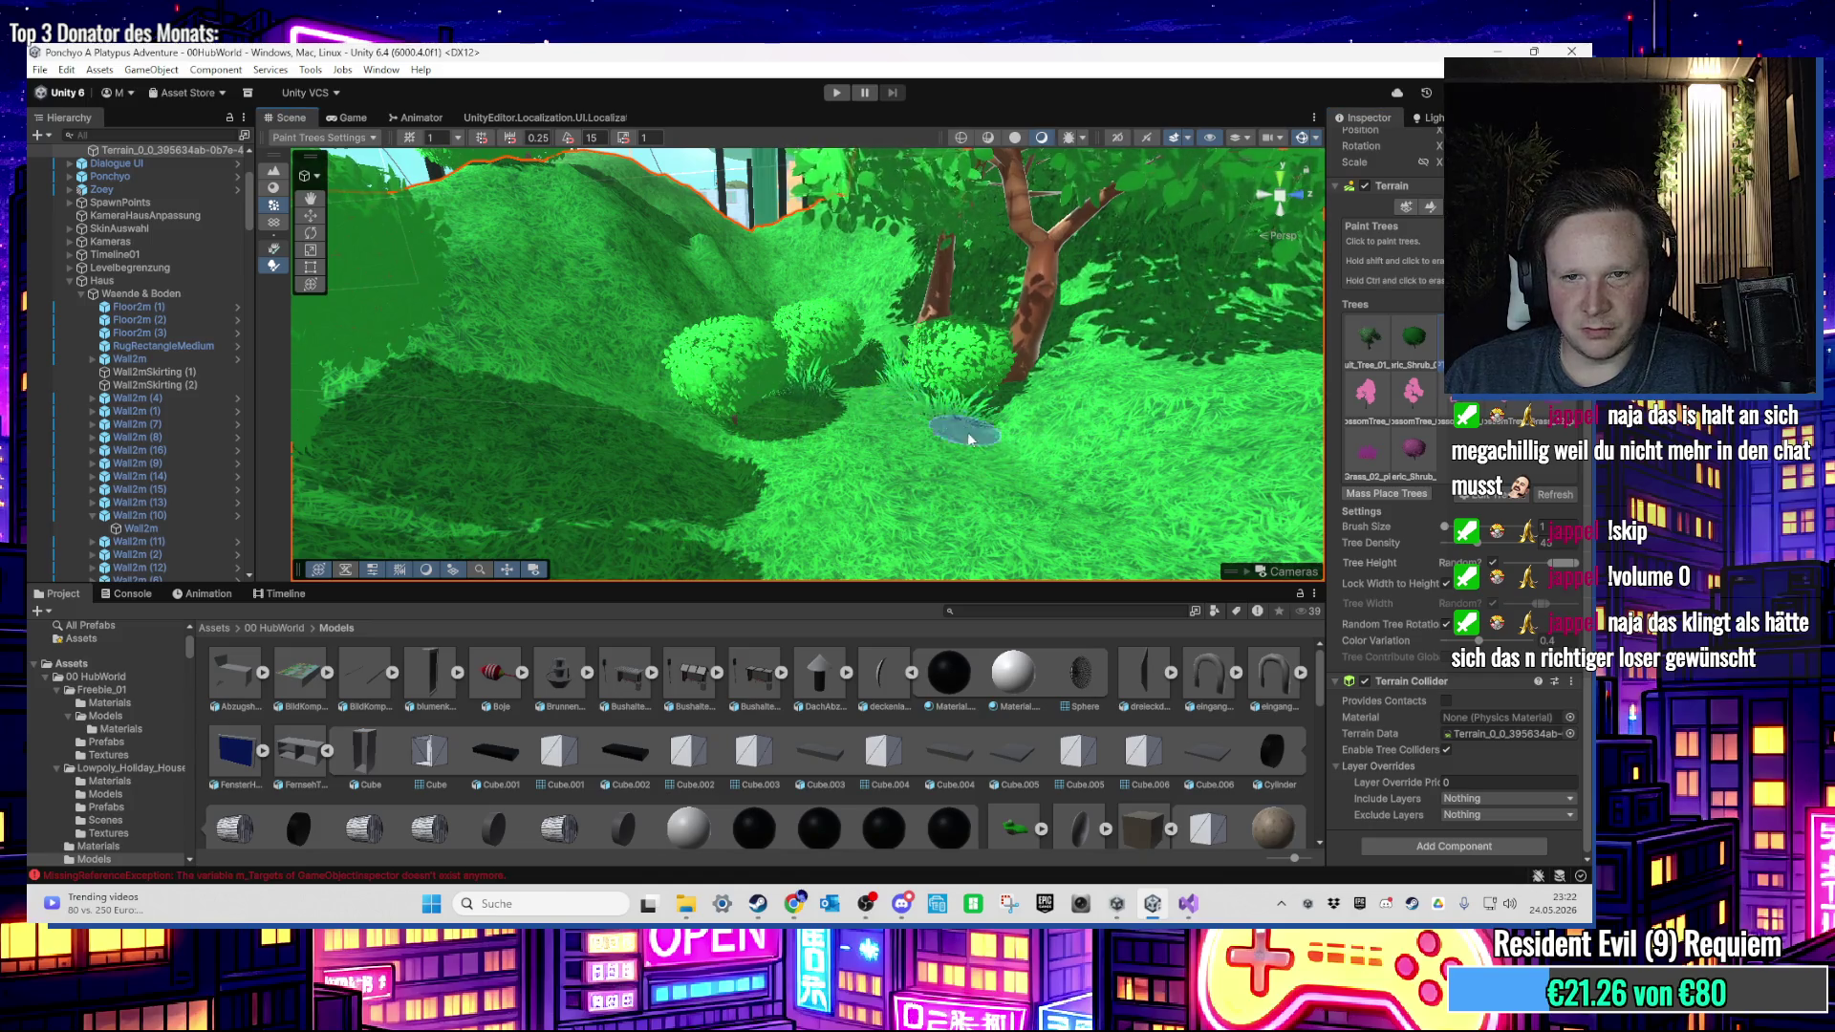
{"action": "left_click_drag", "start_coordinate": [806, 429], "coordinate": [590, 296]}
Step: Leave terrain editing, select the two coins lying in the river and frame them
{"action": "left_click", "coordinate": [312, 217]}
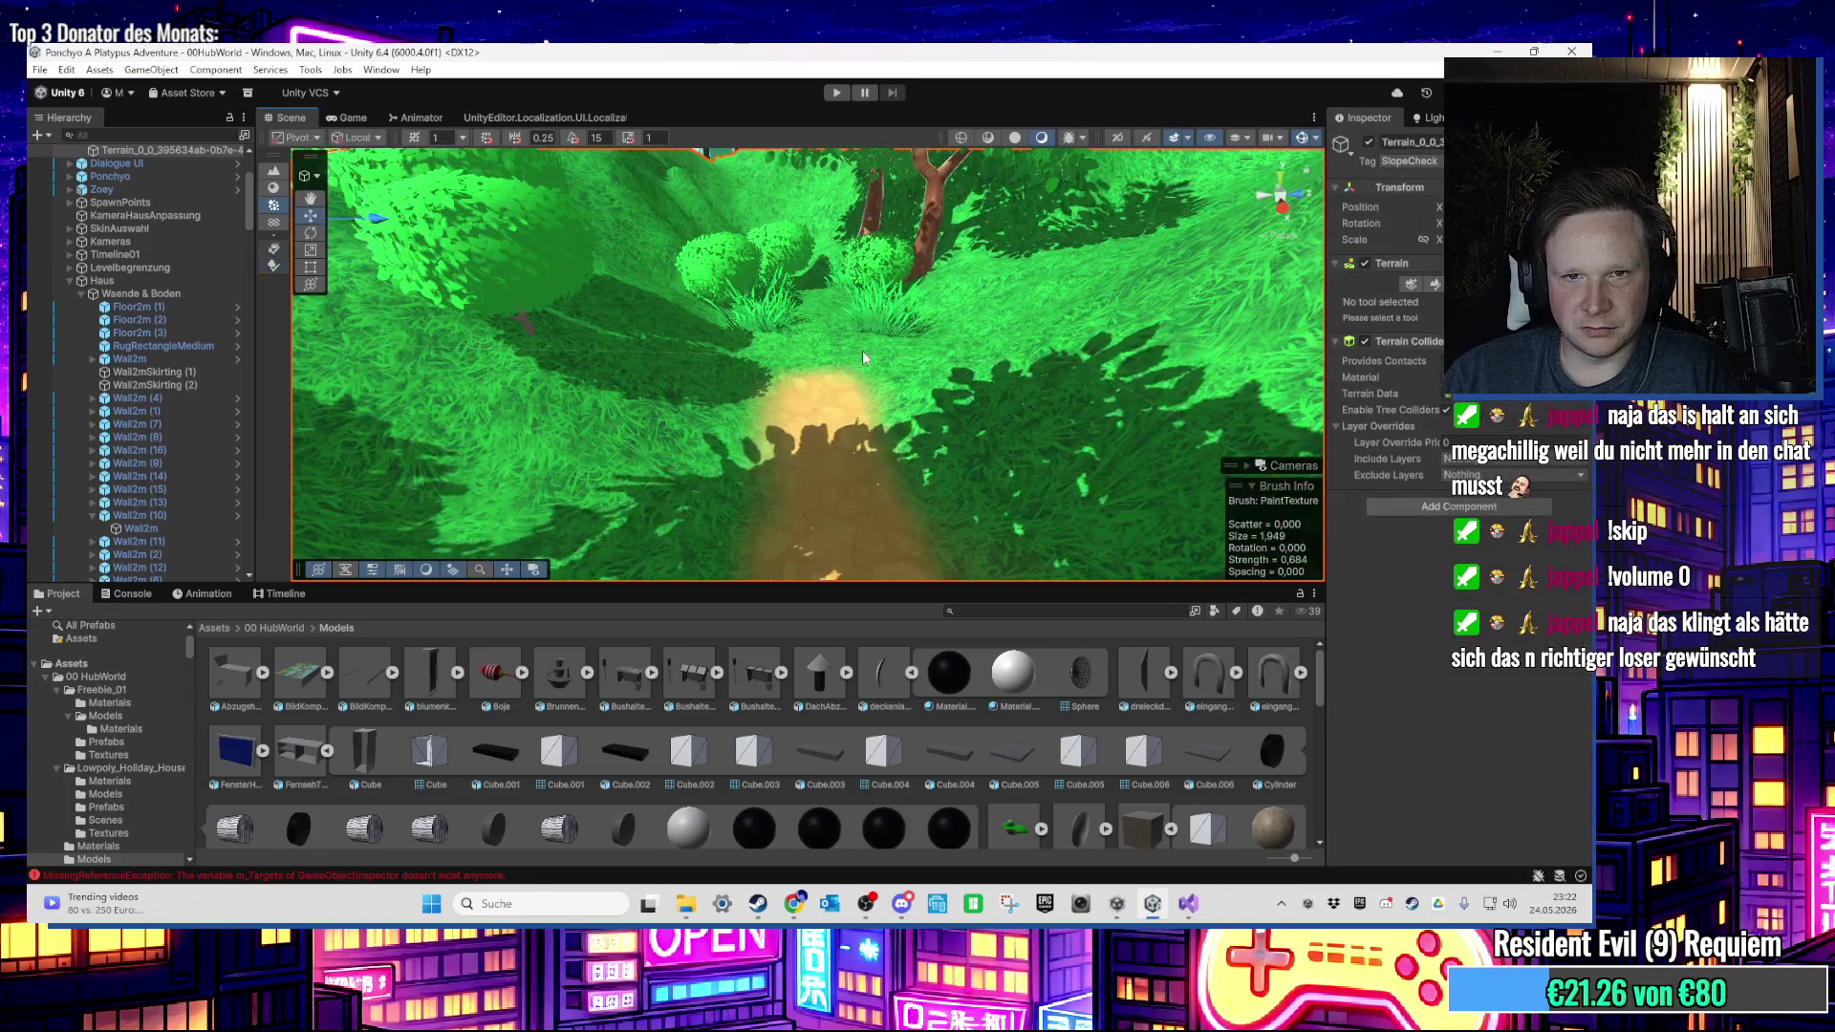
{"action": "mouse_move", "coordinate": [862, 349]}
{"action": "left_mouse_down"}
{"action": "mouse_move", "coordinate": [805, 336]}
{"action": "mouse_move", "coordinate": [859, 240]}
{"action": "mouse_move", "coordinate": [760, 241]}
{"action": "mouse_move", "coordinate": [812, 211]}
{"action": "mouse_move", "coordinate": [953, 270]}
{"action": "mouse_move", "coordinate": [889, 375]}
{"action": "mouse_move", "coordinate": [776, 388]}
{"action": "mouse_move", "coordinate": [743, 449]}
{"action": "mouse_move", "coordinate": [908, 419]}
{"action": "mouse_move", "coordinate": [858, 439]}
{"action": "mouse_move", "coordinate": [936, 404]}
{"action": "mouse_move", "coordinate": [1027, 434]}
{"action": "mouse_move", "coordinate": [811, 302]}
{"action": "mouse_move", "coordinate": [884, 457]}
{"action": "mouse_move", "coordinate": [765, 375]}
{"action": "mouse_move", "coordinate": [869, 445]}
{"action": "mouse_move", "coordinate": [644, 403]}
{"action": "mouse_move", "coordinate": [821, 460]}
{"action": "left_mouse_up"}
{"action": "left_click", "coordinate": [760, 241]}
{"action": "left_click", "coordinate": [814, 438]}
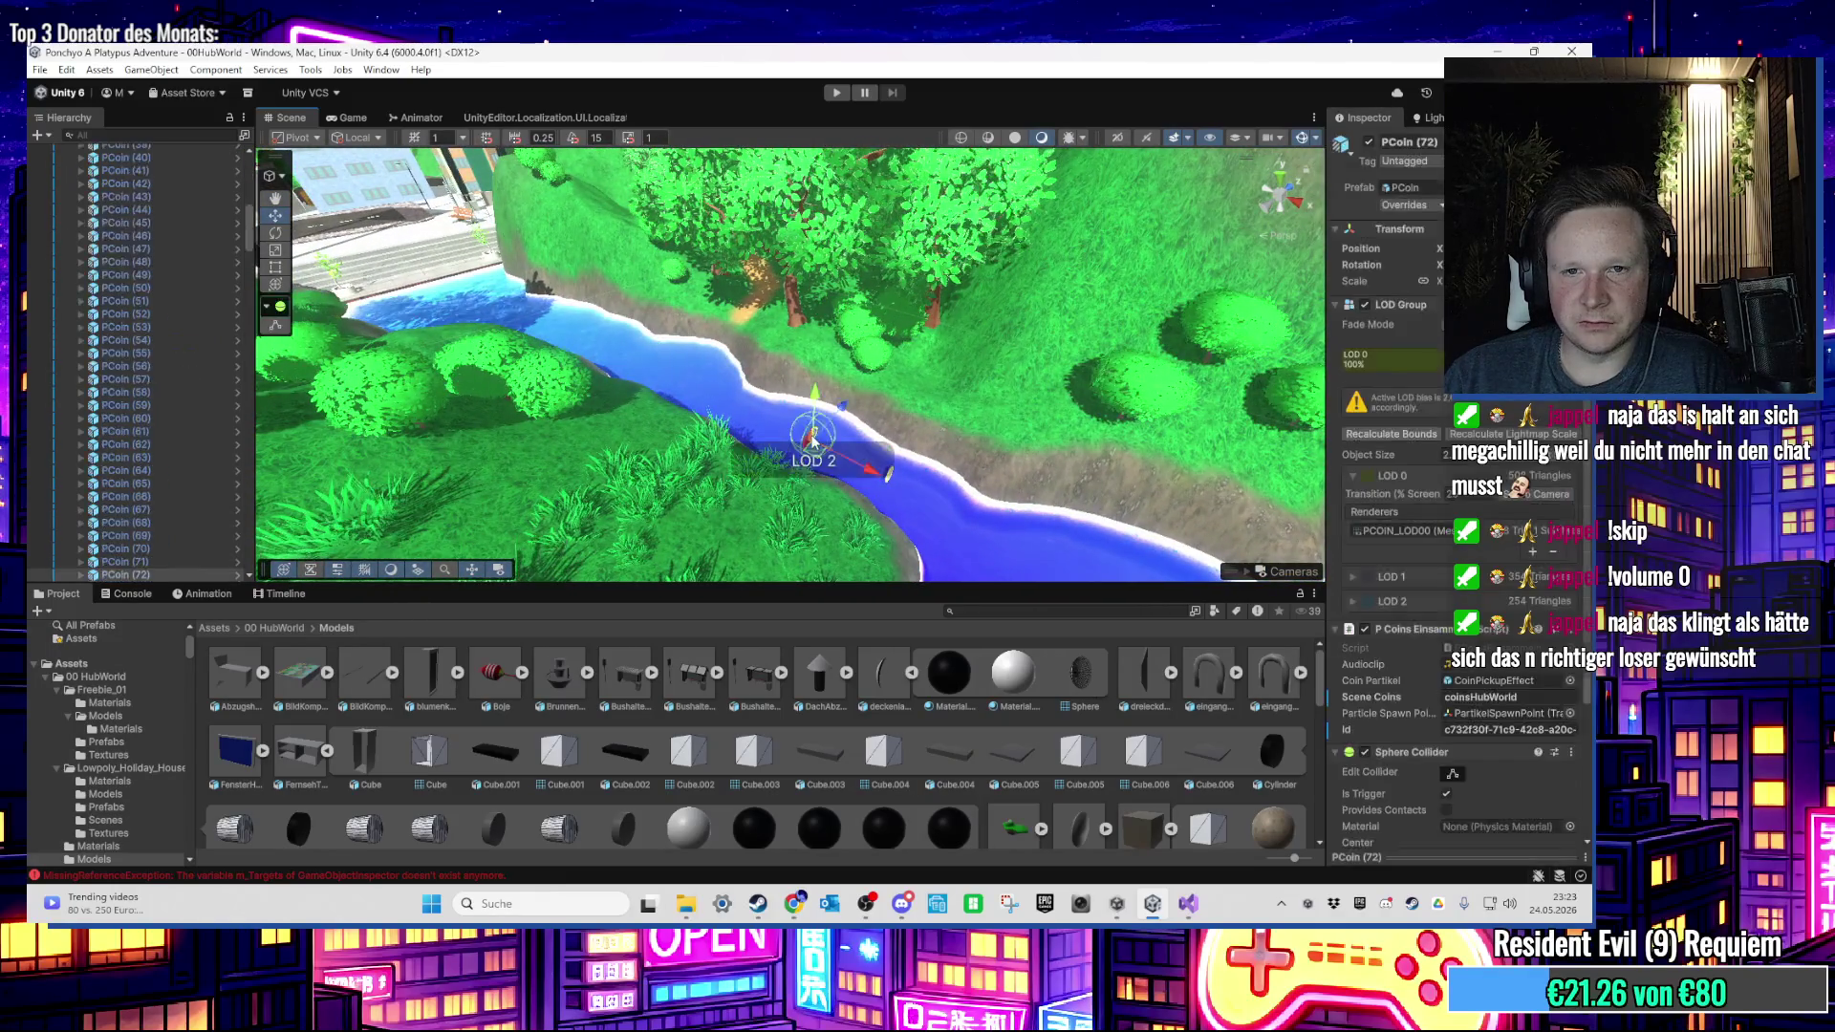
{"action": "left_click", "coordinate": [904, 492], "text": "shift"}
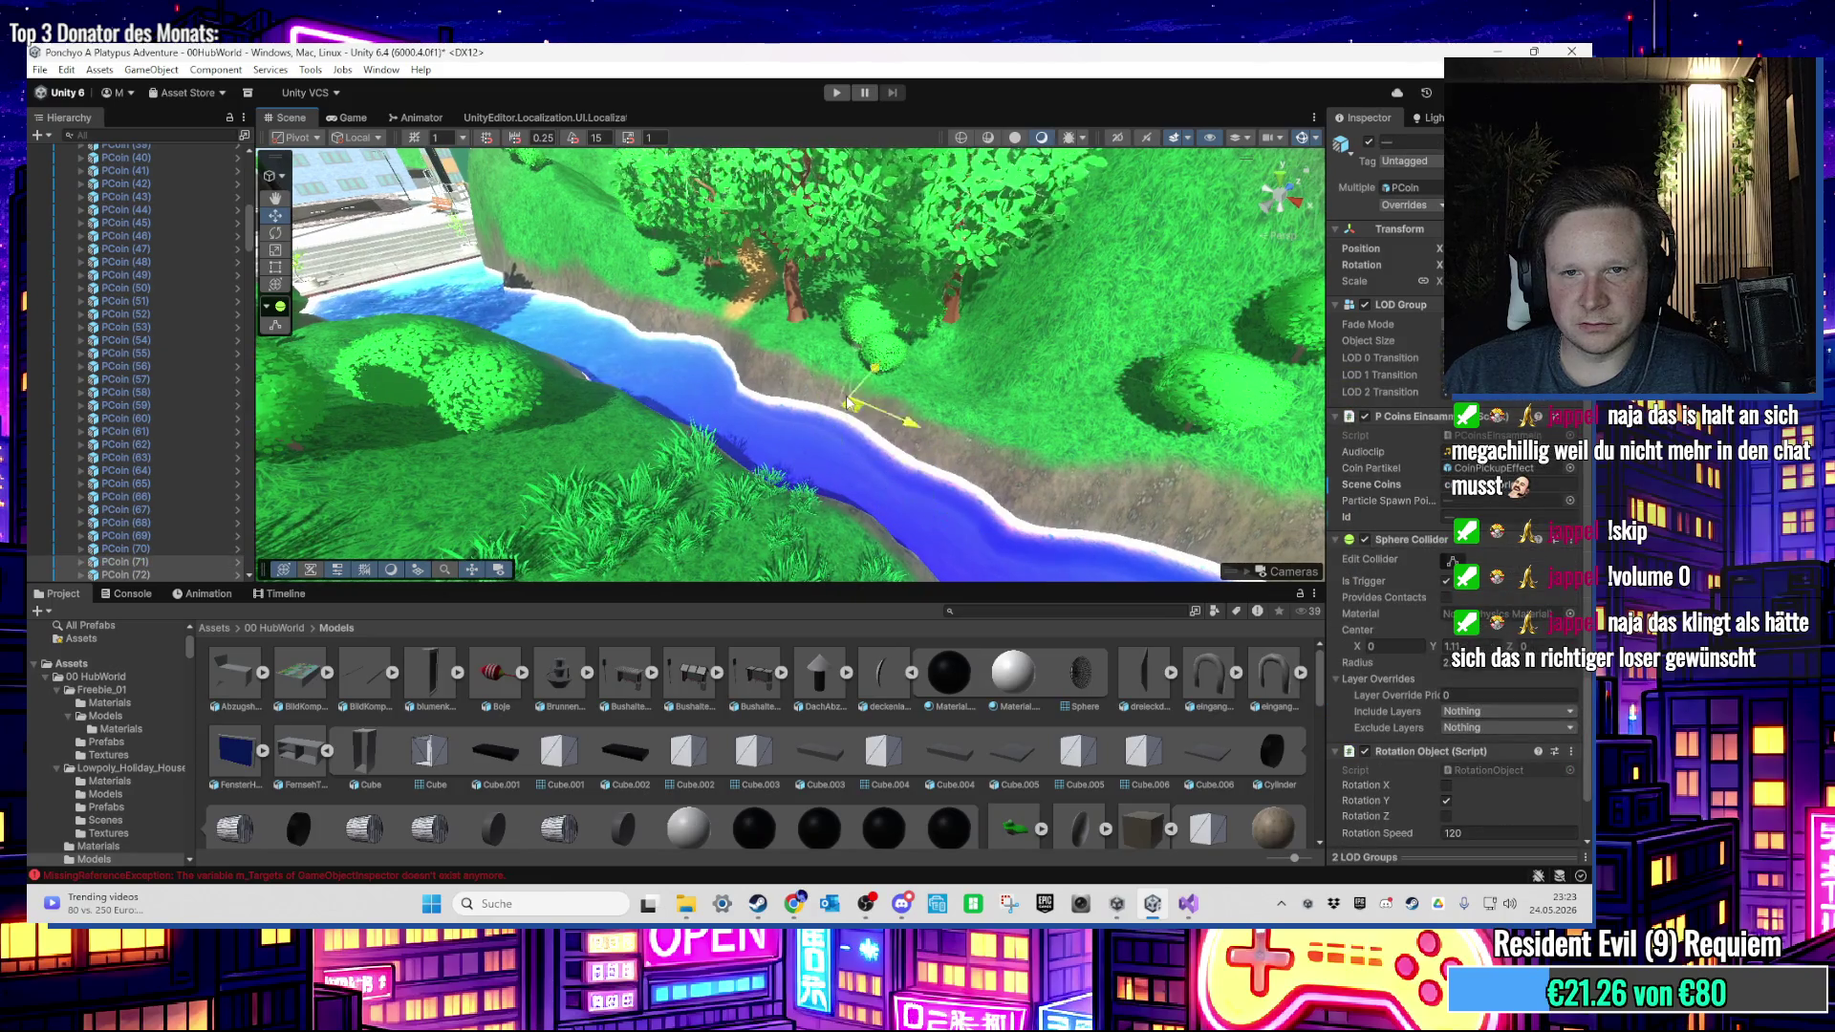
{"action": "key", "text": "f"}
{"action": "scroll", "coordinate": [898, 444], "scroll_direction": "up", "scroll_amount": 5}
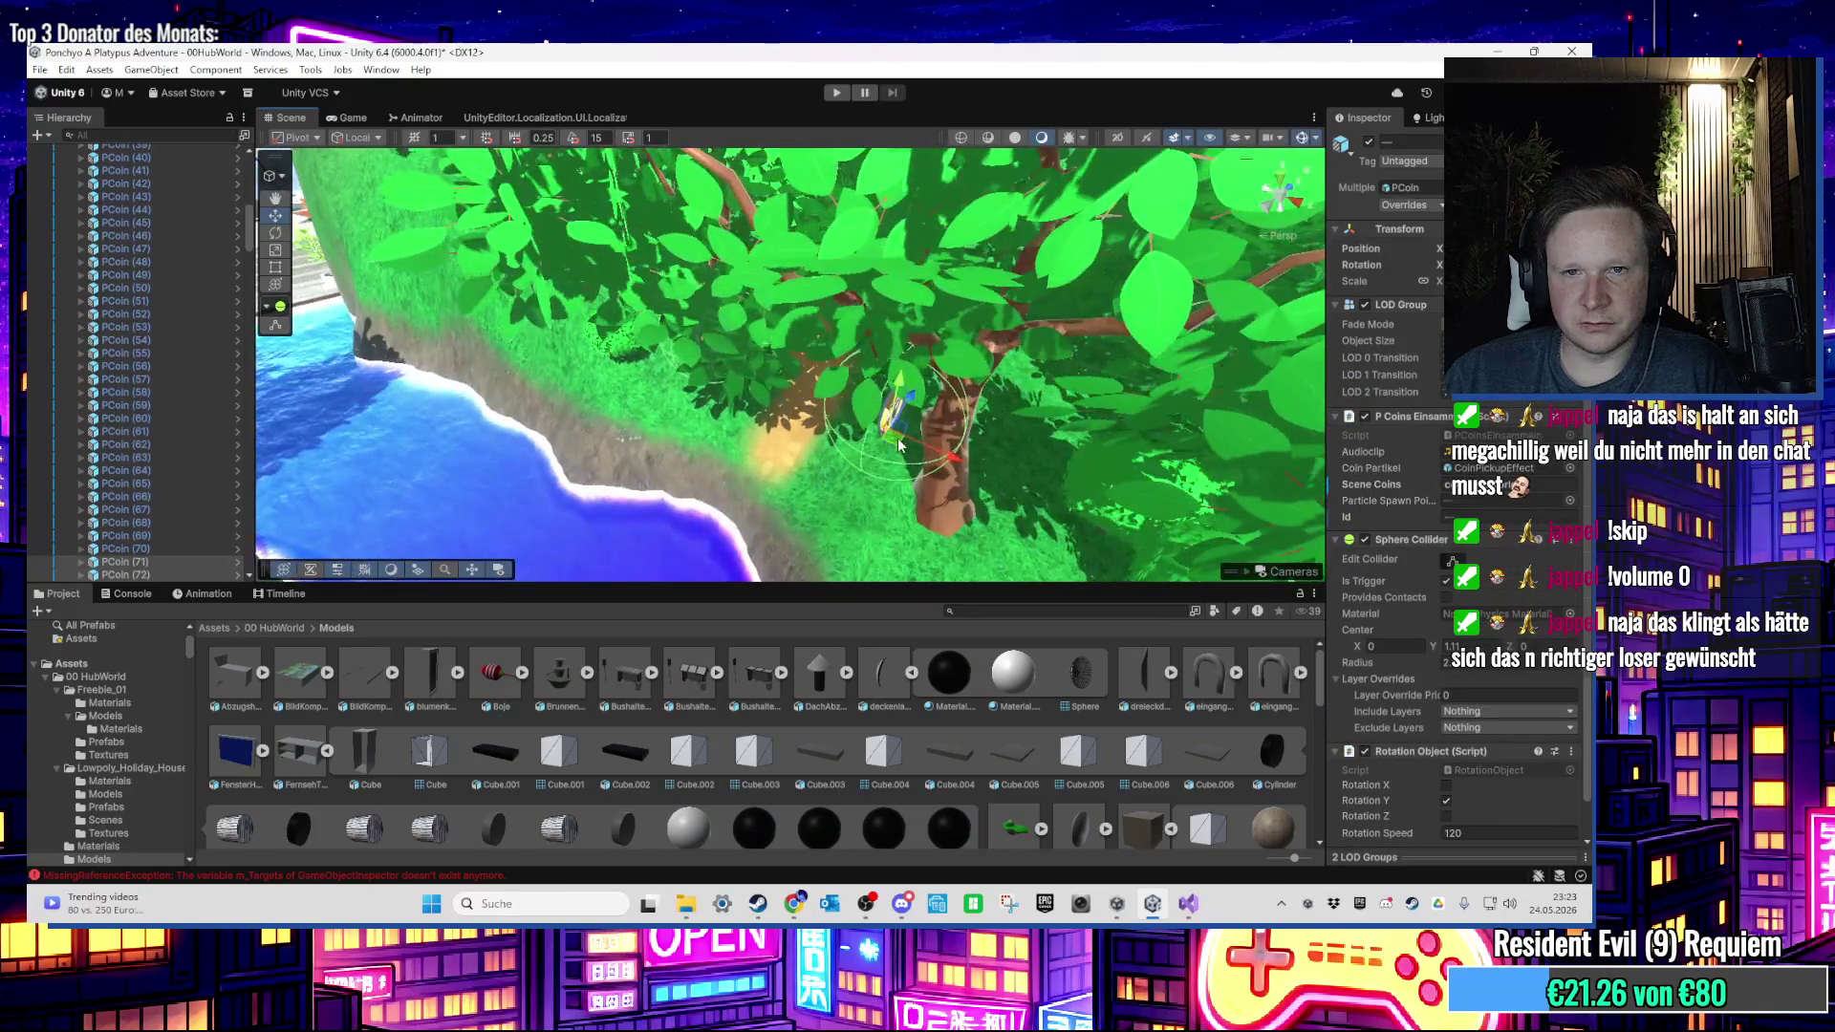
{"action": "key", "text": "f"}
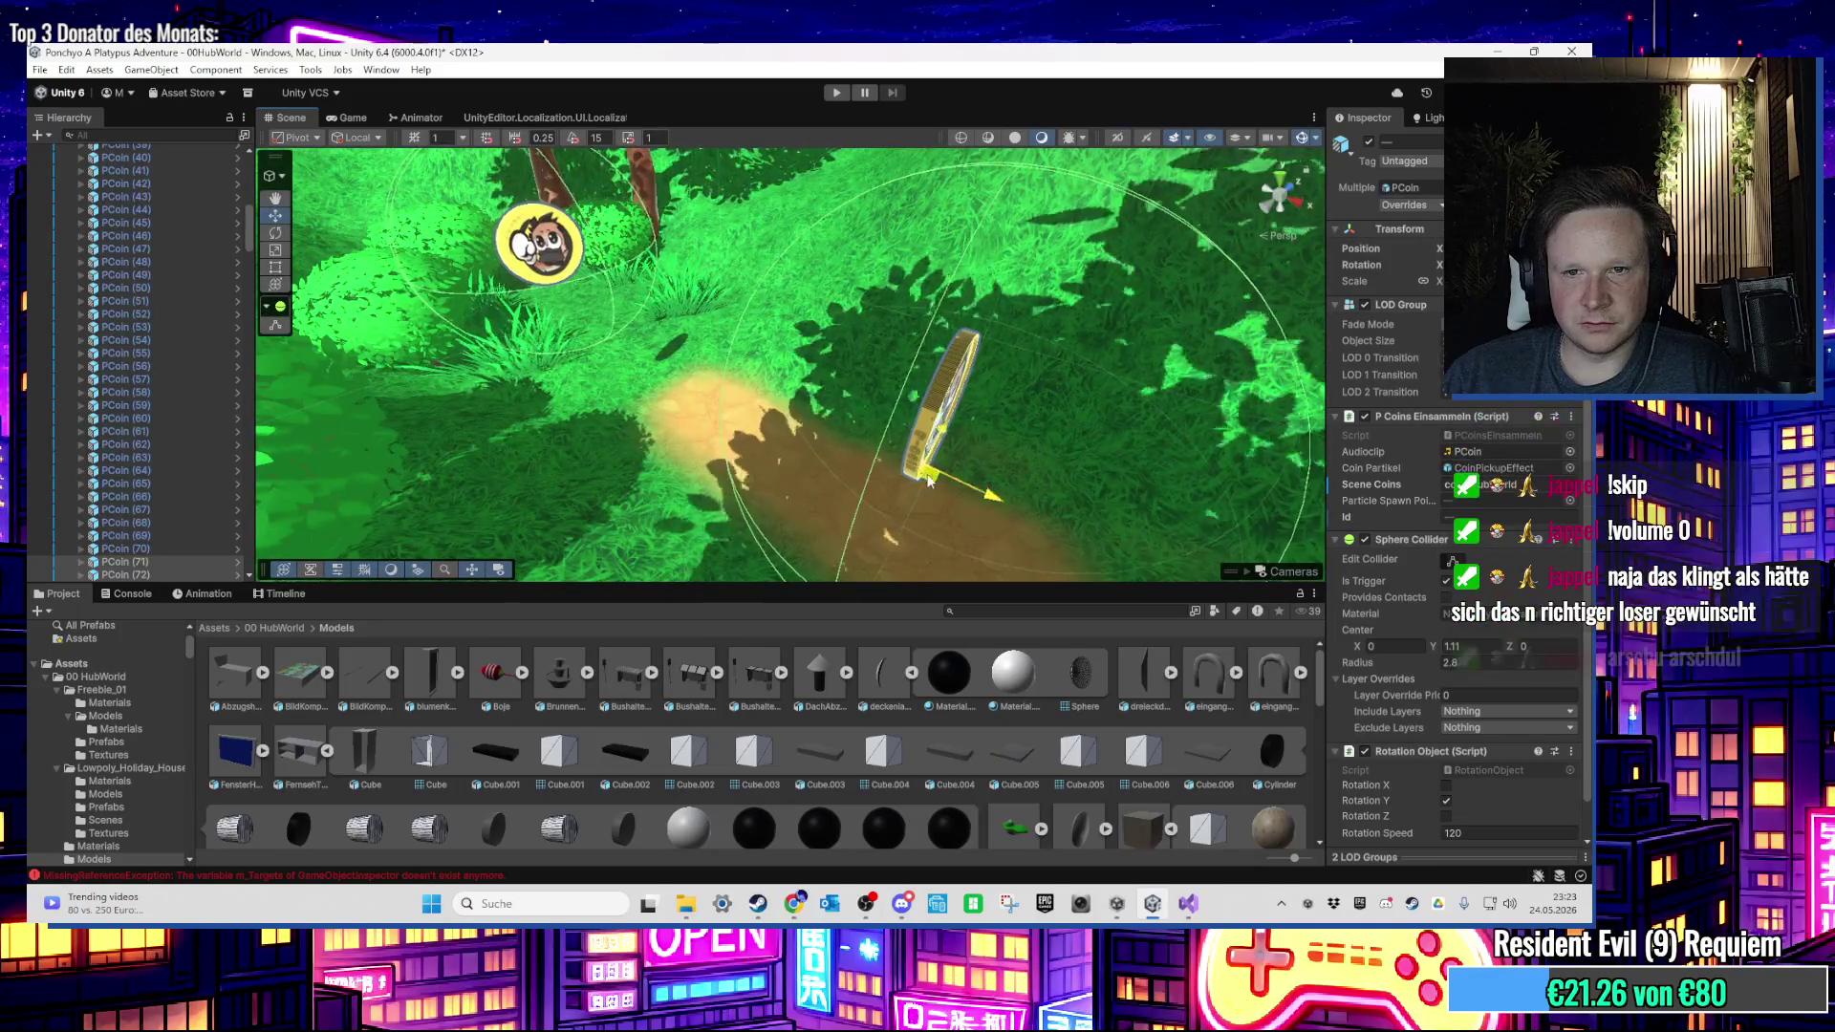
Step: Select and frame coin PCoin (71), then view the coins among the bushes from above
{"action": "left_click", "coordinate": [631, 226]}
{"action": "key", "text": "f"}
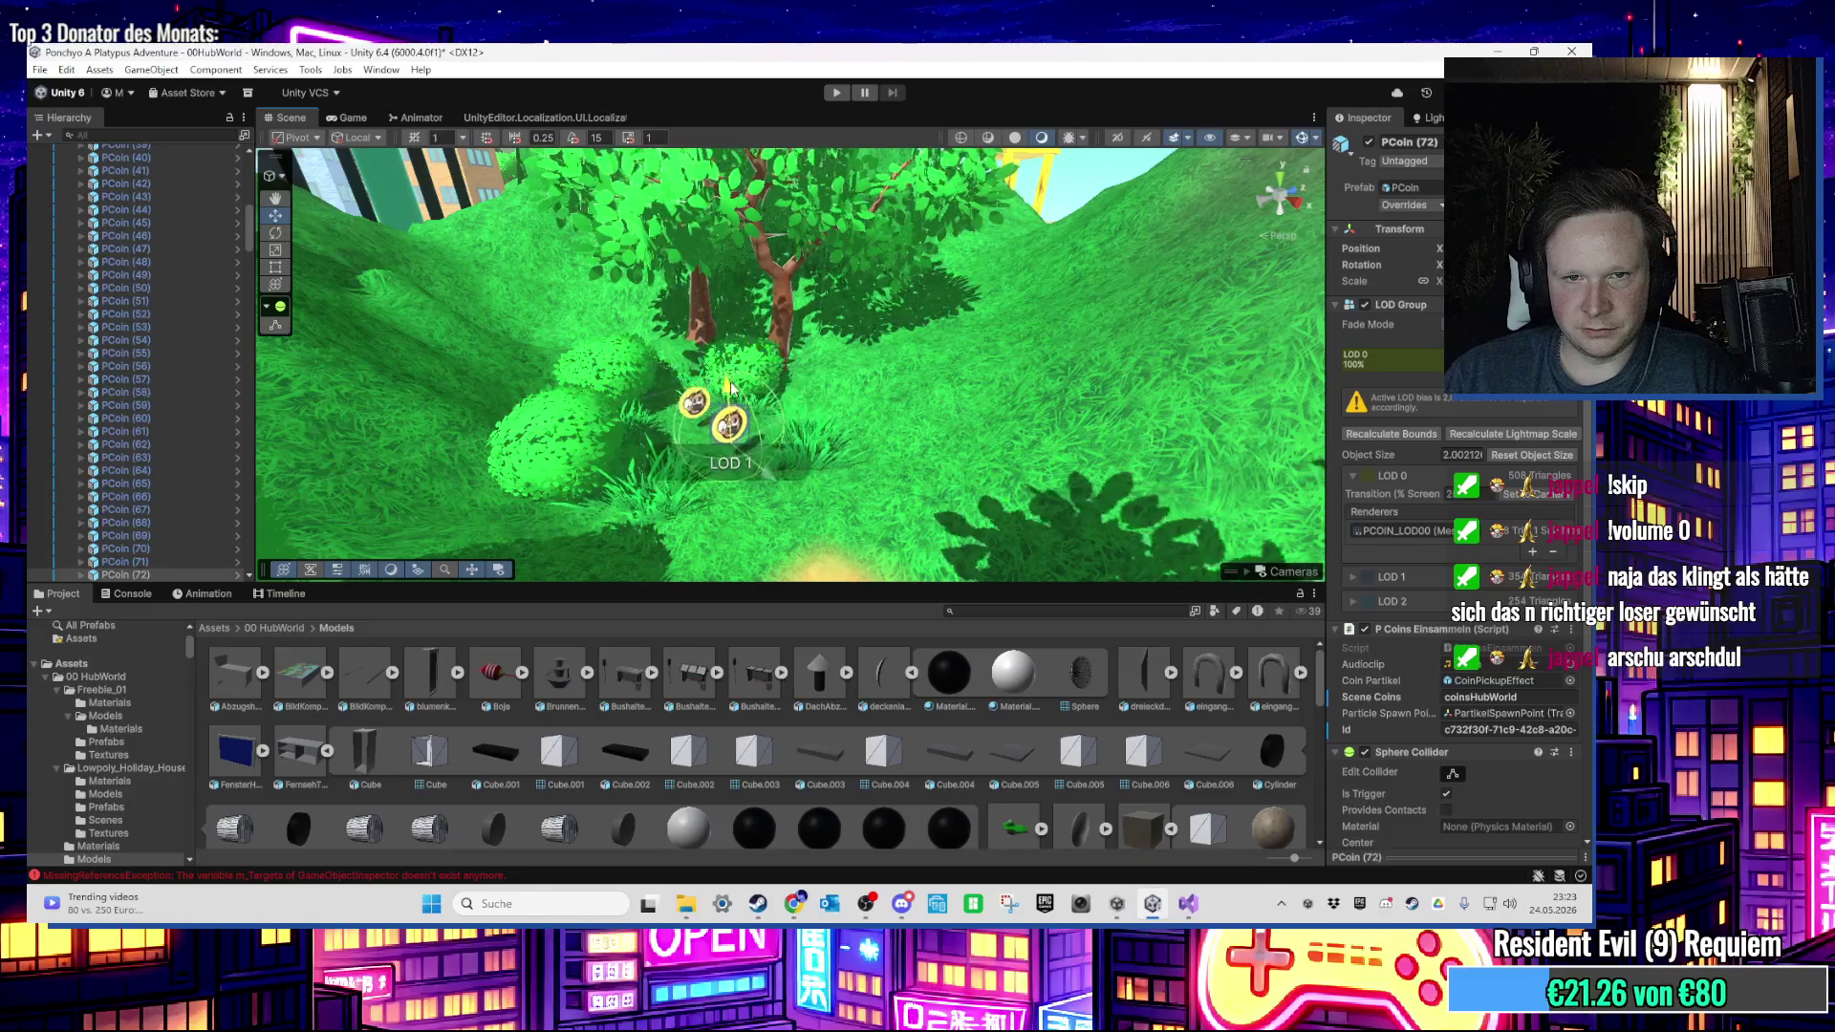
{"action": "scroll", "coordinate": [729, 386], "scroll_direction": "up", "scroll_amount": 10}
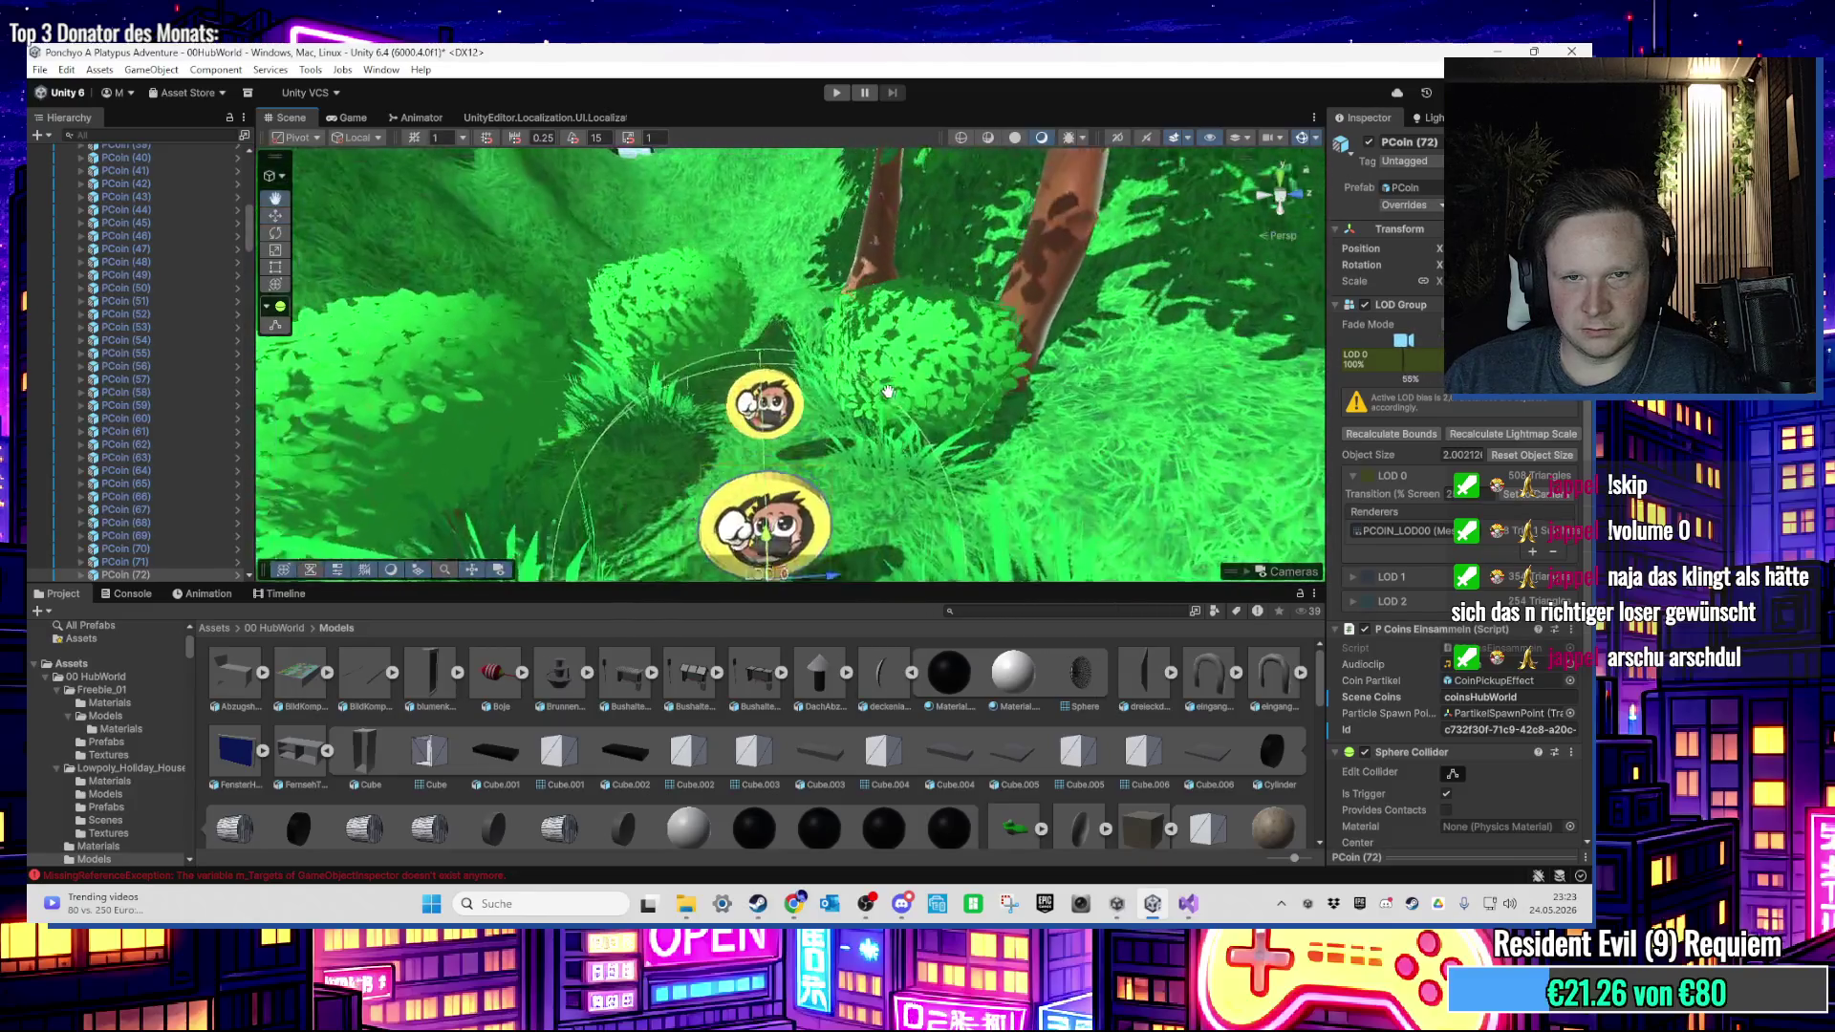
{"action": "scroll", "coordinate": [888, 392], "scroll_direction": "up", "scroll_amount": 10}
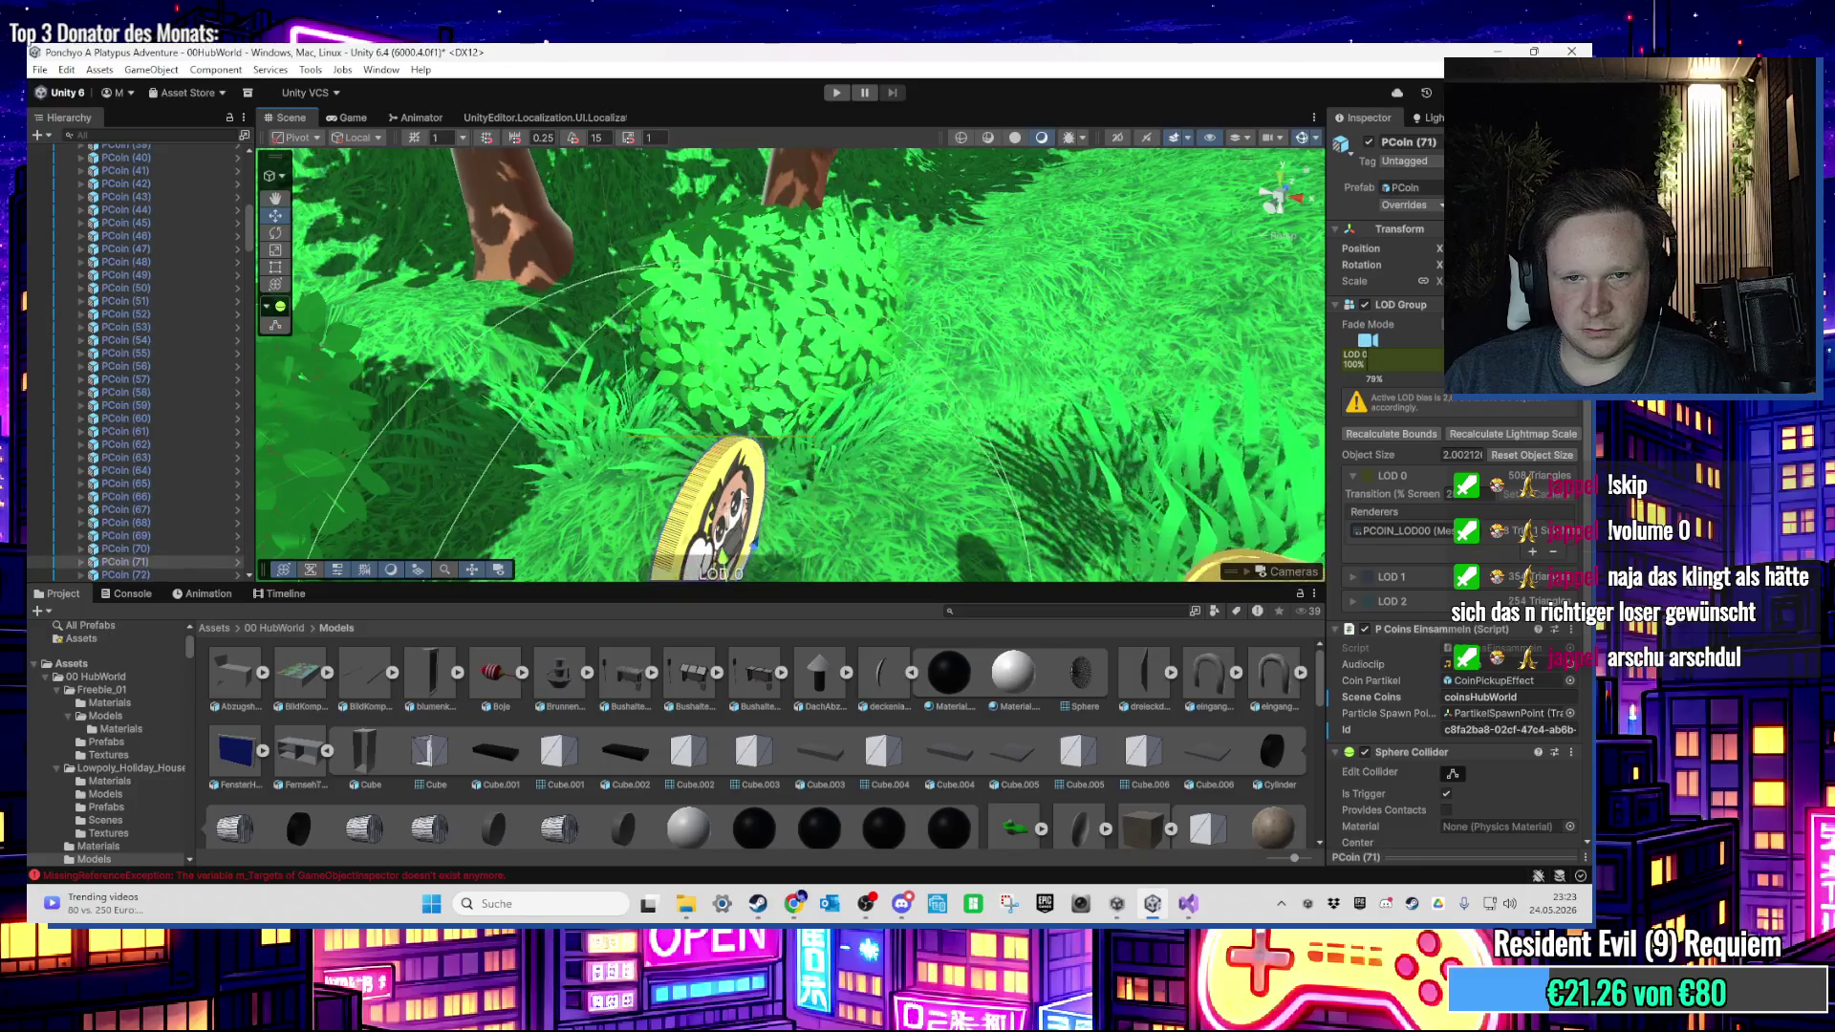
{"action": "key", "text": "f"}
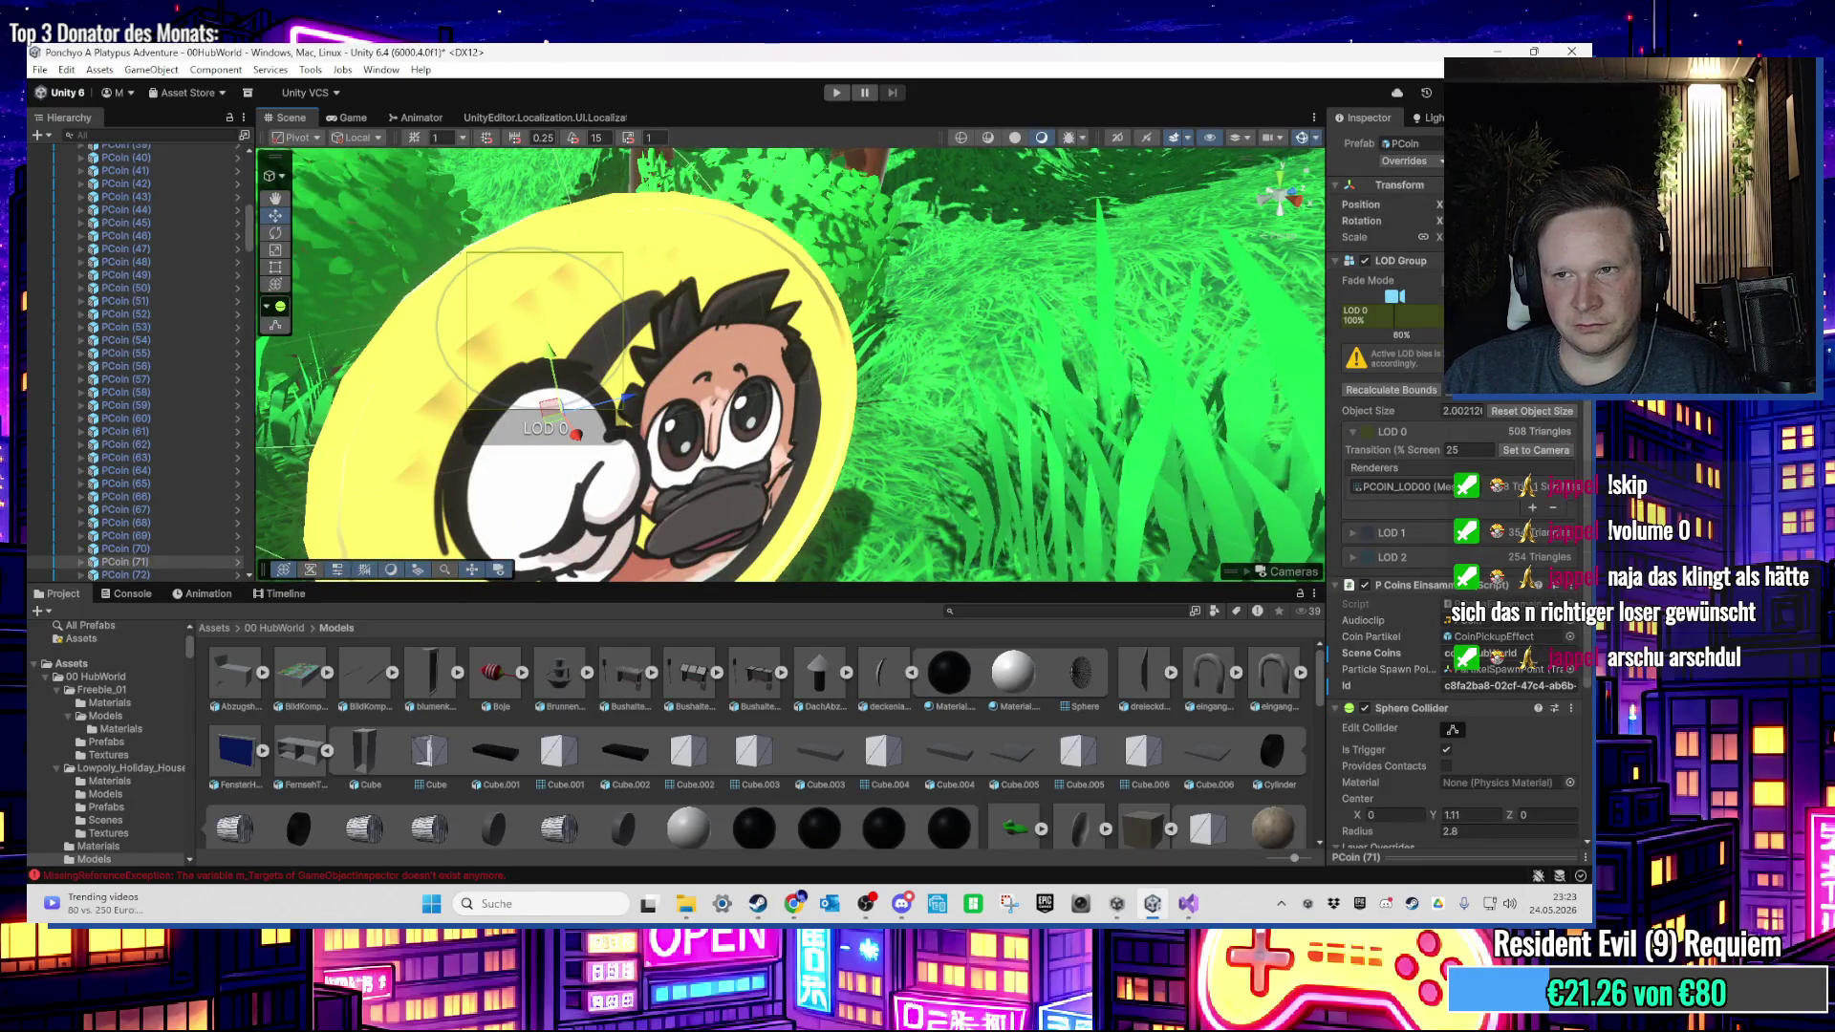
{"action": "scroll", "coordinate": [865, 339], "scroll_direction": "down", "scroll_amount": 5}
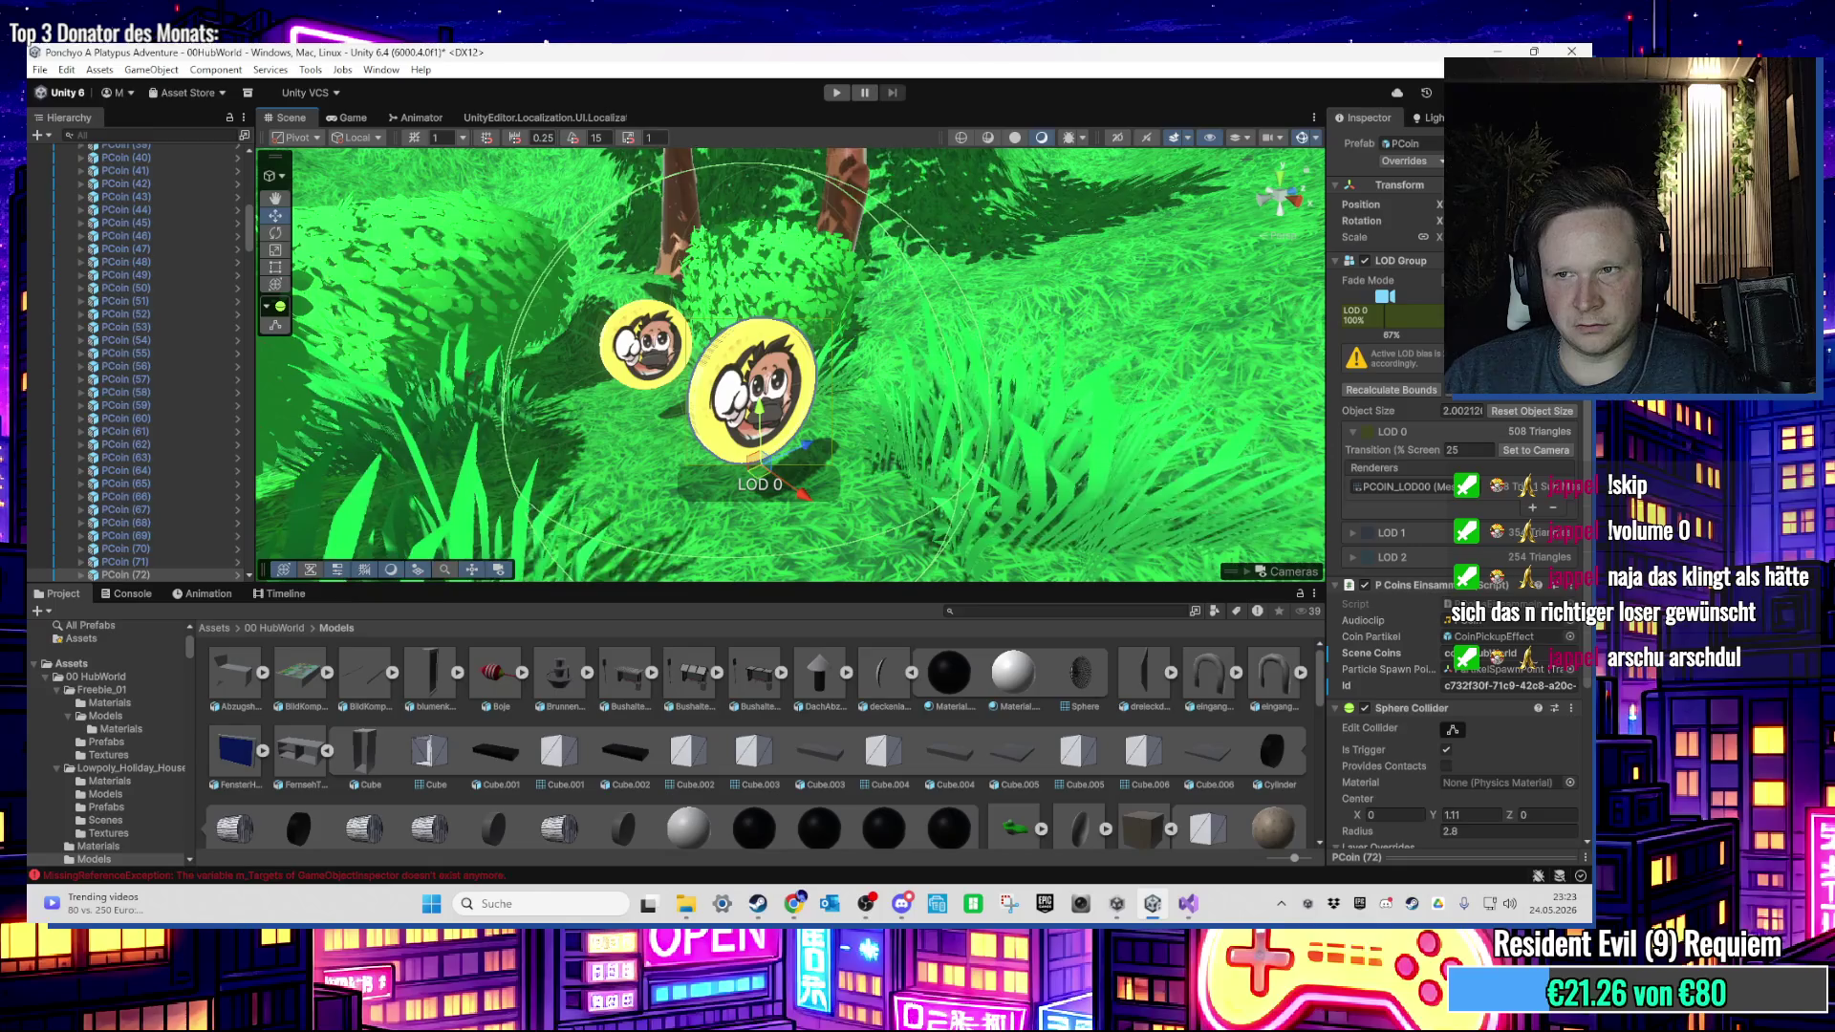
{"action": "mouse_move", "coordinate": [926, 278]}
{"action": "left_mouse_down"}
{"action": "mouse_move", "coordinate": [654, 314]}
{"action": "mouse_move", "coordinate": [684, 262]}
{"action": "mouse_move", "coordinate": [784, 346]}
{"action": "mouse_move", "coordinate": [741, 324]}
{"action": "mouse_move", "coordinate": [697, 334]}
{"action": "mouse_move", "coordinate": [801, 252]}
{"action": "mouse_move", "coordinate": [551, 343]}
{"action": "mouse_move", "coordinate": [784, 390]}
{"action": "left_mouse_up"}
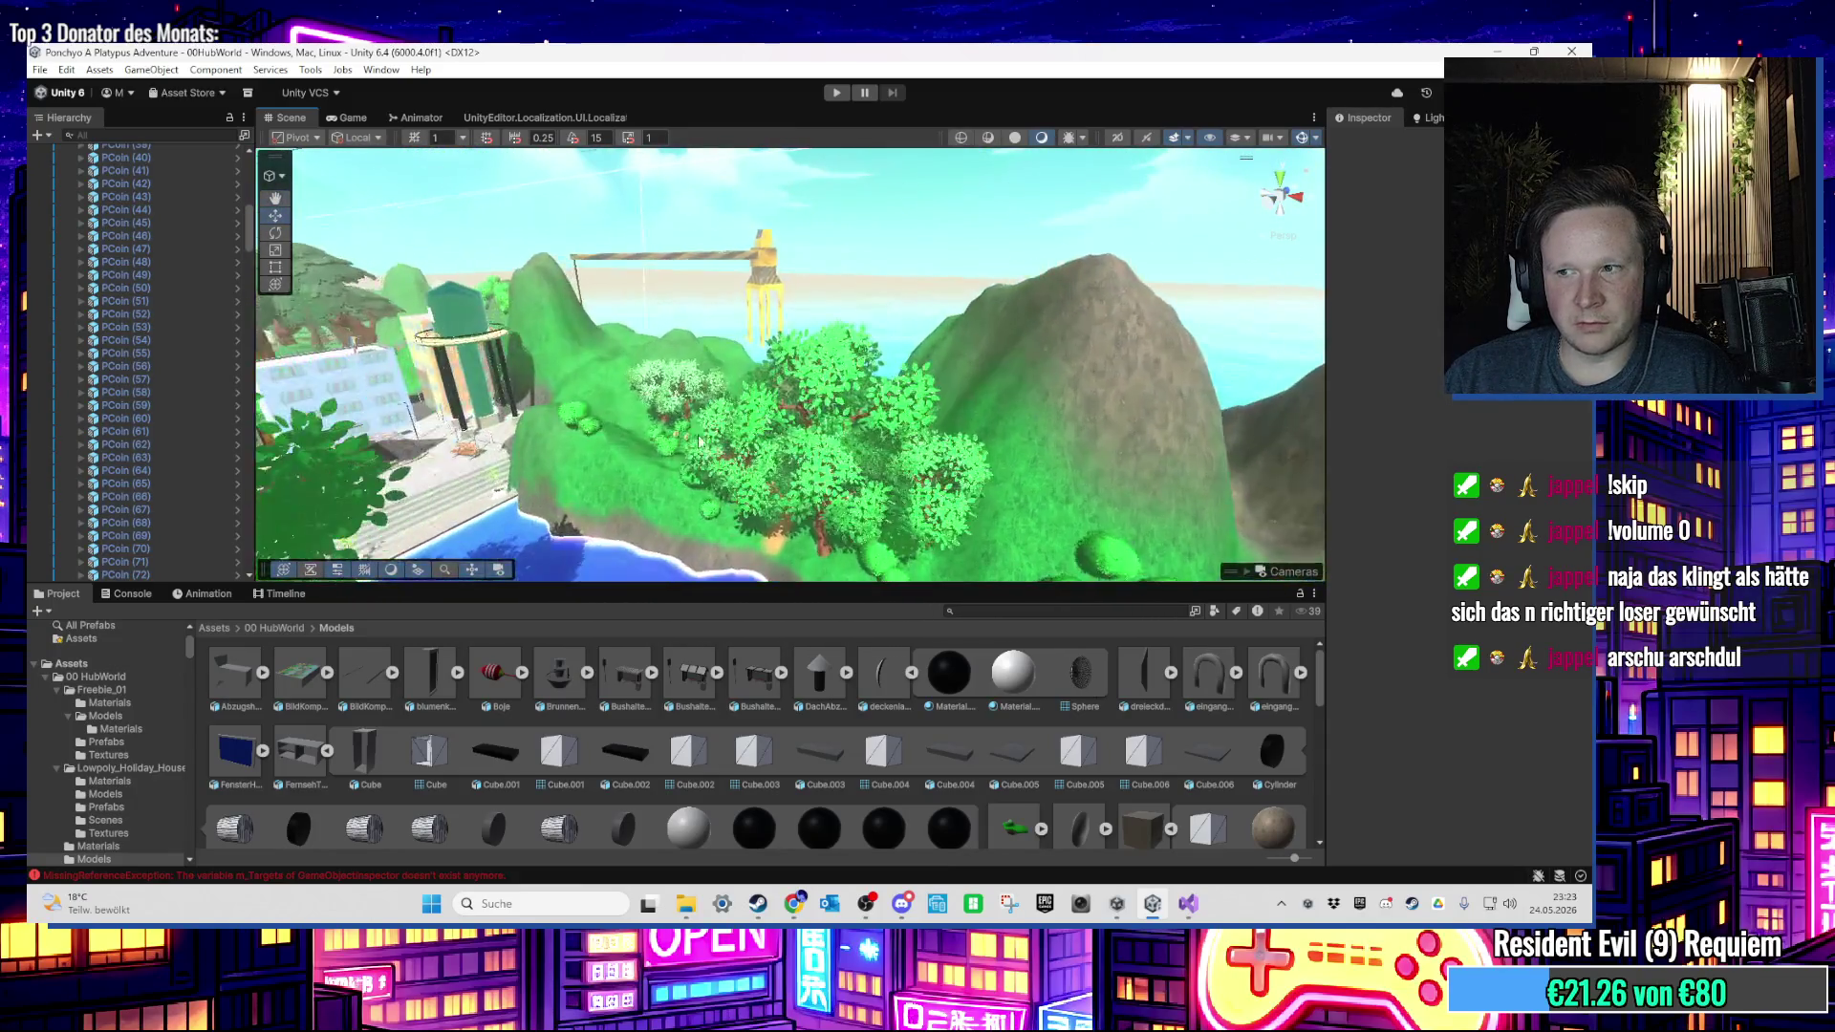
Step: Select all the WandBlockade boundary walls and enable their Mesh Renderer so they show
{"action": "scroll", "coordinate": [157, 291], "scroll_direction": "up", "scroll_amount": 10}
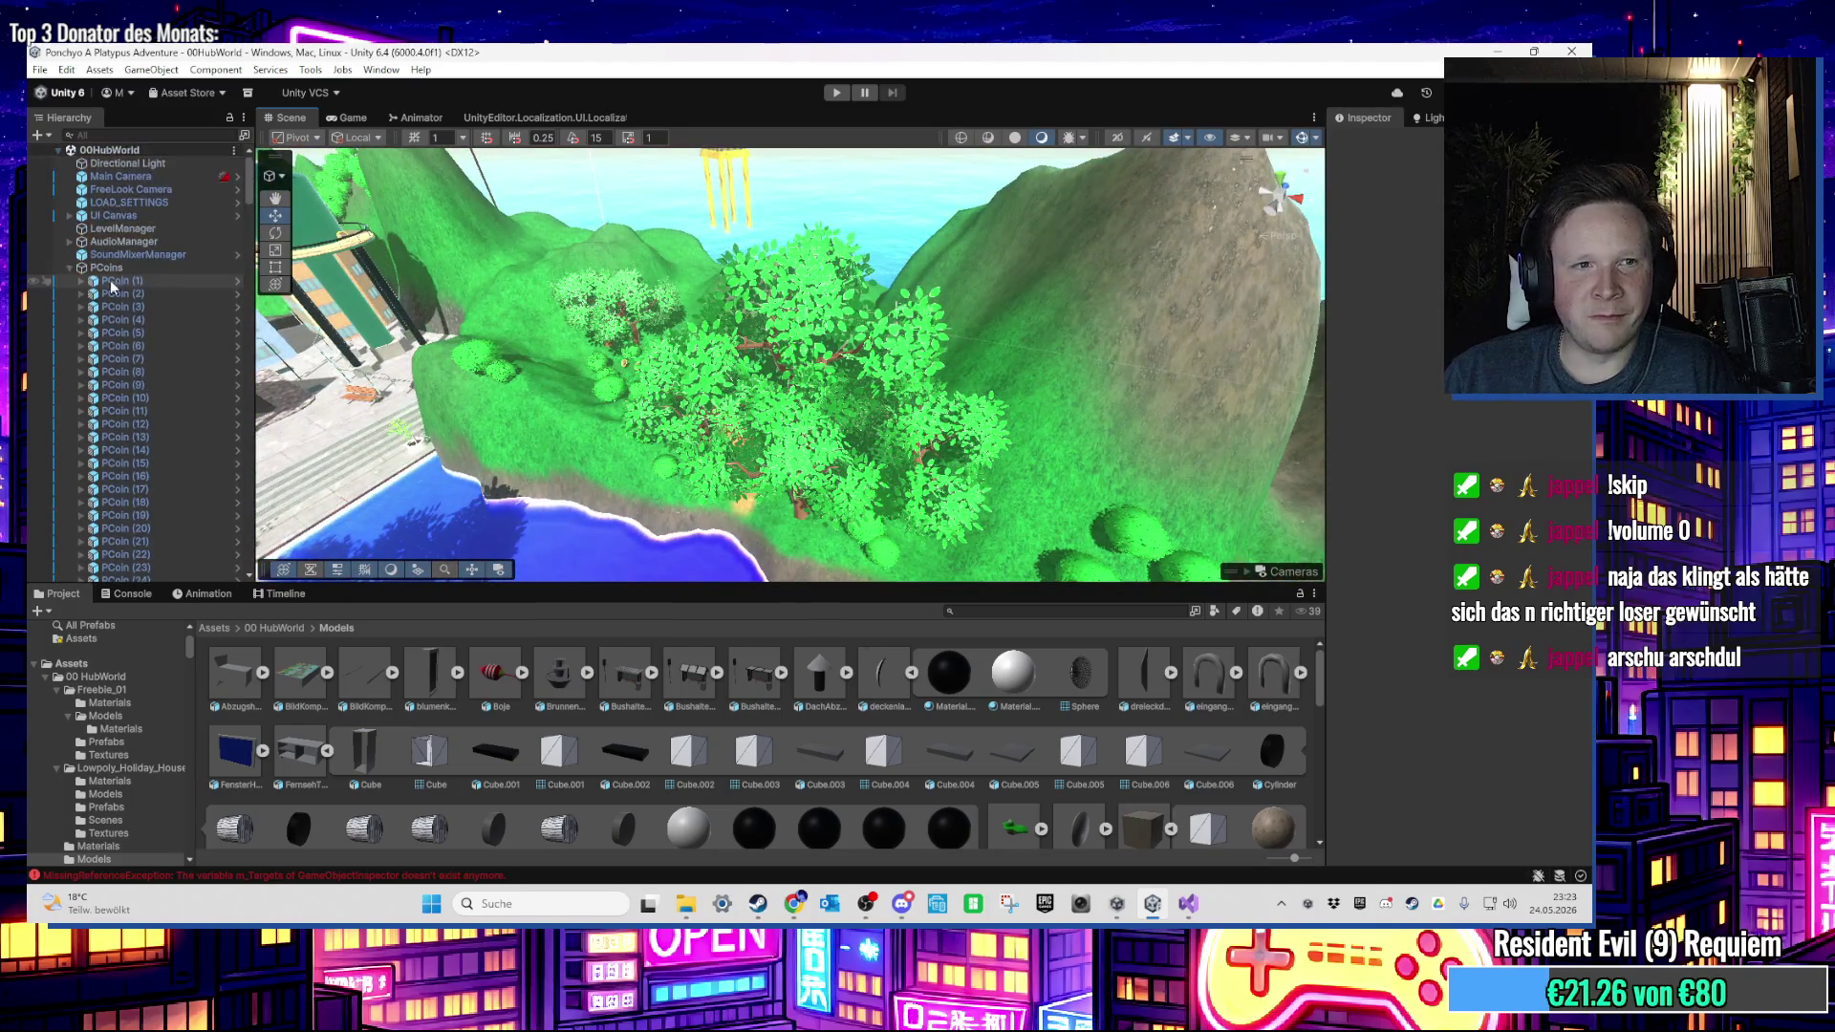
{"action": "left_click", "coordinate": [69, 268]}
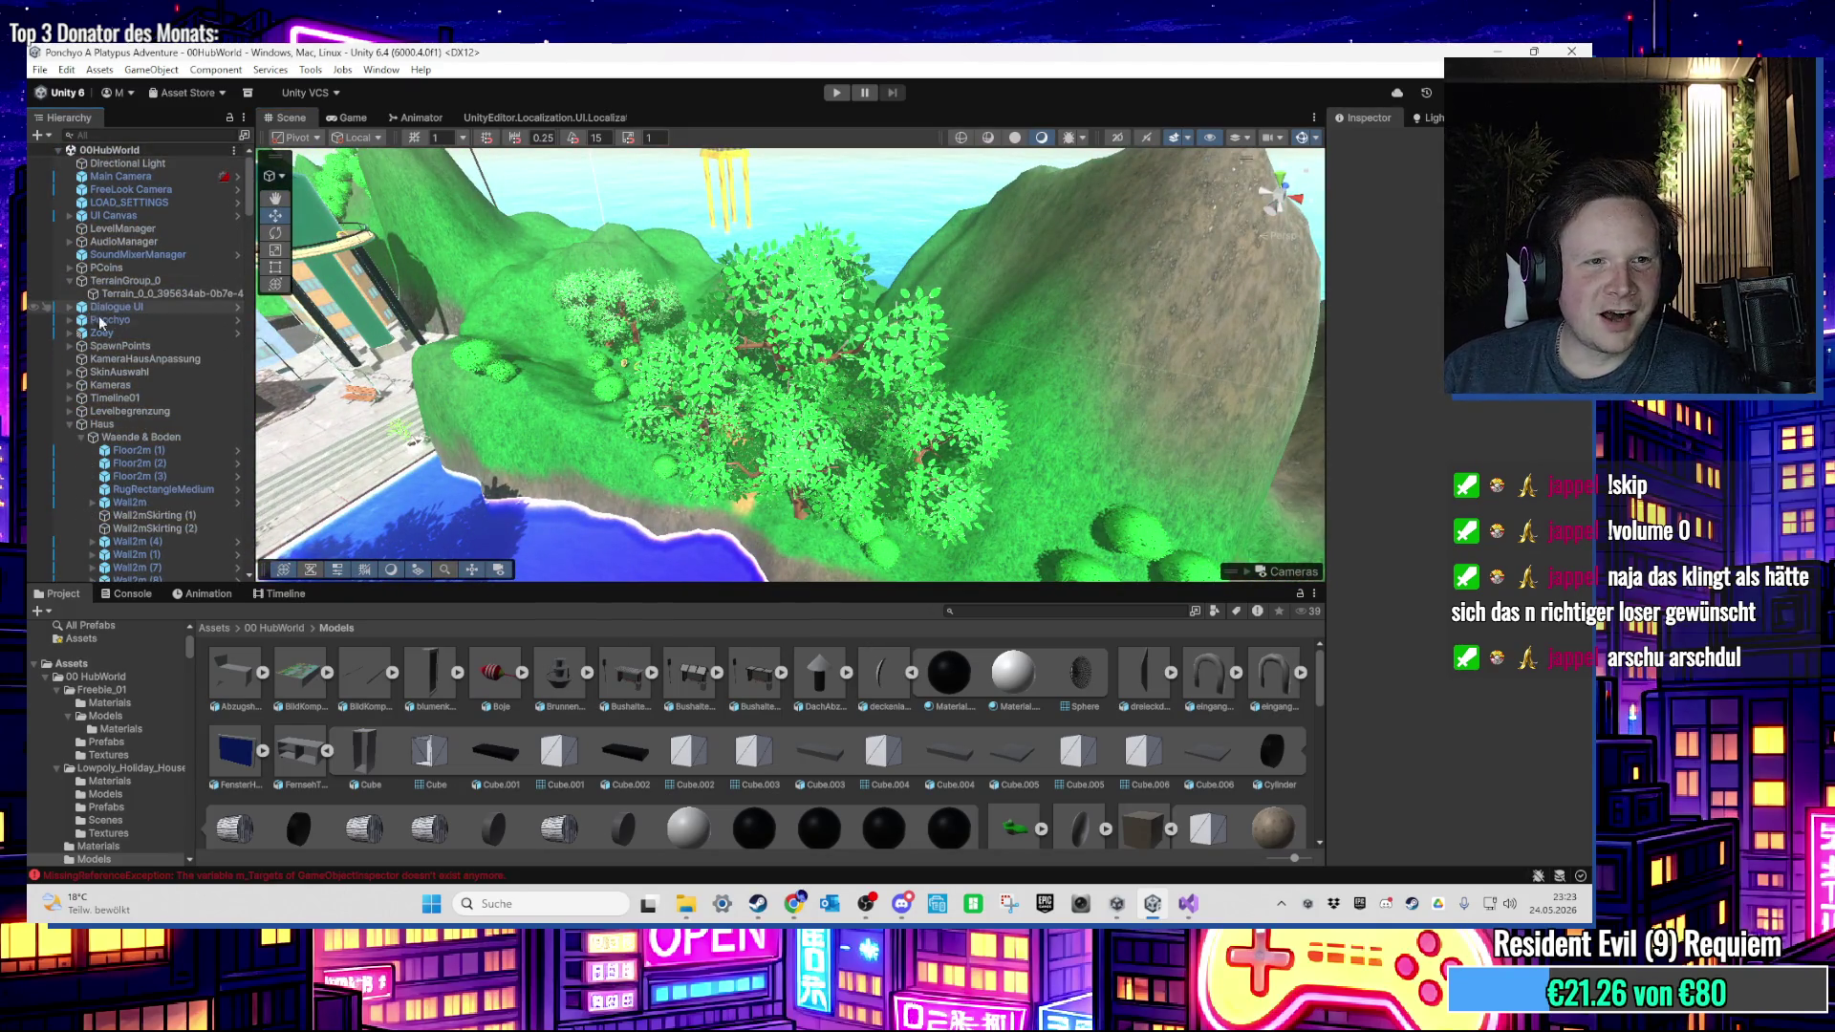
{"action": "left_click", "coordinate": [88, 425]}
{"action": "scroll", "coordinate": [201, 467], "scroll_direction": "down", "scroll_amount": 5}
{"action": "left_click", "coordinate": [165, 348], "text": "shift"}
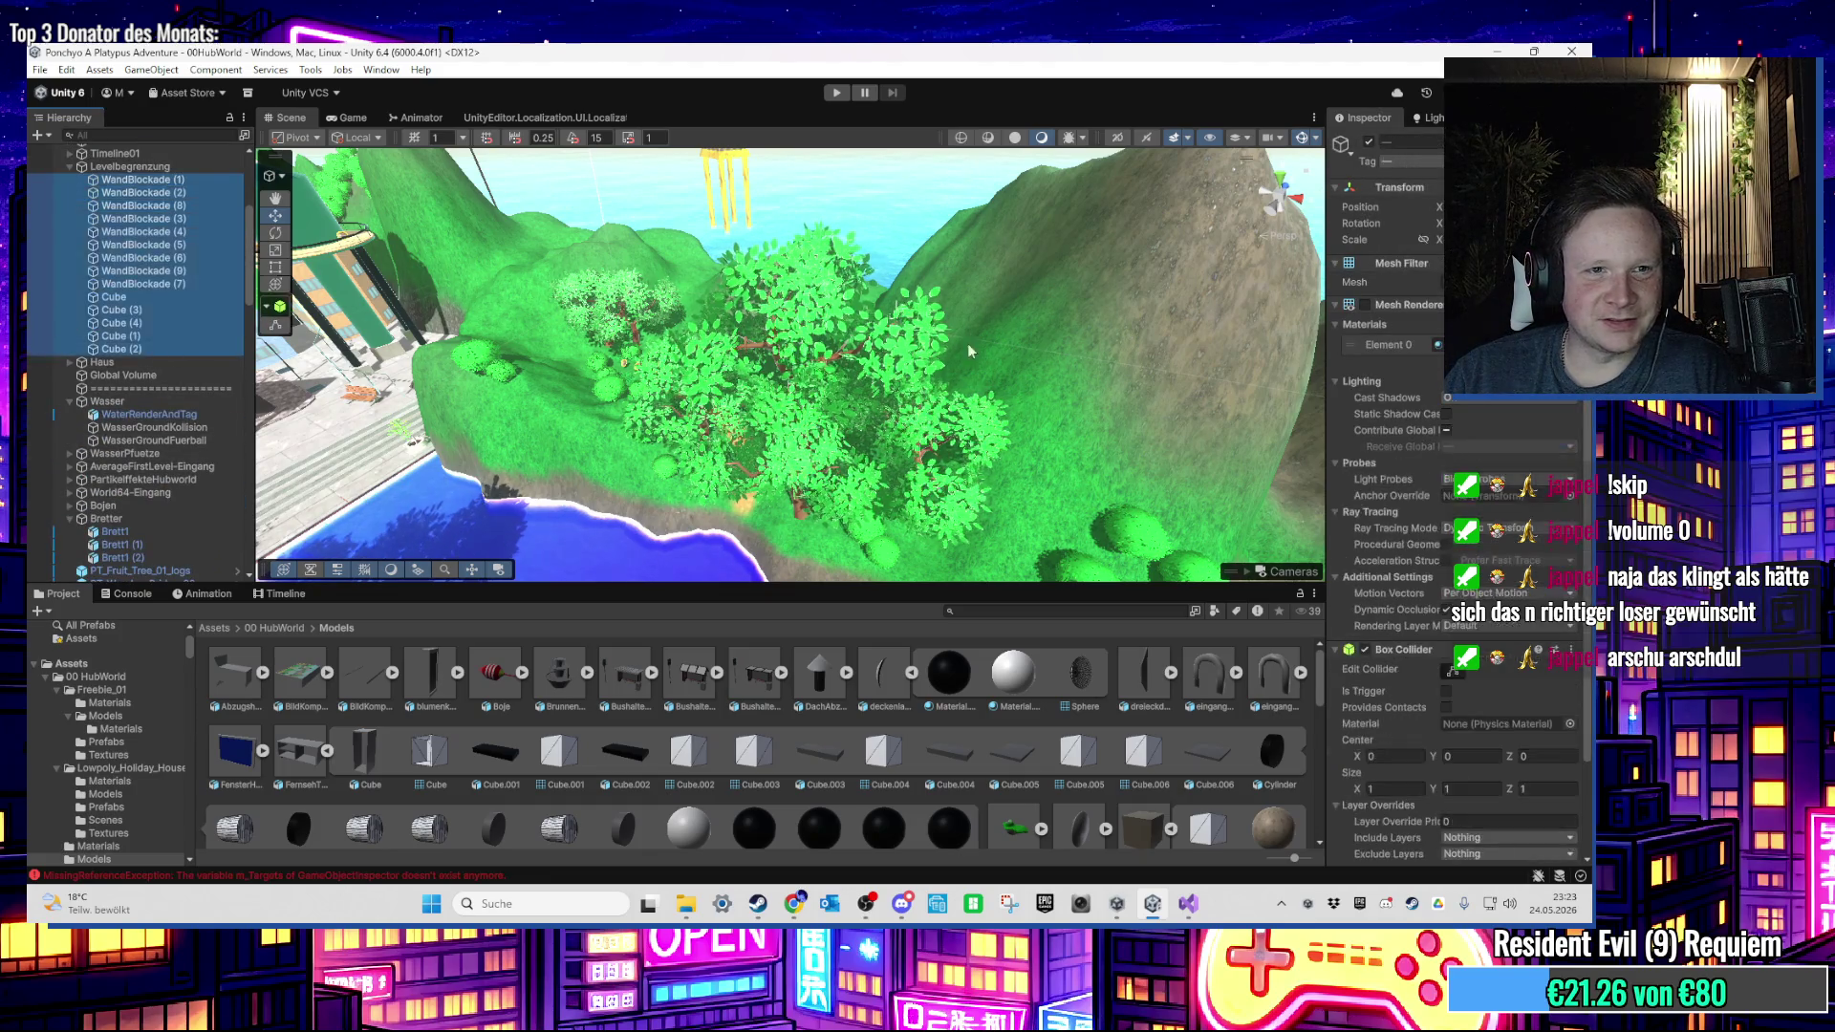
{"action": "left_click", "coordinate": [1368, 306]}
Step: Slide one boundary wall along the X axis with the Move tool
{"action": "mouse_move", "coordinate": [790, 258]}
{"action": "left_mouse_down"}
{"action": "mouse_move", "coordinate": [765, 342]}
{"action": "mouse_move", "coordinate": [706, 393]}
{"action": "mouse_move", "coordinate": [721, 371]}
{"action": "mouse_move", "coordinate": [668, 316]}
{"action": "mouse_move", "coordinate": [856, 328]}
{"action": "mouse_move", "coordinate": [897, 357]}
{"action": "mouse_move", "coordinate": [907, 298]}
{"action": "mouse_move", "coordinate": [786, 327]}
{"action": "mouse_move", "coordinate": [811, 405]}
{"action": "mouse_move", "coordinate": [818, 391]}
{"action": "mouse_move", "coordinate": [789, 445]}
{"action": "left_mouse_up"}
{"action": "left_click", "coordinate": [765, 342]}
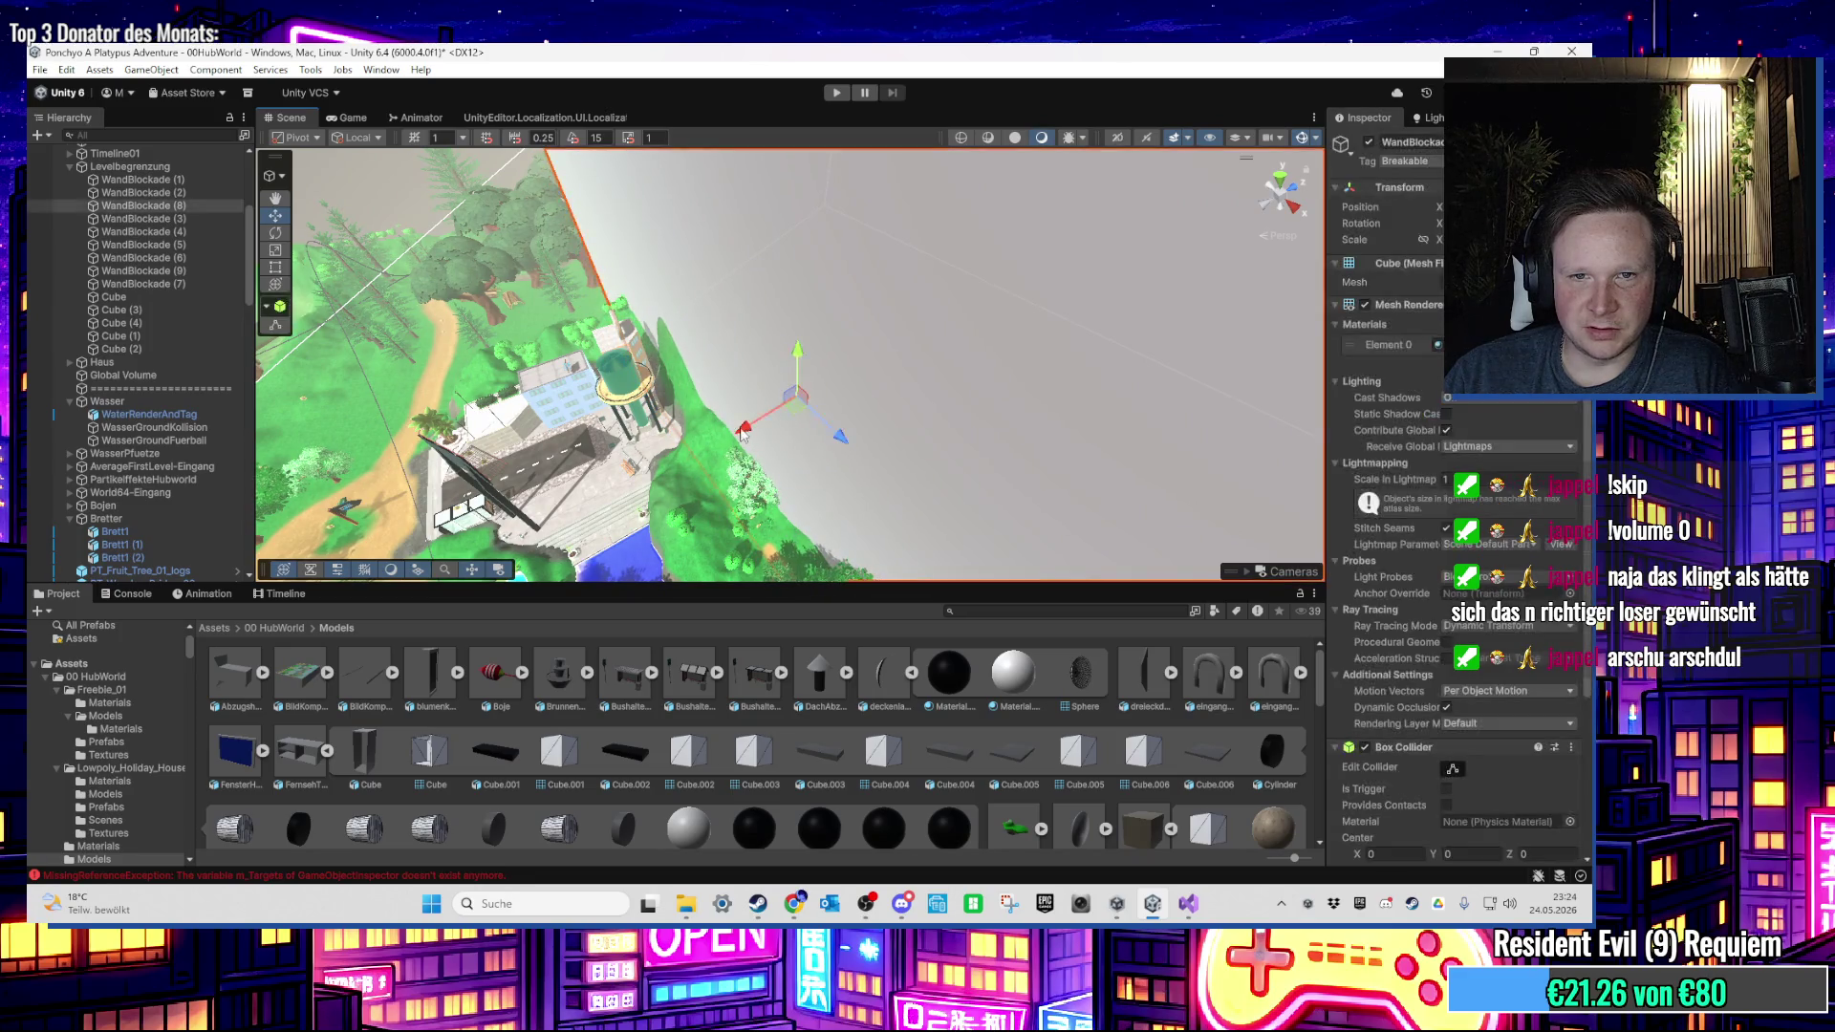
{"action": "mouse_move", "coordinate": [753, 426]}
{"action": "left_mouse_down"}
{"action": "mouse_move", "coordinate": [778, 434]}
{"action": "mouse_move", "coordinate": [714, 448]}
{"action": "mouse_move", "coordinate": [744, 369]}
{"action": "mouse_move", "coordinate": [691, 329]}
{"action": "mouse_move", "coordinate": [711, 426]}
{"action": "mouse_move", "coordinate": [733, 394]}
{"action": "left_mouse_up"}
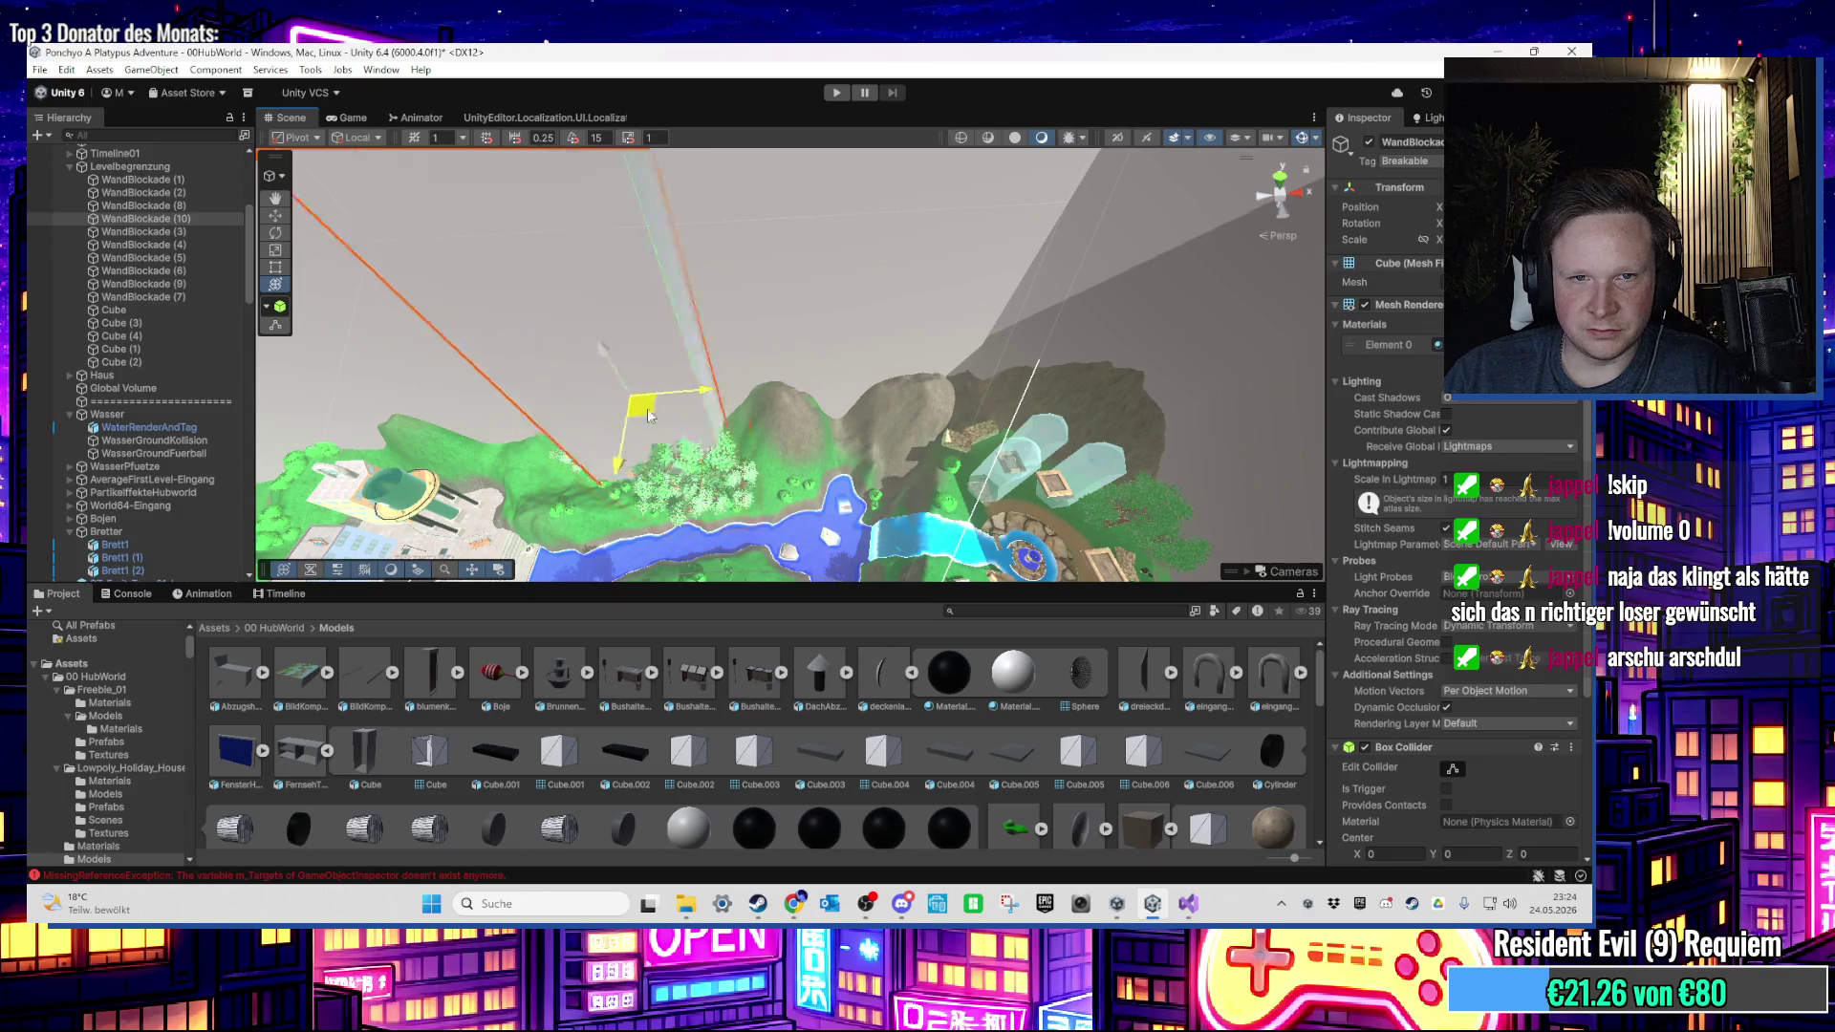
Step: Rotate another boundary wall with the Rotate tool to line it up with the island's edge
{"action": "left_click_drag", "start_coordinate": [648, 415], "coordinate": [936, 470]}
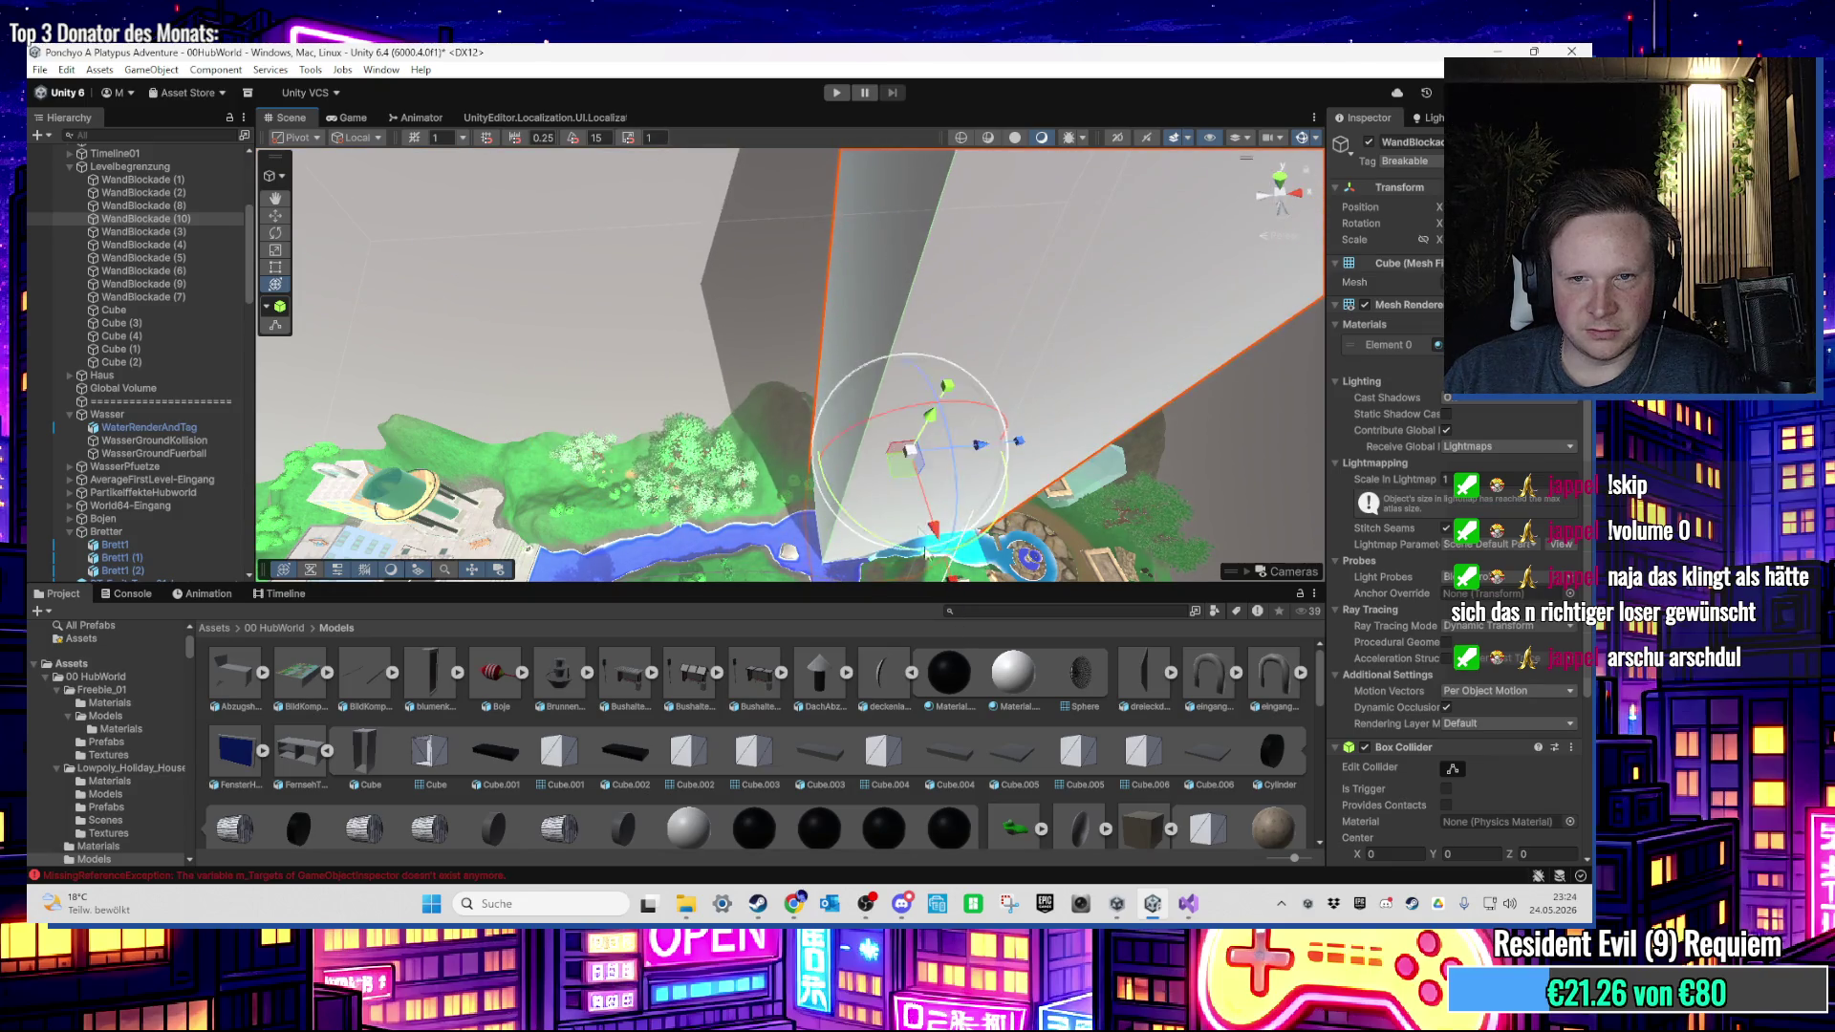
{"action": "left_click_drag", "start_coordinate": [924, 551], "coordinate": [842, 358]}
{"action": "key", "text": "f"}
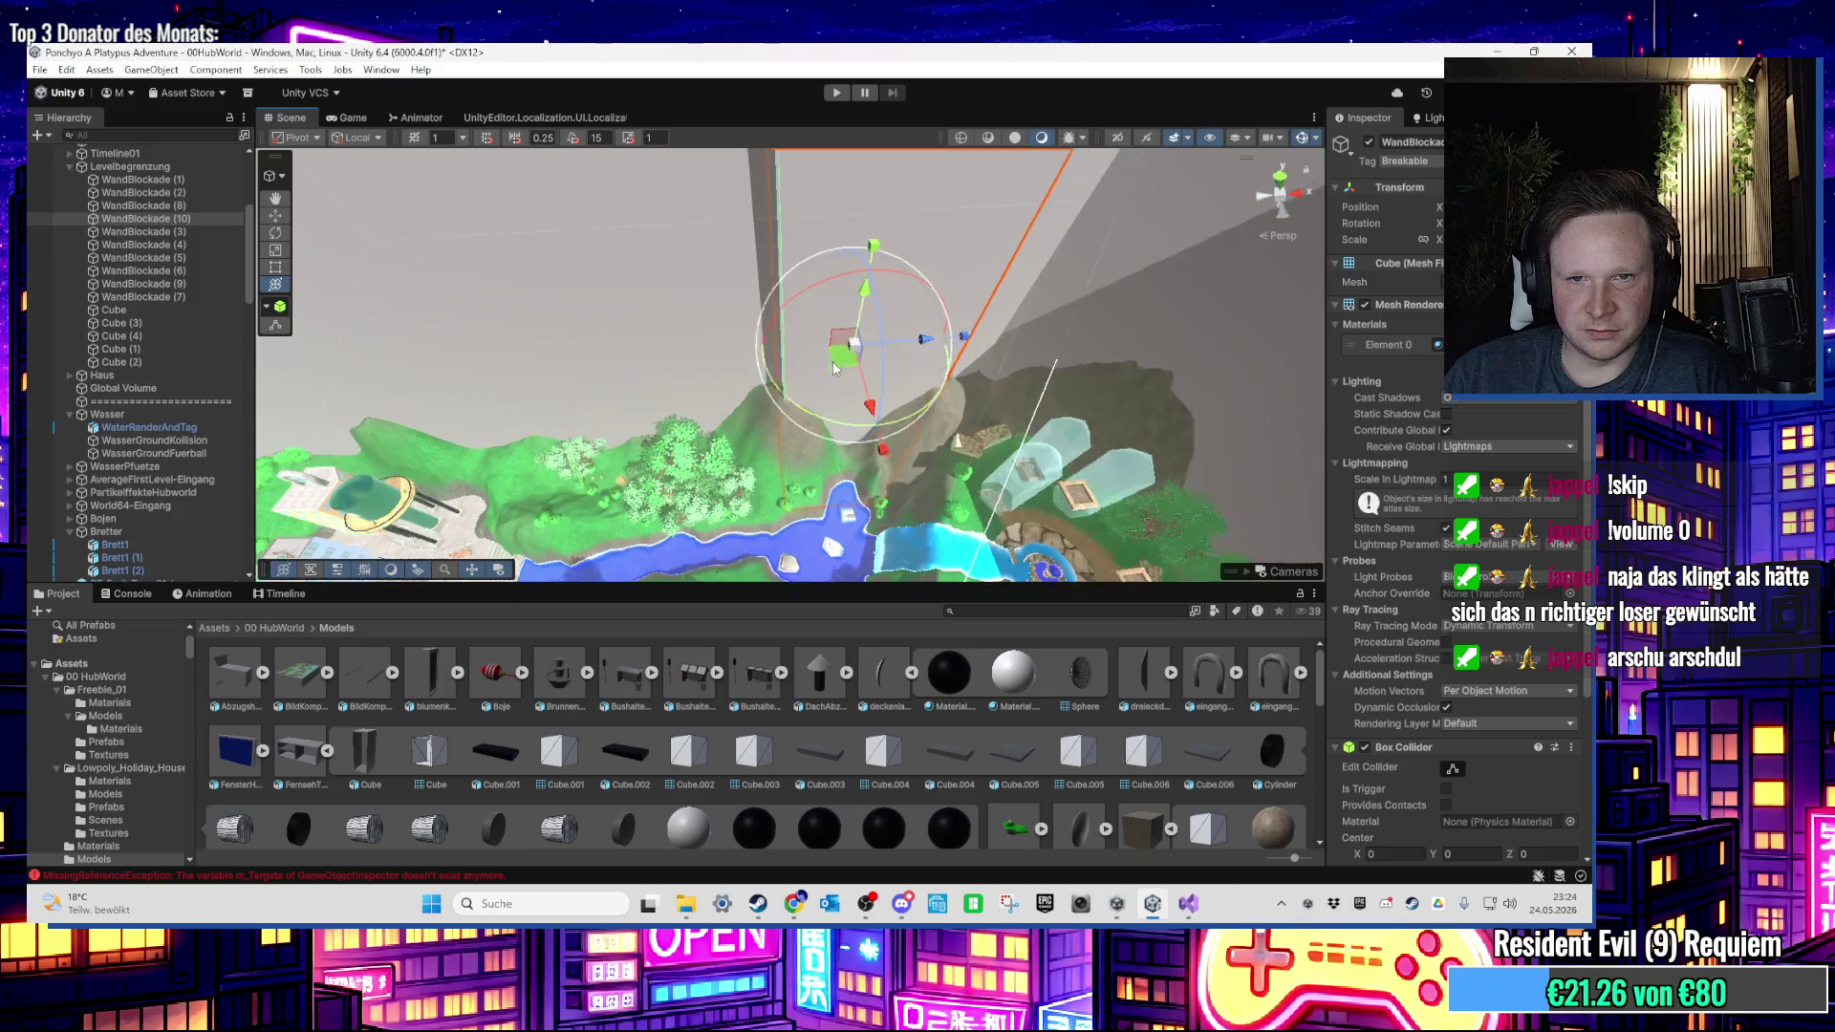
{"action": "left_click_drag", "start_coordinate": [798, 396], "coordinate": [570, 427]}
{"action": "left_click_drag", "start_coordinate": [801, 375], "coordinate": [759, 356]}
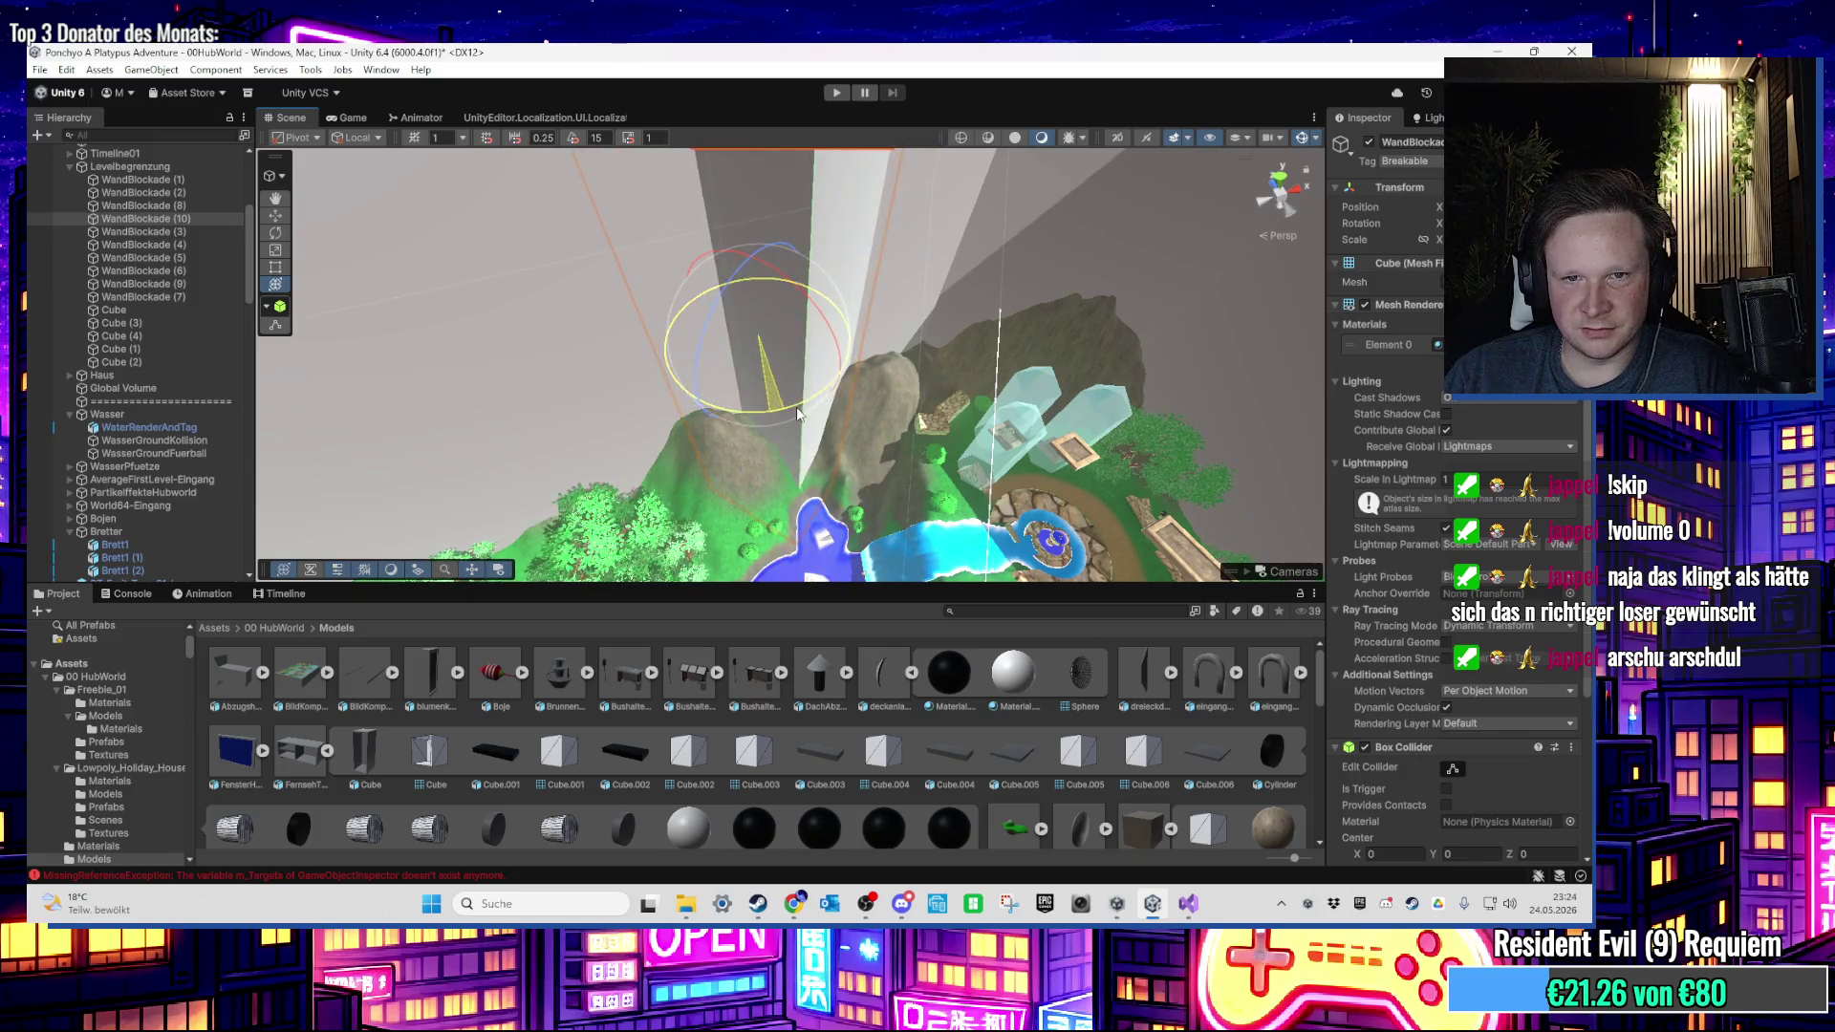
{"action": "scroll", "coordinate": [784, 407], "scroll_direction": "up", "scroll_amount": 5}
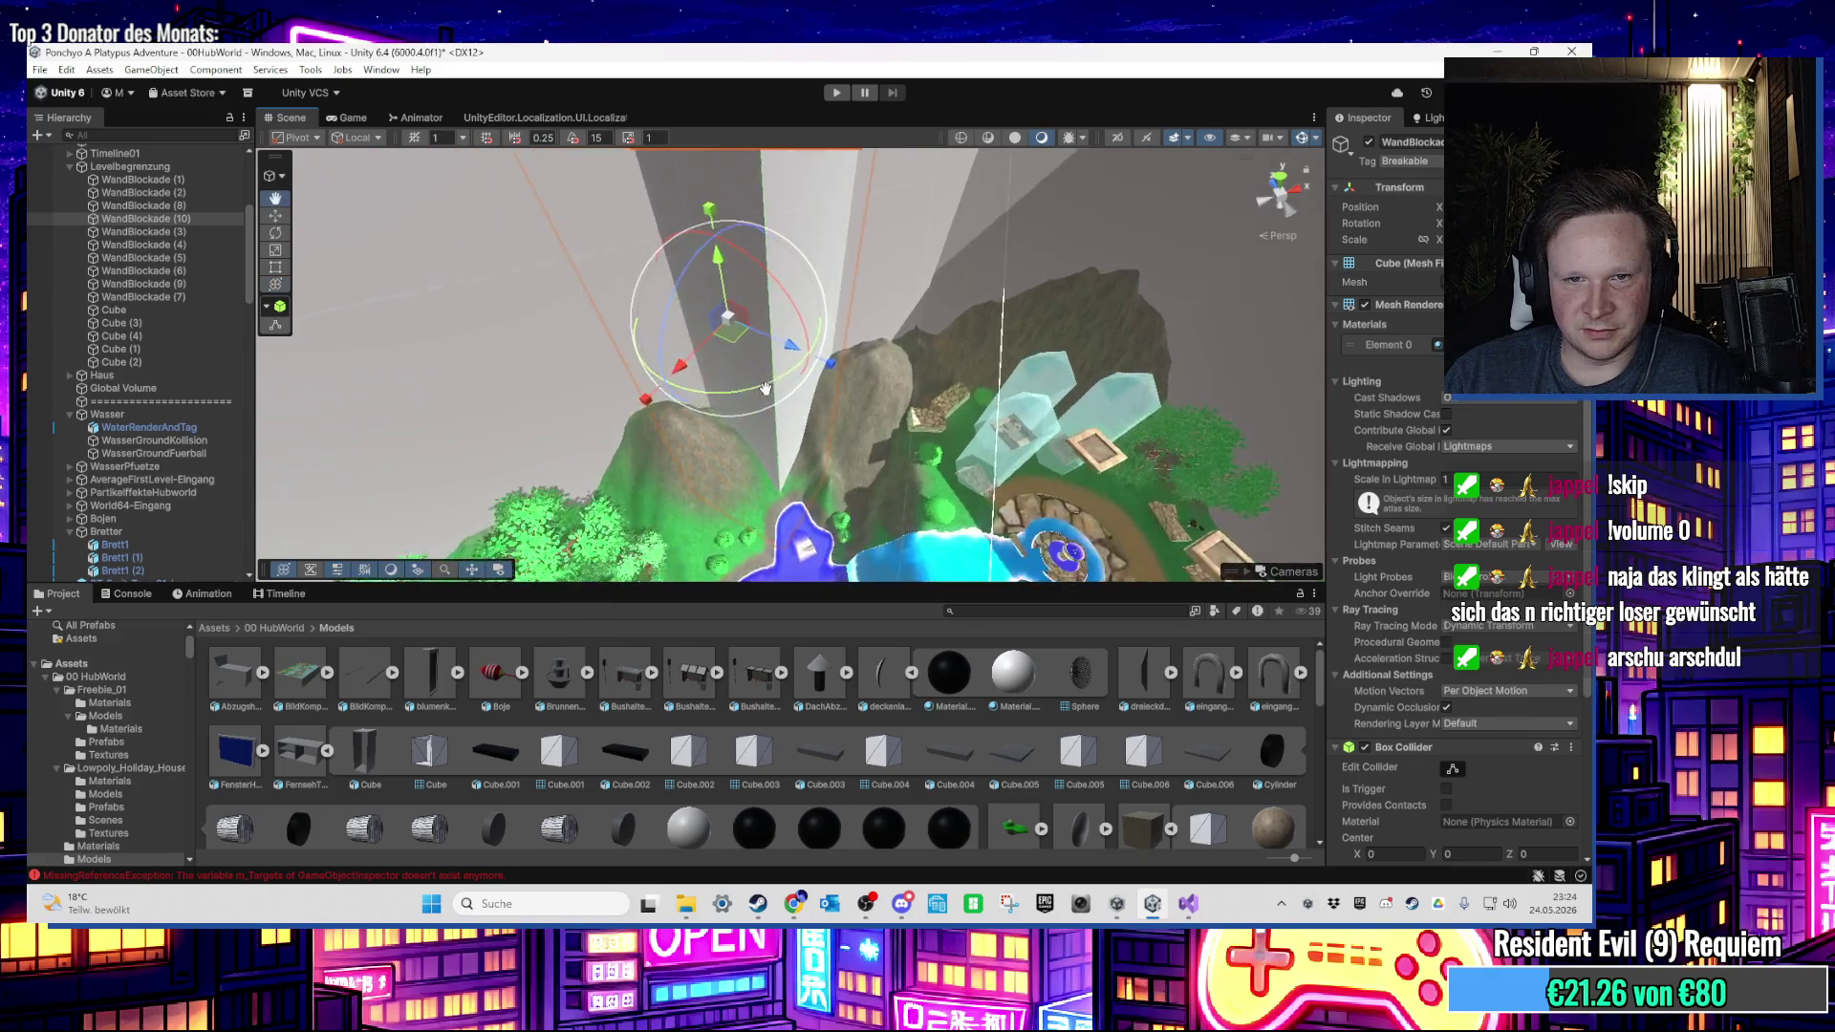
{"action": "left_click_drag", "start_coordinate": [749, 409], "coordinate": [755, 434]}
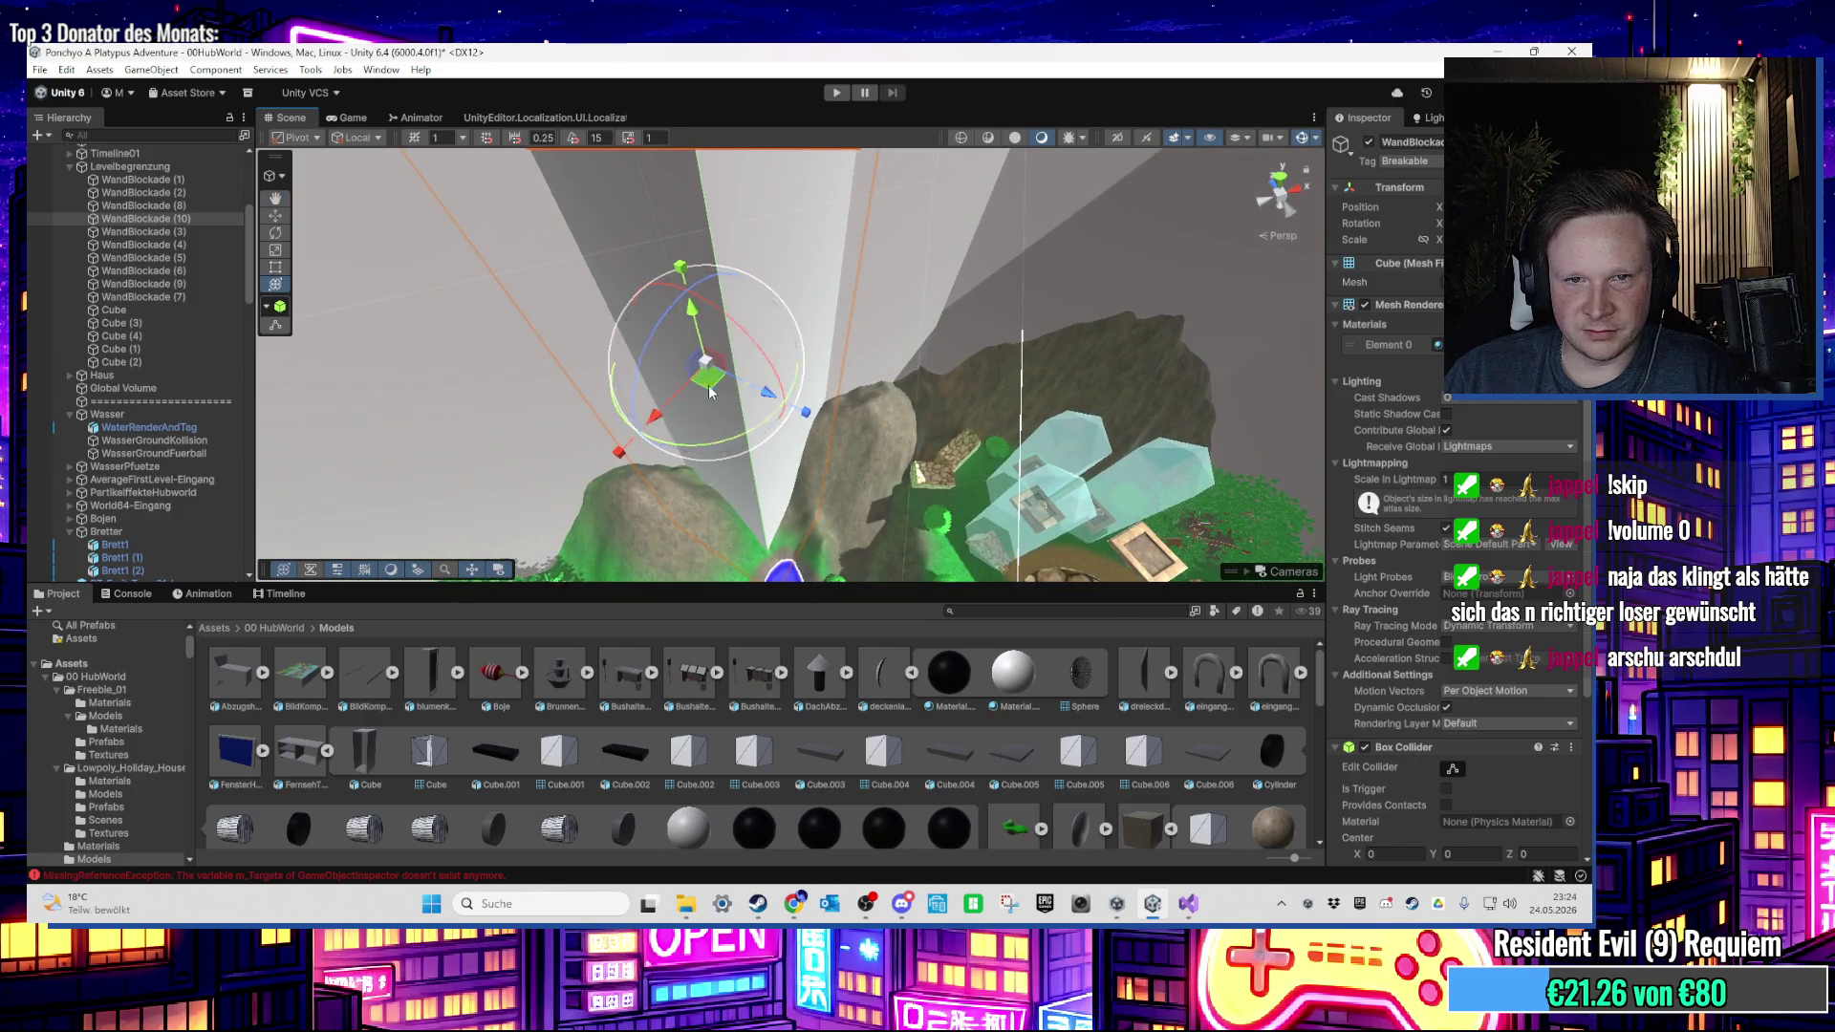
{"action": "left_click_drag", "start_coordinate": [735, 421], "coordinate": [751, 447]}
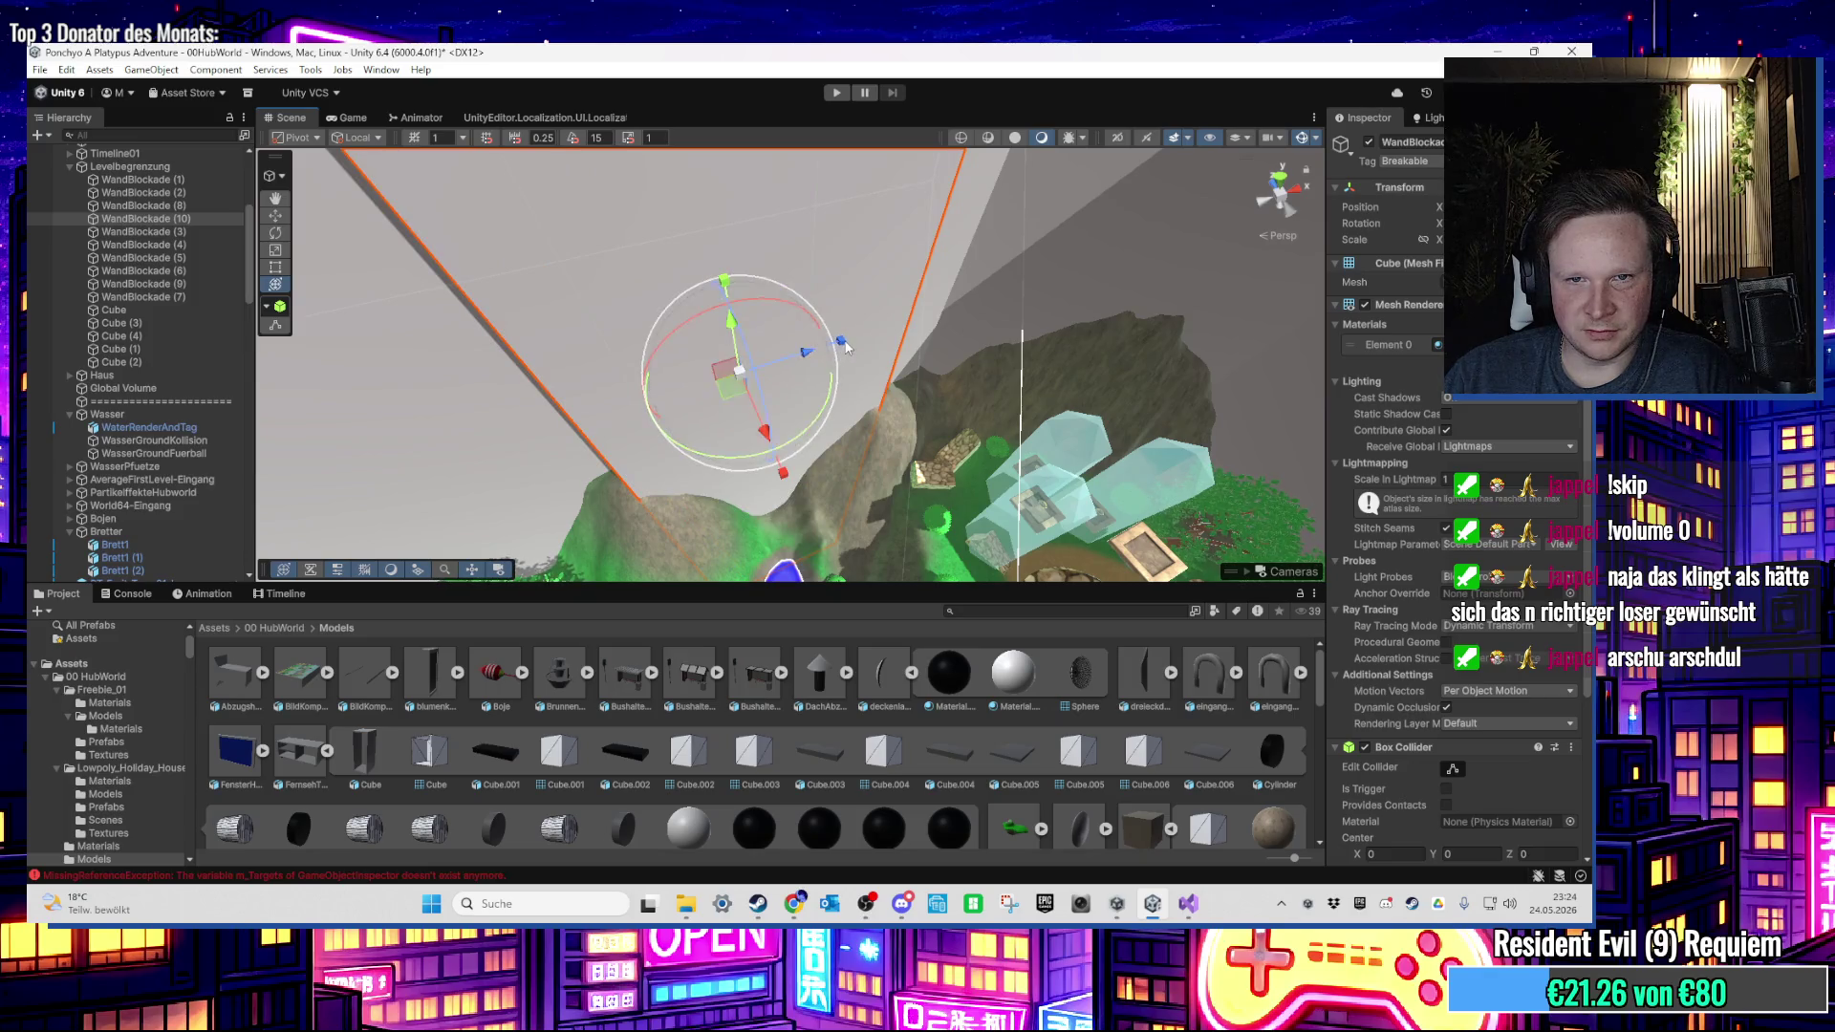
{"action": "mouse_move", "coordinate": [825, 375]}
{"action": "left_mouse_down"}
{"action": "mouse_move", "coordinate": [760, 390]}
{"action": "mouse_move", "coordinate": [789, 379]}
{"action": "mouse_move", "coordinate": [717, 251]}
{"action": "mouse_move", "coordinate": [695, 303]}
{"action": "mouse_move", "coordinate": [663, 309]}
{"action": "mouse_move", "coordinate": [835, 364]}
{"action": "mouse_move", "coordinate": [378, 322]}
{"action": "left_mouse_up"}
Step: Clear the wall selection and bring the view down to the pool beside the steps
{"action": "scroll", "coordinate": [165, 291], "scroll_direction": "up", "scroll_amount": 2}
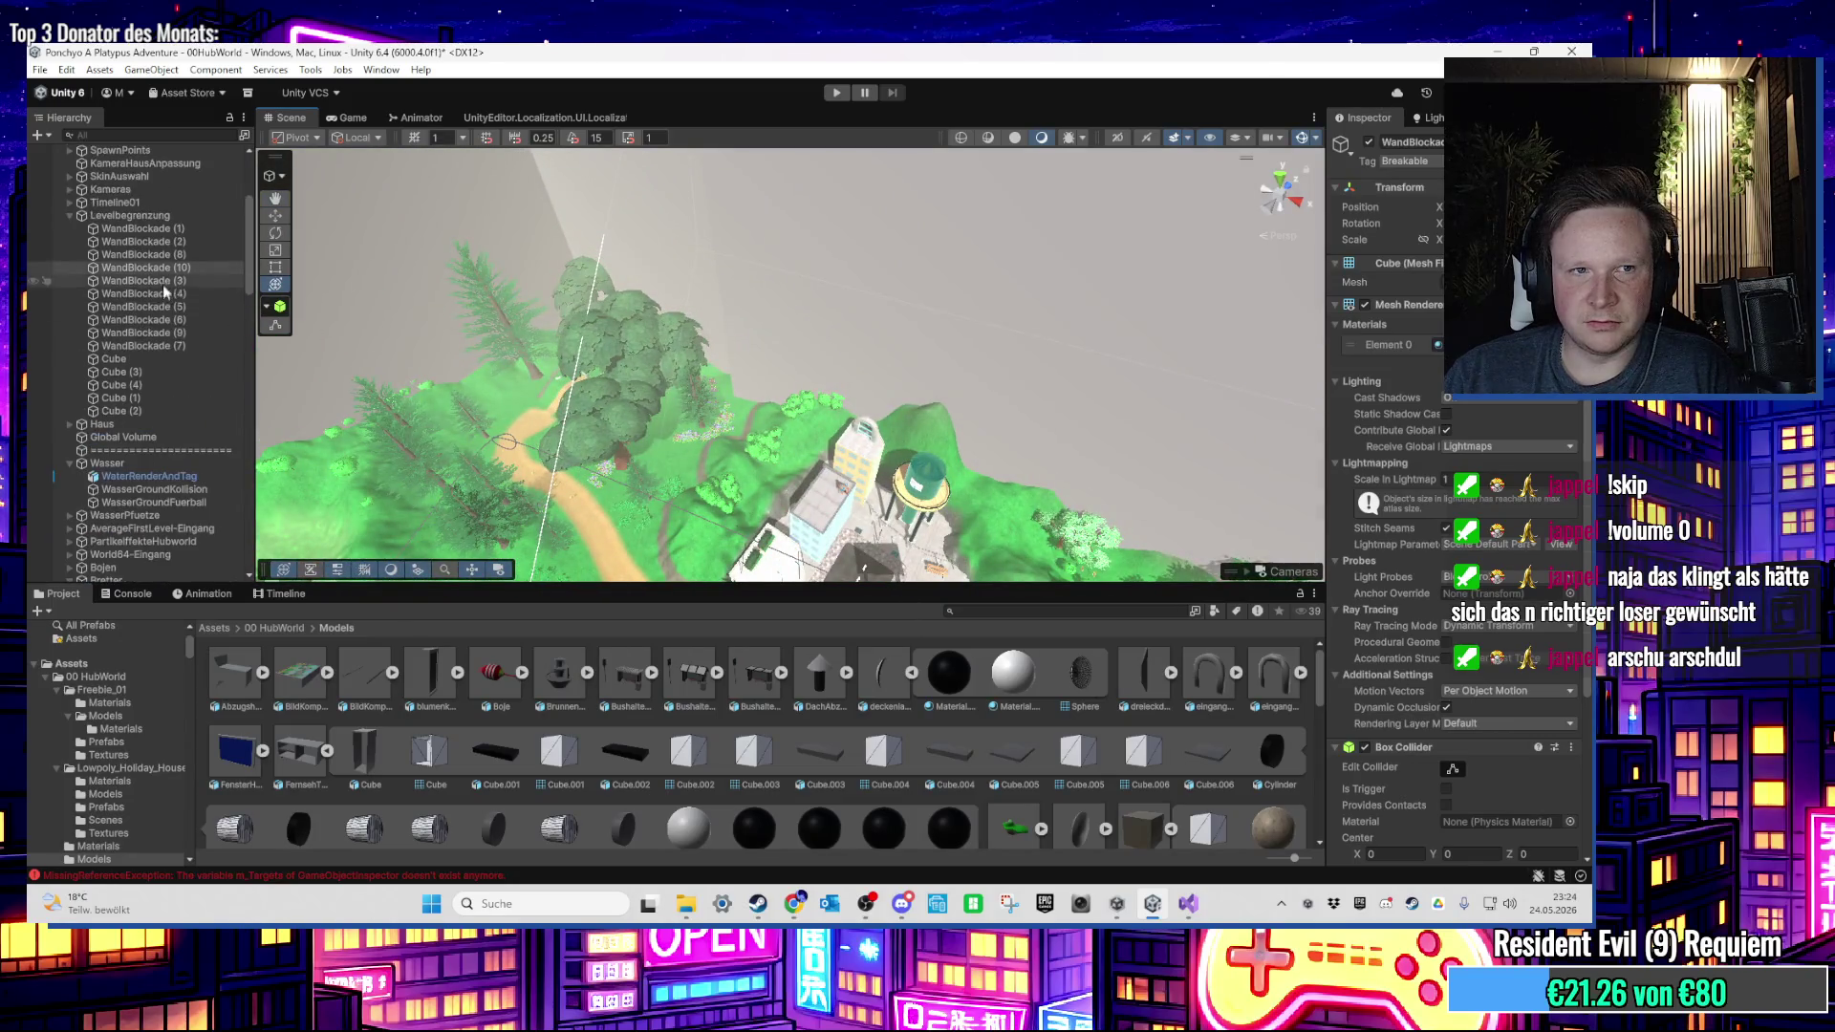
{"action": "left_click", "coordinate": [123, 411], "text": "shift"}
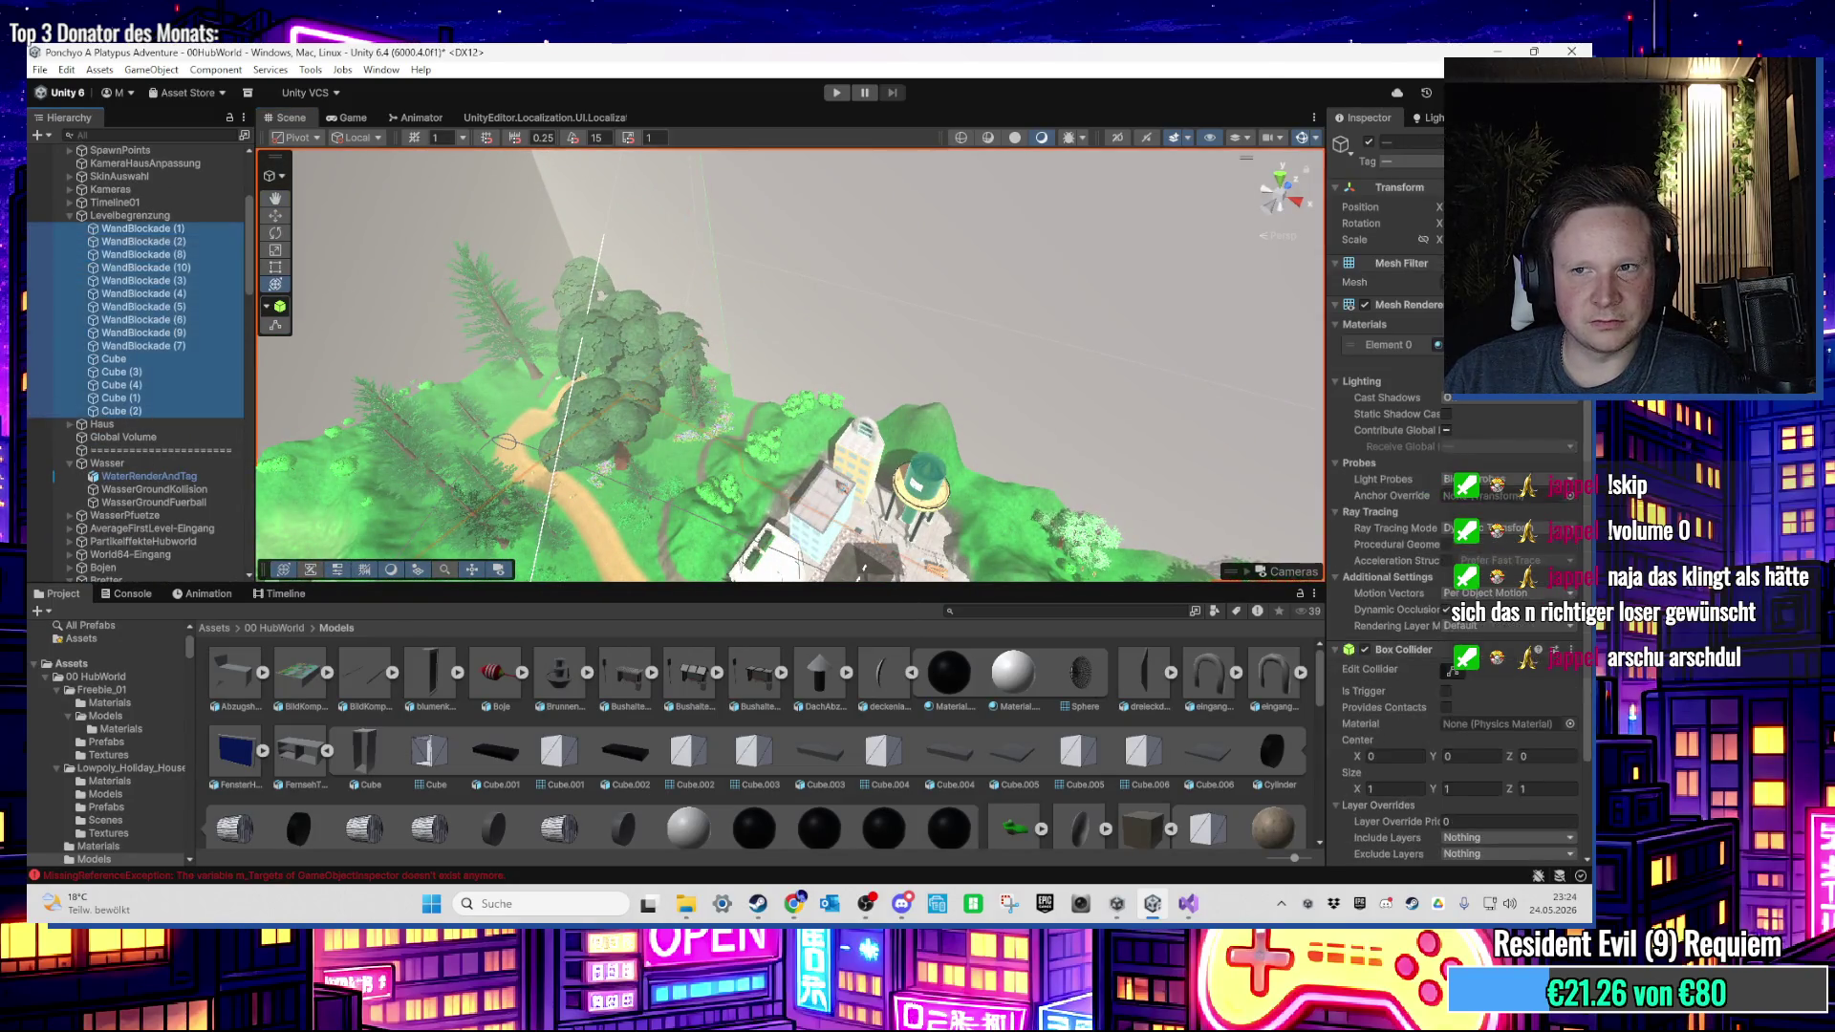
{"action": "left_click", "coordinate": [973, 222]}
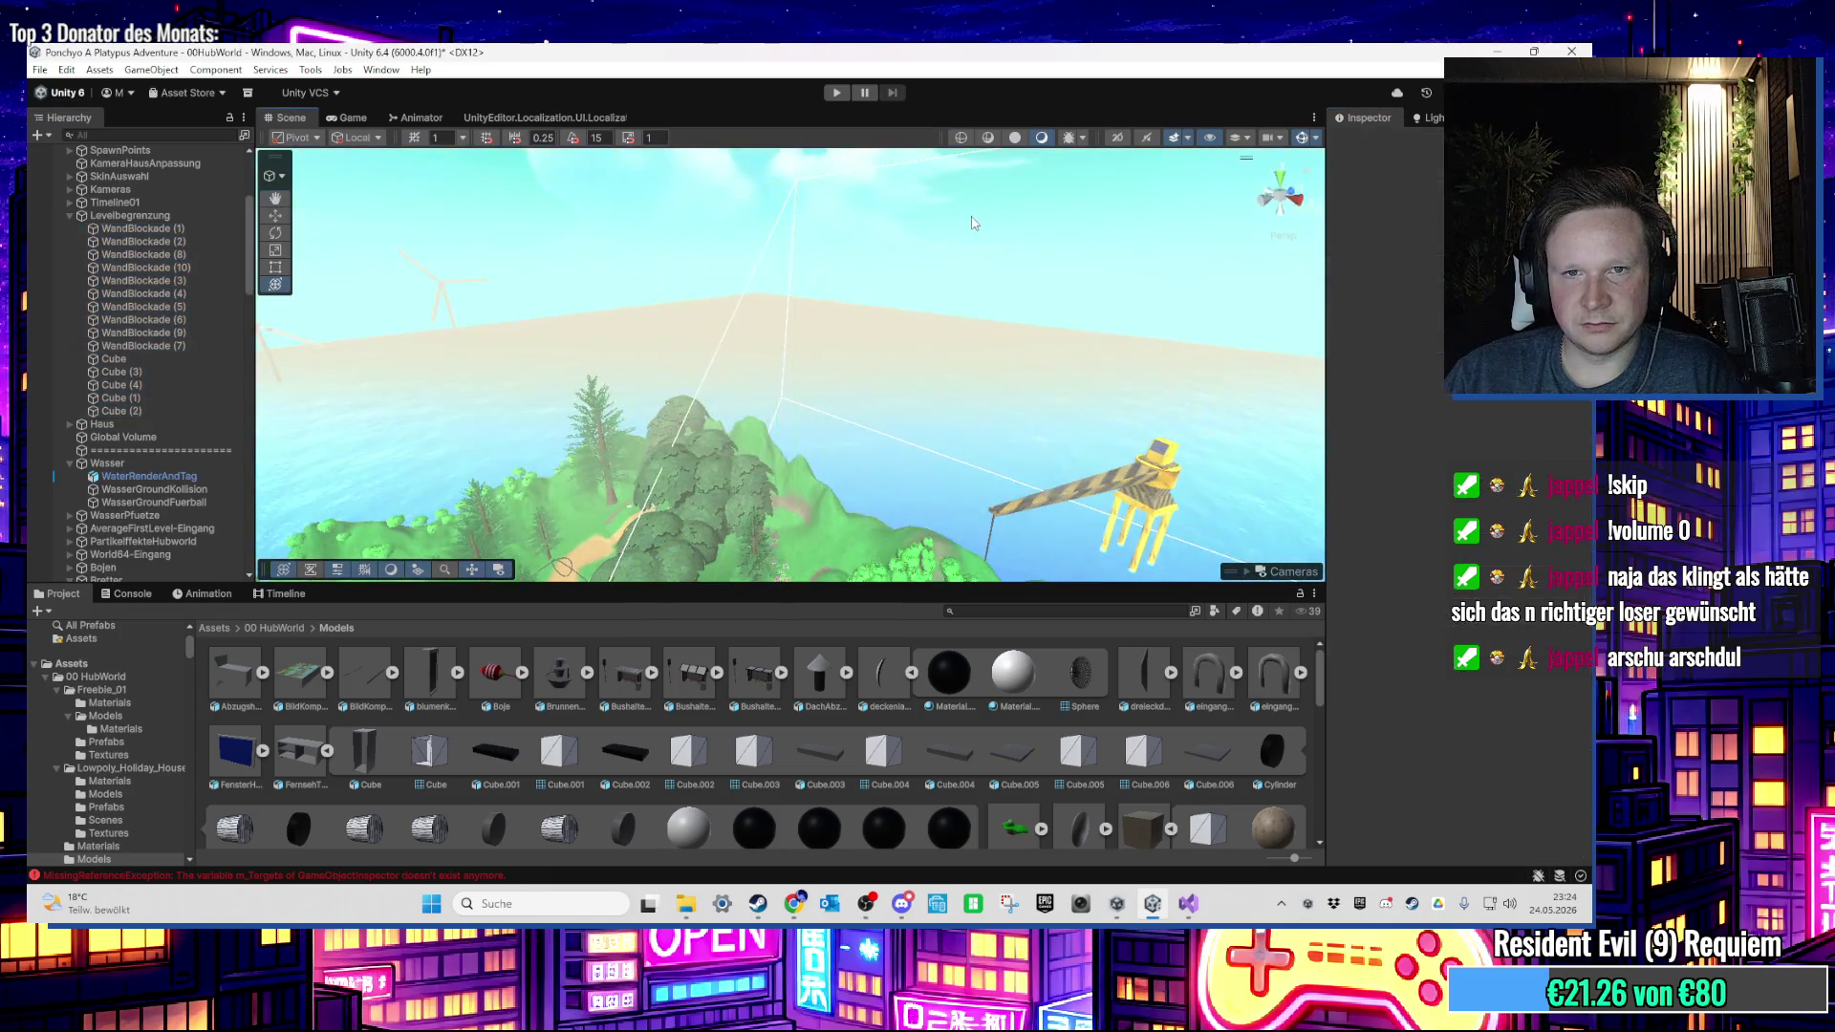
{"action": "left_click_drag", "start_coordinate": [972, 282], "coordinate": [907, 334]}
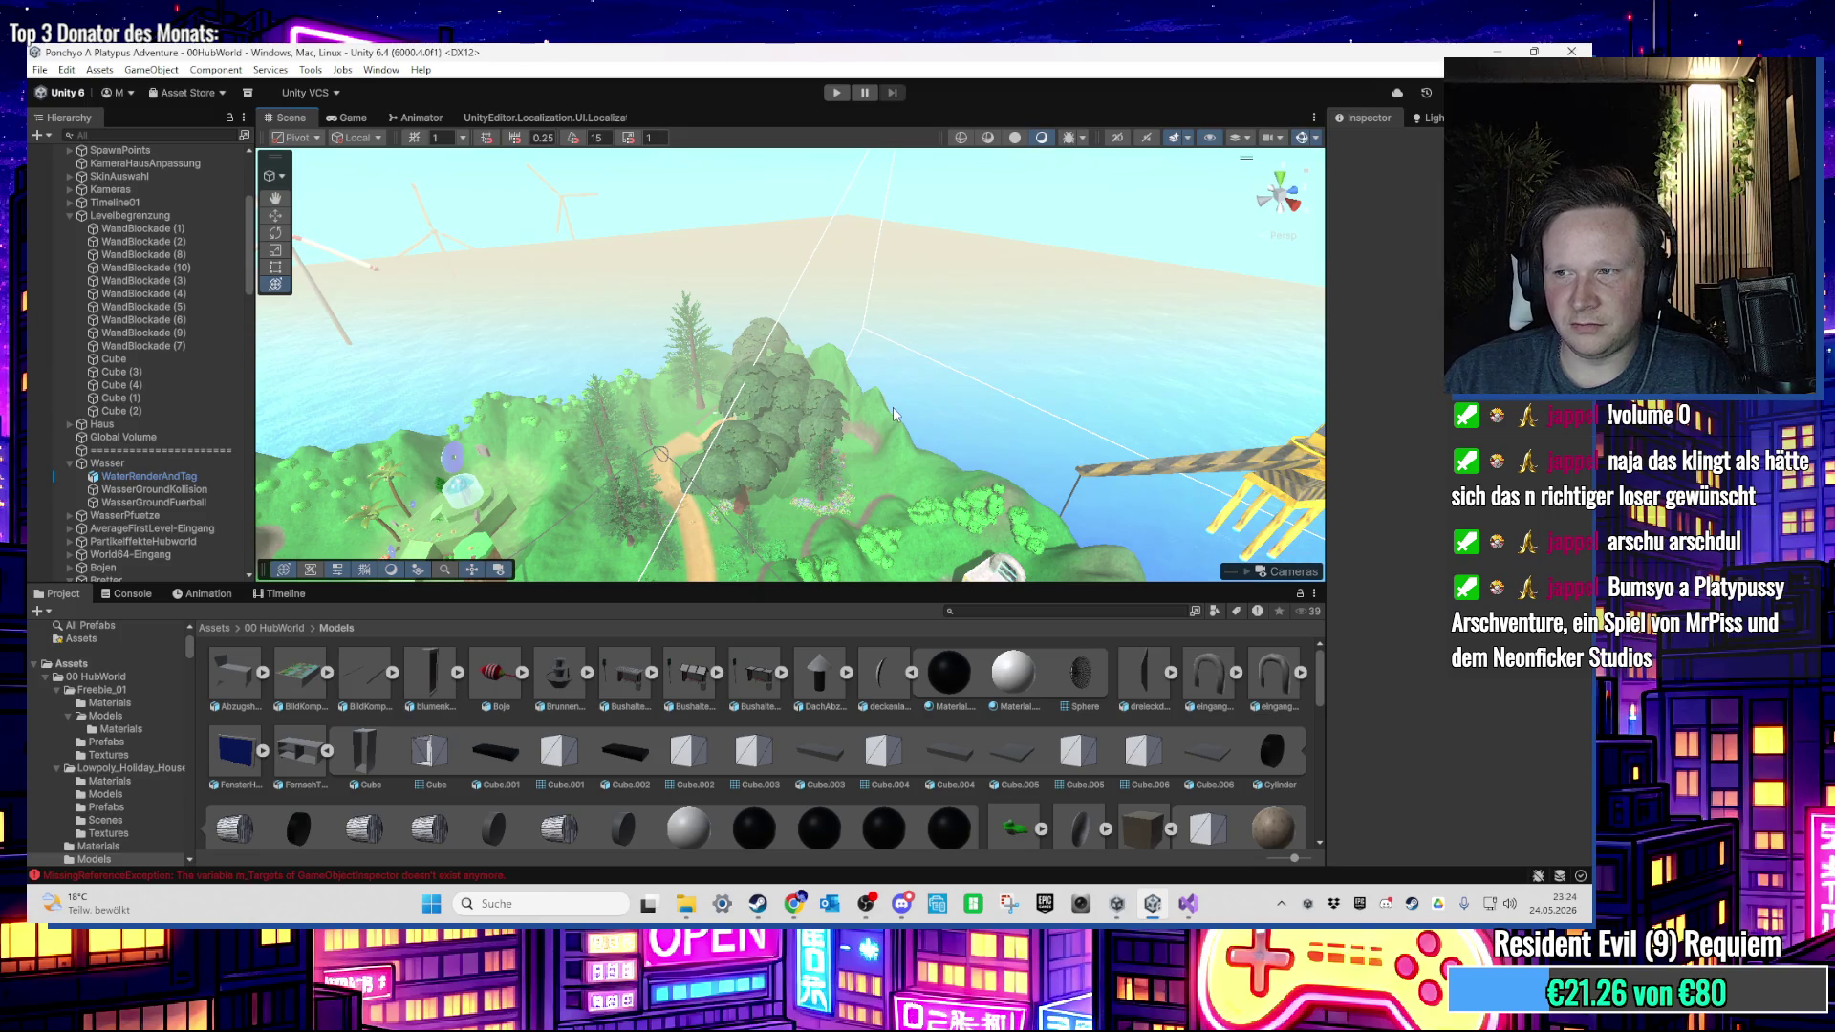
{"action": "mouse_move", "coordinate": [894, 413]}
{"action": "left_mouse_down"}
{"action": "mouse_move", "coordinate": [346, 319]}
{"action": "mouse_move", "coordinate": [678, 214]}
{"action": "mouse_move", "coordinate": [720, 165]}
{"action": "mouse_move", "coordinate": [798, 187]}
{"action": "mouse_move", "coordinate": [865, 297]}
{"action": "mouse_move", "coordinate": [921, 199]}
{"action": "mouse_move", "coordinate": [821, 327]}
{"action": "left_mouse_up"}
Step: Select the terrain and switch its tool to Paint Holes
{"action": "left_click", "coordinate": [816, 335]}
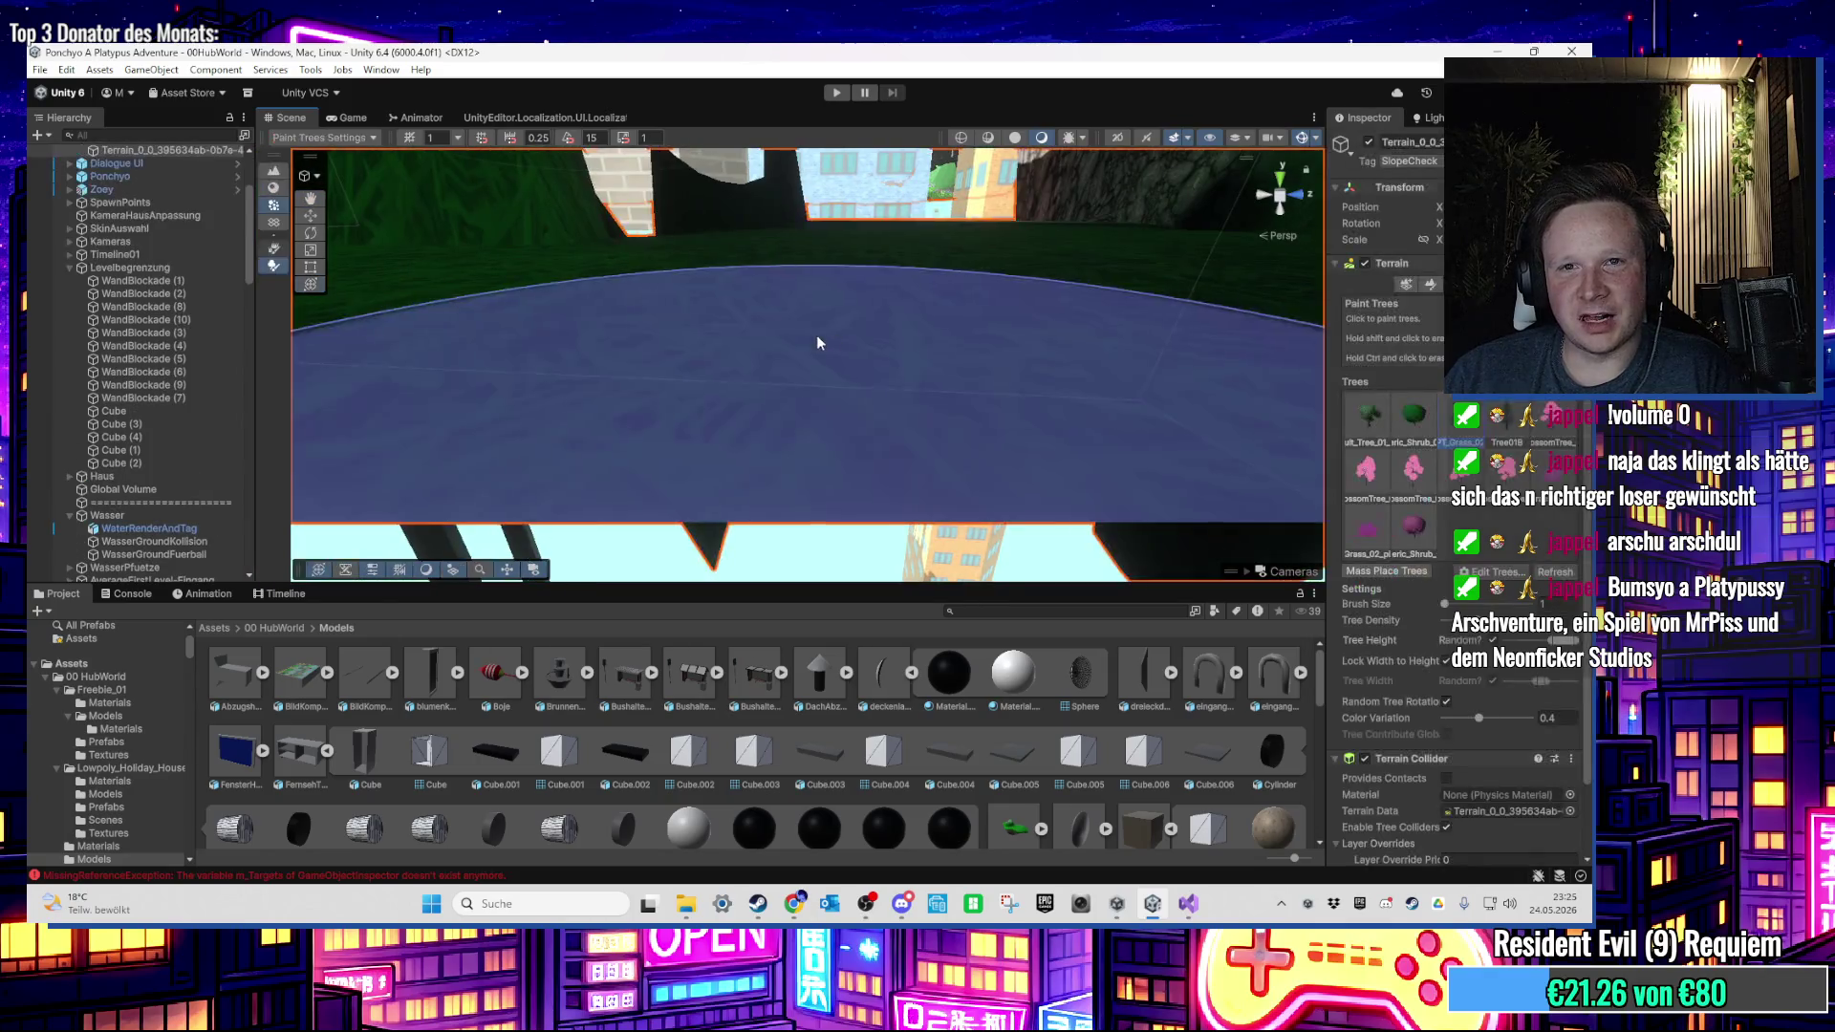
{"action": "left_click_drag", "start_coordinate": [858, 259], "coordinate": [1026, 316]}
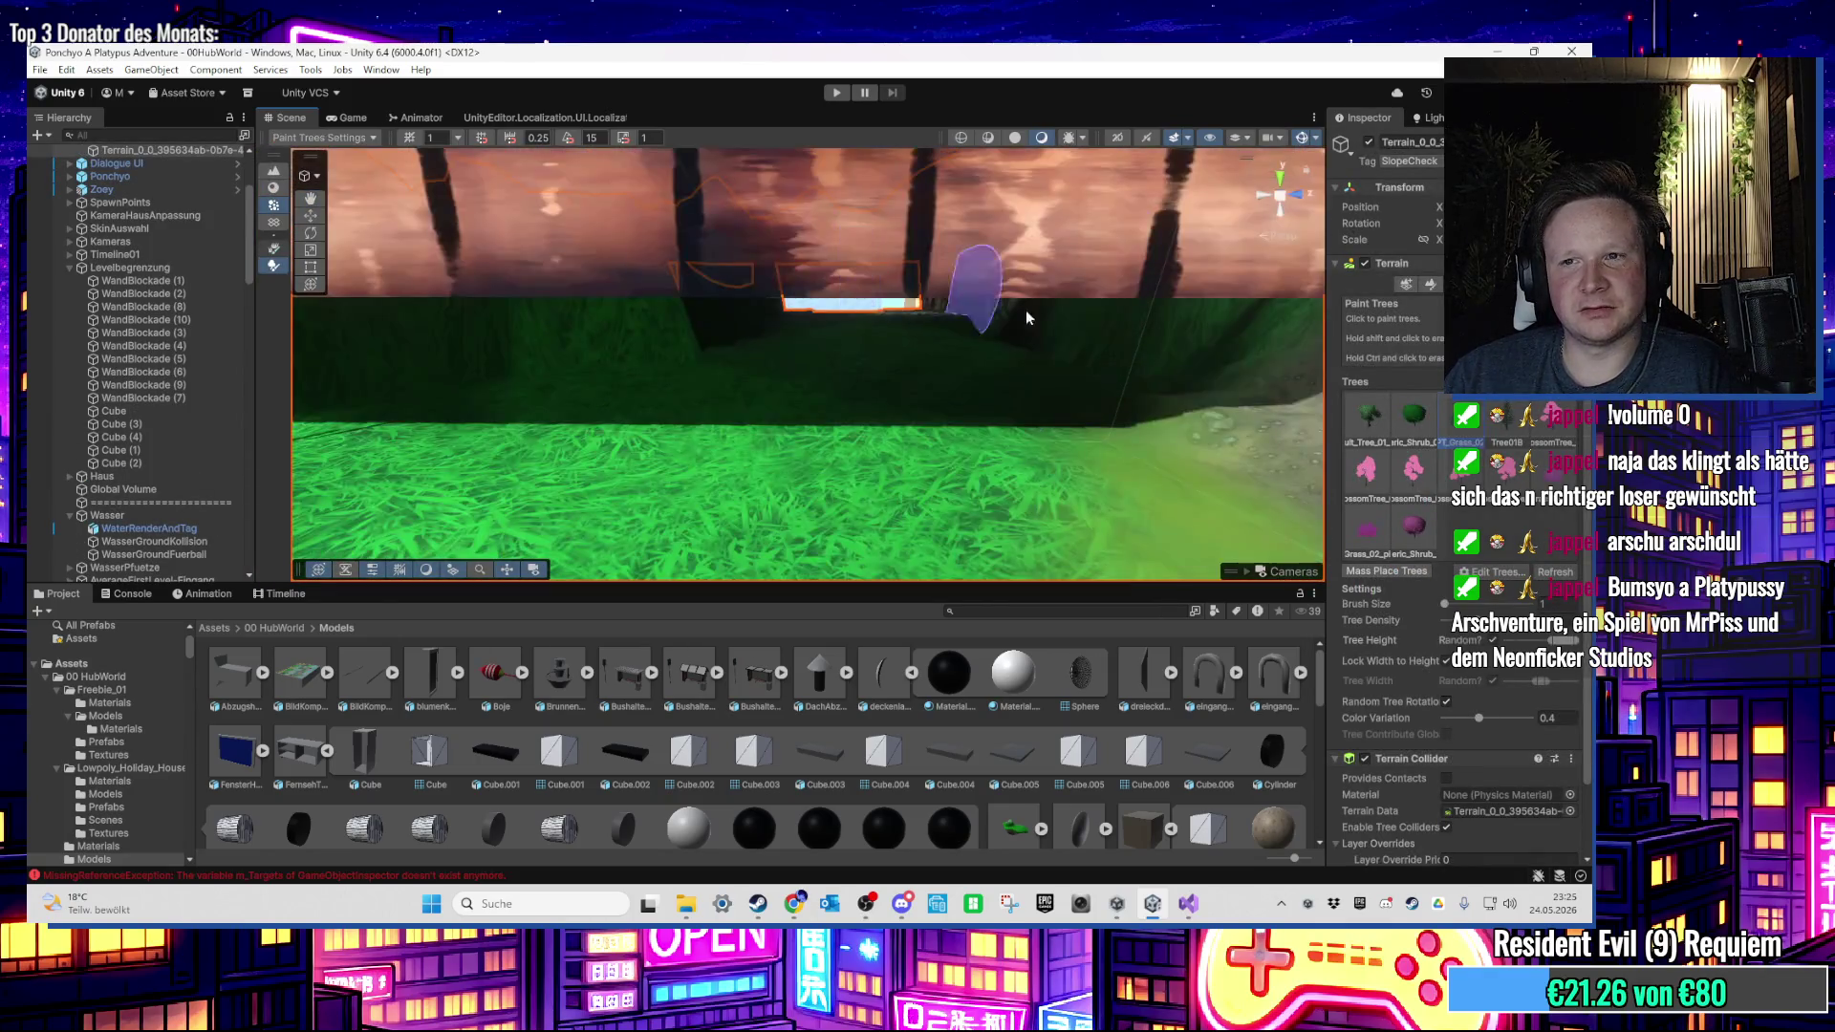
{"action": "left_click", "coordinate": [1430, 286]}
{"action": "left_click", "coordinate": [1376, 302]}
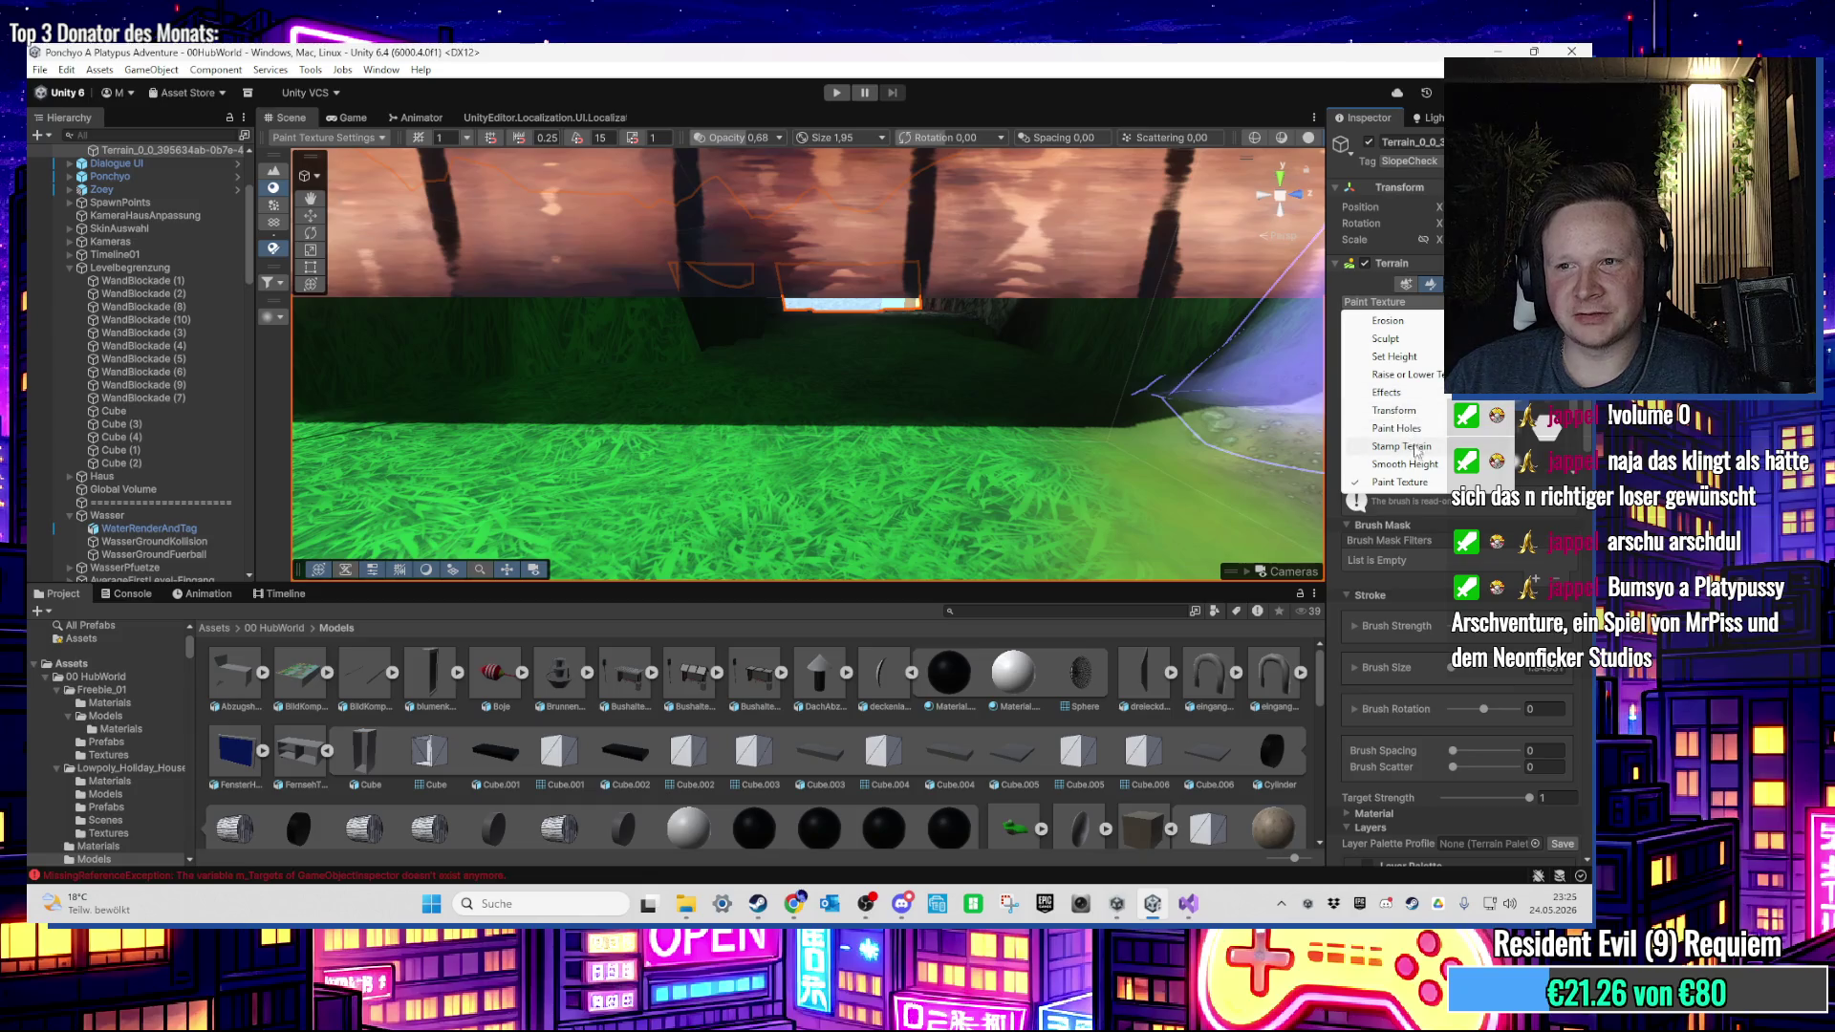
{"action": "left_click", "coordinate": [1397, 428]}
Step: Paint a hole in the terrain above the buildings and steps, then enter Play mode
{"action": "left_click_drag", "start_coordinate": [915, 379], "coordinate": [850, 323]}
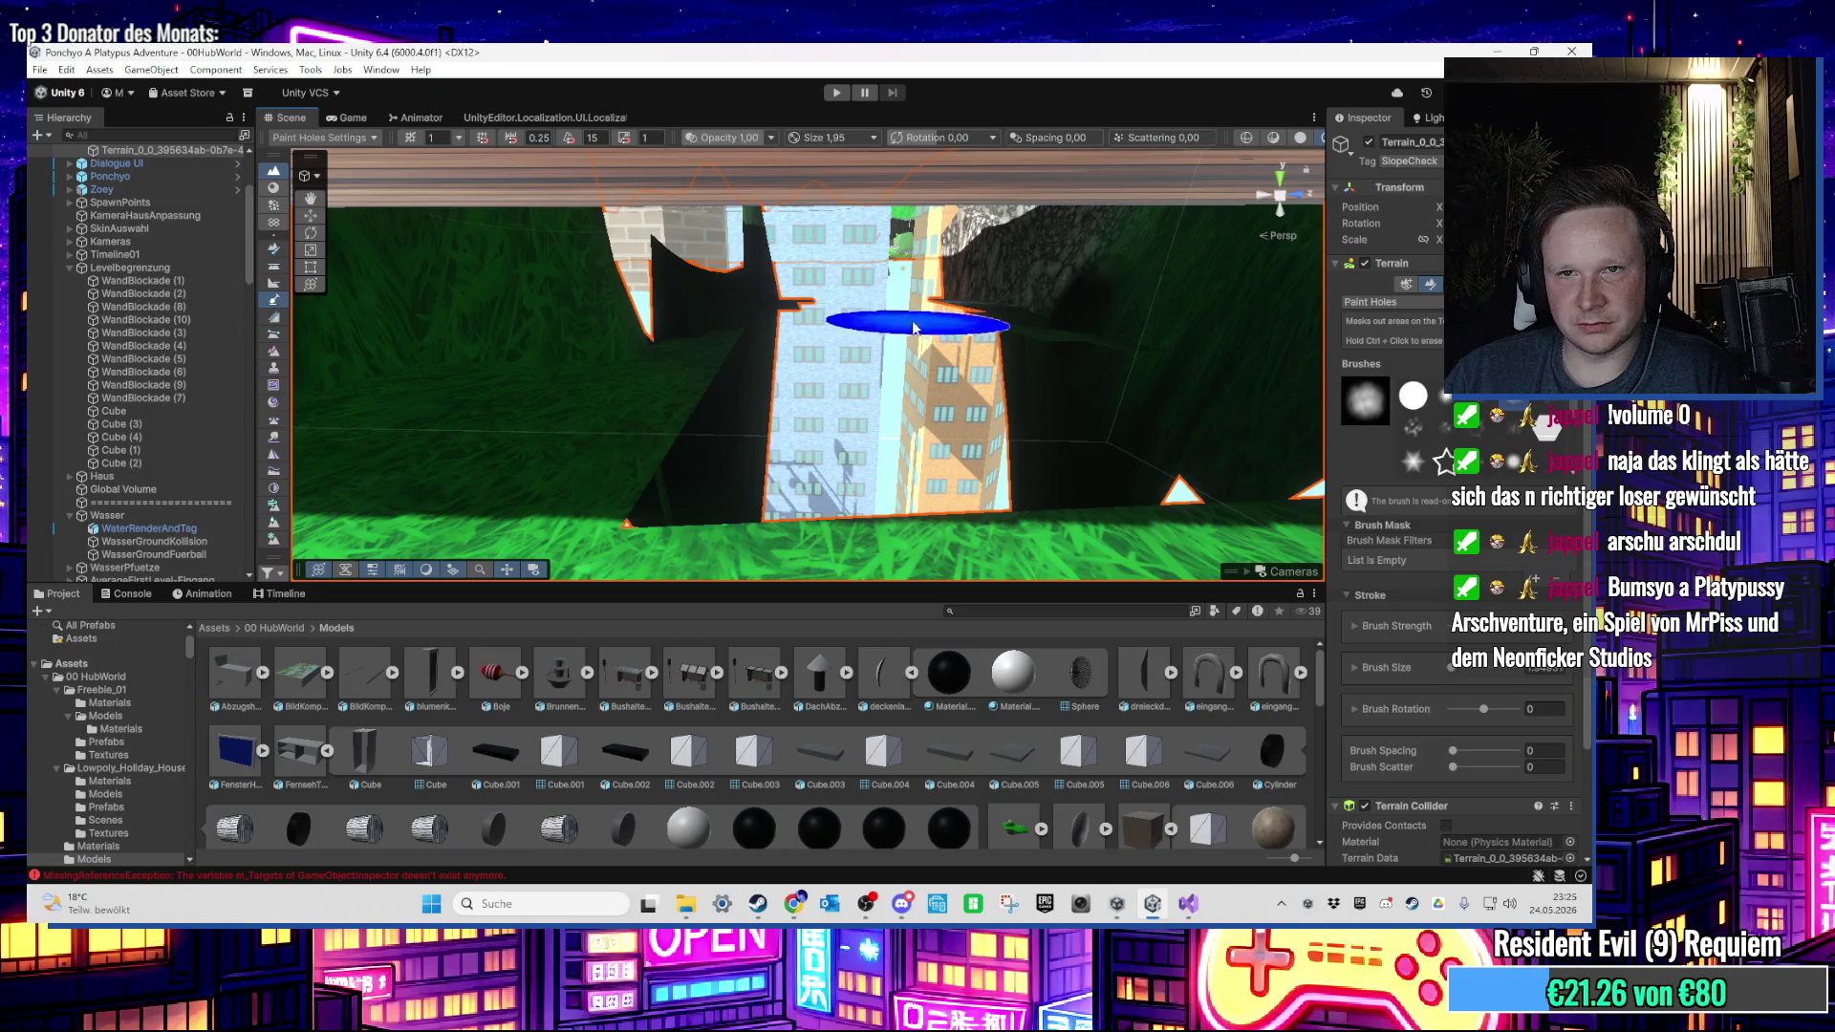
{"action": "scroll", "coordinate": [891, 369], "scroll_direction": "up", "scroll_amount": 3}
{"action": "scroll", "coordinate": [674, 373], "scroll_direction": "up", "scroll_amount": 5}
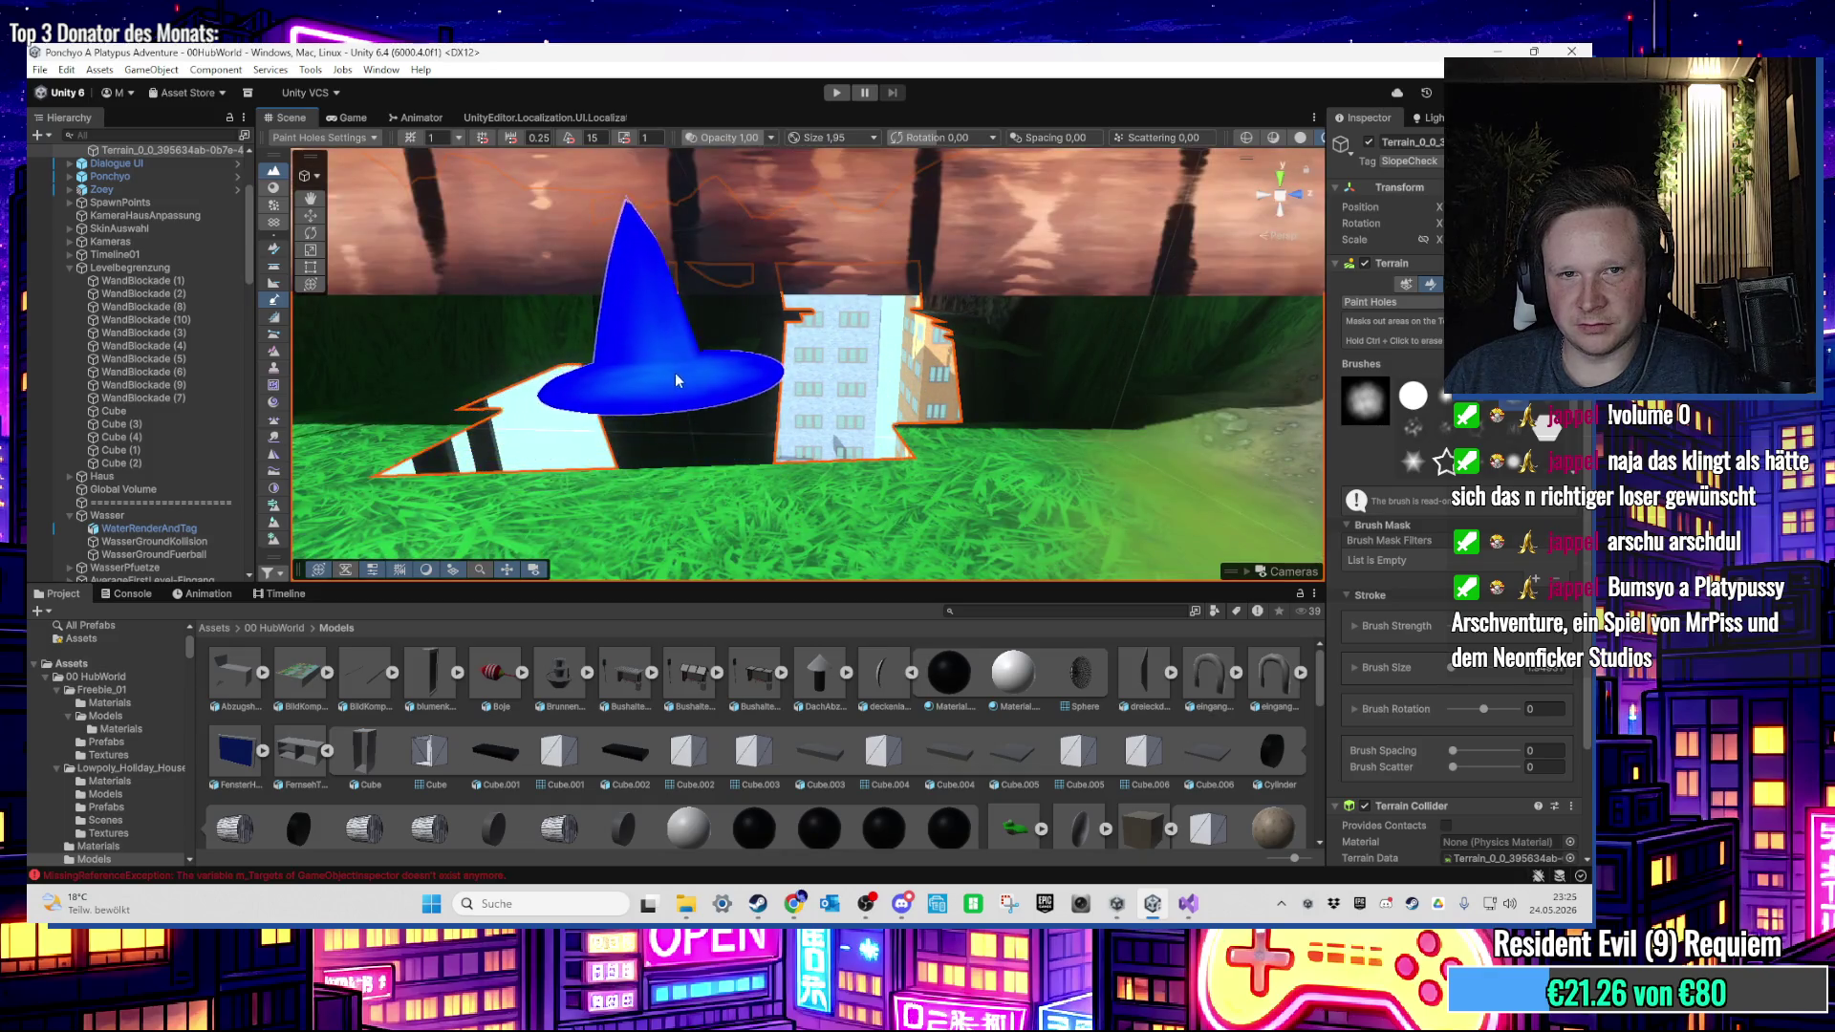
{"action": "left_click_drag", "start_coordinate": [715, 476], "coordinate": [789, 519]}
{"action": "scroll", "coordinate": [789, 520], "scroll_direction": "down", "scroll_amount": 5}
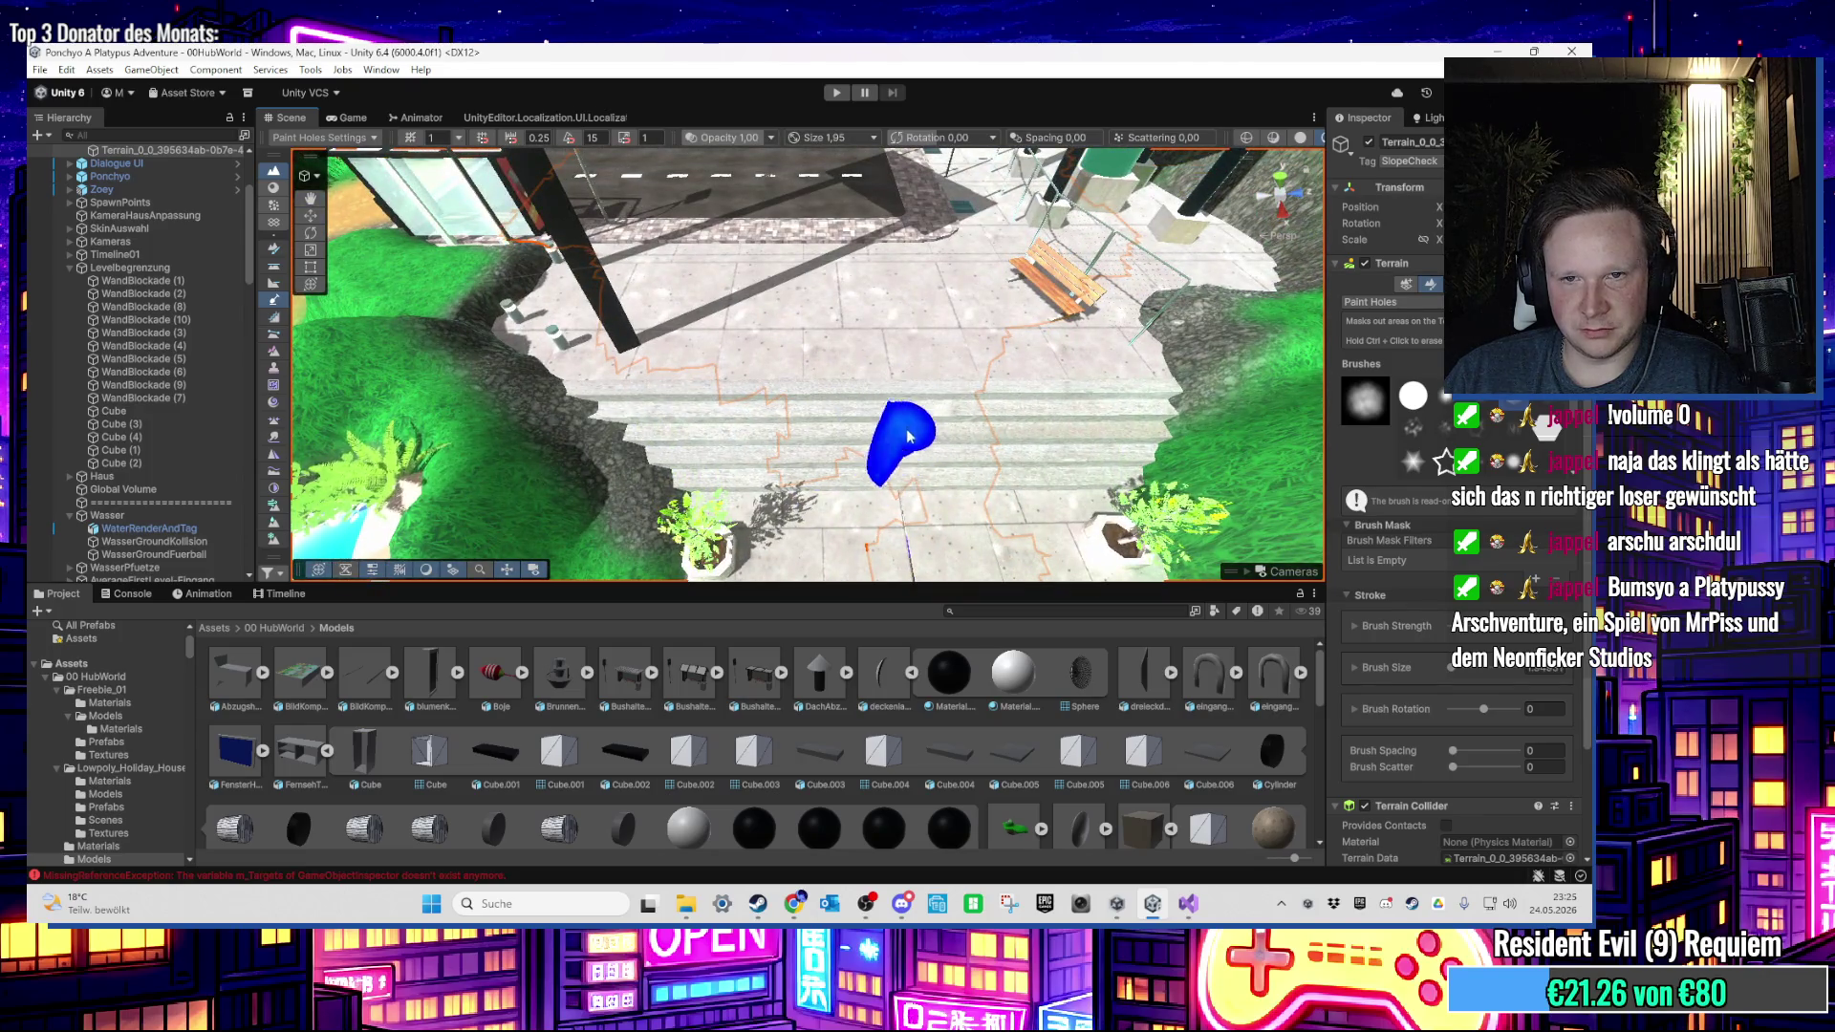
{"action": "scroll", "coordinate": [855, 454], "scroll_direction": "up", "scroll_amount": 3}
{"action": "mouse_move", "coordinate": [872, 380]}
{"action": "left_mouse_down"}
{"action": "mouse_move", "coordinate": [860, 426]}
{"action": "mouse_move", "coordinate": [935, 406]}
{"action": "mouse_move", "coordinate": [868, 368]}
{"action": "mouse_move", "coordinate": [881, 410]}
{"action": "mouse_move", "coordinate": [934, 418]}
{"action": "mouse_move", "coordinate": [745, 422]}
{"action": "mouse_move", "coordinate": [773, 352]}
{"action": "mouse_move", "coordinate": [787, 436]}
{"action": "left_mouse_up"}
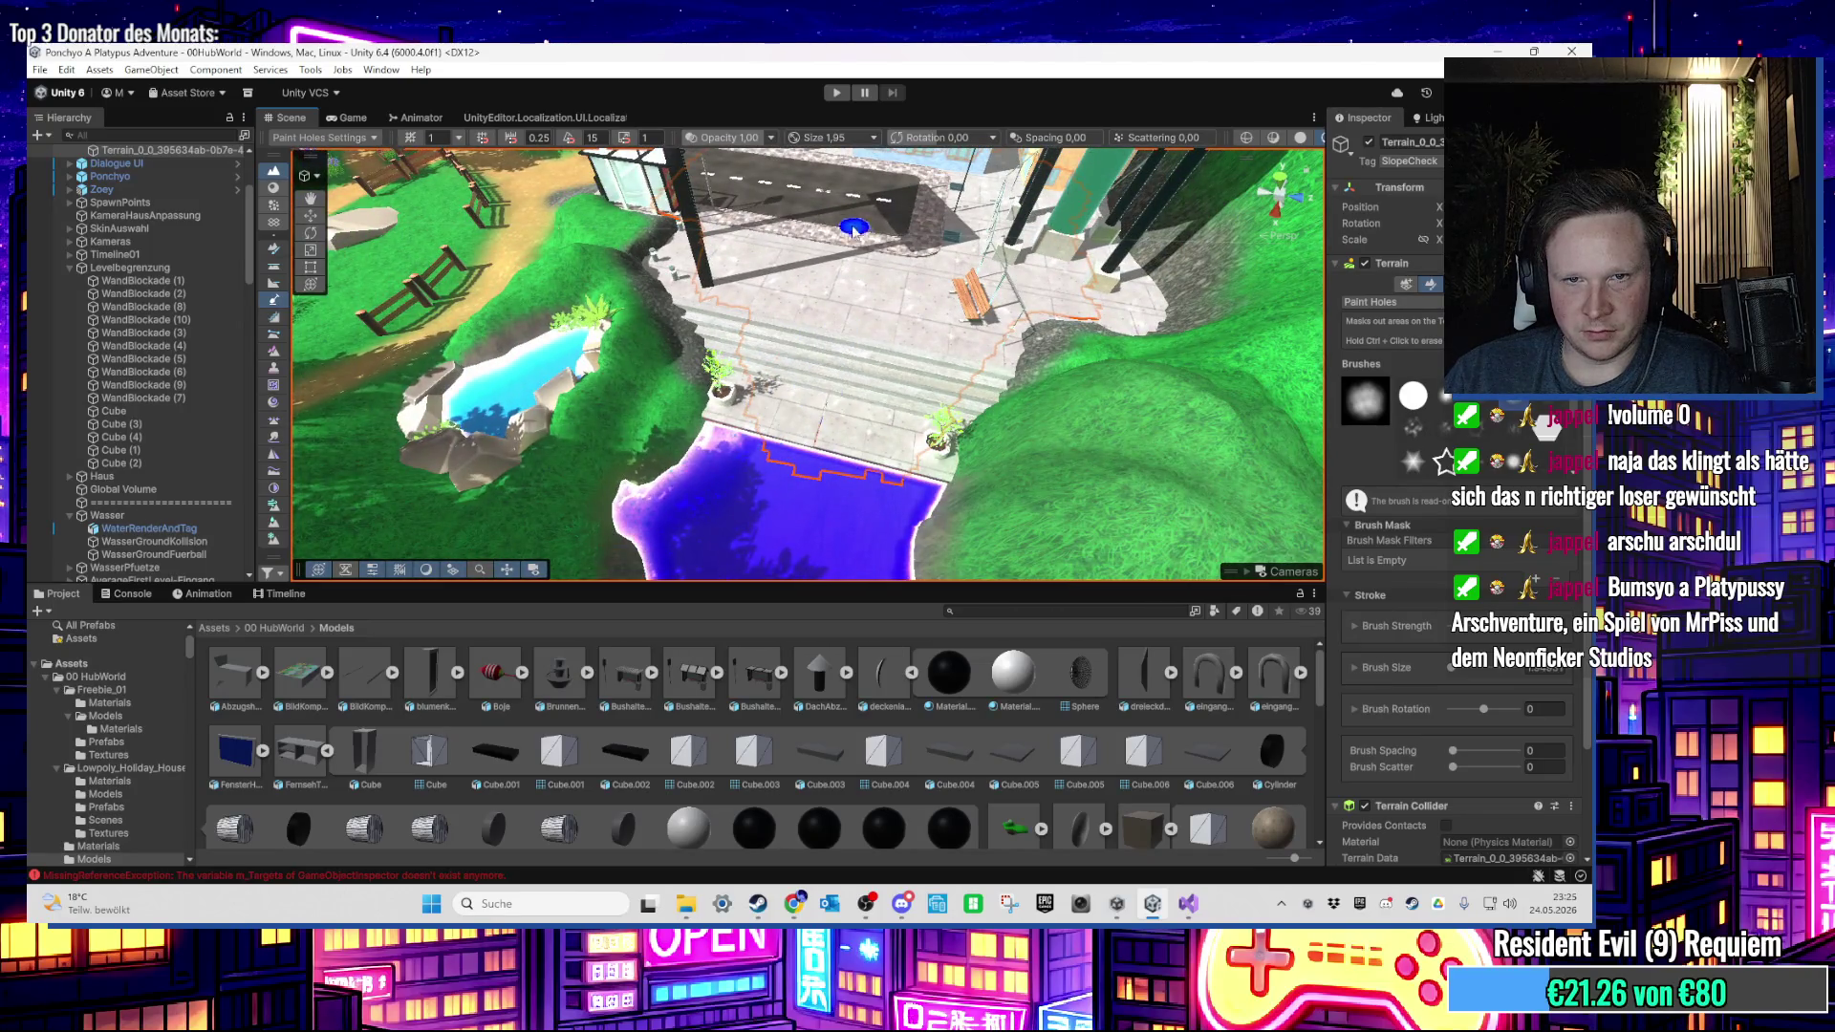
{"action": "left_click", "coordinate": [832, 96]}
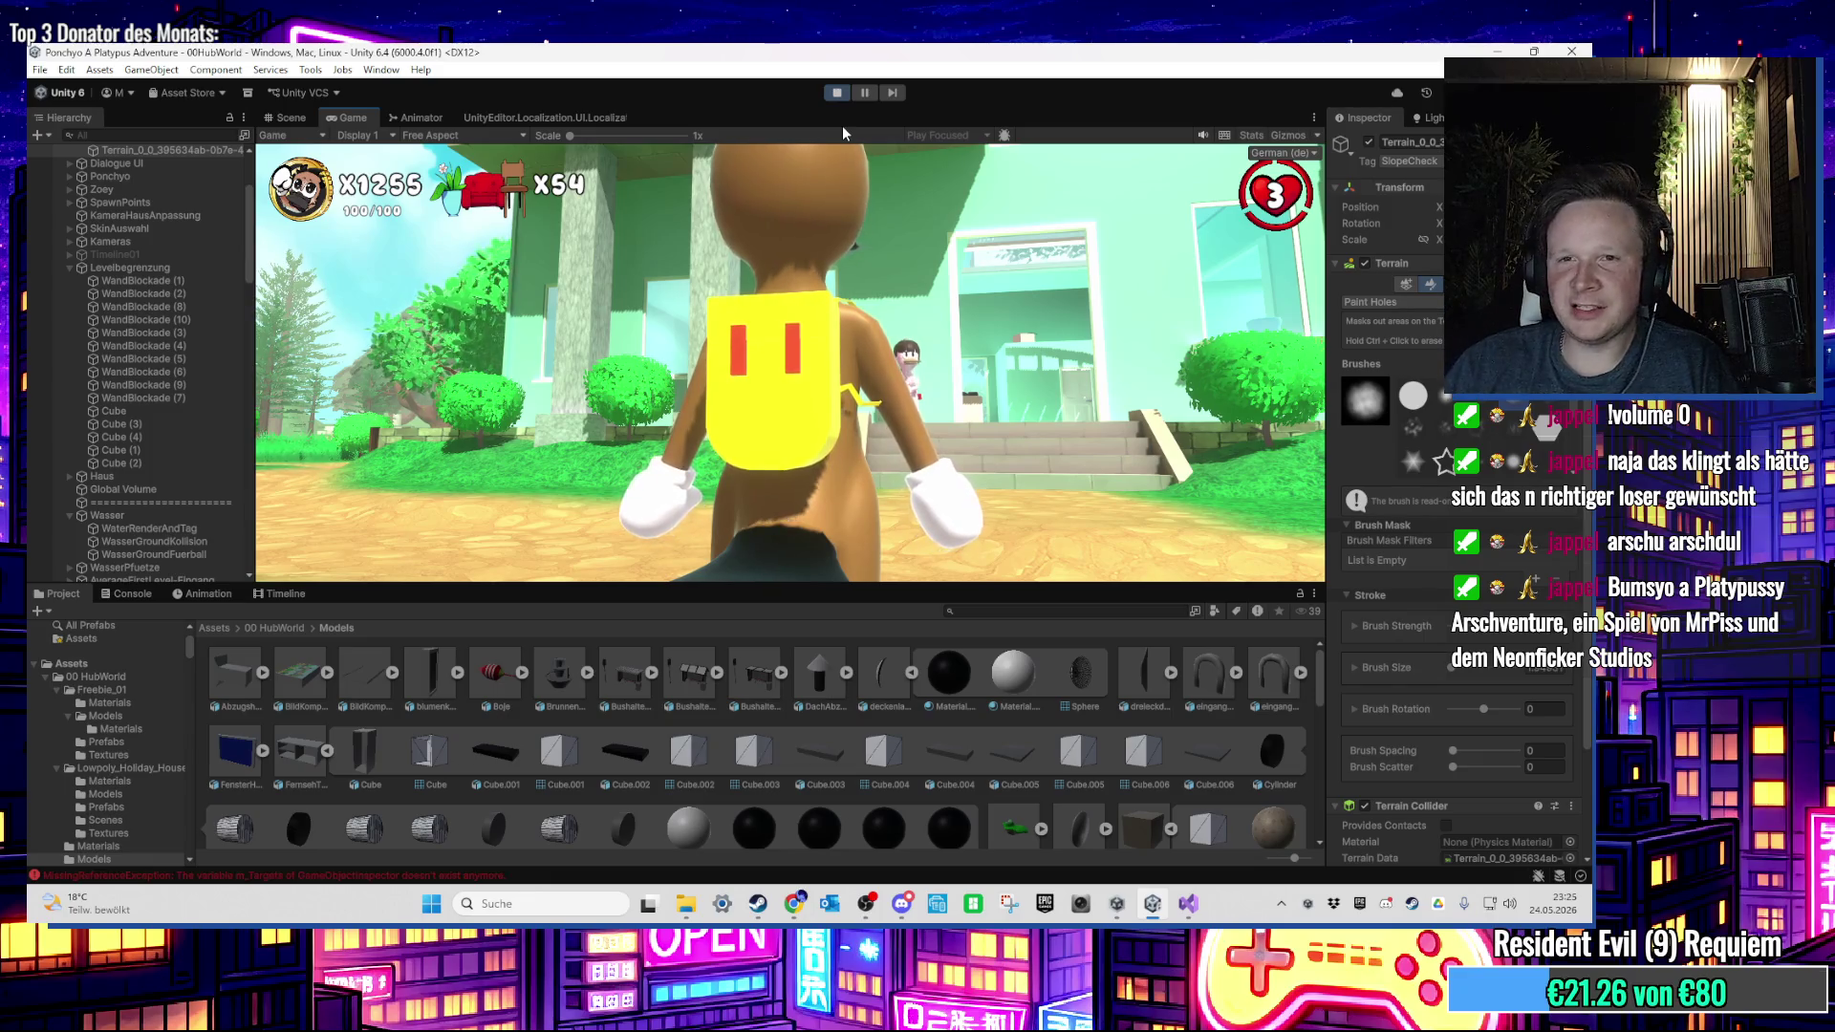
Step: Reset the game camera behind the character and dismiss the Windows Start menu
{"action": "key", "text": "w"}
{"action": "key", "text": "super"}
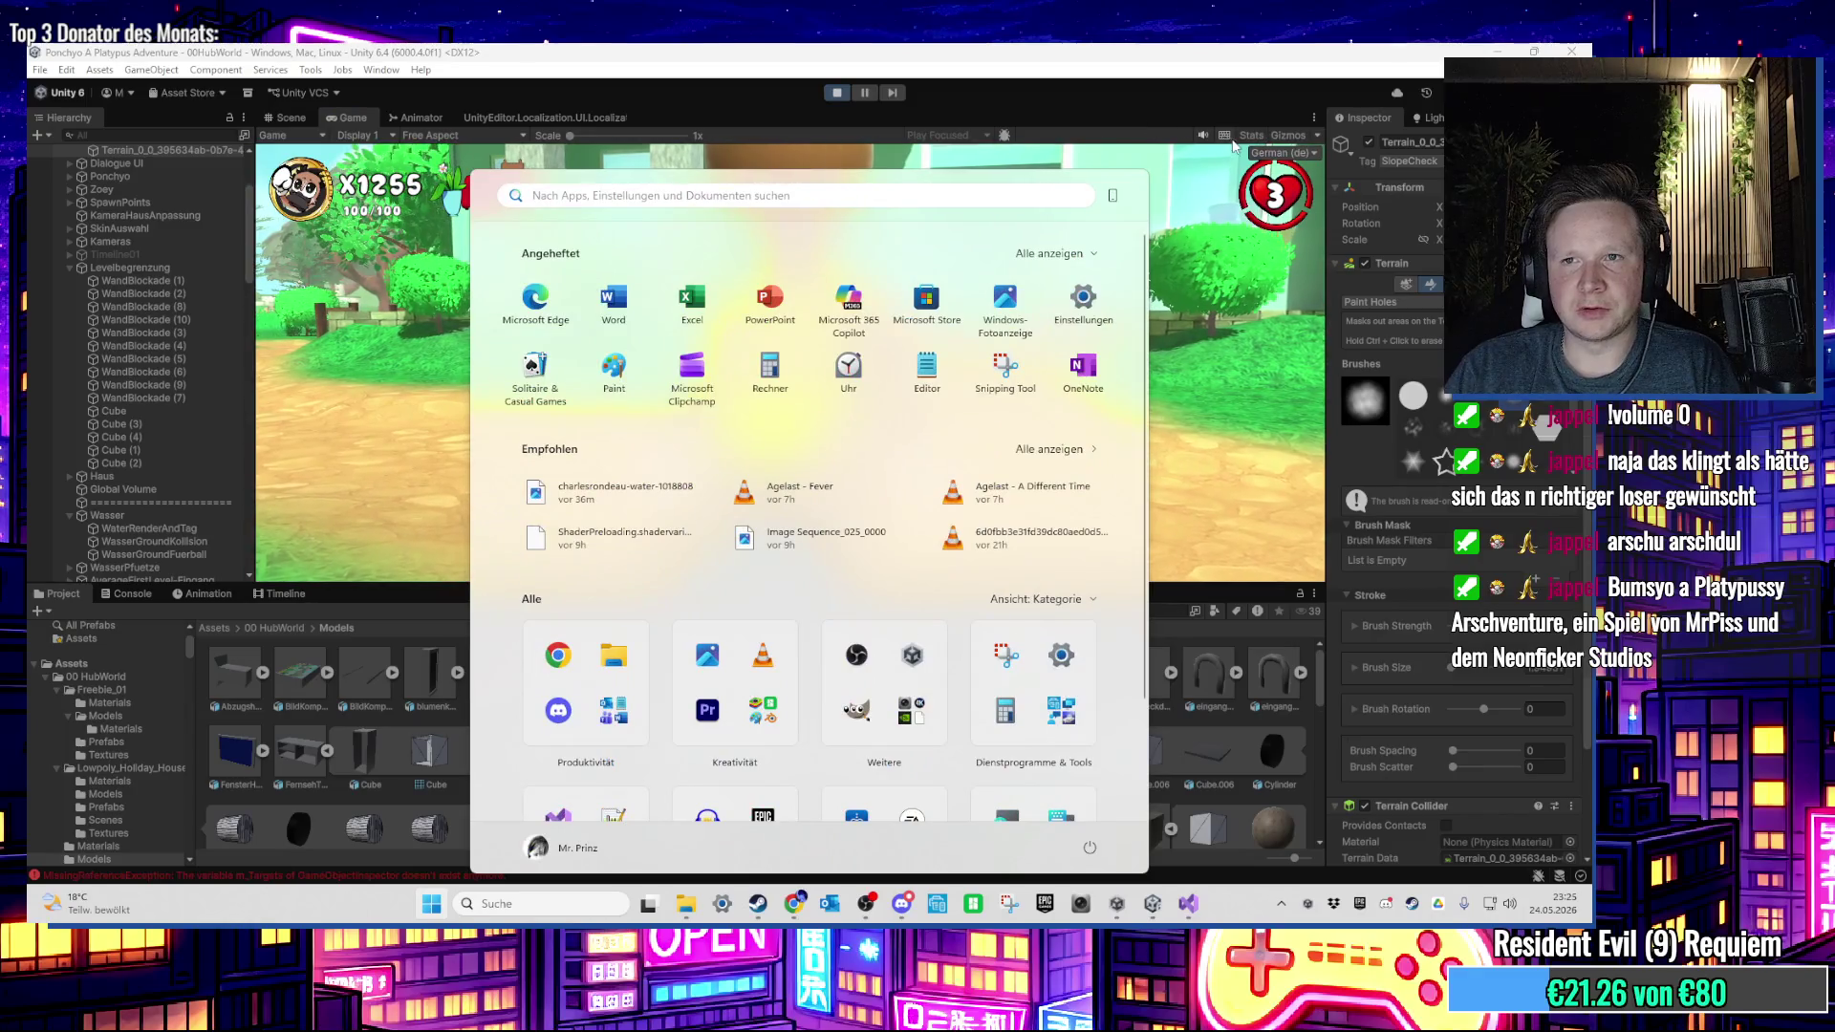
{"action": "left_click", "coordinate": [1072, 156]}
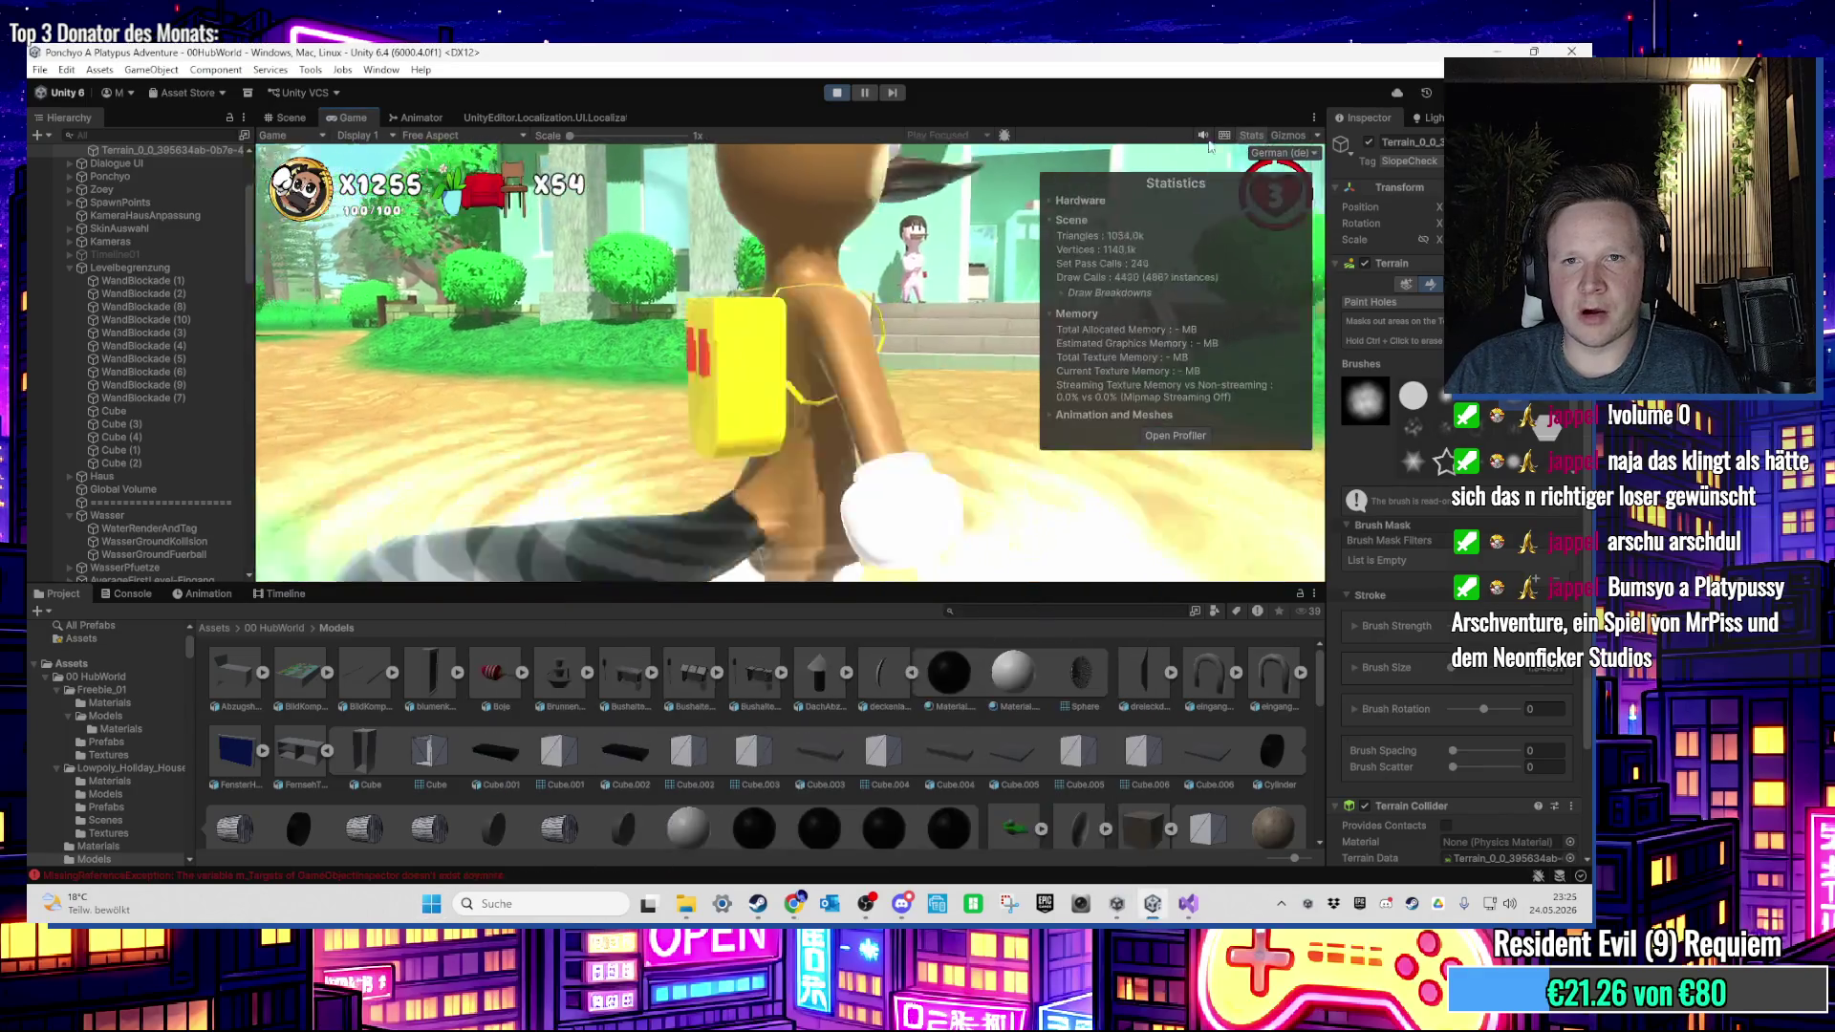
{"action": "key", "text": "super"}
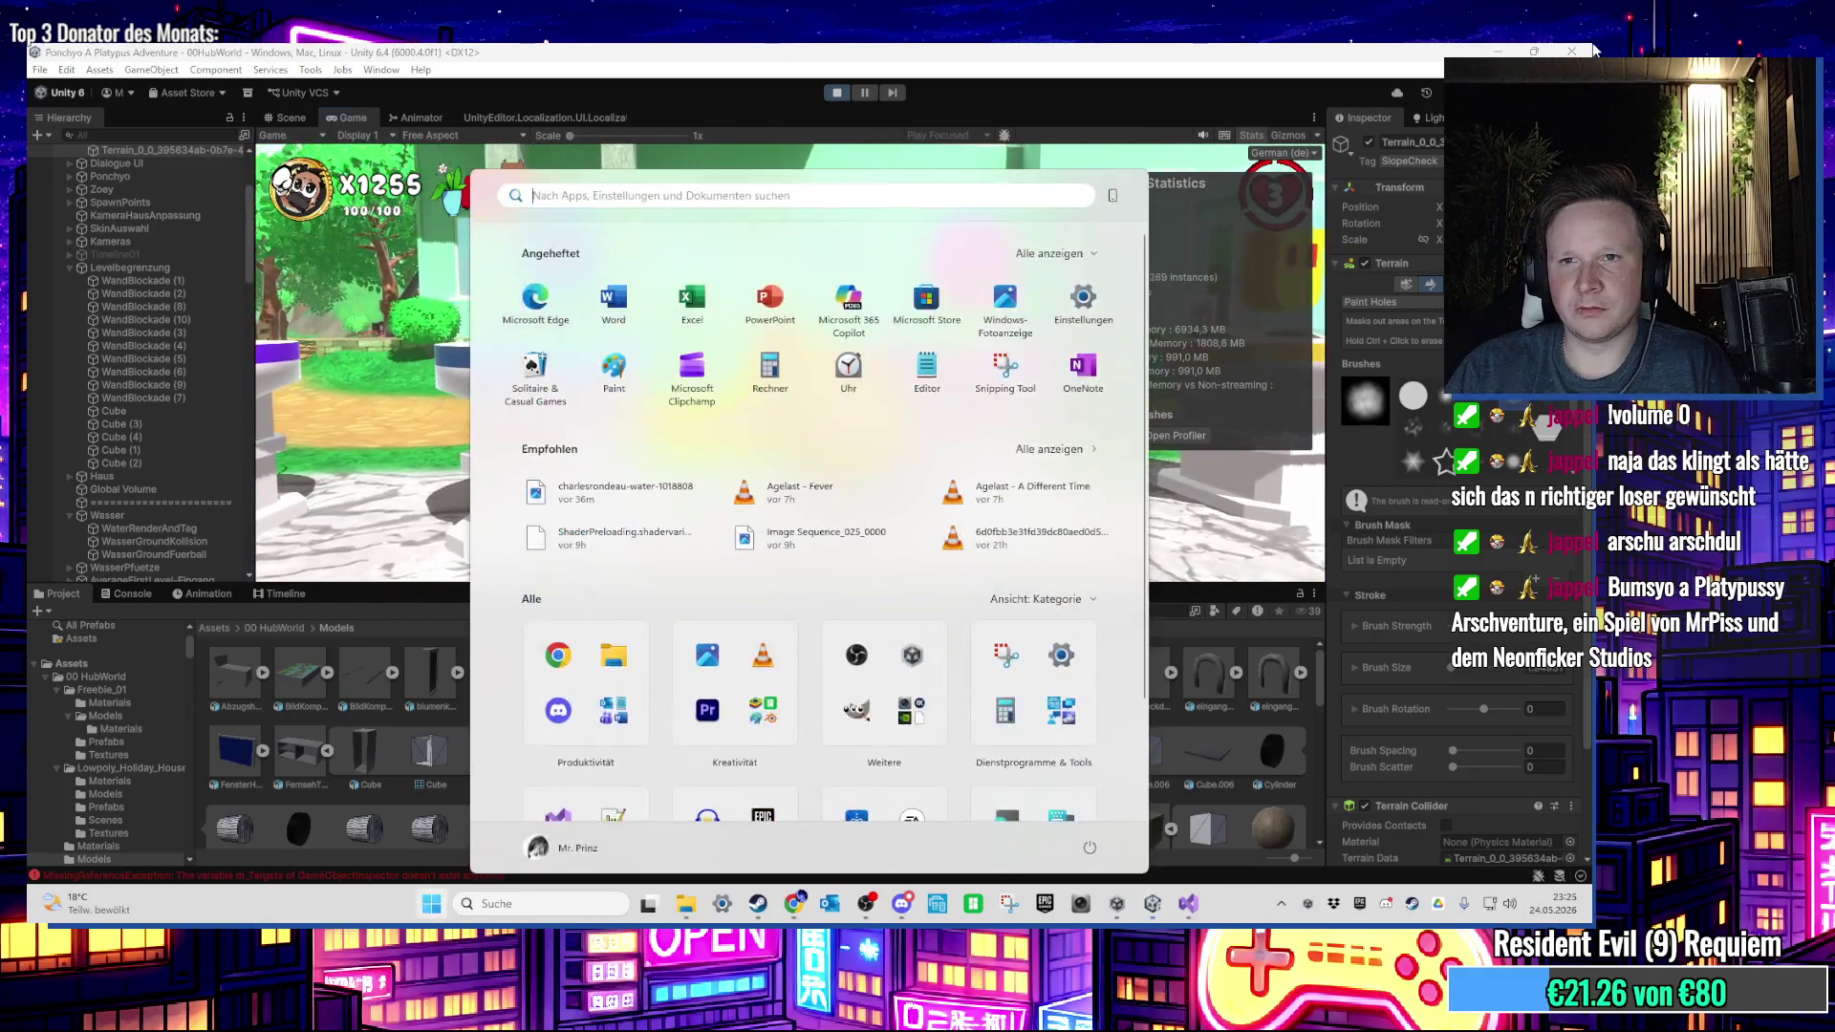
{"action": "left_click", "coordinate": [838, 92]}
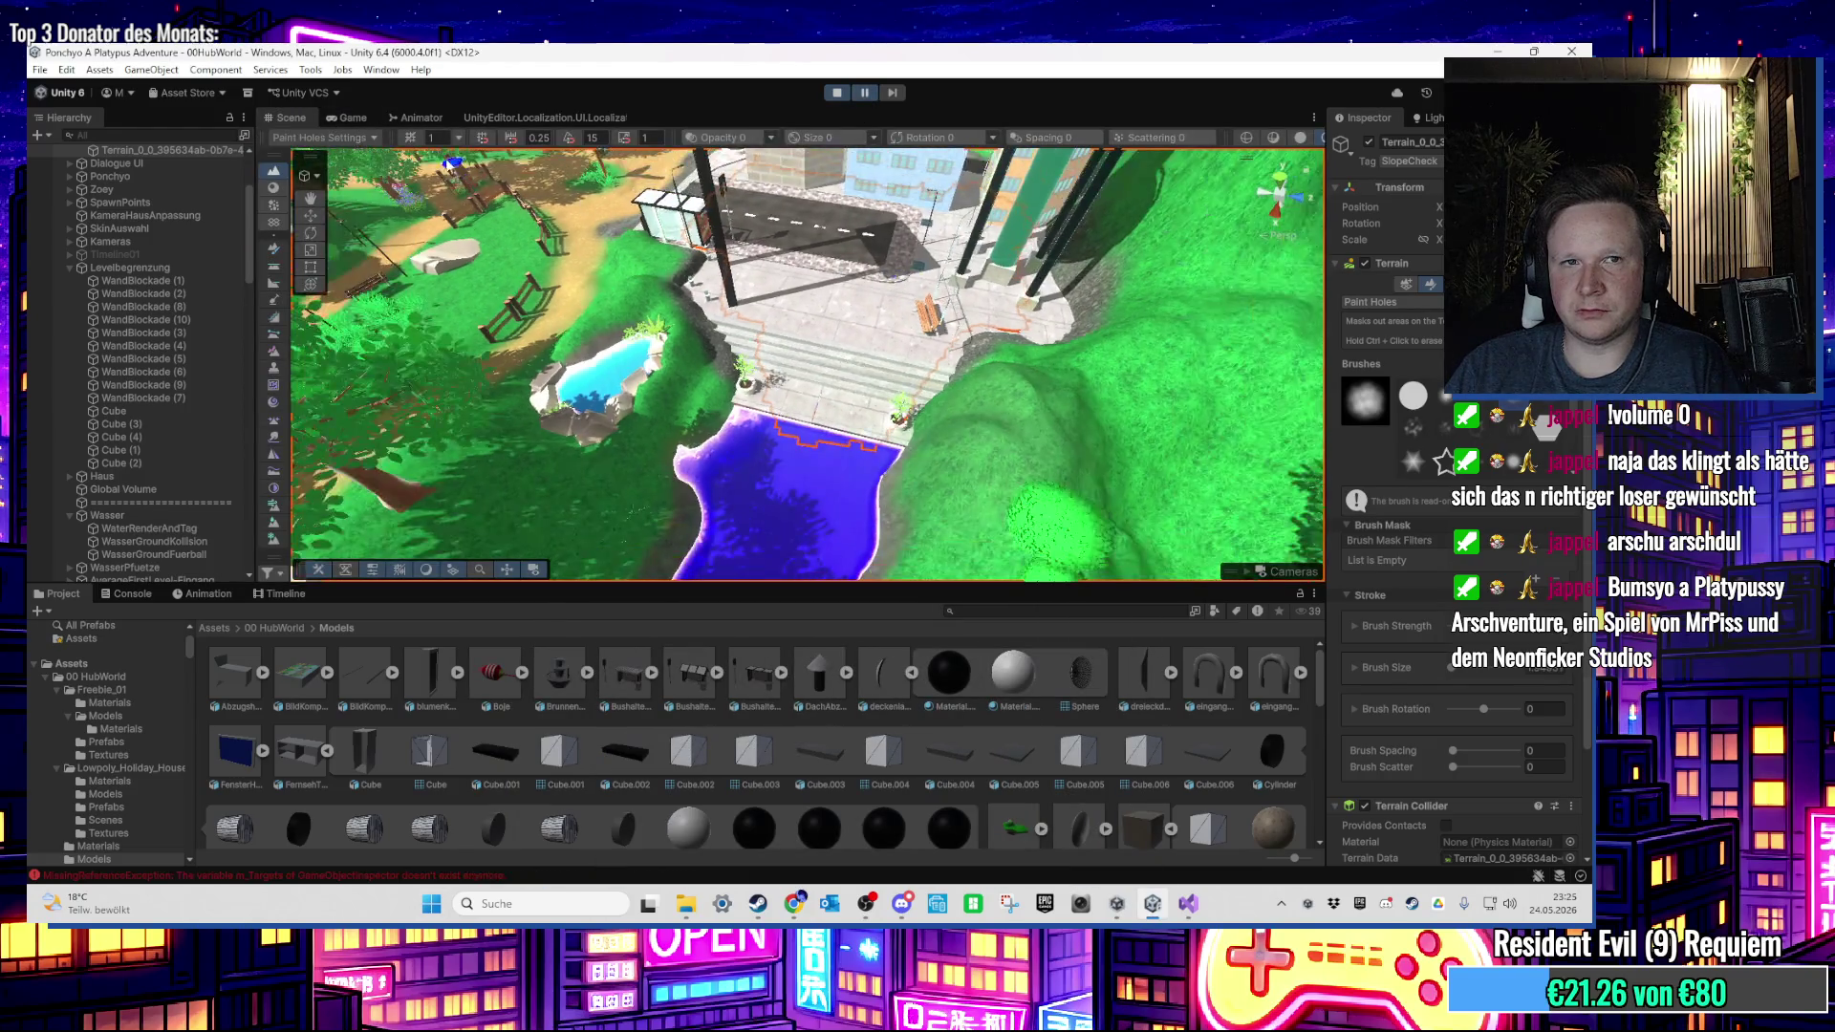
Step: Compare Game and Scene views, orbiting to look down on the road, palm tree and stairs
{"action": "left_click", "coordinate": [351, 118]}
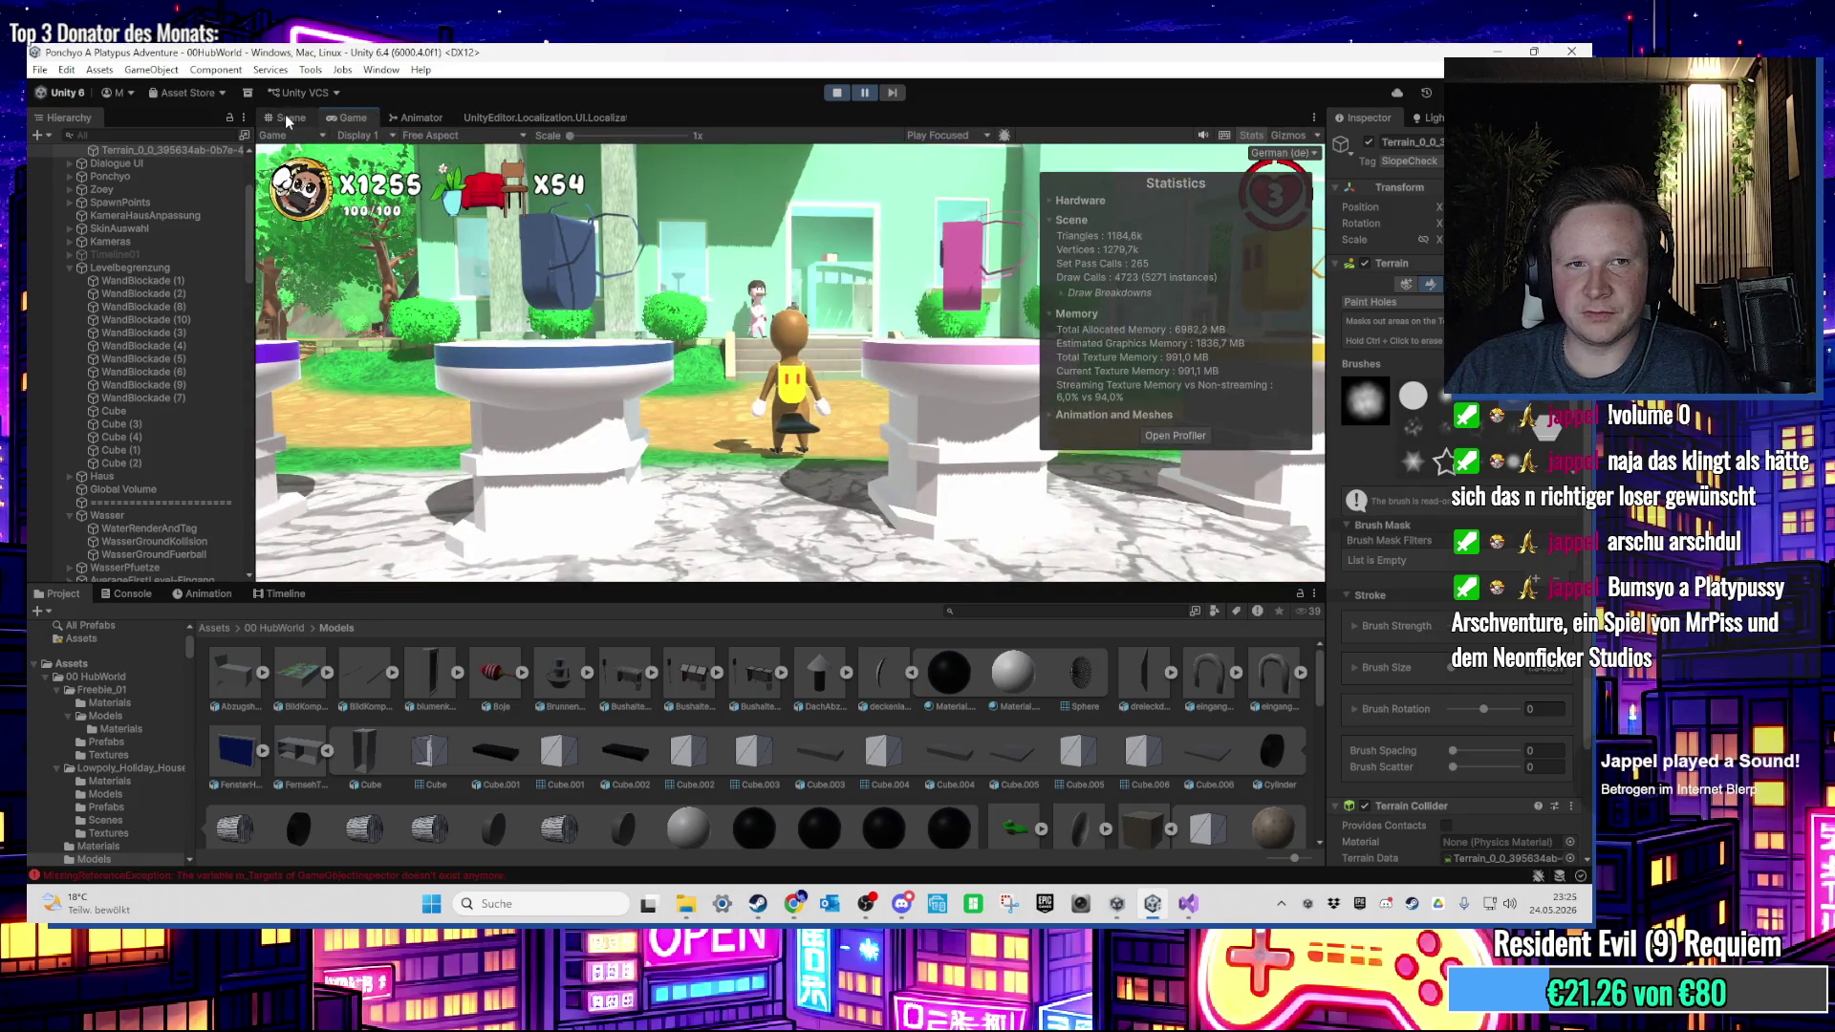
{"action": "left_click", "coordinate": [286, 119]}
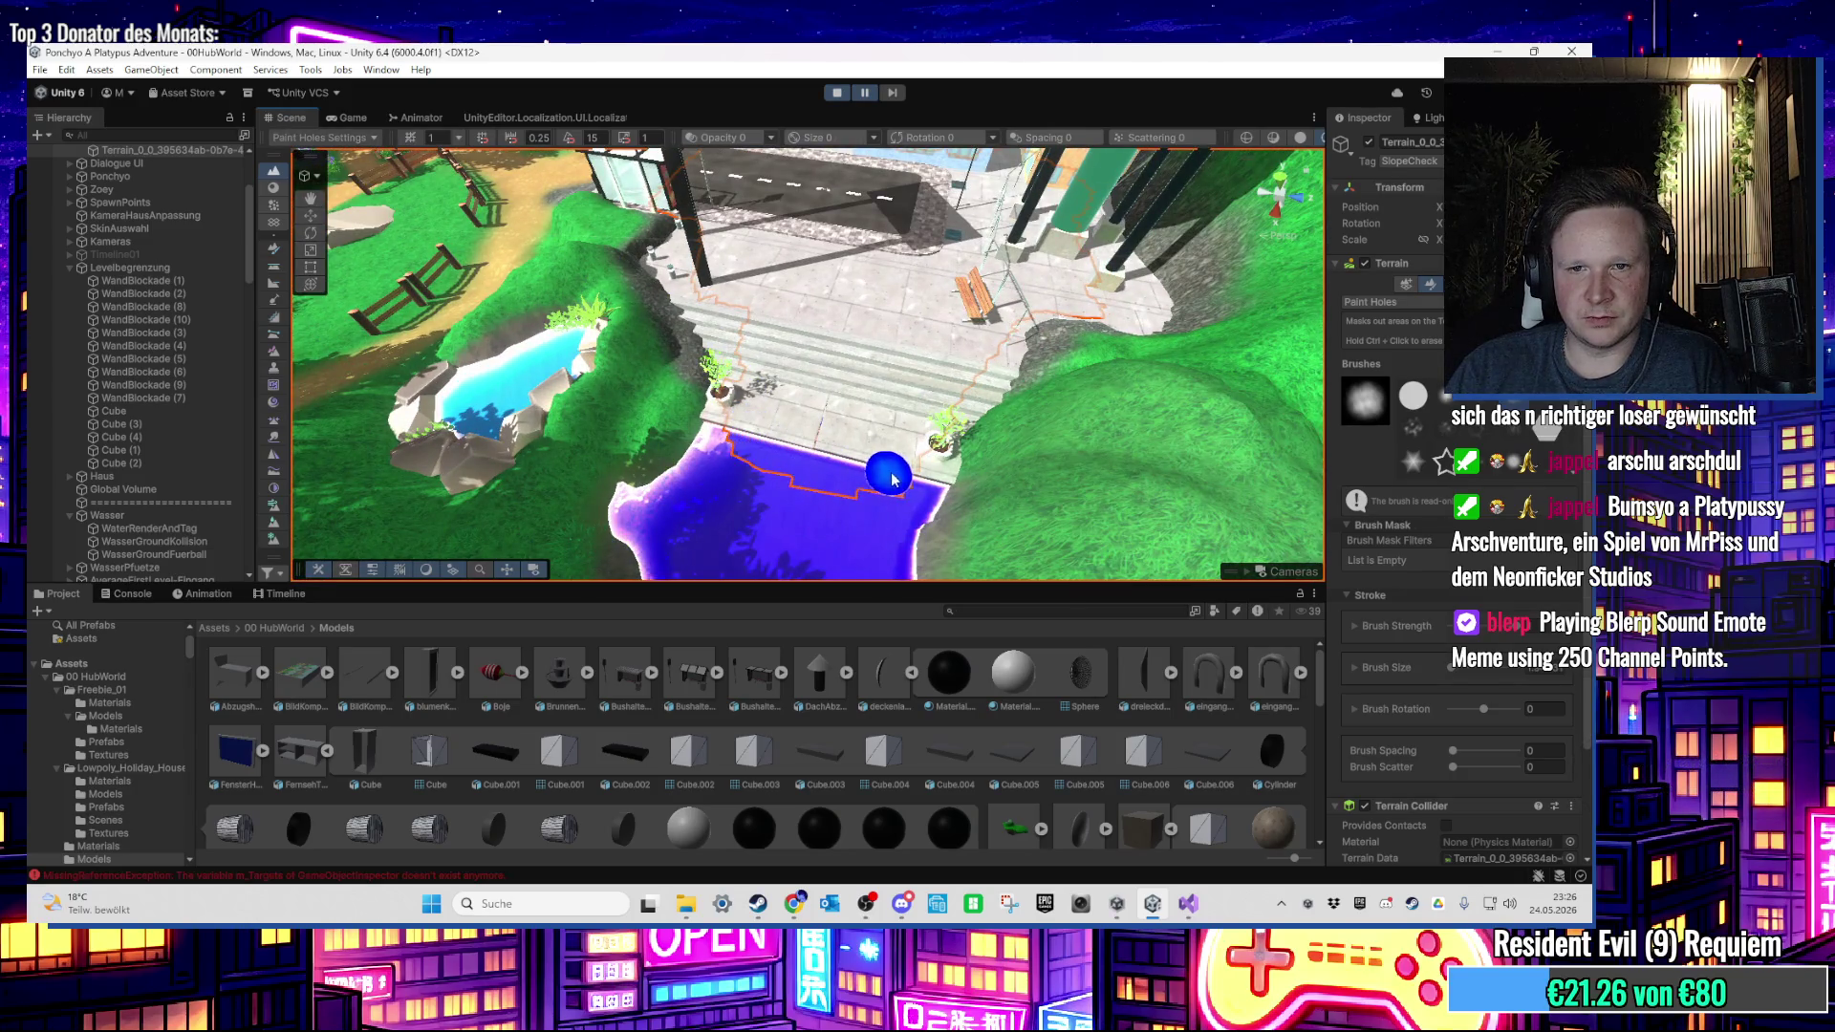
{"action": "left_click", "coordinate": [351, 117]}
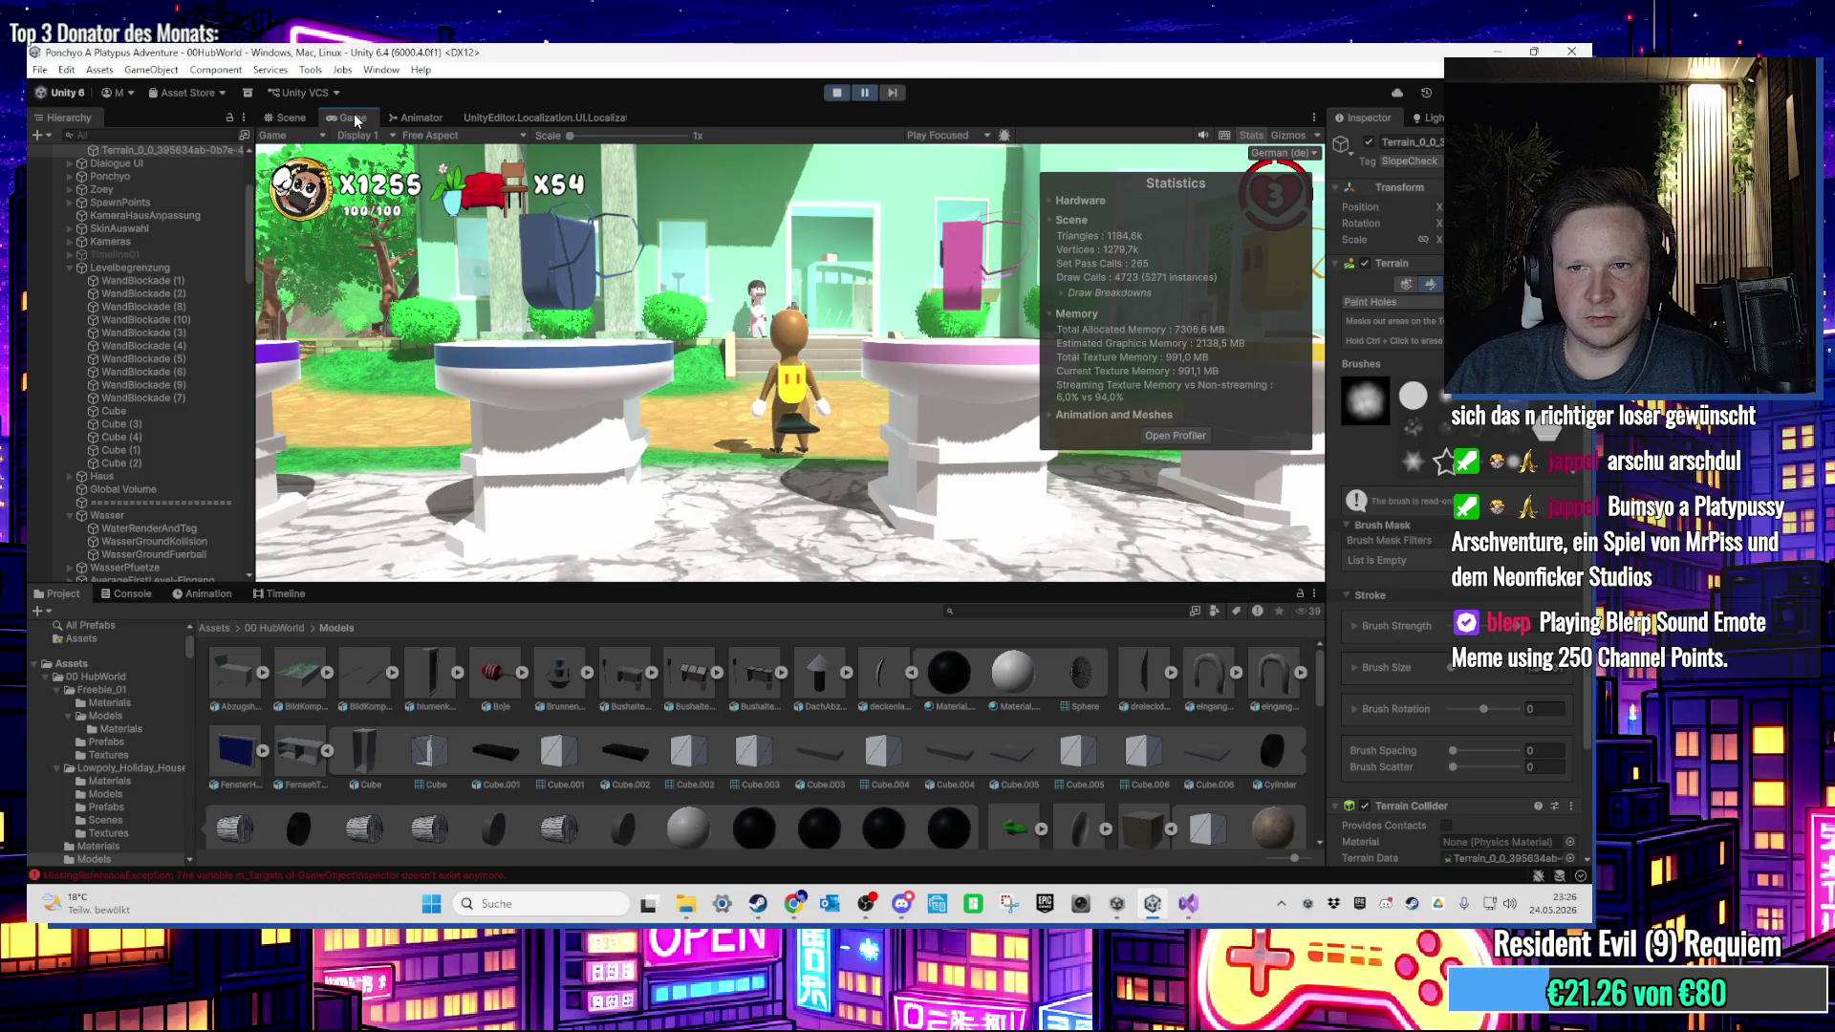
{"action": "left_click", "coordinate": [286, 118]}
{"action": "scroll", "coordinate": [753, 493], "scroll_direction": "down", "scroll_amount": 5}
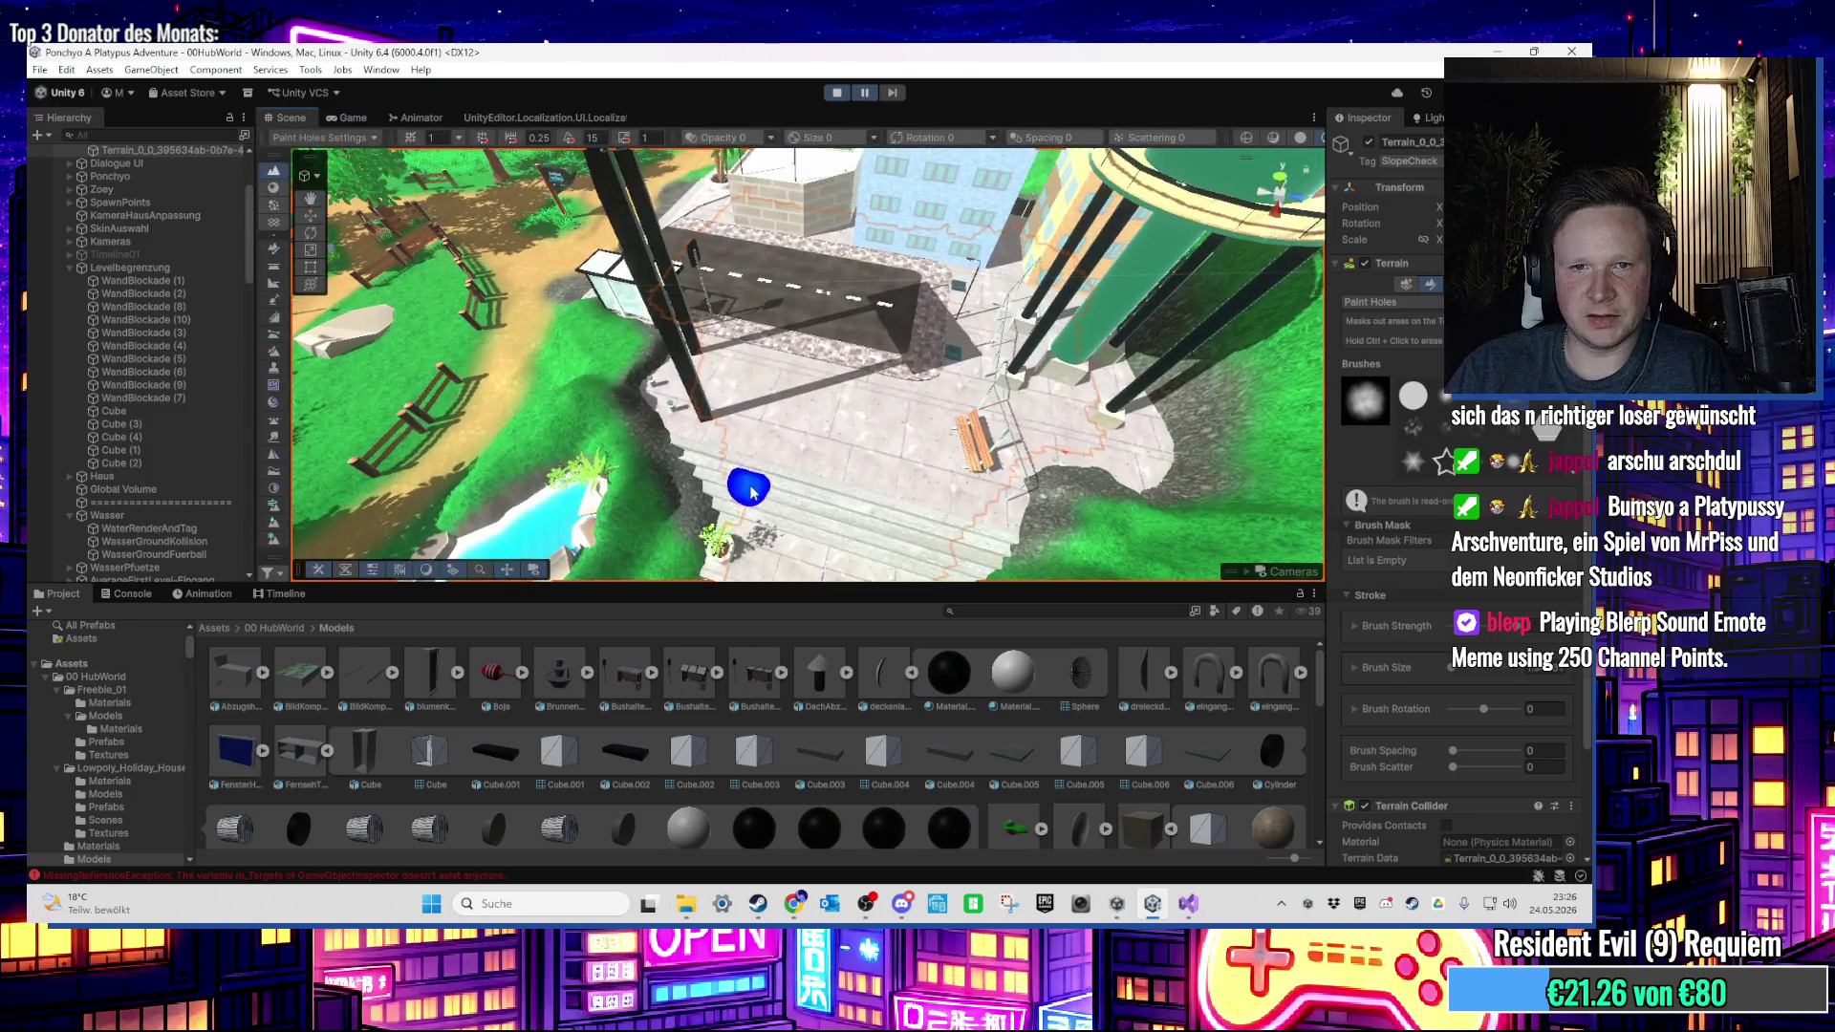
{"action": "scroll", "coordinate": [702, 401], "scroll_direction": "up", "scroll_amount": 3}
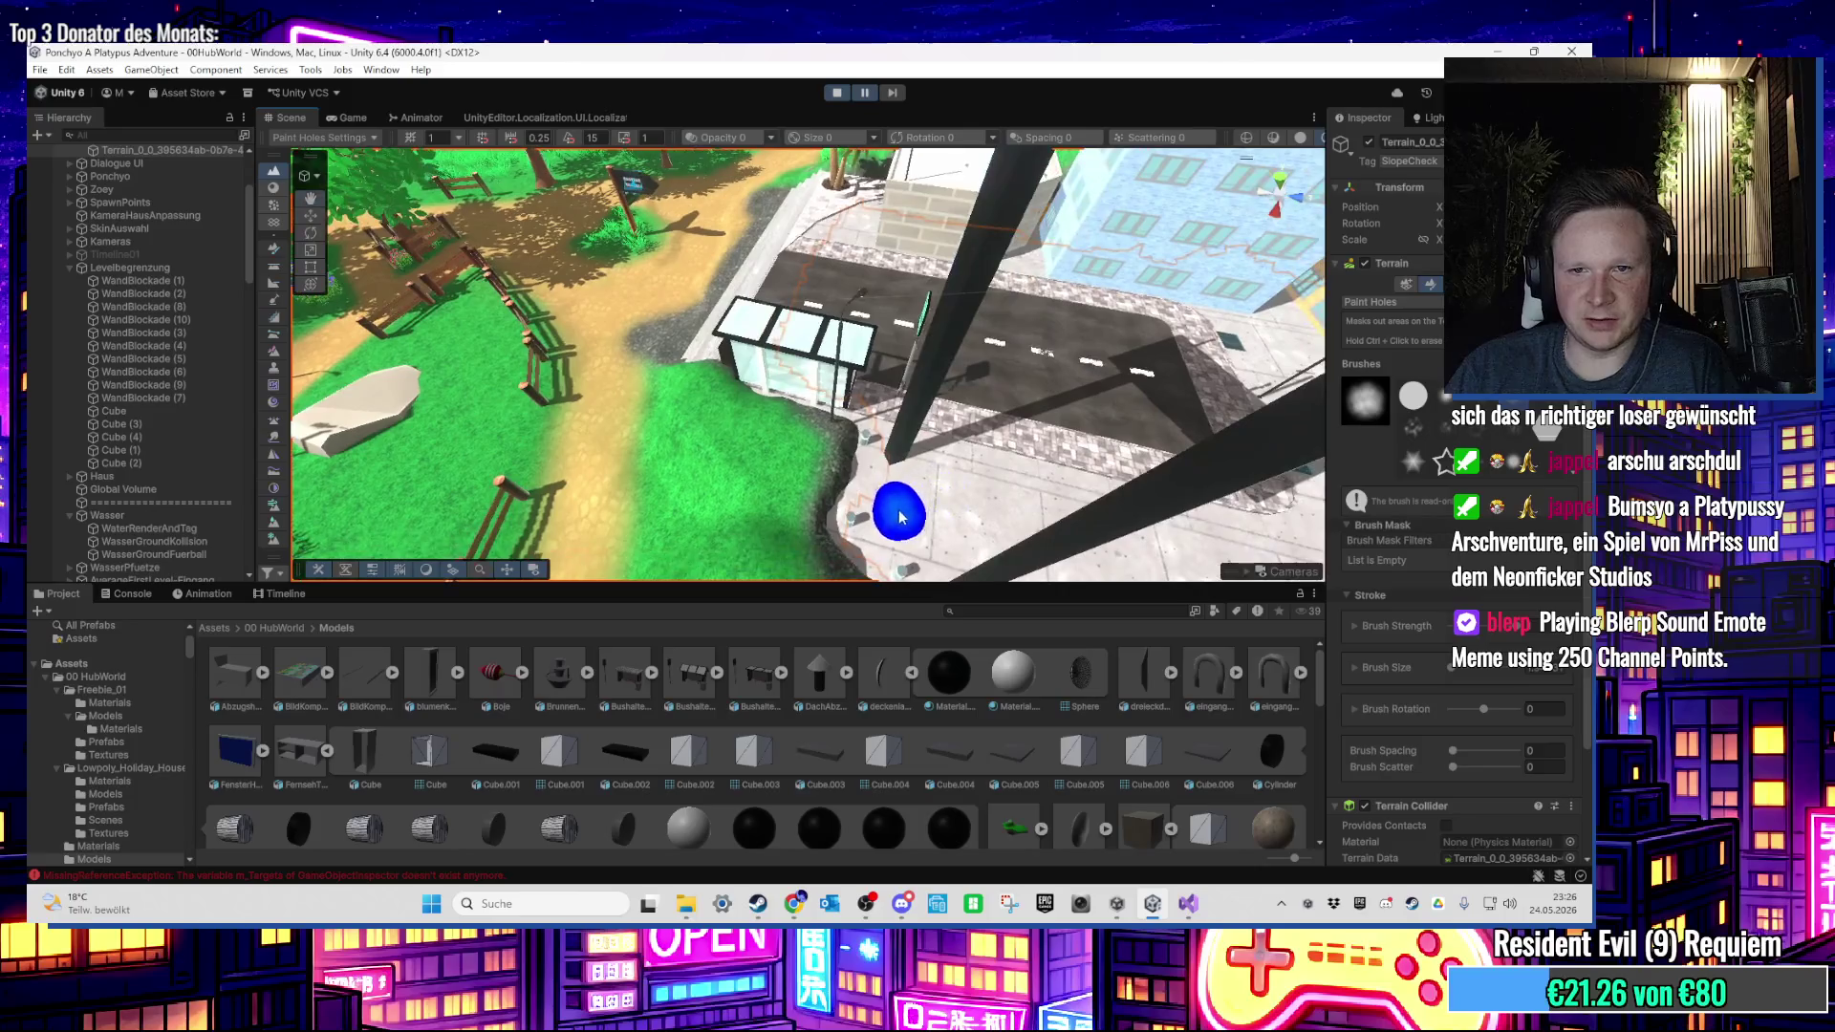
{"action": "mouse_move", "coordinate": [896, 459]}
{"action": "left_mouse_down"}
{"action": "mouse_move", "coordinate": [896, 428]}
{"action": "mouse_move", "coordinate": [851, 421]}
{"action": "mouse_move", "coordinate": [861, 380]}
{"action": "mouse_move", "coordinate": [794, 421]}
{"action": "mouse_move", "coordinate": [879, 373]}
{"action": "mouse_move", "coordinate": [869, 408]}
{"action": "mouse_move", "coordinate": [722, 421]}
{"action": "mouse_move", "coordinate": [837, 382]}
{"action": "mouse_move", "coordinate": [861, 330]}
{"action": "left_mouse_up"}
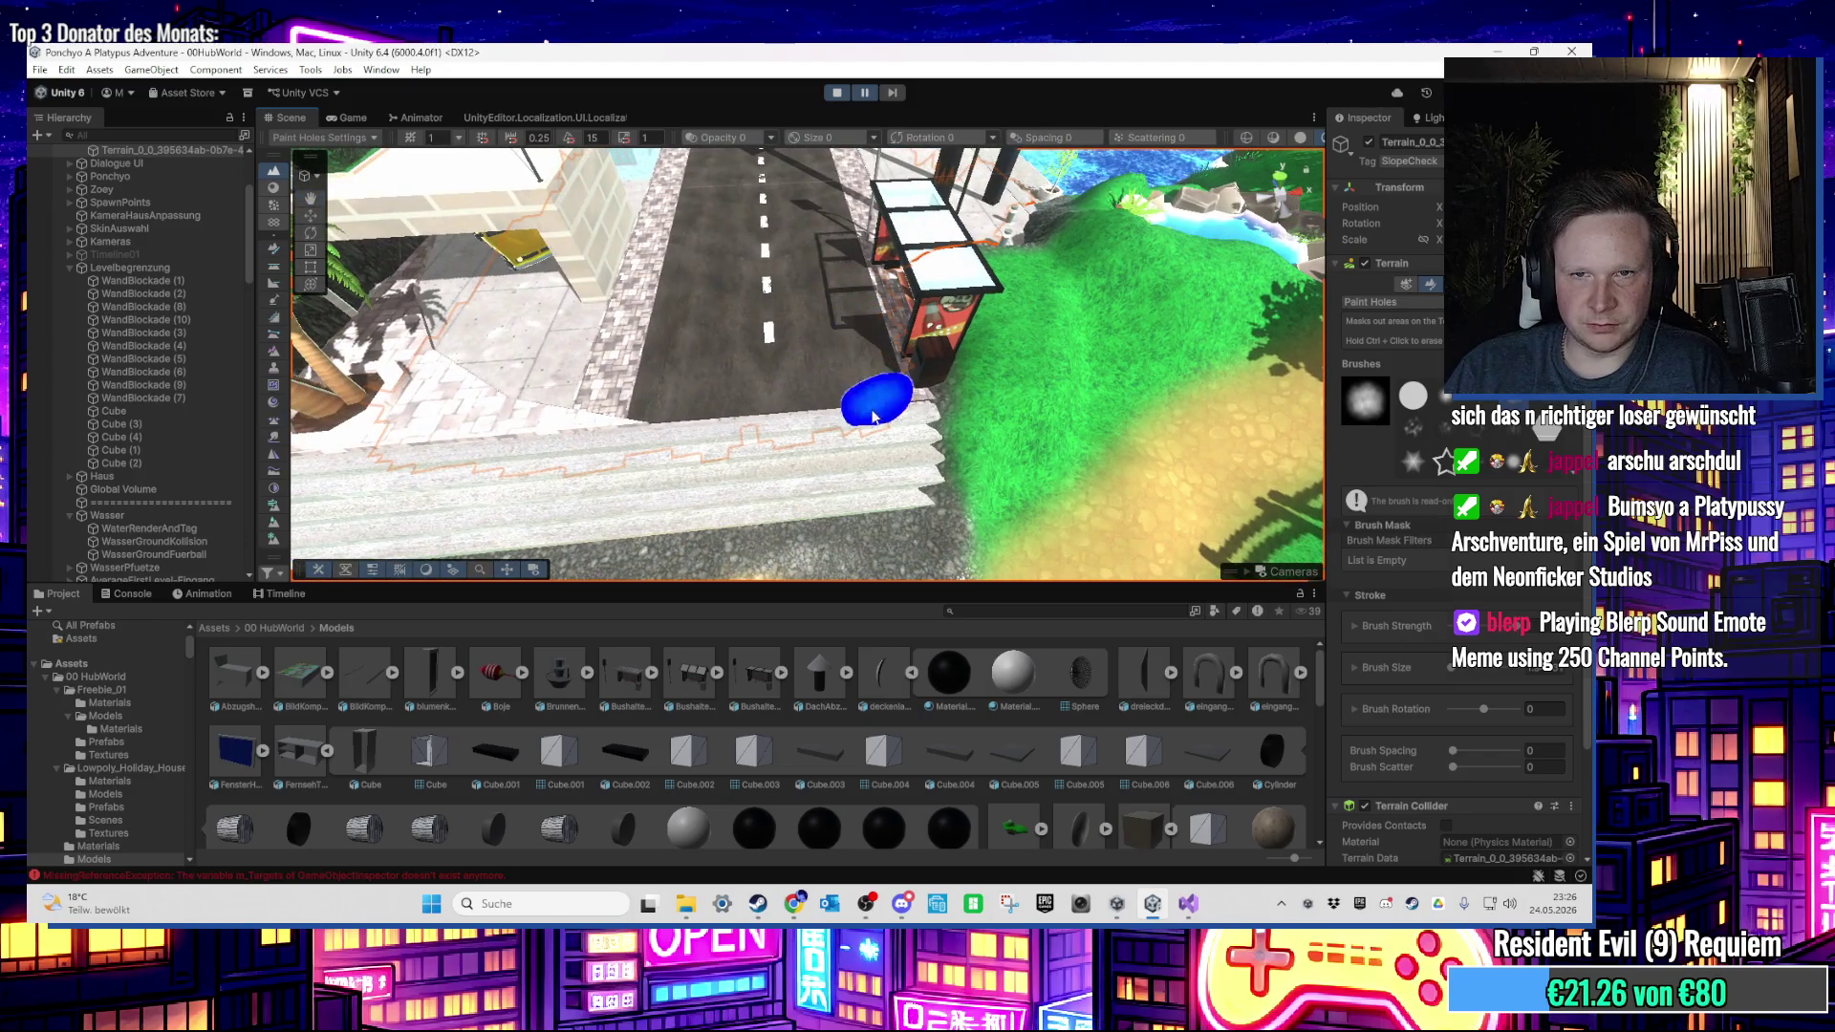
{"action": "mouse_move", "coordinate": [634, 452]}
{"action": "left_mouse_down"}
{"action": "mouse_move", "coordinate": [901, 442]}
{"action": "mouse_move", "coordinate": [635, 459]}
{"action": "mouse_move", "coordinate": [724, 476]}
{"action": "left_mouse_up"}
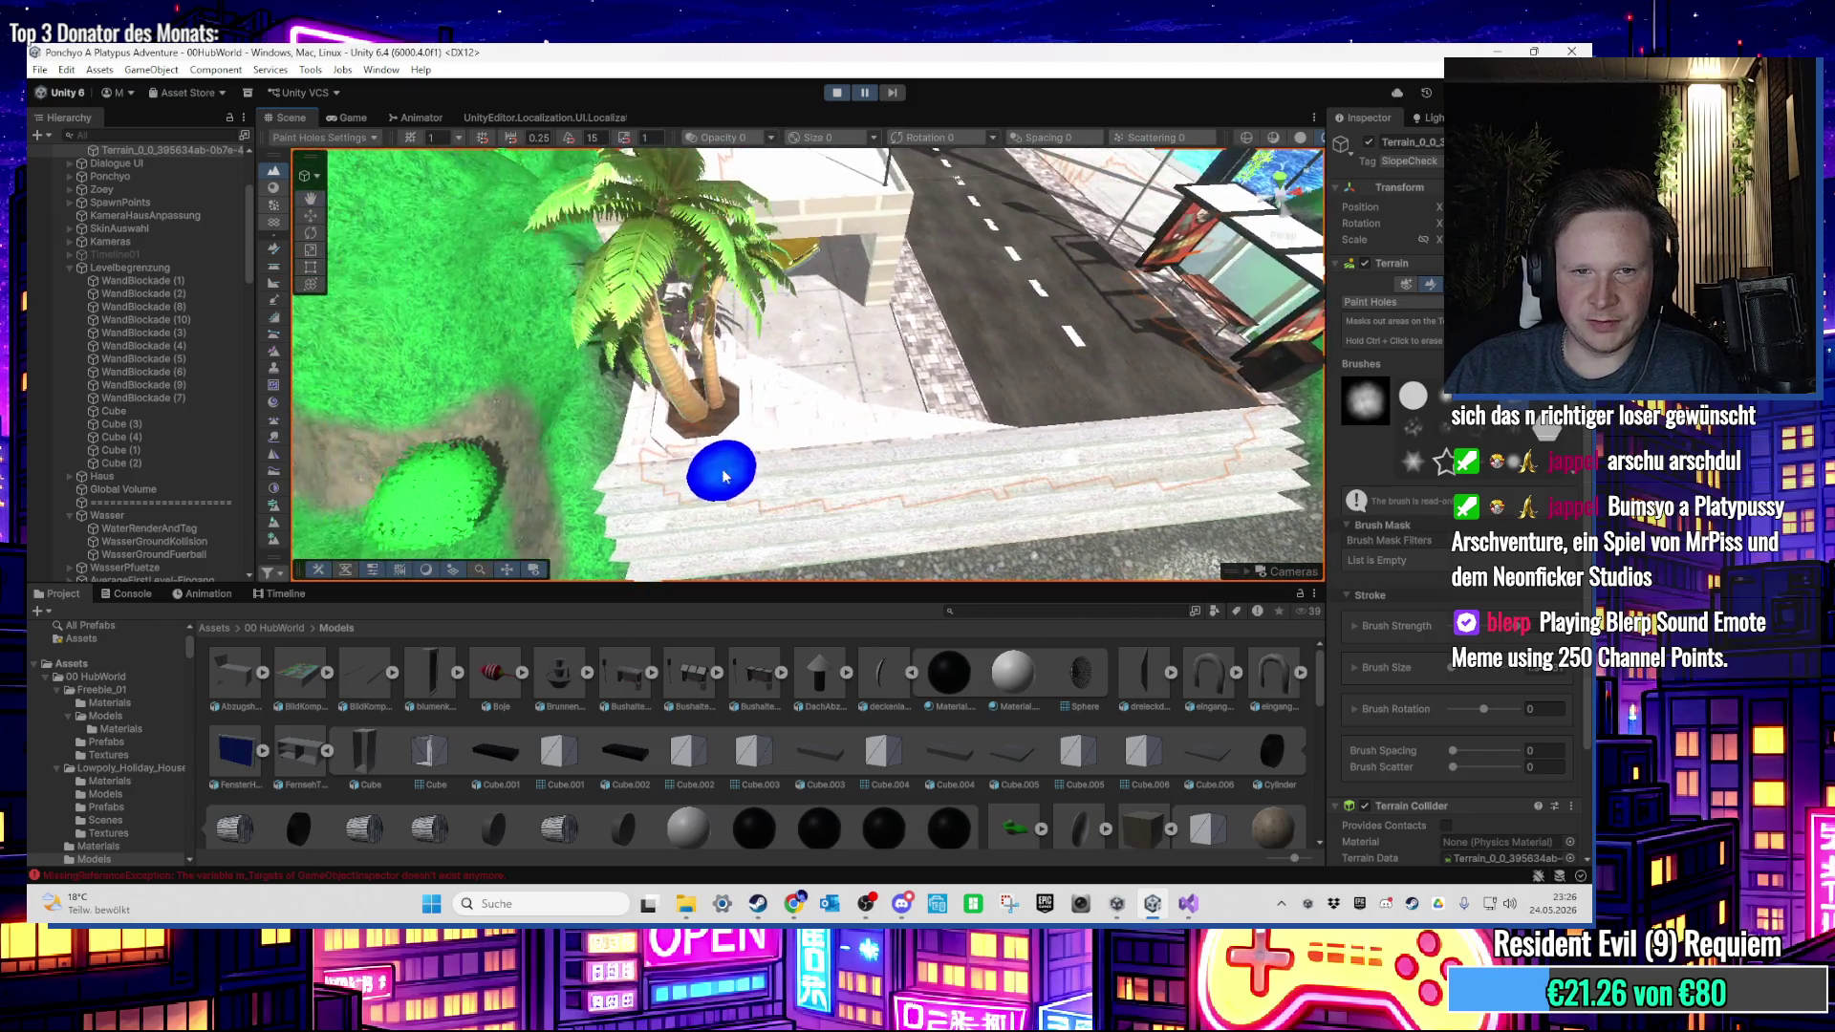
Step: Check the Game view, then pan across the street and move closer to the buildings
{"action": "left_click", "coordinate": [353, 118]}
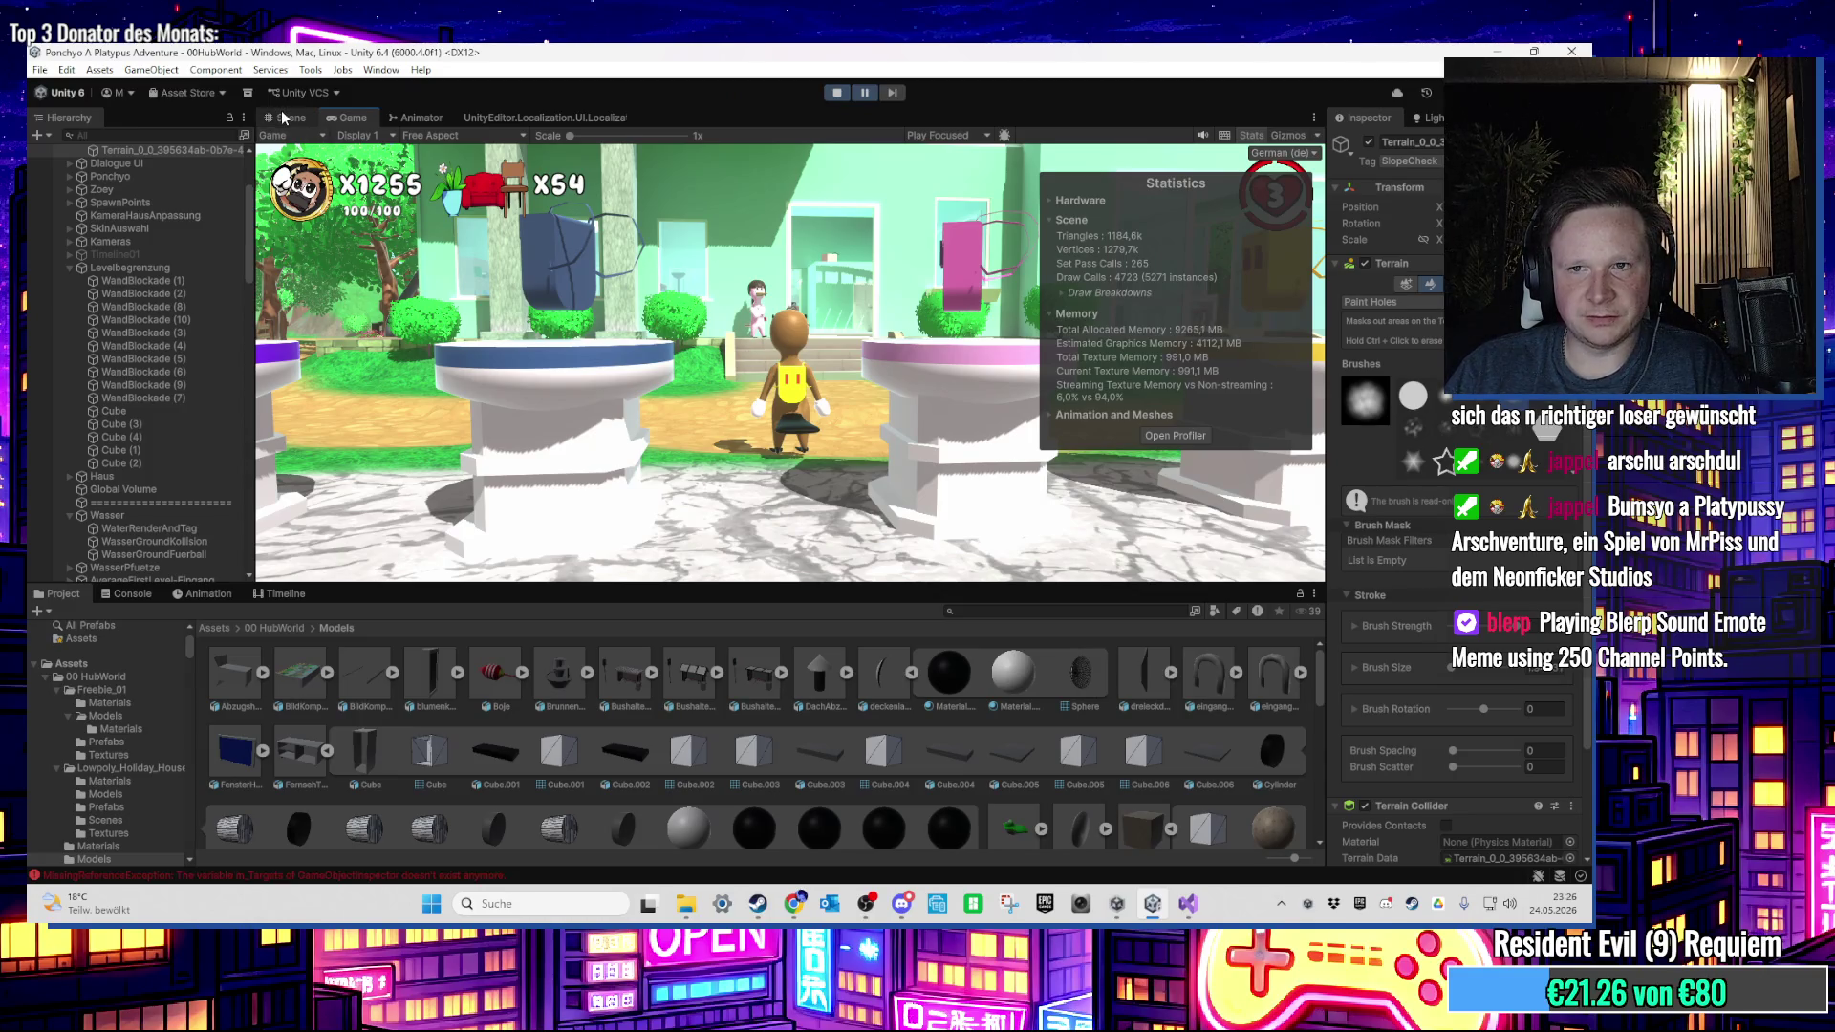
{"action": "left_click", "coordinate": [281, 117]}
{"action": "scroll", "coordinate": [840, 255], "scroll_direction": "down", "scroll_amount": 5}
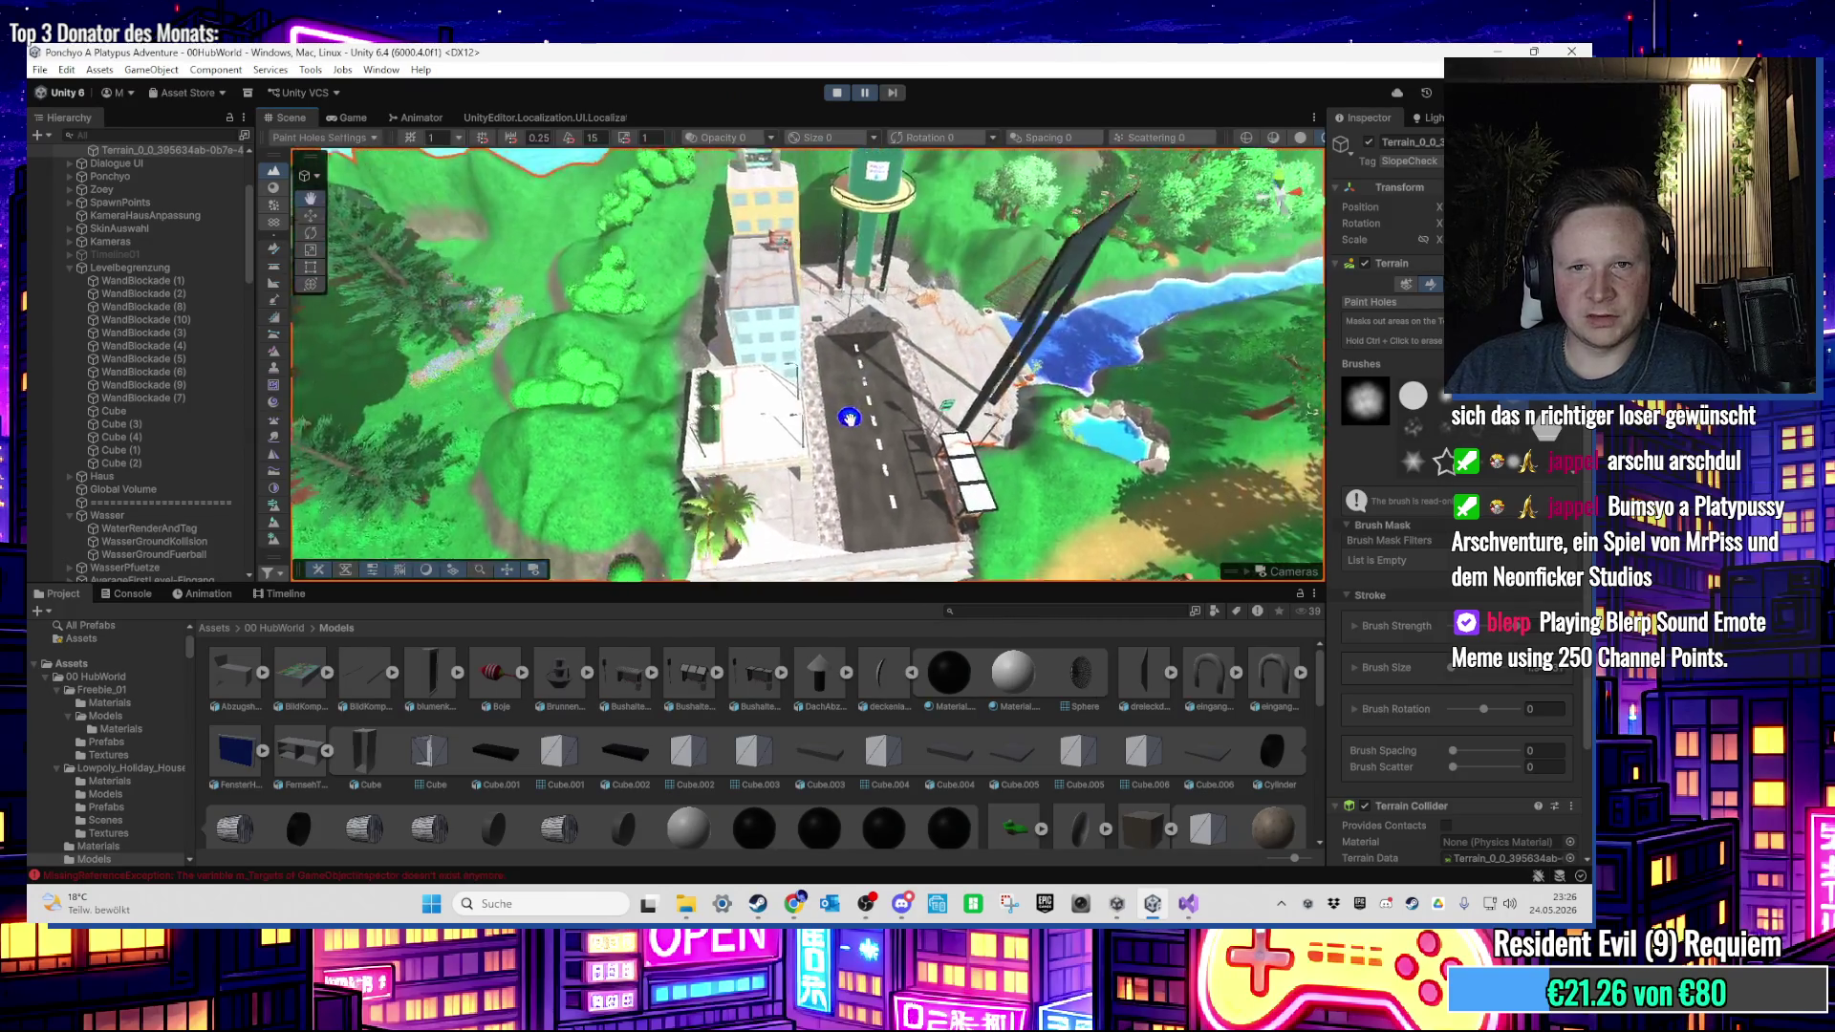
{"action": "scroll", "coordinate": [812, 416], "scroll_direction": "up", "scroll_amount": 3}
{"action": "left_click_drag", "start_coordinate": [696, 420], "coordinate": [777, 486]}
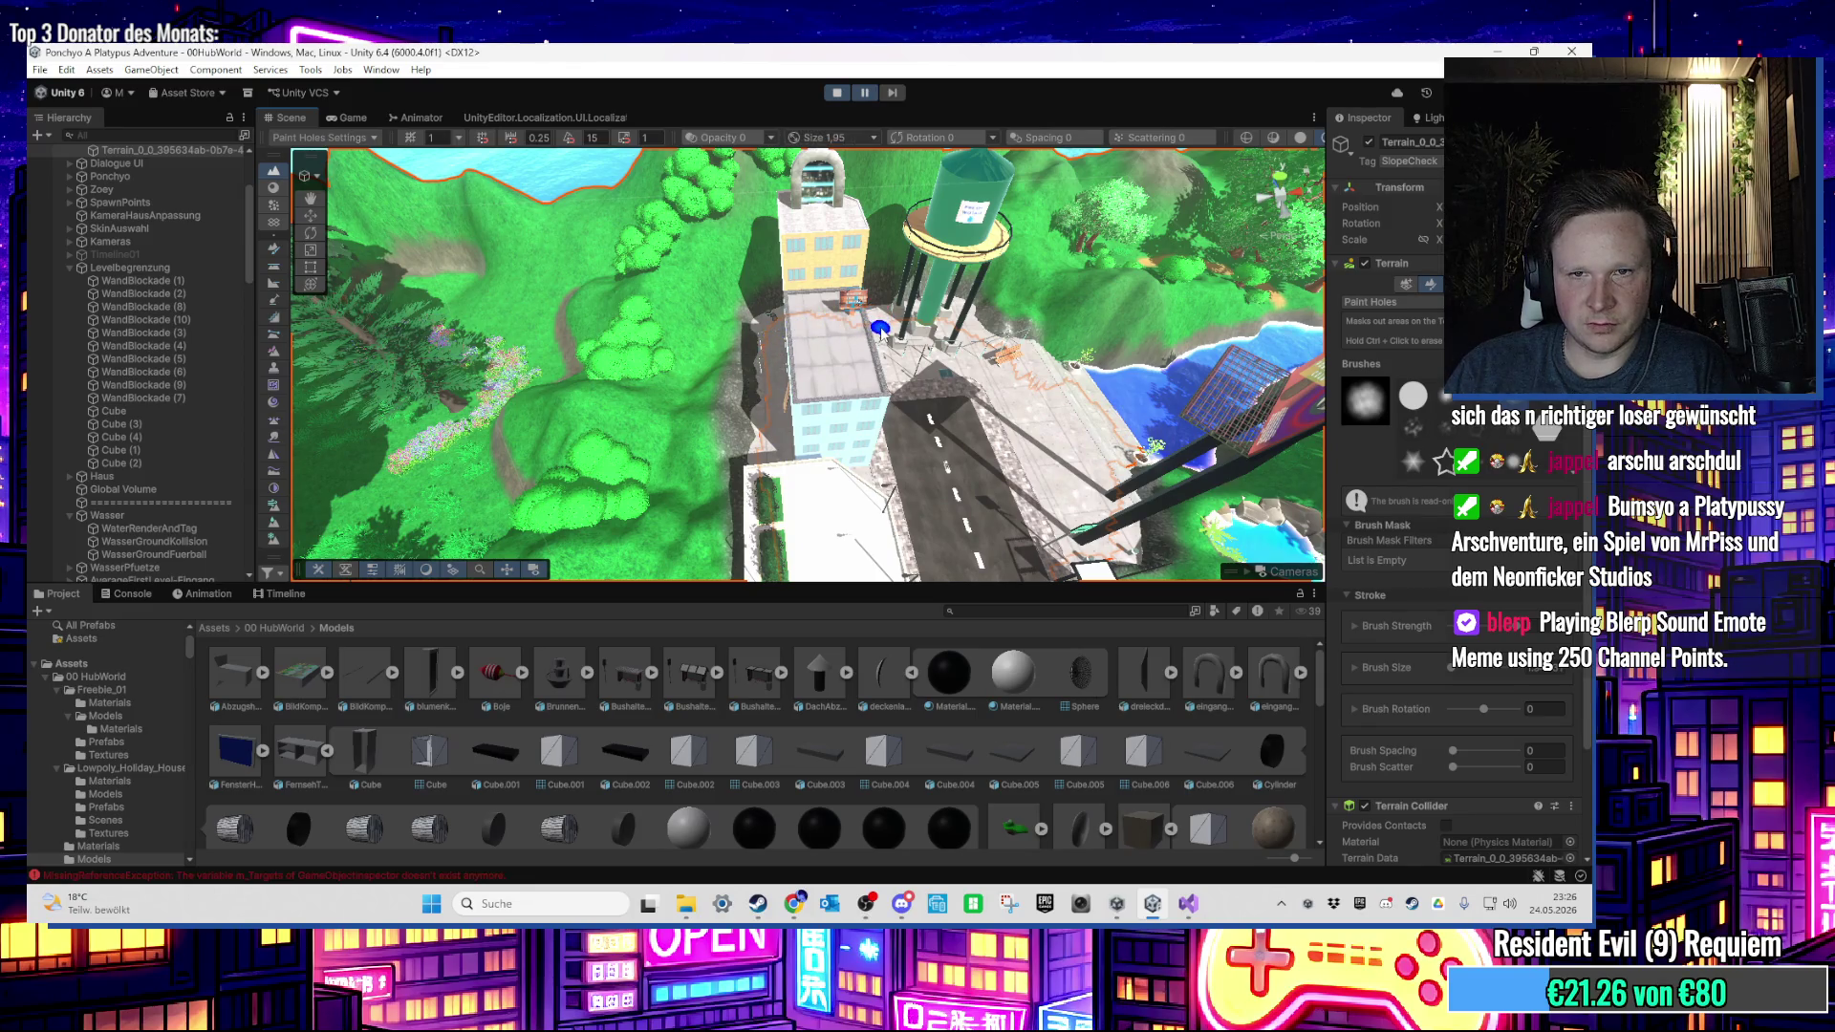
{"action": "mouse_move", "coordinate": [809, 318]}
{"action": "left_mouse_down"}
{"action": "mouse_move", "coordinate": [852, 421]}
{"action": "mouse_move", "coordinate": [1048, 402]}
{"action": "mouse_move", "coordinate": [956, 496]}
{"action": "mouse_move", "coordinate": [872, 475]}
{"action": "mouse_move", "coordinate": [934, 410]}
{"action": "mouse_move", "coordinate": [721, 417]}
{"action": "mouse_move", "coordinate": [819, 433]}
{"action": "mouse_move", "coordinate": [823, 337]}
{"action": "mouse_move", "coordinate": [598, 382]}
{"action": "mouse_move", "coordinate": [754, 496]}
{"action": "mouse_move", "coordinate": [752, 468]}
{"action": "mouse_move", "coordinate": [430, 389]}
{"action": "mouse_move", "coordinate": [606, 328]}
{"action": "mouse_move", "coordinate": [688, 369]}
{"action": "left_mouse_up"}
Step: Survey the level from above, from the plaza up the river, then resume the paused game
{"action": "left_click", "coordinate": [330, 117]}
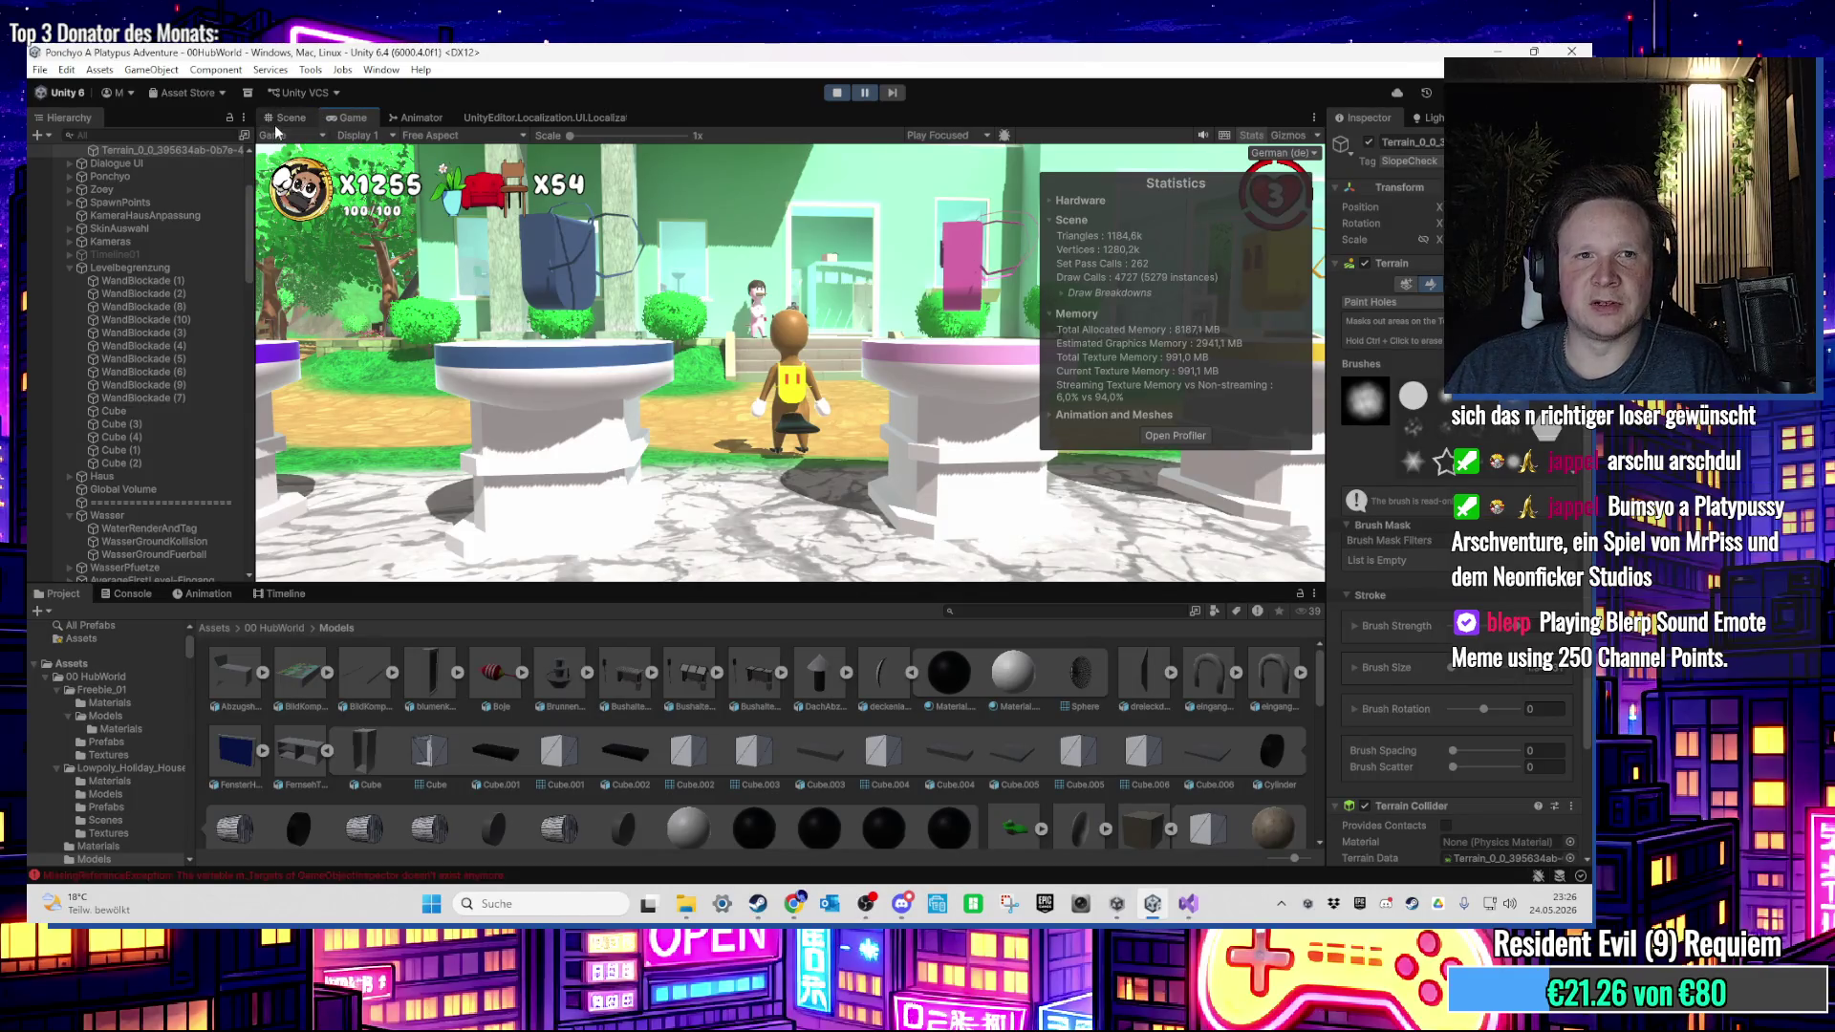
{"action": "left_click", "coordinate": [279, 123]}
{"action": "left_click_drag", "start_coordinate": [746, 410], "coordinate": [817, 481]}
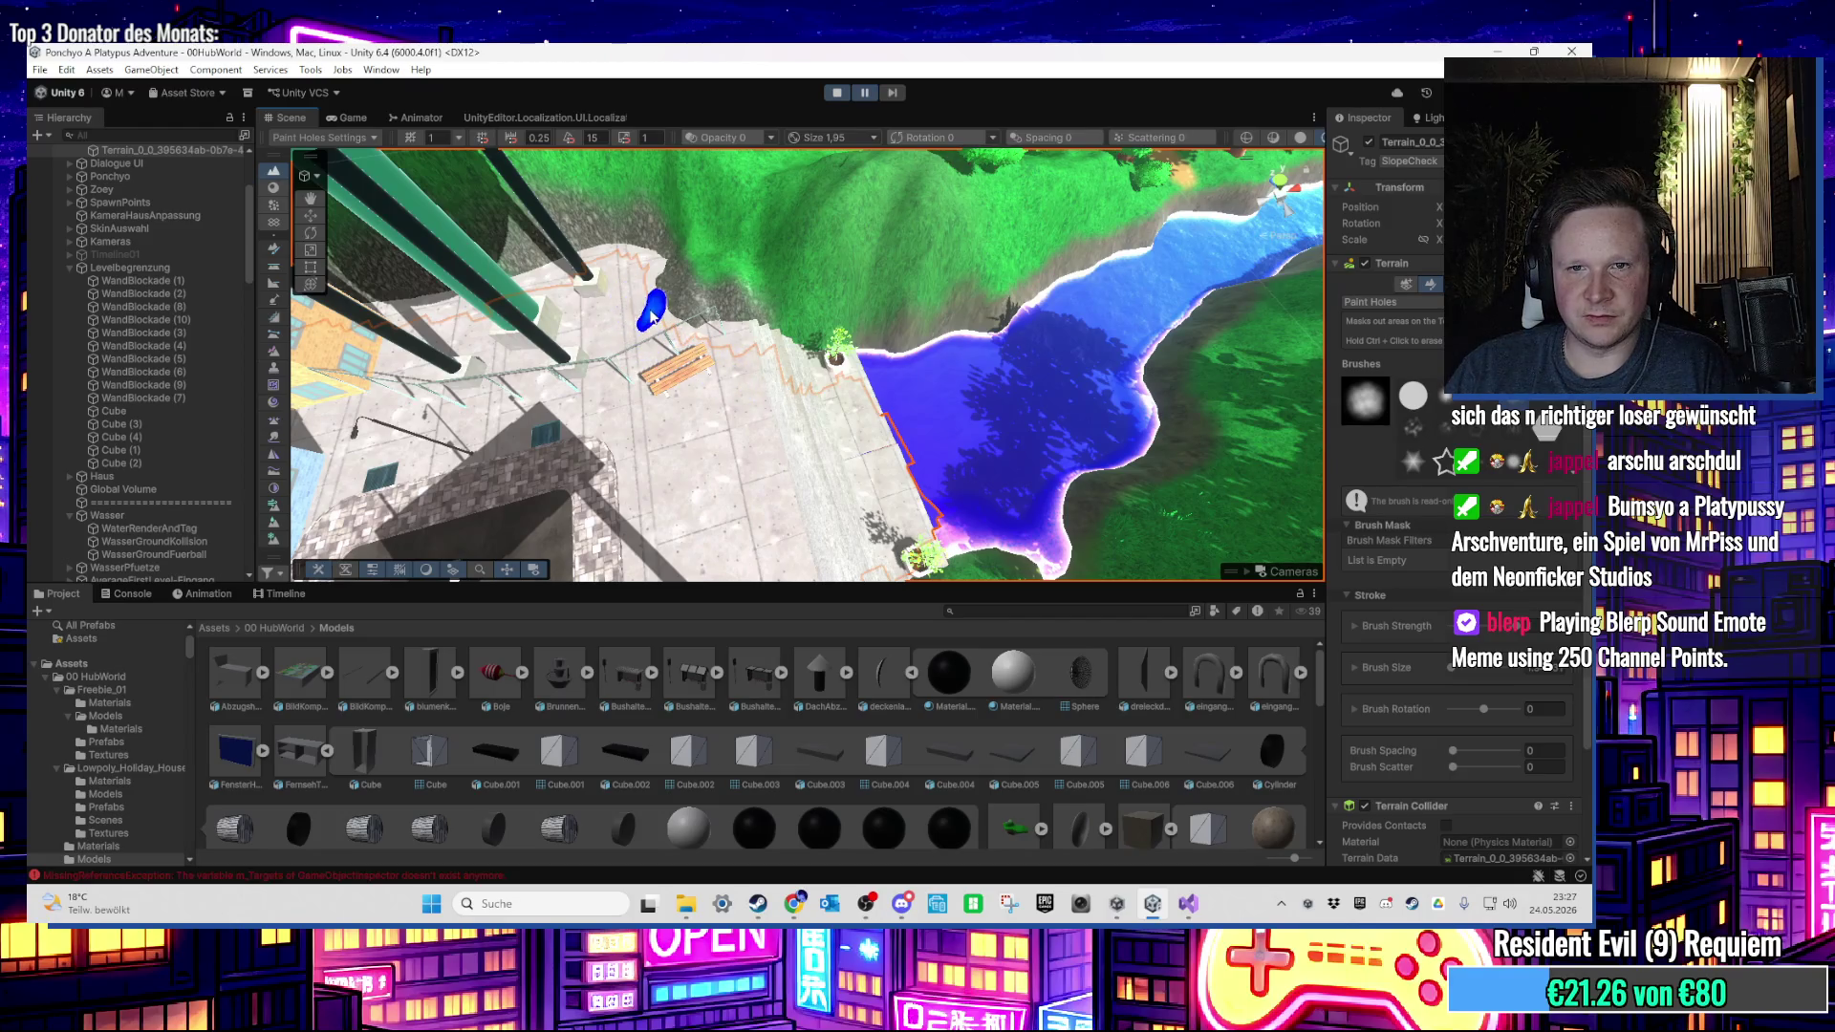
{"action": "mouse_move", "coordinate": [652, 315]}
{"action": "left_mouse_down"}
{"action": "mouse_move", "coordinate": [696, 306]}
{"action": "mouse_move", "coordinate": [869, 417]}
{"action": "mouse_move", "coordinate": [731, 416]}
{"action": "left_mouse_up"}
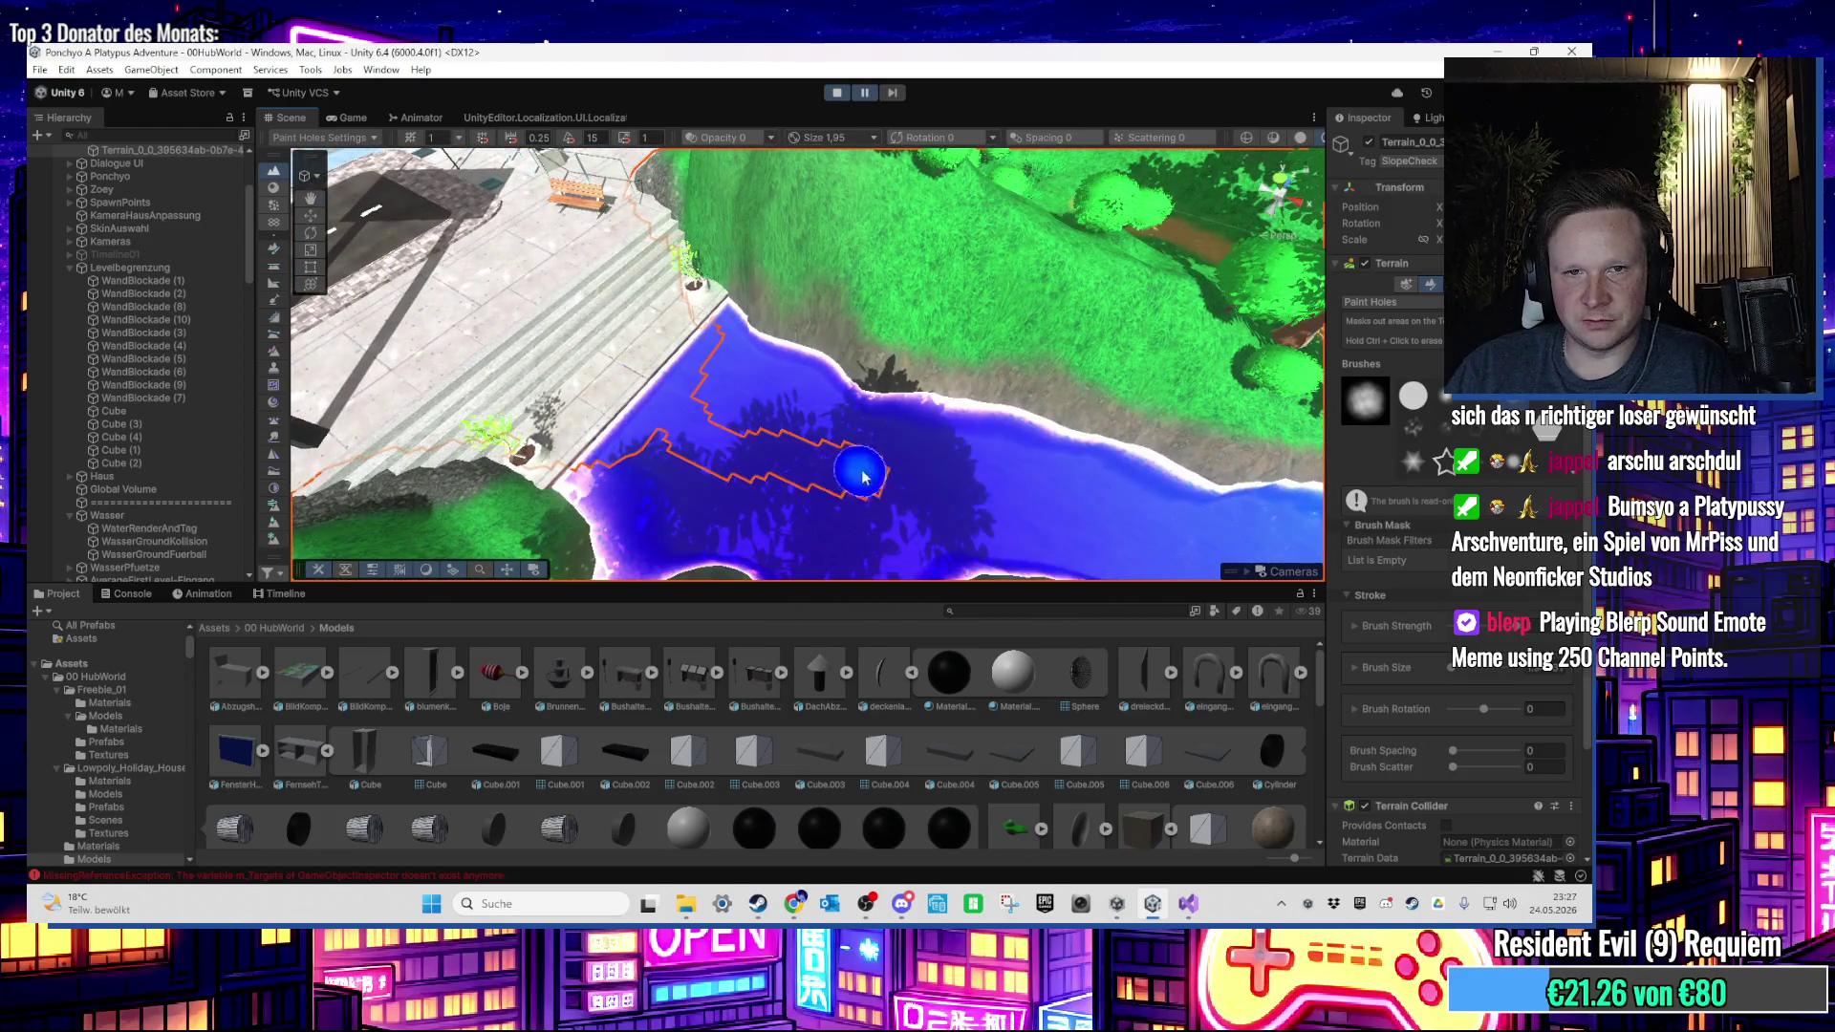
{"action": "mouse_move", "coordinate": [1006, 500]}
{"action": "left_mouse_down"}
{"action": "mouse_move", "coordinate": [1086, 450]}
{"action": "mouse_move", "coordinate": [965, 411]}
{"action": "mouse_move", "coordinate": [845, 325]}
{"action": "mouse_move", "coordinate": [772, 509]}
{"action": "left_mouse_up"}
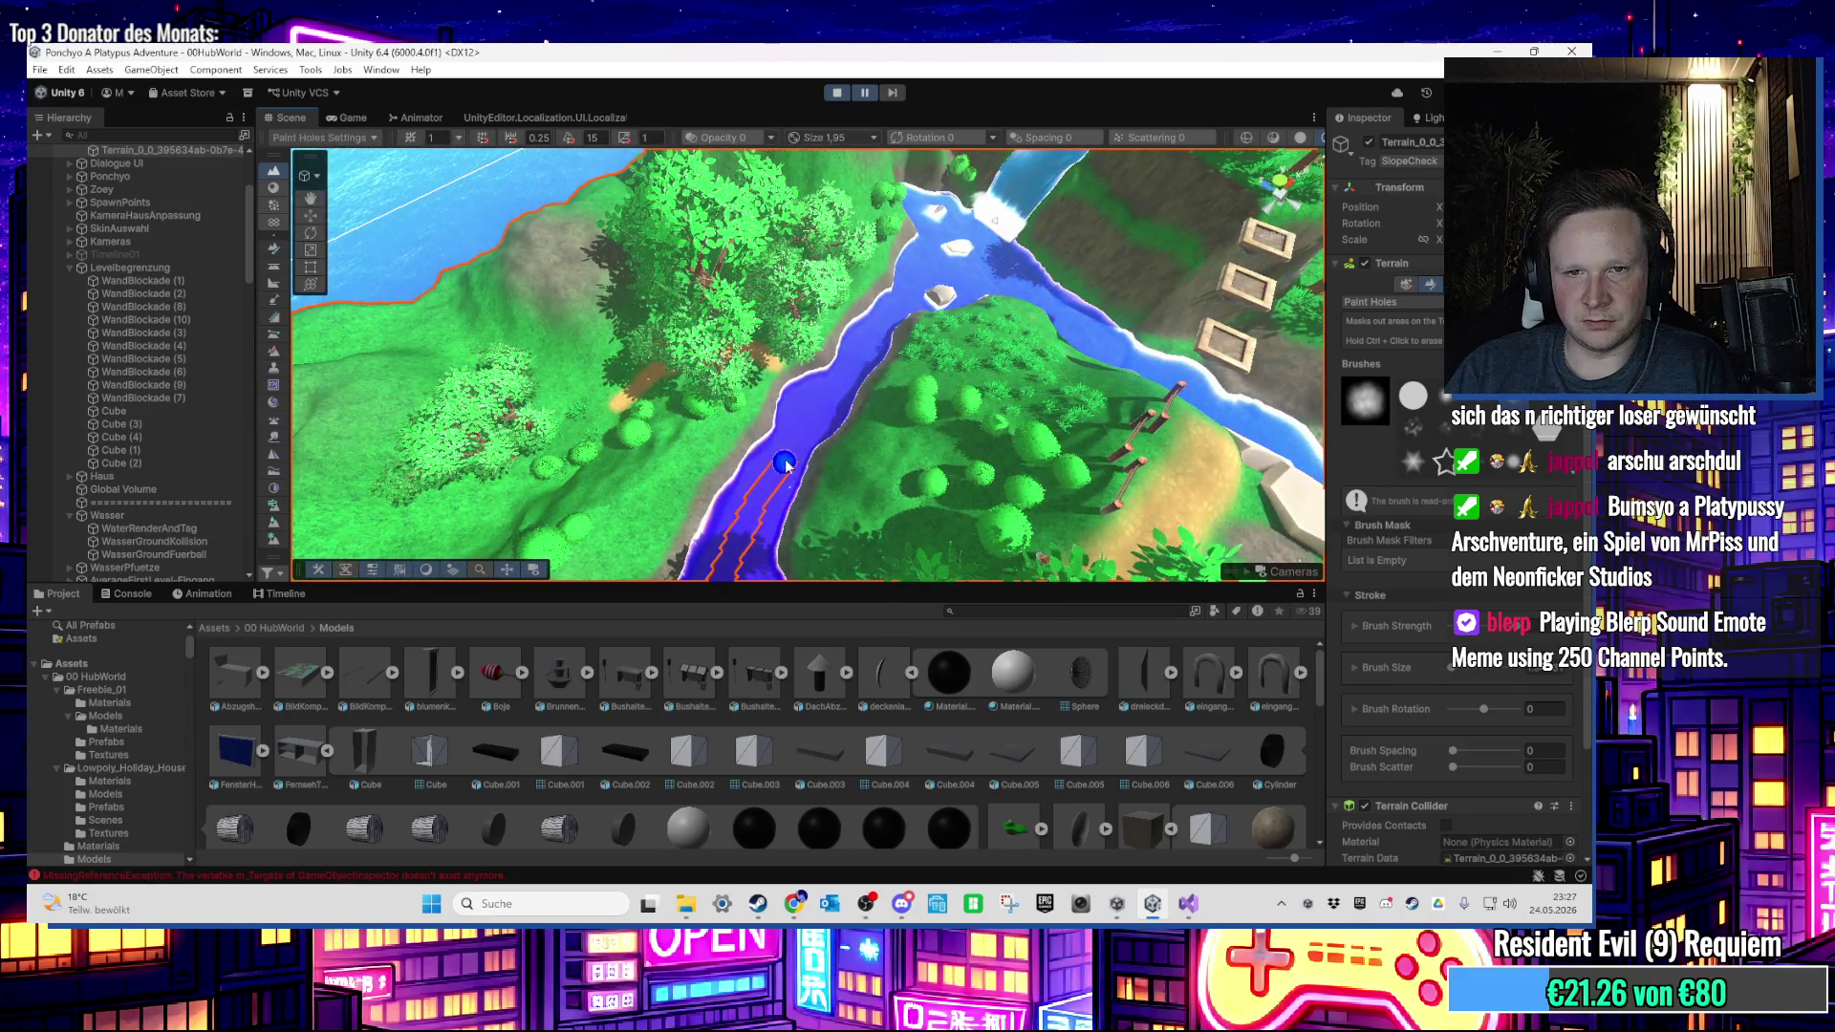
{"action": "left_click", "coordinate": [334, 118]}
{"action": "left_click", "coordinate": [295, 118]}
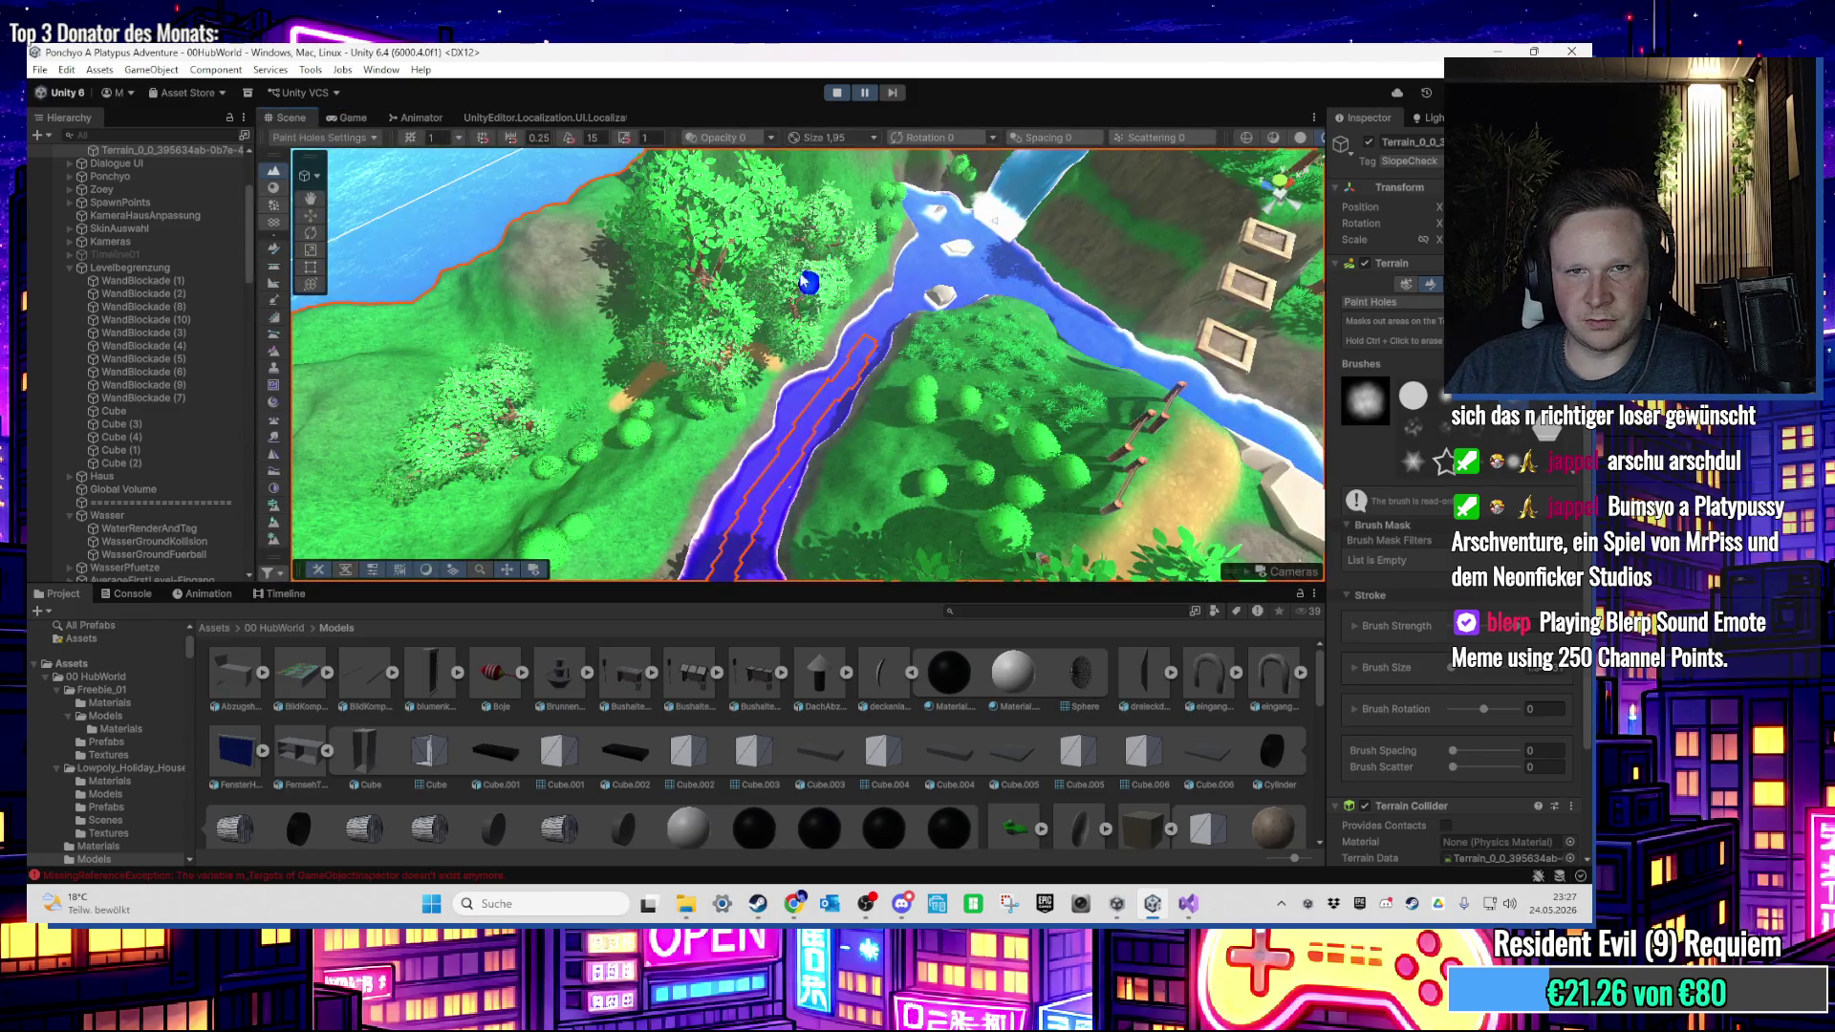
{"action": "left_click", "coordinate": [866, 93]}
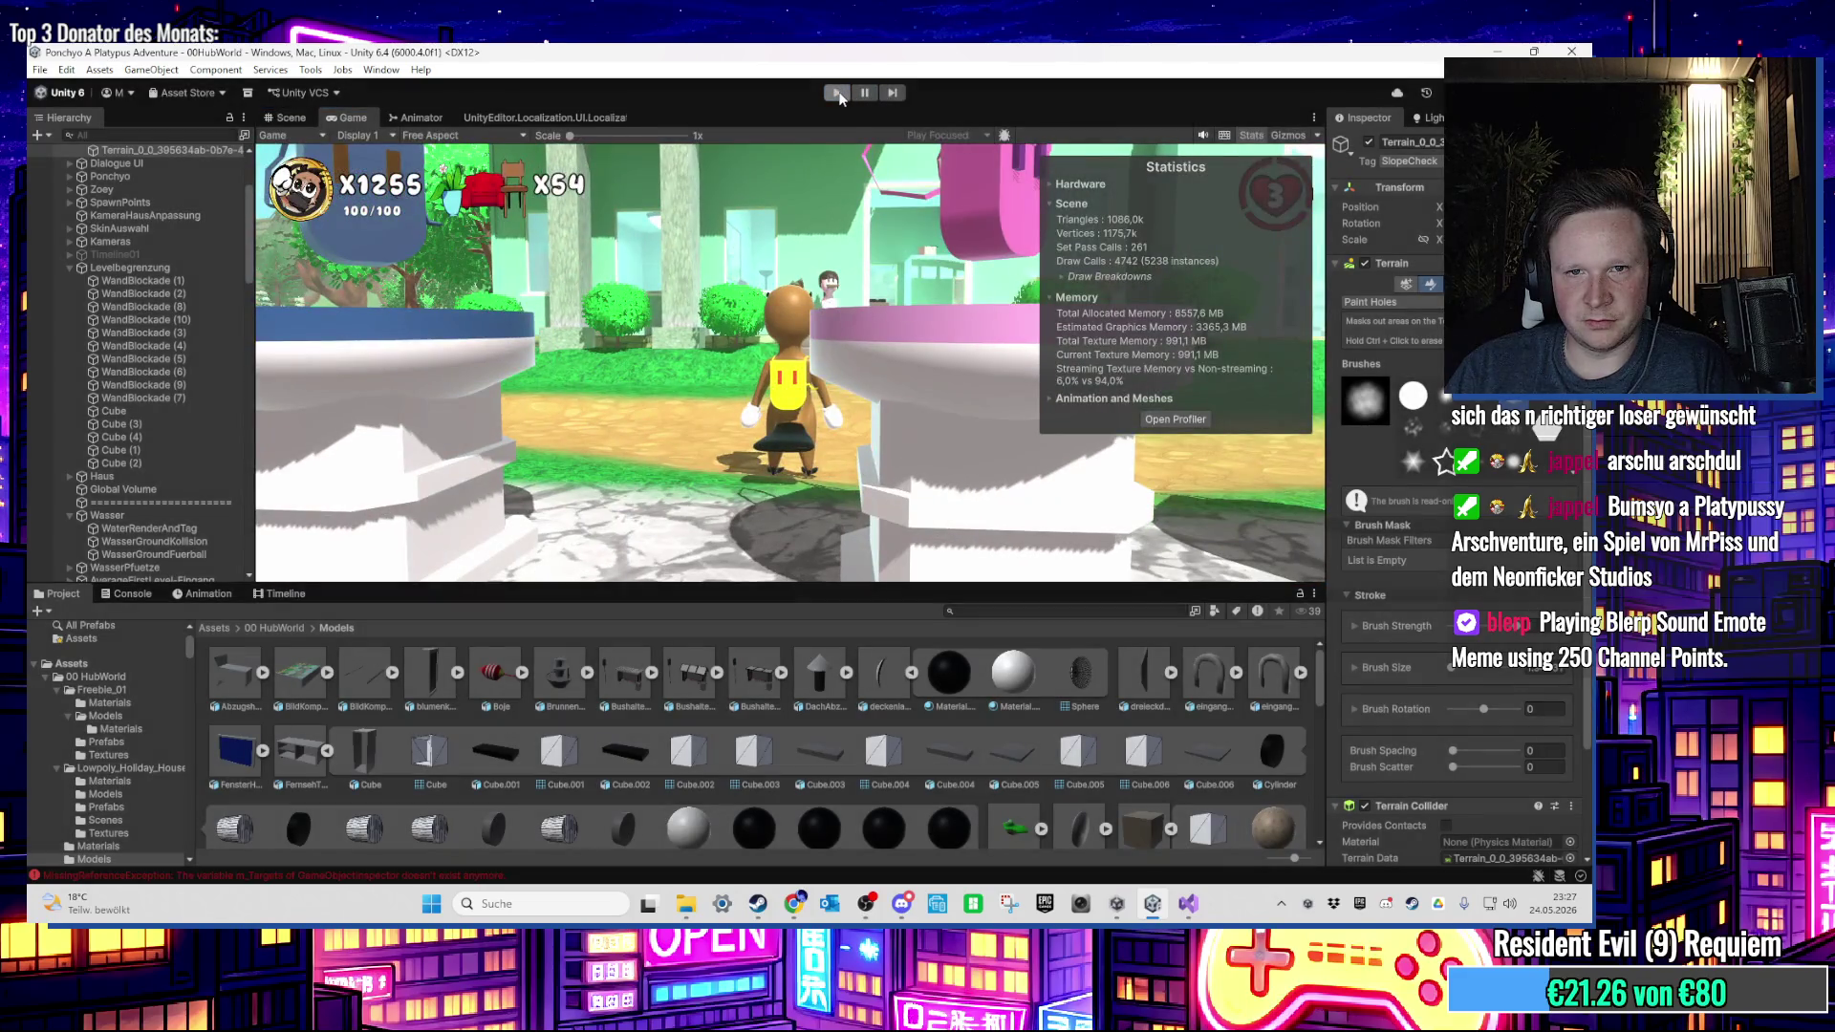
Step: Restart Play mode and turn off the Stats overlay in the Game view
{"action": "left_click", "coordinate": [838, 92]}
{"action": "left_click", "coordinate": [837, 93]}
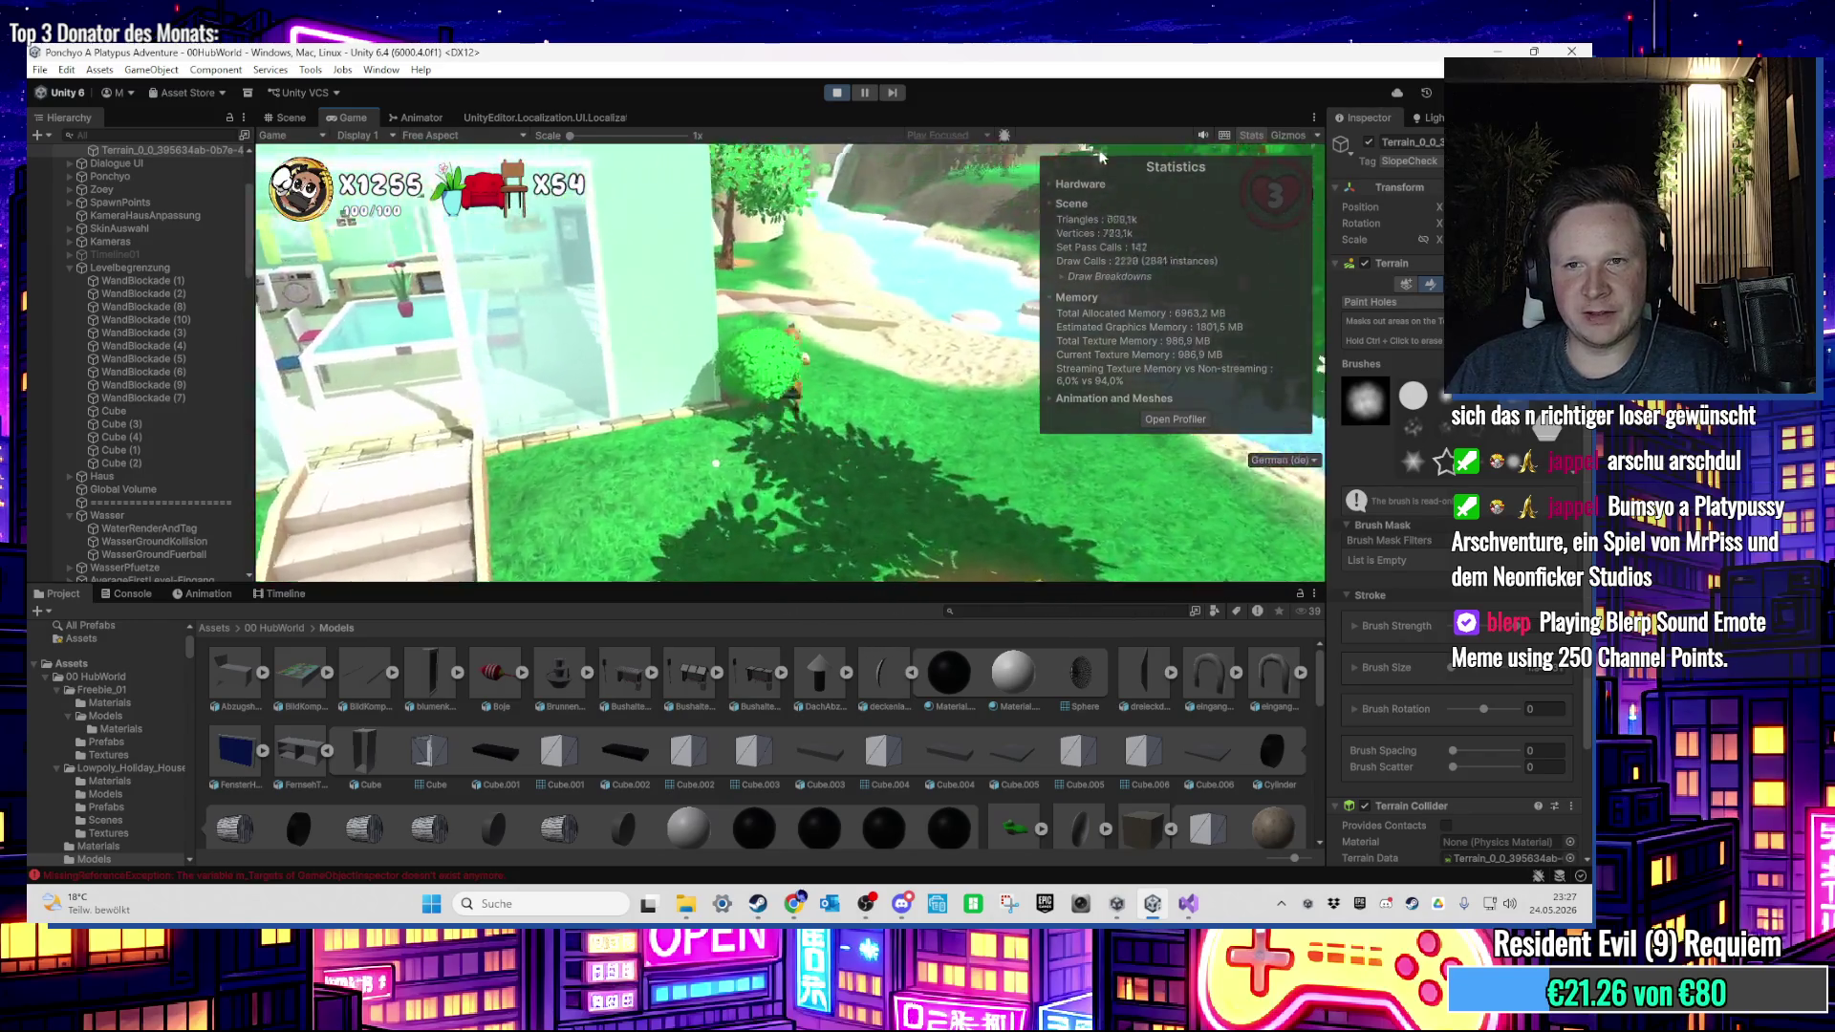
{"action": "left_click", "coordinate": [1249, 135]}
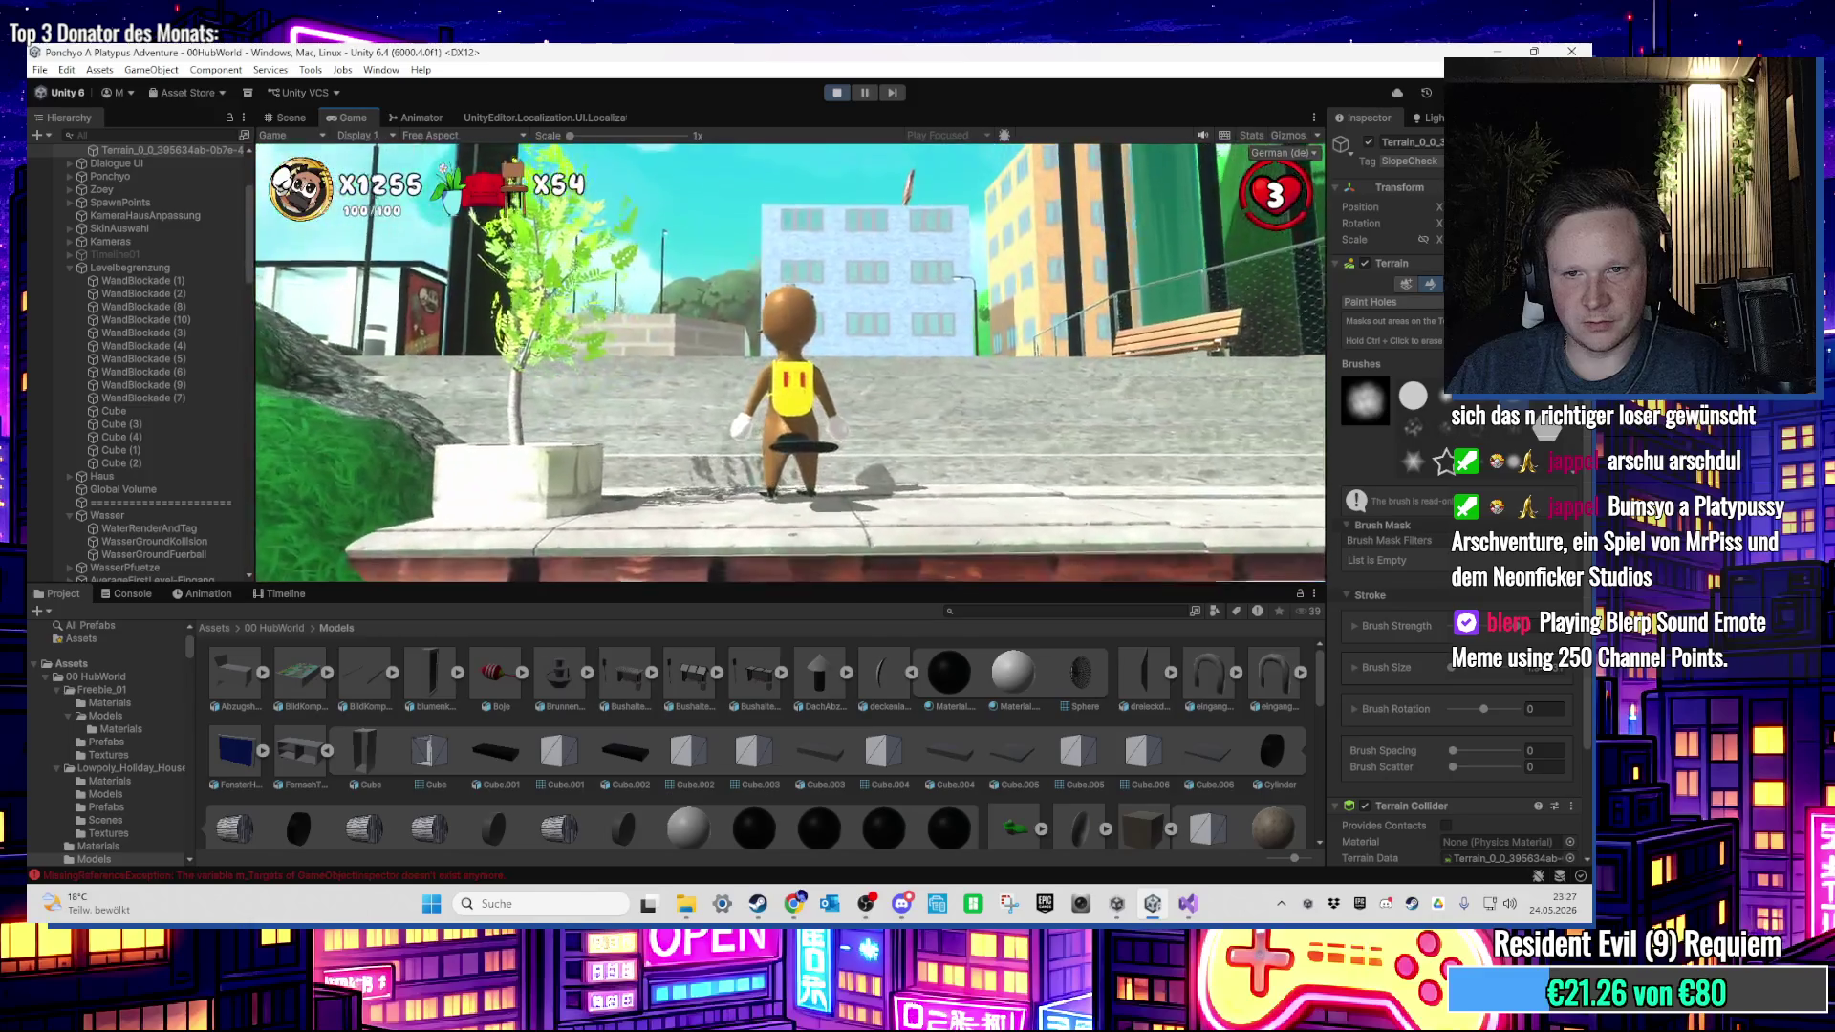
Step: Stop Play mode and orbit the Scene view over the river
{"action": "key", "text": "super"}
{"action": "left_click", "coordinate": [837, 92]}
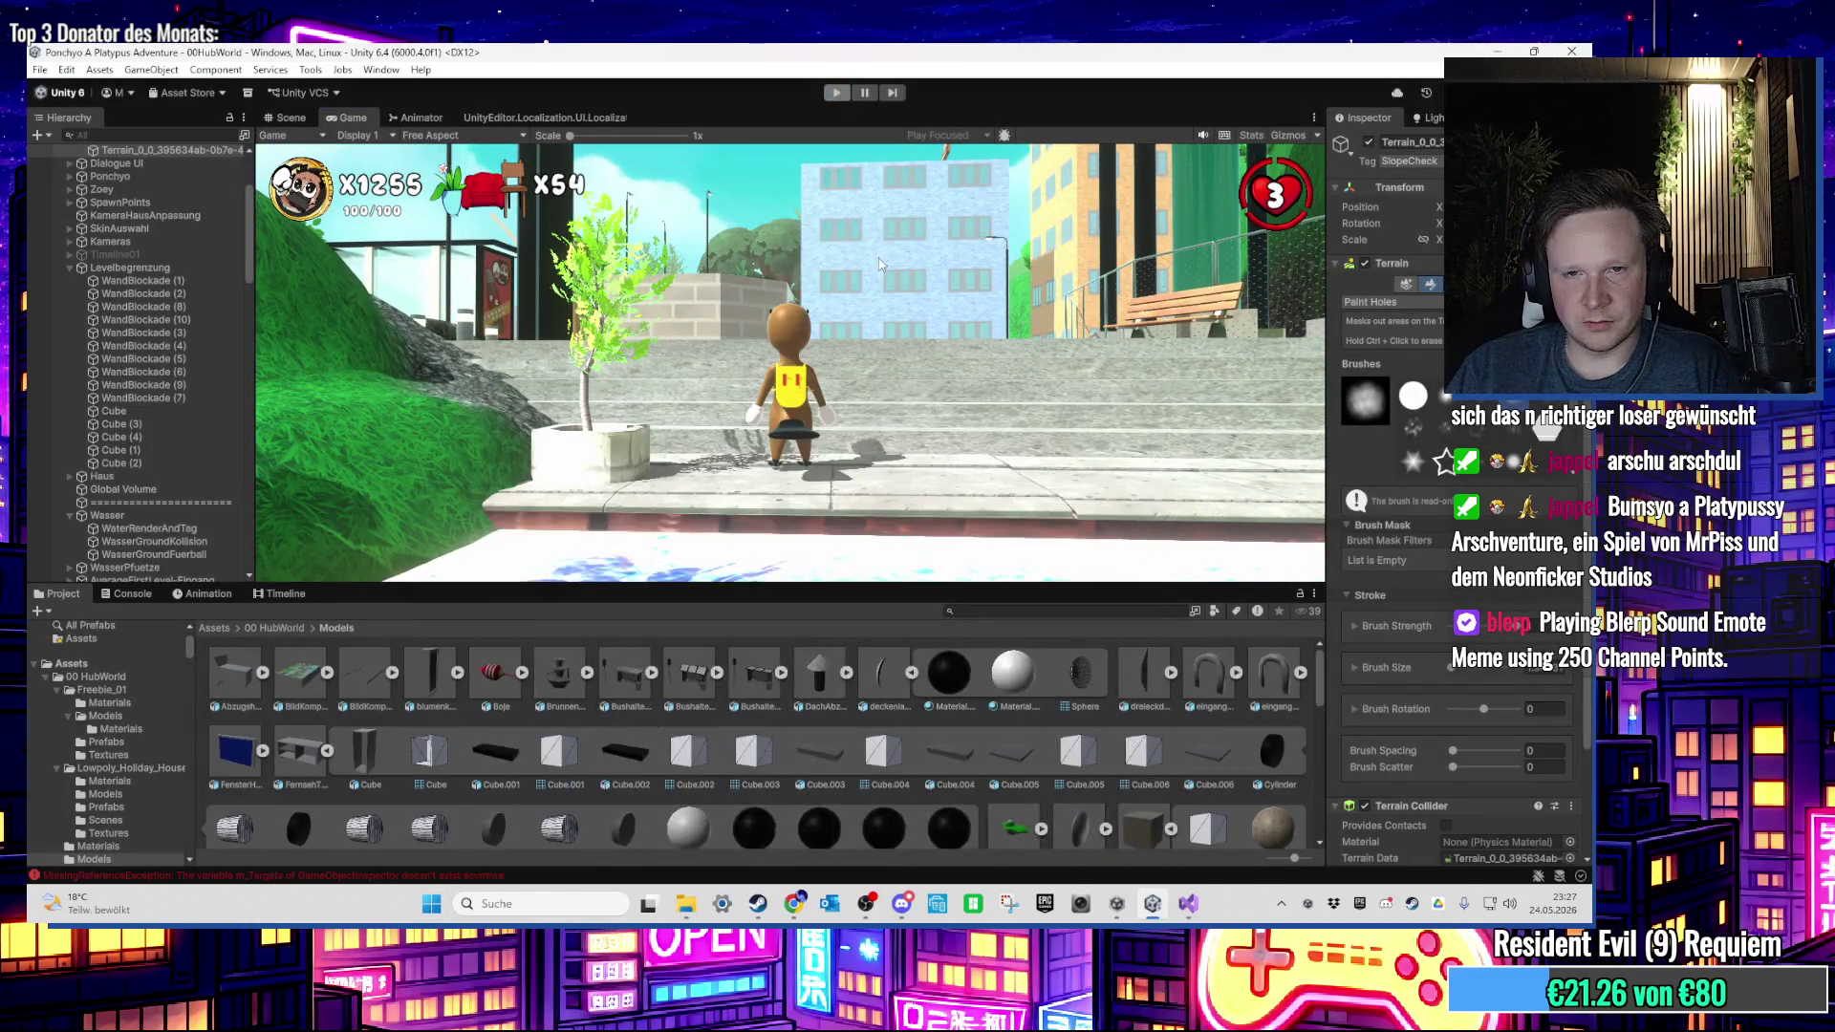
{"action": "mouse_move", "coordinate": [881, 339]}
{"action": "left_mouse_down"}
{"action": "mouse_move", "coordinate": [778, 353]}
{"action": "mouse_move", "coordinate": [1103, 483]}
{"action": "left_mouse_up"}
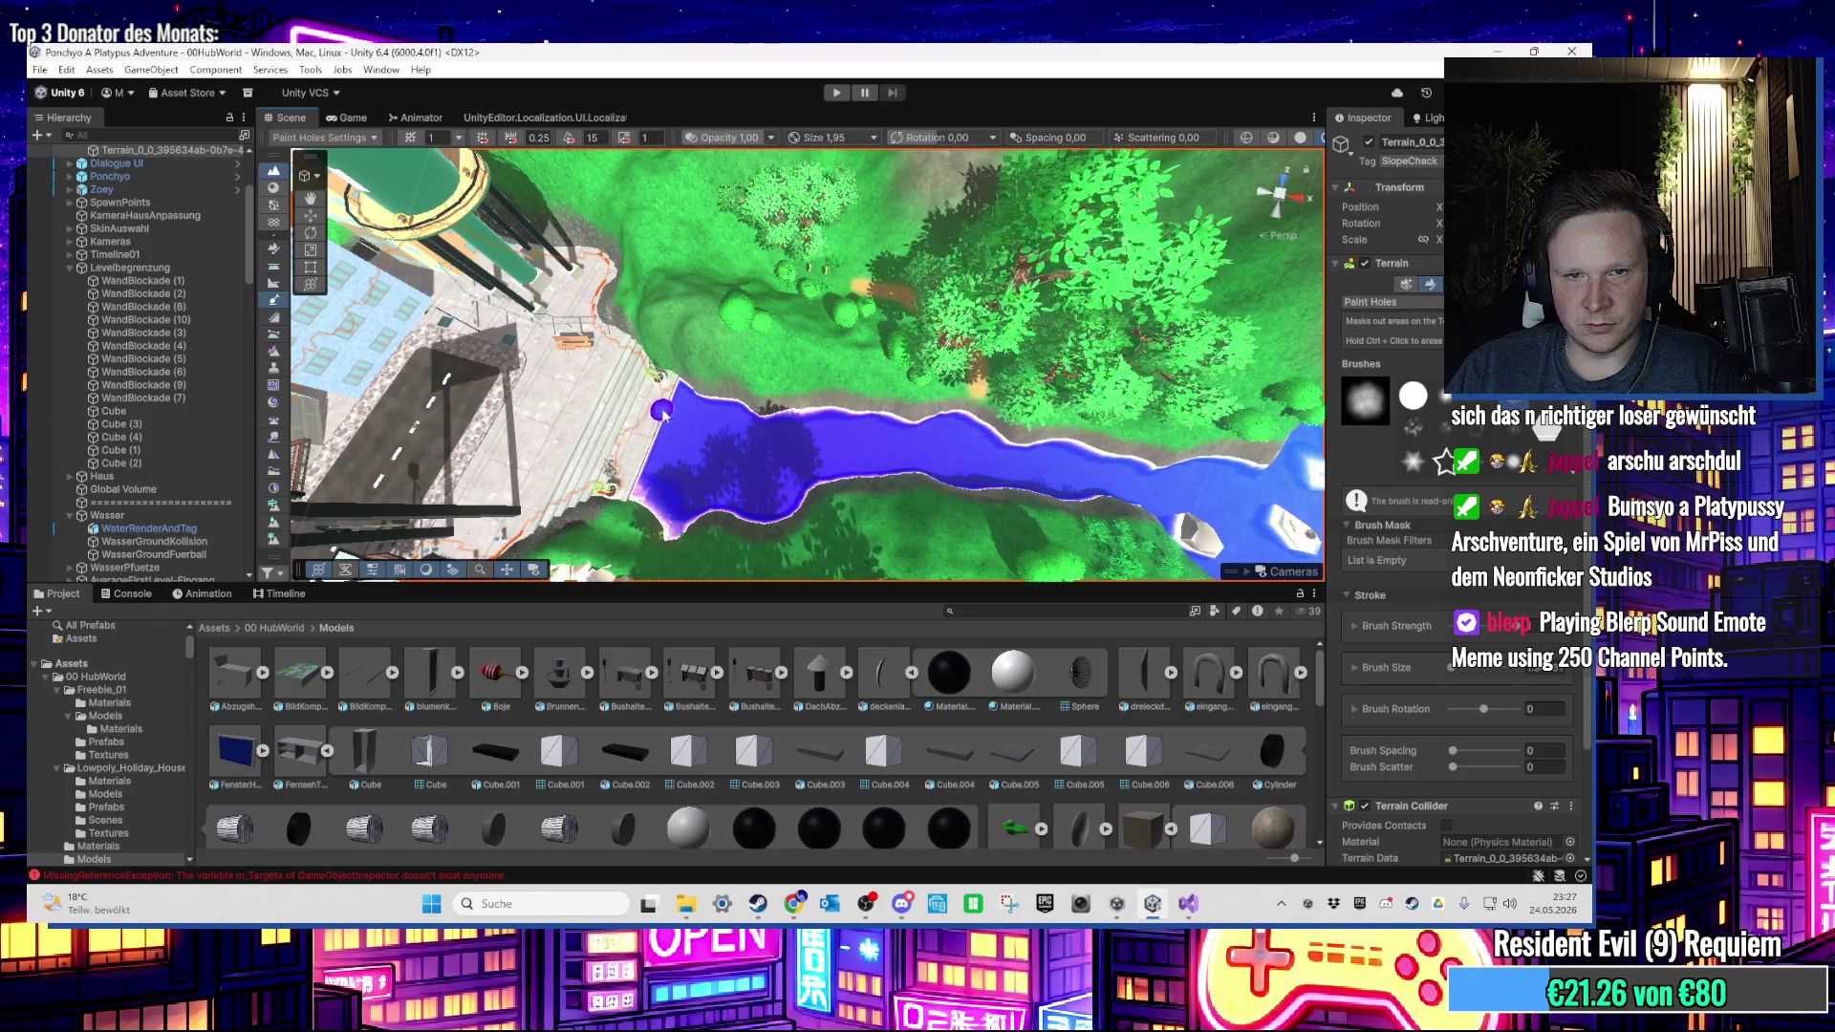
Step: Switch to the Move tool and frame the sidewalk pieces beside the stairs and water
{"action": "key", "text": "y"}
{"action": "mouse_move", "coordinate": [683, 429]}
{"action": "left_mouse_down"}
{"action": "mouse_move", "coordinate": [789, 433]}
{"action": "mouse_move", "coordinate": [688, 459]}
{"action": "mouse_move", "coordinate": [707, 382]}
{"action": "mouse_move", "coordinate": [656, 321]}
{"action": "mouse_move", "coordinate": [744, 250]}
{"action": "mouse_move", "coordinate": [749, 459]}
{"action": "mouse_move", "coordinate": [824, 378]}
{"action": "mouse_move", "coordinate": [496, 371]}
{"action": "mouse_move", "coordinate": [448, 436]}
{"action": "mouse_move", "coordinate": [843, 388]}
{"action": "left_mouse_up"}
{"action": "left_click", "coordinate": [688, 459]}
{"action": "key", "text": "f"}
{"action": "left_click", "coordinate": [843, 388]}
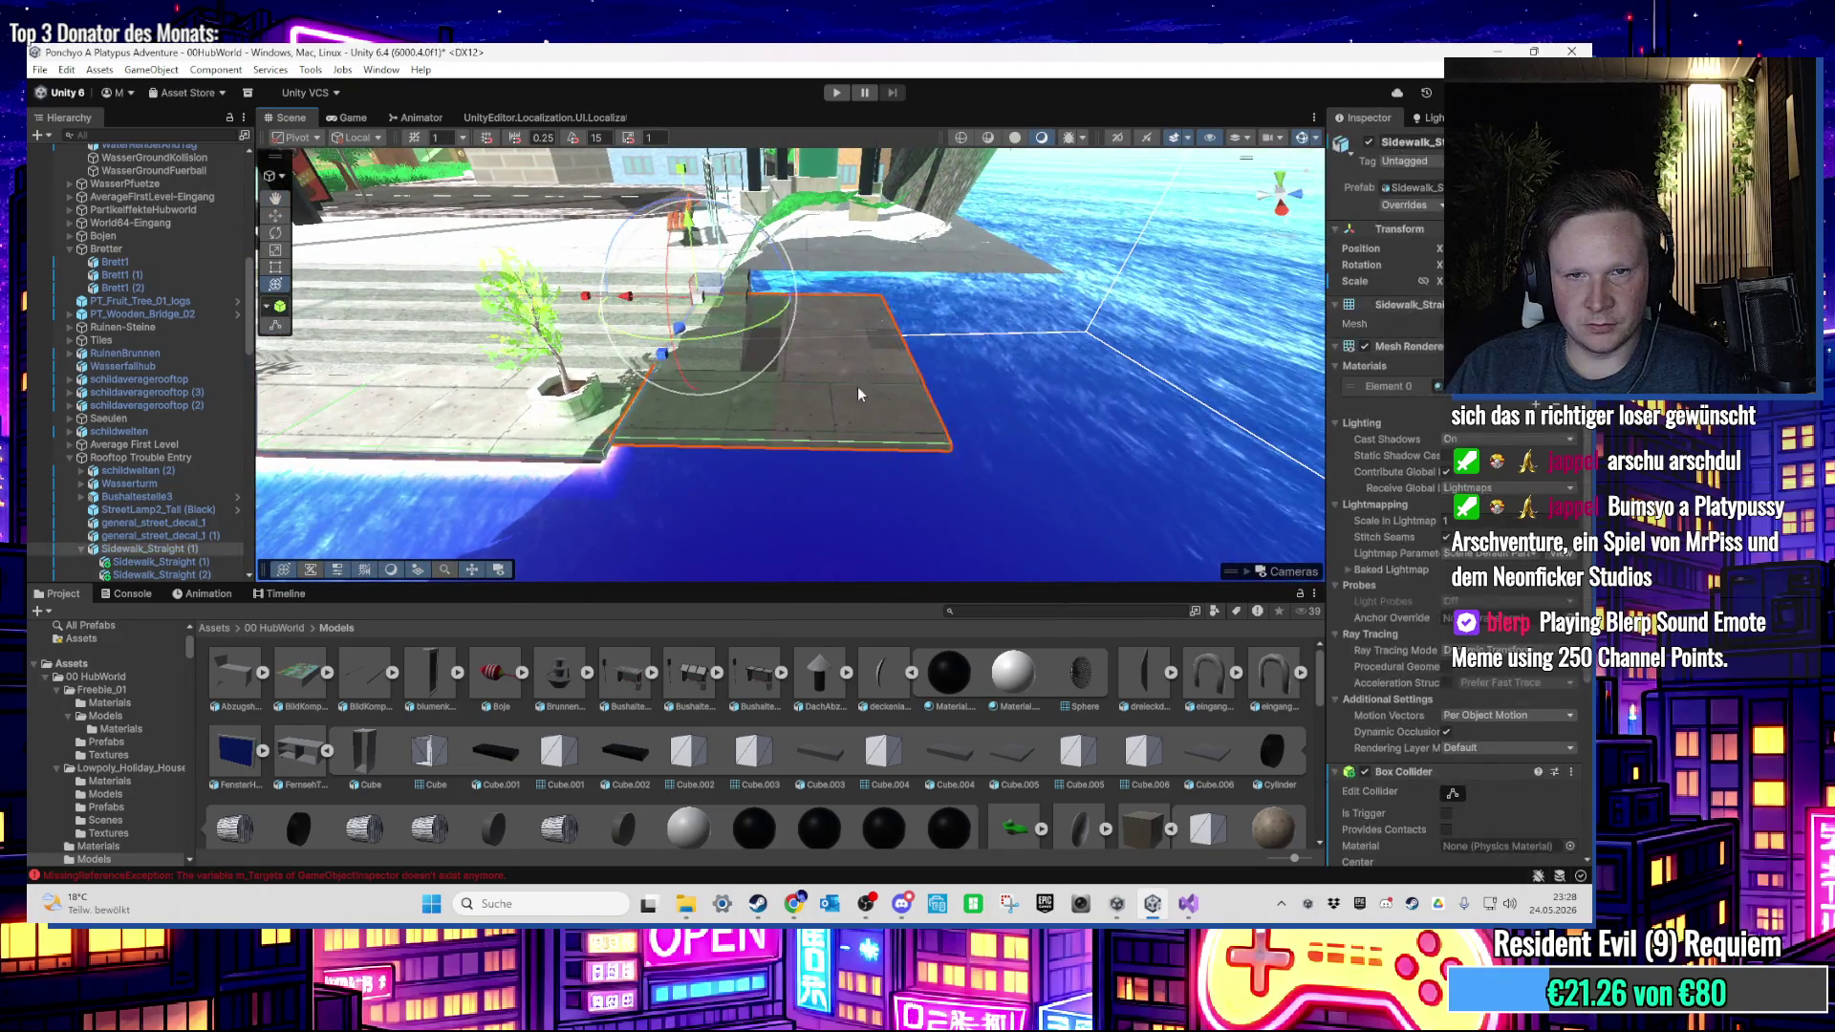
{"action": "key", "text": "f"}
Step: Frame Sidewalk_Straight (2) by the planters, then Sidewalk_Straight (1) at the water's edge
{"action": "mouse_move", "coordinate": [952, 456]}
{"action": "left_mouse_down"}
{"action": "mouse_move", "coordinate": [978, 483]}
{"action": "mouse_move", "coordinate": [773, 356]}
{"action": "mouse_move", "coordinate": [724, 361]}
{"action": "mouse_move", "coordinate": [569, 303]}
{"action": "left_mouse_up"}
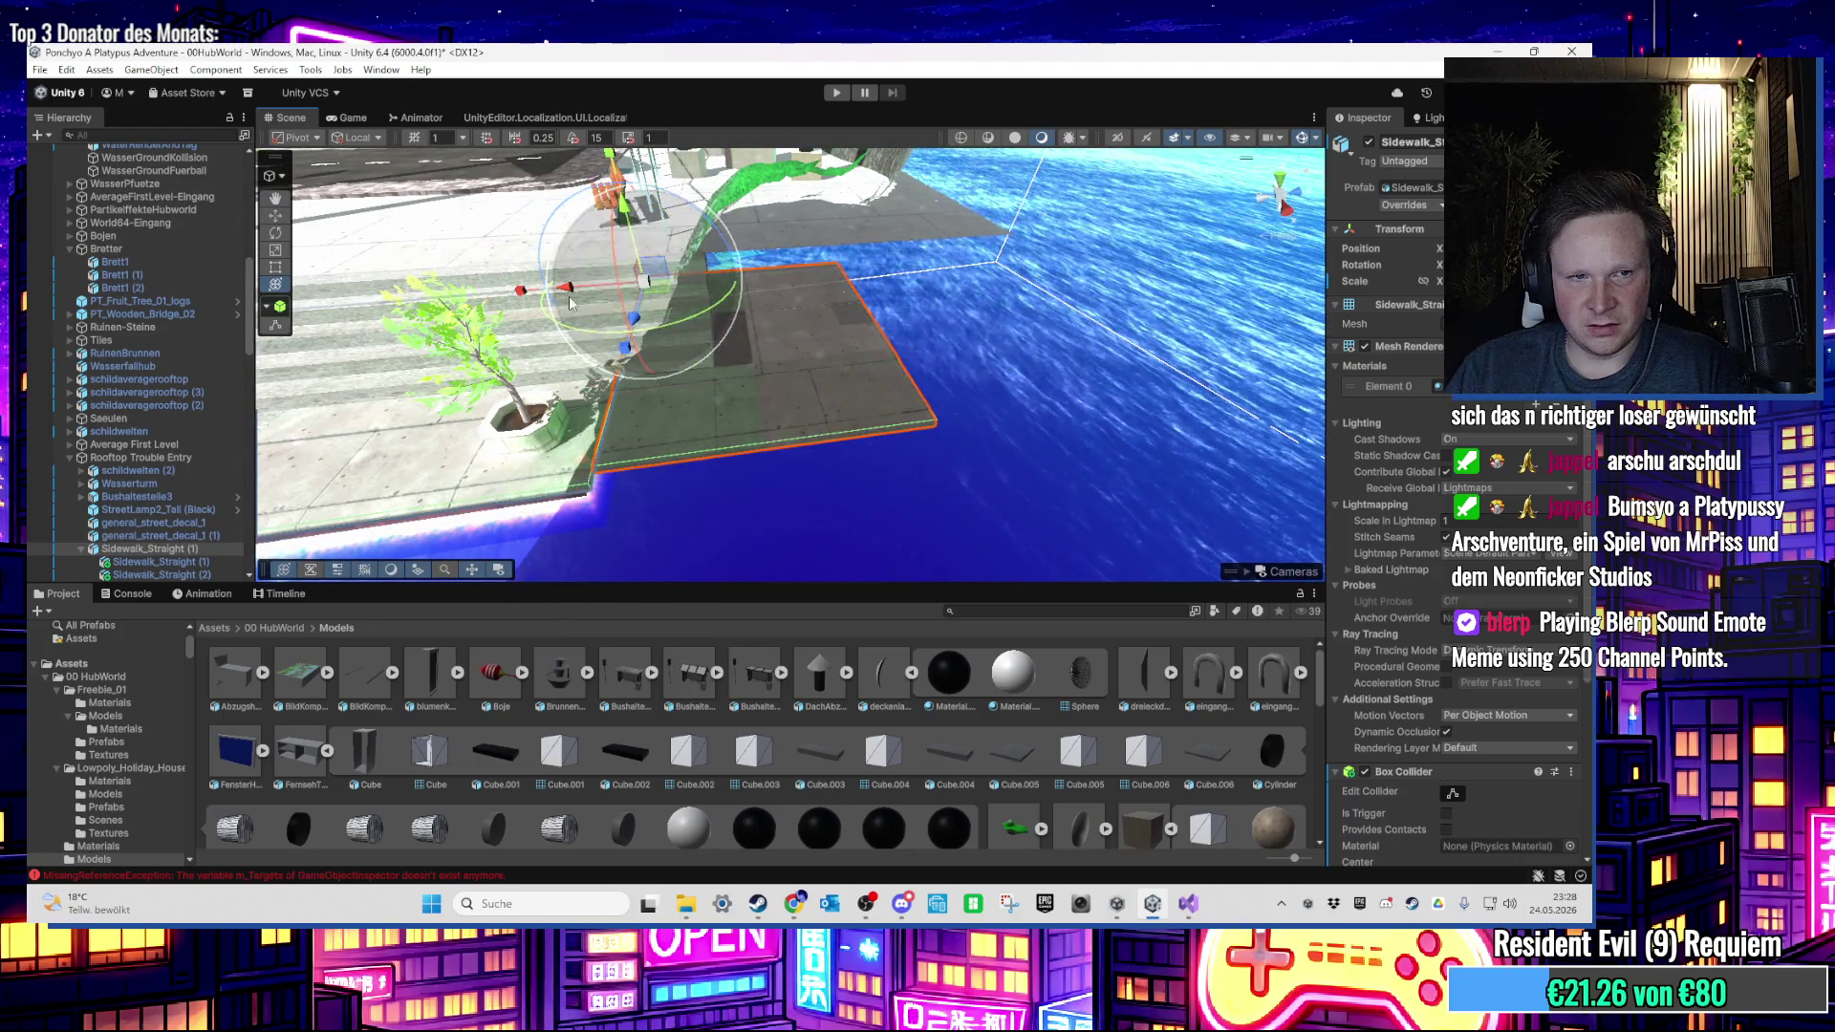
{"action": "scroll", "coordinate": [139, 382], "scroll_direction": "down", "scroll_amount": 3}
{"action": "left_click", "coordinate": [181, 526]}
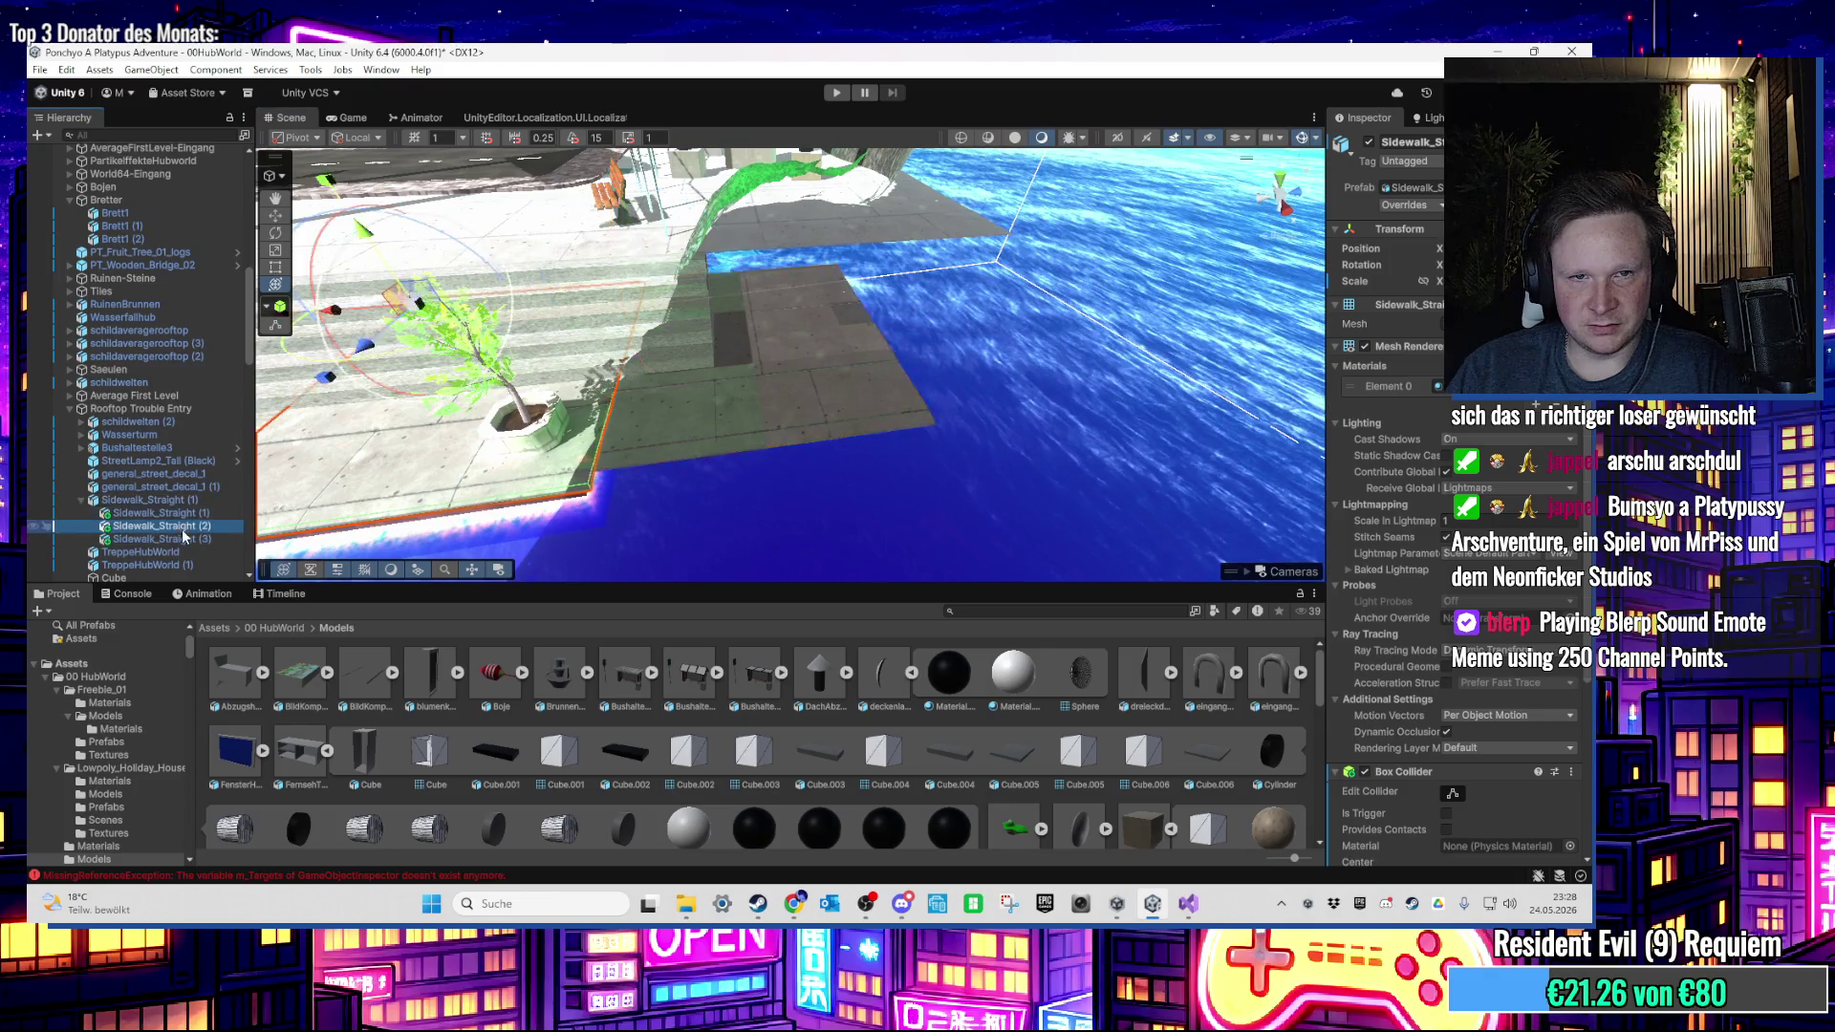
{"action": "key", "text": "f"}
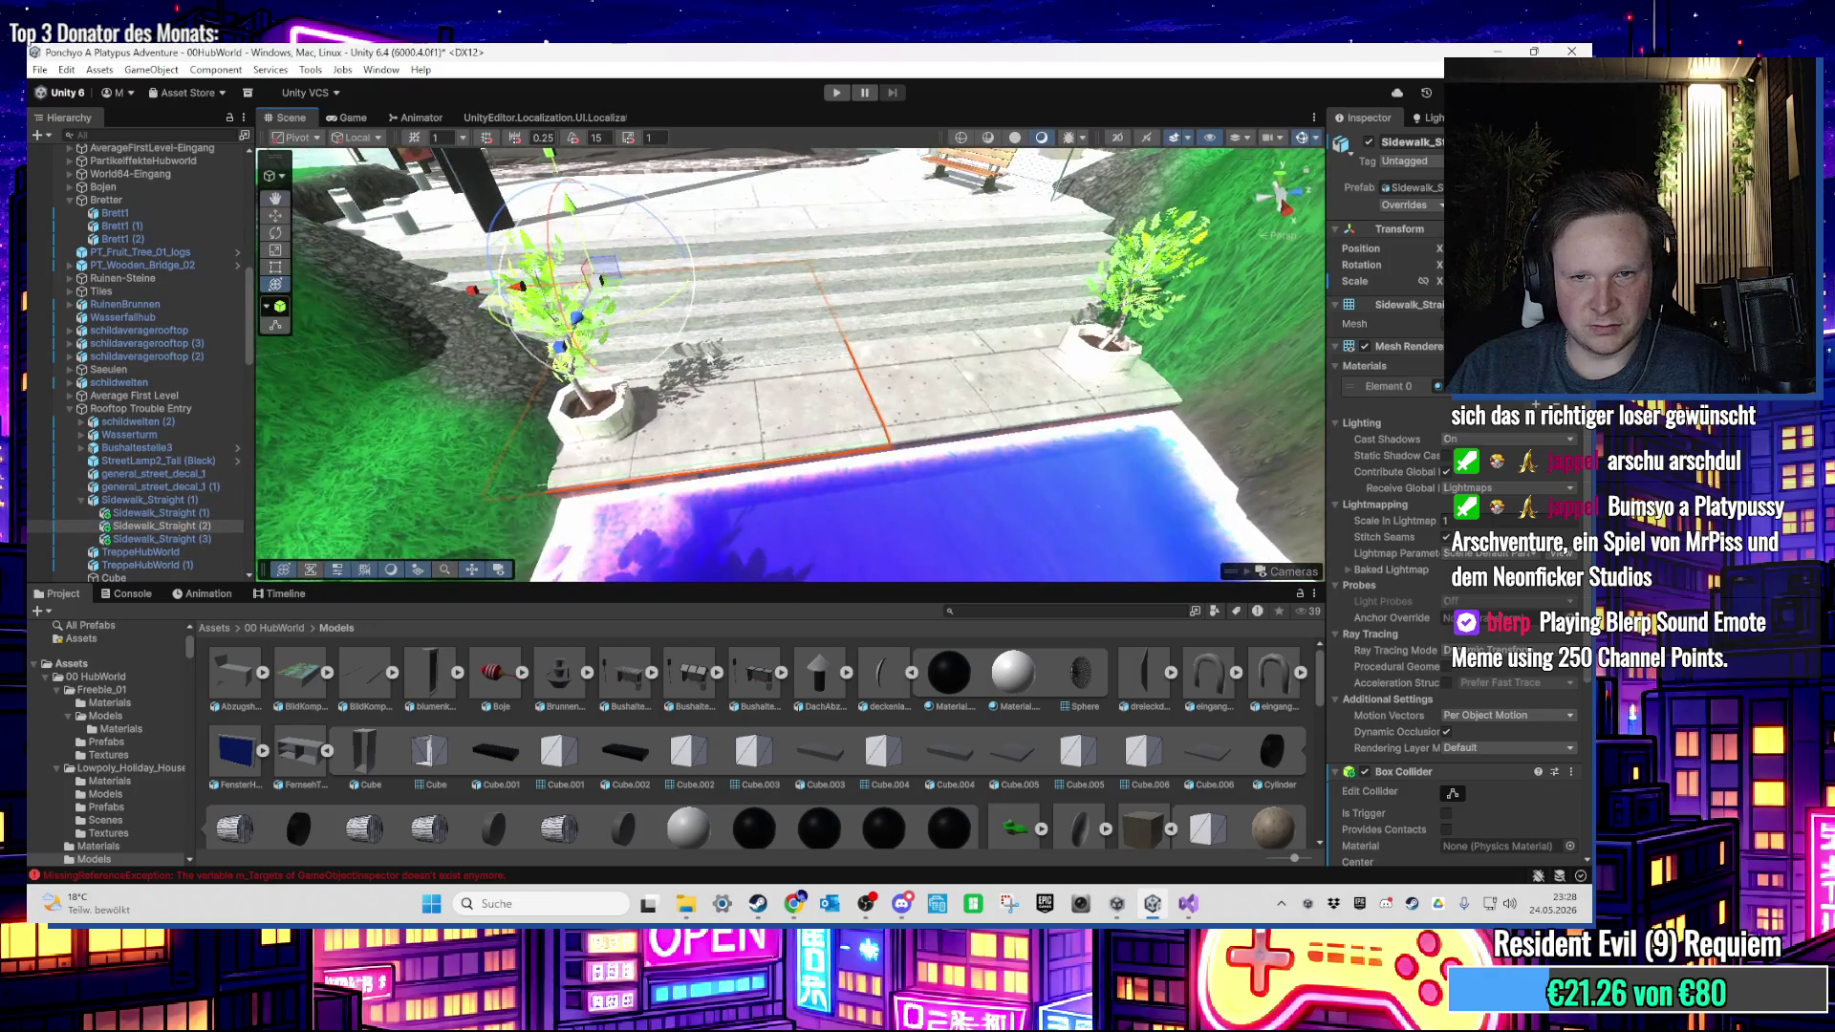
{"action": "mouse_move", "coordinate": [523, 296]}
{"action": "left_mouse_down"}
{"action": "mouse_move", "coordinate": [860, 432]}
{"action": "mouse_move", "coordinate": [1075, 416]}
{"action": "left_mouse_up"}
{"action": "left_click", "coordinate": [860, 425]}
{"action": "key", "text": "f"}
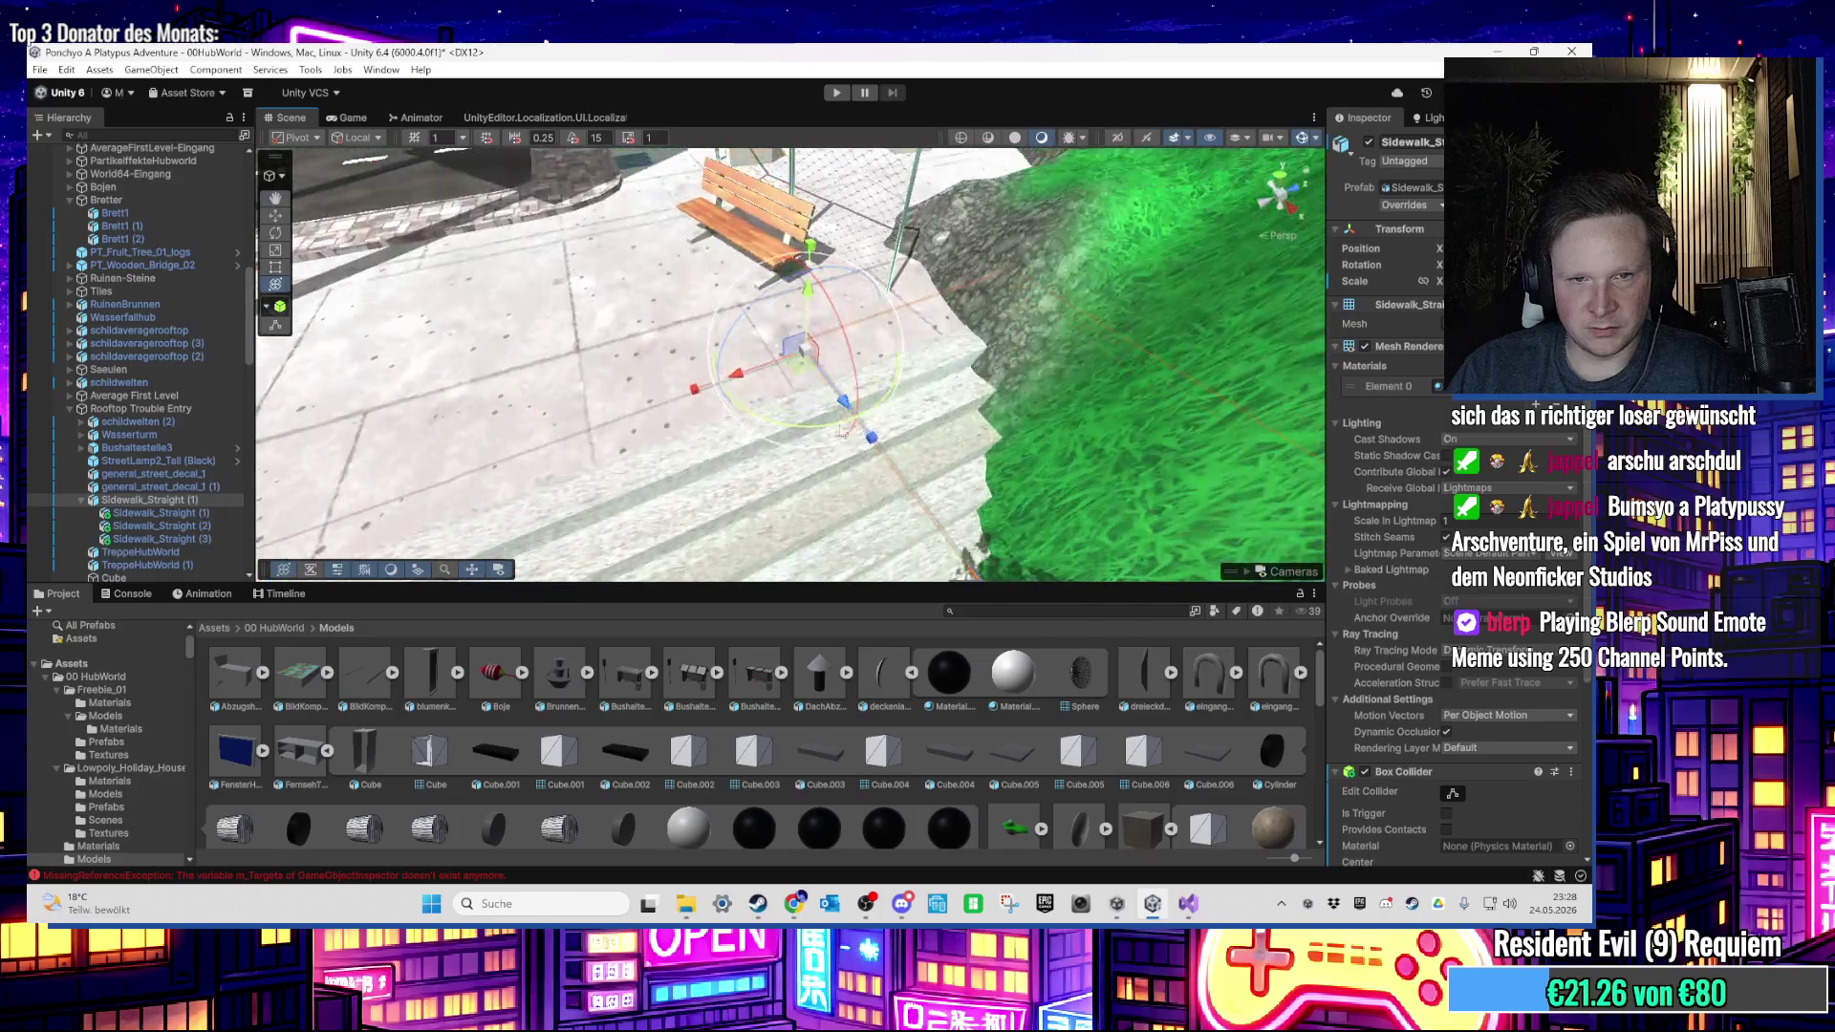
Step: Reframe Sidewalk_Straight (1) from the Hierarchy, then leave nothing selected
{"action": "left_click_drag", "start_coordinate": [363, 501], "coordinate": [478, 473]}
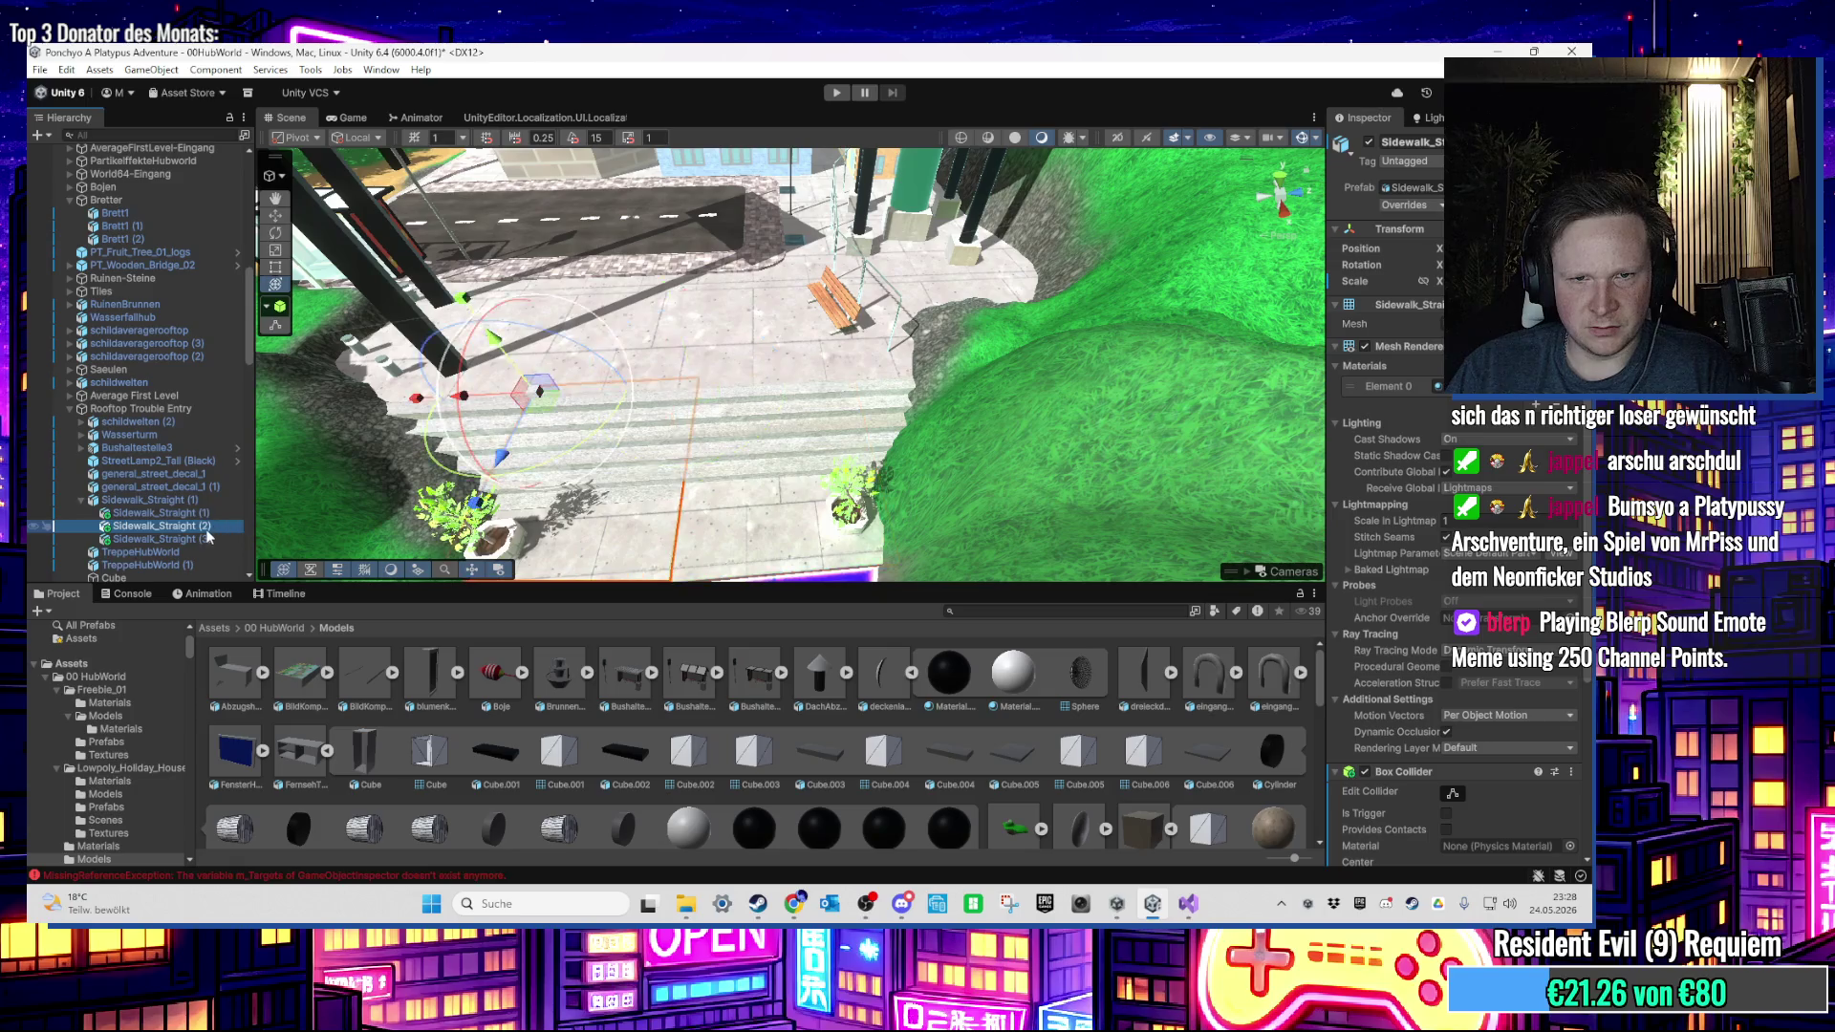
{"action": "left_click_drag", "start_coordinate": [669, 382], "coordinate": [742, 407]}
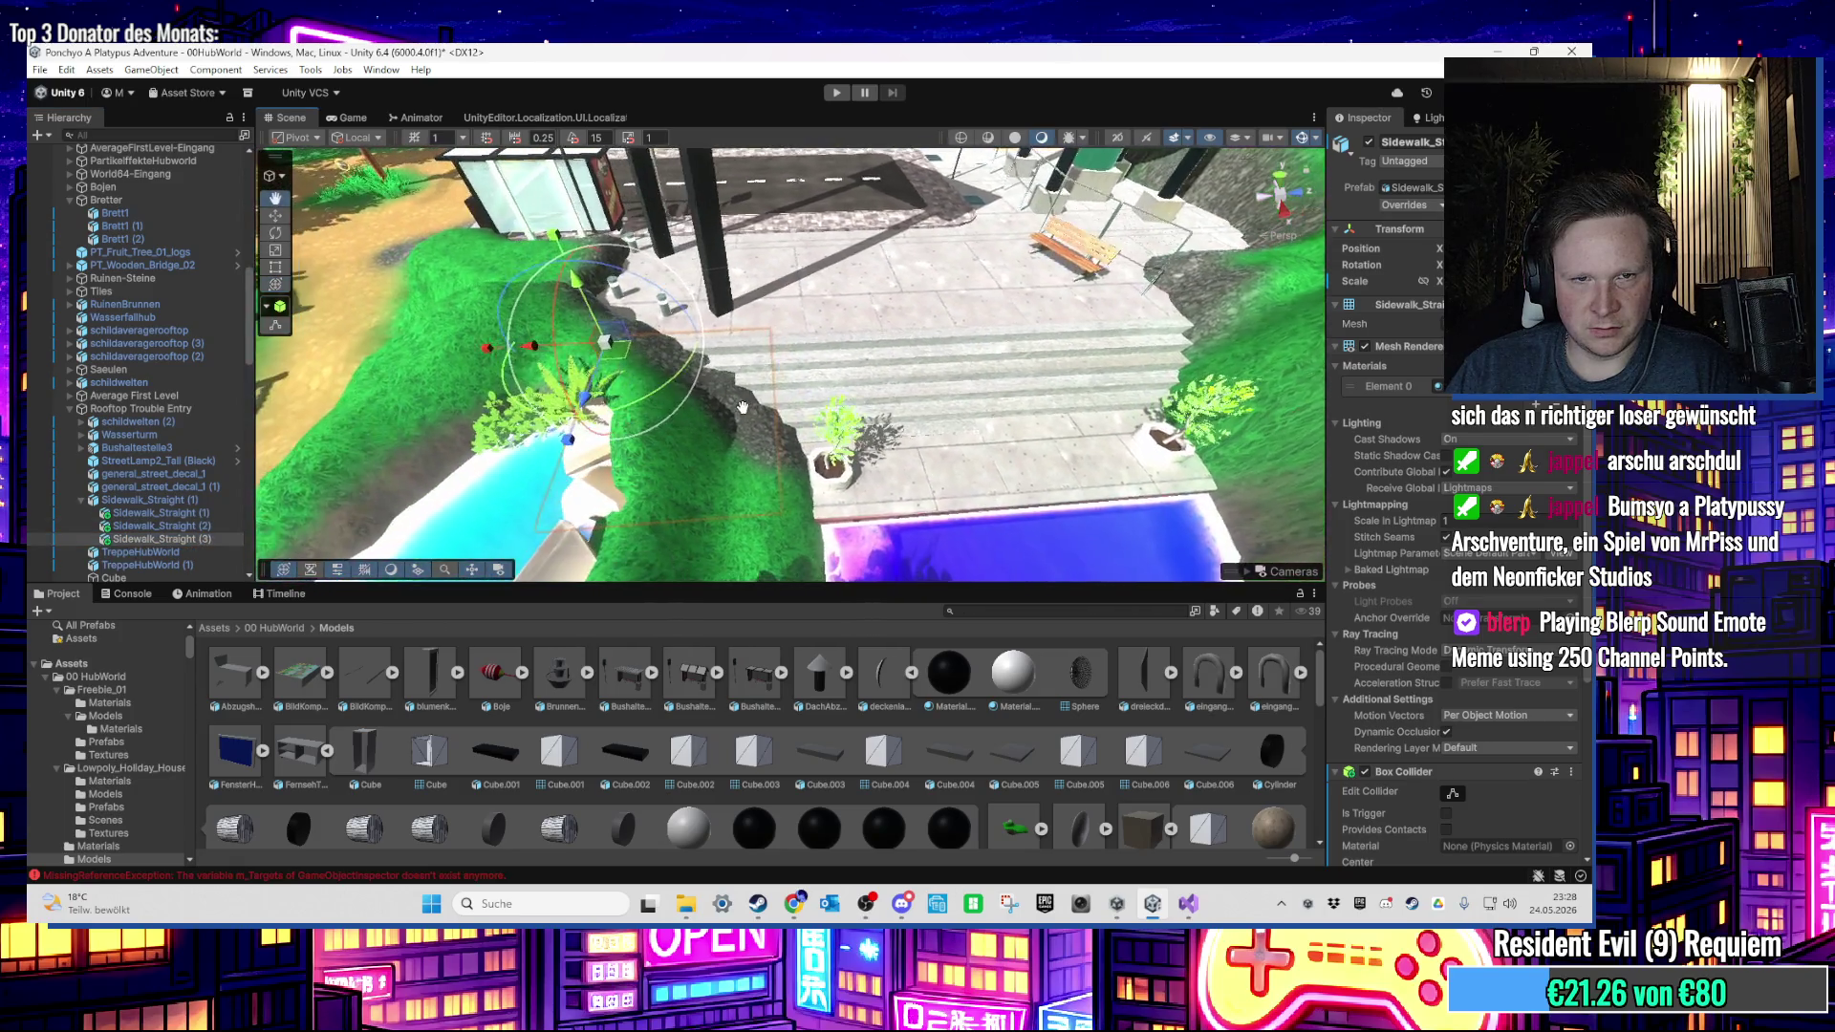
{"action": "scroll", "coordinate": [743, 407], "scroll_direction": "up", "scroll_amount": 5}
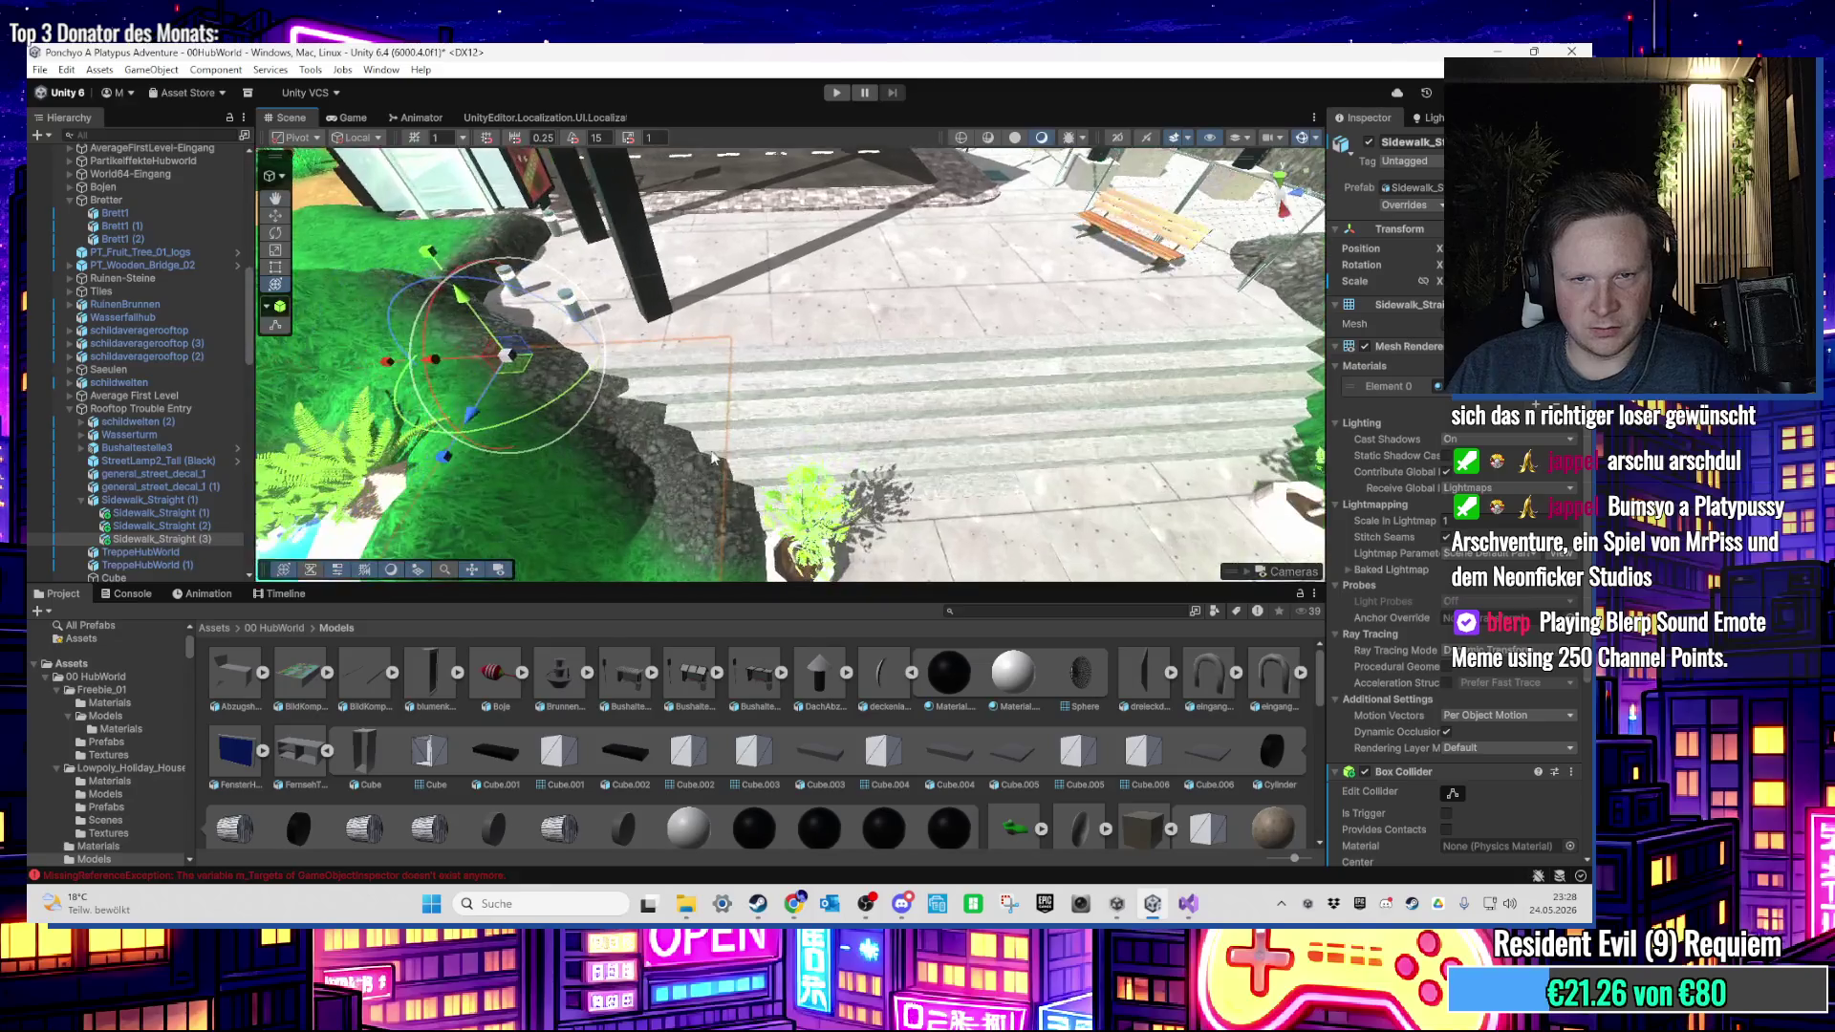
{"action": "left_click", "coordinate": [785, 486]}
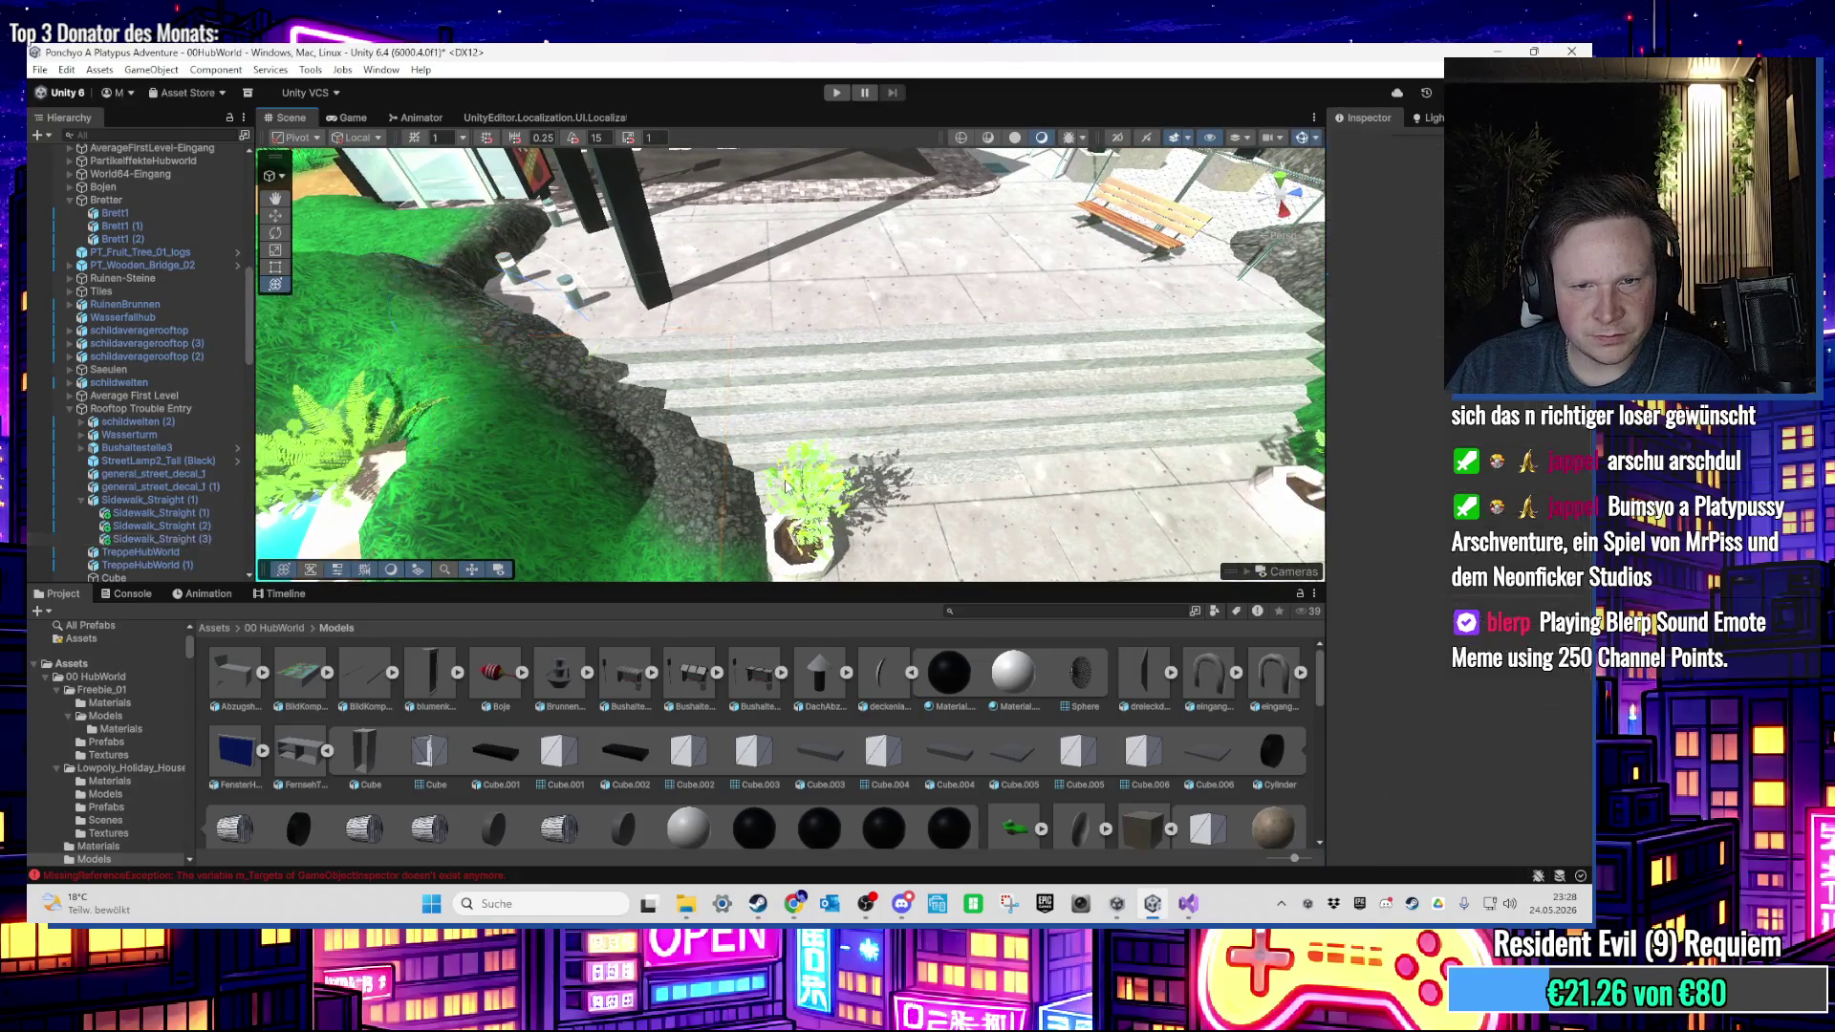
{"action": "double_click", "coordinate": [169, 514]}
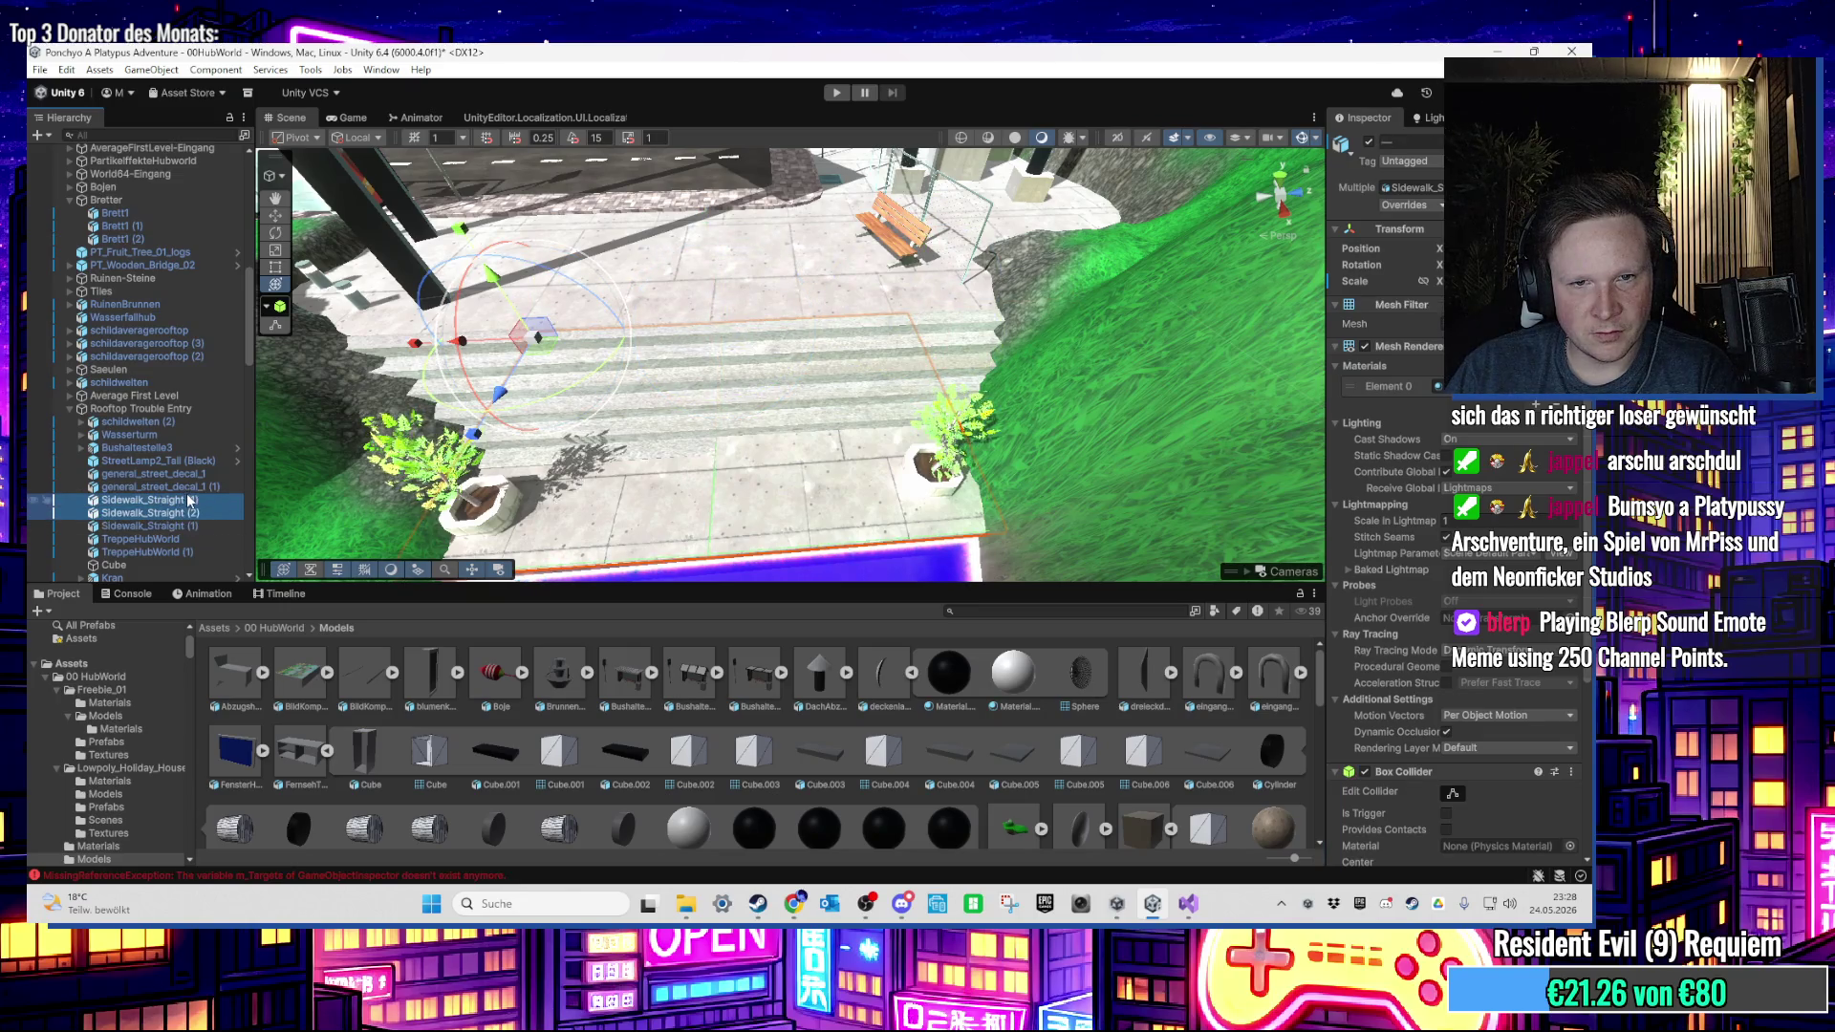
{"action": "double_click", "coordinate": [199, 527]}
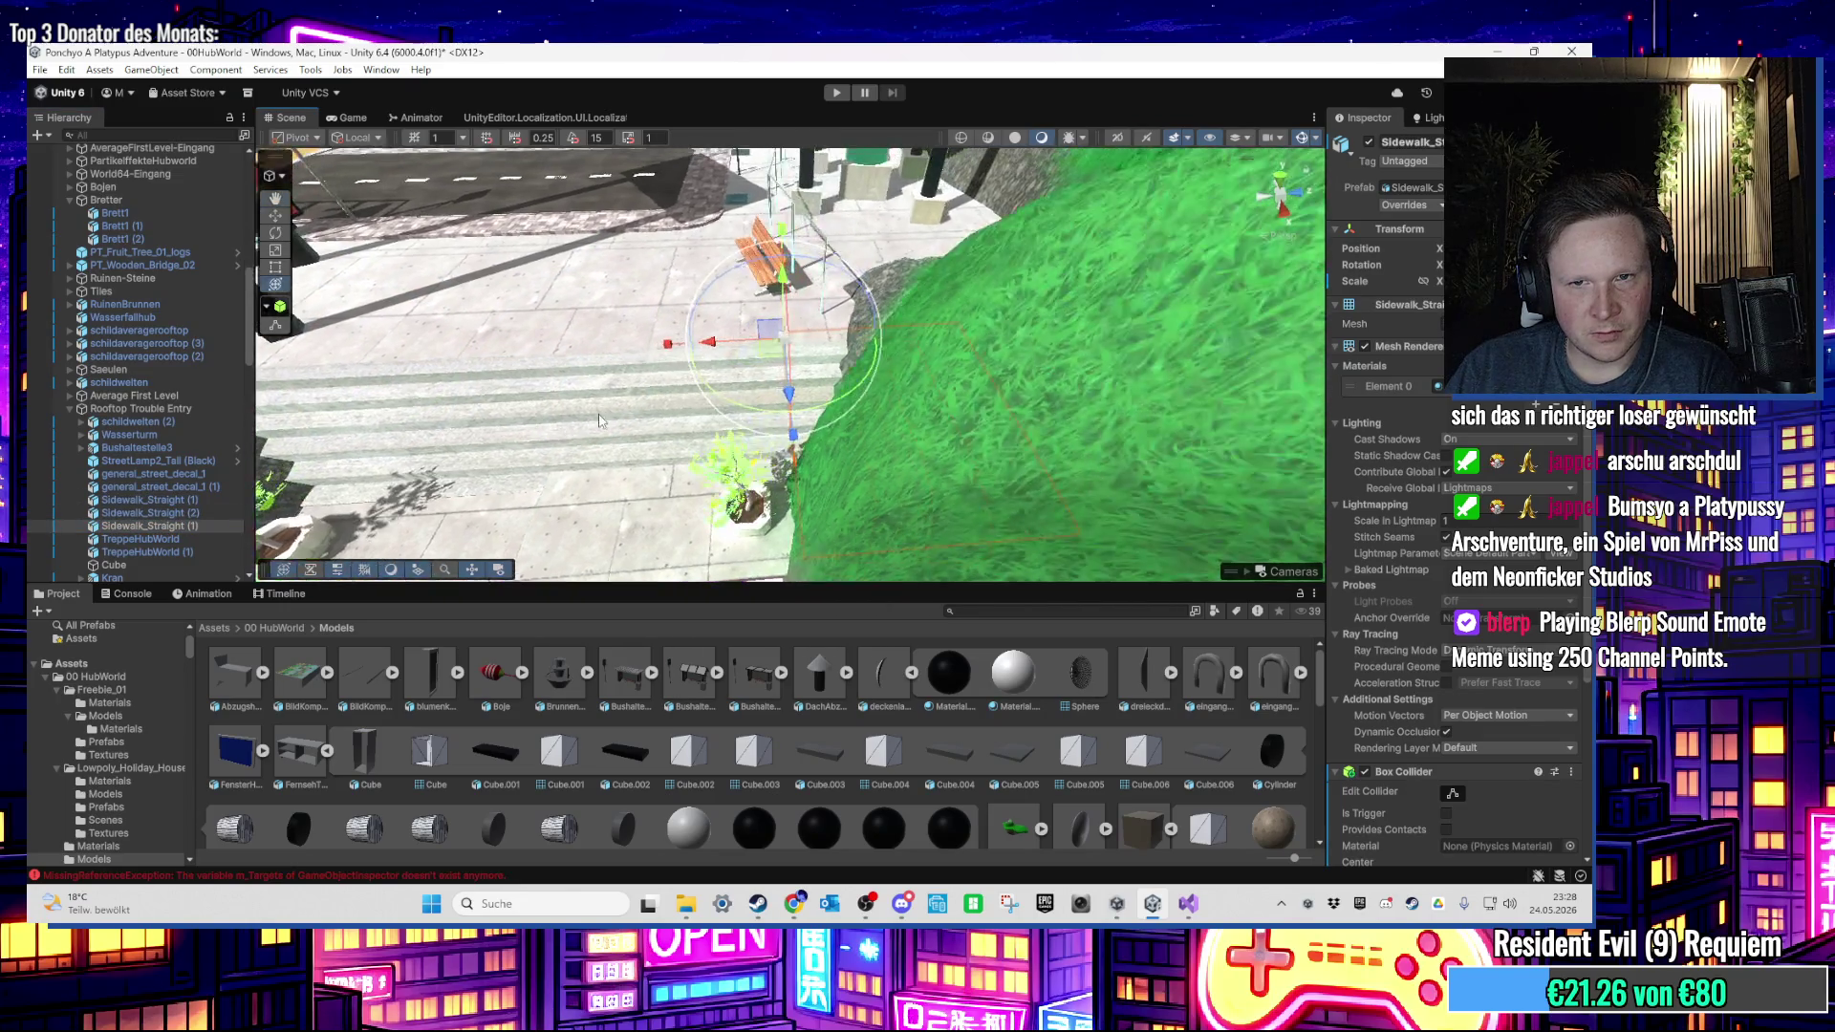
{"action": "left_click", "coordinate": [724, 451]}
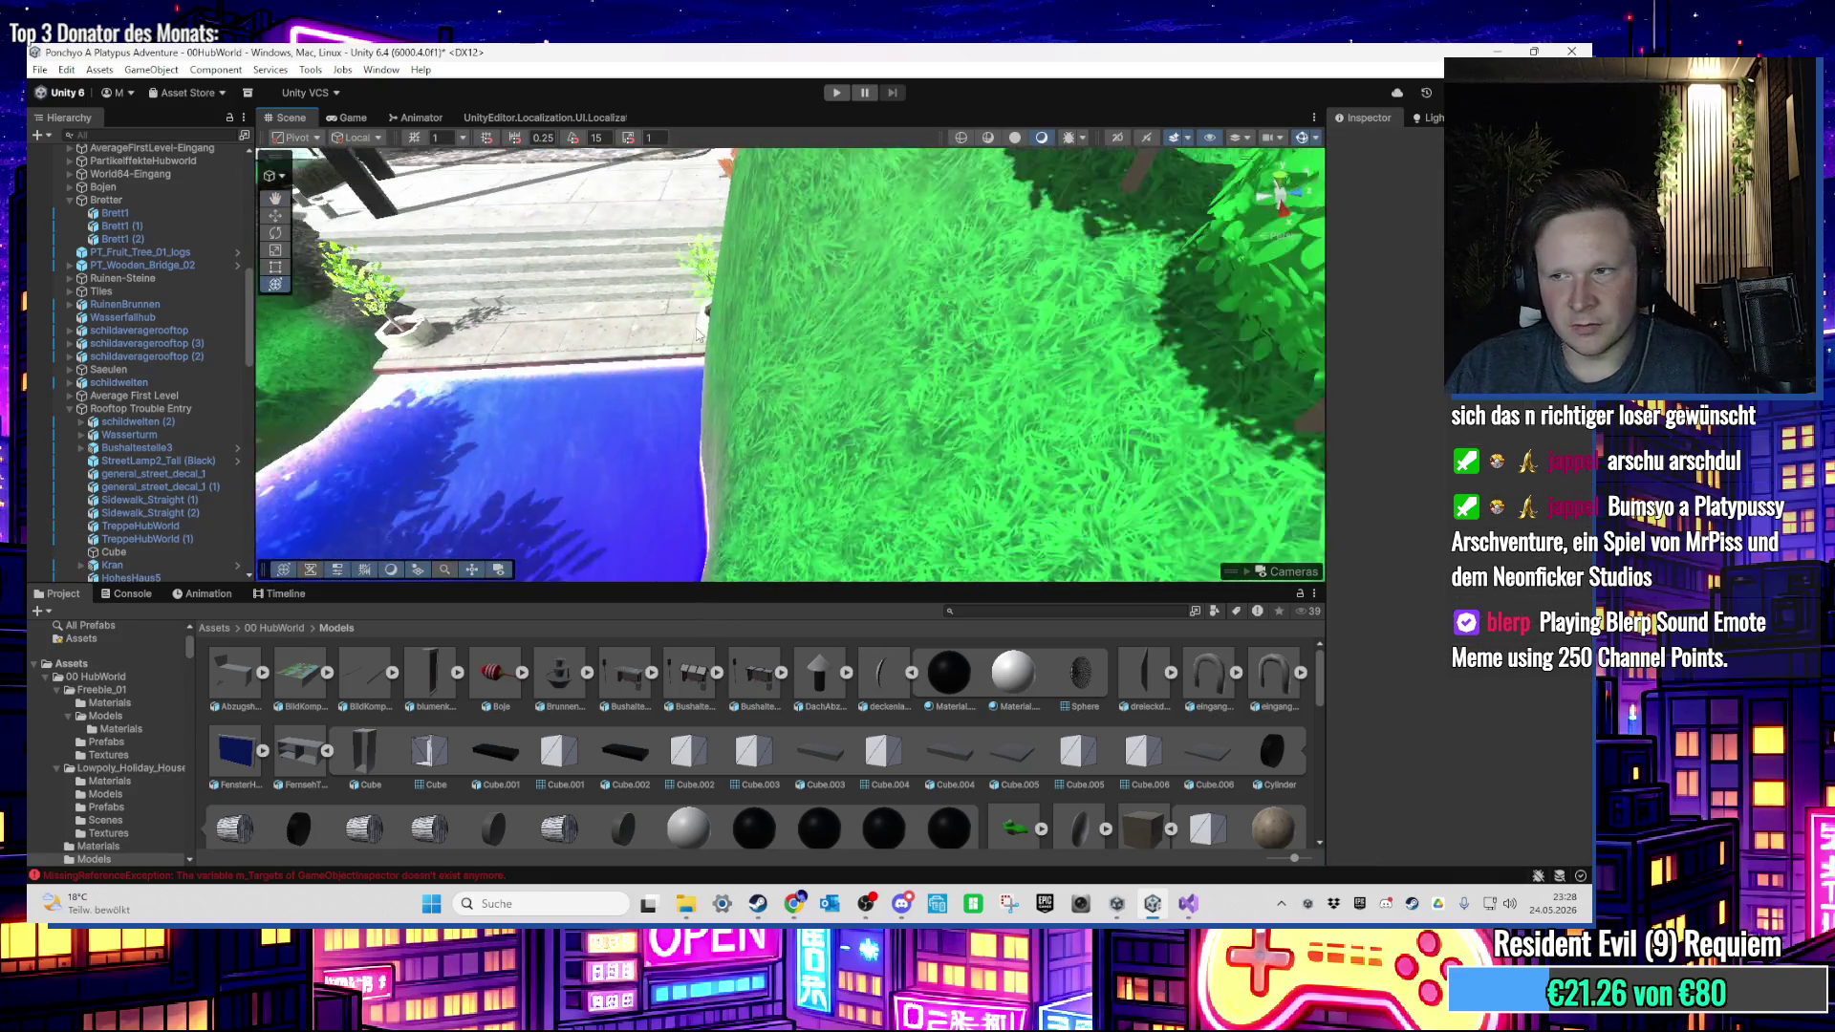
{"action": "scroll", "coordinate": [699, 334], "scroll_direction": "down", "scroll_amount": 2}
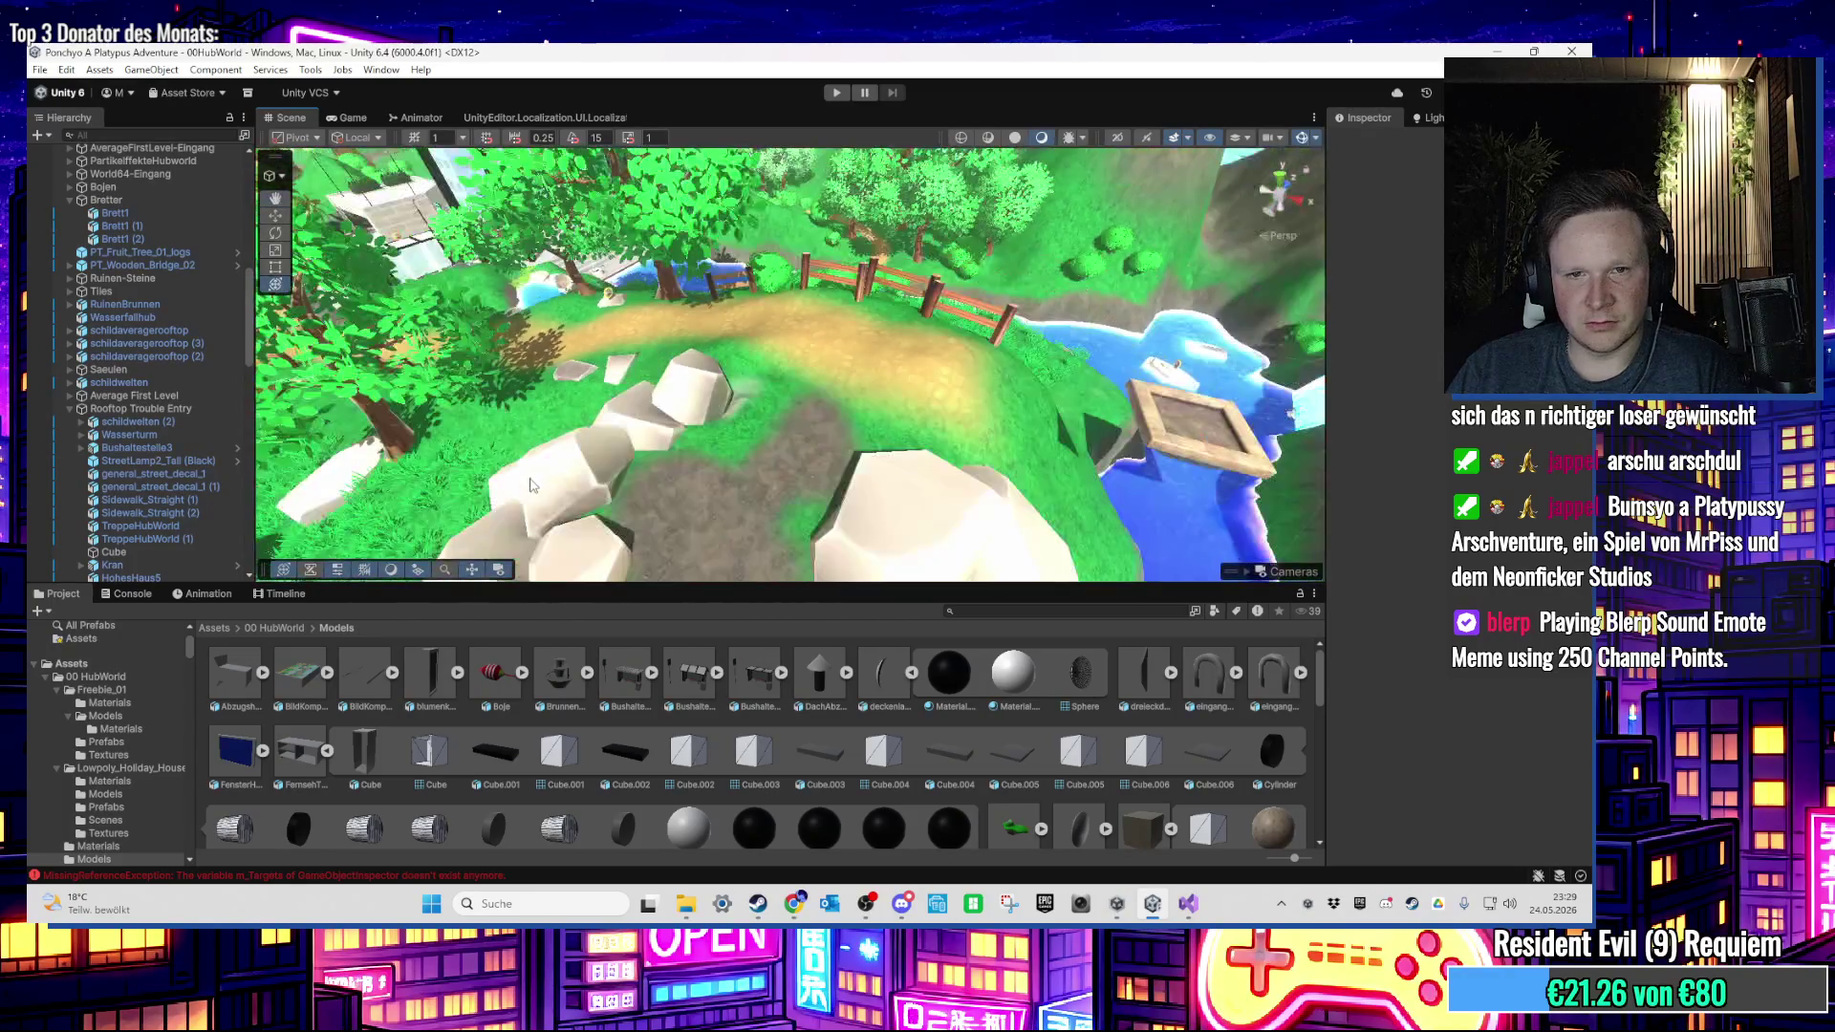
{"action": "left_click_drag", "start_coordinate": [531, 485], "coordinate": [541, 416]}
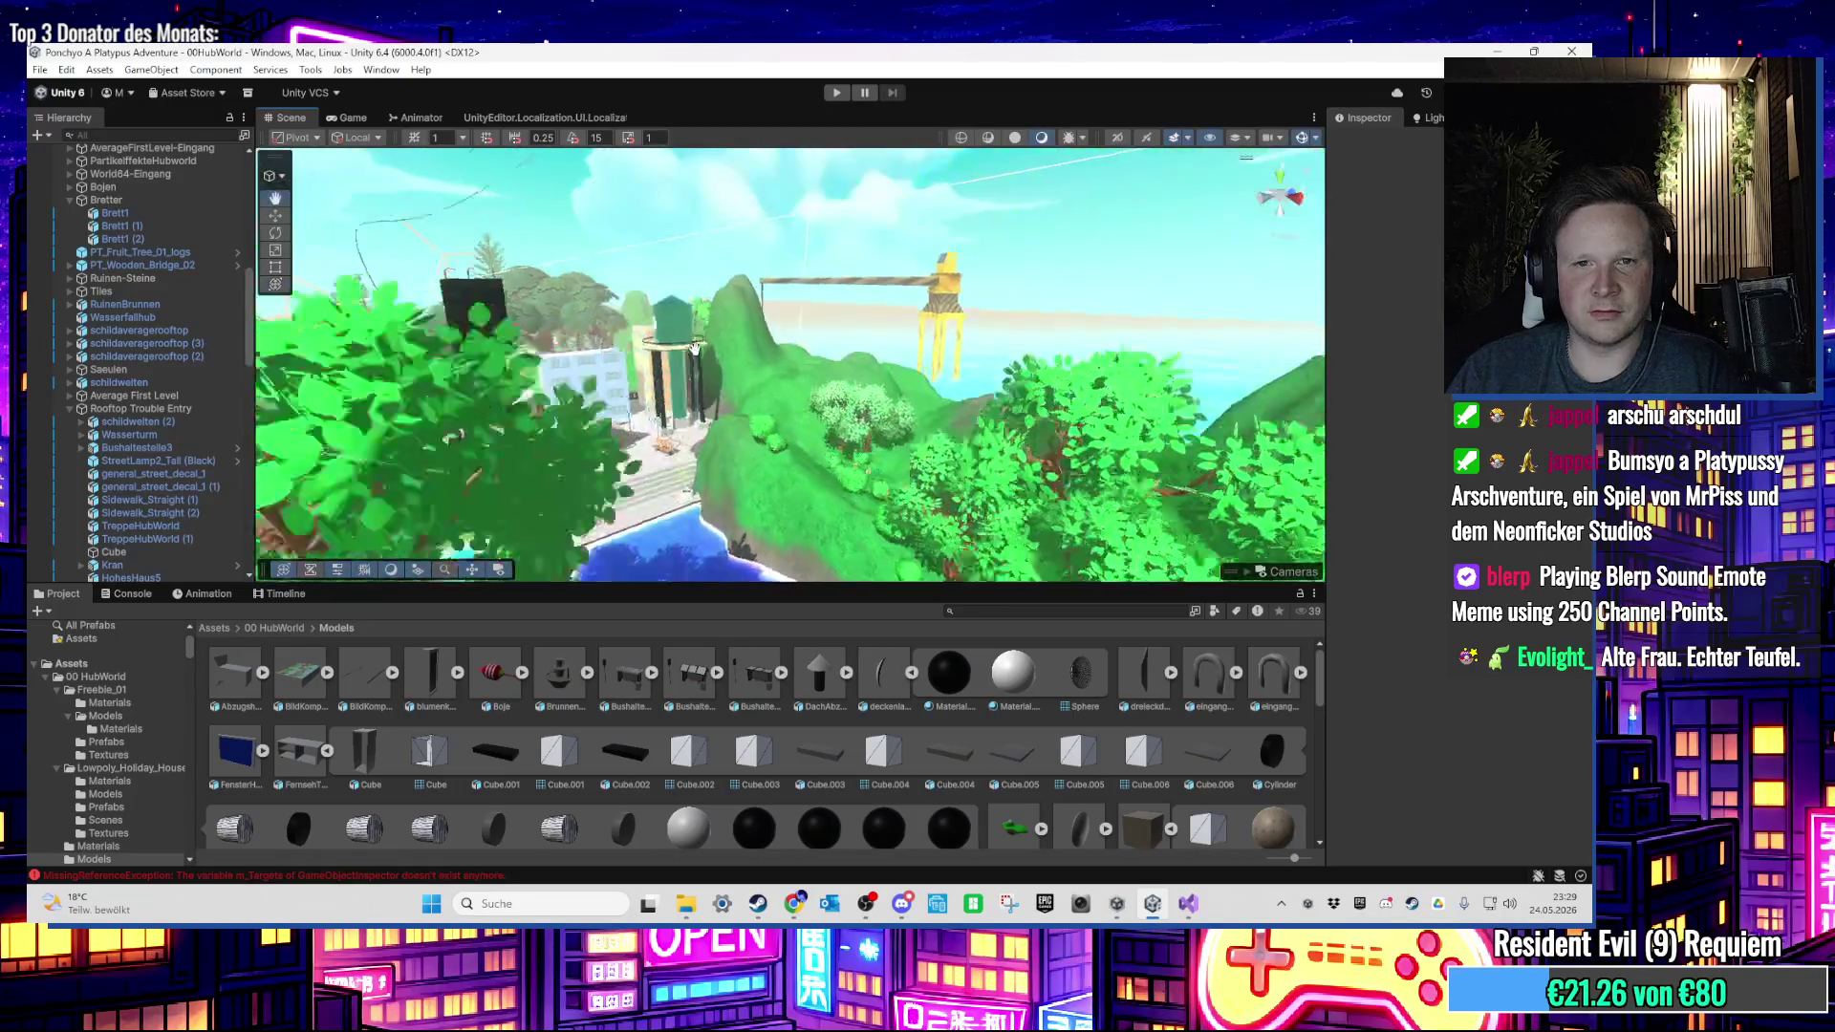
{"action": "scroll", "coordinate": [595, 320], "scroll_direction": "down", "scroll_amount": 5}
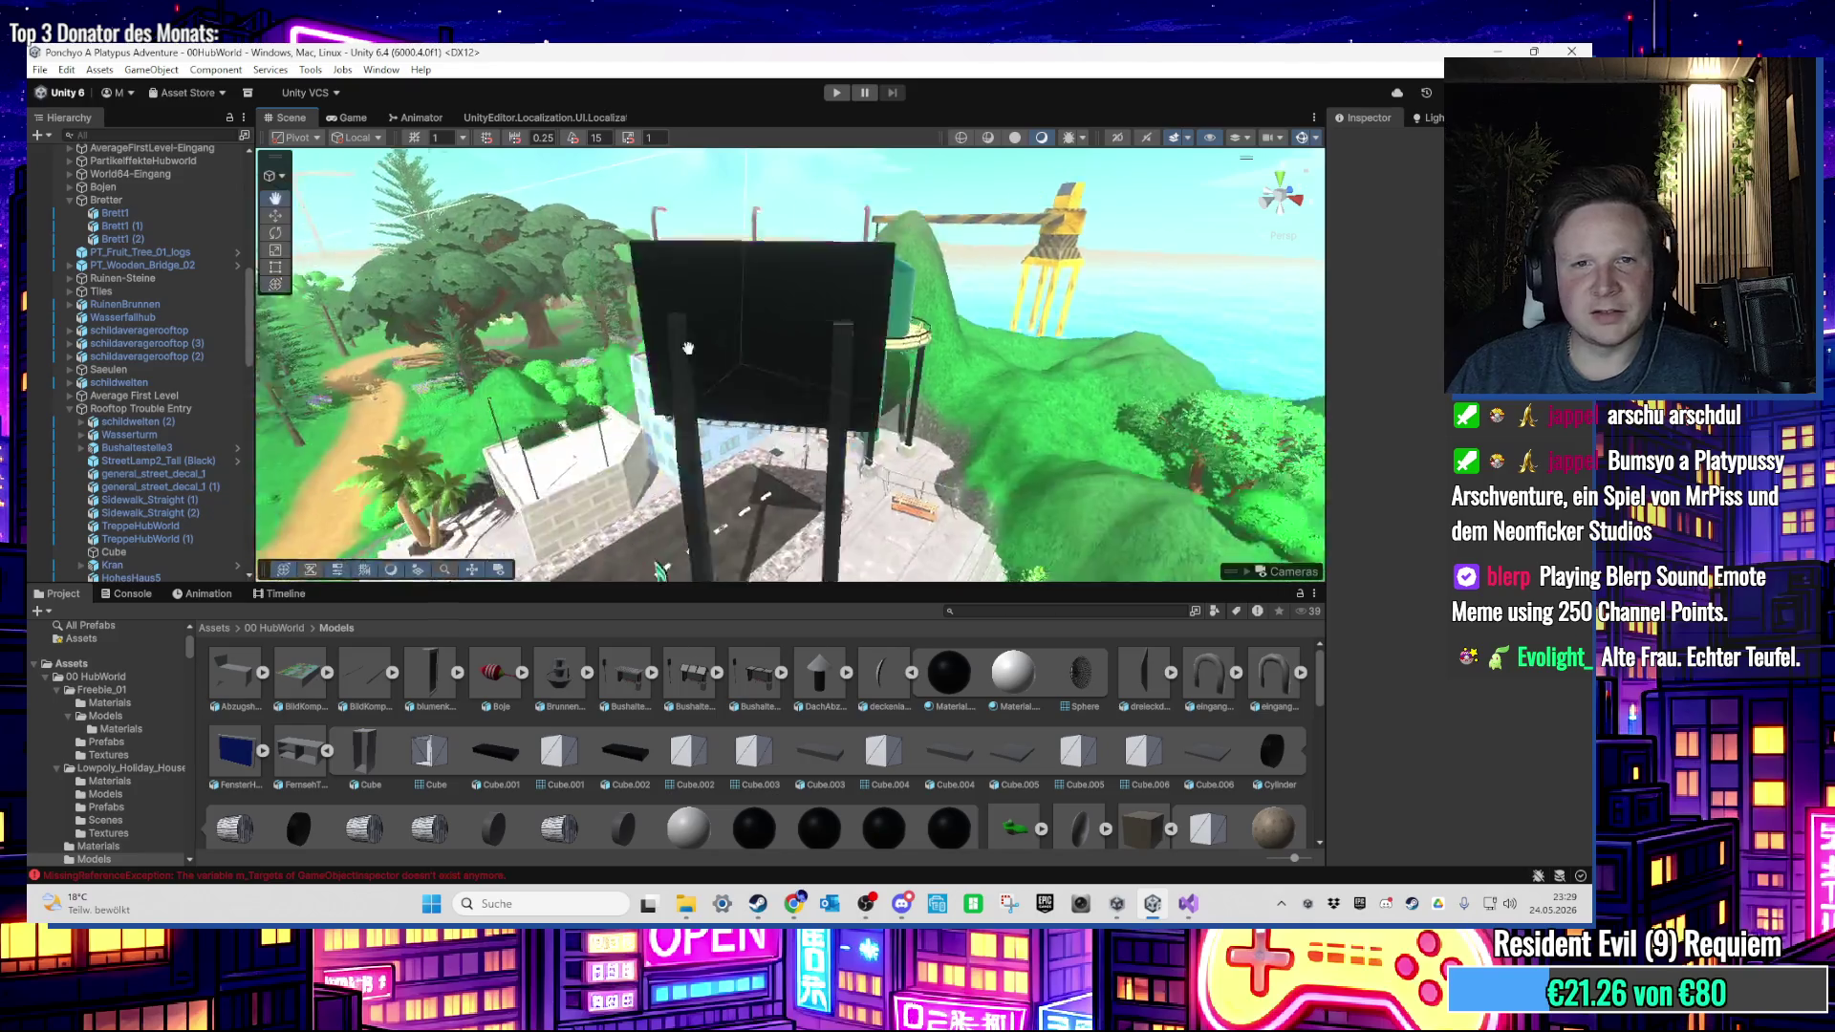
{"action": "mouse_move", "coordinate": [687, 348]}
{"action": "left_mouse_down"}
{"action": "mouse_move", "coordinate": [631, 404]}
{"action": "mouse_move", "coordinate": [763, 517]}
{"action": "mouse_move", "coordinate": [725, 355]}
{"action": "mouse_move", "coordinate": [732, 388]}
{"action": "mouse_move", "coordinate": [833, 472]}
{"action": "mouse_move", "coordinate": [968, 554]}
{"action": "left_mouse_up"}
{"action": "scroll", "coordinate": [729, 392], "scroll_direction": "up", "scroll_amount": 3}
Step: Locate the Leaf01_prerendered material via Tree01_LOD1 in the Tree01_prerendered prefab
{"action": "type", "text": "tree01"}
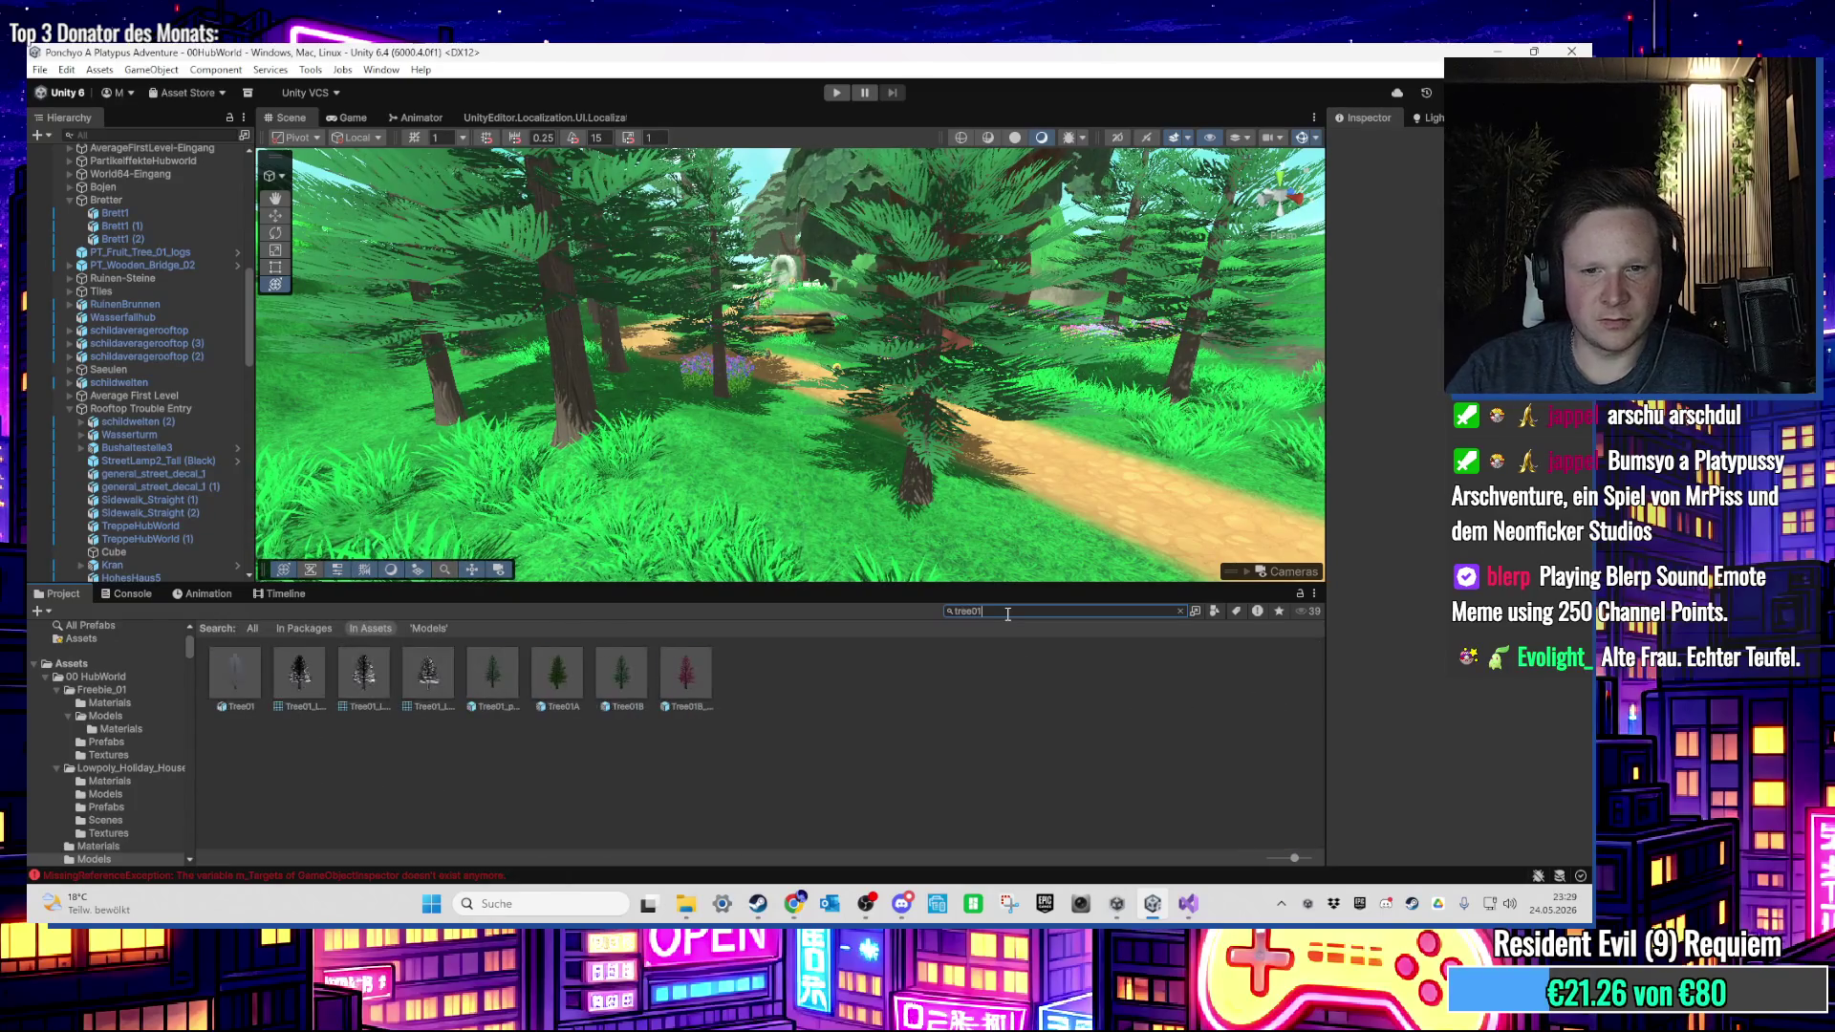
{"action": "left_click", "coordinate": [499, 688]}
{"action": "scroll", "coordinate": [1187, 409], "scroll_direction": "up", "scroll_amount": 1}
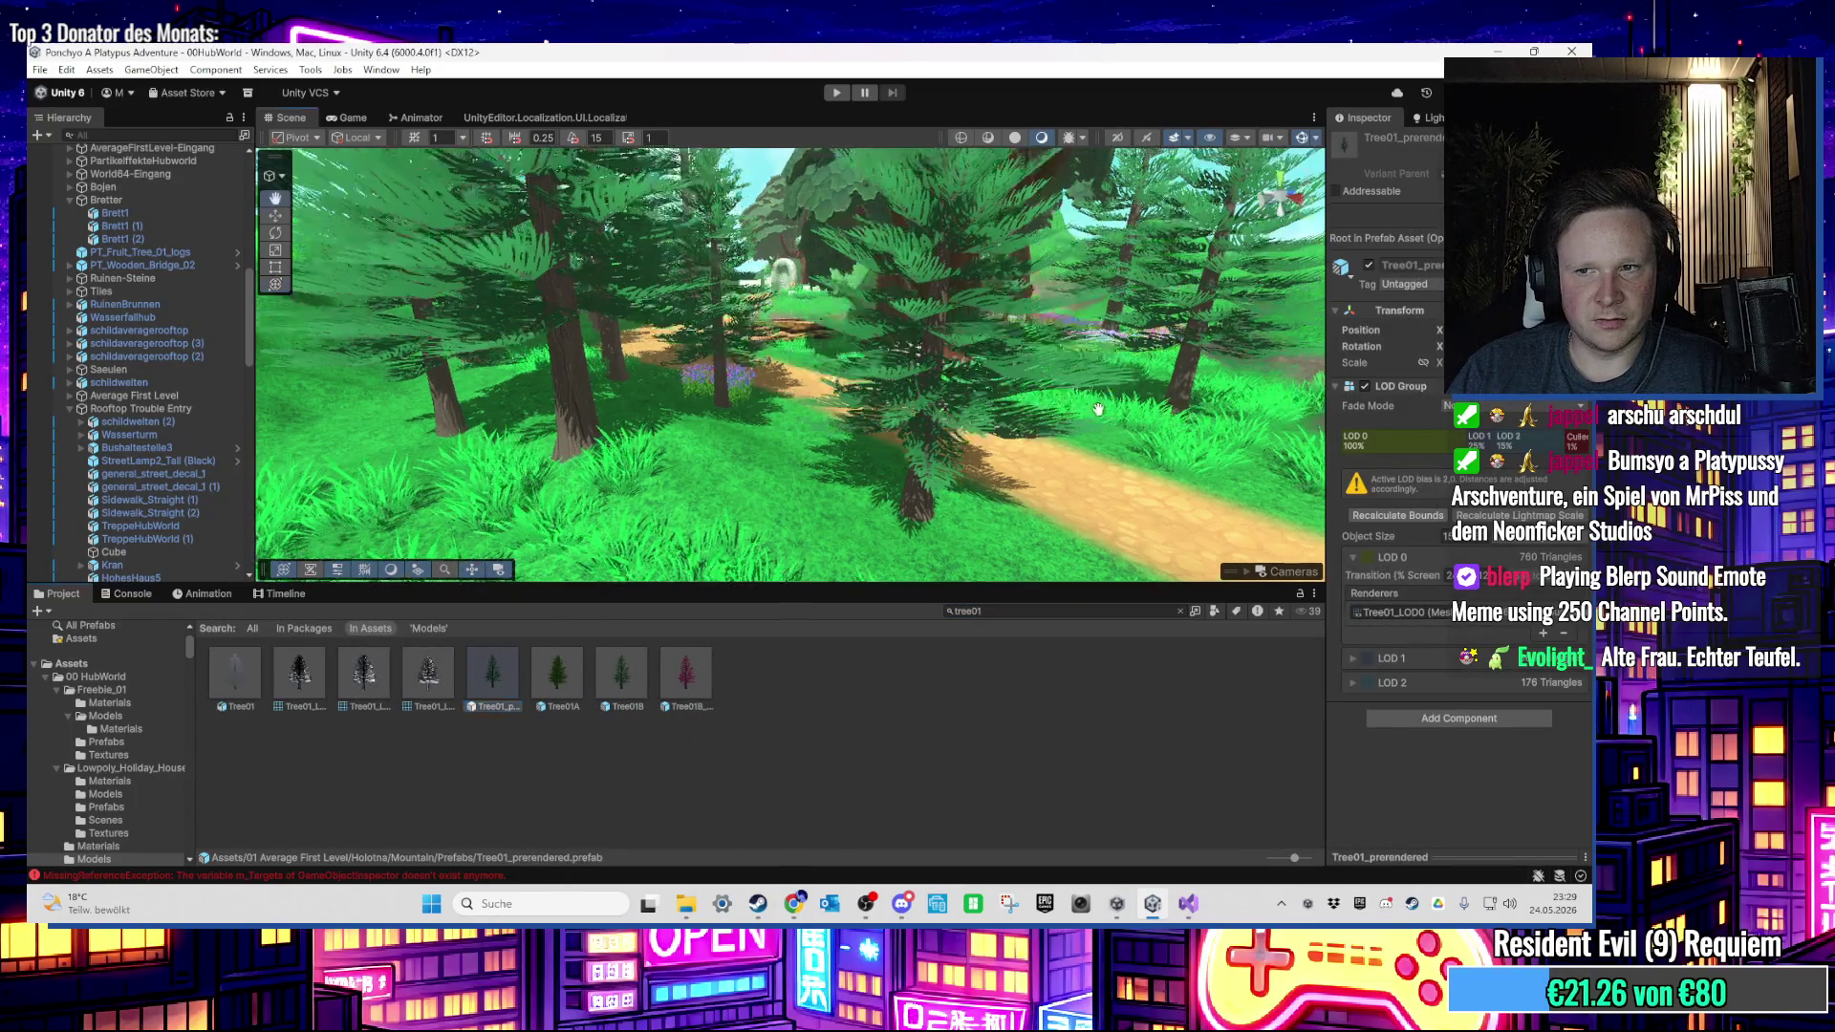
{"action": "scroll", "coordinate": [203, 441], "scroll_direction": "down", "scroll_amount": 3}
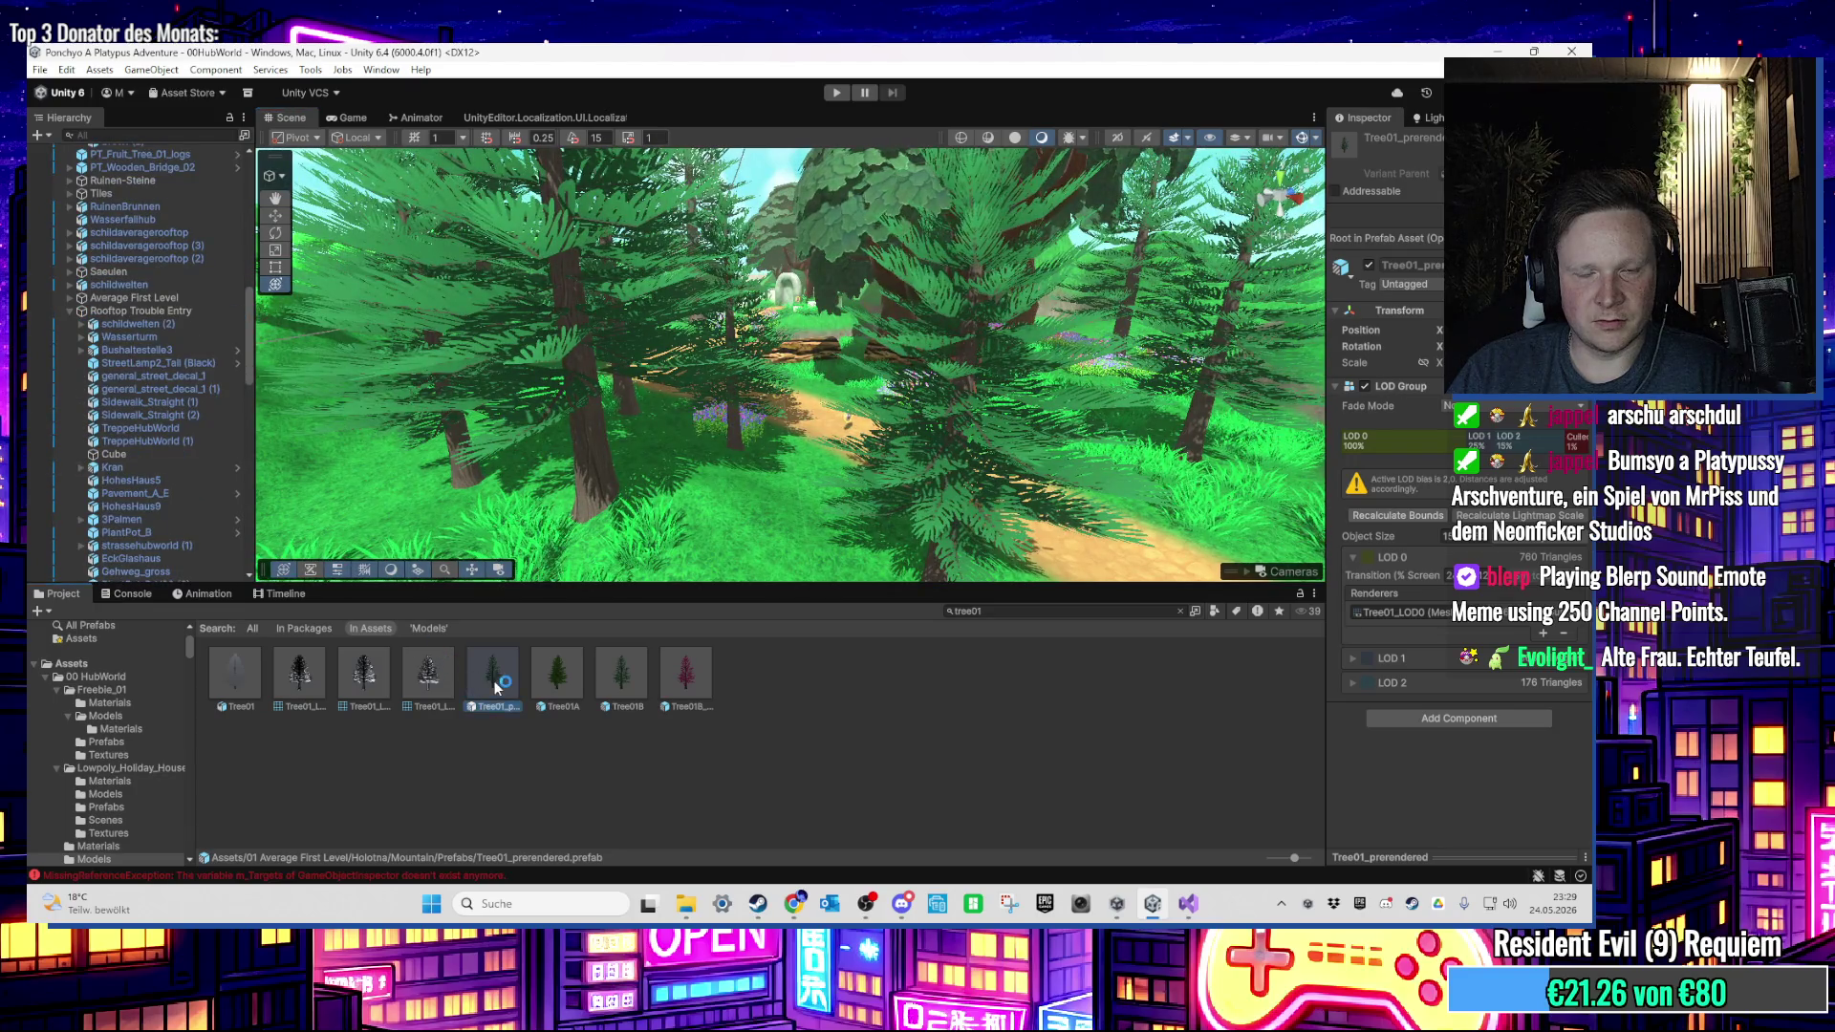
{"action": "left_click", "coordinate": [131, 197]}
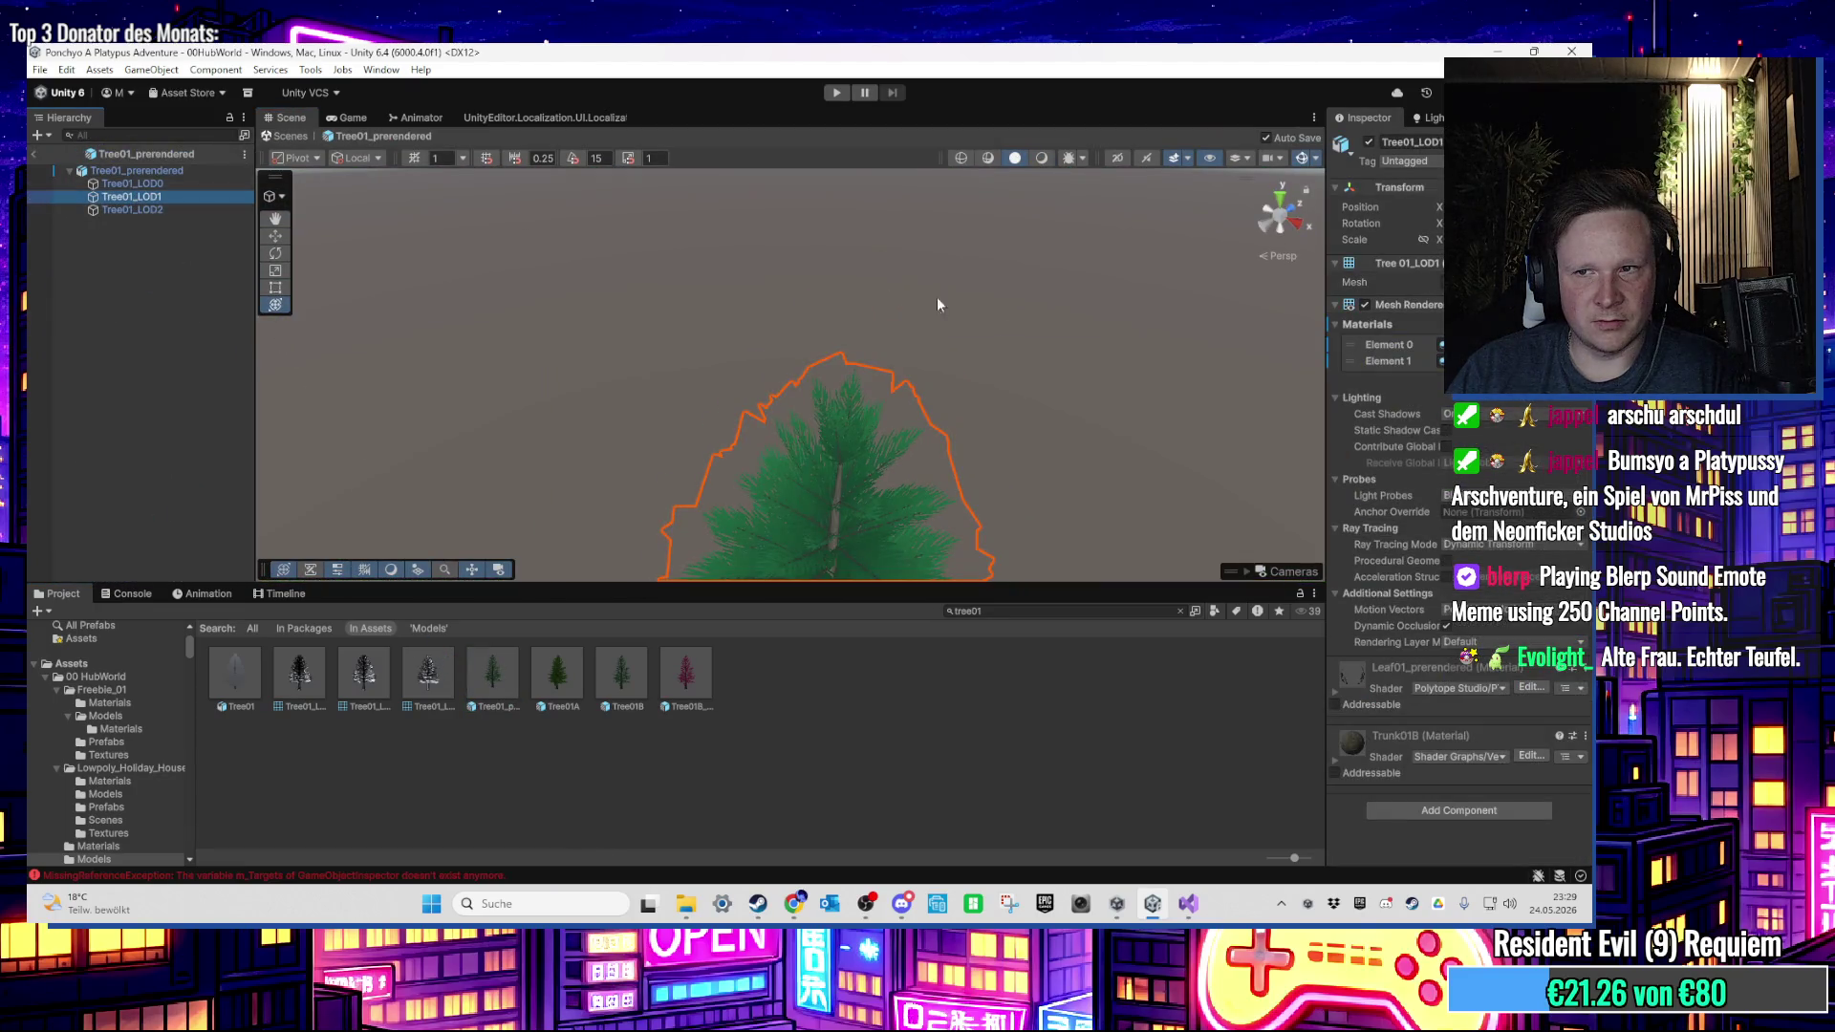
{"action": "left_click", "coordinate": [1390, 344]}
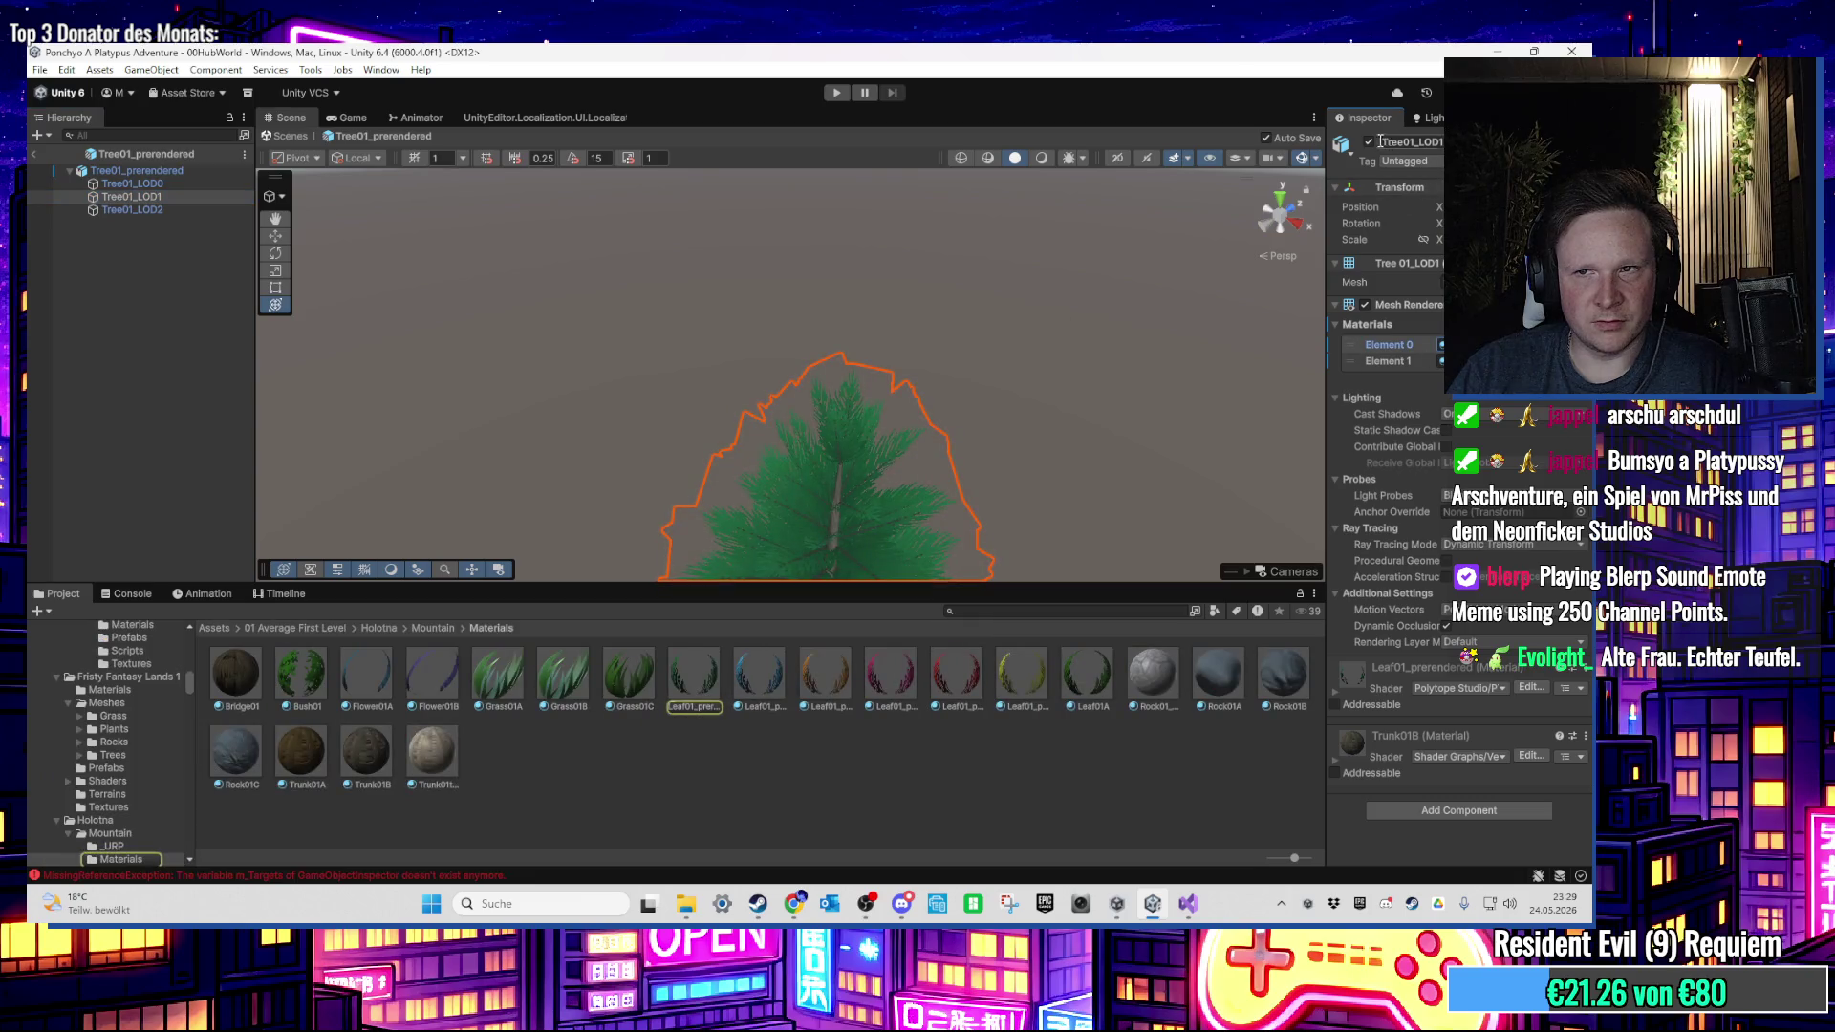
{"action": "left_click", "coordinate": [287, 136]}
Step: Untick Receive Shadows on the Leaf01_prerendered material
{"action": "left_click", "coordinate": [690, 678]}
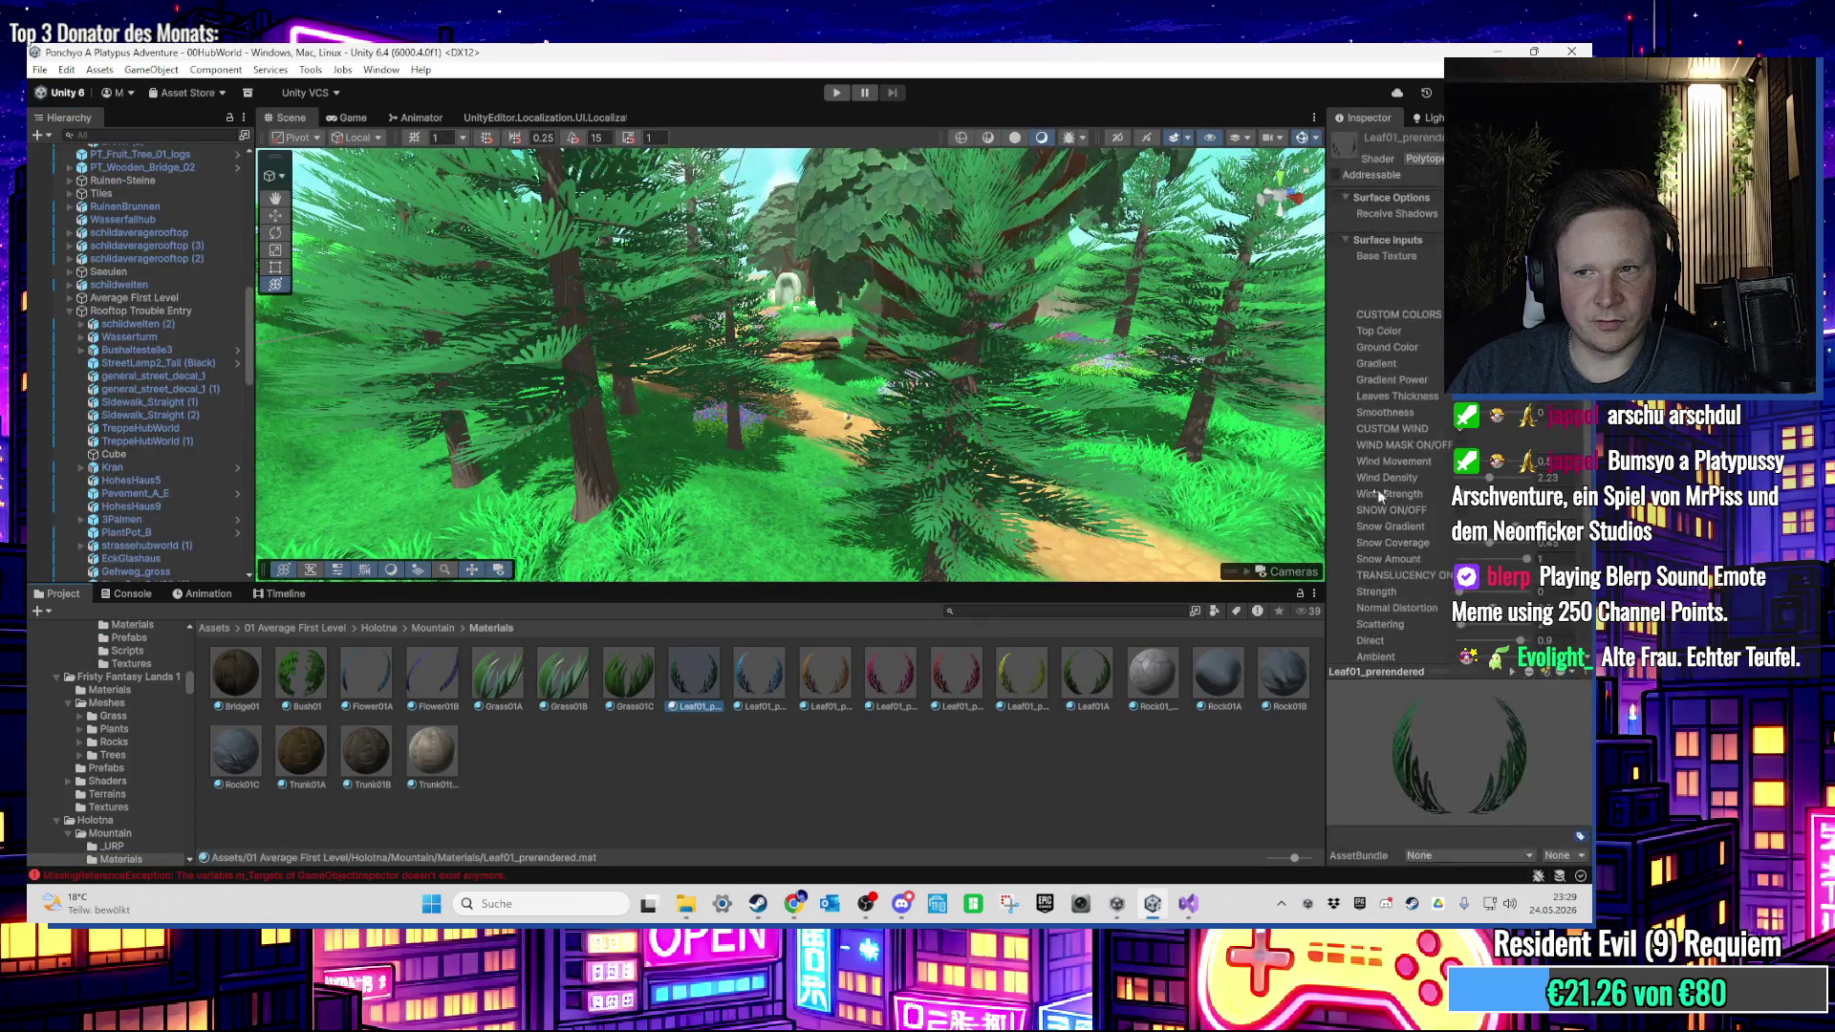
{"action": "scroll", "coordinate": [1433, 425], "scroll_direction": "down", "scroll_amount": 3}
{"action": "scroll", "coordinate": [1420, 331], "scroll_direction": "up", "scroll_amount": 3}
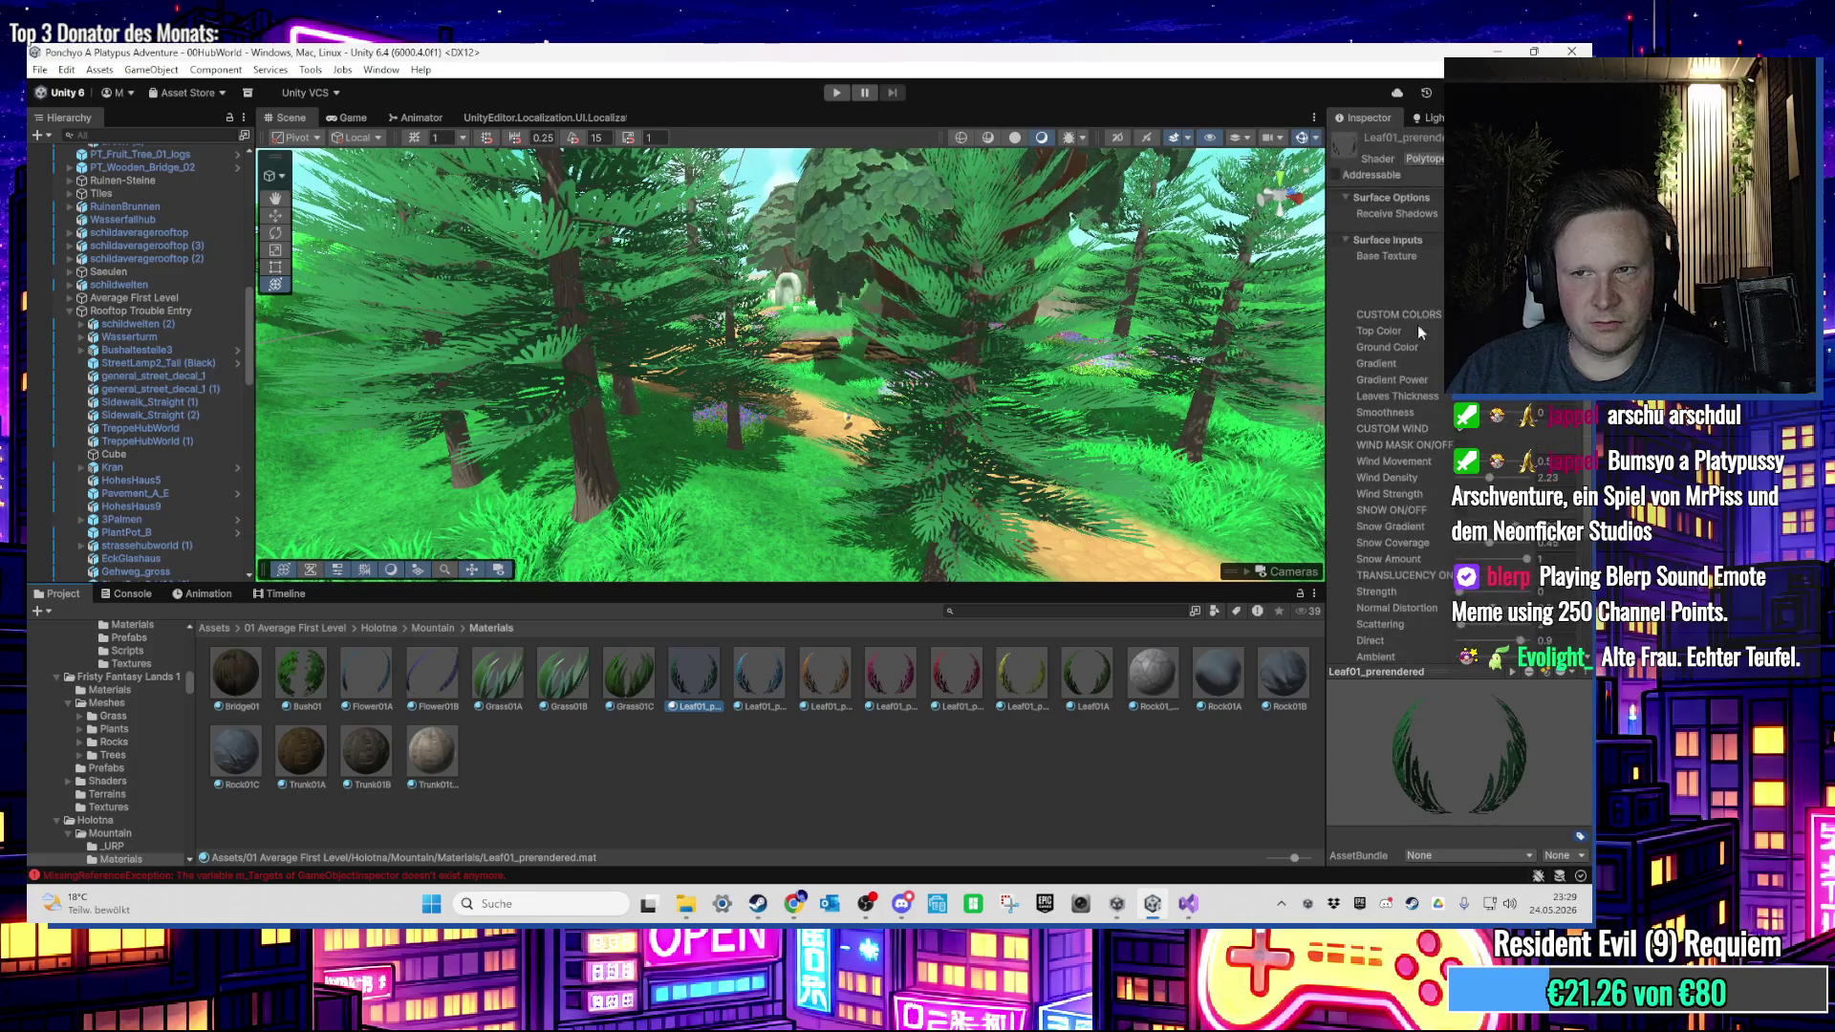
{"action": "left_click", "coordinate": [1396, 213]}
{"action": "scroll", "coordinate": [774, 336], "scroll_direction": "down", "scroll_amount": 10}
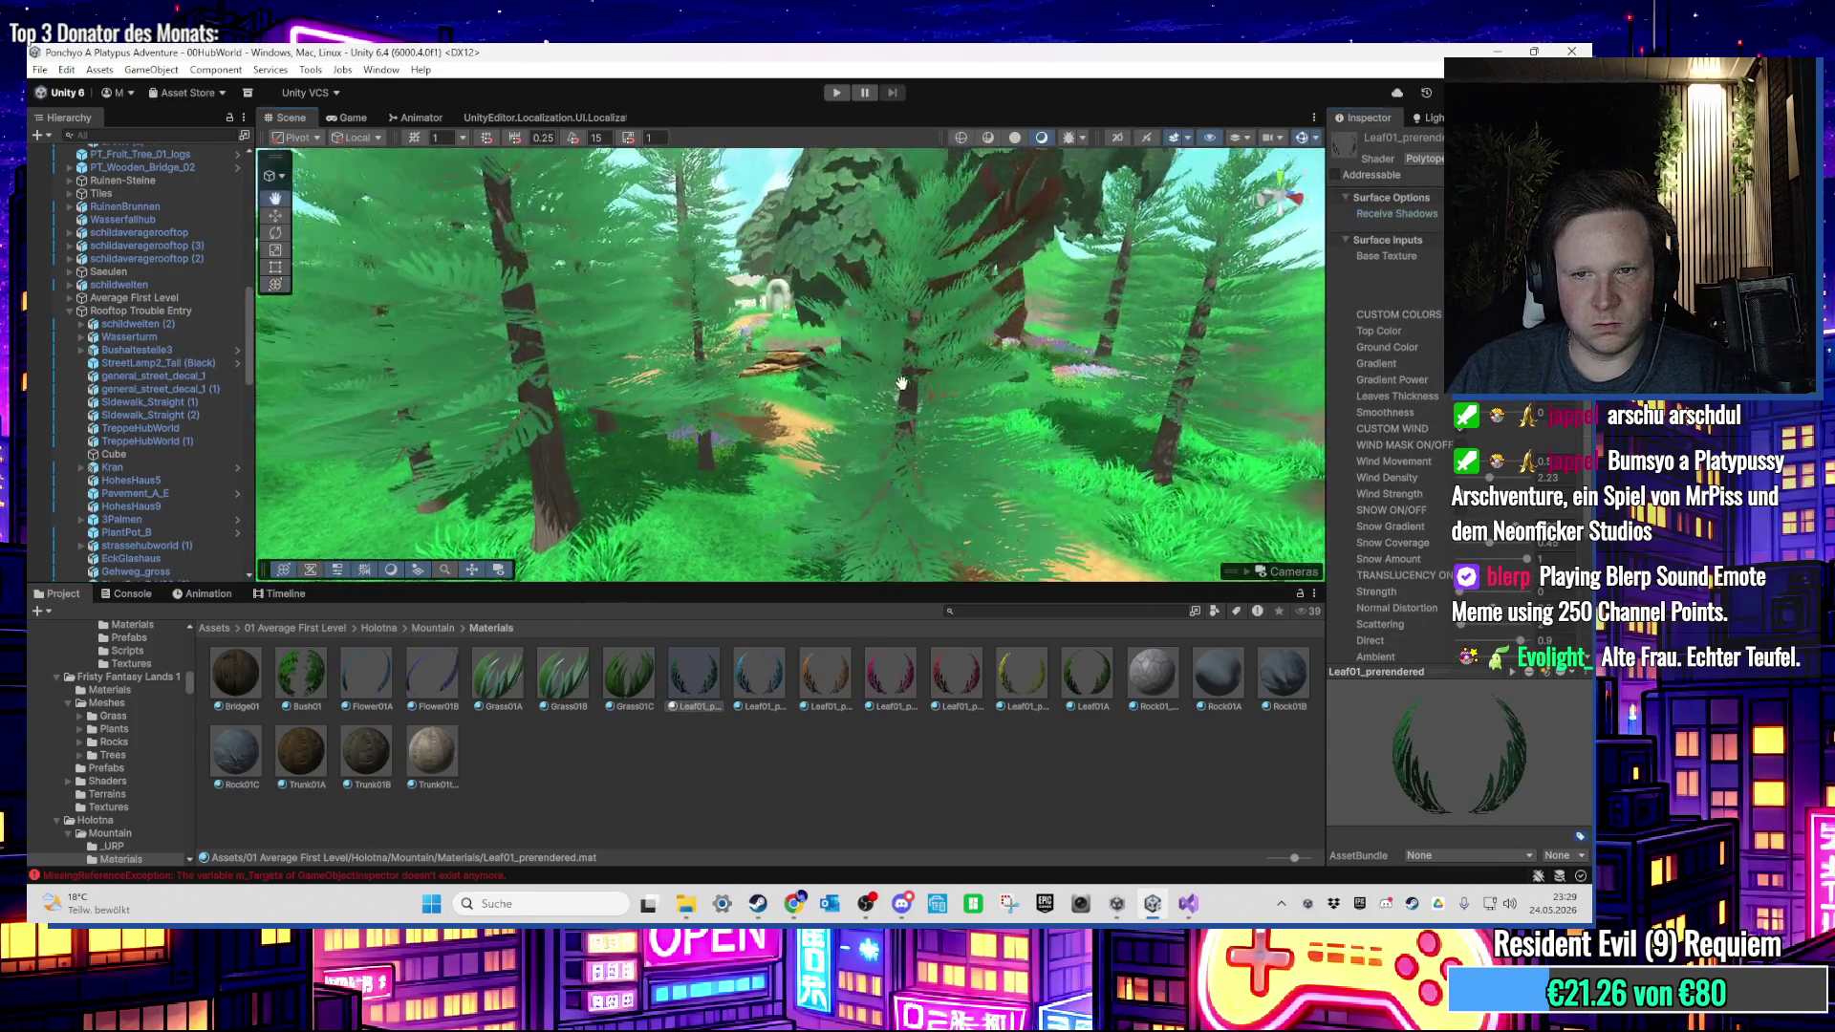
{"action": "scroll", "coordinate": [774, 337], "scroll_direction": "down", "scroll_amount": 8}
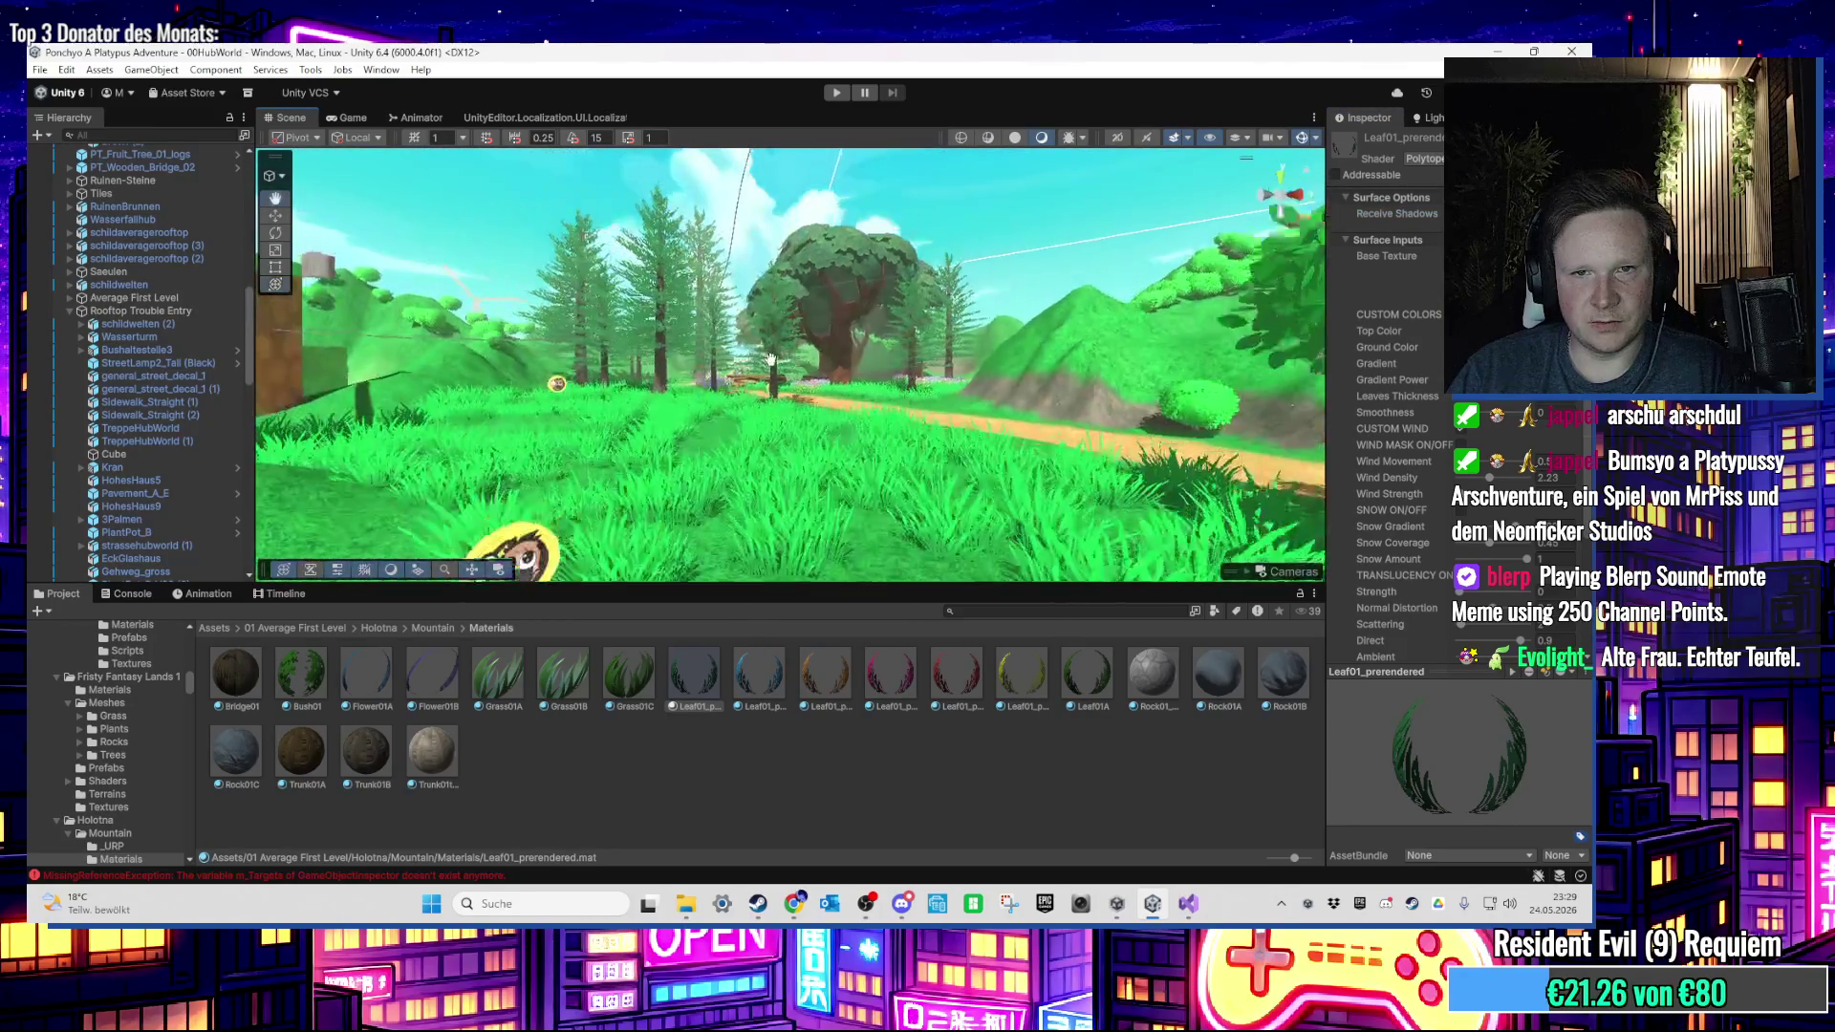
{"action": "scroll", "coordinate": [779, 444], "scroll_direction": "up", "scroll_amount": 3}
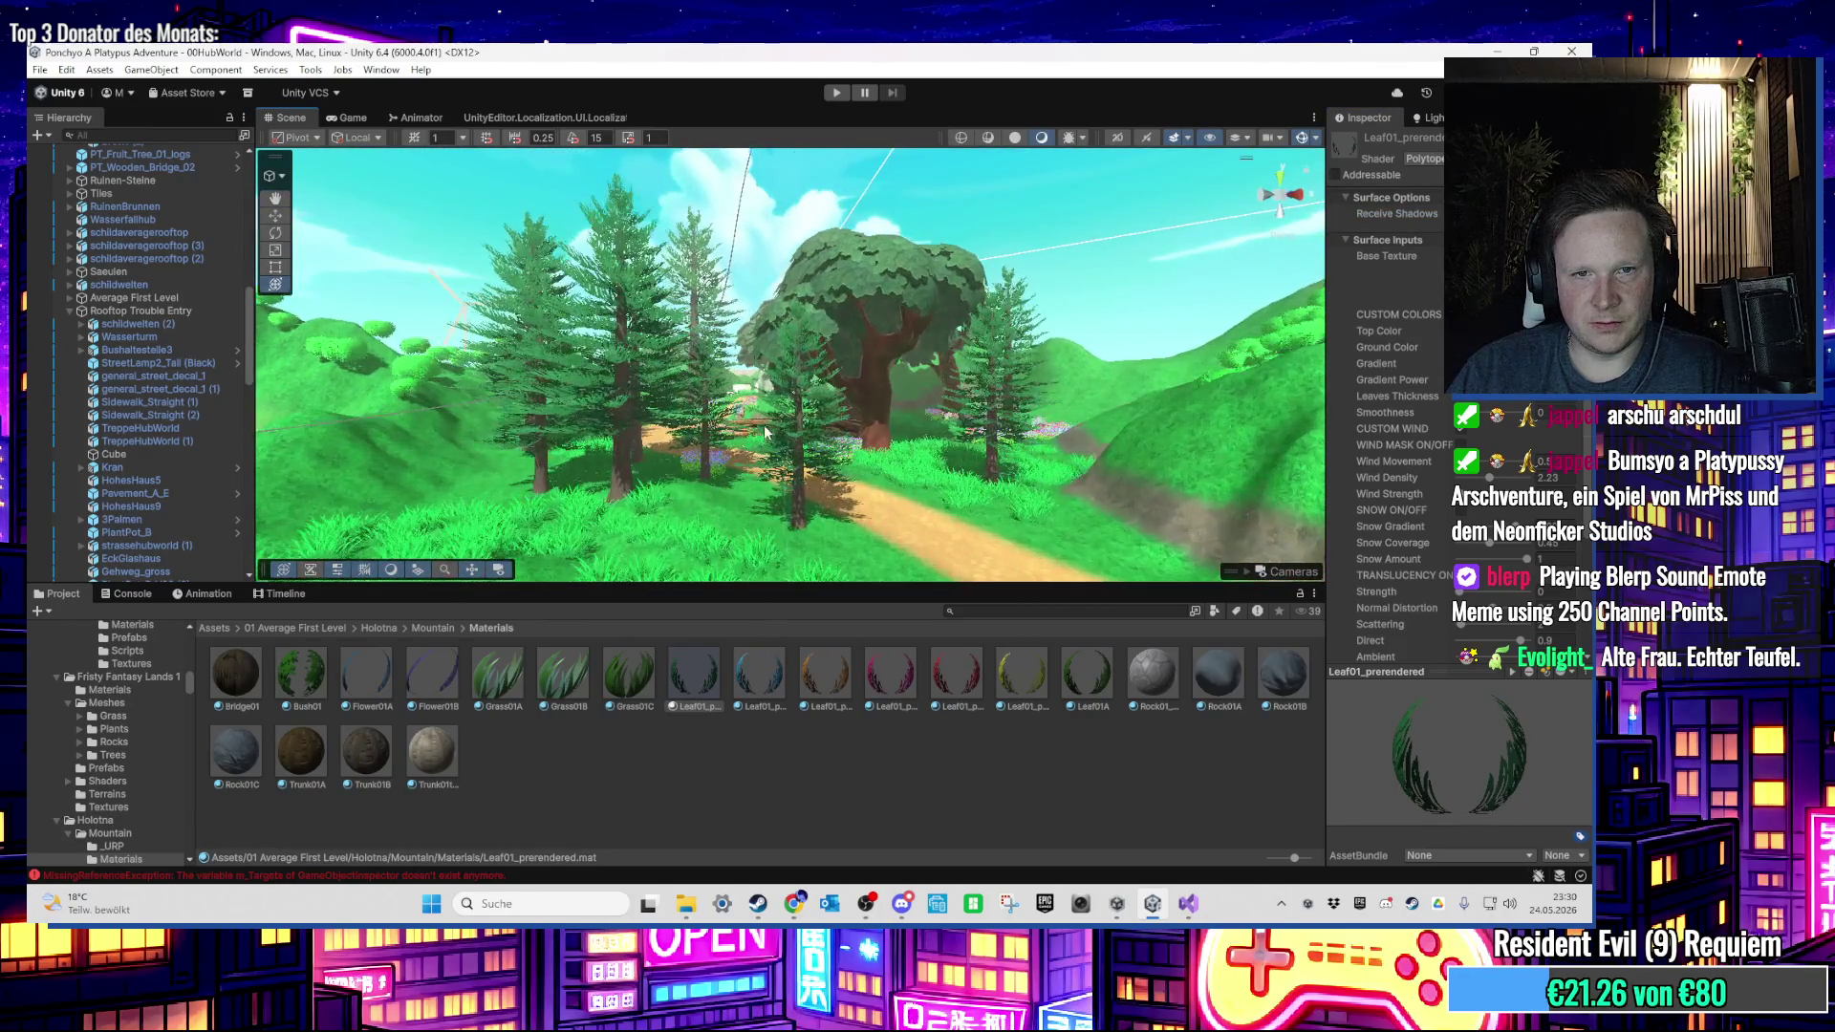
{"action": "scroll", "coordinate": [731, 383], "scroll_direction": "up", "scroll_amount": 5}
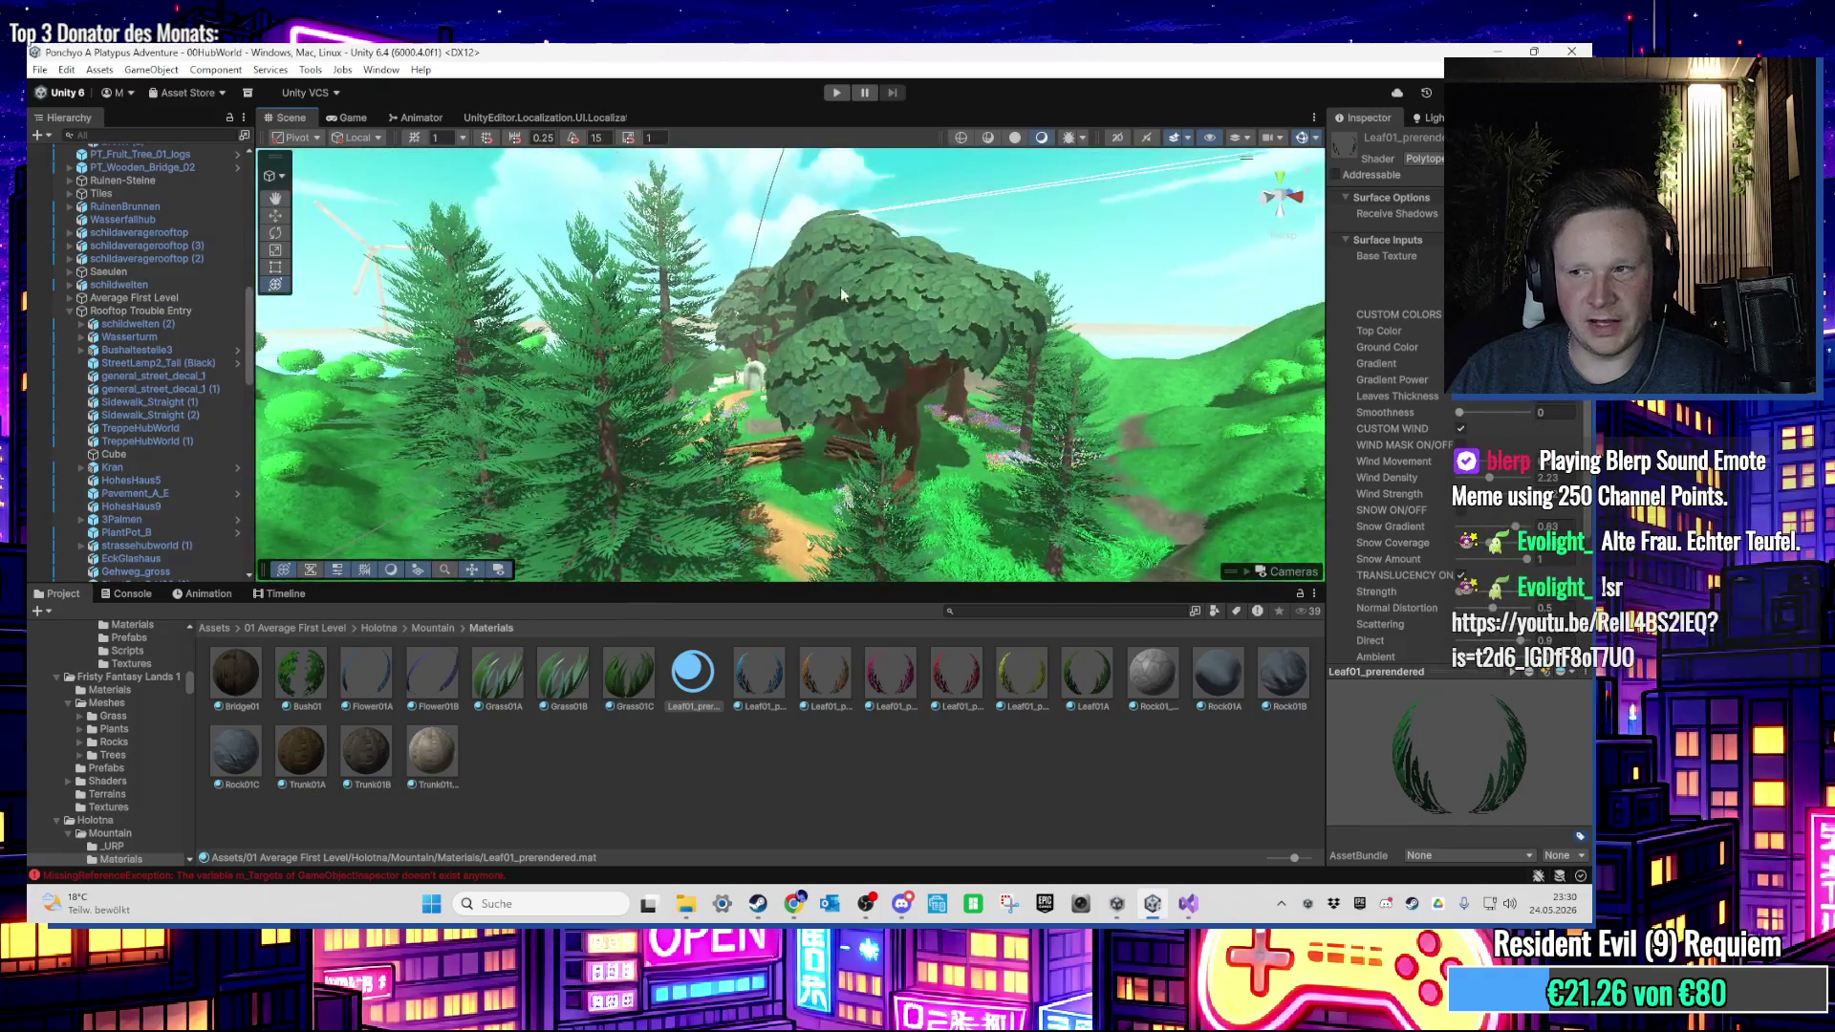
Step: Check the big pine tree in the scene, zooming in among its branches
{"action": "left_click", "coordinate": [936, 170]}
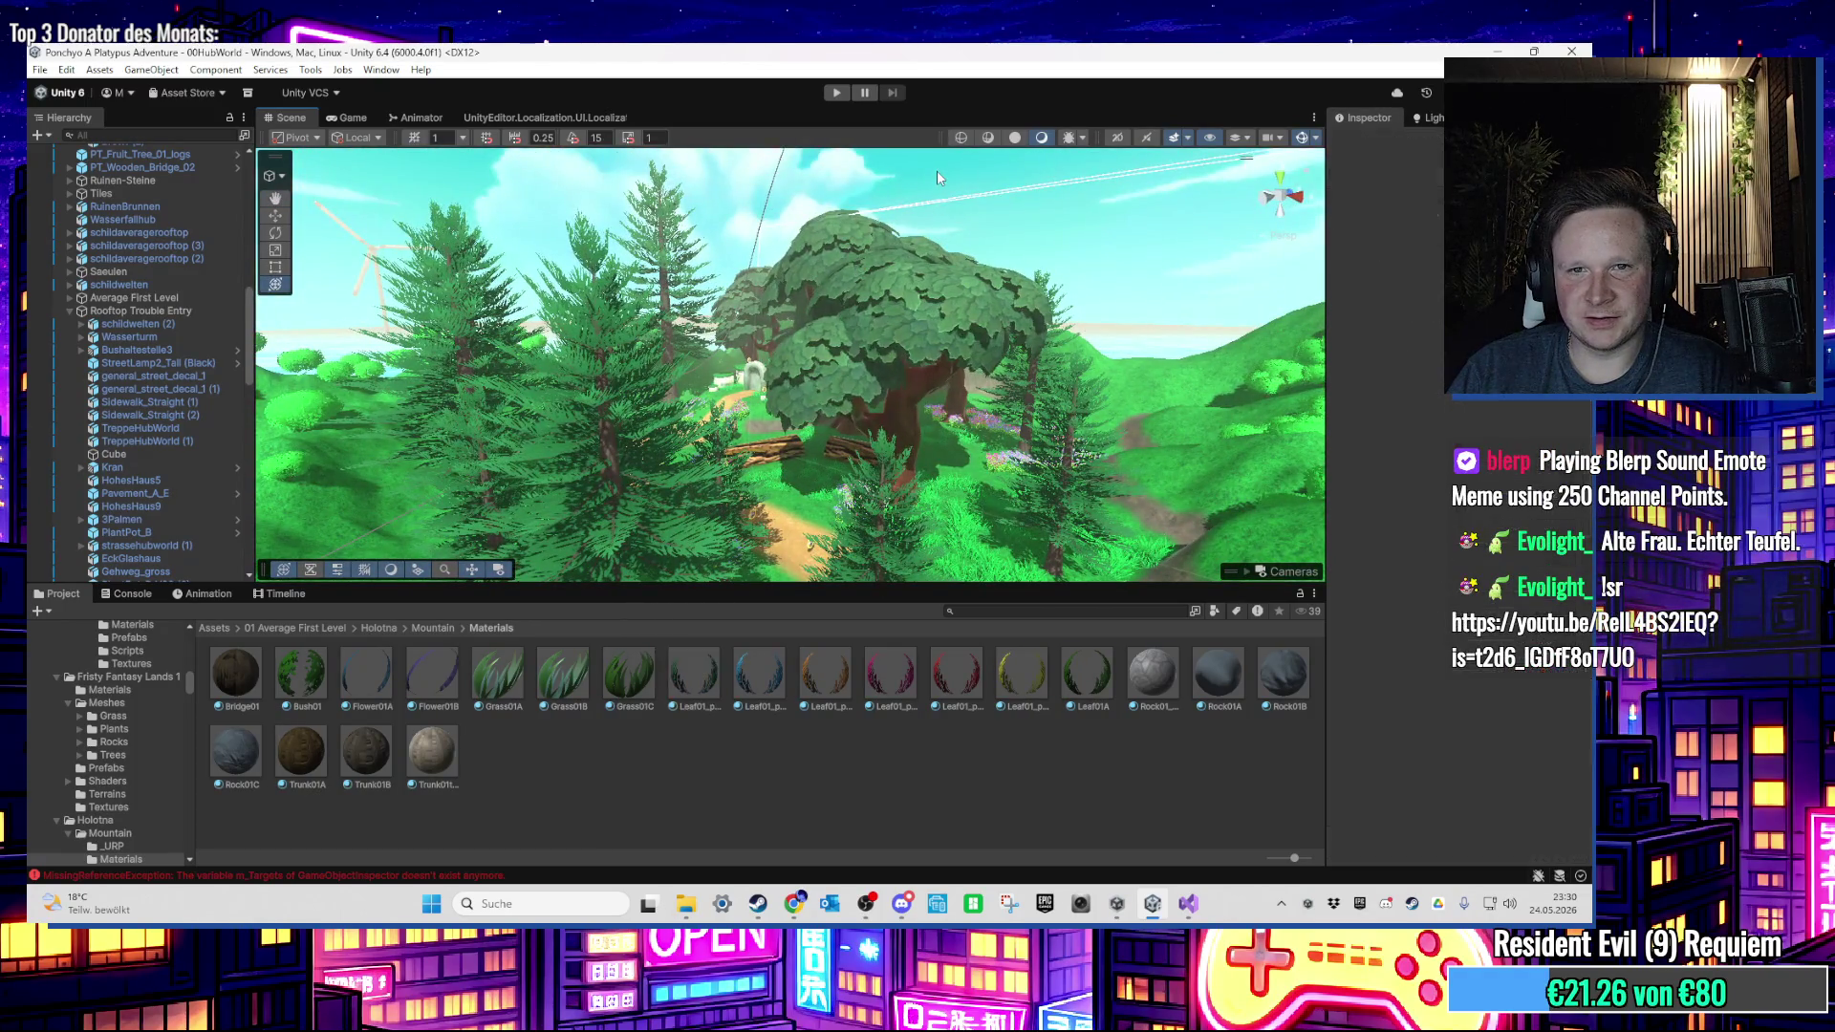
{"action": "left_click", "coordinate": [938, 329]}
{"action": "left_click", "coordinate": [986, 258]}
{"action": "scroll", "coordinate": [745, 369], "scroll_direction": "up", "scroll_amount": 5}
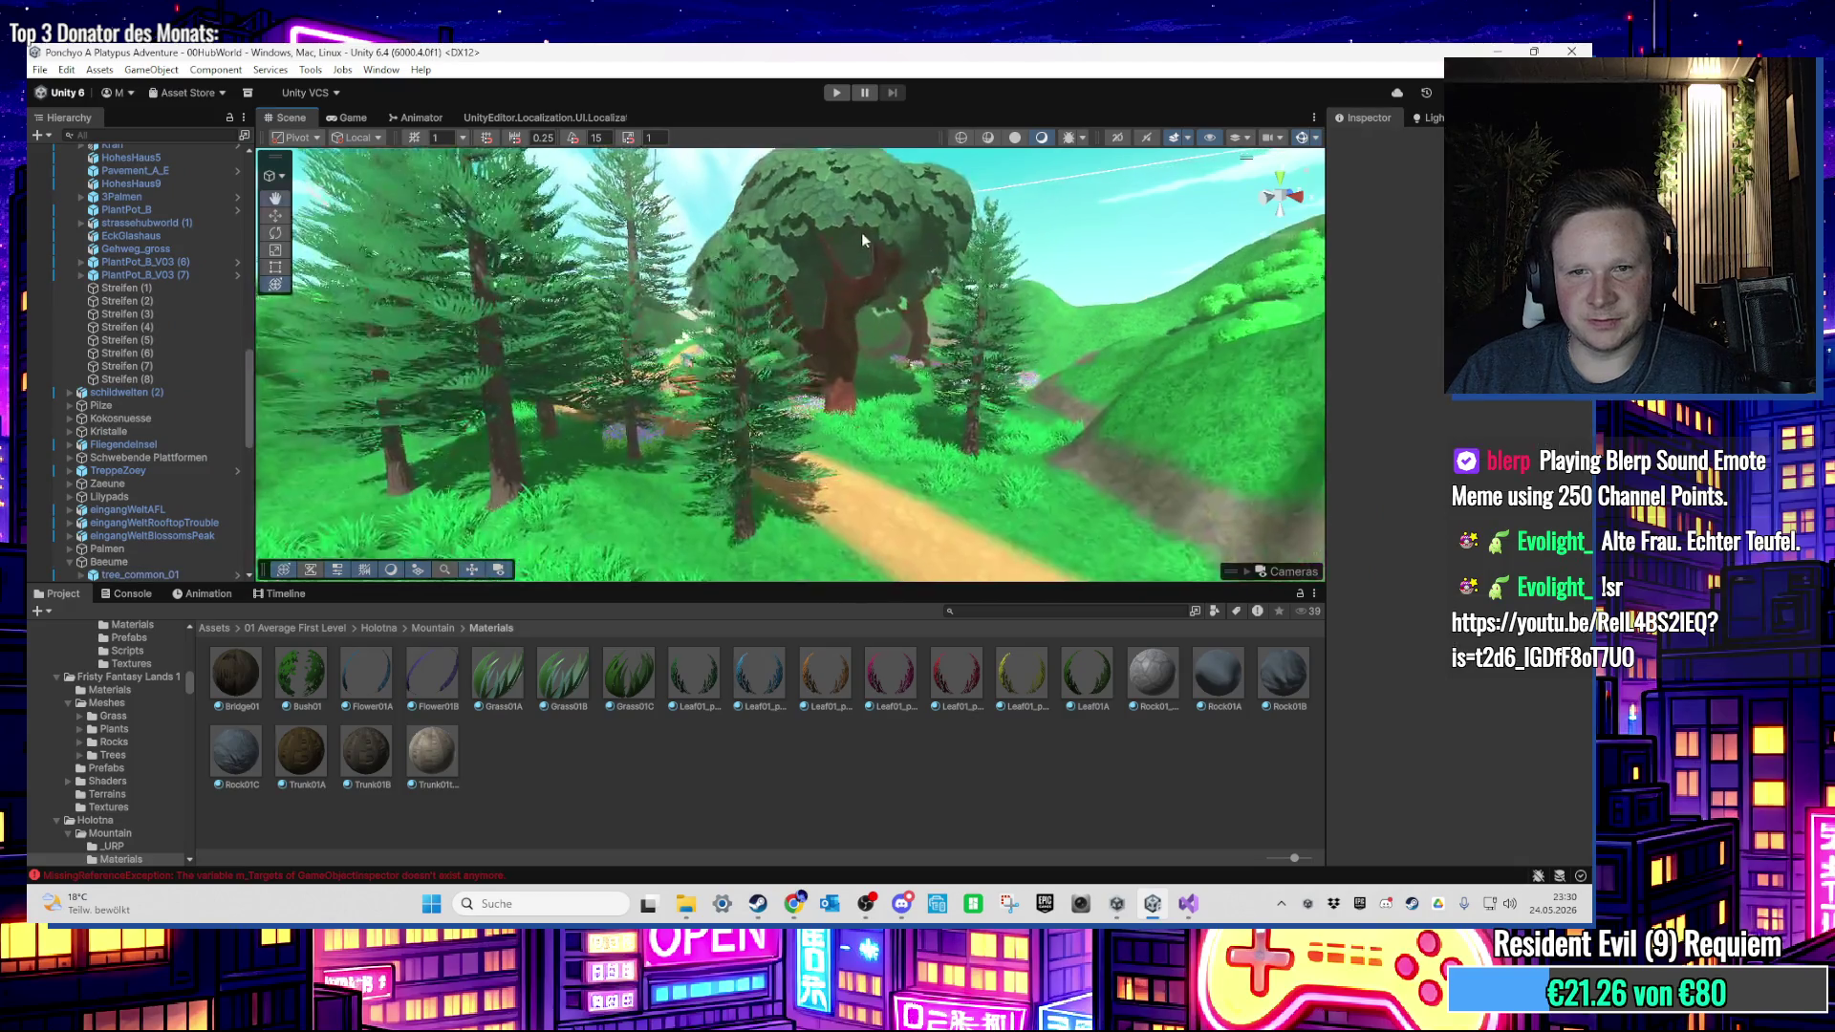
{"action": "scroll", "coordinate": [747, 370], "scroll_direction": "up", "scroll_amount": 3}
{"action": "left_click_drag", "start_coordinate": [765, 411], "coordinate": [790, 447]}
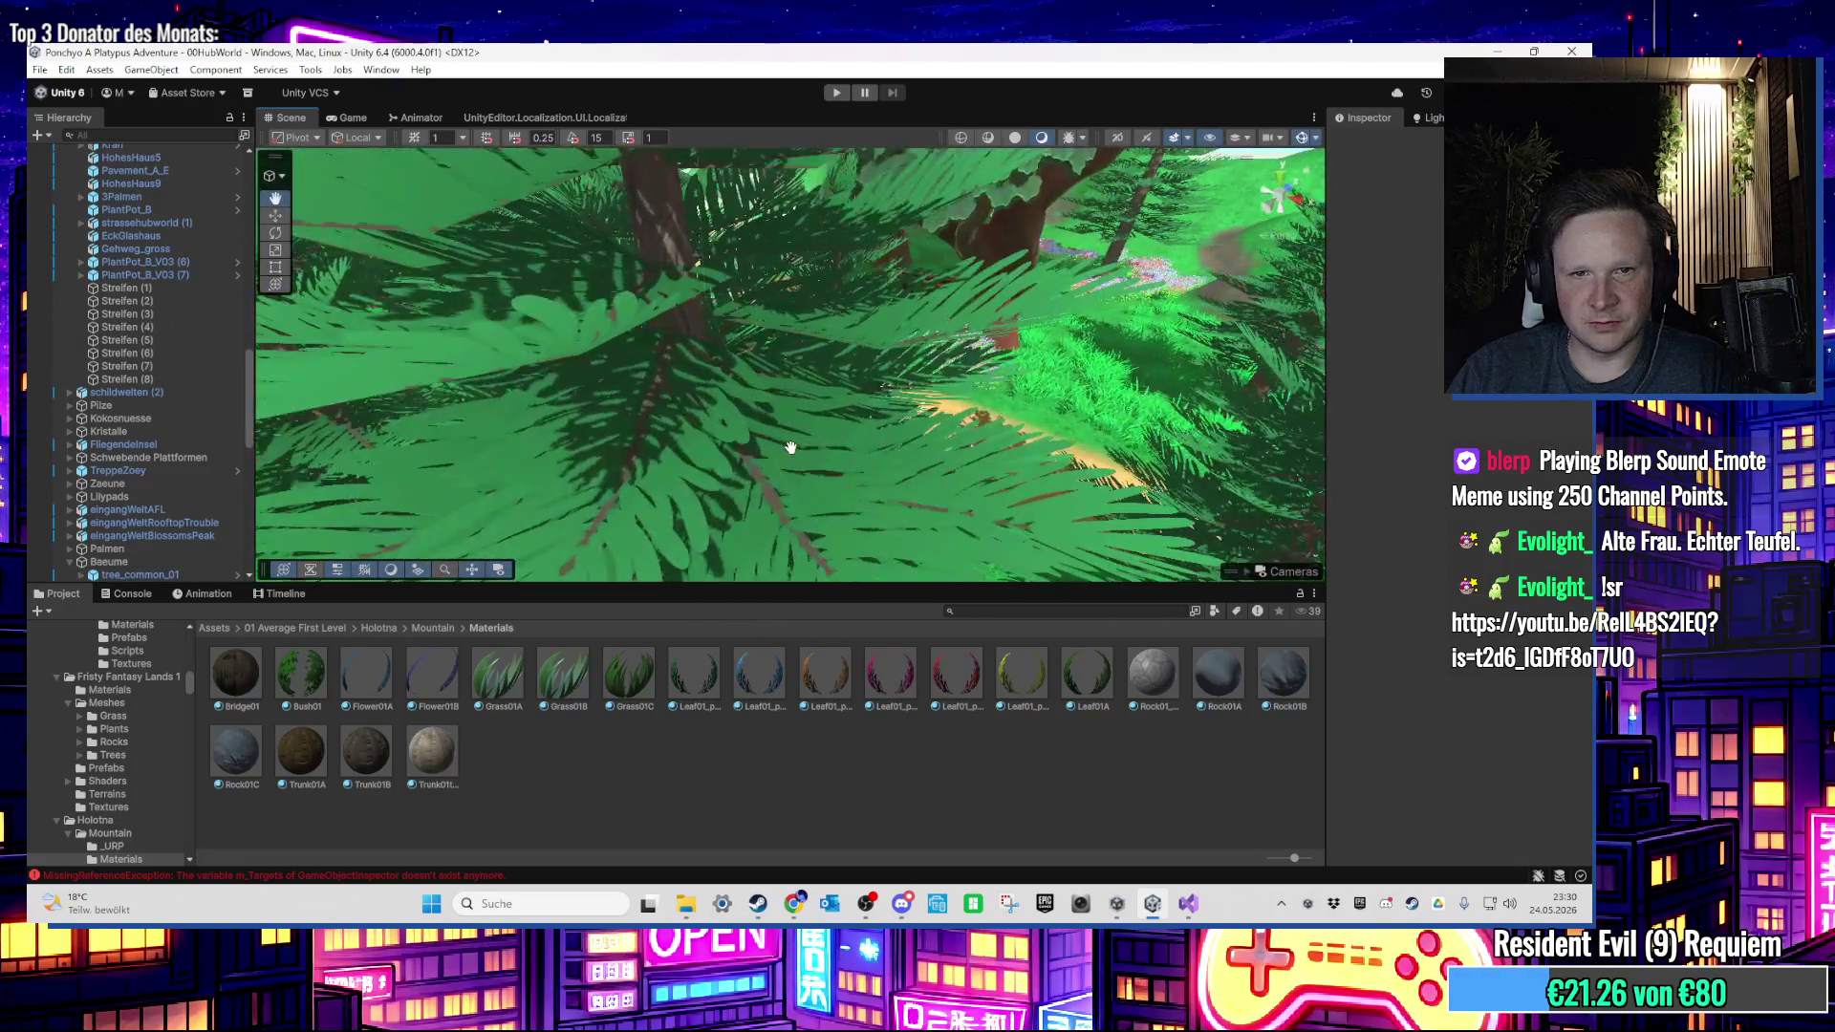
{"action": "scroll", "coordinate": [791, 453], "scroll_direction": "down", "scroll_amount": 8}
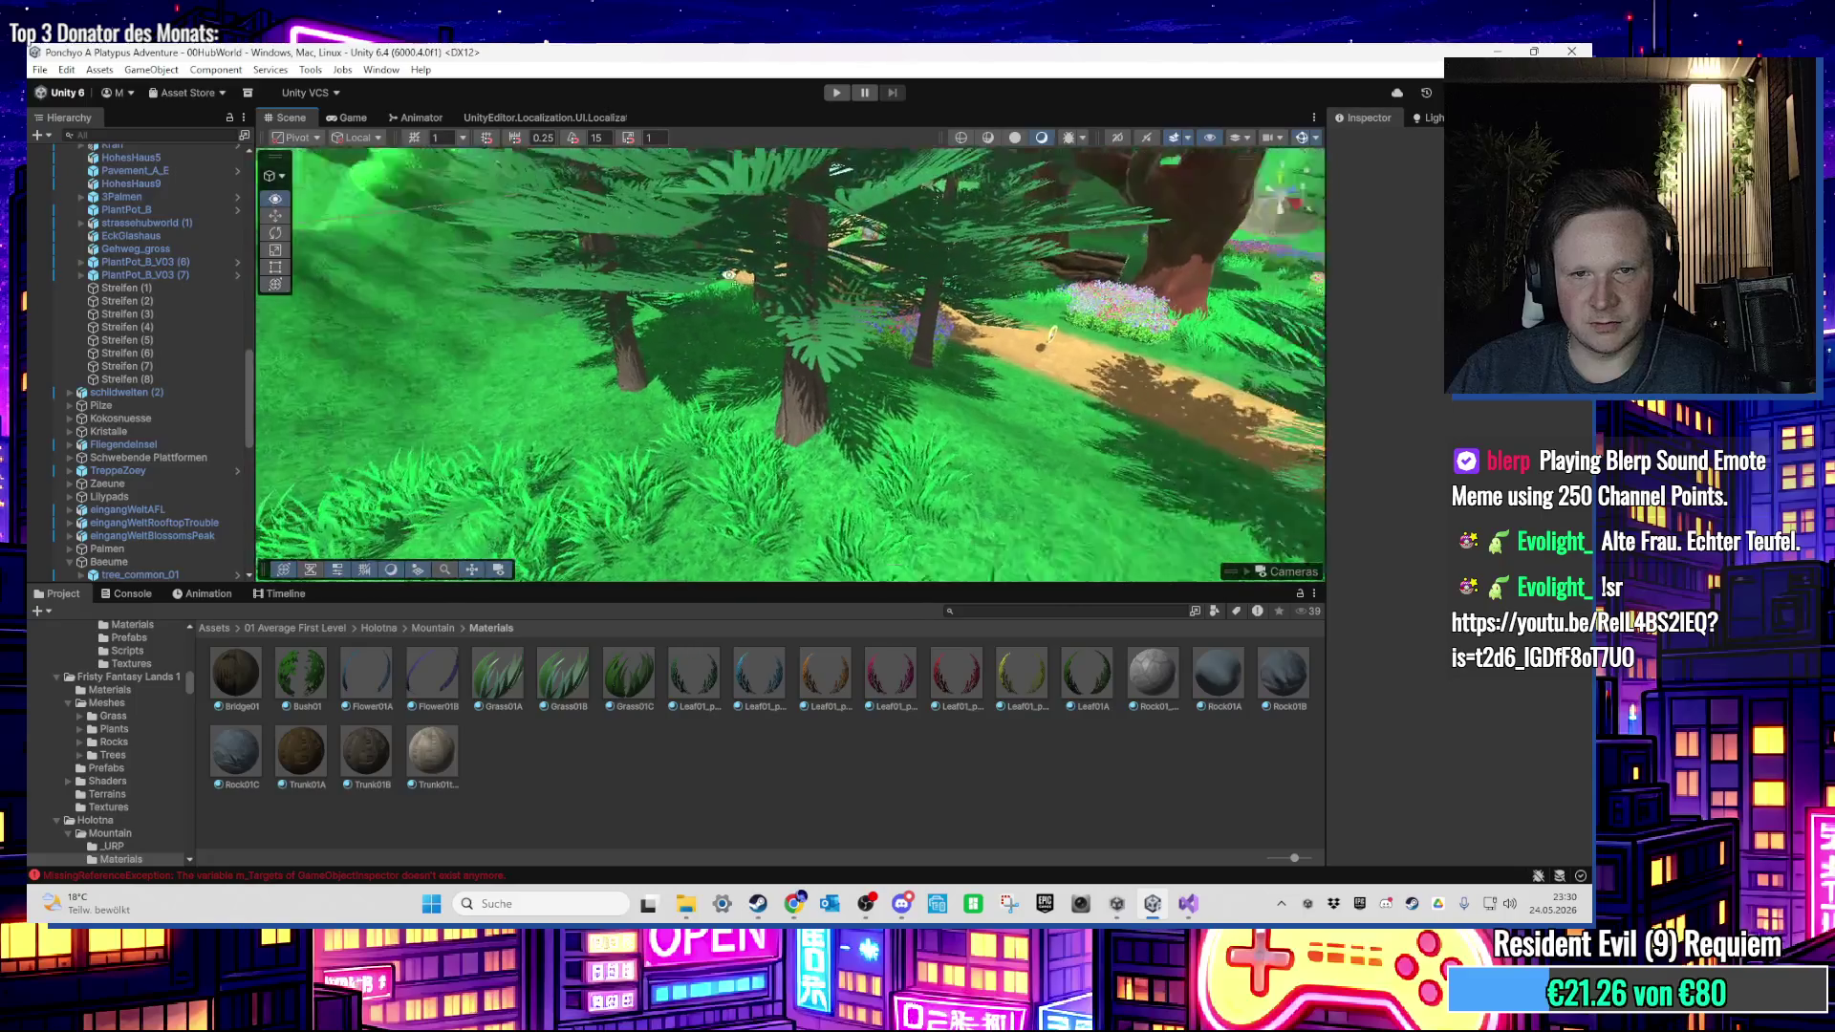
Step: Select the terrain and choose Paint Trees with the Grass_02 prototype
{"action": "left_click", "coordinate": [760, 392]}
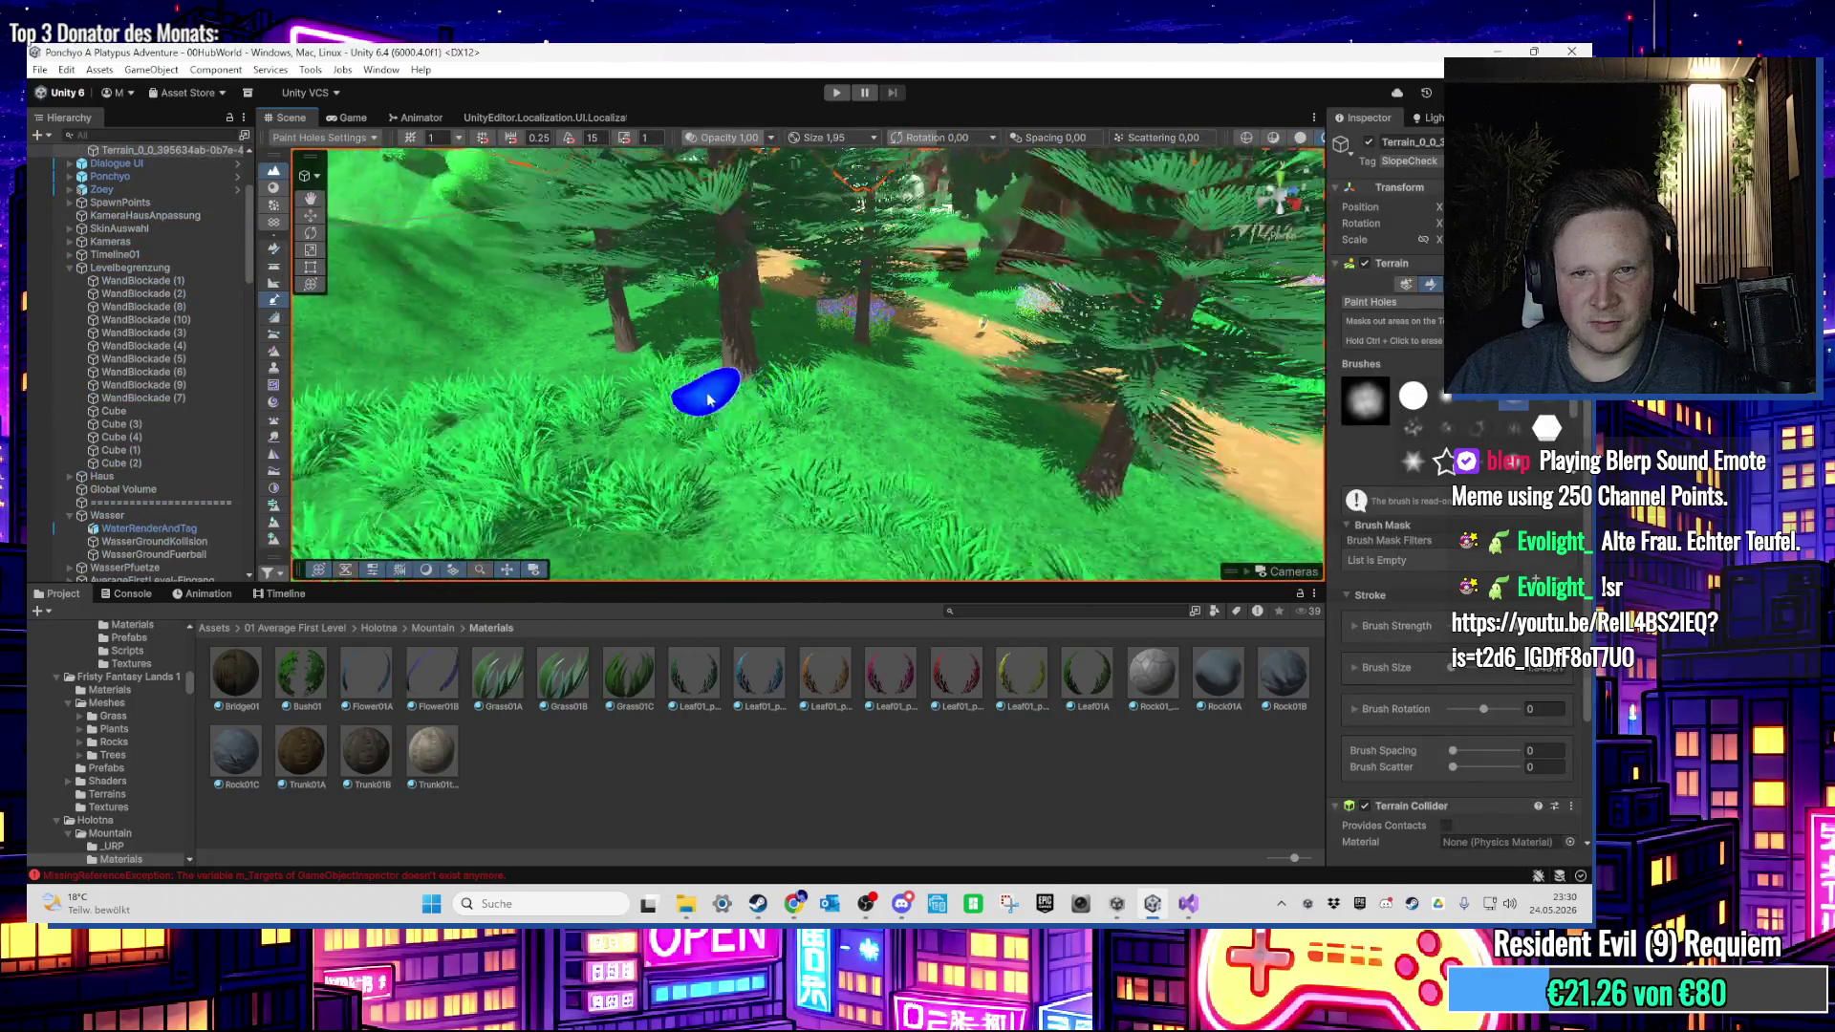
{"action": "left_click", "coordinate": [1456, 283]}
{"action": "left_click", "coordinate": [1447, 432]}
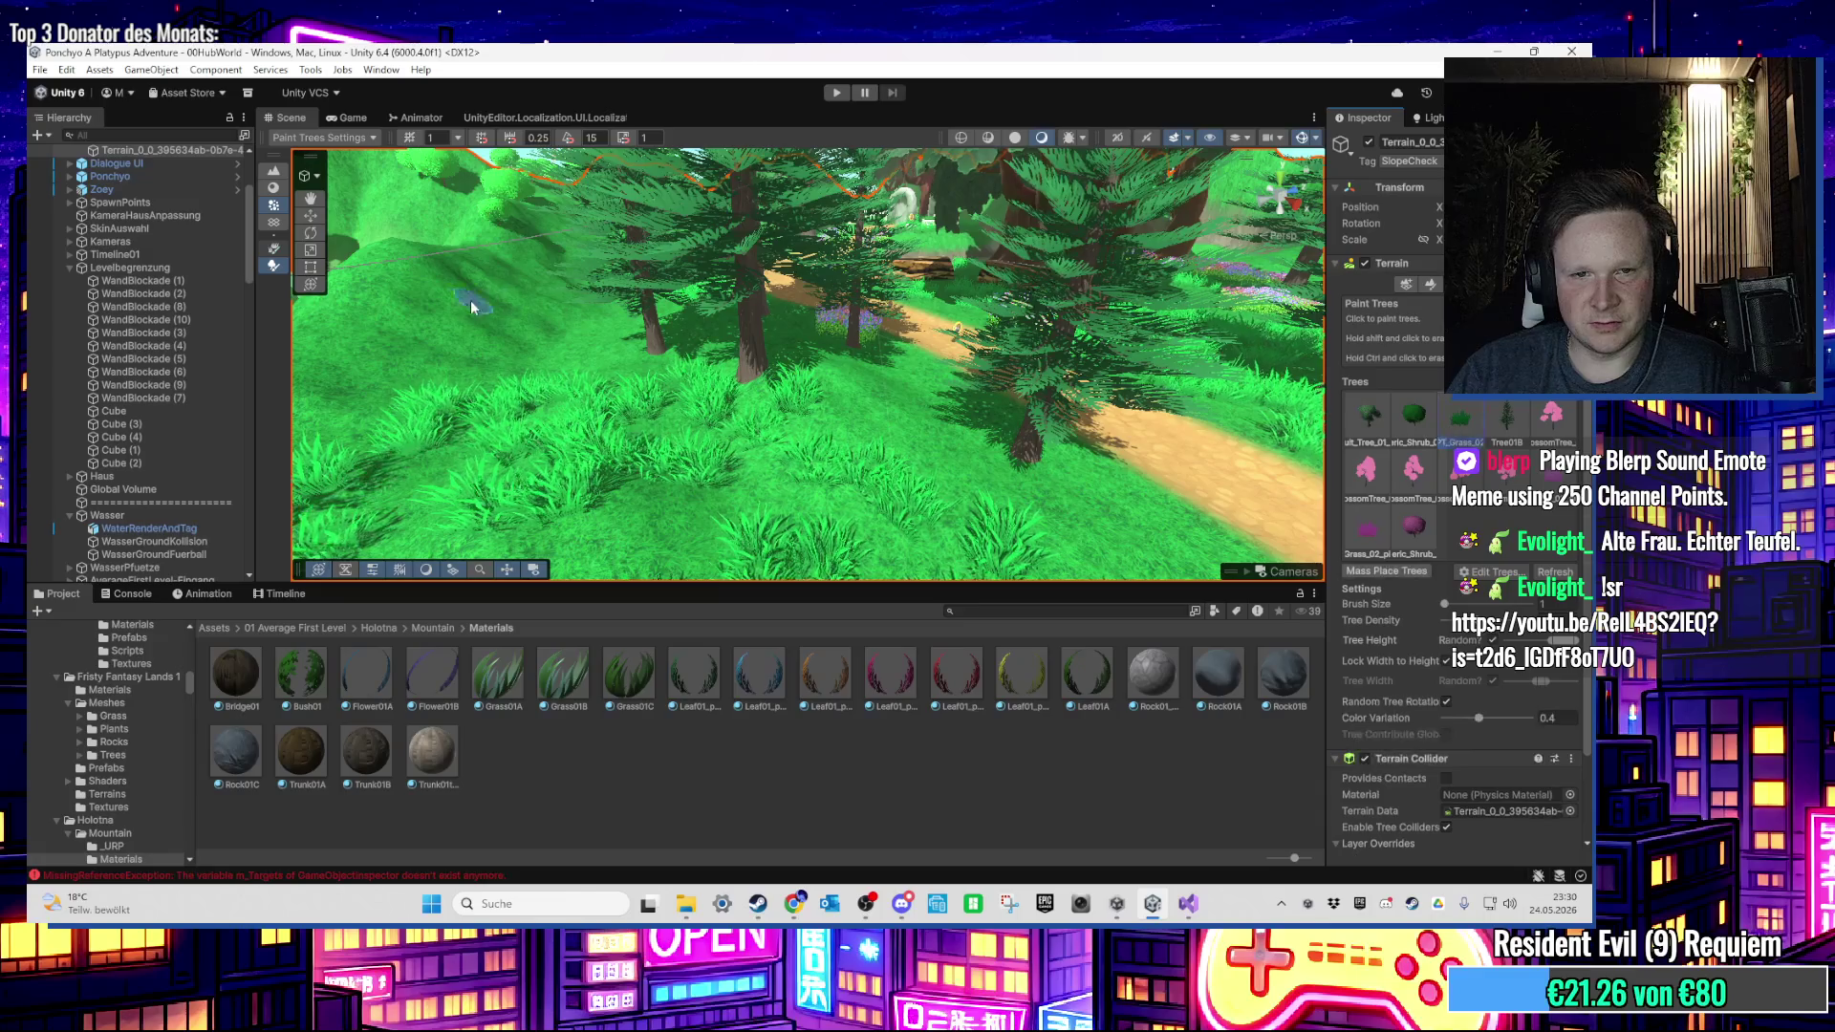
{"action": "scroll", "coordinate": [665, 299], "scroll_direction": "down", "scroll_amount": 5}
{"action": "scroll", "coordinate": [665, 299], "scroll_direction": "down", "scroll_amount": 5}
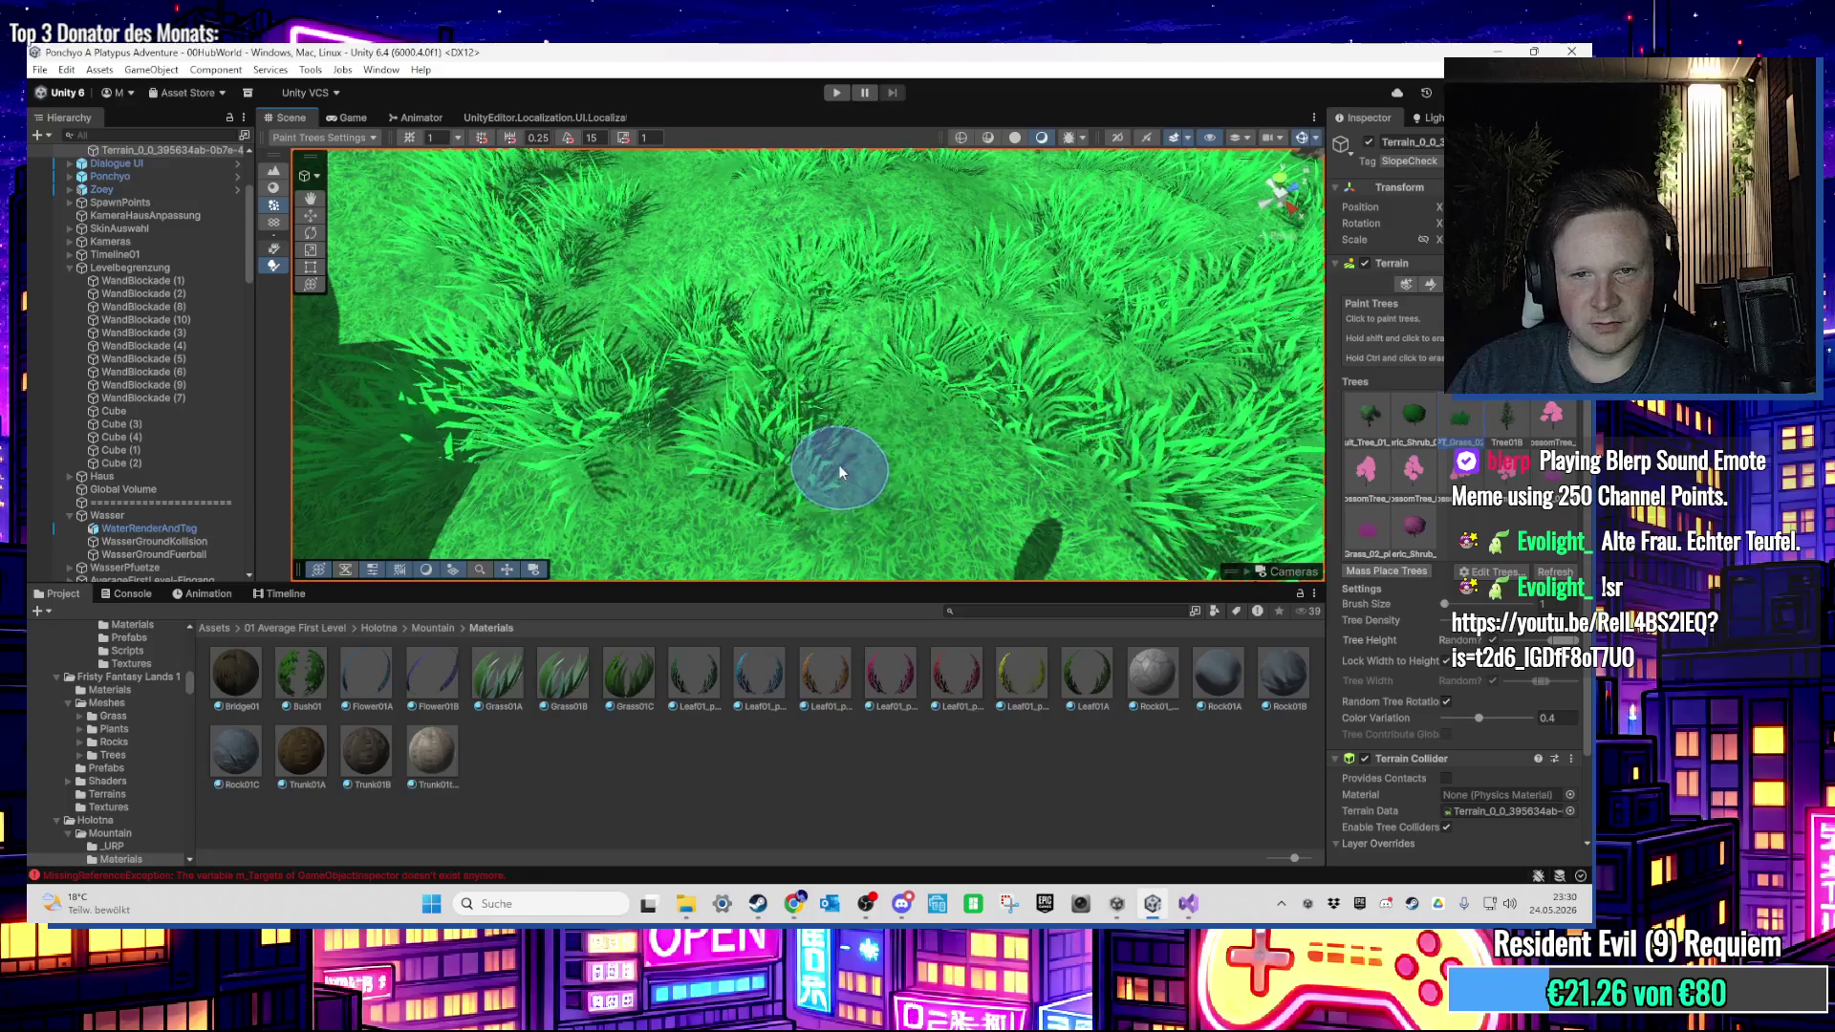
{"action": "scroll", "coordinate": [831, 467], "scroll_direction": "up", "scroll_amount": 3}
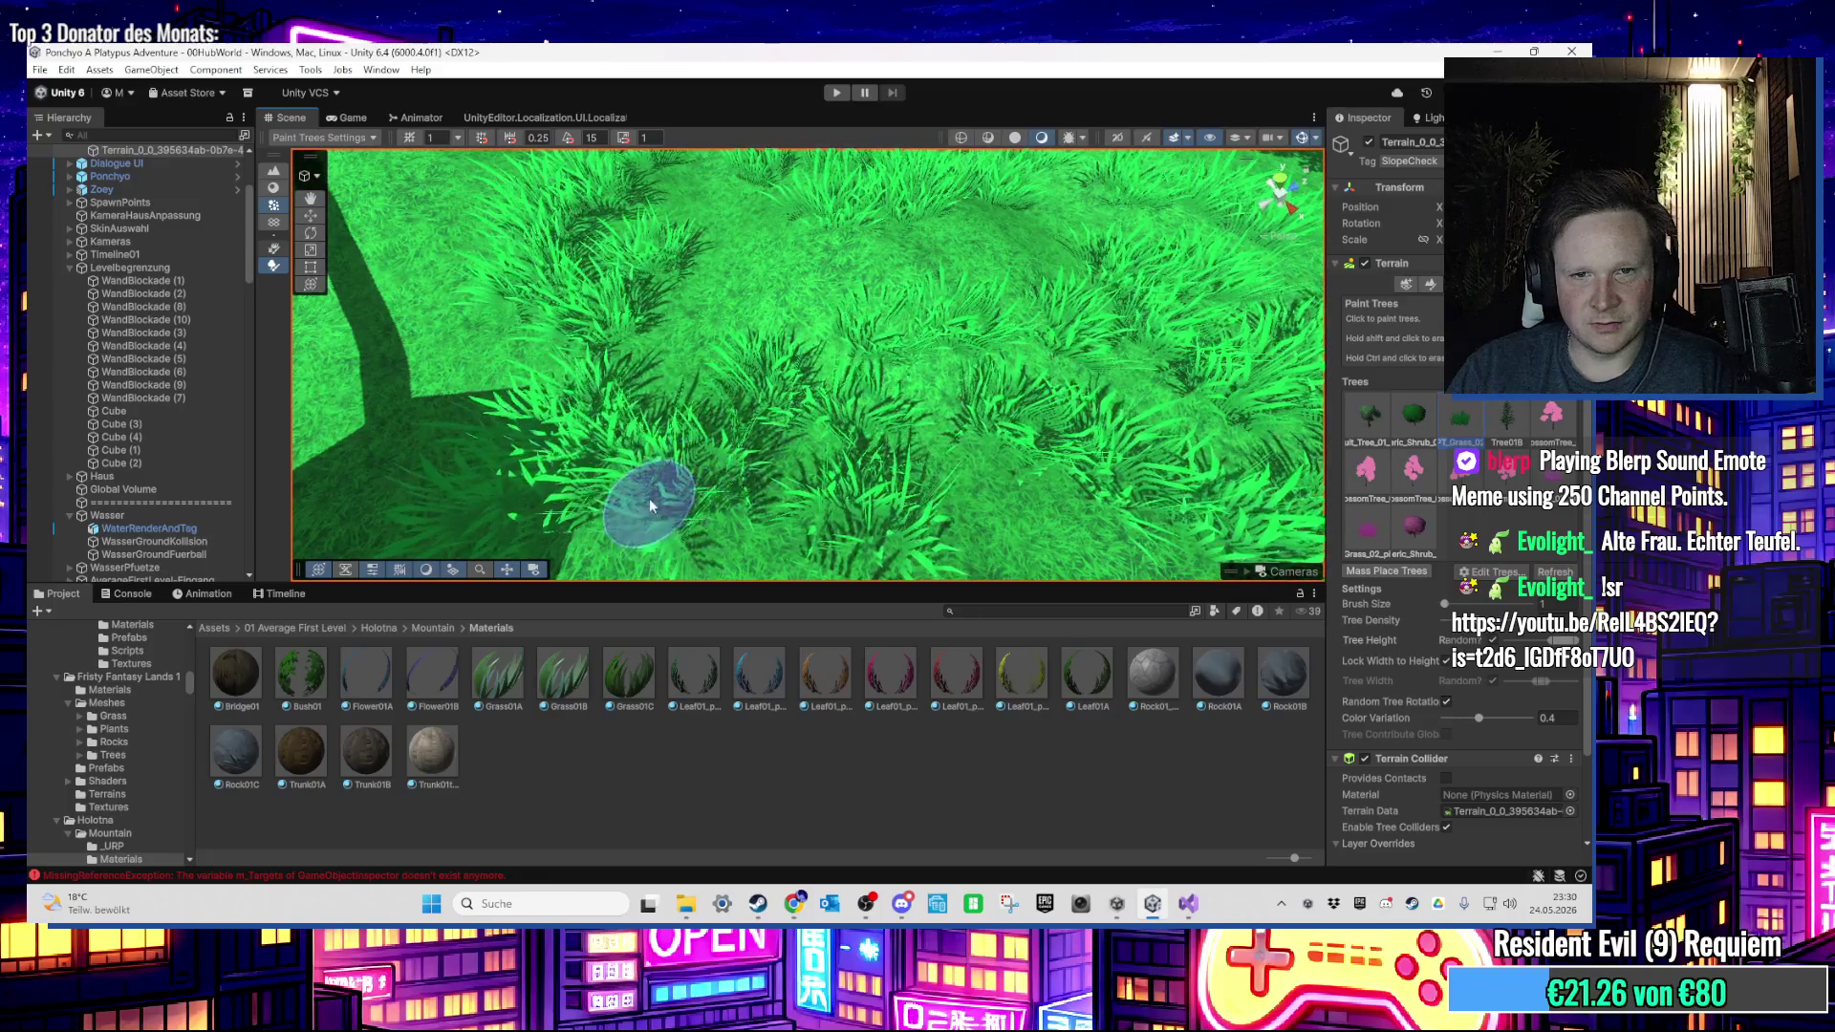
{"action": "scroll", "coordinate": [669, 488], "scroll_direction": "up", "scroll_amount": 3}
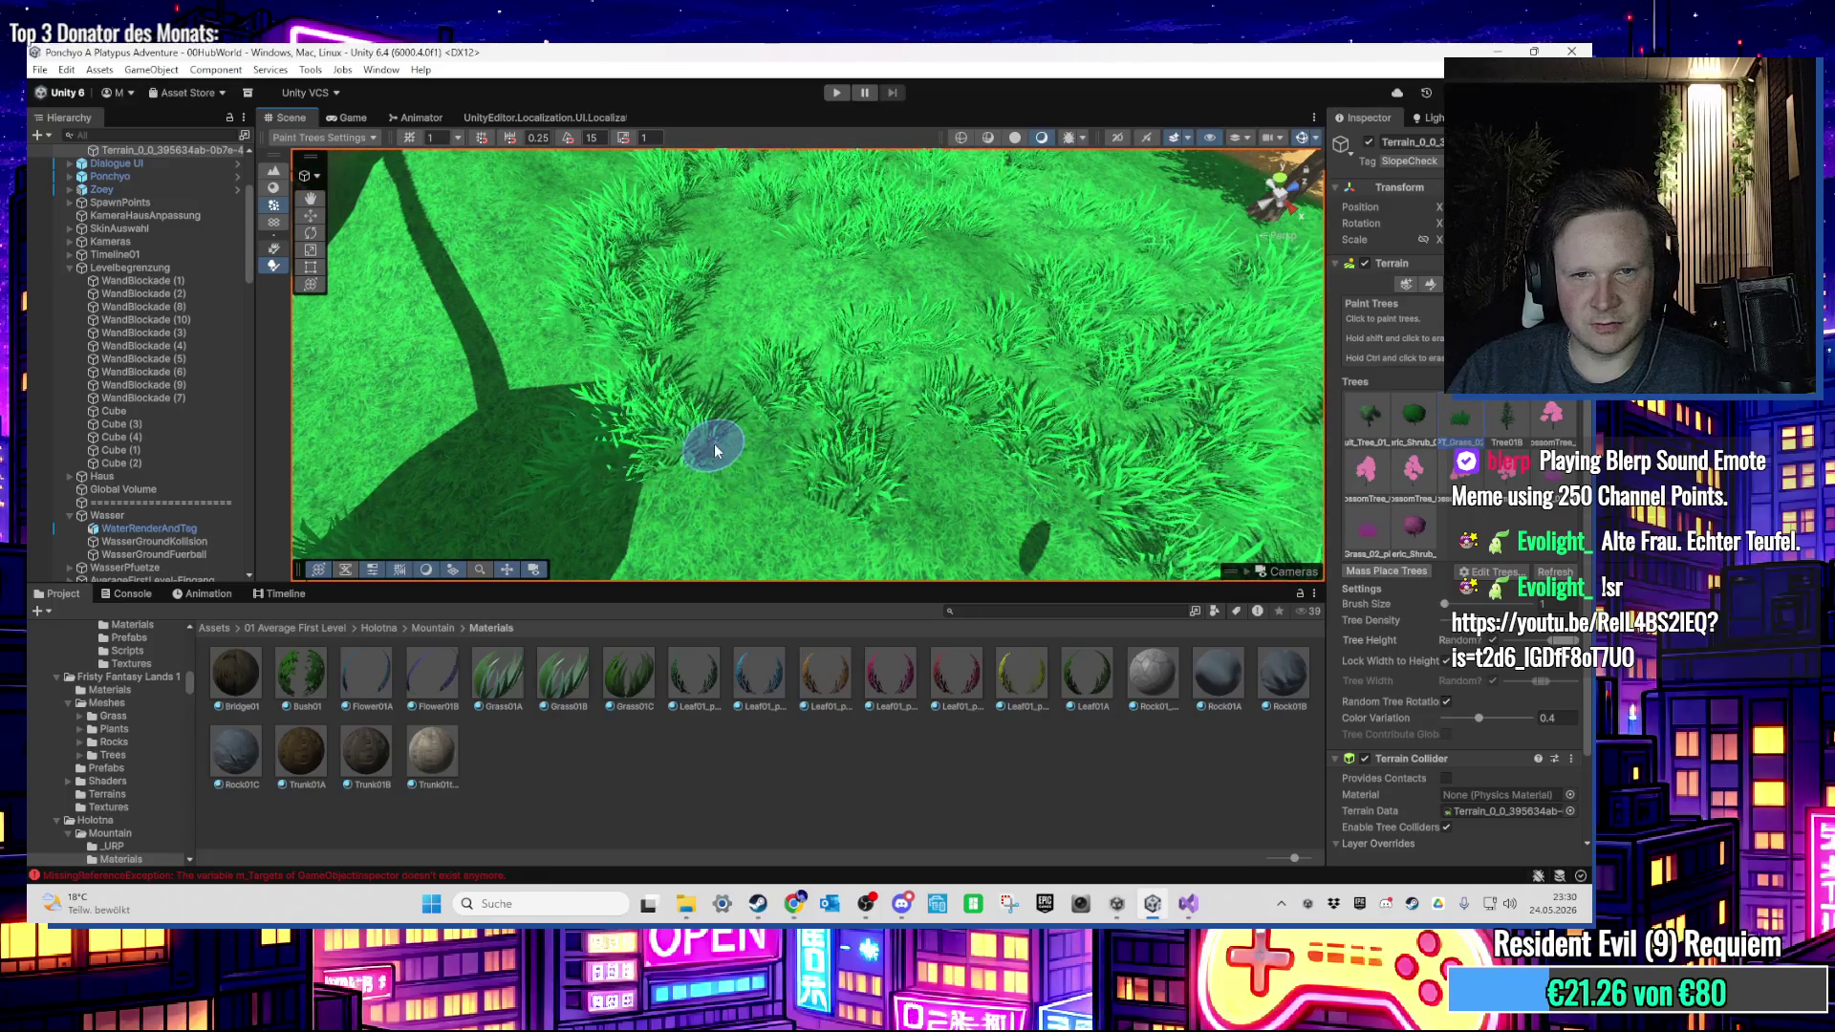
{"action": "scroll", "coordinate": [737, 437], "scroll_direction": "up", "scroll_amount": 3}
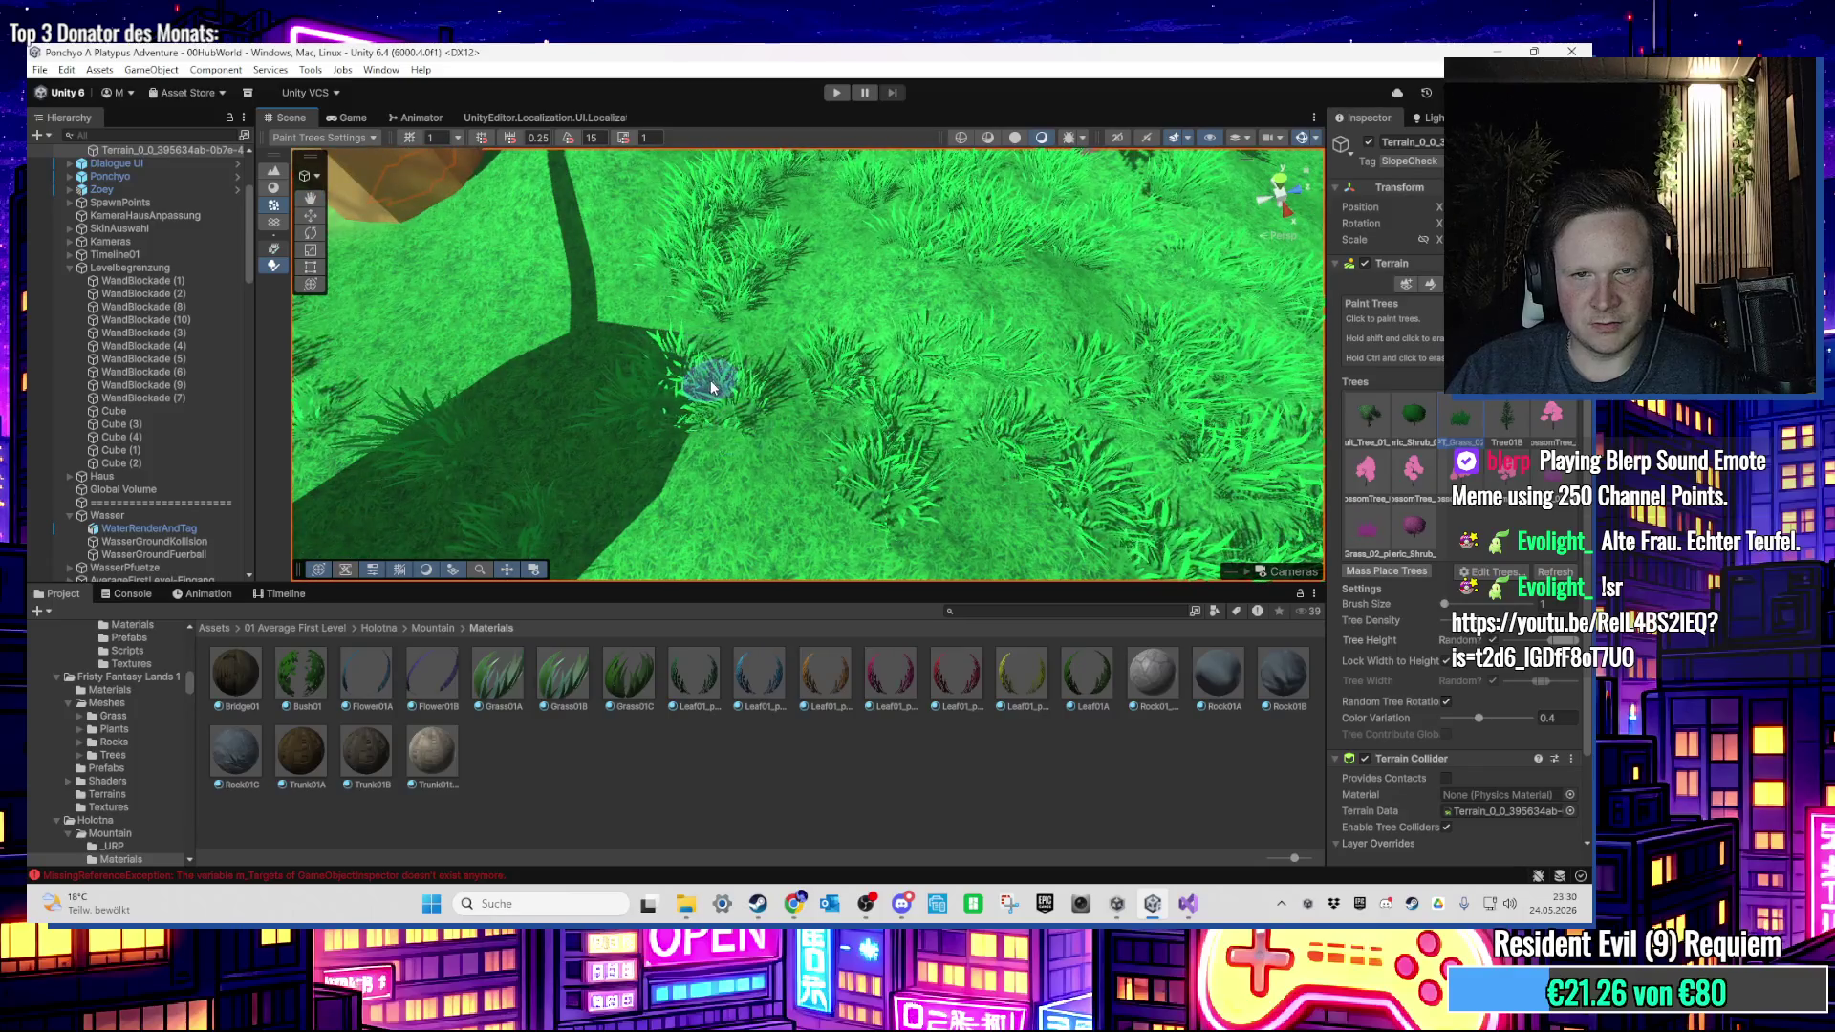
Step: Orbit around the Grass_02 clumps on the slope by the water, then switch to Paint Holes
{"action": "mouse_move", "coordinate": [627, 398]}
{"action": "left_mouse_down"}
{"action": "mouse_move", "coordinate": [750, 369]}
{"action": "mouse_move", "coordinate": [950, 397]}
{"action": "mouse_move", "coordinate": [754, 336]}
{"action": "mouse_move", "coordinate": [840, 336]}
{"action": "mouse_move", "coordinate": [1242, 431]}
{"action": "mouse_move", "coordinate": [975, 409]}
{"action": "mouse_move", "coordinate": [923, 448]}
{"action": "mouse_move", "coordinate": [539, 344]}
{"action": "mouse_move", "coordinate": [611, 372]}
{"action": "left_mouse_up"}
{"action": "scroll", "coordinate": [749, 410], "scroll_direction": "up", "scroll_amount": 6}
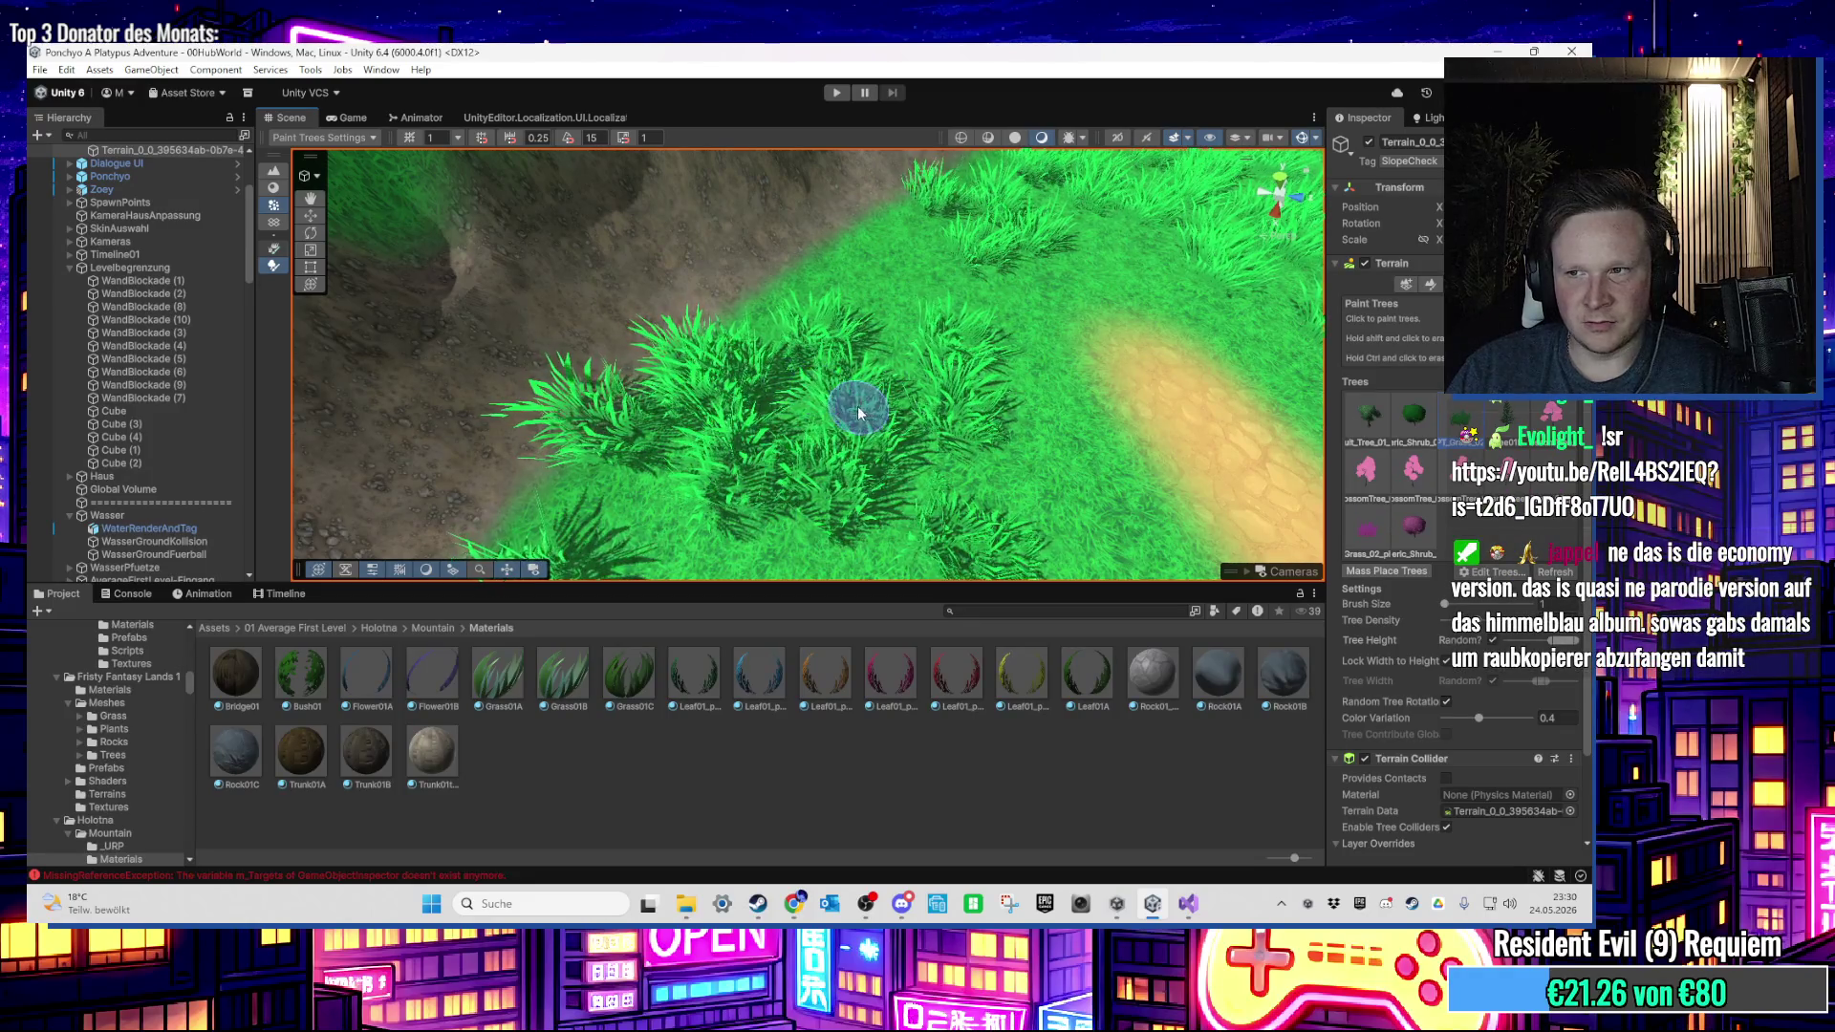
{"action": "left_click_drag", "start_coordinate": [841, 401], "coordinate": [704, 307]}
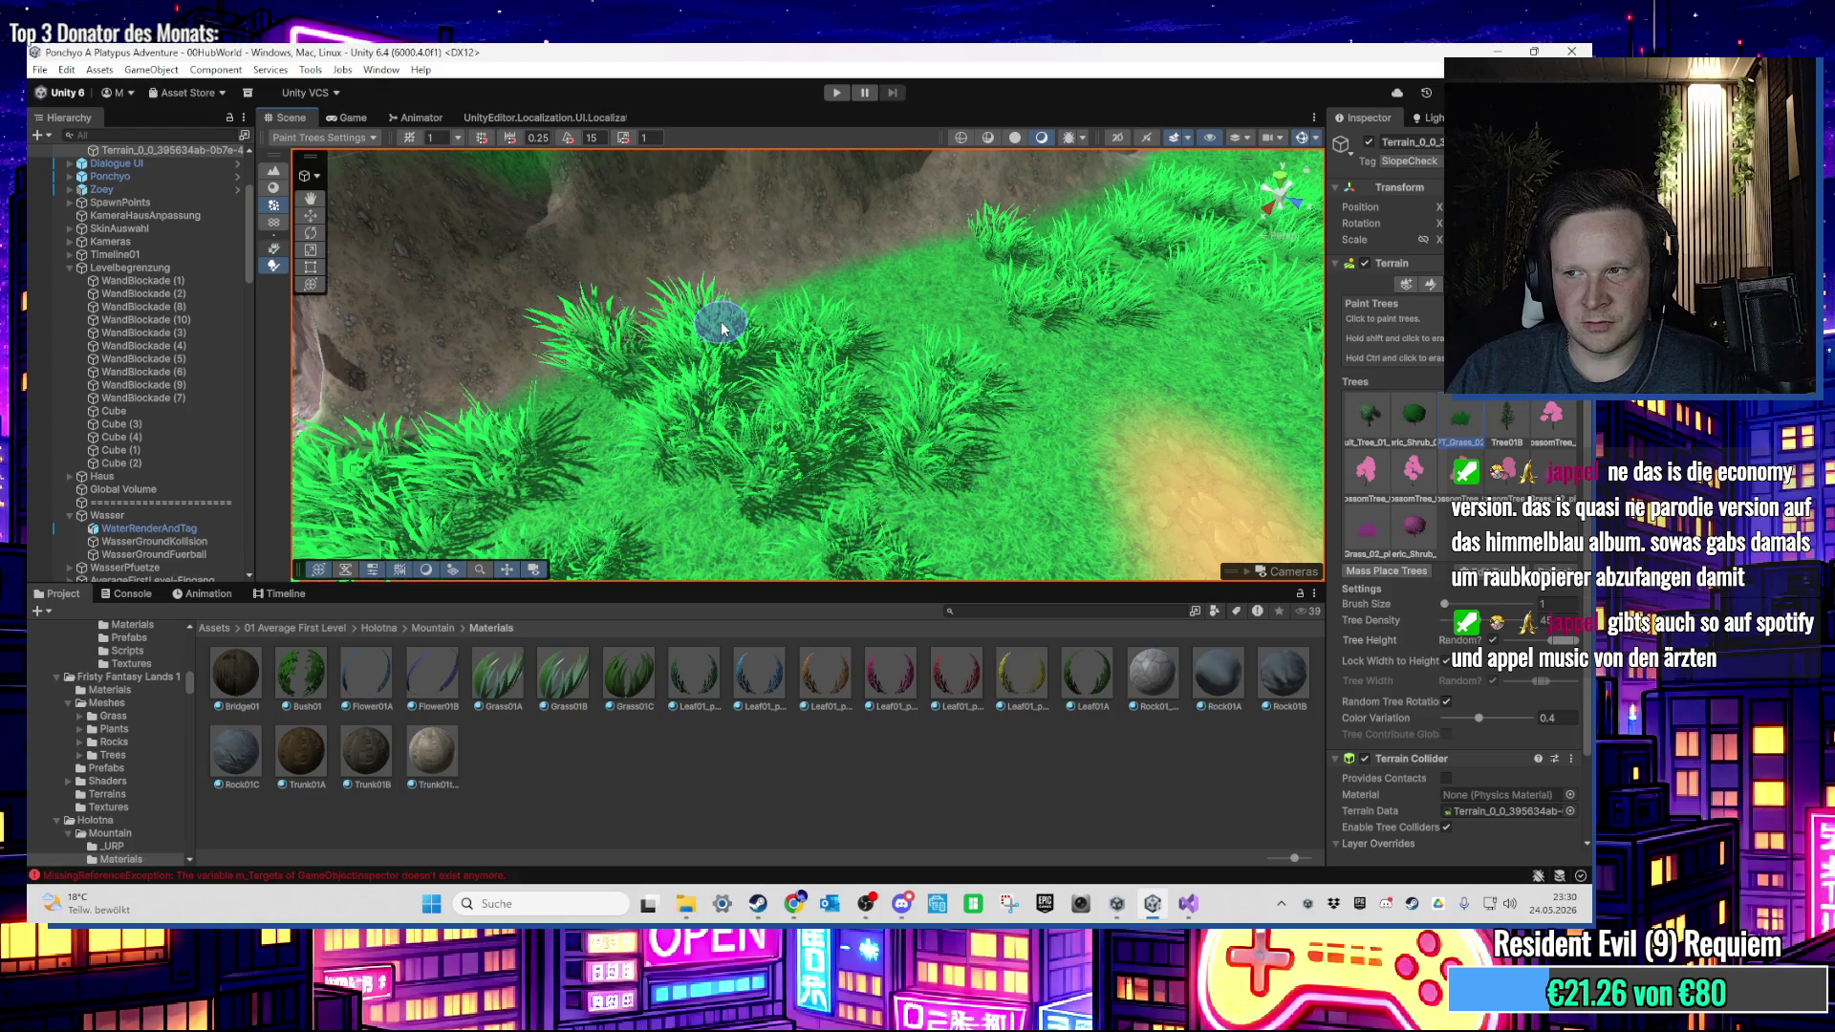
{"action": "mouse_move", "coordinate": [765, 316]}
{"action": "left_mouse_down"}
{"action": "mouse_move", "coordinate": [767, 430]}
{"action": "mouse_move", "coordinate": [898, 349]}
{"action": "mouse_move", "coordinate": [831, 443]}
{"action": "mouse_move", "coordinate": [766, 421]}
{"action": "mouse_move", "coordinate": [817, 418]}
{"action": "mouse_move", "coordinate": [725, 413]}
{"action": "mouse_move", "coordinate": [737, 360]}
{"action": "mouse_move", "coordinate": [799, 443]}
{"action": "left_mouse_up"}
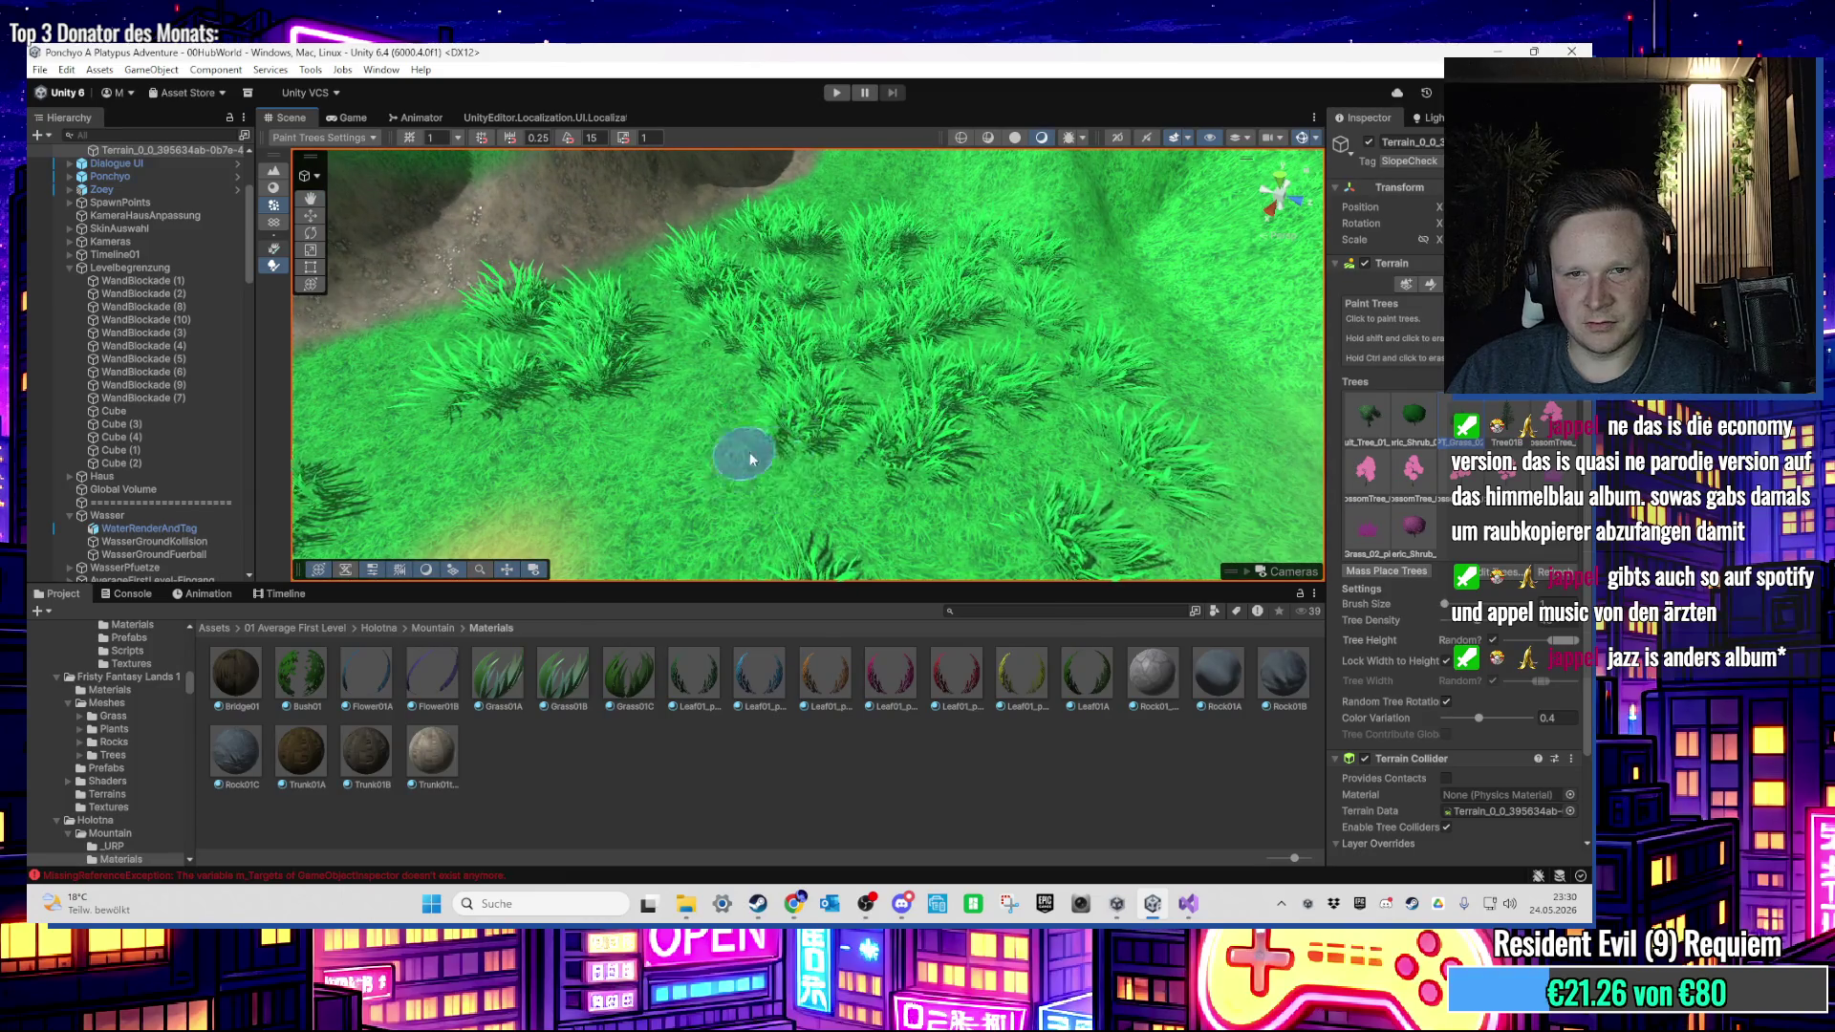
{"action": "mouse_move", "coordinate": [949, 447]}
{"action": "left_mouse_down"}
{"action": "mouse_move", "coordinate": [933, 410]}
{"action": "mouse_move", "coordinate": [860, 471]}
{"action": "left_mouse_up"}
{"action": "scroll", "coordinate": [800, 420], "scroll_direction": "down", "scroll_amount": 8}
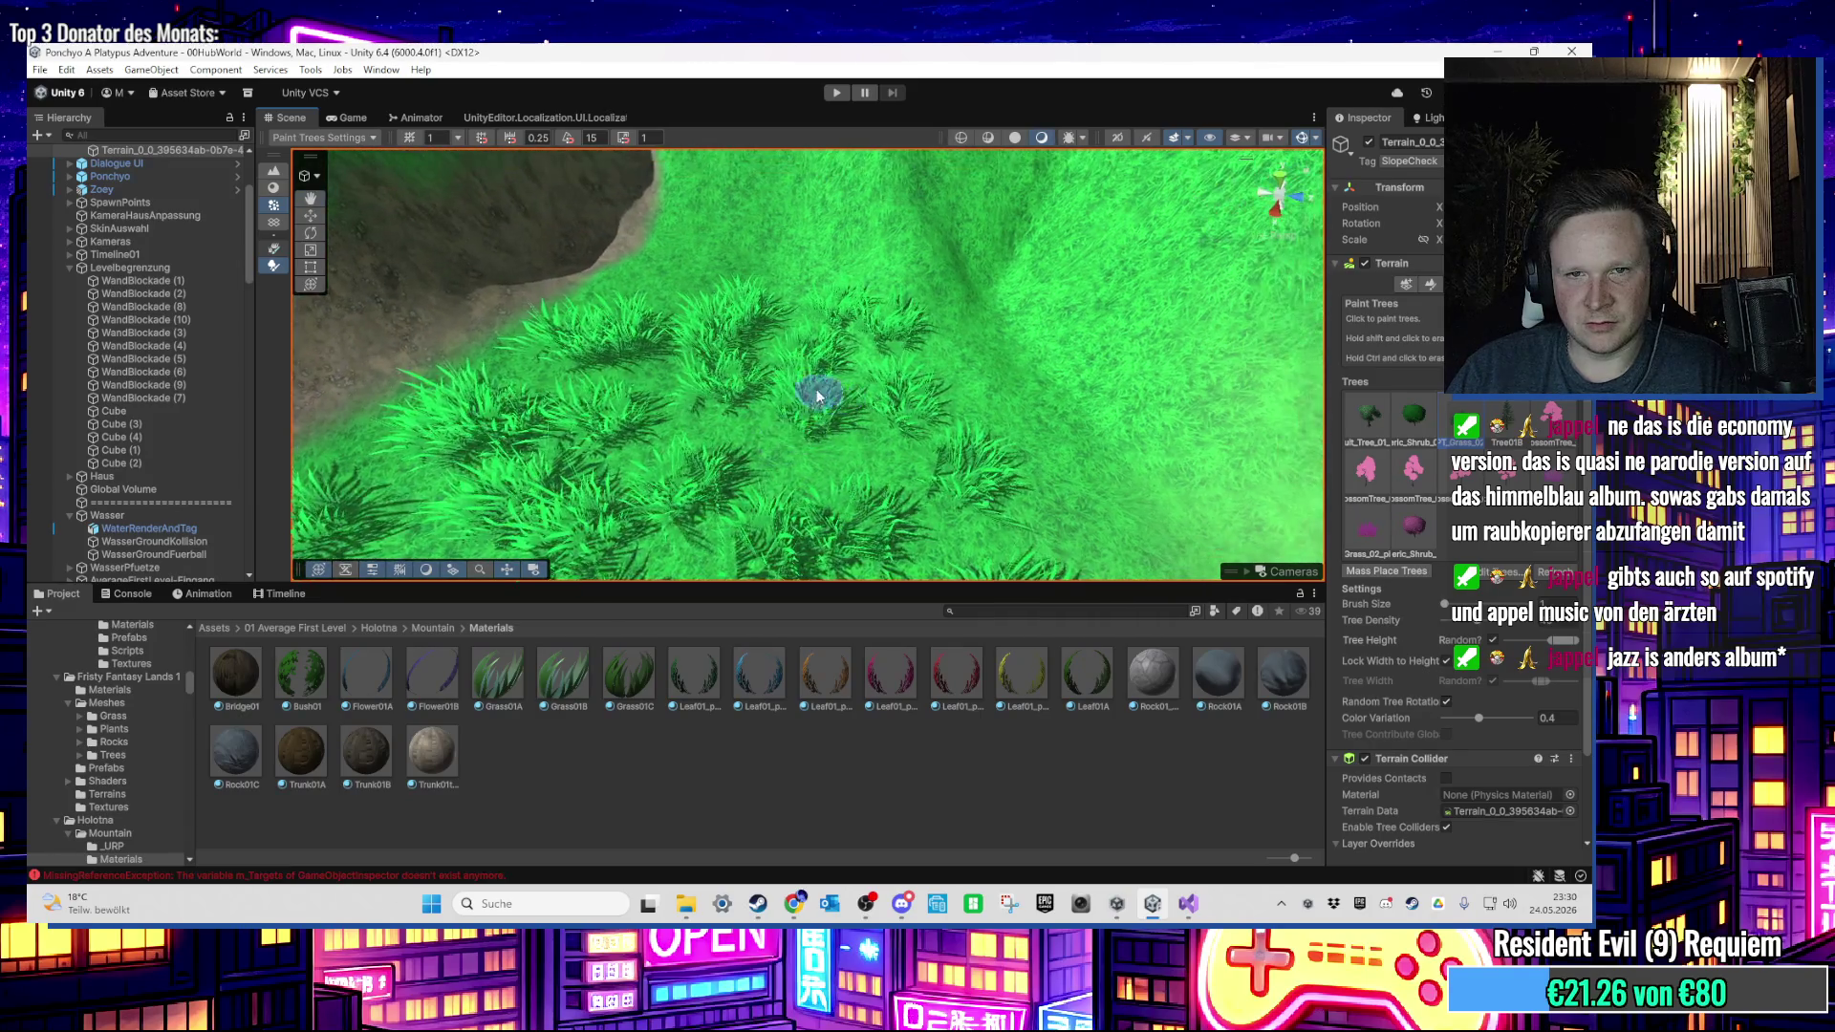
{"action": "left_click_drag", "start_coordinate": [544, 411], "coordinate": [741, 323]}
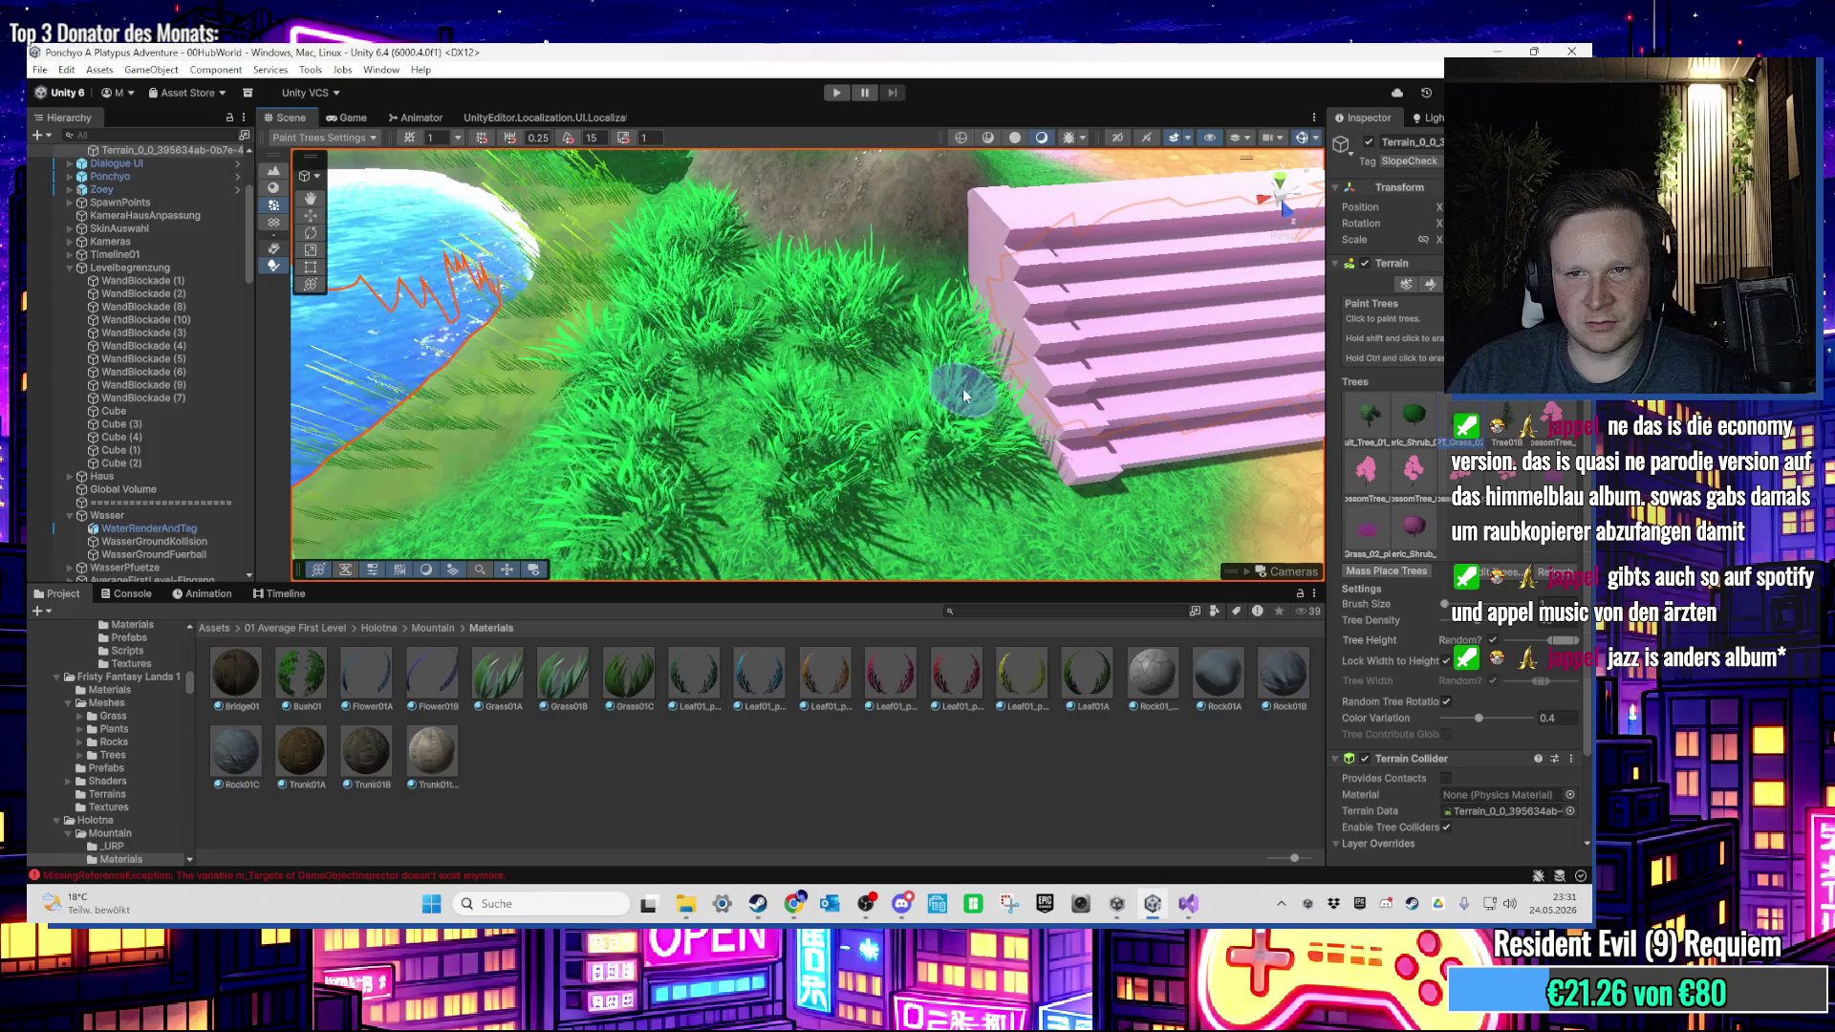
{"action": "left_click_drag", "start_coordinate": [954, 397], "coordinate": [964, 398]}
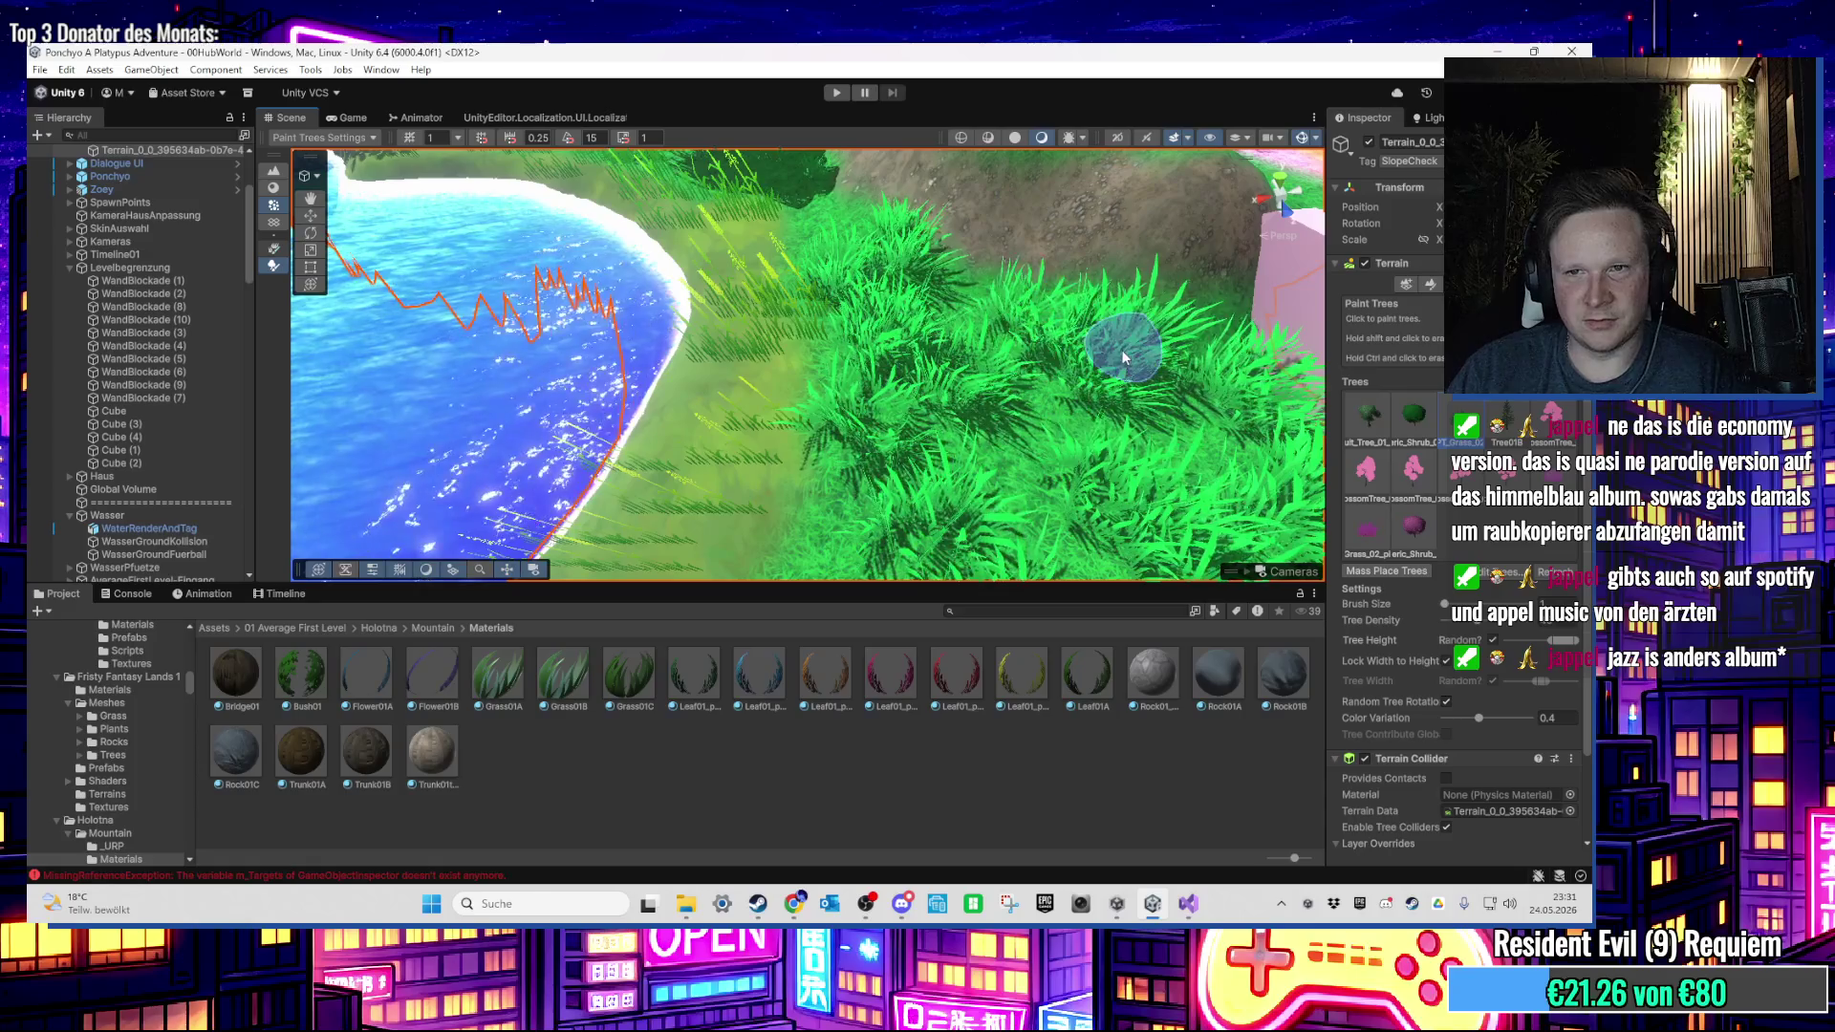
{"action": "mouse_move", "coordinate": [1118, 348]}
{"action": "left_mouse_down"}
{"action": "mouse_move", "coordinate": [1025, 254]}
{"action": "mouse_move", "coordinate": [800, 295]}
{"action": "mouse_move", "coordinate": [650, 279]}
{"action": "mouse_move", "coordinate": [813, 205]}
{"action": "mouse_move", "coordinate": [831, 250]}
{"action": "mouse_move", "coordinate": [822, 335]}
{"action": "mouse_move", "coordinate": [760, 368]}
{"action": "mouse_move", "coordinate": [784, 408]}
{"action": "mouse_move", "coordinate": [732, 406]}
{"action": "mouse_move", "coordinate": [1008, 375]}
{"action": "left_mouse_up"}
{"action": "left_click", "coordinate": [1430, 285]}
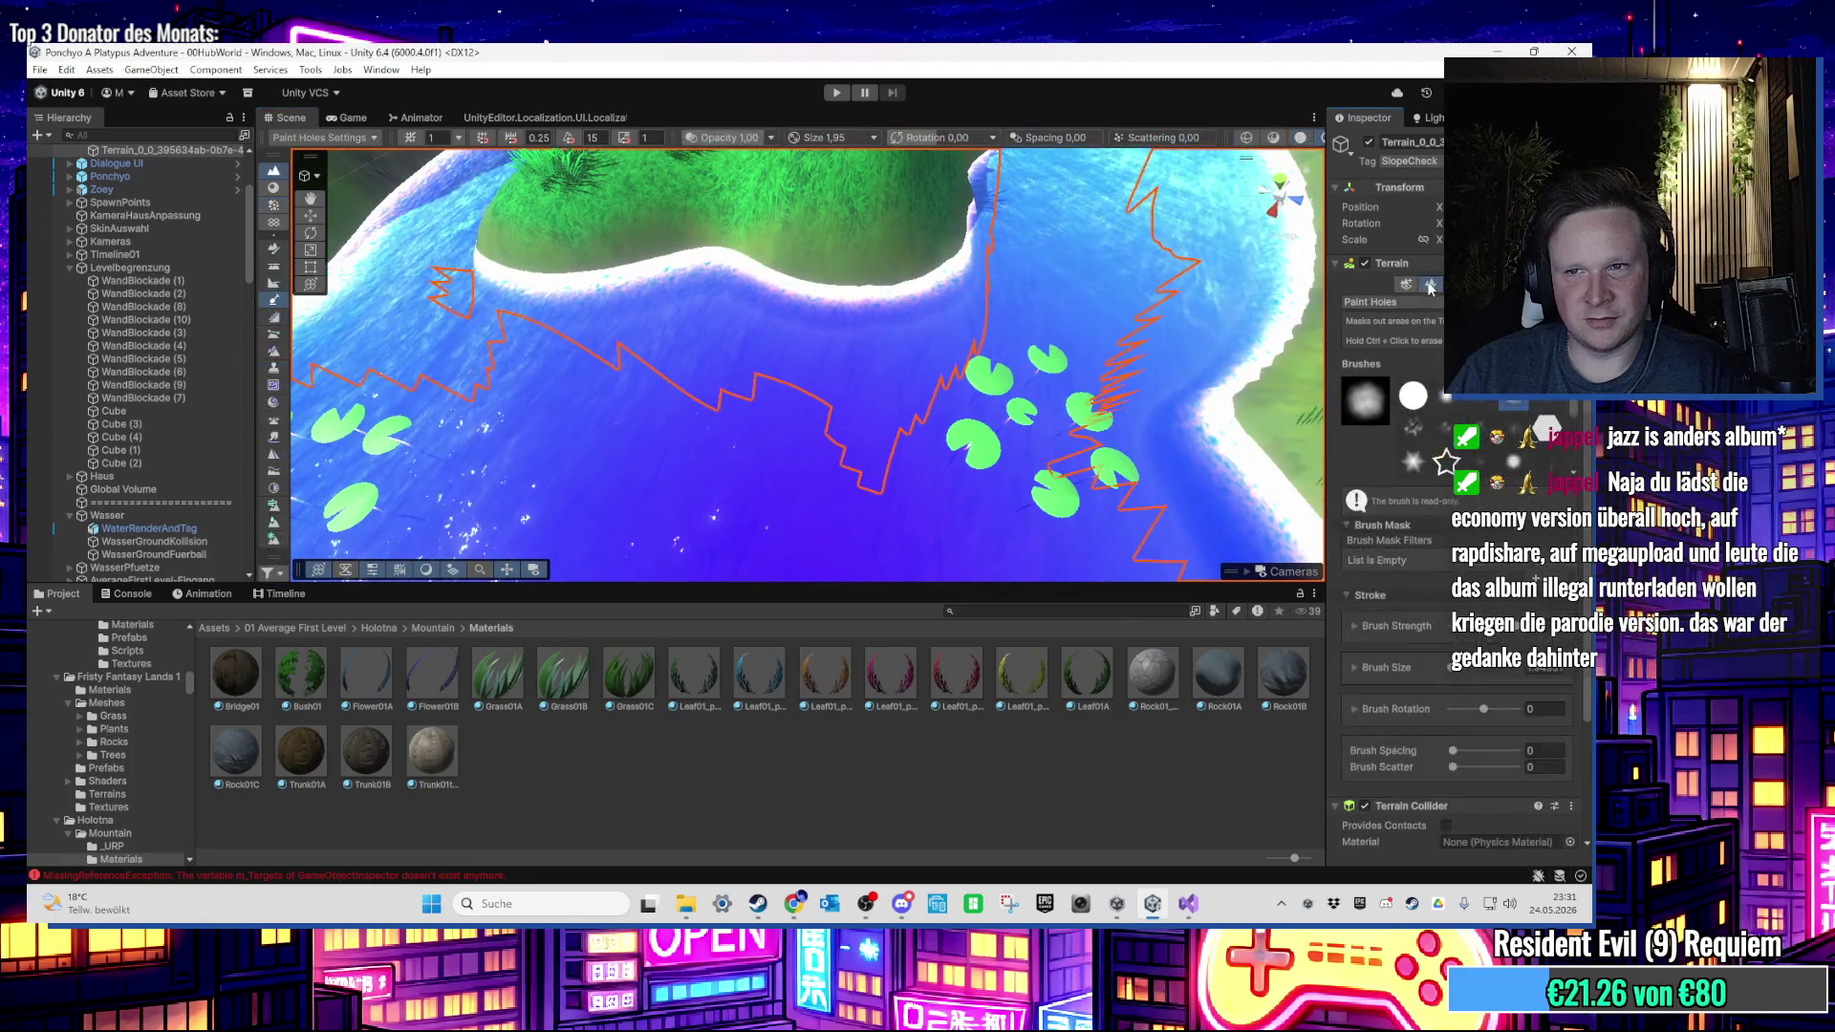
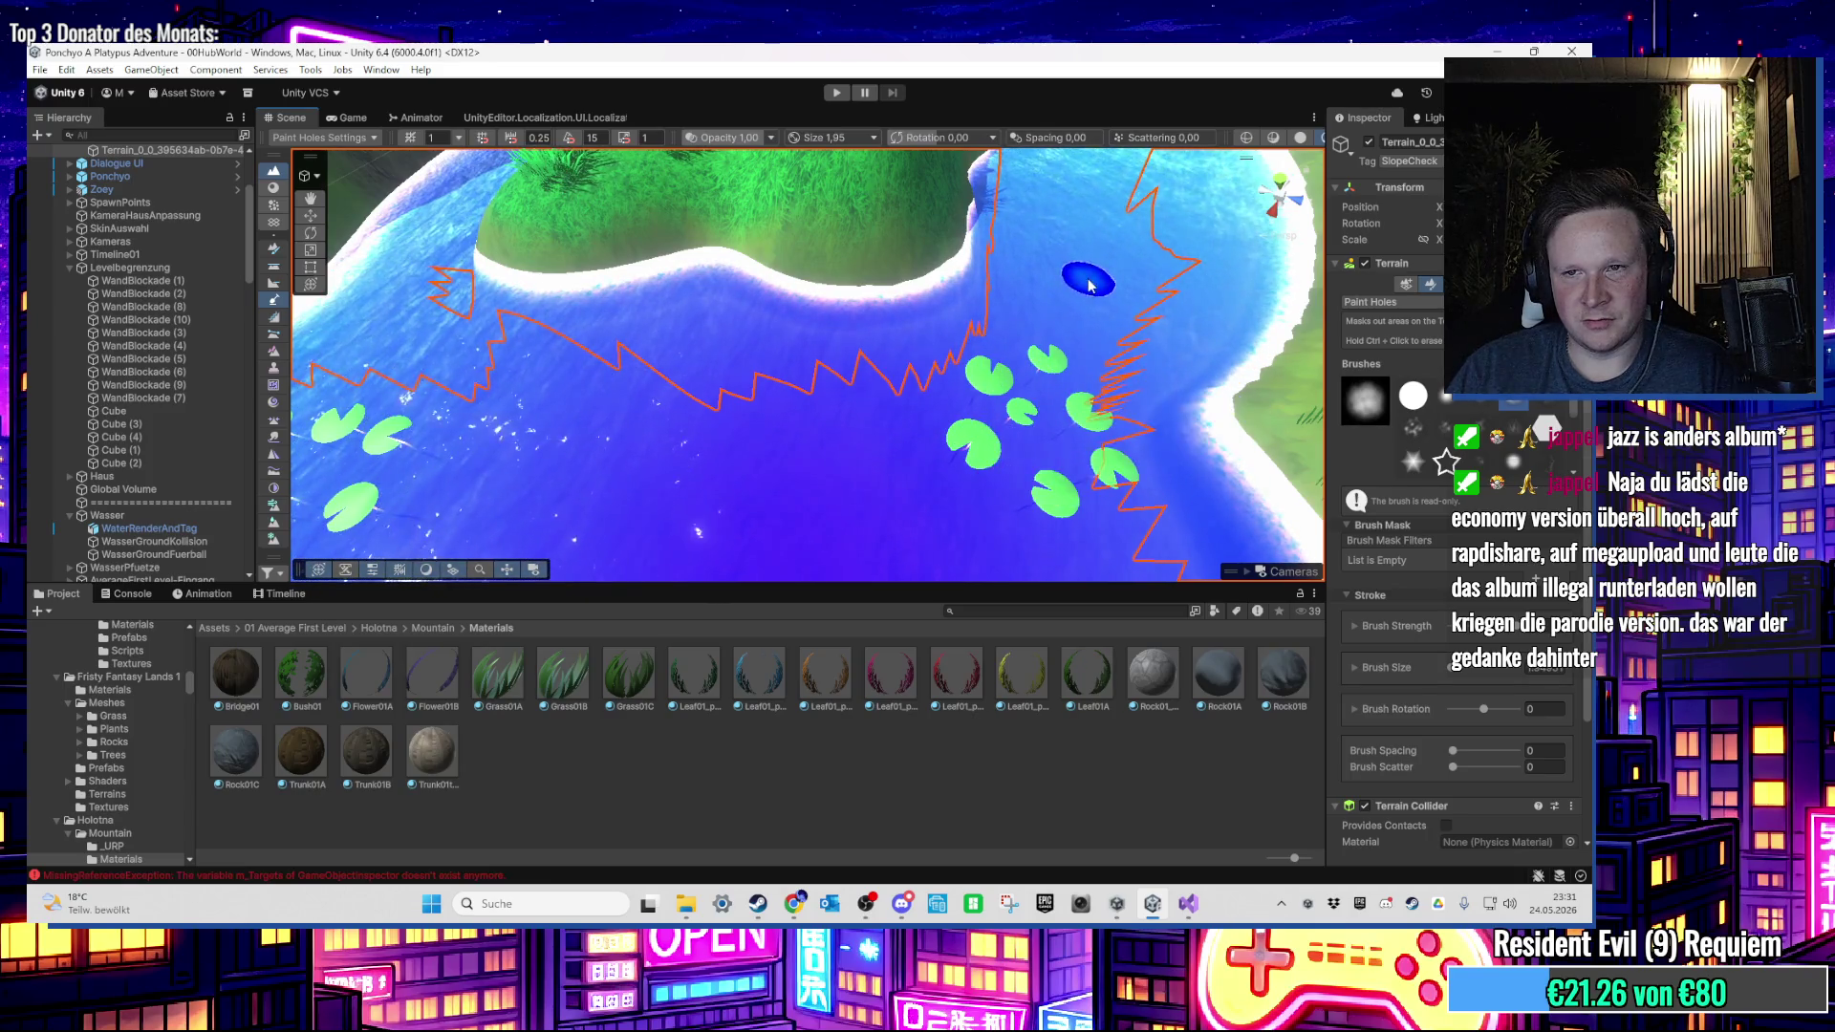
Step: Orbit the Scene view over the lily-pad pond and willow toward the palm shore and hills
{"action": "scroll", "coordinate": [1089, 285], "scroll_direction": "up", "scroll_amount": 8}
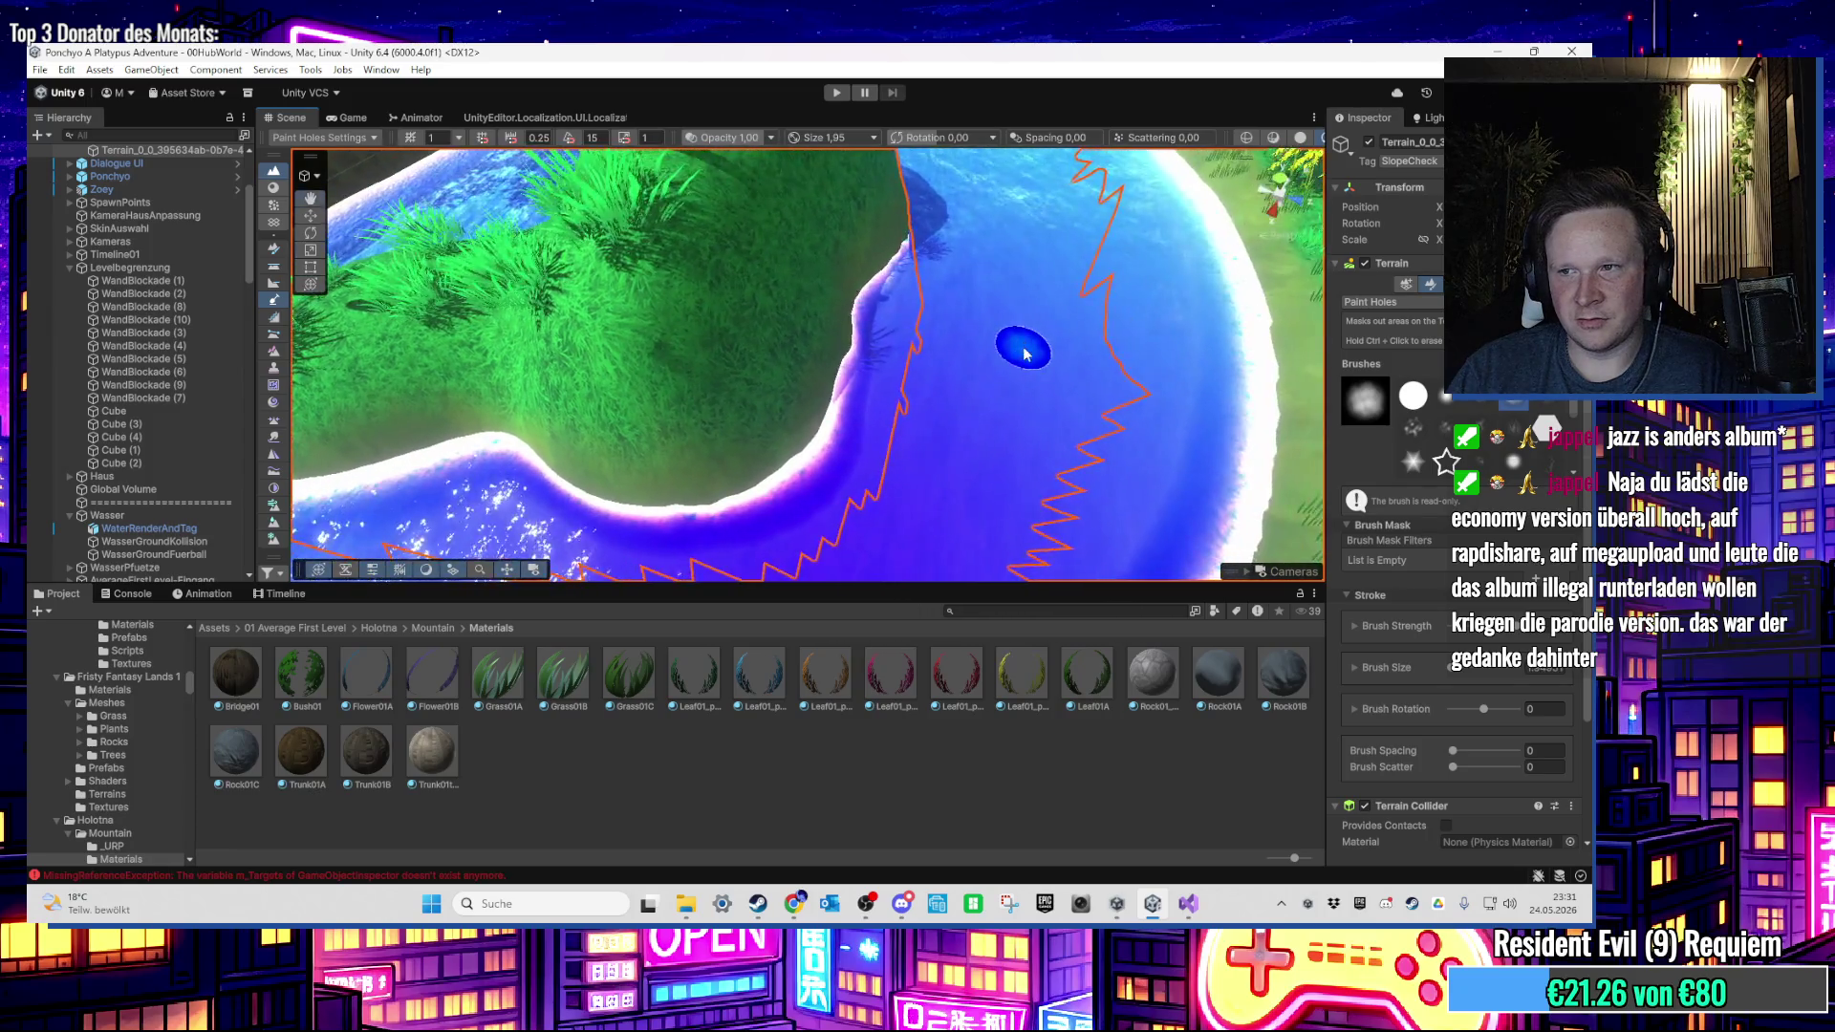
{"action": "scroll", "coordinate": [1024, 354], "scroll_direction": "down", "scroll_amount": 6}
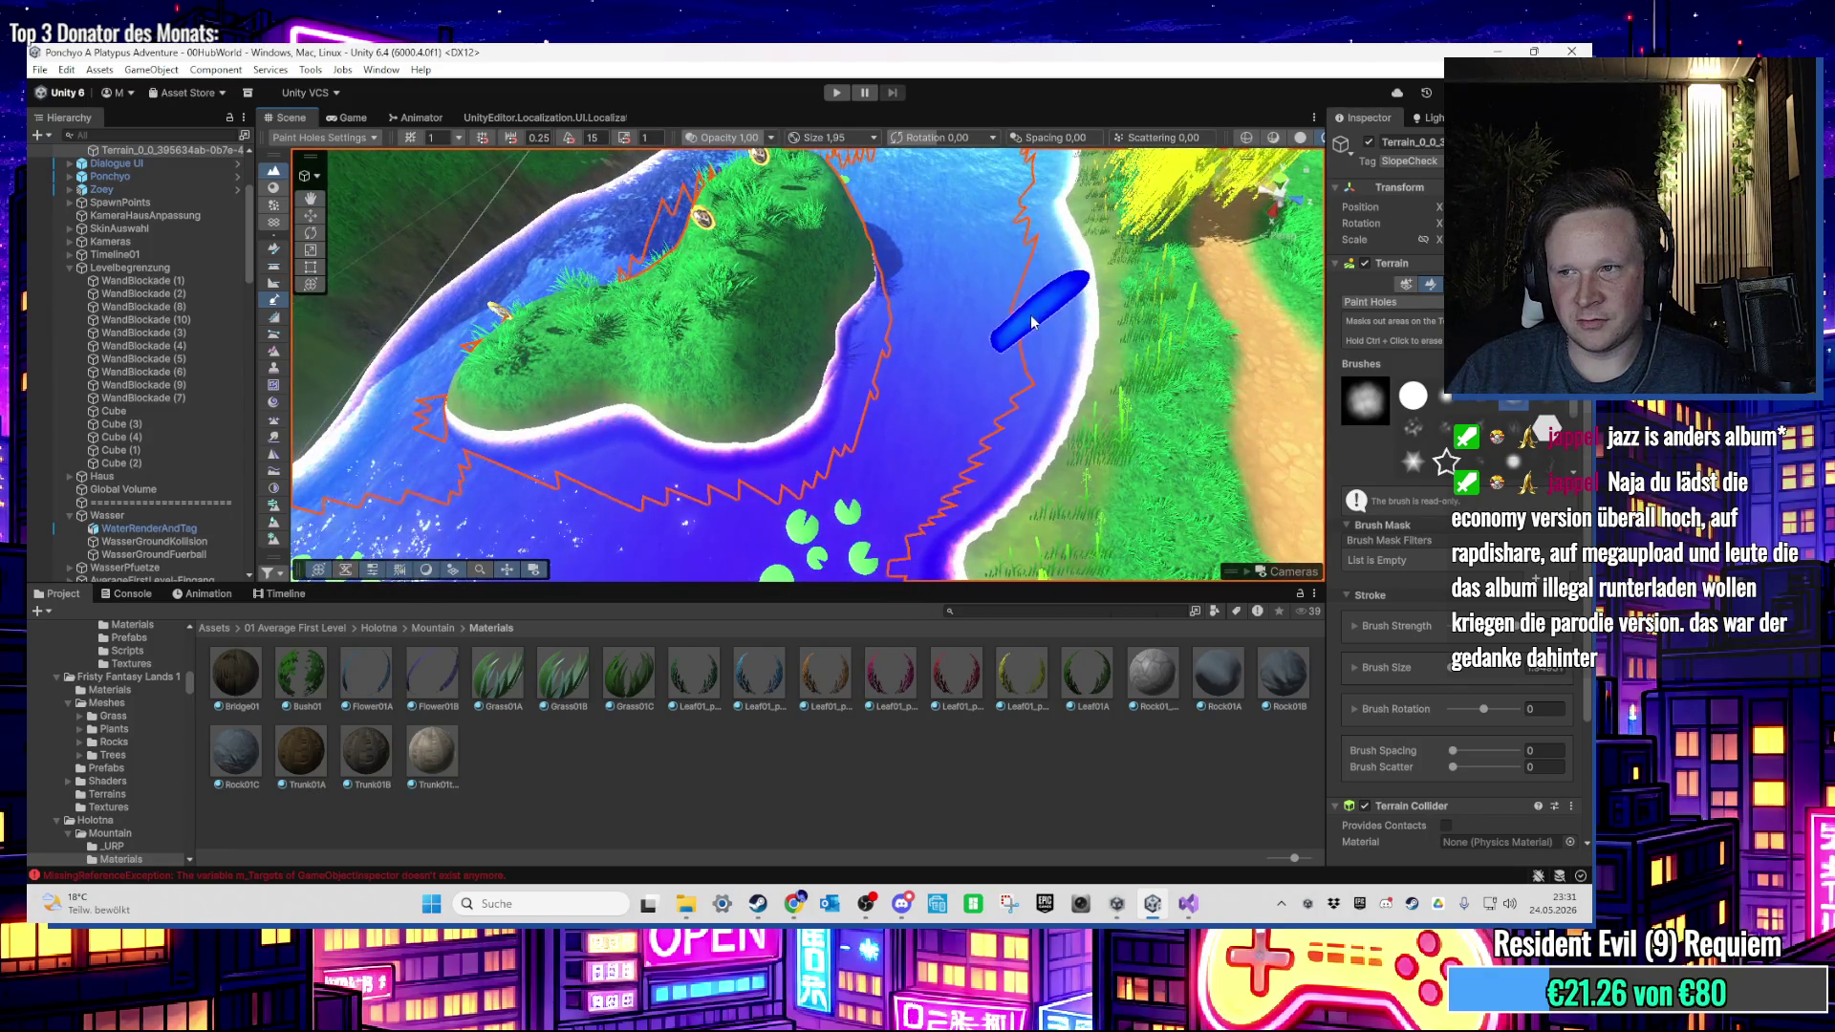
{"action": "mouse_move", "coordinate": [1032, 322]}
{"action": "left_mouse_down"}
{"action": "mouse_move", "coordinate": [984, 348]}
{"action": "mouse_move", "coordinate": [963, 389]}
{"action": "mouse_move", "coordinate": [983, 278]}
{"action": "mouse_move", "coordinate": [792, 389]}
{"action": "mouse_move", "coordinate": [823, 286]}
{"action": "mouse_move", "coordinate": [819, 340]}
{"action": "mouse_move", "coordinate": [1147, 233]}
{"action": "mouse_move", "coordinate": [854, 339]}
{"action": "mouse_move", "coordinate": [1097, 348]}
{"action": "mouse_move", "coordinate": [732, 438]}
{"action": "mouse_move", "coordinate": [751, 409]}
{"action": "mouse_move", "coordinate": [848, 481]}
{"action": "mouse_move", "coordinate": [766, 430]}
{"action": "mouse_move", "coordinate": [791, 402]}
{"action": "left_mouse_up"}
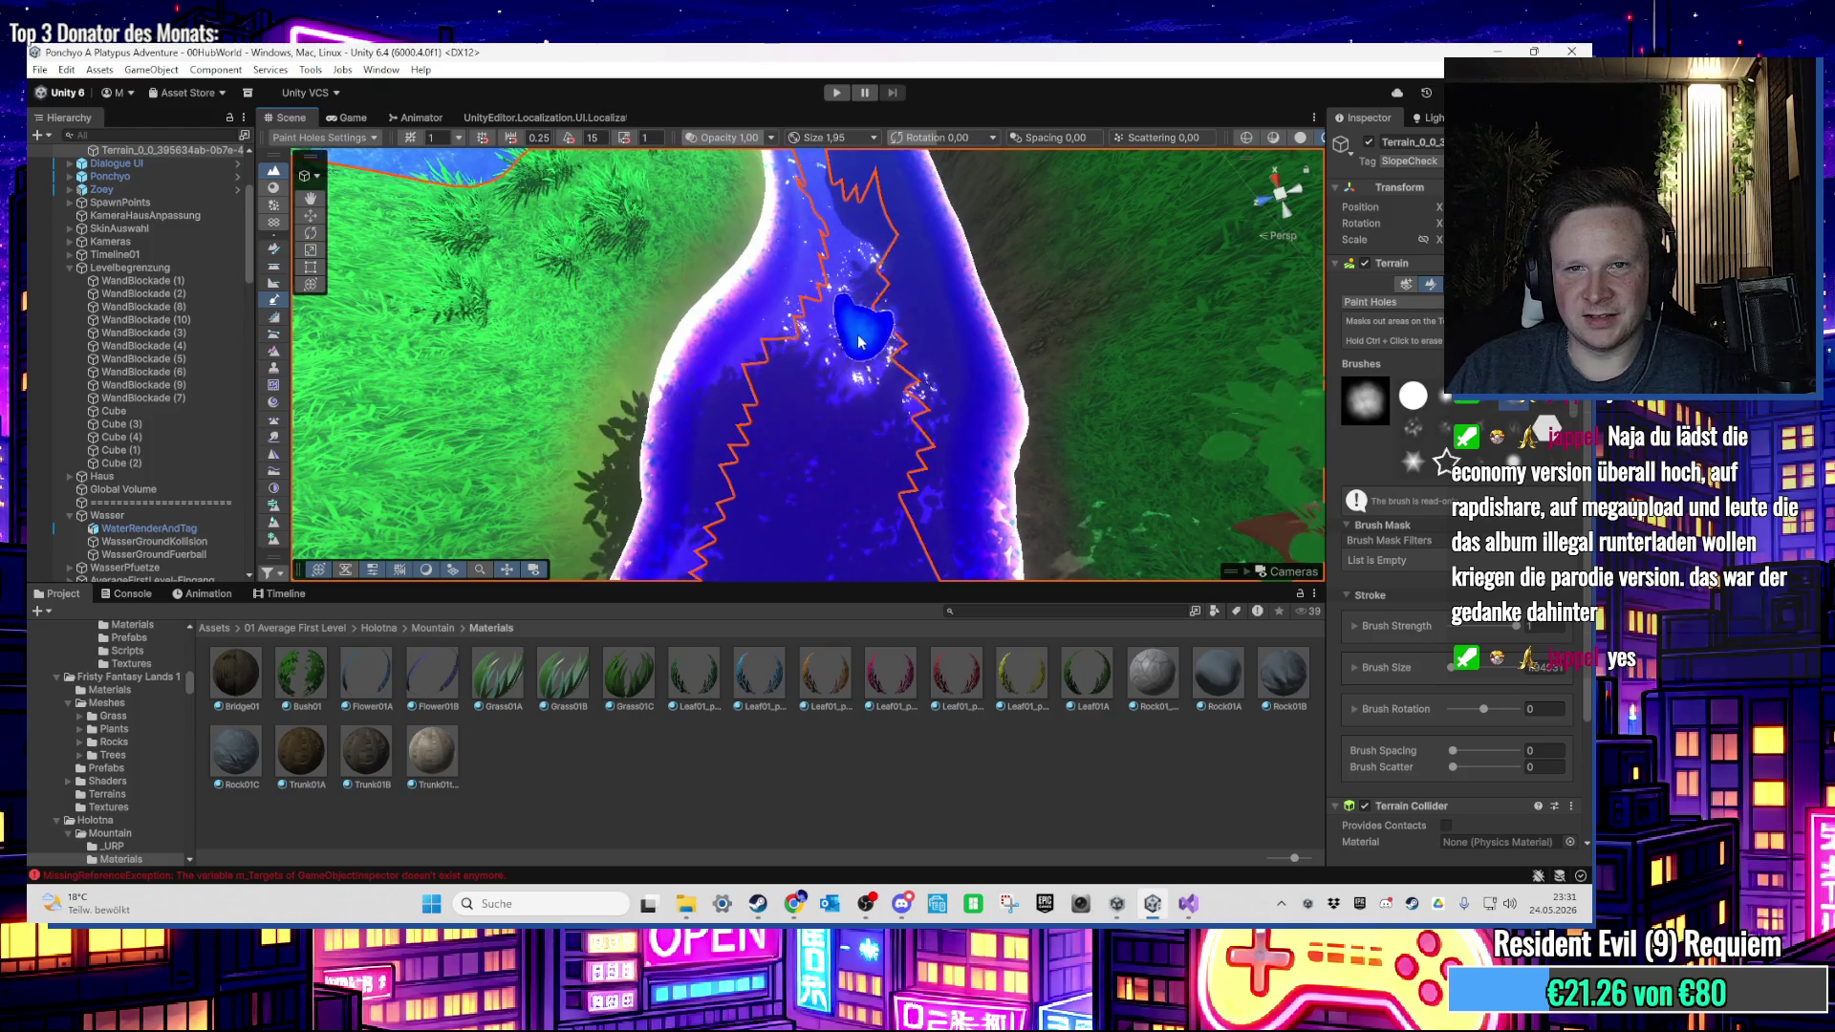
{"action": "mouse_move", "coordinate": [858, 341]}
{"action": "left_mouse_down"}
{"action": "mouse_move", "coordinate": [1183, 379]}
{"action": "mouse_move", "coordinate": [729, 389]}
{"action": "mouse_move", "coordinate": [860, 430]}
{"action": "left_mouse_up"}
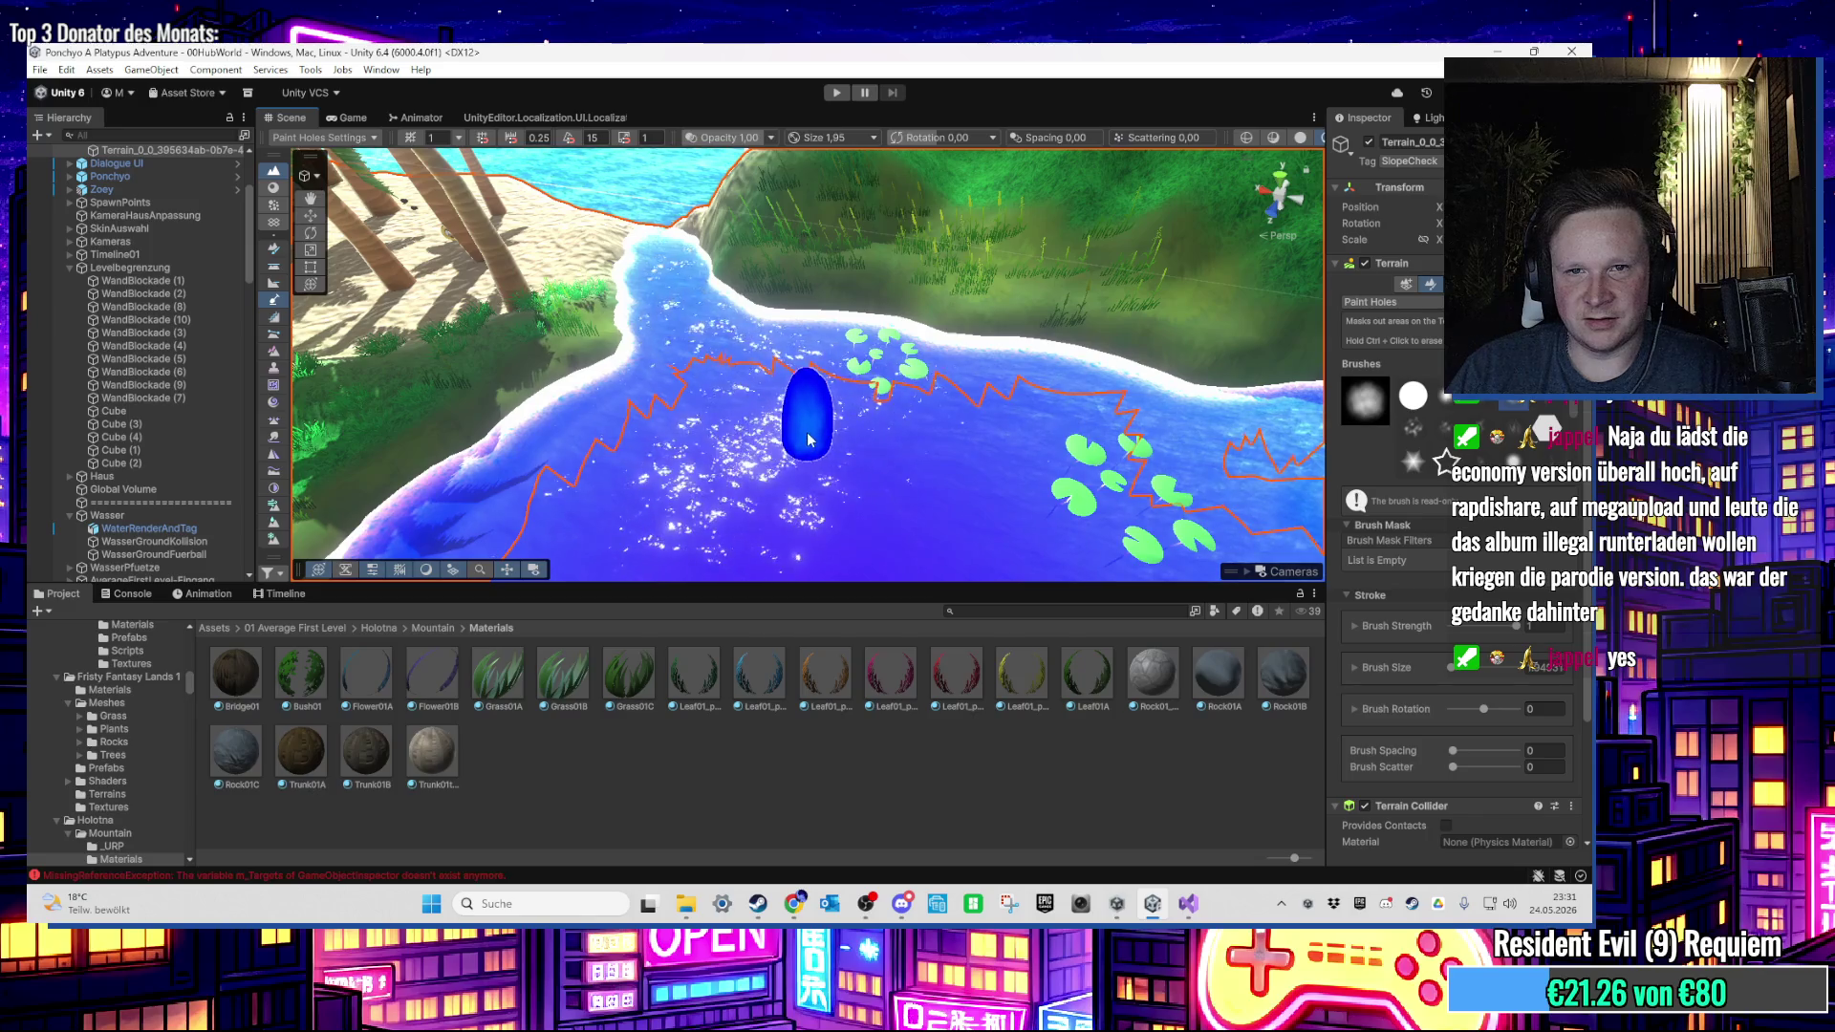
{"action": "mouse_move", "coordinate": [807, 439]}
{"action": "left_mouse_down"}
{"action": "mouse_move", "coordinate": [806, 470]}
{"action": "mouse_move", "coordinate": [674, 443]}
{"action": "mouse_move", "coordinate": [543, 341]}
{"action": "mouse_move", "coordinate": [757, 463]}
{"action": "mouse_move", "coordinate": [516, 336]}
{"action": "mouse_move", "coordinate": [762, 408]}
{"action": "left_mouse_up"}
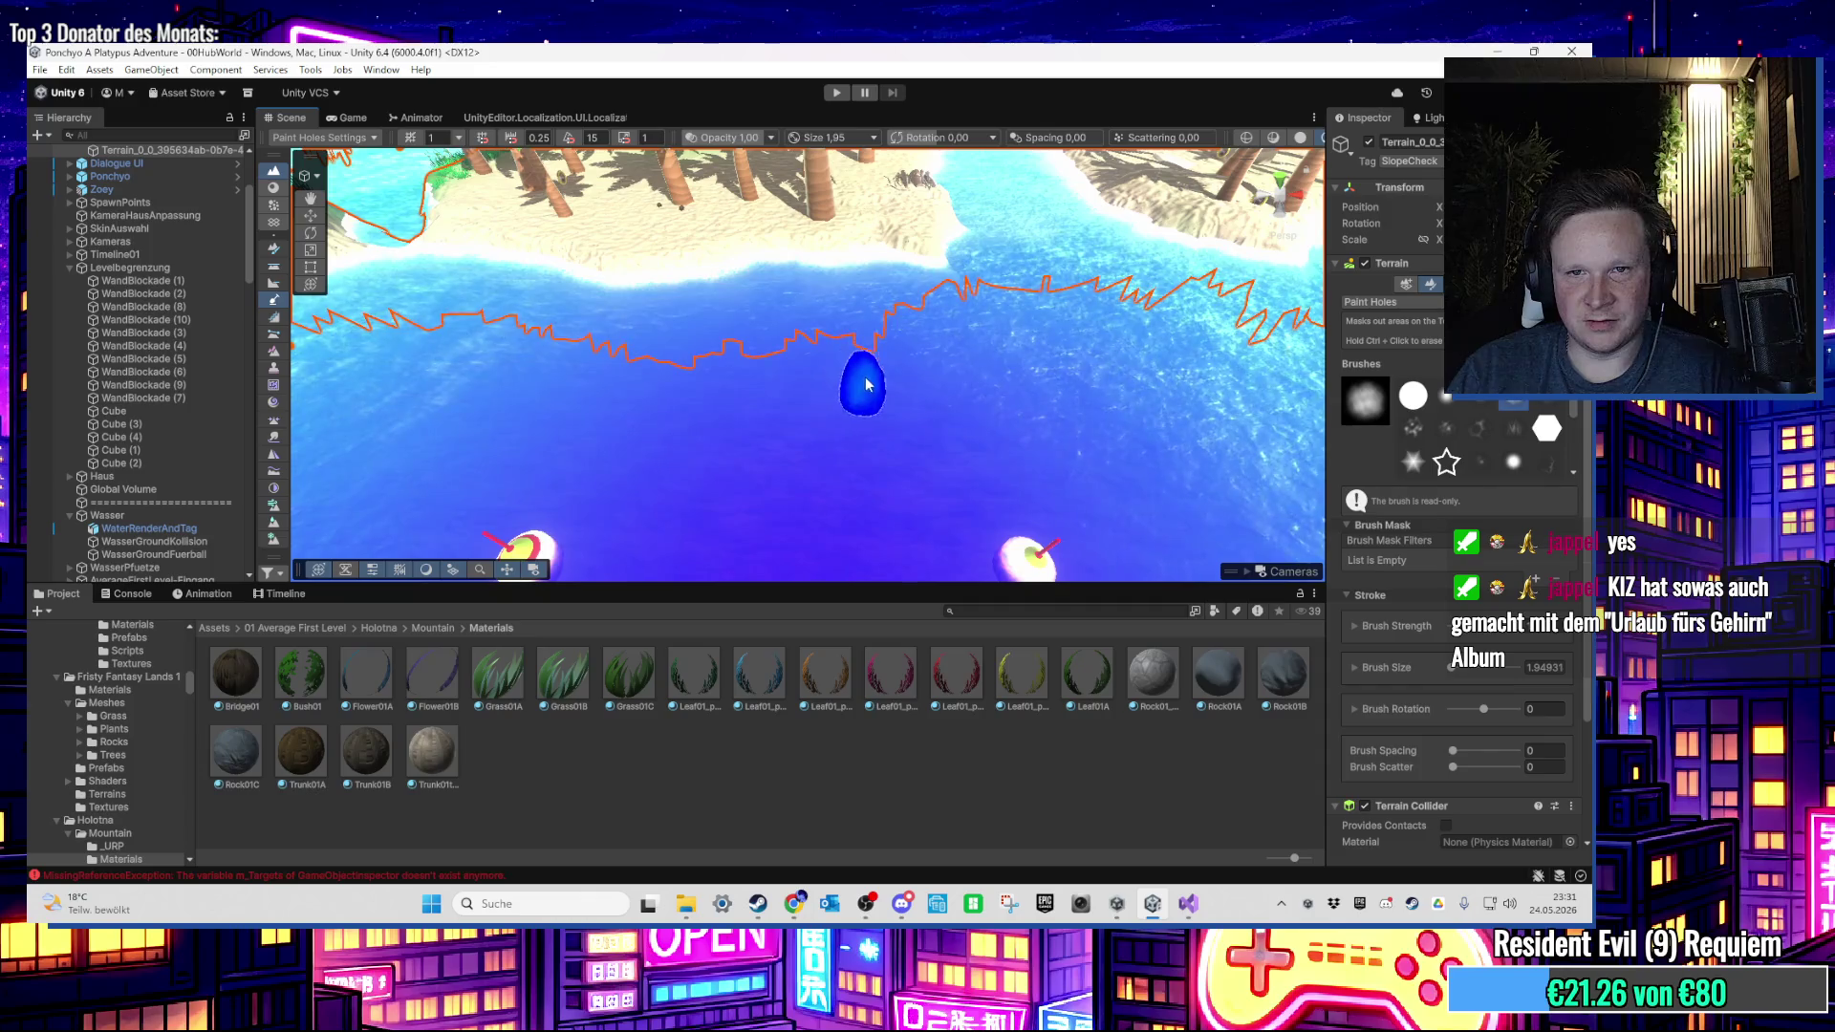
{"action": "mouse_move", "coordinate": [906, 380]}
{"action": "left_mouse_down"}
{"action": "mouse_move", "coordinate": [872, 398]}
{"action": "mouse_move", "coordinate": [983, 475]}
{"action": "mouse_move", "coordinate": [899, 480]}
{"action": "mouse_move", "coordinate": [807, 371]}
{"action": "mouse_move", "coordinate": [1175, 391]}
{"action": "mouse_move", "coordinate": [834, 433]}
{"action": "left_mouse_up"}
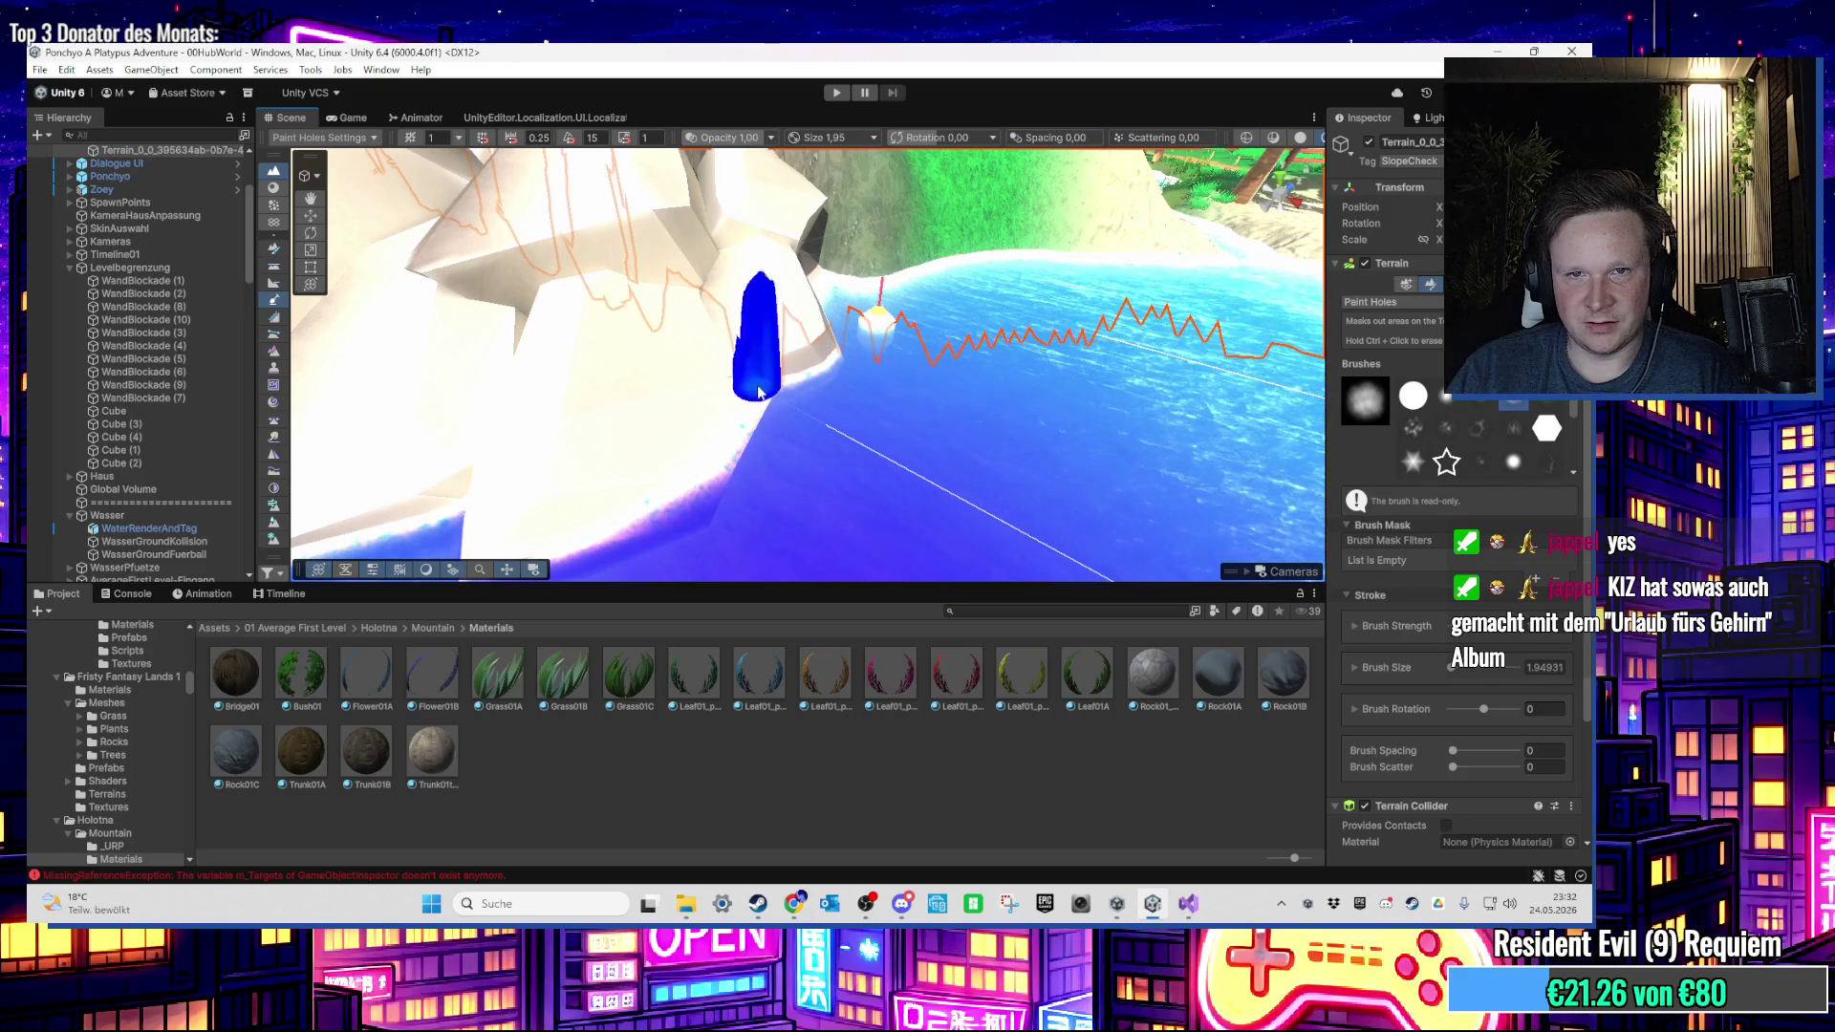
Step: Pan along the cliff, then reframe the view around the white rocks and water
{"action": "mouse_move", "coordinate": [760, 392]}
{"action": "left_mouse_down"}
{"action": "mouse_move", "coordinate": [565, 380]}
{"action": "mouse_move", "coordinate": [705, 400]}
{"action": "mouse_move", "coordinate": [753, 623]}
{"action": "left_mouse_up"}
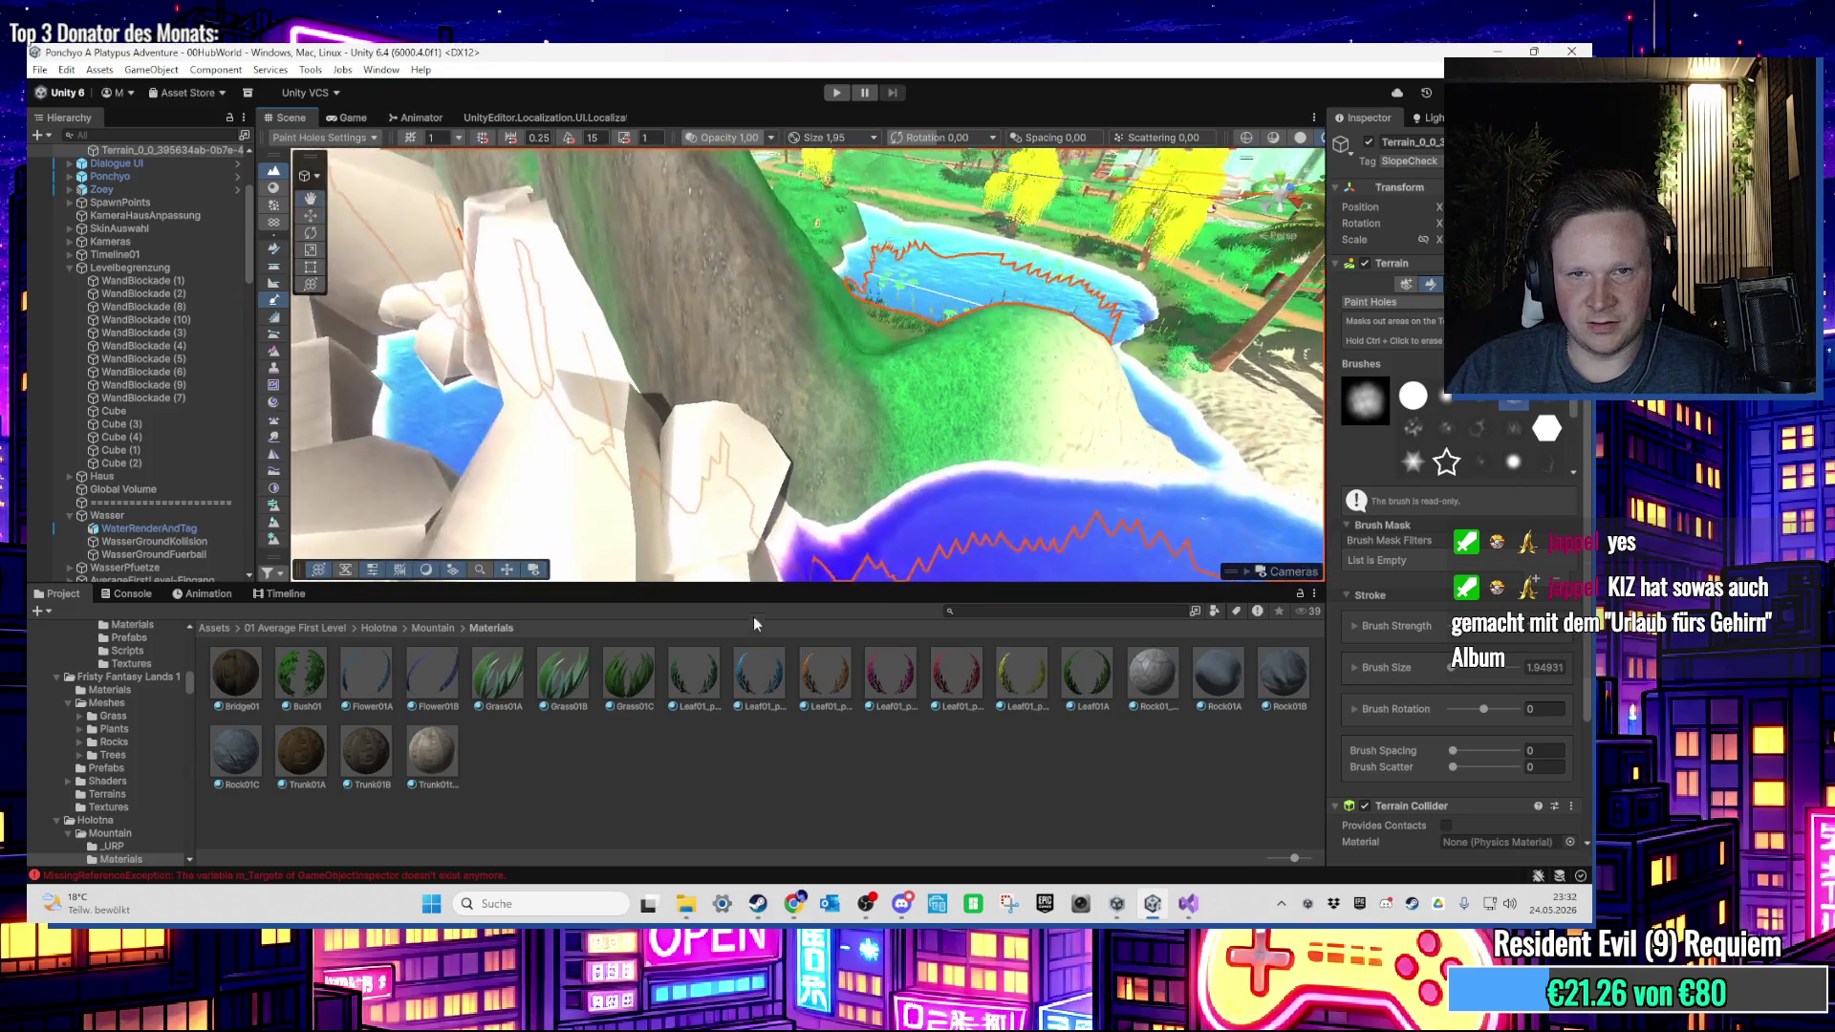
{"action": "mouse_move", "coordinate": [896, 504]}
{"action": "left_mouse_down"}
{"action": "mouse_move", "coordinate": [1065, 454]}
{"action": "mouse_move", "coordinate": [819, 417]}
{"action": "mouse_move", "coordinate": [1214, 439]}
{"action": "left_mouse_up"}
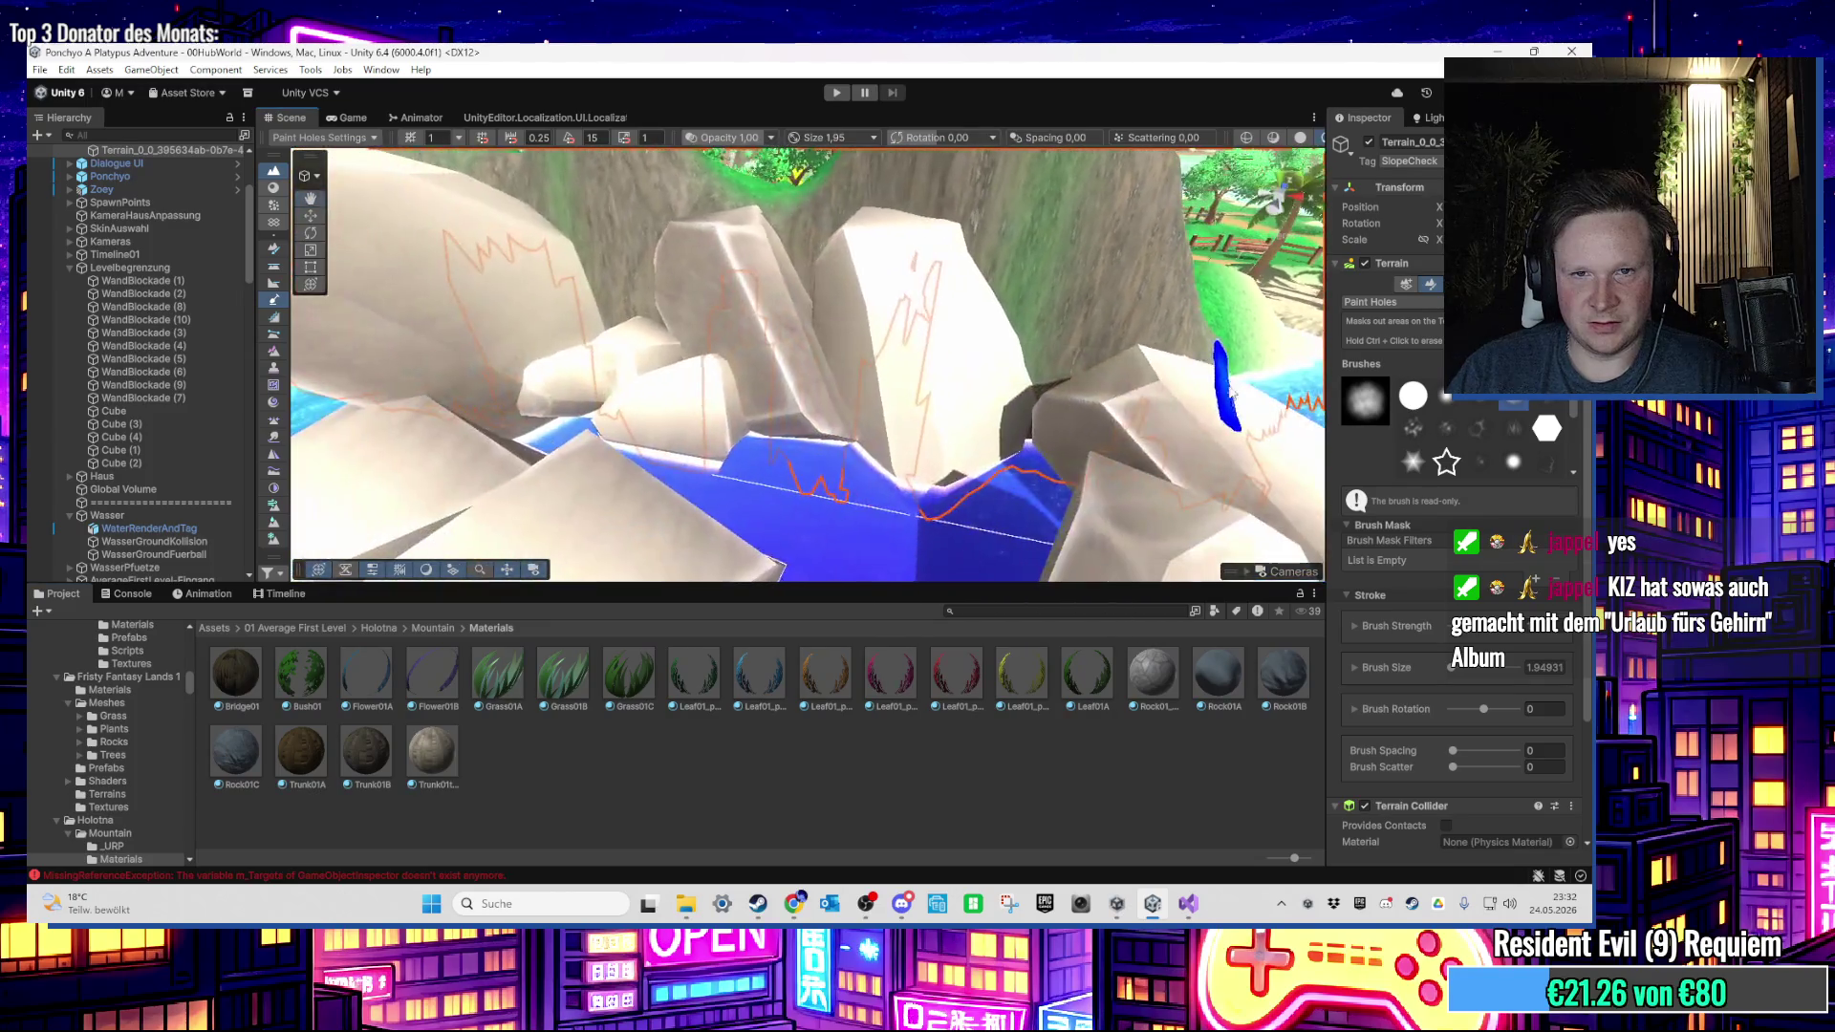
{"action": "left_click_drag", "start_coordinate": [908, 418], "coordinate": [805, 509]}
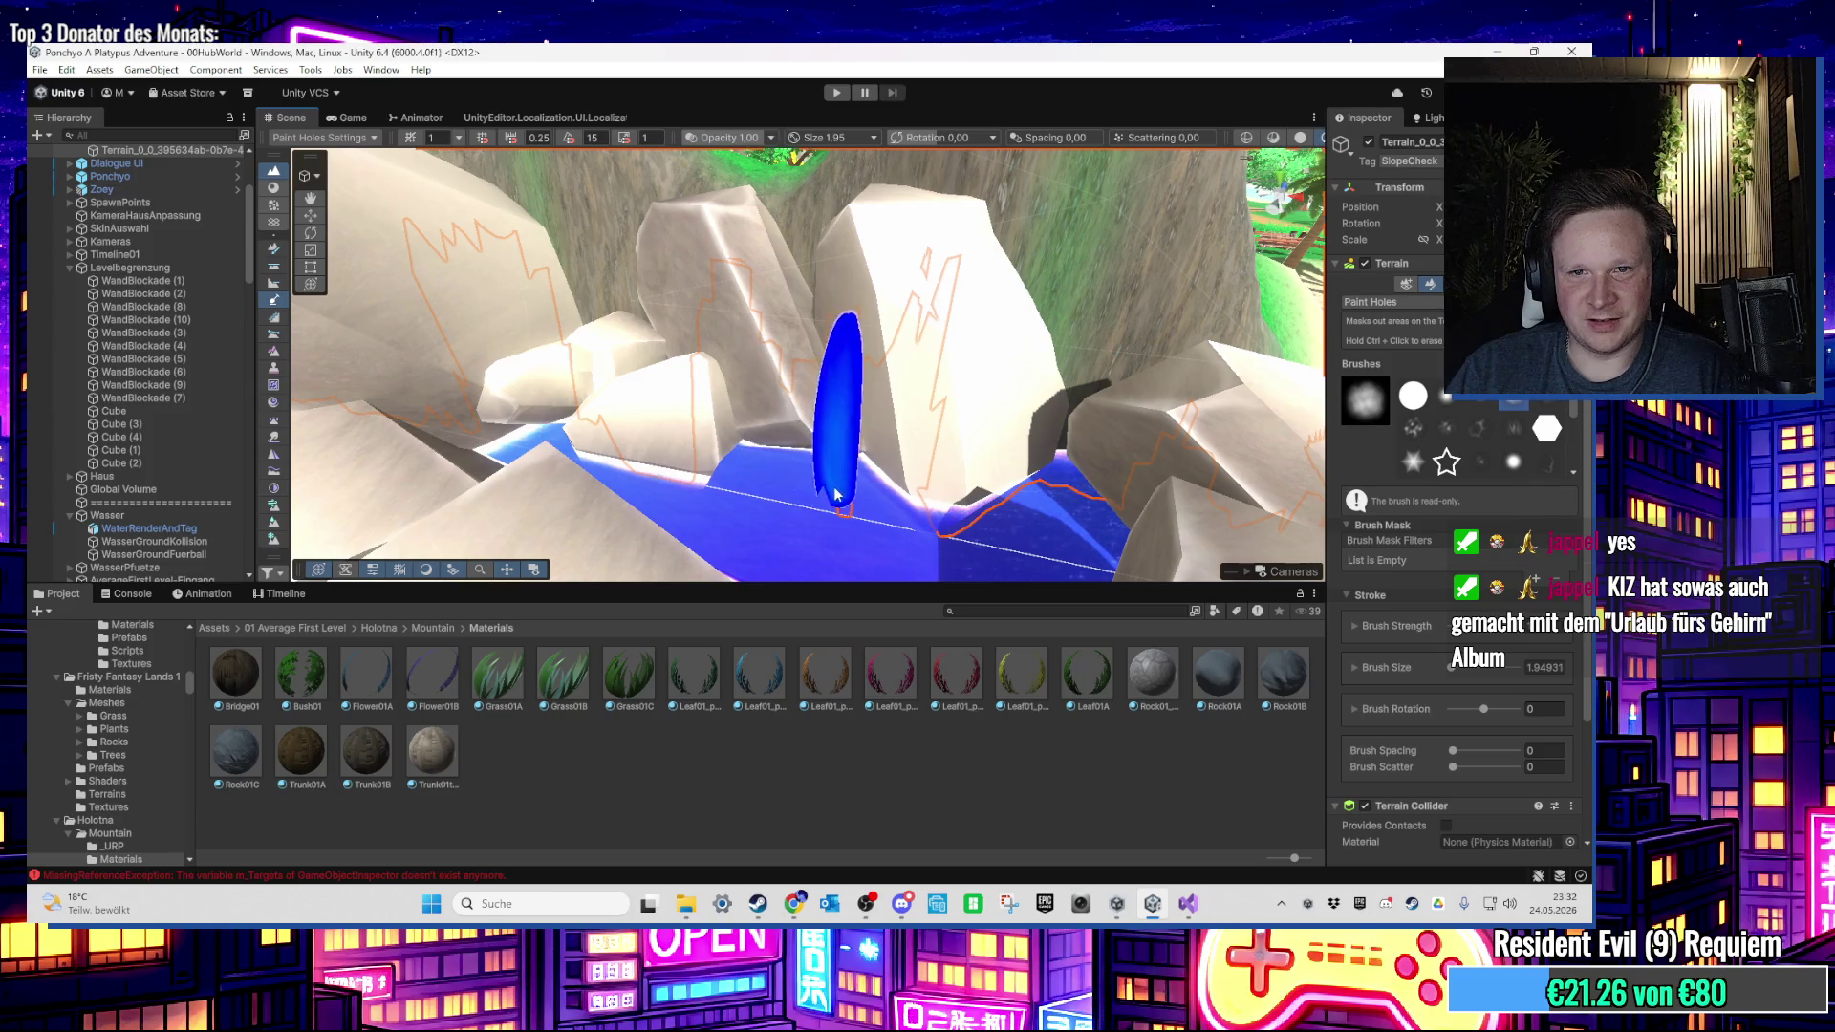
{"action": "left_click_drag", "start_coordinate": [837, 495], "coordinate": [941, 497]}
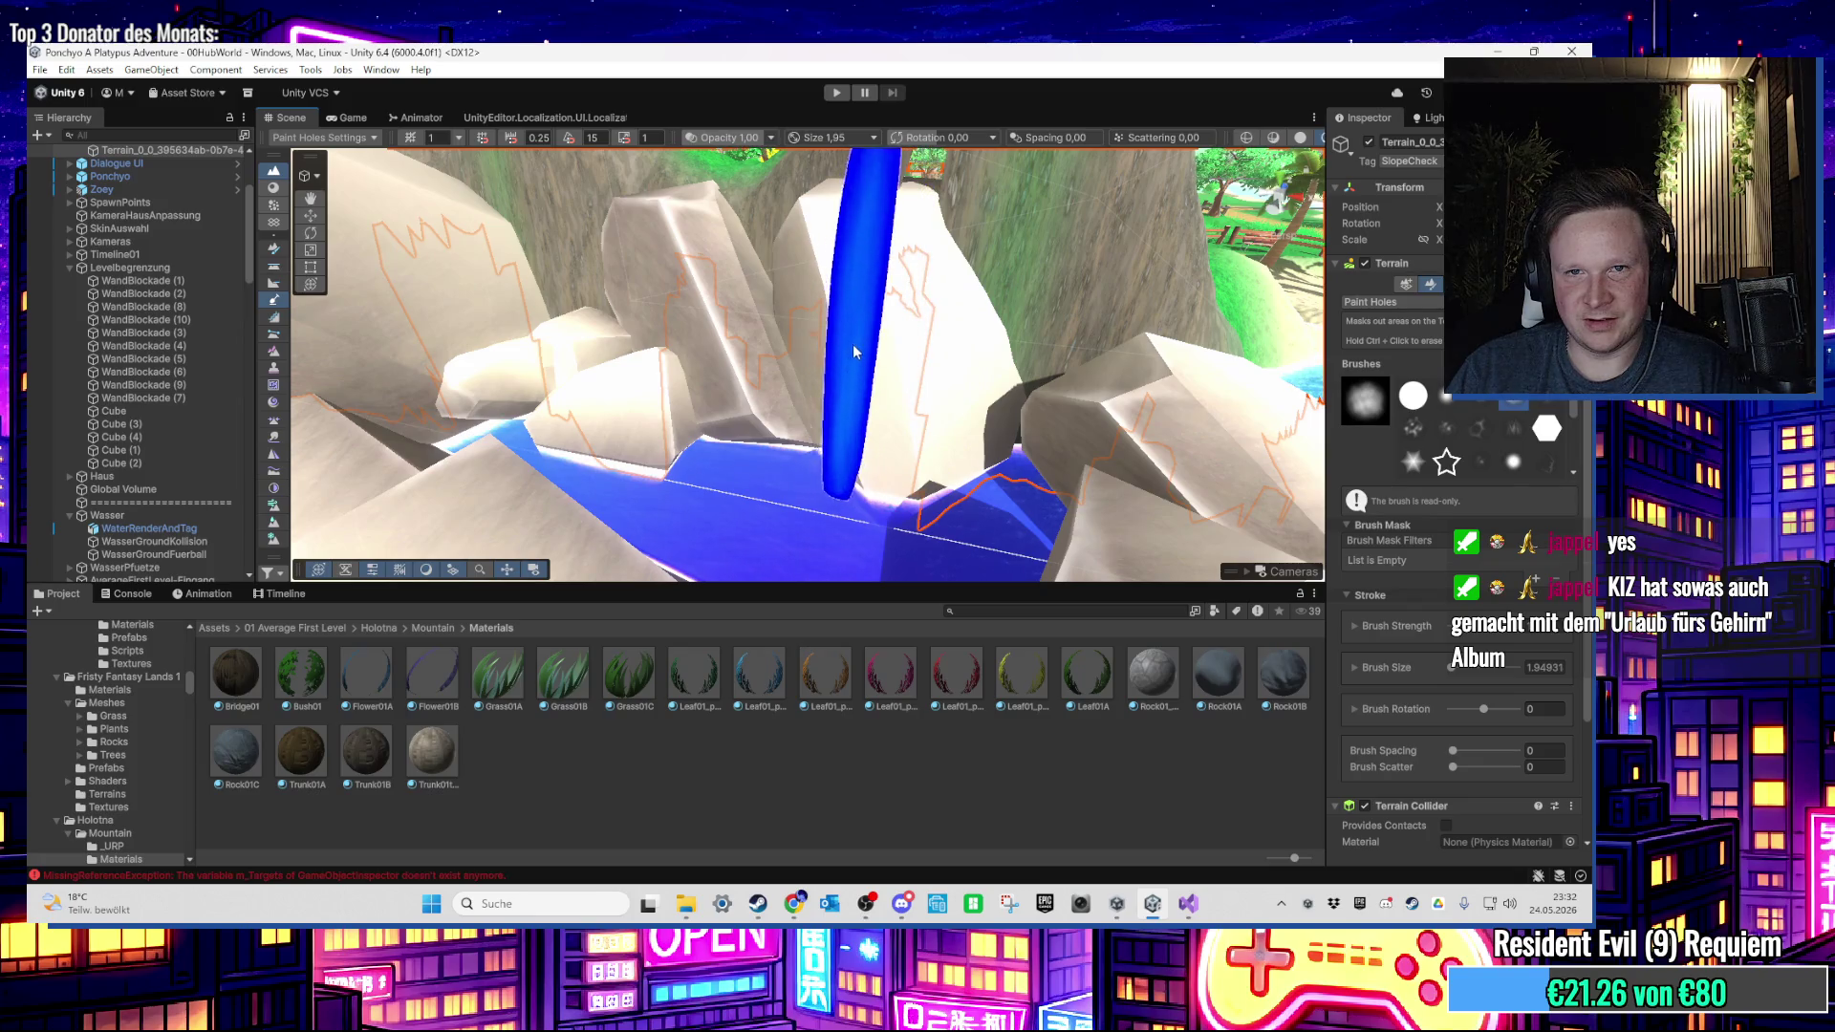
{"action": "mouse_move", "coordinate": [650, 431]}
{"action": "left_mouse_down"}
{"action": "mouse_move", "coordinate": [1172, 525]}
{"action": "mouse_move", "coordinate": [1048, 410]}
{"action": "mouse_move", "coordinate": [1127, 424]}
{"action": "mouse_move", "coordinate": [1085, 368]}
{"action": "mouse_move", "coordinate": [569, 369]}
{"action": "mouse_move", "coordinate": [713, 467]}
{"action": "mouse_move", "coordinate": [925, 467]}
{"action": "mouse_move", "coordinate": [955, 430]}
{"action": "mouse_move", "coordinate": [970, 450]}
{"action": "mouse_move", "coordinate": [627, 406]}
{"action": "mouse_move", "coordinate": [848, 459]}
{"action": "mouse_move", "coordinate": [729, 442]}
{"action": "mouse_move", "coordinate": [672, 472]}
{"action": "mouse_move", "coordinate": [721, 306]}
{"action": "mouse_move", "coordinate": [705, 295]}
{"action": "mouse_move", "coordinate": [660, 353]}
{"action": "mouse_move", "coordinate": [930, 426]}
{"action": "mouse_move", "coordinate": [807, 468]}
{"action": "mouse_move", "coordinate": [683, 471]}
{"action": "mouse_move", "coordinate": [638, 497]}
{"action": "left_mouse_up"}
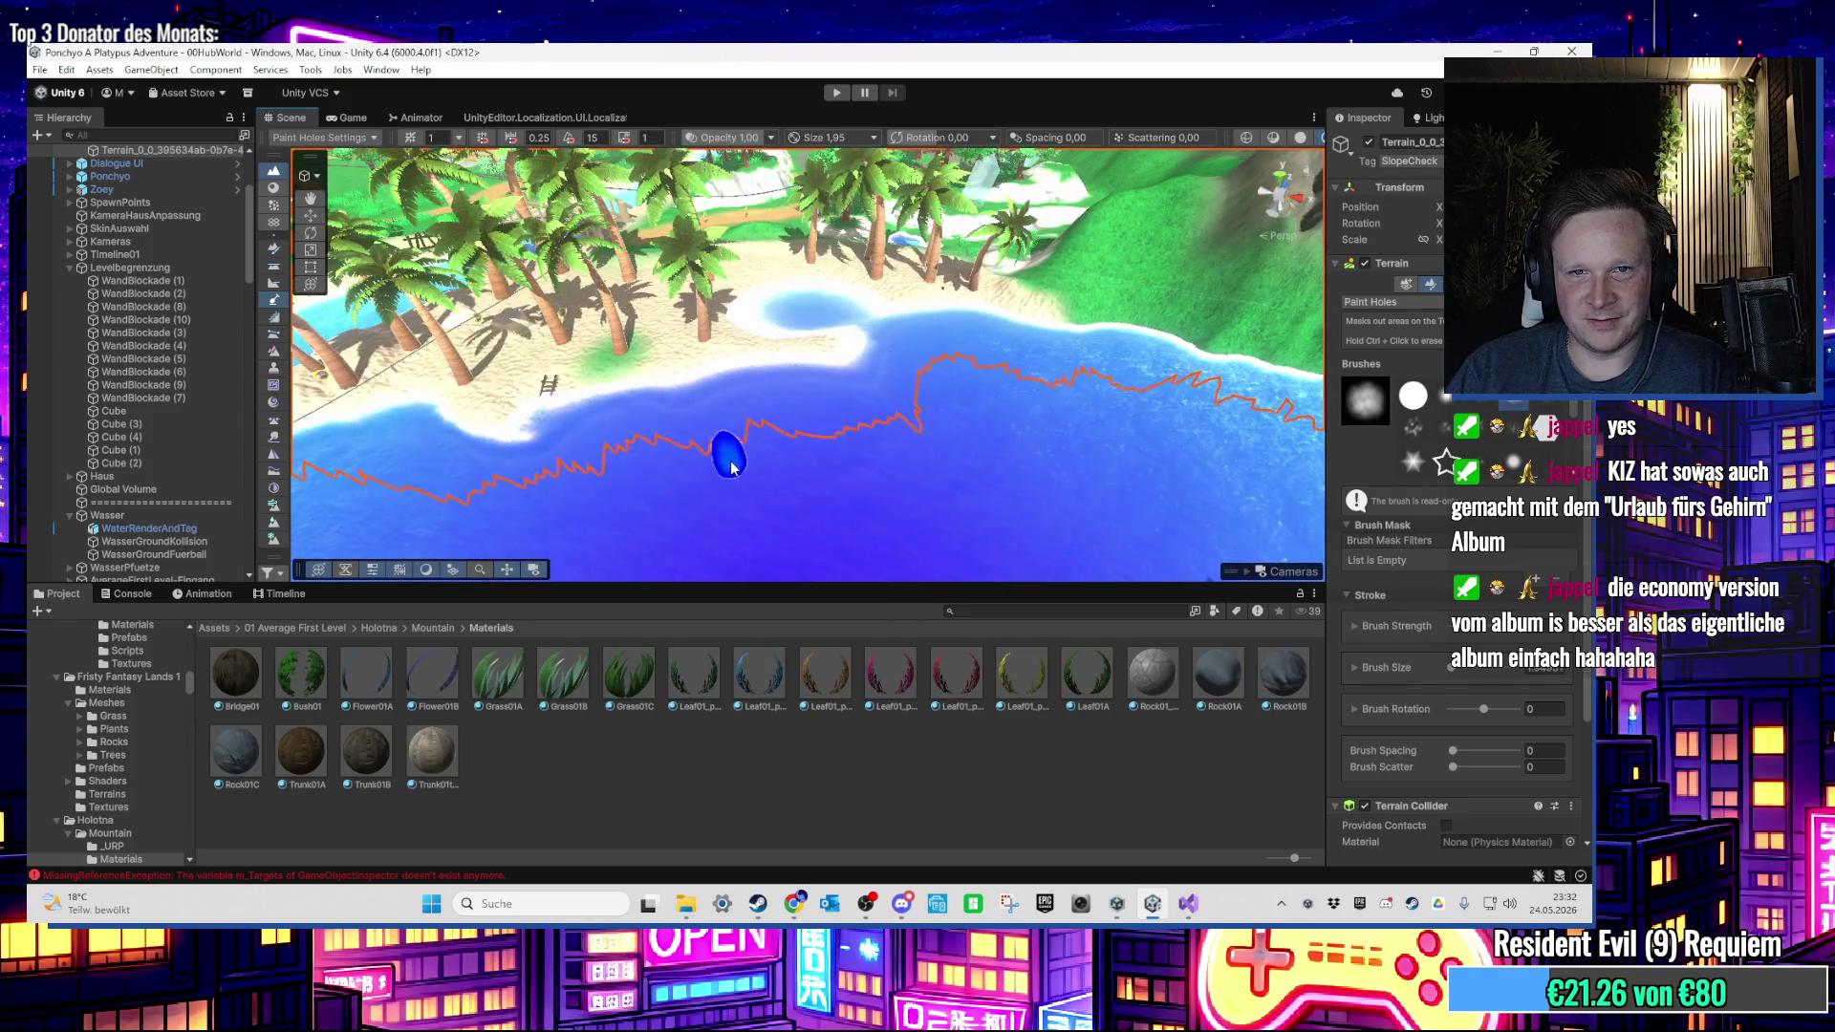
Step: Orbit from the beach shoreline to the mountain rocks, then pull out to an island overview
{"action": "mouse_move", "coordinate": [733, 462]}
{"action": "left_mouse_down"}
{"action": "mouse_move", "coordinate": [781, 455]}
{"action": "mouse_move", "coordinate": [677, 490]}
{"action": "mouse_move", "coordinate": [797, 456]}
{"action": "left_mouse_up"}
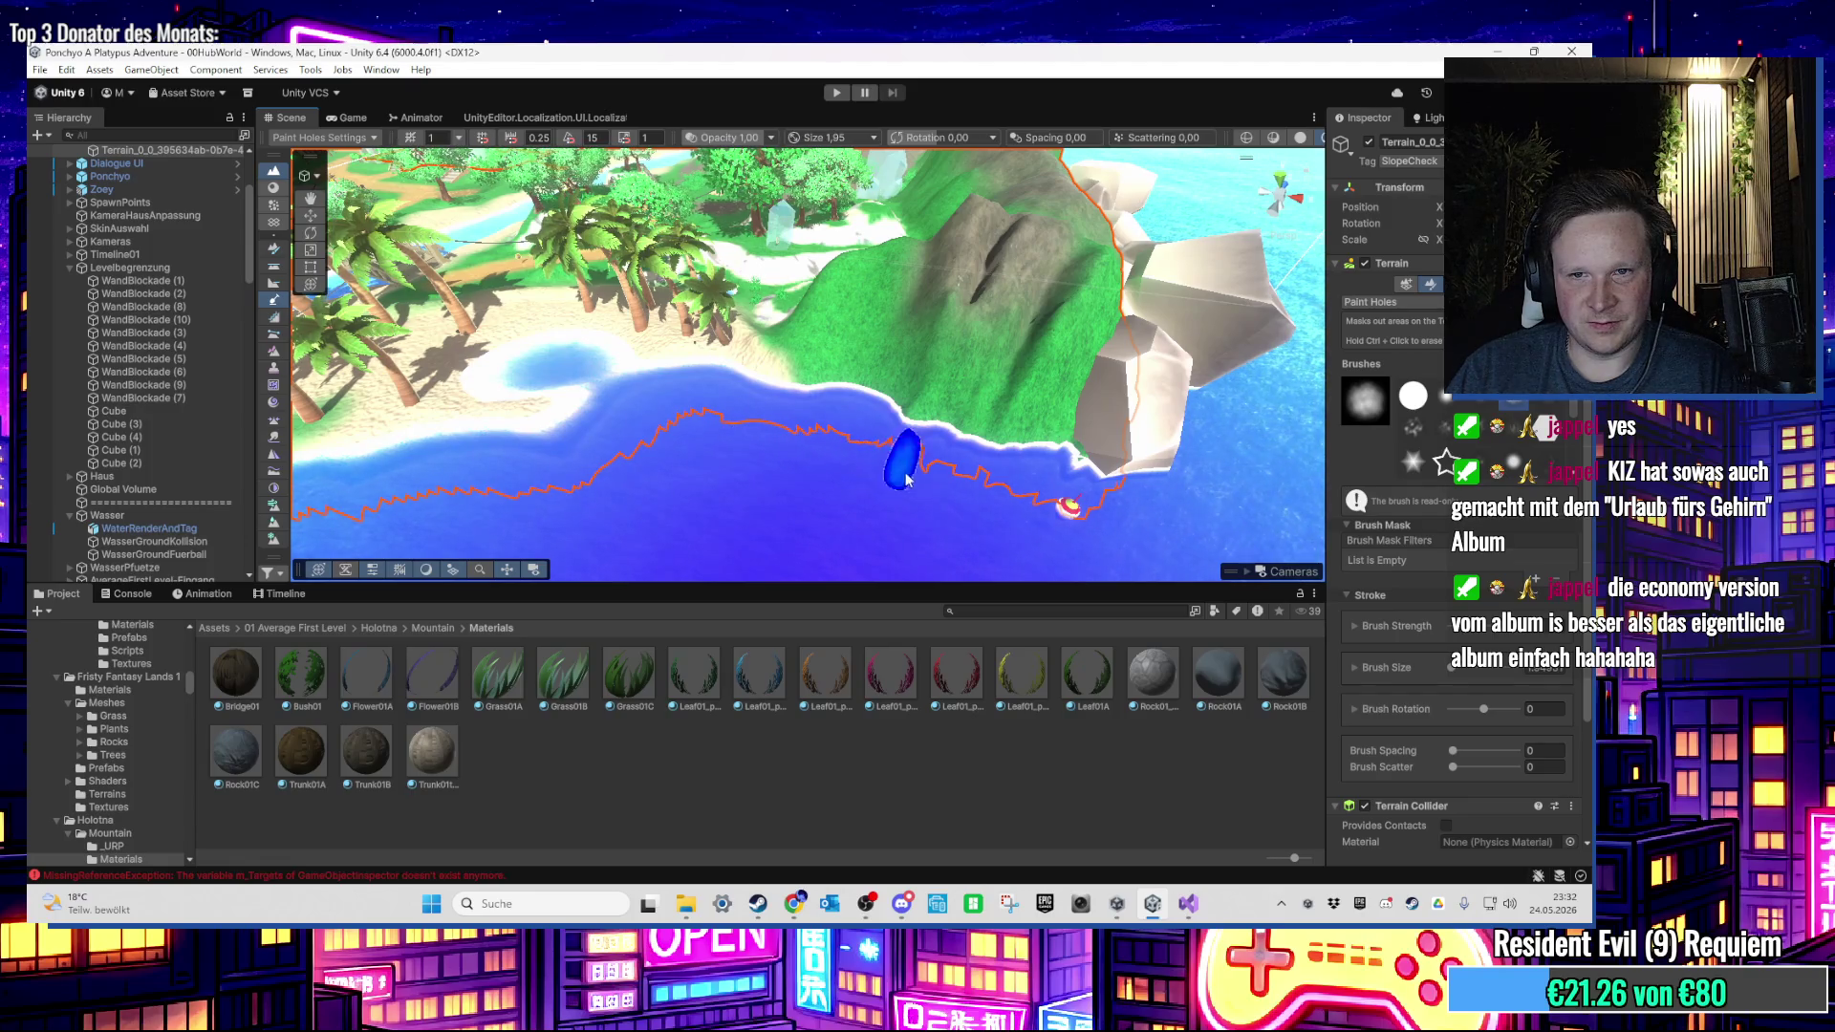
{"action": "mouse_move", "coordinate": [898, 535]}
{"action": "left_mouse_down"}
{"action": "mouse_move", "coordinate": [860, 496]}
{"action": "mouse_move", "coordinate": [704, 491]}
{"action": "mouse_move", "coordinate": [699, 462]}
{"action": "mouse_move", "coordinate": [879, 465]}
{"action": "mouse_move", "coordinate": [754, 422]}
{"action": "mouse_move", "coordinate": [742, 398]}
{"action": "mouse_move", "coordinate": [692, 401]}
{"action": "mouse_move", "coordinate": [727, 425]}
{"action": "mouse_move", "coordinate": [874, 439]}
{"action": "mouse_move", "coordinate": [688, 258]}
{"action": "mouse_move", "coordinate": [686, 232]}
{"action": "mouse_move", "coordinate": [839, 579]}
{"action": "mouse_move", "coordinate": [728, 500]}
{"action": "mouse_move", "coordinate": [837, 522]}
{"action": "left_mouse_up"}
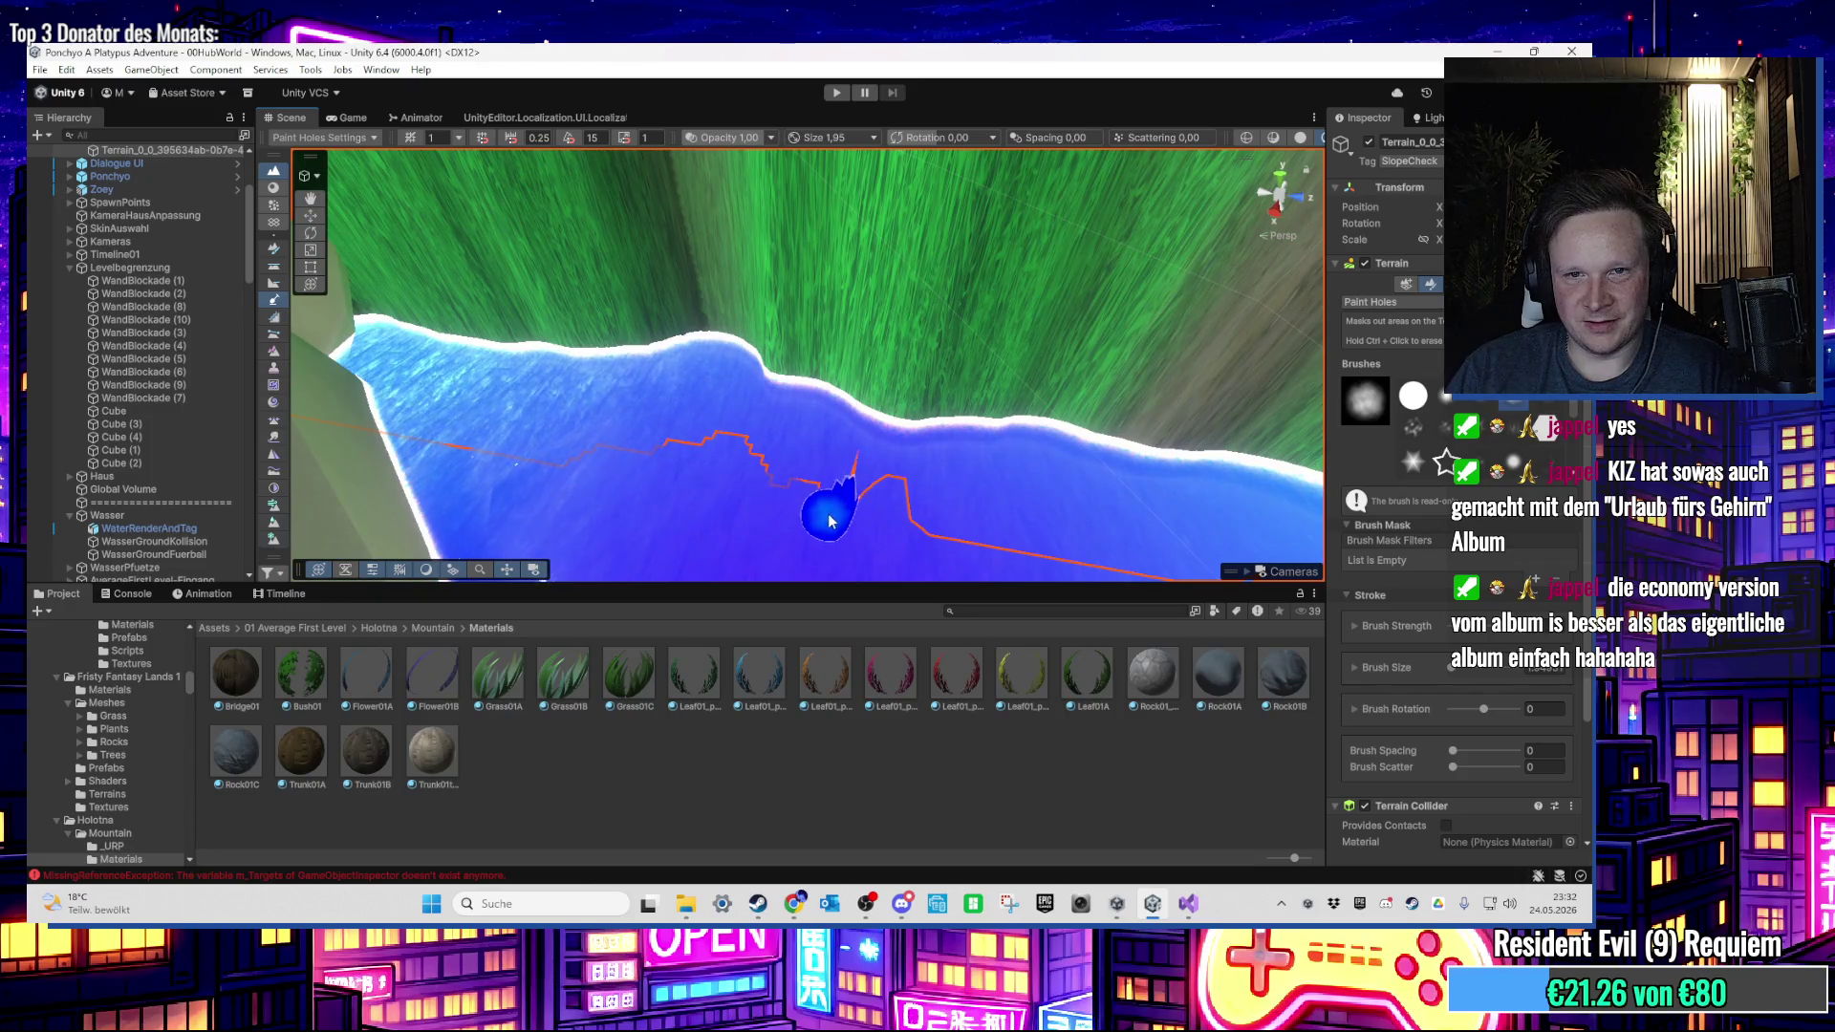
{"action": "left_click_drag", "start_coordinate": [752, 487], "coordinate": [622, 454]}
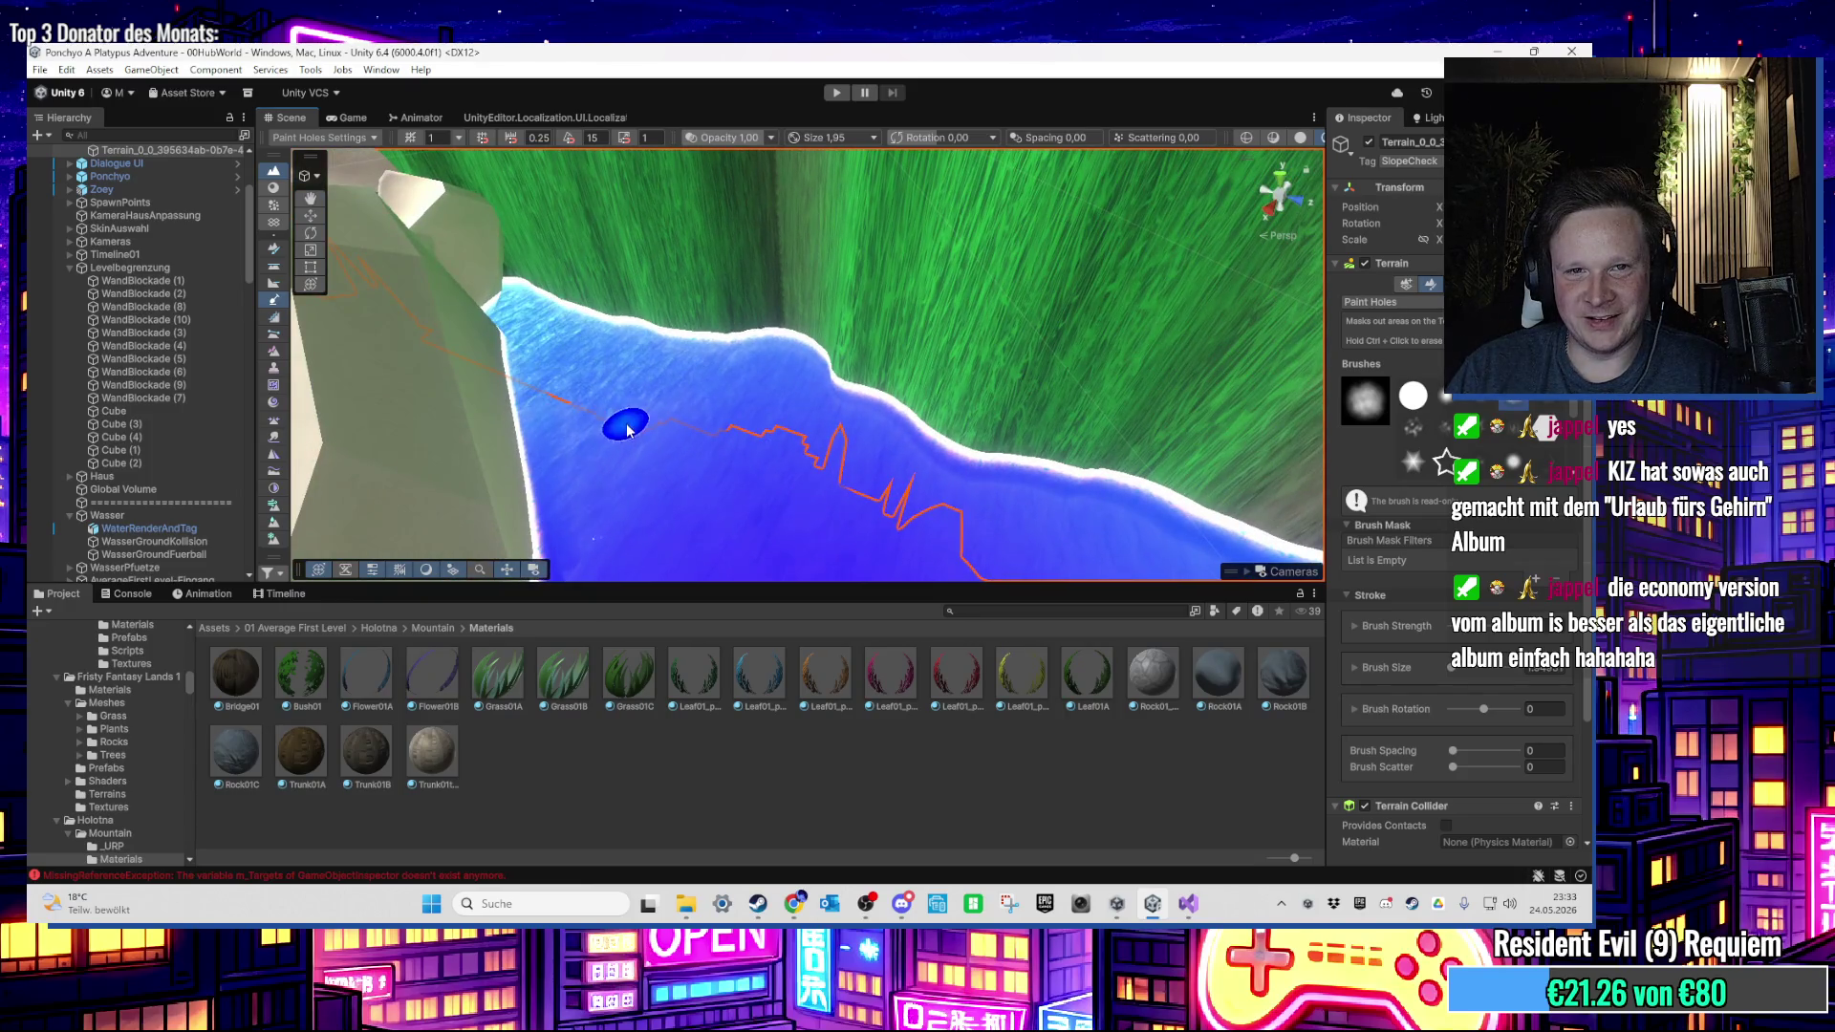
{"action": "mouse_move", "coordinate": [509, 384]}
{"action": "left_mouse_down"}
{"action": "mouse_move", "coordinate": [796, 541]}
{"action": "mouse_move", "coordinate": [759, 559]}
{"action": "mouse_move", "coordinate": [774, 563]}
{"action": "mouse_move", "coordinate": [956, 459]}
{"action": "mouse_move", "coordinate": [808, 369]}
{"action": "mouse_move", "coordinate": [705, 226]}
{"action": "mouse_move", "coordinate": [873, 358]}
{"action": "mouse_move", "coordinate": [739, 155]}
{"action": "mouse_move", "coordinate": [717, 451]}
{"action": "mouse_move", "coordinate": [729, 307]}
{"action": "mouse_move", "coordinate": [759, 408]}
{"action": "left_mouse_up"}
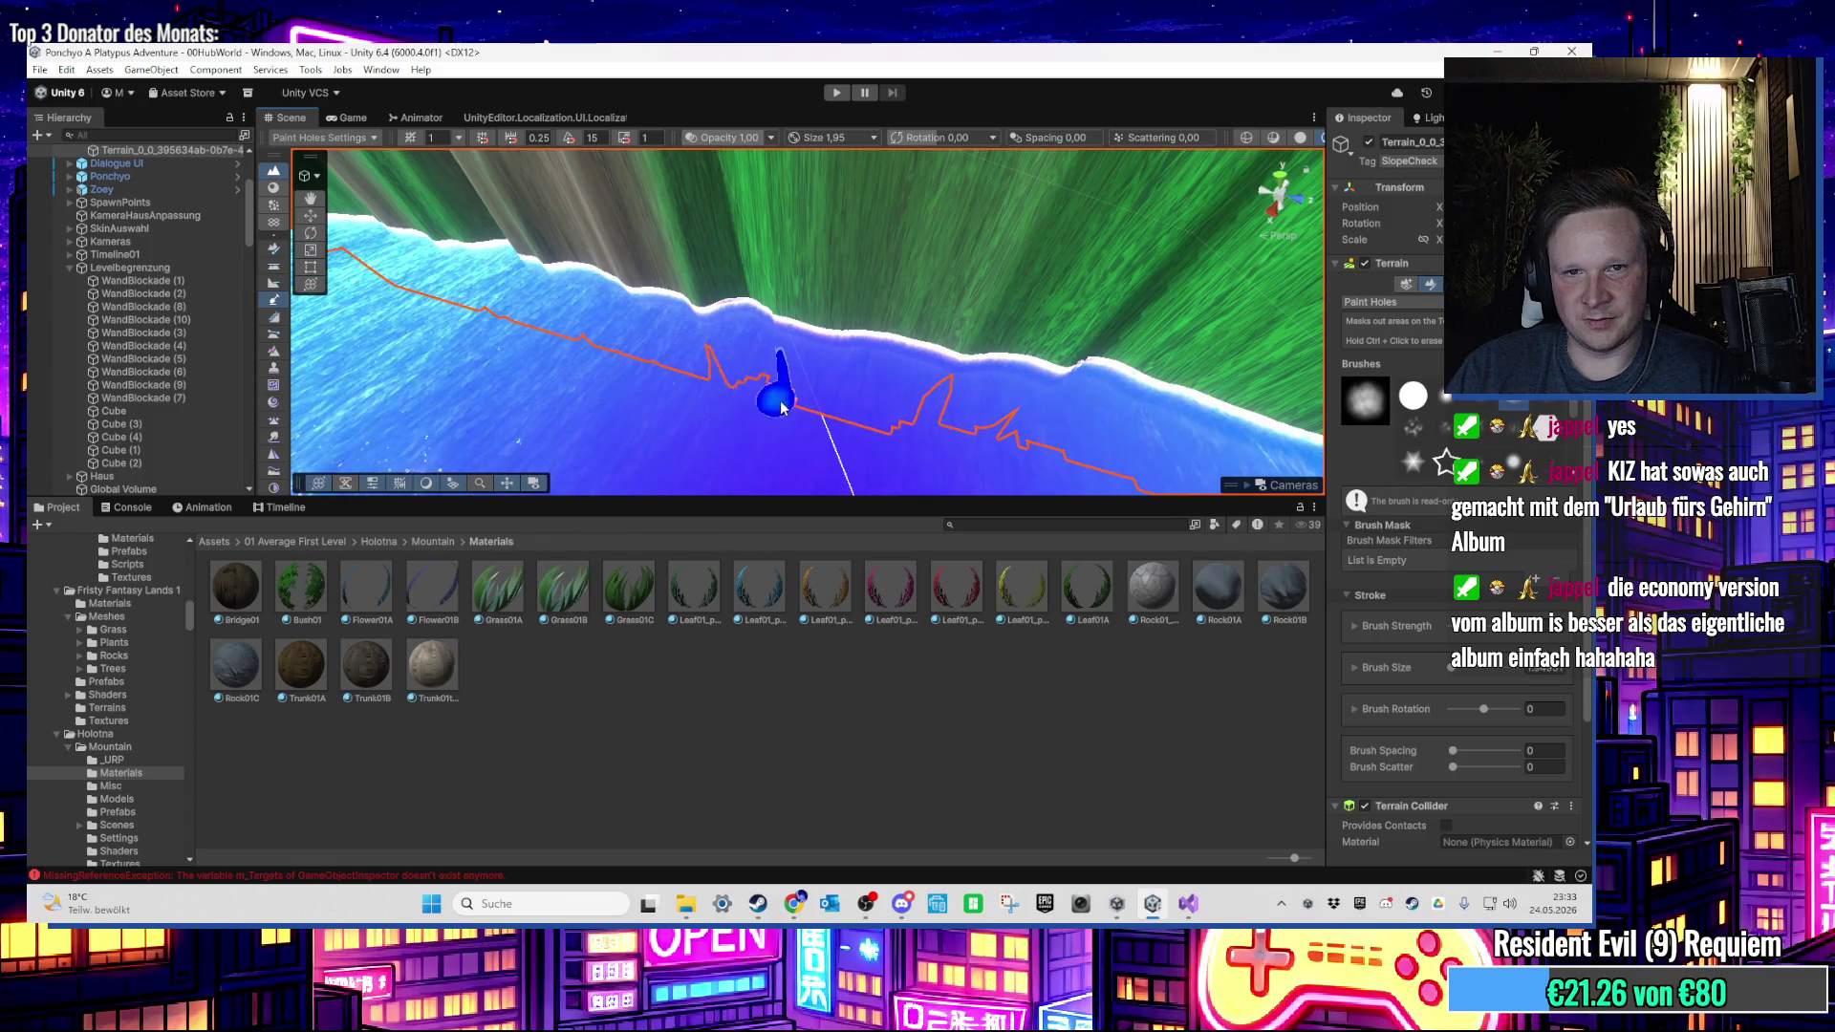
{"action": "left_click_drag", "start_coordinate": [839, 421], "coordinate": [713, 323]}
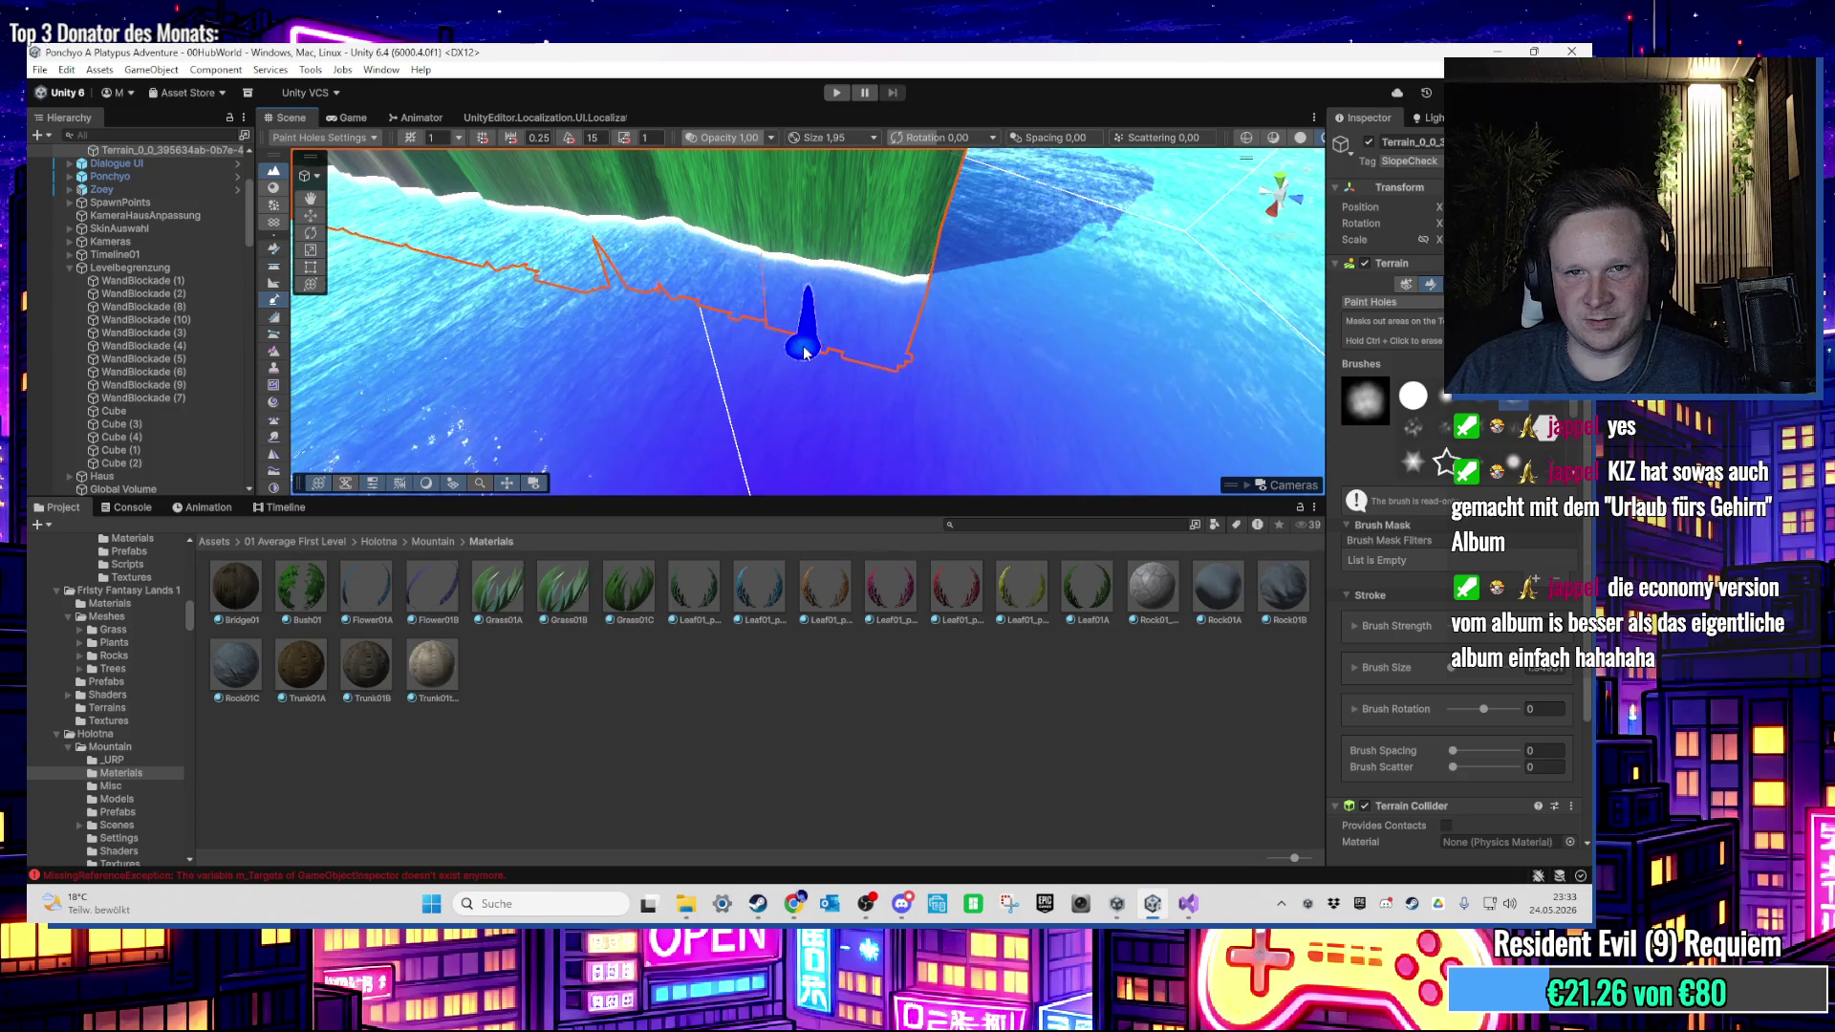
{"action": "mouse_move", "coordinate": [777, 351]}
{"action": "left_mouse_down"}
{"action": "mouse_move", "coordinate": [758, 410]}
{"action": "mouse_move", "coordinate": [757, 328]}
{"action": "mouse_move", "coordinate": [485, 271]}
{"action": "mouse_move", "coordinate": [833, 263]}
{"action": "mouse_move", "coordinate": [811, 328]}
{"action": "mouse_move", "coordinate": [764, 366]}
{"action": "mouse_move", "coordinate": [798, 351]}
{"action": "left_mouse_up"}
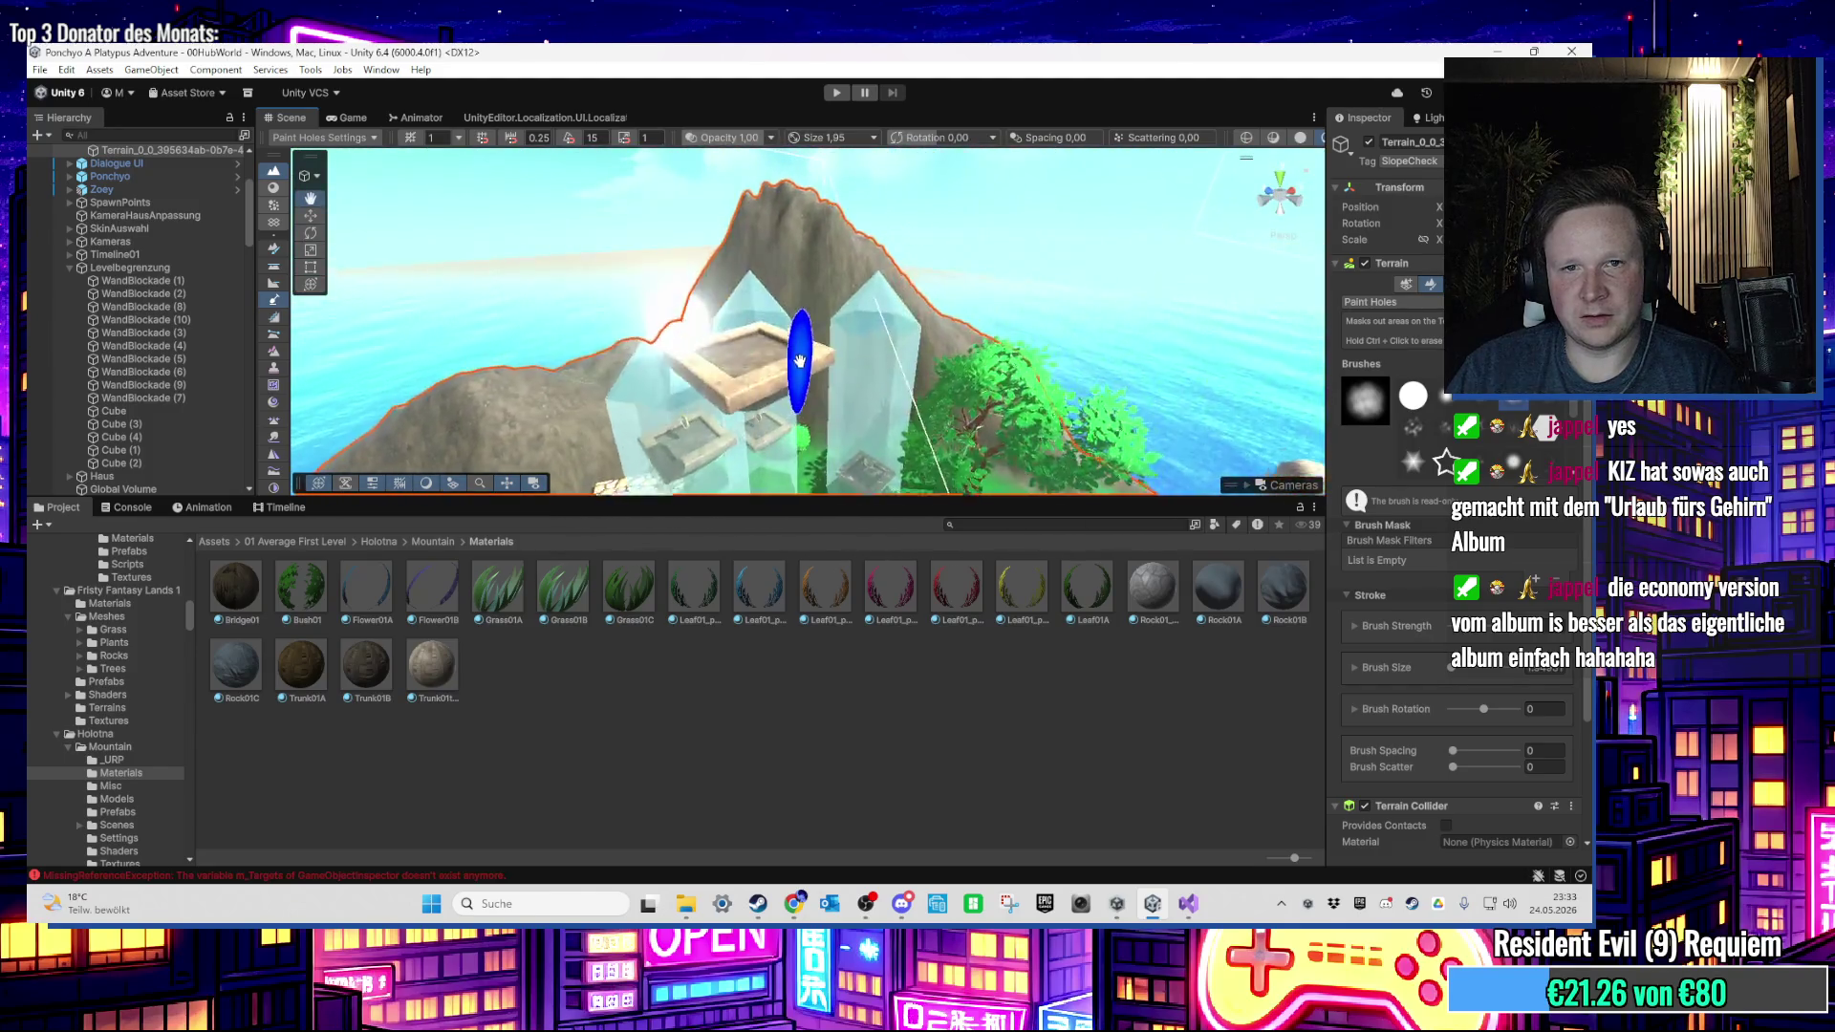
Step: Swing from the green hillside to the rocky peak and waterfall, then drop low along the shoreline
{"action": "mouse_move", "coordinate": [800, 361]}
{"action": "left_mouse_down"}
{"action": "mouse_move", "coordinate": [704, 398]}
{"action": "mouse_move", "coordinate": [790, 381]}
{"action": "mouse_move", "coordinate": [856, 328]}
{"action": "mouse_move", "coordinate": [1047, 318]}
{"action": "mouse_move", "coordinate": [1007, 296]}
{"action": "mouse_move", "coordinate": [830, 324]}
{"action": "left_mouse_up"}
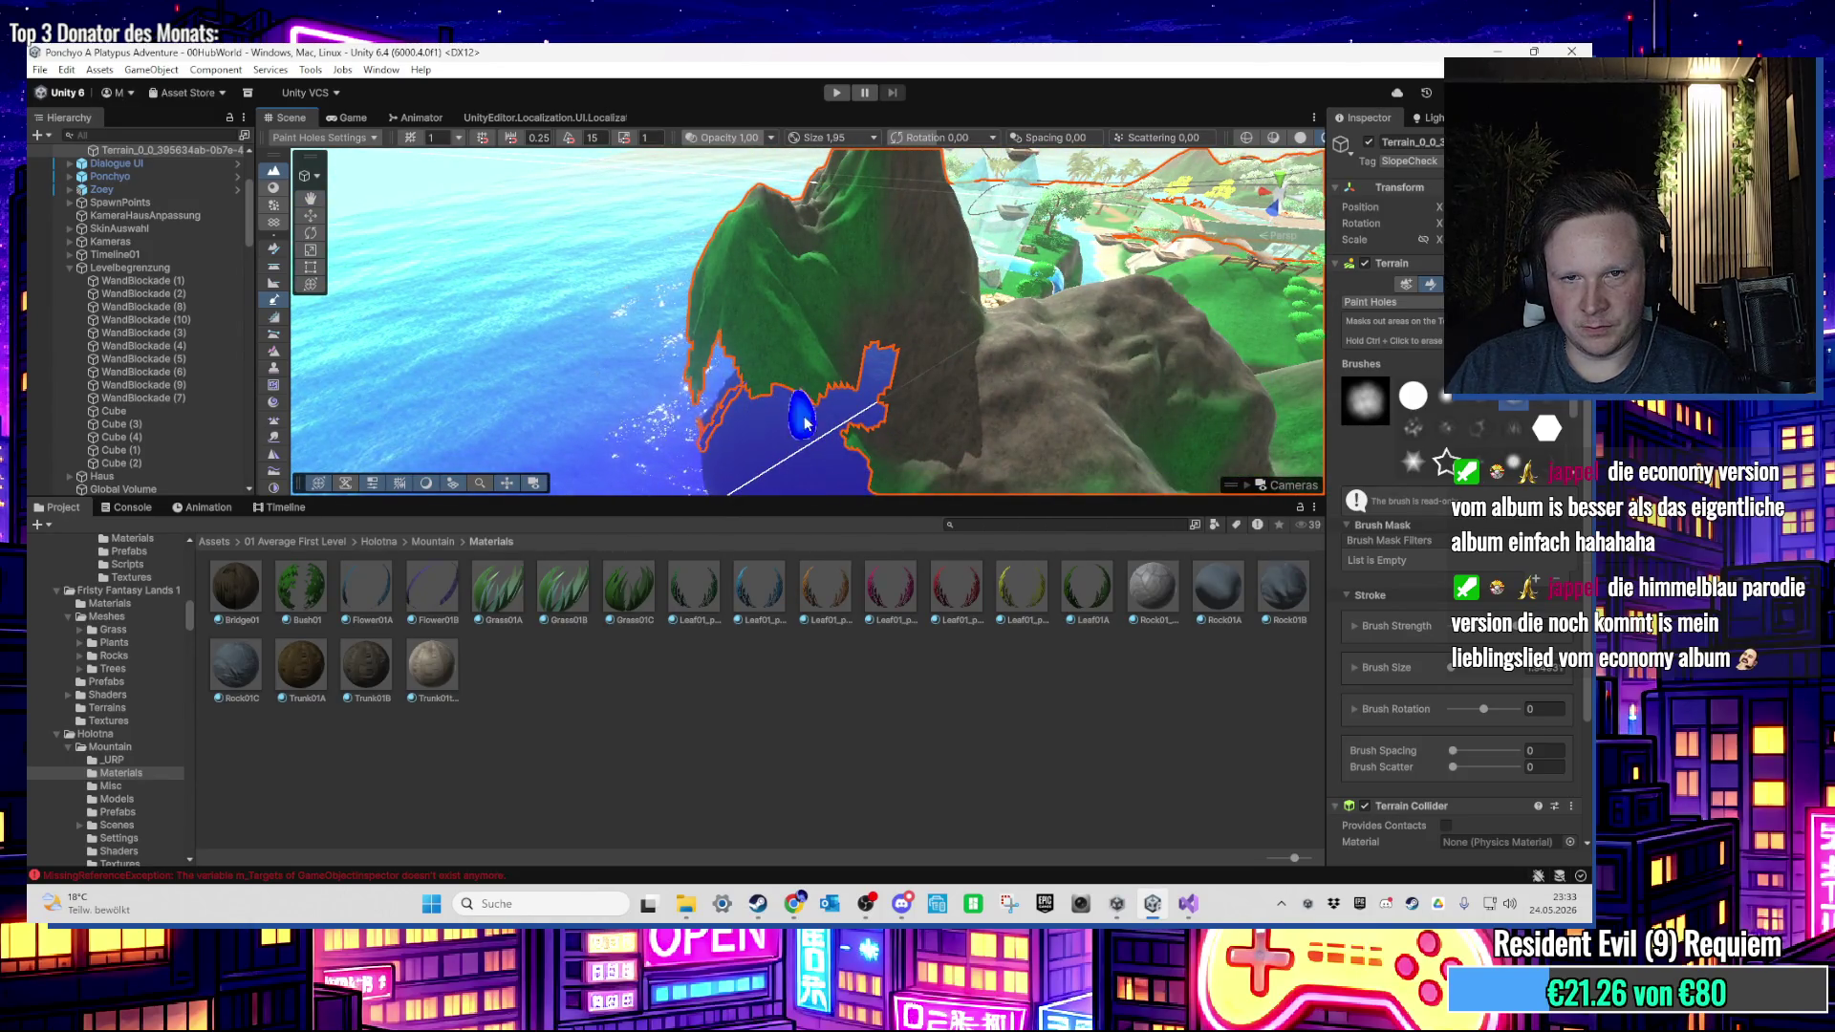
{"action": "mouse_move", "coordinate": [804, 423]}
{"action": "left_mouse_down"}
{"action": "mouse_move", "coordinate": [872, 389]}
{"action": "mouse_move", "coordinate": [1018, 411]}
{"action": "left_mouse_up"}
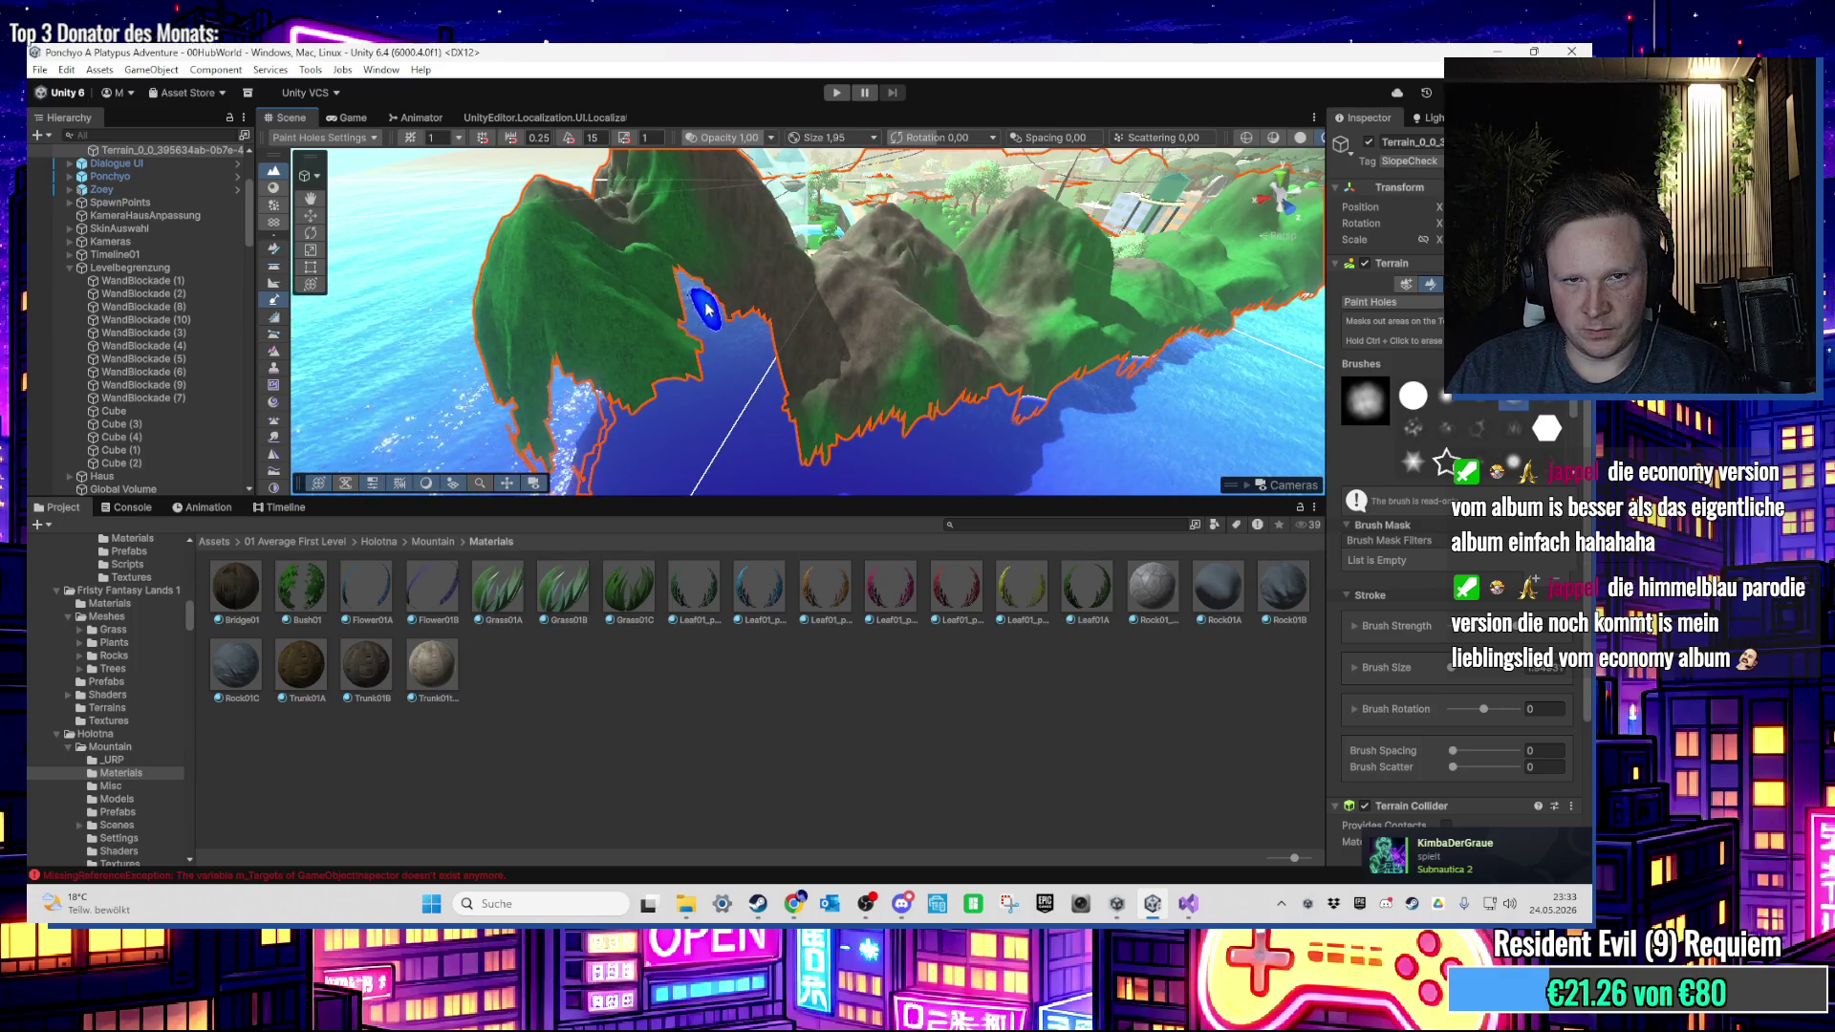
{"action": "mouse_move", "coordinate": [707, 309]}
{"action": "left_mouse_down"}
{"action": "mouse_move", "coordinate": [786, 414]}
{"action": "mouse_move", "coordinate": [781, 354]}
{"action": "left_mouse_up"}
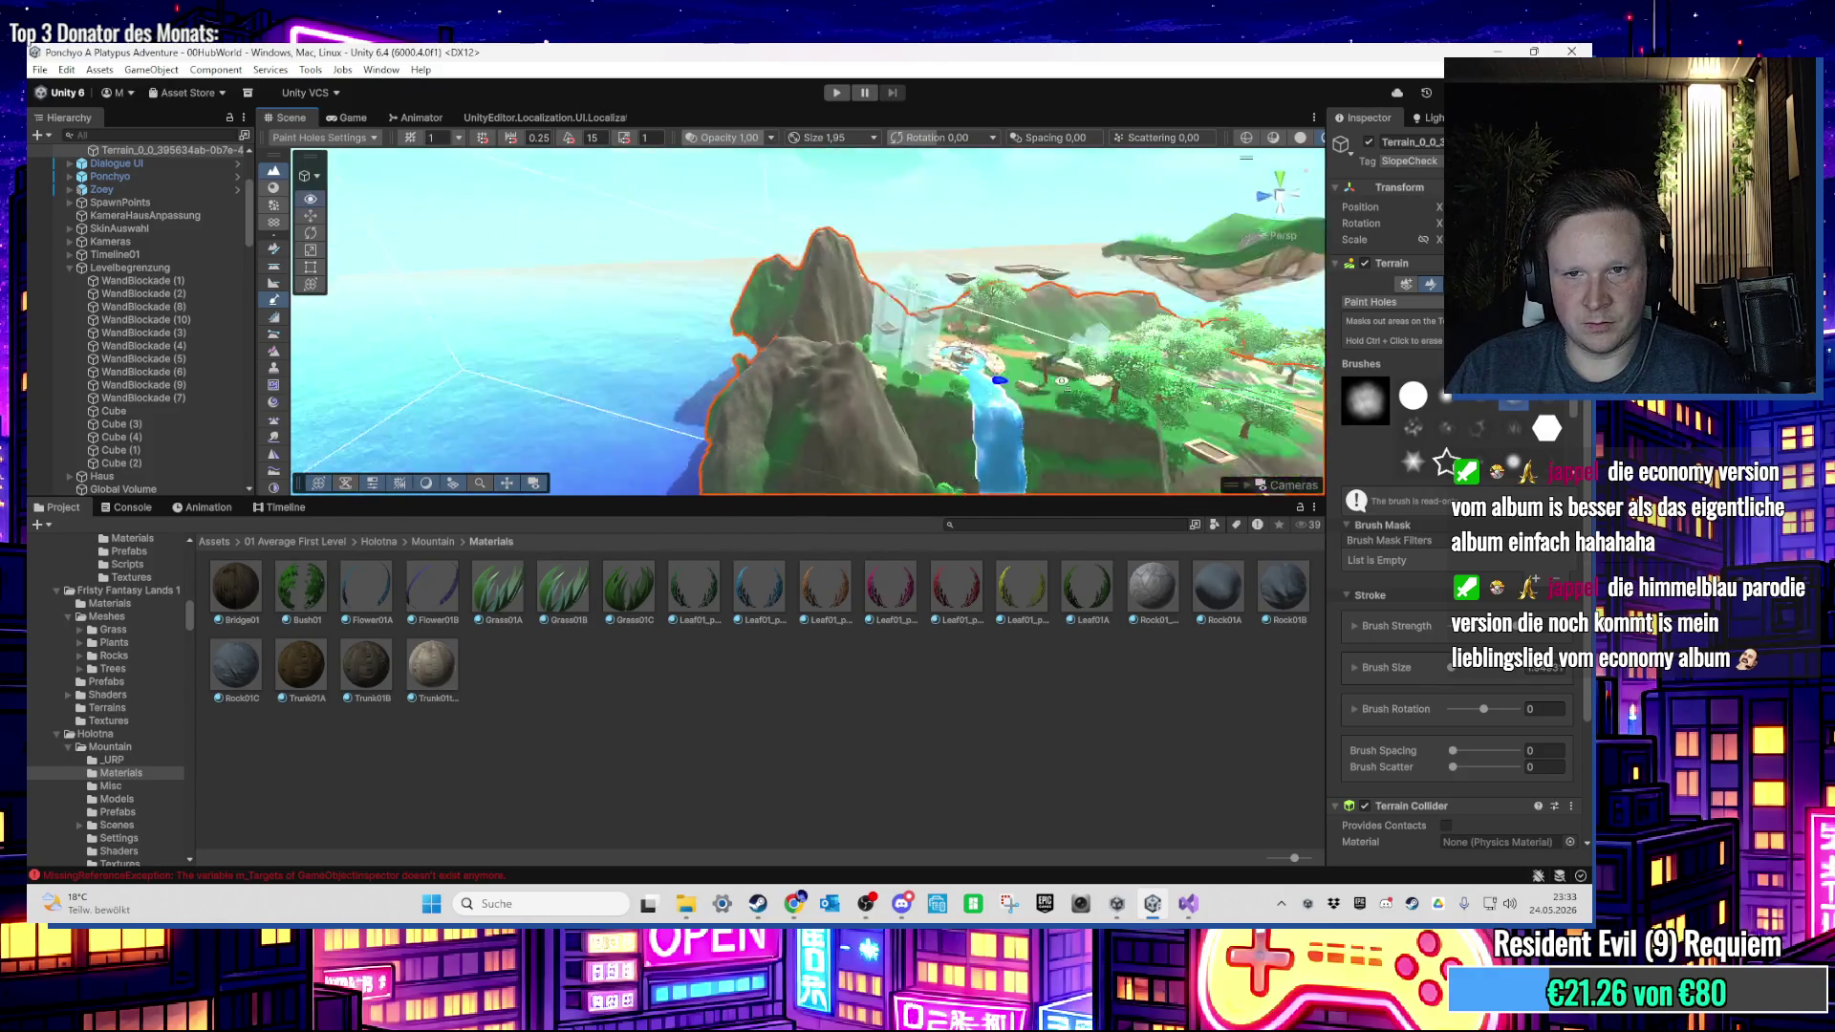
{"action": "left_click_drag", "start_coordinate": [1001, 382], "coordinate": [889, 423]}
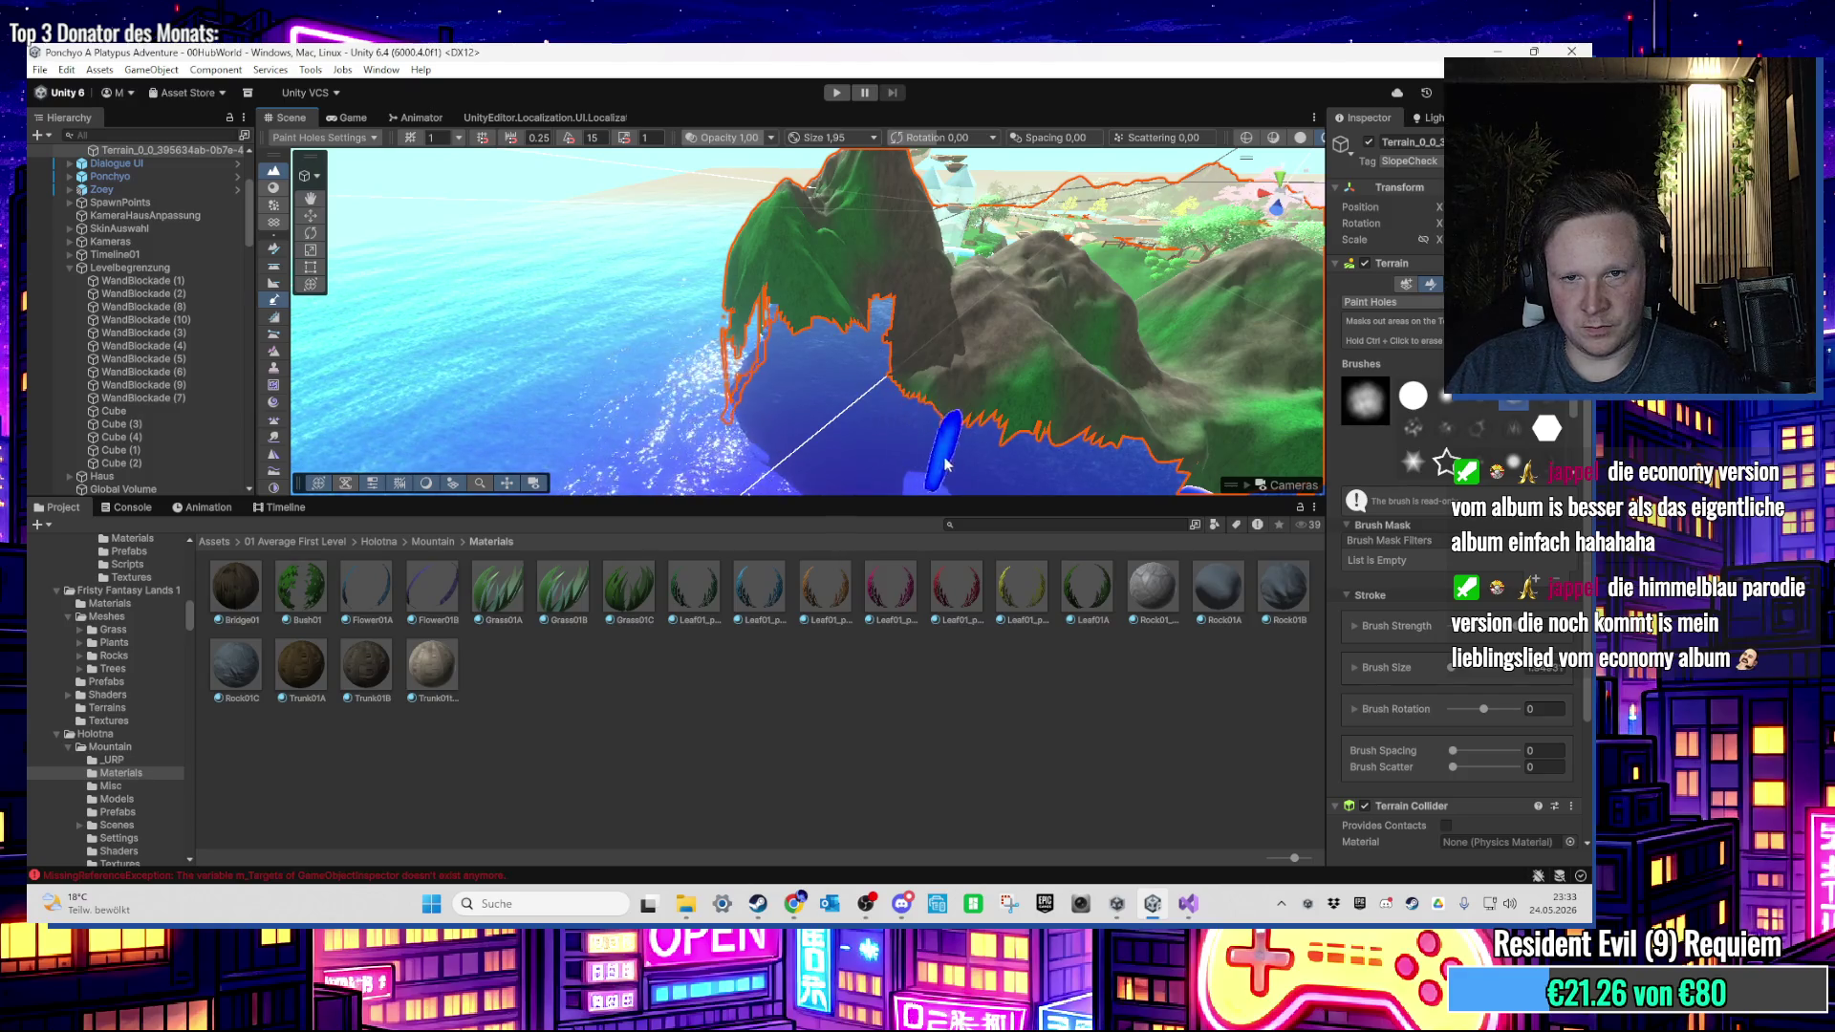
{"action": "mouse_move", "coordinate": [946, 463]}
{"action": "left_mouse_down"}
{"action": "mouse_move", "coordinate": [877, 402]}
{"action": "mouse_move", "coordinate": [914, 354]}
{"action": "mouse_move", "coordinate": [832, 354]}
{"action": "left_mouse_up"}
{"action": "mouse_move", "coordinate": [949, 380]}
{"action": "left_mouse_down"}
{"action": "mouse_move", "coordinate": [922, 382]}
{"action": "mouse_move", "coordinate": [1042, 401]}
{"action": "mouse_move", "coordinate": [950, 401]}
{"action": "mouse_move", "coordinate": [941, 449]}
{"action": "mouse_move", "coordinate": [820, 373]}
{"action": "mouse_move", "coordinate": [885, 394]}
{"action": "mouse_move", "coordinate": [961, 363]}
{"action": "mouse_move", "coordinate": [831, 398]}
{"action": "mouse_move", "coordinate": [875, 382]}
{"action": "mouse_move", "coordinate": [882, 411]}
{"action": "mouse_move", "coordinate": [853, 392]}
{"action": "mouse_move", "coordinate": [1159, 410]}
{"action": "mouse_move", "coordinate": [869, 443]}
{"action": "mouse_move", "coordinate": [1013, 410]}
{"action": "mouse_move", "coordinate": [801, 413]}
{"action": "mouse_move", "coordinate": [814, 435]}
{"action": "mouse_move", "coordinate": [803, 411]}
{"action": "mouse_move", "coordinate": [830, 406]}
{"action": "mouse_move", "coordinate": [765, 420]}
{"action": "mouse_move", "coordinate": [841, 416]}
{"action": "mouse_move", "coordinate": [674, 394]}
{"action": "mouse_move", "coordinate": [757, 375]}
{"action": "mouse_move", "coordinate": [696, 405]}
{"action": "mouse_move", "coordinate": [957, 278]}
{"action": "mouse_move", "coordinate": [1018, 309]}
{"action": "mouse_move", "coordinate": [913, 290]}
{"action": "mouse_move", "coordinate": [1009, 233]}
{"action": "mouse_move", "coordinate": [1046, 321]}
{"action": "mouse_move", "coordinate": [1011, 200]}
{"action": "mouse_move", "coordinate": [844, 282]}
{"action": "mouse_move", "coordinate": [678, 319]}
{"action": "mouse_move", "coordinate": [834, 304]}
{"action": "mouse_move", "coordinate": [730, 318]}
{"action": "mouse_move", "coordinate": [764, 323]}
{"action": "mouse_move", "coordinate": [867, 499]}
{"action": "mouse_move", "coordinate": [867, 685]}
{"action": "left_mouse_up"}
Step: Leave Paint Holes for the Move tool and enlarge the Scene view area
{"action": "key", "text": "y"}
{"action": "left_click", "coordinate": [1011, 200]}
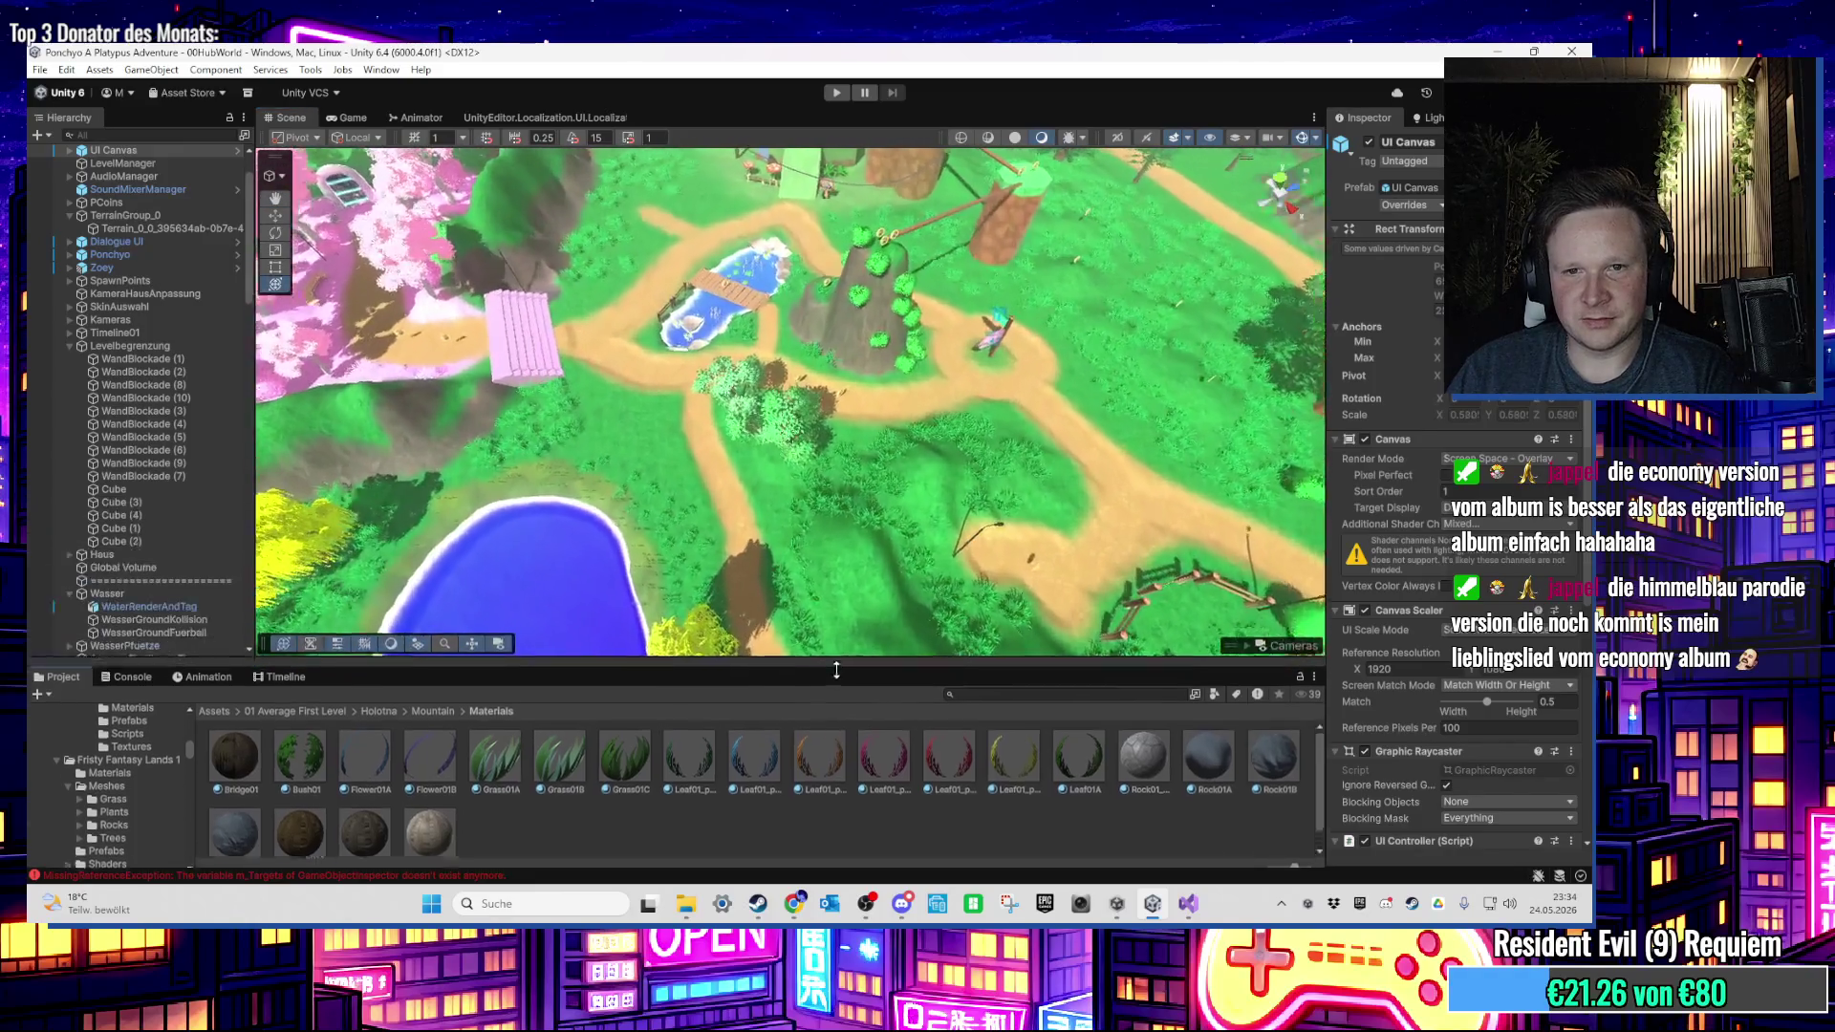
{"action": "mouse_move", "coordinate": [860, 621]}
{"action": "left_mouse_down"}
{"action": "mouse_move", "coordinate": [801, 238]}
{"action": "mouse_move", "coordinate": [898, 556]}
{"action": "mouse_move", "coordinate": [840, 421]}
{"action": "mouse_move", "coordinate": [712, 380]}
{"action": "mouse_move", "coordinate": [988, 395]}
{"action": "mouse_move", "coordinate": [774, 368]}
{"action": "left_mouse_up"}
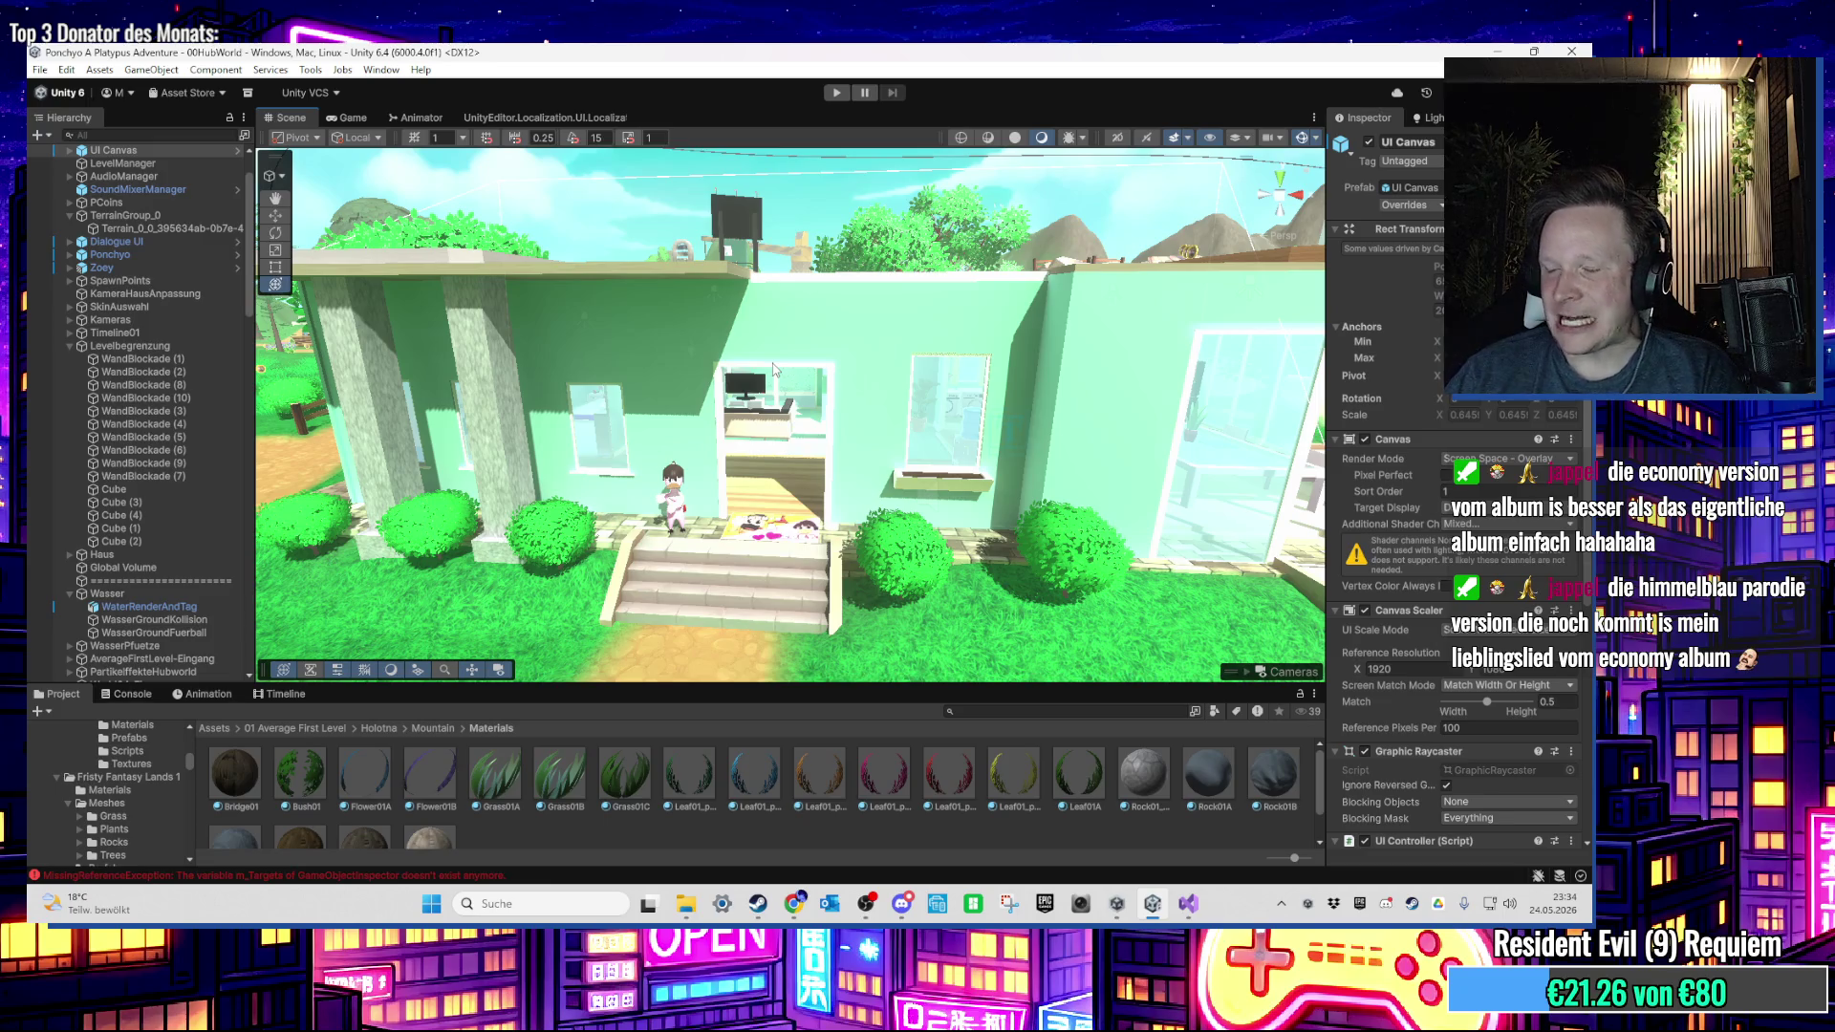
Step: Fly through the house's TV living room and select its front stairs
{"action": "left_click_drag", "start_coordinate": [886, 418], "coordinate": [913, 458]}
{"action": "scroll", "coordinate": [913, 457], "scroll_direction": "down", "scroll_amount": 3}
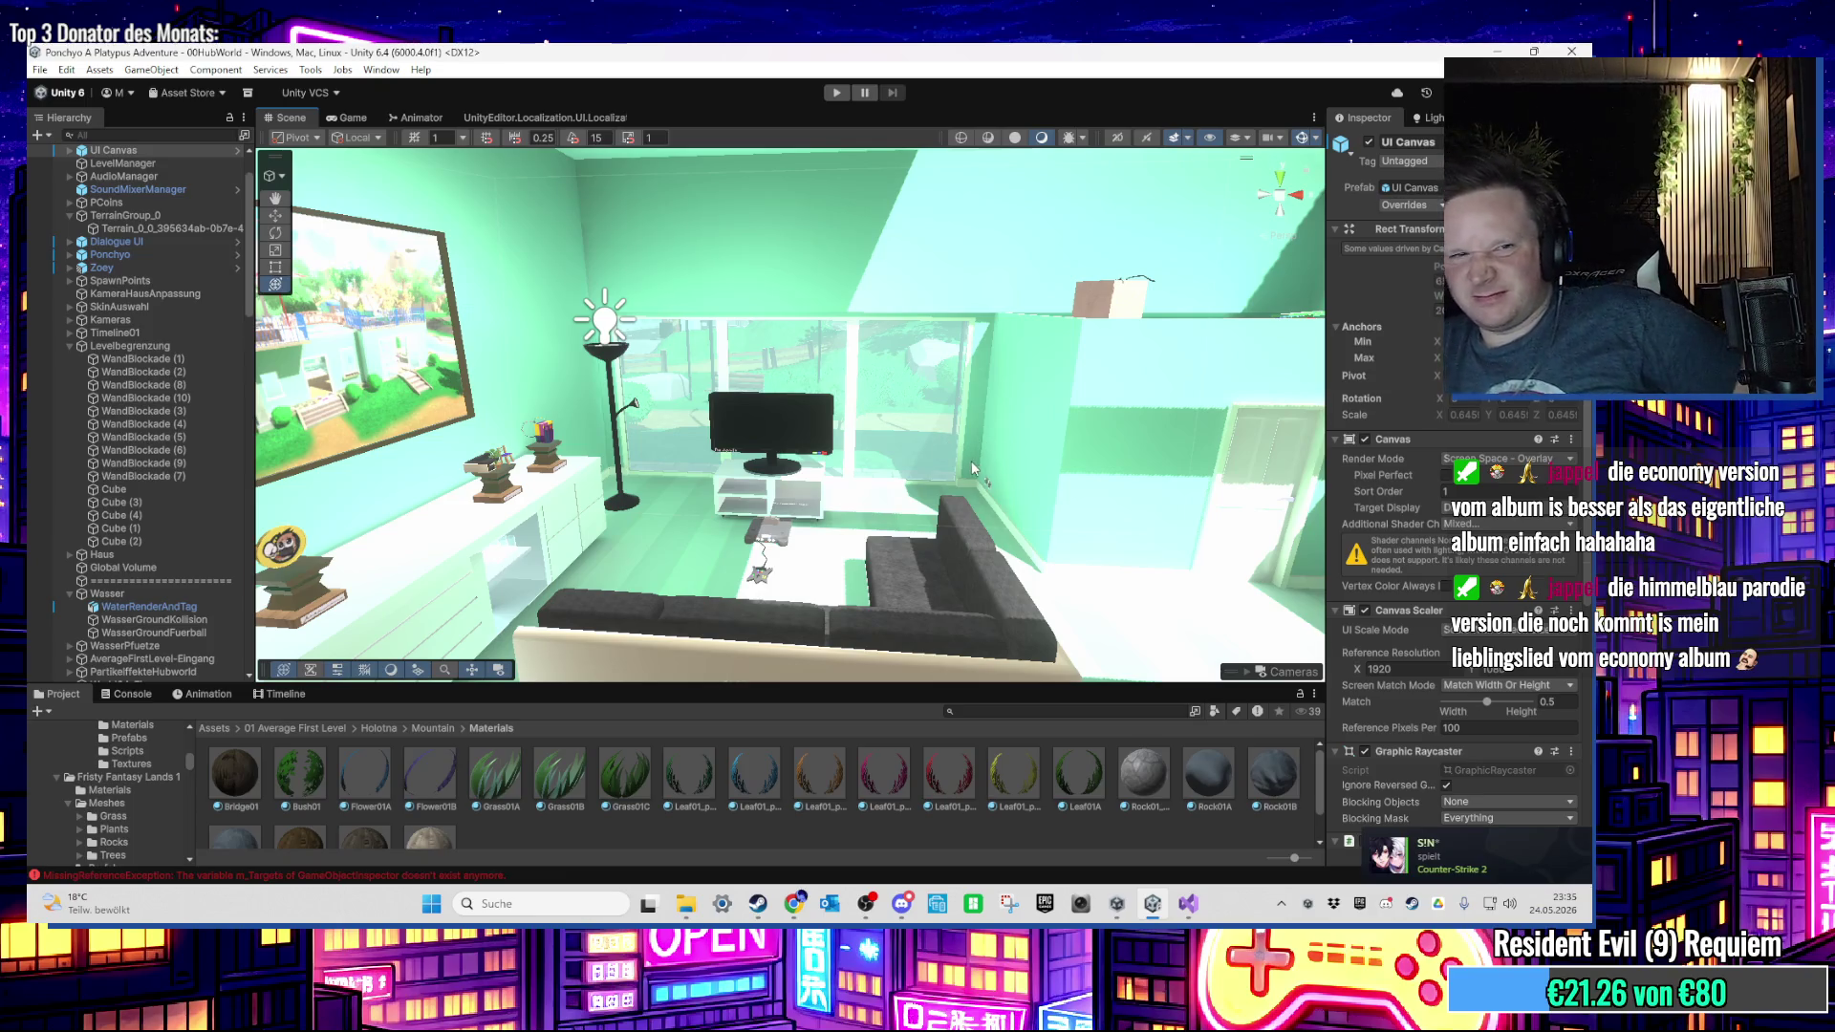
{"action": "scroll", "coordinate": [971, 461], "scroll_direction": "down", "scroll_amount": 3}
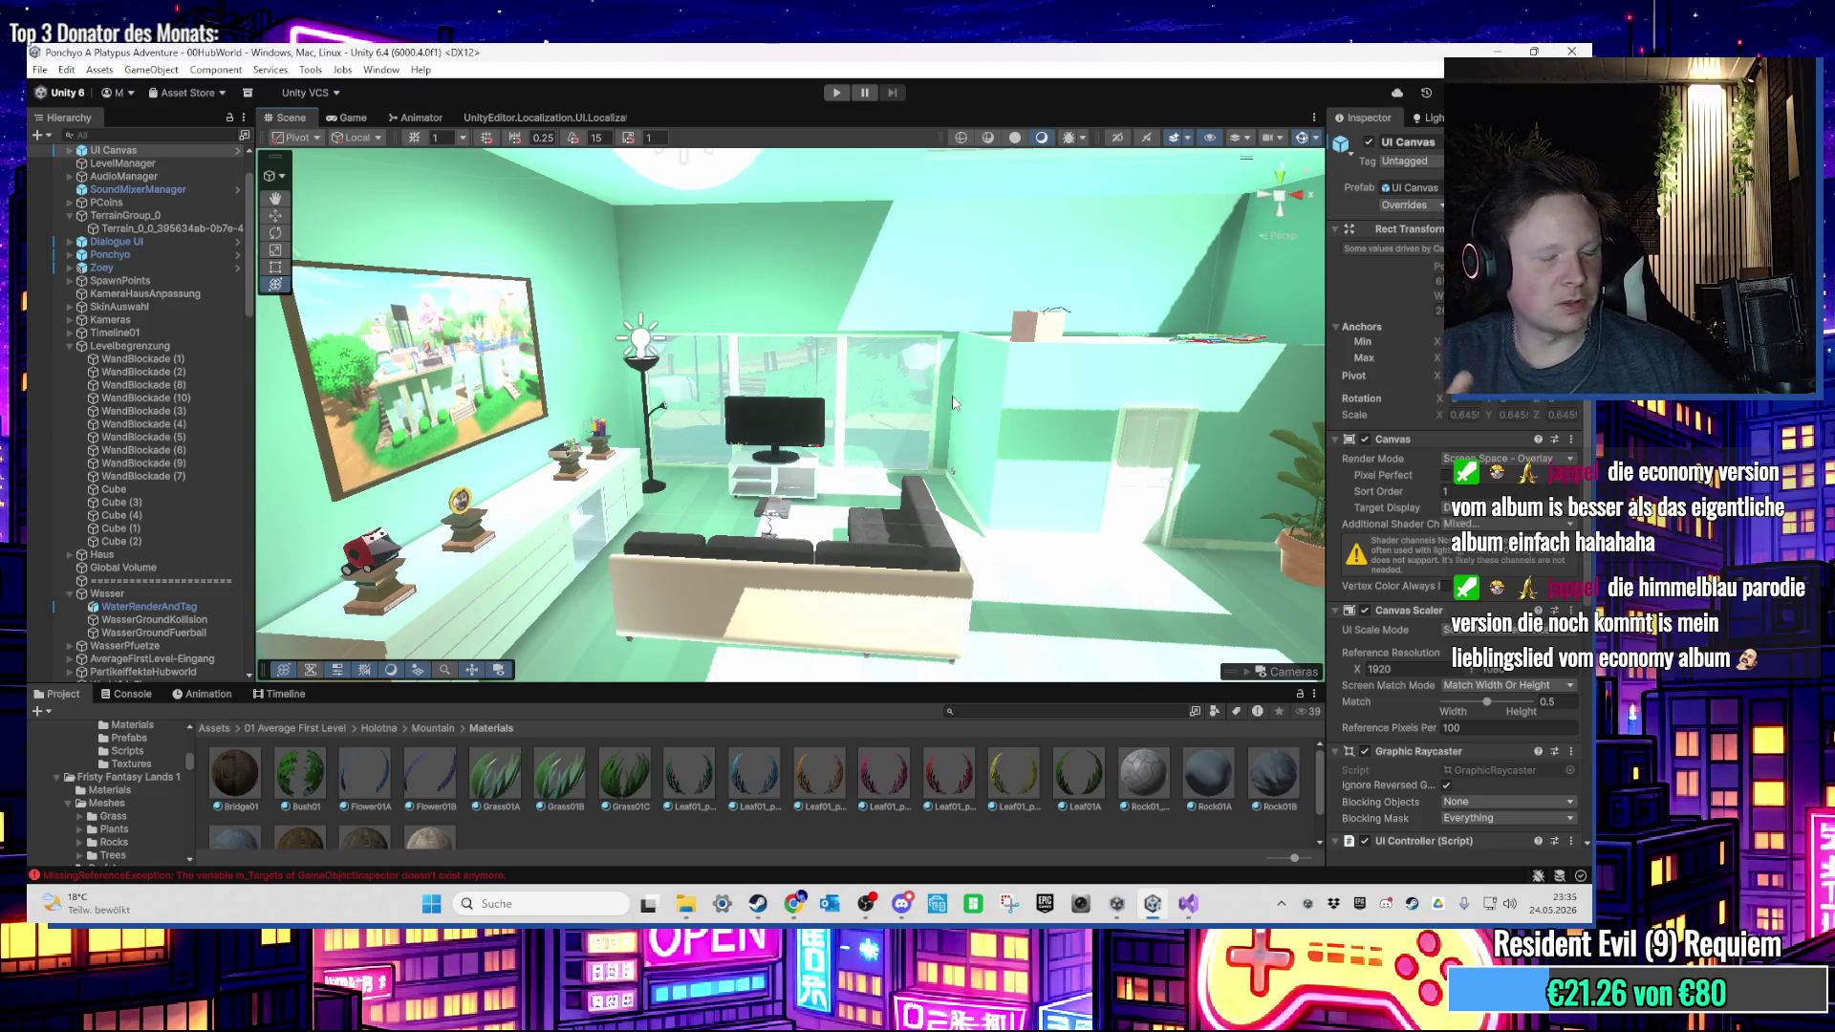
{"action": "scroll", "coordinate": [818, 364], "scroll_direction": "up", "scroll_amount": 10}
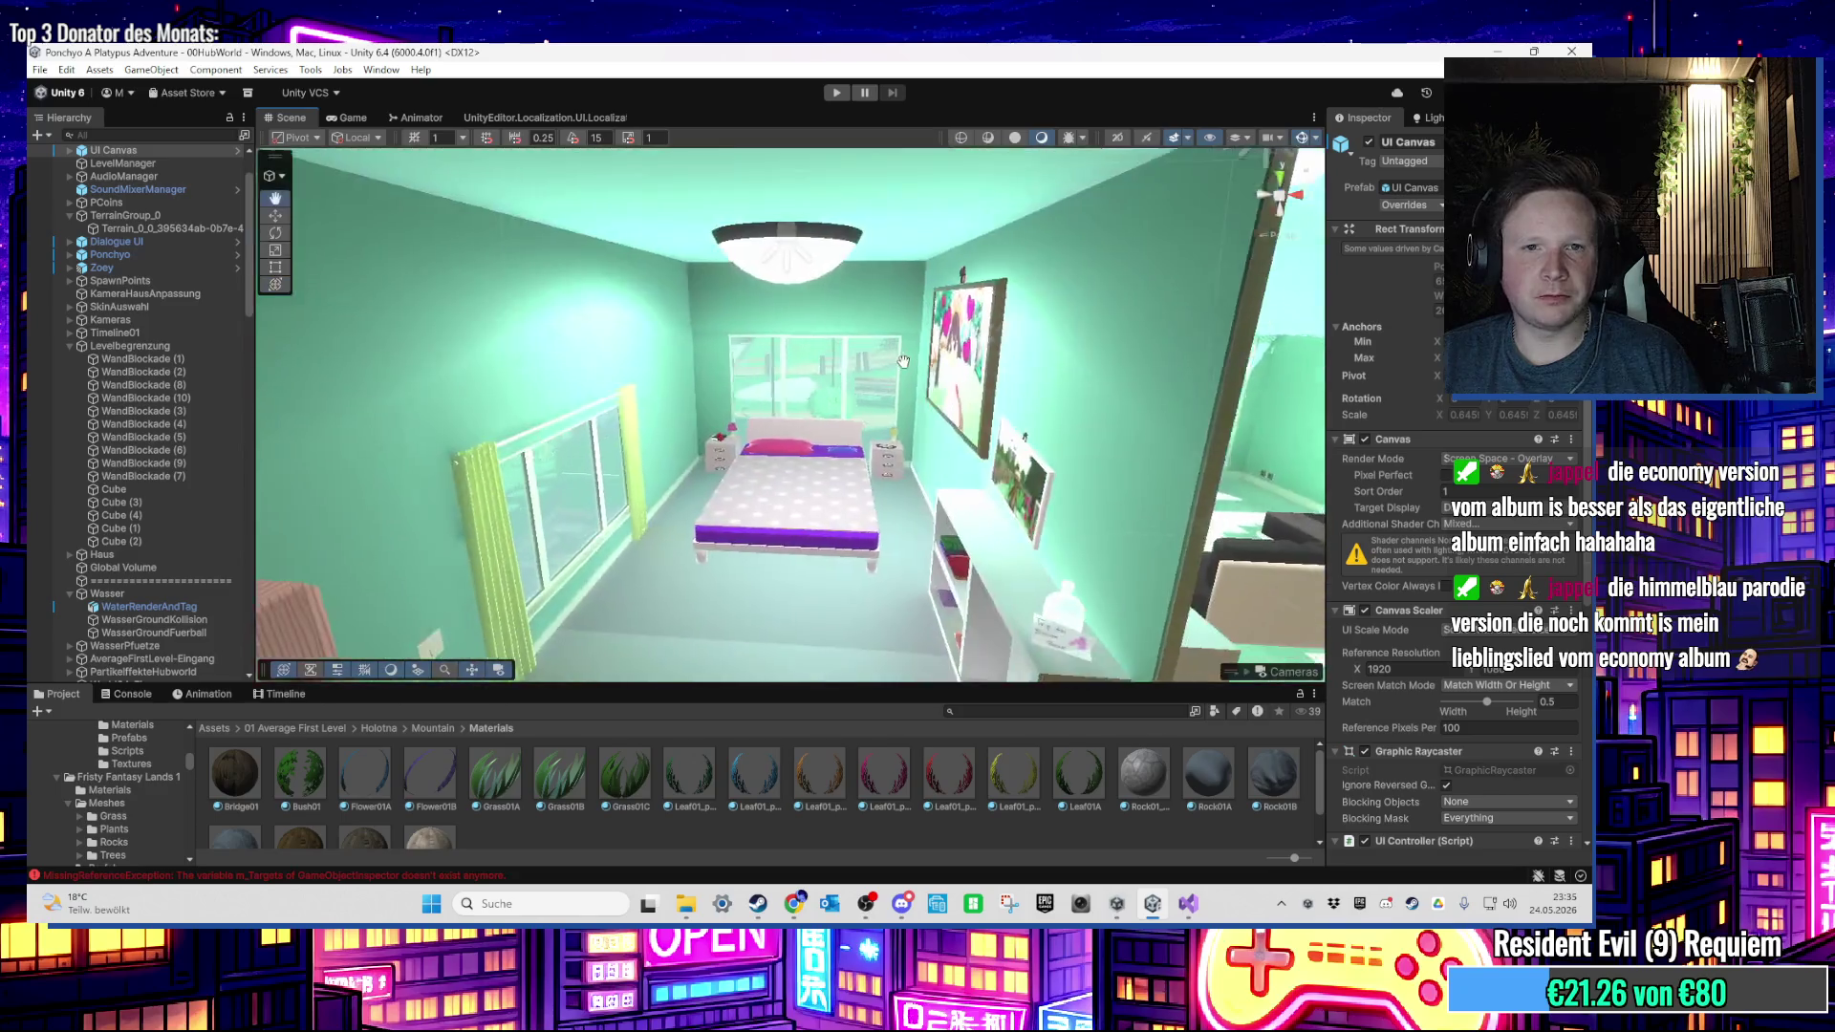
{"action": "scroll", "coordinate": [827, 505], "scroll_direction": "up", "scroll_amount": 5}
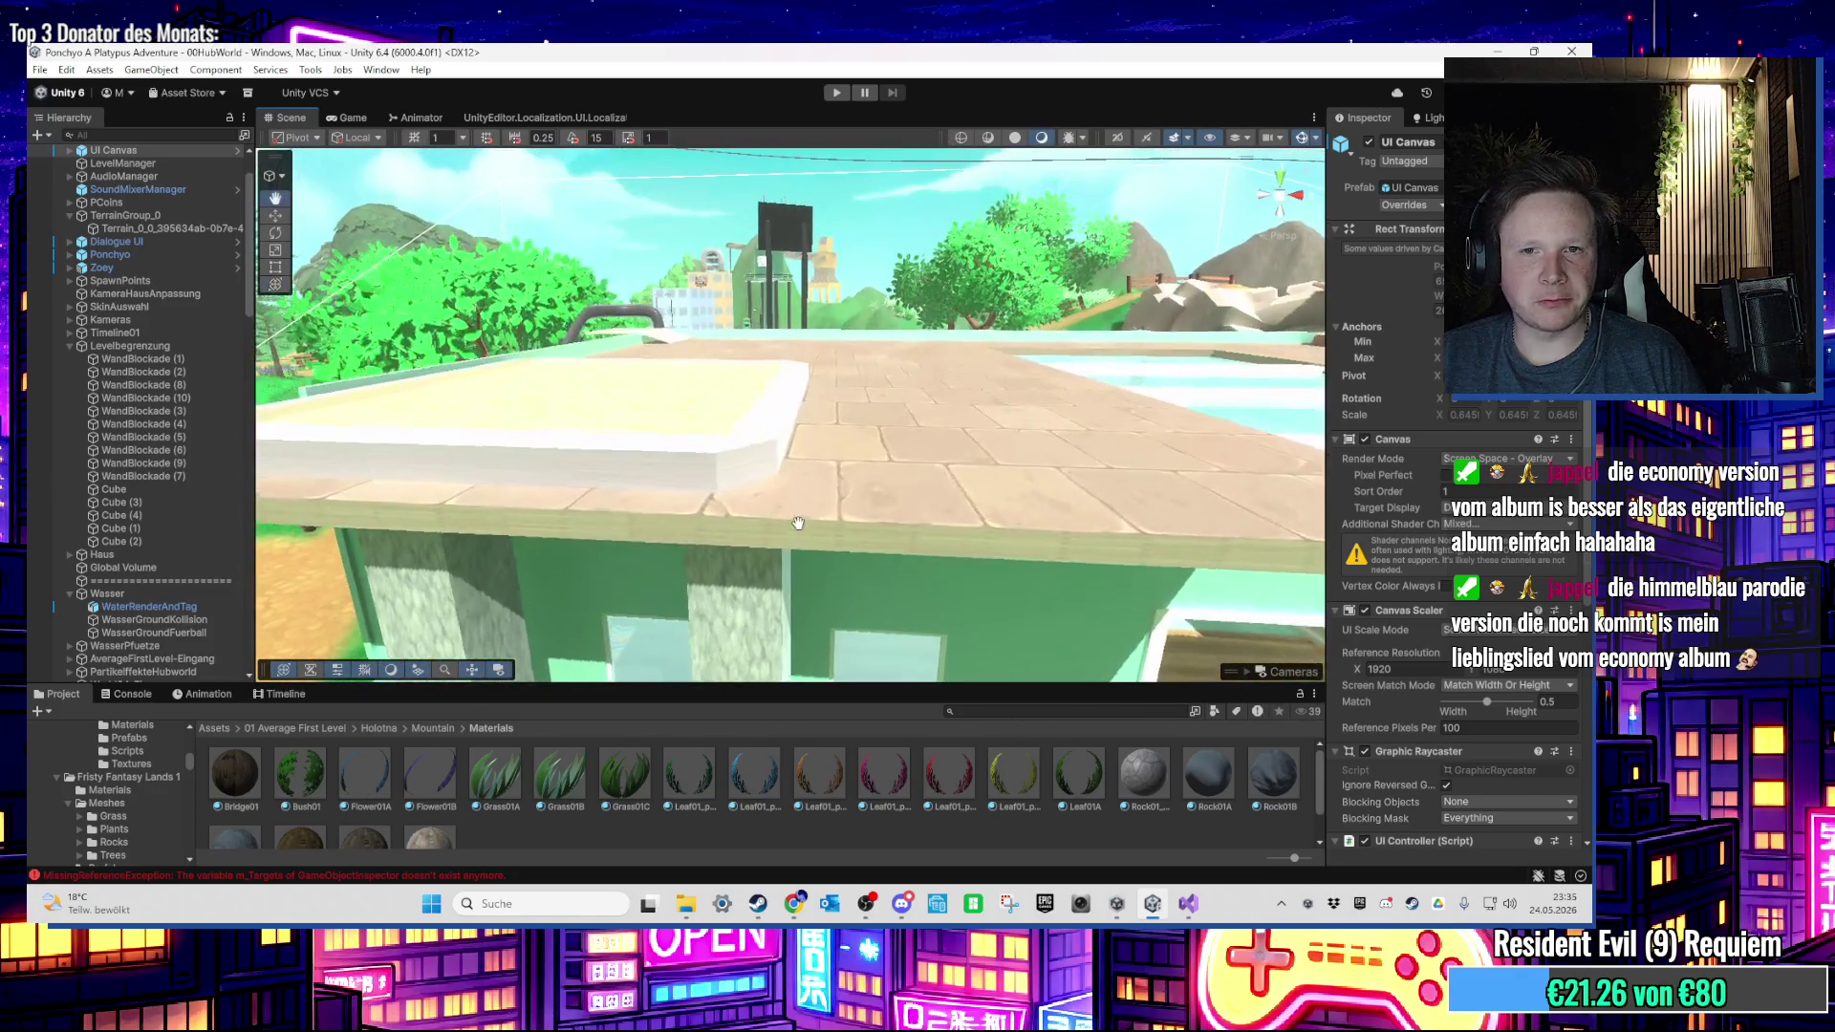
{"action": "right_click", "coordinate": [916, 504]}
{"action": "left_click", "coordinate": [972, 267]}
{"action": "scroll", "coordinate": [860, 372], "scroll_direction": "up", "scroll_amount": 10}
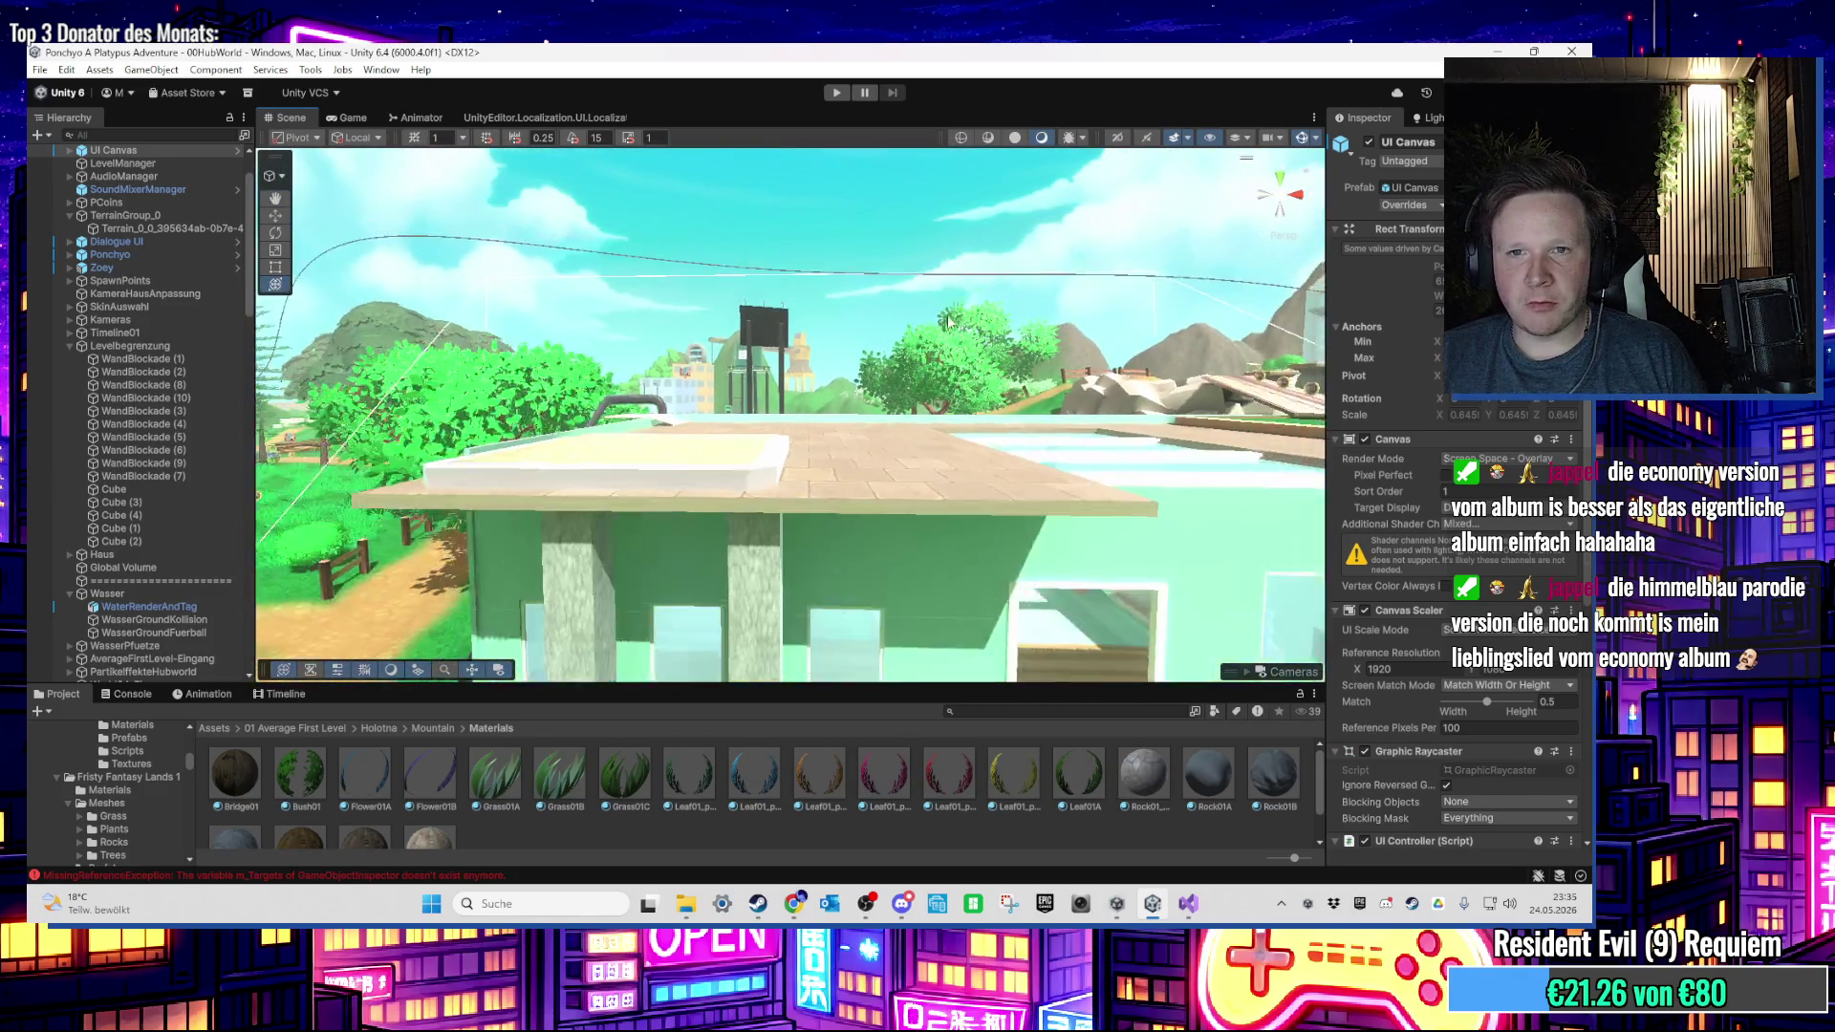
{"action": "scroll", "coordinate": [744, 478], "scroll_direction": "down", "scroll_amount": 5}
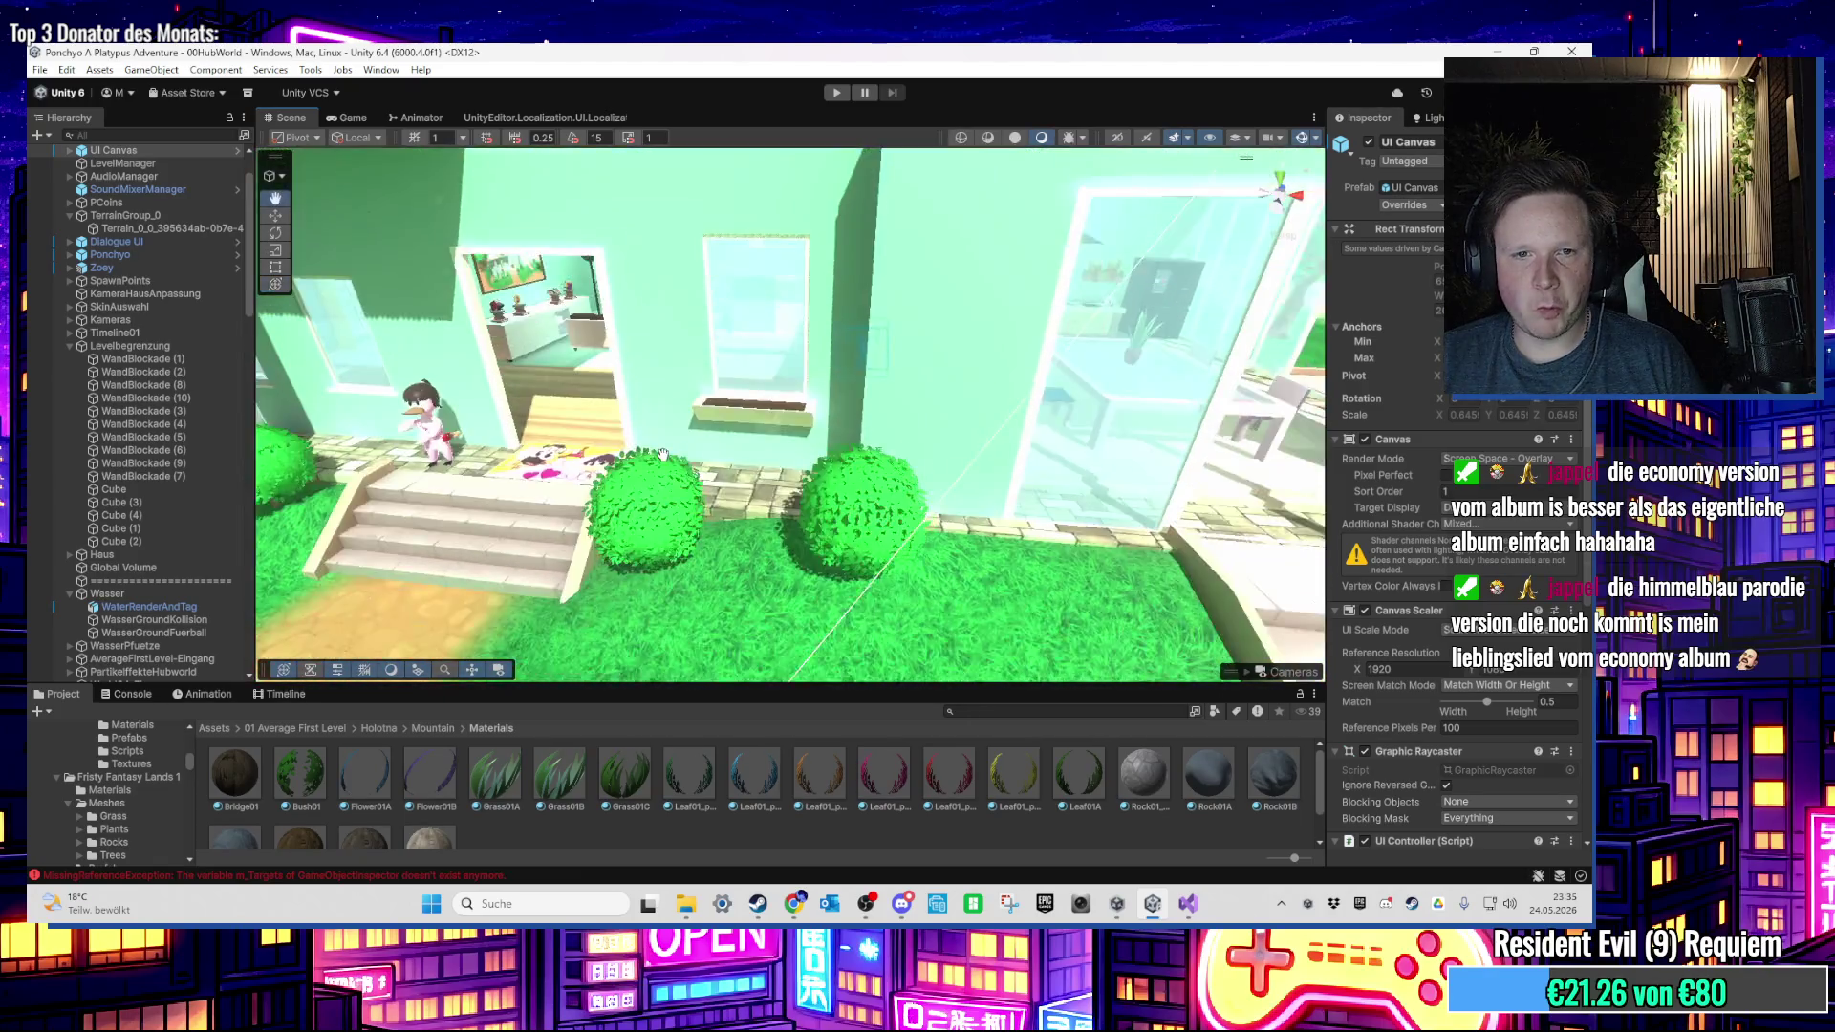
{"action": "left_click", "coordinate": [760, 465]}
{"action": "left_click_drag", "start_coordinate": [984, 464], "coordinate": [754, 364]}
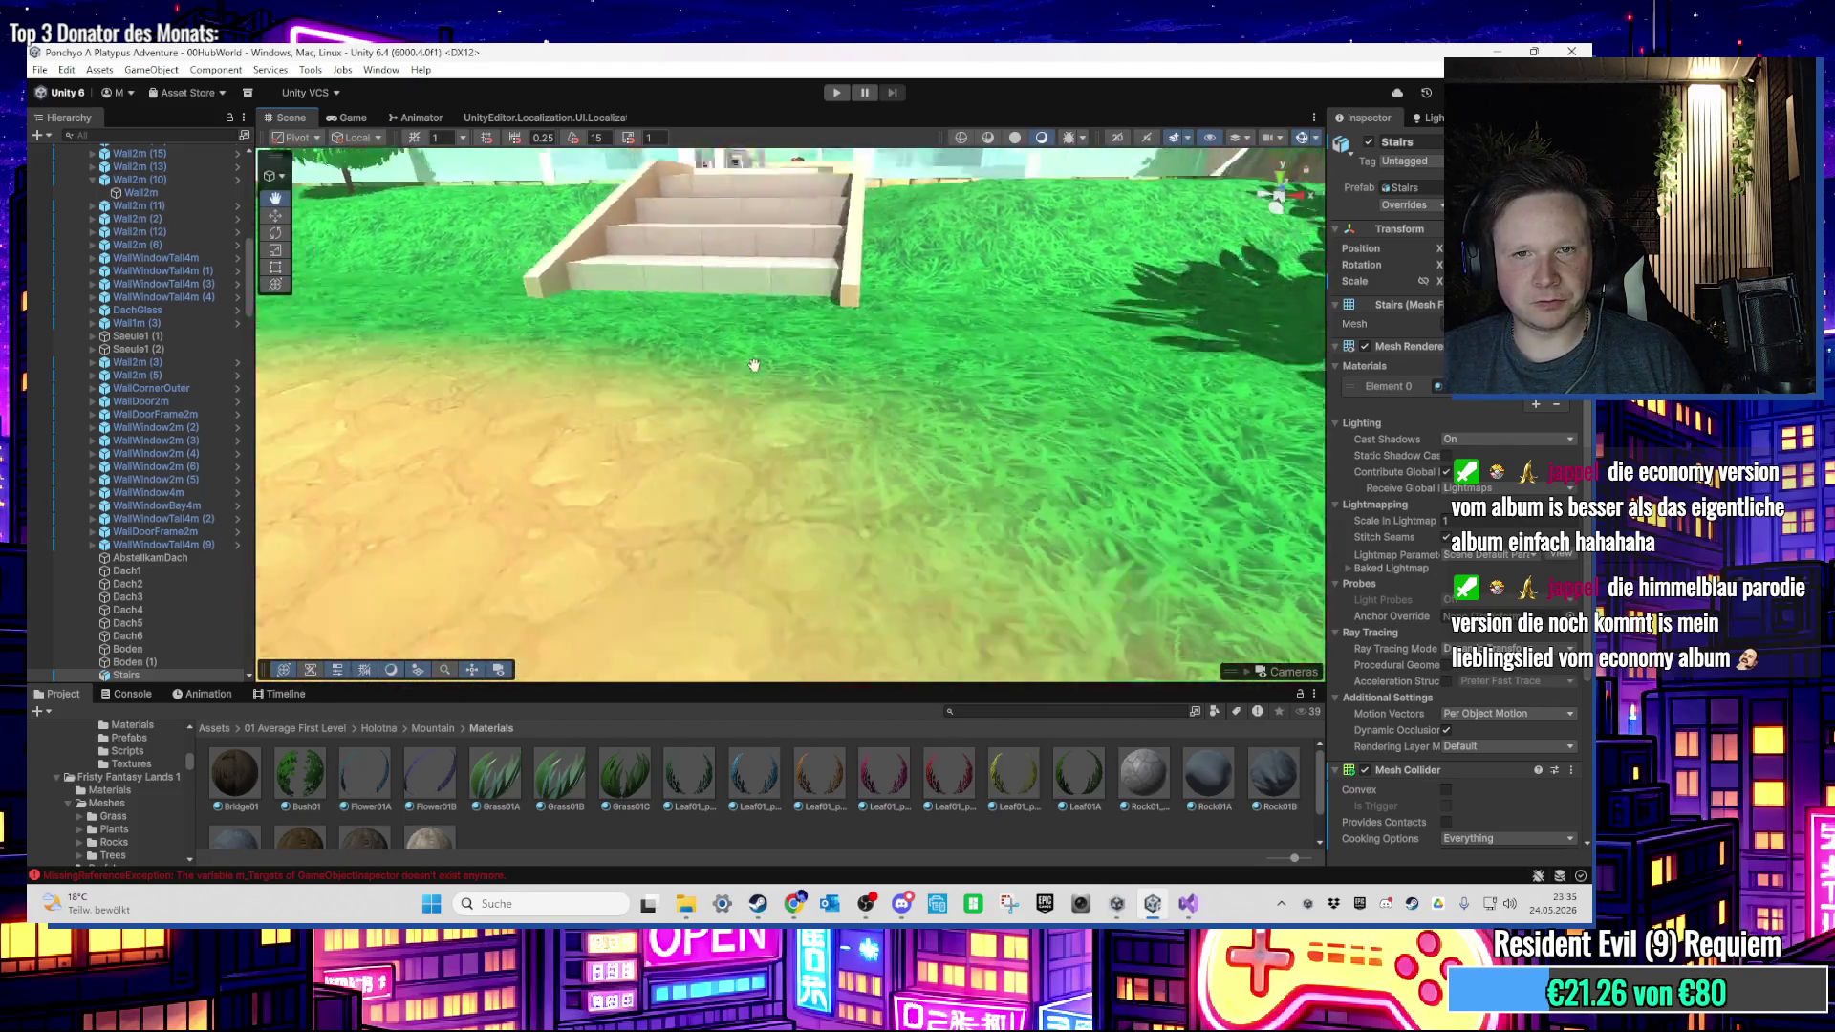
Step: Select the terrain and paint a hole beneath the top step of the house stairs
{"action": "scroll", "coordinate": [764, 391], "scroll_direction": "up", "scroll_amount": 5}
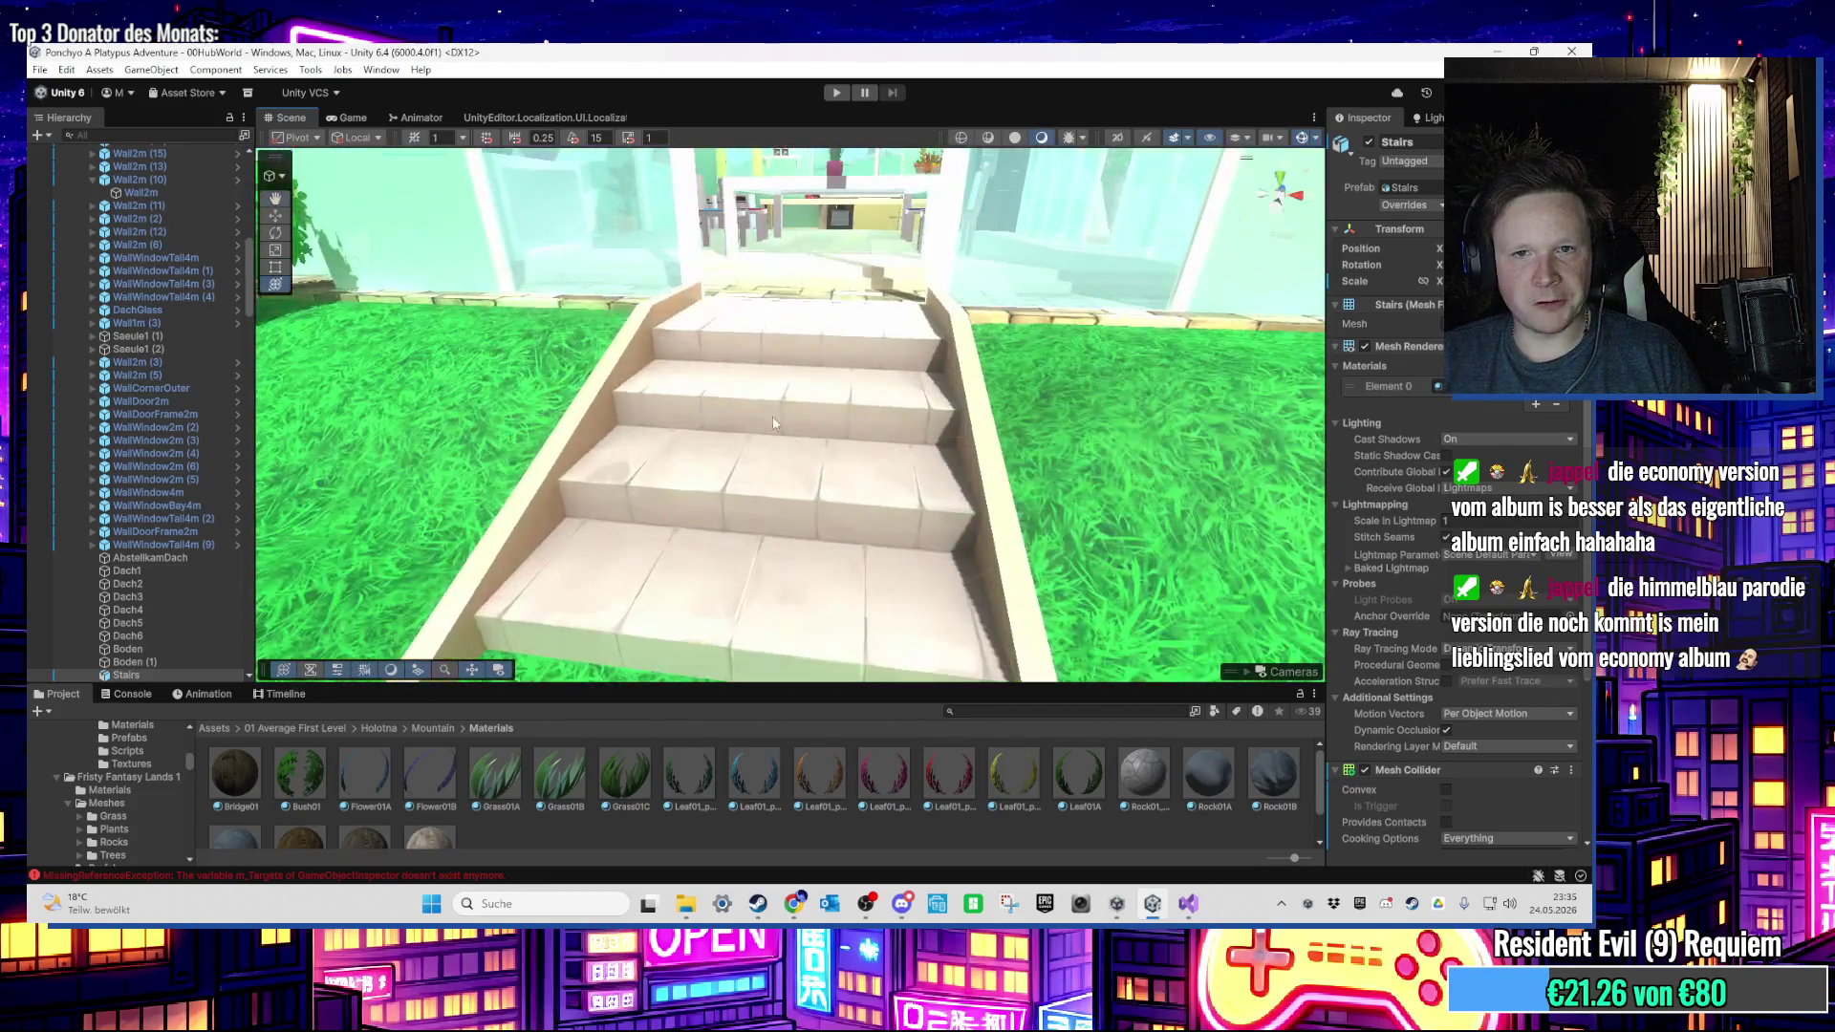
{"action": "left_click", "coordinate": [1021, 486]}
{"action": "scroll", "coordinate": [1020, 485], "scroll_direction": "down", "scroll_amount": 3}
{"action": "scroll", "coordinate": [962, 471], "scroll_direction": "up", "scroll_amount": 2}
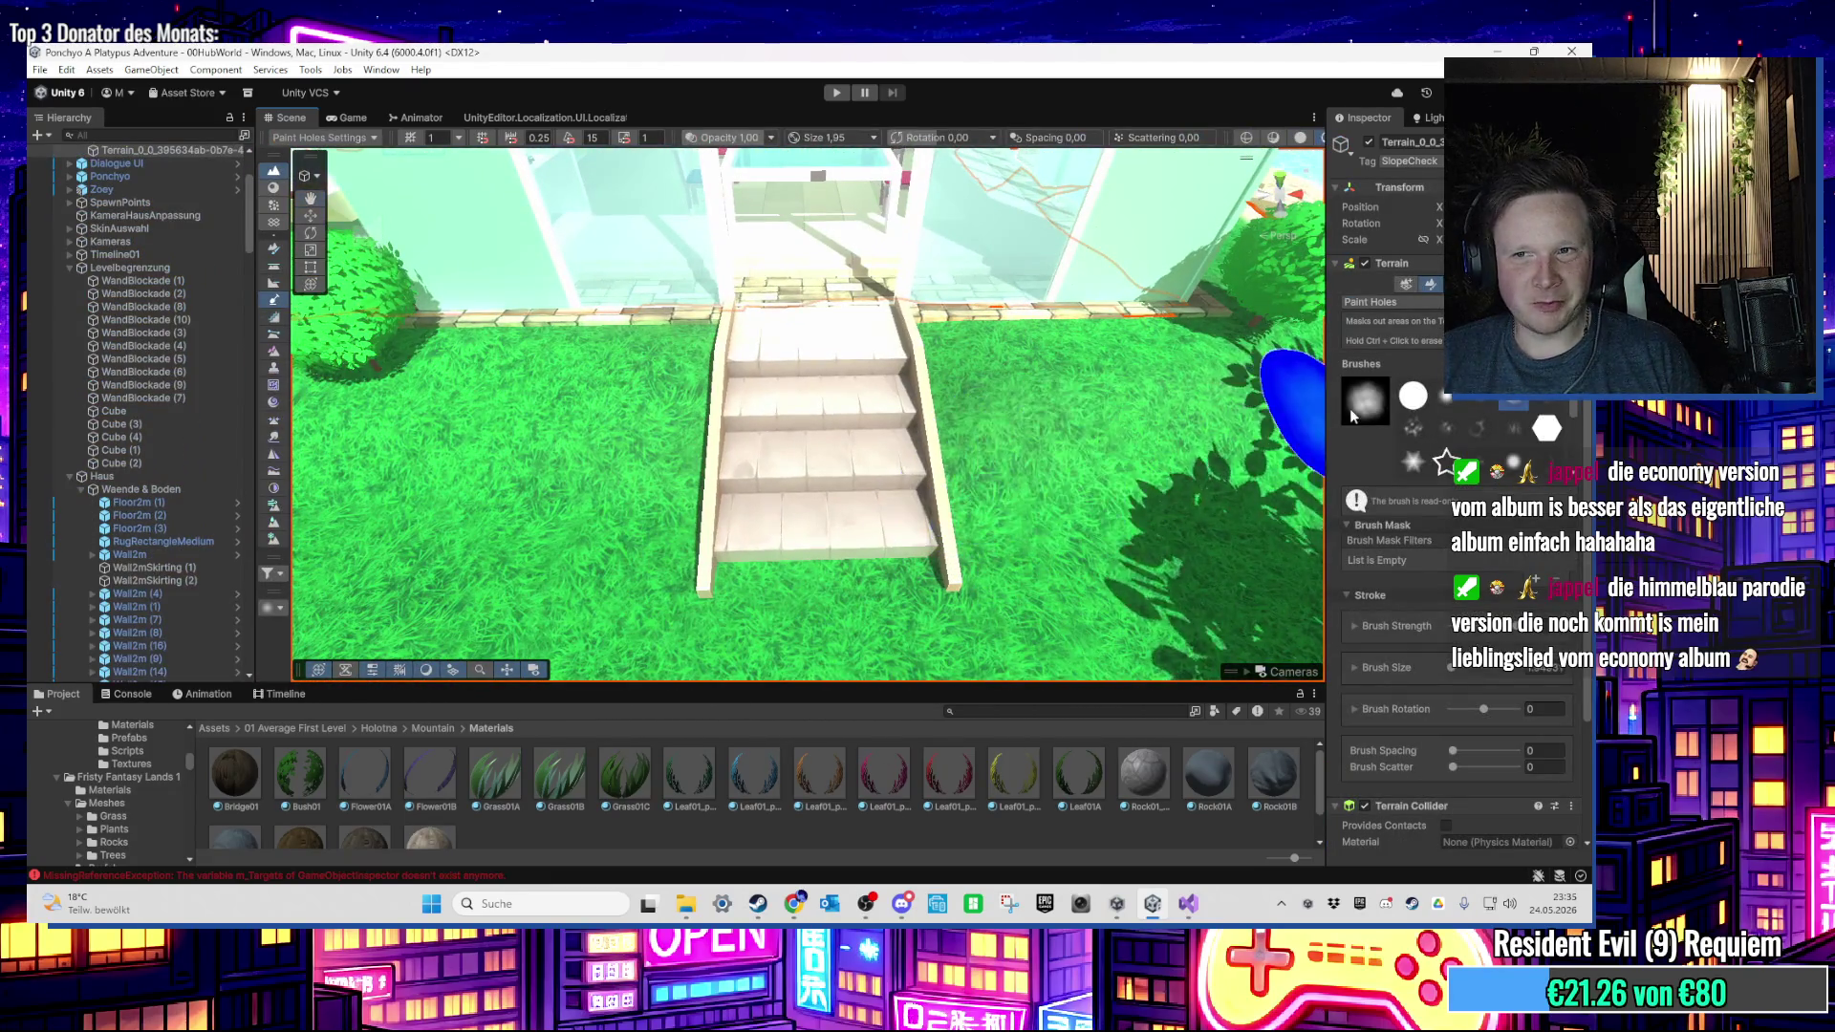
{"action": "scroll", "coordinate": [818, 451], "scroll_direction": "up", "scroll_amount": 6}
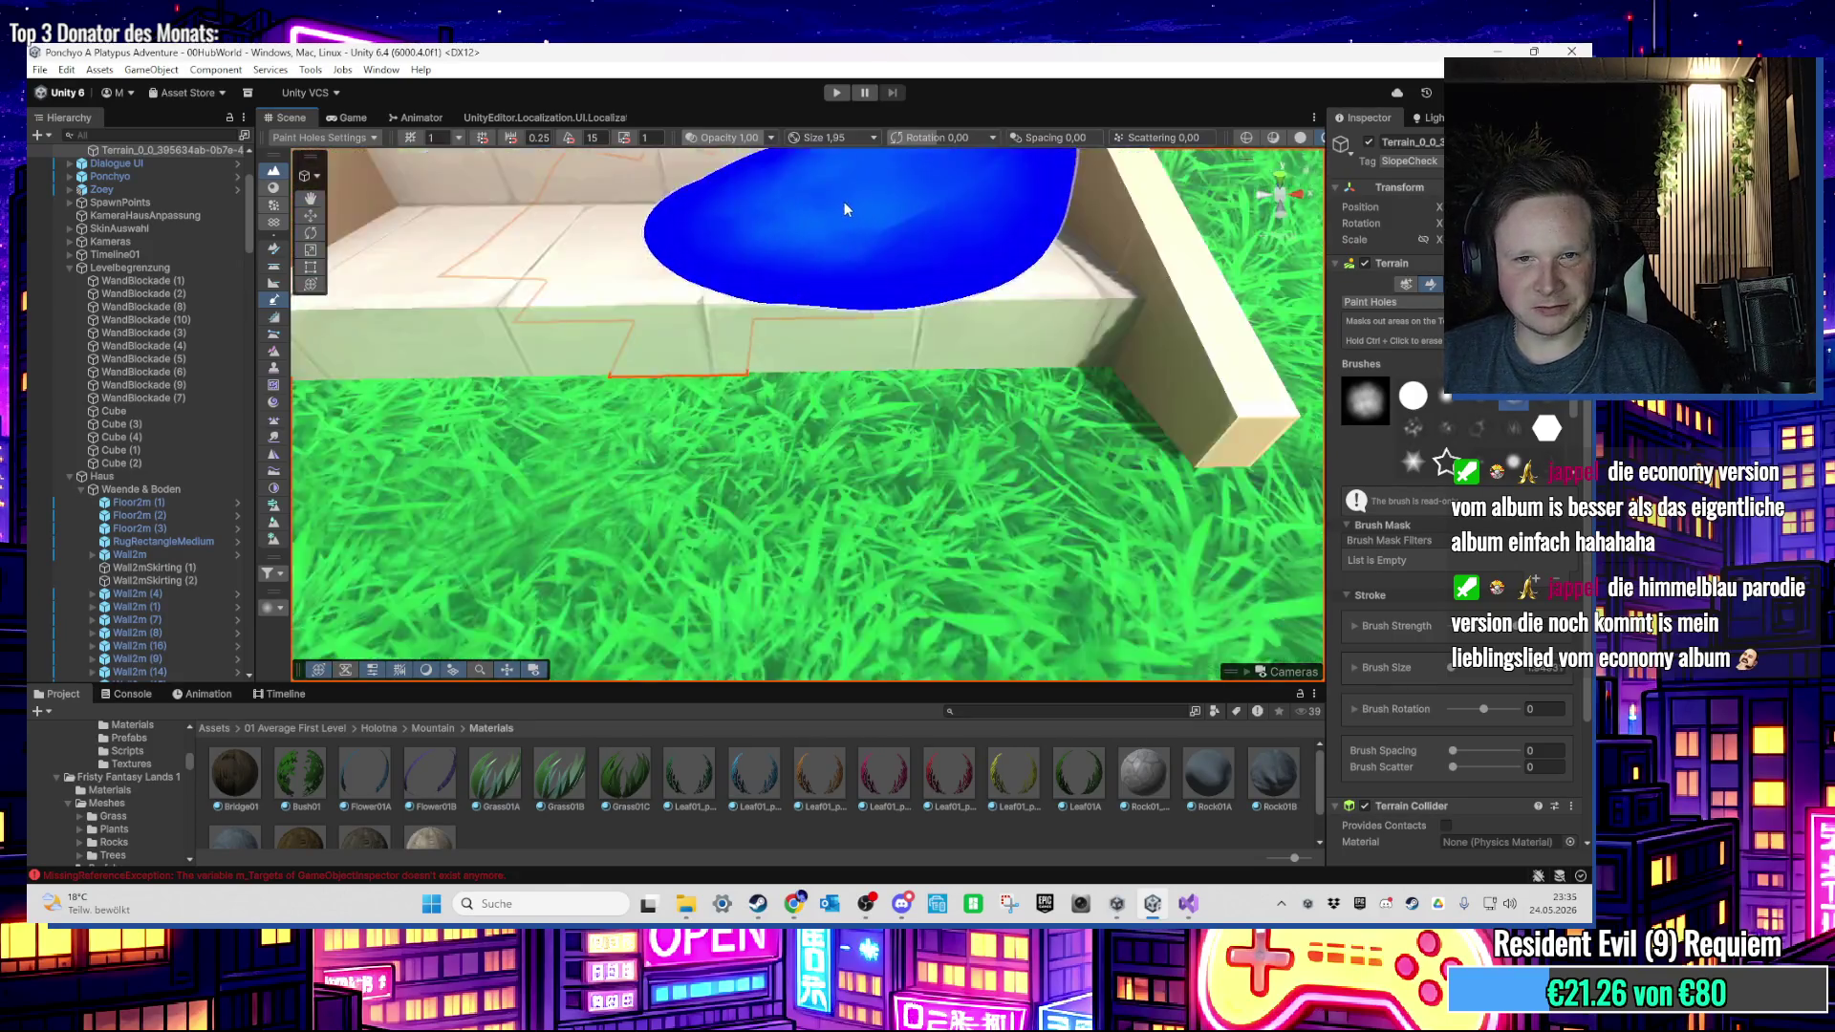
{"action": "scroll", "coordinate": [816, 233], "scroll_direction": "down", "scroll_amount": 4}
{"action": "scroll", "coordinate": [779, 337], "scroll_direction": "up", "scroll_amount": 4}
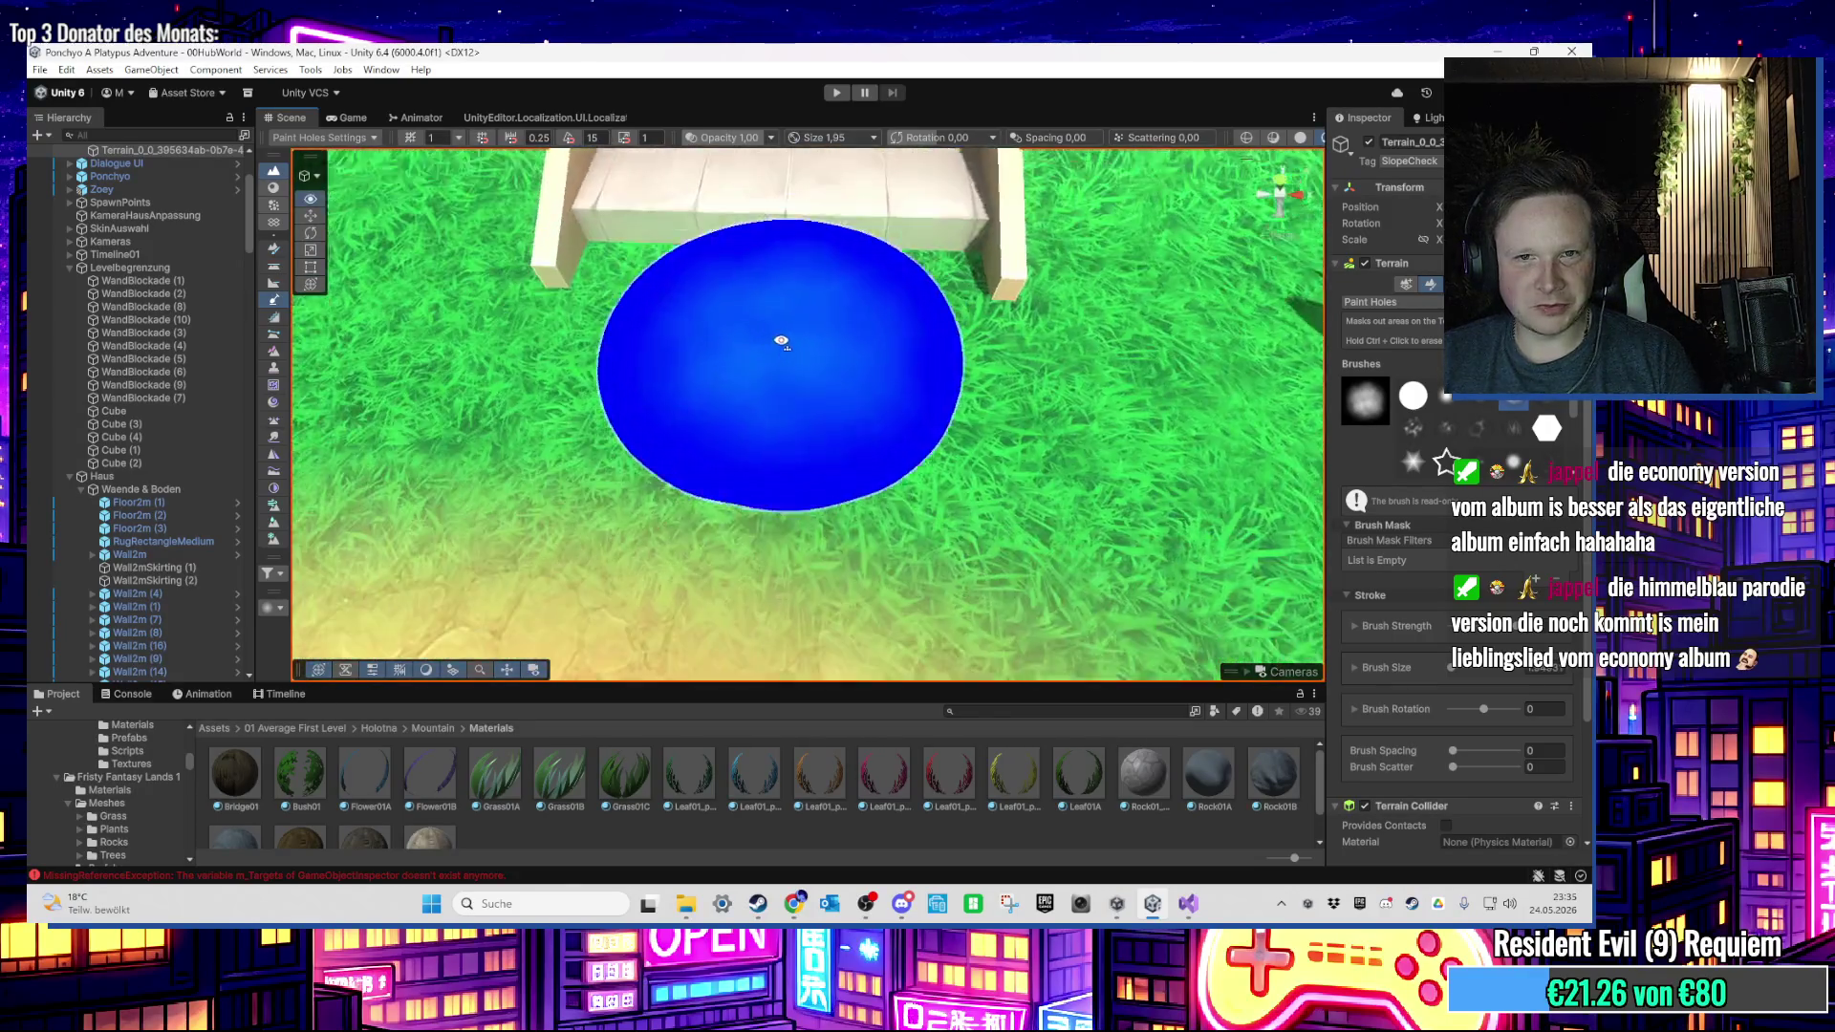
{"action": "scroll", "coordinate": [799, 410], "scroll_direction": "down", "scroll_amount": 3}
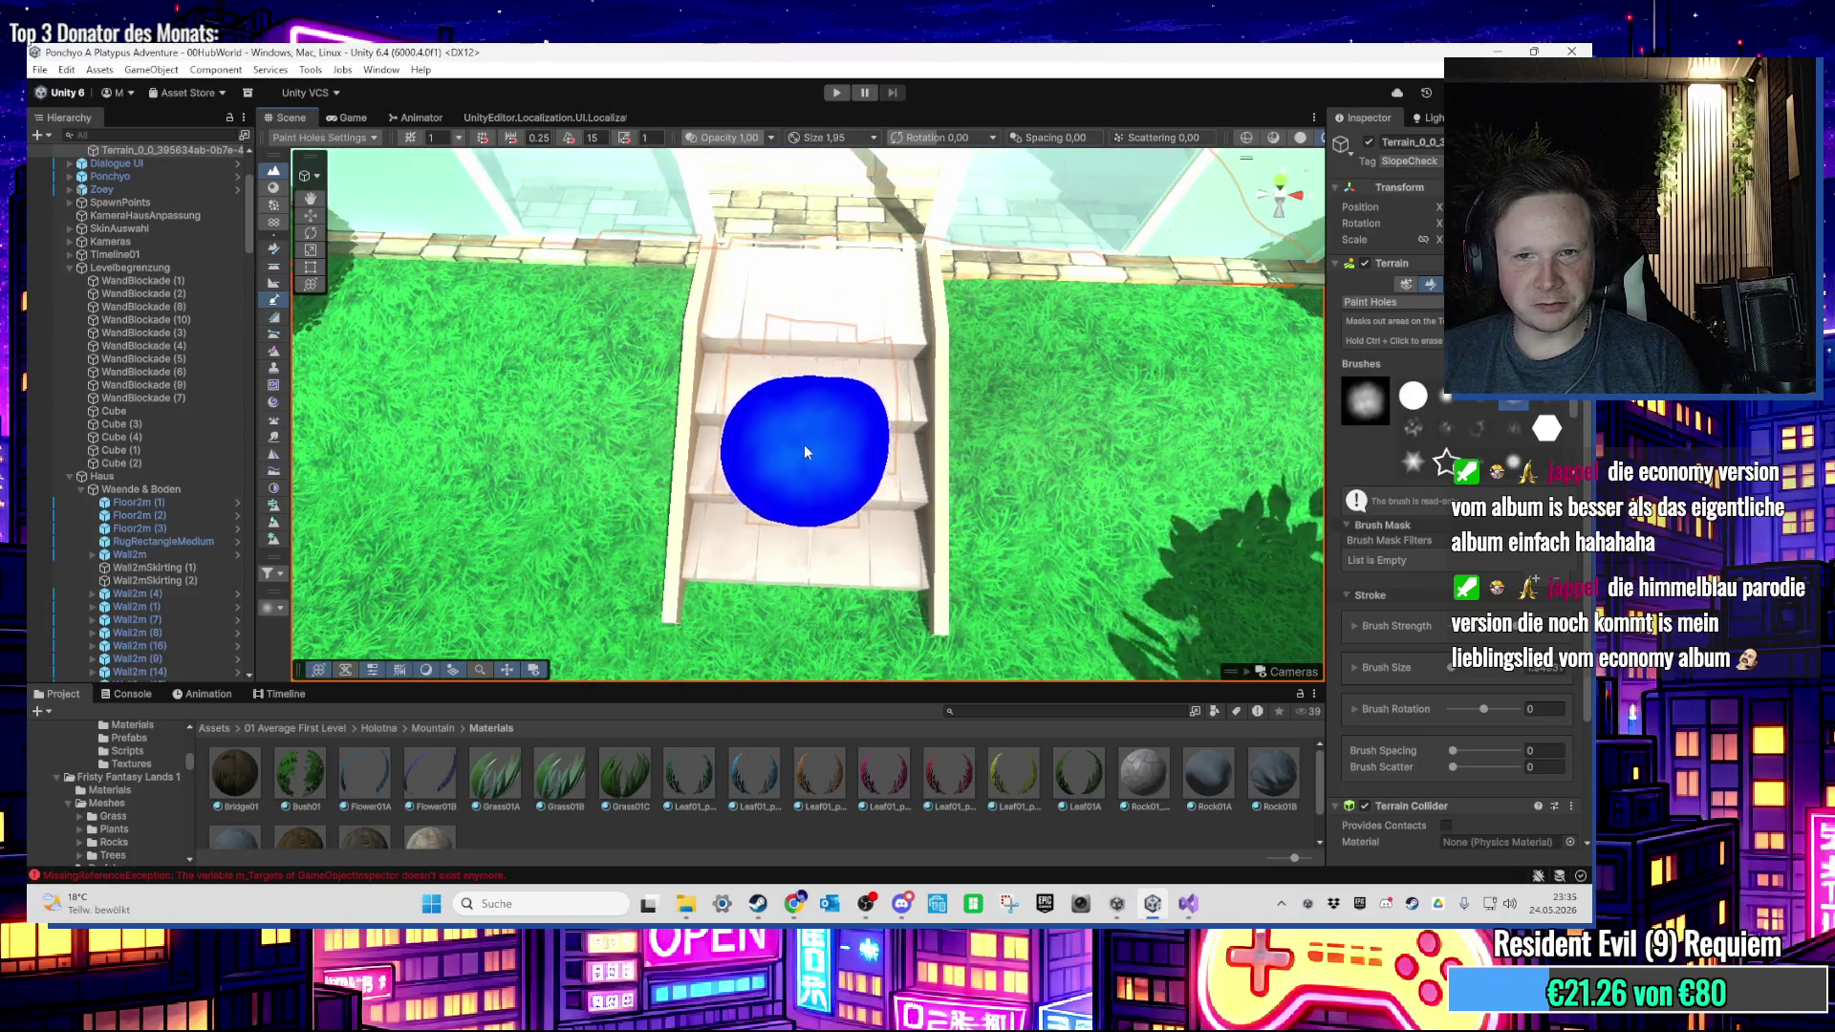
{"action": "mouse_move", "coordinate": [801, 479]}
{"action": "left_mouse_down"}
{"action": "mouse_move", "coordinate": [812, 353]}
{"action": "mouse_move", "coordinate": [804, 390]}
{"action": "left_mouse_up"}
{"action": "scroll", "coordinate": [804, 390], "scroll_direction": "down", "scroll_amount": 5}
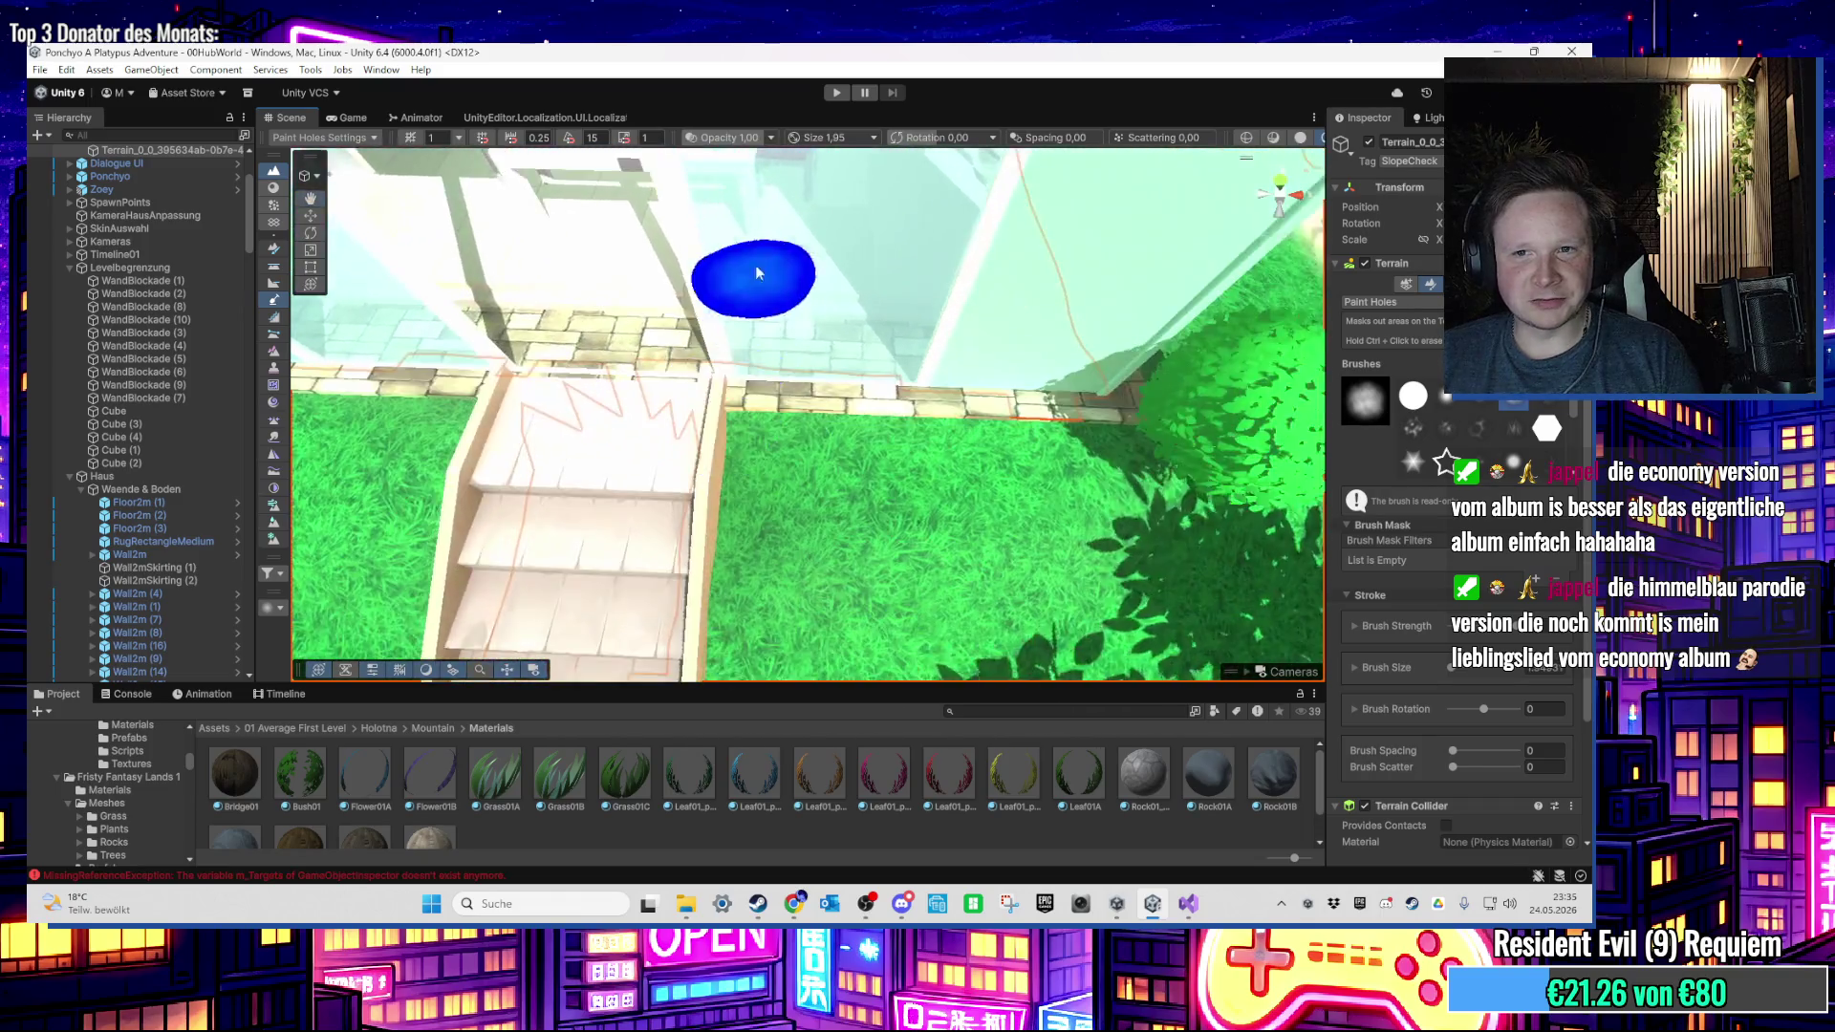
Step: Orbit around the stairs, then follow the river upstream to the waterfall and zoom in
{"action": "mouse_move", "coordinate": [877, 307]}
{"action": "left_mouse_down"}
{"action": "mouse_move", "coordinate": [778, 369]}
{"action": "mouse_move", "coordinate": [1011, 382]}
{"action": "mouse_move", "coordinate": [836, 354]}
{"action": "mouse_move", "coordinate": [833, 396]}
{"action": "left_mouse_up"}
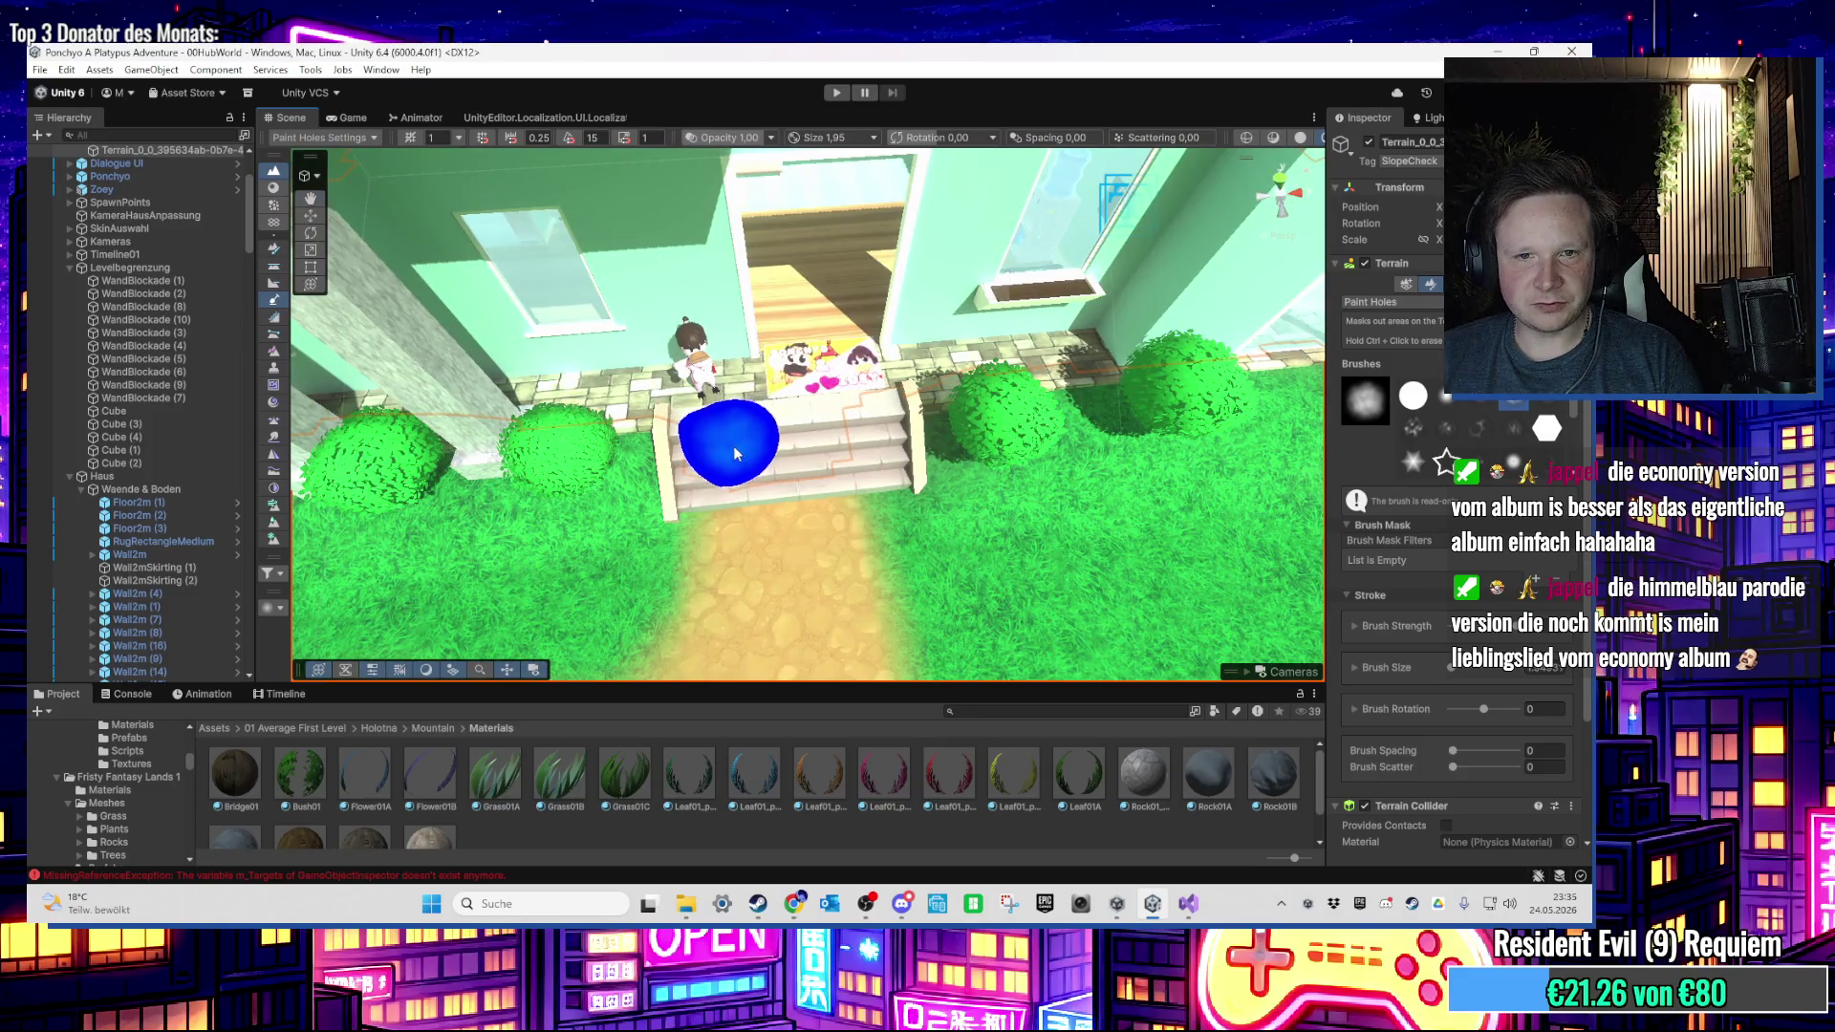
{"action": "mouse_move", "coordinate": [837, 416]}
{"action": "left_mouse_down"}
{"action": "mouse_move", "coordinate": [831, 389]}
{"action": "mouse_move", "coordinate": [926, 410]}
{"action": "mouse_move", "coordinate": [891, 425]}
{"action": "left_mouse_up"}
{"action": "scroll", "coordinate": [890, 425], "scroll_direction": "down", "scroll_amount": 10}
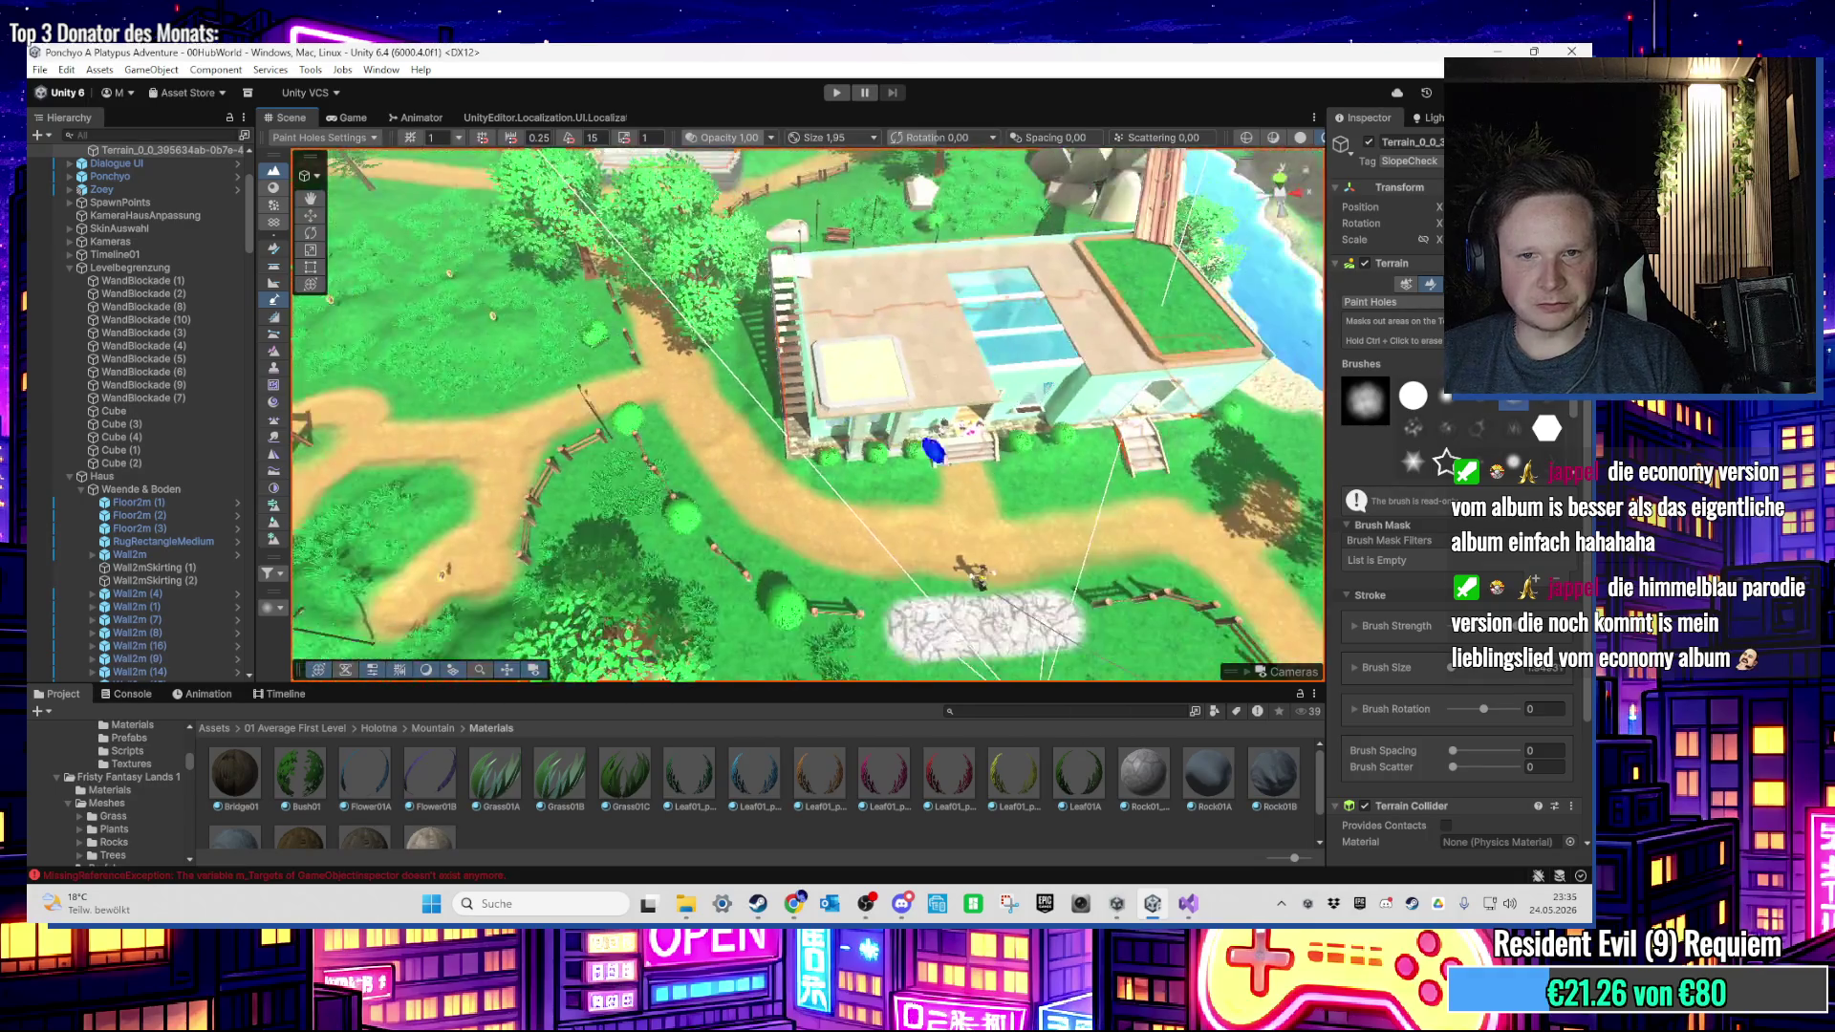
{"action": "mouse_move", "coordinate": [895, 344]}
{"action": "left_mouse_down"}
{"action": "mouse_move", "coordinate": [811, 346]}
{"action": "mouse_move", "coordinate": [851, 398]}
{"action": "mouse_move", "coordinate": [880, 503]}
{"action": "mouse_move", "coordinate": [938, 491]}
{"action": "mouse_move", "coordinate": [823, 520]}
{"action": "mouse_move", "coordinate": [752, 503]}
{"action": "mouse_move", "coordinate": [868, 574]}
{"action": "mouse_move", "coordinate": [966, 577]}
{"action": "mouse_move", "coordinate": [819, 564]}
{"action": "left_mouse_up"}
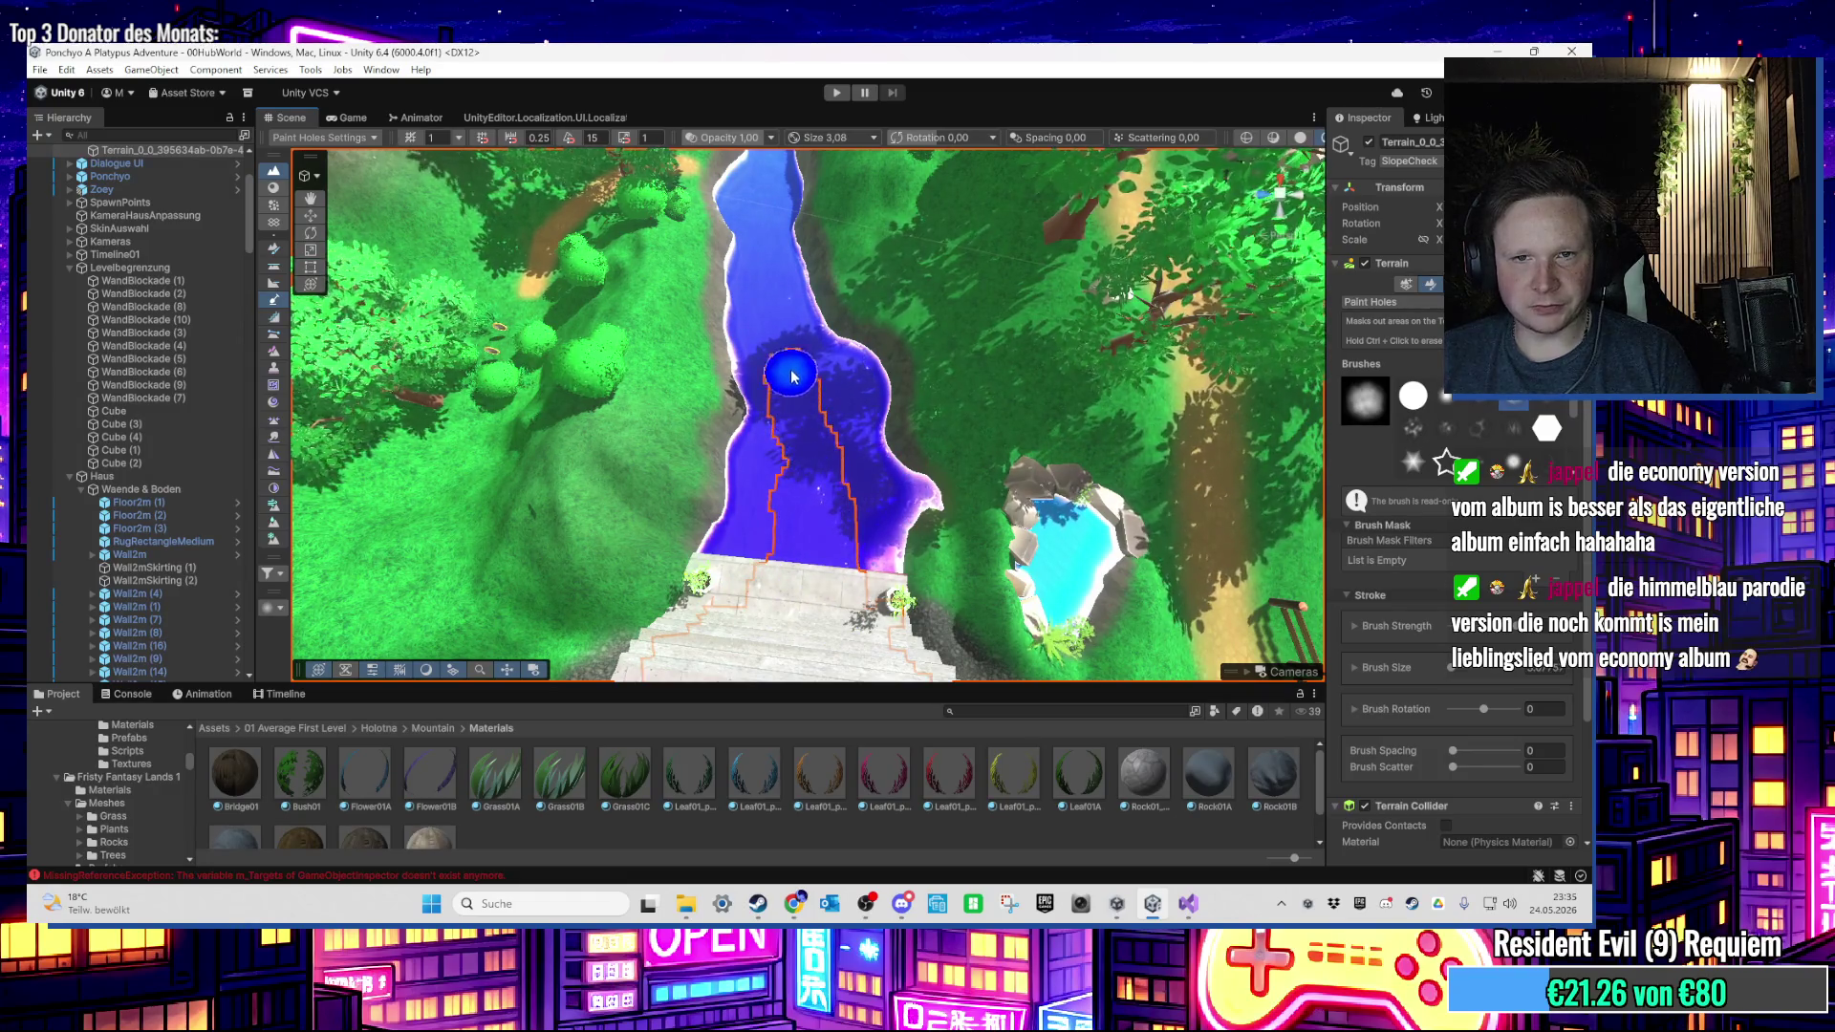
{"action": "mouse_move", "coordinate": [779, 319]}
{"action": "left_mouse_down"}
{"action": "mouse_move", "coordinate": [762, 368]}
{"action": "mouse_move", "coordinate": [795, 523]}
{"action": "left_mouse_up"}
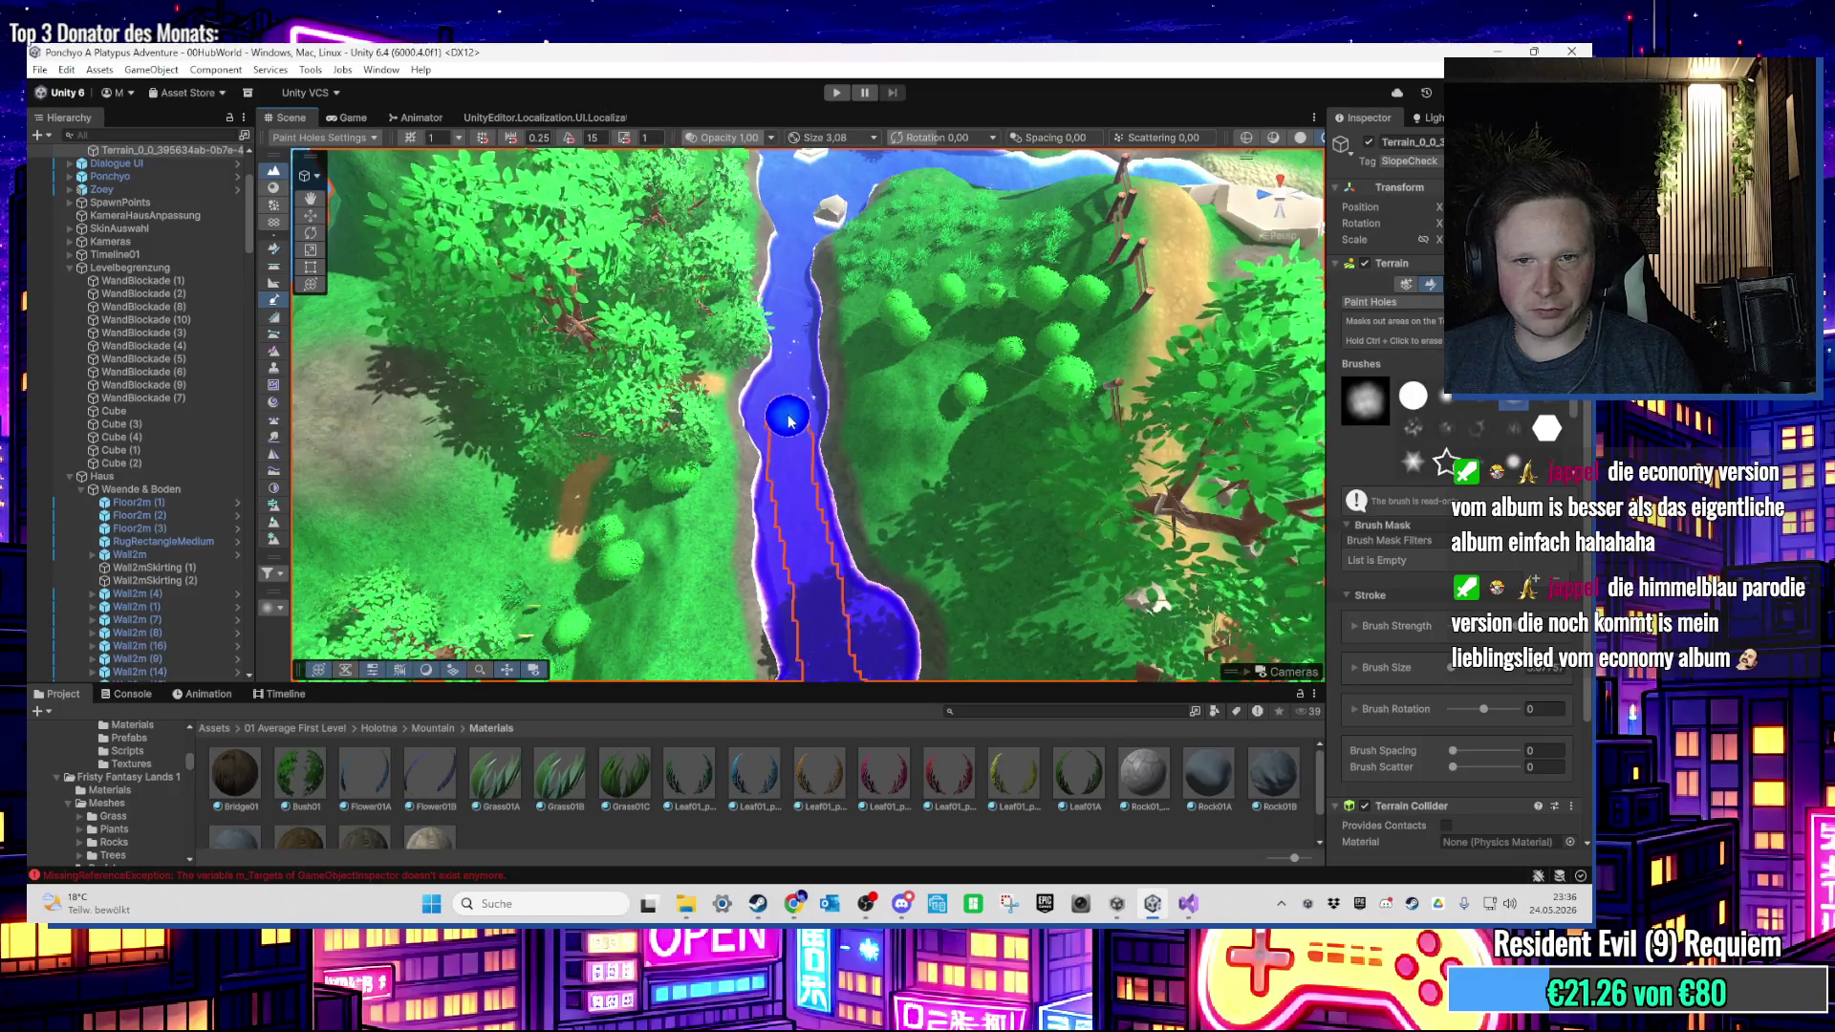
{"action": "left_click_drag", "start_coordinate": [792, 408], "coordinate": [788, 479]}
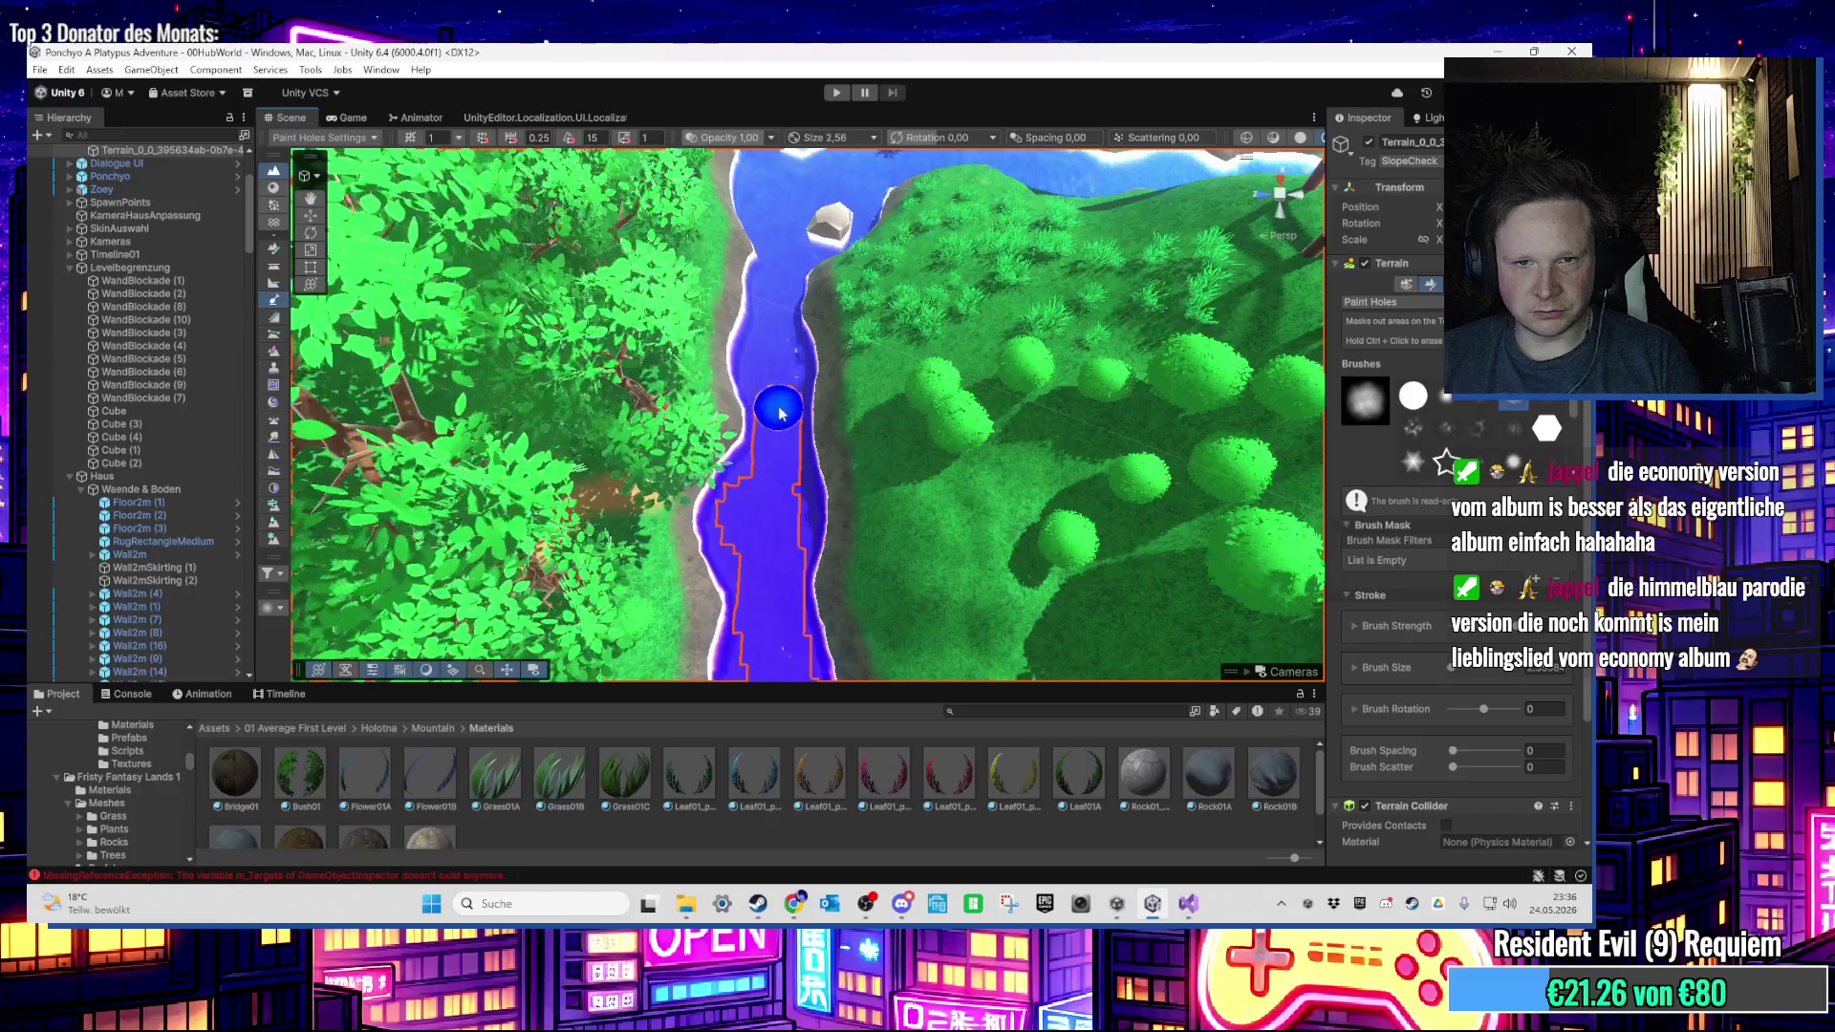
{"action": "left_click_drag", "start_coordinate": [770, 370], "coordinate": [772, 519]}
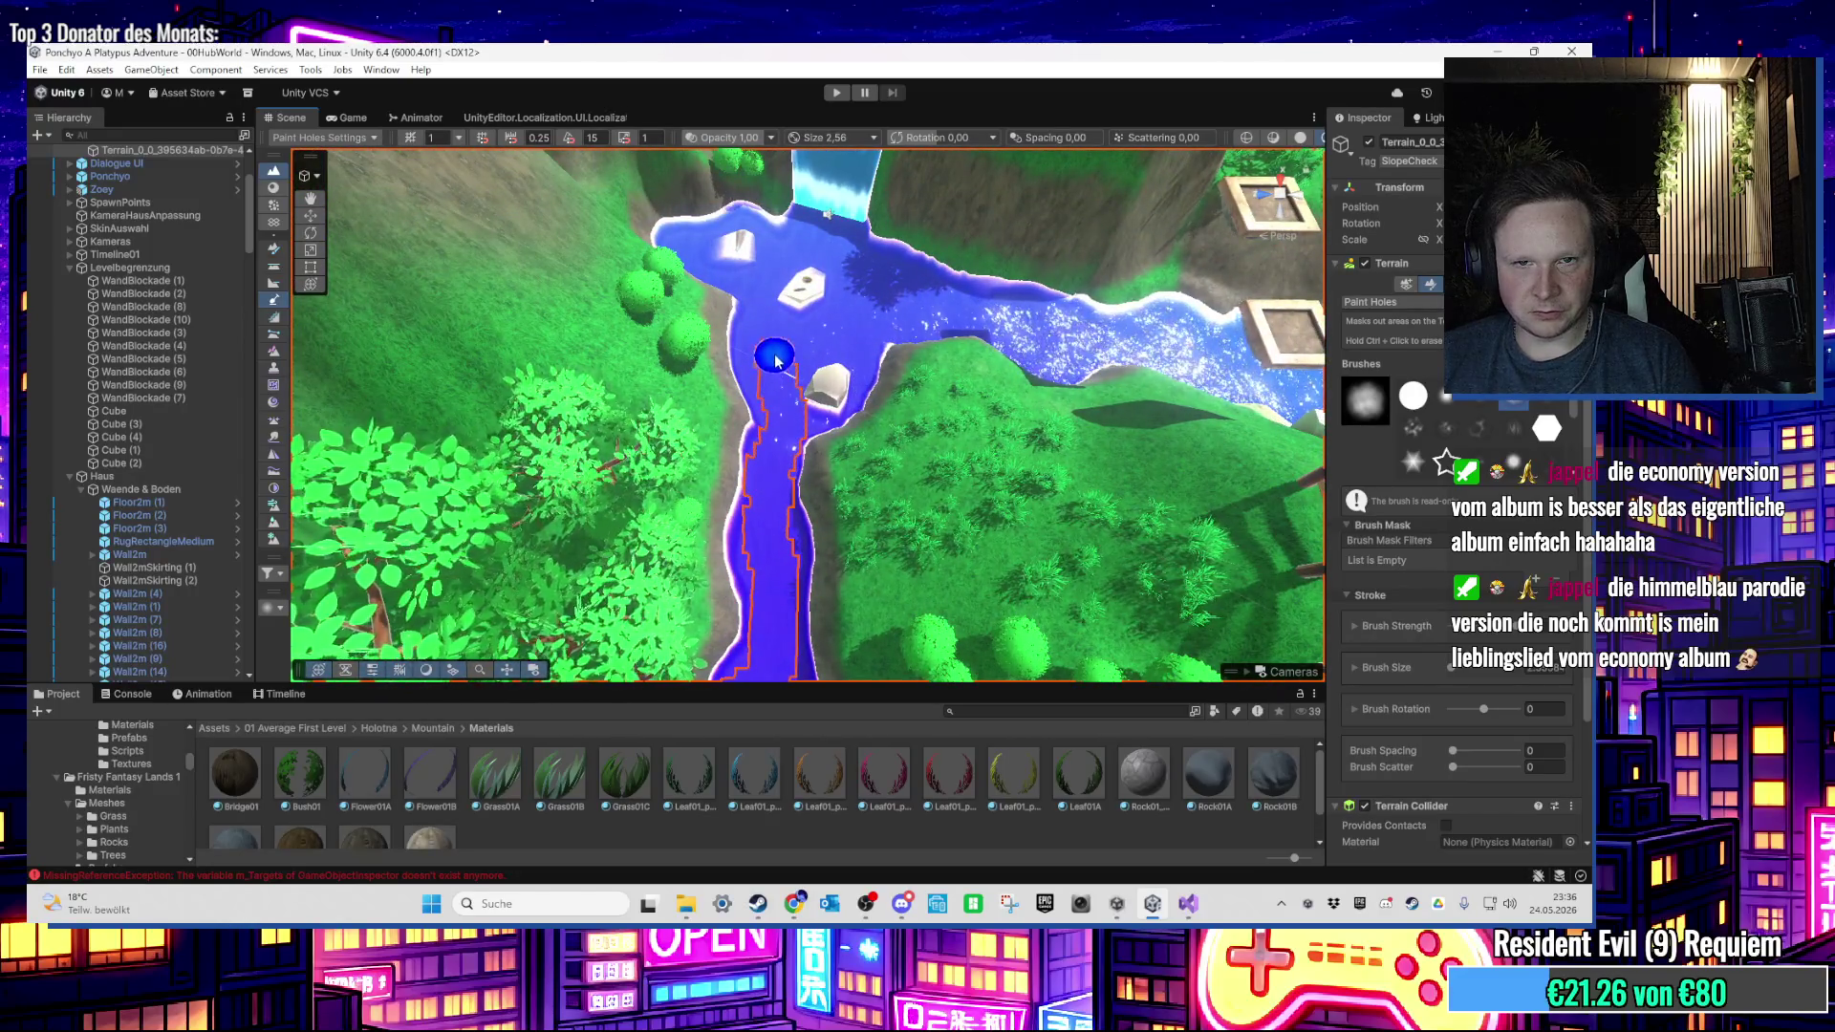
{"action": "mouse_move", "coordinate": [775, 361]}
{"action": "left_mouse_down"}
{"action": "mouse_move", "coordinate": [754, 479]}
{"action": "mouse_move", "coordinate": [837, 521]}
{"action": "left_mouse_up"}
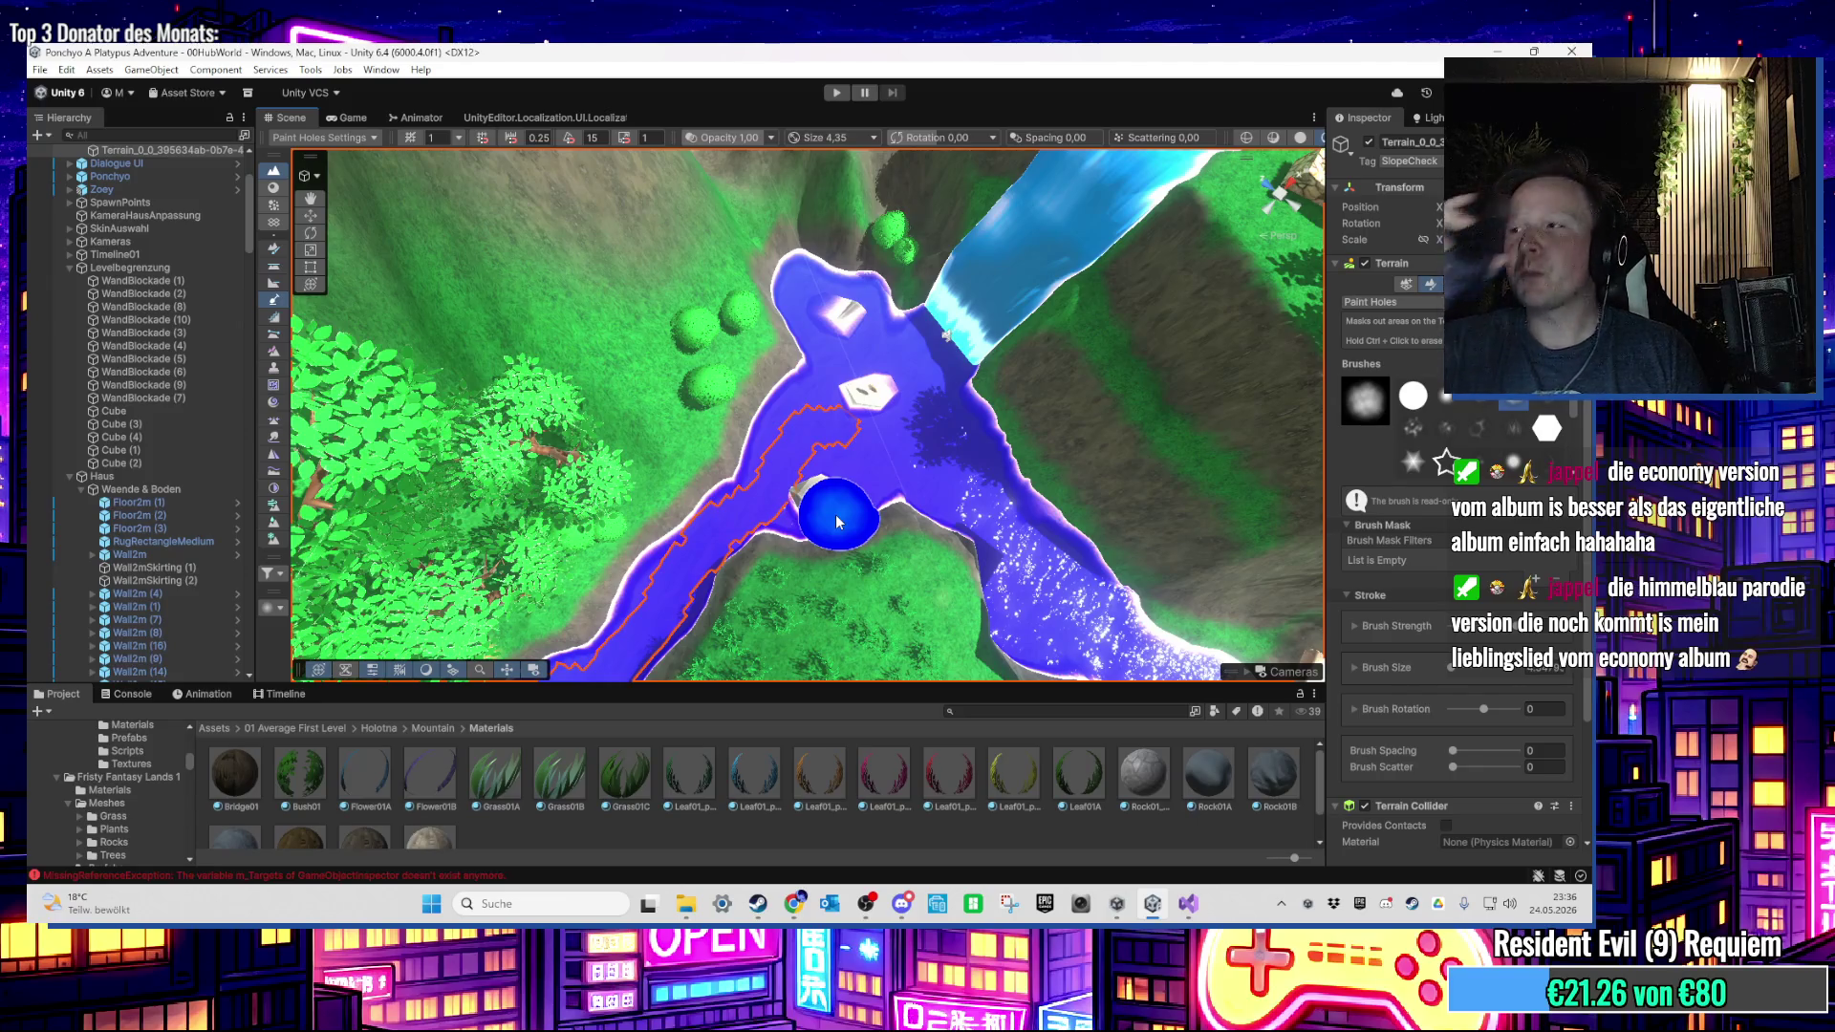
{"action": "mouse_move", "coordinate": [837, 521]}
{"action": "left_mouse_down"}
{"action": "mouse_move", "coordinate": [860, 503]}
{"action": "mouse_move", "coordinate": [963, 512]}
{"action": "mouse_move", "coordinate": [697, 485]}
{"action": "mouse_move", "coordinate": [750, 490]}
{"action": "left_mouse_up"}
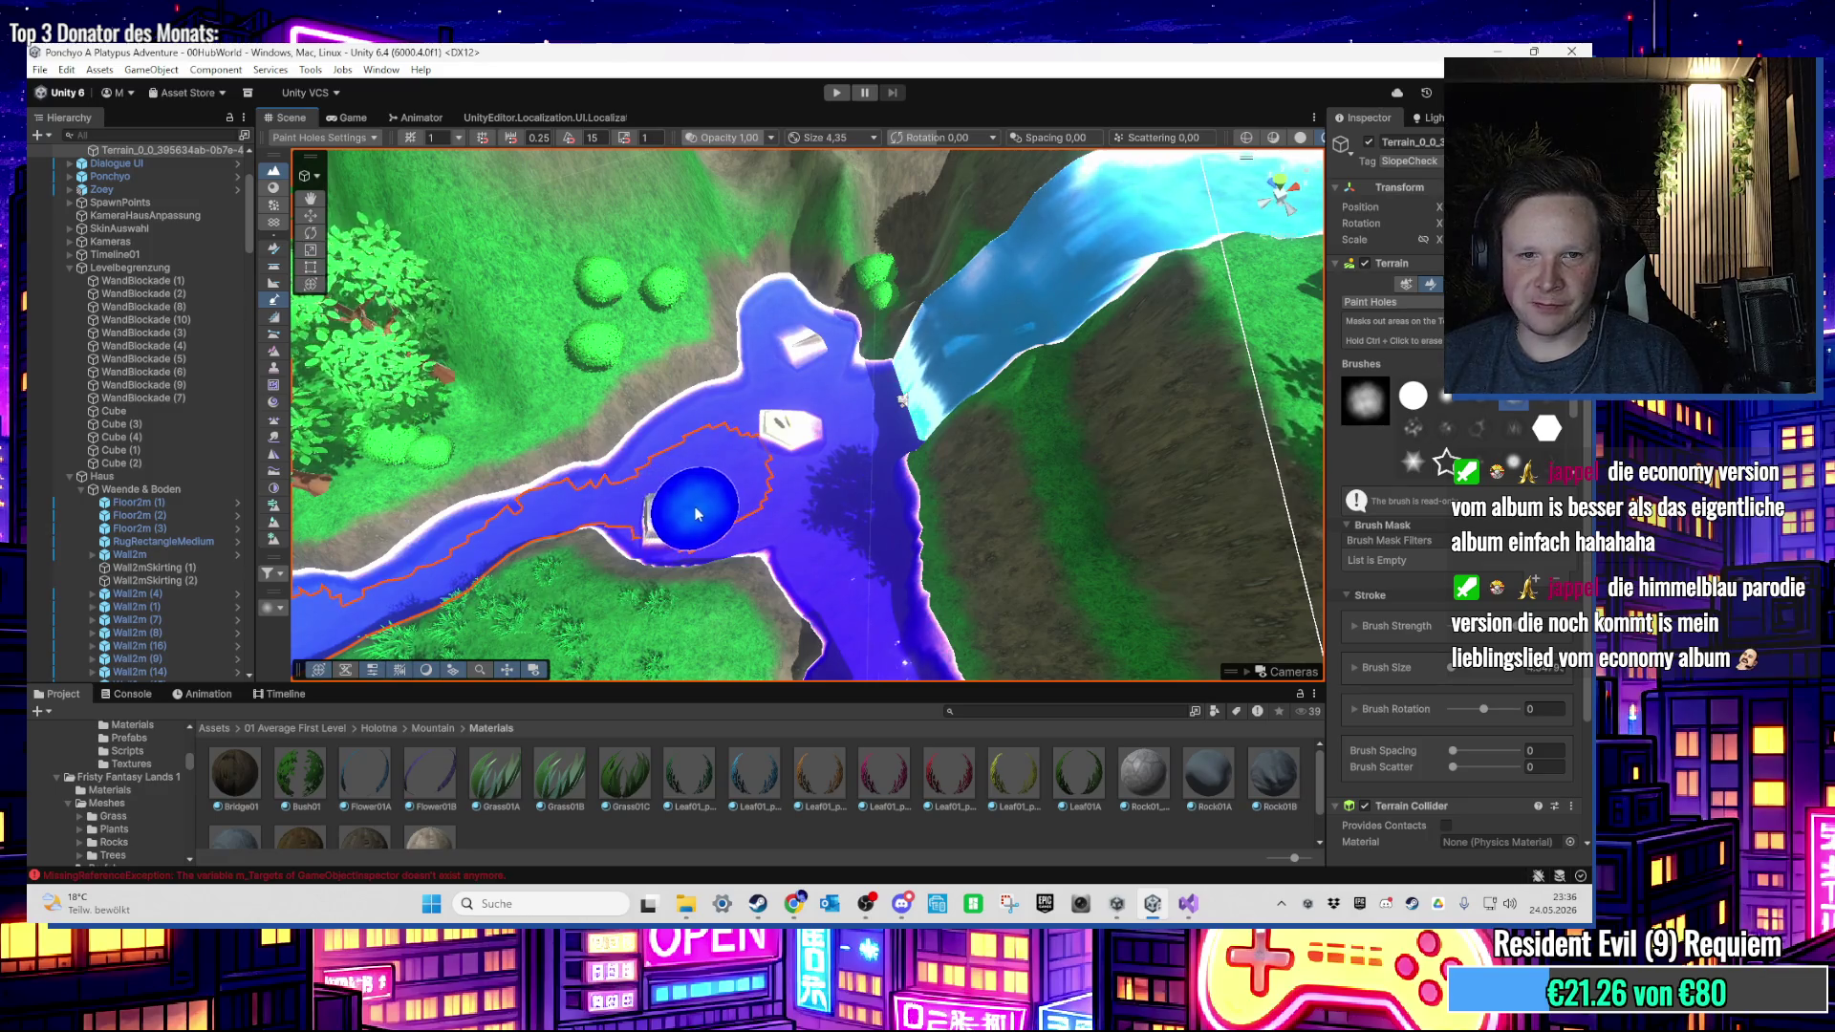
Step: Shrink the Paint Holes brush to size 1.95 while framing the river rocks
{"action": "key", "text": "Up"}
{"action": "key", "text": "Left"}
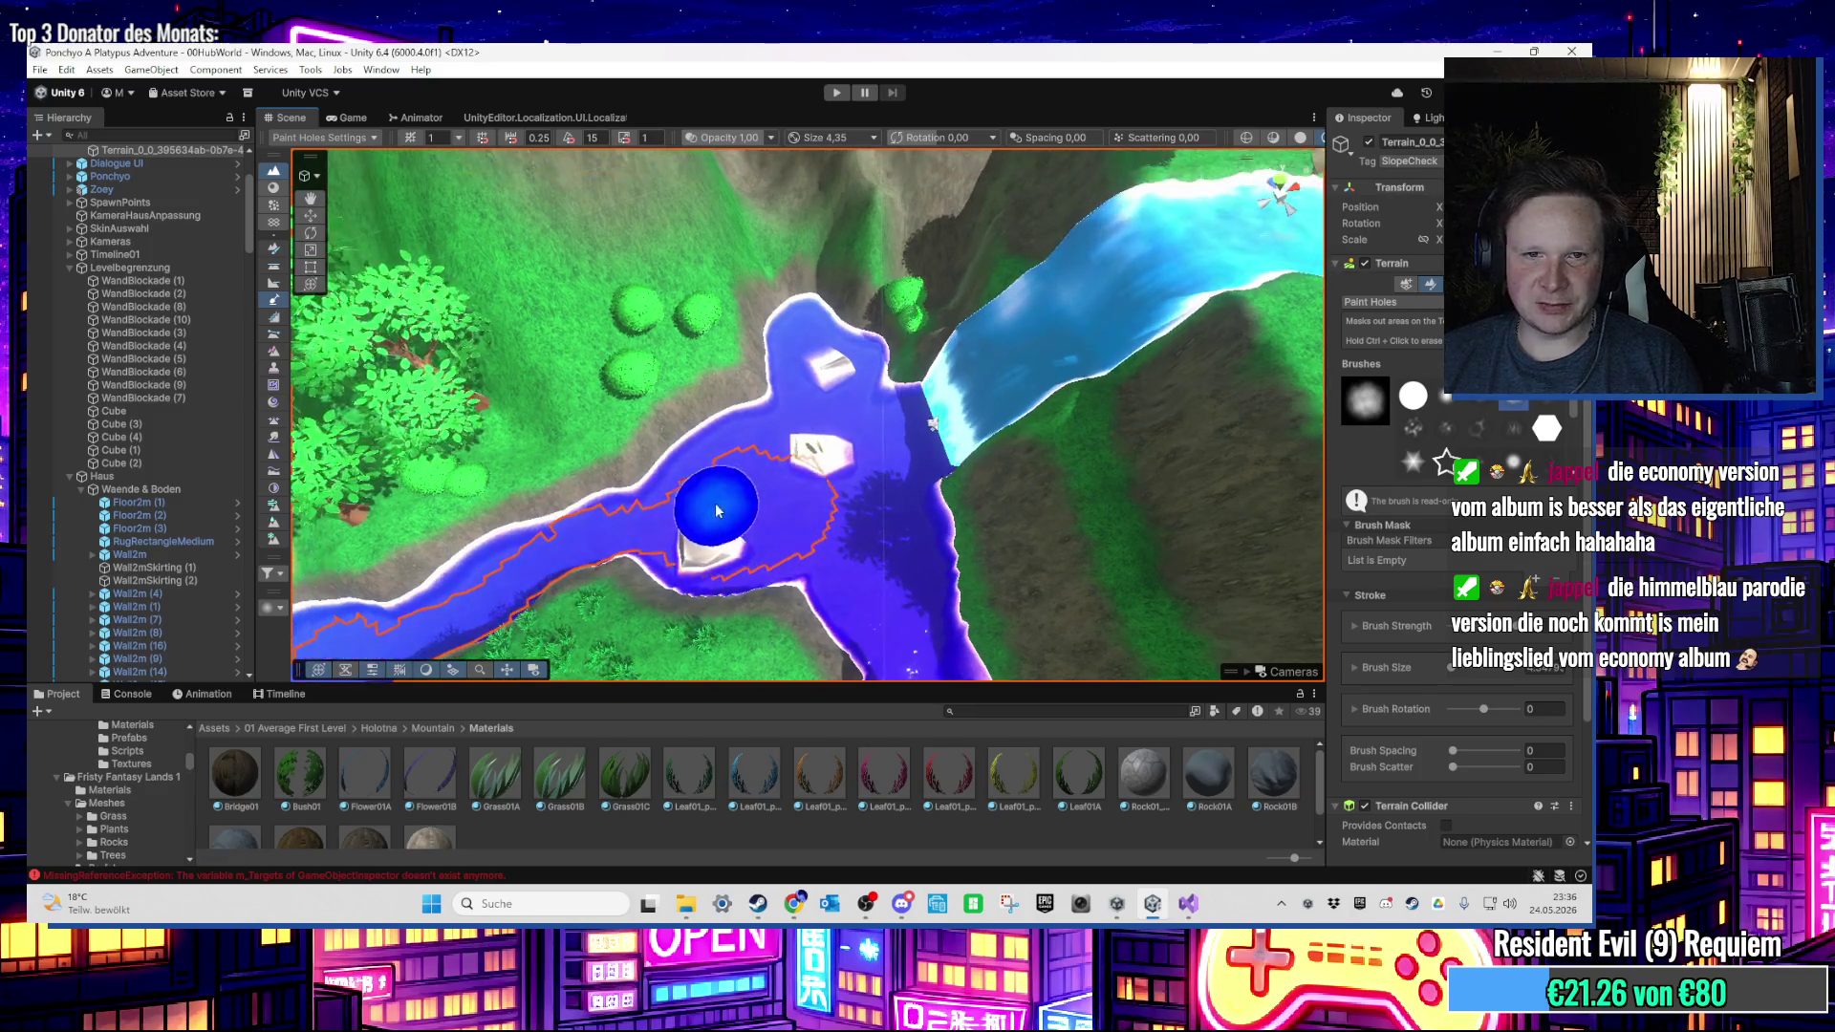
{"action": "mouse_move", "coordinate": [805, 484]}
{"action": "left_mouse_down"}
{"action": "mouse_move", "coordinate": [650, 425]}
{"action": "mouse_move", "coordinate": [748, 463]}
{"action": "left_mouse_up"}
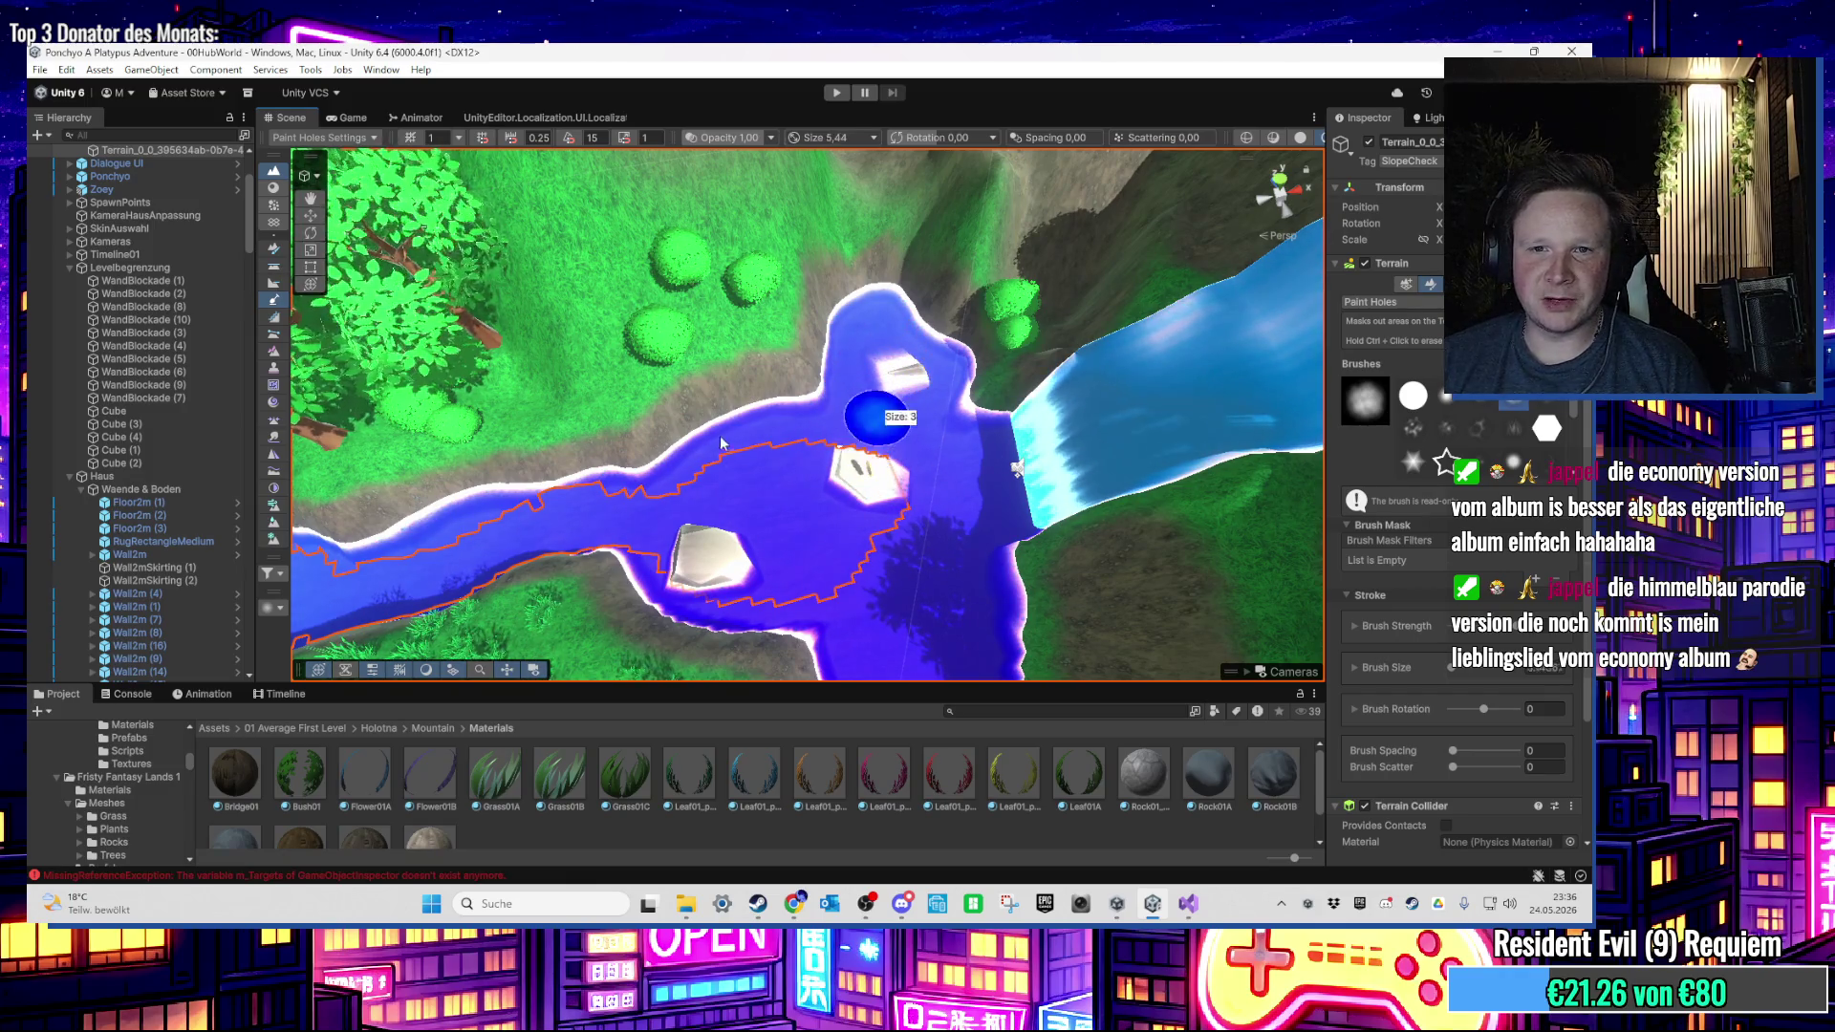
{"action": "key", "text": "Up"}
{"action": "key", "text": "Right"}
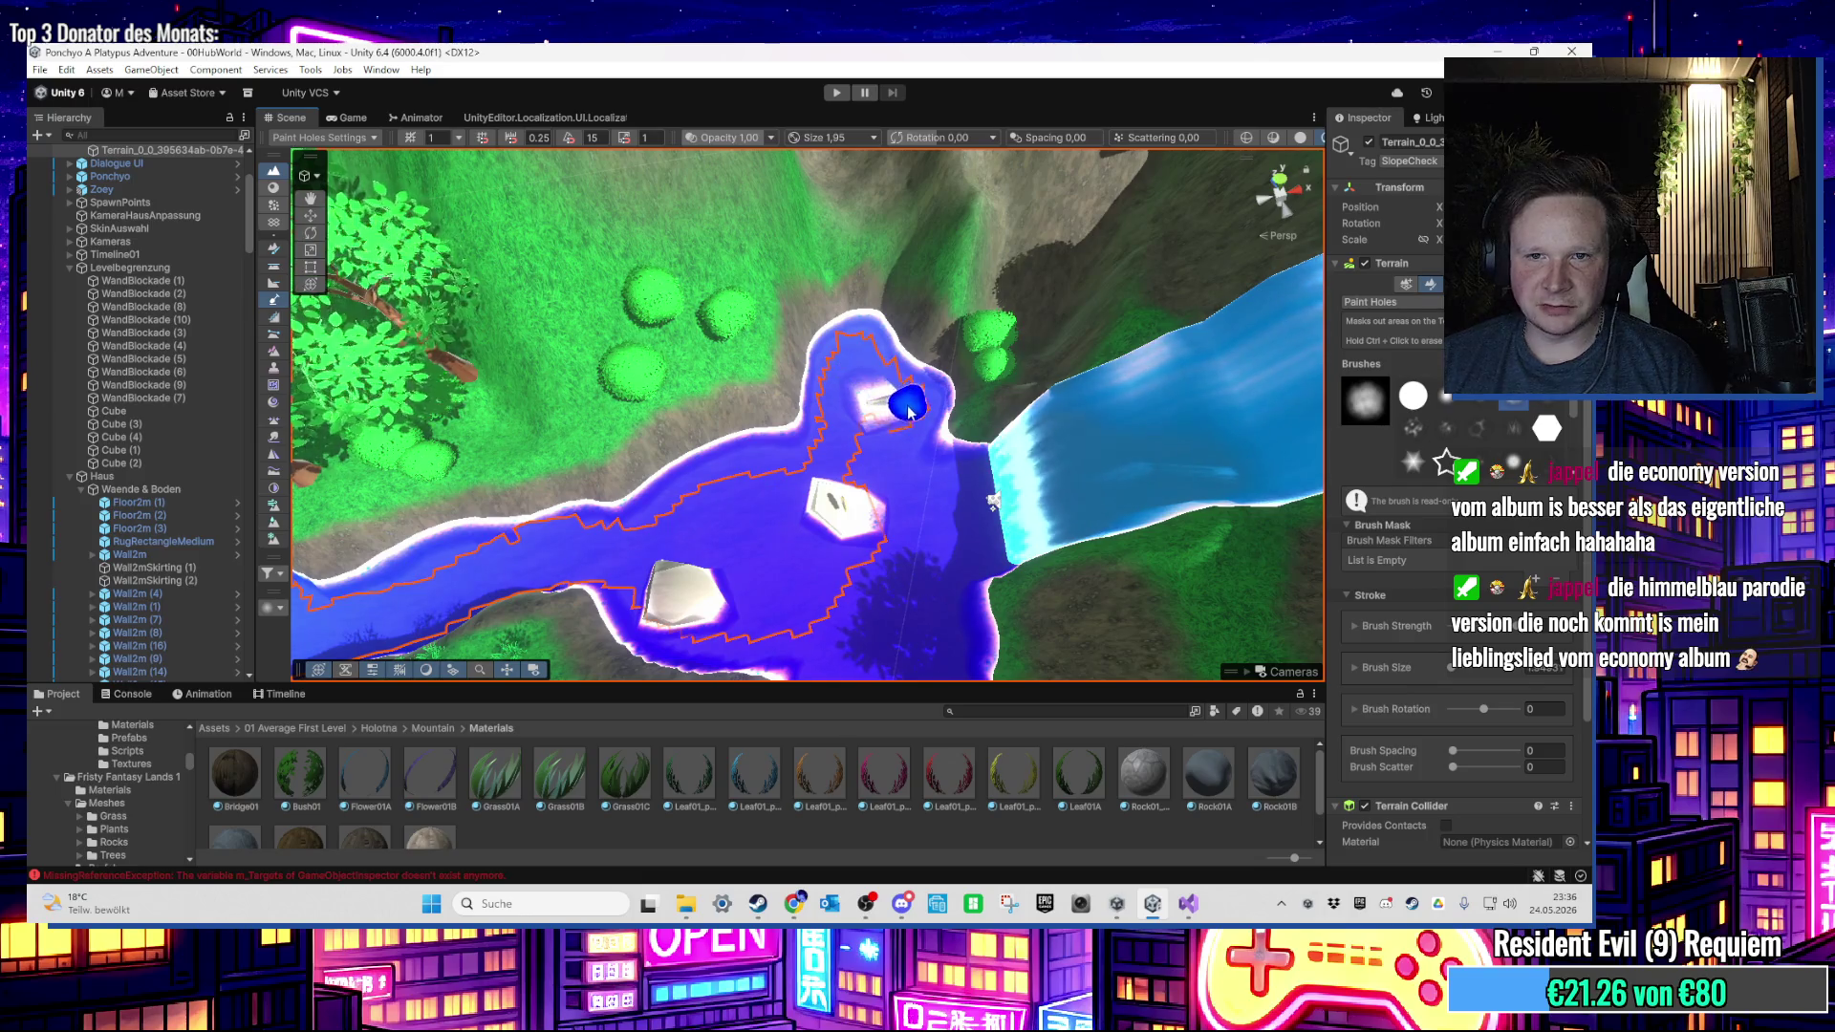
Step: Travel along the river toward the bridge and widen the terrain hole under the channel
{"action": "mouse_move", "coordinate": [884, 516]}
{"action": "left_mouse_down"}
{"action": "mouse_move", "coordinate": [864, 611]}
{"action": "mouse_move", "coordinate": [696, 552]}
{"action": "left_mouse_up"}
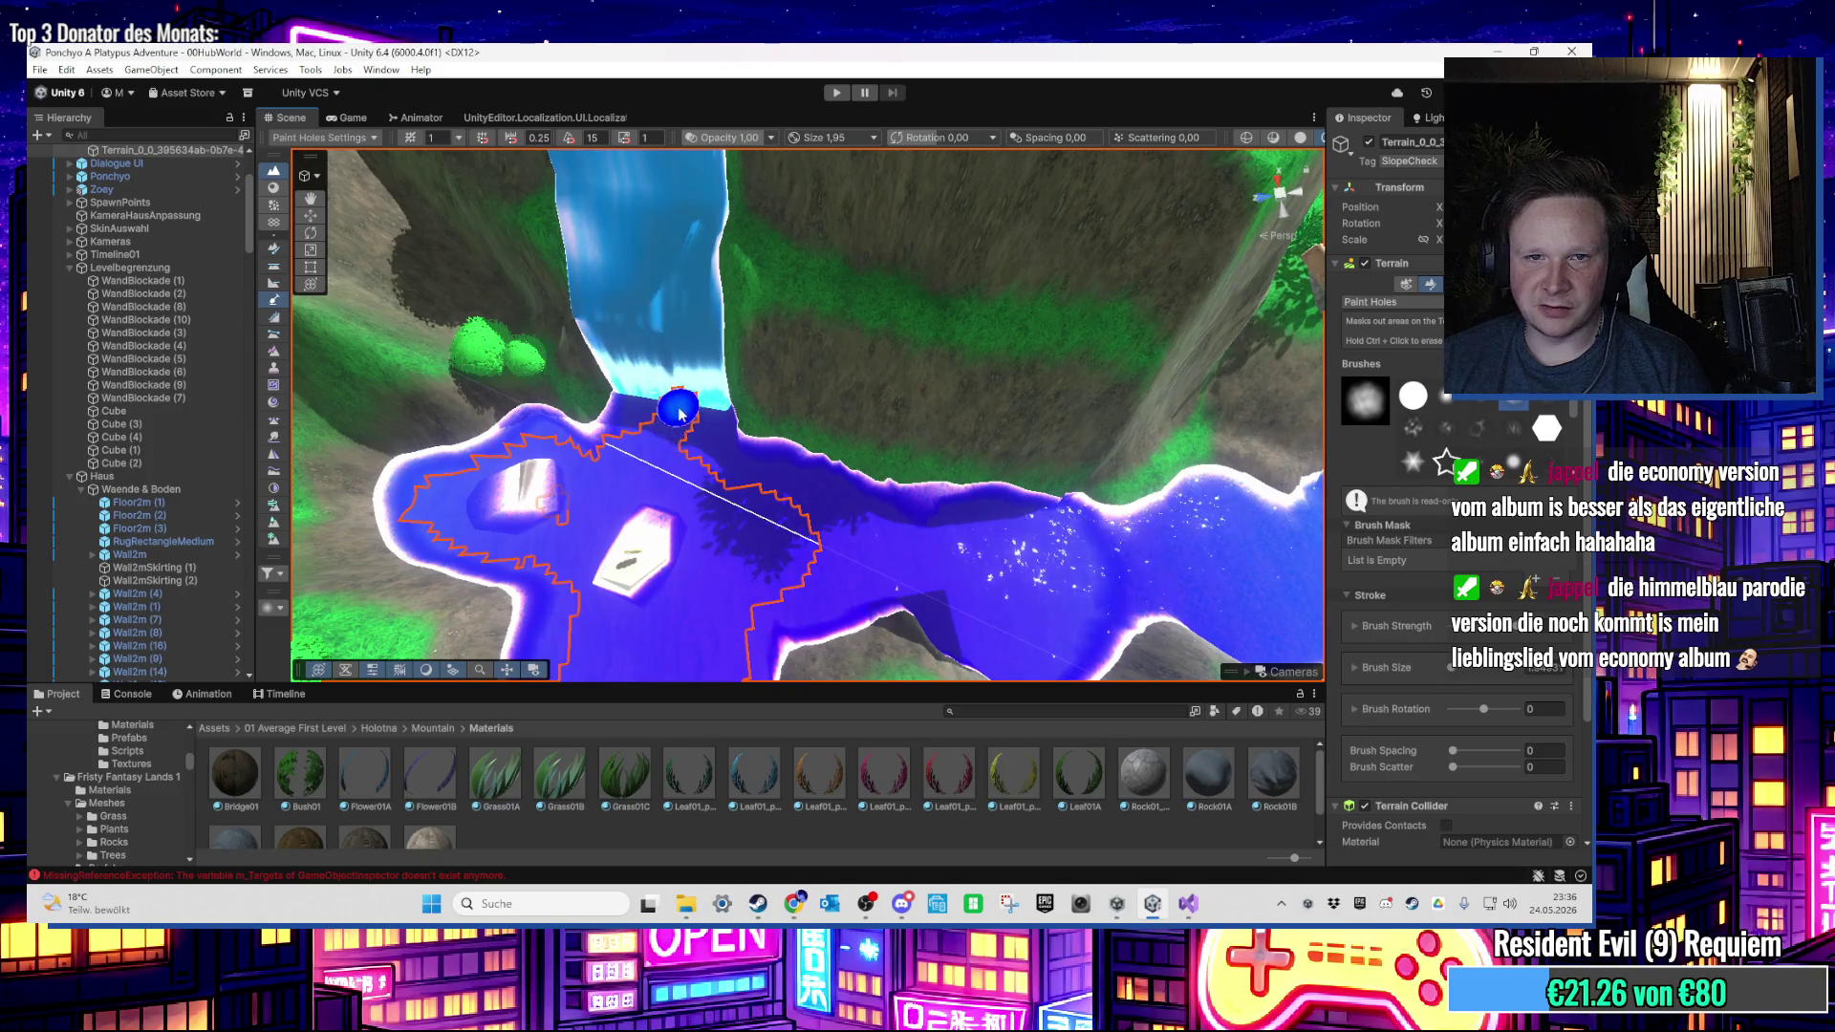
{"action": "left_click_drag", "start_coordinate": [659, 449], "coordinate": [698, 491]}
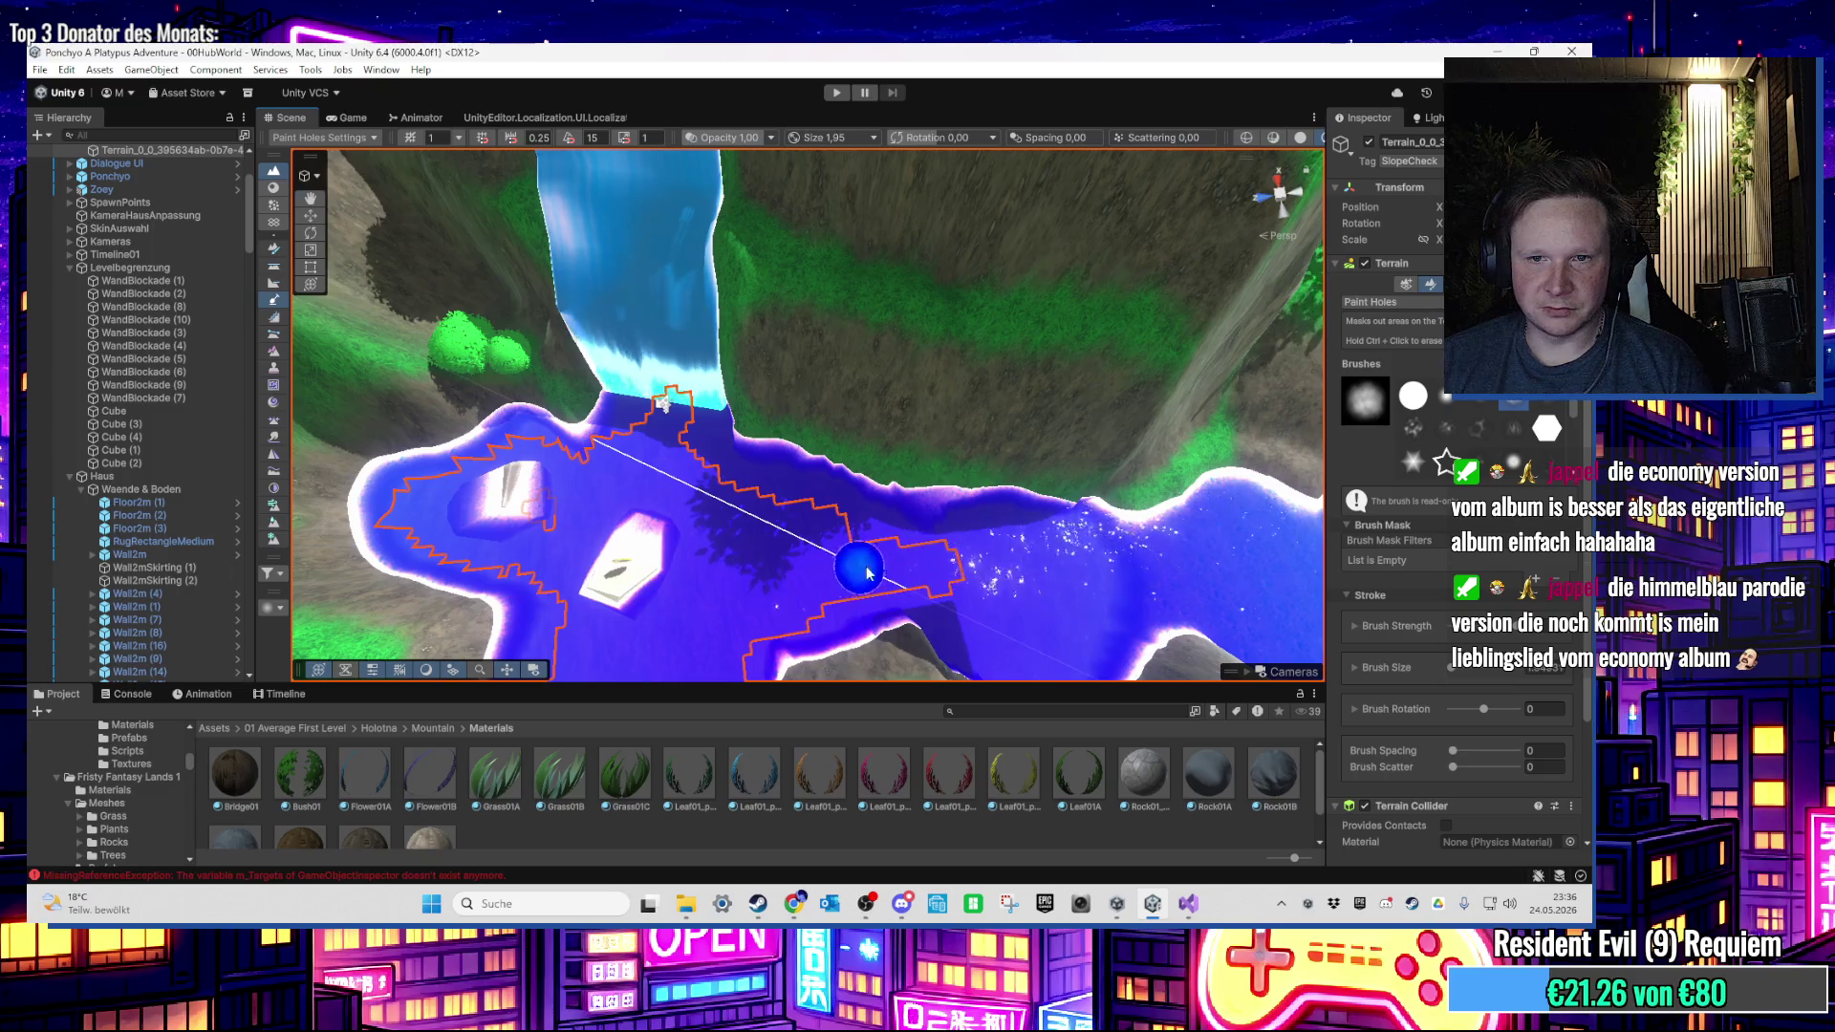
{"action": "mouse_move", "coordinate": [868, 573]}
{"action": "left_mouse_down"}
{"action": "mouse_move", "coordinate": [954, 507]}
{"action": "mouse_move", "coordinate": [855, 462]}
{"action": "mouse_move", "coordinate": [905, 328]}
{"action": "mouse_move", "coordinate": [801, 551]}
{"action": "mouse_move", "coordinate": [785, 477]}
{"action": "left_mouse_up"}
{"action": "left_click_drag", "start_coordinate": [882, 387], "coordinate": [848, 580]}
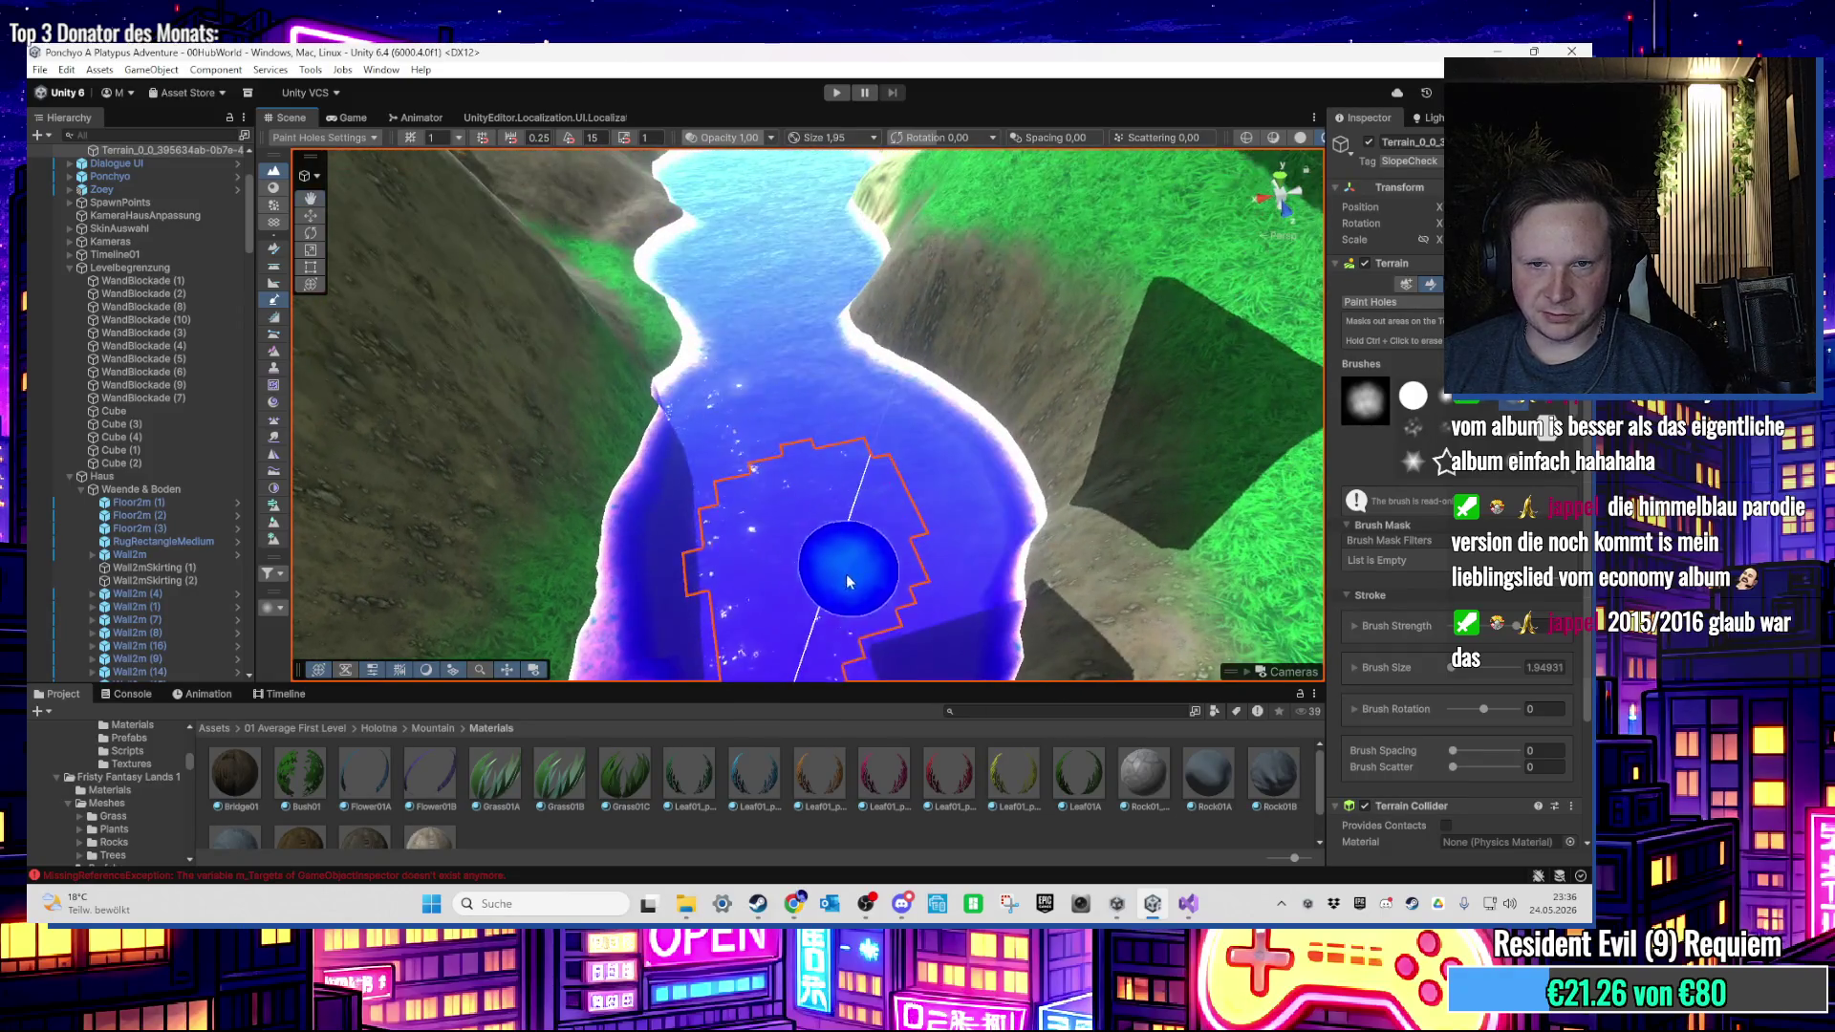
{"action": "mouse_move", "coordinate": [892, 504]}
{"action": "left_mouse_down"}
{"action": "mouse_move", "coordinate": [760, 452]}
{"action": "mouse_move", "coordinate": [933, 430]}
{"action": "mouse_move", "coordinate": [901, 512]}
{"action": "mouse_move", "coordinate": [938, 524]}
{"action": "mouse_move", "coordinate": [881, 573]}
{"action": "left_mouse_up"}
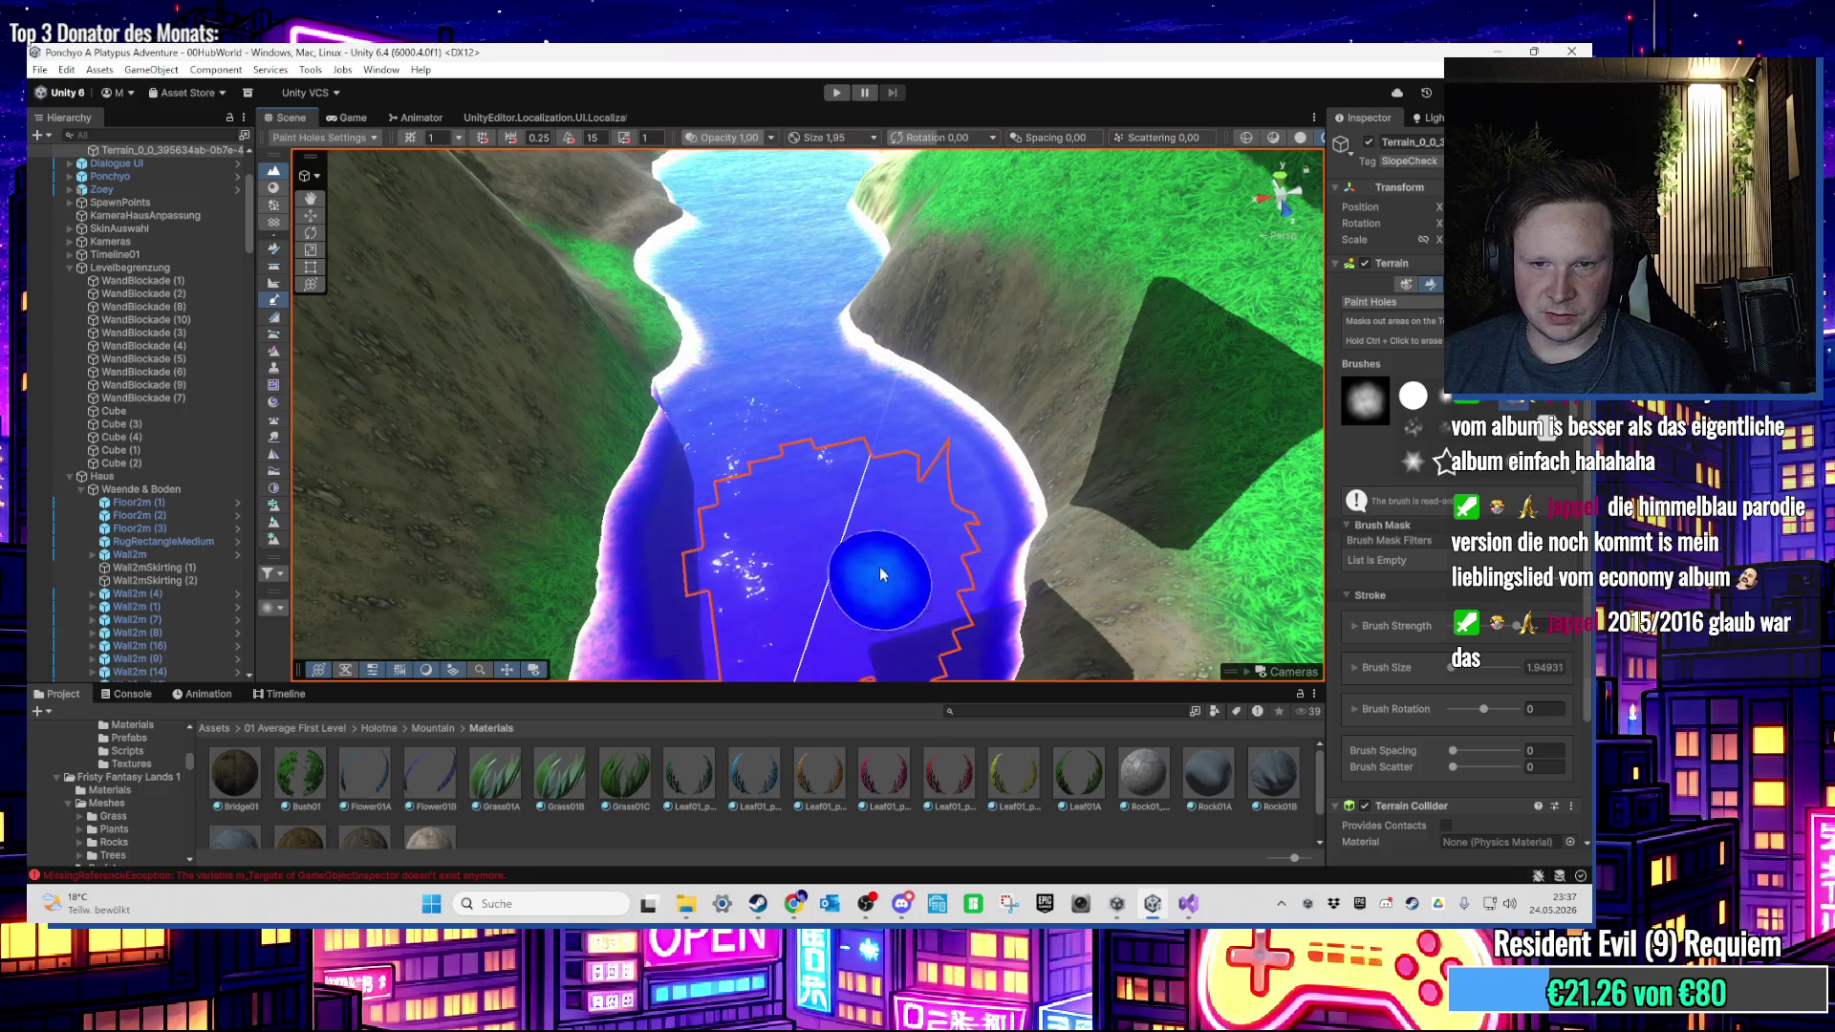
{"action": "scroll", "coordinate": [881, 574], "scroll_direction": "up", "scroll_amount": 3}
{"action": "scroll", "coordinate": [893, 492], "scroll_direction": "down", "scroll_amount": 3}
{"action": "scroll", "coordinate": [808, 537], "scroll_direction": "up", "scroll_amount": 2}
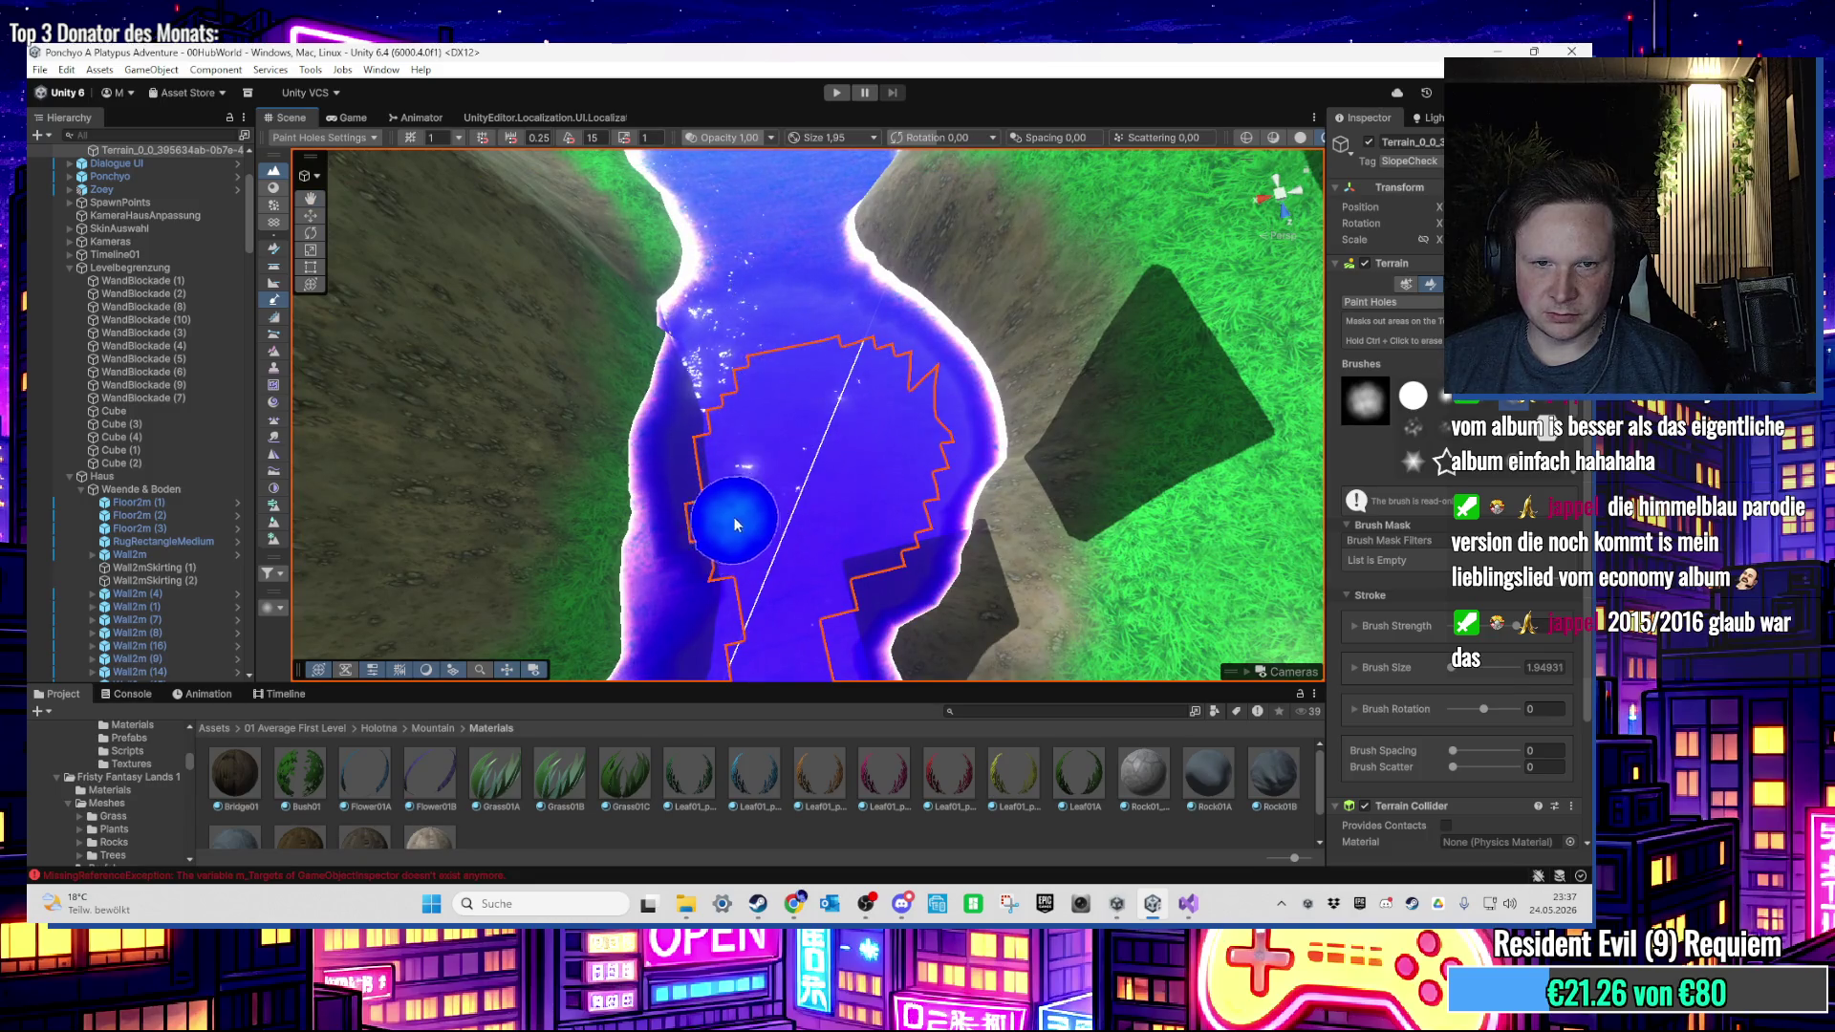
{"action": "left_click_drag", "start_coordinate": [749, 432], "coordinate": [812, 402]}
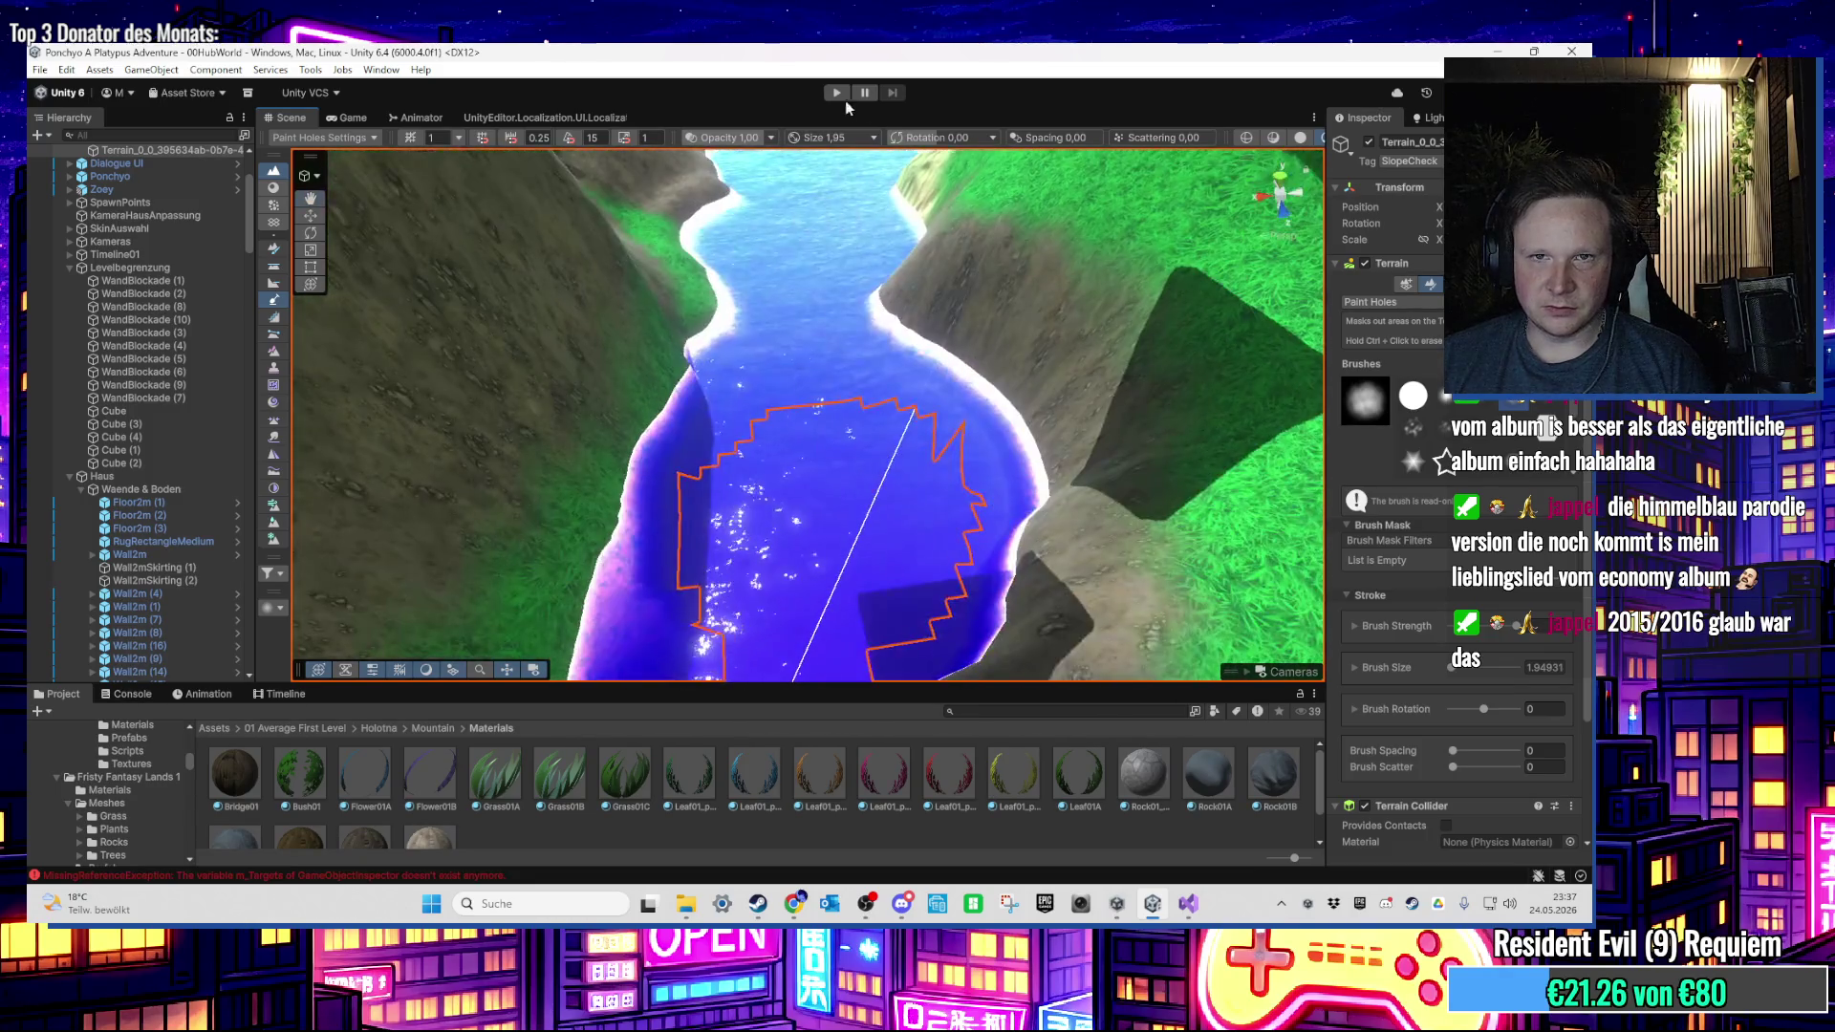
Step: Enter Play mode with the Stats overlay and walk the character up the path to the fenced grass
{"action": "left_click", "coordinate": [837, 93]}
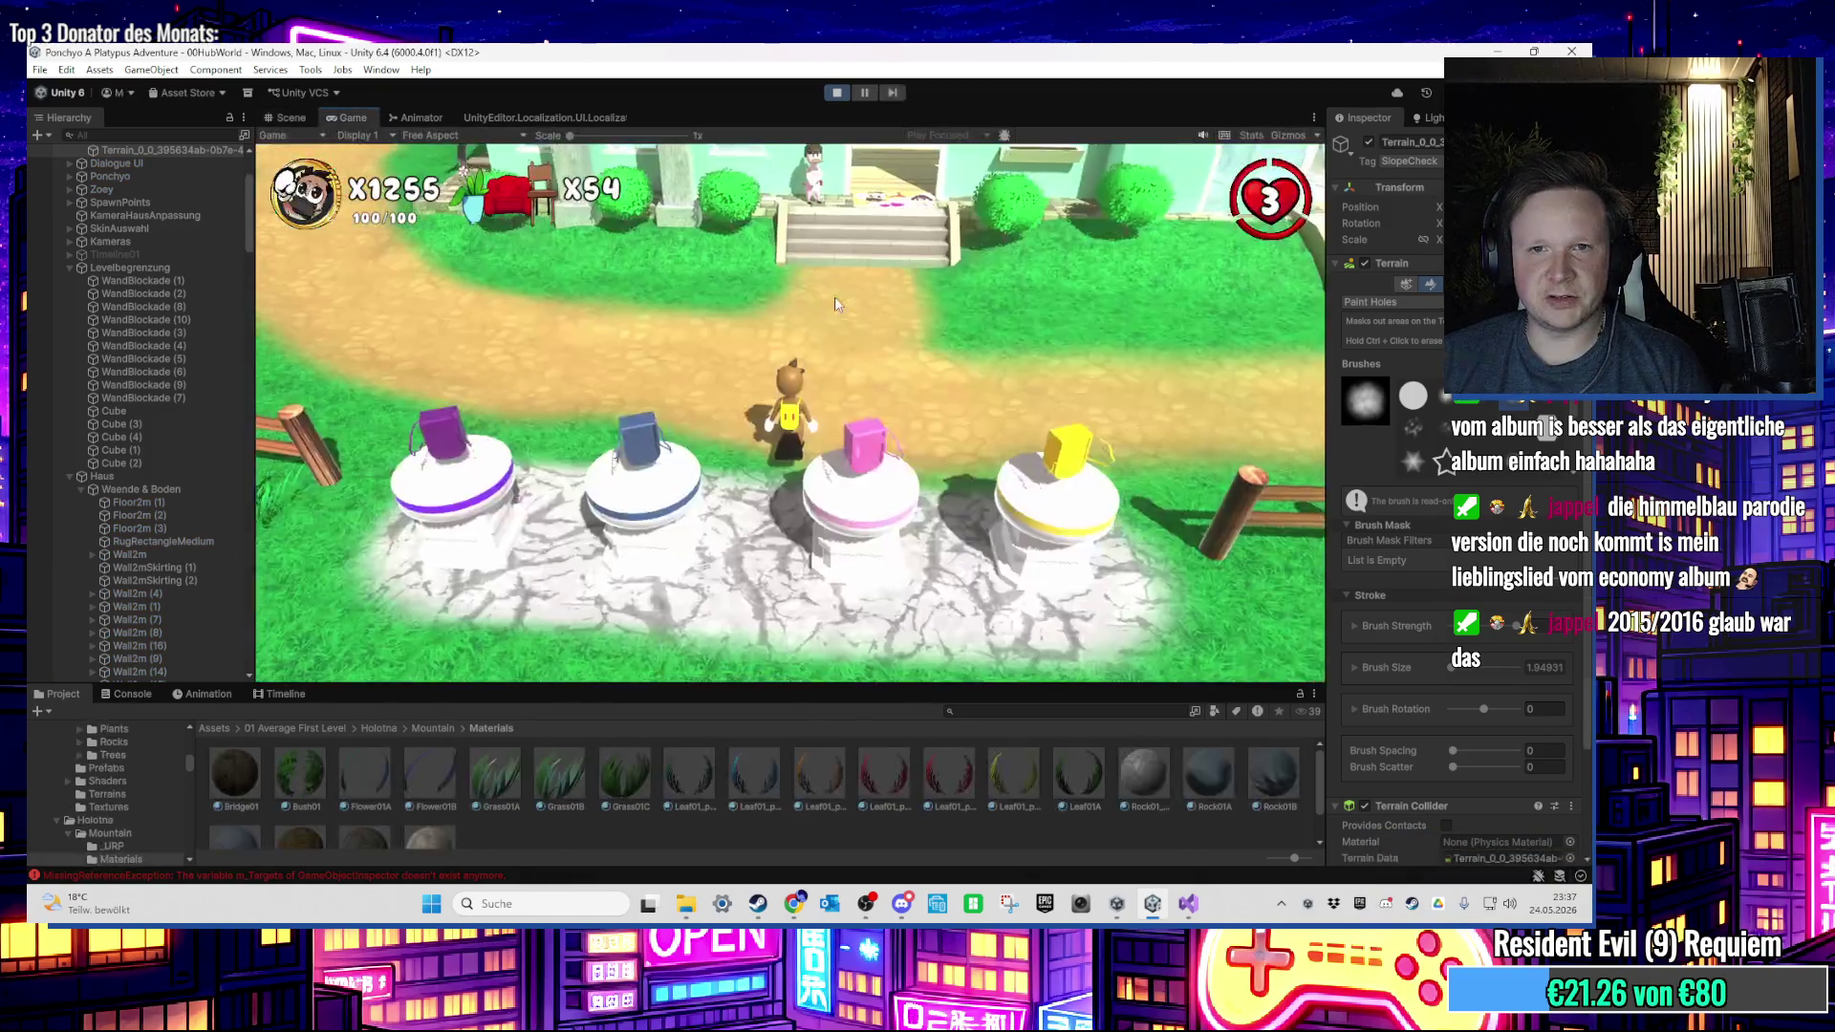
{"action": "key", "text": "super"}
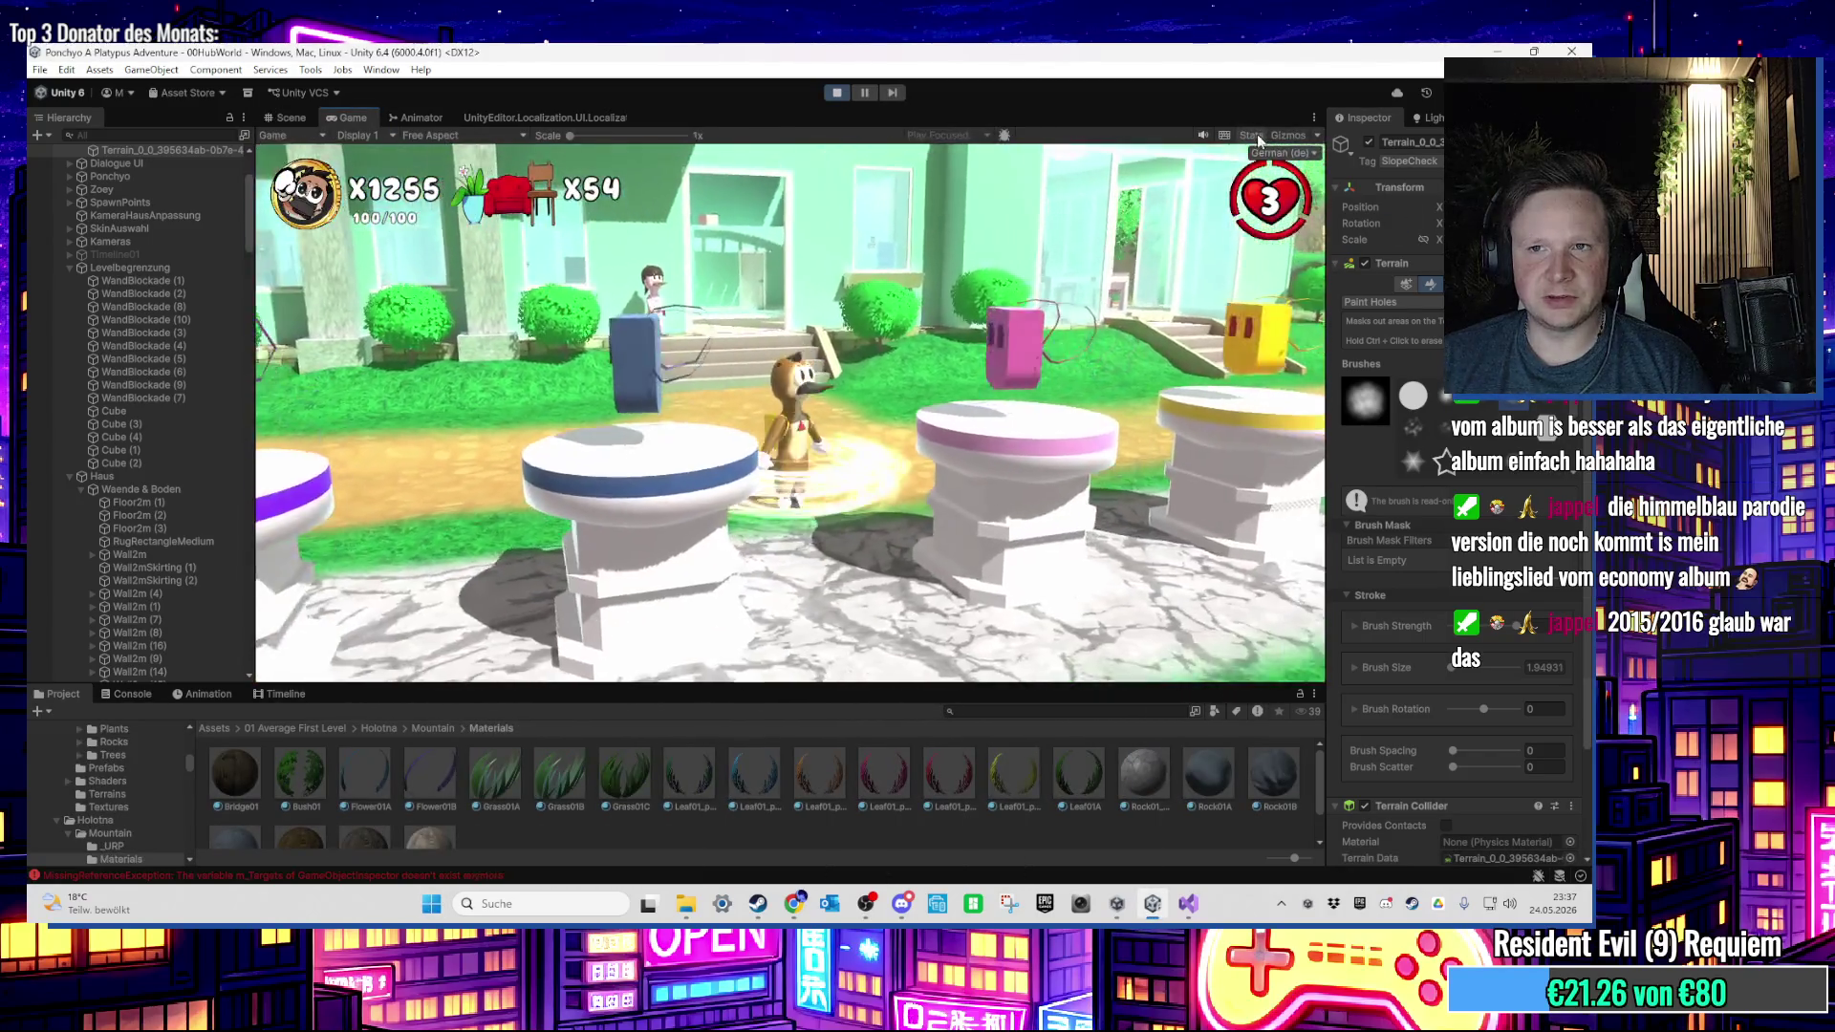
{"action": "left_click", "coordinate": [1252, 135]}
{"action": "key", "text": "w"}
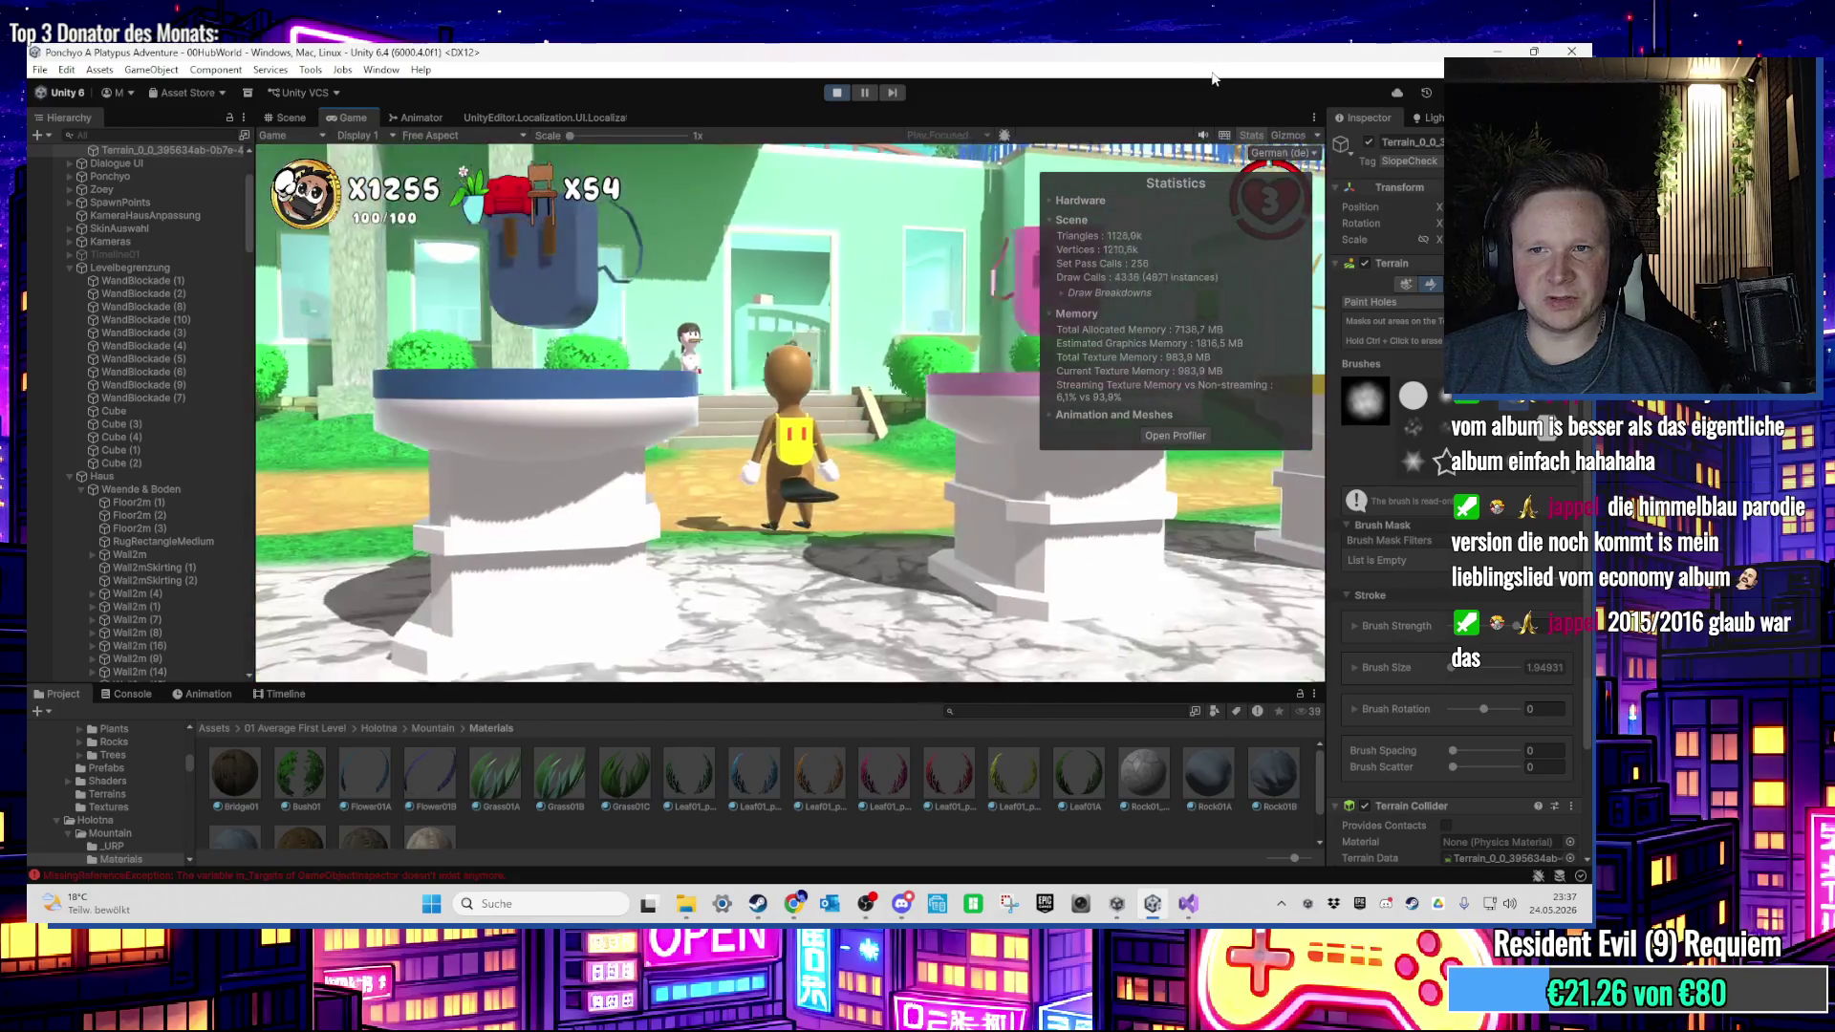
{"action": "key", "text": "s"}
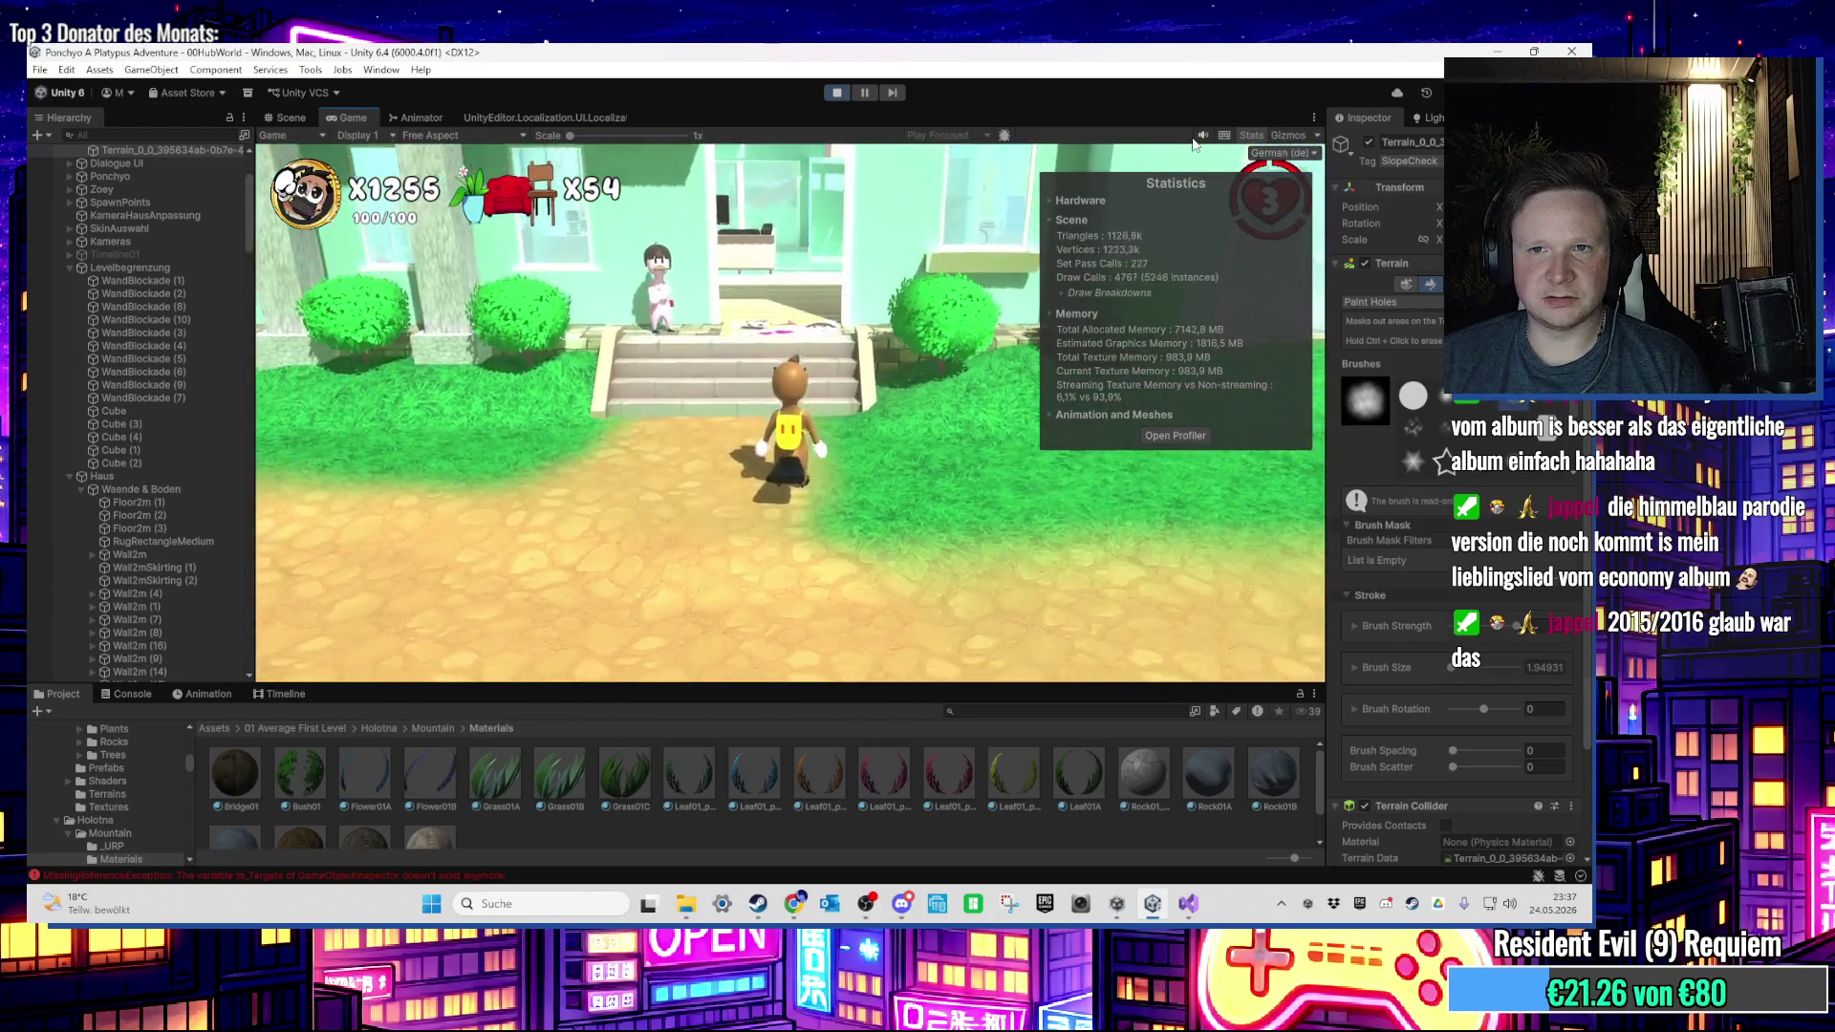
{"action": "key", "text": "a"}
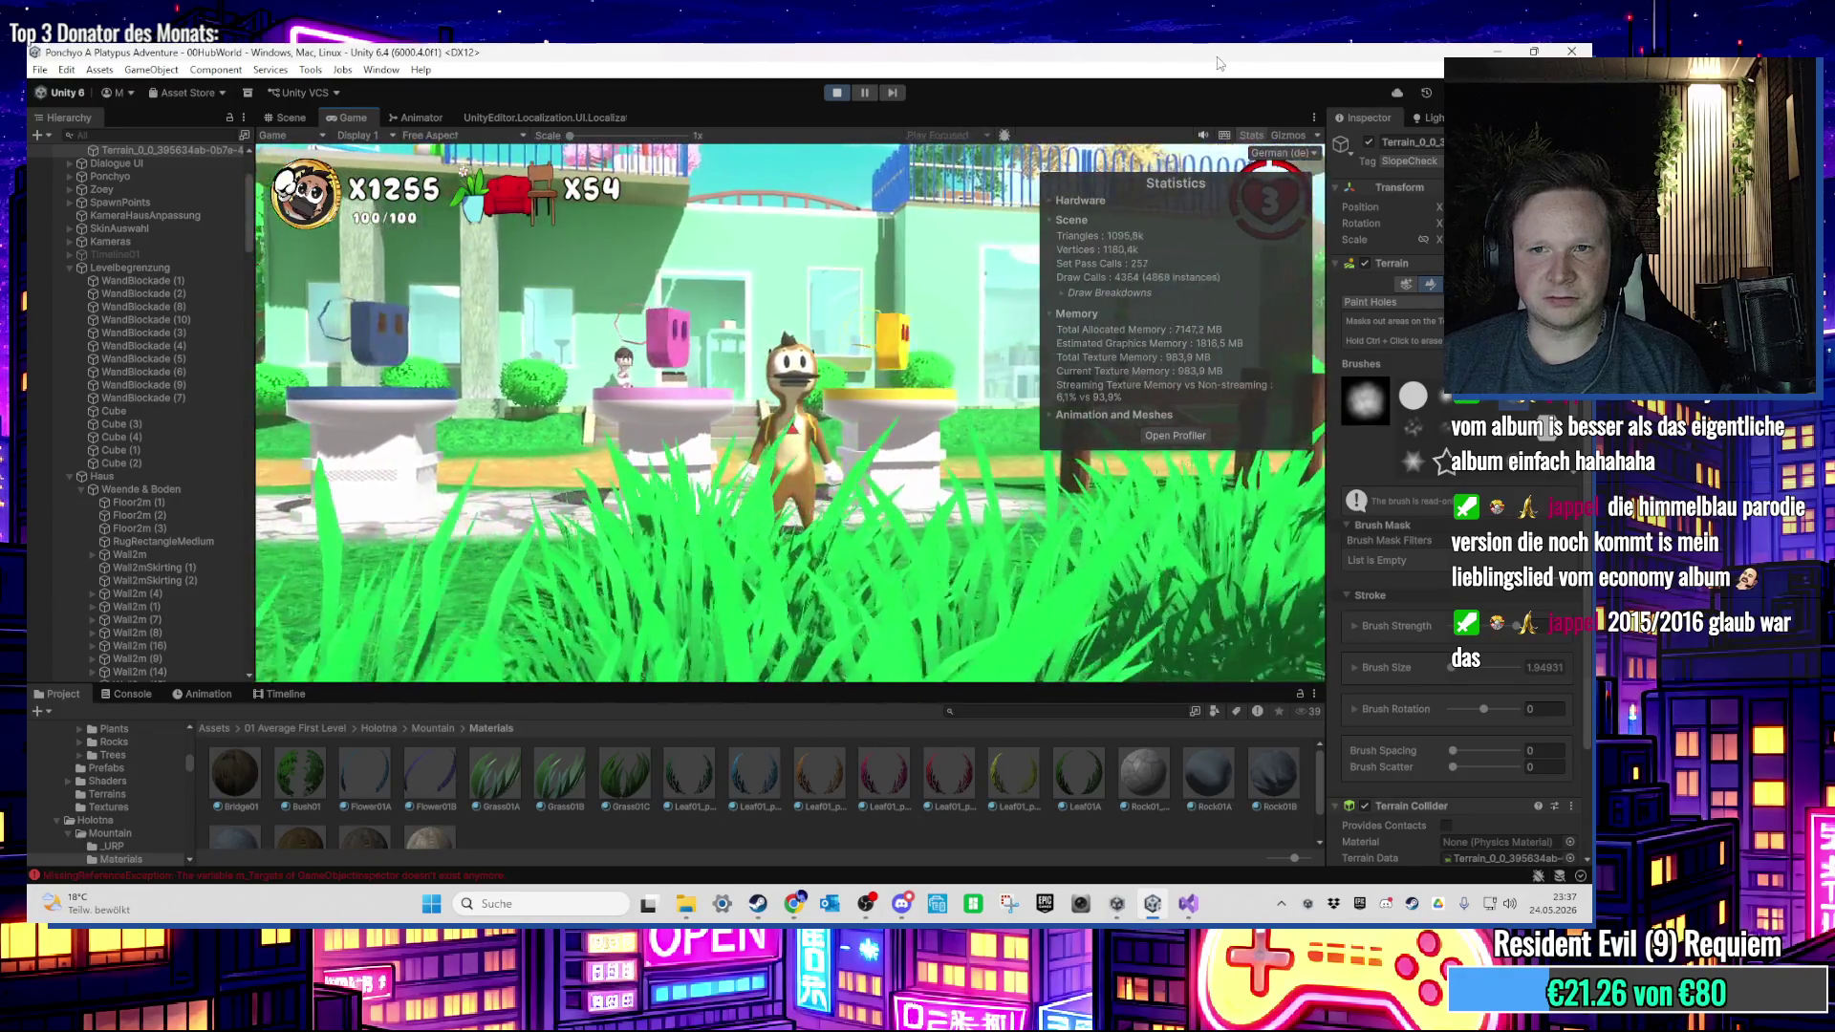
{"action": "key", "text": "w"}
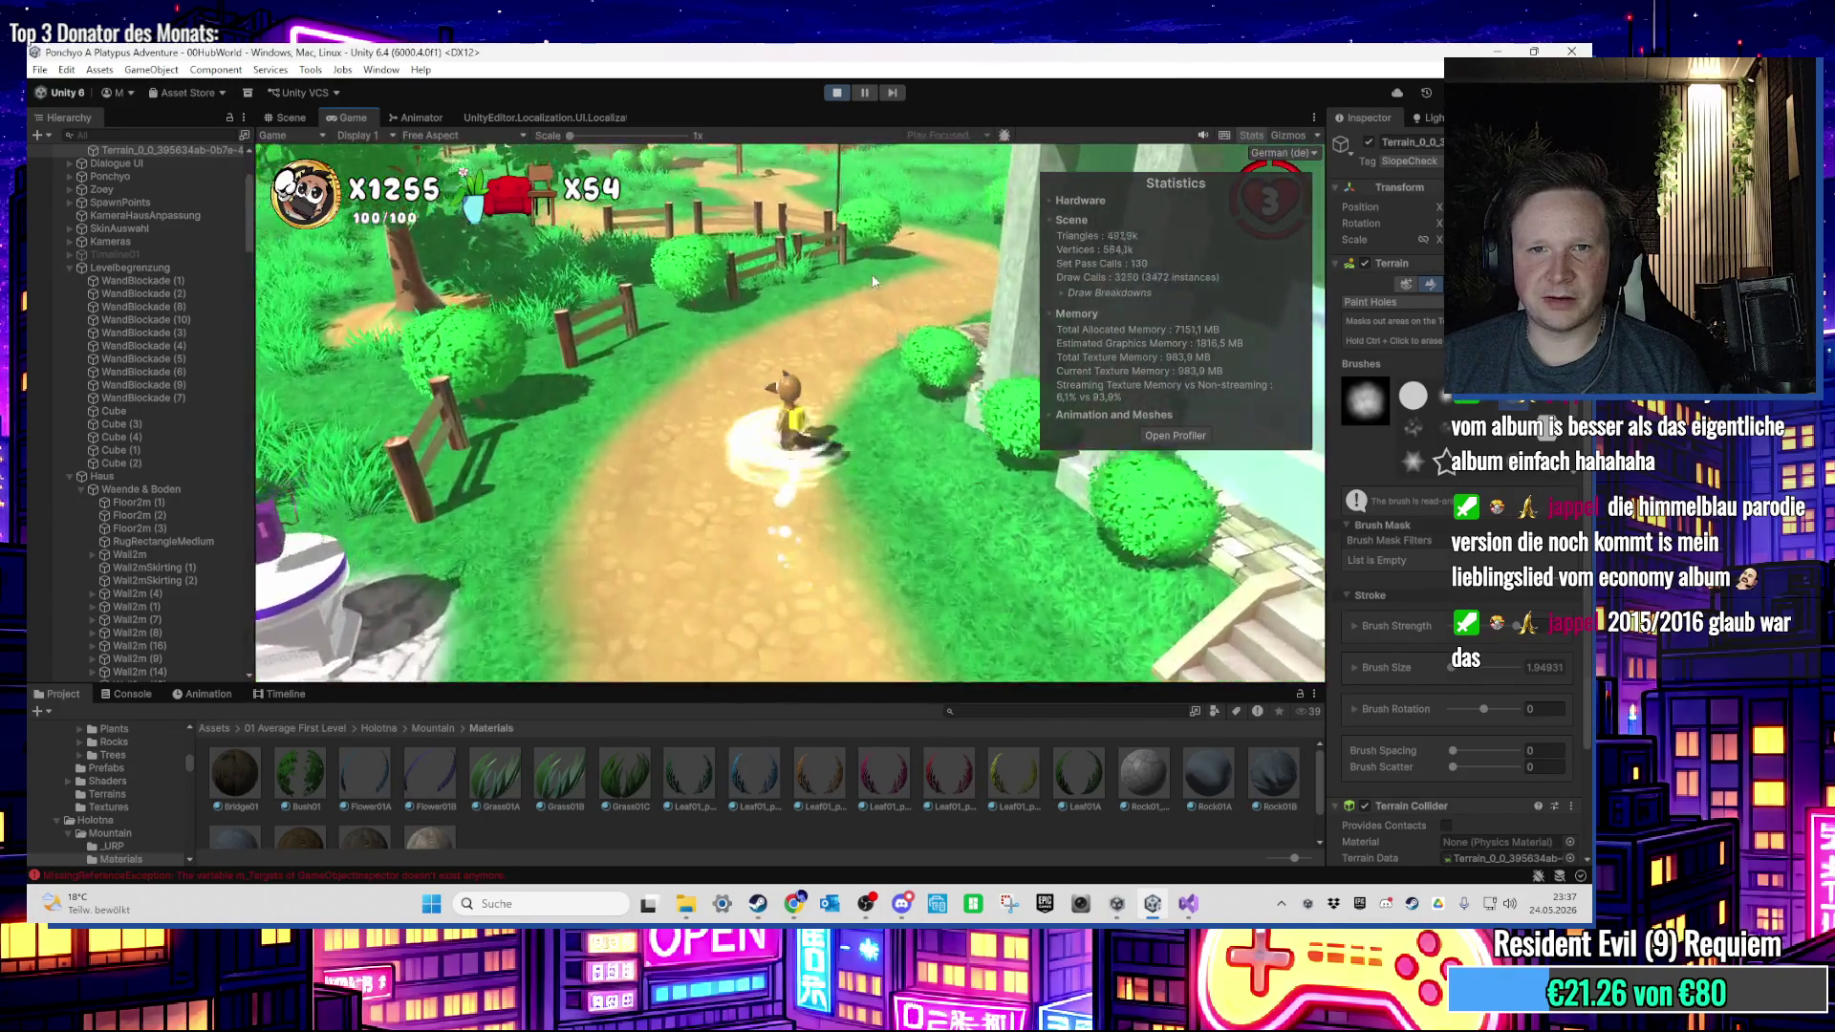
{"action": "key", "text": "d"}
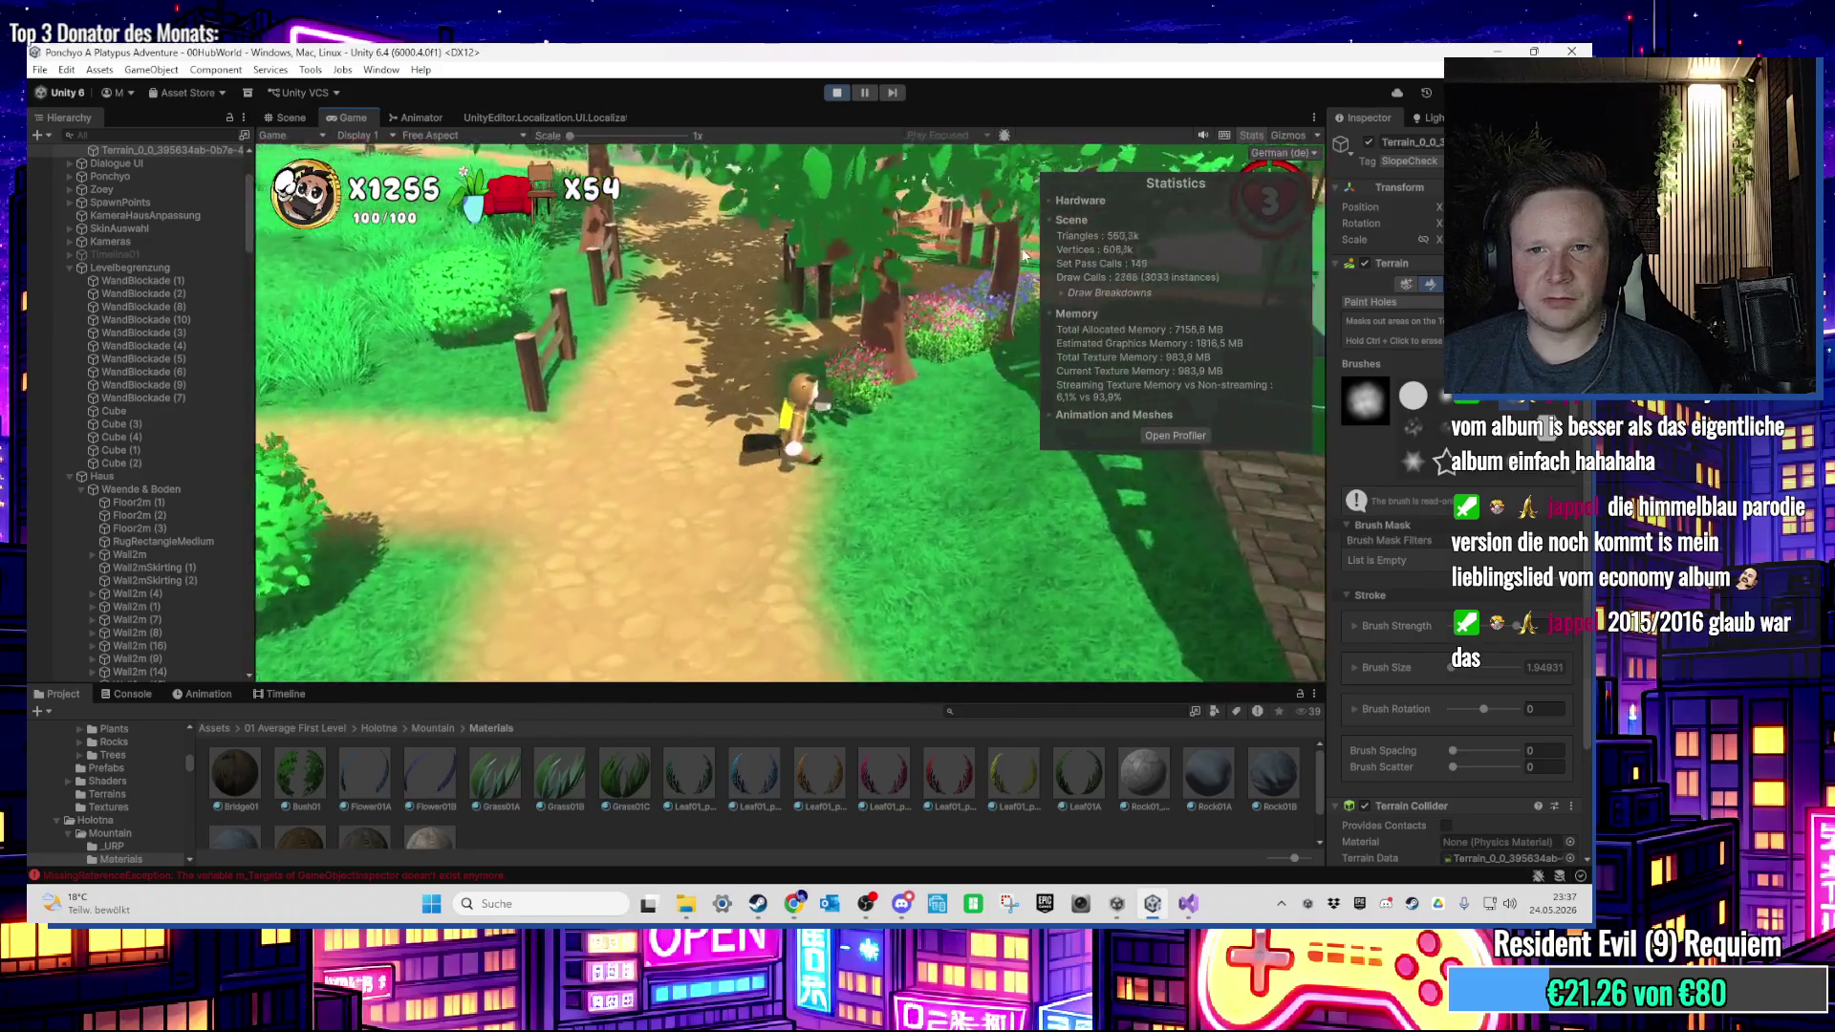
{"action": "key", "text": "w"}
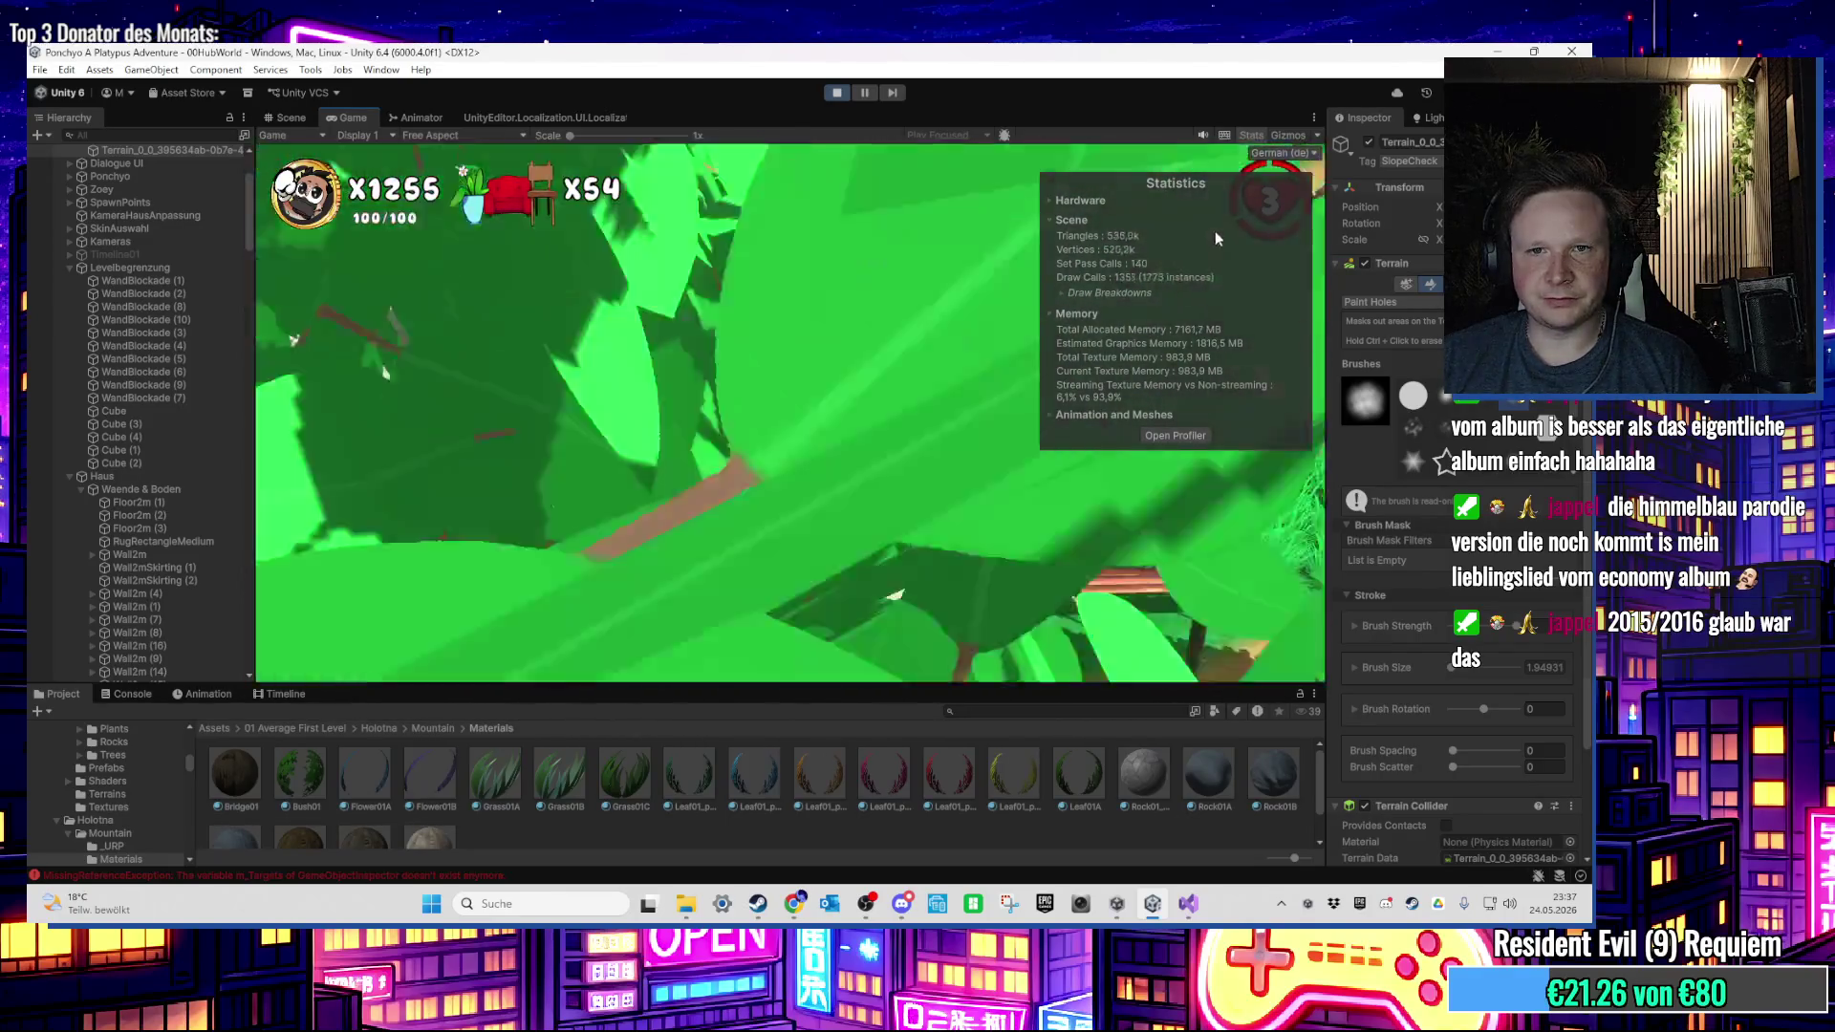
Step: Swim the character down the river, climbing across its rocks downstream
{"action": "key", "text": "w"}
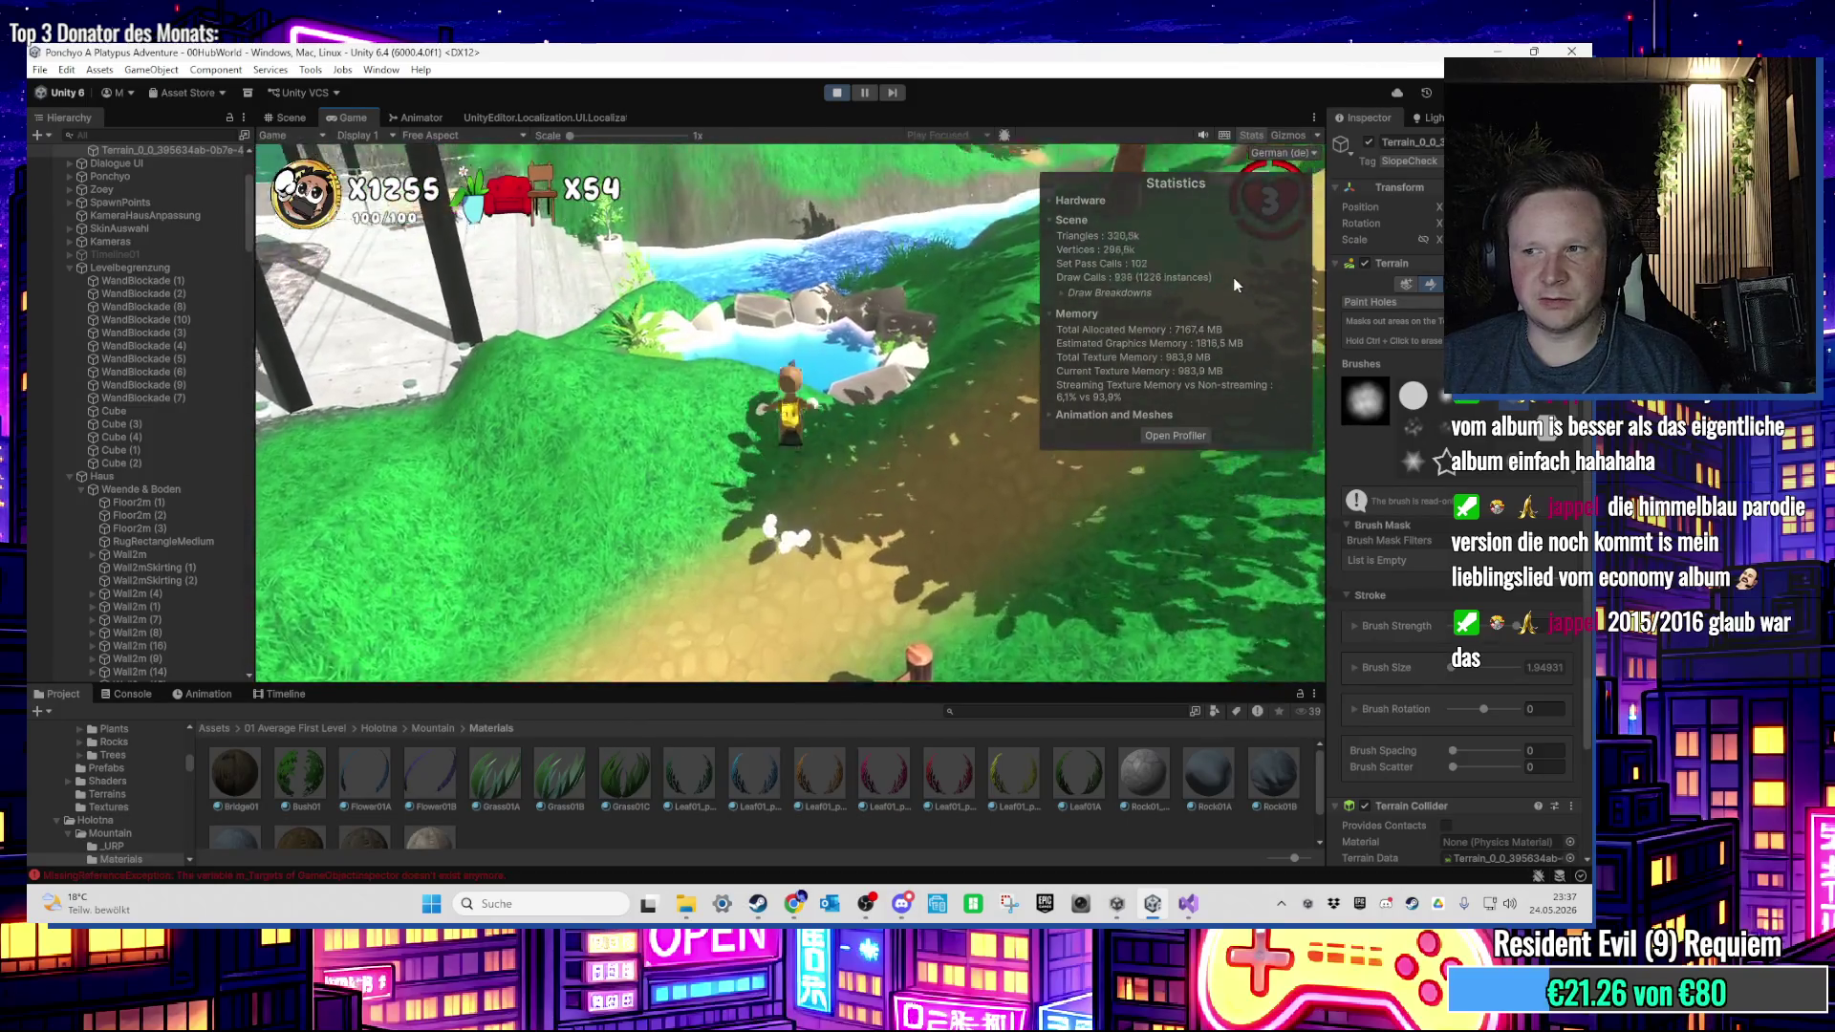
{"action": "key", "text": "w"}
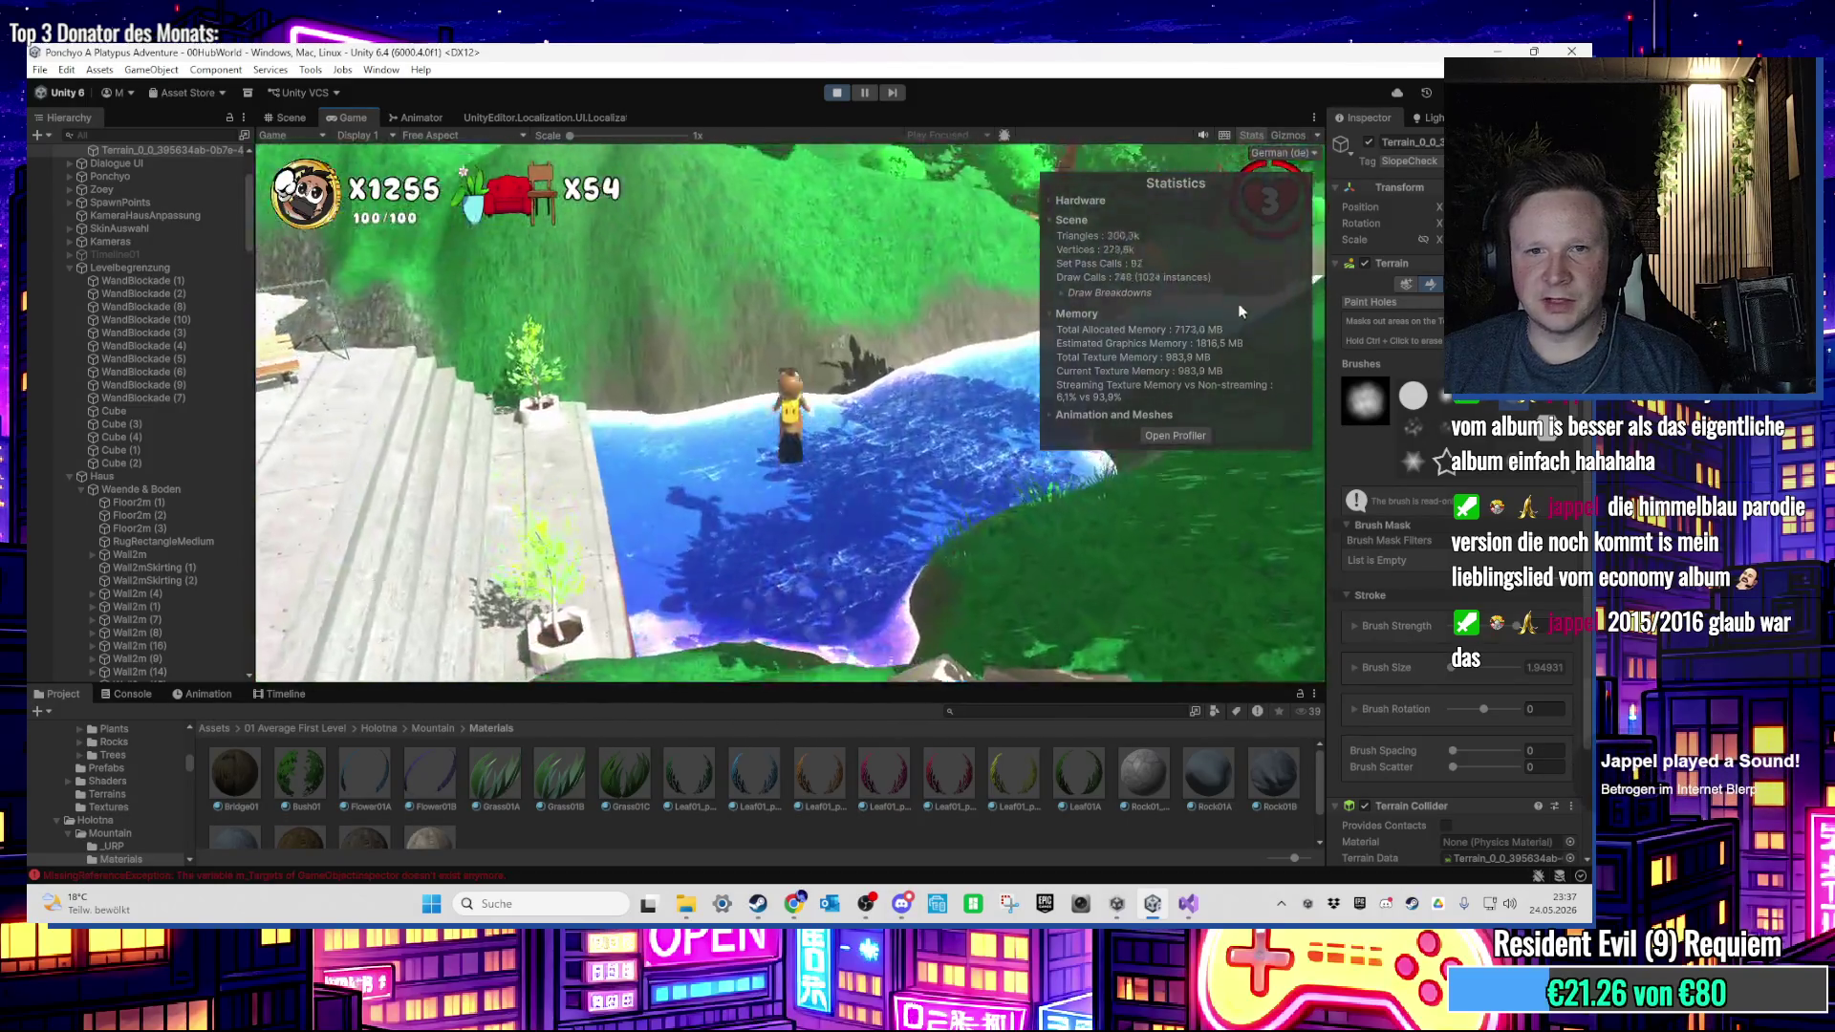
{"action": "key", "text": "w"}
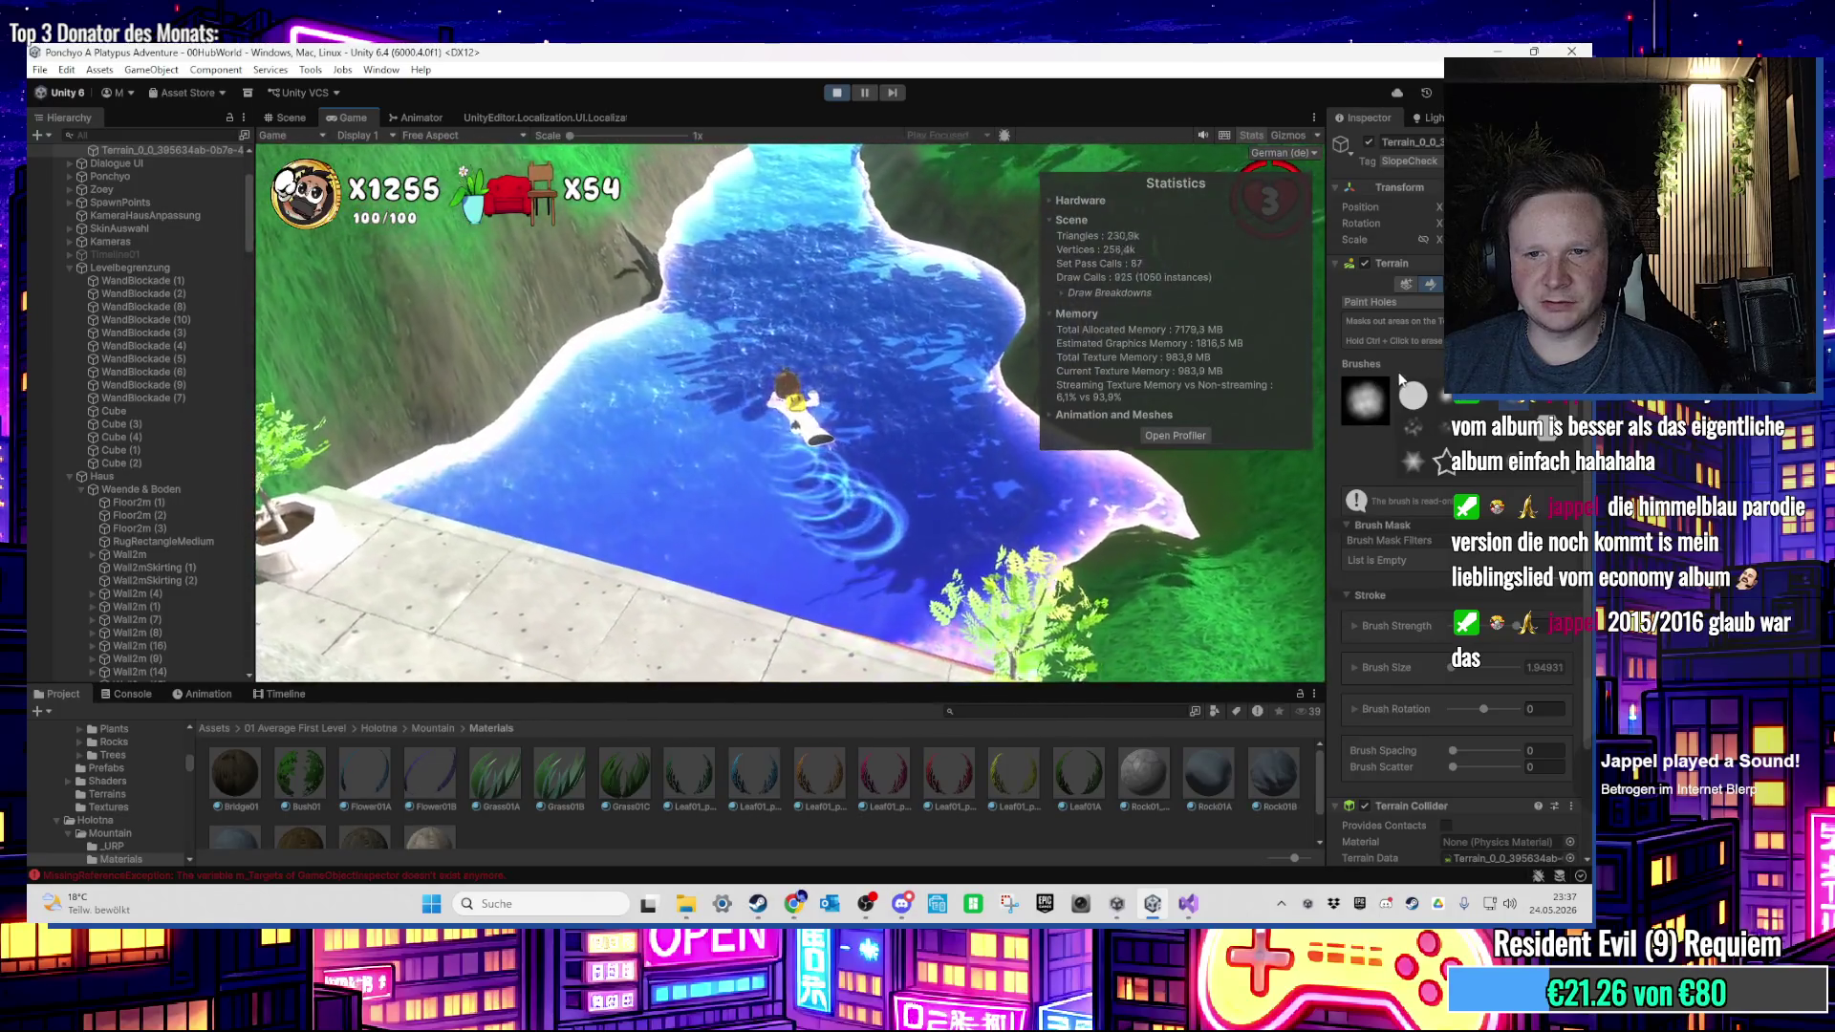
{"action": "key", "text": "w"}
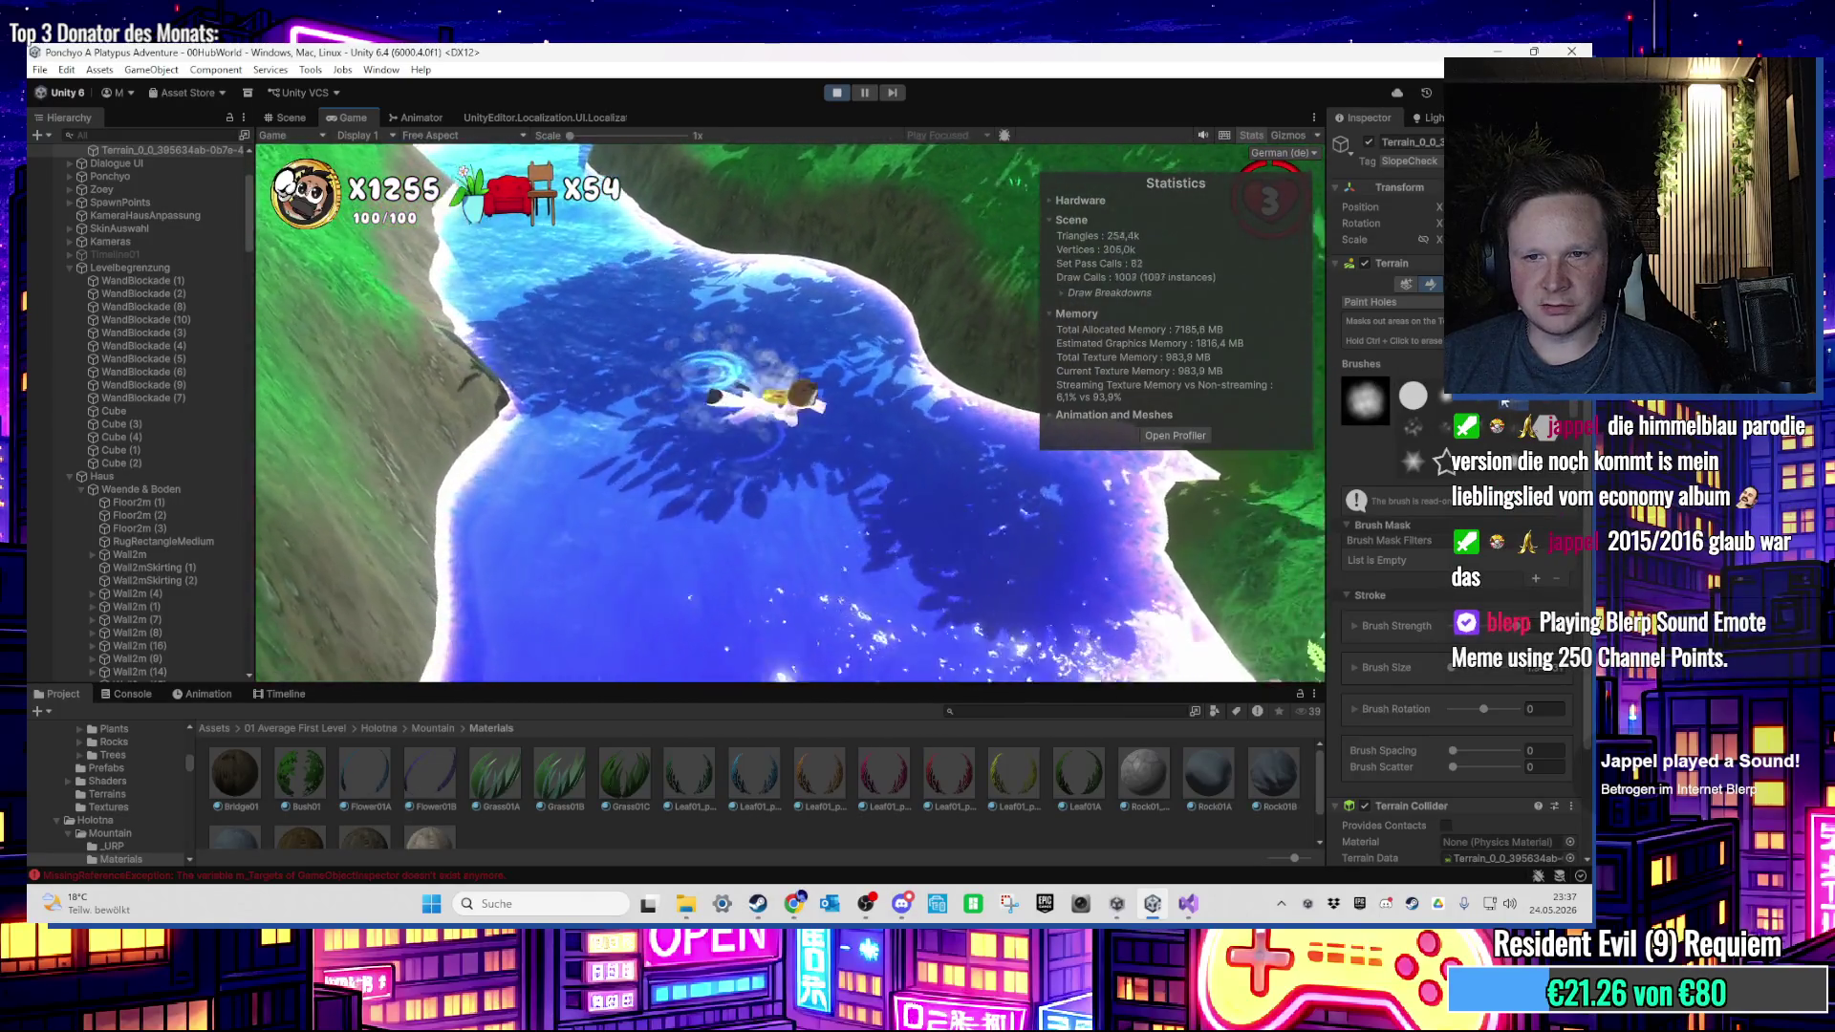
{"action": "key", "text": "w"}
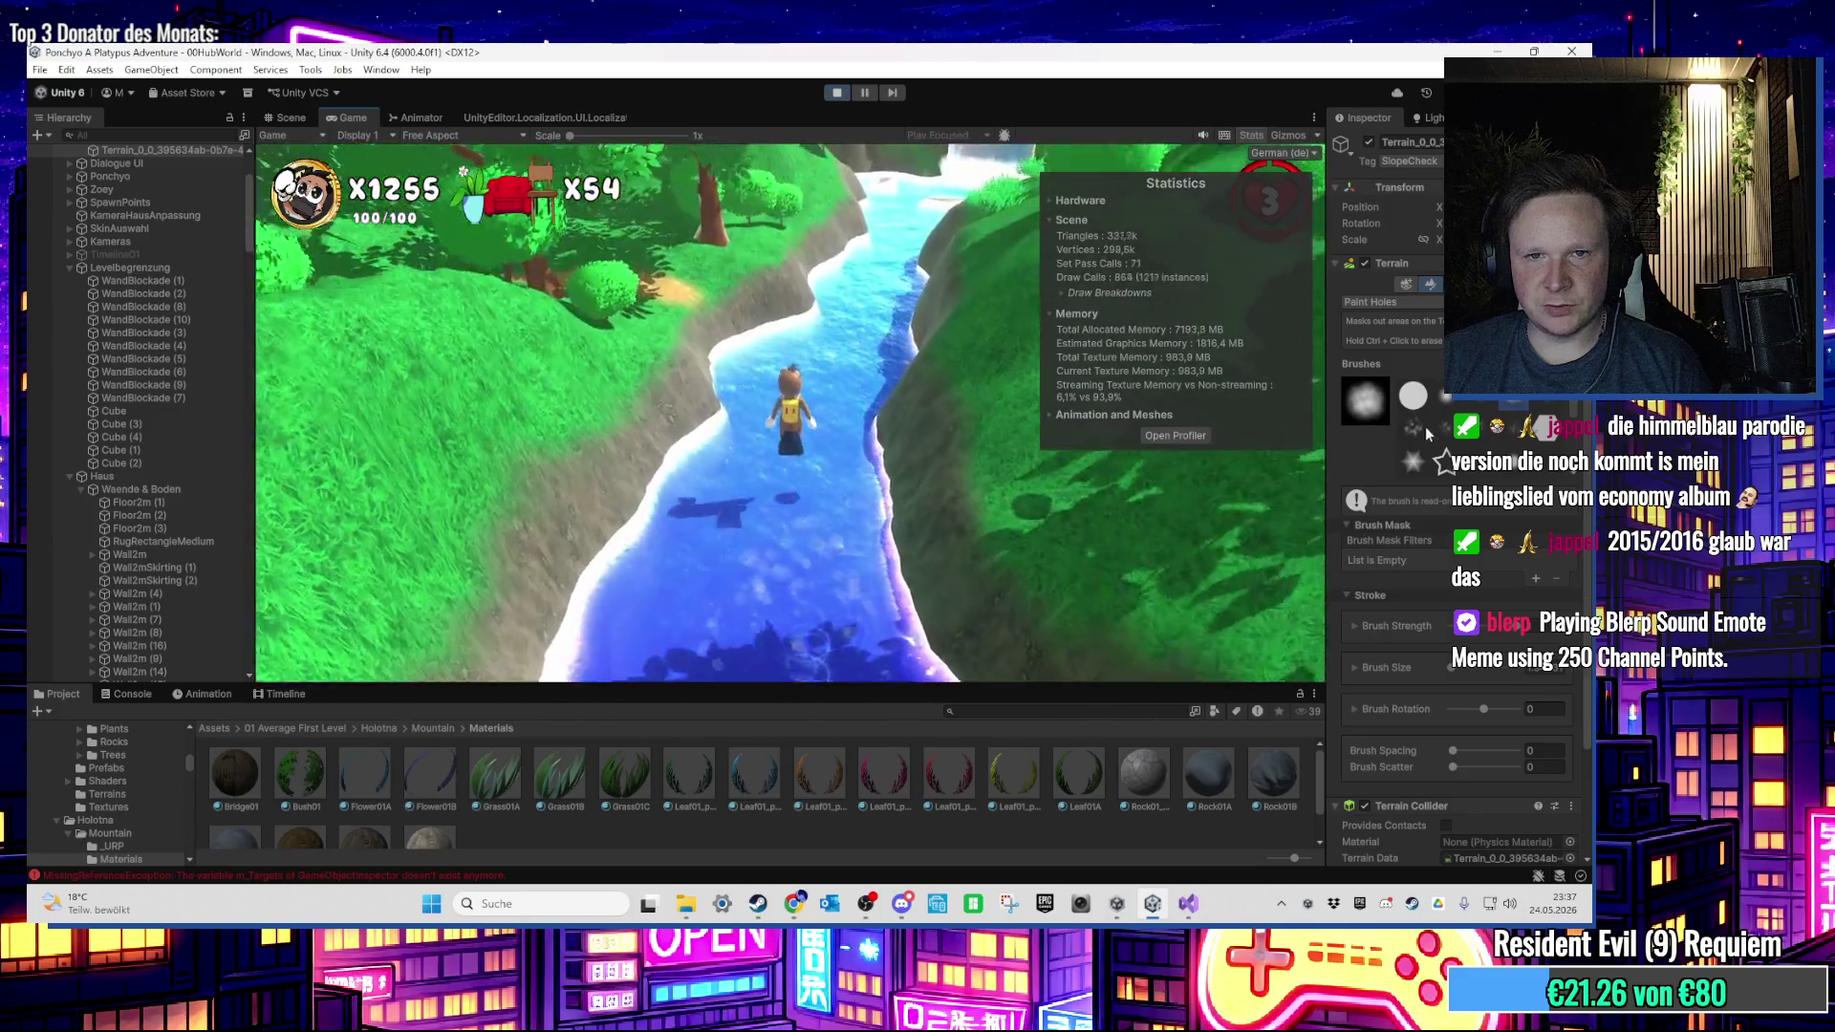
{"action": "key", "text": "w"}
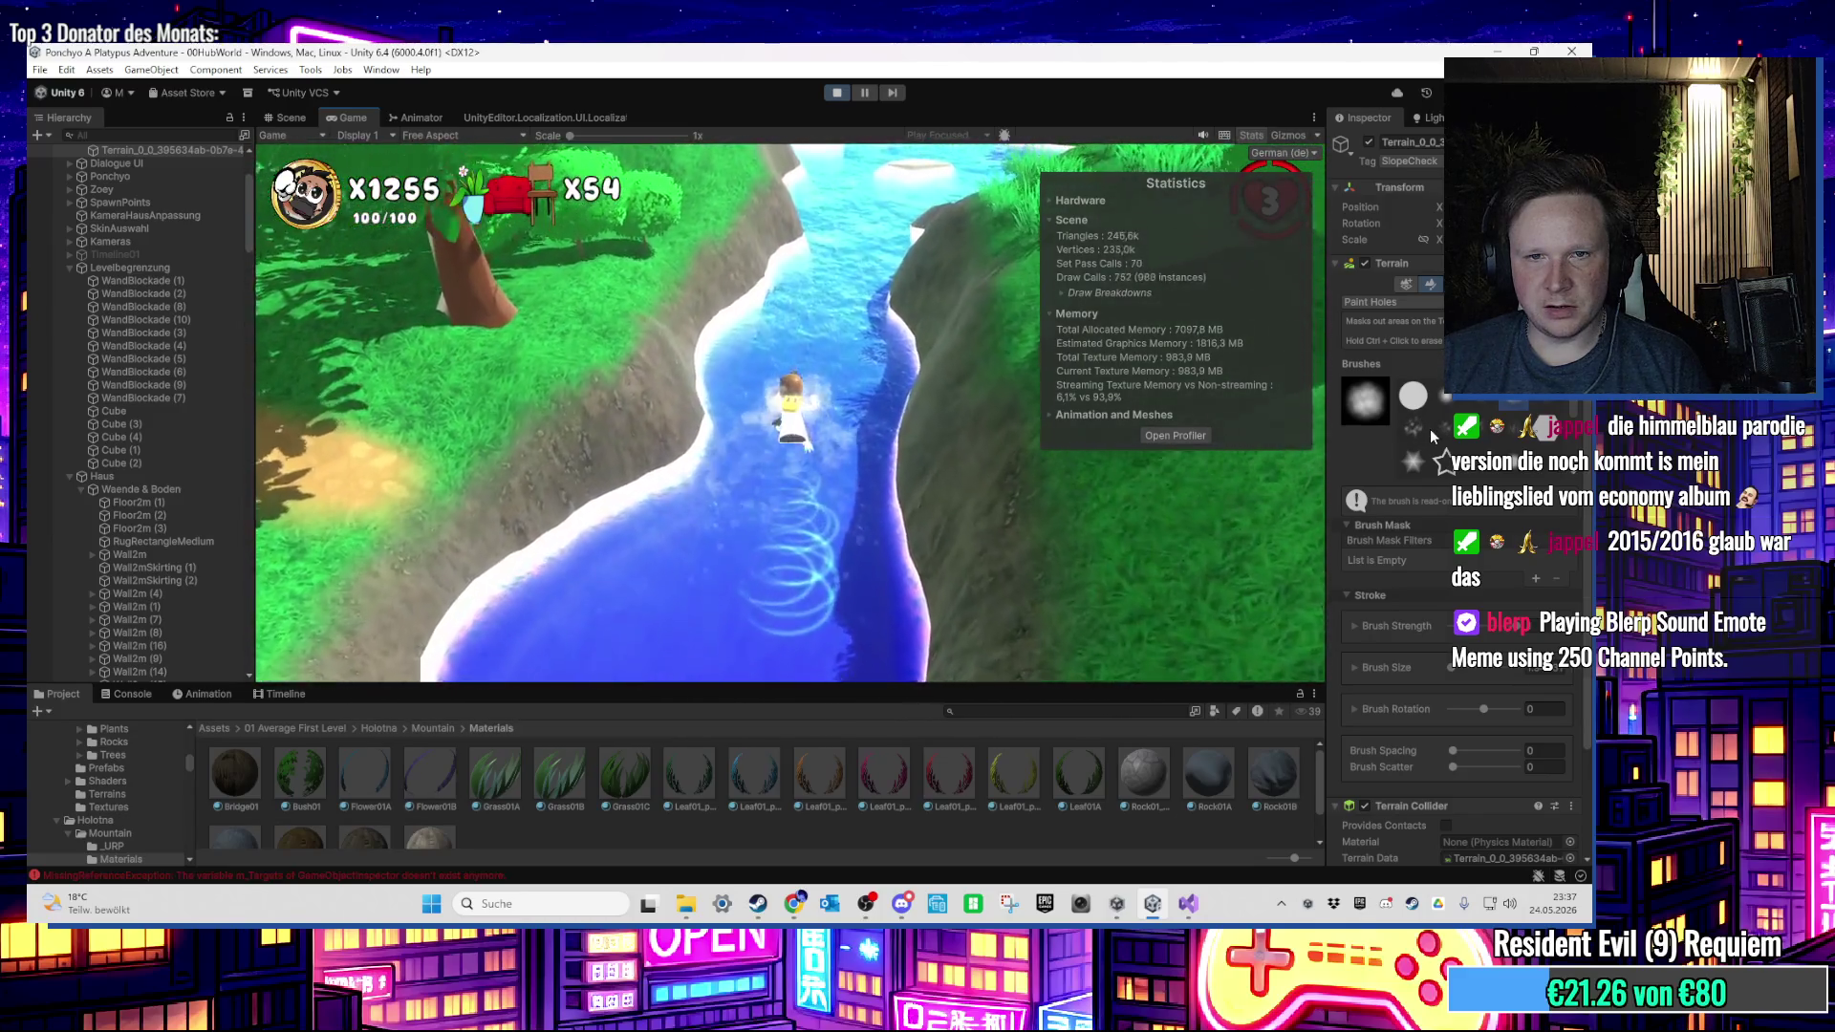
{"action": "key", "text": "w"}
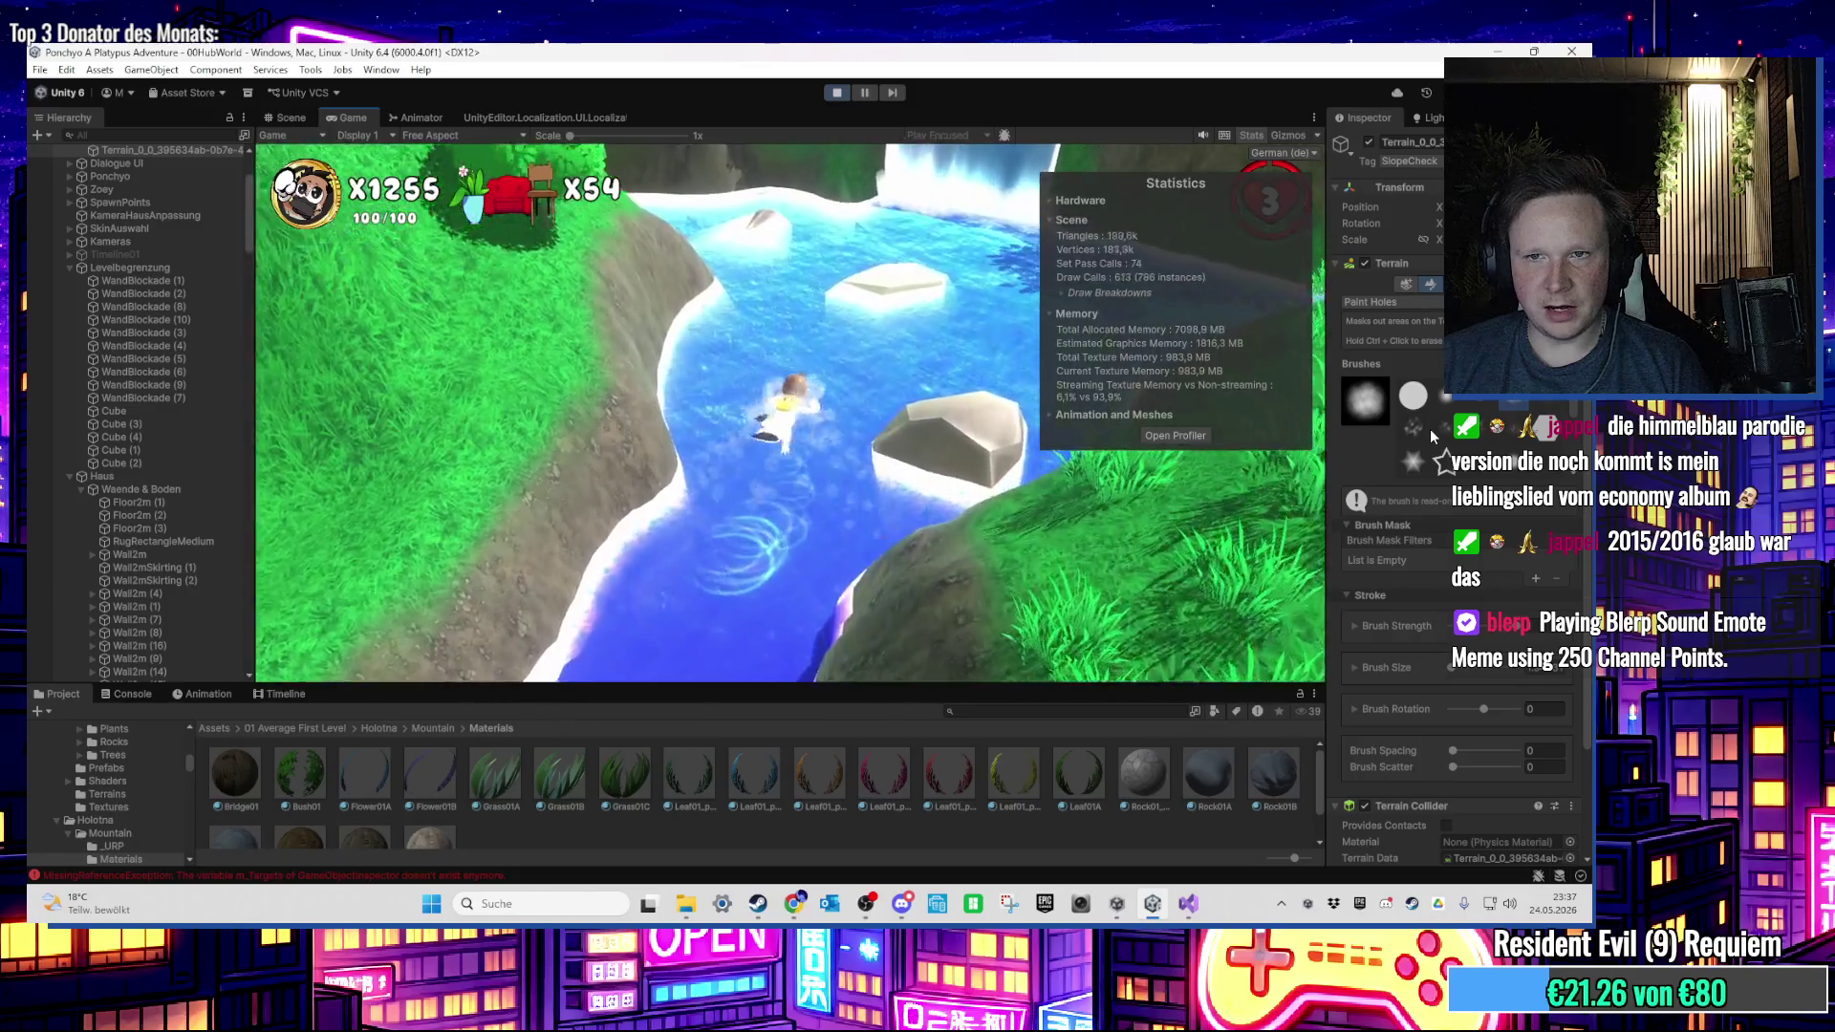
{"action": "key", "text": "w"}
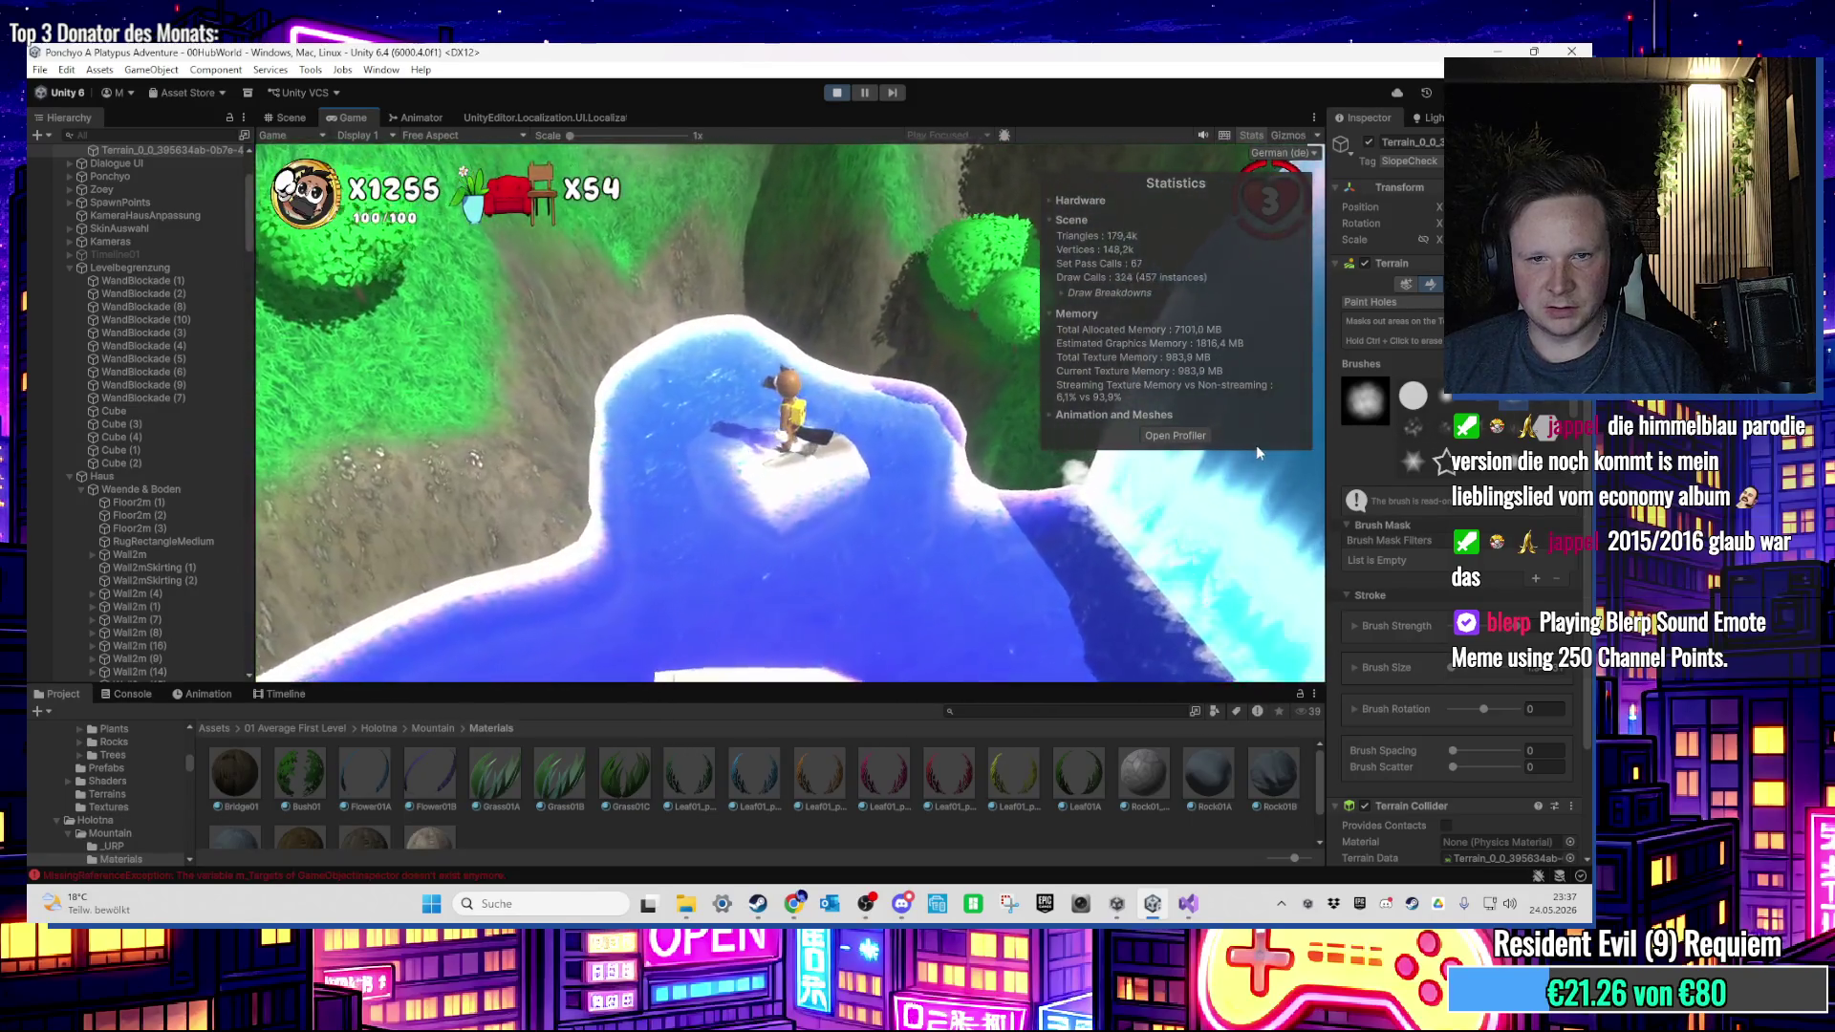
{"action": "key", "text": "w"}
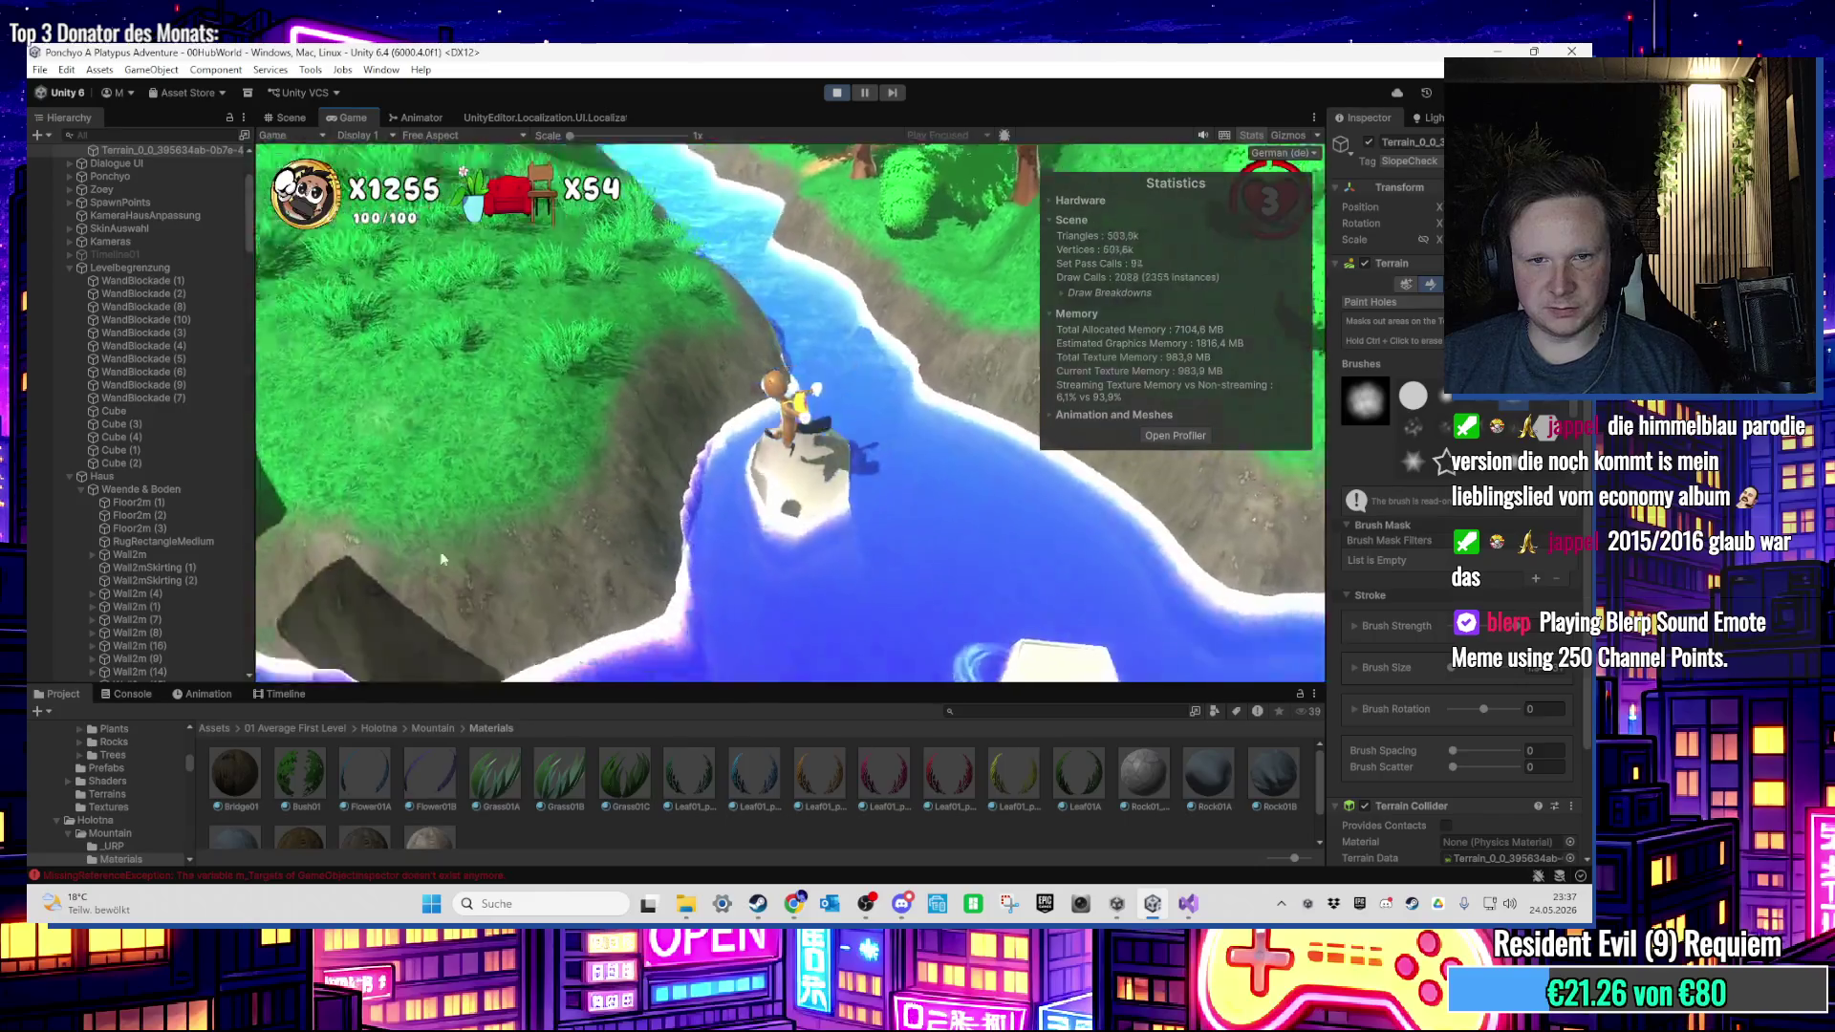
{"action": "key", "text": "w"}
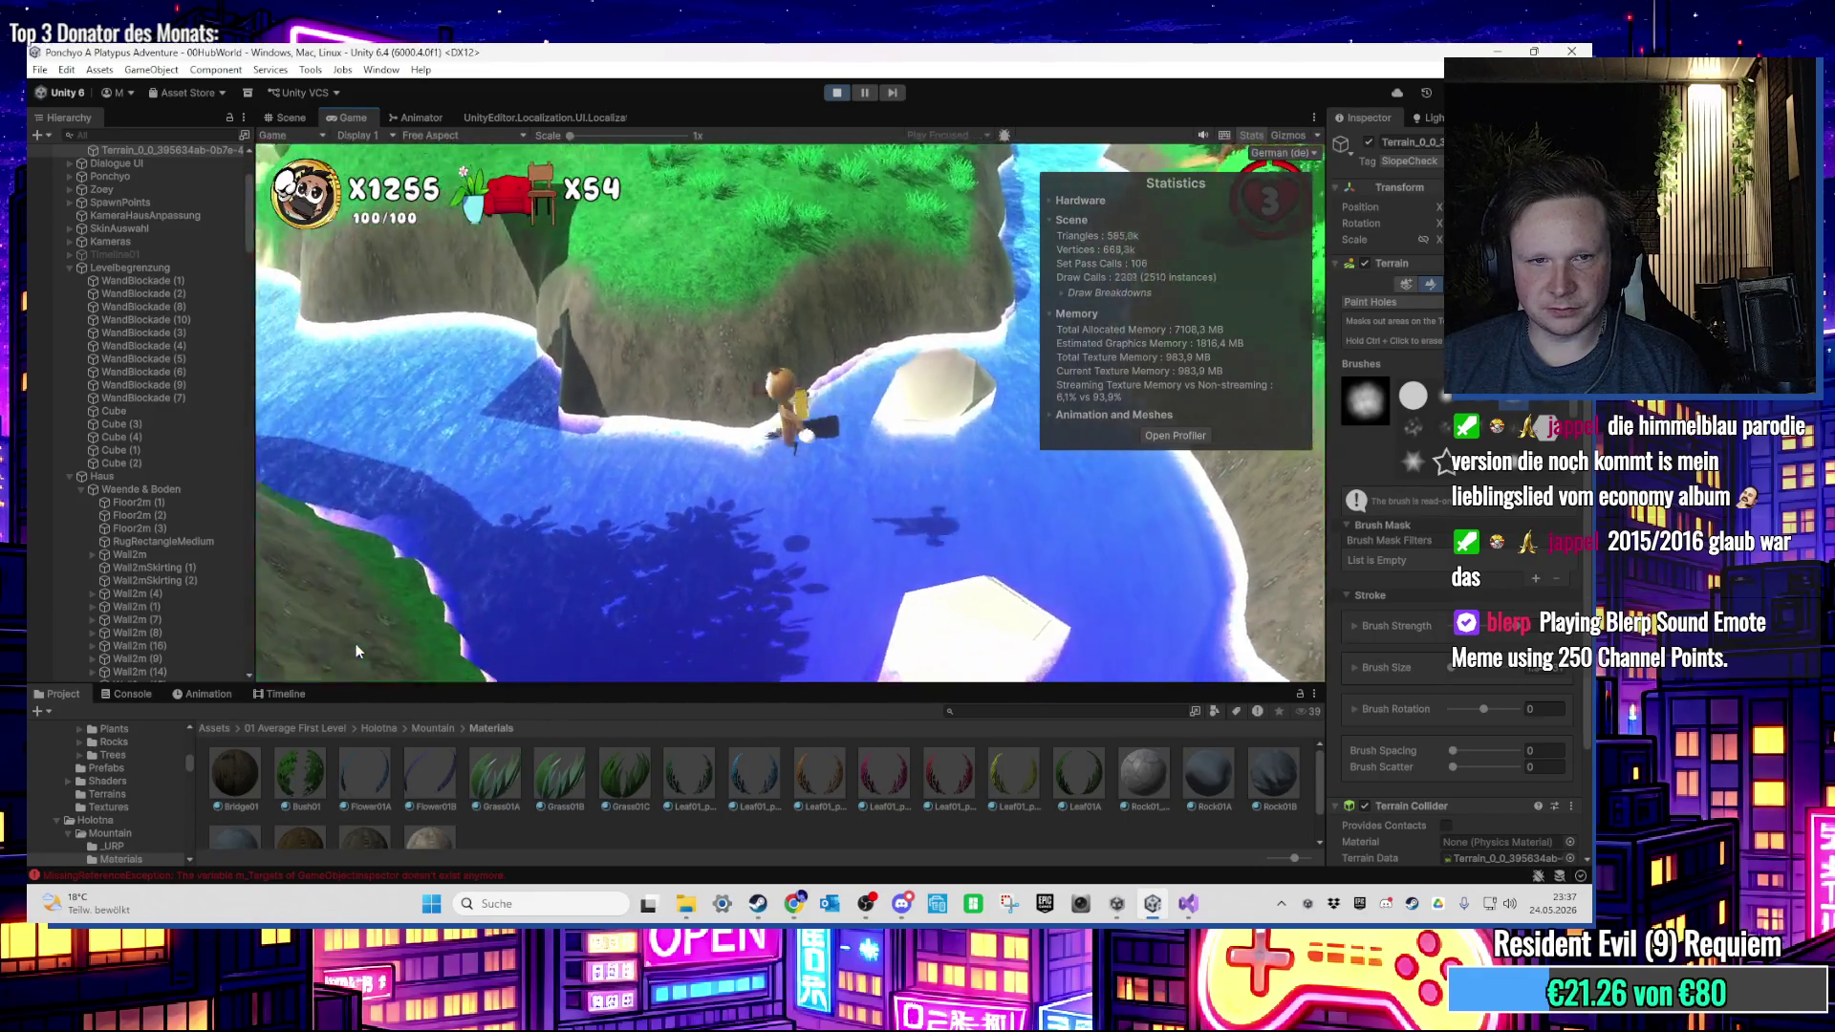
{"action": "key", "text": "w"}
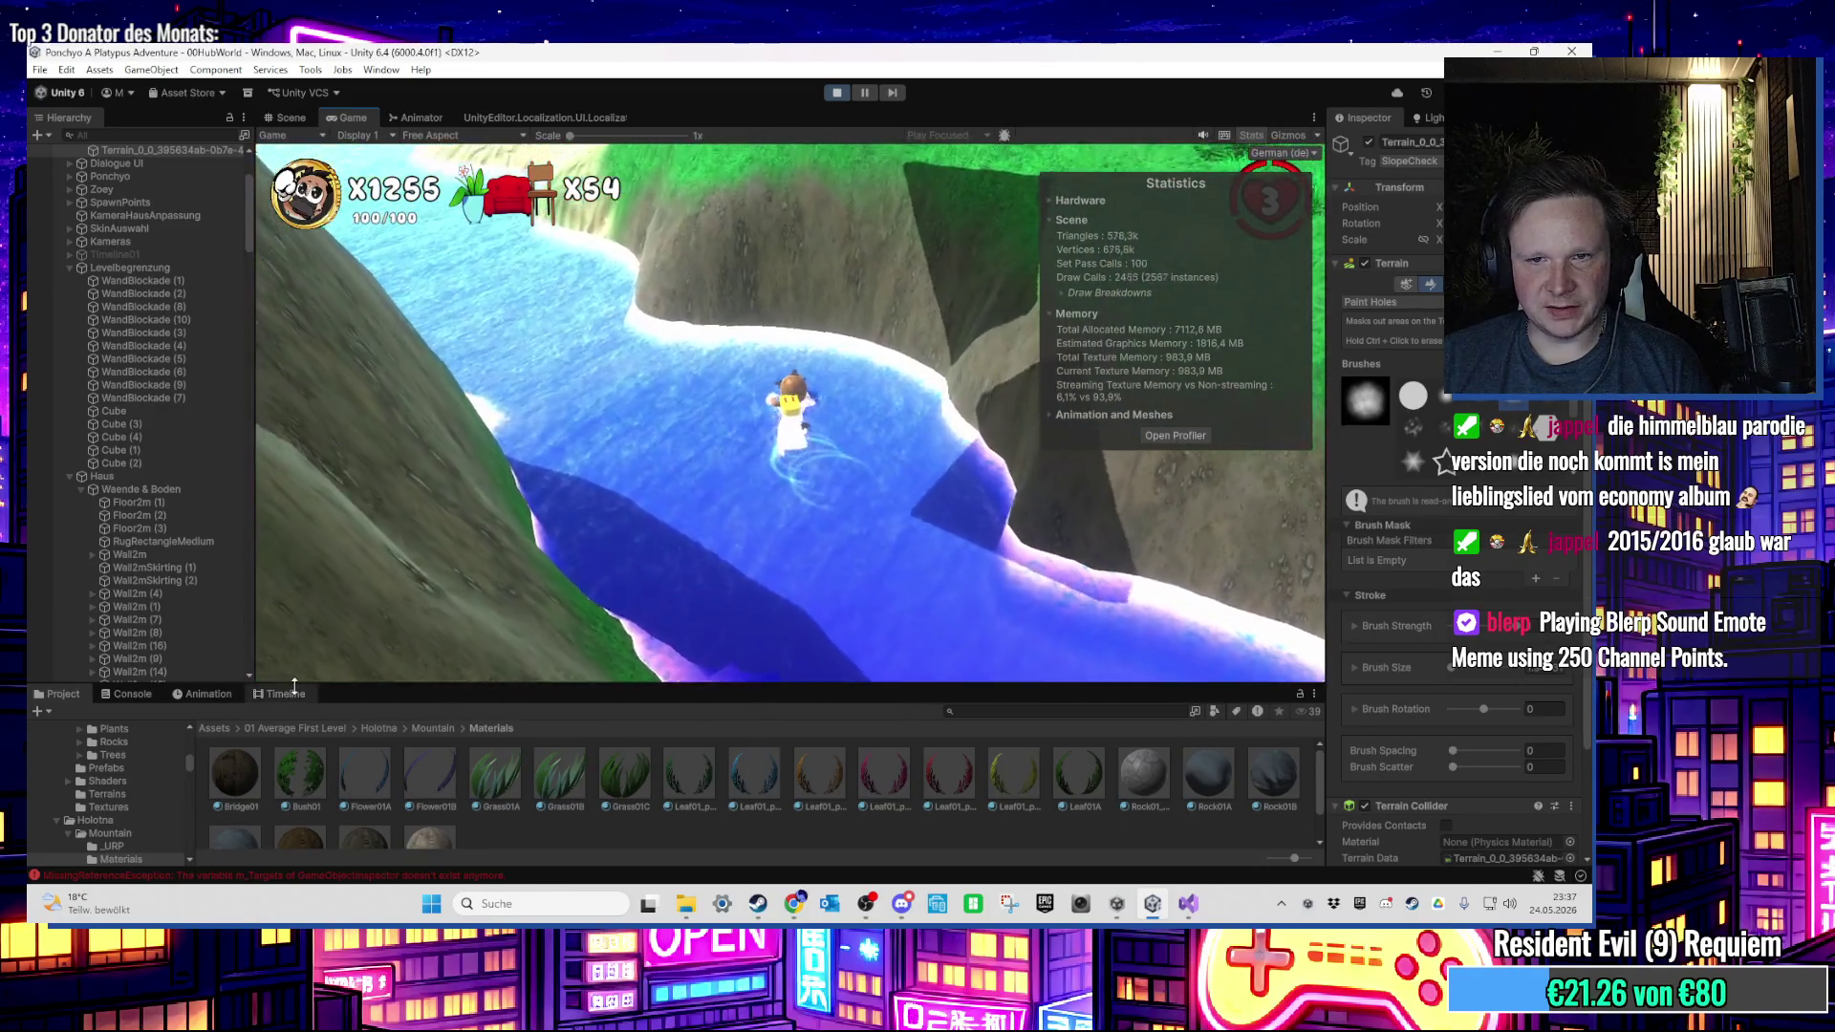
{"action": "key", "text": "w"}
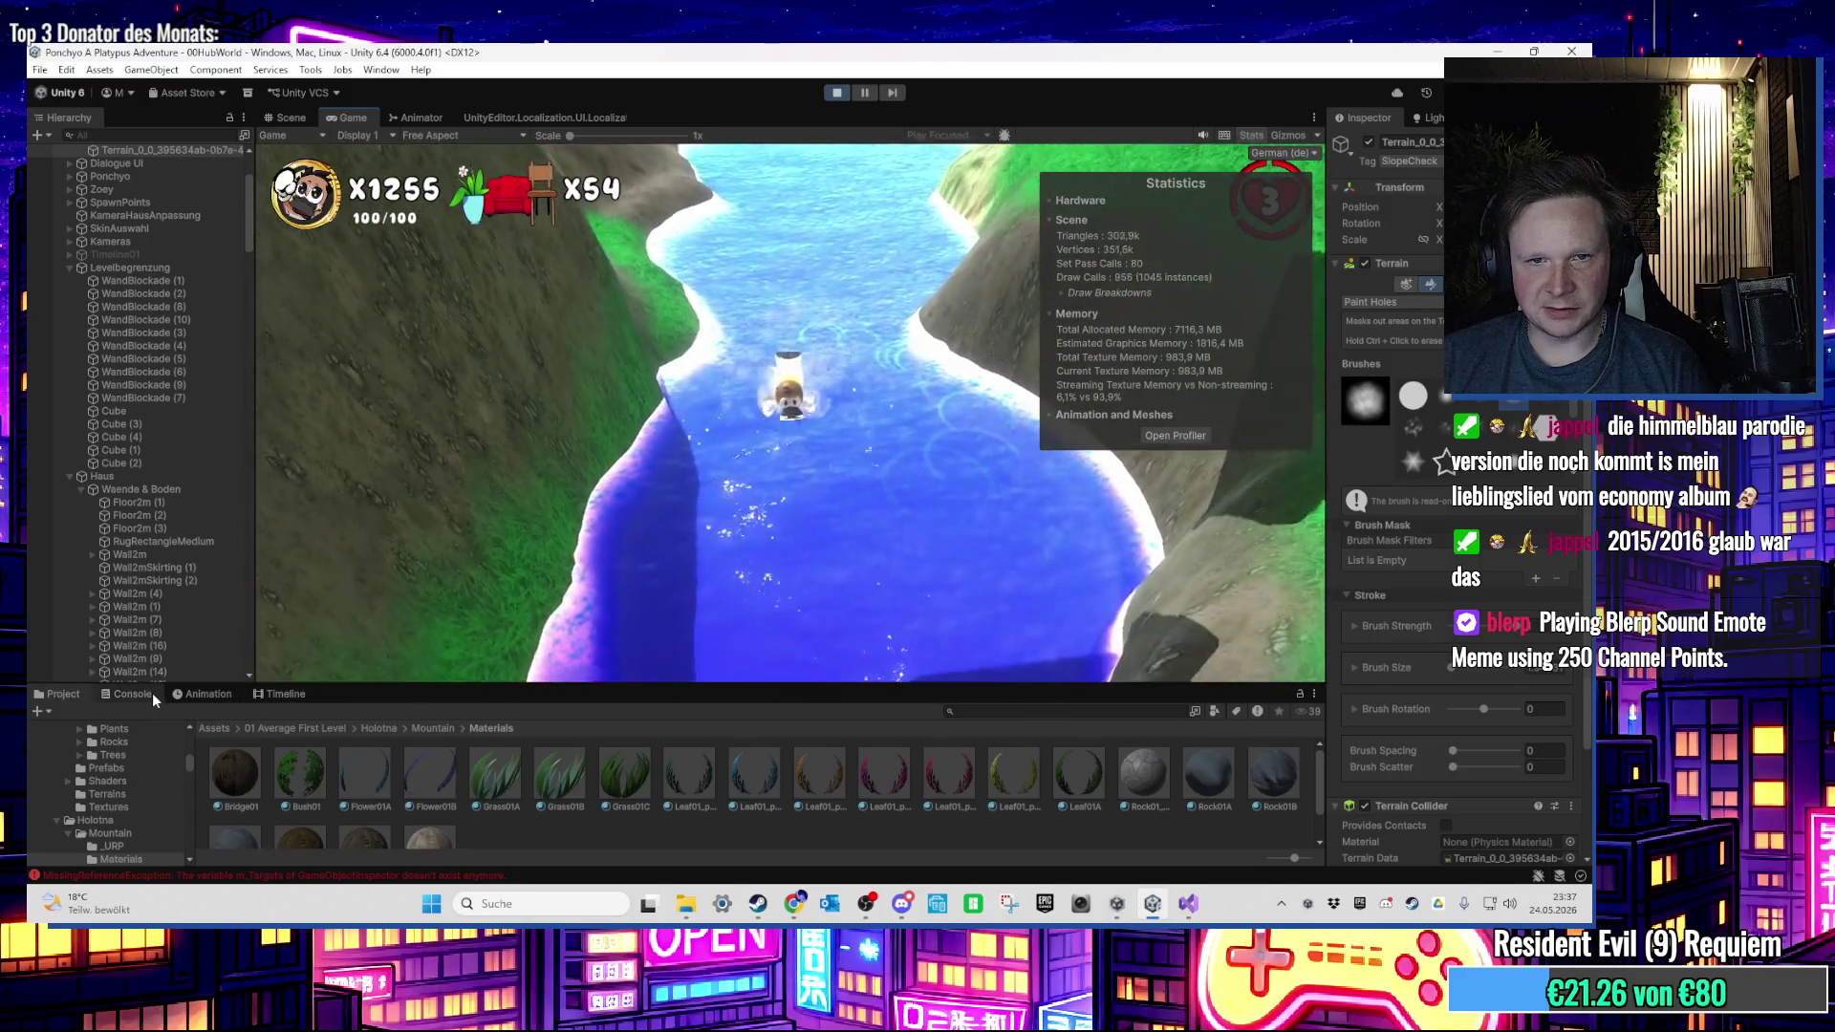
{"action": "key", "text": "w"}
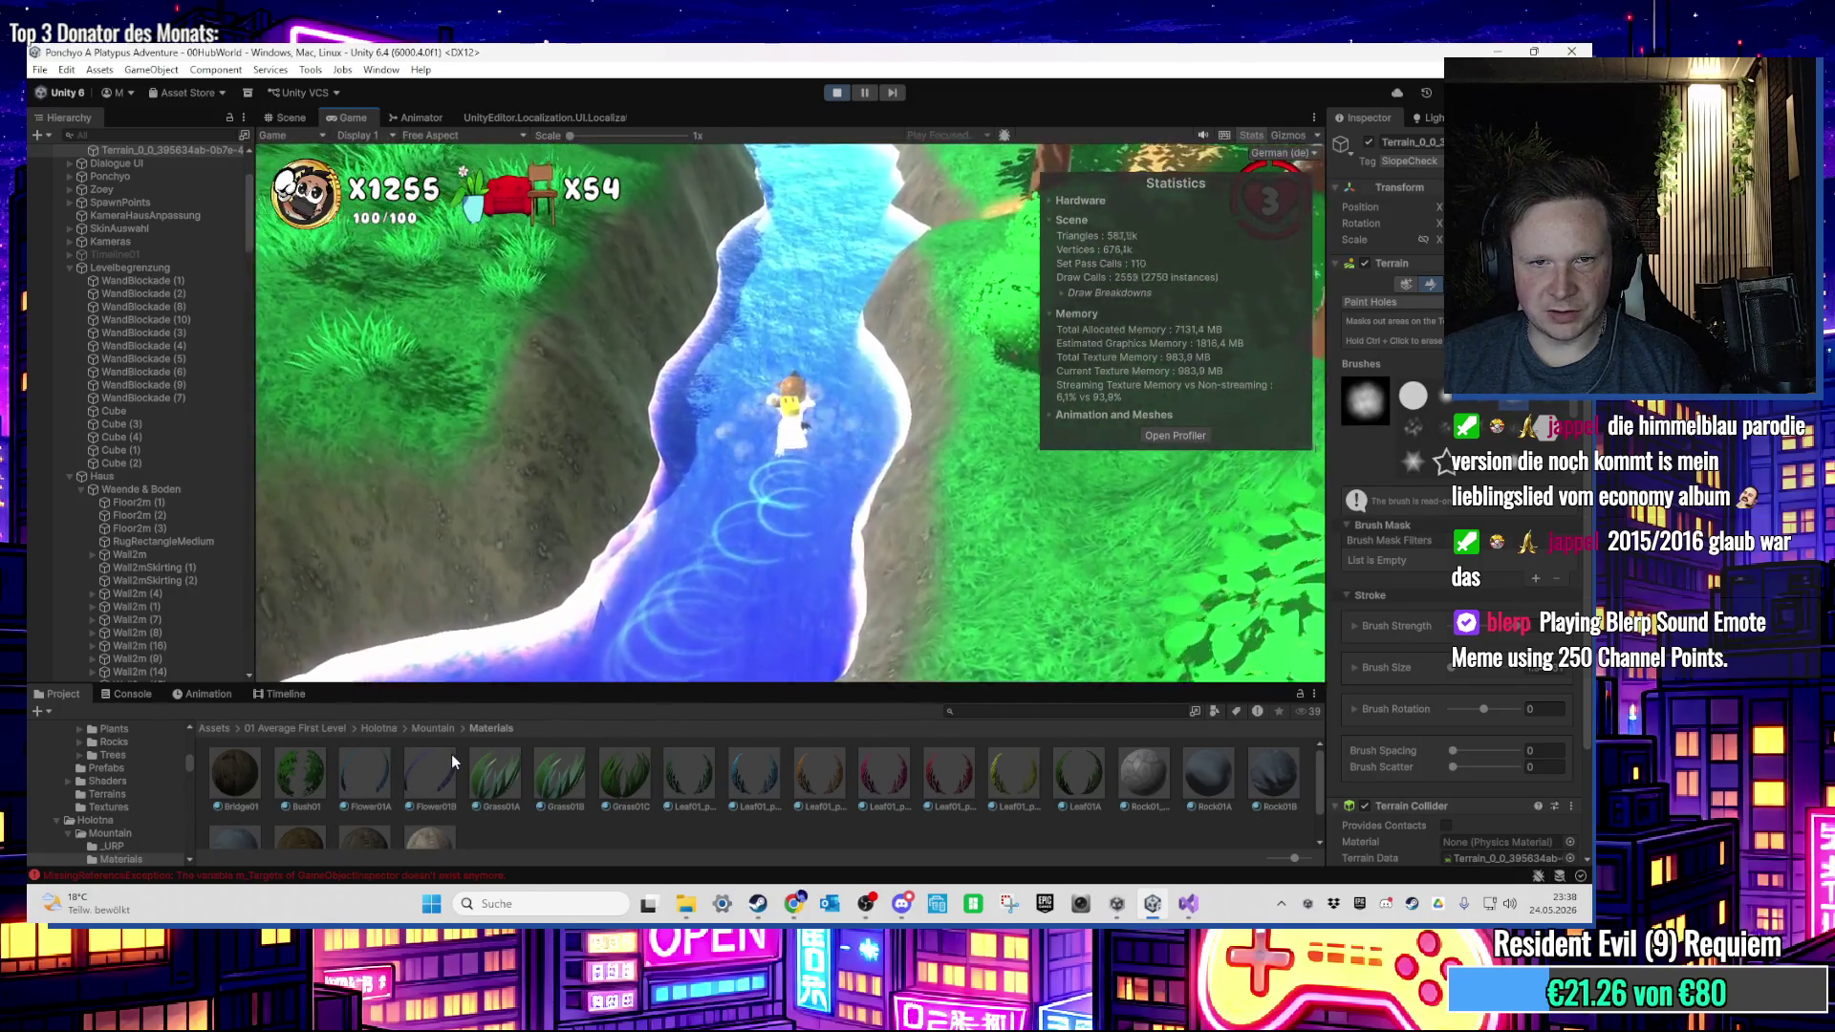
{"action": "key", "text": "super"}
{"action": "key", "text": "super"}
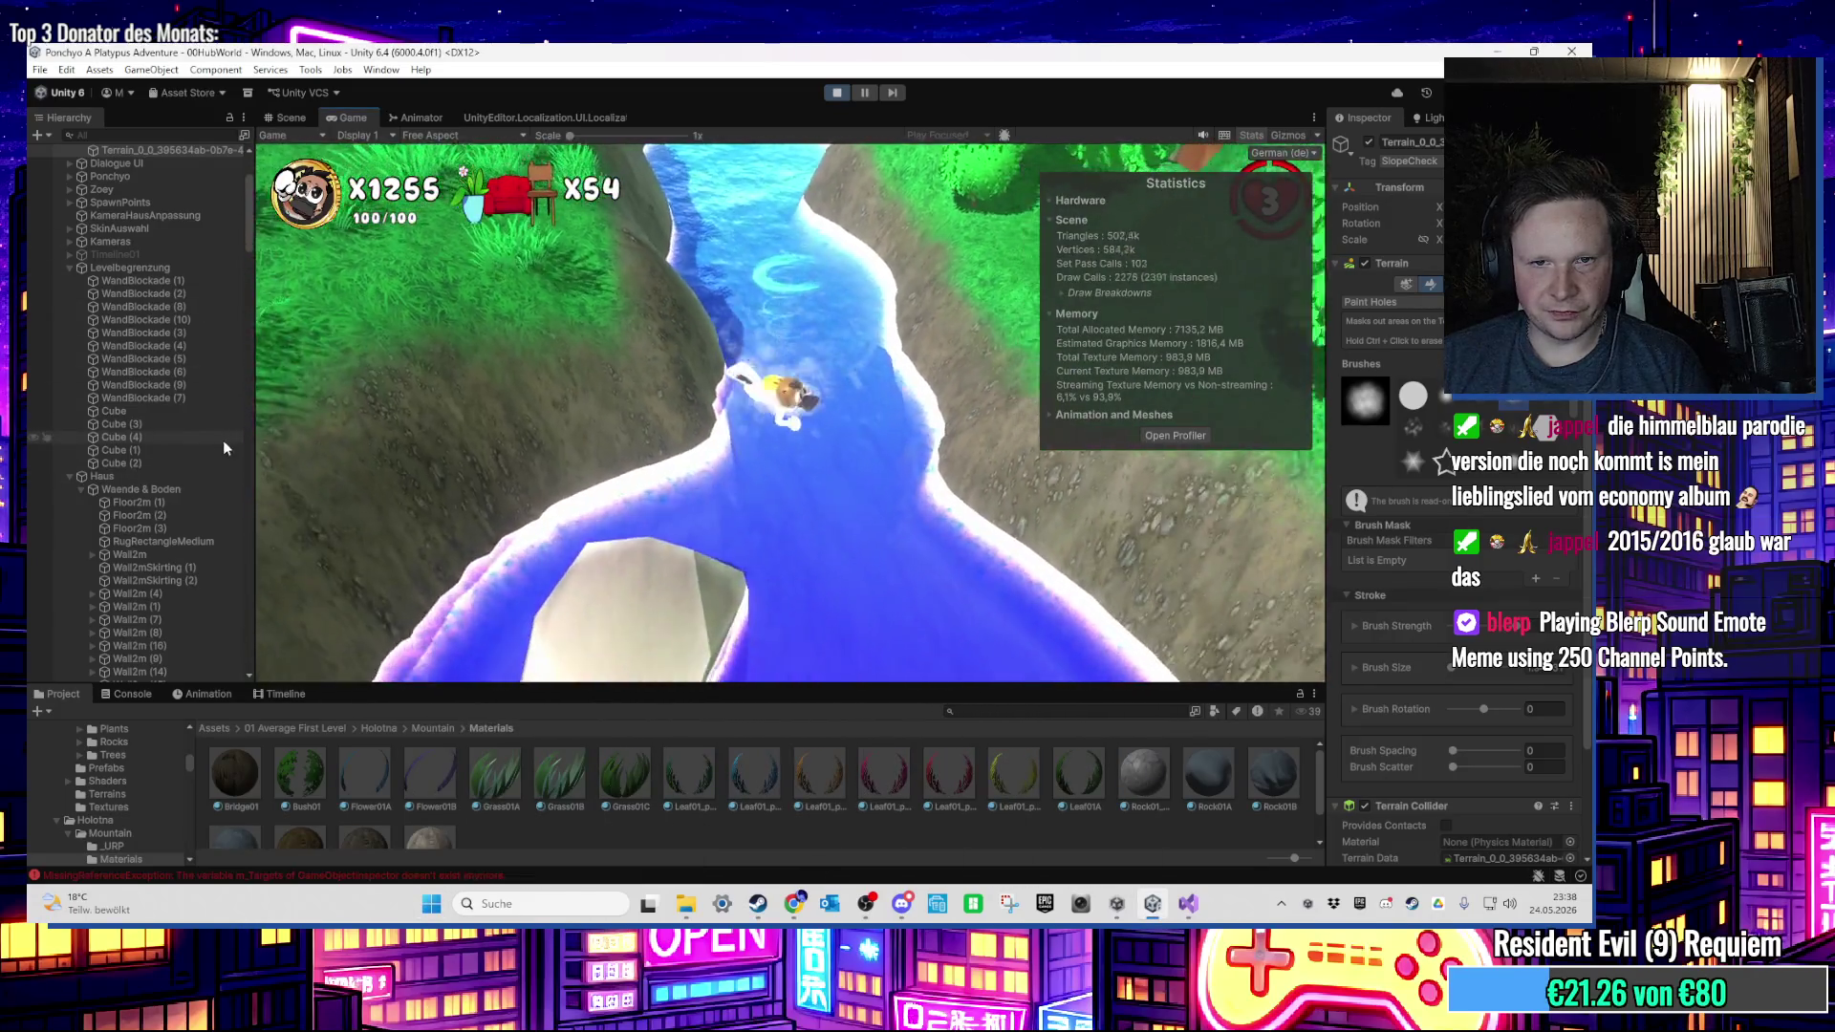
{"action": "key", "text": "super"}
Step: Alternate between Scene and Game views, orbiting along the river to check it in the running game
{"action": "left_click", "coordinate": [286, 118]}
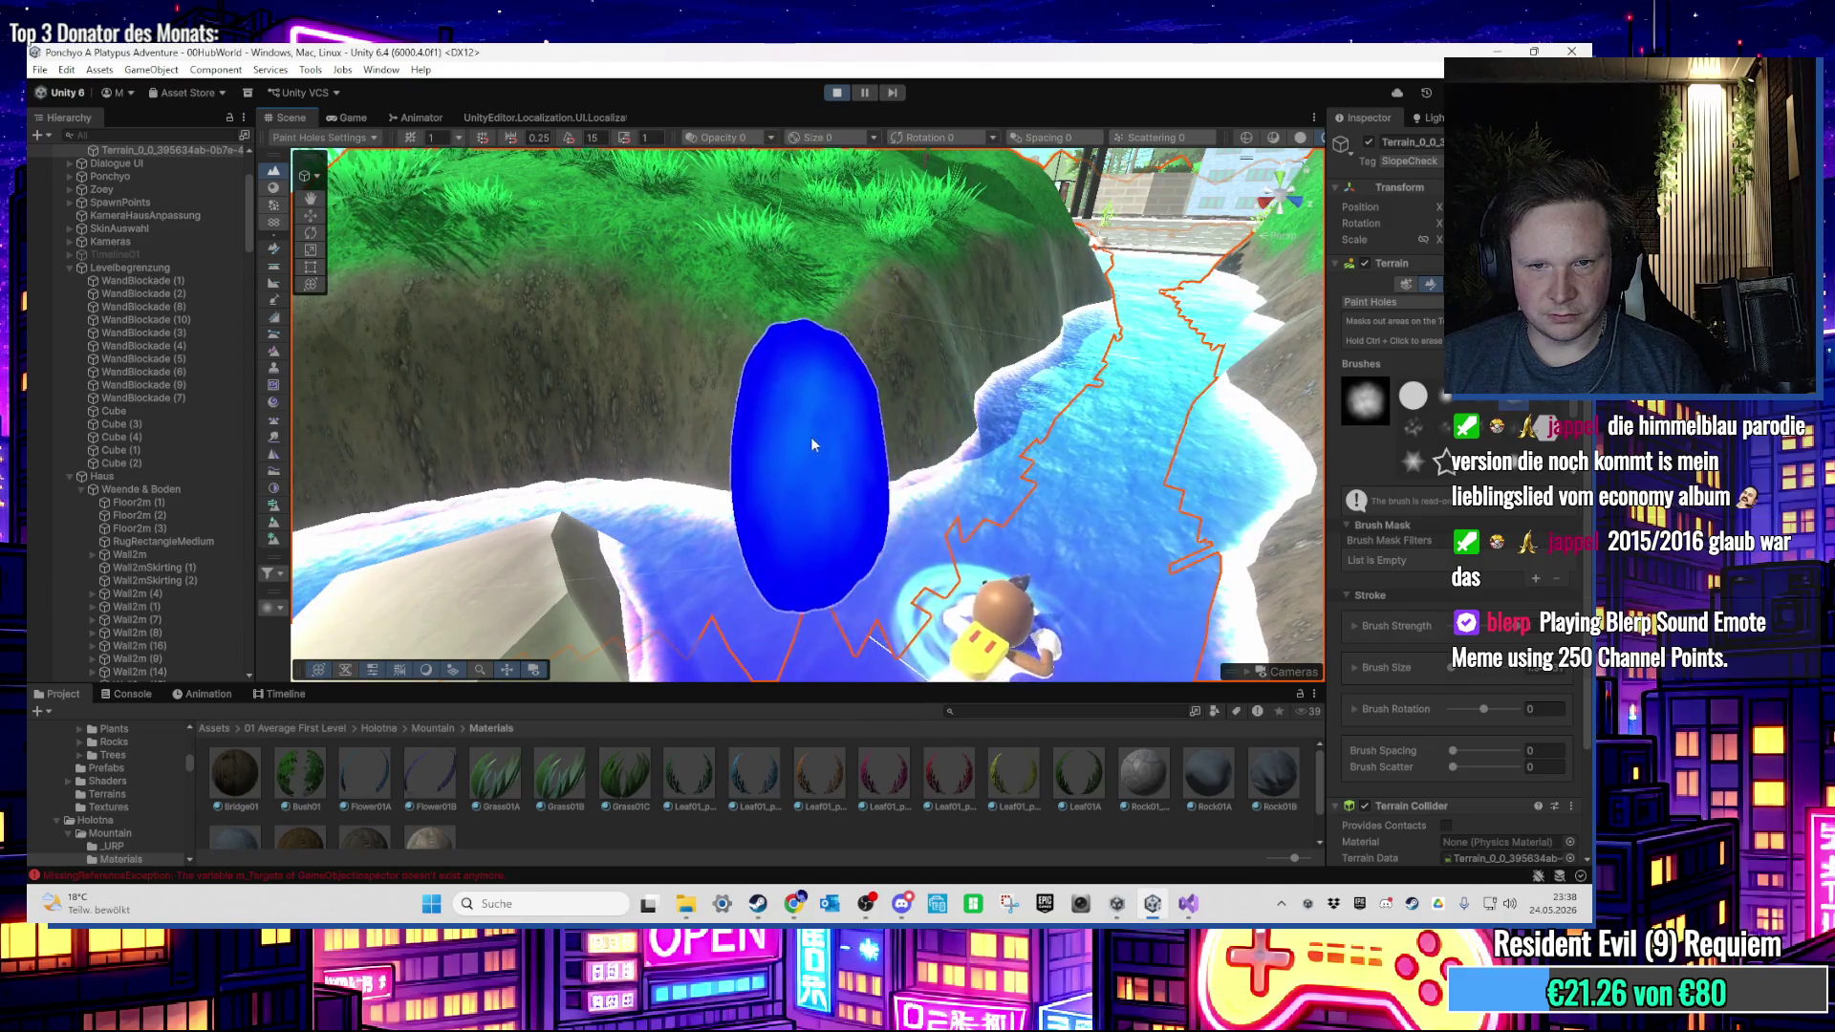
{"action": "left_click", "coordinate": [347, 117]}
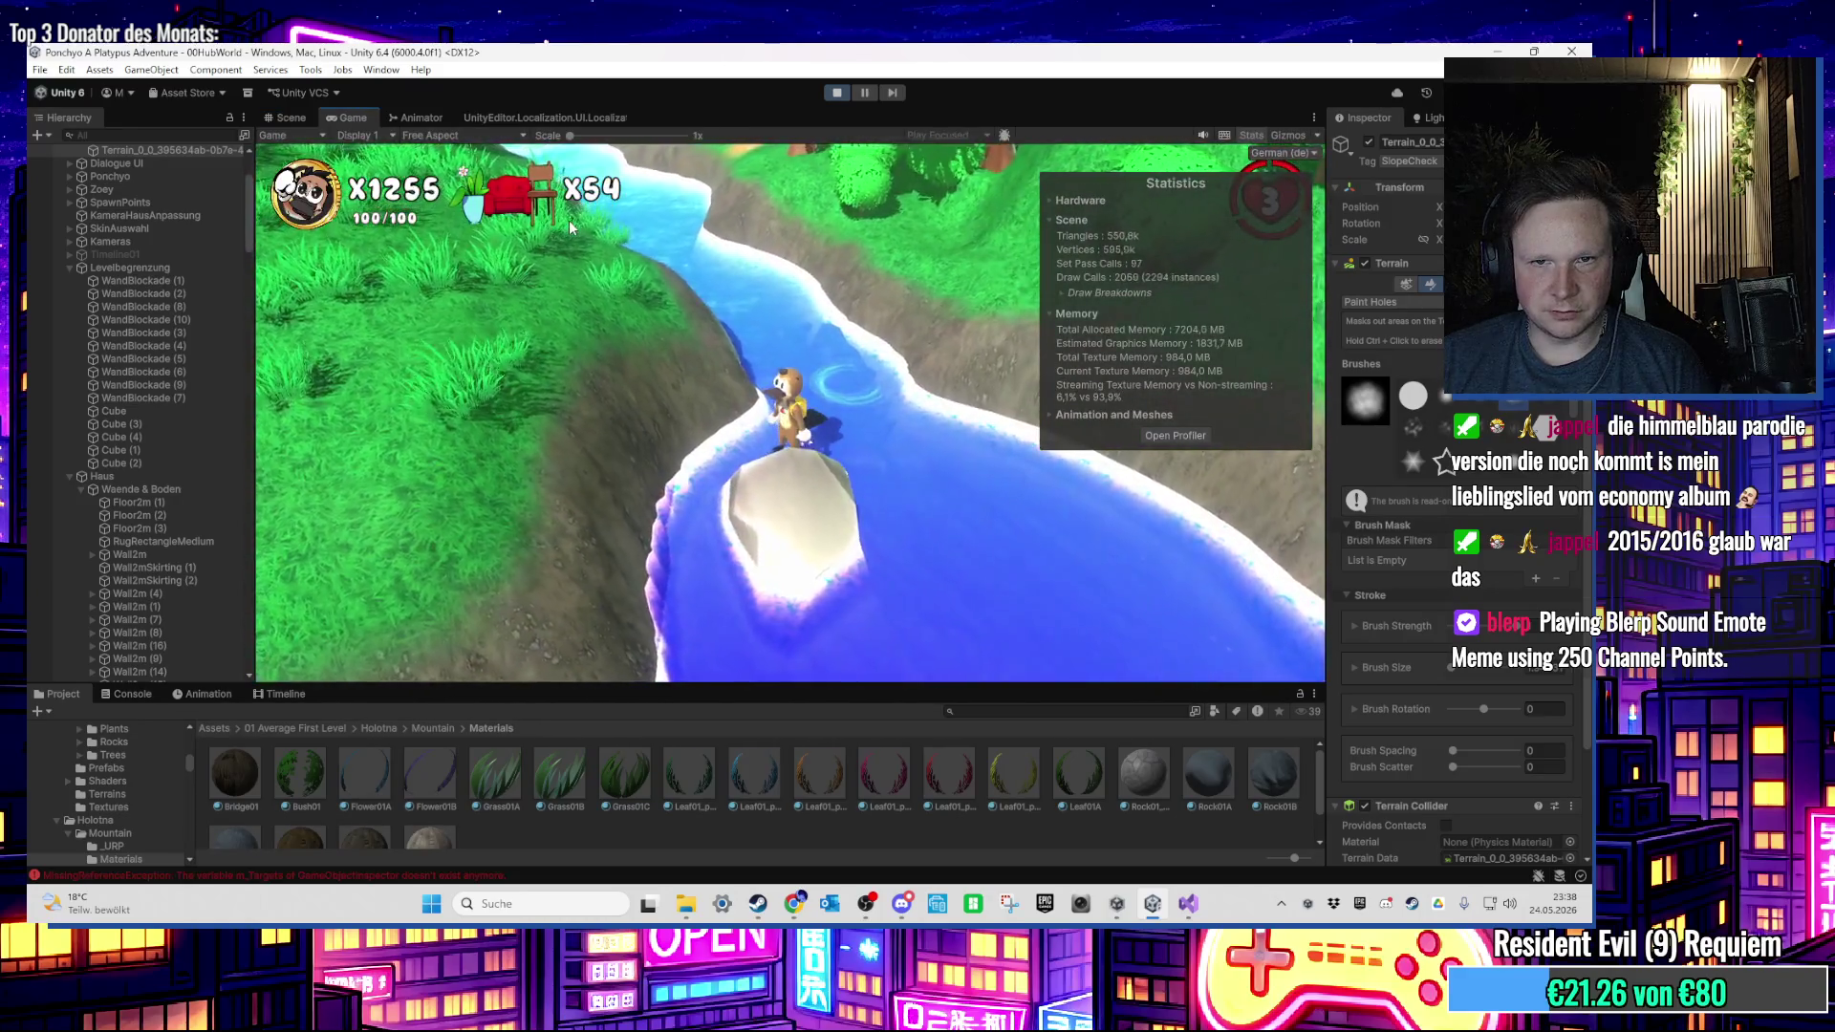
{"action": "key", "text": "super"}
{"action": "left_click", "coordinate": [304, 118]}
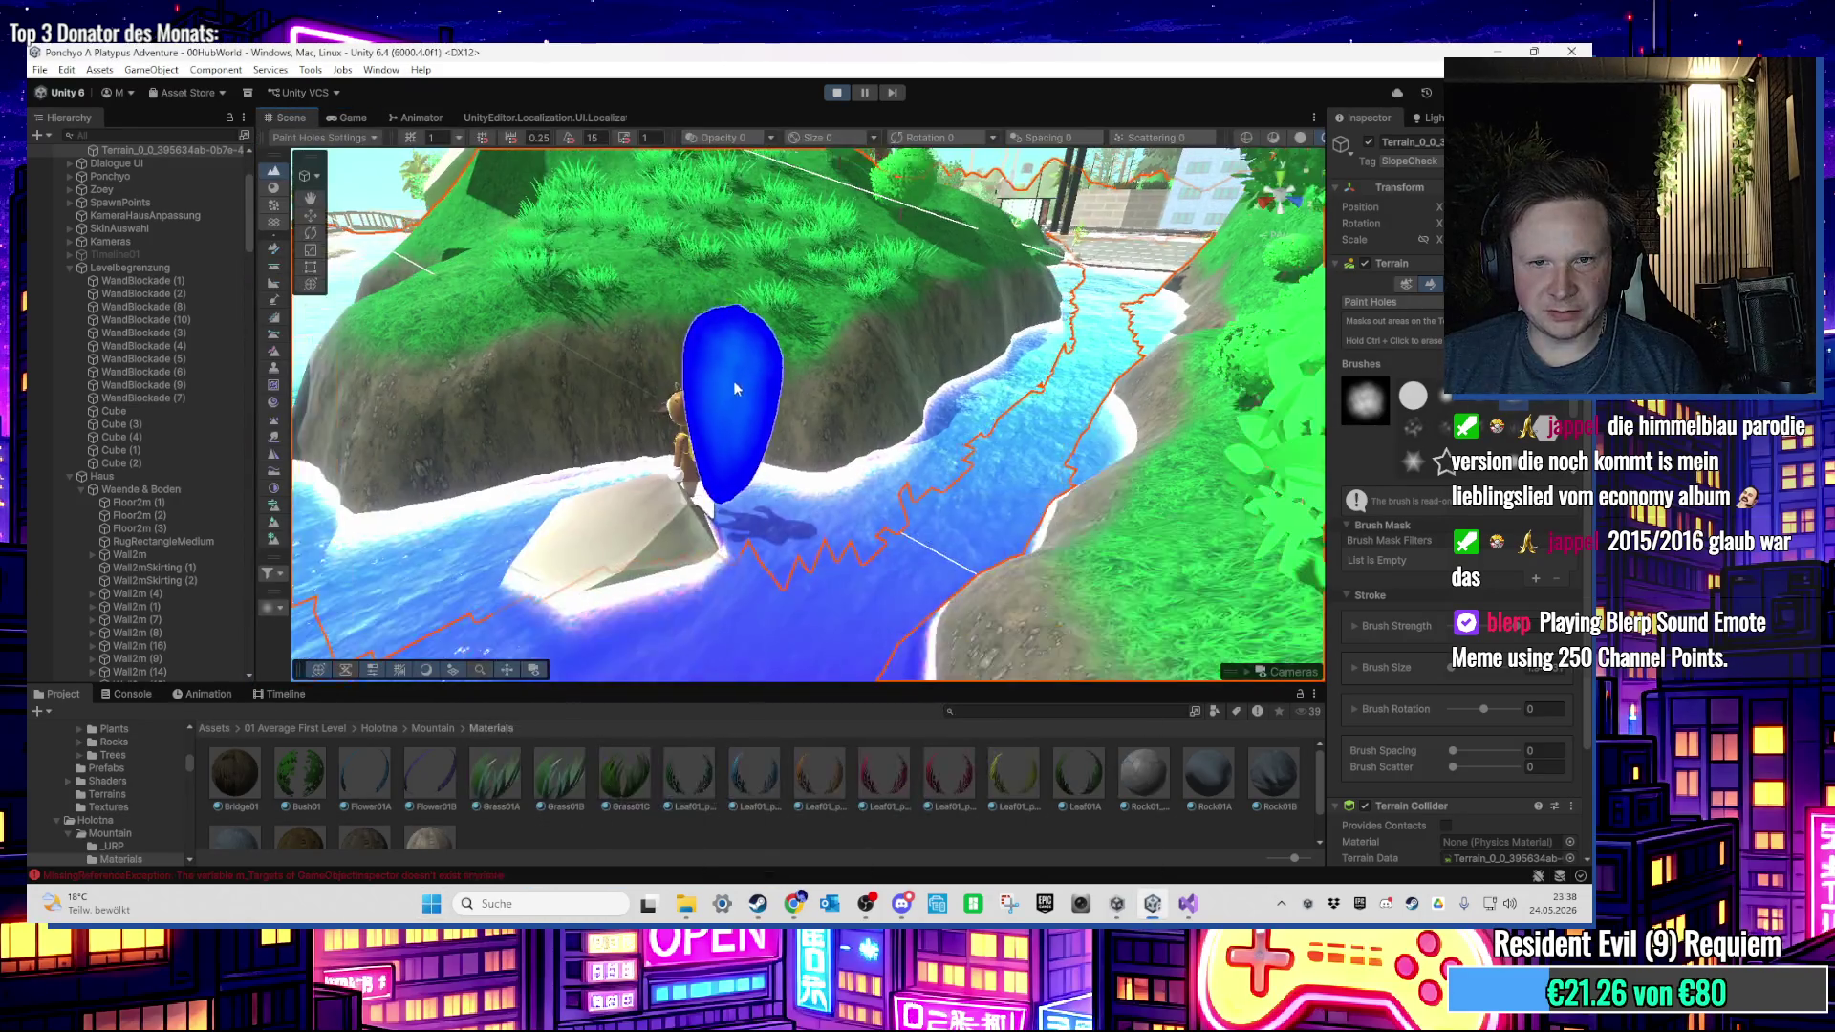
{"action": "scroll", "coordinate": [727, 445], "scroll_direction": "down", "scroll_amount": 5}
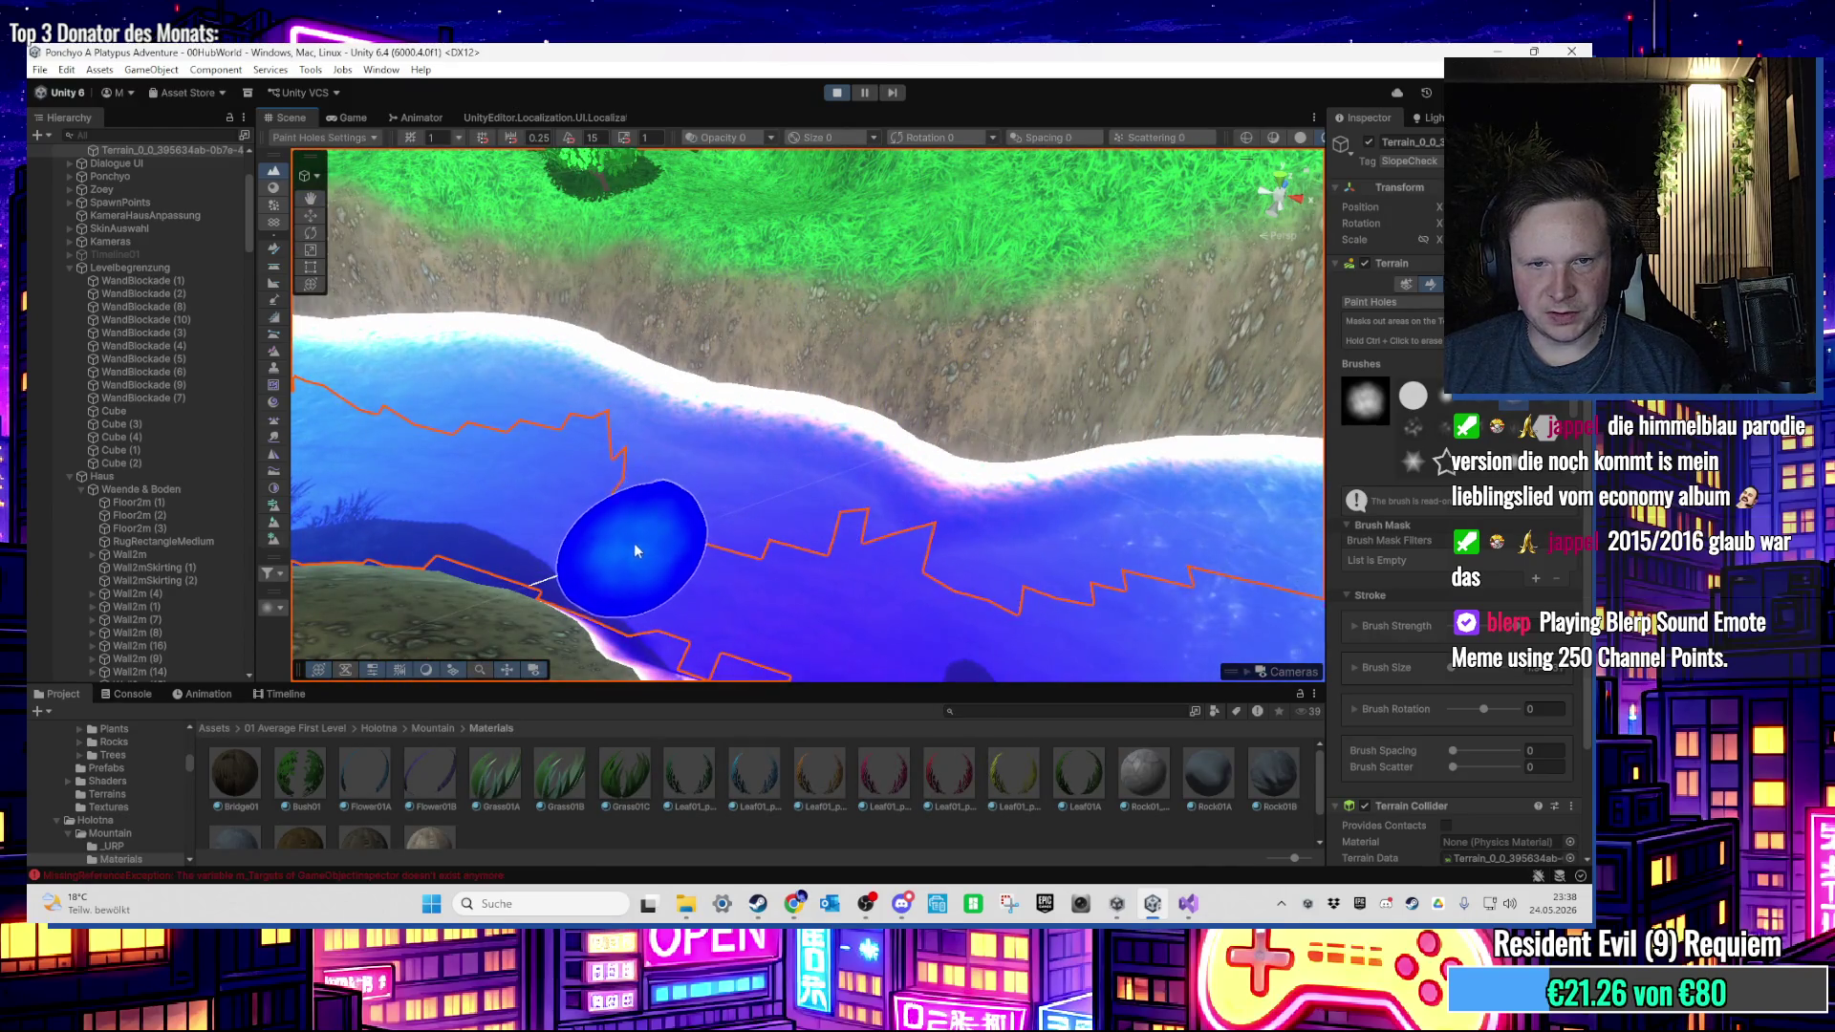
{"action": "left_click_drag", "start_coordinate": [766, 579], "coordinate": [432, 444]}
{"action": "left_click", "coordinate": [359, 119]}
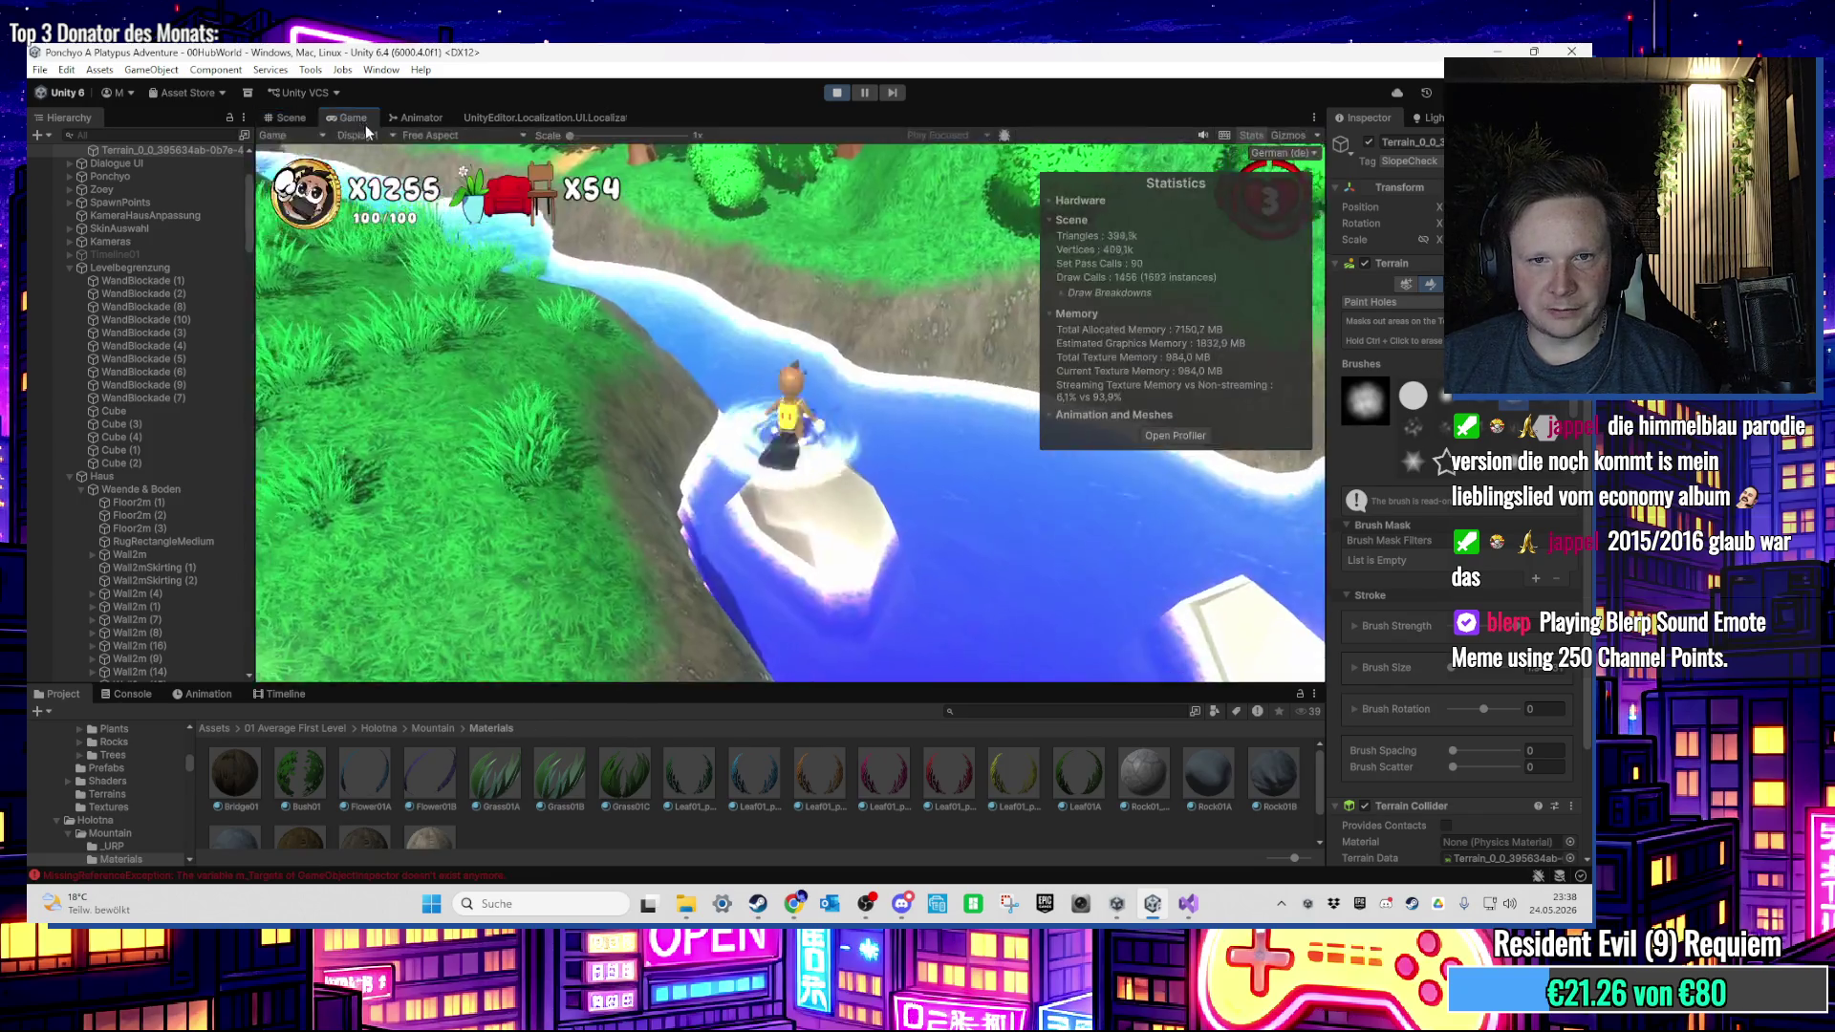
{"action": "key", "text": "super"}
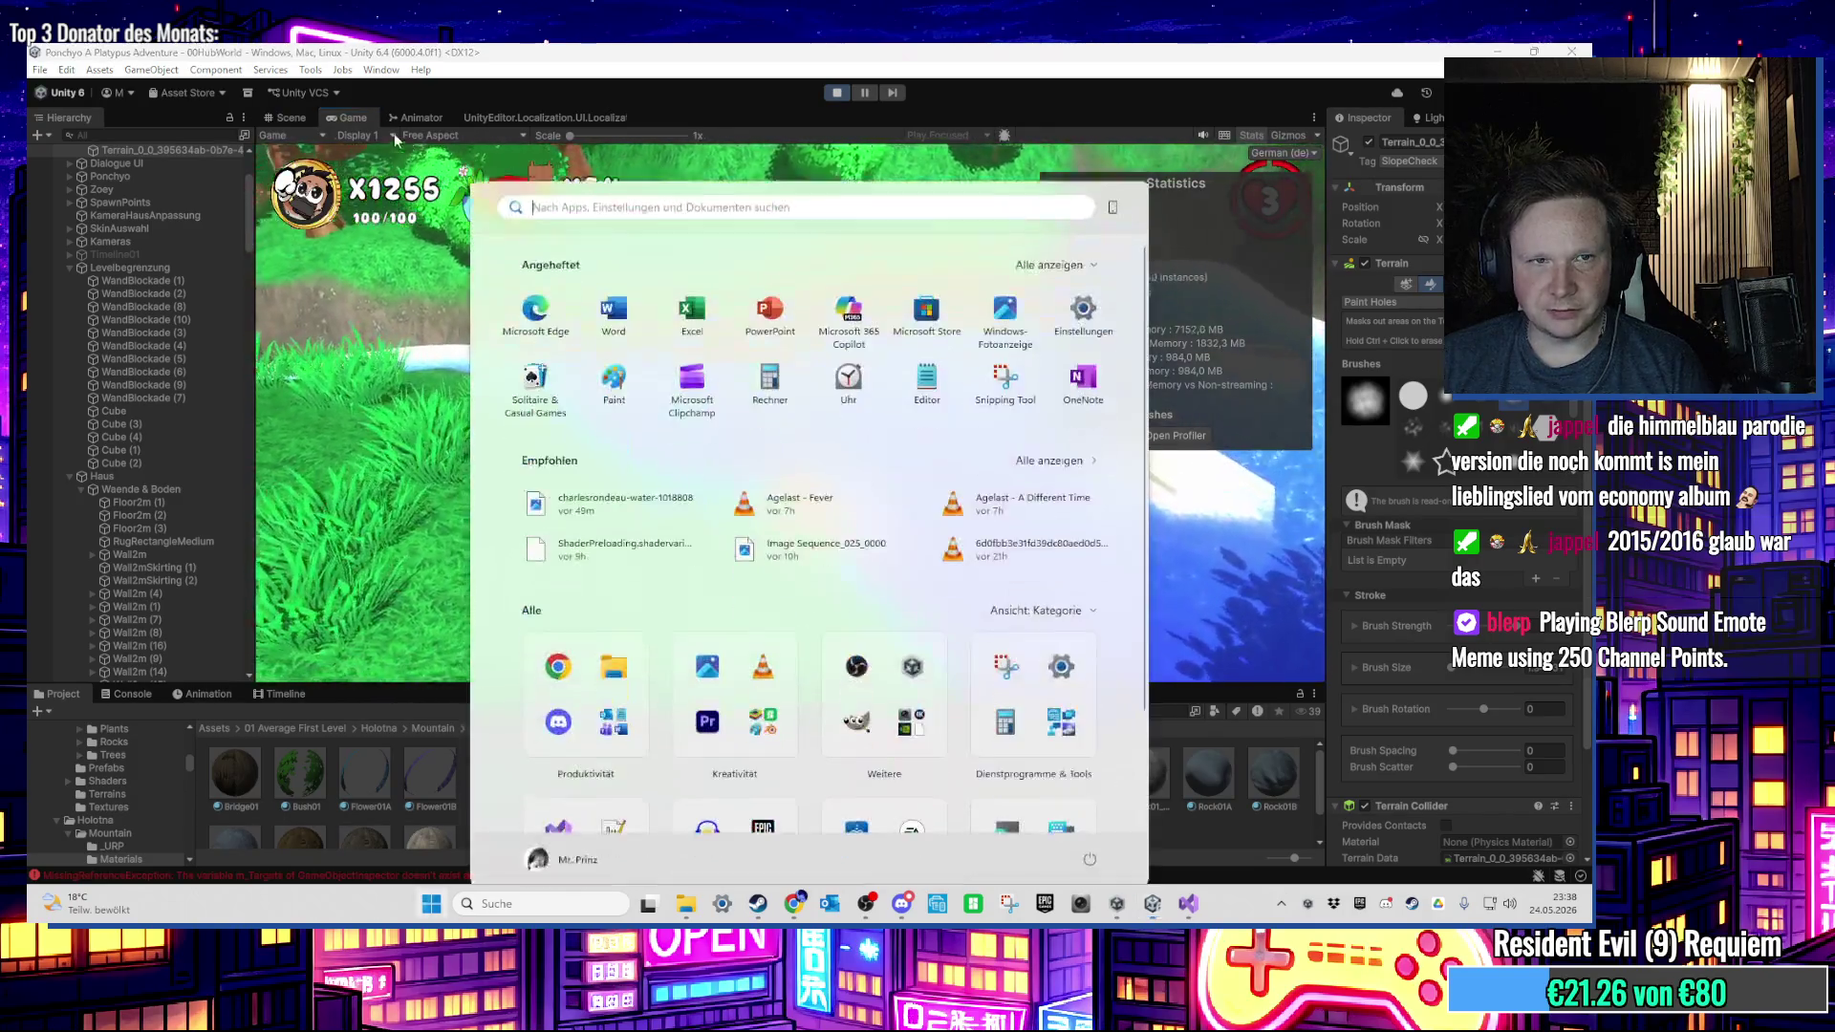
{"action": "left_click", "coordinate": [296, 117]}
{"action": "scroll", "coordinate": [692, 571], "scroll_direction": "up", "scroll_amount": 3}
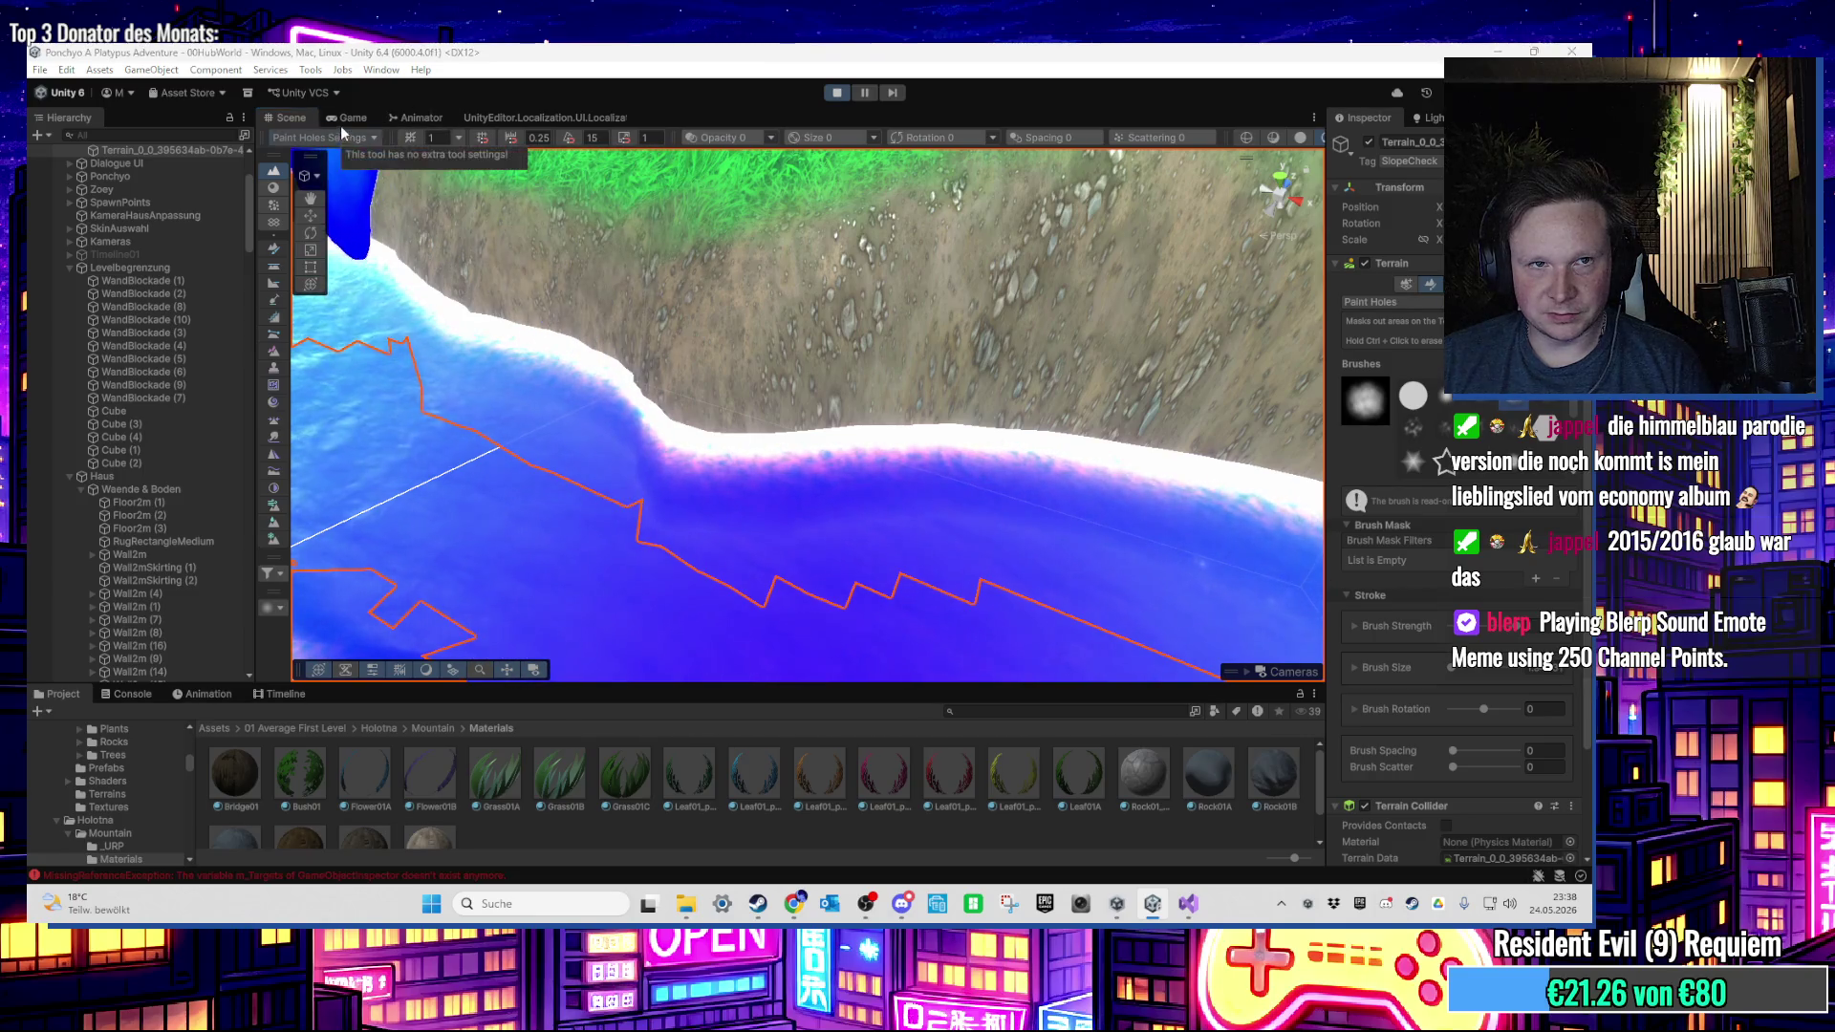
{"action": "scroll", "coordinate": [511, 350], "scroll_direction": "down", "scroll_amount": 3}
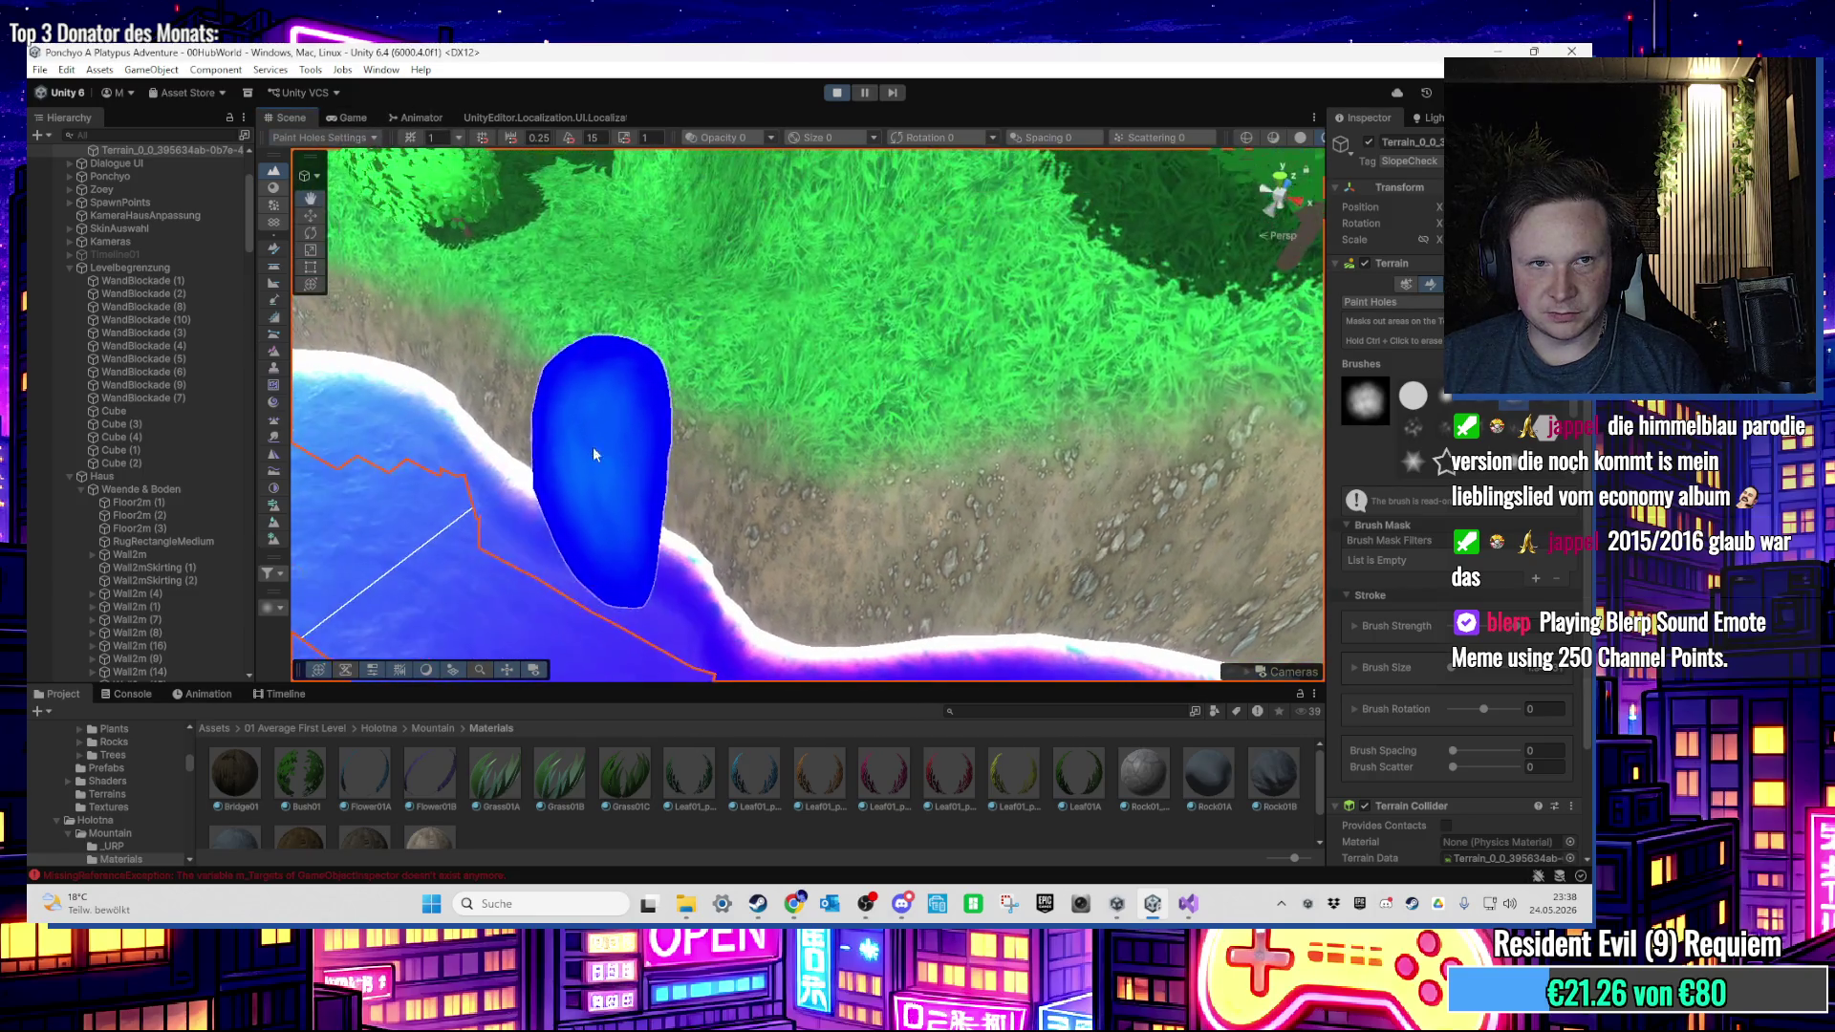
Step: Check the shoreline in Game view, then set the hole brush to 1.95 over the river
{"action": "left_click", "coordinate": [368, 118]}
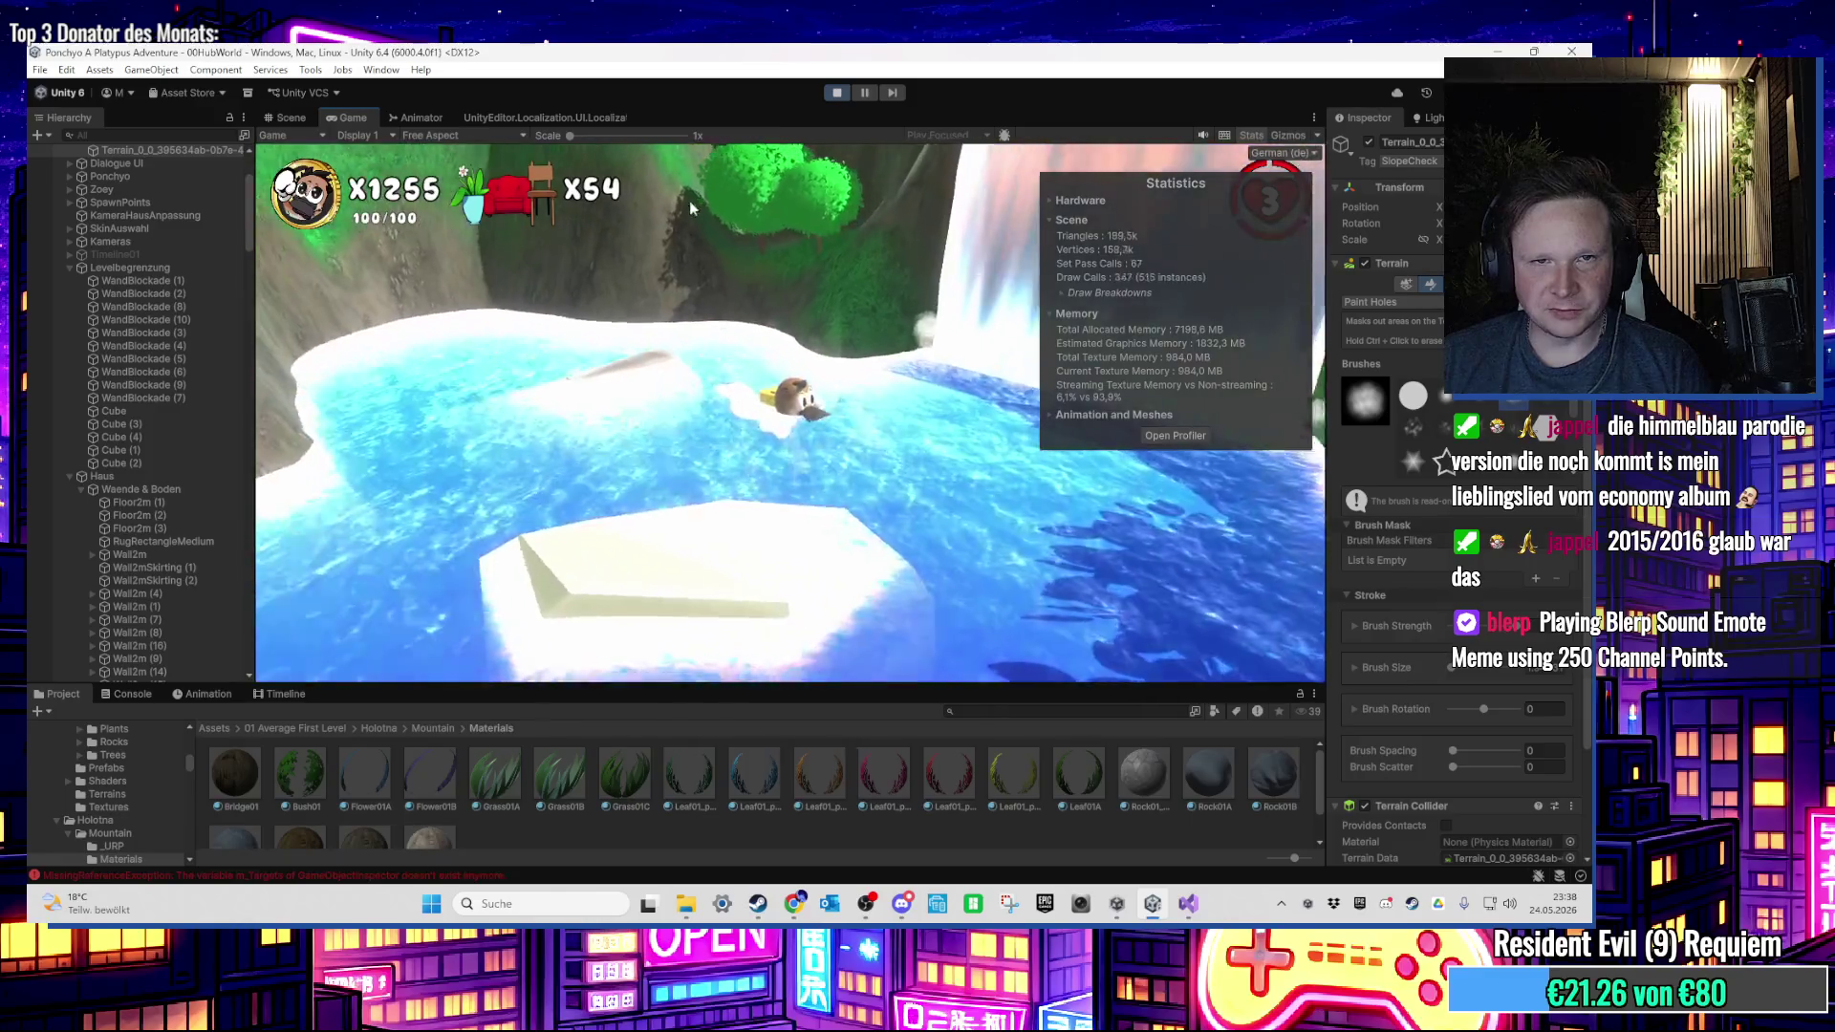
{"action": "key", "text": "super"}
{"action": "left_click", "coordinate": [291, 117]}
{"action": "scroll", "coordinate": [737, 471], "scroll_direction": "up", "scroll_amount": 5}
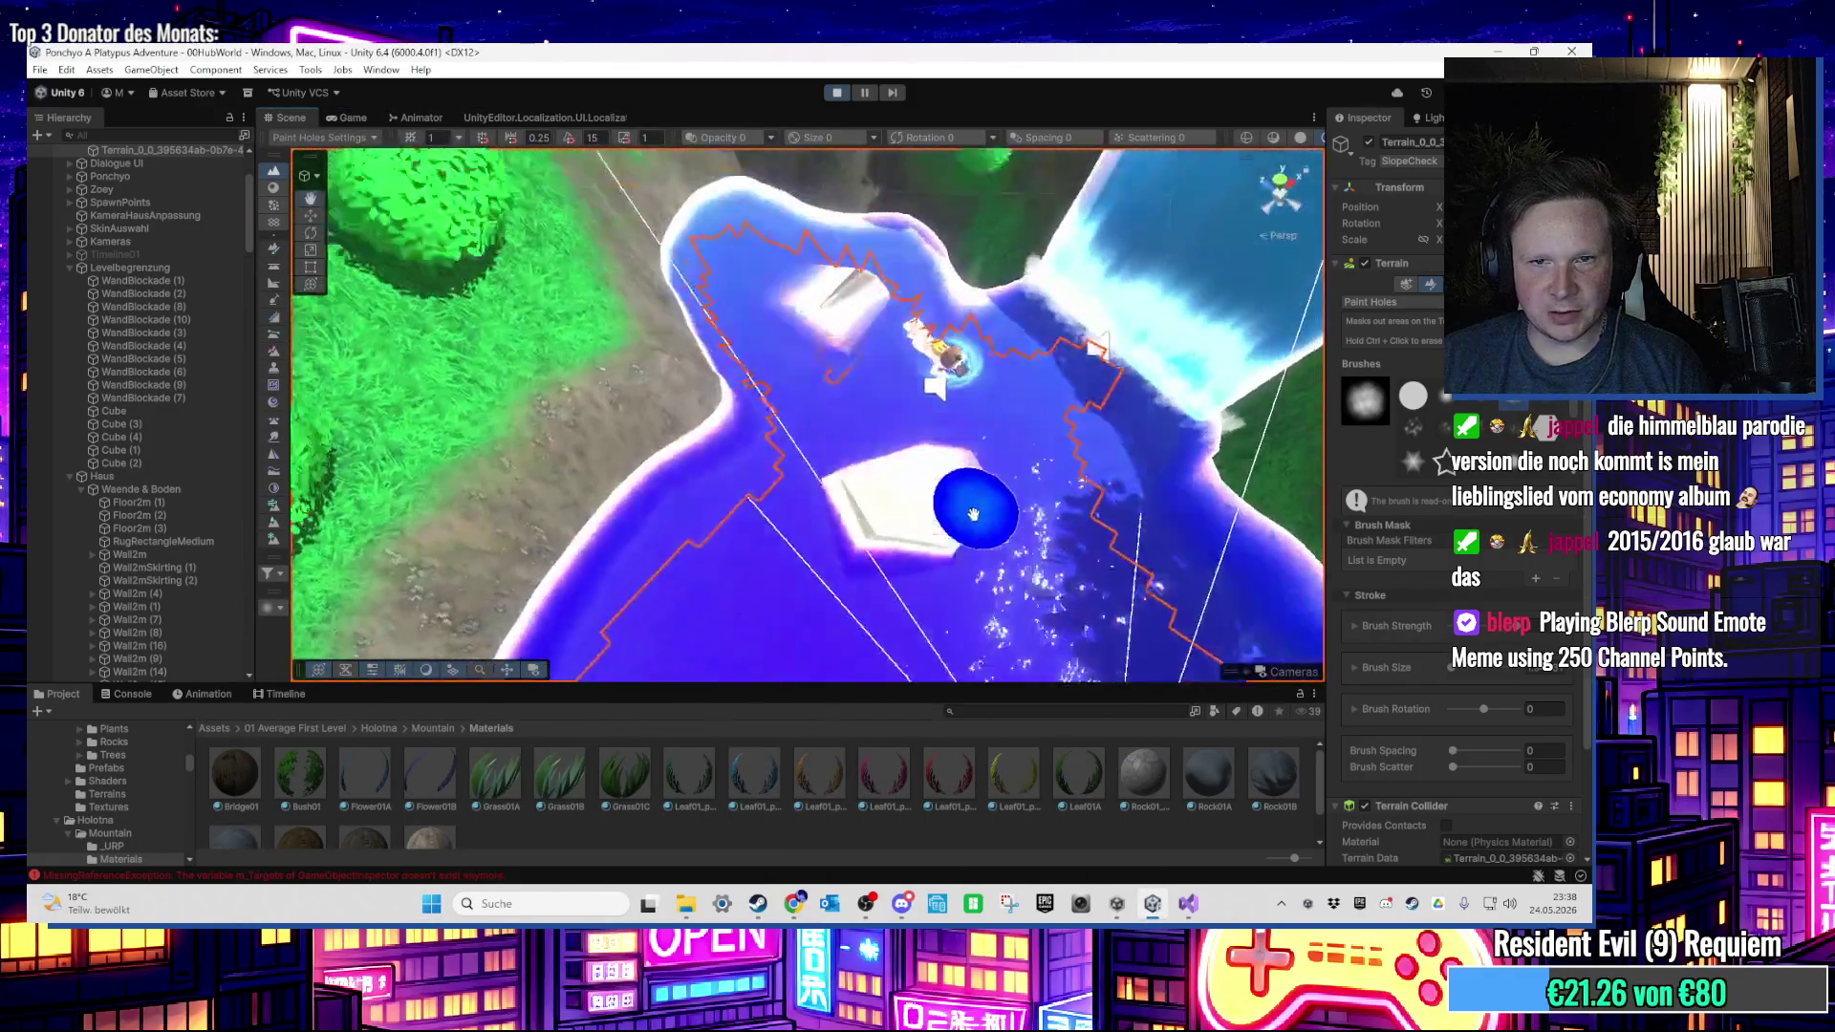
{"action": "left_click_drag", "start_coordinate": [972, 514], "coordinate": [903, 408]}
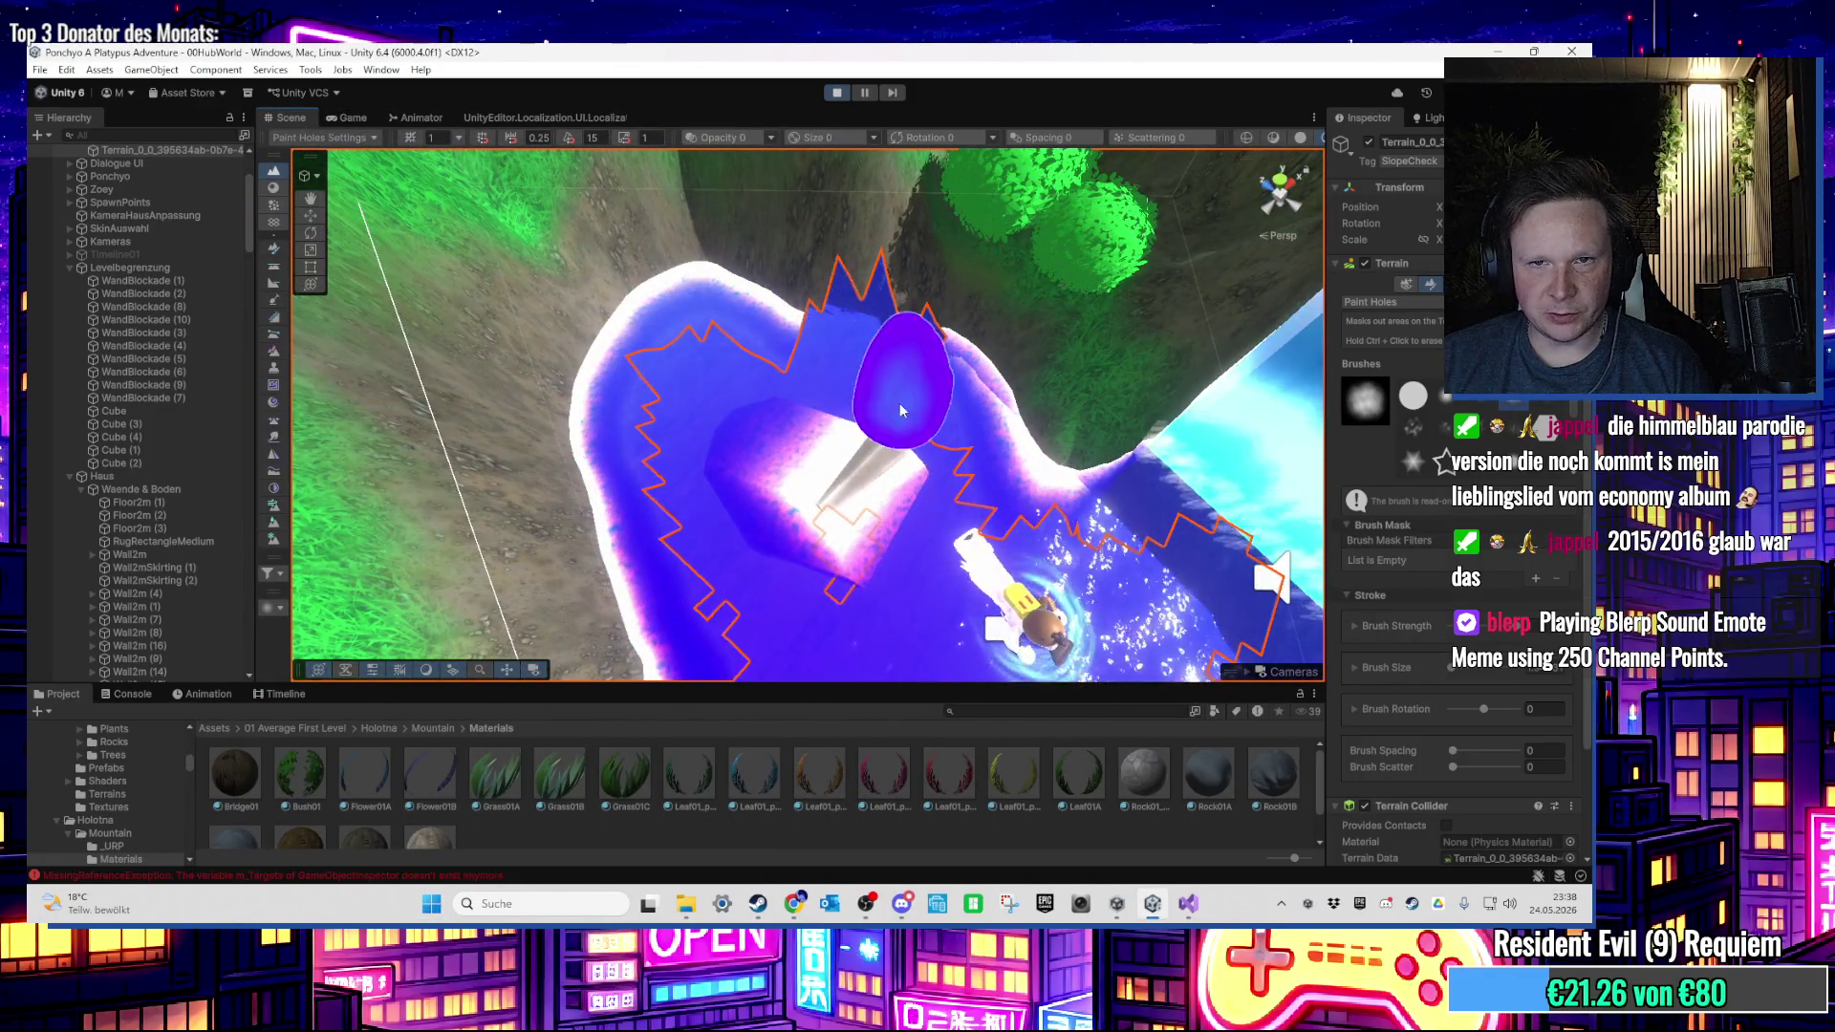
{"action": "mouse_move", "coordinate": [615, 339]}
{"action": "left_mouse_down"}
{"action": "mouse_move", "coordinate": [738, 457]}
{"action": "mouse_move", "coordinate": [730, 394]}
{"action": "left_mouse_up"}
{"action": "mouse_move", "coordinate": [687, 523]}
{"action": "left_mouse_down"}
{"action": "mouse_move", "coordinate": [942, 449]}
{"action": "mouse_move", "coordinate": [758, 500]}
{"action": "mouse_move", "coordinate": [764, 451]}
{"action": "mouse_move", "coordinate": [790, 522]}
{"action": "mouse_move", "coordinate": [719, 470]}
{"action": "mouse_move", "coordinate": [970, 616]}
{"action": "mouse_move", "coordinate": [1066, 511]}
{"action": "mouse_move", "coordinate": [960, 593]}
{"action": "mouse_move", "coordinate": [847, 640]}
{"action": "mouse_move", "coordinate": [988, 560]}
{"action": "mouse_move", "coordinate": [967, 508]}
{"action": "mouse_move", "coordinate": [1045, 576]}
{"action": "mouse_move", "coordinate": [575, 191]}
{"action": "left_mouse_up"}
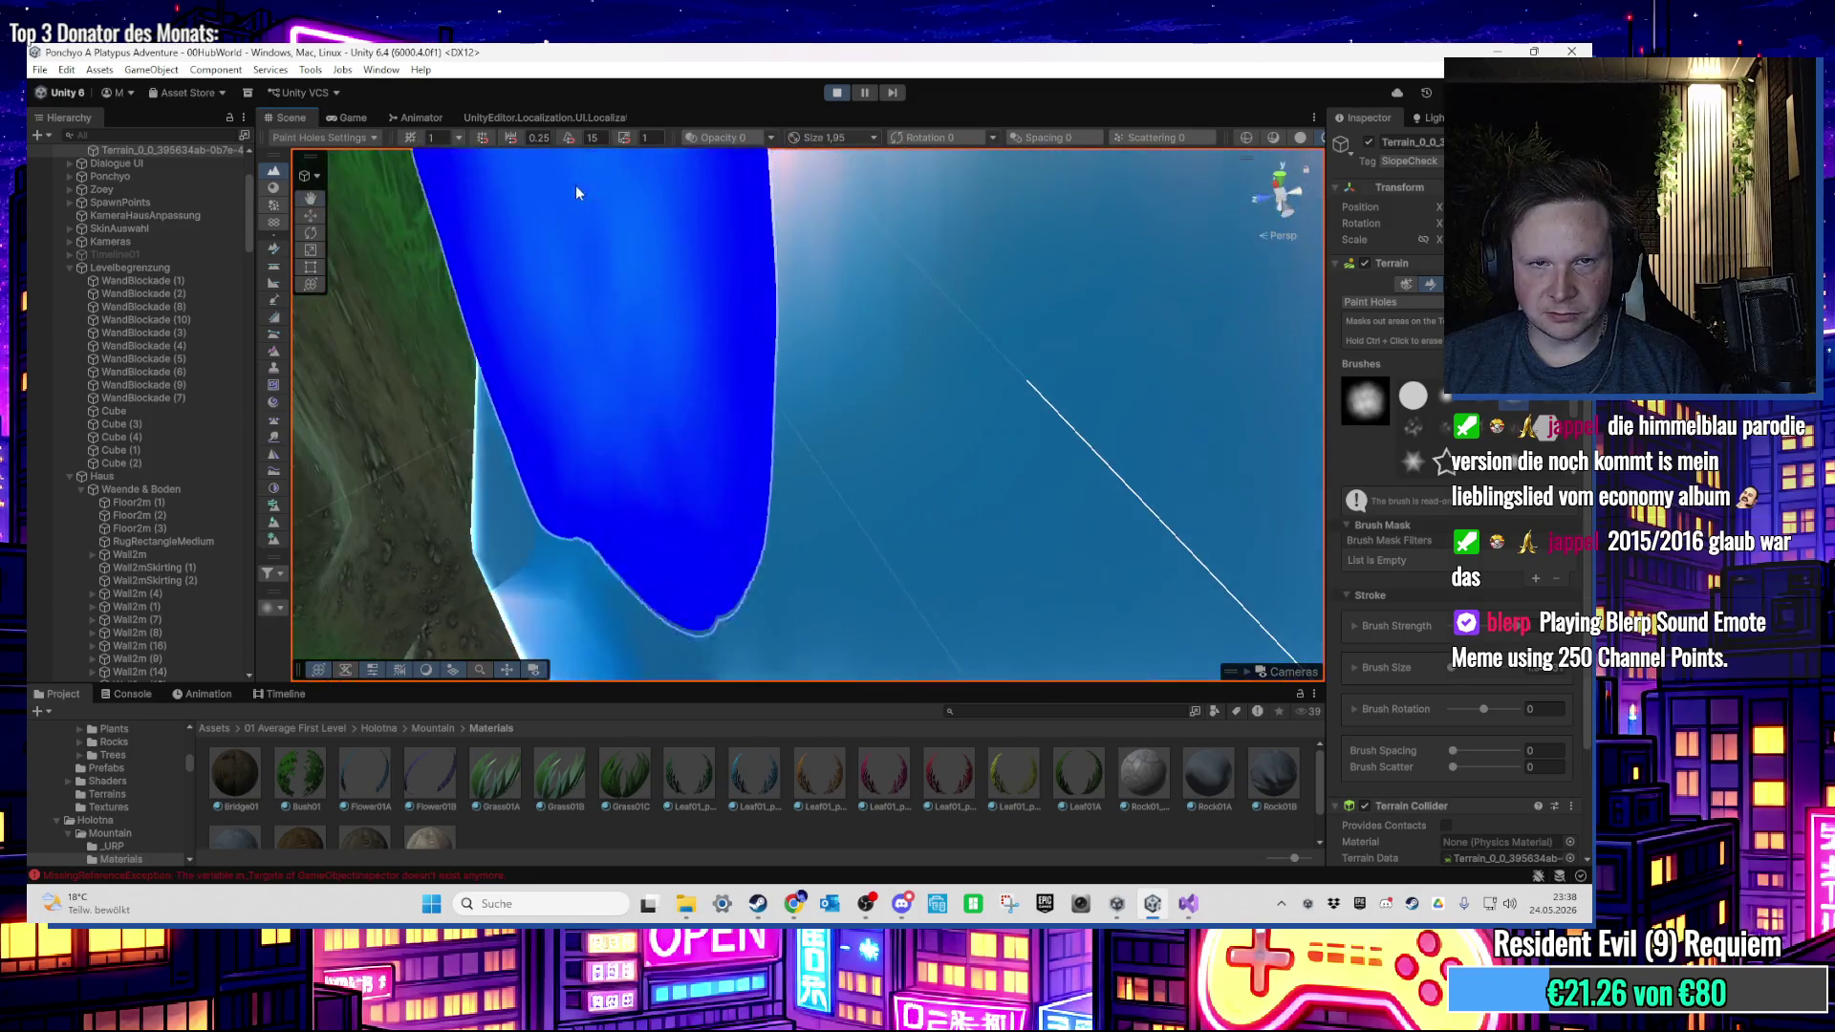
Step: Check the waterfall pool in the running game, then bring up the Animator state graph
{"action": "left_click", "coordinate": [350, 117]}
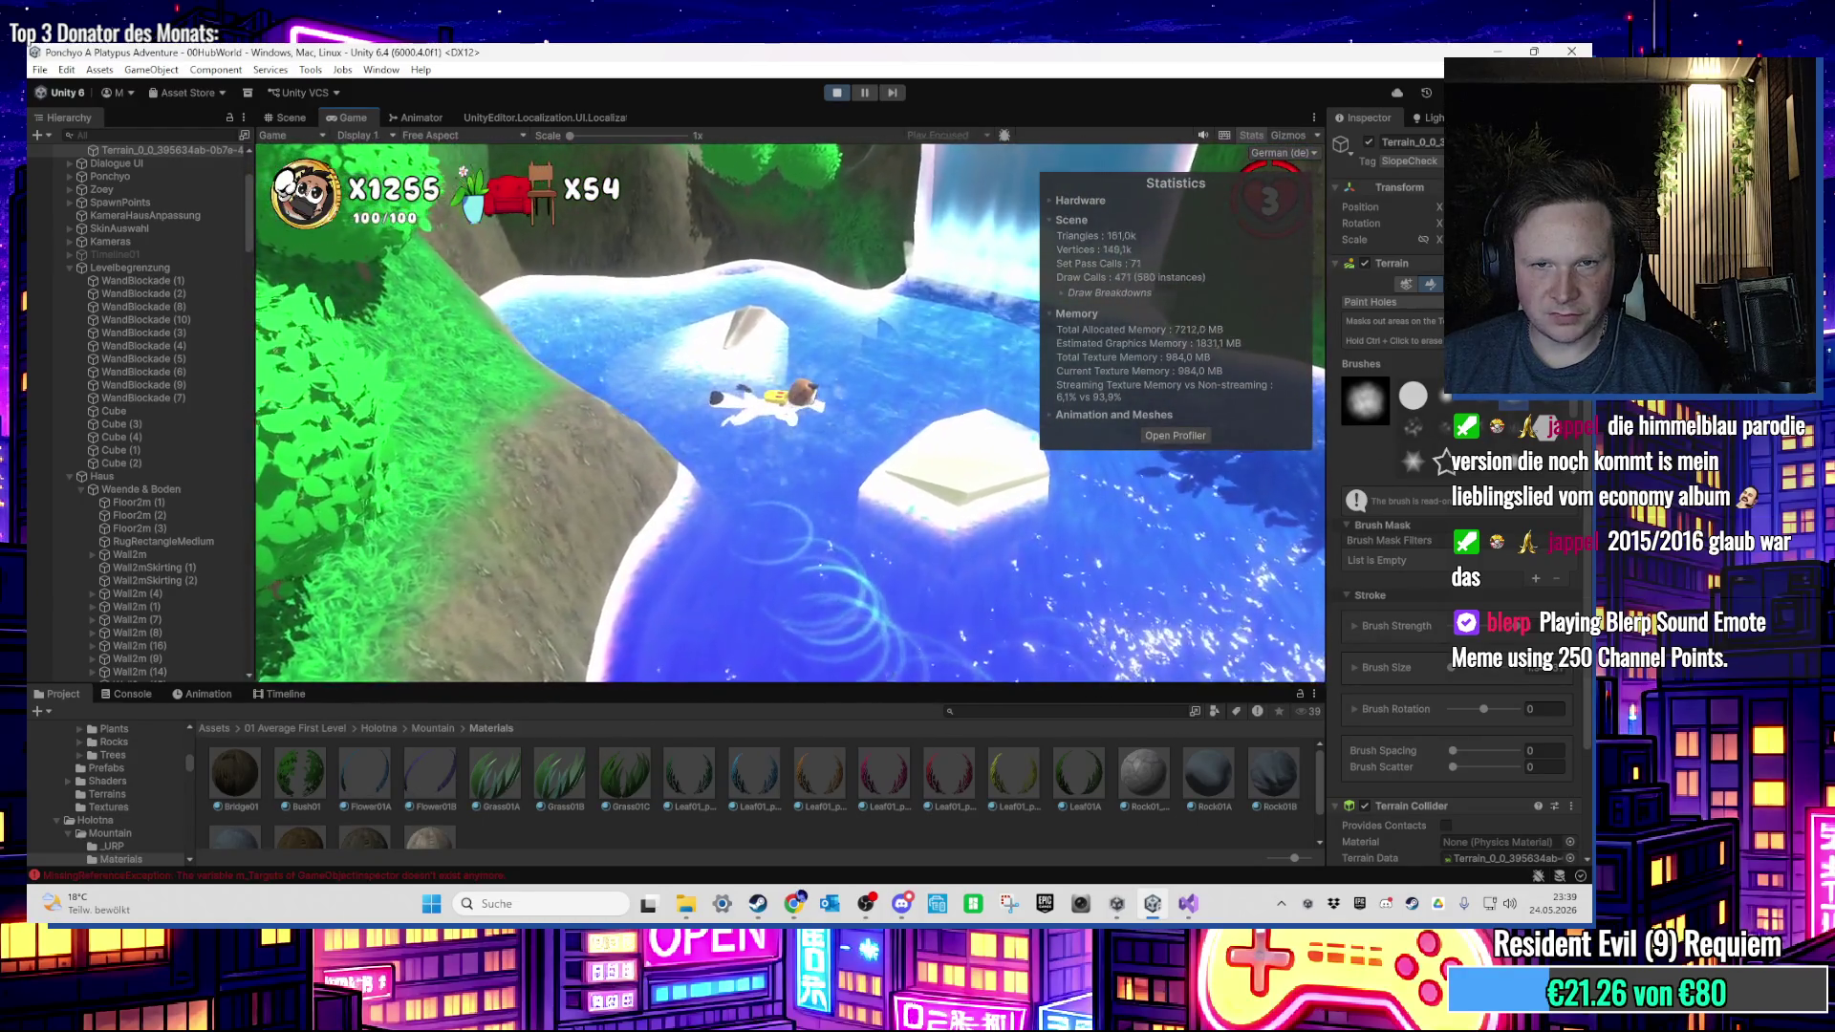
{"action": "key", "text": "super"}
{"action": "left_click", "coordinate": [286, 117]}
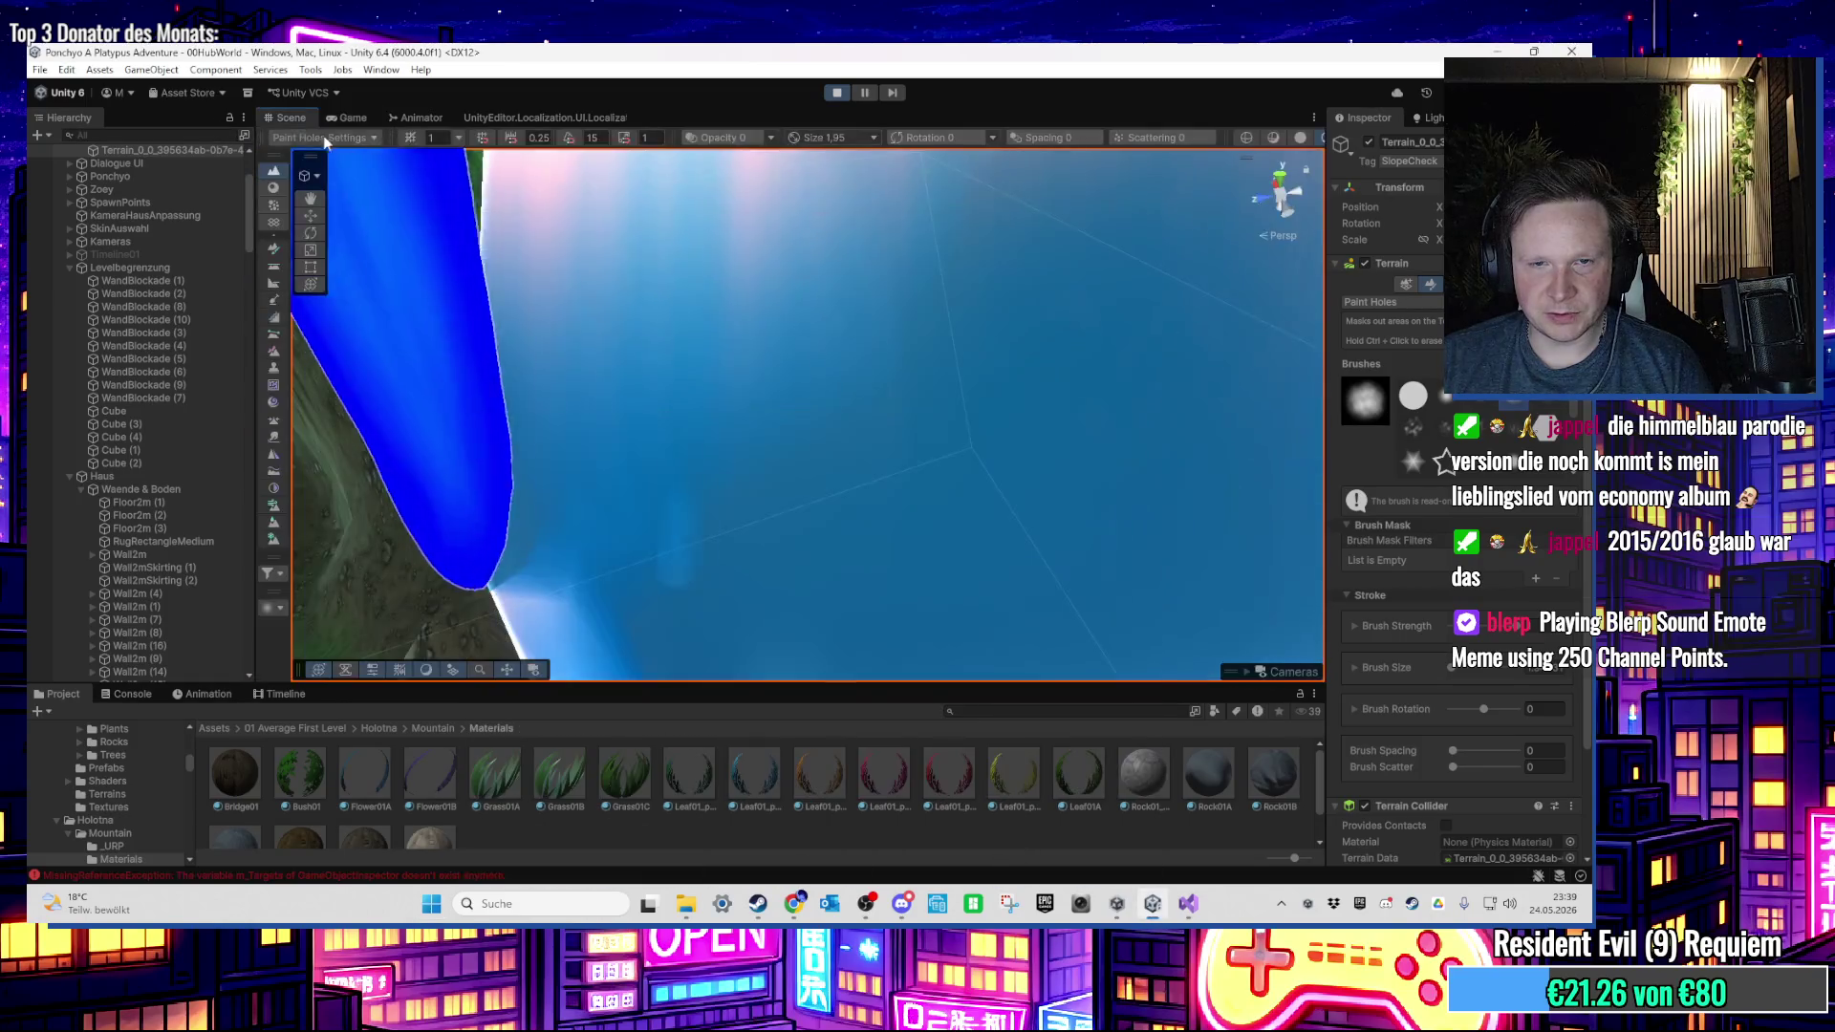
{"action": "scroll", "coordinate": [737, 340], "scroll_direction": "down", "scroll_amount": 5}
{"action": "scroll", "coordinate": [707, 423], "scroll_direction": "up", "scroll_amount": 3}
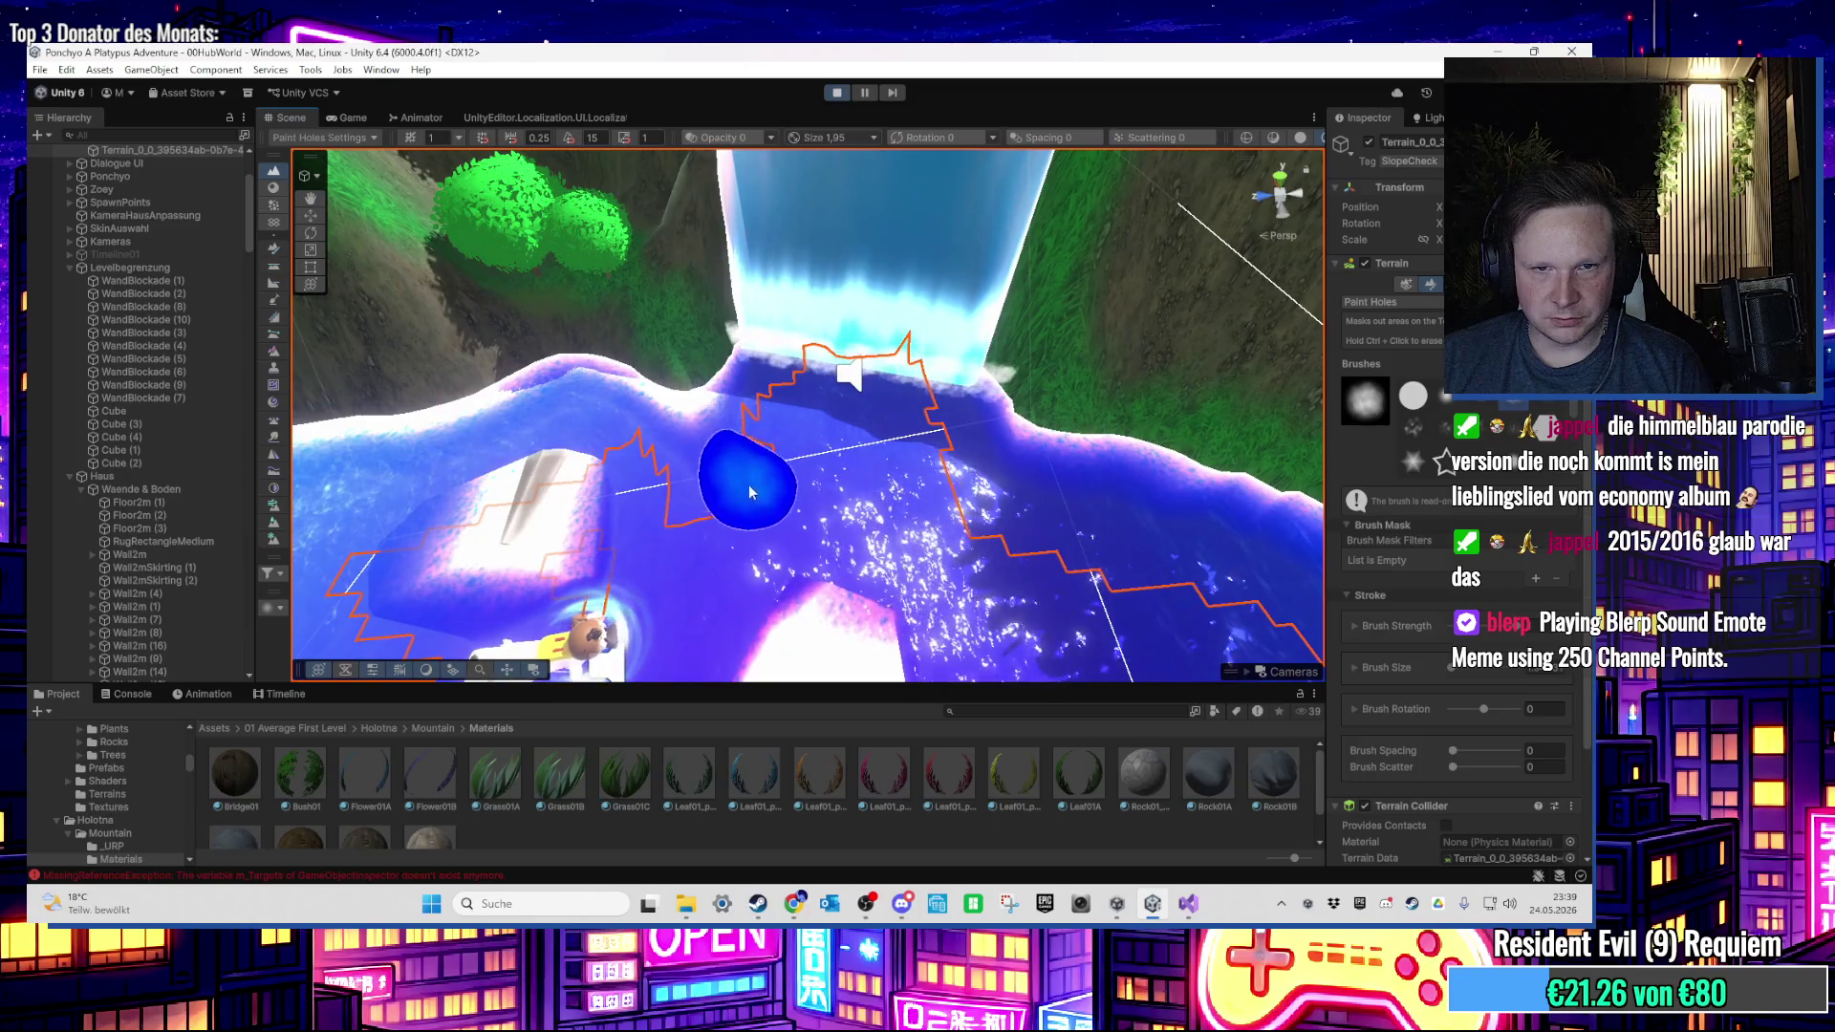
{"action": "scroll", "coordinate": [750, 492], "scroll_direction": "up", "scroll_amount": 3}
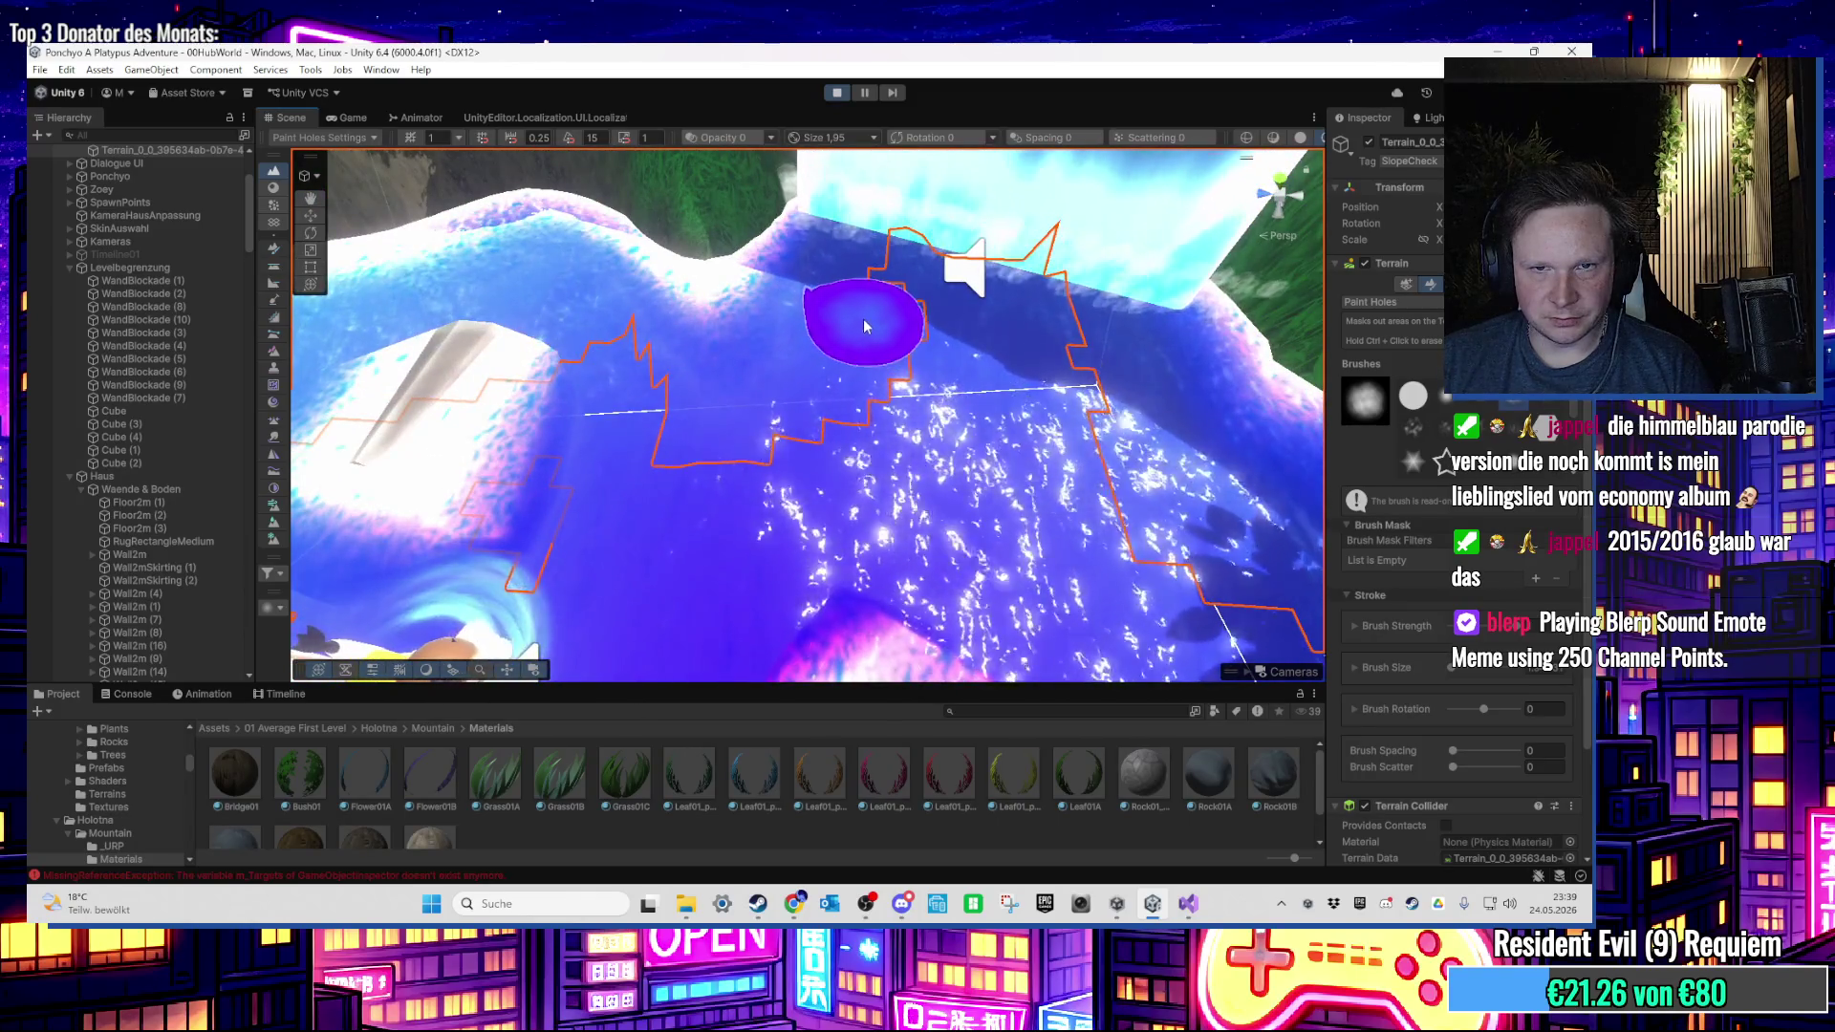
{"action": "left_click", "coordinate": [382, 118]}
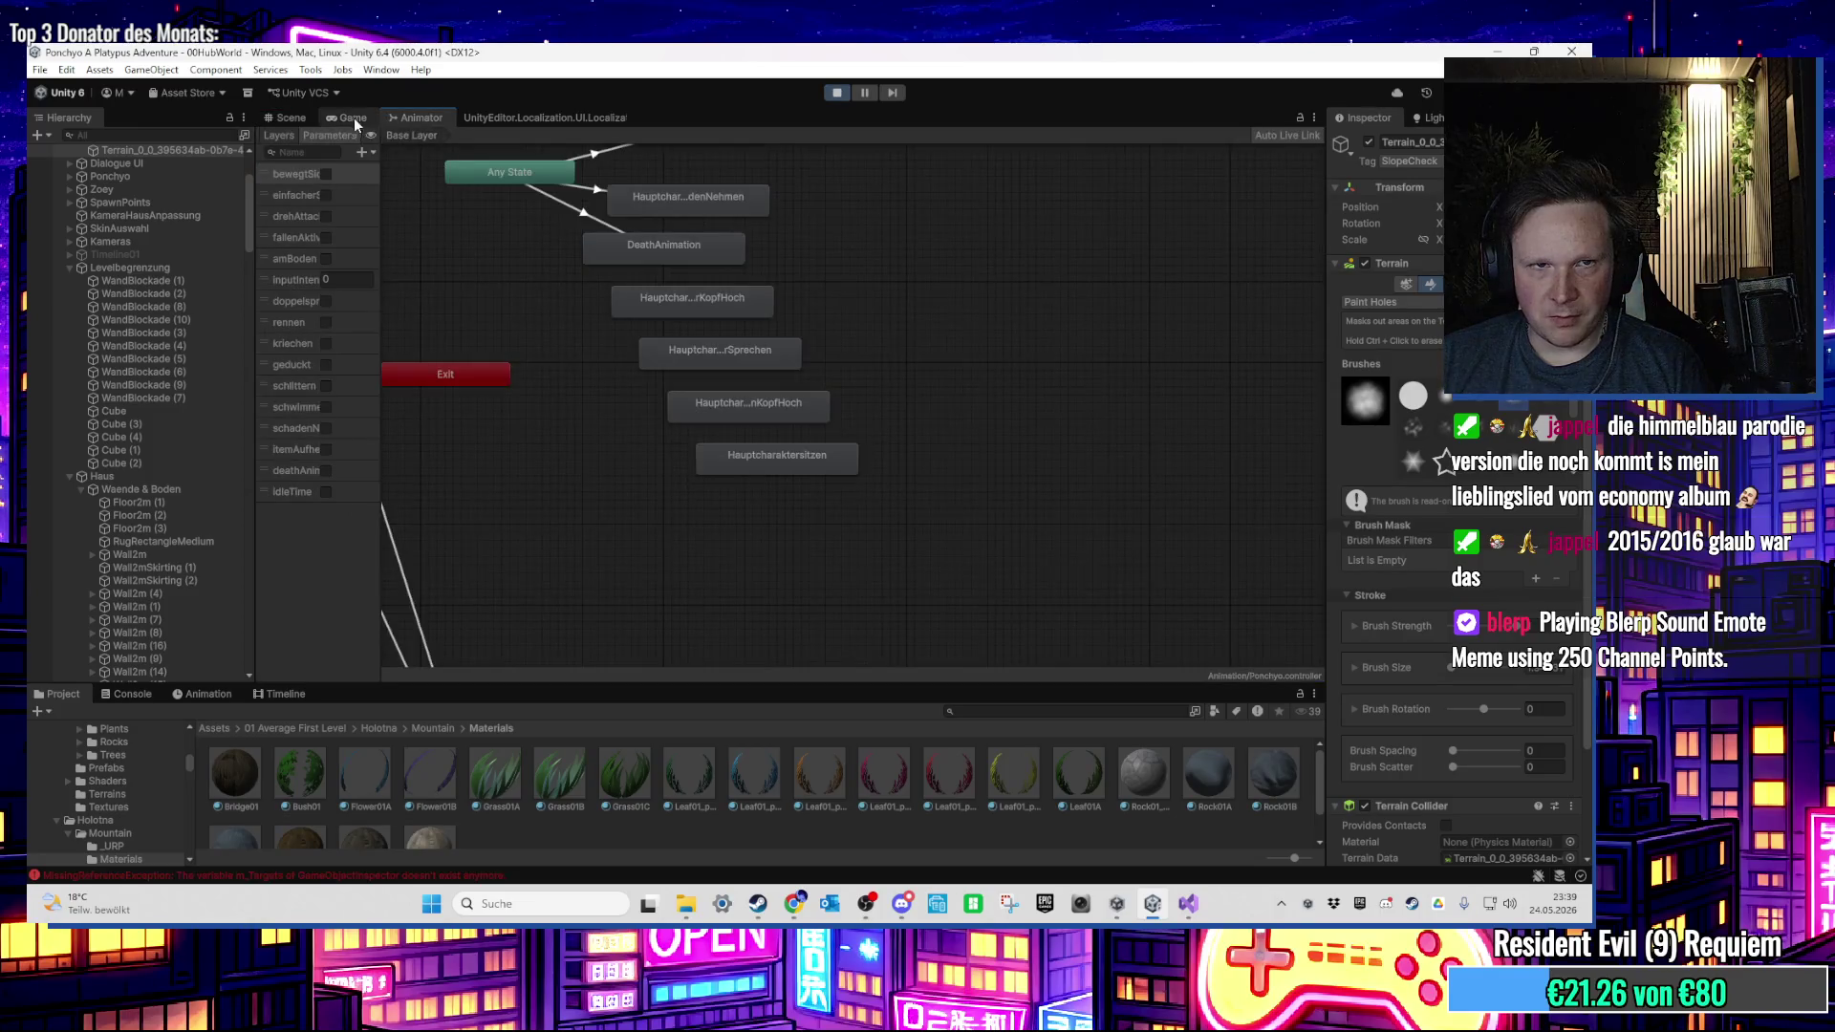
Step: In Game view, run the character through the tall grass and along the dirt path to the fence
{"action": "left_click", "coordinate": [354, 117]}
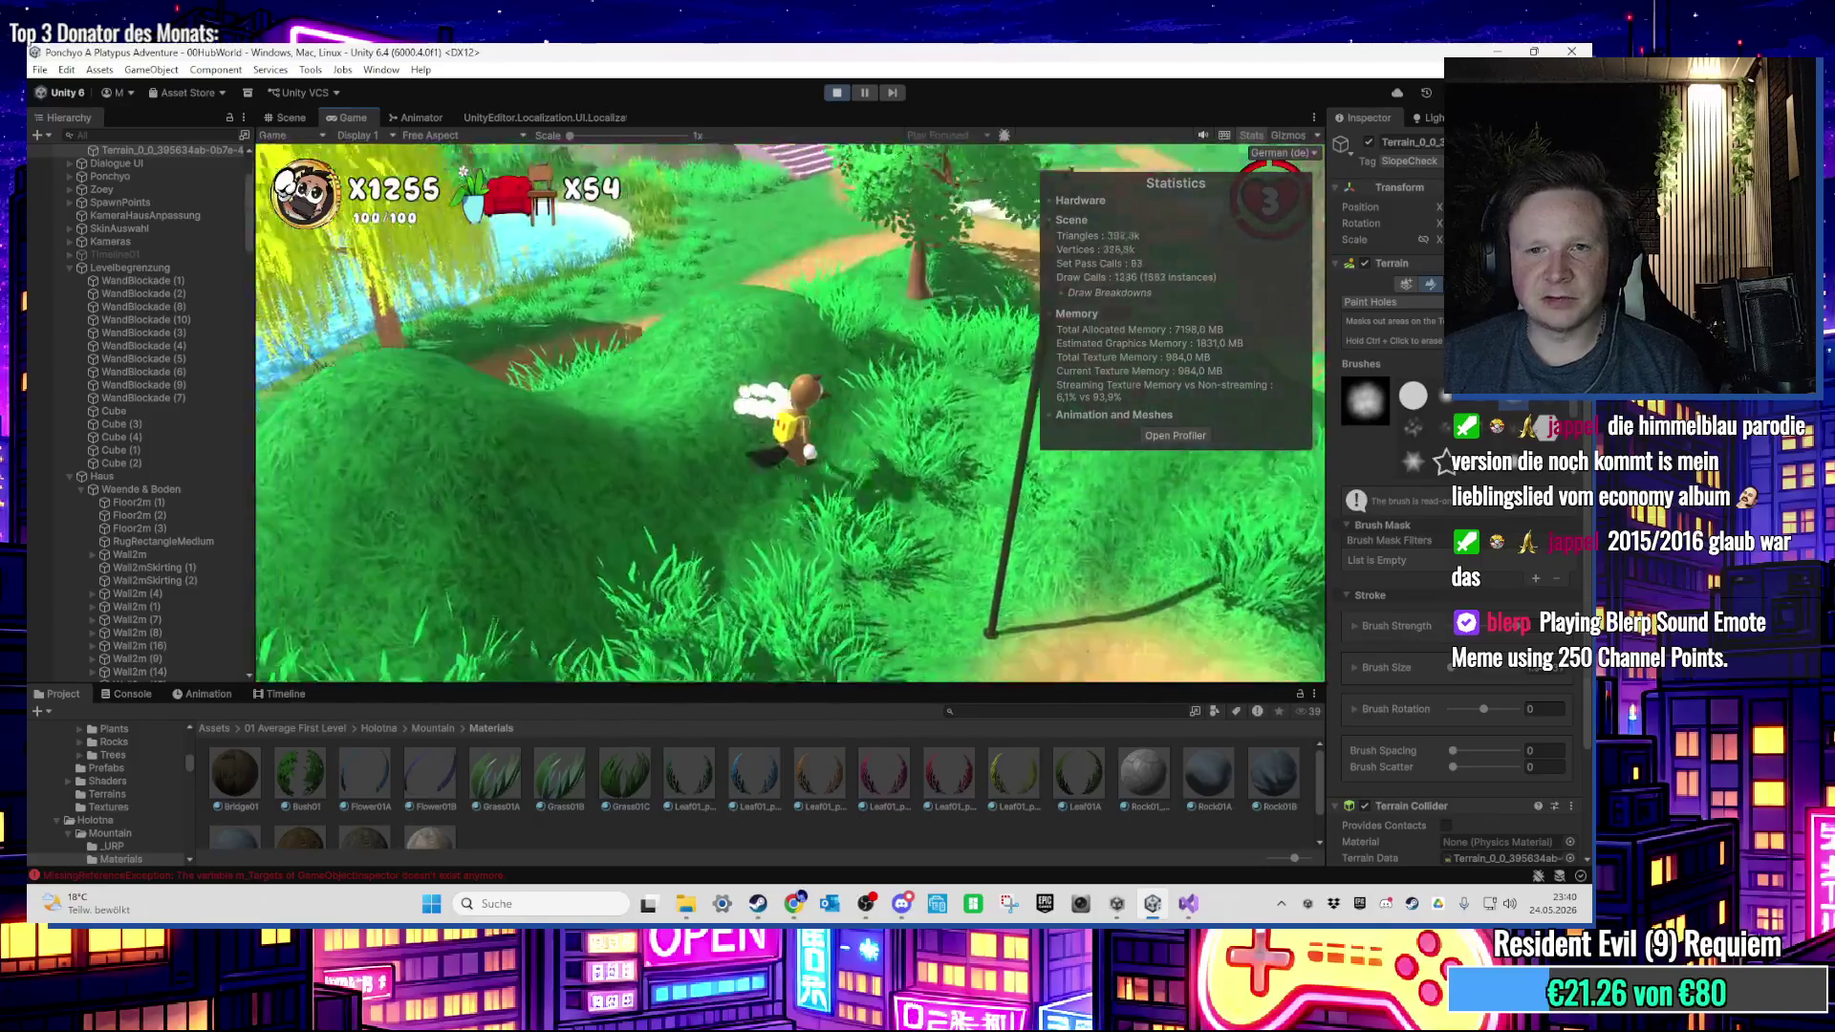
{"action": "key", "text": "w"}
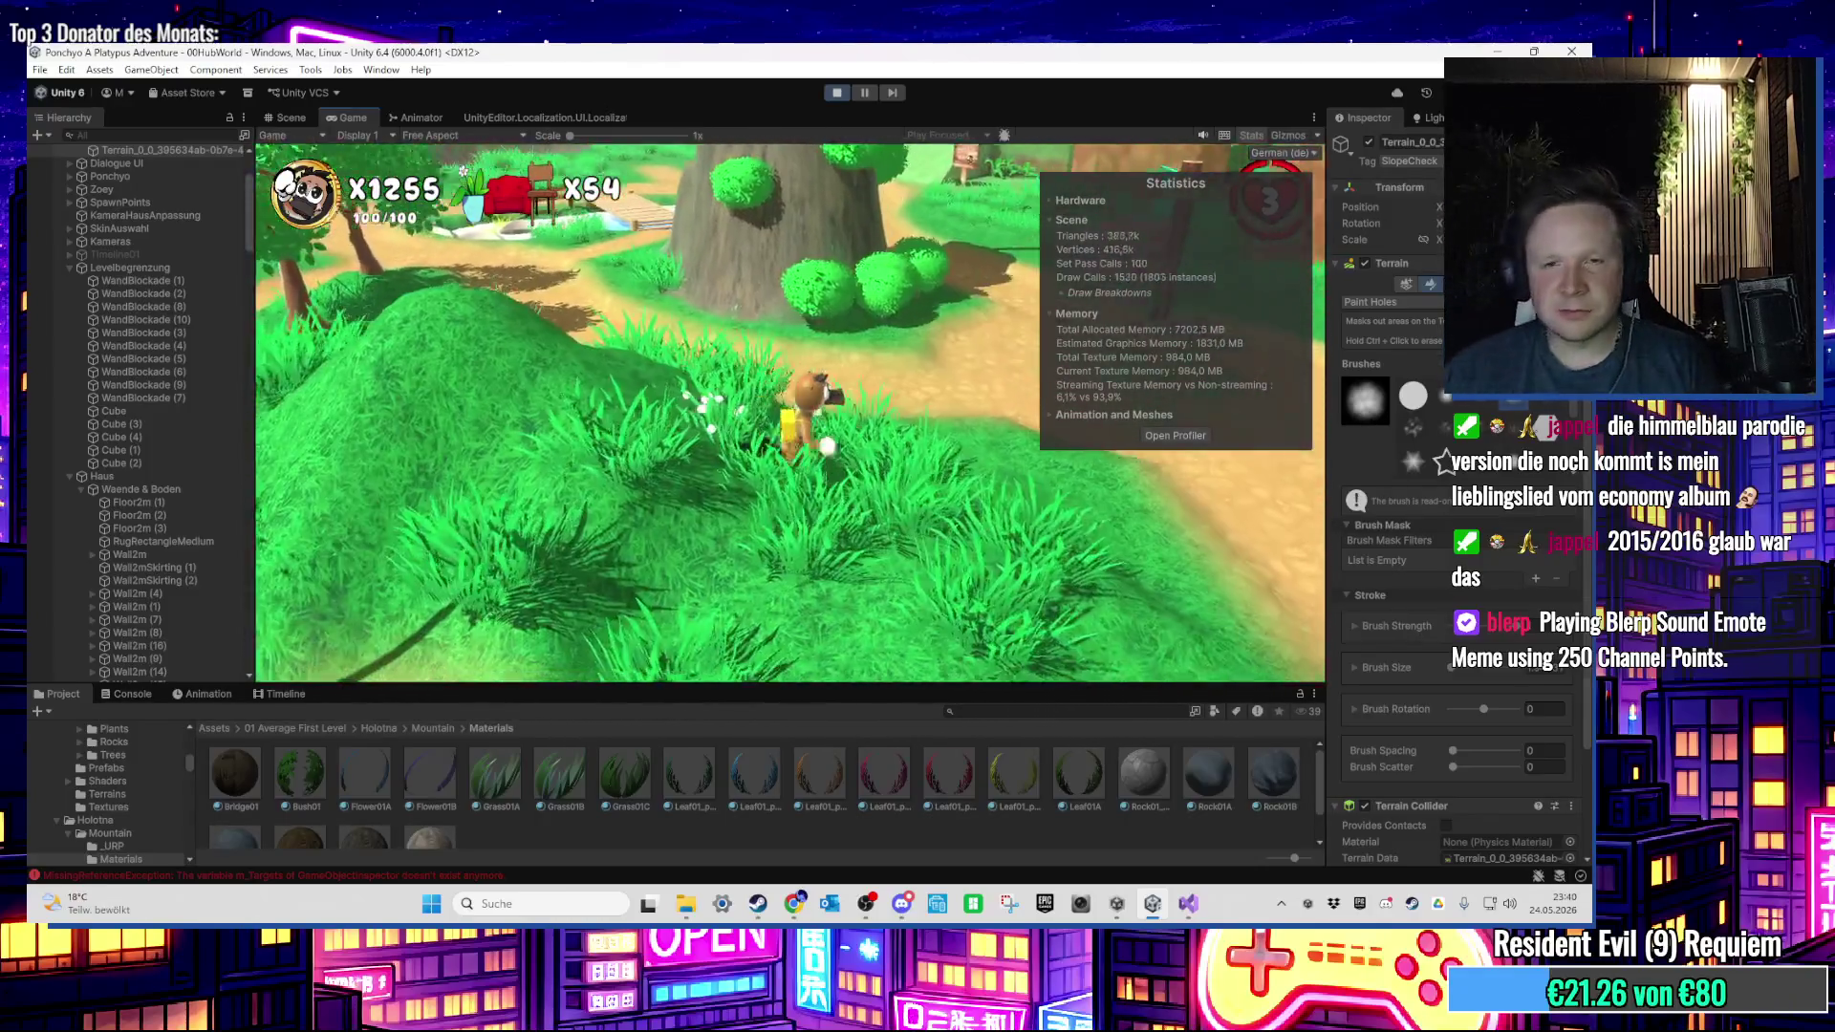
{"action": "key", "text": "w"}
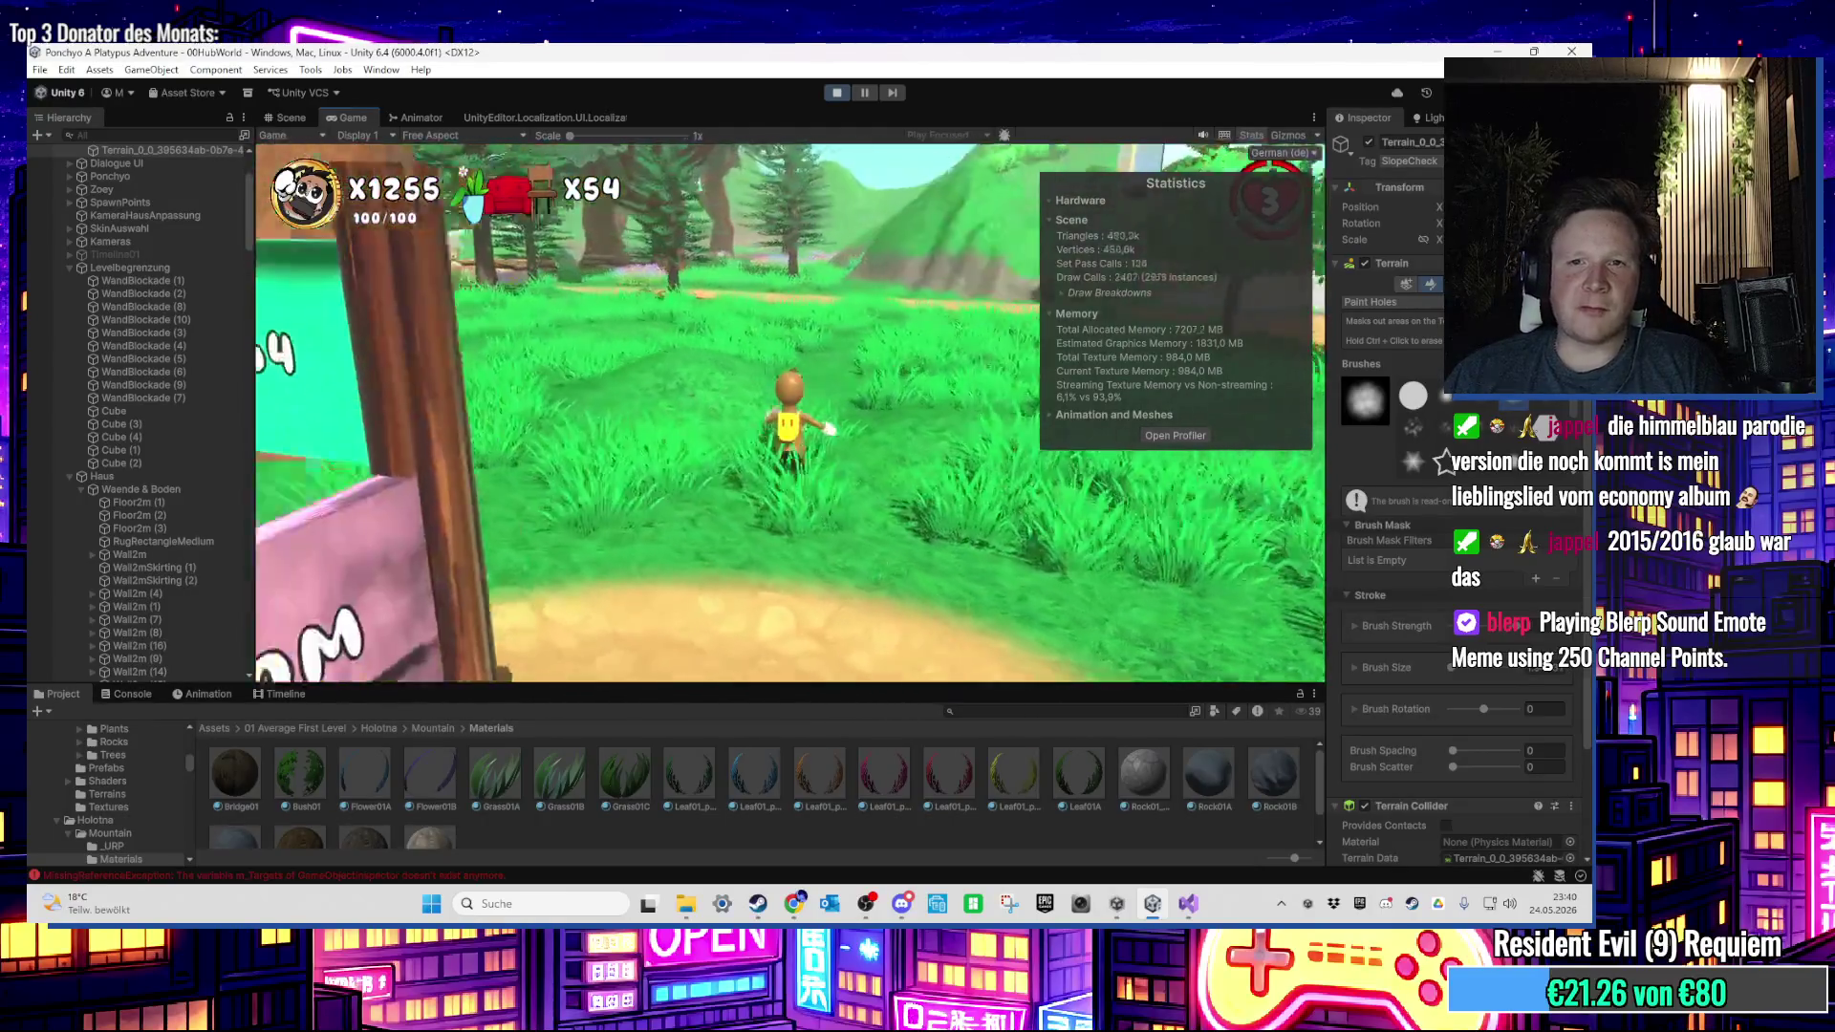
{"action": "key", "text": "w"}
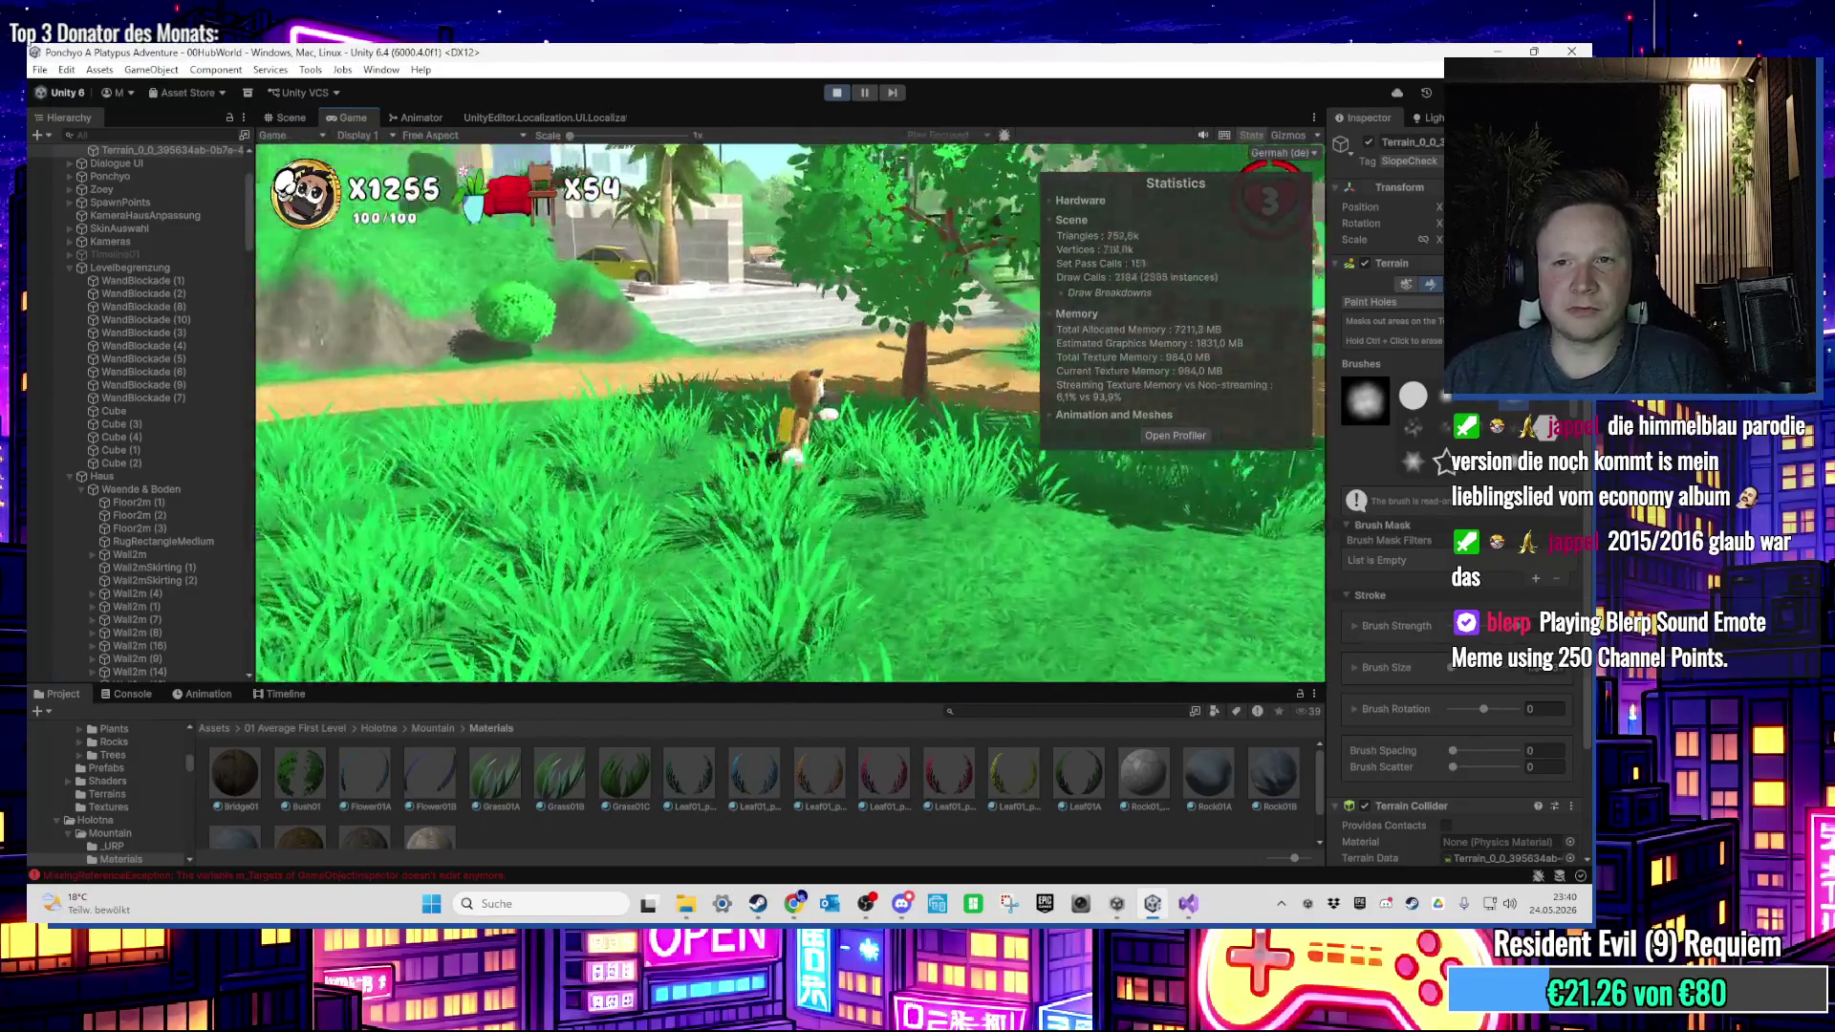
{"action": "key", "text": "w"}
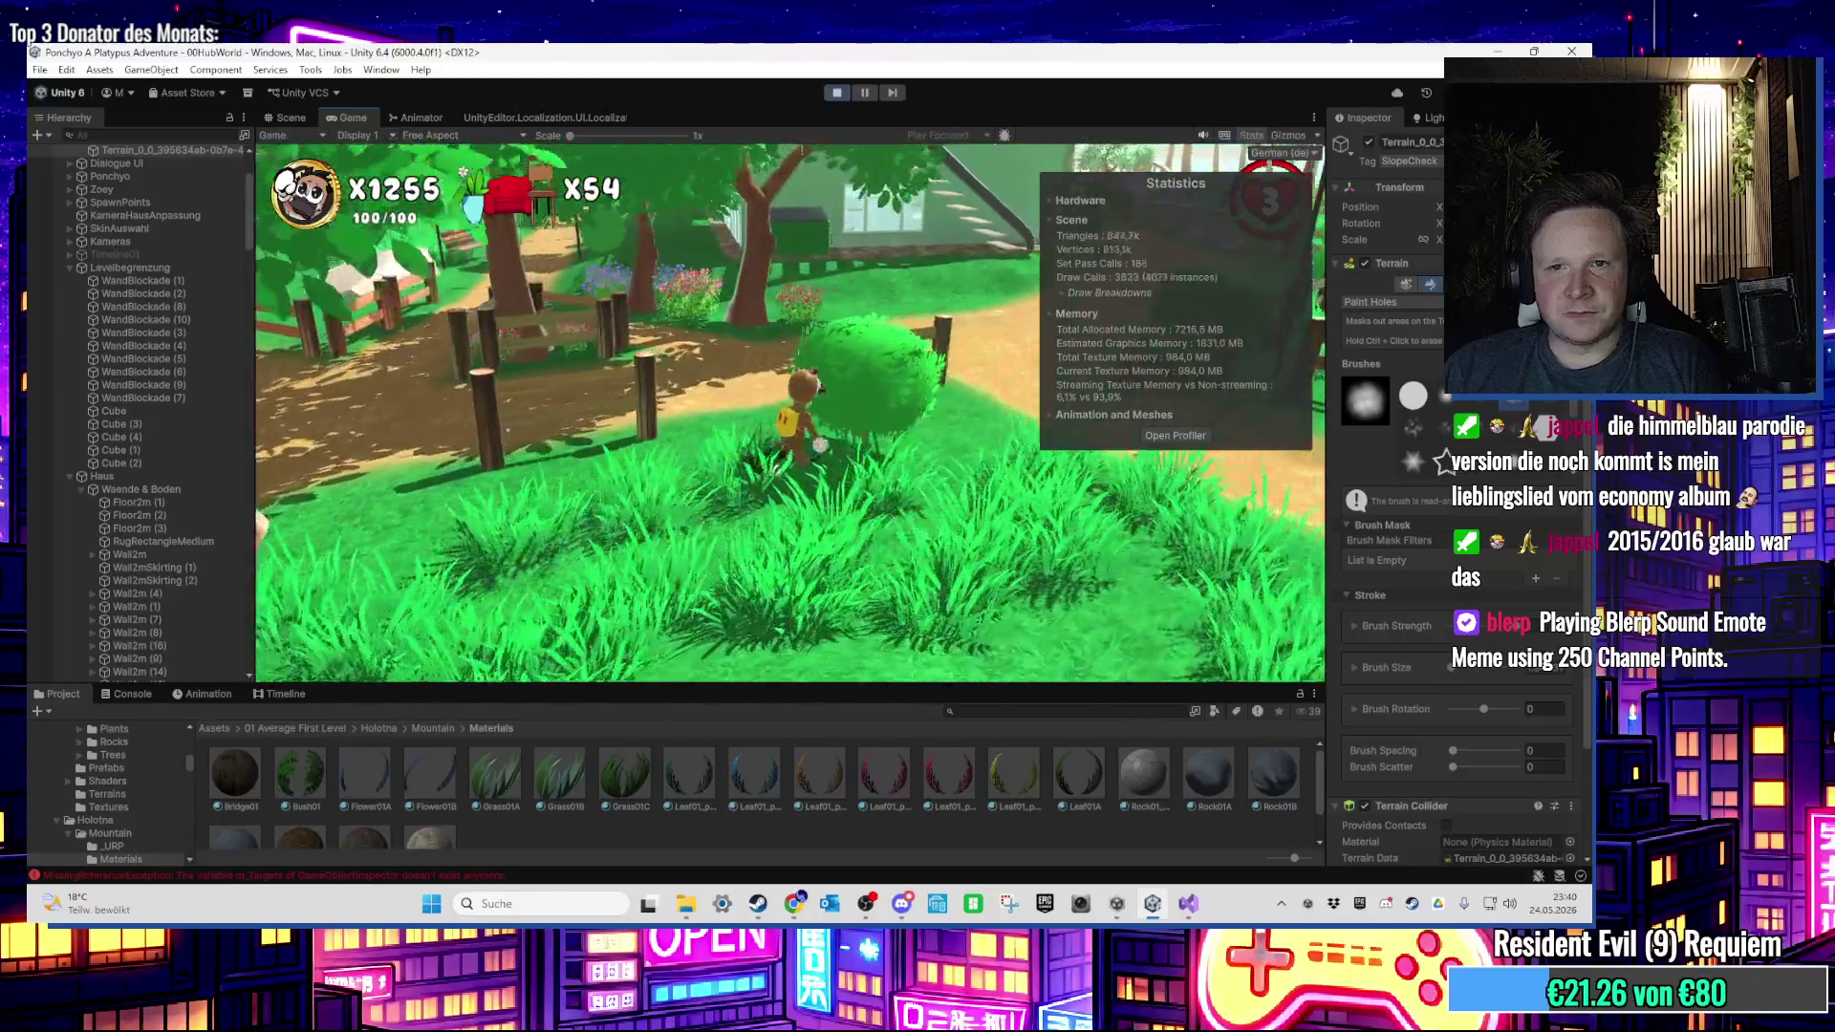
{"action": "key", "text": "w"}
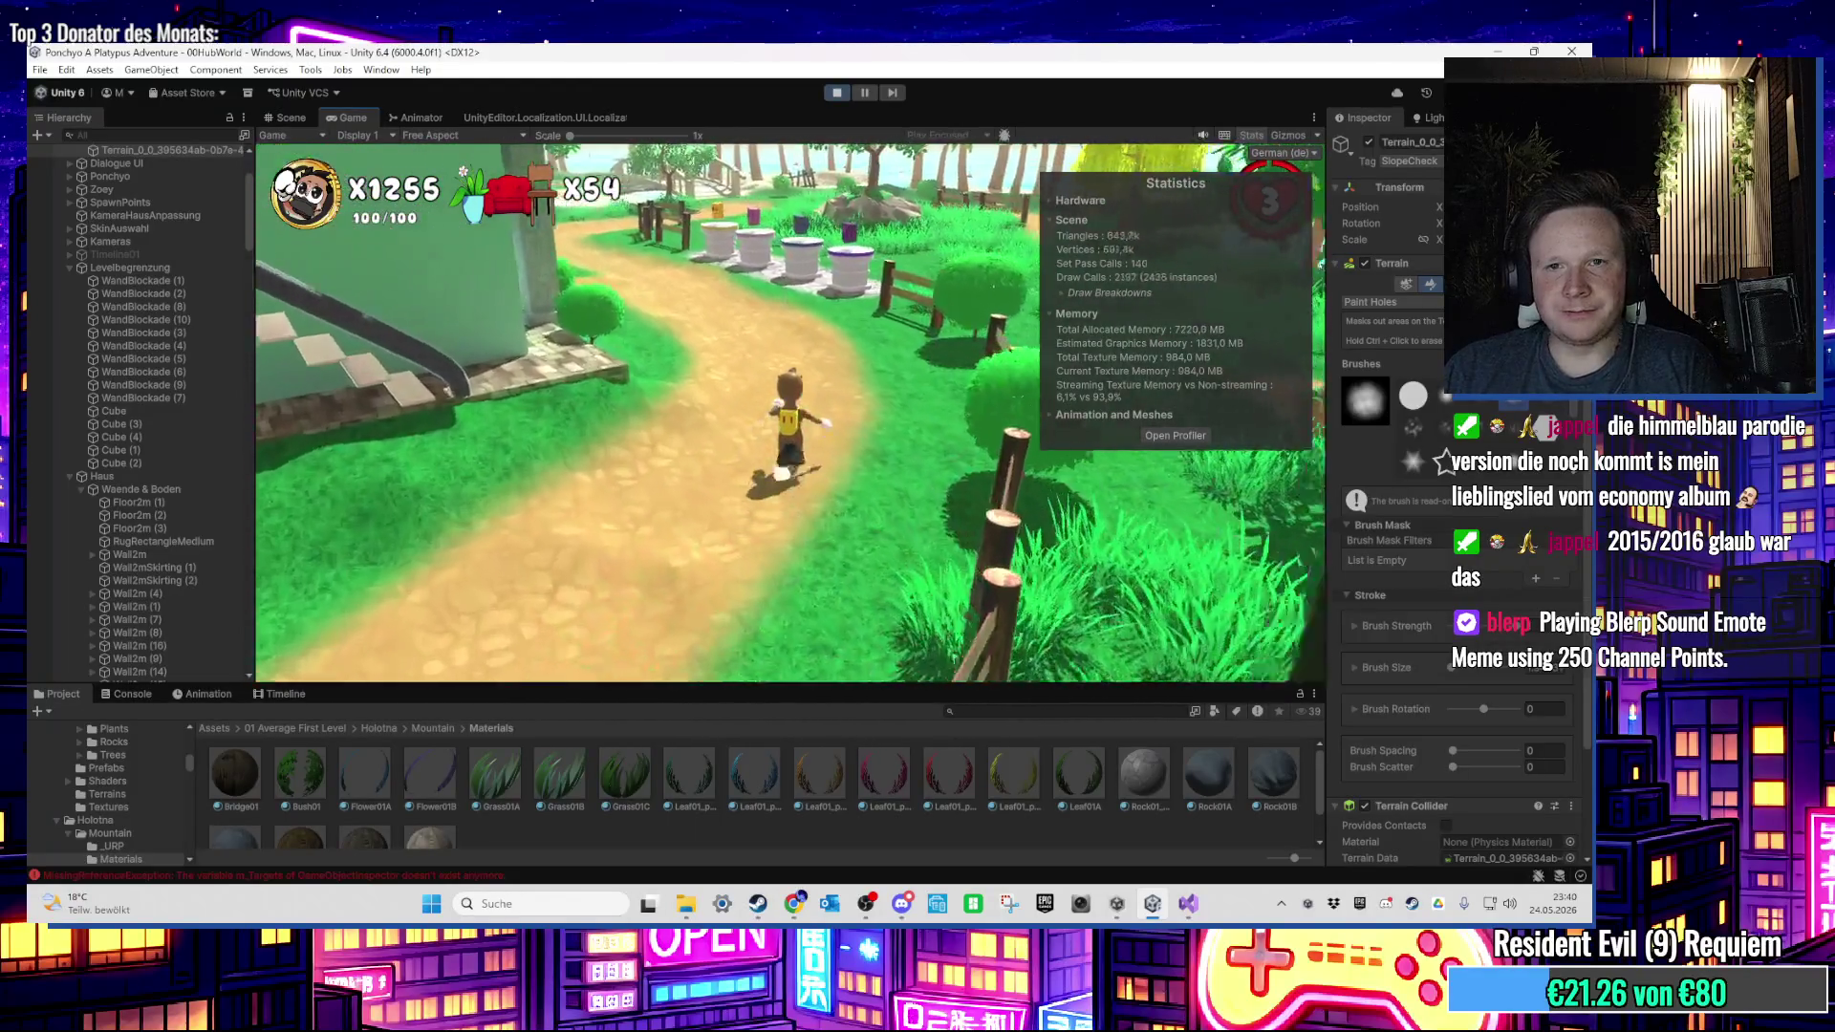
{"action": "key", "text": "w"}
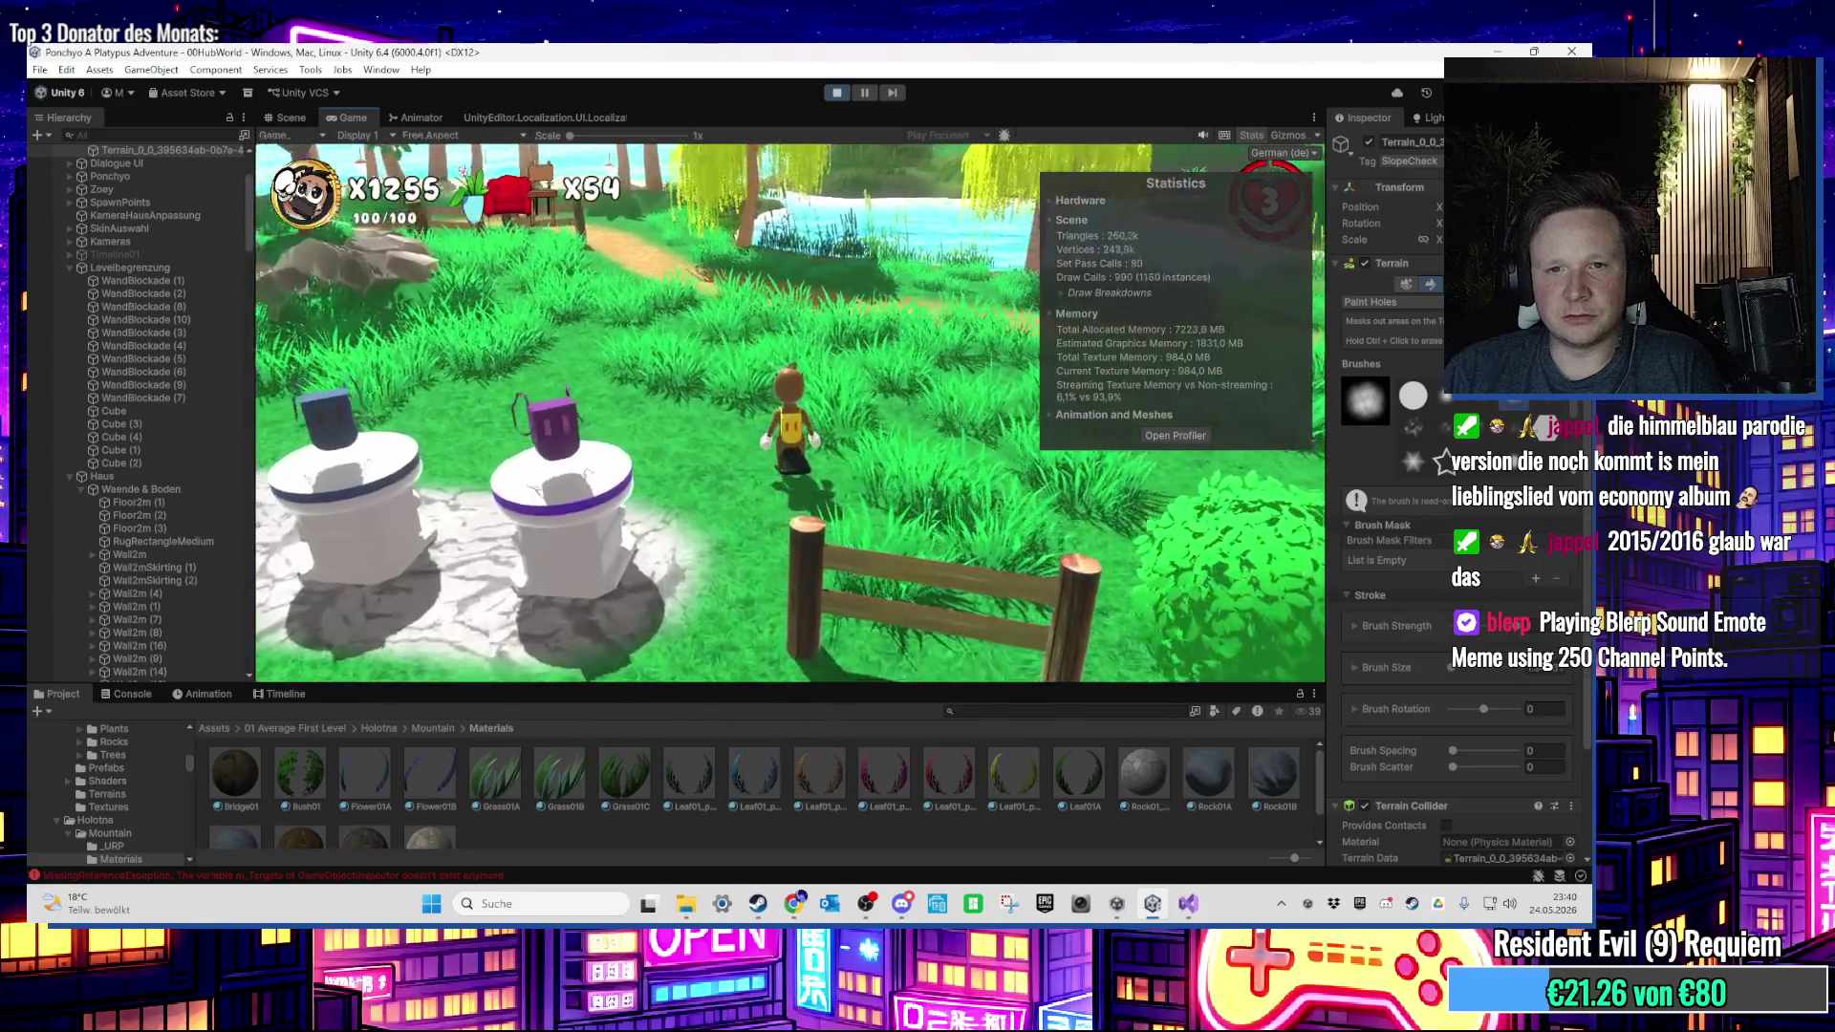
{"action": "key", "text": "super"}
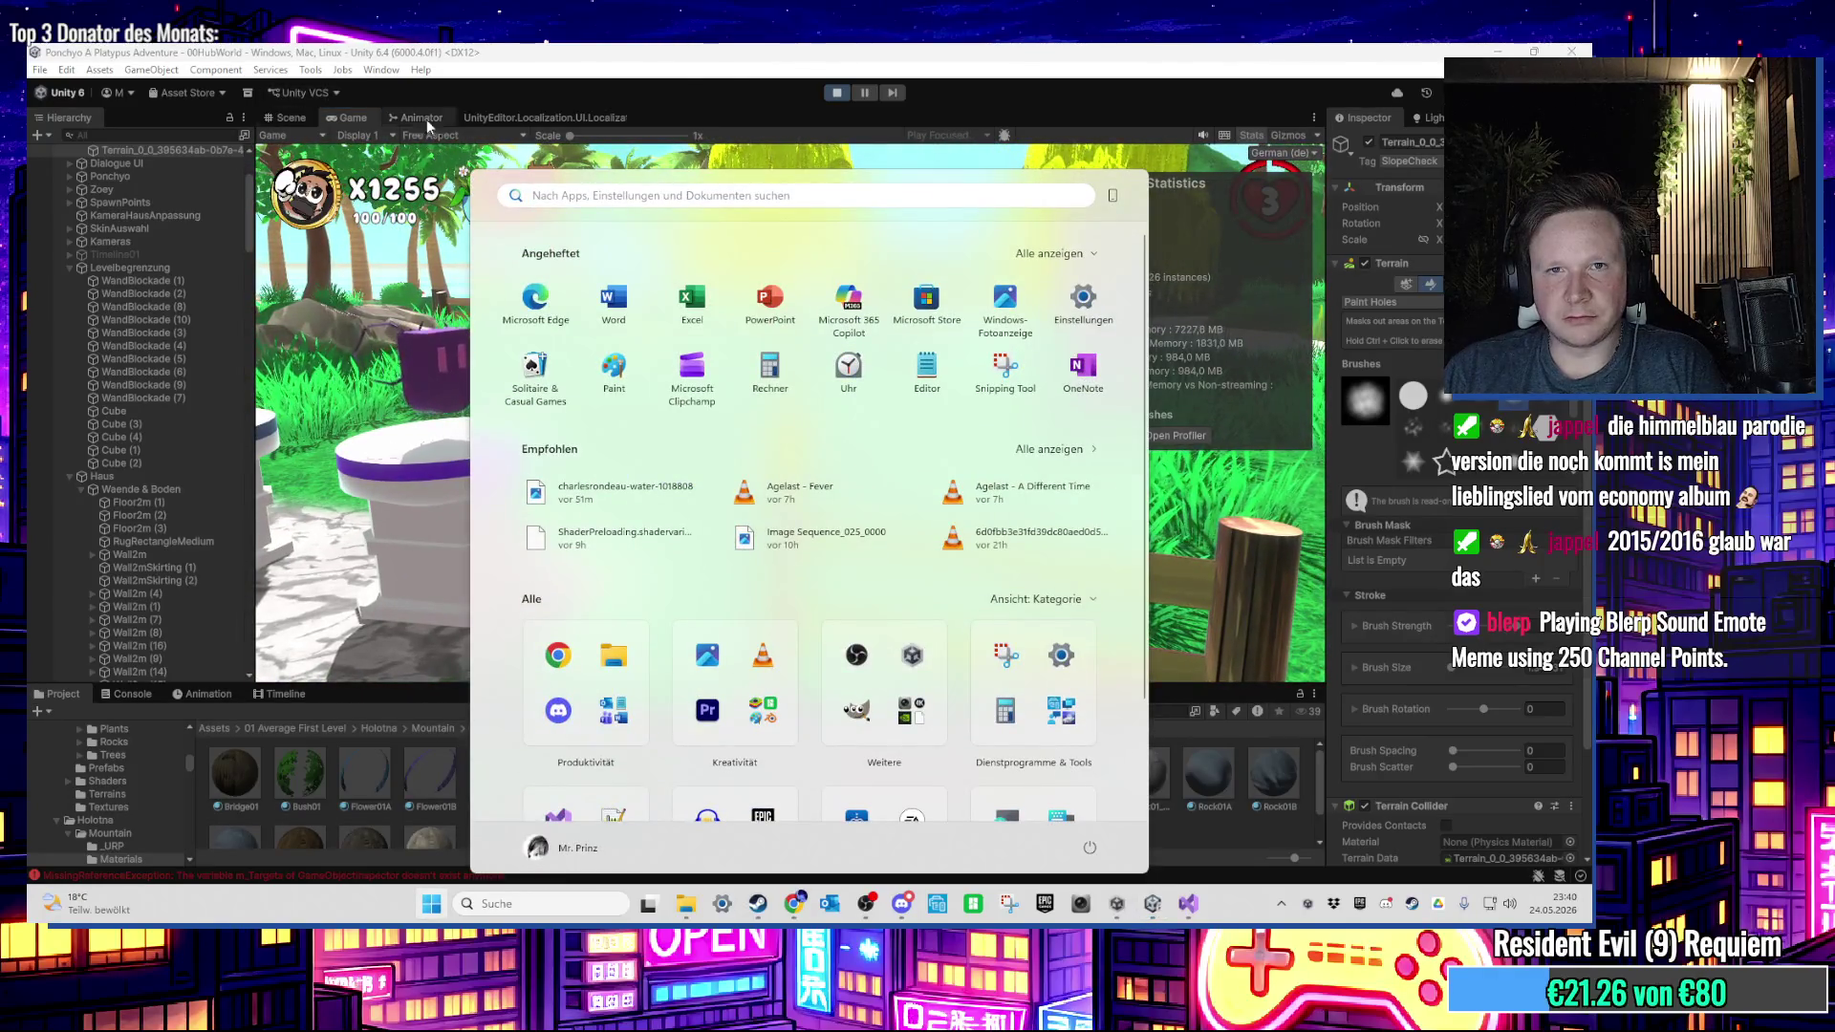
Step: Stop Play mode and swing the Scene view toward the river and the fence
{"action": "left_click", "coordinate": [837, 92]}
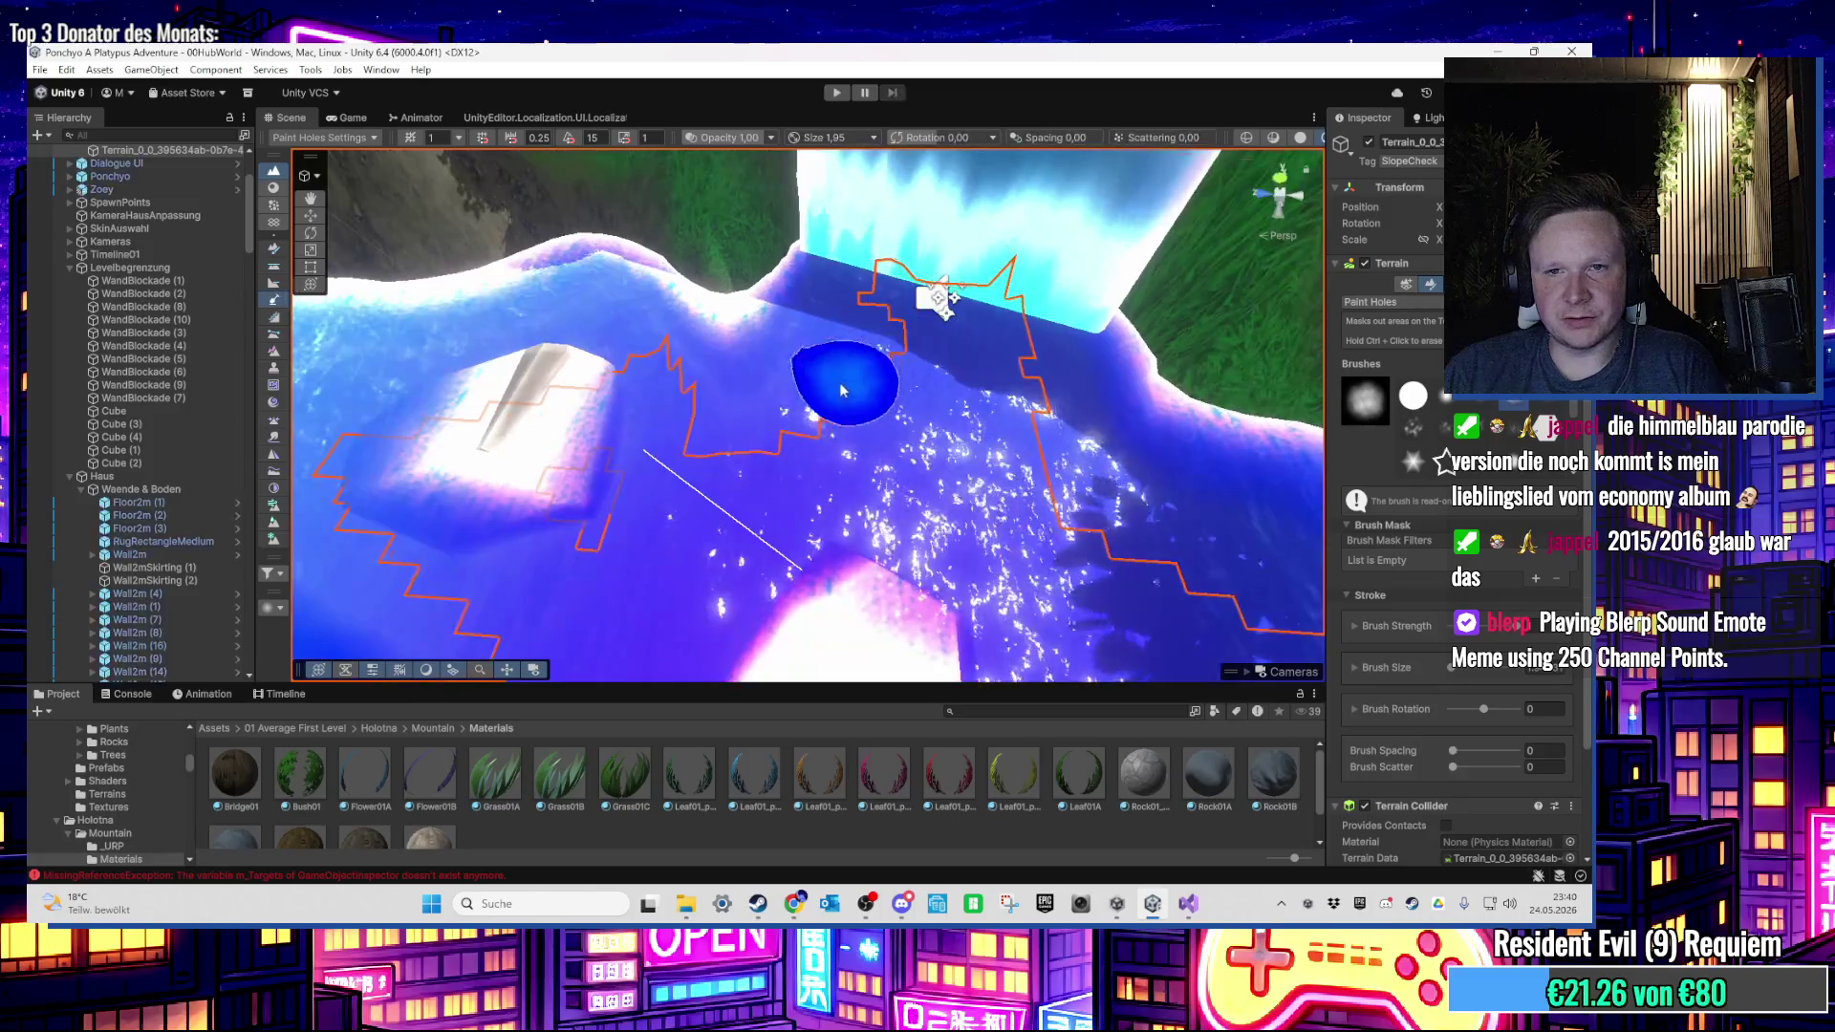
{"action": "key", "text": "q"}
{"action": "mouse_move", "coordinate": [835, 400]}
{"action": "left_mouse_down"}
{"action": "mouse_move", "coordinate": [824, 327]}
{"action": "mouse_move", "coordinate": [822, 495]}
{"action": "mouse_move", "coordinate": [680, 434]}
{"action": "left_mouse_up"}
{"action": "scroll", "coordinate": [679, 434], "scroll_direction": "down", "scroll_amount": 10}
{"action": "scroll", "coordinate": [719, 468], "scroll_direction": "up", "scroll_amount": 5}
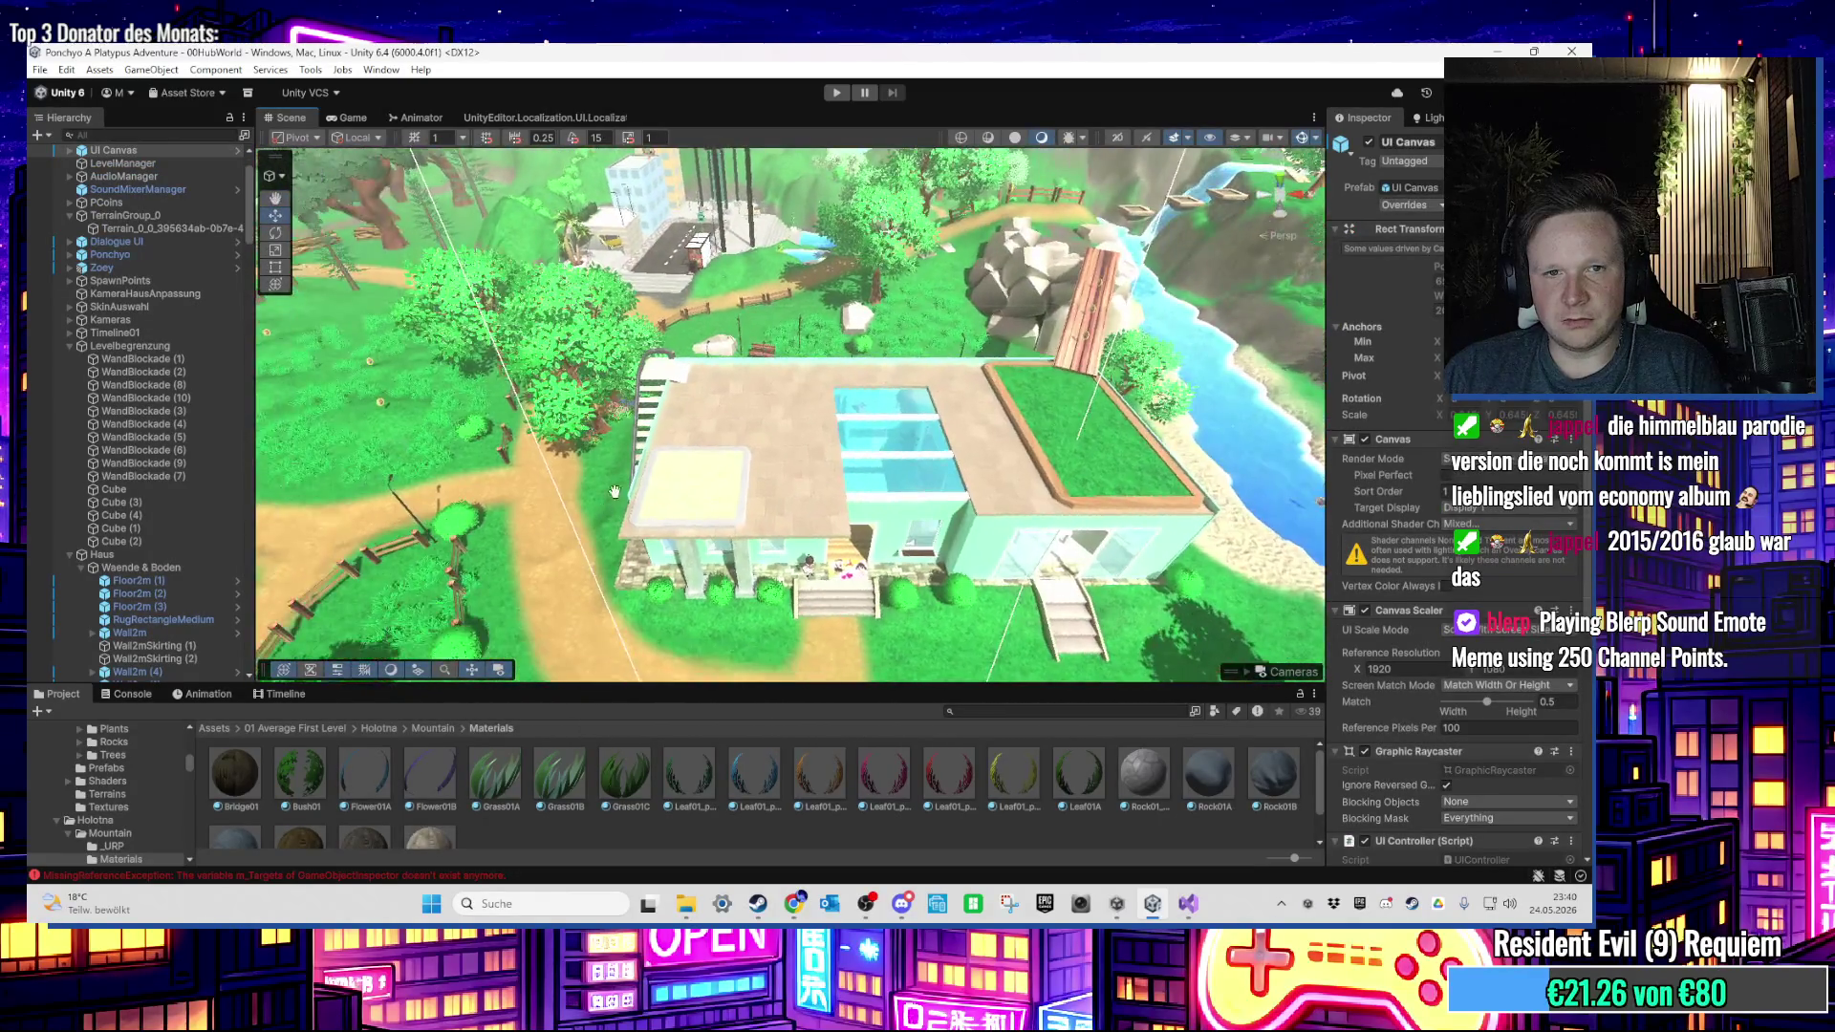
{"action": "scroll", "coordinate": [719, 468], "scroll_direction": "up", "scroll_amount": 5}
Step: Select fence post Pfahl2 and locate its mesh asset in the 00 HubWorld Models folder
{"action": "left_click", "coordinate": [577, 454]}
{"action": "scroll", "coordinate": [582, 430], "scroll_direction": "up", "scroll_amount": 5}
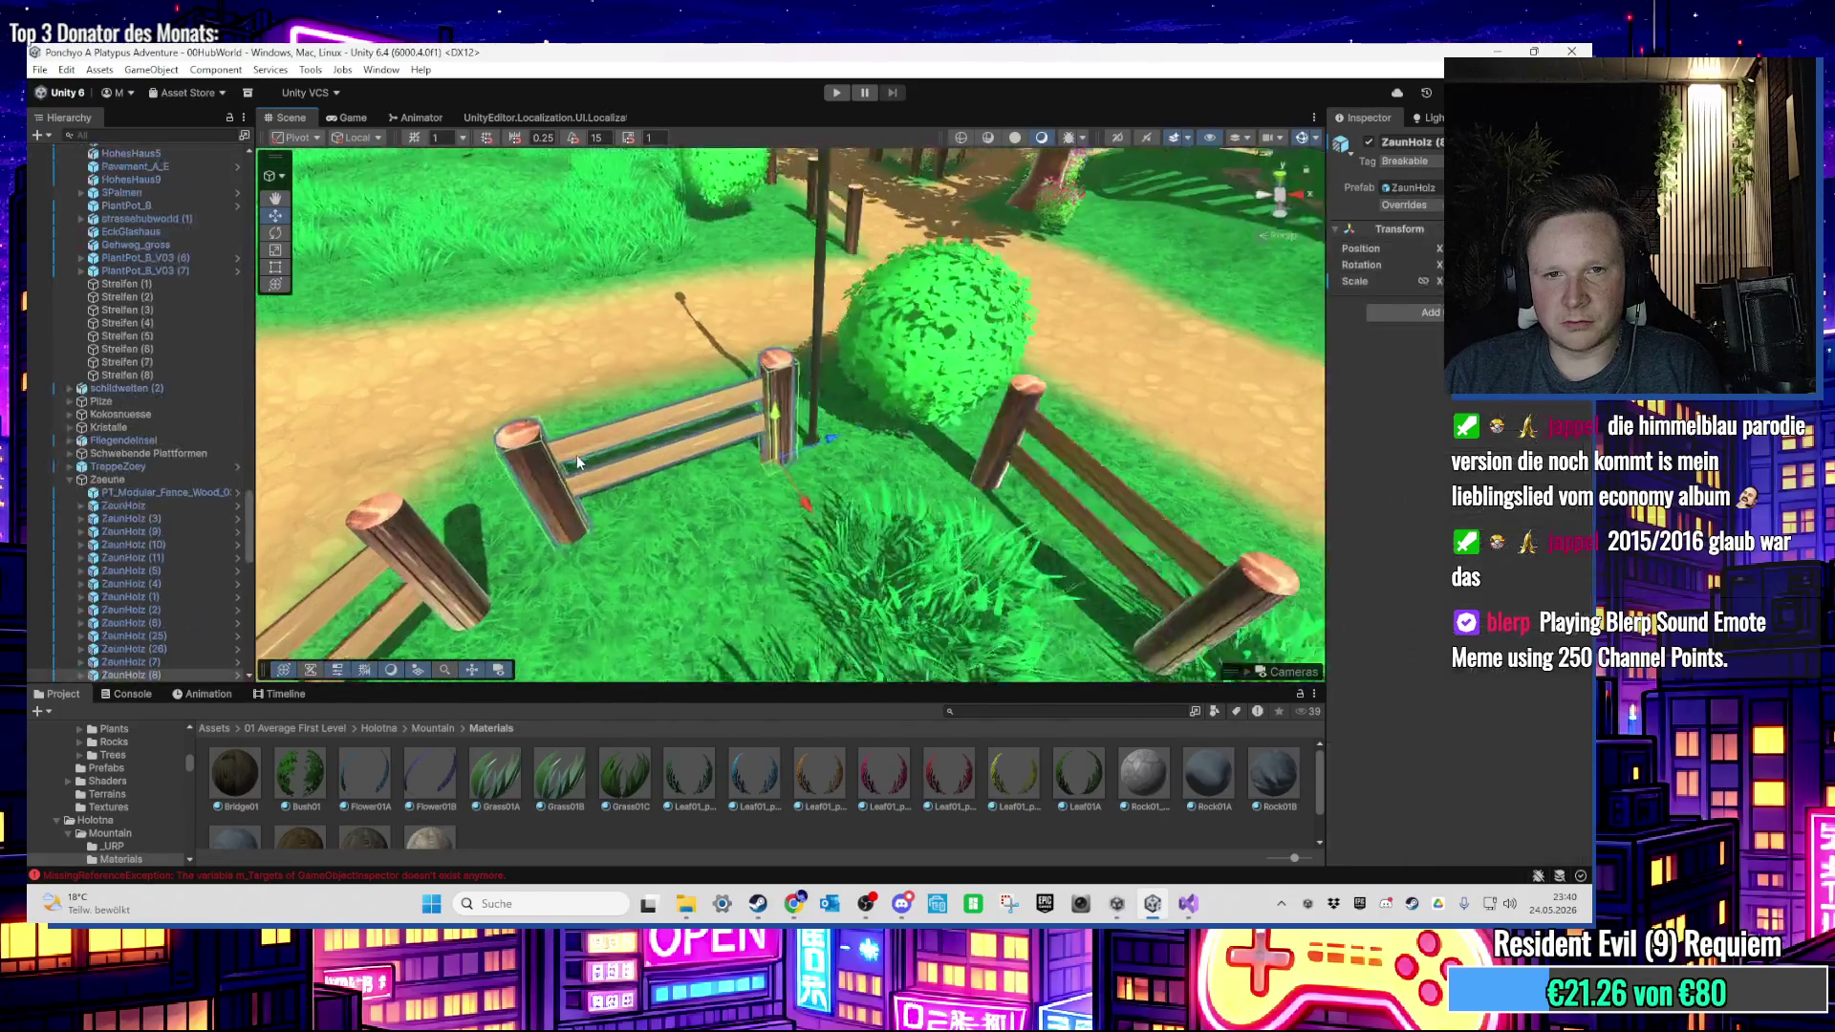
{"action": "left_click_drag", "start_coordinate": [598, 394], "coordinate": [767, 481]}
{"action": "left_click", "coordinate": [788, 499]}
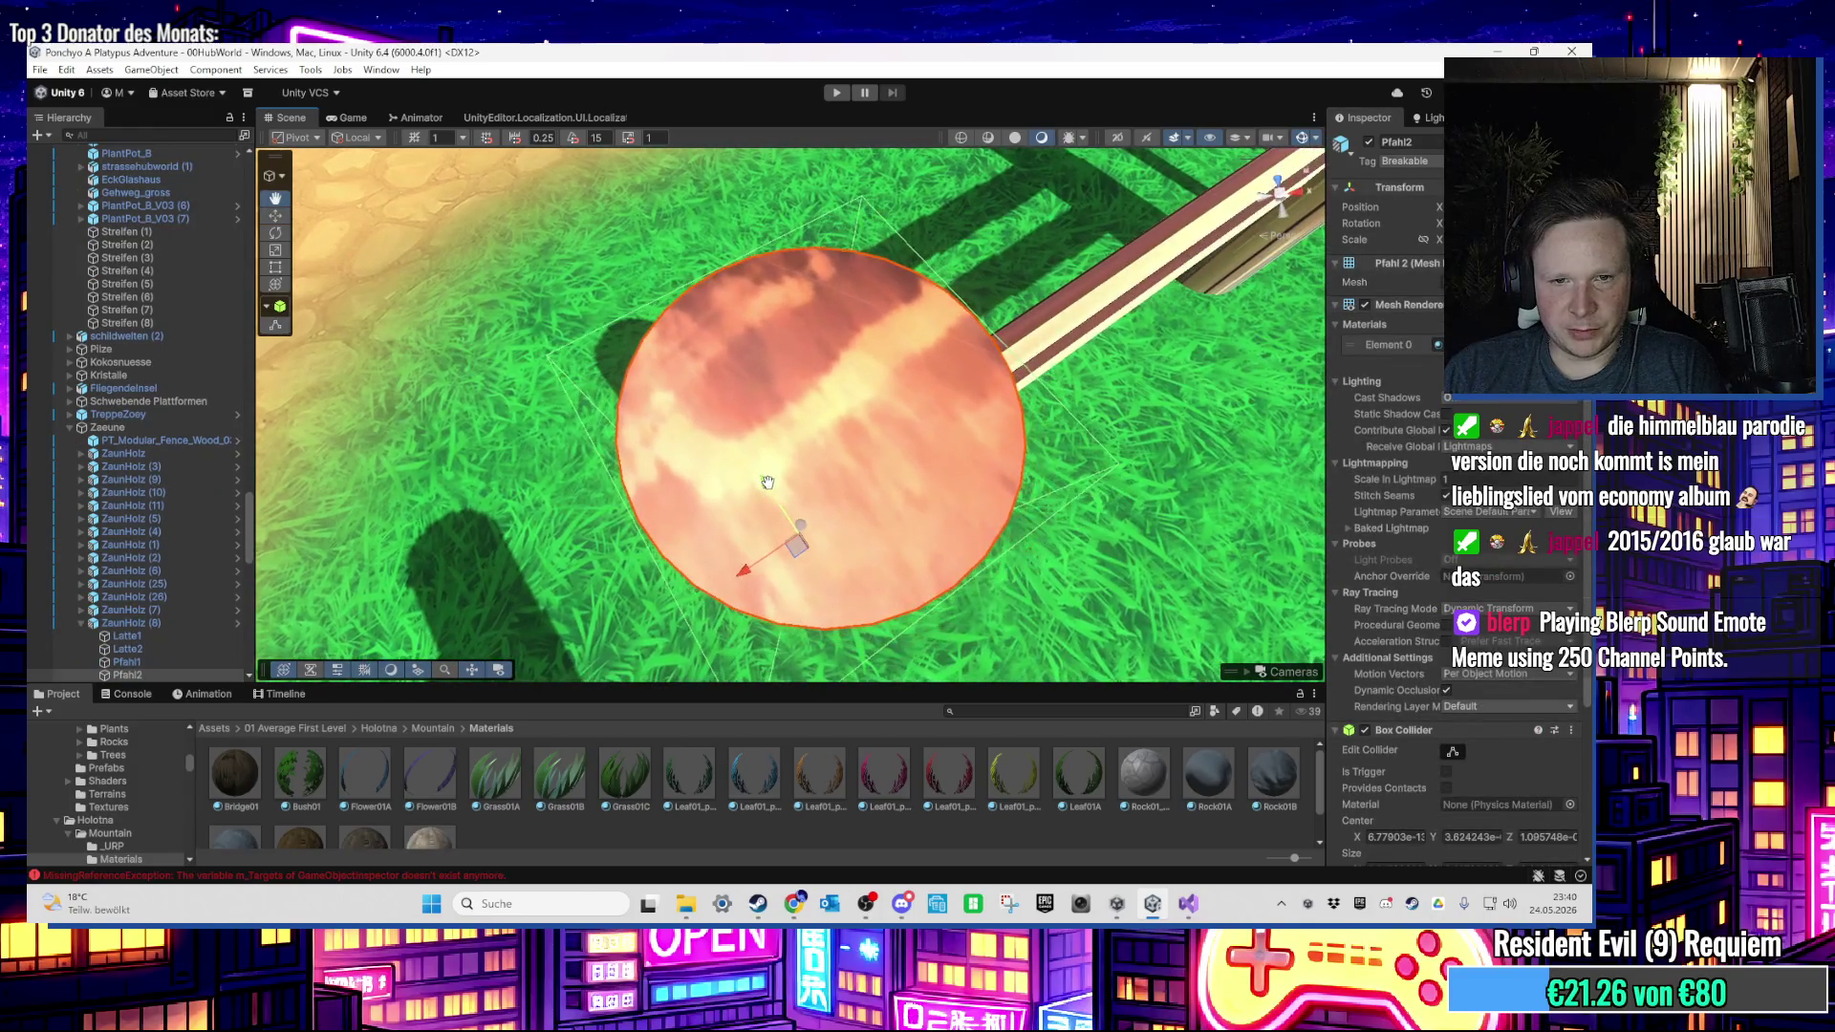
{"action": "left_click", "coordinate": [1490, 282]}
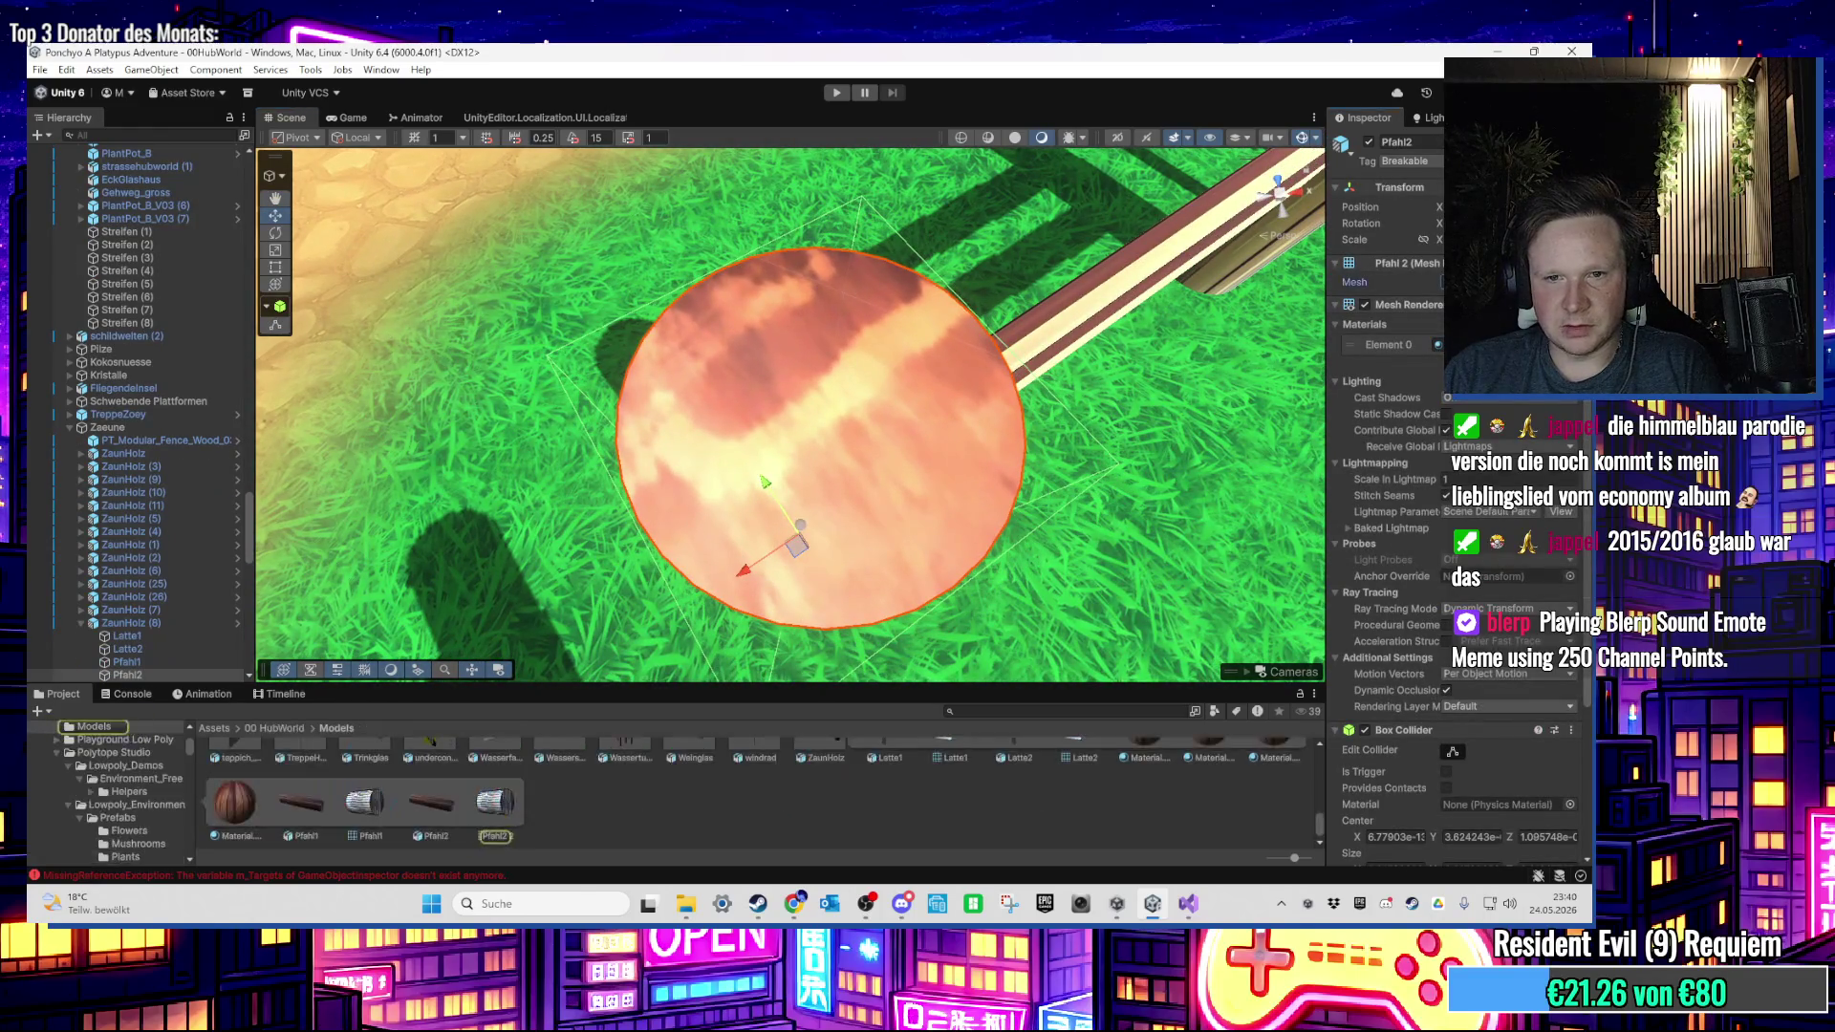
{"action": "left_click", "coordinate": [495, 815]}
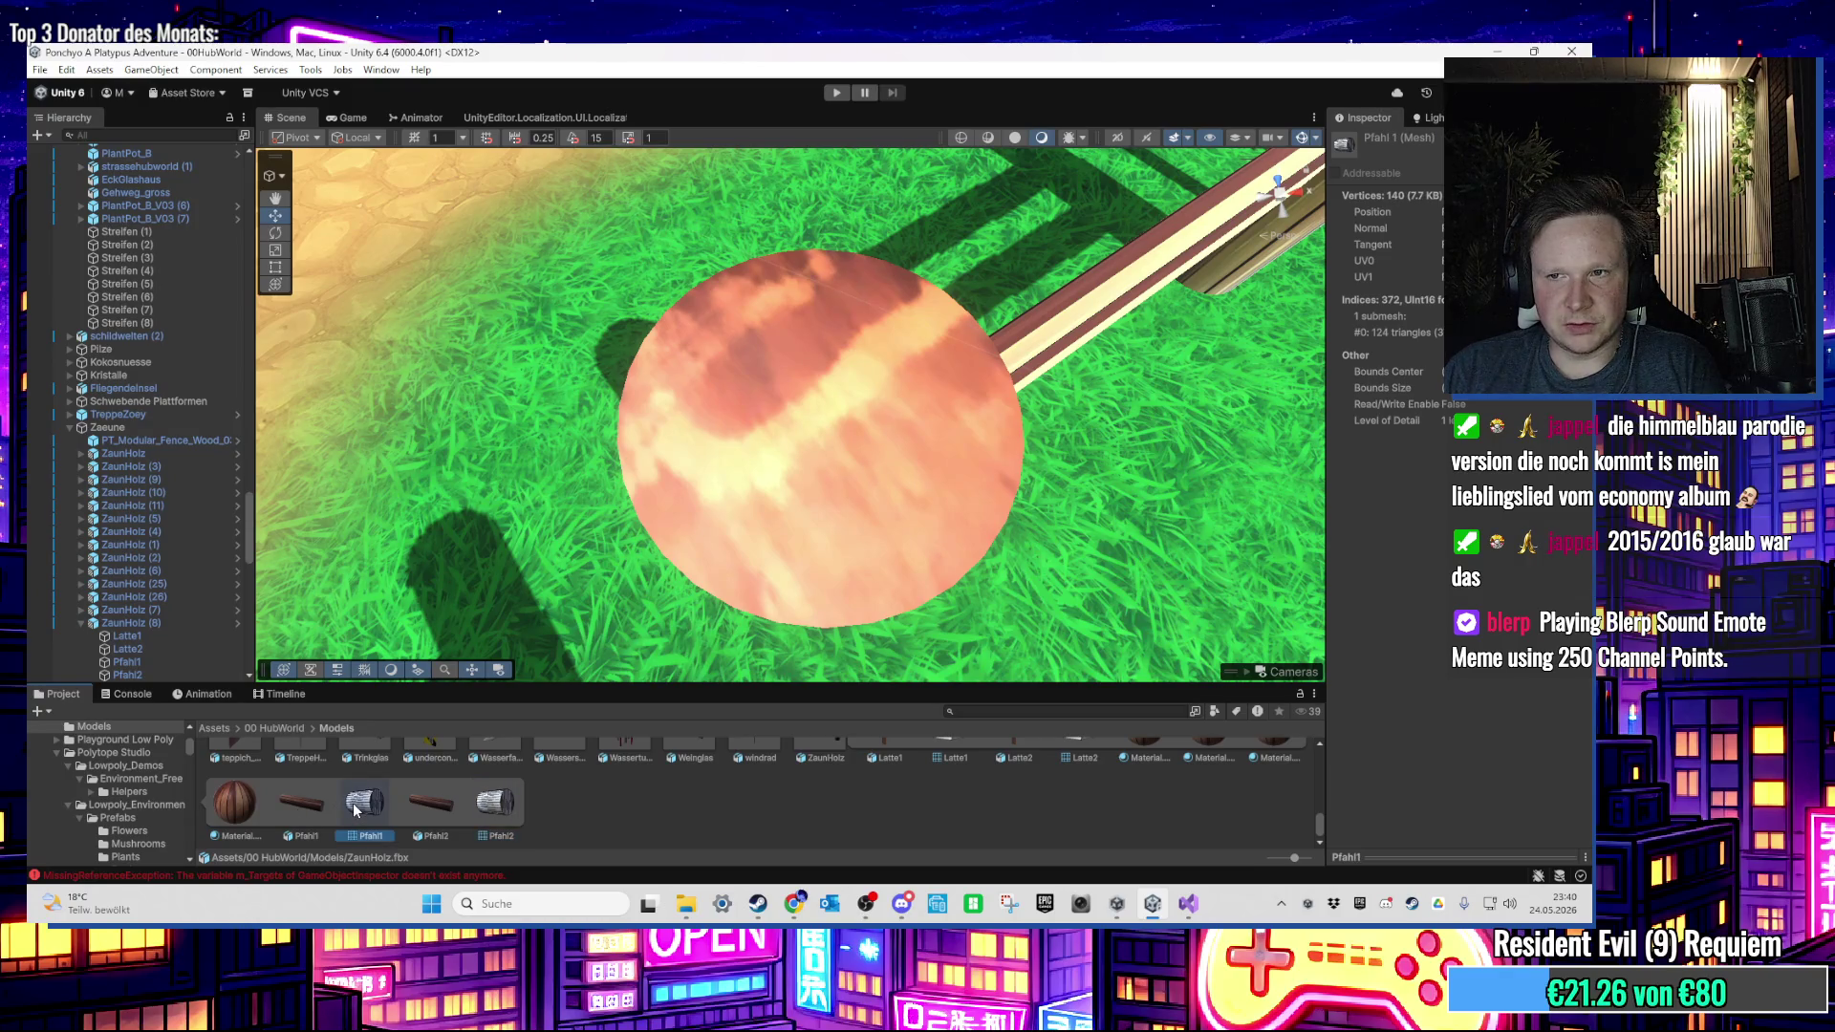
Step: Select the ZaunHolz (7) fence section and ping its prefab in the project
{"action": "left_click", "coordinate": [573, 803]}
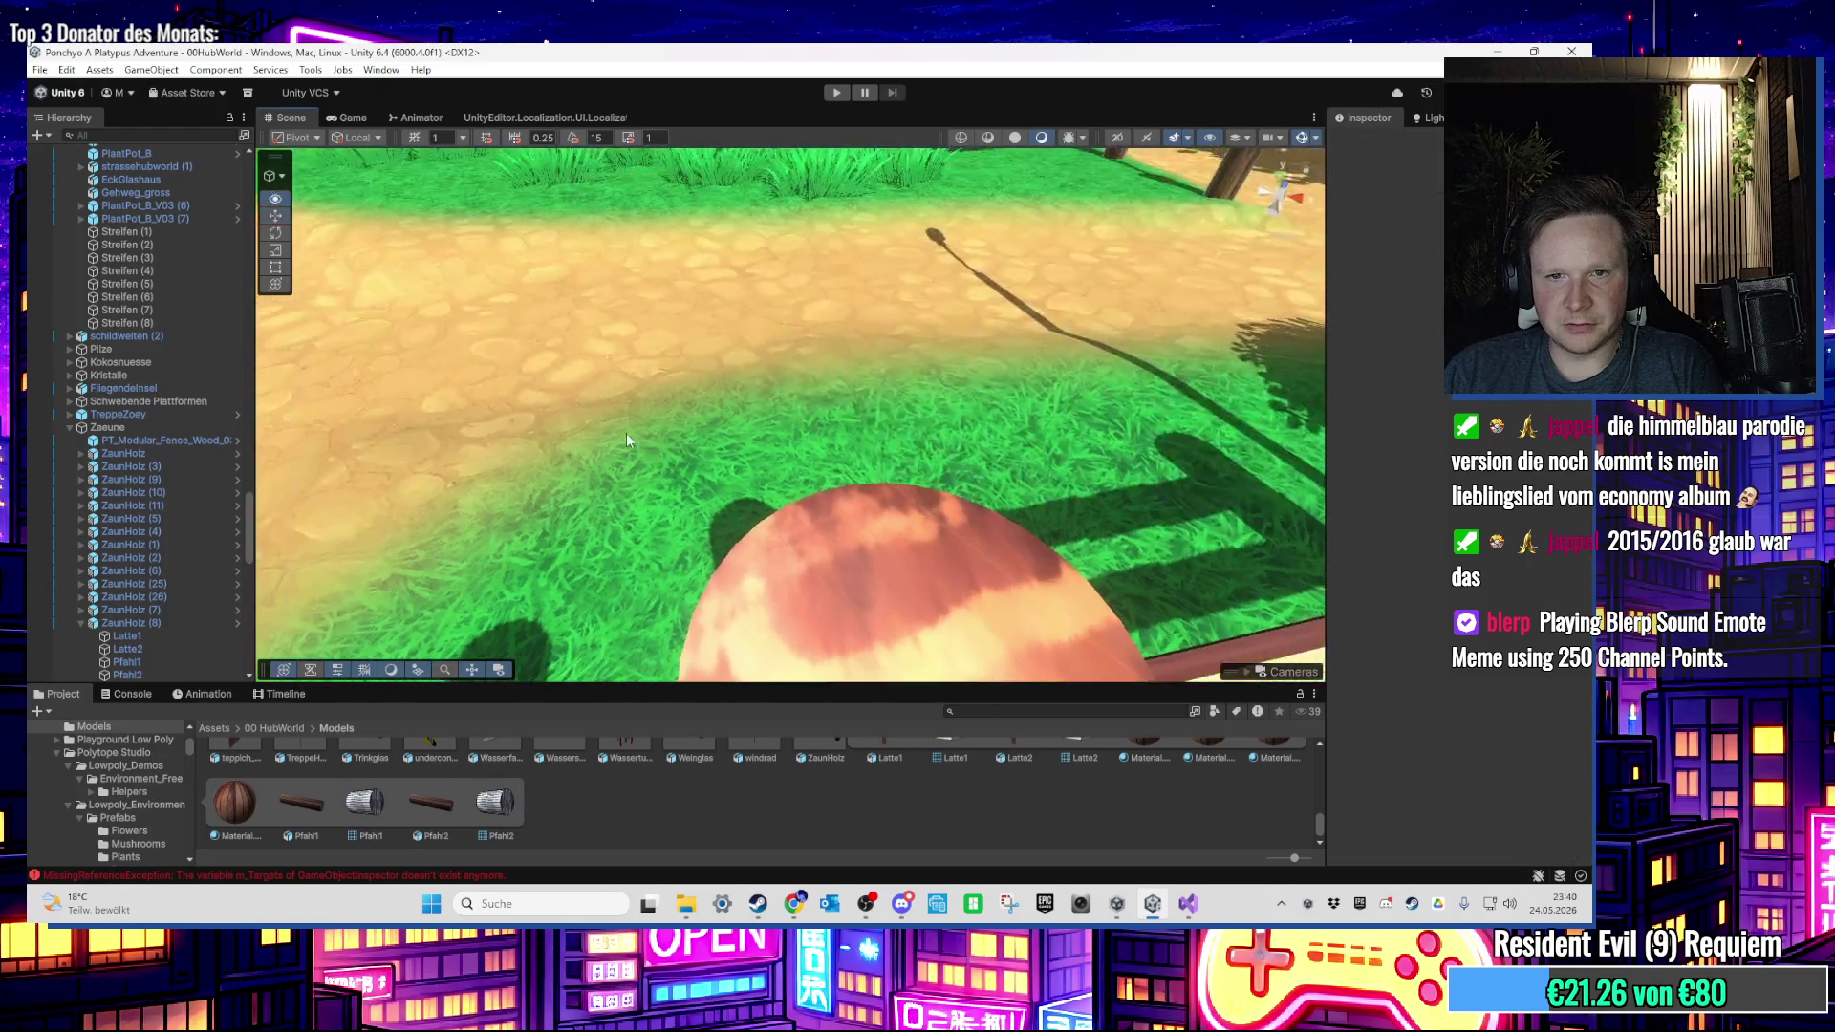
{"action": "mouse_move", "coordinate": [593, 323]}
{"action": "left_mouse_down"}
{"action": "mouse_move", "coordinate": [811, 336]}
{"action": "mouse_move", "coordinate": [673, 445]}
{"action": "mouse_move", "coordinate": [513, 466]}
{"action": "left_mouse_up"}
{"action": "left_click", "coordinate": [755, 362]}
{"action": "scroll", "coordinate": [686, 424], "scroll_direction": "down", "scroll_amount": 5}
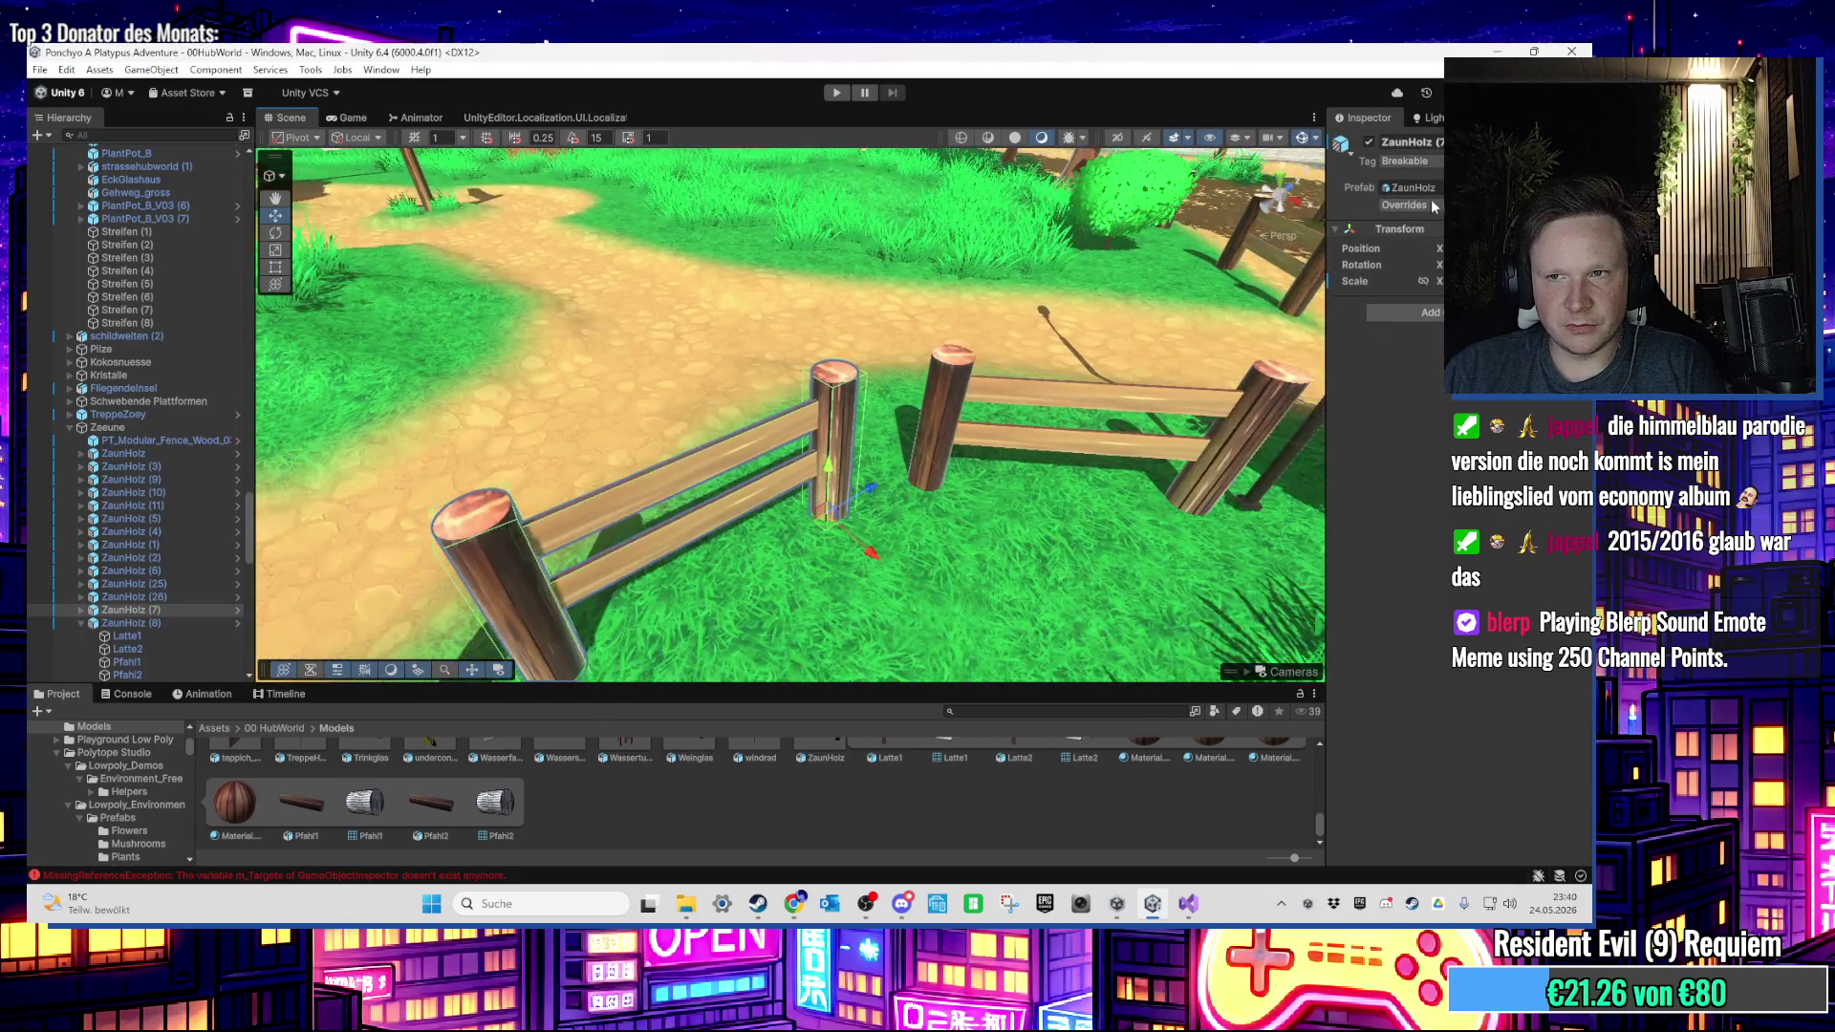
{"action": "left_click", "coordinate": [1410, 187]}
{"action": "left_click", "coordinate": [362, 809]}
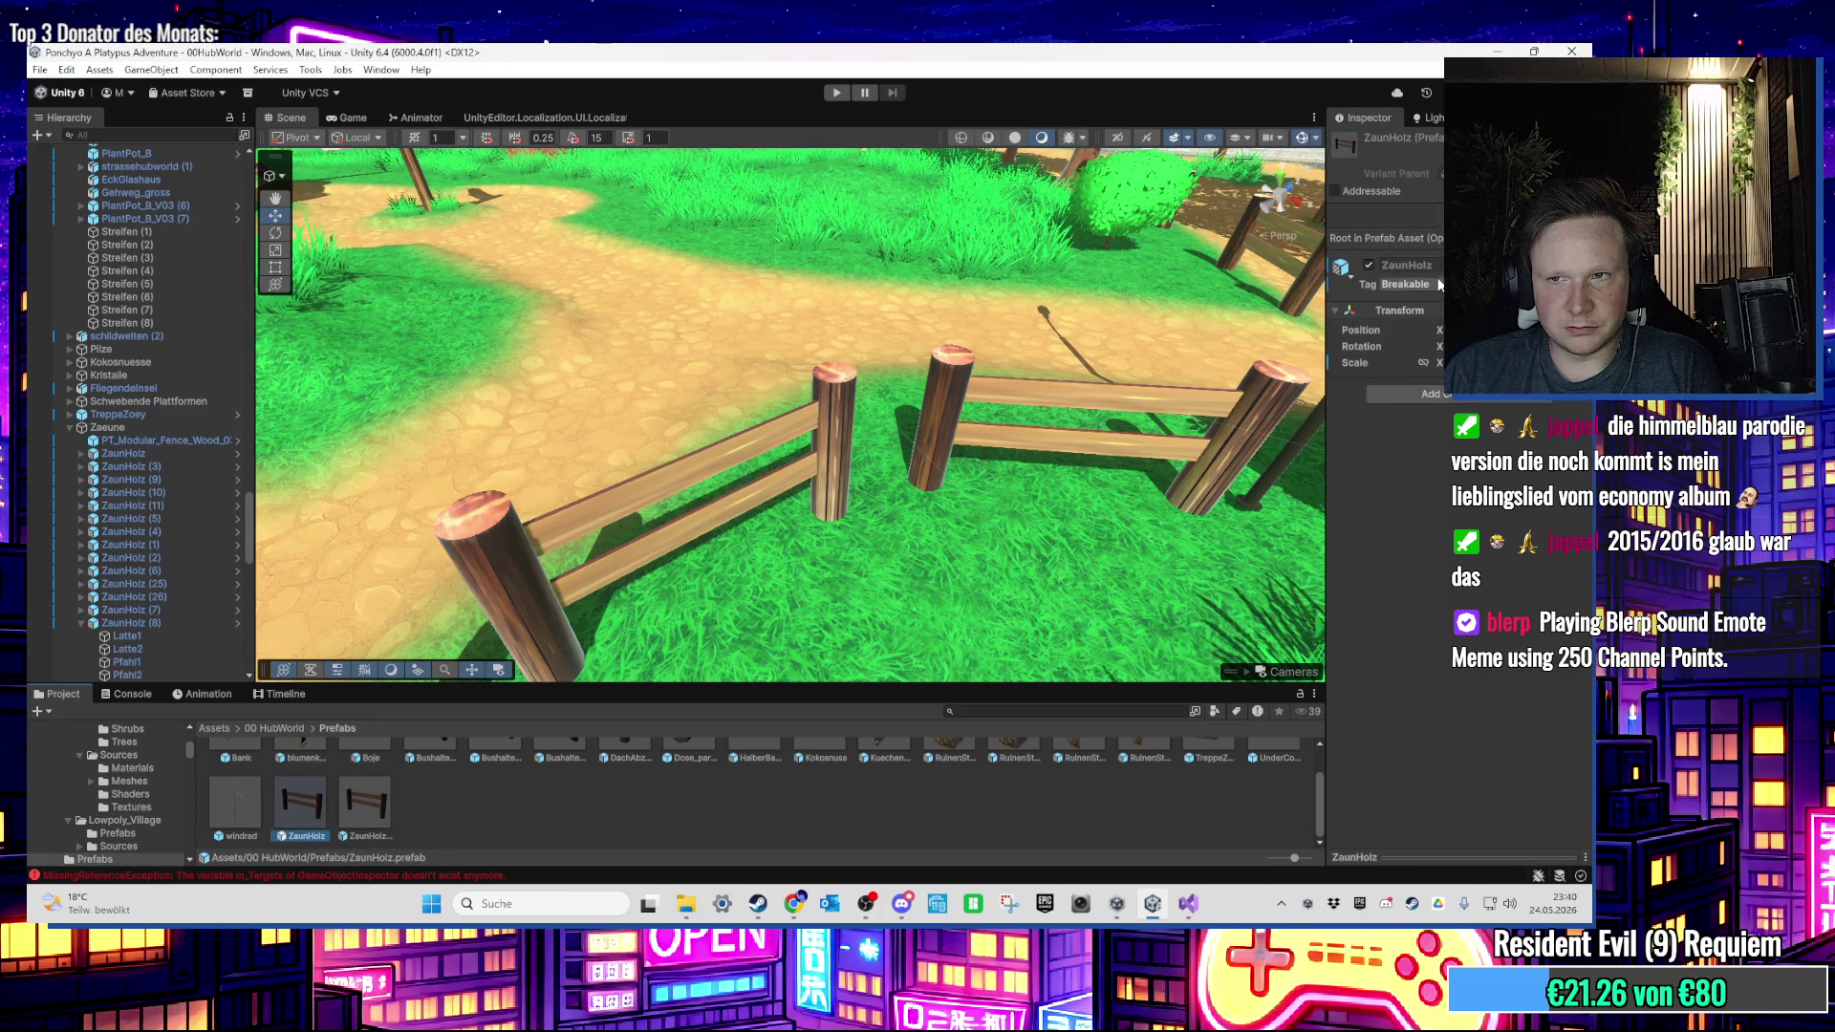
Step: Reveal the ZaunHolz source model file in File Explorer
{"action": "left_click", "coordinate": [1481, 173]}
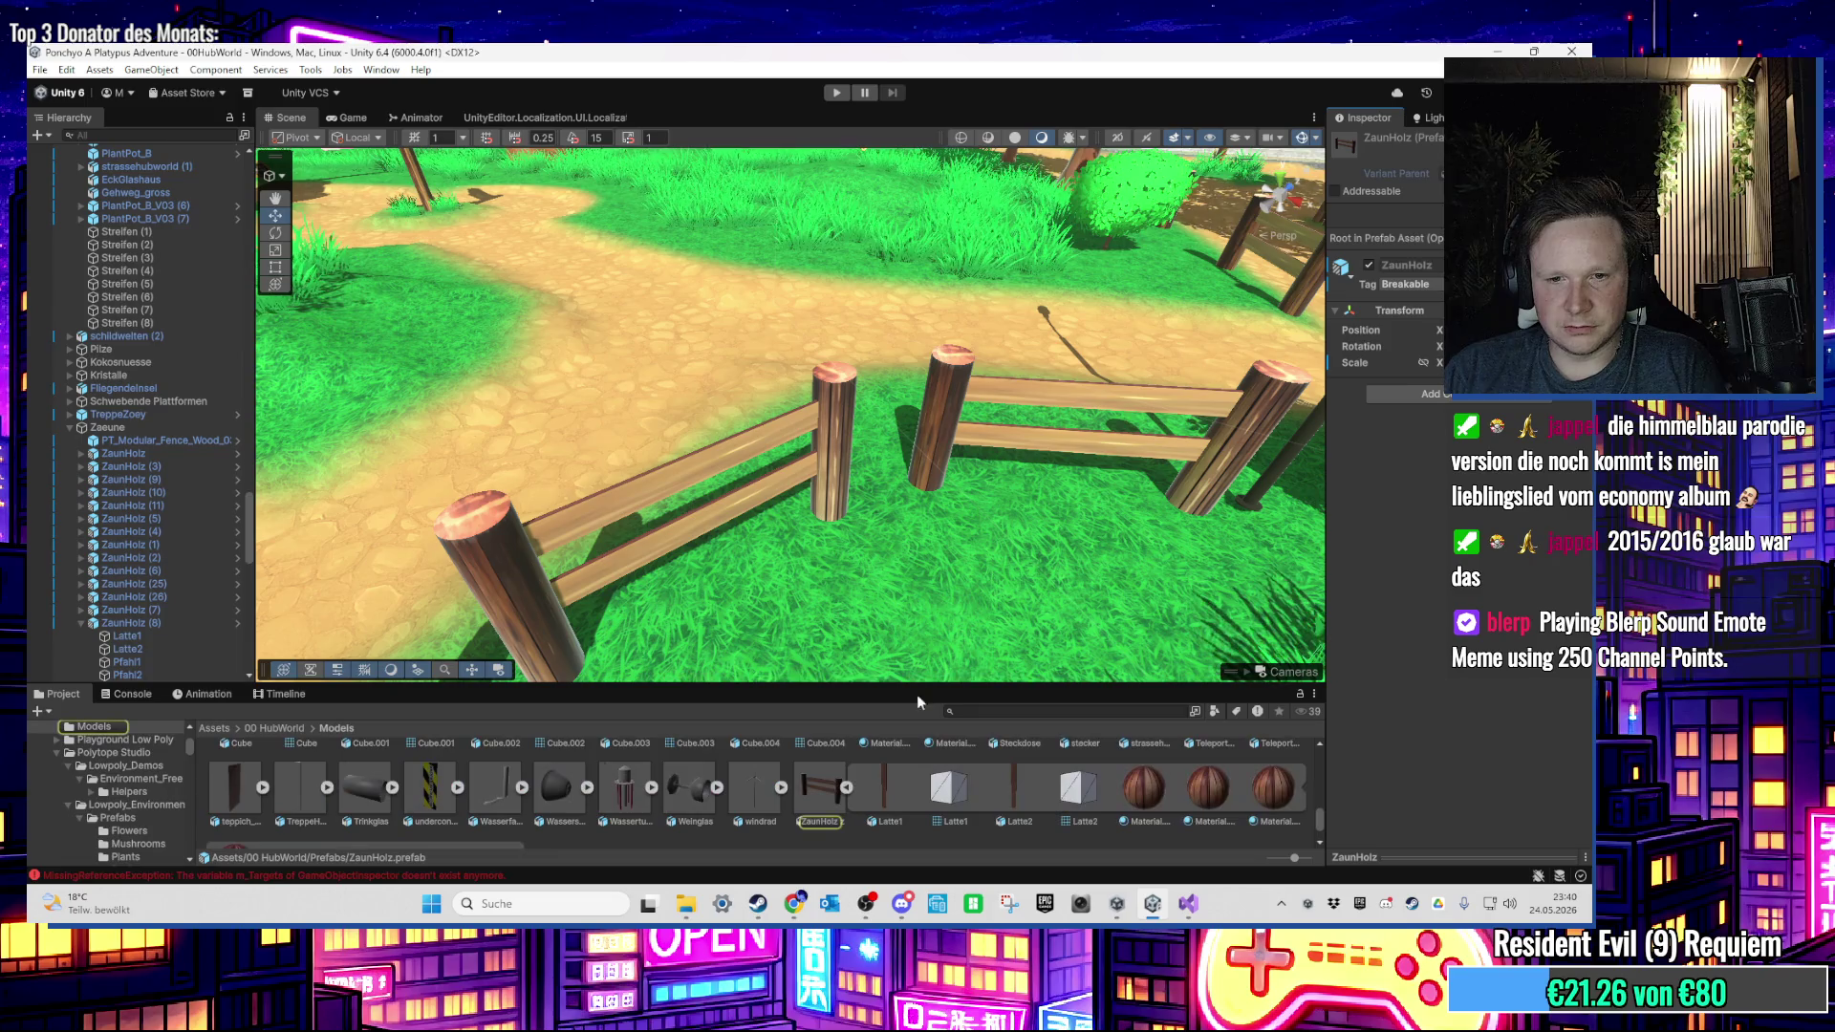
{"action": "right_click", "coordinate": [806, 799]}
{"action": "key", "text": "Escape"}
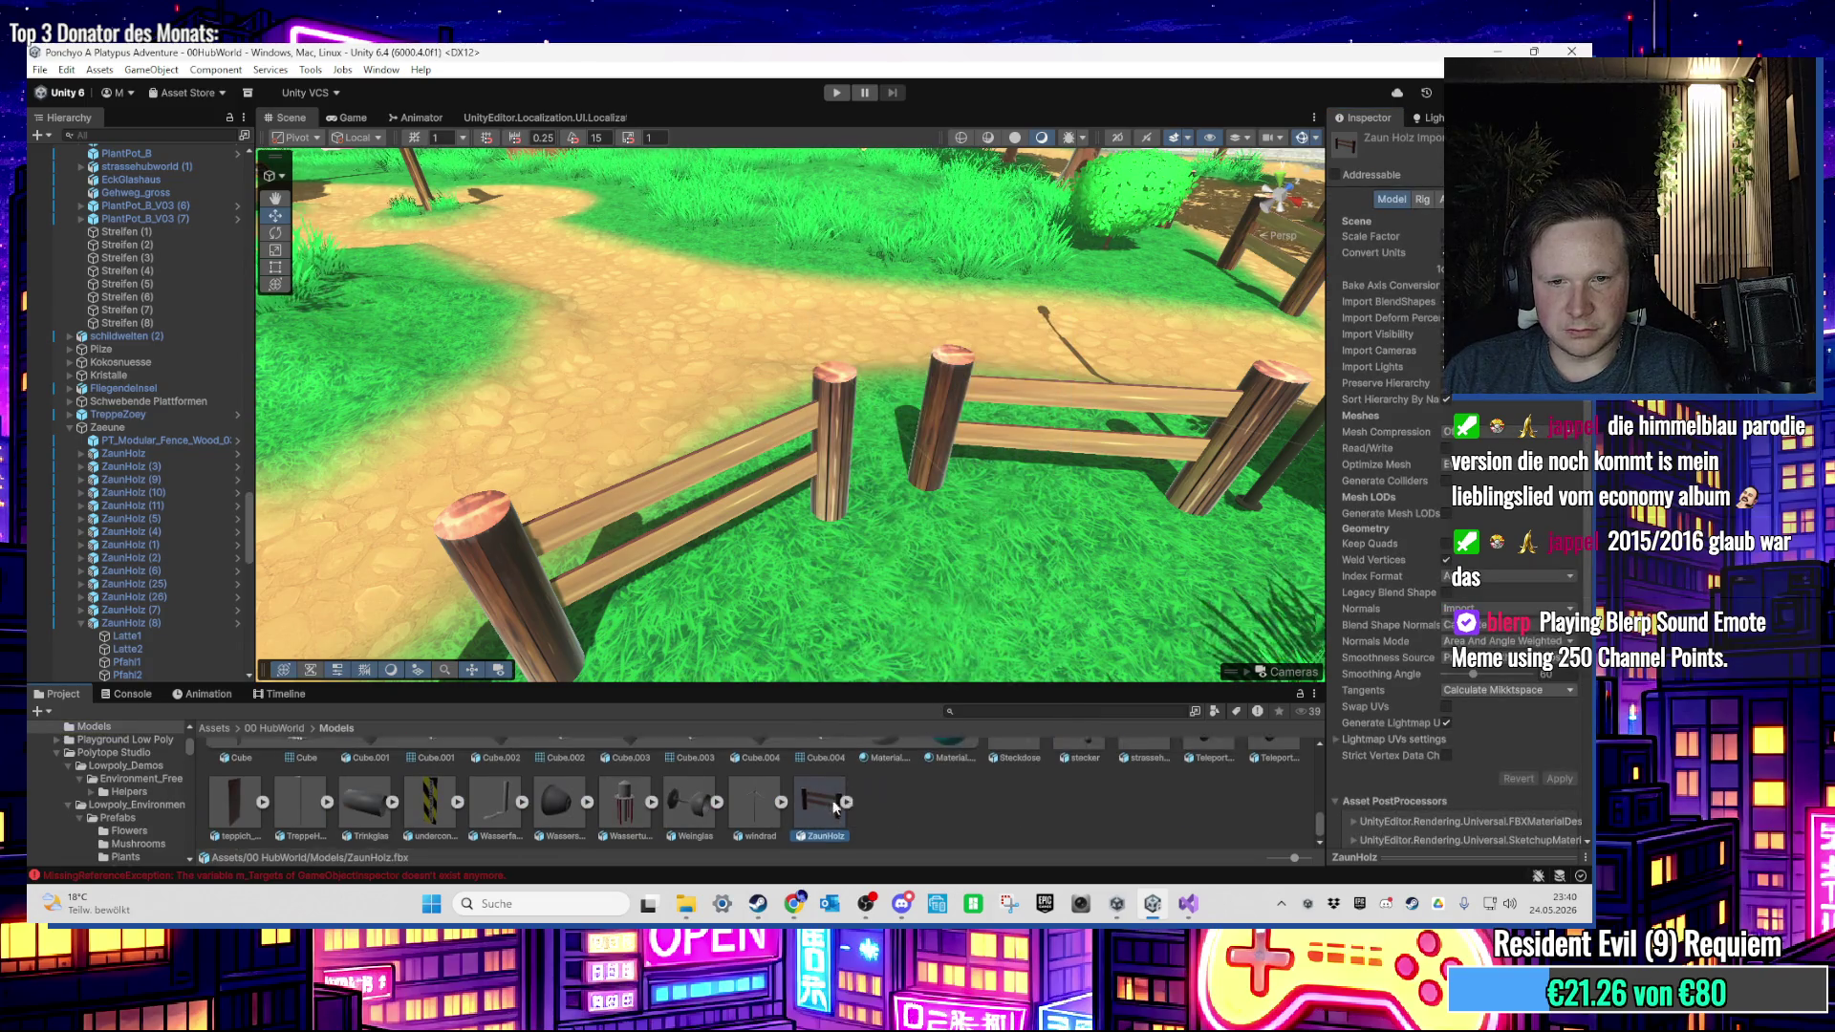
{"action": "right_click", "coordinate": [833, 808]}
{"action": "left_click", "coordinate": [865, 348]}
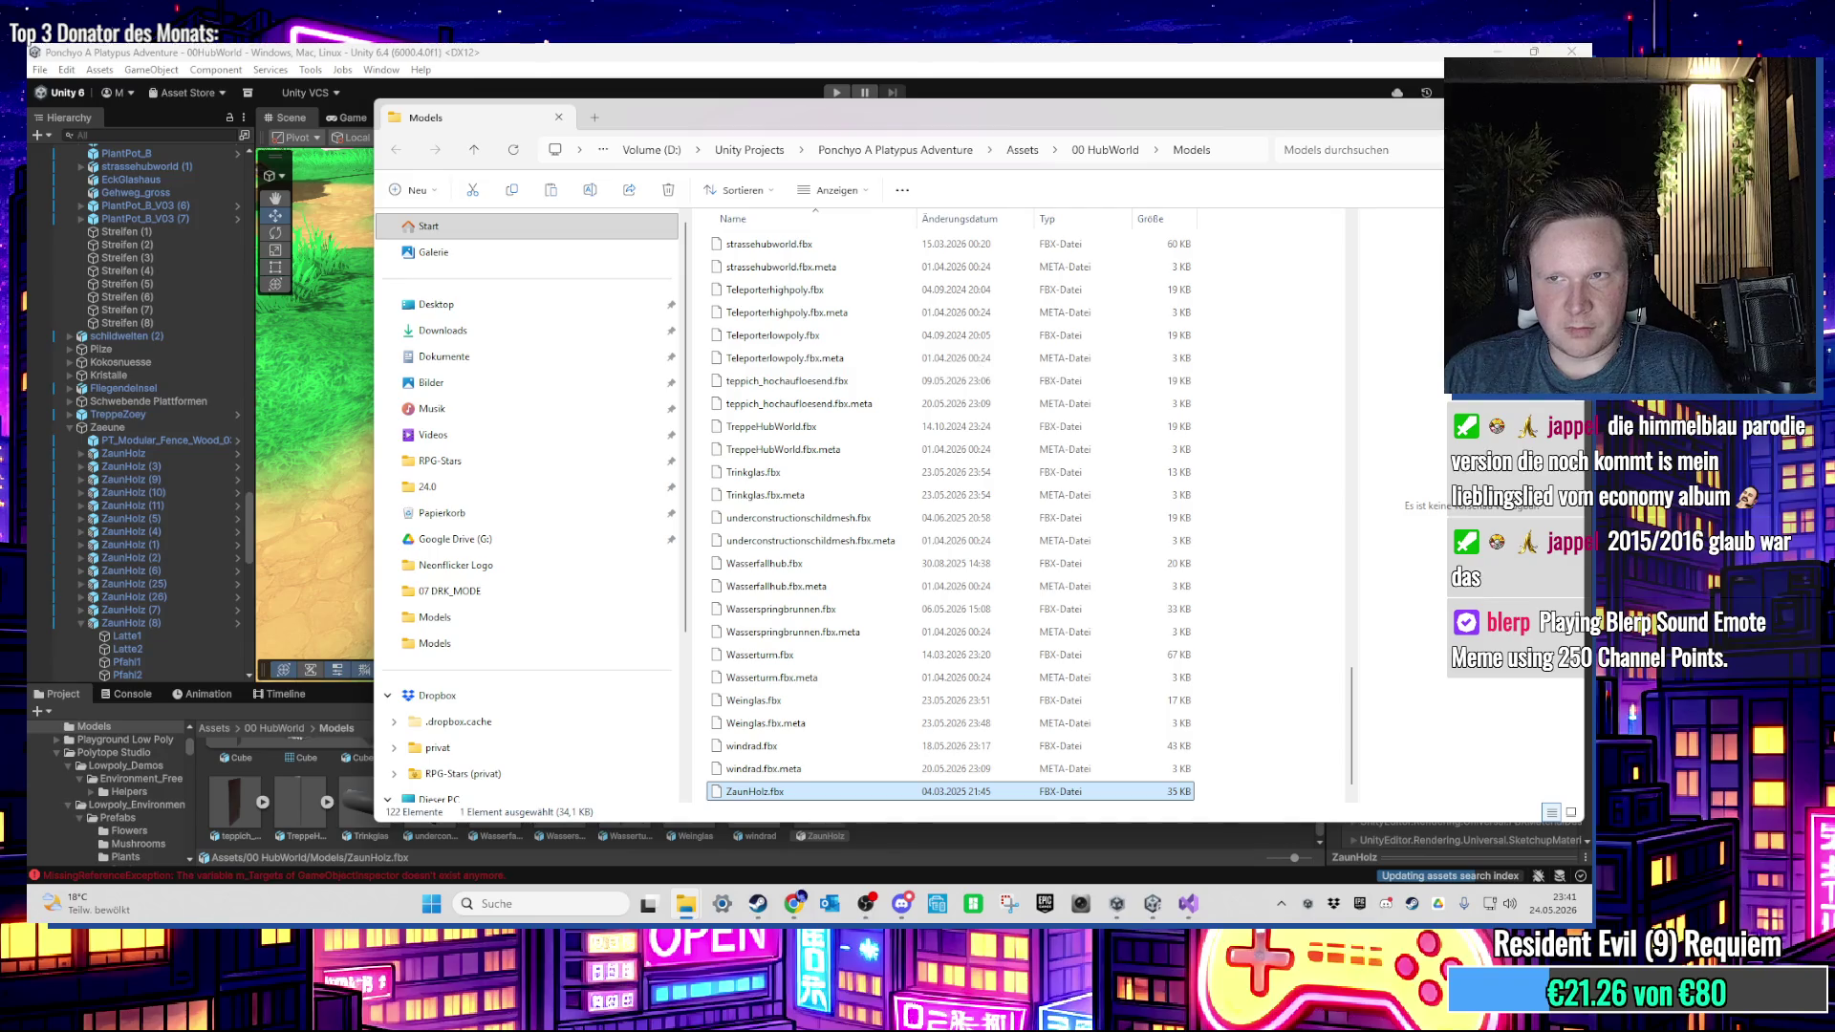
Step: Get the Models folder window out of the way to reach the desktop
{"action": "key", "text": "super+d"}
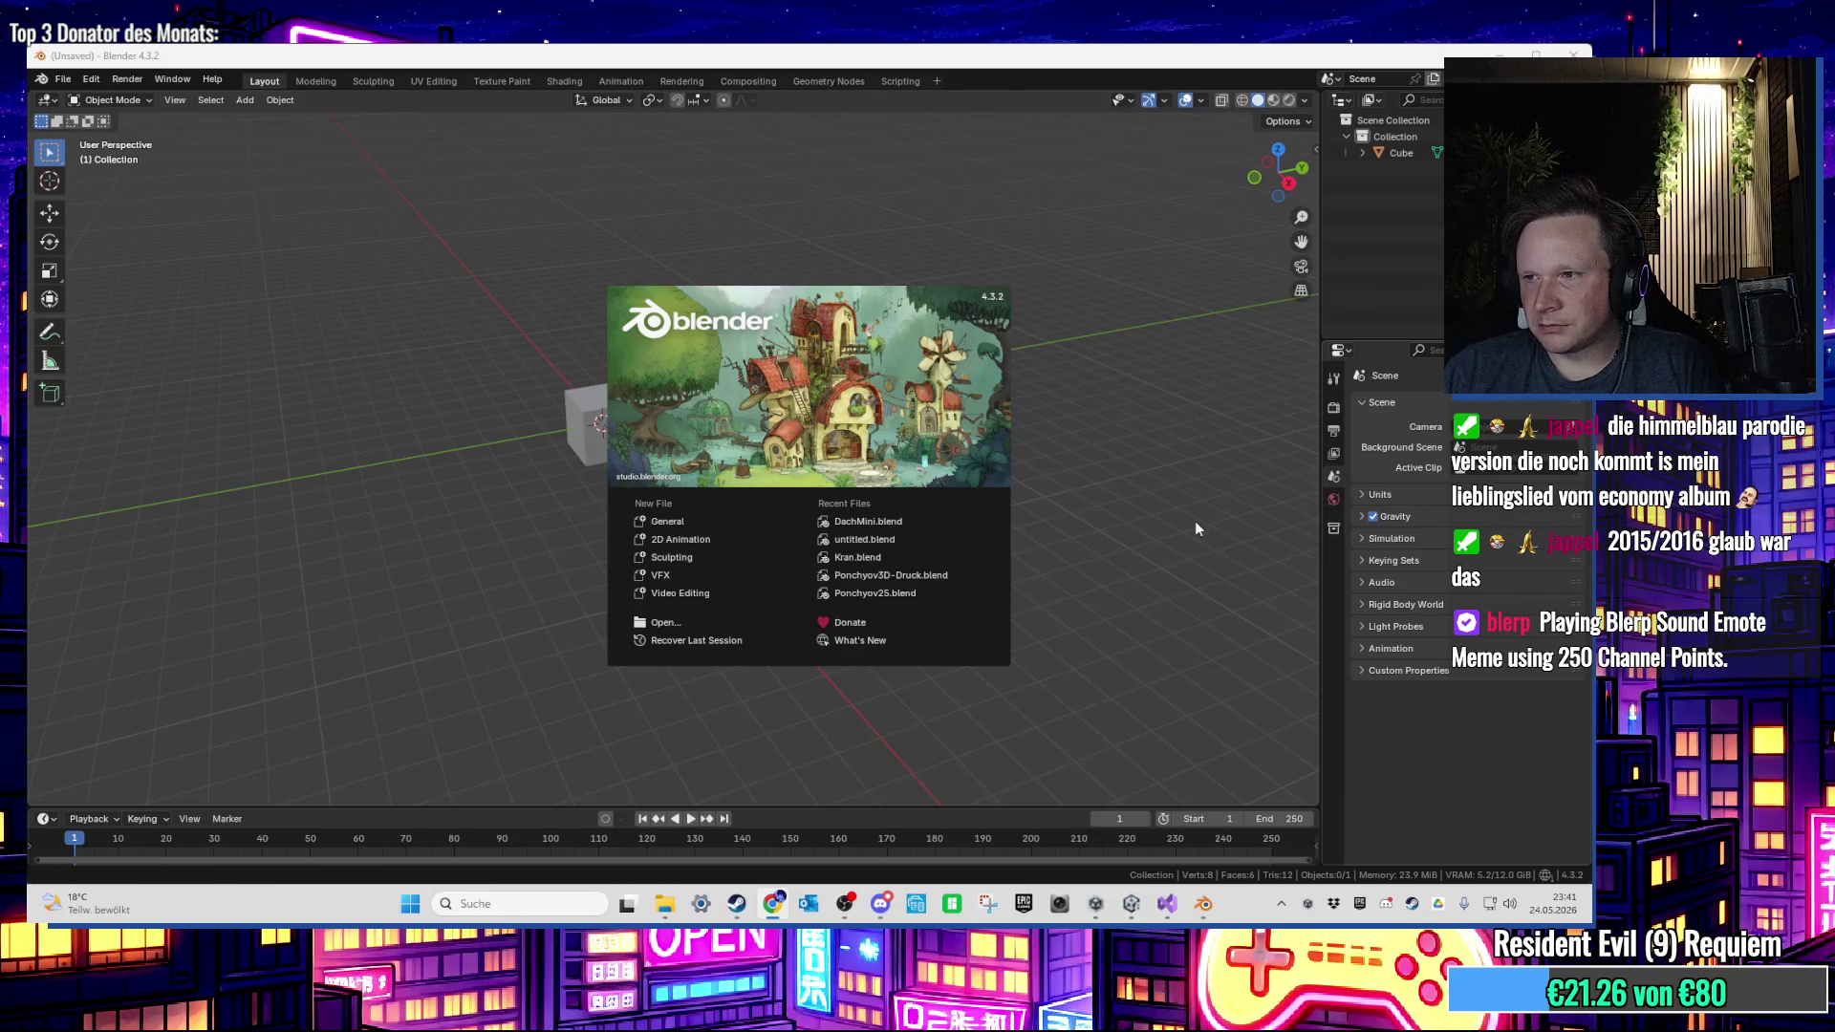
Step: Delete the default cube and import ZaunHolz.fbx into a fresh scene
{"action": "left_click", "coordinate": [532, 500]}
{"action": "left_click", "coordinate": [577, 389]}
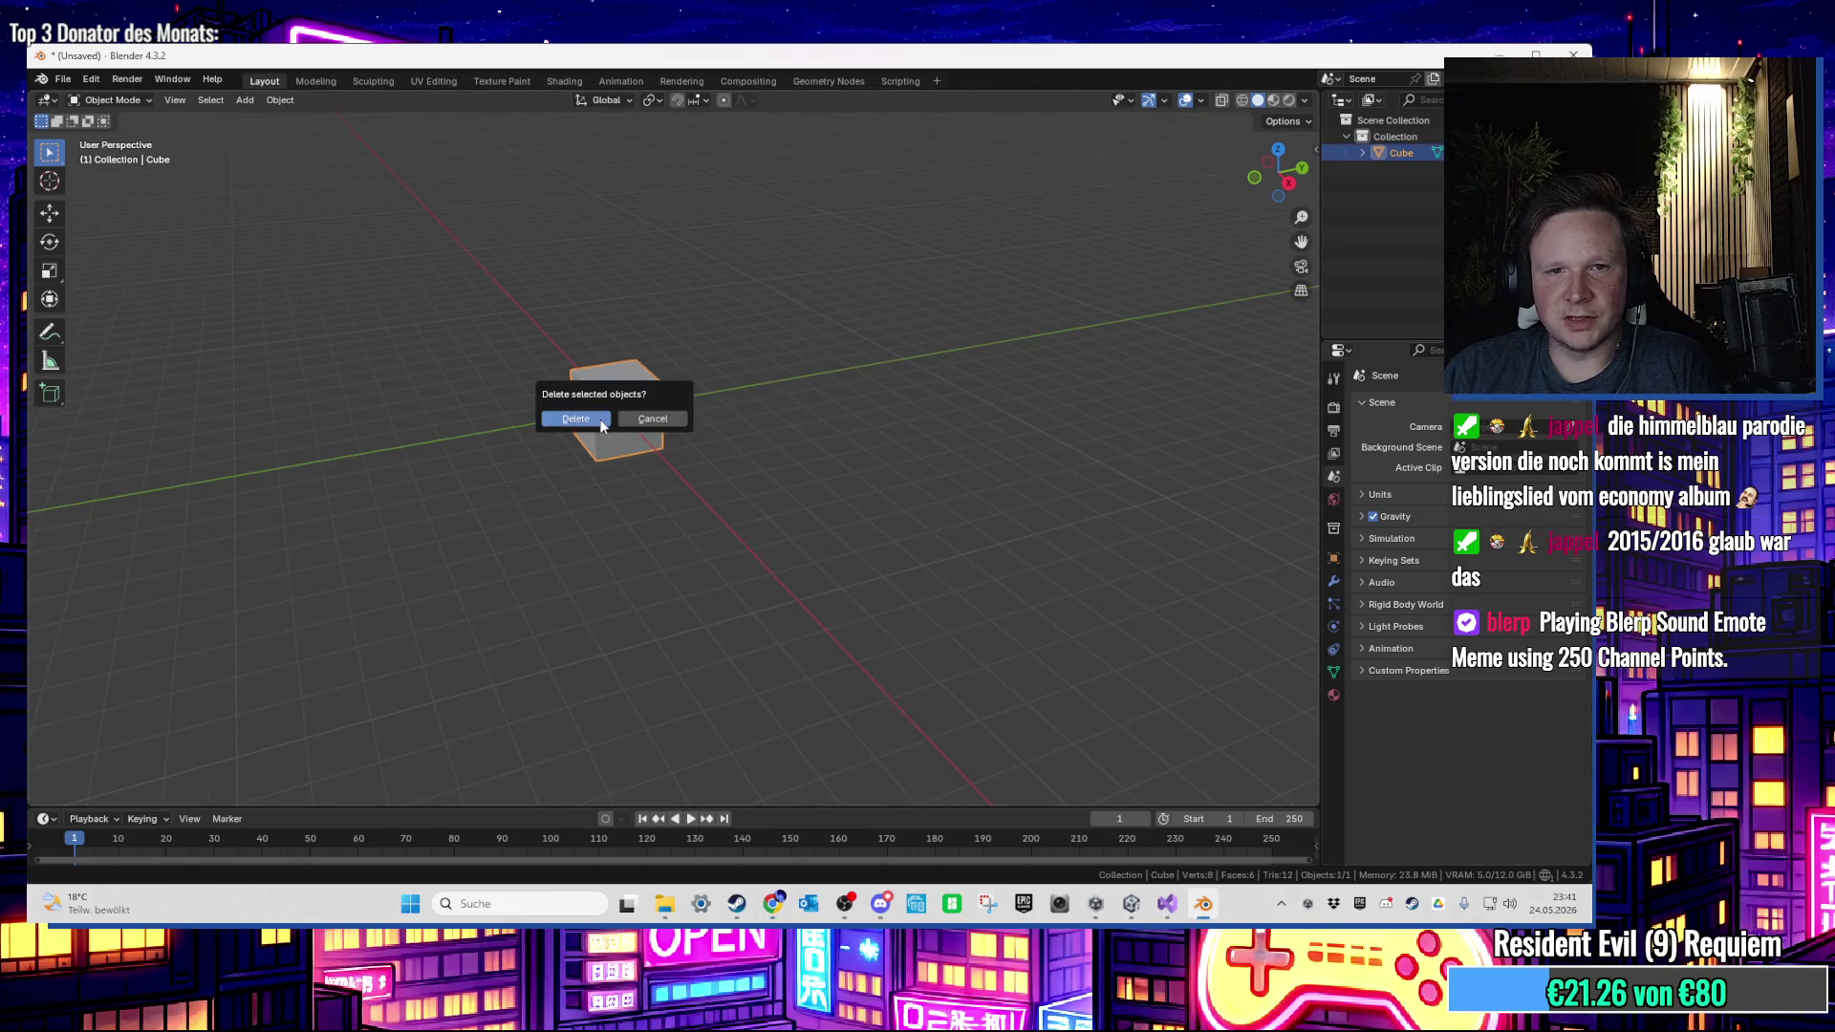
{"action": "left_click", "coordinate": [602, 422]}
{"action": "left_click", "coordinate": [65, 81]}
{"action": "mouse_move", "coordinate": [134, 311]}
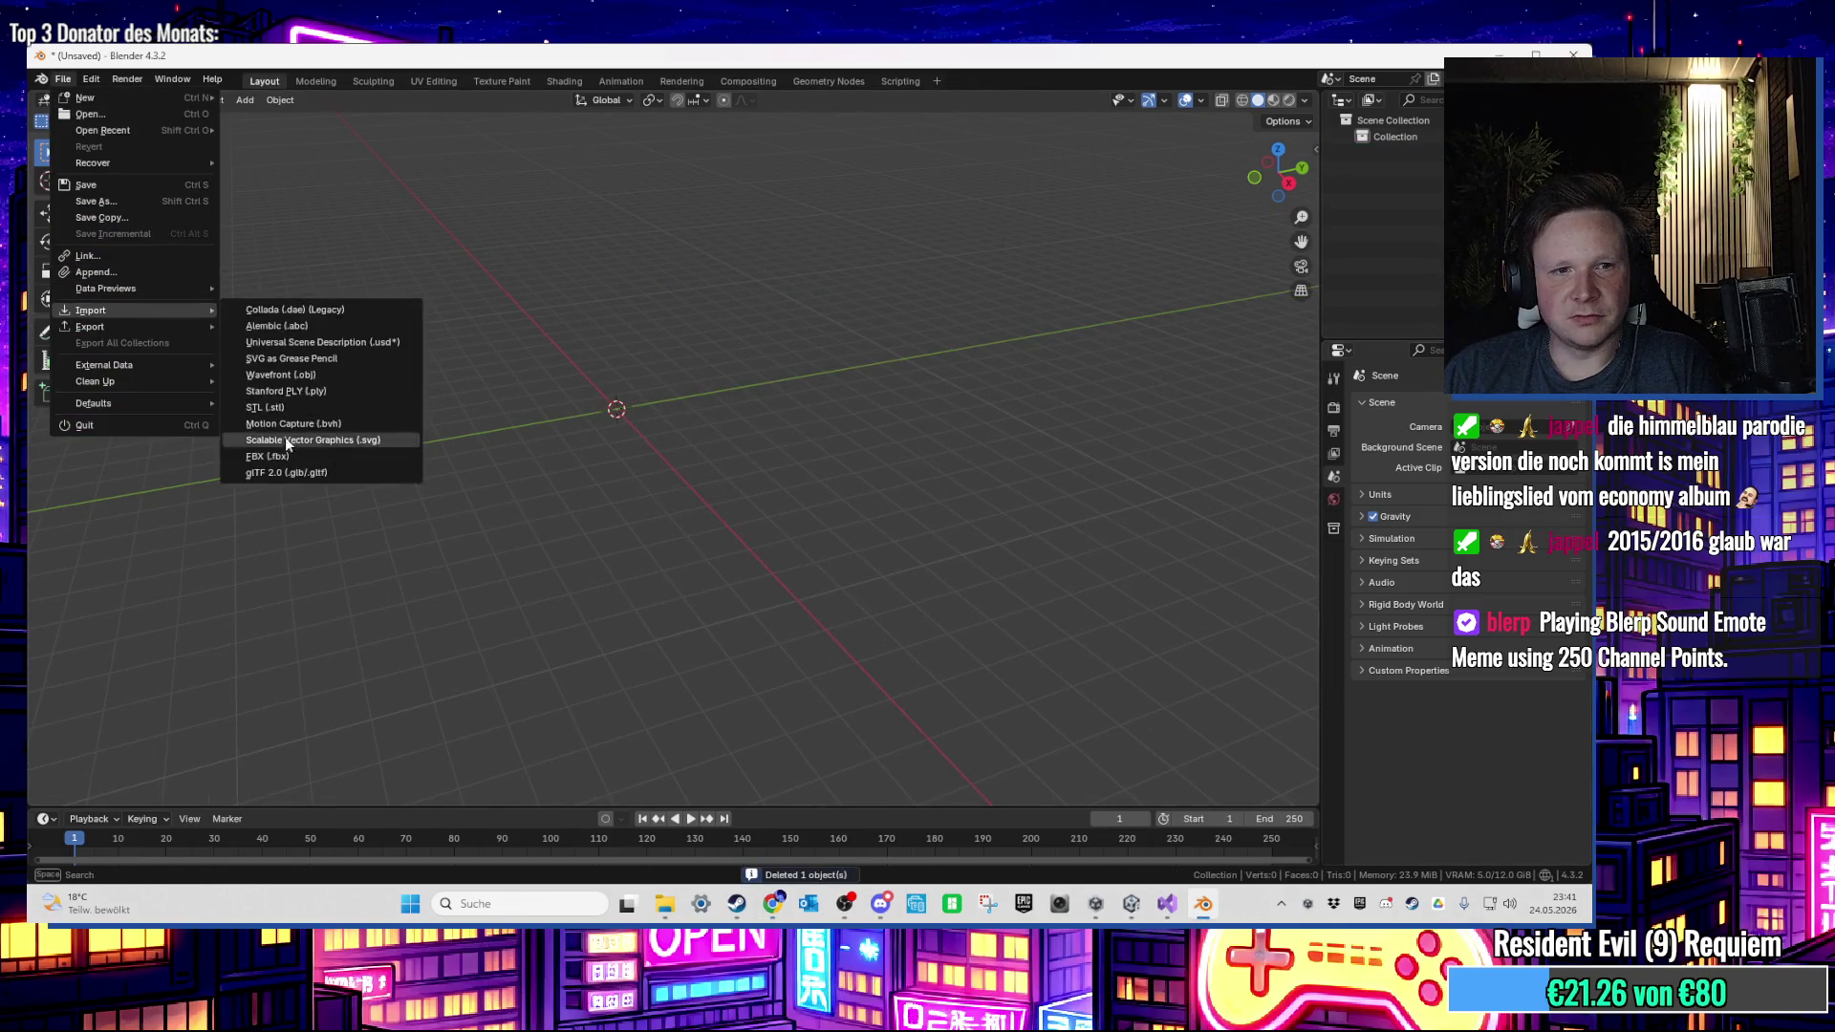
{"action": "left_click", "coordinate": [315, 443]}
{"action": "double_click", "coordinate": [642, 320]}
{"action": "double_click", "coordinate": [659, 425]}
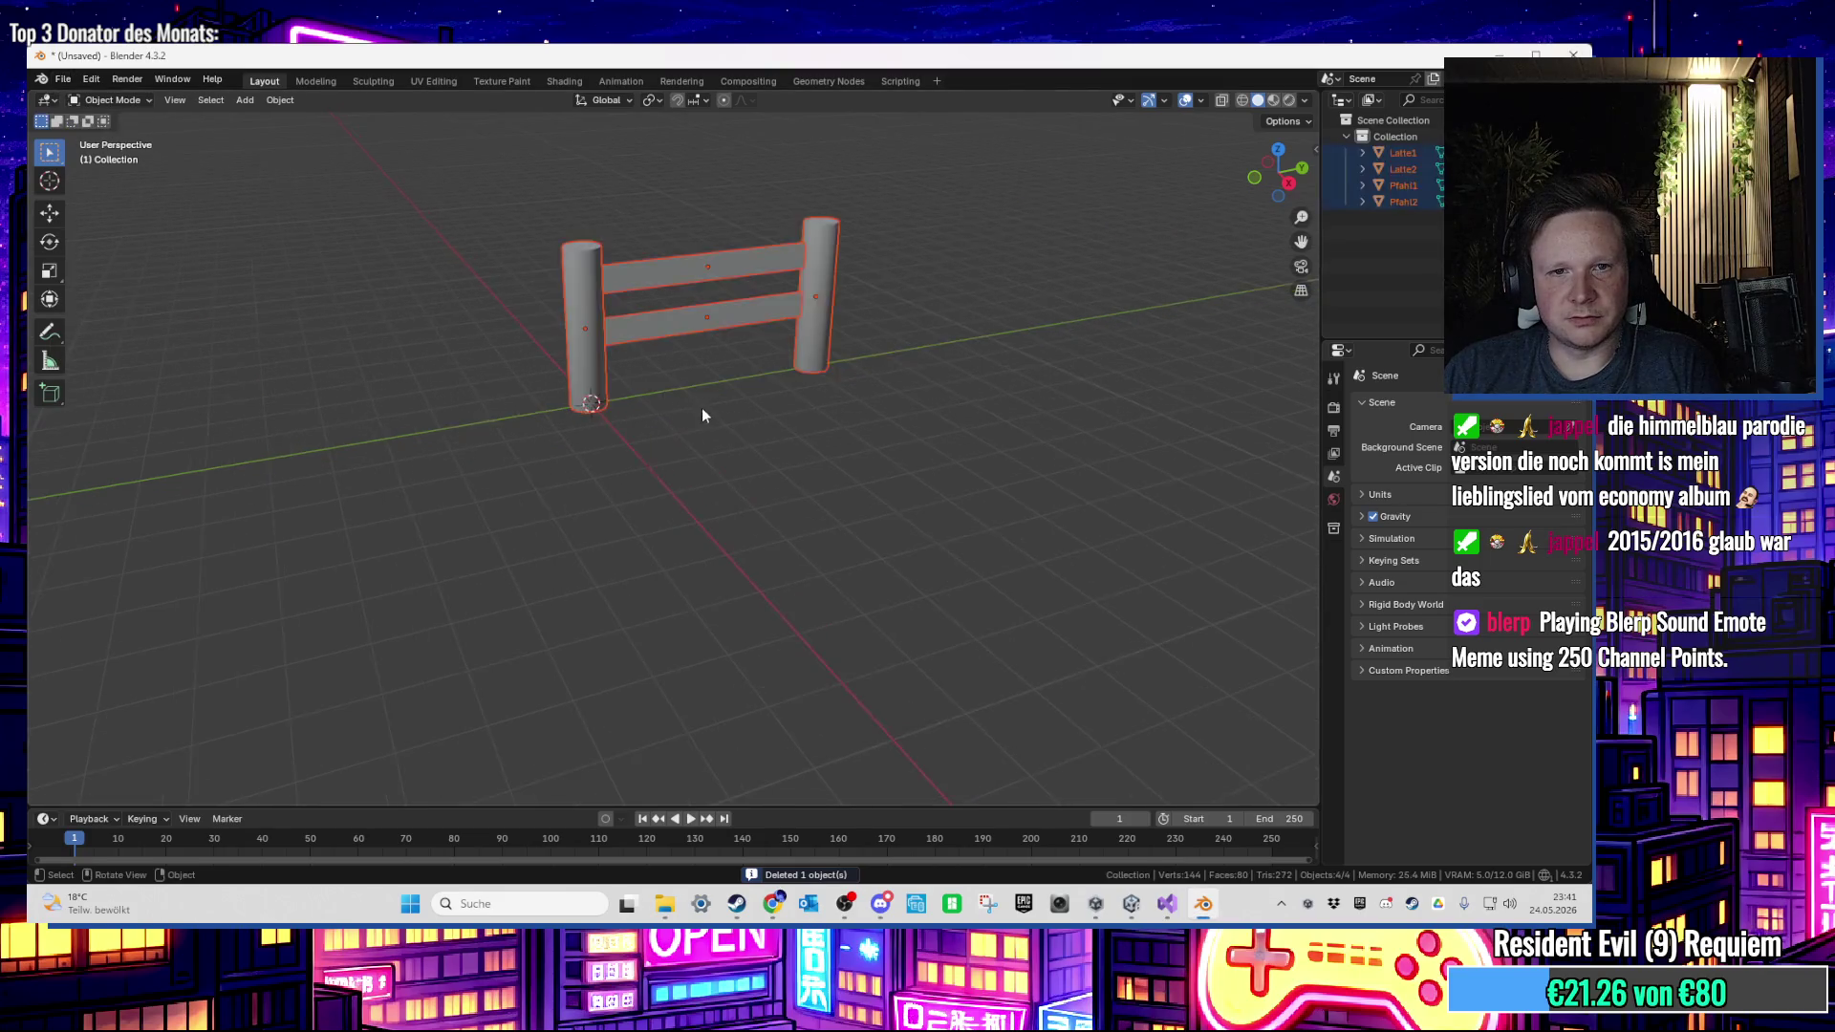
Step: Inspect the geometry of post Pfahl1 and top rail Latte1 in Edit Mode
{"action": "scroll", "coordinate": [701, 407], "scroll_direction": "up", "scroll_amount": 6}
{"action": "scroll", "coordinate": [615, 348], "scroll_direction": "down", "scroll_amount": 3}
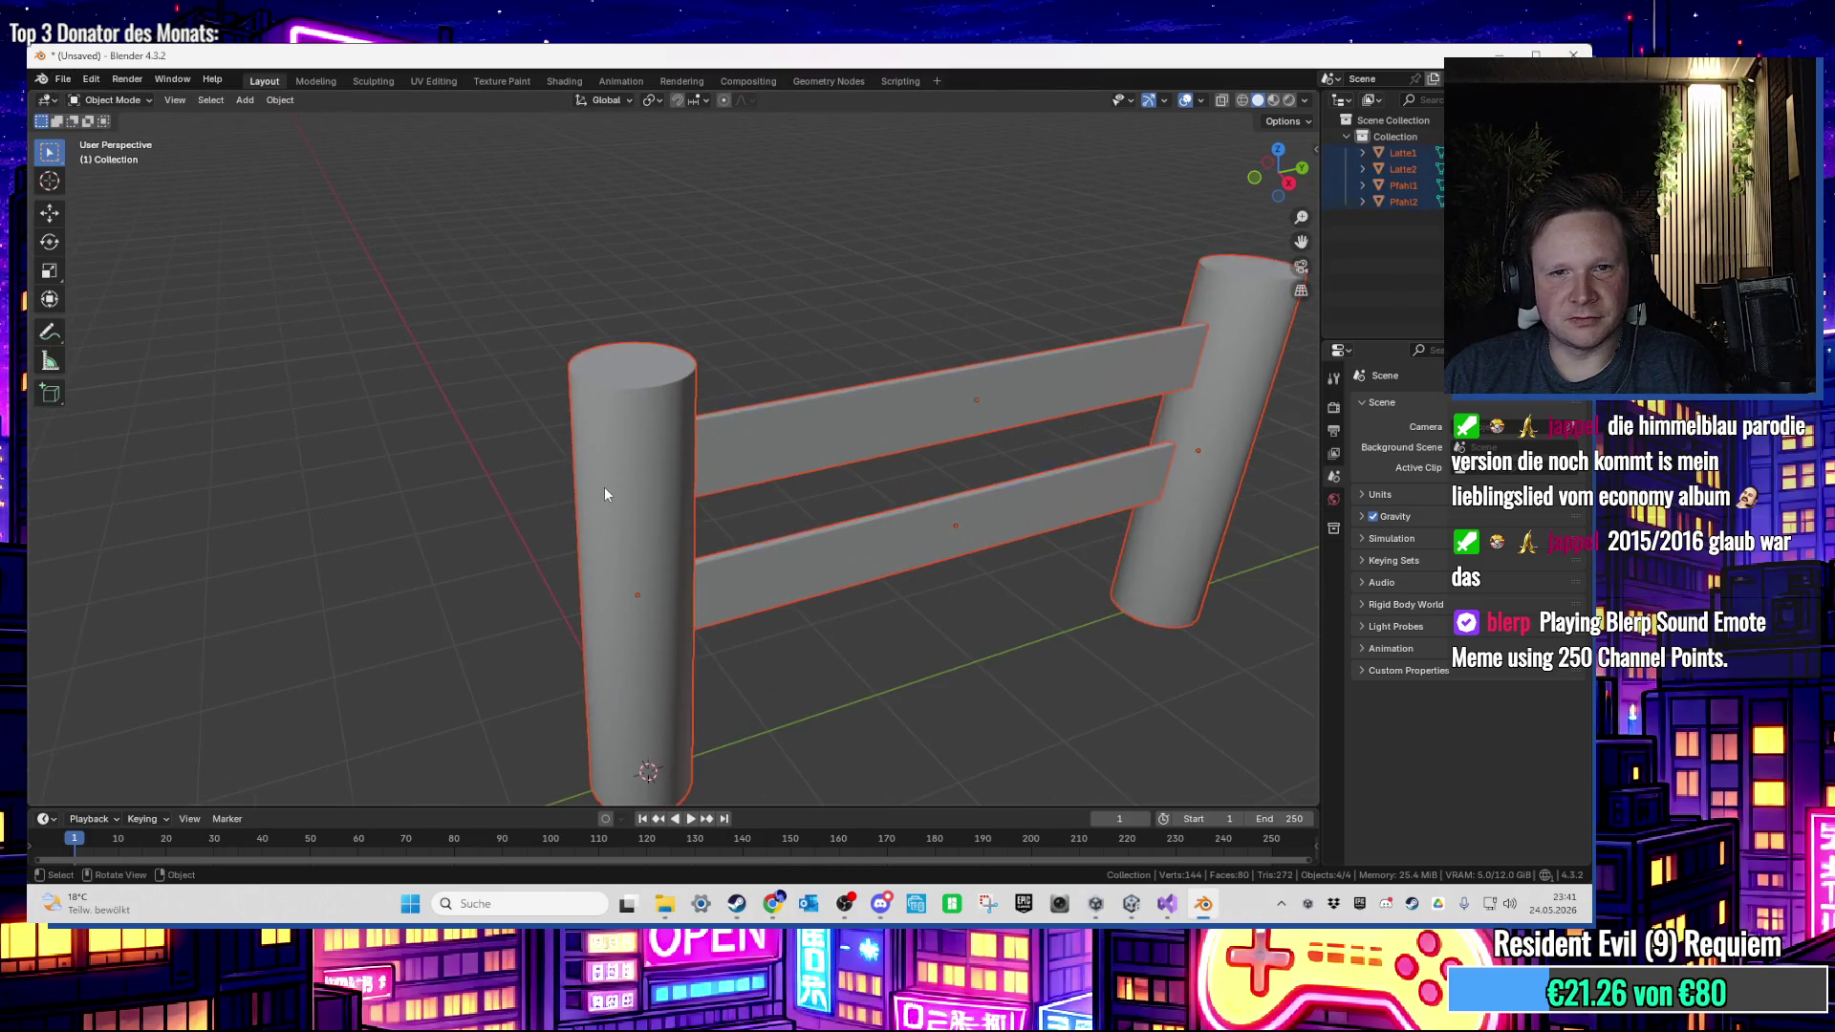
{"action": "left_click", "coordinate": [604, 486]}
{"action": "key", "text": "Tab"}
{"action": "key", "text": "KP_Decimal"}
{"action": "scroll", "coordinate": [706, 466], "scroll_direction": "down", "scroll_amount": 1}
{"action": "key", "text": "Tab"}
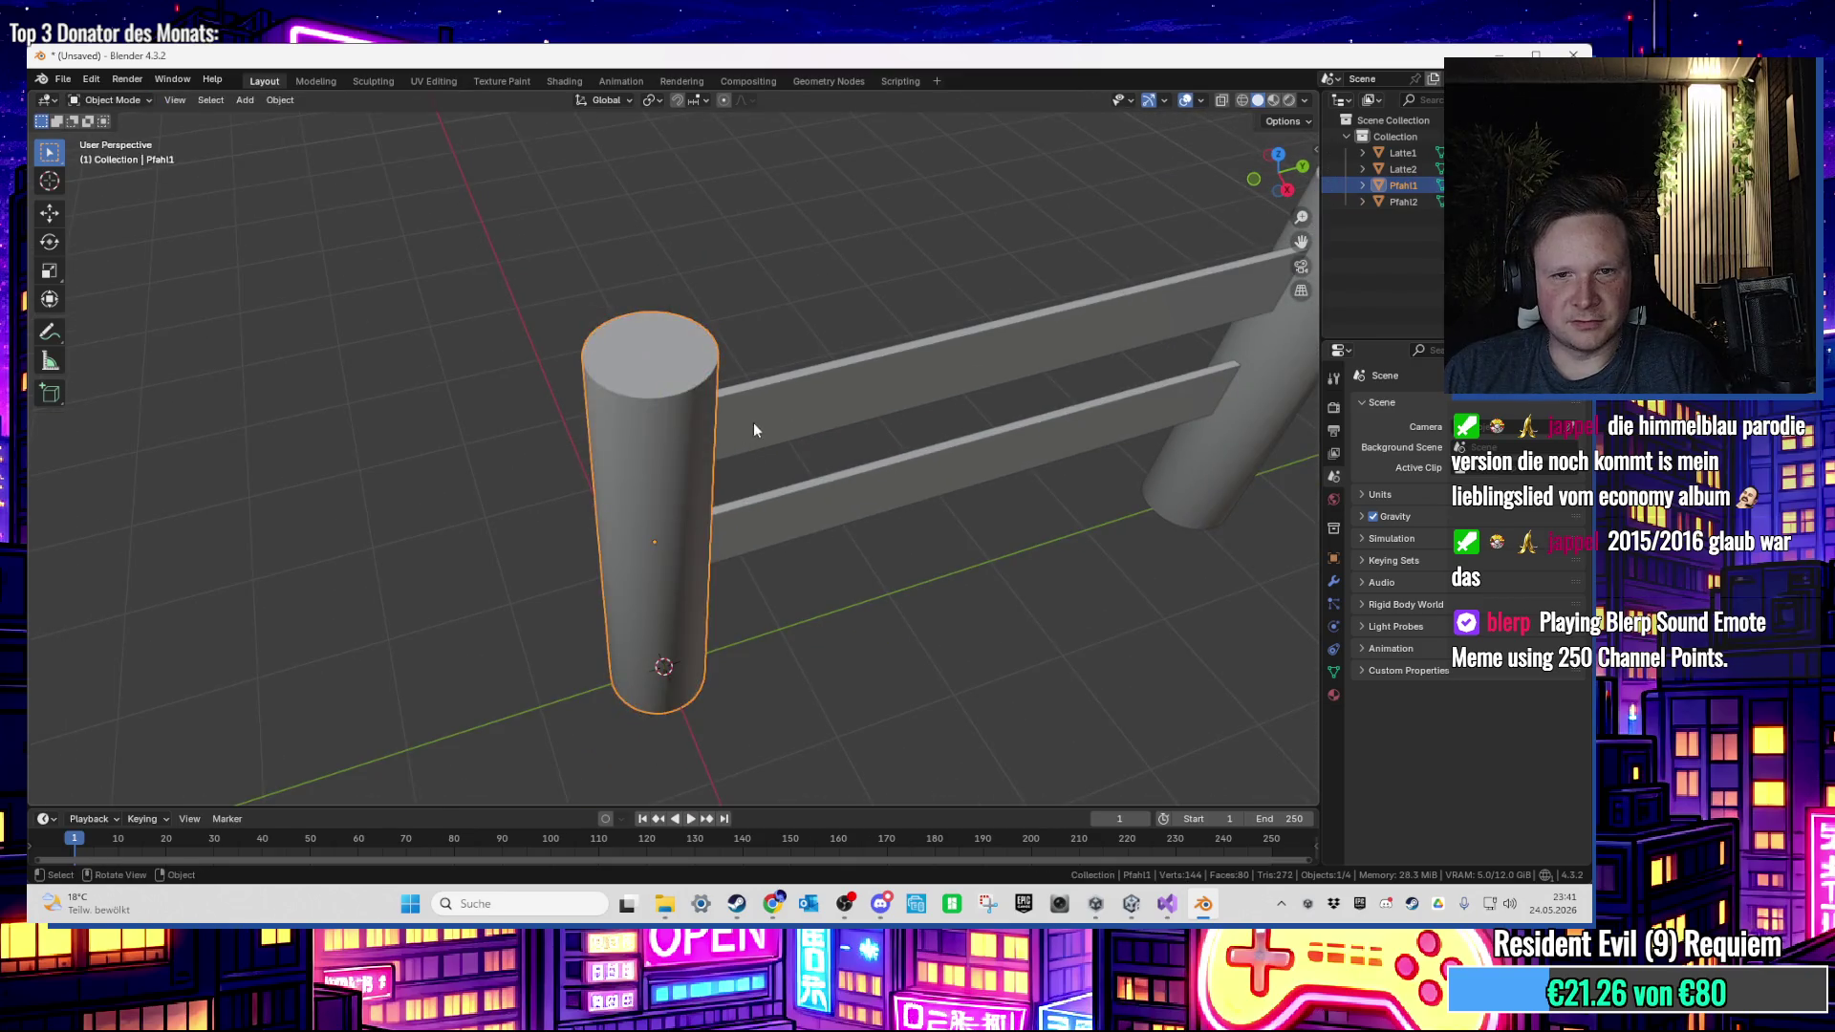
{"action": "left_click", "coordinate": [755, 421]}
{"action": "key", "text": "Tab"}
{"action": "key", "text": "Tab"}
{"action": "key", "text": "Tab"}
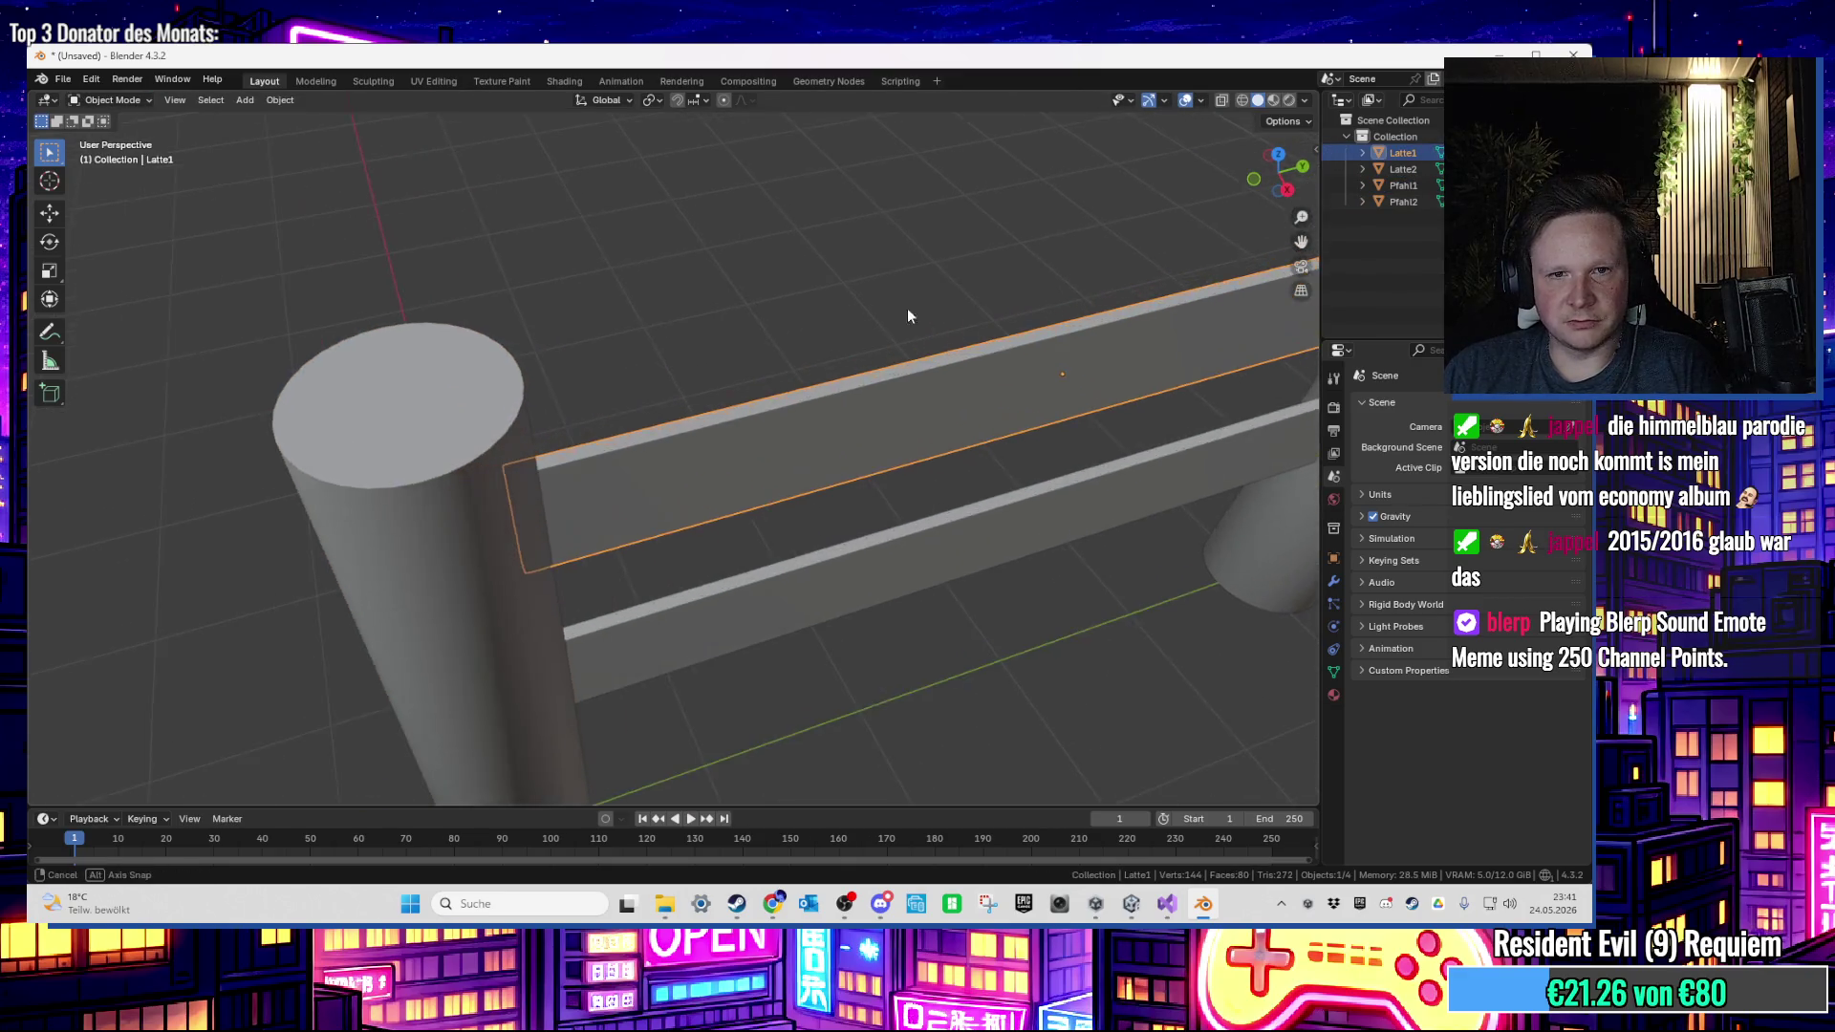
{"action": "scroll", "coordinate": [607, 618], "scroll_direction": "down", "scroll_amount": 1}
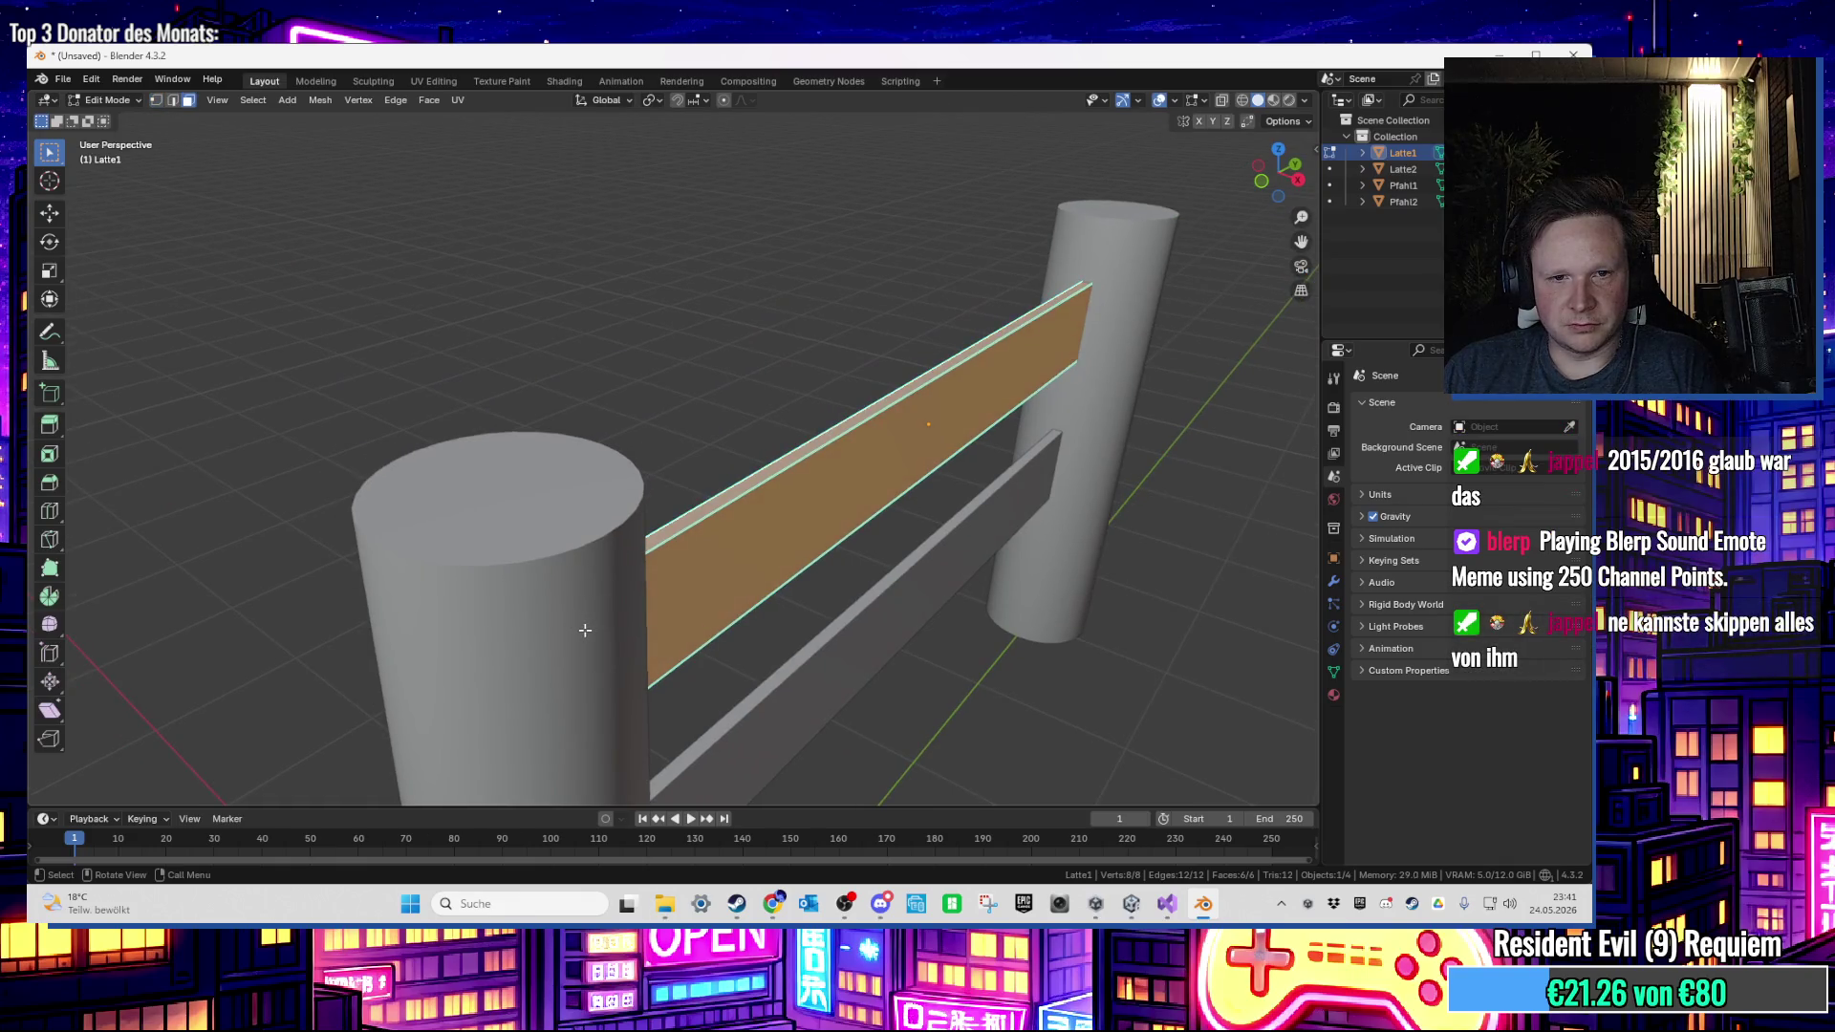
{"action": "key", "text": "Tab"}
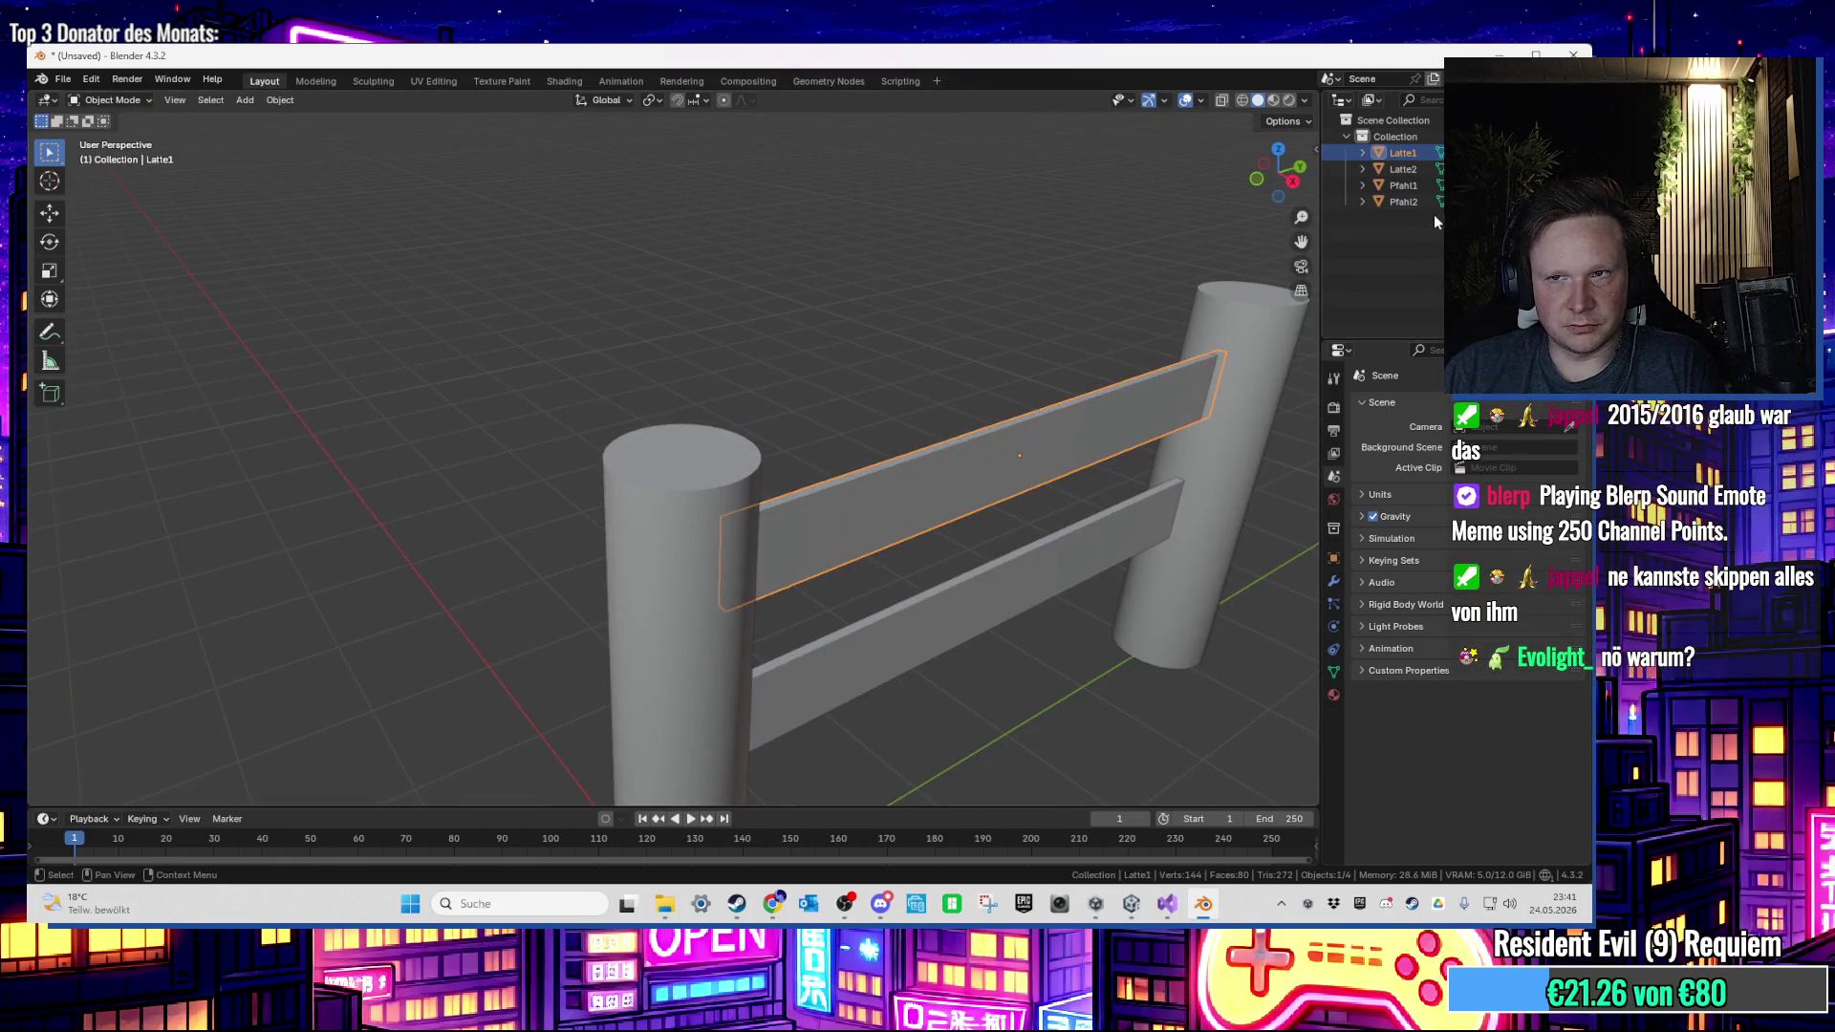
Step: Hide the posts, clear the top rail's face selection, then unhide the posts
{"action": "key", "text": "Tab"}
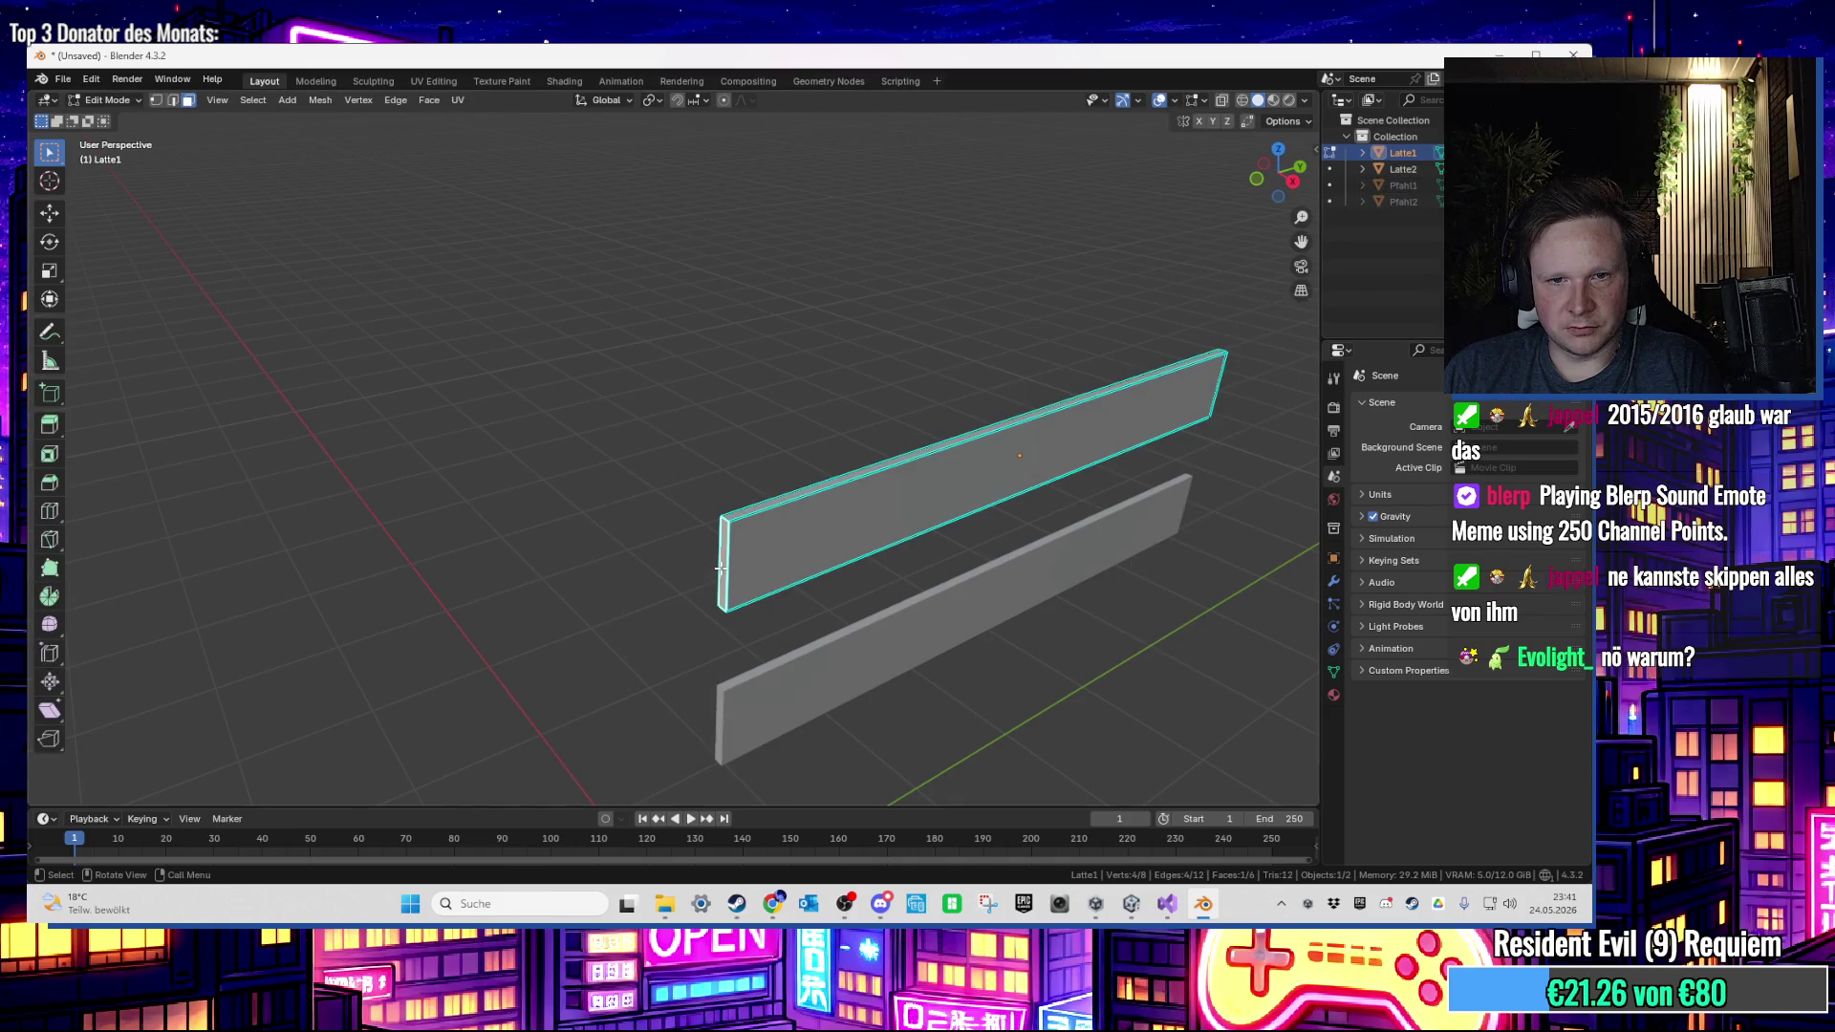
{"action": "key", "text": "alt+a"}
{"action": "key", "text": "KP_6"}
{"action": "key", "text": "KP_6"}
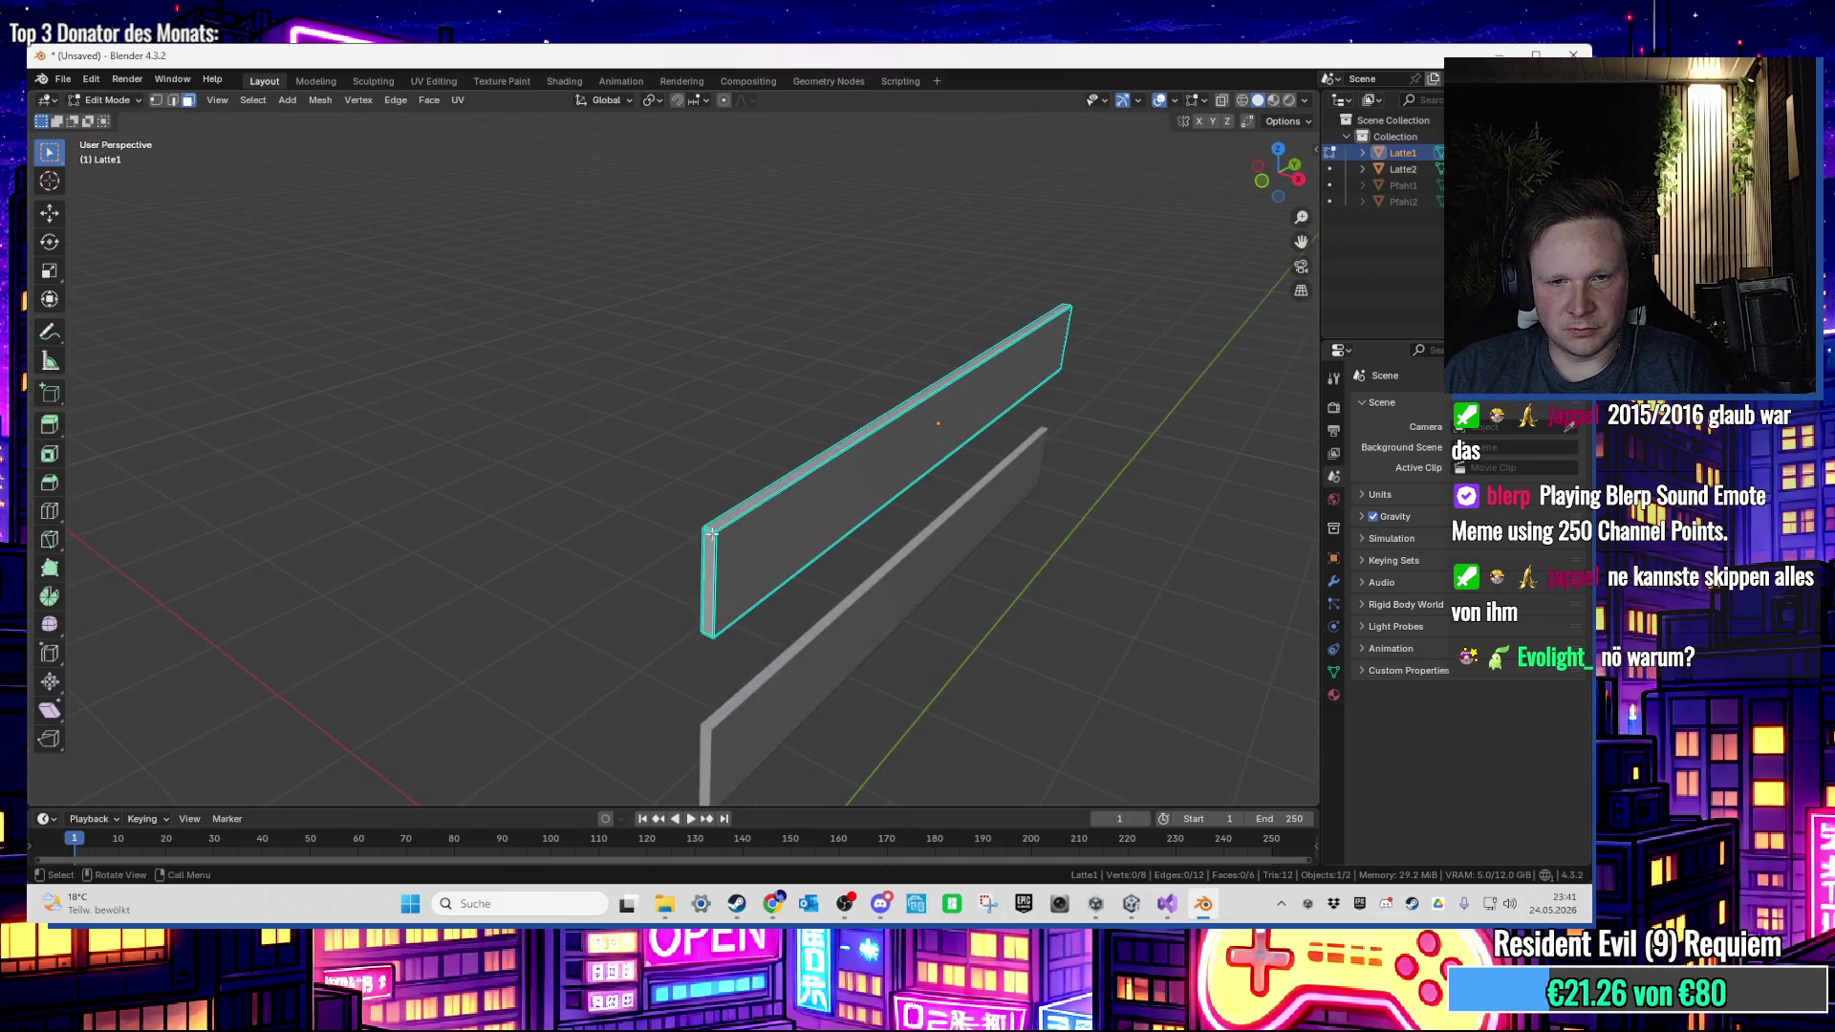
{"action": "key", "text": "Tab"}
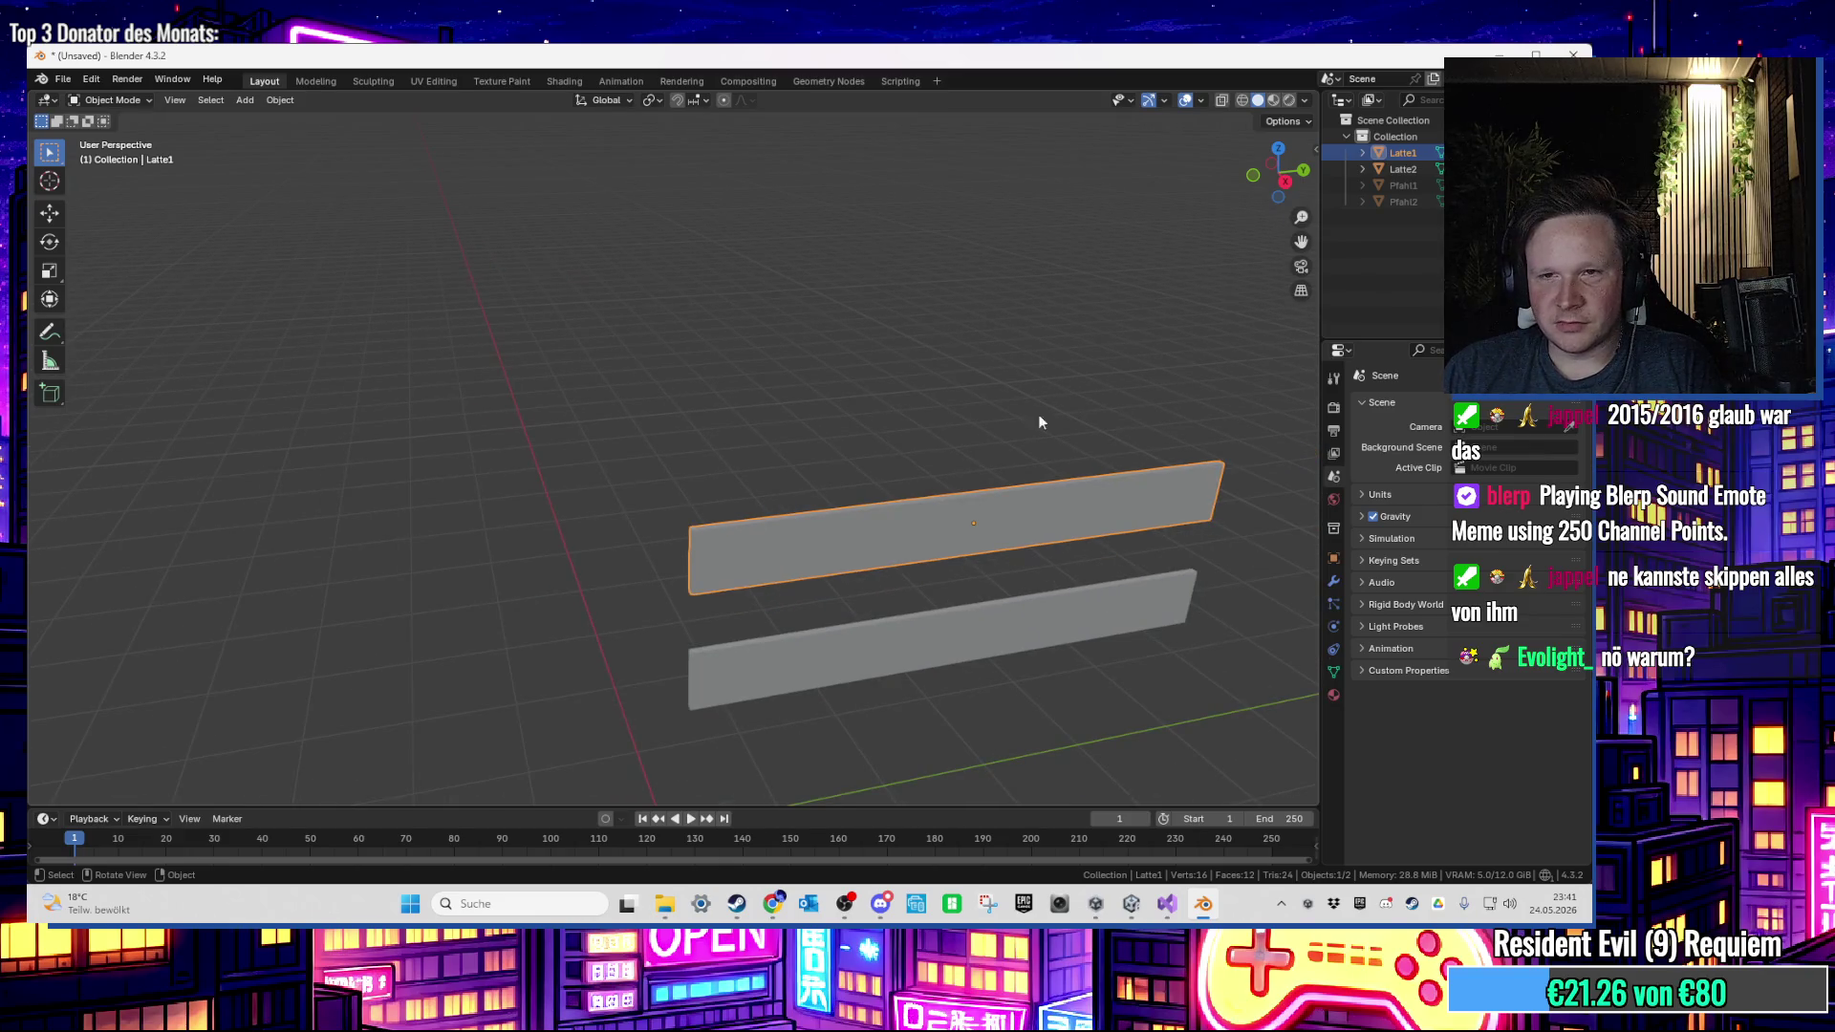
{"action": "key", "text": "alt+h"}
Step: Re-examine left post Pfahl1 in Edit Mode and switch to a side view
{"action": "scroll", "coordinate": [678, 507], "scroll_direction": "up", "scroll_amount": 2}
{"action": "left_click", "coordinate": [678, 507]}
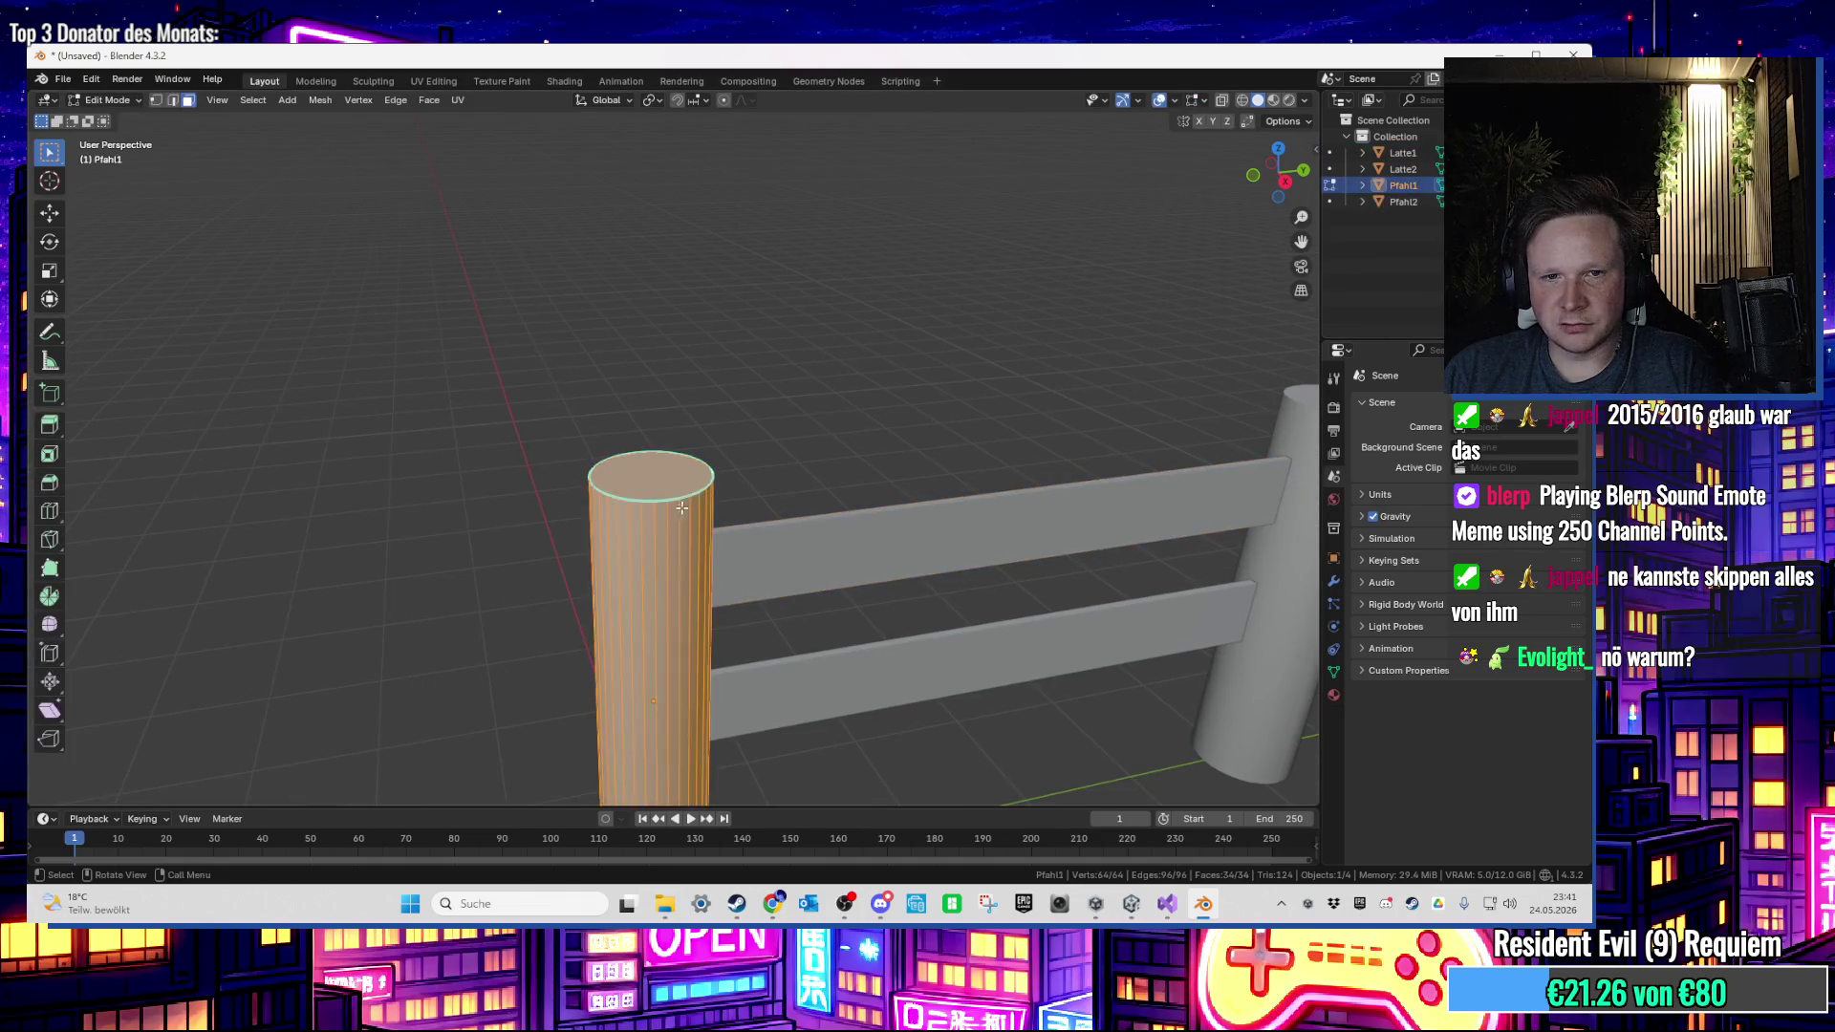
{"action": "key", "text": "Tab"}
{"action": "scroll", "coordinate": [689, 543], "scroll_direction": "up", "scroll_amount": 2}
{"action": "scroll", "coordinate": [698, 540], "scroll_direction": "down", "scroll_amount": 3}
{"action": "key", "text": "Tab"}
{"action": "key", "text": "alt+a"}
{"action": "key", "text": "KP_6"}
{"action": "key", "text": "KP_6"}
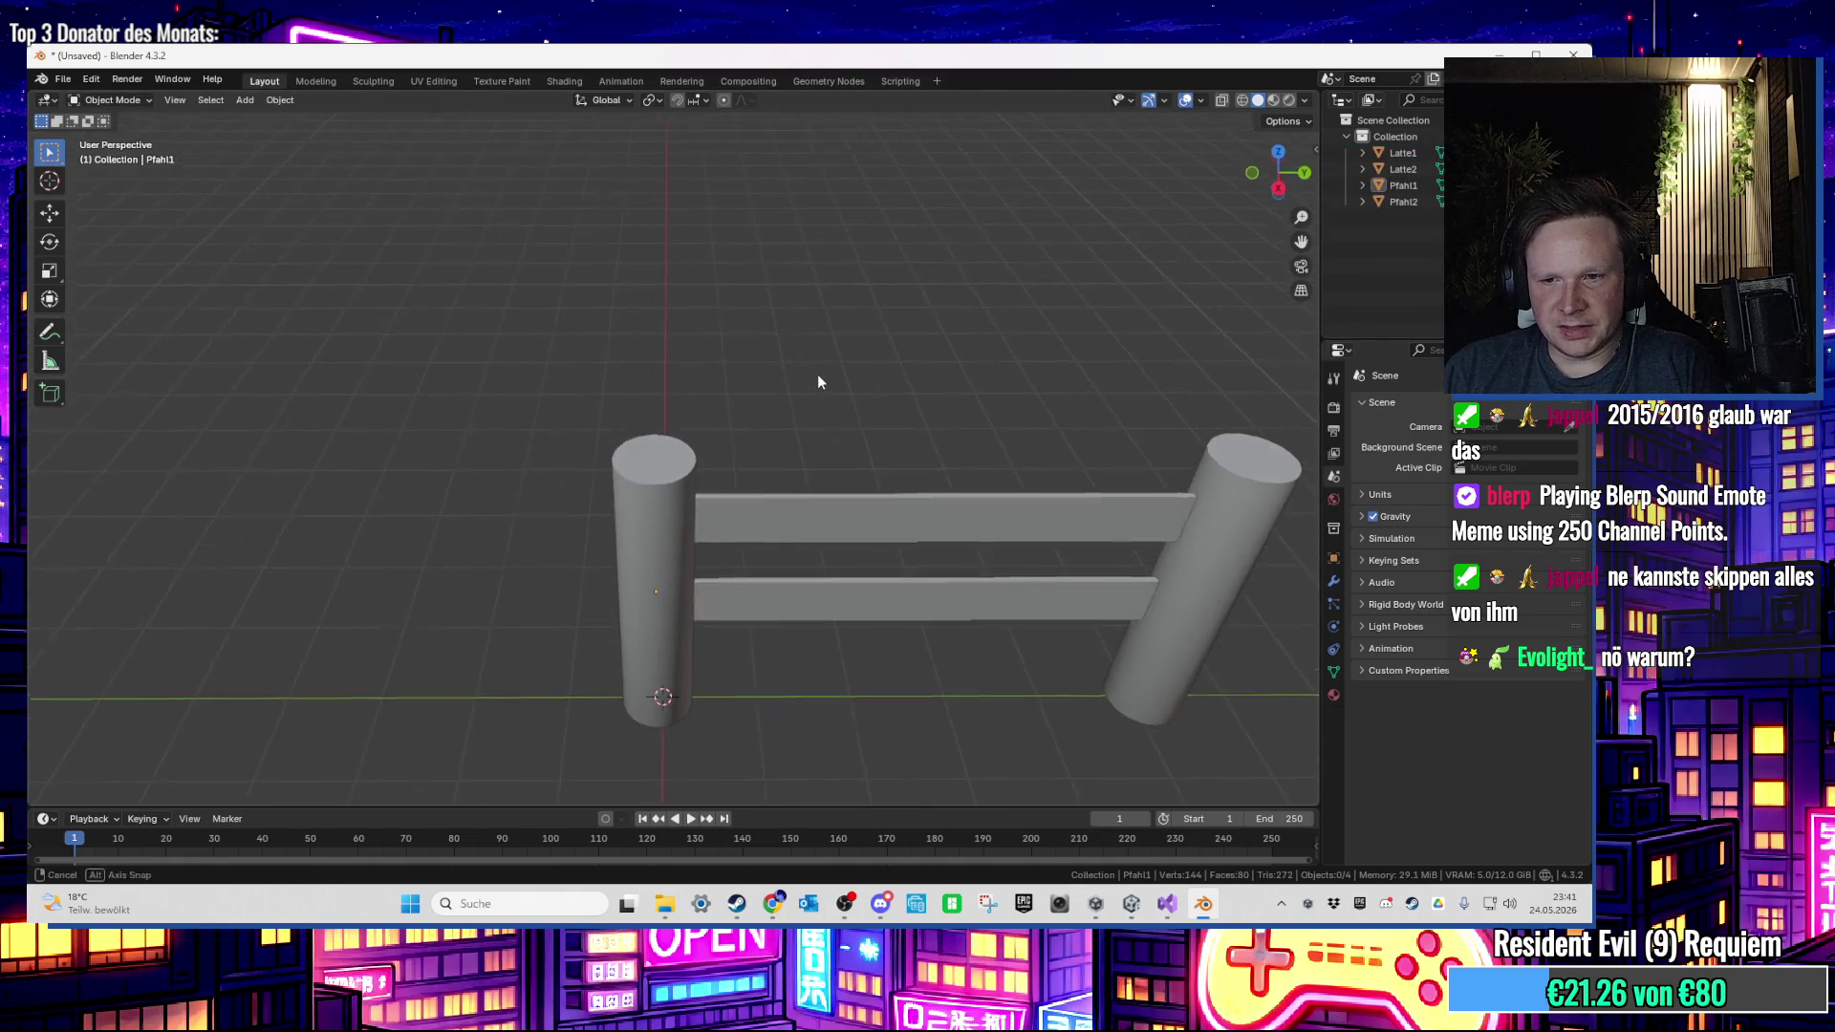
Step: Add a Decimate modifier with ratio 0.5 to left post Pfahl1
{"action": "left_click", "coordinate": [642, 516]}
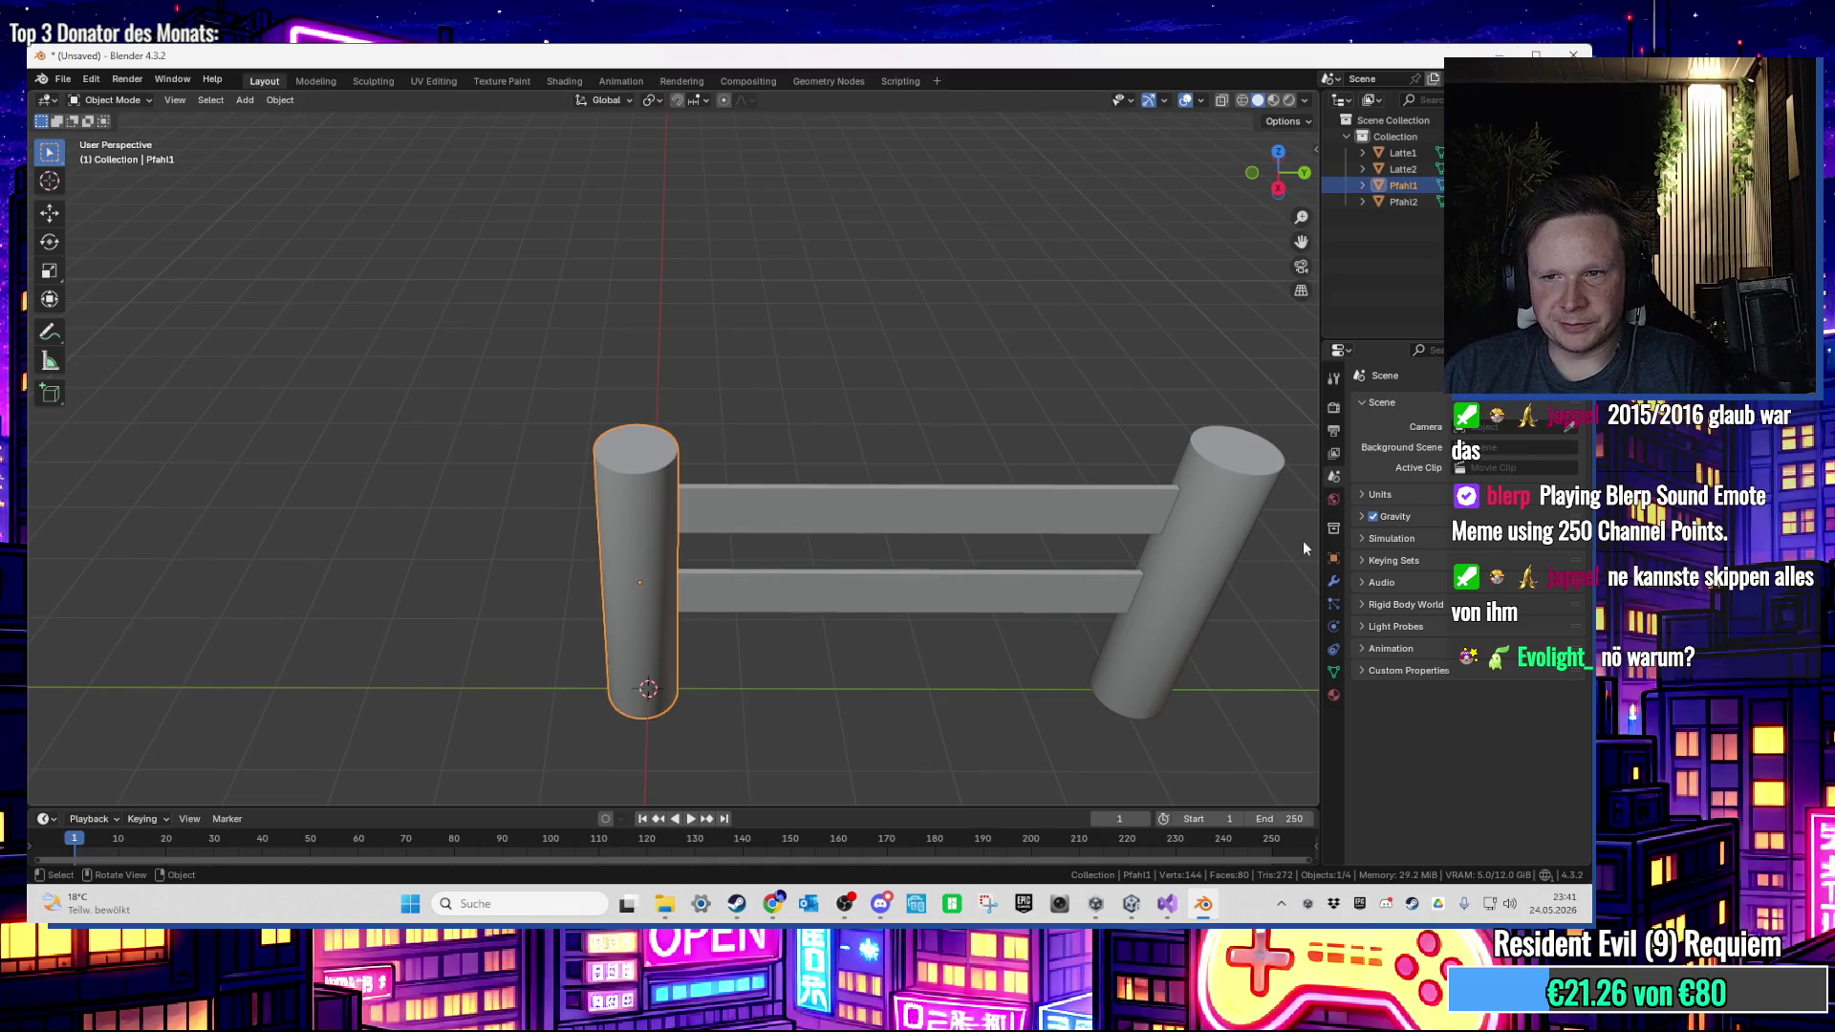
{"action": "left_click", "coordinate": [1334, 581]}
{"action": "left_click", "coordinate": [1439, 411]}
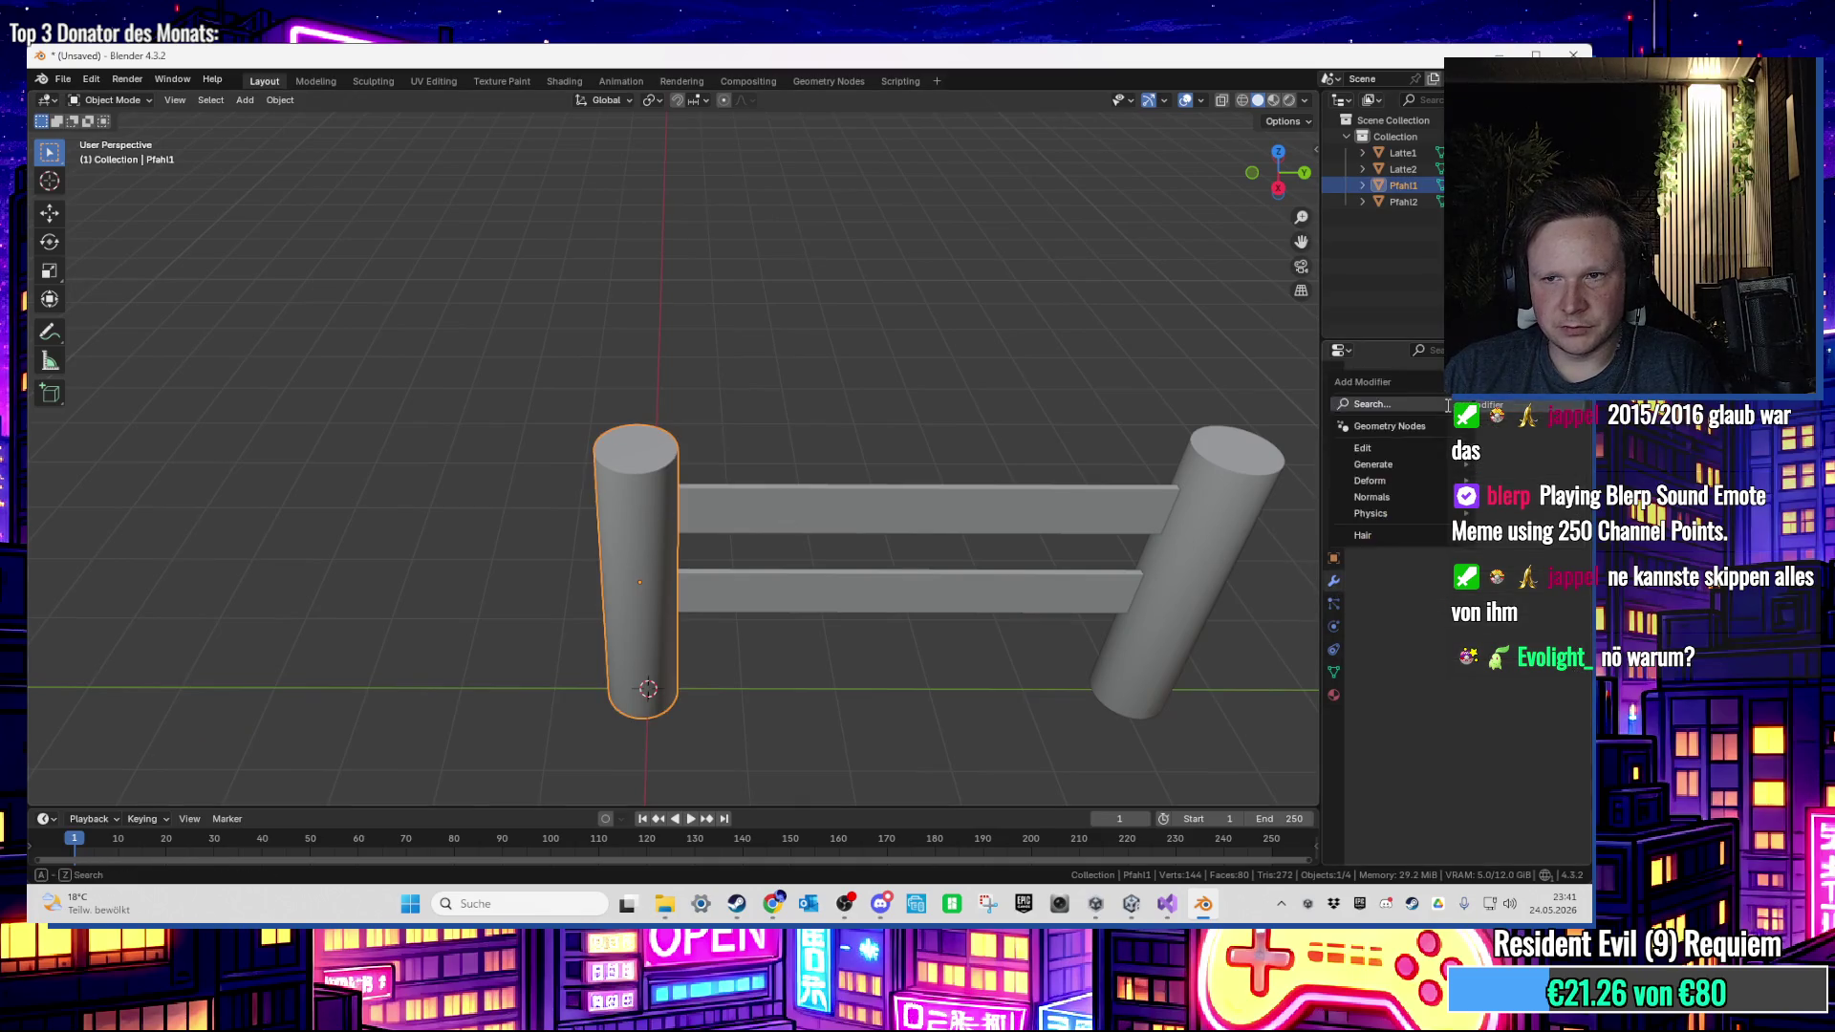
{"action": "type", "text": "dec"}
{"action": "left_click", "coordinate": [1380, 438]}
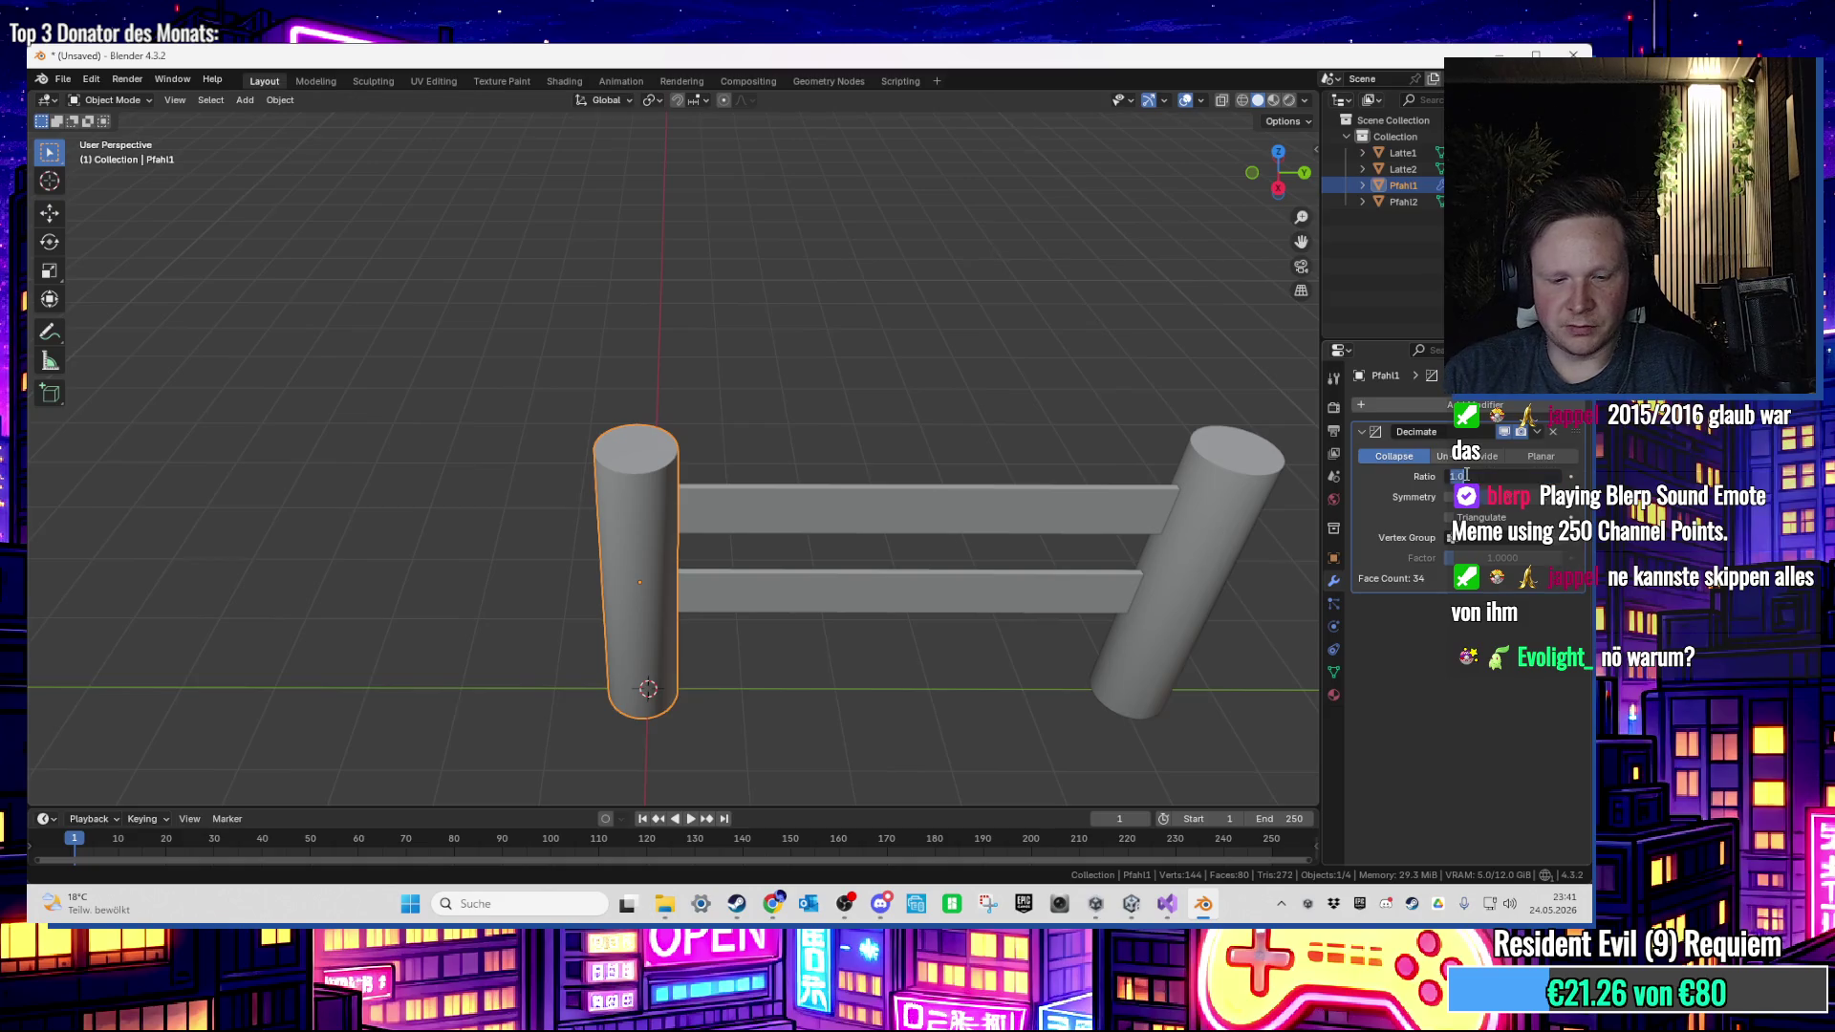
{"action": "key", "text": "Return"}
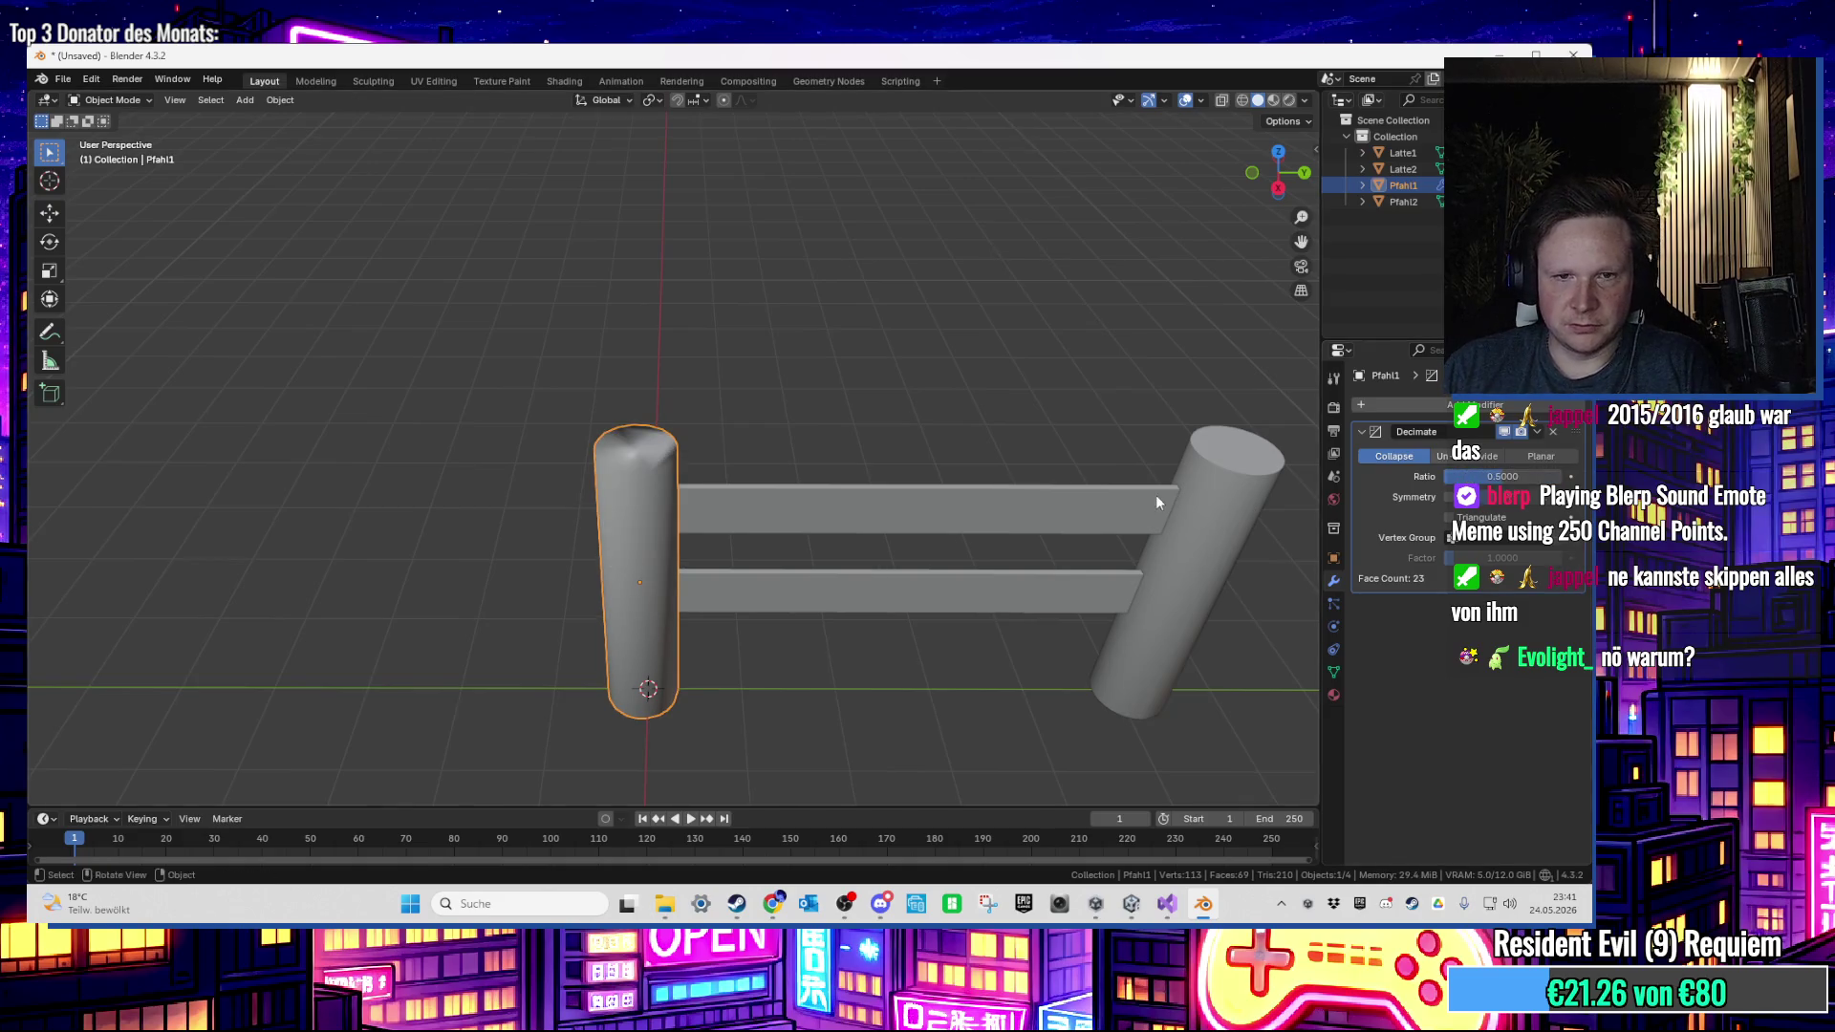
Step: Give left post Pfahl1 Shade Auto Smooth
{"action": "scroll", "coordinate": [1156, 495], "scroll_direction": "up", "scroll_amount": 3}
{"action": "left_click_drag", "start_coordinate": [1155, 495], "coordinate": [1161, 383]}
{"action": "mouse_move", "coordinate": [1102, 422]}
{"action": "left_mouse_down"}
{"action": "mouse_move", "coordinate": [982, 411]}
{"action": "mouse_move", "coordinate": [1179, 428]}
{"action": "mouse_move", "coordinate": [1198, 387]}
{"action": "mouse_move", "coordinate": [880, 389]}
{"action": "left_mouse_up"}
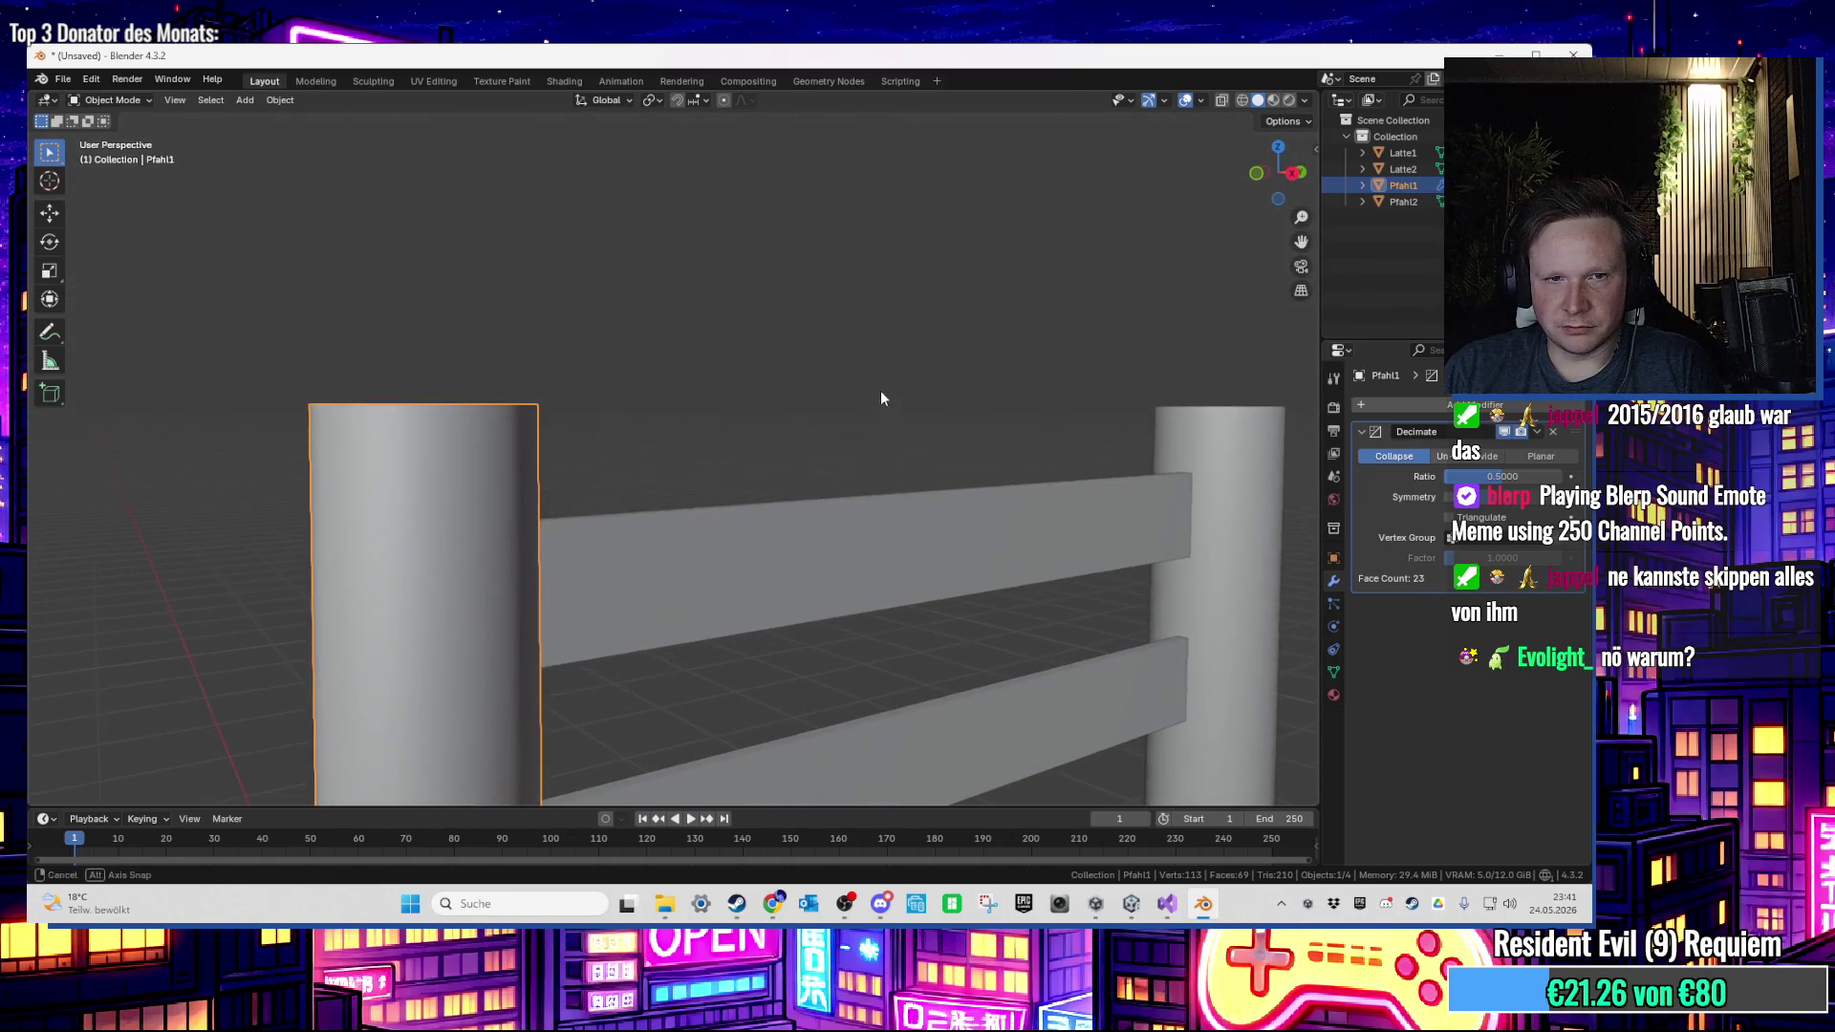
{"action": "right_click", "coordinate": [501, 456]}
{"action": "left_click", "coordinate": [501, 463]}
Step: Add a Decimate modifier with ratio 0.5 to right post Pfahl2
{"action": "mouse_move", "coordinate": [542, 469]}
{"action": "left_mouse_down"}
{"action": "mouse_move", "coordinate": [718, 439]}
{"action": "mouse_move", "coordinate": [765, 512]}
{"action": "mouse_move", "coordinate": [802, 438]}
{"action": "mouse_move", "coordinate": [694, 417]}
{"action": "mouse_move", "coordinate": [809, 405]}
{"action": "mouse_move", "coordinate": [688, 274]}
{"action": "left_mouse_up"}
{"action": "left_click", "coordinate": [1067, 399]}
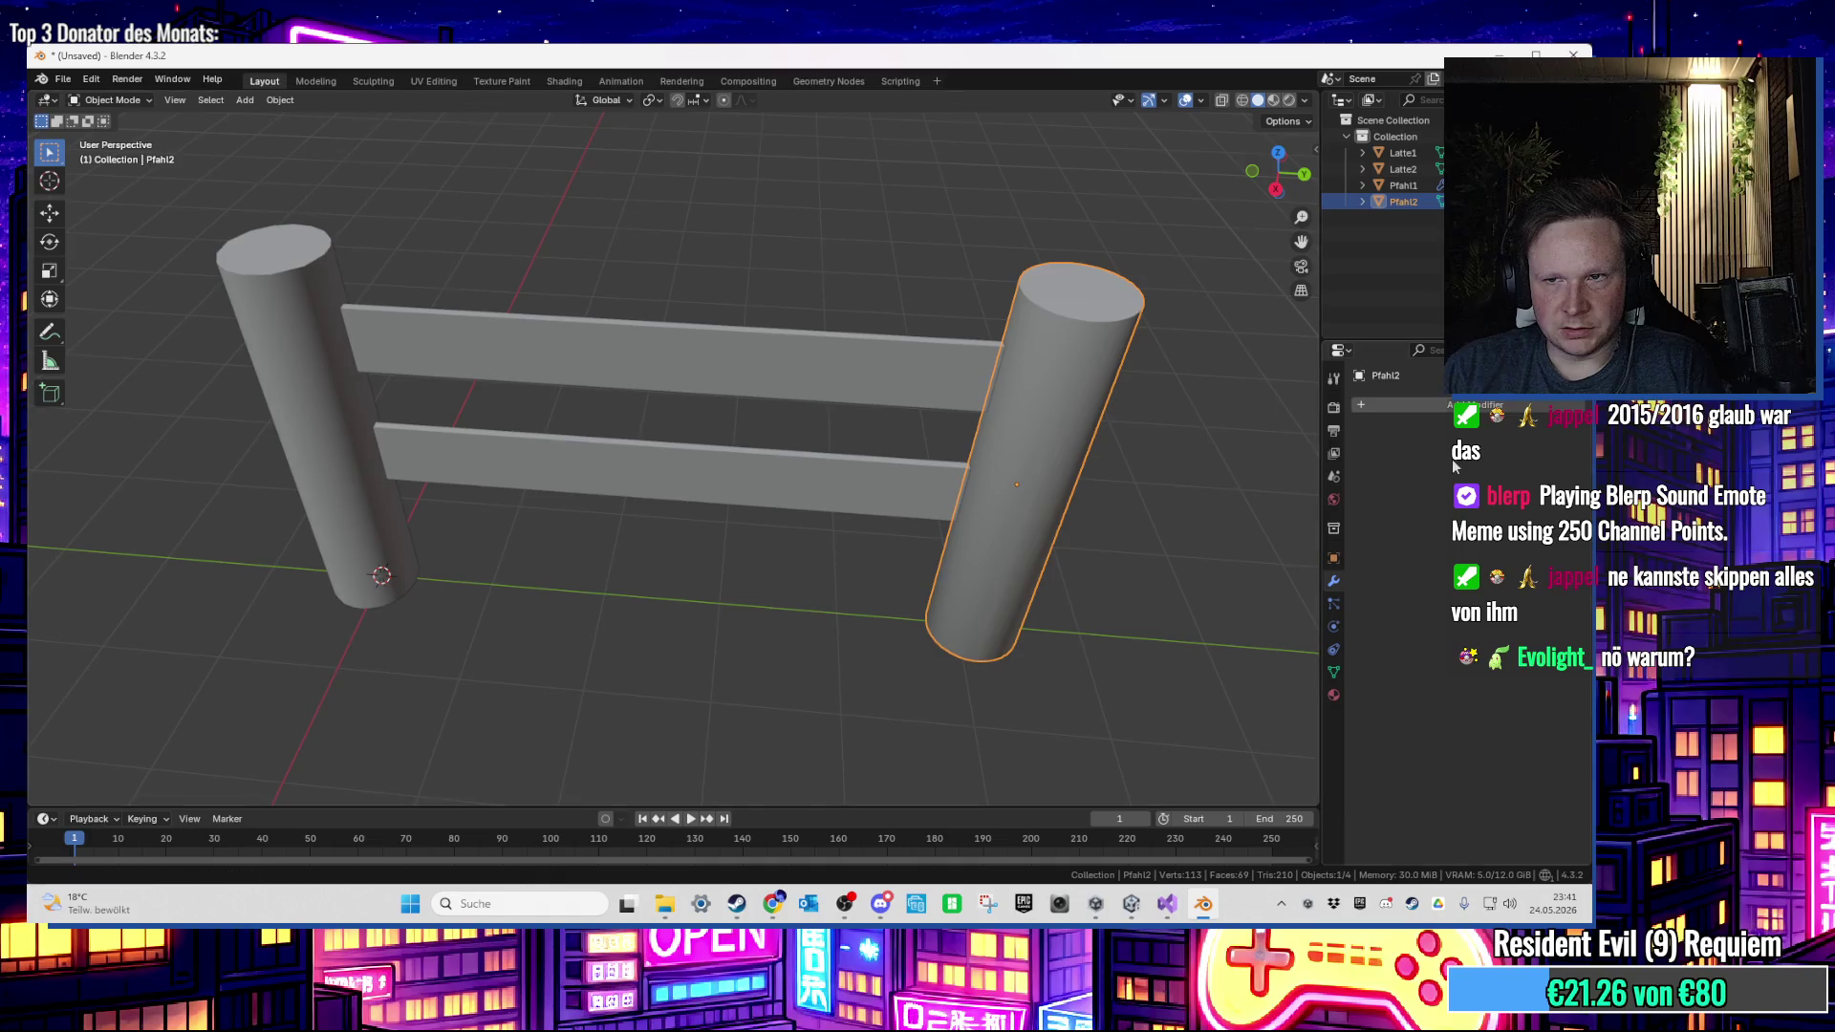
{"action": "left_click", "coordinate": [1447, 407]}
{"action": "mouse_move", "coordinate": [1372, 461]}
{"action": "left_click", "coordinate": [1262, 480]}
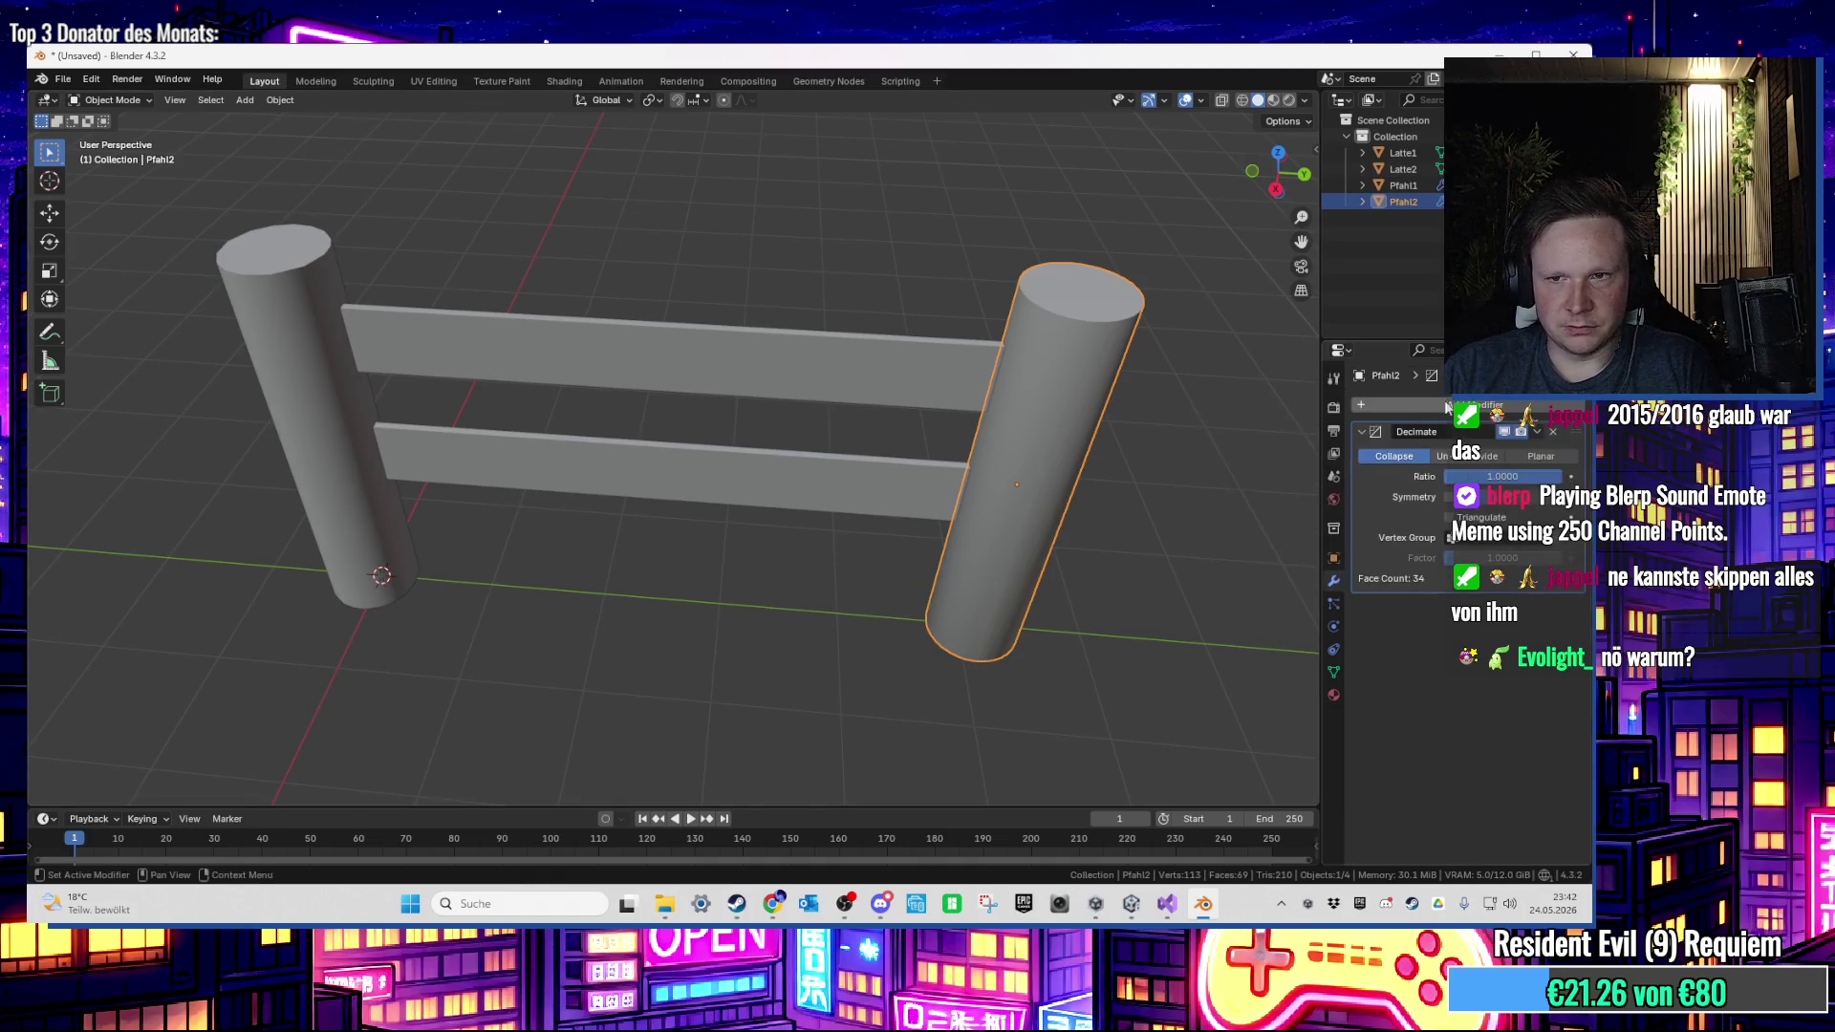
{"action": "left_click", "coordinate": [1494, 477]}
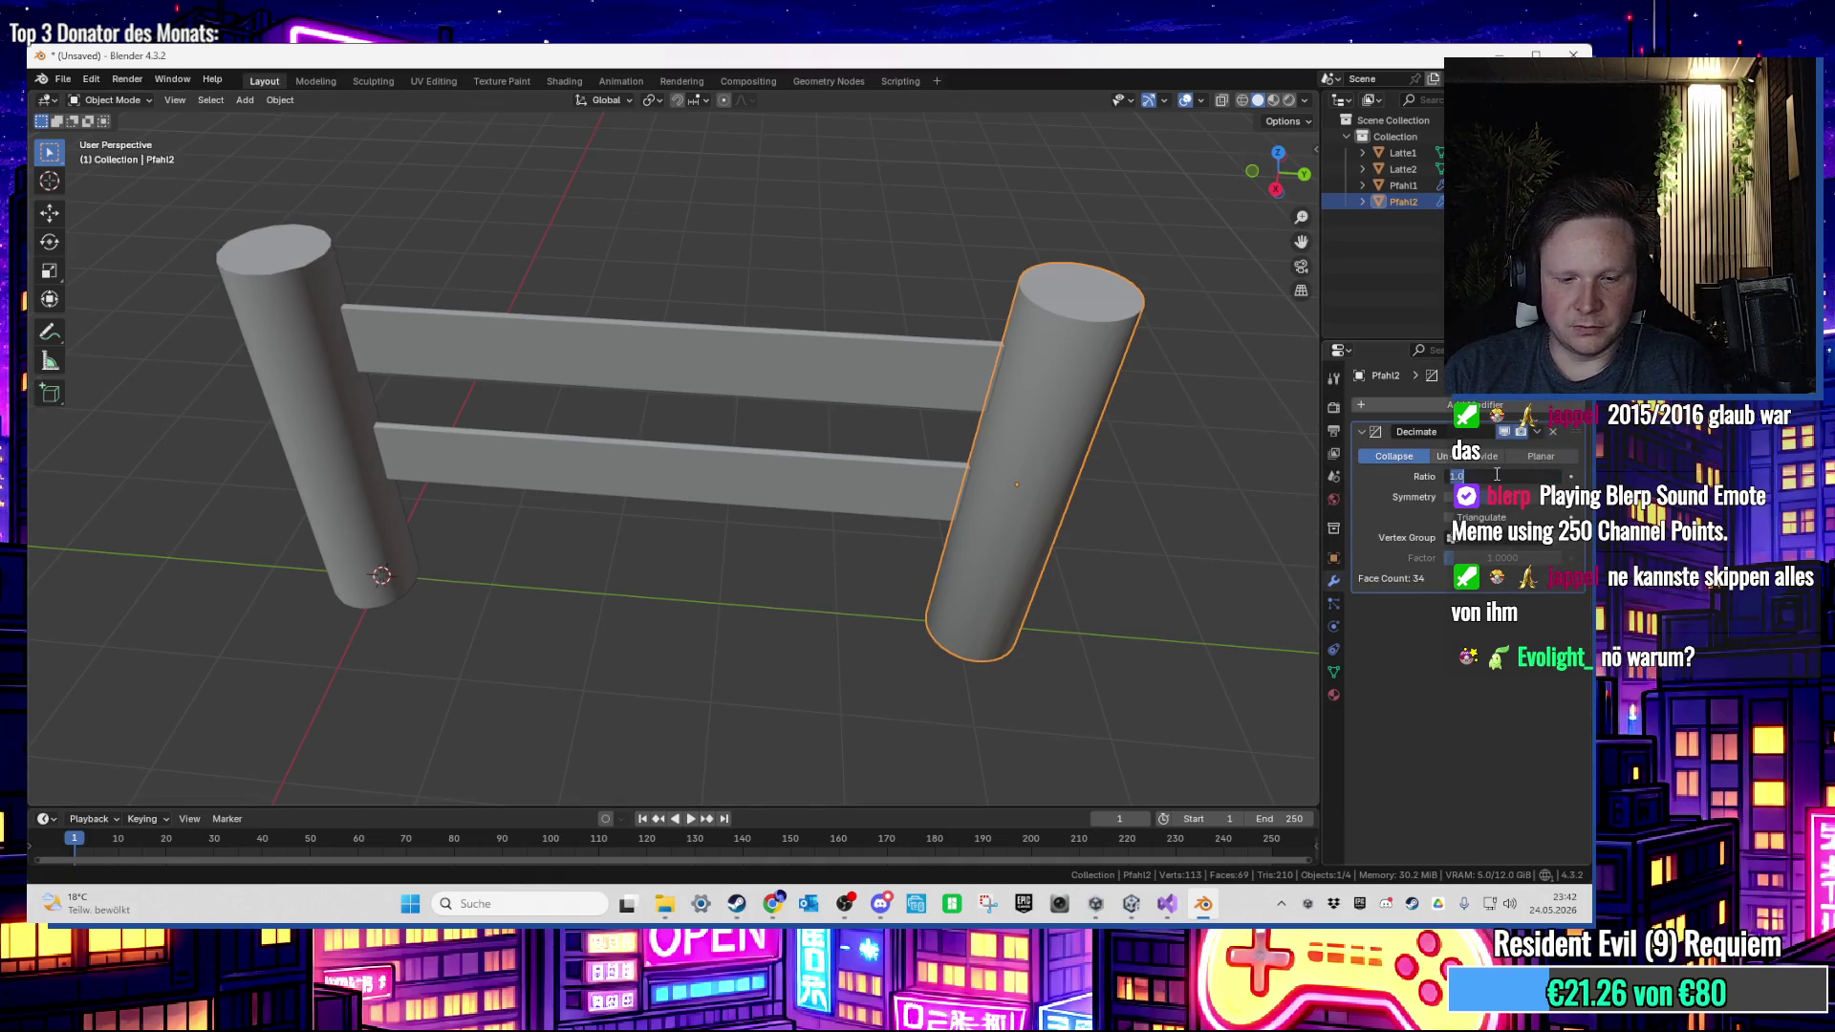
{"action": "type", "text": "0.5"}
{"action": "key", "text": "Return"}
Step: Apply Shade Auto Smooth to right post Pfahl2 as well
{"action": "right_click", "coordinate": [1080, 341]}
{"action": "left_click", "coordinate": [1075, 342]}
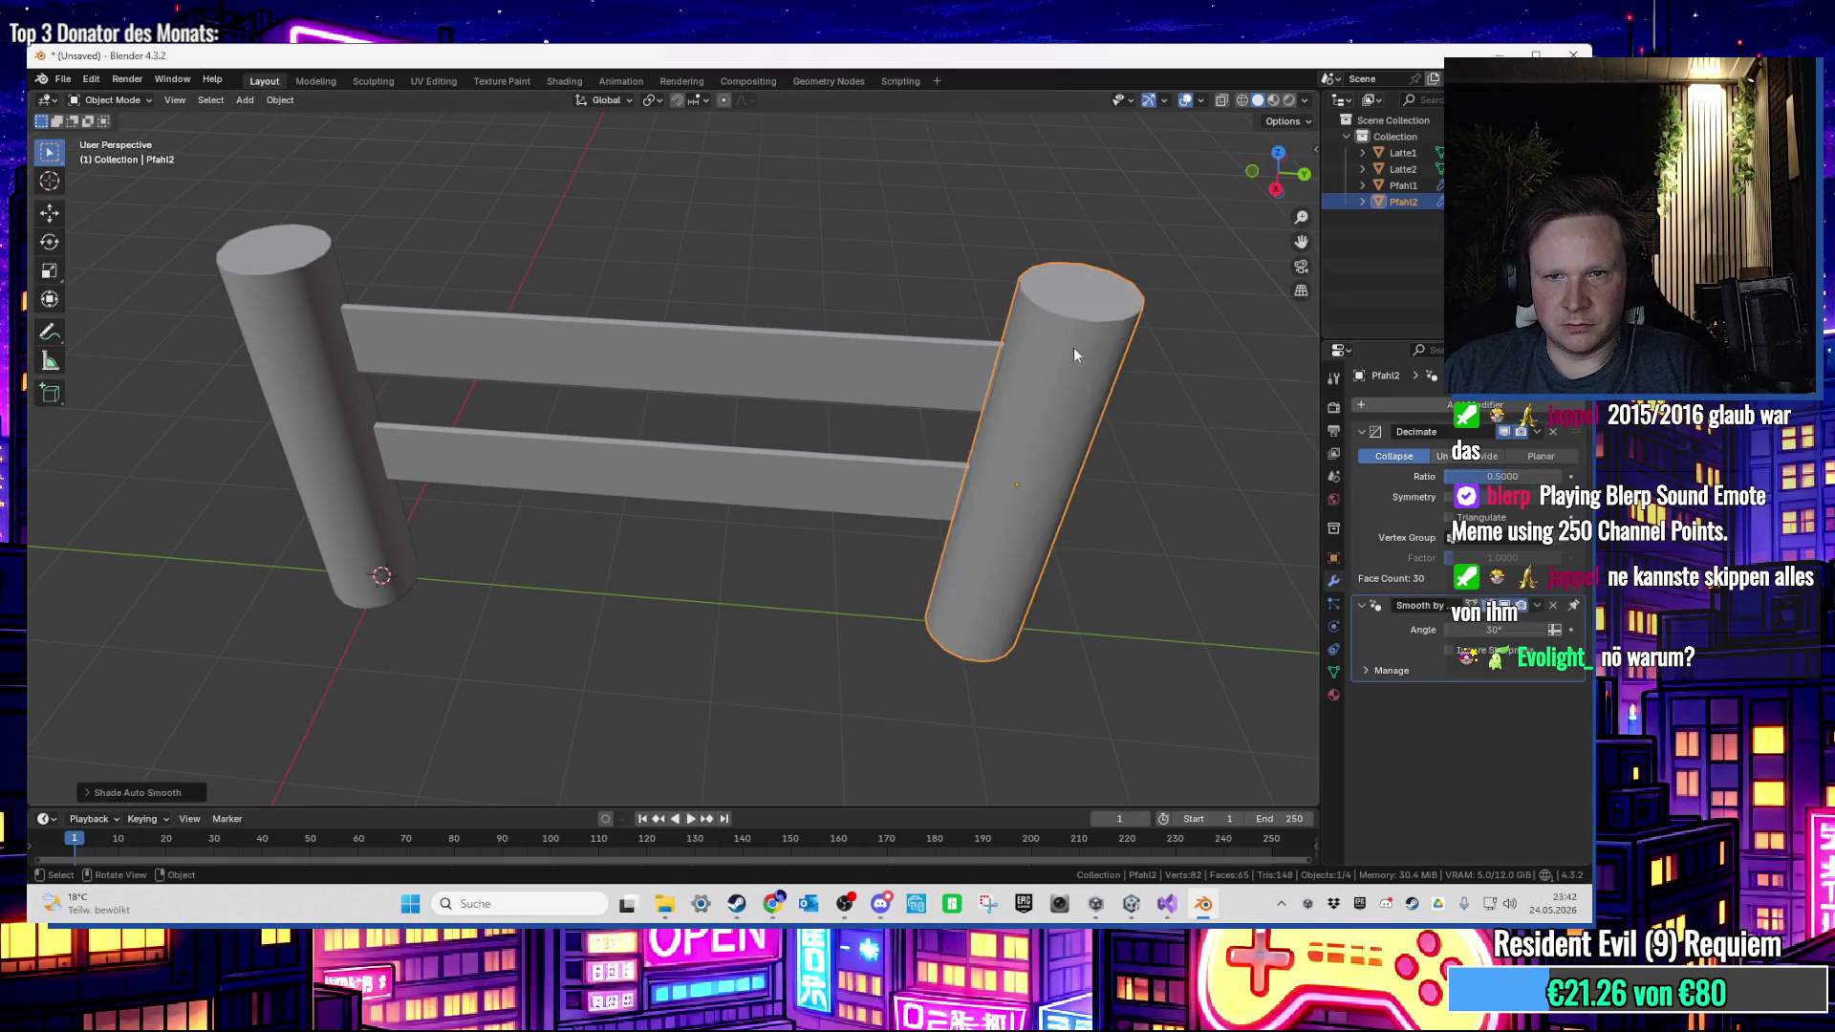
{"action": "scroll", "coordinate": [1103, 405], "scroll_direction": "up", "scroll_amount": 5}
{"action": "scroll", "coordinate": [1160, 361], "scroll_direction": "down", "scroll_amount": 2}
Step: Select both posts, Pfahl1 and Pfahl2, together
{"action": "left_click", "coordinate": [765, 414]}
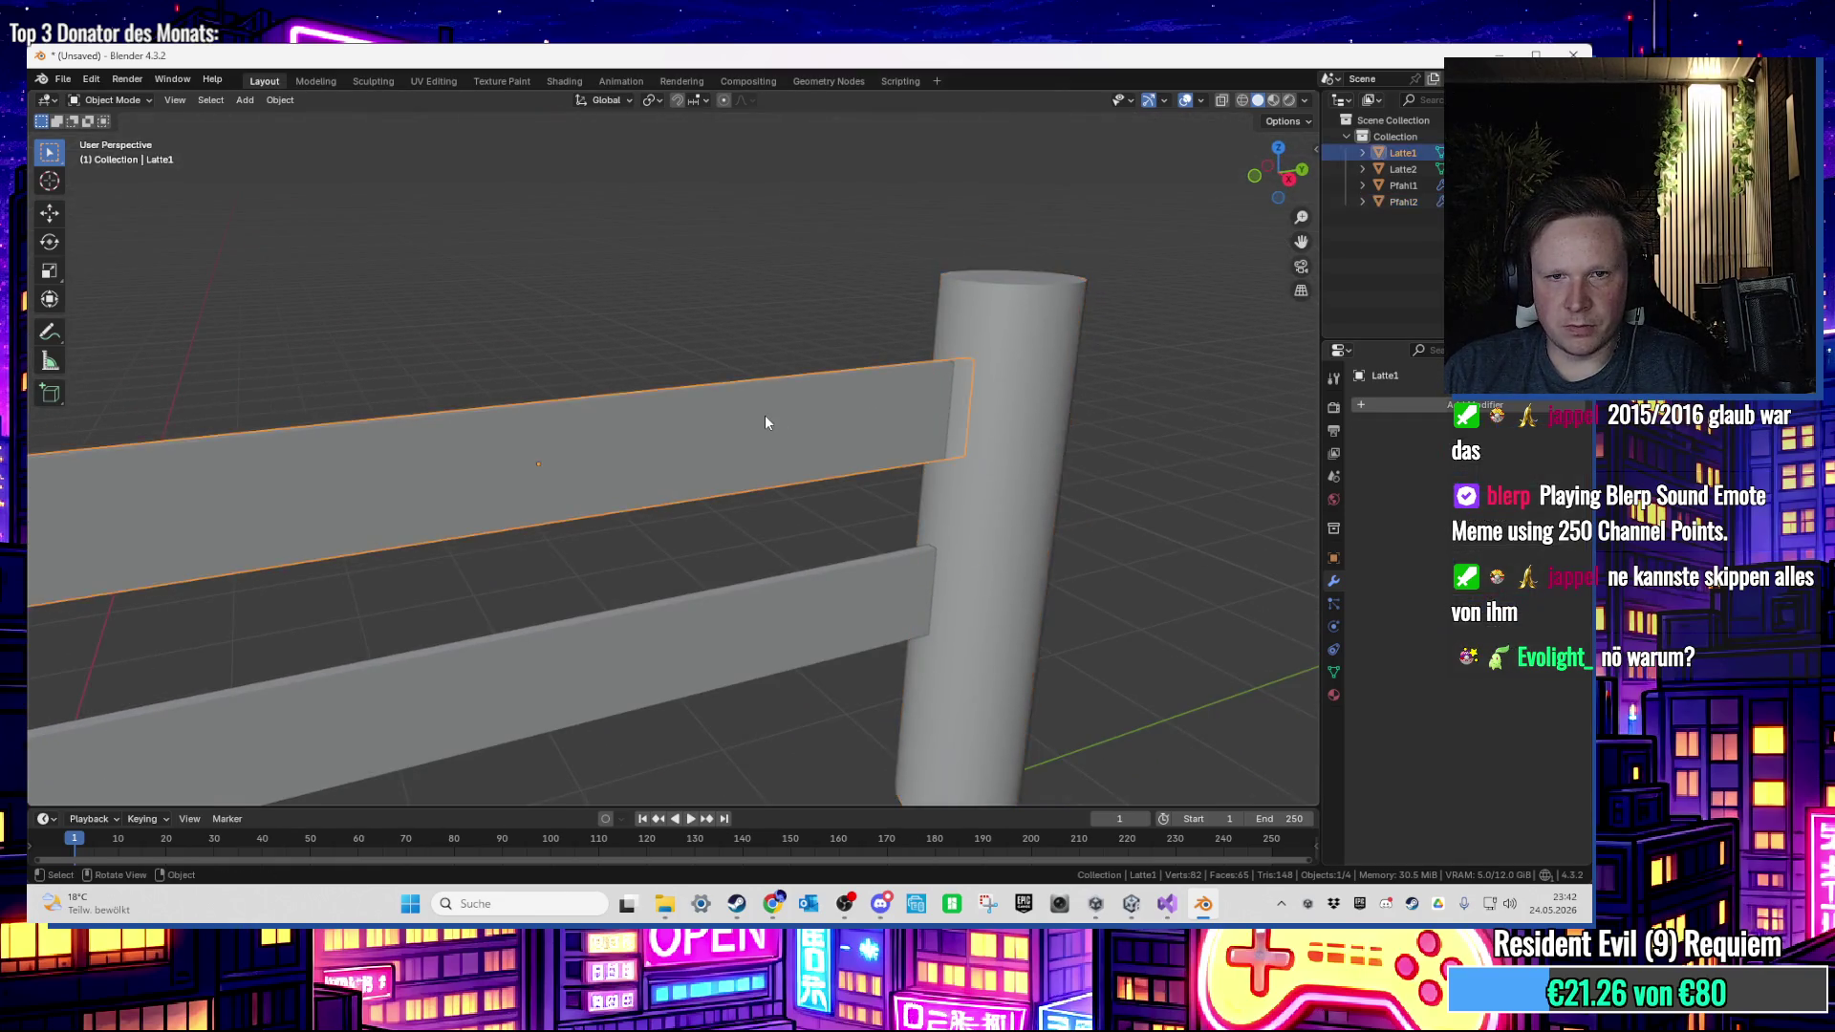
{"action": "scroll", "coordinate": [762, 416], "scroll_direction": "down", "scroll_amount": 4}
{"action": "scroll", "coordinate": [782, 411], "scroll_direction": "up", "scroll_amount": 3}
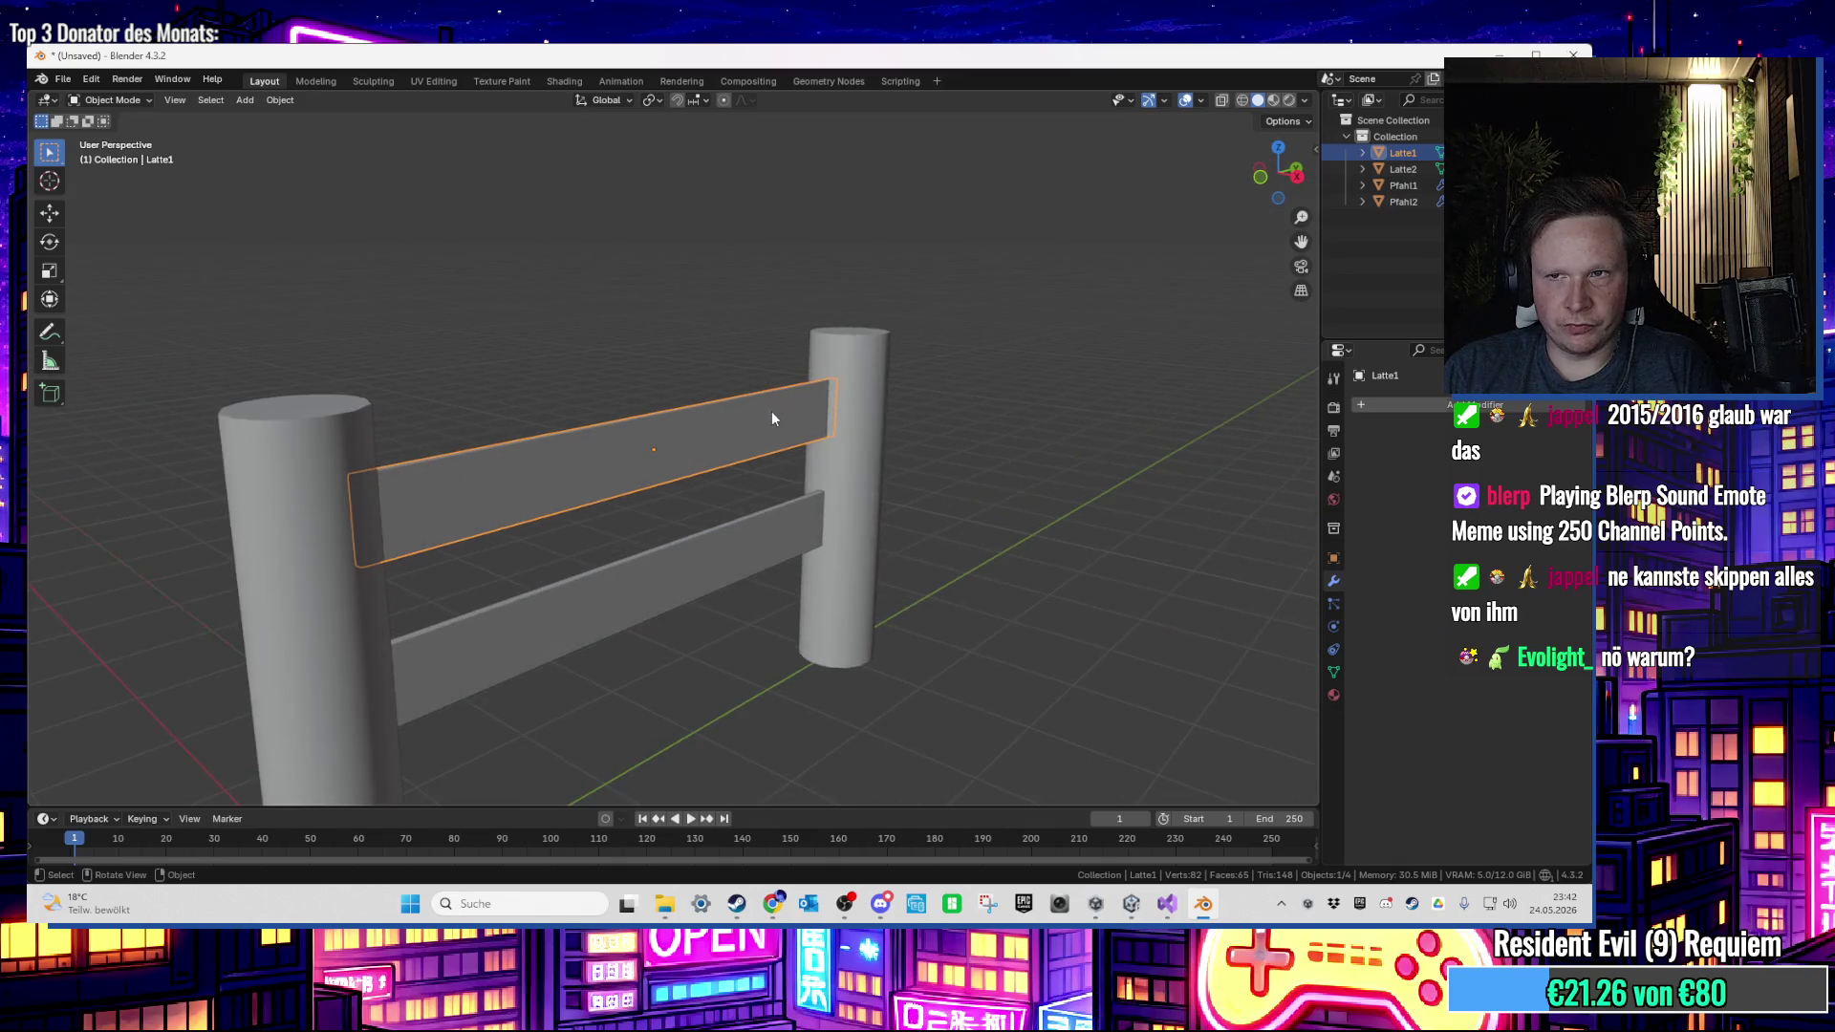
{"action": "scroll", "coordinate": [421, 442], "scroll_direction": "up", "scroll_amount": 3}
{"action": "scroll", "coordinate": [413, 445], "scroll_direction": "down", "scroll_amount": 2}
{"action": "left_click", "coordinate": [363, 482]}
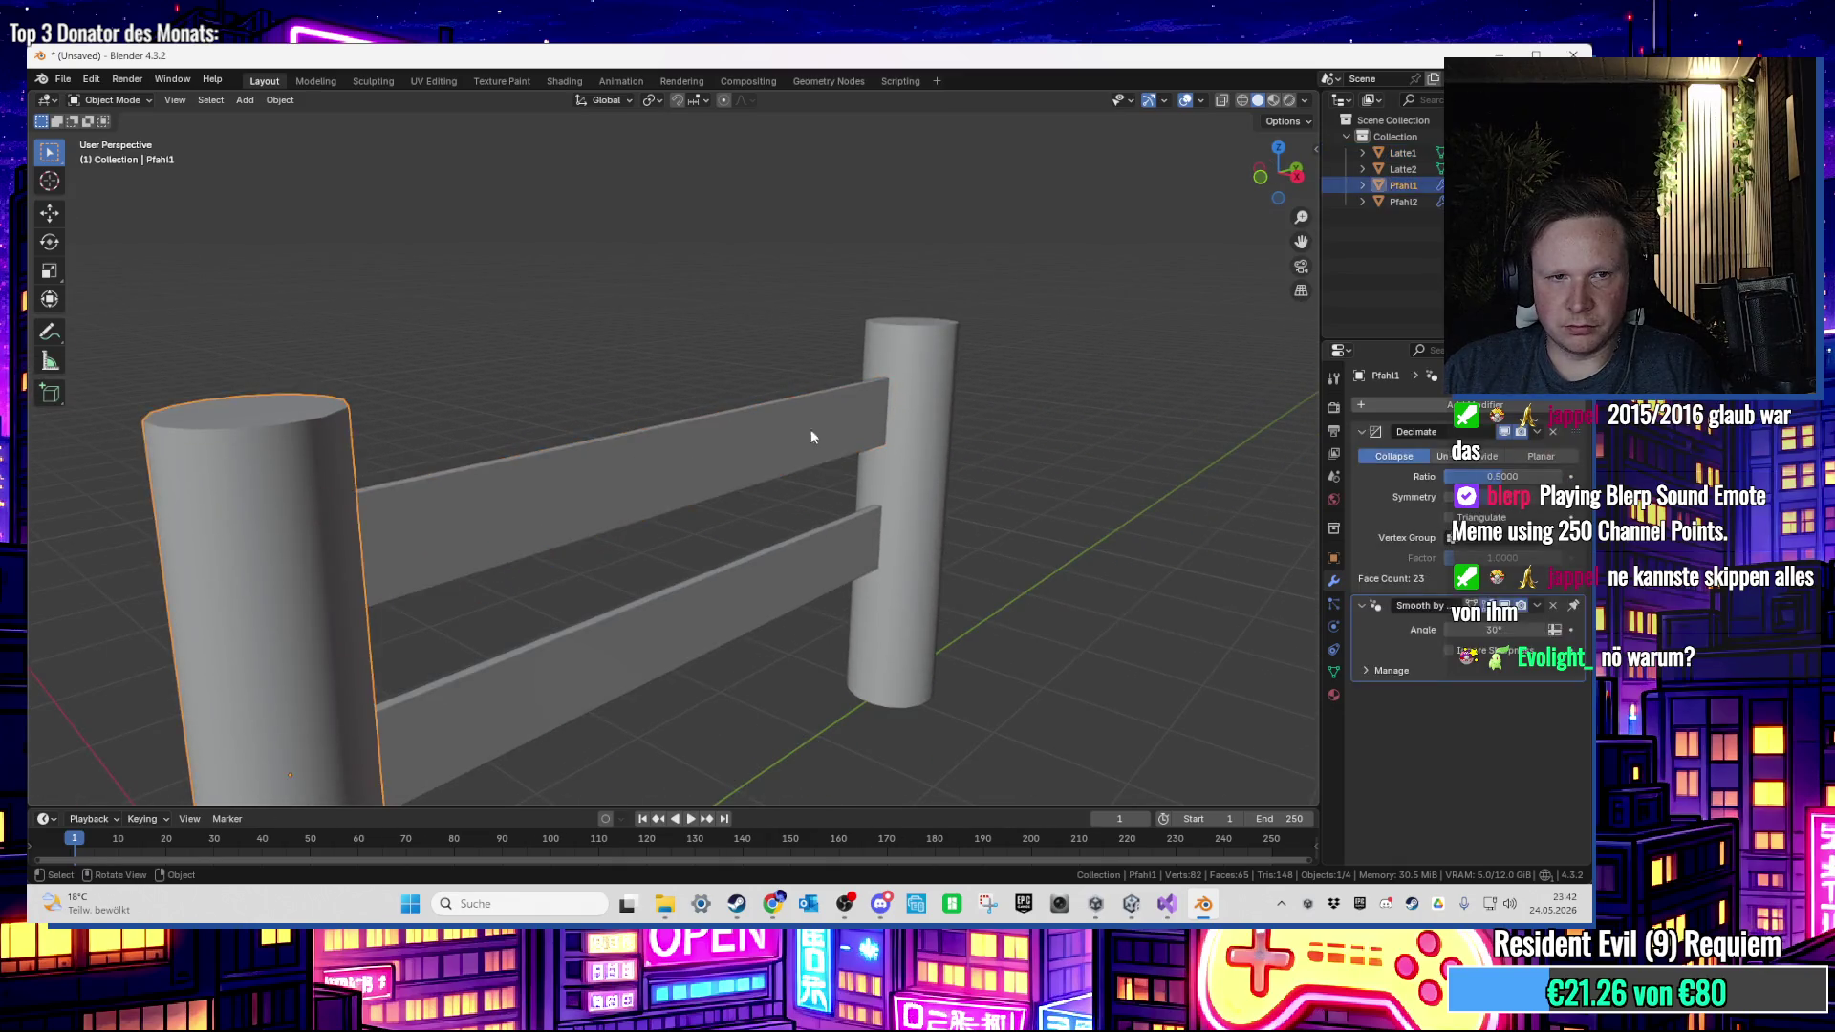
{"action": "left_click", "coordinate": [910, 428]}
{"action": "left_click", "coordinate": [833, 338]}
{"action": "scroll", "coordinate": [772, 335], "scroll_direction": "down", "scroll_amount": 2}
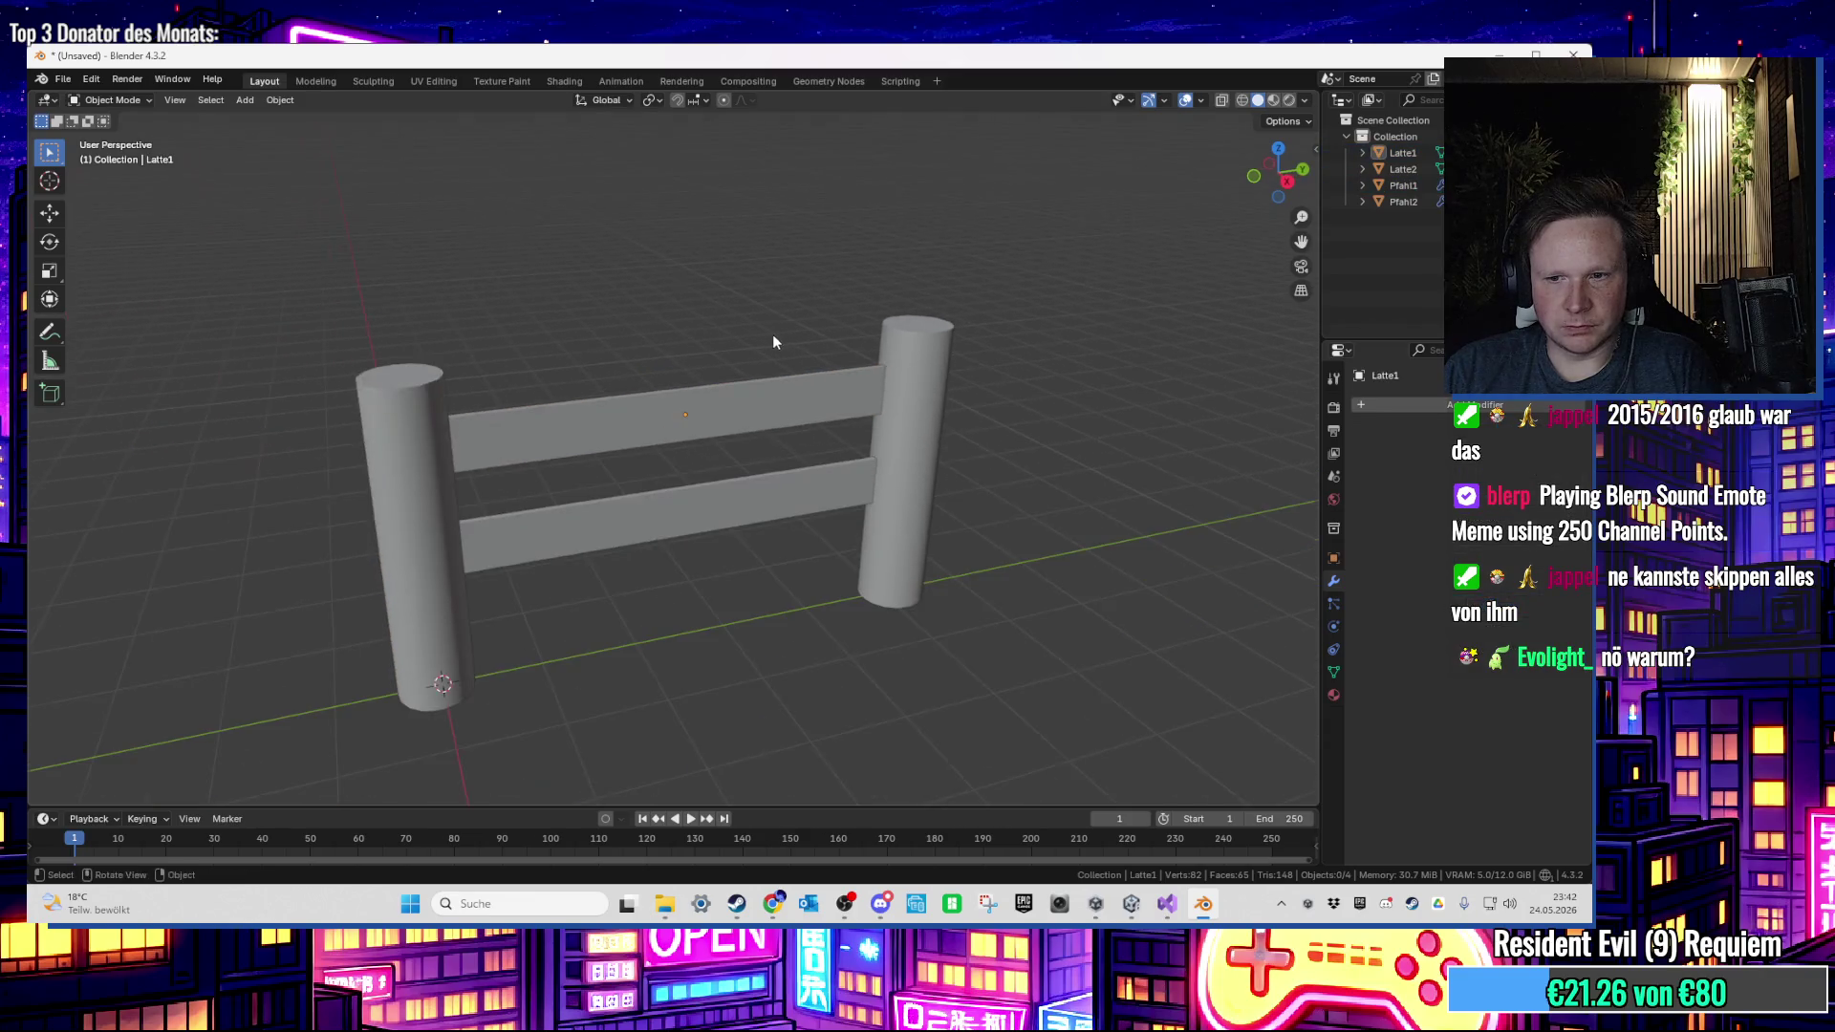
{"action": "scroll", "coordinate": [765, 274], "scroll_direction": "up", "scroll_amount": 1}
{"action": "left_click", "coordinate": [358, 428]}
{"action": "left_click", "coordinate": [978, 386], "text": "shift"}
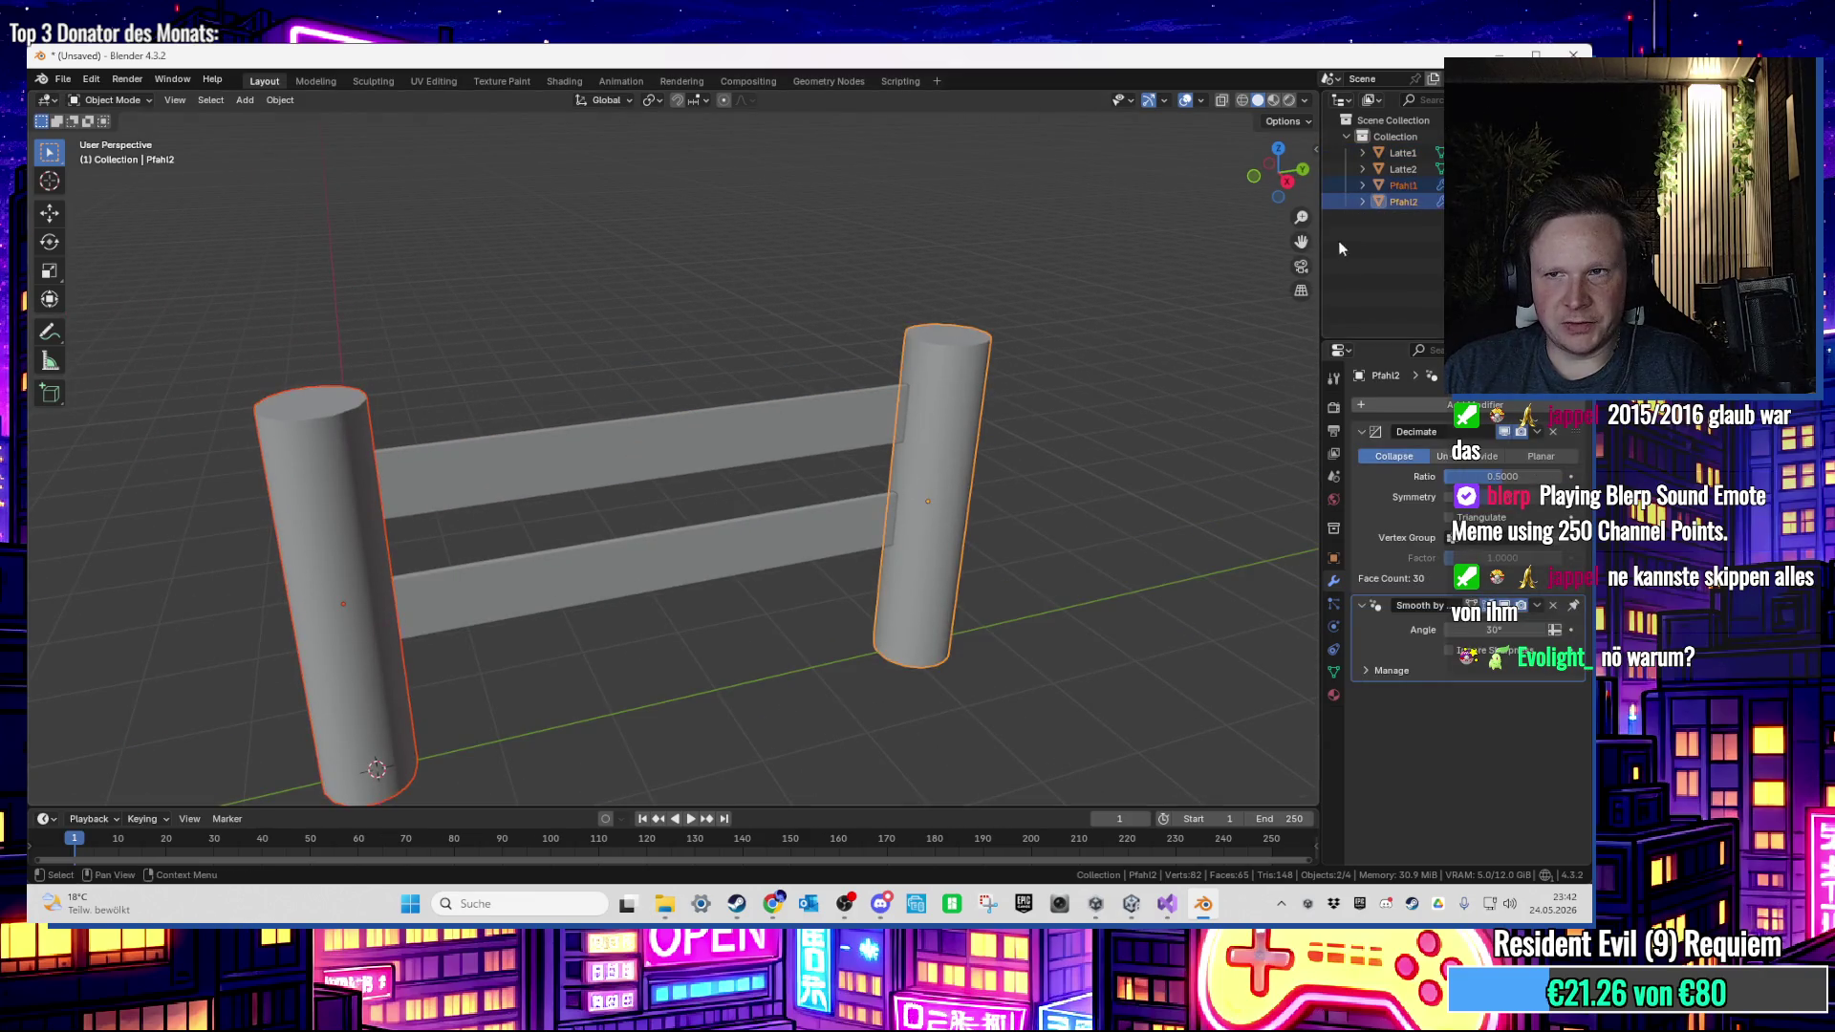
Step: Hide both posts and delete the near end faces of rails Latte1 and Latte2
{"action": "key", "text": "h"}
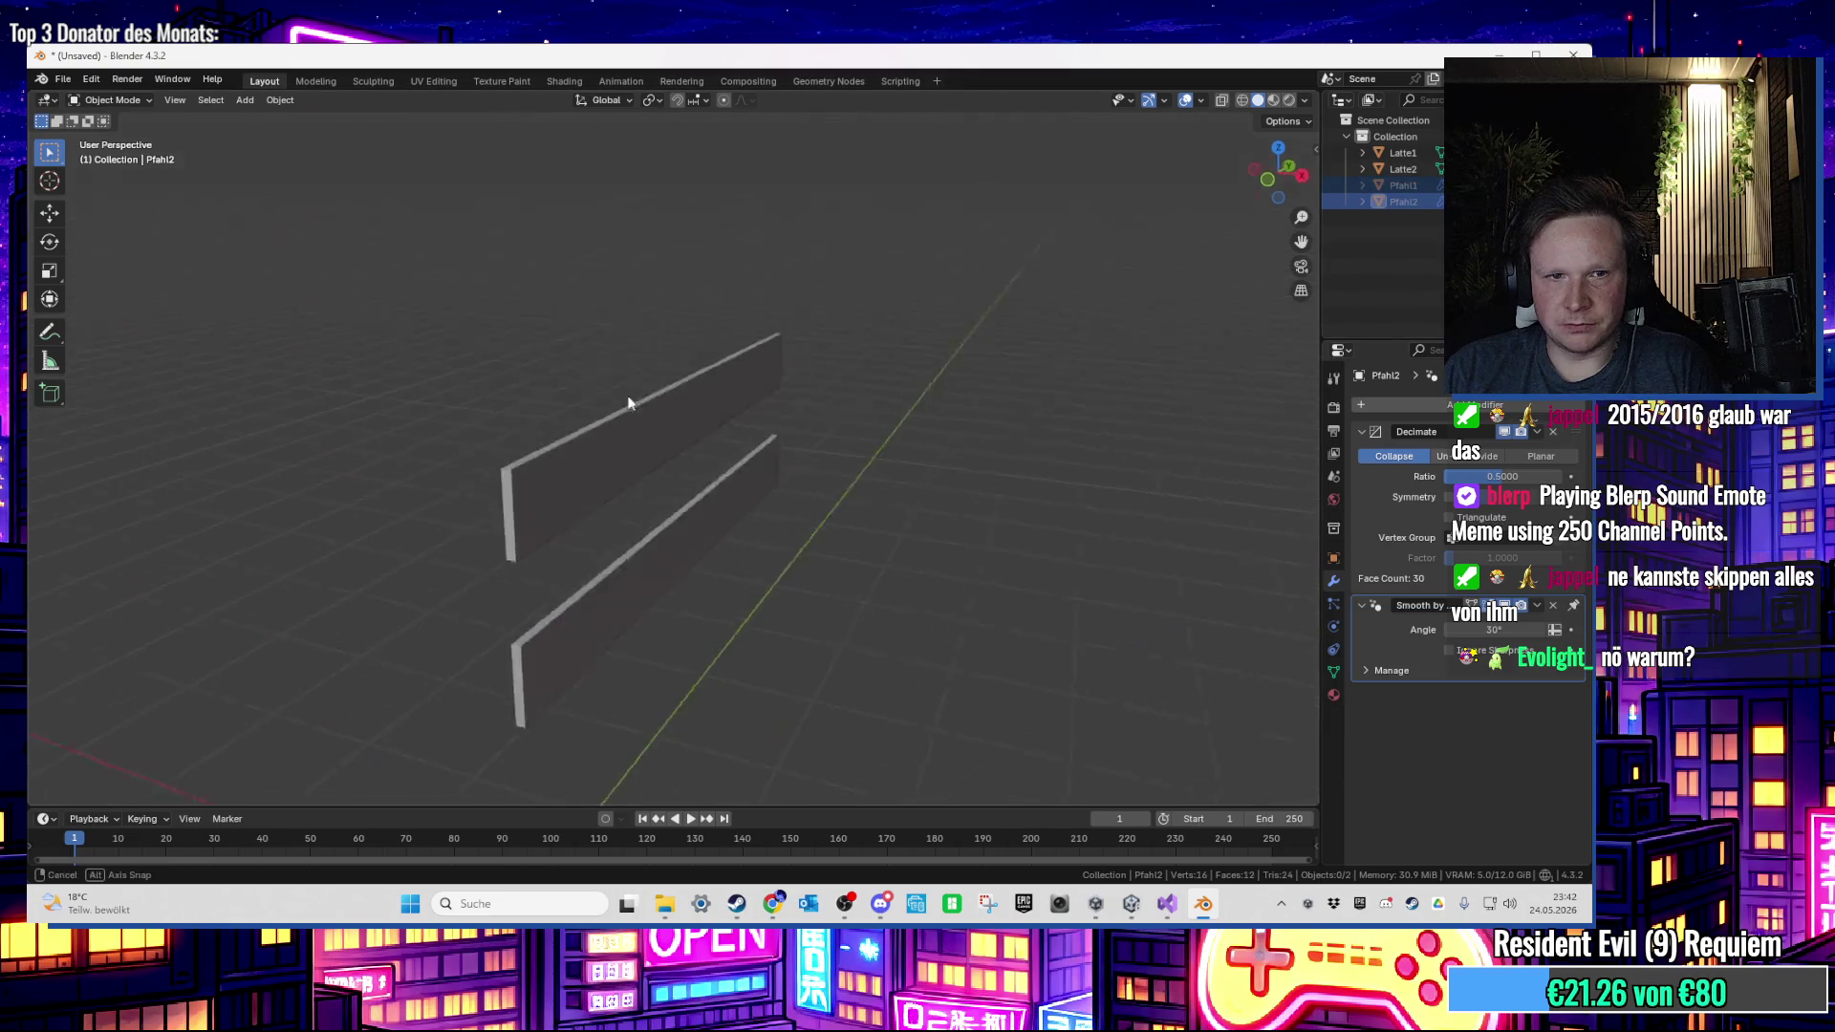
{"action": "left_click", "coordinate": [585, 463]}
{"action": "key", "text": "Tab"}
{"action": "left_click", "coordinate": [513, 513]}
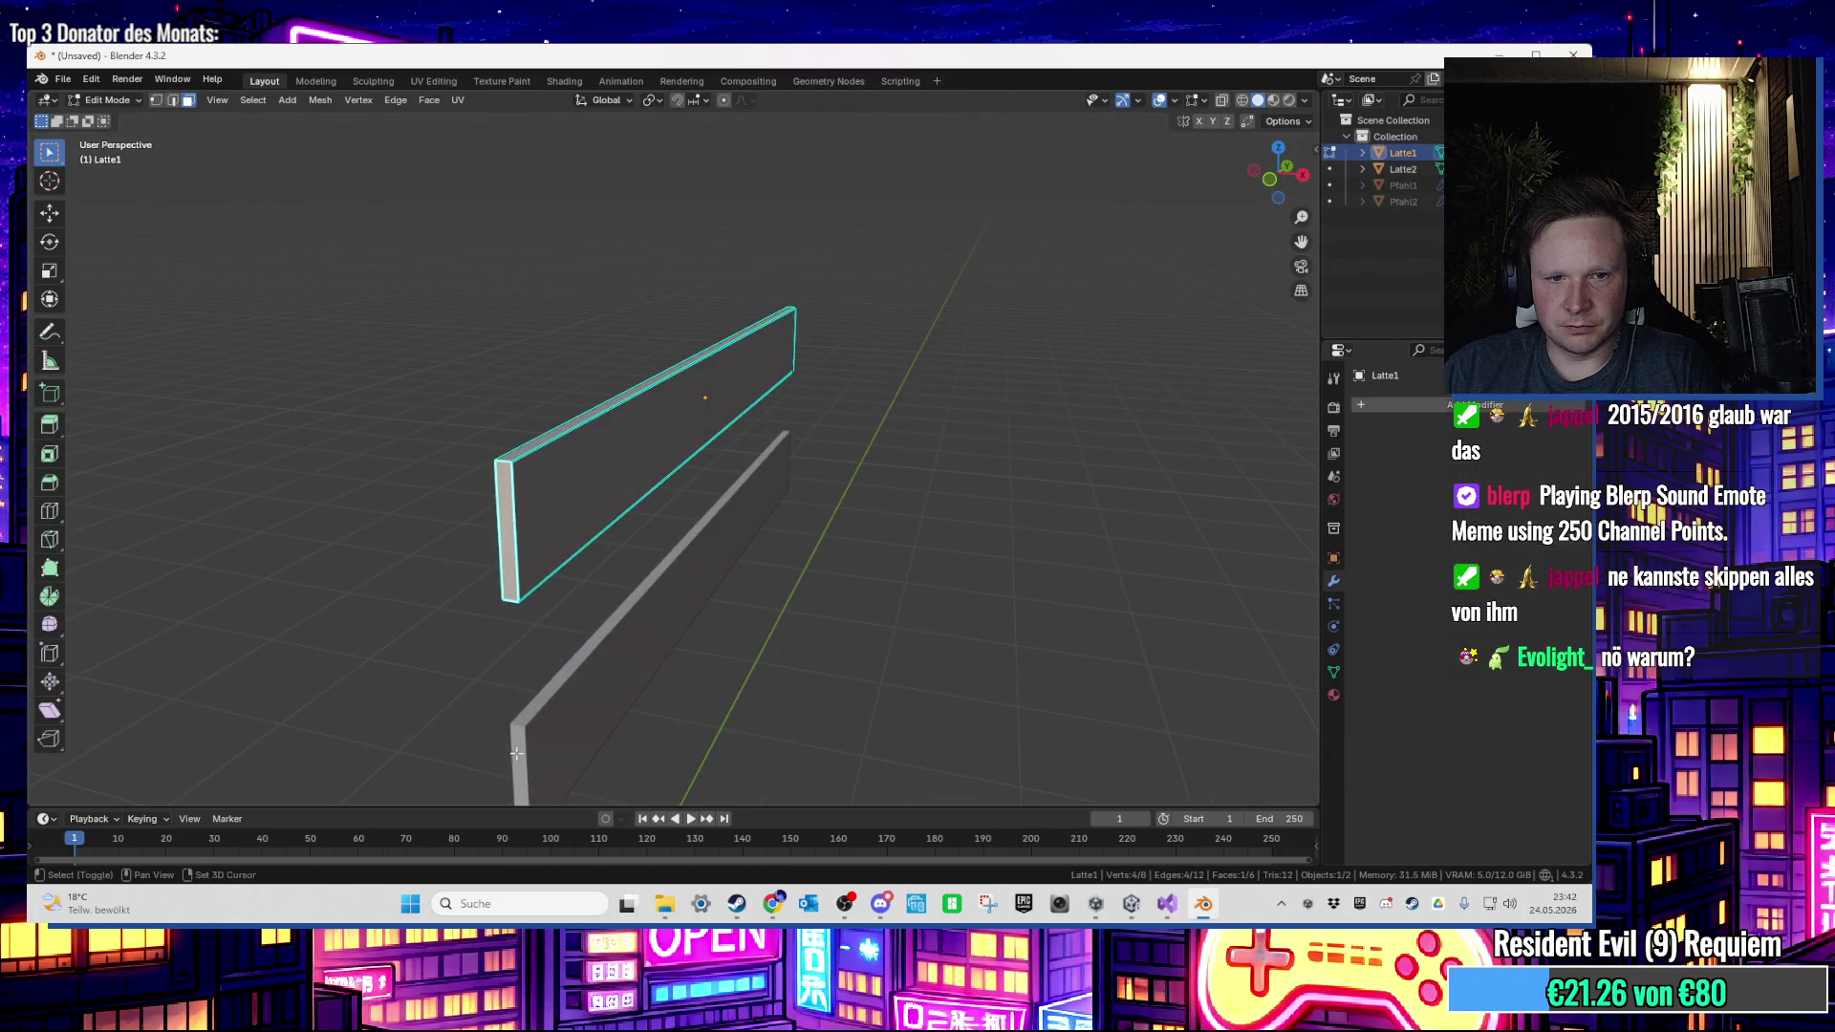
{"action": "key", "text": "Tab"}
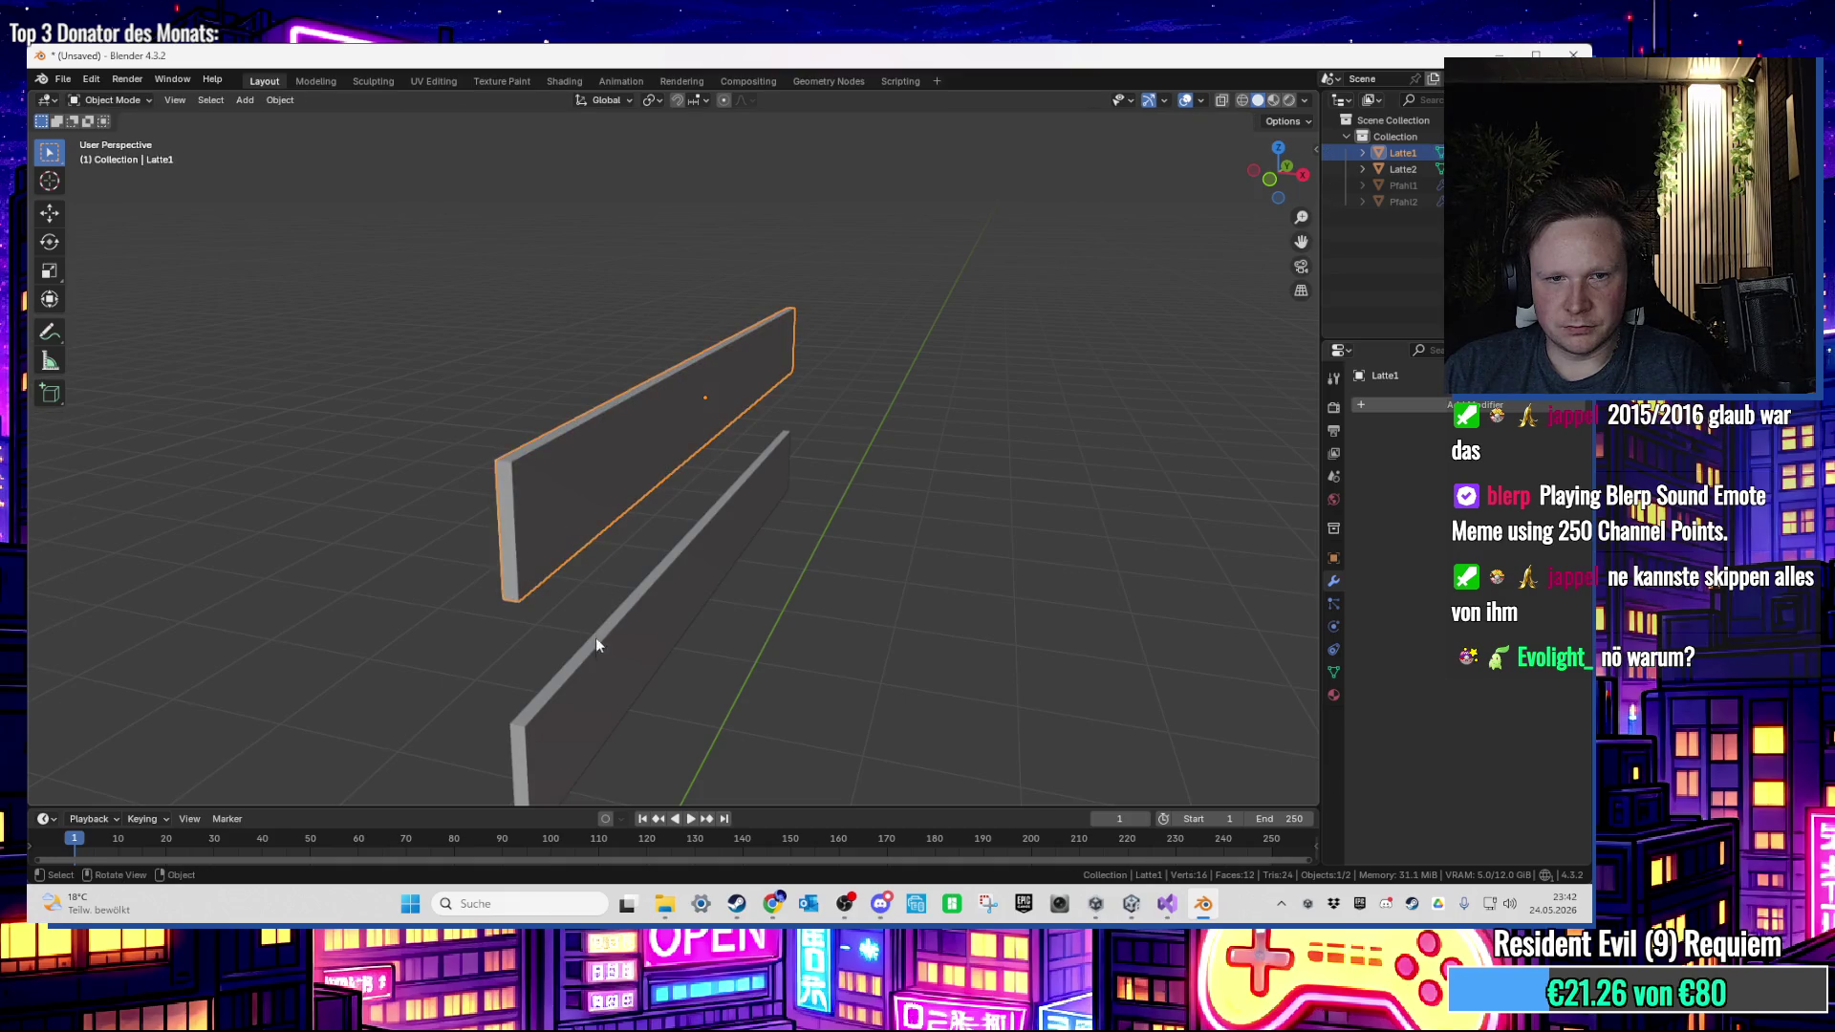
{"action": "left_click", "coordinate": [593, 671], "text": "shift"}
{"action": "key", "text": "Tab"}
{"action": "key", "text": "alt+a"}
{"action": "left_click", "coordinate": [517, 760], "text": "shift"}
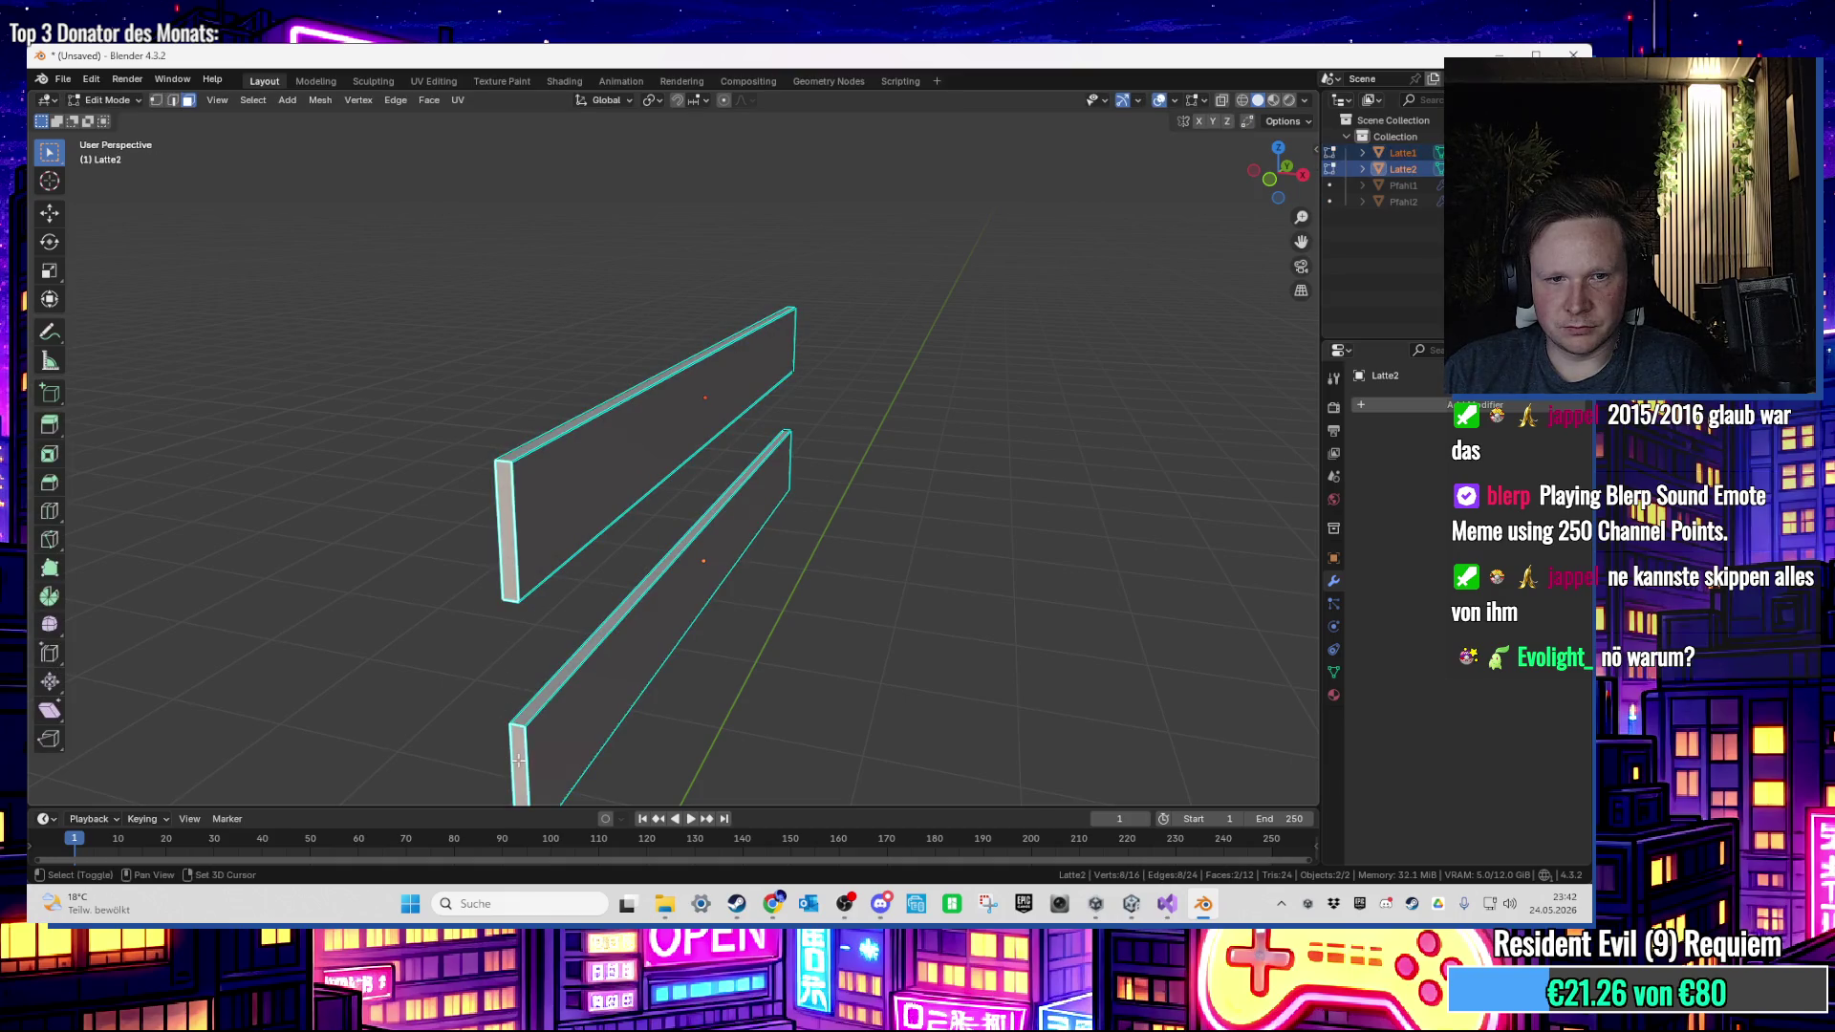
{"action": "key", "text": "x"}
{"action": "left_click", "coordinate": [477, 714]}
Step: Delete both rails' far end faces and bring the hidden posts back into view
{"action": "mouse_move", "coordinate": [890, 446]}
{"action": "left_mouse_down"}
{"action": "mouse_move", "coordinate": [957, 512]}
{"action": "mouse_move", "coordinate": [872, 388]}
{"action": "mouse_move", "coordinate": [1004, 521]}
{"action": "mouse_move", "coordinate": [908, 573]}
{"action": "mouse_move", "coordinate": [1069, 589]}
{"action": "left_mouse_up"}
{"action": "left_click", "coordinate": [999, 516]}
{"action": "left_click", "coordinate": [1171, 674], "text": "shift"}
{"action": "key", "text": "x"}
{"action": "left_click", "coordinate": [1128, 680]}
{"action": "key", "text": "Home"}
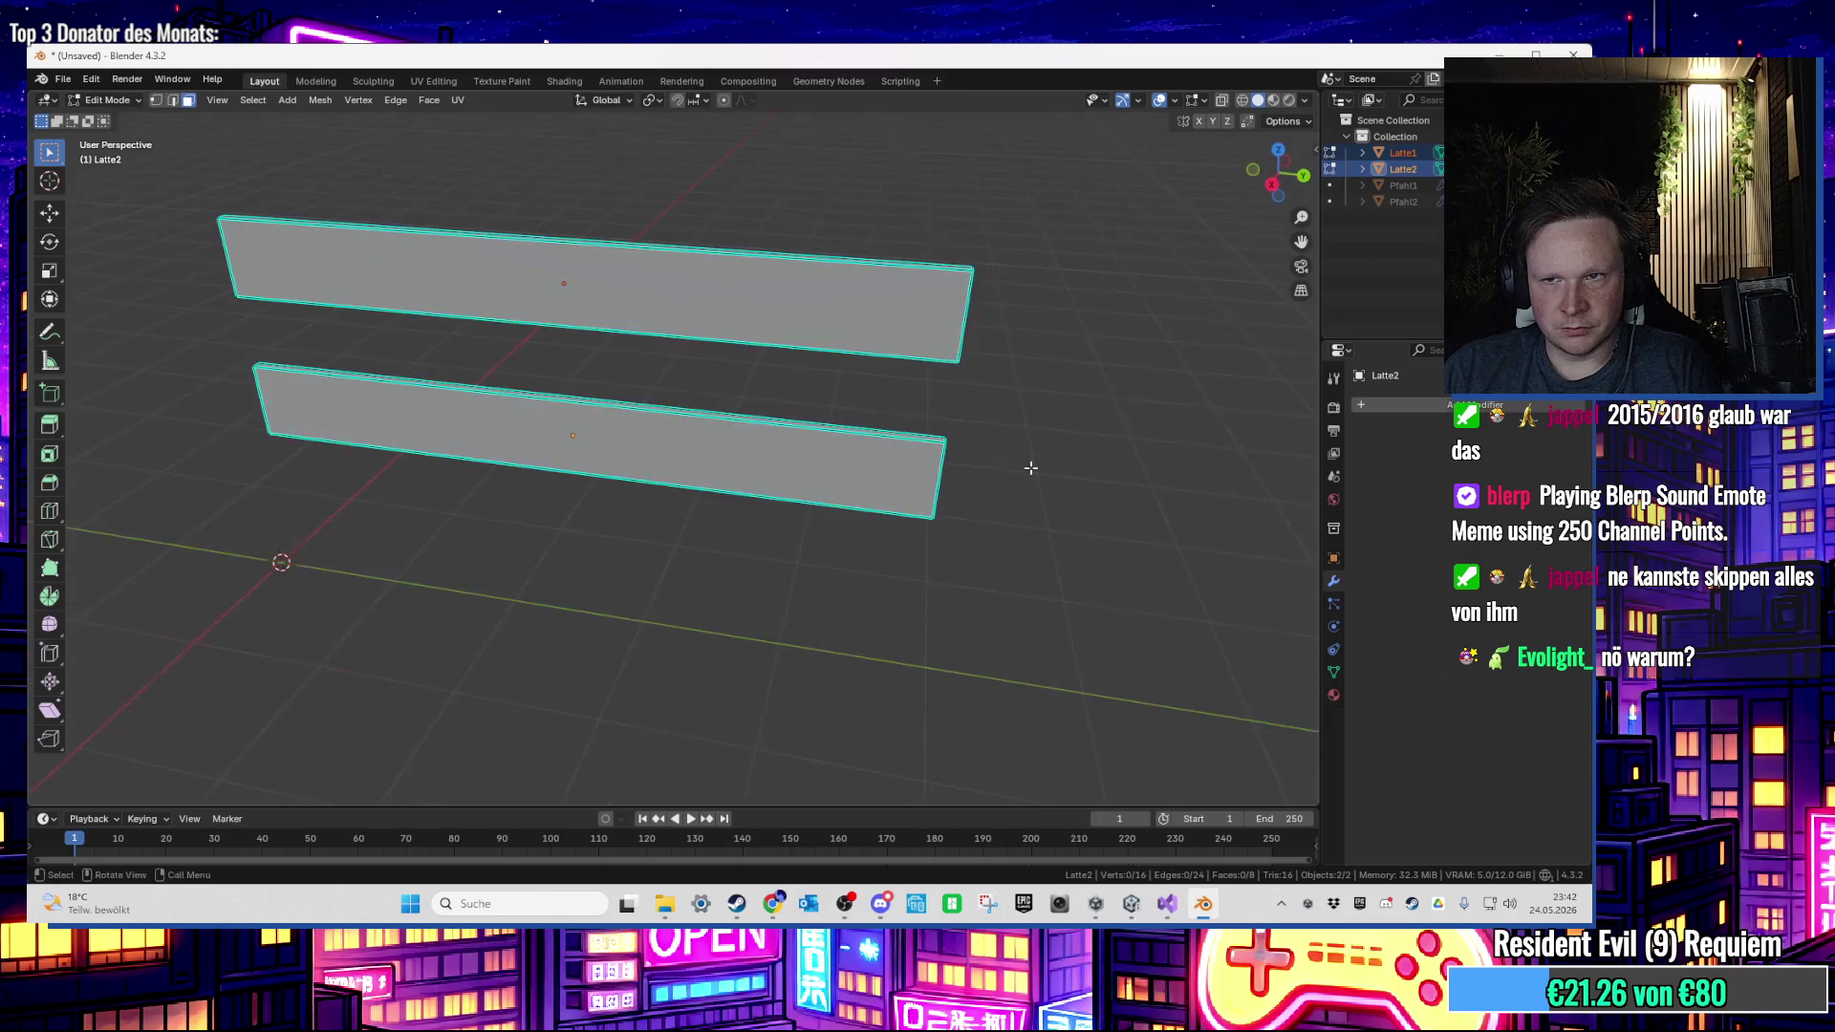
{"action": "left_click_drag", "start_coordinate": [1490, 200], "coordinate": [1490, 184]}
{"action": "mouse_move", "coordinate": [803, 143]}
{"action": "left_mouse_down"}
{"action": "mouse_move", "coordinate": [786, 422]}
{"action": "mouse_move", "coordinate": [629, 423]}
{"action": "mouse_move", "coordinate": [611, 277]}
{"action": "left_mouse_up"}
Step: Export the fence as an FBX file to the Desktop, then minimize Blender
{"action": "left_click", "coordinate": [92, 80]}
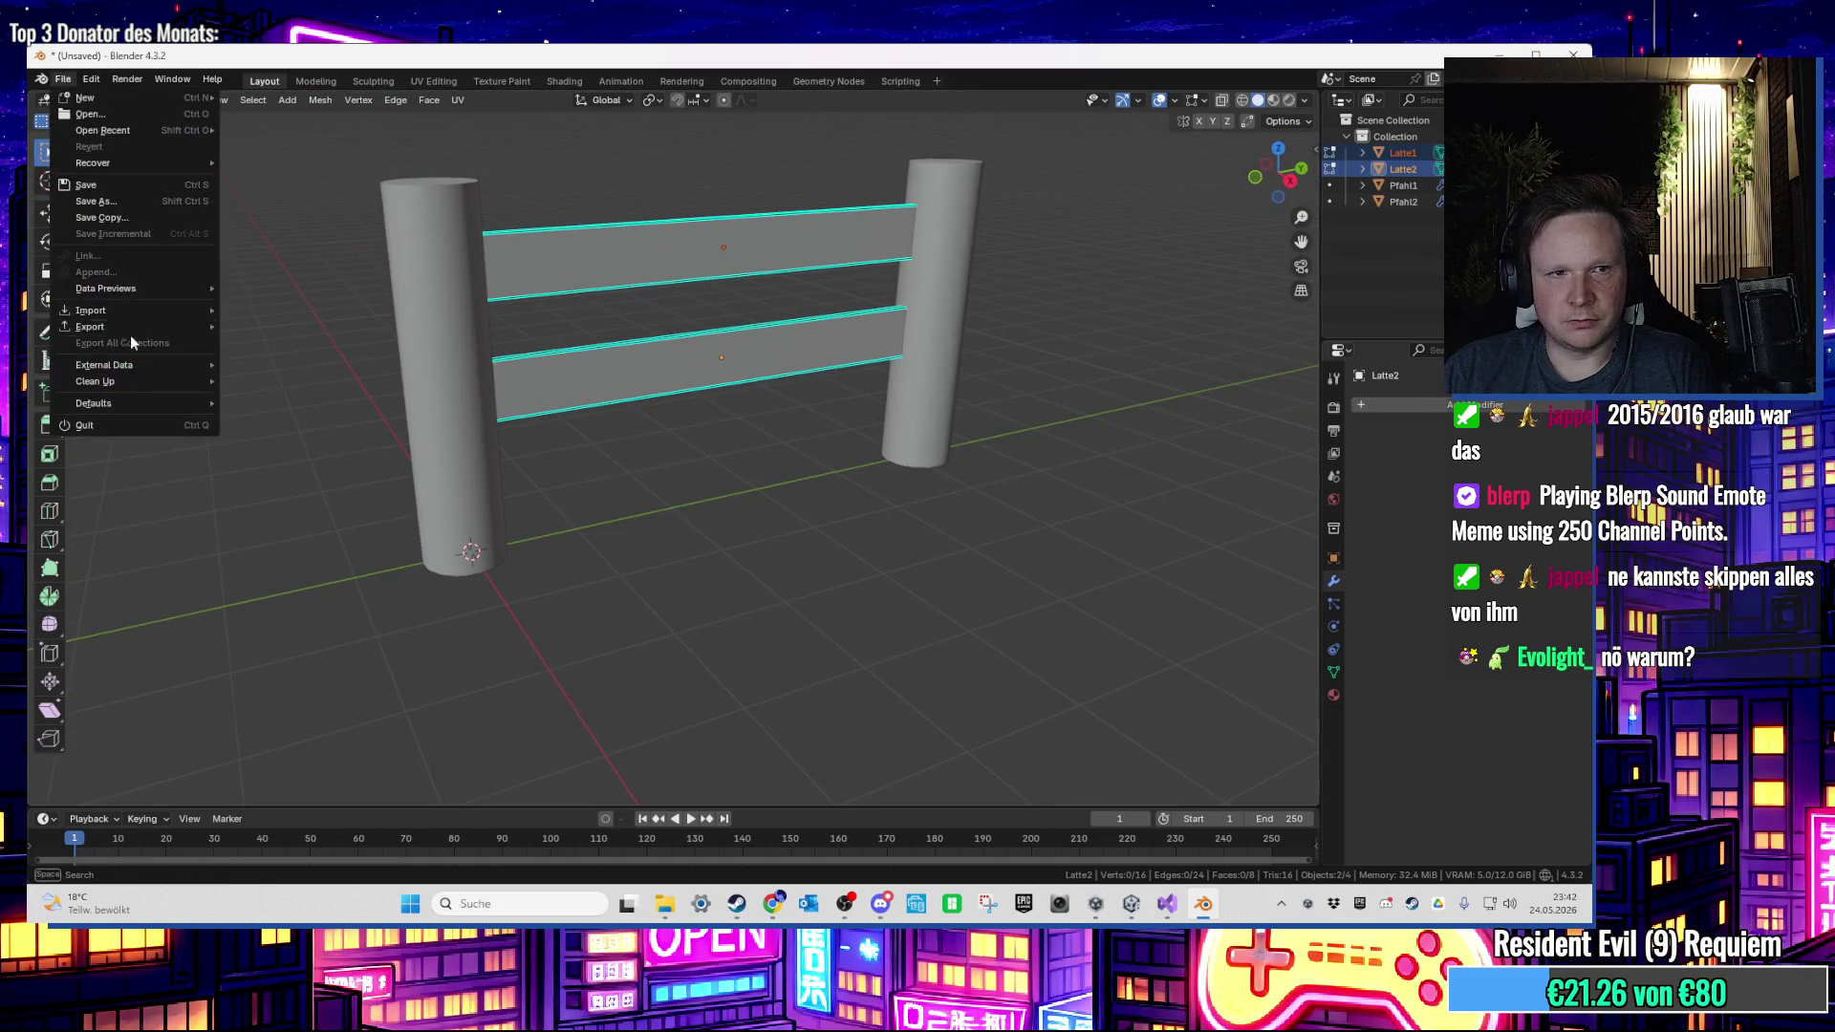
{"action": "left_click", "coordinate": [63, 80]}
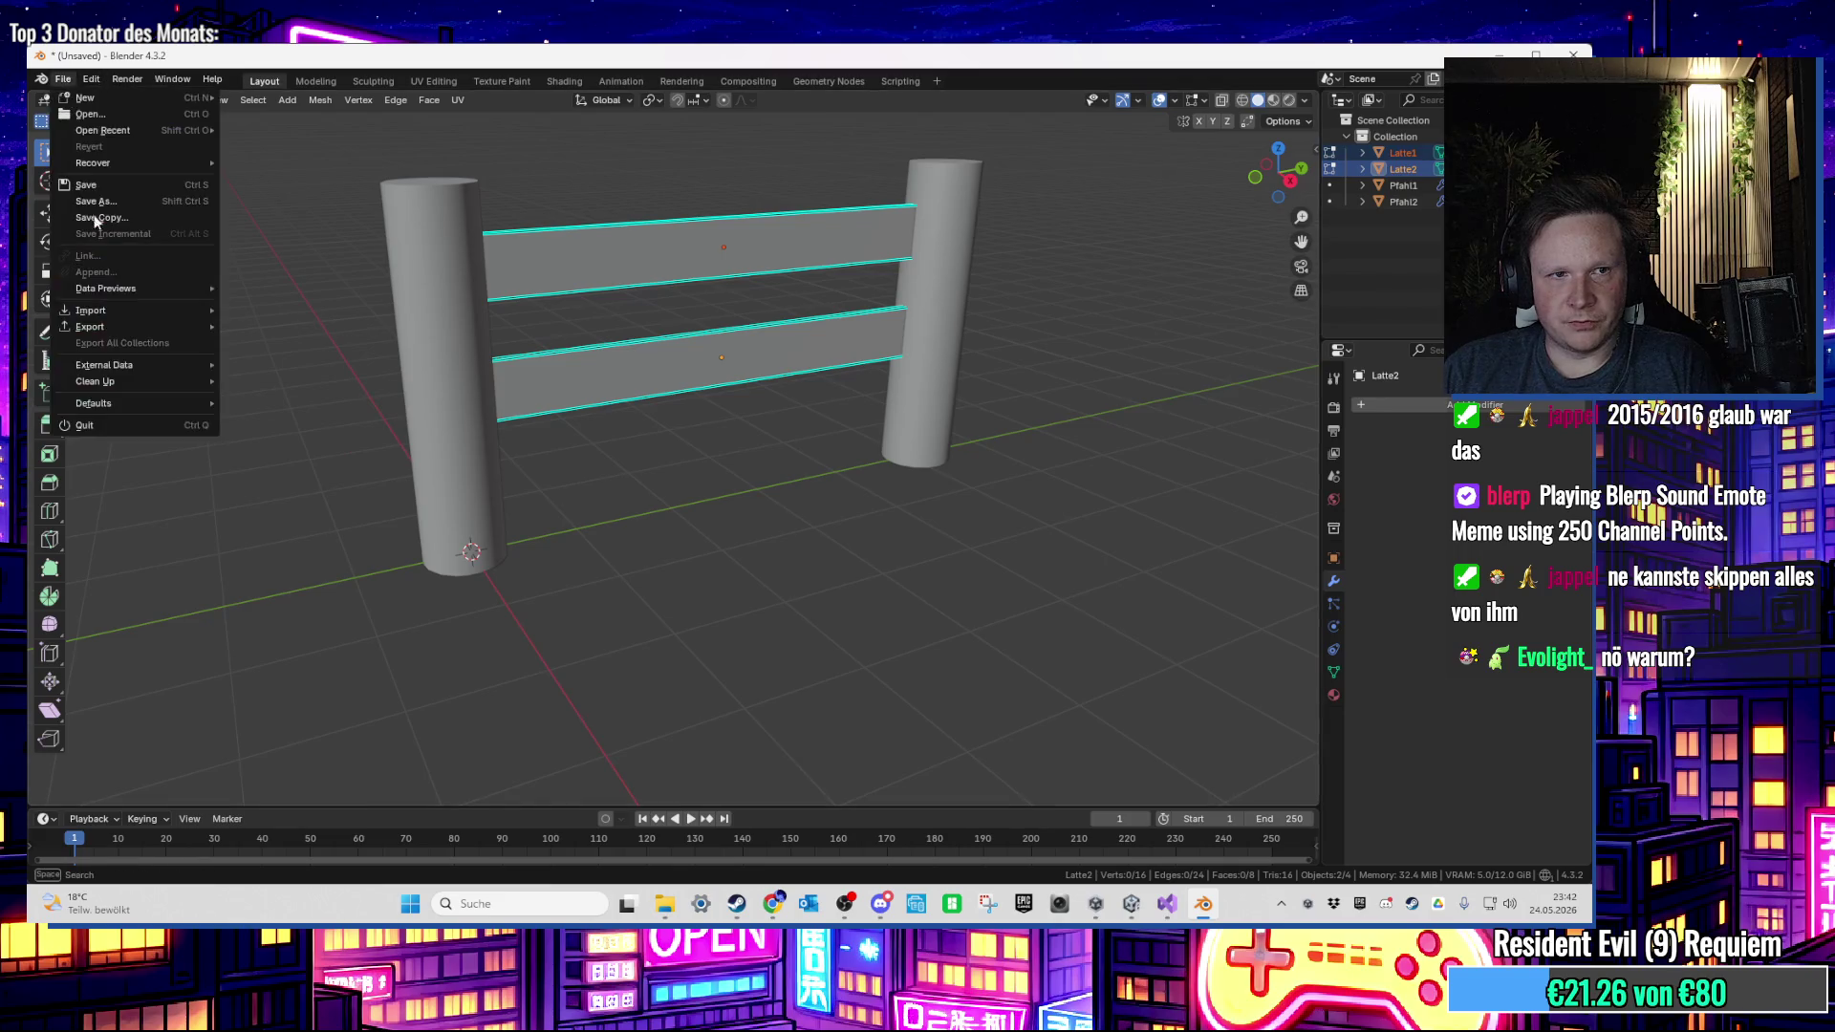
{"action": "mouse_move", "coordinate": [135, 323]}
{"action": "left_click", "coordinate": [294, 474]}
{"action": "left_click", "coordinate": [751, 411]}
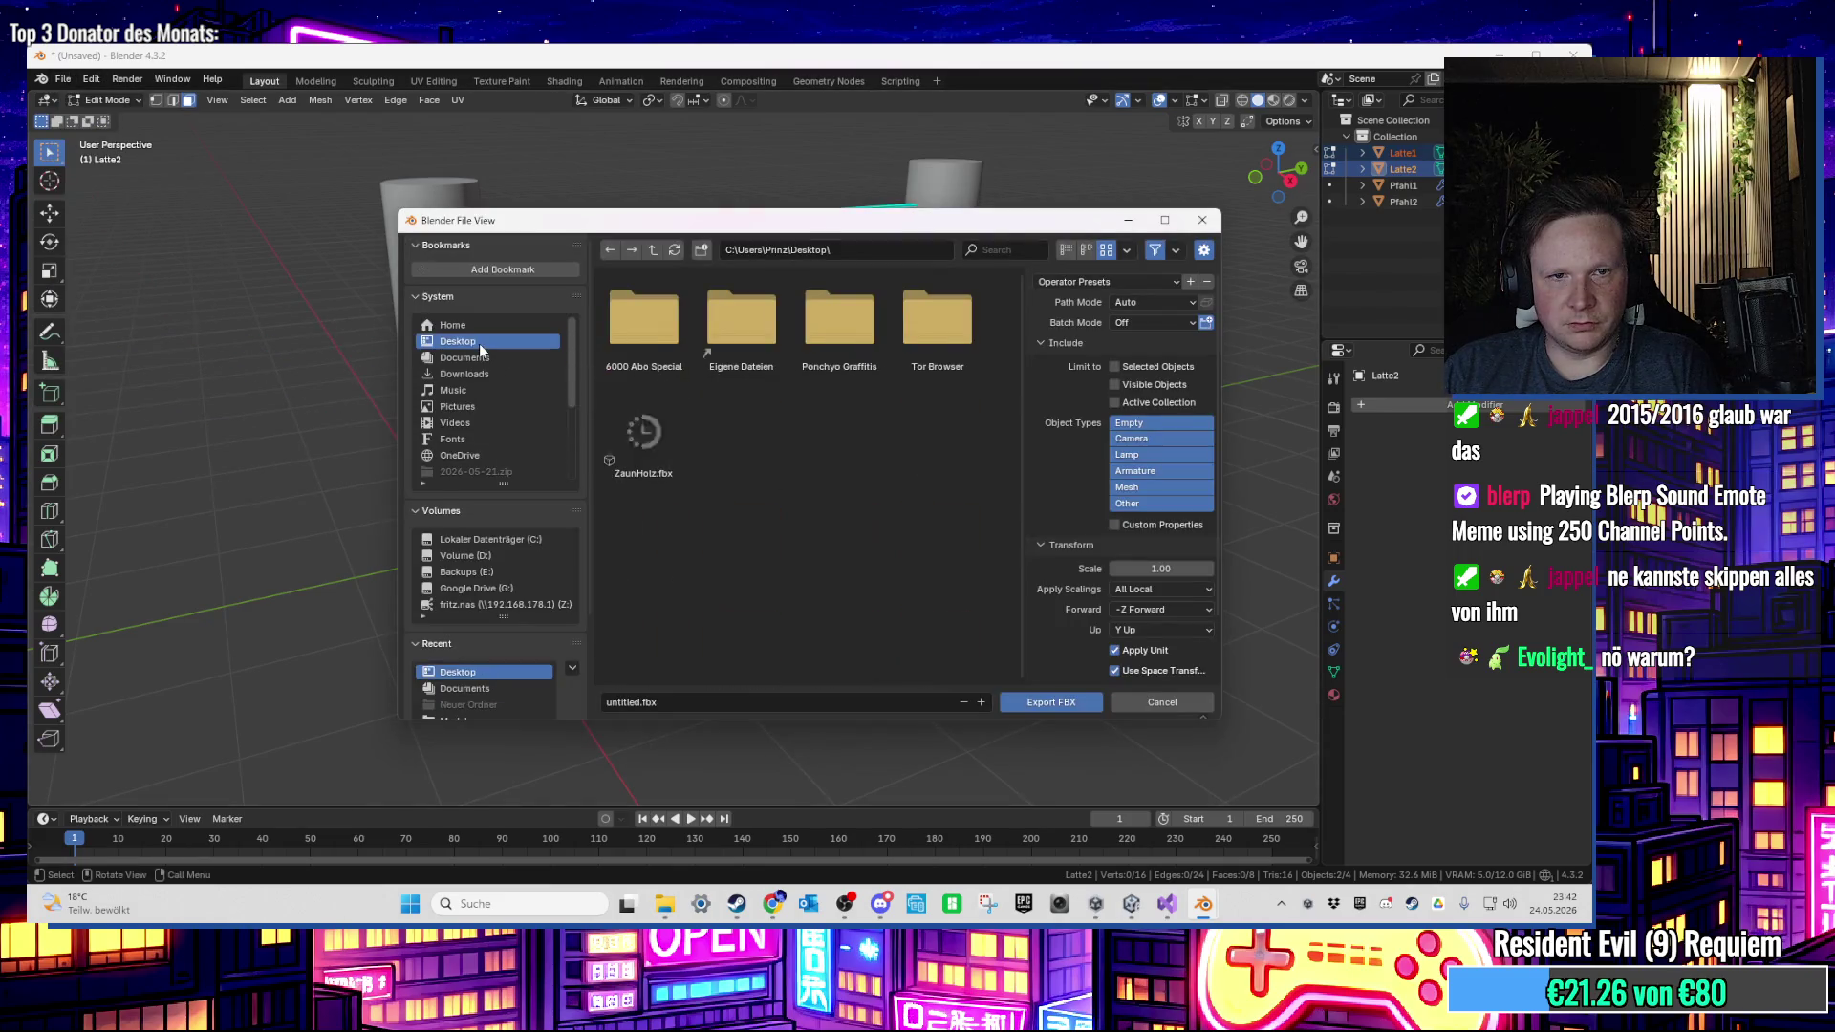
{"action": "key", "text": "Escape"}
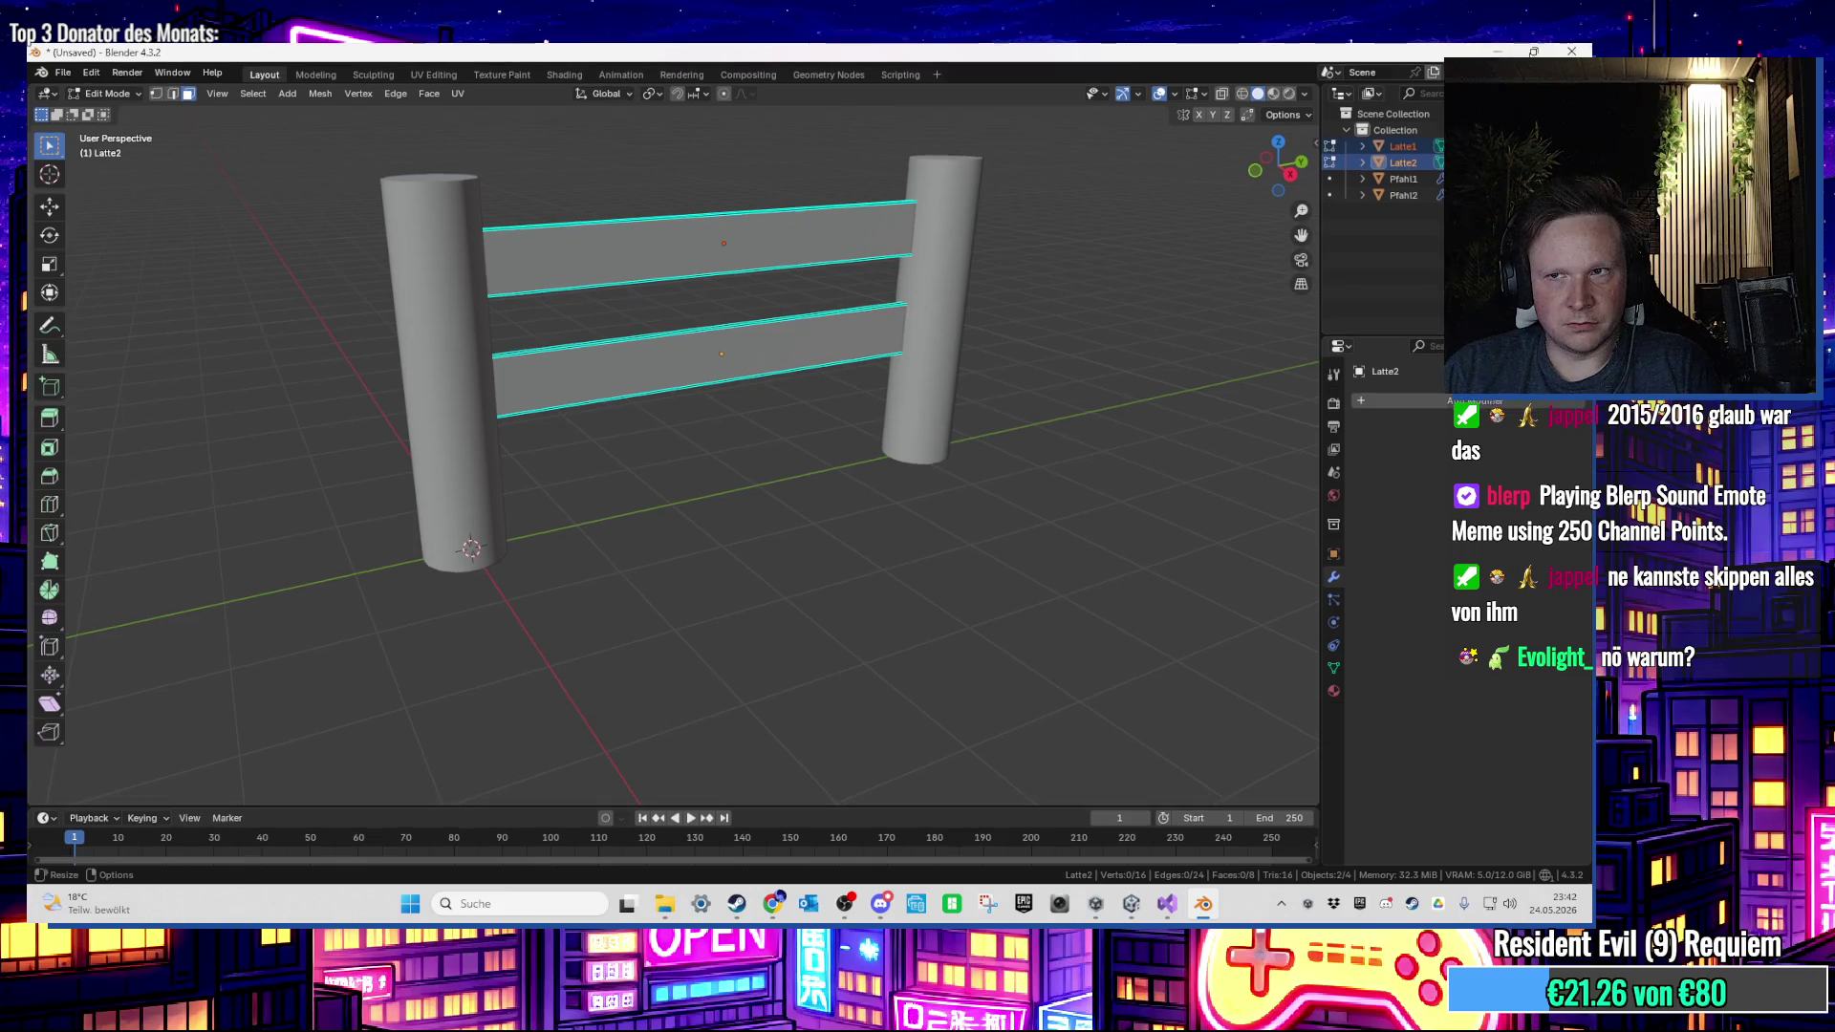
{"action": "left_click", "coordinate": [1500, 54]}
Step: Show the ZaunHolz model asset in Explorer and go to the desktop
{"action": "left_click", "coordinate": [1131, 903]}
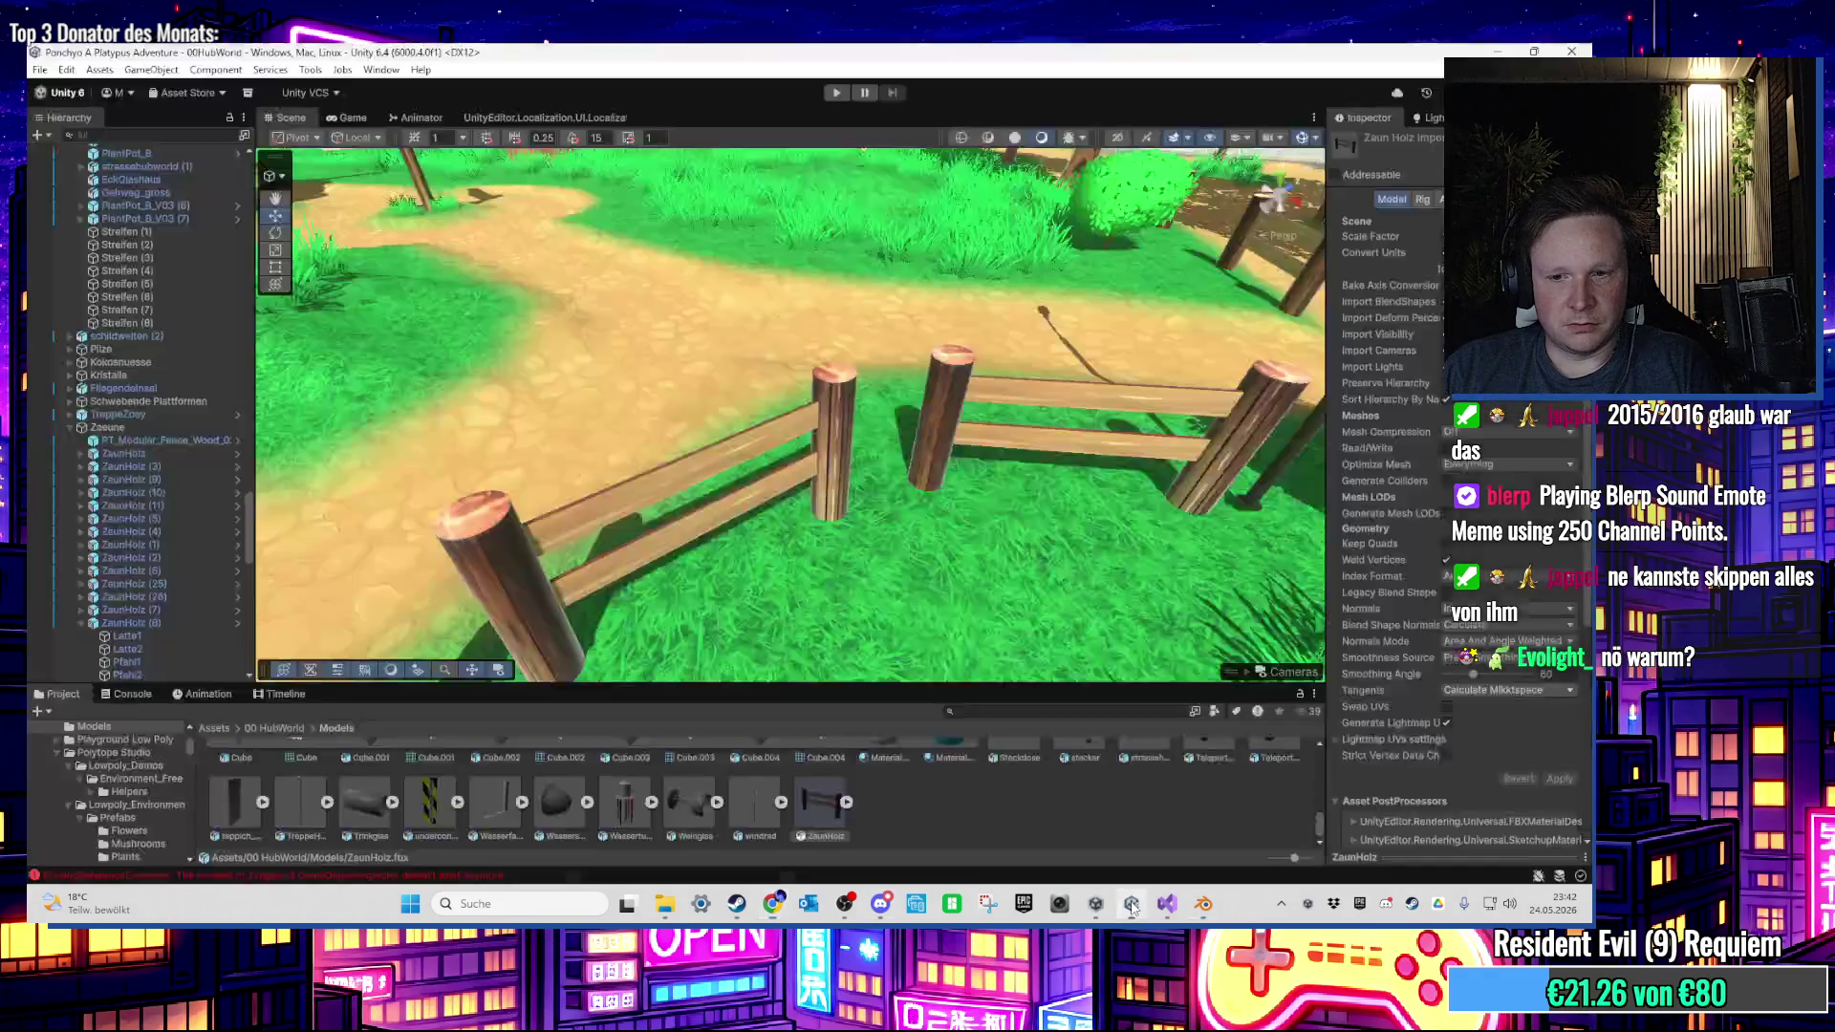
{"action": "right_click", "coordinate": [820, 807]}
{"action": "left_click", "coordinate": [1165, 362]}
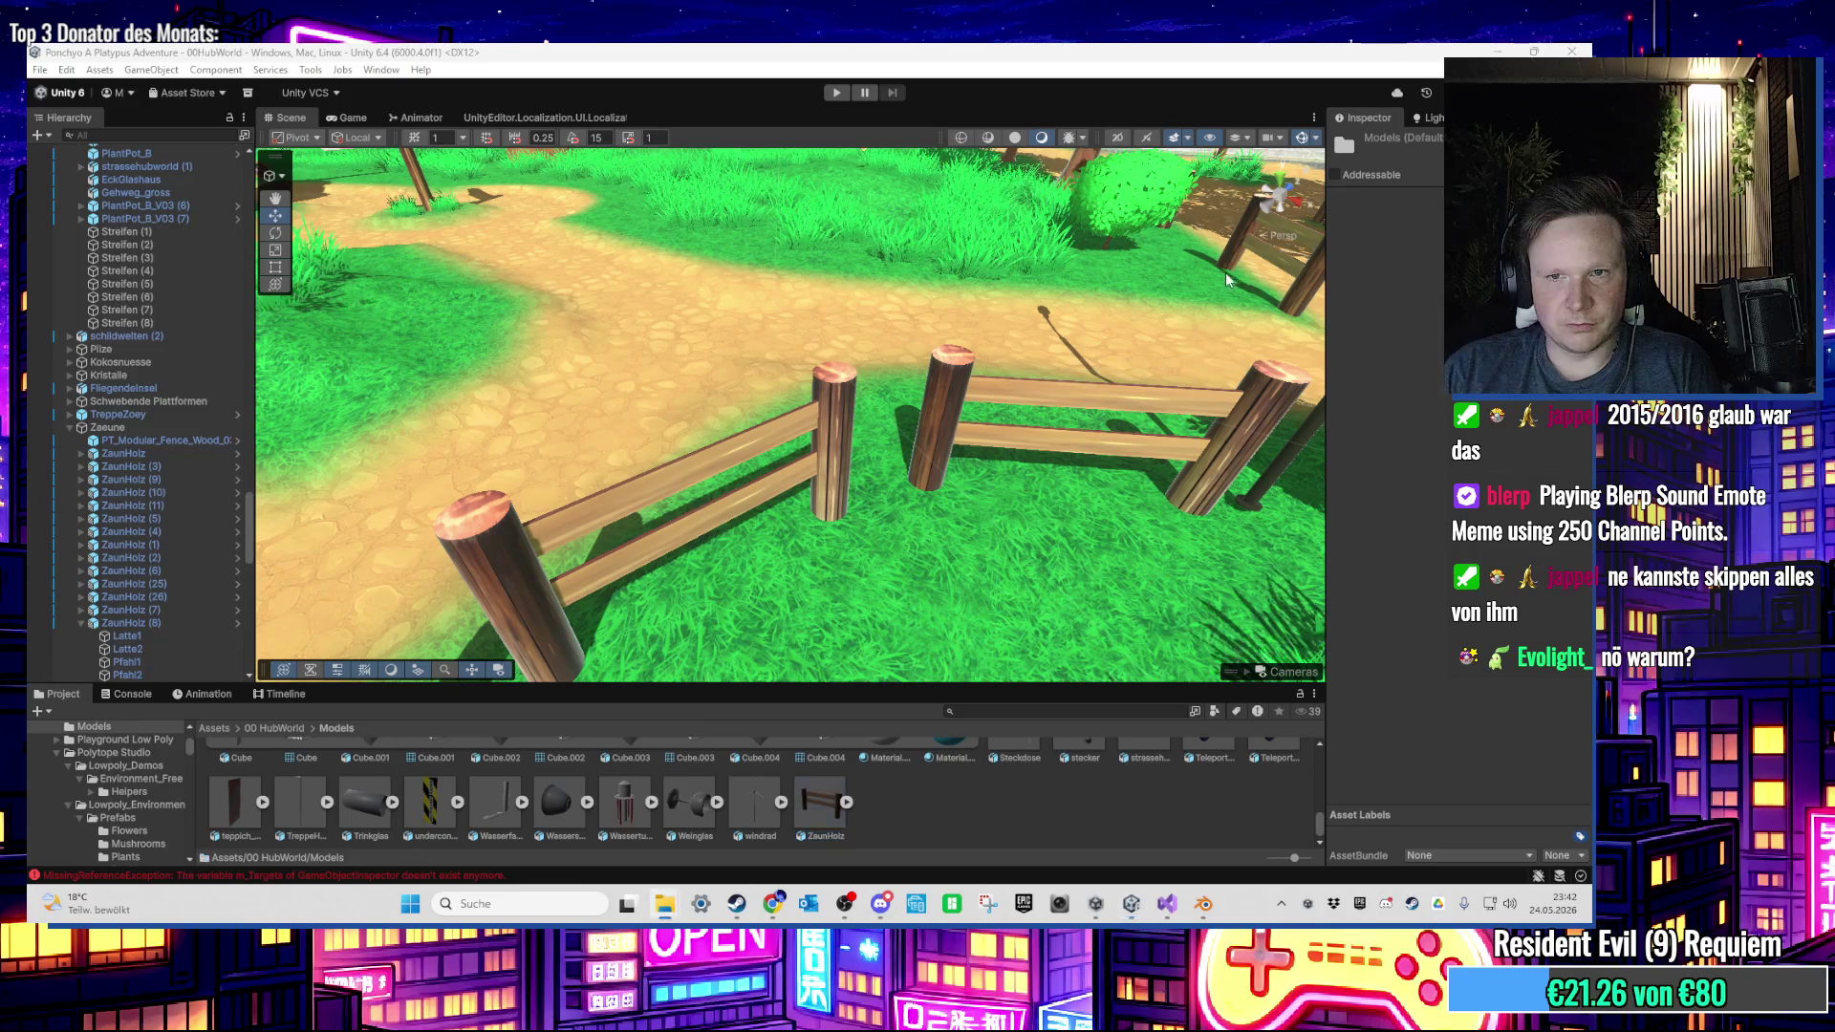
{"action": "key", "text": "super+d"}
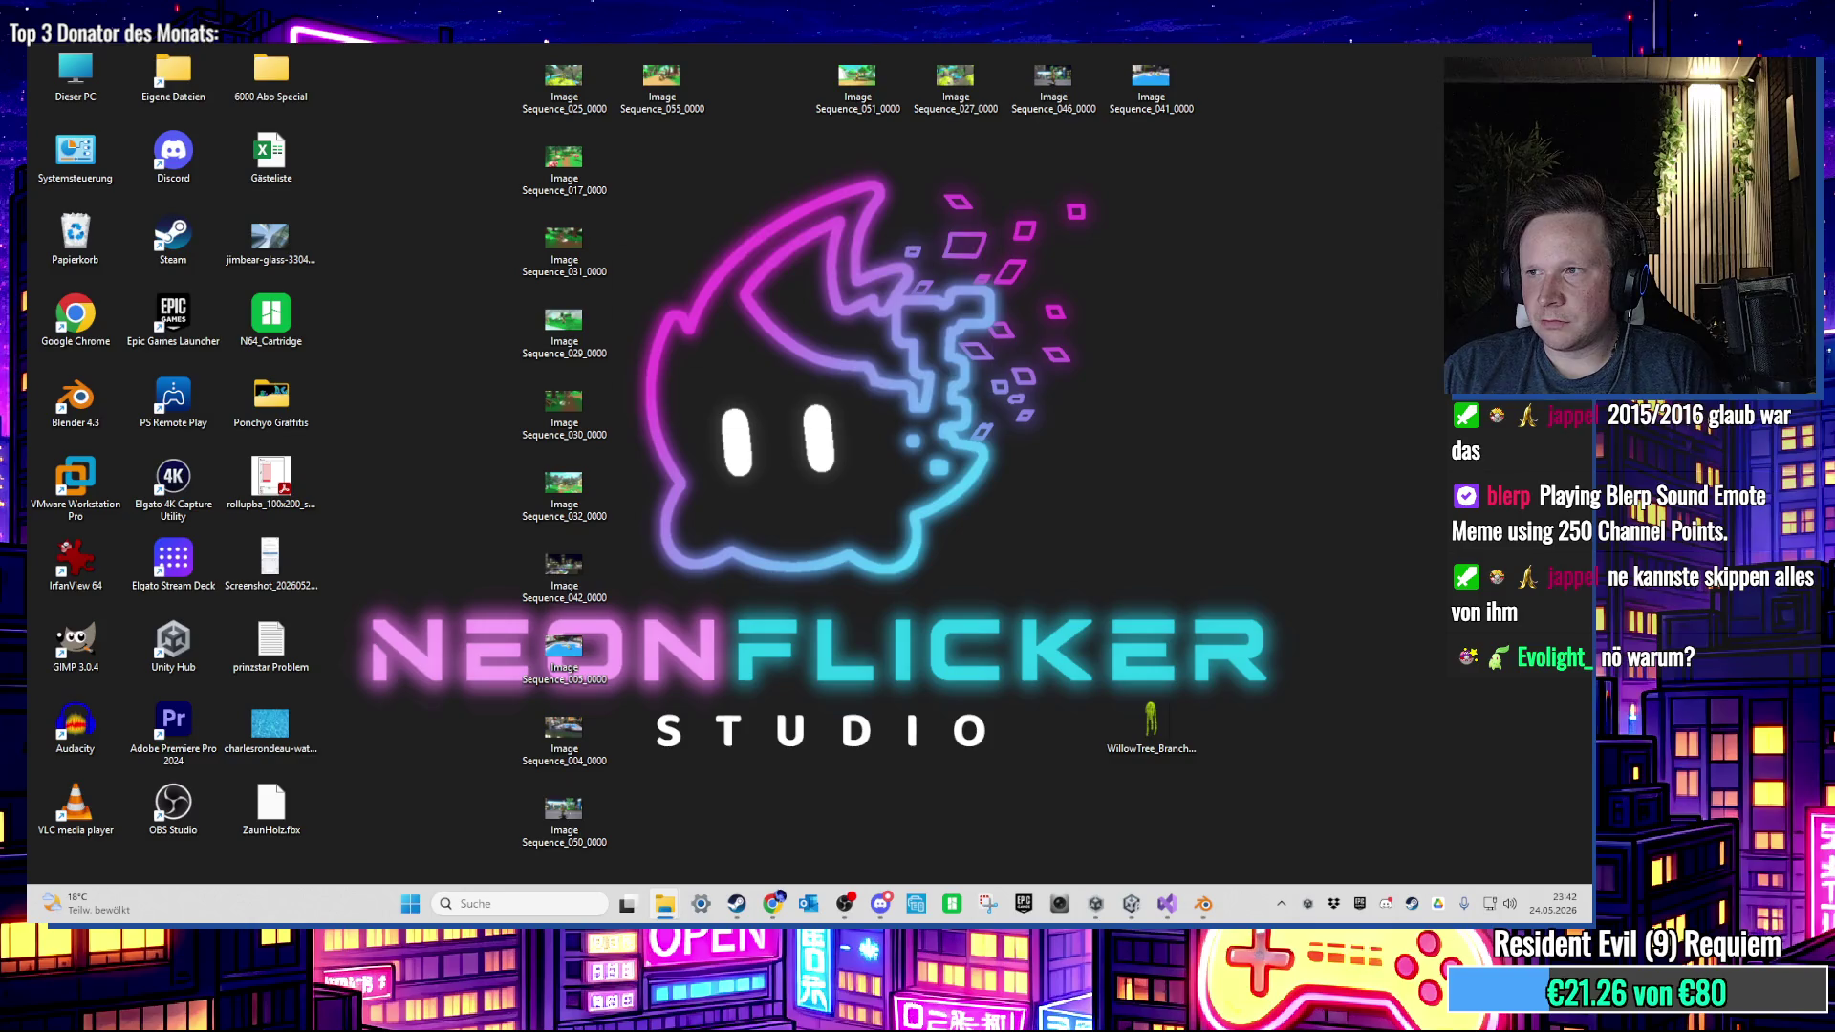
Step: Orbit the Scene view closely around the fence, then start Play mode
{"action": "left_click", "coordinate": [1137, 910]}
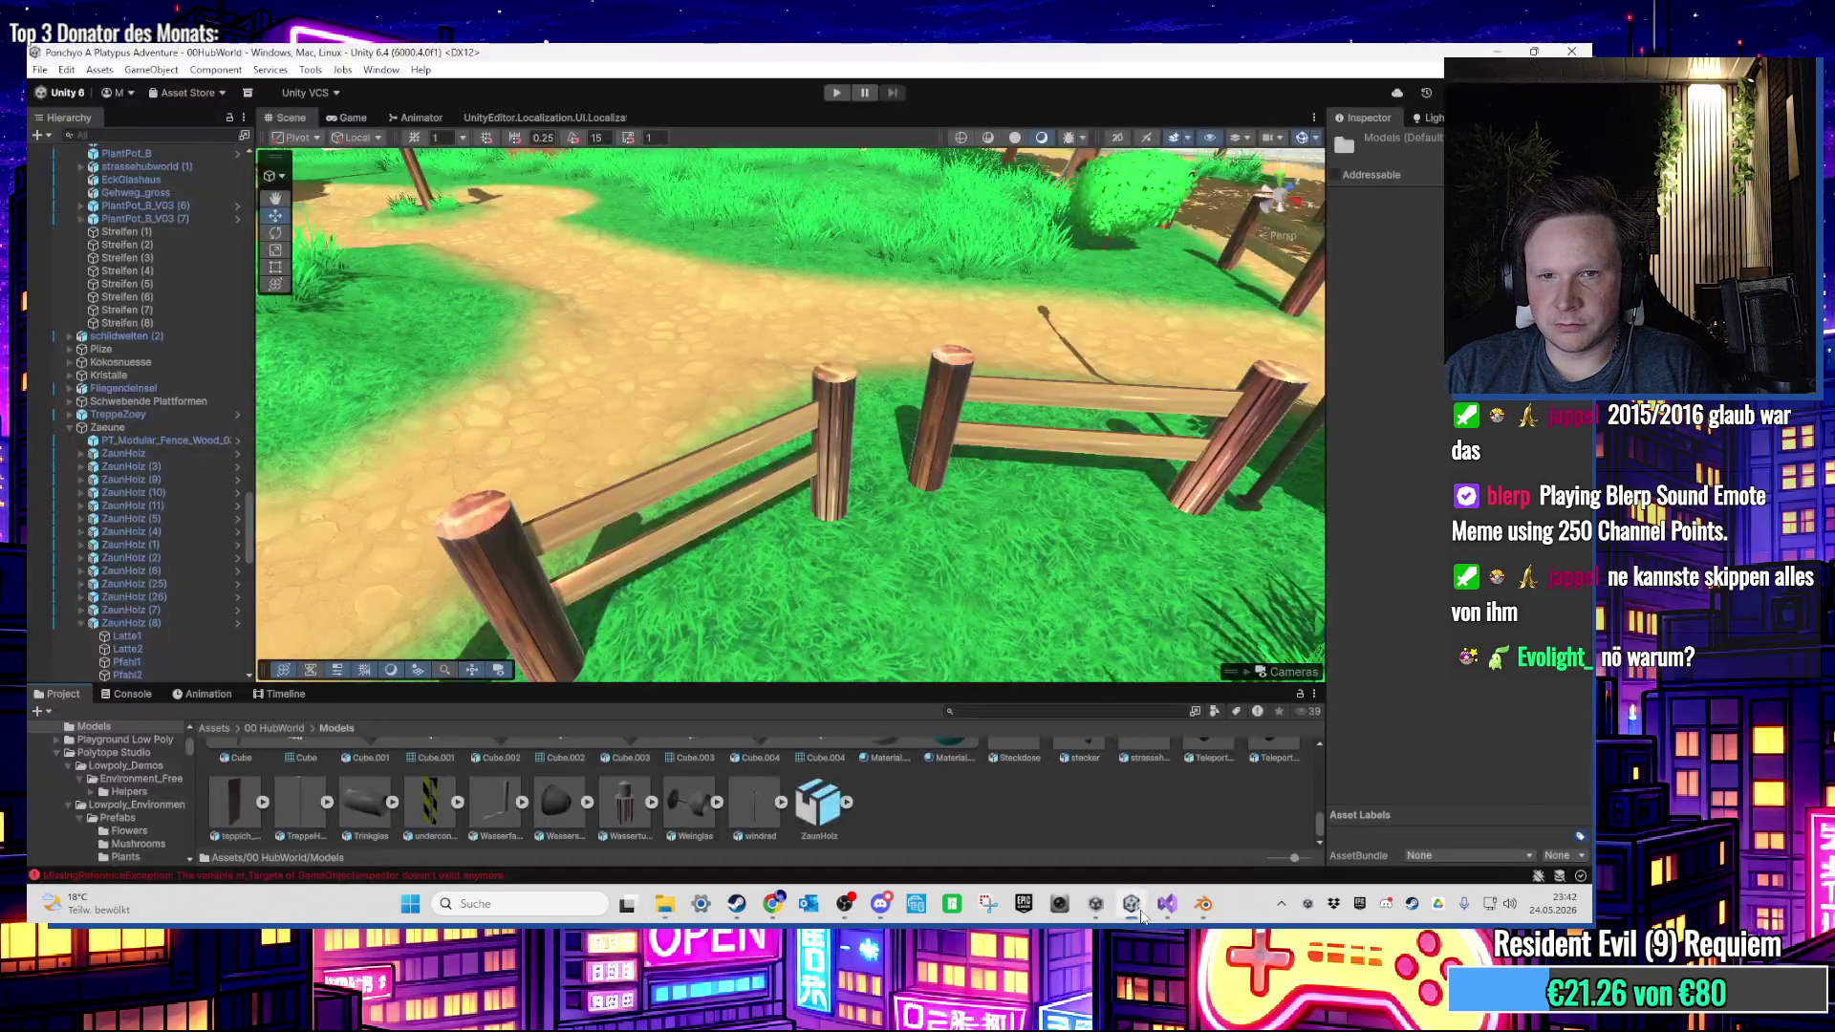
{"action": "mouse_move", "coordinate": [1030, 528]}
{"action": "left_mouse_down"}
{"action": "mouse_move", "coordinate": [839, 487]}
{"action": "mouse_move", "coordinate": [1030, 408]}
{"action": "mouse_move", "coordinate": [996, 395]}
{"action": "mouse_move", "coordinate": [992, 481]}
{"action": "mouse_move", "coordinate": [909, 499]}
{"action": "mouse_move", "coordinate": [751, 319]}
{"action": "mouse_move", "coordinate": [832, 405]}
{"action": "left_mouse_up"}
{"action": "mouse_move", "coordinate": [860, 191]}
{"action": "left_mouse_down"}
{"action": "mouse_move", "coordinate": [1028, 245]}
{"action": "mouse_move", "coordinate": [795, 316]}
{"action": "left_mouse_up"}
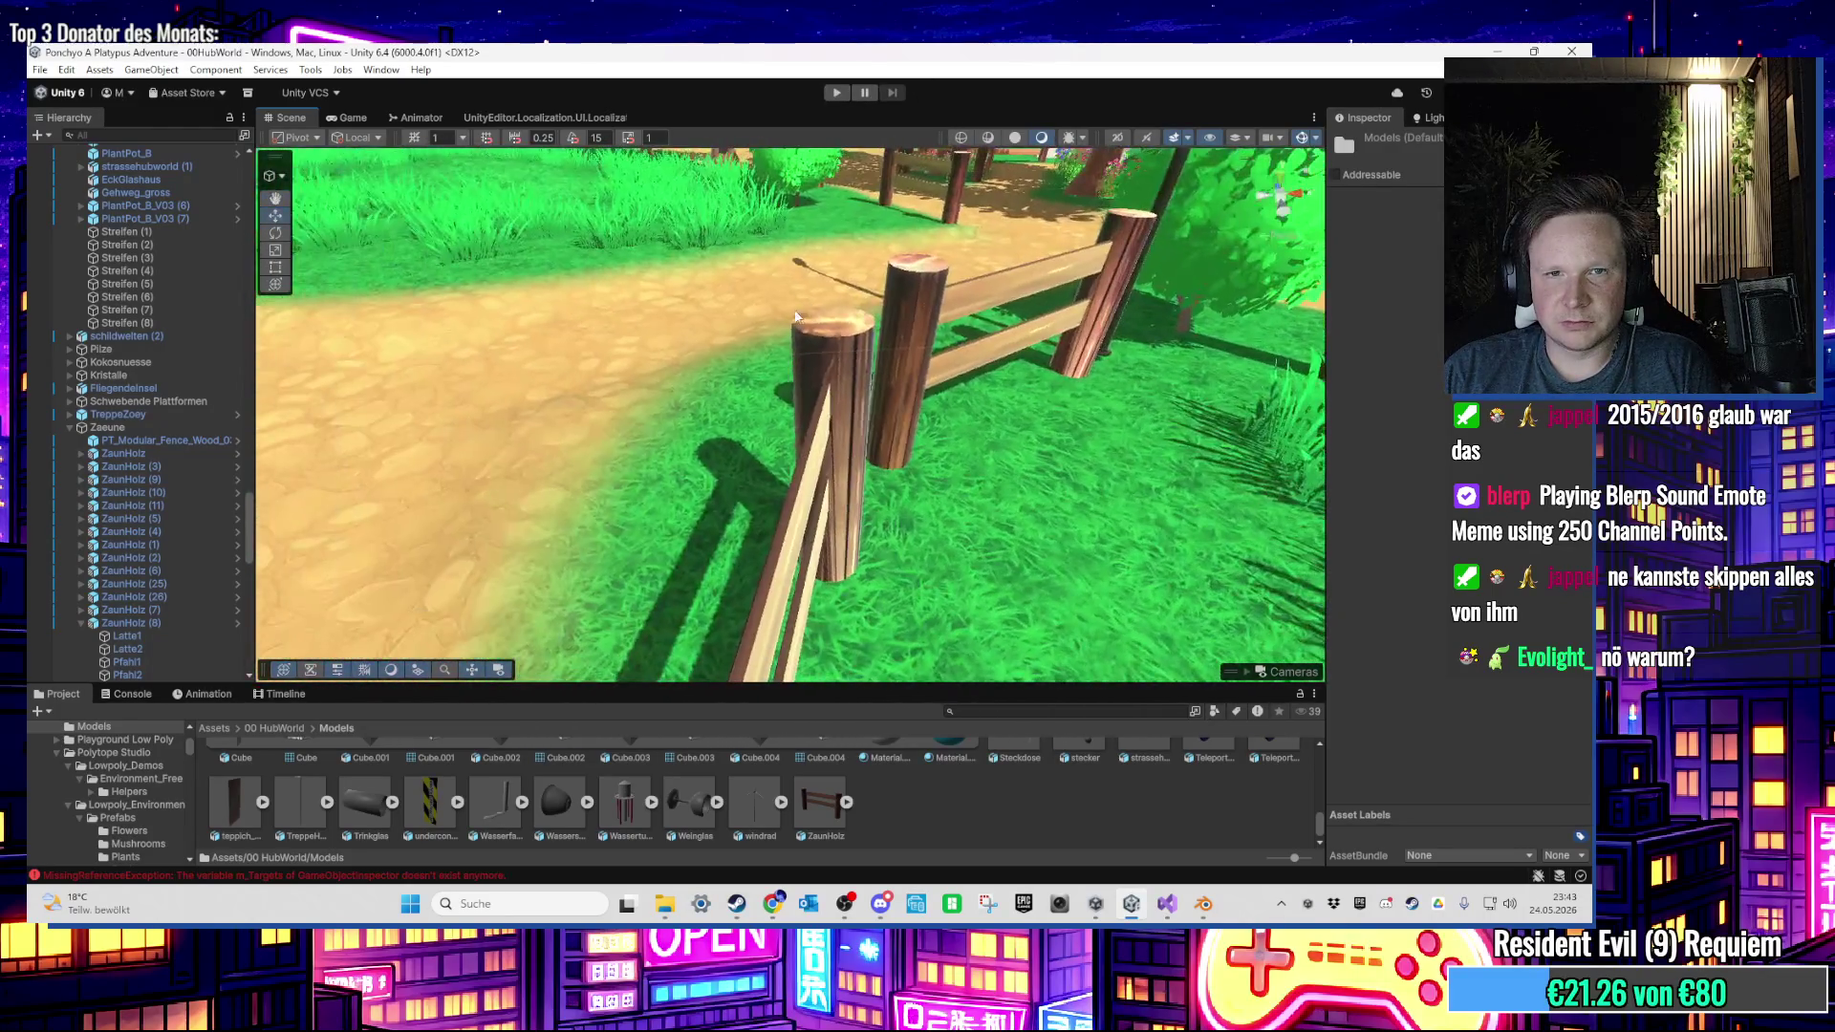
{"action": "left_click", "coordinate": [836, 93]}
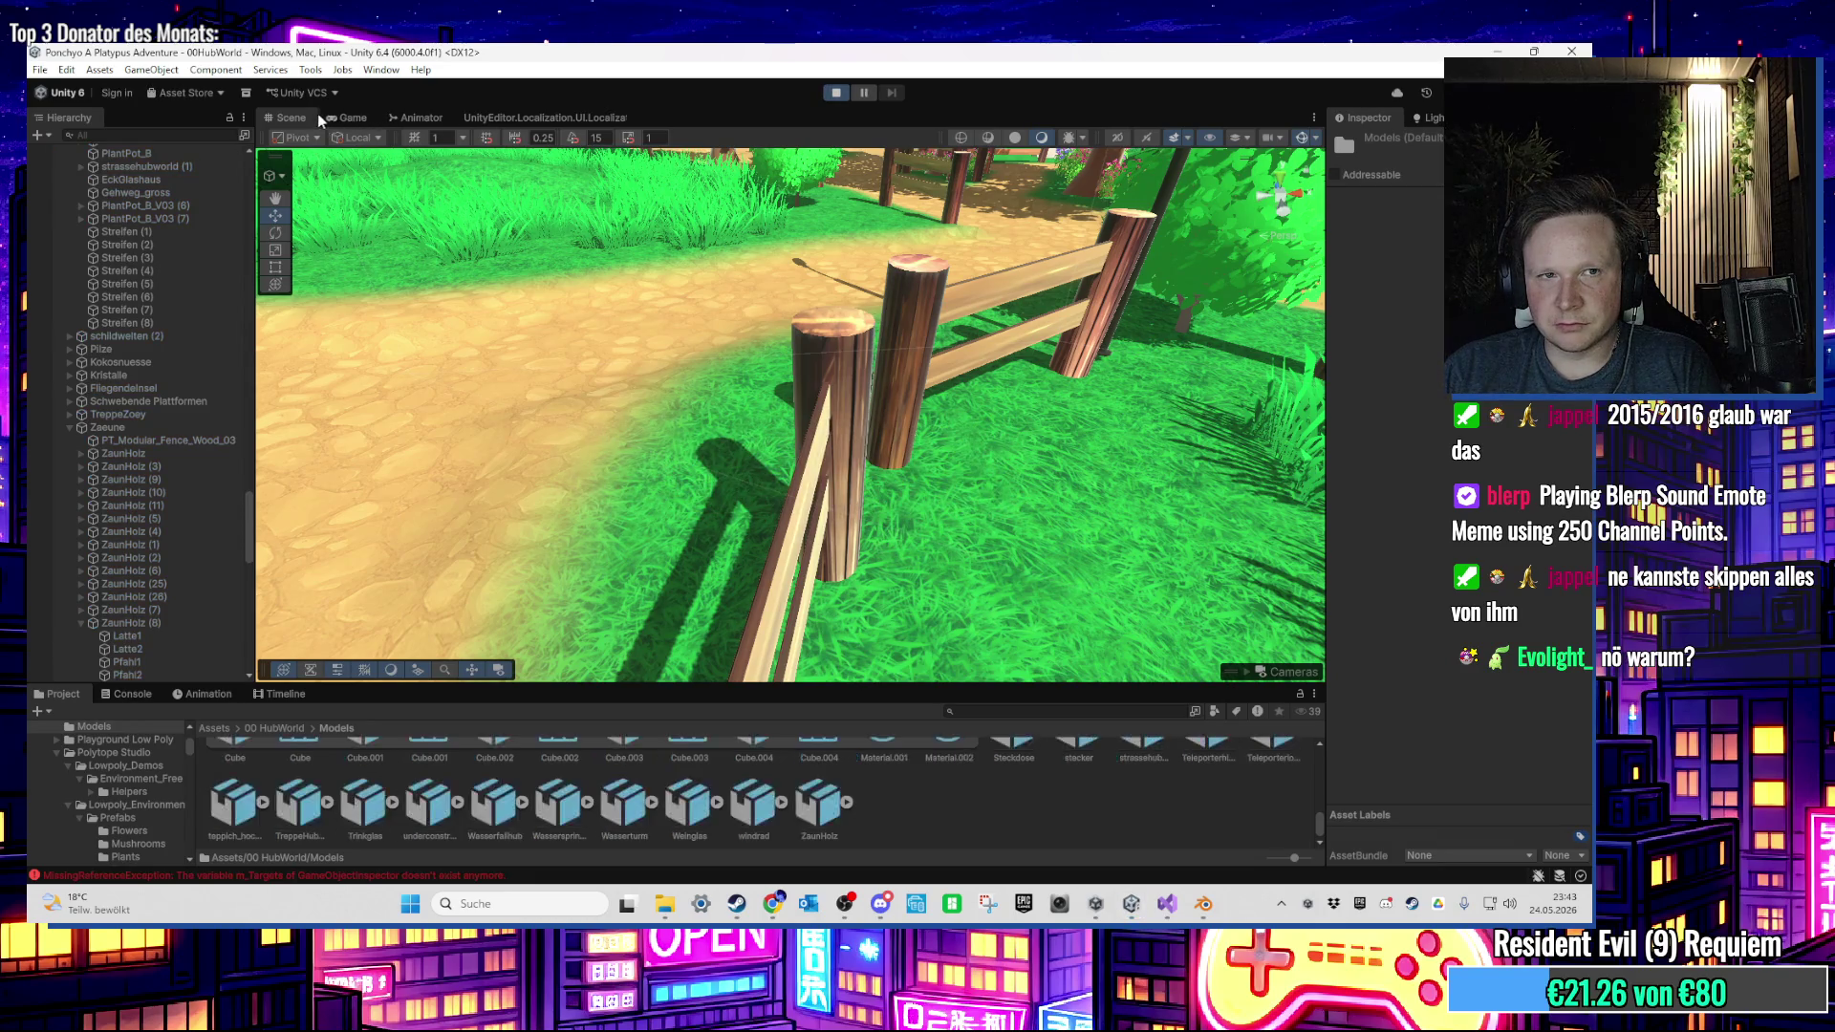
Step: Dismiss the Windows Start menu and end the test run with Ctrl+P
{"action": "right_click", "coordinate": [708, 275]}
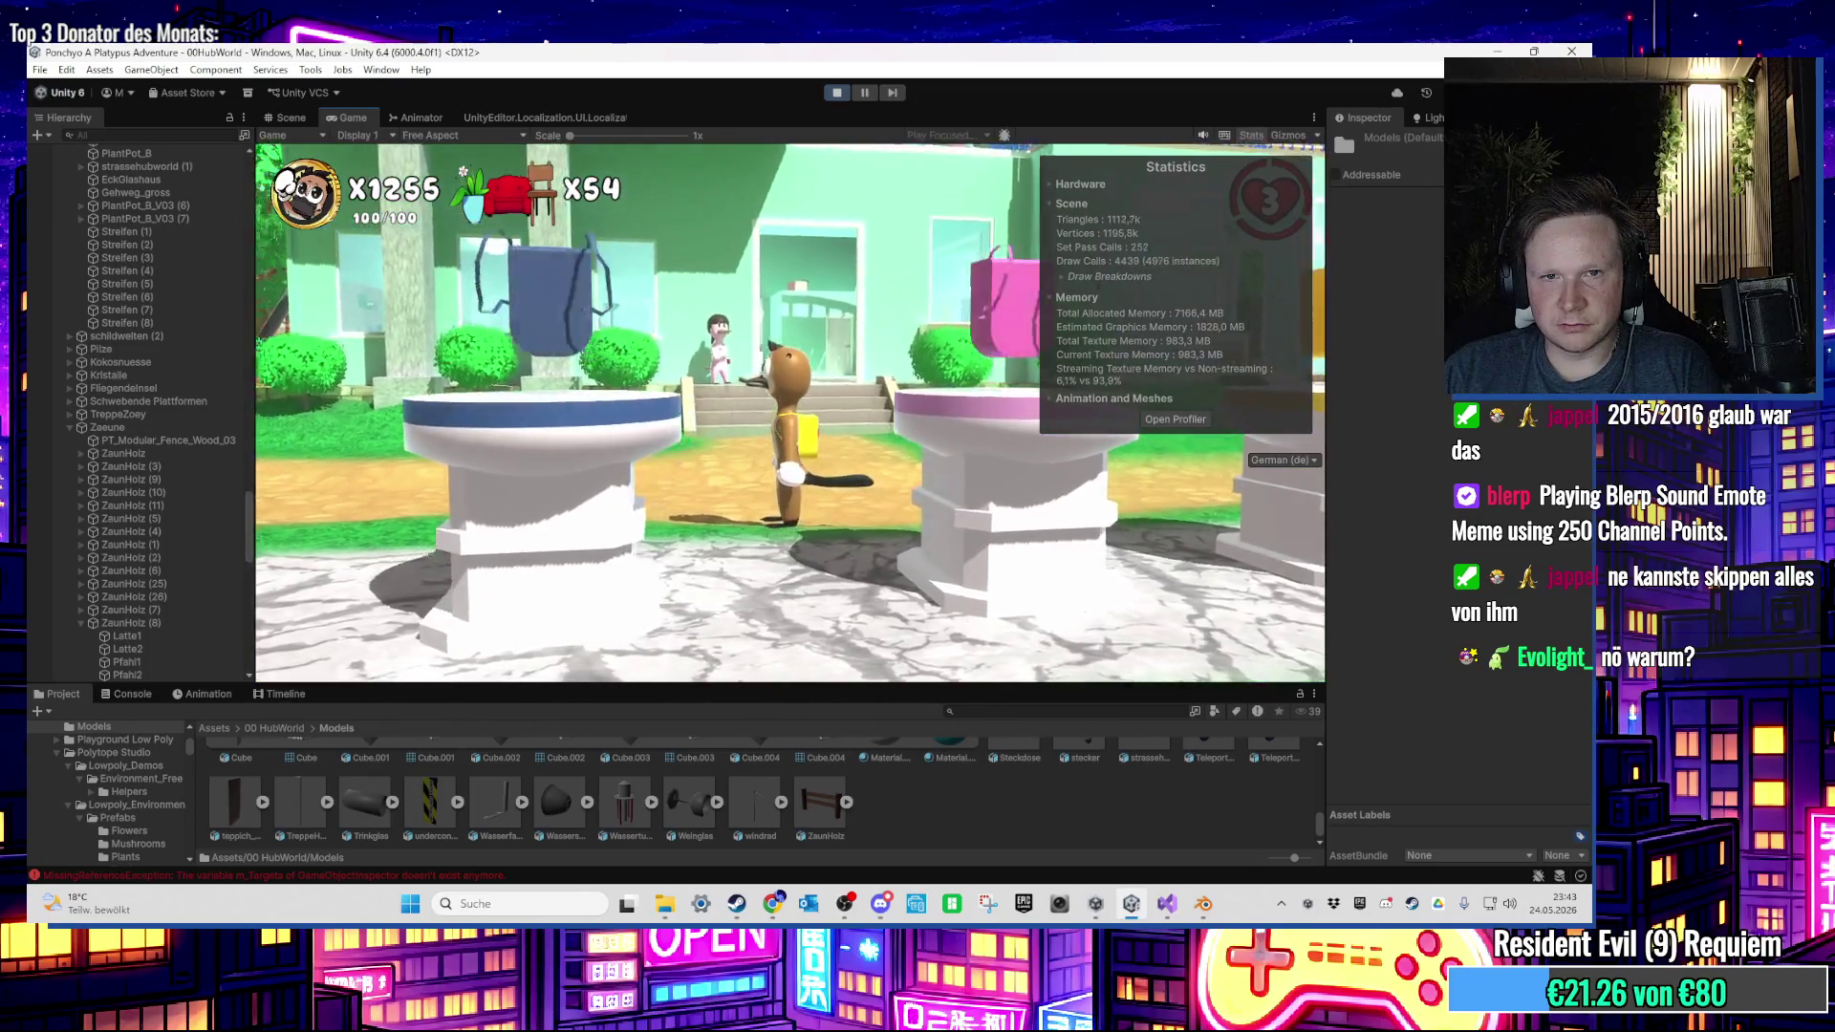
{"action": "key", "text": "super"}
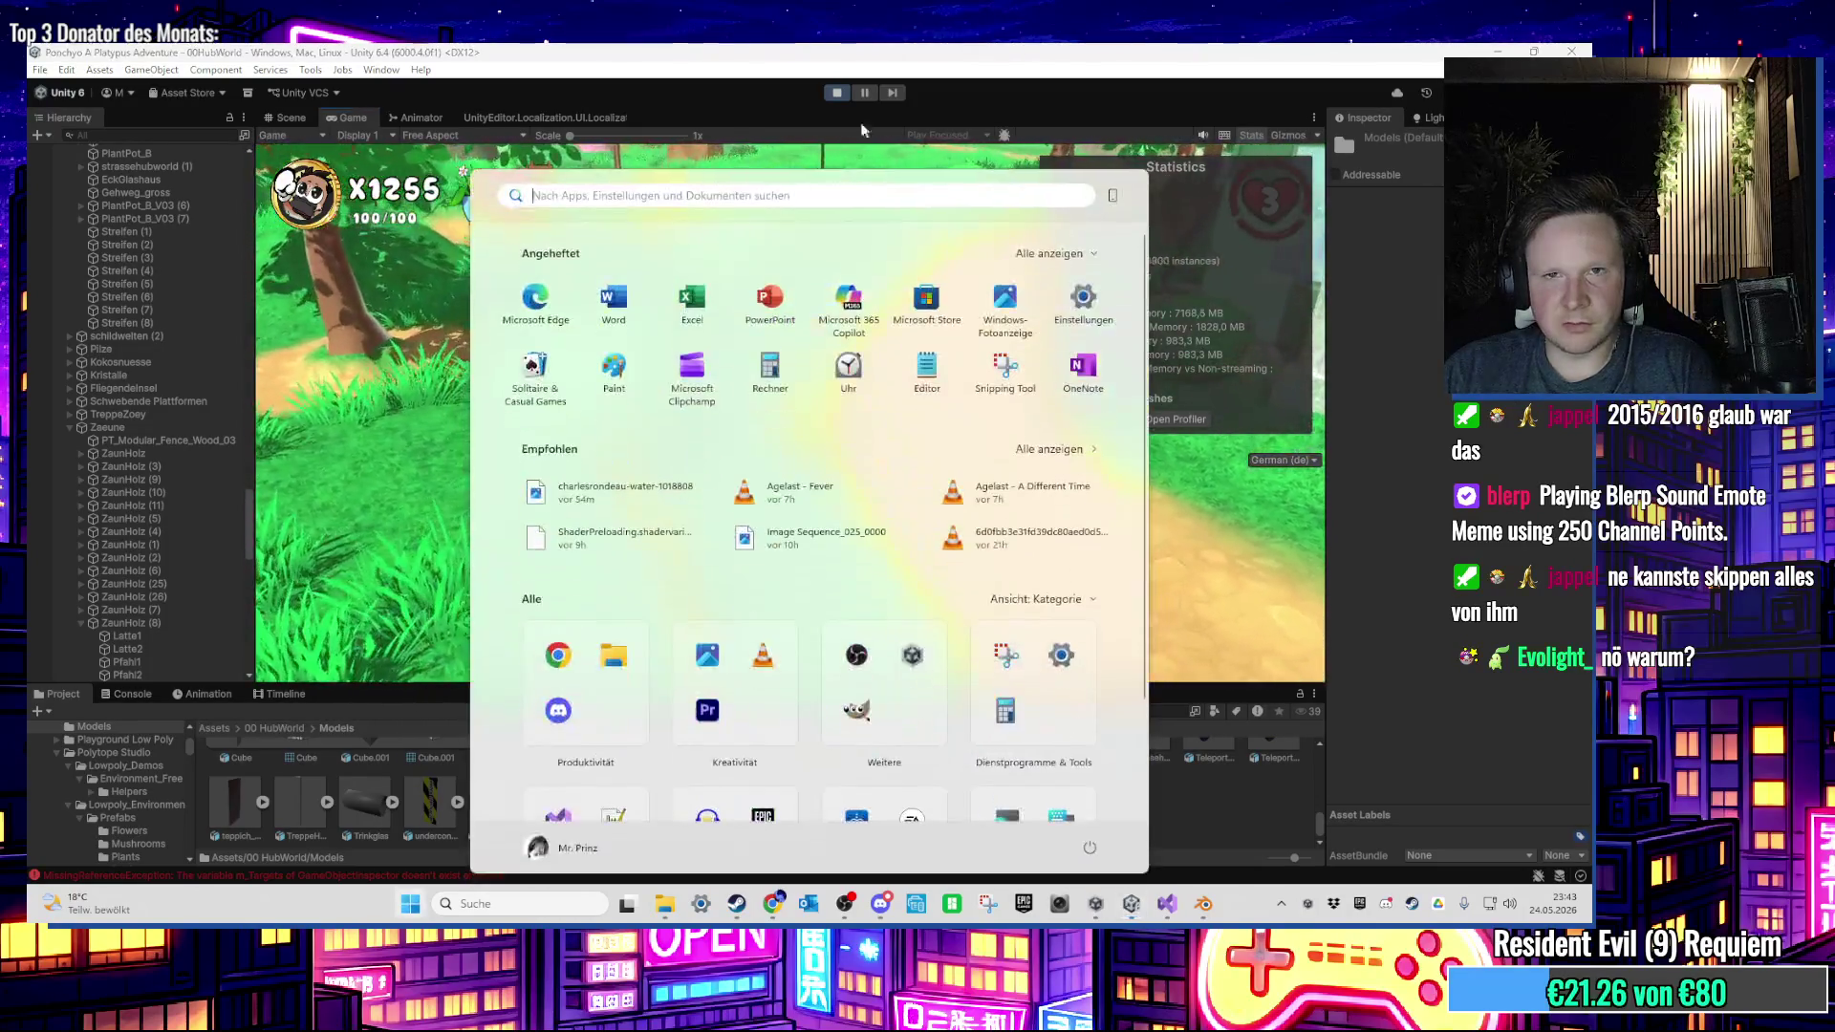
{"action": "key", "text": "super"}
{"action": "key", "text": "ctrl+p"}
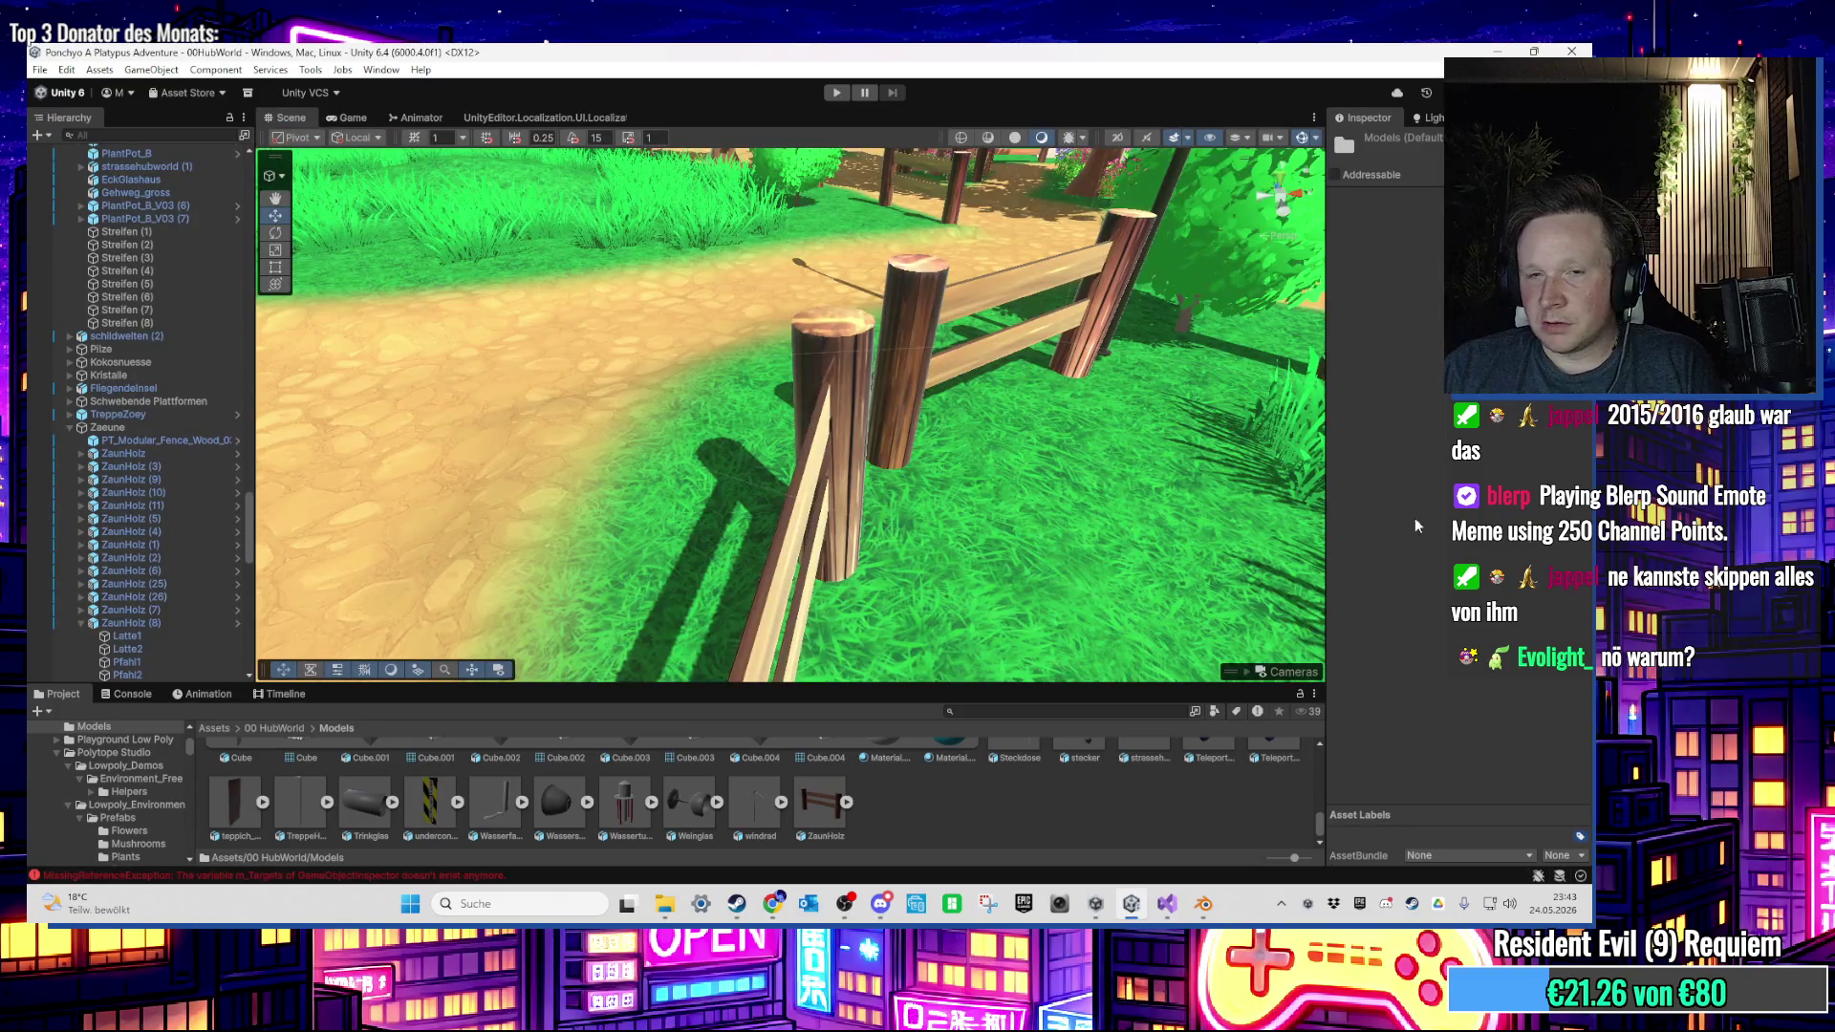
Step: Paste ZaunHolz.fbx onto the desktop, replacing the existing file, and switch to Blender
{"action": "scroll", "coordinate": [738, 447], "scroll_direction": "down", "scroll_amount": 10}
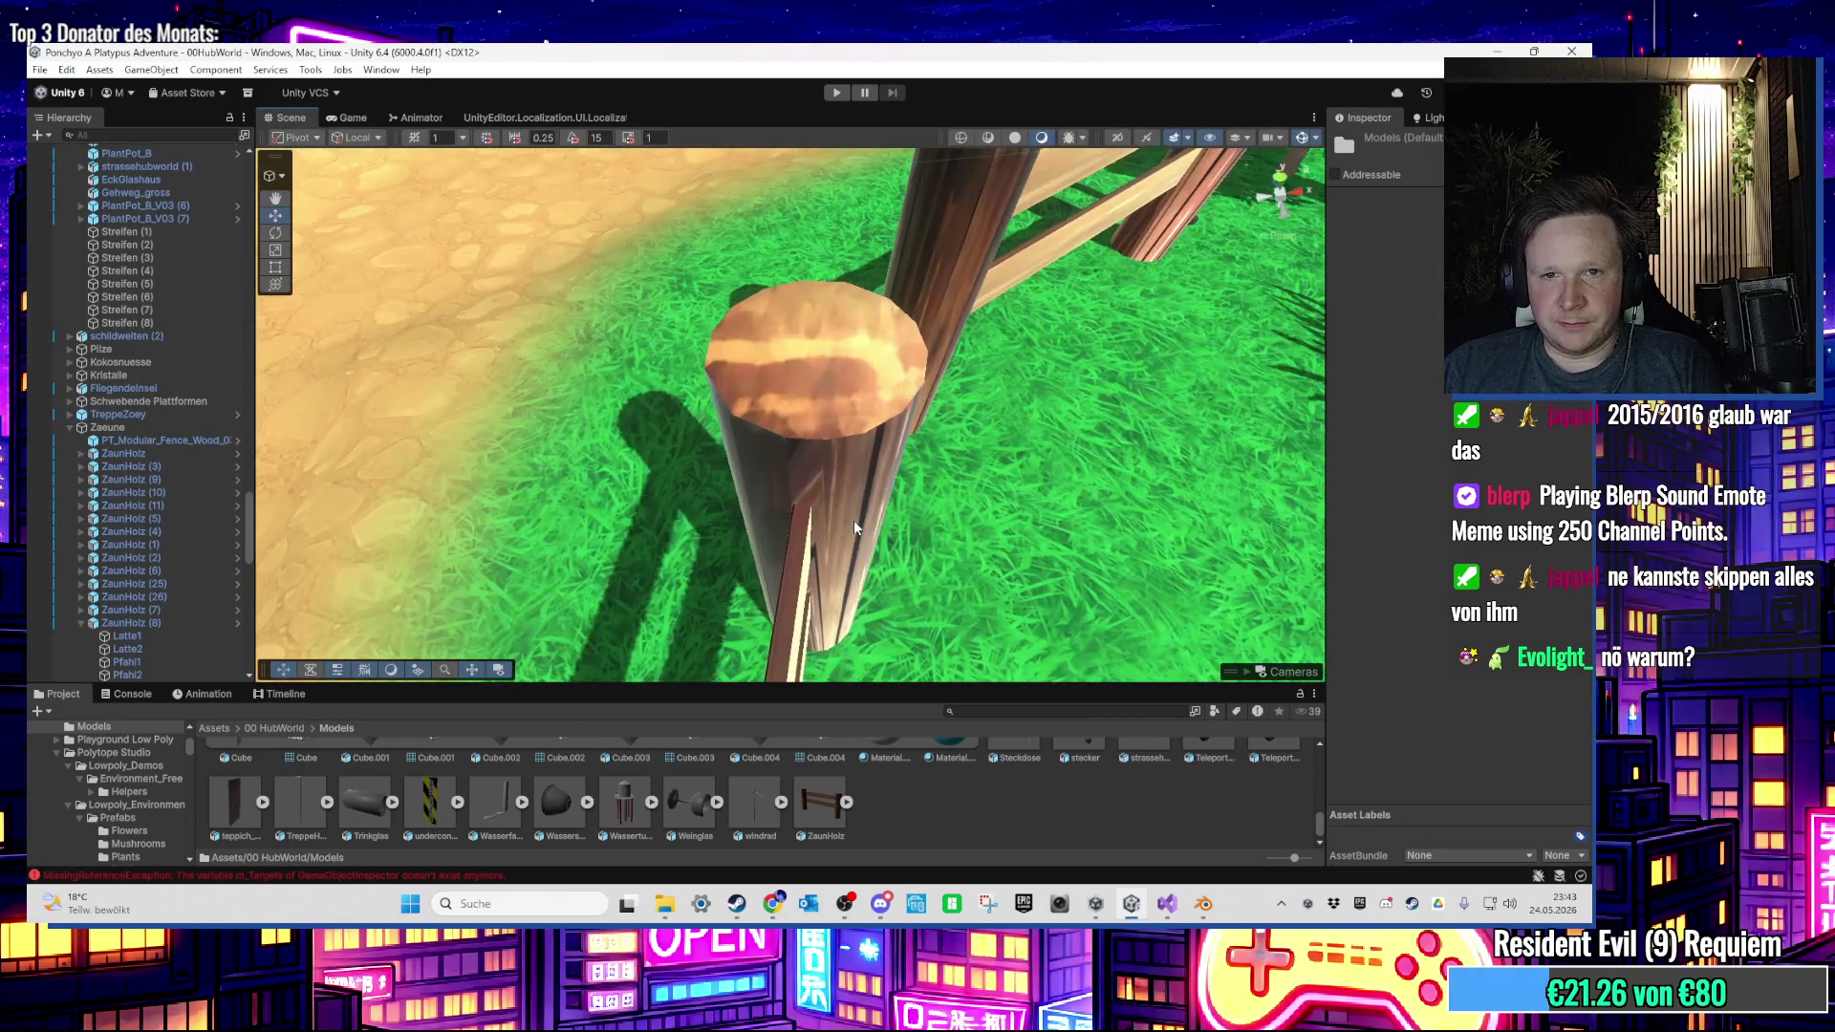
{"action": "left_click", "coordinate": [1496, 51]}
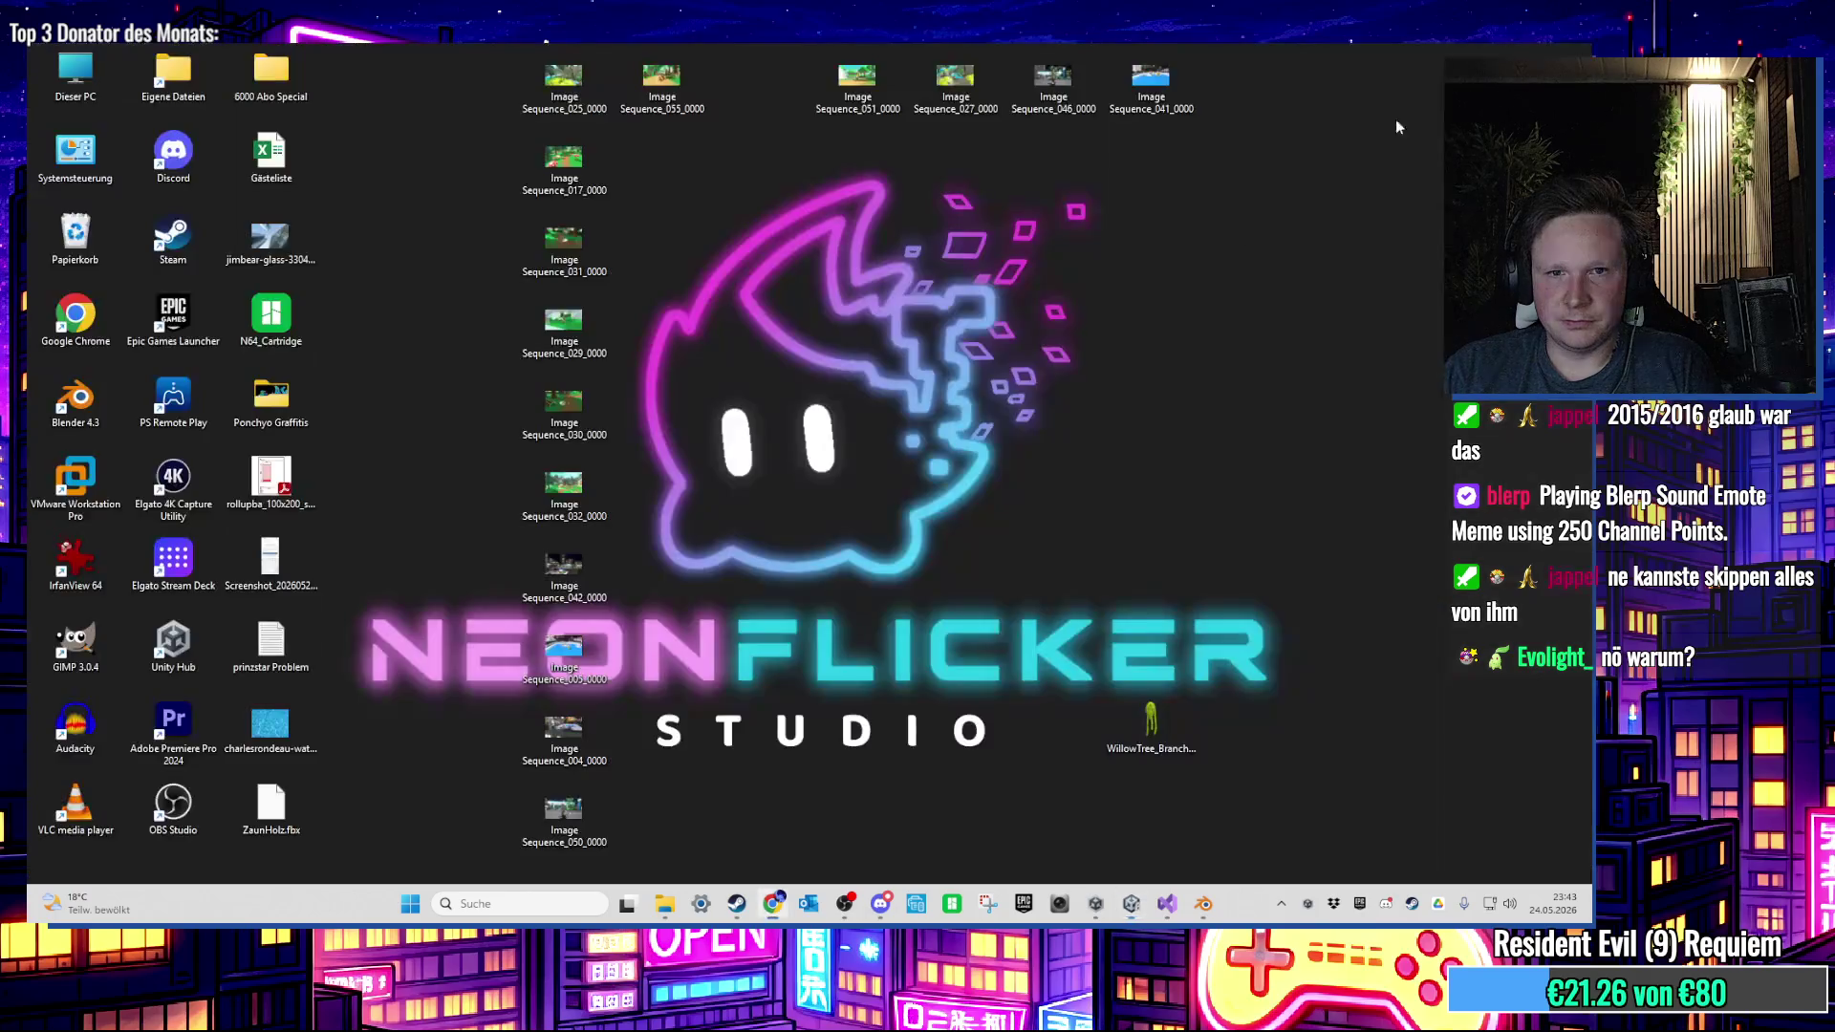
{"action": "right_click", "coordinate": [294, 803]}
{"action": "left_click", "coordinate": [1140, 904]}
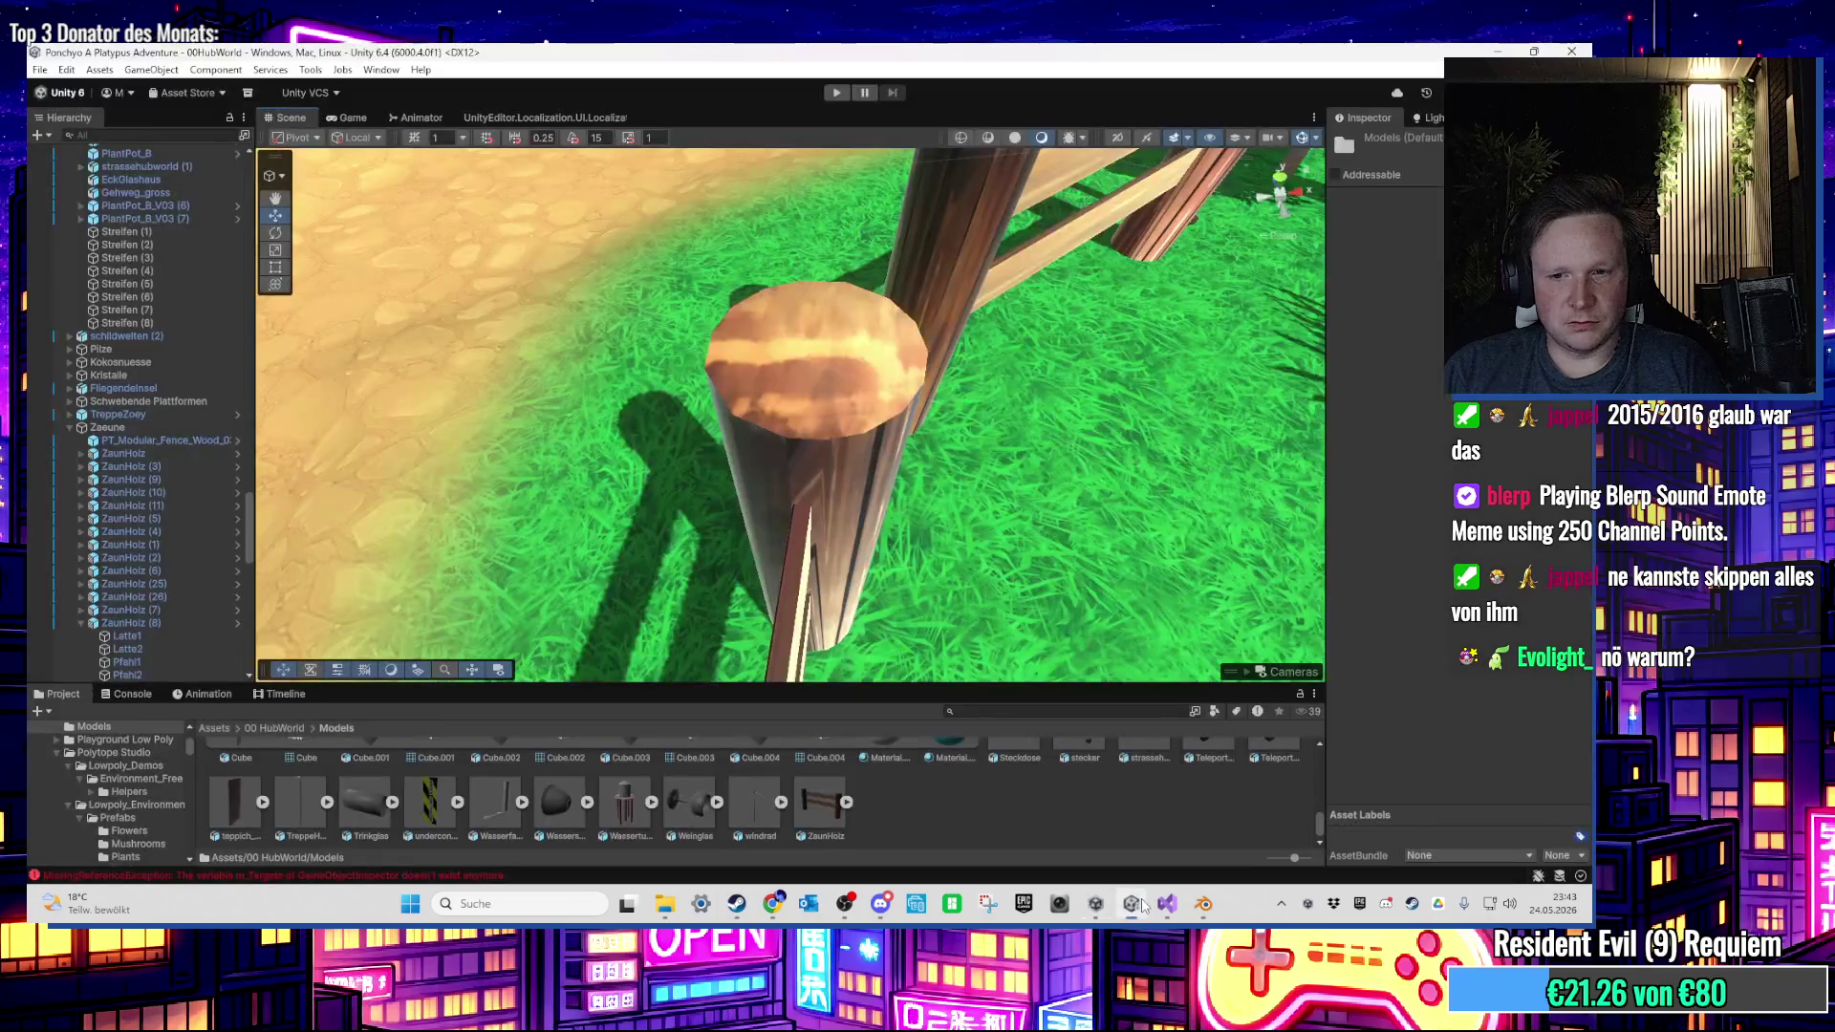
{"action": "left_click", "coordinate": [1133, 903]}
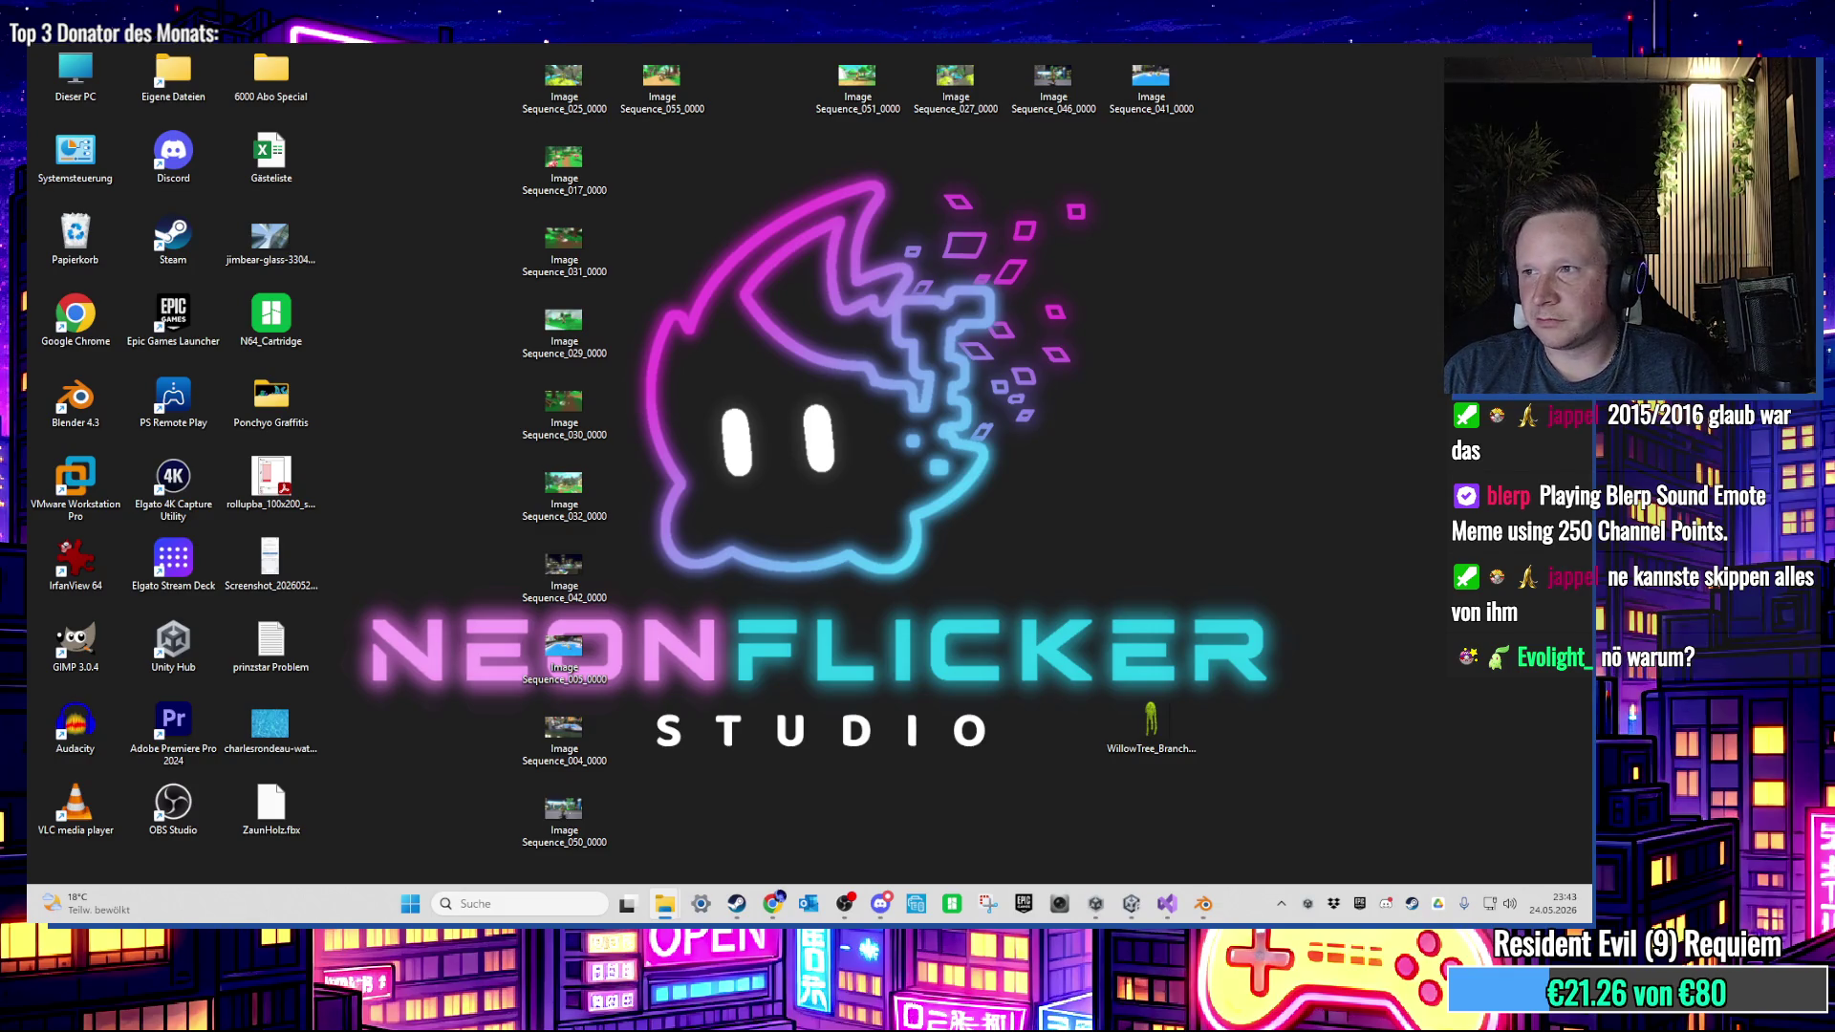
{"action": "right_click", "coordinate": [455, 580]}
{"action": "left_click", "coordinate": [467, 609]}
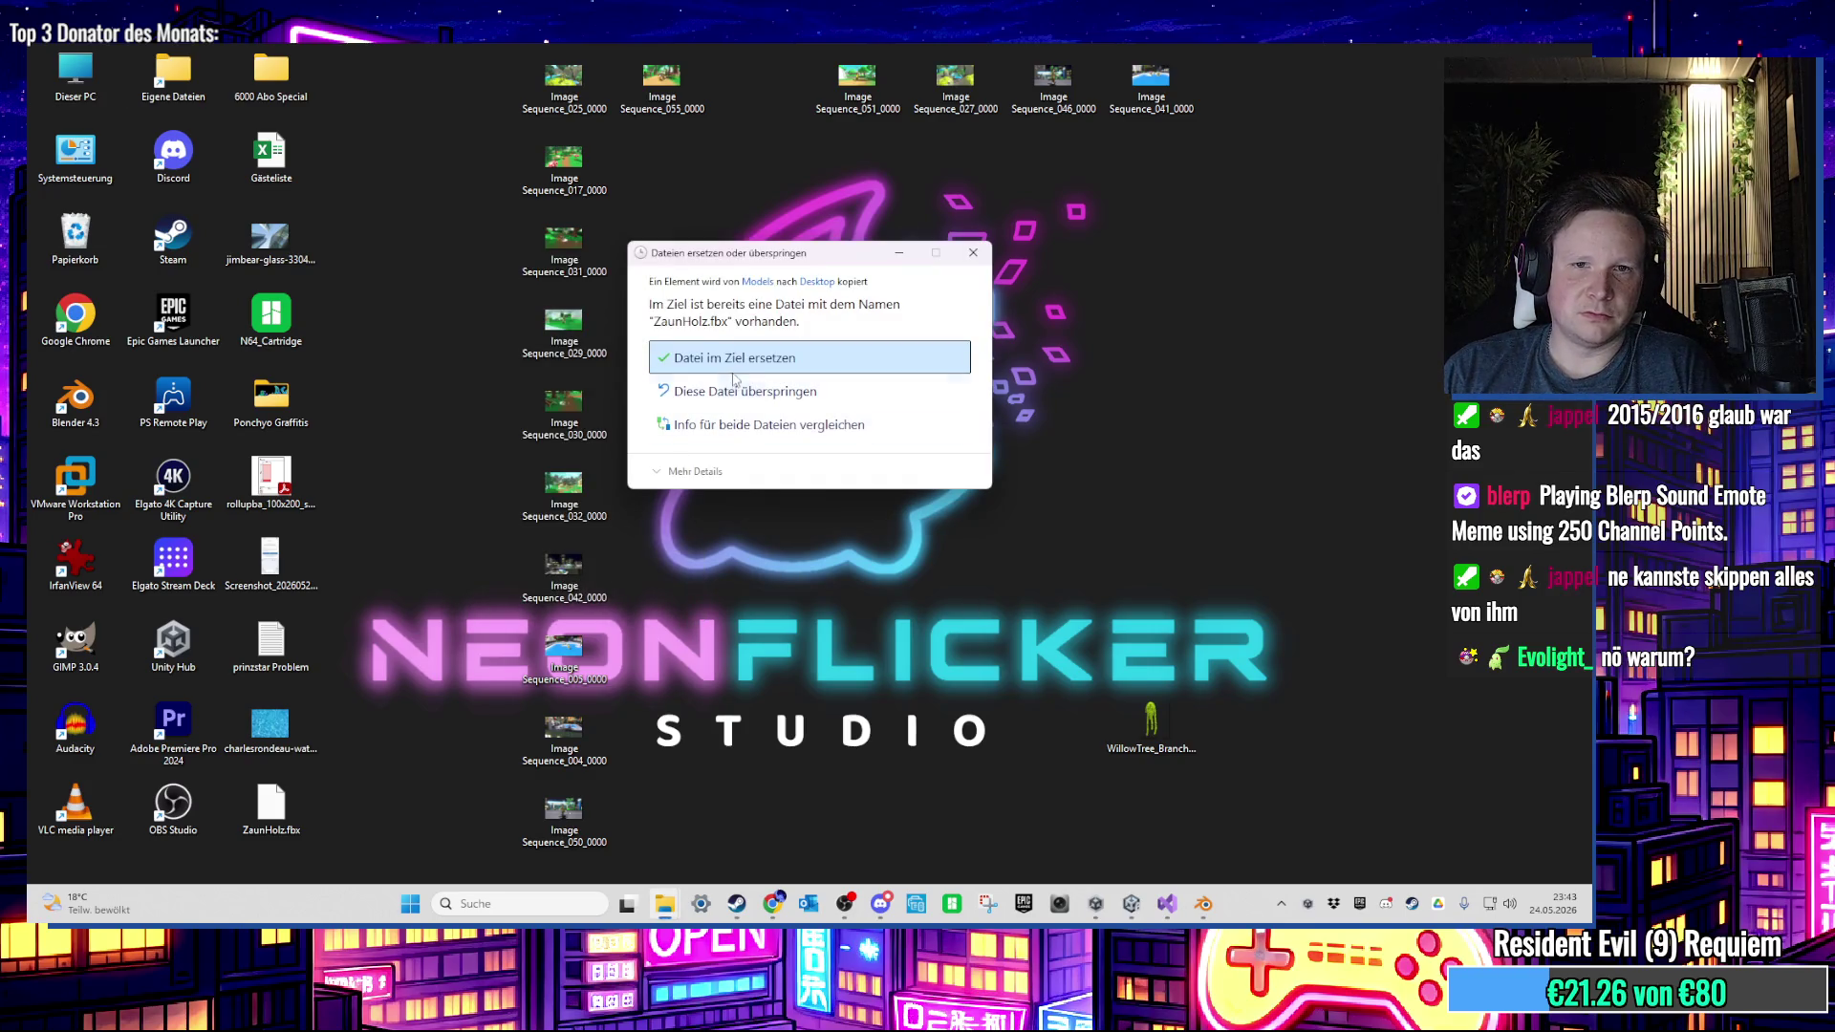
{"action": "left_click", "coordinate": [733, 368]}
{"action": "key", "text": "alt+Tab"}
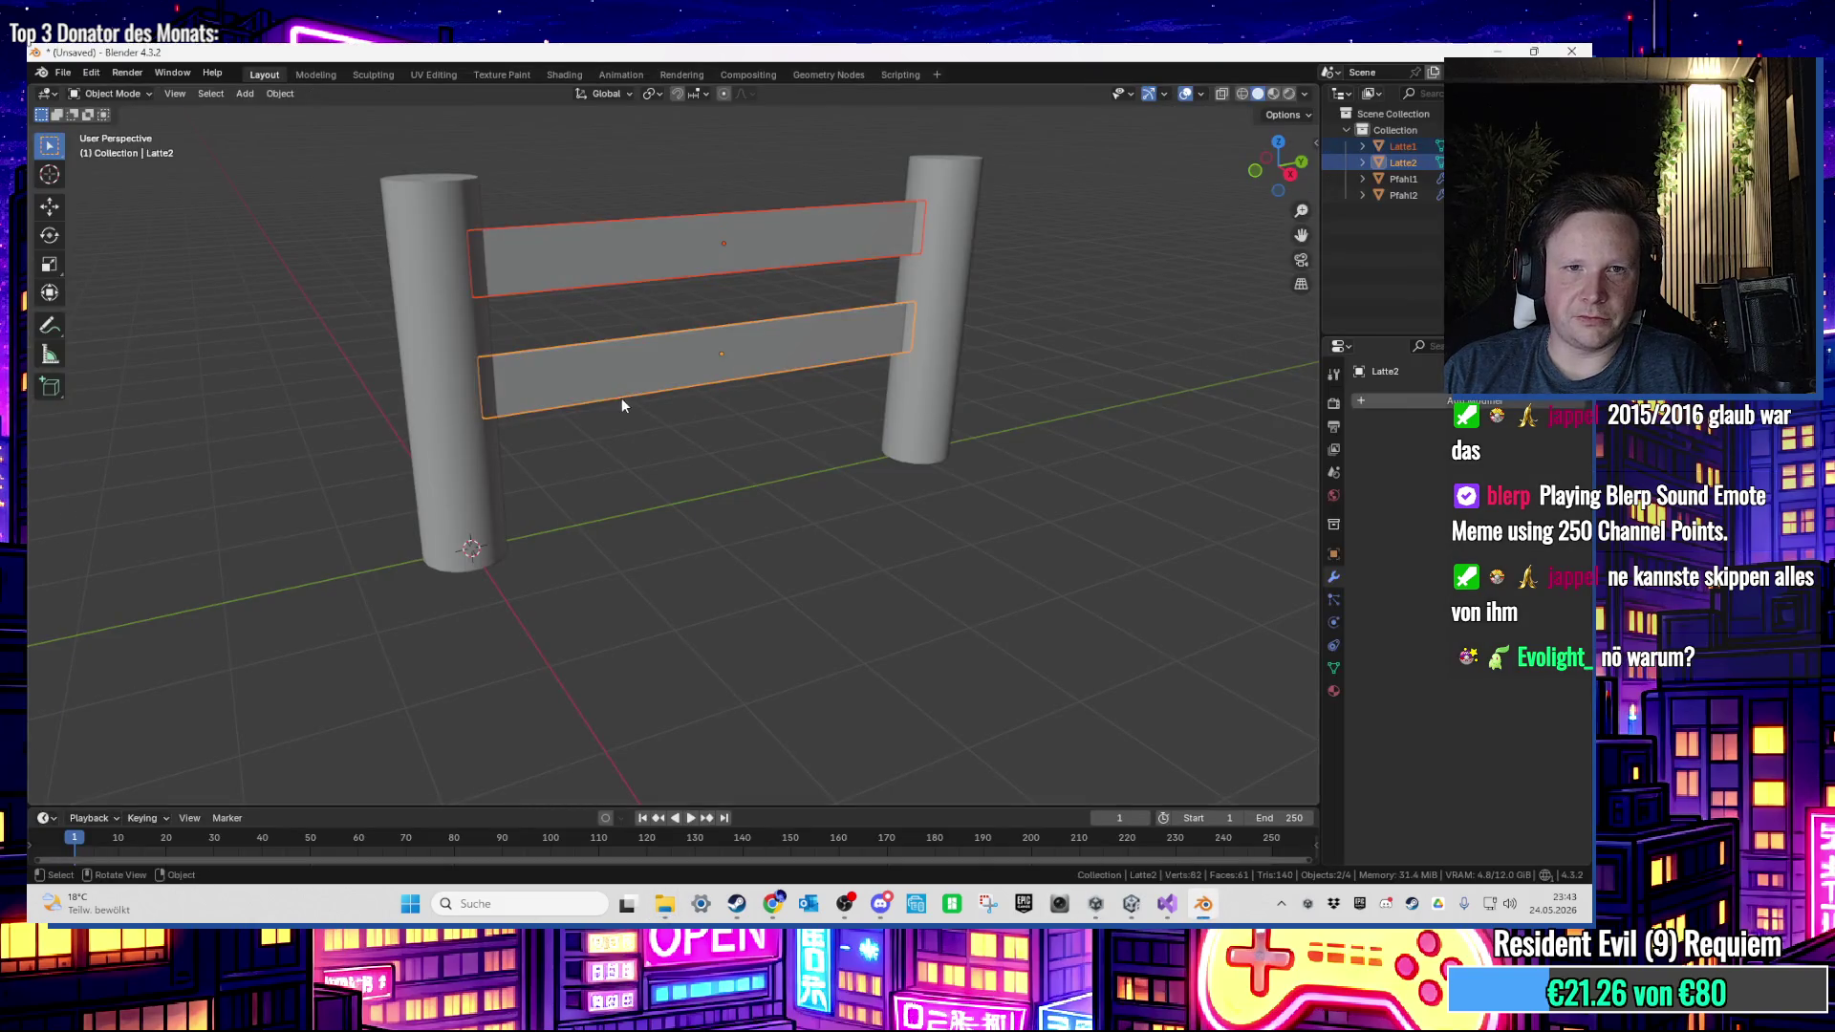
Step: Select and delete all the old fence objects
{"action": "key", "text": "a"}
{"action": "key", "text": "x"}
{"action": "left_click", "coordinate": [675, 444]}
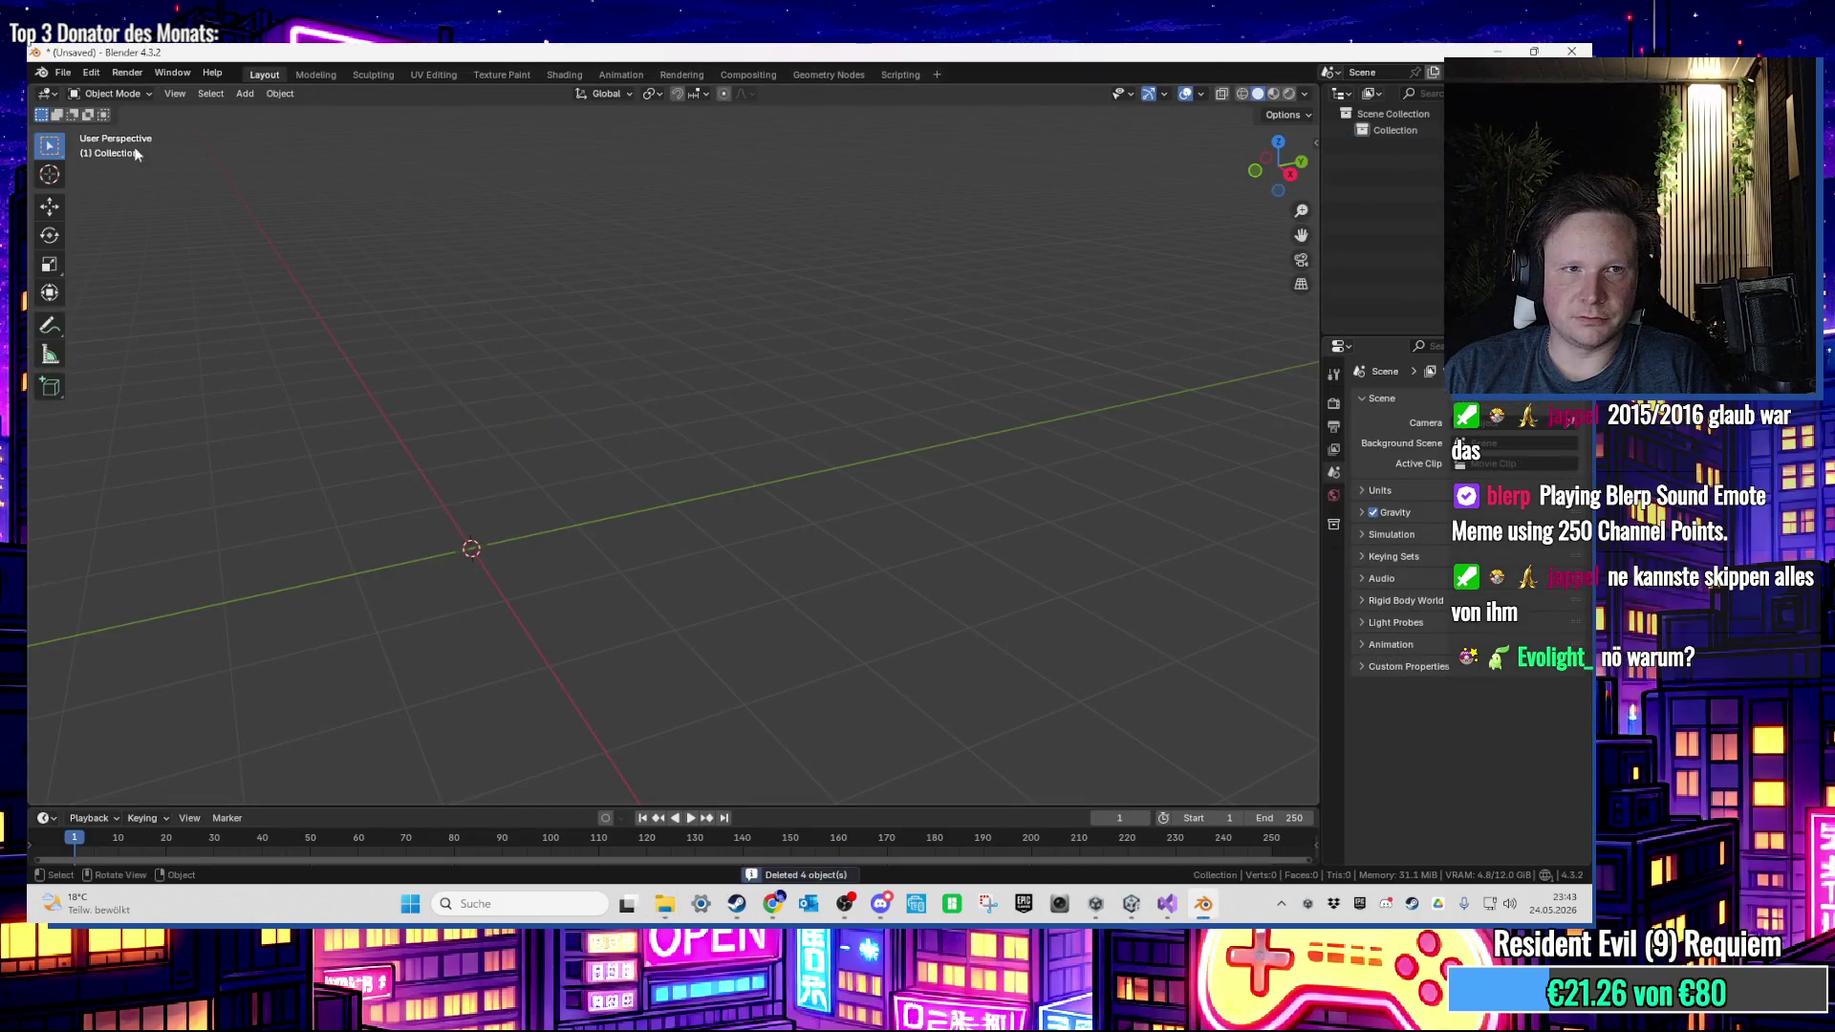
Step: Import ZaunHolz.fbx from the Desktop to bring in posts Pfahl1, Pfahl2 and rails Latte1, Latte2
{"action": "left_click", "coordinate": [65, 72]}
{"action": "mouse_move", "coordinate": [129, 308]}
{"action": "left_click", "coordinate": [287, 452]}
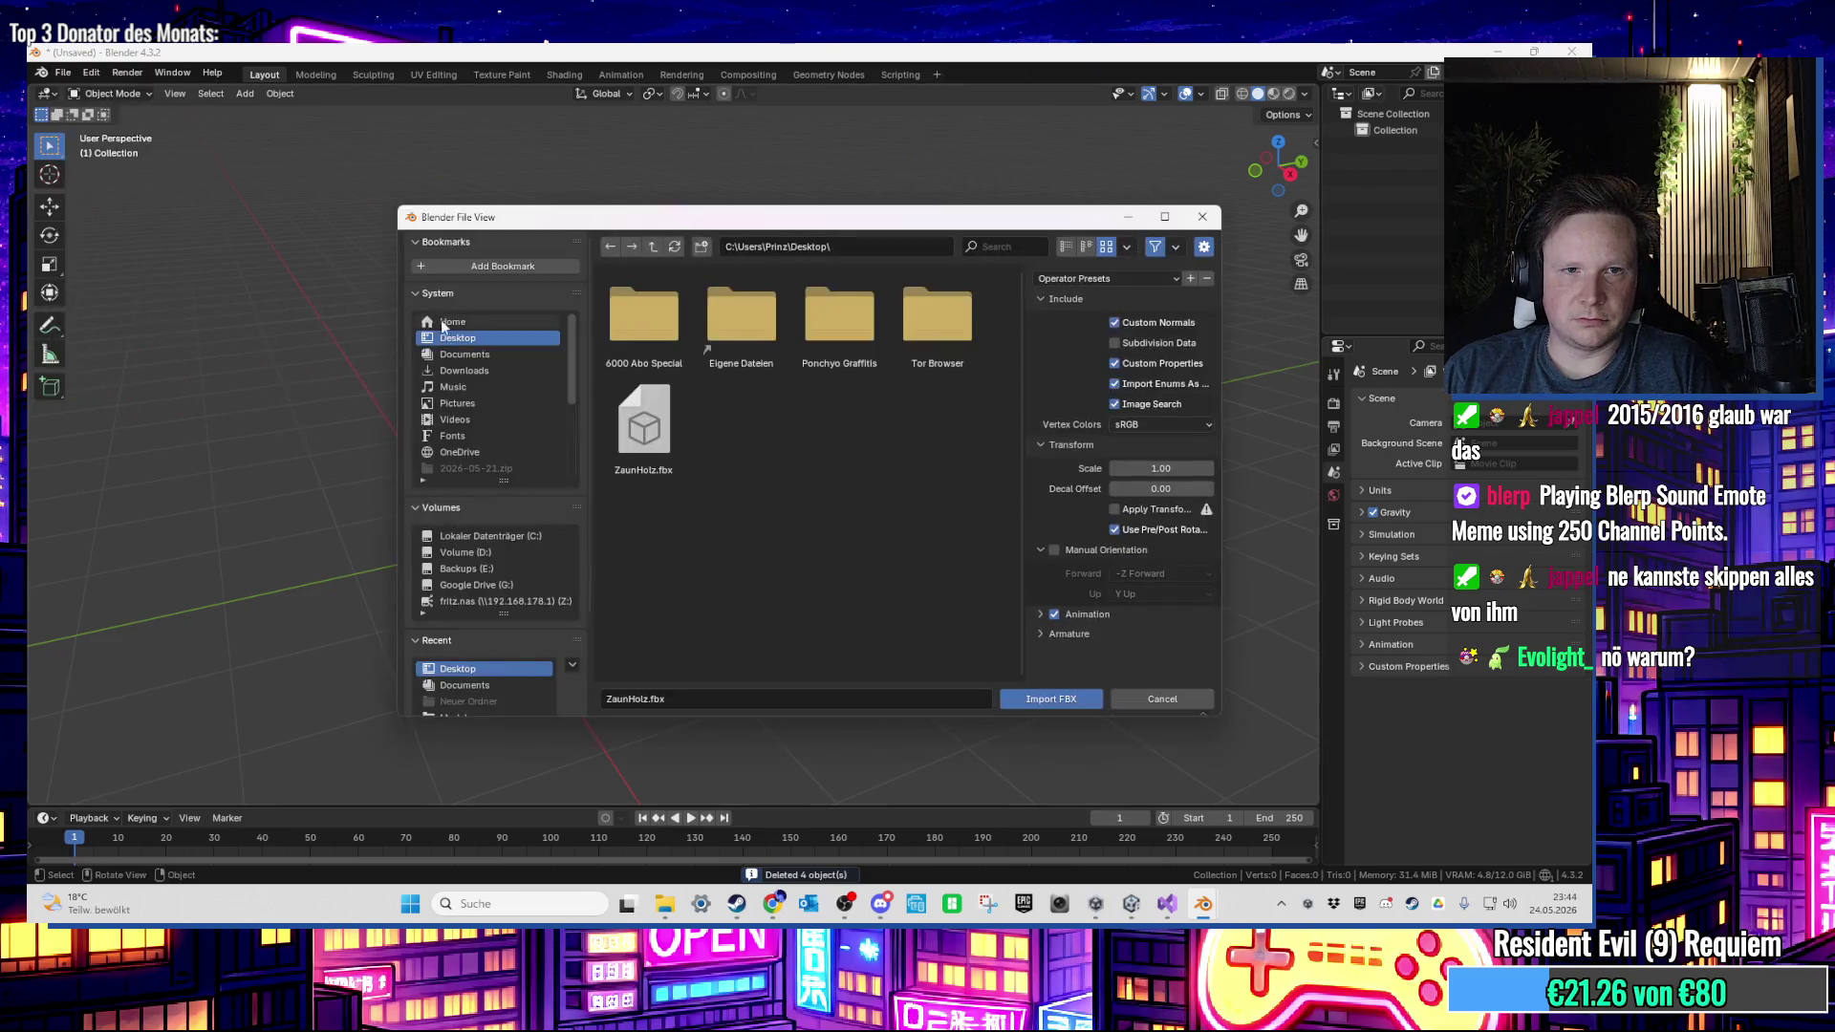
{"action": "double_click", "coordinate": [636, 419]}
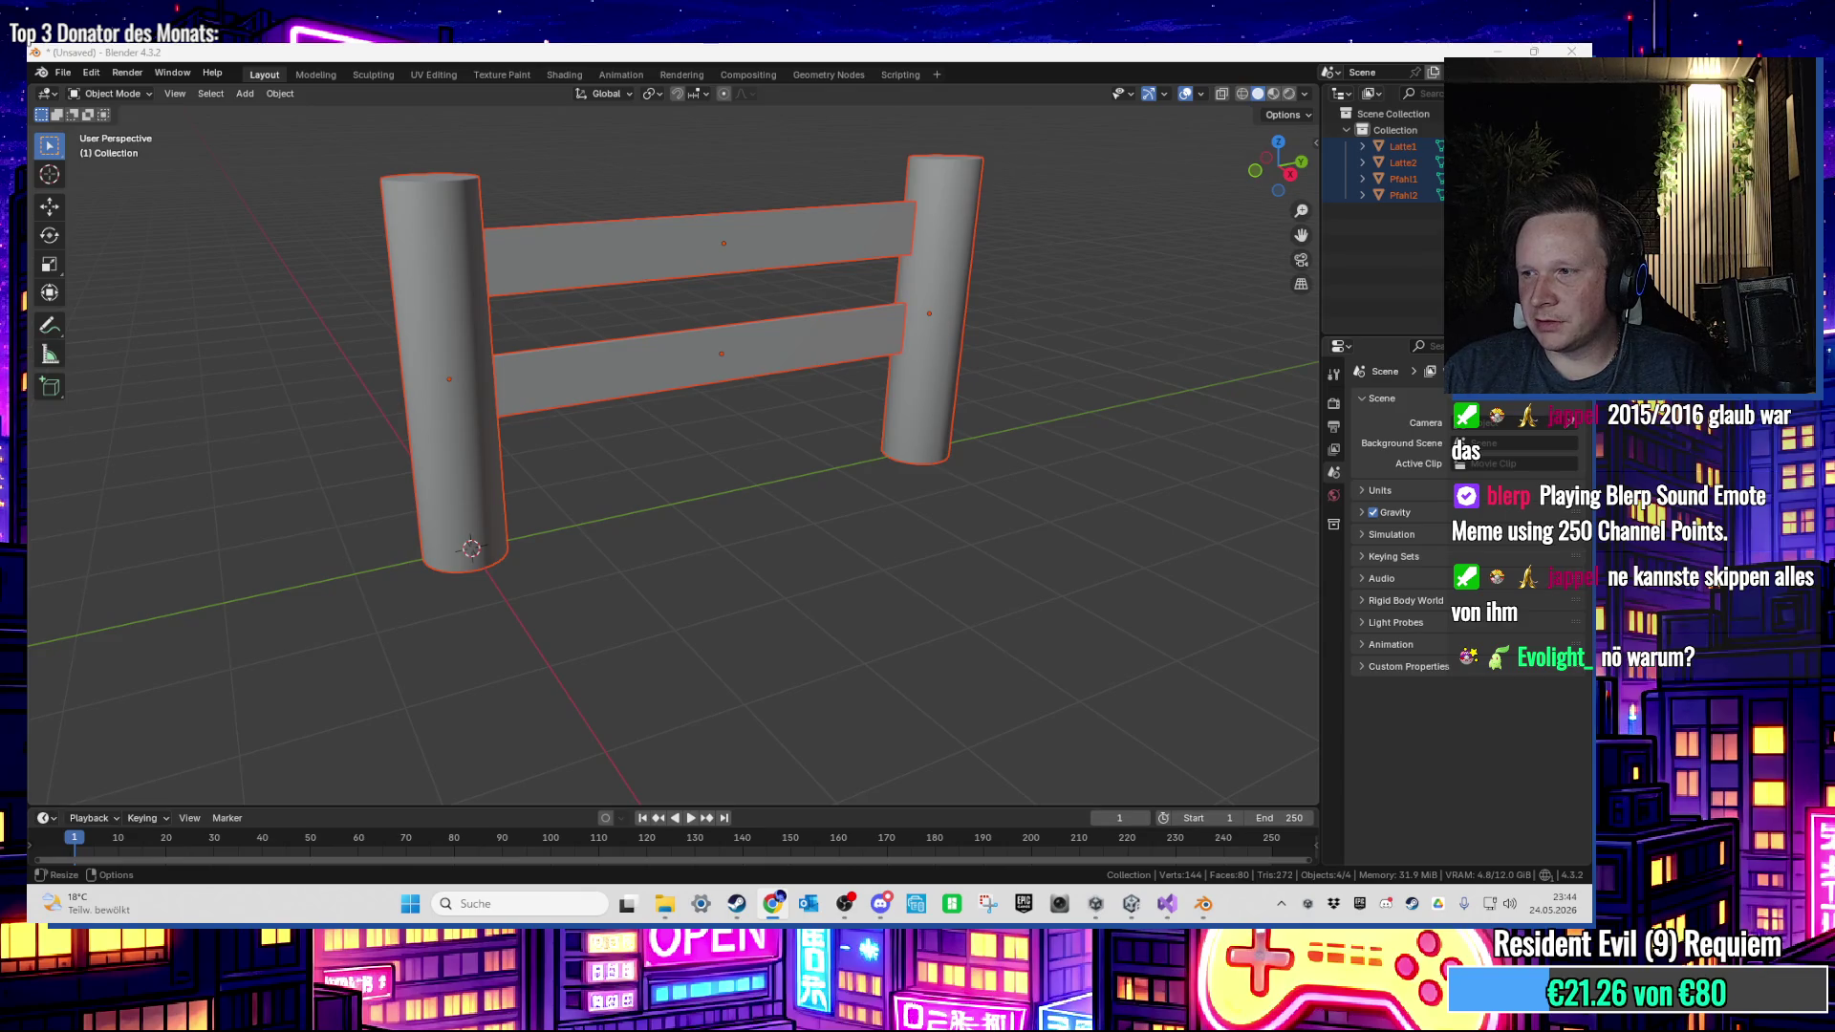
Step: In Unity, trace post Pfahl1's material to its schild_holz_stange texture and copy the file from Explorer
{"action": "key", "text": "alt+Tab"}
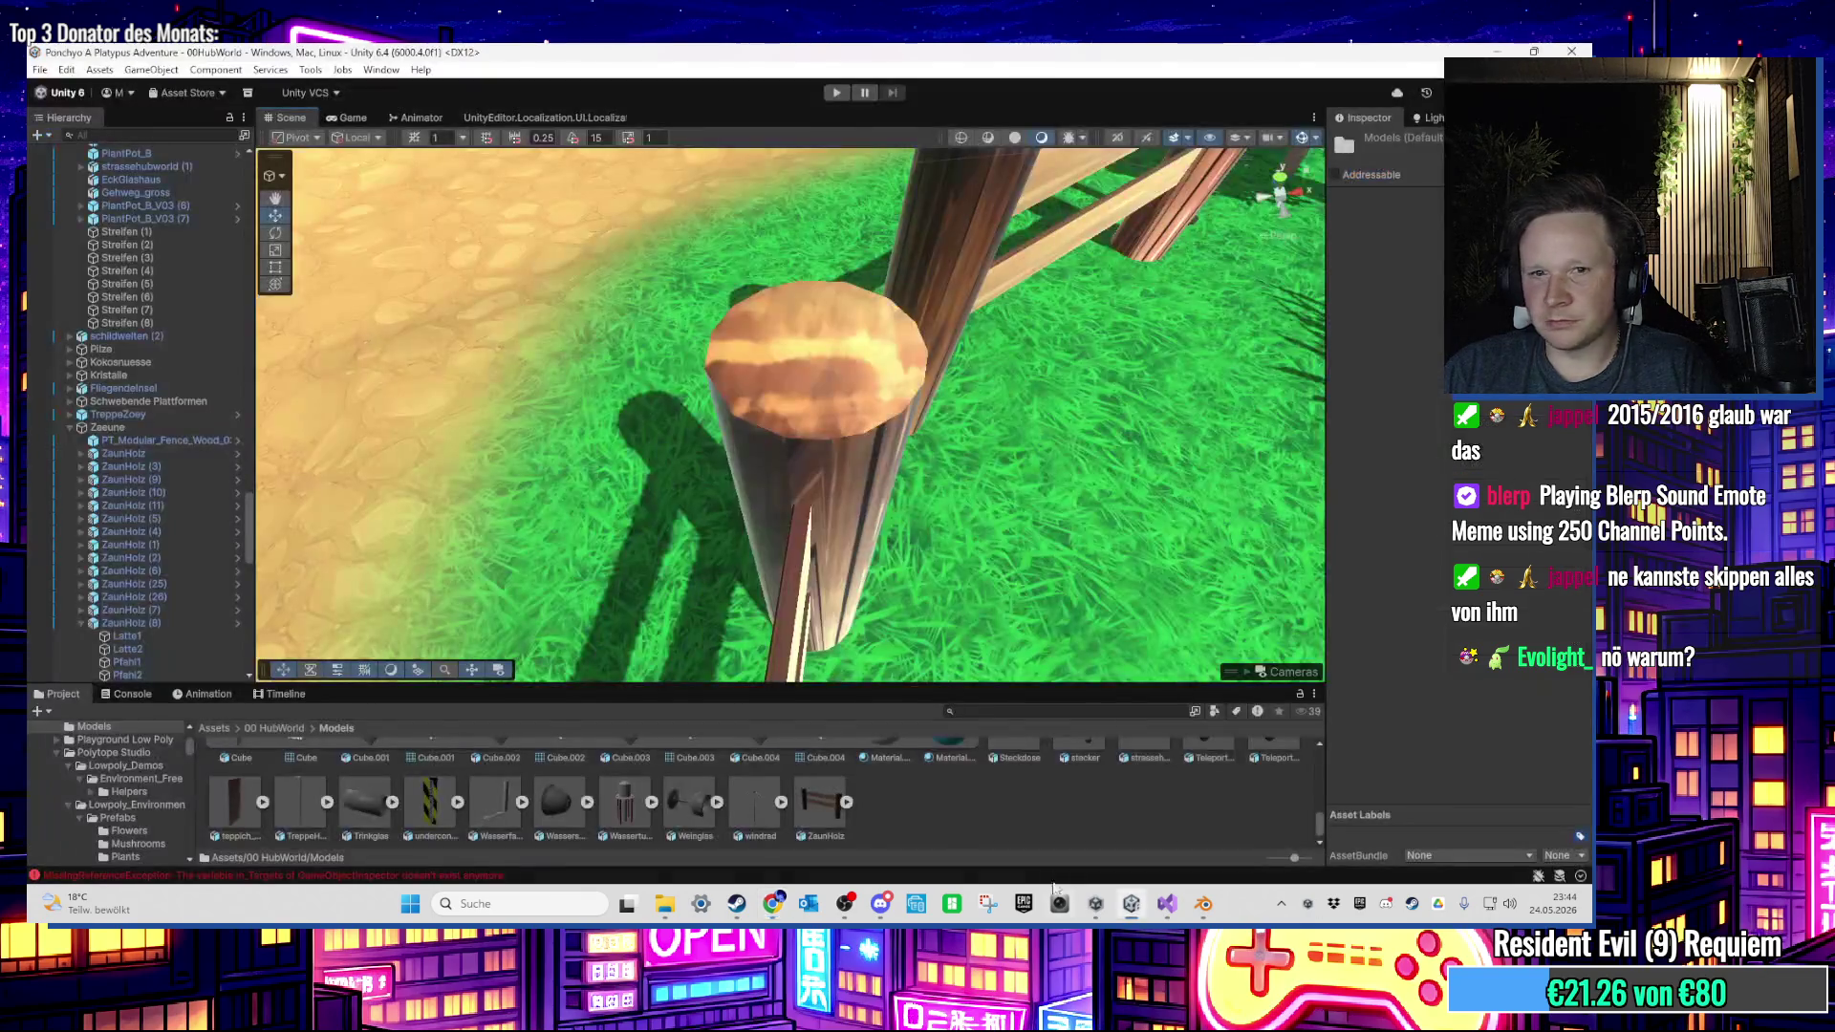
{"action": "left_click", "coordinate": [851, 451]}
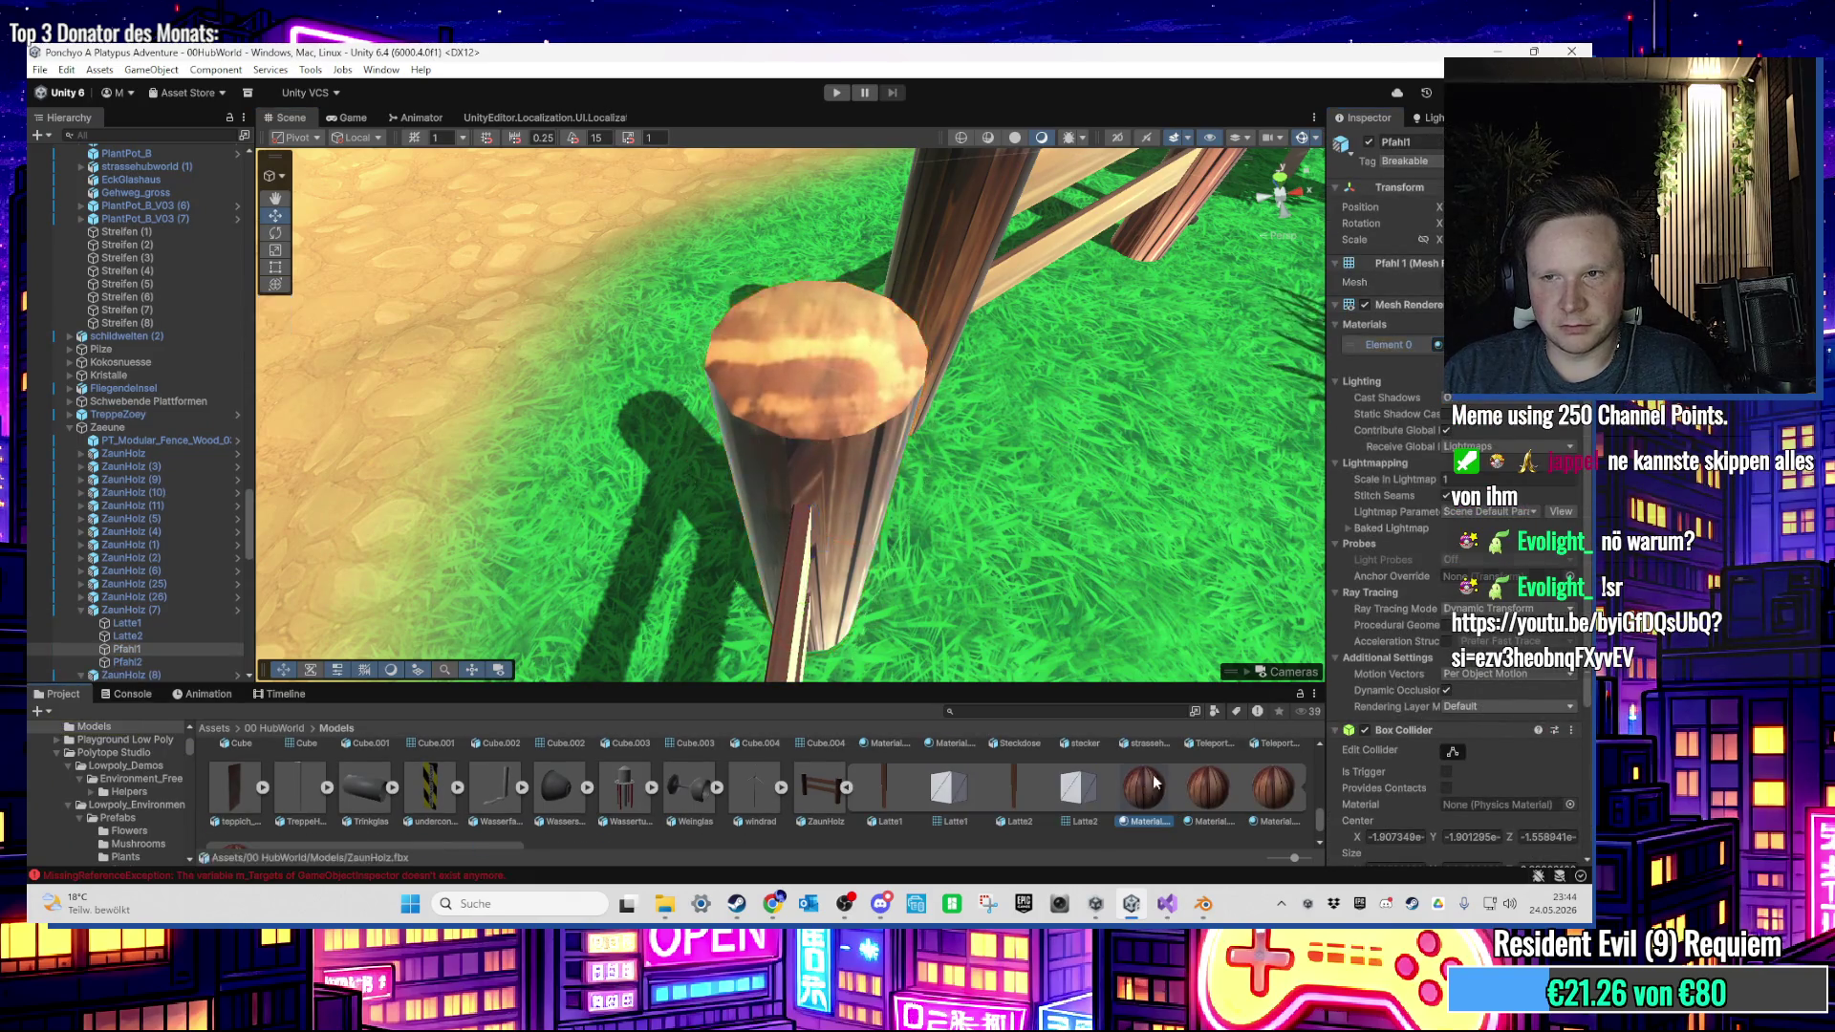
{"action": "double_click", "coordinate": [1395, 344]}
{"action": "left_click", "coordinate": [1366, 330]}
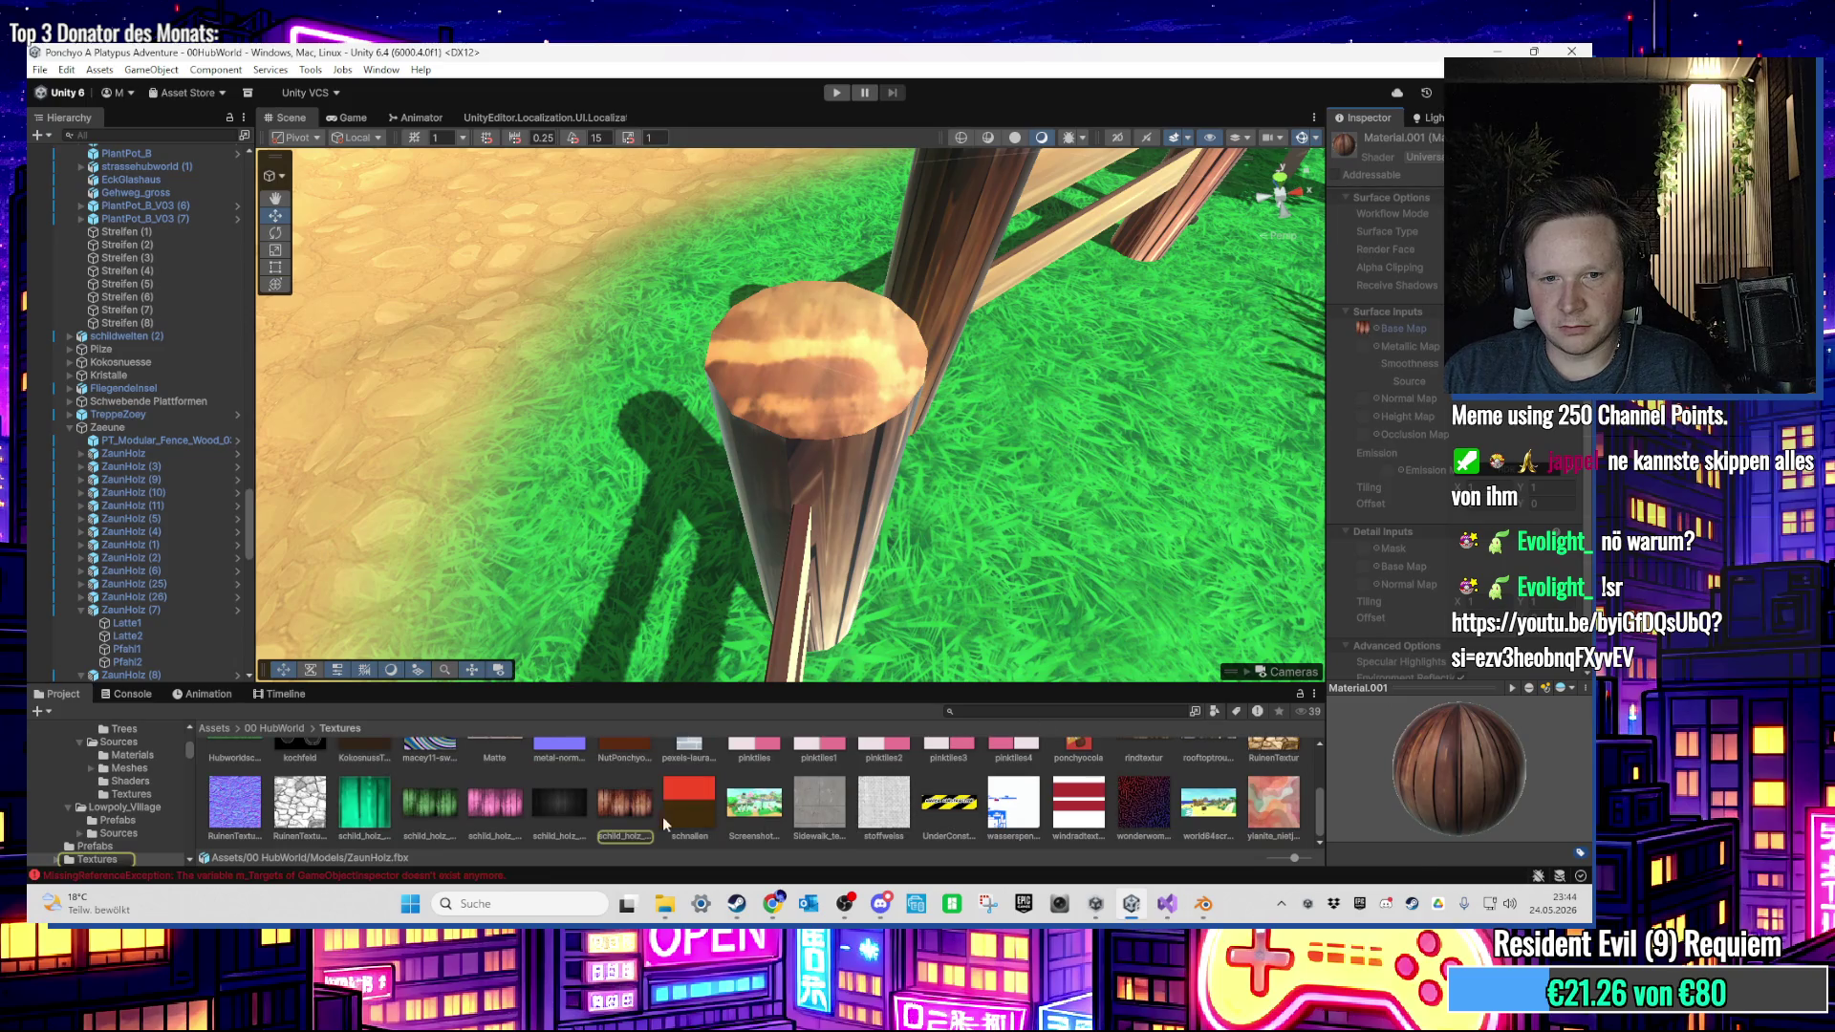
{"action": "right_click", "coordinate": [623, 803]}
{"action": "left_click", "coordinate": [778, 377]}
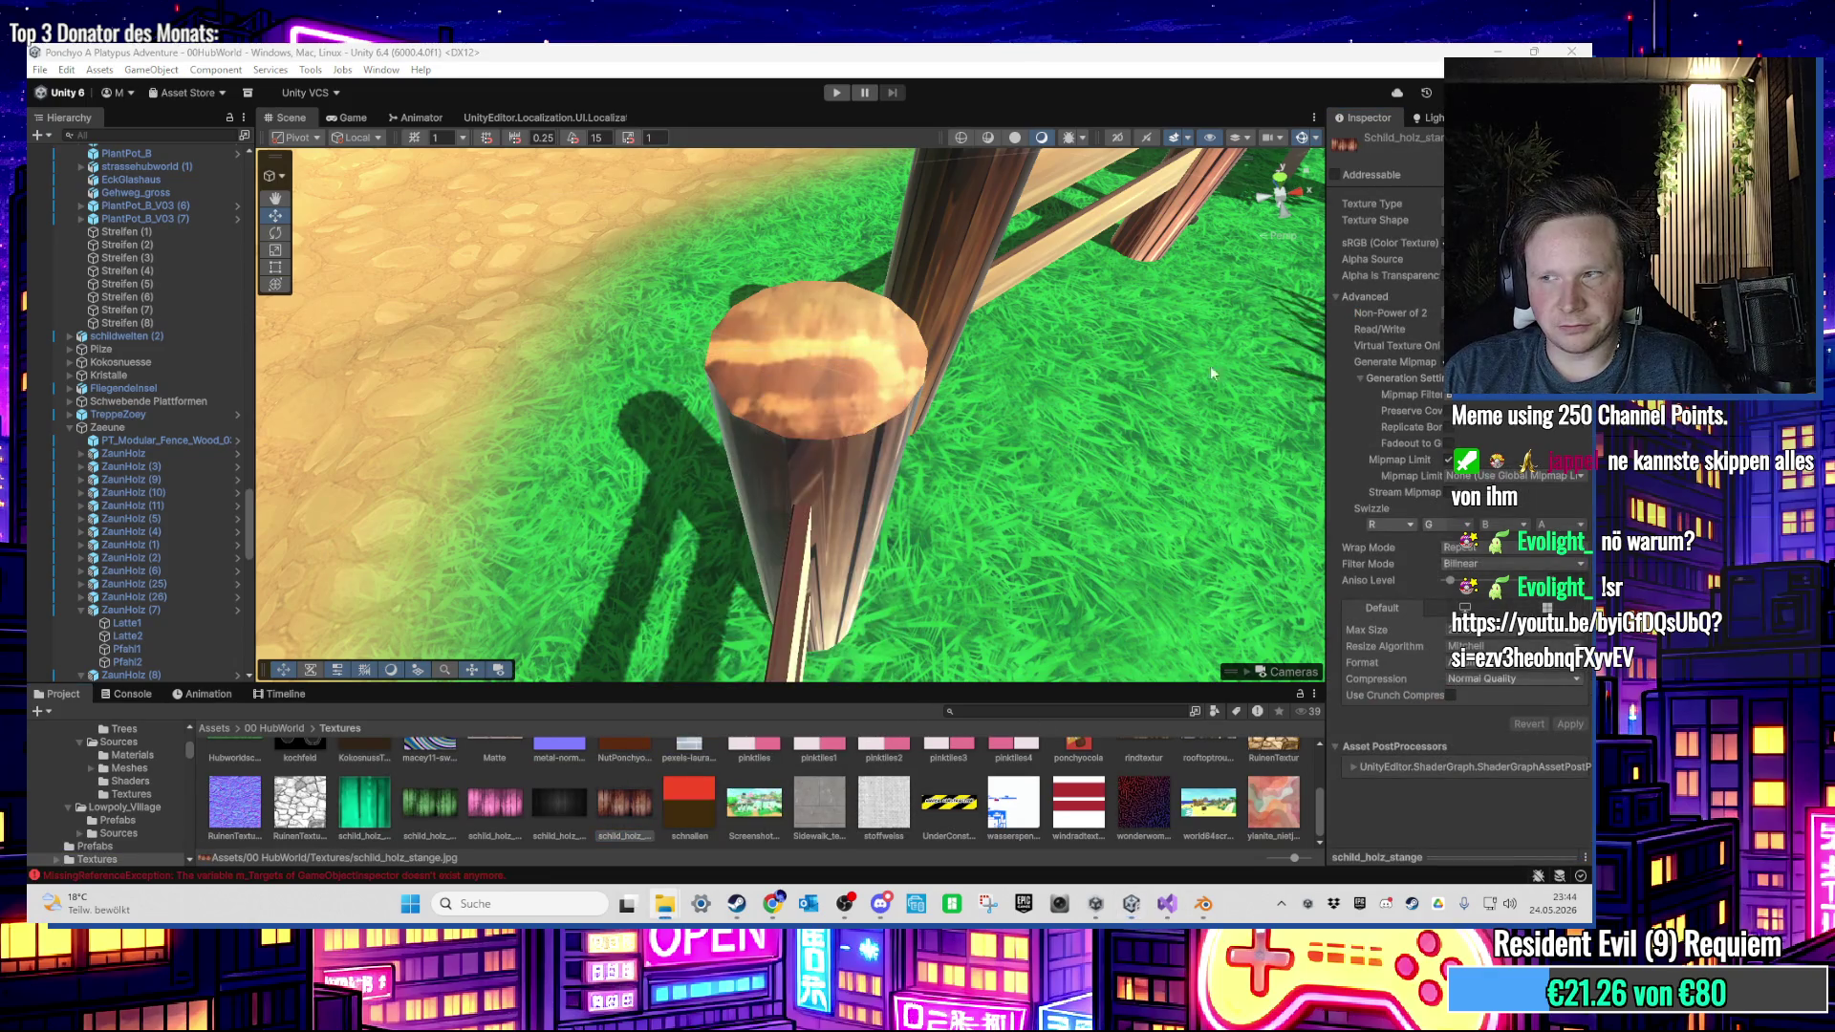
Step: Paste the schild_holz_stange texture onto the desktop and bring Blender back to the front
{"action": "left_click", "coordinate": [1490, 51]}
{"action": "left_click", "coordinate": [1492, 51]}
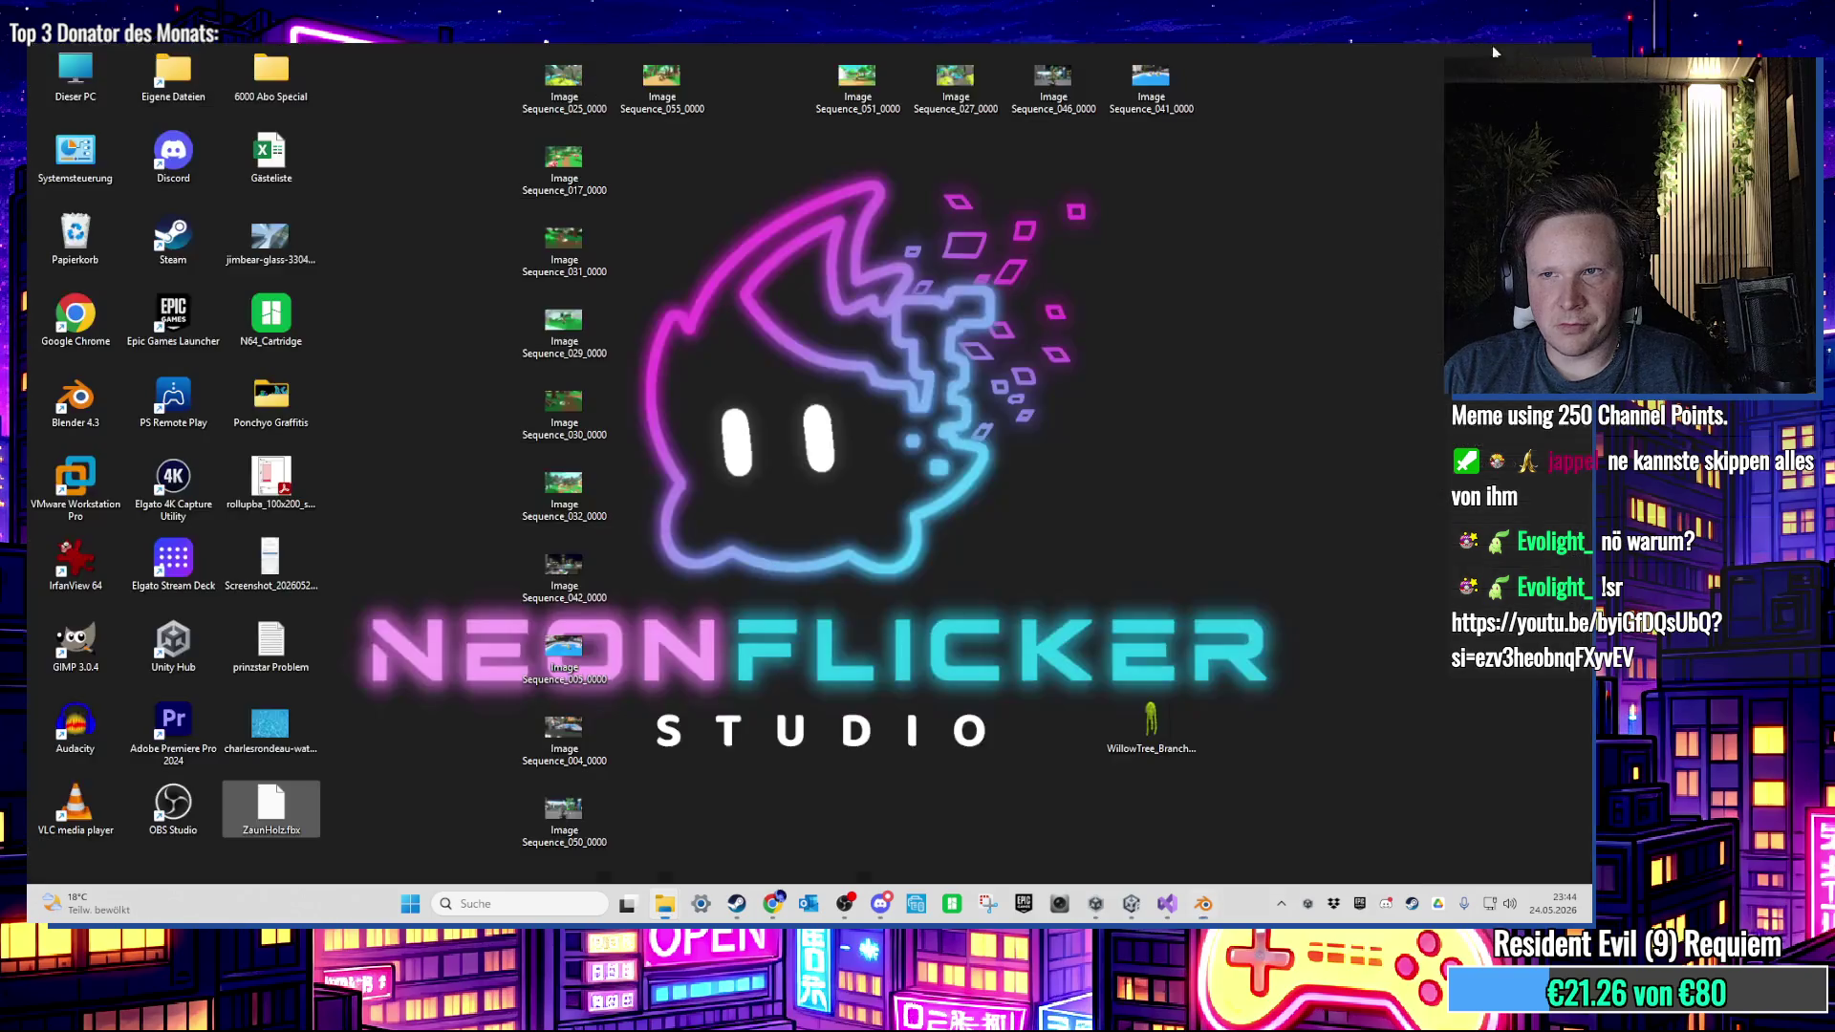
{"action": "right_click", "coordinate": [803, 516]}
{"action": "left_click", "coordinate": [822, 513]}
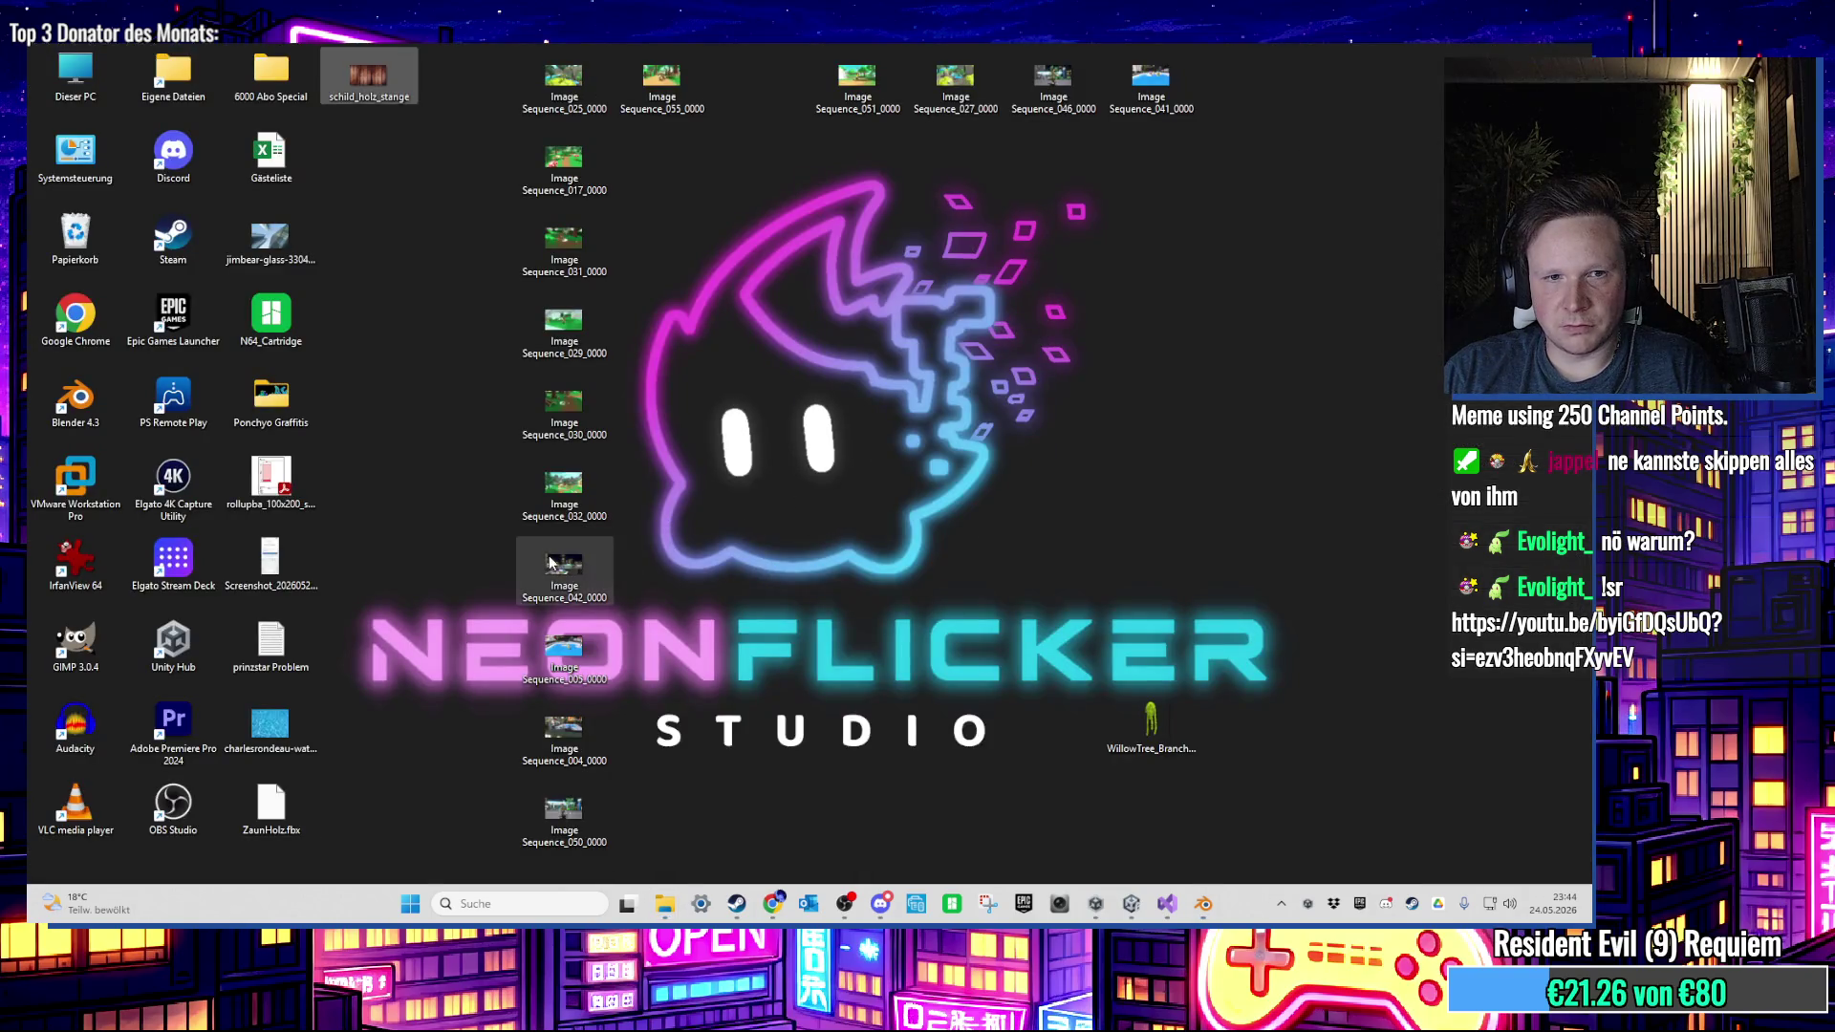
{"action": "left_click", "coordinate": [1134, 908]}
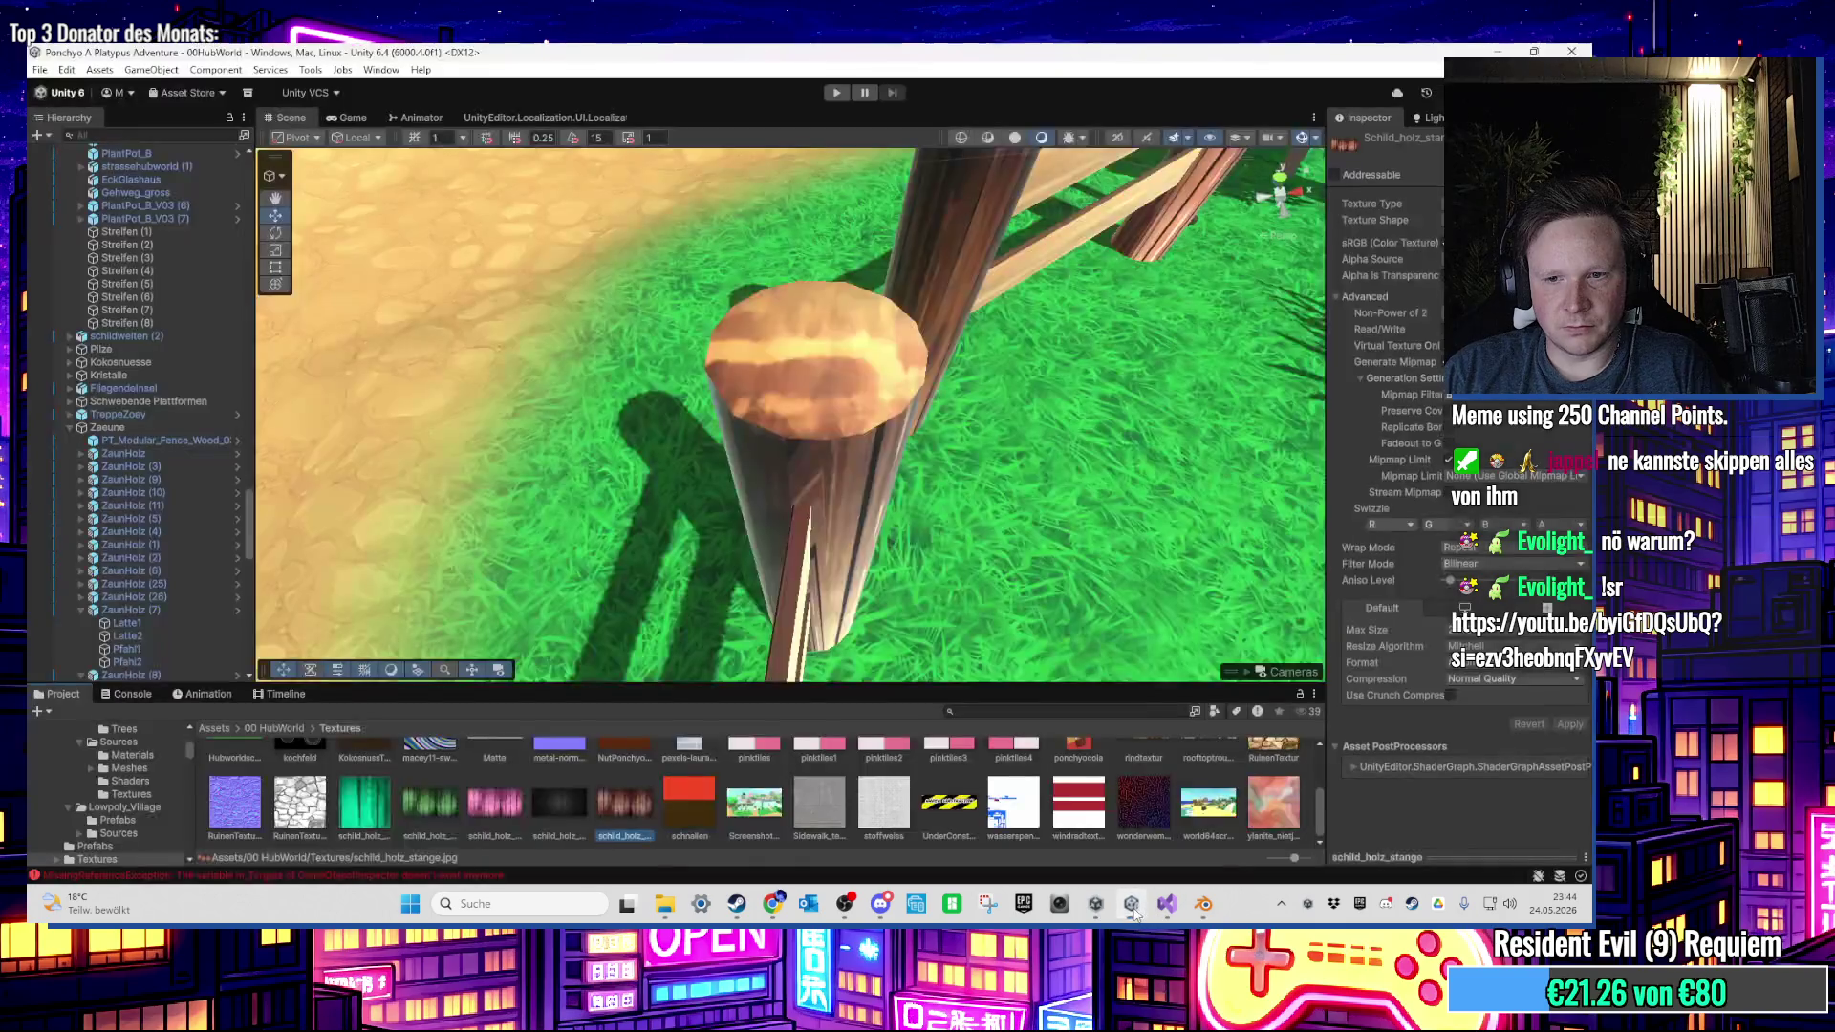
{"action": "left_click", "coordinate": [1146, 913]}
{"action": "left_click", "coordinate": [1203, 904]}
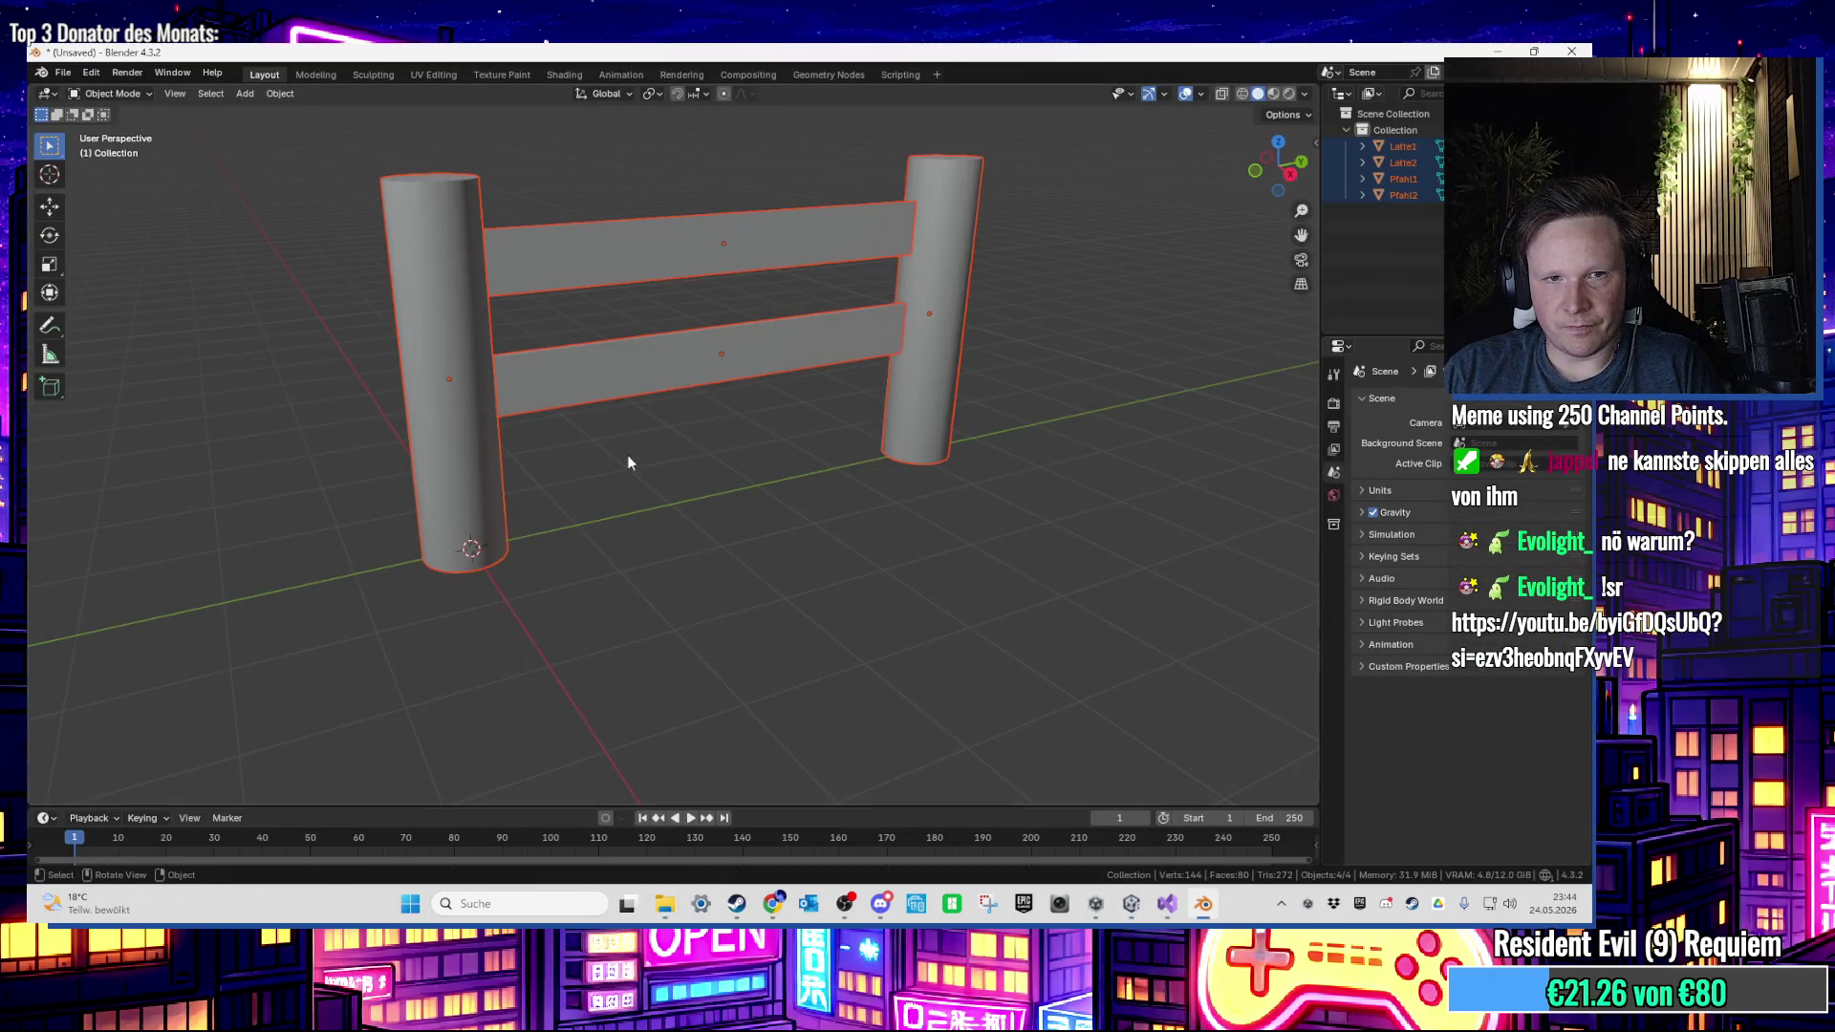
Step: Preview materials and load schild_holz_stange as the right post Pfahl2's base colour image
{"action": "left_click", "coordinate": [1273, 94]}
{"action": "left_click", "coordinate": [1085, 278]}
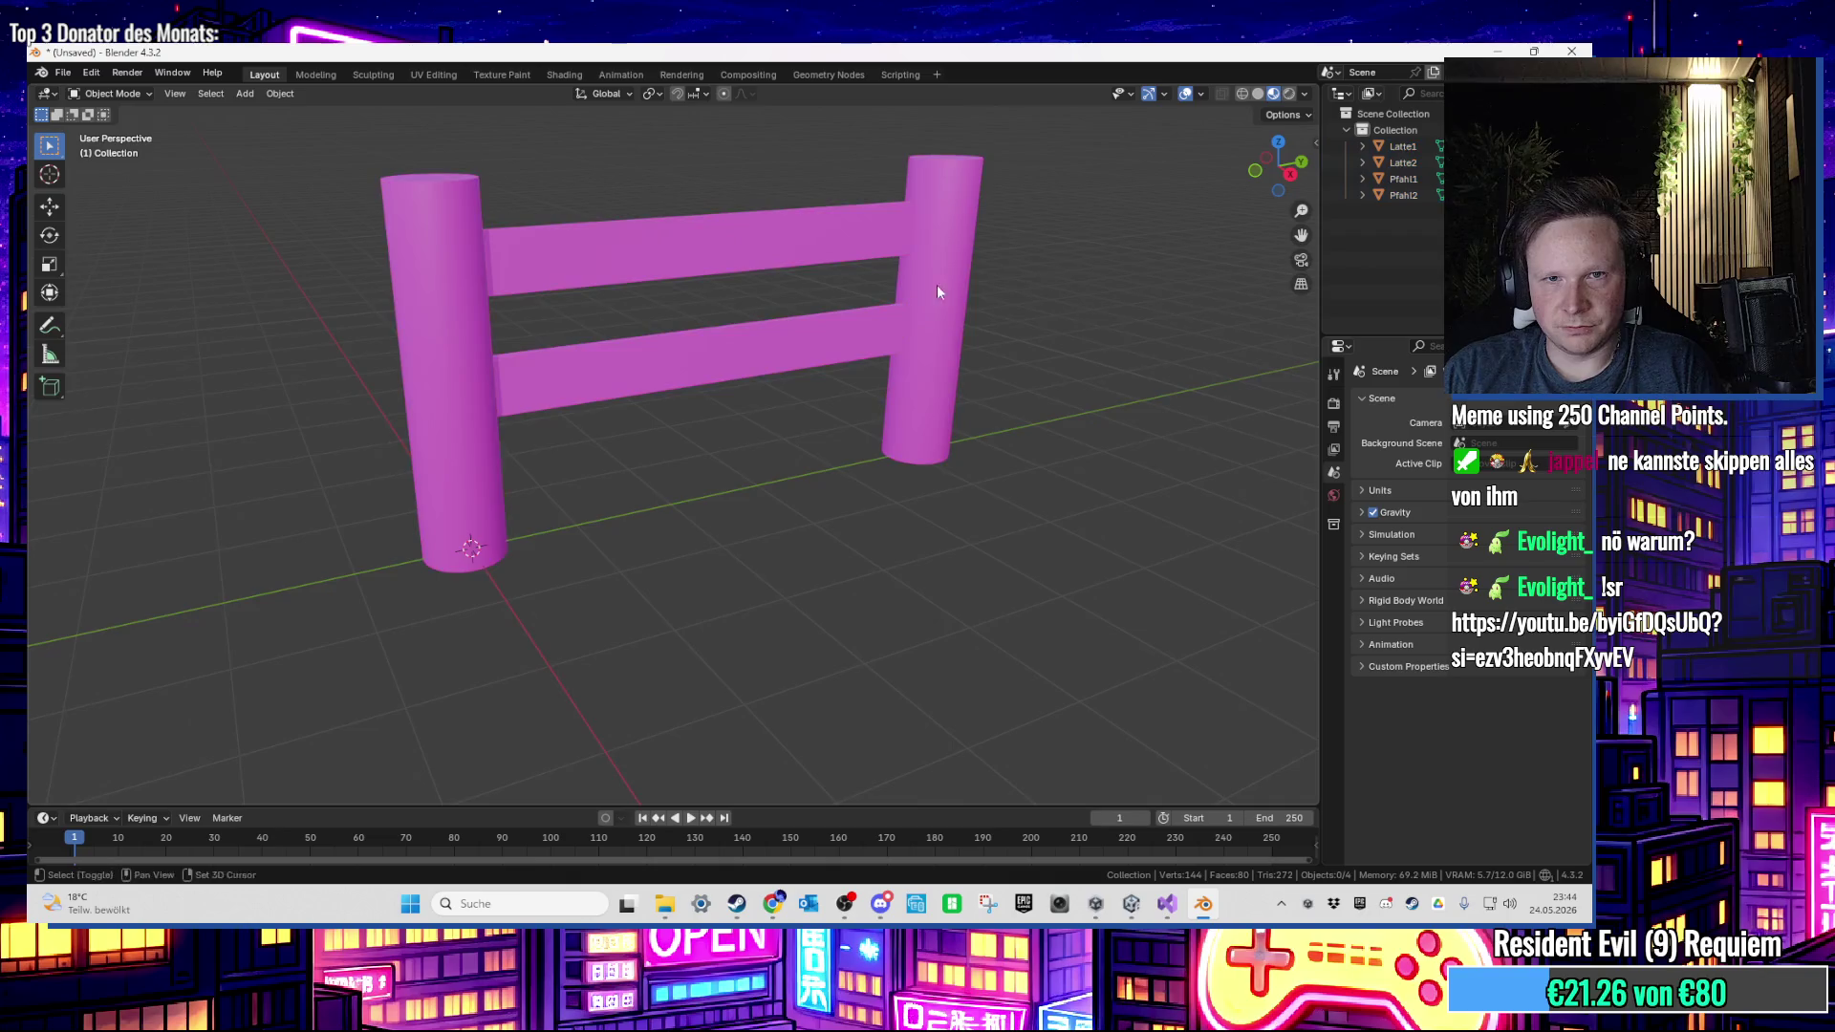
{"action": "key", "text": "Home"}
{"action": "left_click", "coordinate": [984, 386]}
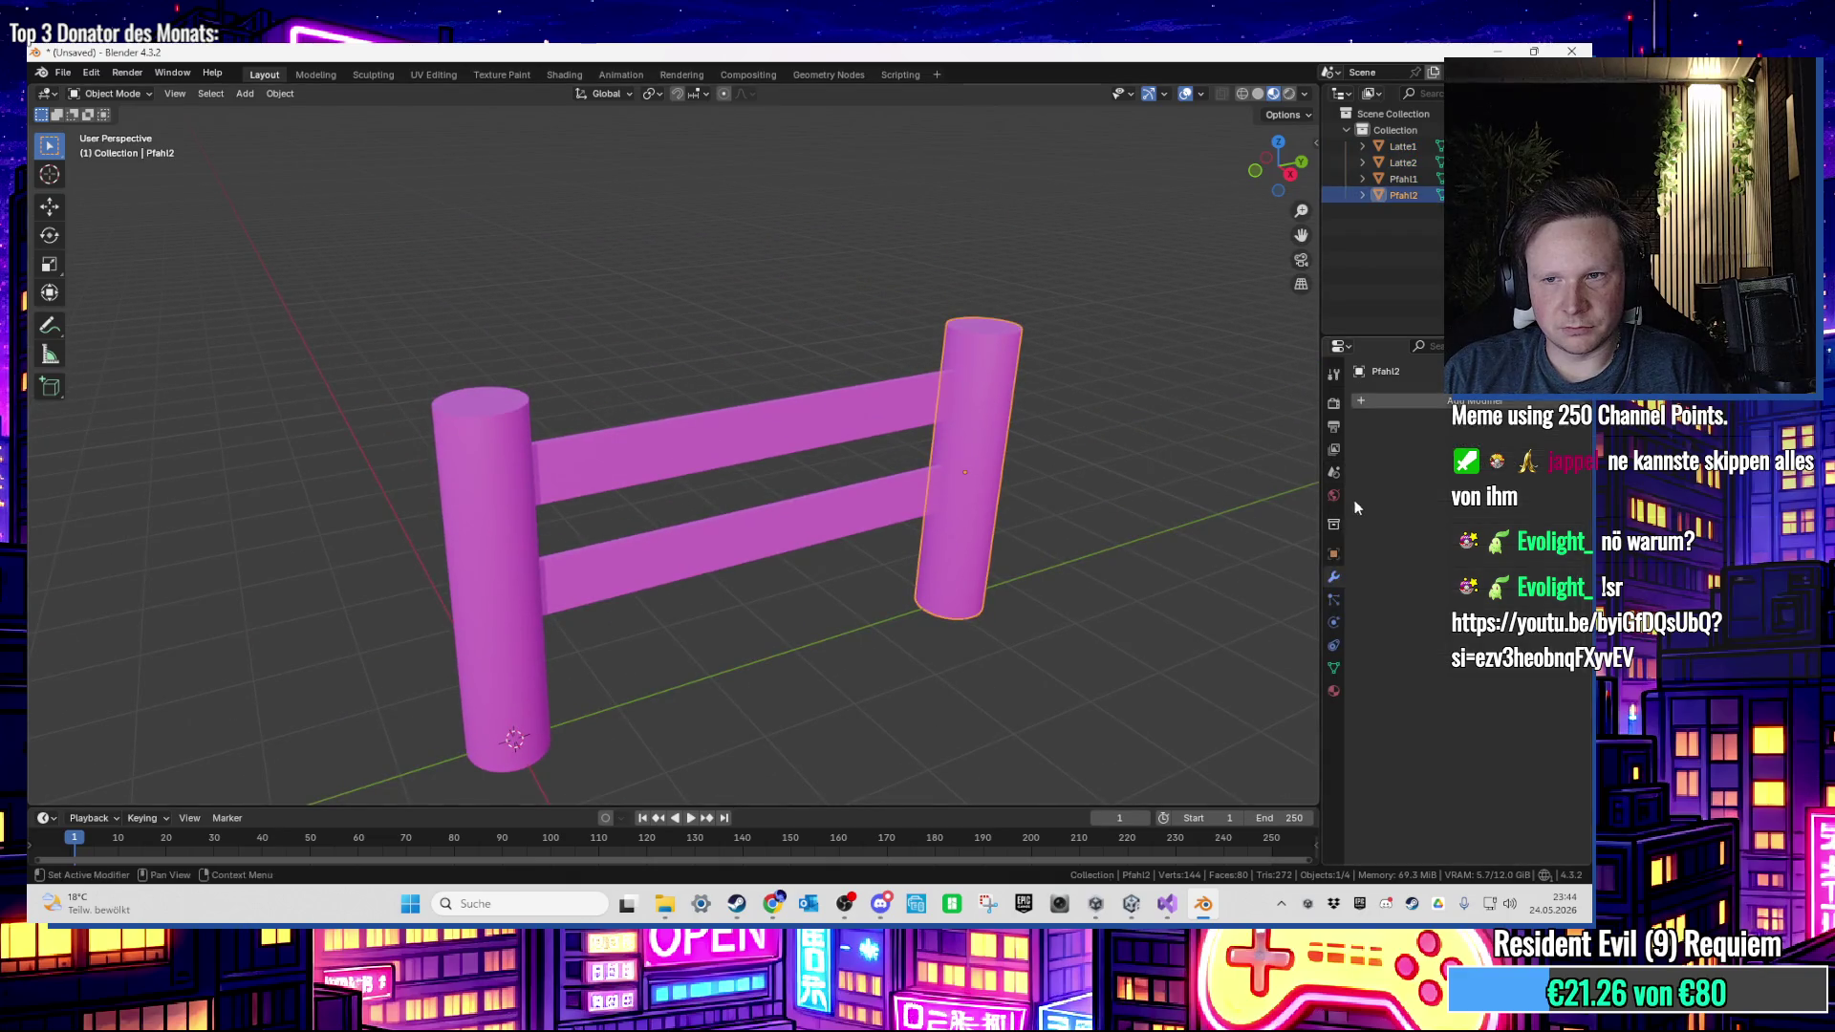
{"action": "left_click", "coordinate": [1334, 690]}
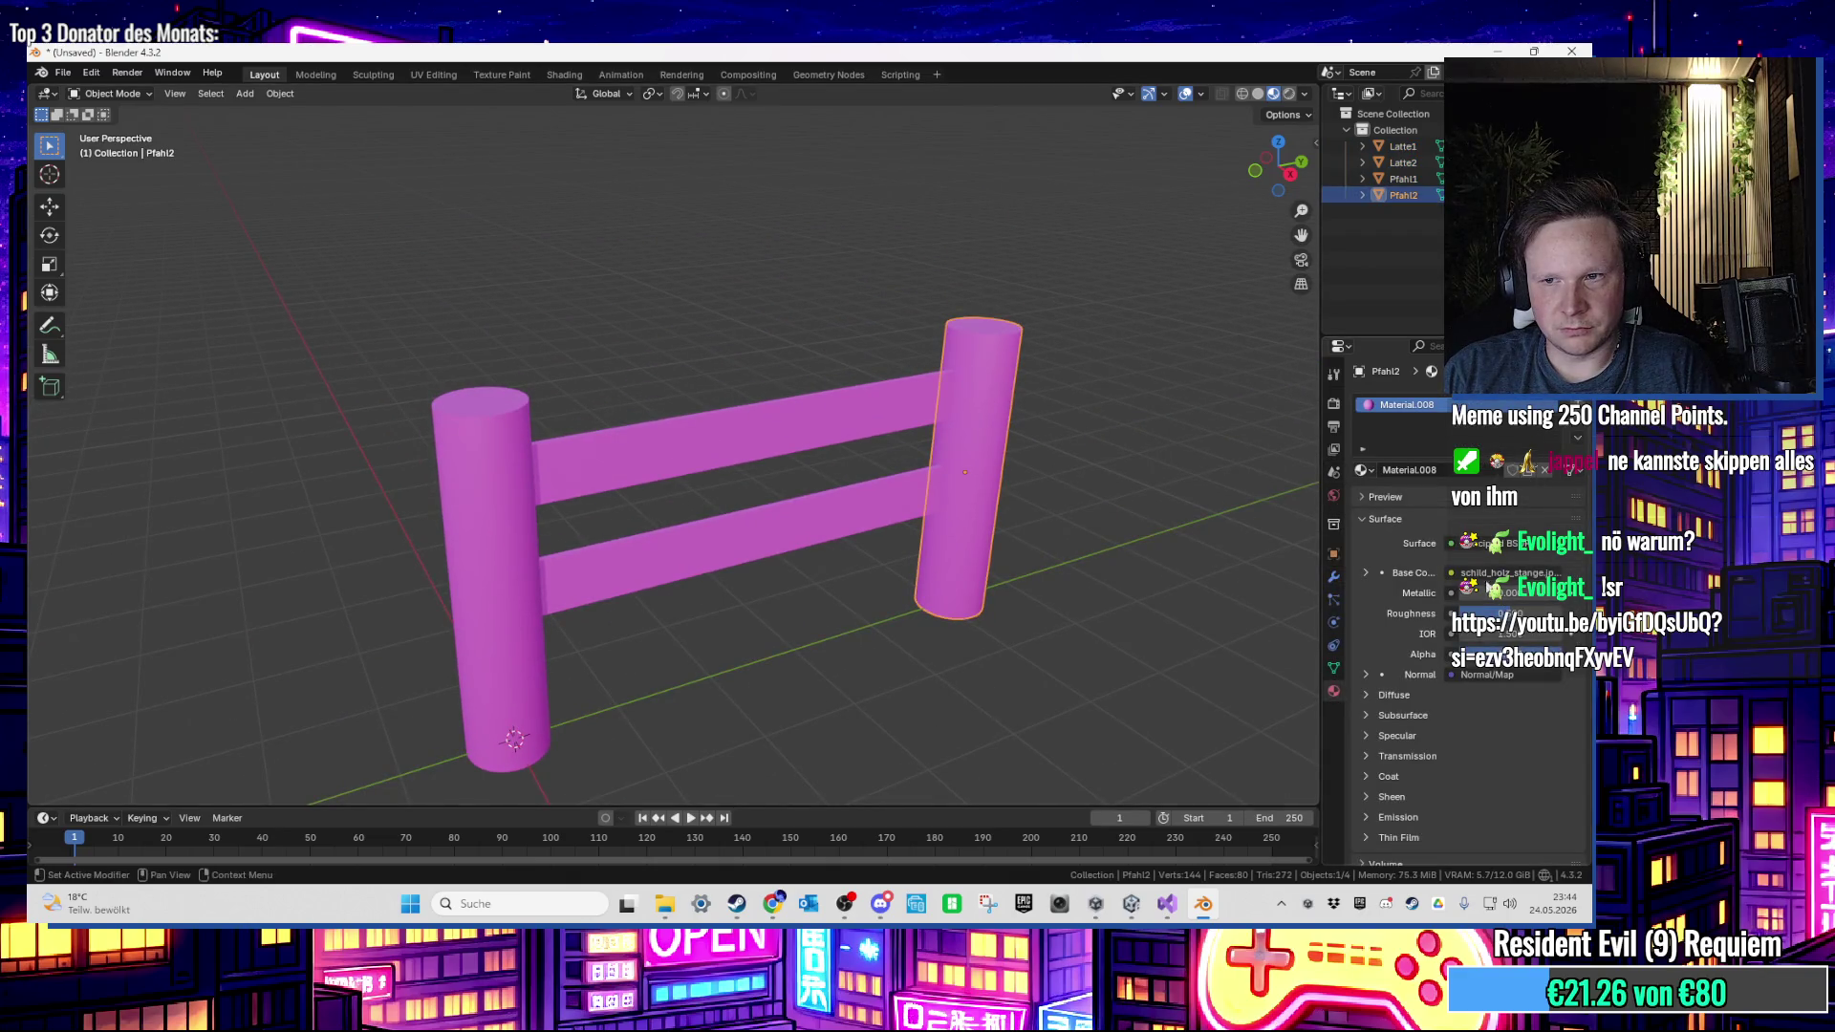
{"action": "left_click", "coordinate": [1487, 574]}
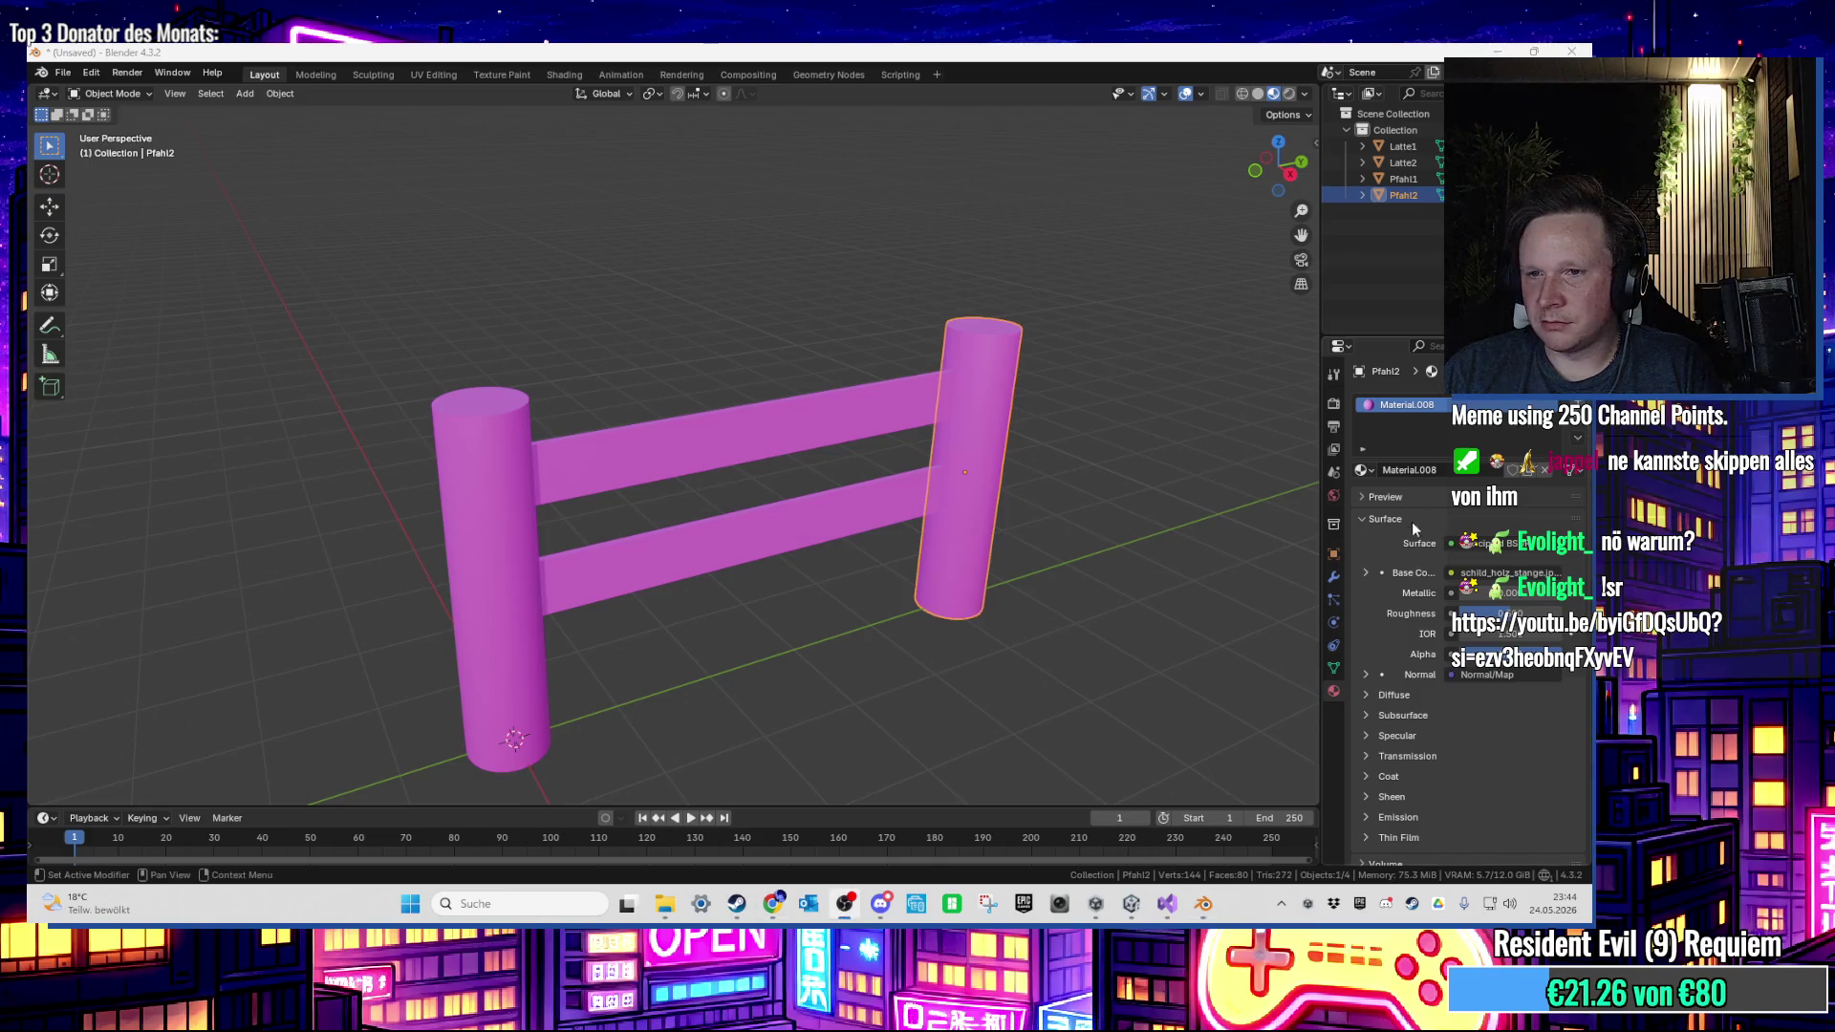
{"action": "left_click", "coordinate": [1365, 572]}
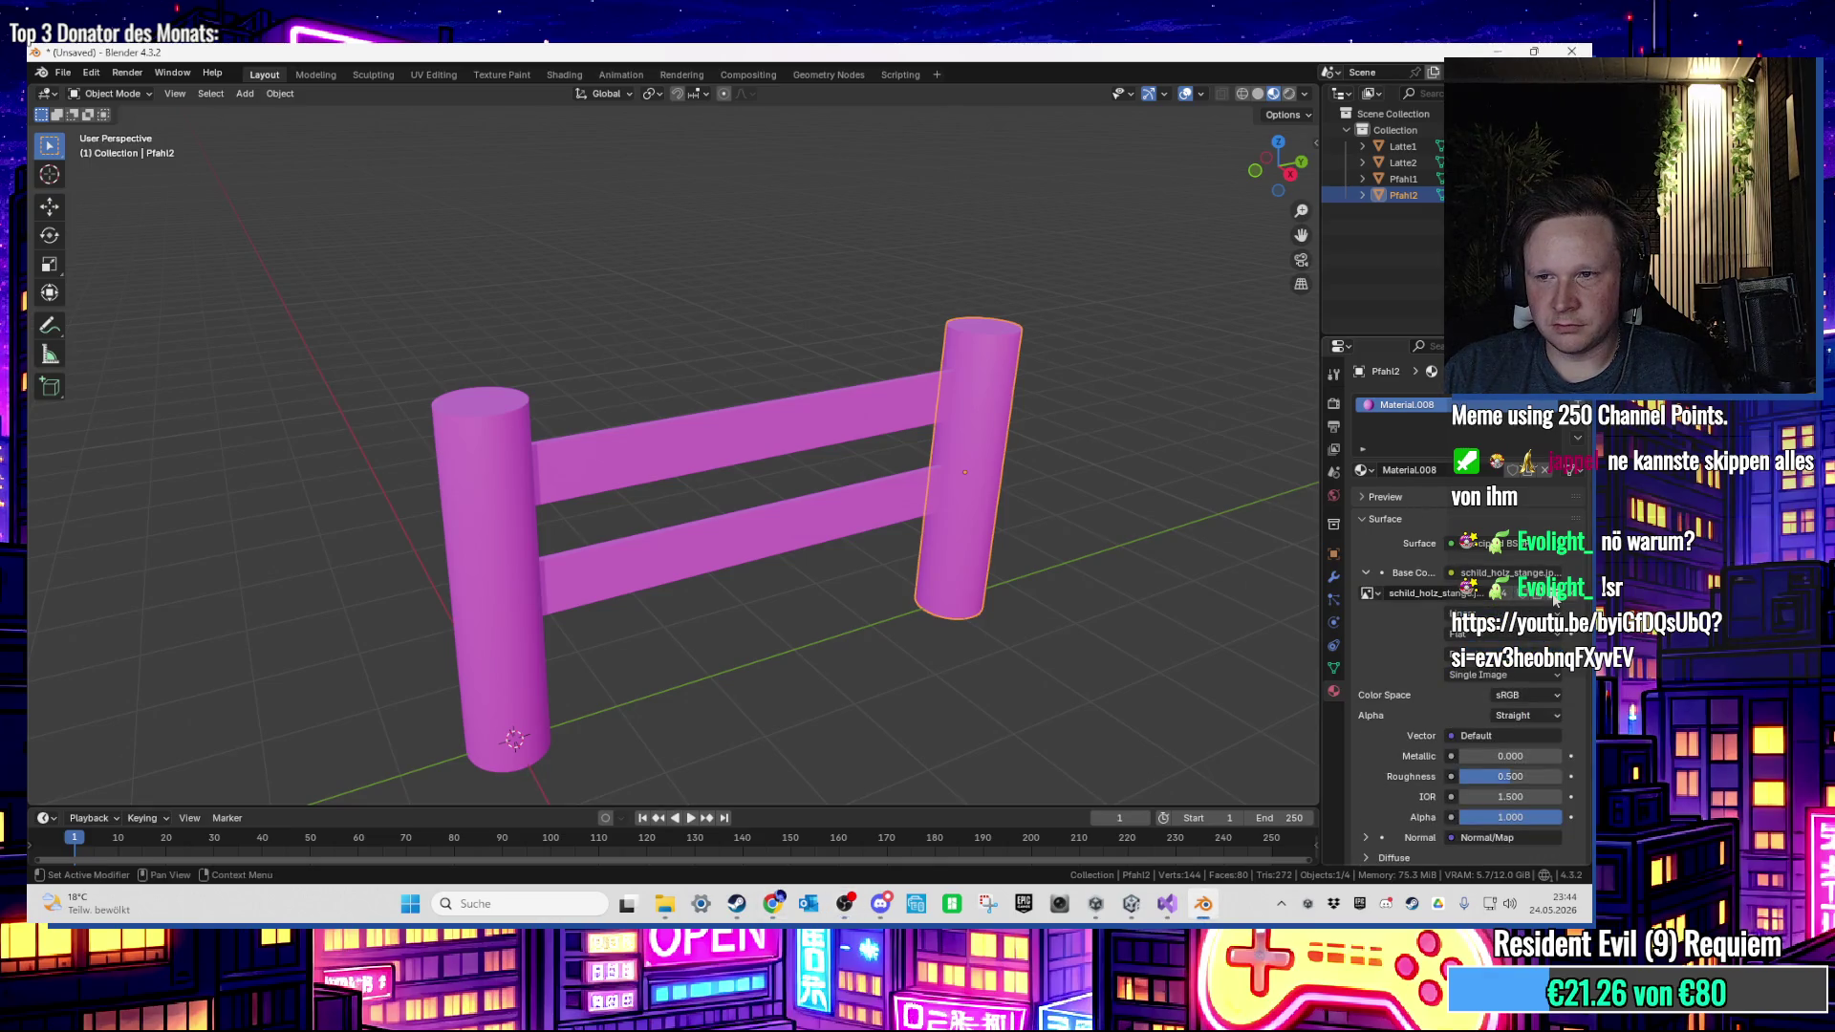
{"action": "left_click", "coordinate": [1554, 595]}
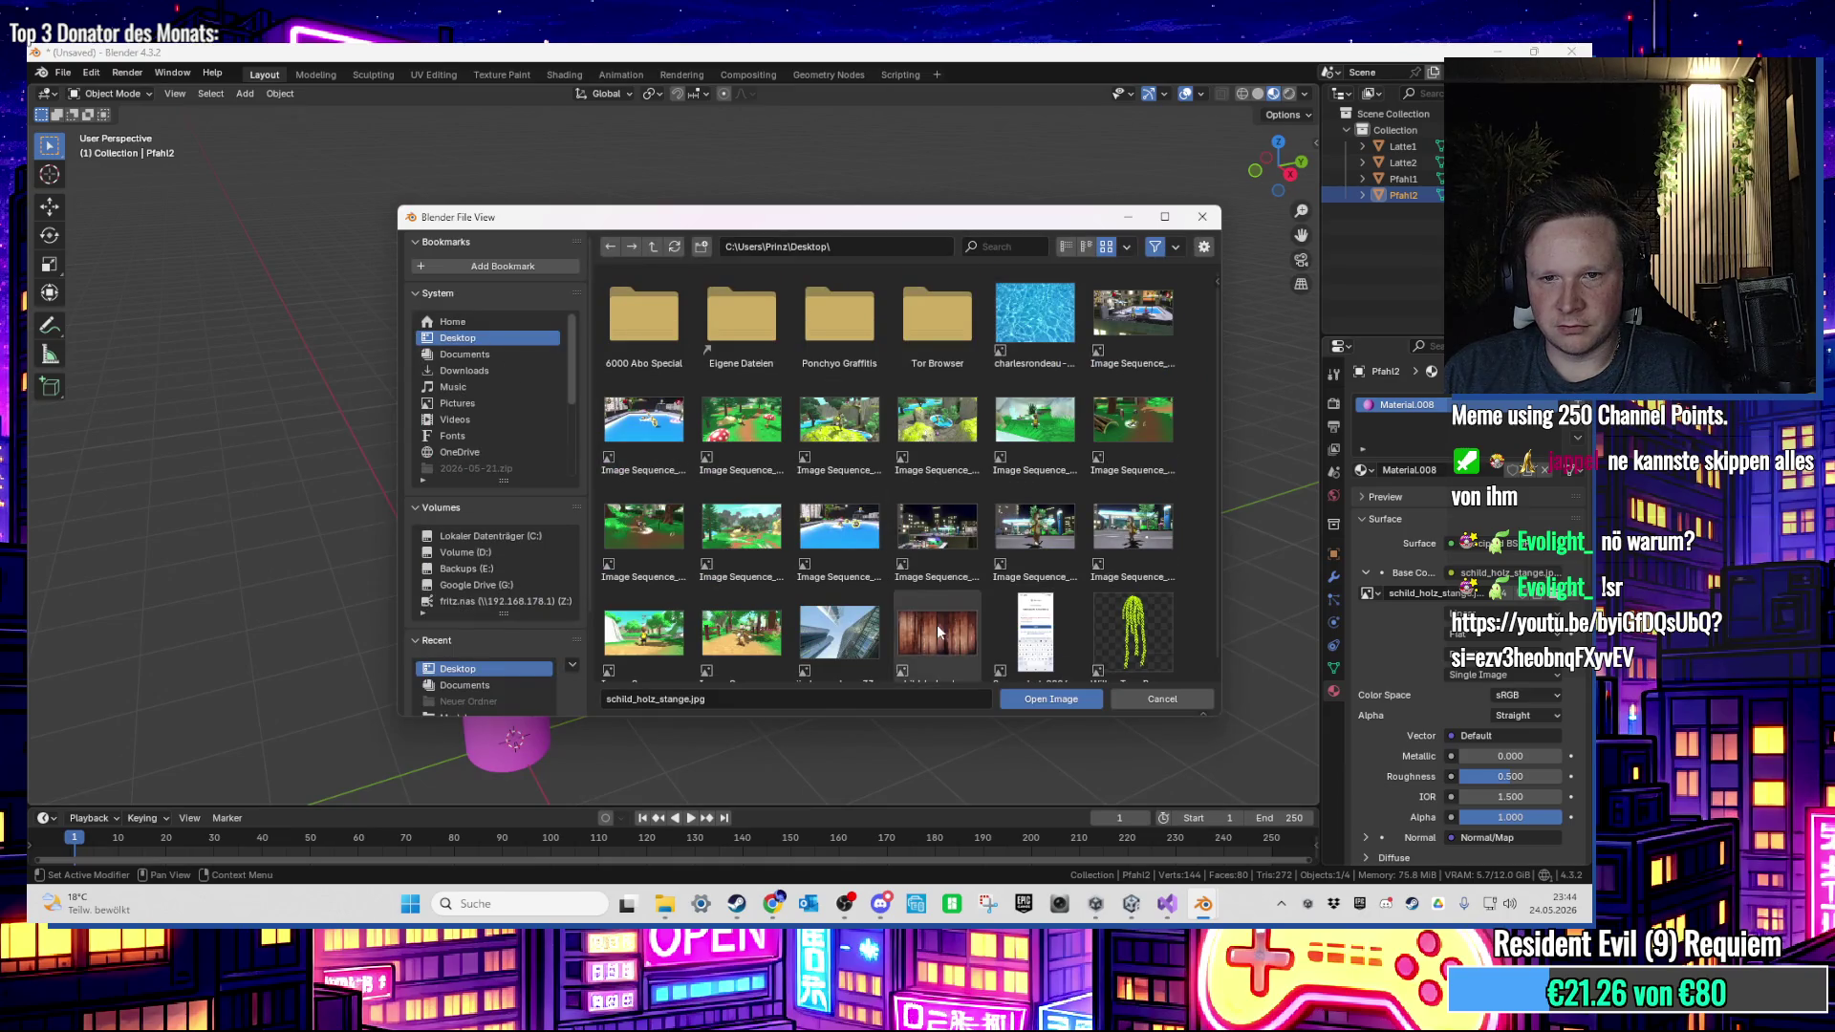
{"action": "double_click", "coordinate": [936, 623]}
Step: Give the upper rail an Image Texture base colour using schild_holz_stange
{"action": "left_click", "coordinate": [822, 521]}
{"action": "left_click", "coordinate": [679, 440], "text": "shift"}
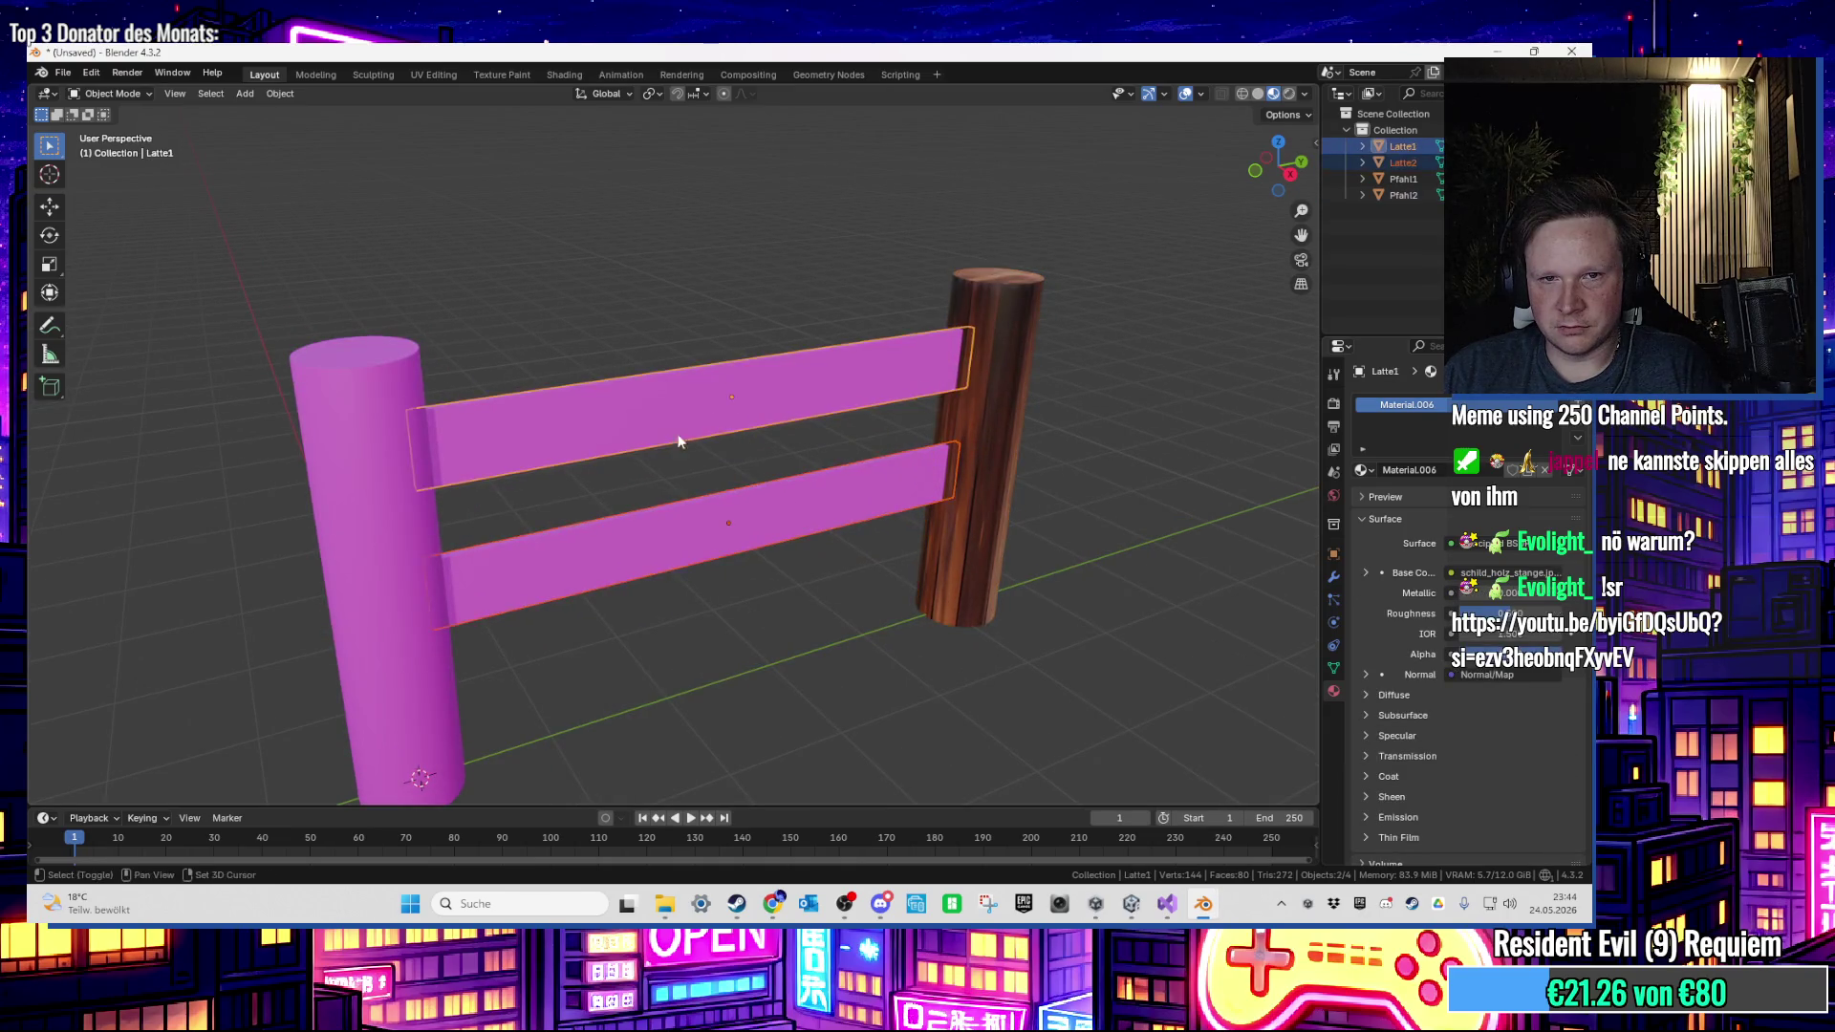
{"action": "left_click", "coordinate": [407, 483], "text": "shift"}
{"action": "left_click", "coordinate": [478, 459], "text": "shift"}
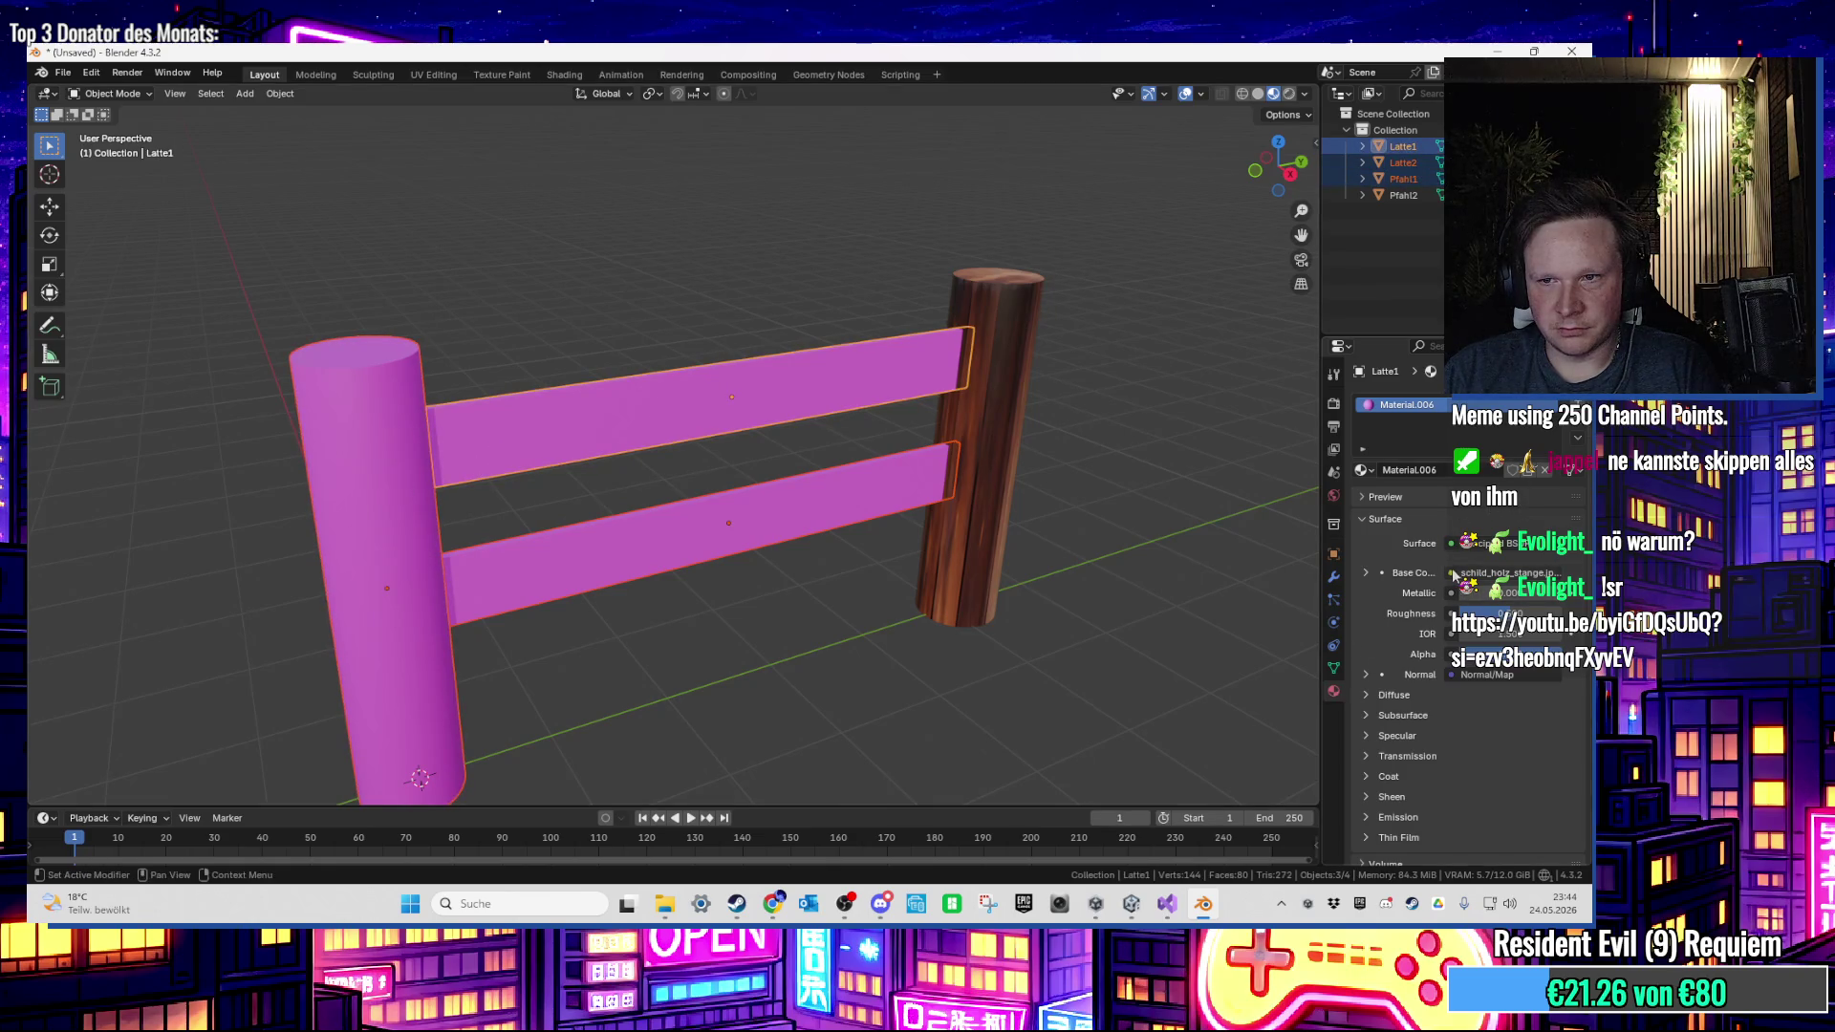
{"action": "left_click", "coordinate": [1454, 574]}
{"action": "left_click", "coordinate": [1126, 684]}
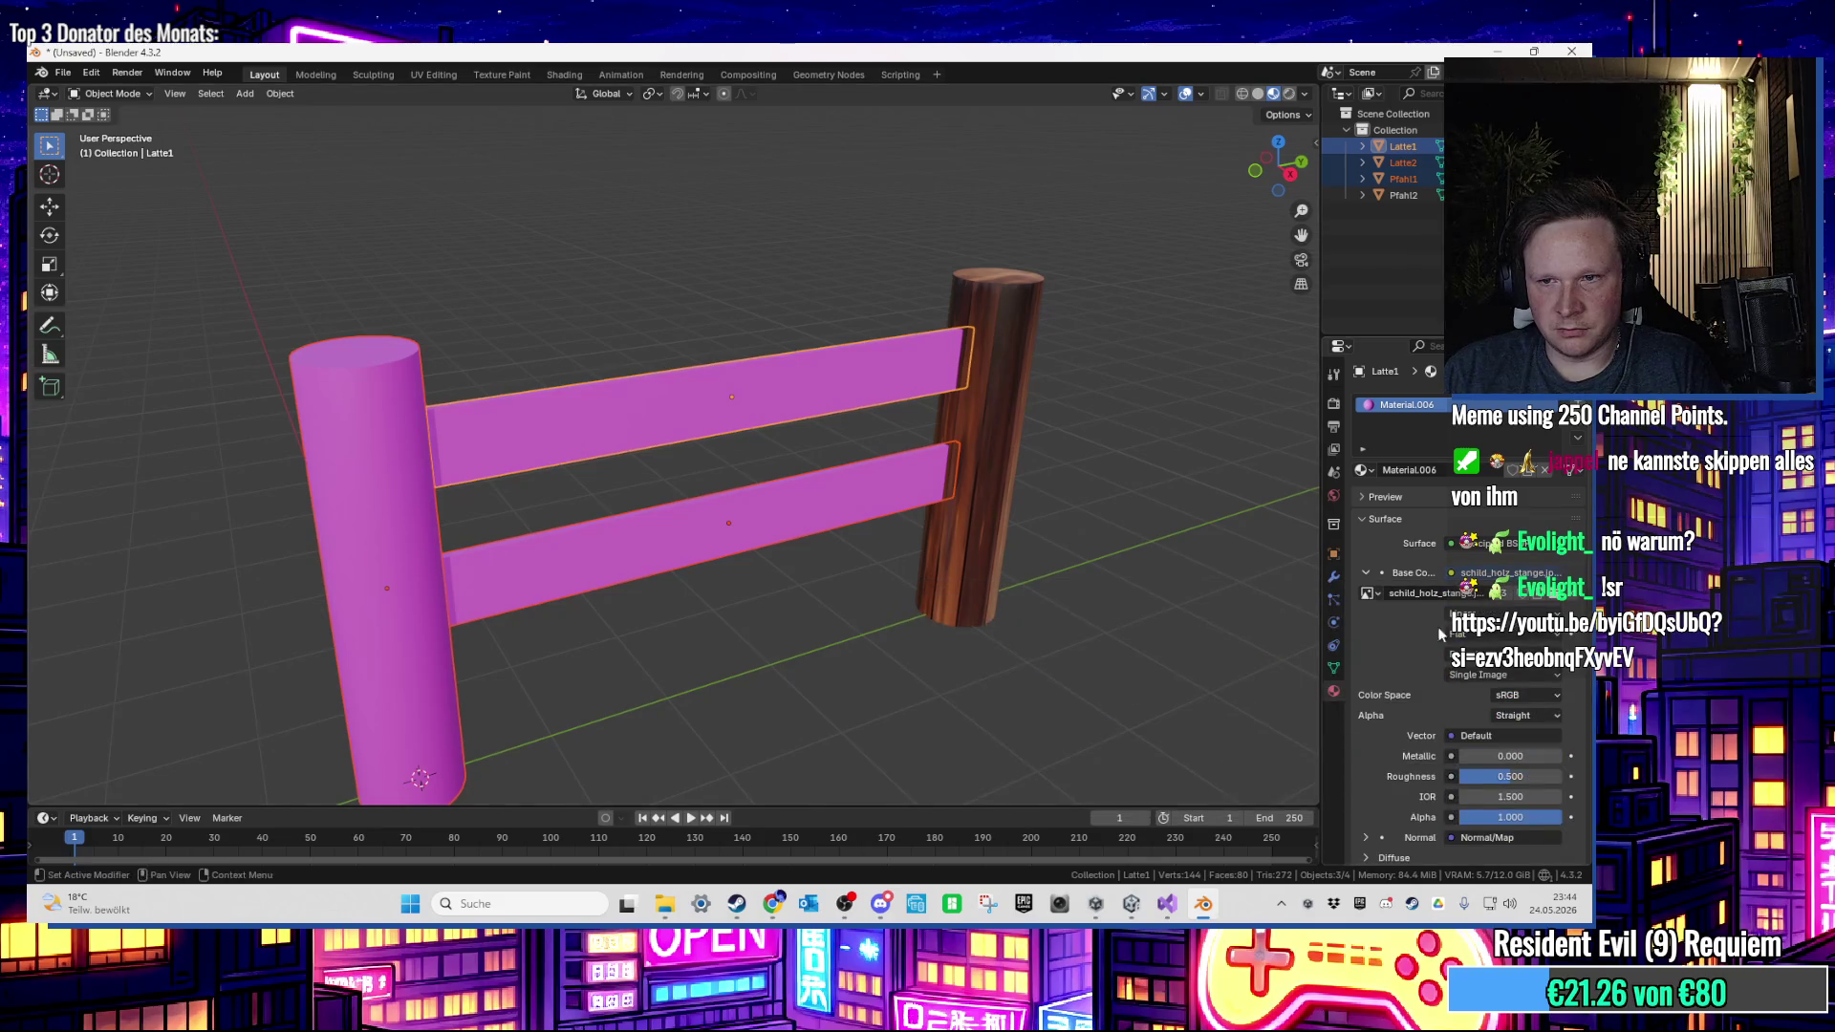
{"action": "left_click", "coordinate": [1555, 600]}
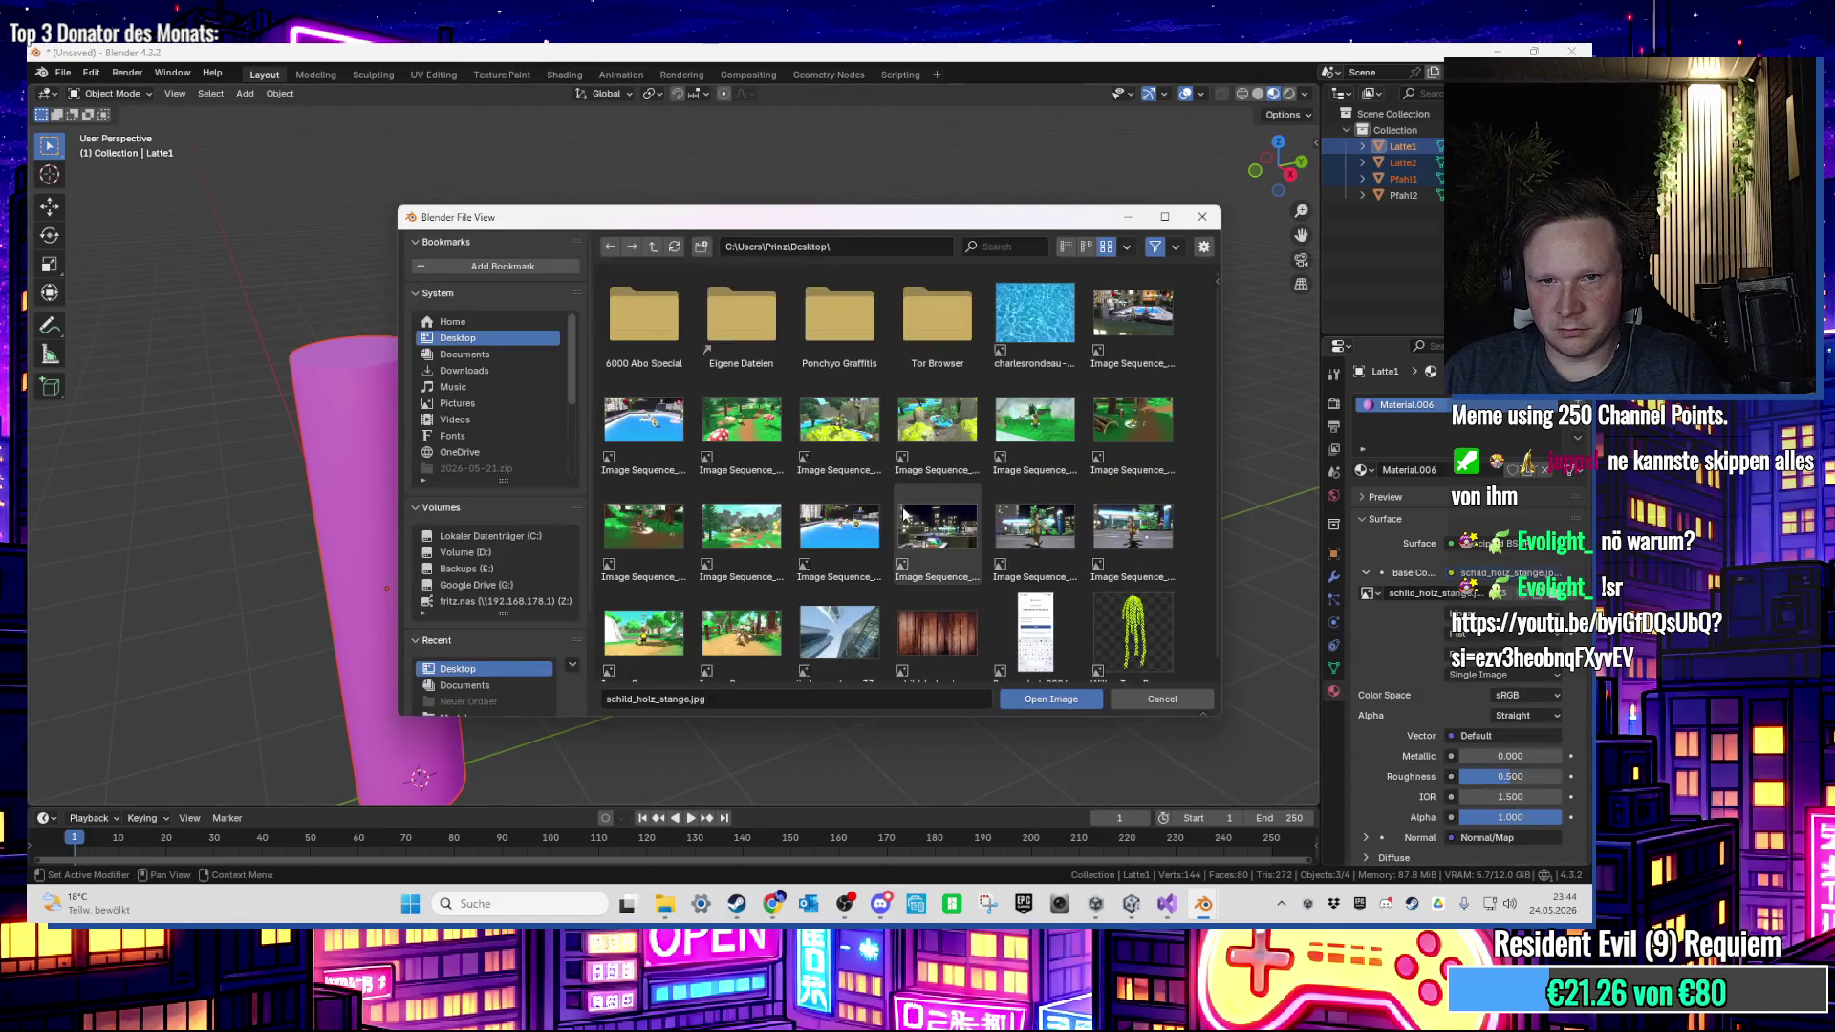
{"action": "double_click", "coordinate": [927, 611]}
Step: Give the lower rail an Image Texture base colour using schild_holz_stange
{"action": "left_click", "coordinate": [751, 545]}
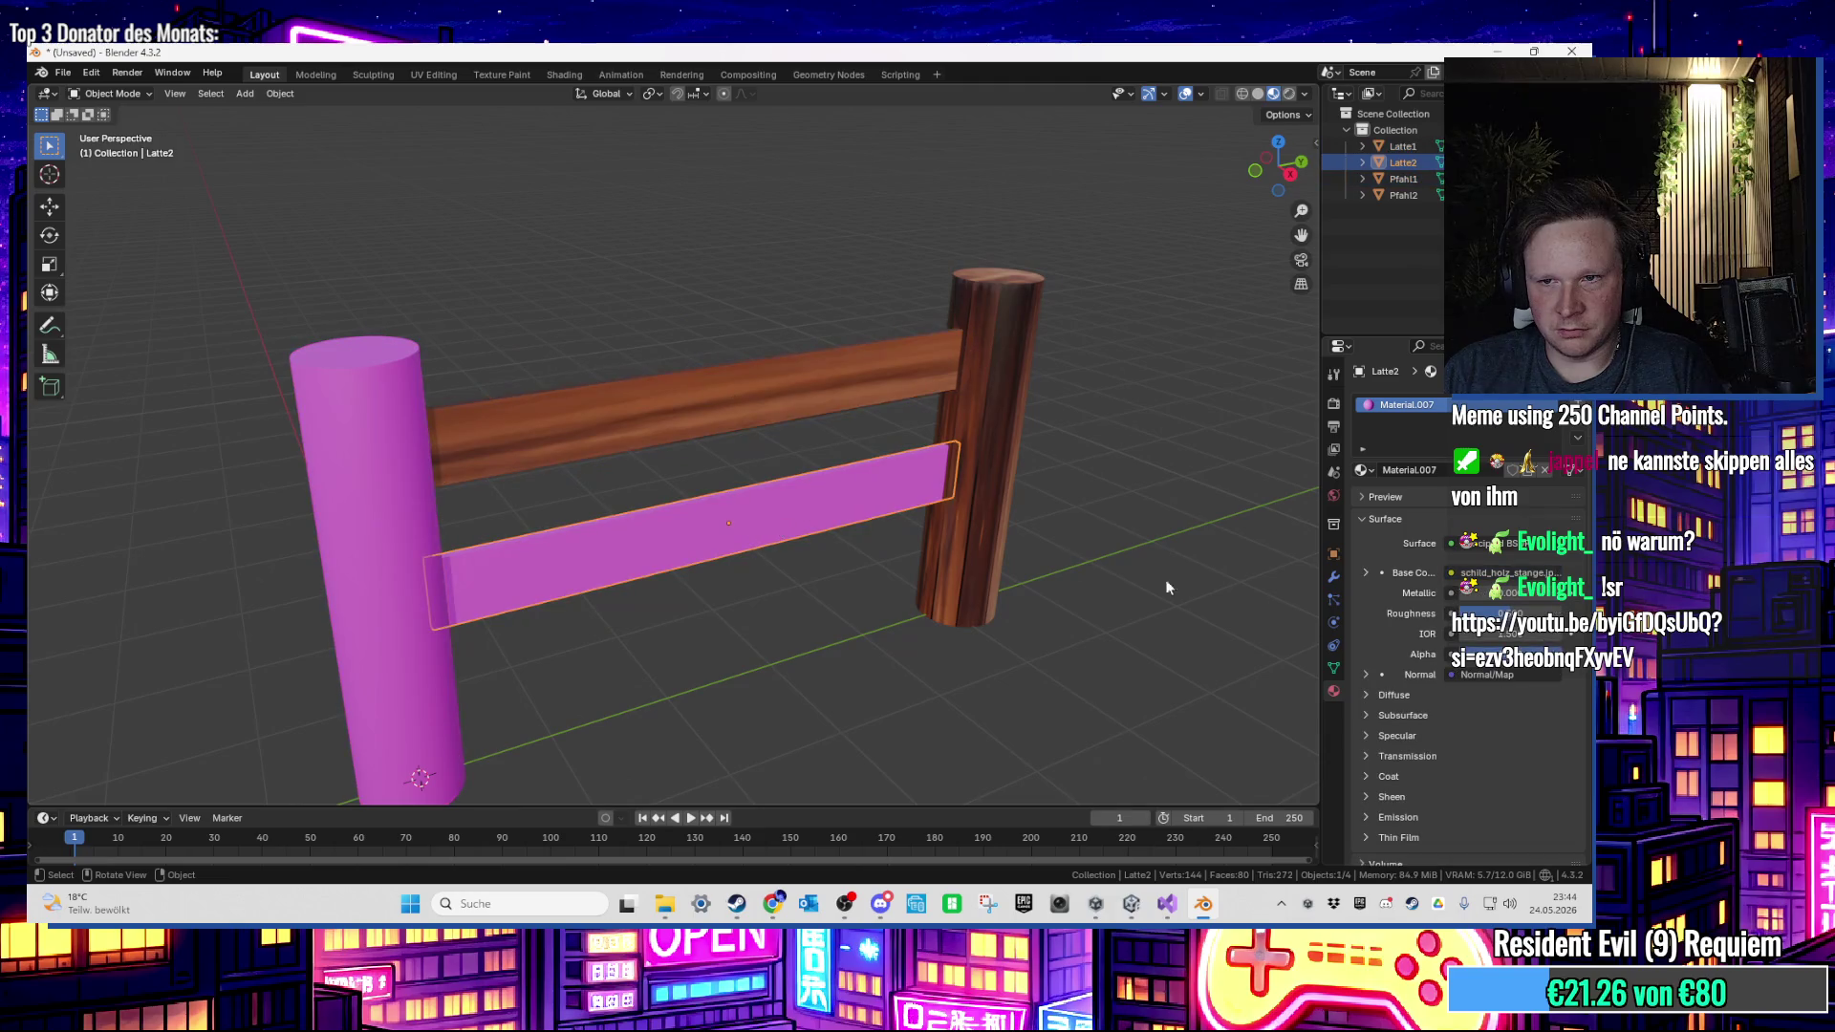
{"action": "left_click", "coordinate": [1452, 573]}
{"action": "left_click", "coordinate": [1122, 678]}
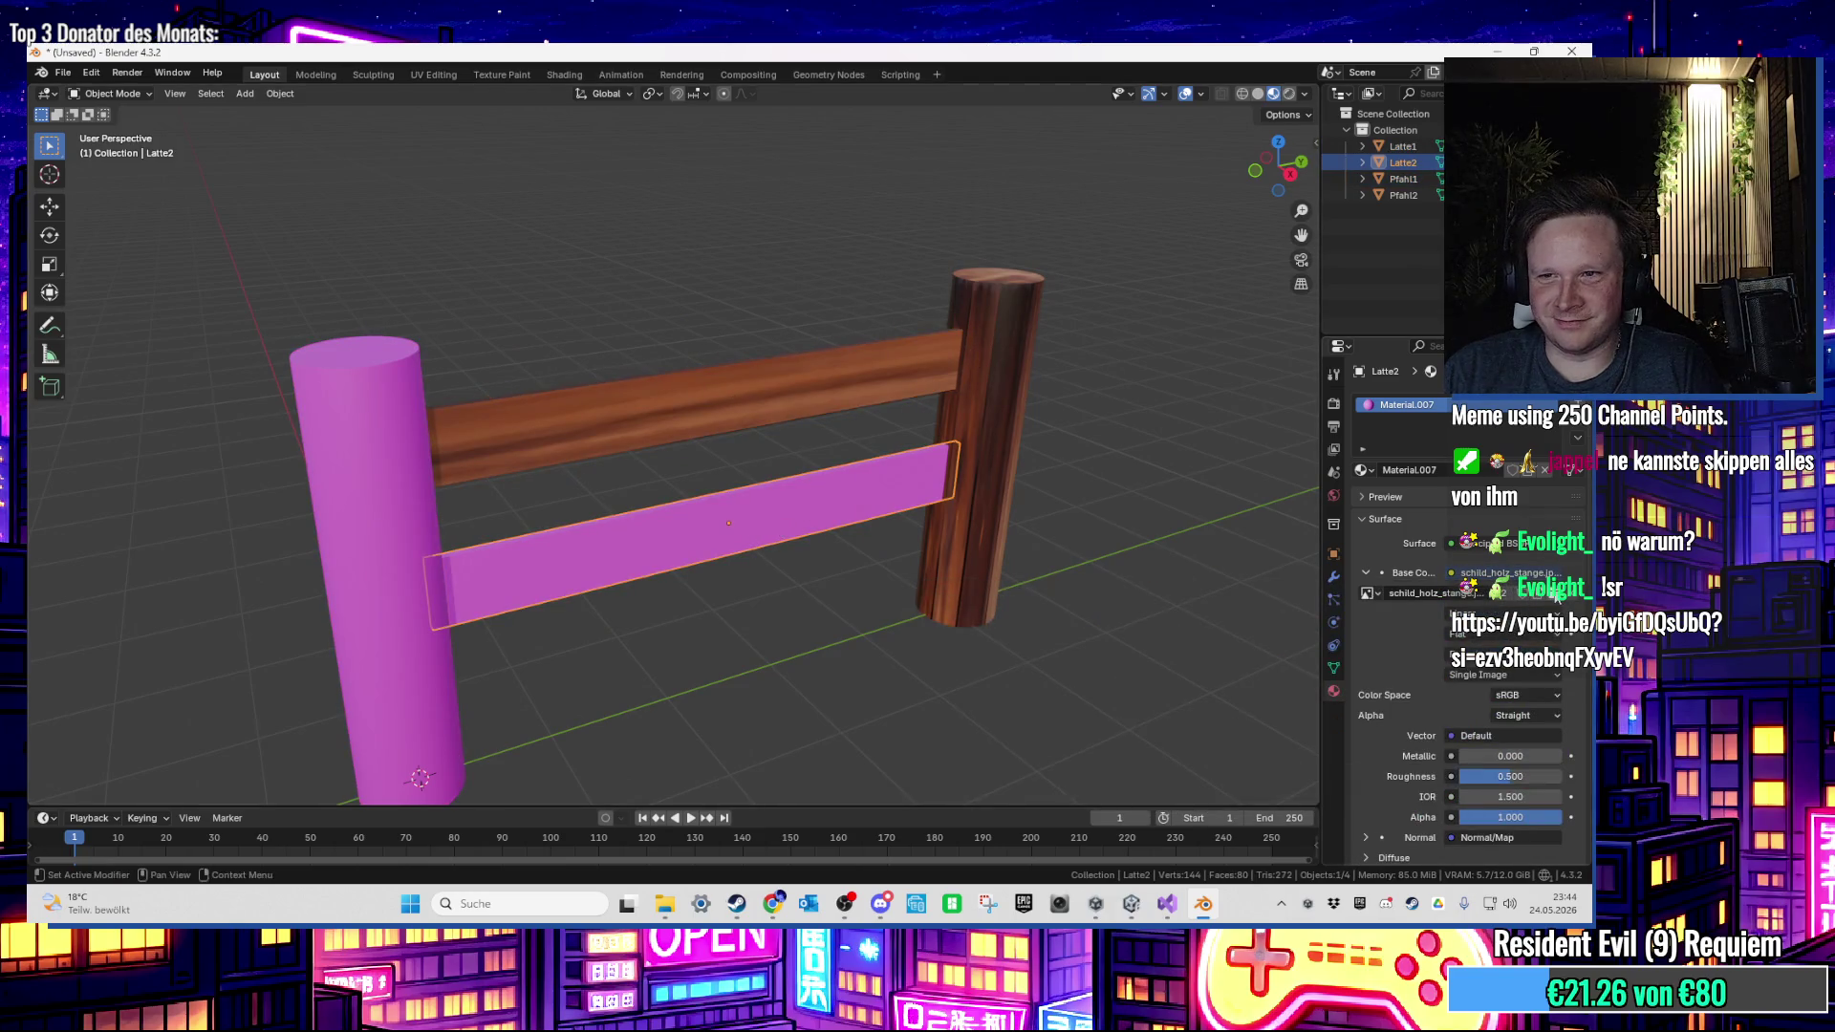
{"action": "left_click", "coordinate": [1555, 592]}
{"action": "double_click", "coordinate": [935, 617]}
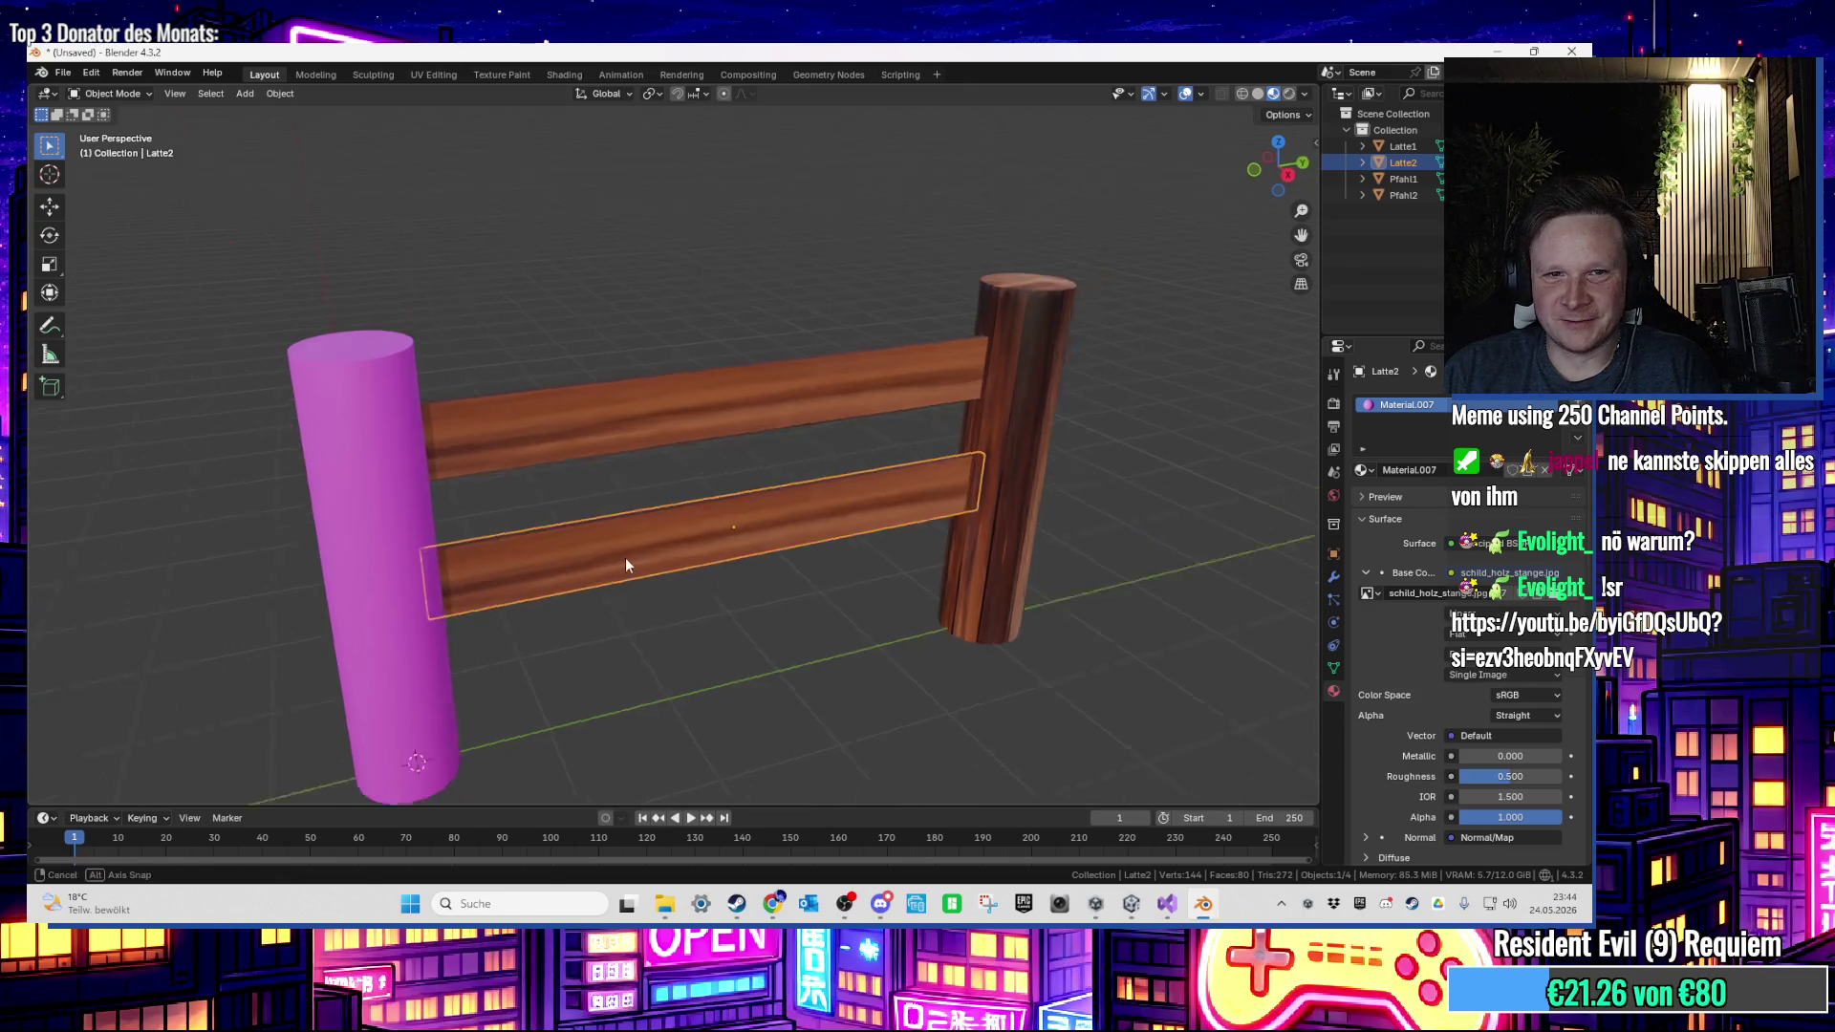
Step: Give the left post an Image Texture base colour using schild_holz_stange
{"action": "left_click", "coordinate": [392, 545]}
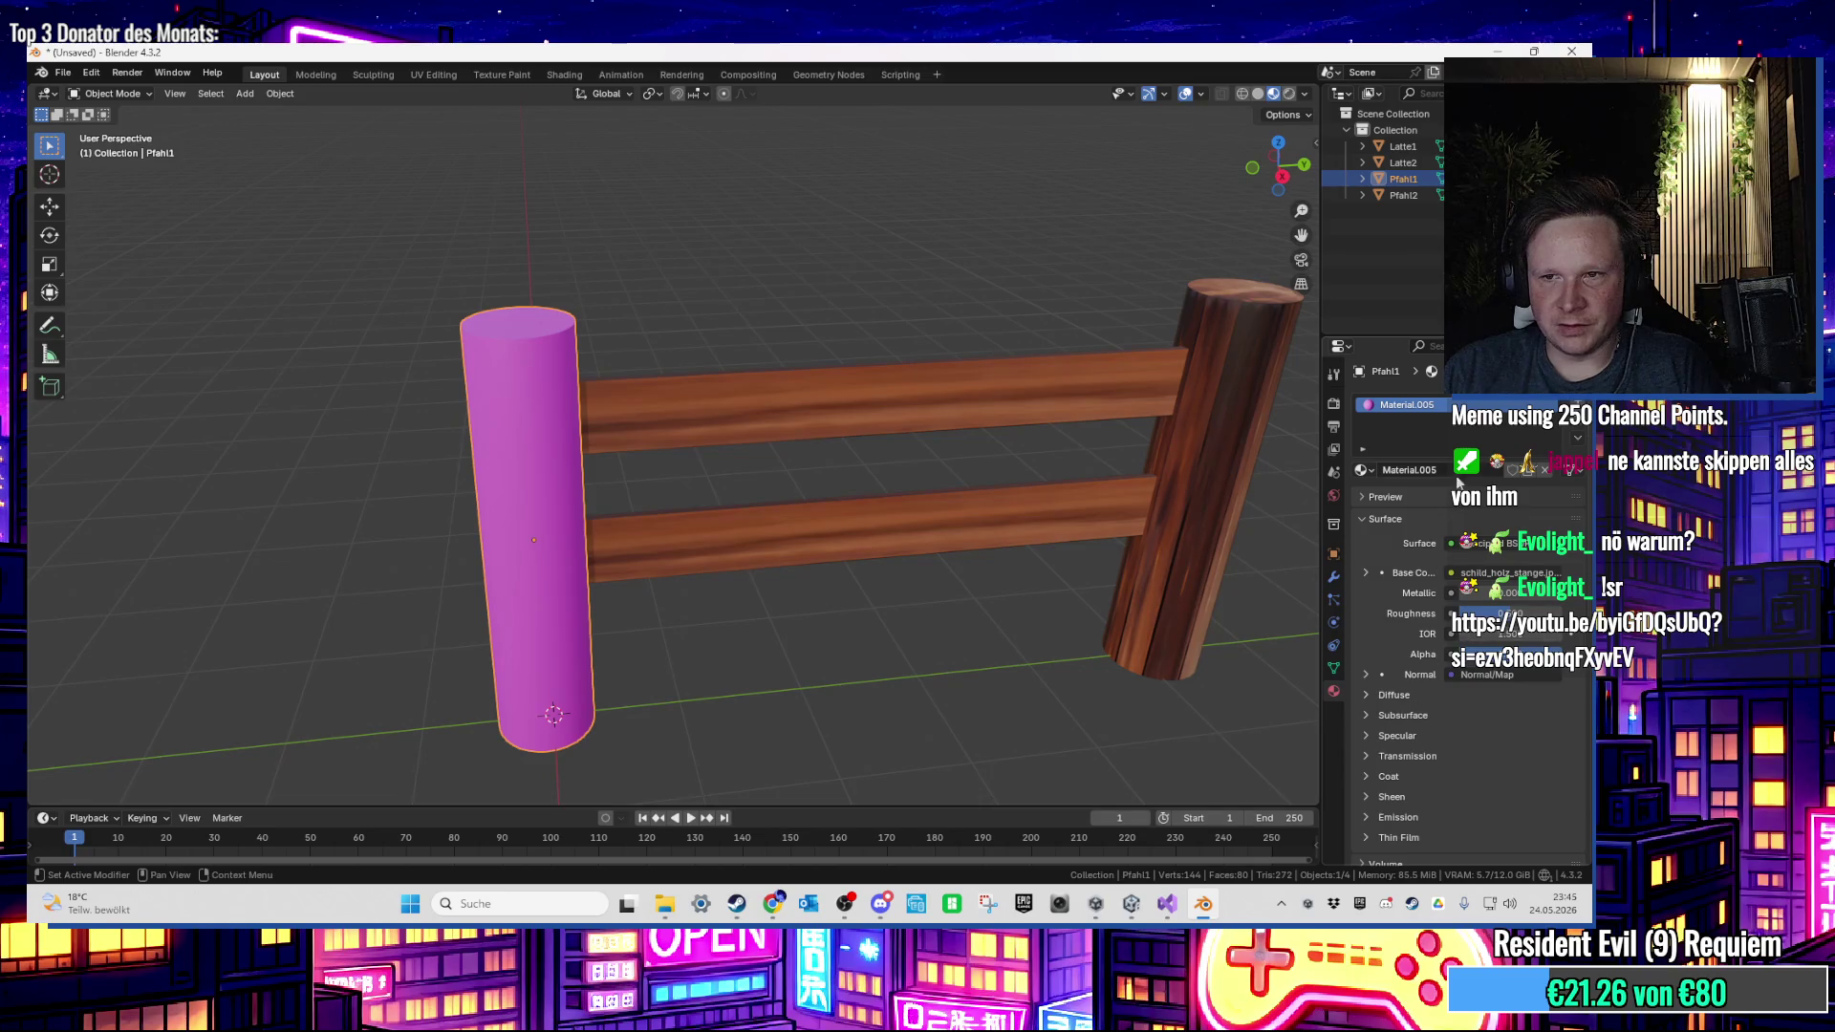
{"action": "left_click", "coordinate": [1450, 574]}
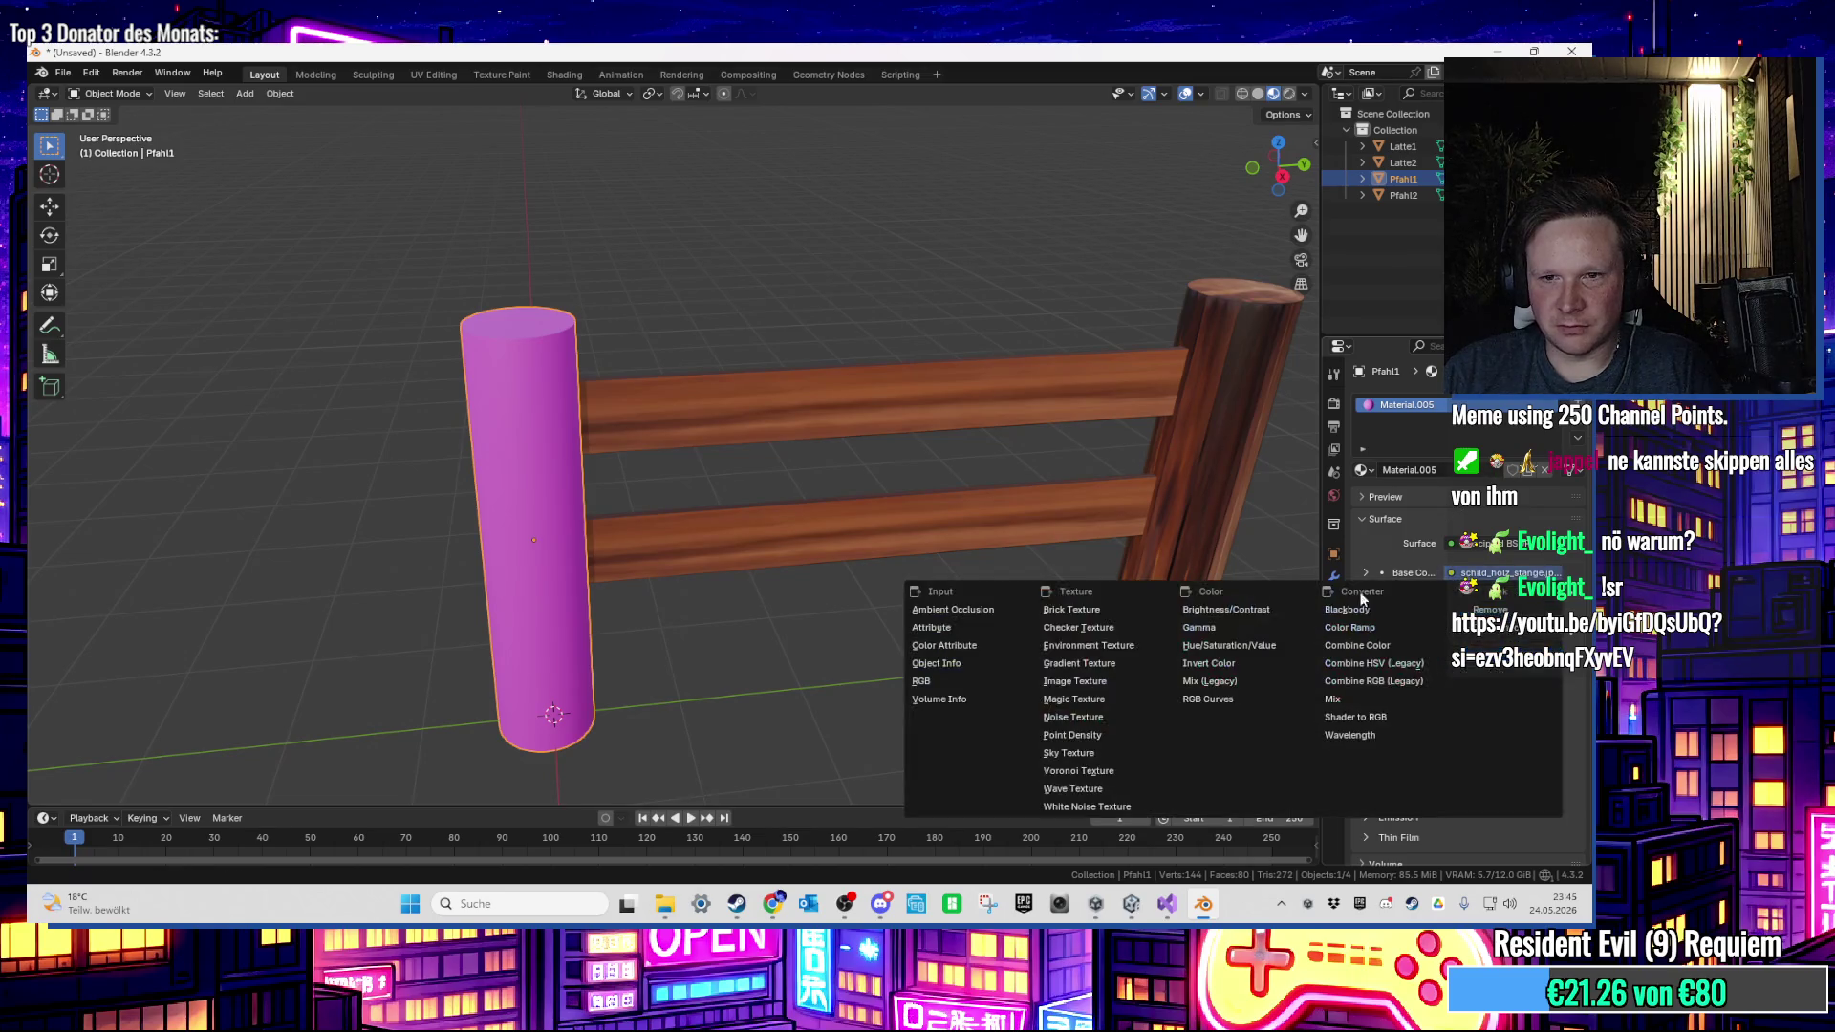
{"action": "left_click", "coordinate": [1106, 690]}
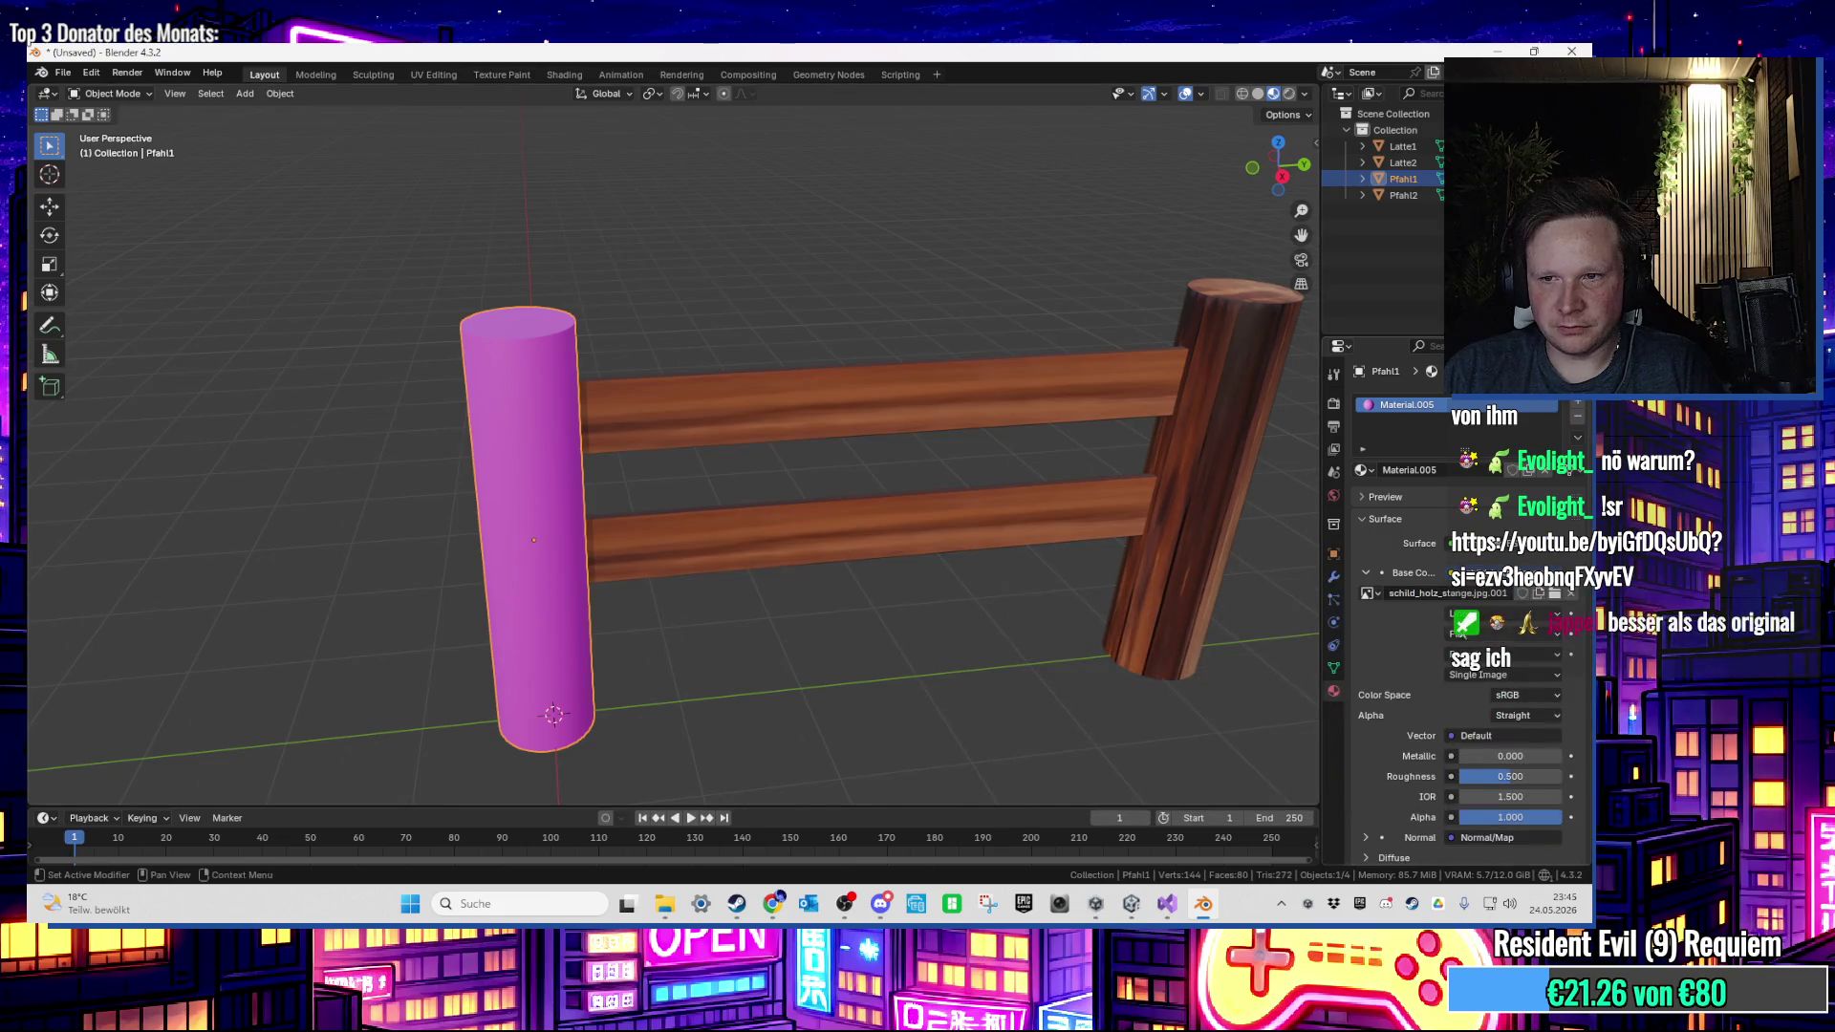
{"action": "left_click", "coordinate": [1553, 595]}
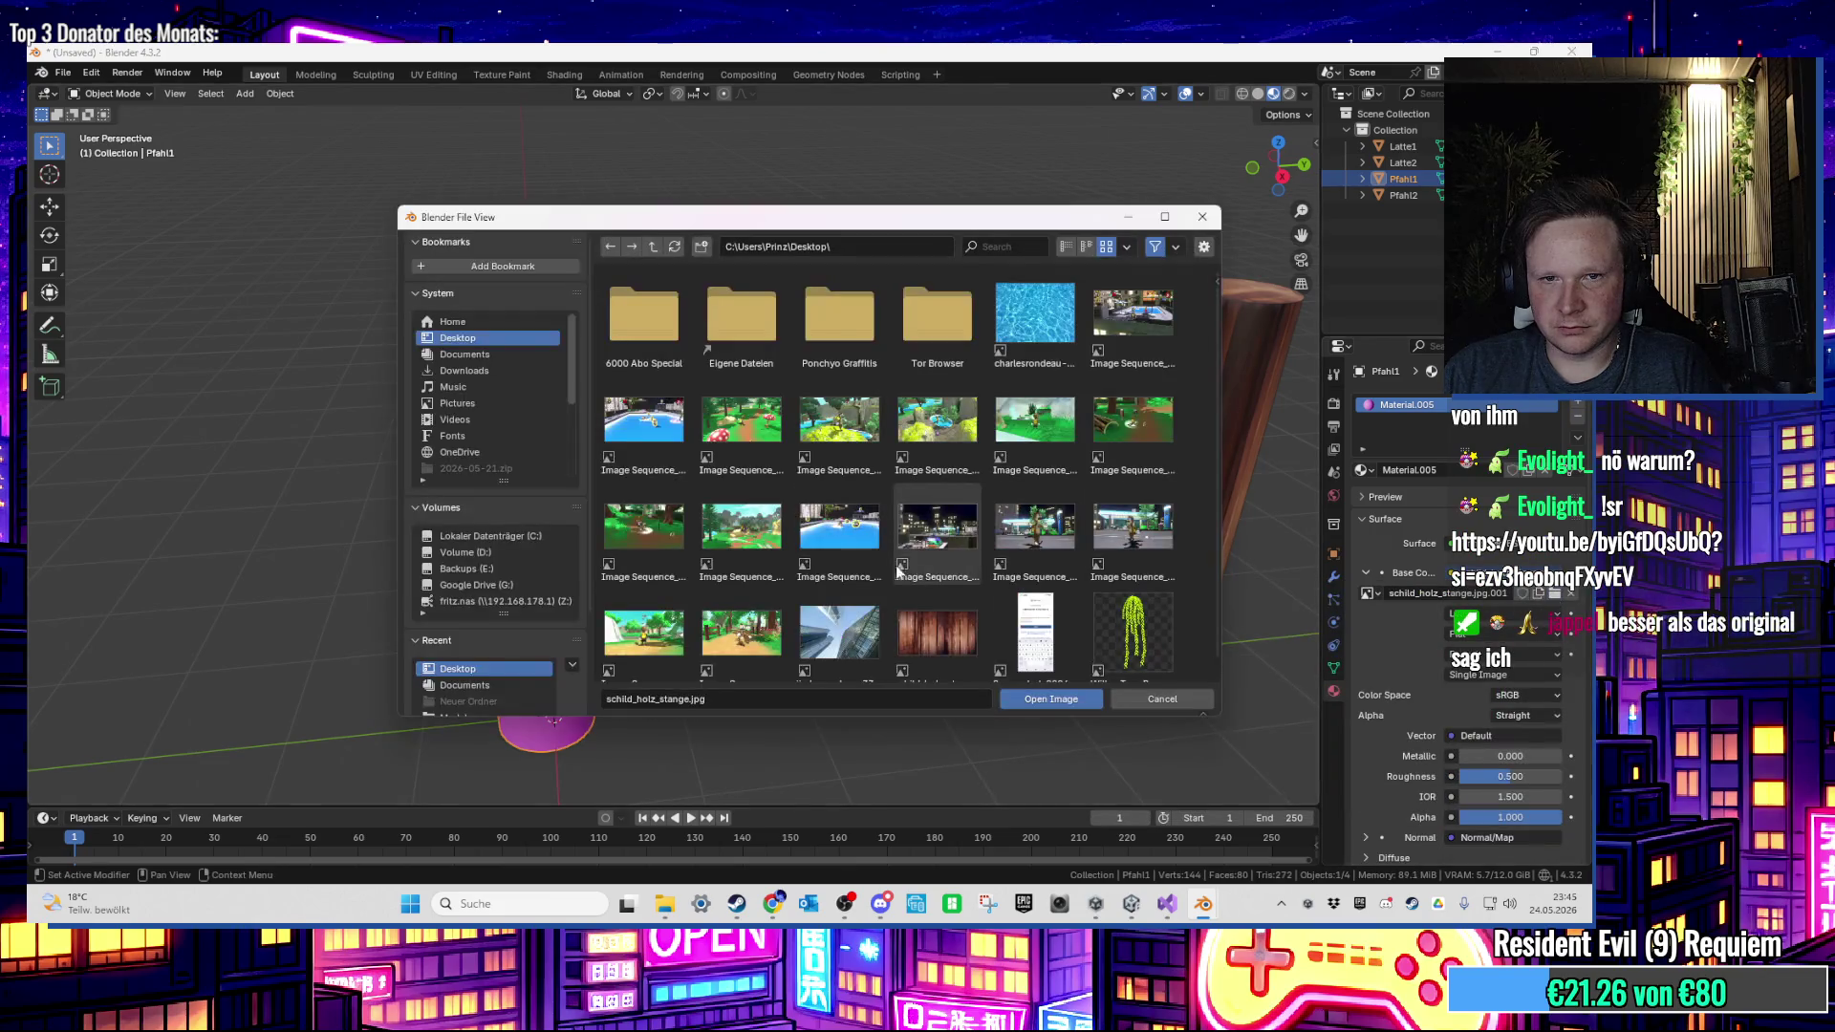
{"action": "double_click", "coordinate": [937, 627]}
{"action": "mouse_move", "coordinate": [756, 676]}
{"action": "left_mouse_down"}
{"action": "mouse_move", "coordinate": [879, 644]}
{"action": "mouse_move", "coordinate": [956, 577]}
{"action": "mouse_move", "coordinate": [936, 644]}
{"action": "mouse_move", "coordinate": [916, 659]}
{"action": "mouse_move", "coordinate": [864, 570]}
{"action": "left_mouse_up"}
Step: Add a cylinder mesh with 12 vertices to the scene
{"action": "left_click", "coordinate": [914, 656]}
{"action": "left_click", "coordinate": [256, 102]}
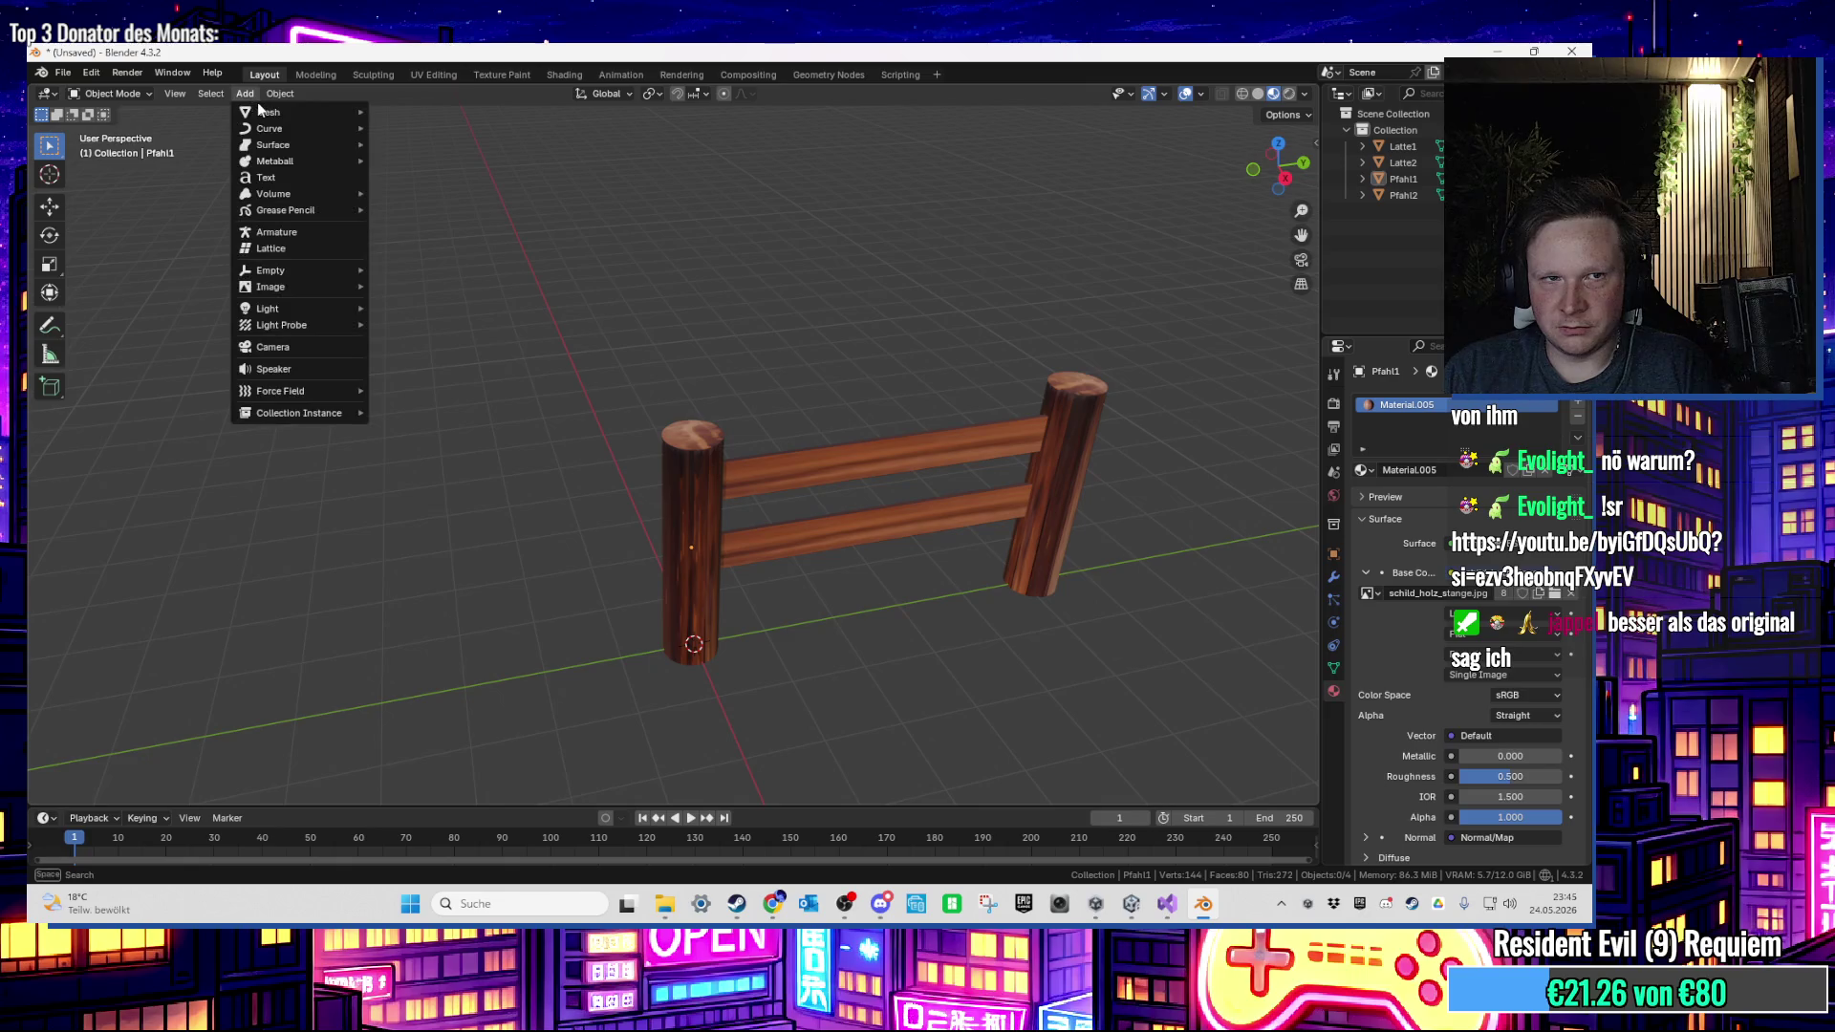
{"action": "key", "text": "alt+Tab"}
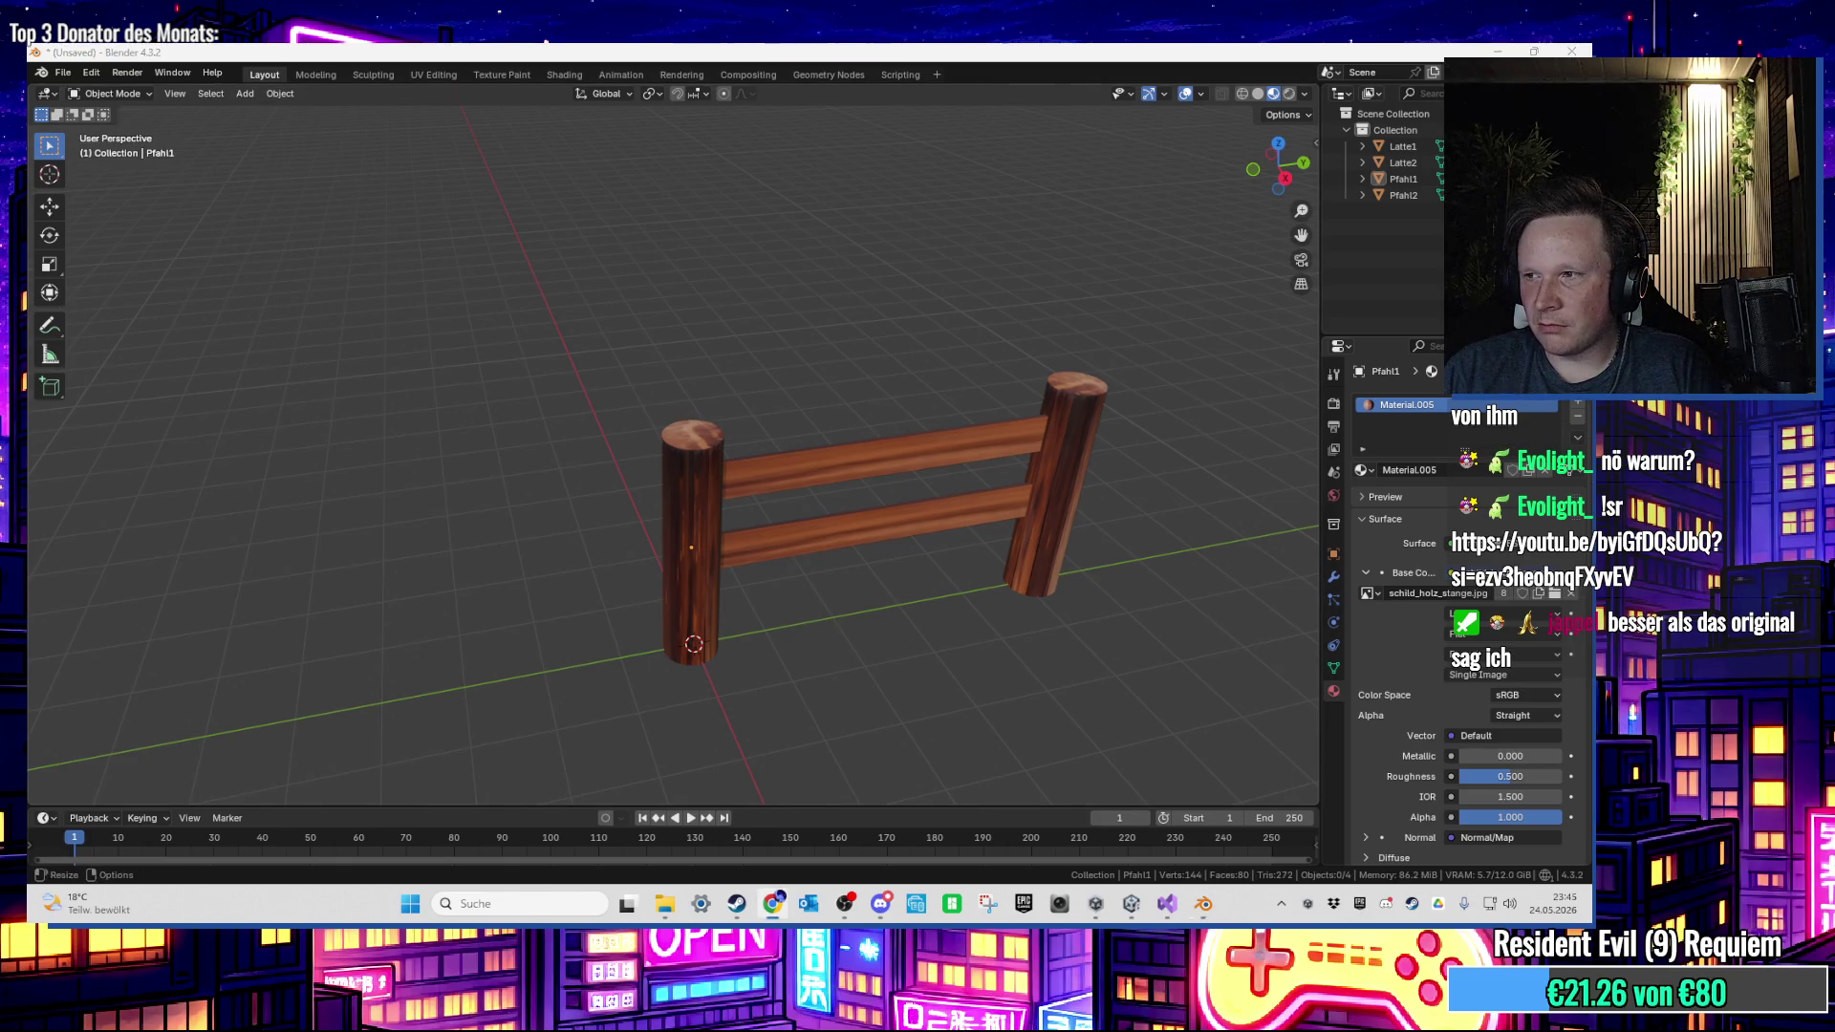
{"action": "left_click", "coordinate": [244, 93]}
{"action": "mouse_move", "coordinate": [263, 112]}
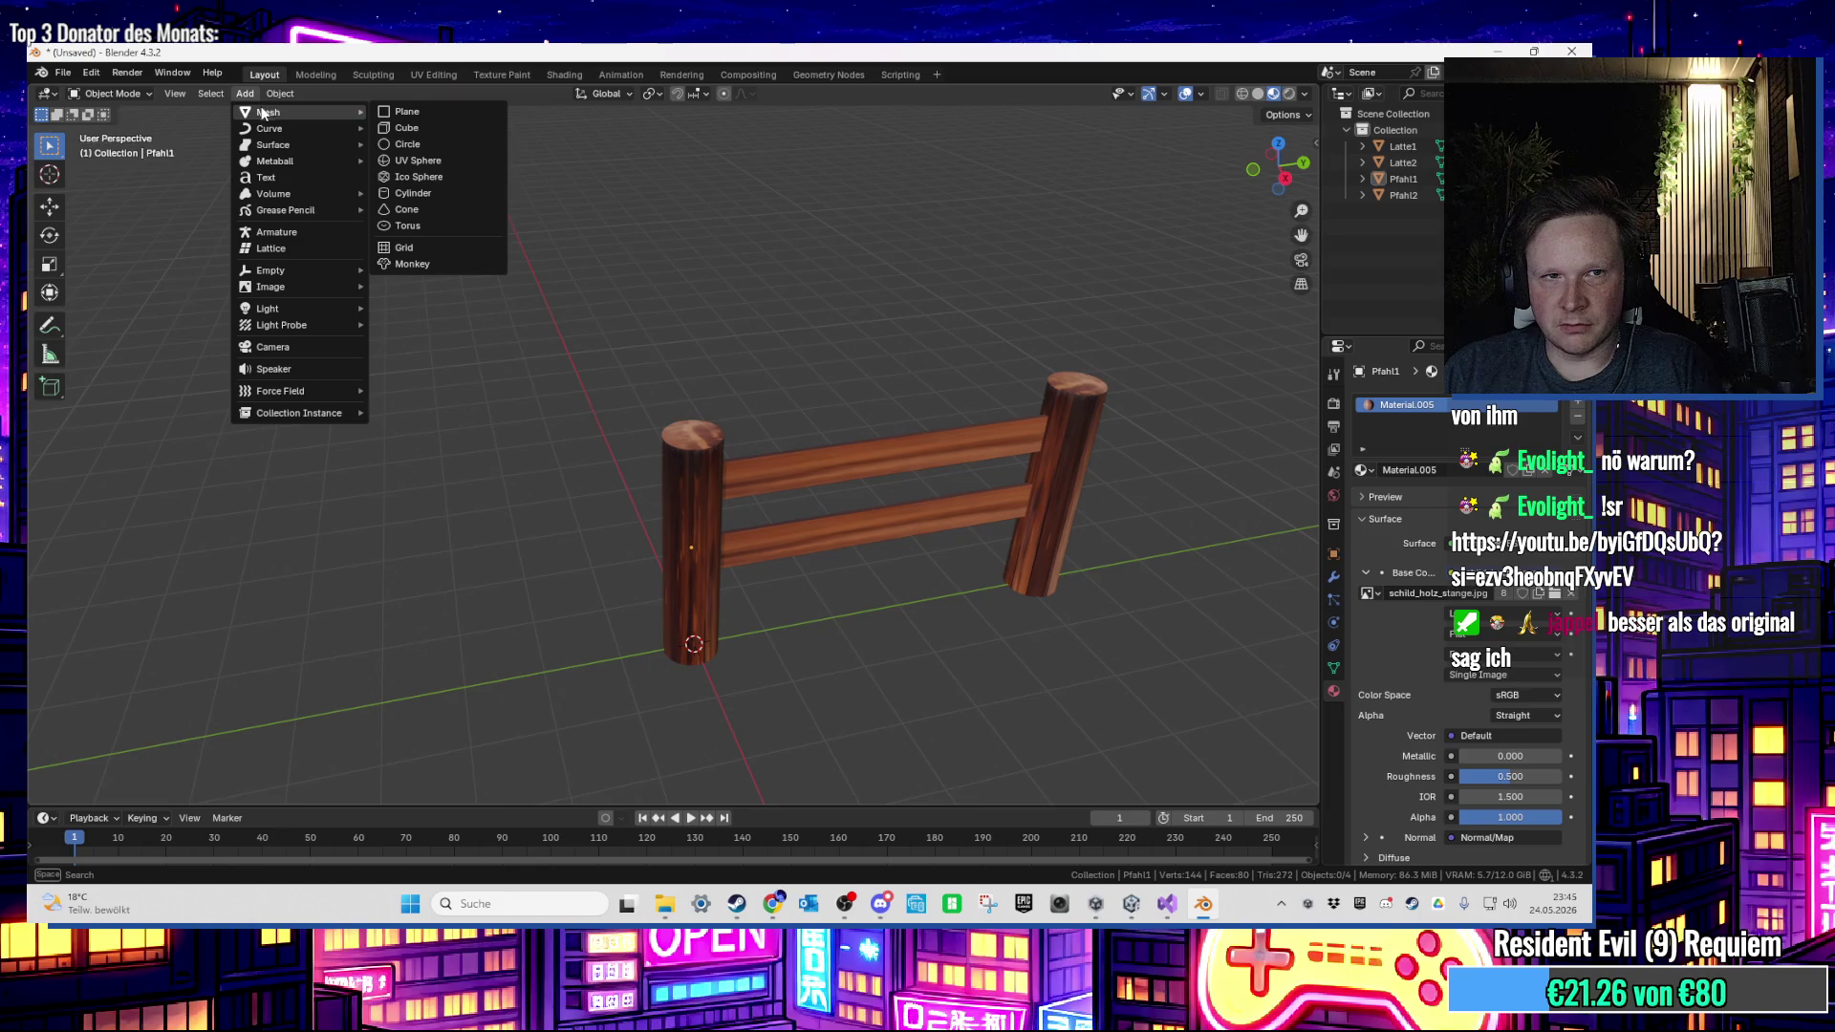
{"action": "left_click", "coordinate": [419, 191]}
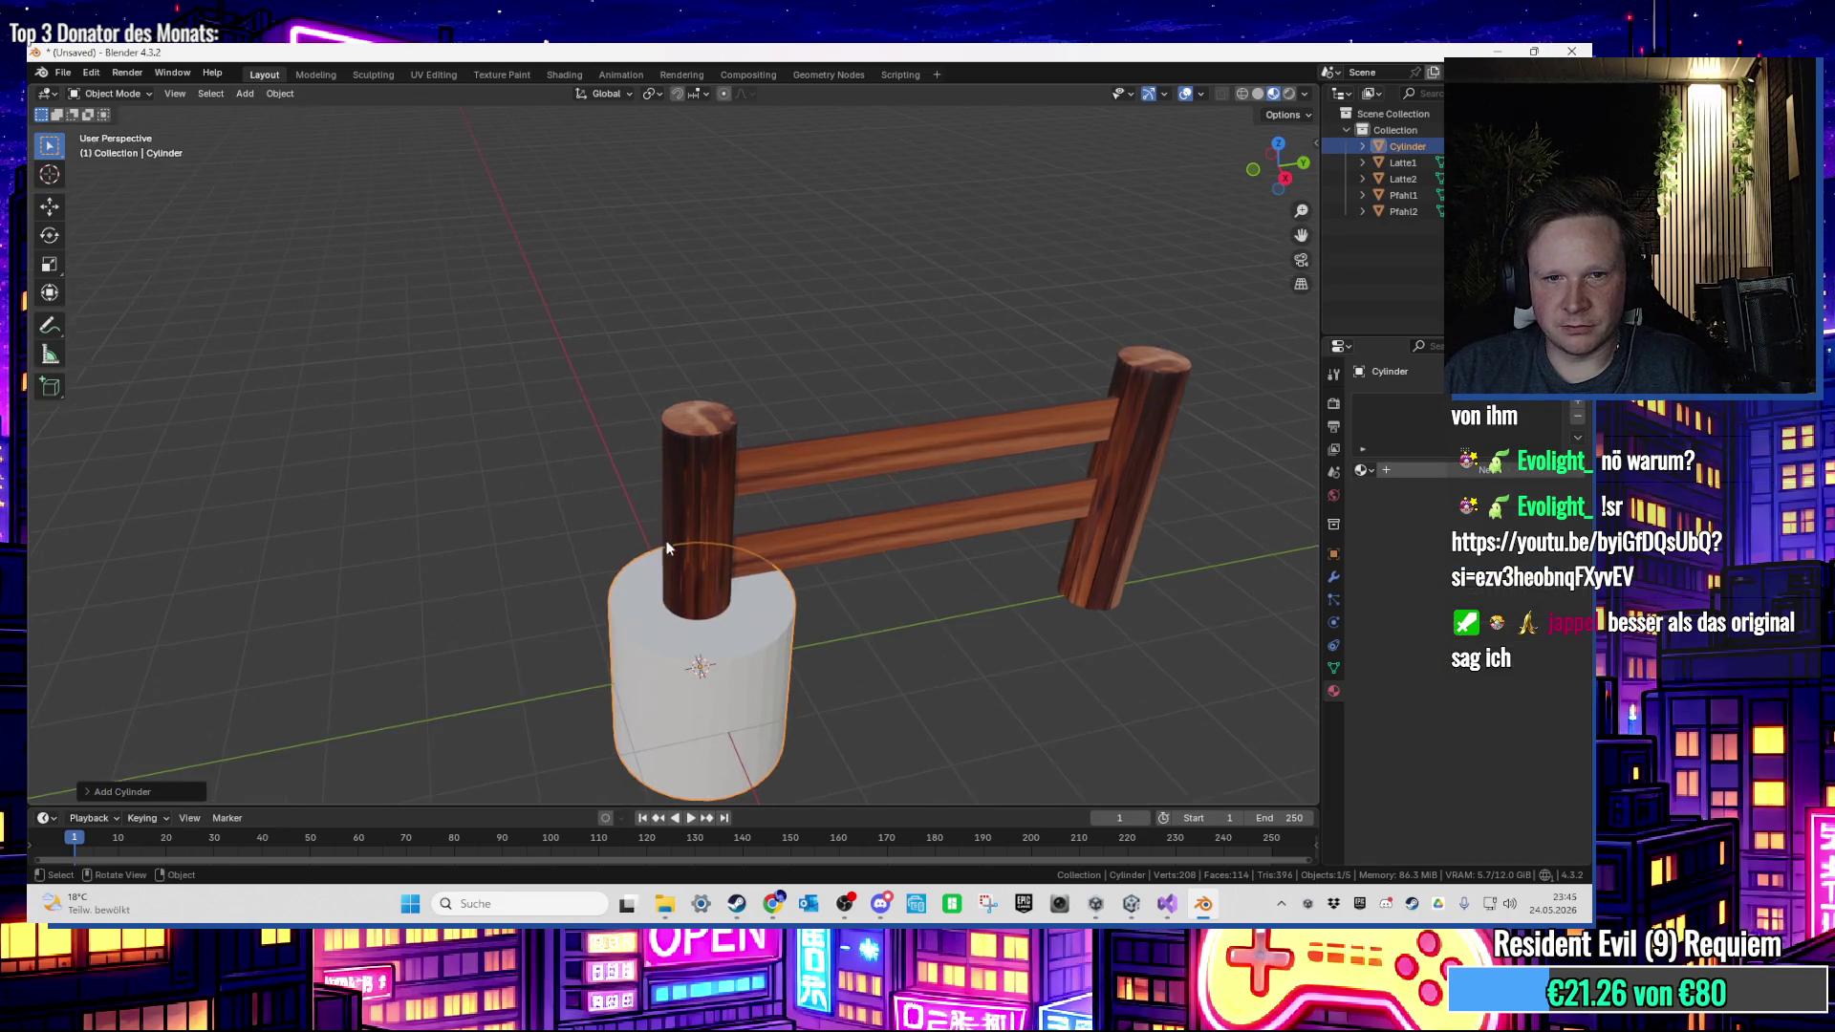
{"action": "left_click", "coordinate": [157, 792]}
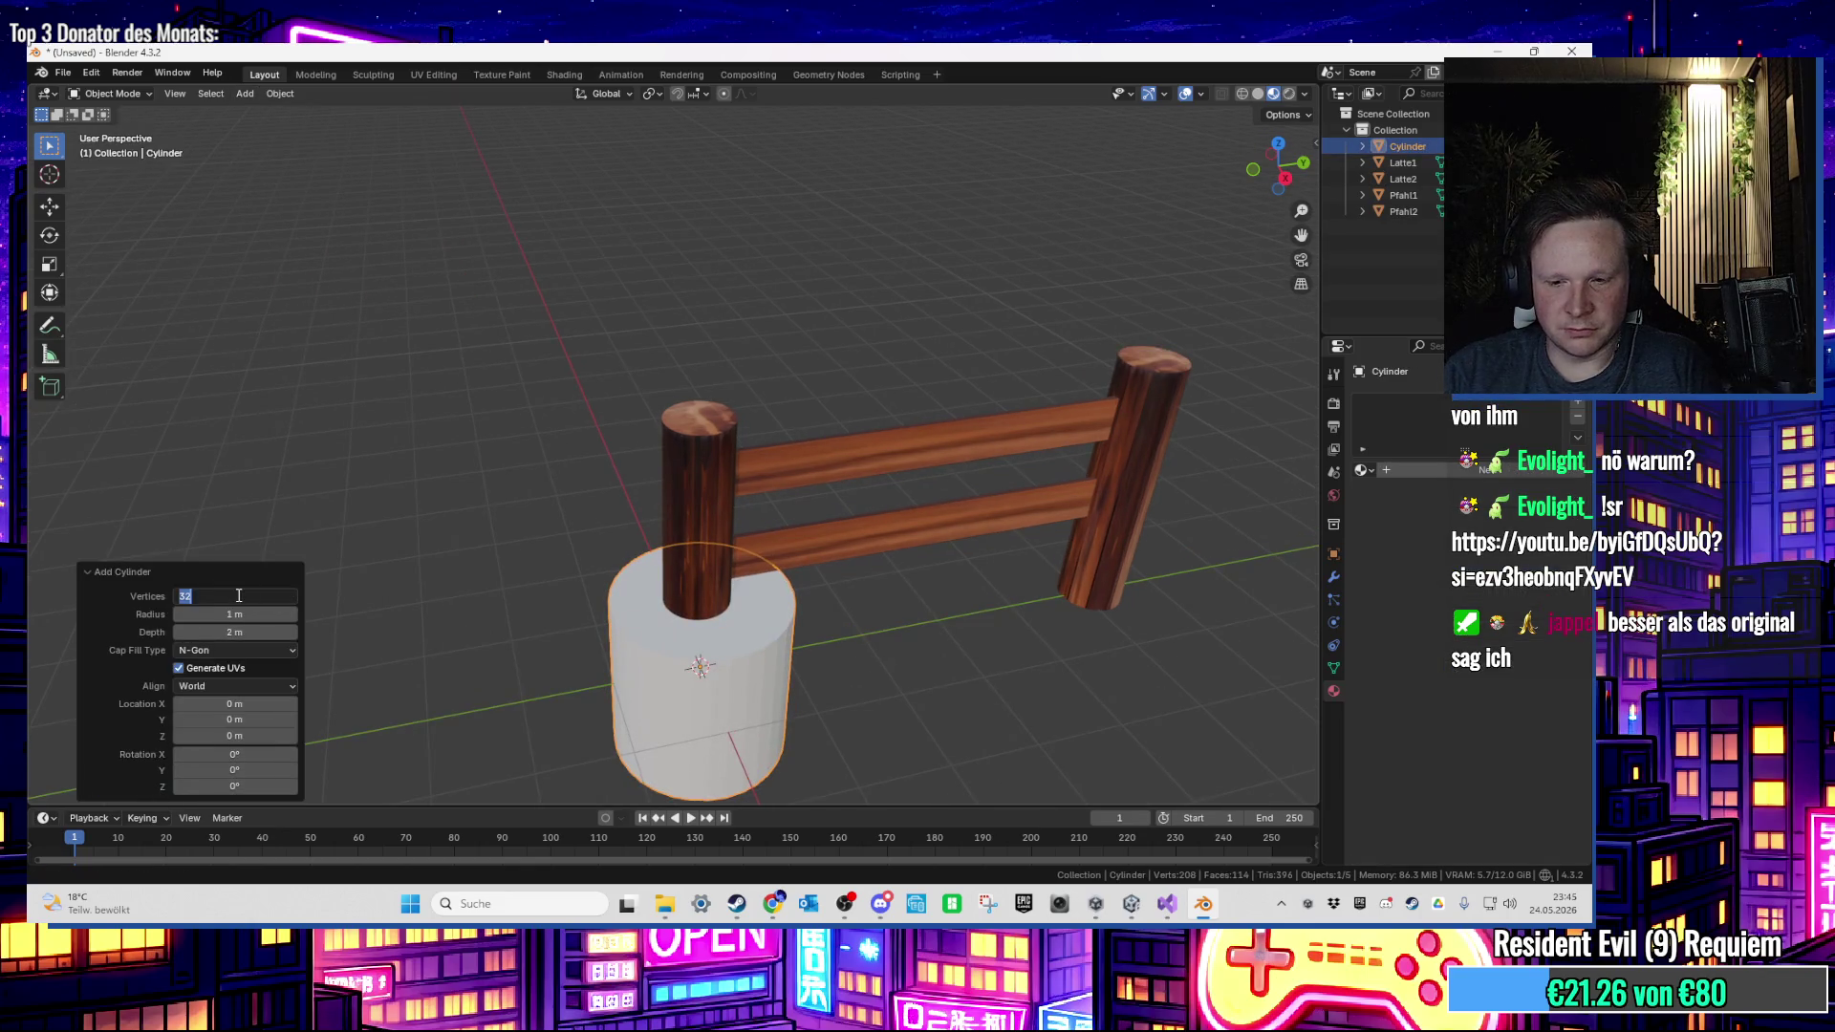
{"action": "scroll", "coordinate": [579, 479], "scroll_direction": "up", "scroll_amount": 2}
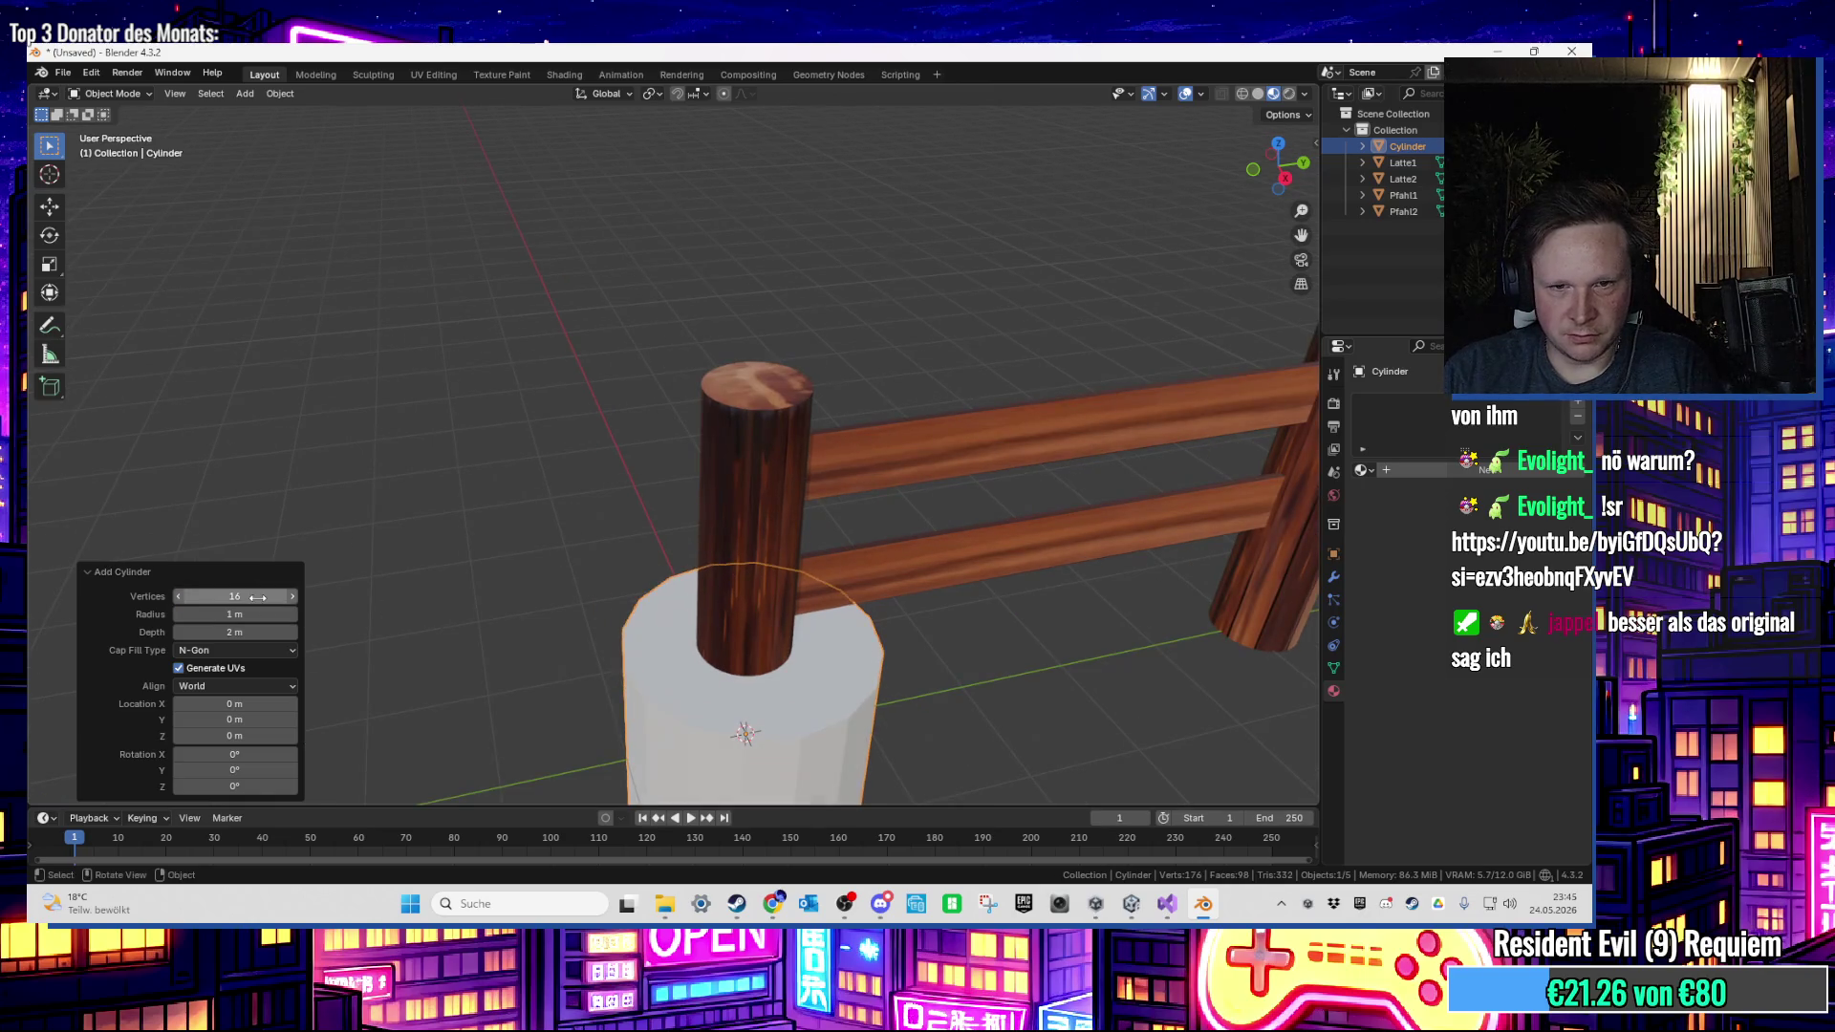
{"action": "mouse_move", "coordinate": [593, 487]}
{"action": "left_mouse_down"}
{"action": "mouse_move", "coordinate": [719, 413]}
{"action": "mouse_move", "coordinate": [731, 349]}
{"action": "left_mouse_up"}
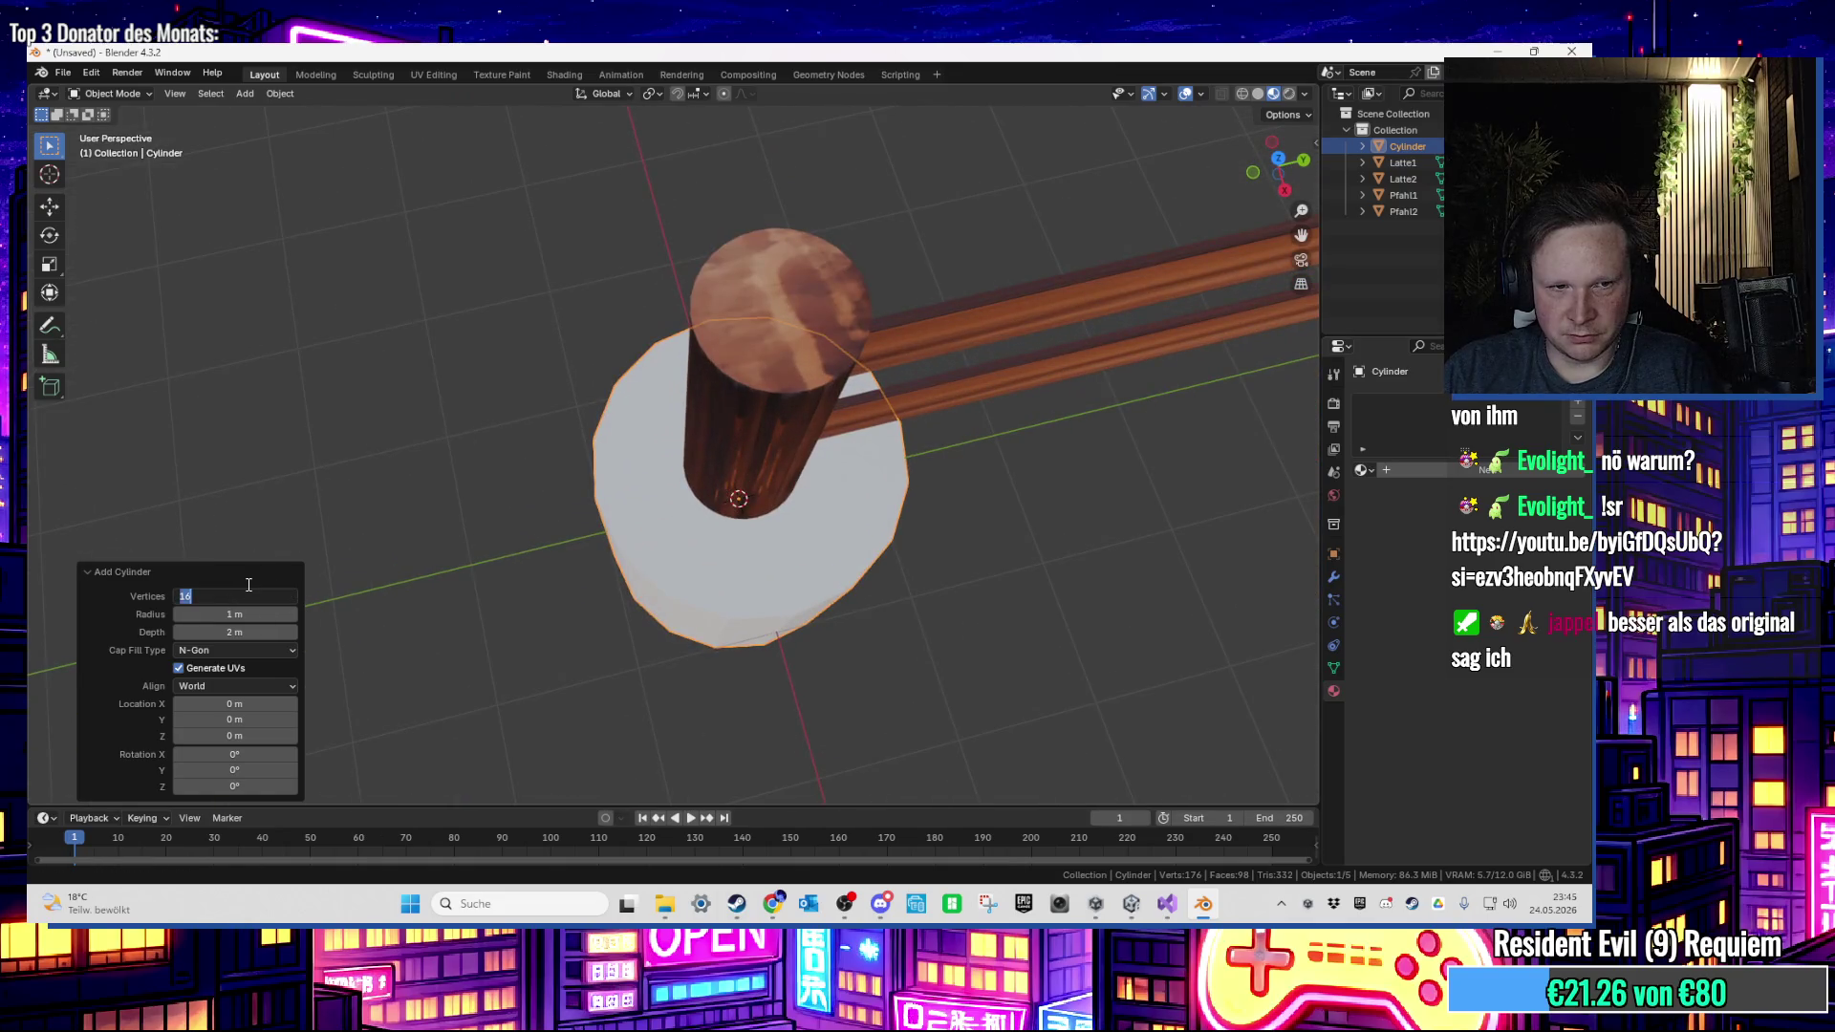
{"action": "type", "text": "12"}
{"action": "key", "text": "Return"}
Step: Shift the cylinder slightly along Y and raise it to Z 1.5 m beside the rails
{"action": "mouse_move", "coordinate": [439, 433]}
{"action": "left_mouse_down"}
{"action": "mouse_move", "coordinate": [479, 342]}
{"action": "mouse_move", "coordinate": [535, 453]}
{"action": "mouse_move", "coordinate": [519, 472]}
{"action": "mouse_move", "coordinate": [630, 580]}
{"action": "mouse_move", "coordinate": [669, 425]}
{"action": "left_mouse_up"}
{"action": "key", "text": "s"}
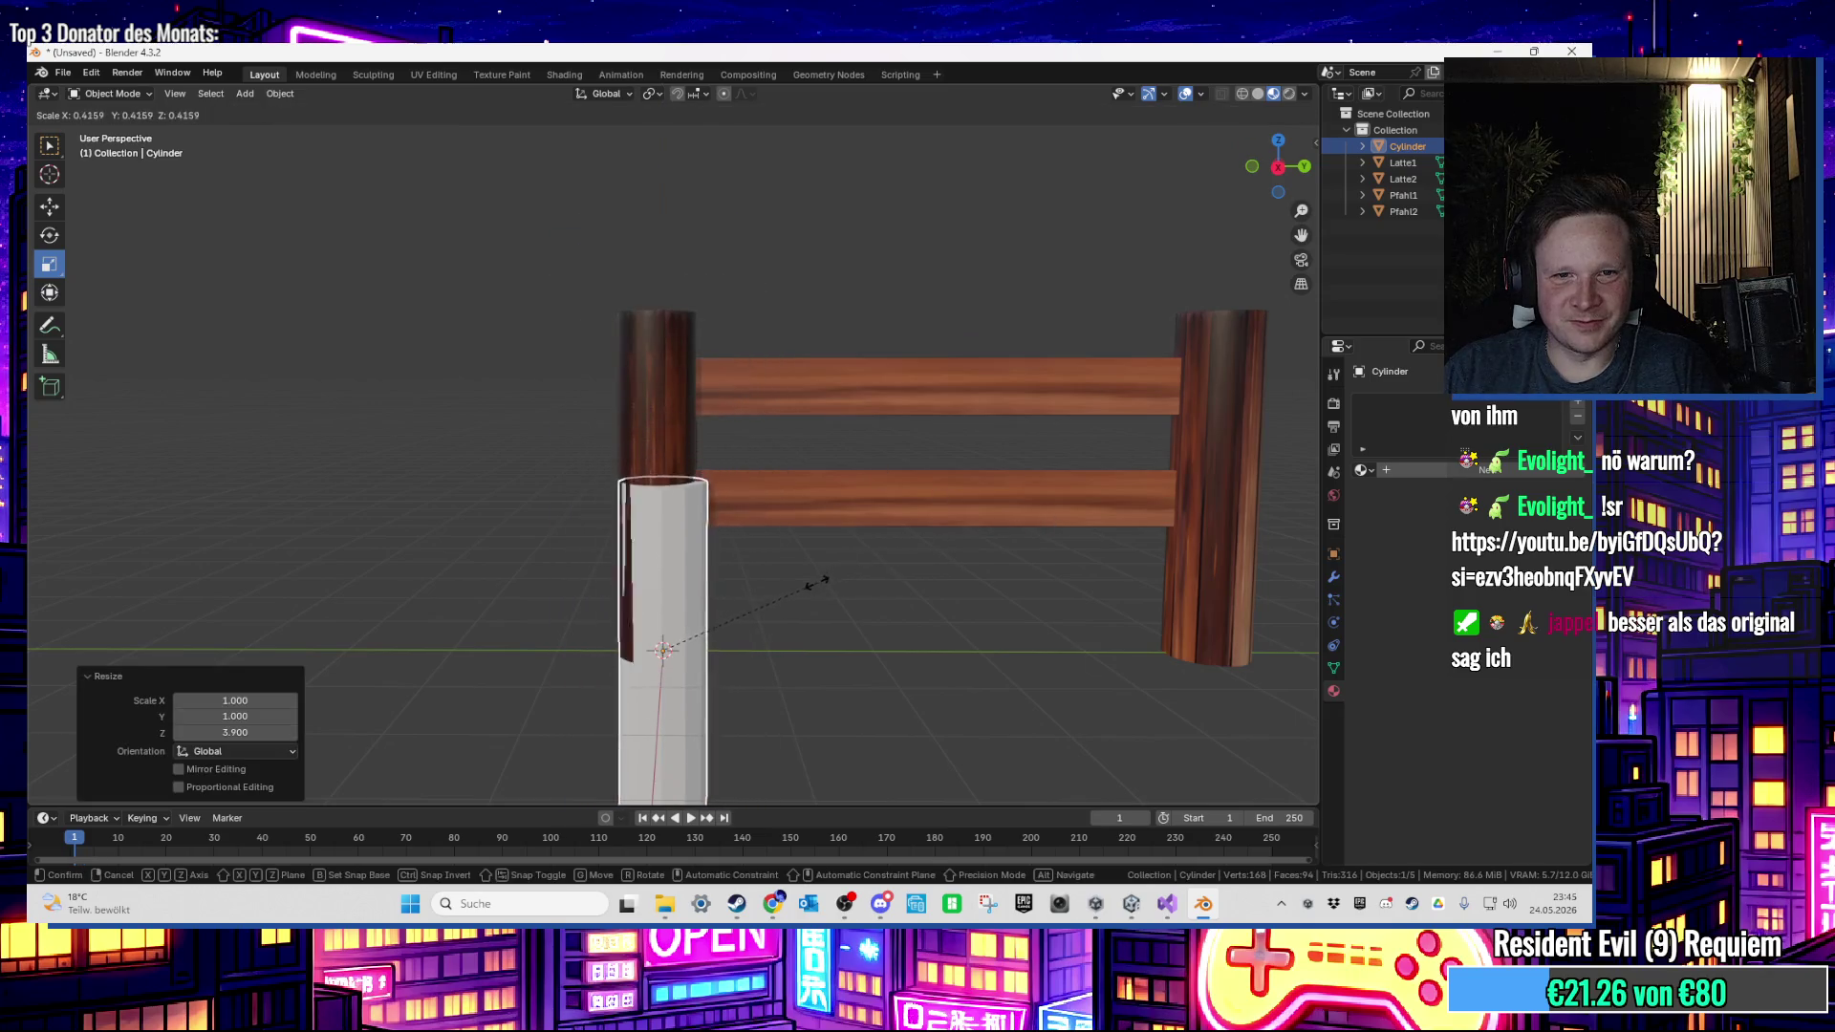
{"action": "key", "text": "Escape"}
{"action": "mouse_move", "coordinate": [811, 599]}
{"action": "left_mouse_down"}
{"action": "mouse_move", "coordinate": [818, 659]}
{"action": "mouse_move", "coordinate": [807, 602]}
{"action": "left_mouse_up"}
{"action": "key", "text": "g"}
{"action": "key", "text": "y"}
{"action": "left_click", "coordinate": [822, 674]}
{"action": "key", "text": "g"}
{"action": "key", "text": "z"}
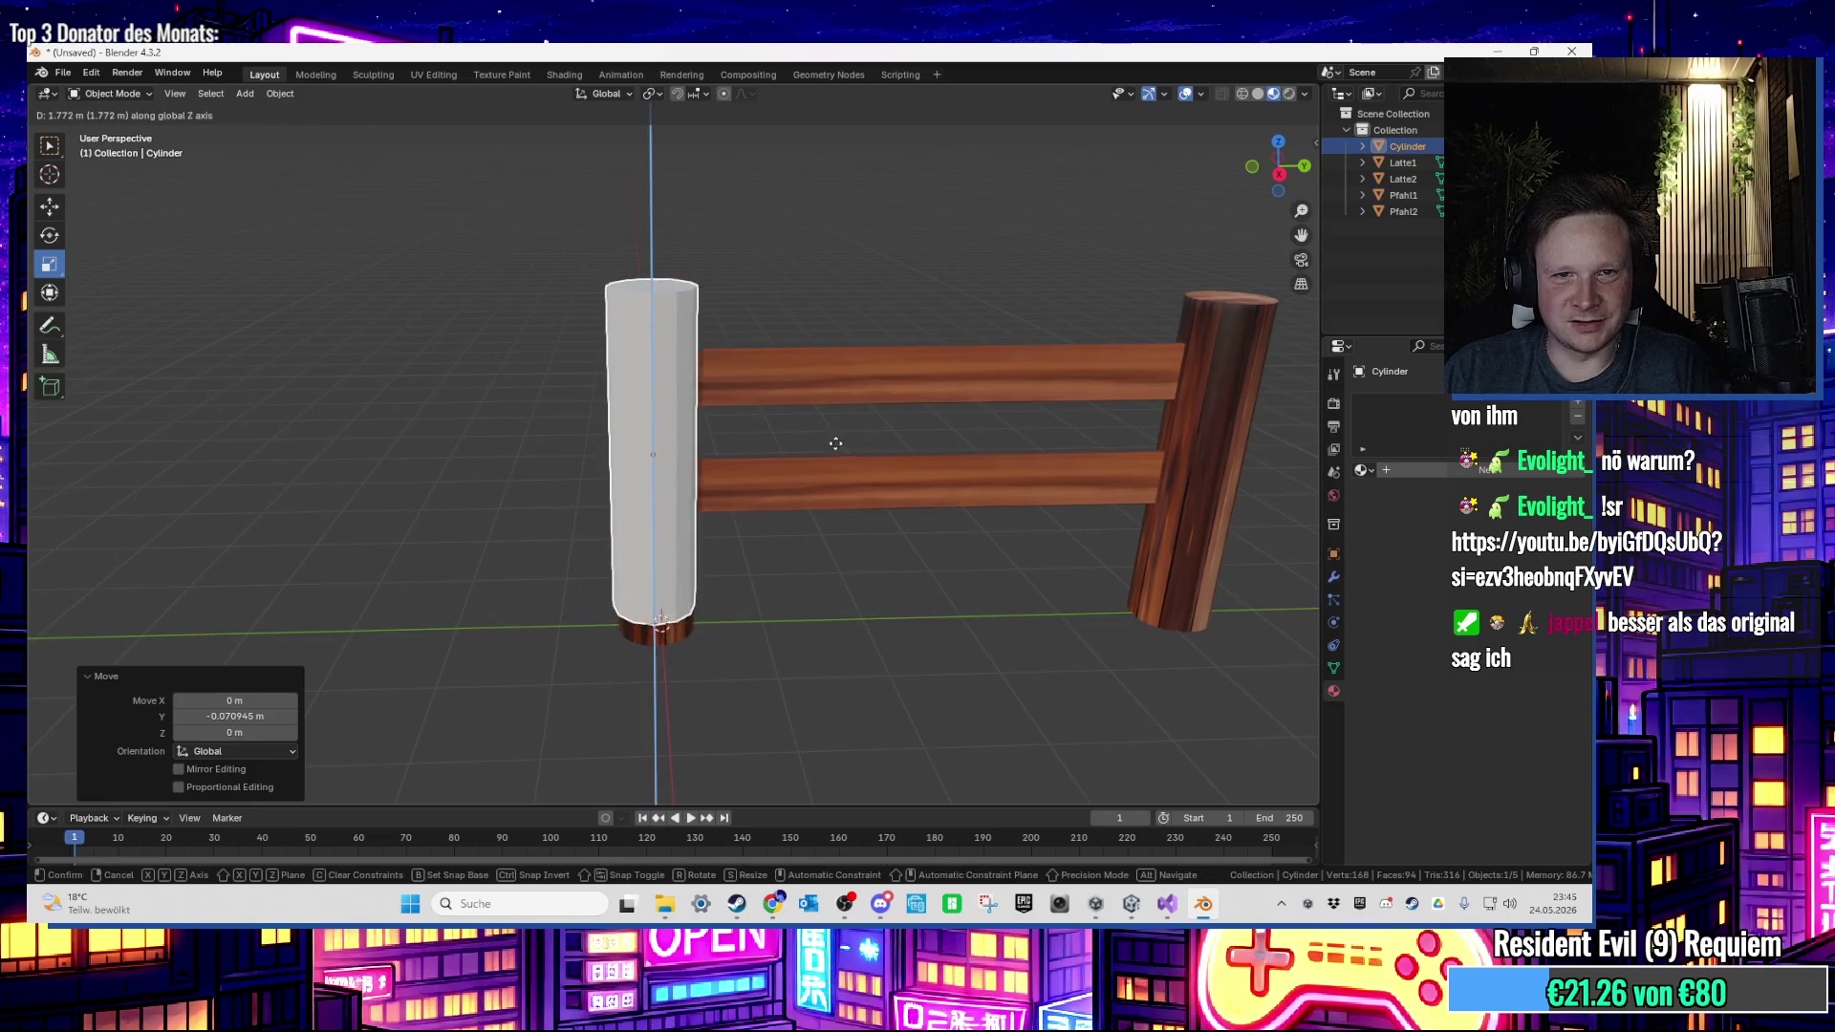
{"action": "left_click_drag", "start_coordinate": [835, 444], "coordinate": [846, 315]}
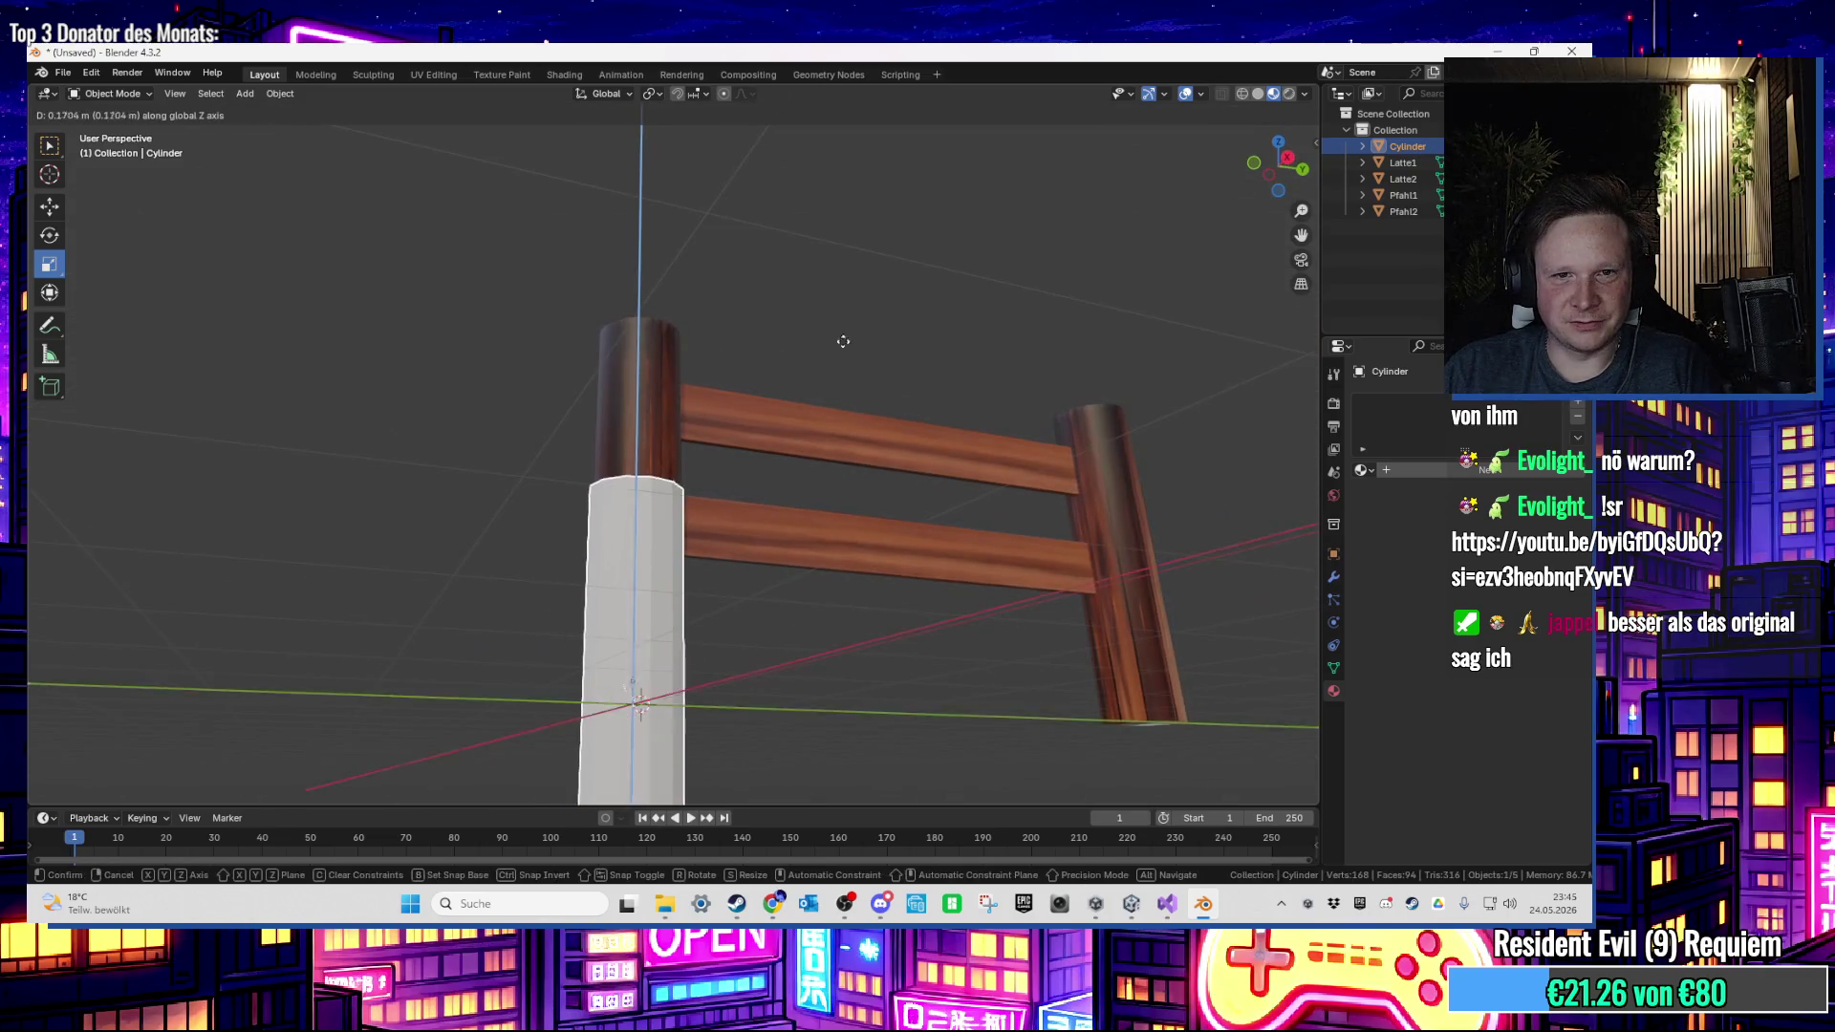
{"action": "left_click", "coordinate": [866, 185]}
Step: Shrink the cylinder slightly, align it on Y with the left post, and make it taller
{"action": "mouse_move", "coordinate": [840, 307]}
{"action": "left_mouse_down"}
{"action": "mouse_move", "coordinate": [771, 342]}
{"action": "mouse_move", "coordinate": [868, 525]}
{"action": "mouse_move", "coordinate": [839, 421]}
{"action": "left_mouse_up"}
{"action": "key", "text": "s"}
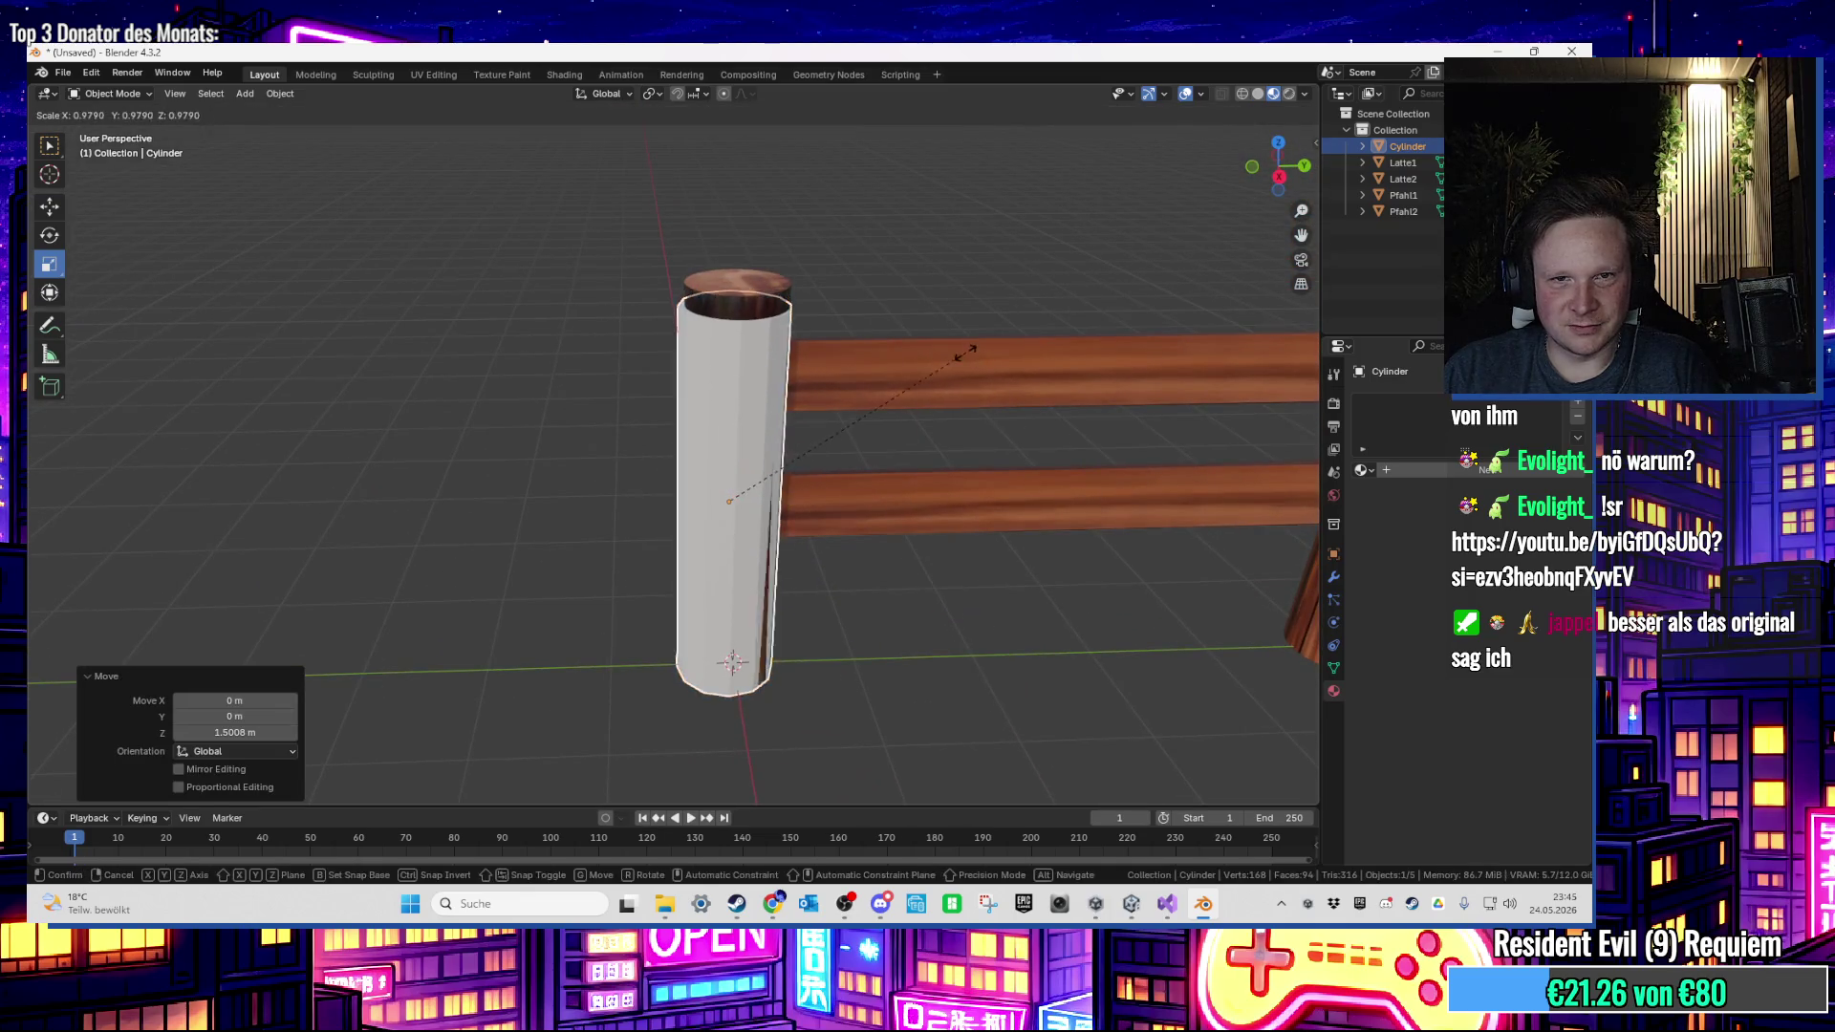
{"action": "left_click", "coordinate": [952, 356]}
{"action": "key", "text": "g"}
{"action": "mouse_move", "coordinate": [949, 359]}
{"action": "left_mouse_down"}
{"action": "mouse_move", "coordinate": [932, 449]}
{"action": "mouse_move", "coordinate": [653, 428]}
{"action": "left_mouse_up"}
{"action": "key", "text": "y"}
{"action": "left_click", "coordinate": [932, 449]}
{"action": "key", "text": "s"}
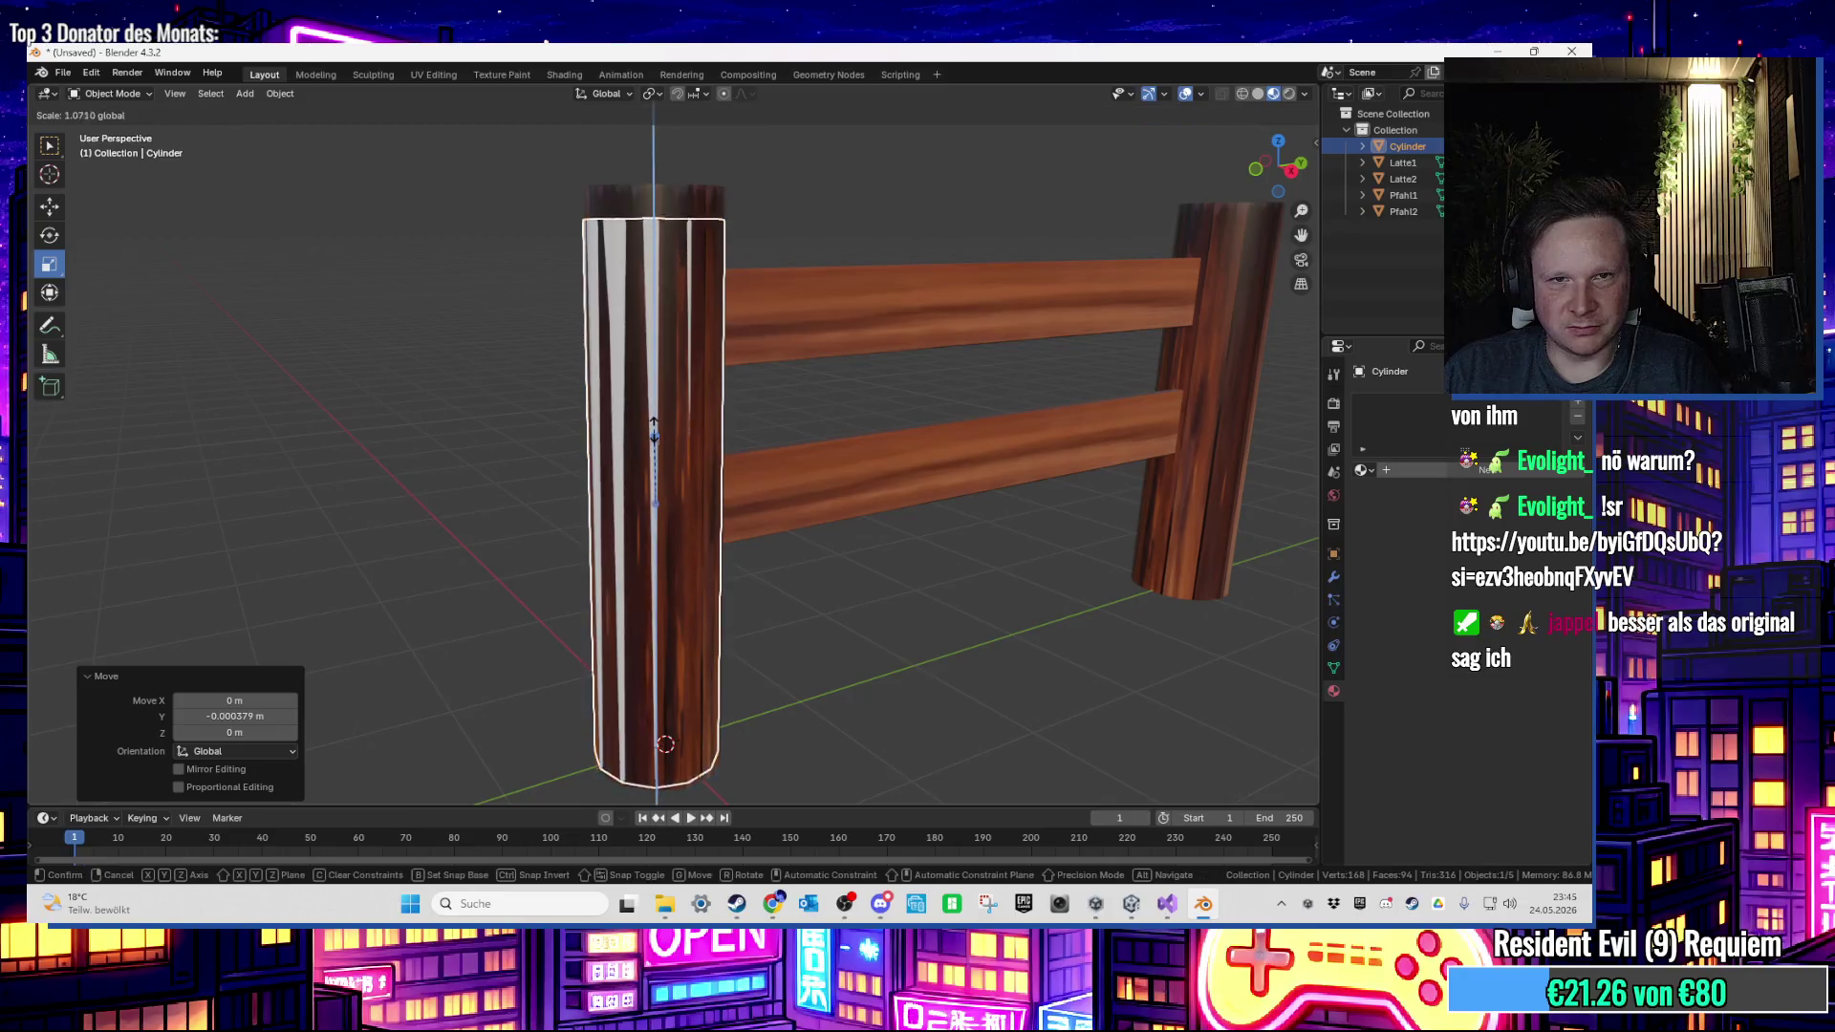
{"action": "left_click", "coordinate": [654, 428]}
Step: Fine-tune the post's height along Z, then enter Edit Mode on the cylinder
{"action": "mouse_move", "coordinate": [655, 499]}
{"action": "left_mouse_down"}
{"action": "mouse_move", "coordinate": [673, 424]}
{"action": "mouse_move", "coordinate": [784, 439]}
{"action": "left_mouse_up"}
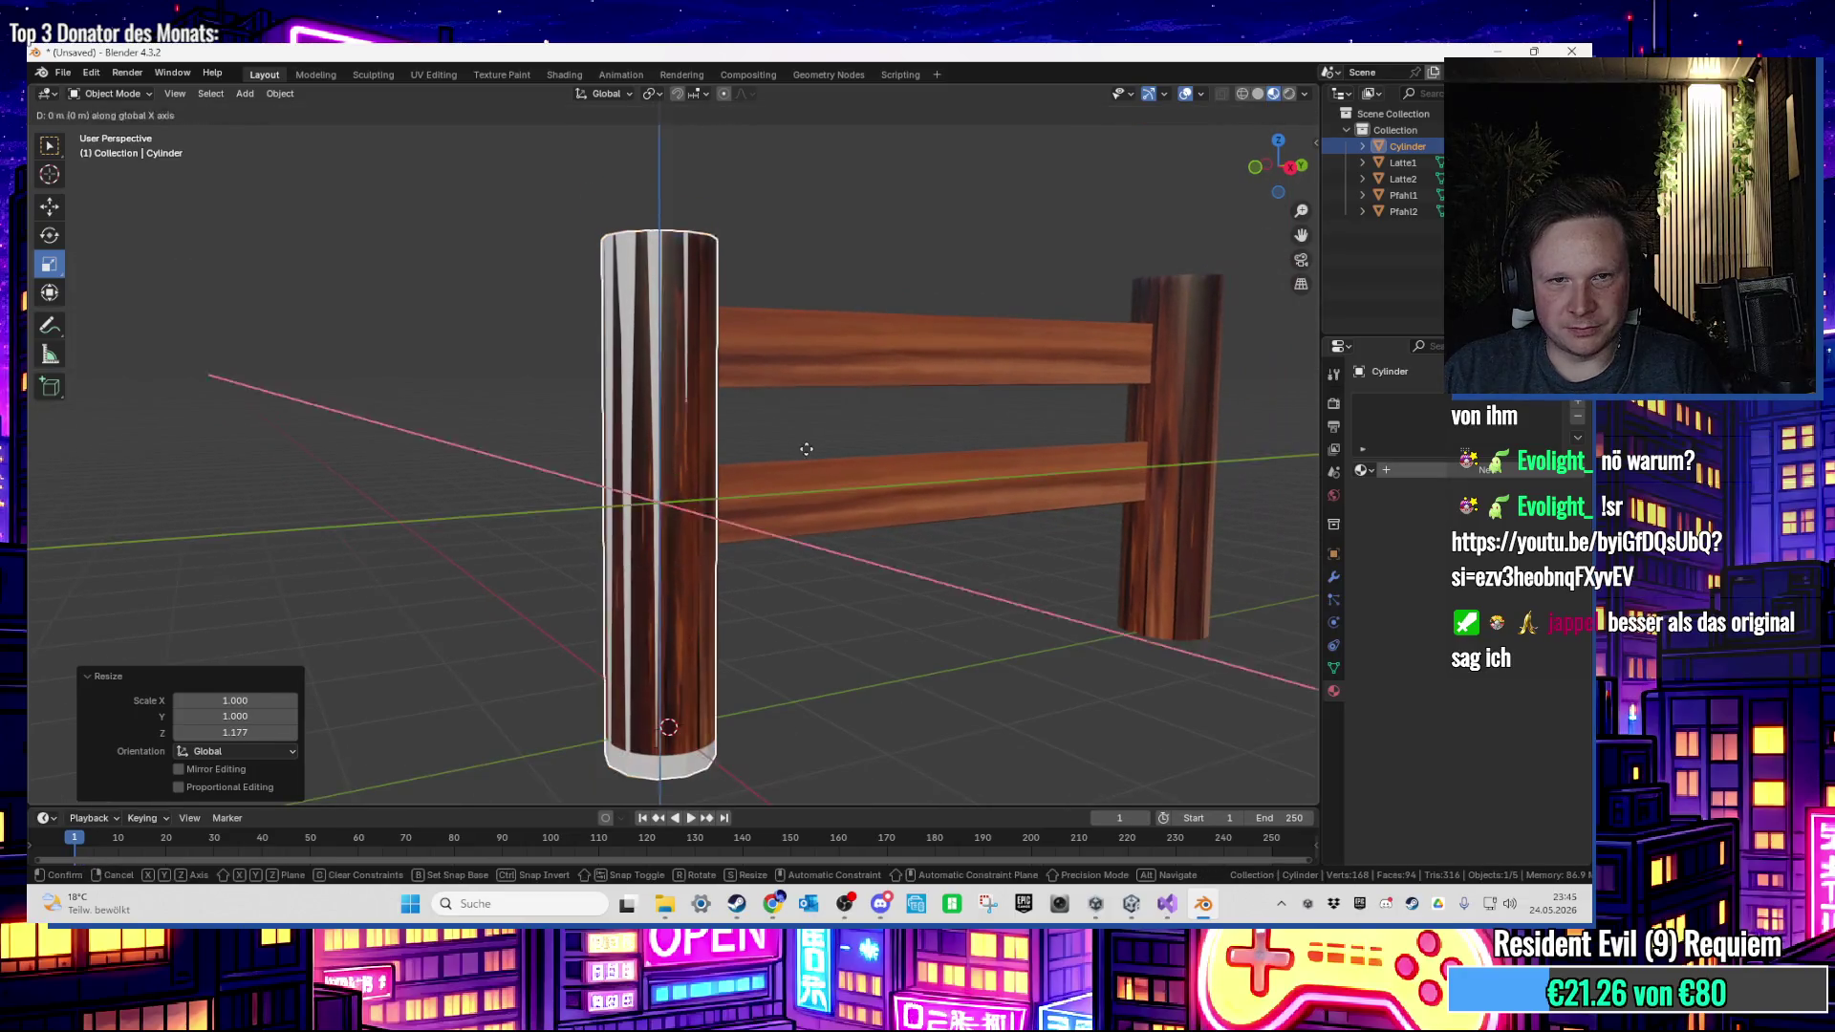
{"action": "key", "text": "g"}
{"action": "key", "text": "z"}
{"action": "left_click", "coordinate": [763, 455]}
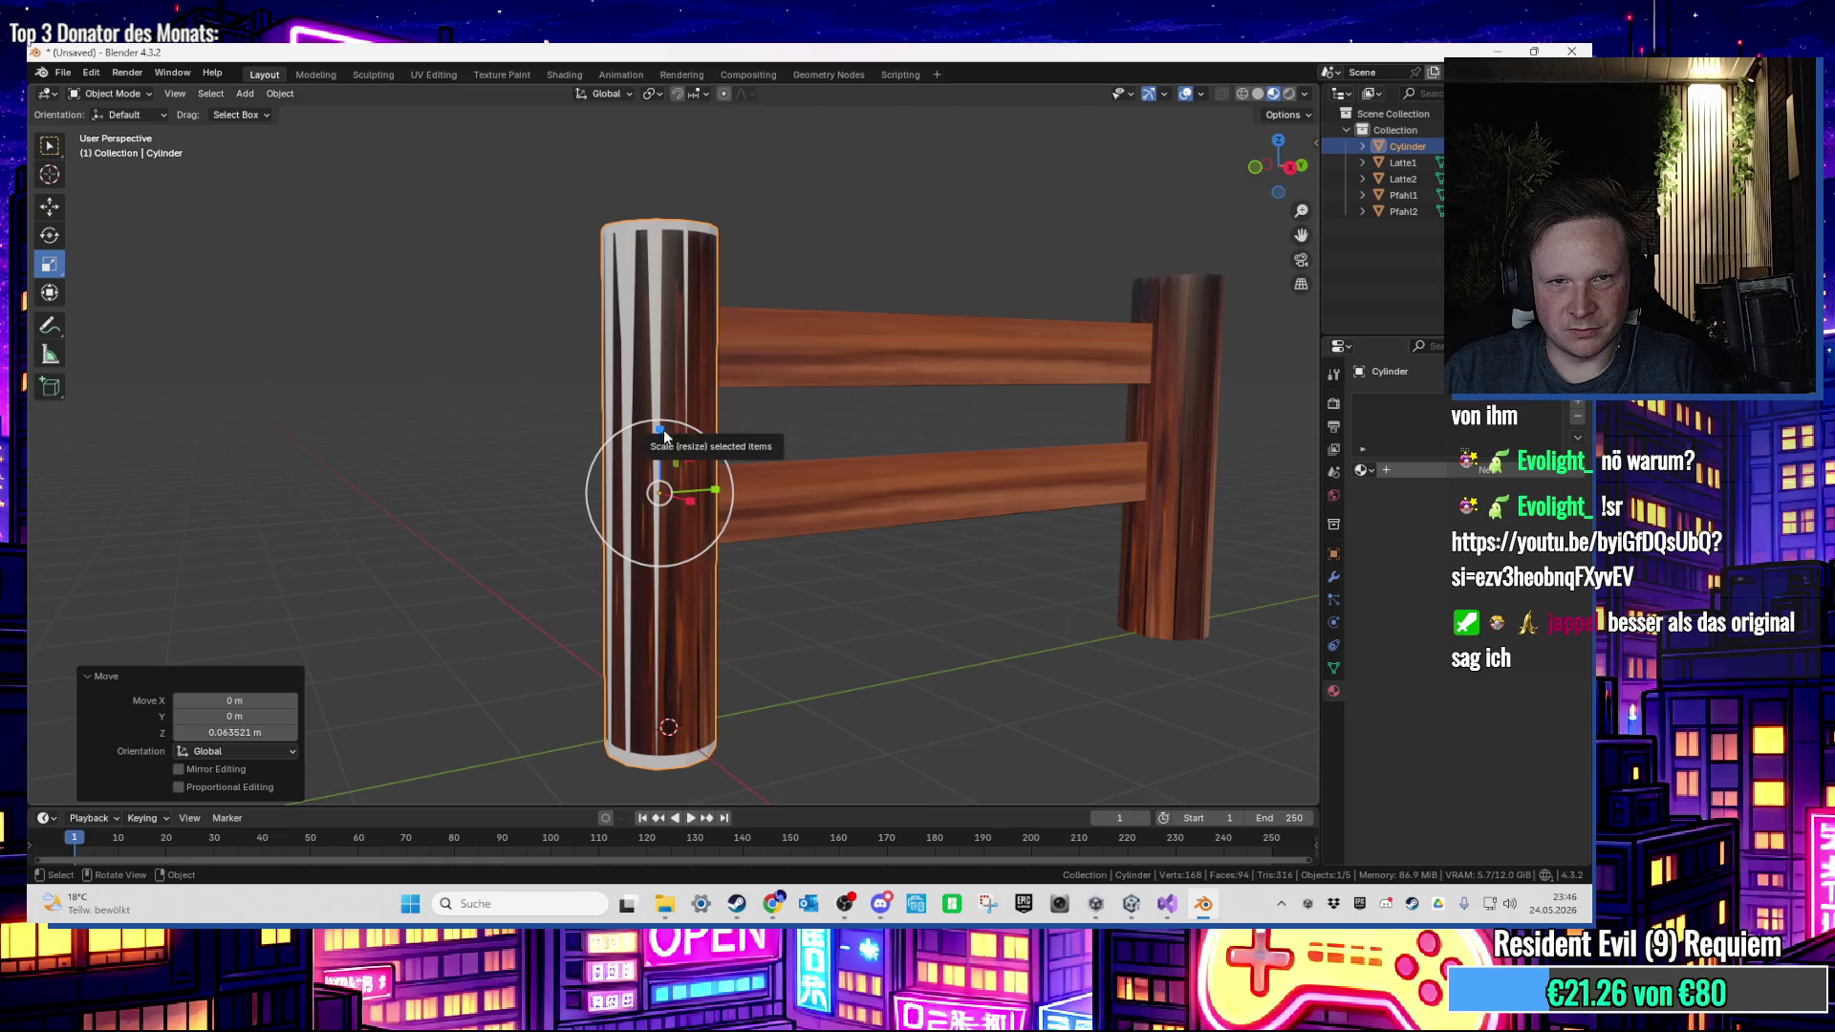
{"action": "left_click_drag", "start_coordinate": [664, 434], "coordinate": [669, 430]}
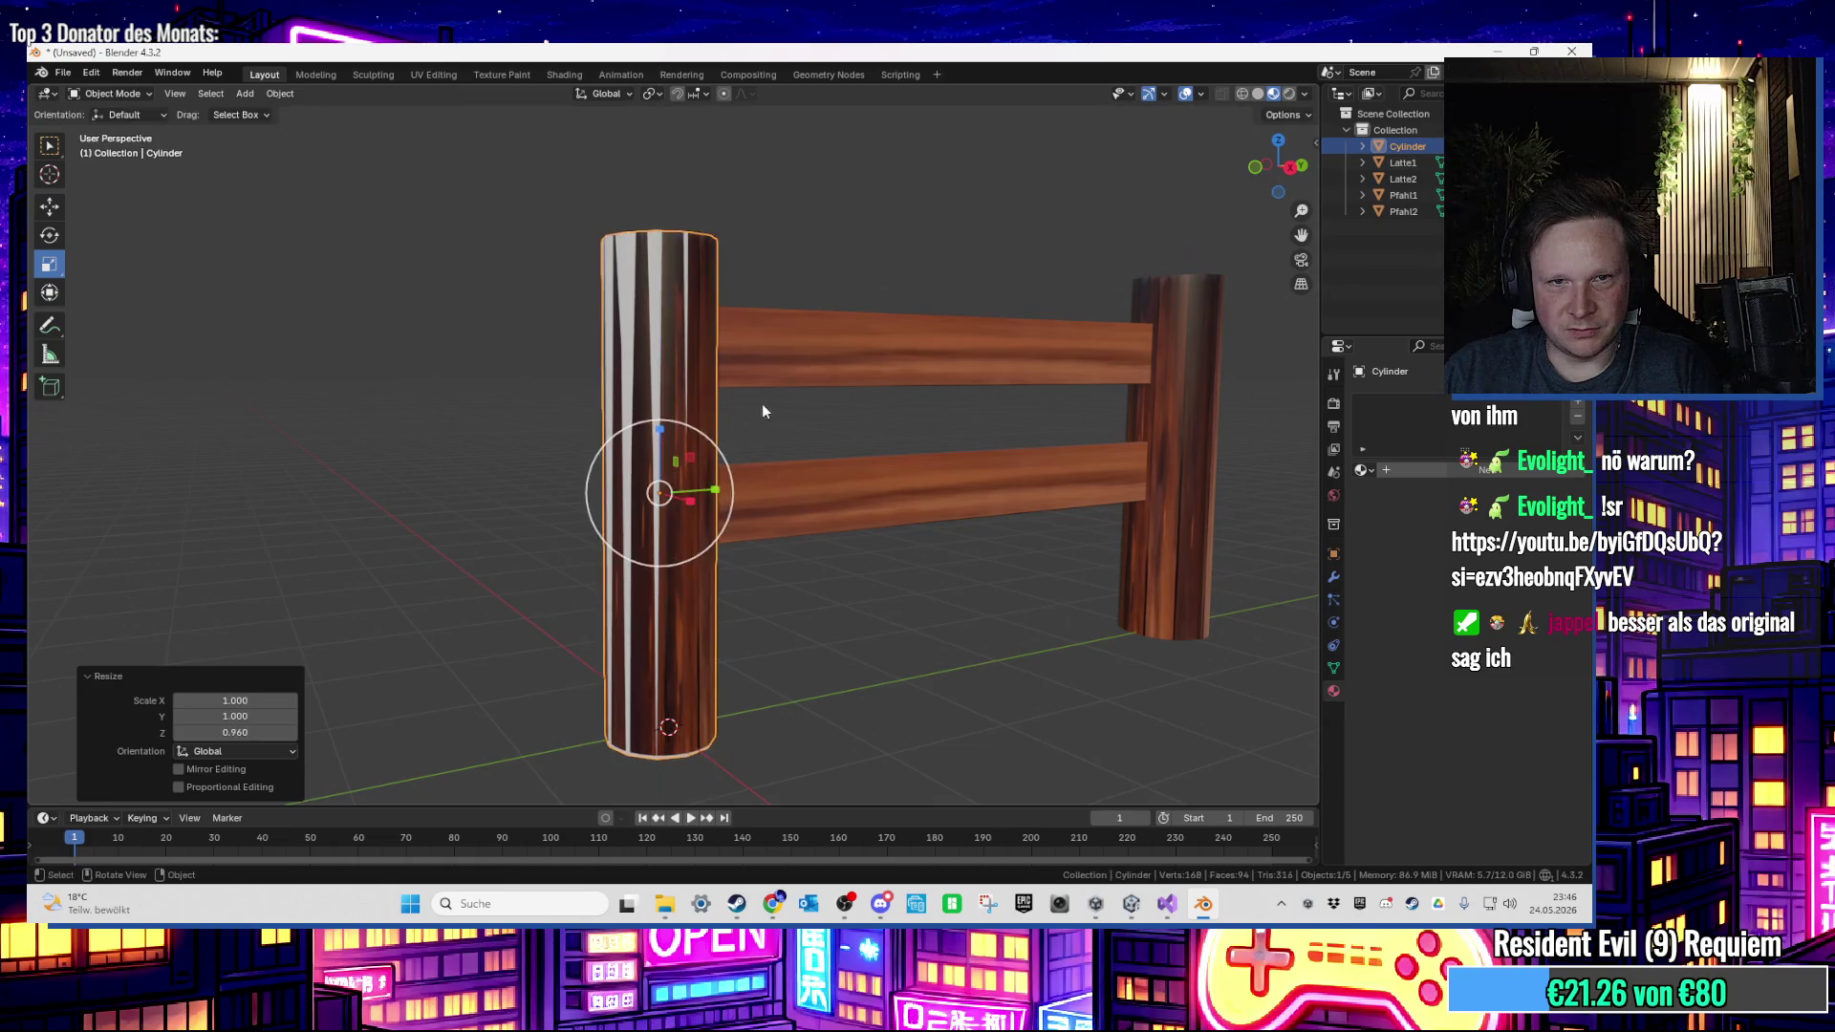
{"action": "key", "text": "g"}
{"action": "key", "text": "z"}
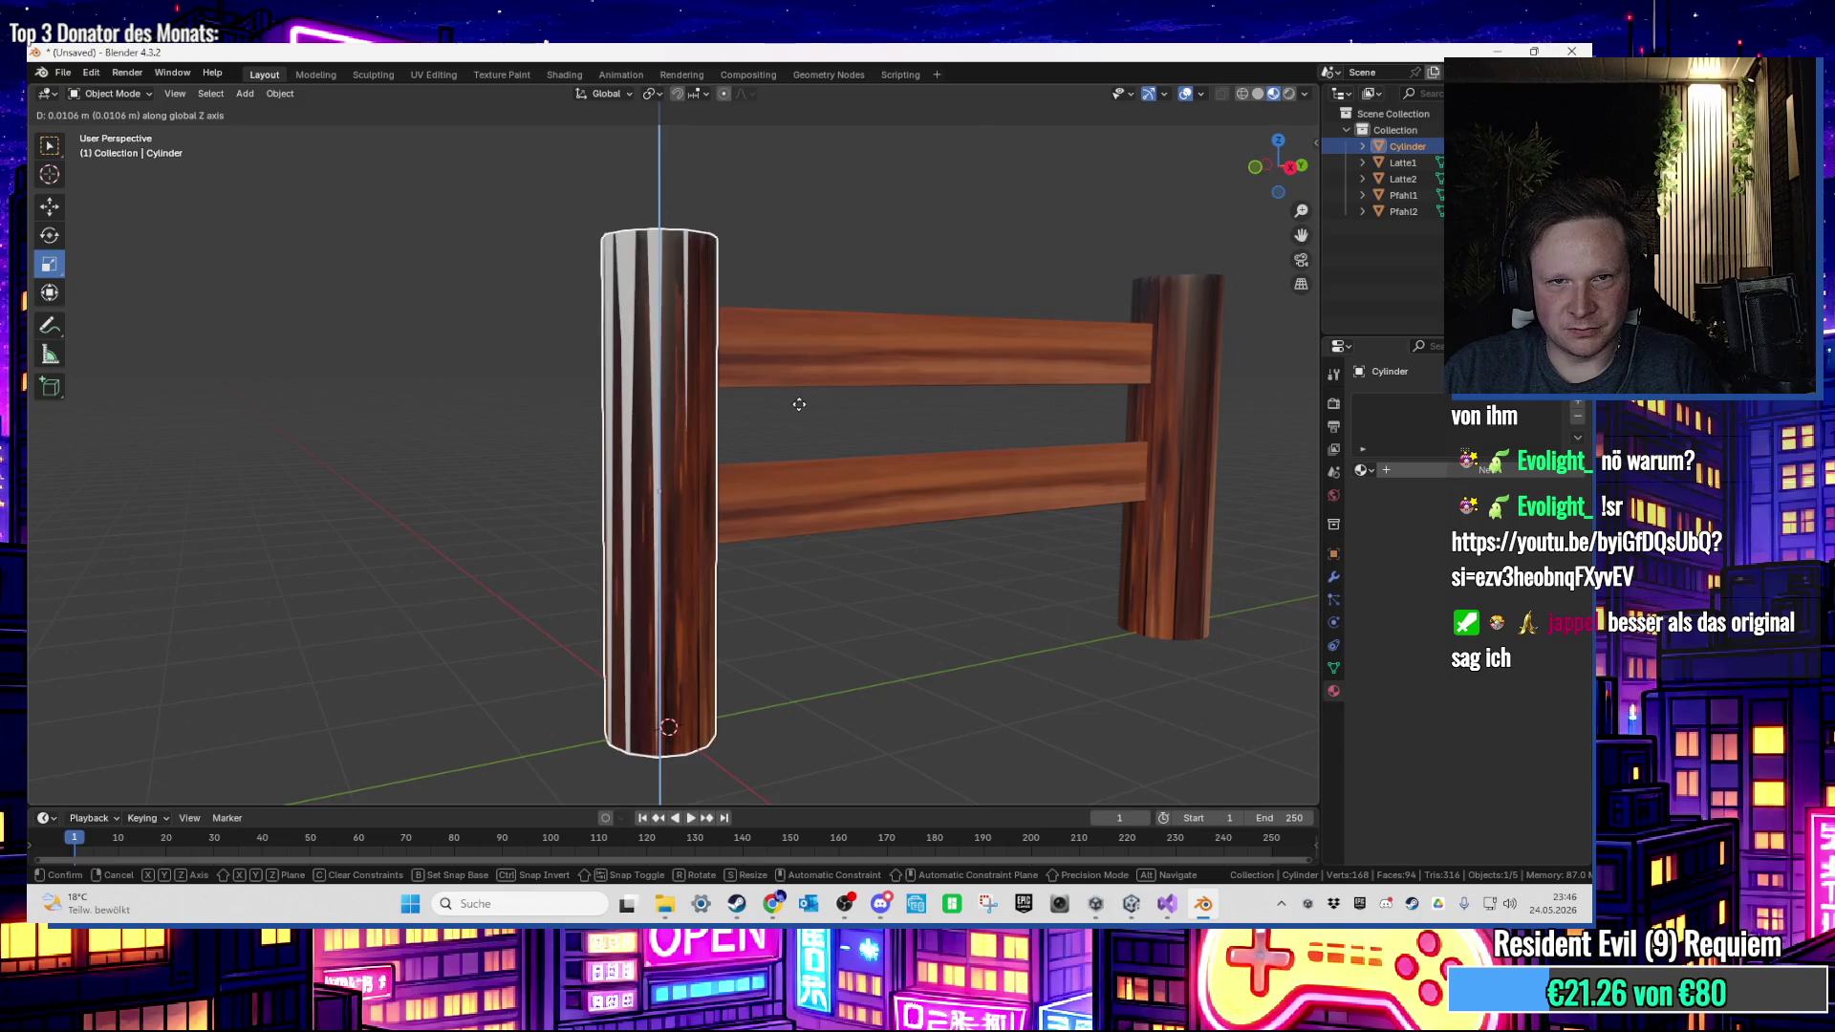
{"action": "left_click", "coordinate": [800, 402]}
{"action": "mouse_move", "coordinate": [803, 410]}
{"action": "left_mouse_down"}
{"action": "mouse_move", "coordinate": [772, 300]}
{"action": "mouse_move", "coordinate": [854, 330]}
{"action": "left_mouse_up"}
{"action": "key", "text": "Tab"}
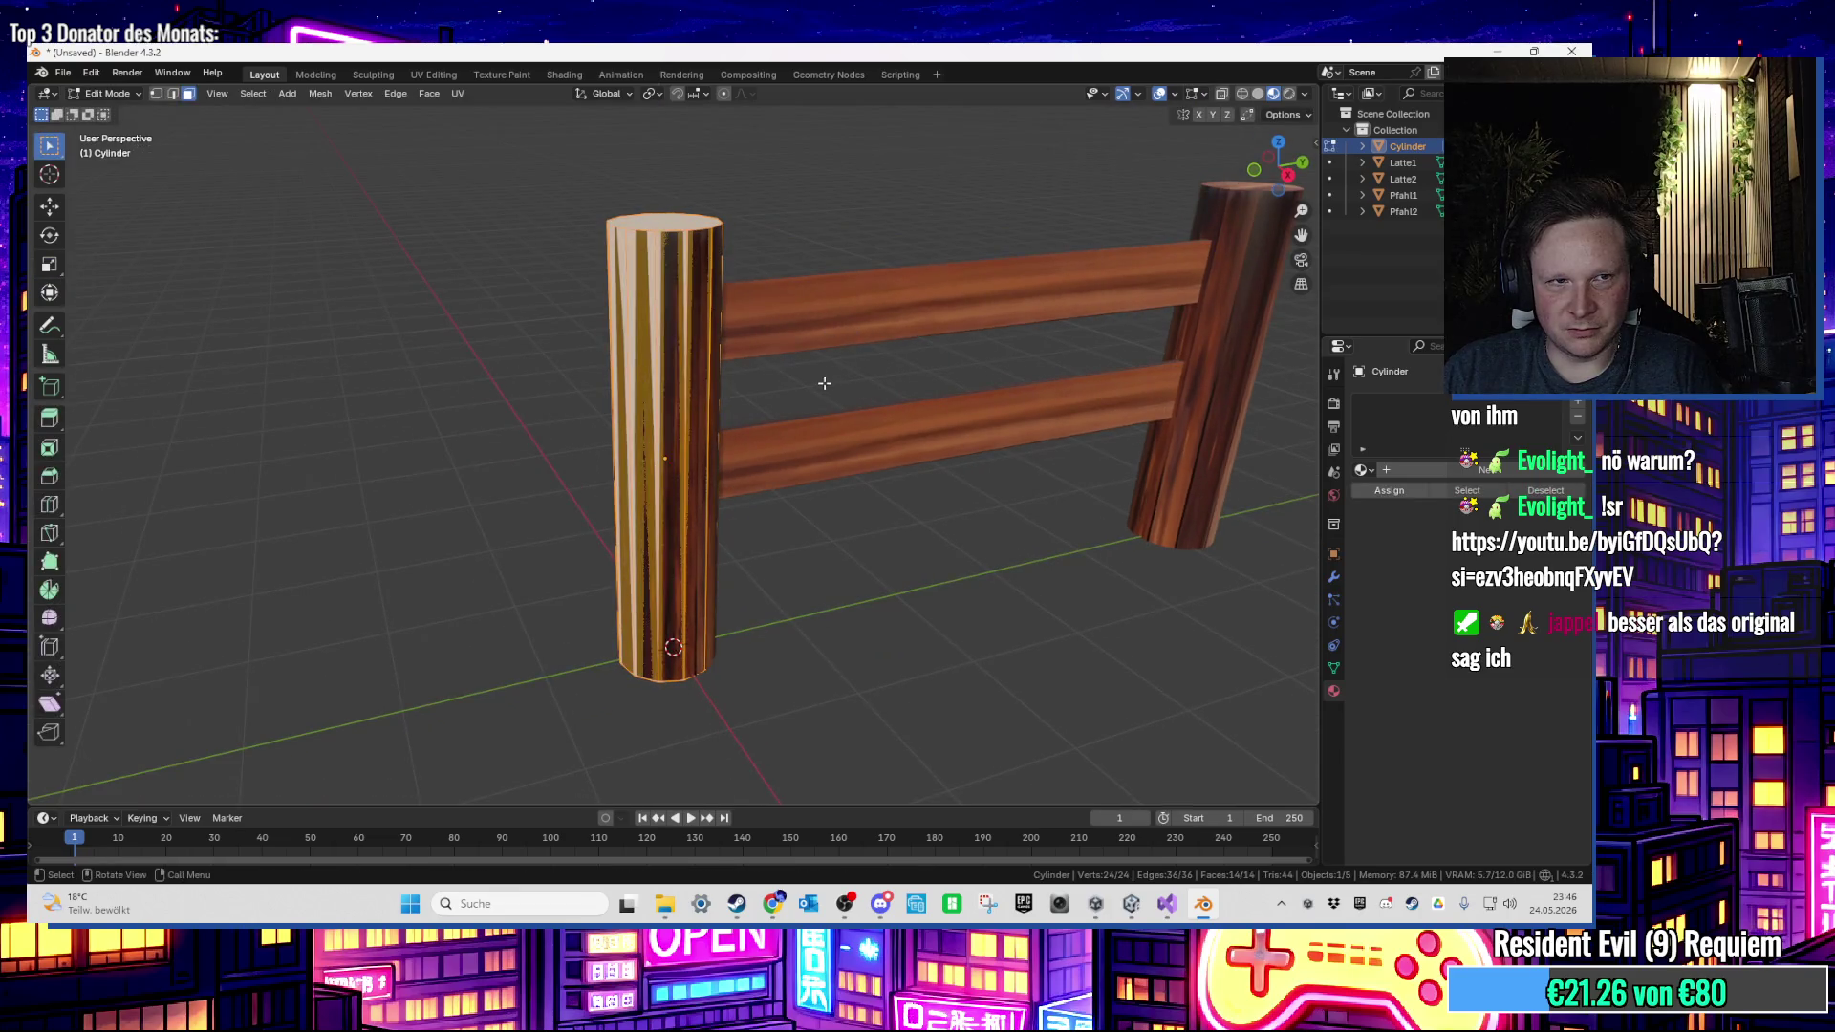
Step: Turn off face orientation and enable scene statistics in the viewport overlays
{"action": "left_click", "coordinate": [1181, 98]}
{"action": "left_click", "coordinate": [1098, 423]}
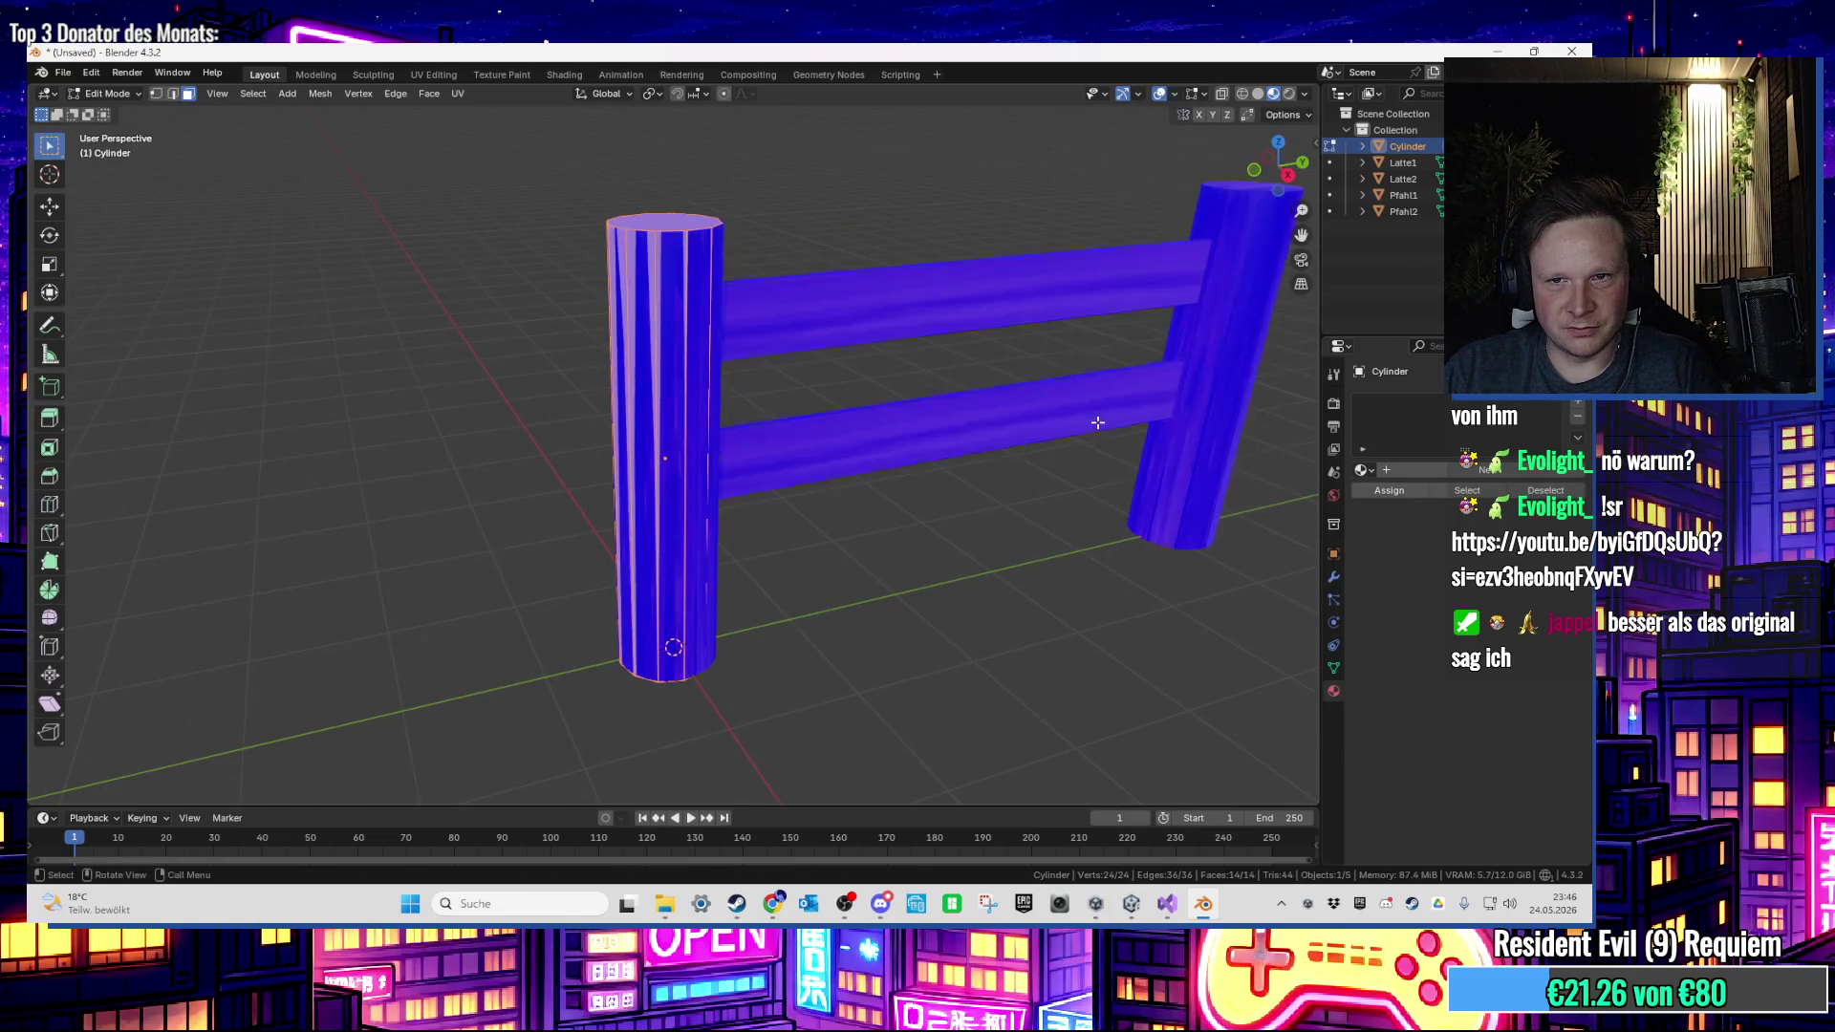
{"action": "left_click", "coordinate": [1176, 96]}
{"action": "left_click", "coordinate": [1105, 424]}
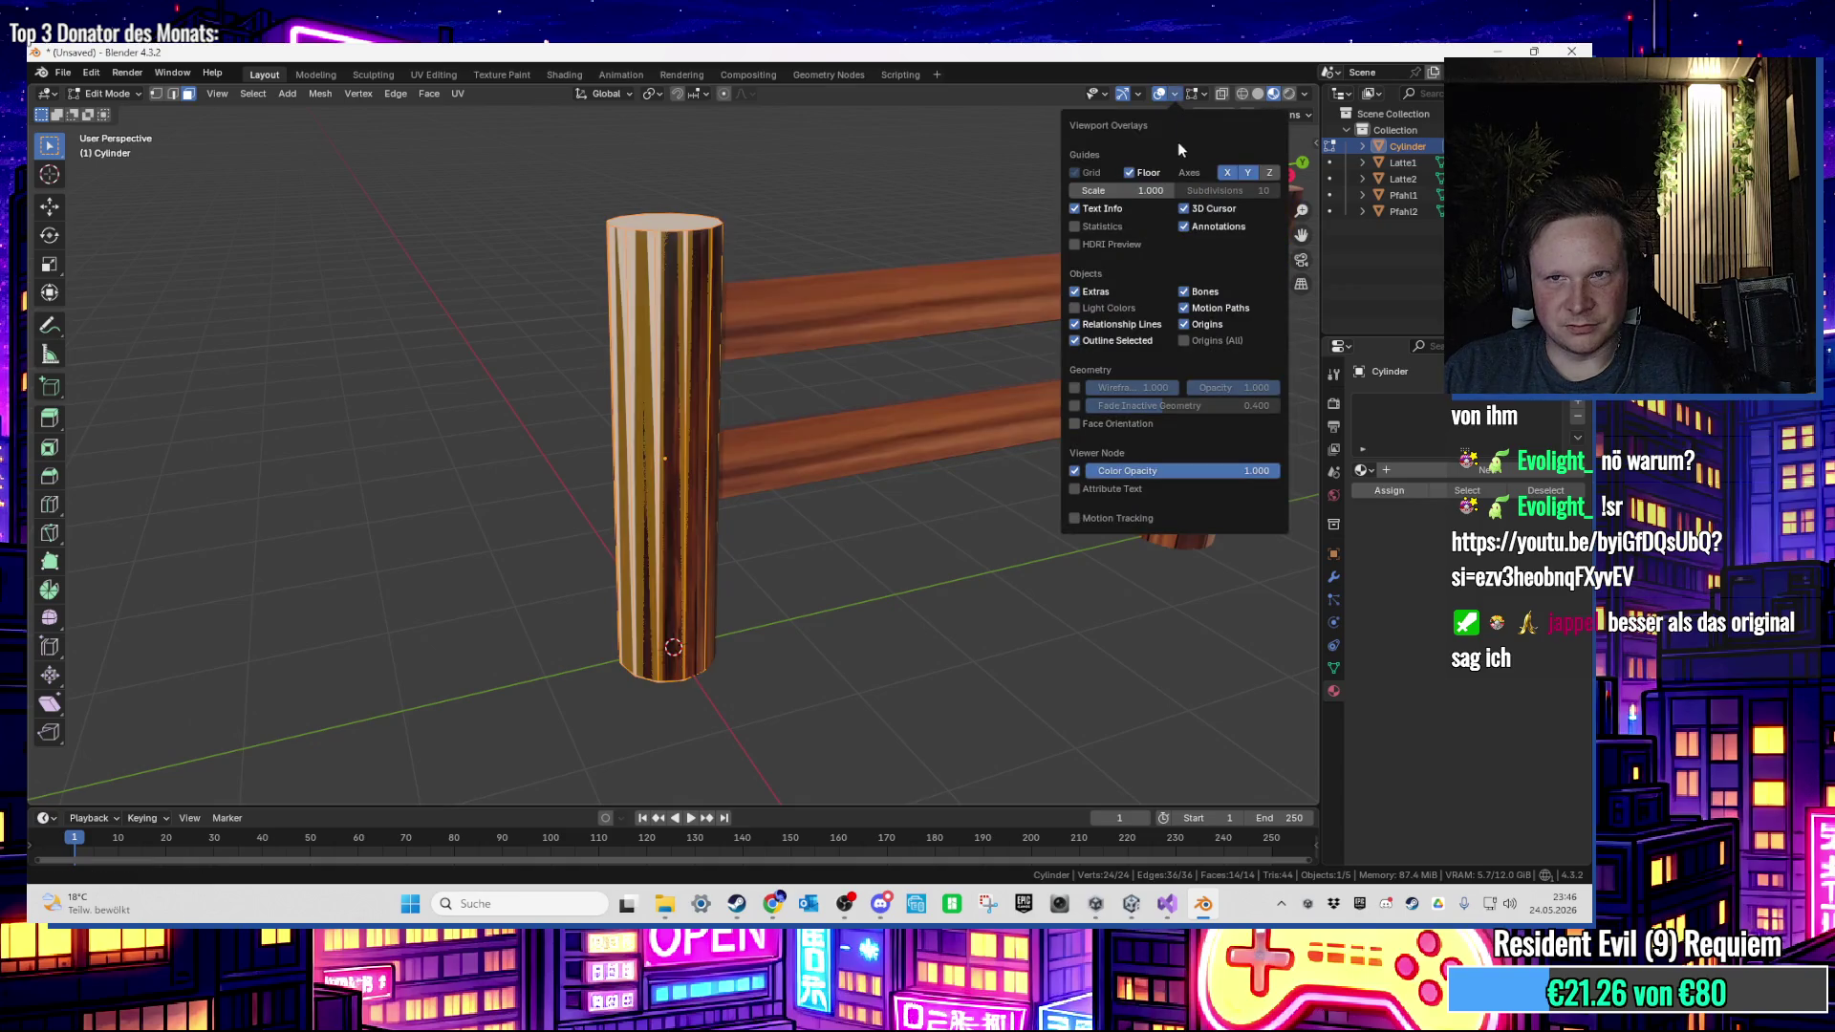
{"action": "left_click", "coordinate": [1095, 229]}
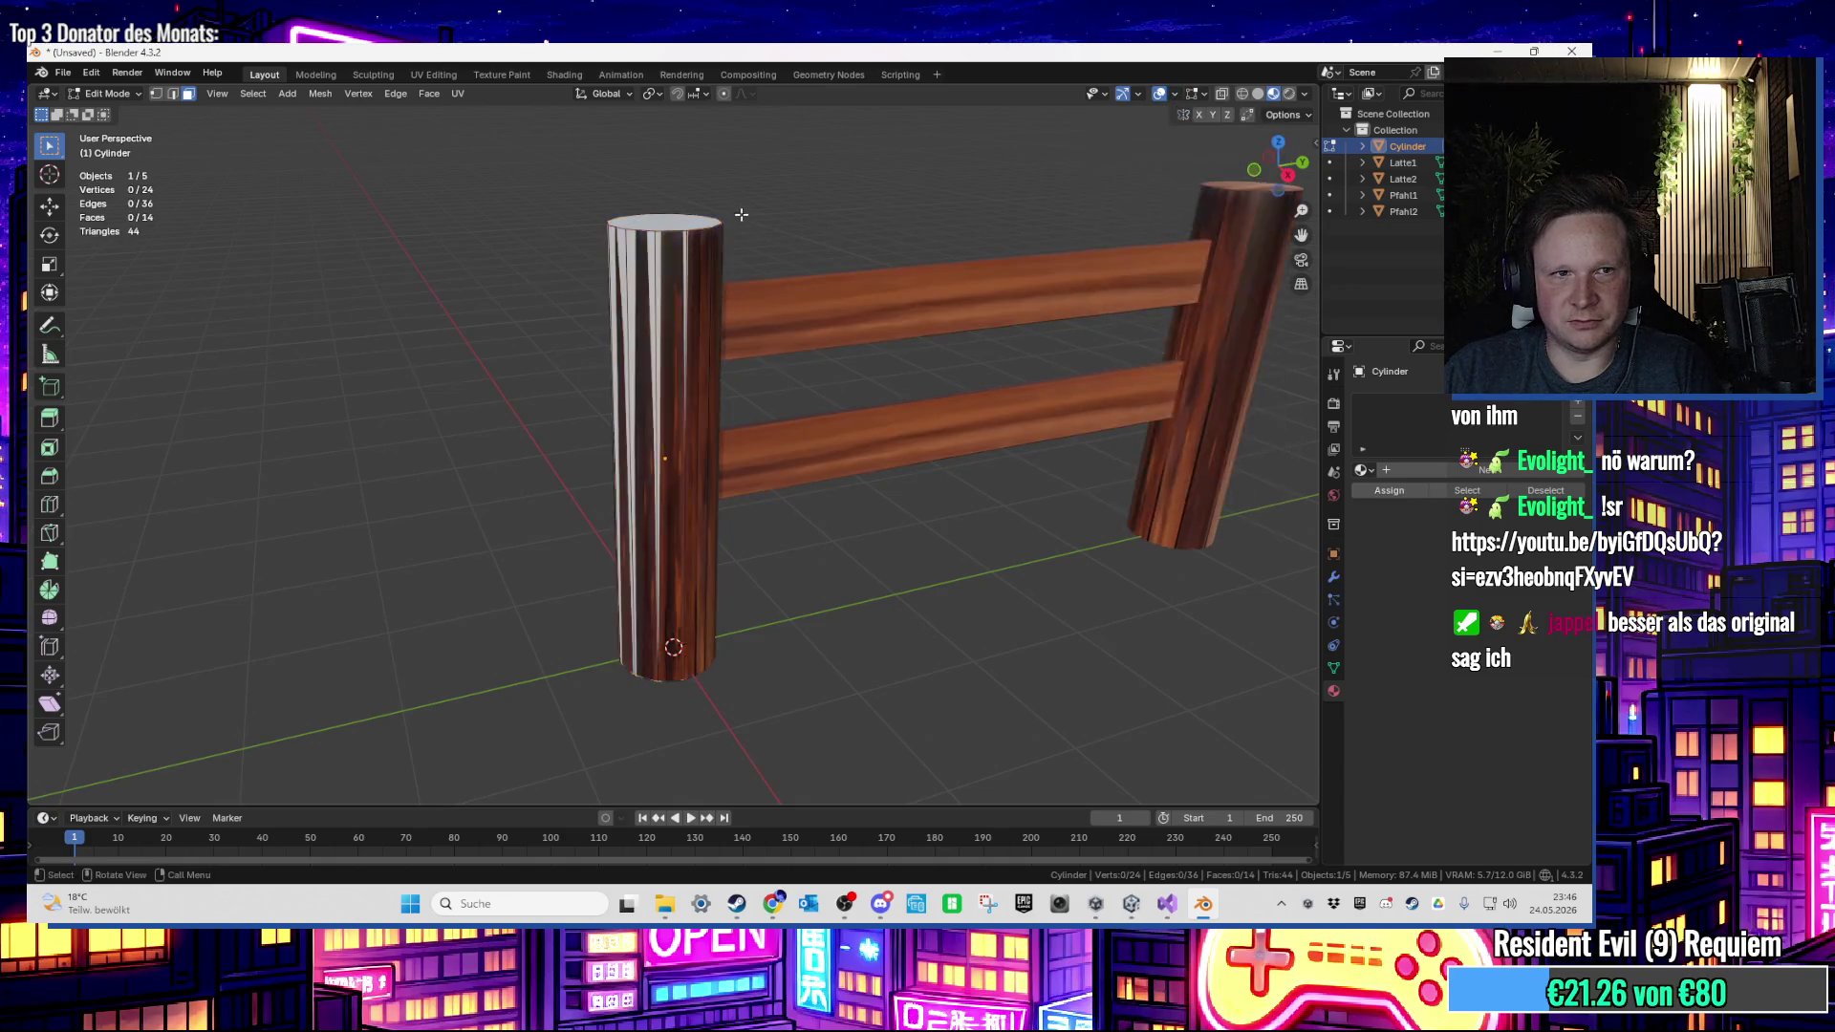
Step: Back in Object Mode, select and delete the wooden post Pfahl1
{"action": "key", "text": "Tab"}
{"action": "left_click", "coordinate": [694, 250]}
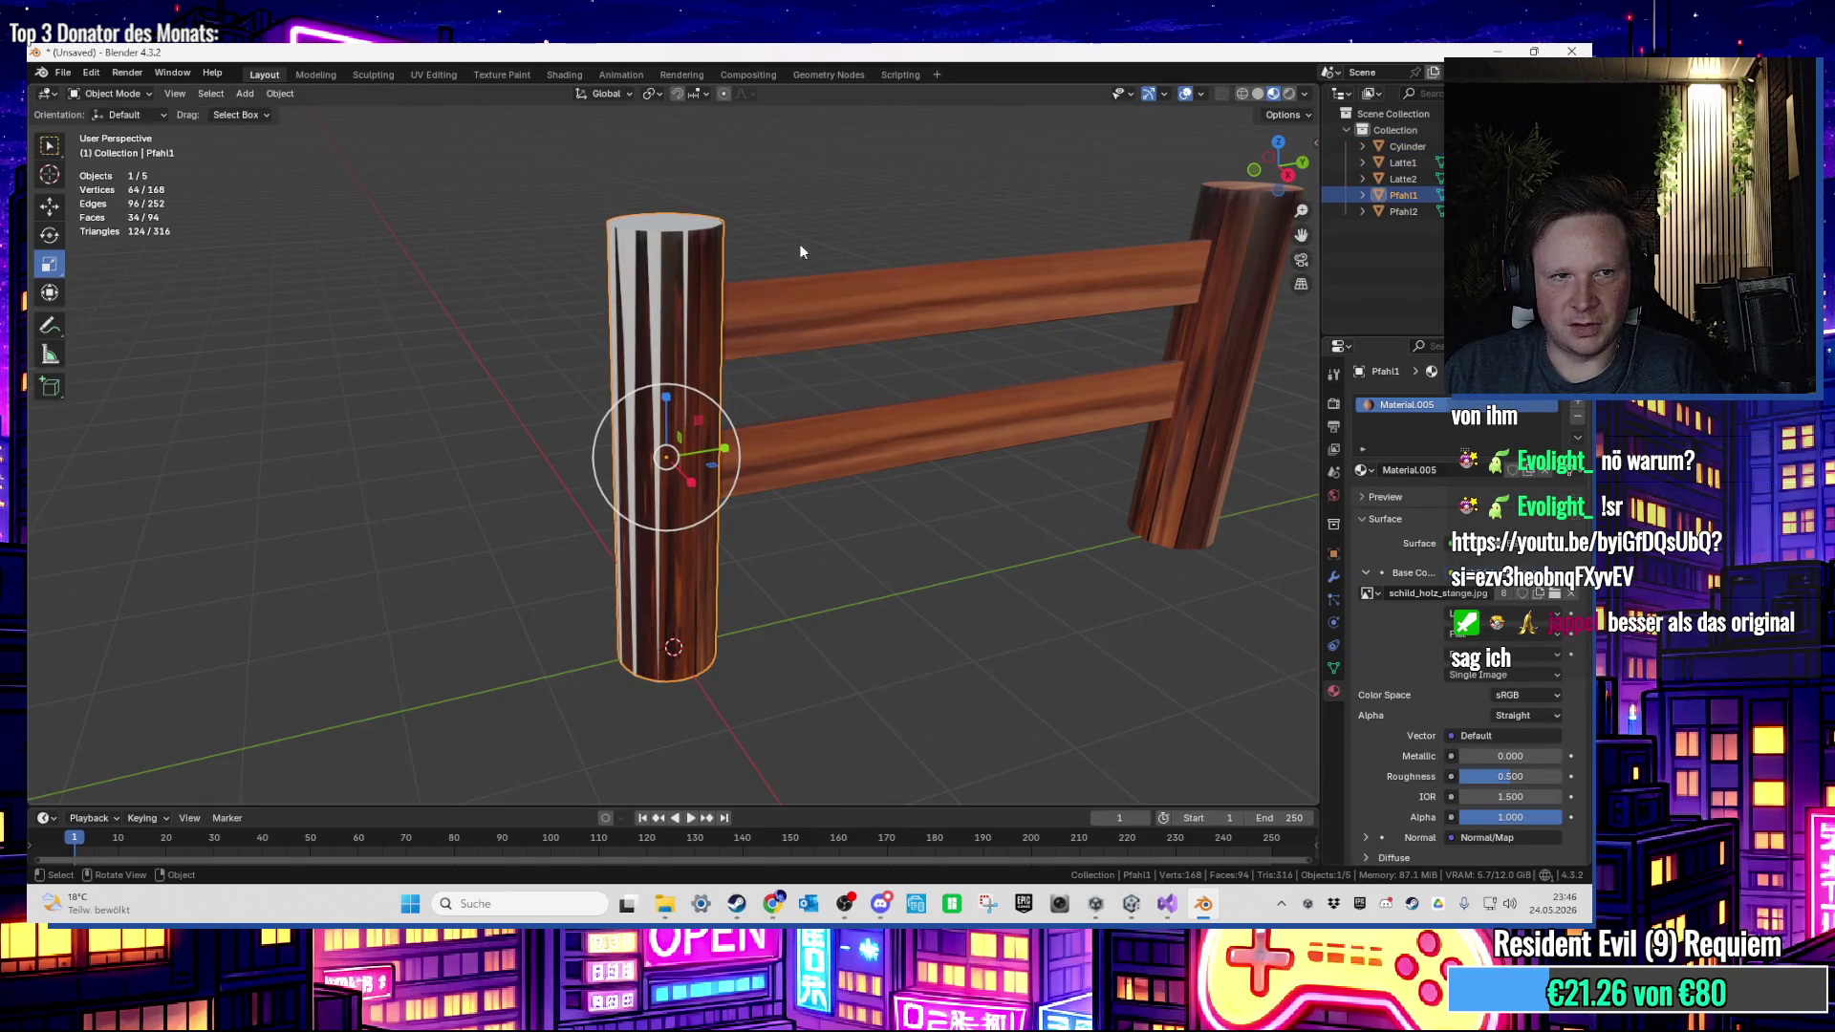
{"action": "left_click", "coordinate": [691, 278]}
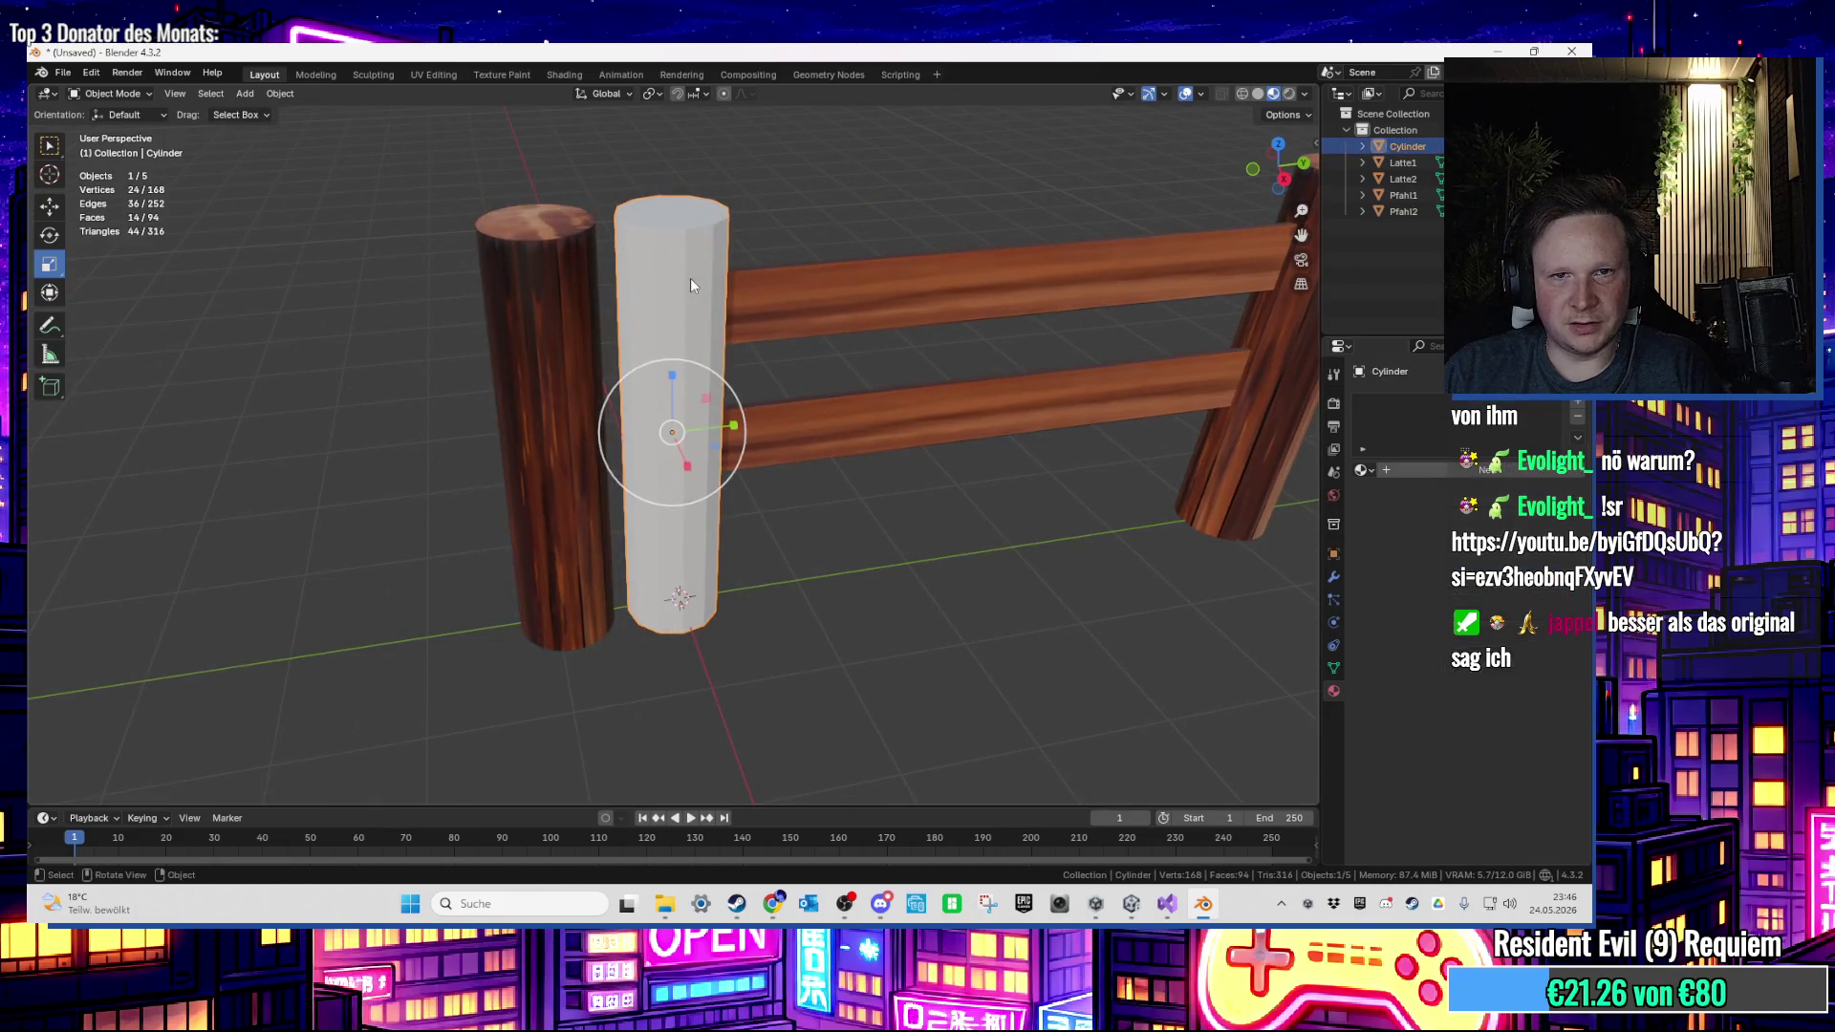
{"action": "left_click", "coordinate": [536, 306]}
{"action": "key", "text": "ctrl+z"}
{"action": "key", "text": "ctrl+z"}
{"action": "key", "text": "ctrl+z"}
{"action": "key", "text": "x"}
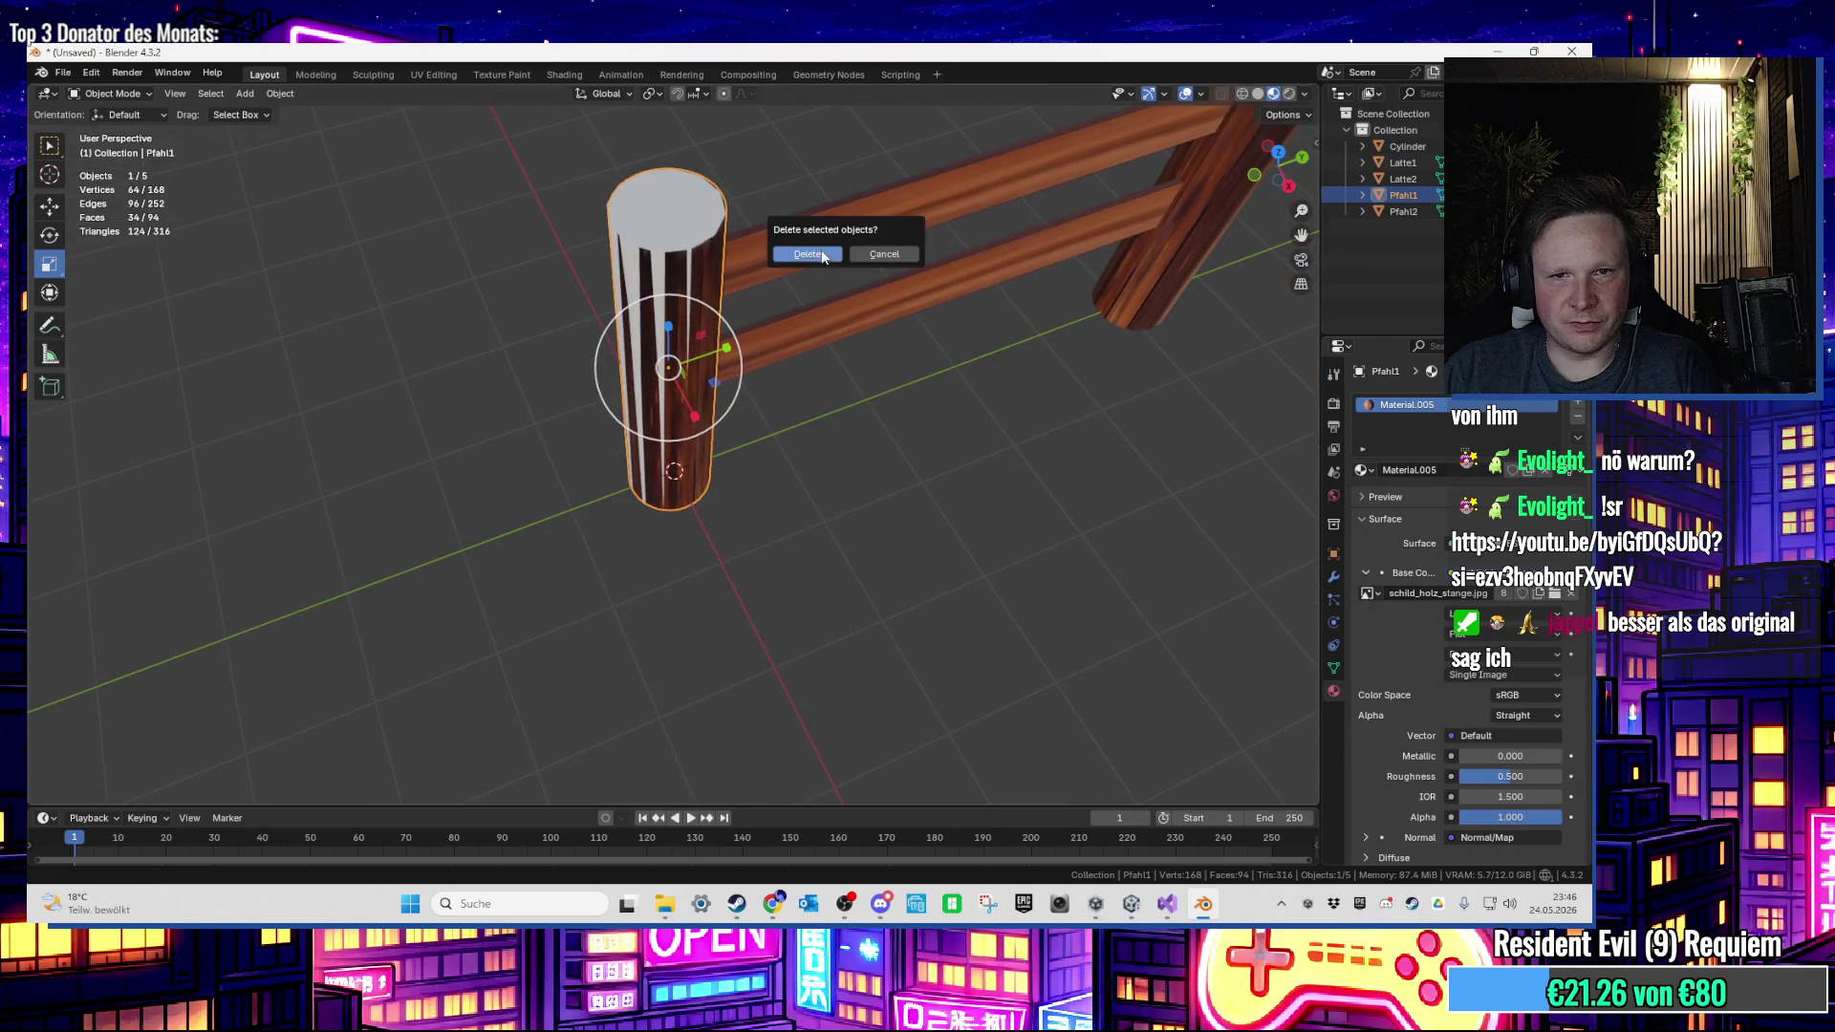
{"action": "left_click", "coordinate": [838, 256]}
{"action": "scroll", "coordinate": [793, 247], "scroll_direction": "up", "scroll_amount": 2}
Step: Close Blender without saving and delete ZaunHolz.fbx and the texture files from the desktop
{"action": "left_click", "coordinate": [1572, 52]}
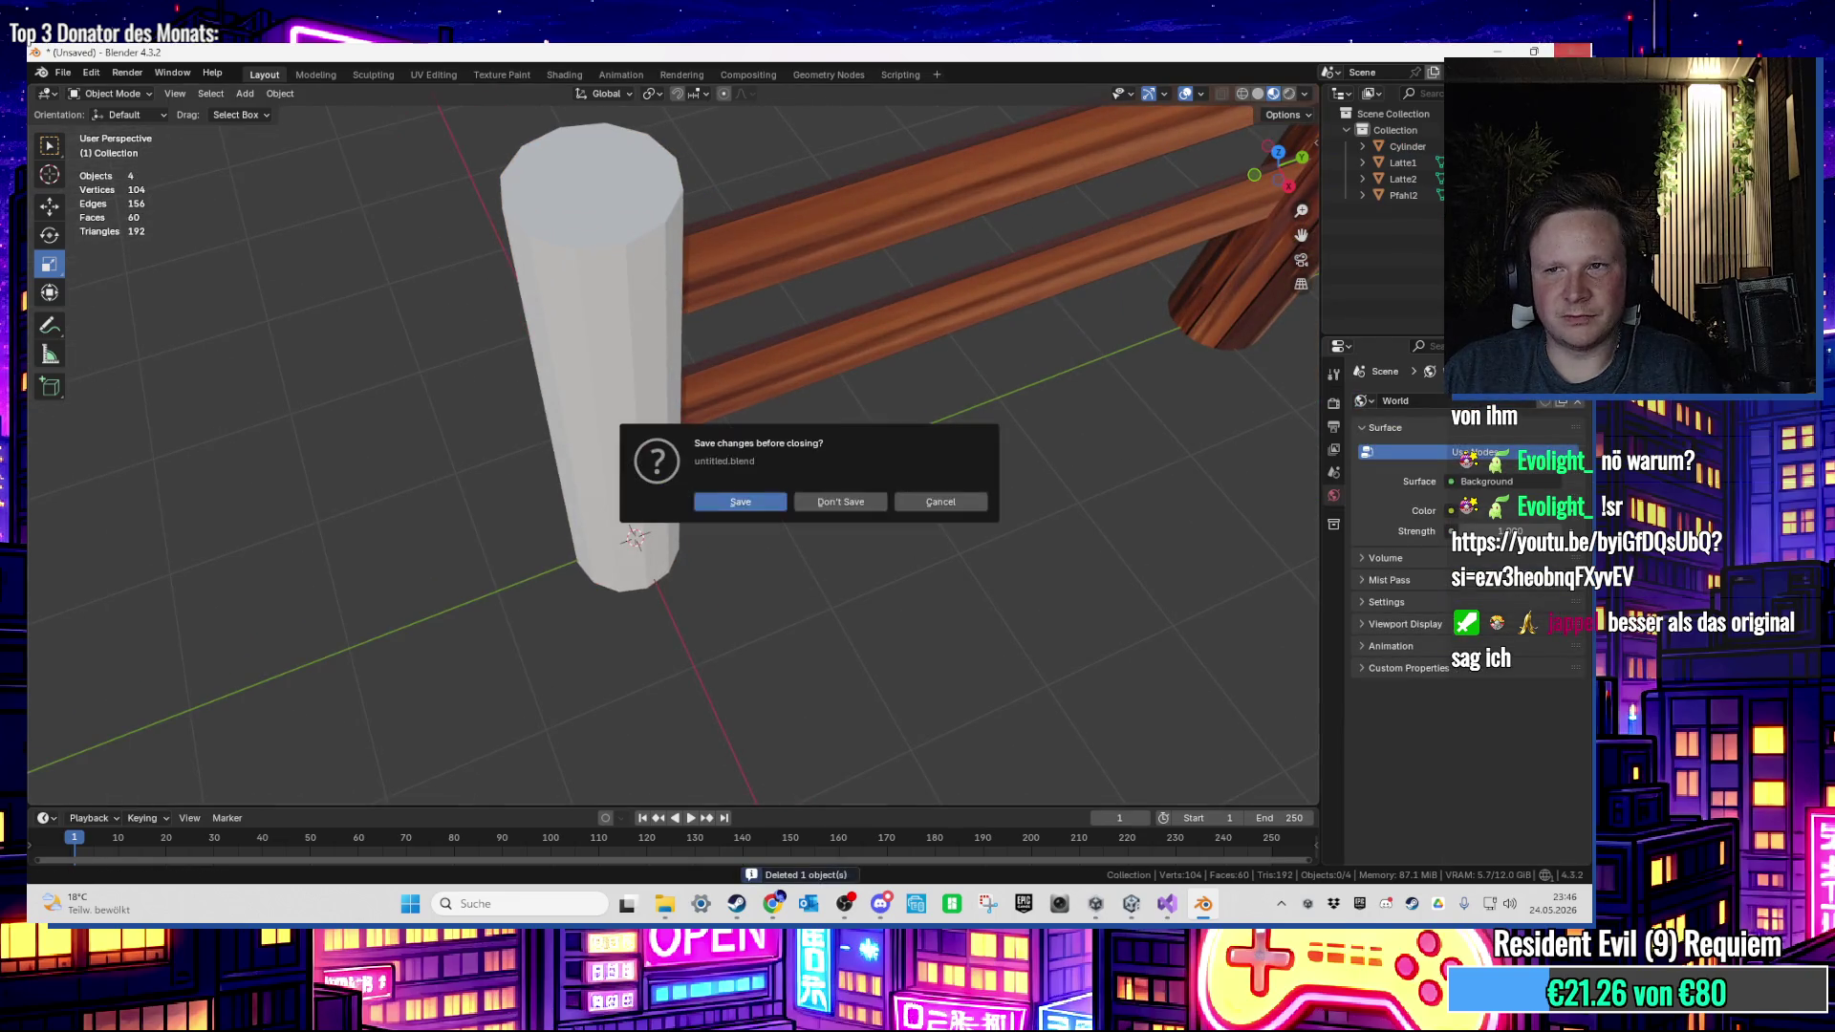
{"action": "left_click", "coordinate": [867, 502]}
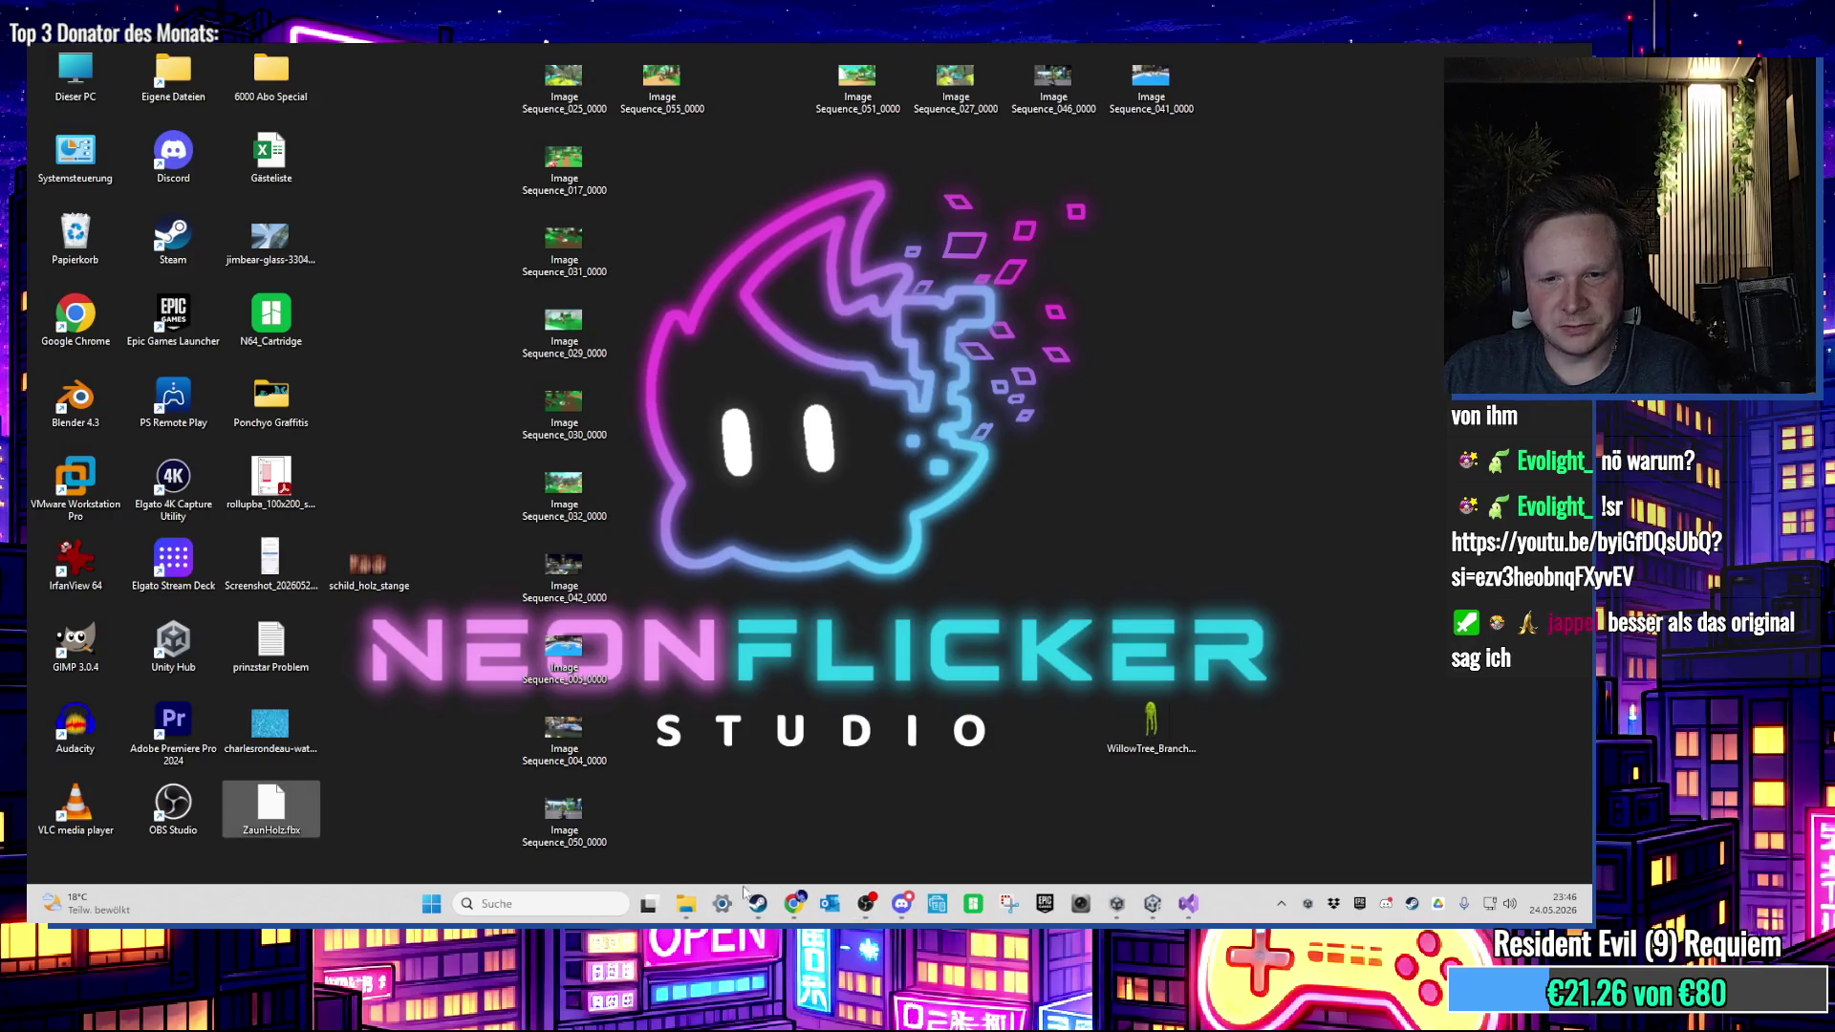
{"action": "mouse_move", "coordinate": [686, 903]}
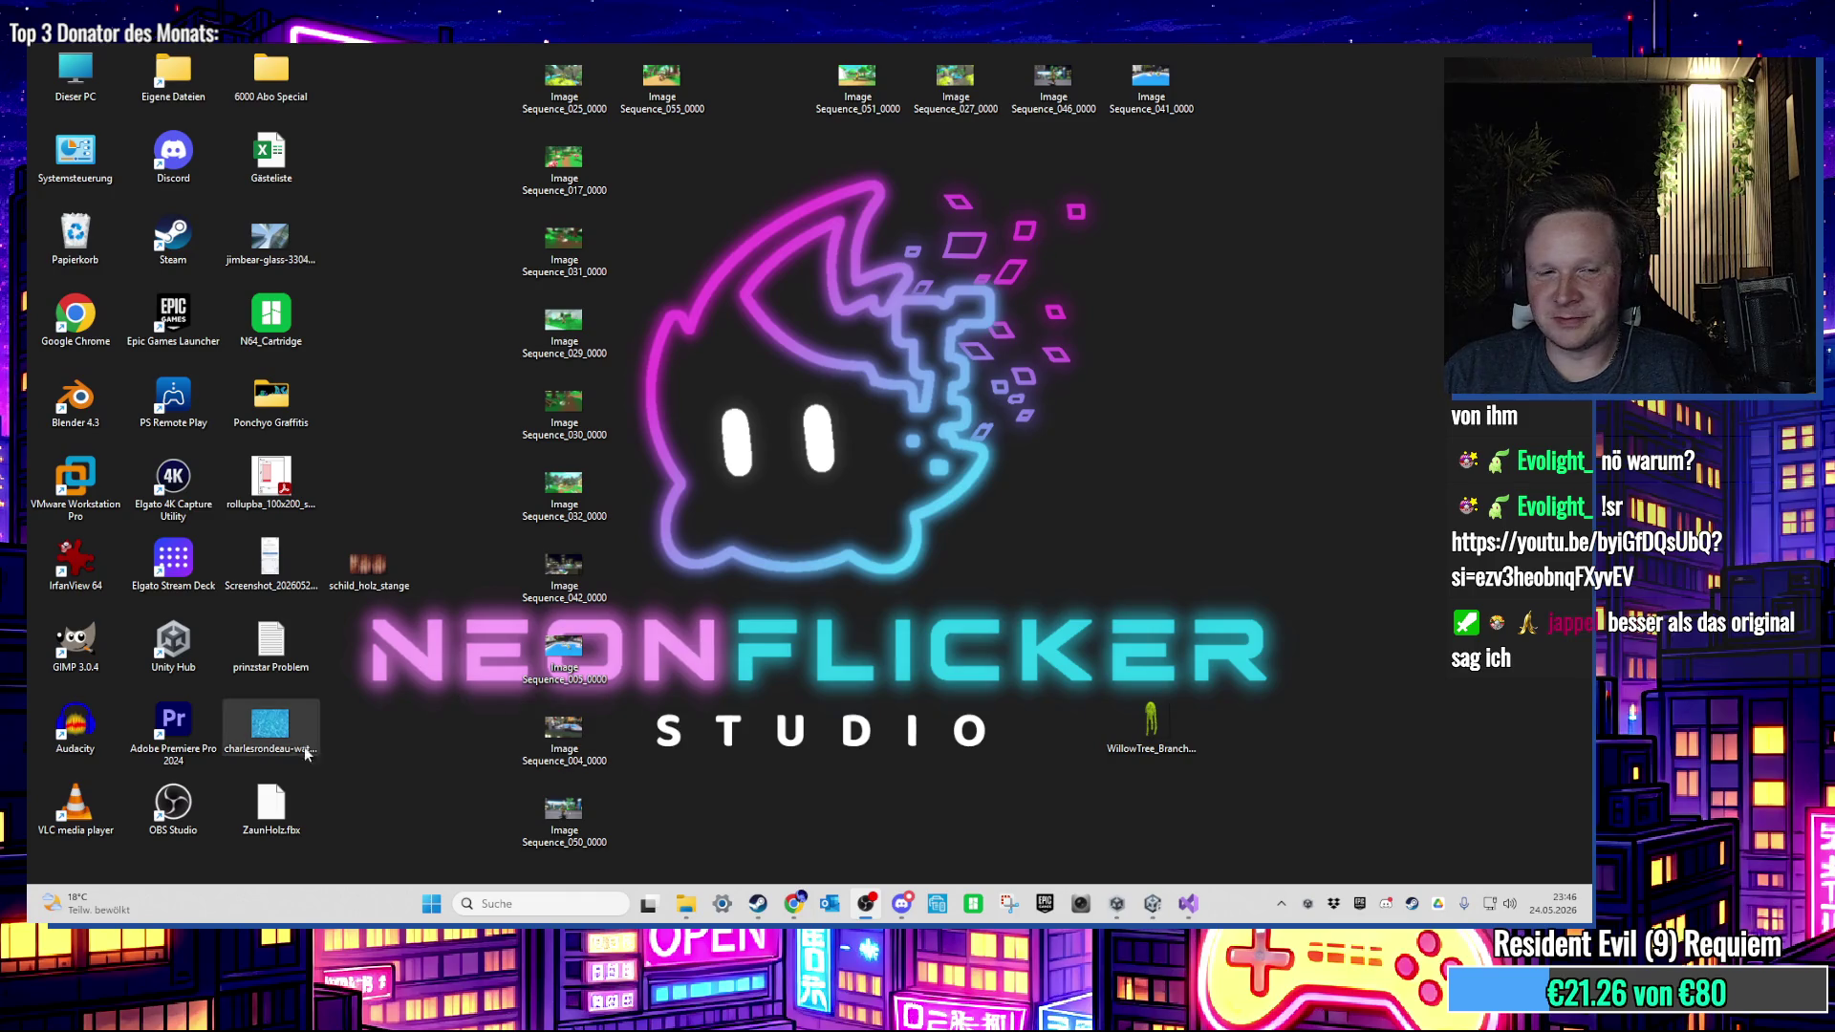
{"action": "mouse_move", "coordinate": [411, 841]}
{"action": "left_mouse_down"}
{"action": "mouse_move", "coordinate": [306, 697]}
{"action": "mouse_move", "coordinate": [224, 699]}
{"action": "left_mouse_up"}
{"action": "key", "text": "Delete"}
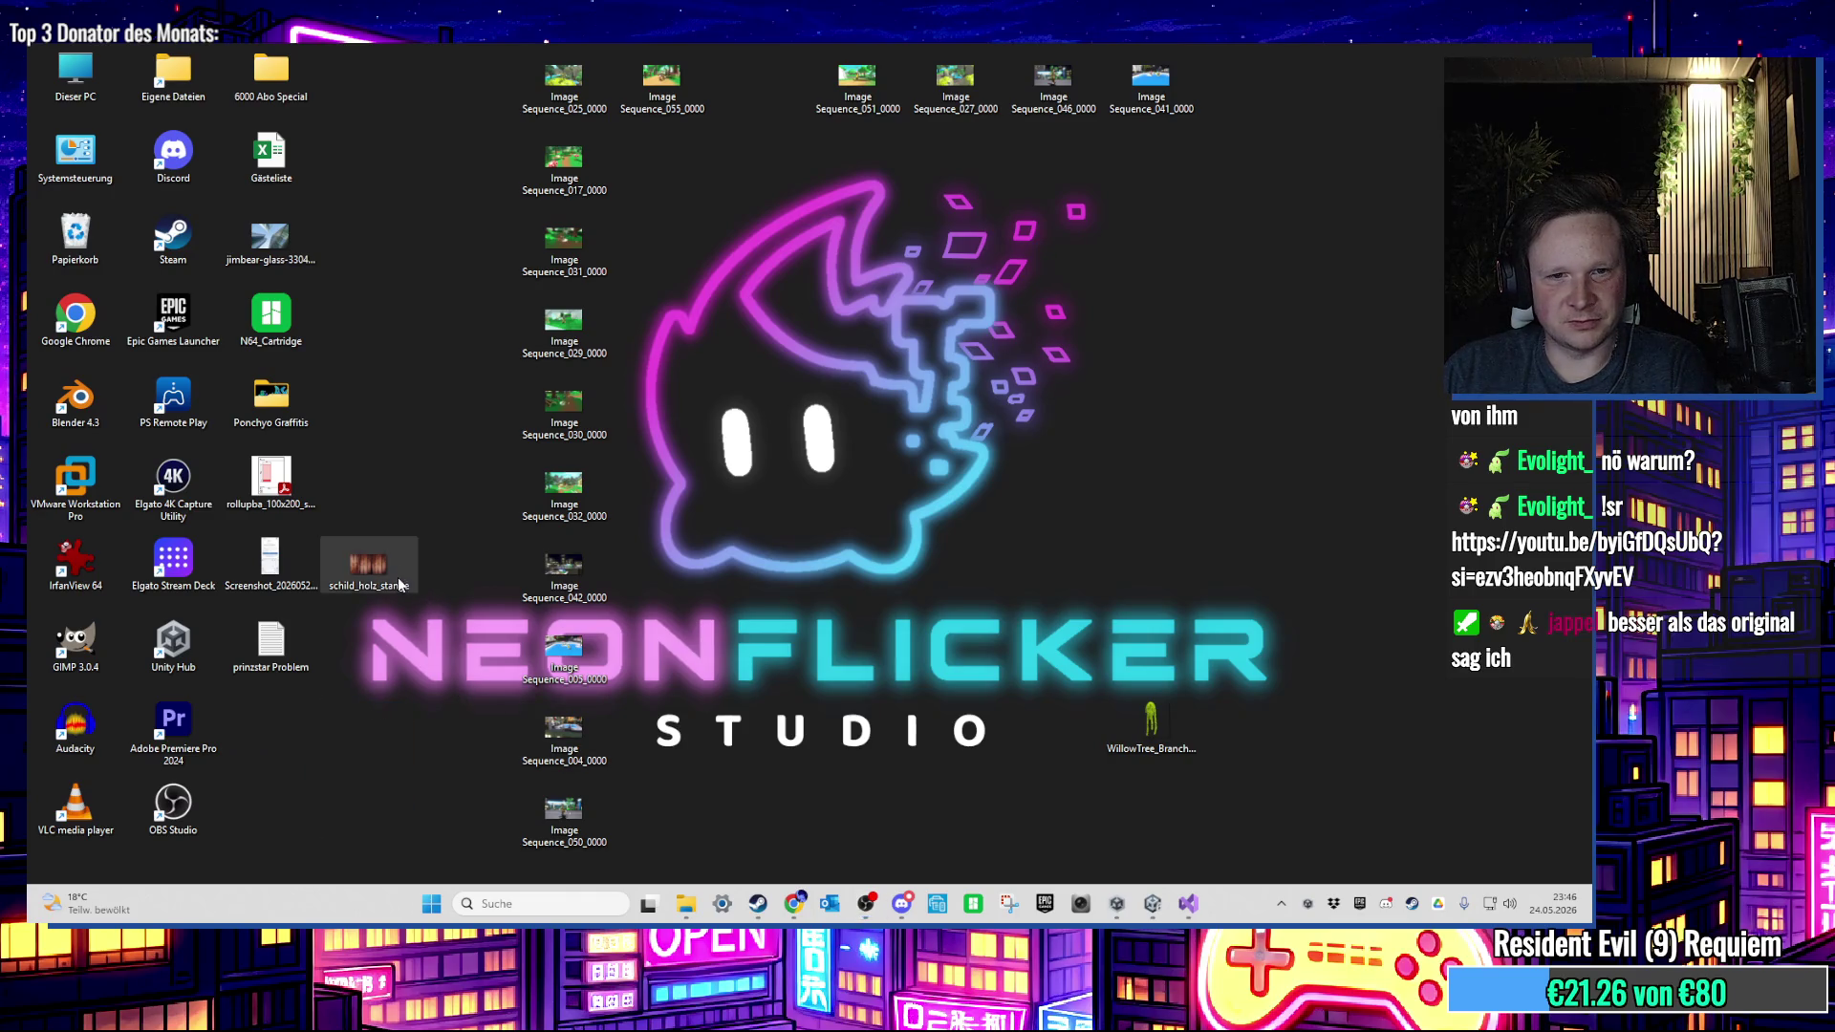
{"action": "left_click", "coordinate": [368, 566]}
{"action": "key", "text": "Delete"}
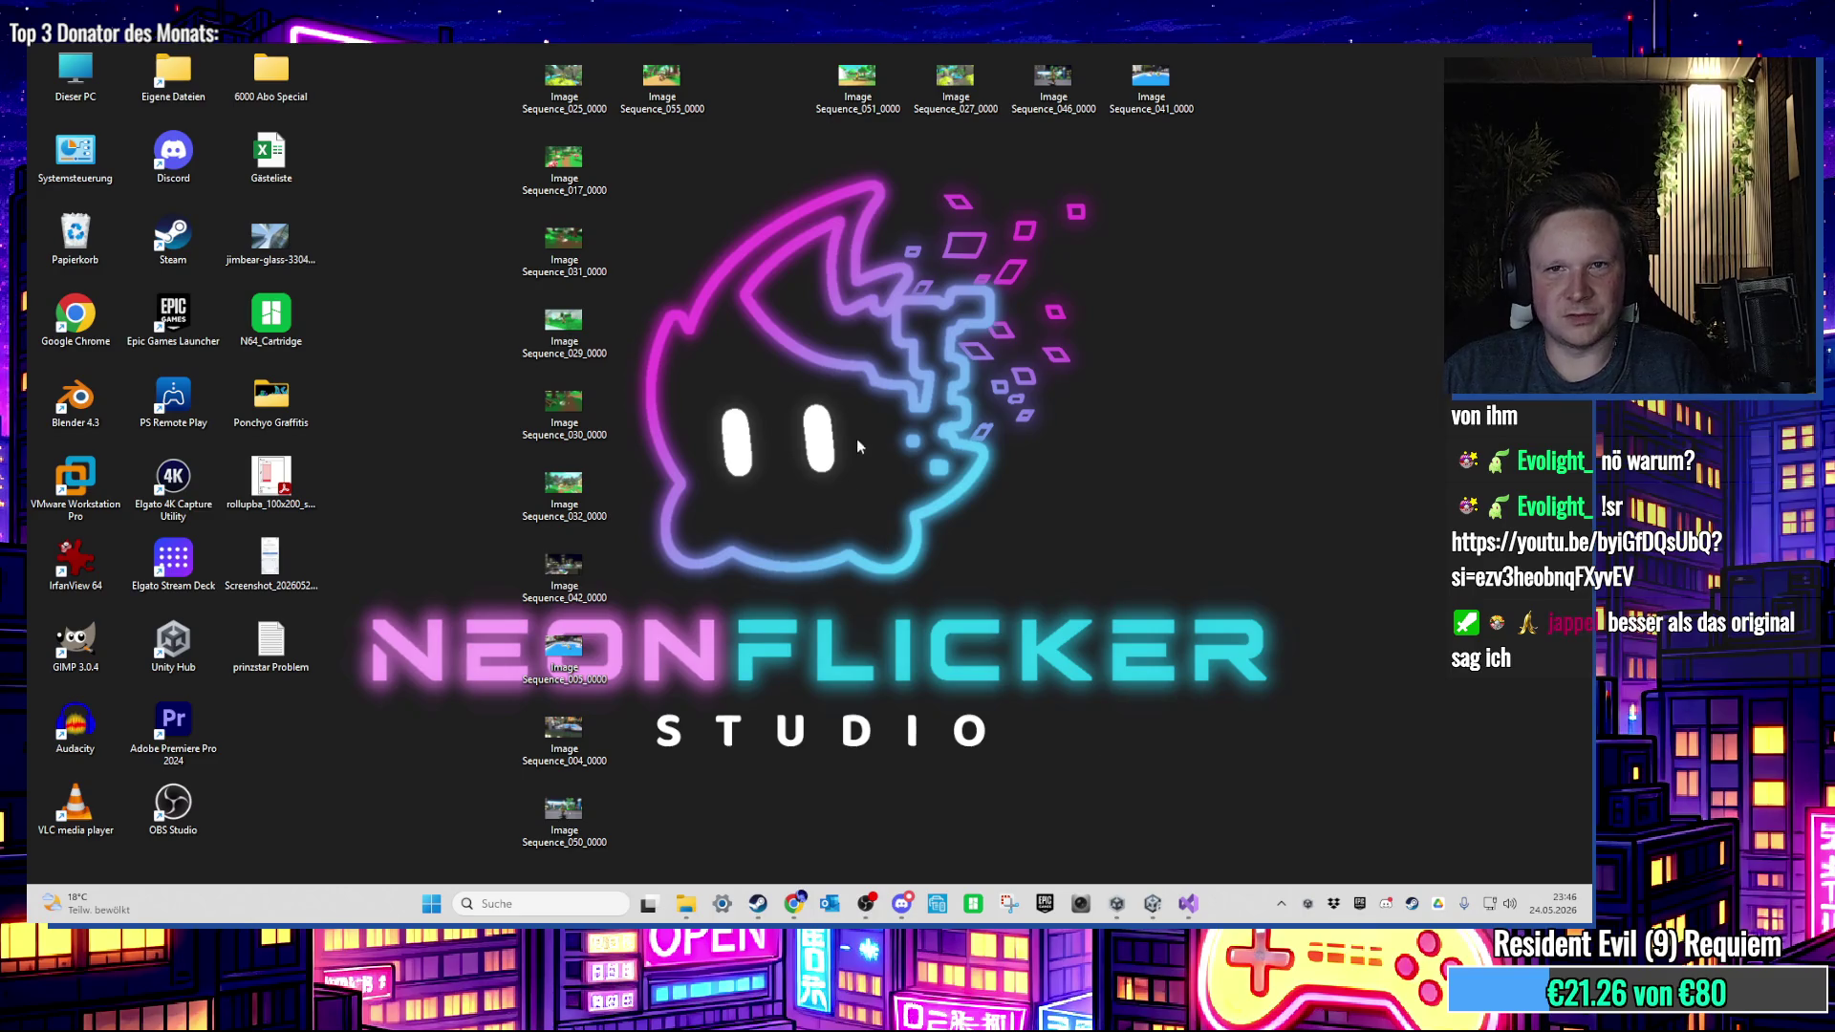
Step: Empty the Papierkorb, permanently deleting its 40 items
{"action": "right_click", "coordinate": [83, 241]}
{"action": "left_click", "coordinate": [204, 339]}
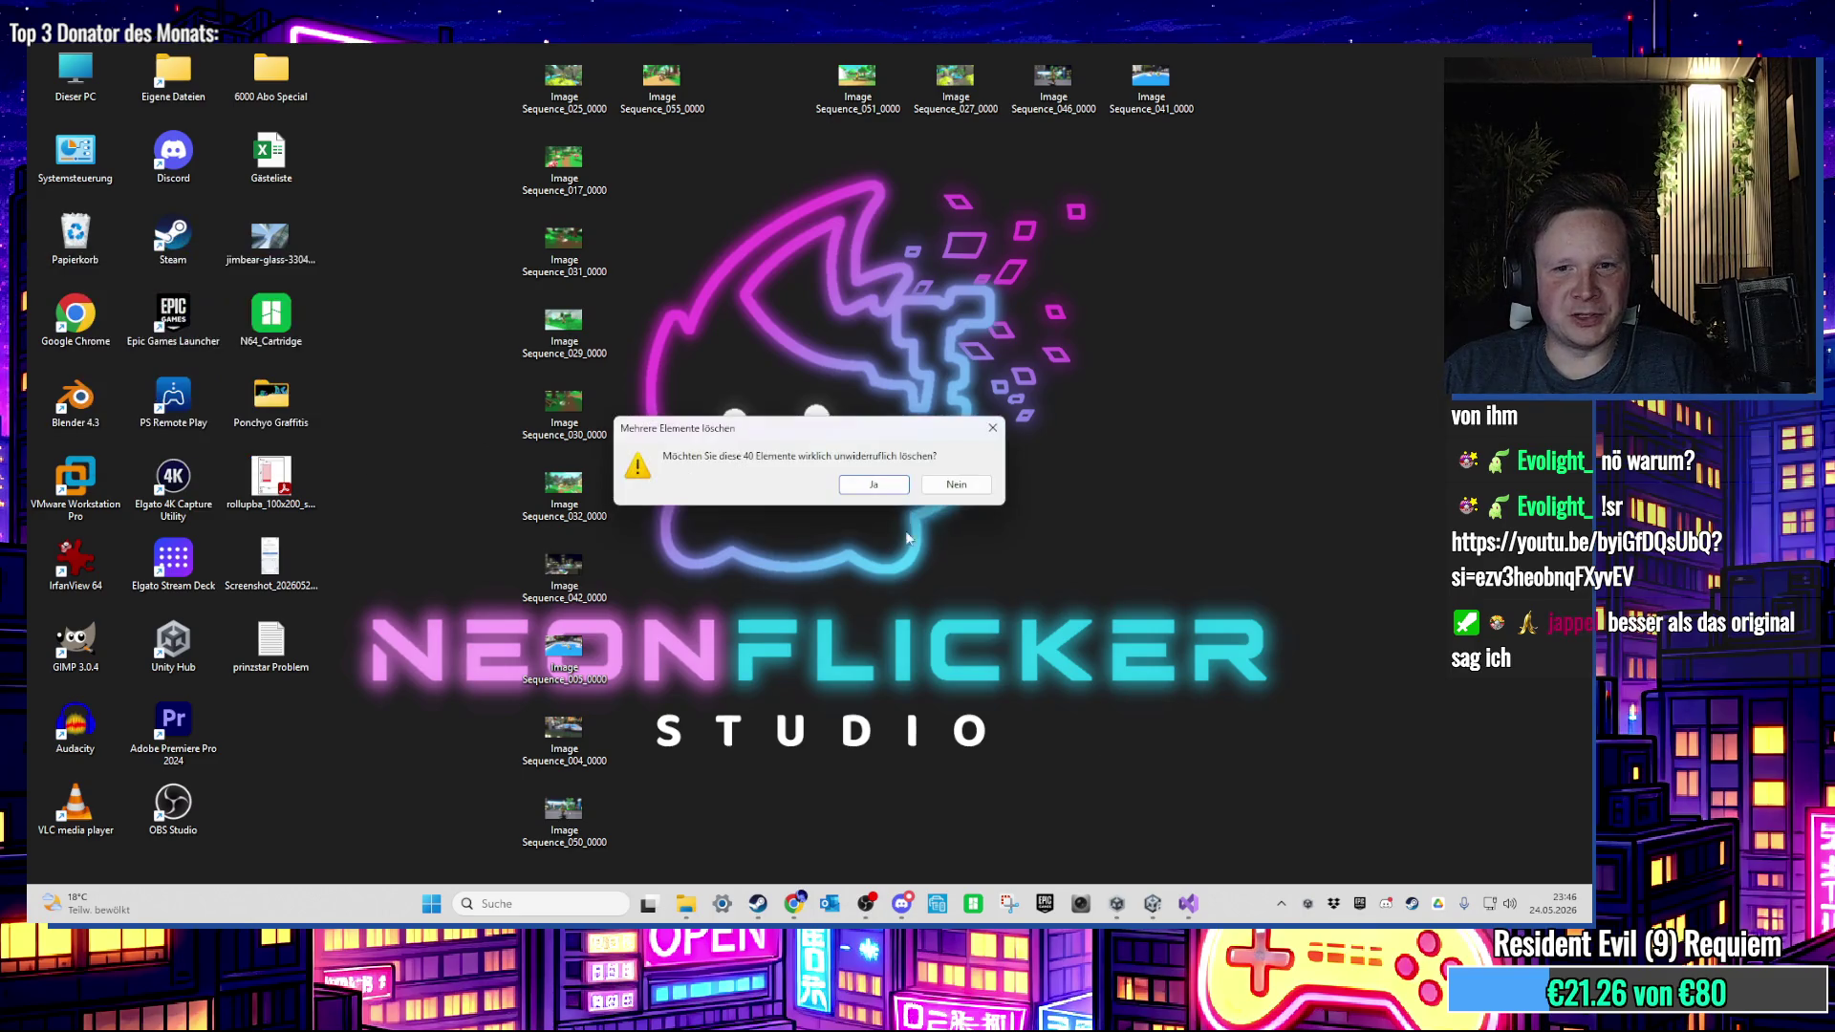
{"action": "left_click", "coordinate": [875, 487]}
Step: Select the fence's Pfahl1 post, locate and inspect its mesh asset, then minimize Unity
{"action": "left_click", "coordinate": [1152, 903]}
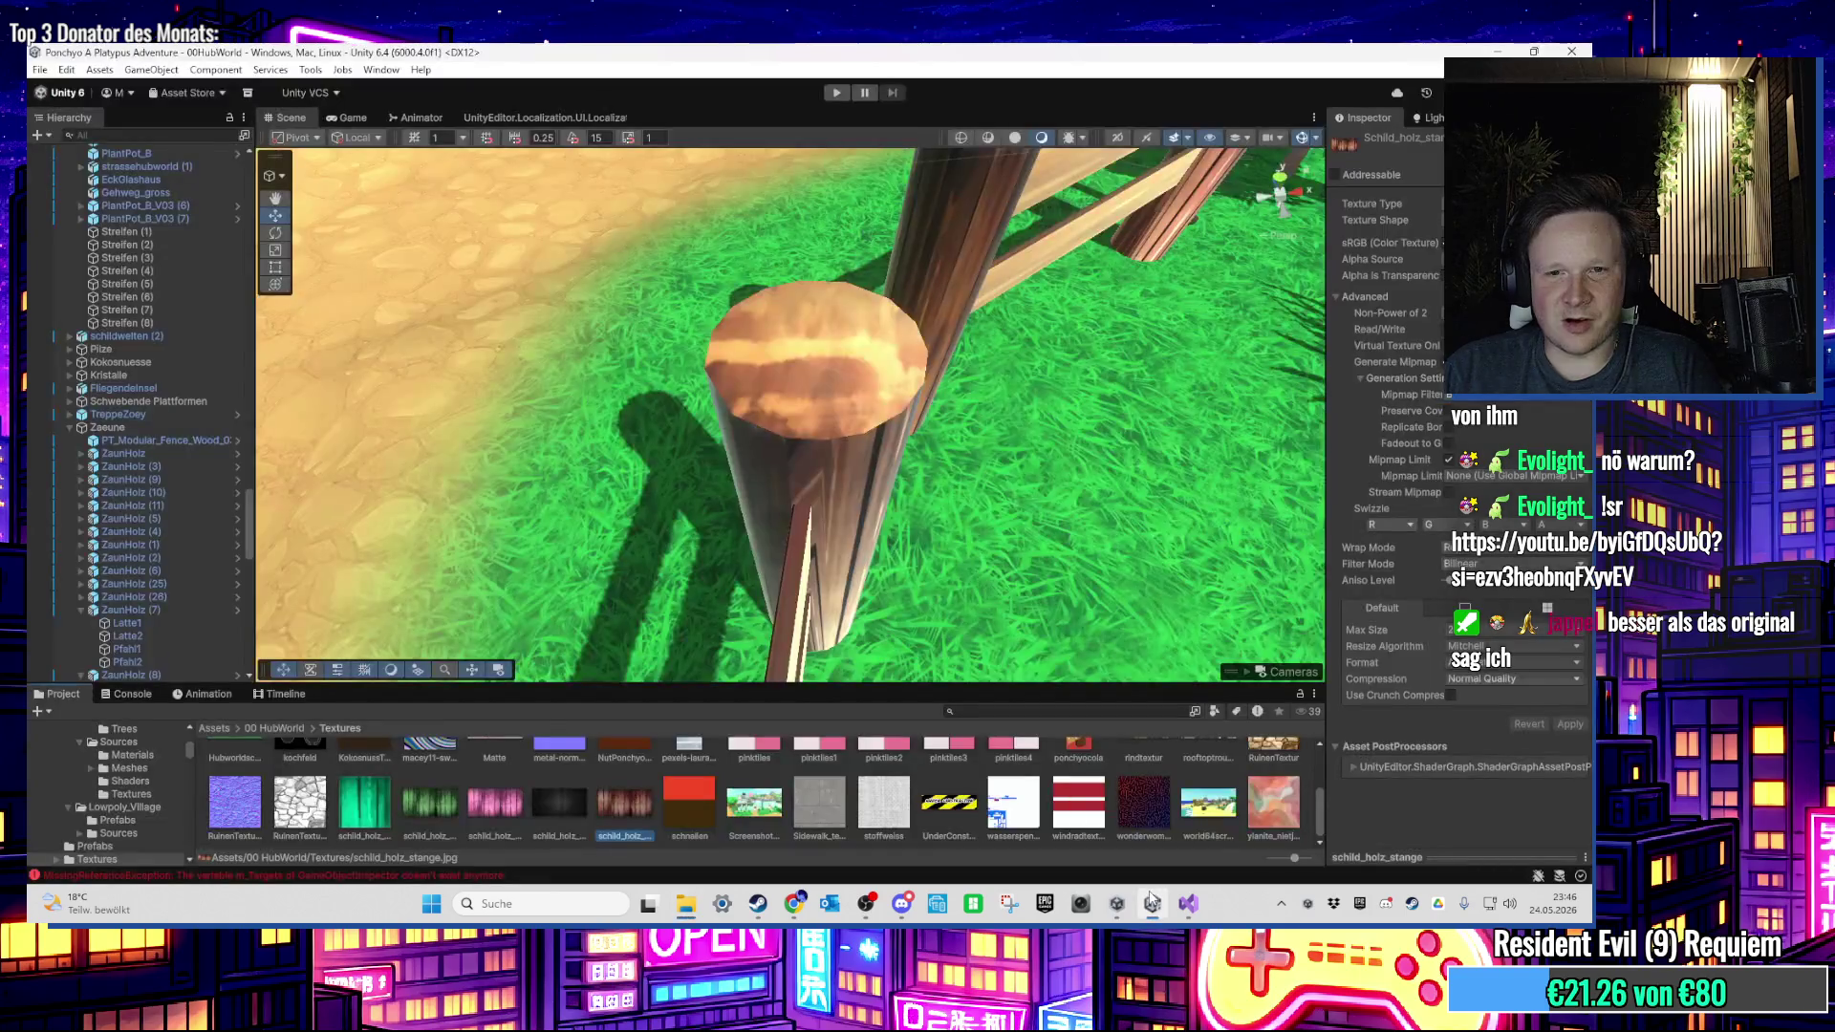
{"action": "mouse_move", "coordinate": [978, 445]}
{"action": "left_mouse_down"}
{"action": "mouse_move", "coordinate": [778, 371]}
{"action": "mouse_move", "coordinate": [761, 430]}
{"action": "mouse_move", "coordinate": [685, 428]}
{"action": "mouse_move", "coordinate": [606, 389]}
{"action": "mouse_move", "coordinate": [818, 351]}
{"action": "mouse_move", "coordinate": [870, 304]}
{"action": "mouse_move", "coordinate": [822, 393]}
{"action": "mouse_move", "coordinate": [780, 399]}
{"action": "left_mouse_up"}
{"action": "left_click", "coordinate": [868, 311]}
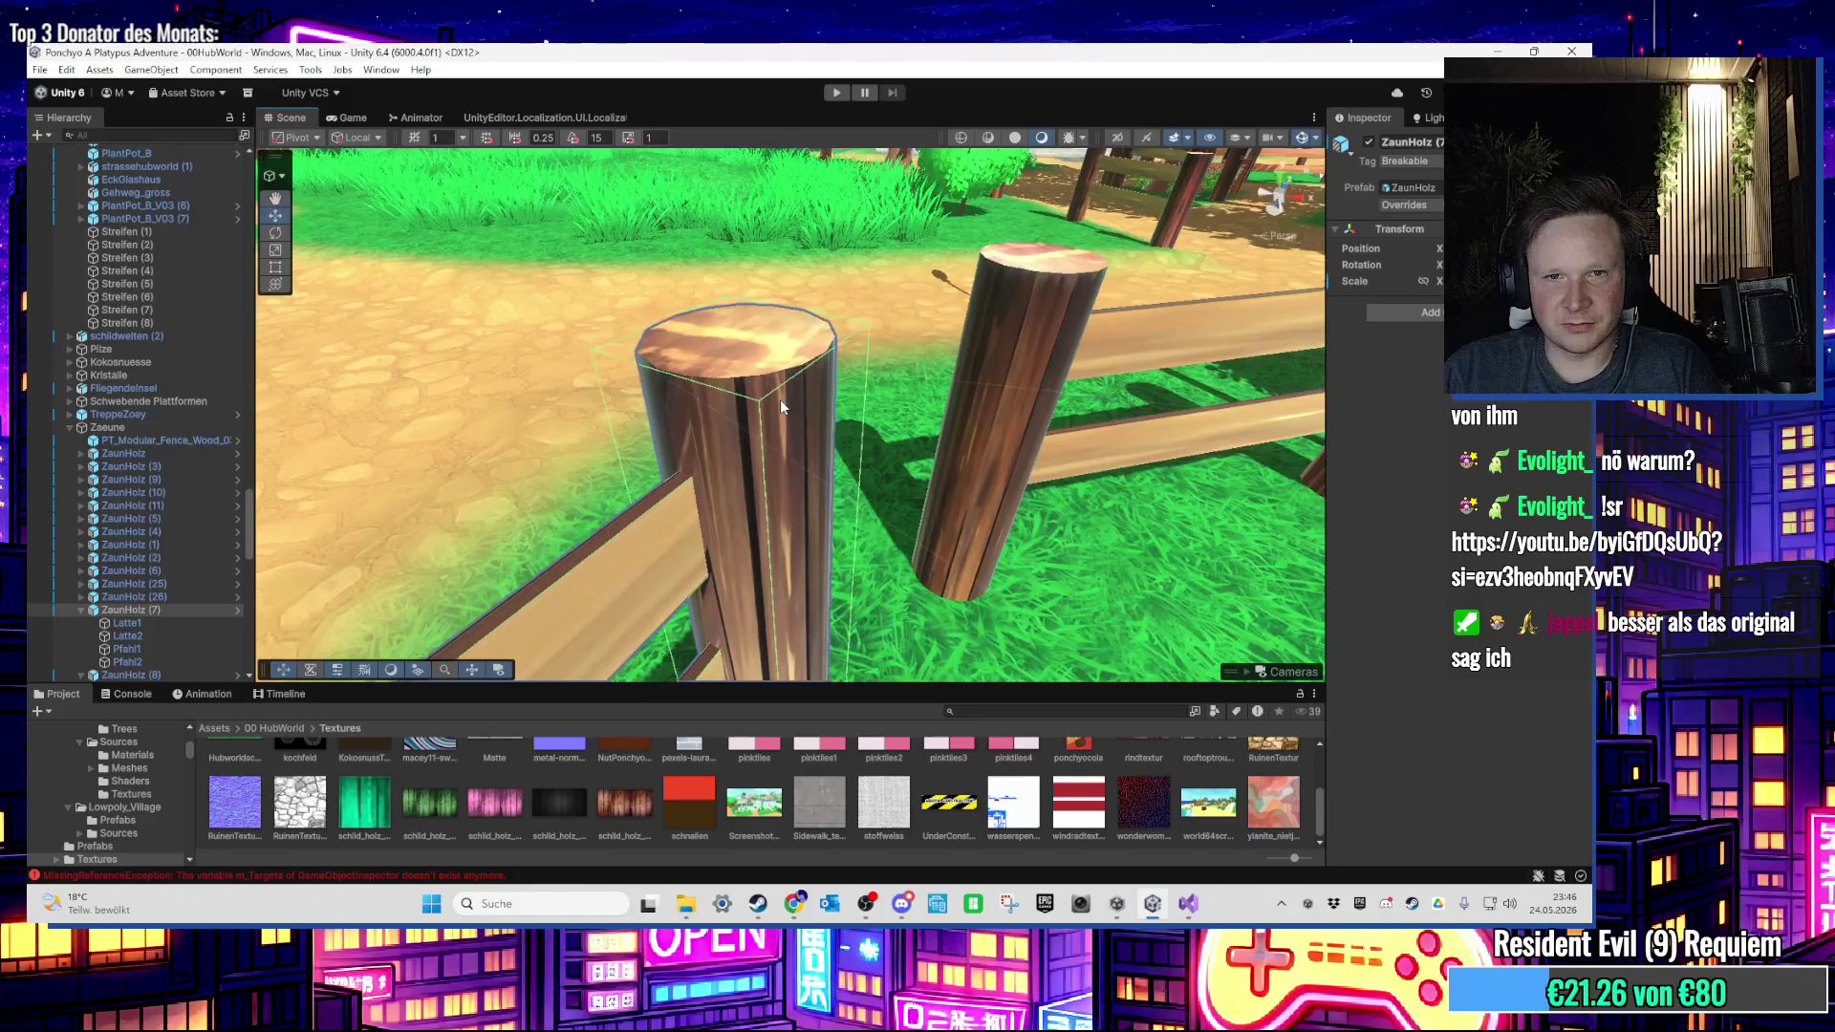
{"action": "left_click", "coordinate": [780, 400]}
{"action": "scroll", "coordinate": [765, 402], "scroll_direction": "down", "scroll_amount": 2}
{"action": "left_click", "coordinate": [1441, 281]}
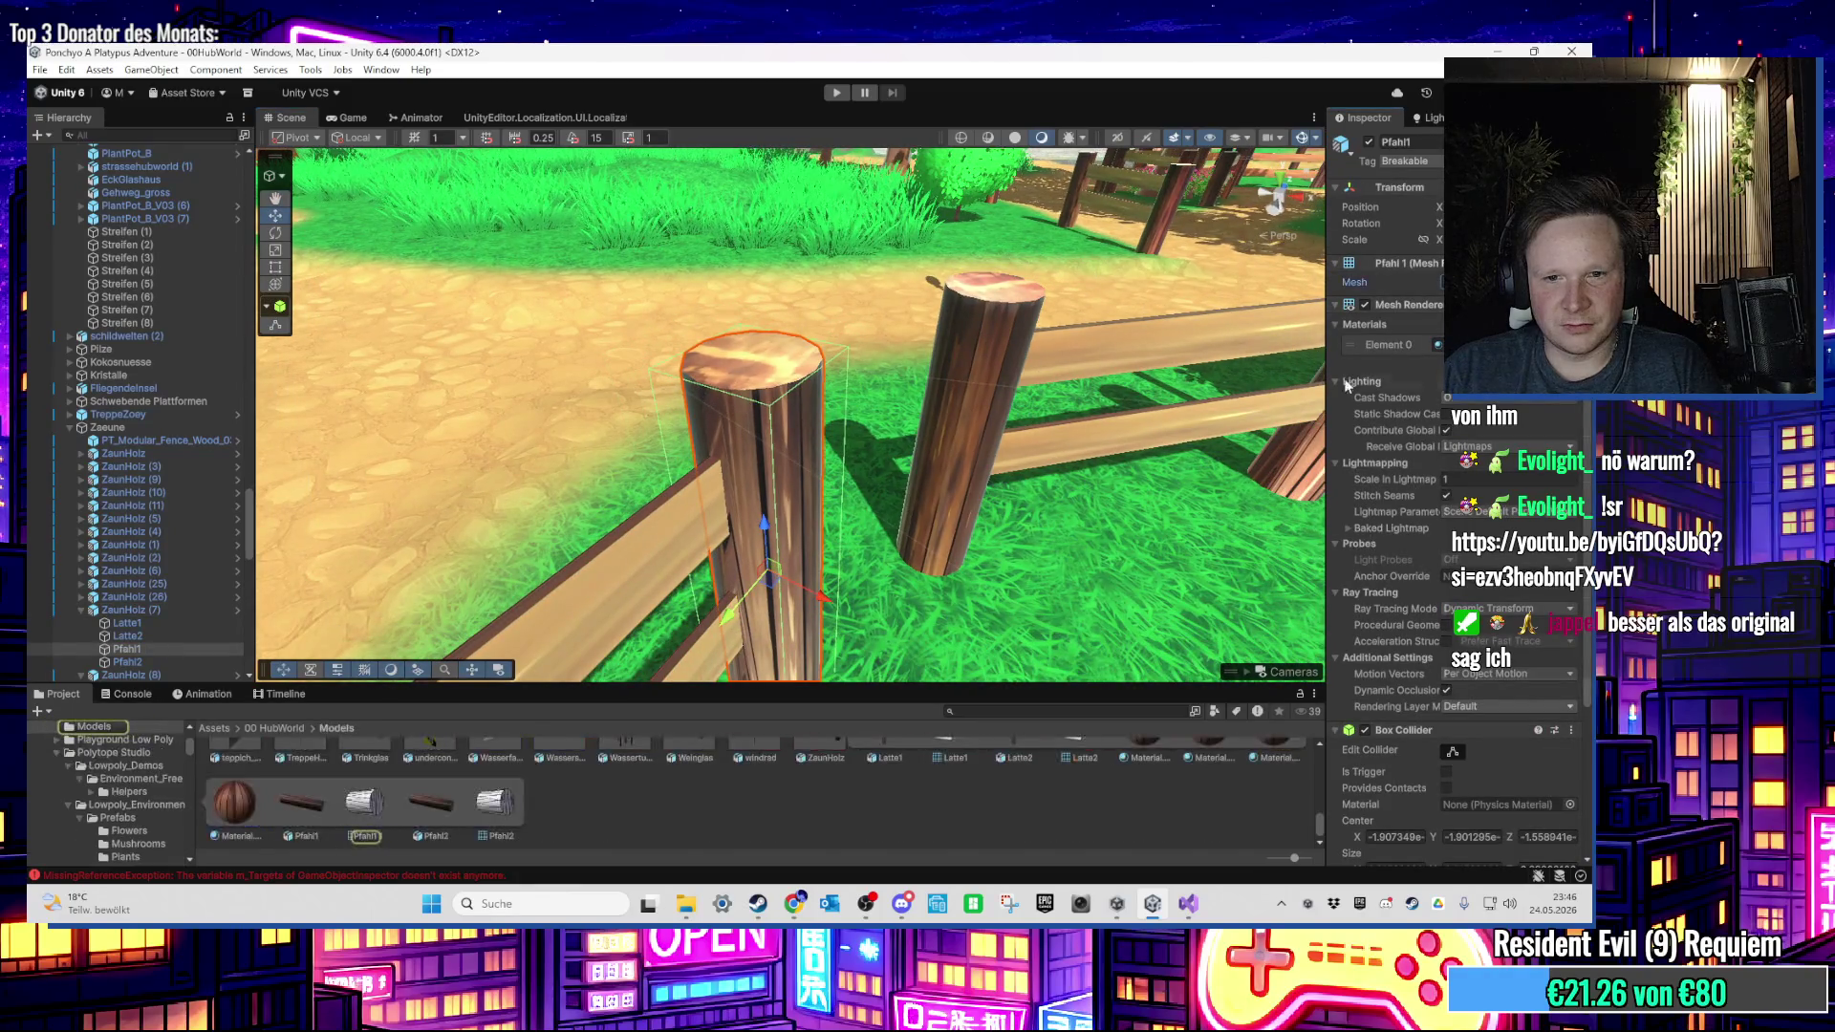
{"action": "left_click", "coordinate": [369, 807]}
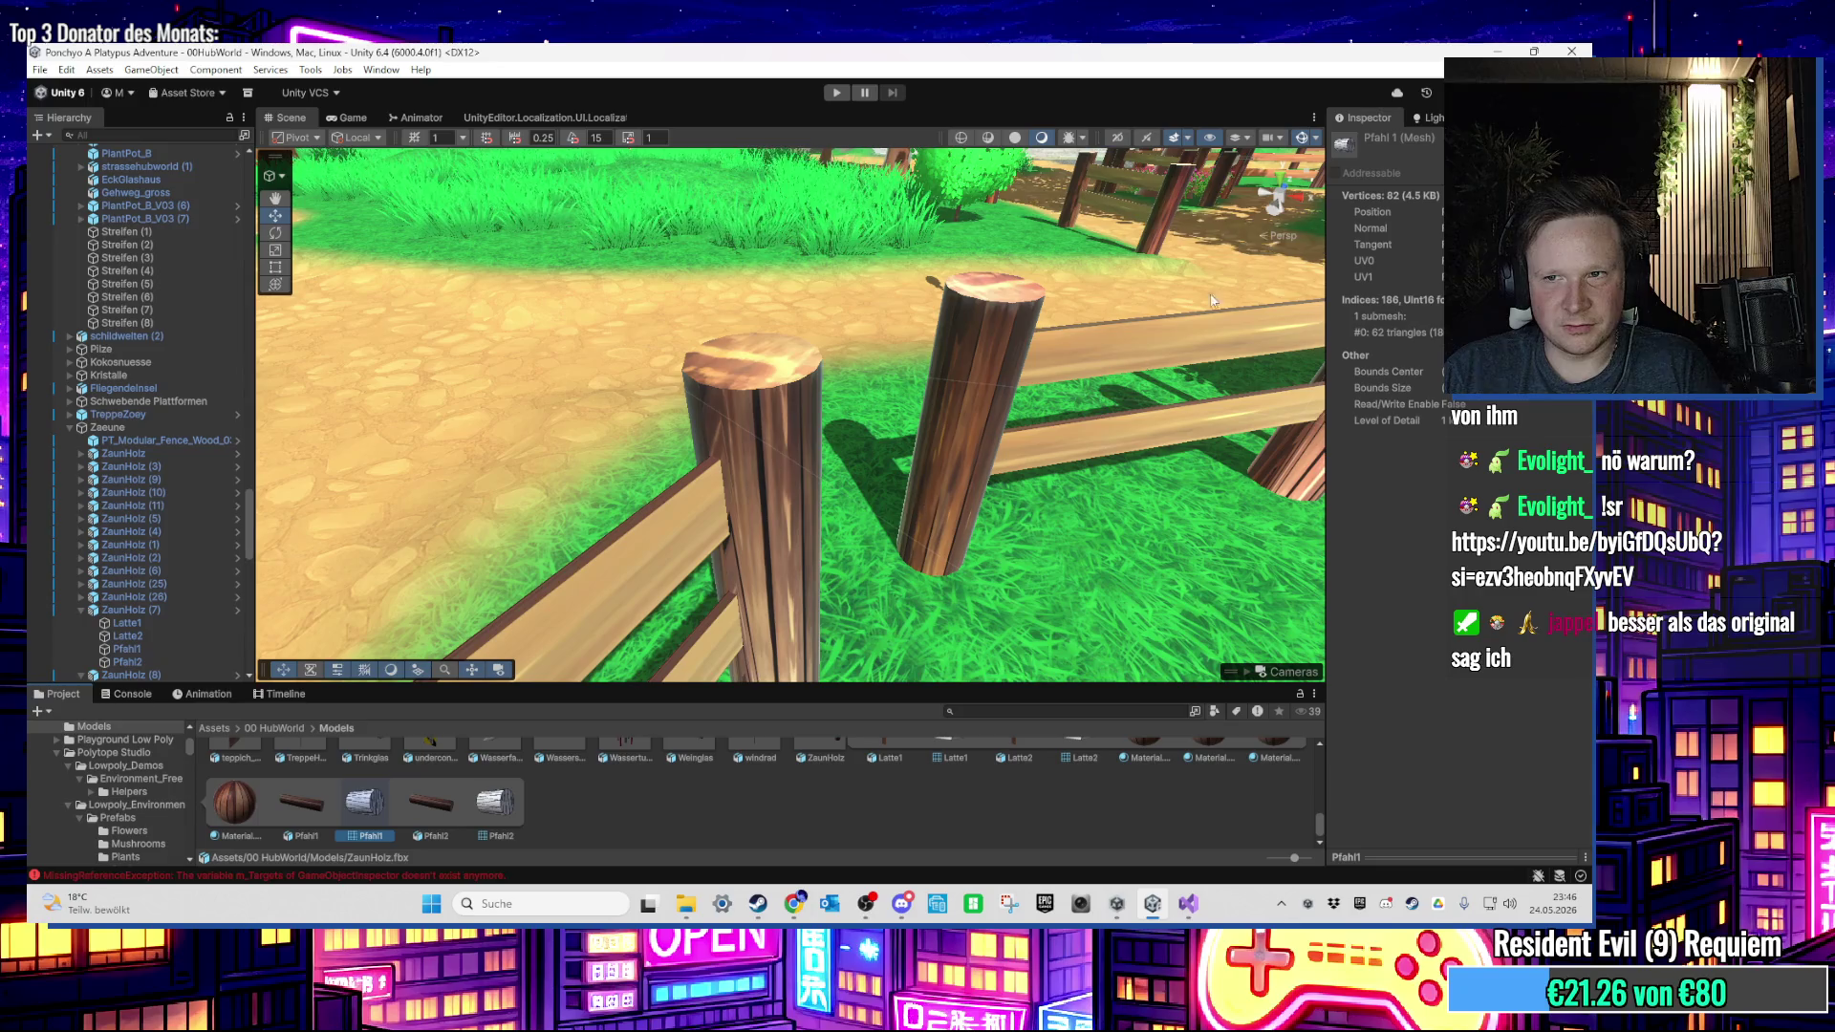
{"action": "left_click", "coordinate": [1499, 52]}
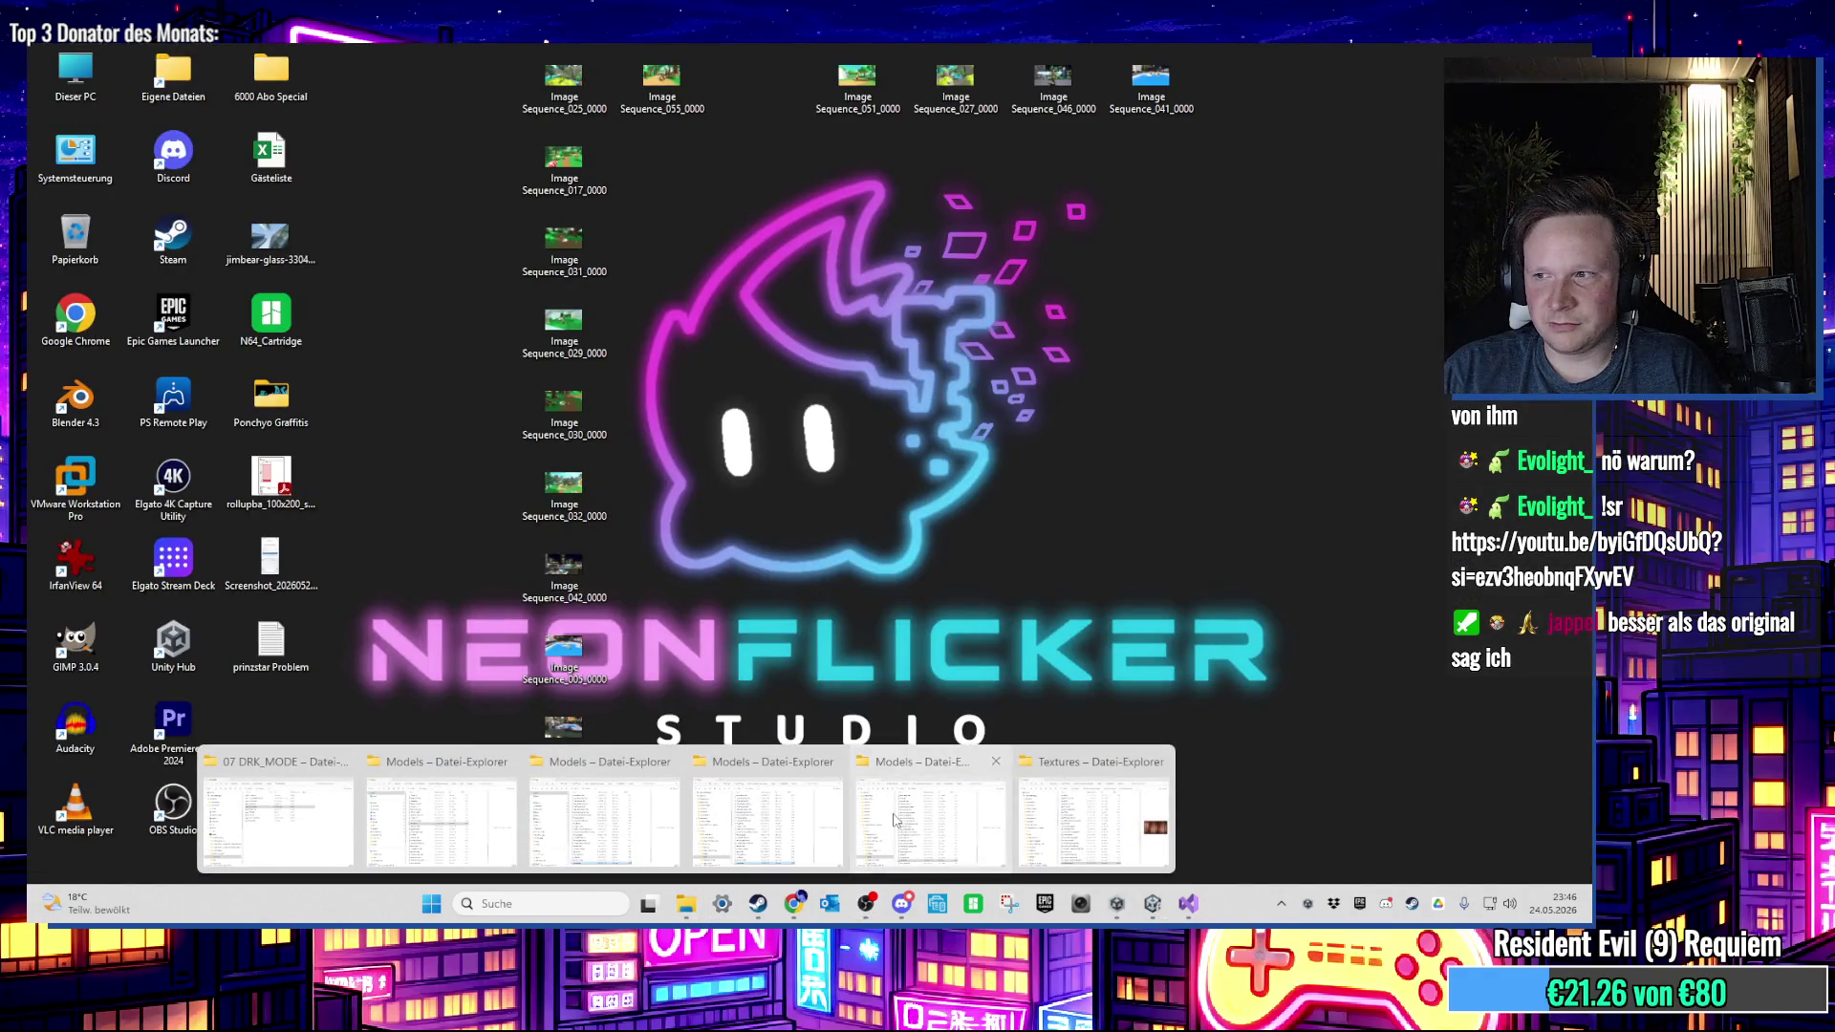
Step: Dismiss the File Explorer previews and restore the Unity editor from the taskbar
{"action": "left_click", "coordinate": [896, 819]}
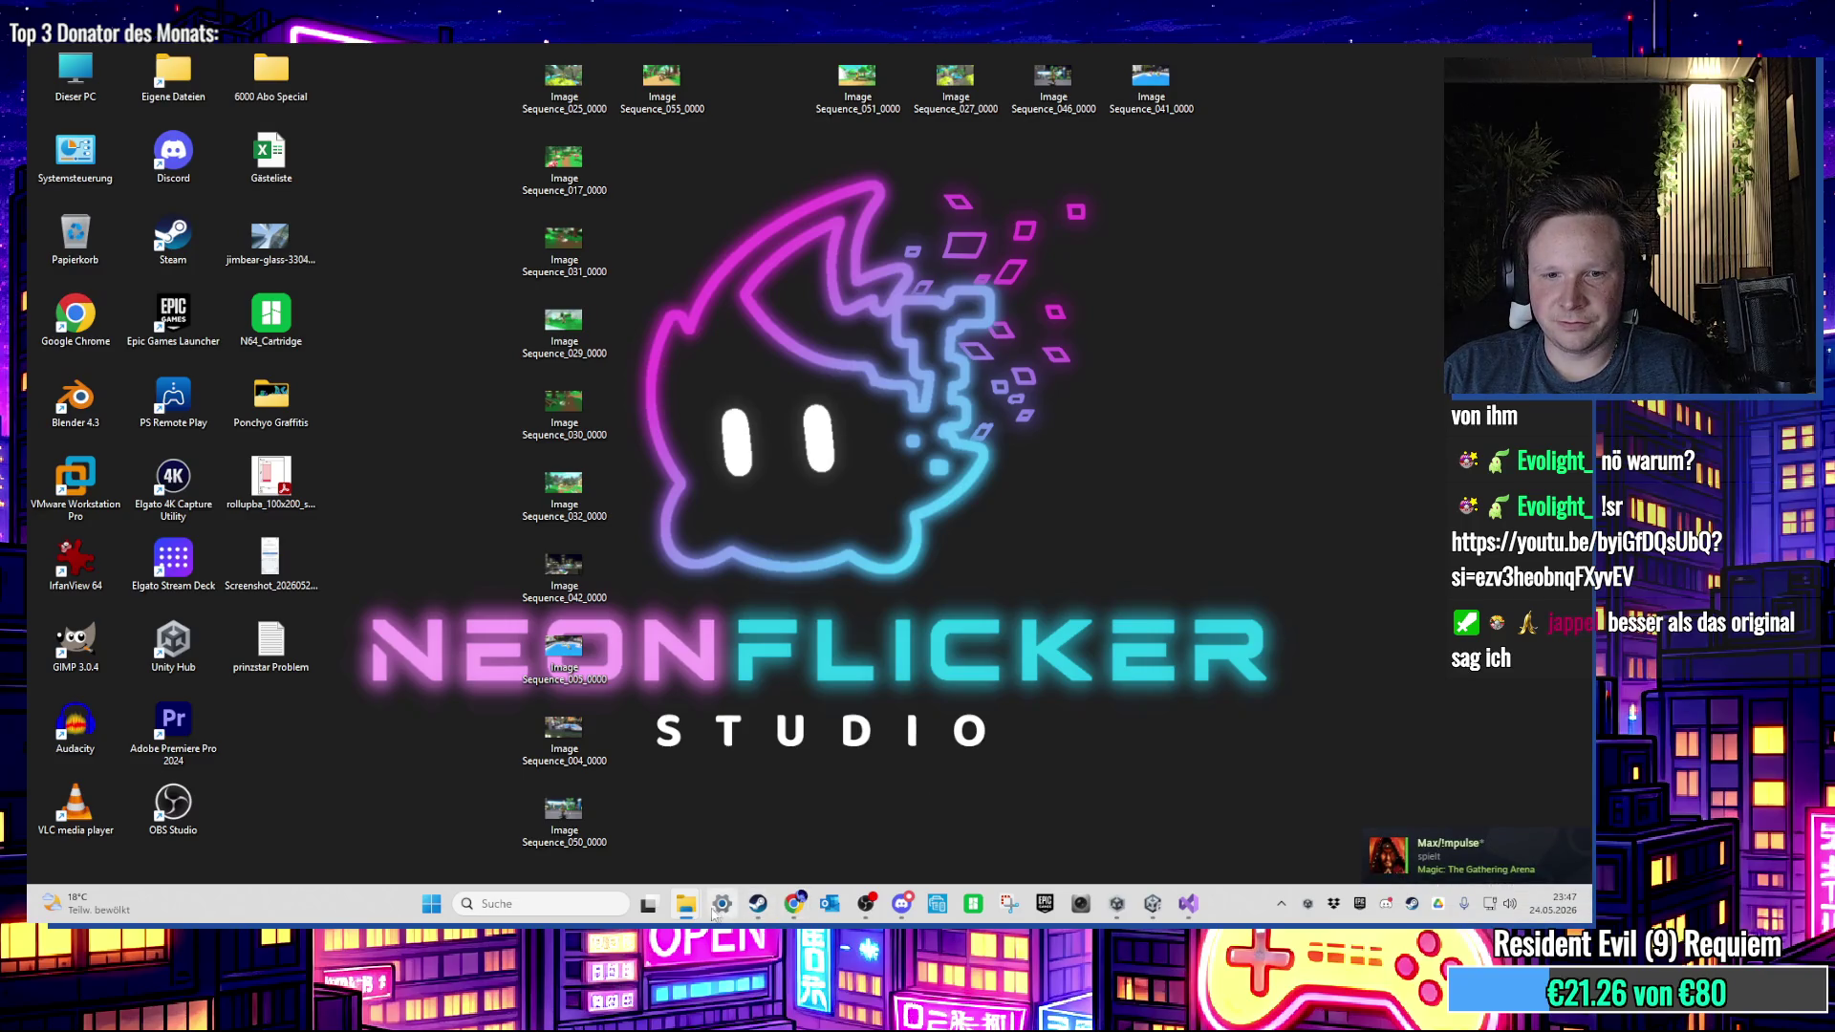
{"action": "mouse_move", "coordinate": [686, 905]}
{"action": "left_click", "coordinate": [787, 827]}
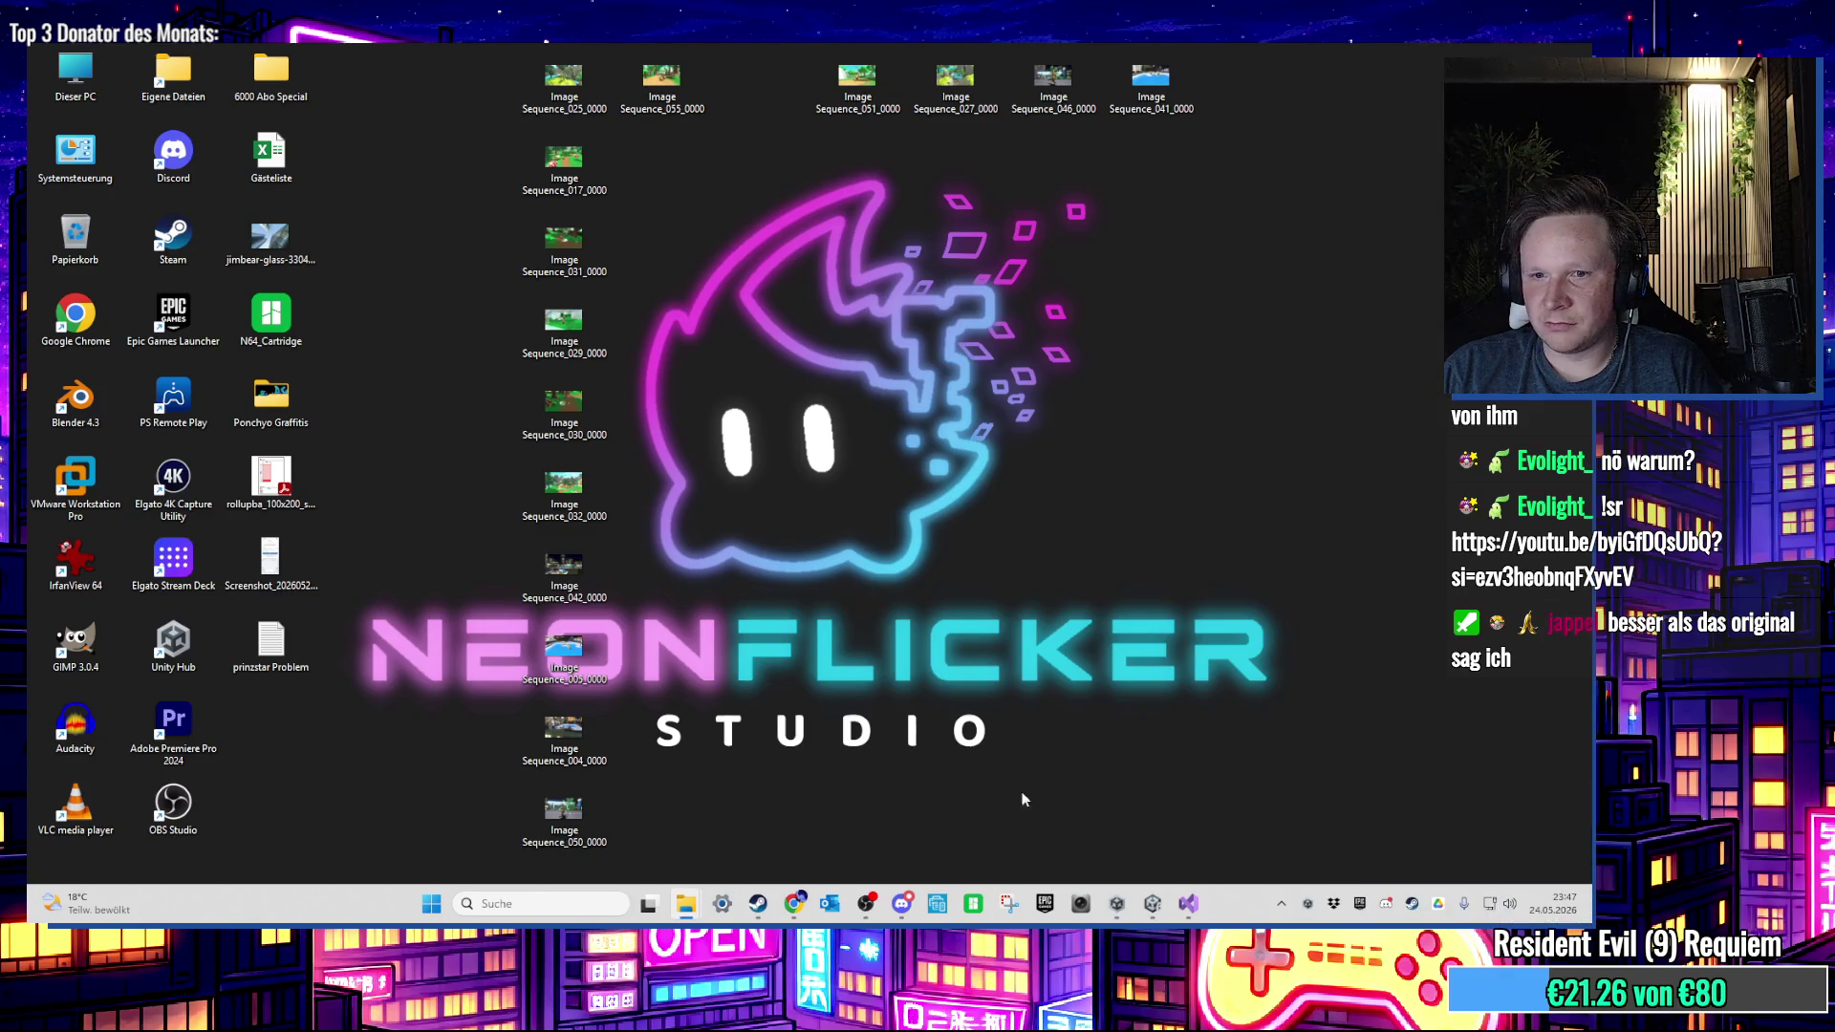
{"action": "left_click", "coordinate": [1147, 914]}
{"action": "scroll", "coordinate": [911, 487], "scroll_direction": "down", "scroll_amount": 10}
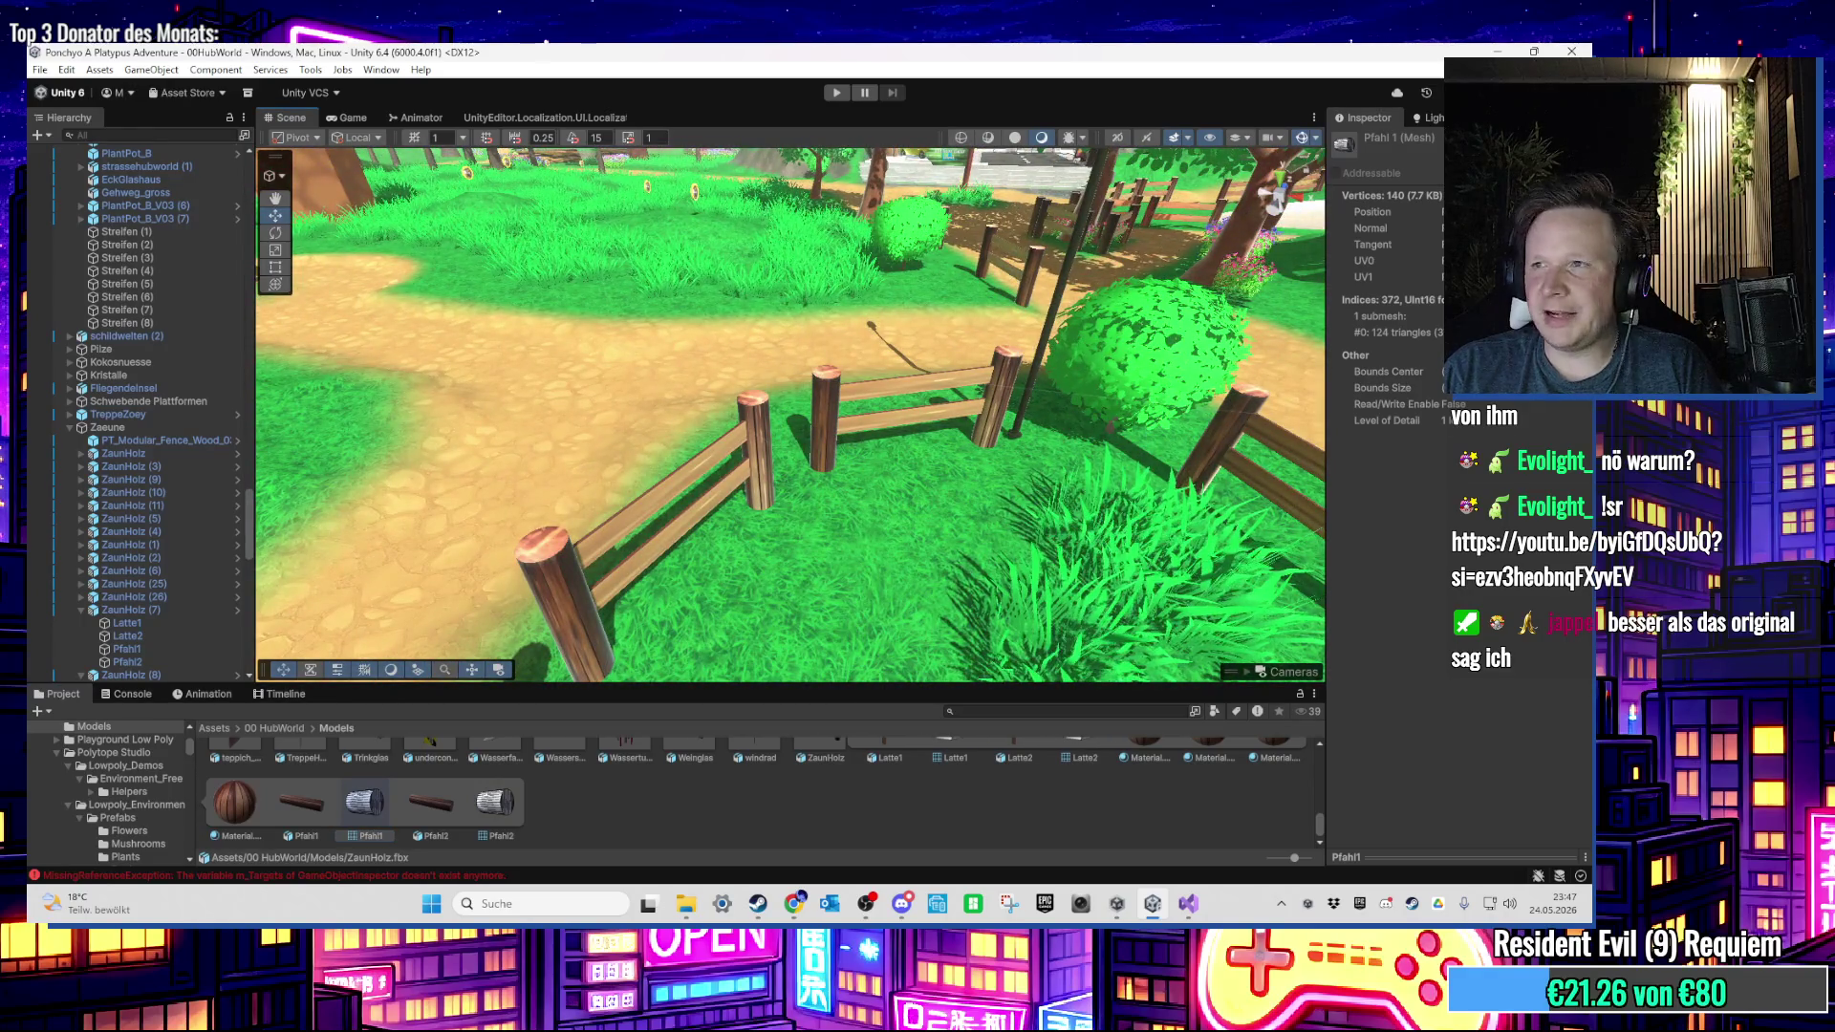
Step: Navigate the Scene view over to the shoreline cliff and select the island terrain
{"action": "scroll", "coordinate": [831, 356], "scroll_direction": "down", "scroll_amount": 2}
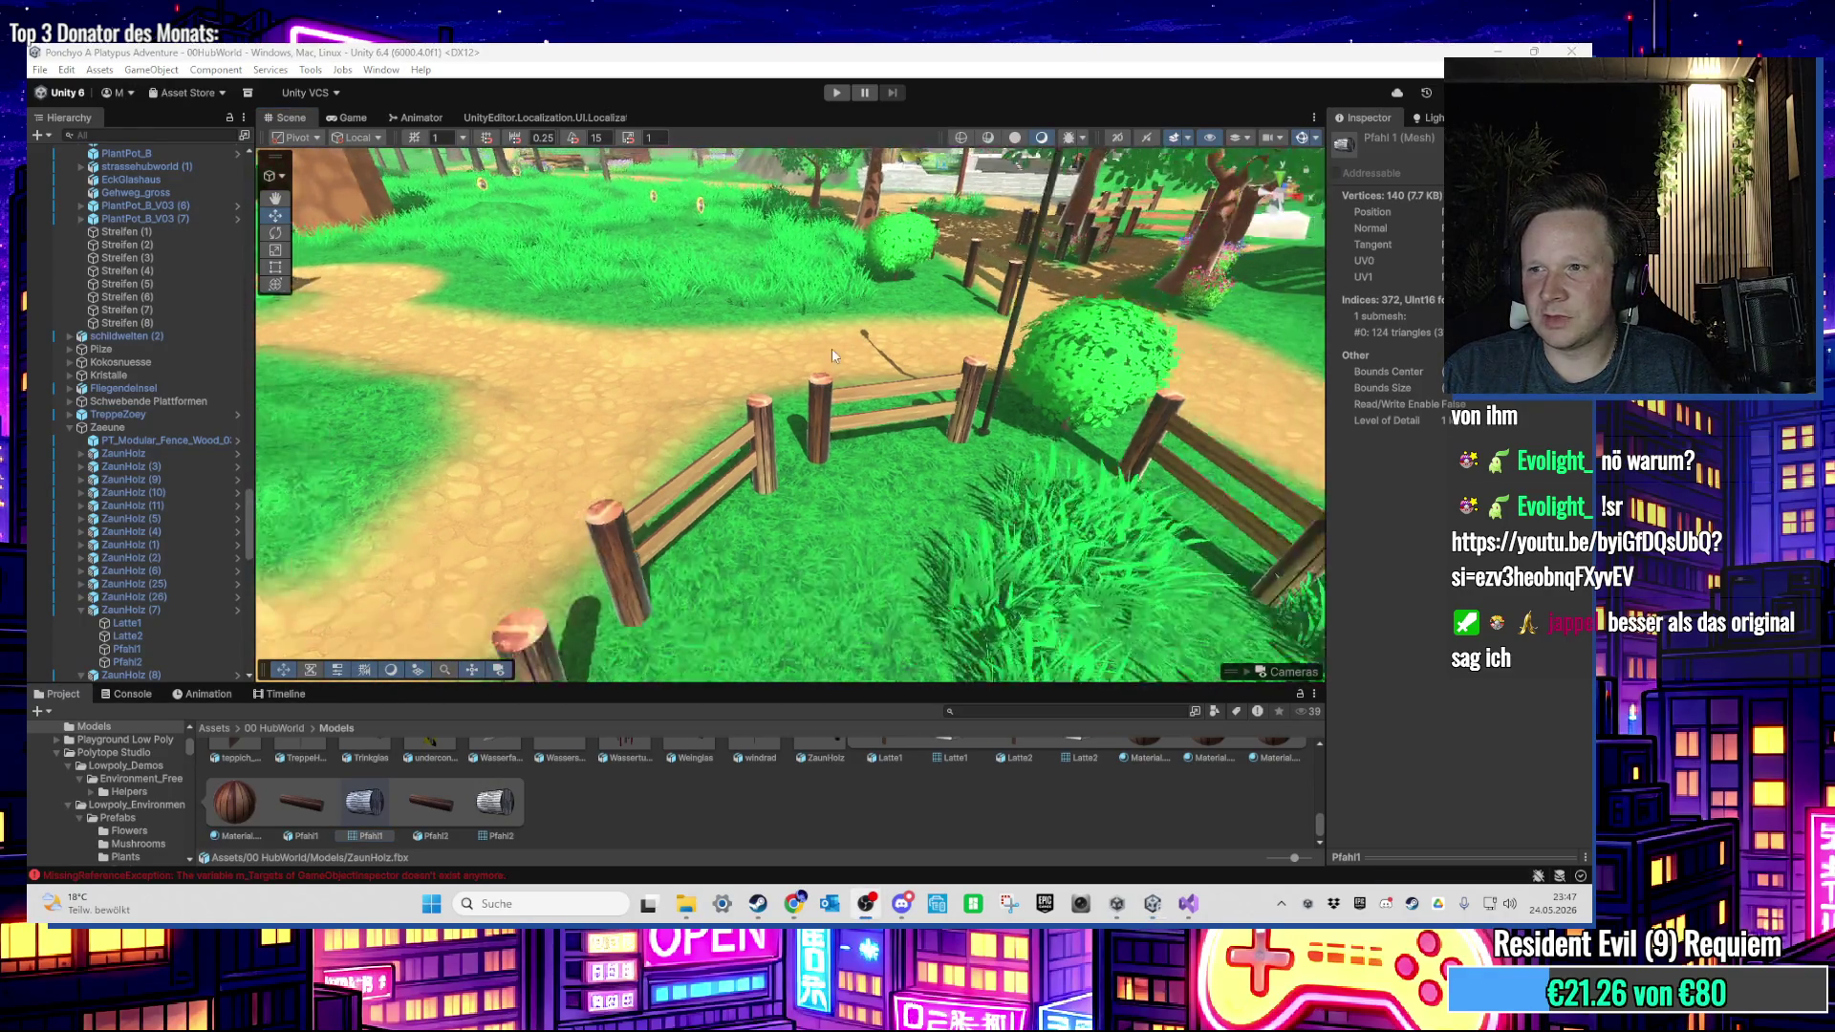
{"action": "scroll", "coordinate": [831, 355], "scroll_direction": "down", "scroll_amount": 10}
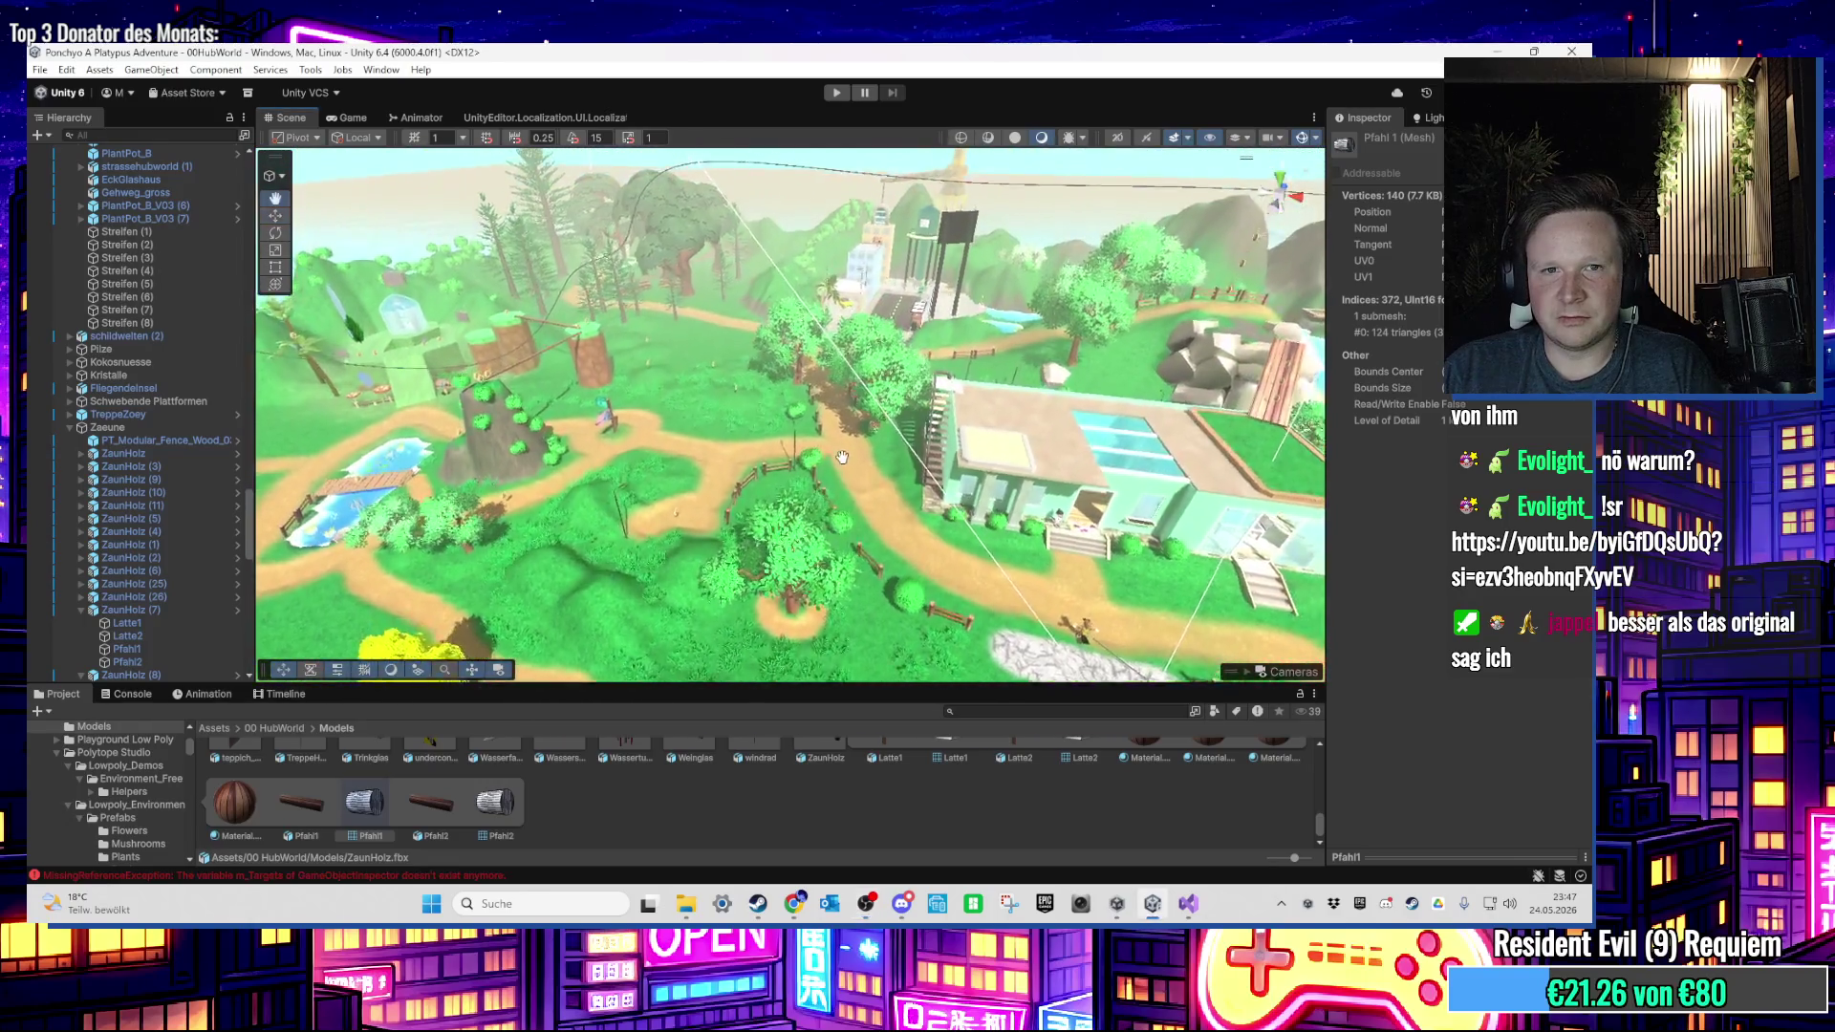
{"action": "left_click_drag", "start_coordinate": [842, 458], "coordinate": [1035, 370]}
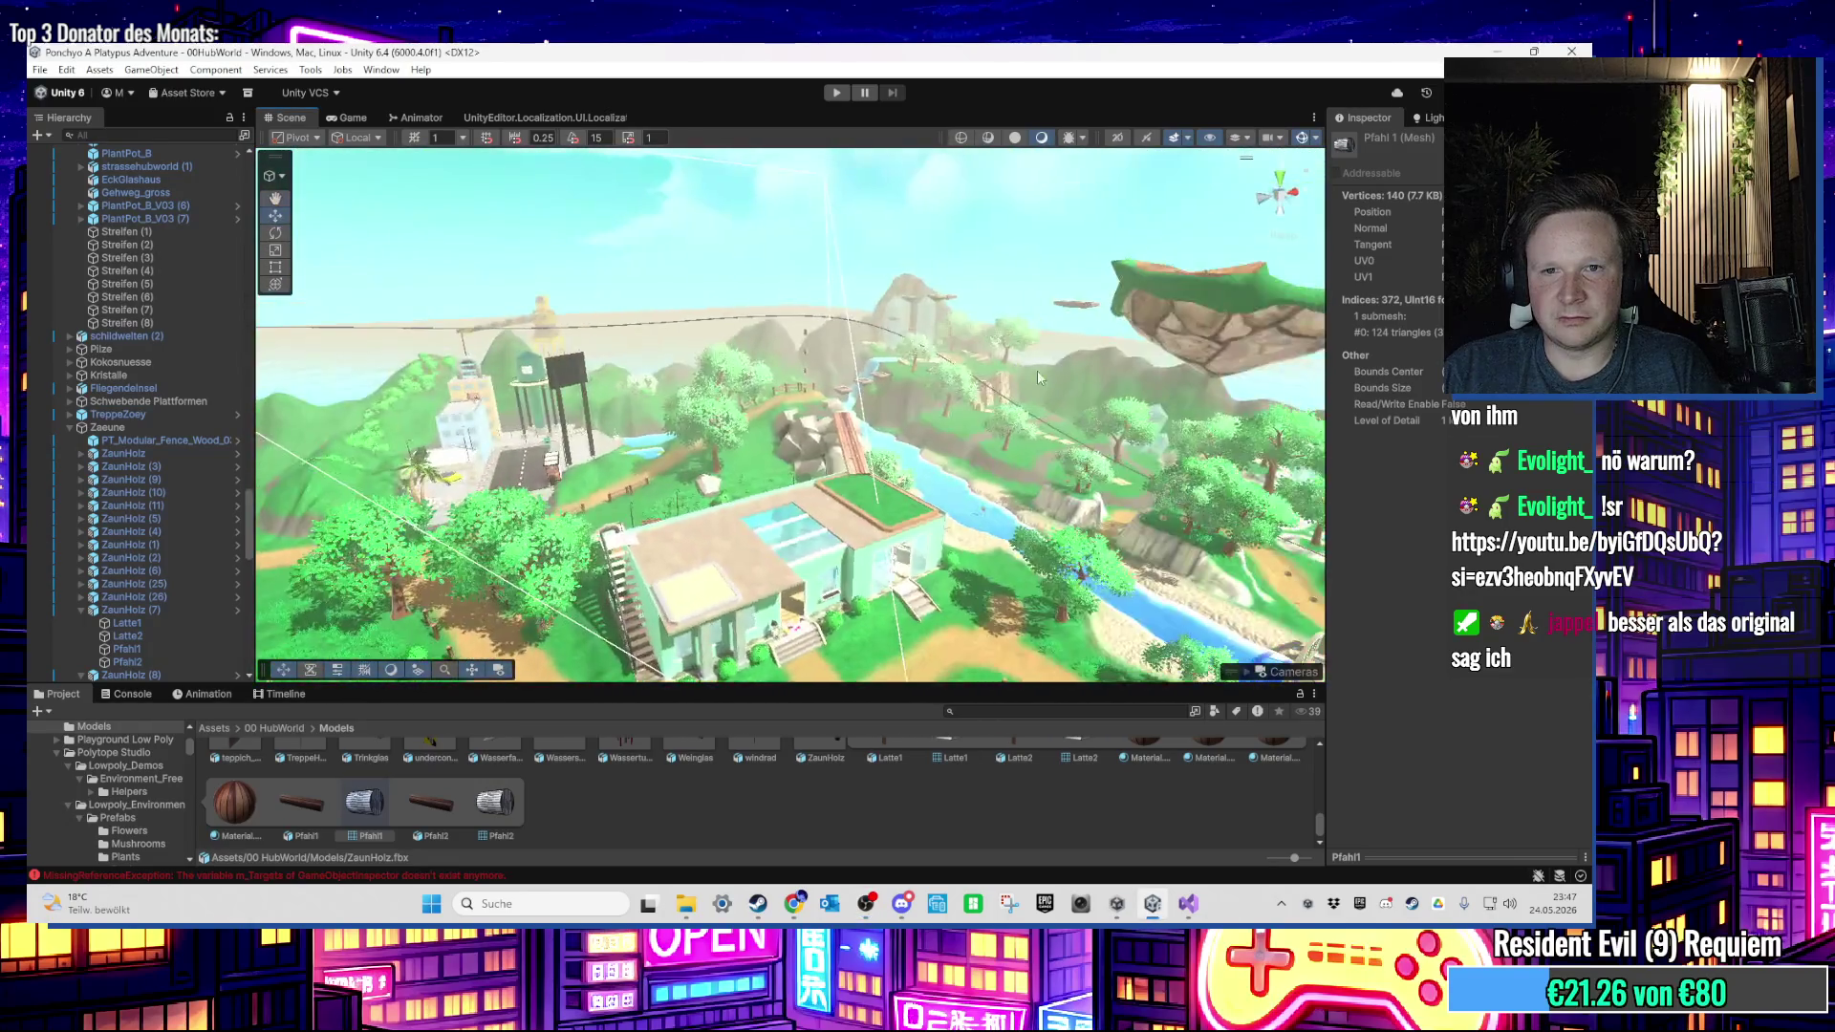
{"action": "left_click_drag", "start_coordinate": [1191, 278], "coordinate": [906, 227]}
{"action": "left_click", "coordinate": [906, 227]}
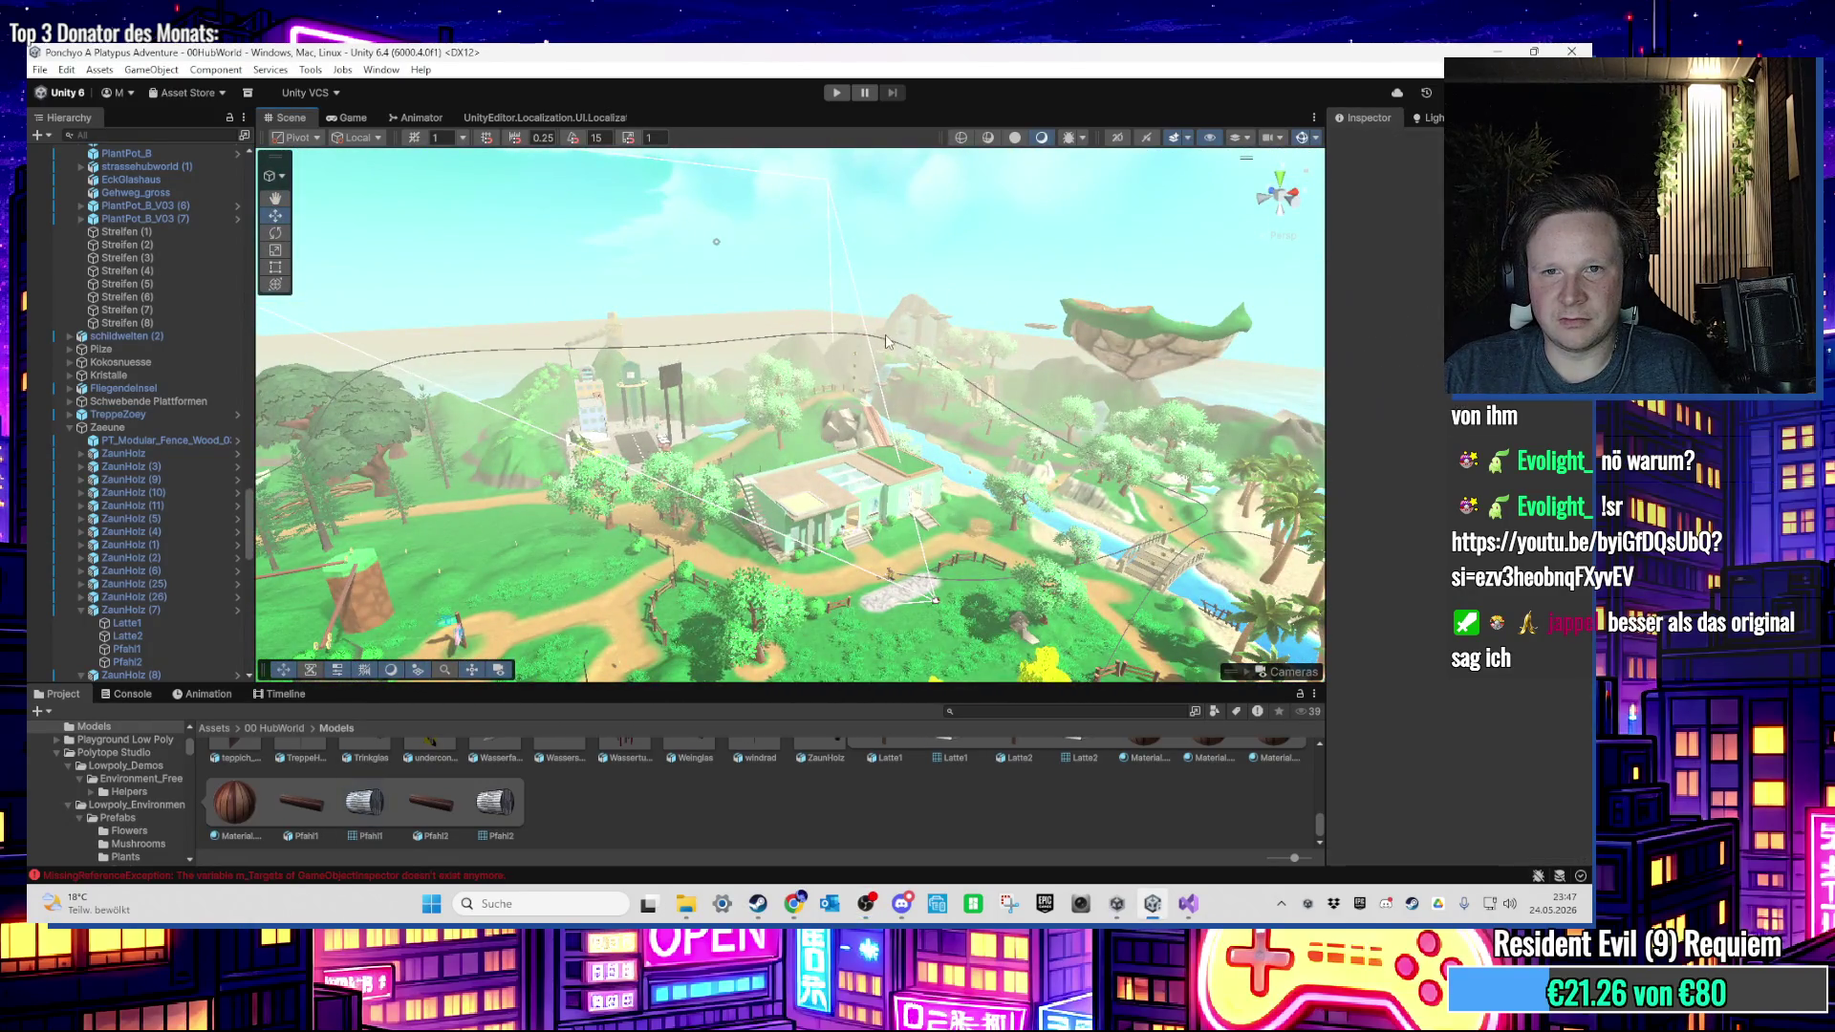
{"action": "scroll", "coordinate": [893, 305], "scroll_direction": "up", "scroll_amount": 15}
{"action": "scroll", "coordinate": [887, 372], "scroll_direction": "up", "scroll_amount": 10}
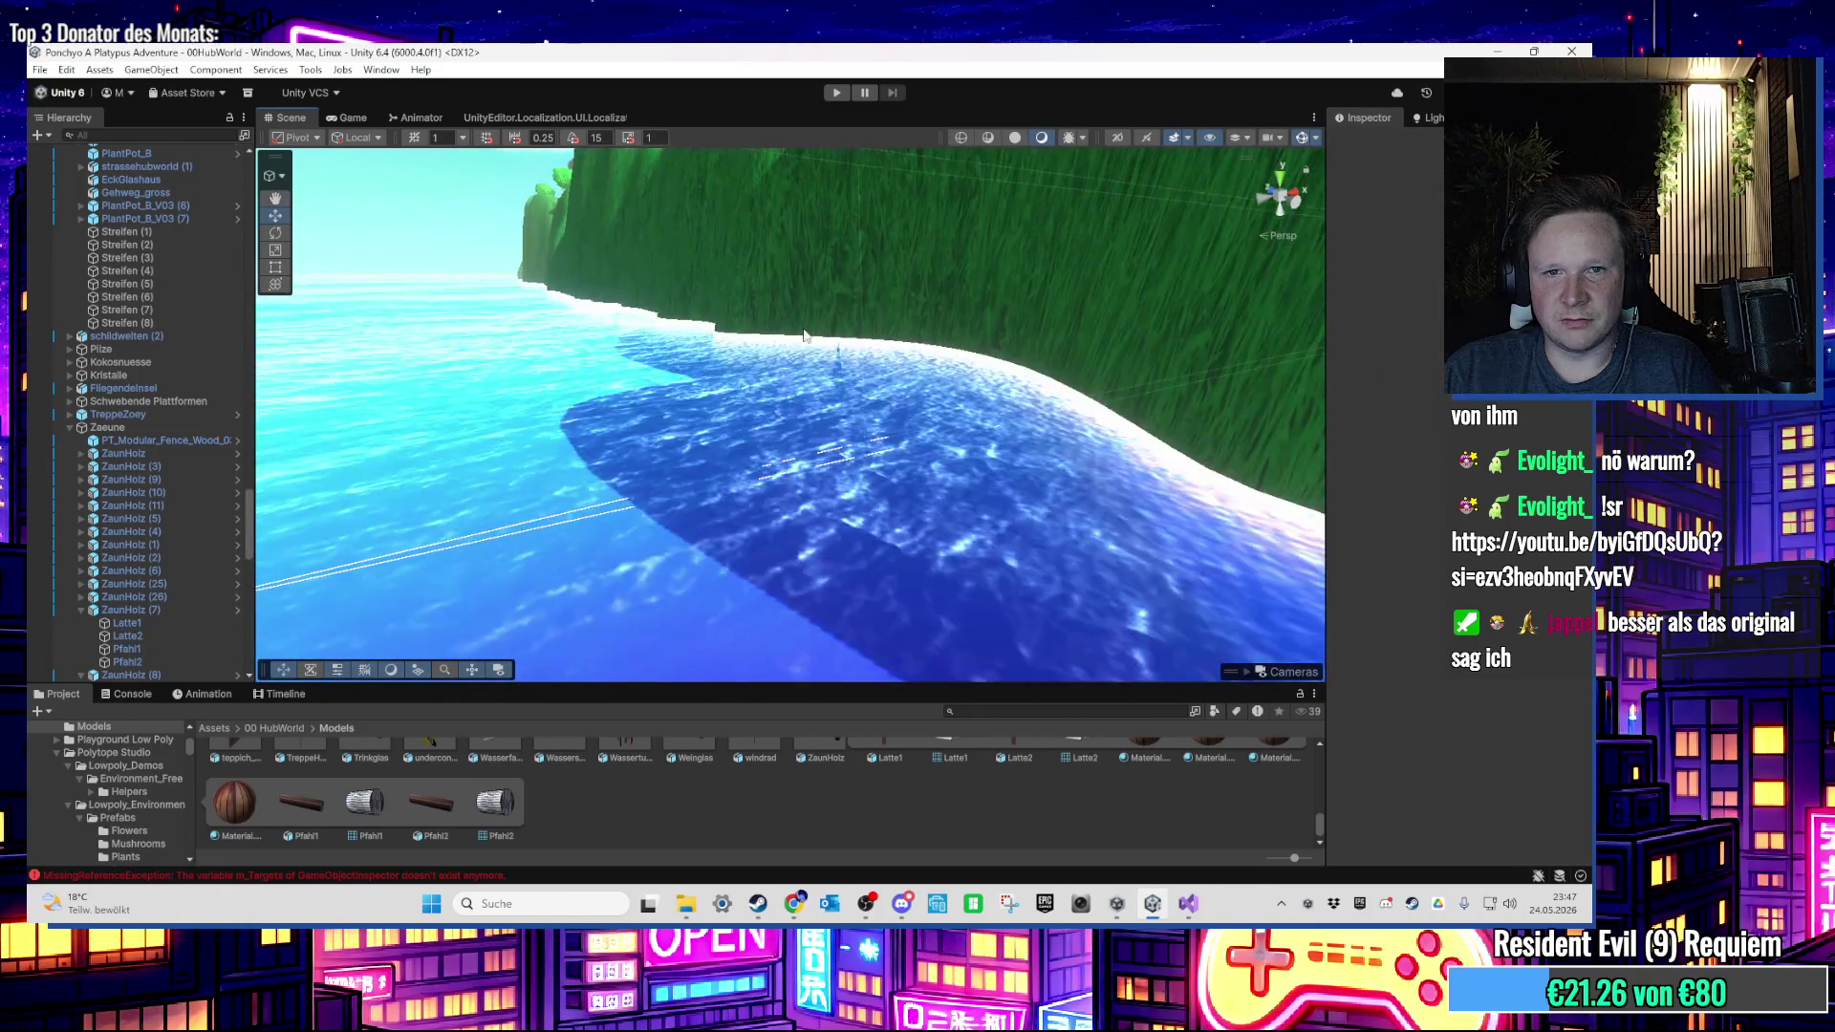
{"action": "left_click", "coordinate": [793, 315]}
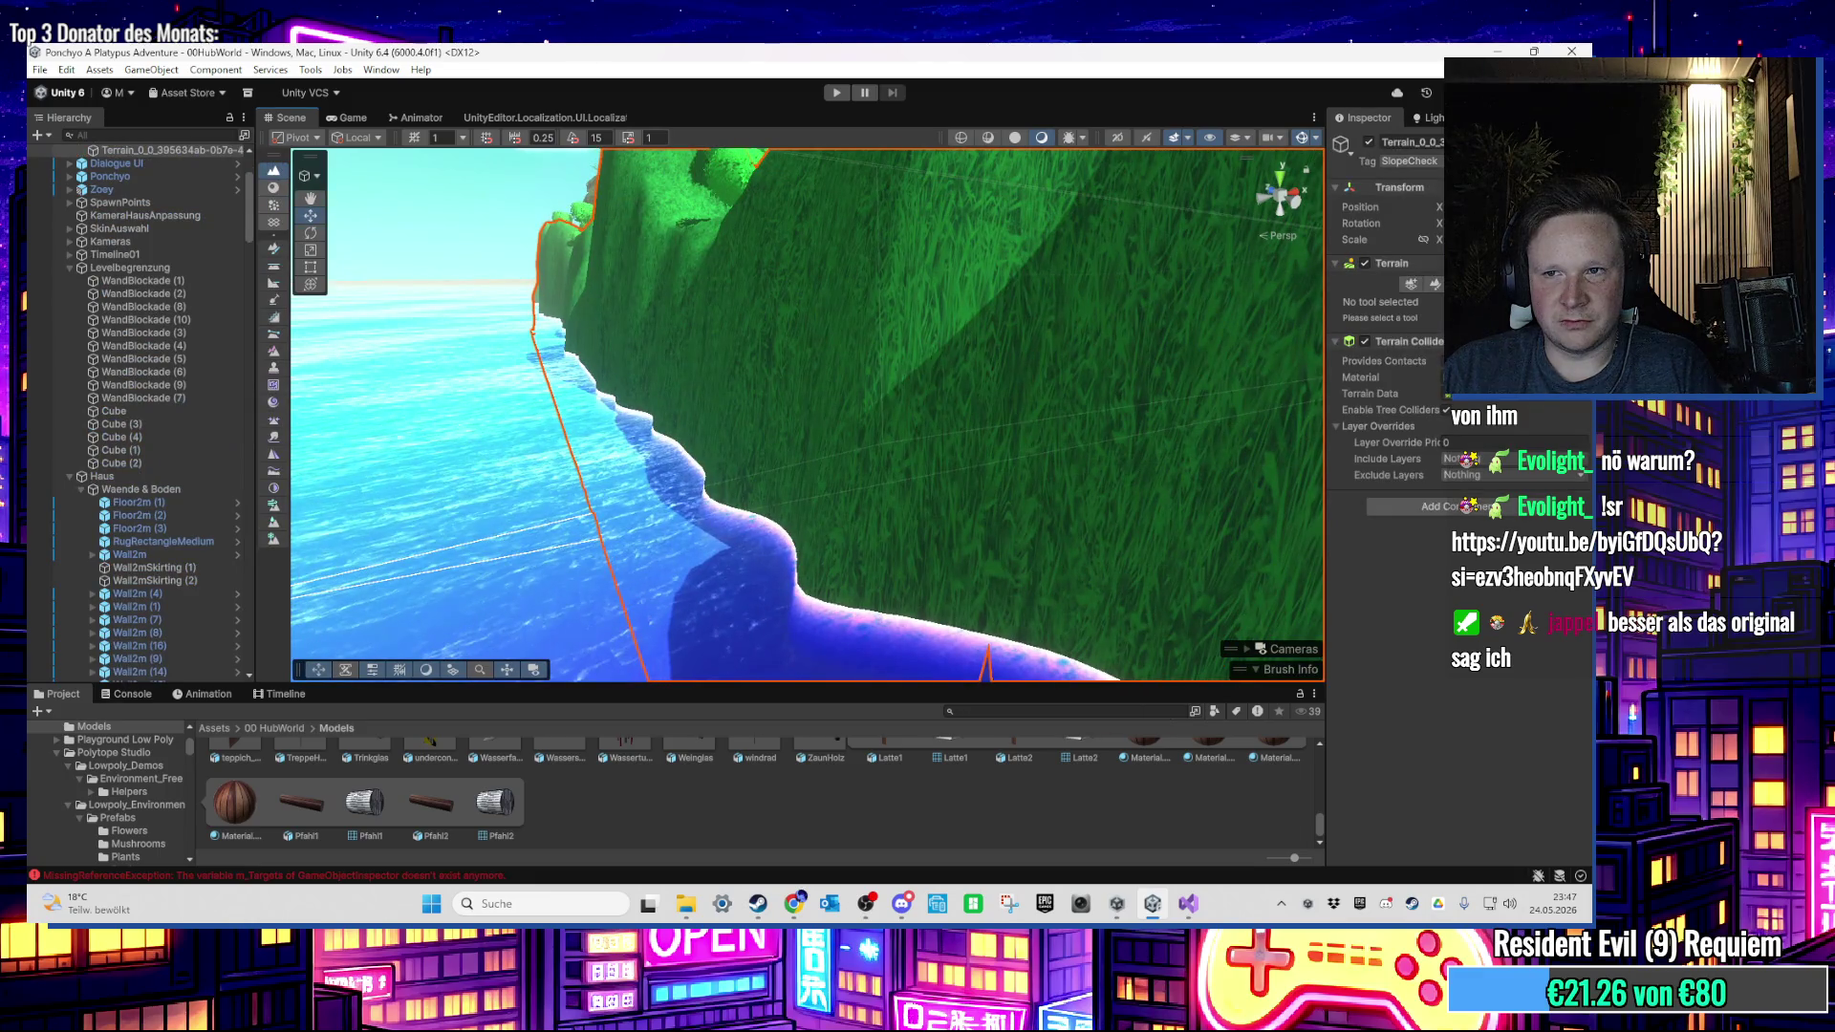
Step: Switch the terrain to Paint Holes and cut a first hole at the shoreline
{"action": "left_click", "coordinate": [273, 299]}
{"action": "scroll", "coordinate": [862, 579], "scroll_direction": "up", "scroll_amount": 5}
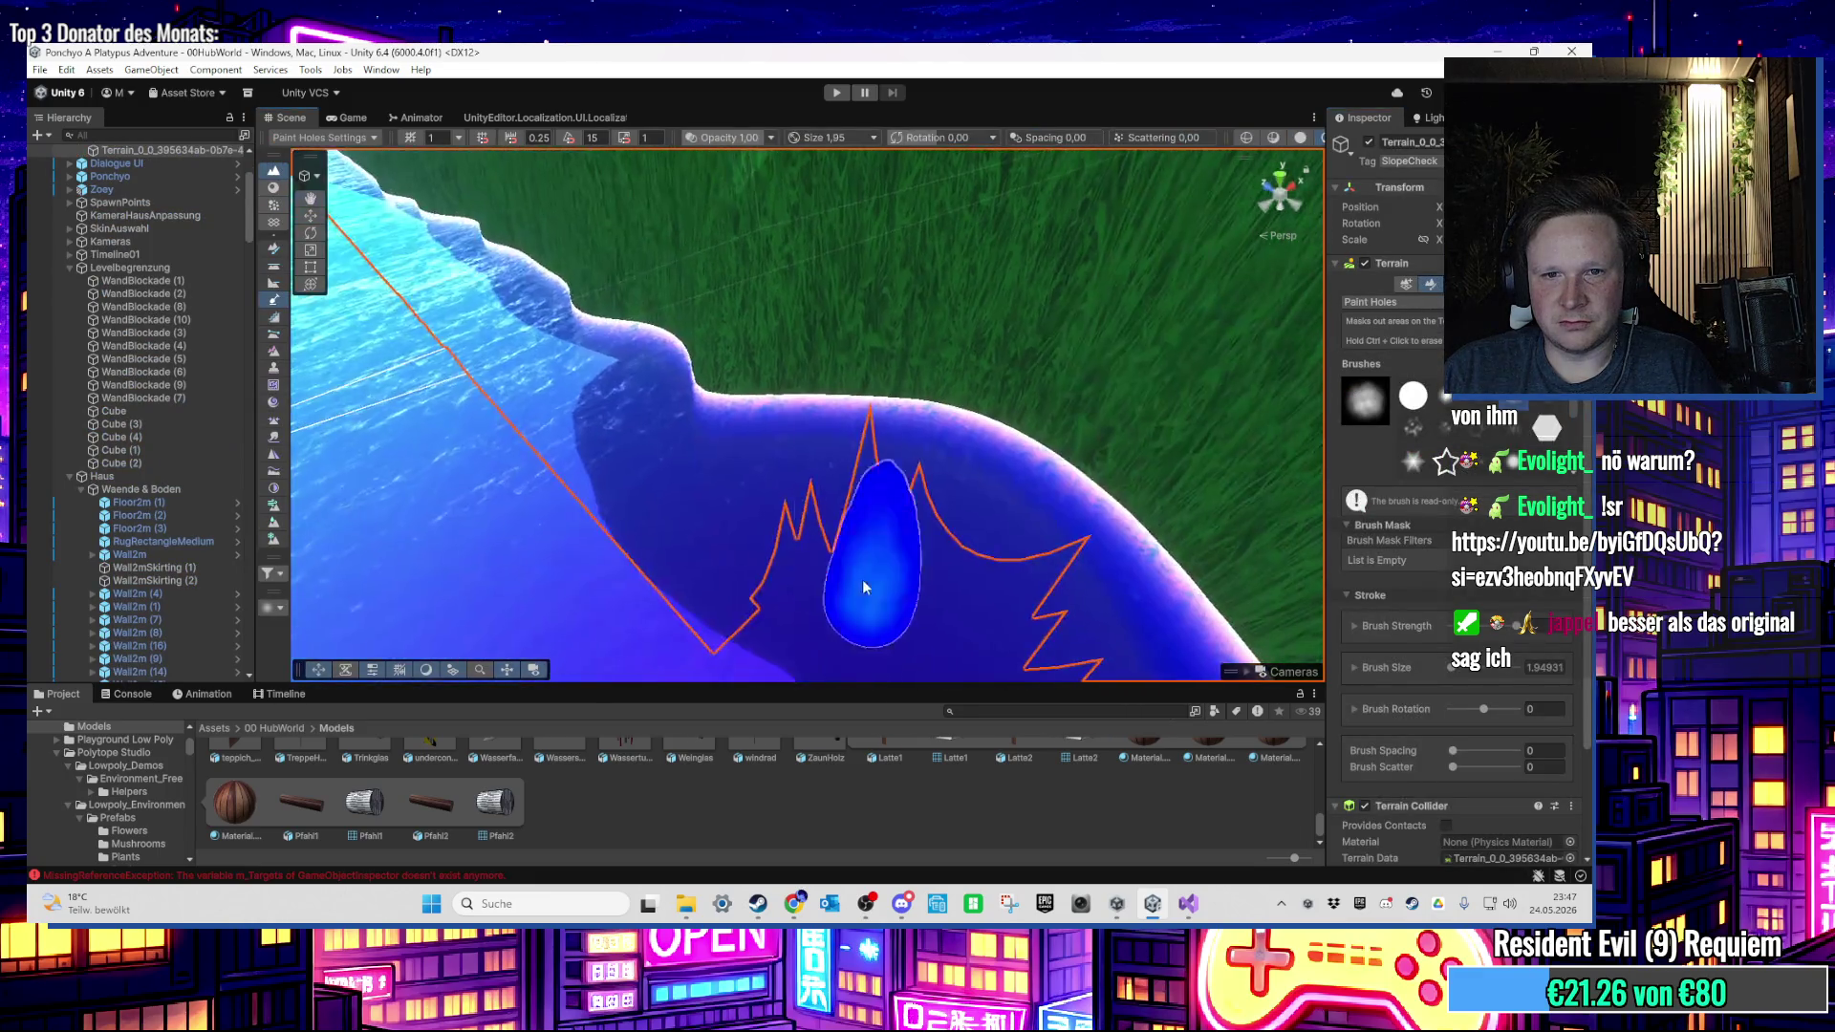
{"action": "scroll", "coordinate": [863, 586], "scroll_direction": "down", "scroll_amount": 5}
{"action": "scroll", "coordinate": [759, 564], "scroll_direction": "up", "scroll_amount": 5}
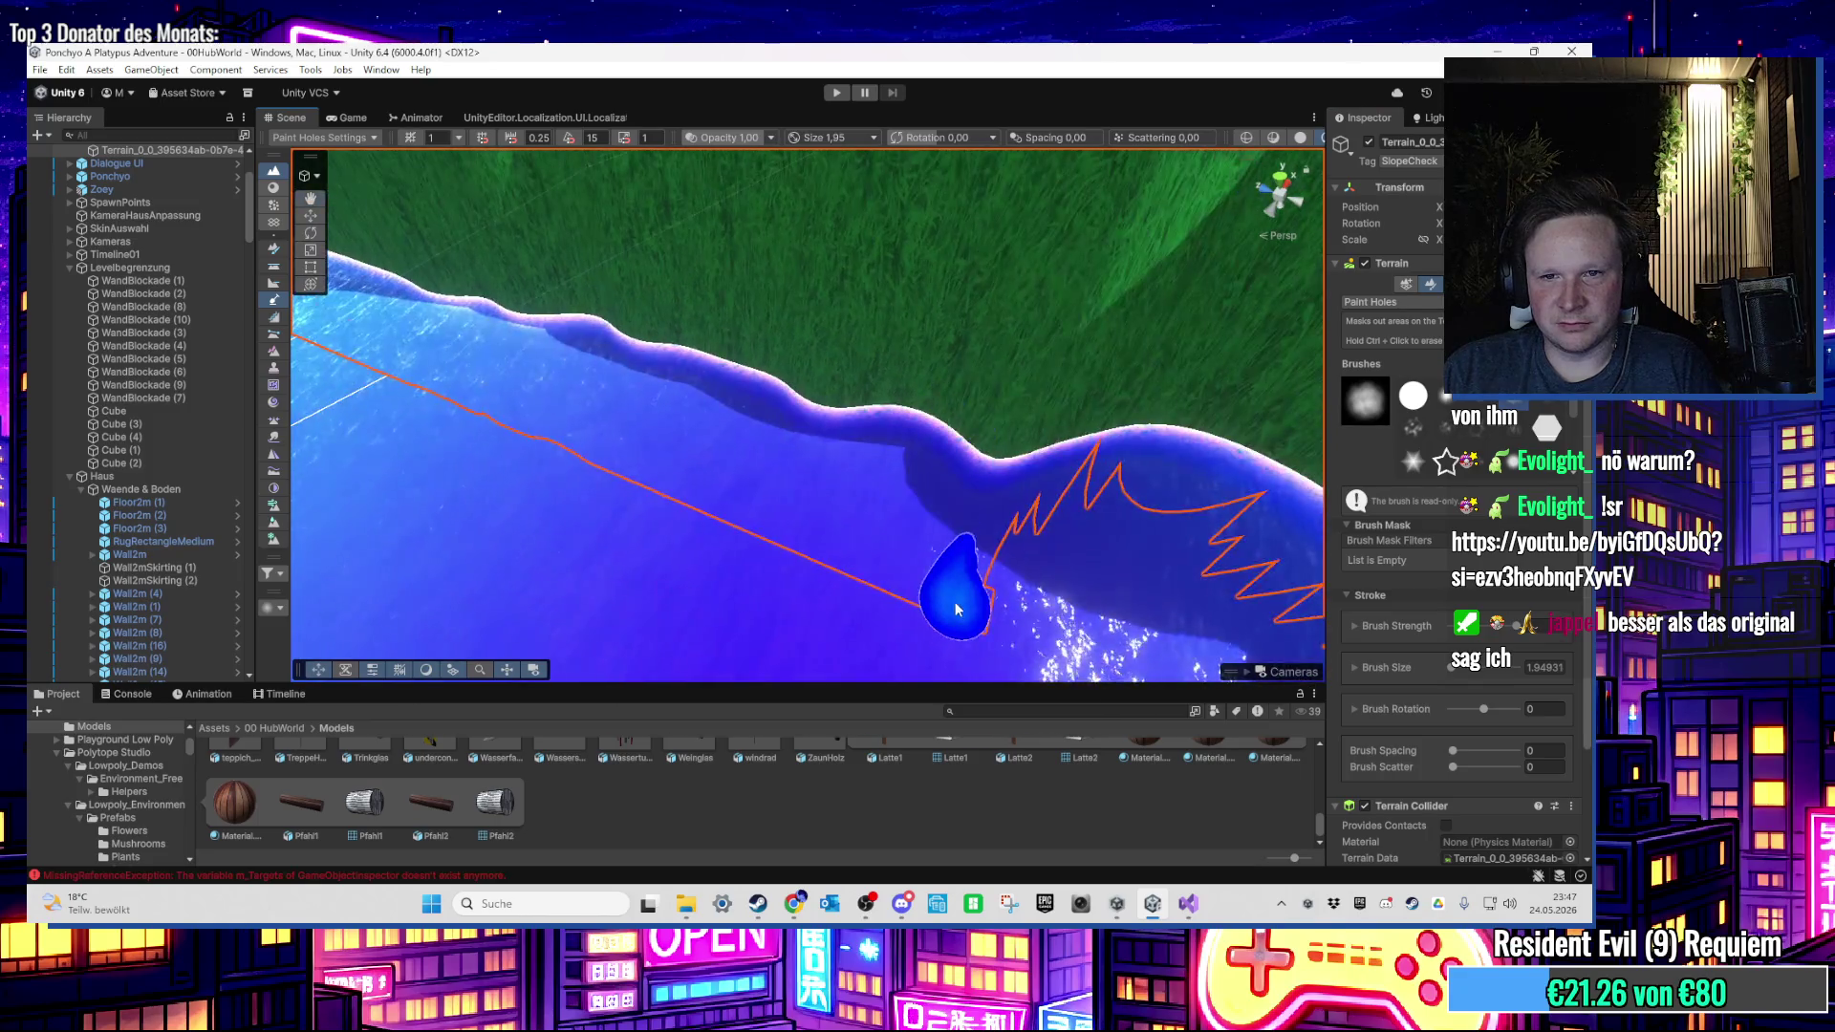
{"action": "left_click_drag", "start_coordinate": [956, 608], "coordinate": [910, 590]}
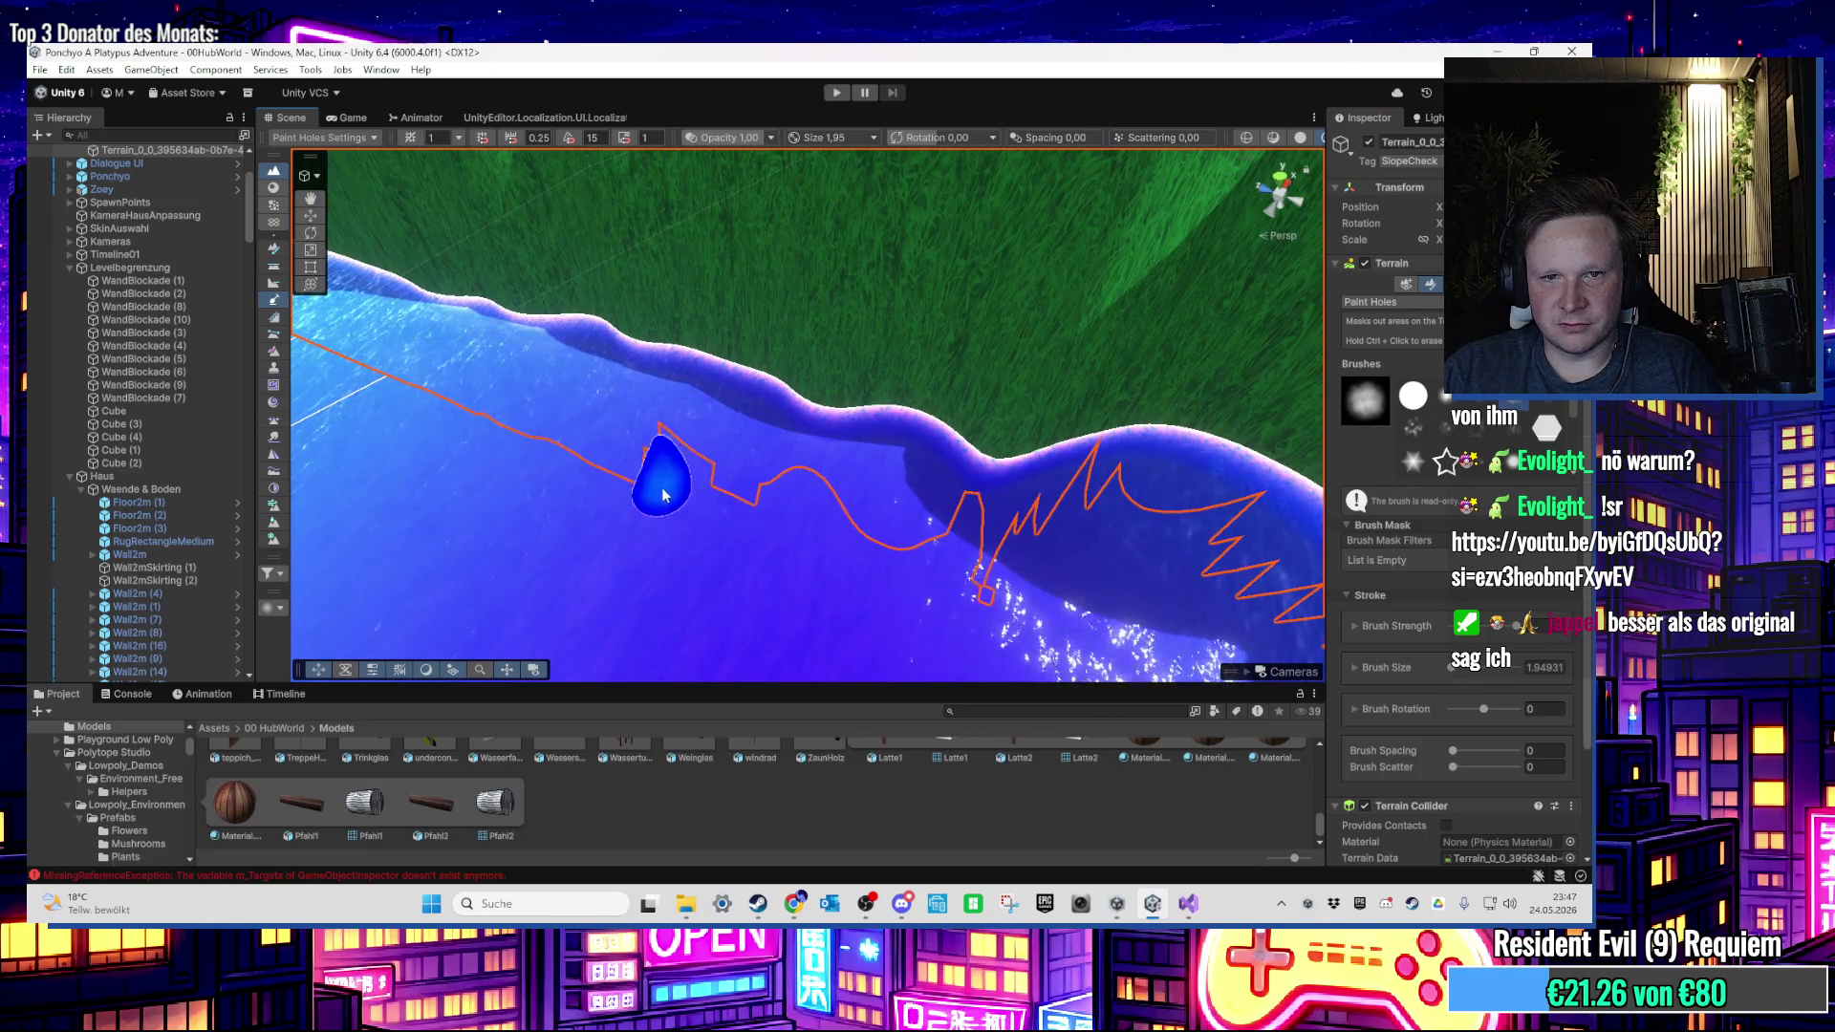
{"action": "mouse_move", "coordinate": [519, 437]}
{"action": "left_mouse_down"}
{"action": "mouse_move", "coordinate": [758, 430]}
{"action": "mouse_move", "coordinate": [688, 468]}
{"action": "mouse_move", "coordinate": [818, 484]}
{"action": "left_mouse_up"}
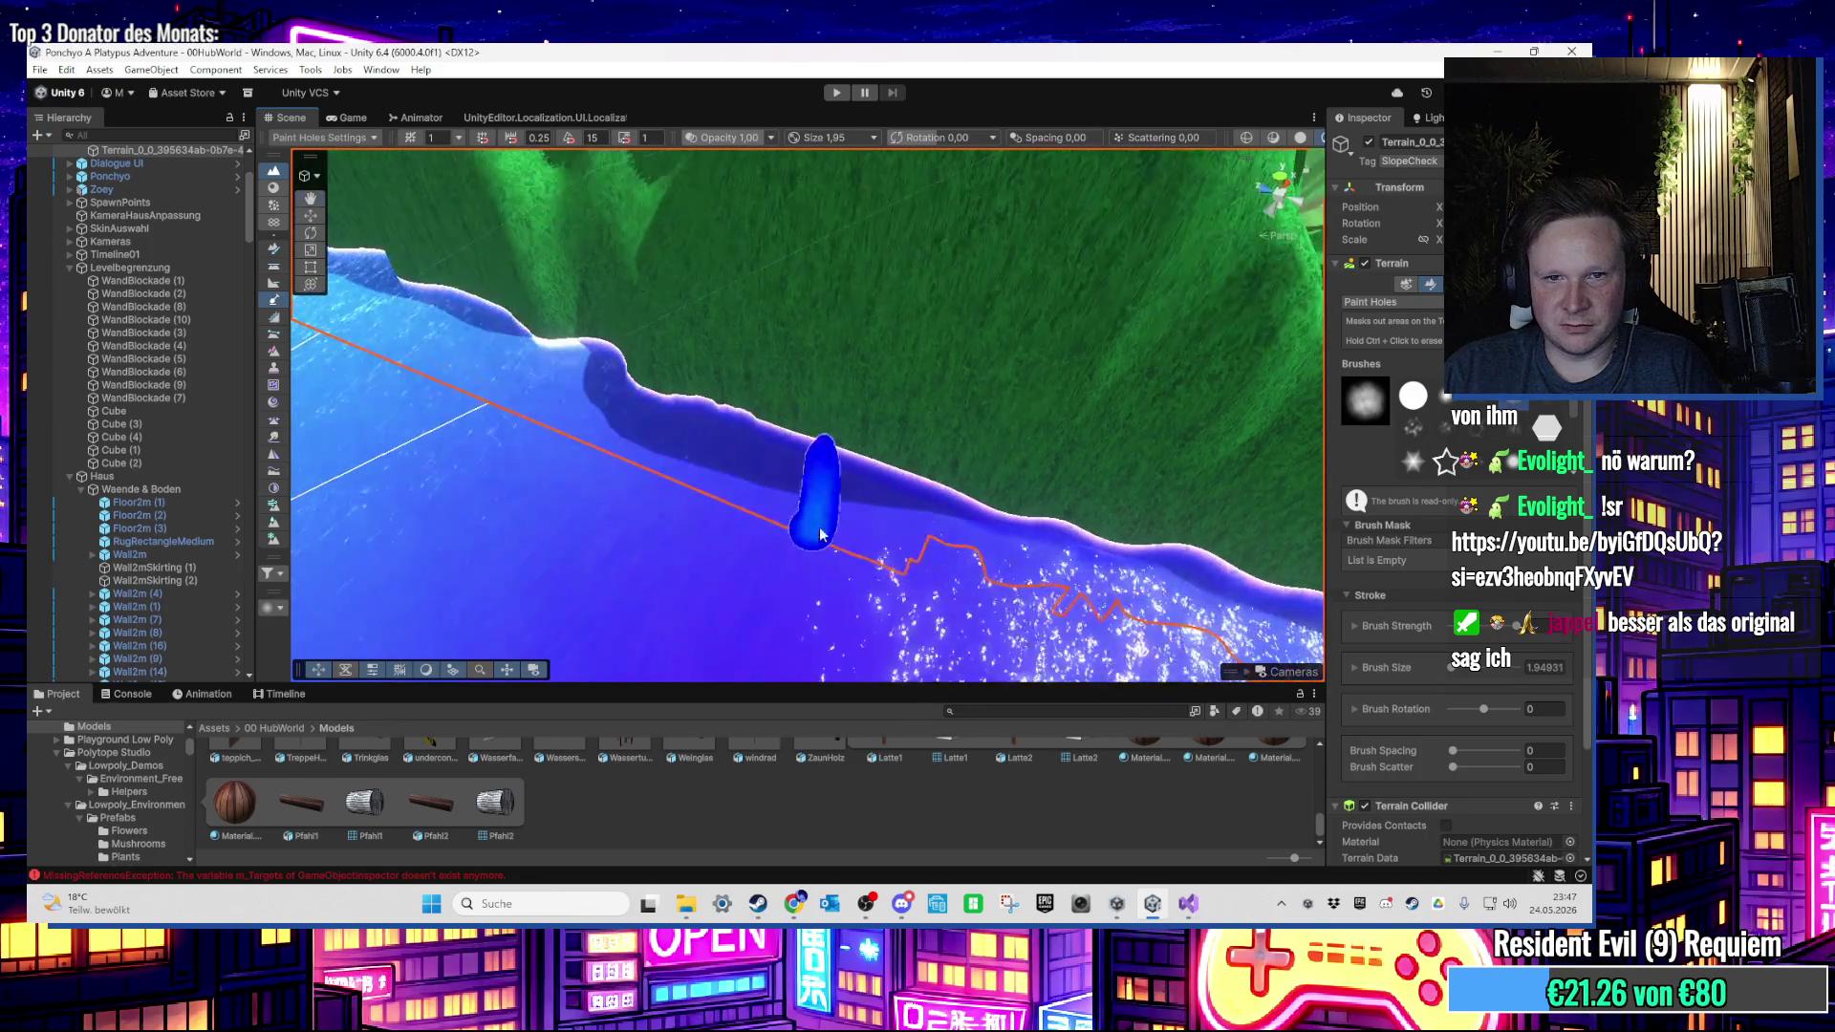
Step: Paint more holes along the shoreline notch and leftward for a jagged ground edge
{"action": "scroll", "coordinate": [749, 483], "scroll_direction": "up", "scroll_amount": 10}
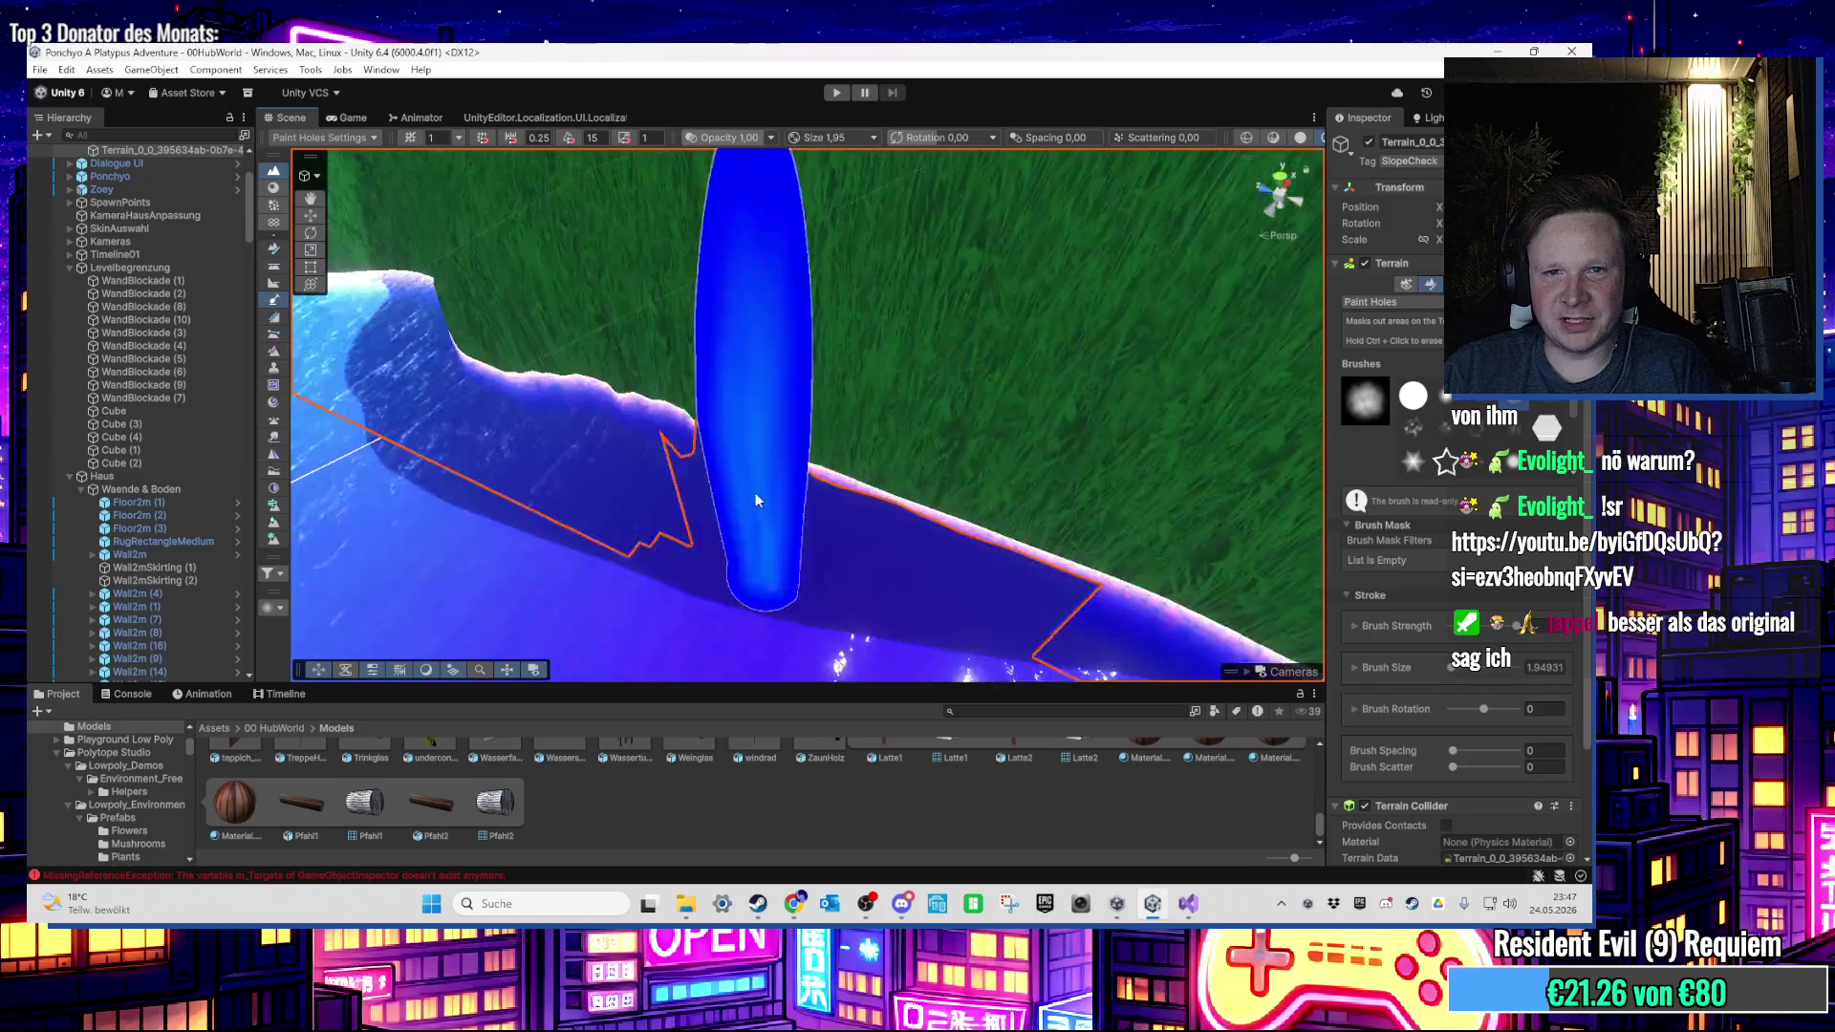
{"action": "scroll", "coordinate": [1001, 355], "scroll_direction": "down", "scroll_amount": 10}
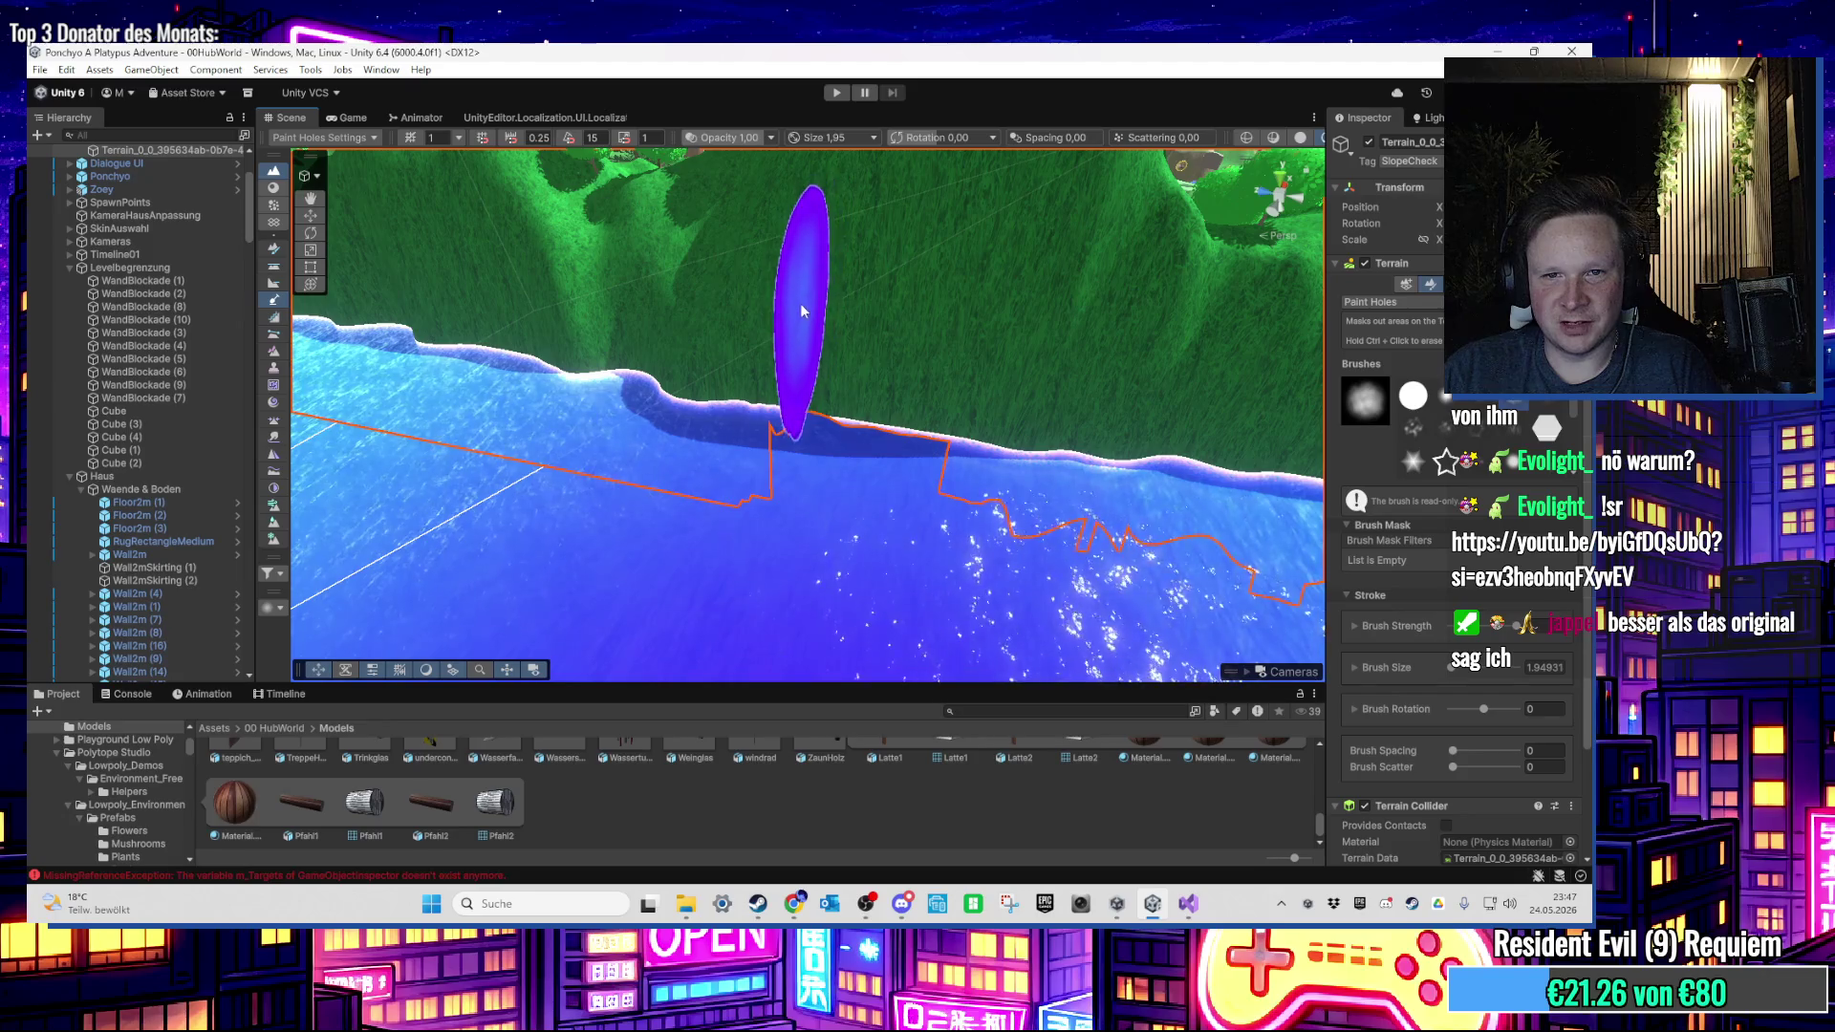
{"action": "left_click", "coordinate": [813, 309]}
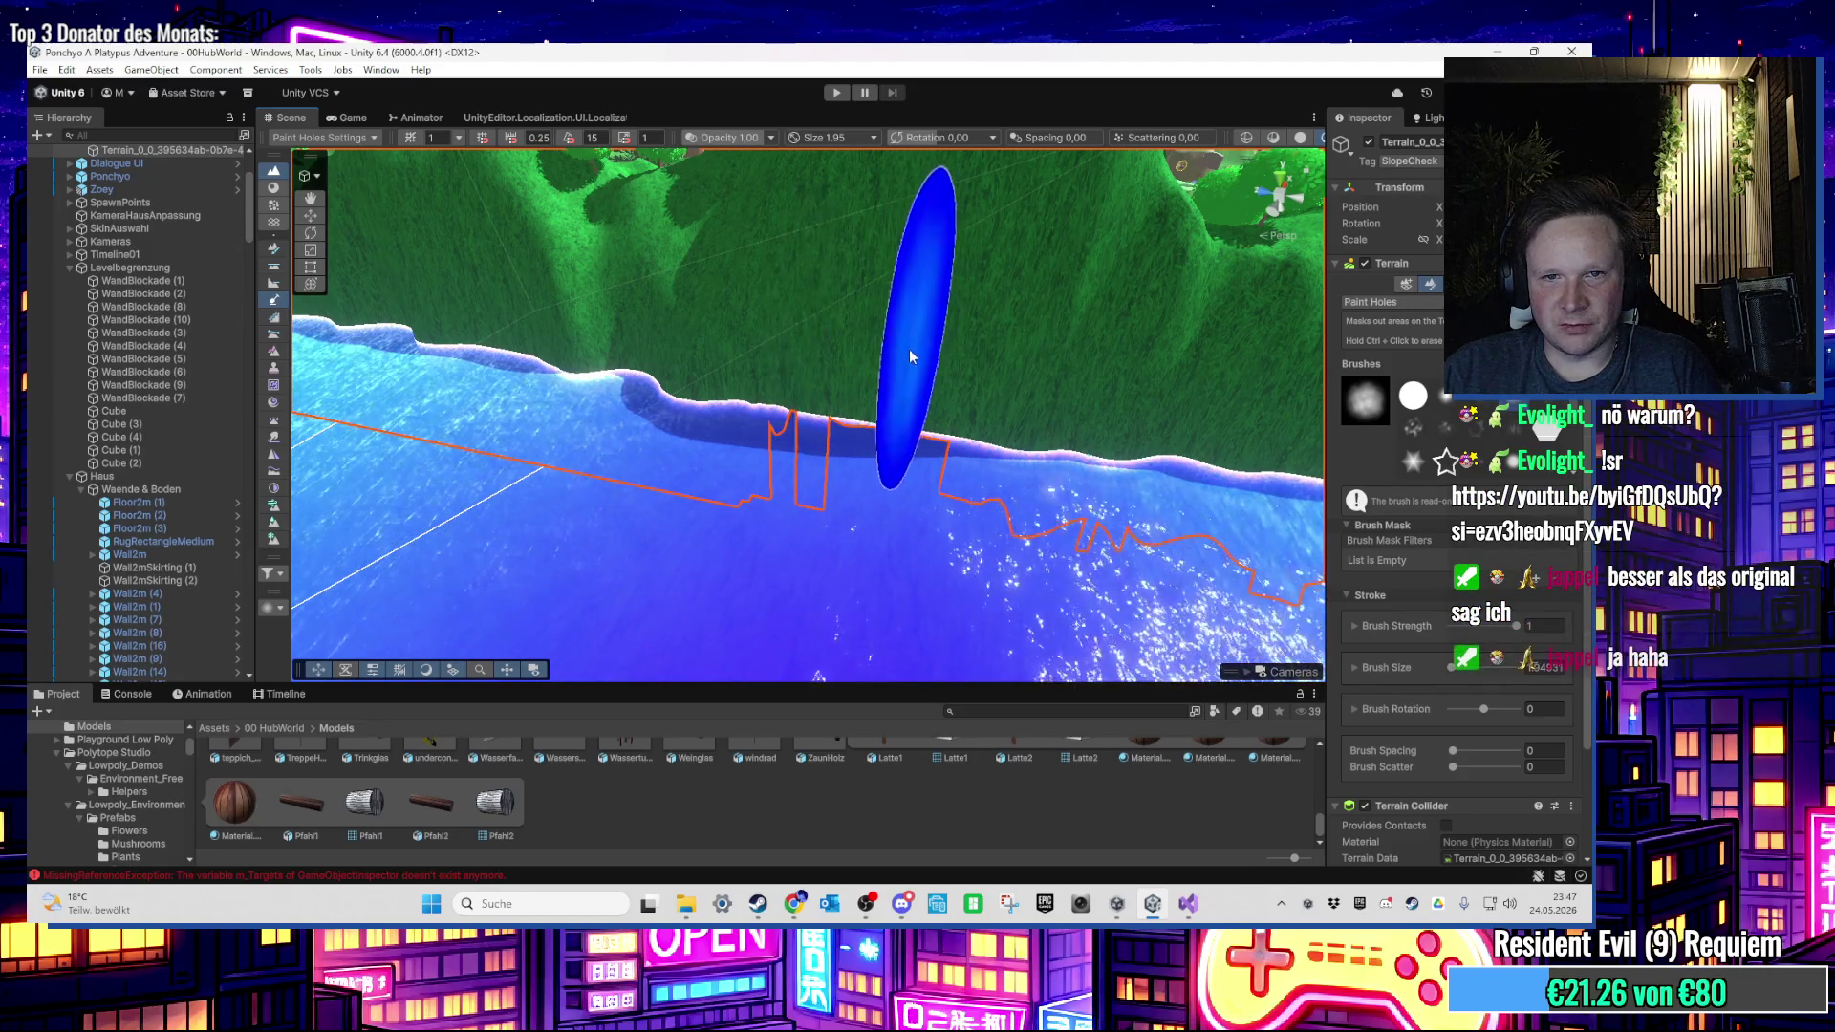
{"action": "scroll", "coordinate": [846, 335], "scroll_direction": "up", "scroll_amount": 3}
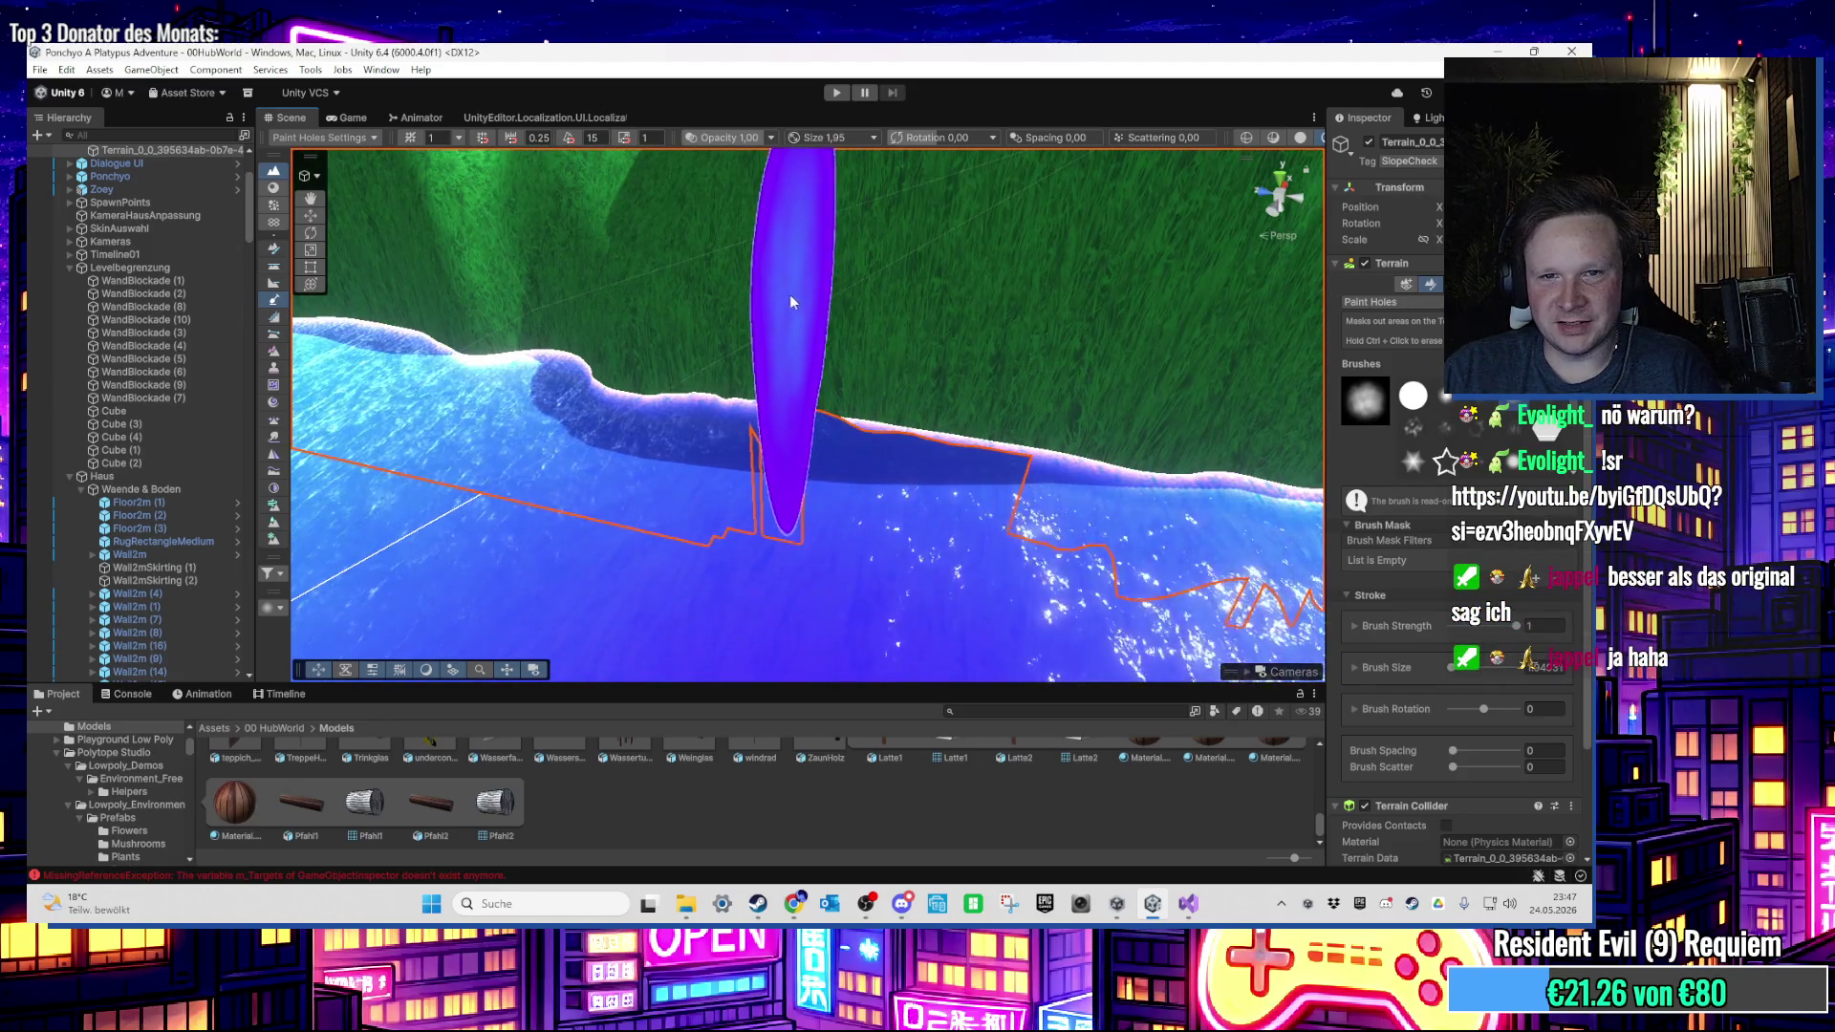
{"action": "mouse_move", "coordinate": [789, 294]}
{"action": "left_mouse_down"}
{"action": "mouse_move", "coordinate": [915, 308]}
{"action": "mouse_move", "coordinate": [860, 295]}
{"action": "left_mouse_up"}
{"action": "scroll", "coordinate": [750, 373], "scroll_direction": "down", "scroll_amount": 4}
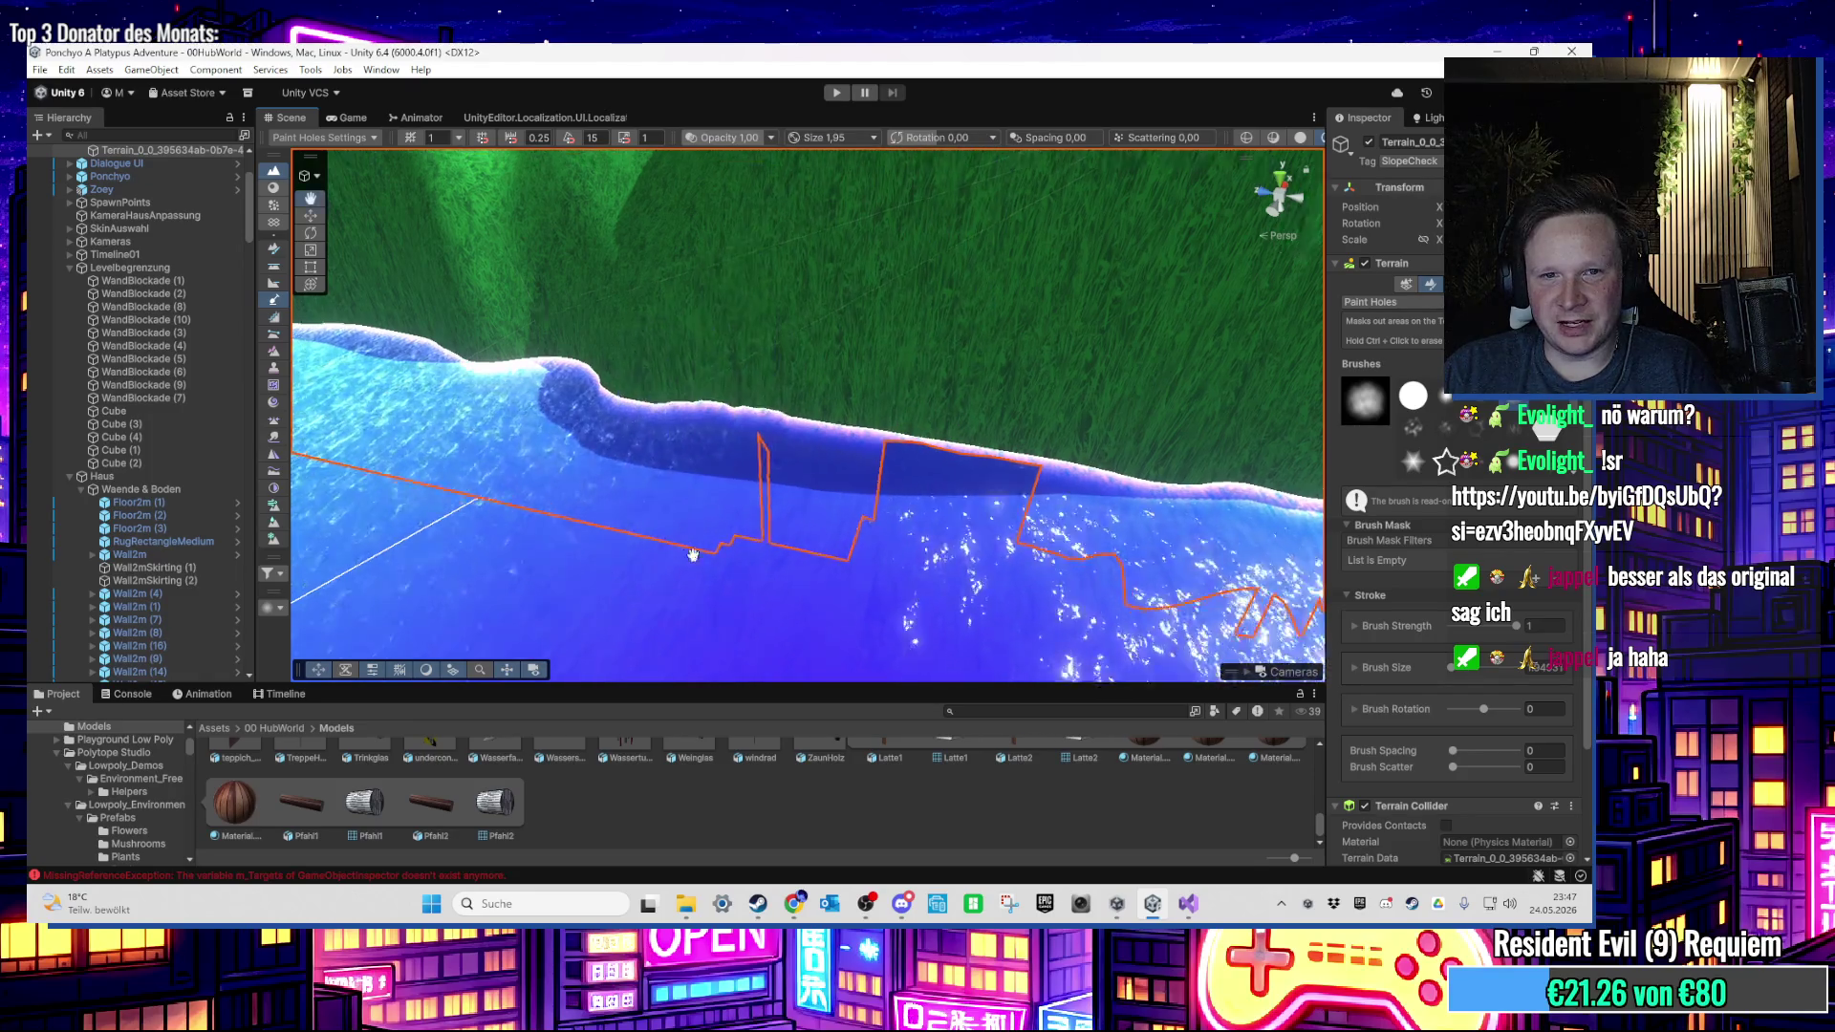
{"action": "mouse_move", "coordinate": [957, 514]}
{"action": "left_mouse_down"}
{"action": "mouse_move", "coordinate": [931, 512]}
{"action": "mouse_move", "coordinate": [925, 535]}
{"action": "mouse_move", "coordinate": [851, 516]}
{"action": "mouse_move", "coordinate": [749, 545]}
{"action": "mouse_move", "coordinate": [1005, 521]}
{"action": "mouse_move", "coordinate": [950, 496]}
{"action": "mouse_move", "coordinate": [745, 508]}
{"action": "left_mouse_up"}
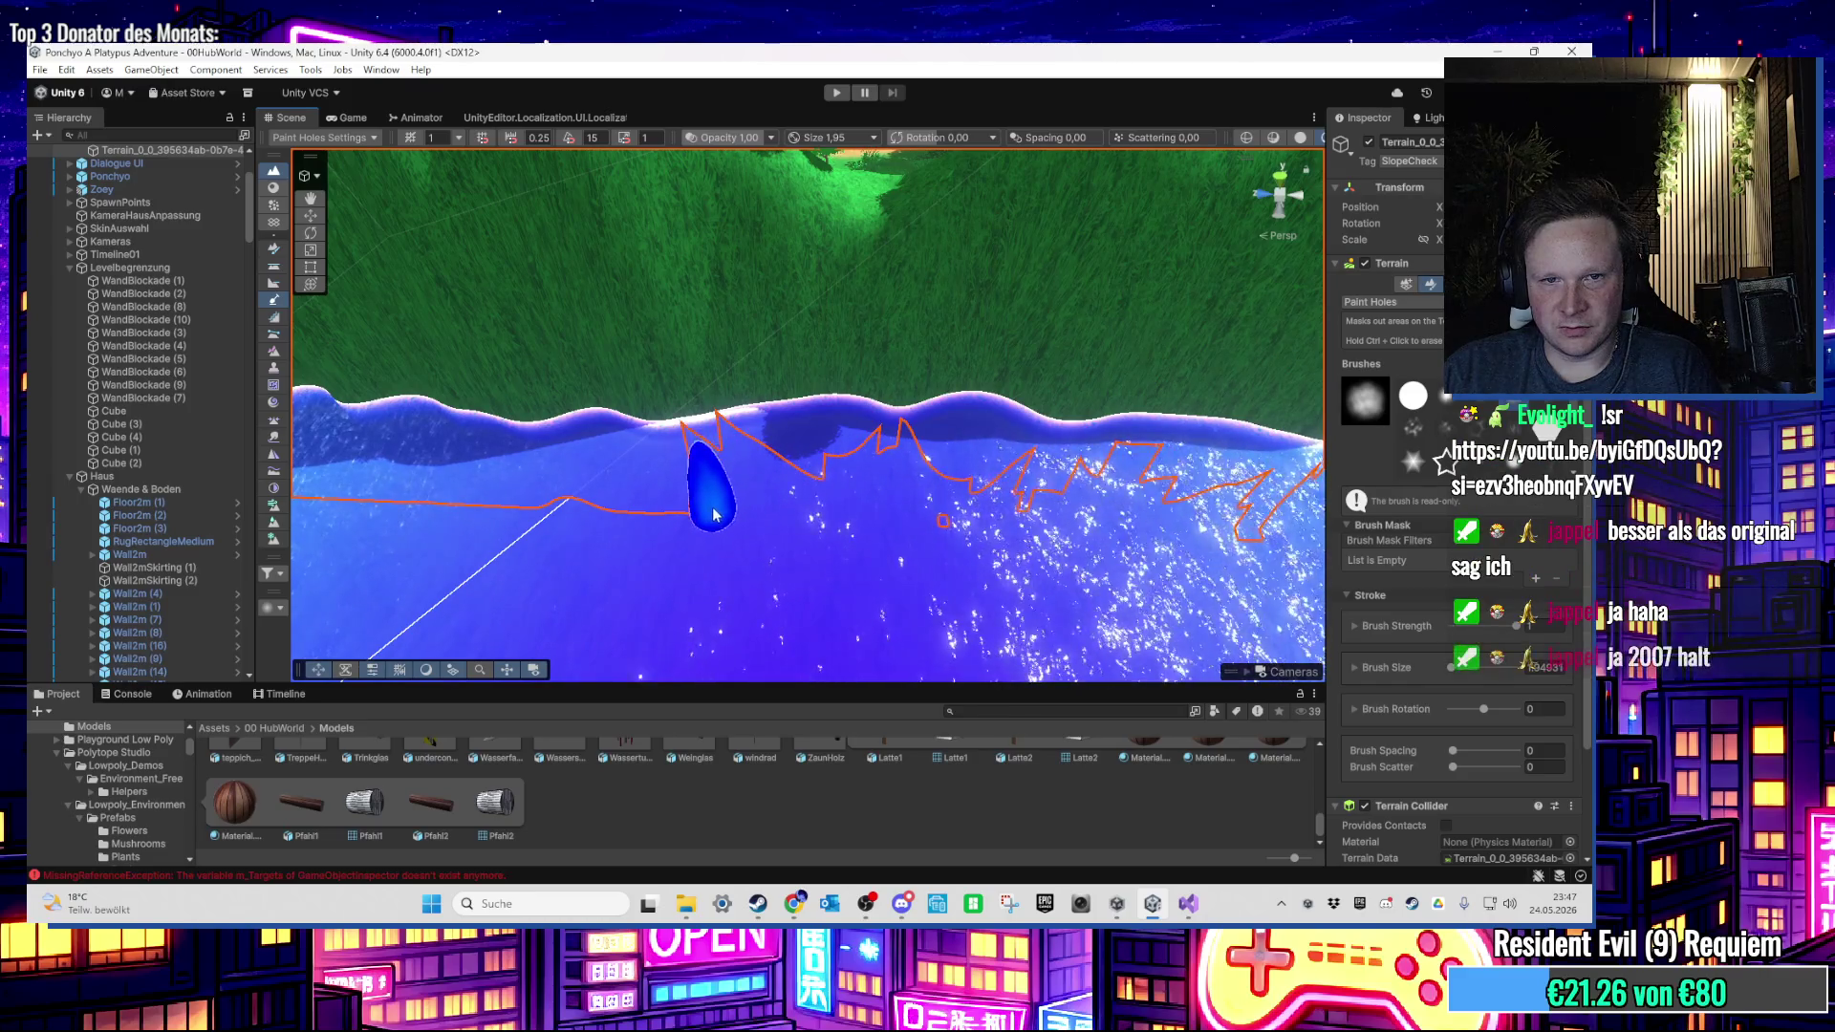
{"action": "mouse_move", "coordinate": [684, 376]}
{"action": "left_mouse_down"}
{"action": "mouse_move", "coordinate": [792, 538]}
{"action": "mouse_move", "coordinate": [872, 554]}
{"action": "mouse_move", "coordinate": [687, 535]}
{"action": "mouse_move", "coordinate": [921, 532]}
{"action": "mouse_move", "coordinate": [808, 529]}
{"action": "mouse_move", "coordinate": [824, 489]}
{"action": "mouse_move", "coordinate": [888, 535]}
{"action": "mouse_move", "coordinate": [880, 503]}
{"action": "mouse_move", "coordinate": [1050, 547]}
{"action": "mouse_move", "coordinate": [1057, 633]}
{"action": "mouse_move", "coordinate": [1045, 622]}
{"action": "mouse_move", "coordinate": [1114, 604]}
{"action": "mouse_move", "coordinate": [1049, 500]}
{"action": "mouse_move", "coordinate": [908, 522]}
{"action": "mouse_move", "coordinate": [942, 500]}
{"action": "mouse_move", "coordinate": [975, 525]}
{"action": "mouse_move", "coordinate": [901, 524]}
{"action": "left_mouse_up"}
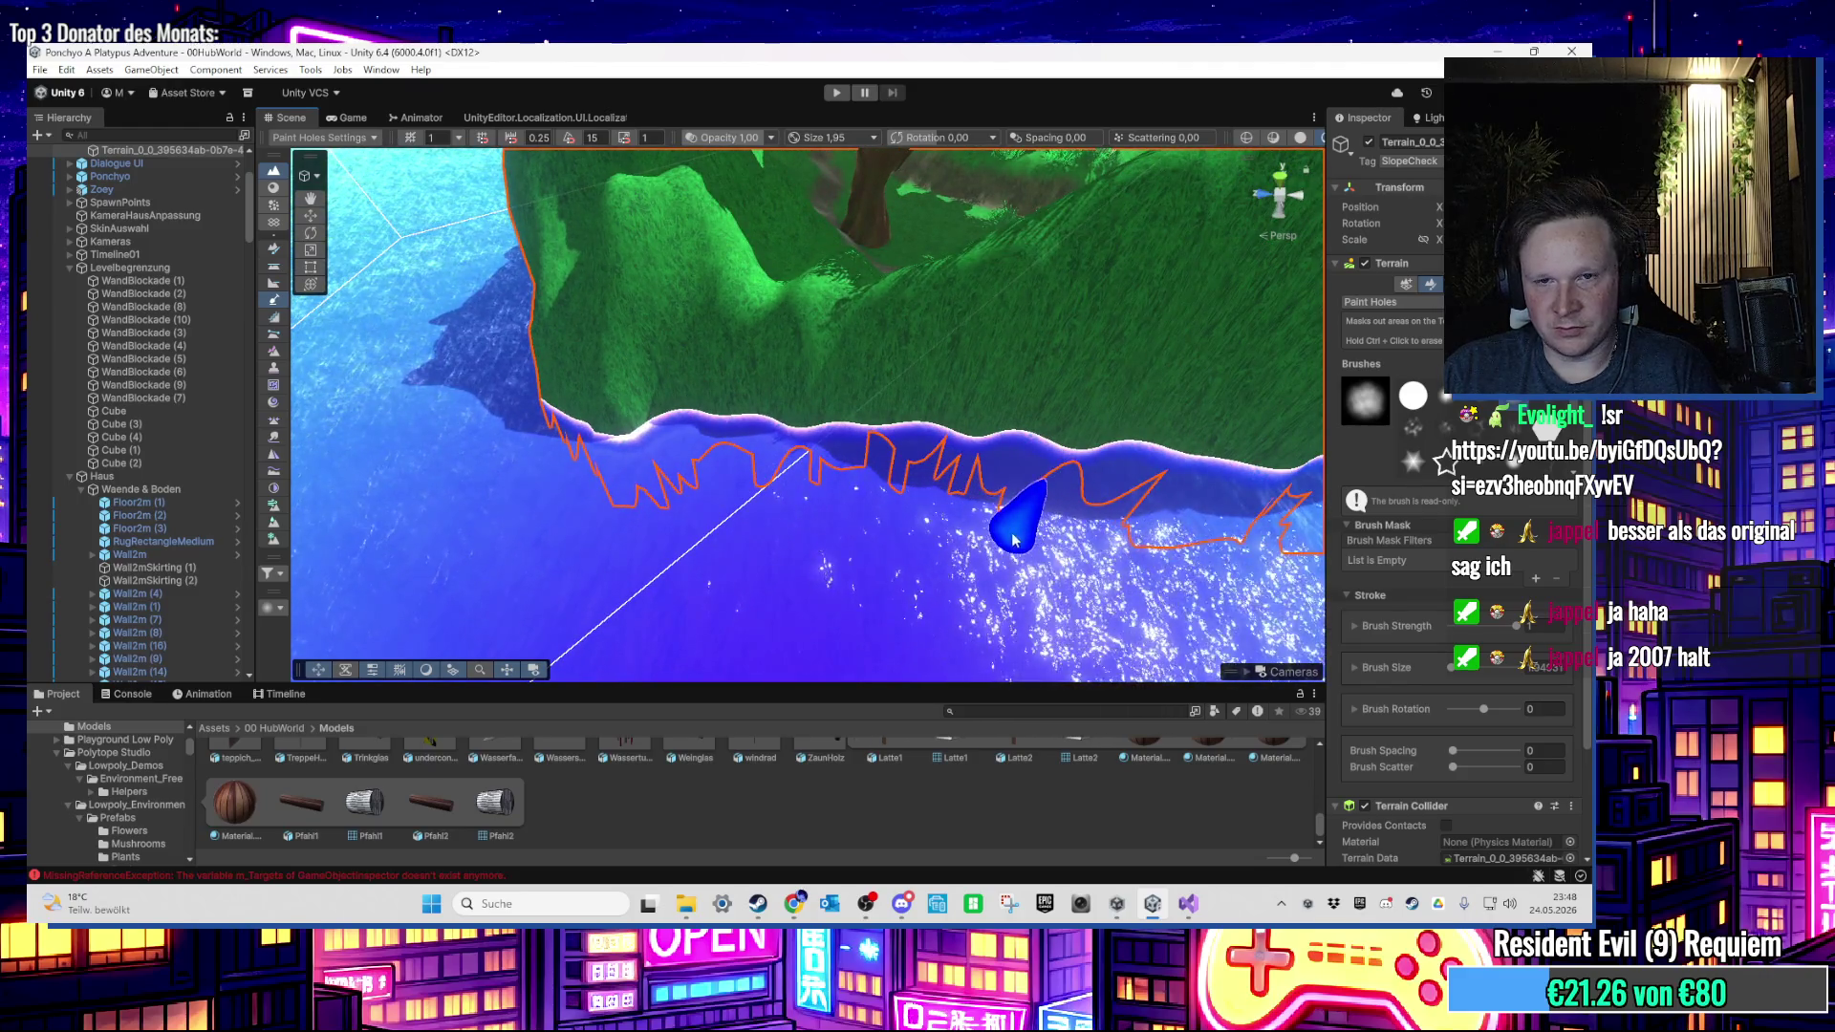
Step: Leave the hole tool, zoom the Scene view out and press Play to test the island
{"action": "key", "text": "w"}
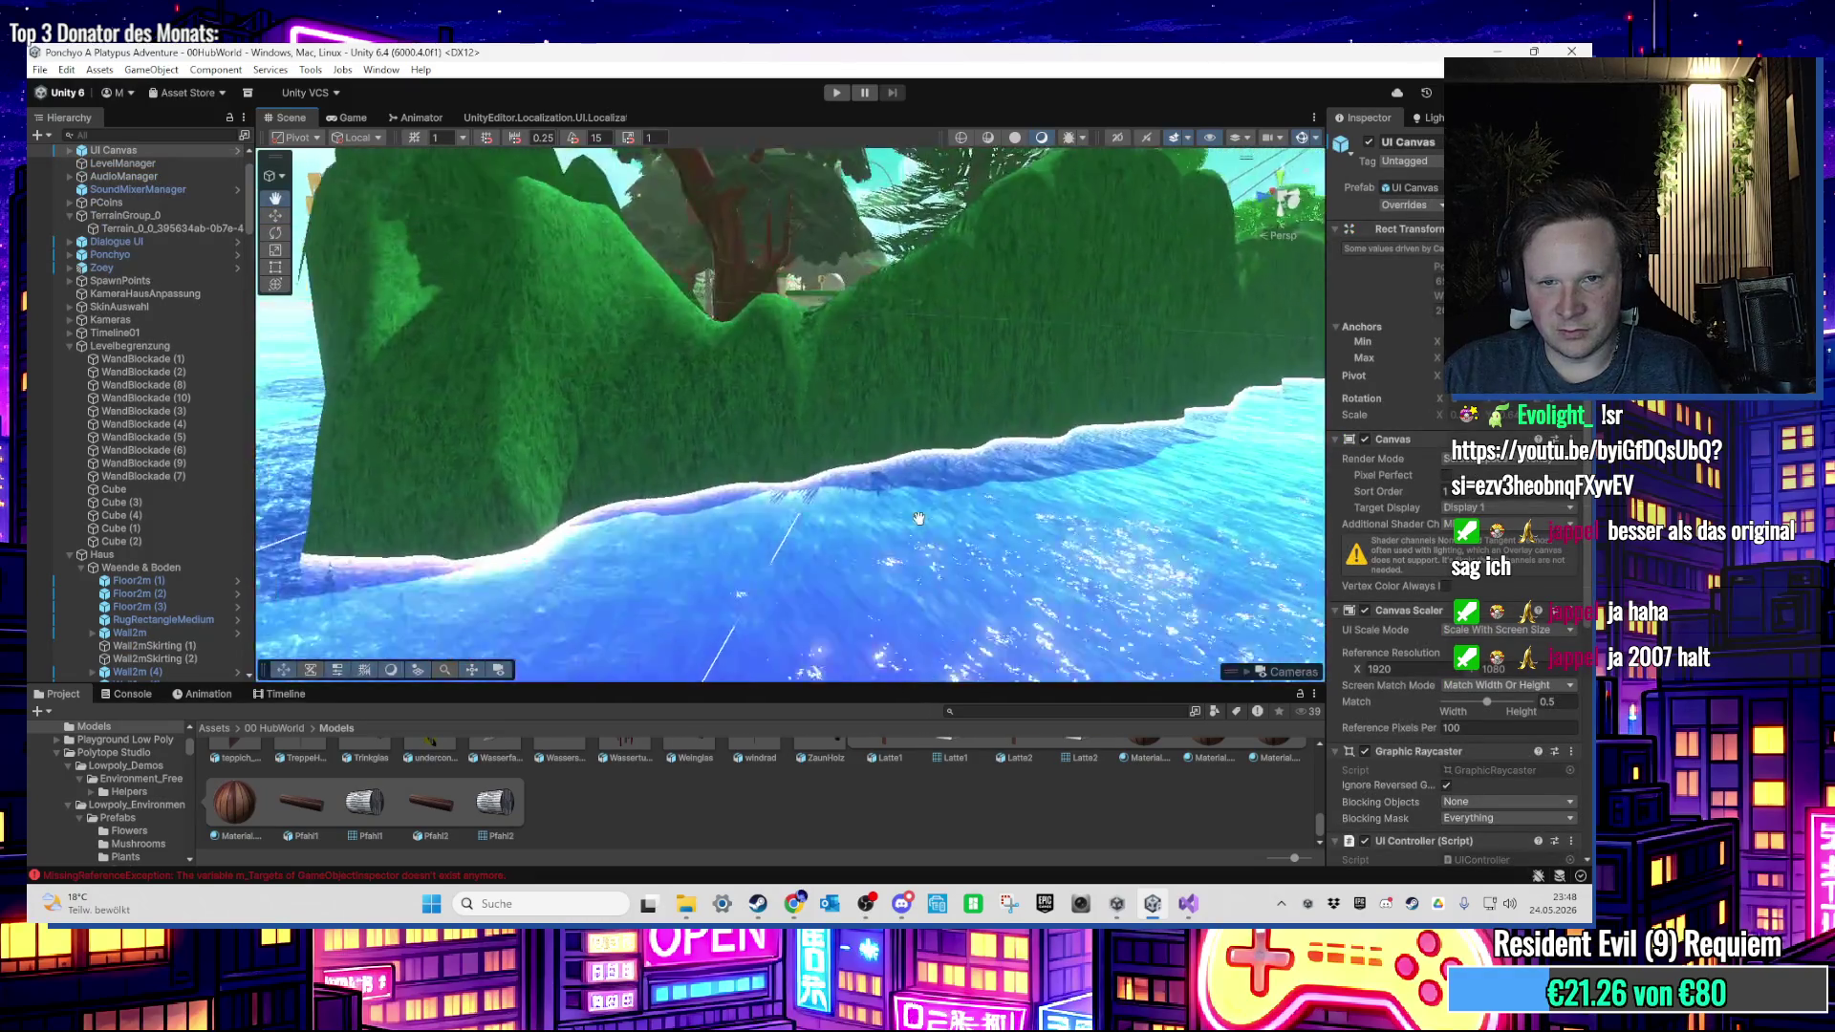
{"action": "left_click", "coordinate": [904, 542]}
{"action": "scroll", "coordinate": [904, 535], "scroll_direction": "down", "scroll_amount": 10}
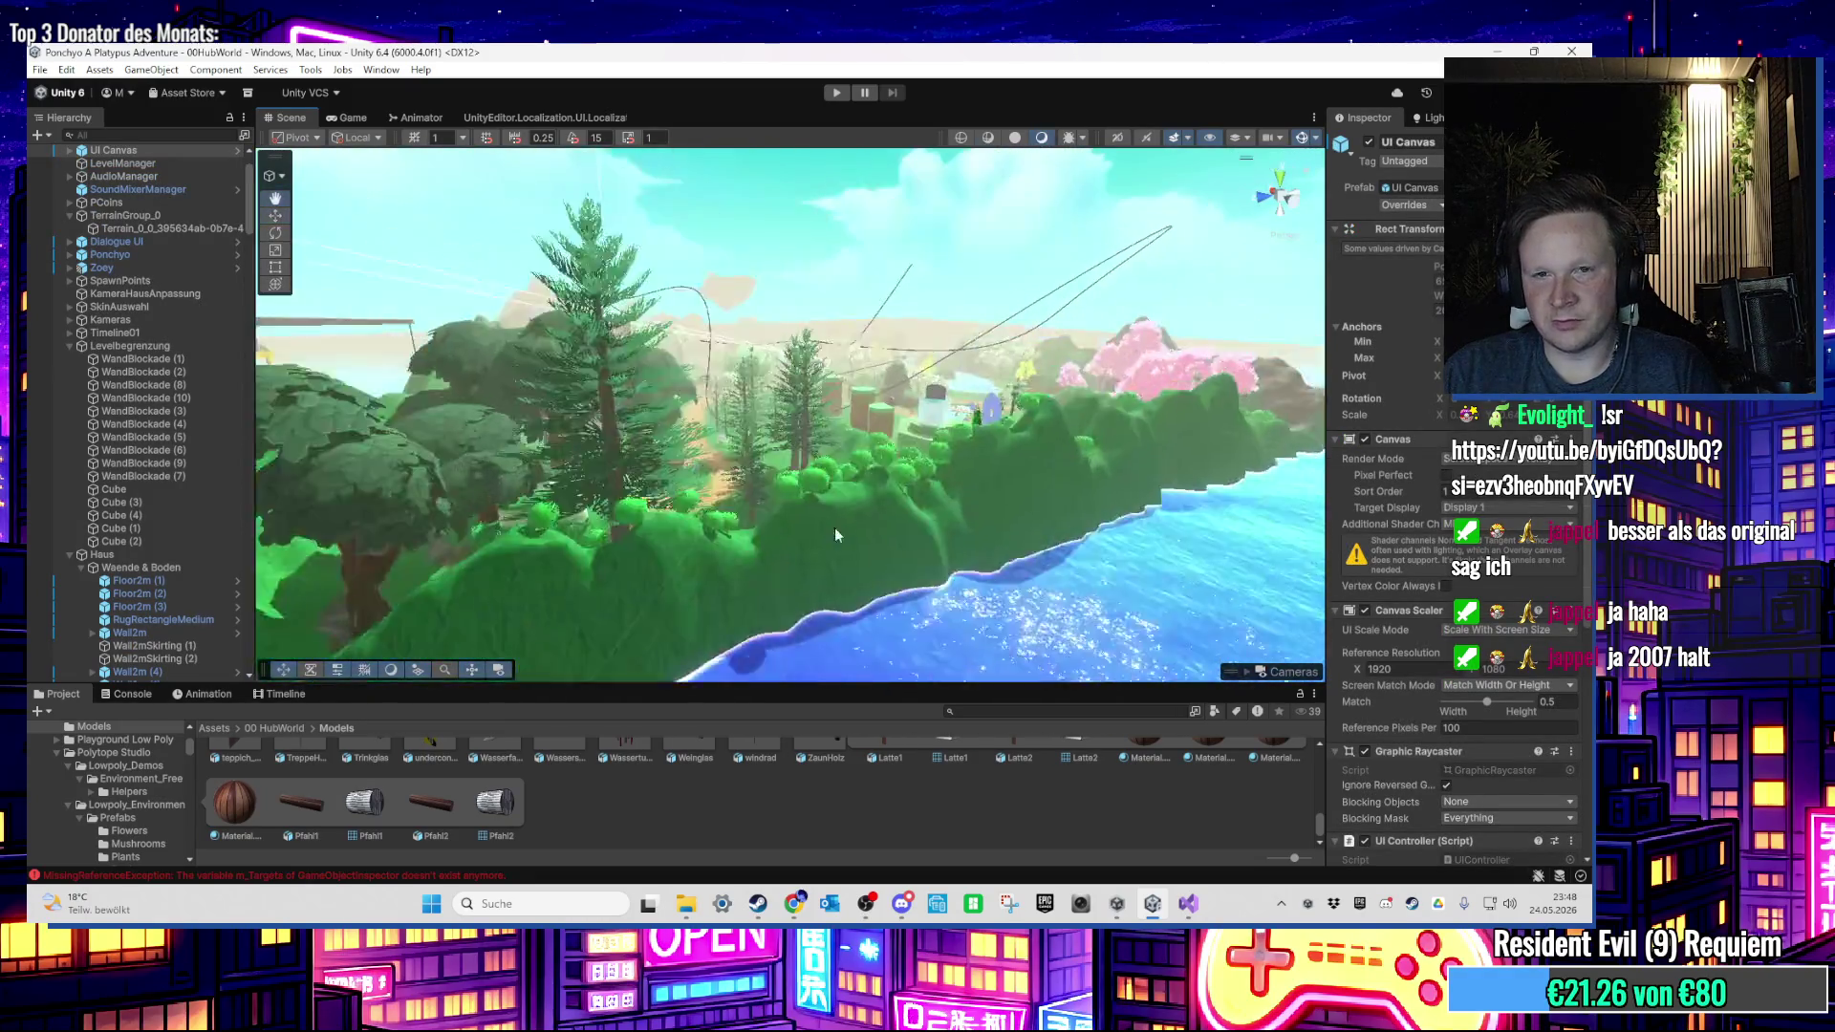
{"action": "left_click", "coordinate": [836, 93]}
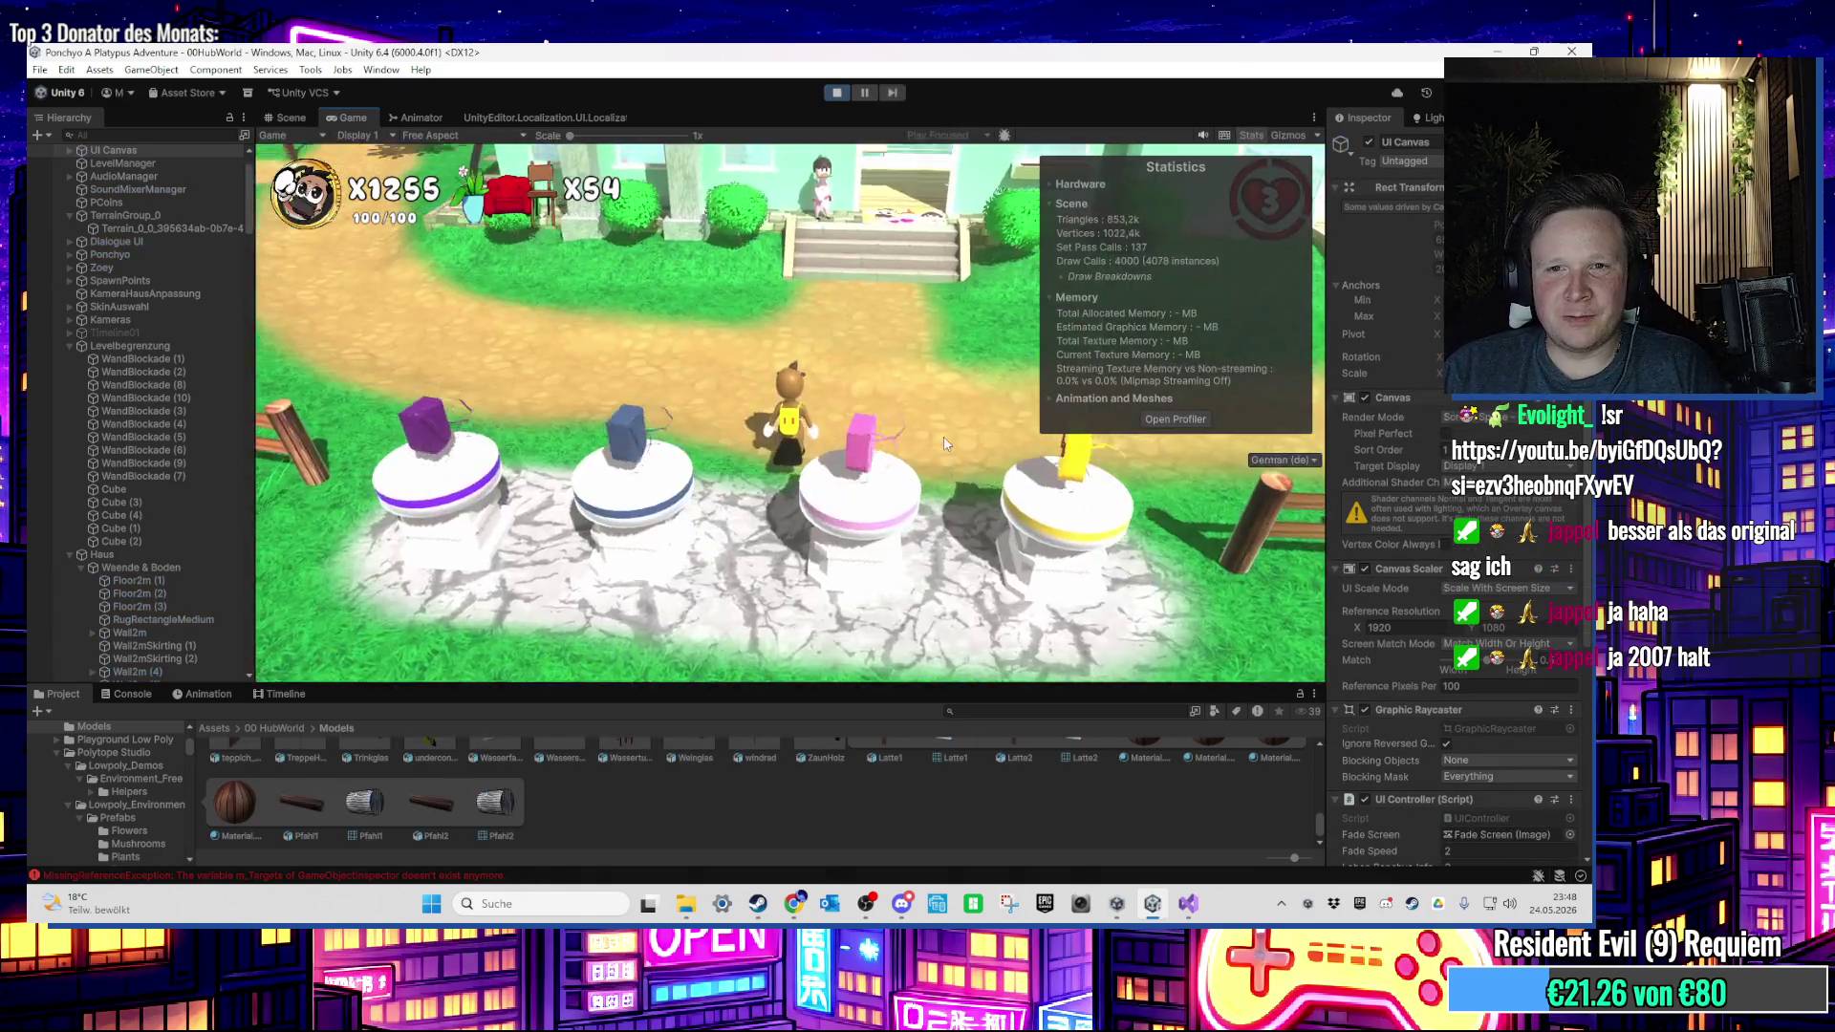
Step: Run the character forward with W across the grass onto the palm beach
{"action": "left_click", "coordinate": [944, 435]}
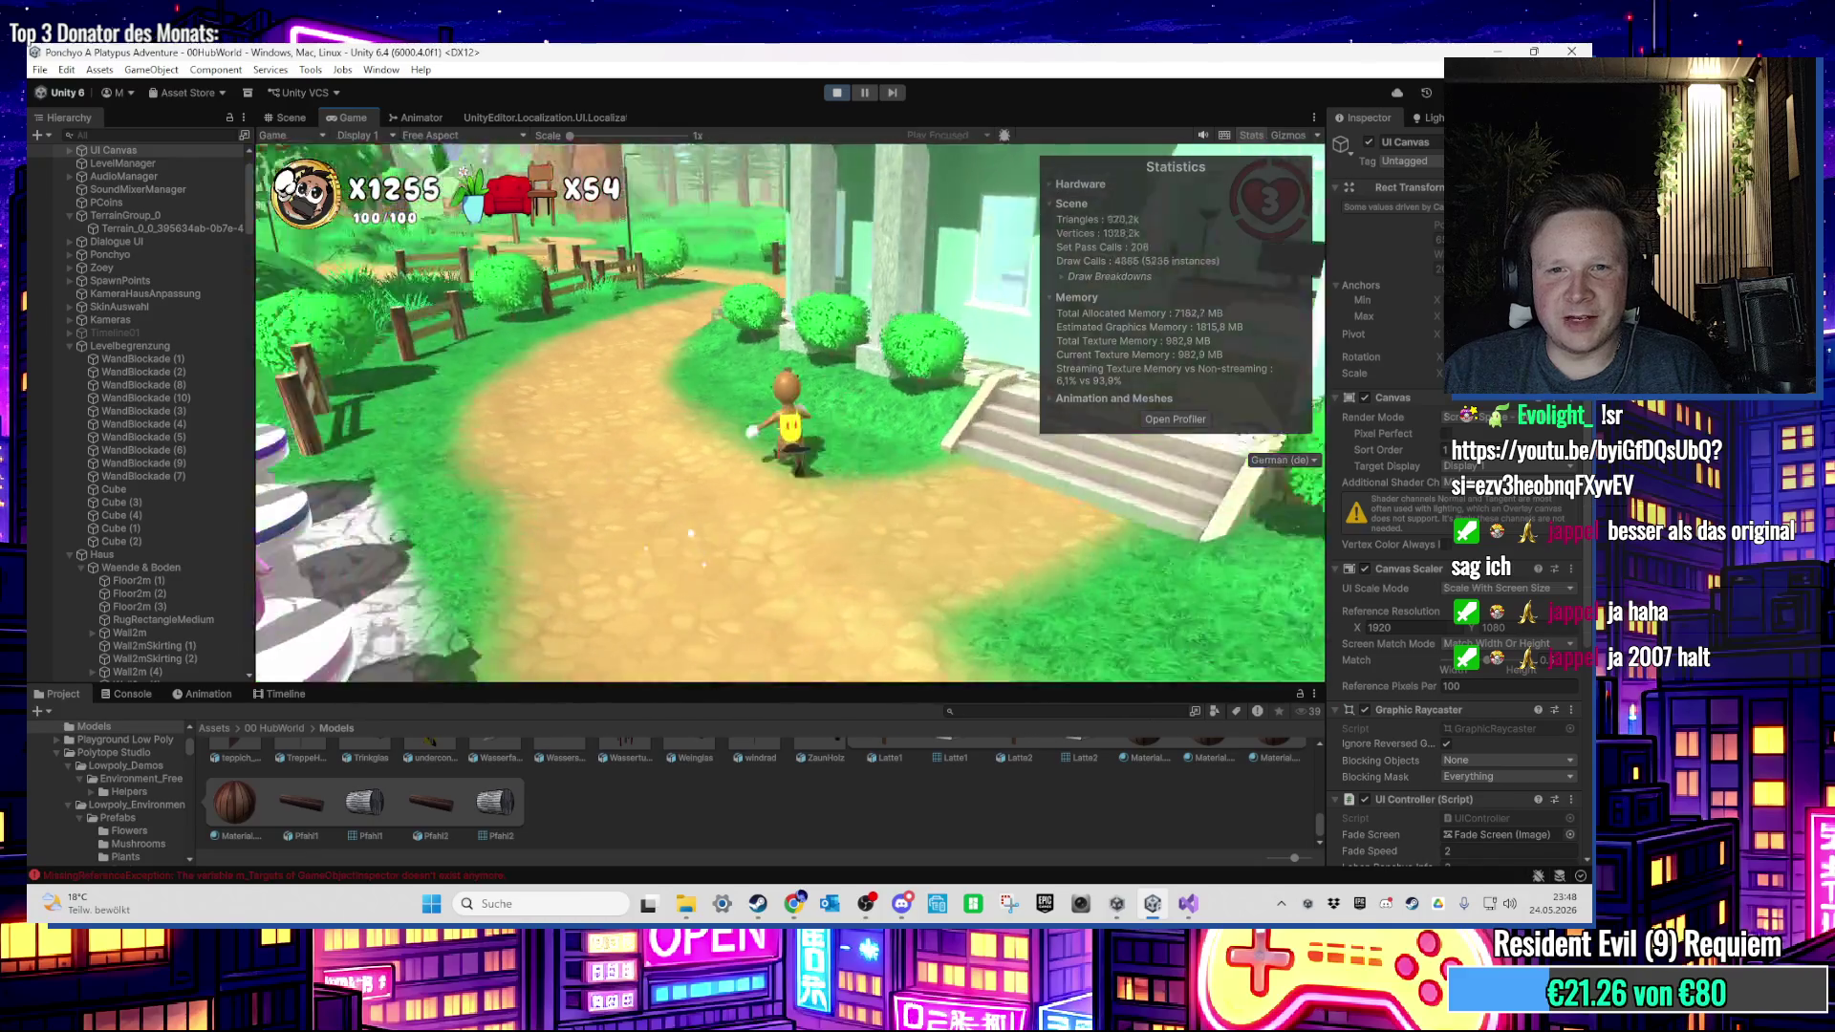
{"action": "key", "text": "w"}
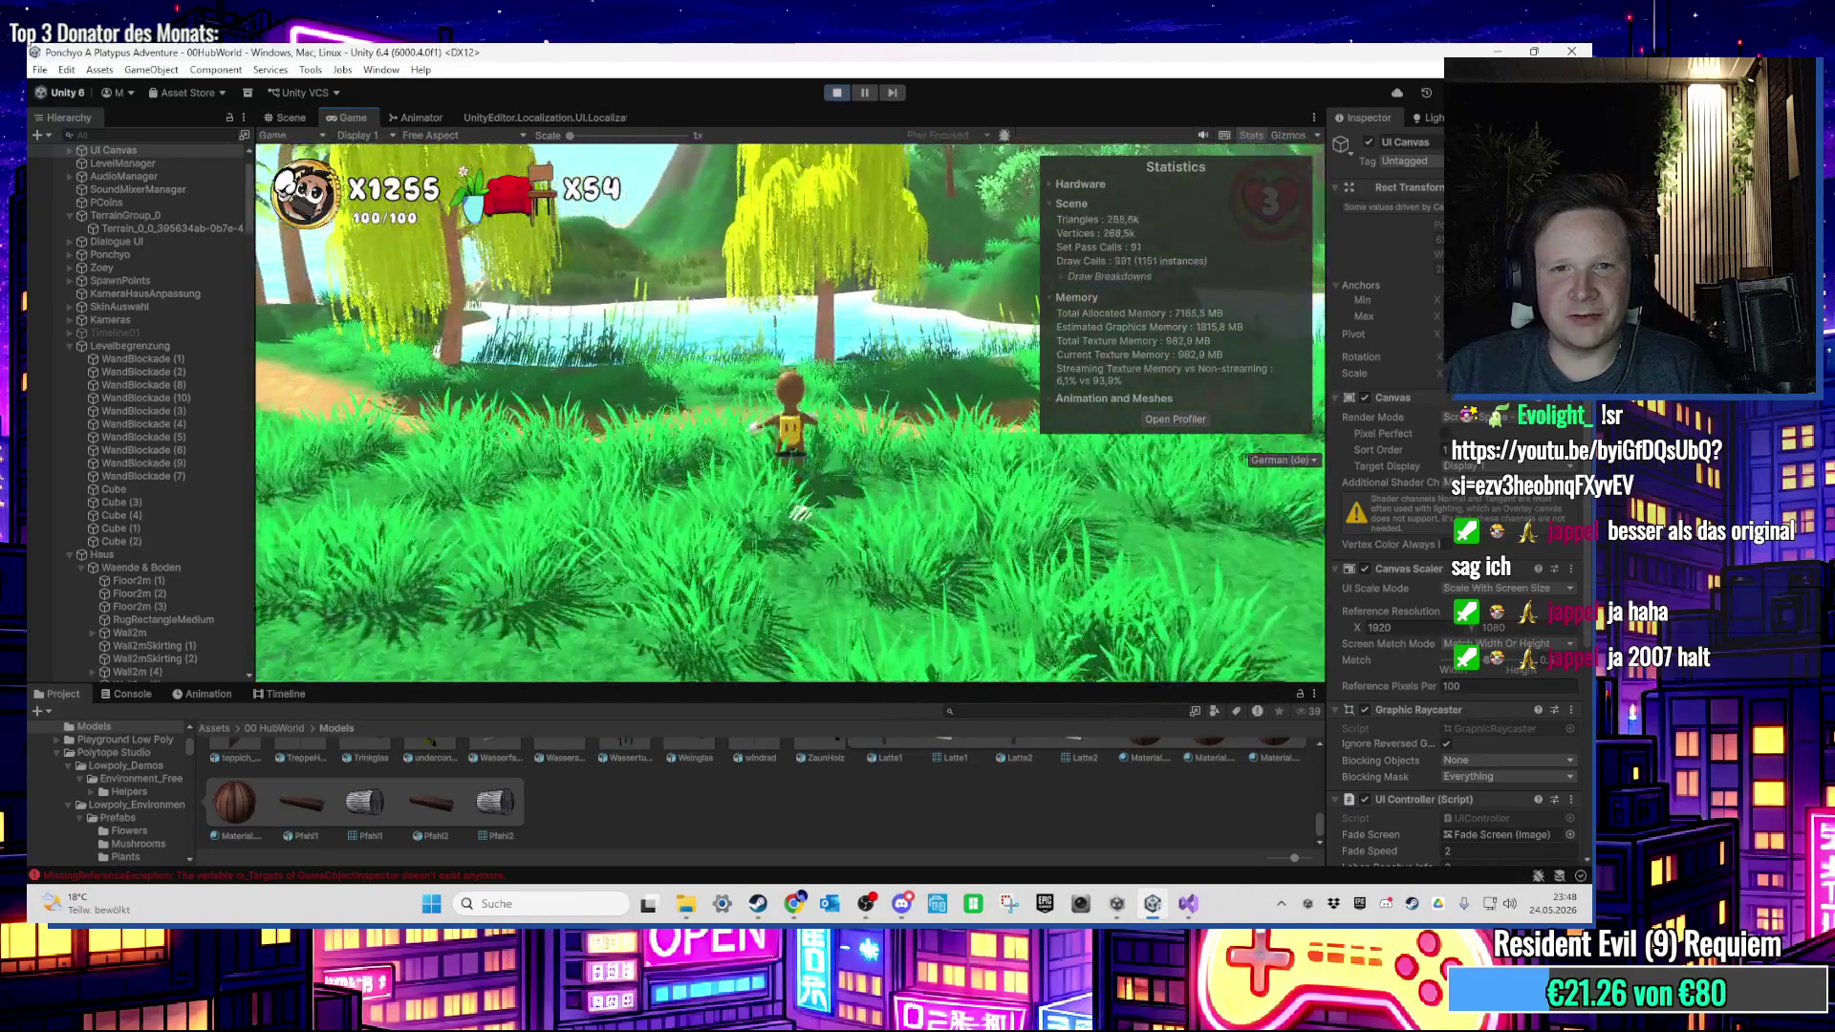
{"action": "key", "text": "w"}
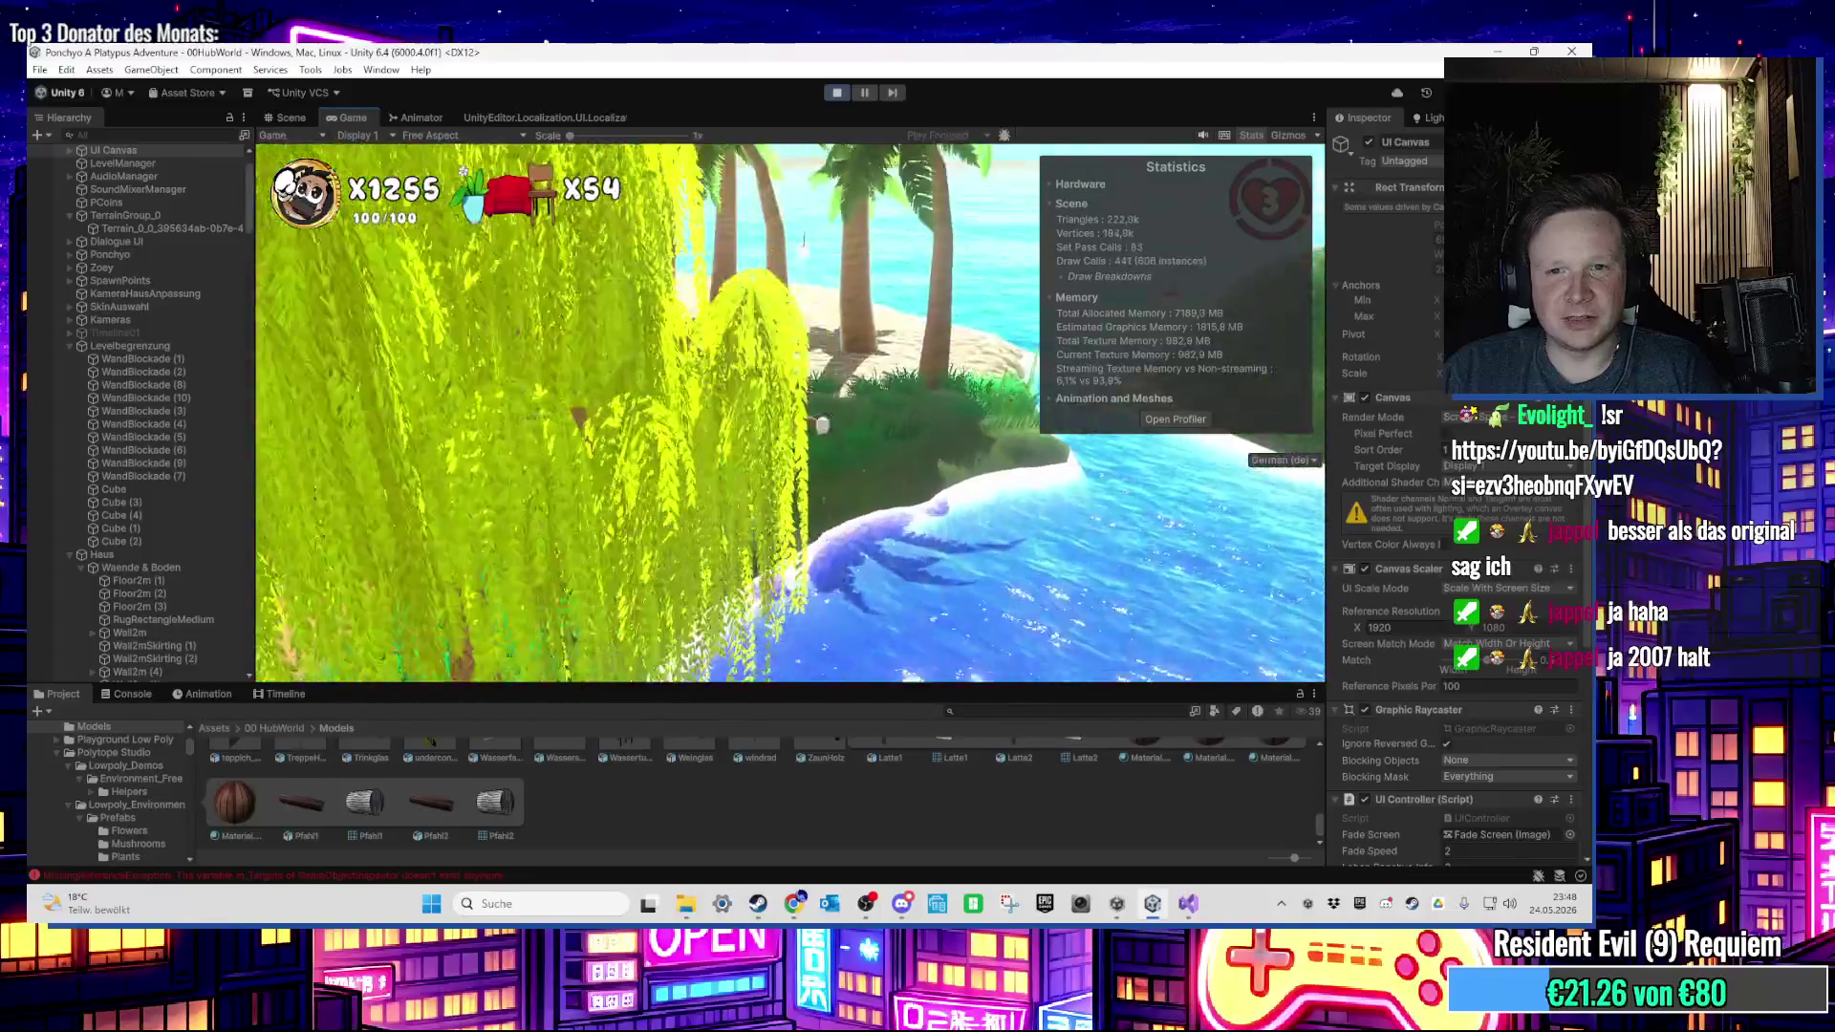
{"action": "key", "text": "w"}
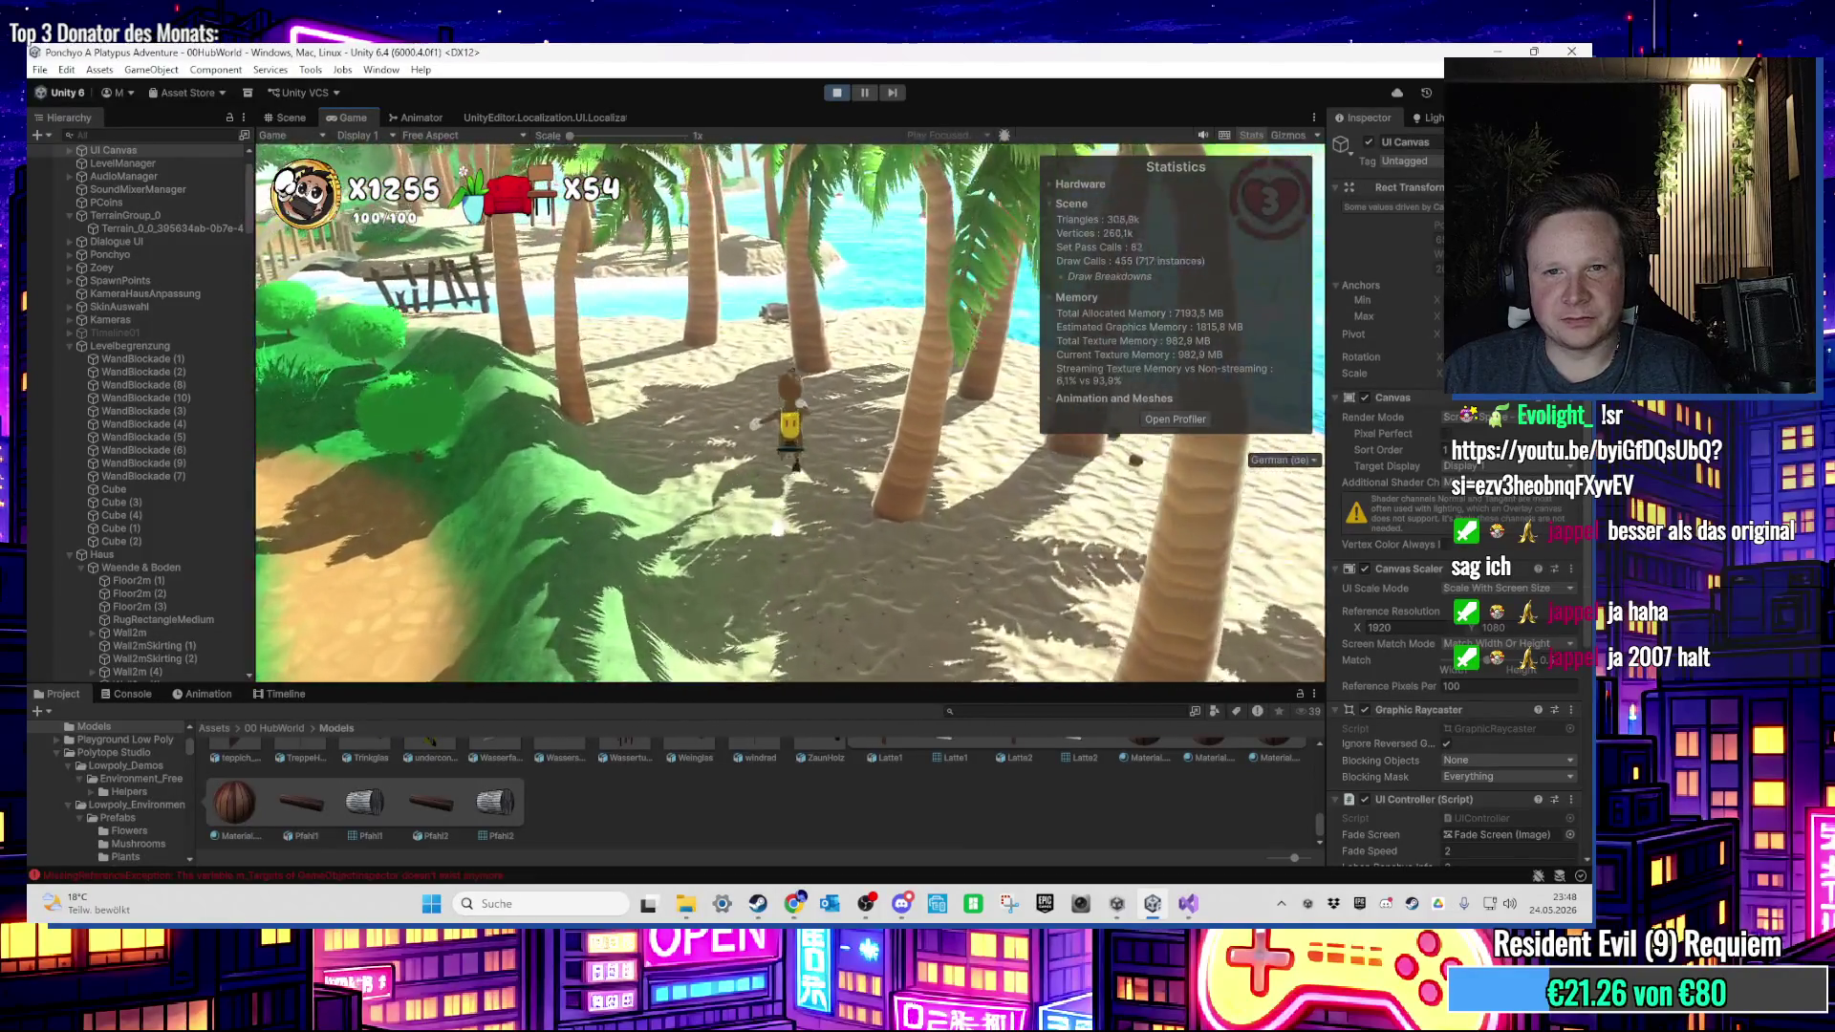
{"action": "key", "text": "w"}
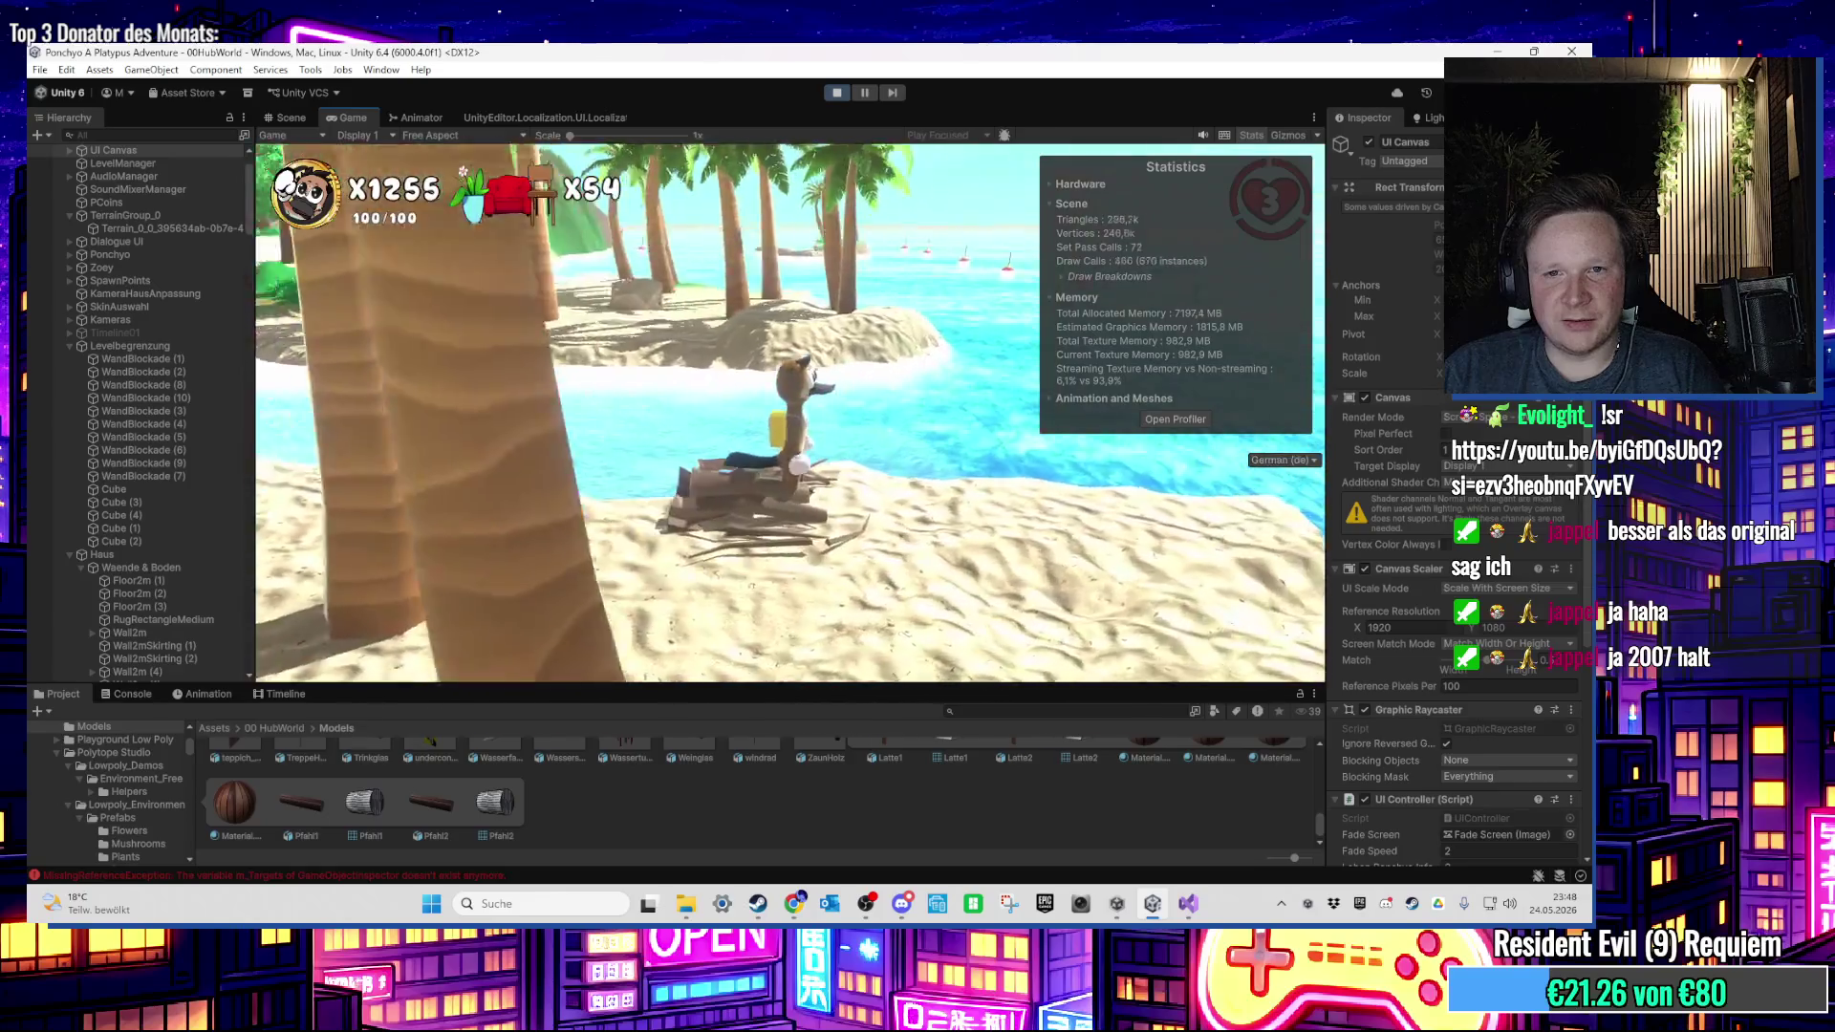
Step: Stop play mode and fly the Scene camera to the beach
{"action": "key", "text": "super"}
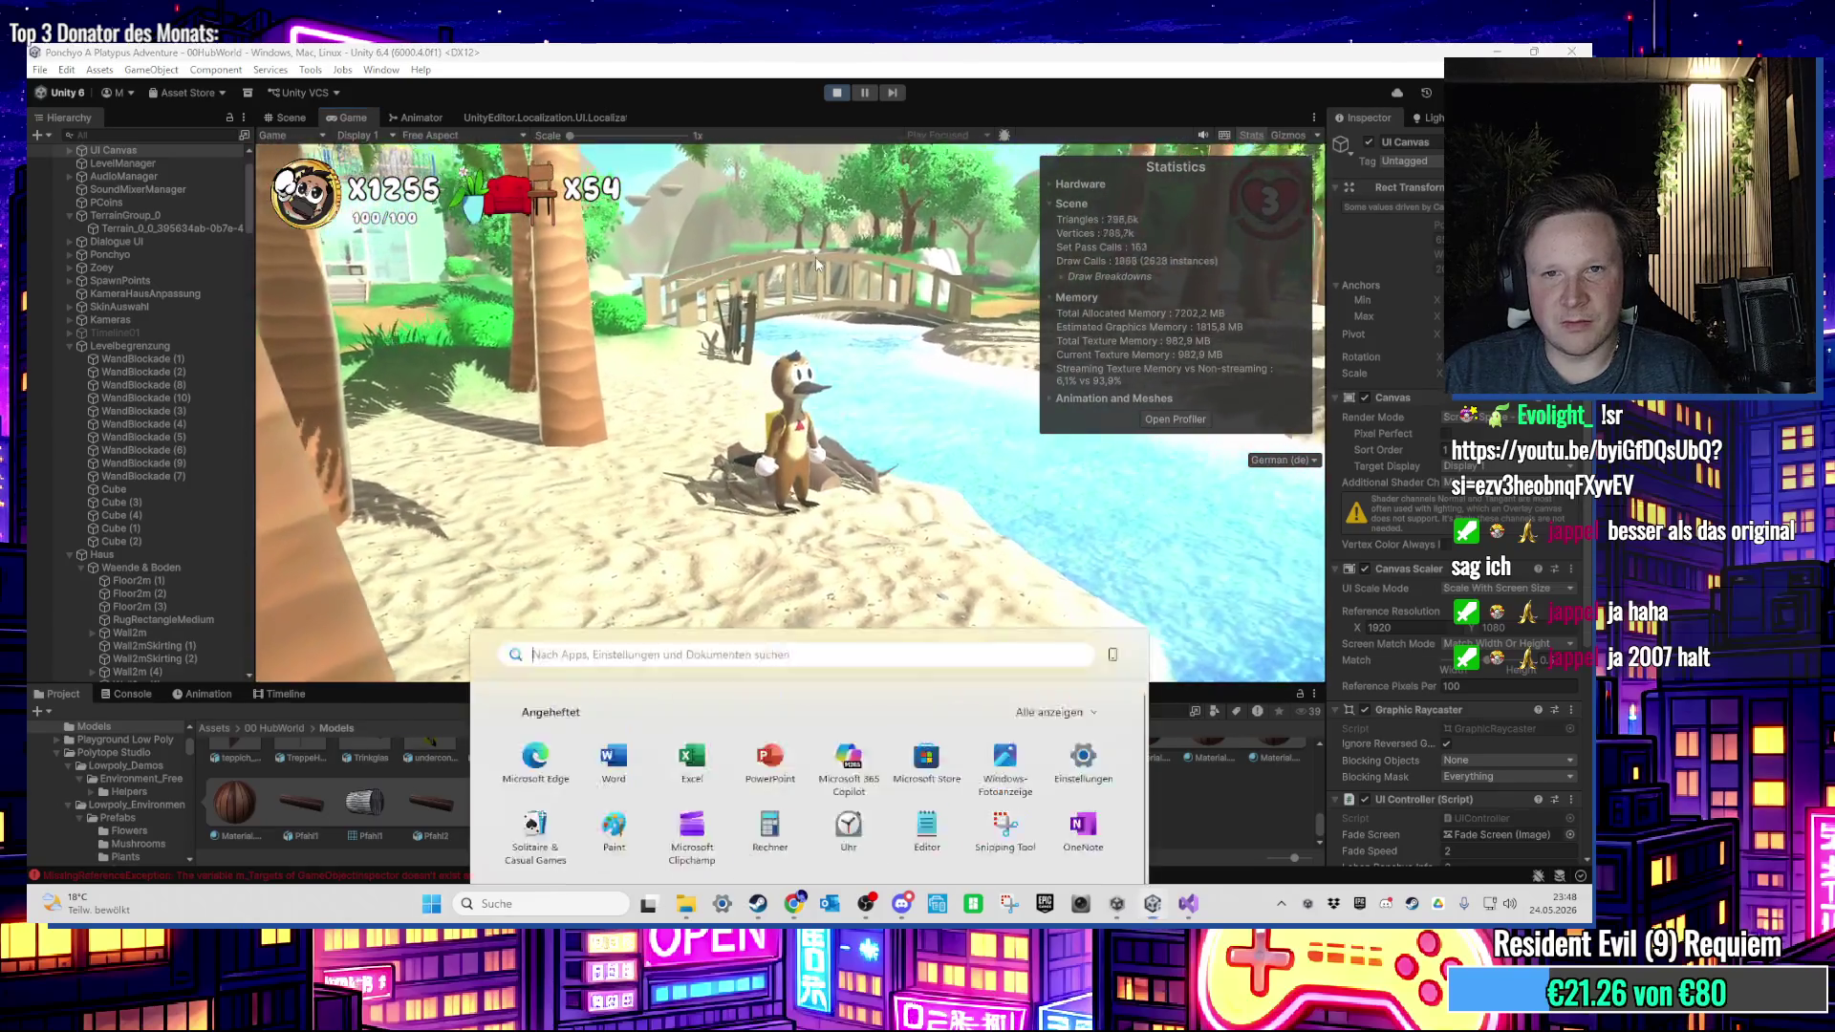
{"action": "left_click", "coordinate": [816, 256]}
{"action": "left_click", "coordinate": [836, 93]}
{"action": "mouse_move", "coordinate": [944, 383]}
{"action": "left_mouse_down"}
{"action": "mouse_move", "coordinate": [862, 348]}
{"action": "mouse_move", "coordinate": [974, 303]}
{"action": "mouse_move", "coordinate": [790, 404]}
{"action": "left_mouse_up"}
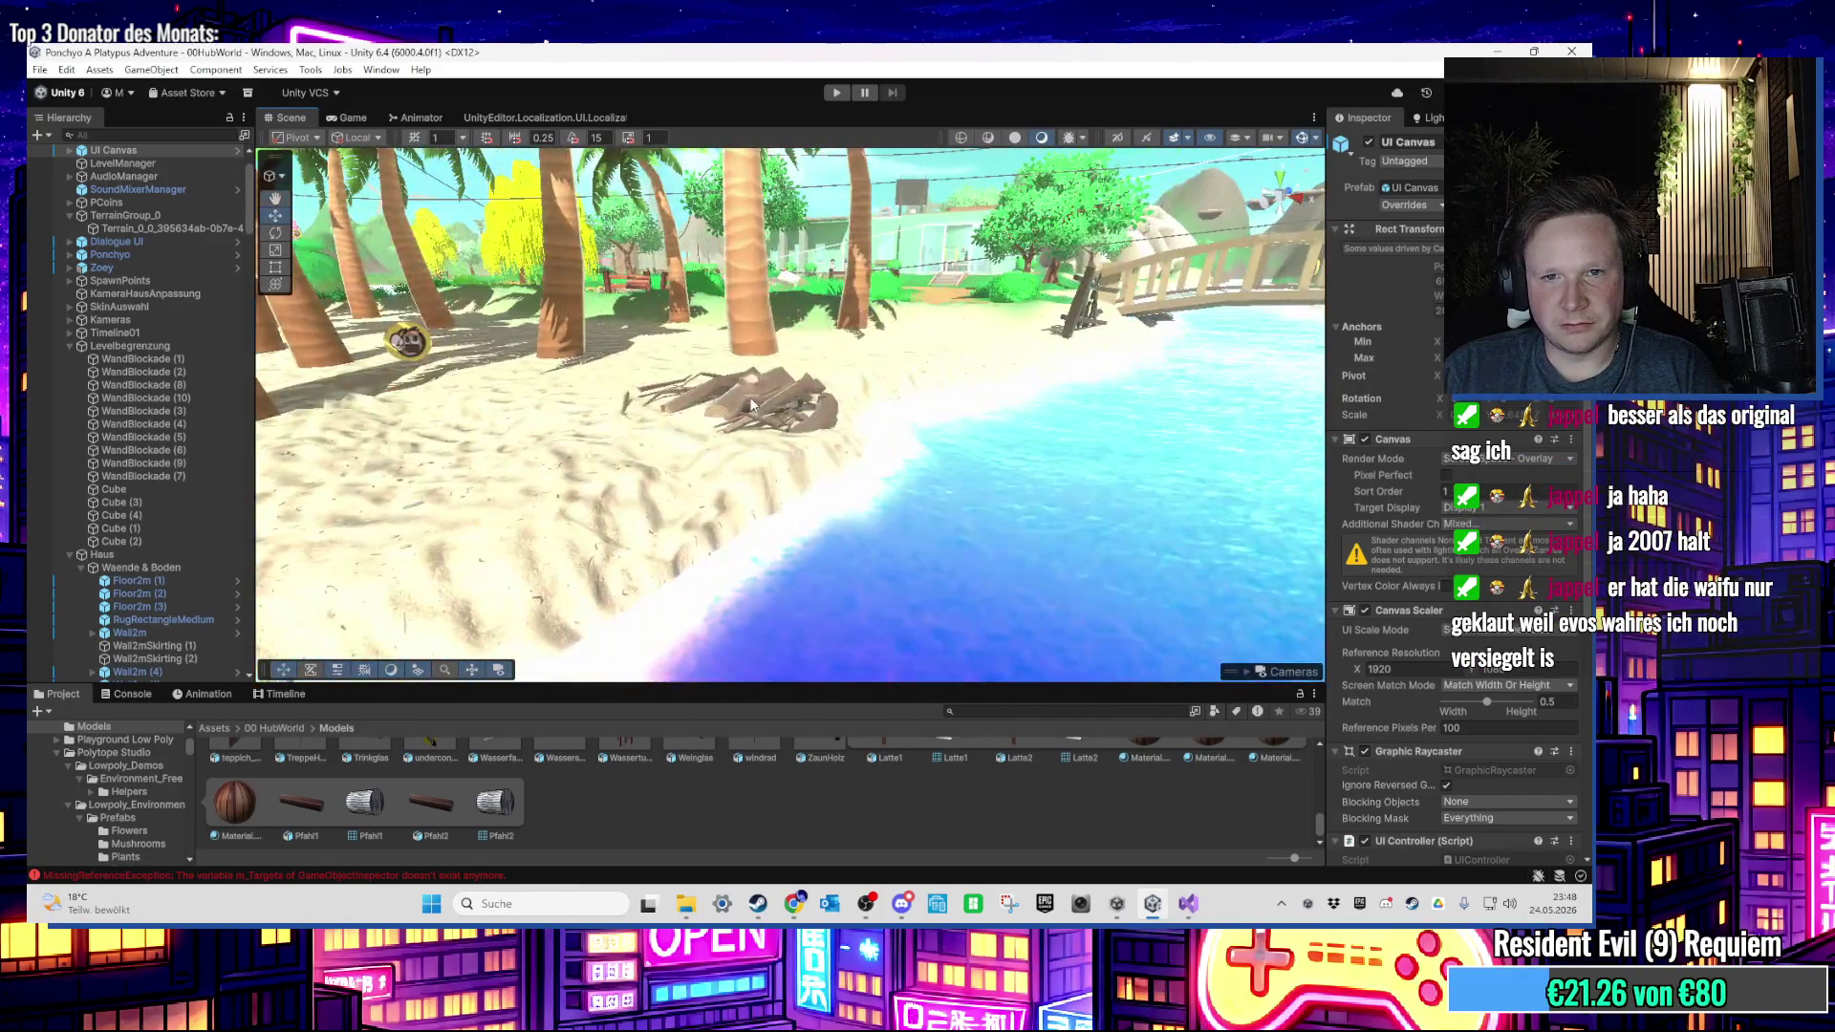
Step: Select and frame the beach log pile, then add a Box Collider to it
{"action": "left_click", "coordinate": [759, 406]}
{"action": "key", "text": "f"}
{"action": "left_click", "coordinate": [1405, 850]}
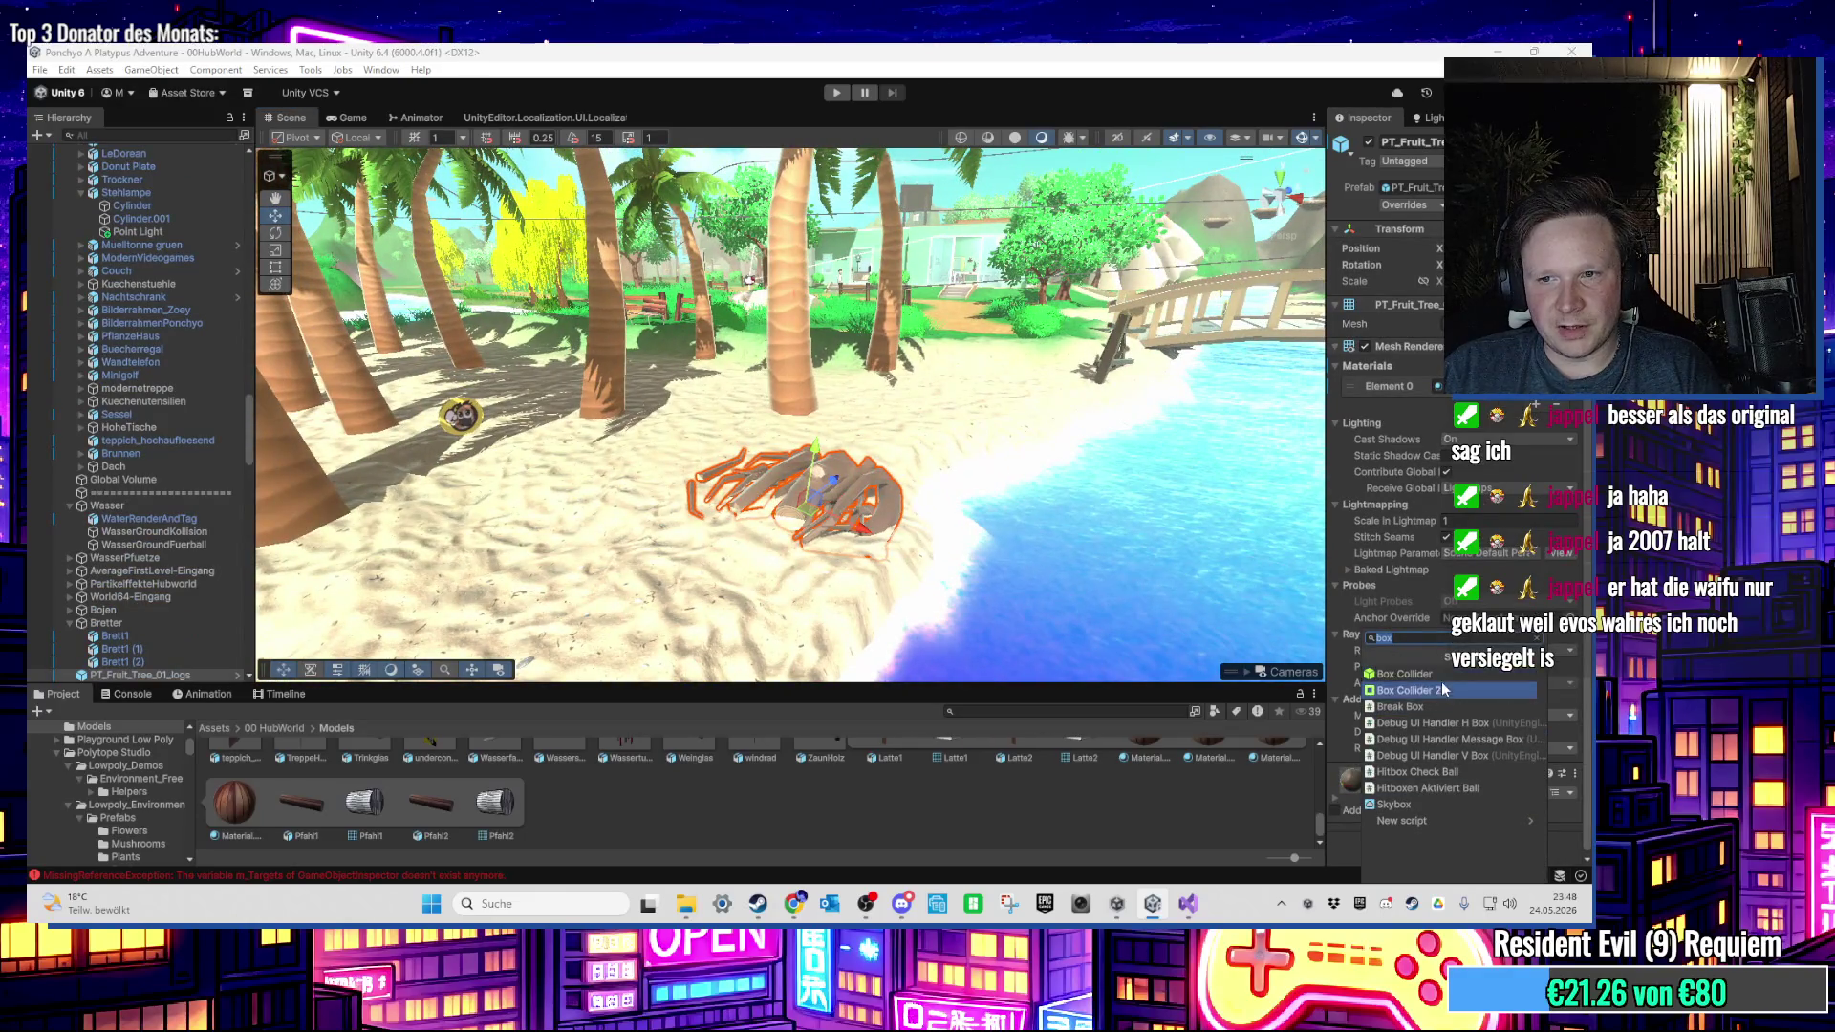
{"action": "left_click", "coordinate": [1405, 674]}
Step: Inspect the collider around the log pile, then undo it with Ctrl+Z
{"action": "mouse_move", "coordinate": [1099, 421]}
{"action": "left_mouse_down"}
{"action": "mouse_move", "coordinate": [1260, 418]}
{"action": "mouse_move", "coordinate": [837, 402]}
{"action": "left_mouse_up"}
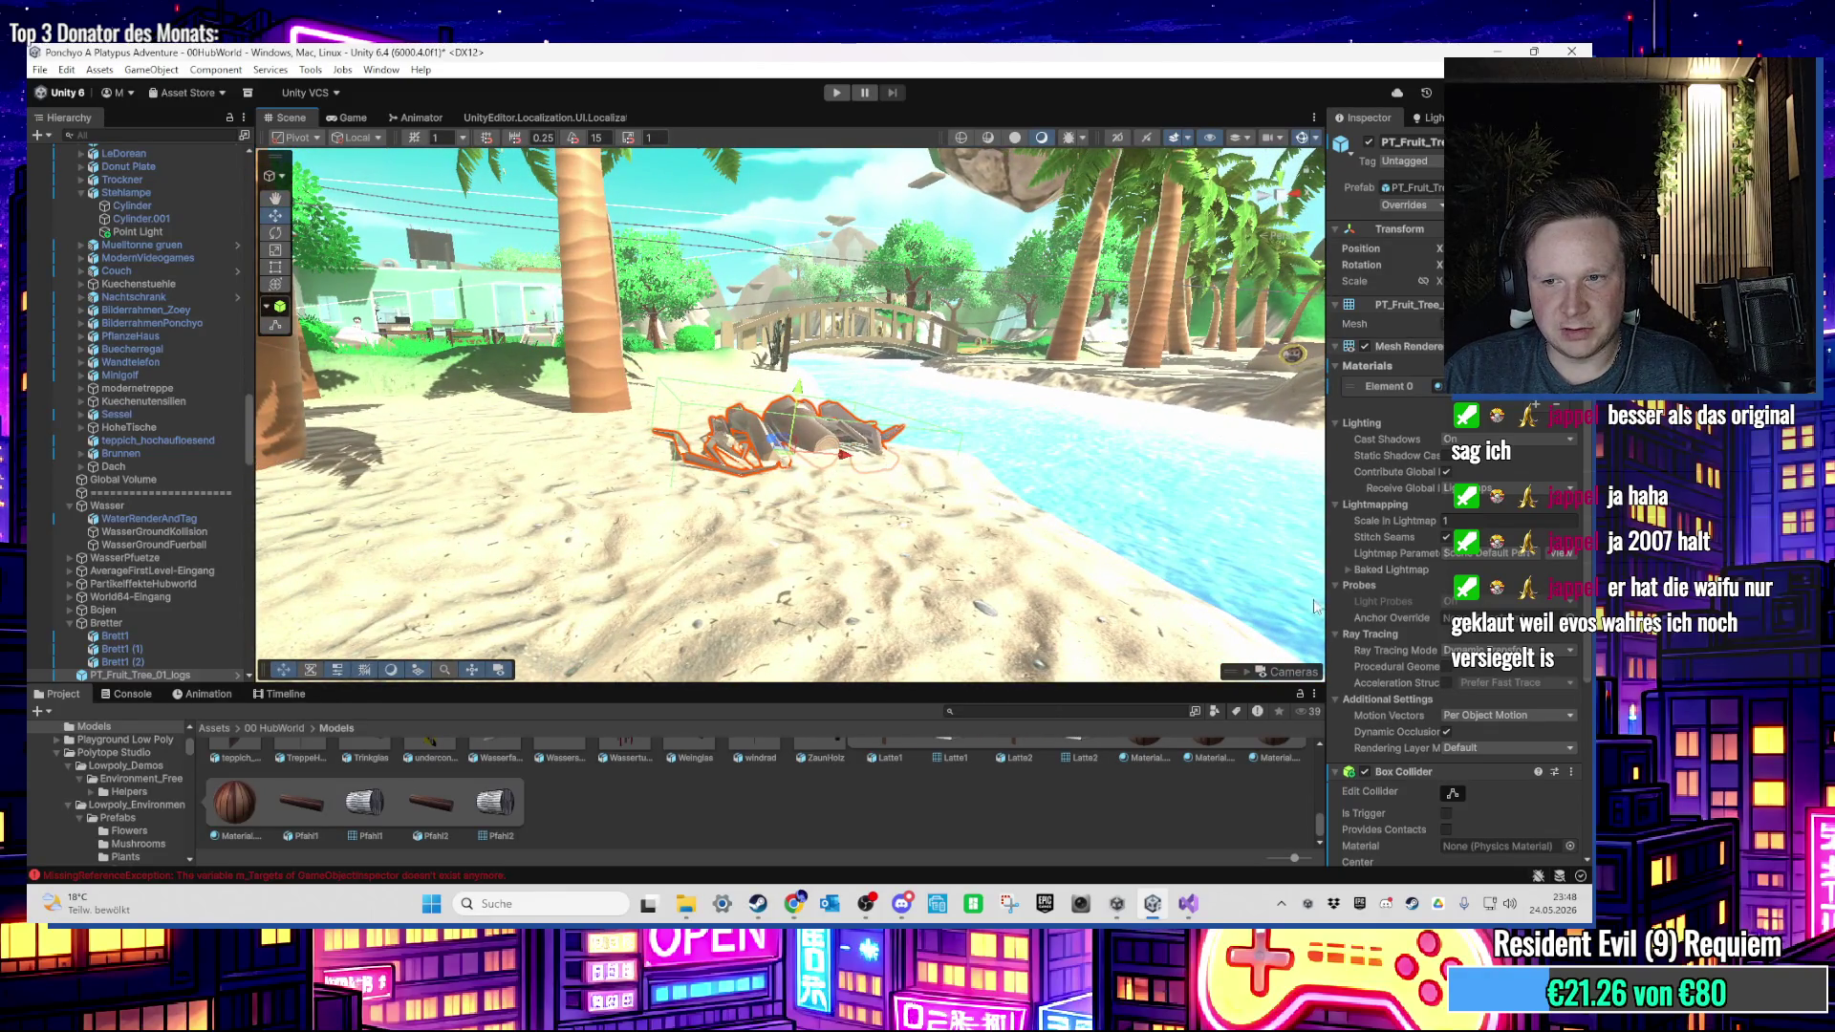
{"action": "key", "text": "Right"}
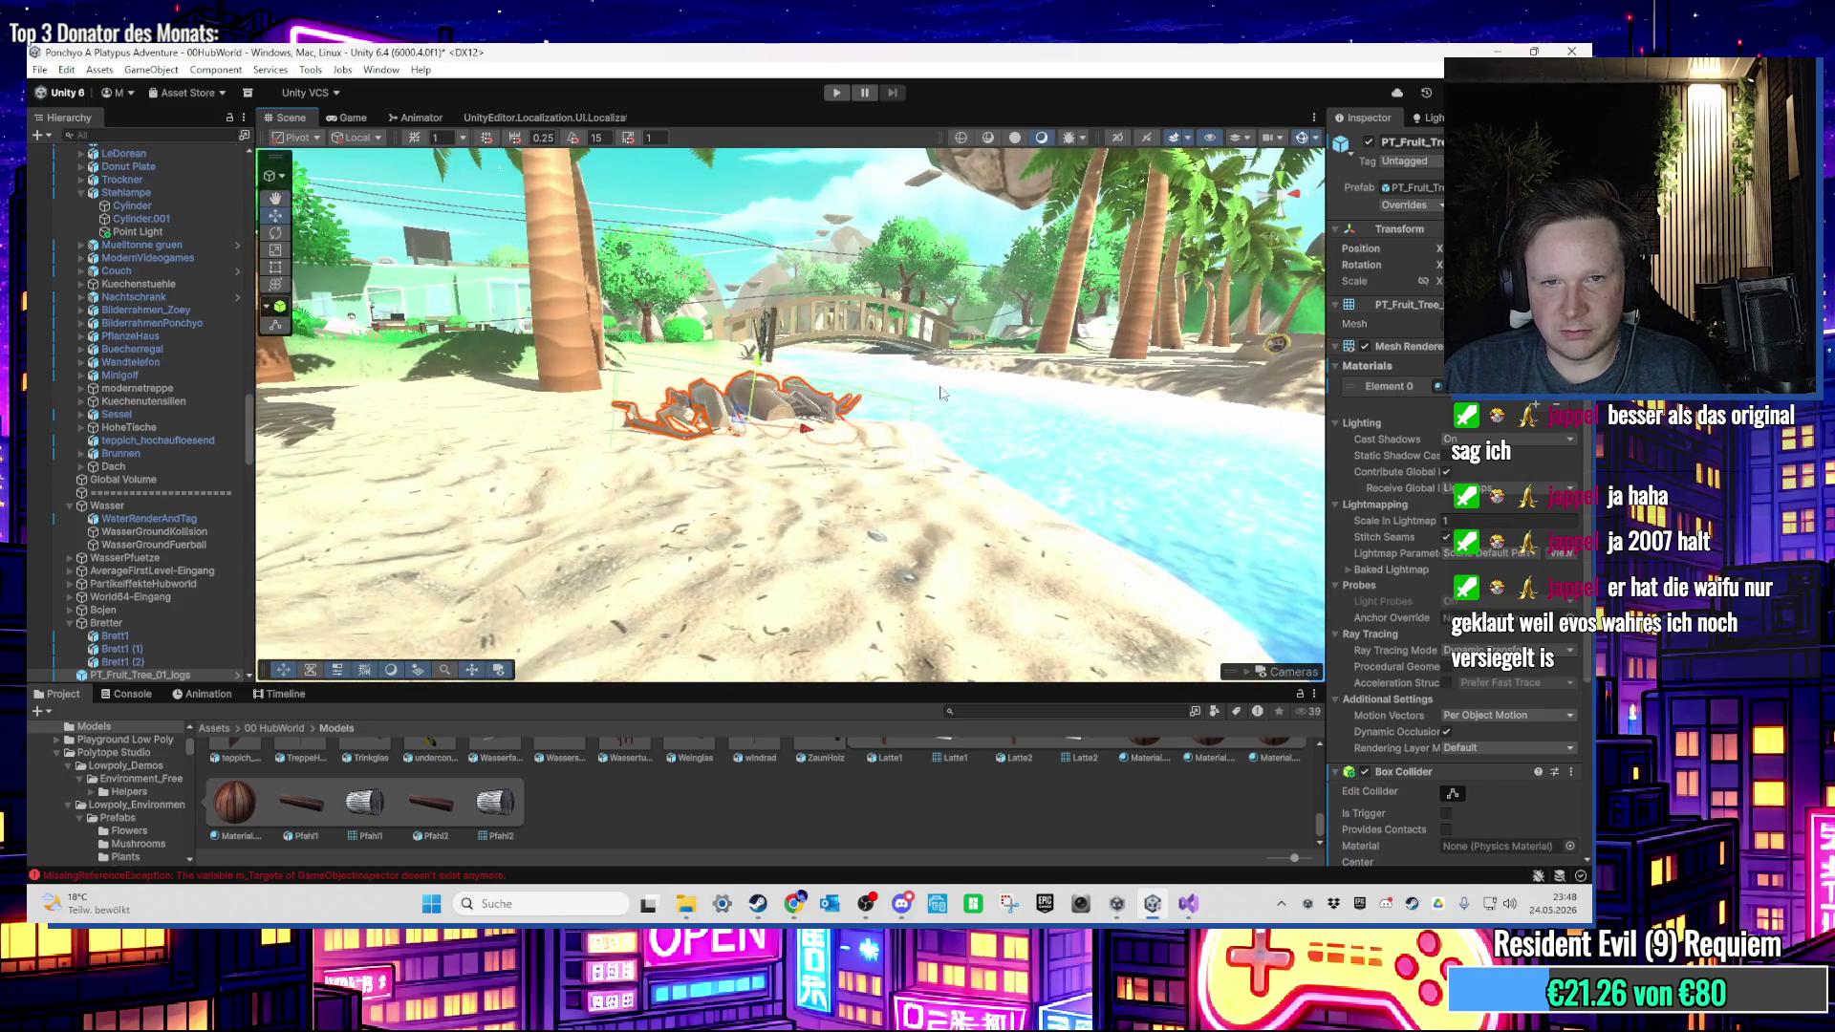
{"action": "key", "text": "Right"}
{"action": "key", "text": "Right"}
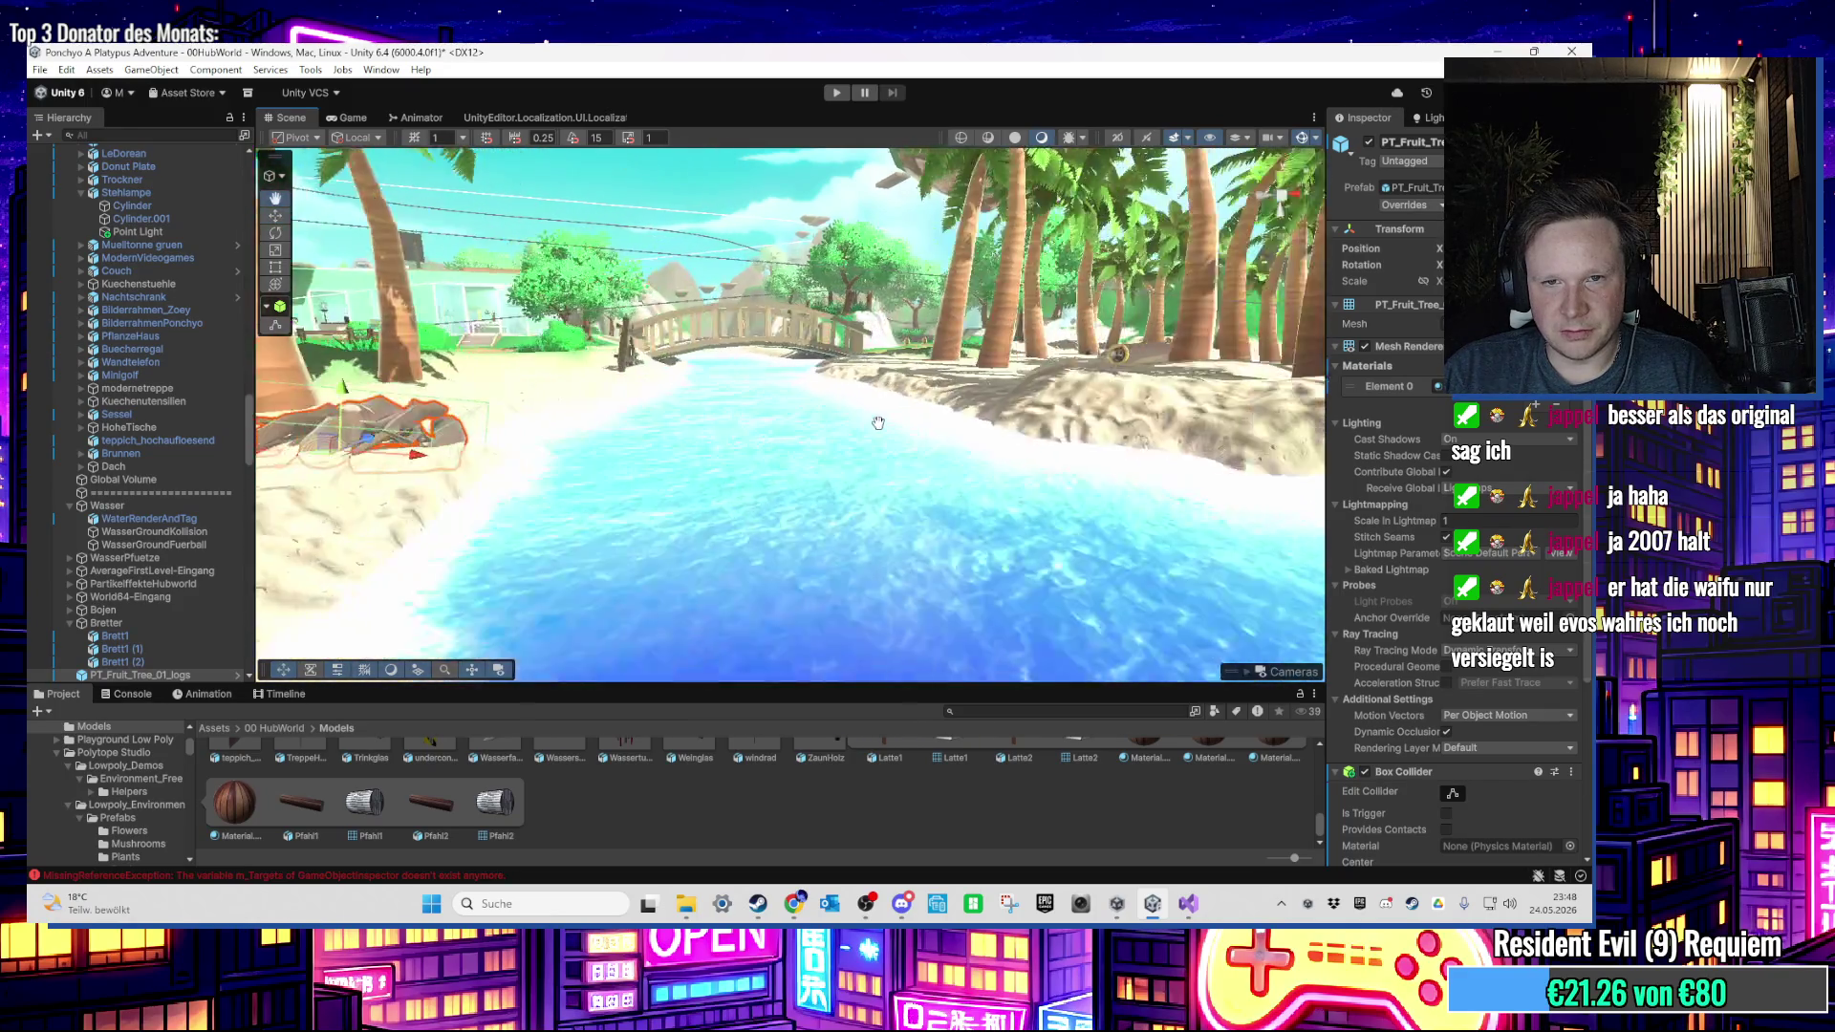
{"action": "left_click_drag", "start_coordinate": [890, 425], "coordinate": [896, 431]}
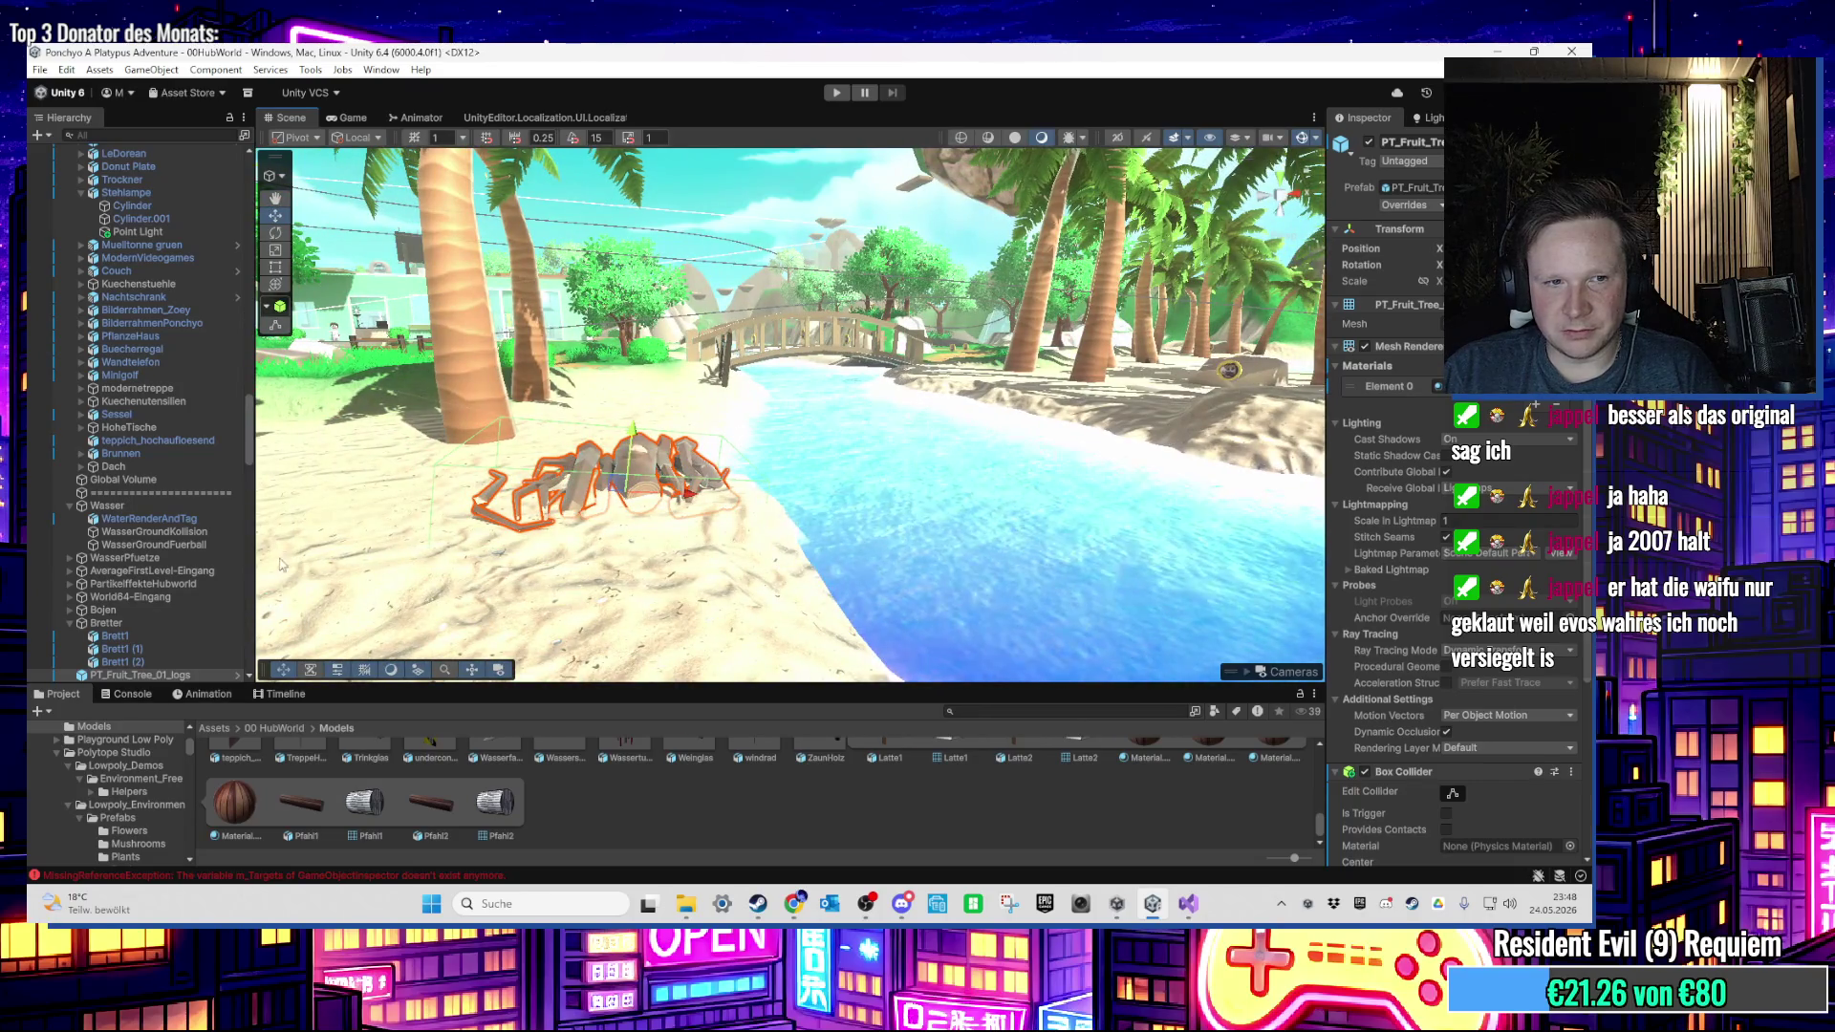
{"action": "key", "text": "ctrl+z"}
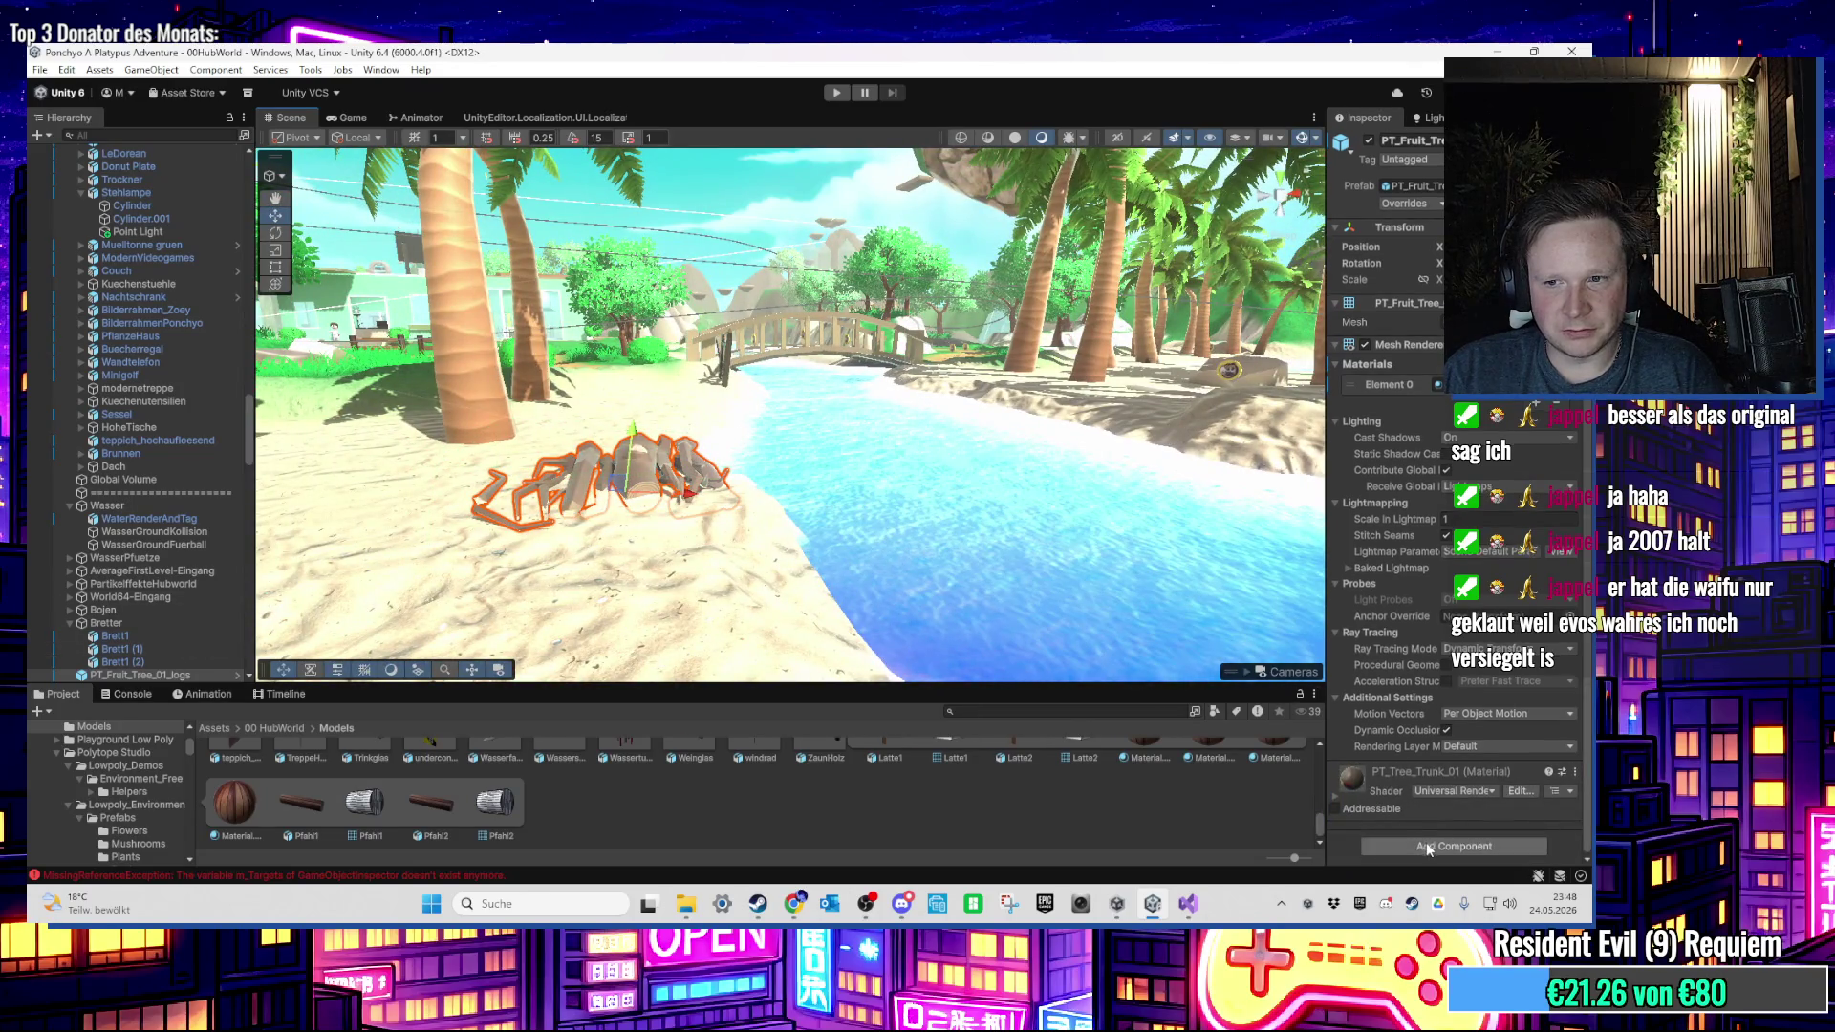
{"action": "scroll", "coordinate": [220, 628], "scroll_direction": "down", "scroll_amount": 4}
Step: Create a 3D Cube named Cube as a child of the log pile
{"action": "right_click", "coordinate": [145, 530]}
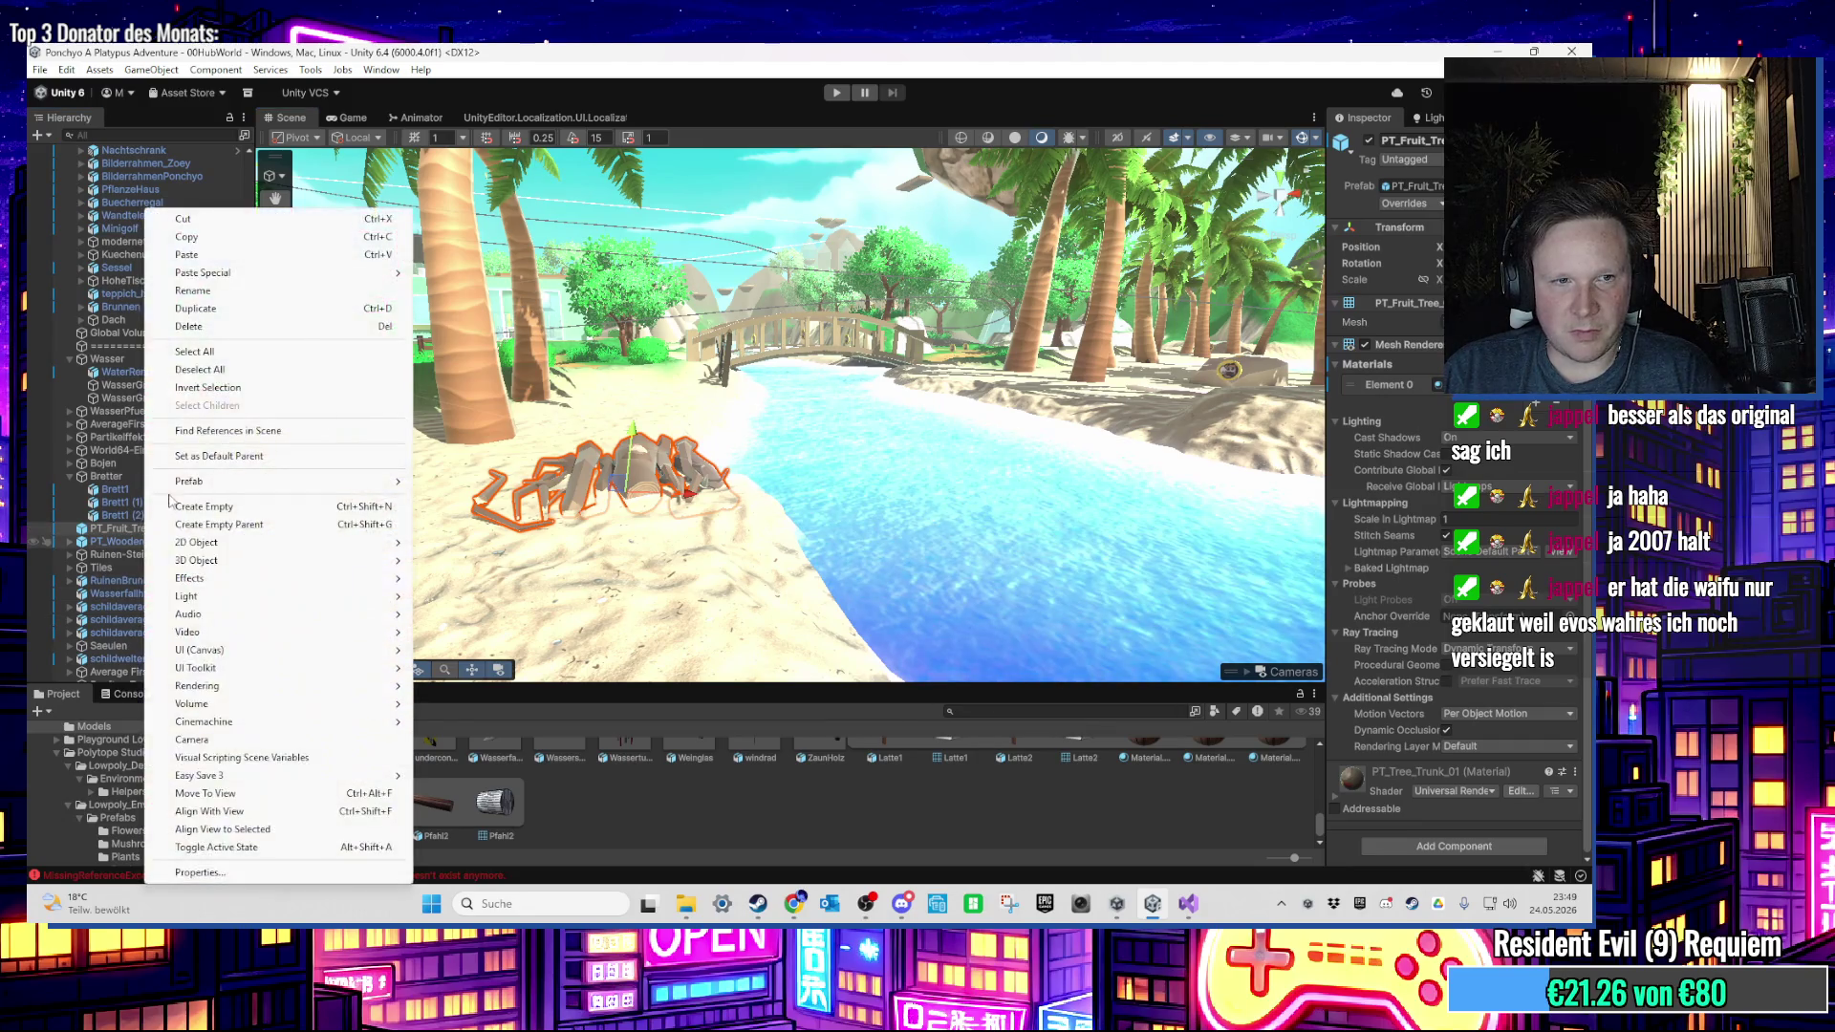
{"action": "right_click", "coordinate": [107, 535]}
{"action": "right_click", "coordinate": [107, 535]}
{"action": "mouse_move", "coordinate": [185, 561]}
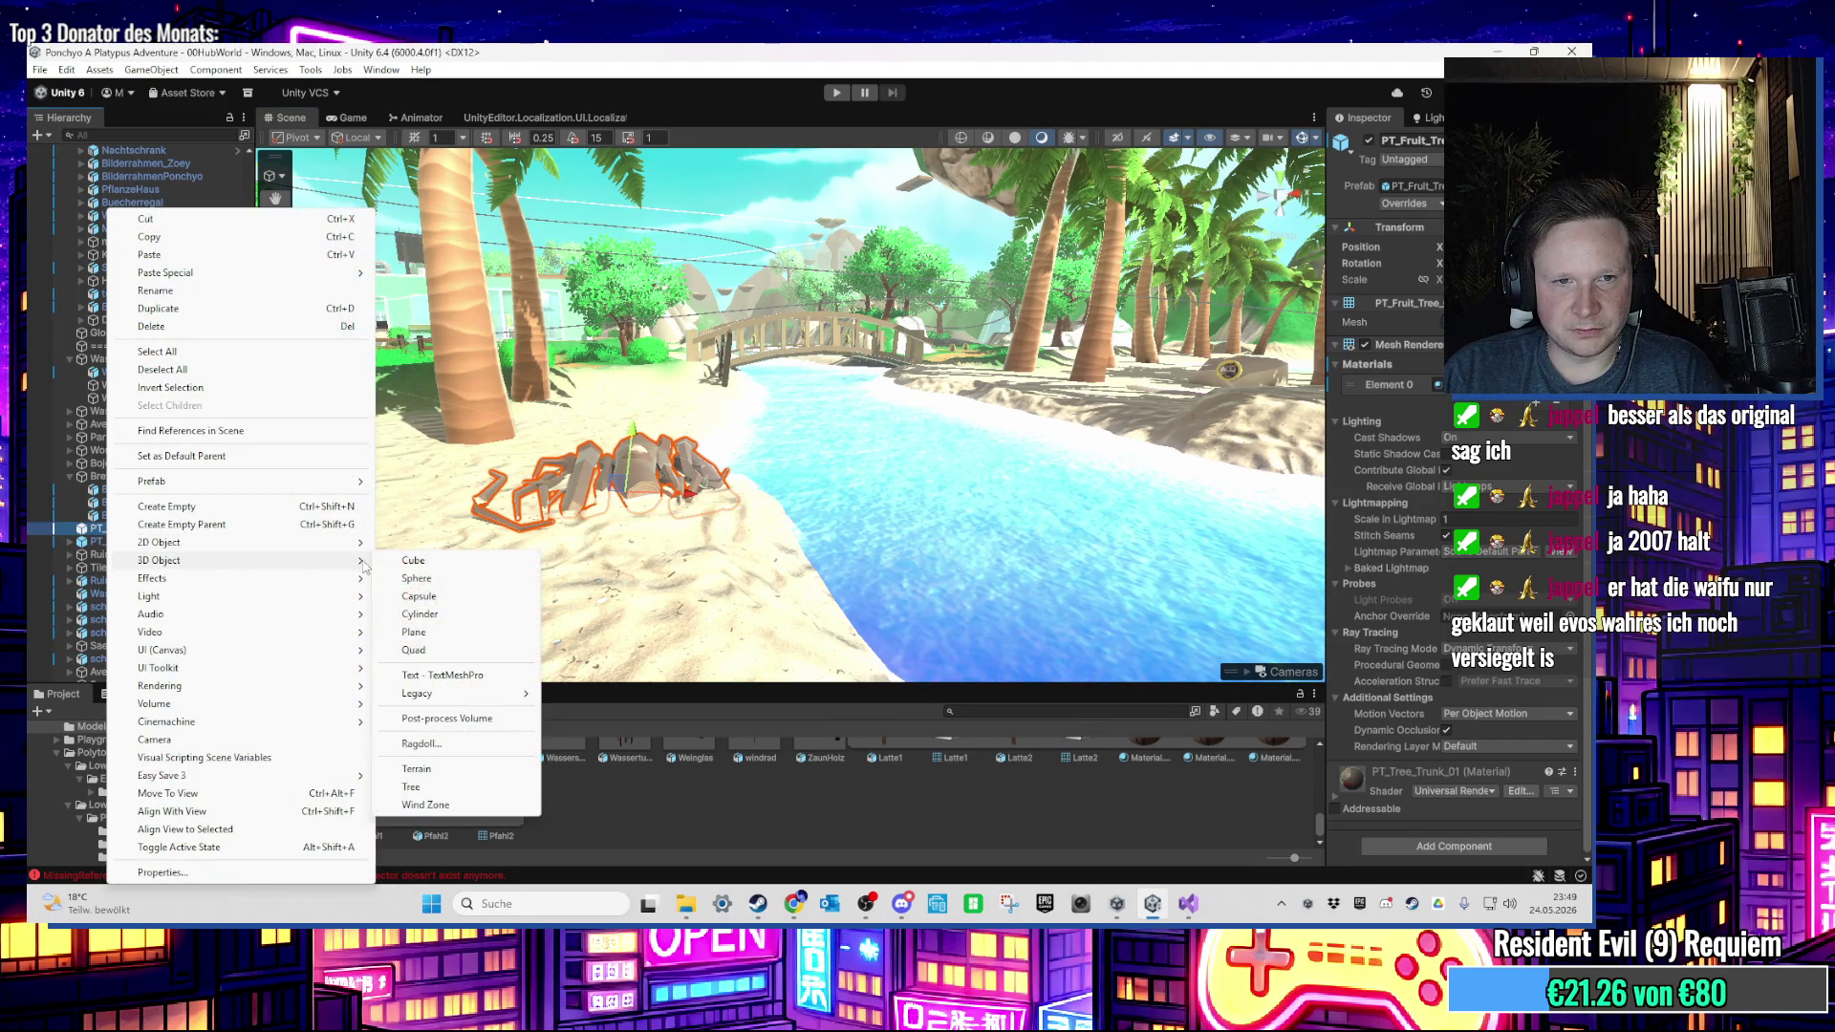
{"action": "left_click", "coordinate": [392, 561]}
{"action": "key", "text": "Return"}
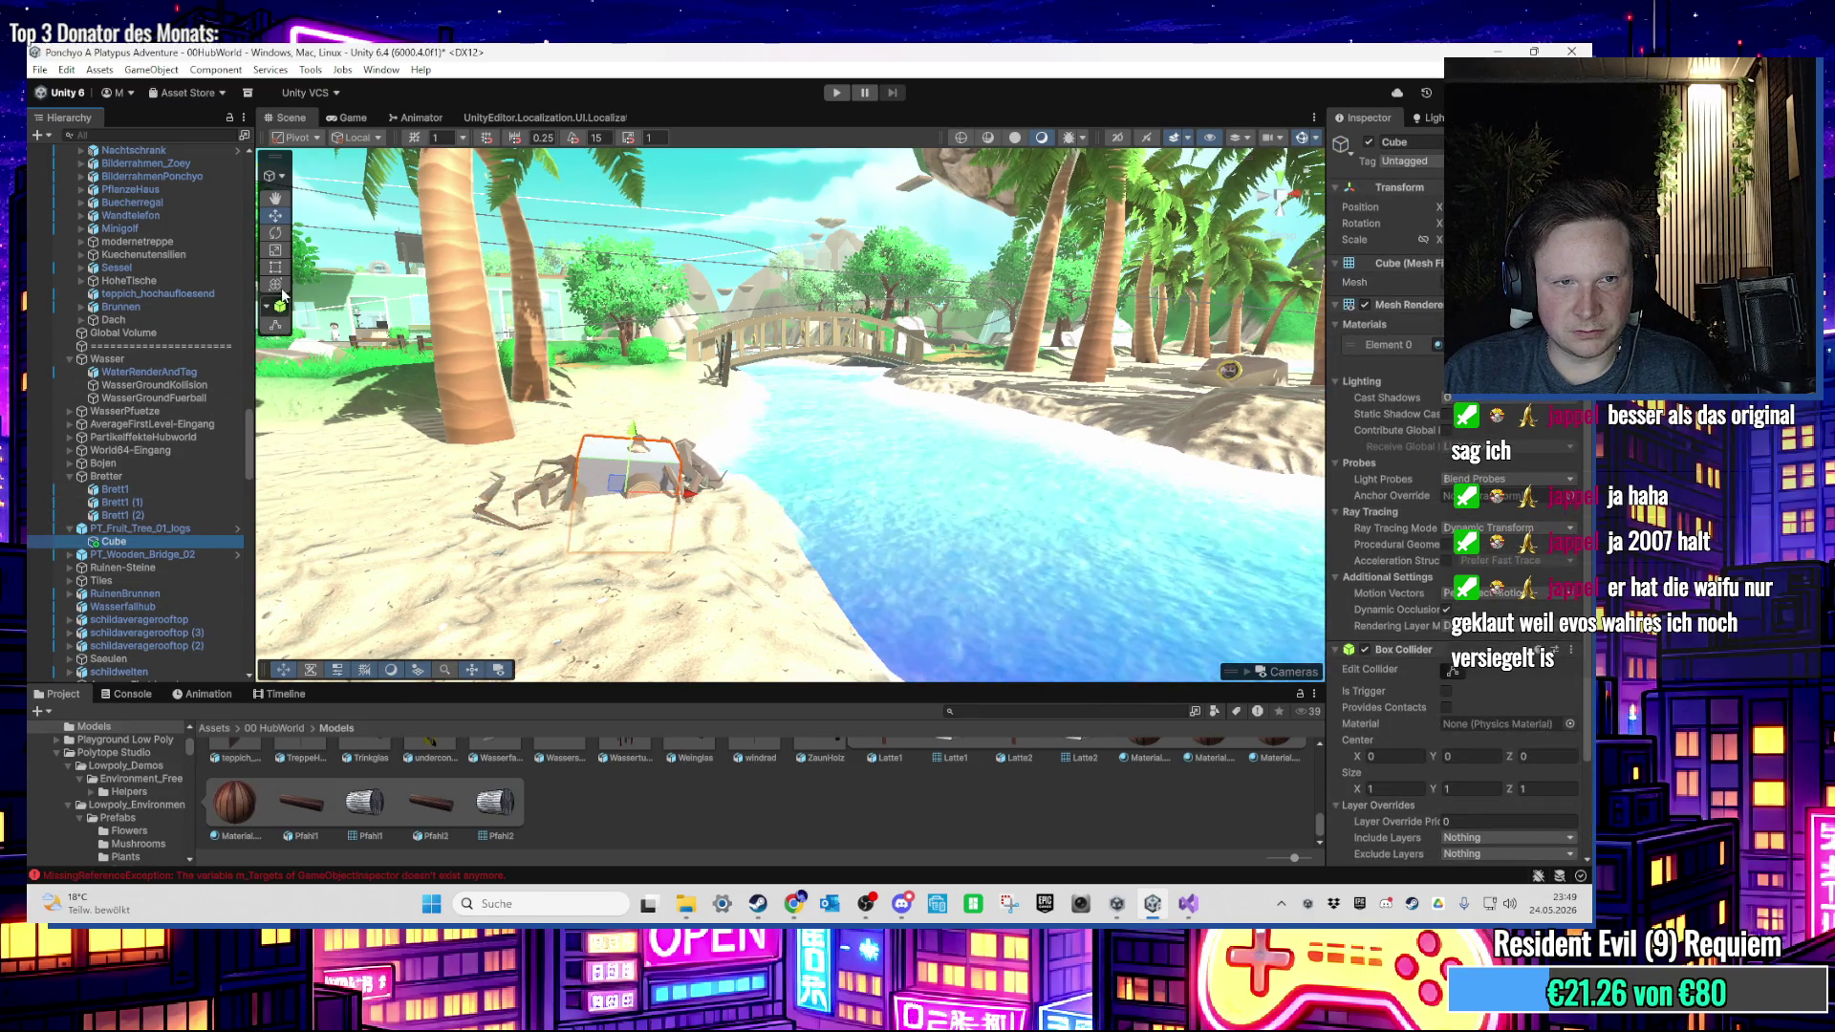
Step: Frame the new cube and shift it along X with the combined transform handles
{"action": "key", "text": "f"}
{"action": "key", "text": "y"}
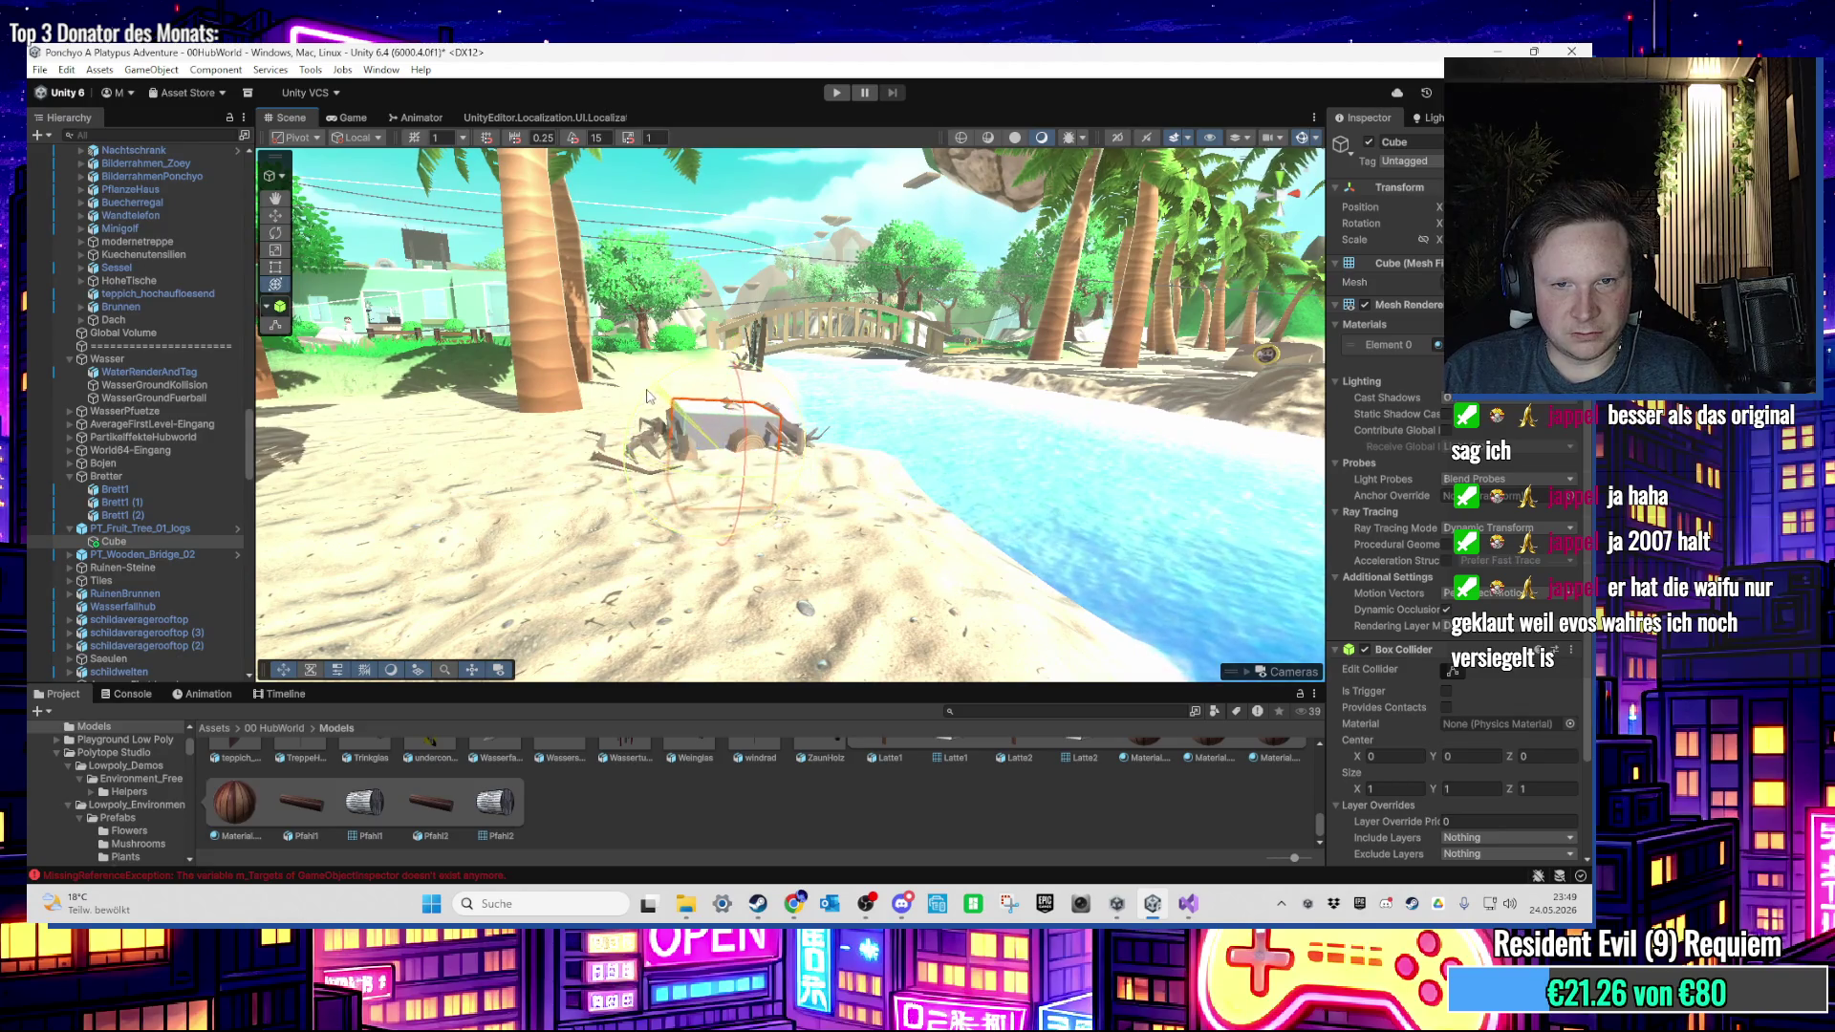
{"action": "left_click_drag", "start_coordinate": [632, 413], "coordinate": [898, 579]}
{"action": "left_click_drag", "start_coordinate": [884, 465], "coordinate": [886, 471]}
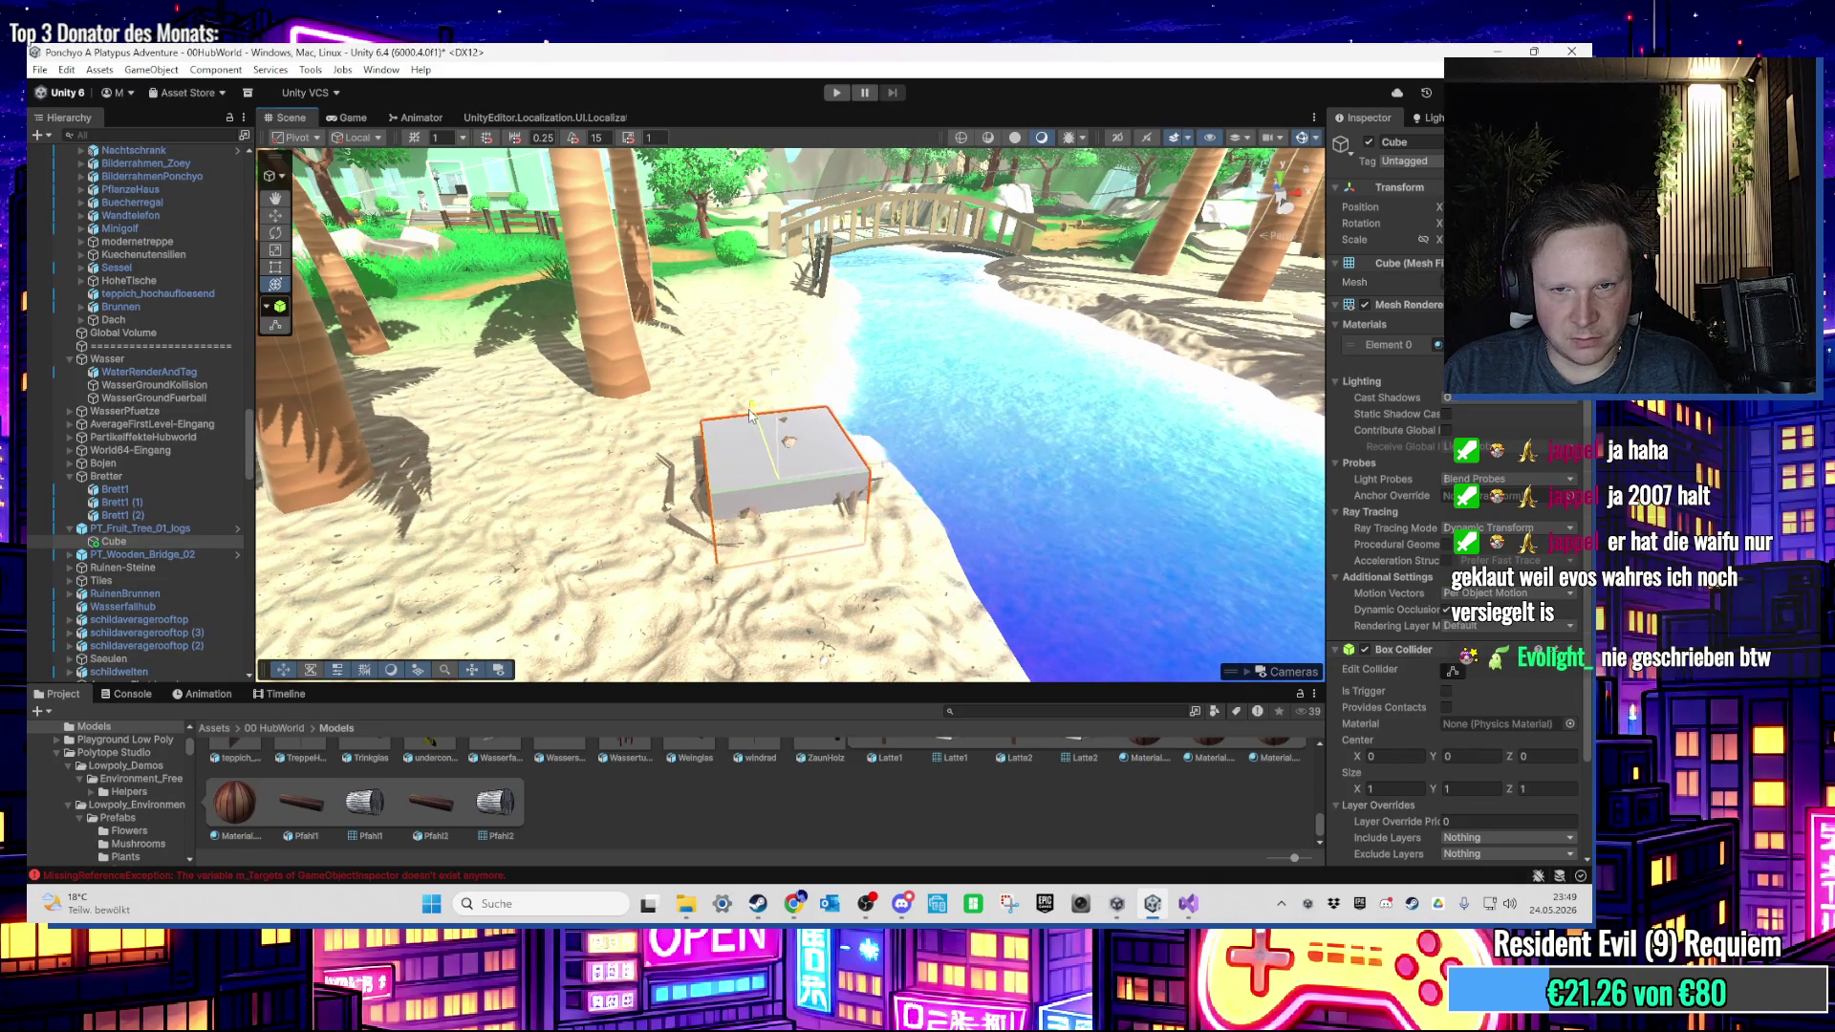
Step: Disable the cube's Mesh Renderer so only its collider remains, then start Play
{"action": "left_click_drag", "start_coordinate": [779, 439], "coordinate": [769, 418]}
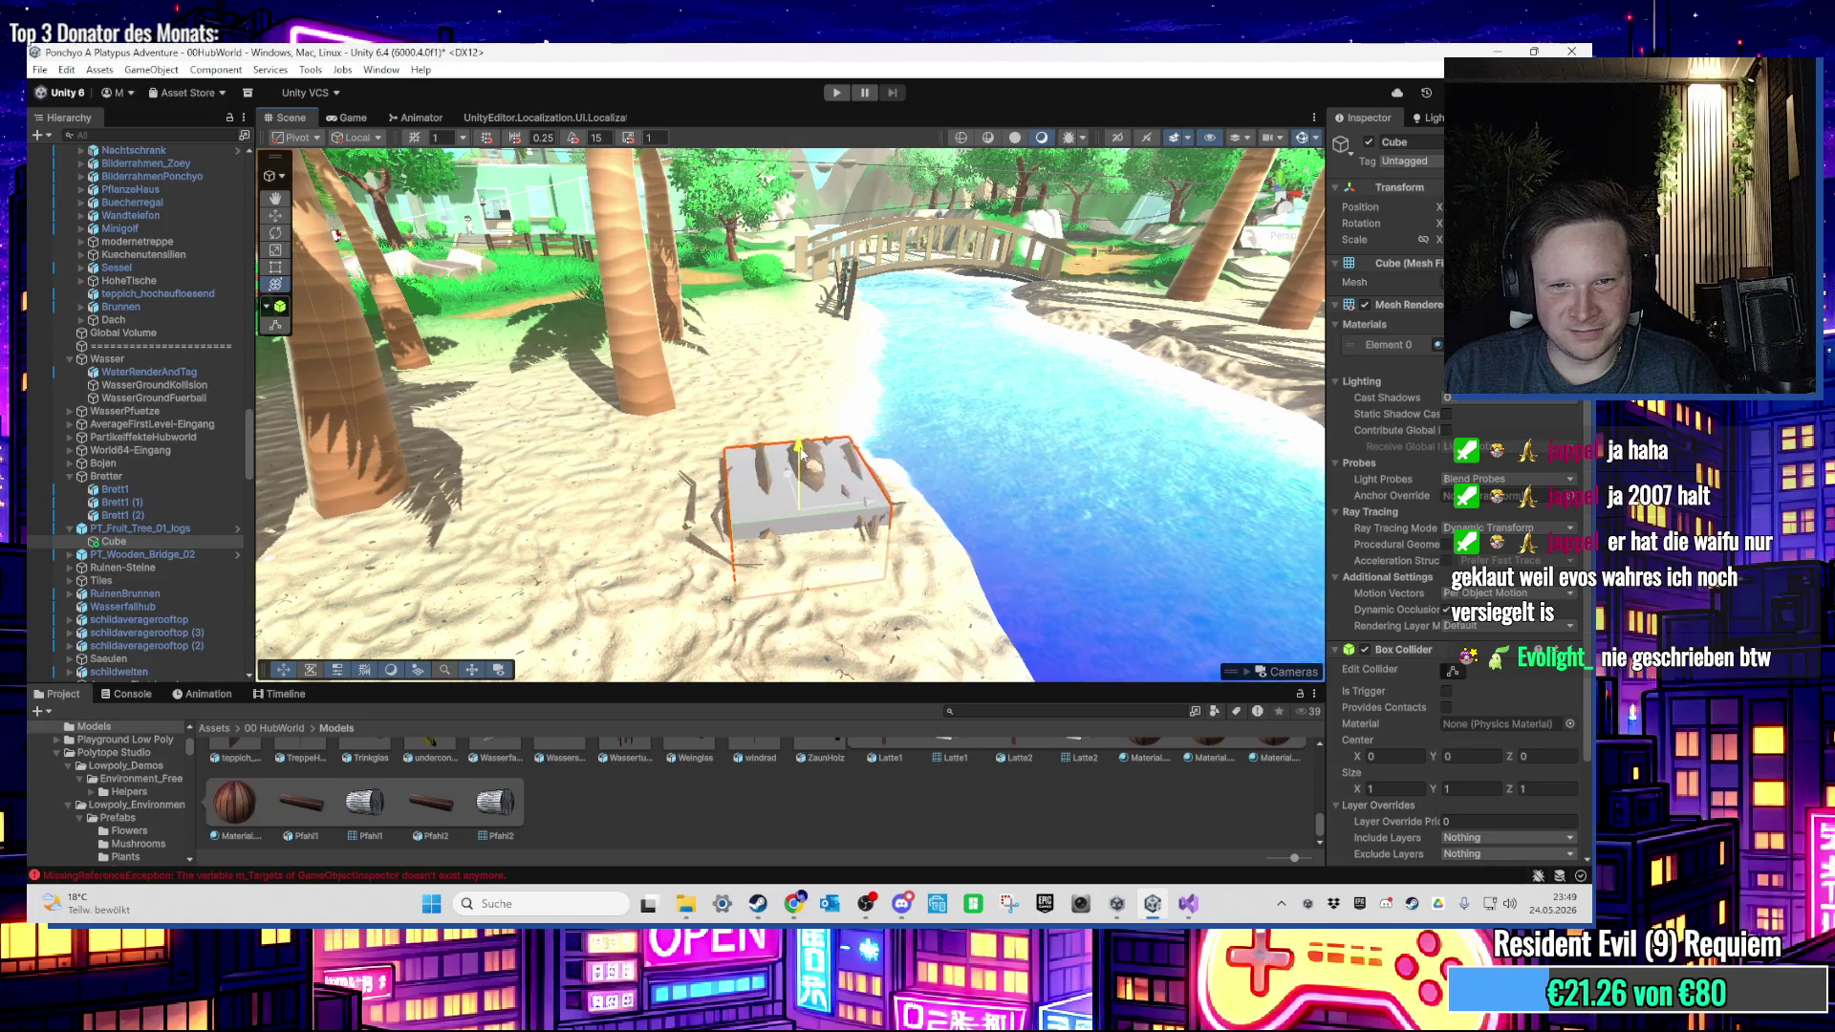
{"action": "scroll", "coordinate": [802, 455], "scroll_direction": "up", "scroll_amount": 3}
{"action": "scroll", "coordinate": [803, 455], "scroll_direction": "down", "scroll_amount": 3}
{"action": "scroll", "coordinate": [802, 455], "scroll_direction": "up", "scroll_amount": 3}
{"action": "scroll", "coordinate": [802, 454], "scroll_direction": "down", "scroll_amount": 3}
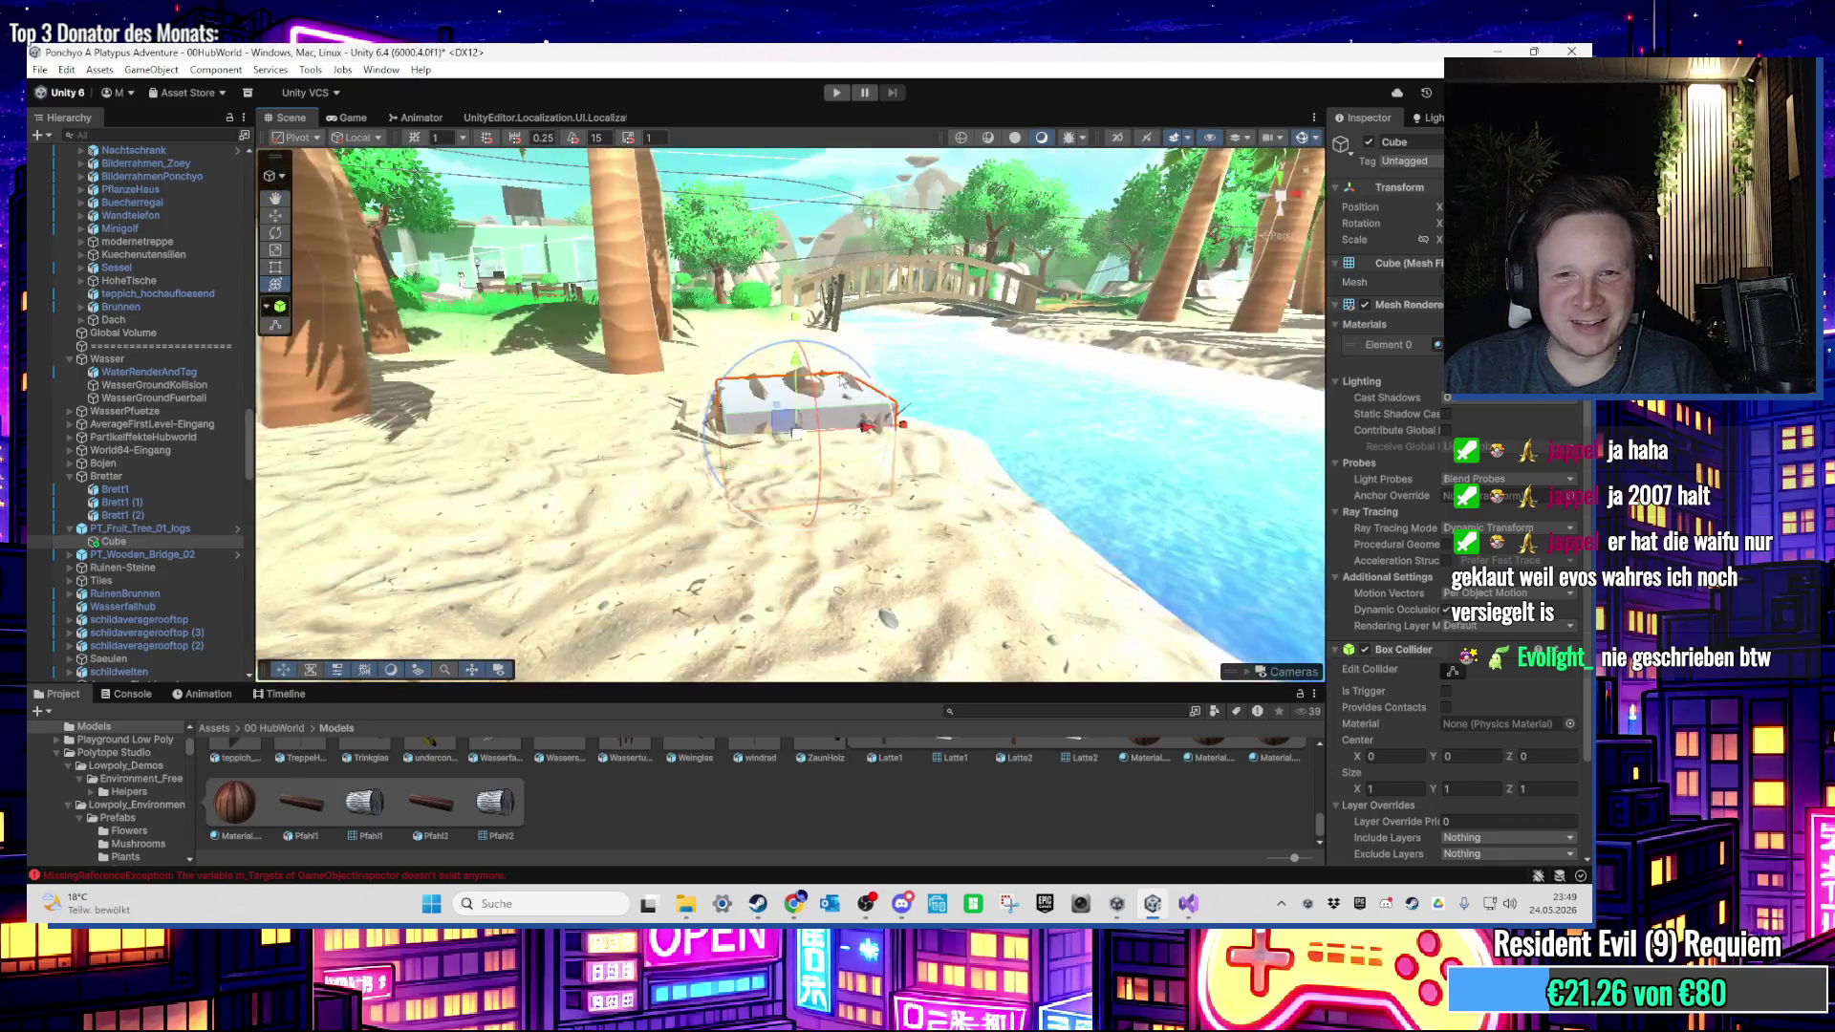
{"action": "scroll", "coordinate": [795, 410], "scroll_direction": "up", "scroll_amount": 3}
{"action": "scroll", "coordinate": [817, 416], "scroll_direction": "down", "scroll_amount": 3}
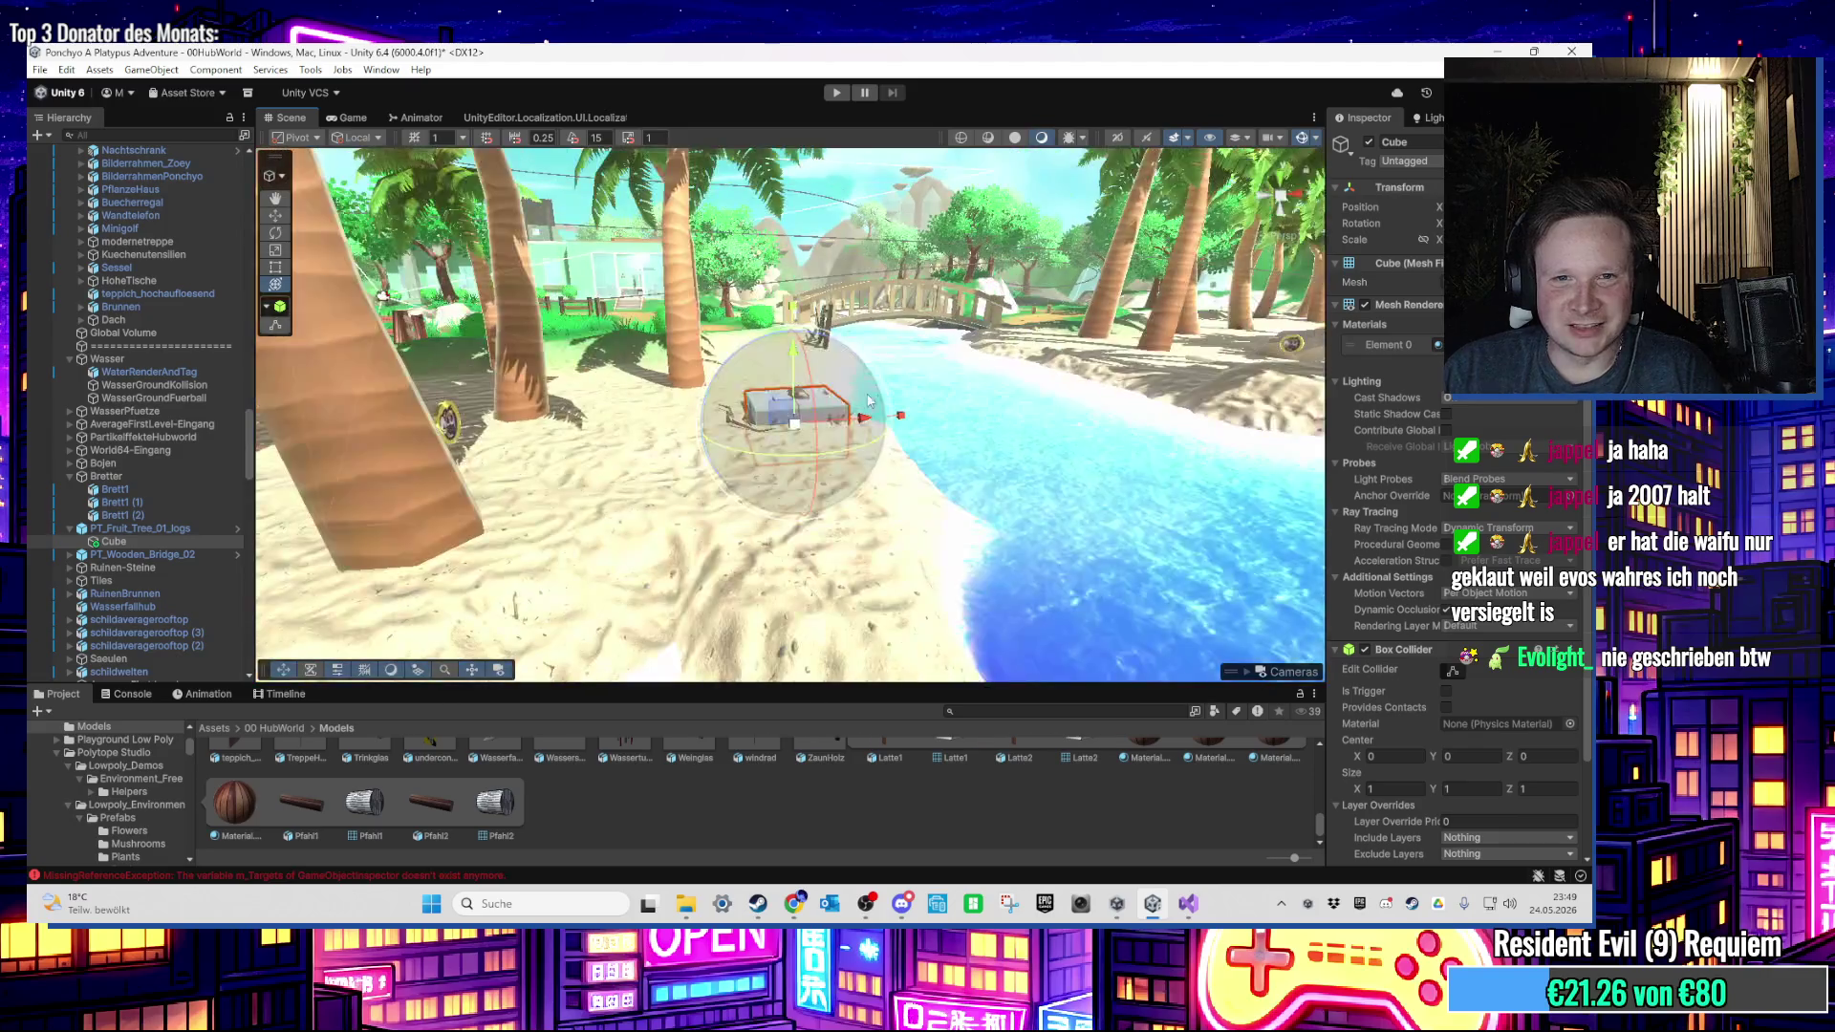
{"action": "left_click", "coordinate": [1365, 304]}
{"action": "left_click", "coordinate": [836, 93]}
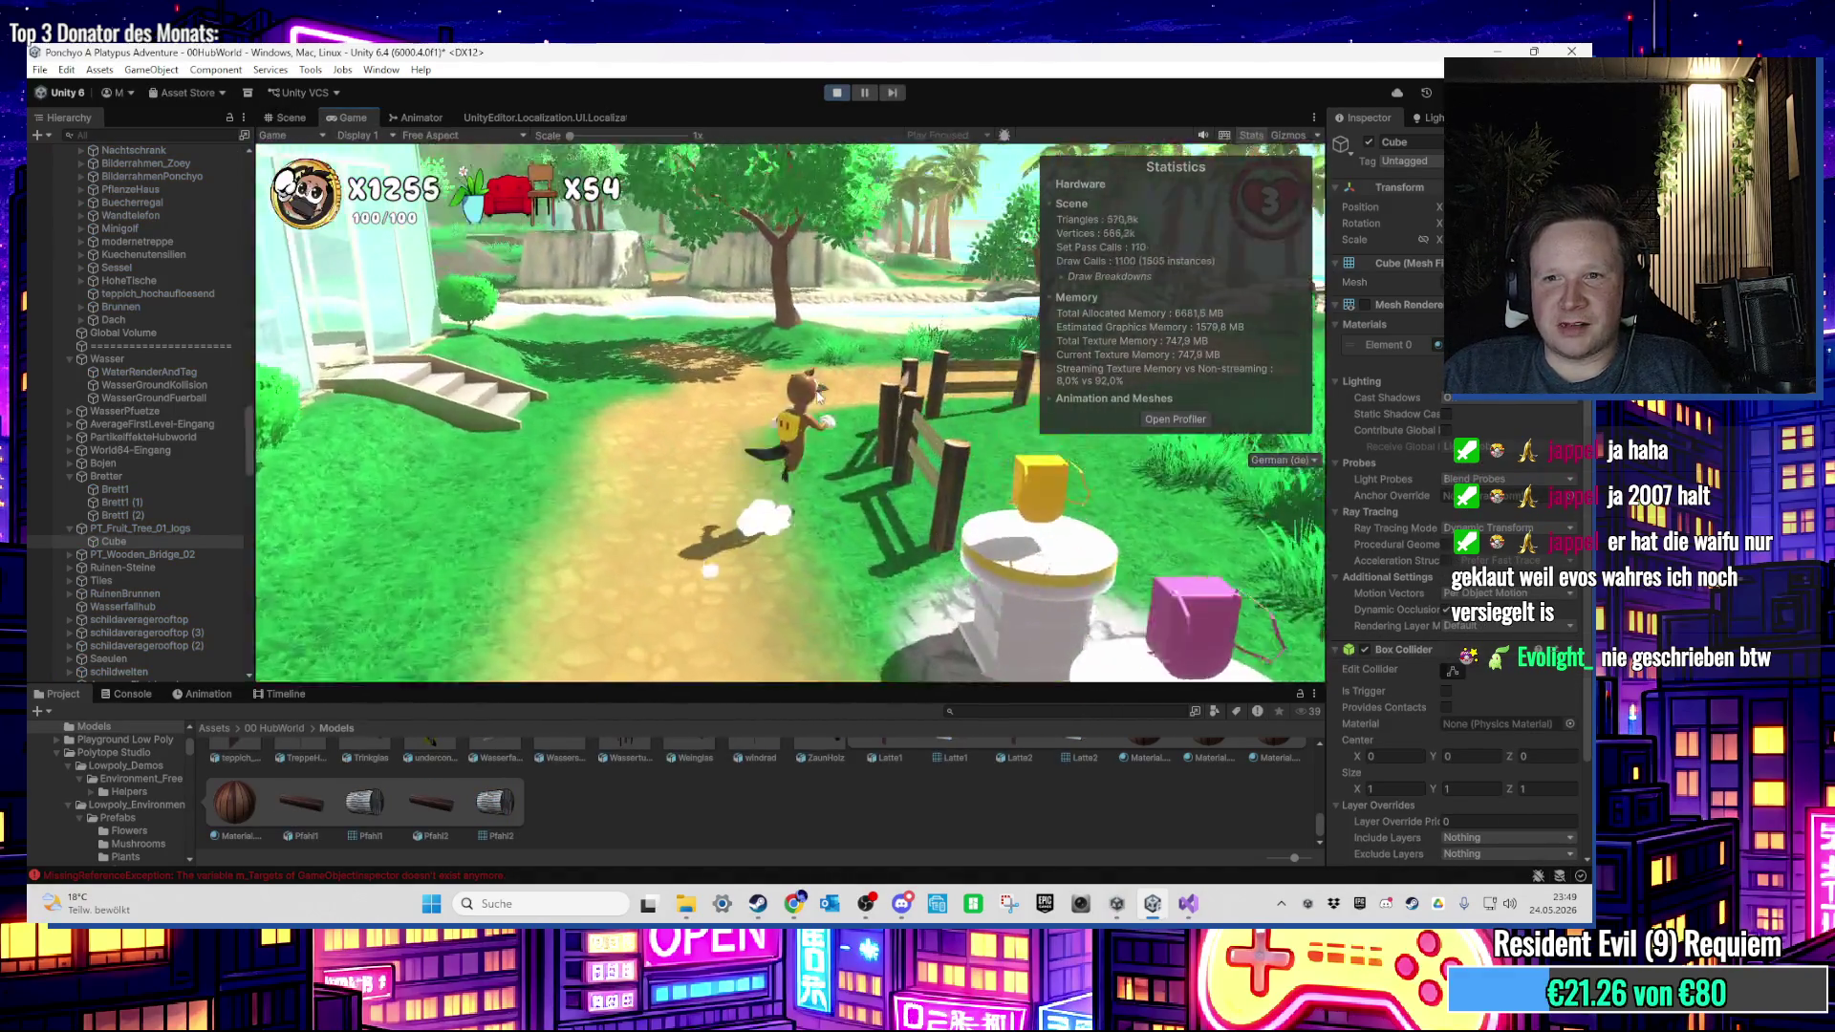
Step: Close the Stats overlay, stand the character on the log pile, then exit play mode
{"action": "left_click", "coordinate": [1250, 136]}
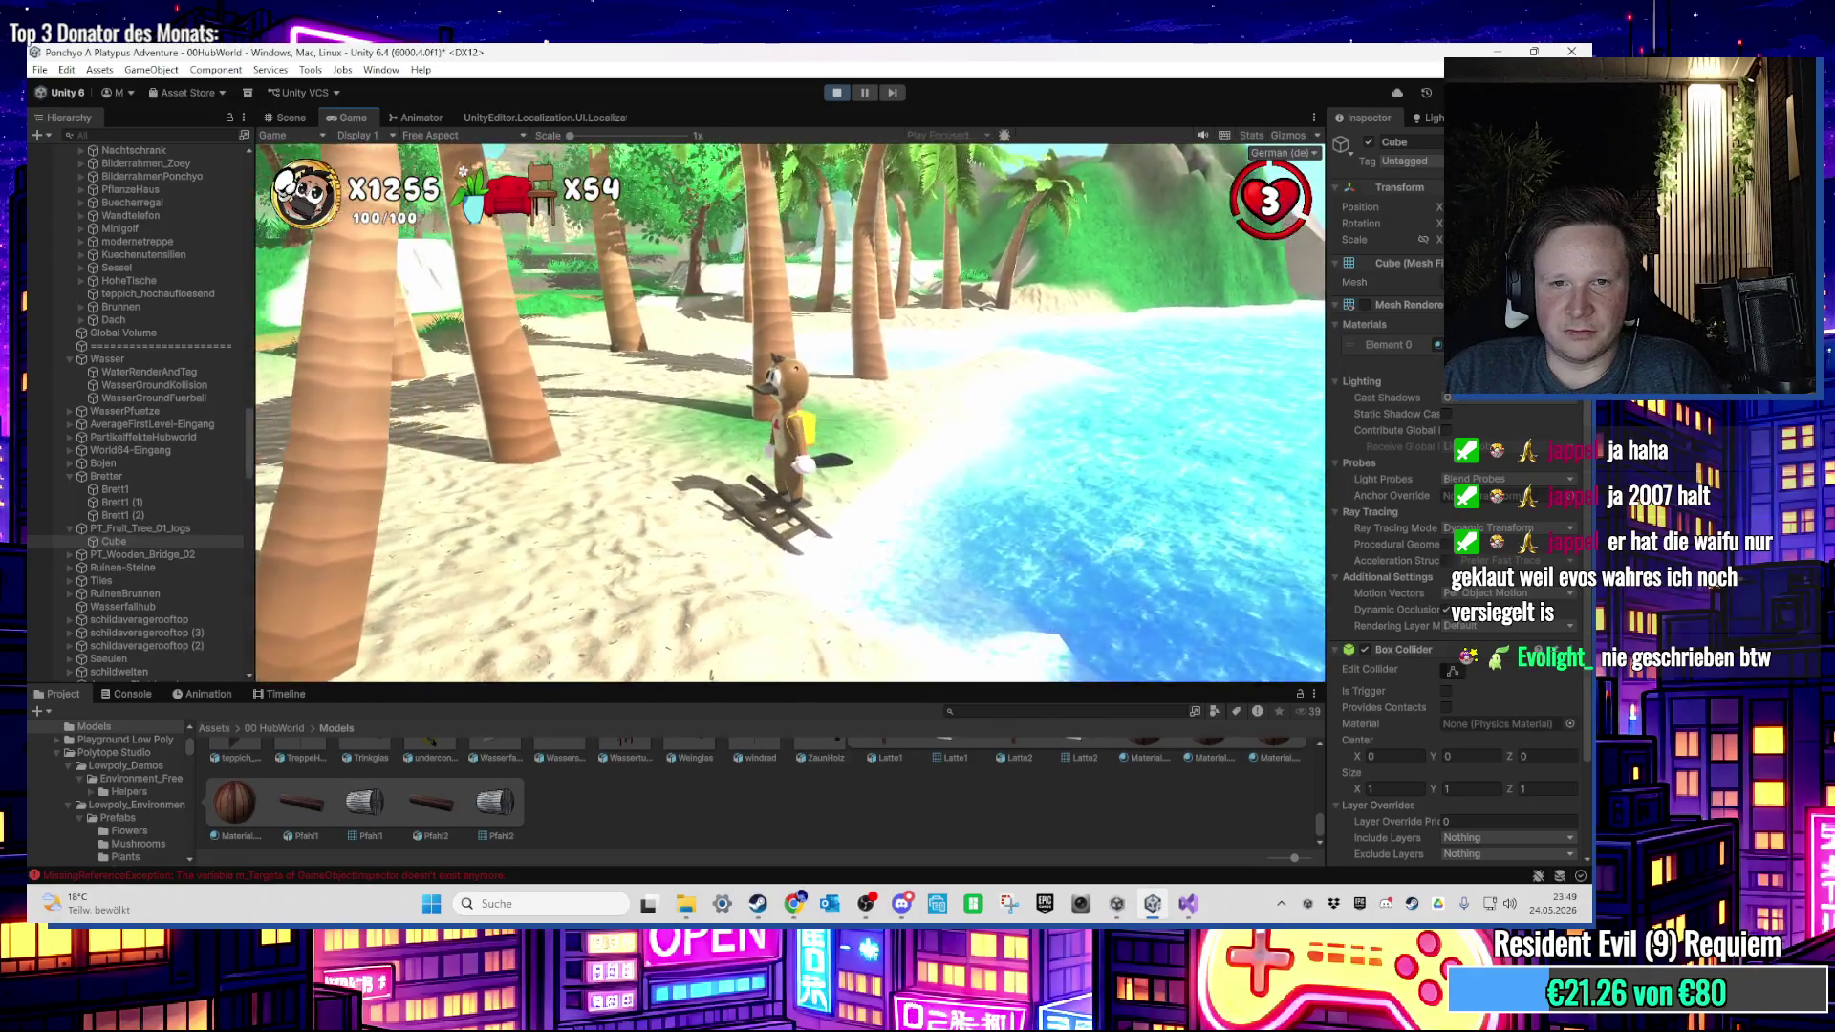
{"action": "key", "text": "super"}
{"action": "key", "text": "Escape"}
Step: Exit play mode and fly the view to the PT_Fruit_Tree_01_logs
{"action": "key", "text": "ctrl+p"}
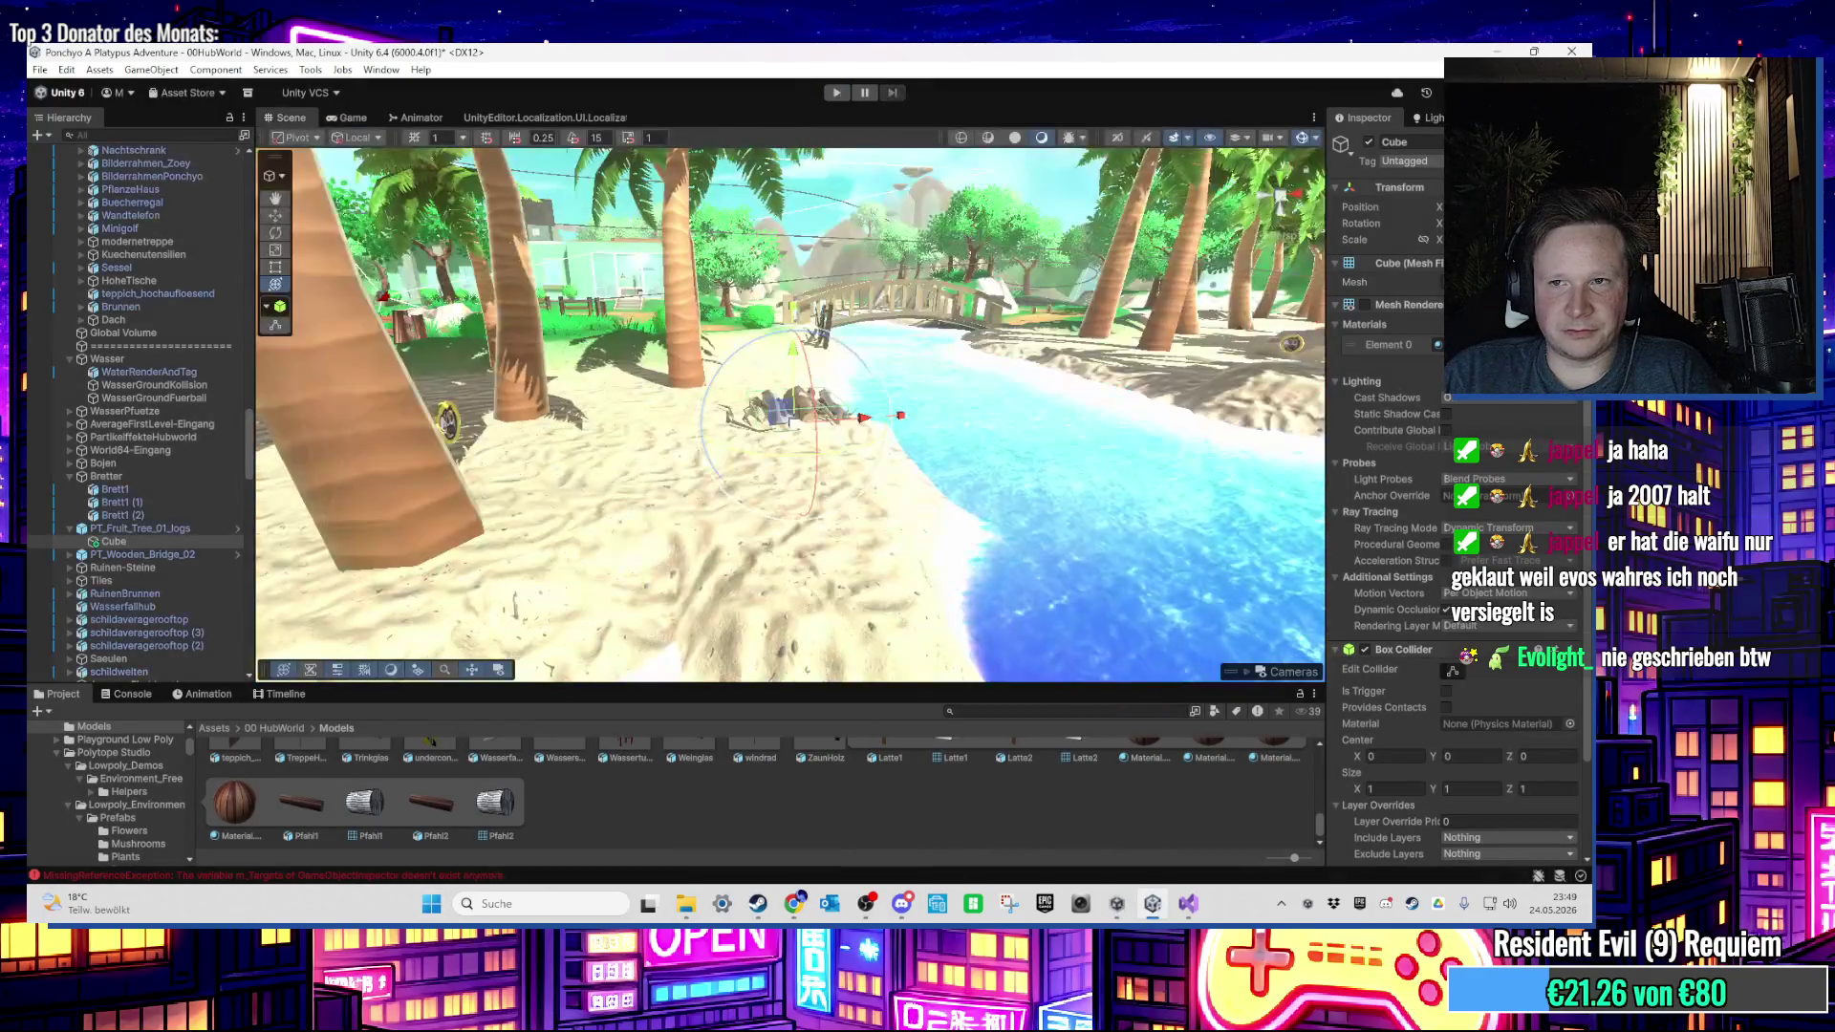
{"action": "key", "text": "f"}
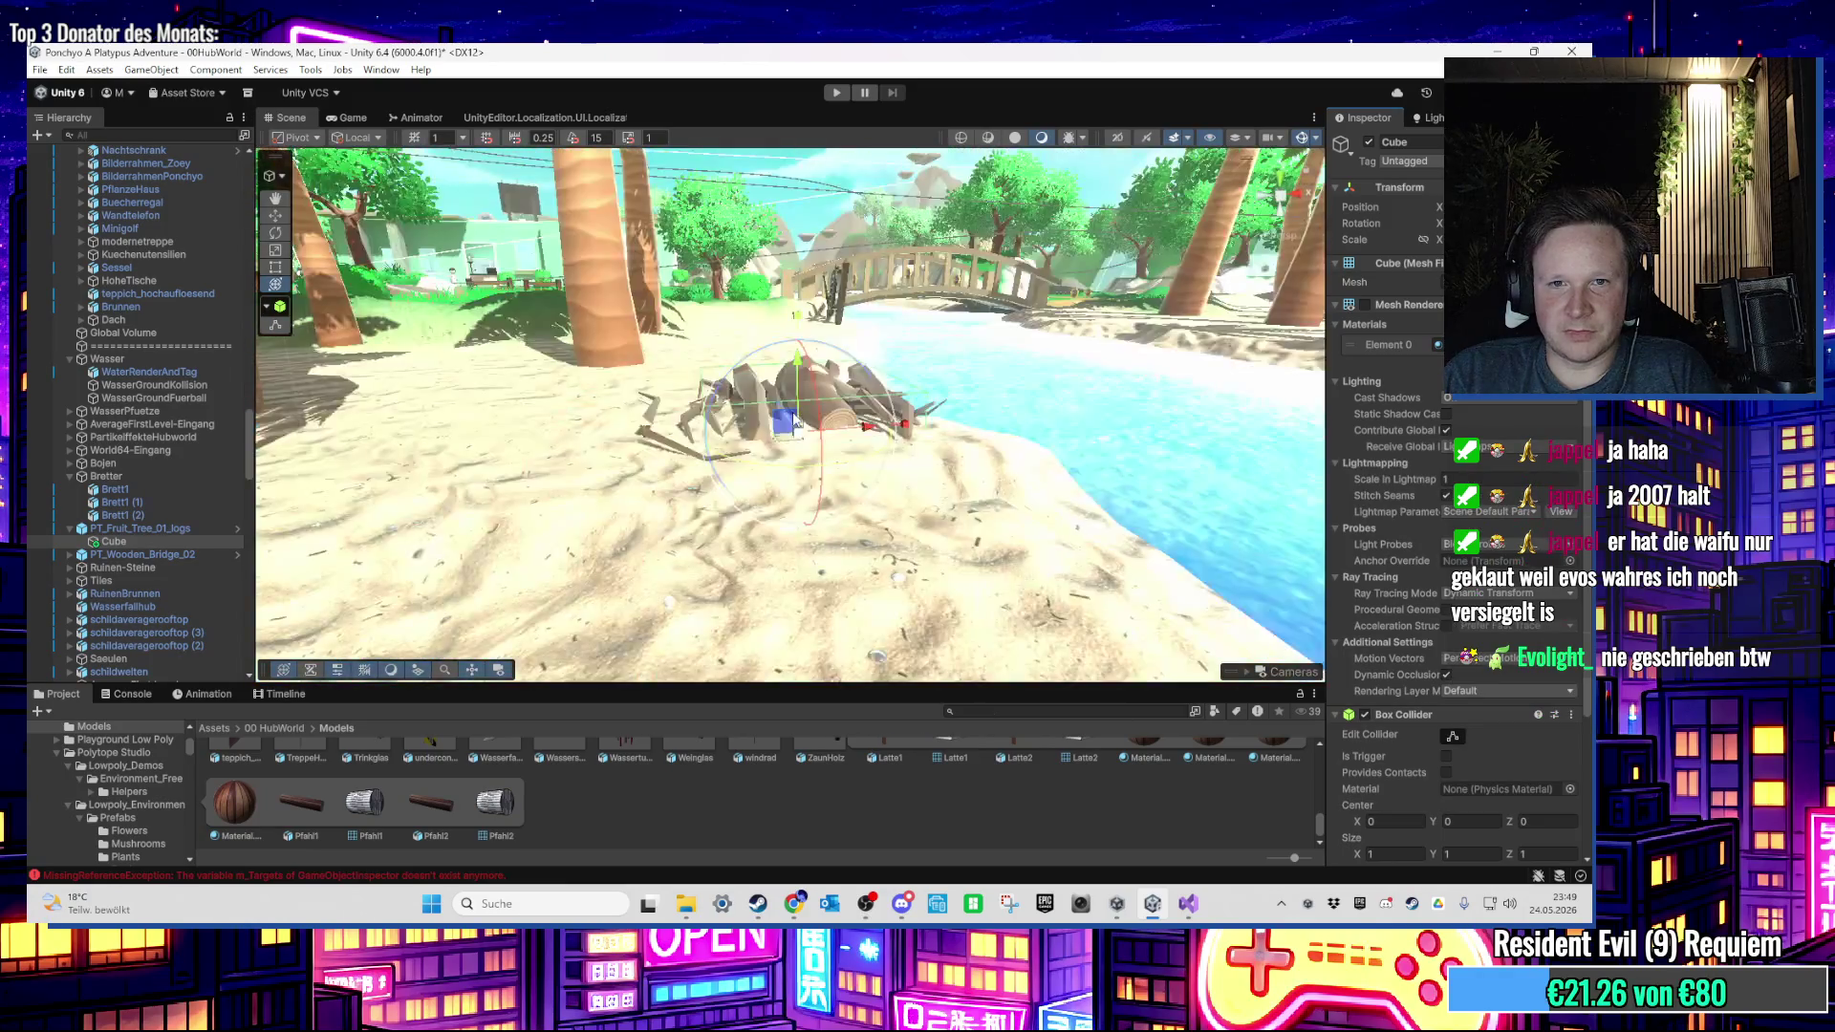
{"action": "double_click", "coordinate": [163, 528]}
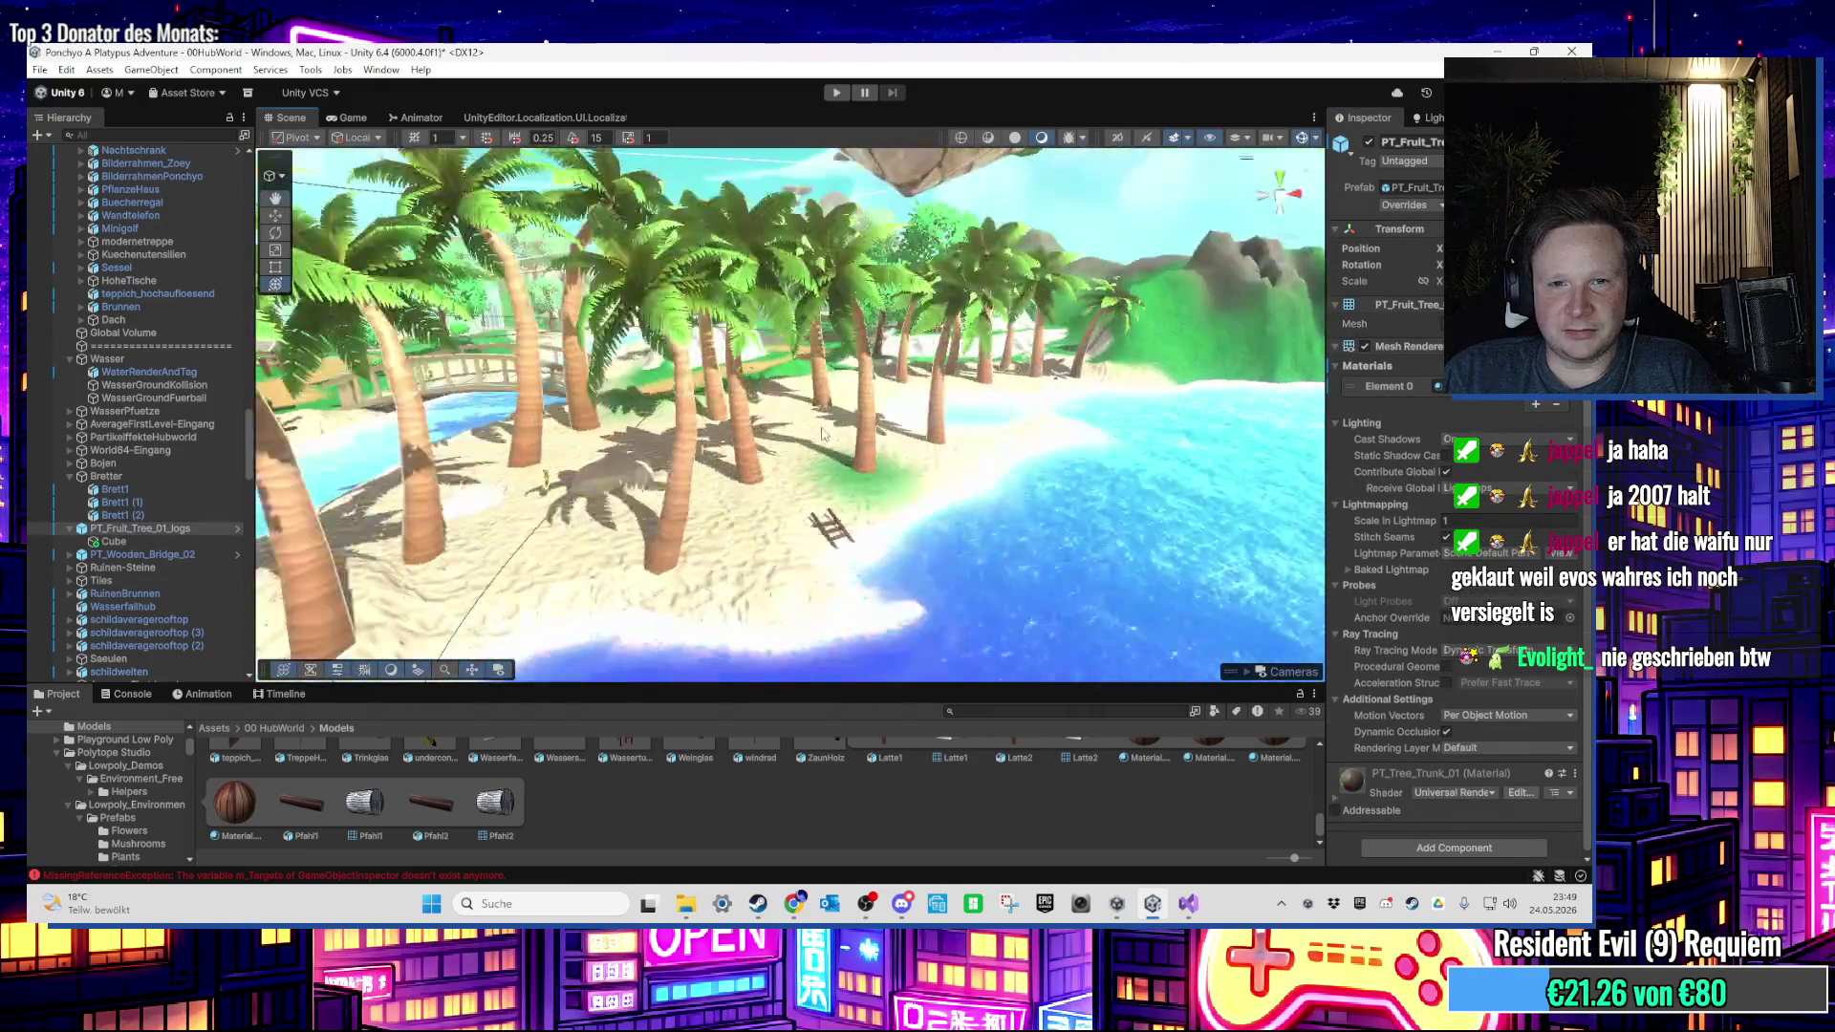
Step: Tick Convex on the PT_Medieval_Village_Fence piece's Mesh Collider
{"action": "left_click", "coordinate": [841, 592]}
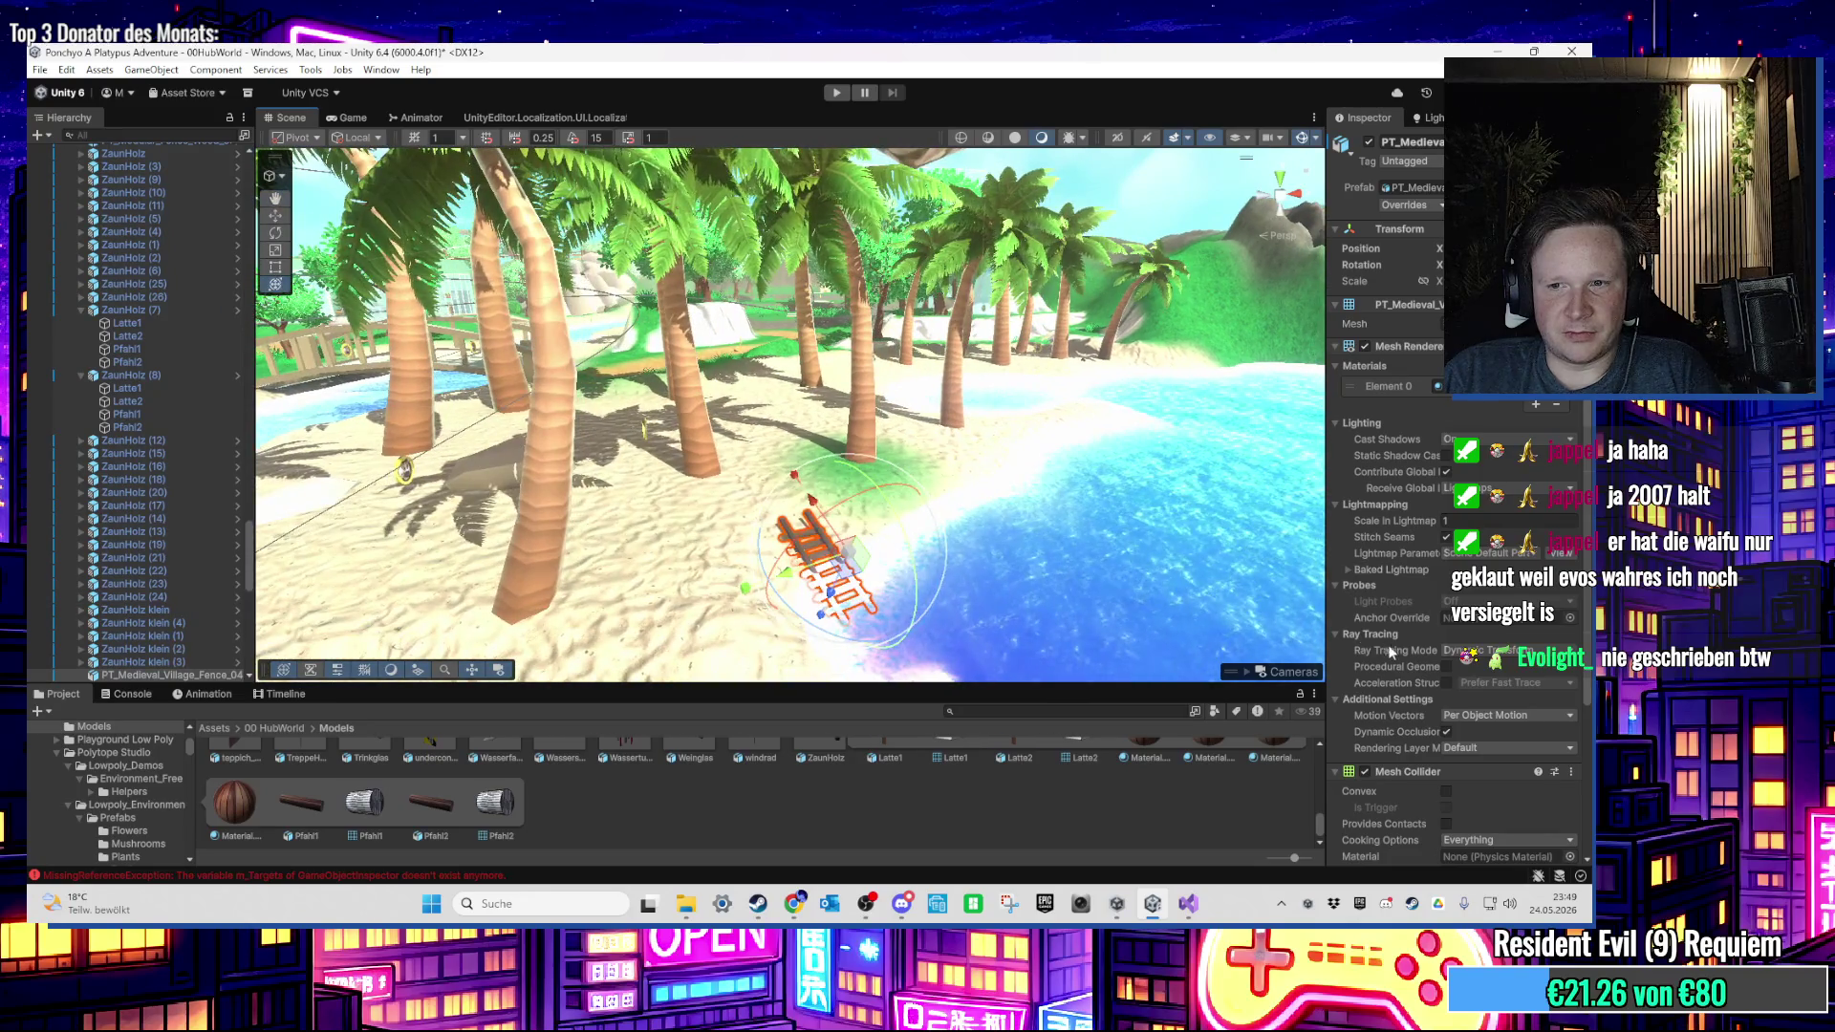
{"action": "scroll", "coordinate": [1430, 698], "scroll_direction": "down", "scroll_amount": 2}
{"action": "left_click", "coordinate": [1446, 704]}
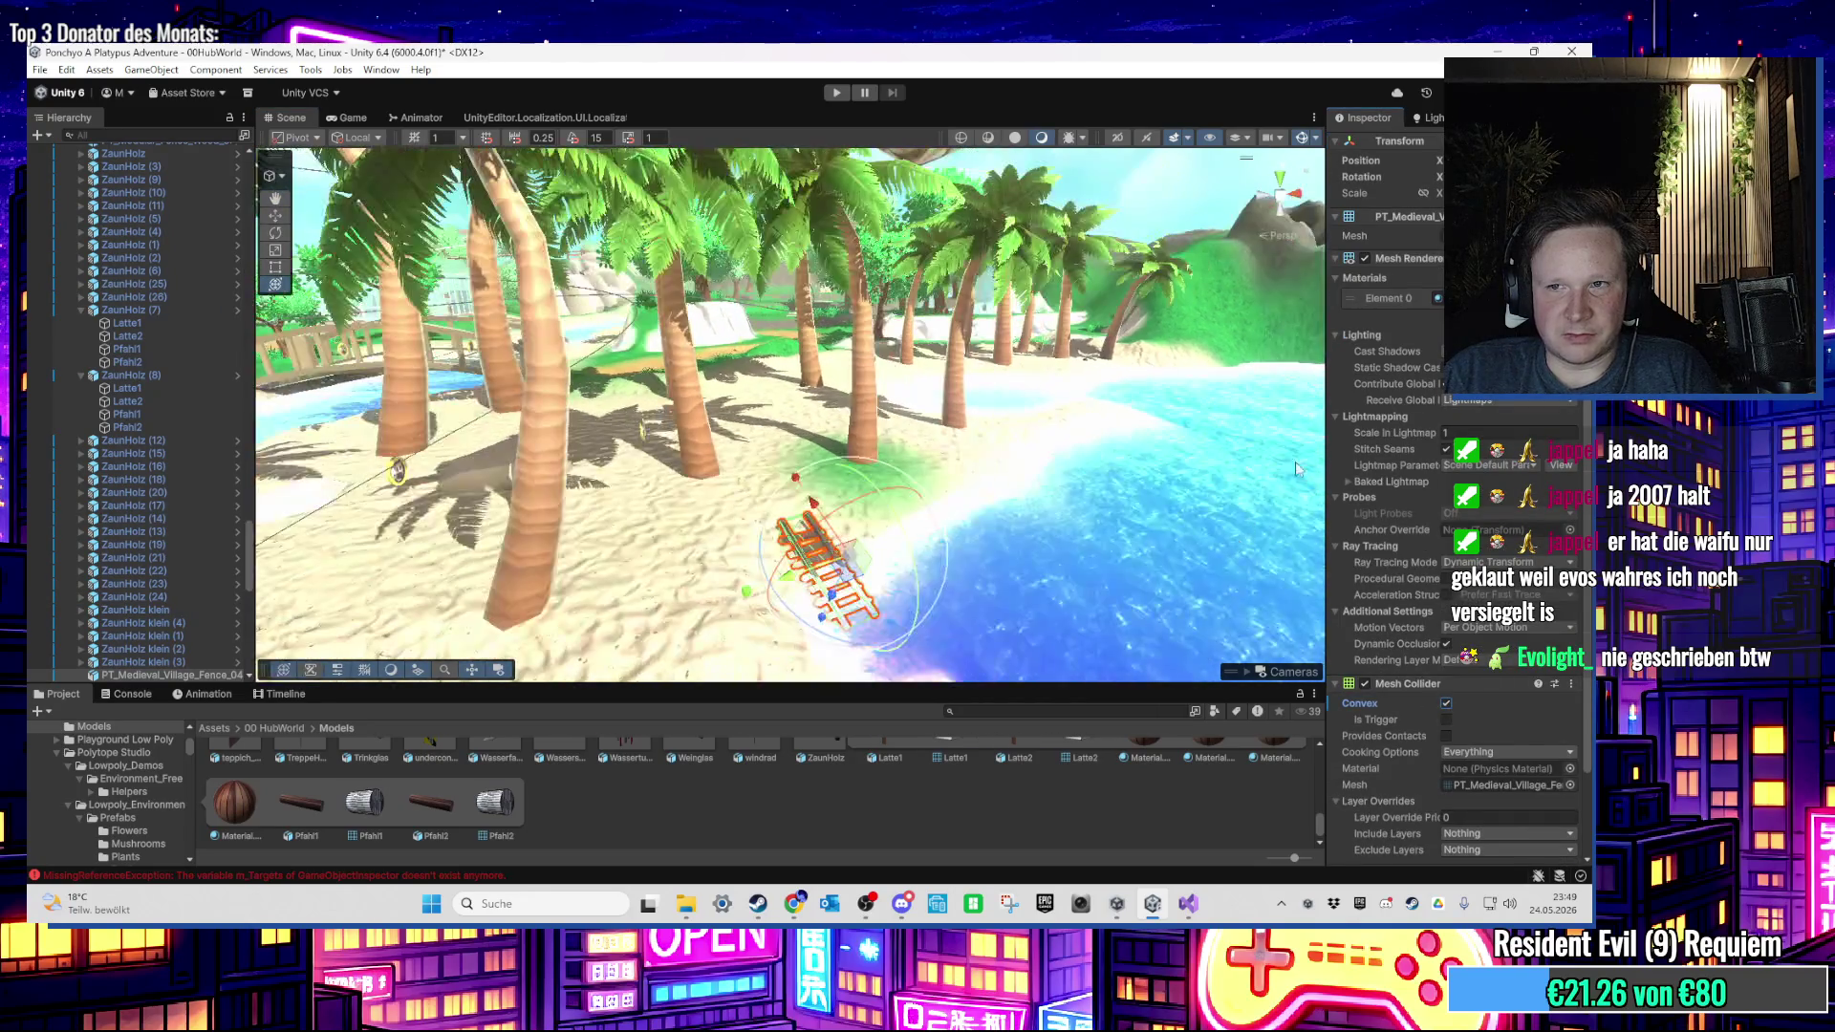
{"action": "left_click", "coordinate": [996, 385]}
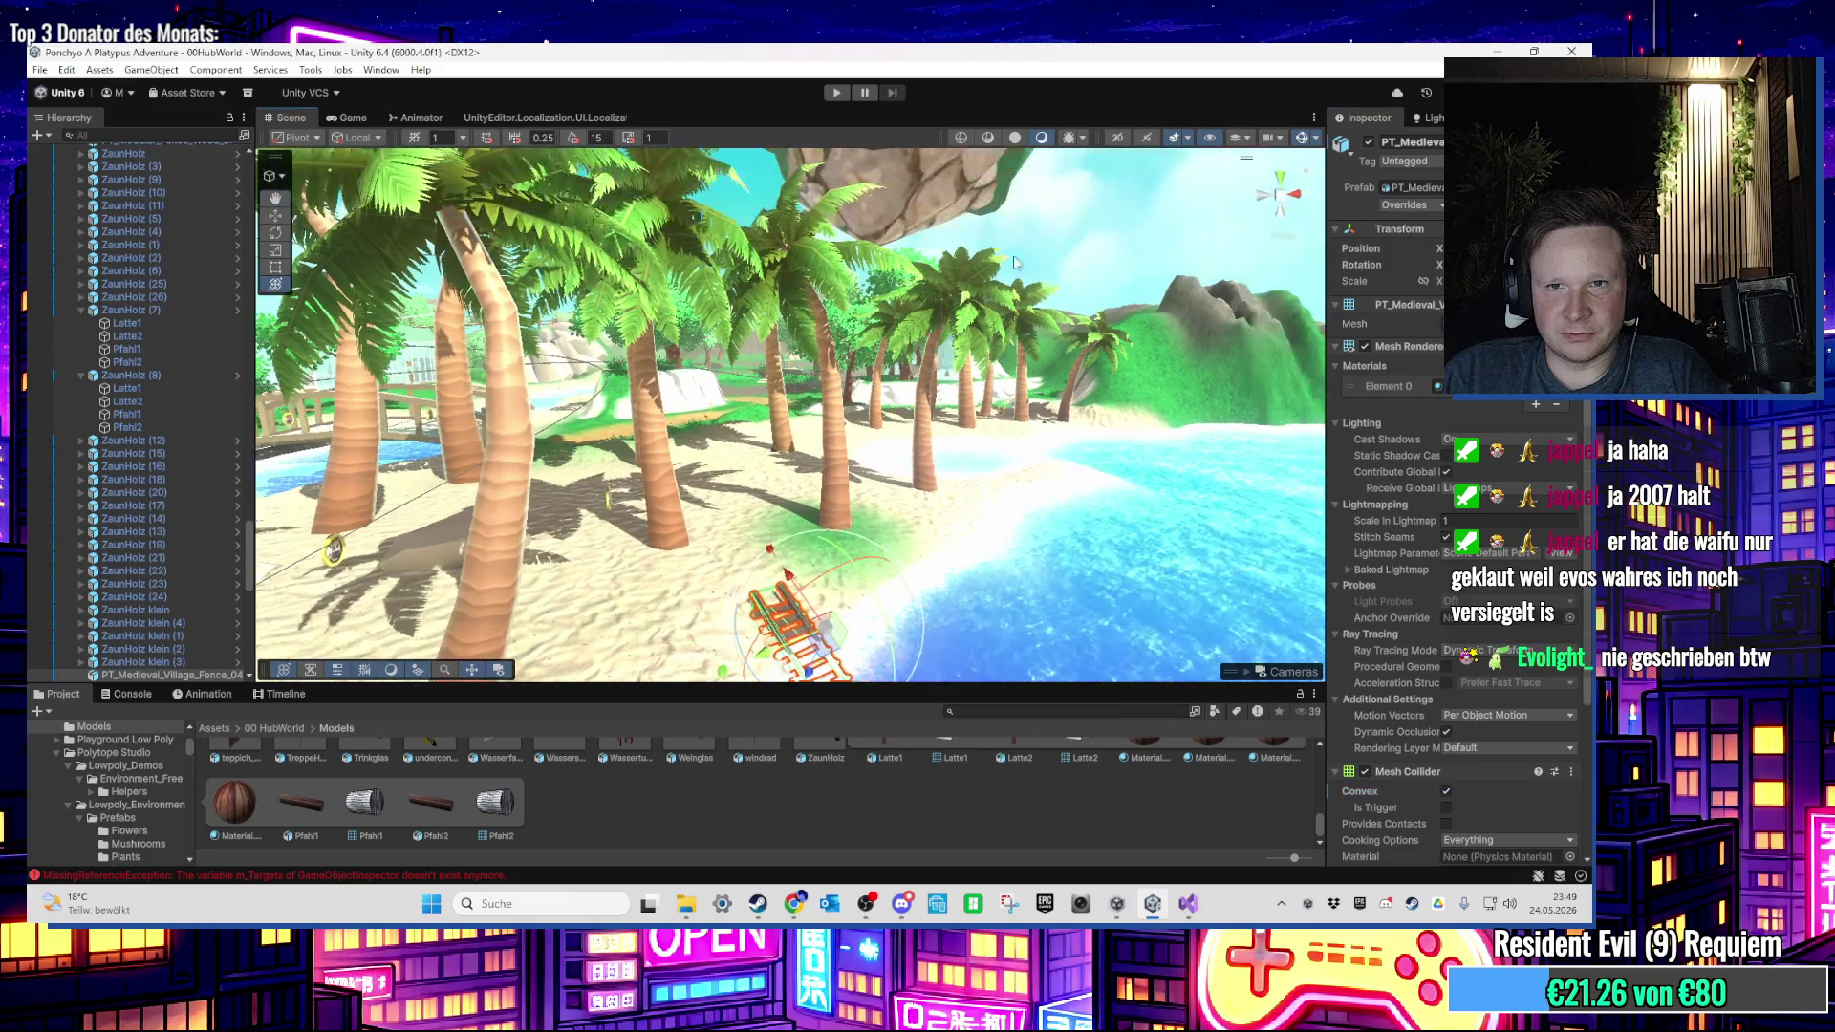
{"action": "mouse_move", "coordinate": [996, 385]}
{"action": "left_mouse_down"}
{"action": "mouse_move", "coordinate": [921, 463]}
{"action": "mouse_move", "coordinate": [832, 469]}
{"action": "mouse_move", "coordinate": [781, 440]}
{"action": "mouse_move", "coordinate": [862, 476]}
{"action": "mouse_move", "coordinate": [863, 408]}
{"action": "mouse_move", "coordinate": [871, 446]}
{"action": "left_mouse_up"}
{"action": "scroll", "coordinate": [870, 445], "scroll_direction": "down", "scroll_amount": 5}
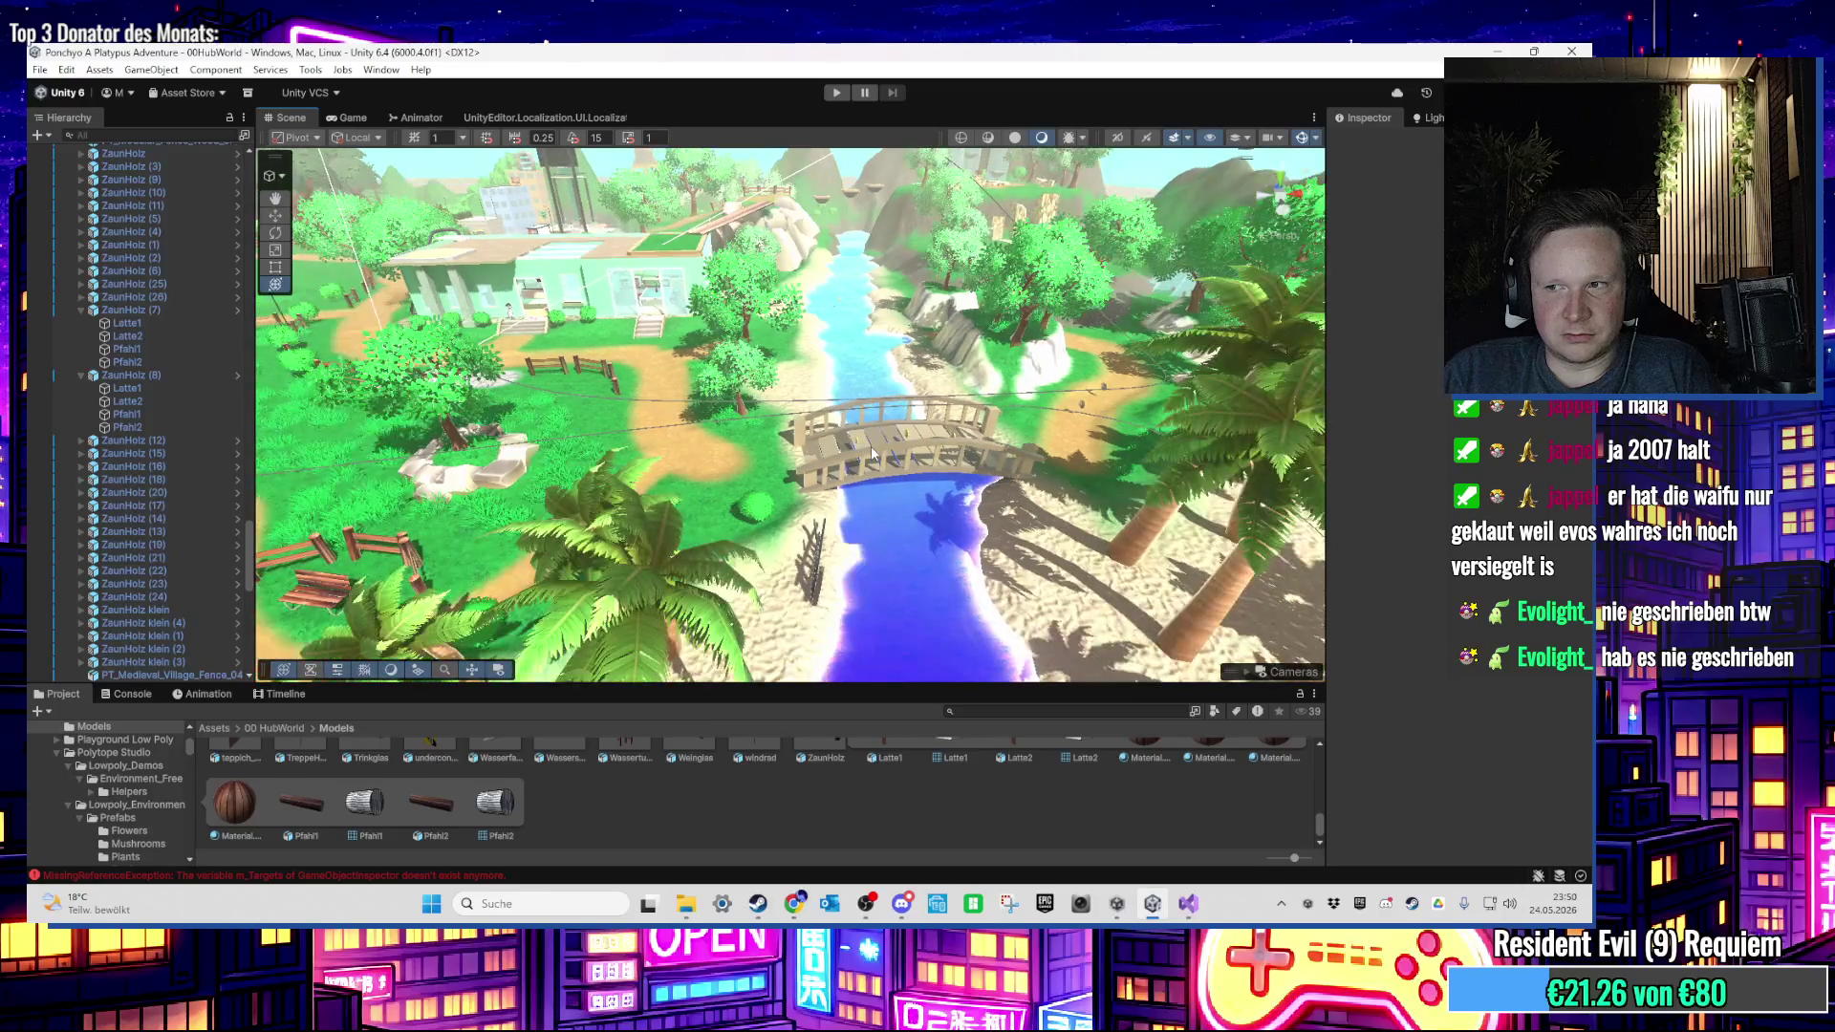
Step: Select the terrain, choose Paint Texture and pick the Sand_TerrainLayer
{"action": "mouse_move", "coordinate": [850, 449]}
{"action": "left_mouse_down"}
{"action": "mouse_move", "coordinate": [814, 411]}
{"action": "mouse_move", "coordinate": [802, 519]}
{"action": "mouse_move", "coordinate": [950, 512]}
{"action": "mouse_move", "coordinate": [751, 430]}
{"action": "mouse_move", "coordinate": [955, 533]}
{"action": "mouse_move", "coordinate": [1440, 299]}
{"action": "left_mouse_up"}
{"action": "left_click", "coordinate": [963, 530]}
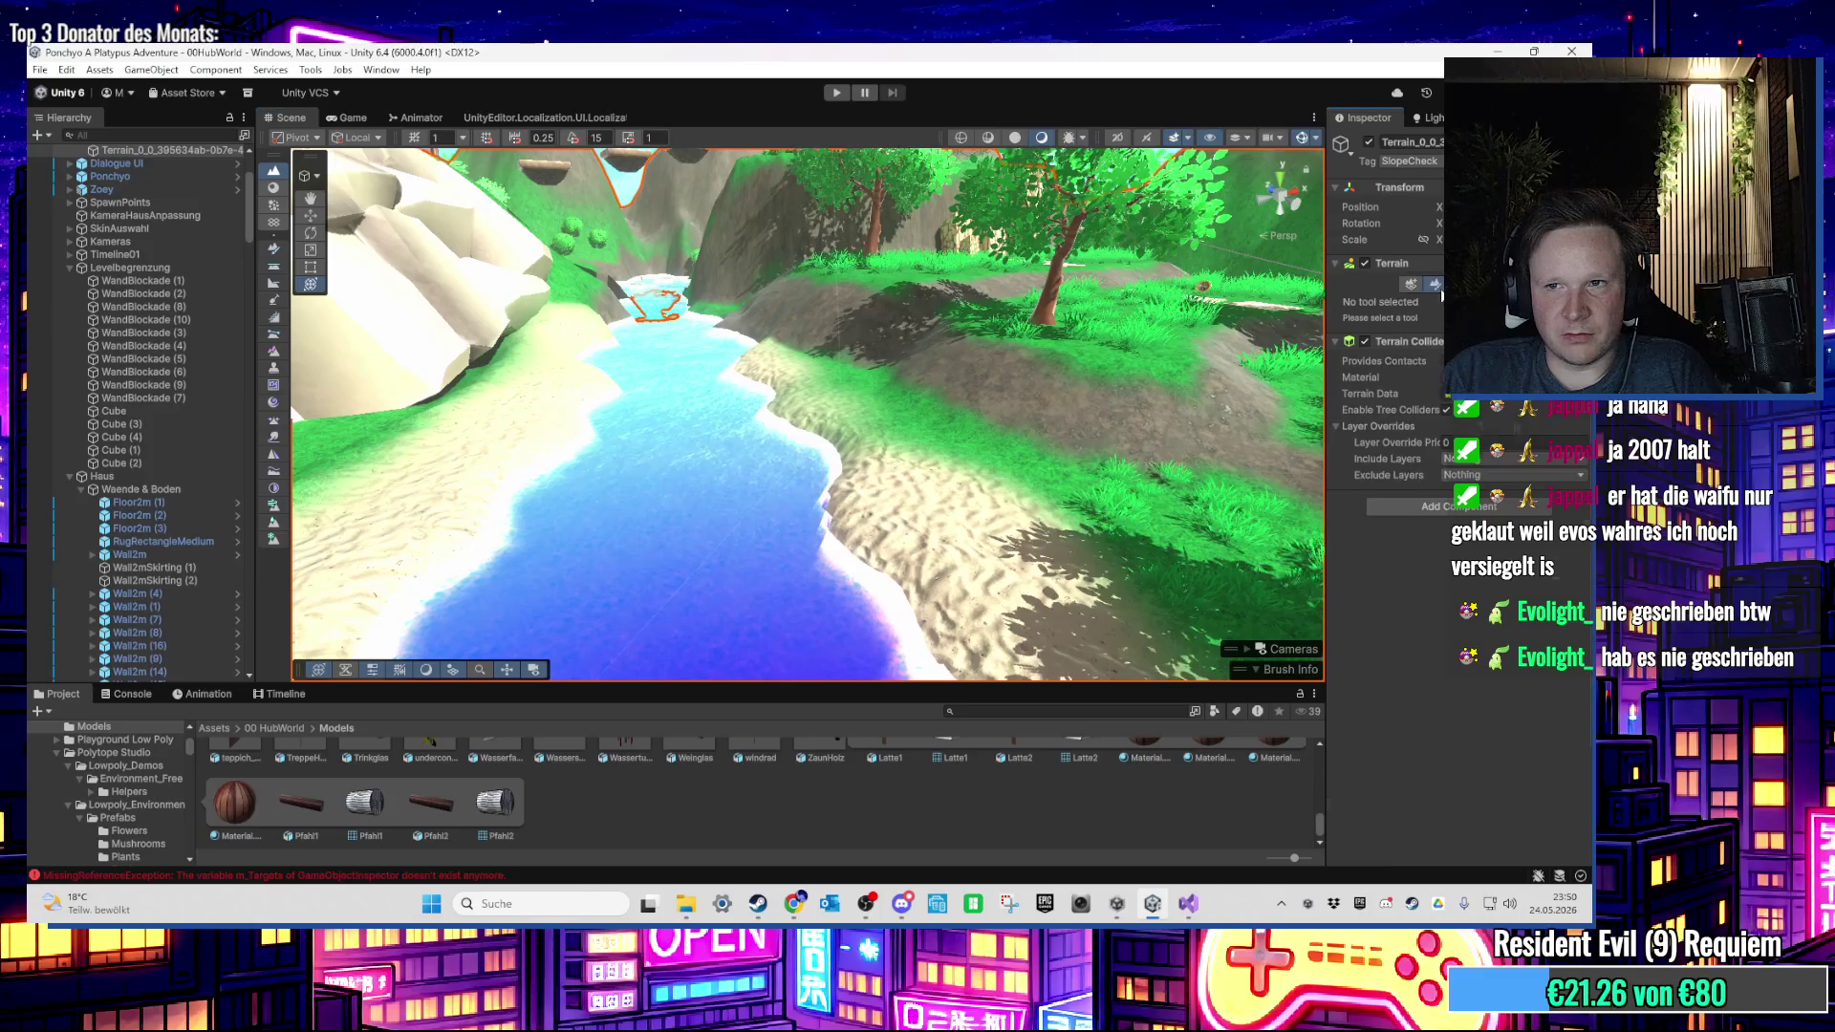
{"action": "left_click", "coordinate": [1434, 284]}
{"action": "left_click", "coordinate": [1439, 322]}
{"action": "left_click", "coordinate": [1403, 505]}
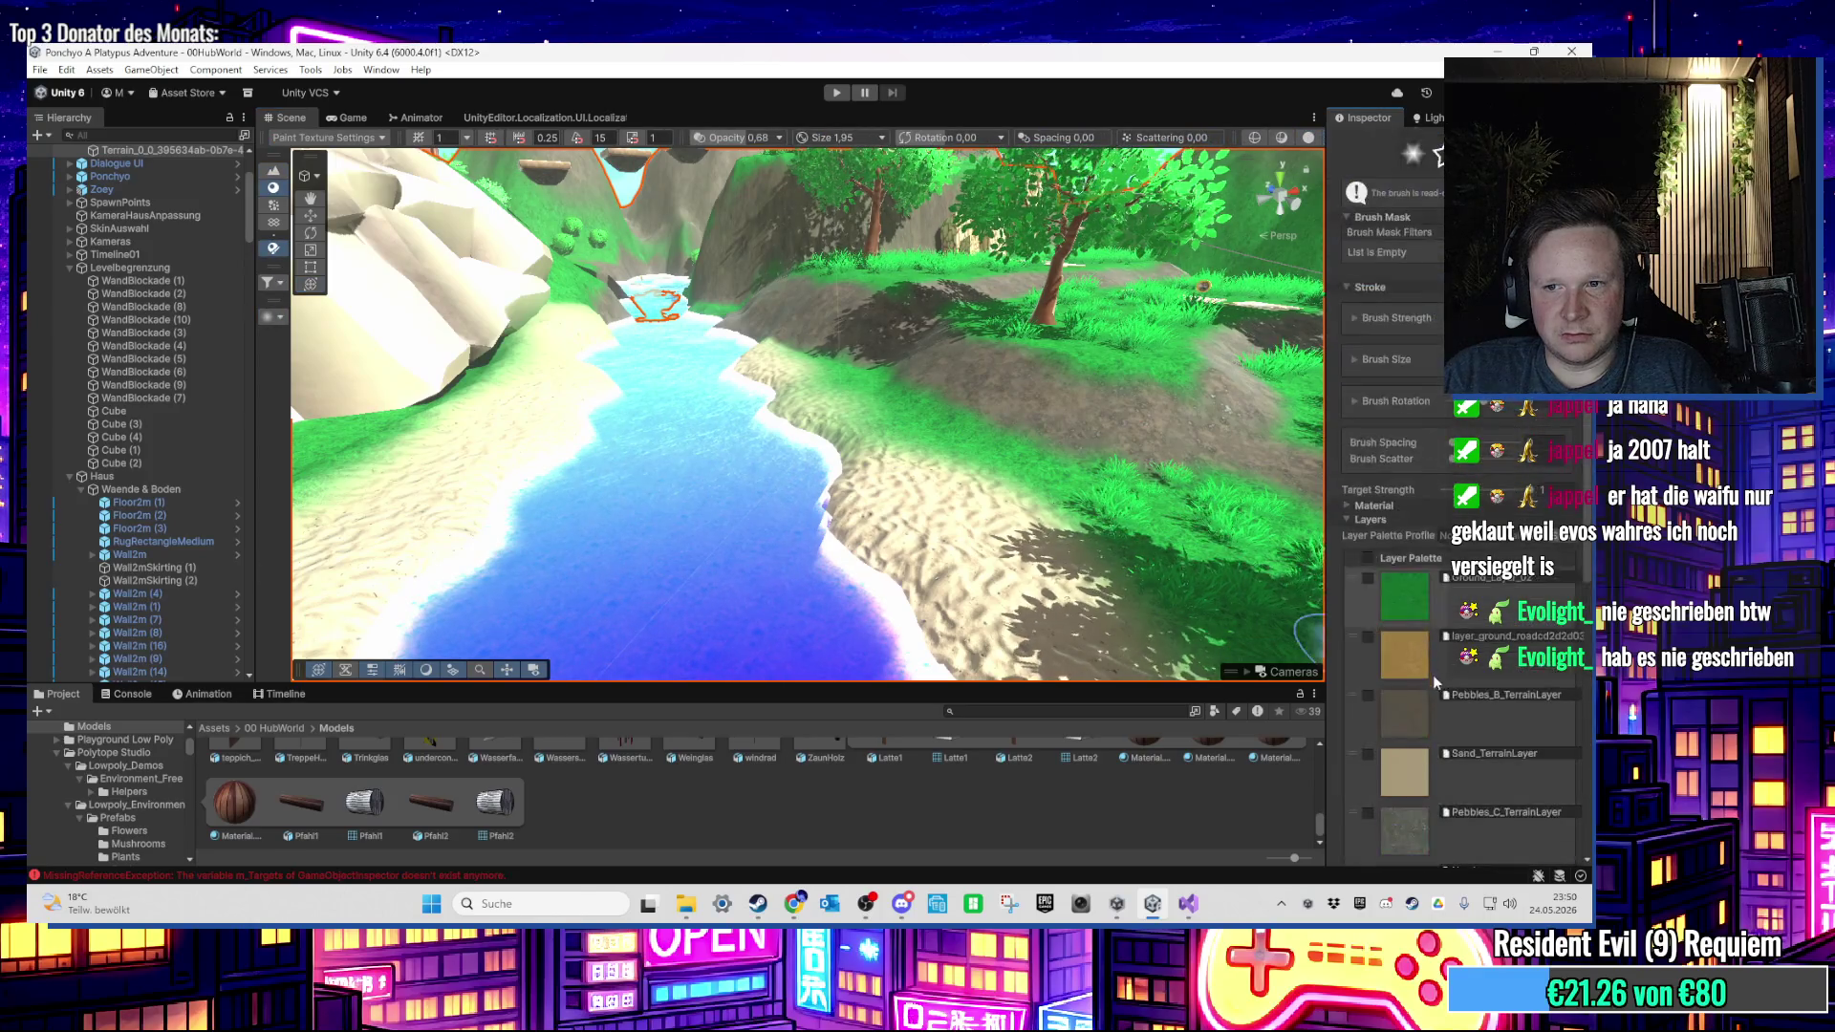
{"action": "left_click", "coordinate": [1445, 754]}
Step: Raise the brush size to 3.57 and move the view along the beach shoreline
{"action": "scroll", "coordinate": [941, 570], "scroll_direction": "up", "scroll_amount": 3}
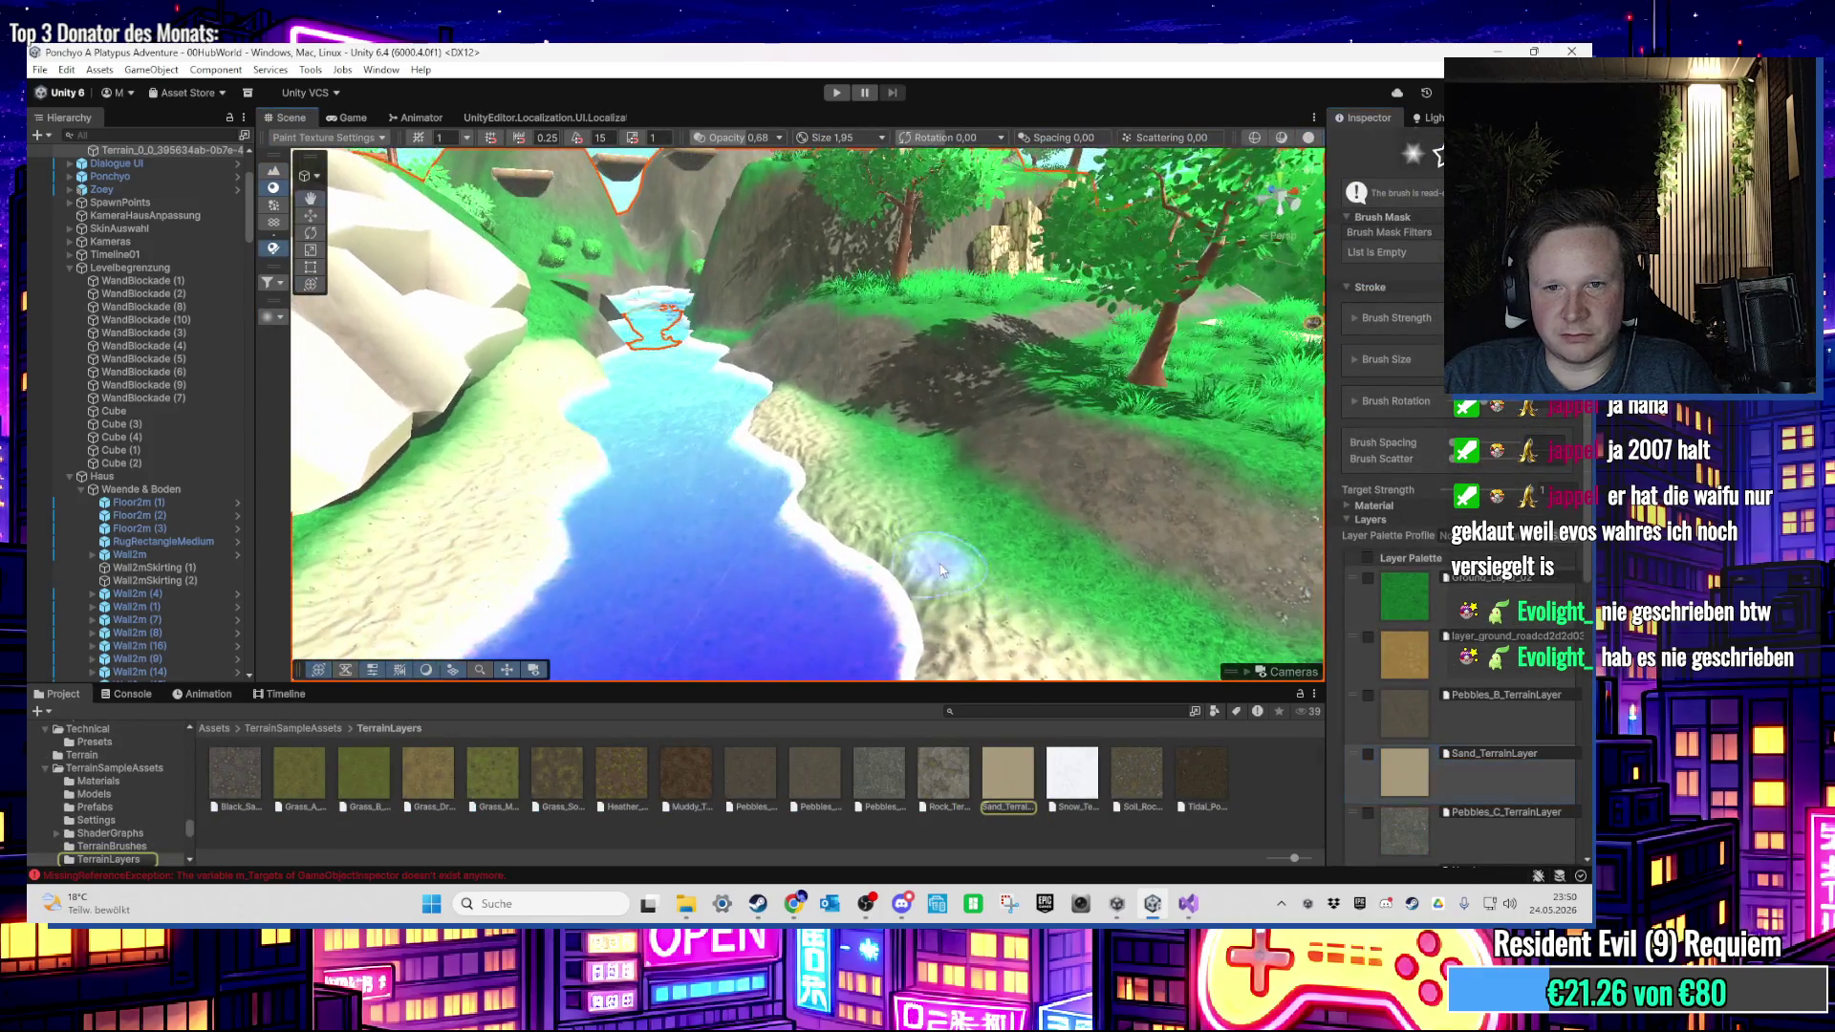
{"action": "scroll", "coordinate": [877, 525], "scroll_direction": "up", "scroll_amount": 4}
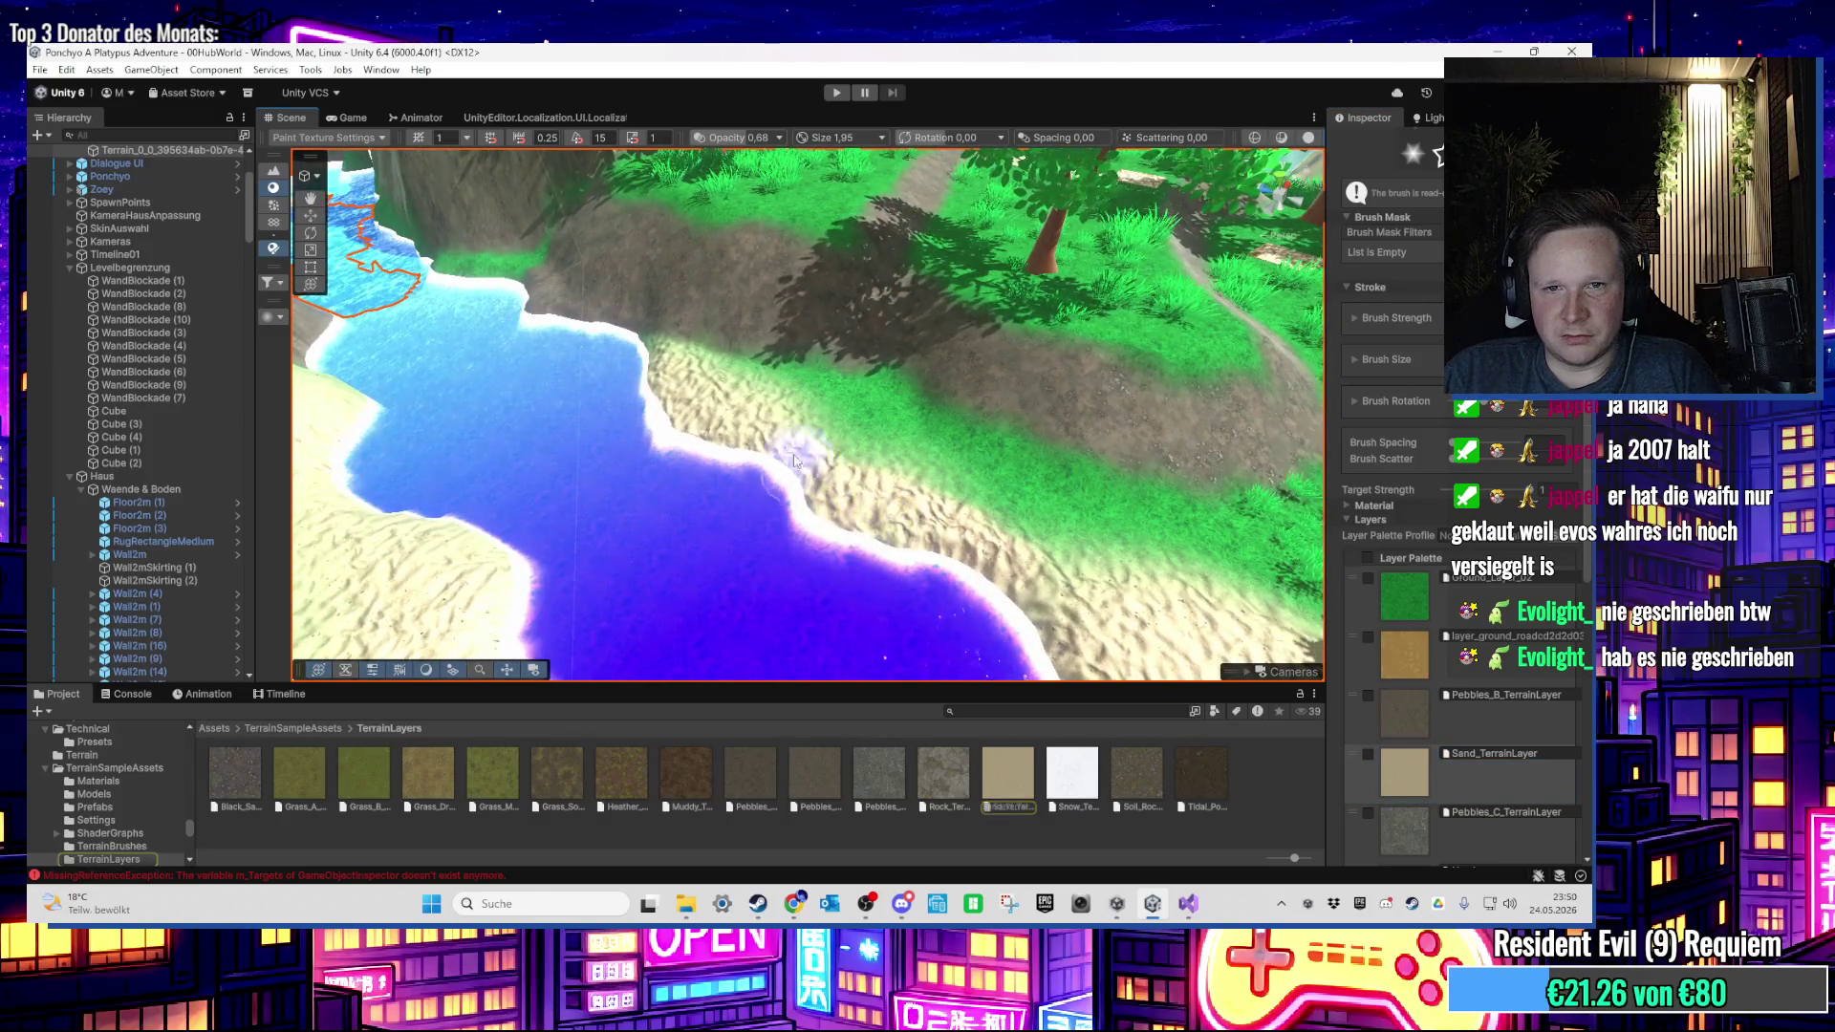
{"action": "scroll", "coordinate": [726, 420], "scroll_direction": "down", "scroll_amount": 2}
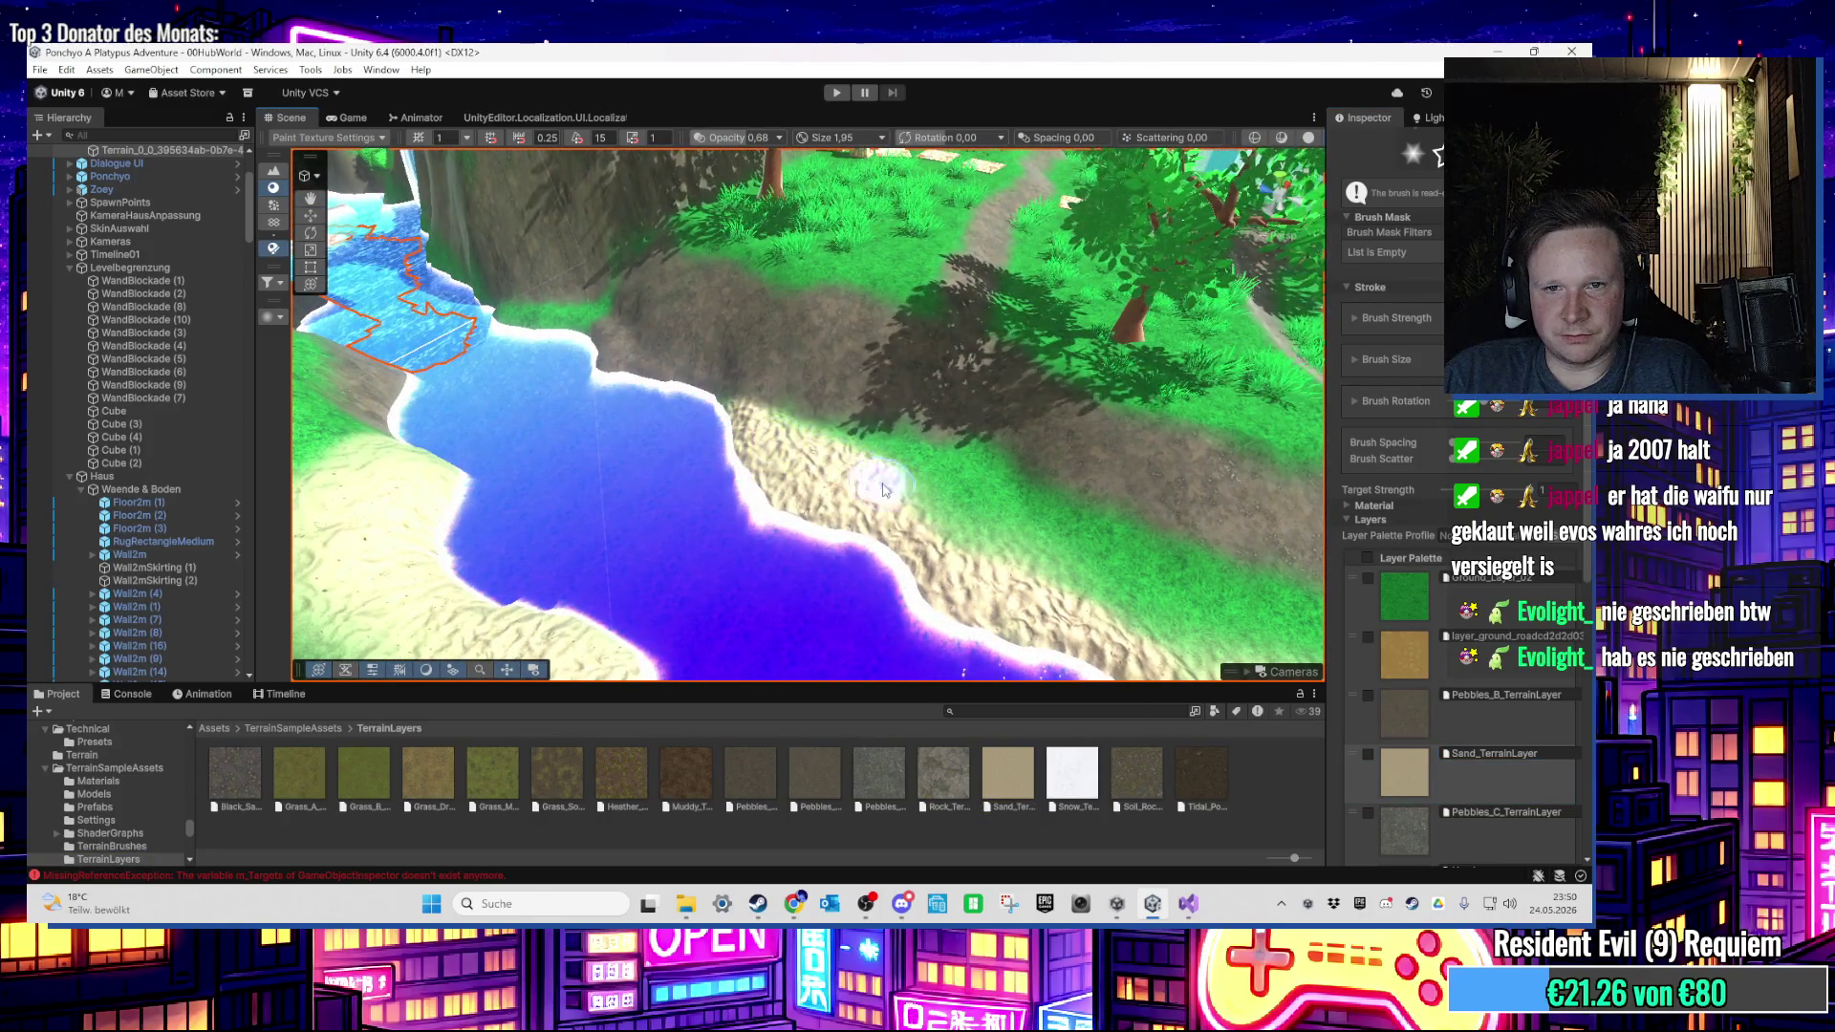
{"action": "mouse_move", "coordinate": [1023, 582]}
{"action": "left_mouse_down"}
{"action": "mouse_move", "coordinate": [808, 478]}
{"action": "mouse_move", "coordinate": [841, 459]}
{"action": "mouse_move", "coordinate": [796, 476]}
{"action": "mouse_move", "coordinate": [989, 475]}
{"action": "mouse_move", "coordinate": [910, 451]}
{"action": "left_mouse_up"}
{"action": "key", "text": "s"}
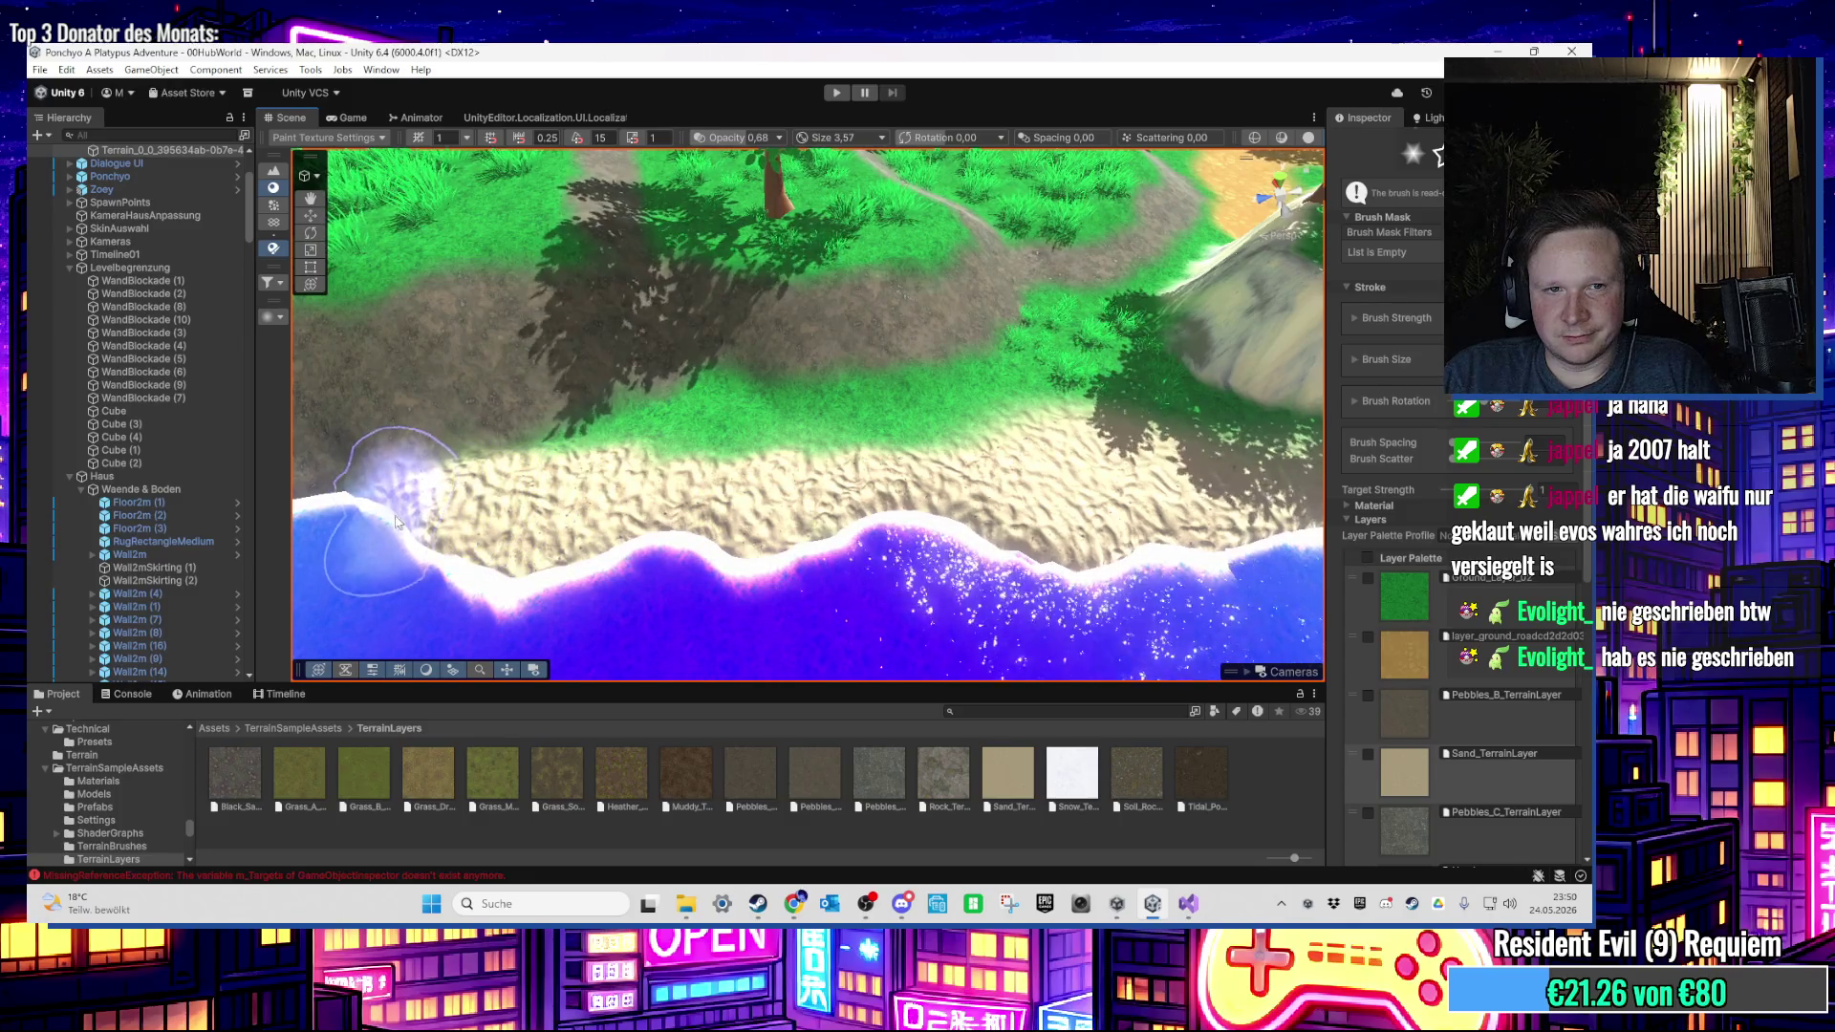
{"action": "left_click_drag", "start_coordinate": [395, 521], "coordinate": [551, 506]}
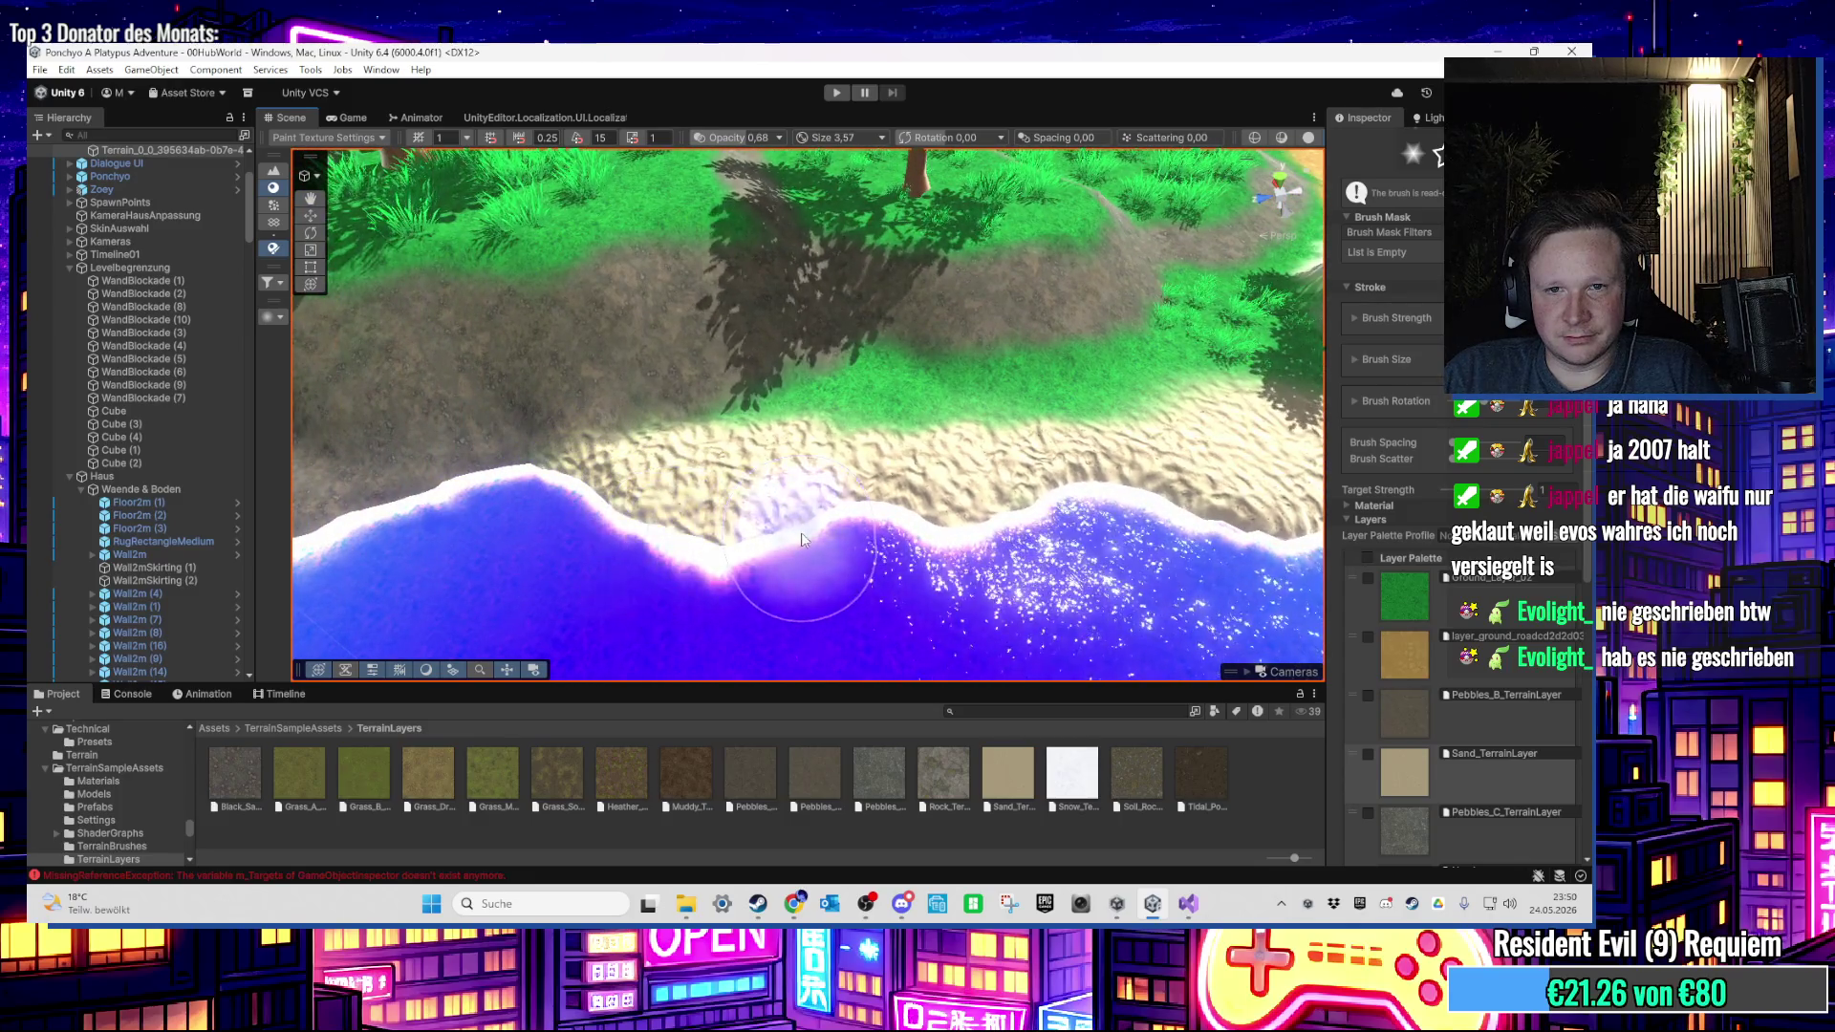
{"action": "left_click_drag", "start_coordinate": [916, 538], "coordinate": [619, 562]}
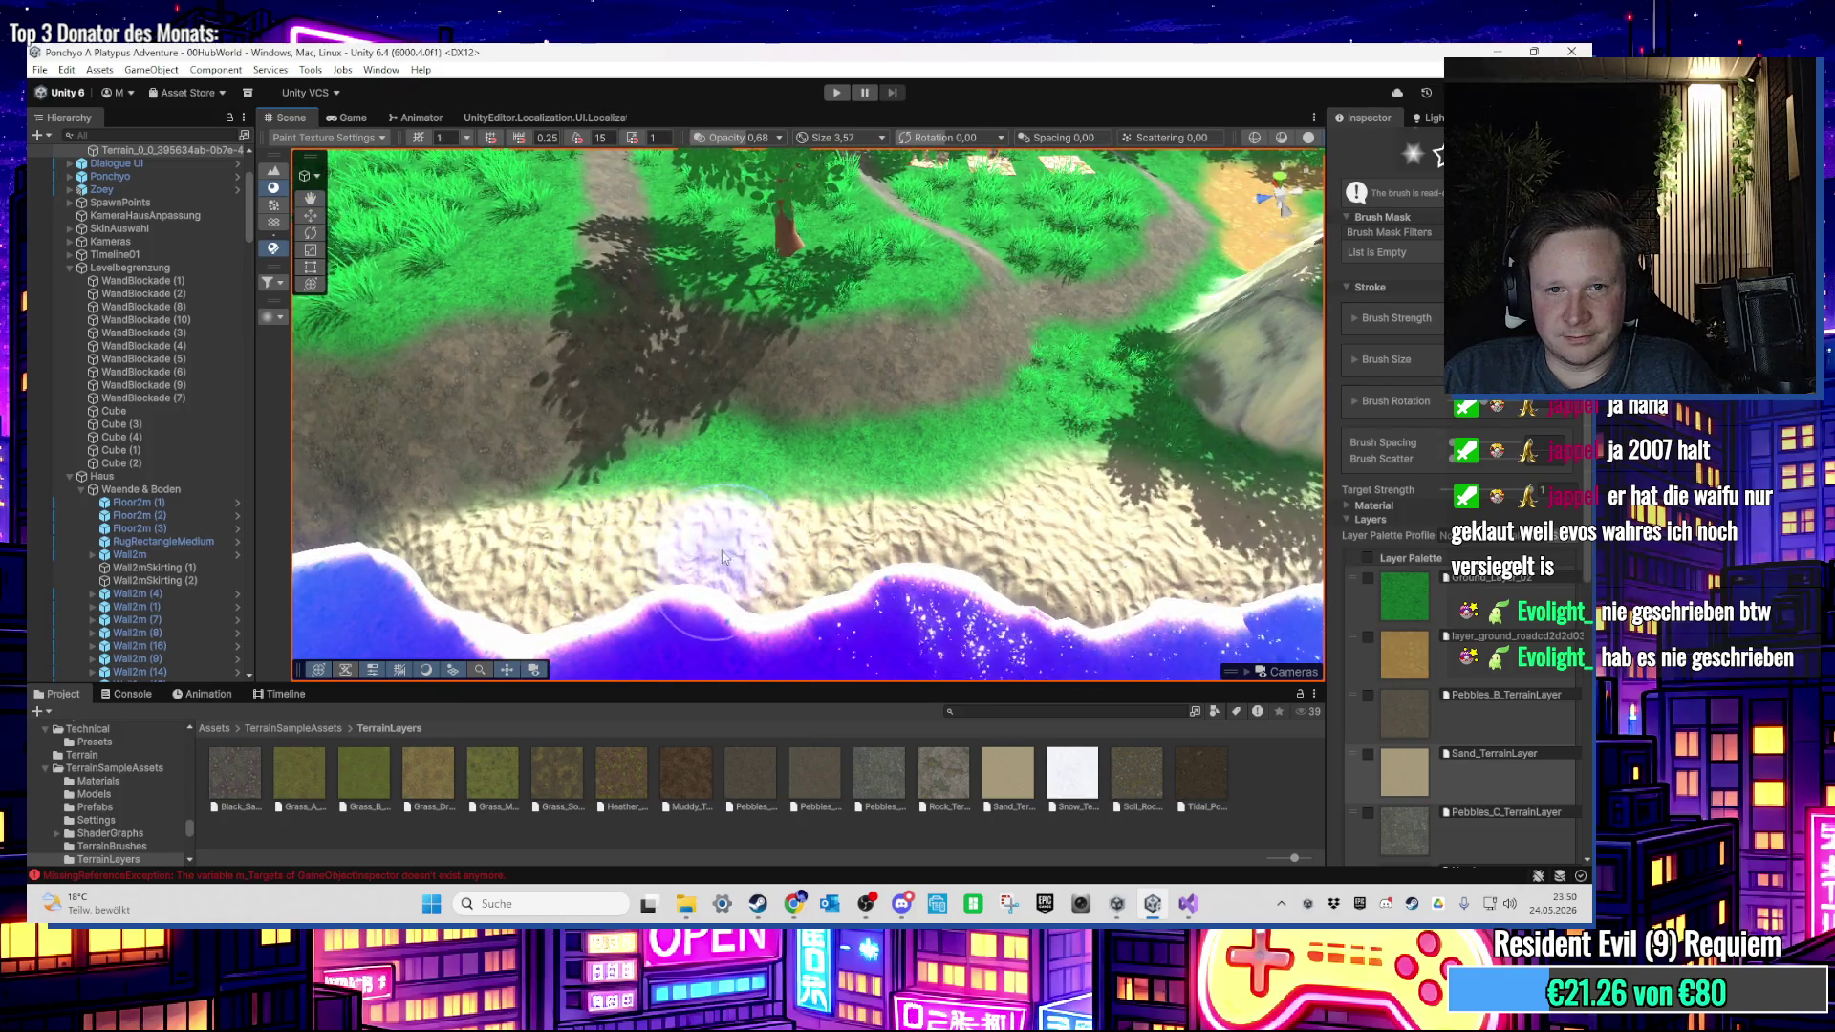
{"action": "left_click_drag", "start_coordinate": [1033, 548], "coordinate": [930, 552]}
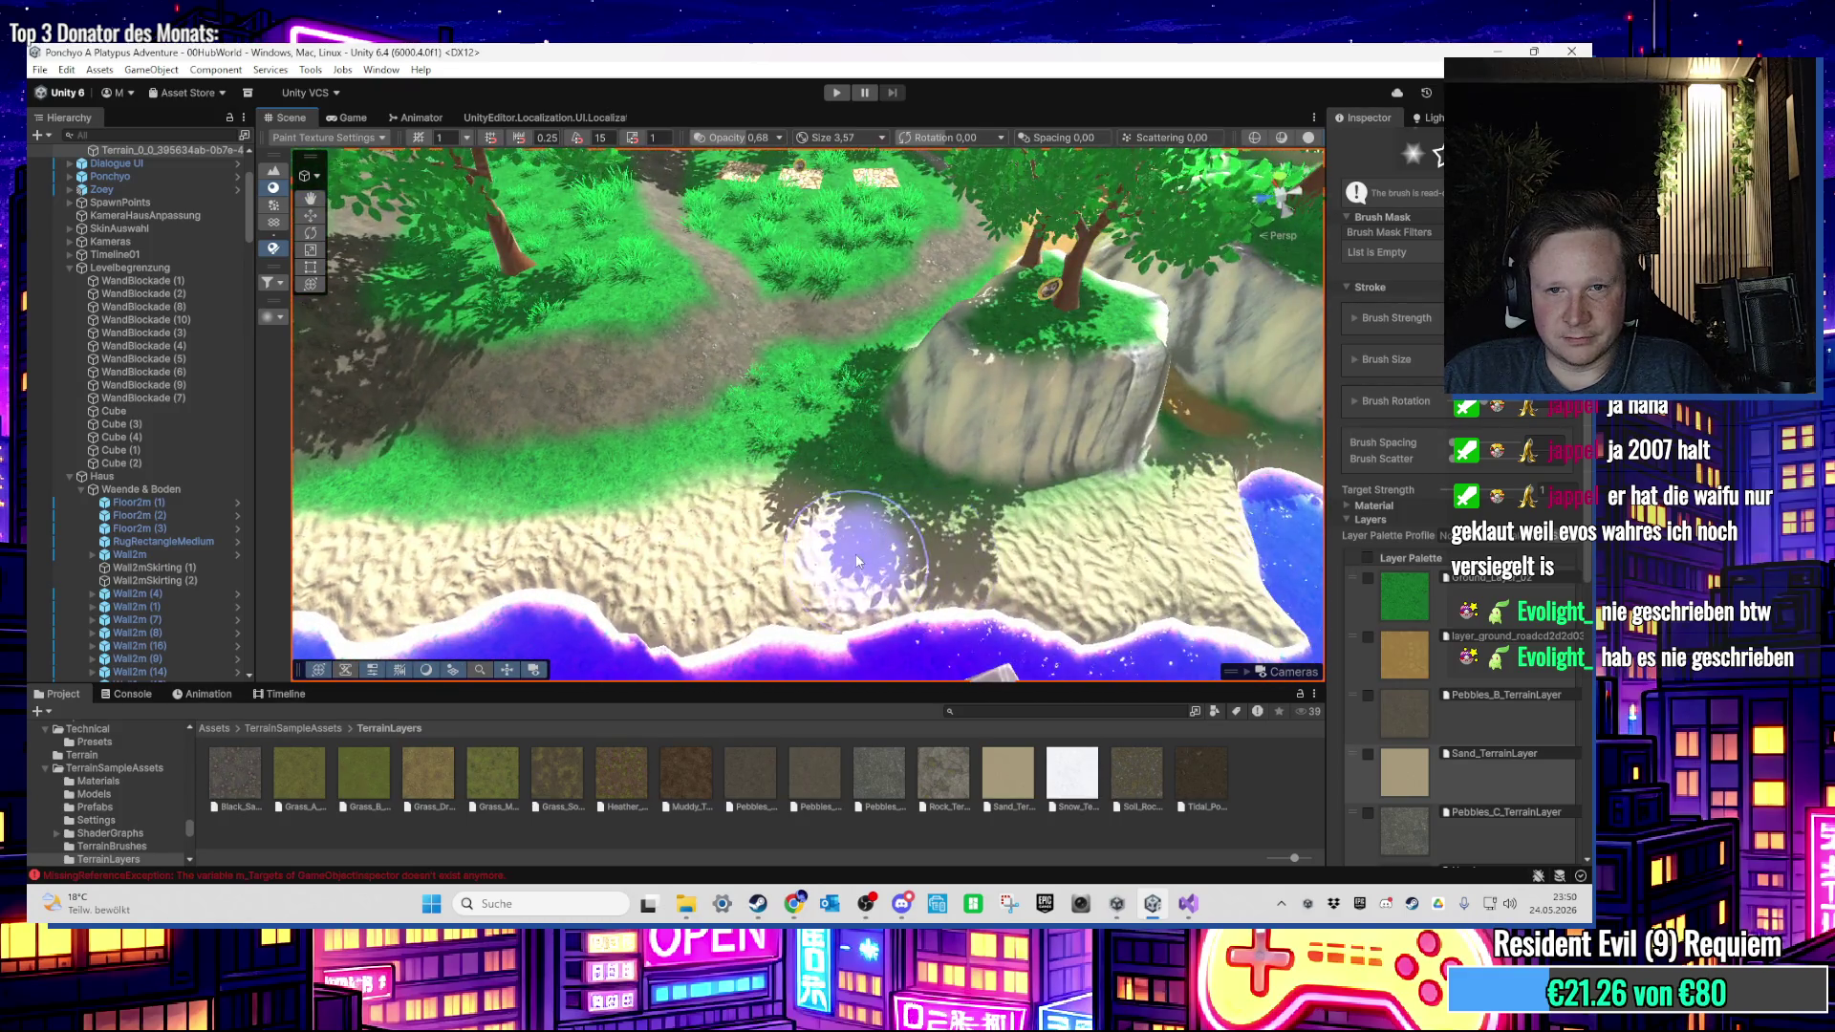
{"action": "scroll", "coordinate": [858, 562], "scroll_direction": "up", "scroll_amount": 5}
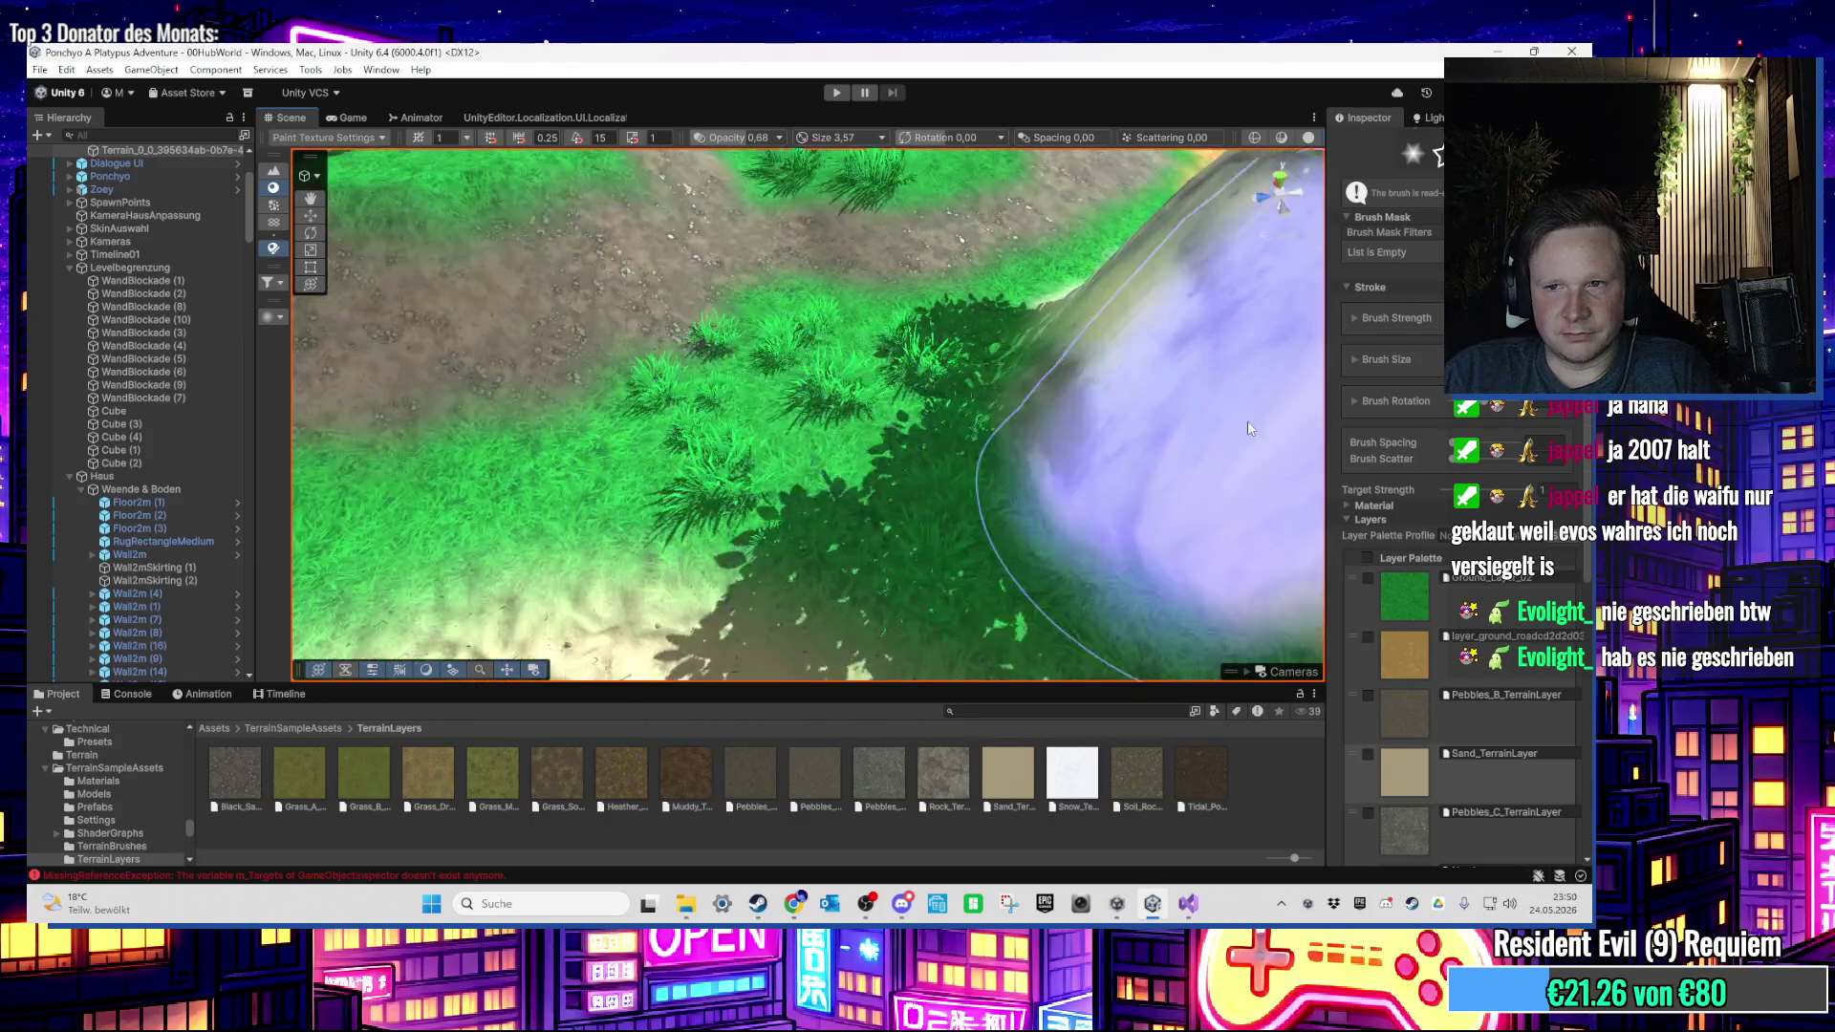
Step: Select Paint Trees and fly past the river bridge to the grassy hill with the pink sign
{"action": "left_click", "coordinate": [274, 266]}
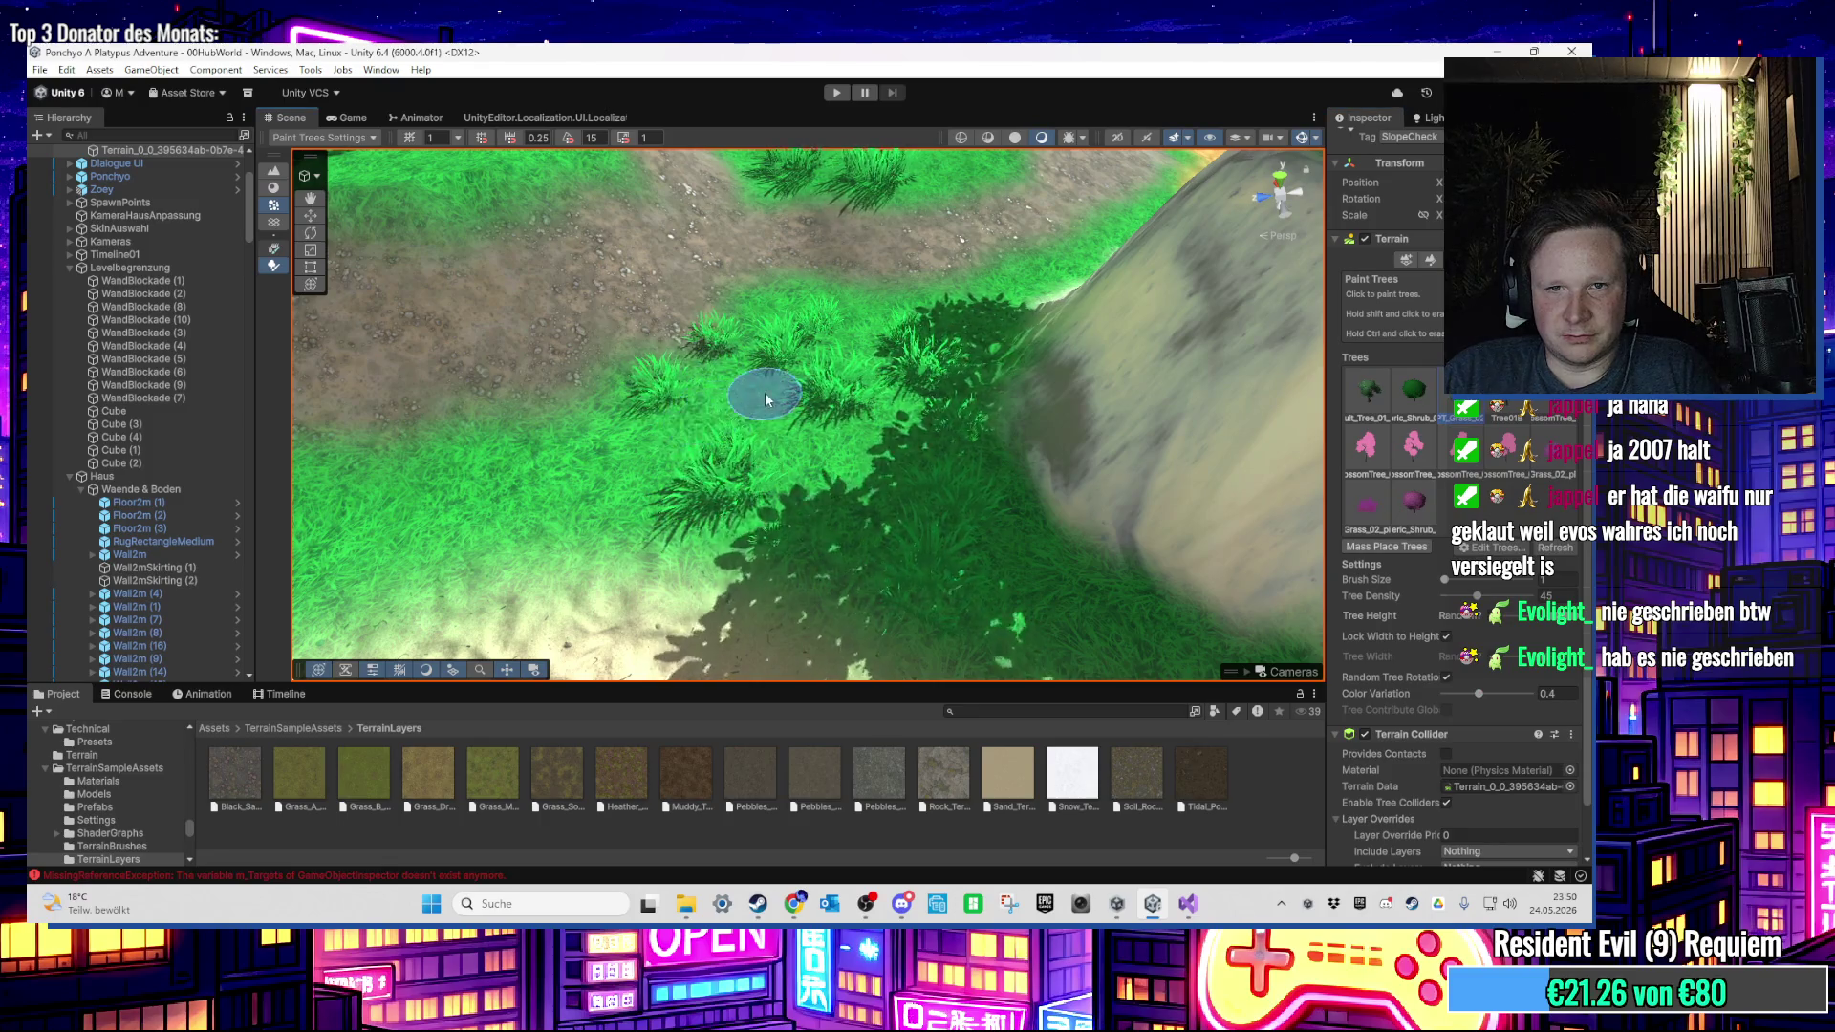
{"action": "scroll", "coordinate": [765, 400], "scroll_direction": "down", "scroll_amount": 3}
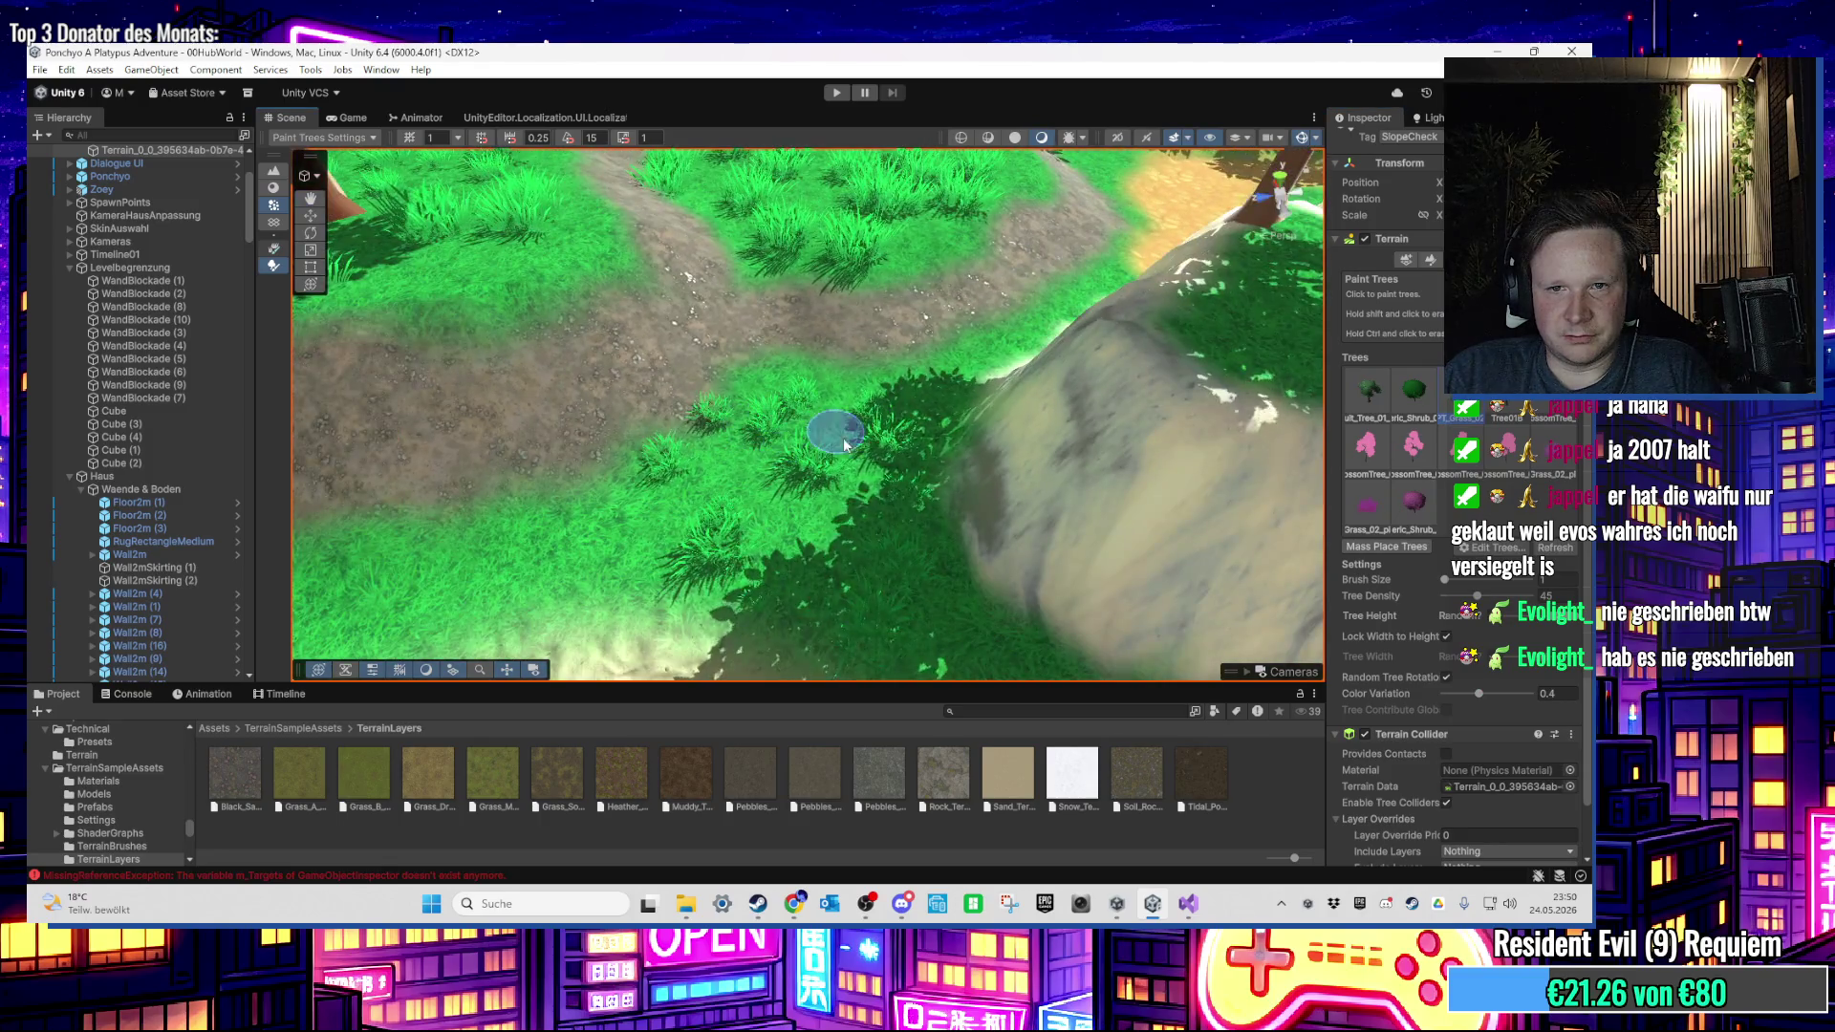
{"action": "mouse_move", "coordinate": [844, 442]}
{"action": "left_mouse_down"}
{"action": "mouse_move", "coordinate": [880, 503]}
{"action": "mouse_move", "coordinate": [880, 421]}
{"action": "left_mouse_up"}
{"action": "mouse_move", "coordinate": [631, 361]}
{"action": "left_mouse_down"}
{"action": "mouse_move", "coordinate": [865, 497]}
{"action": "mouse_move", "coordinate": [889, 621]}
{"action": "mouse_move", "coordinate": [898, 466]}
{"action": "mouse_move", "coordinate": [746, 500]}
{"action": "mouse_move", "coordinate": [857, 543]}
{"action": "mouse_move", "coordinate": [802, 434]}
{"action": "left_mouse_up"}
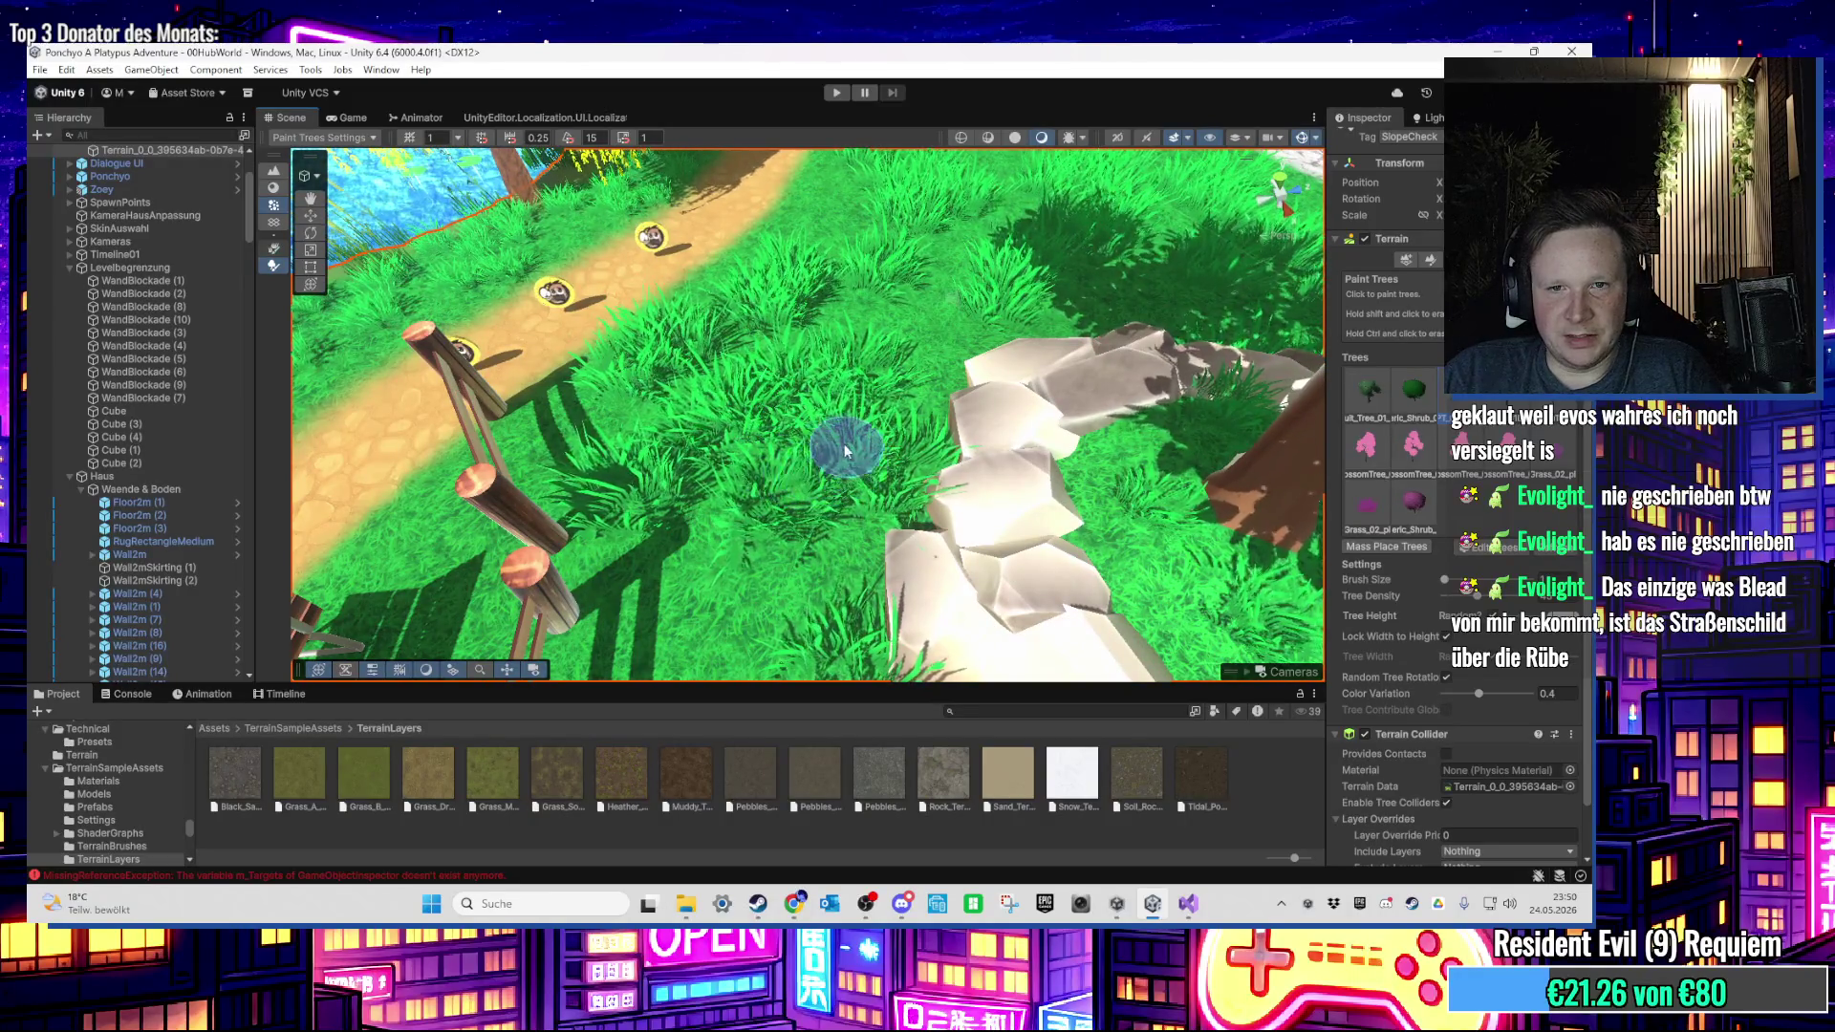
{"action": "left_click_drag", "start_coordinate": [823, 468], "coordinate": [844, 501]}
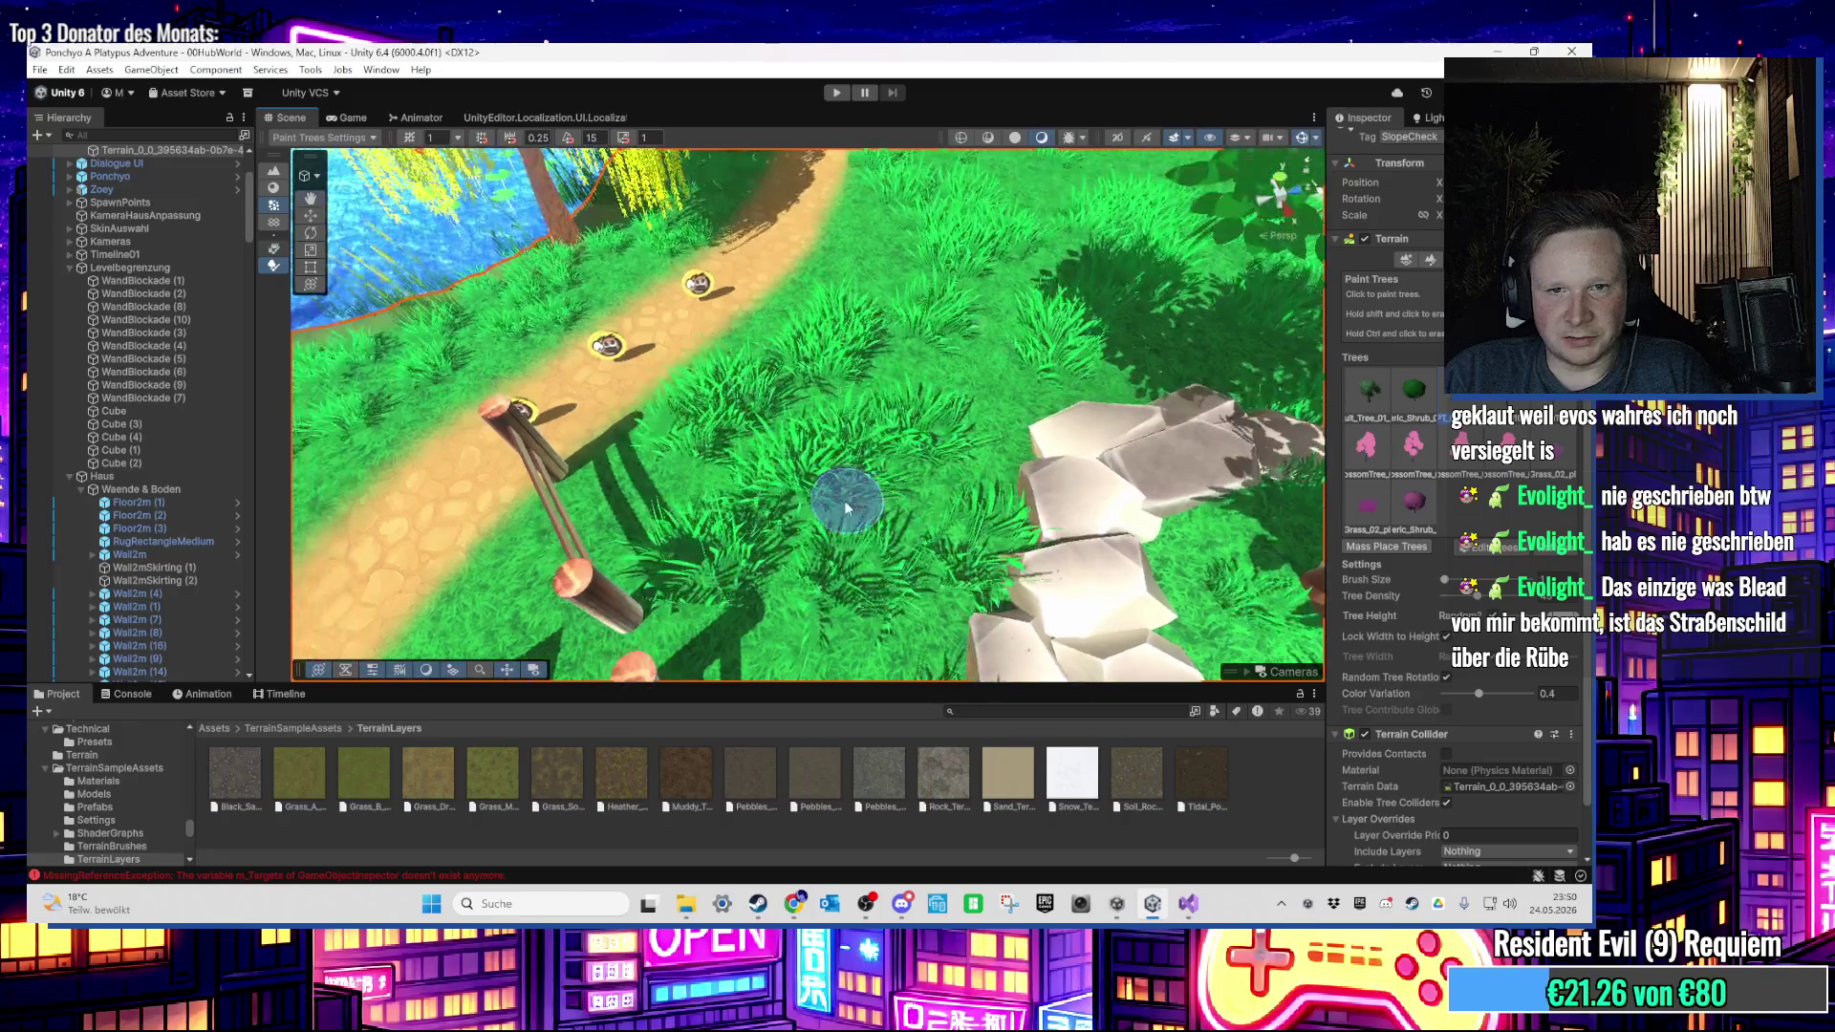
{"action": "mouse_move", "coordinate": [879, 359]}
{"action": "left_mouse_down"}
{"action": "mouse_move", "coordinate": [868, 408]}
{"action": "mouse_move", "coordinate": [711, 545]}
{"action": "mouse_move", "coordinate": [789, 518]}
{"action": "mouse_move", "coordinate": [799, 656]}
{"action": "mouse_move", "coordinate": [860, 647]}
{"action": "mouse_move", "coordinate": [812, 542]}
{"action": "mouse_move", "coordinate": [819, 430]}
{"action": "mouse_move", "coordinate": [790, 402]}
{"action": "left_mouse_up"}
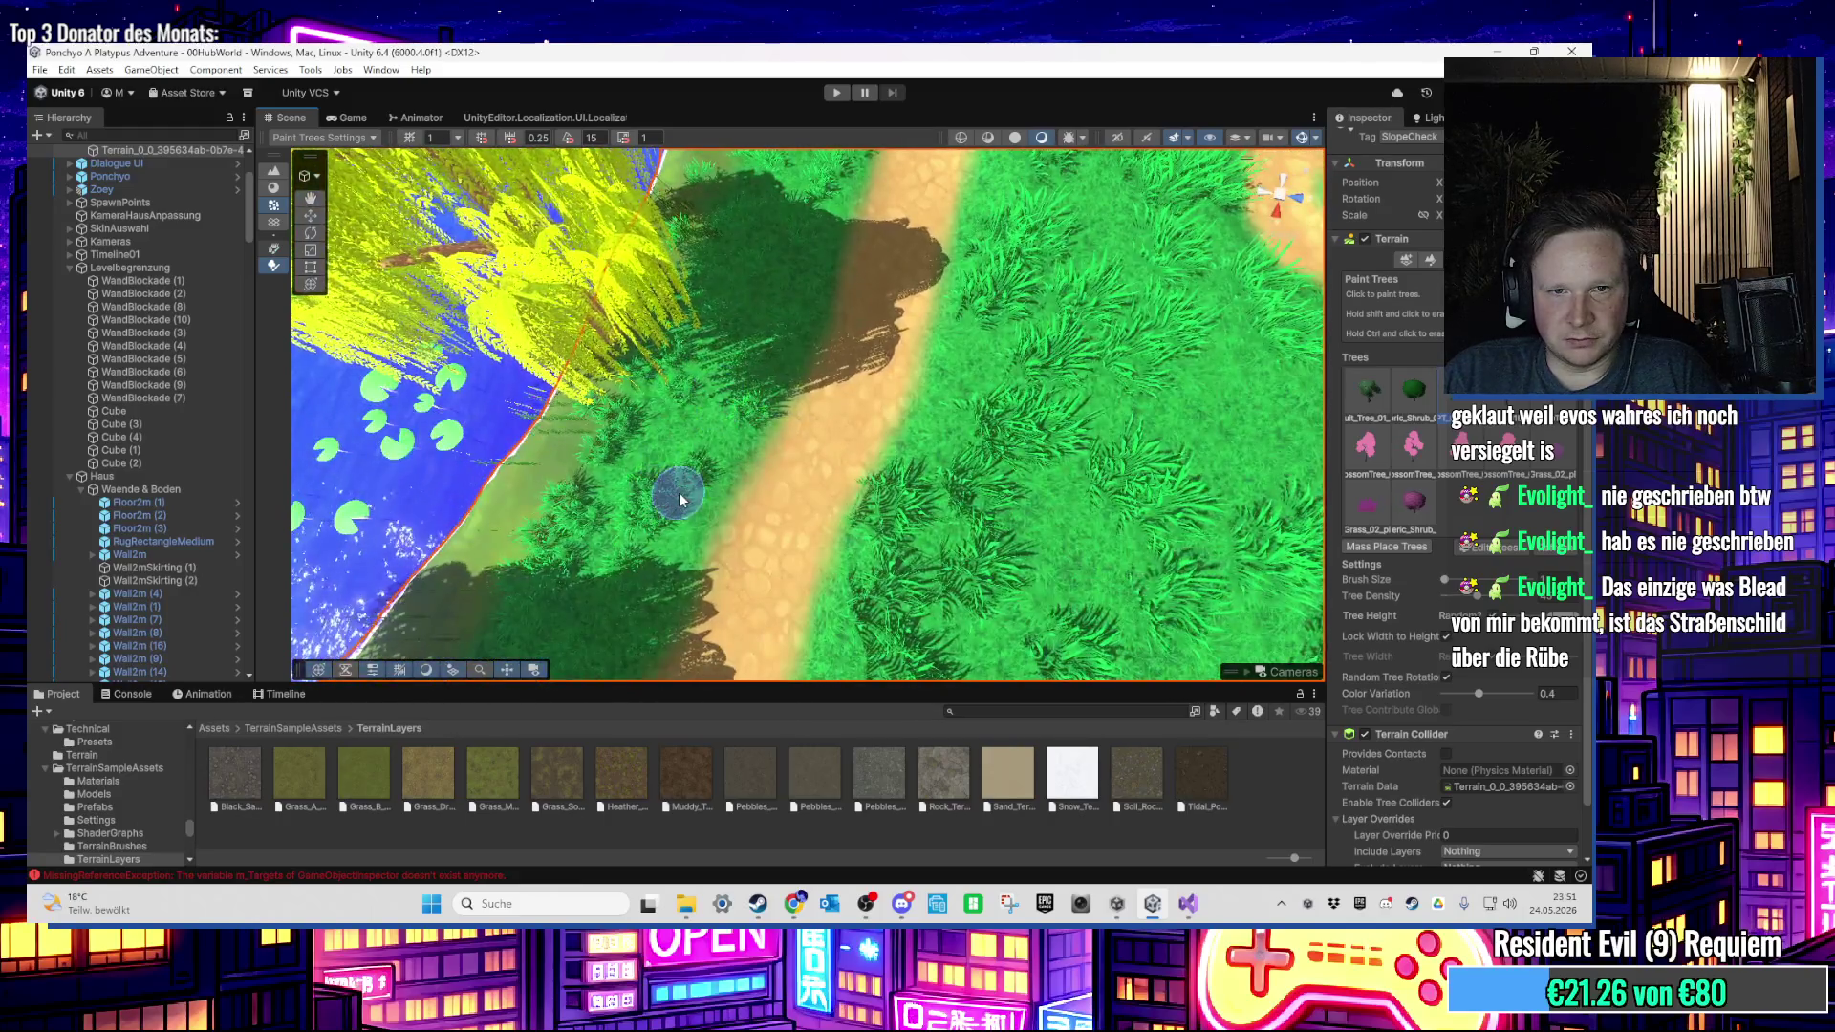
{"action": "left_click_drag", "start_coordinate": [680, 499], "coordinate": [696, 582]}
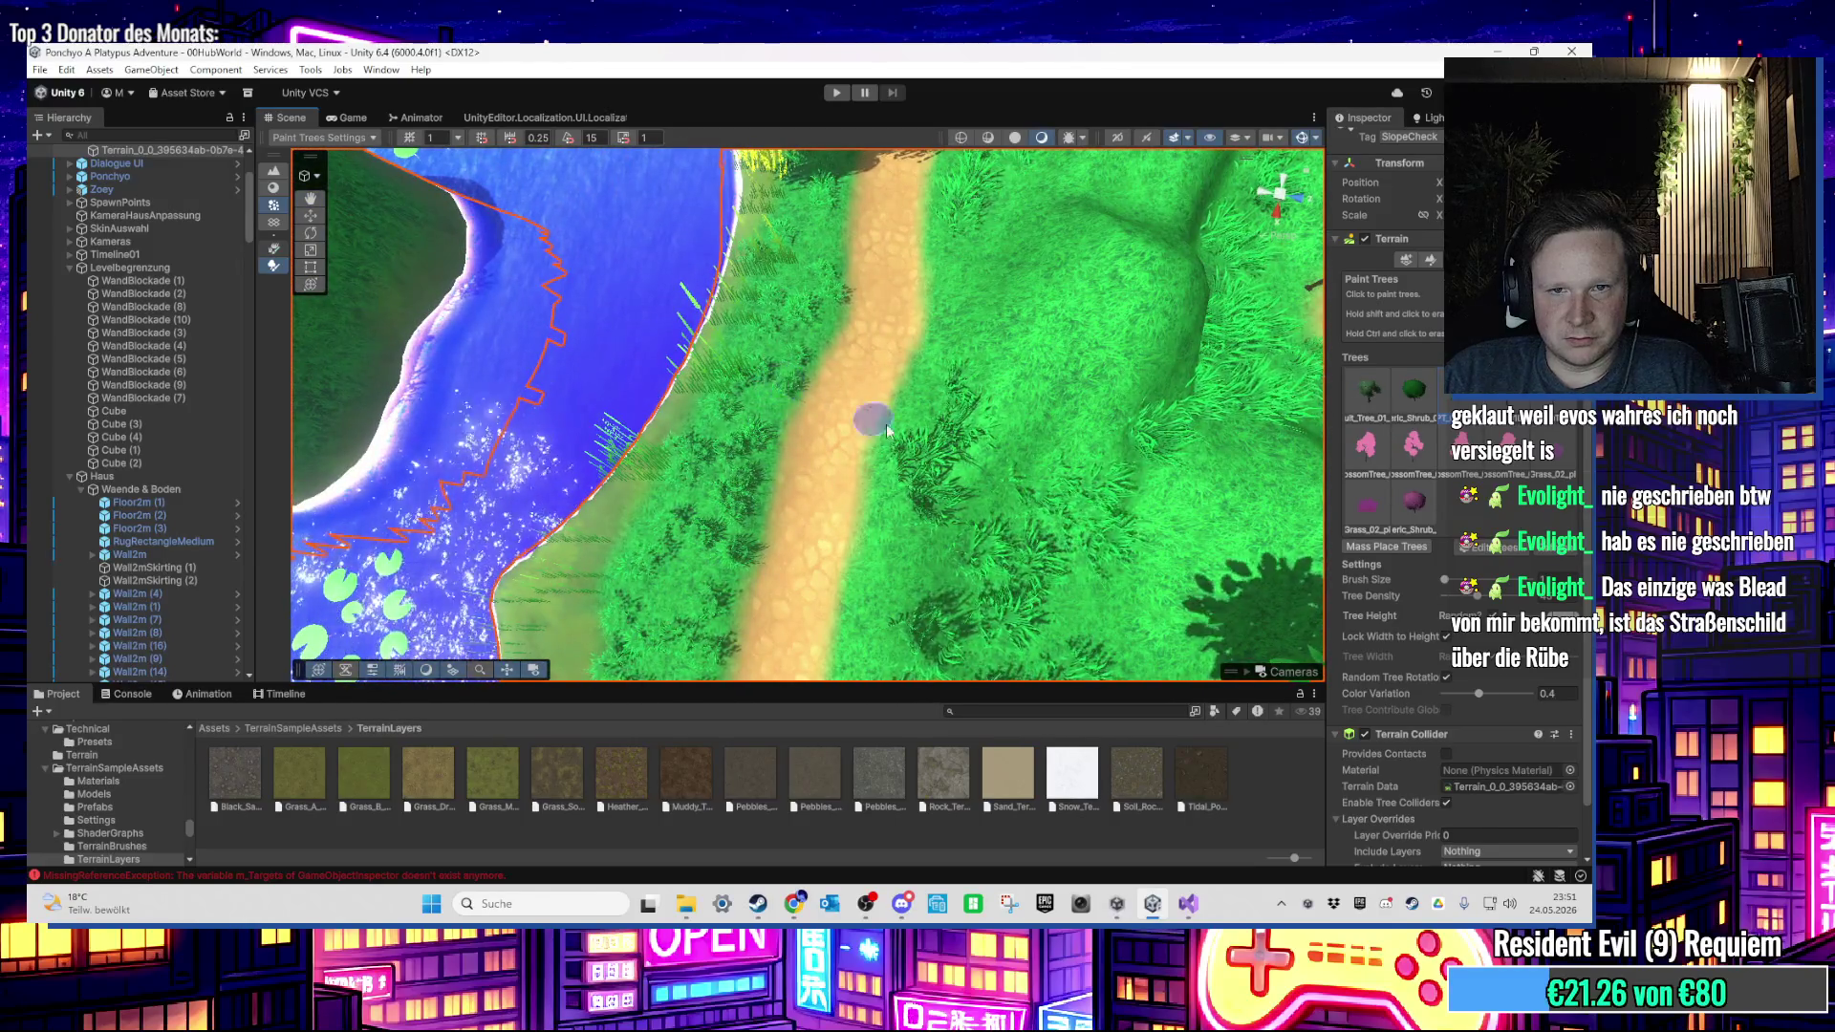
{"action": "mouse_move", "coordinate": [1032, 564]}
{"action": "left_mouse_down"}
{"action": "mouse_move", "coordinate": [874, 531]}
{"action": "mouse_move", "coordinate": [890, 513]}
{"action": "mouse_move", "coordinate": [841, 552]}
{"action": "mouse_move", "coordinate": [880, 430]}
{"action": "mouse_move", "coordinate": [949, 439]}
{"action": "left_mouse_up"}
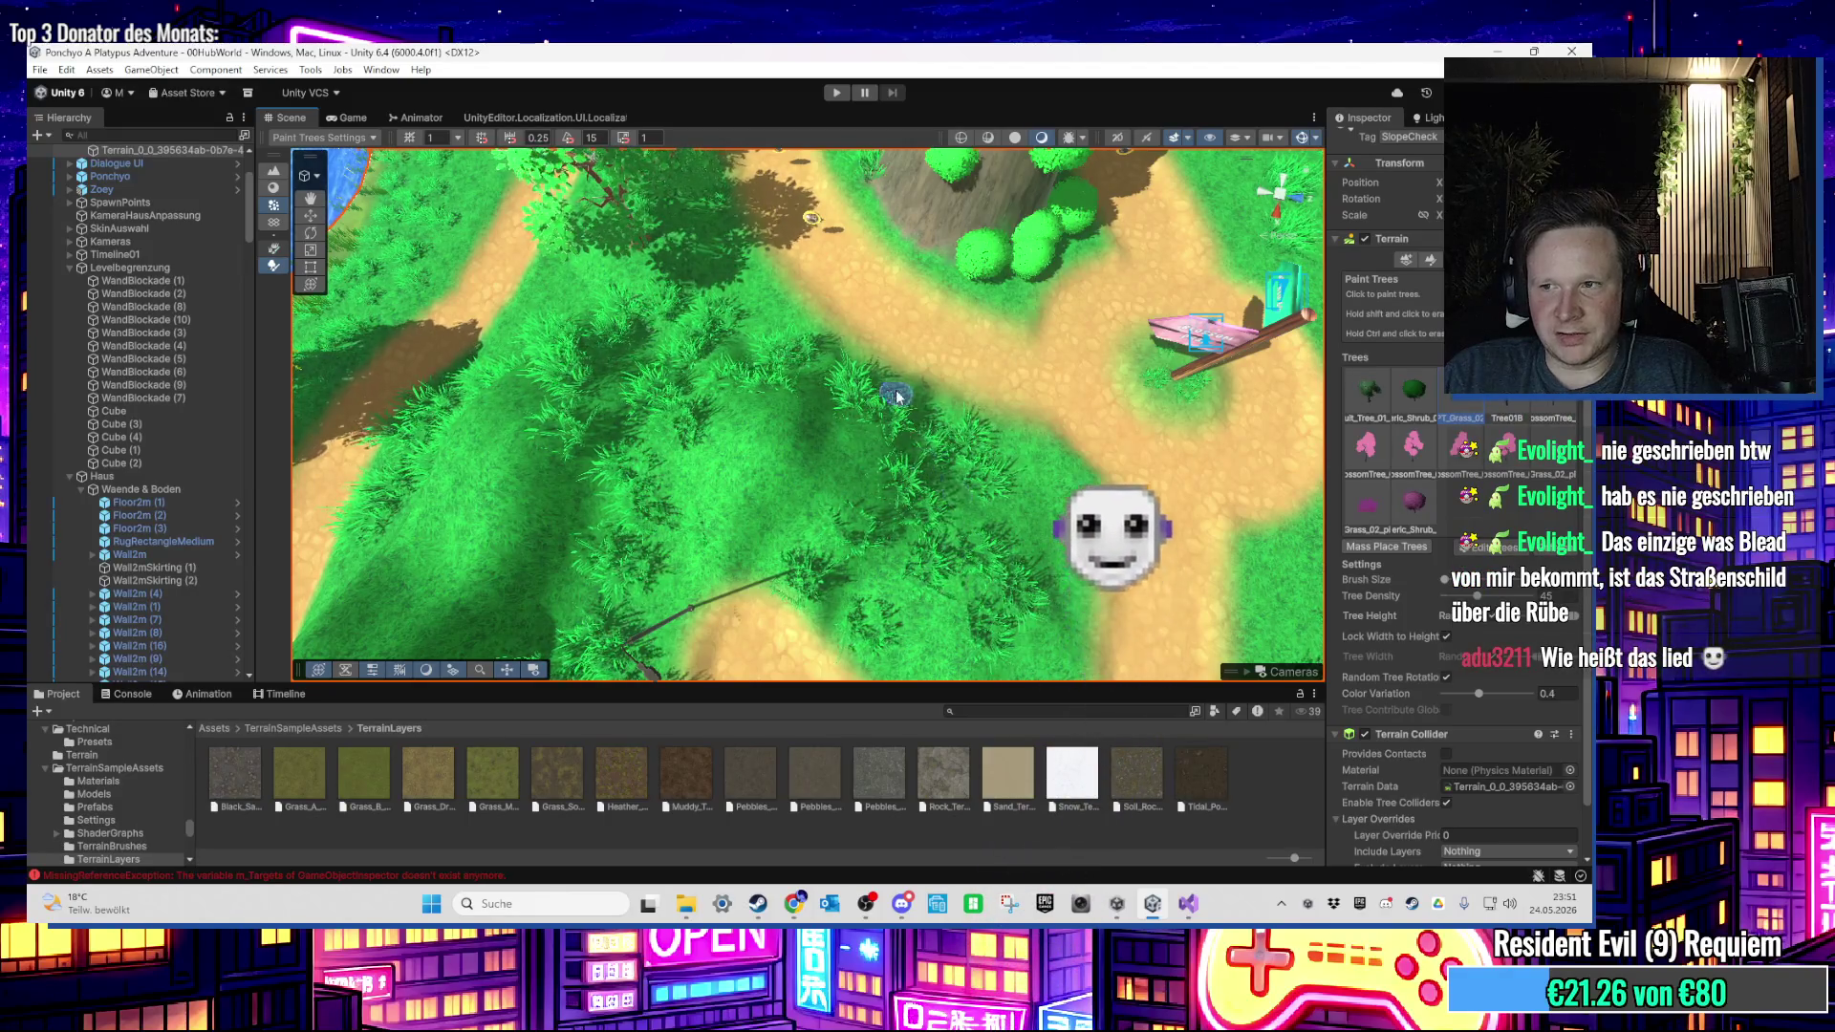
{"action": "left_click_drag", "start_coordinate": [893, 397], "coordinate": [813, 496]}
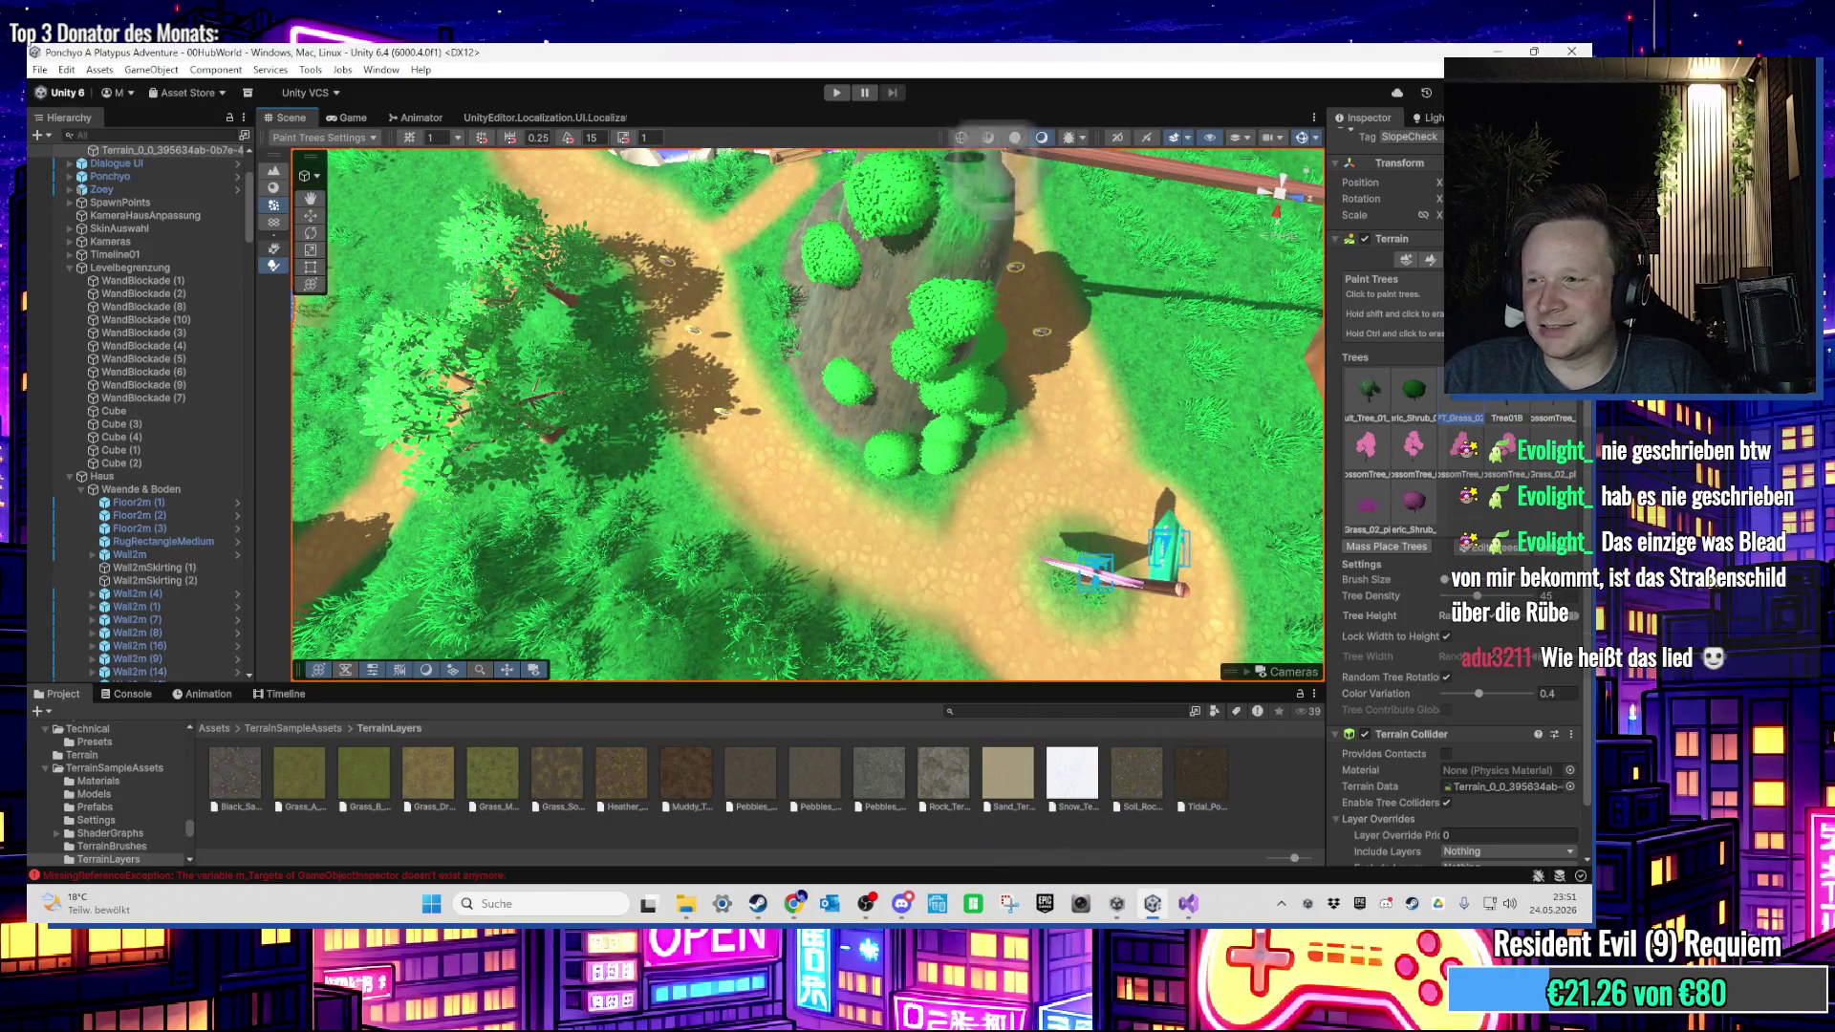
Step: Back in Unity, plant one small bush on the hill beside the path
{"action": "key", "text": "alt+Tab"}
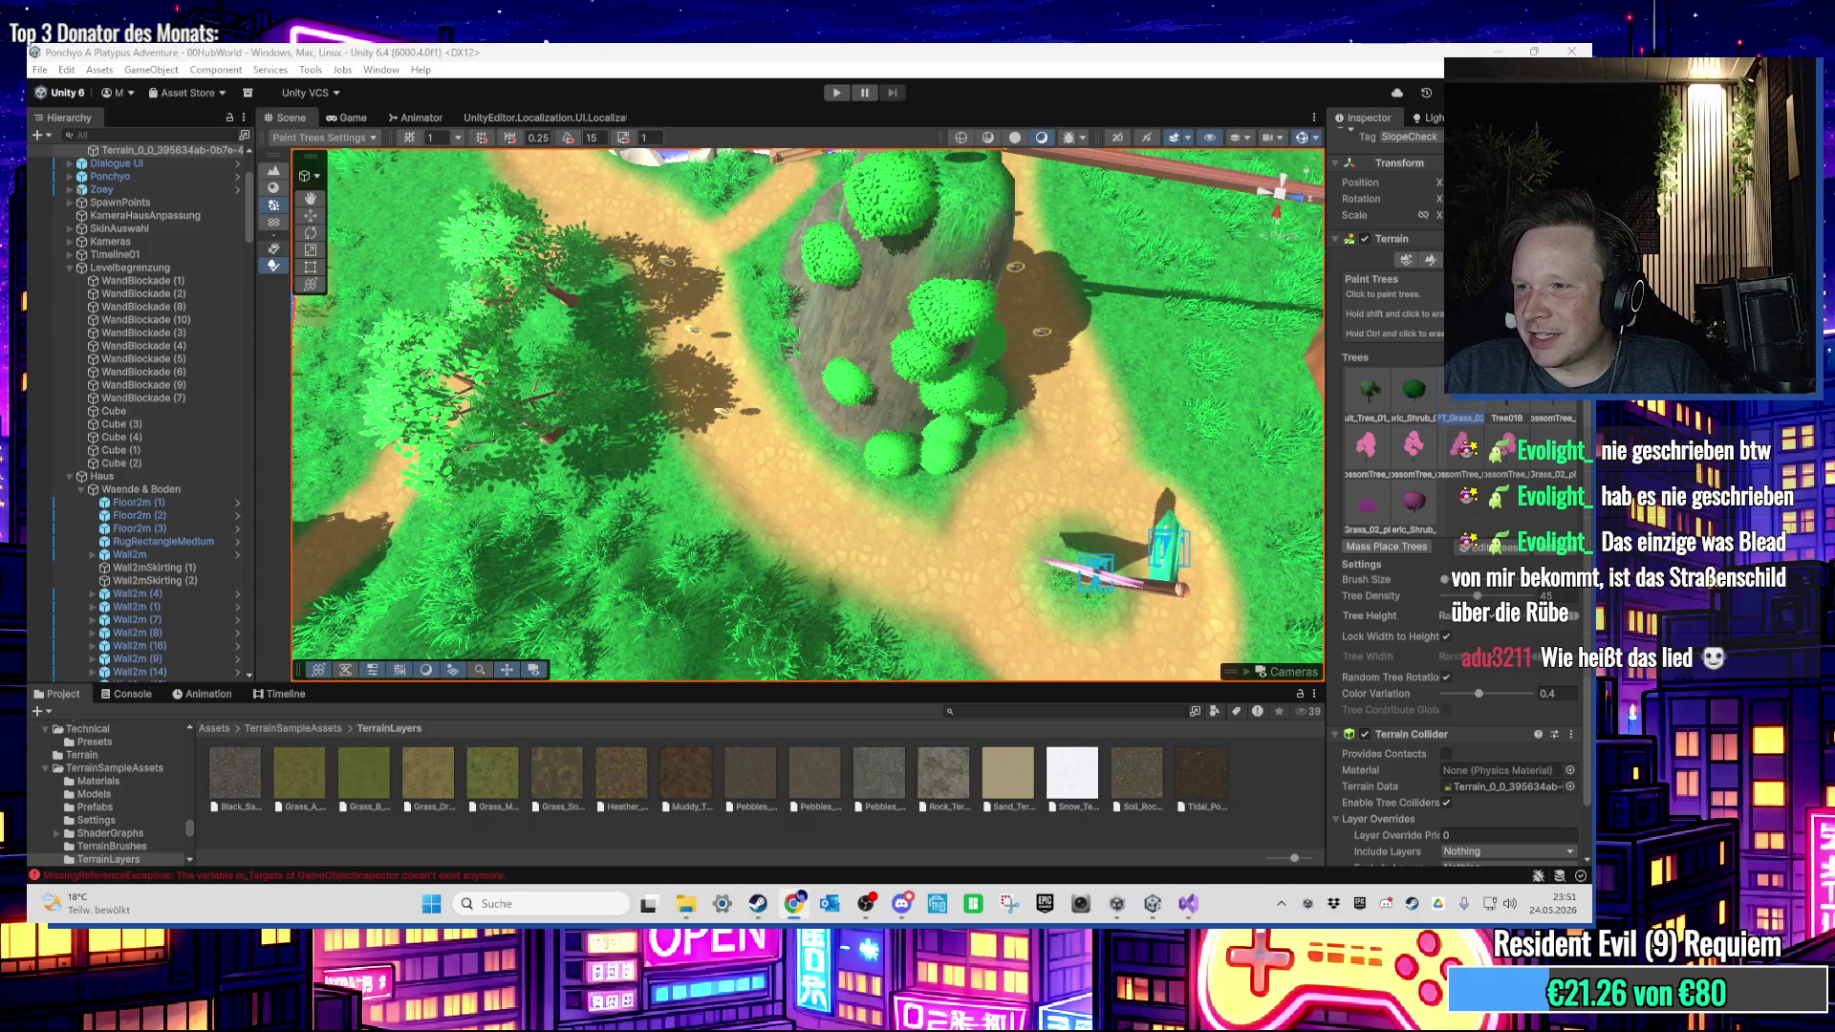
{"action": "key", "text": "alt+Tab"}
{"action": "key", "text": "alt+Tab"}
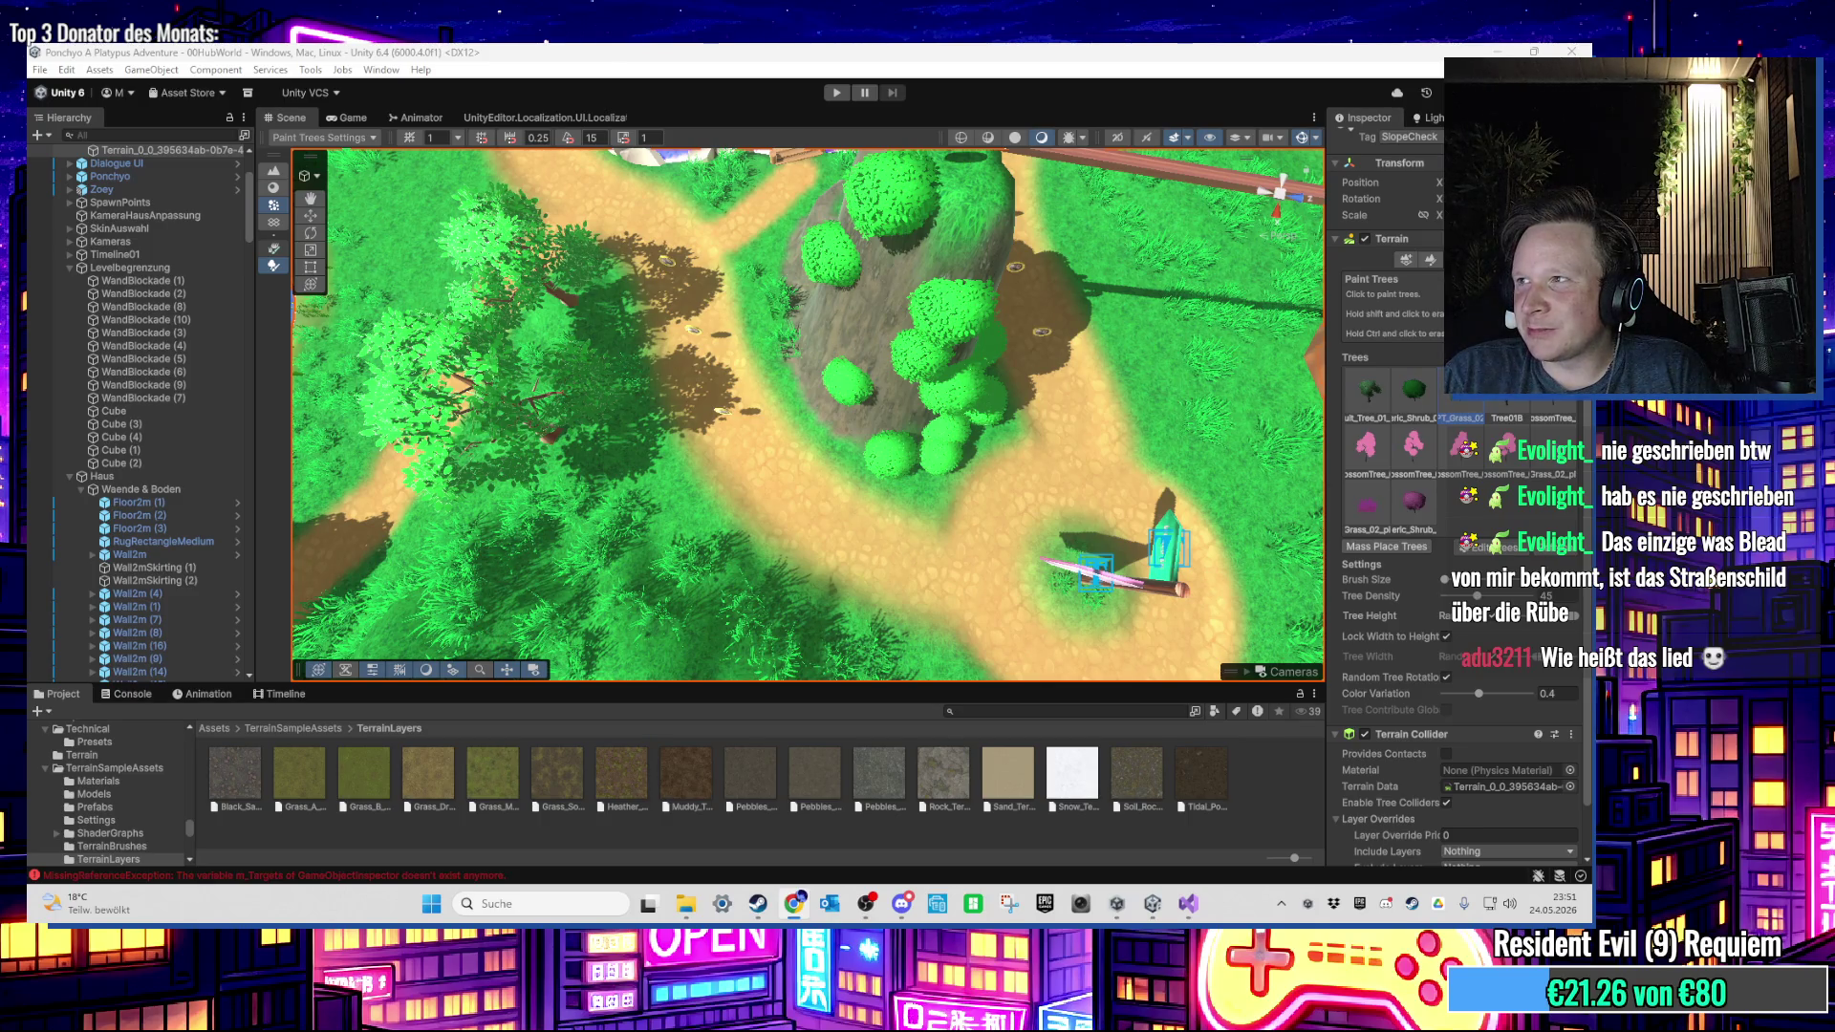
{"action": "key", "text": "alt+Tab"}
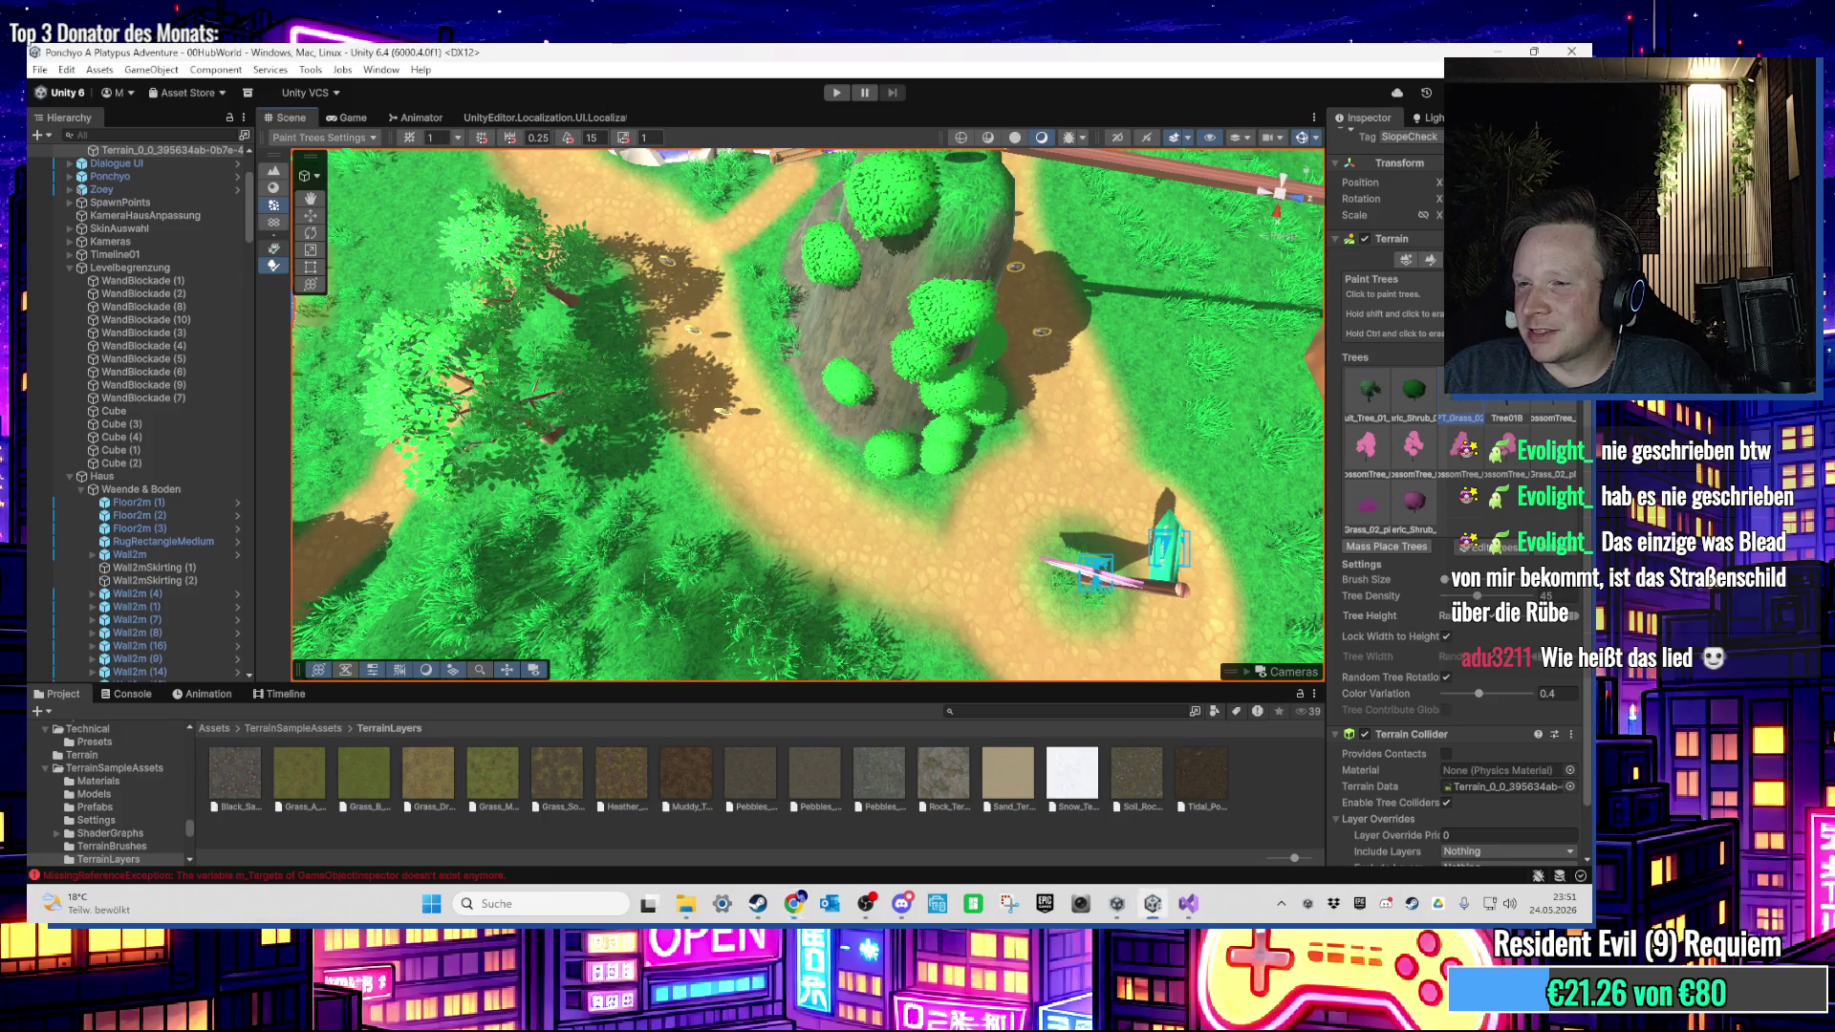
{"action": "key", "text": "alt+Tab"}
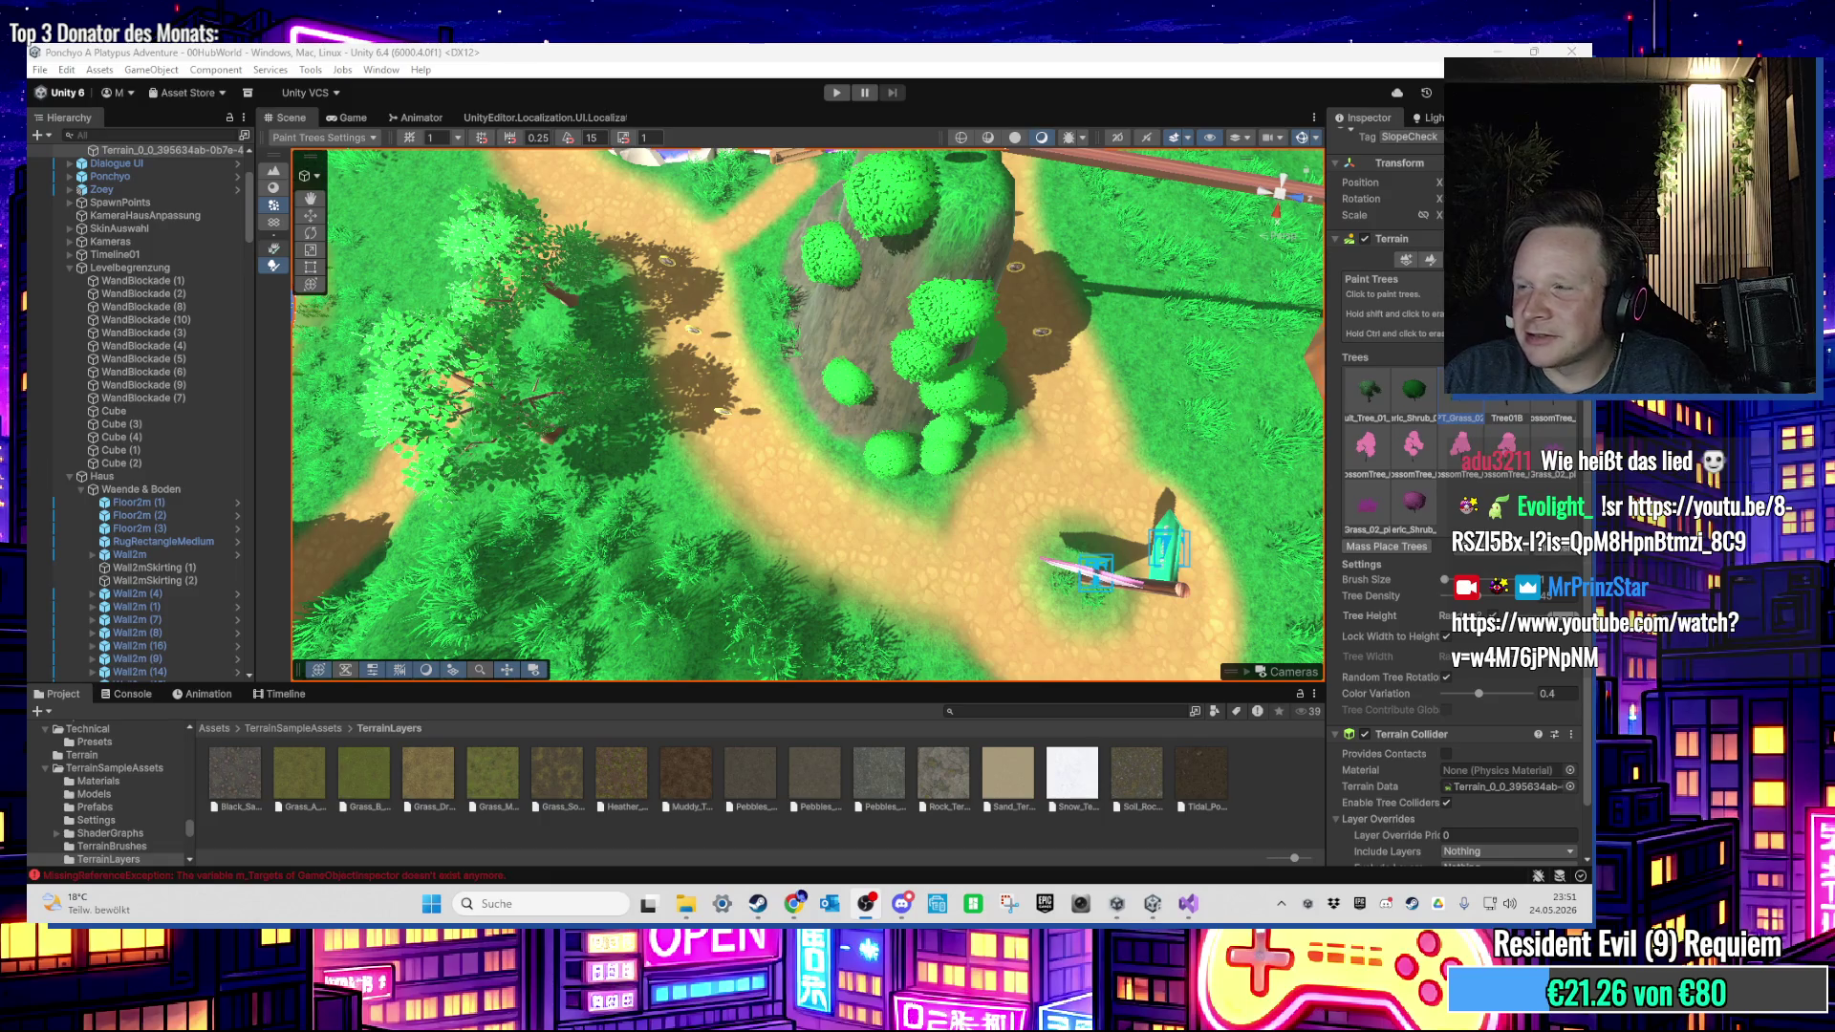
{"action": "left_click", "coordinate": [843, 397]}
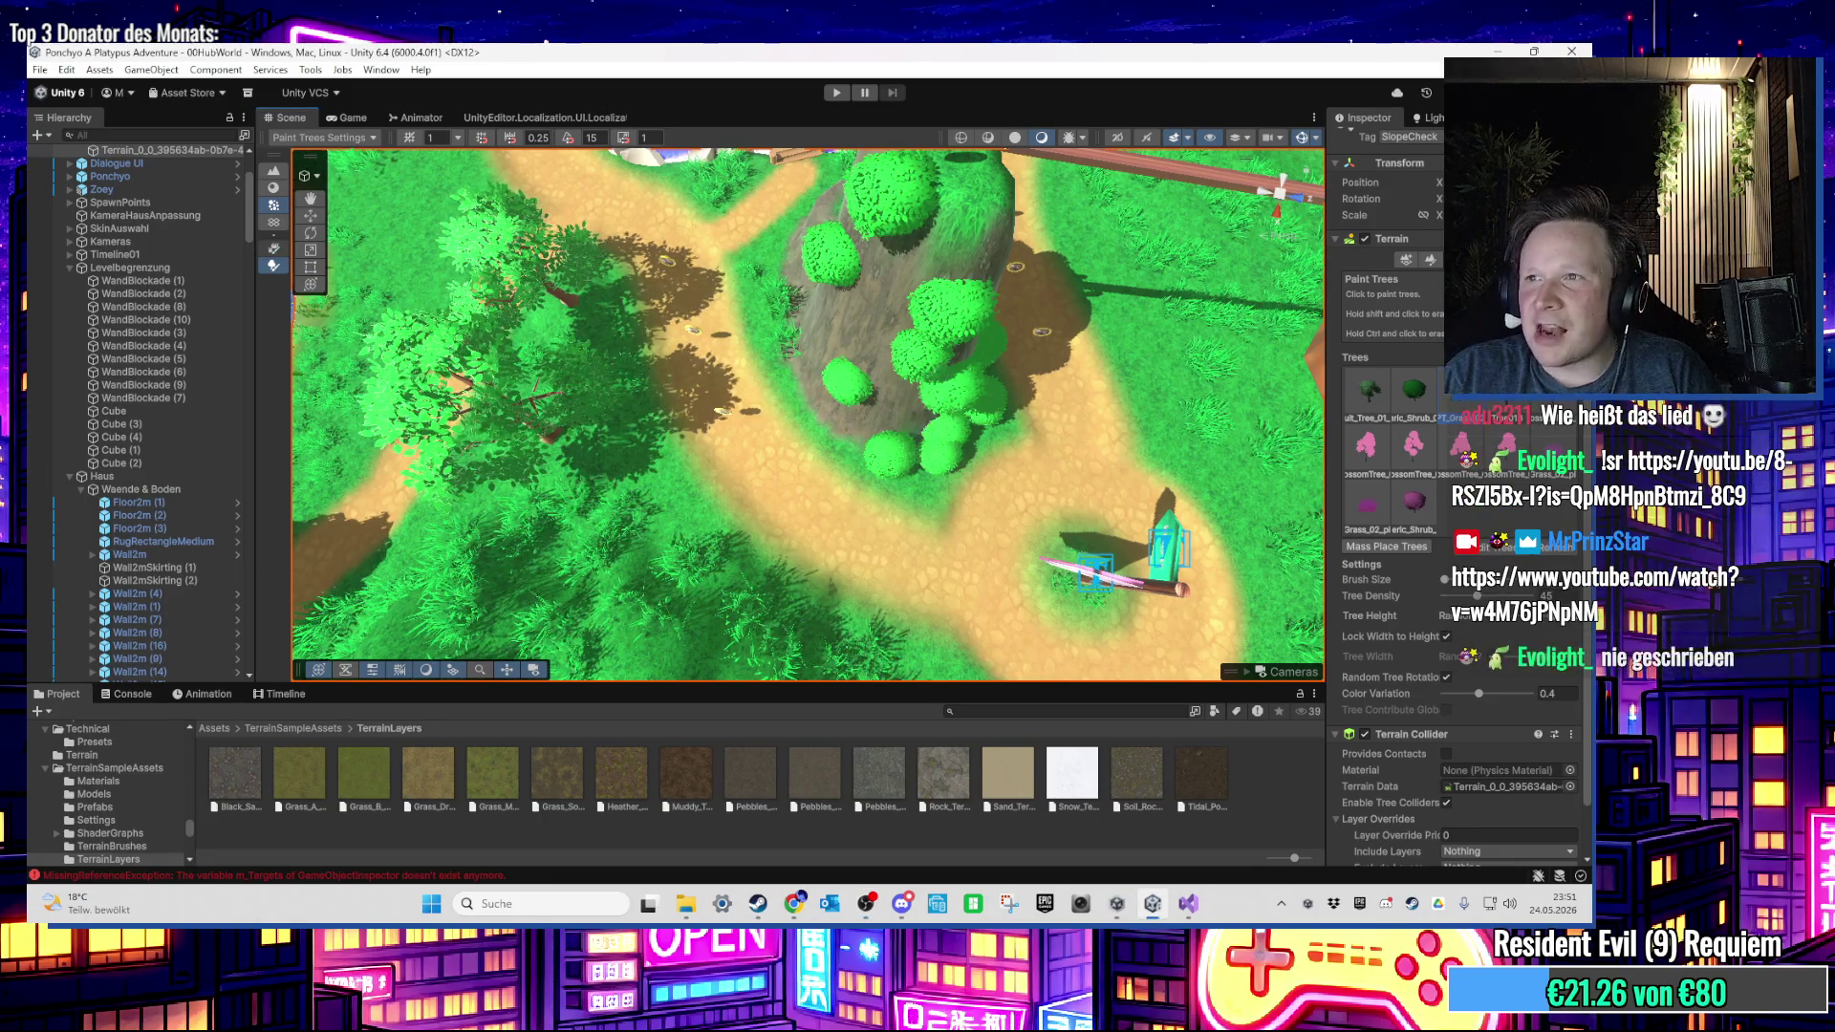
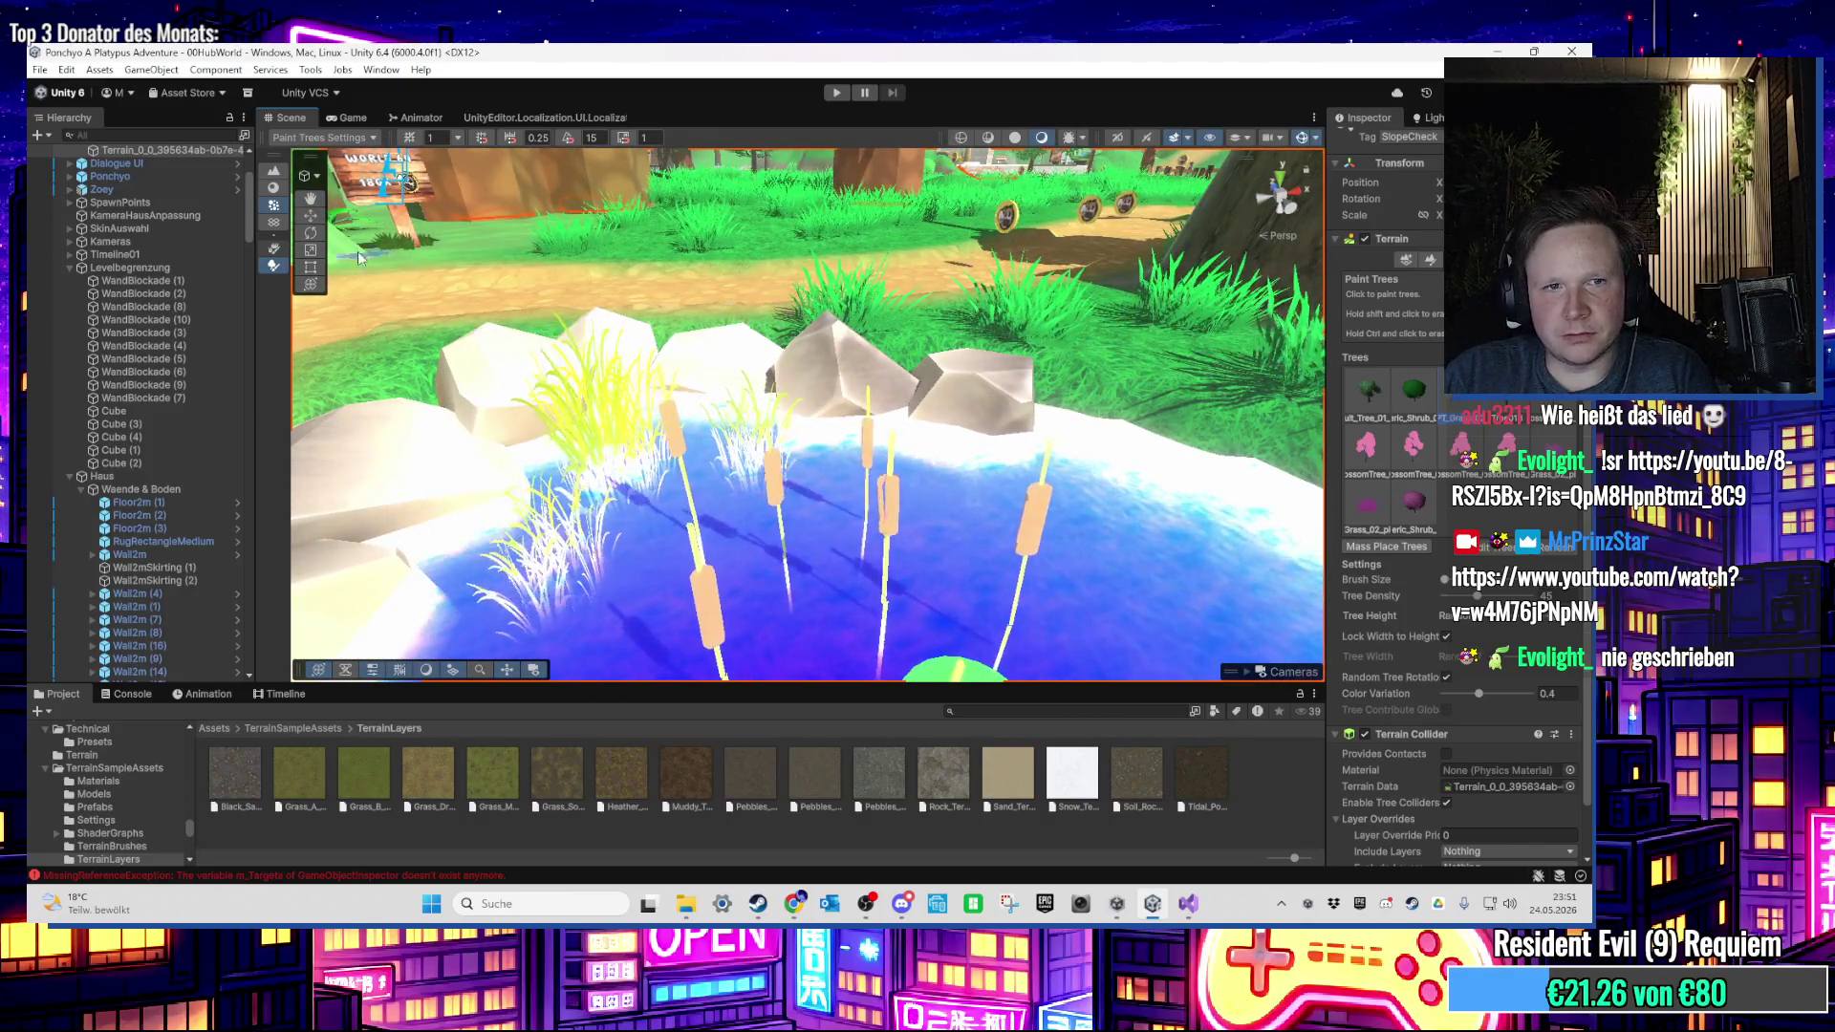
Step: Inspect the Cattail_03 clump in the pond and select its LOD0 and LOD1 children
{"action": "left_click", "coordinate": [718, 587]}
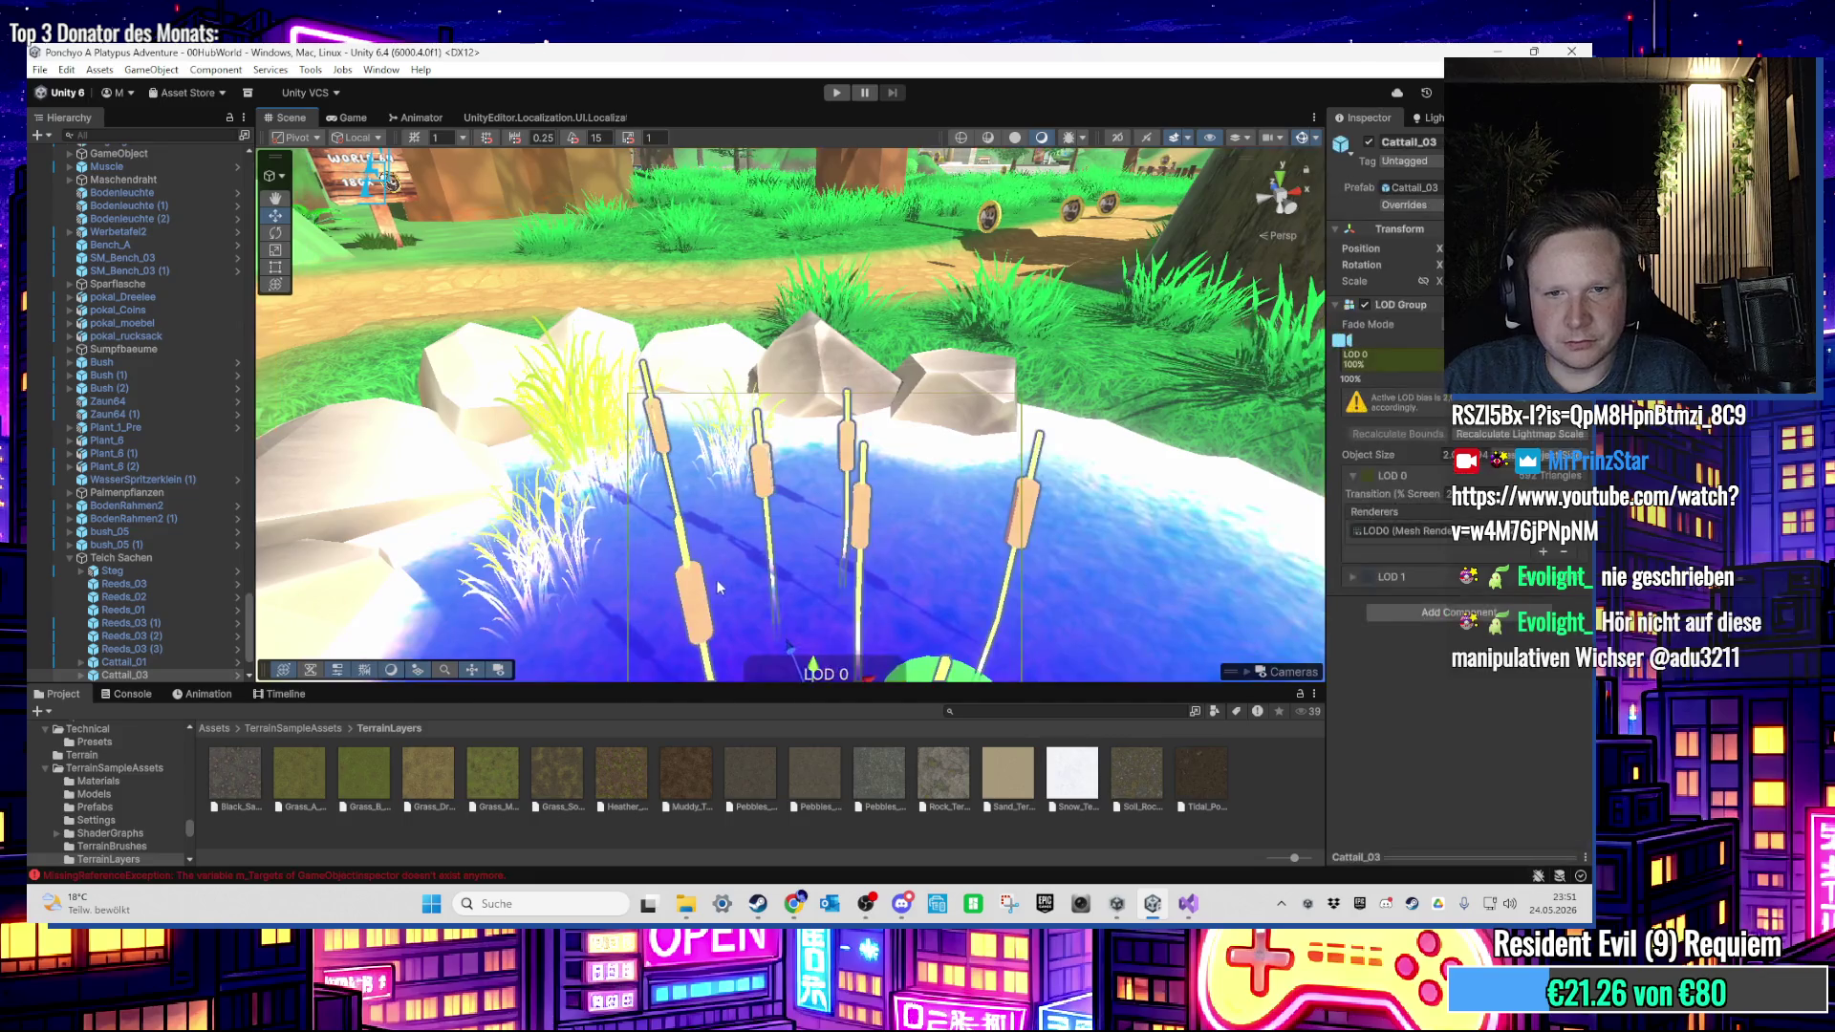
{"action": "scroll", "coordinate": [732, 512], "scroll_direction": "down", "scroll_amount": 3}
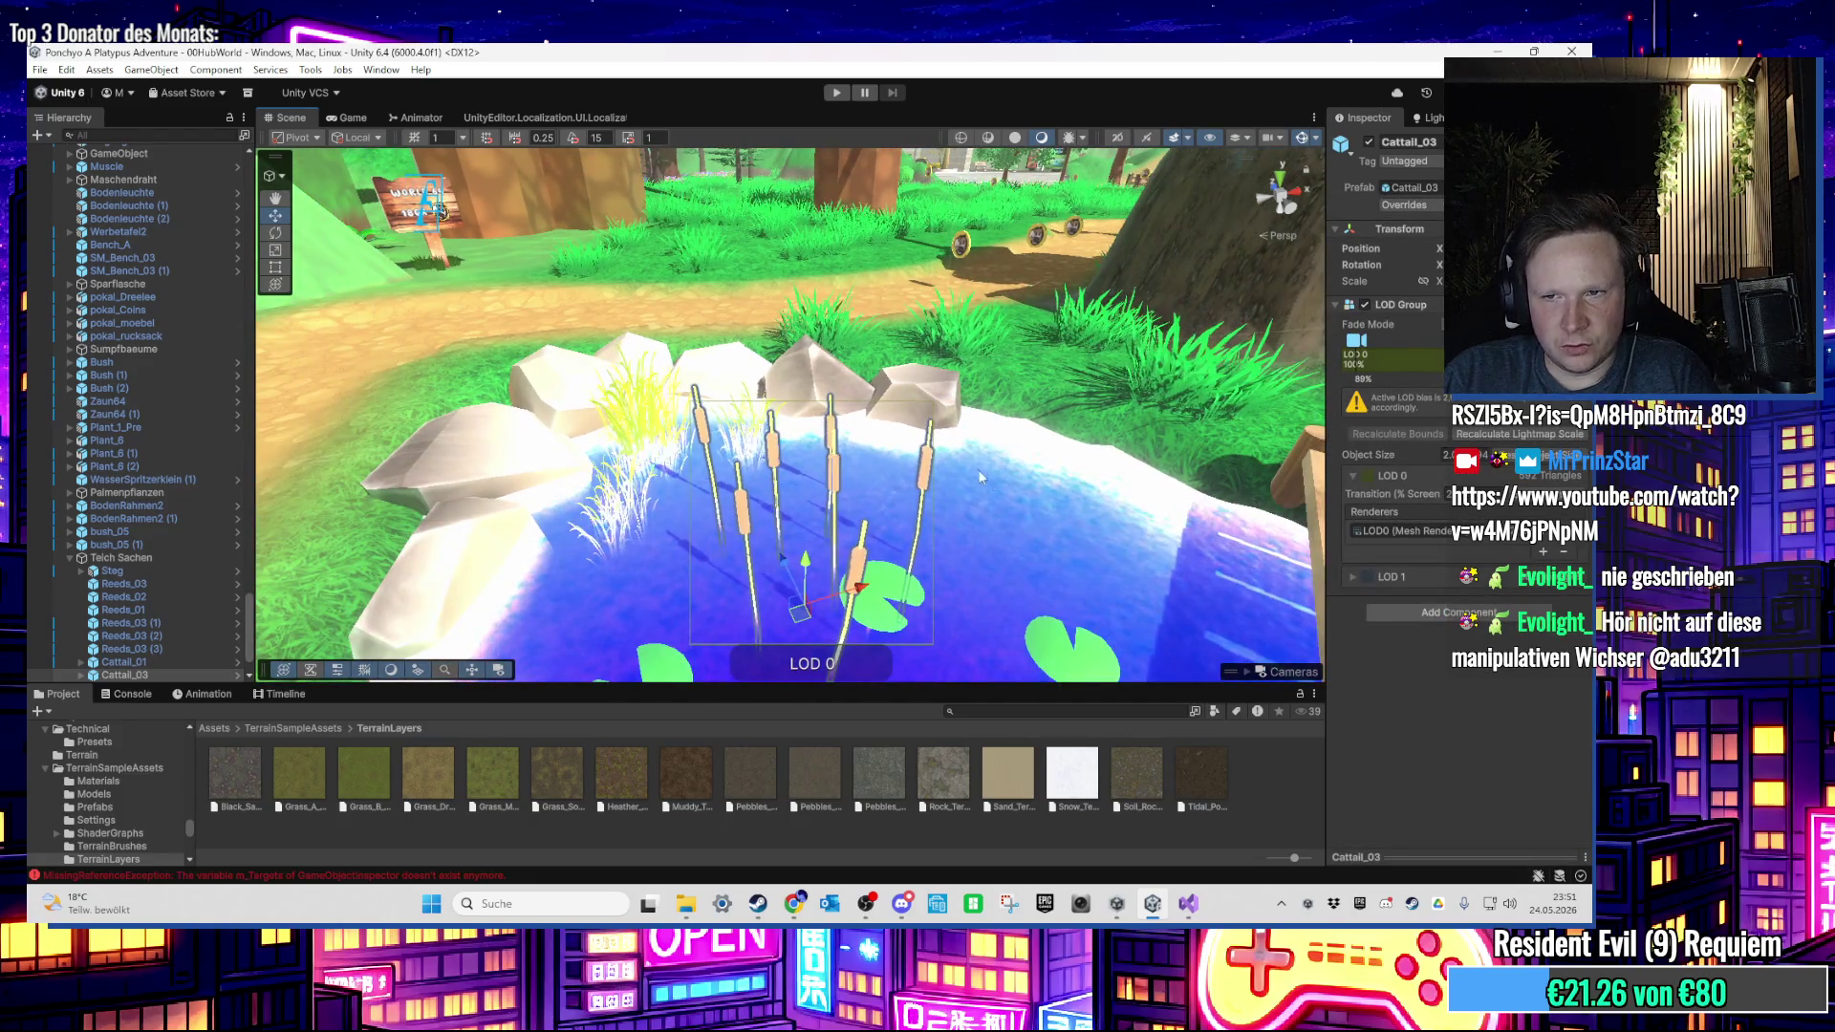
{"action": "left_click", "coordinate": [1400, 531]}
{"action": "scroll", "coordinate": [155, 604], "scroll_direction": "down", "scroll_amount": 2}
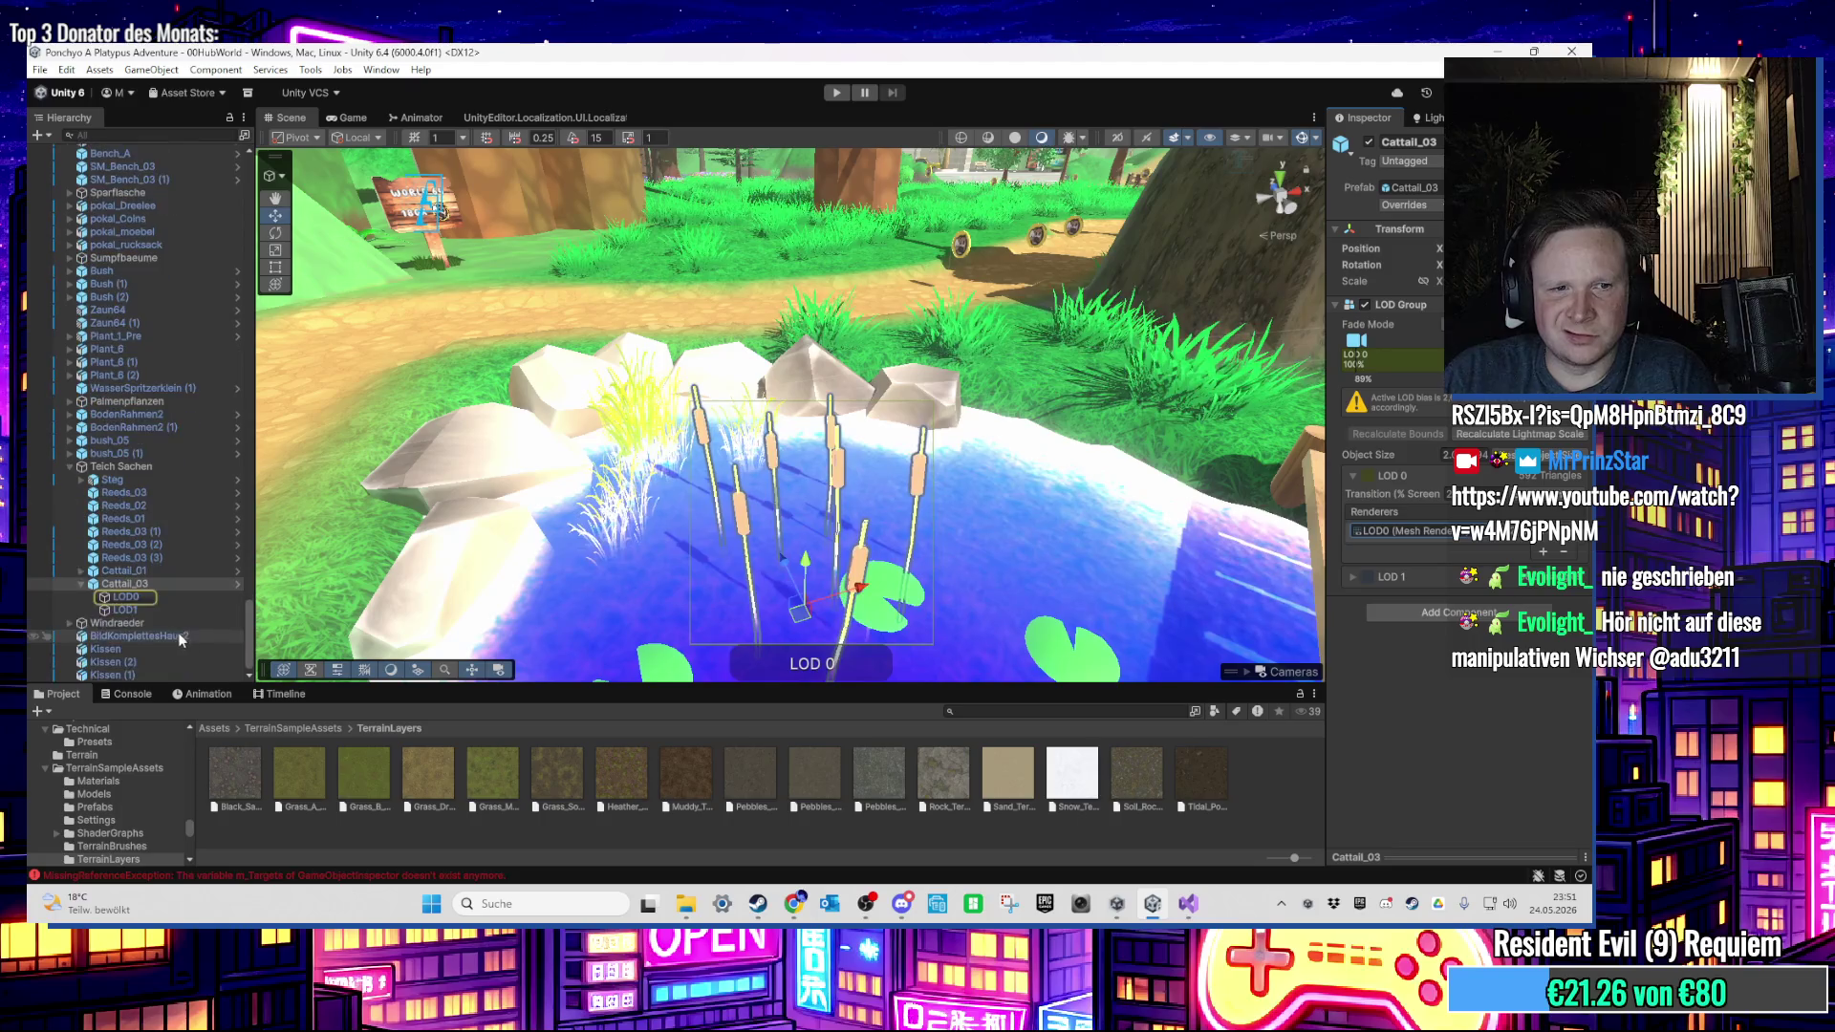
{"action": "left_click", "coordinate": [156, 602]}
{"action": "left_click", "coordinate": [158, 585]}
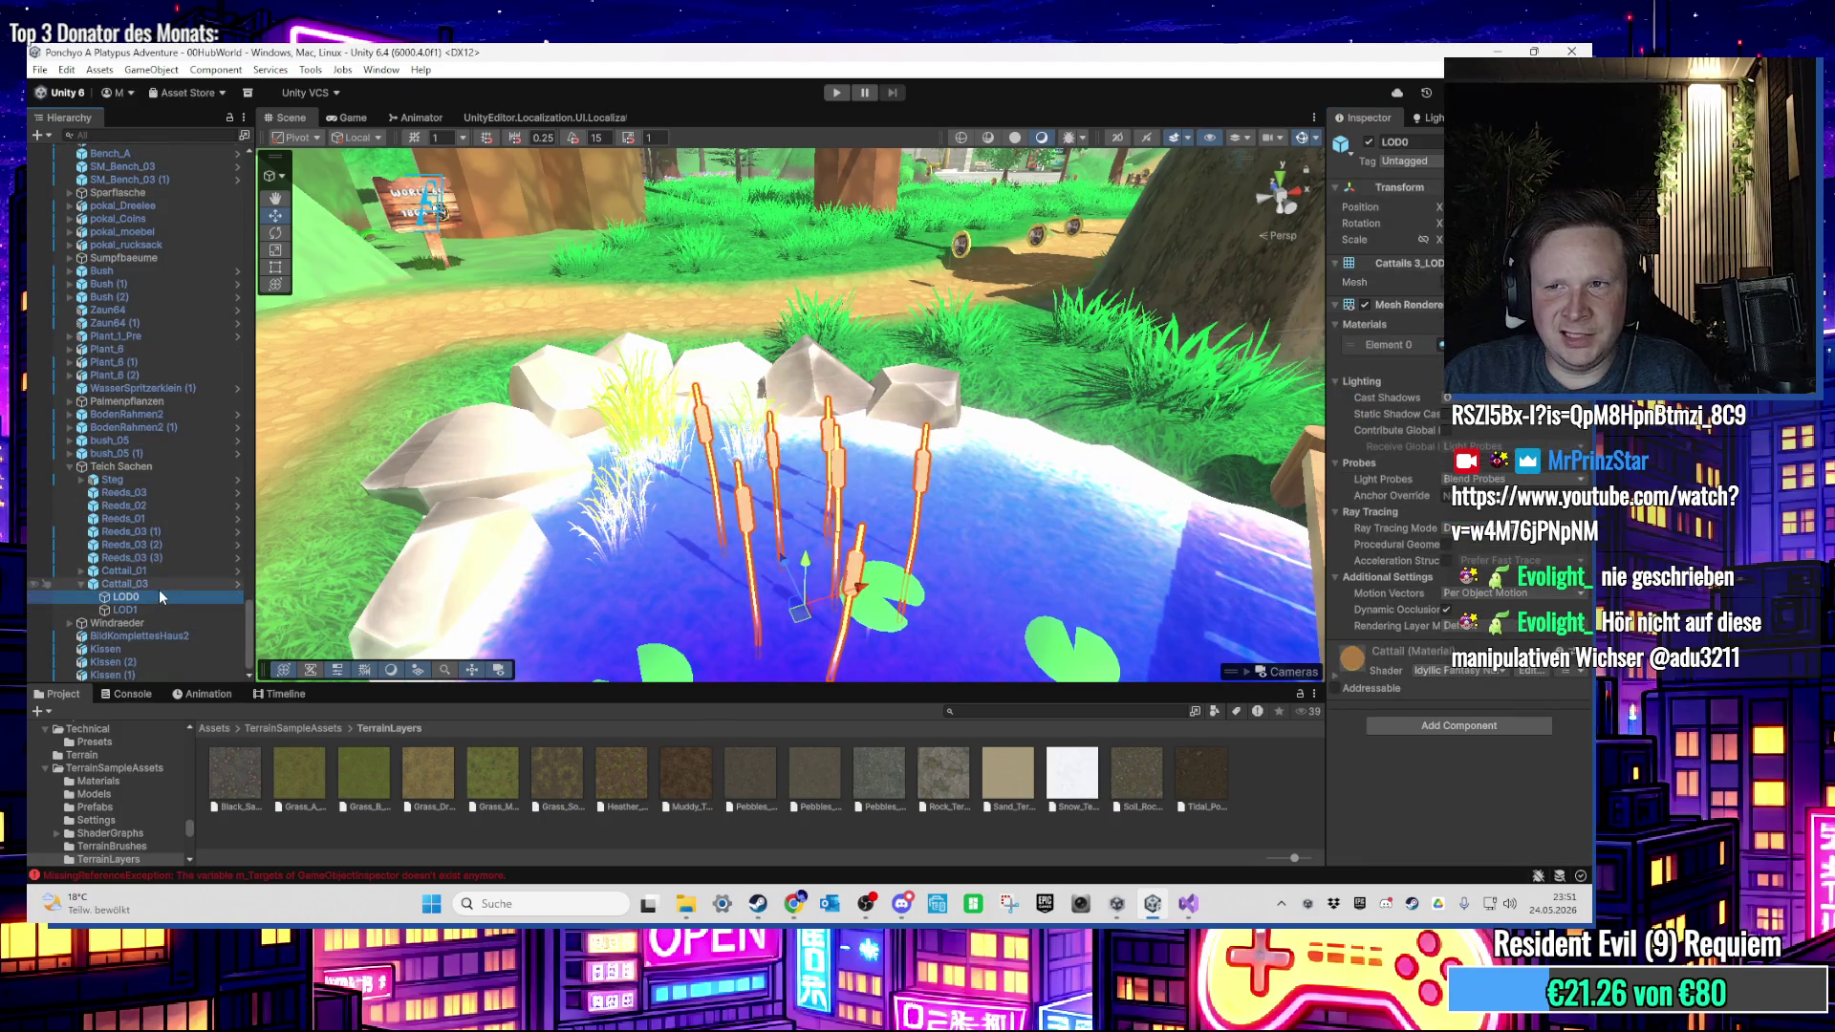
{"action": "scroll", "coordinate": [890, 497], "scroll_direction": "up", "scroll_amount": 5}
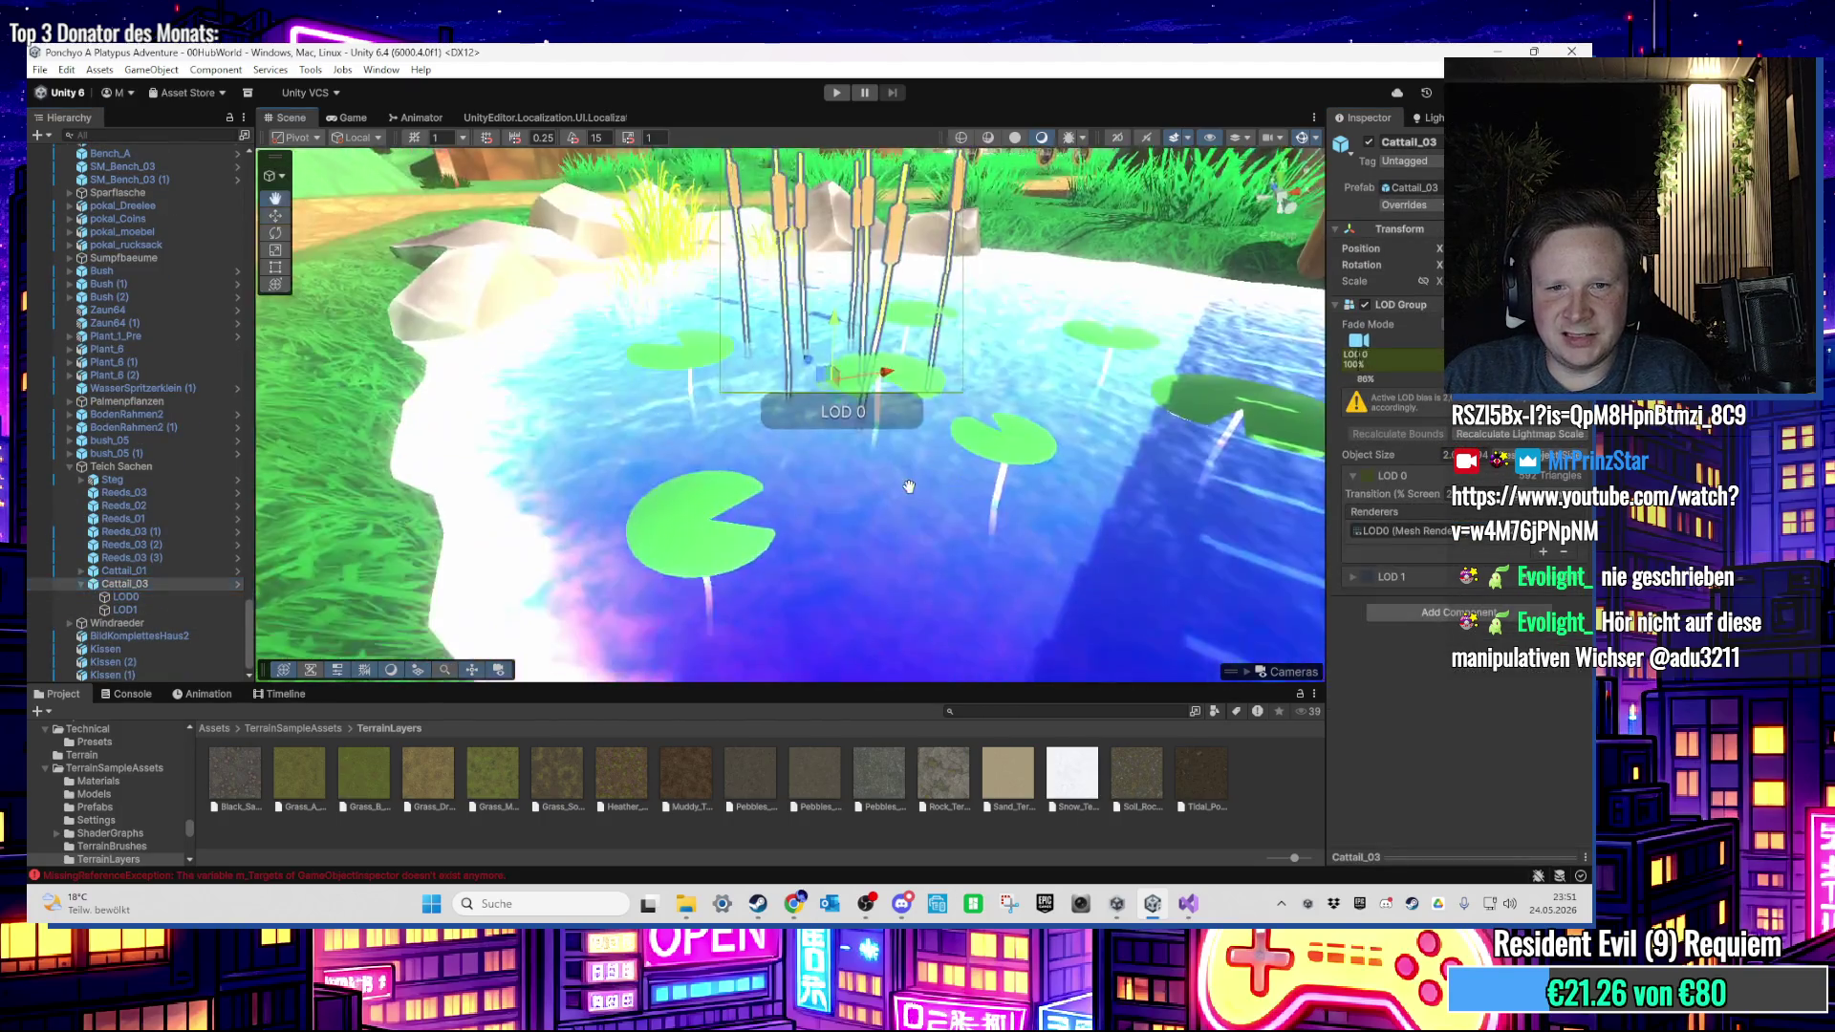
{"action": "scroll", "coordinate": [889, 562], "scroll_direction": "down", "scroll_amount": 3}
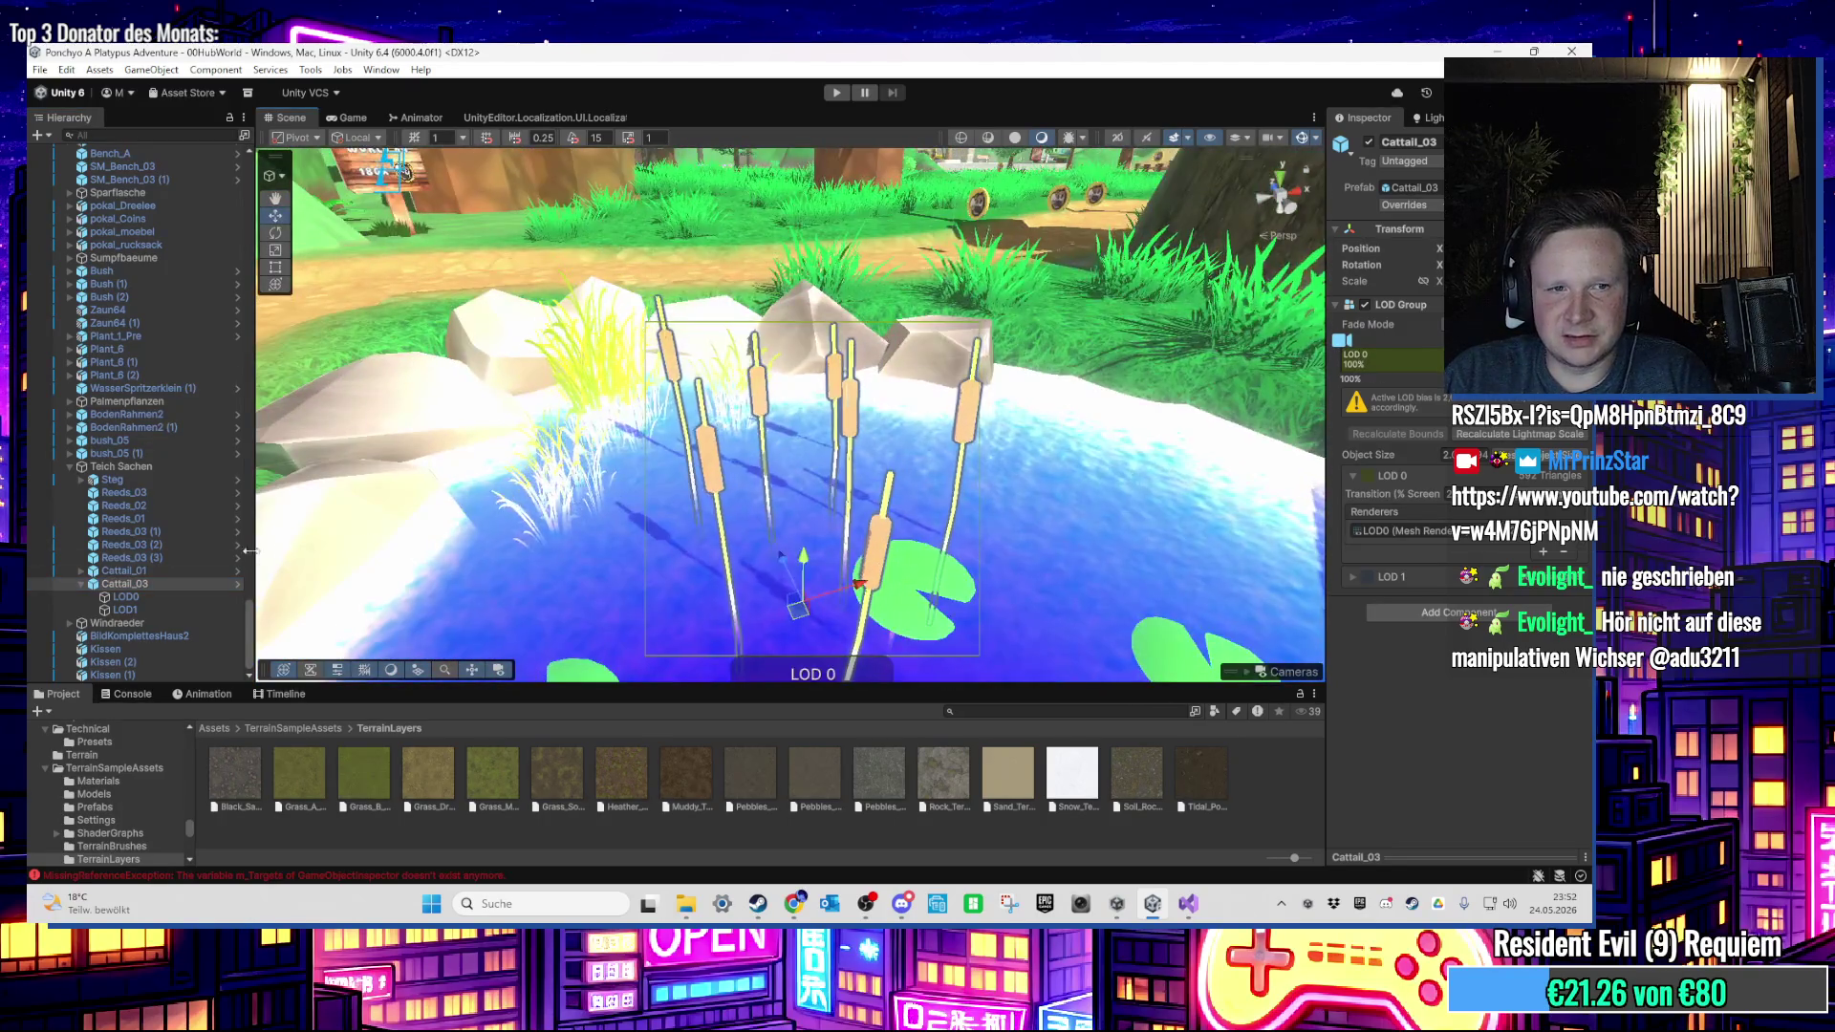
{"action": "left_click", "coordinate": [180, 599]}
{"action": "left_click", "coordinate": [178, 609]}
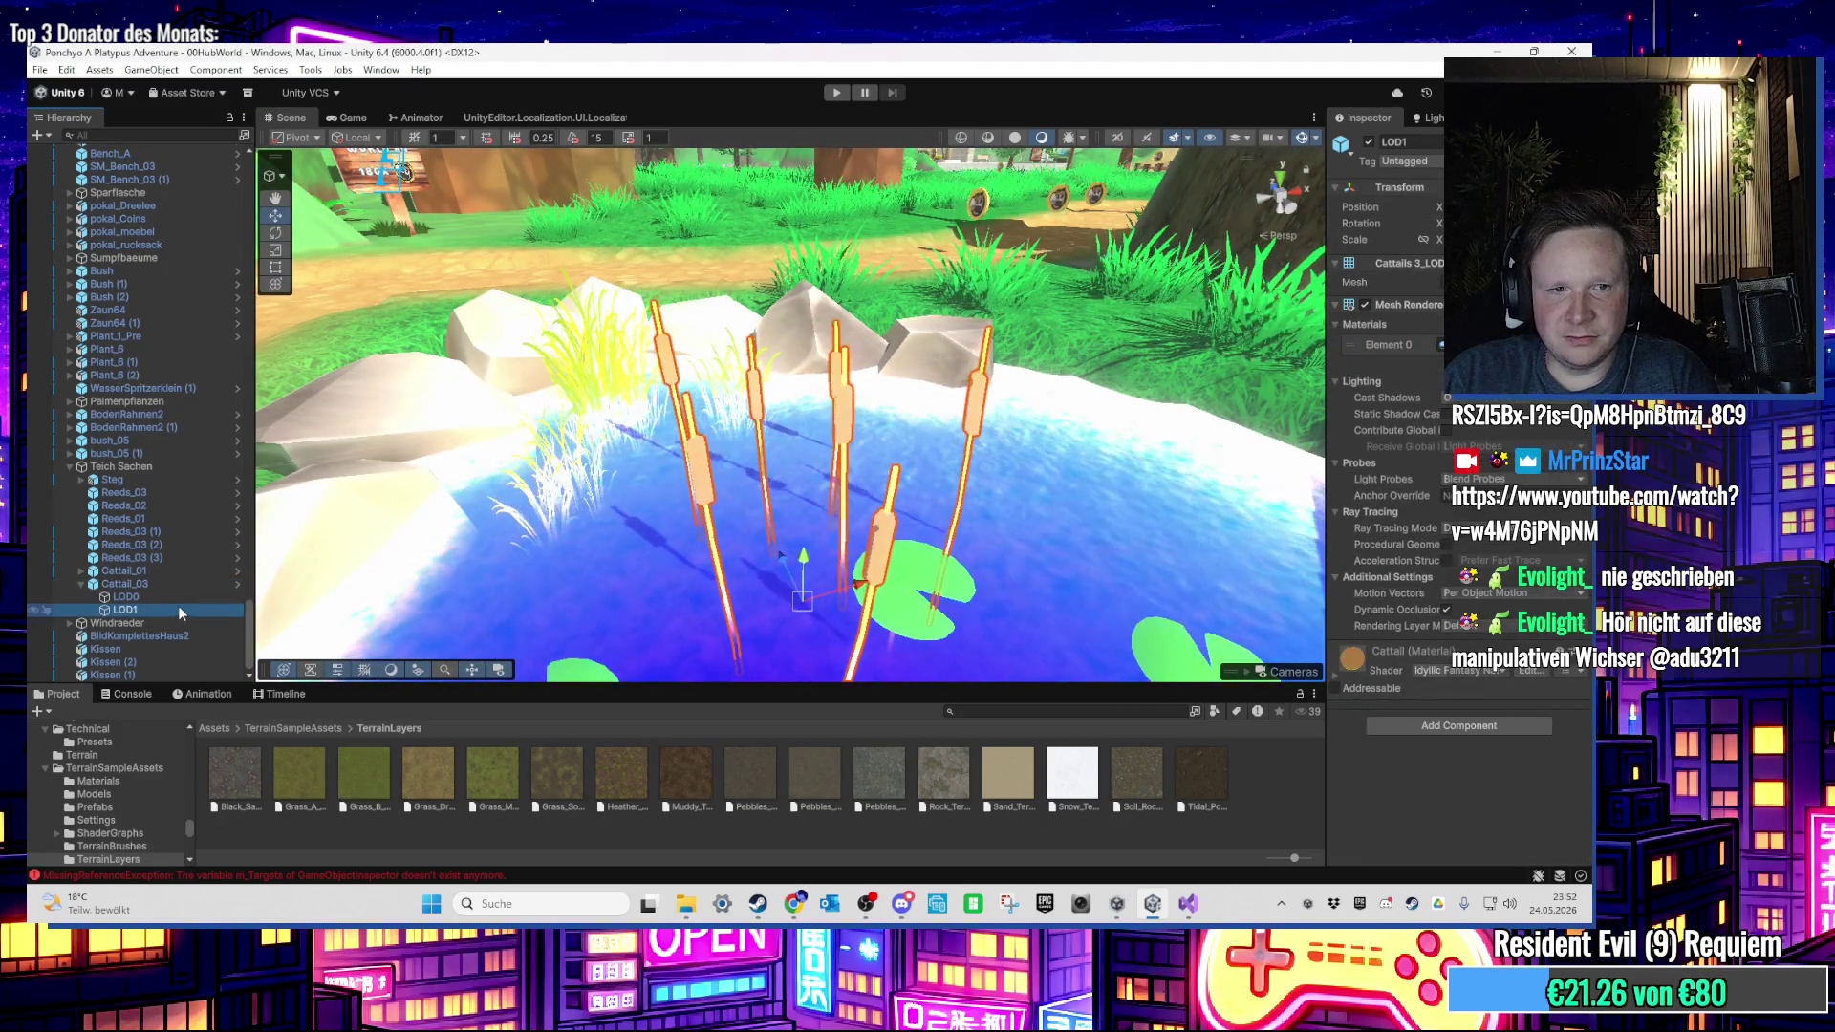
{"action": "left_click", "coordinate": [180, 596], "text": "shift"}
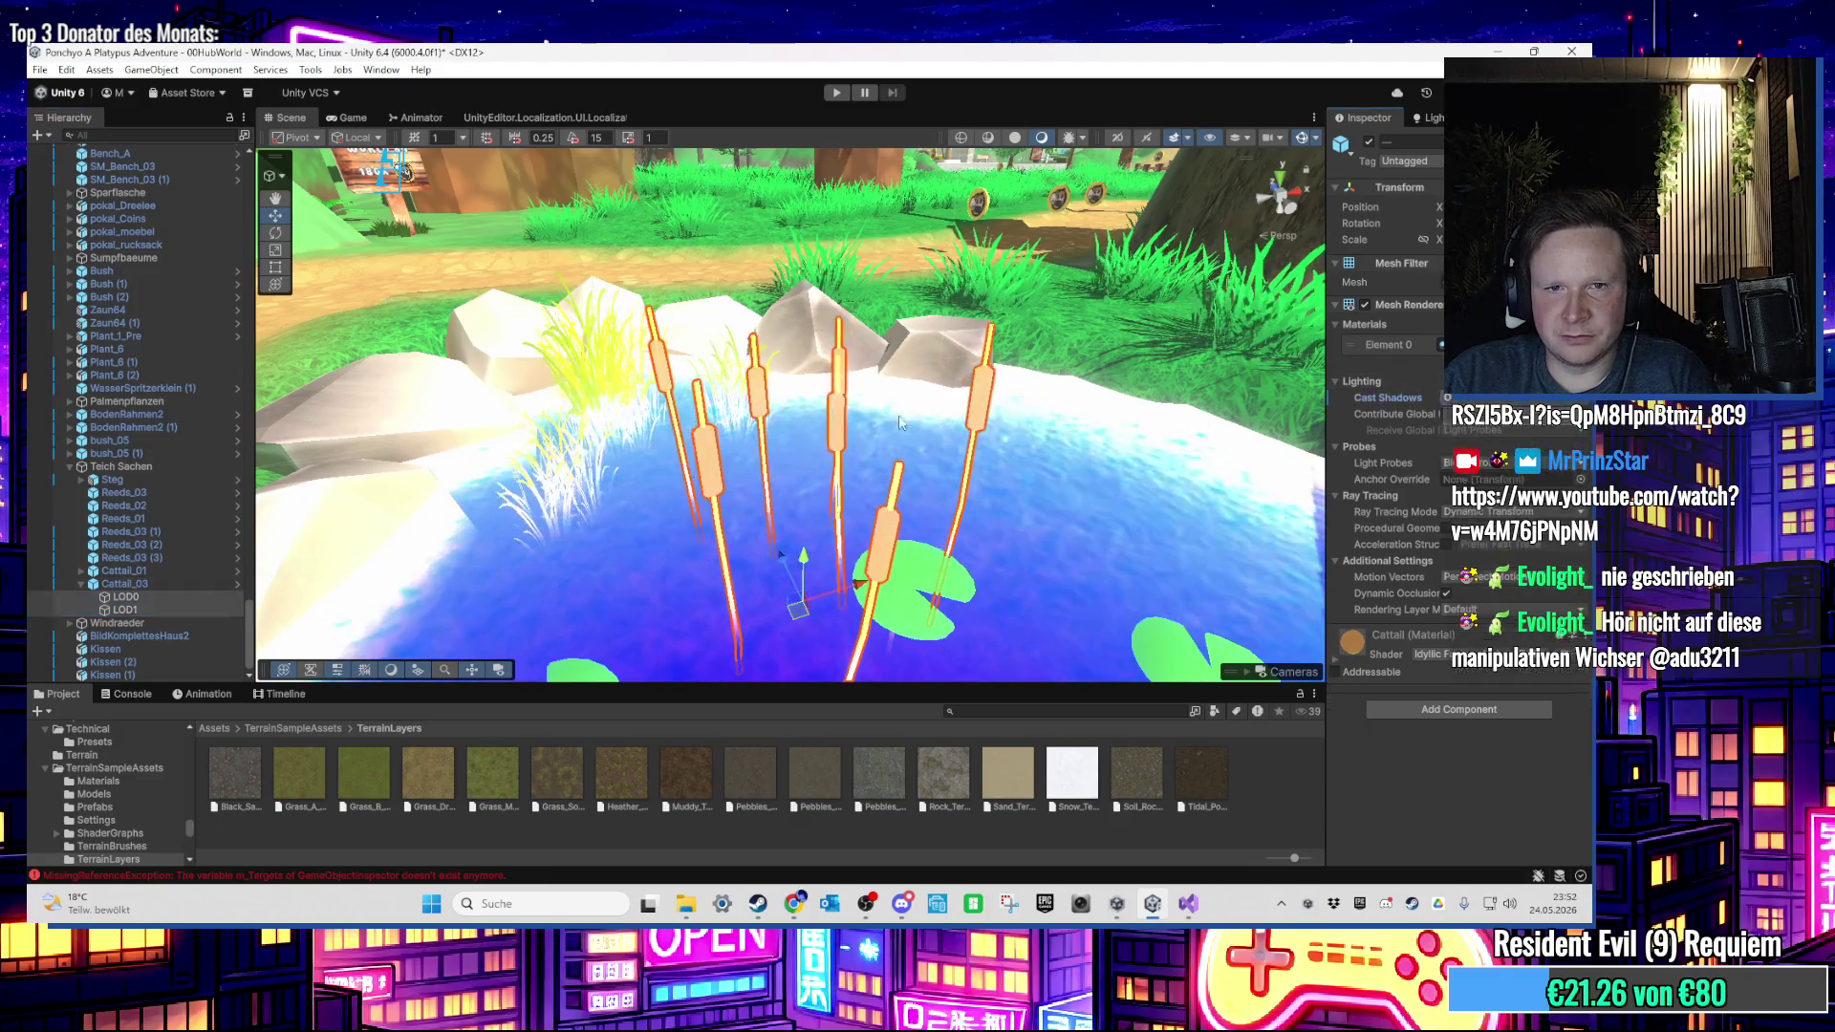
Step: Select the pond's reed clumps, including Reeds_03 (1), and Cattail_01's LOD0 and LOD1 children
{"action": "left_click_drag", "start_coordinate": [899, 423], "coordinate": [827, 441]}
{"action": "scroll", "coordinate": [880, 525], "scroll_direction": "up", "scroll_amount": 2}
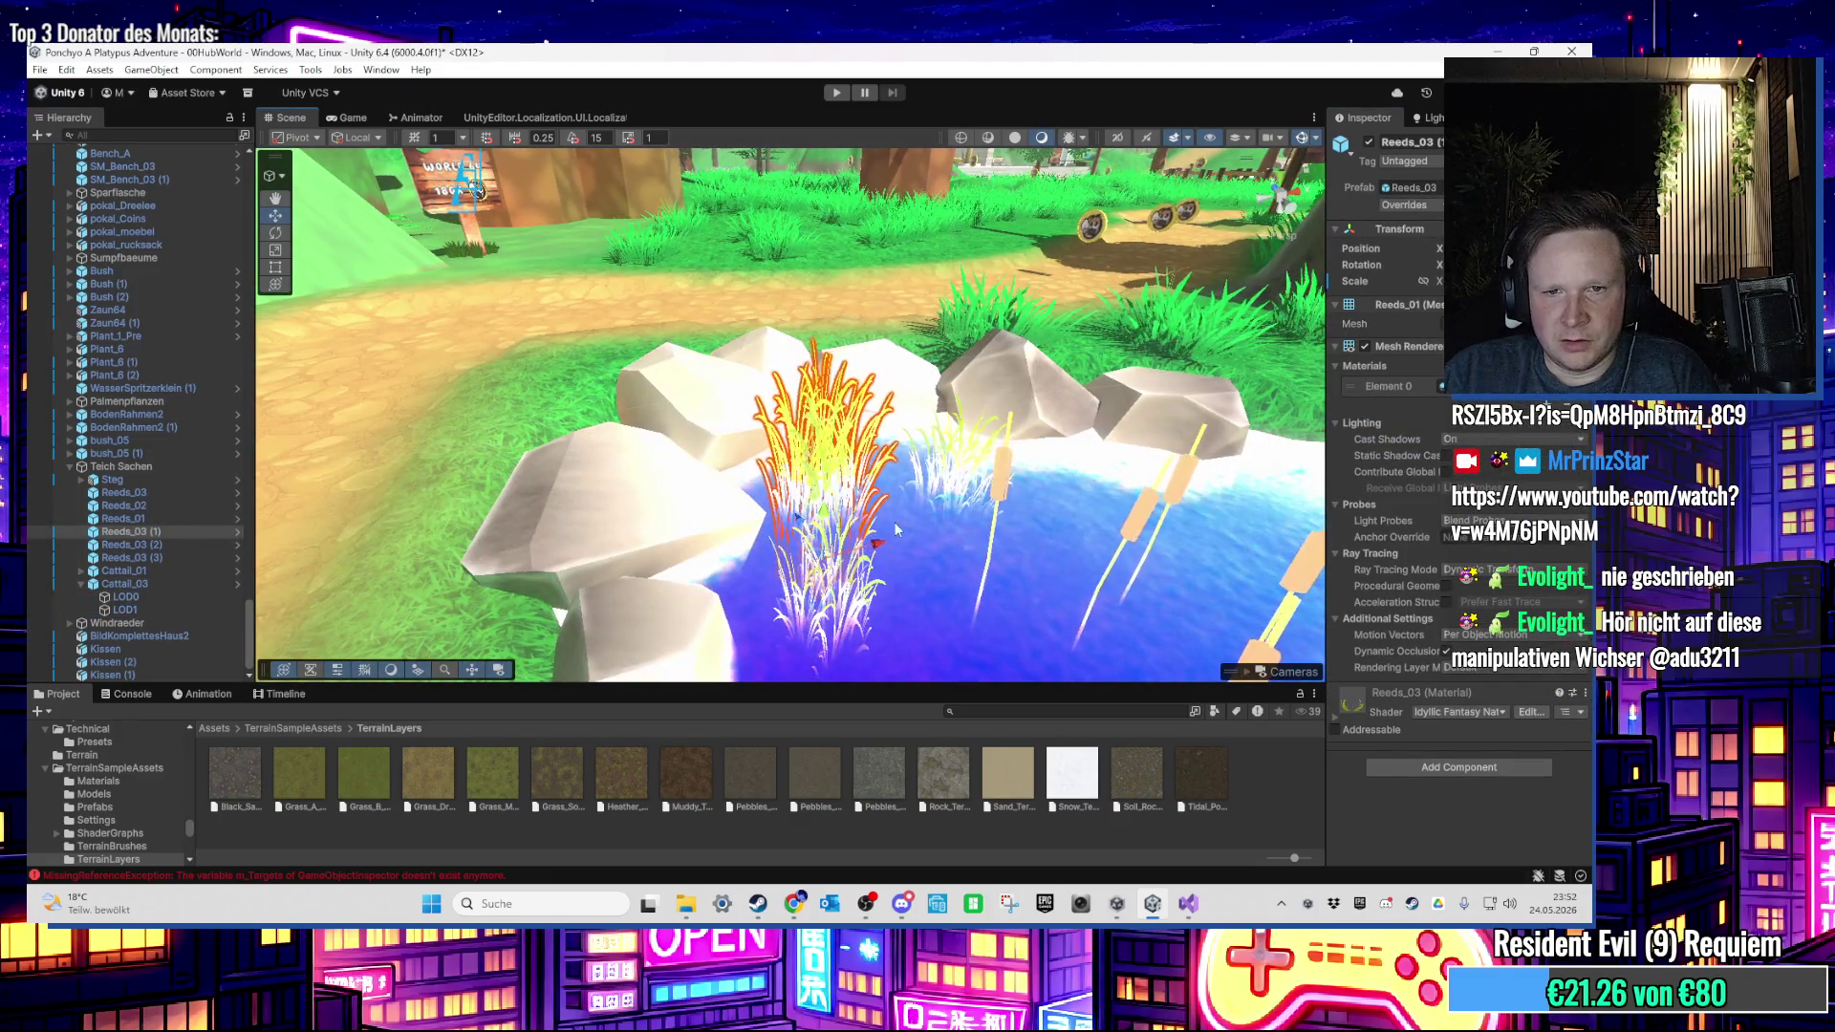
{"action": "left_click", "coordinate": [974, 479]}
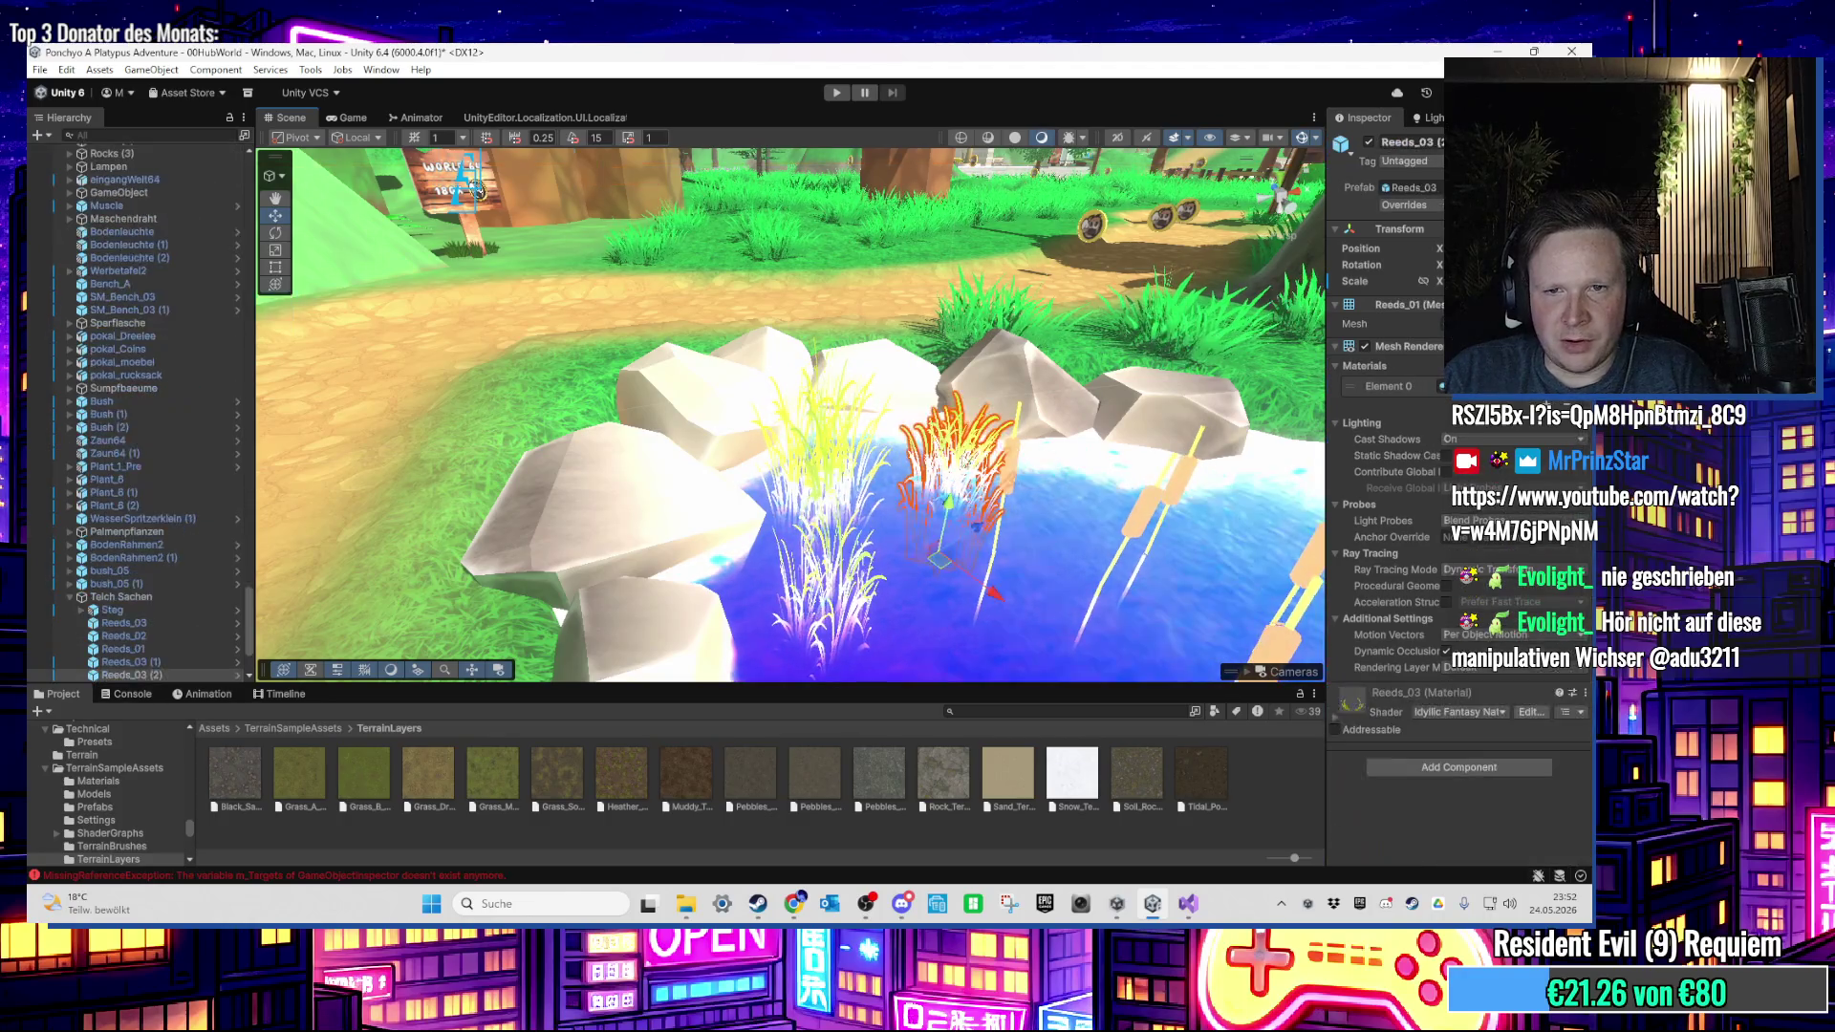
{"action": "scroll", "coordinate": [478, 505], "scroll_direction": "down", "scroll_amount": 1}
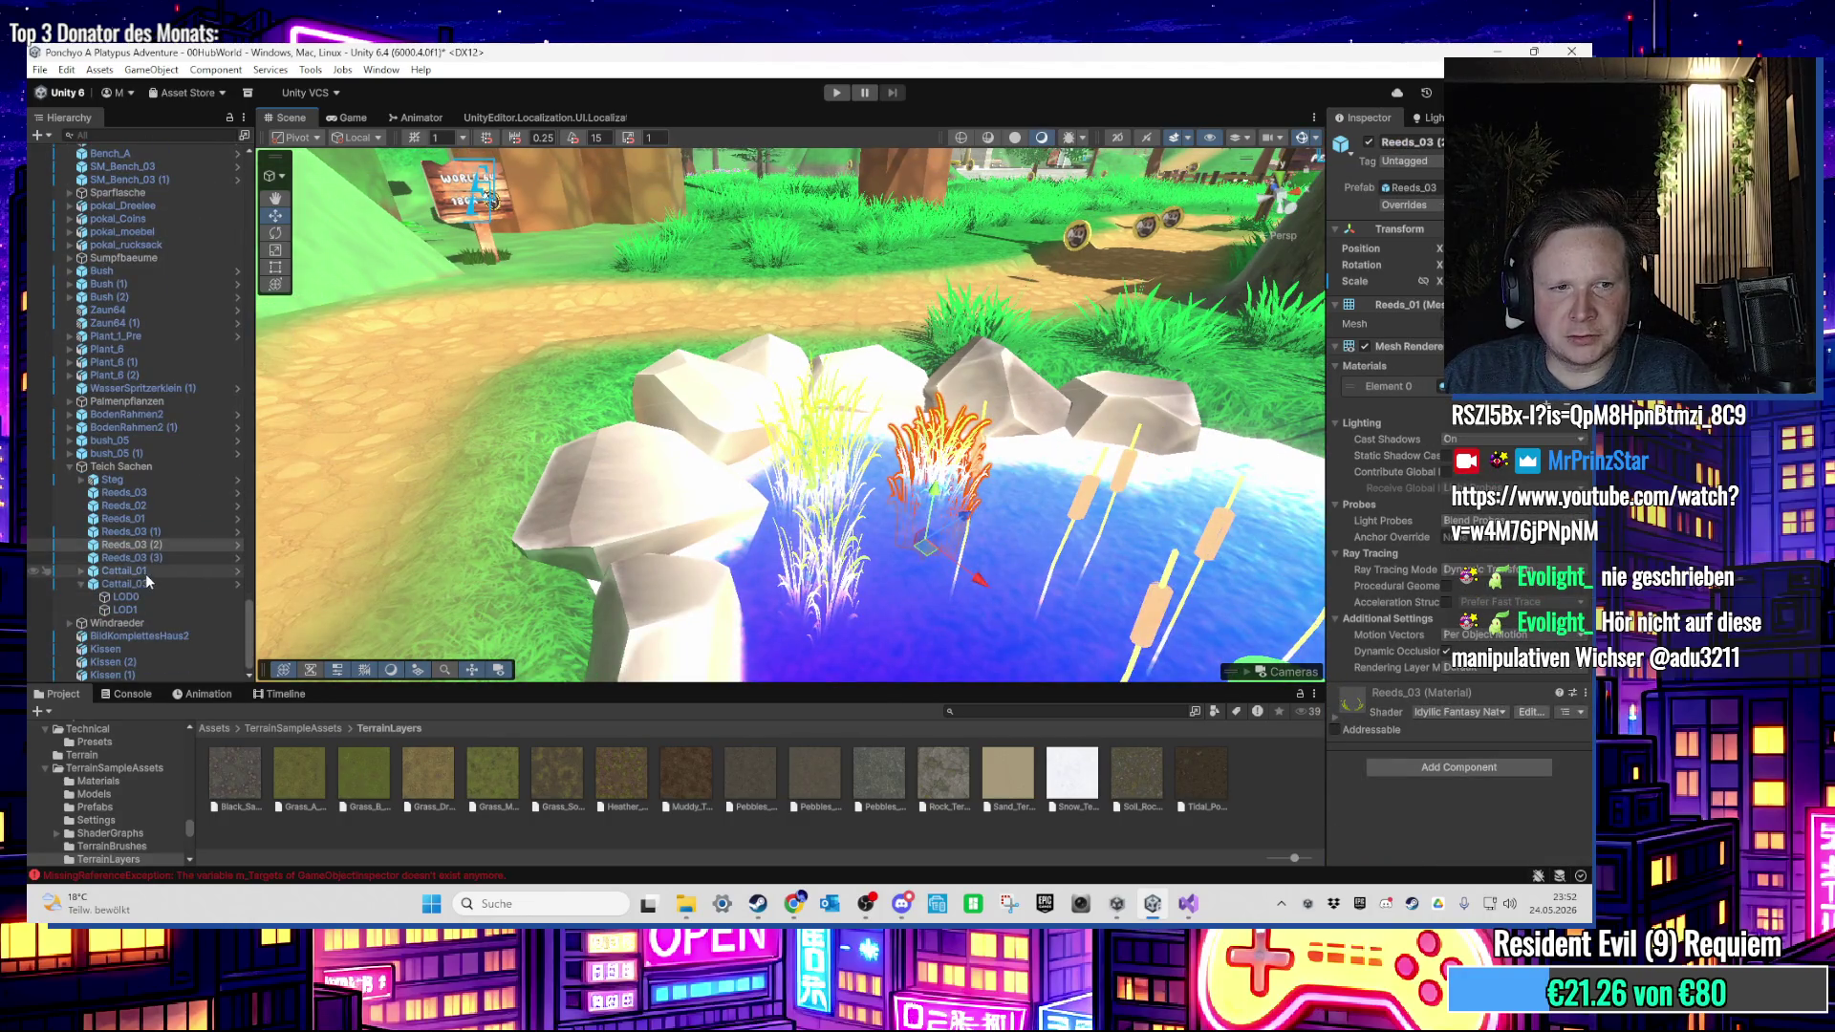
{"action": "left_click", "coordinate": [169, 531], "text": "ctrl"}
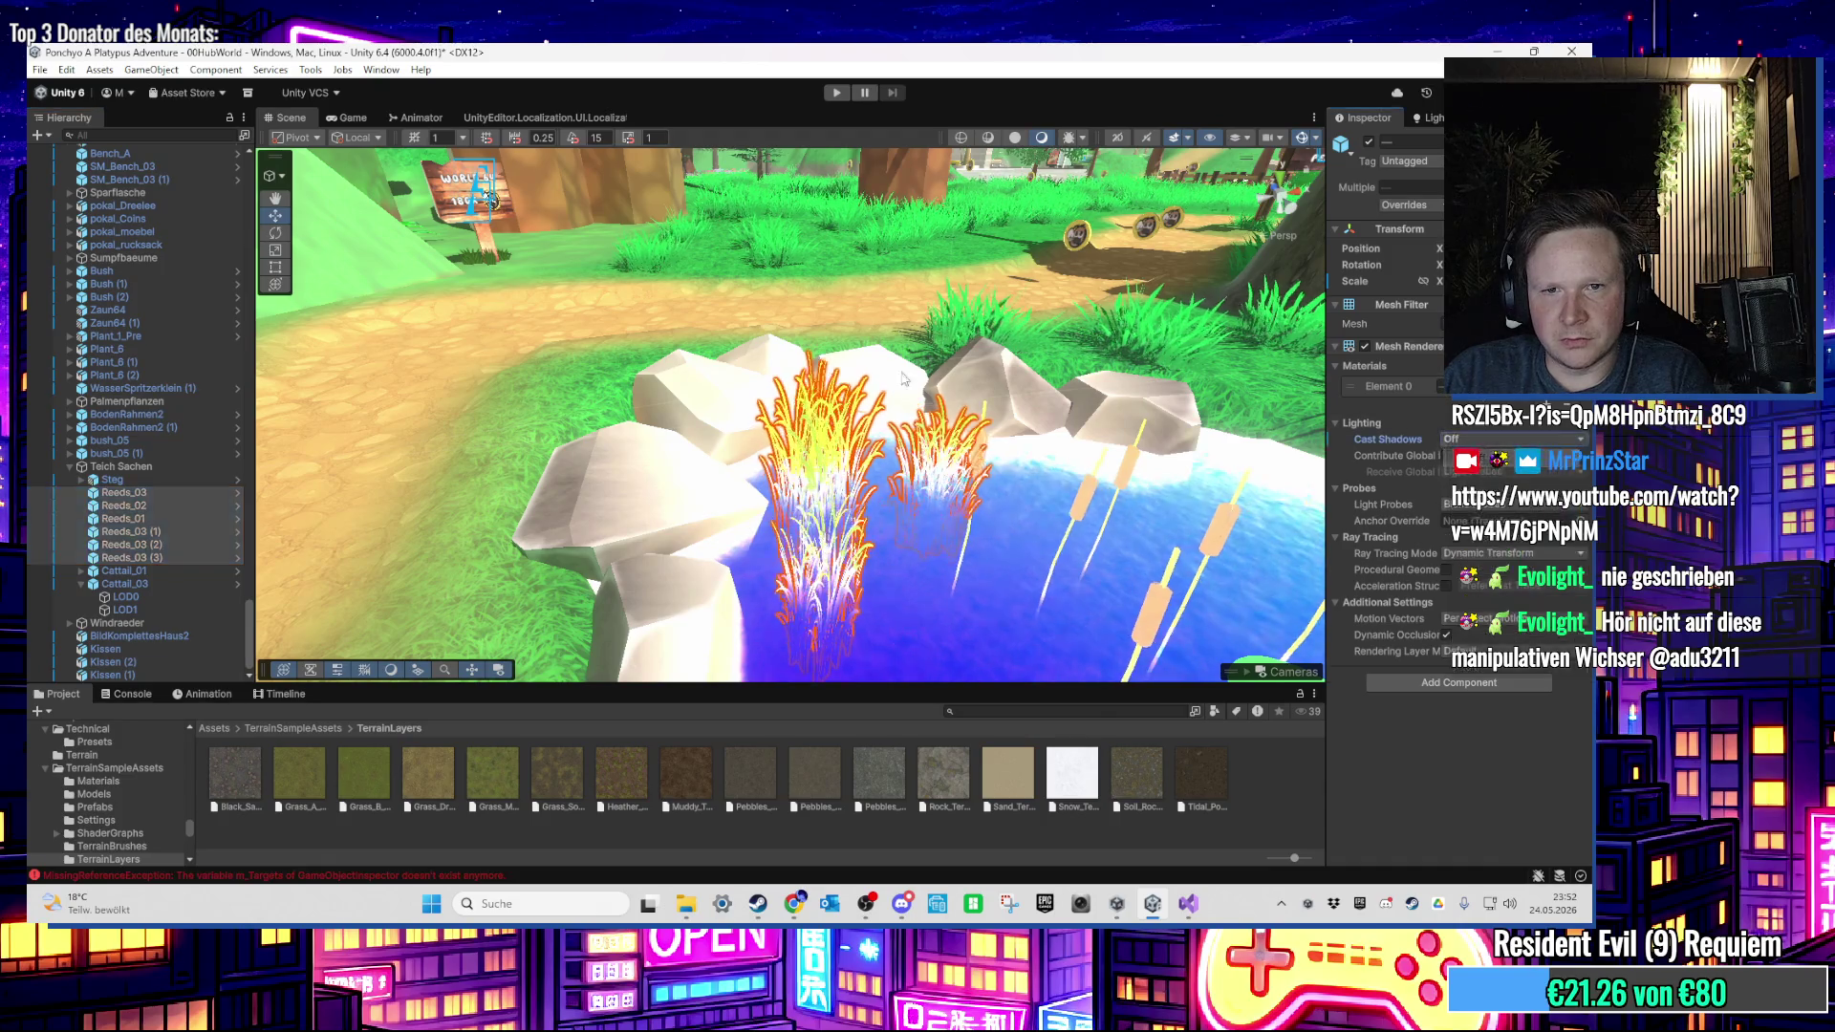
{"action": "left_click", "coordinate": [695, 463]}
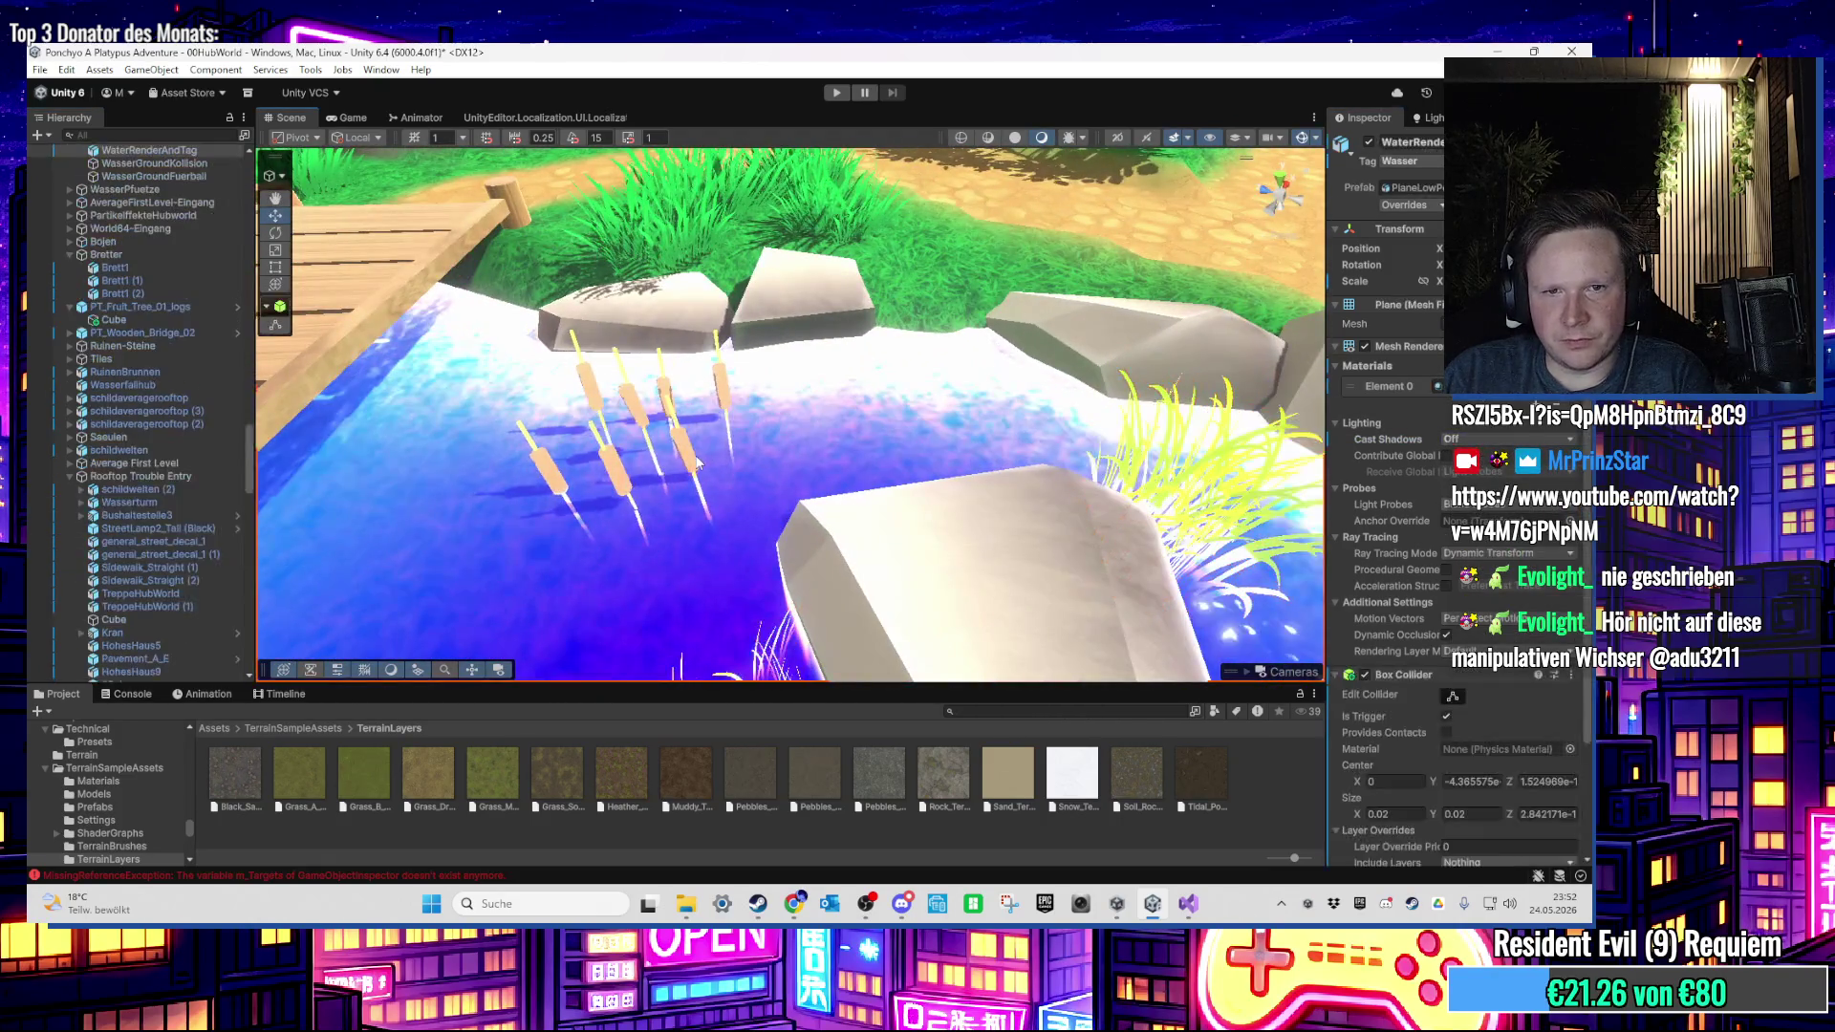
{"action": "left_click", "coordinate": [690, 461]}
{"action": "scroll", "coordinate": [535, 539], "scroll_direction": "down", "scroll_amount": 5}
{"action": "left_click", "coordinate": [159, 594]}
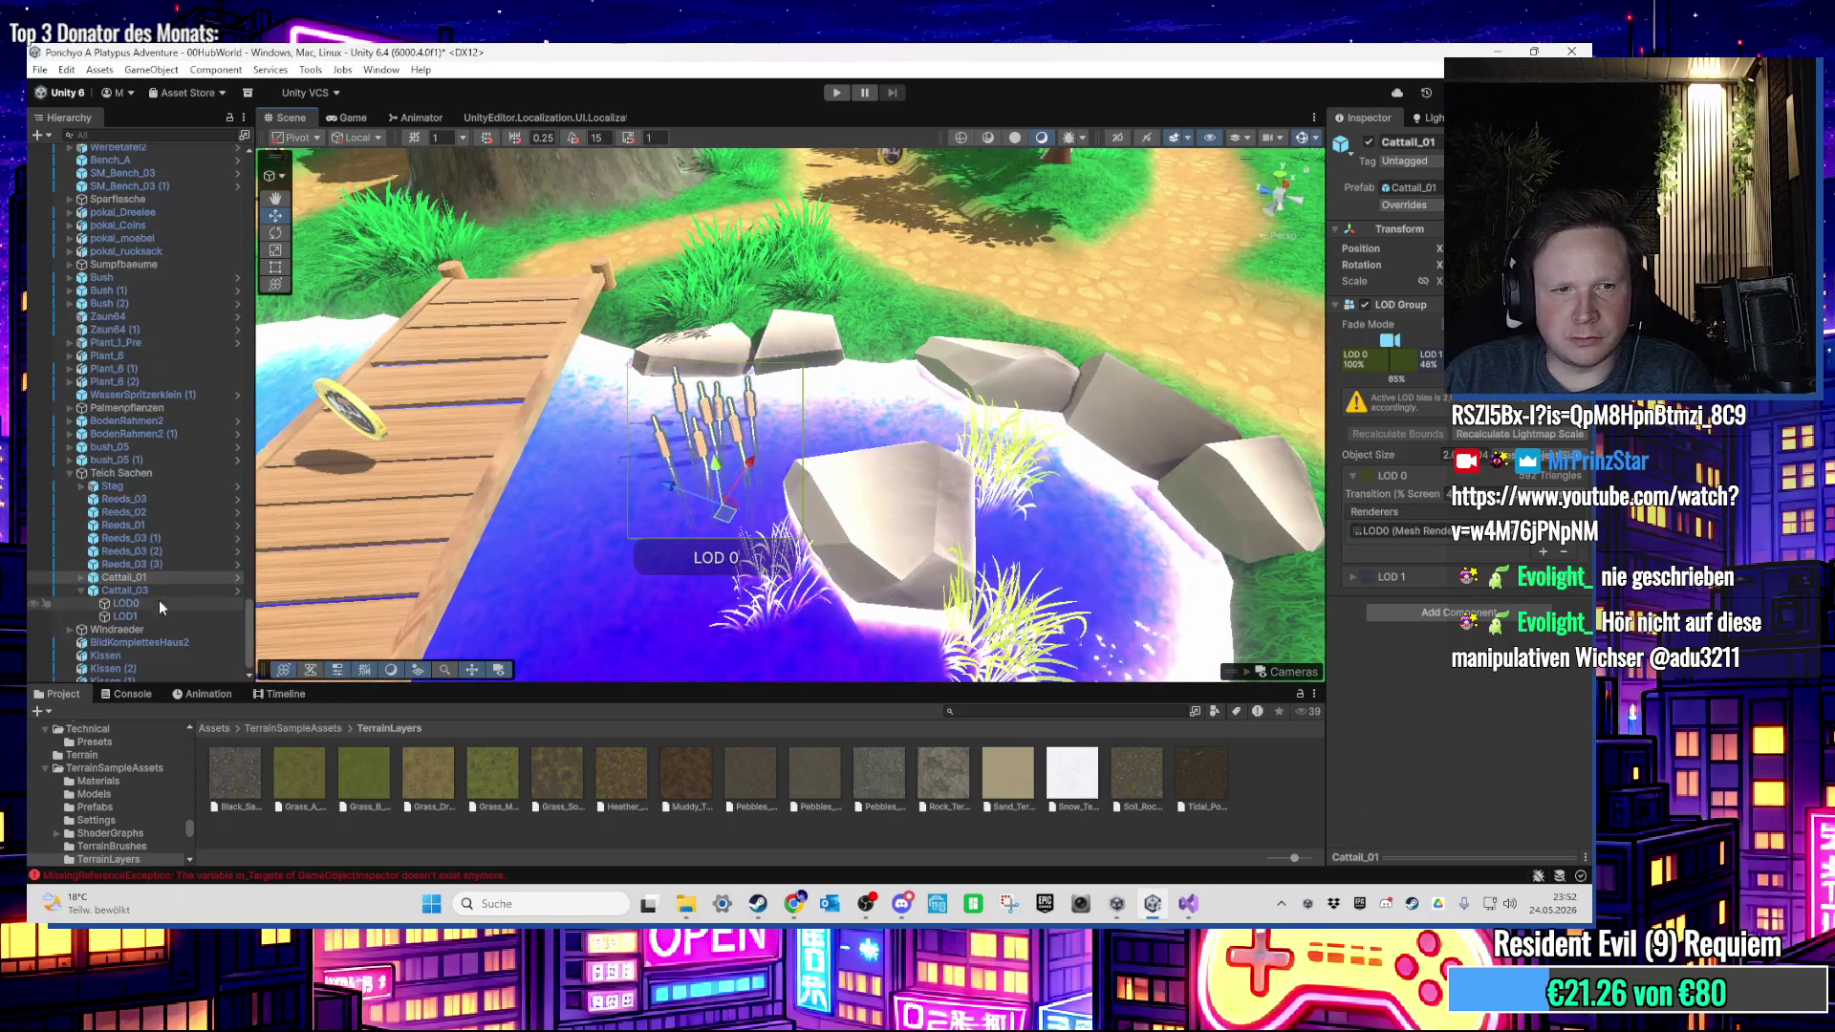
{"action": "left_click", "coordinate": [161, 603], "text": "shift"}
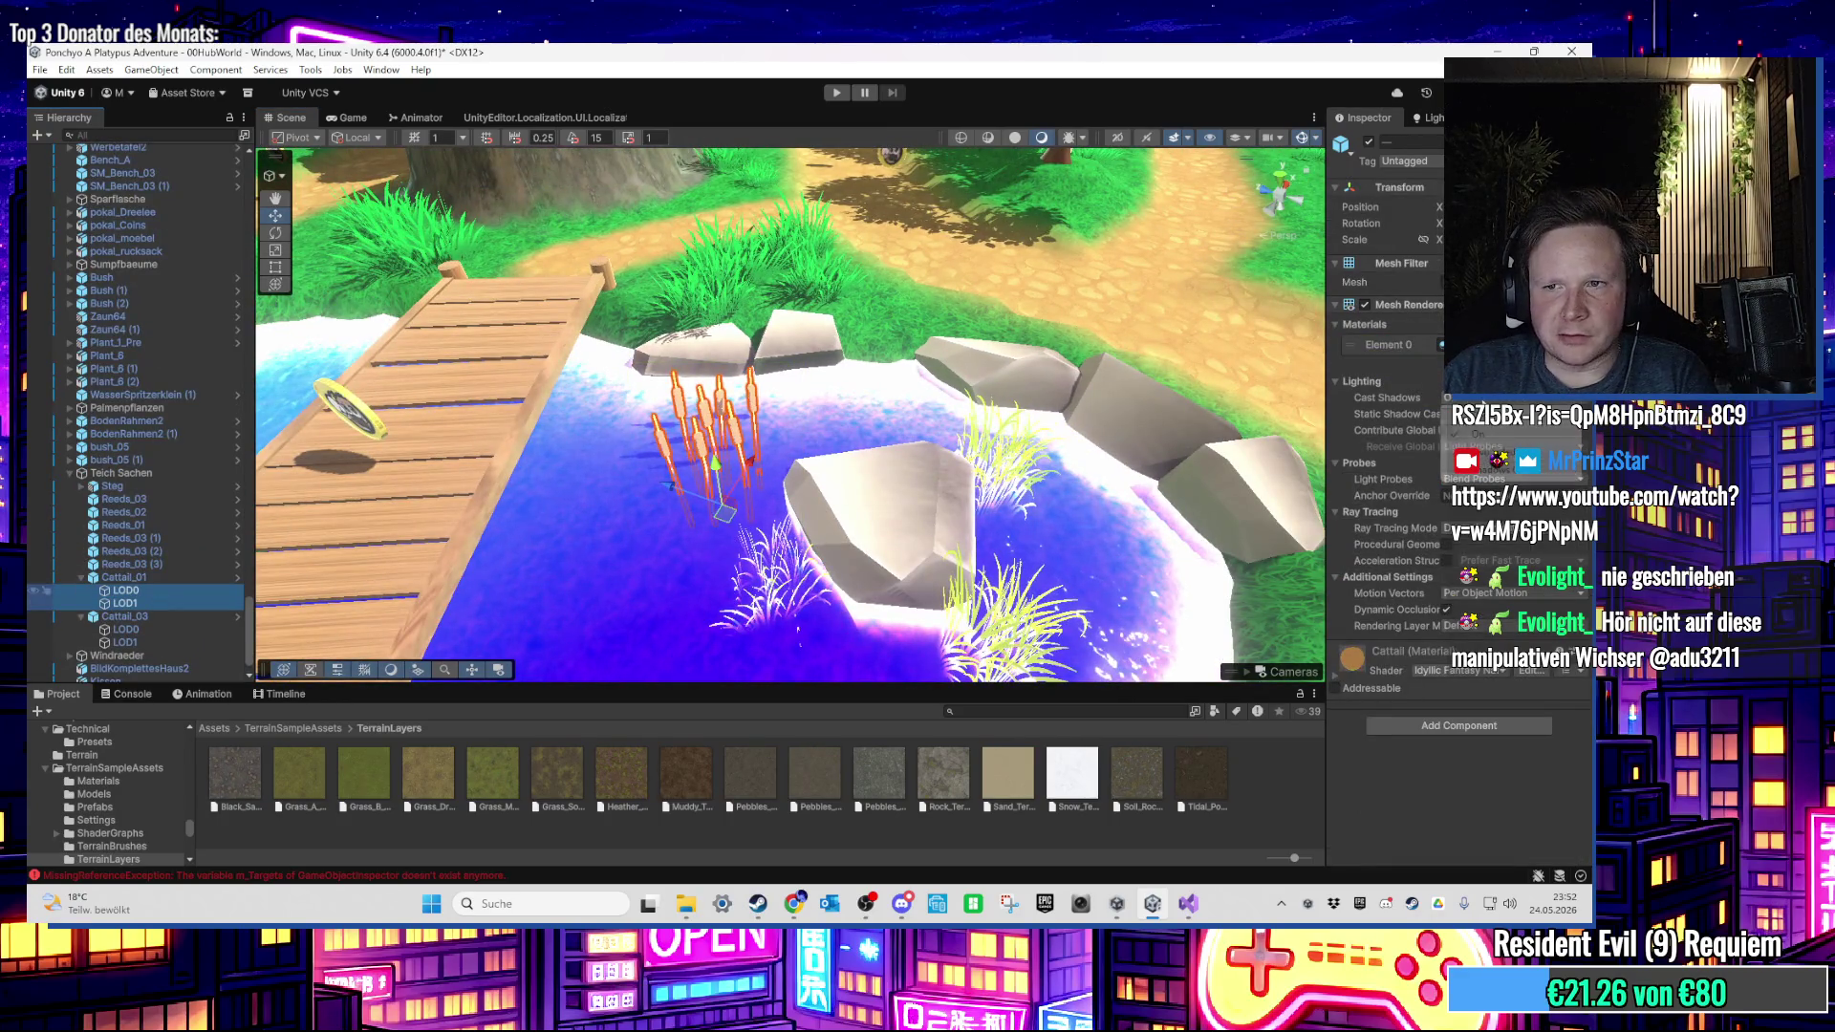
Step: Move the view over the wooden dock and pond toward the pillar, path and building
{"action": "left_click_drag", "start_coordinate": [923, 519], "coordinate": [904, 462]}
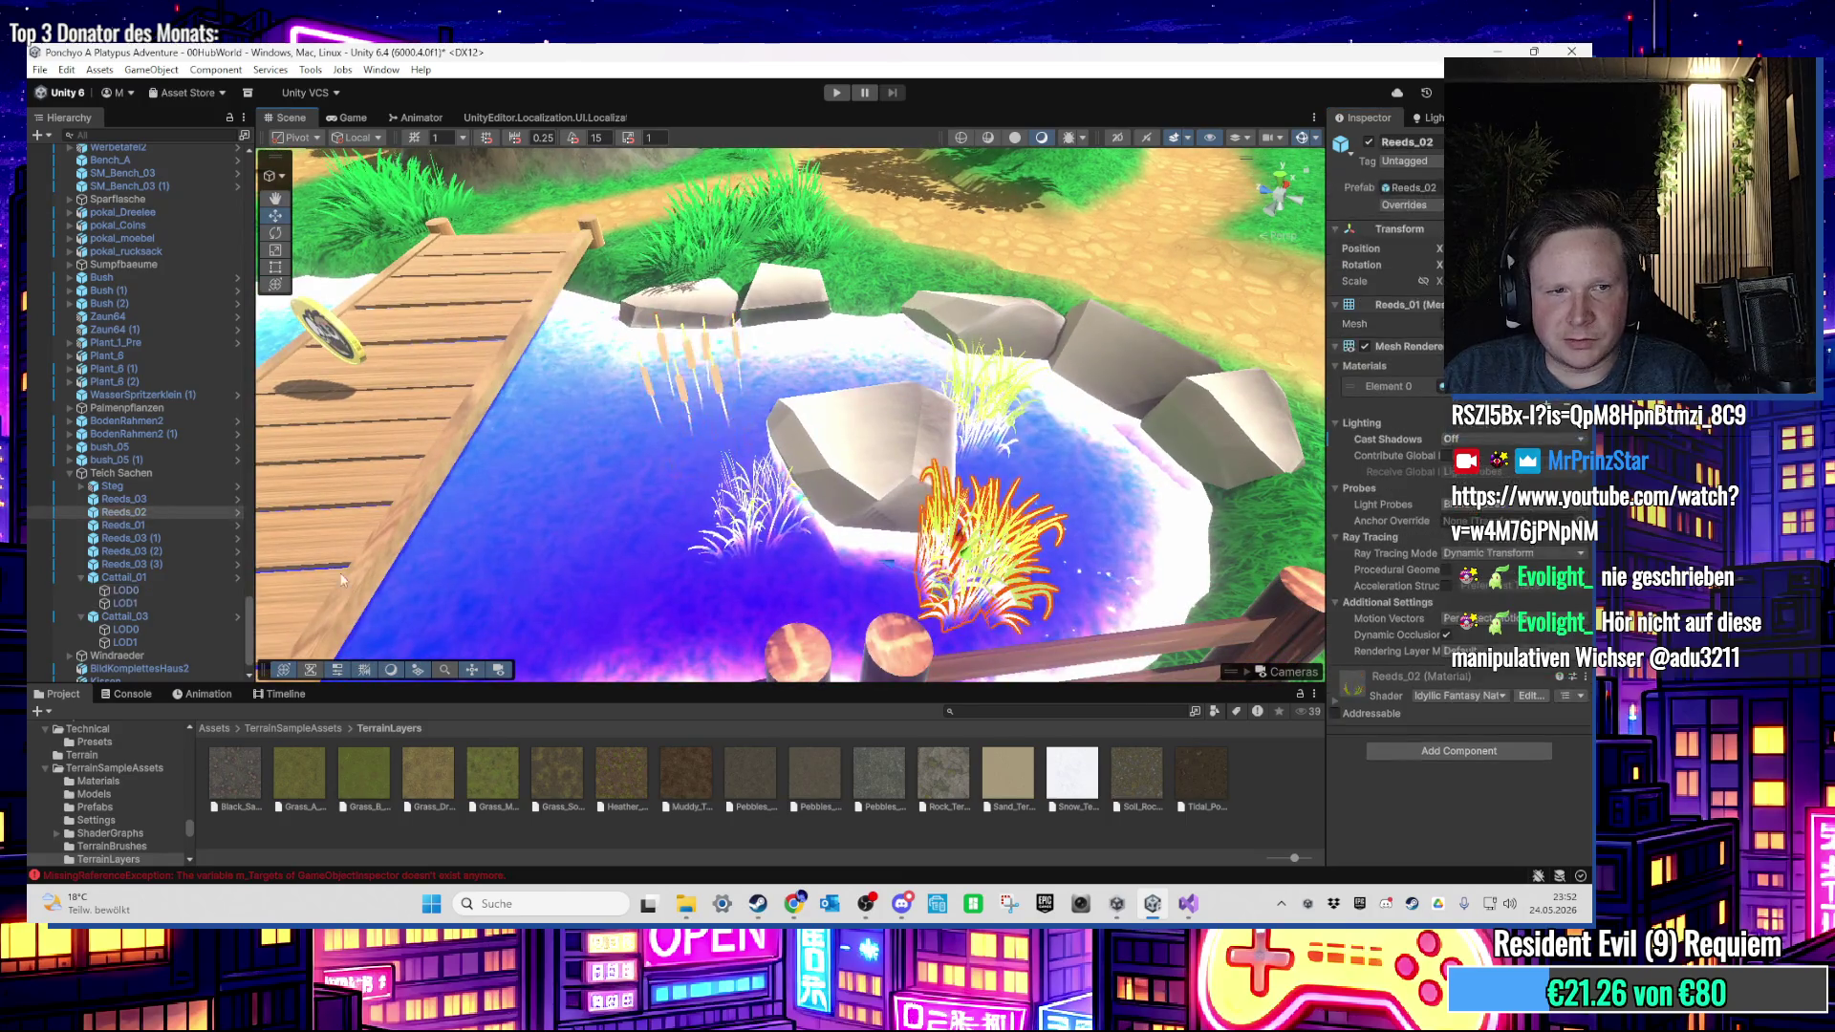
{"action": "double_click", "coordinate": [113, 487]}
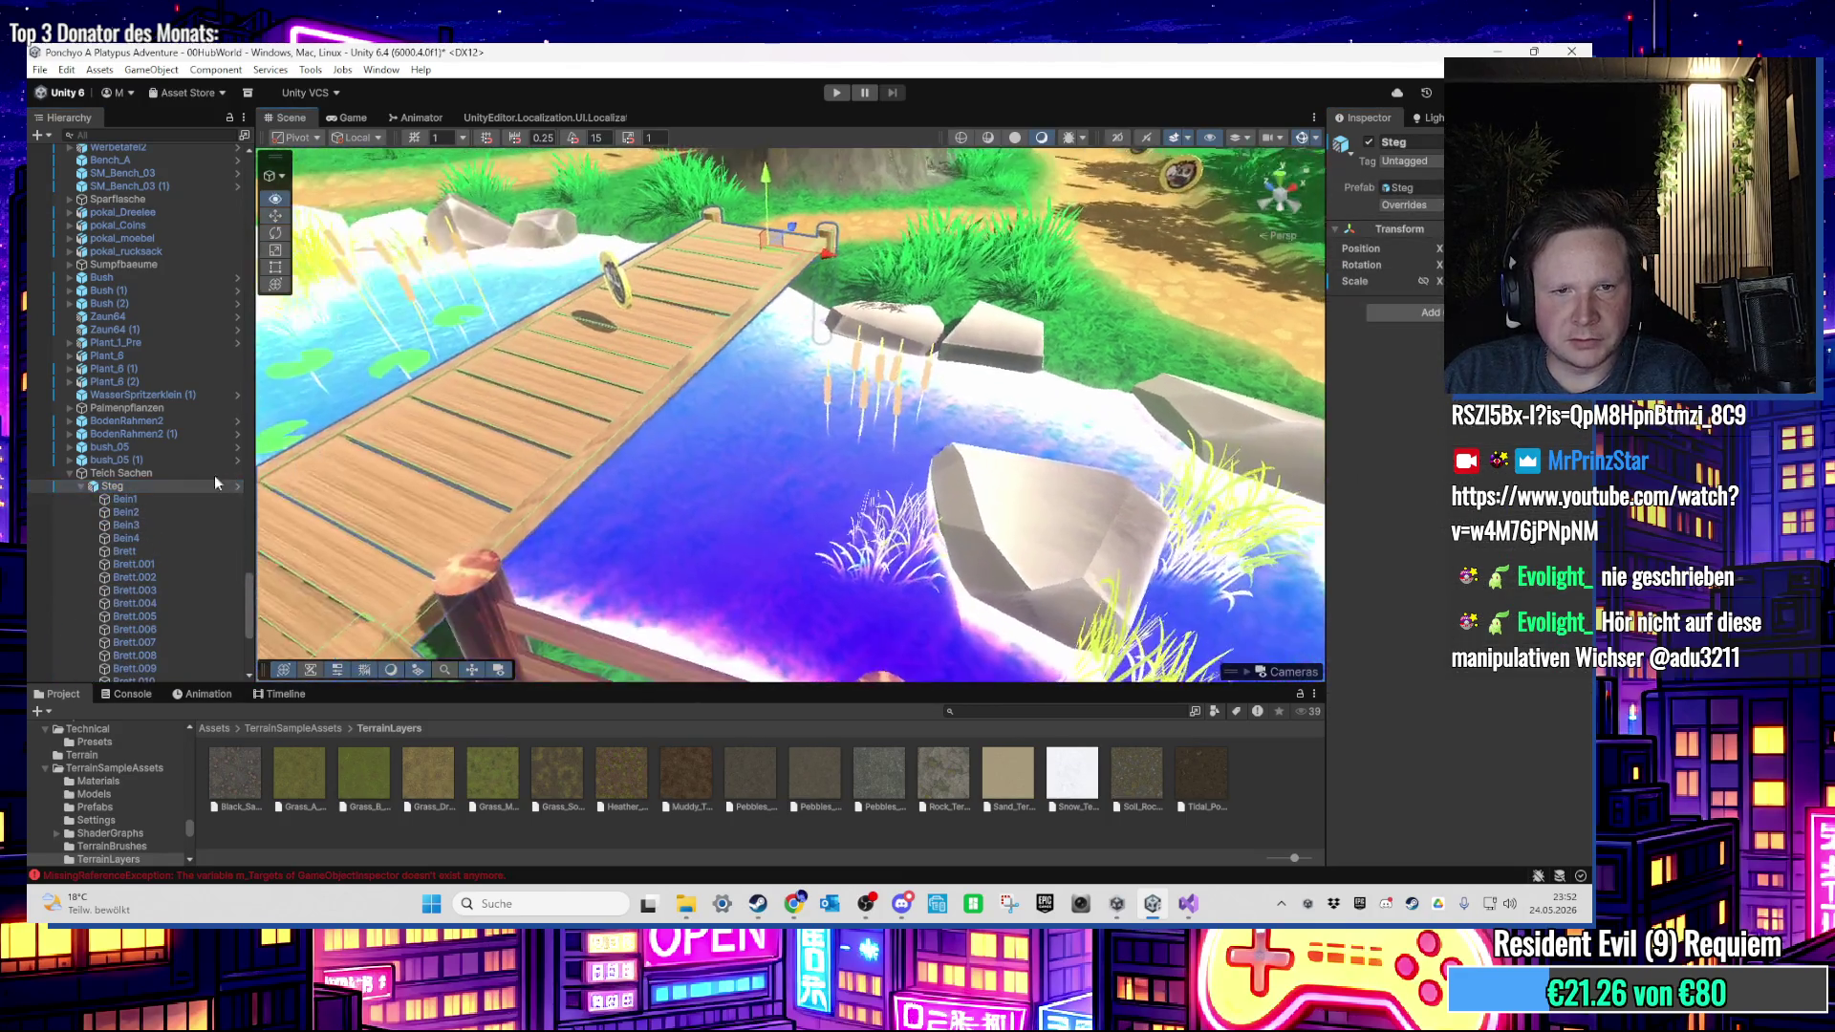
{"action": "mouse_move", "coordinate": [607, 417]}
{"action": "left_mouse_down"}
{"action": "mouse_move", "coordinate": [591, 455]}
{"action": "mouse_move", "coordinate": [490, 486]}
{"action": "mouse_move", "coordinate": [495, 388]}
{"action": "left_mouse_up"}
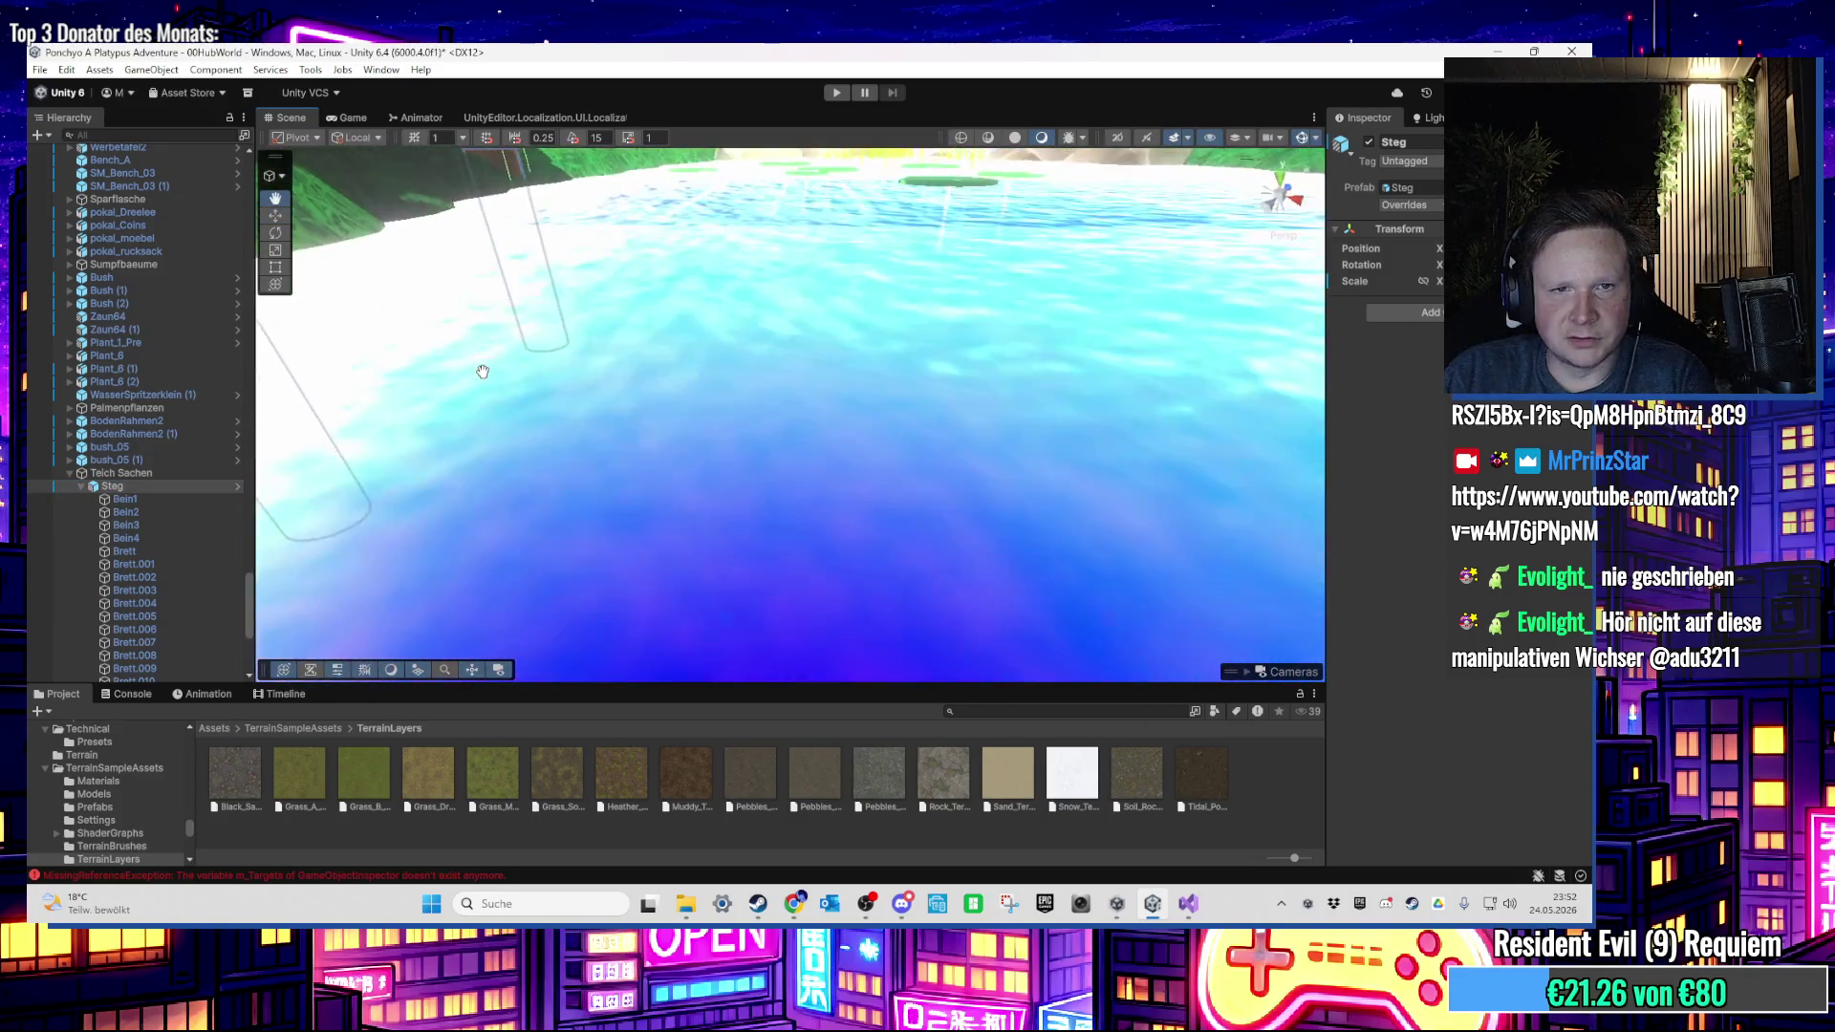
{"action": "double_click", "coordinate": [170, 488]}
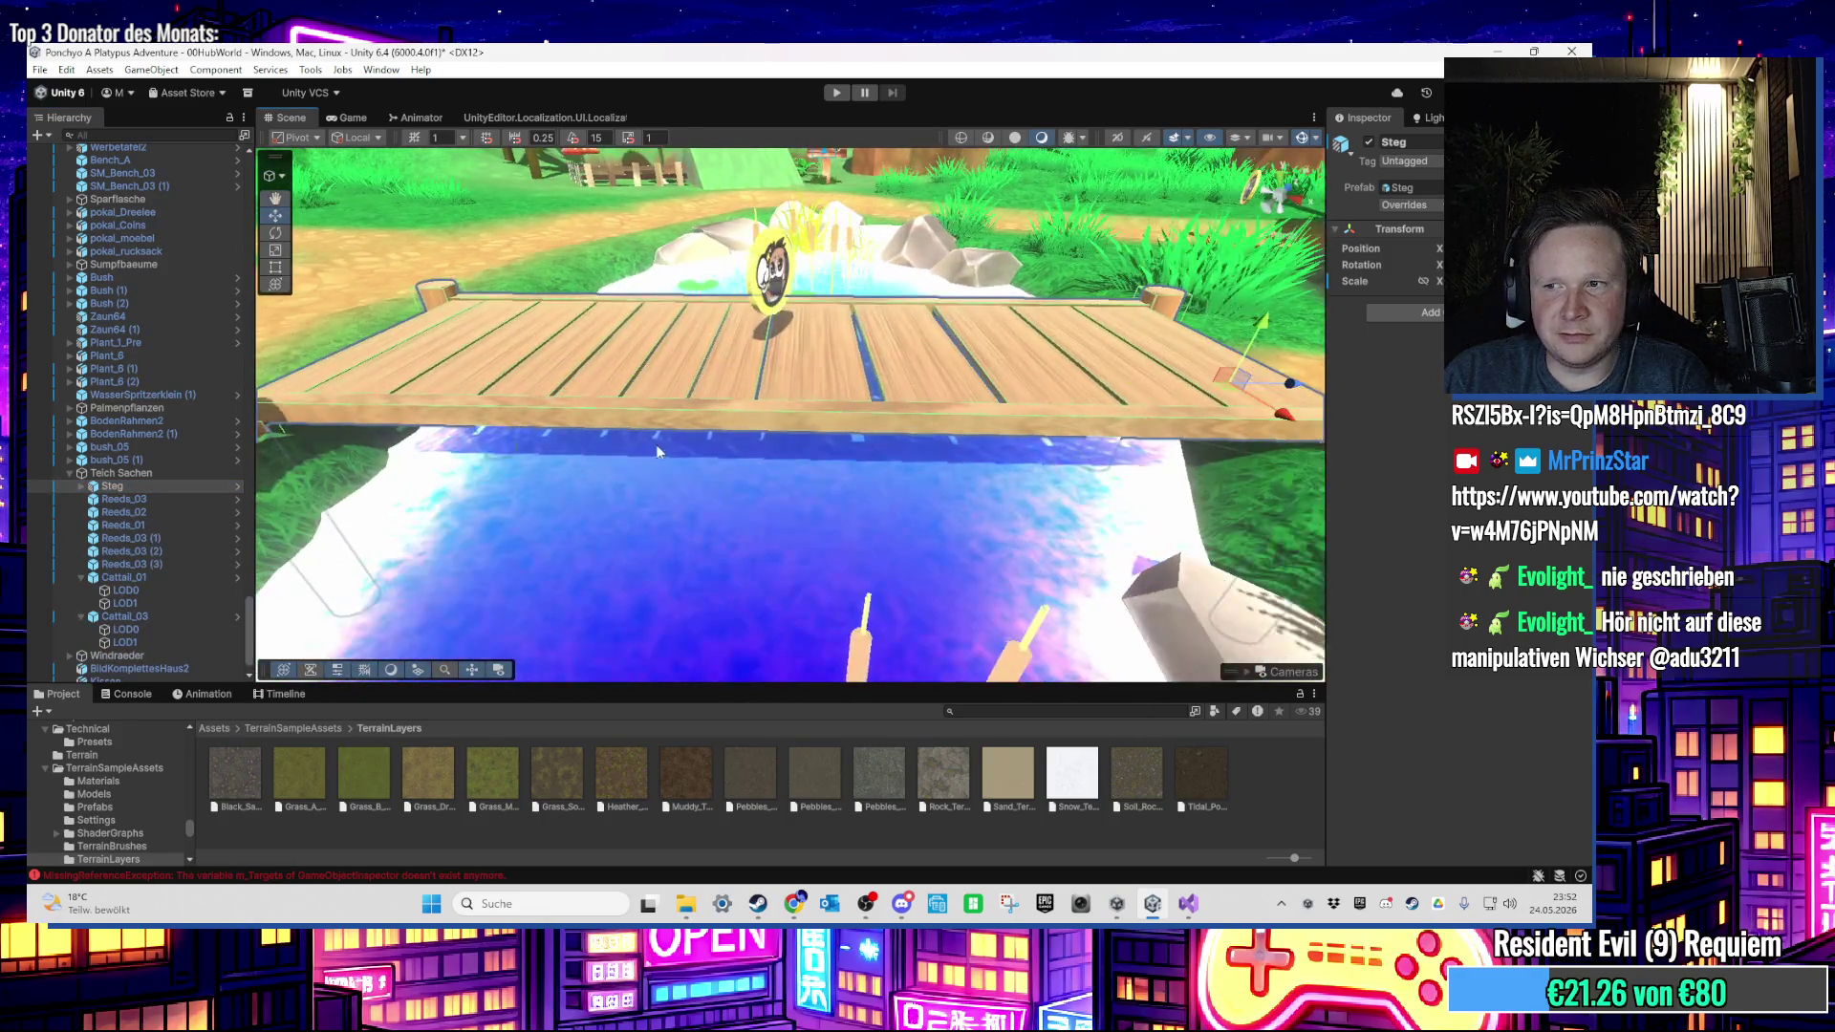
{"action": "scroll", "coordinate": [668, 449], "scroll_direction": "up", "scroll_amount": 5}
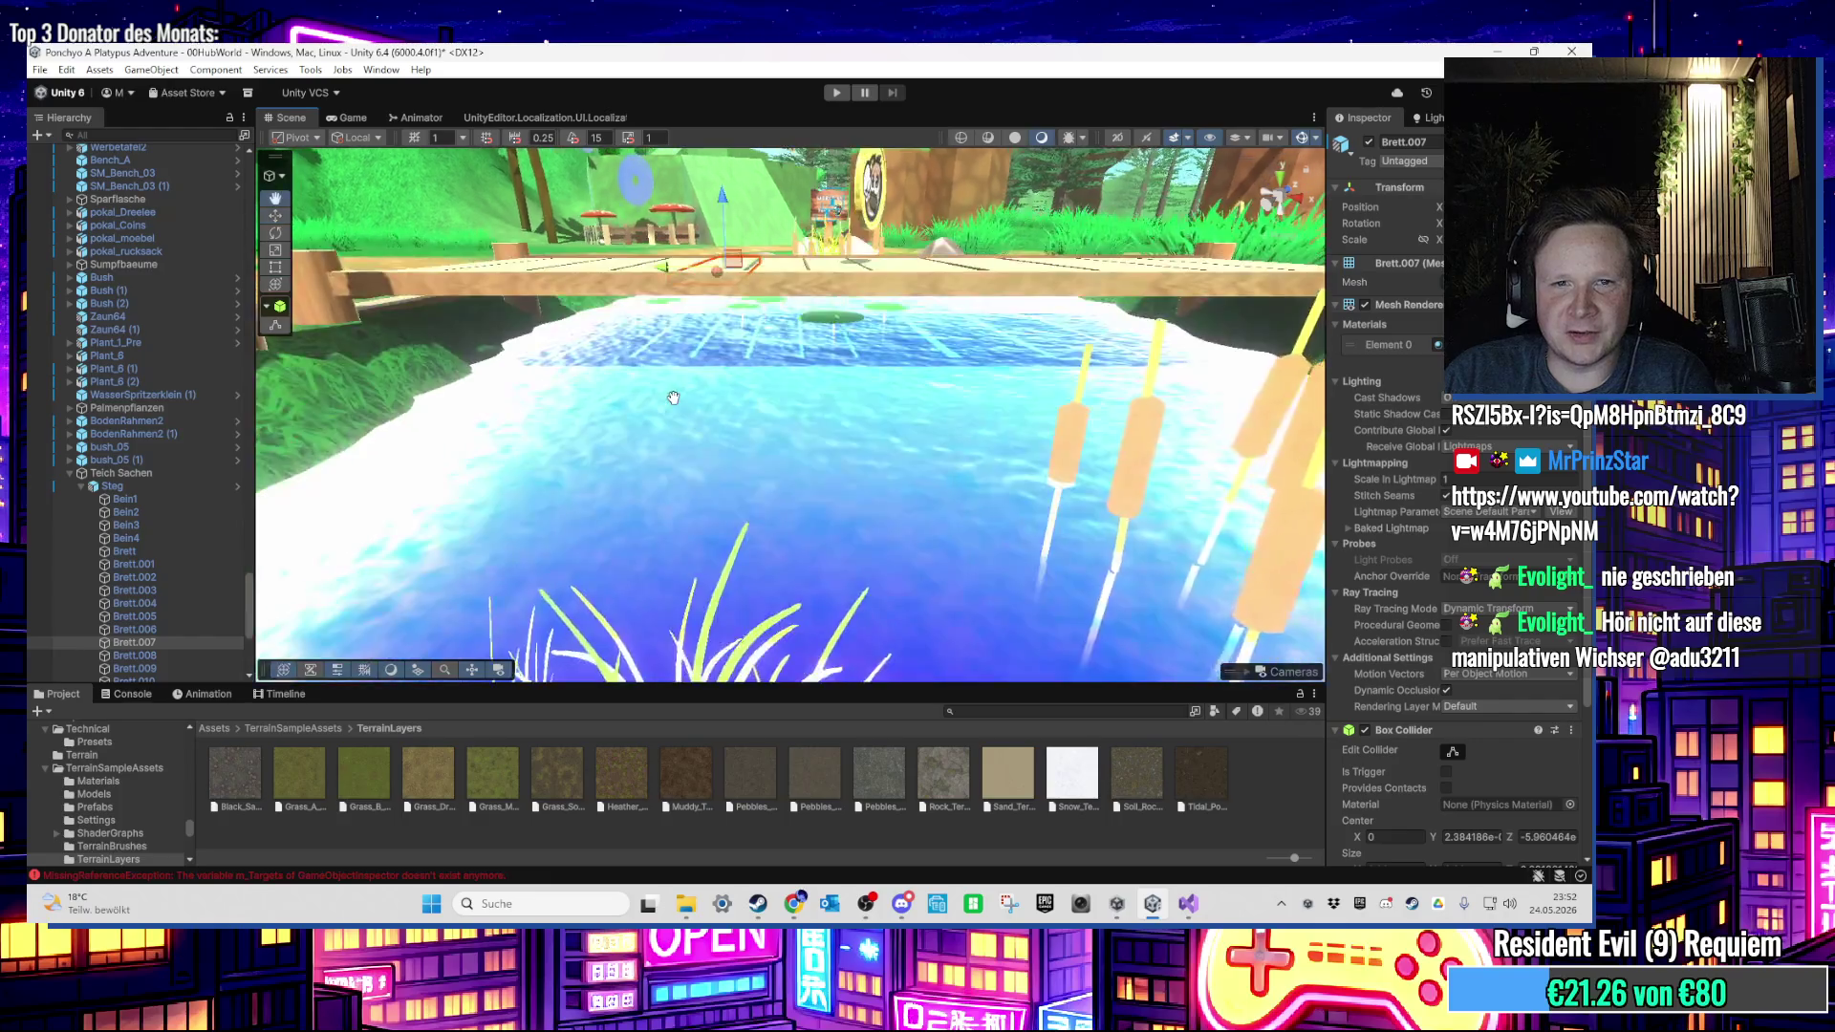
{"action": "mouse_move", "coordinate": [685, 447]}
{"action": "left_mouse_down"}
{"action": "mouse_move", "coordinate": [685, 548]}
{"action": "mouse_move", "coordinate": [707, 545]}
{"action": "left_mouse_up"}
{"action": "scroll", "coordinate": [707, 537], "scroll_direction": "up", "scroll_amount": 5}
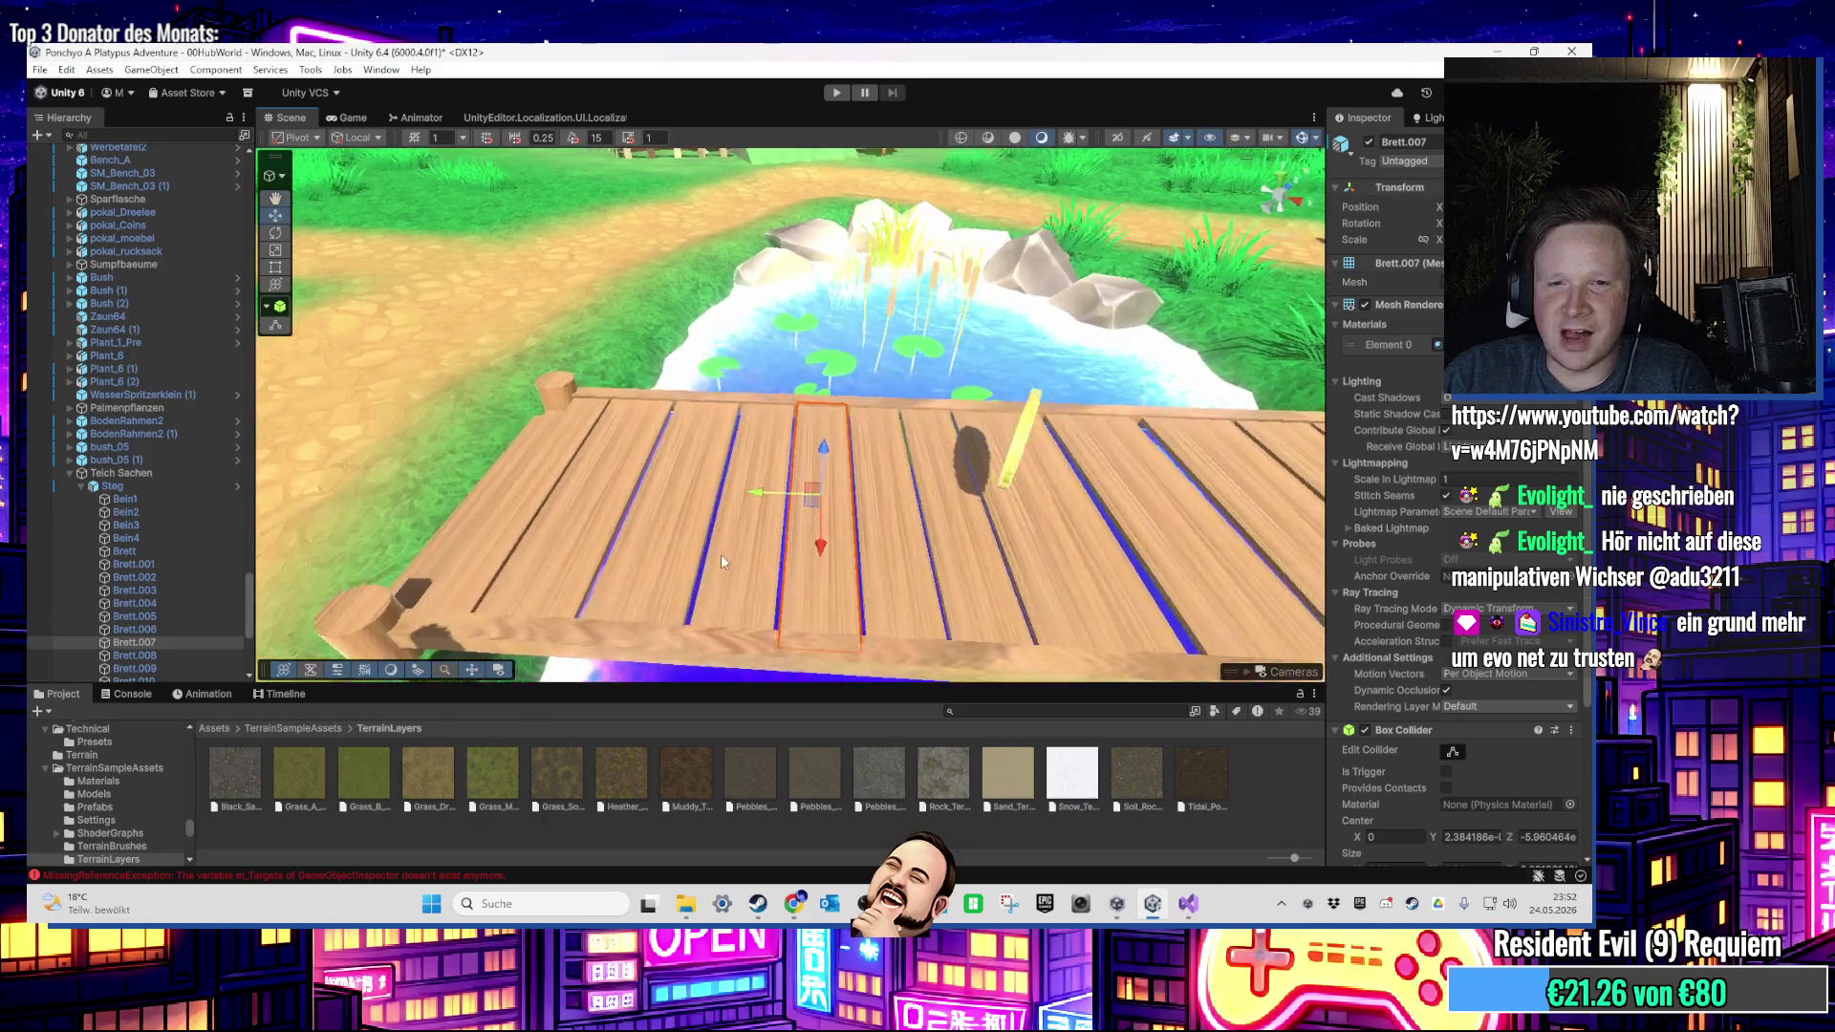
{"action": "scroll", "coordinate": [726, 476], "scroll_direction": "down", "scroll_amount": 5}
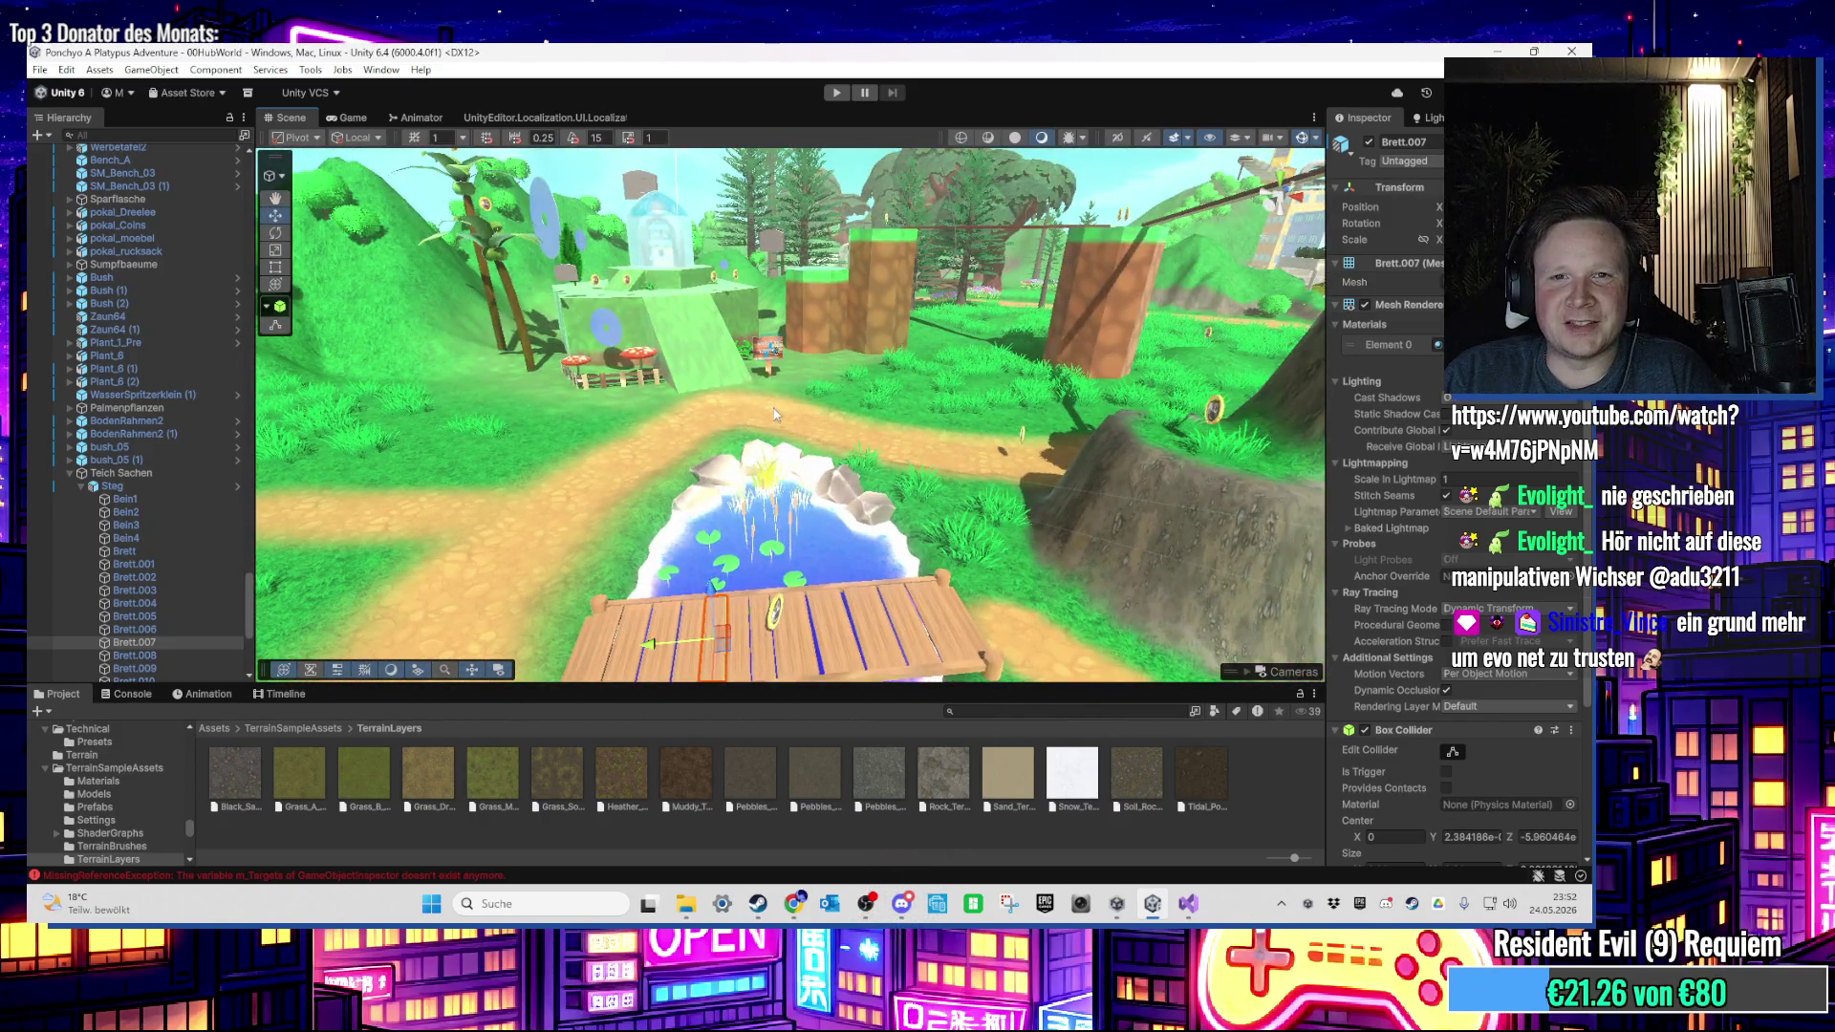
{"action": "mouse_move", "coordinate": [774, 413]}
{"action": "left_mouse_down"}
{"action": "mouse_move", "coordinate": [793, 301]}
{"action": "mouse_move", "coordinate": [659, 479]}
{"action": "mouse_move", "coordinate": [453, 444]}
{"action": "mouse_move", "coordinate": [451, 422]}
{"action": "mouse_move", "coordinate": [1069, 486]}
{"action": "mouse_move", "coordinate": [905, 360]}
{"action": "mouse_move", "coordinate": [872, 287]}
{"action": "mouse_move", "coordinate": [676, 544]}
{"action": "mouse_move", "coordinate": [778, 233]}
{"action": "mouse_move", "coordinate": [762, 316]}
{"action": "mouse_move", "coordinate": [803, 421]}
{"action": "mouse_move", "coordinate": [795, 386]}
{"action": "mouse_move", "coordinate": [797, 523]}
{"action": "mouse_move", "coordinate": [570, 442]}
{"action": "mouse_move", "coordinate": [805, 438]}
{"action": "mouse_move", "coordinate": [602, 404]}
{"action": "mouse_move", "coordinate": [946, 408]}
{"action": "mouse_move", "coordinate": [973, 366]}
{"action": "left_mouse_up"}
{"action": "mouse_move", "coordinate": [797, 355]}
{"action": "left_mouse_down"}
{"action": "mouse_move", "coordinate": [1301, 355]}
{"action": "mouse_move", "coordinate": [795, 393]}
{"action": "mouse_move", "coordinate": [885, 371]}
{"action": "left_mouse_up"}
{"action": "scroll", "coordinate": [877, 439], "scroll_direction": "down", "scroll_amount": 5}
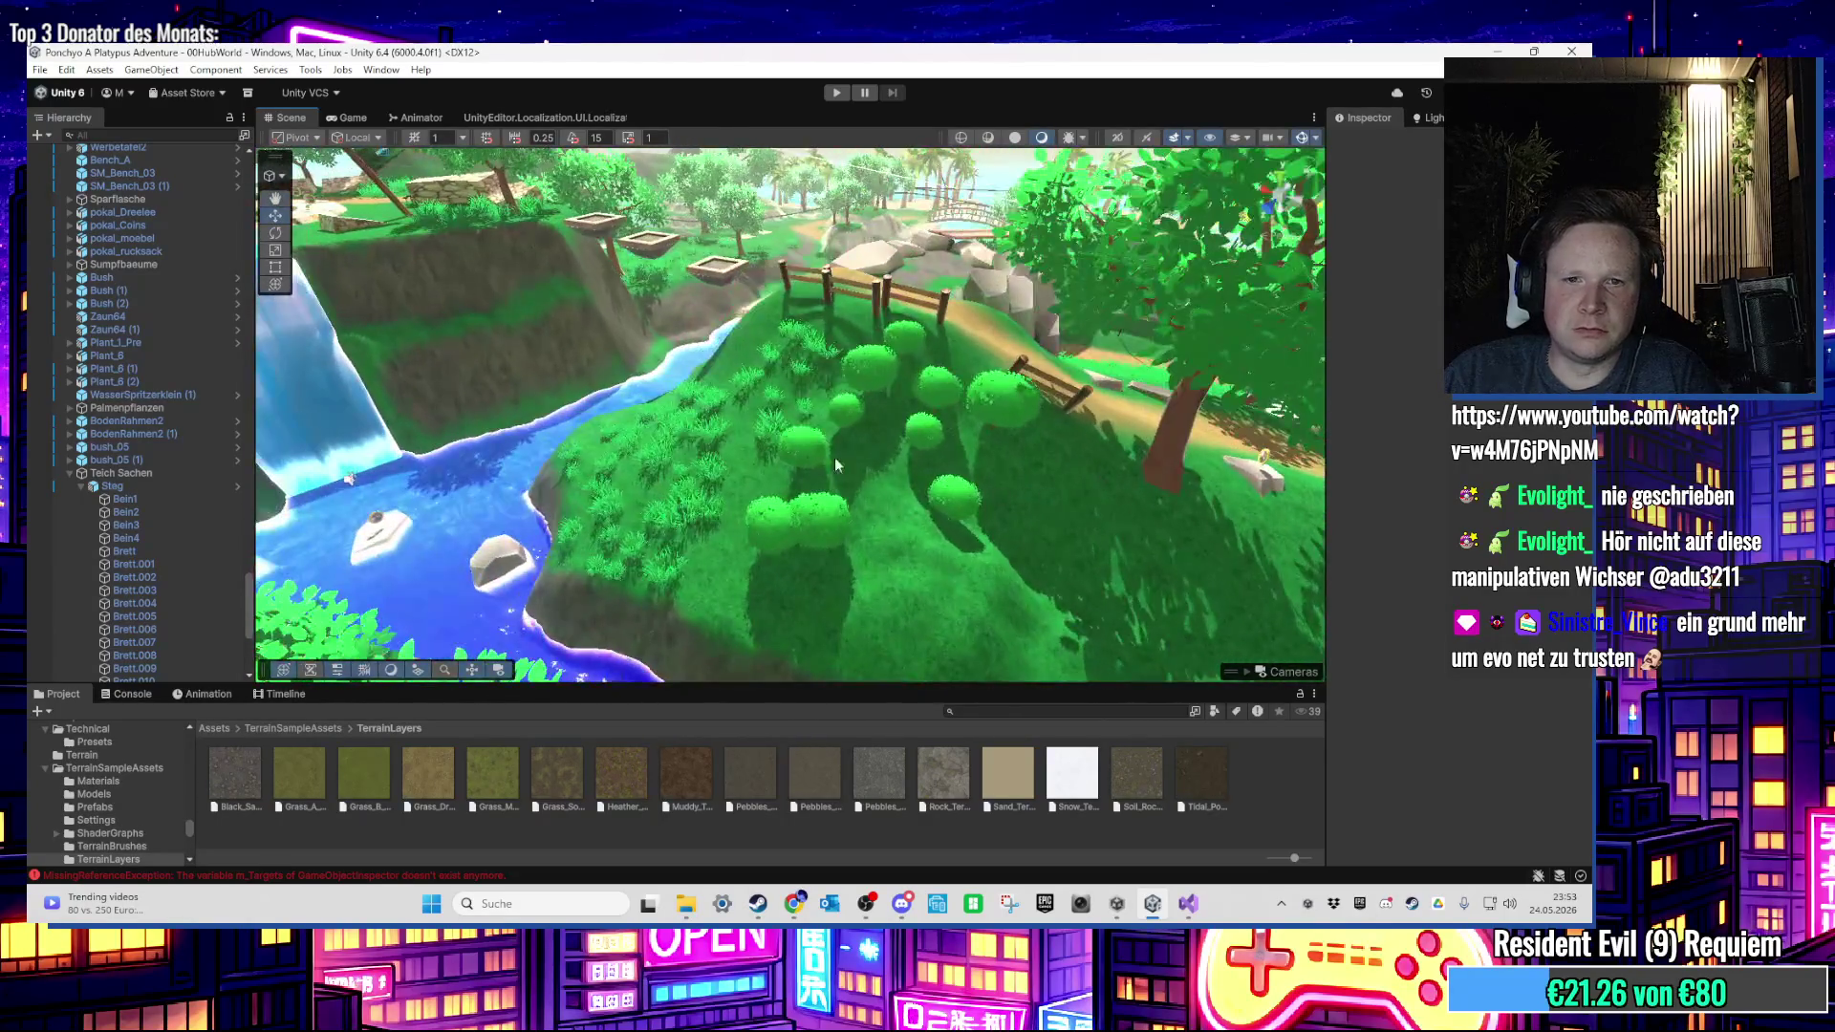
Step: Survey the terrain's grassy slope, fence and trees, then look into the house interior
{"action": "left_click", "coordinate": [834, 456]}
{"action": "scroll", "coordinate": [760, 394], "scroll_direction": "up", "scroll_amount": 3}
{"action": "mouse_move", "coordinate": [759, 394]}
{"action": "left_mouse_down"}
{"action": "mouse_move", "coordinate": [702, 426]}
{"action": "mouse_move", "coordinate": [973, 409]}
{"action": "mouse_move", "coordinate": [959, 461]}
{"action": "mouse_move", "coordinate": [864, 434]}
{"action": "mouse_move", "coordinate": [828, 466]}
{"action": "left_mouse_up"}
{"action": "scroll", "coordinate": [741, 502], "scroll_direction": "up", "scroll_amount": 3}
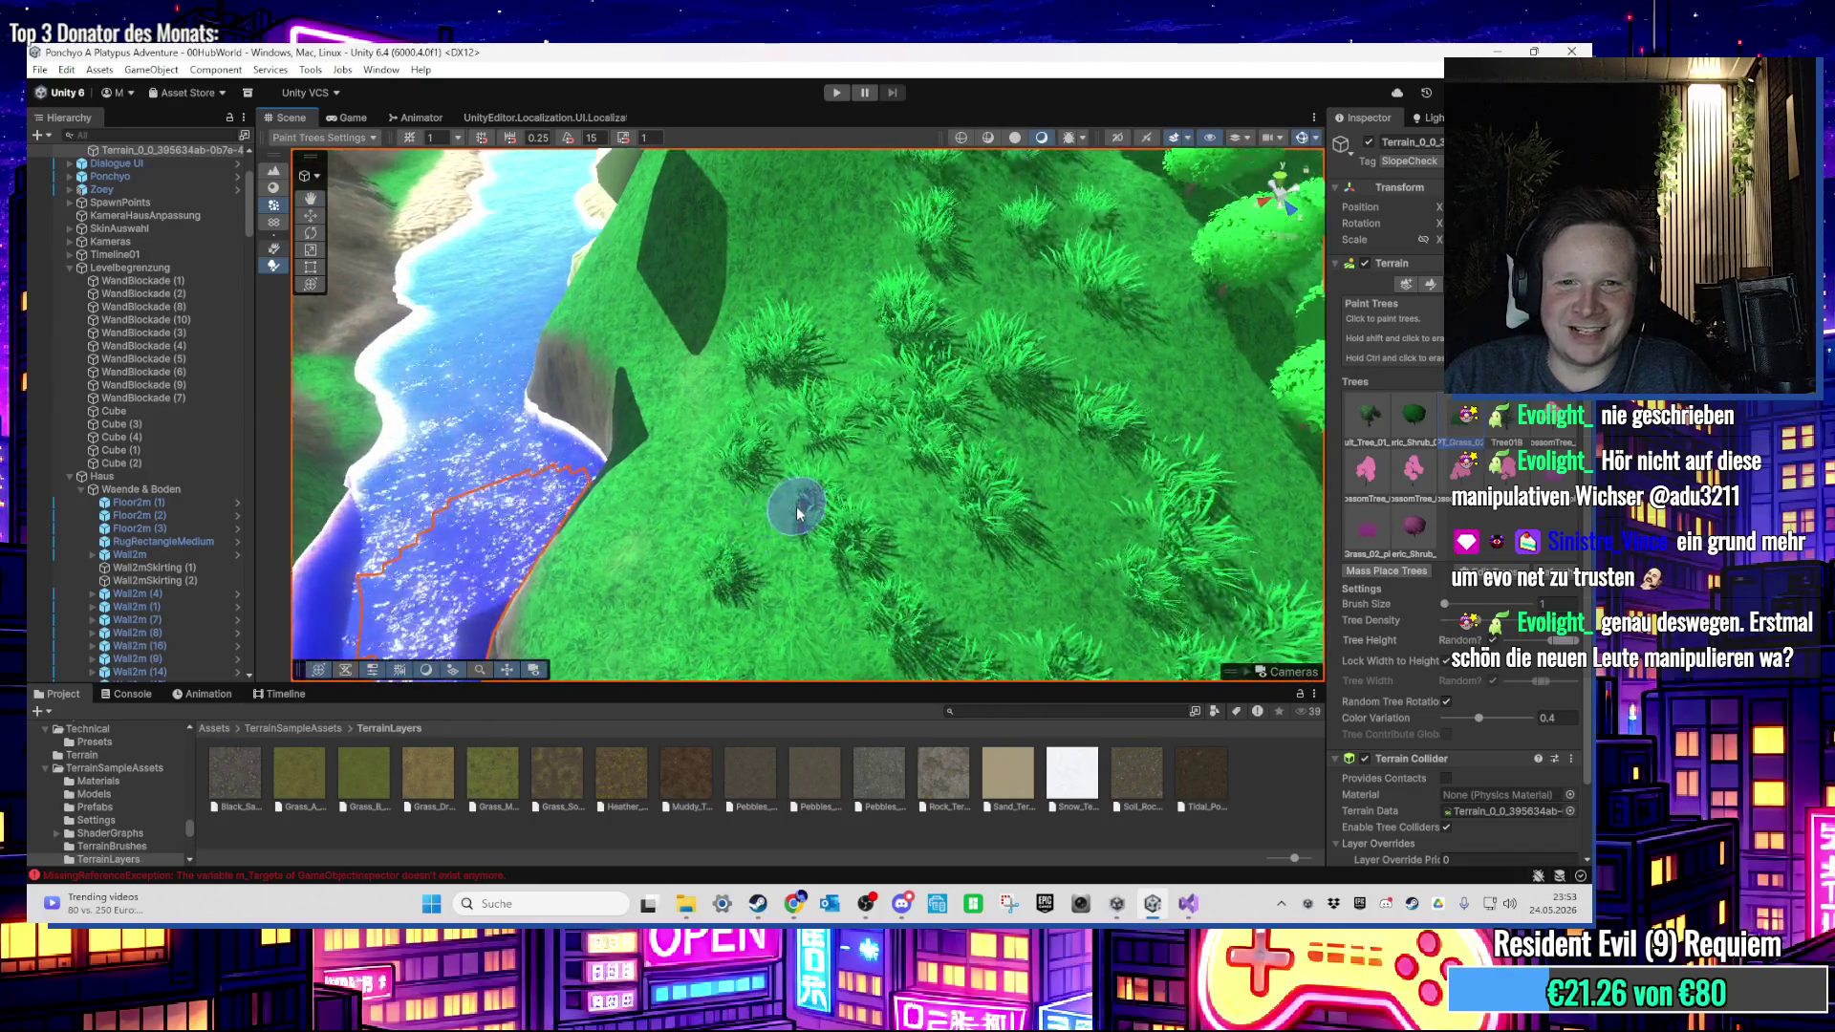
{"action": "mouse_move", "coordinate": [903, 432]}
{"action": "left_mouse_down"}
{"action": "mouse_move", "coordinate": [778, 453]}
{"action": "mouse_move", "coordinate": [749, 361]}
{"action": "mouse_move", "coordinate": [771, 355]}
{"action": "mouse_move", "coordinate": [787, 495]}
{"action": "mouse_move", "coordinate": [762, 348]}
{"action": "mouse_move", "coordinate": [853, 419]}
{"action": "mouse_move", "coordinate": [758, 474]}
{"action": "mouse_move", "coordinate": [736, 557]}
{"action": "mouse_move", "coordinate": [730, 541]}
{"action": "mouse_move", "coordinate": [819, 494]}
{"action": "mouse_move", "coordinate": [830, 471]}
{"action": "mouse_move", "coordinate": [635, 533]}
{"action": "mouse_move", "coordinate": [820, 385]}
{"action": "mouse_move", "coordinate": [927, 511]}
{"action": "mouse_move", "coordinate": [861, 349]}
{"action": "mouse_move", "coordinate": [832, 511]}
{"action": "mouse_move", "coordinate": [879, 380]}
{"action": "mouse_move", "coordinate": [871, 443]}
{"action": "left_mouse_up"}
{"action": "left_click", "coordinate": [861, 349]}
{"action": "scroll", "coordinate": [870, 447], "scroll_direction": "up", "scroll_amount": 3}
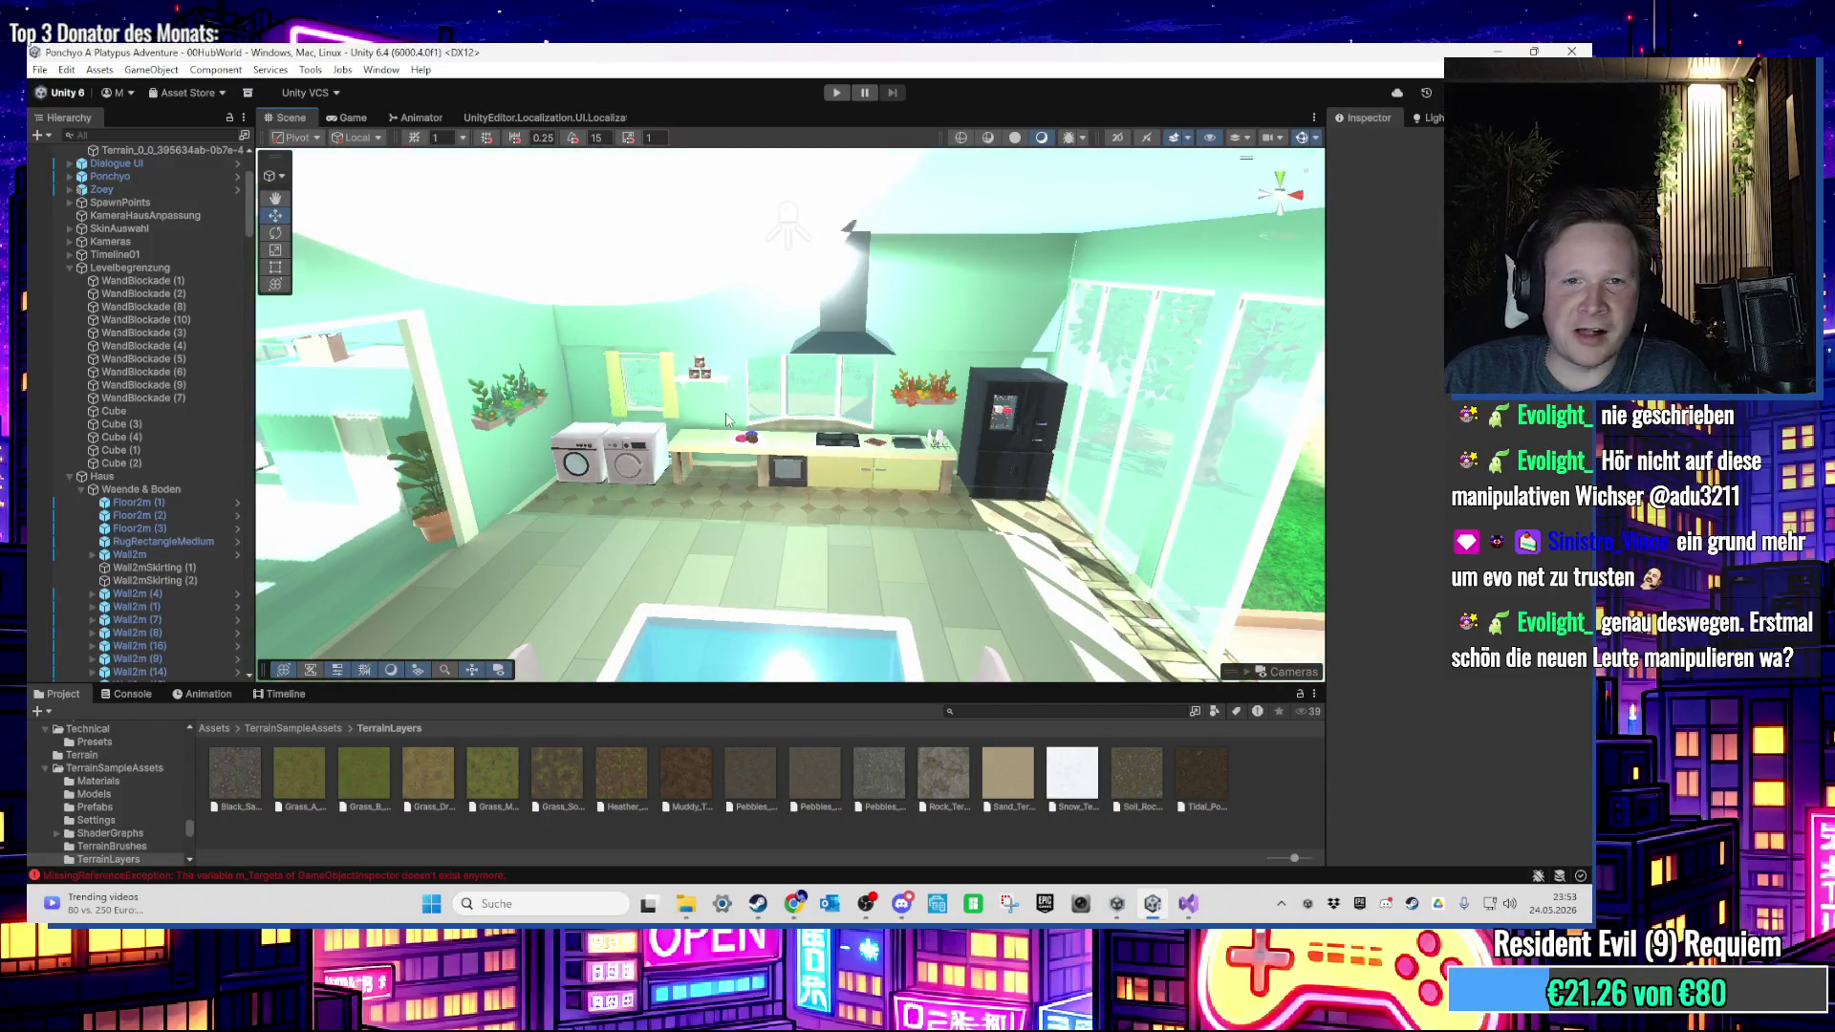
{"action": "mouse_move", "coordinate": [727, 419]}
{"action": "left_mouse_down"}
{"action": "mouse_move", "coordinate": [822, 419]}
{"action": "mouse_move", "coordinate": [605, 422]}
{"action": "mouse_move", "coordinate": [901, 466]}
{"action": "mouse_move", "coordinate": [643, 390]}
{"action": "left_mouse_up"}
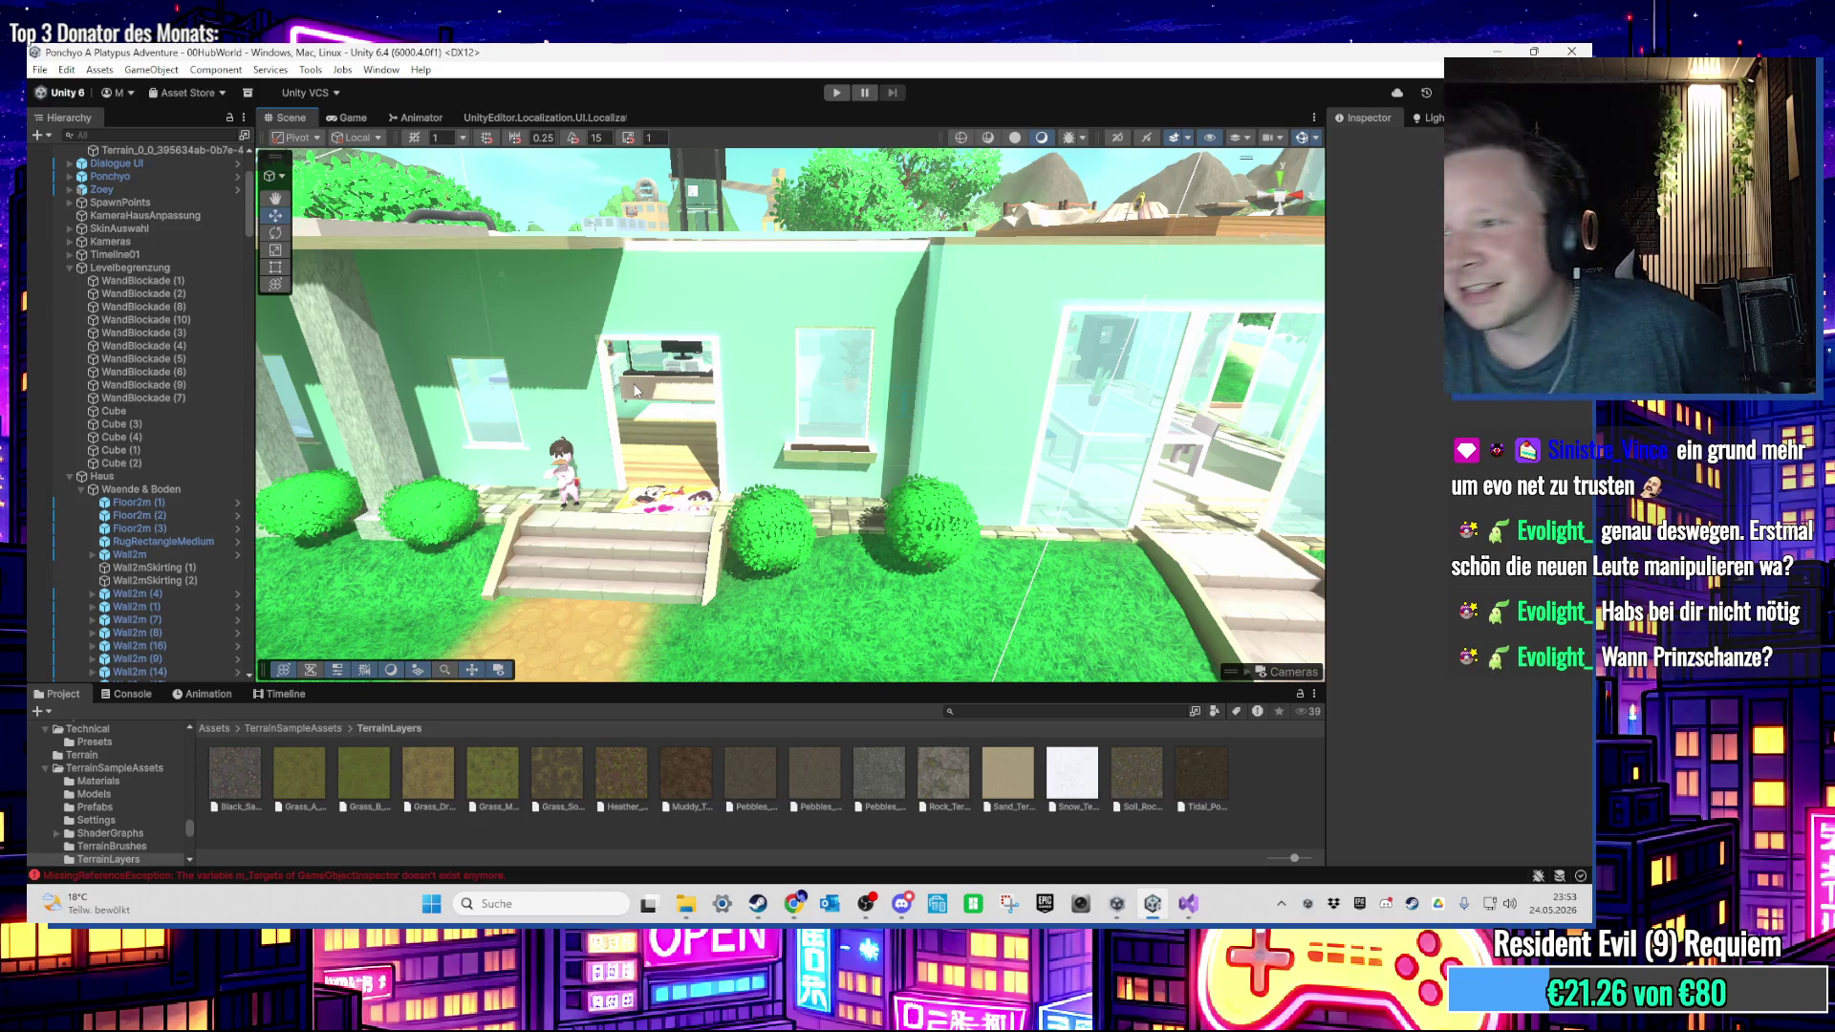
Step: Fly through the house to the washing machines, dryer and donut counter
{"action": "key", "text": "w"}
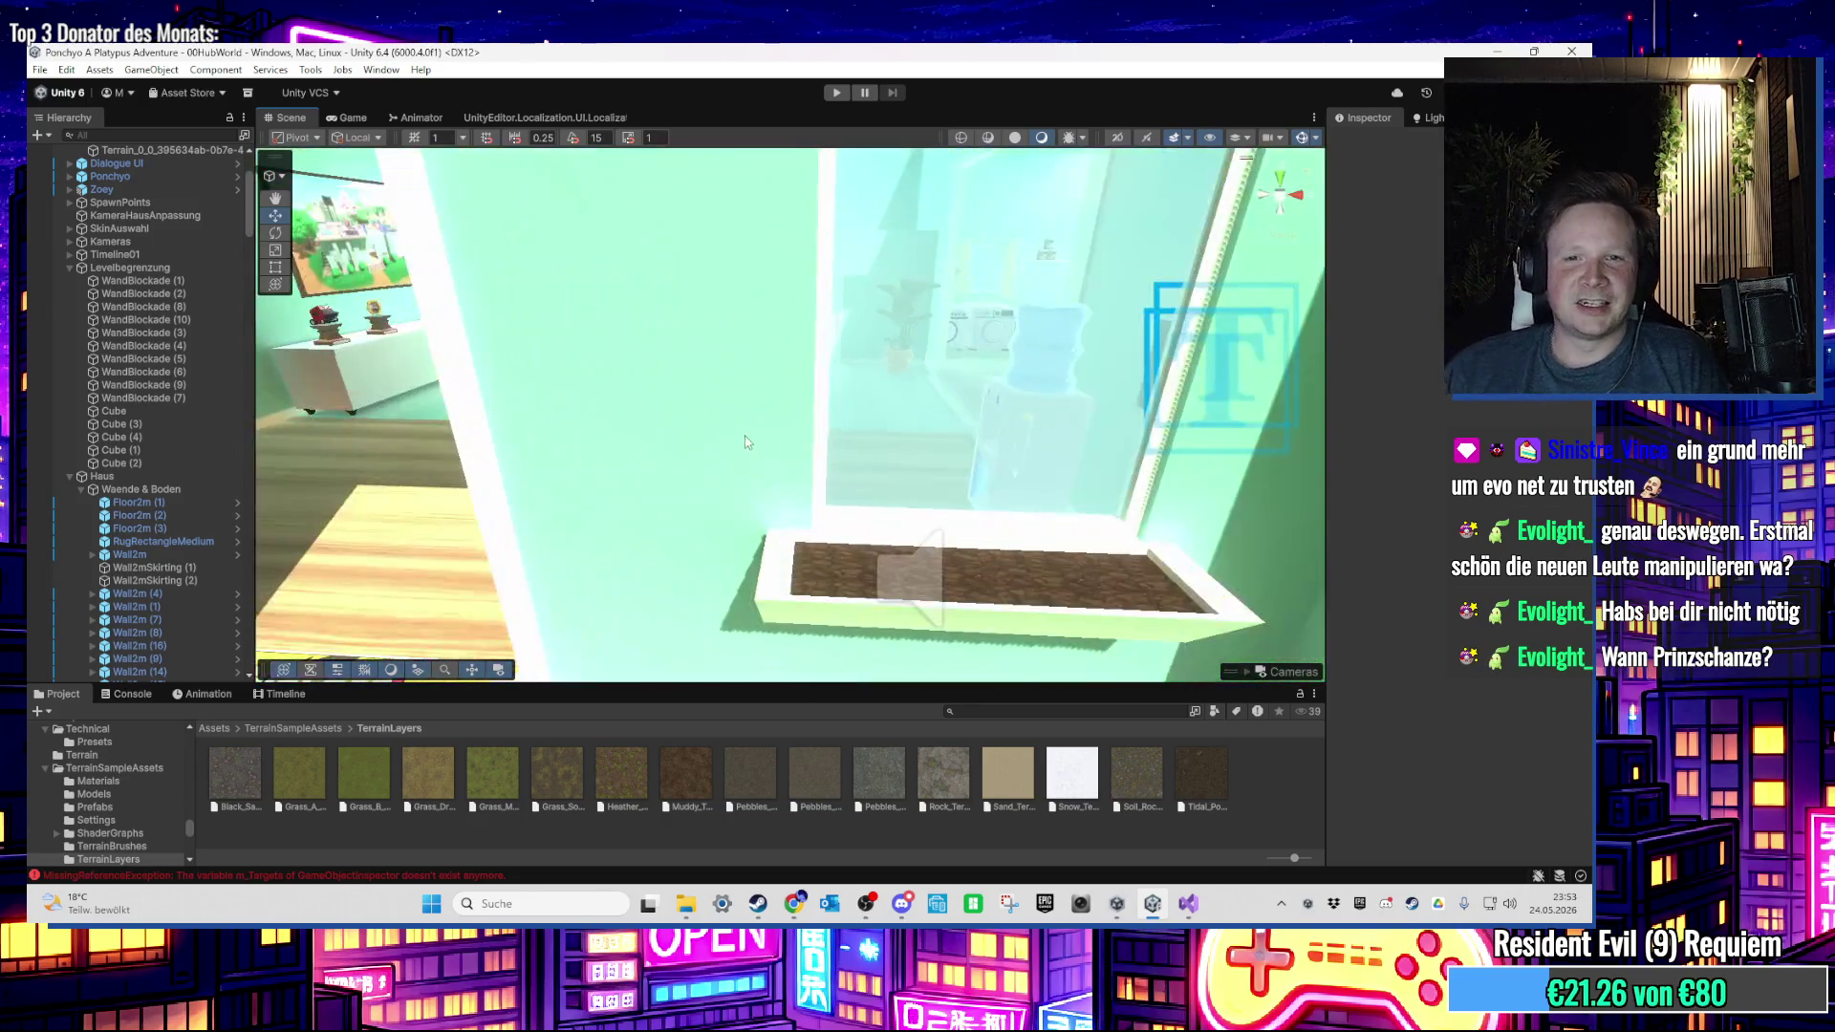
{"action": "key", "text": "w"}
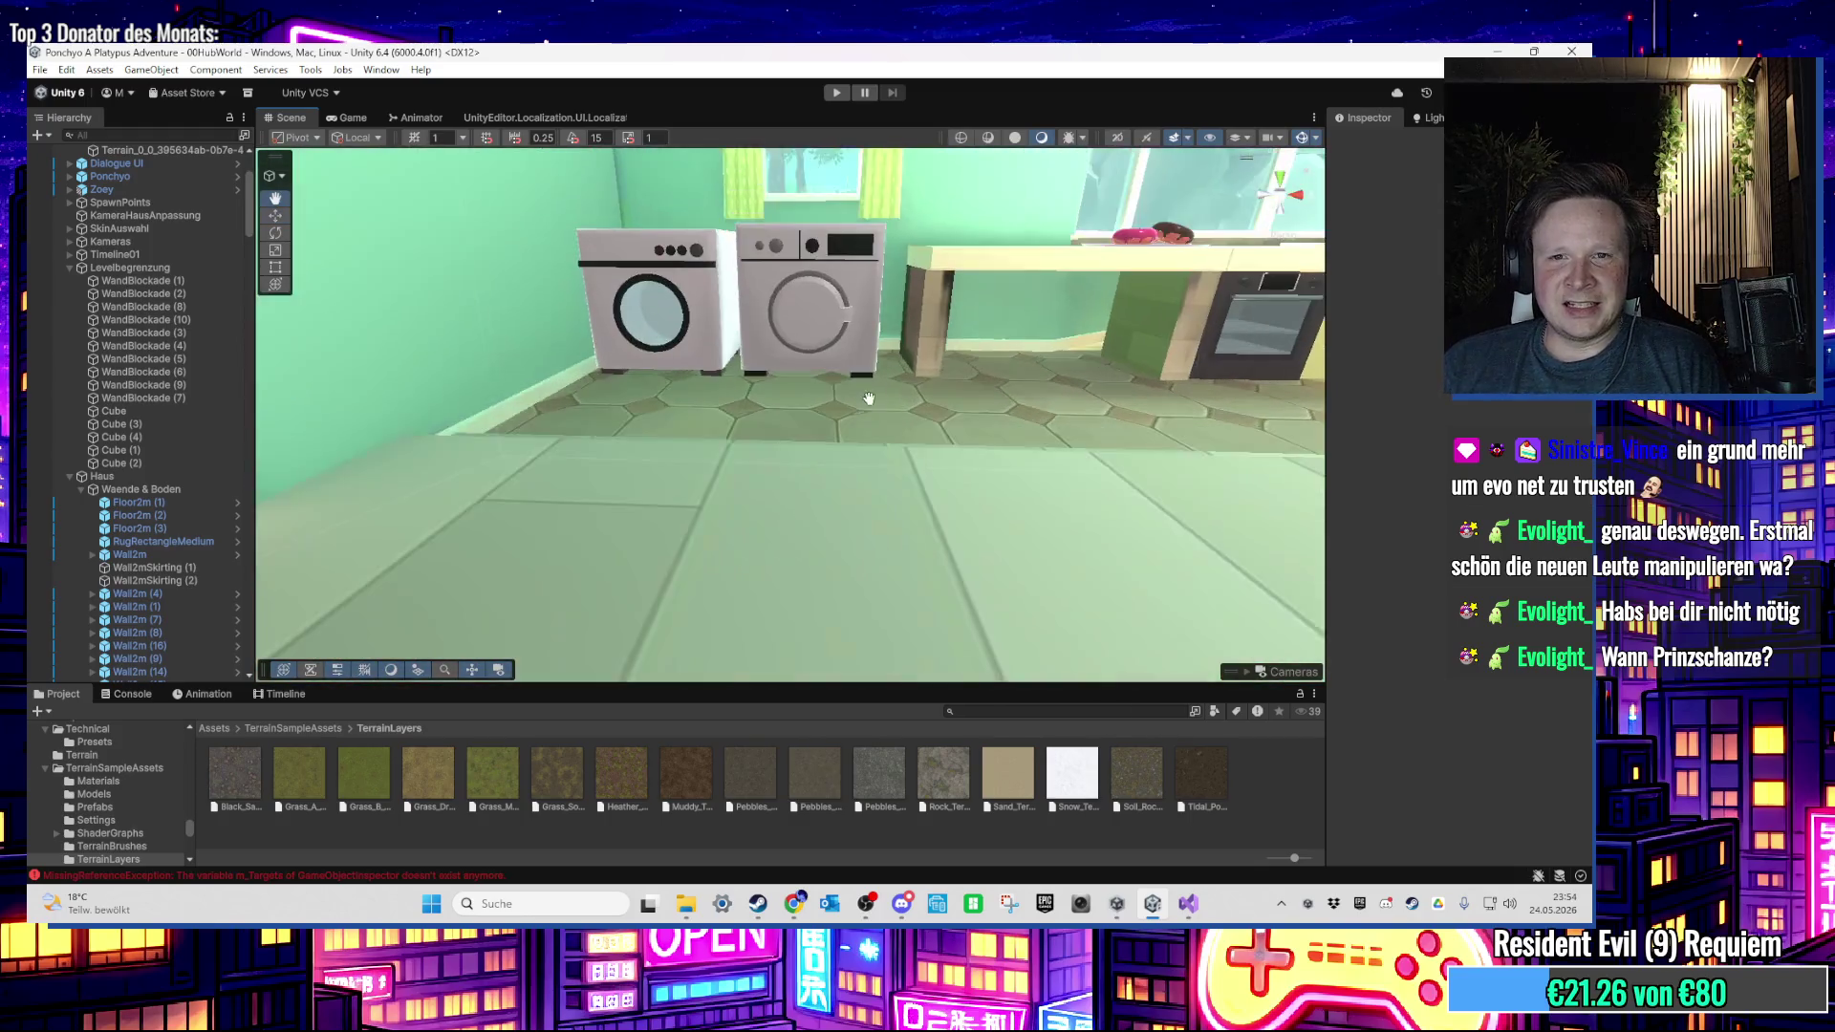
{"action": "key", "text": "s"}
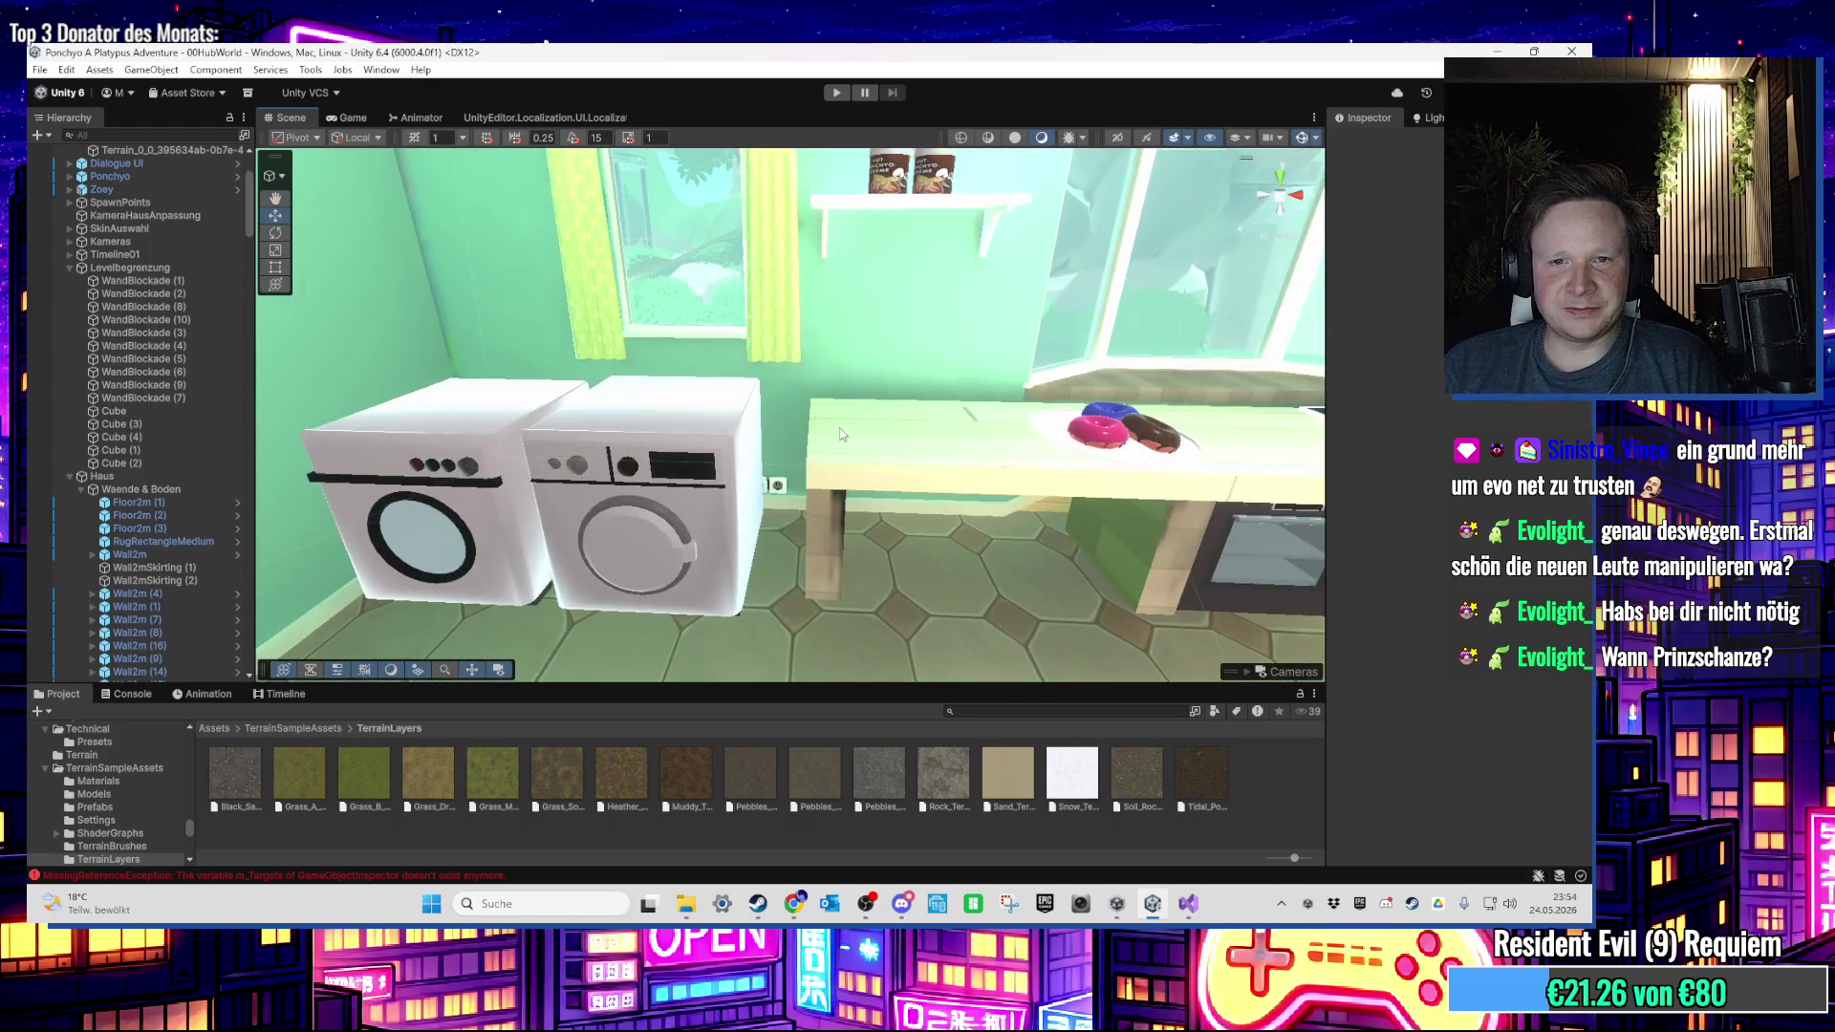
{"action": "key", "text": "d"}
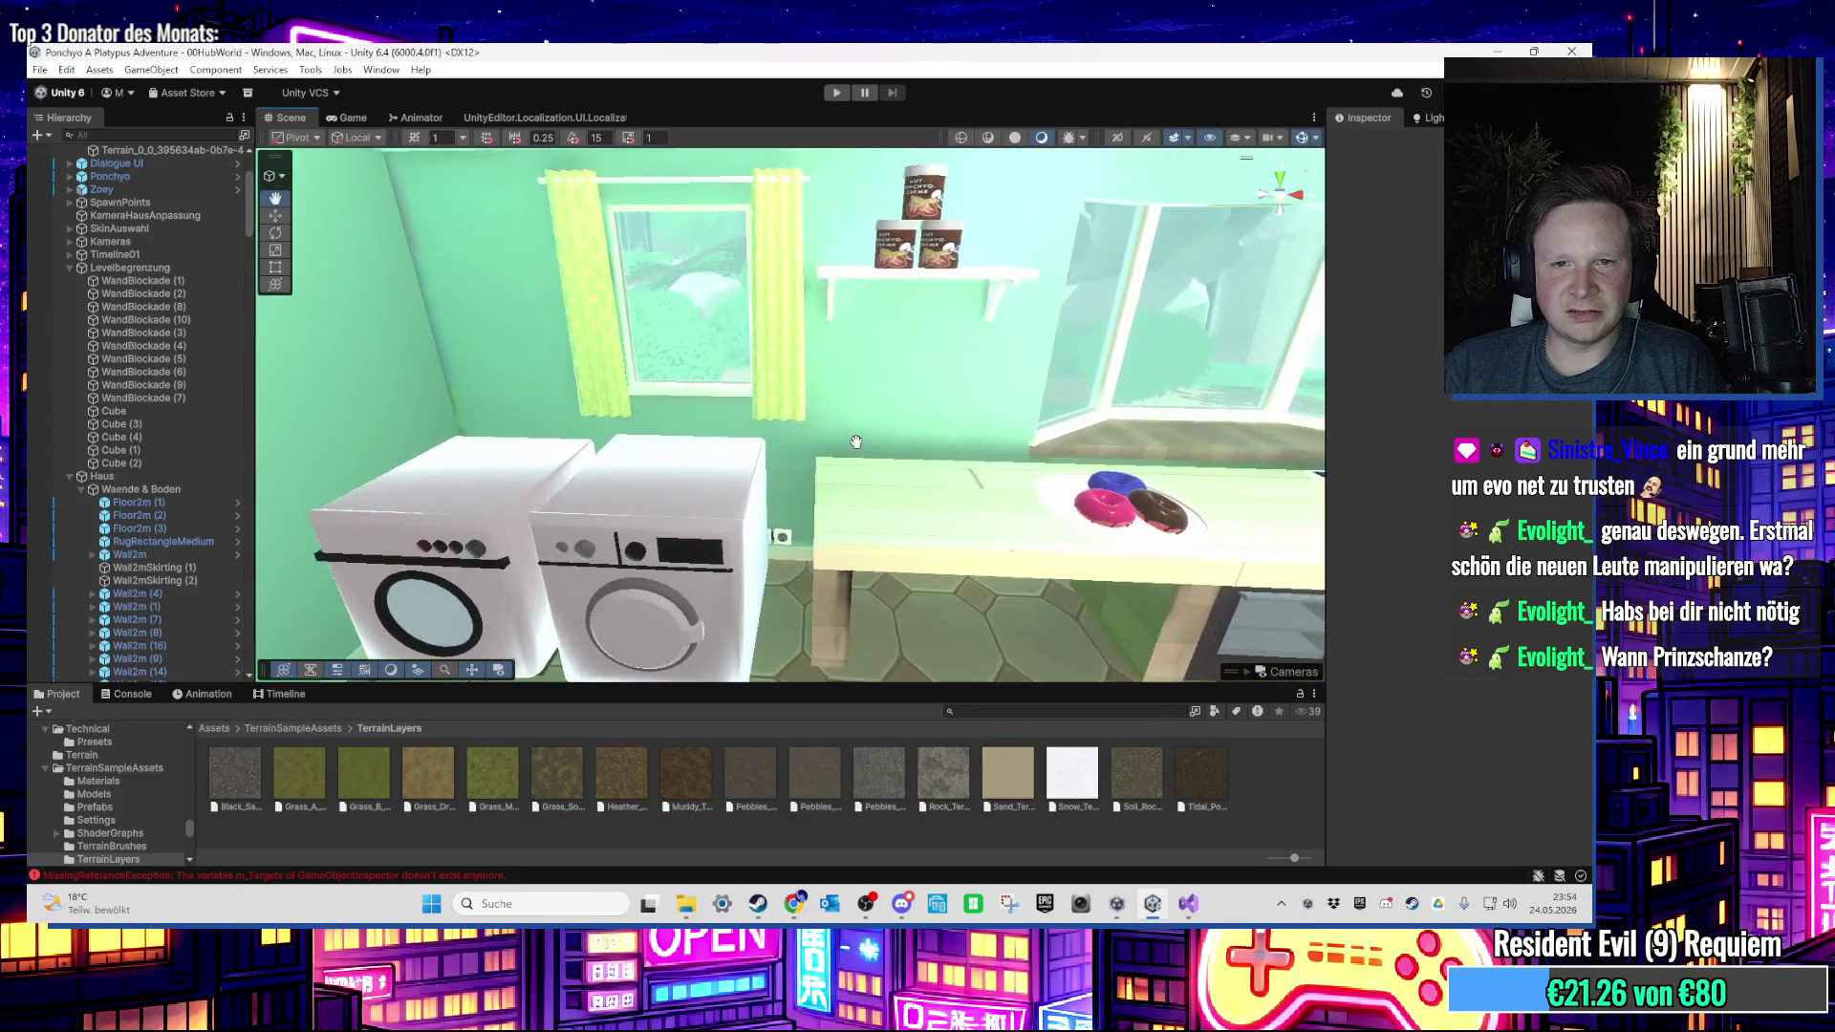
{"action": "key", "text": "a"}
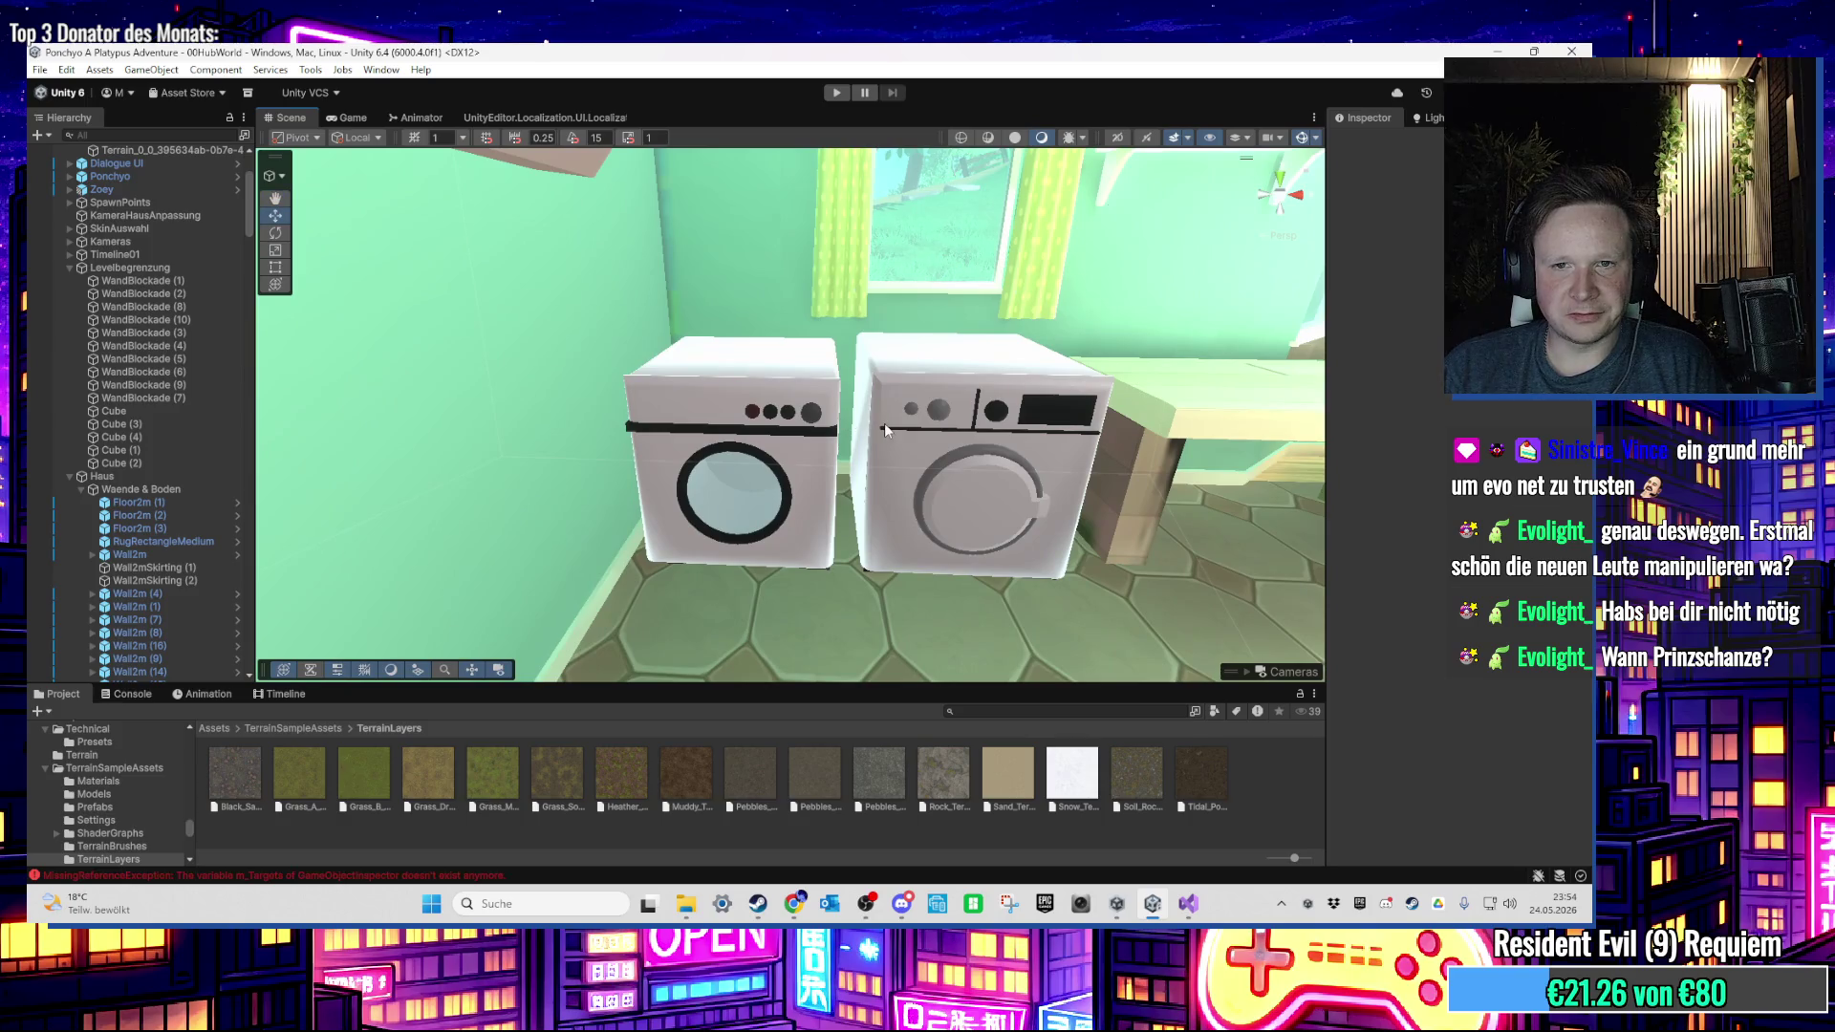
{"action": "left_click", "coordinate": [885, 423]}
{"action": "left_click_drag", "start_coordinate": [885, 422], "coordinate": [848, 418]}
{"action": "mouse_move", "coordinate": [860, 486]}
{"action": "left_mouse_down"}
{"action": "mouse_move", "coordinate": [762, 528]}
{"action": "mouse_move", "coordinate": [875, 541]}
{"action": "mouse_move", "coordinate": [712, 597]}
{"action": "mouse_move", "coordinate": [940, 456]}
{"action": "mouse_move", "coordinate": [703, 396]}
{"action": "mouse_move", "coordinate": [1065, 507]}
{"action": "mouse_move", "coordinate": [692, 479]}
{"action": "left_mouse_up"}
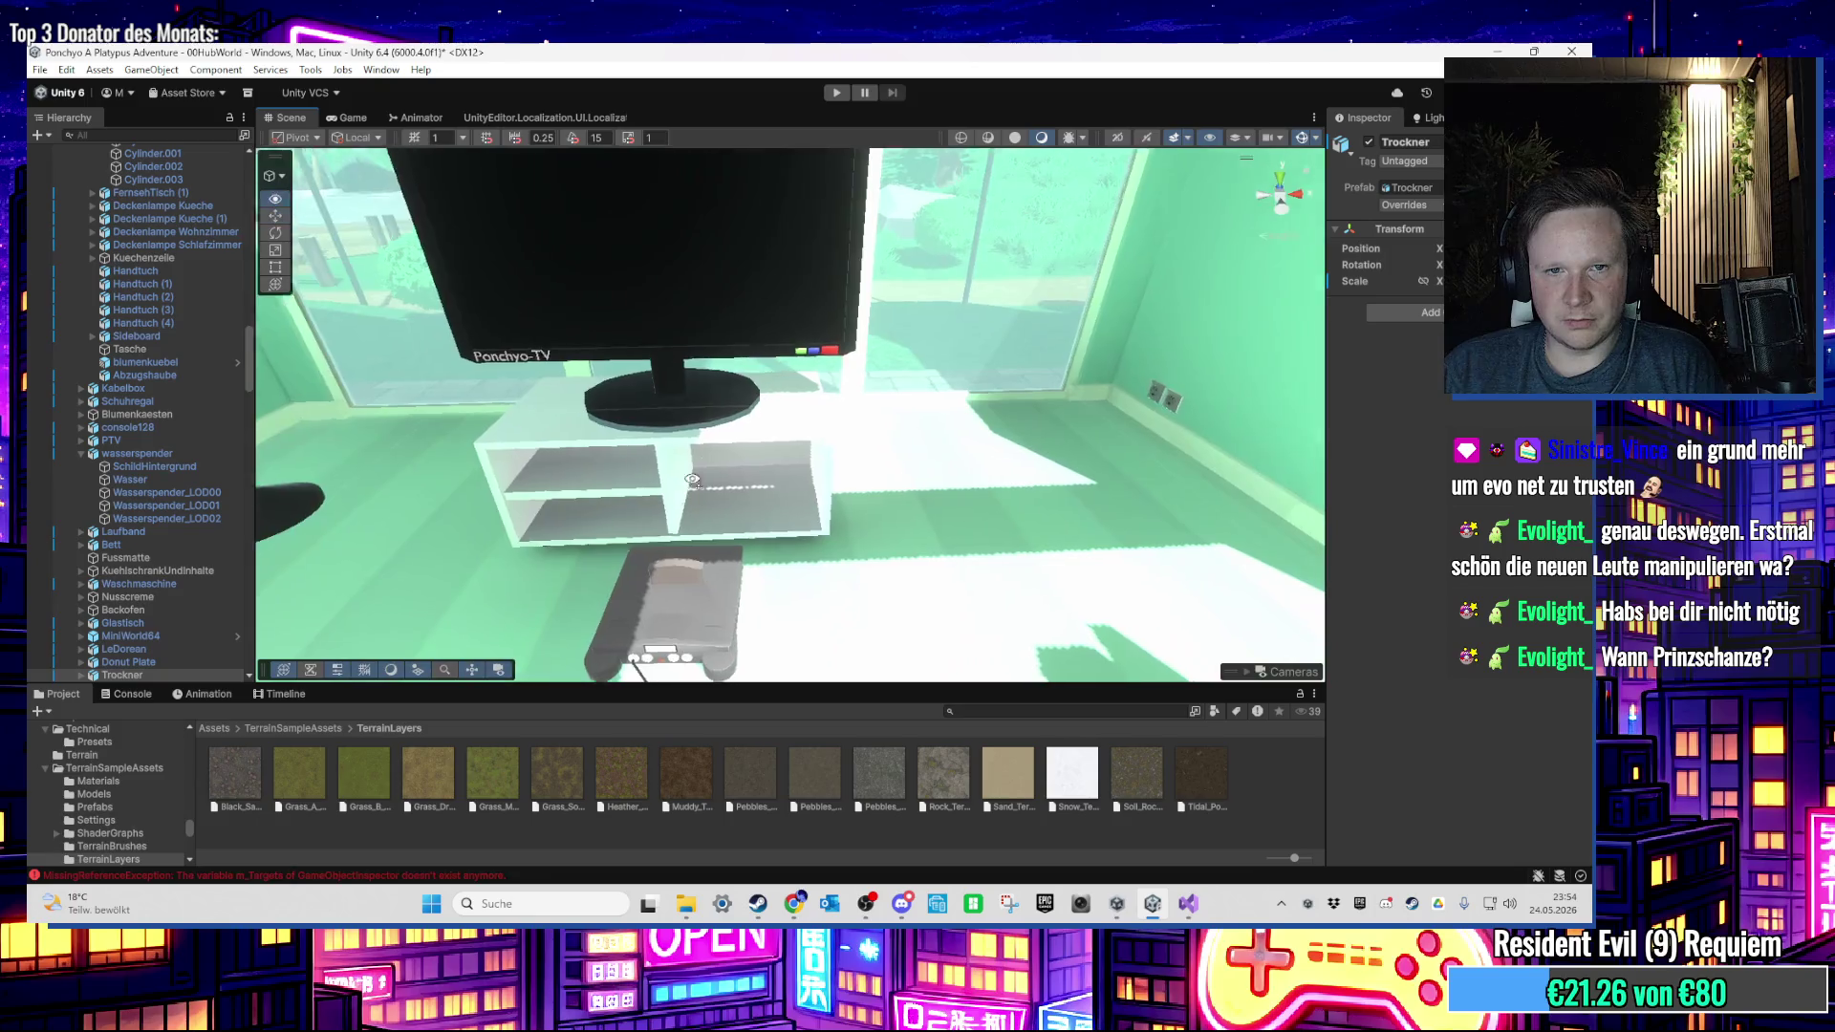
Step: Orbit around the house front toward the side yard and path
{"action": "scroll", "coordinate": [731, 457], "scroll_direction": "down", "scroll_amount": 5}
{"action": "scroll", "coordinate": [782, 450], "scroll_direction": "down", "scroll_amount": 10}
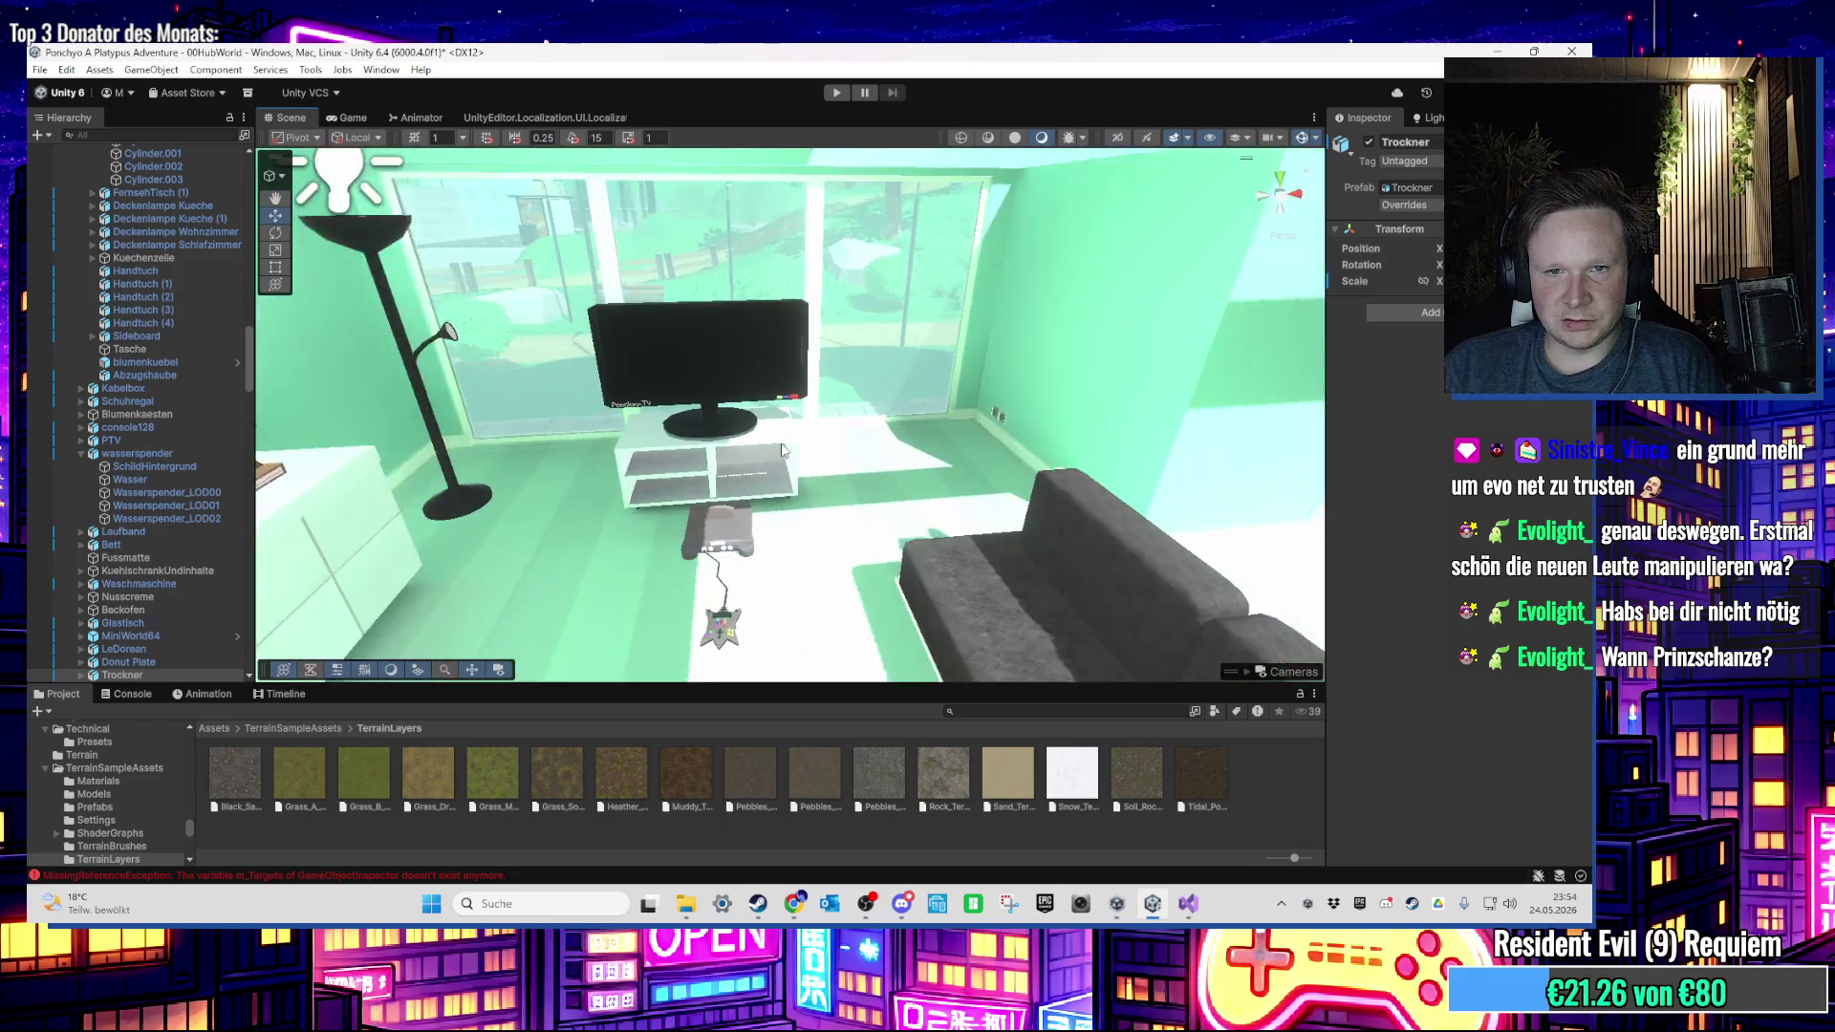
{"action": "scroll", "coordinate": [793, 426], "scroll_direction": "down", "scroll_amount": 10}
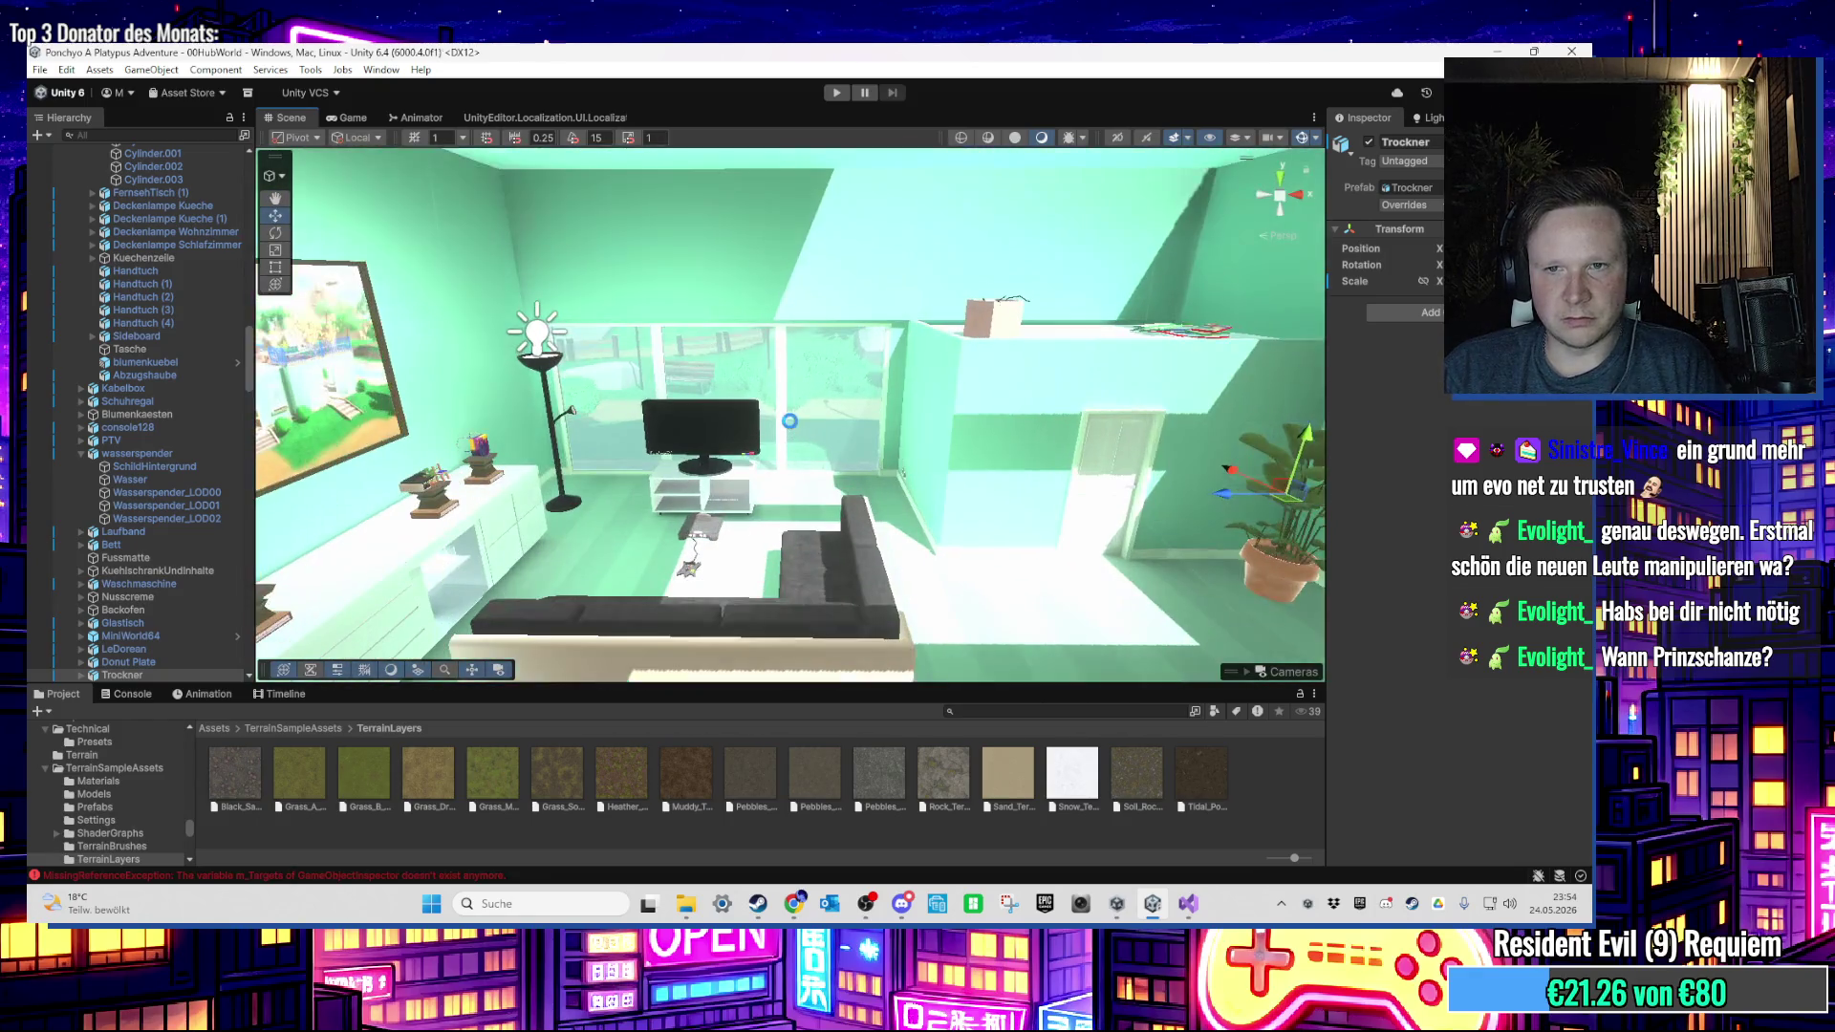
{"action": "scroll", "coordinate": [803, 455], "scroll_direction": "up", "scroll_amount": 10}
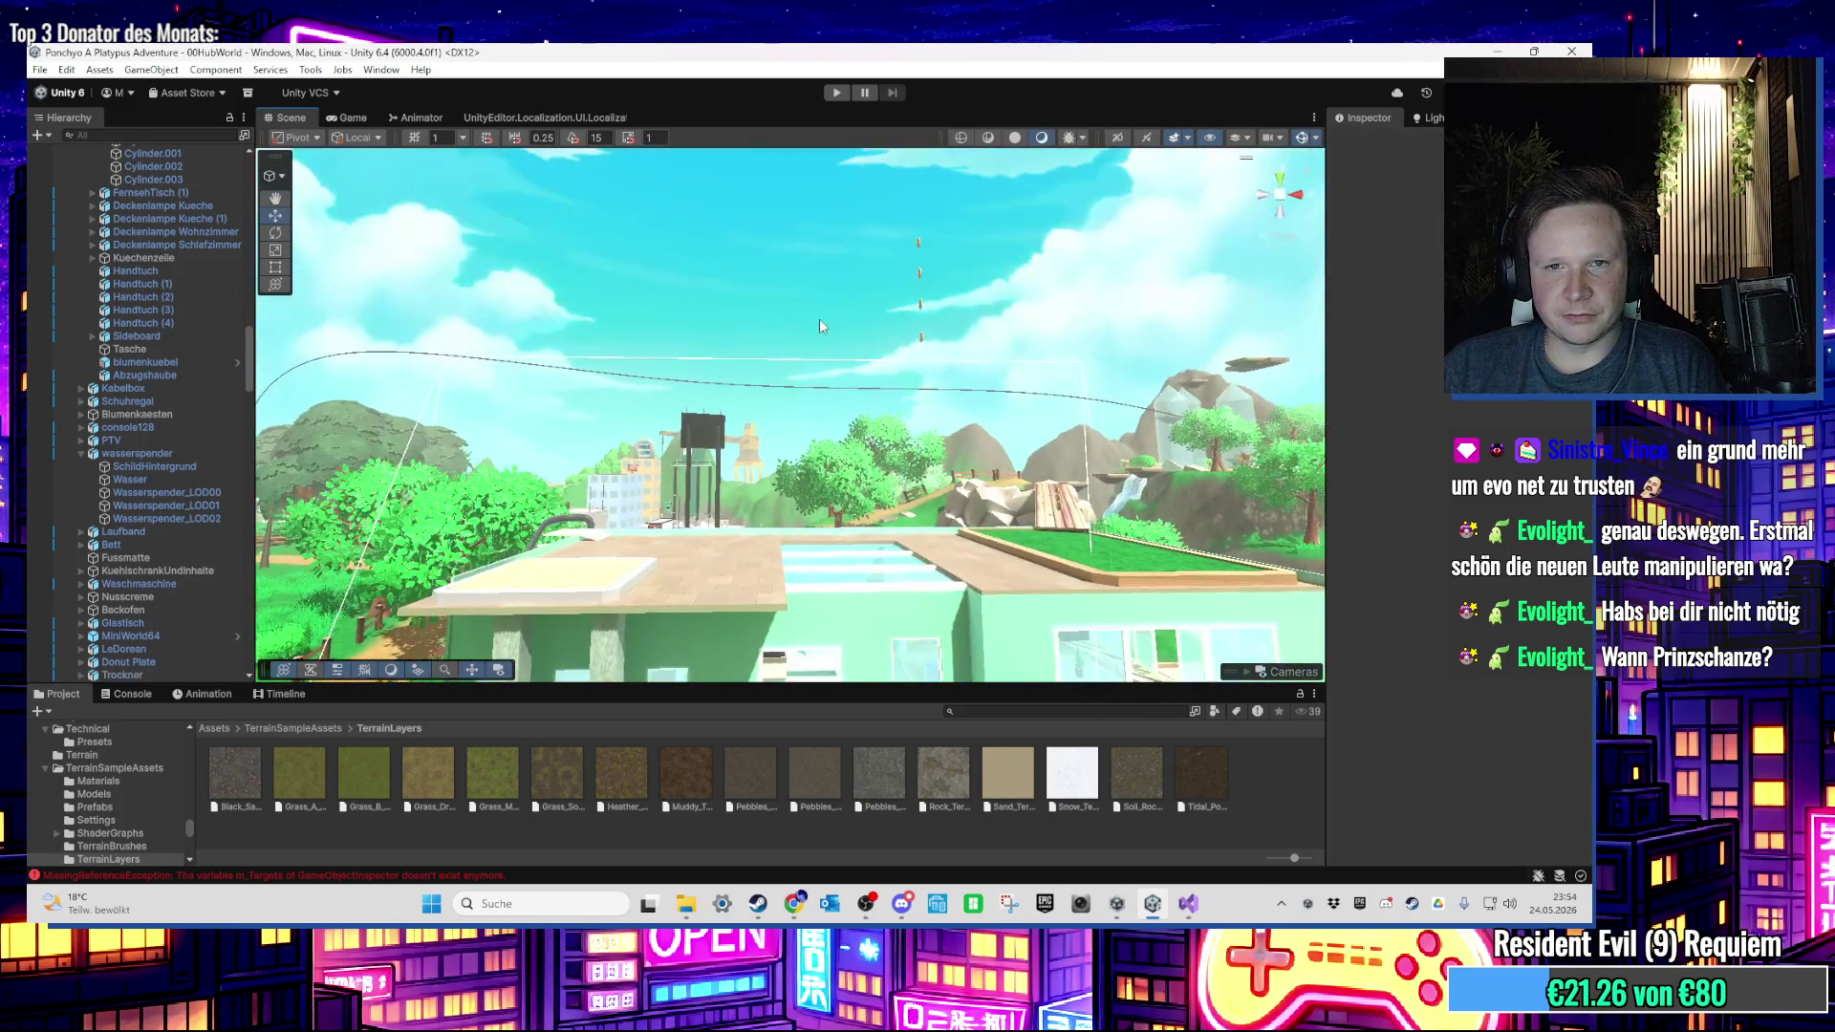
{"action": "scroll", "coordinate": [781, 555], "scroll_direction": "up", "scroll_amount": 10}
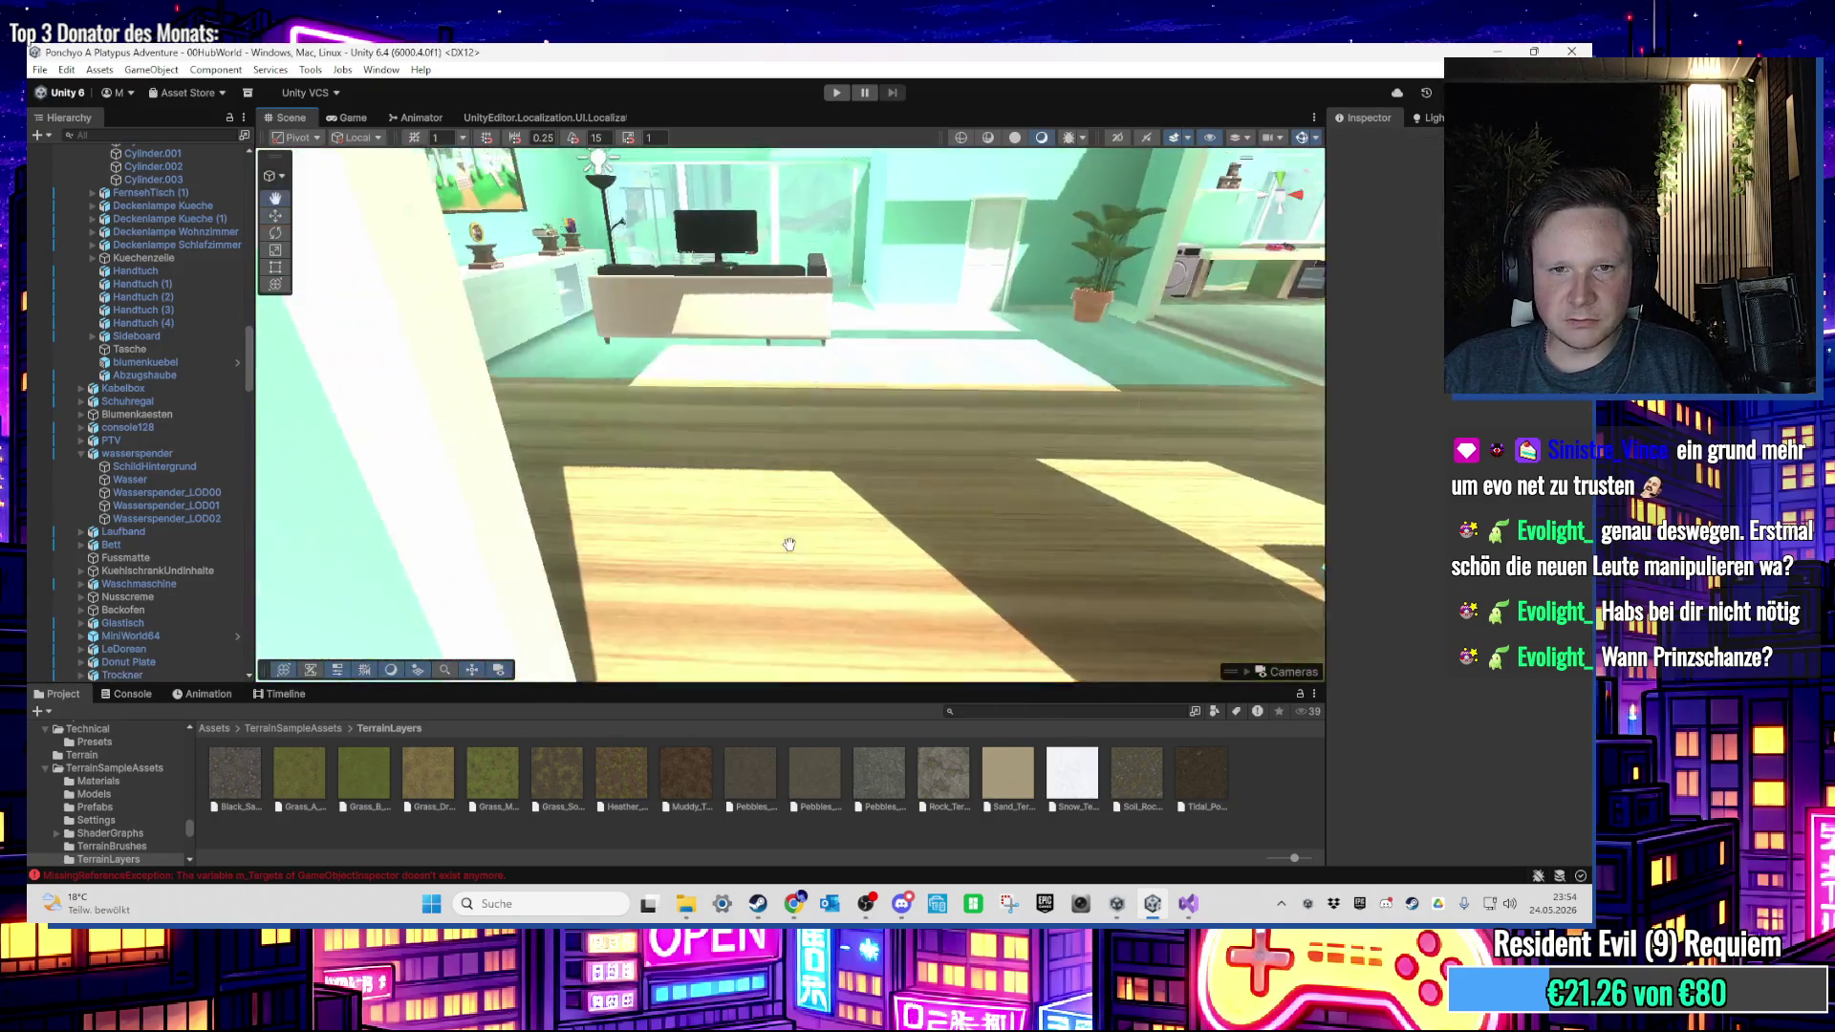
{"action": "scroll", "coordinate": [1088, 617], "scroll_direction": "up", "scroll_amount": 10}
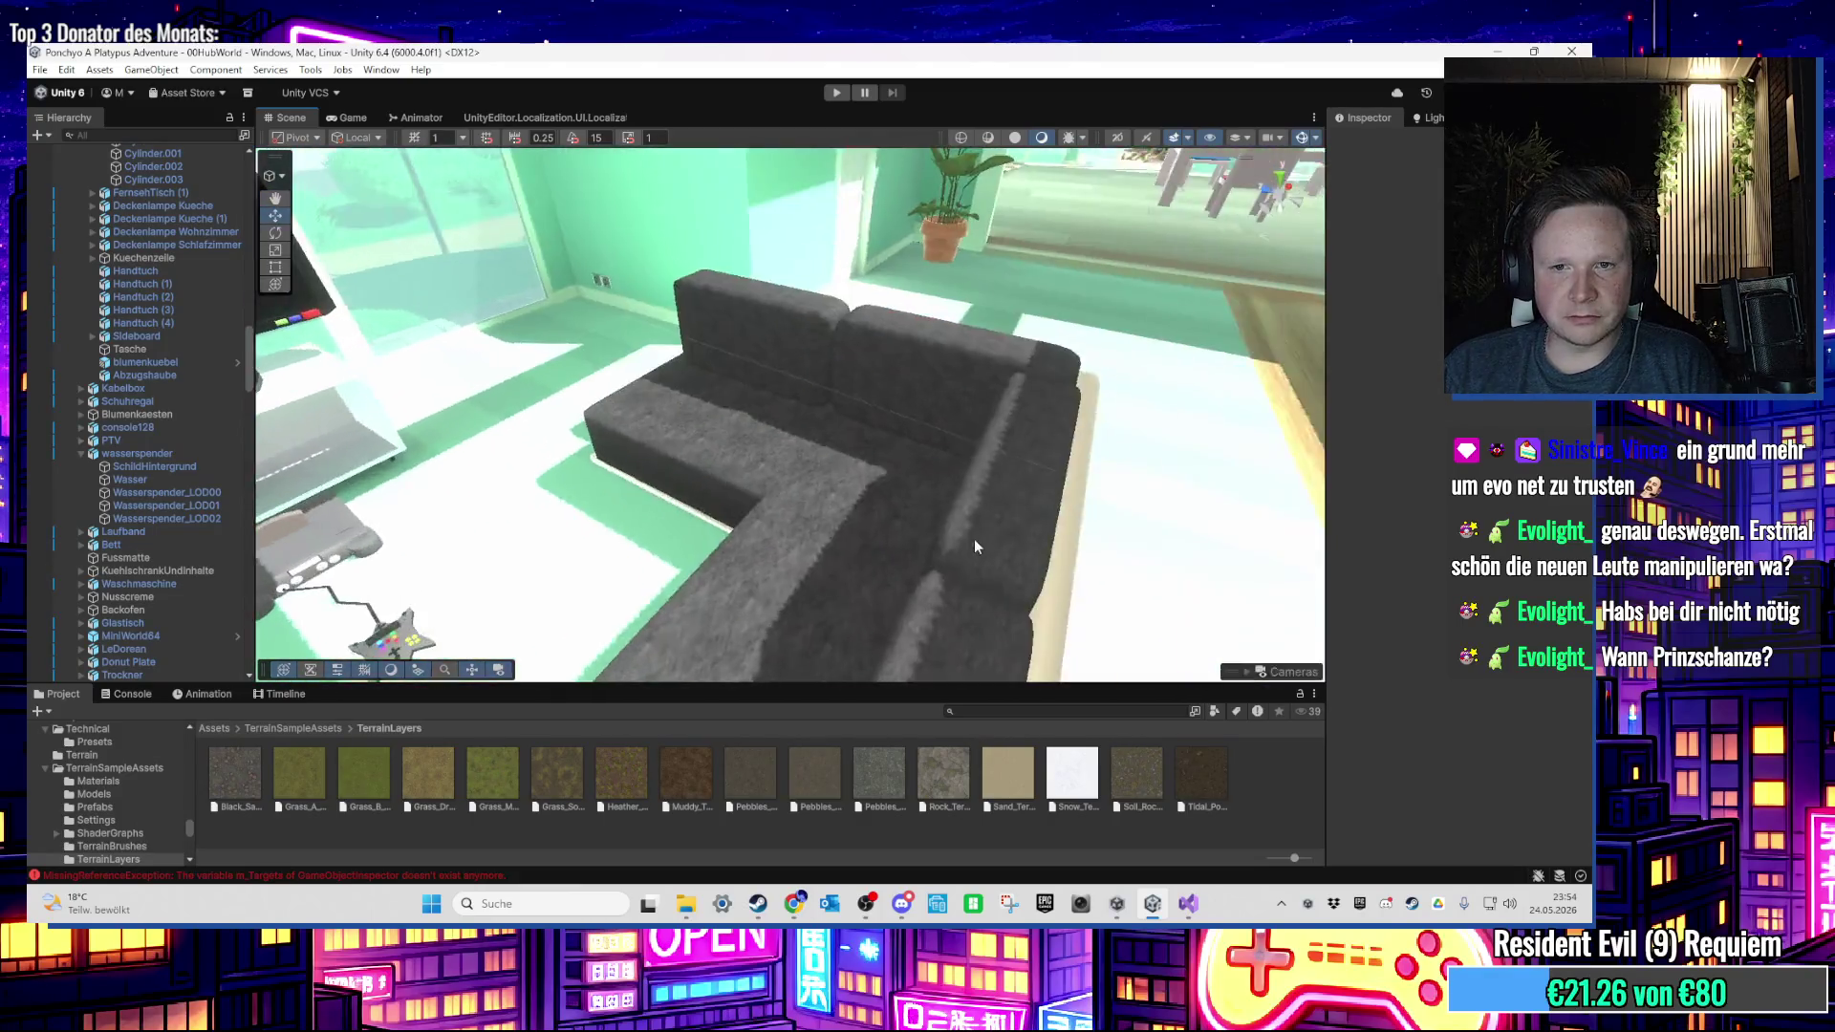
{"action": "scroll", "coordinate": [770, 453], "scroll_direction": "down", "scroll_amount": 10}
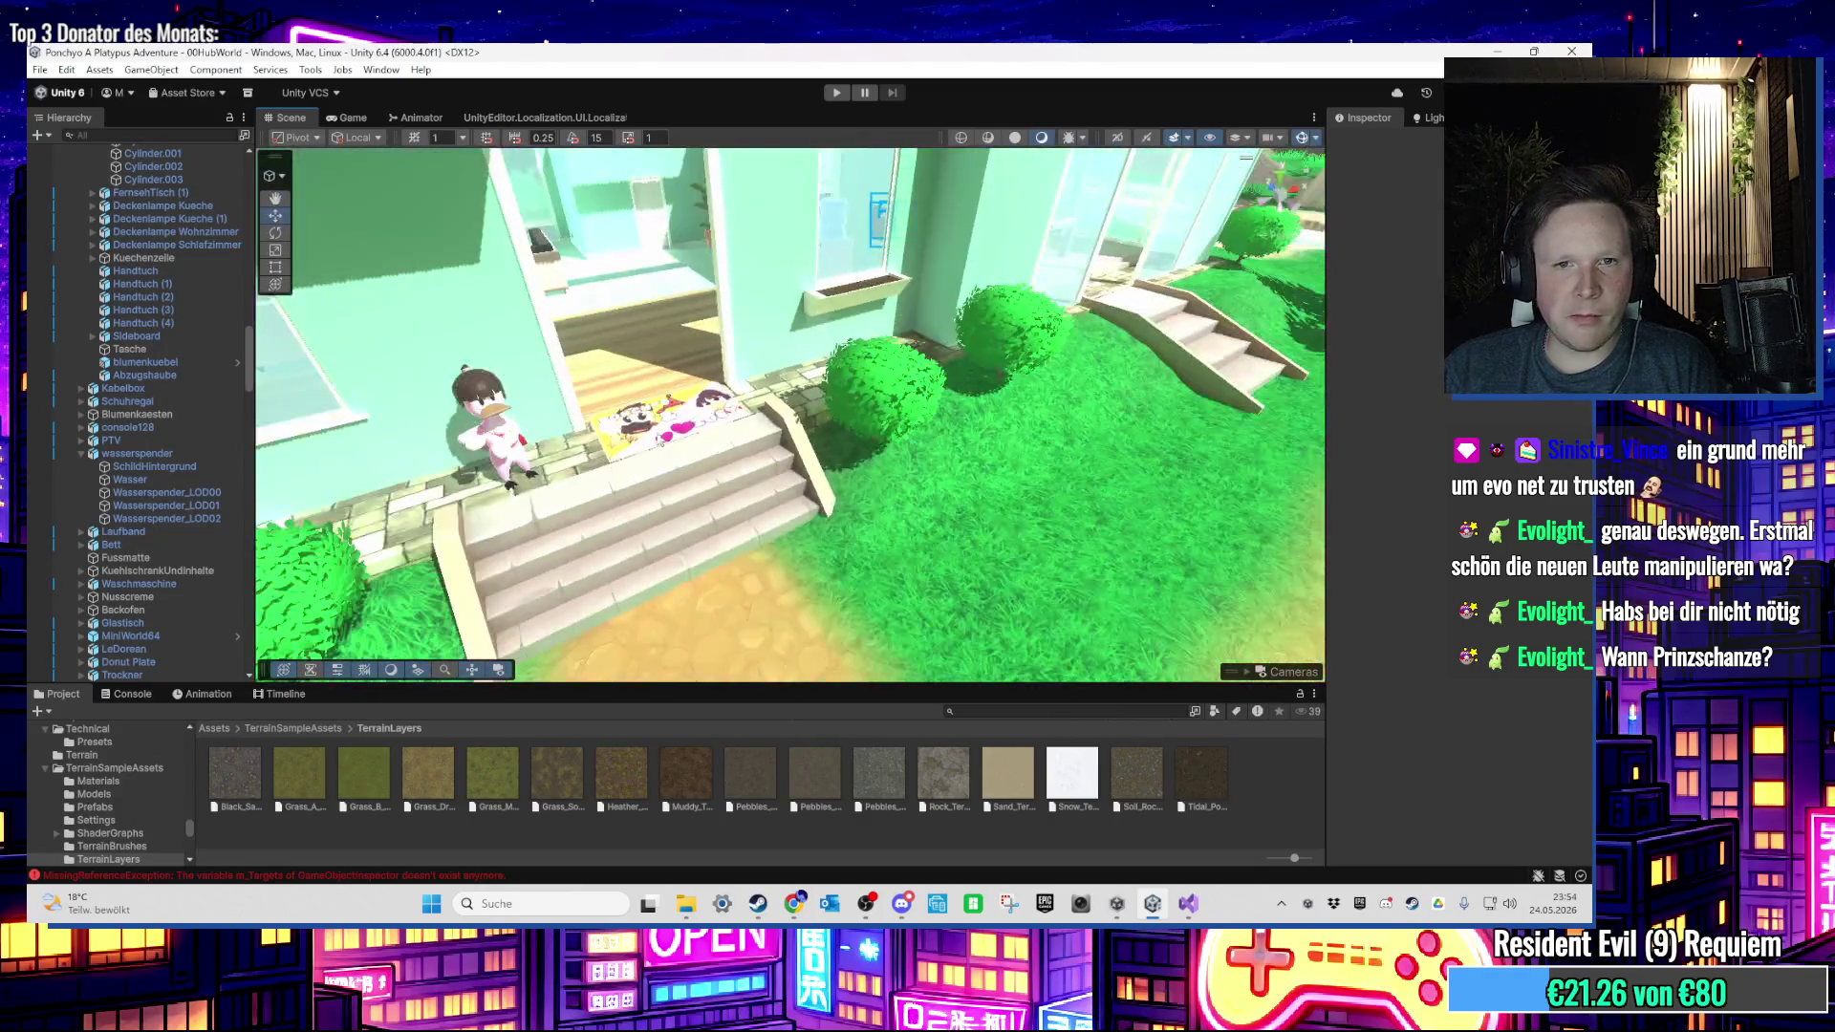
{"action": "left_click_drag", "start_coordinate": [948, 416], "coordinate": [989, 445]}
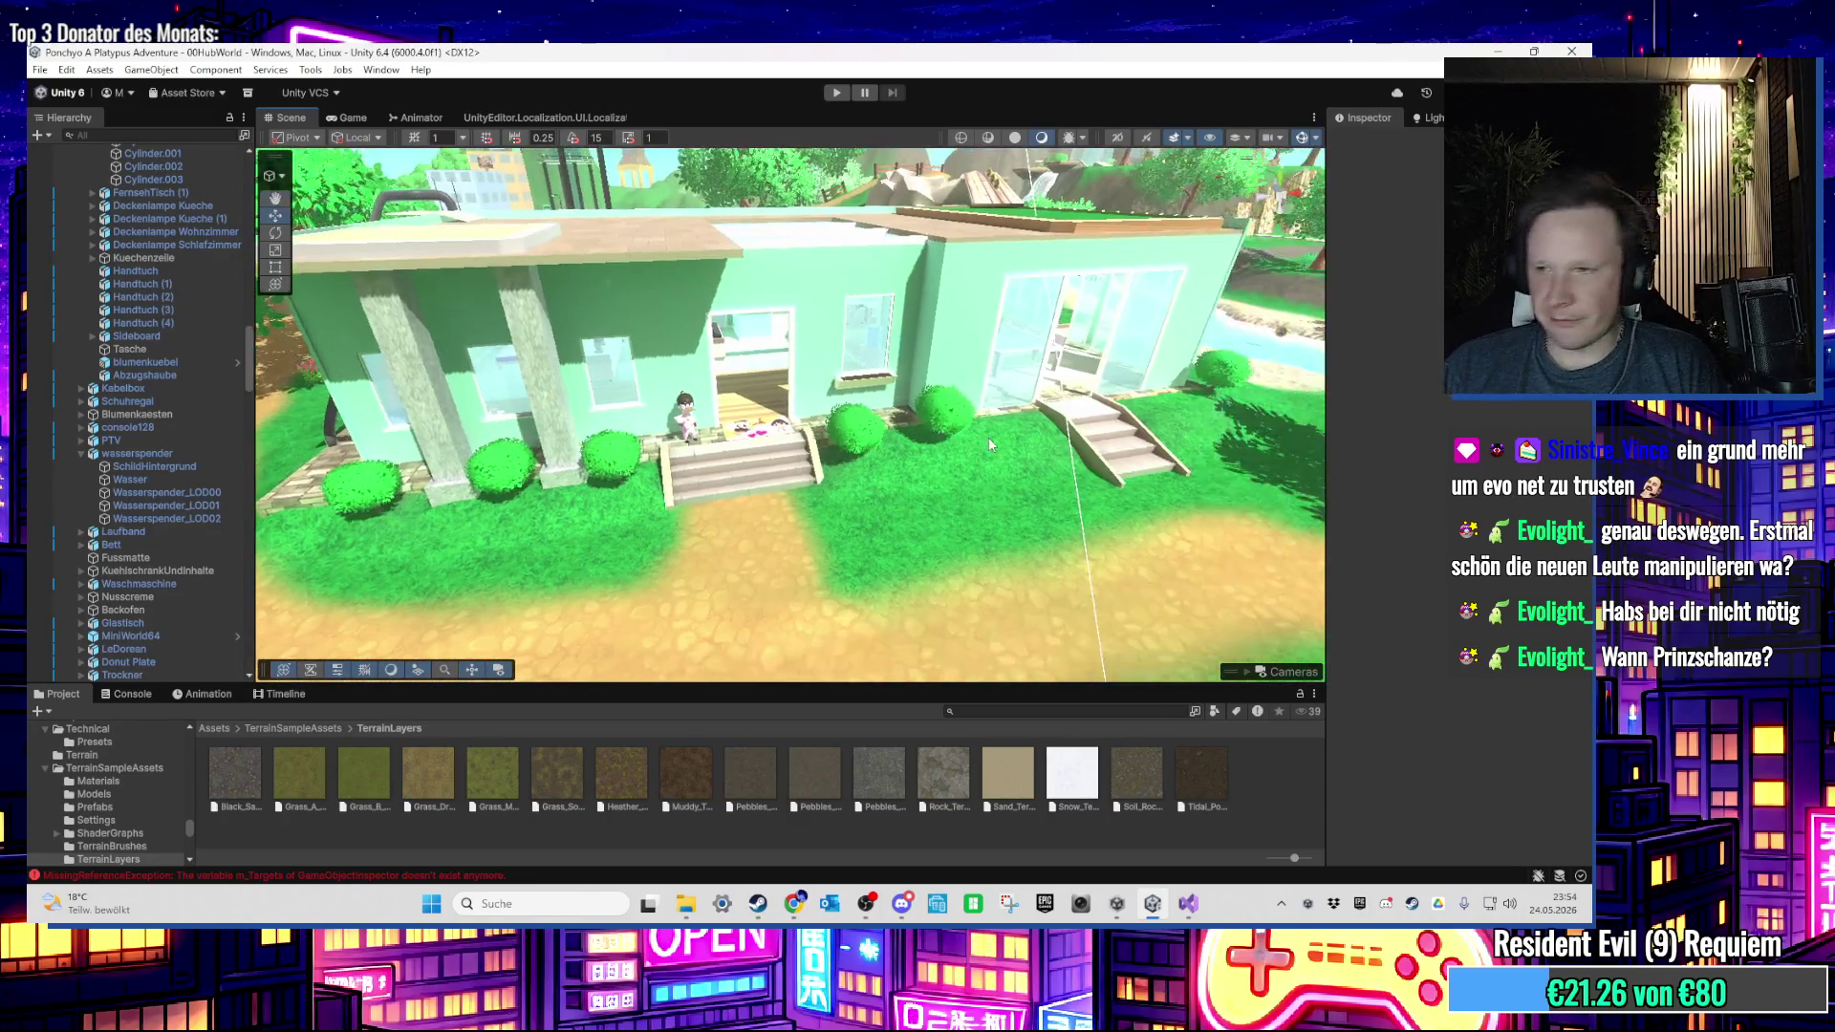
{"action": "scroll", "coordinate": [880, 445], "scroll_direction": "up", "scroll_amount": 5}
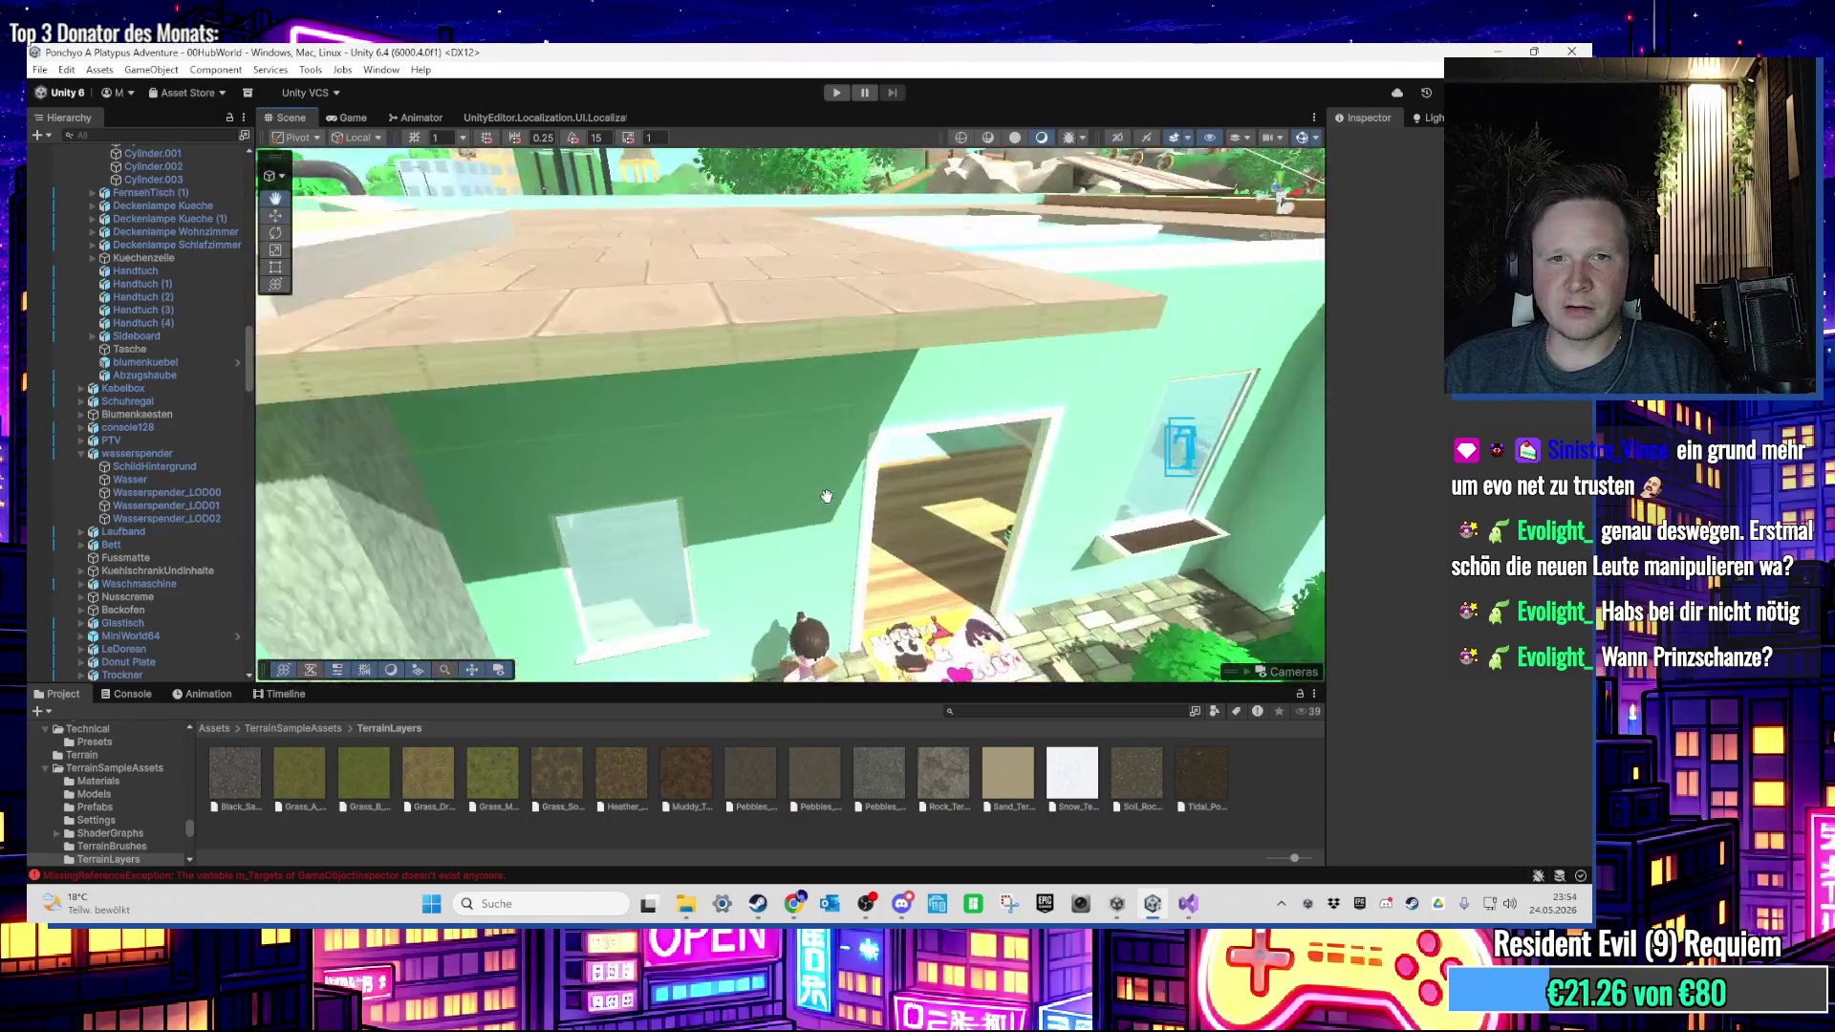
{"action": "scroll", "coordinate": [782, 455], "scroll_direction": "down", "scroll_amount": 5}
{"action": "mouse_move", "coordinate": [782, 455]}
{"action": "left_mouse_down"}
{"action": "mouse_move", "coordinate": [894, 453]}
{"action": "mouse_move", "coordinate": [826, 463]}
{"action": "left_mouse_up"}
{"action": "scroll", "coordinate": [825, 463], "scroll_direction": "down", "scroll_amount": 10}
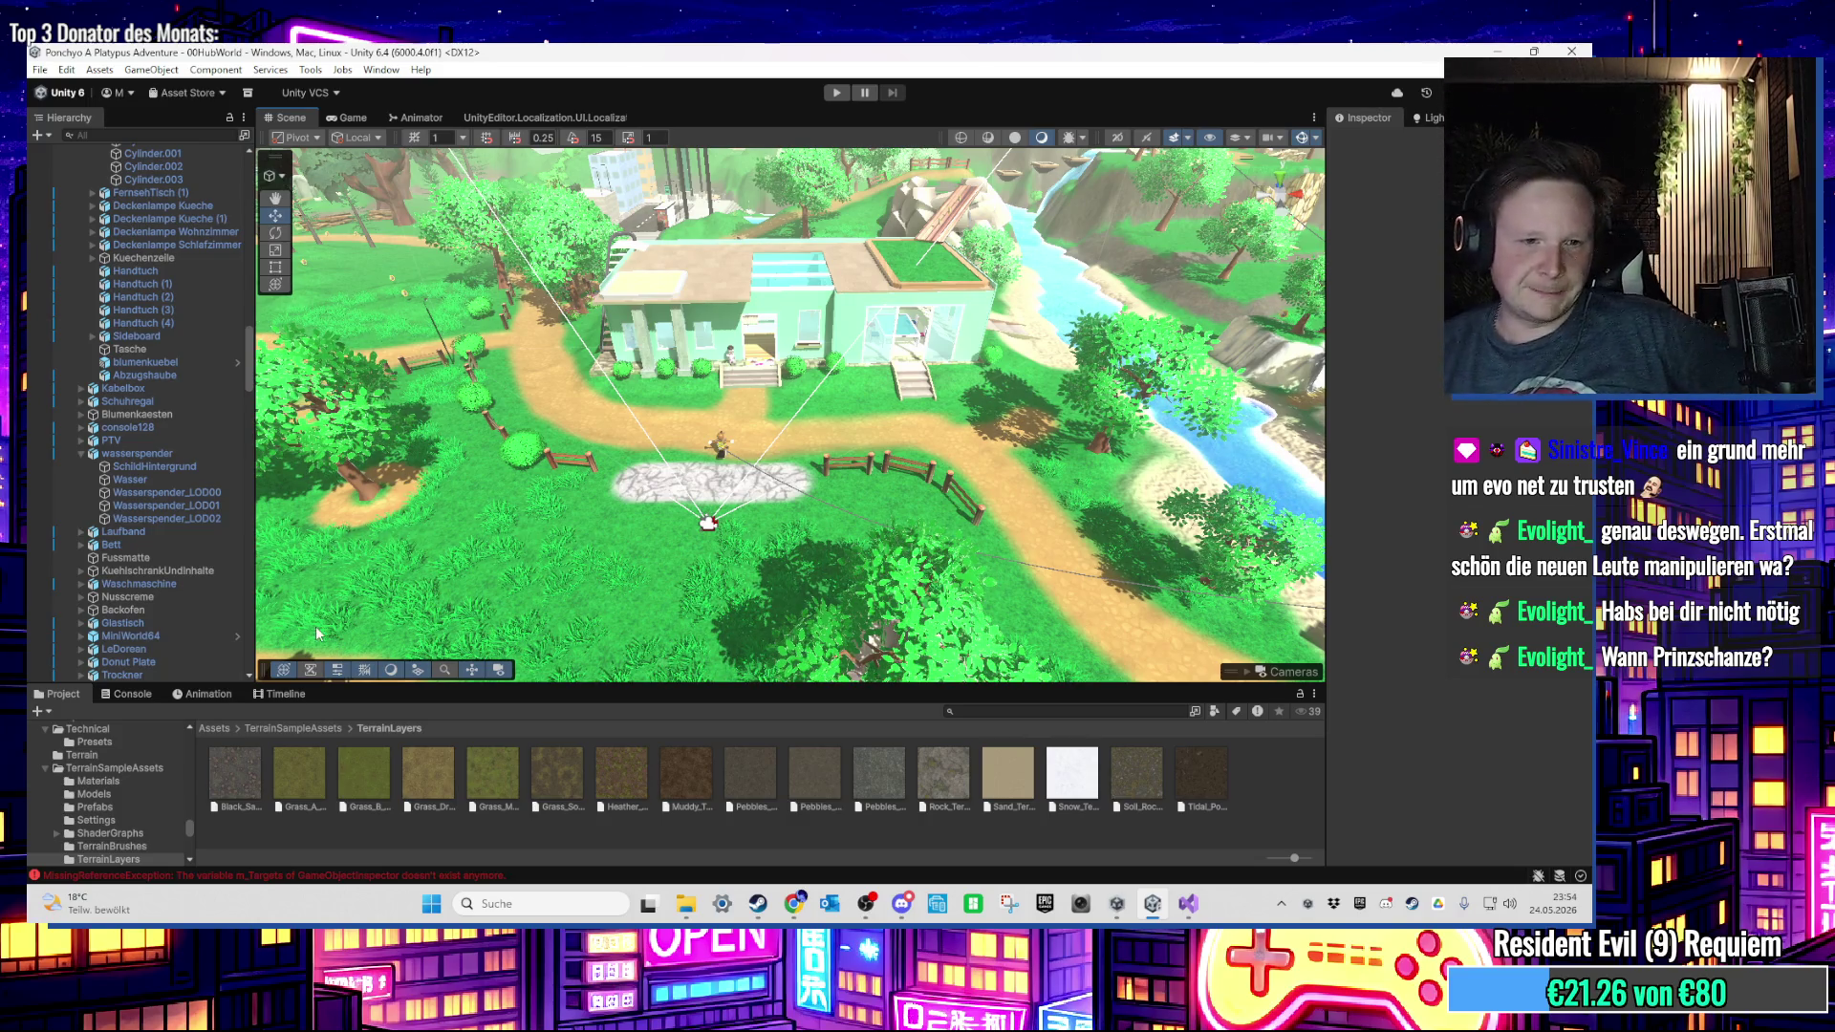
{"action": "scroll", "coordinate": [696, 637], "scroll_direction": "up", "scroll_amount": 5}
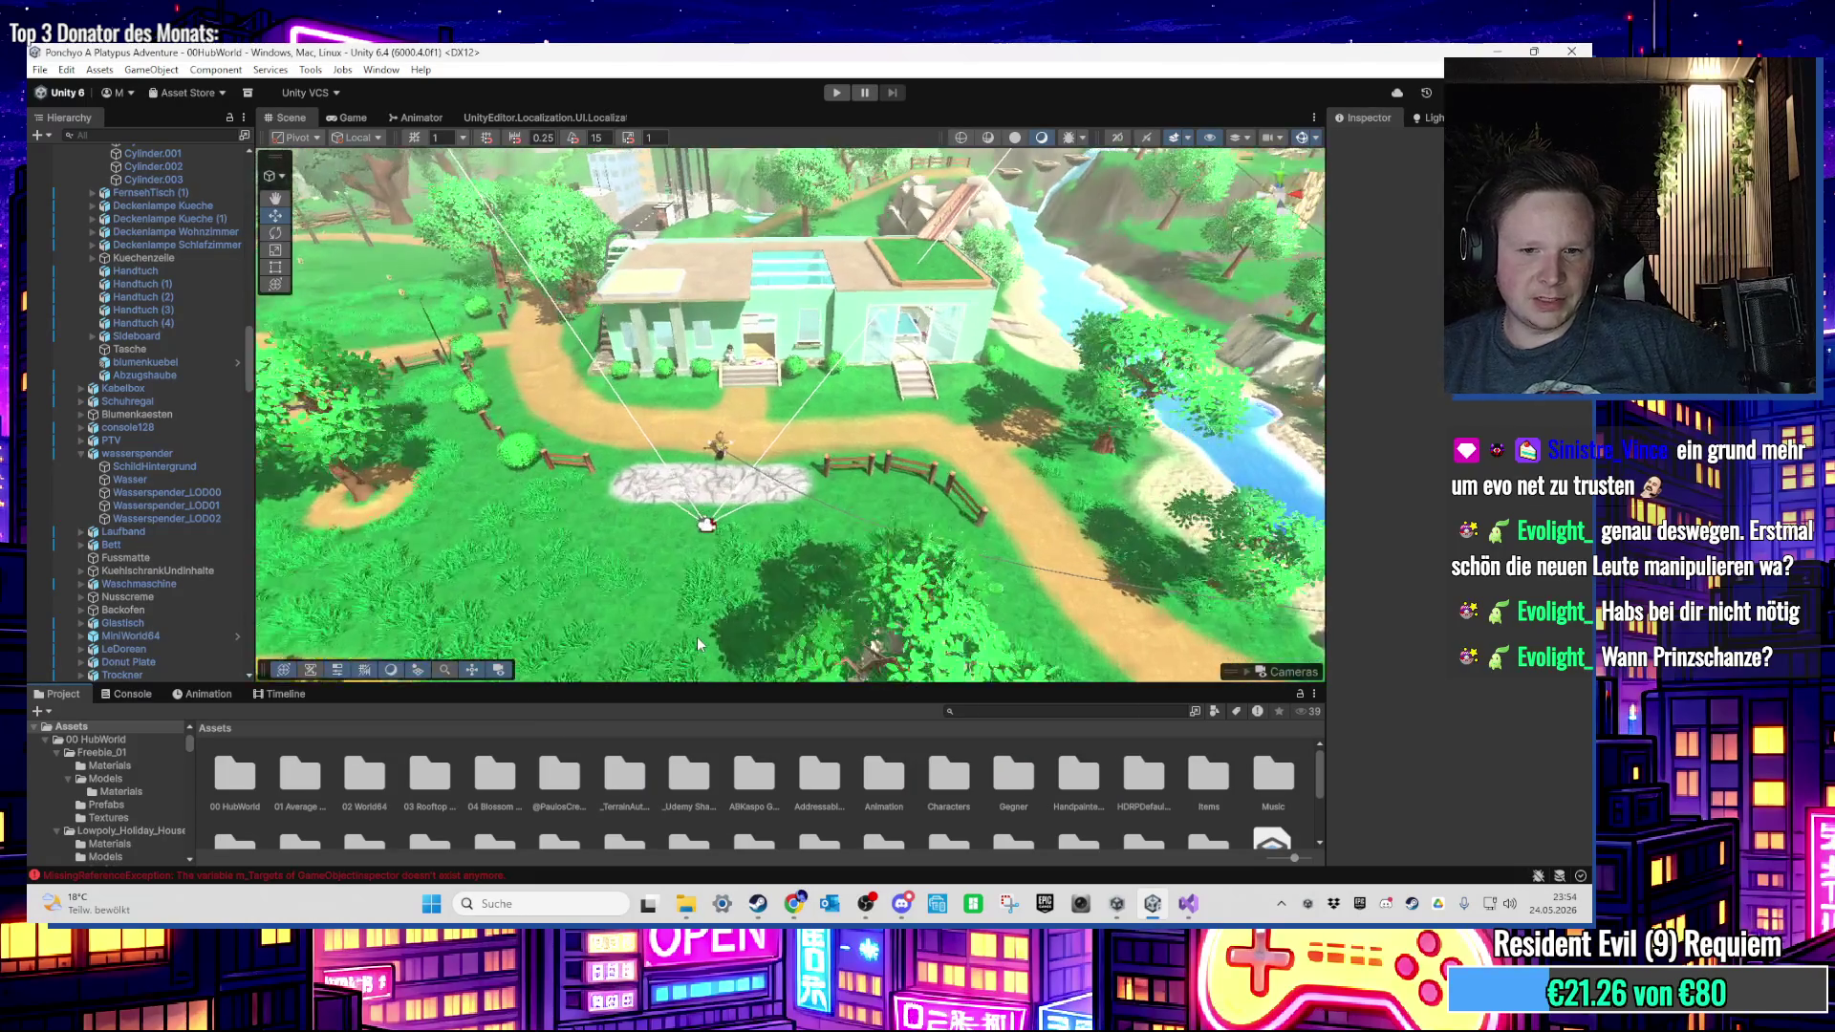
{"action": "scroll", "coordinate": [903, 850], "scroll_direction": "down", "scroll_amount": 2}
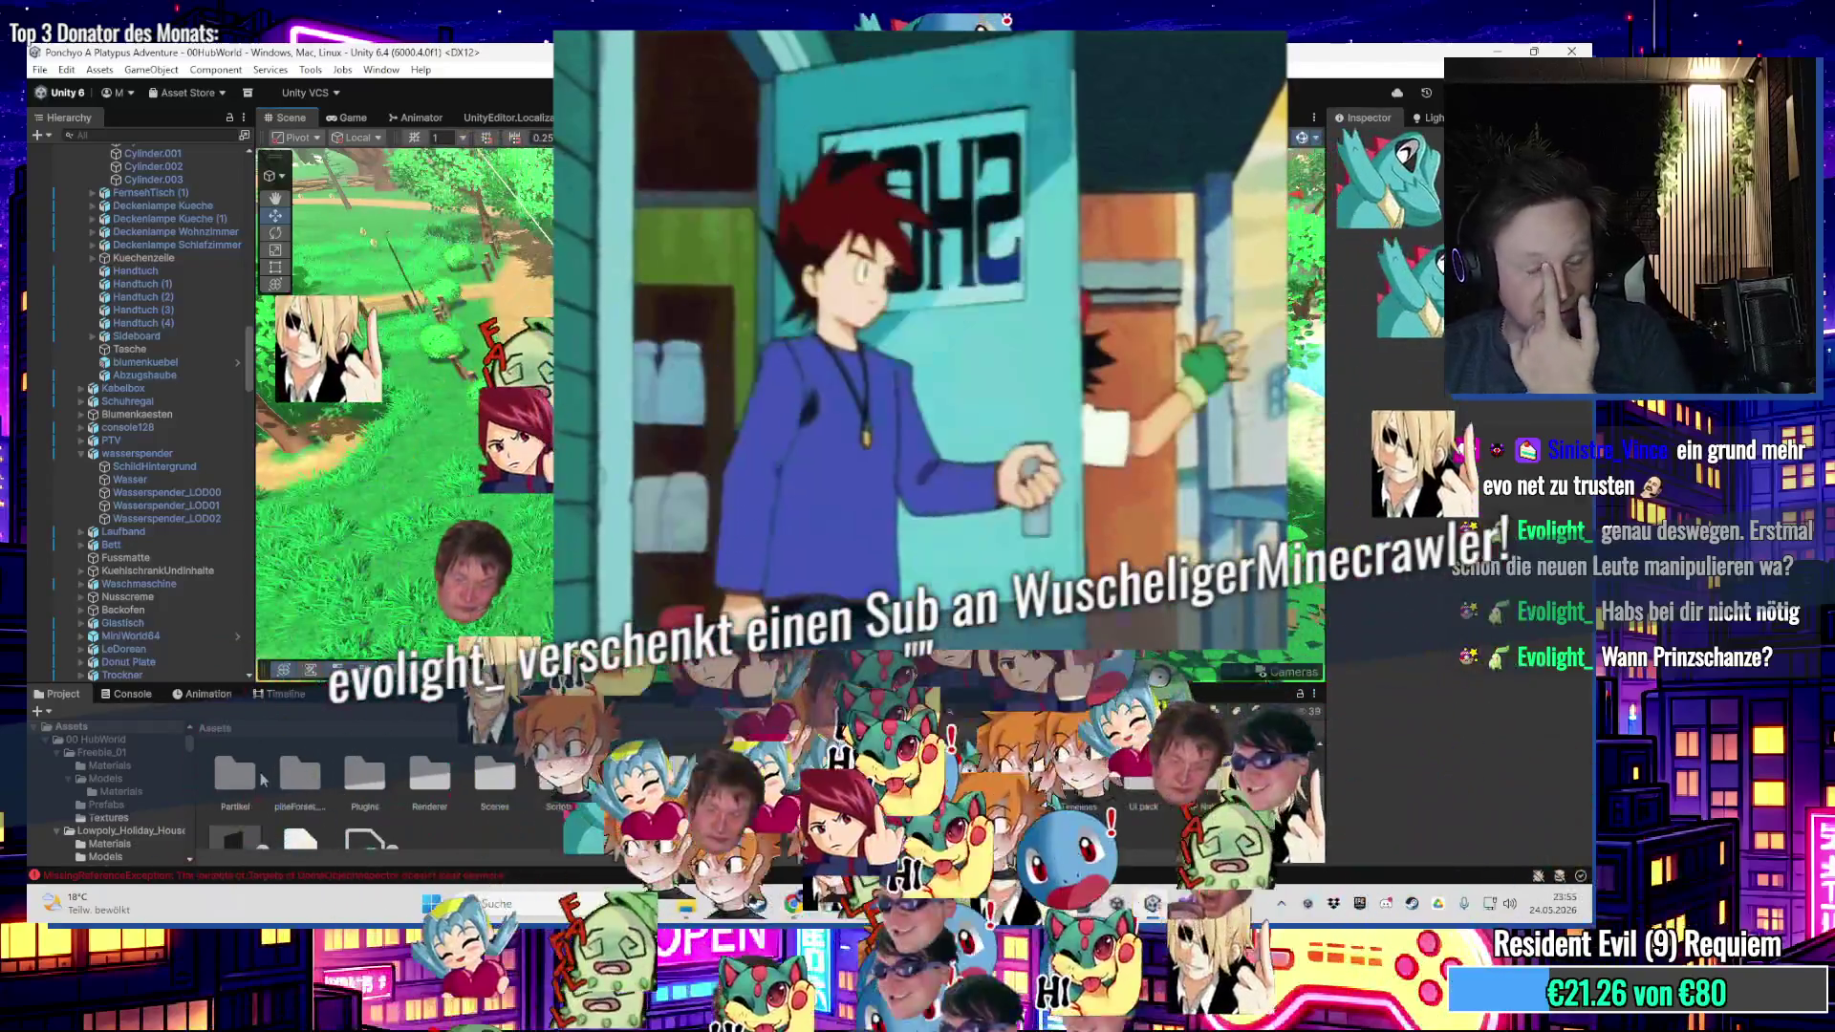
Step: In Assets/00 HubWorld/Partikel, place a test Smokepilz instance in the scene, then delete it
{"action": "double_click", "coordinate": [237, 778]}
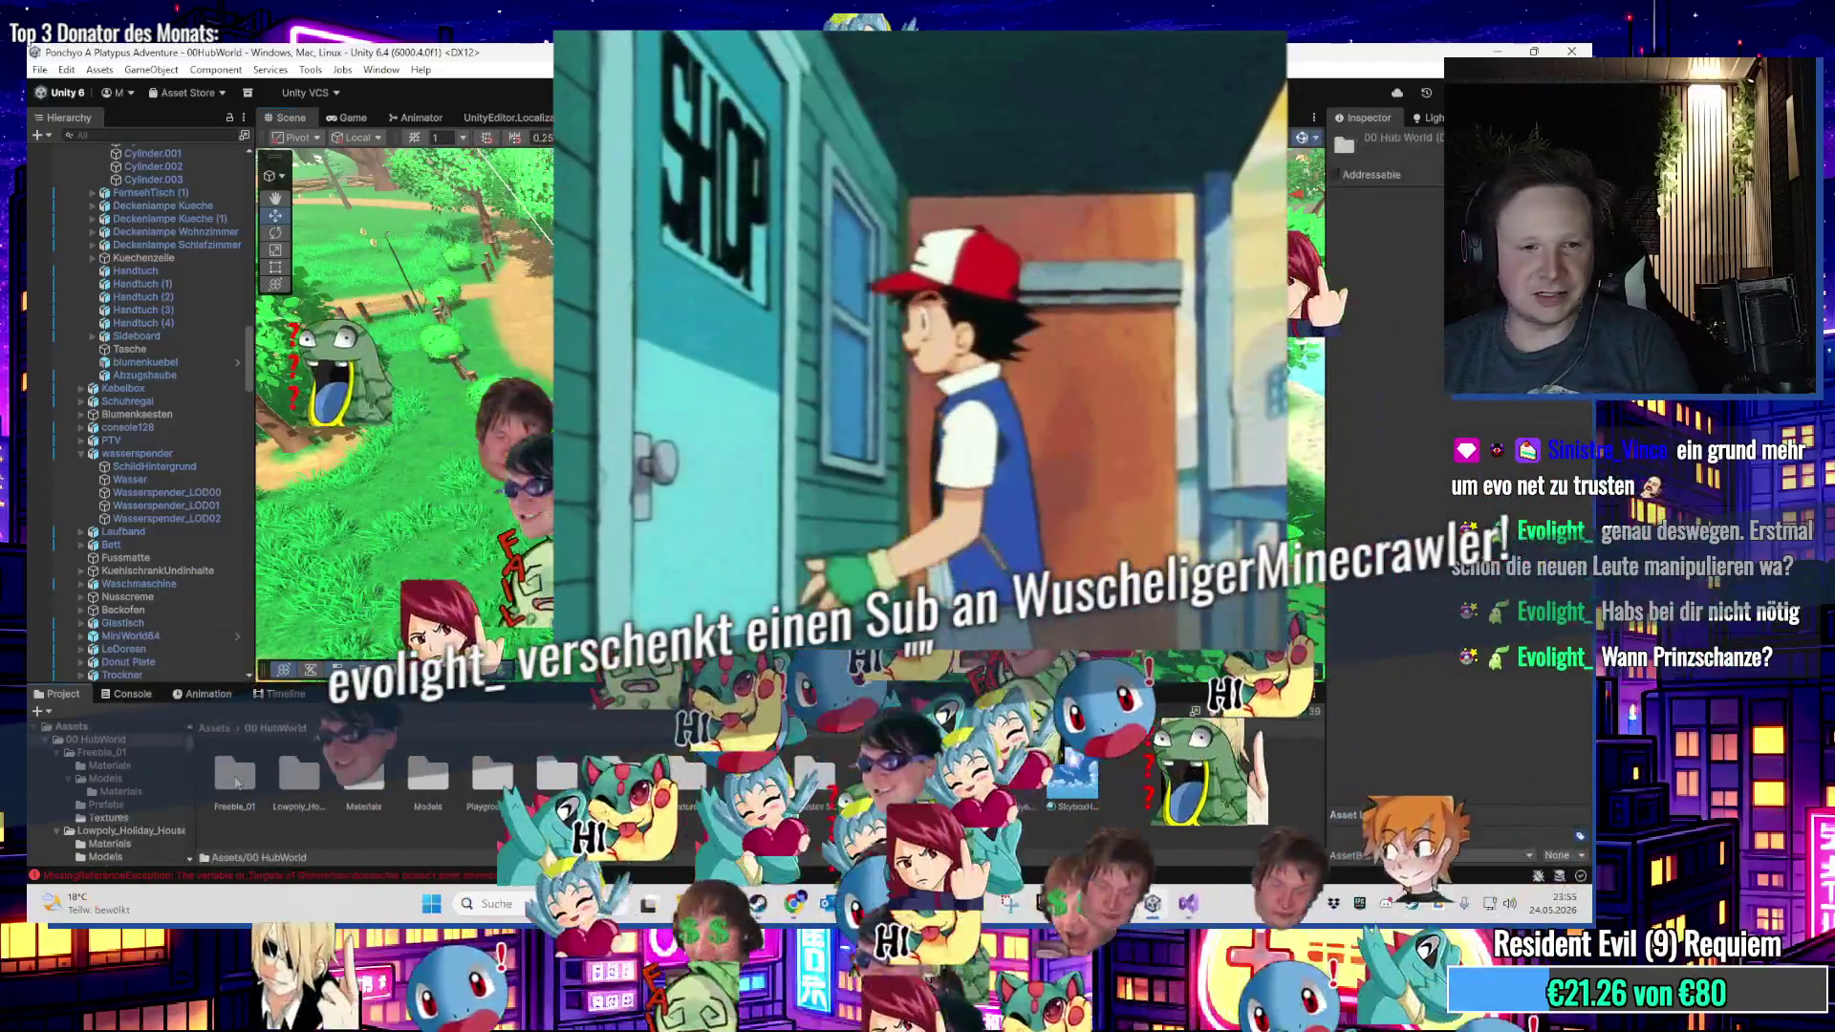
{"action": "double_click", "coordinate": [244, 795]}
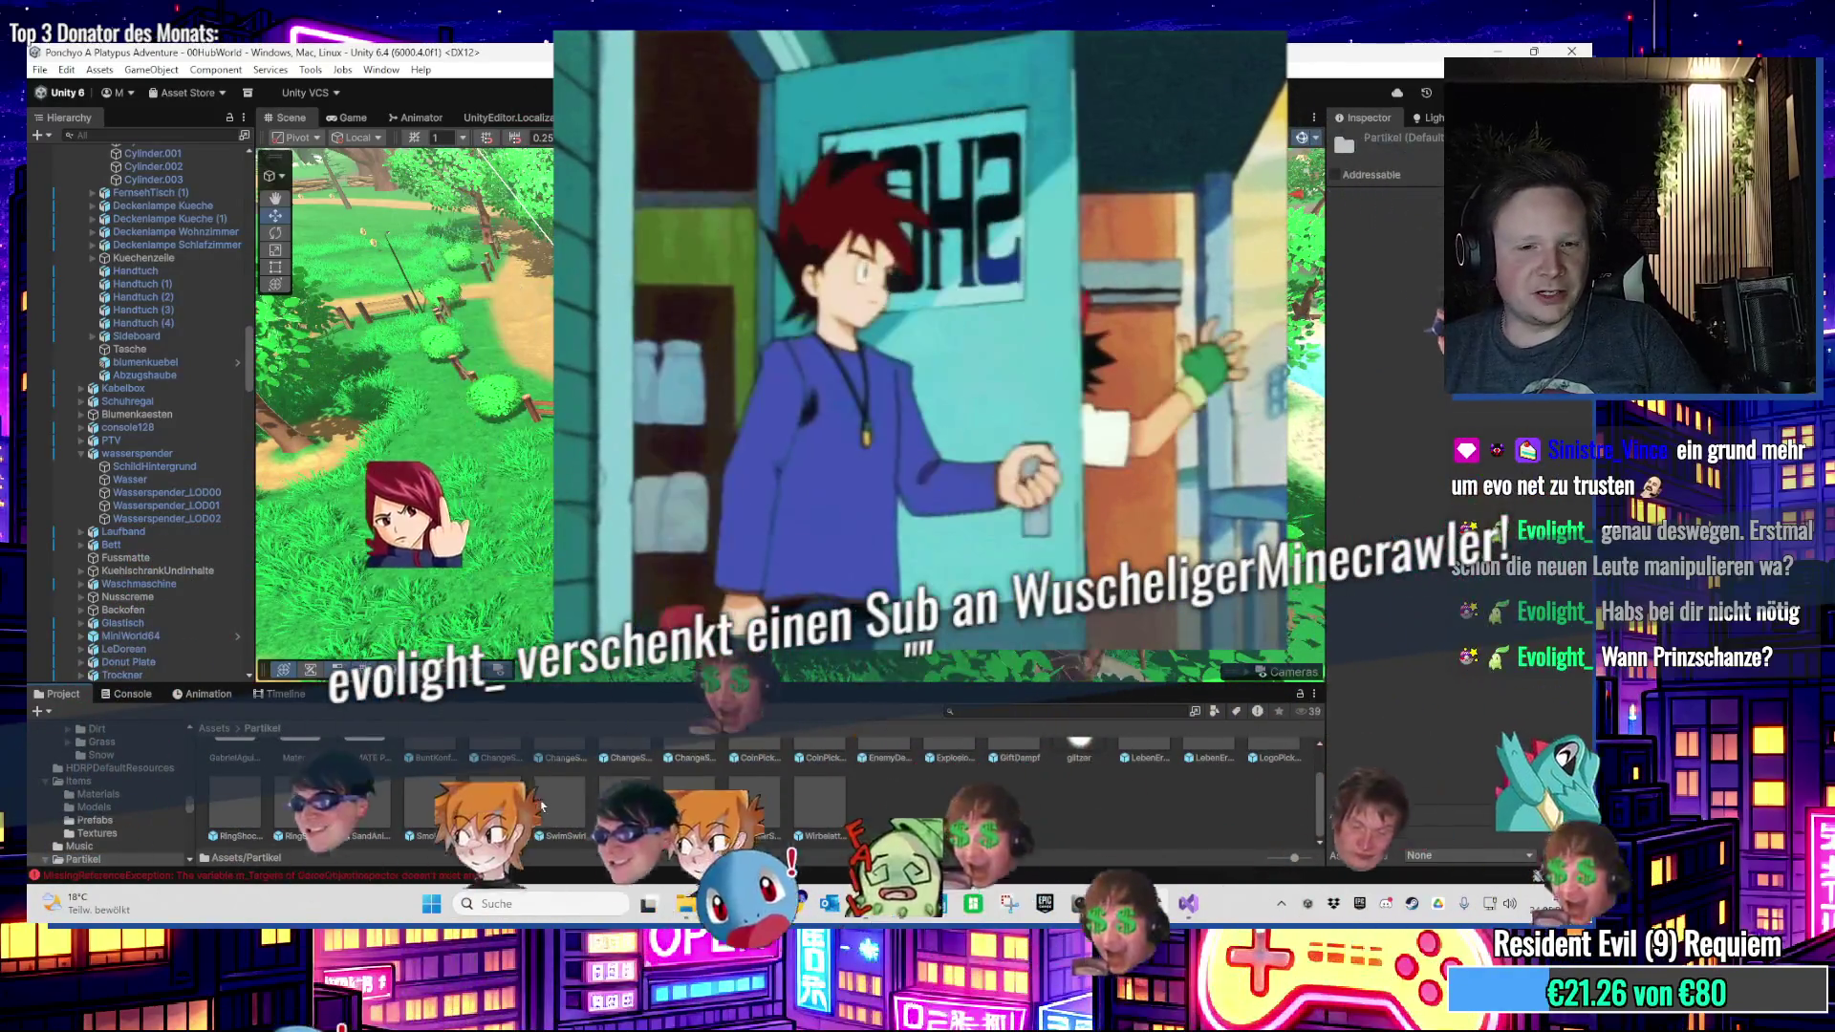
{"action": "scroll", "coordinate": [434, 806], "scroll_direction": "up", "scroll_amount": 1}
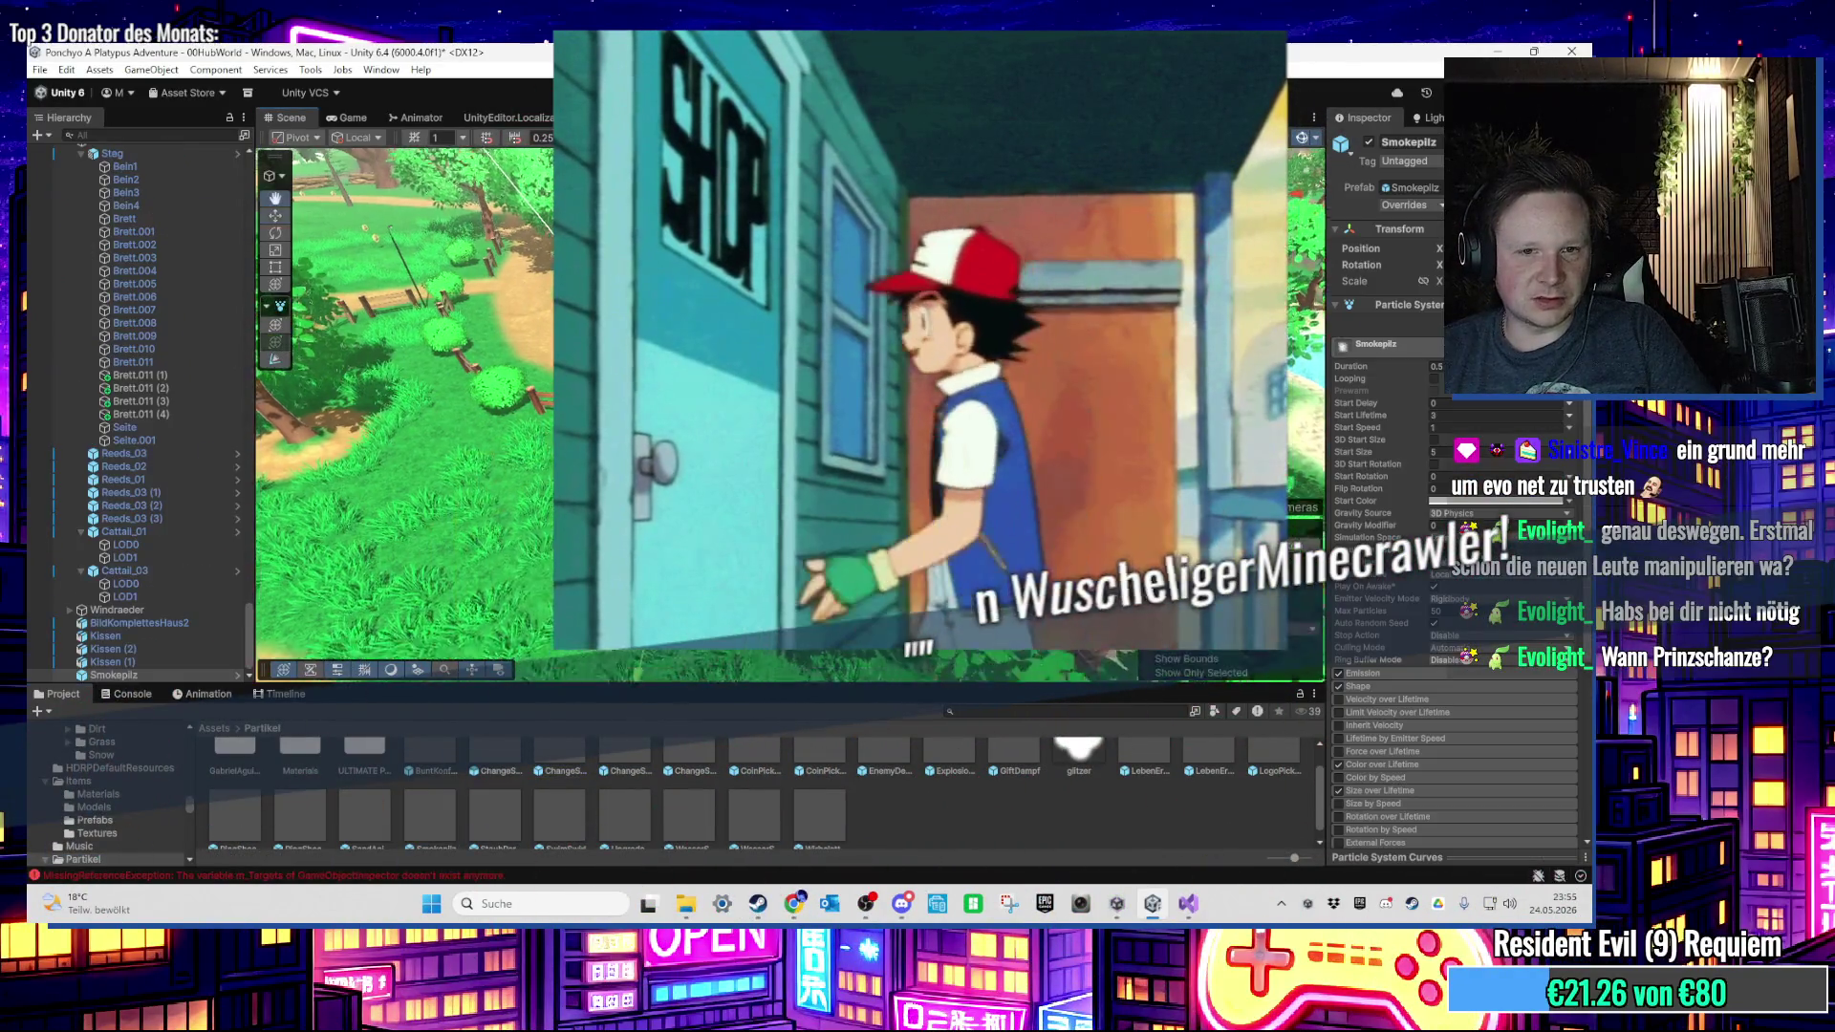
{"action": "left_click_drag", "start_coordinate": [434, 813], "coordinate": [741, 449]}
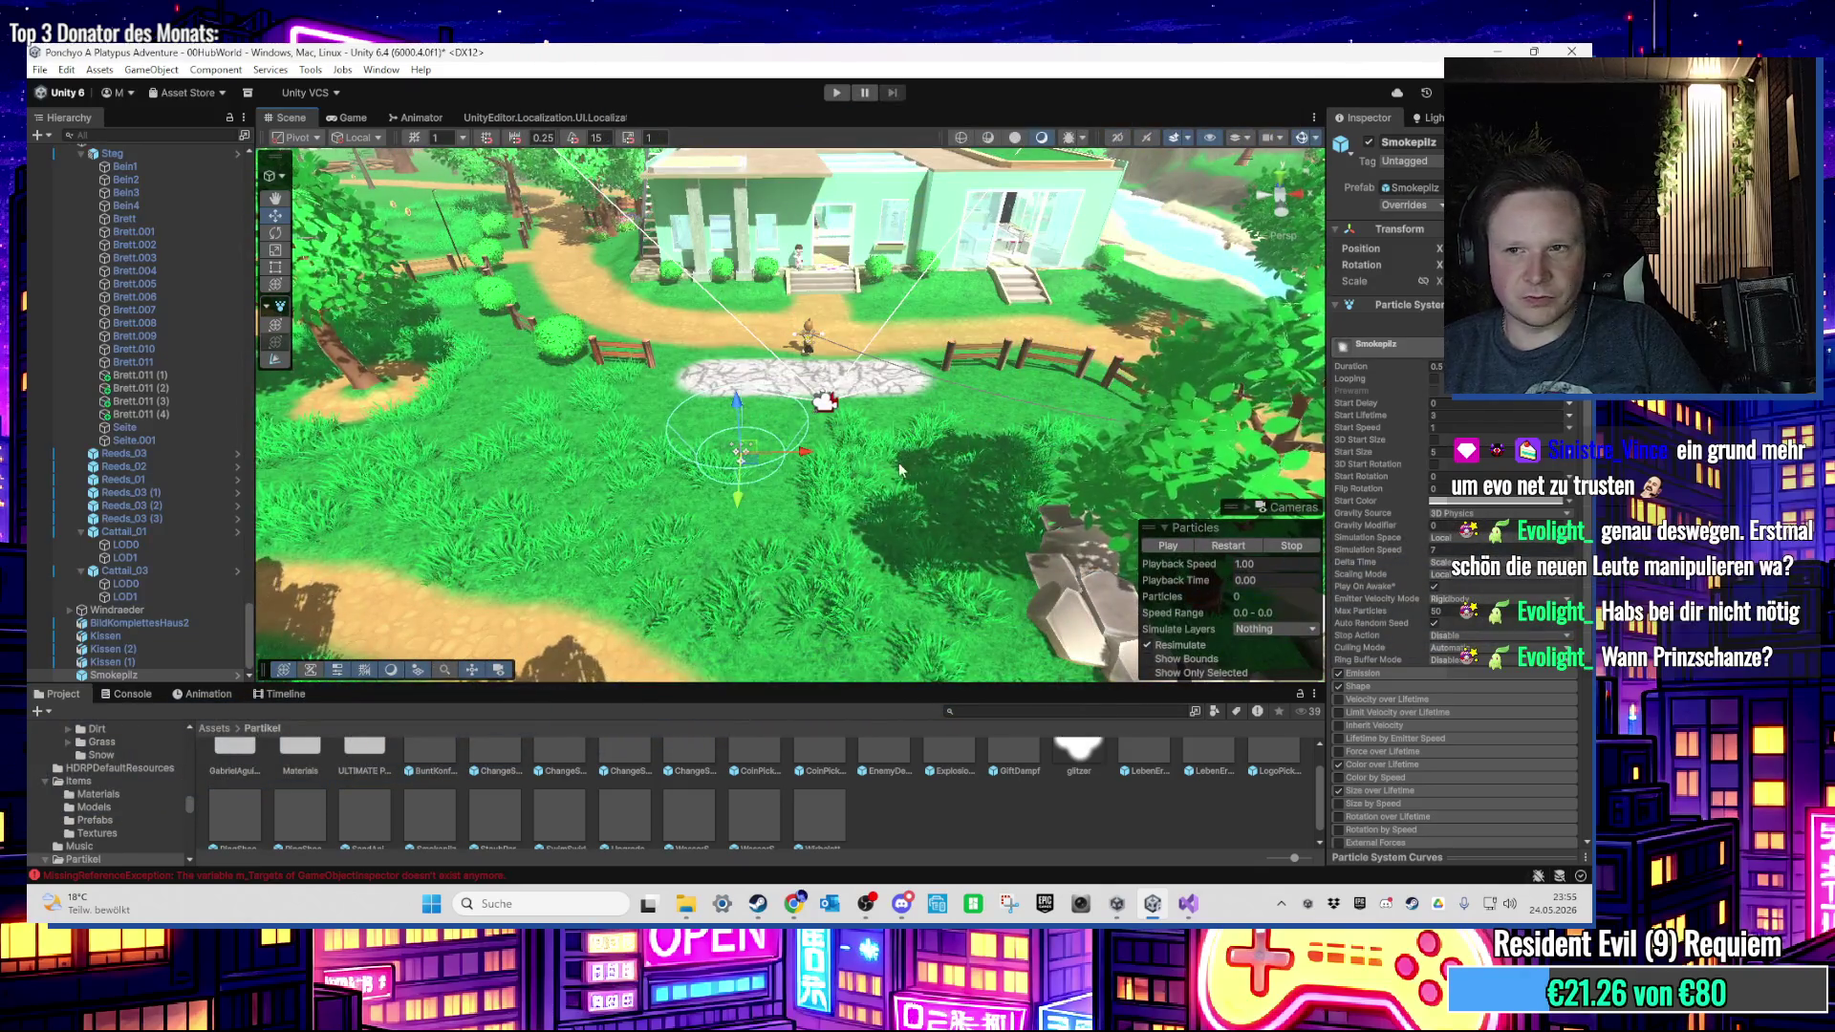
{"action": "scroll", "coordinate": [1080, 478], "scroll_direction": "up", "scroll_amount": 1}
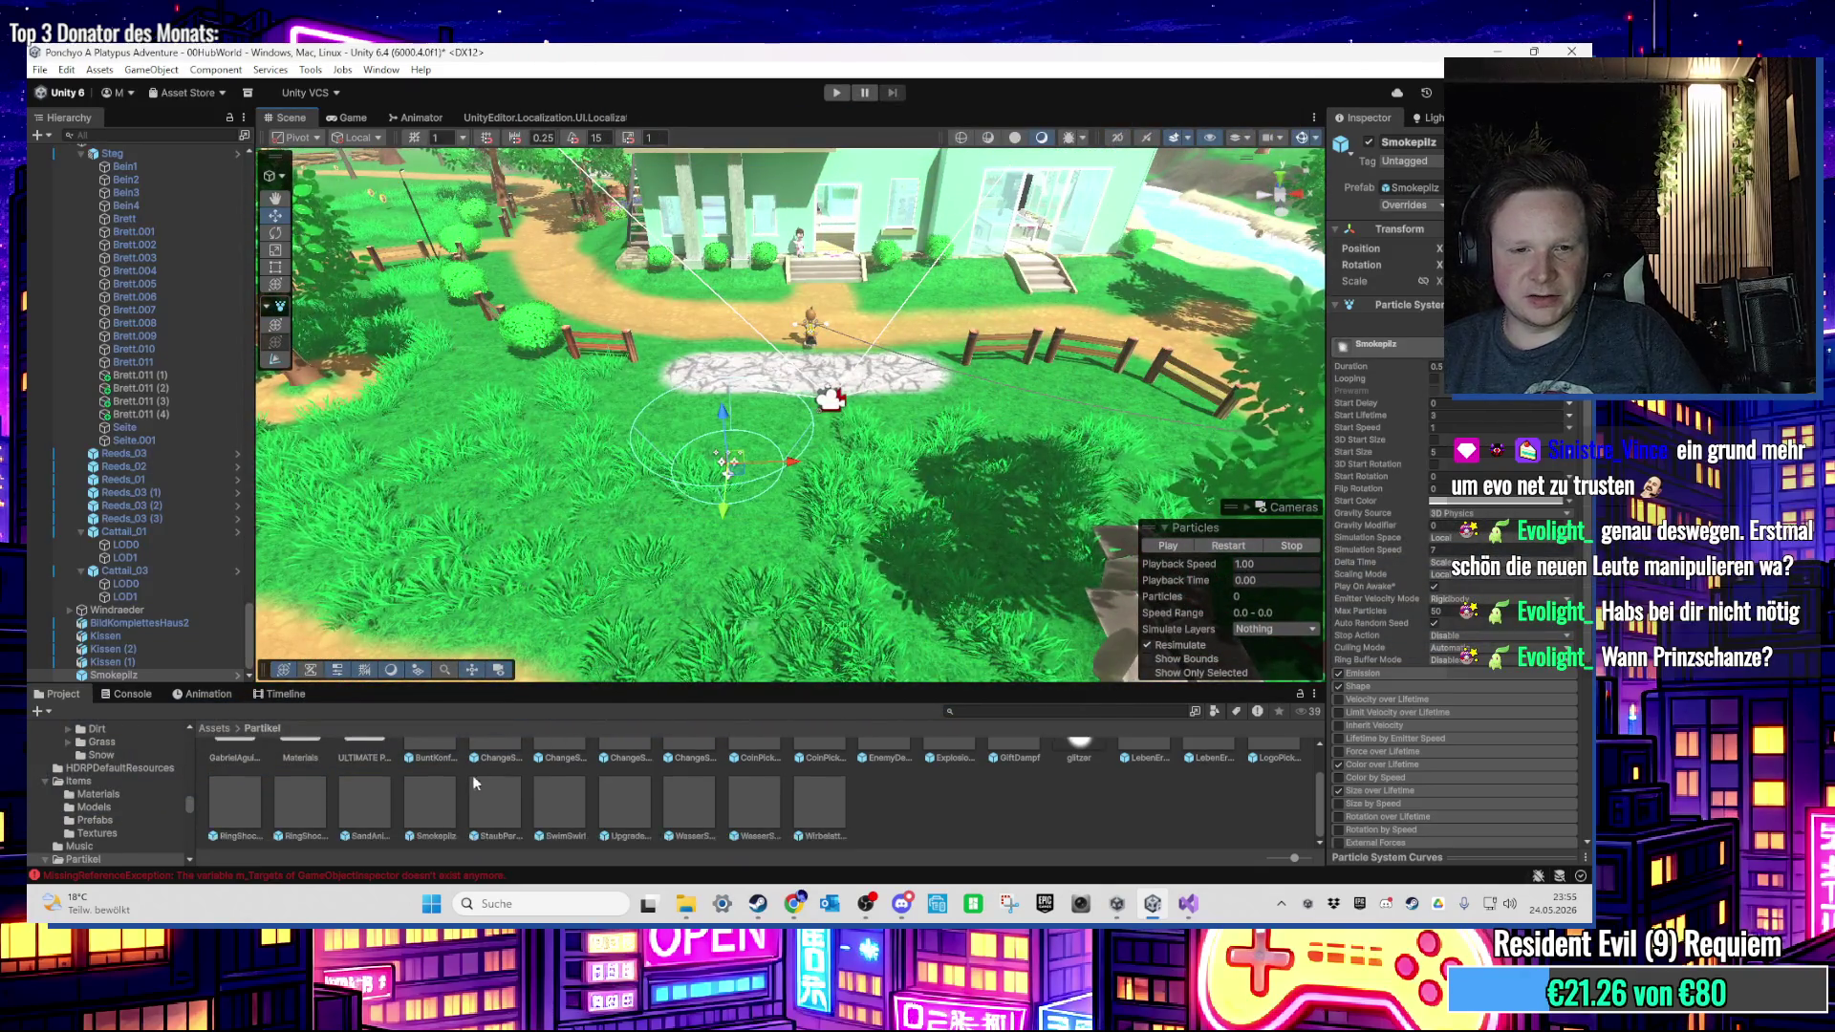
{"action": "left_click", "coordinate": [438, 794]}
{"action": "left_click", "coordinate": [157, 674]}
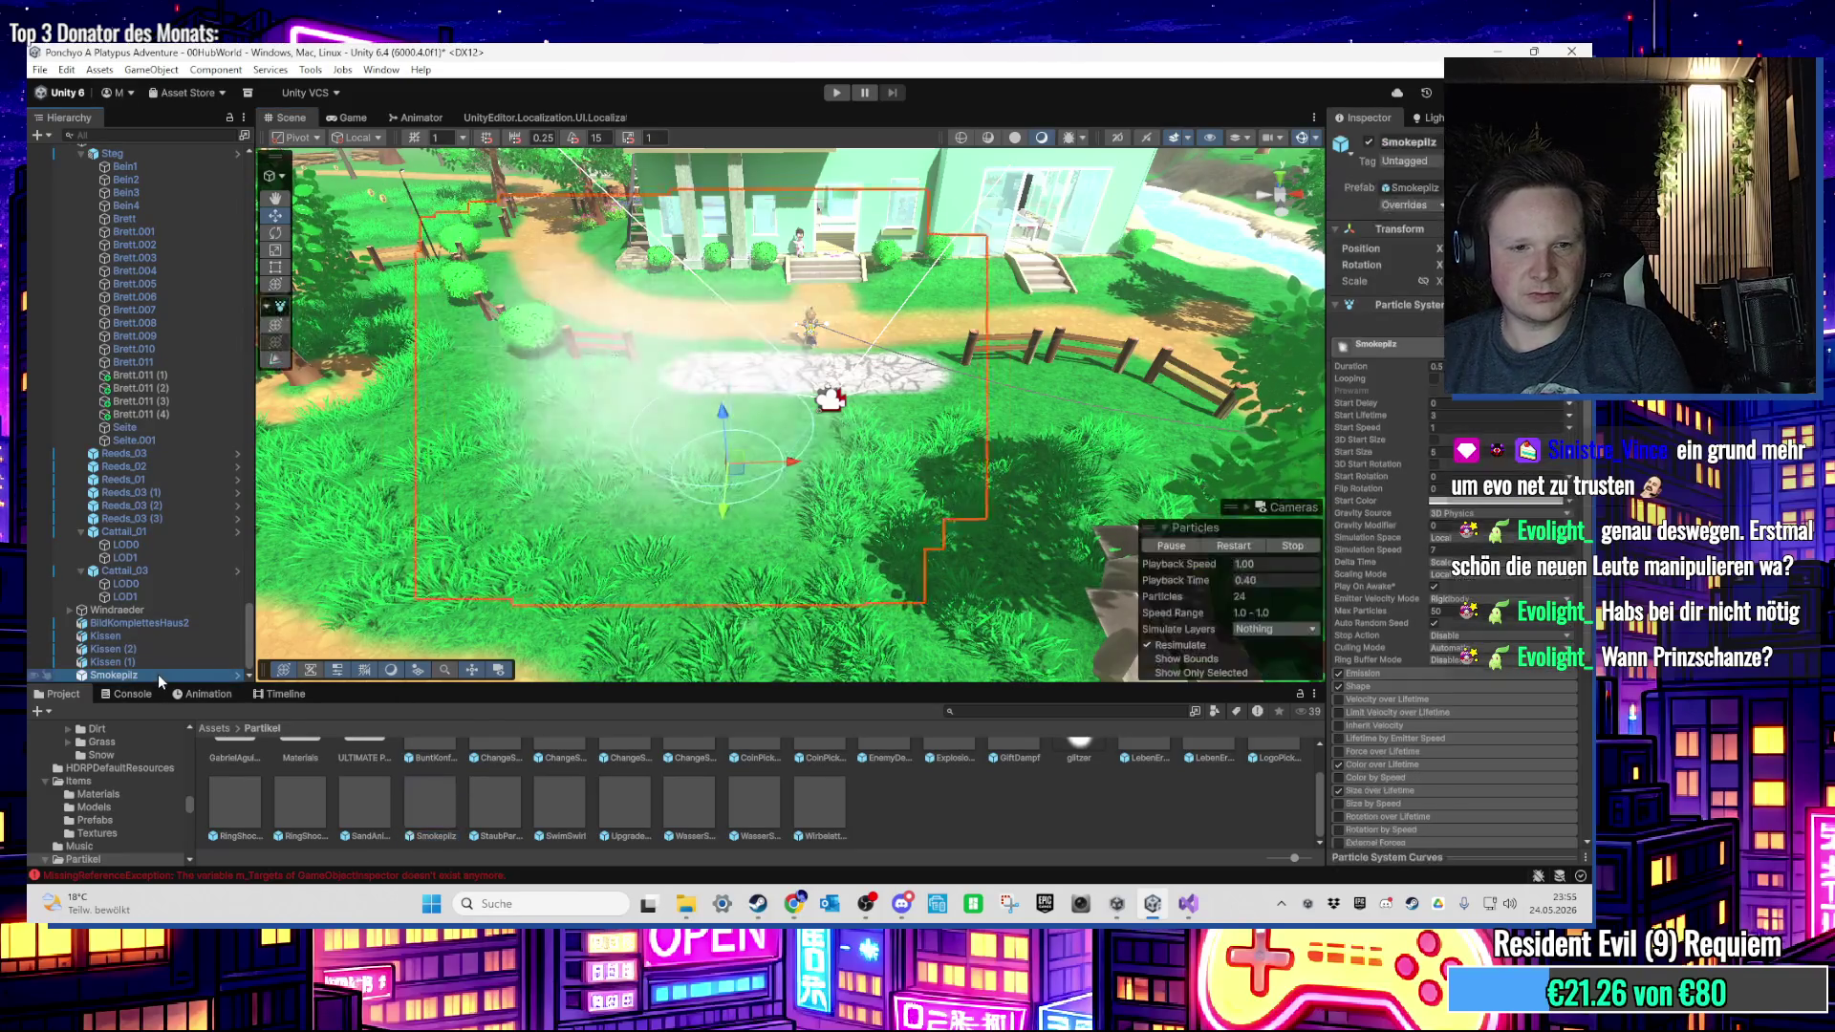
{"action": "key", "text": "Delete"}
Step: Duplicate the Smokepilz prefab, rename it Smokepilz 2, and drop it on the grass
{"action": "left_click", "coordinate": [455, 799]}
{"action": "key", "text": "ctrl+d"}
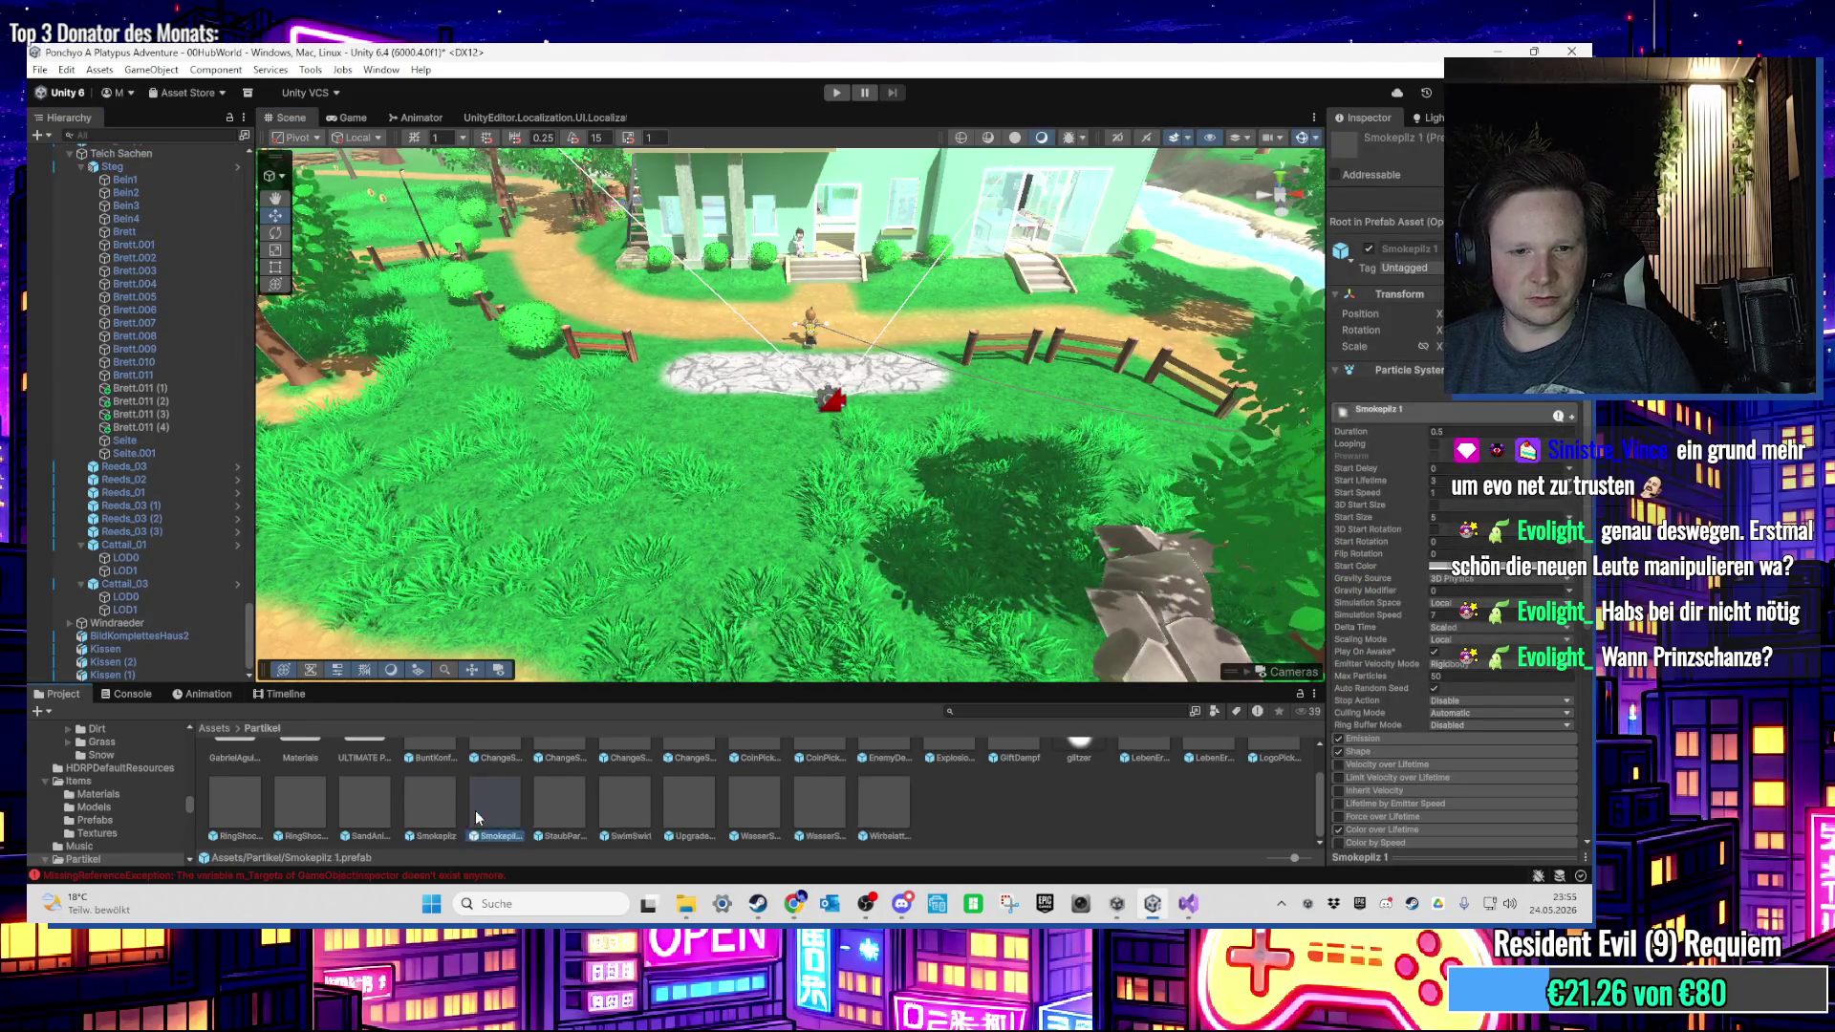
{"action": "right_click", "coordinate": [477, 808]}
{"action": "left_click", "coordinate": [557, 425]}
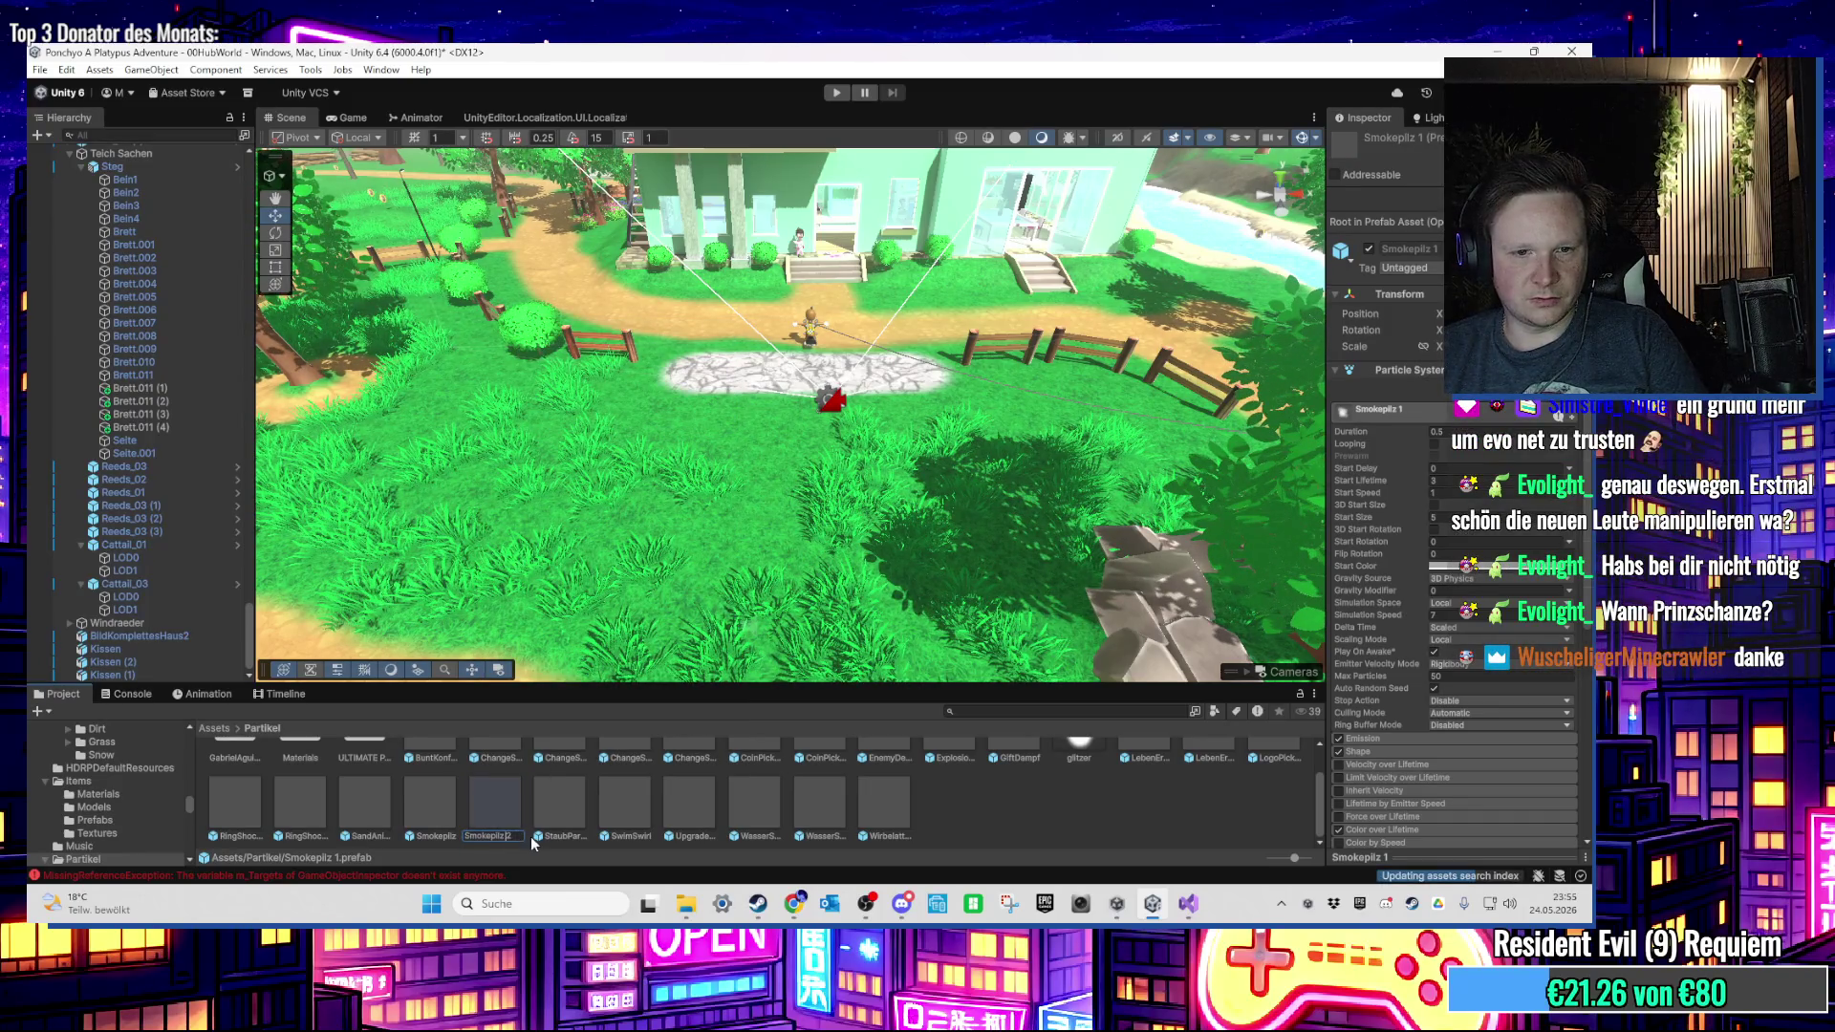
{"action": "key", "text": "Return"}
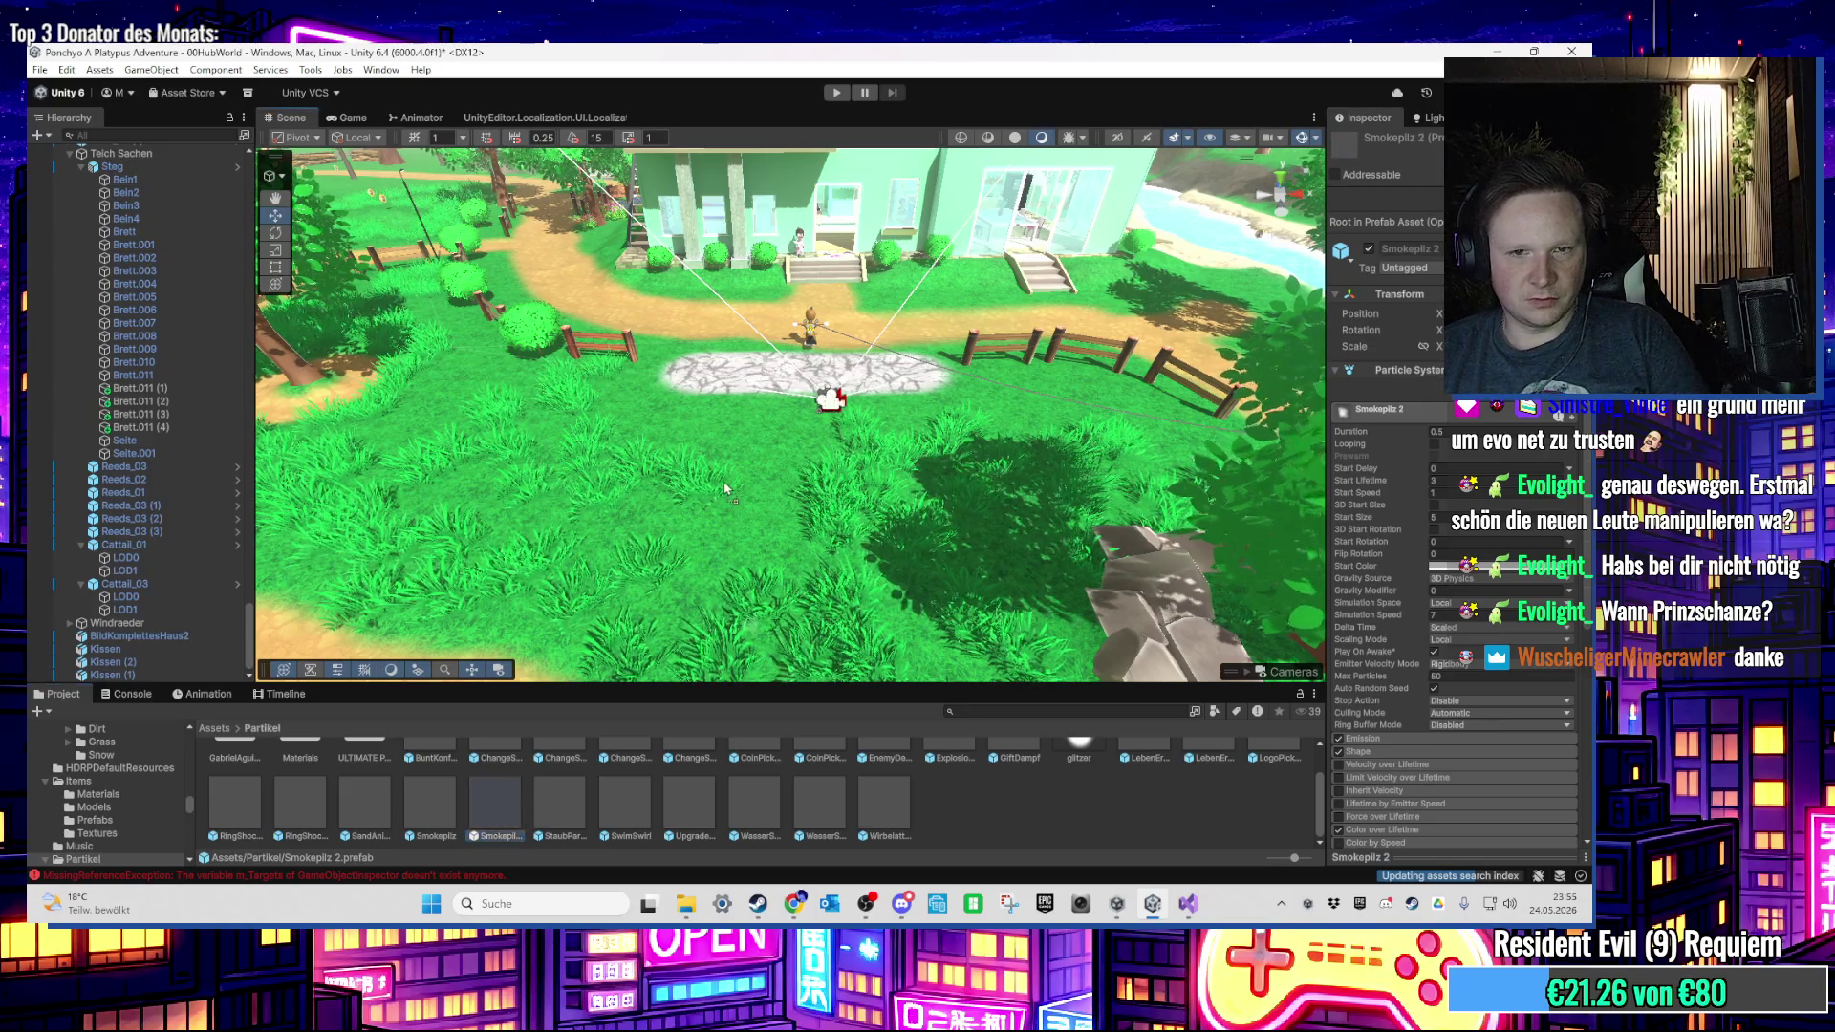
{"action": "left_click_drag", "start_coordinate": [501, 814], "coordinate": [709, 520]}
{"action": "scroll", "coordinate": [708, 521], "scroll_direction": "up", "scroll_amount": 2}
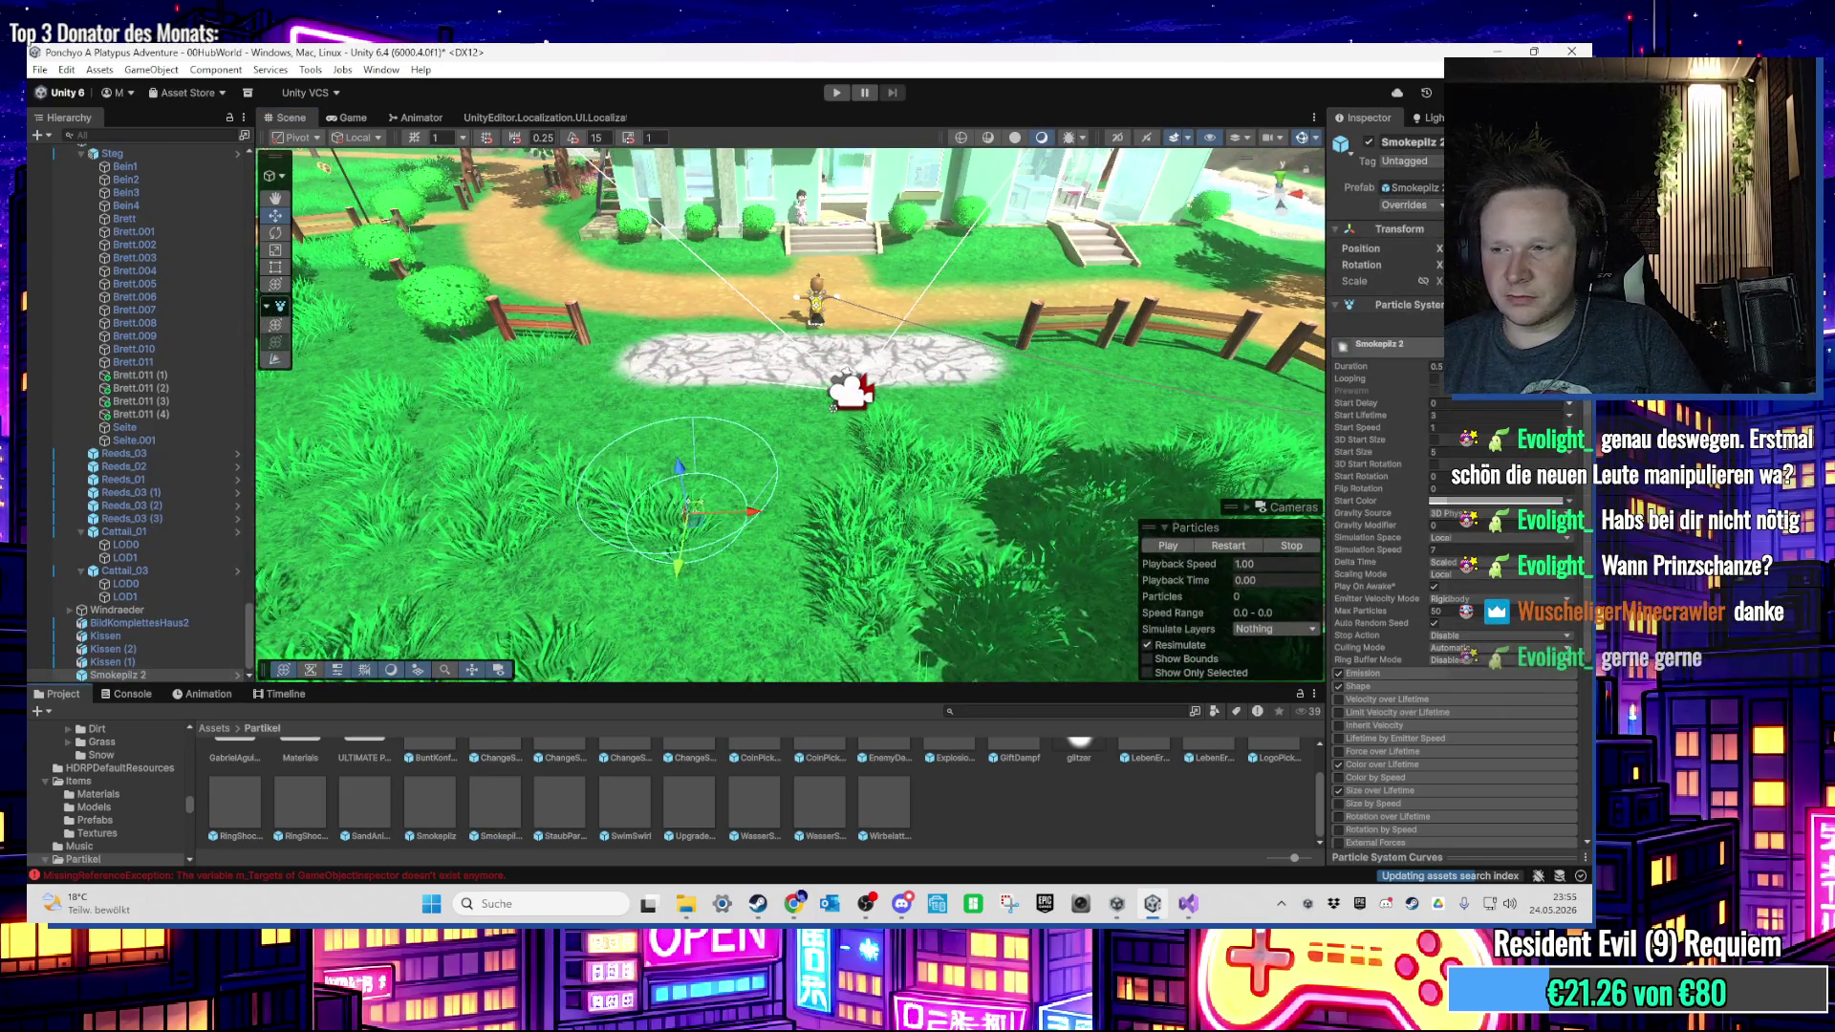
Step: Frame and orbit the view around the Smokepilz 2 effect
{"action": "key", "text": "alt+Tab"}
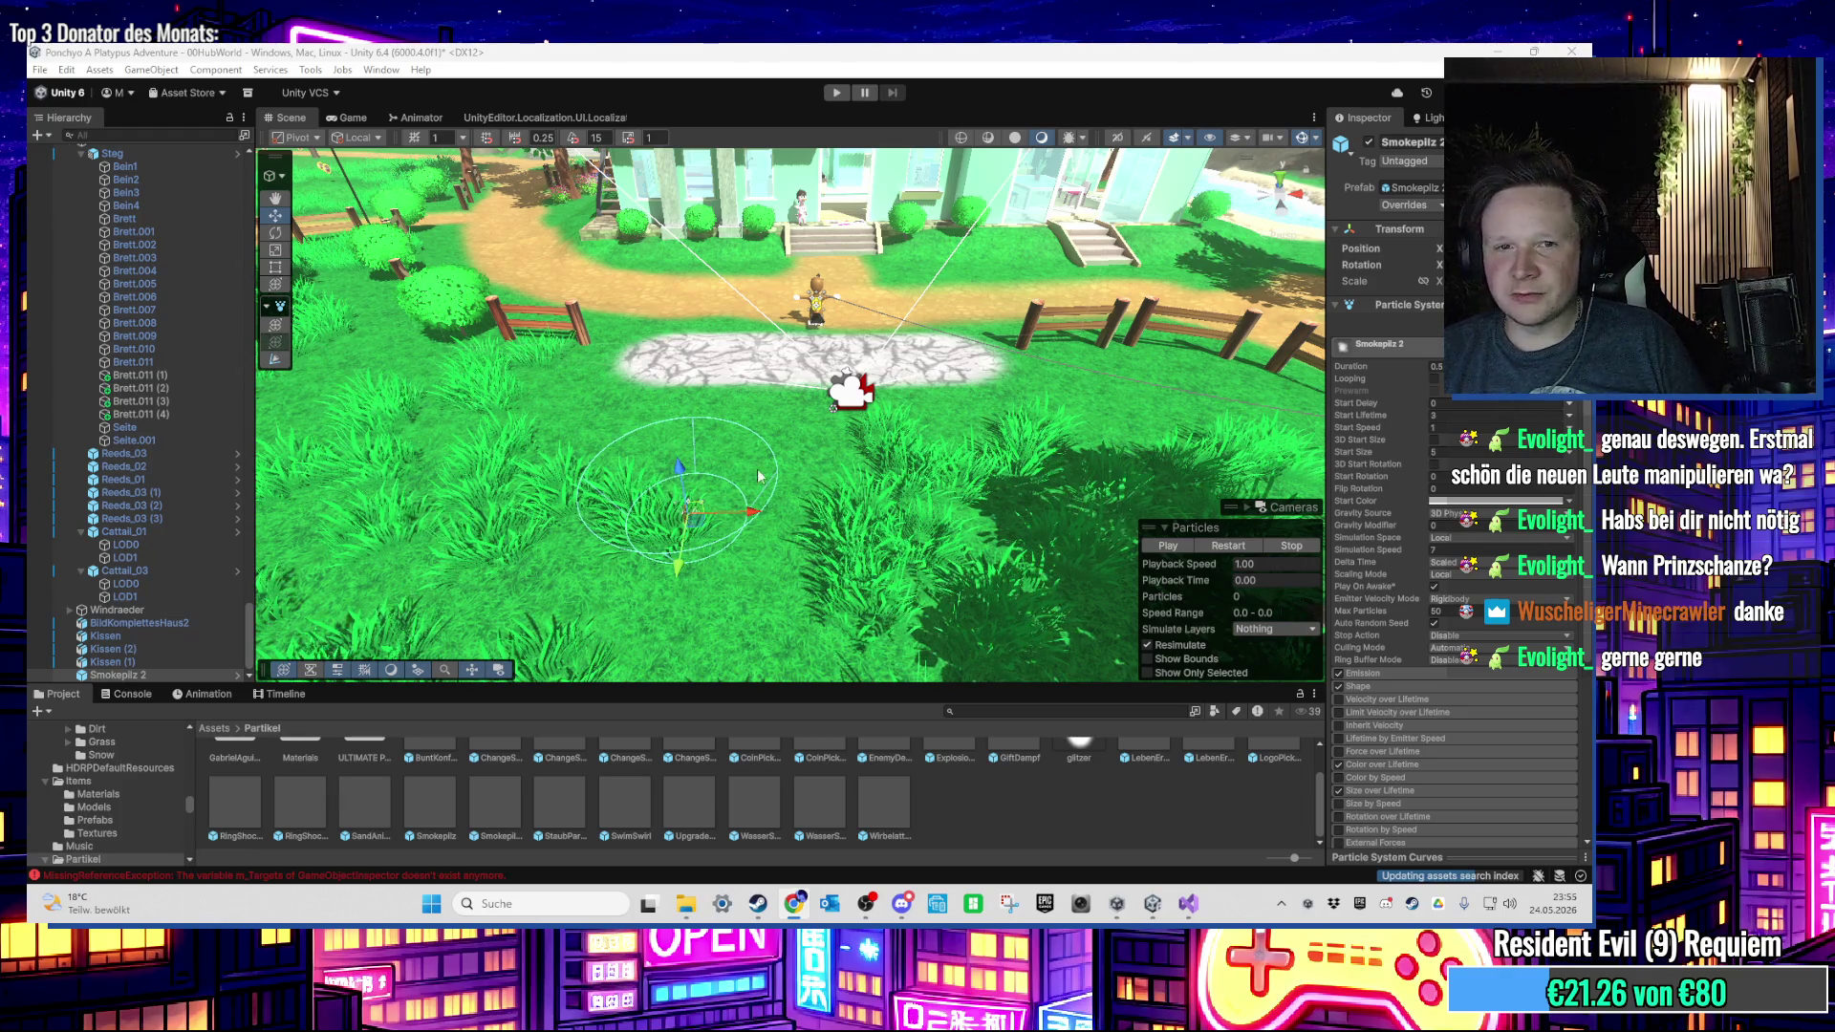
{"action": "key", "text": "f"}
{"action": "scroll", "coordinate": [817, 394], "scroll_direction": "down", "scroll_amount": 2}
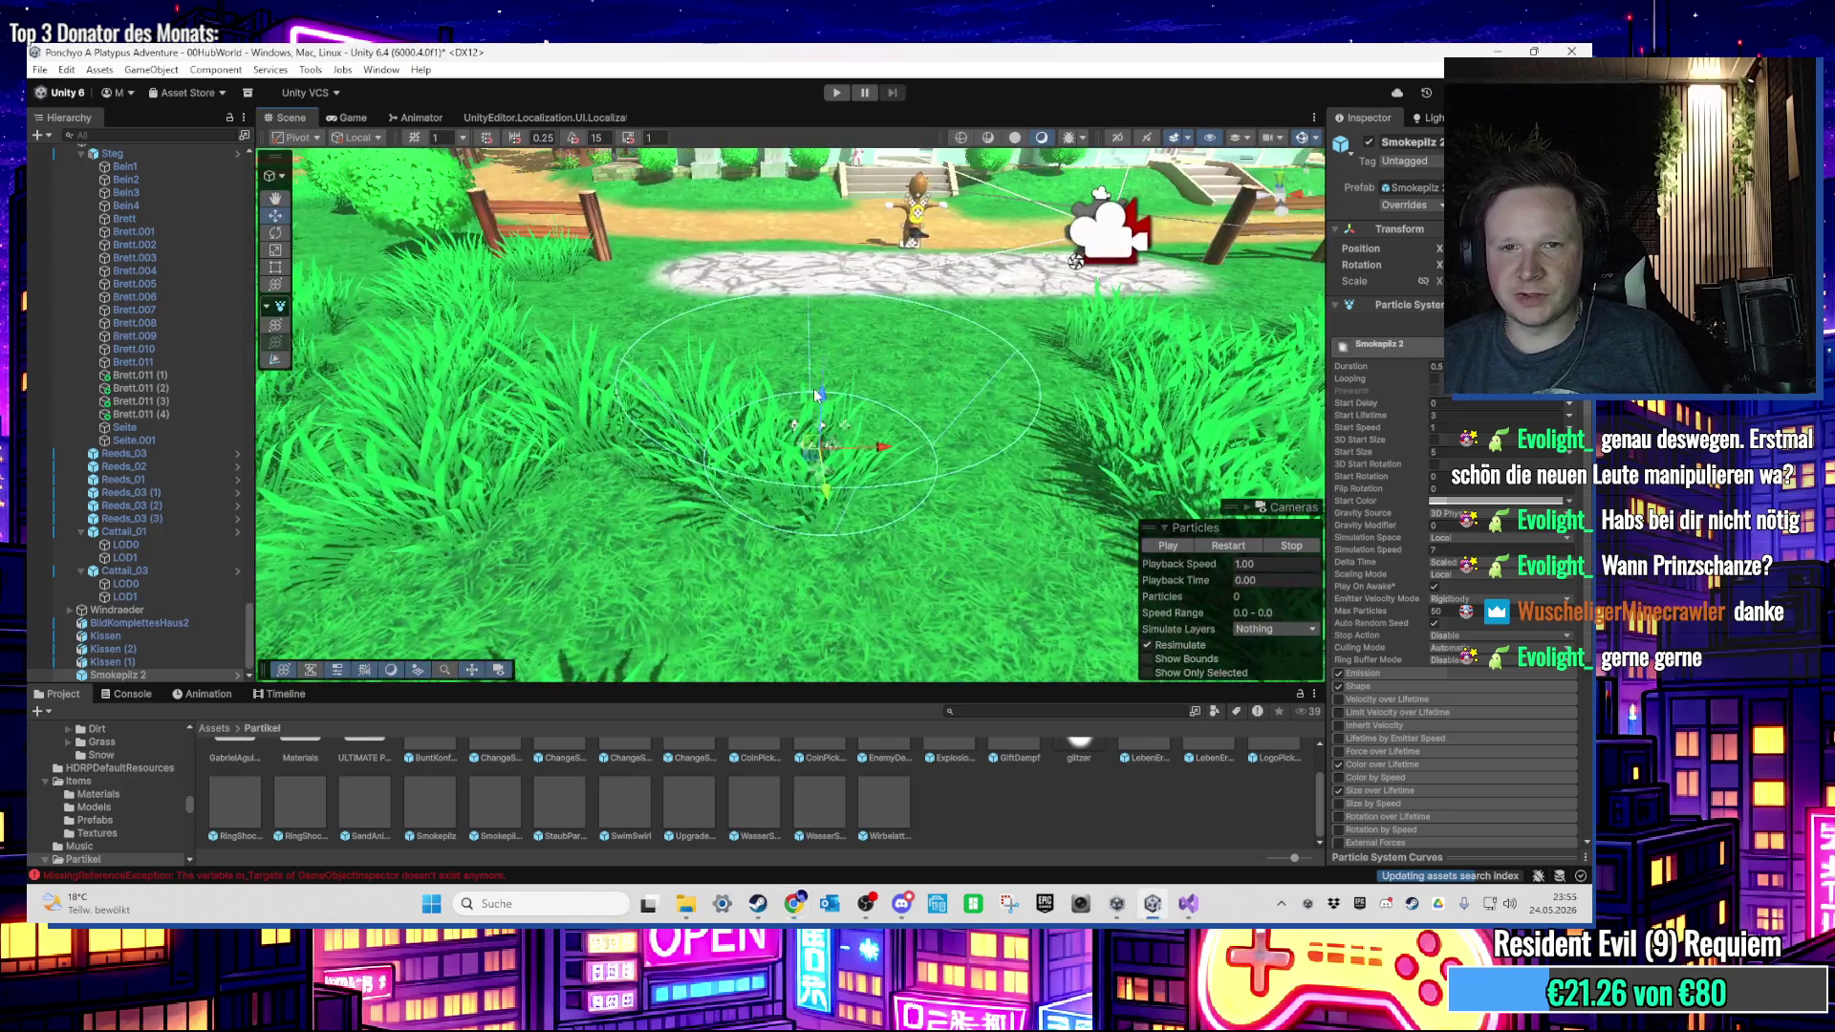
{"action": "mouse_move", "coordinate": [817, 394]}
{"action": "left_mouse_down"}
{"action": "mouse_move", "coordinate": [830, 364]}
{"action": "mouse_move", "coordinate": [889, 401]}
{"action": "left_mouse_up"}
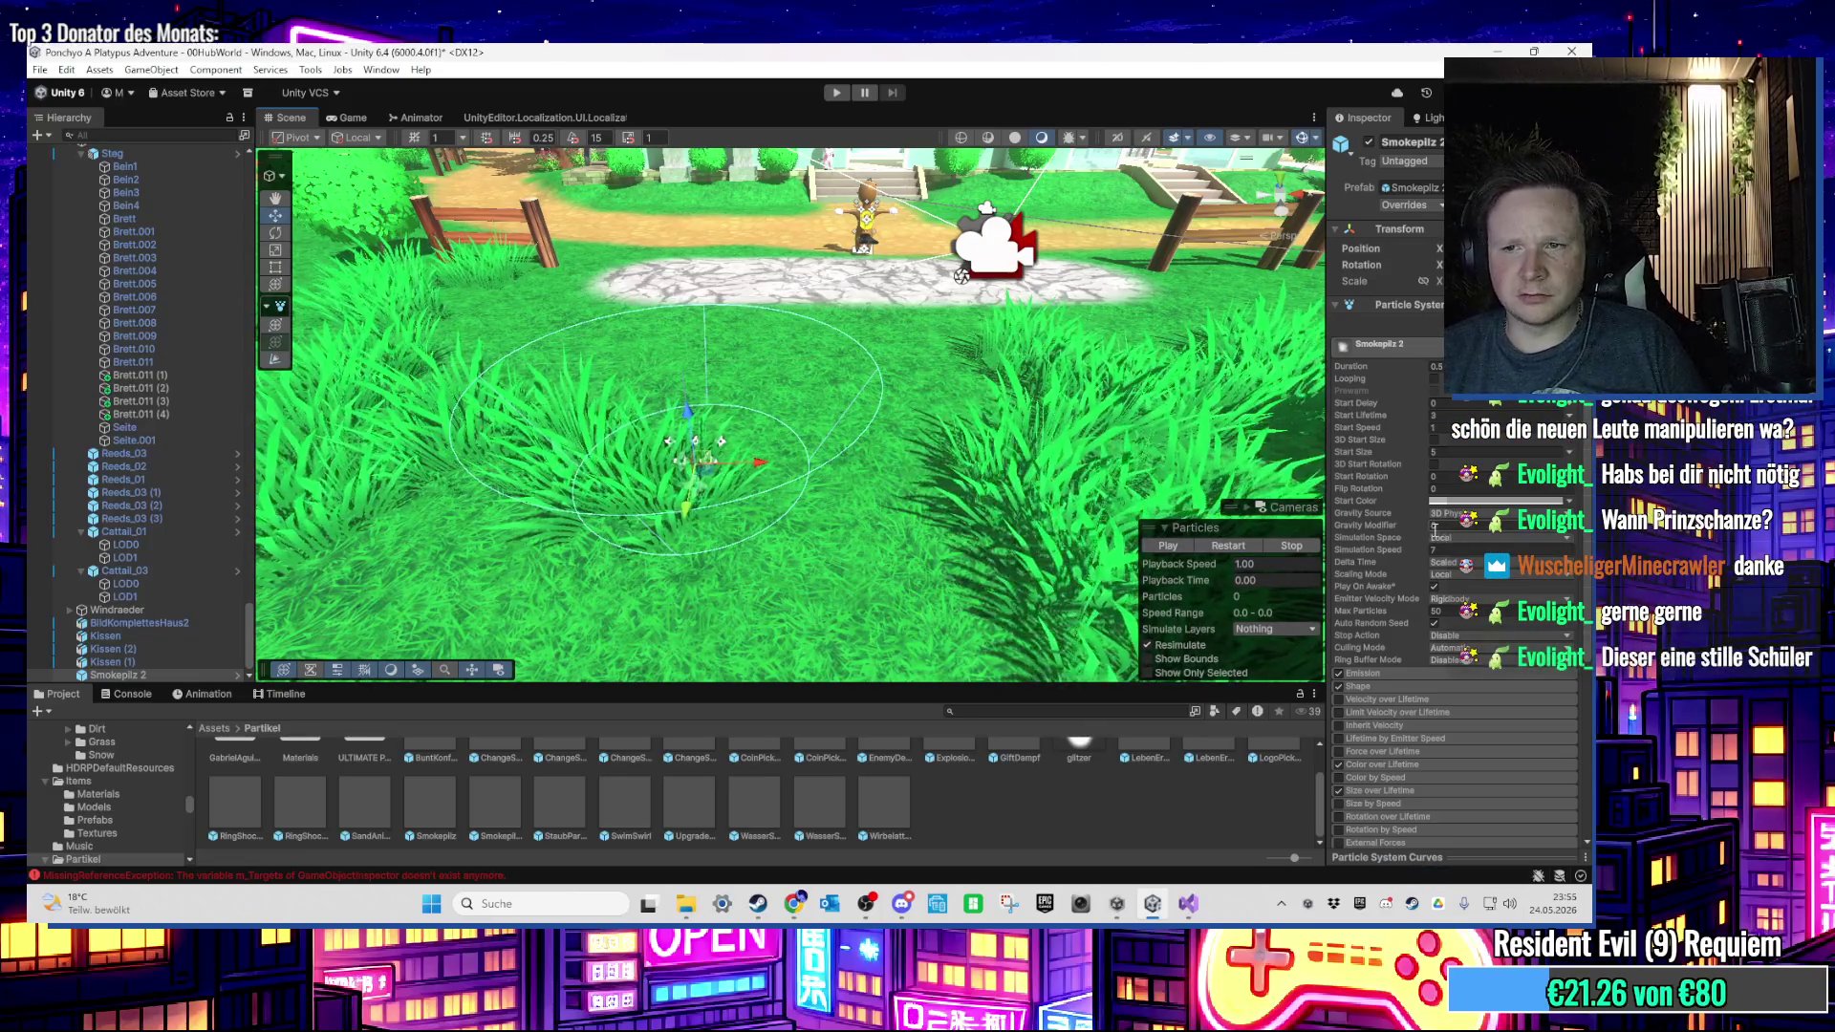
Step: Enable Looping and set the Gravity Modifier to -1, then 0.05
{"action": "left_click", "coordinate": [1434, 378]}
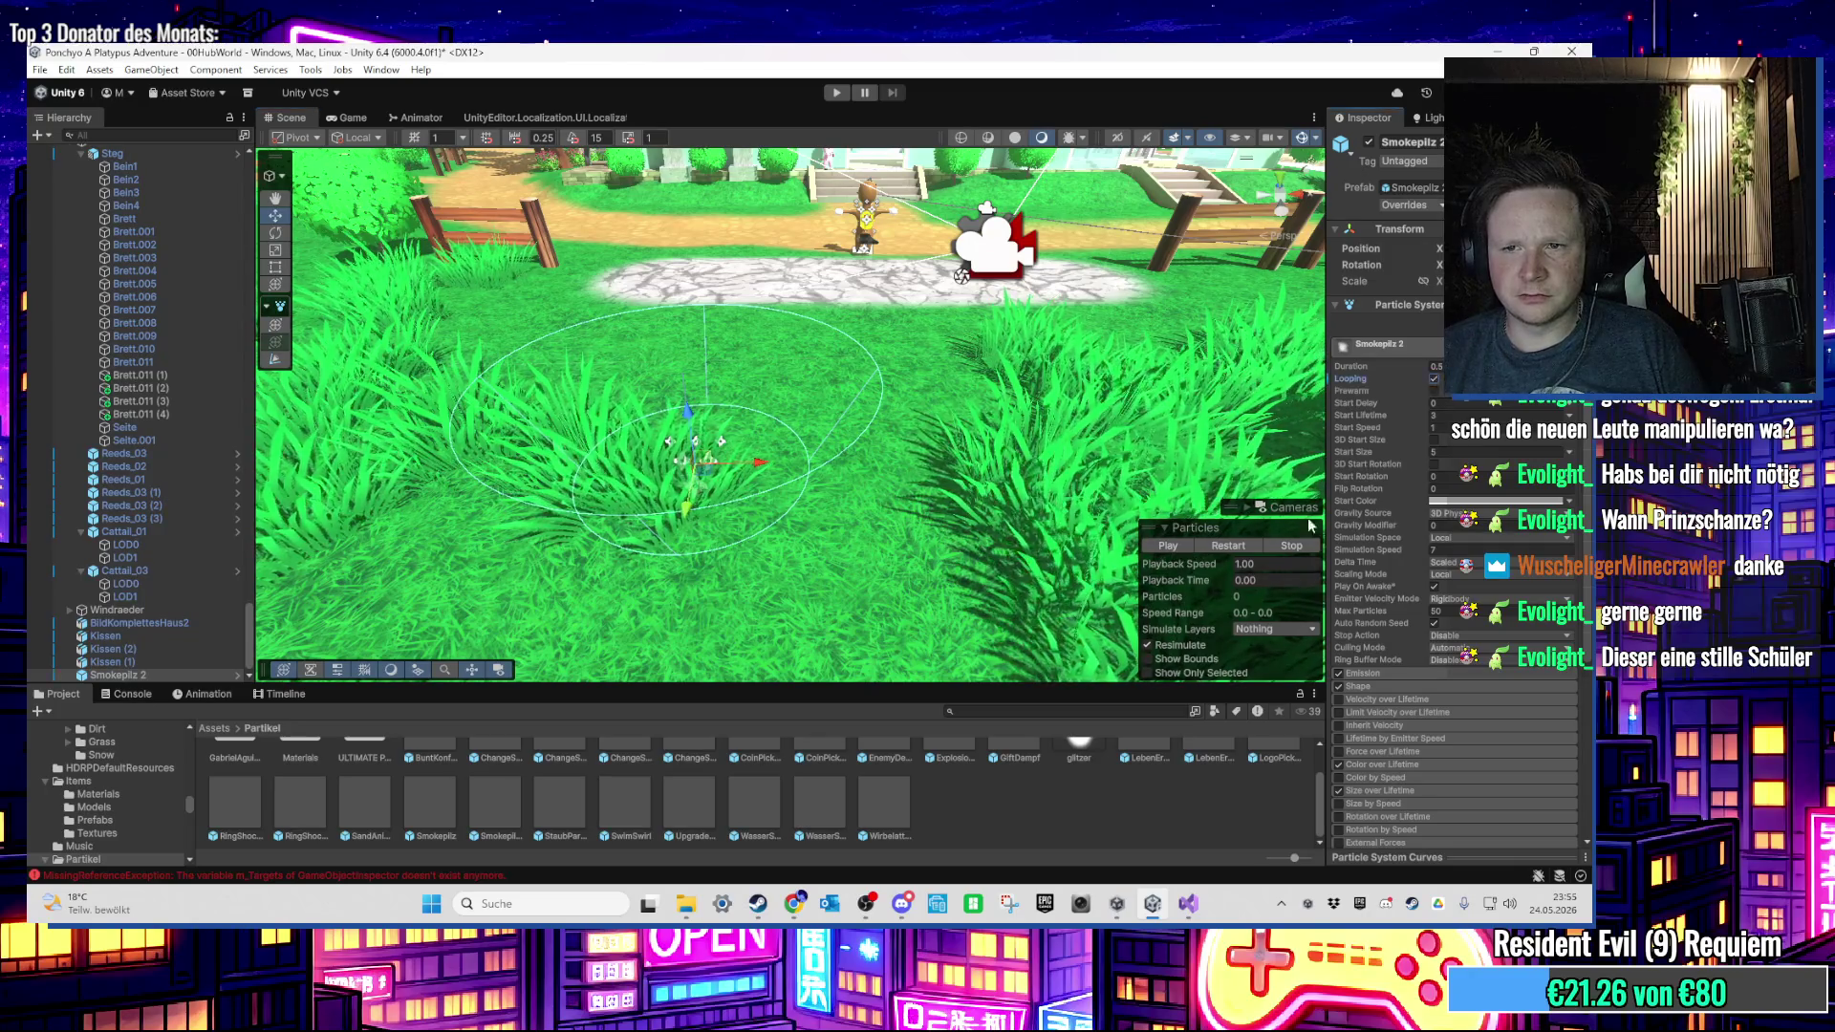
{"action": "scroll", "coordinate": [718, 297], "scroll_direction": "down", "scroll_amount": 3}
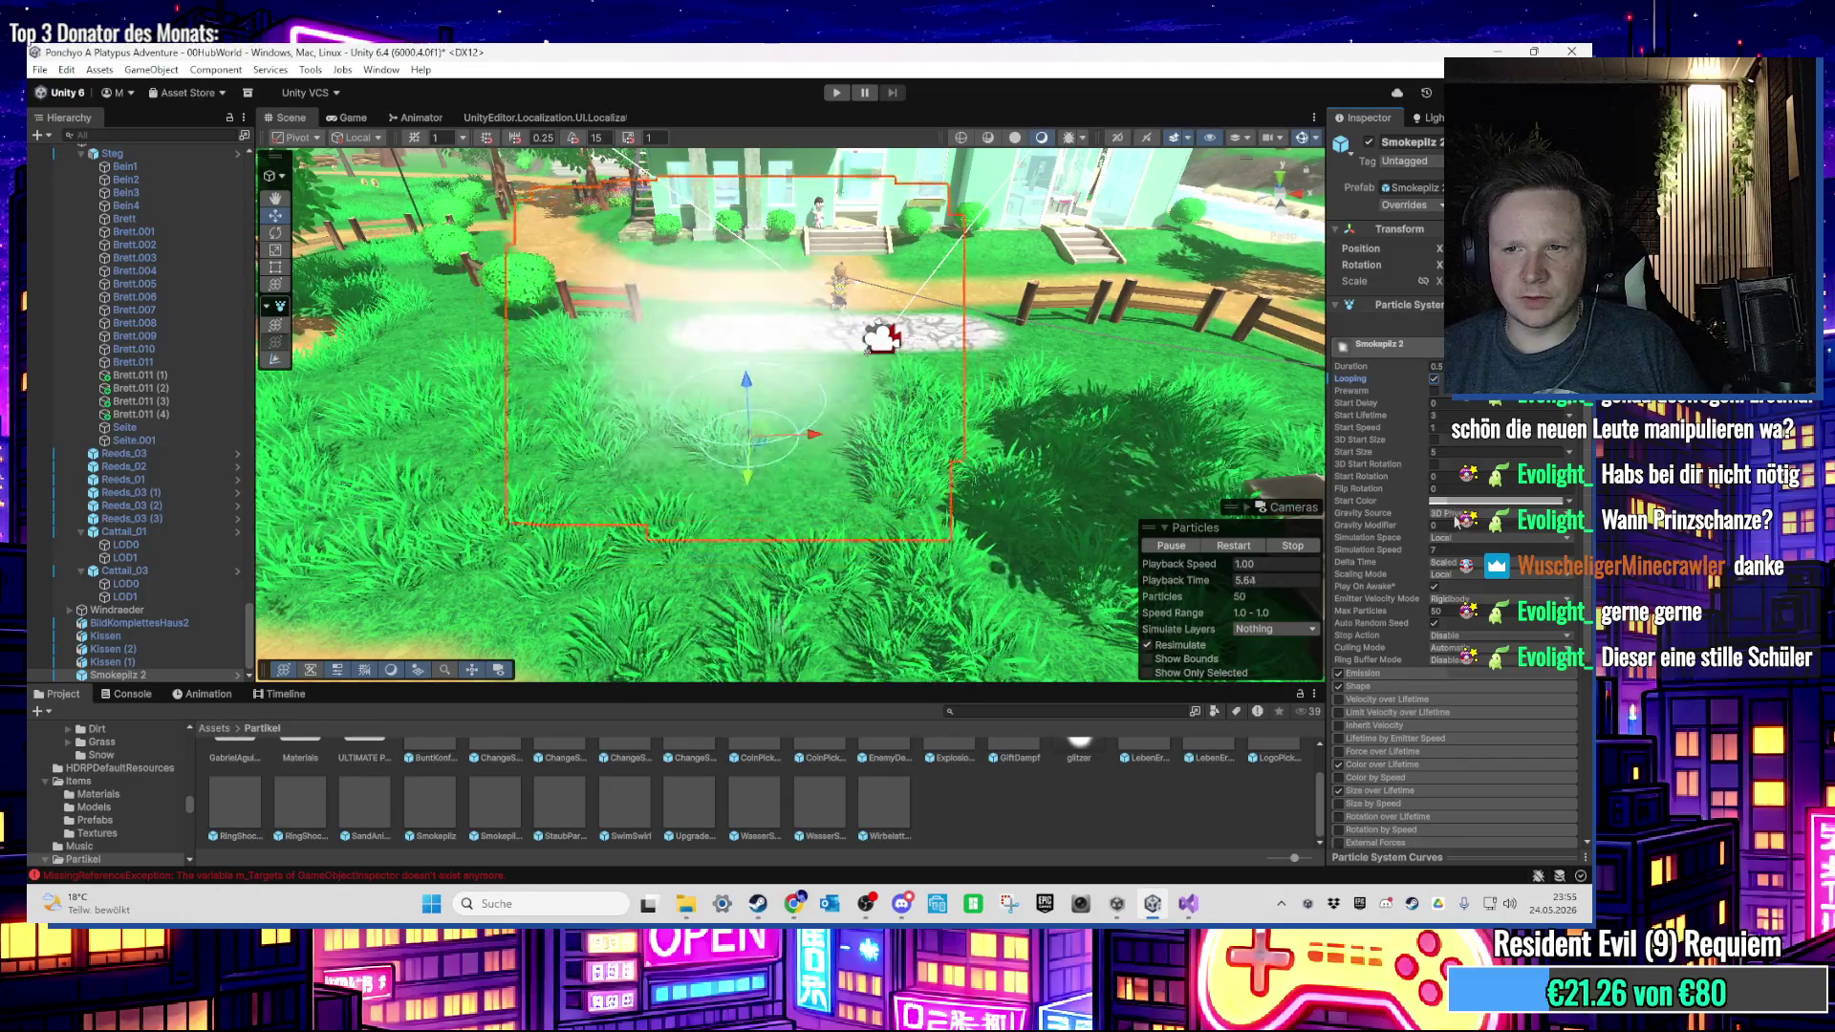
{"action": "left_click", "coordinate": [1438, 525]}
{"action": "type", "text": "-1"}
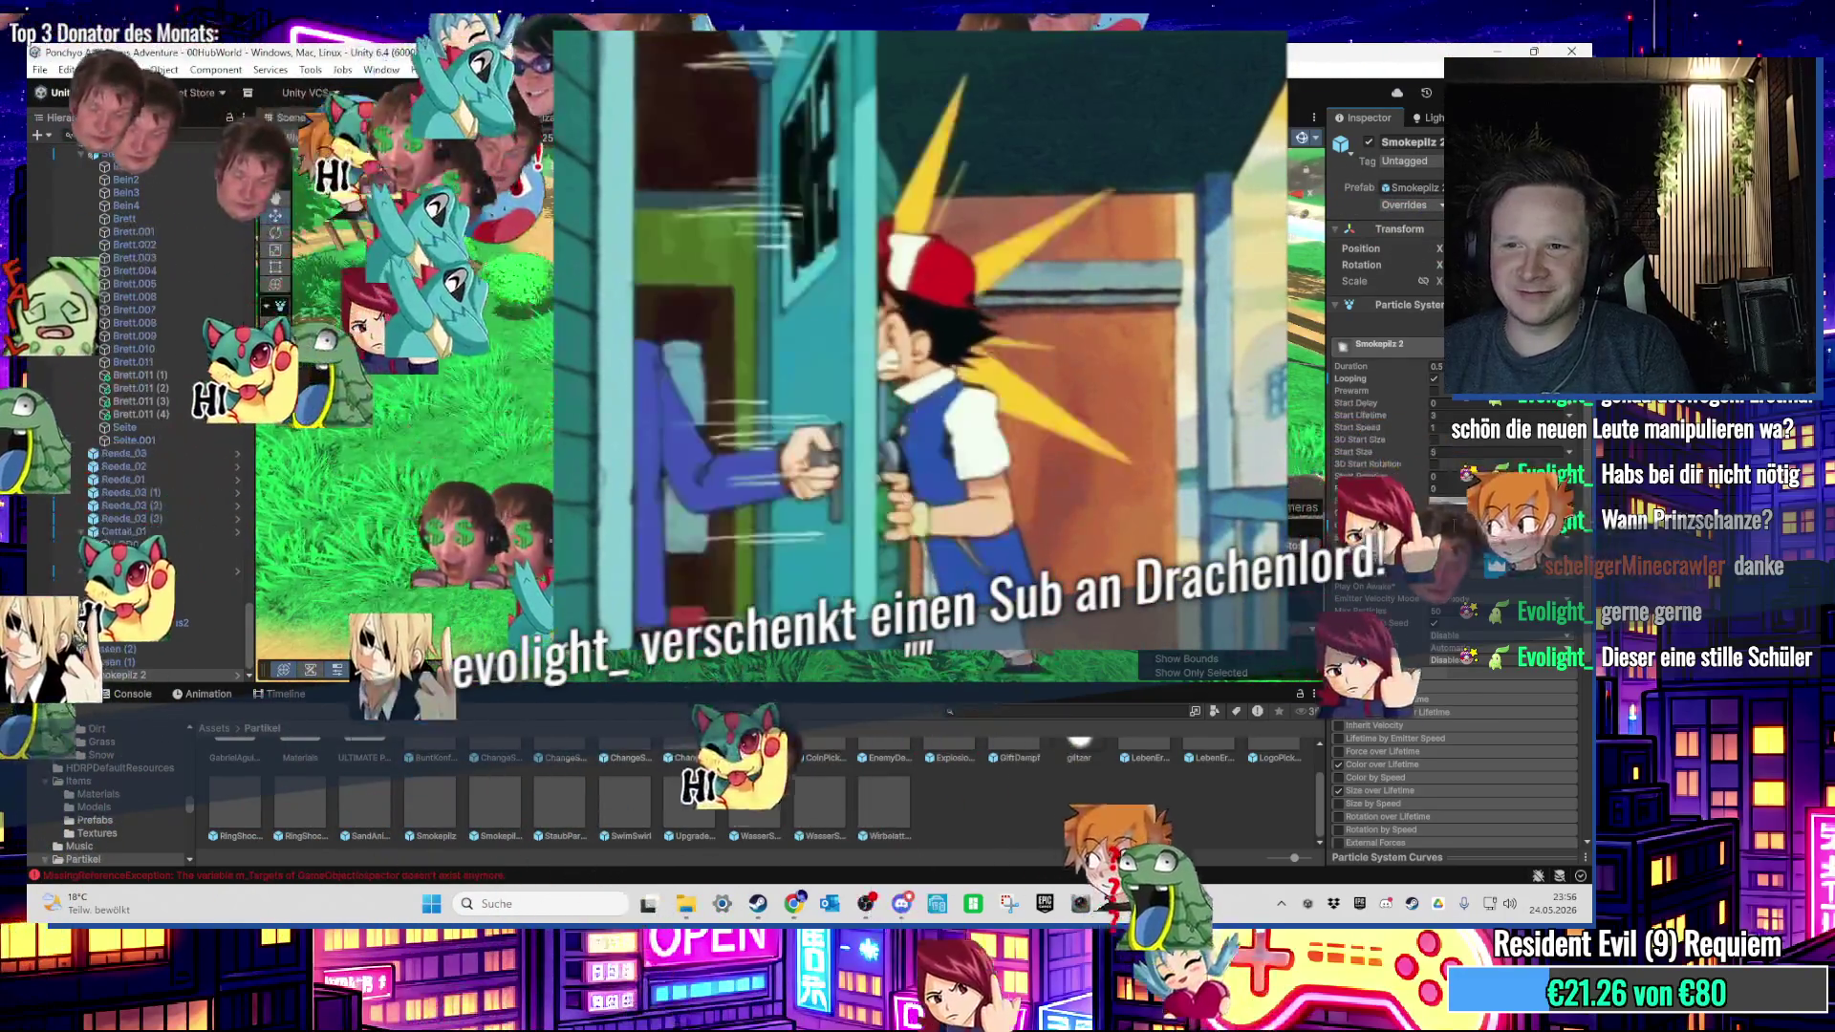
{"action": "type", "text": ".05"}
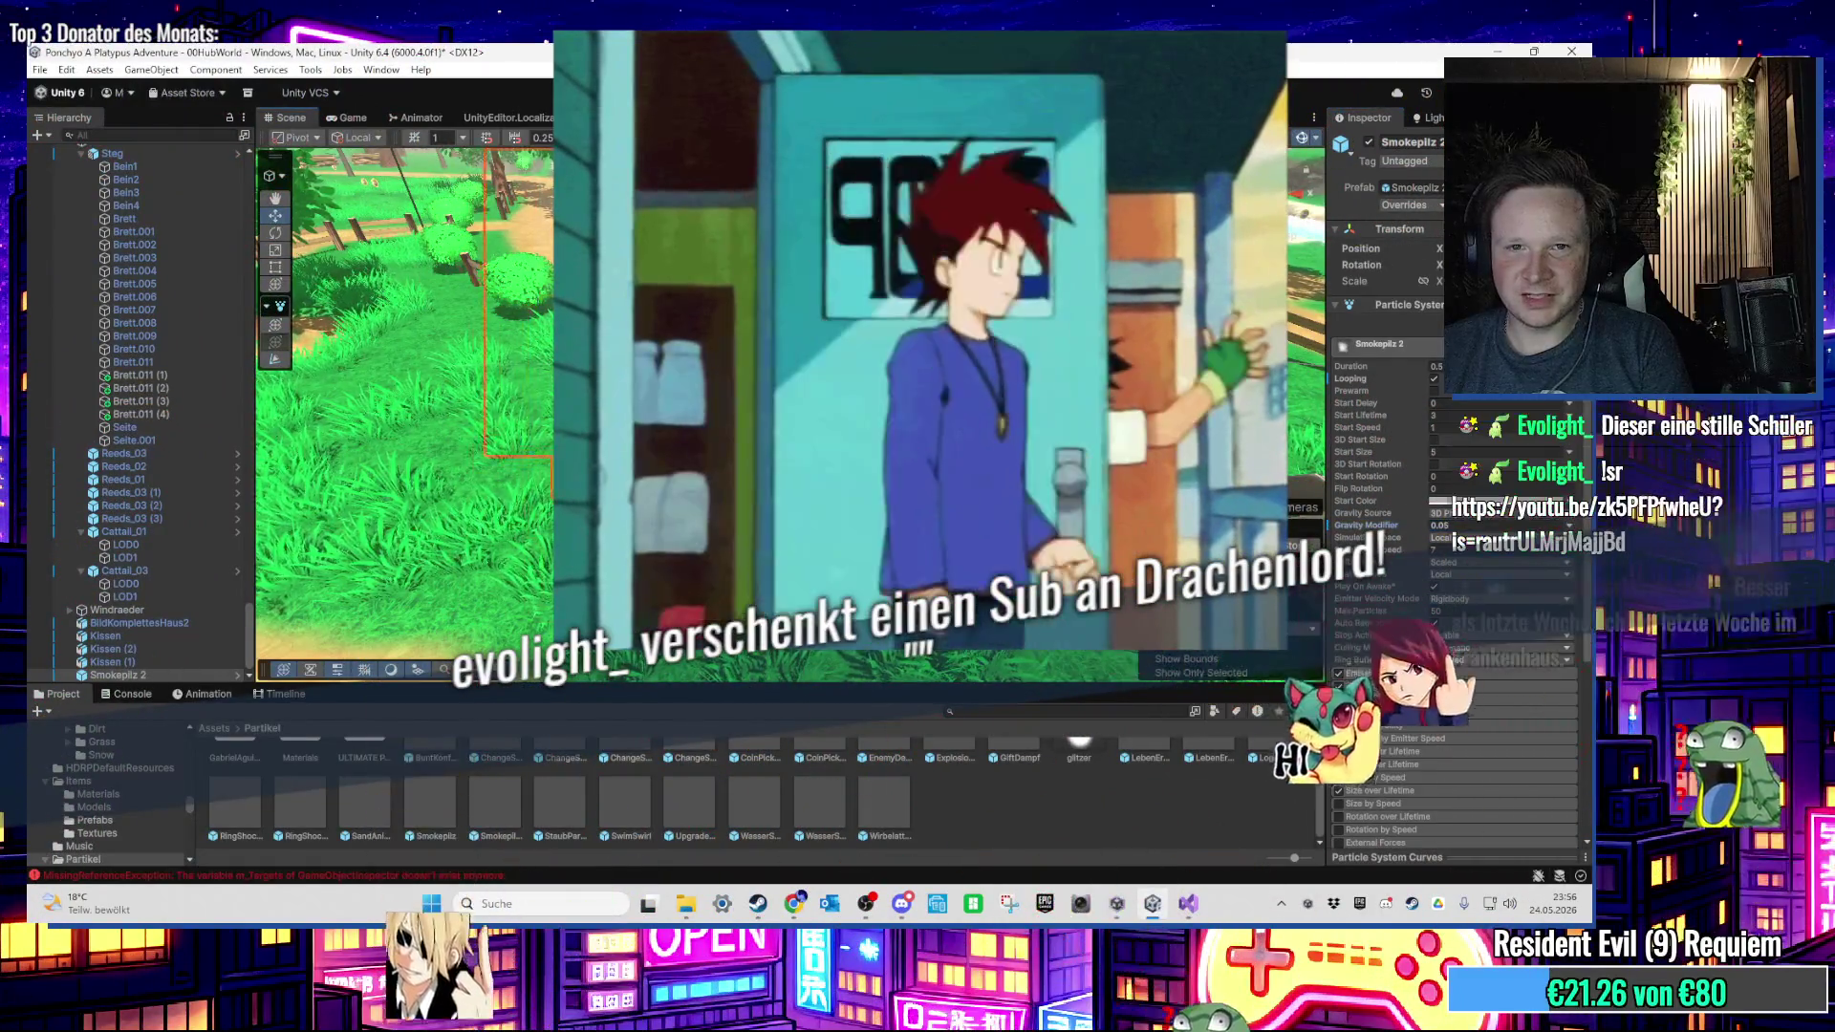
{"action": "right_click", "coordinate": [817, 411]}
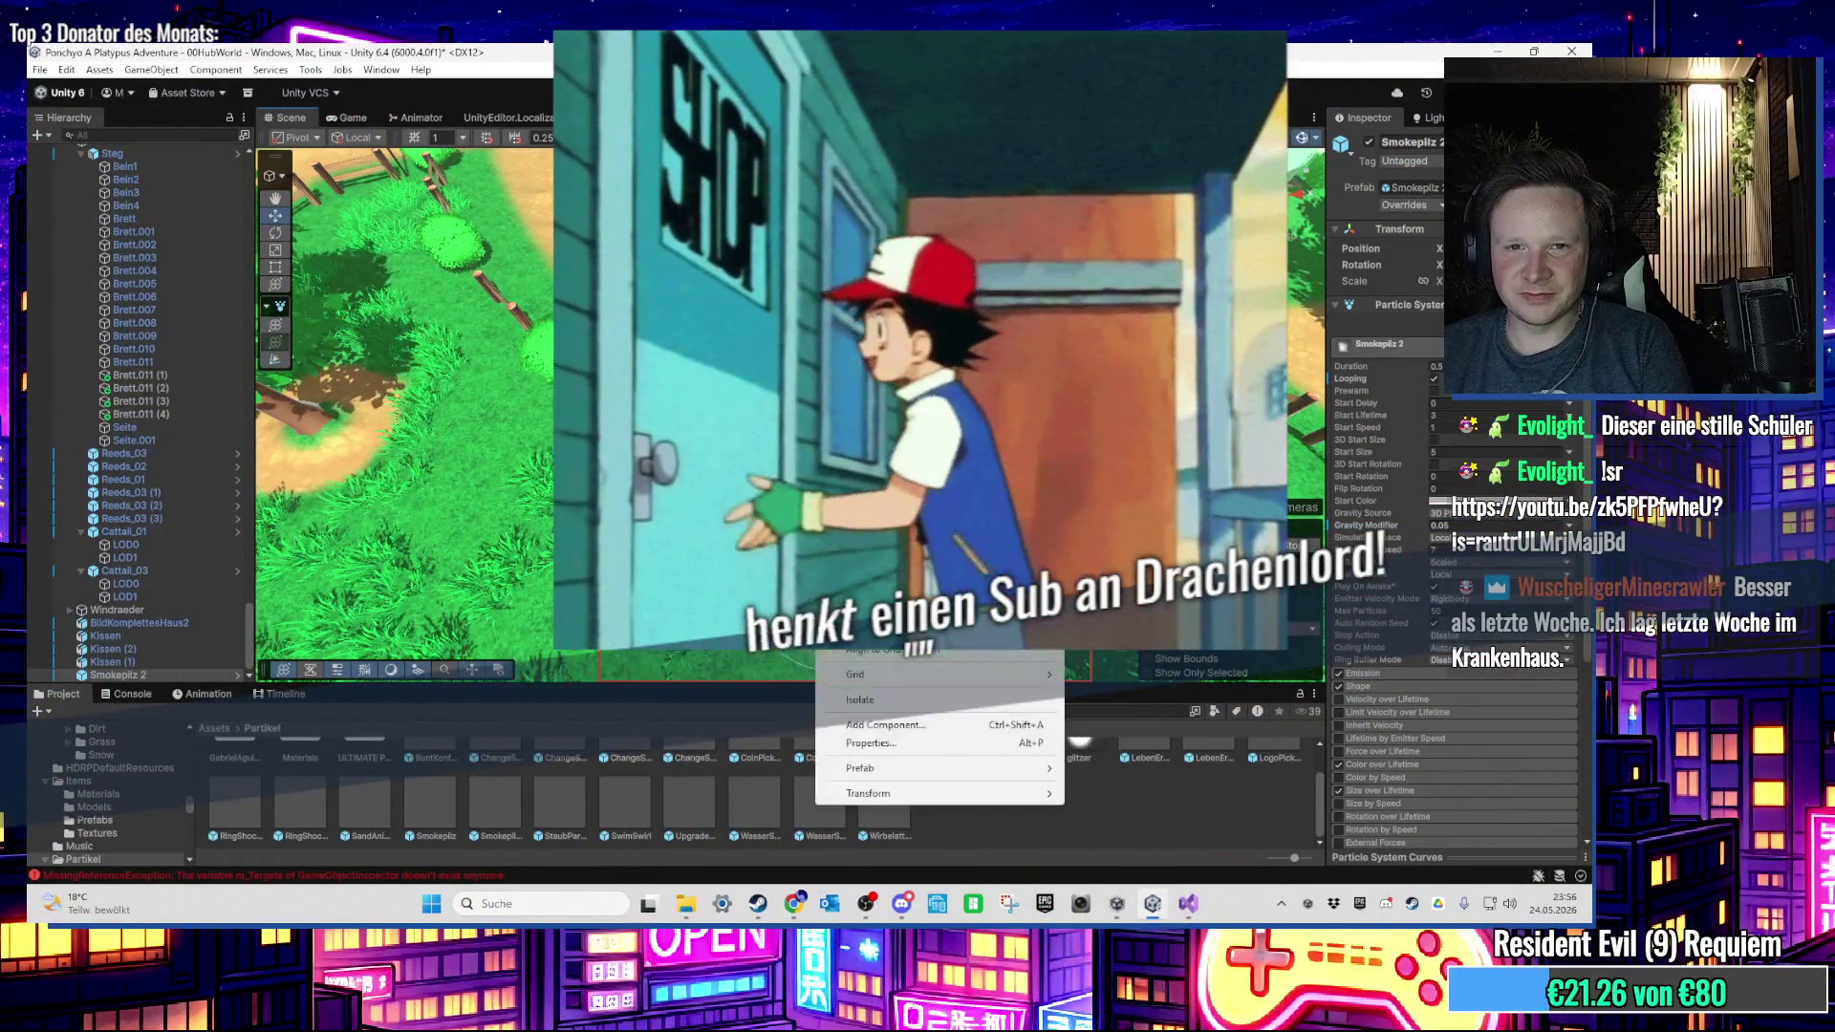
{"action": "left_click", "coordinate": [919, 330]}
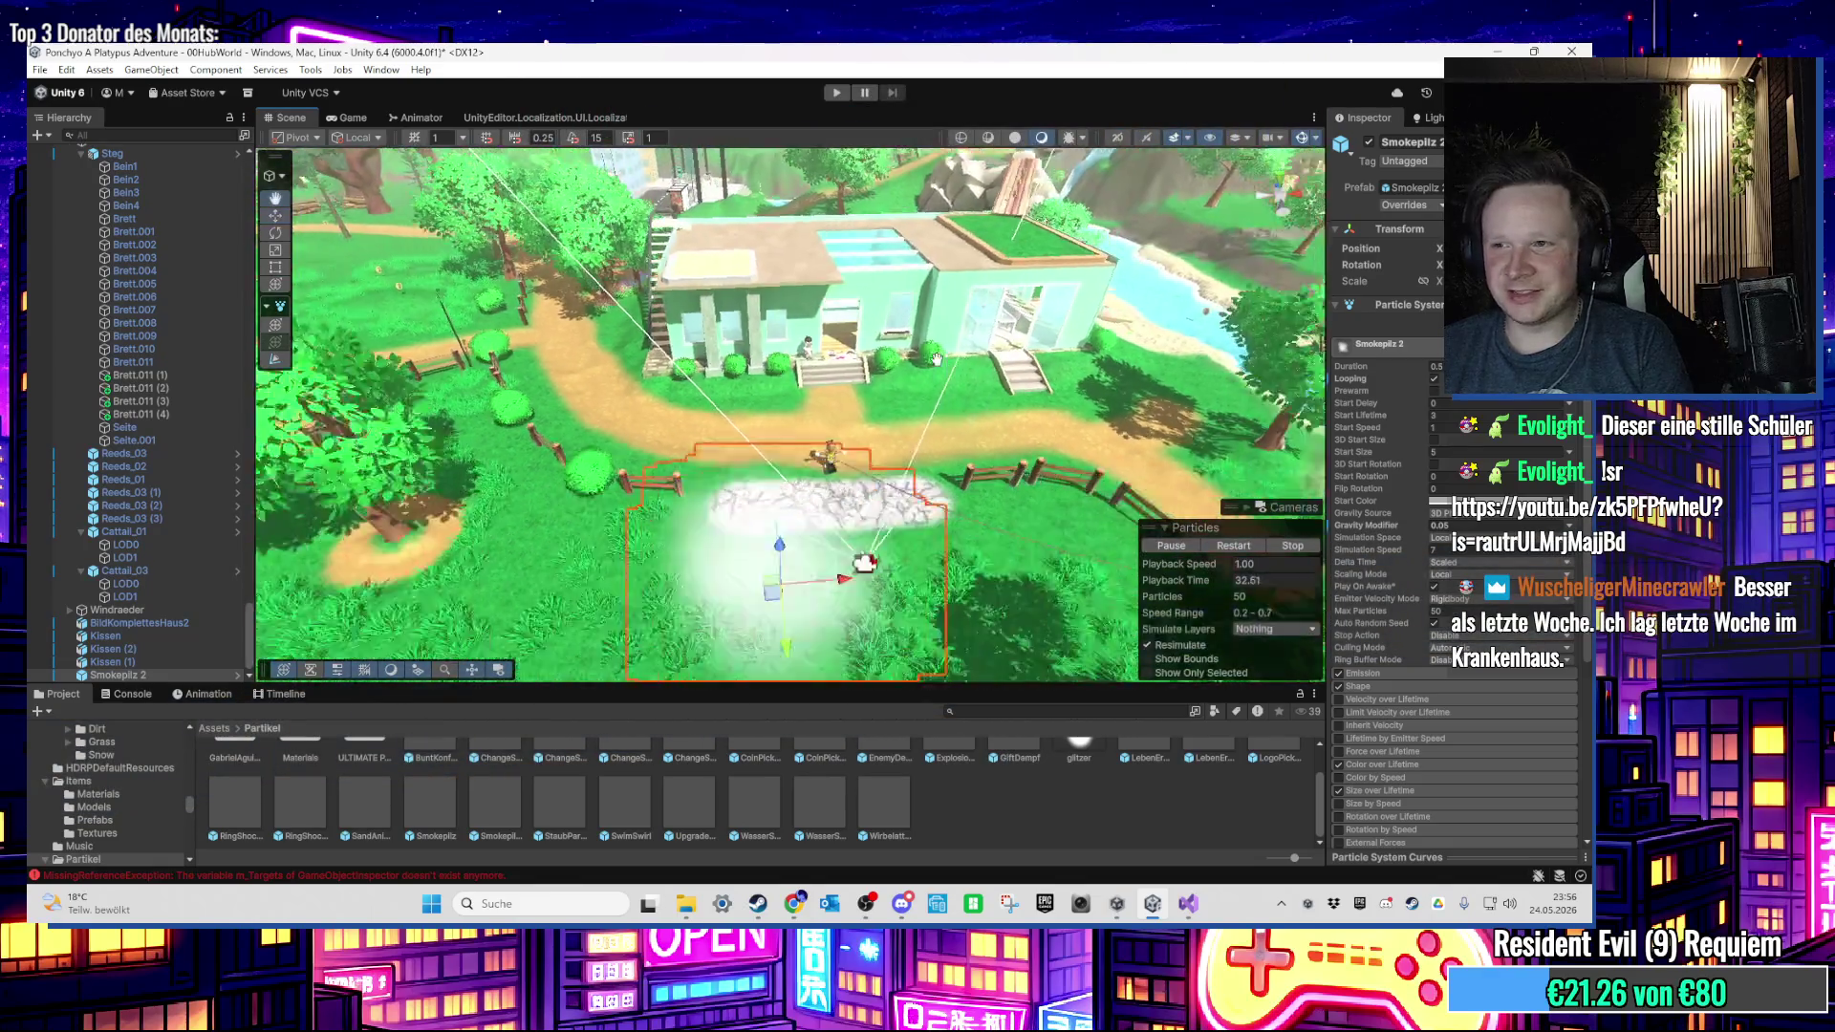
{"action": "scroll", "coordinate": [920, 330], "scroll_direction": "up", "scroll_amount": 2}
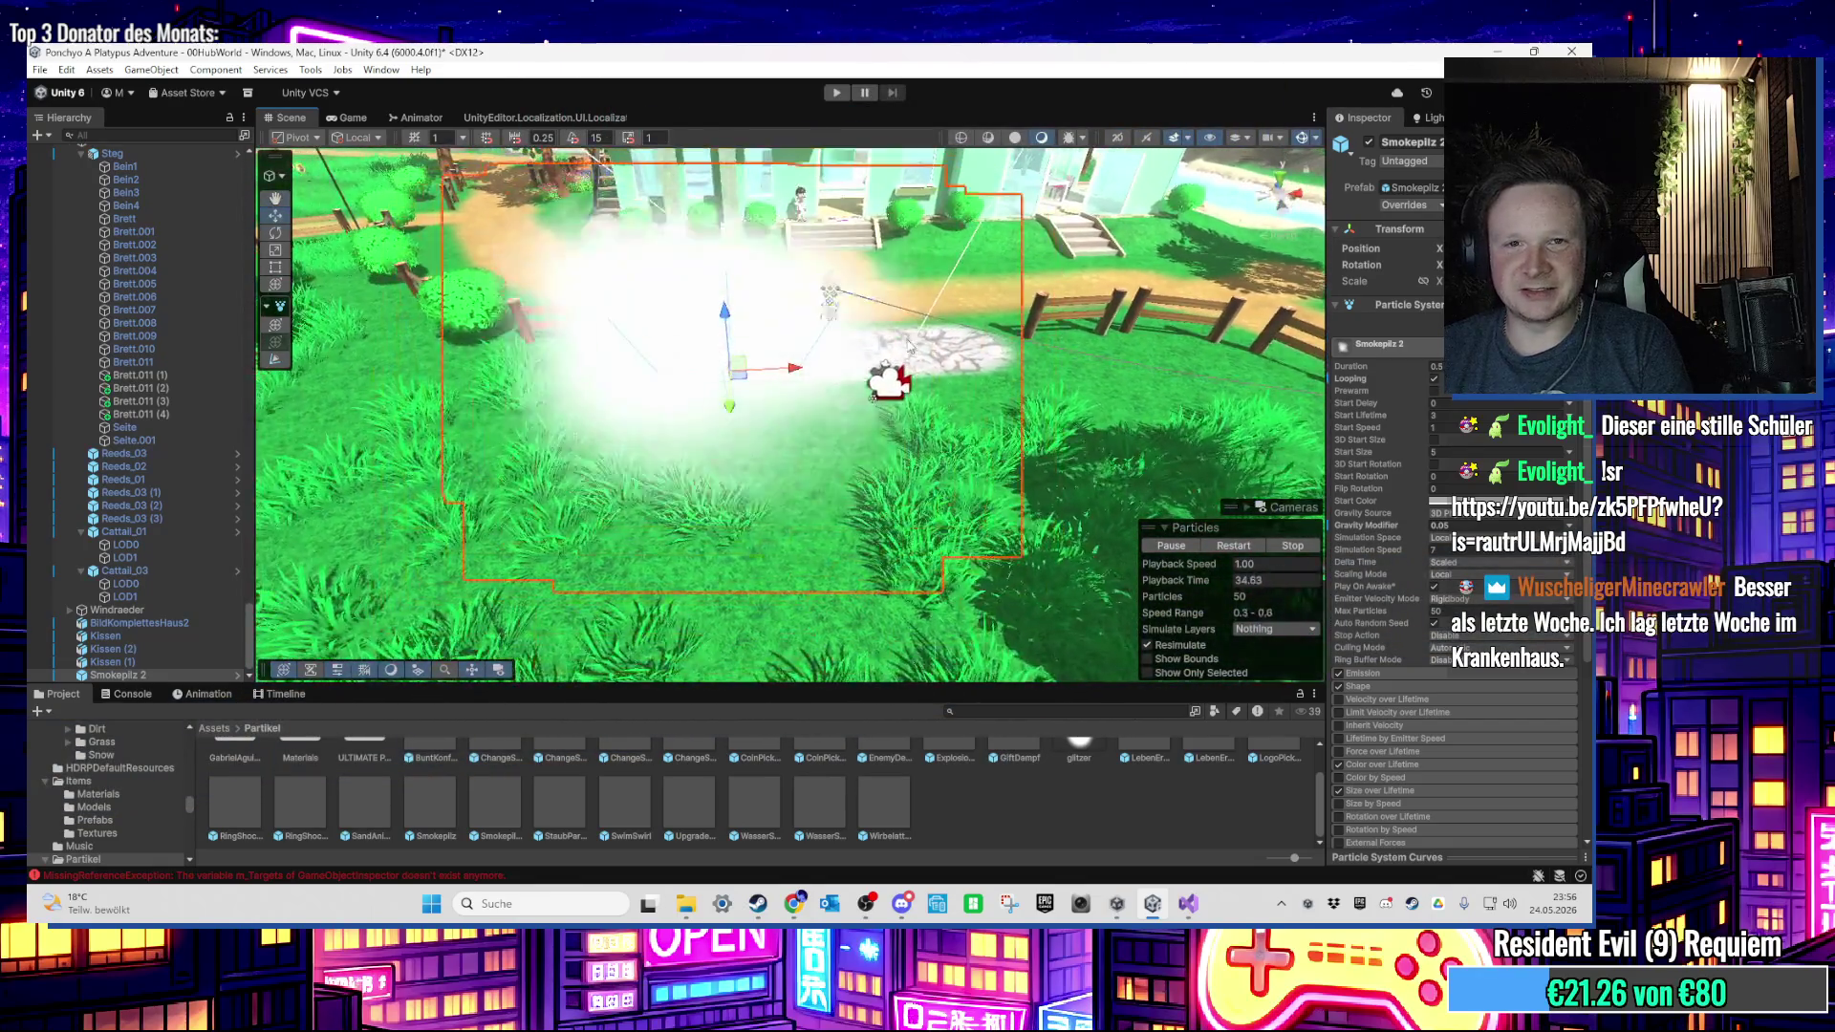
{"action": "scroll", "coordinate": [908, 345], "scroll_direction": "down", "scroll_amount": 3}
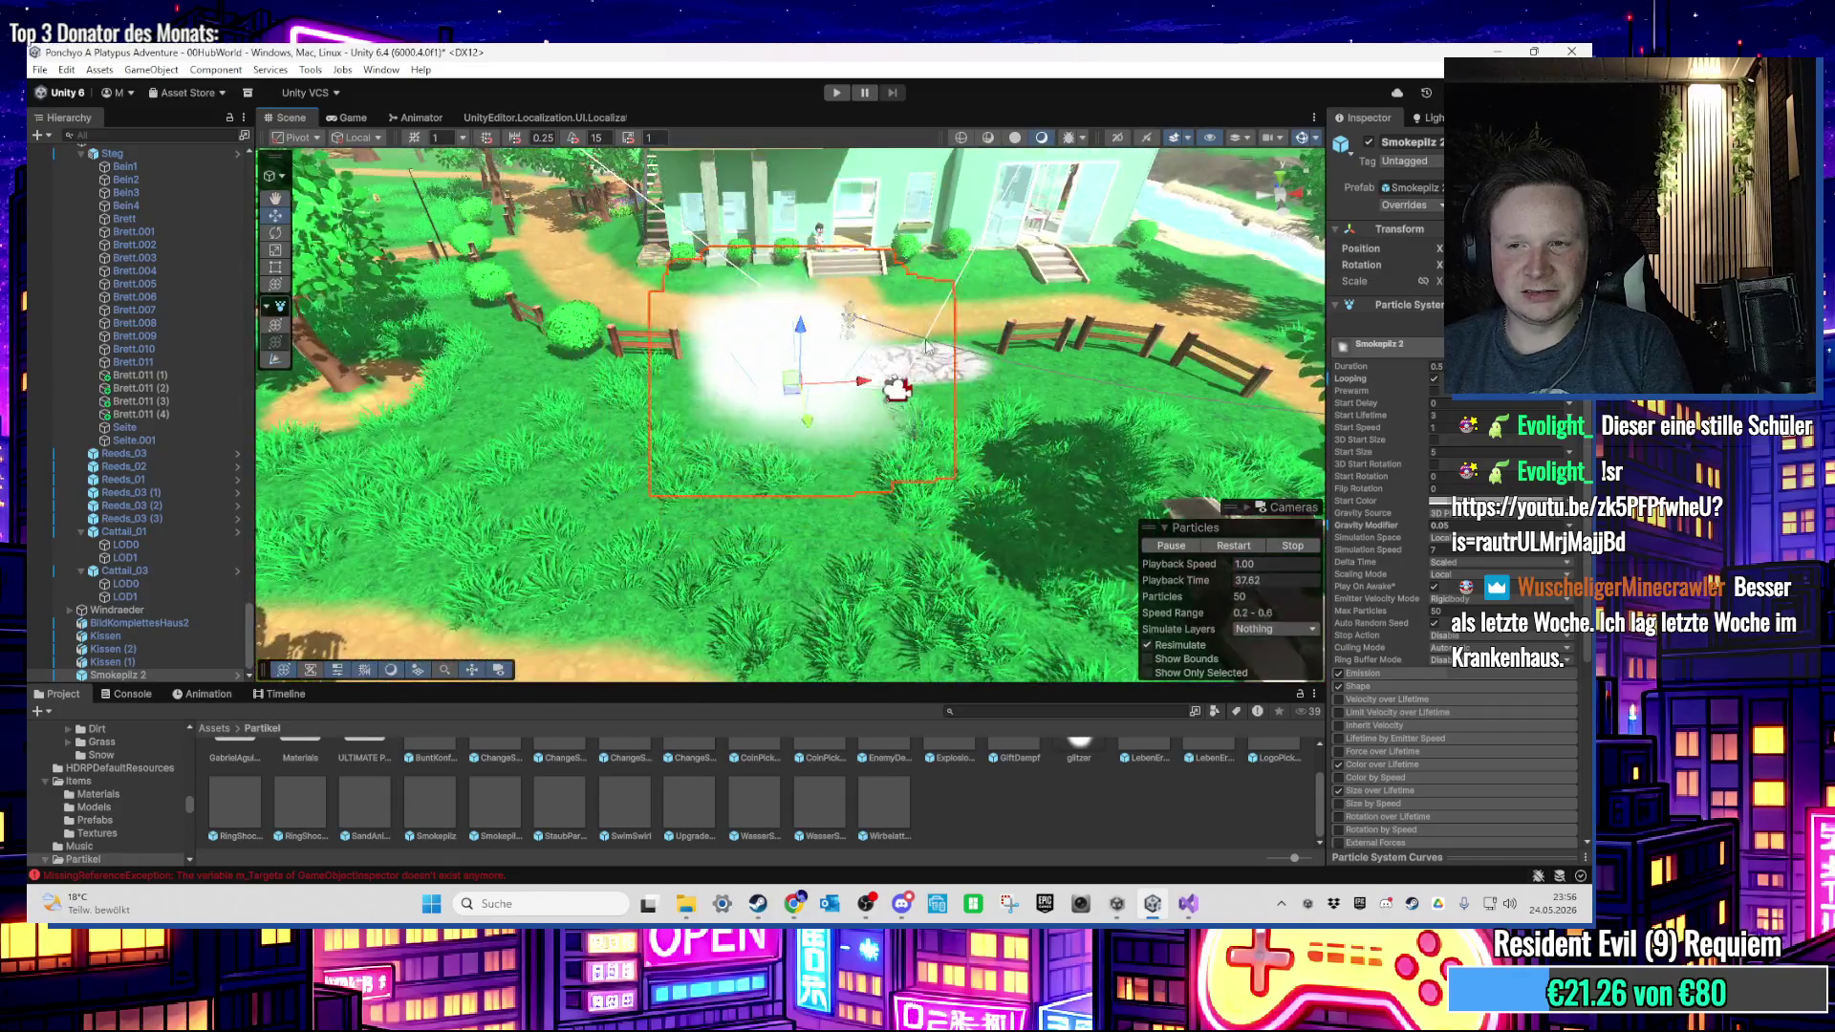
{"action": "scroll", "coordinate": [925, 344], "scroll_direction": "up", "scroll_amount": 2}
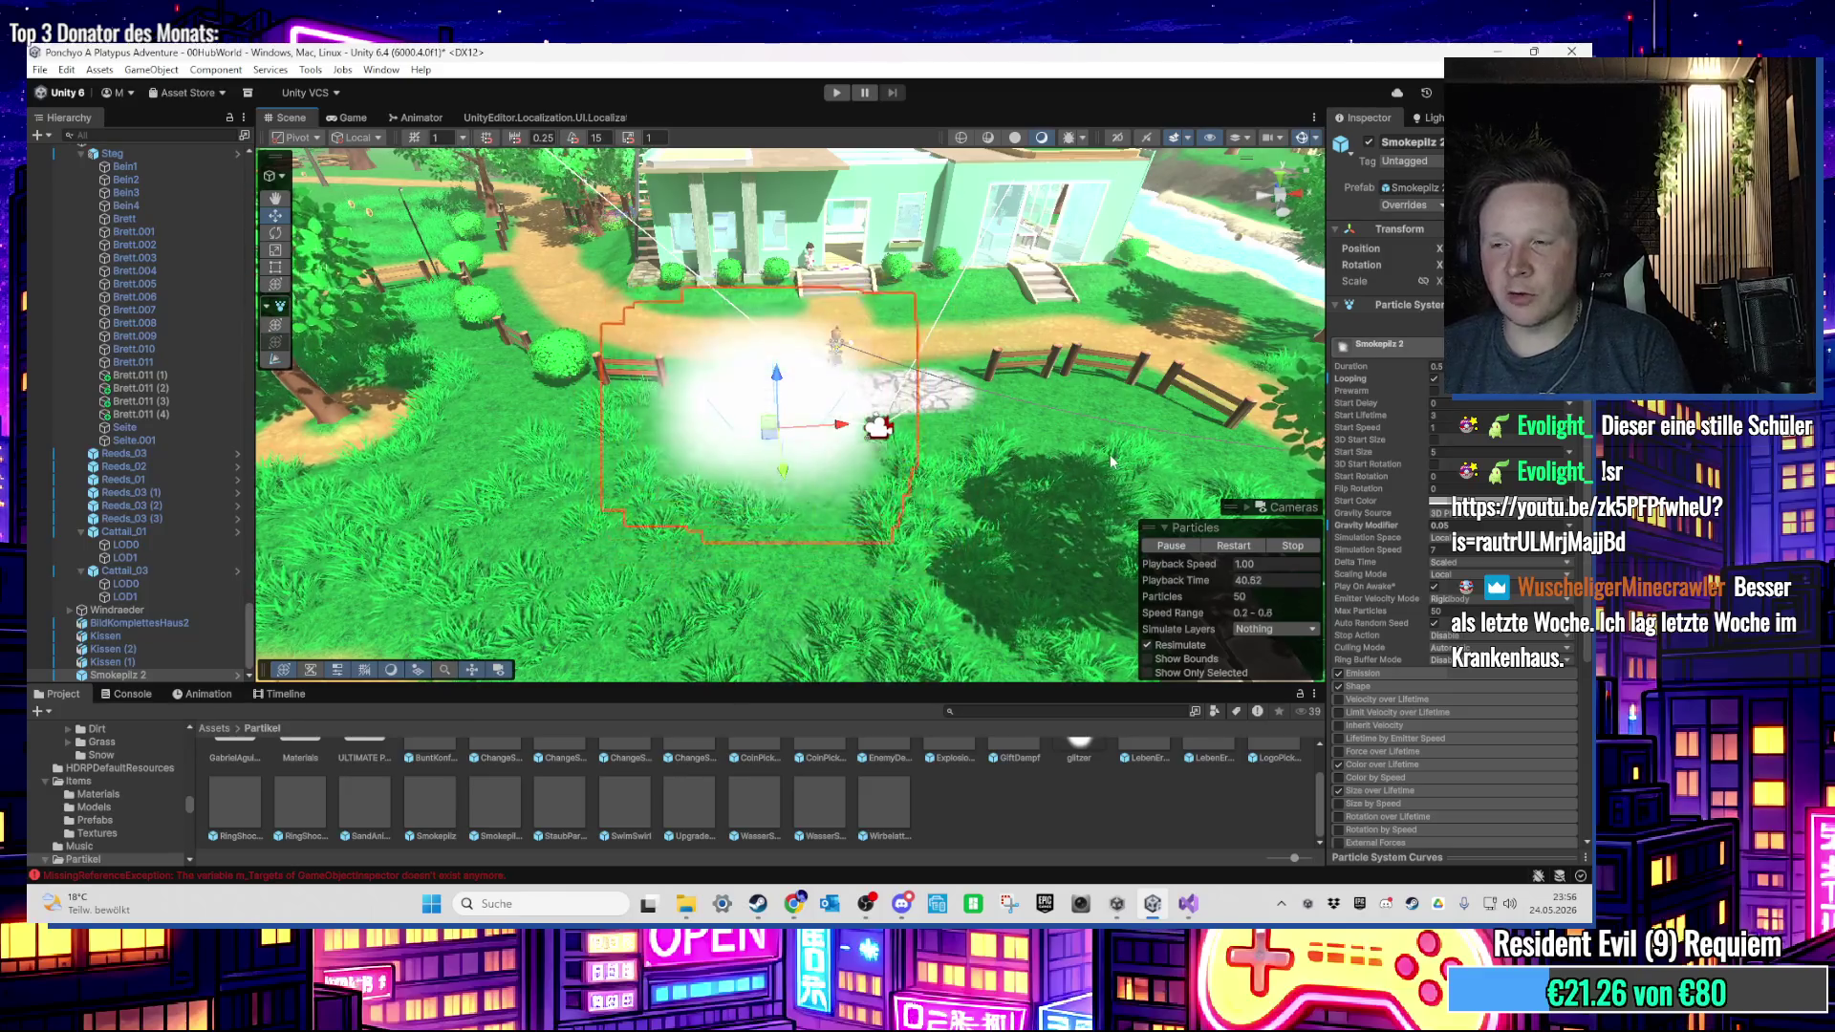
{"action": "scroll", "coordinate": [1395, 612], "scroll_direction": "down", "scroll_amount": 5}
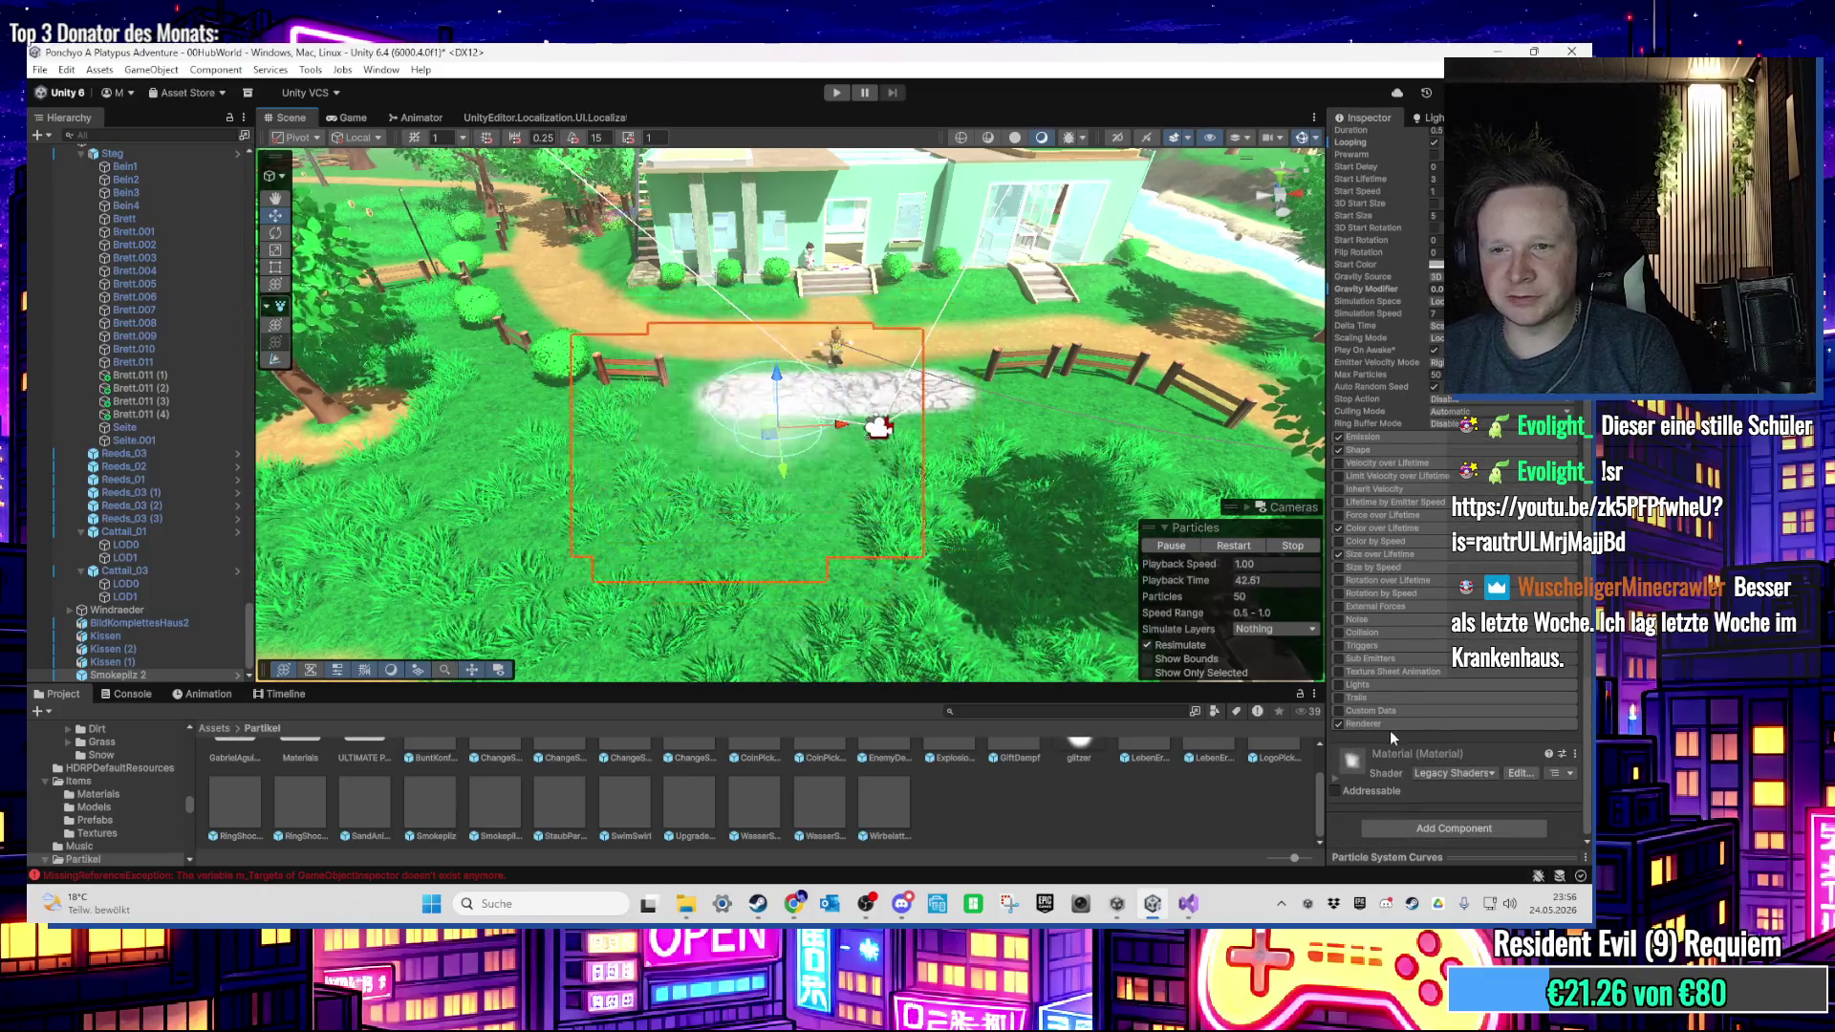
Step: Expand the Renderer module and inspect the smoke's material in the project assets
{"action": "left_click", "coordinate": [1395, 724]}
{"action": "scroll", "coordinate": [1399, 669], "scroll_direction": "down", "scroll_amount": 2}
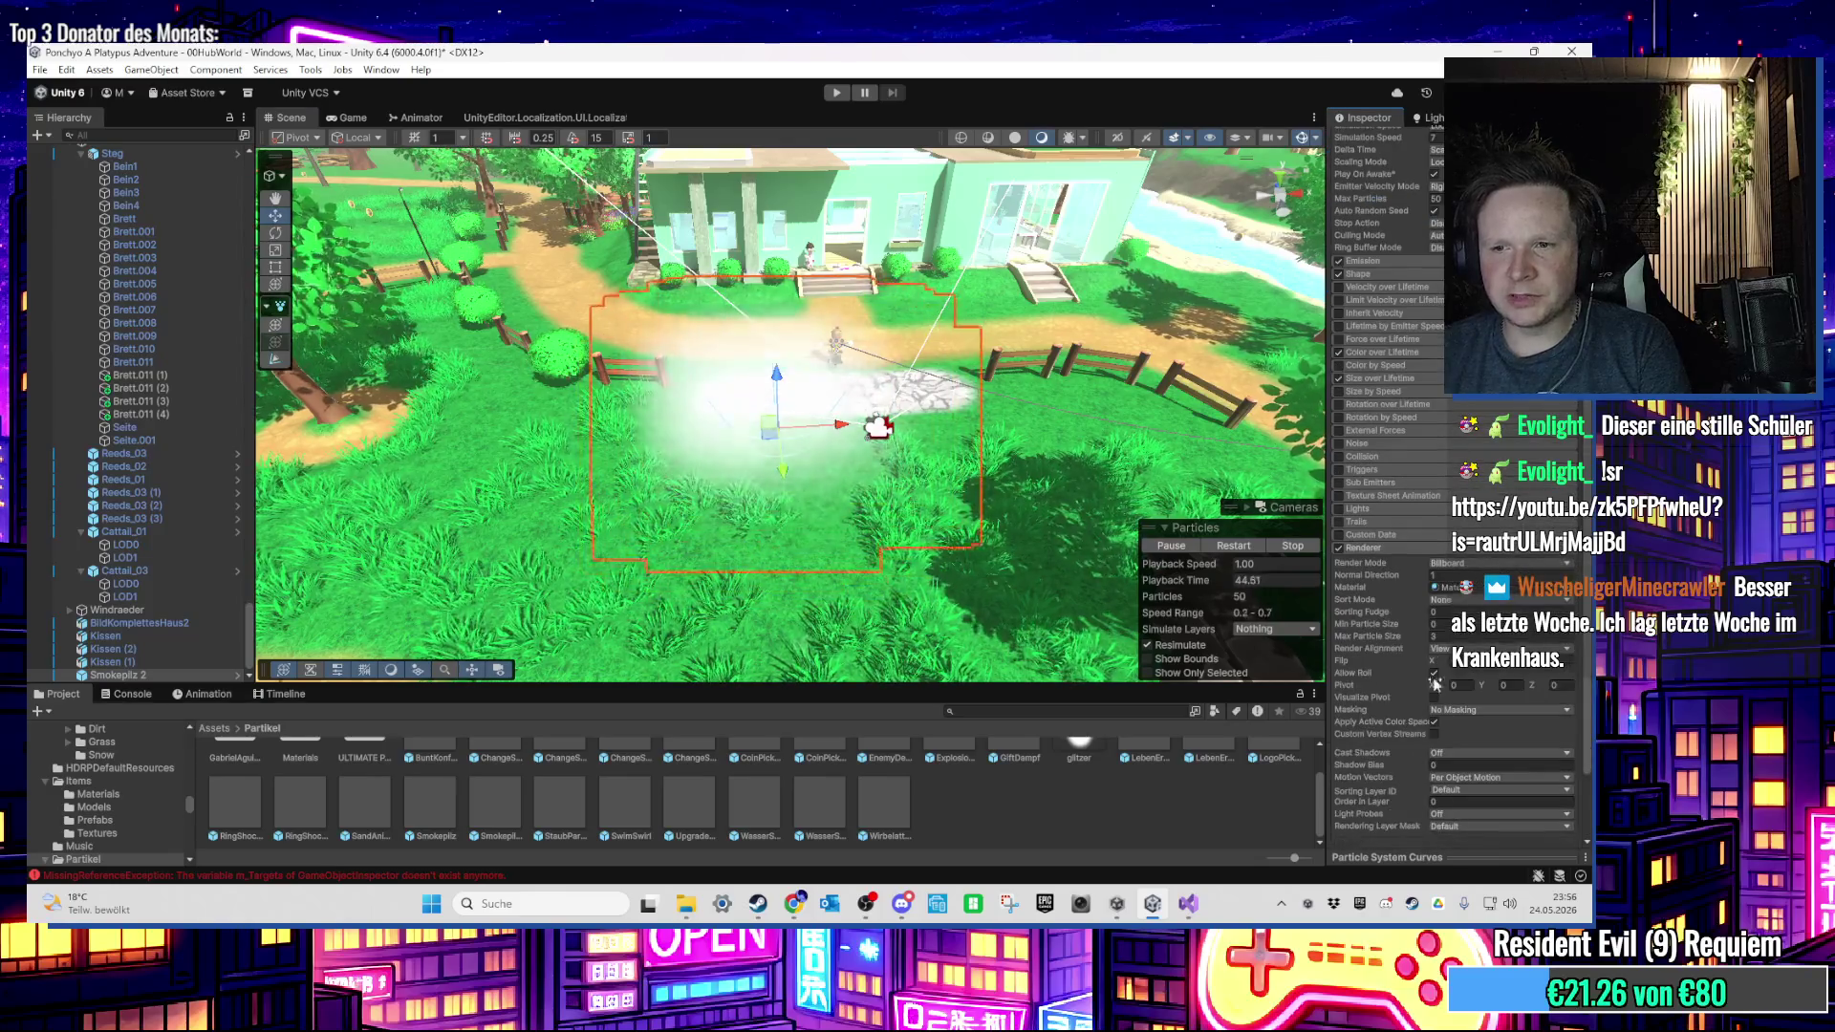
{"action": "left_click", "coordinate": [1452, 588]}
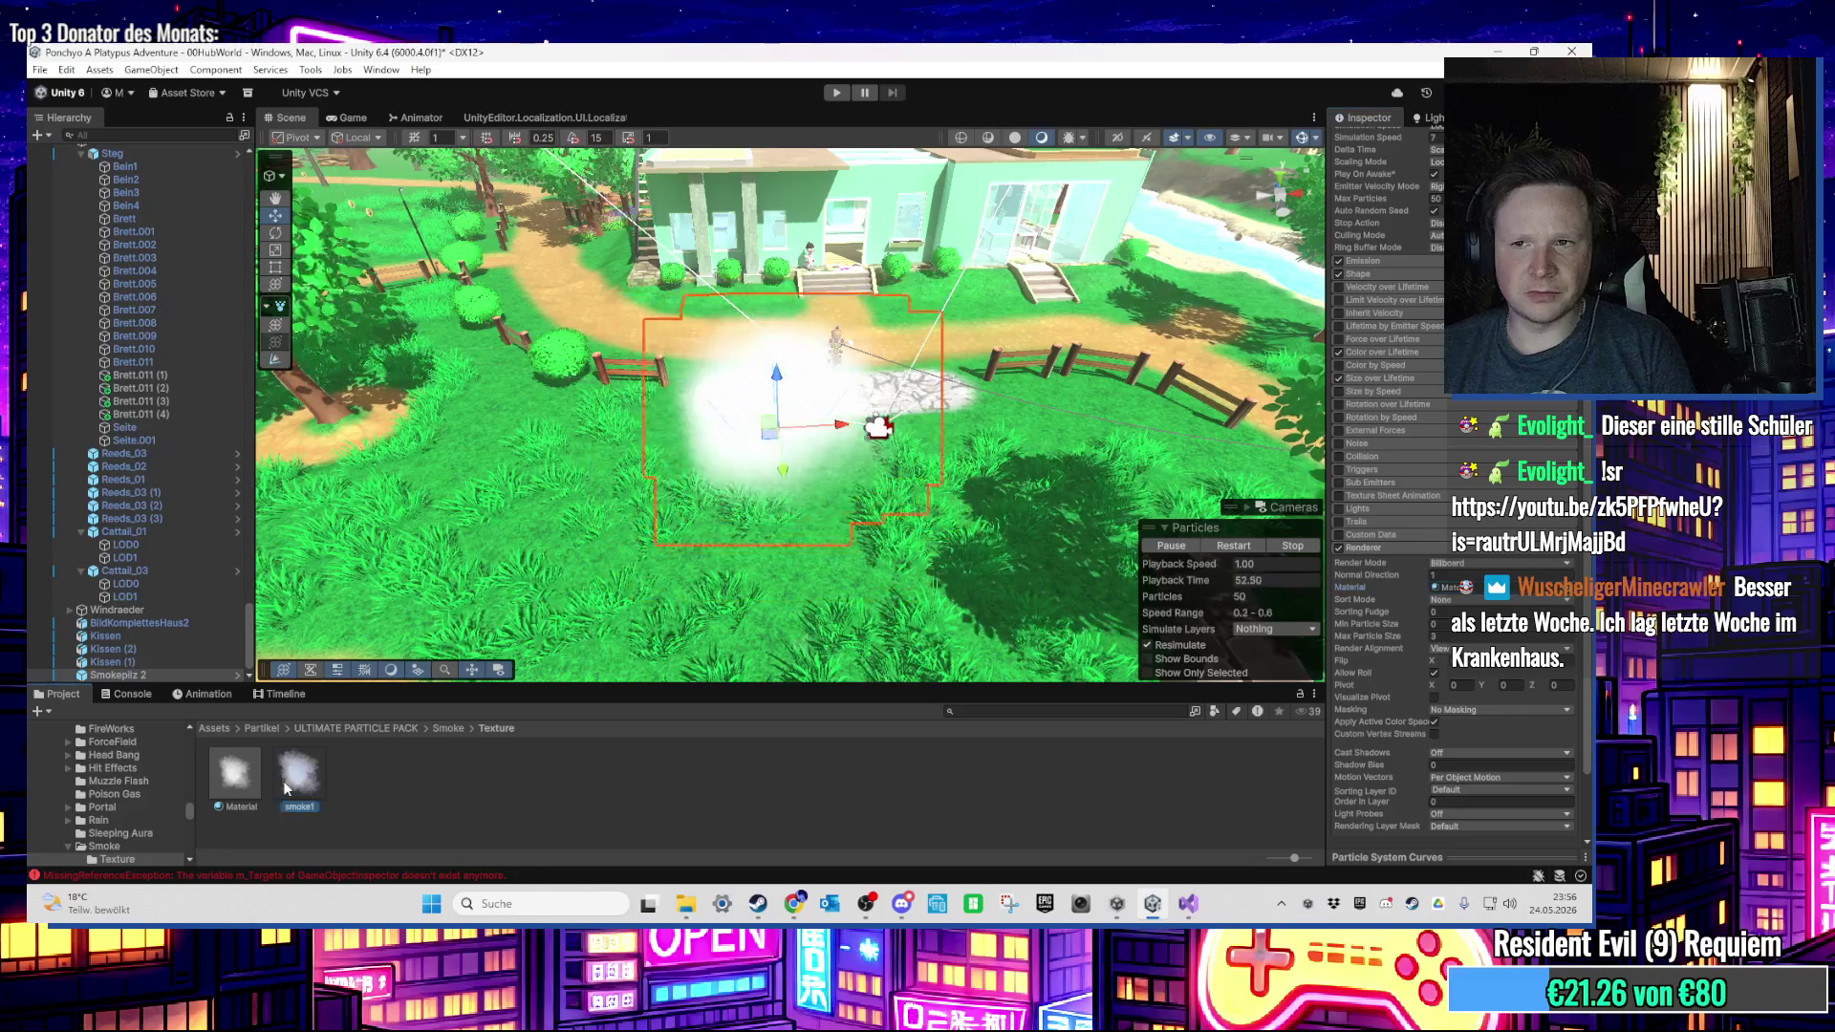
{"action": "left_click", "coordinate": [229, 779]}
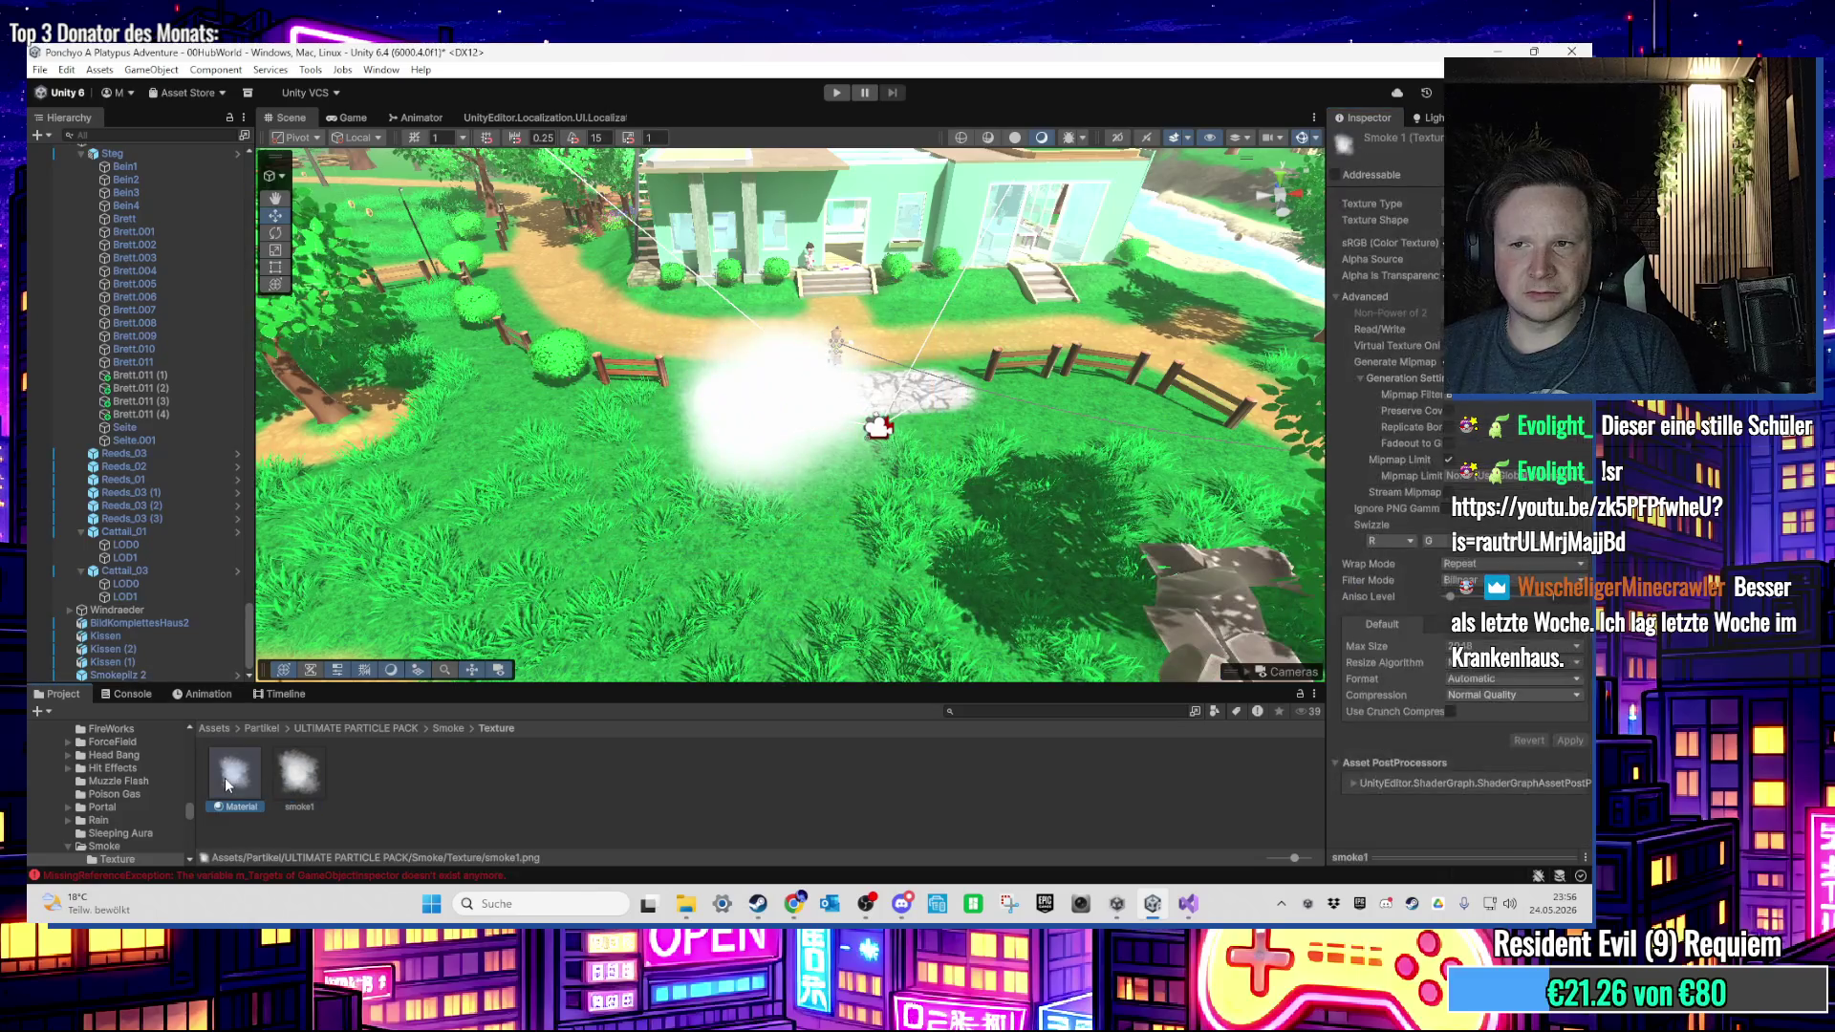
{"action": "left_click", "coordinate": [803, 420]}
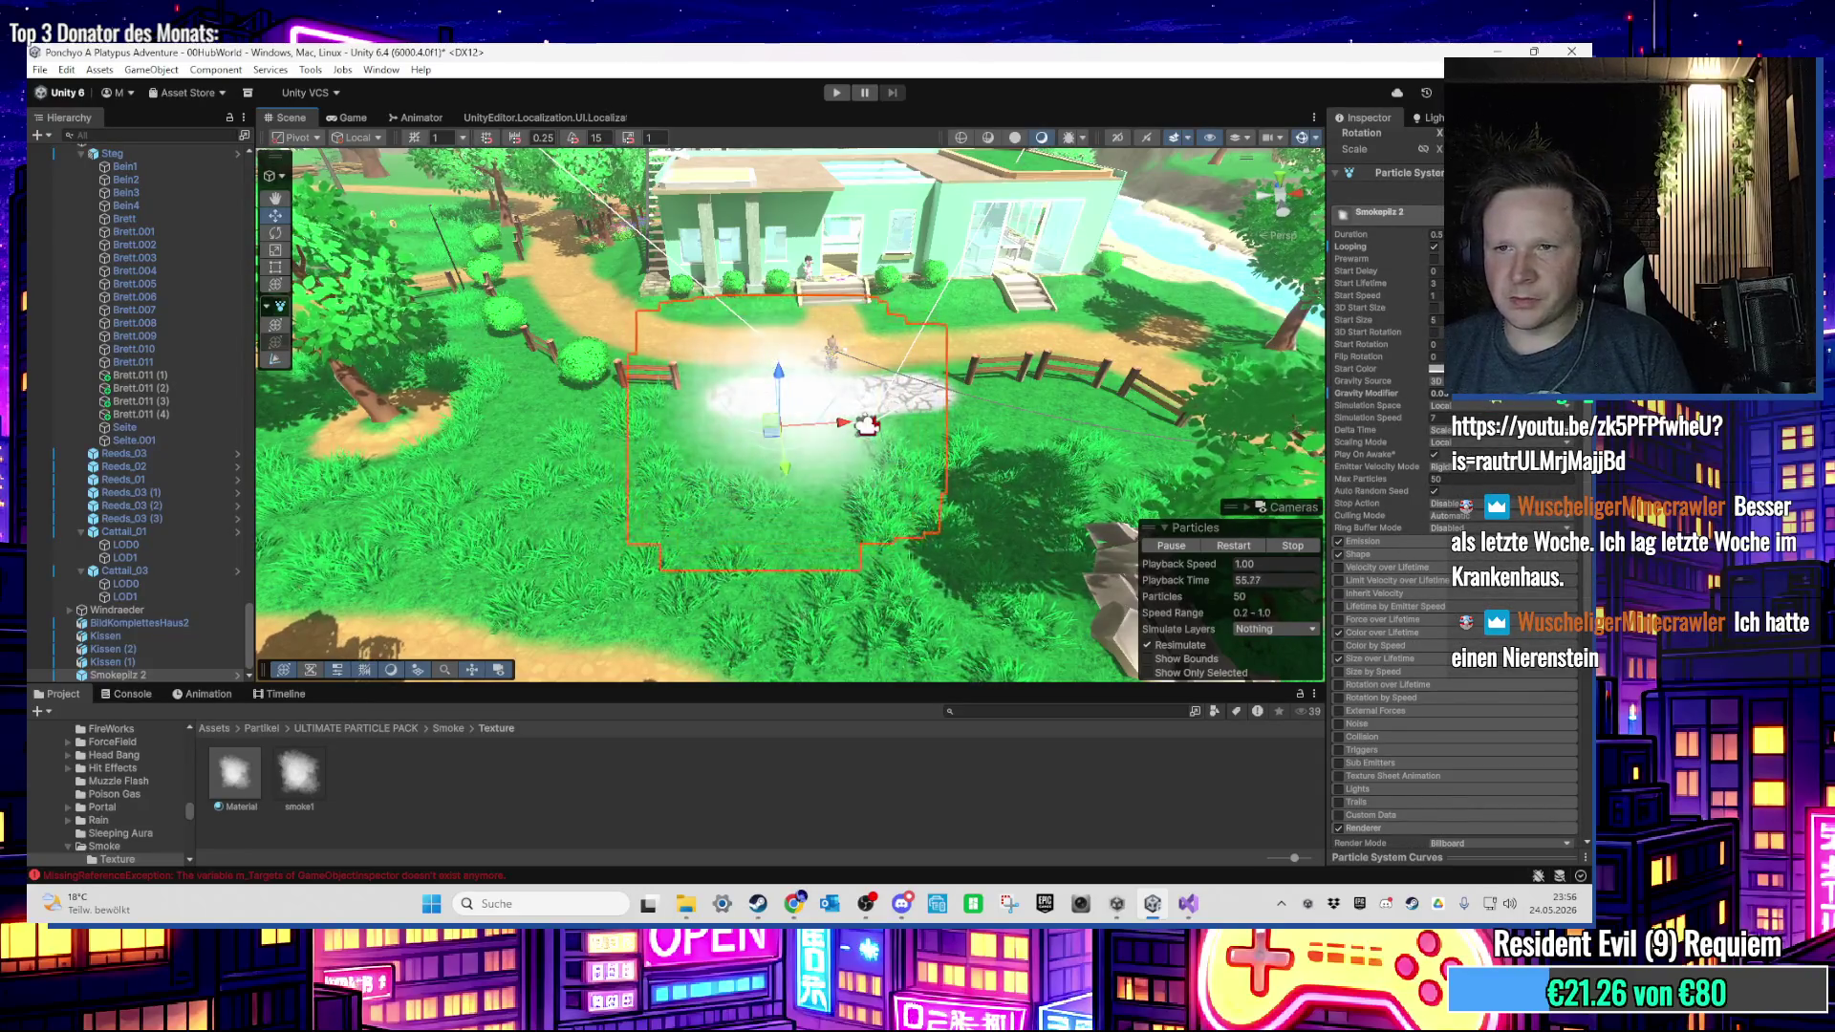
Step: Set the smoke's Start Color to deep blue 0140C1 and turn Looping off
{"action": "left_click", "coordinate": [1434, 369]}
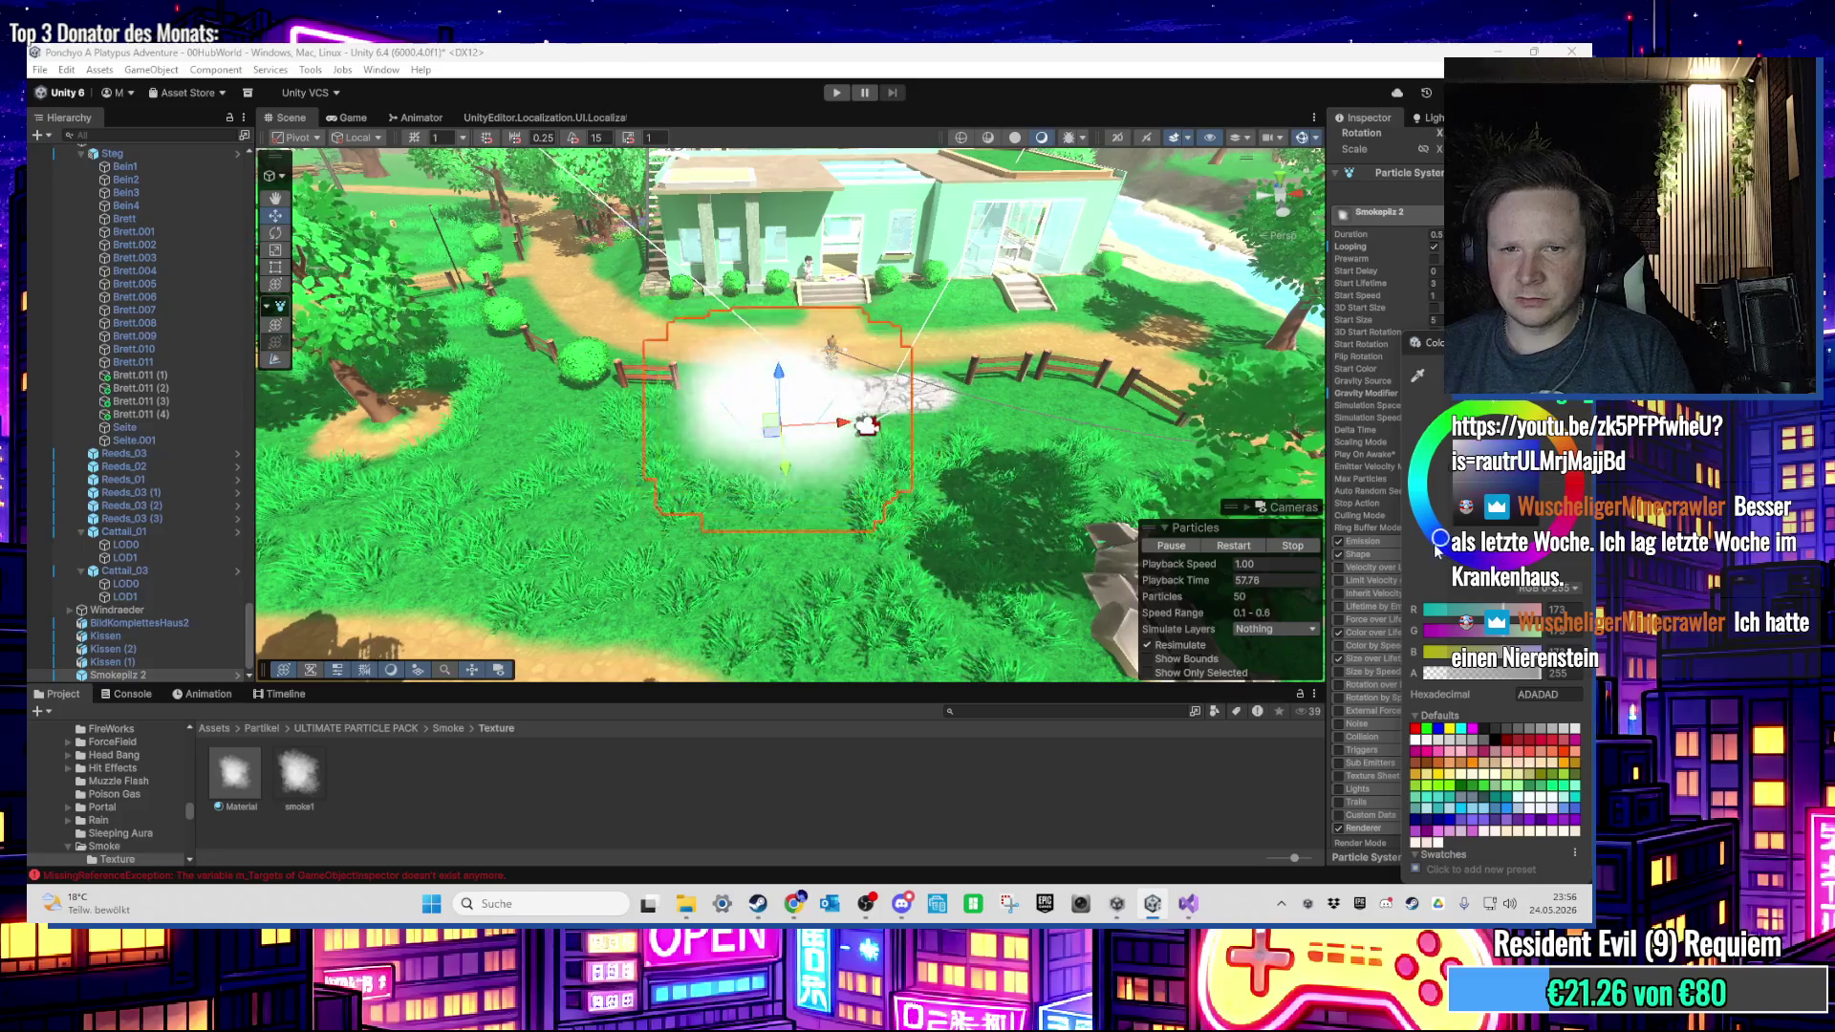
{"action": "left_click", "coordinate": [1517, 440]}
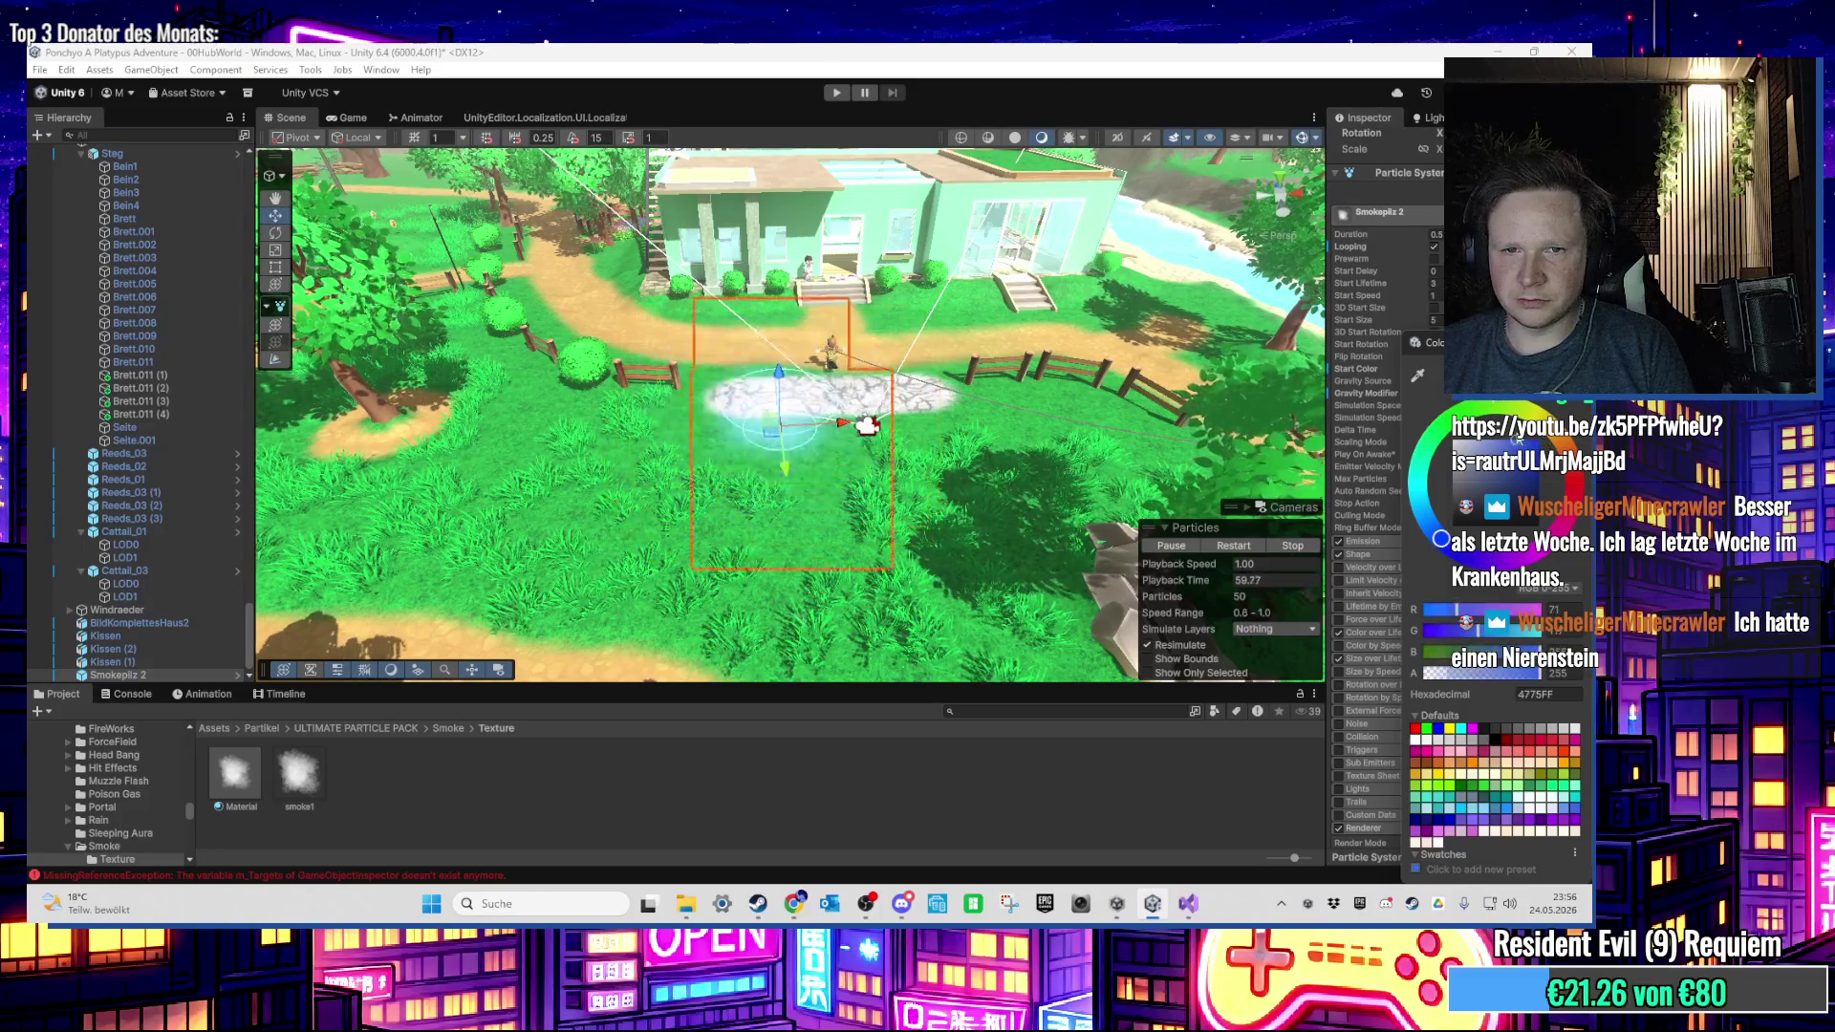
{"action": "left_click_drag", "start_coordinate": [1529, 450], "coordinate": [1547, 470]}
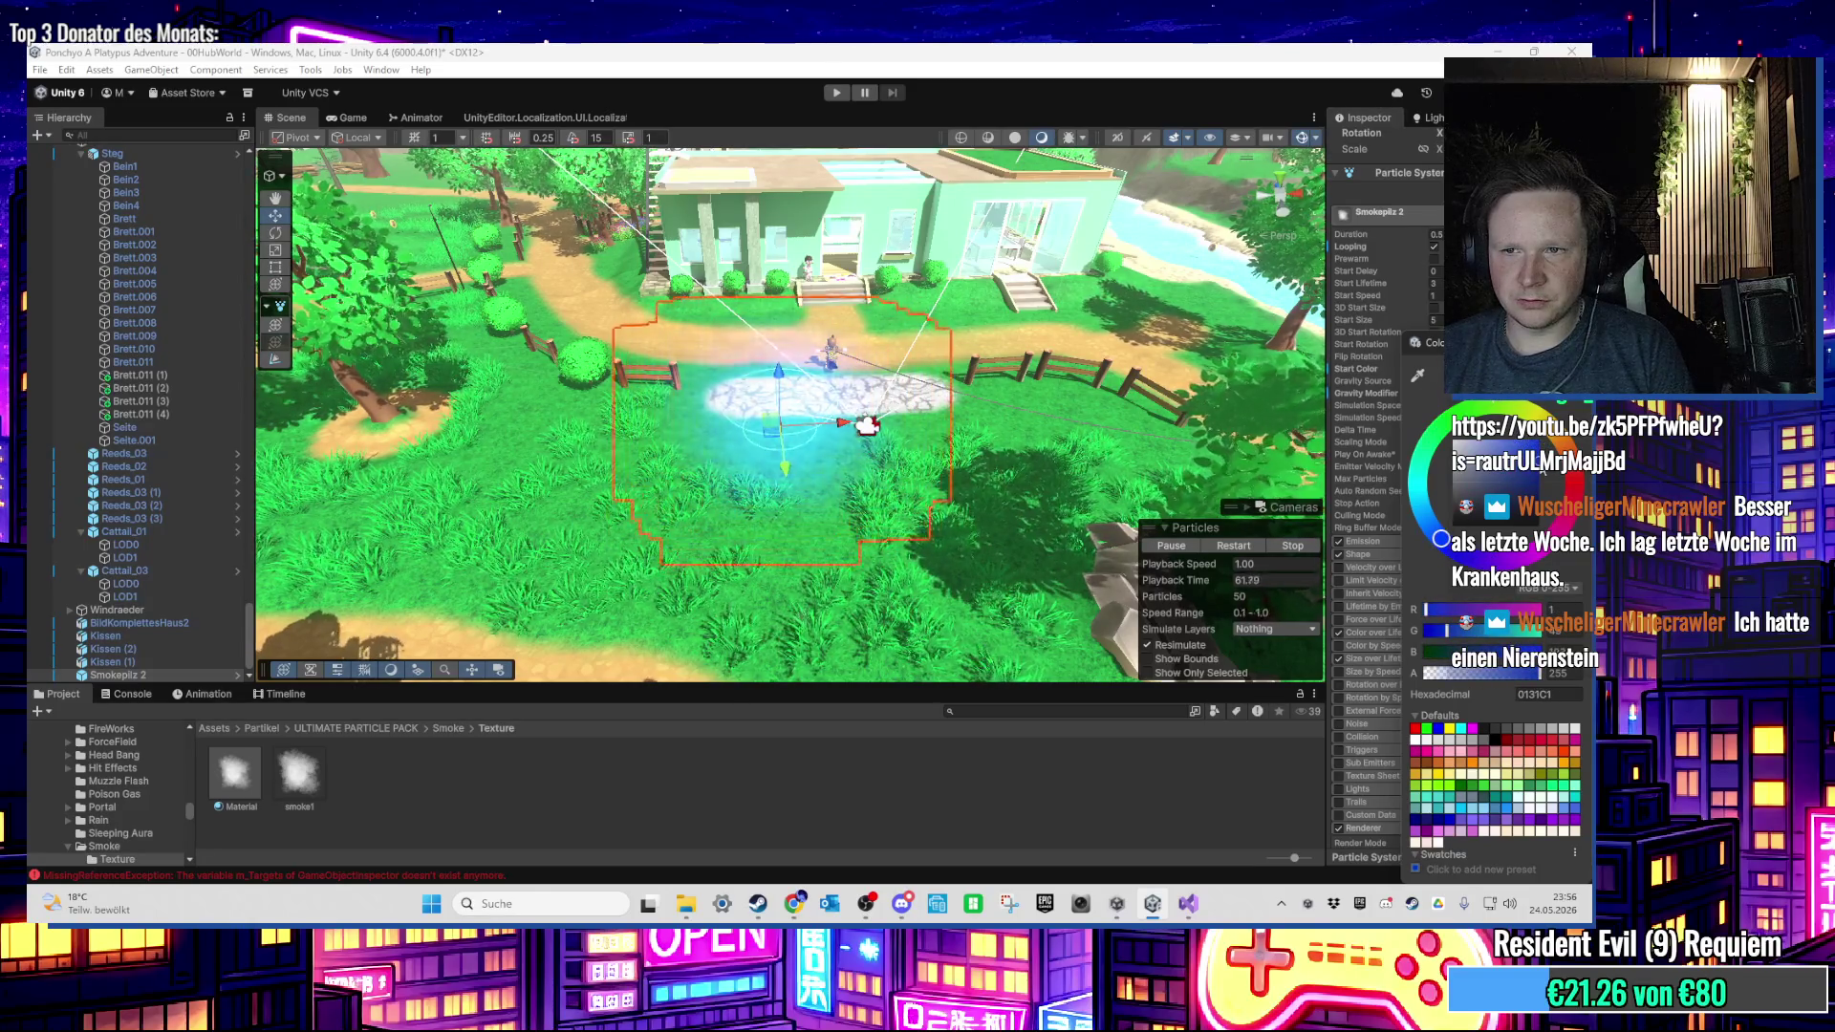
{"action": "left_click_drag", "start_coordinate": [1440, 538], "coordinate": [1437, 541]}
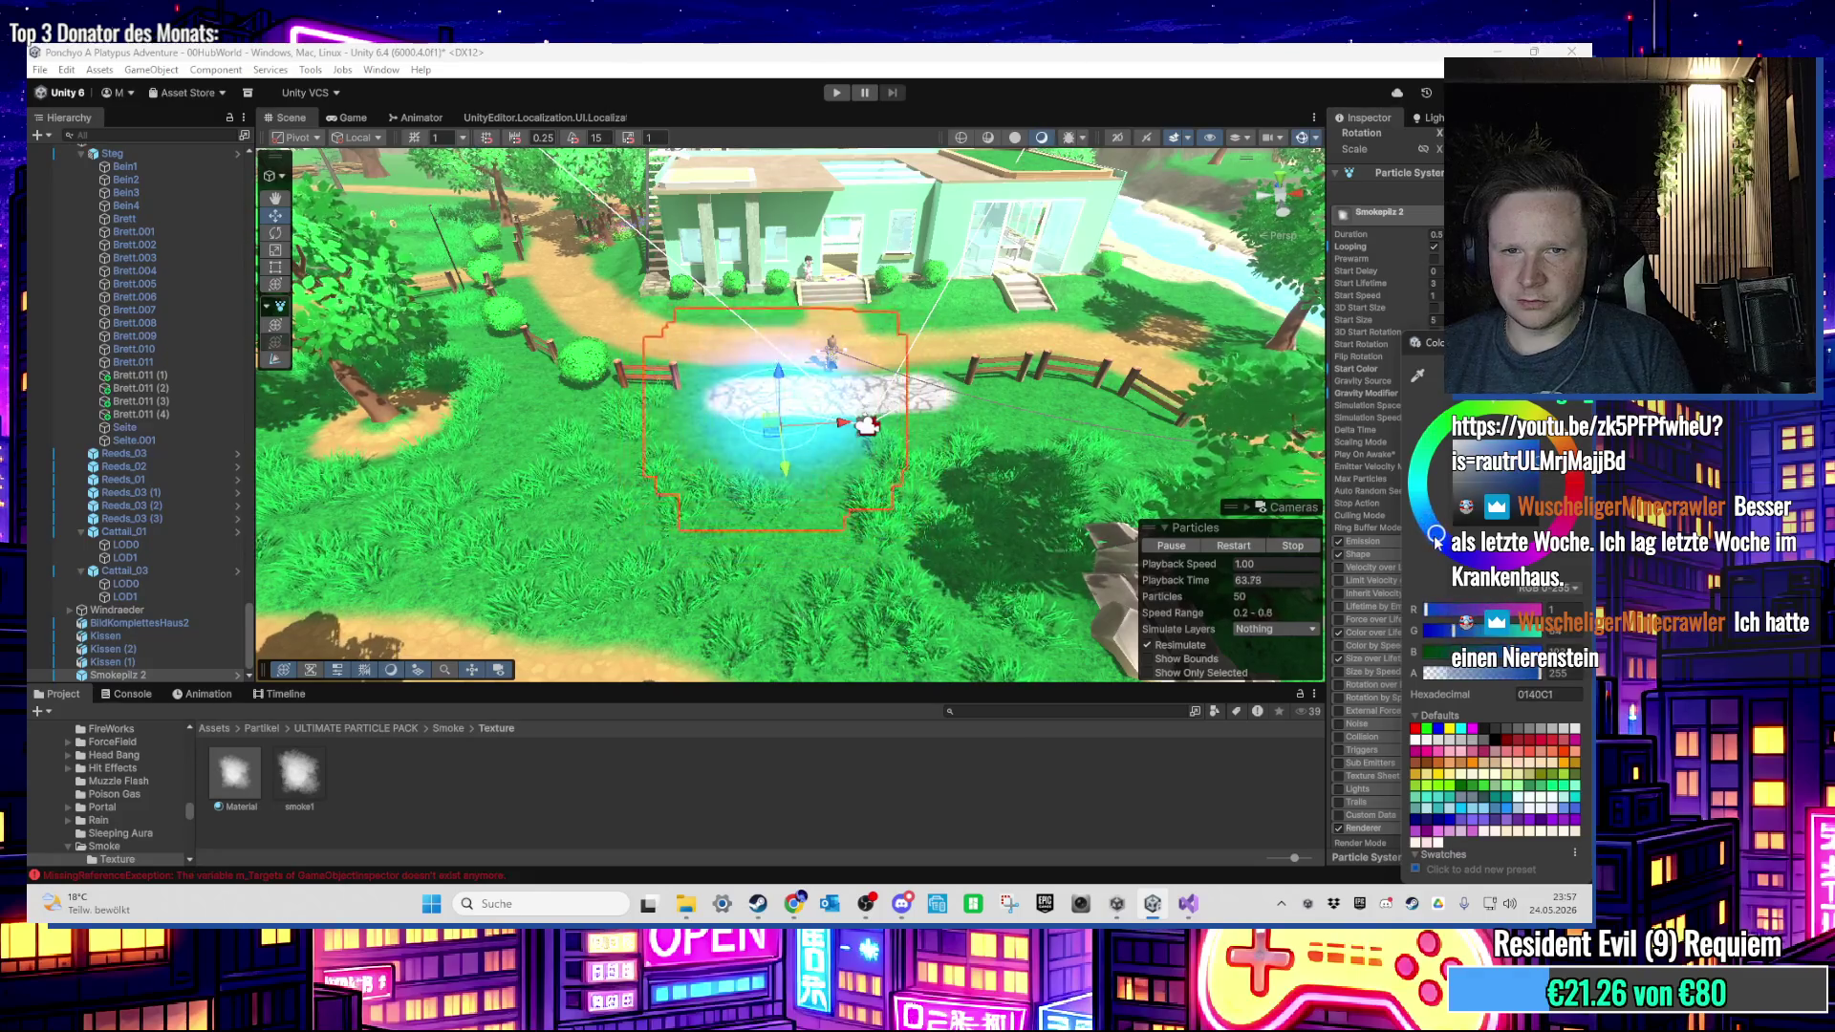
{"action": "left_click", "coordinate": [814, 465]}
{"action": "scroll", "coordinate": [814, 465], "scroll_direction": "up", "scroll_amount": 2}
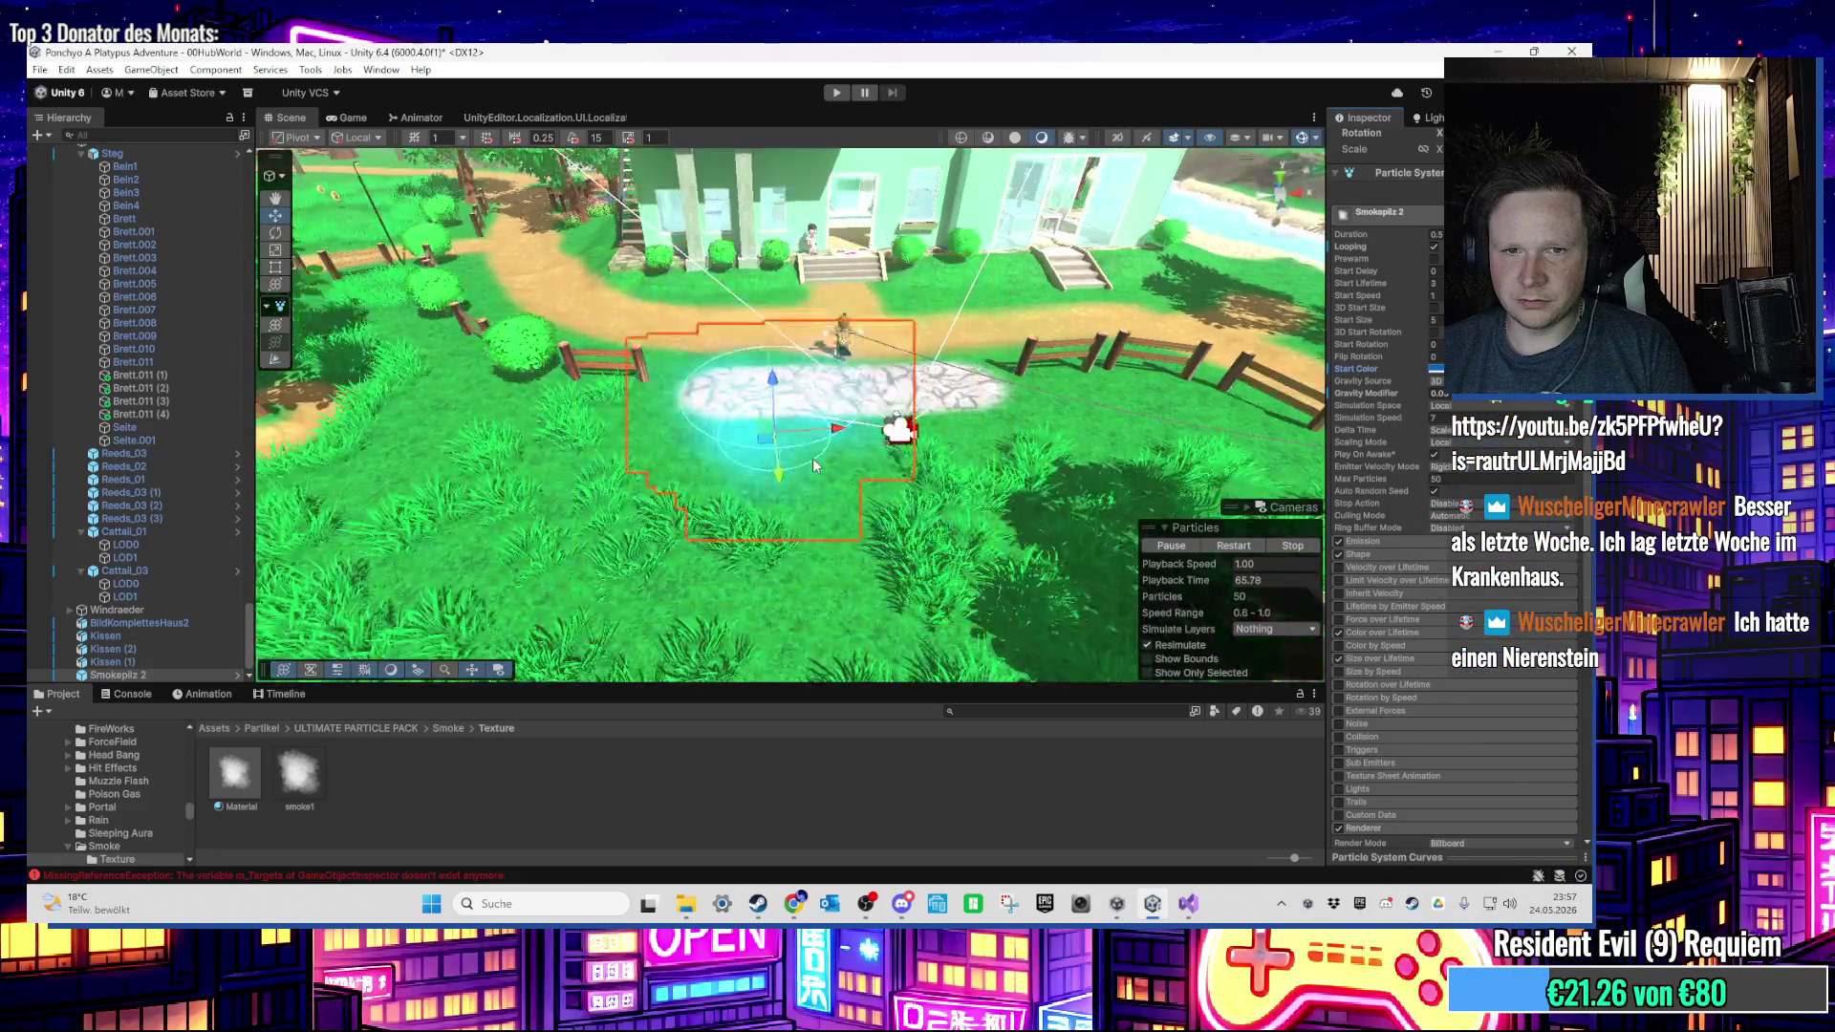
{"action": "left_click", "coordinate": [1433, 247]}
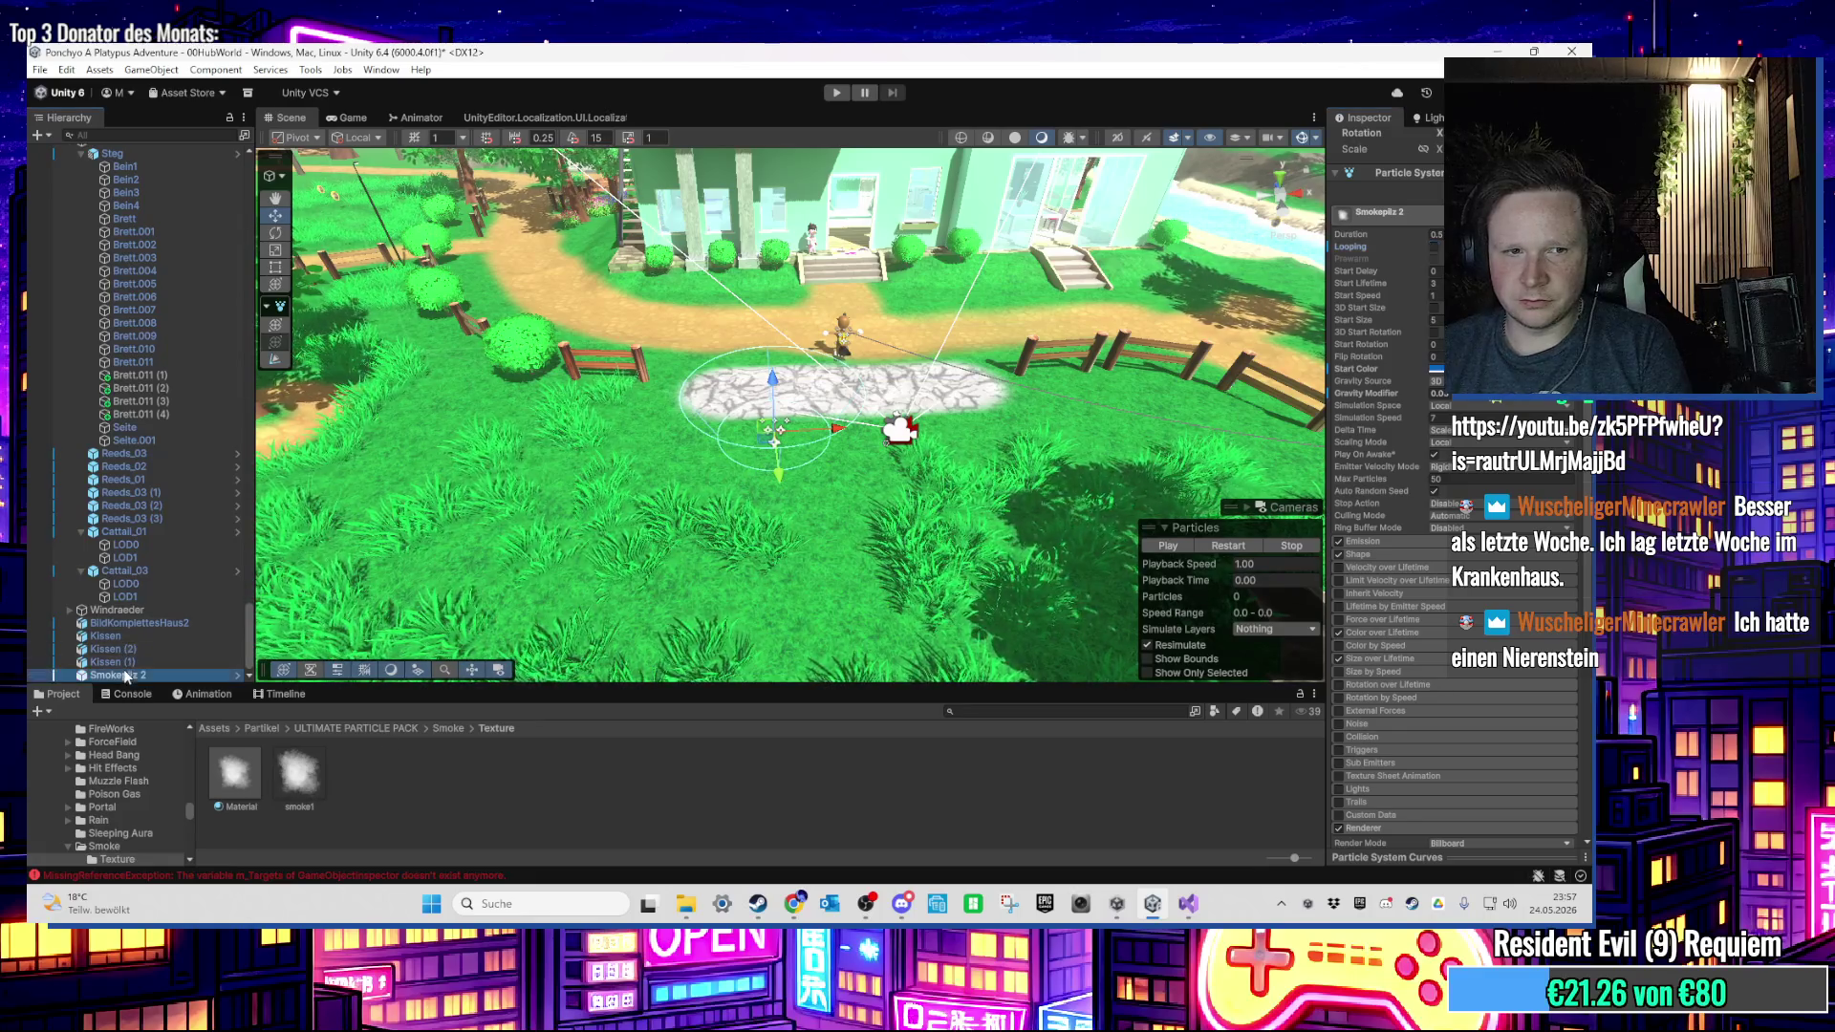
Step: Delete Smokepilz 2 from the scene and browse from Assets into Items/Prefabs
{"action": "key", "text": "Delete"}
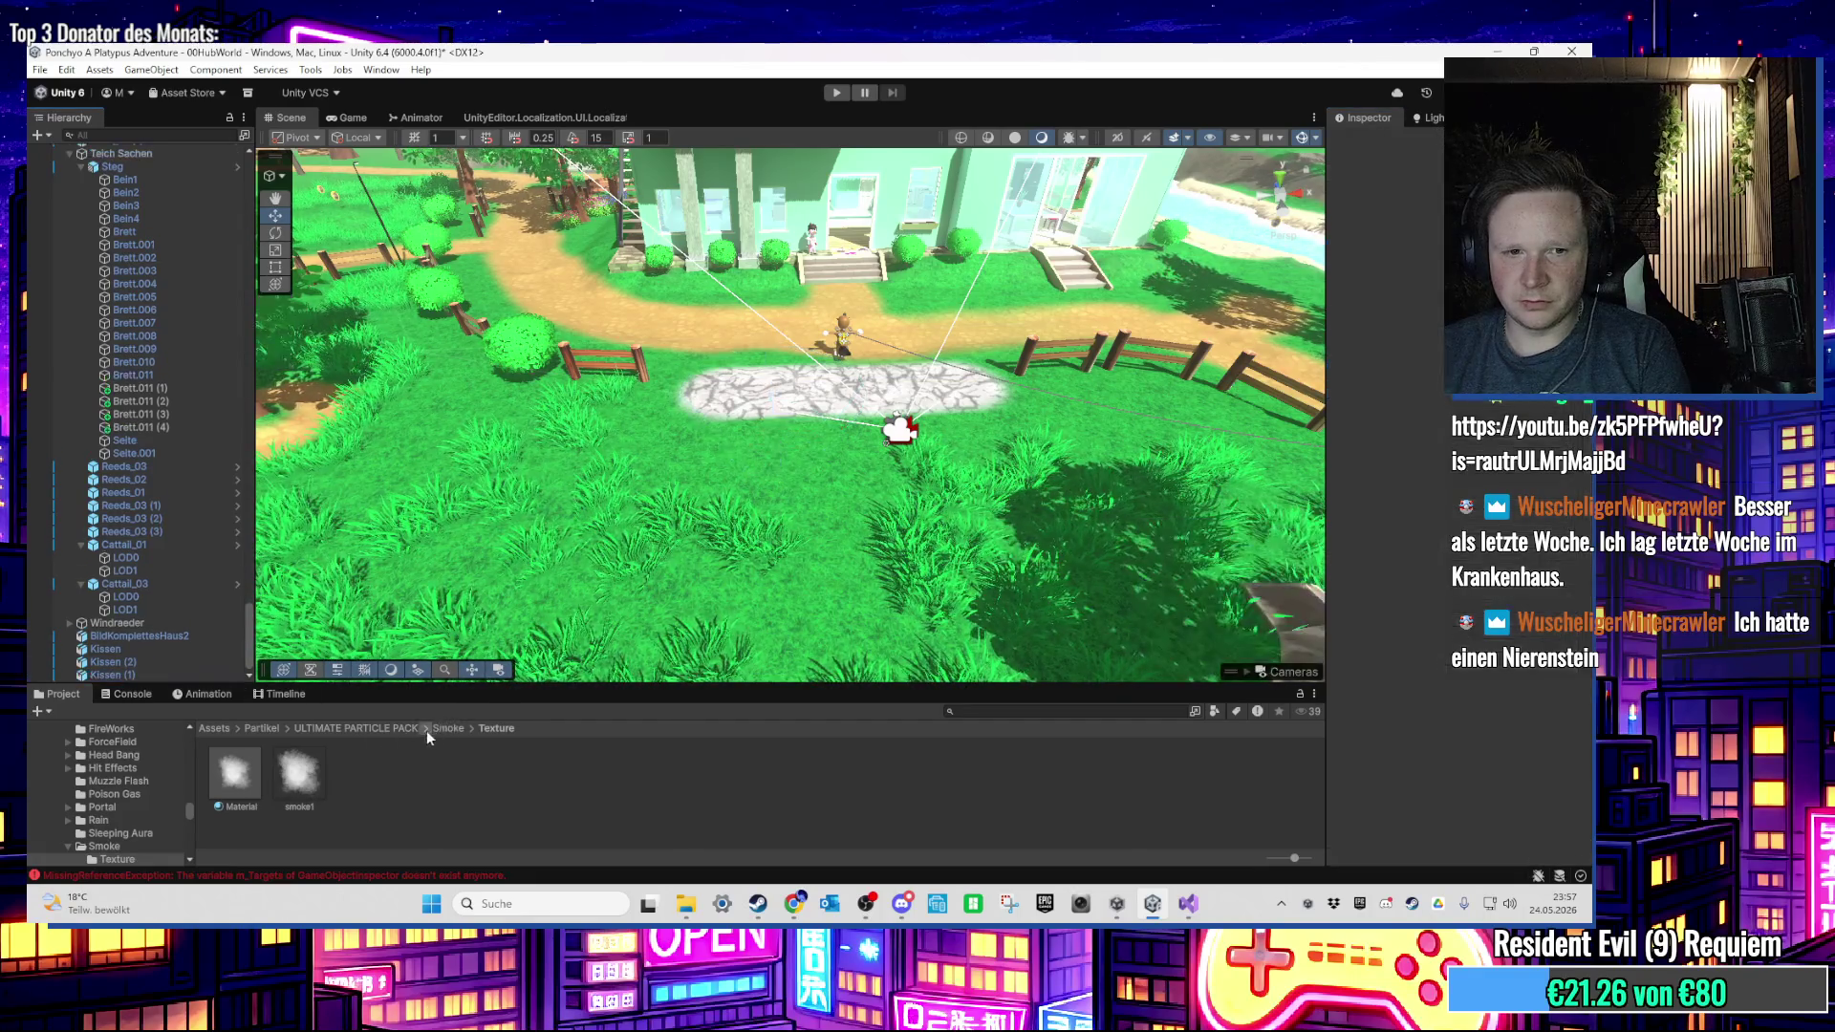
{"action": "left_click", "coordinate": [386, 729]}
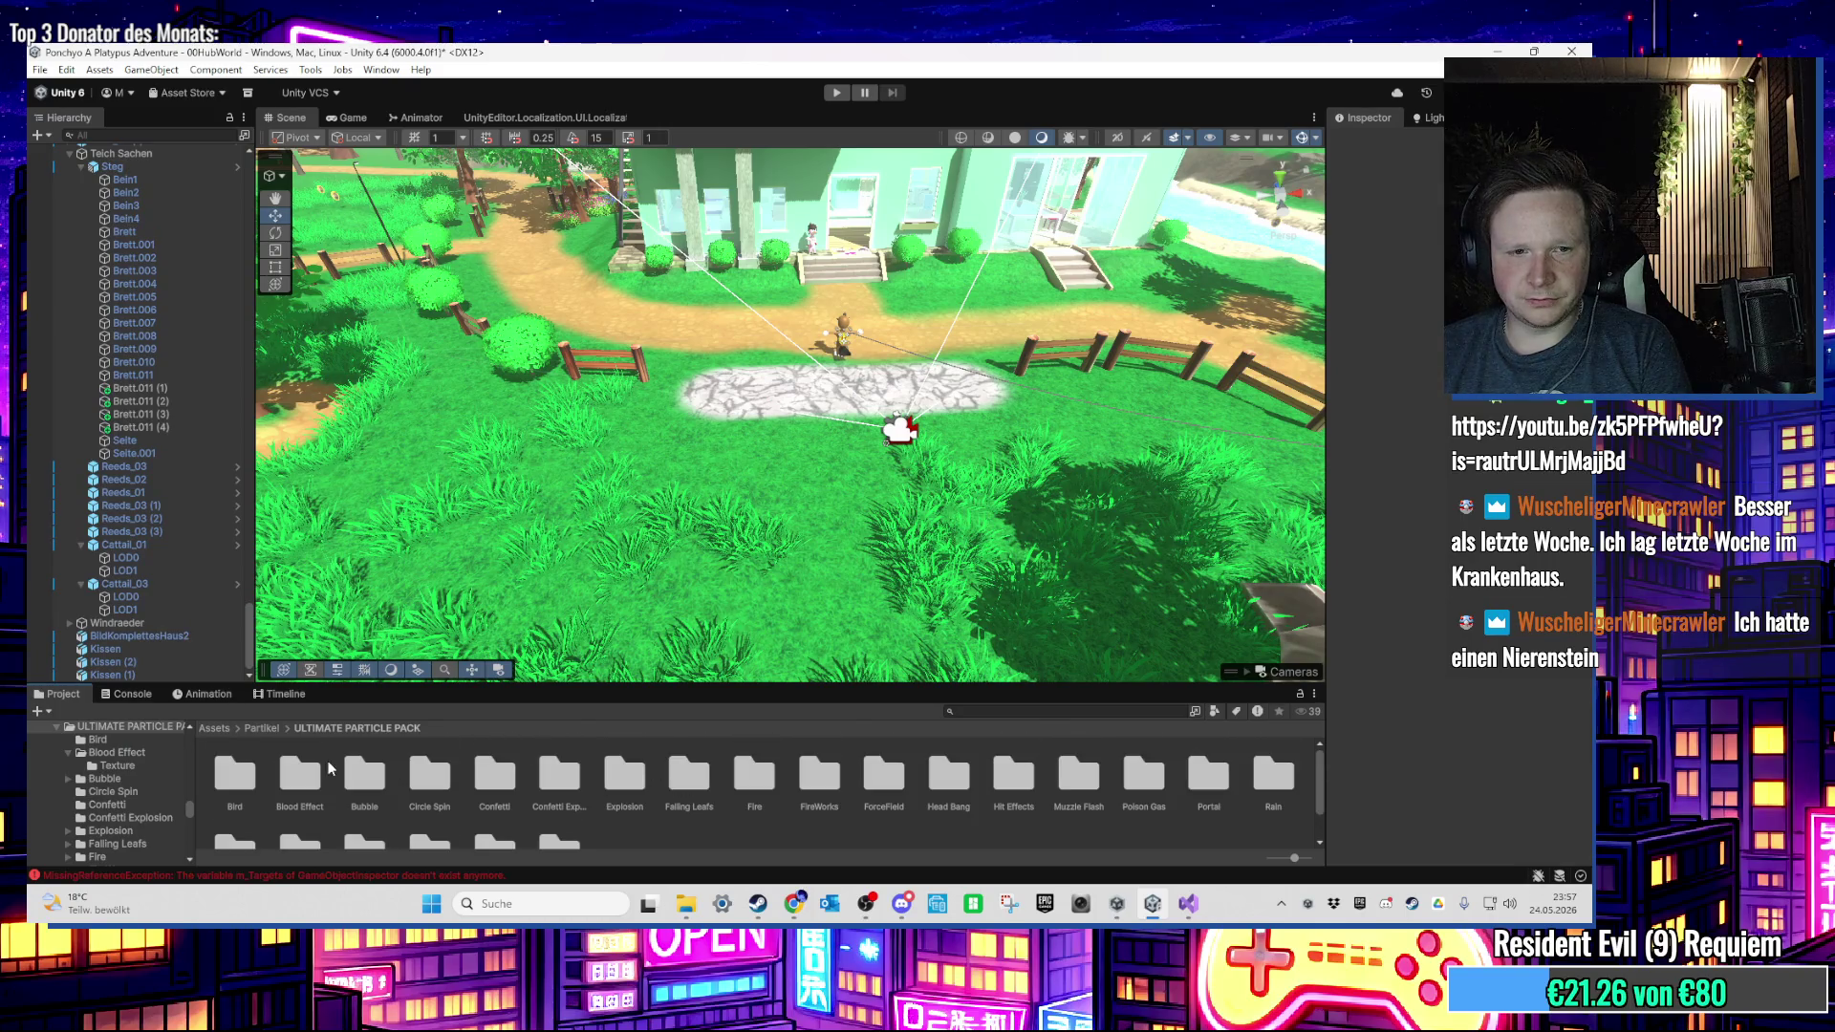
{"action": "left_click", "coordinate": [212, 728]}
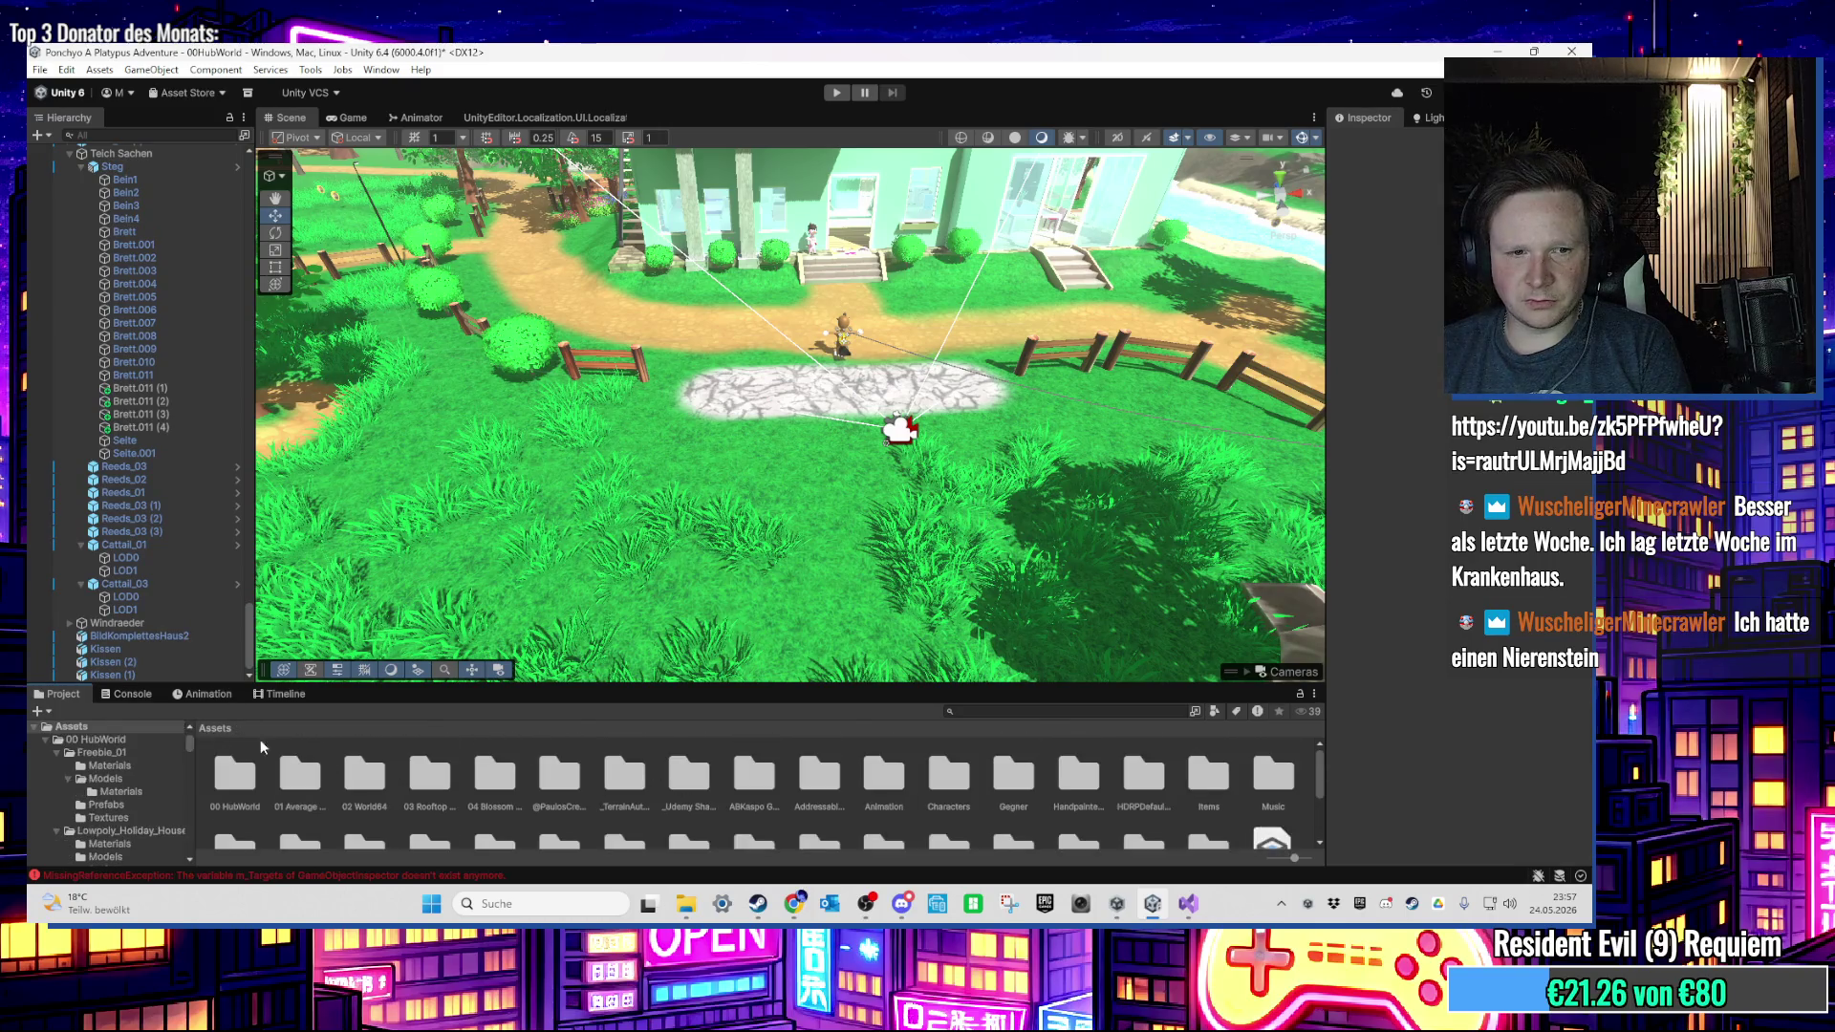
{"action": "double_click", "coordinate": [1201, 789]}
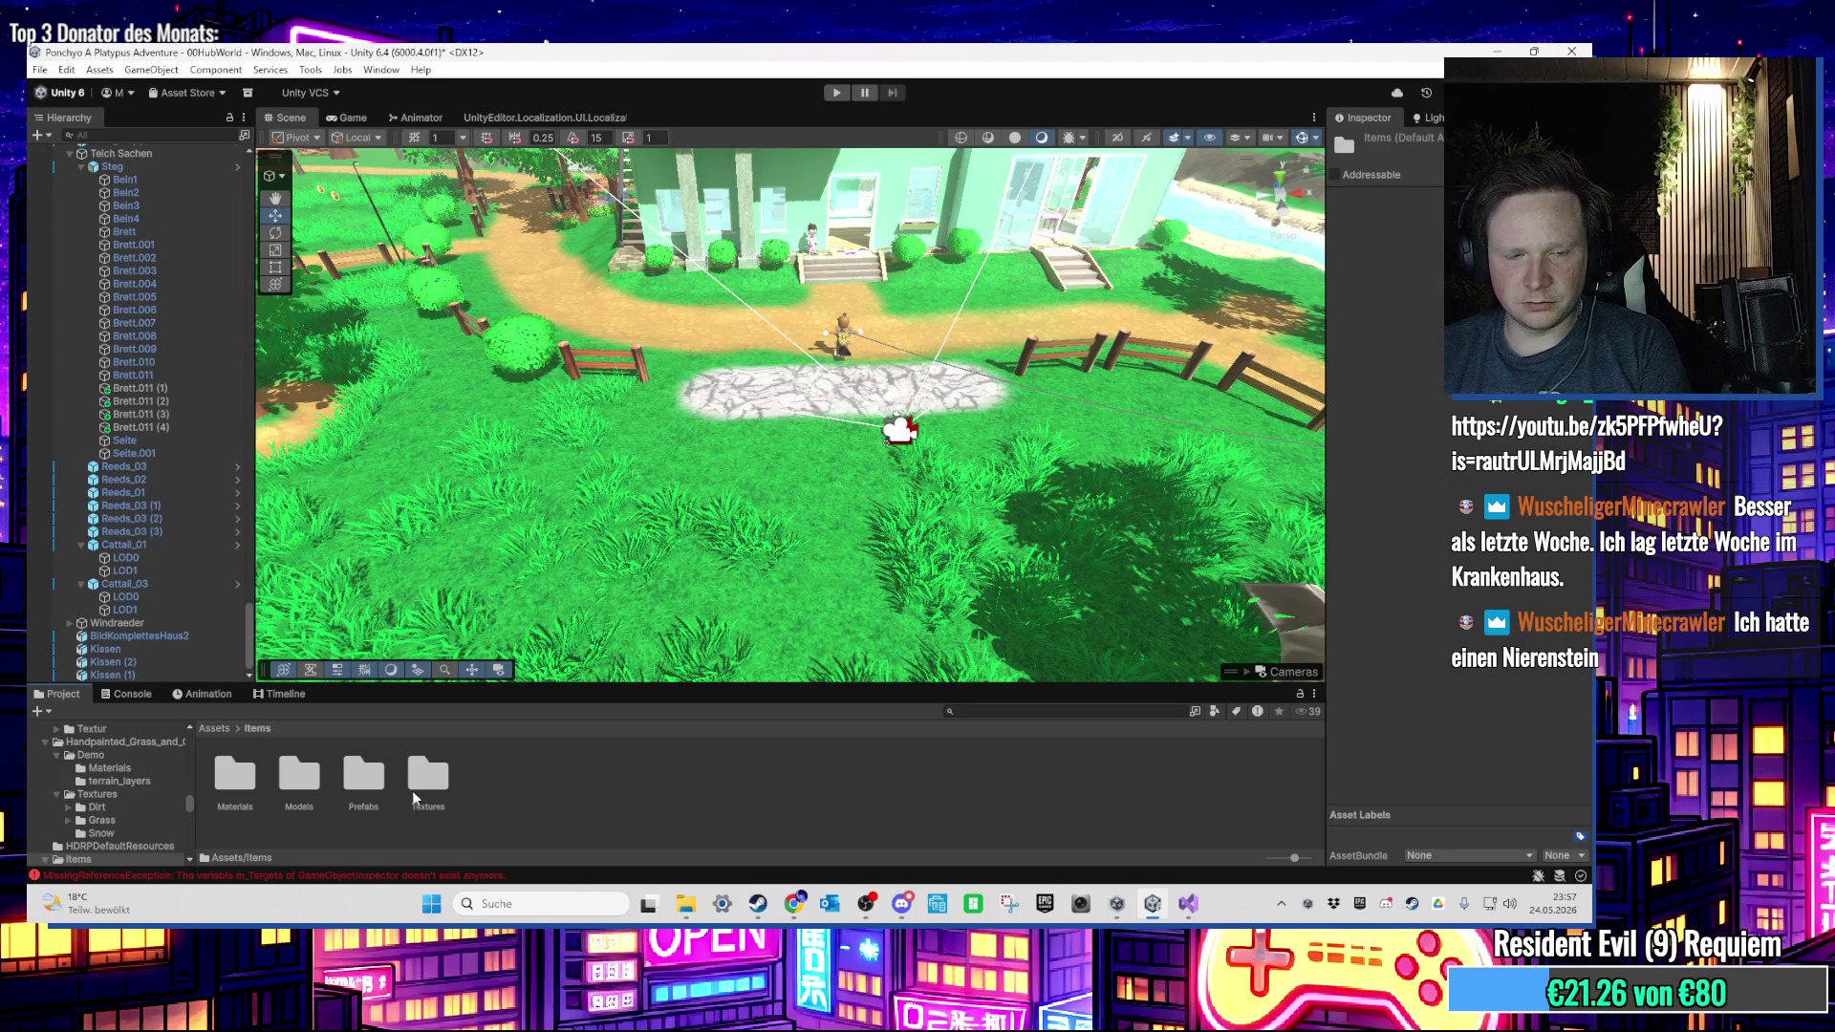
{"action": "left_click", "coordinate": [352, 793]}
{"action": "double_click", "coordinate": [351, 793]}
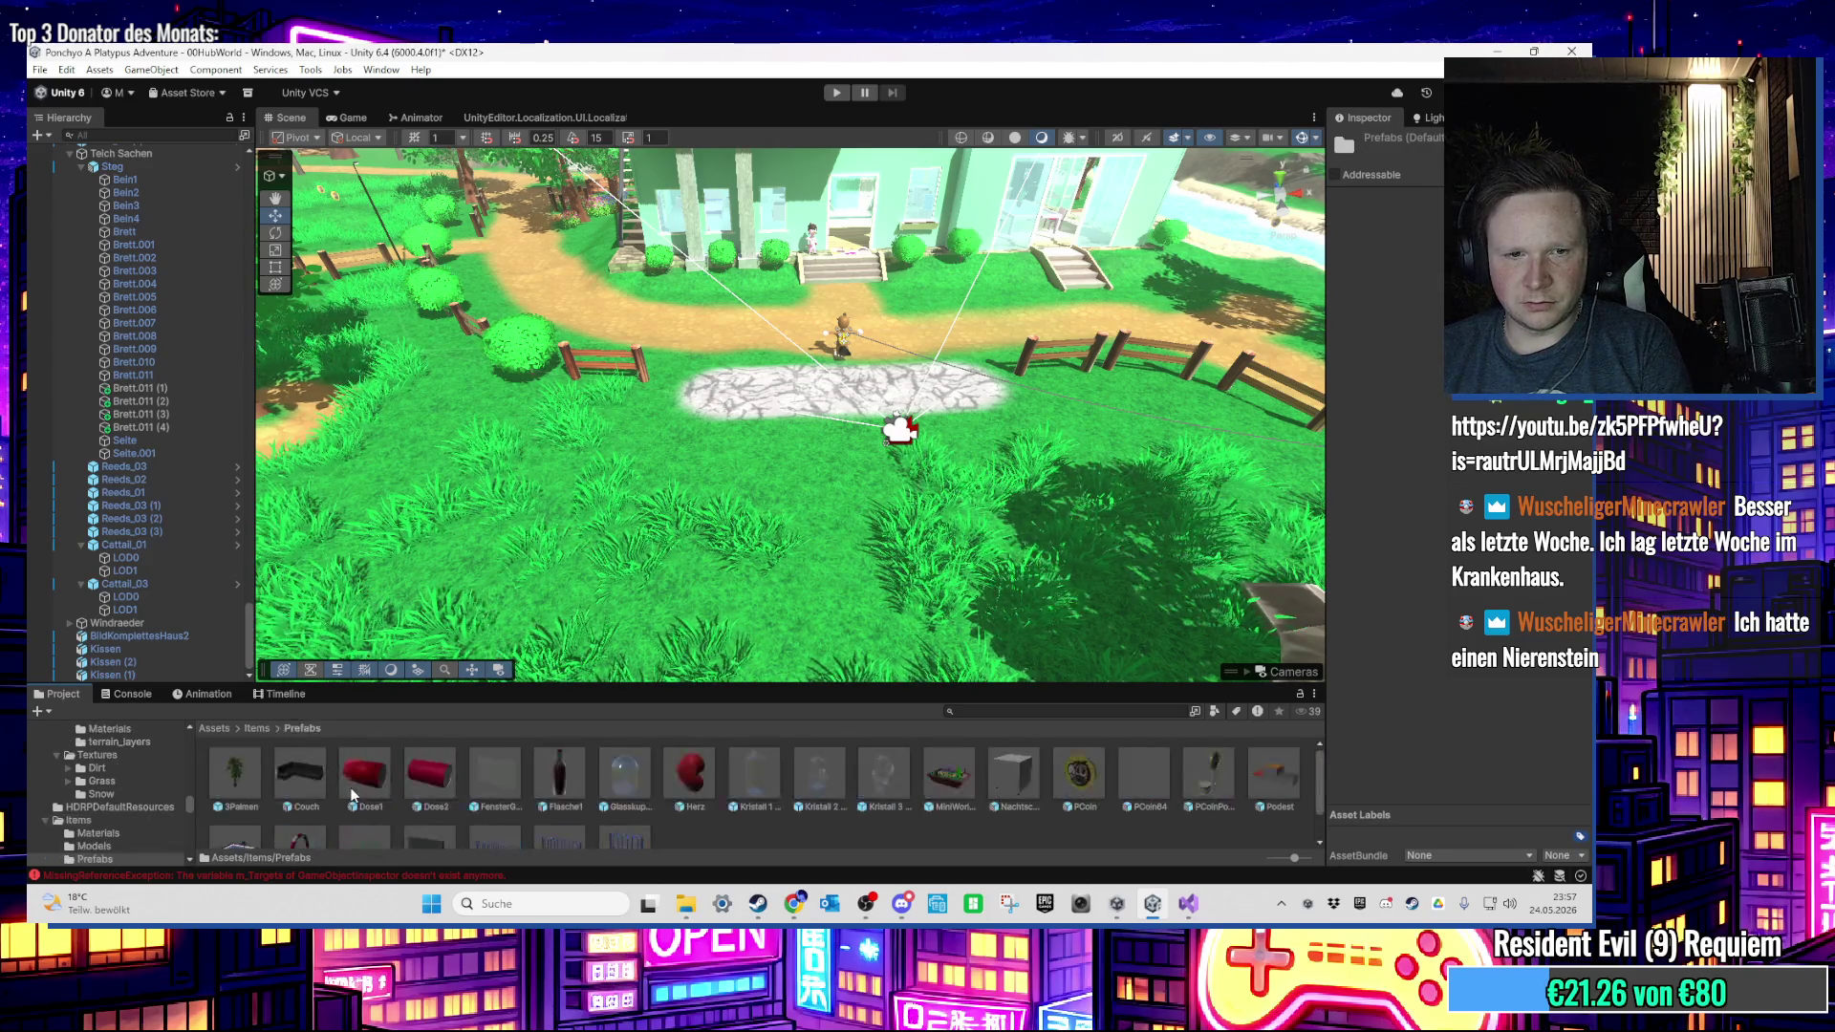
Step: Go back up to Assets and open 01 Average First Level/Prefabs
{"action": "key", "text": "BackSpace"}
{"action": "left_click", "coordinate": [299, 779]}
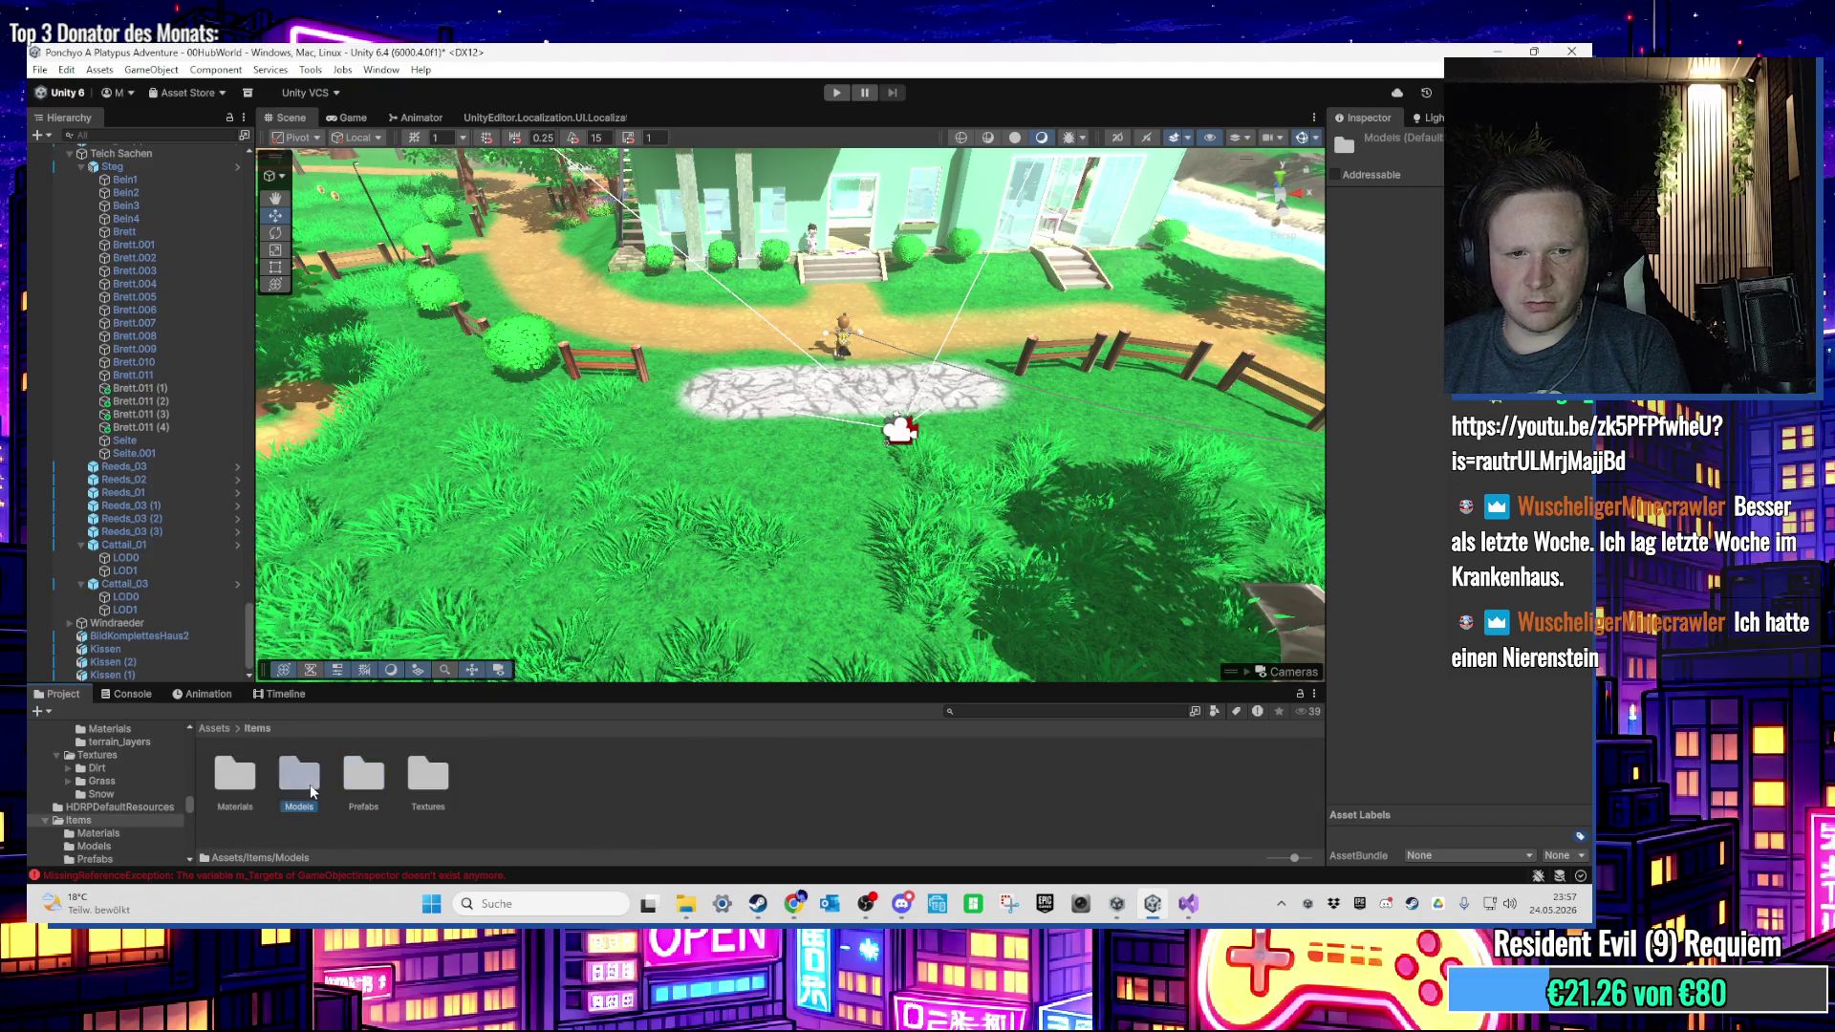
{"action": "key", "text": "BackSpace"}
{"action": "double_click", "coordinate": [1218, 807]}
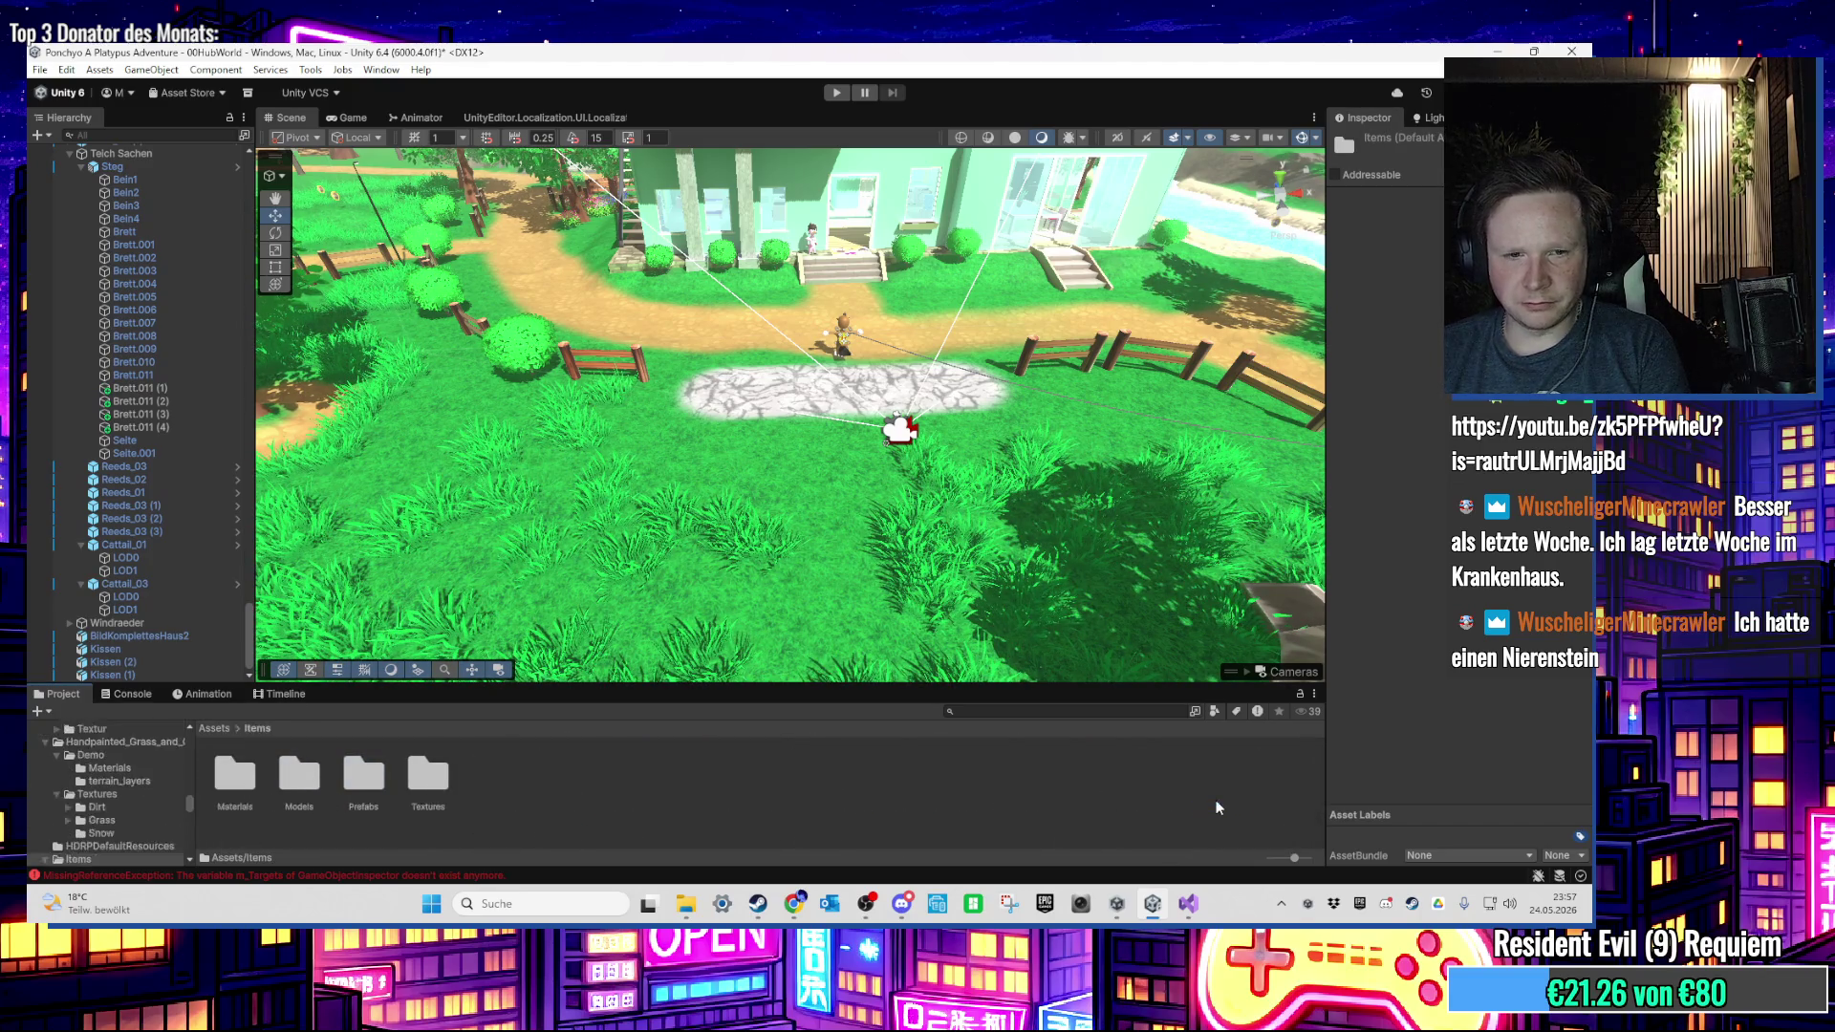
{"action": "key", "text": "BackSpace"}
{"action": "double_click", "coordinate": [235, 776]}
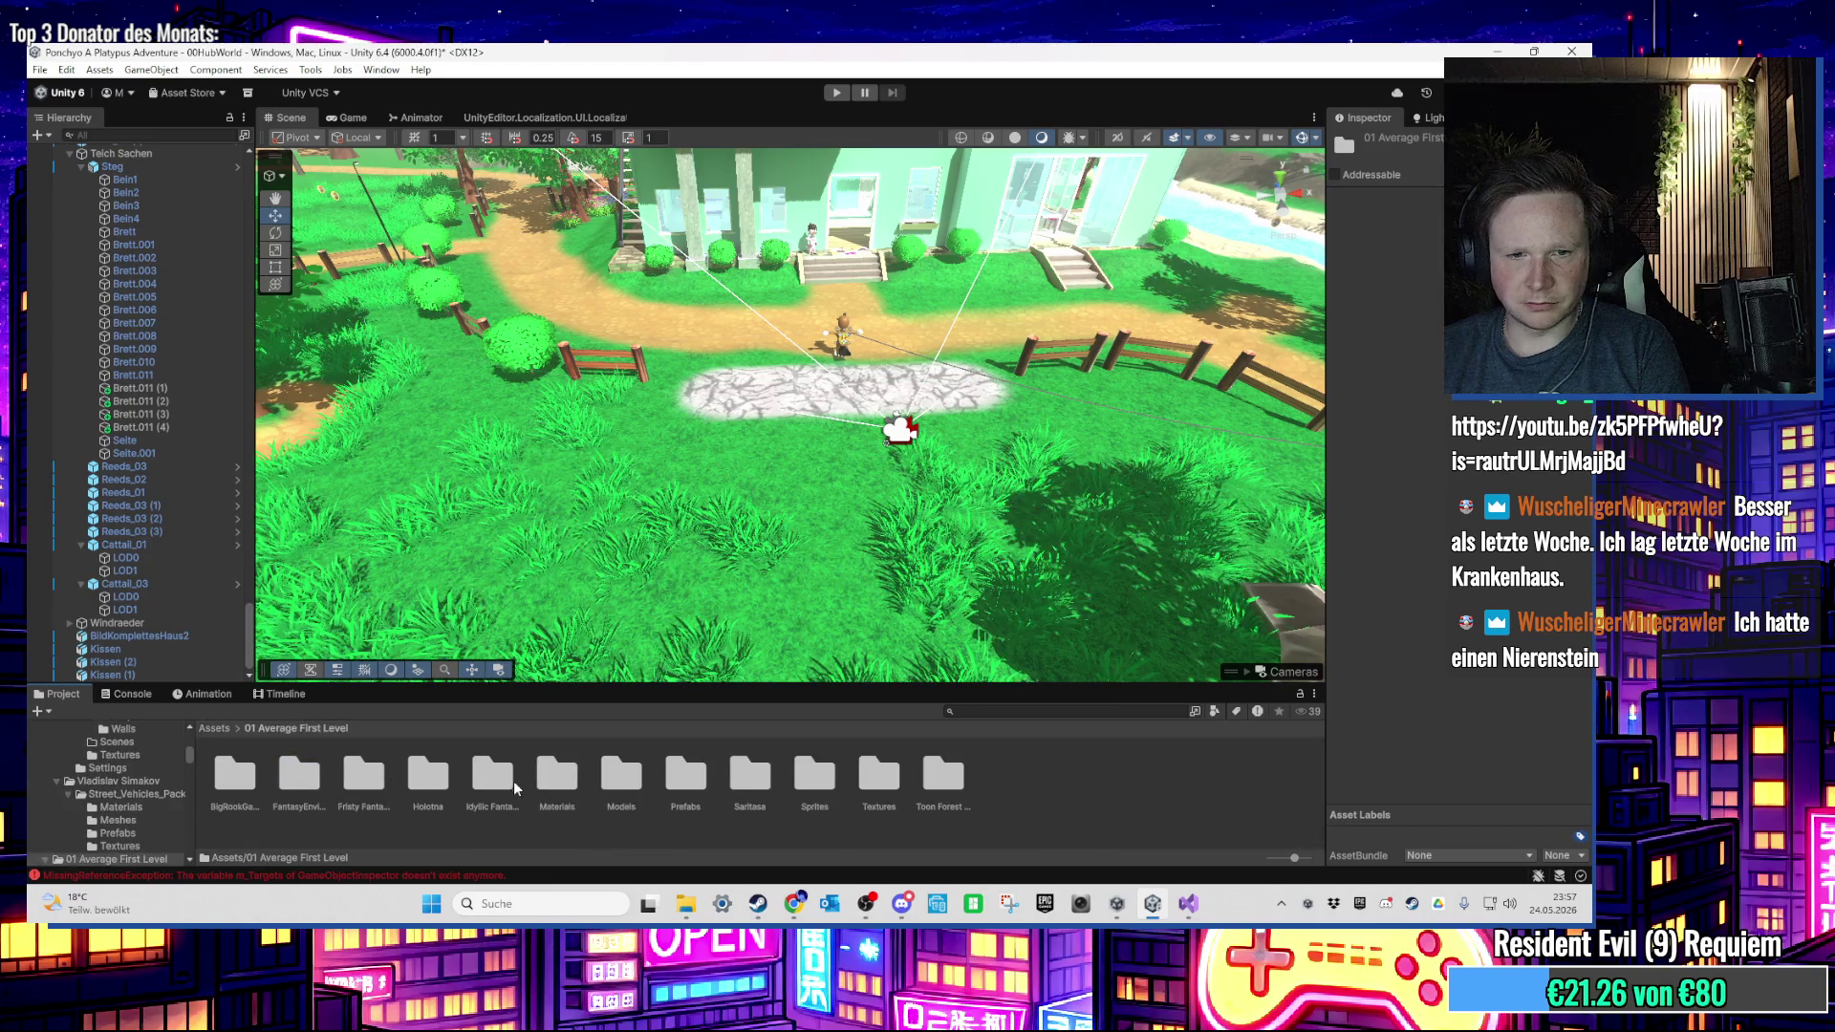
{"action": "double_click", "coordinate": [686, 776]}
Step: Remove the test Fliegenpilz mushroom and inspect the Fliegenpilz_klein prefab's components
{"action": "mouse_move", "coordinate": [501, 774]}
{"action": "left_mouse_down"}
{"action": "mouse_move", "coordinate": [860, 573]}
{"action": "mouse_move", "coordinate": [880, 516]}
{"action": "left_mouse_up"}
{"action": "key", "text": "f"}
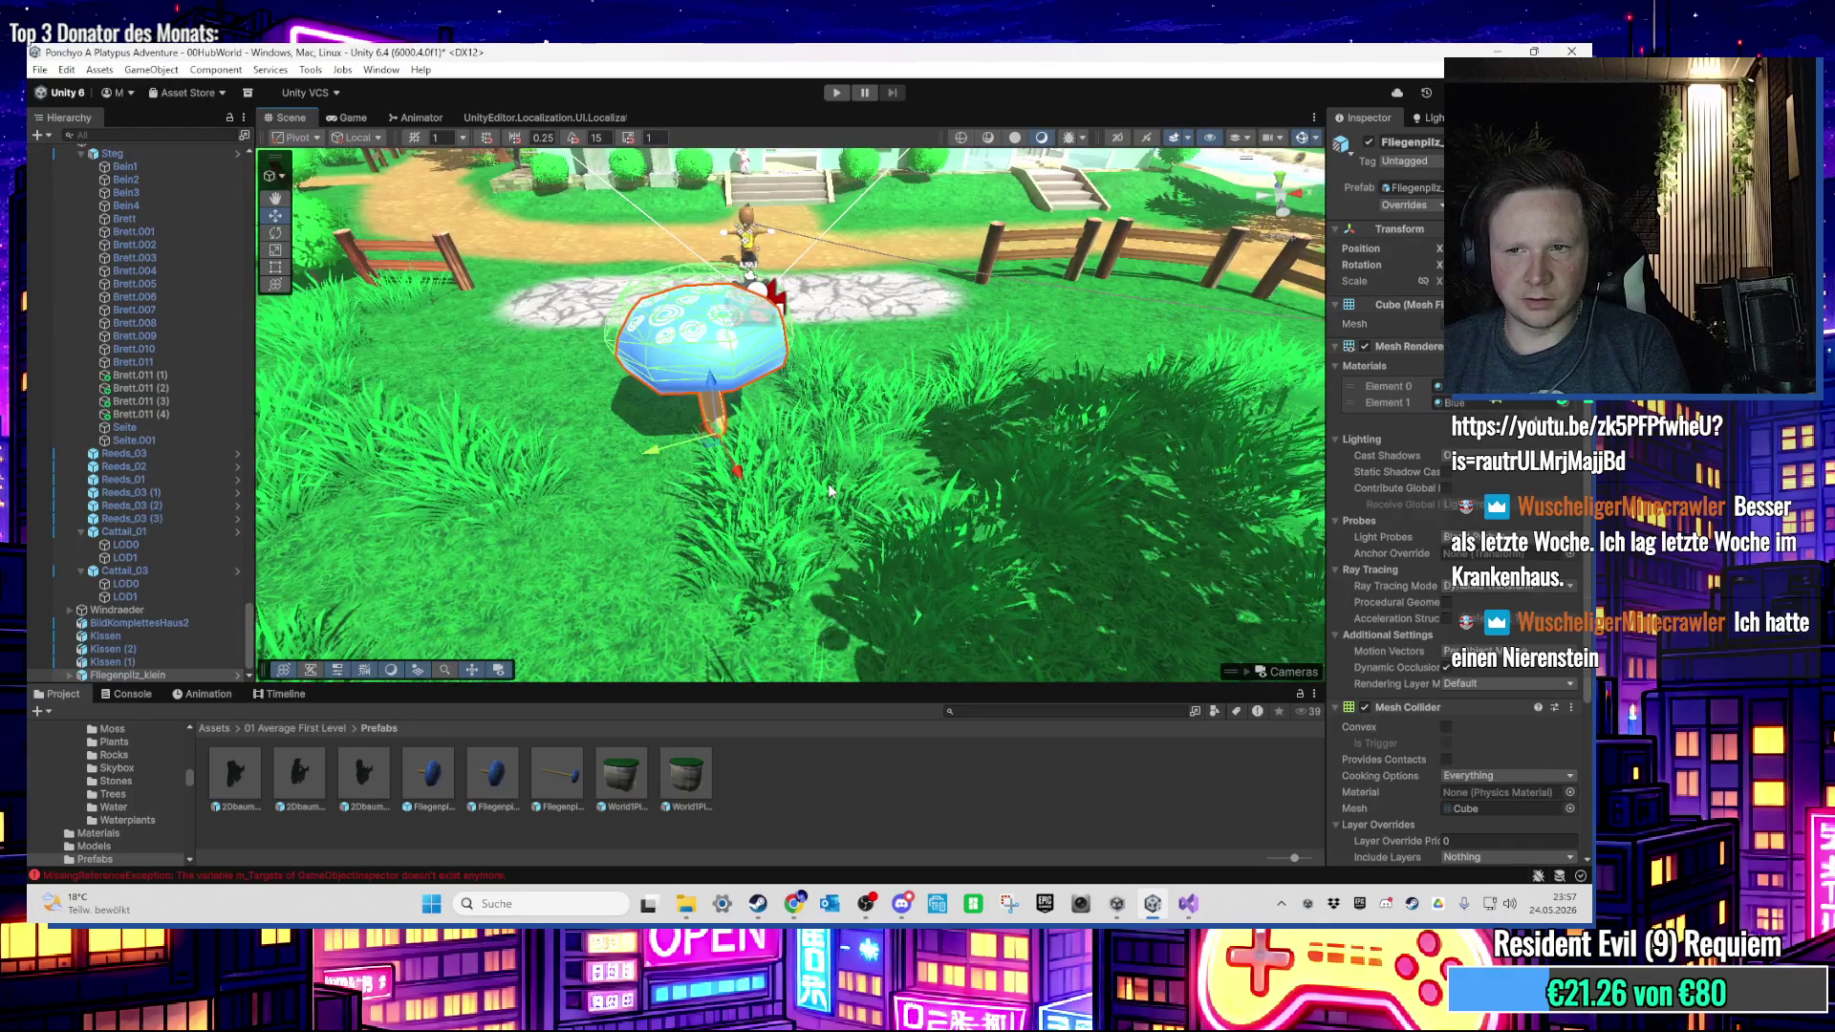
{"action": "key", "text": "Delete"}
{"action": "left_click", "coordinate": [495, 776]}
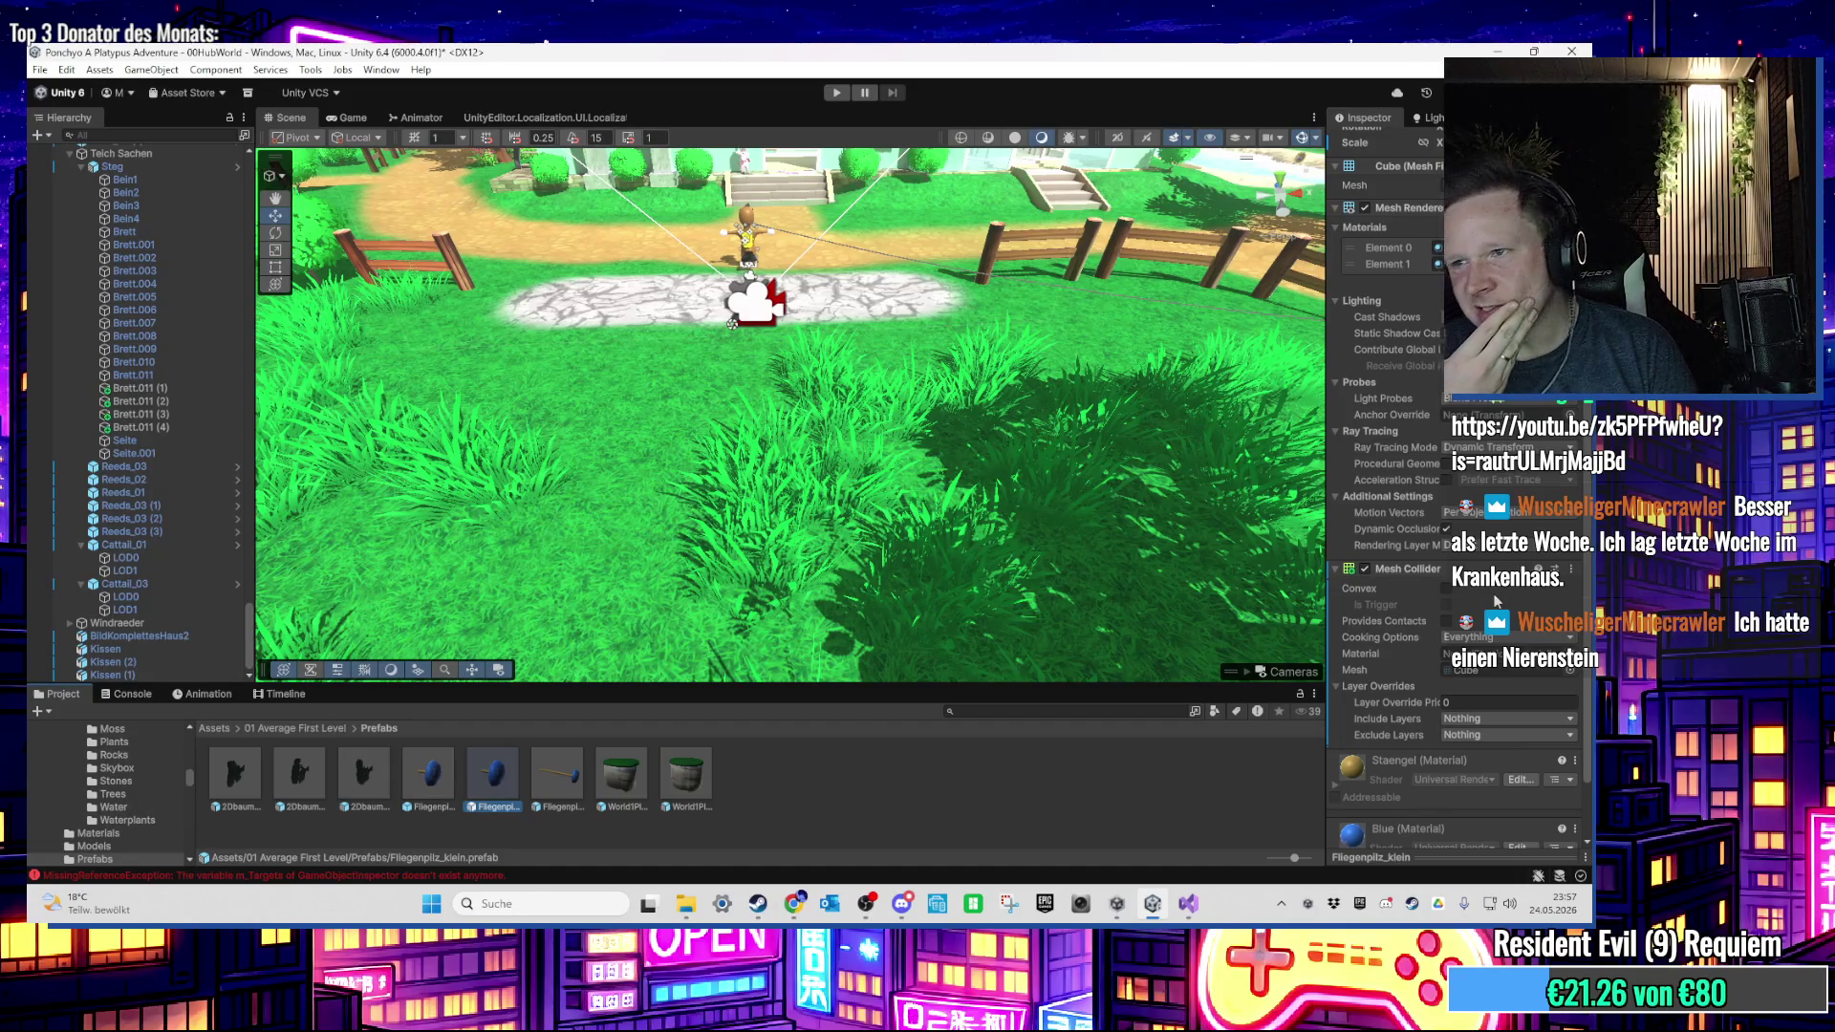
{"action": "scroll", "coordinate": [1497, 600], "scroll_direction": "up", "scroll_amount": 5}
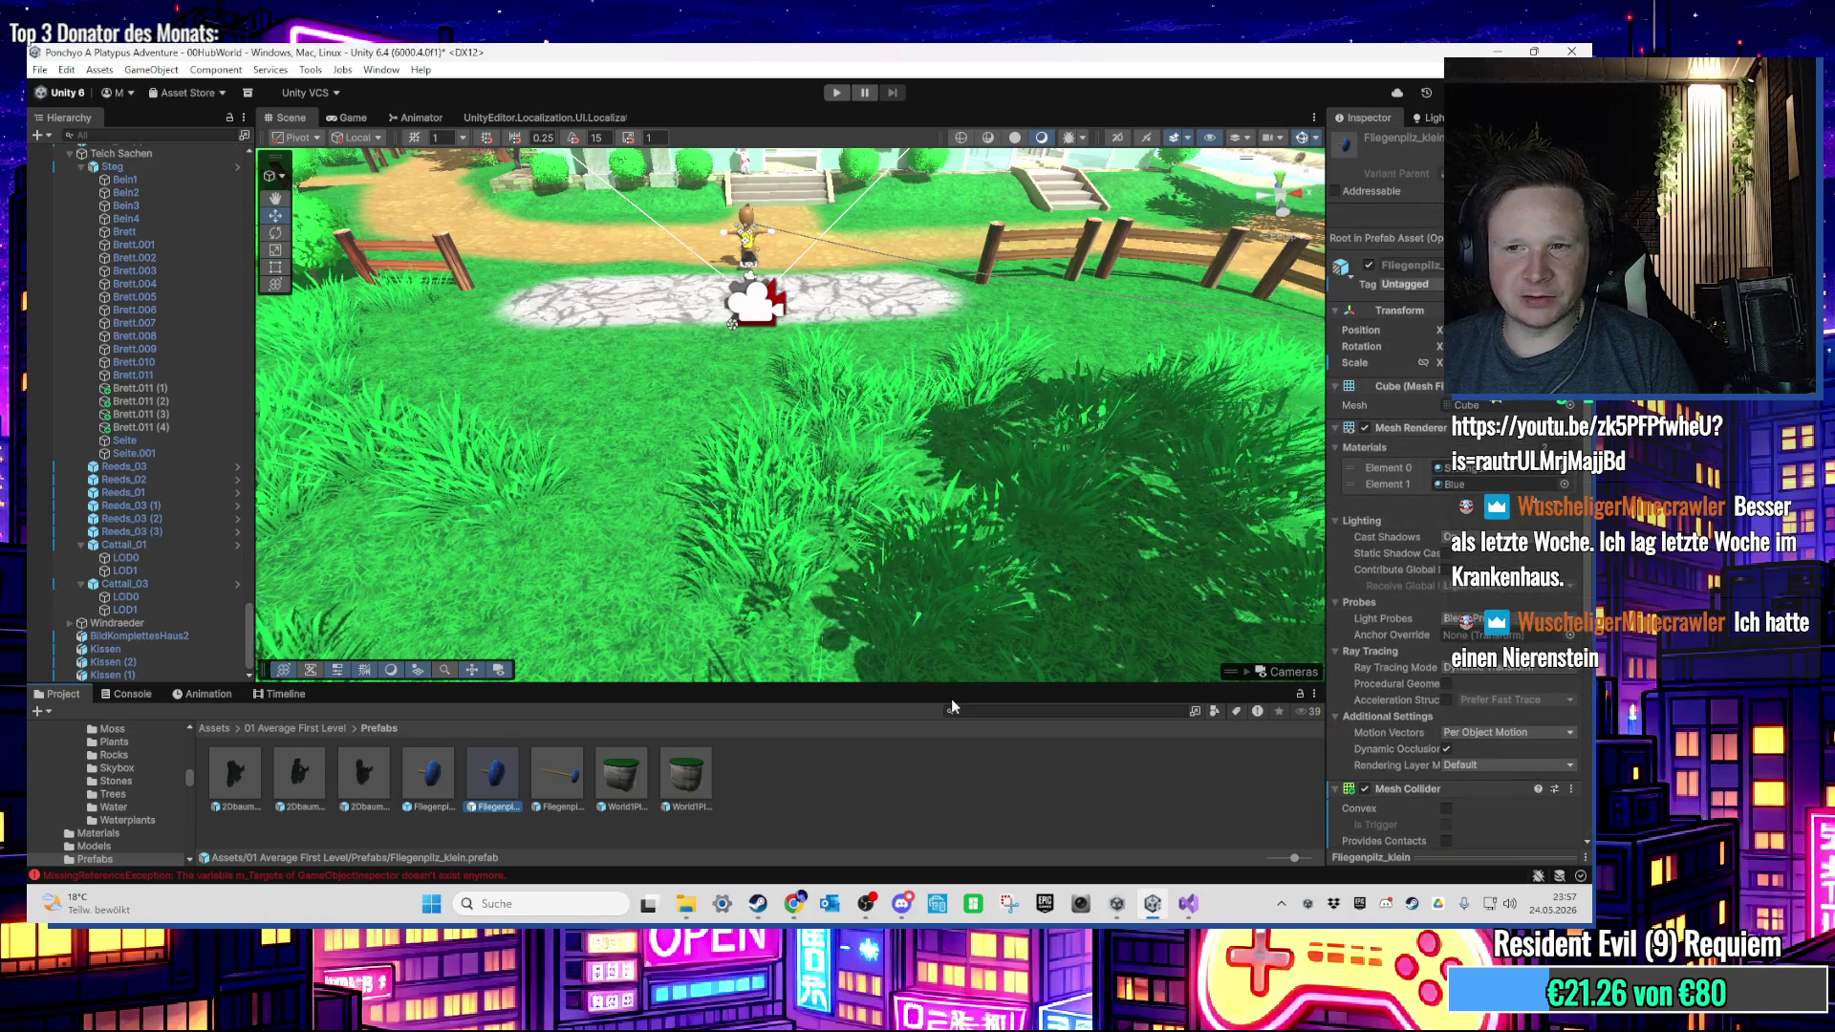
{"action": "scroll", "coordinate": [201, 519], "scroll_direction": "up", "scroll_amount": 2}
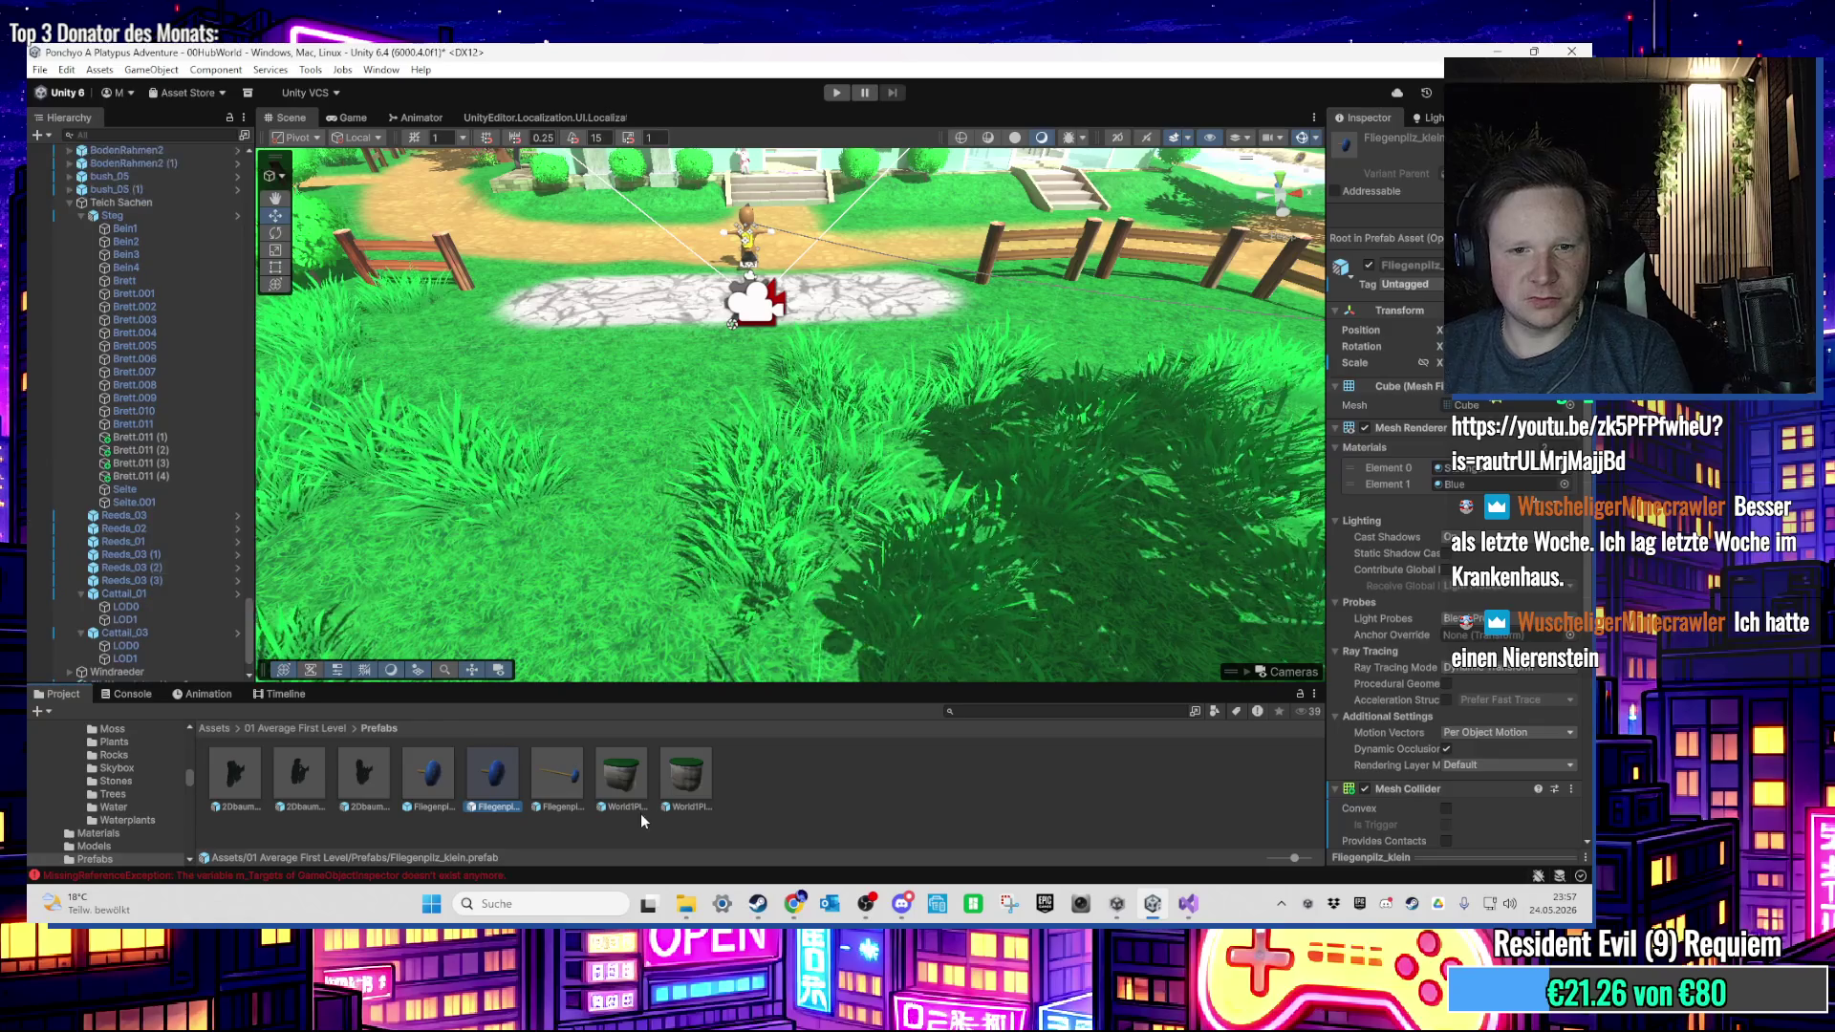
{"action": "scroll", "coordinate": [323, 538], "scroll_direction": "down", "scroll_amount": 3}
{"action": "scroll", "coordinate": [166, 606], "scroll_direction": "down", "scroll_amount": 2}
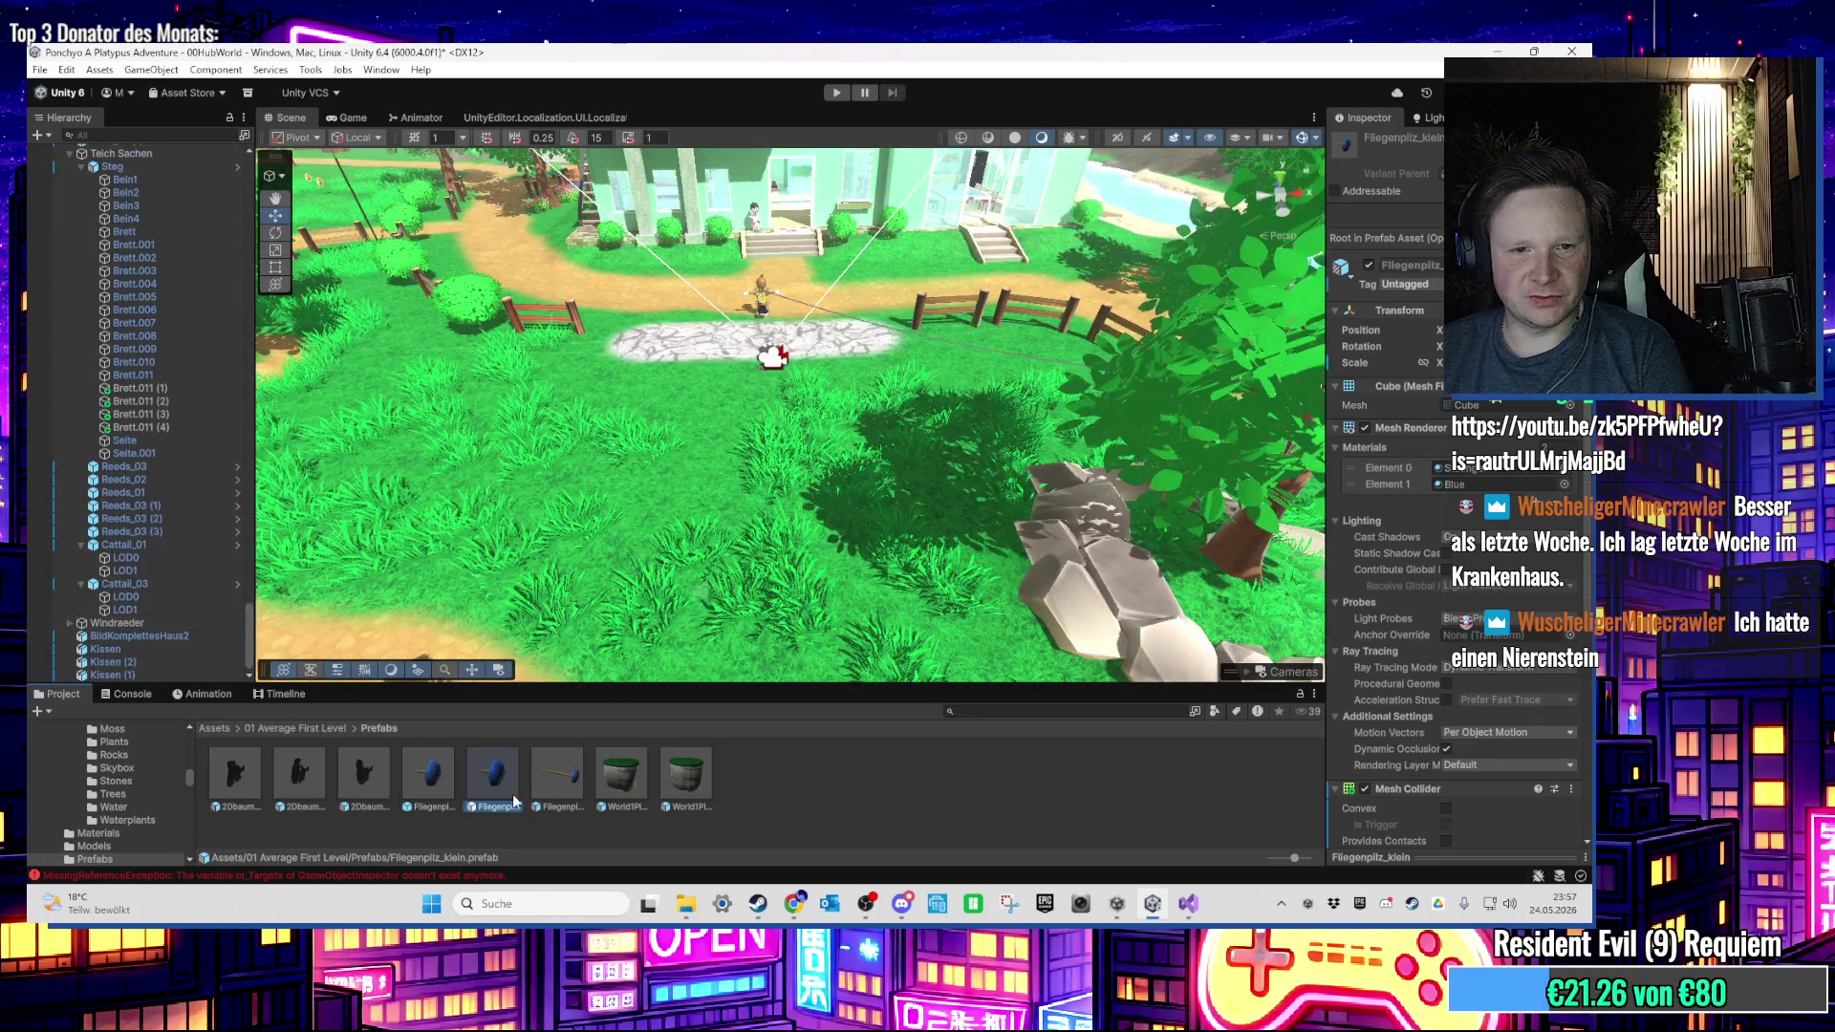
Step: Place Fliegenpilz_klein in the grass and open the Bounce Item options on its FliegenpilzHitbox
{"action": "left_click_drag", "start_coordinate": [494, 774], "coordinate": [661, 542]}
{"action": "key", "text": "f"}
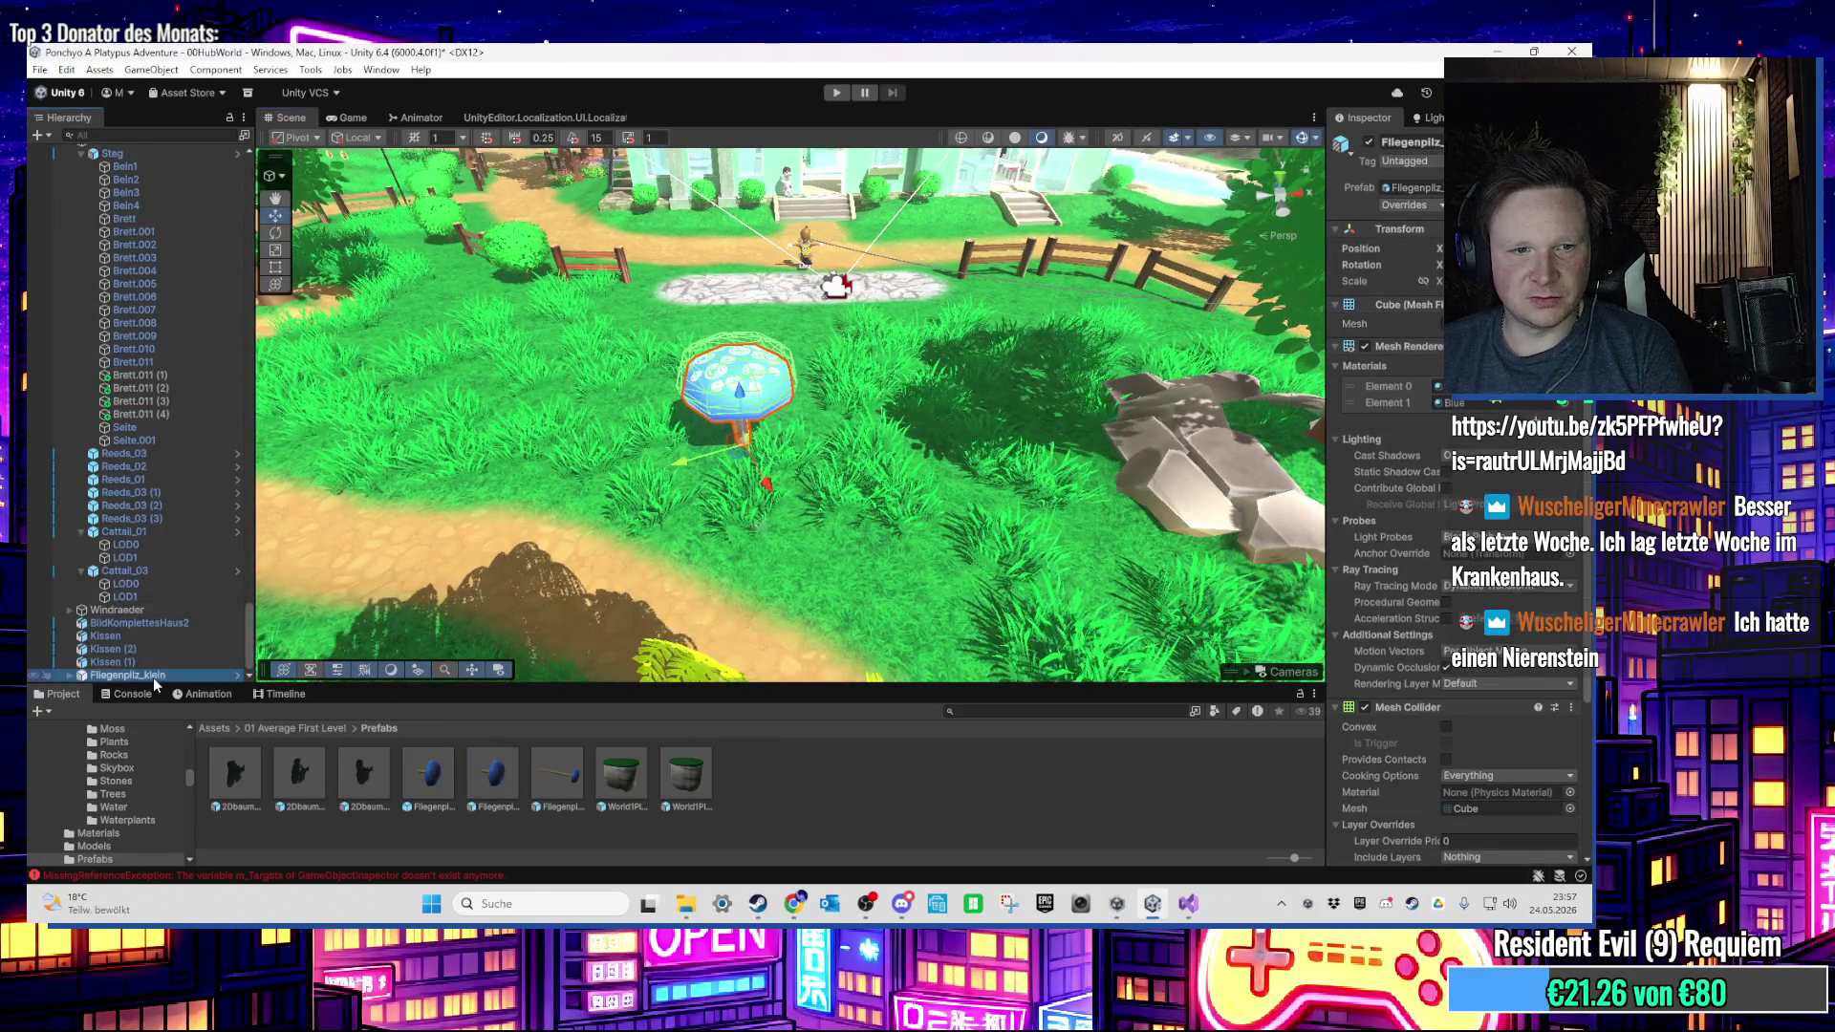
{"action": "key", "text": "Right"}
{"action": "key", "text": "Down"}
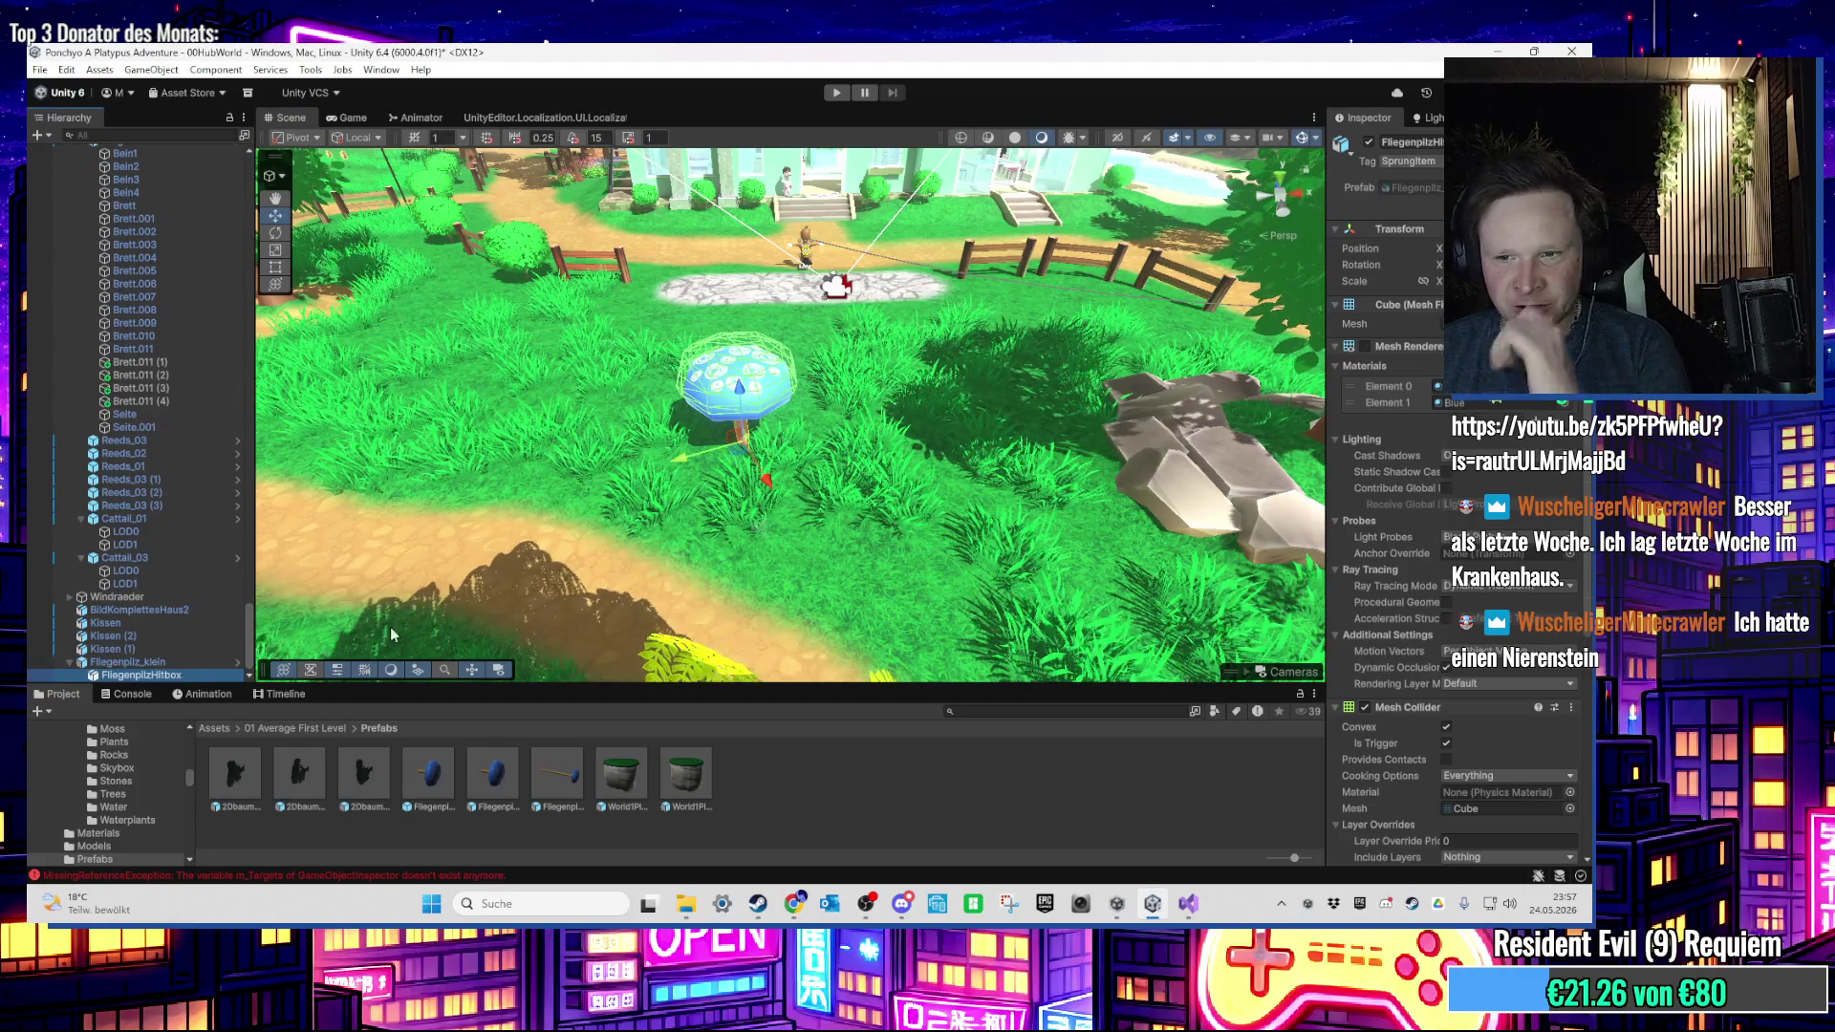
{"action": "scroll", "coordinate": [1380, 577], "scroll_direction": "down", "scroll_amount": 5}
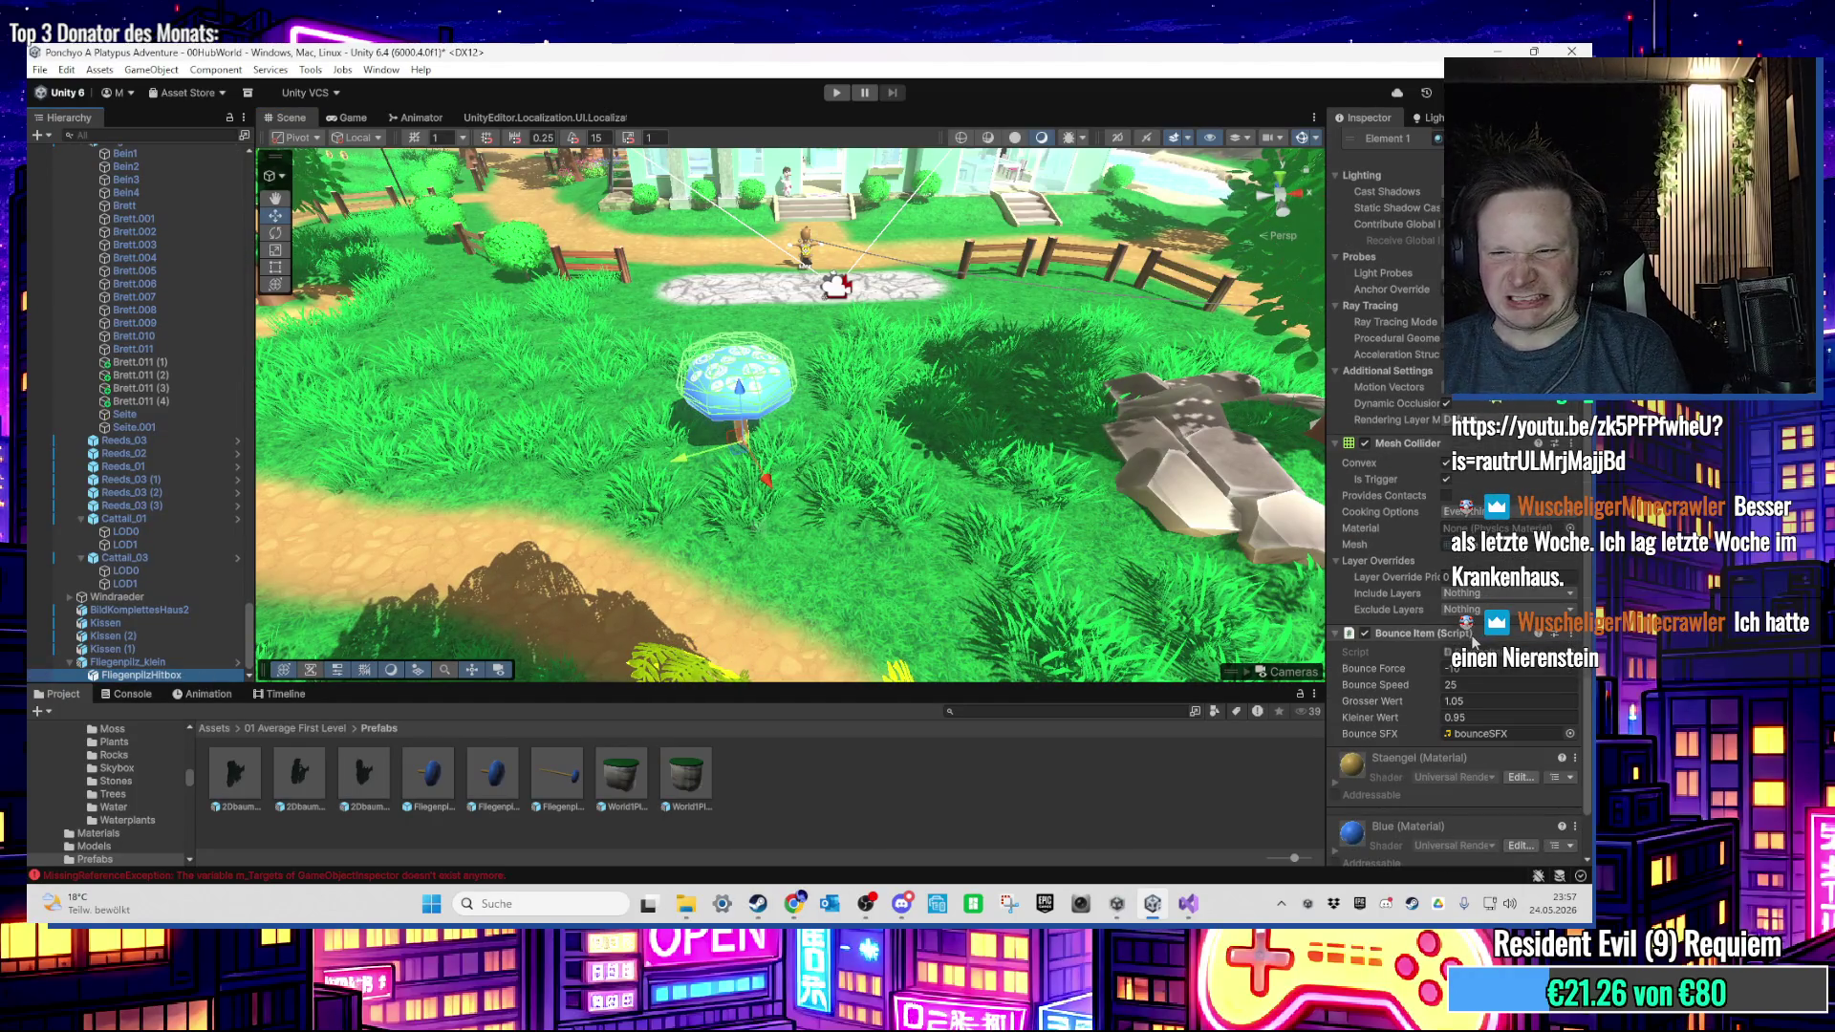
{"action": "left_click", "coordinate": [1574, 634]}
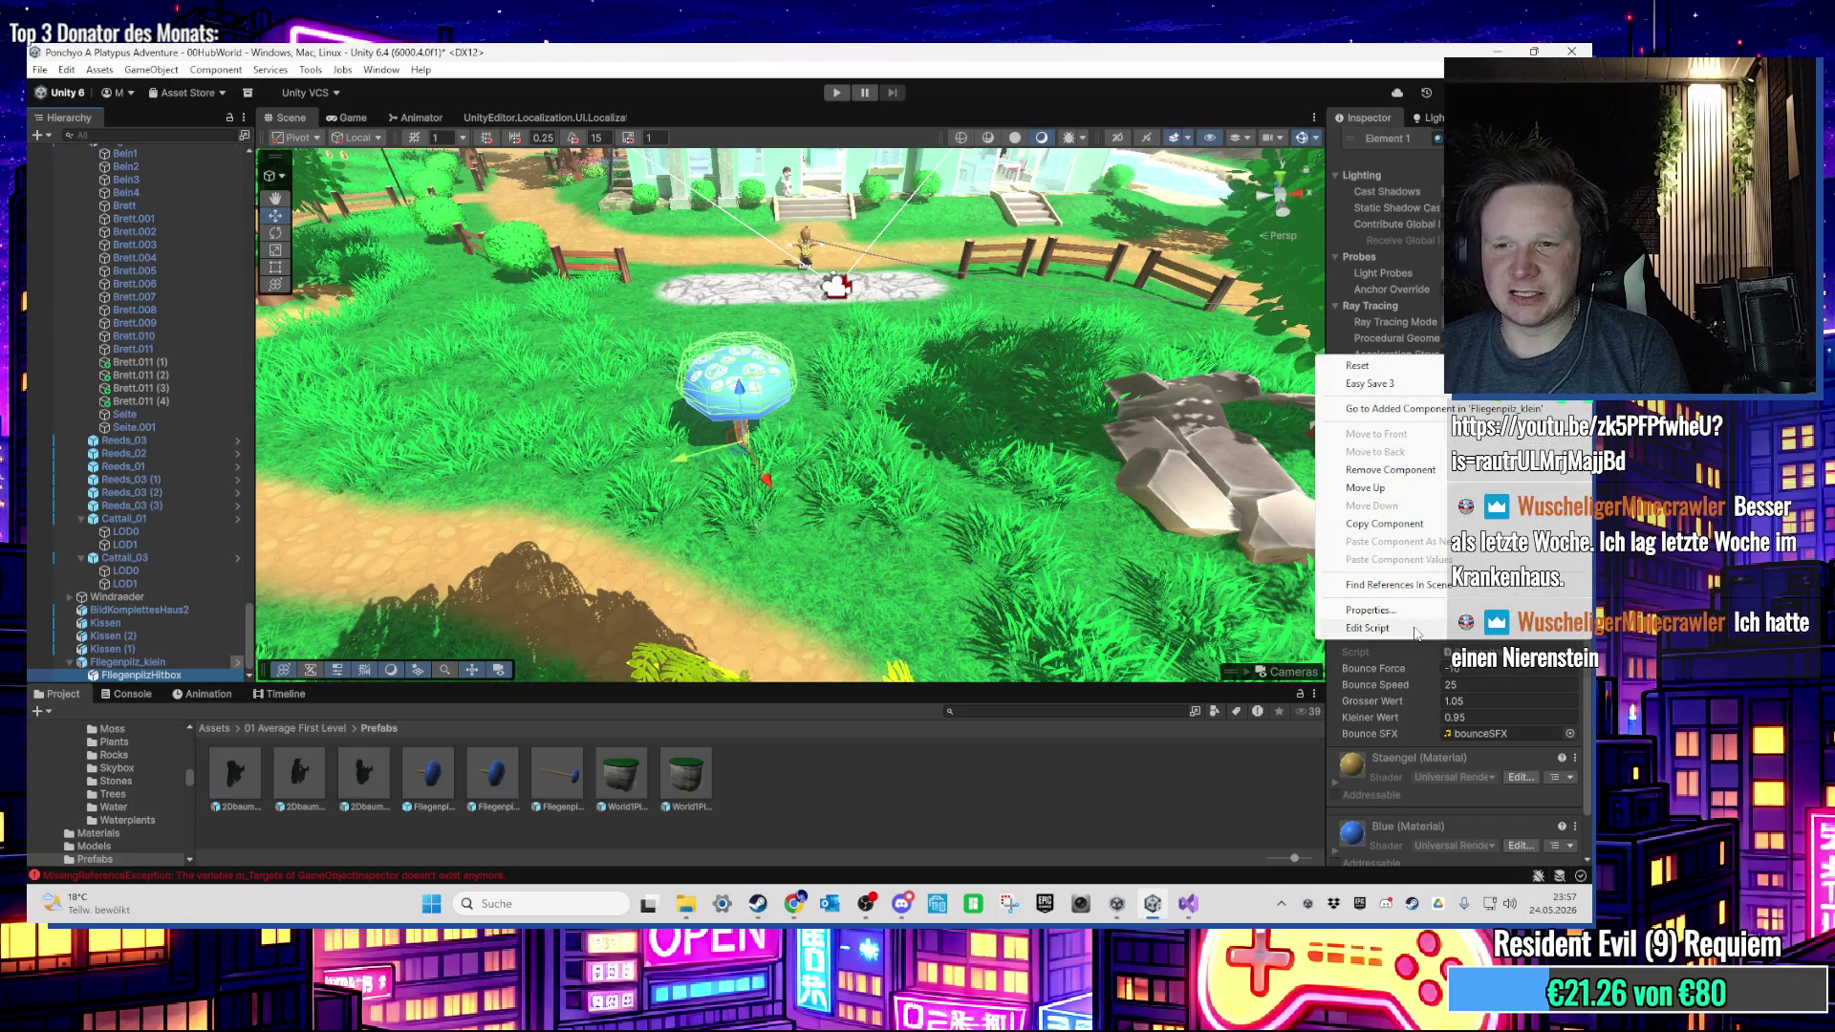
Step: Open BounceItem.cs in Visual Studio and put the cursor after the bounceSFX declaration
{"action": "left_click", "coordinate": [1412, 631]}
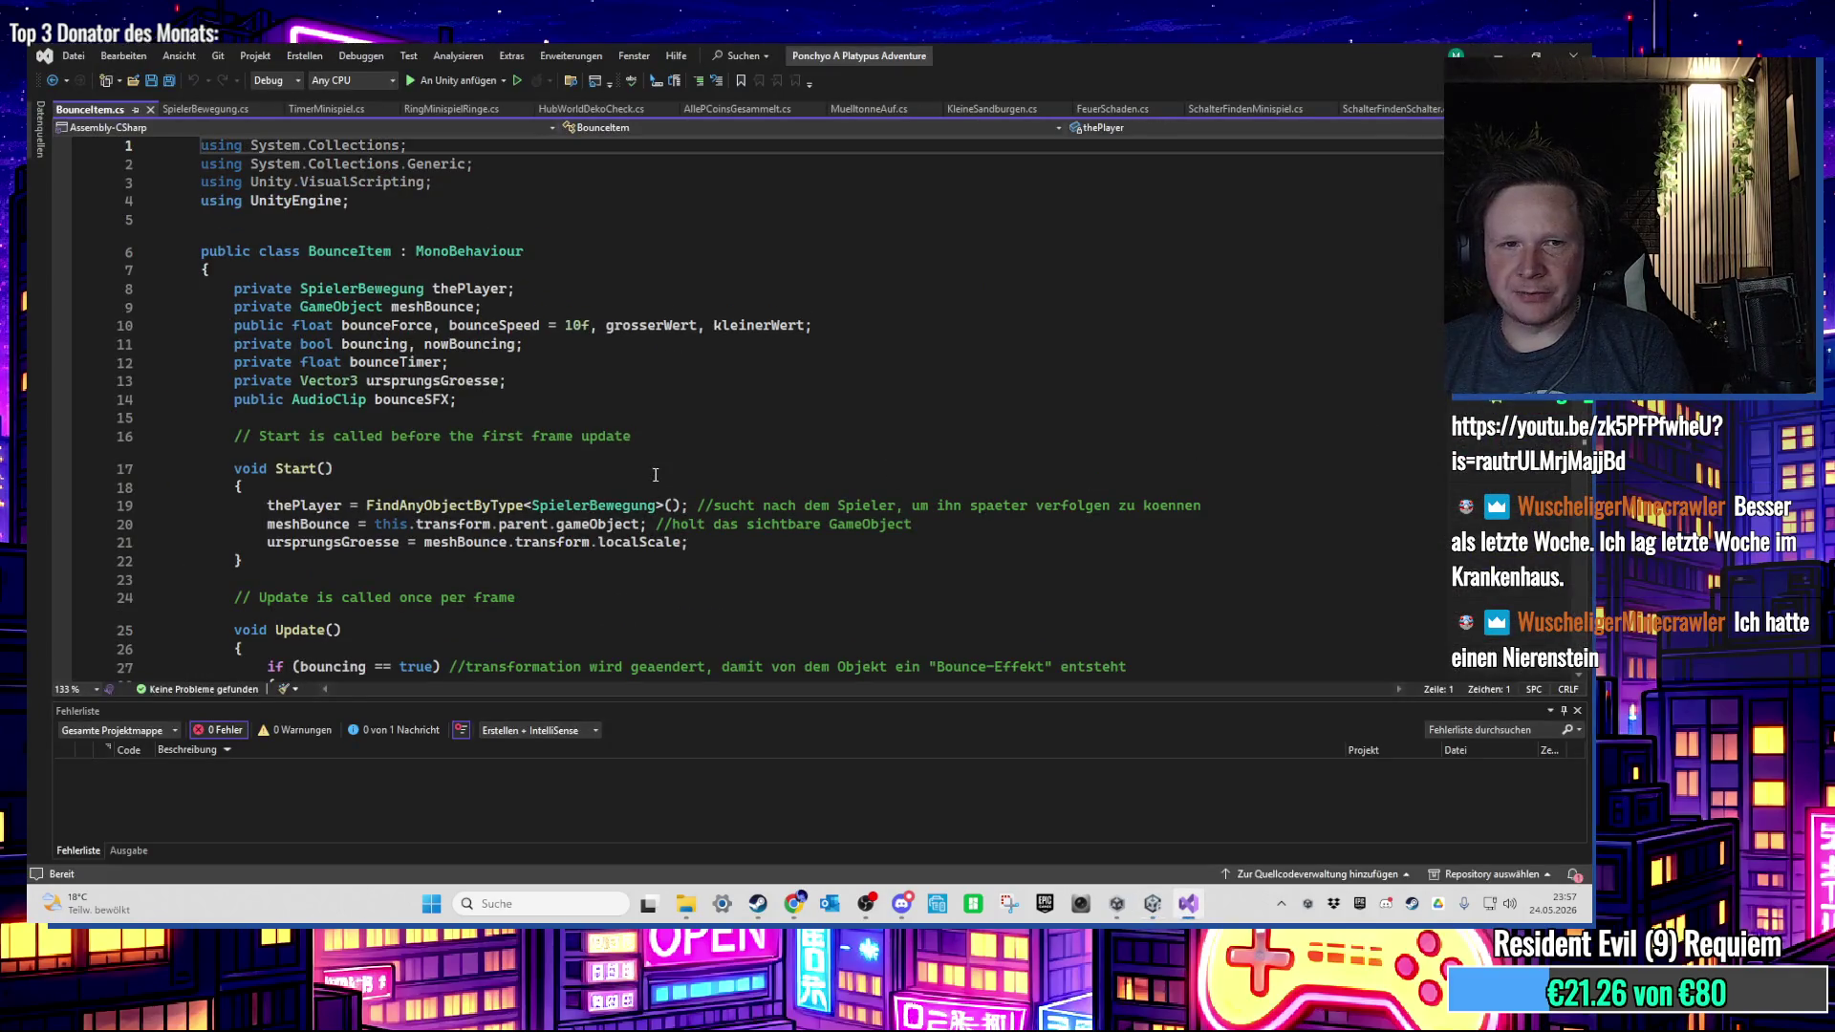
{"action": "key", "text": "alt+Tab"}
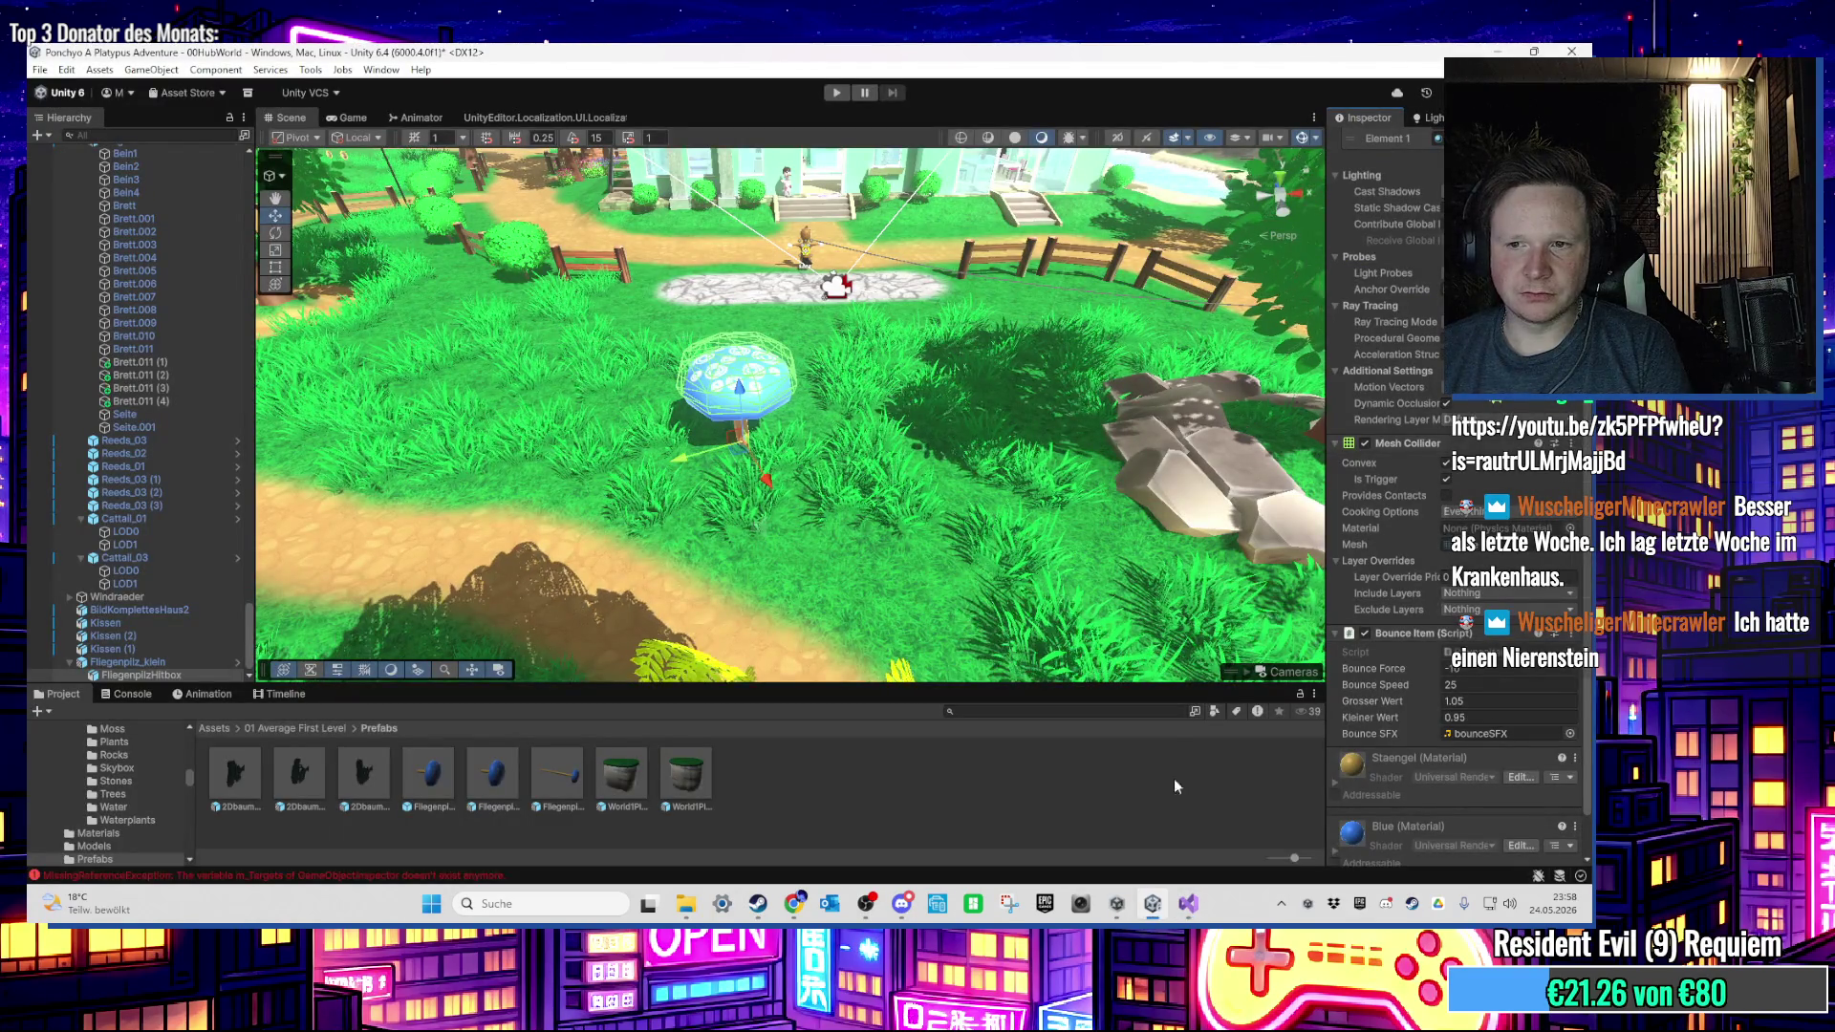
{"action": "left_click", "coordinate": [1187, 902]}
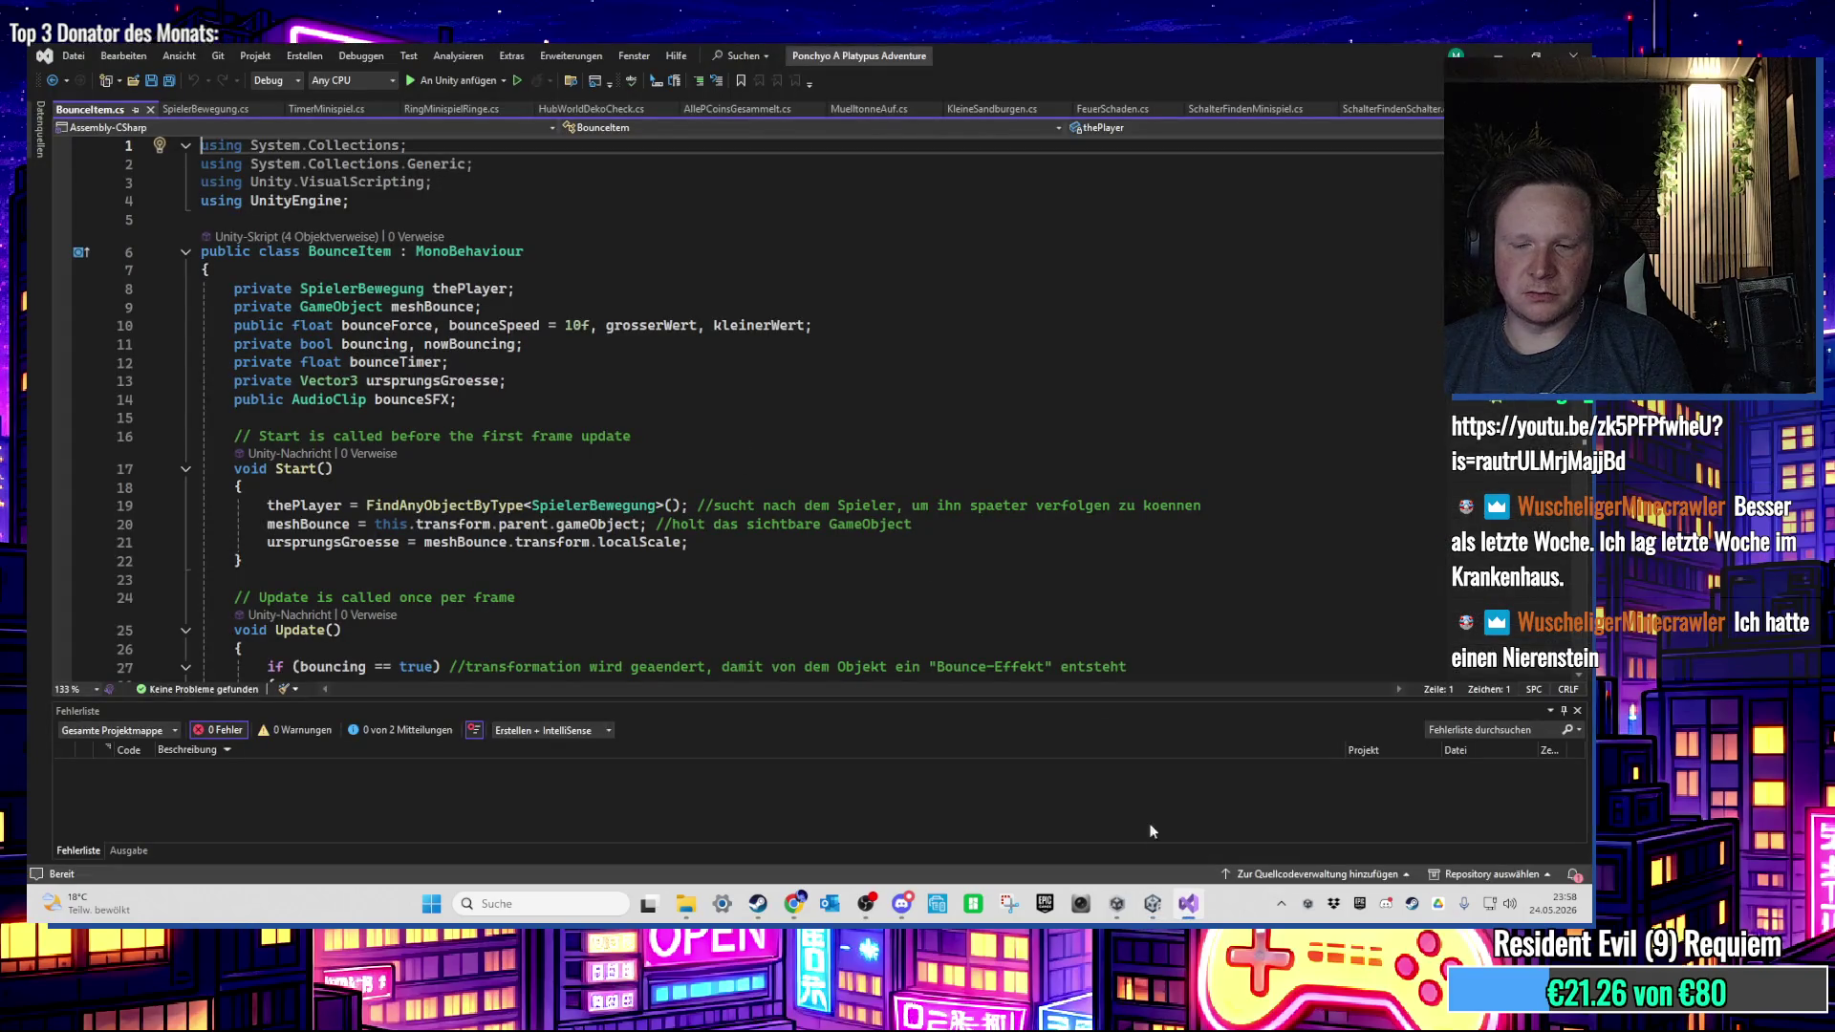
{"action": "left_click", "coordinate": [1178, 905]}
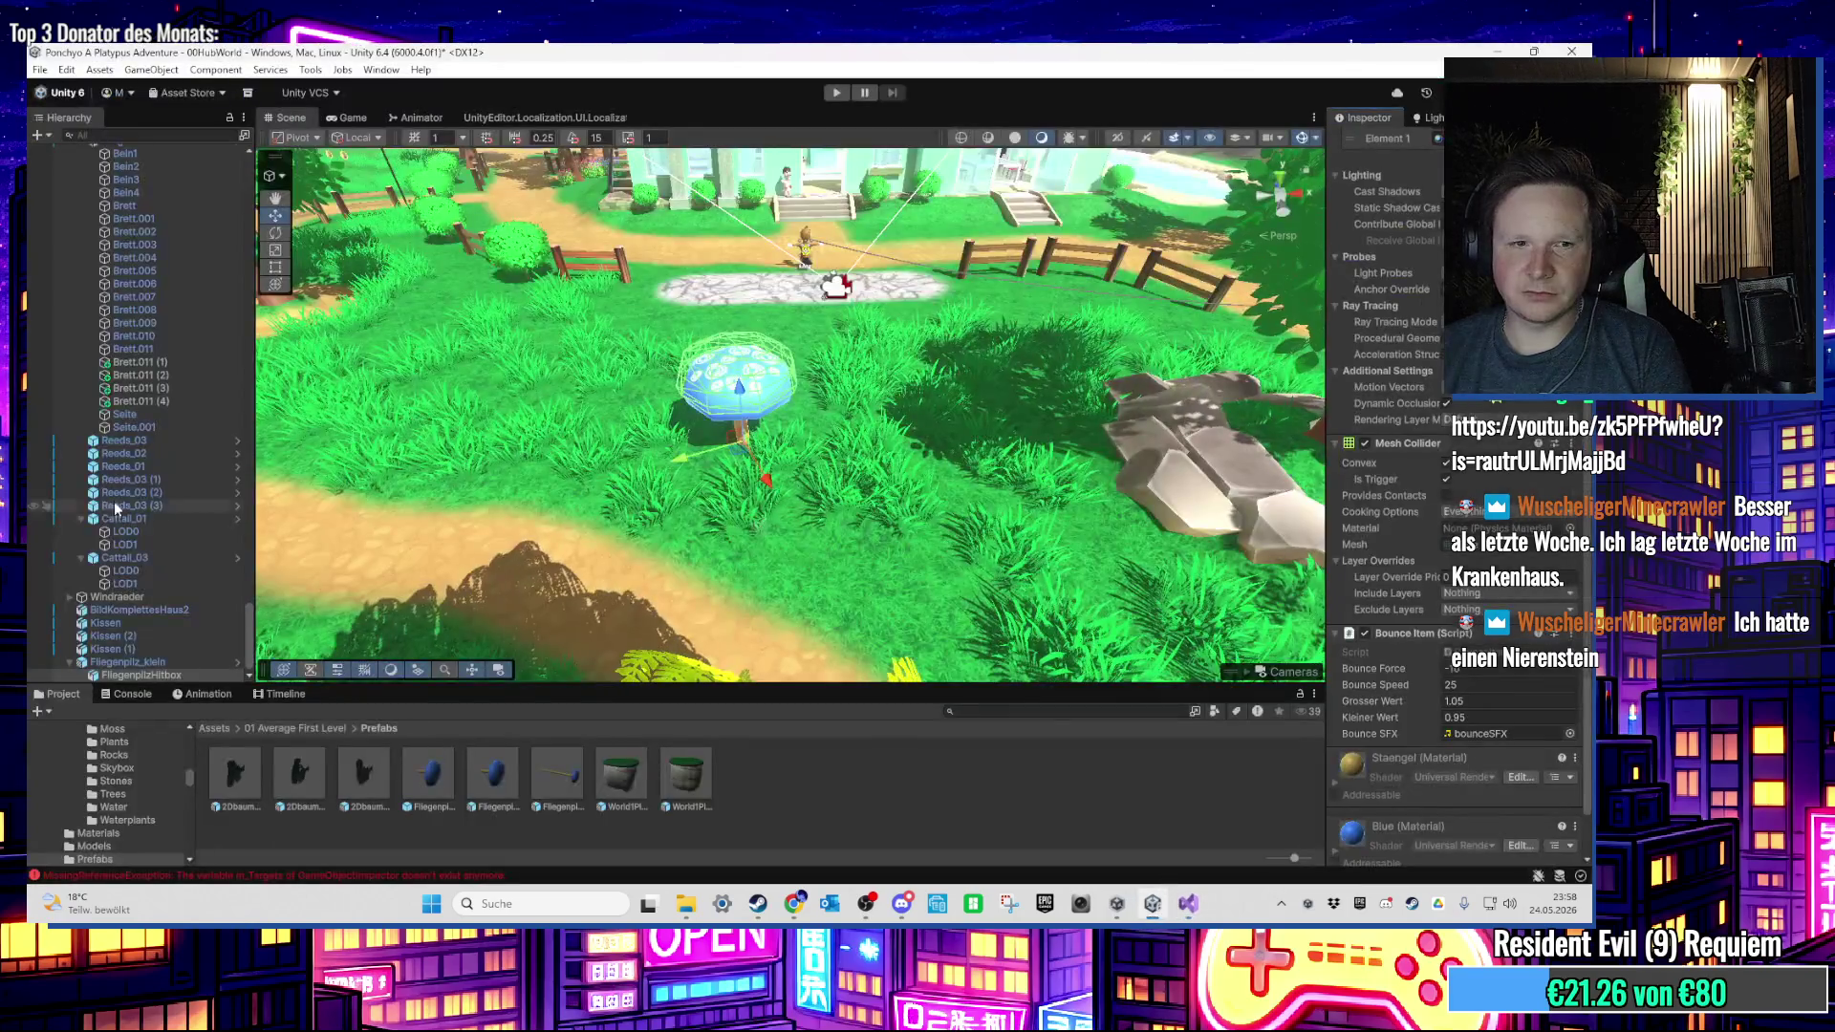
{"action": "left_click", "coordinate": [179, 664]}
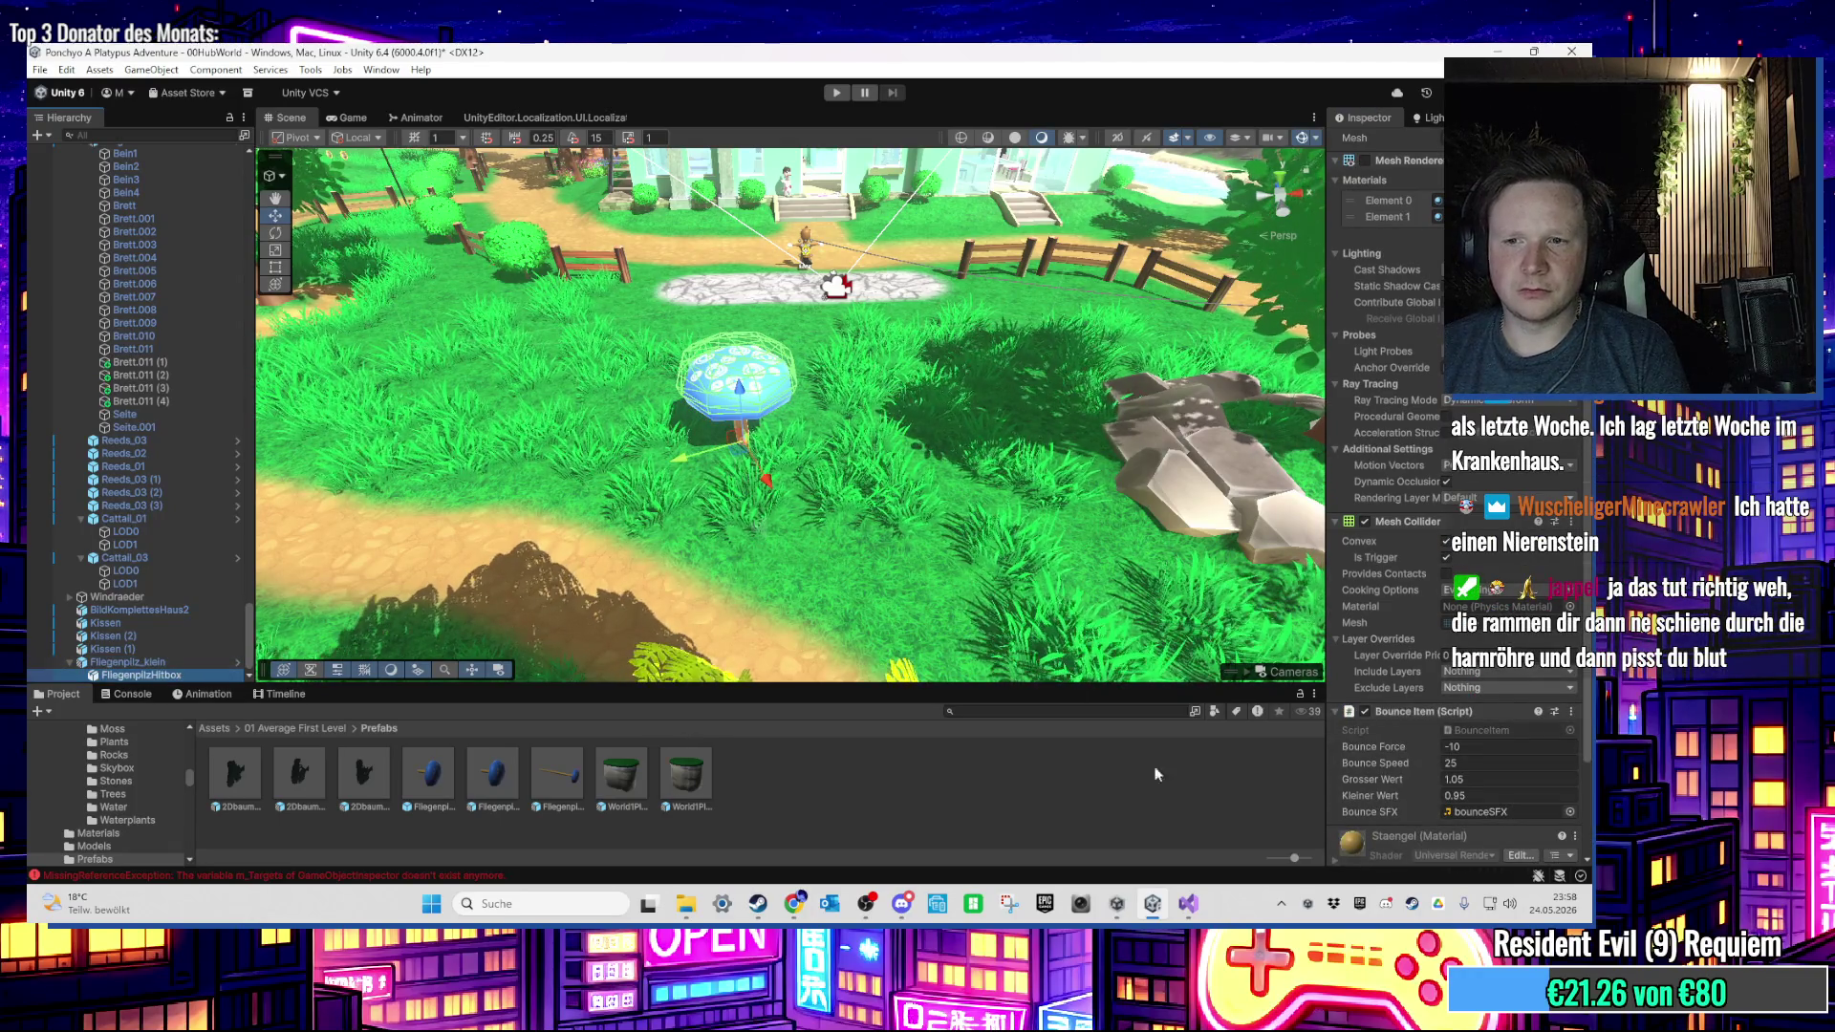
{"action": "key", "text": "alt+Tab"}
{"action": "left_click", "coordinate": [504, 406]}
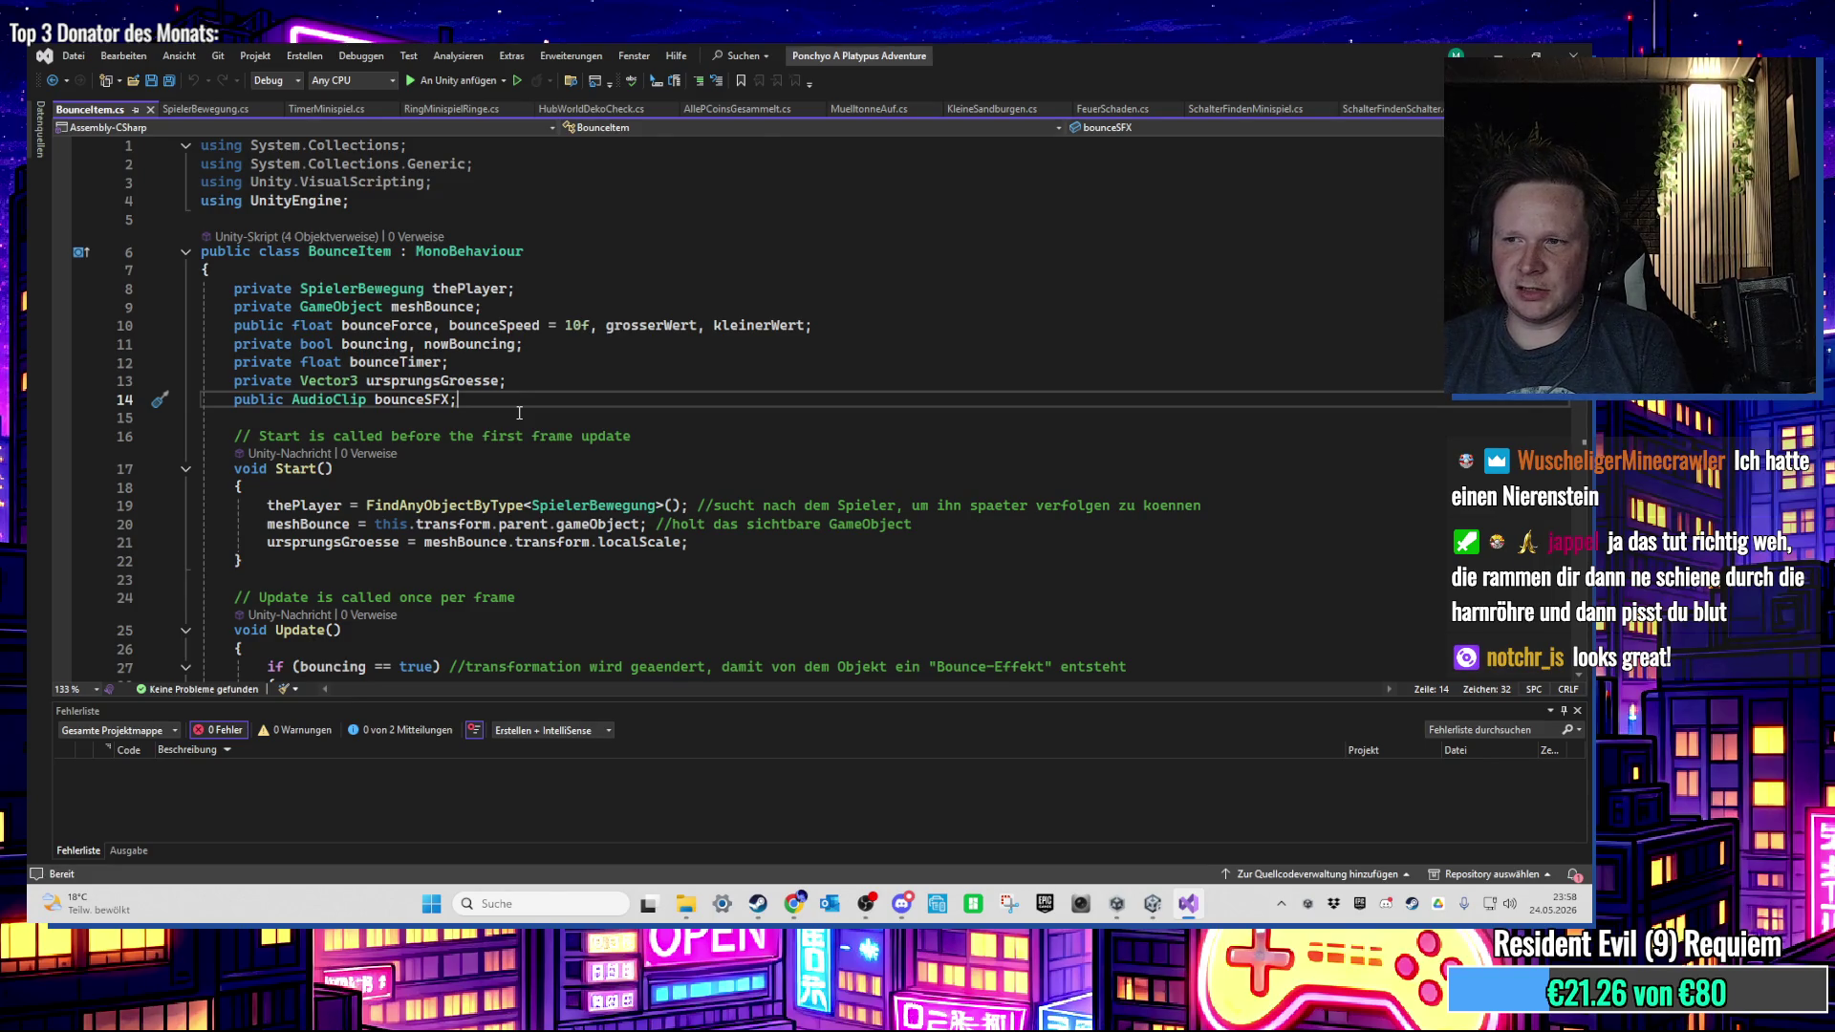
Step: Add 'public GameObject partikelEffekt;' on a new line below bounceSFX and save BounceItem.cs
{"action": "key", "text": "Return"}
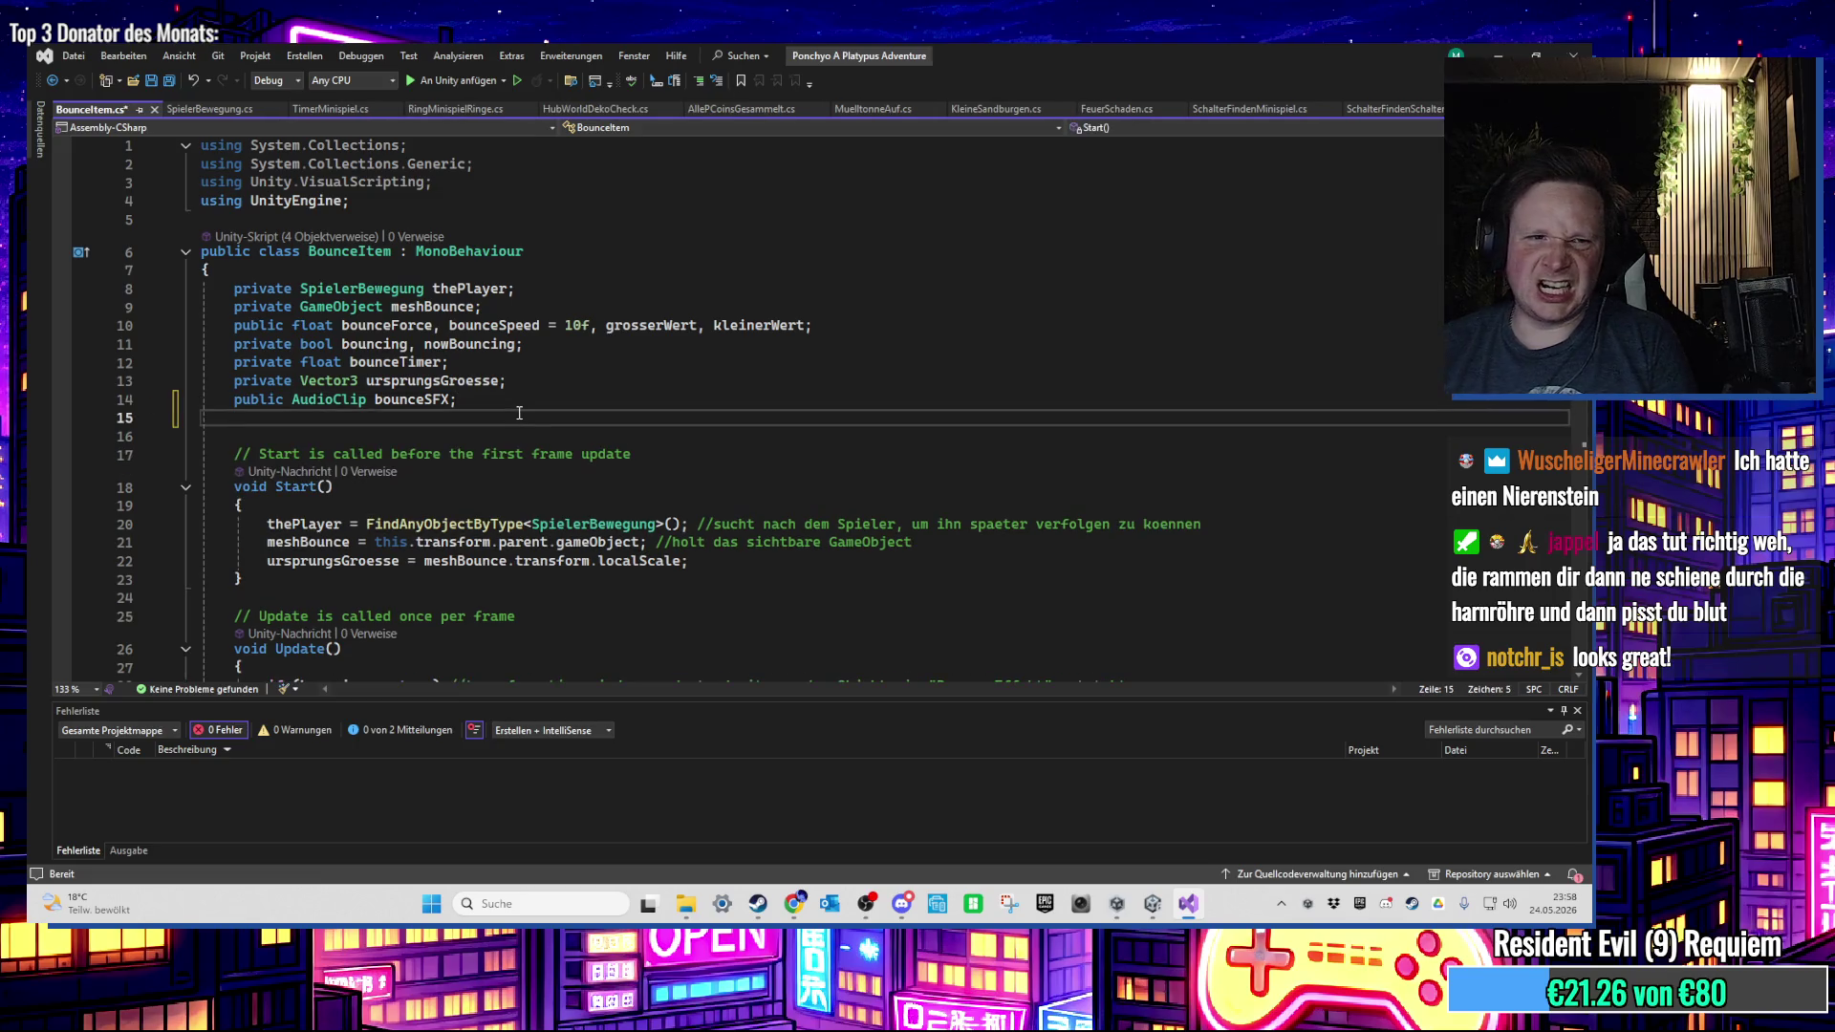
{"action": "type", "text": "public Gam"}
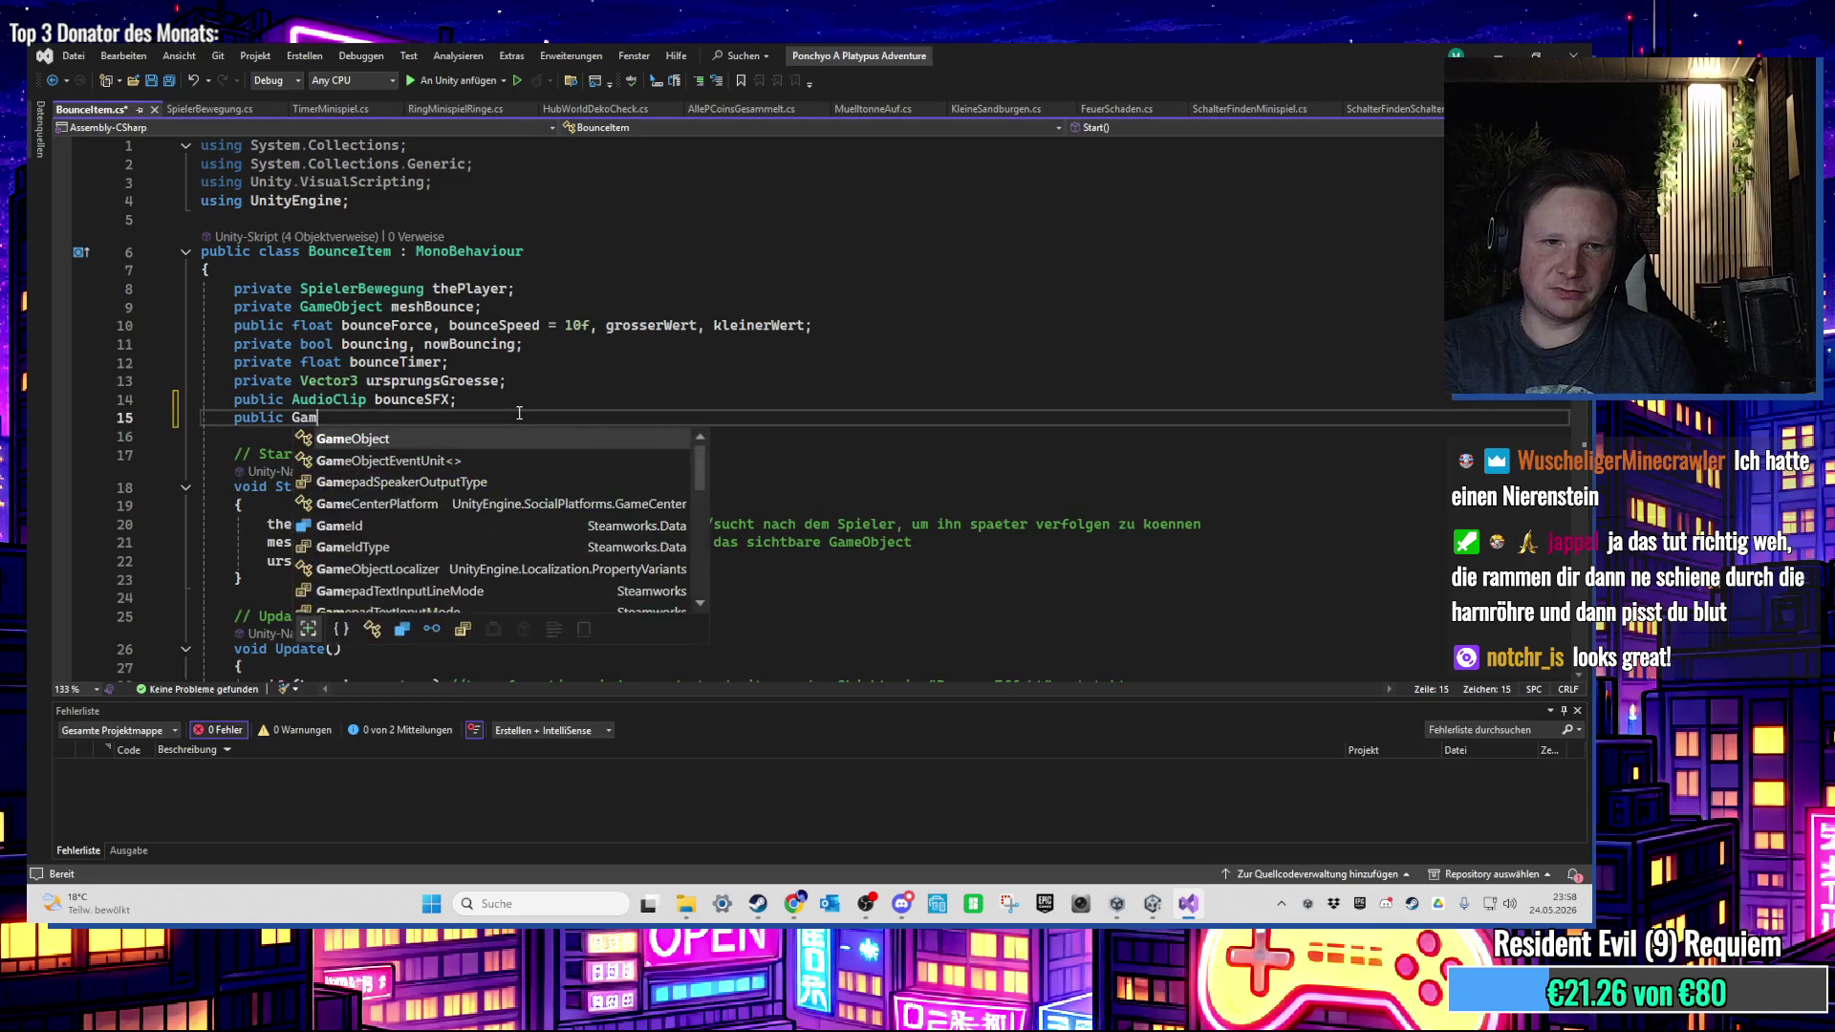
{"action": "type", "text": "eObject par"}
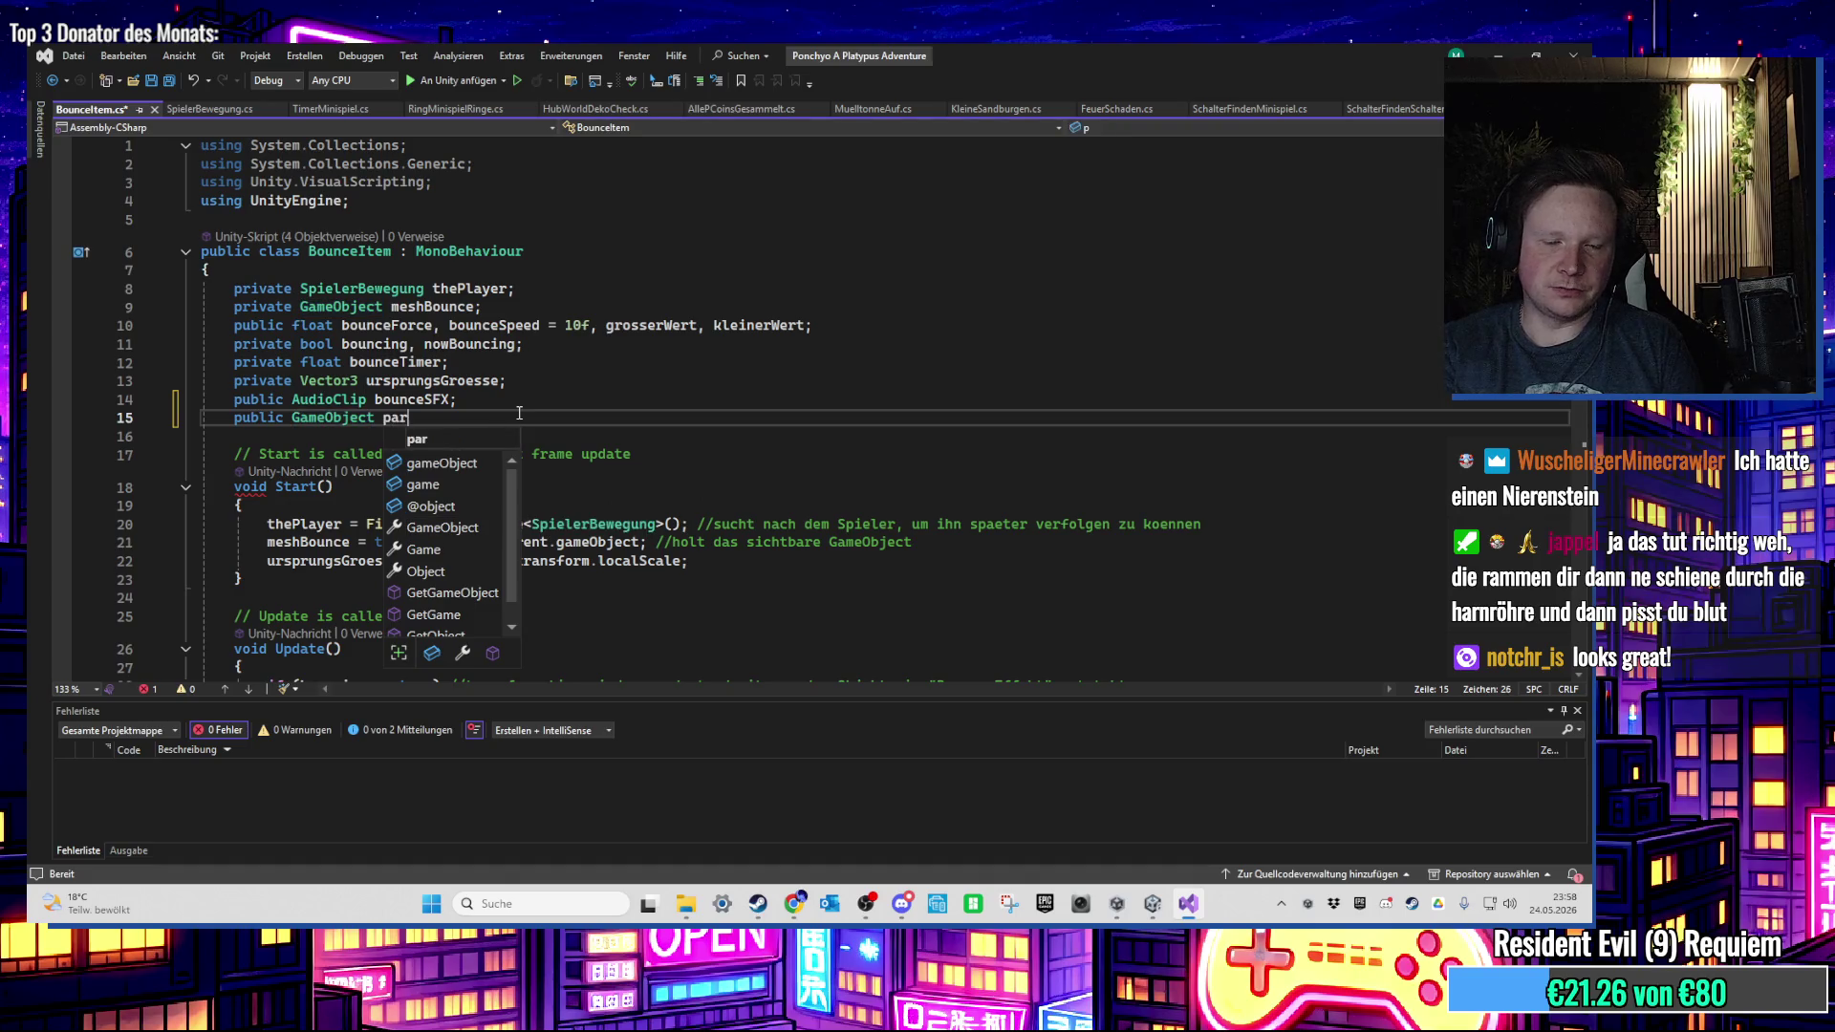
{"action": "type", "text": "tikelEffekt;"}
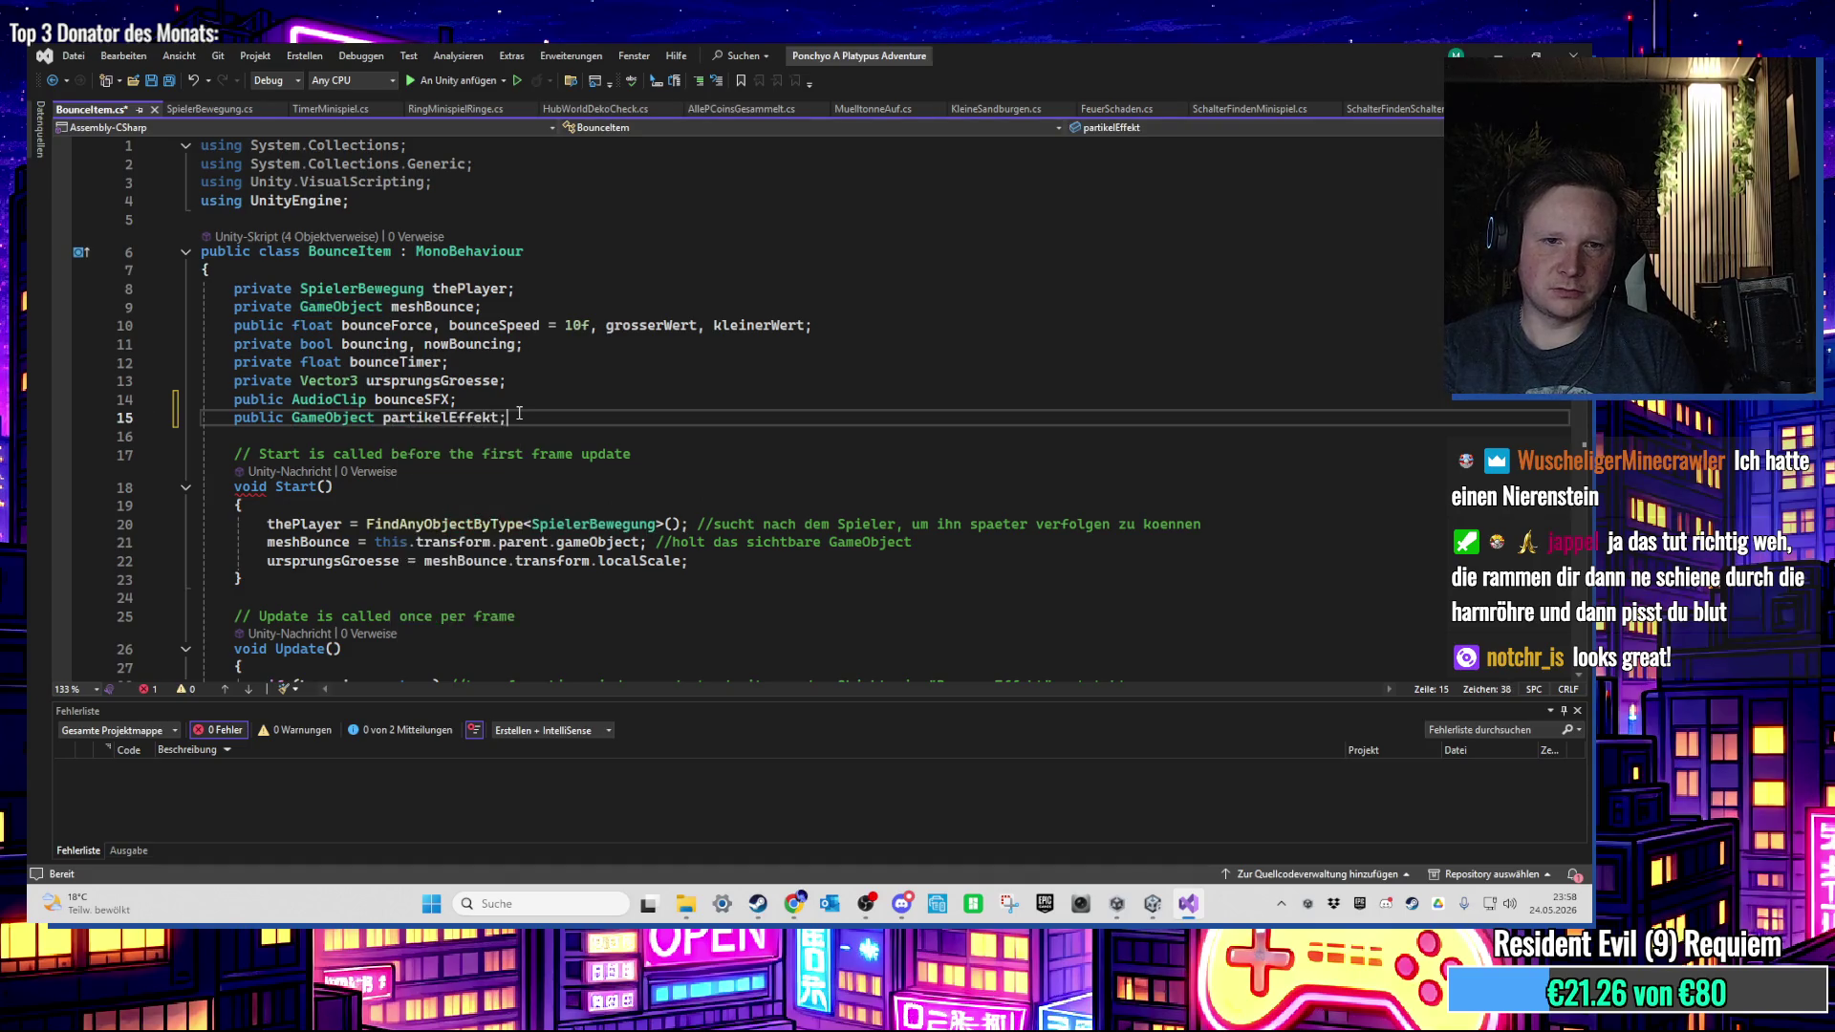
{"action": "key", "text": "ctrl+s"}
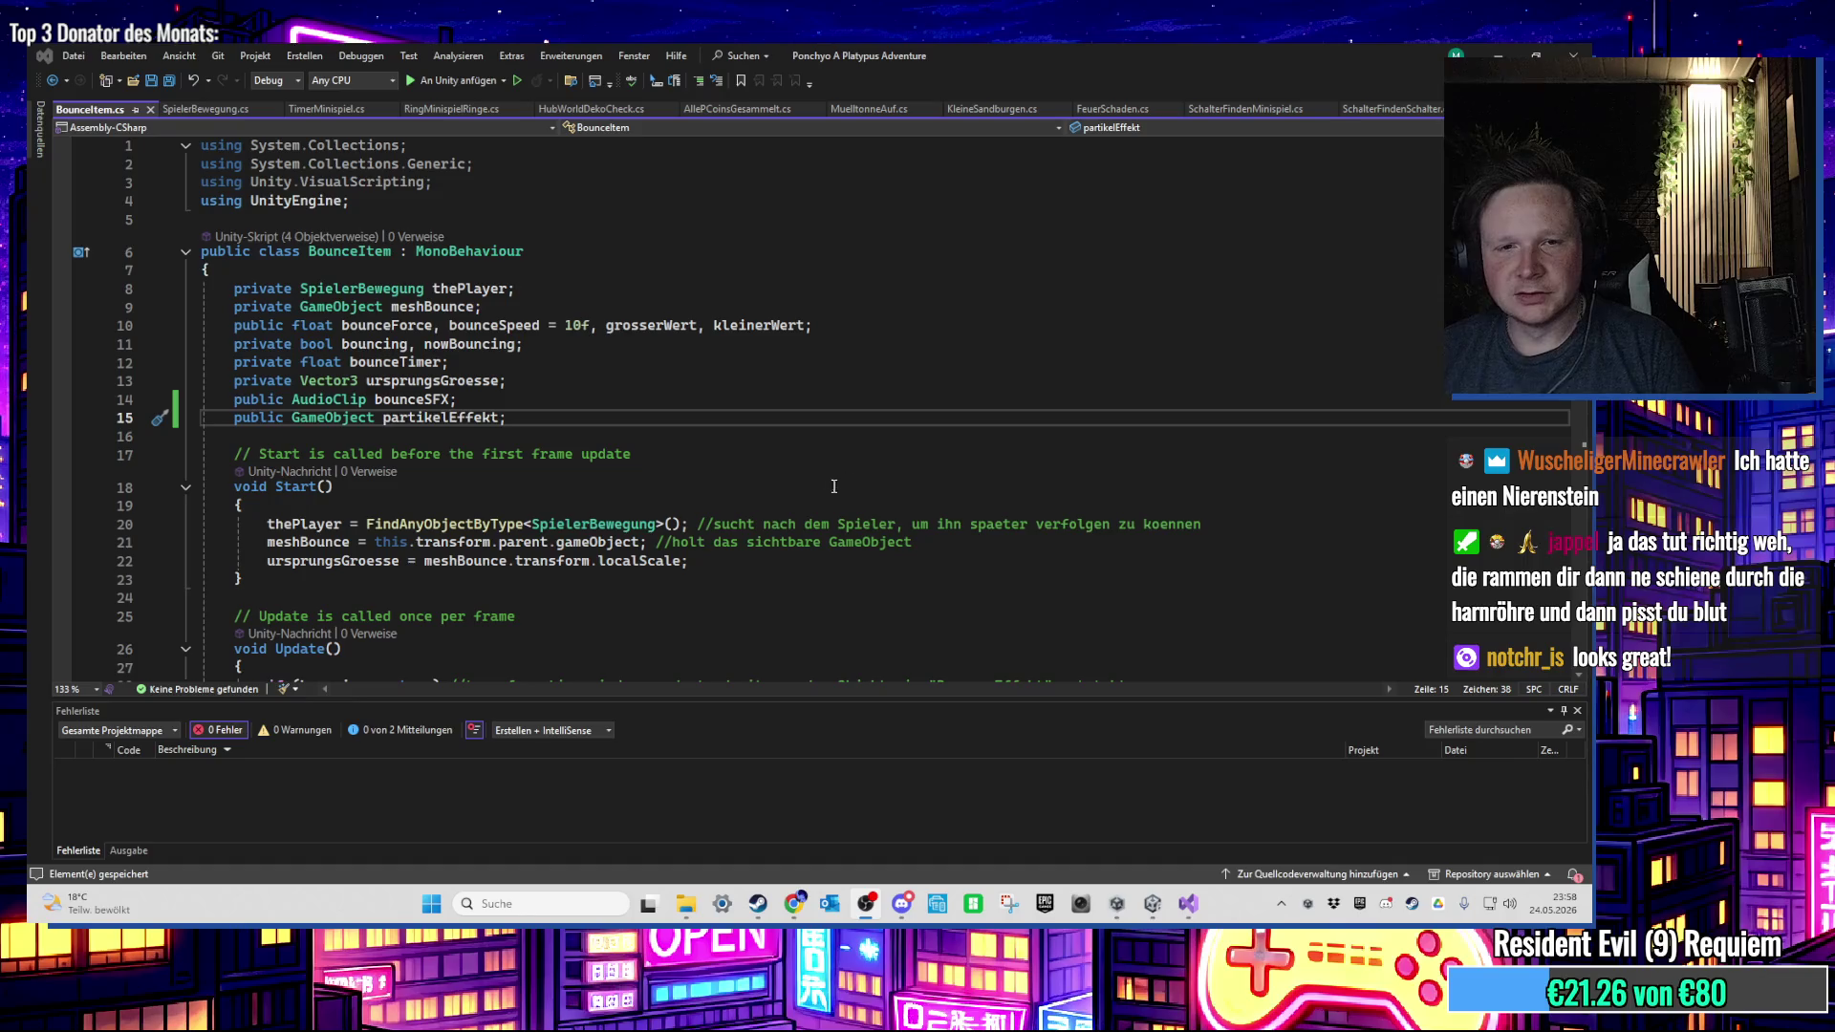
Step: Review the Update and OnTriggerEnter methods, where bounceSFX plays through SoundFXManager
{"action": "scroll", "coordinate": [833, 486], "scroll_direction": "down", "scroll_amount": 3}
{"action": "left_click", "coordinate": [666, 481]}
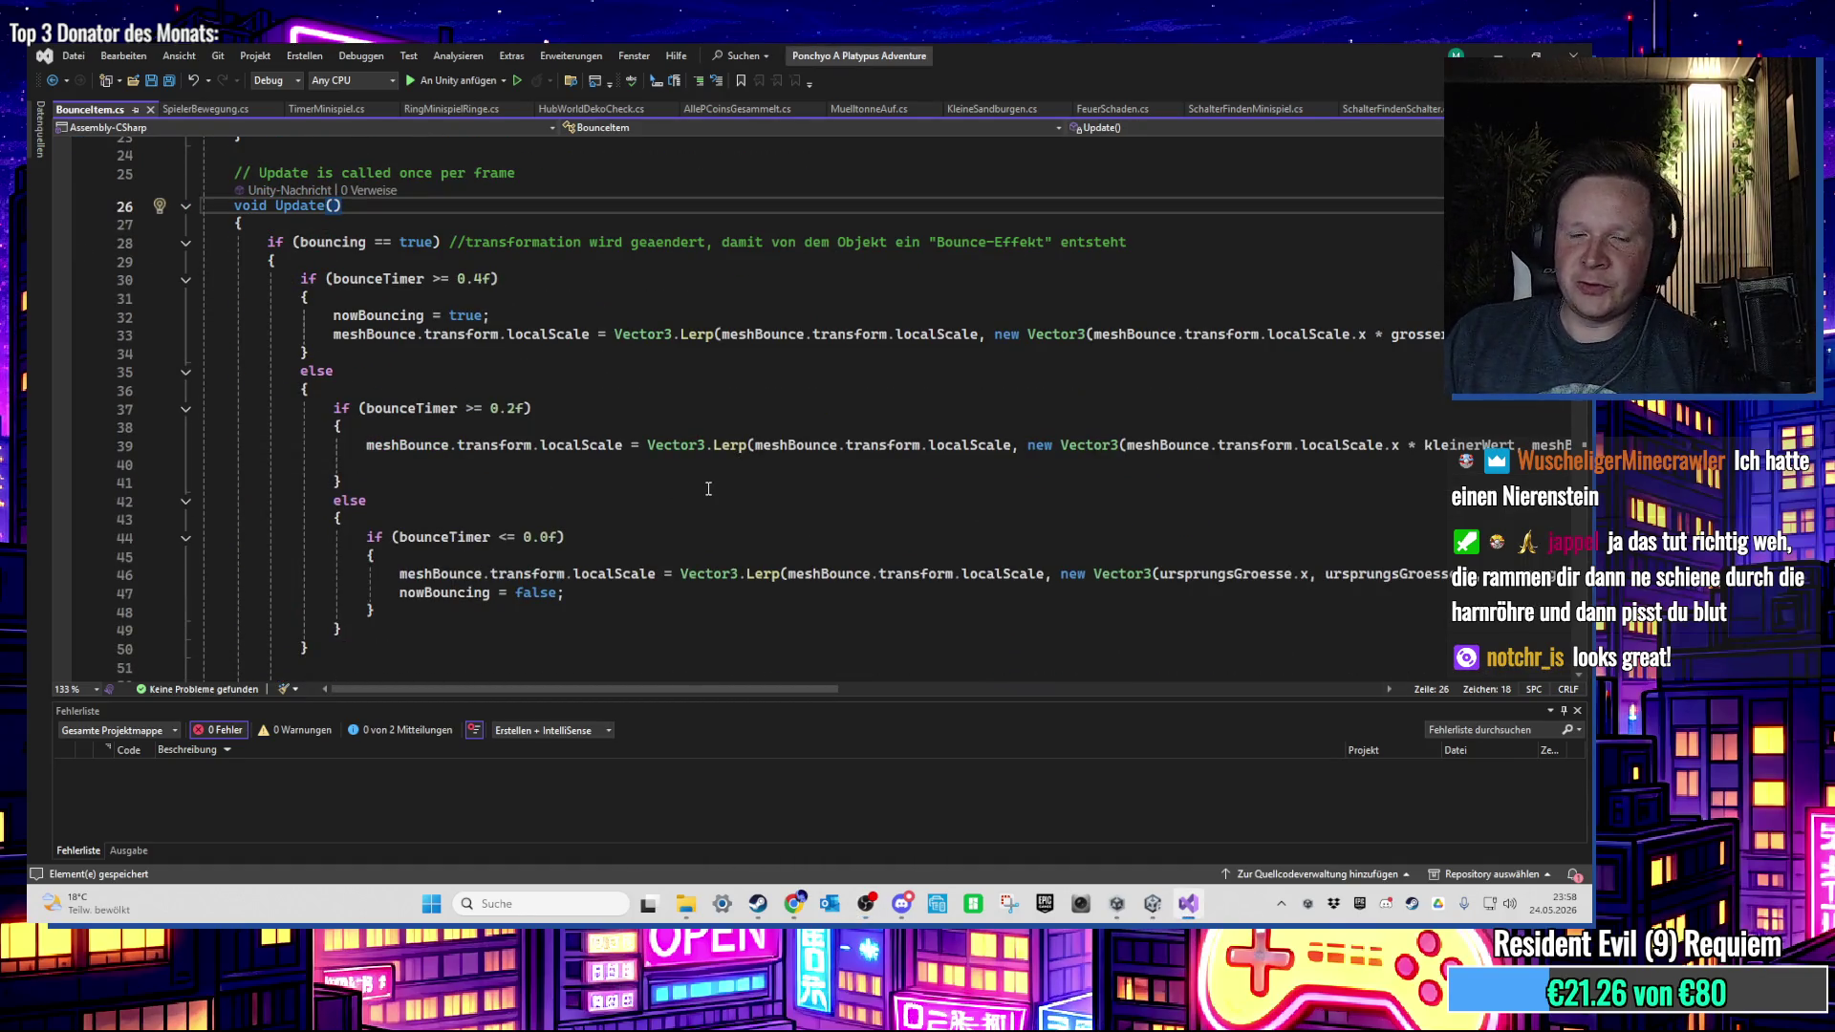
{"action": "scroll", "coordinate": [708, 489], "scroll_direction": "down", "scroll_amount": 7}
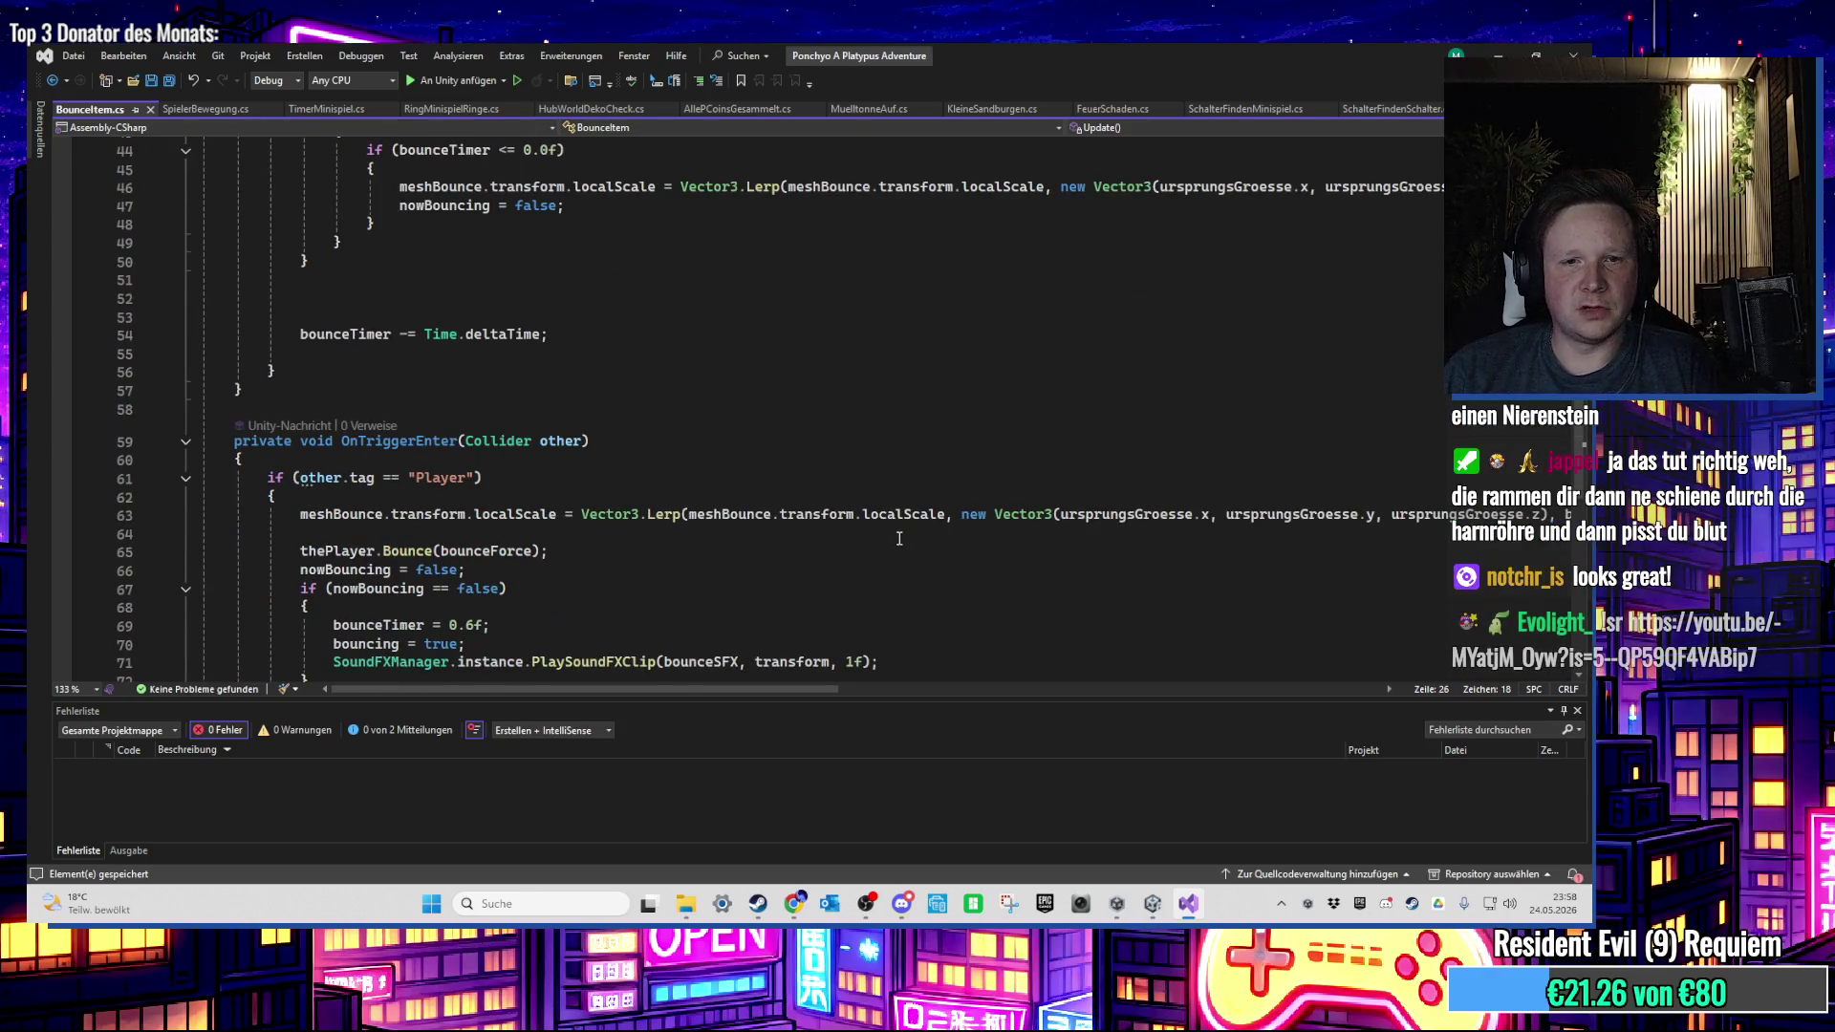
{"action": "scroll", "coordinate": [888, 535], "scroll_direction": "down", "scroll_amount": 4}
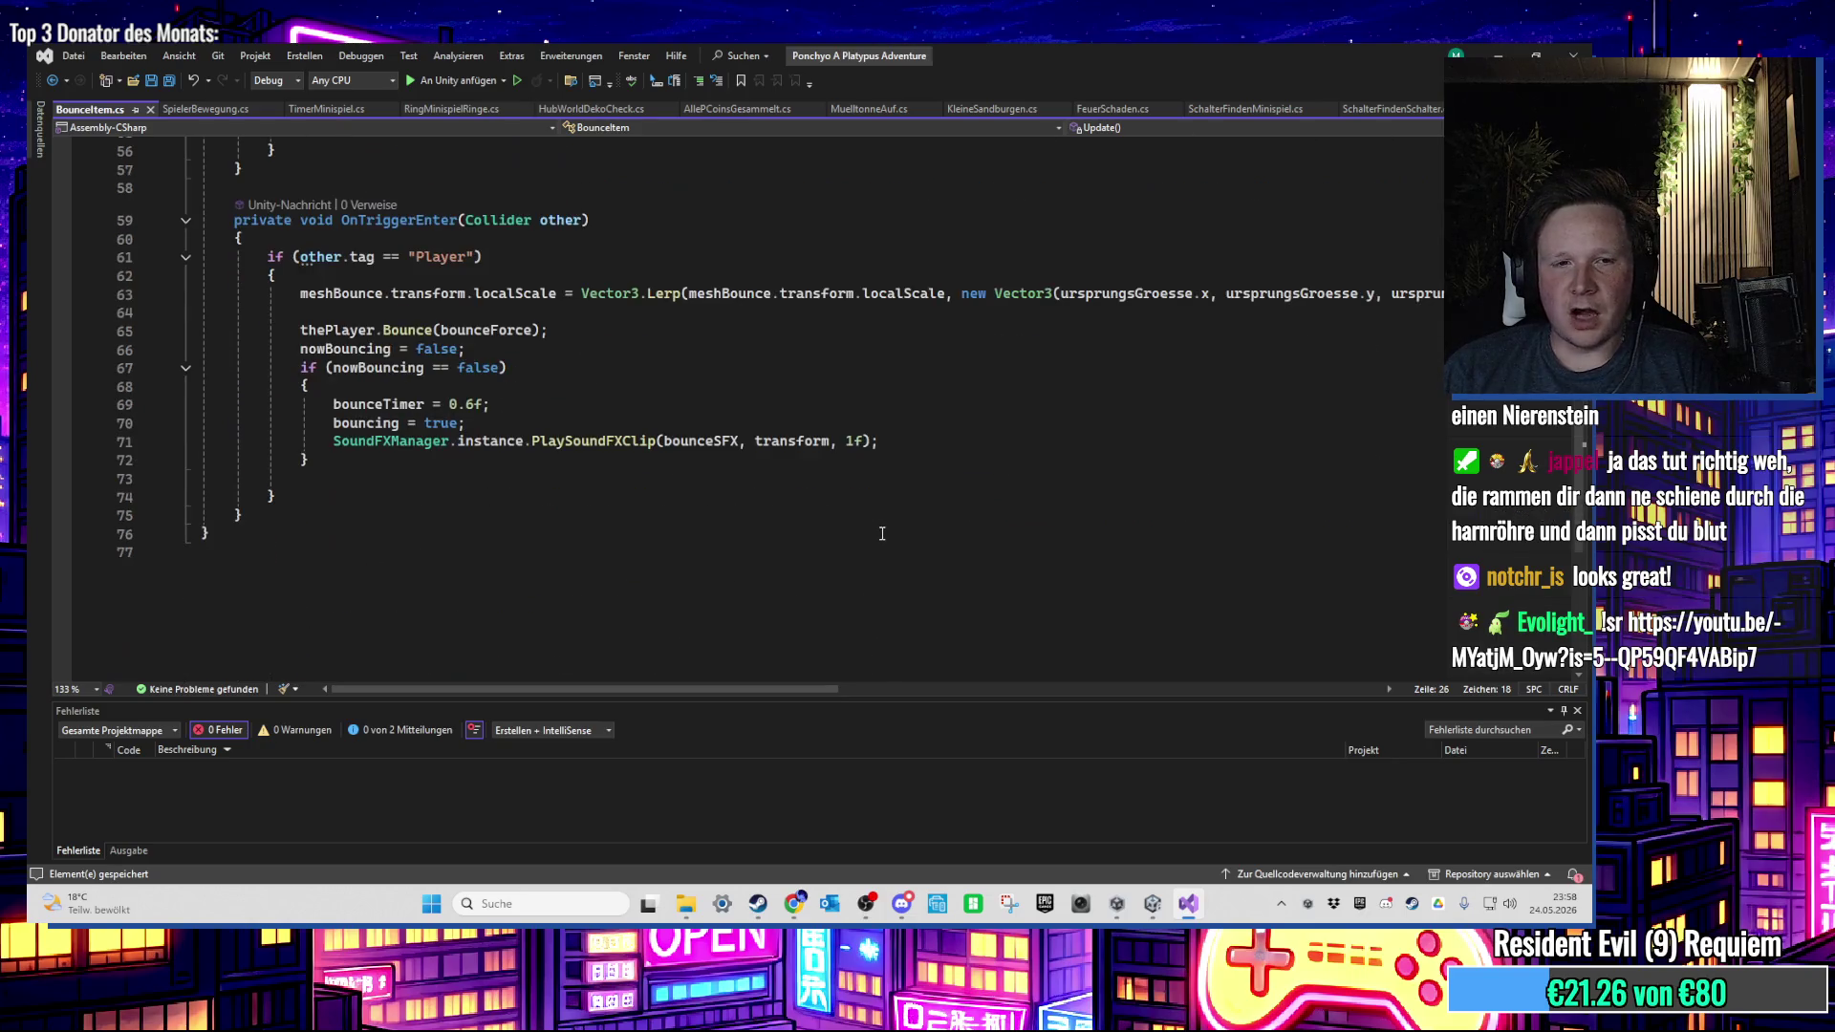
{"action": "scroll", "coordinate": [884, 533], "scroll_direction": "up", "scroll_amount": 3}
{"action": "scroll", "coordinate": [882, 533], "scroll_direction": "up", "scroll_amount": 9}
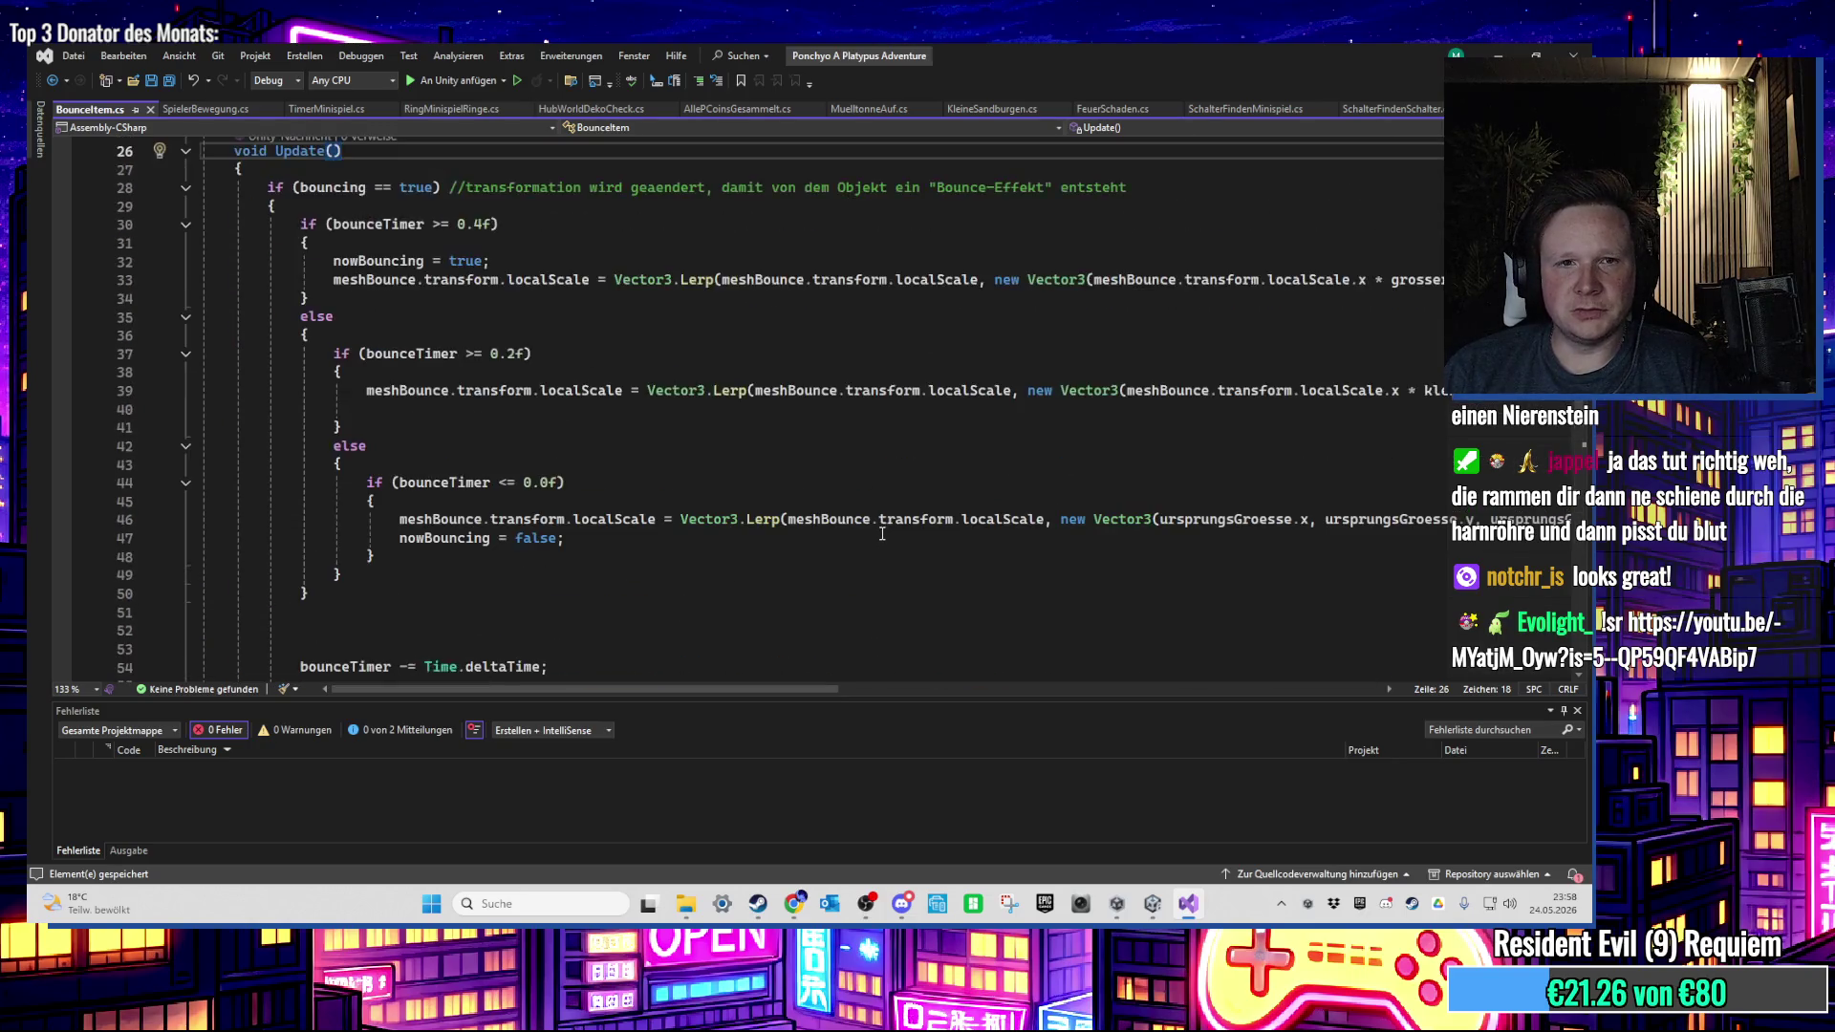
{"action": "scroll", "coordinate": [712, 429], "scroll_direction": "down", "scroll_amount": 9}
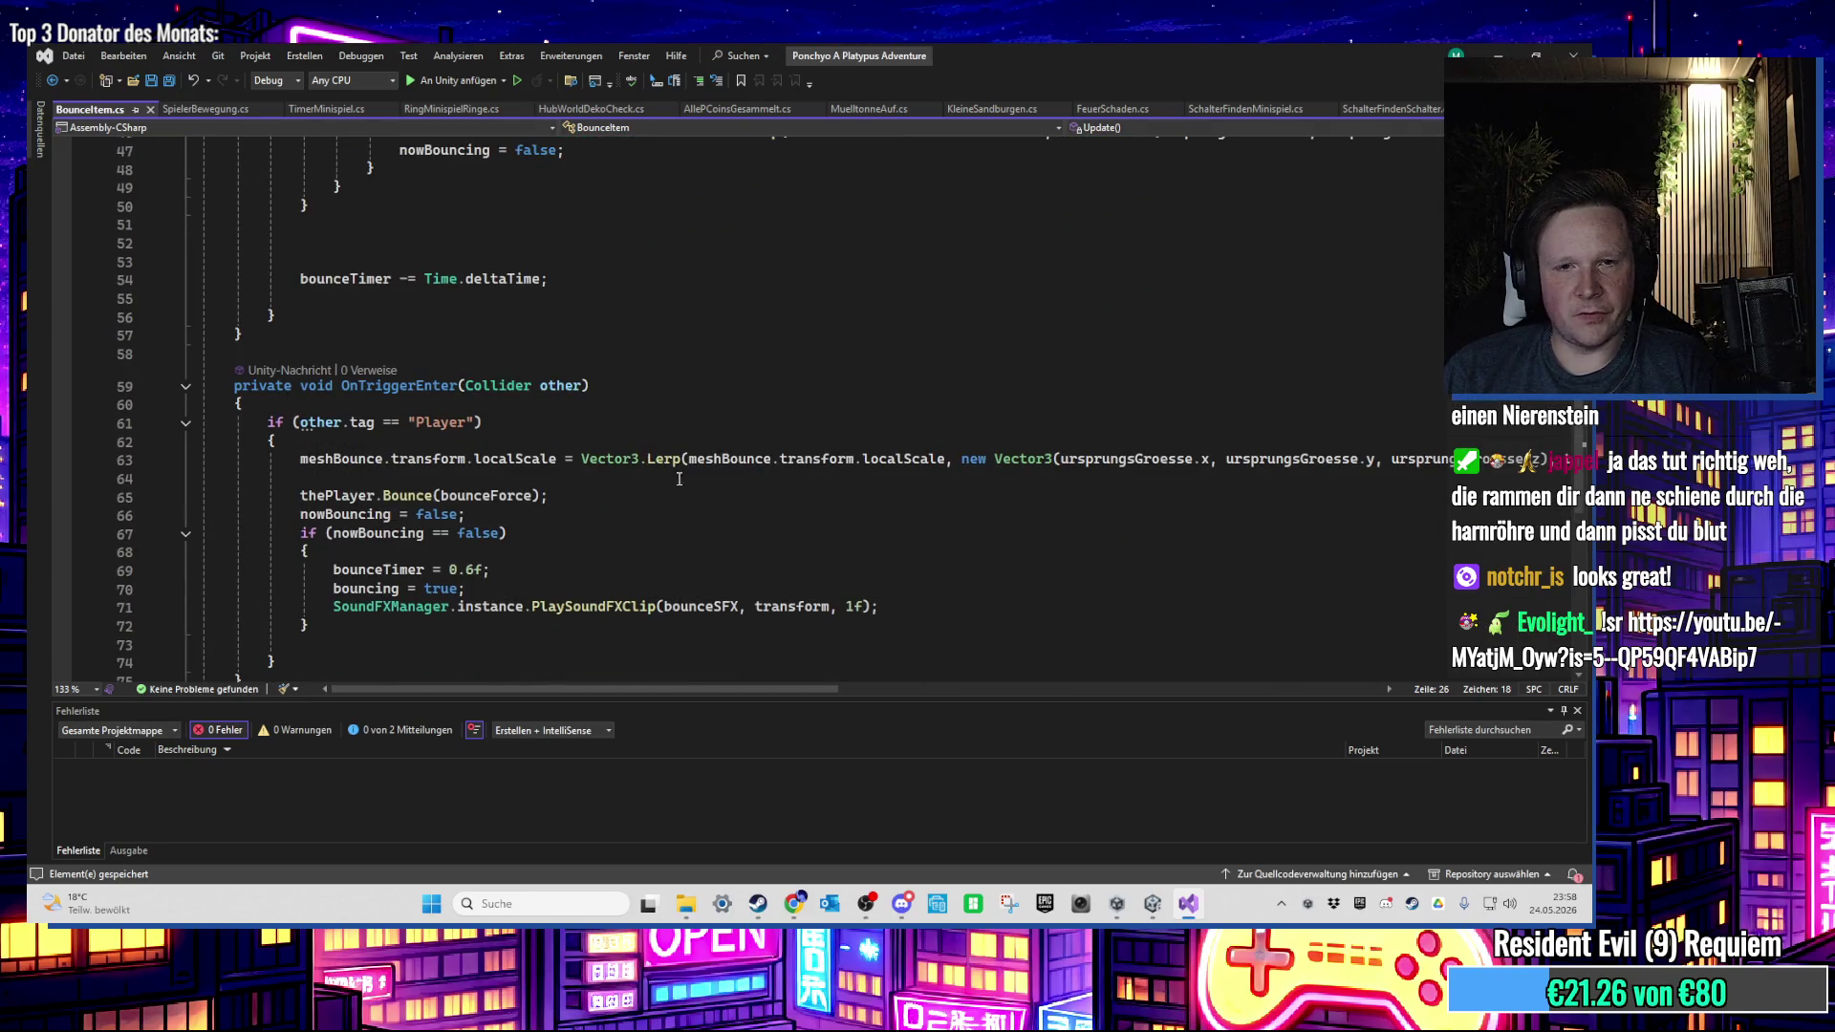
{"action": "scroll", "coordinate": [680, 482], "scroll_direction": "down", "scroll_amount": 1}
{"action": "scroll", "coordinate": [659, 482], "scroll_direction": "down", "scroll_amount": 3, "text": "ctrl"}
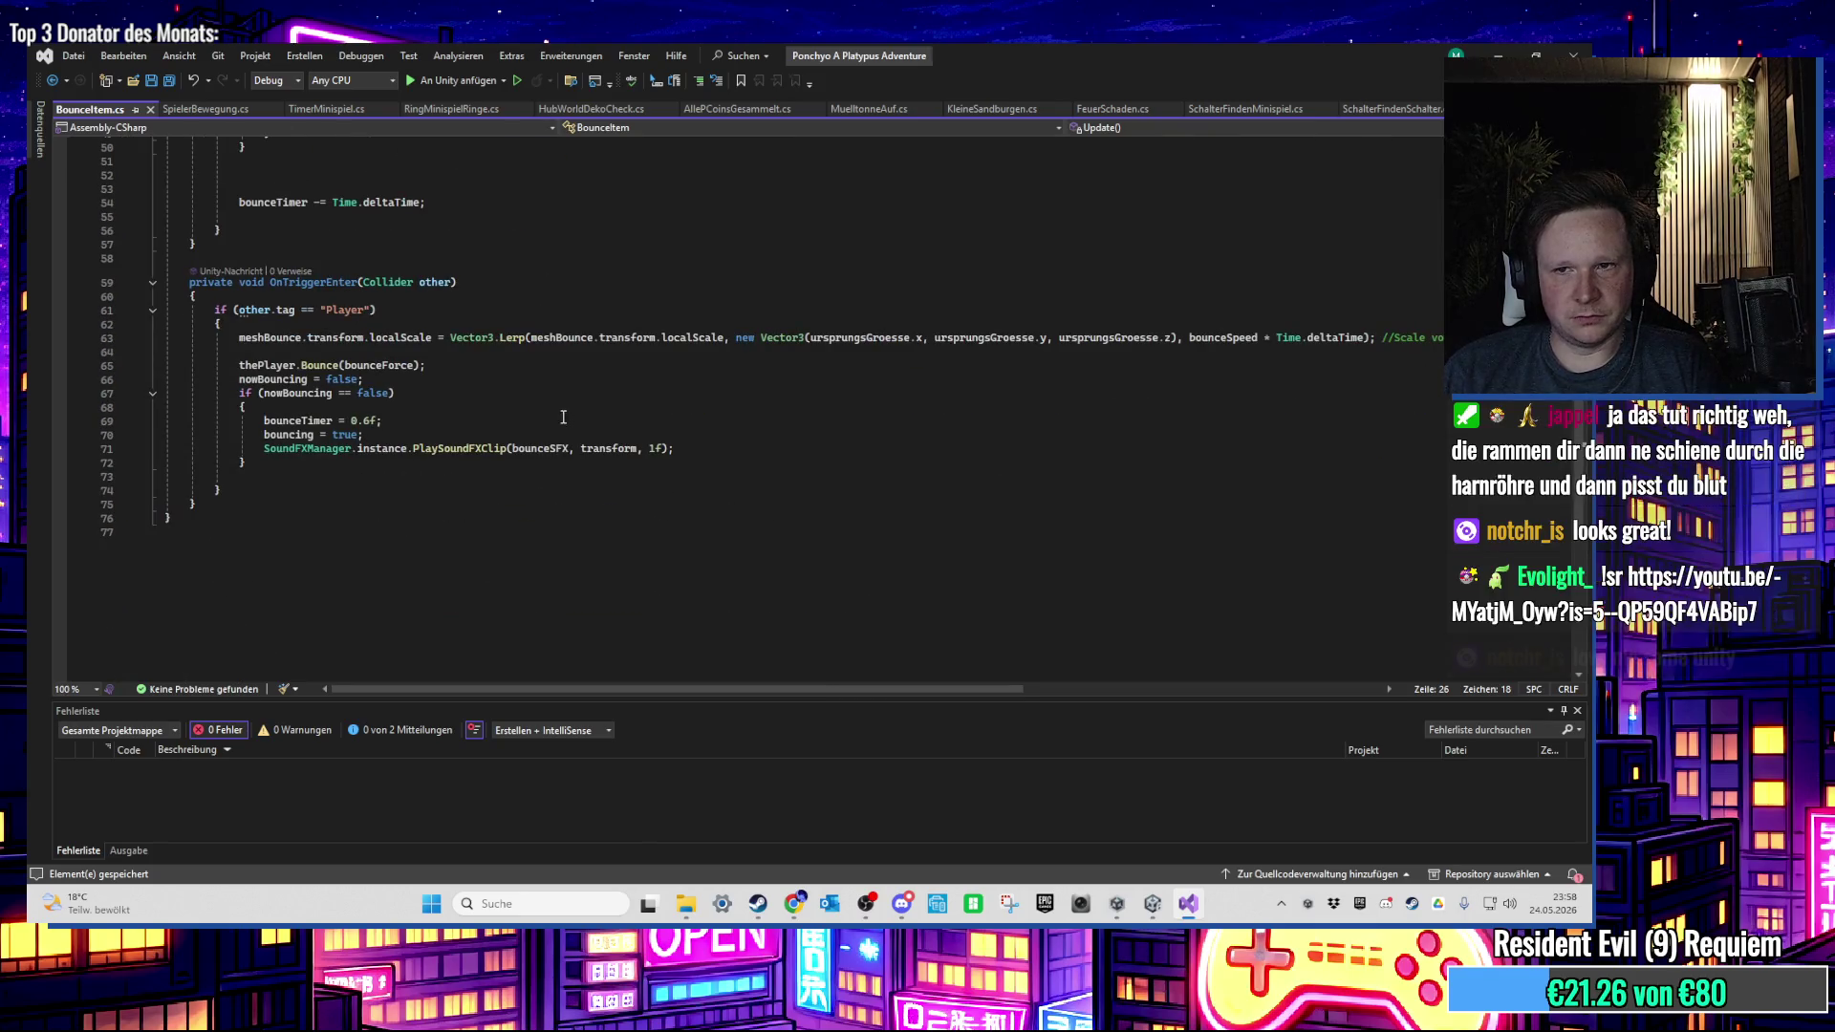
{"action": "scroll", "coordinate": [553, 393], "scroll_direction": "up", "scroll_amount": 1}
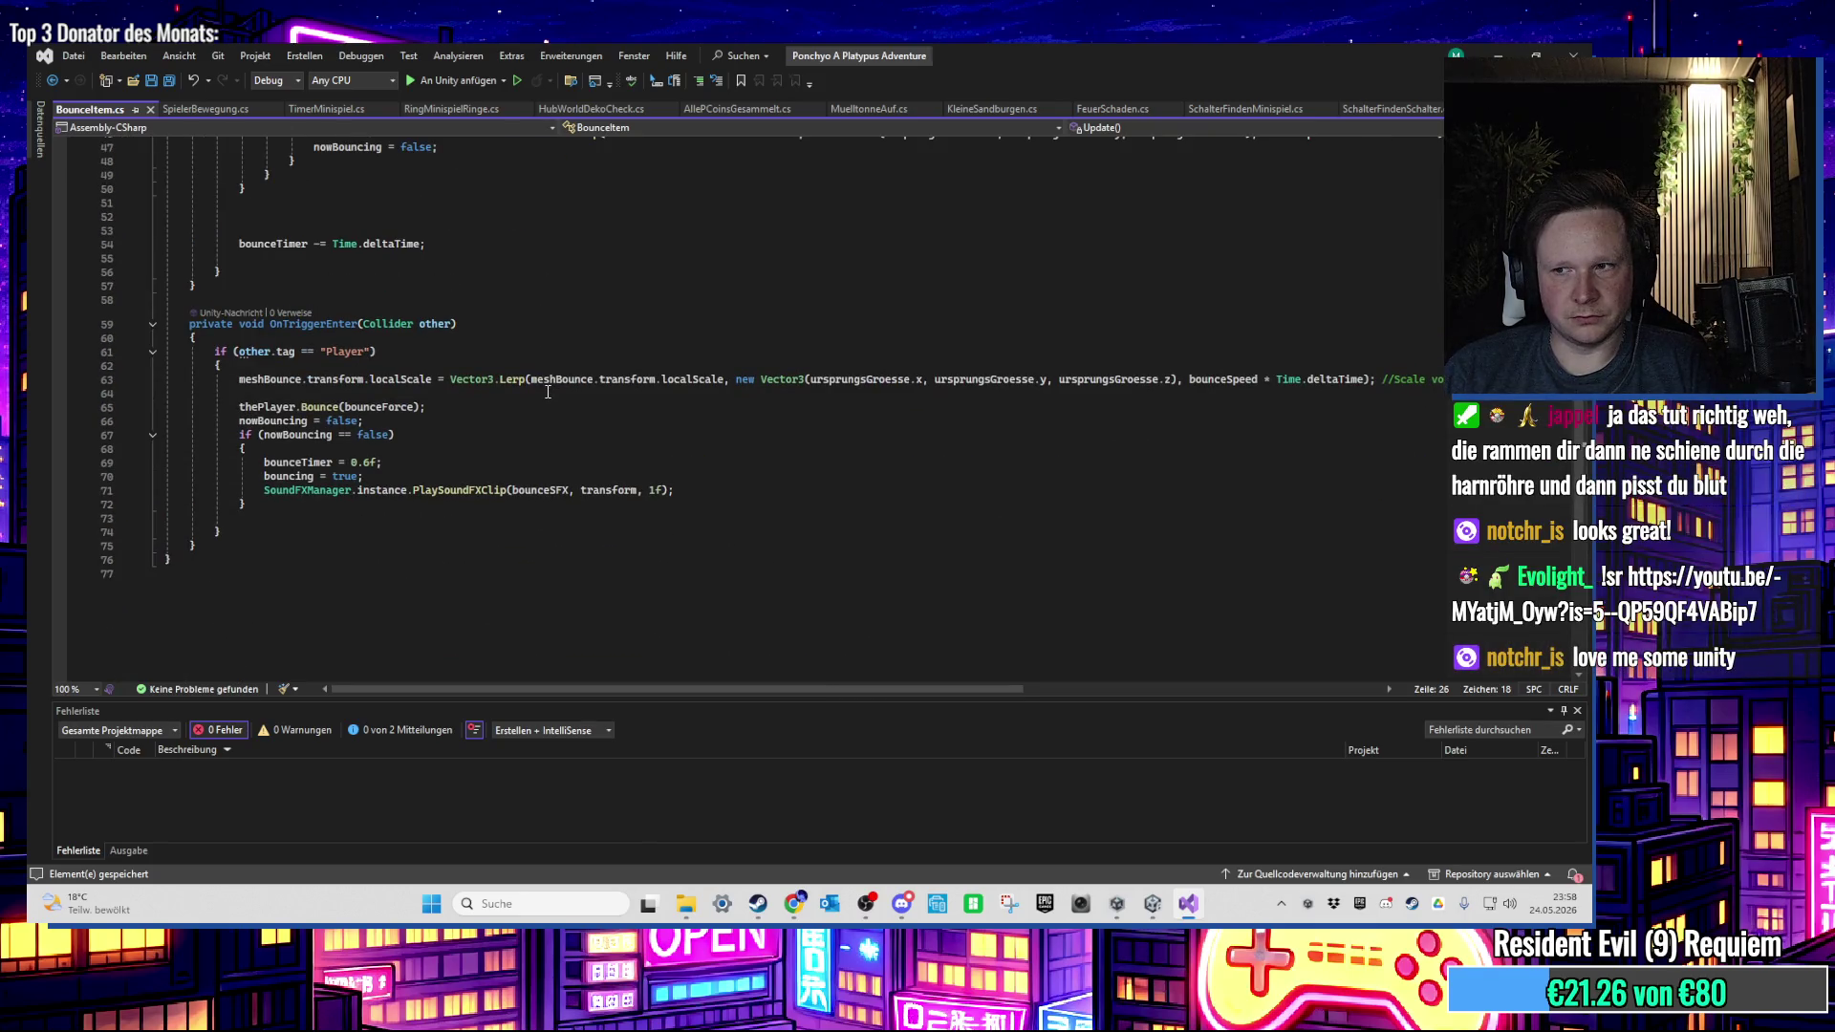